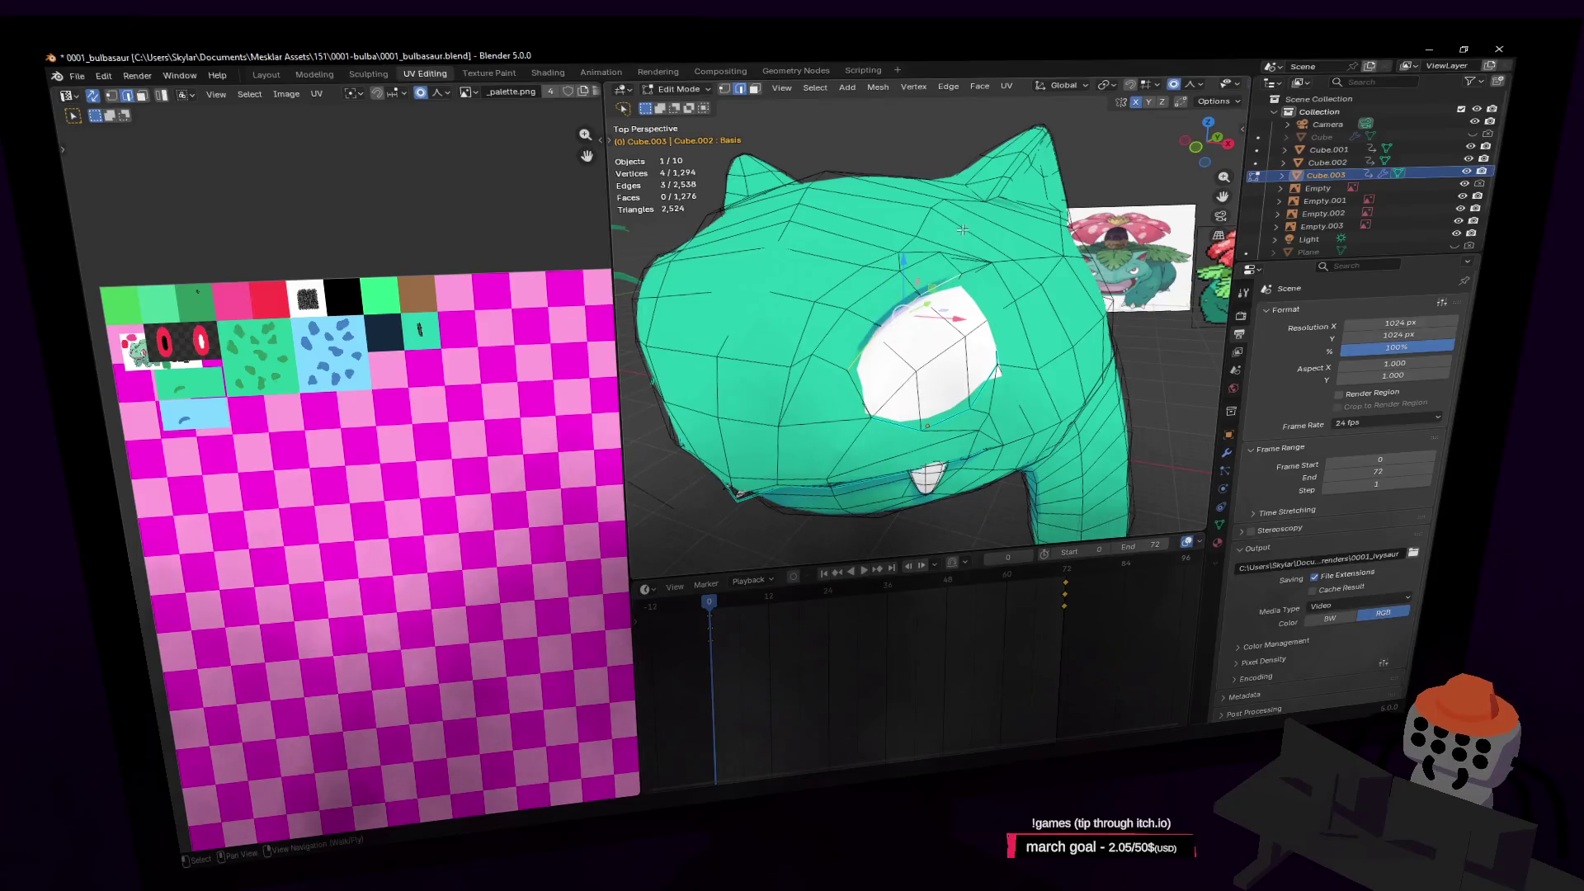
Dissolve the selected edges around the eye, then dissolve more nearby edges
{"action": "key", "text": "x"}
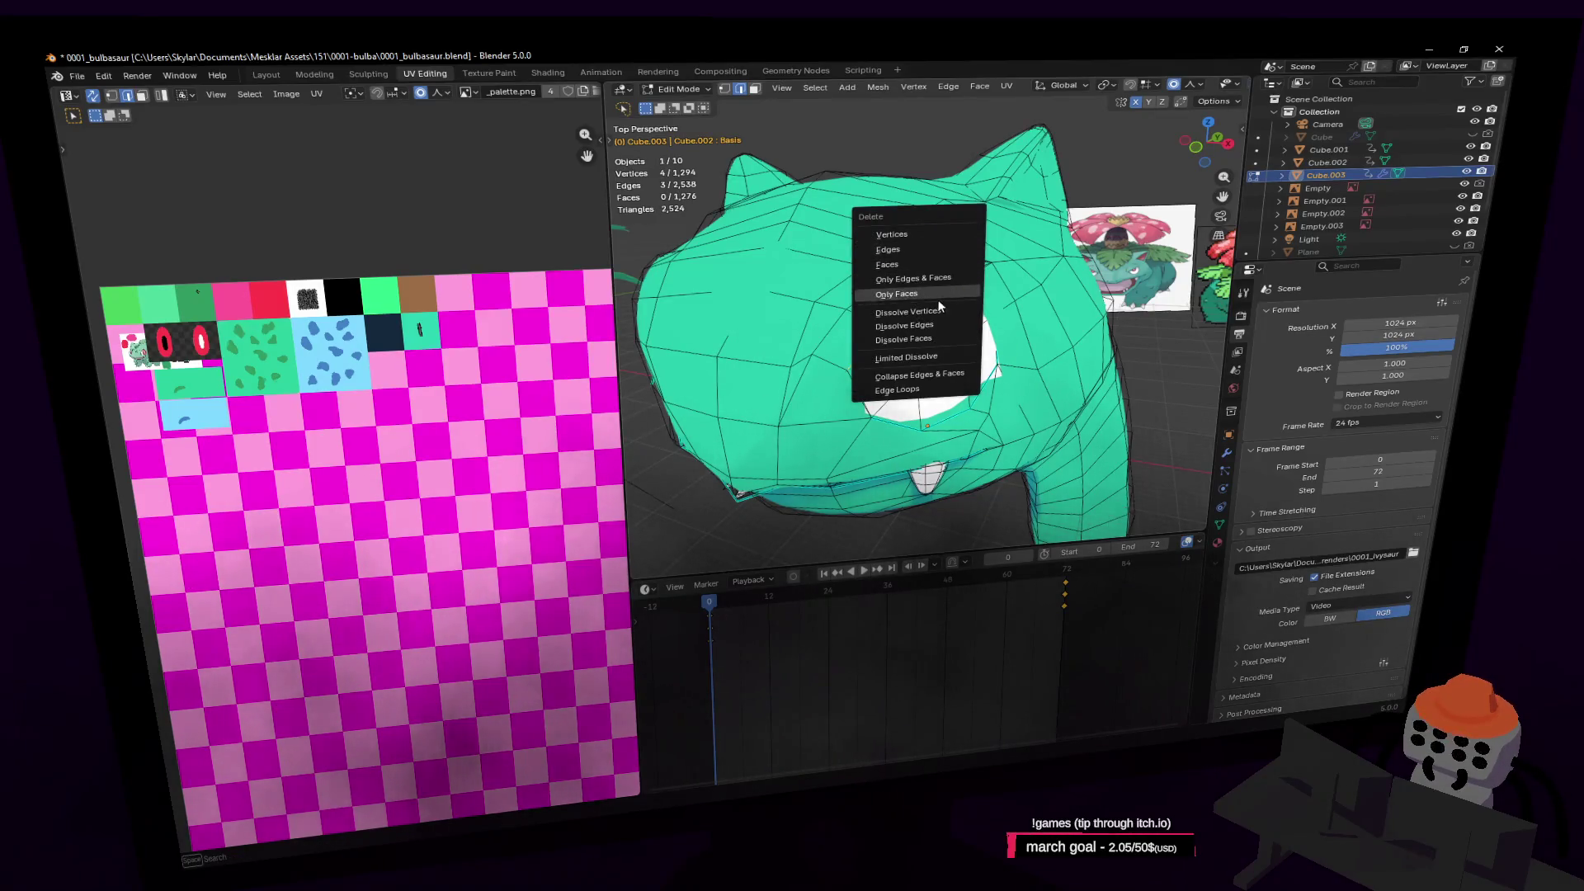
{"action": "left_click", "coordinate": [926, 327]}
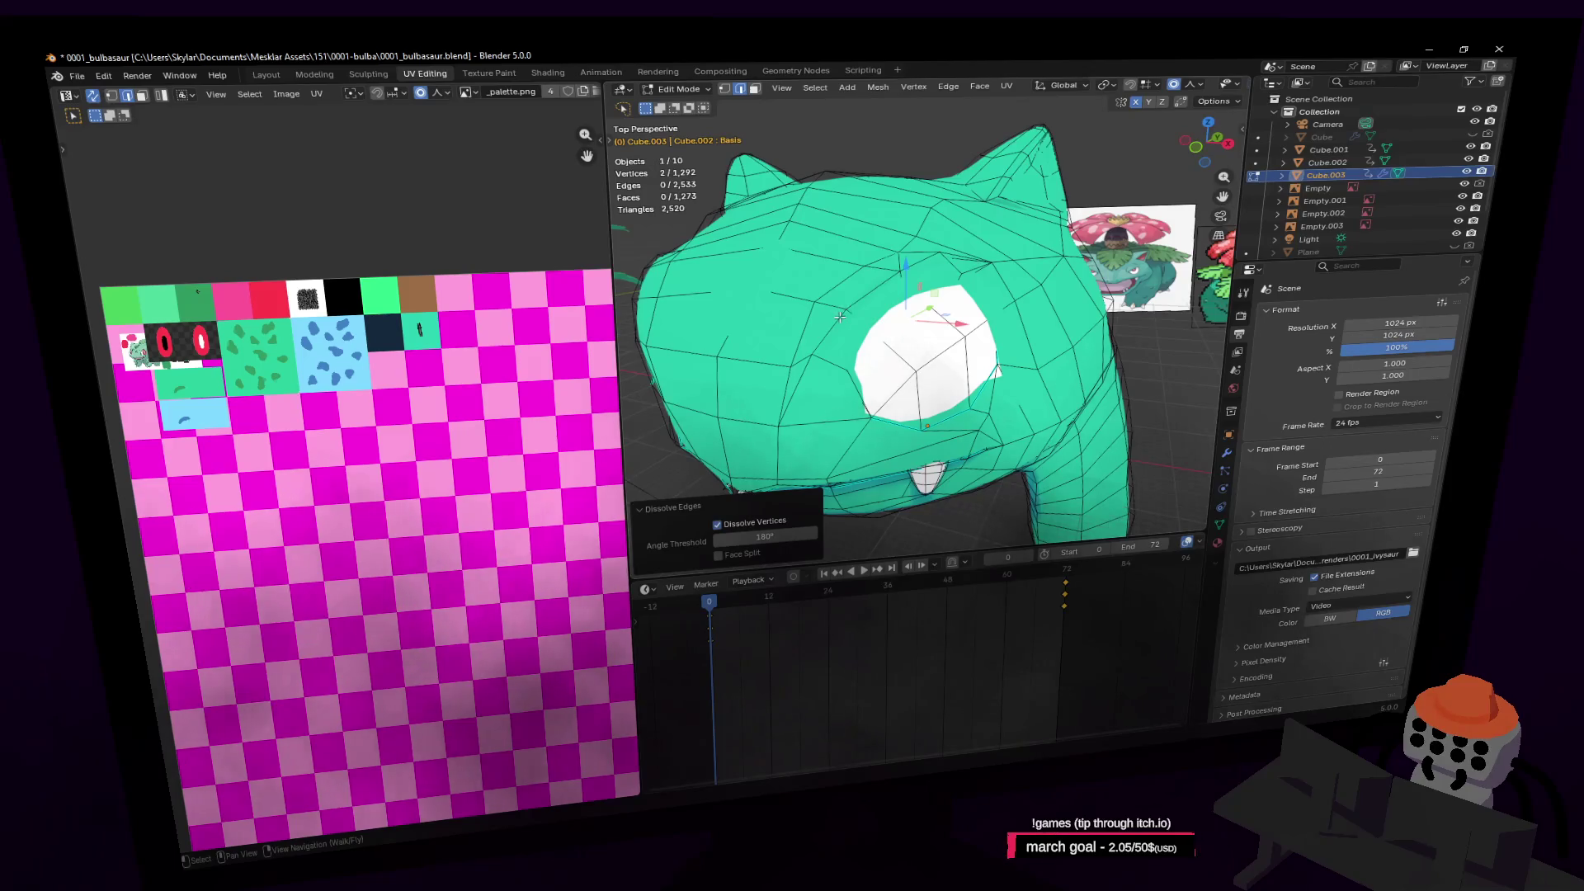
{"action": "left_click", "coordinate": [840, 318], "text": "shift"}
{"action": "left_click", "coordinate": [918, 258], "text": "shift"}
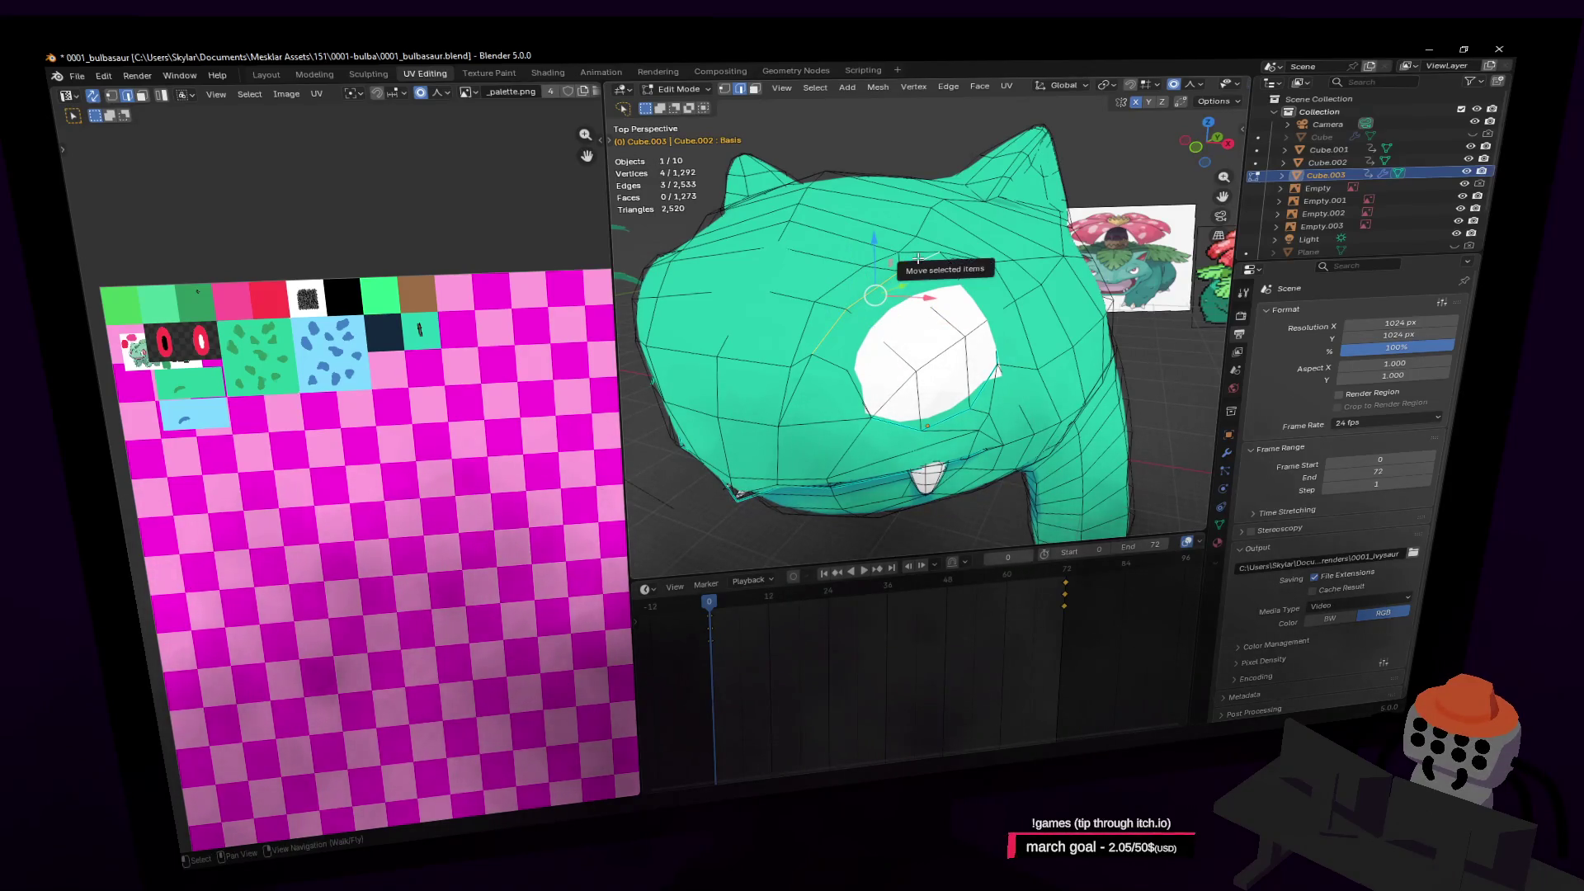
{"action": "key", "text": "x"}
{"action": "left_click", "coordinate": [916, 260]}
Turn off the Subdivision modifier's viewport display to show the faceted mesh
{"action": "scroll", "coordinate": [925, 285], "scroll_direction": "up", "scroll_amount": 1}
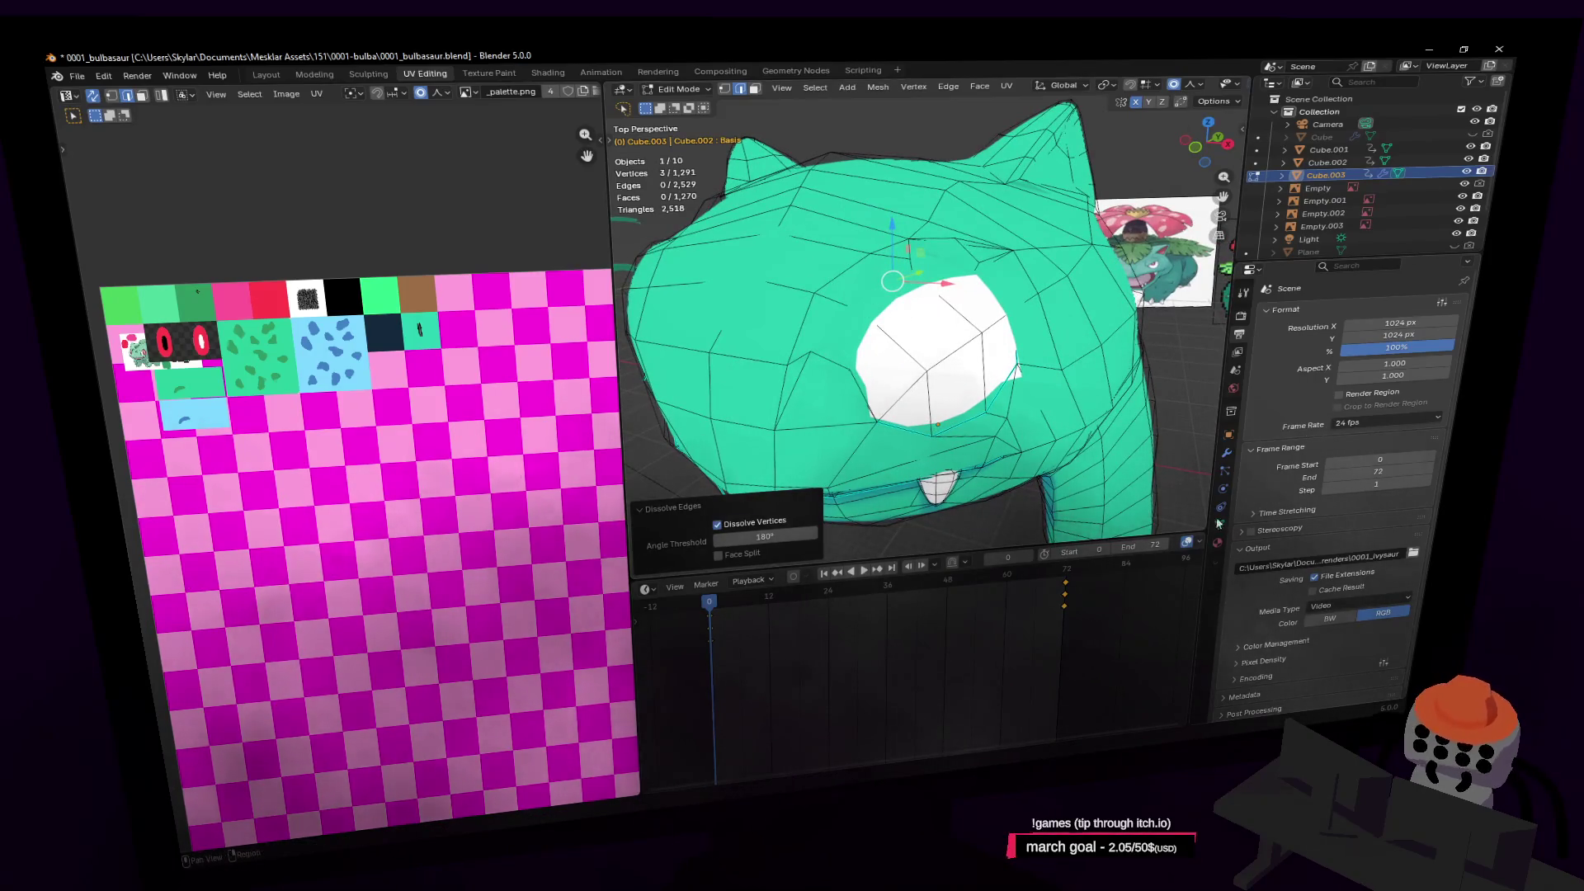
{"action": "left_click", "coordinate": [1227, 455]}
{"action": "left_click", "coordinate": [1392, 330]}
Merge the two vertices at the eye's corner At Last
{"action": "key", "text": "1"}
{"action": "left_click", "coordinate": [810, 352]}
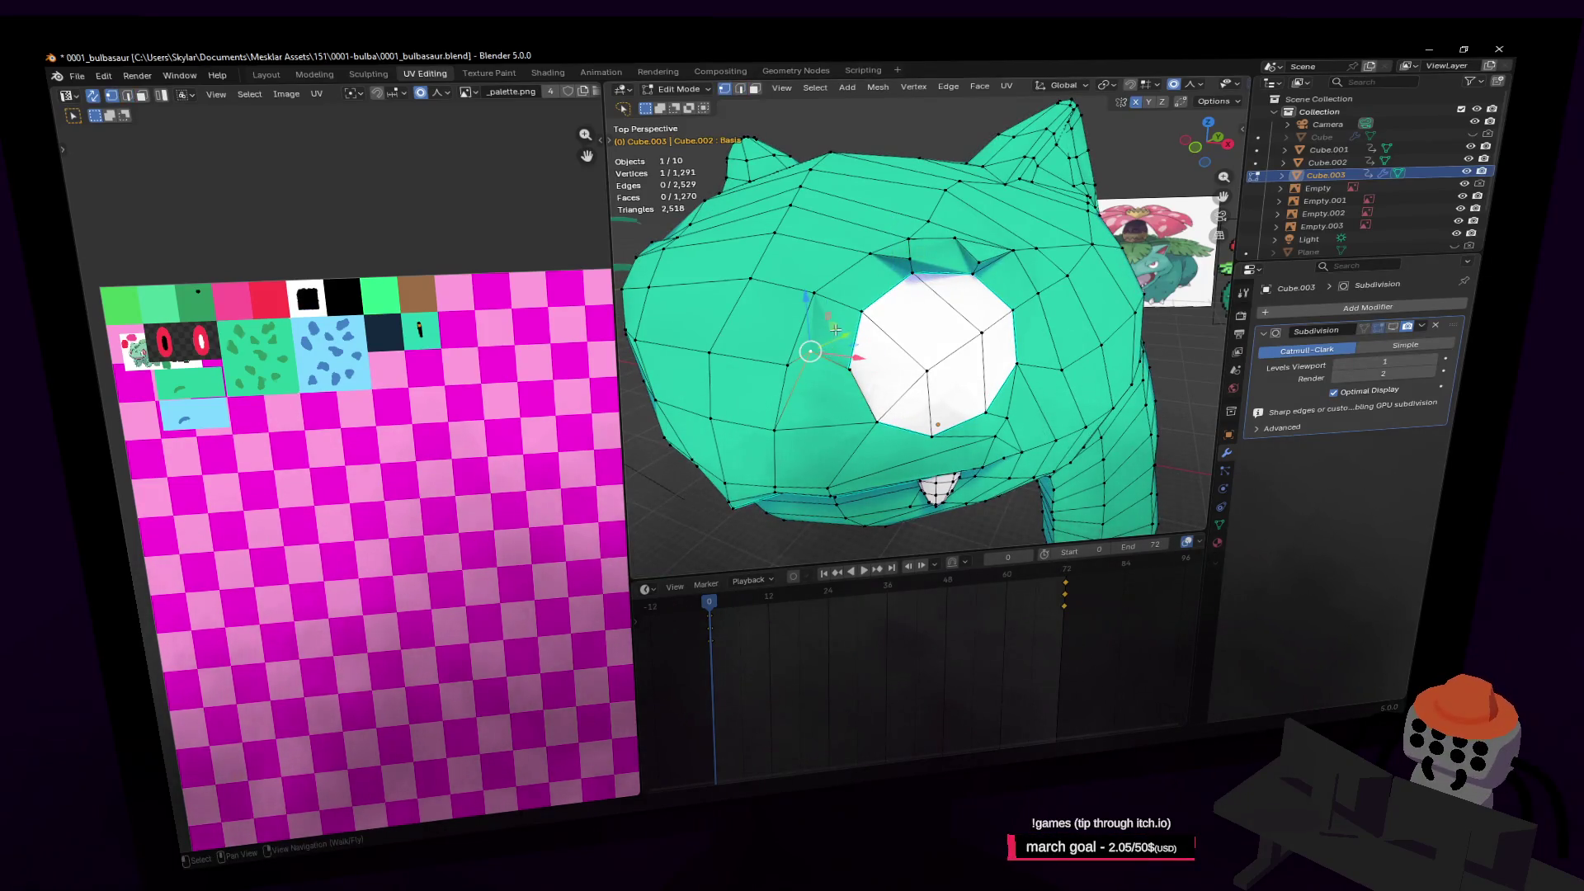
{"action": "right_click", "coordinate": [835, 328]}
{"action": "key", "text": "Escape"}
{"action": "scroll", "coordinate": [835, 327], "scroll_direction": "up", "scroll_amount": 3}
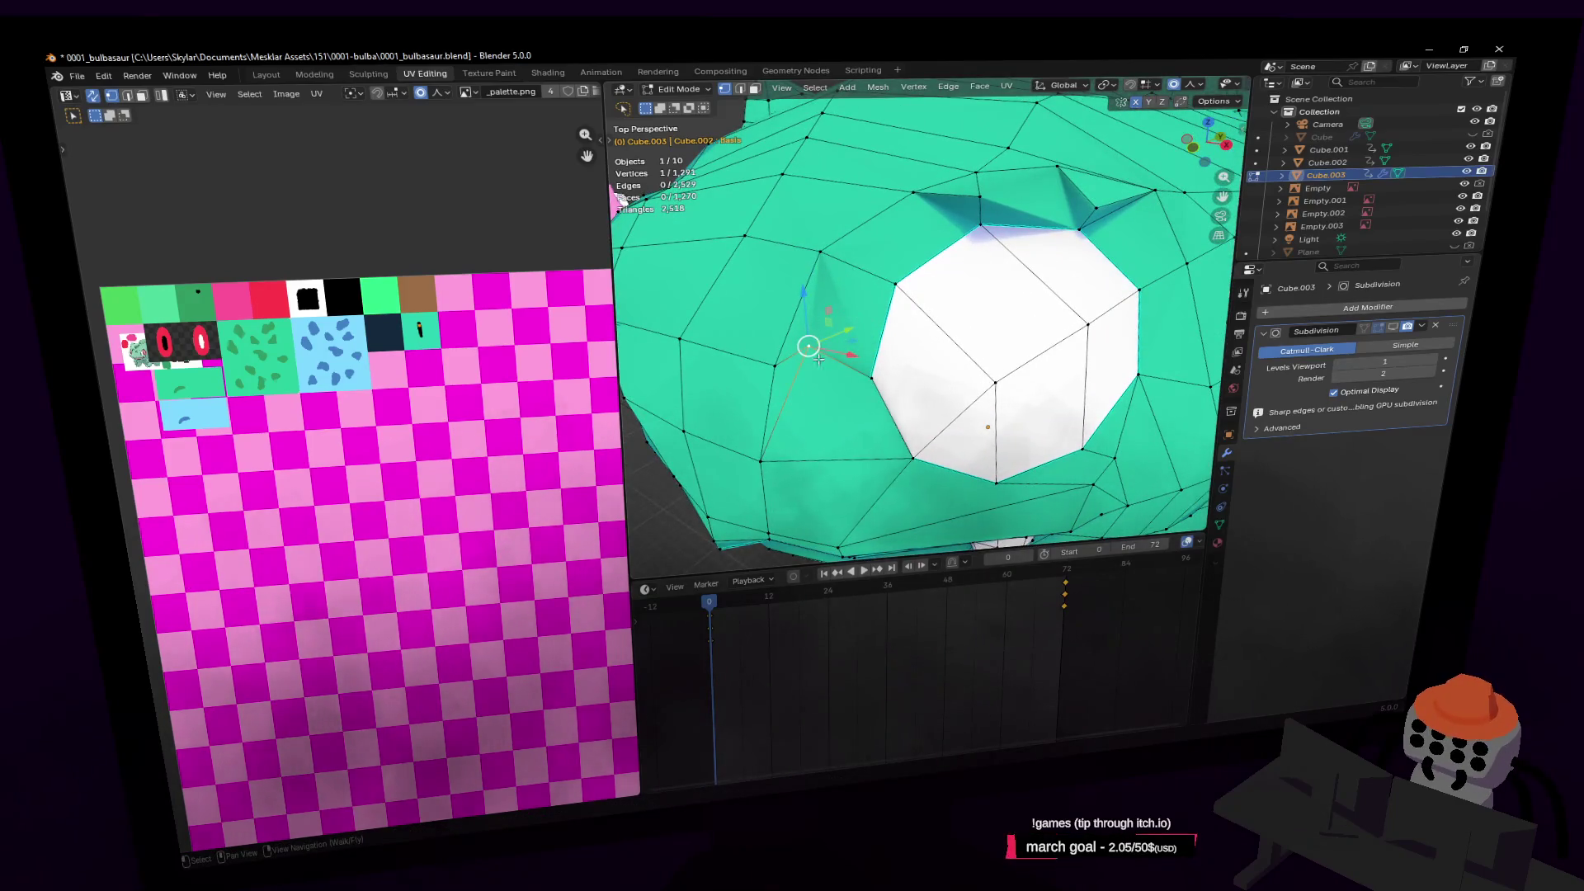
{"action": "left_click", "coordinate": [779, 363], "text": "shift"}
{"action": "key", "text": "m"}
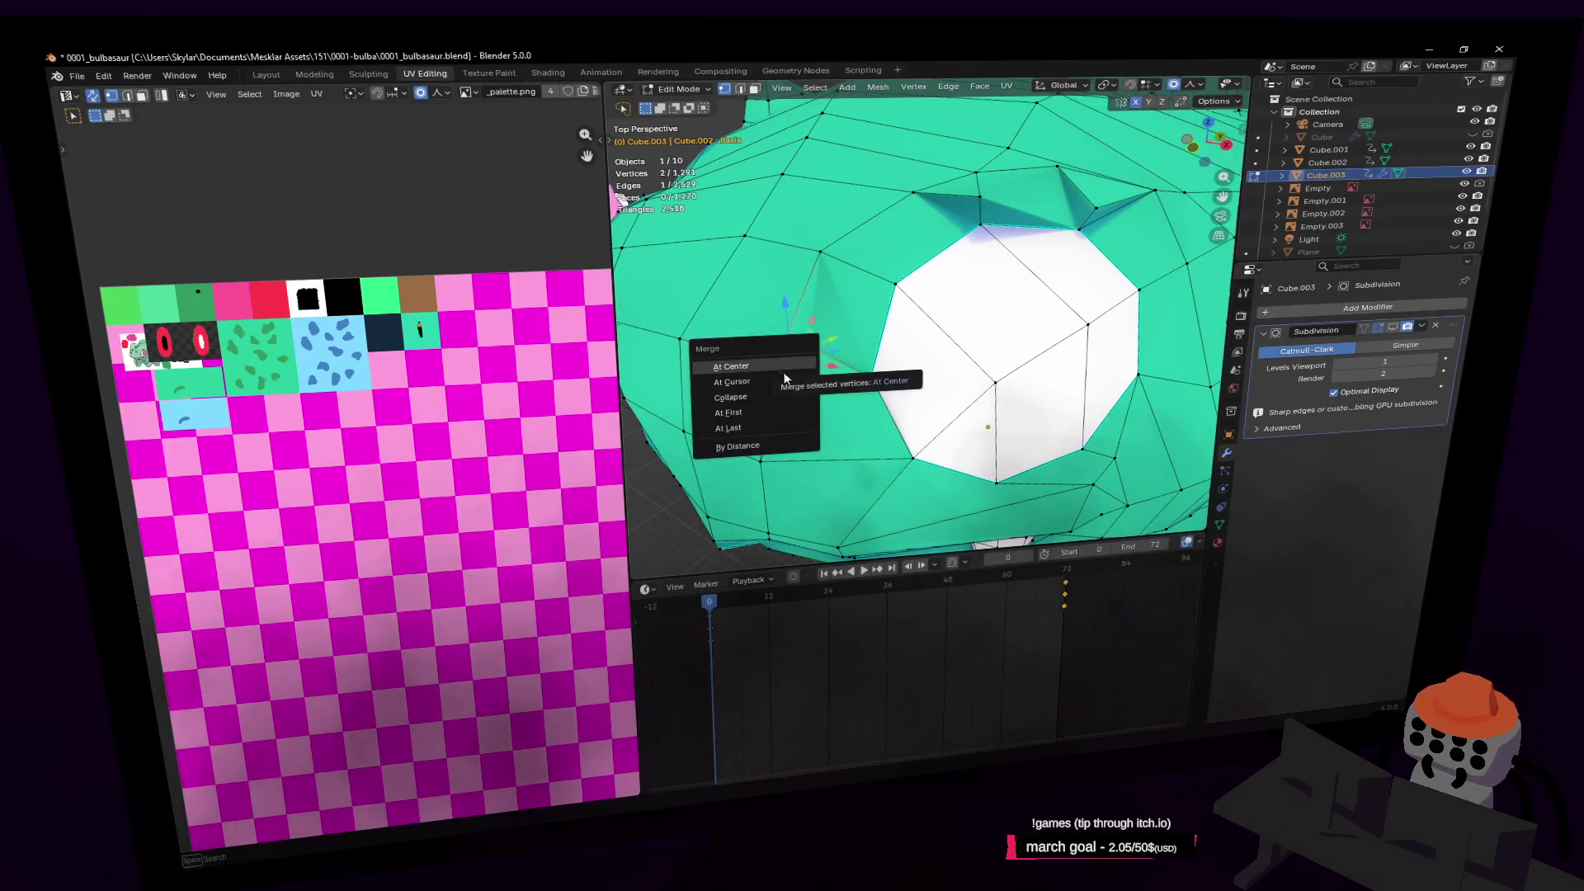
{"action": "left_click", "coordinate": [751, 426]}
Try dissolving the vertex above the eye, then undo the dissolve
{"action": "middle_click_drag", "start_coordinate": [751, 426], "coordinate": [889, 306]}
{"action": "key", "text": "shift+grave"}
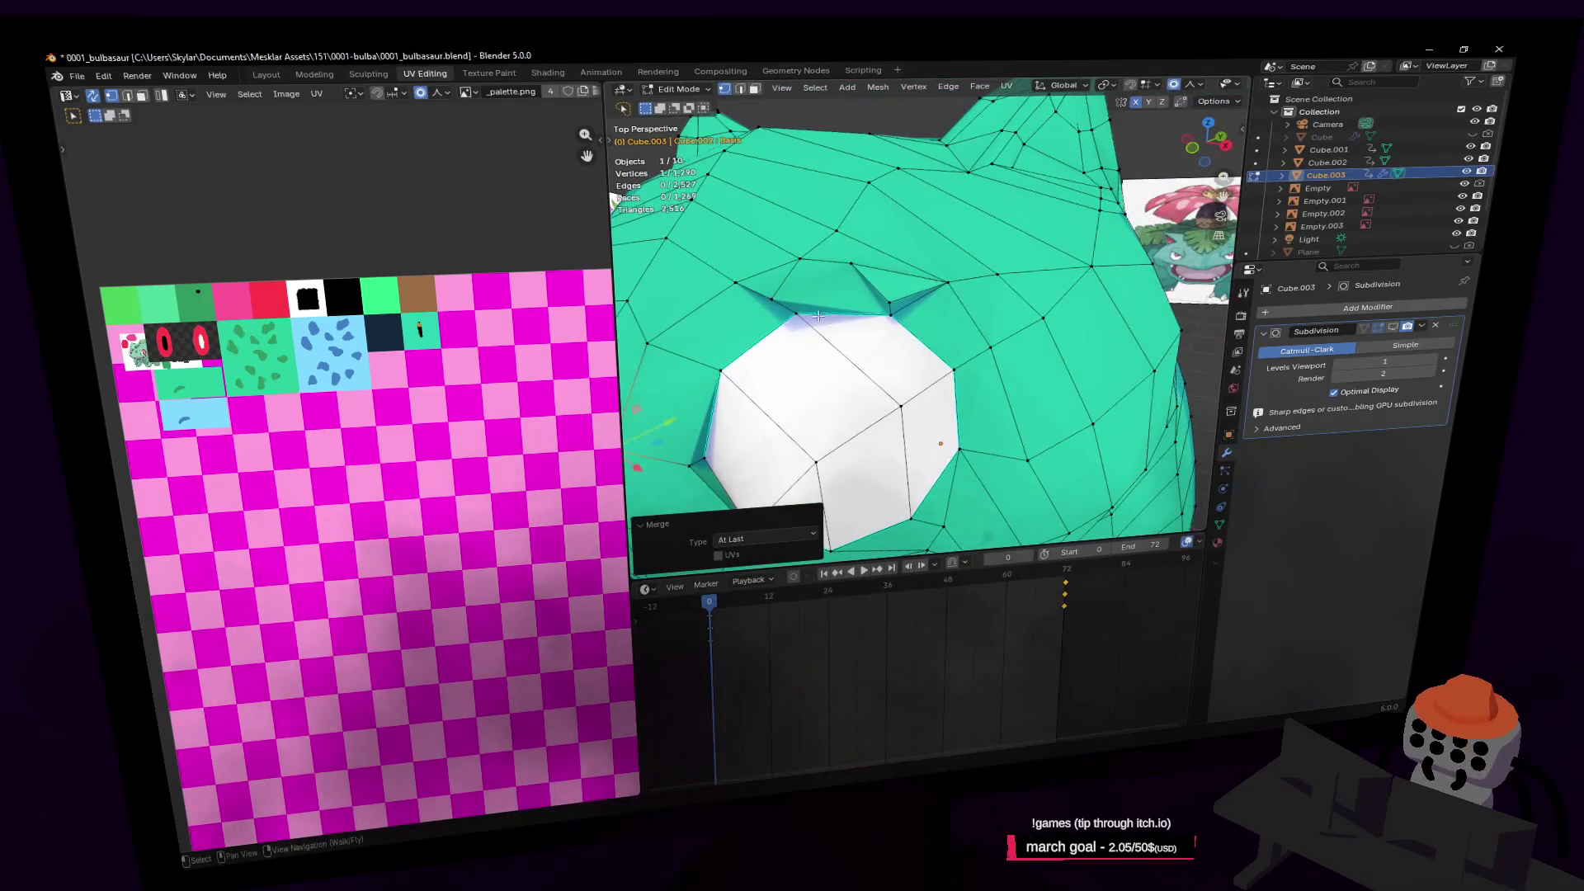
{"action": "left_click", "coordinate": [809, 307]}
{"action": "left_click", "coordinate": [874, 321]}
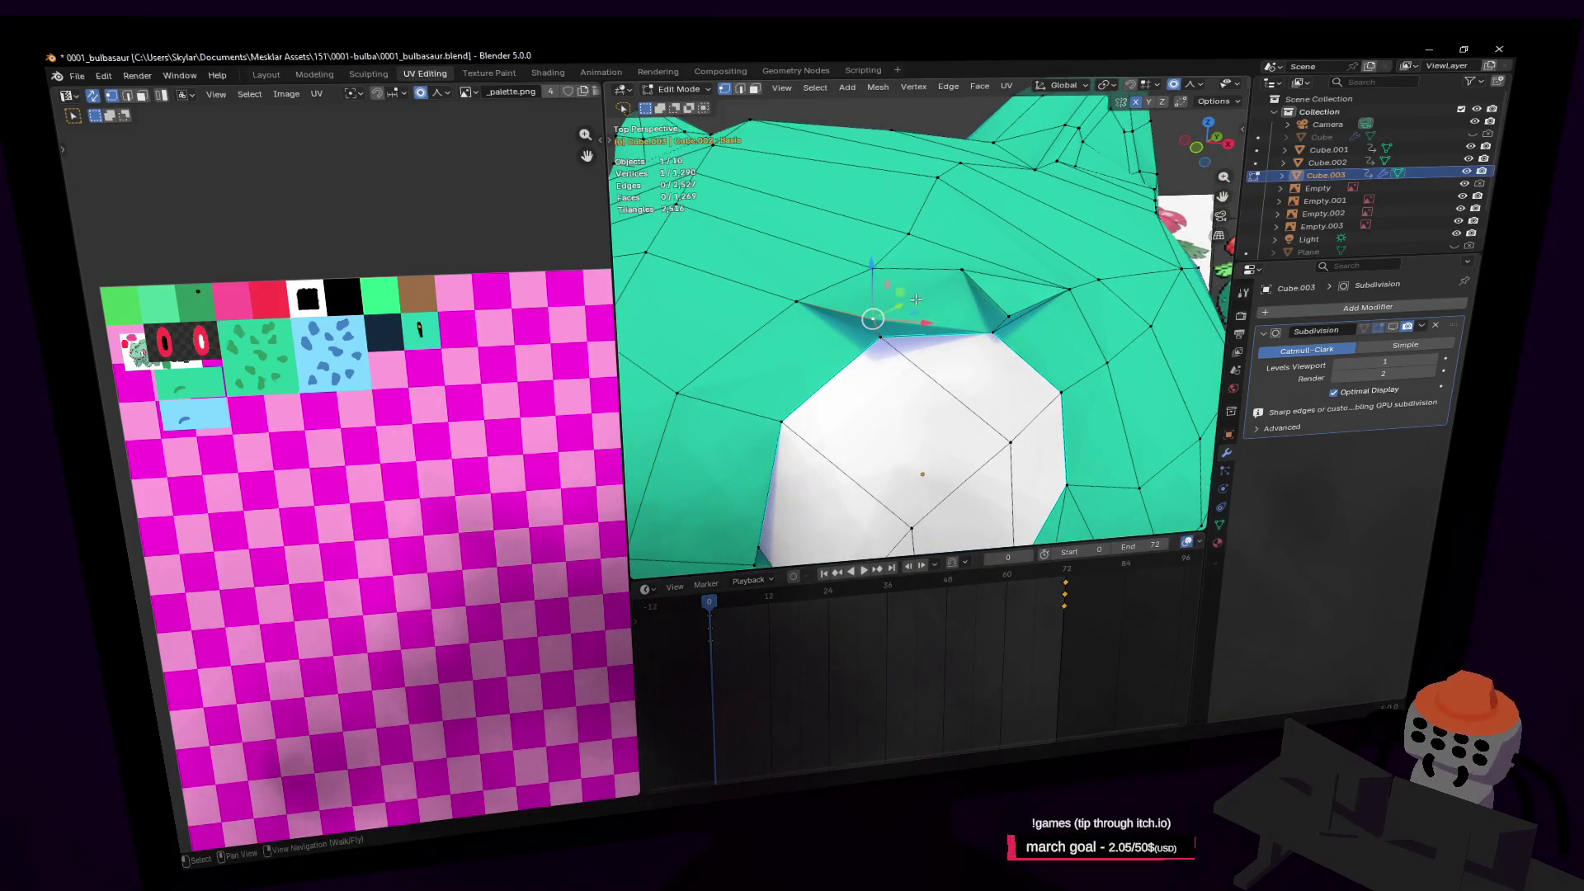
{"action": "key", "text": "x"}
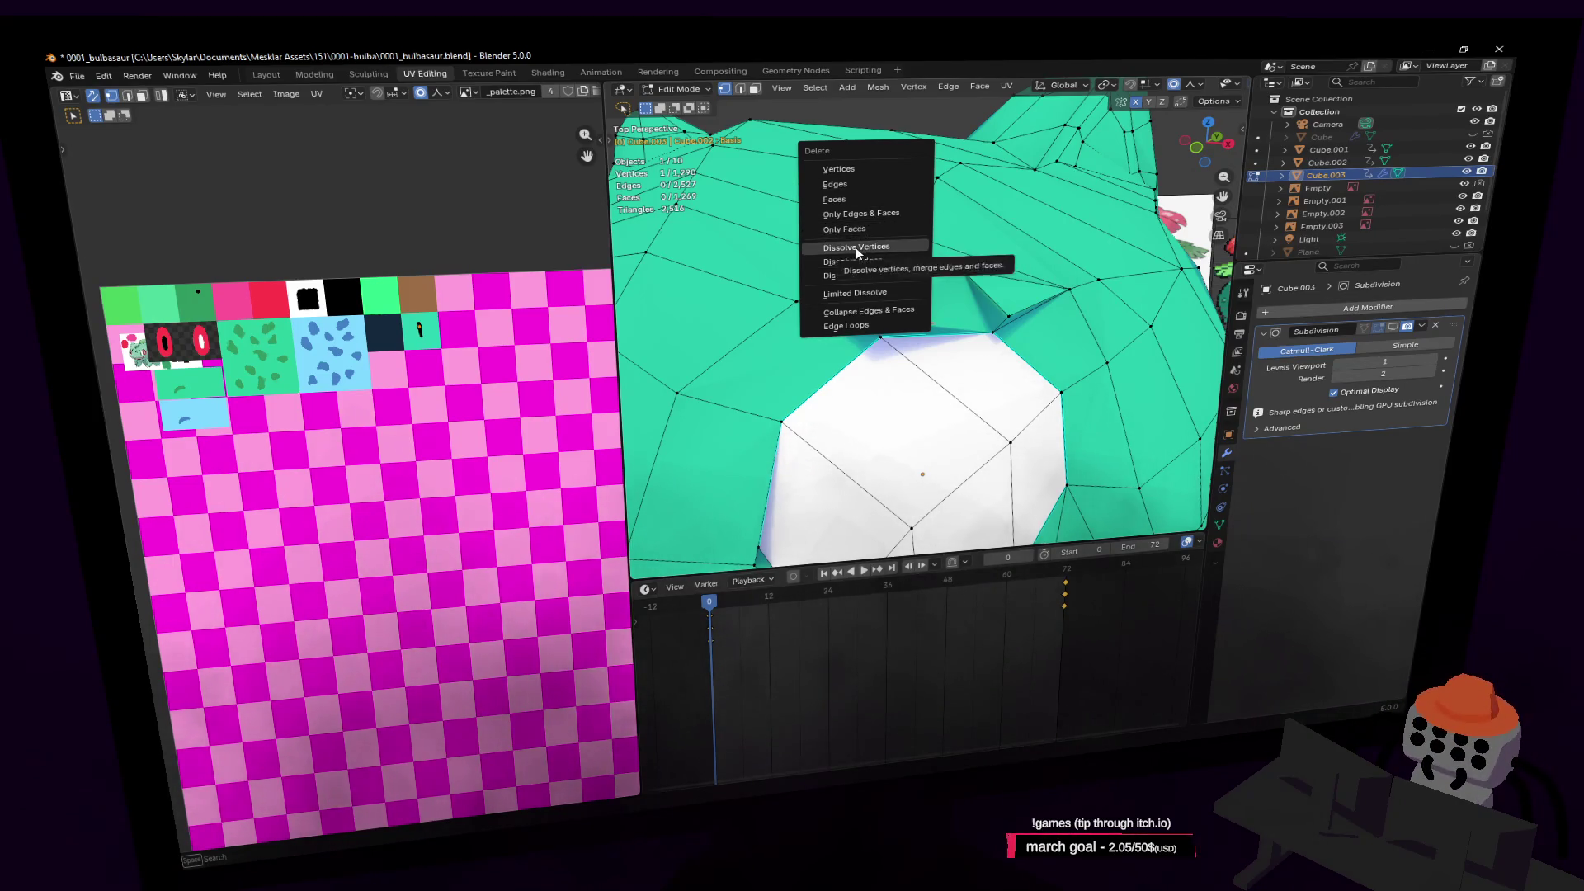
{"action": "left_click", "coordinate": [855, 246]}
{"action": "key", "text": "shift+grave"}
{"action": "left_click", "coordinate": [923, 318]}
{"action": "key", "text": "ctrl+z"}
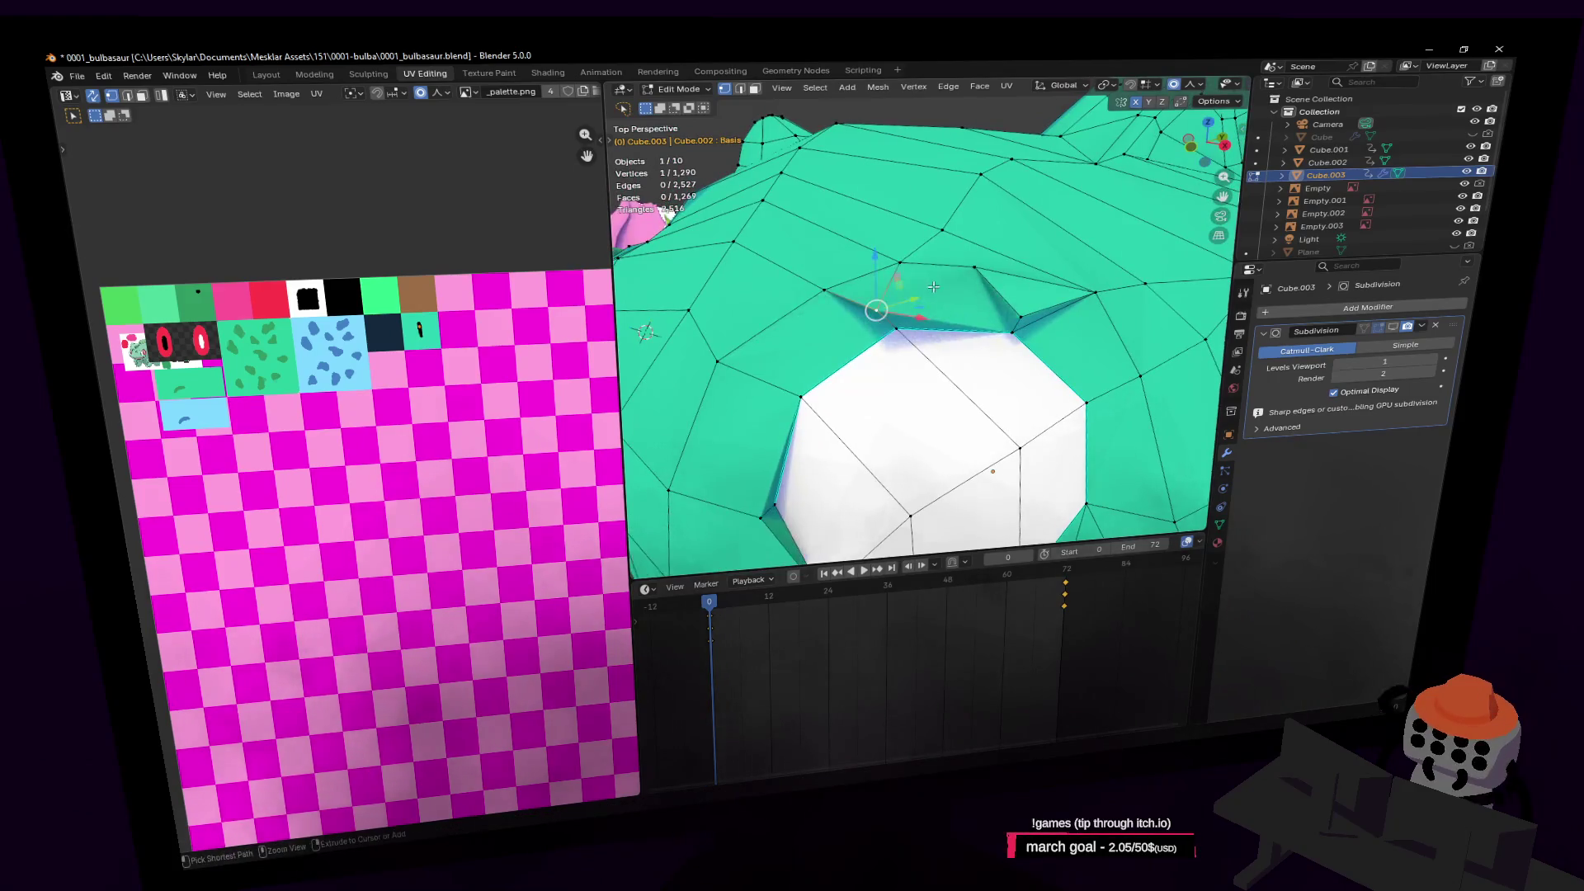
Frame the vertex above the eye and pair it with a second vertex for merging
{"action": "key", "text": "KP_Decimal"}
{"action": "left_click", "coordinate": [895, 291], "text": "shift"}
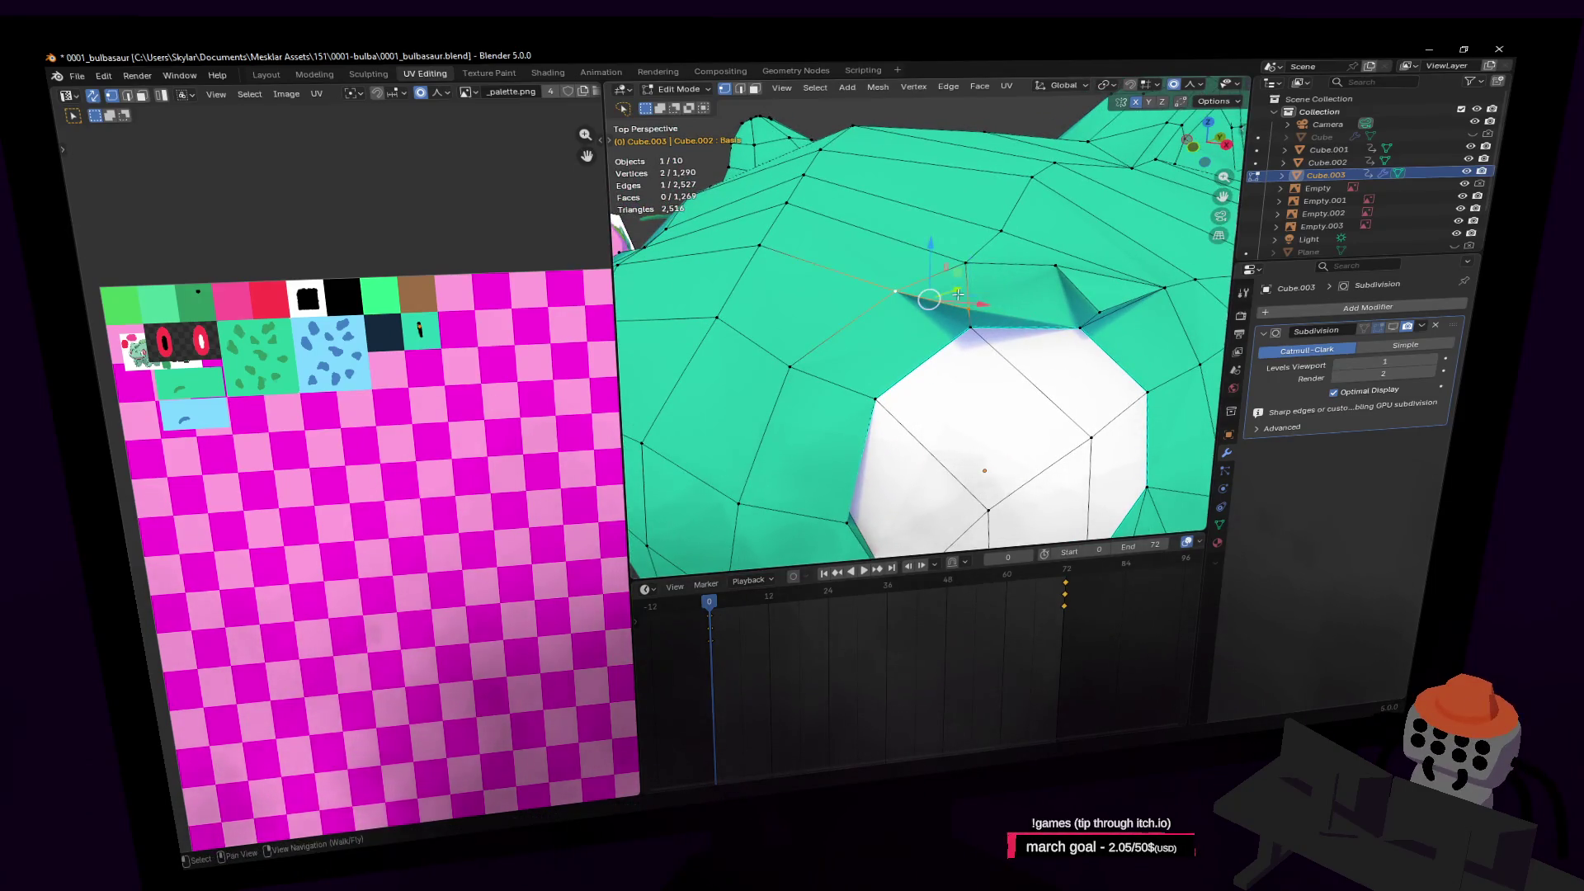
{"action": "key", "text": "m"}
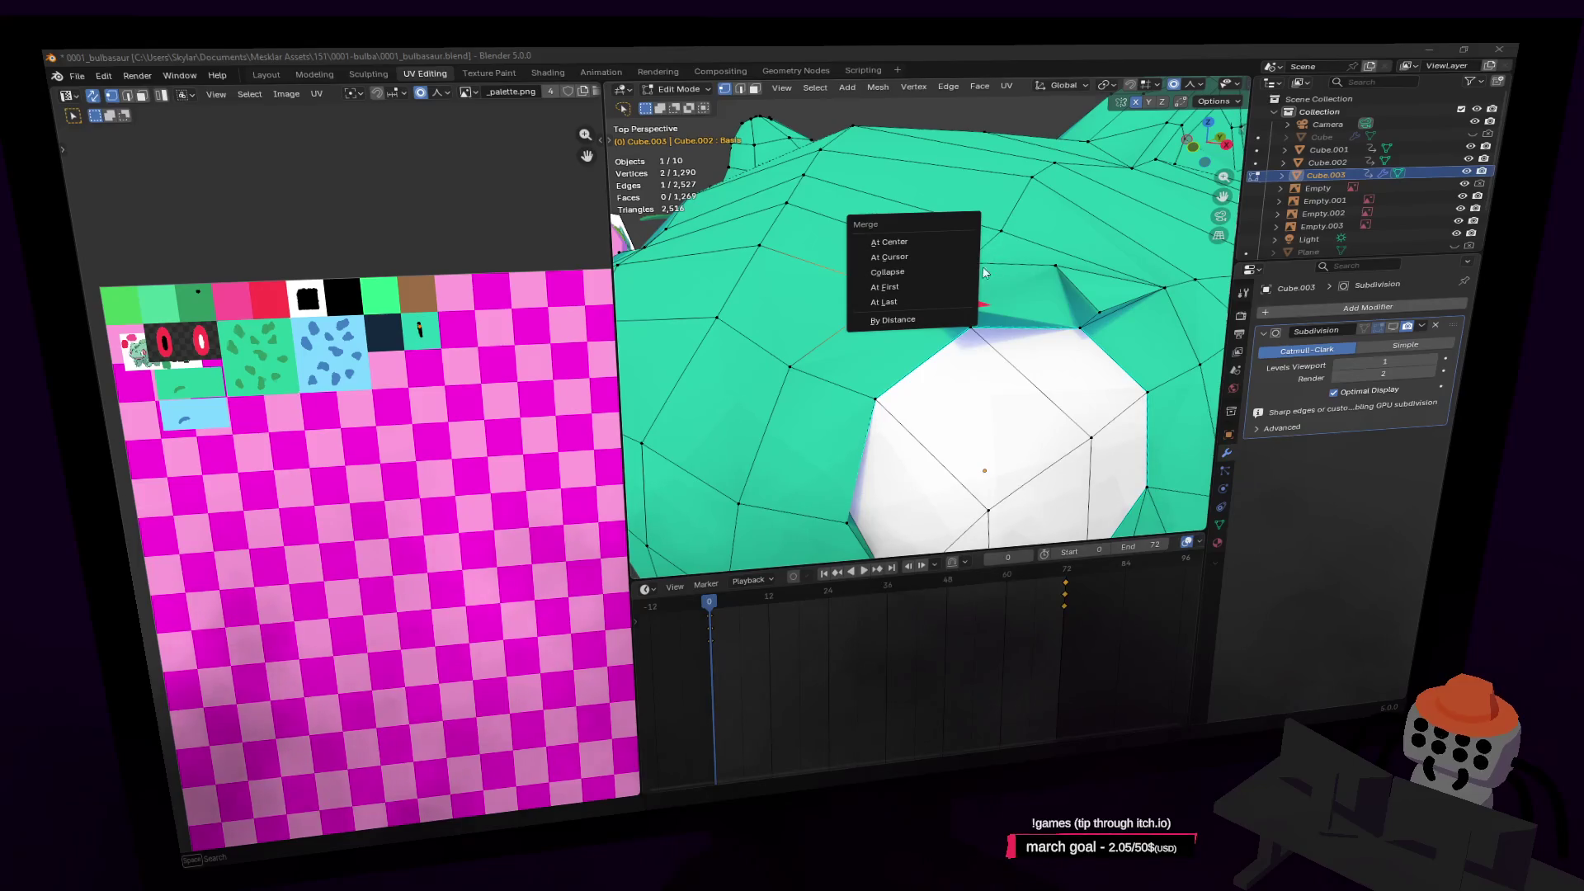
Merge the vertex pair above the eye At Last, then select the eye's upper-corner vertices
{"action": "left_click", "coordinate": [900, 301]}
{"action": "middle_click_drag", "start_coordinate": [899, 301], "coordinate": [1029, 303], "text": "shift"}
{"action": "left_click", "coordinate": [967, 363]}
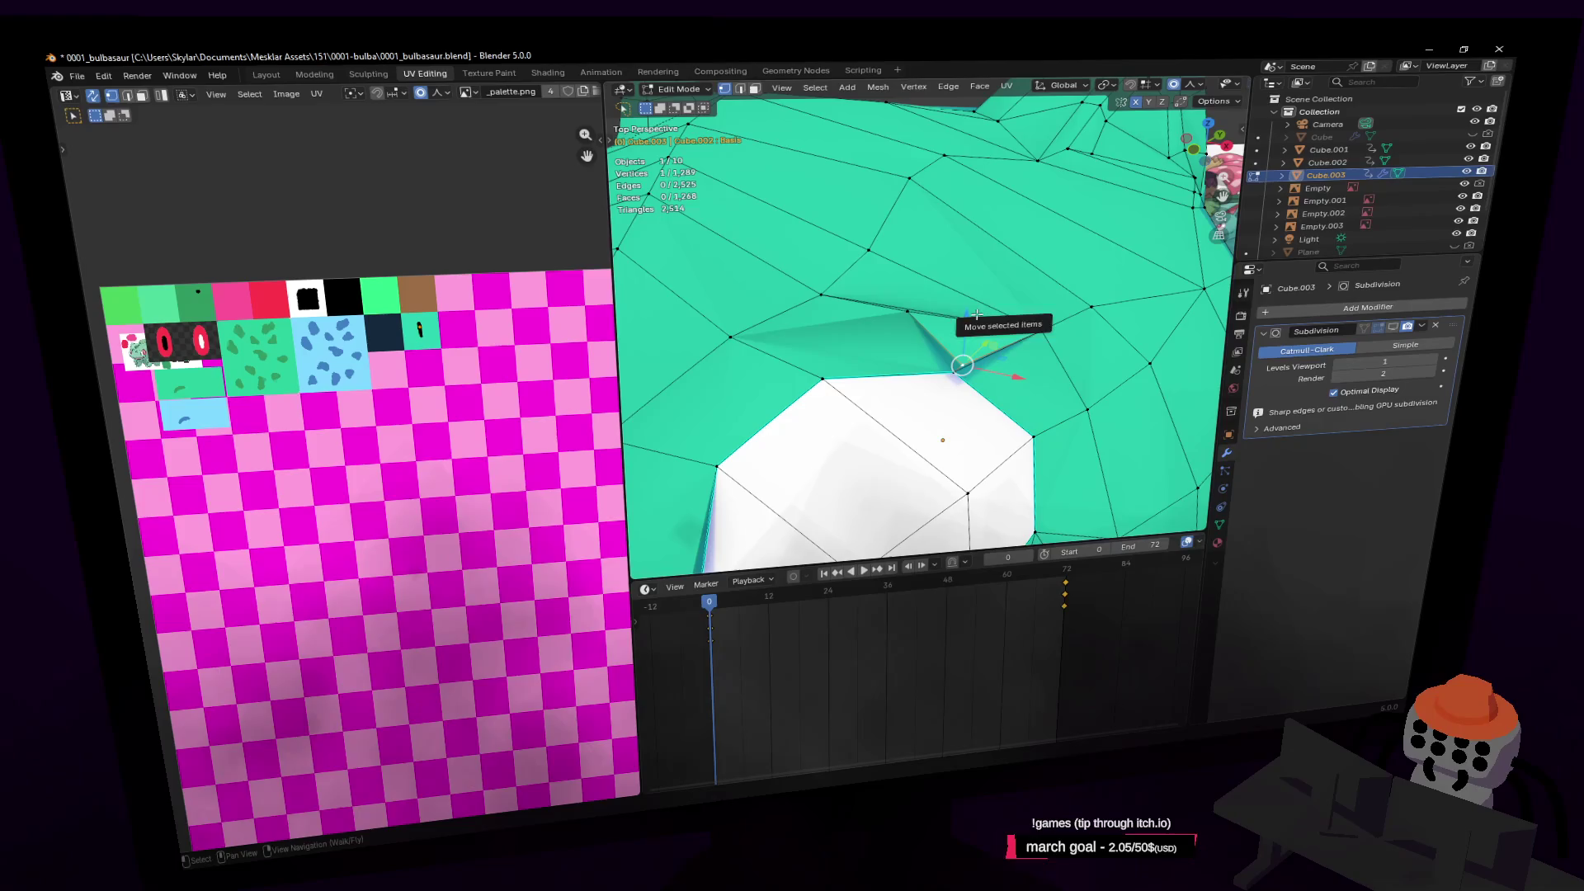
{"action": "left_click", "coordinate": [910, 317], "text": "shift"}
{"action": "key", "text": "x"}
{"action": "left_click", "coordinate": [862, 337]}
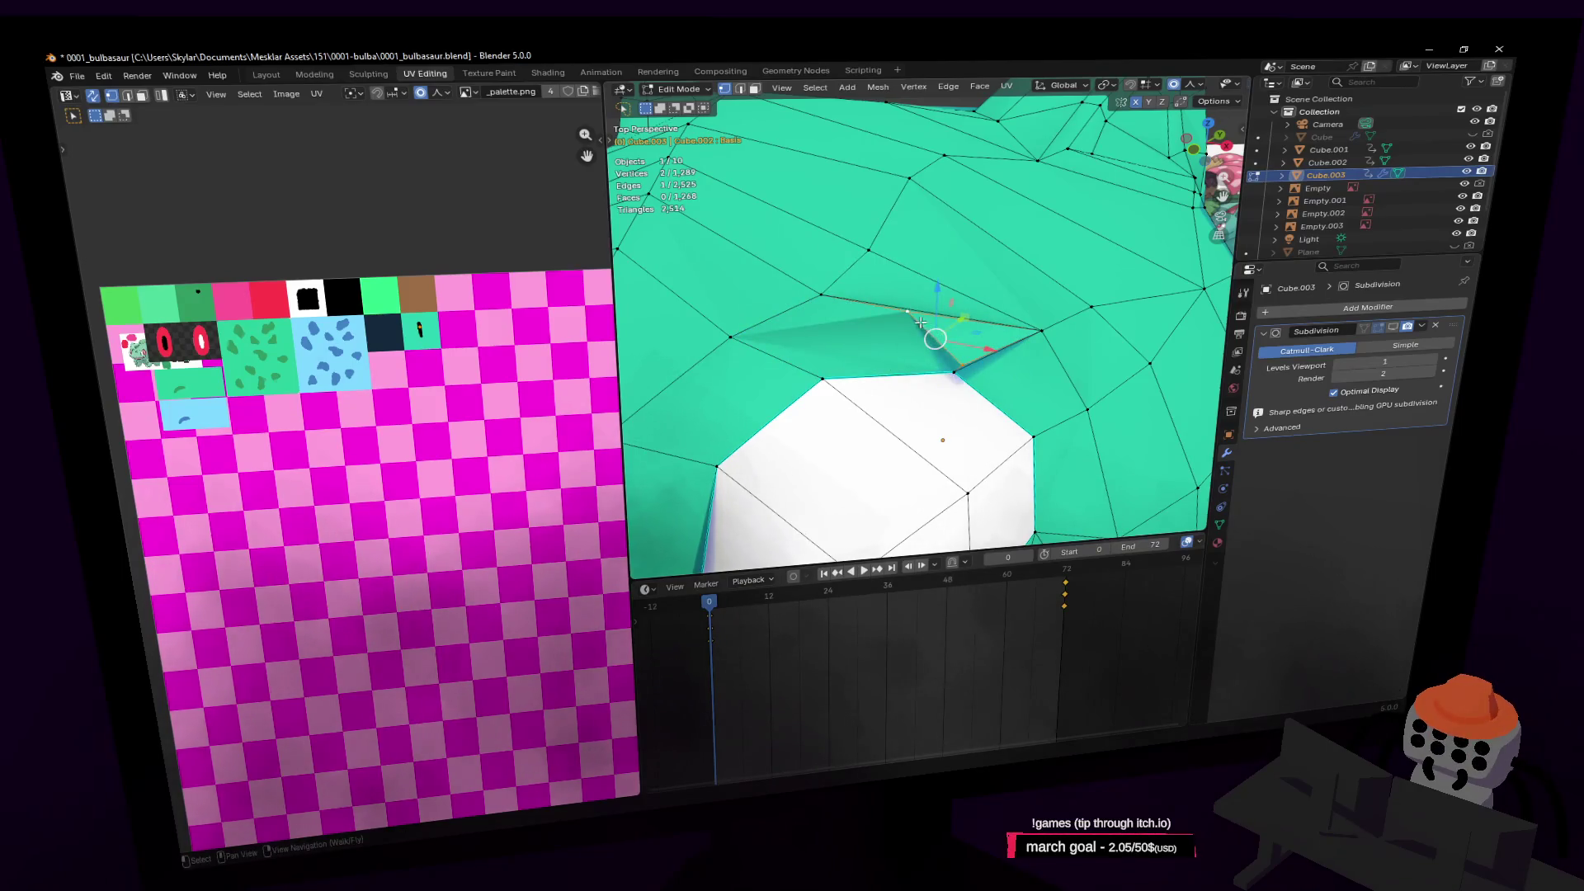
Dissolve the edge above the eye in edge select mode
{"action": "key", "text": "2"}
{"action": "key", "text": "alt+a"}
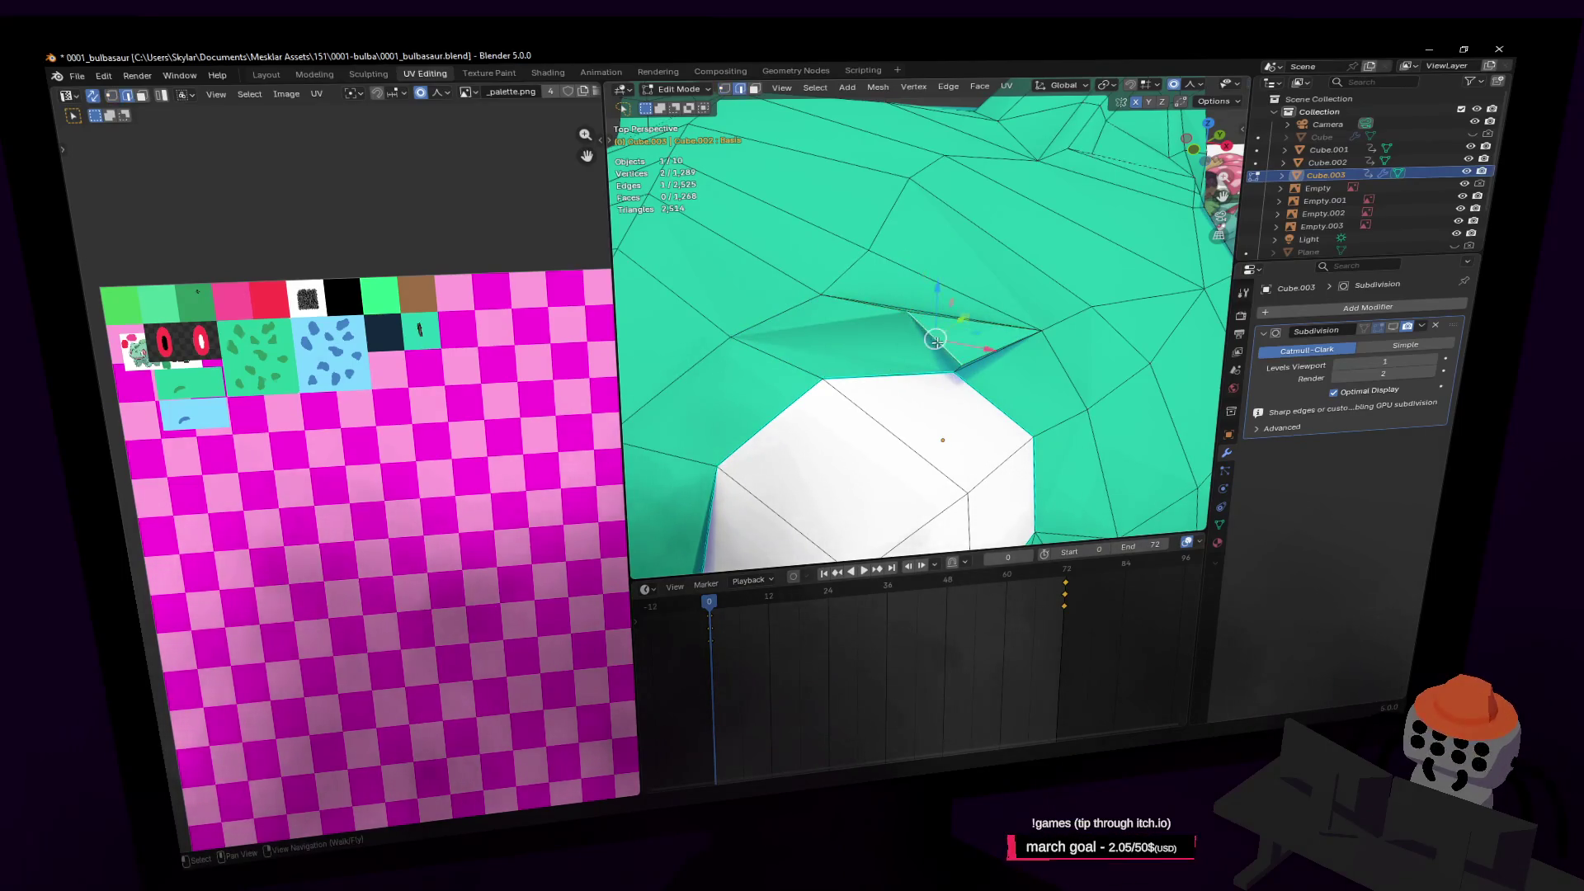
{"action": "key", "text": "x"}
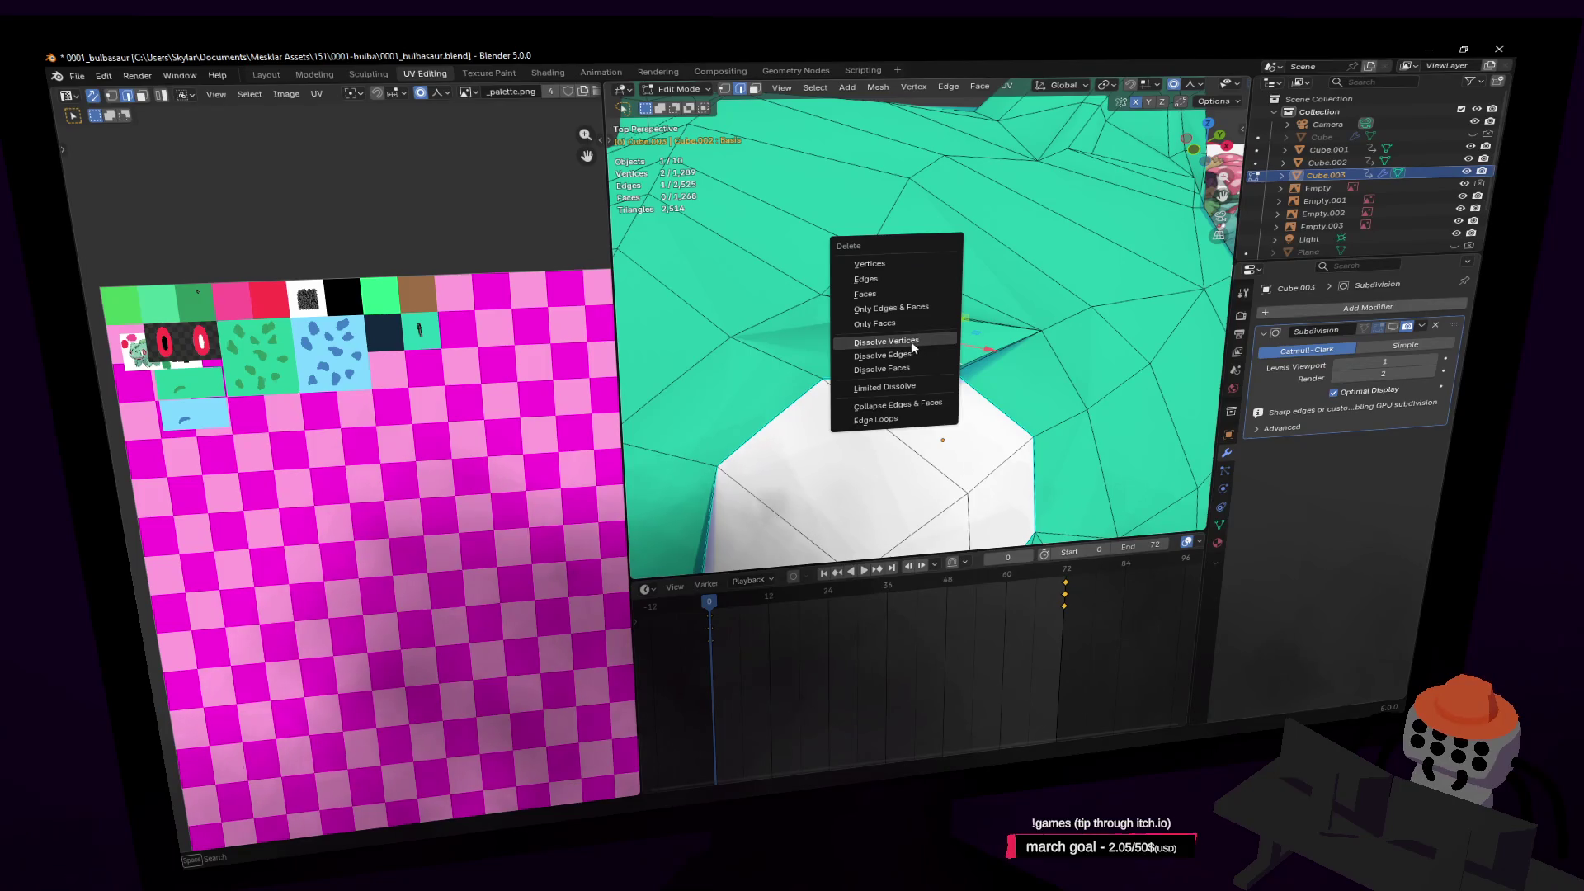
{"action": "left_click", "coordinate": [911, 354]}
{"action": "key", "text": "shift+grave"}
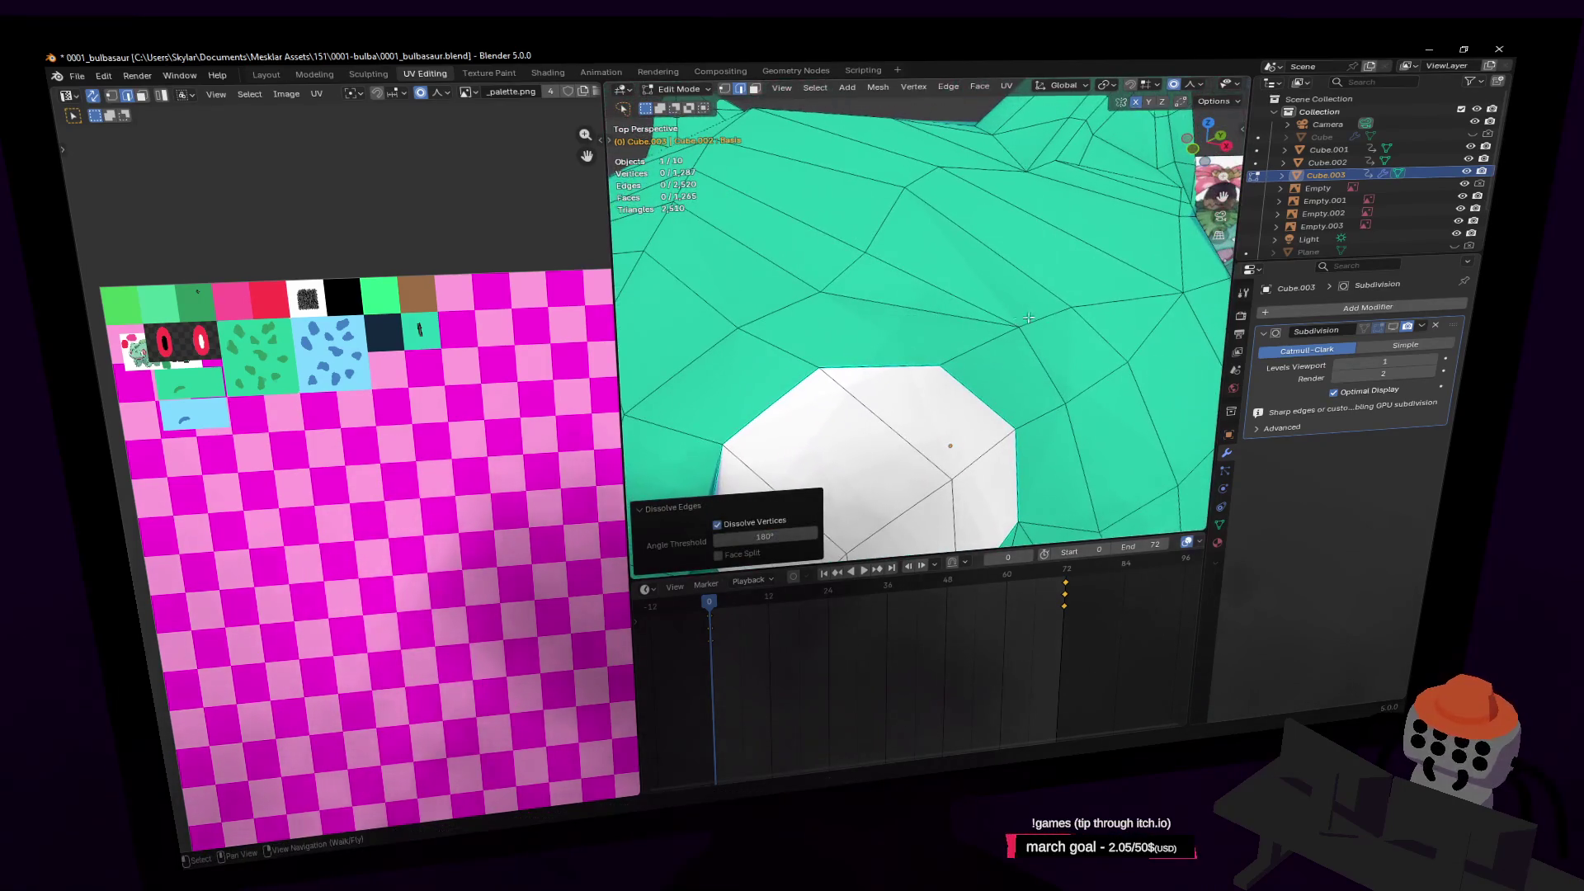
{"action": "left_click", "coordinate": [922, 317]}
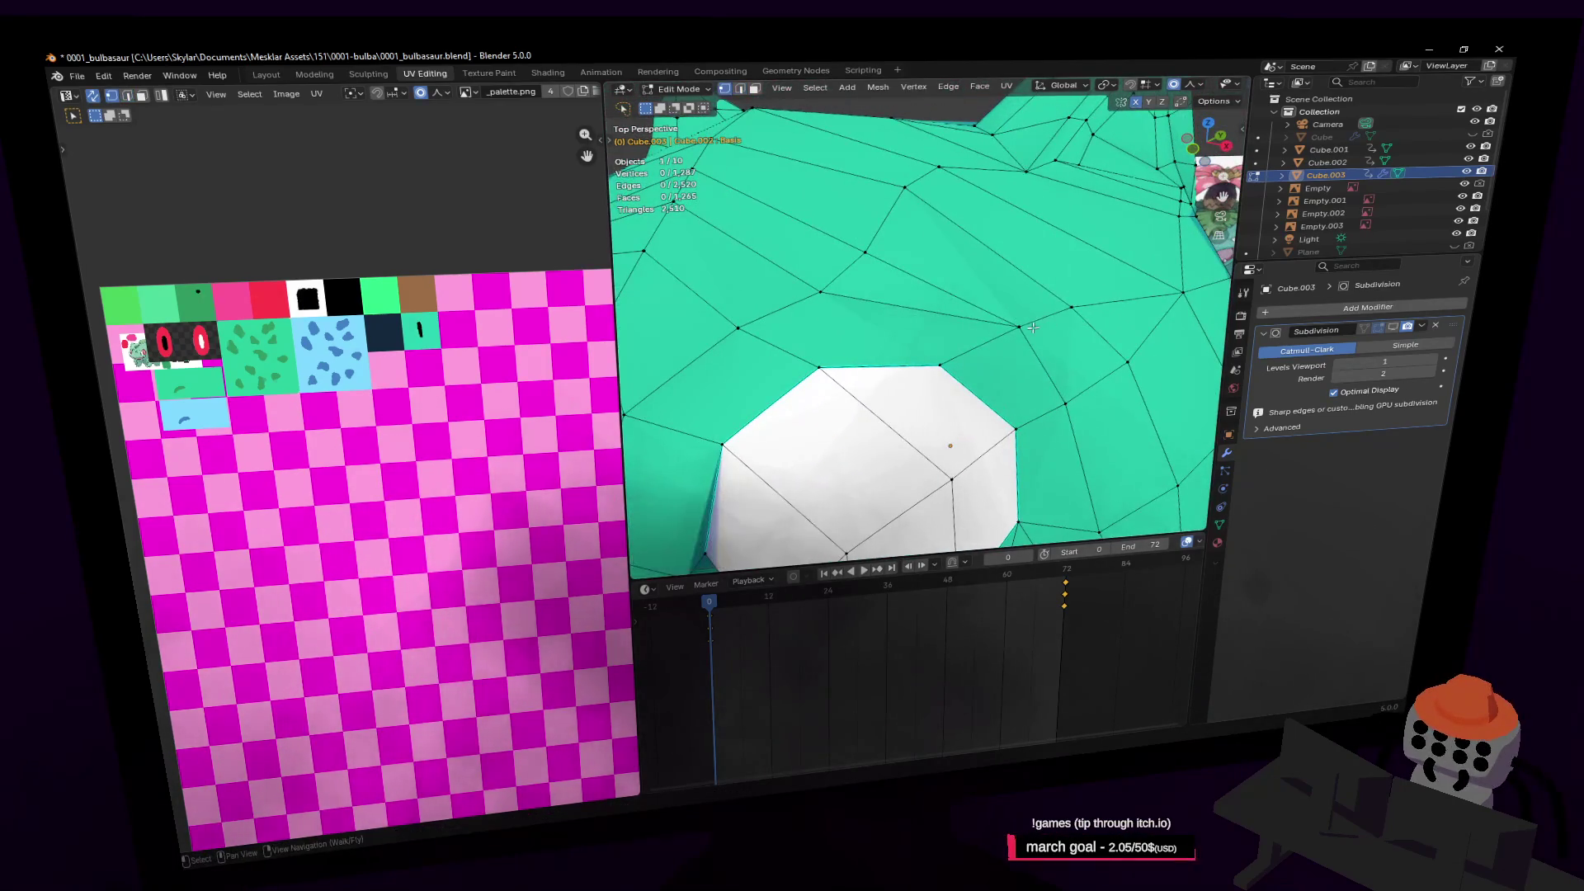
Move a head outline vertex to reshape the silhouette
{"action": "key", "text": "1"}
{"action": "left_click", "coordinate": [1018, 328]}
{"action": "key", "text": "g"}
{"action": "left_click", "coordinate": [1009, 319]}
{"action": "key", "text": "shift+grave"}
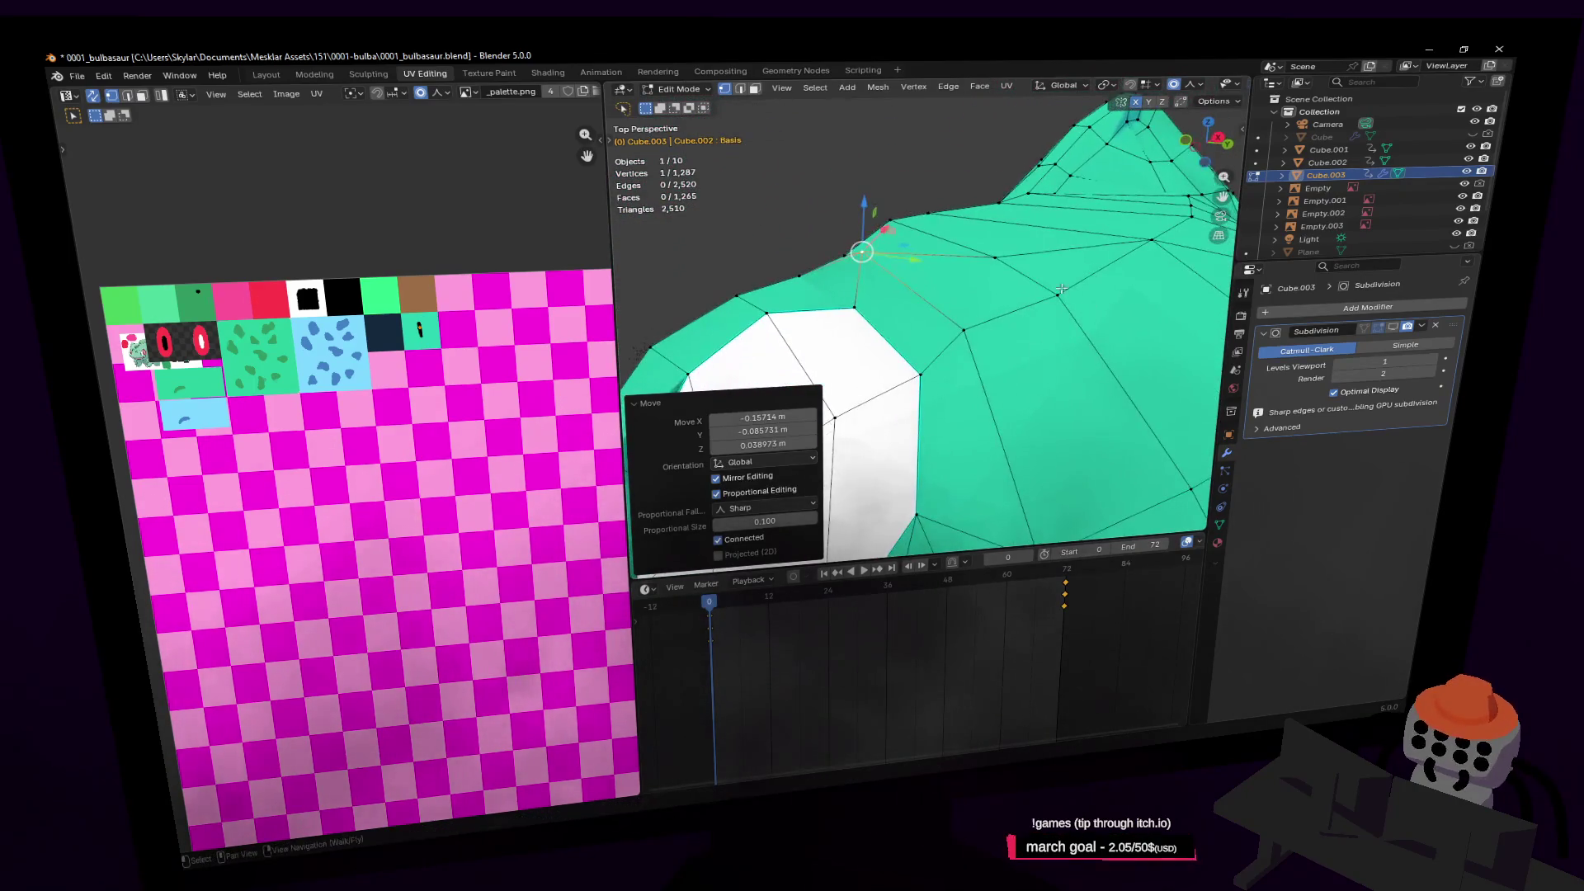
{"action": "left_click", "coordinate": [1042, 284]}
Move another head outline vertex and reshape the cheek with proportional falloff
{"action": "left_click", "coordinate": [862, 251]}
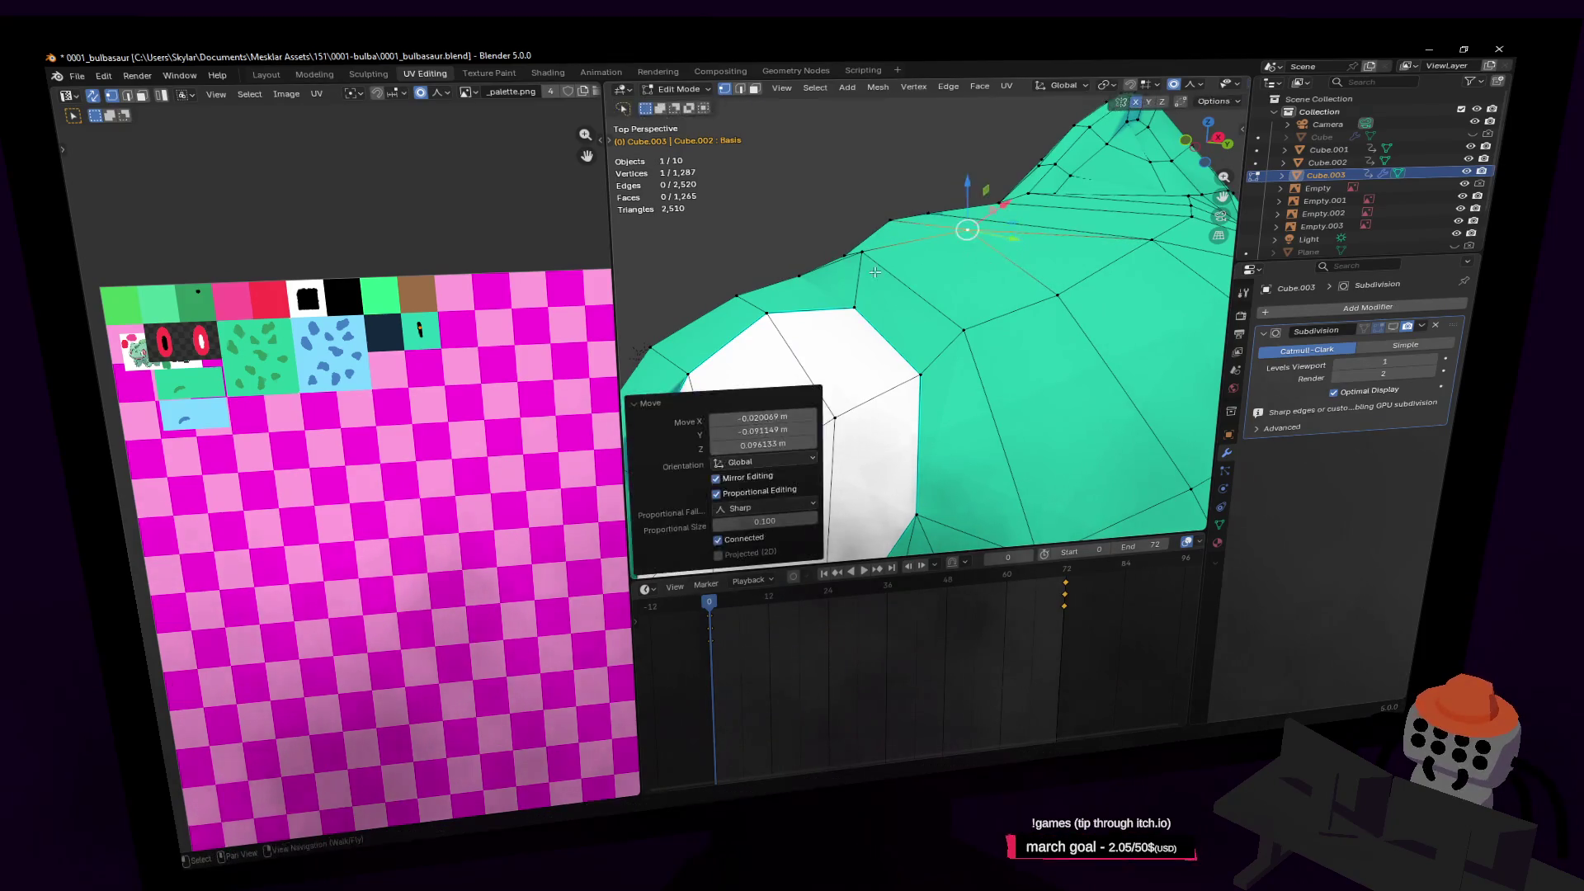
{"action": "key", "text": "g"}
{"action": "left_click", "coordinate": [868, 266]}
{"action": "key", "text": "shift+grave"}
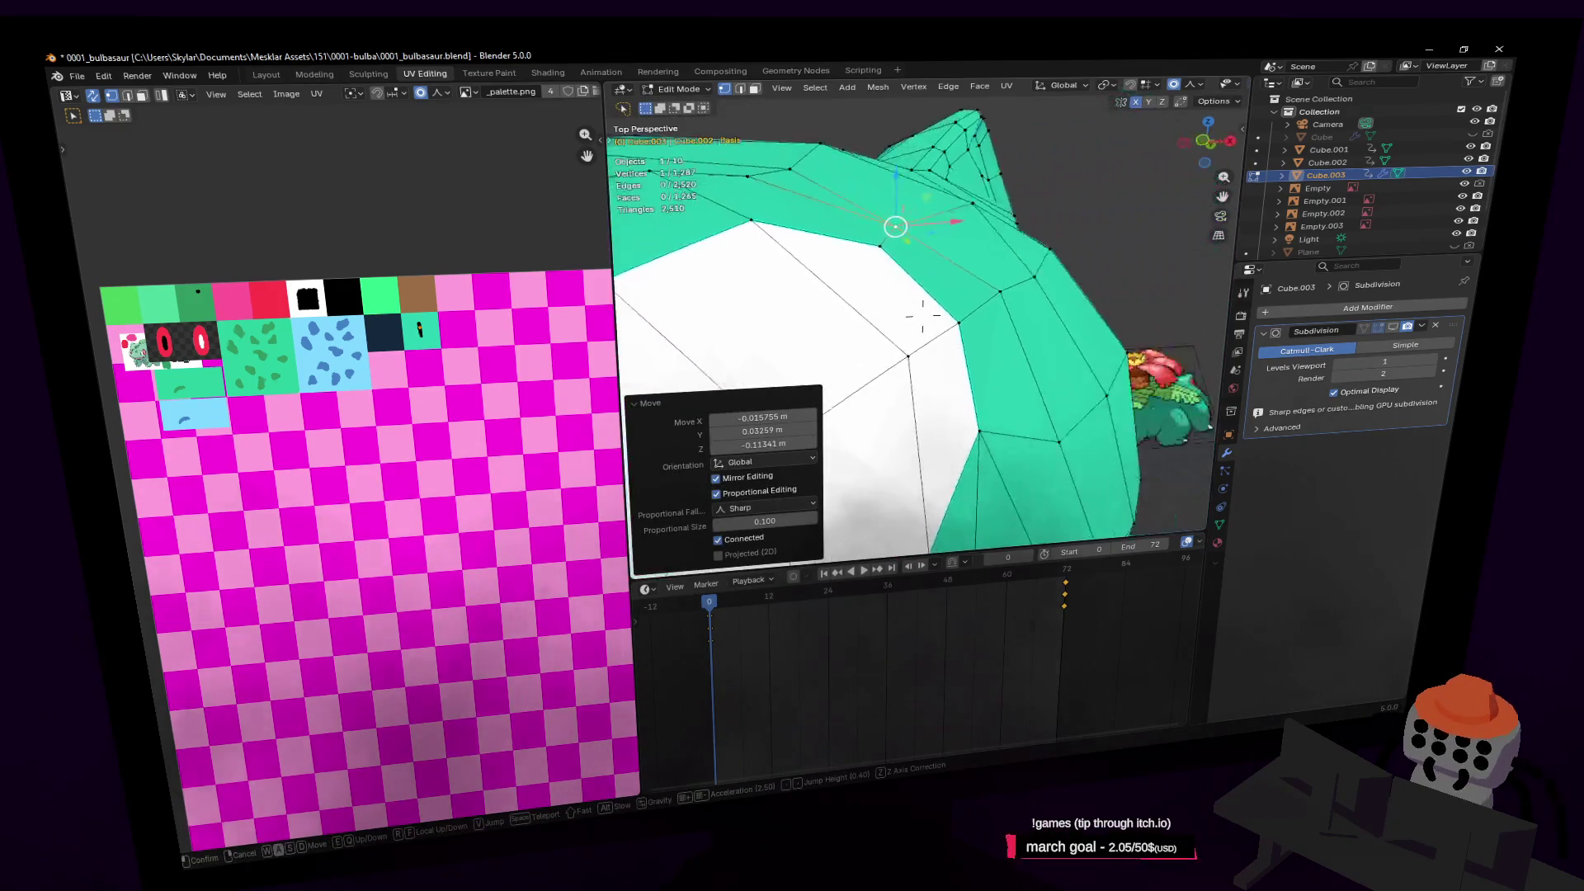
{"action": "left_click", "coordinate": [931, 284]}
{"action": "key", "text": "g"}
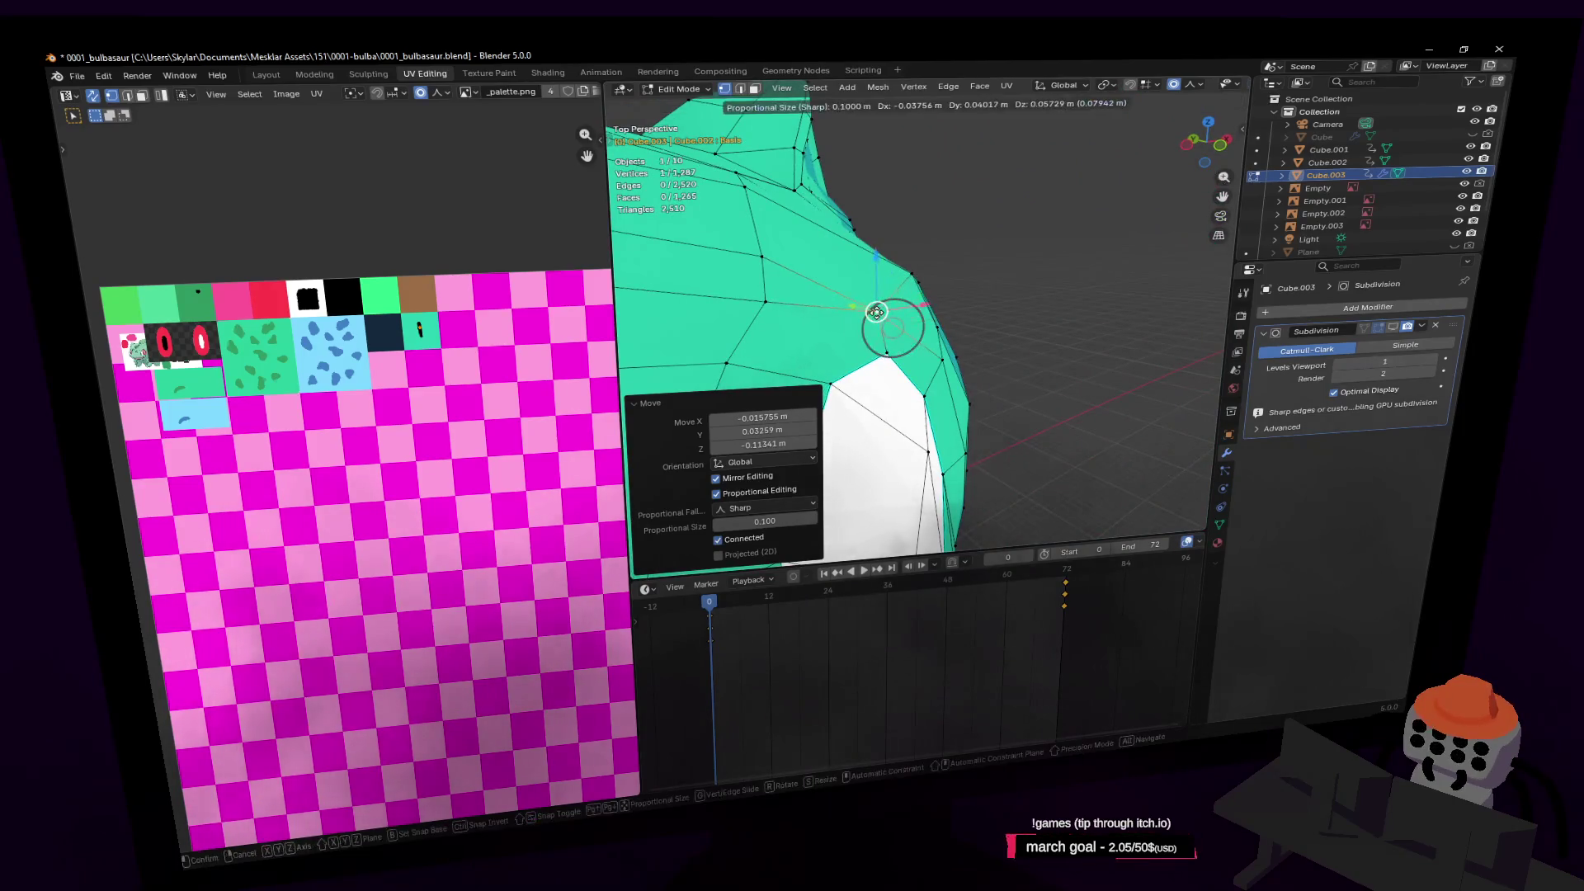
{"action": "left_click", "coordinate": [877, 314]}
Bring the view onto the eye and select a vertex on its edge
{"action": "key", "text": "shift+grave"}
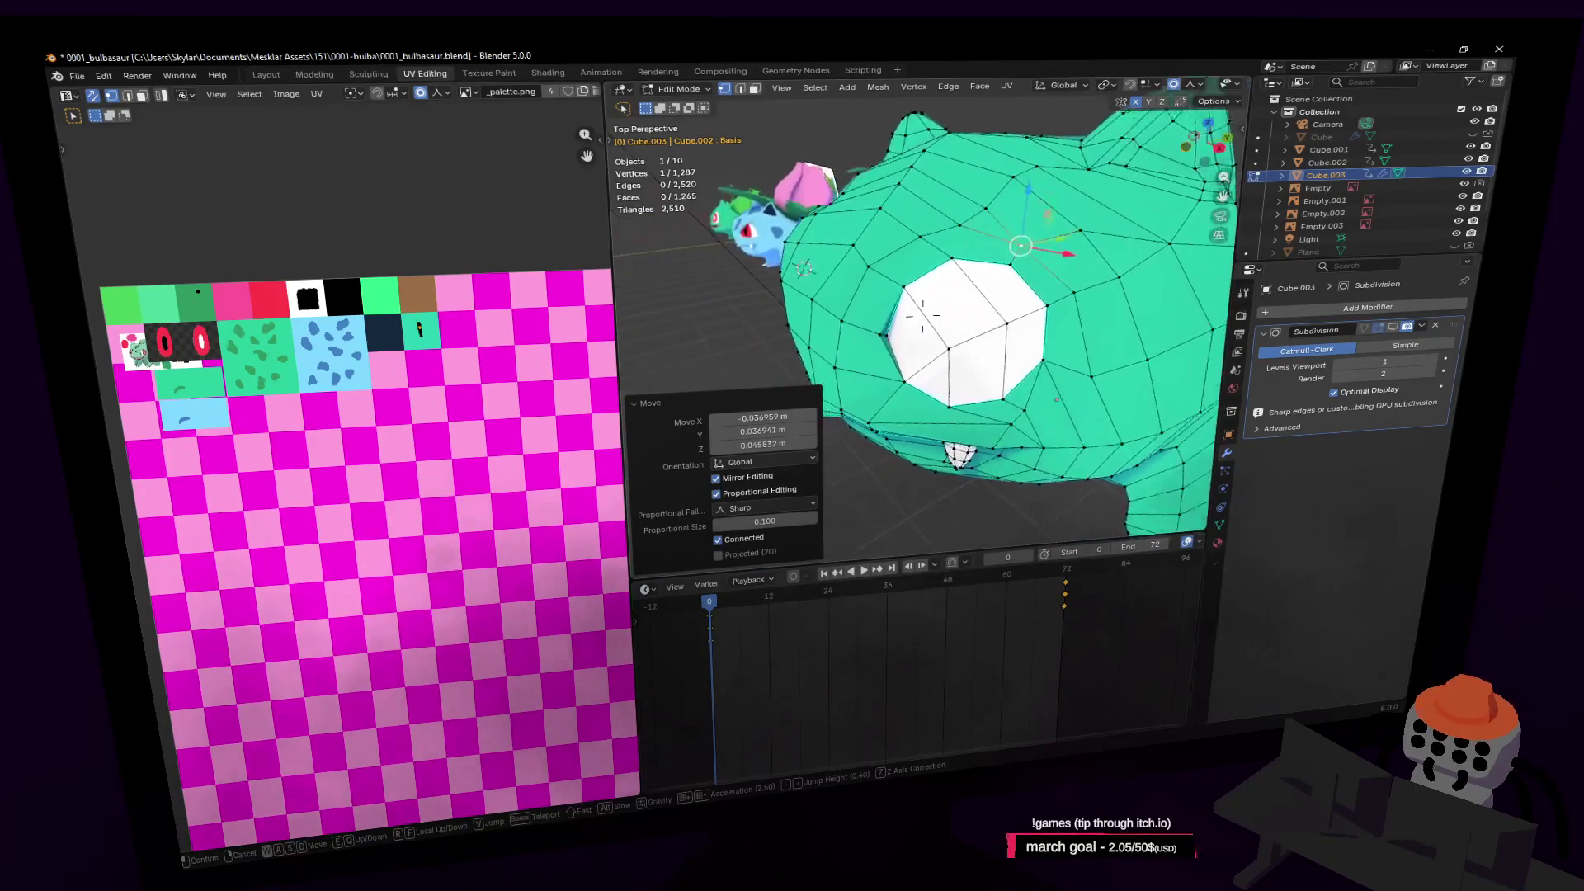
{"action": "left_click", "coordinate": [904, 305]}
{"action": "left_click", "coordinate": [894, 334]}
{"action": "scroll", "coordinate": [905, 326], "scroll_direction": "up", "scroll_amount": 2}
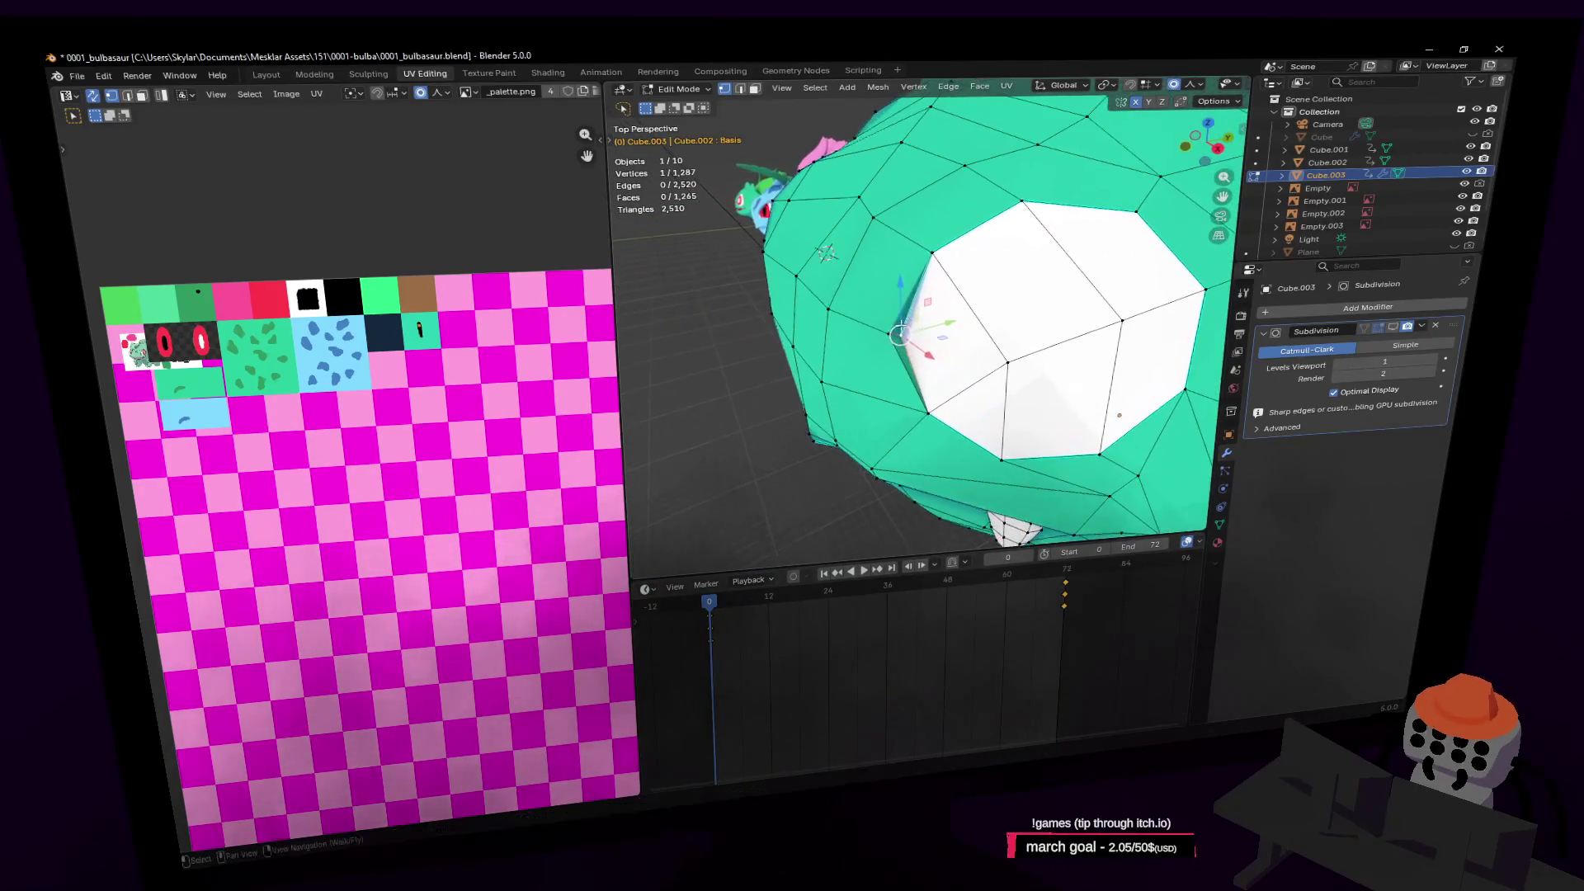
Dissolve the selected vertex on the eye's edge
{"action": "key", "text": "x"}
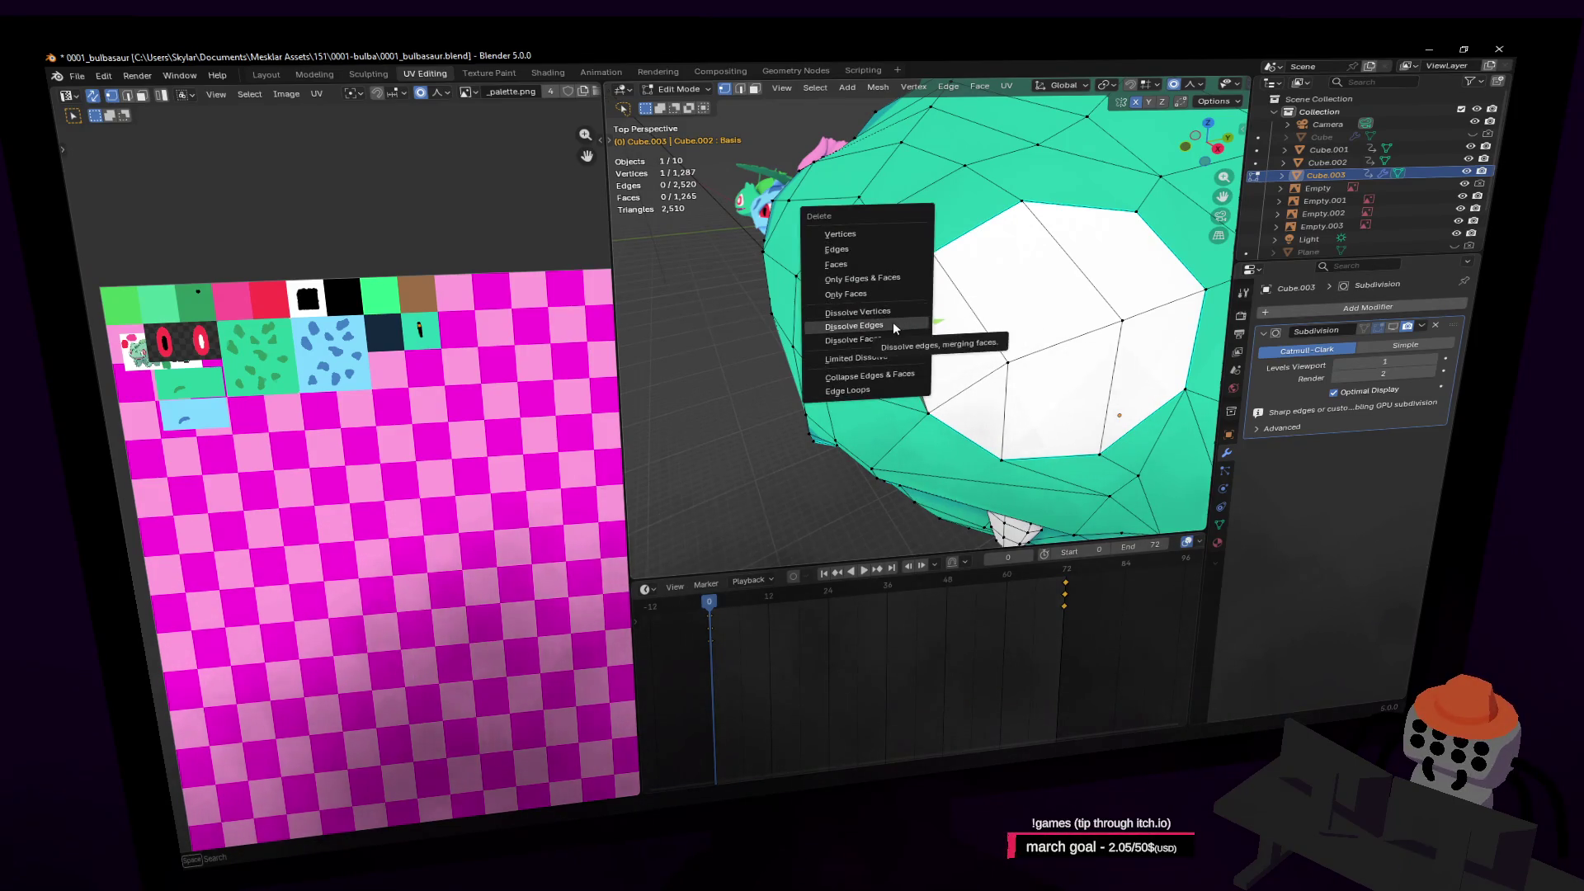
{"action": "left_click", "coordinate": [894, 311]}
{"action": "key", "text": "shift+grave"}
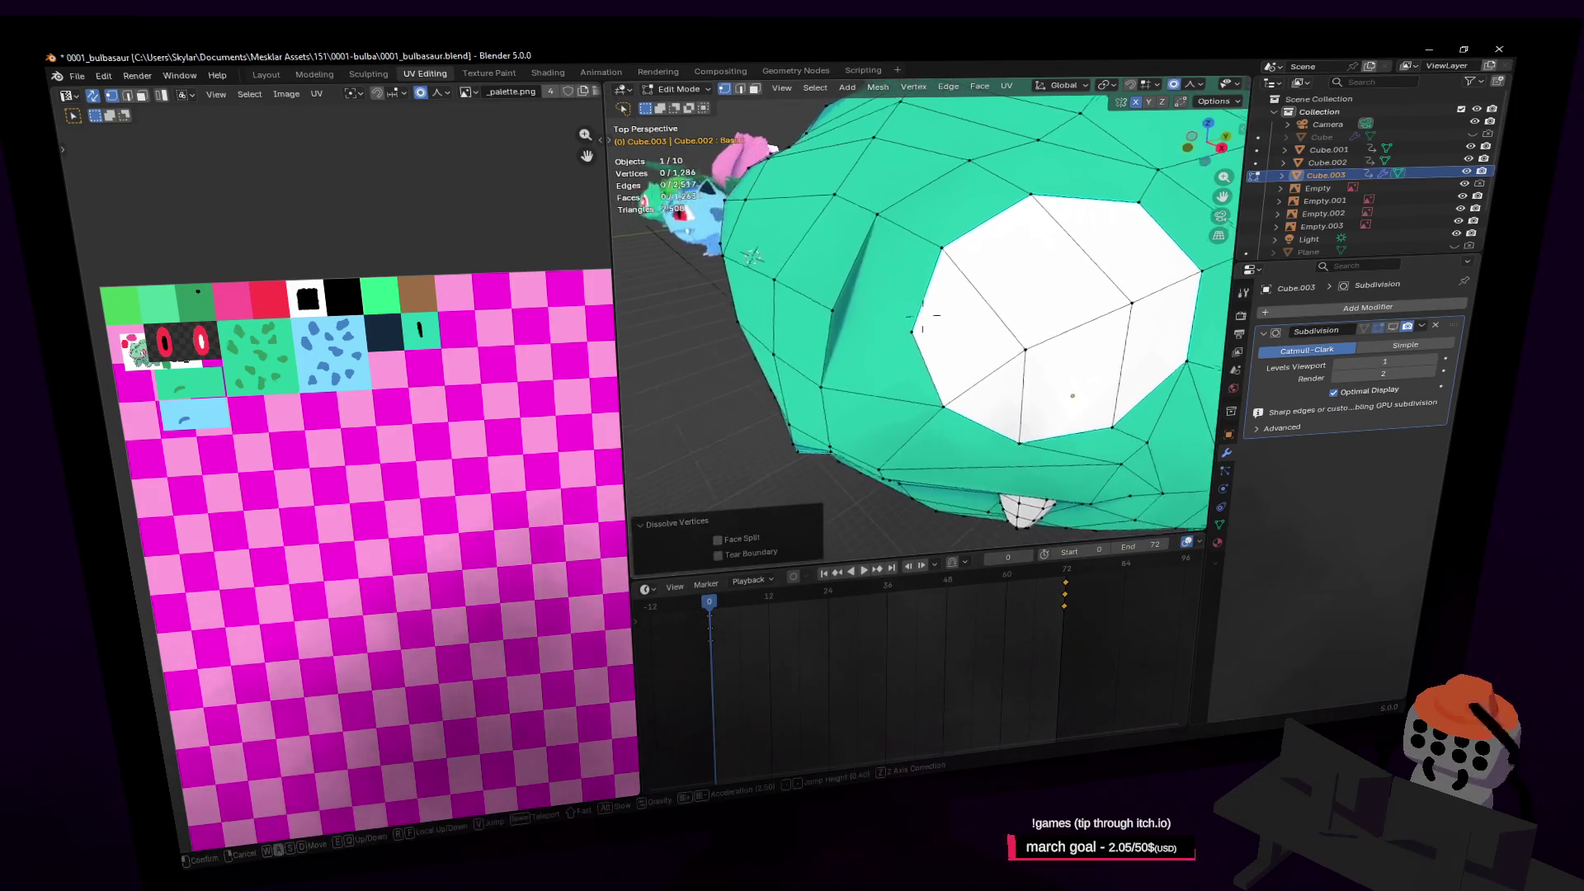
{"action": "left_click", "coordinate": [877, 305]}
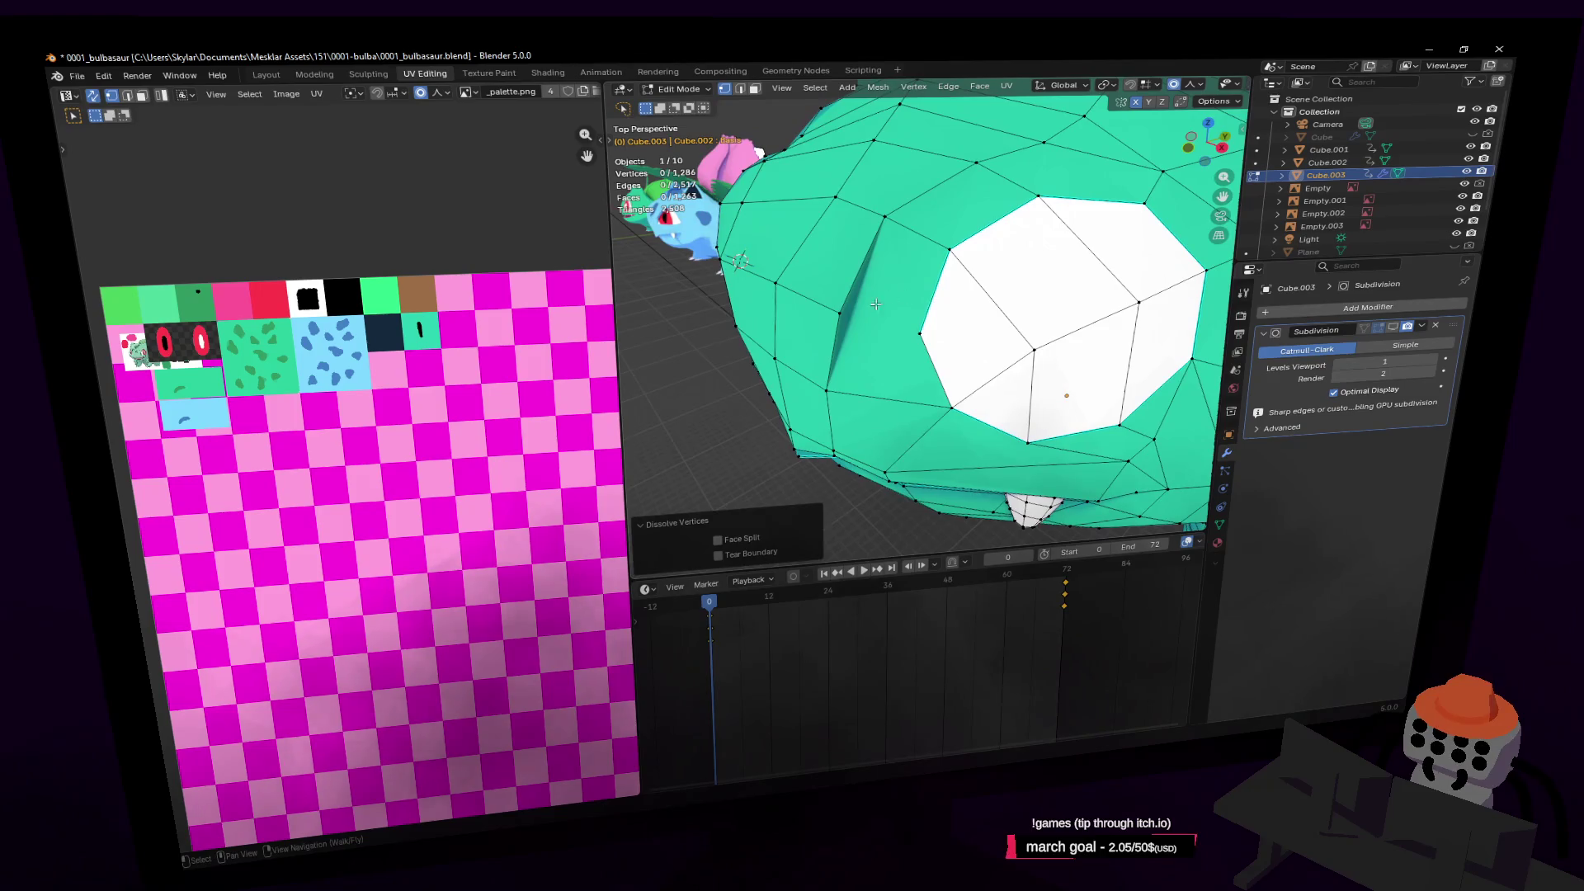
Merge two vertices beside the white eye patch At Last
{"action": "right_click", "coordinate": [918, 332], "text": "ctrl"}
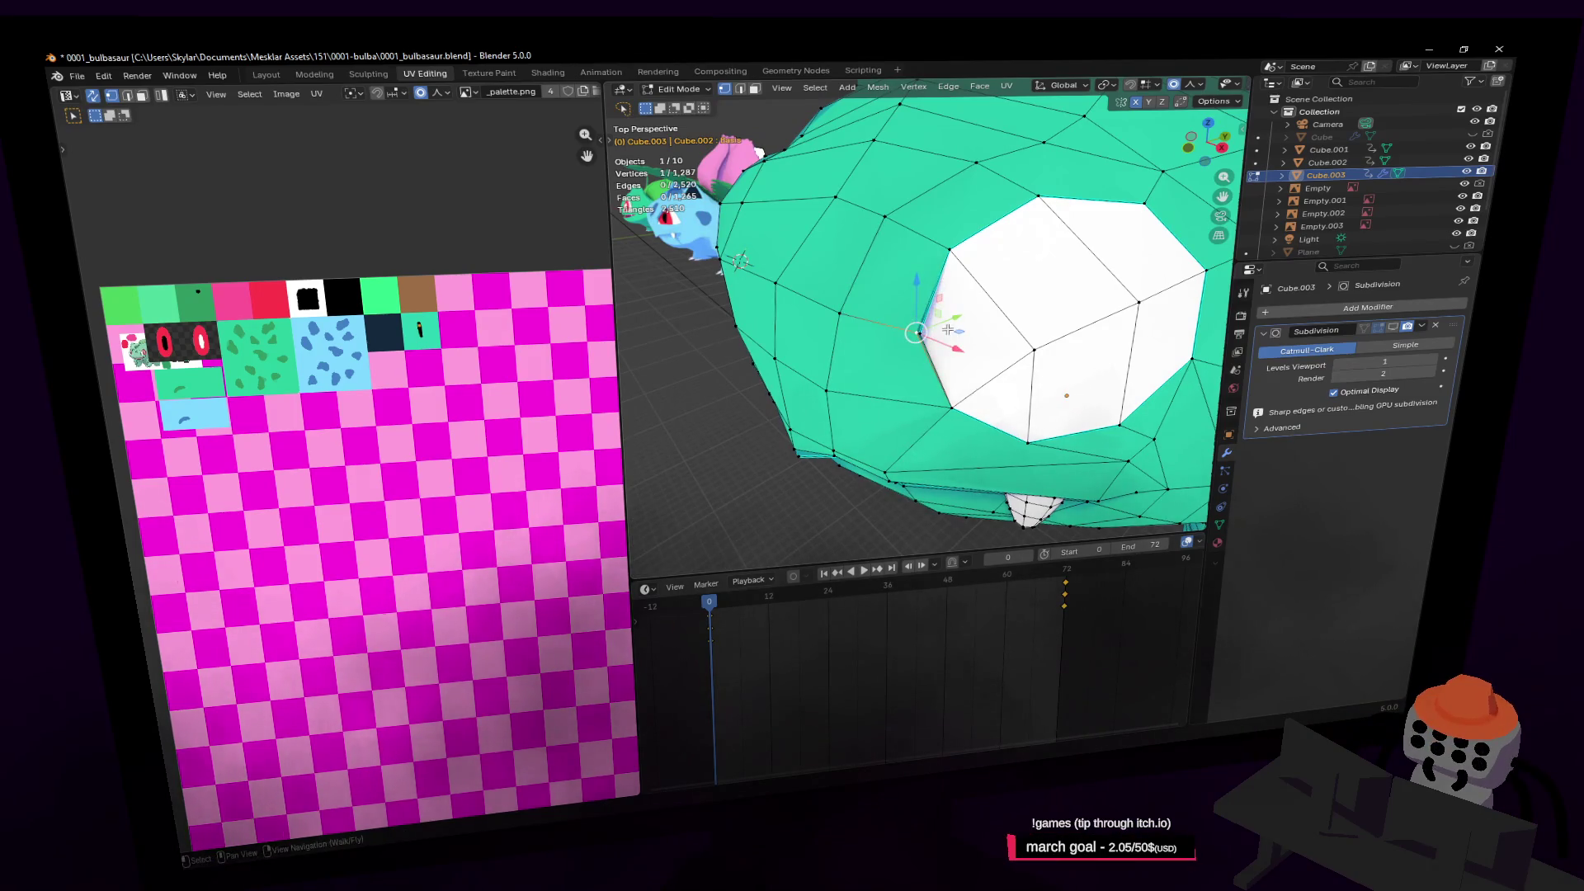
{"action": "scroll", "coordinate": [948, 329], "scroll_direction": "up", "scroll_amount": 6}
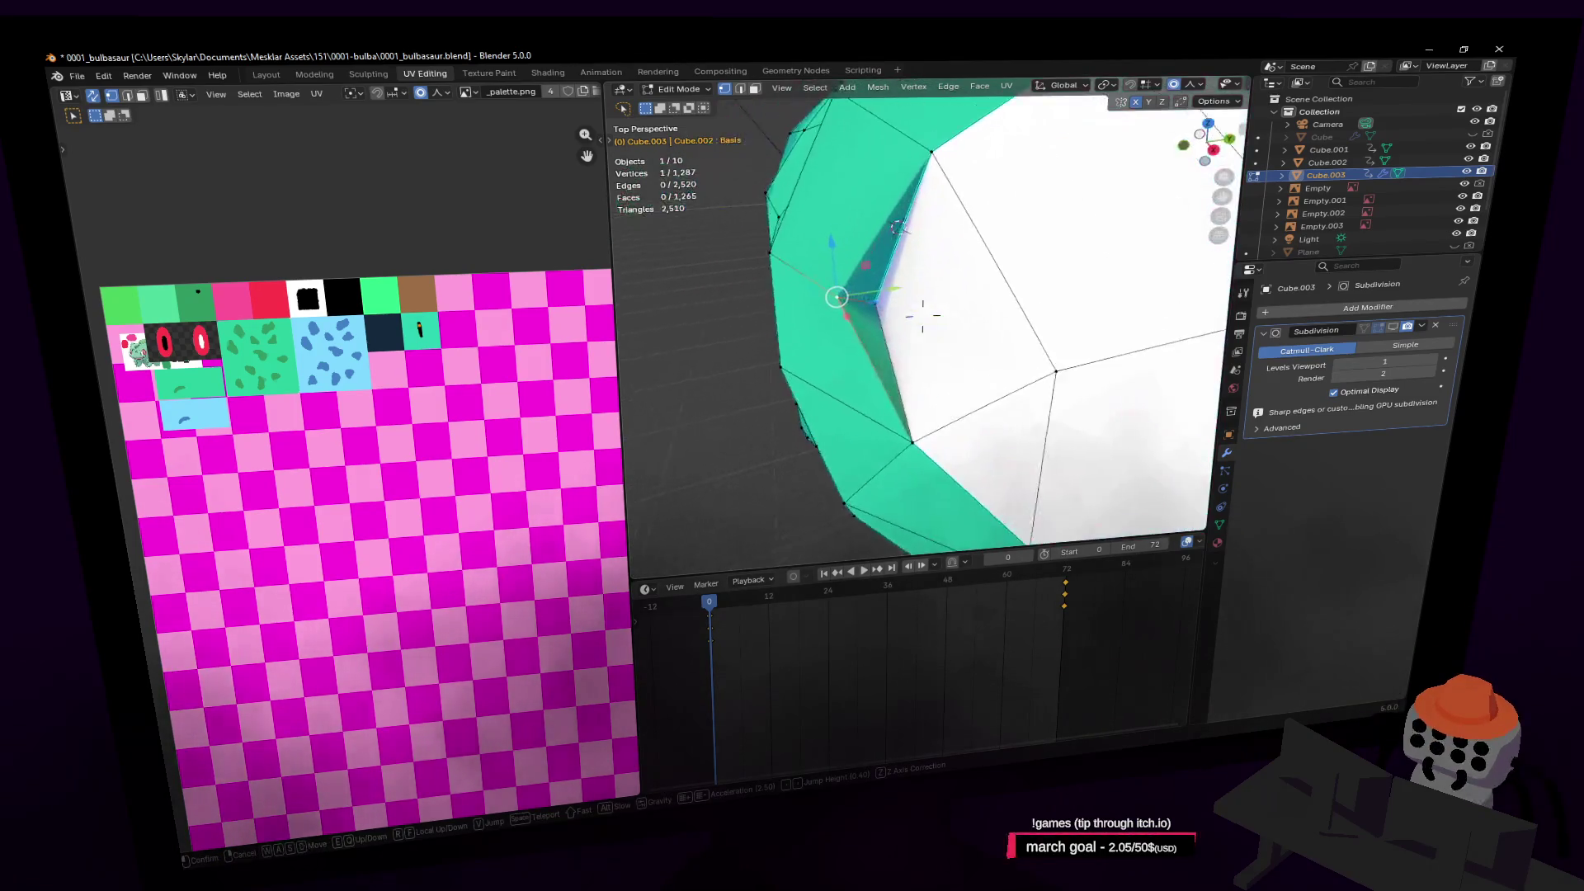
{"action": "middle_click_drag", "start_coordinate": [933, 300], "coordinate": [1113, 222]}
{"action": "left_click", "coordinate": [917, 281], "text": "shift"}
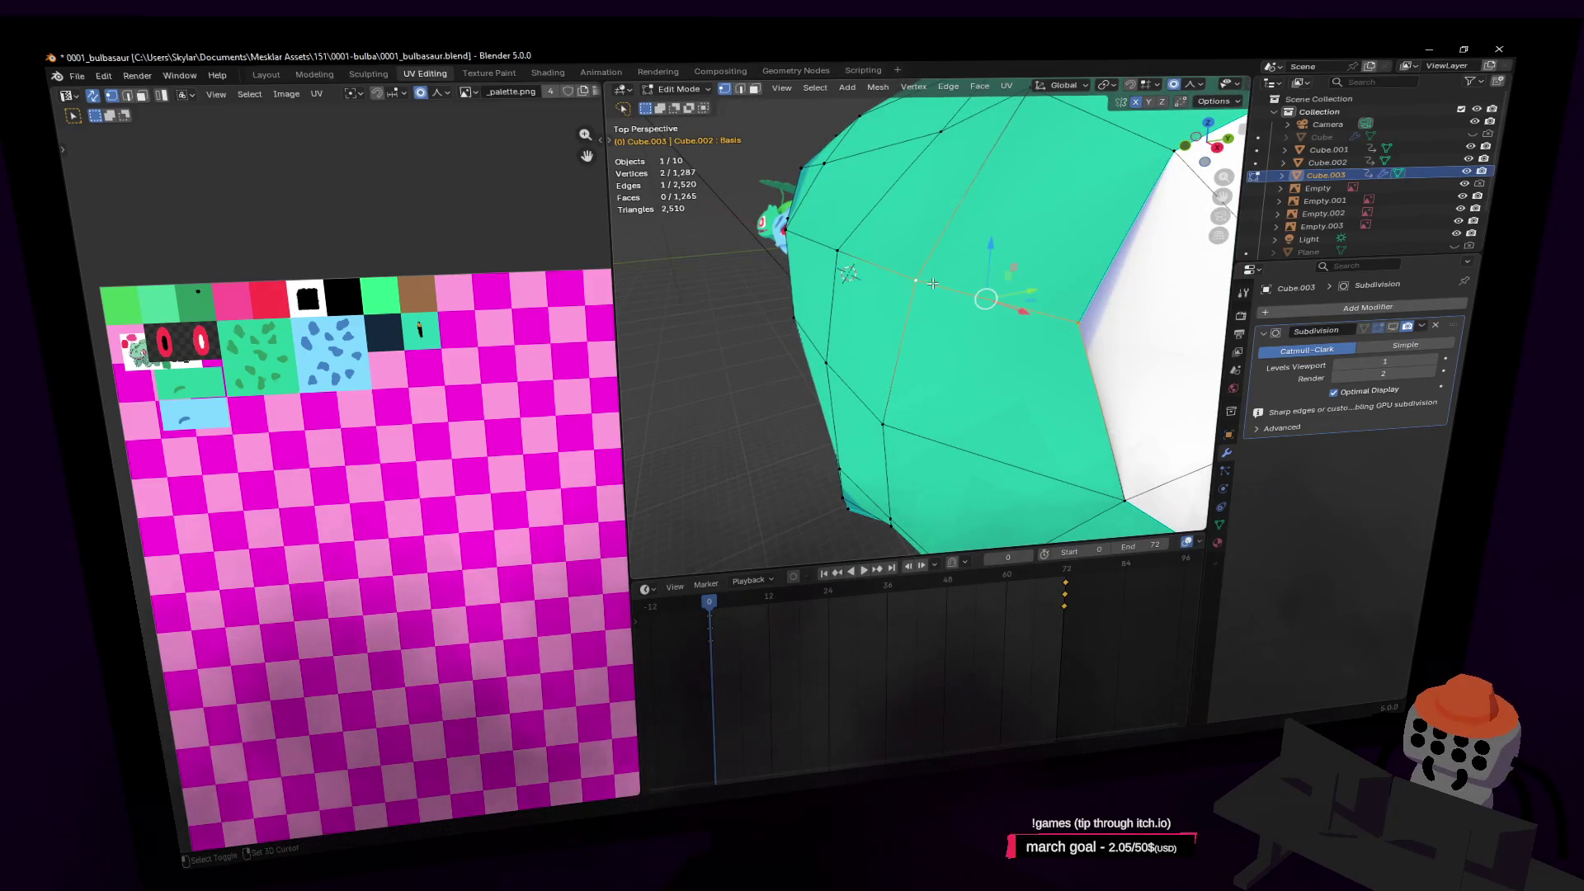
{"action": "key", "text": "m"}
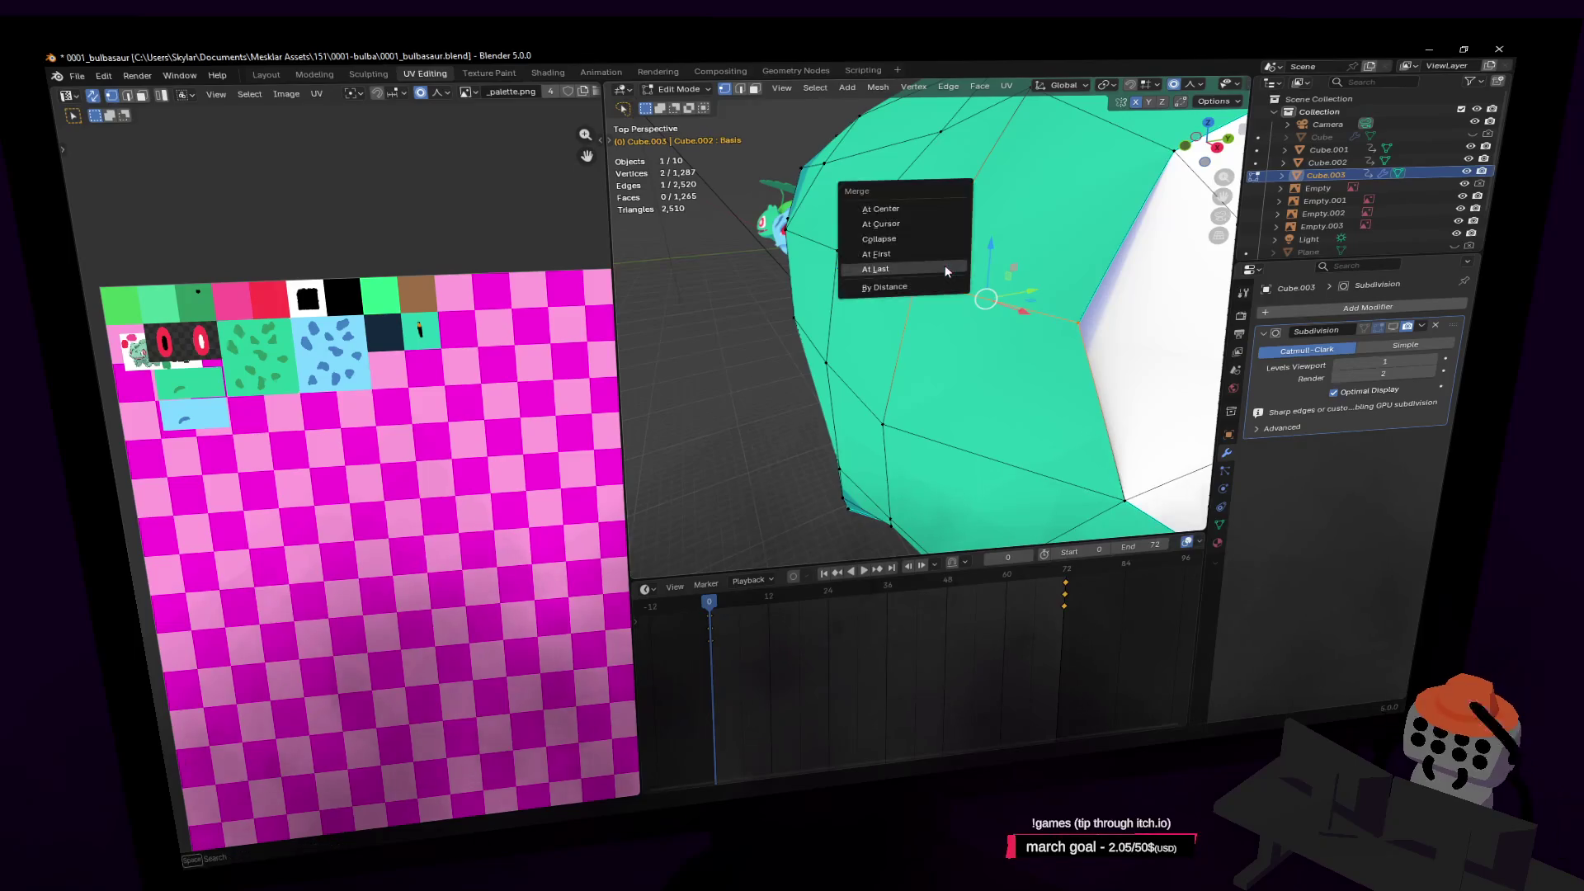
{"action": "left_click", "coordinate": [944, 265]}
Show the toolbar and widen the 3D view while narrowing the UV editor
{"action": "key", "text": "shift+grave"}
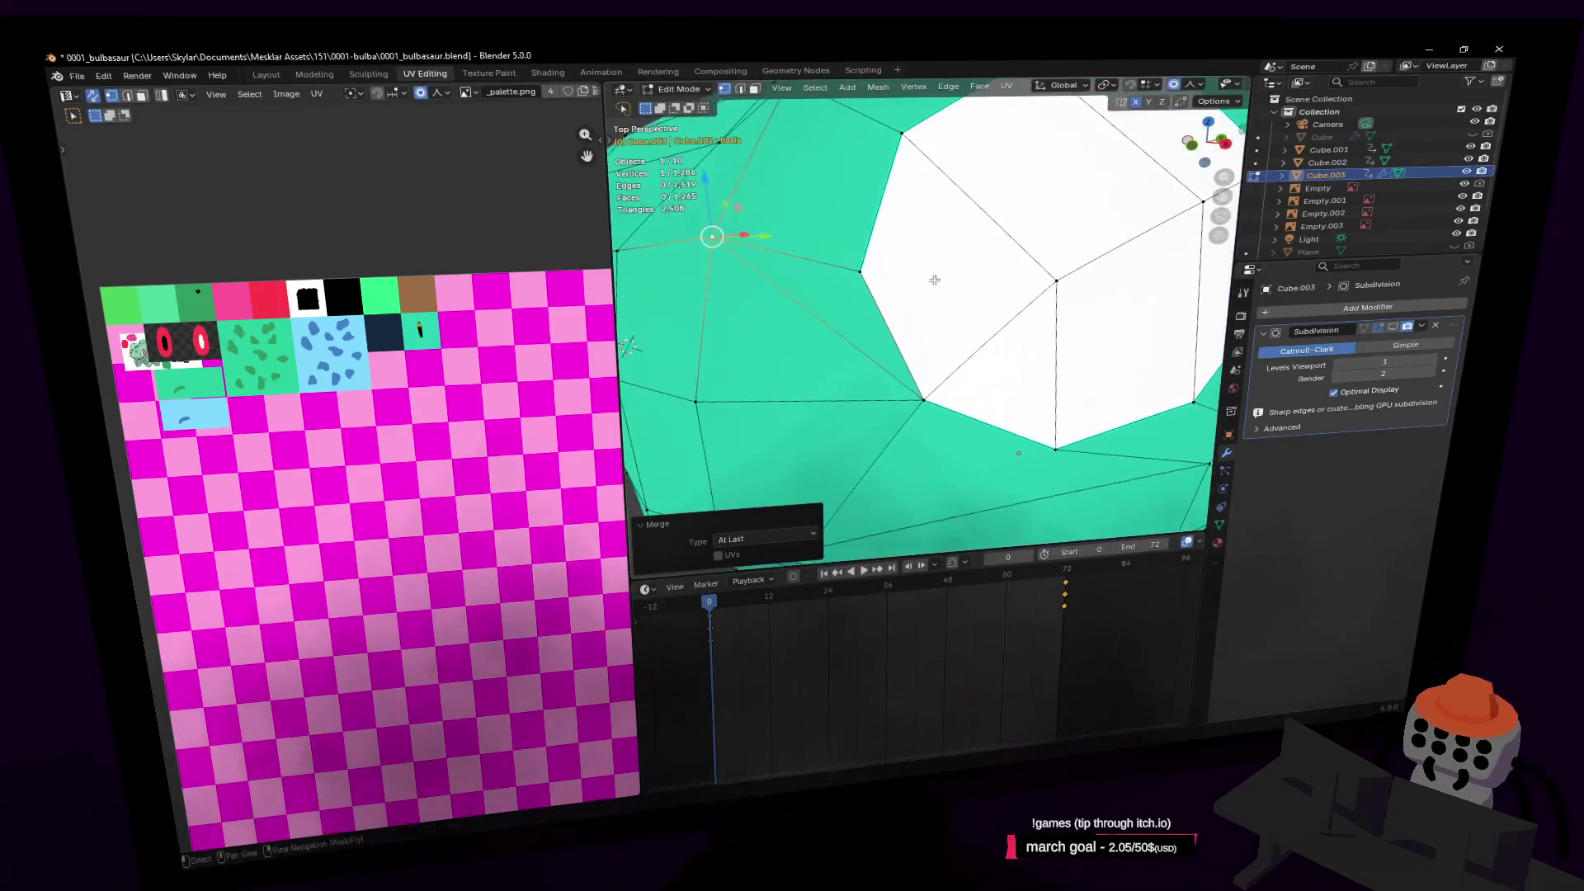
{"action": "key", "text": "s"}
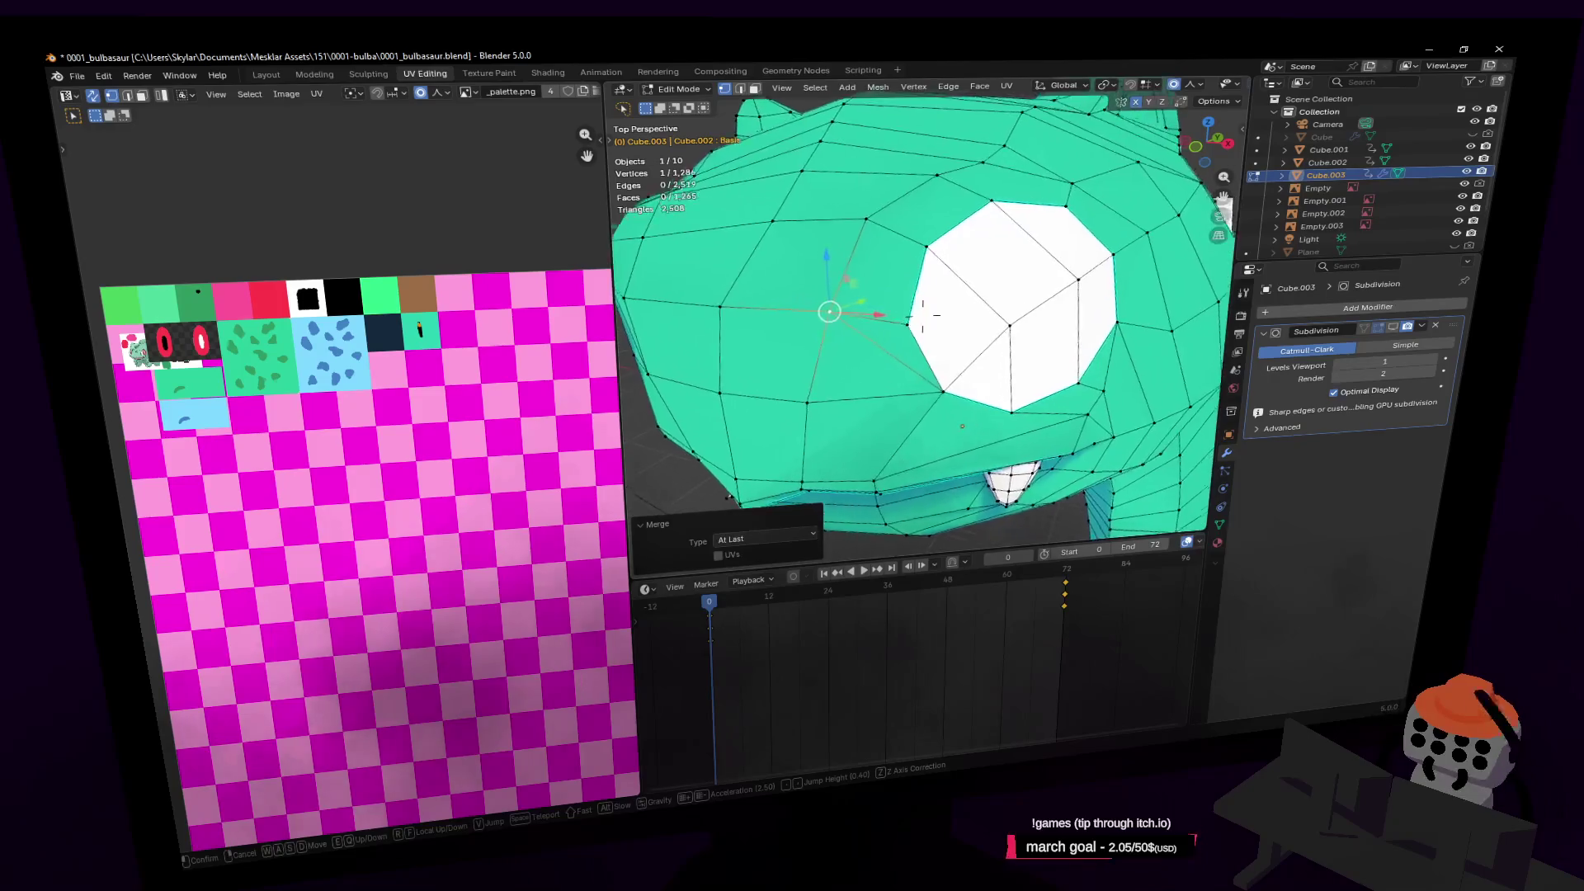
{"action": "left_click", "coordinate": [907, 273]}
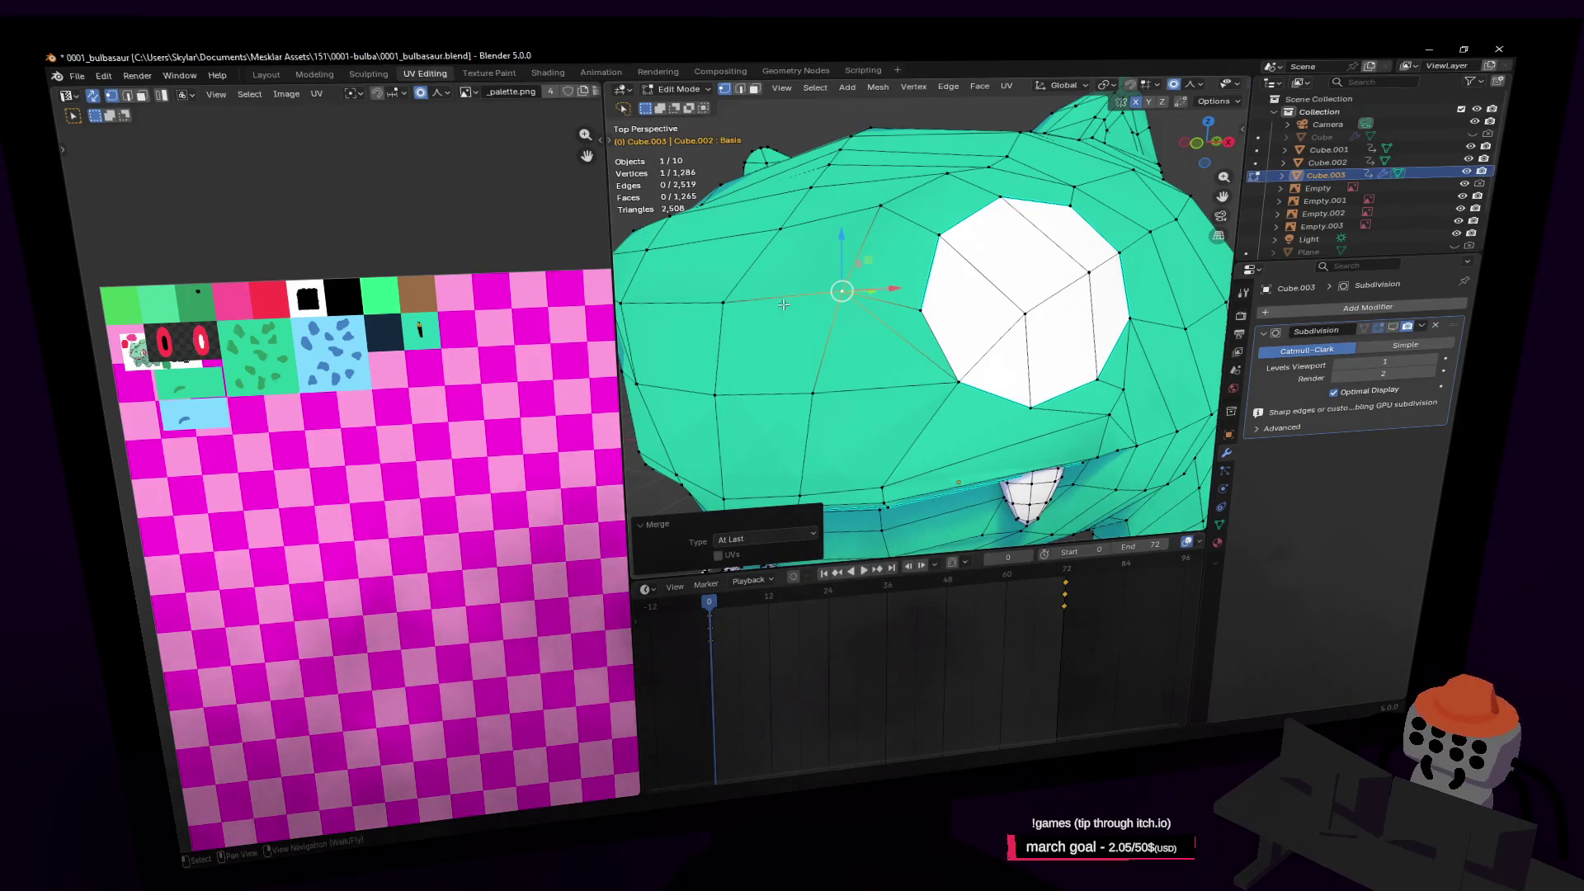
{"action": "key", "text": "t"}
{"action": "left_click_drag", "start_coordinate": [616, 330], "coordinate": [444, 413]}
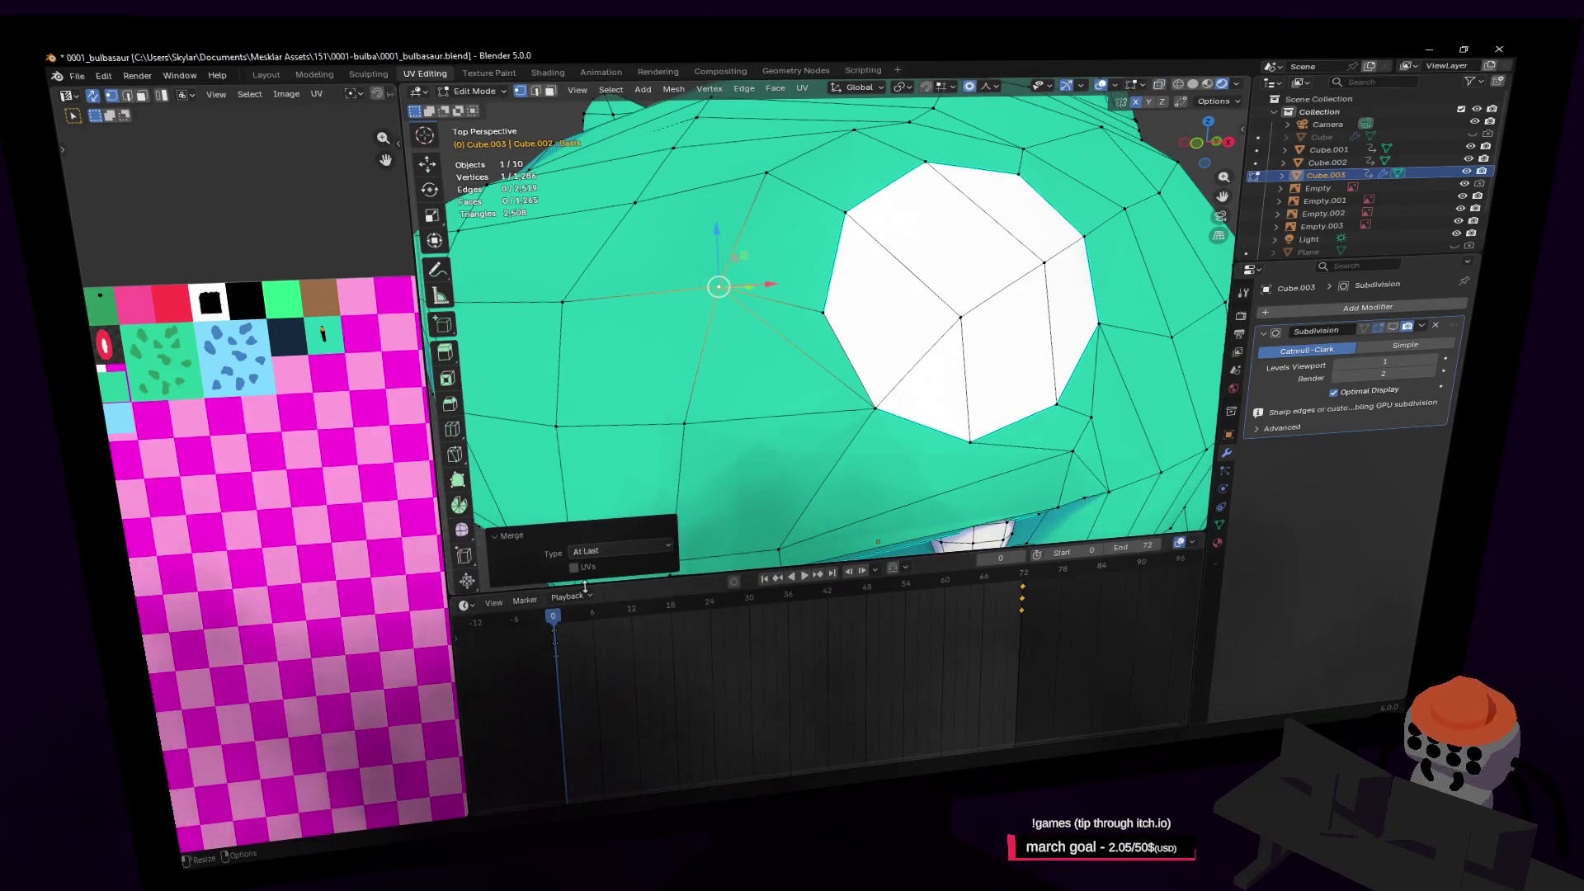
Make a Knife cut beside the eye to re-route the face topology
{"action": "left_click", "coordinate": [457, 483]}
{"action": "middle_click_drag", "start_coordinate": [918, 364], "coordinate": [930, 355]}
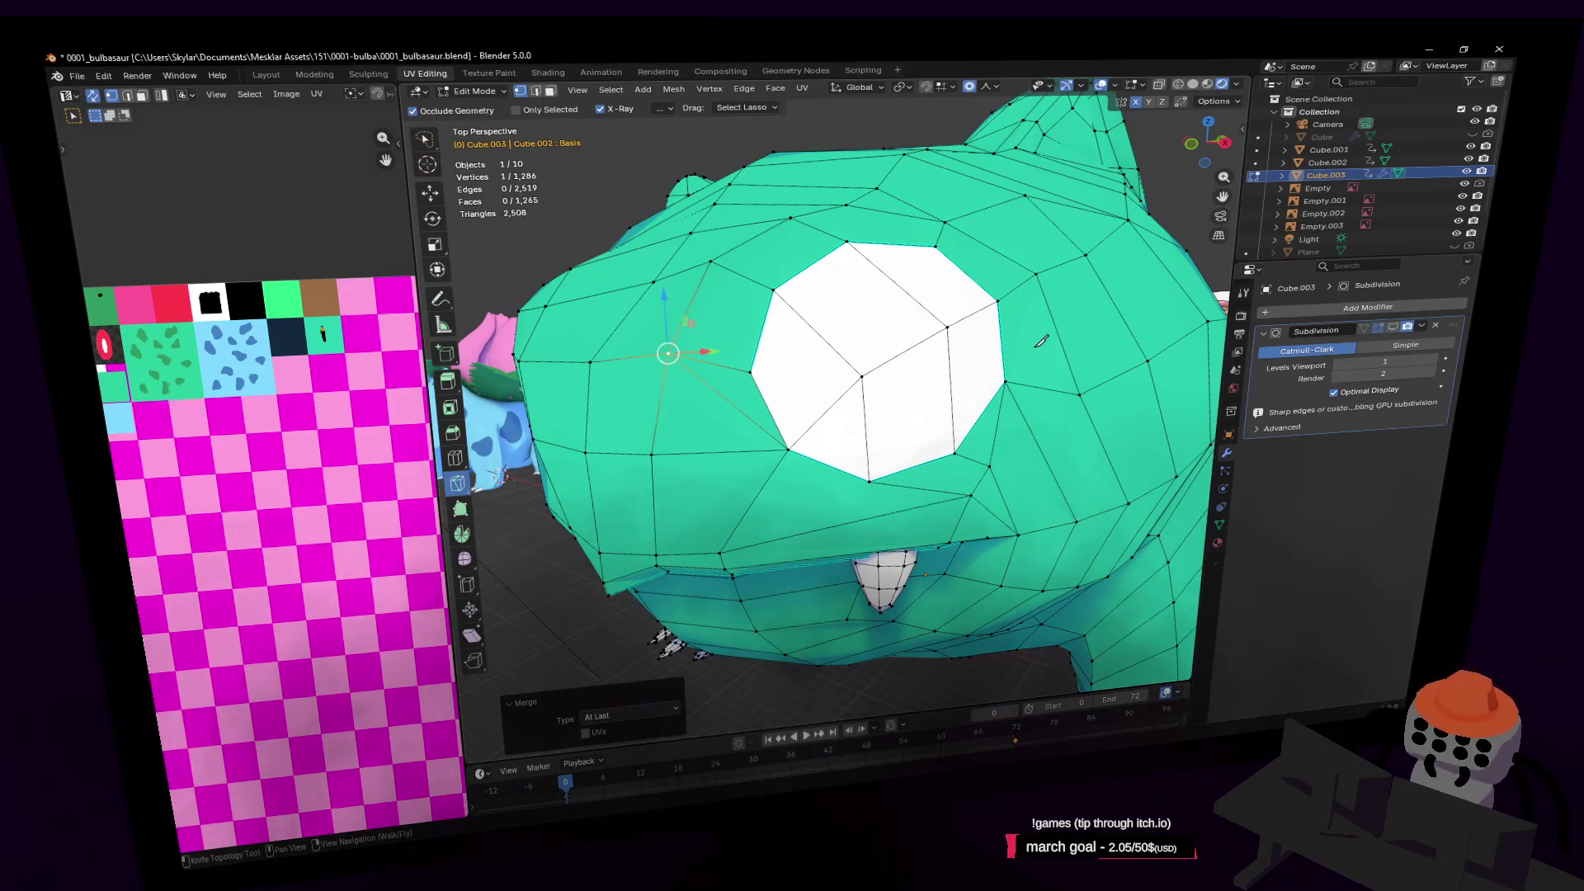
{"action": "middle_click_drag", "start_coordinate": [835, 335], "coordinate": [837, 333]}
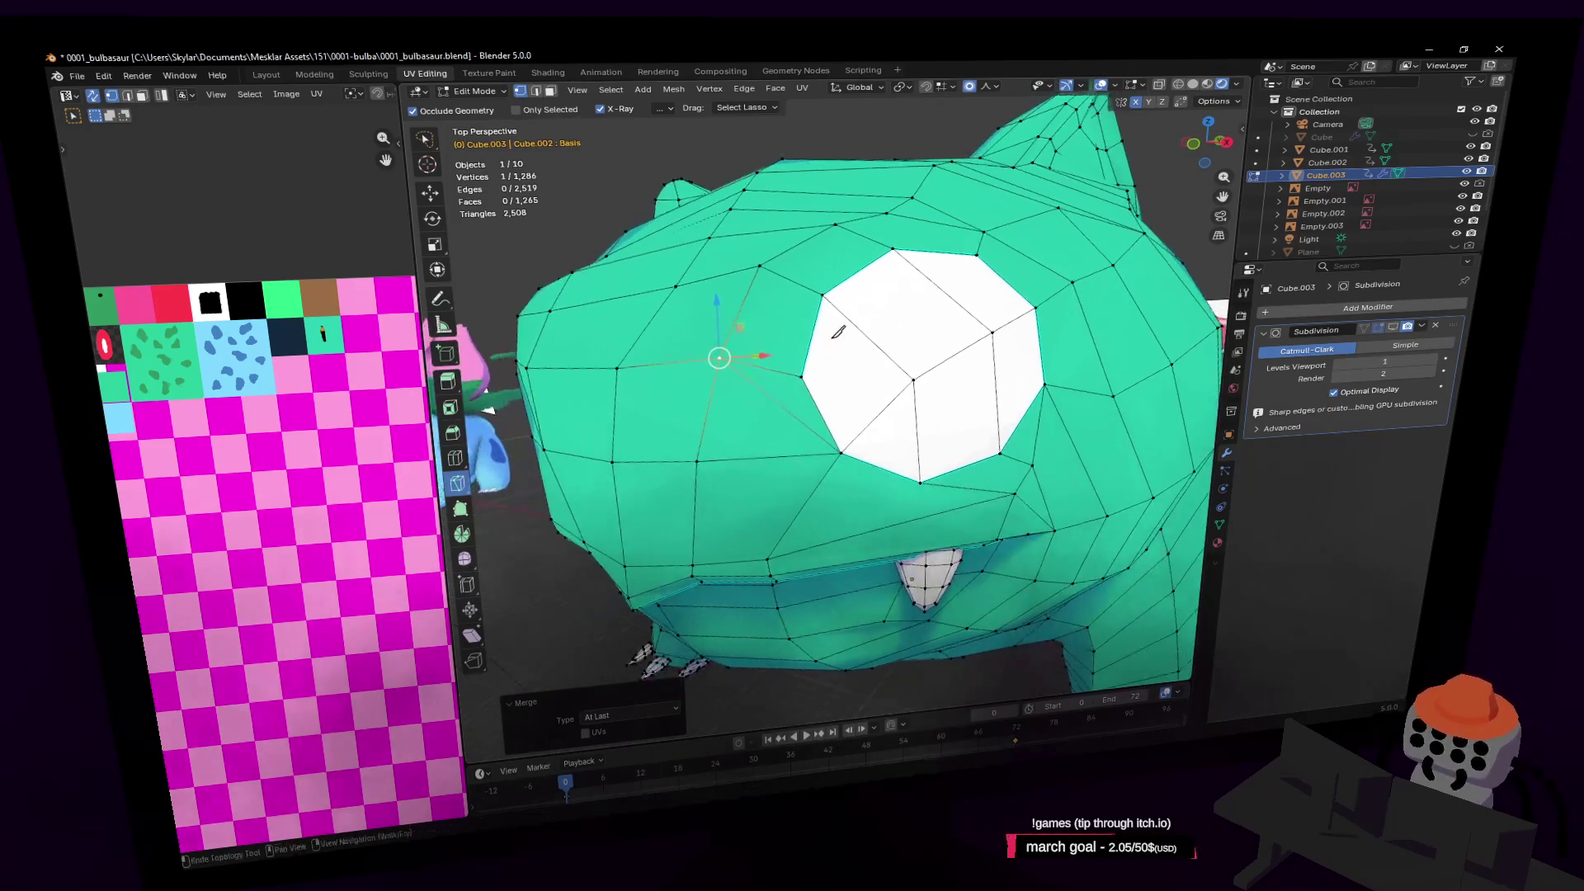
{"action": "left_click", "coordinate": [804, 376]}
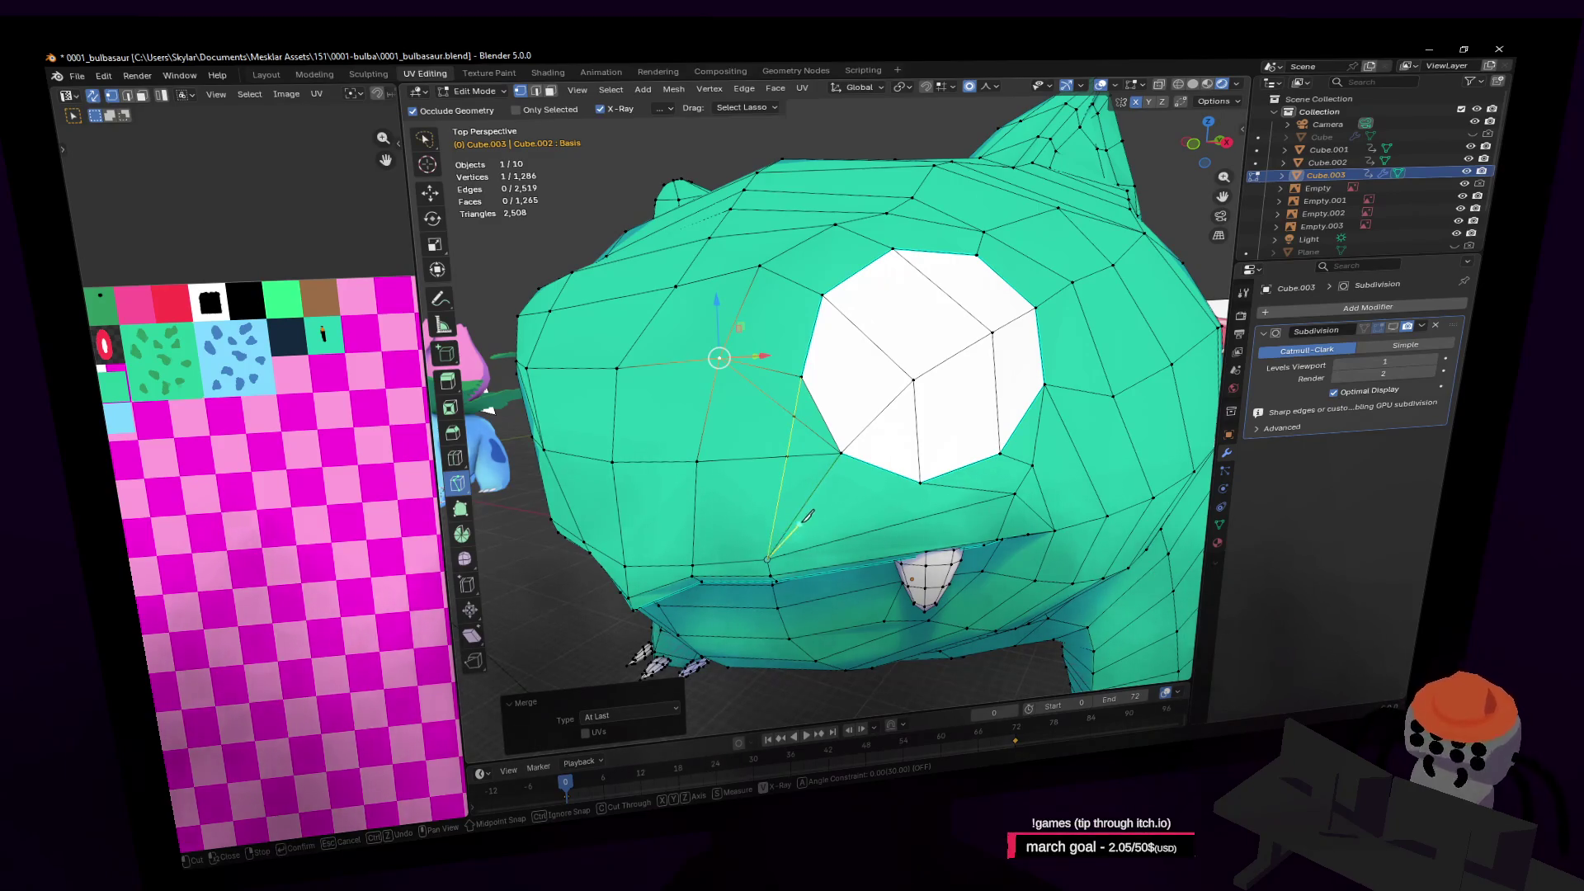
{"action": "key", "text": "Return"}
Dissolve a single edge near the eye
{"action": "middle_click_drag", "start_coordinate": [886, 343], "coordinate": [862, 397]}
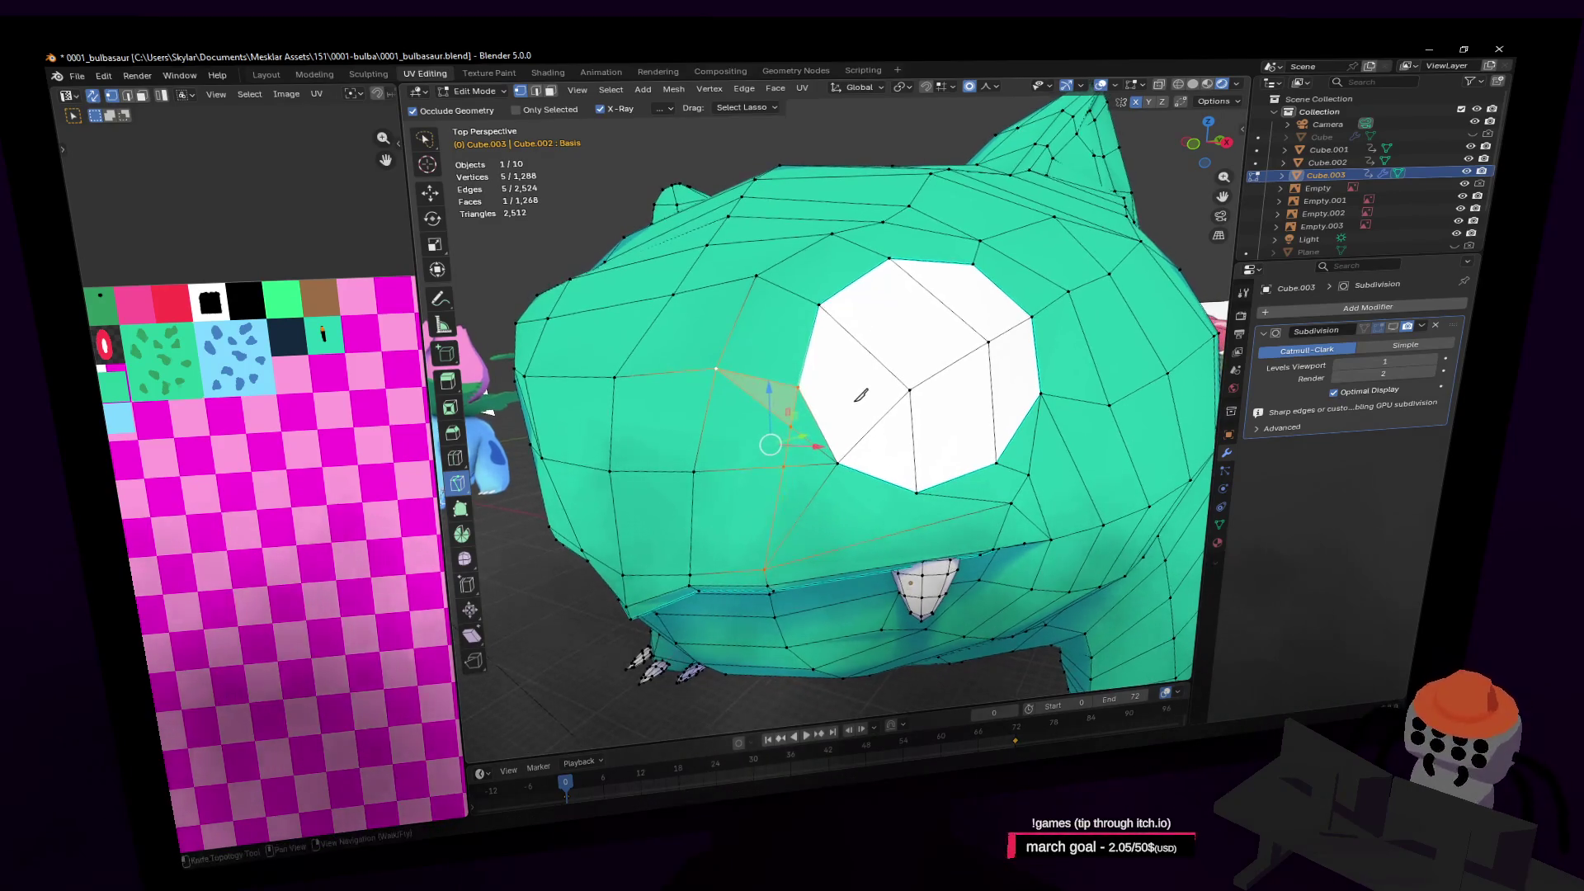
{"action": "key", "text": "w"}
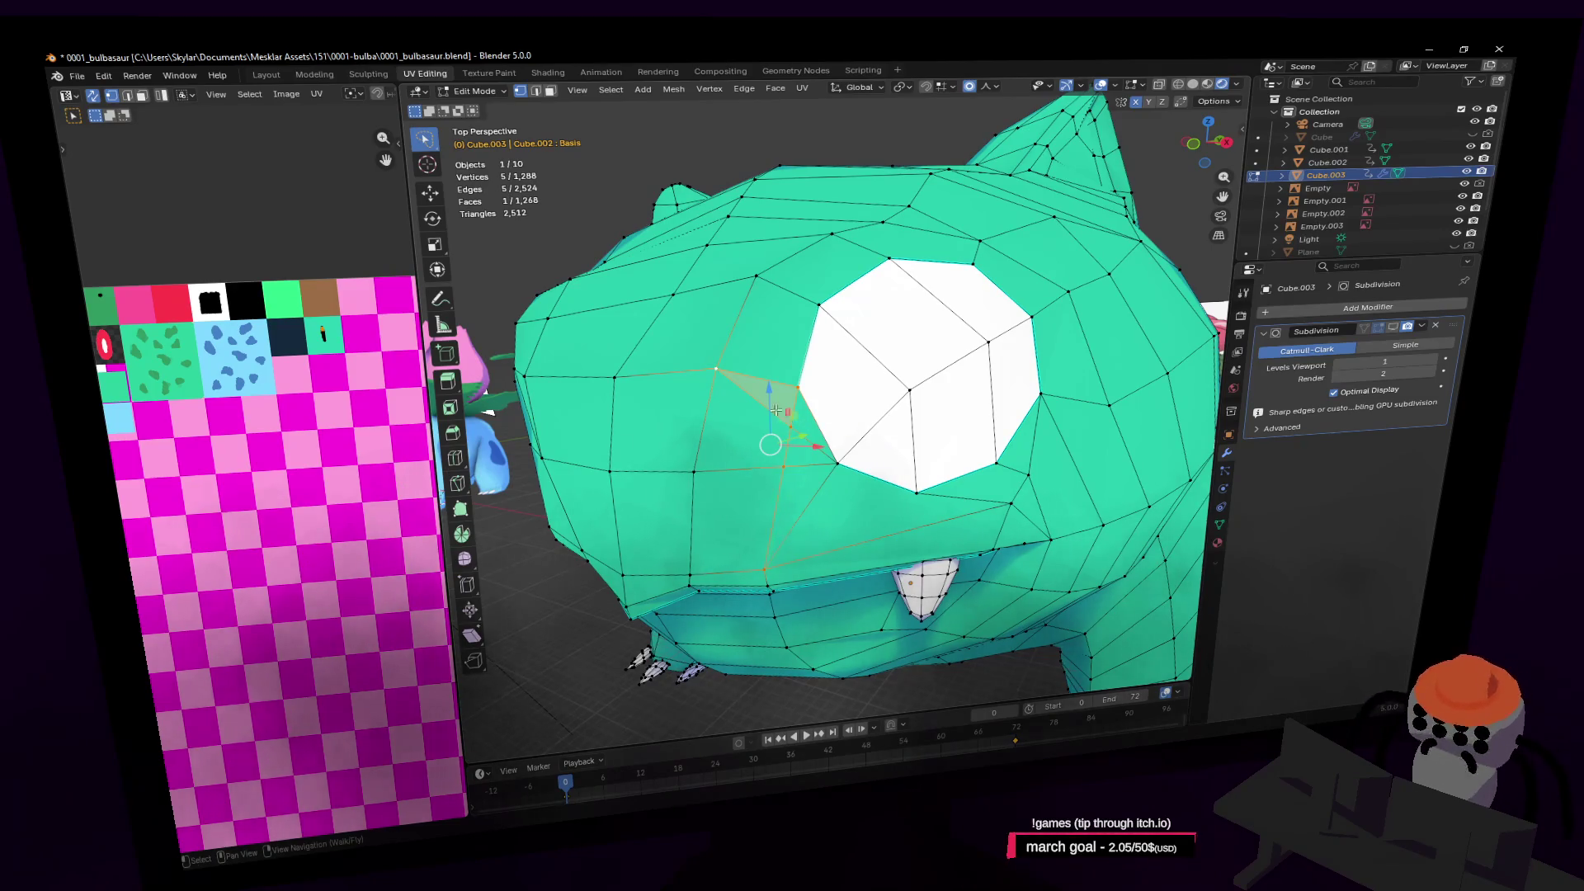
{"action": "key", "text": "2"}
{"action": "left_click", "coordinate": [786, 387]}
{"action": "key", "text": "x"}
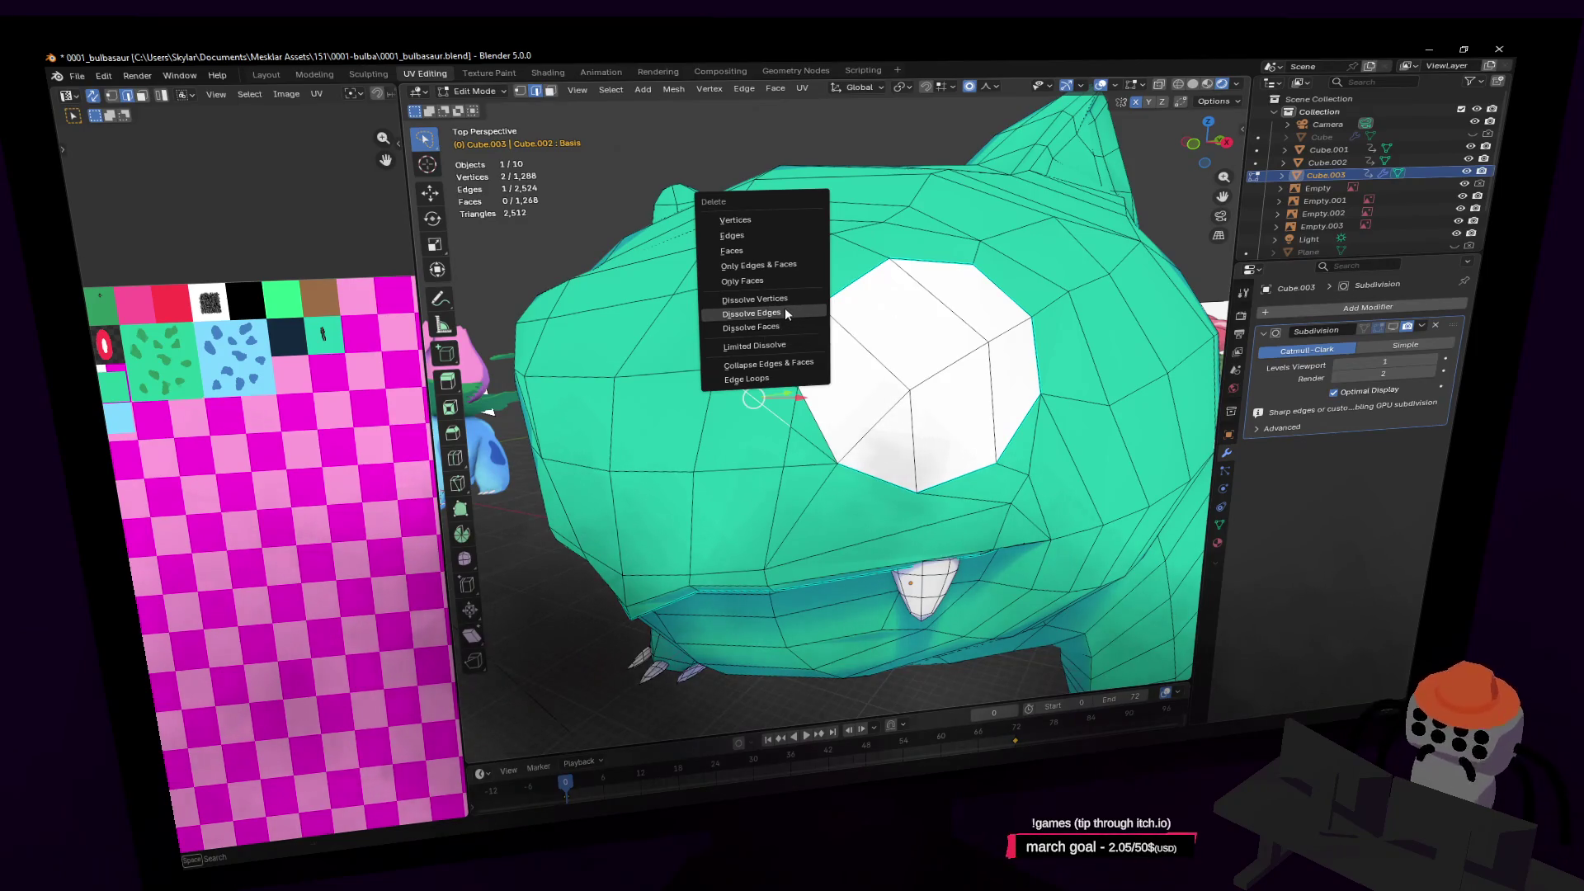
{"action": "left_click", "coordinate": [785, 311]}
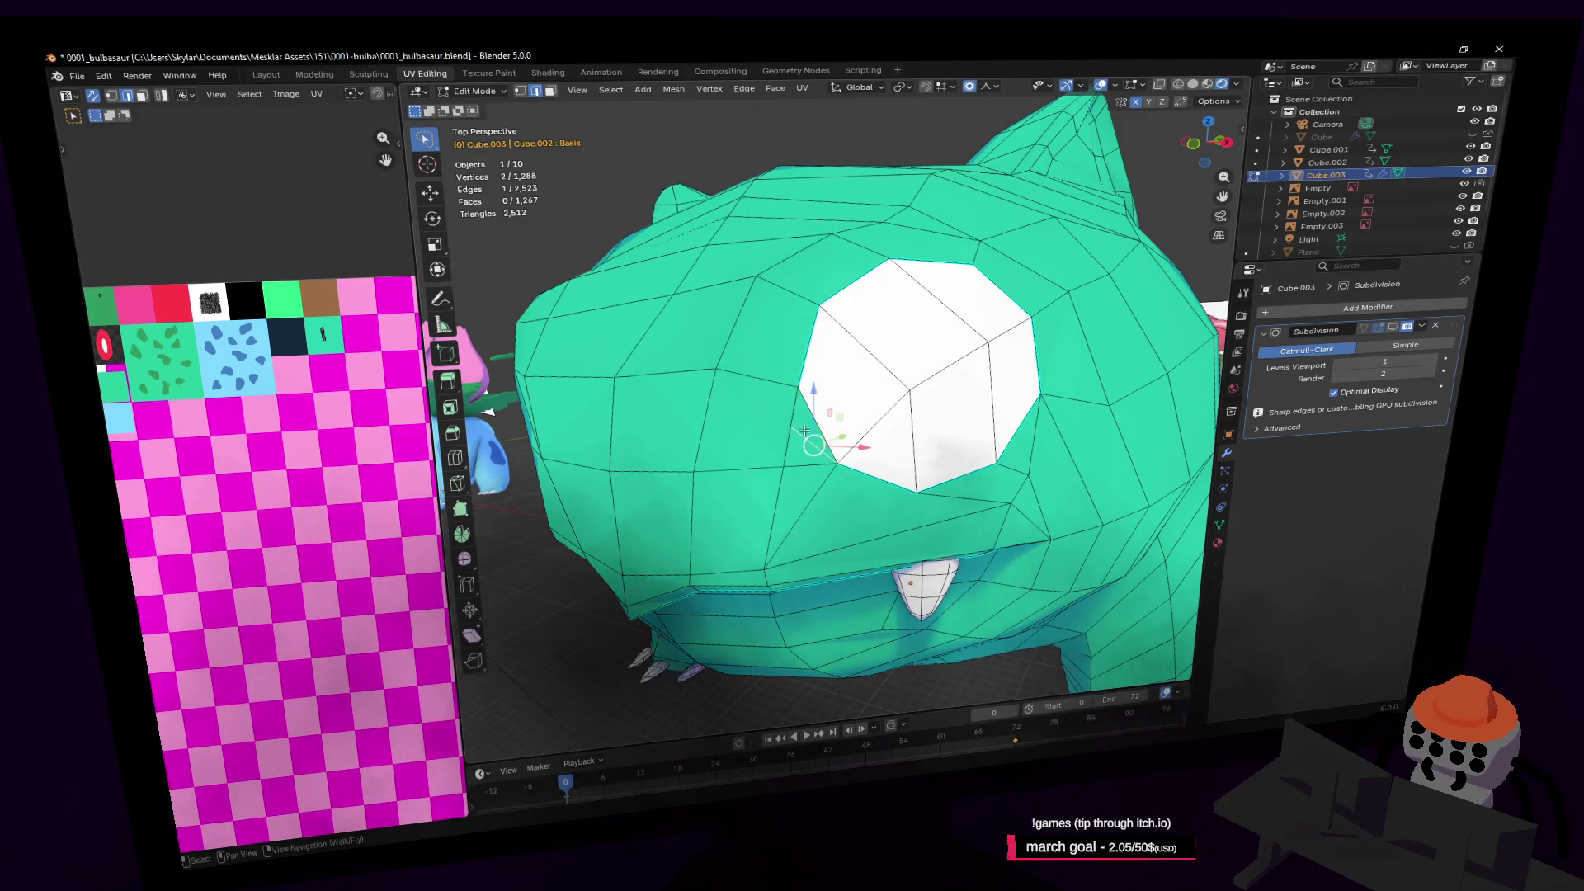
Dissolve a vertex beside the eye and an edge below it
{"action": "key", "text": "1"}
{"action": "left_click", "coordinate": [805, 430]}
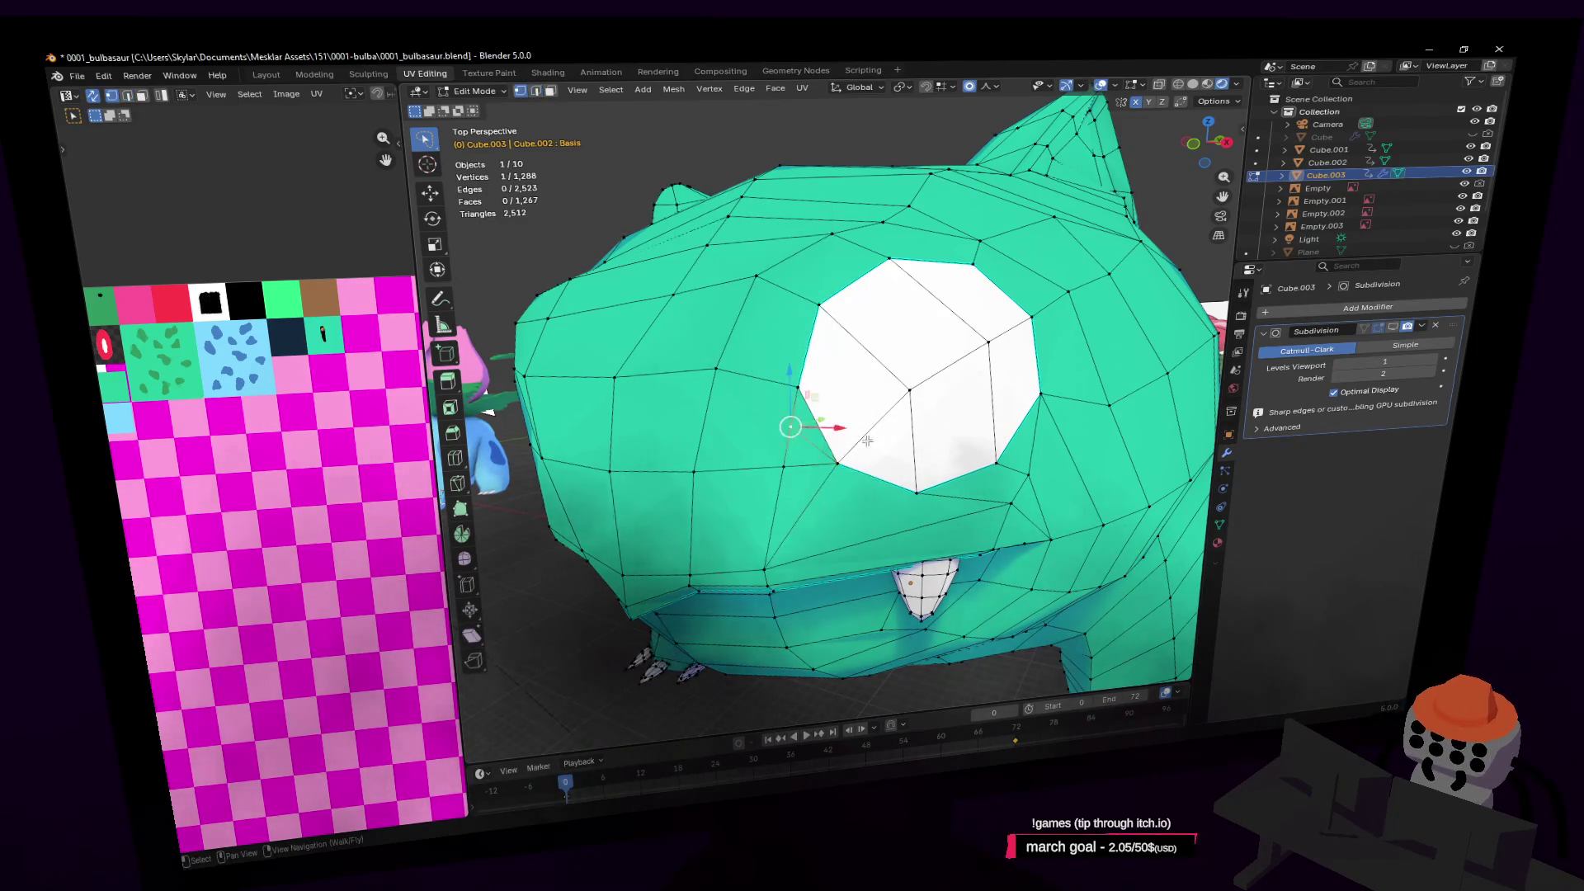
{"action": "key", "text": "x"}
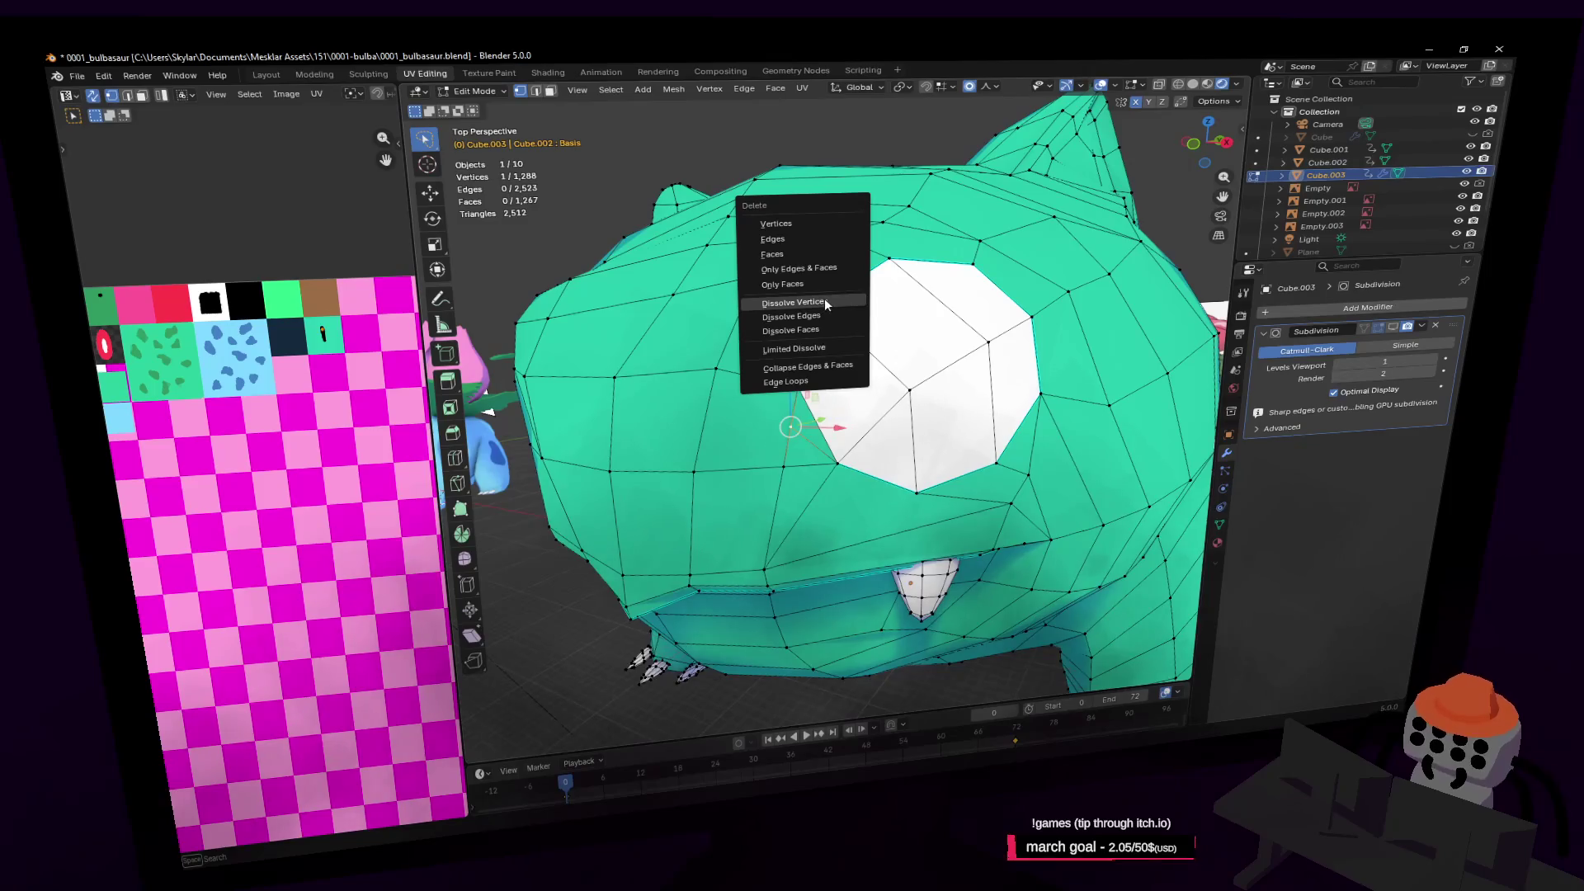
{"action": "left_click", "coordinate": [827, 300]}
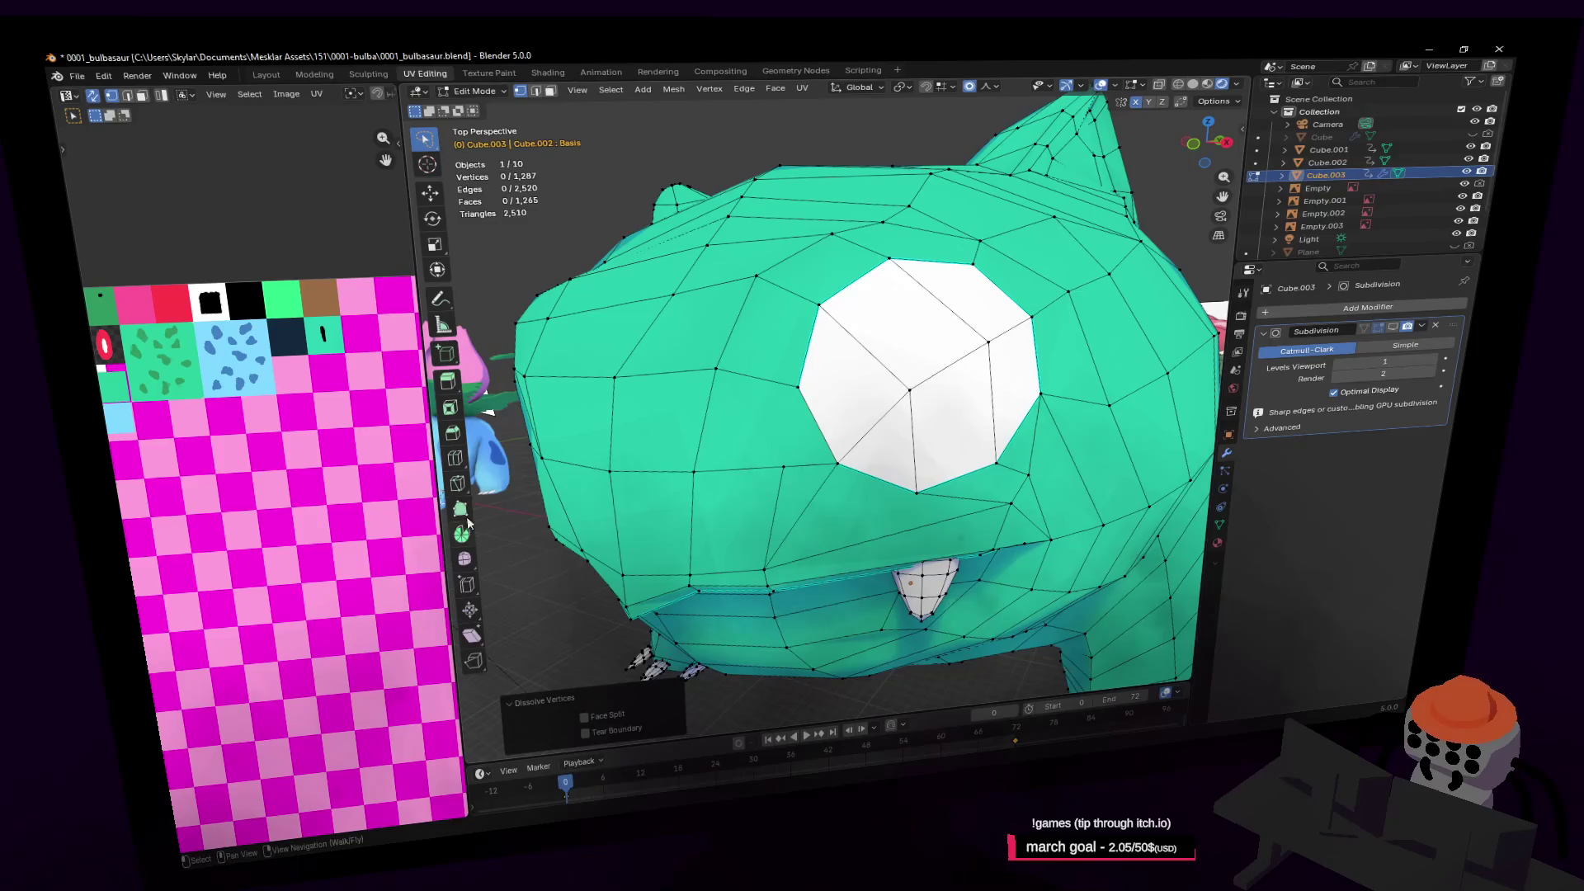
{"action": "left_click", "coordinate": [457, 482]}
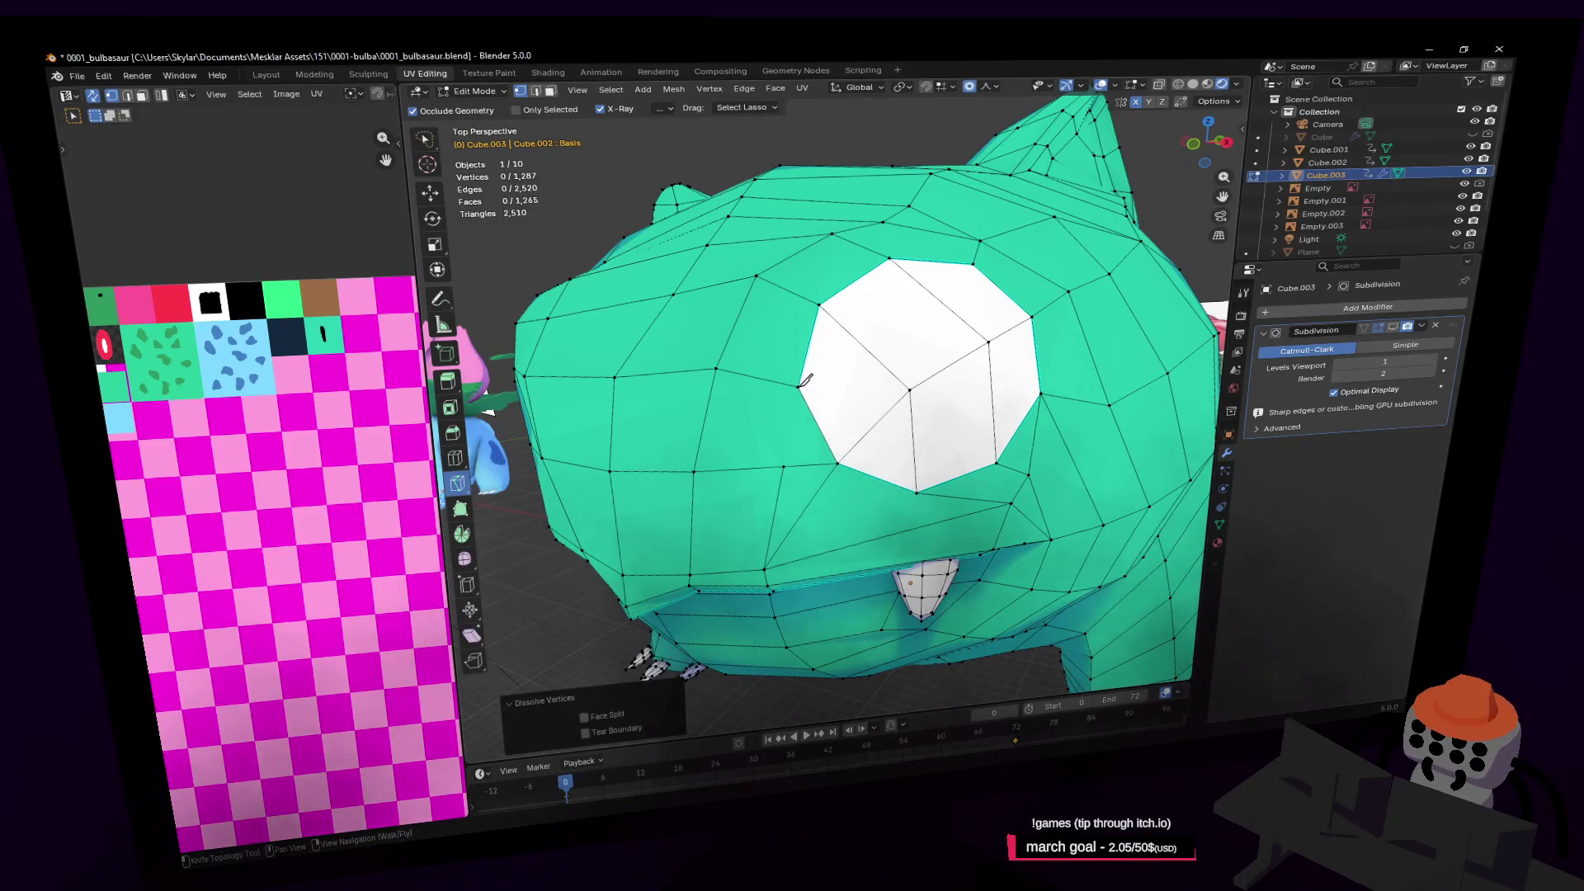
{"action": "key", "text": "2"}
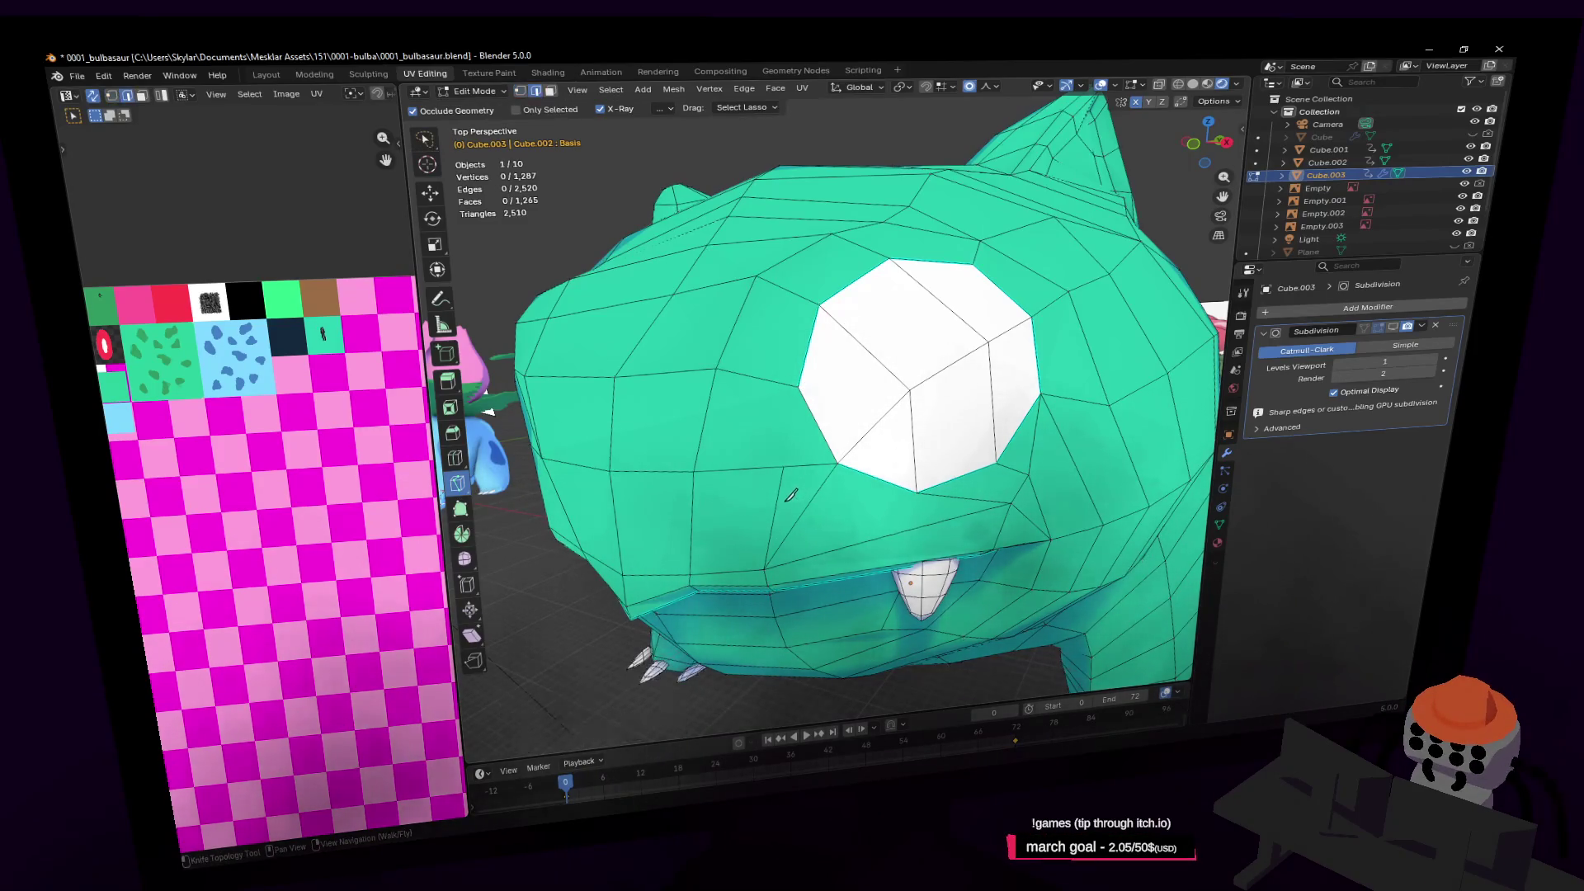
{"action": "key", "text": "w"}
{"action": "key", "text": "x"}
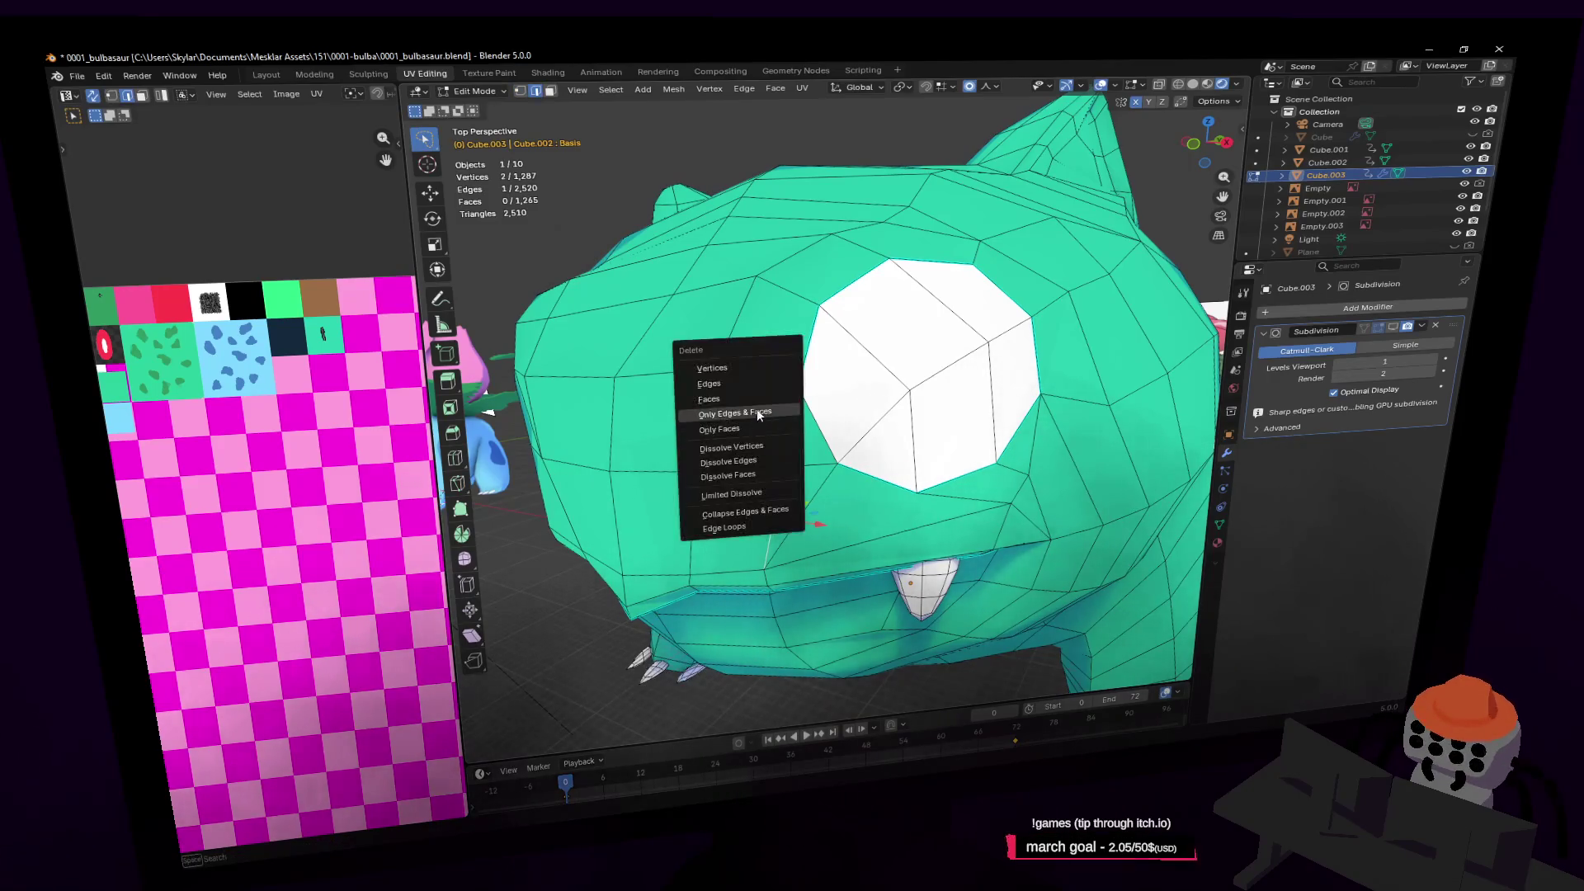
{"action": "left_click", "coordinate": [728, 461]}
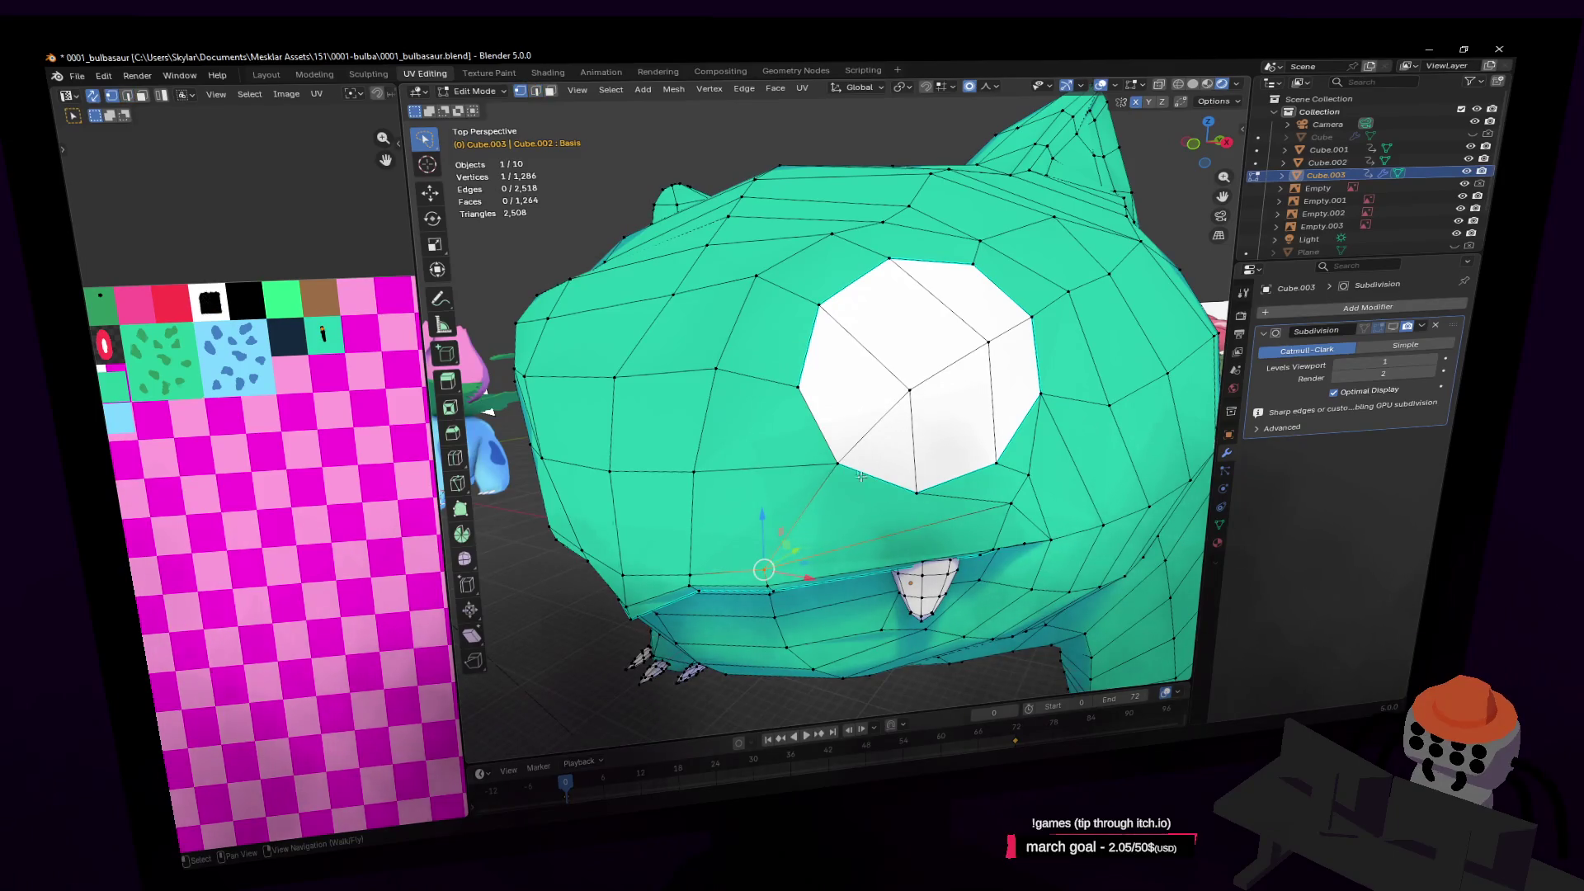
Reshape vertices around the eye with proportional-editing moves
{"action": "middle_click_drag", "start_coordinate": [861, 476], "coordinate": [882, 396]}
{"action": "key", "text": "g"}
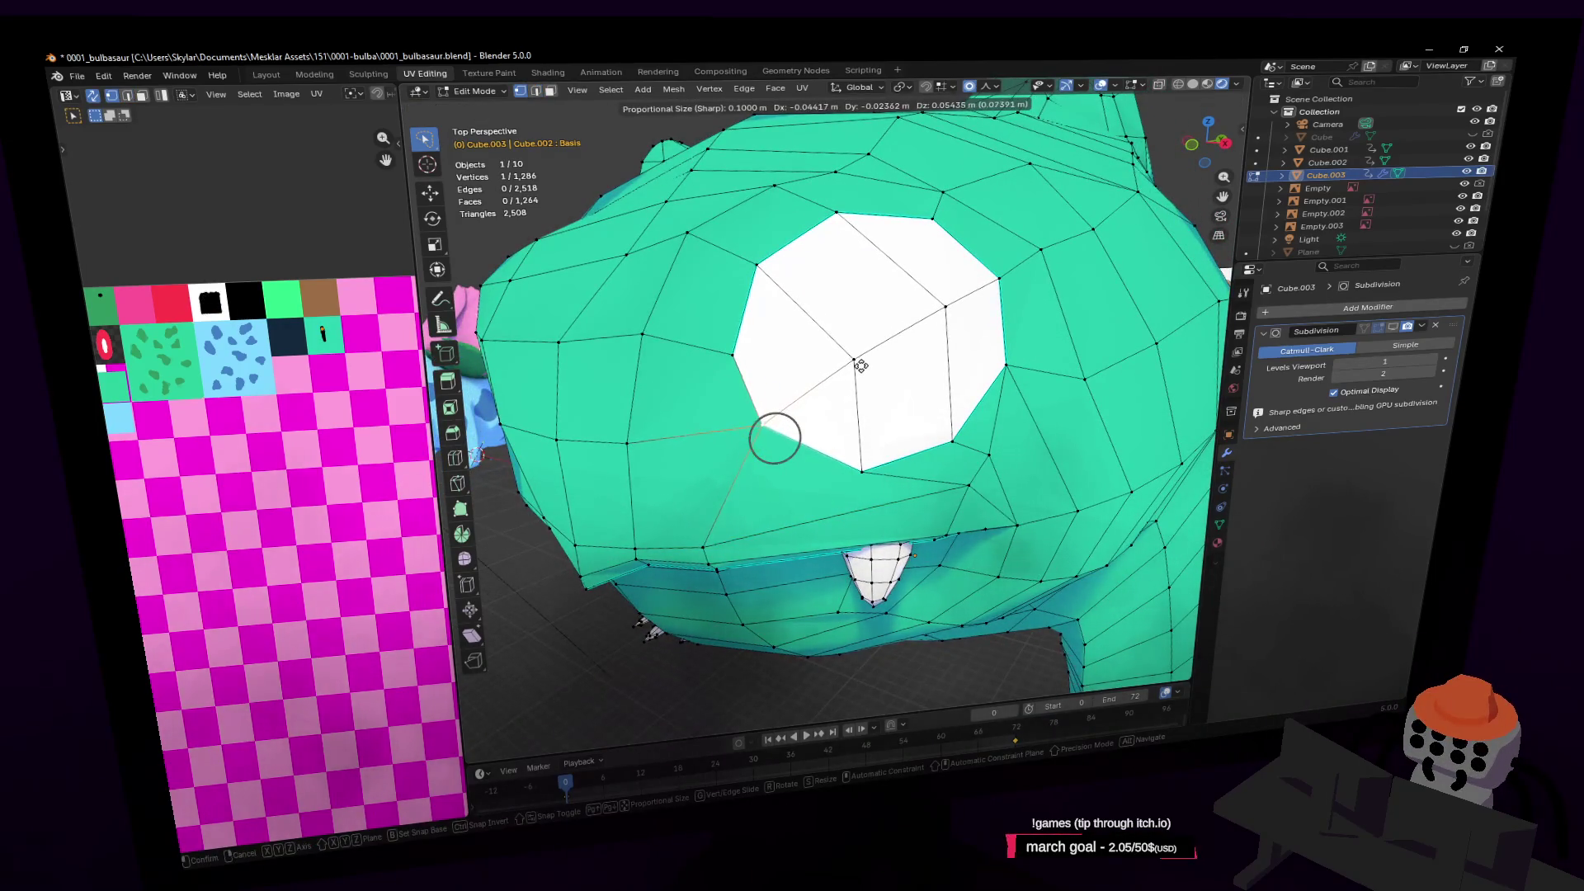
{"action": "left_click", "coordinate": [840, 377]}
{"action": "middle_click_drag", "start_coordinate": [842, 381], "coordinate": [860, 426]}
{"action": "left_click", "coordinate": [860, 425], "text": "shift"}
{"action": "key", "text": "g"}
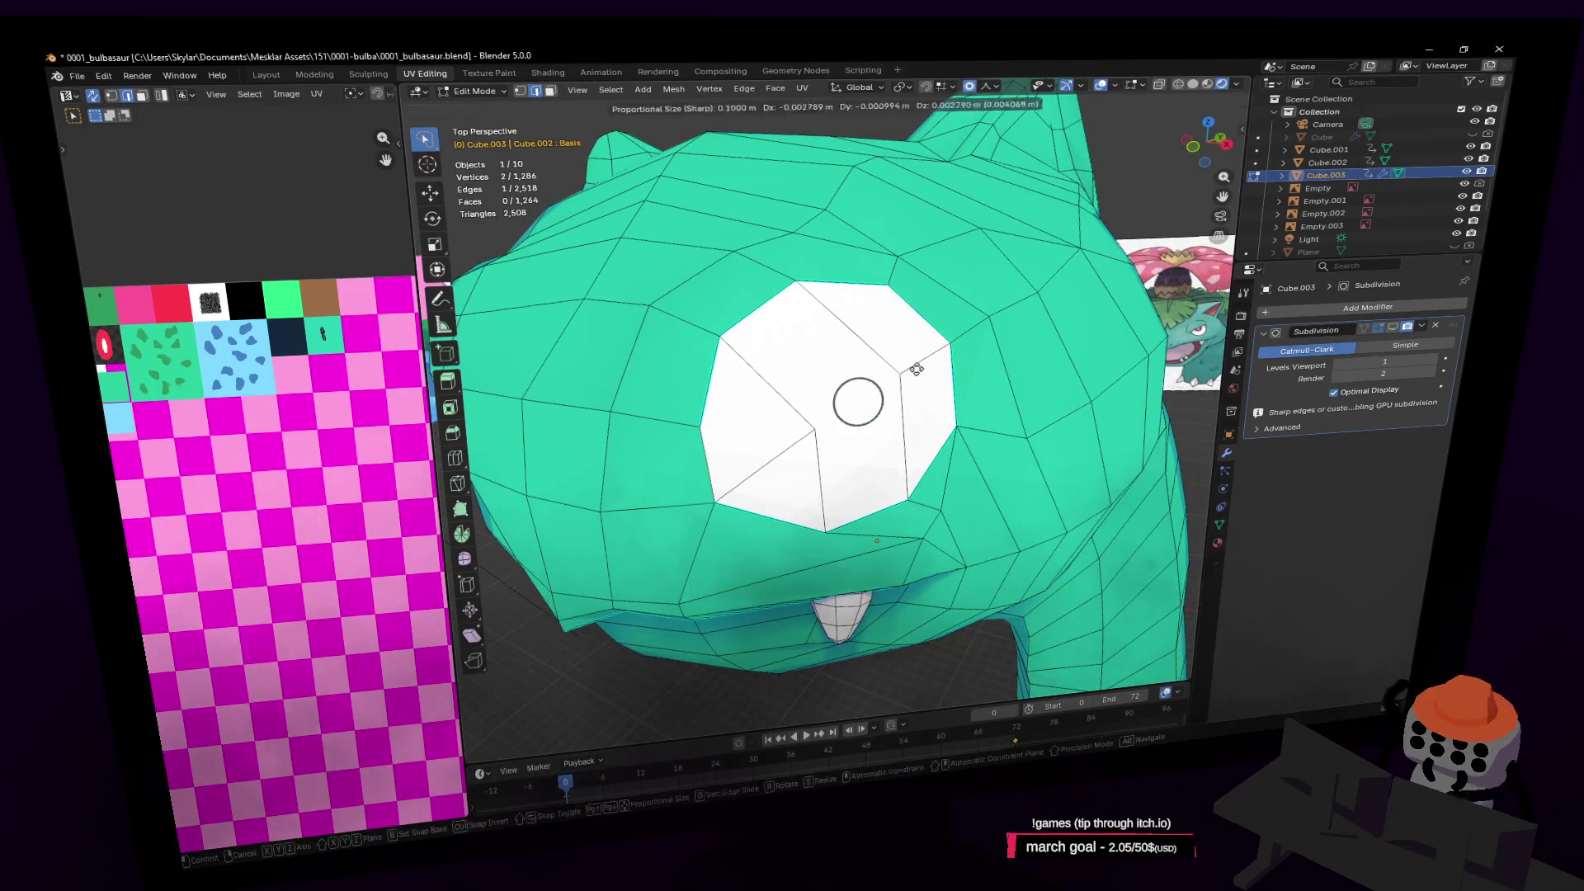
{"action": "left_click", "coordinate": [859, 396]}
Grow the selection over the eye patch and scale it to 0.515
{"action": "key", "text": "shift+grave"}
{"action": "key", "text": "s"}
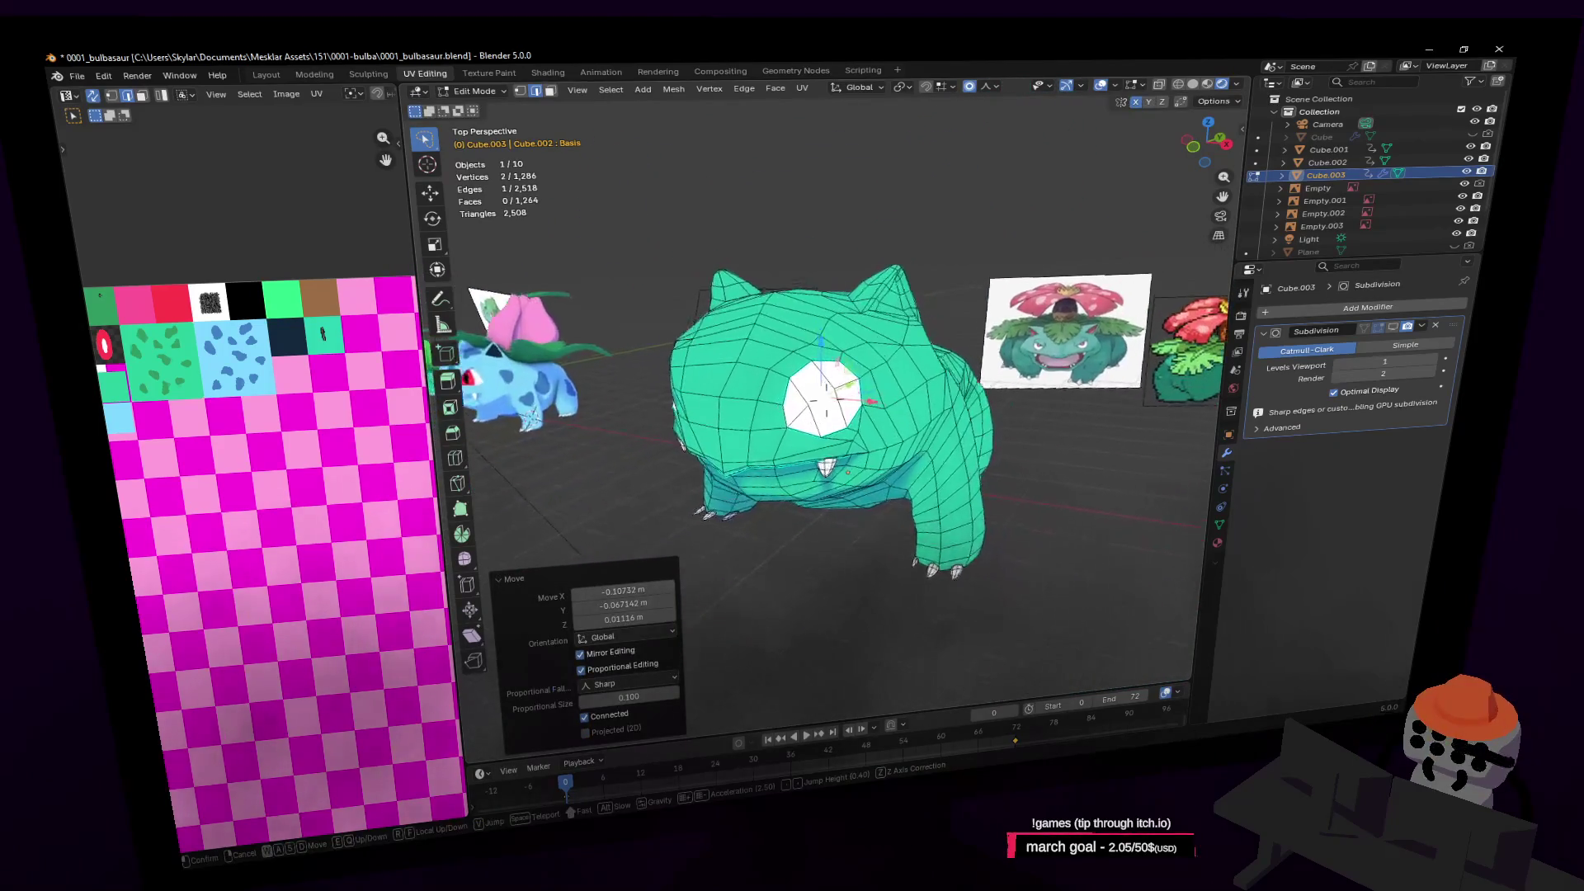
{"action": "key", "text": "w"}
{"action": "left_click", "coordinate": [836, 360]}
{"action": "key", "text": "ctrl+KP_Add"}
{"action": "key", "text": "s"}
{"action": "left_click", "coordinate": [900, 361]}
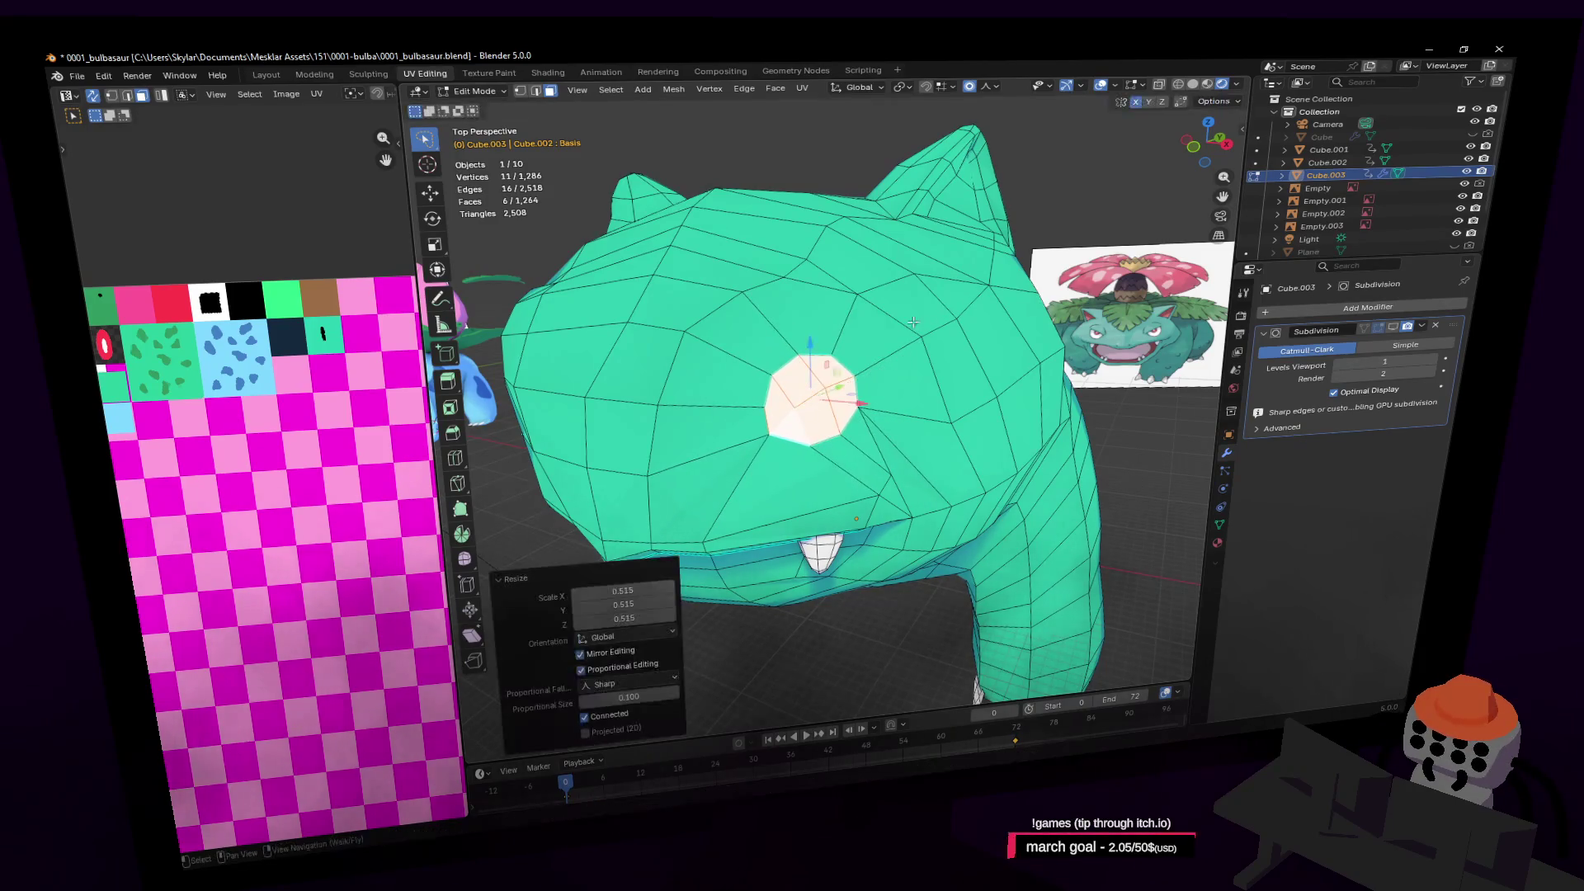
Round the eye patch outline with LoopTools Circle
{"action": "right_click", "coordinate": [949, 301]}
{"action": "mouse_move", "coordinate": [943, 300]}
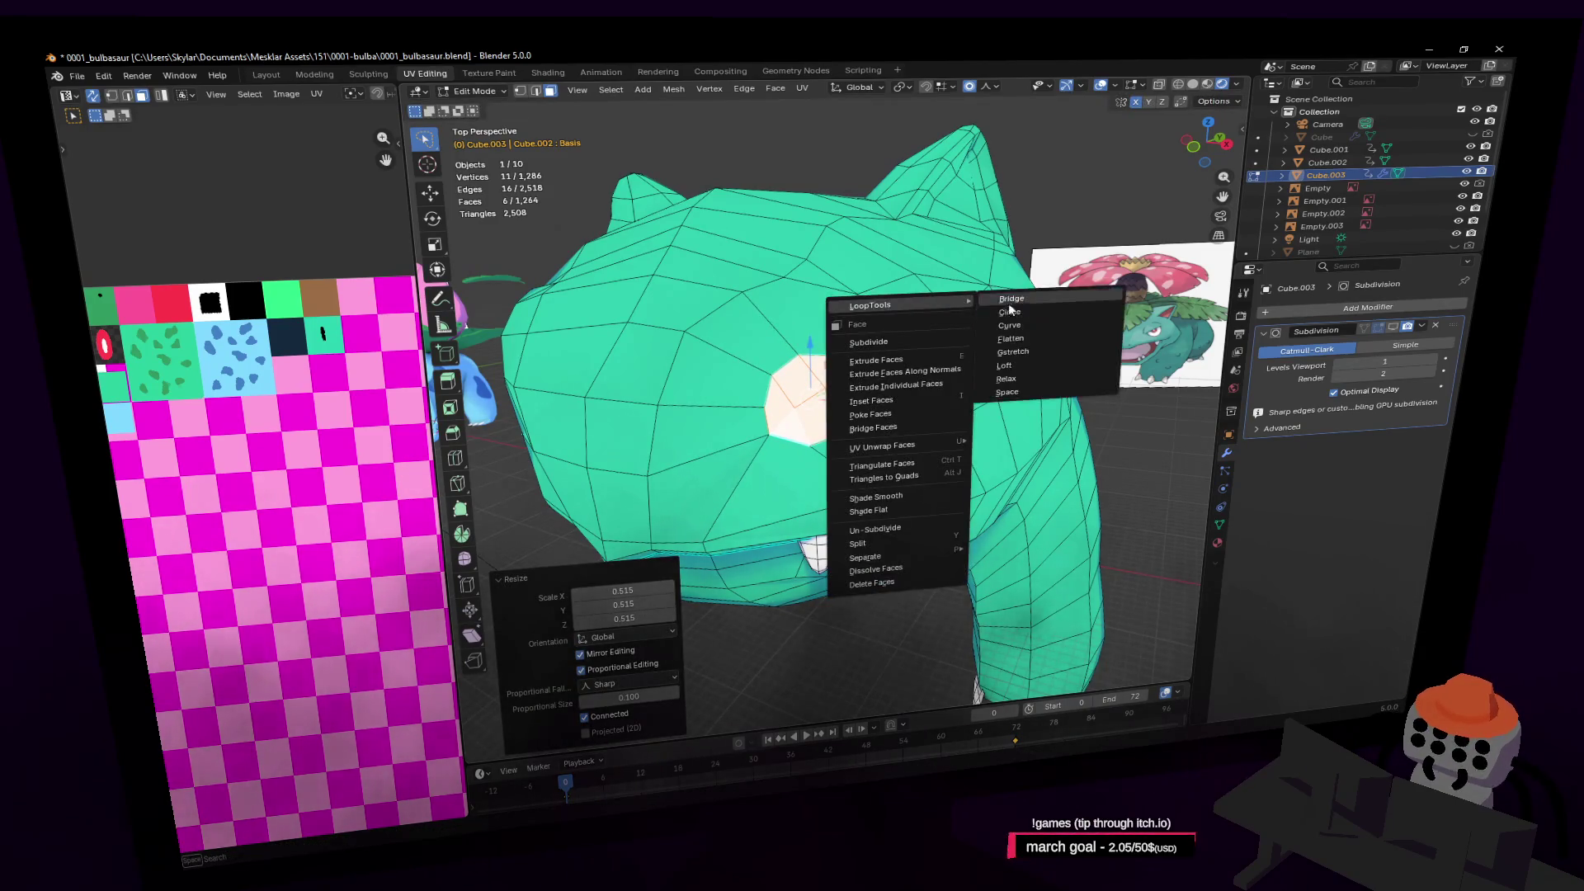
{"action": "left_click", "coordinate": [1043, 303]}
Pull a cheek vertex below the eye into a new shape with proportional editing
{"action": "key", "text": "shift+grave"}
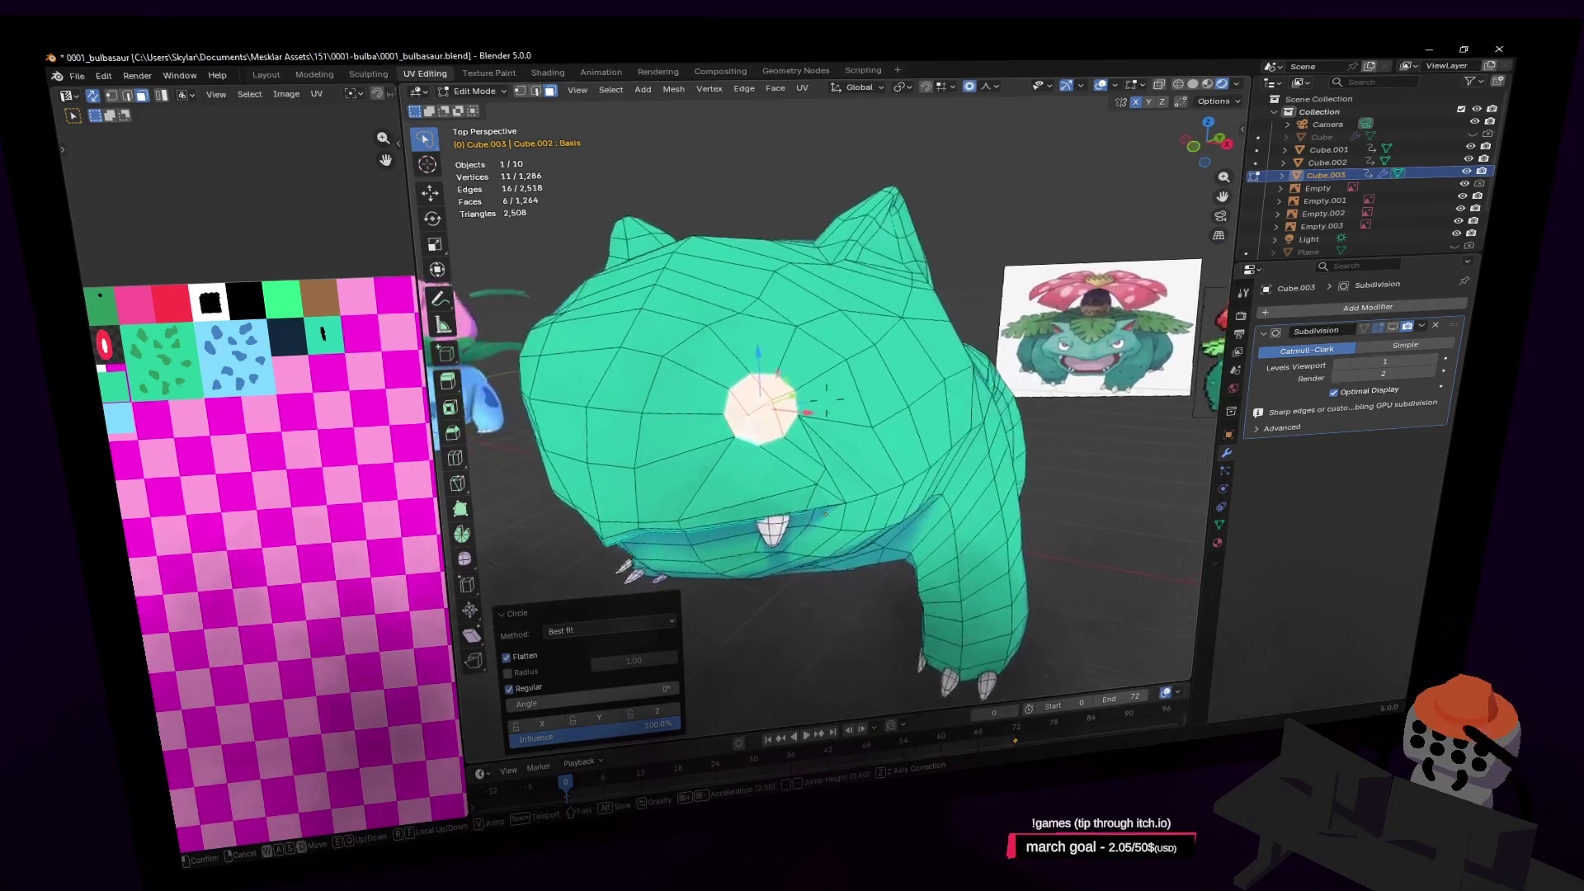
{"action": "key", "text": "w"}
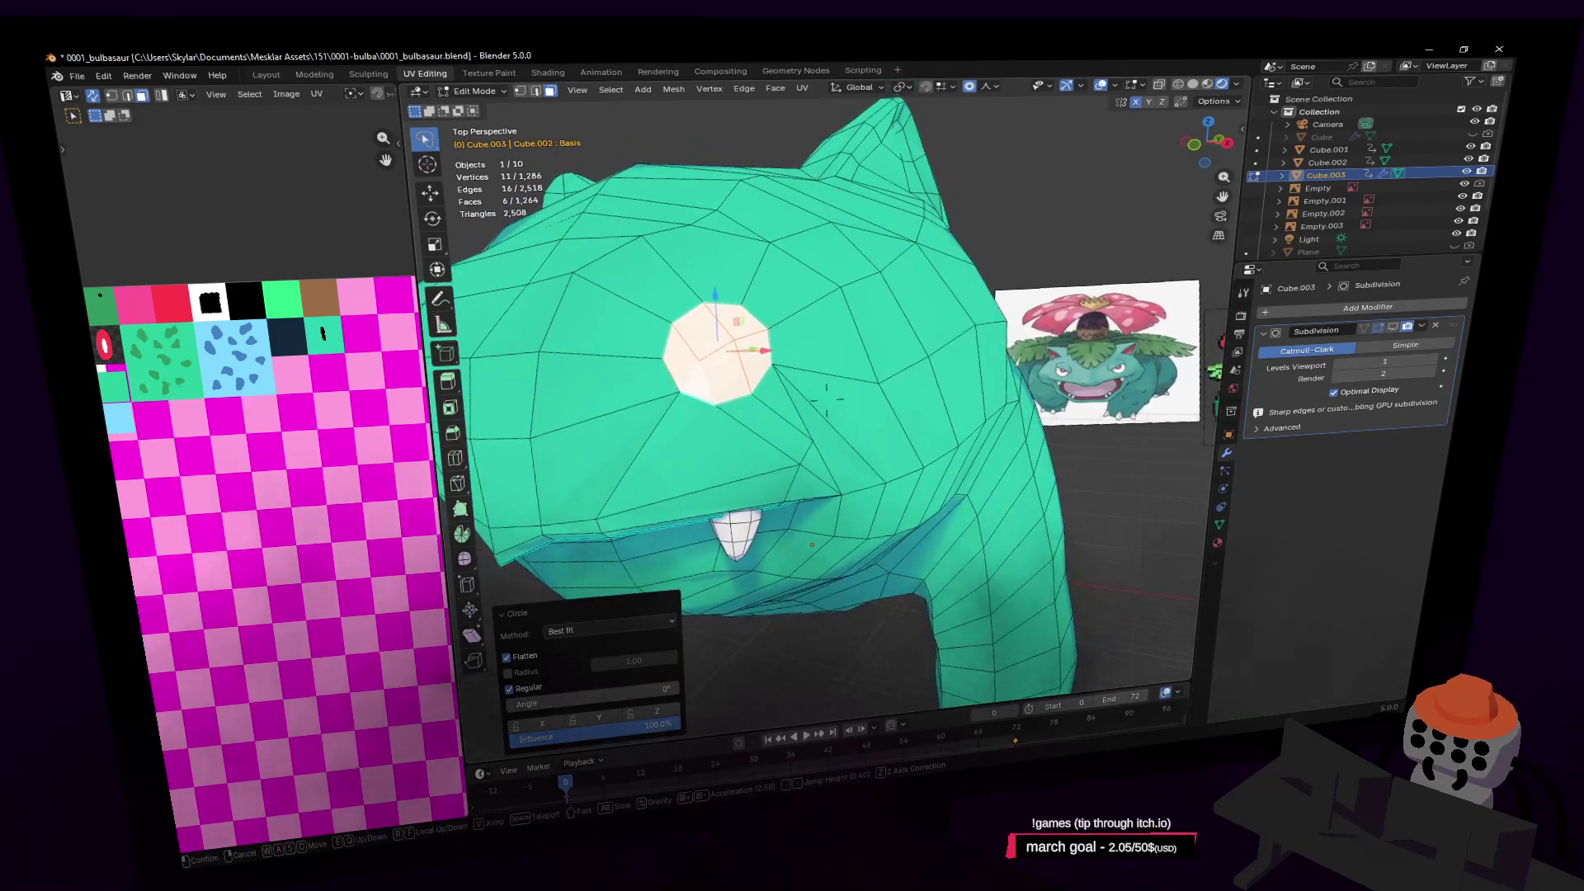
{"action": "left_click", "coordinate": [898, 367]}
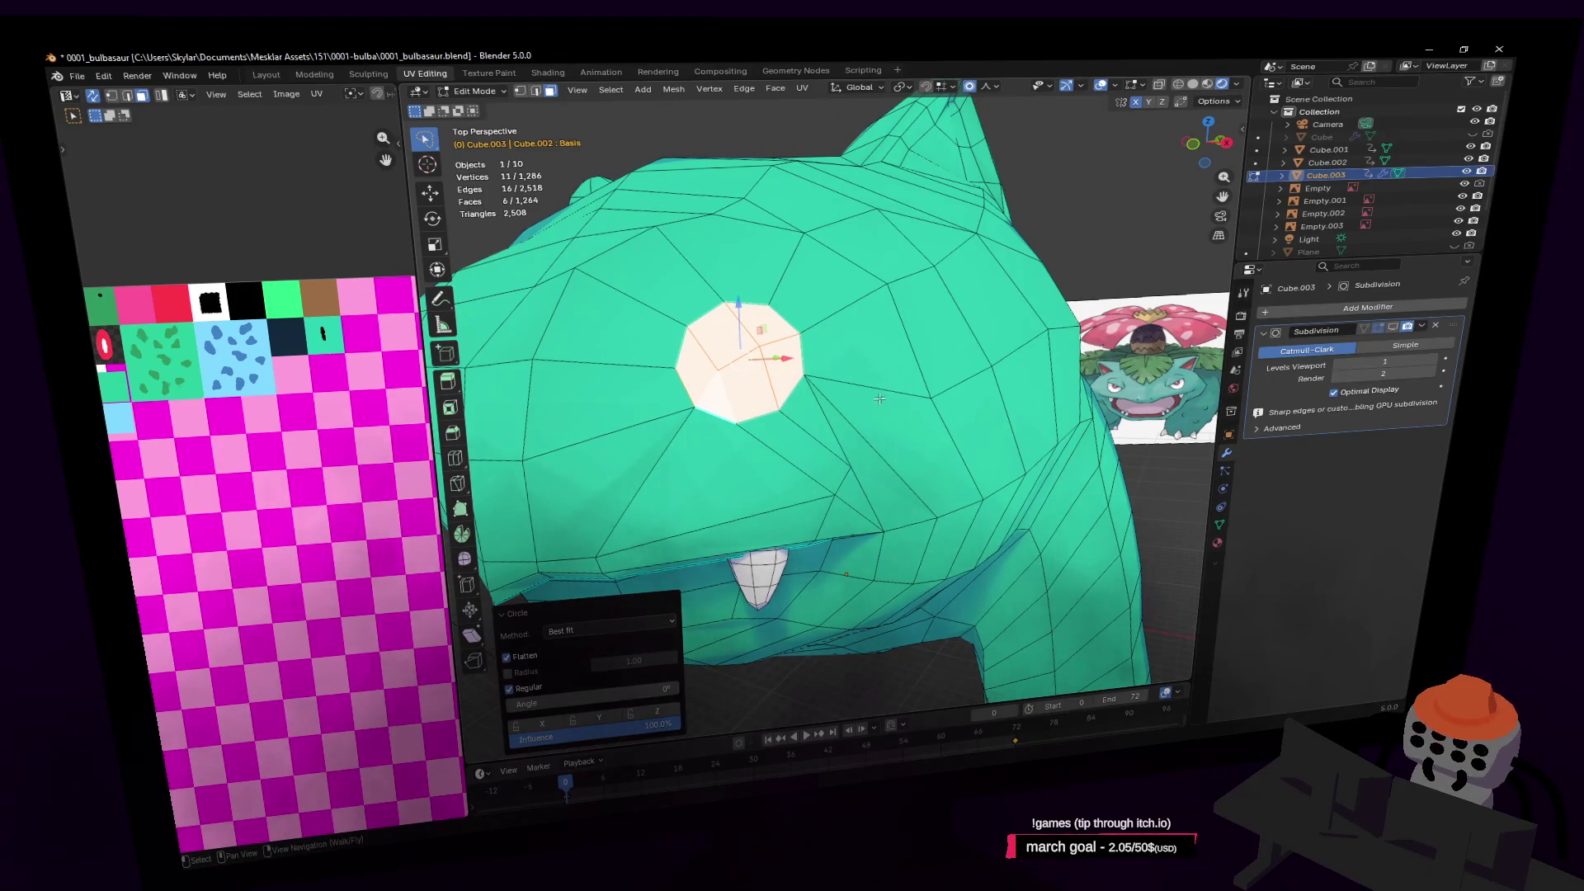
{"action": "left_click", "coordinate": [841, 495]}
{"action": "key", "text": "g"}
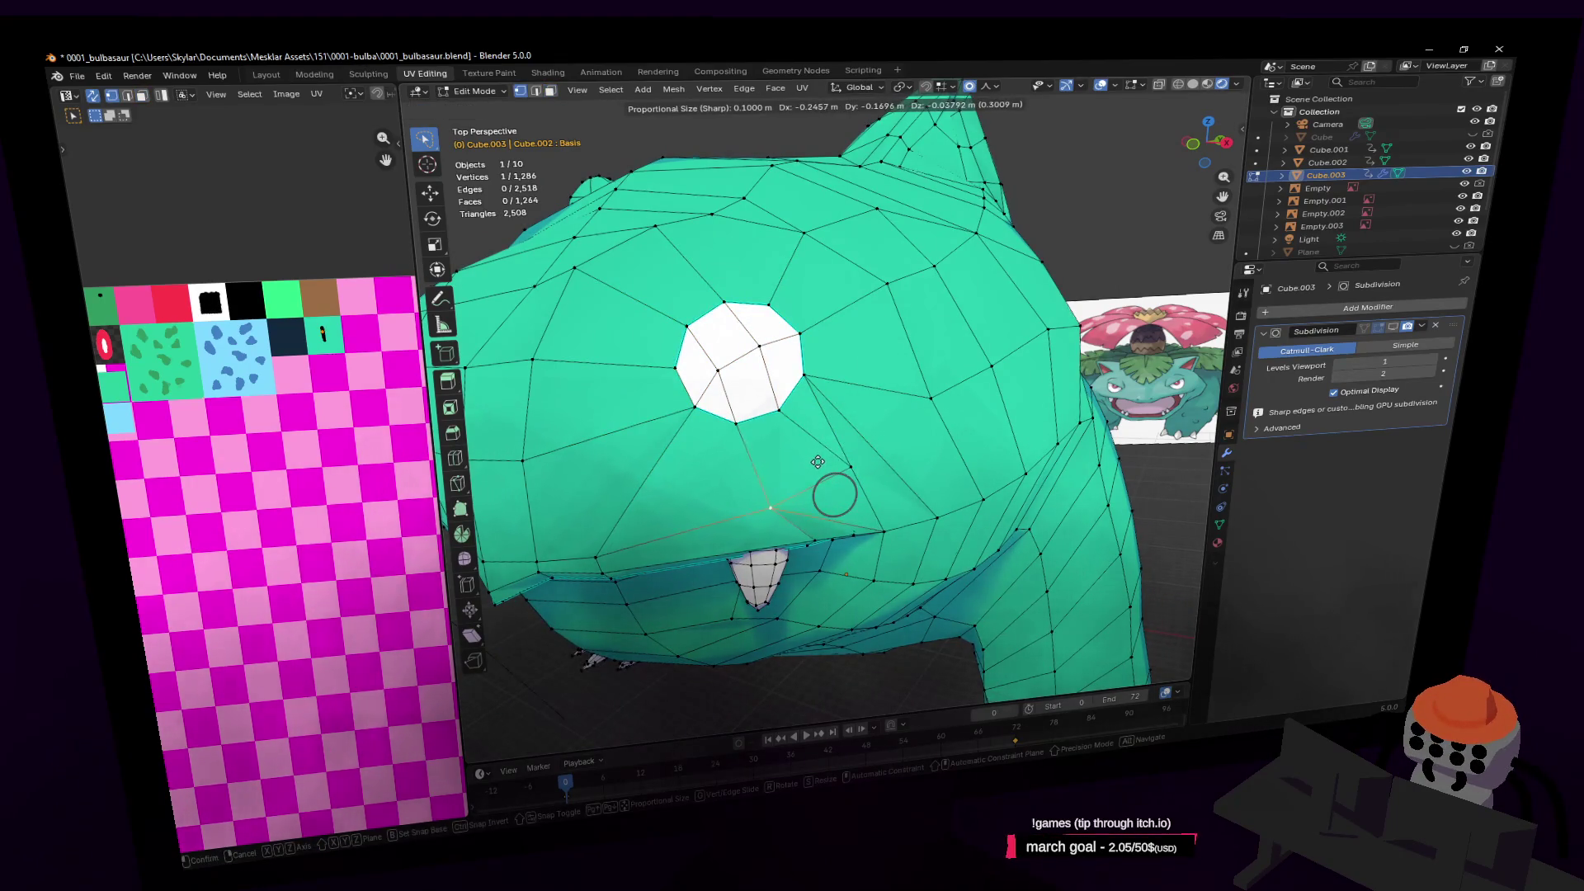
{"action": "left_click", "coordinate": [820, 464]}
{"action": "key", "text": "shift+grave"}
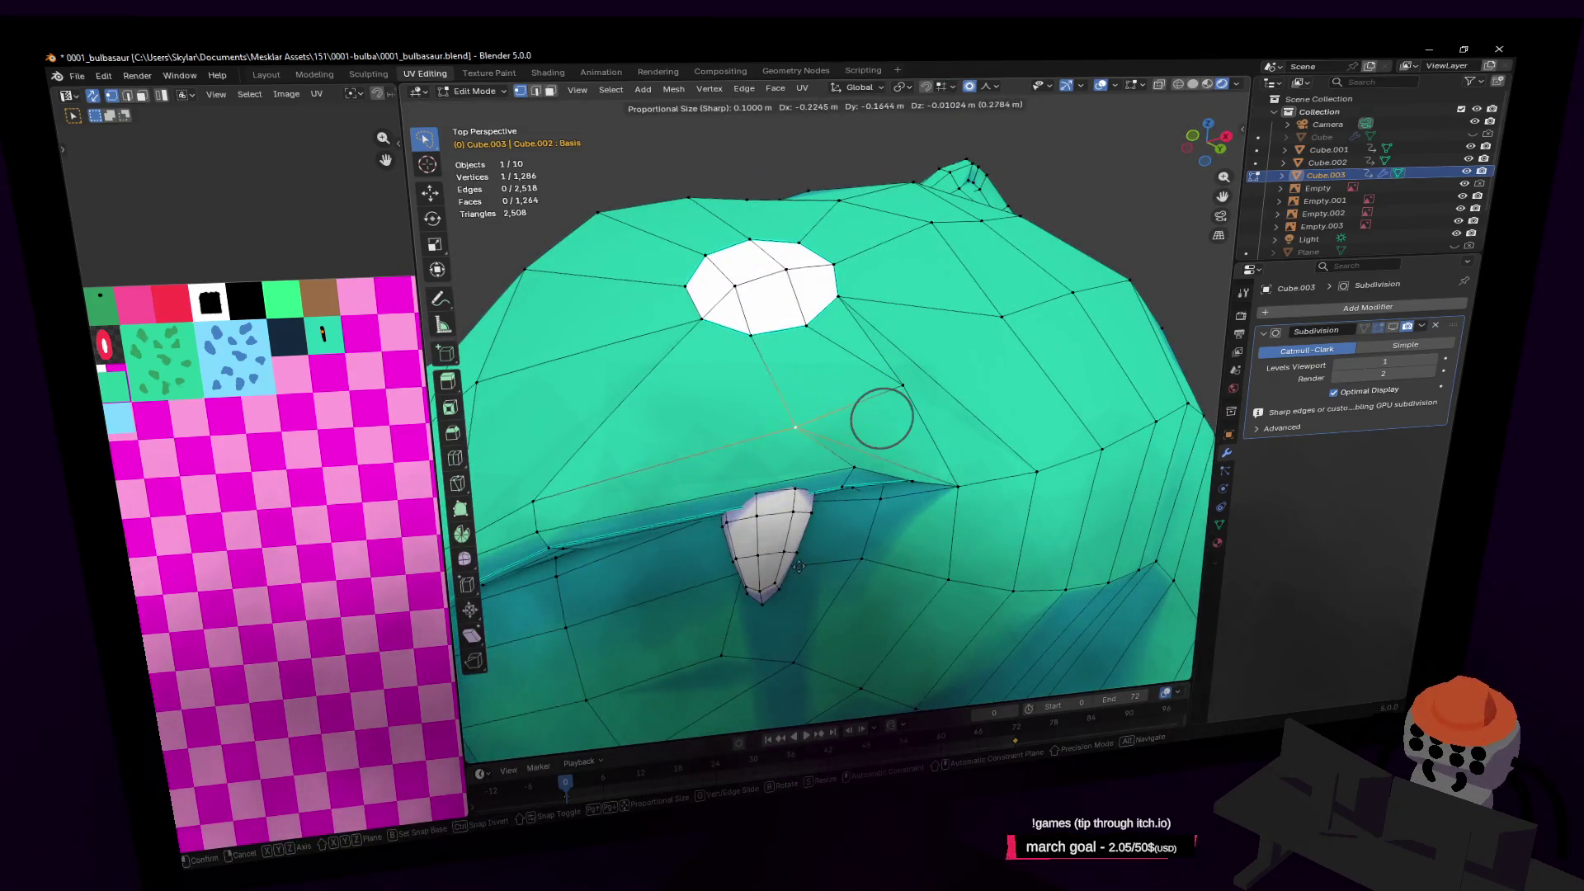
Move the face vertex below the eye about 0.075/0.073/0.023 m with proportional editing
{"action": "key", "text": "w"}
{"action": "left_click", "coordinate": [818, 546]}
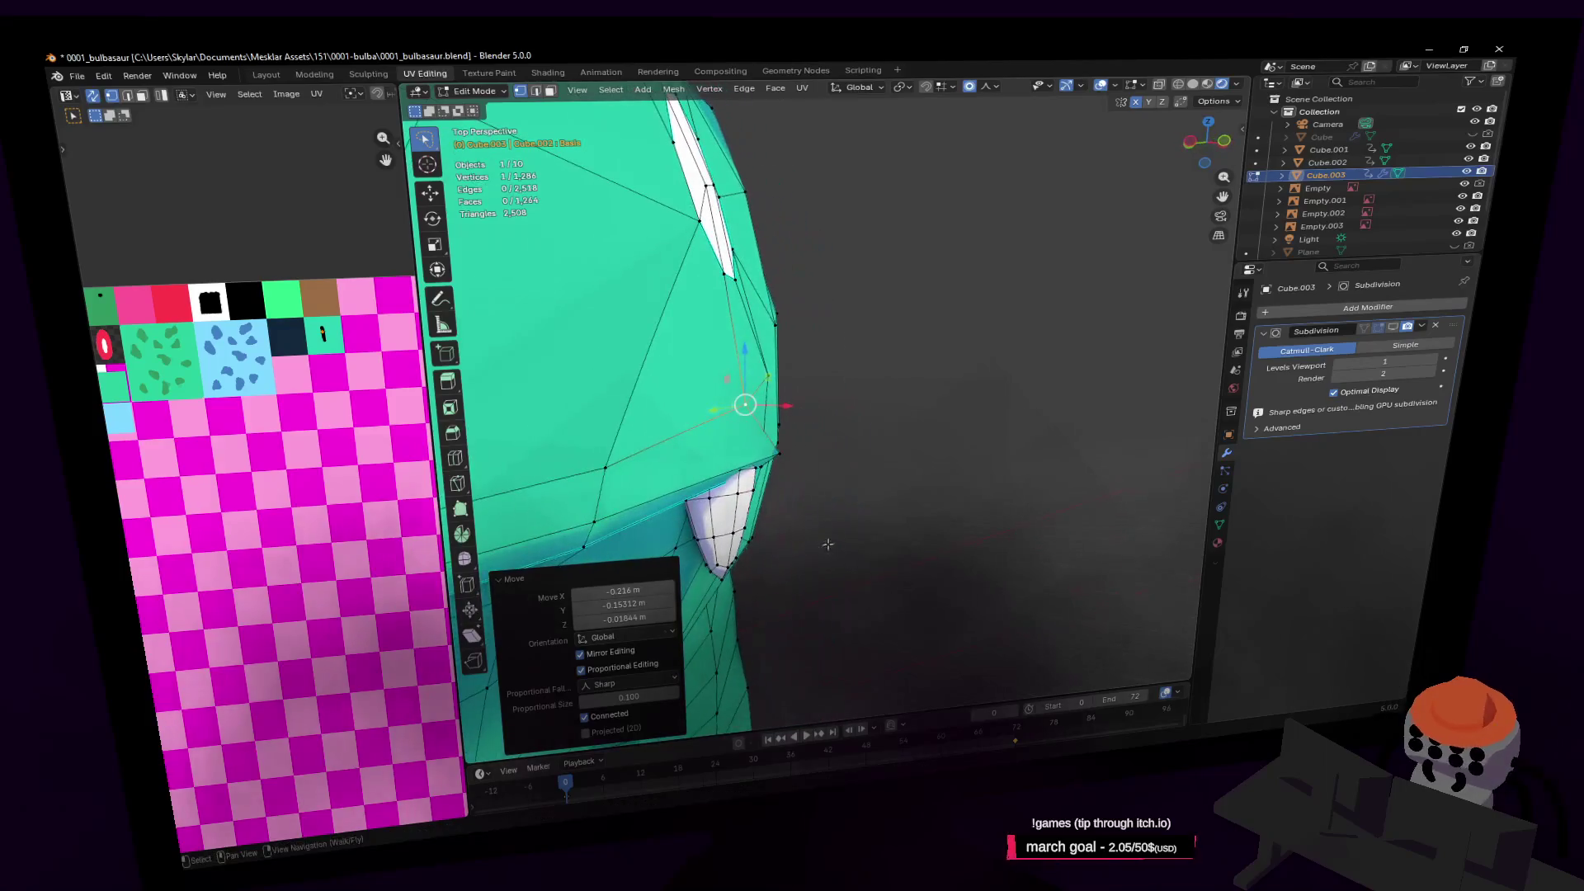
{"action": "key", "text": "shift+grave"}
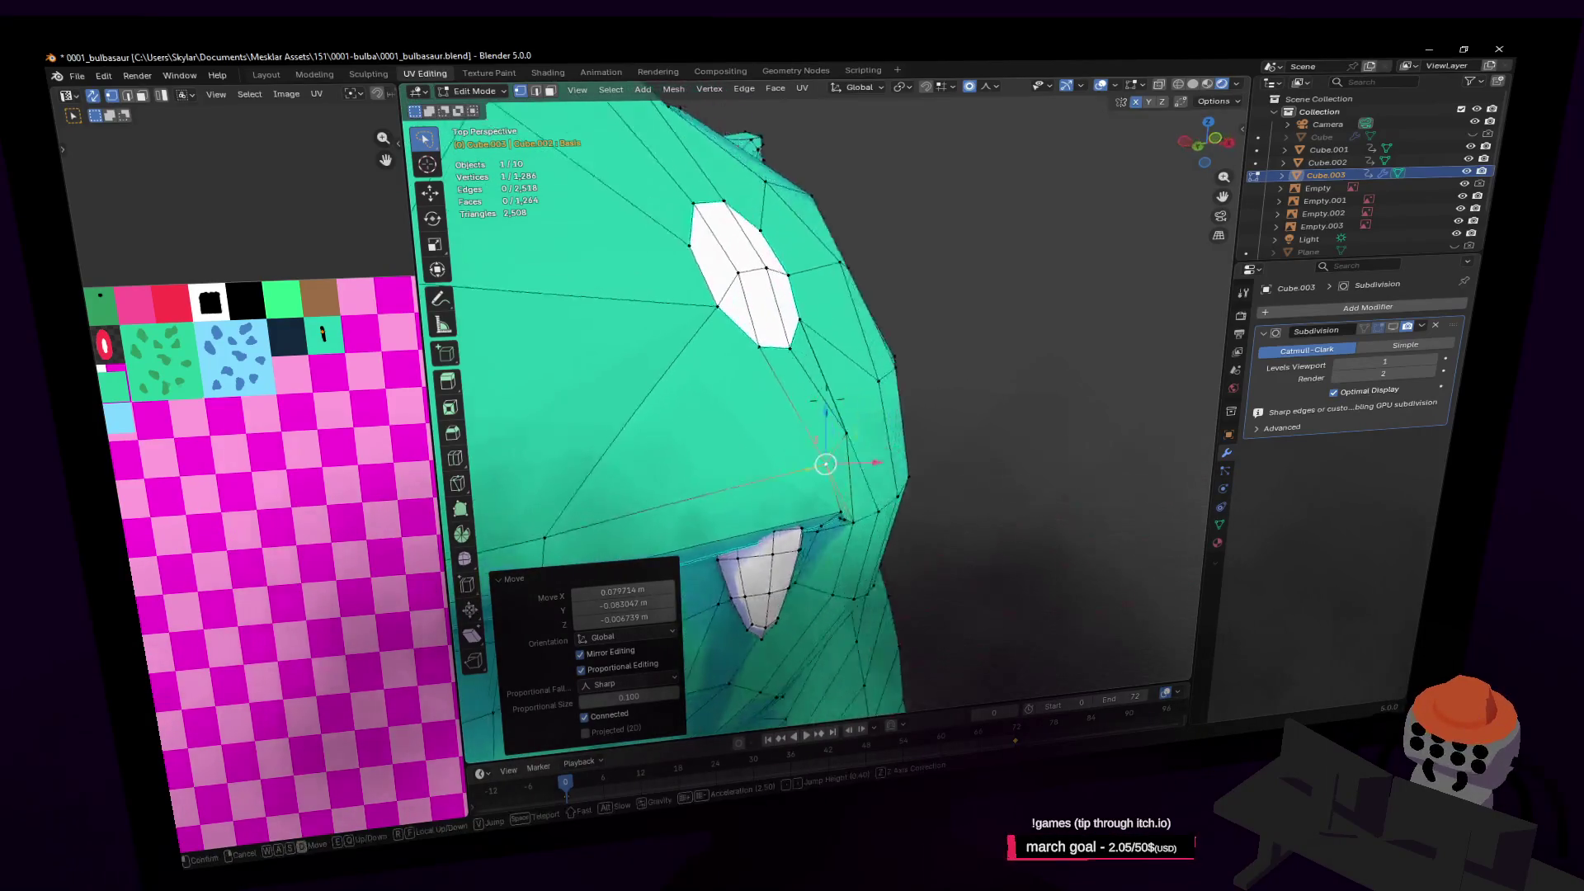
{"action": "key", "text": "w"}
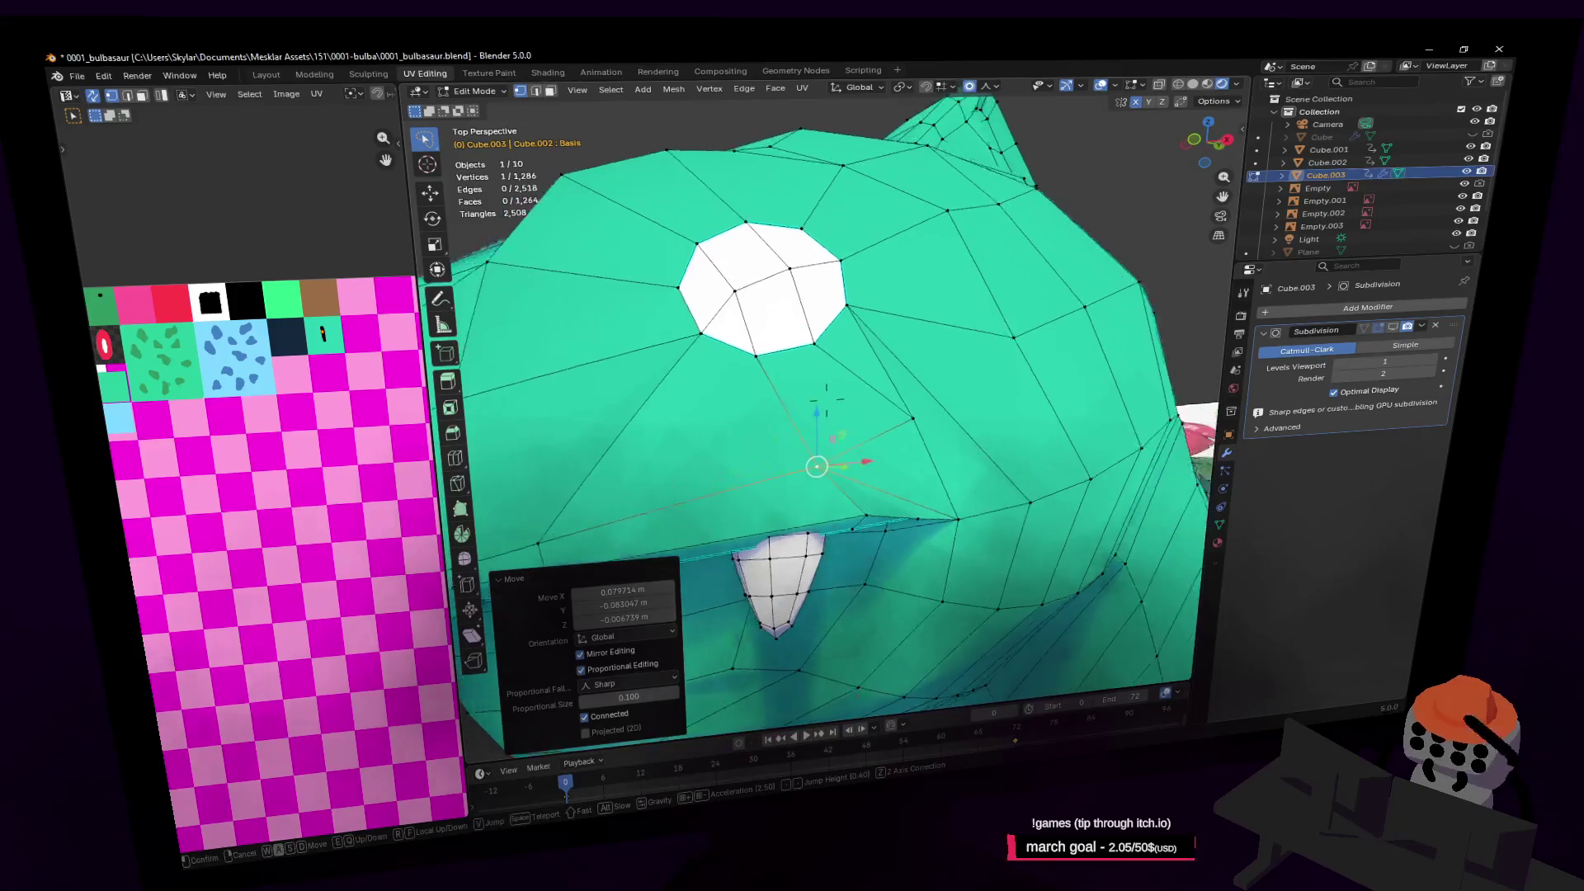
{"action": "key", "text": "s"}
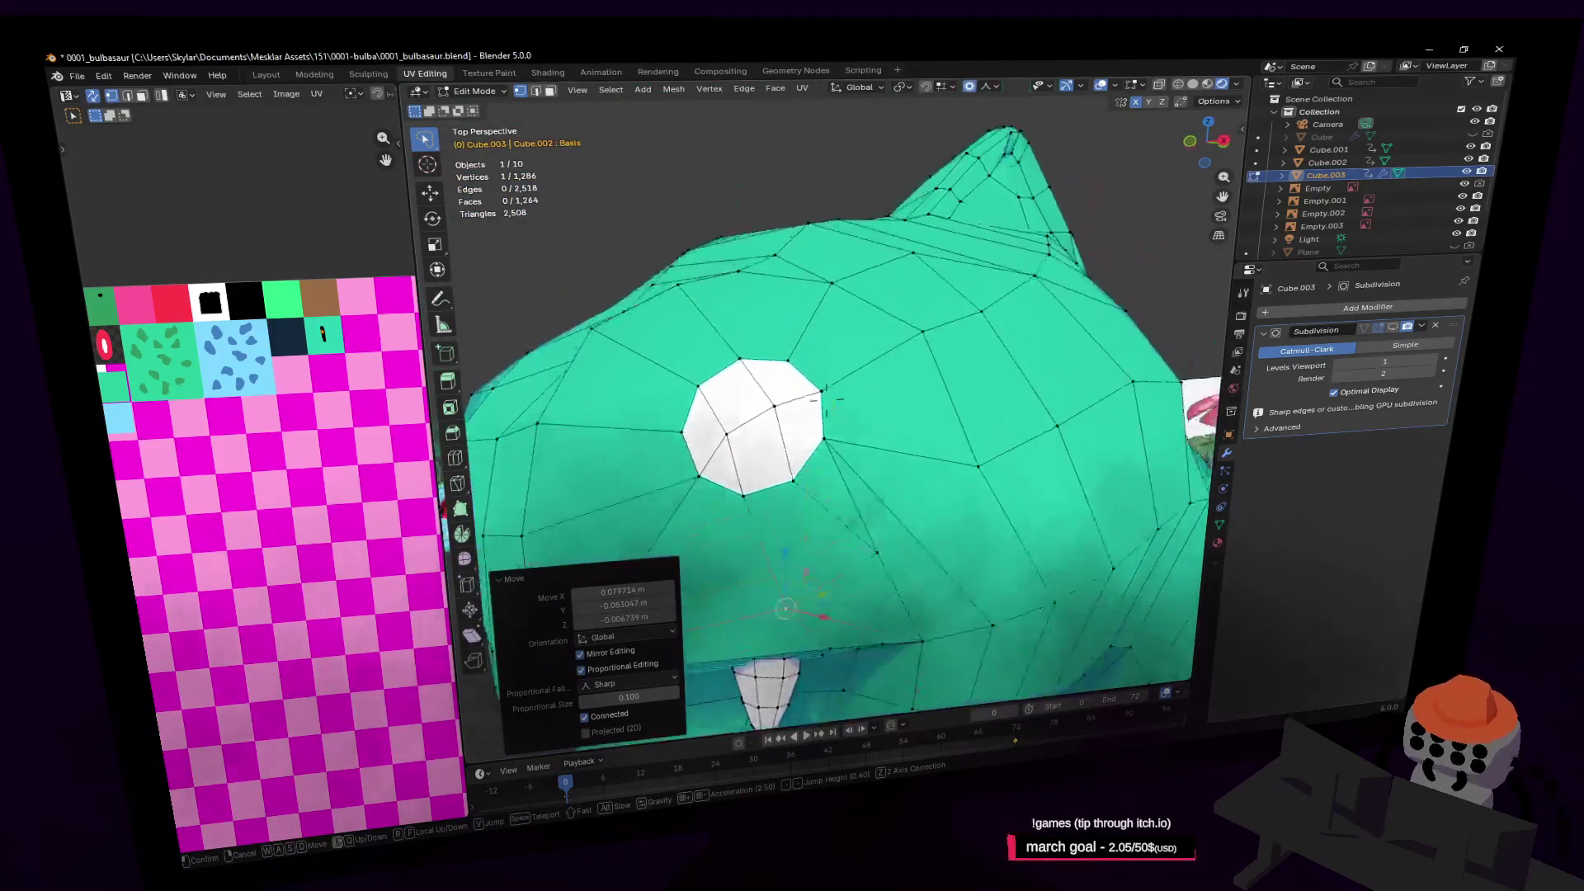
{"action": "left_click", "coordinate": [924, 446]}
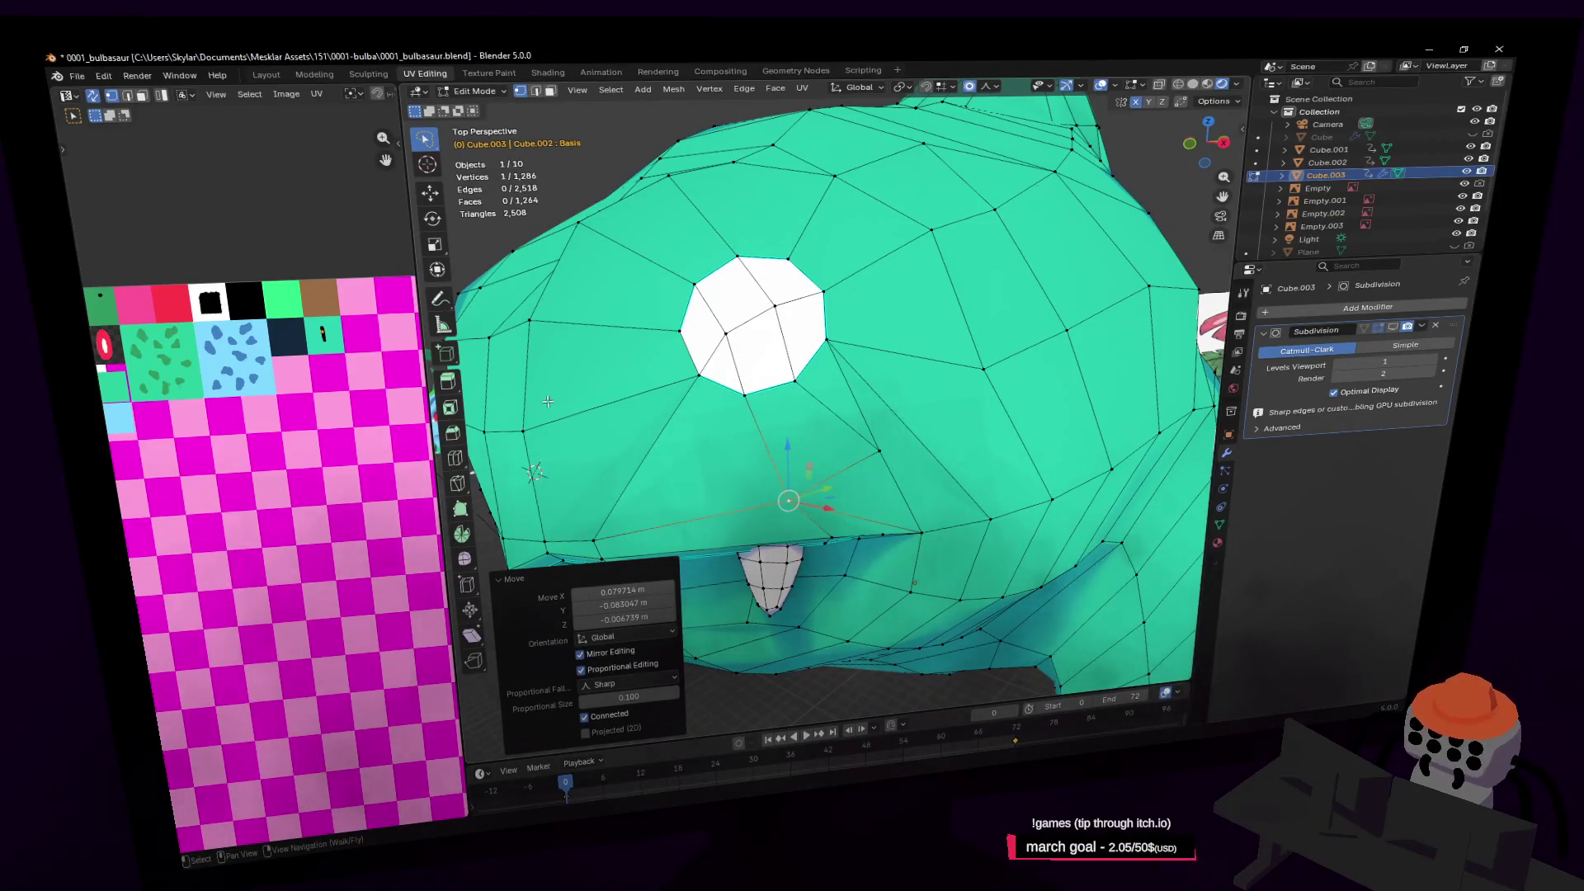
{"action": "middle_click_drag", "start_coordinate": [513, 542], "coordinate": [825, 462], "text": "shift"}
{"action": "key", "text": "g"}
{"action": "left_click", "coordinate": [879, 423]}
Preview a Ctrl+R loop cut across the face, then cancel it without cutting
{"action": "key", "text": "shift+grave"}
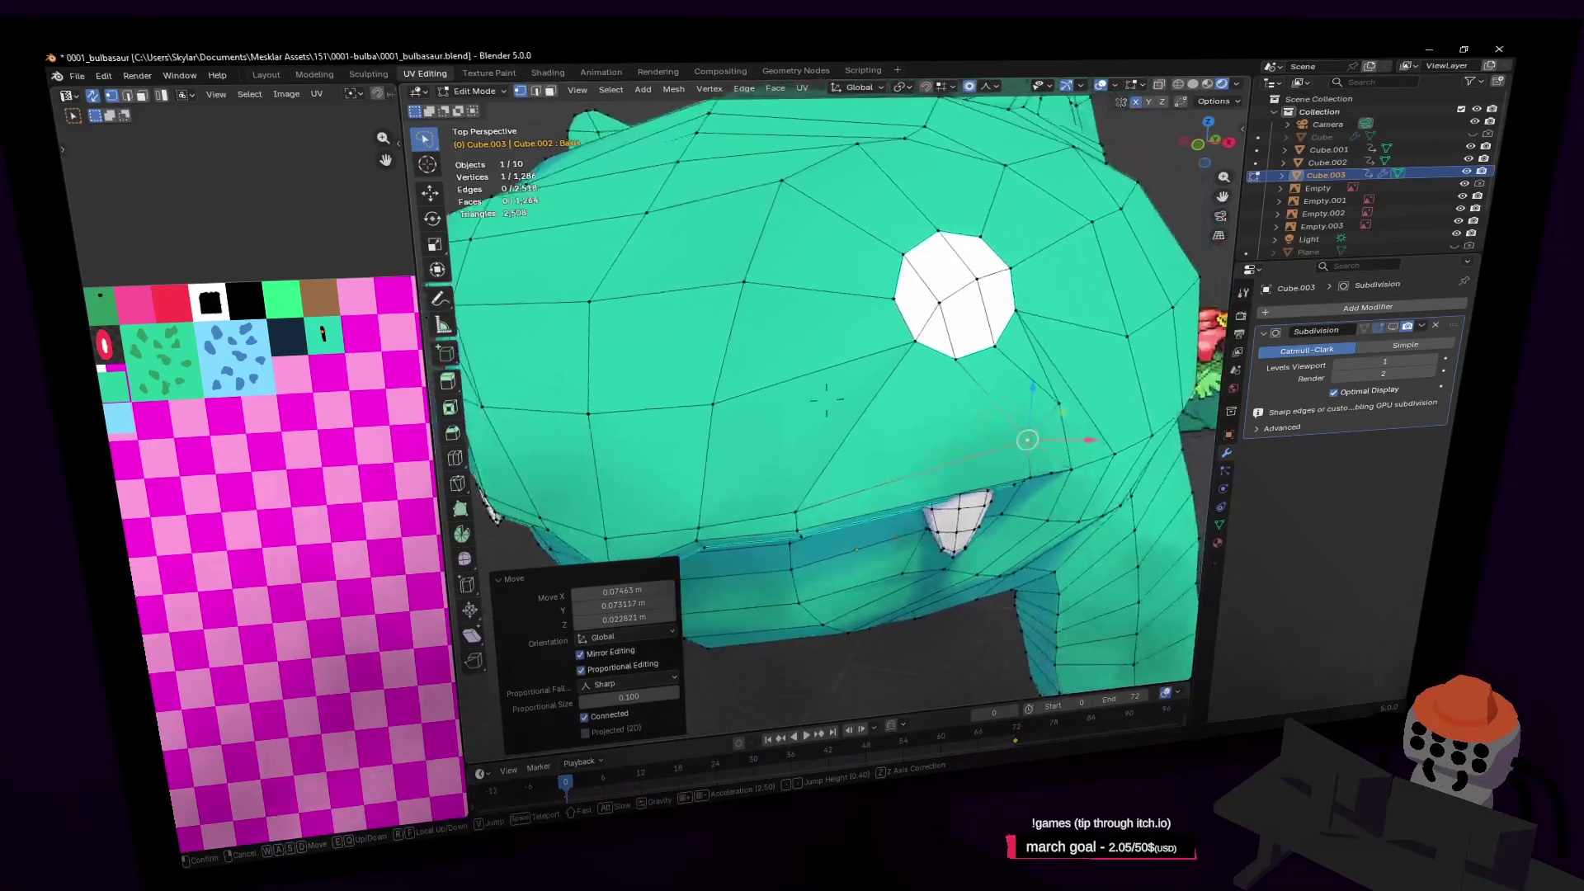
{"action": "left_click", "coordinate": [825, 400]}
{"action": "key", "text": "ctrl+r"}
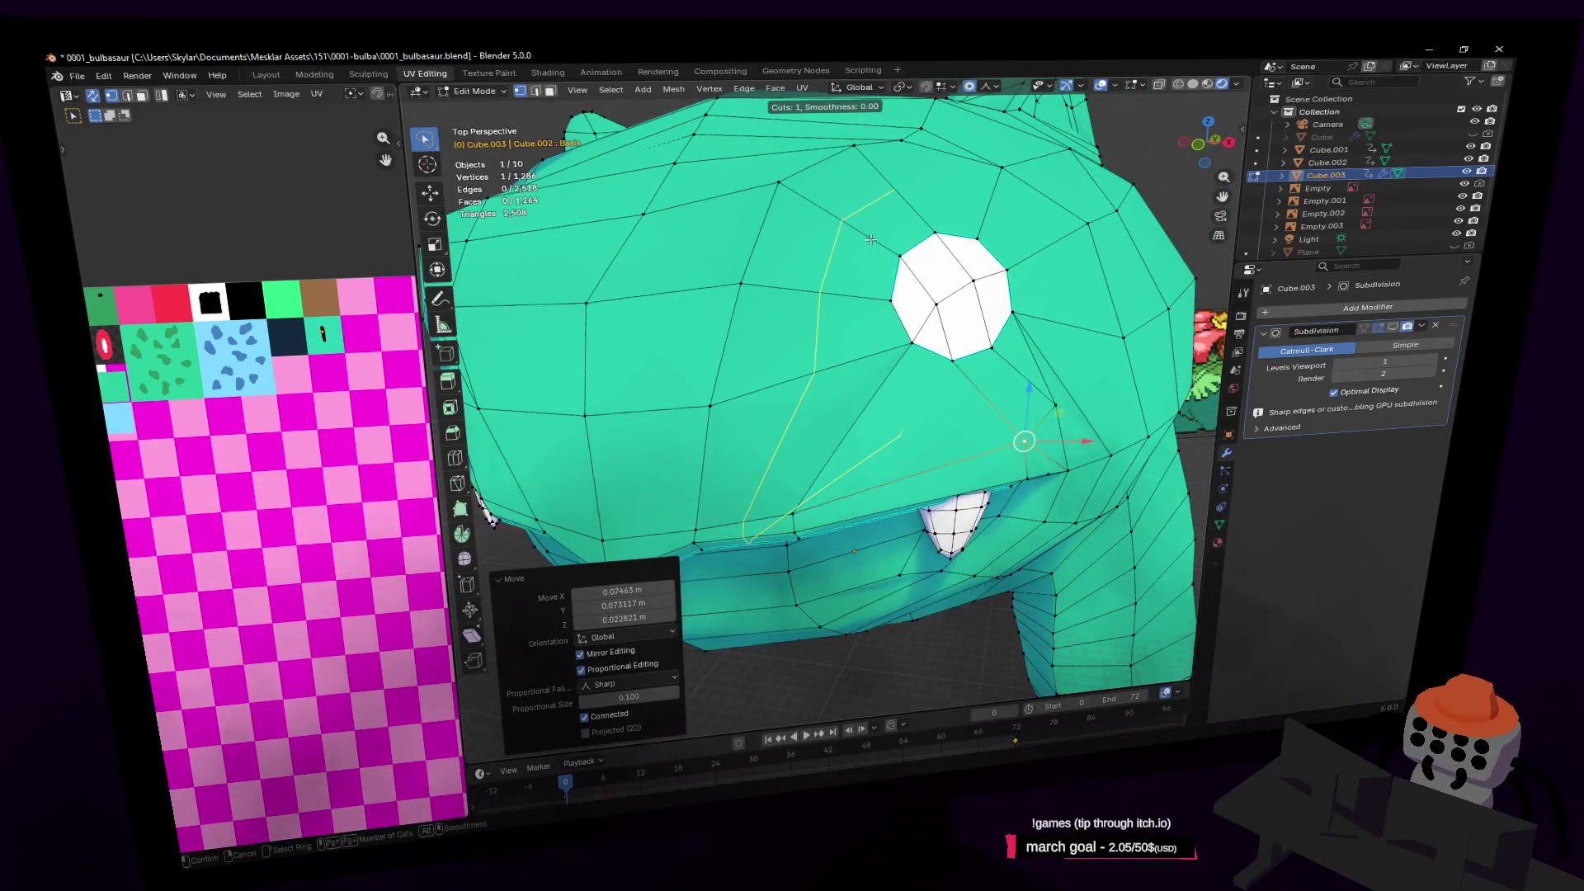
{"action": "key", "text": "Escape"}
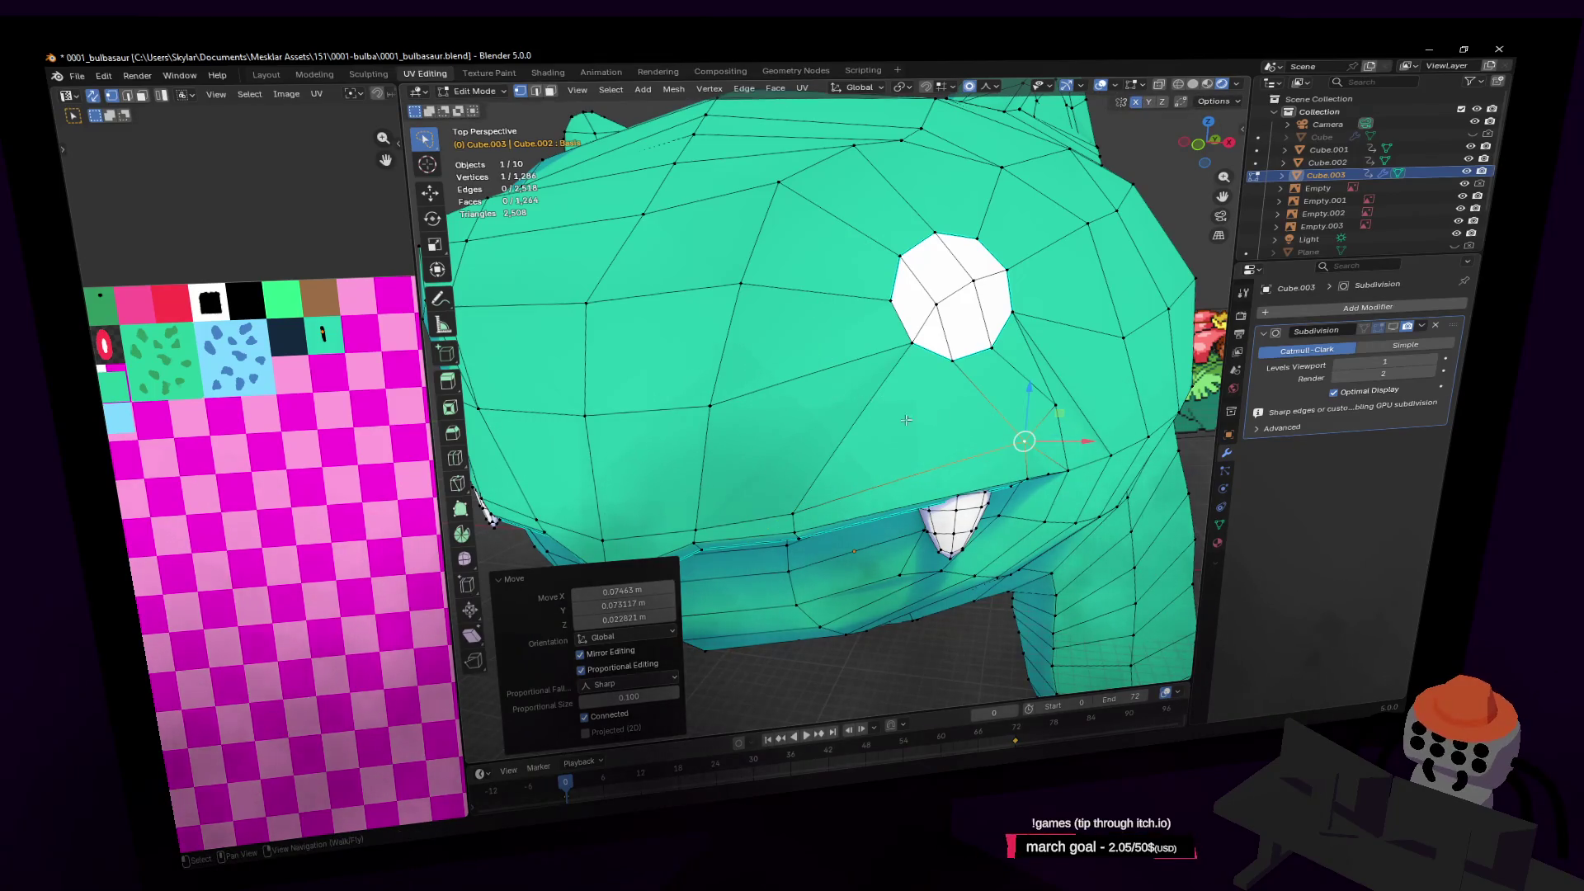
{"action": "middle_click_drag", "start_coordinate": [915, 418], "coordinate": [778, 420], "text": "shift"}
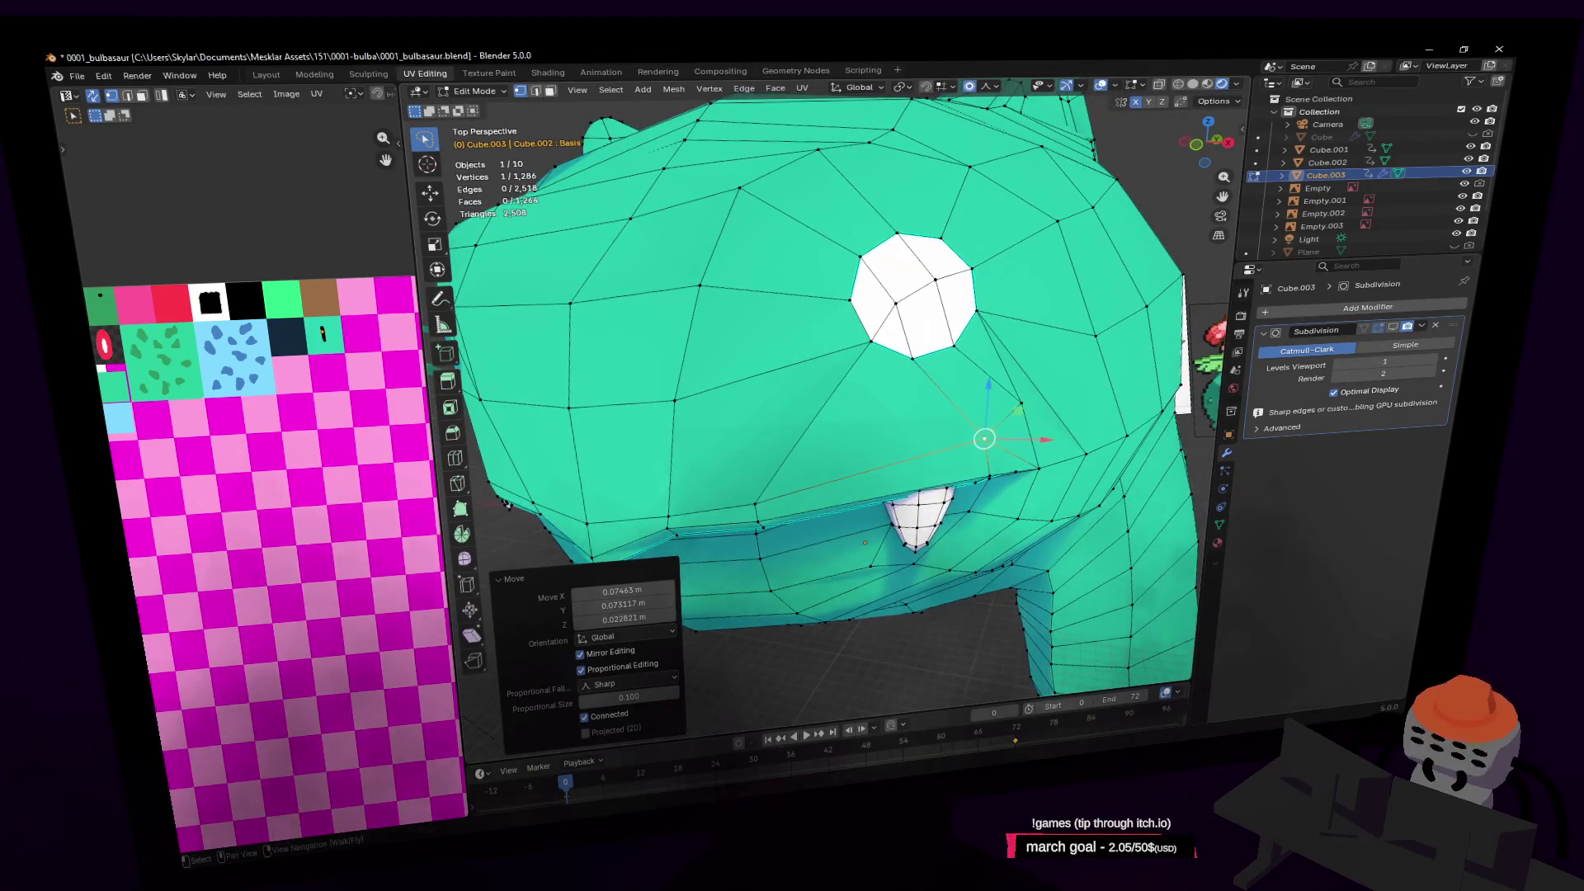
{"action": "scroll", "coordinate": [907, 376], "scroll_direction": "up", "scroll_amount": 2}
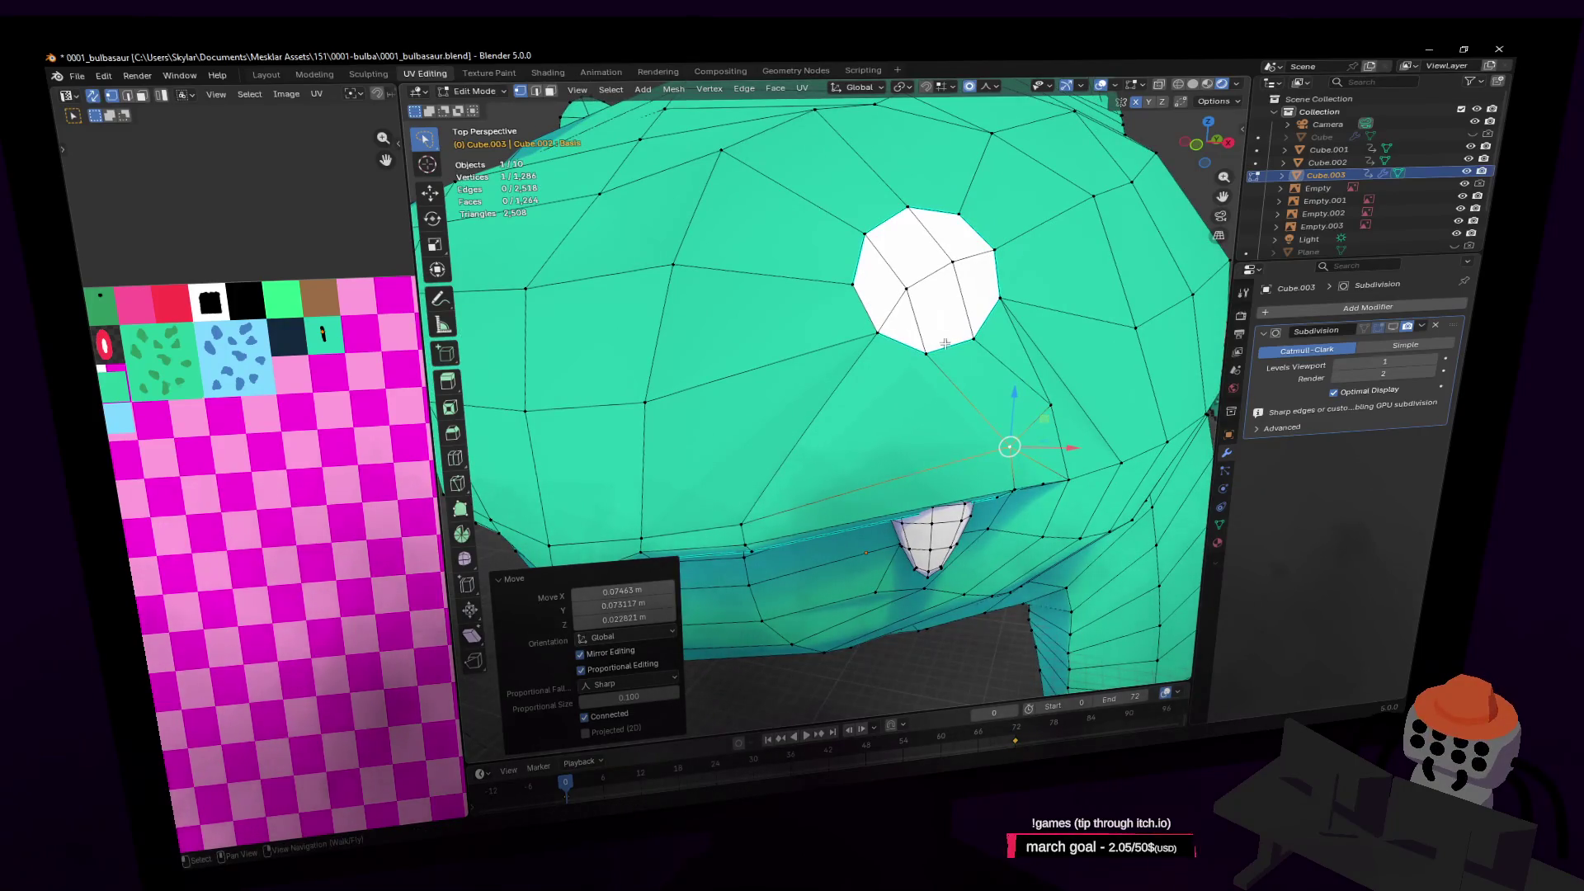
{"action": "left_click", "coordinate": [459, 483]}
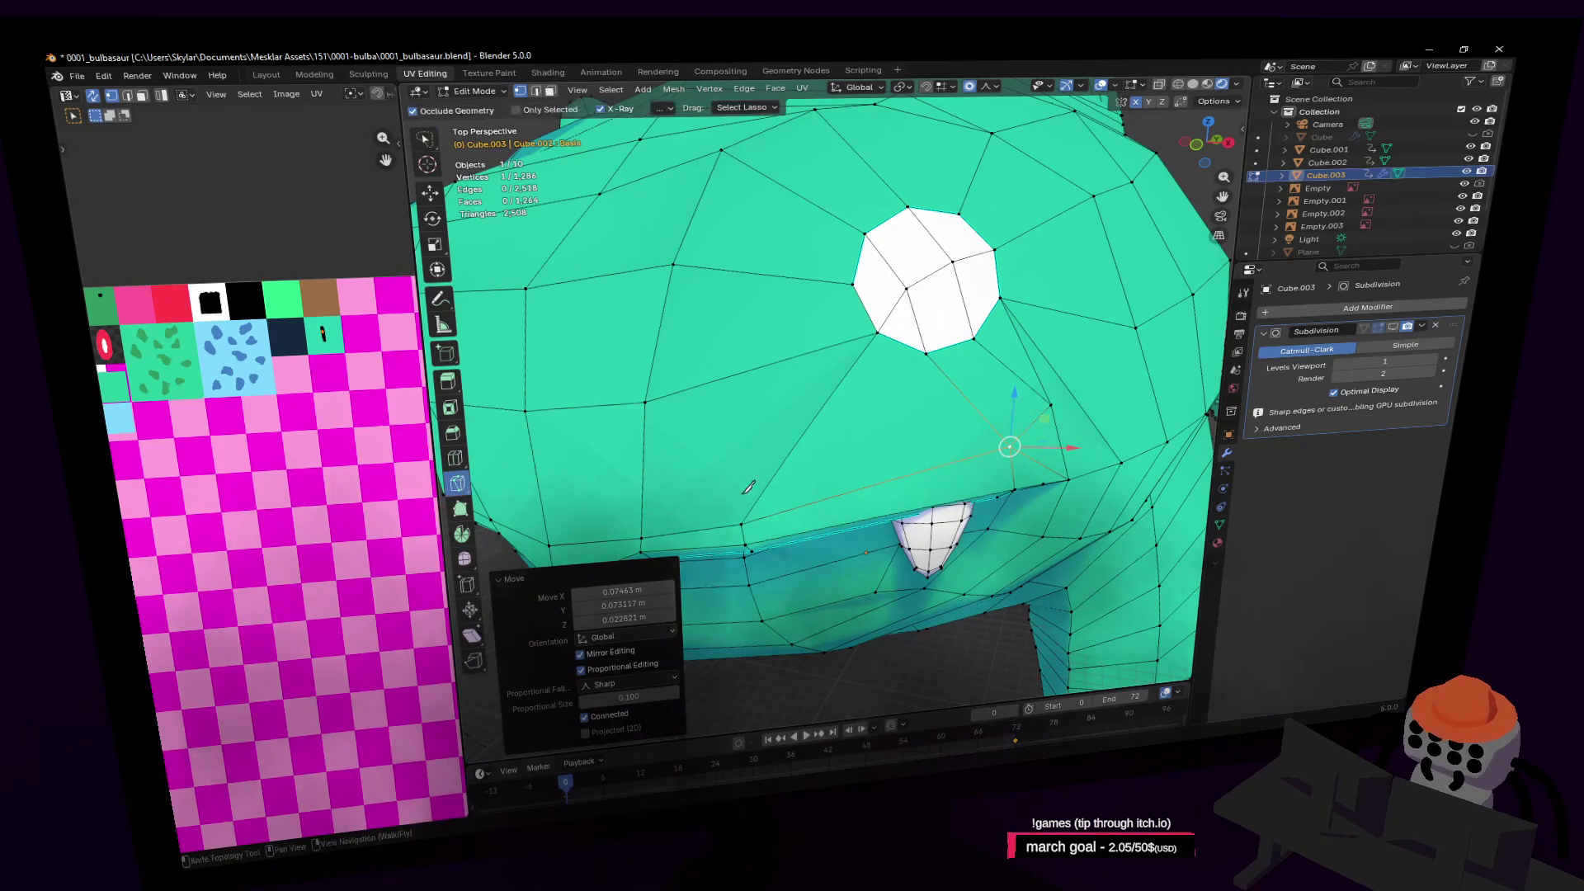
Knife-cut a new edge from a lower face vertex to the eye's corner vertex
{"action": "left_click", "coordinate": [743, 521]}
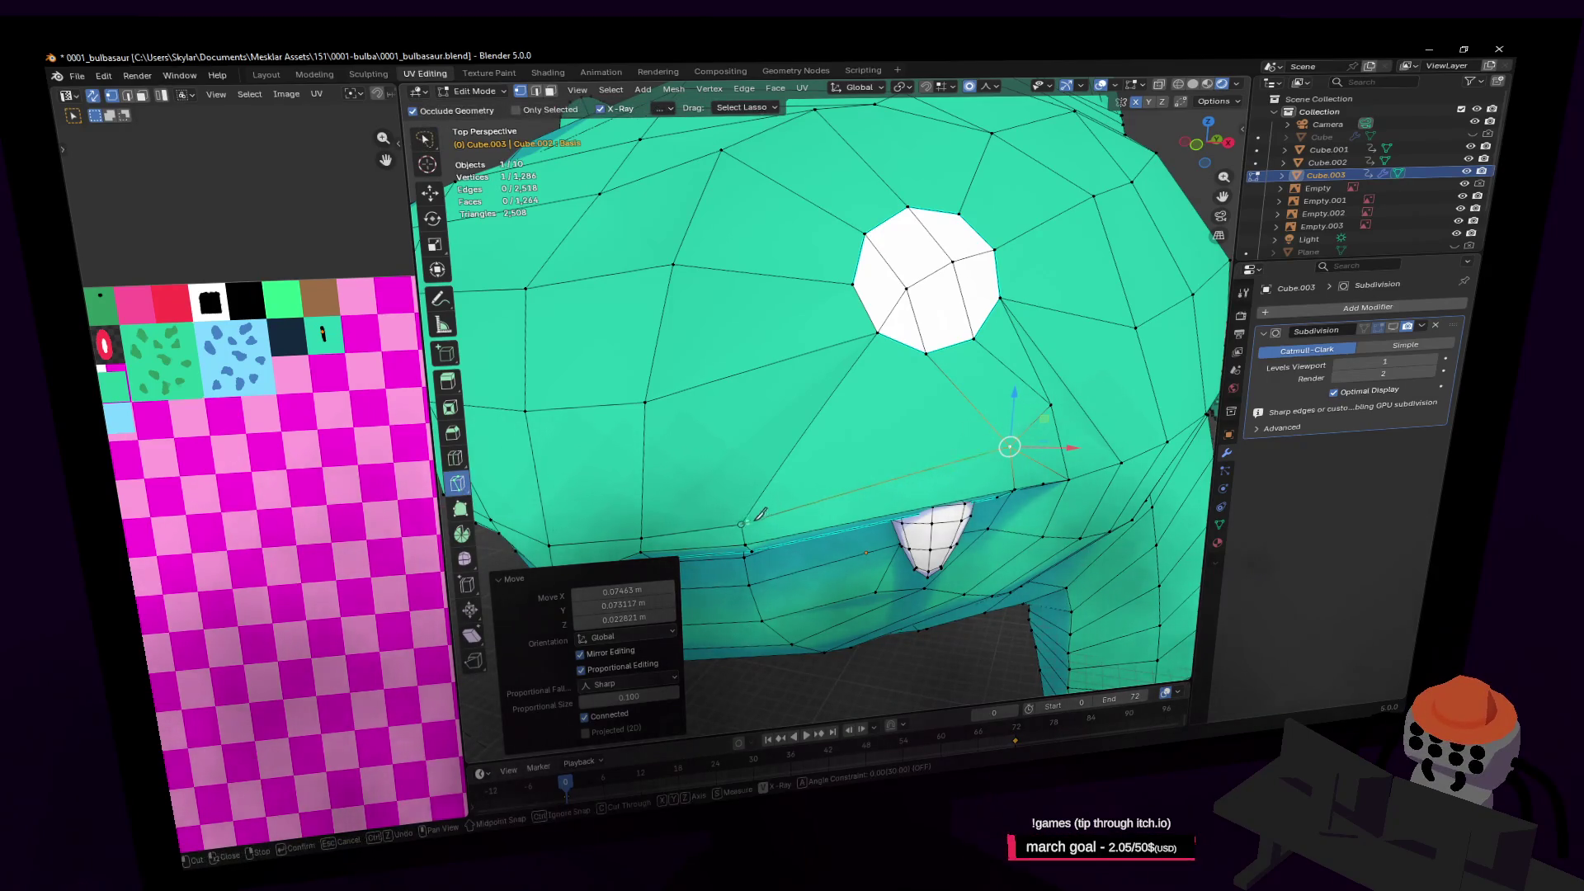
{"action": "left_click", "coordinate": [927, 353]}
{"action": "key", "text": "Return"}
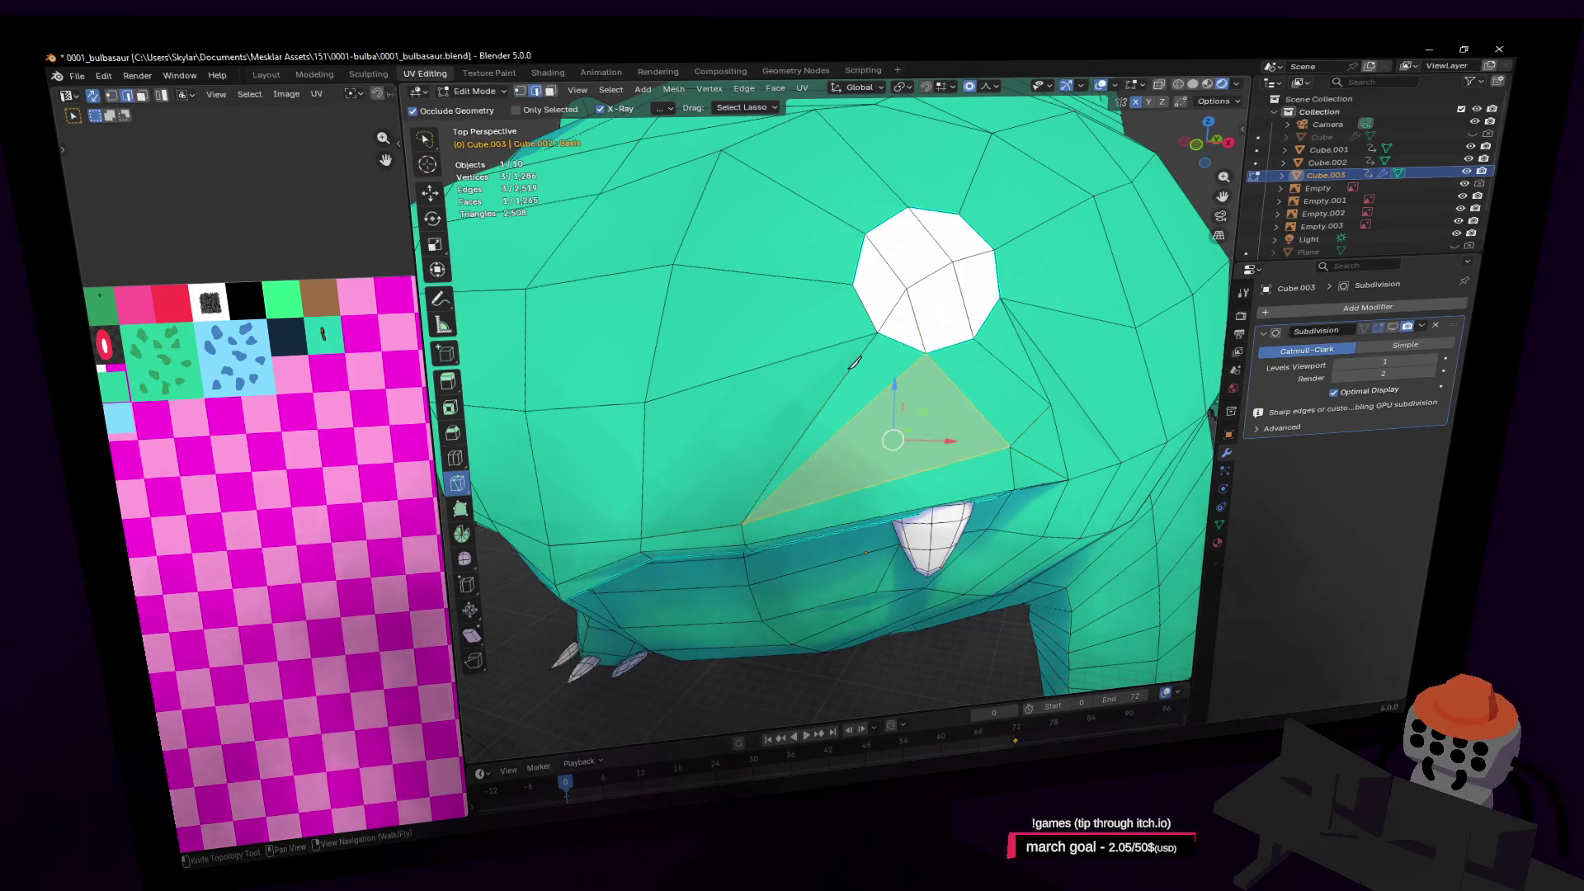
Dissolve the old edge beside the new cut
{"action": "key", "text": "w"}
{"action": "left_click", "coordinate": [847, 374]}
{"action": "key", "text": "x"}
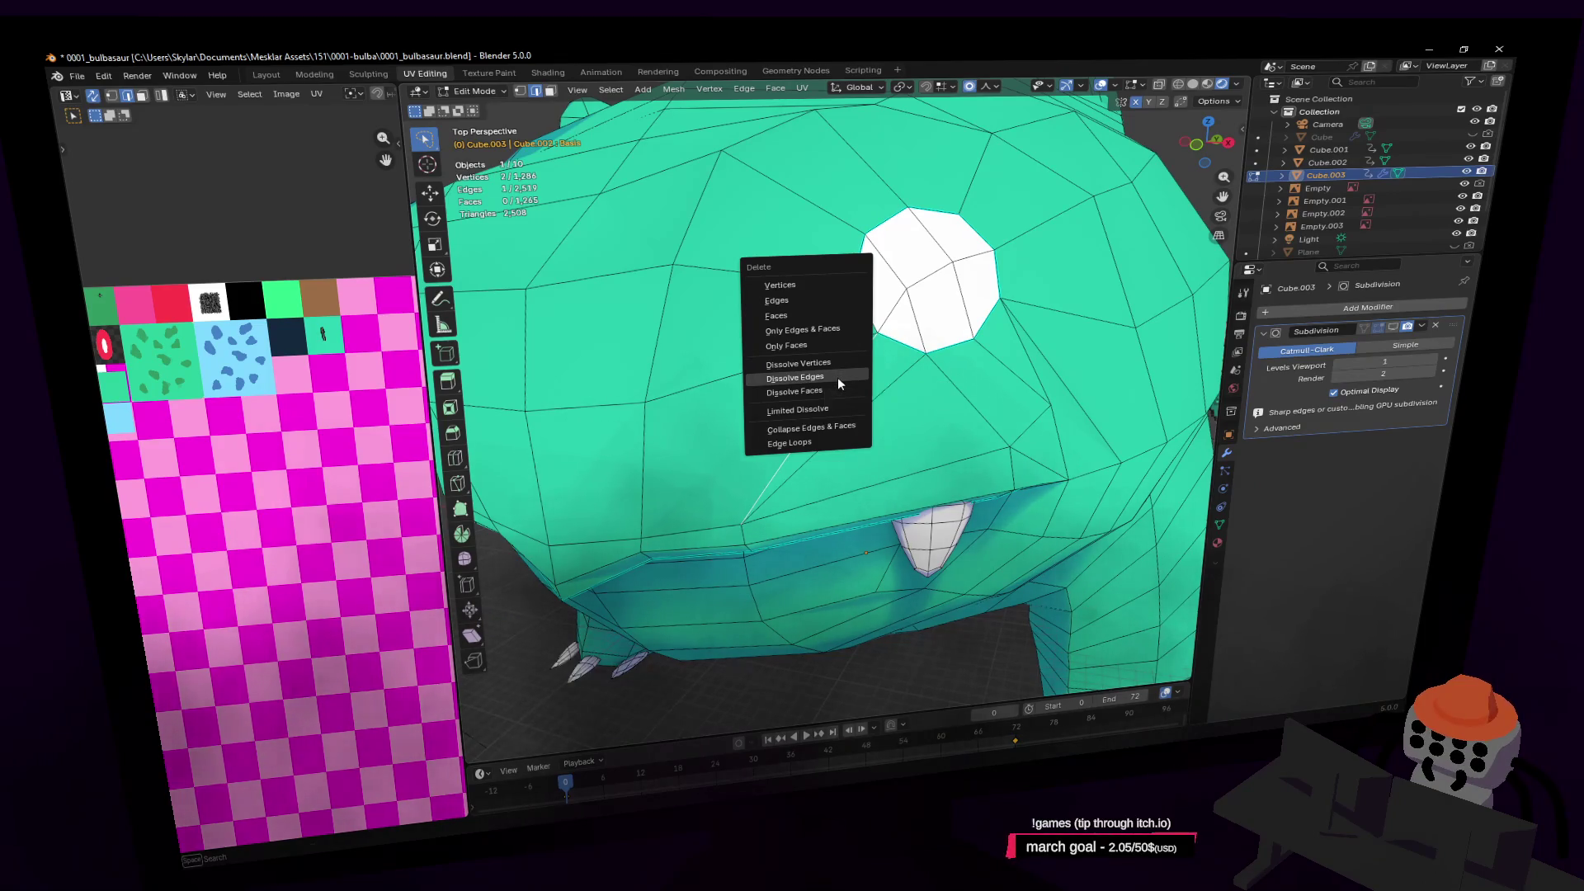
{"action": "left_click", "coordinate": [838, 377]}
Knife-cut another edge across the cheek, from a cheek vertex downward
{"action": "key", "text": "shift+grave"}
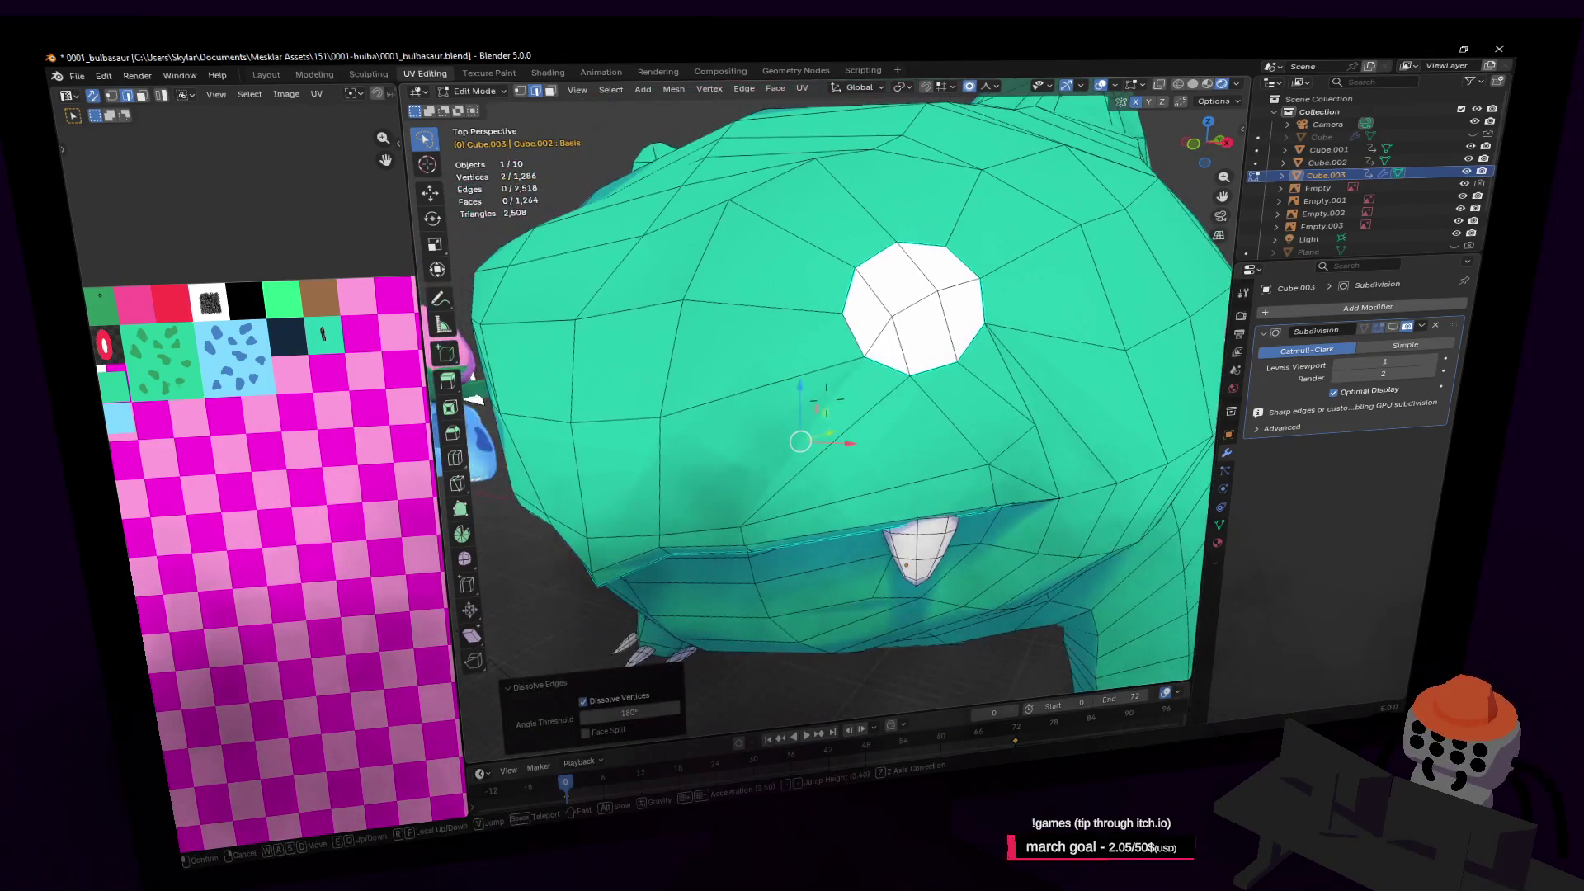
{"action": "left_click", "coordinate": [825, 400]}
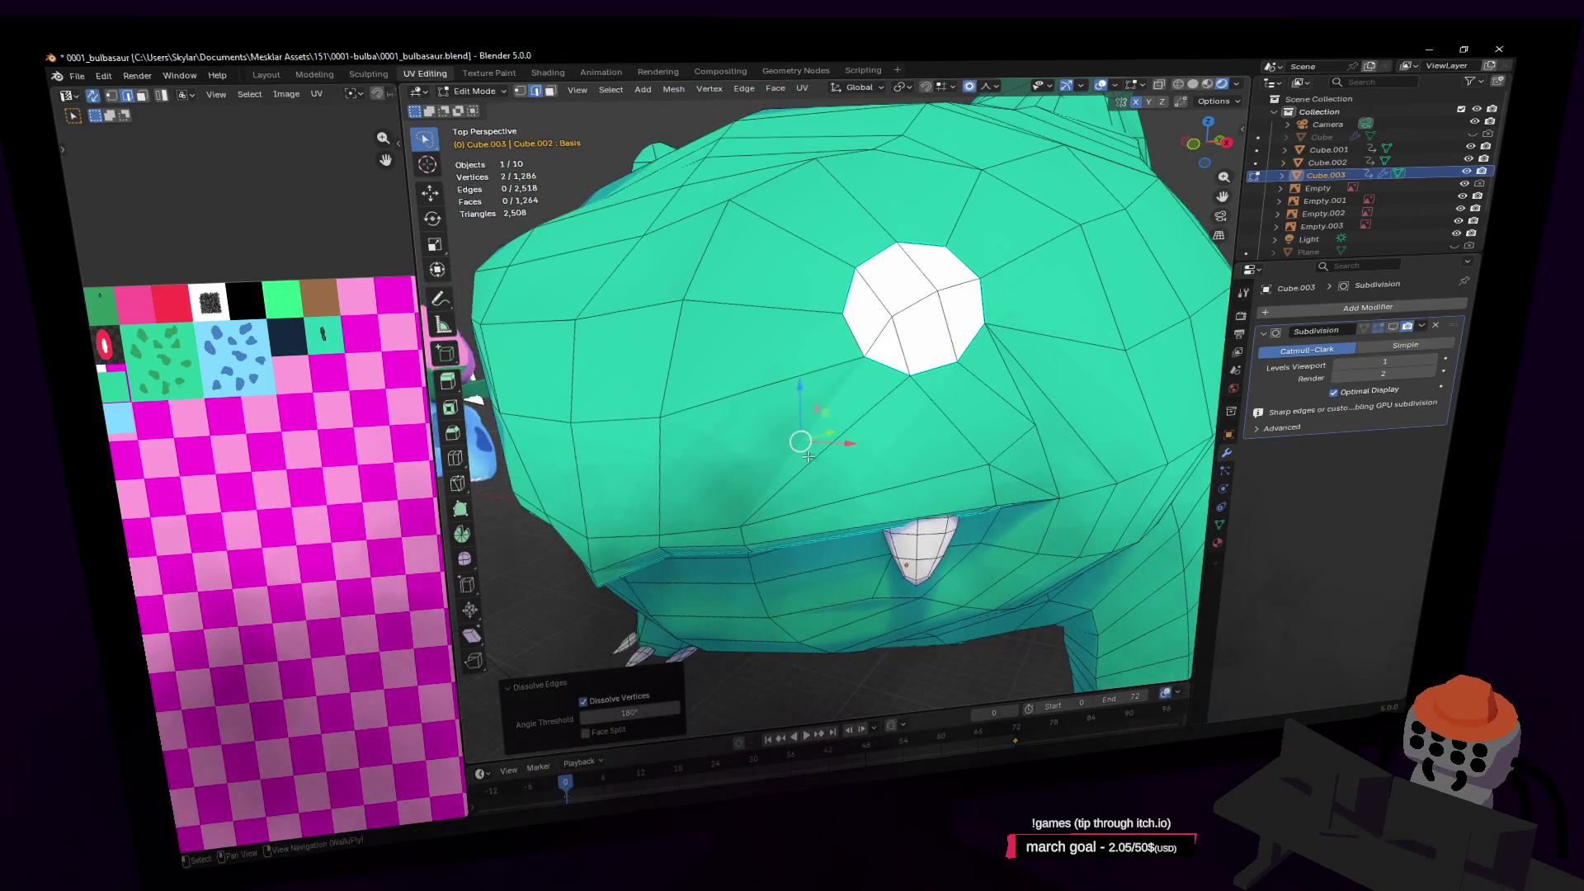
{"action": "key", "text": "ctrl+r"}
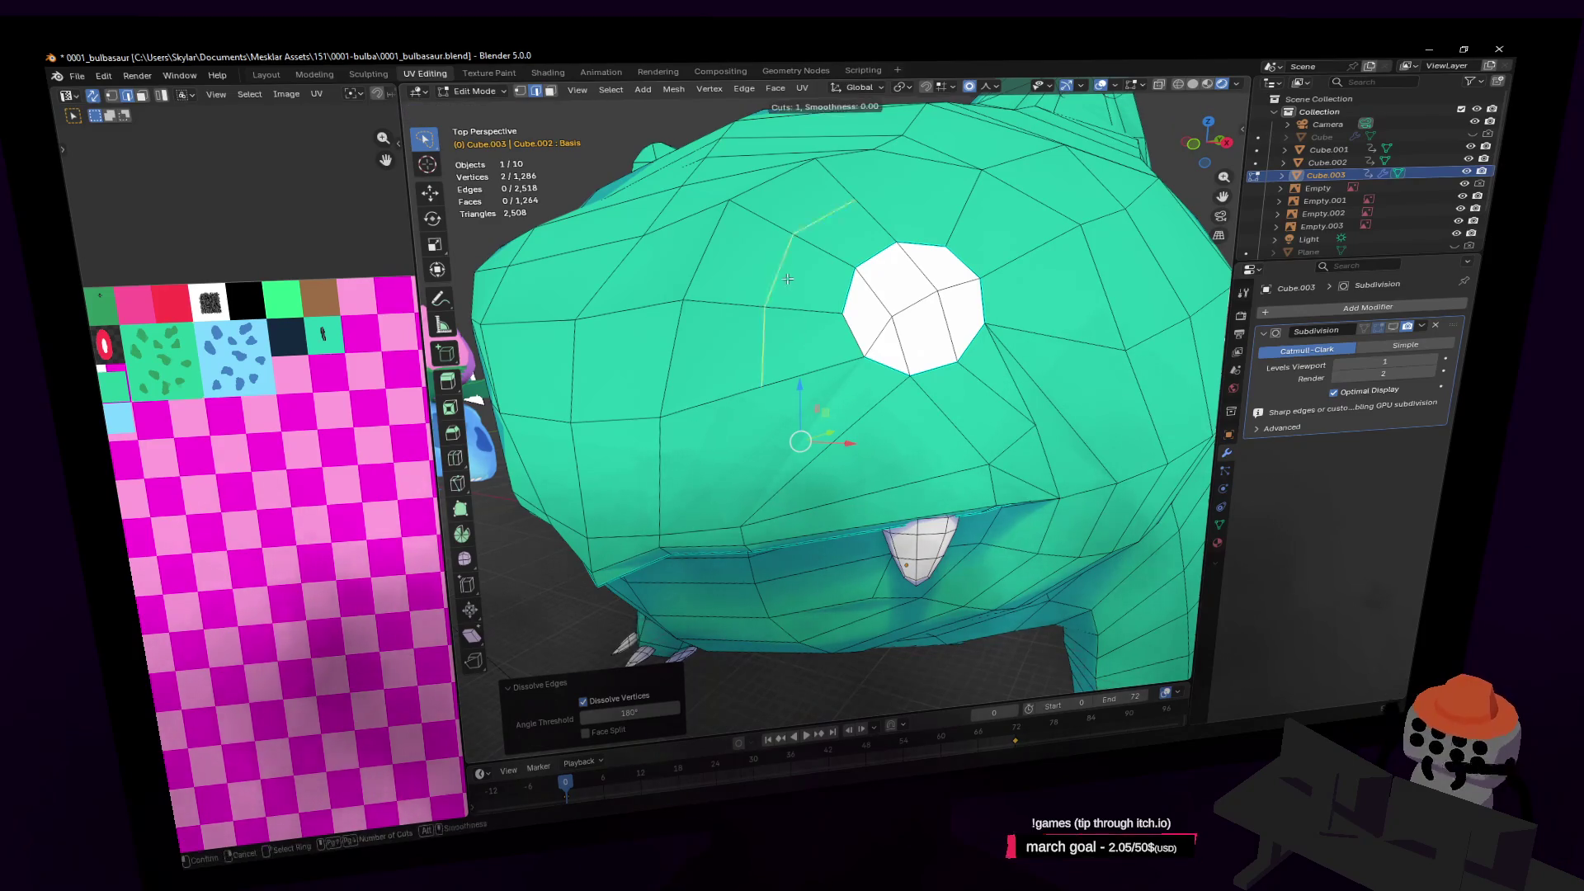
{"action": "key", "text": "Escape"}
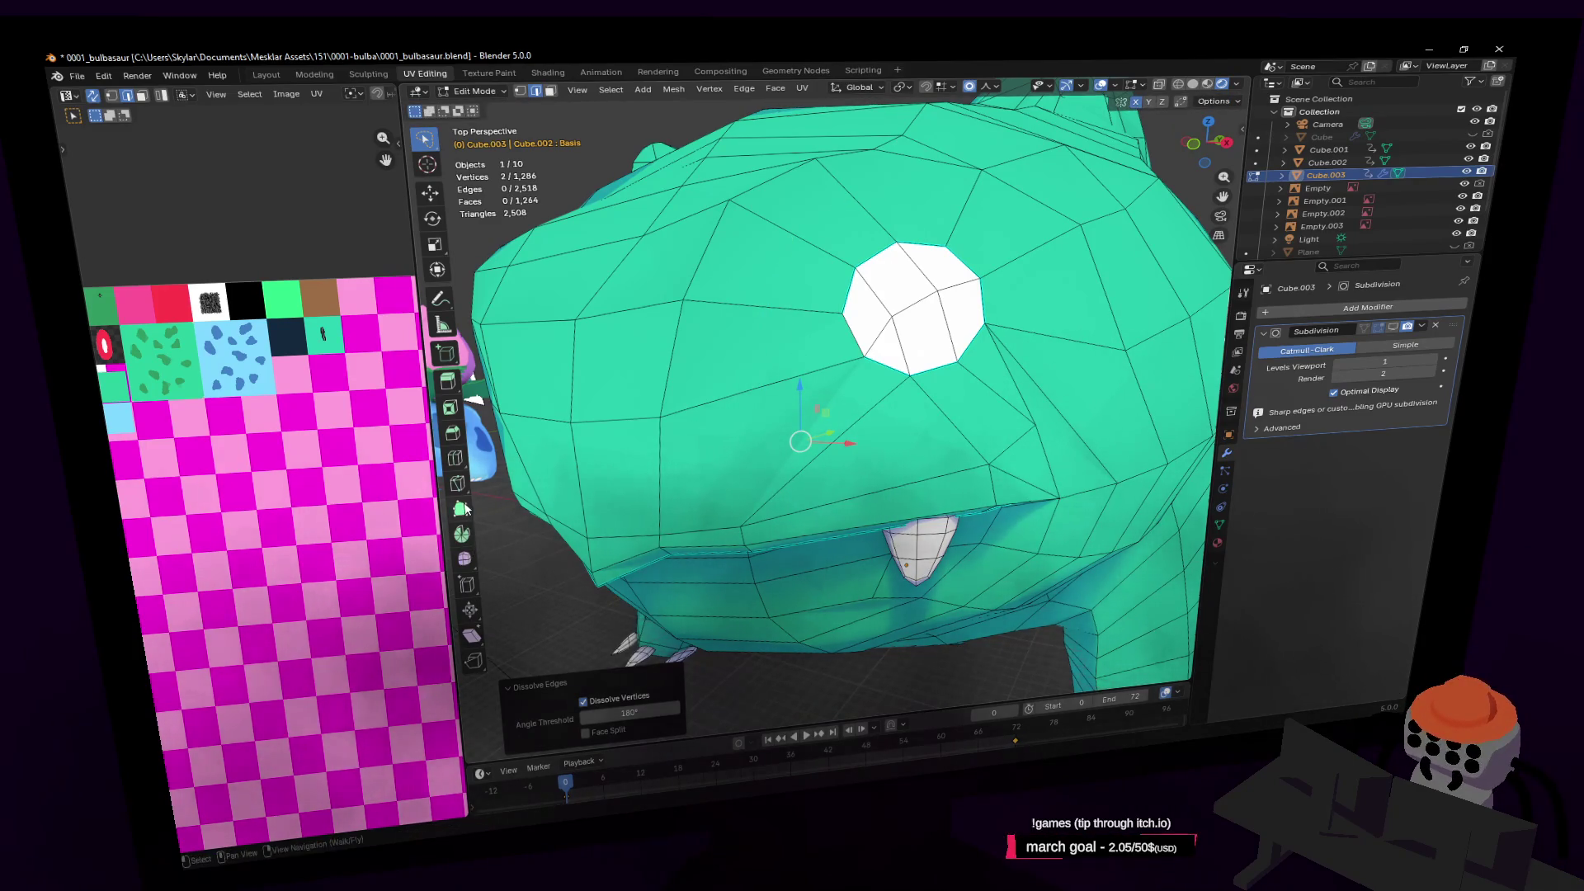
{"action": "left_click", "coordinate": [458, 483]}
{"action": "left_click", "coordinate": [661, 416]}
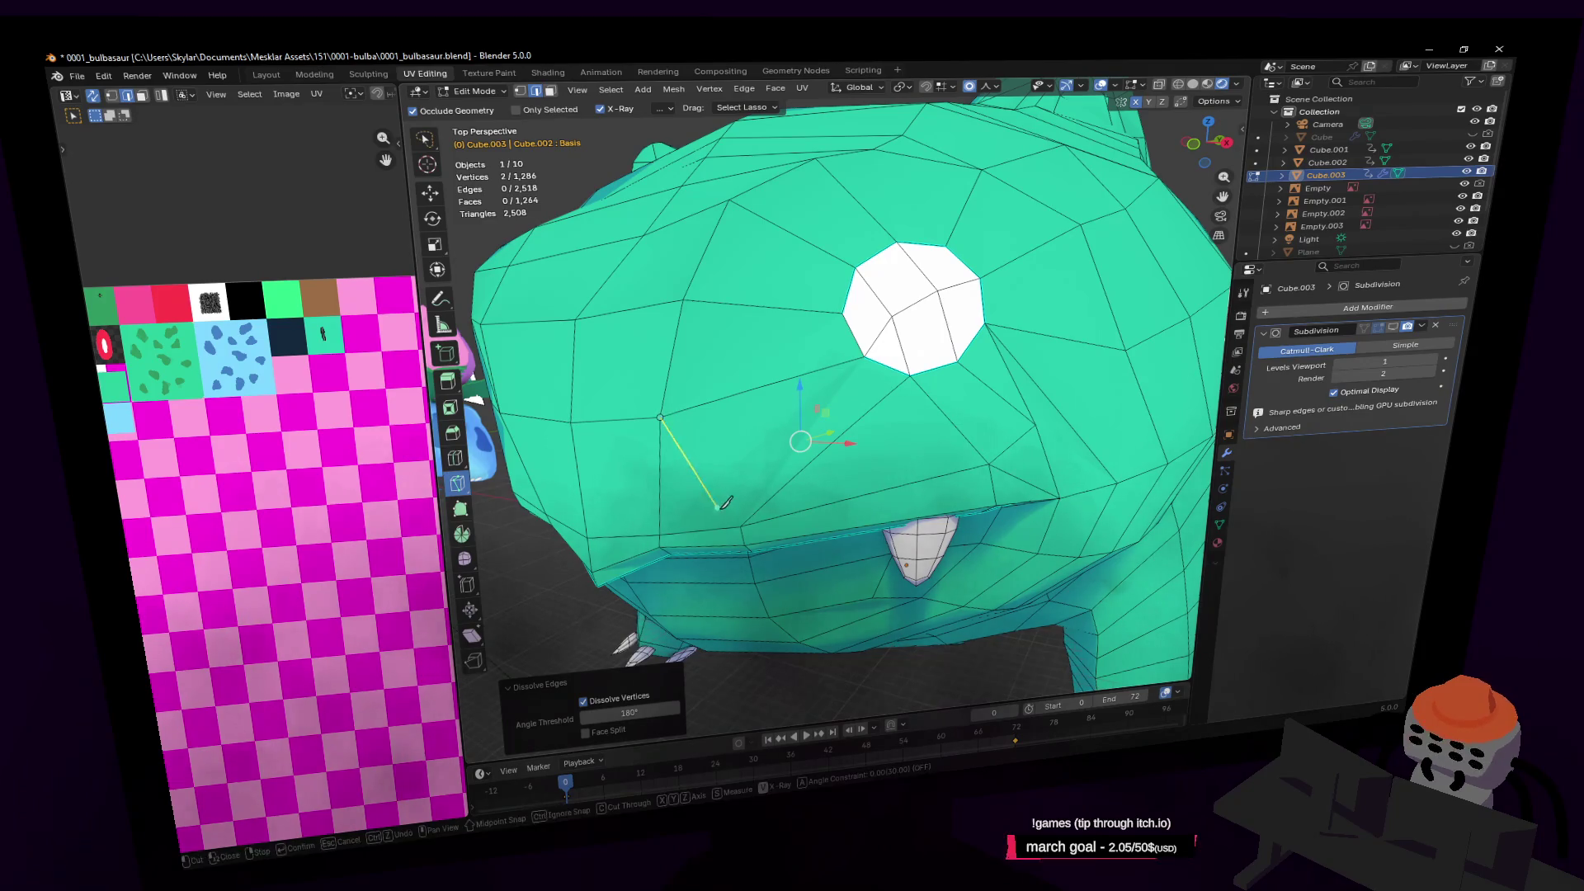
{"action": "left_click", "coordinate": [741, 526]}
{"action": "key", "text": "Return"}
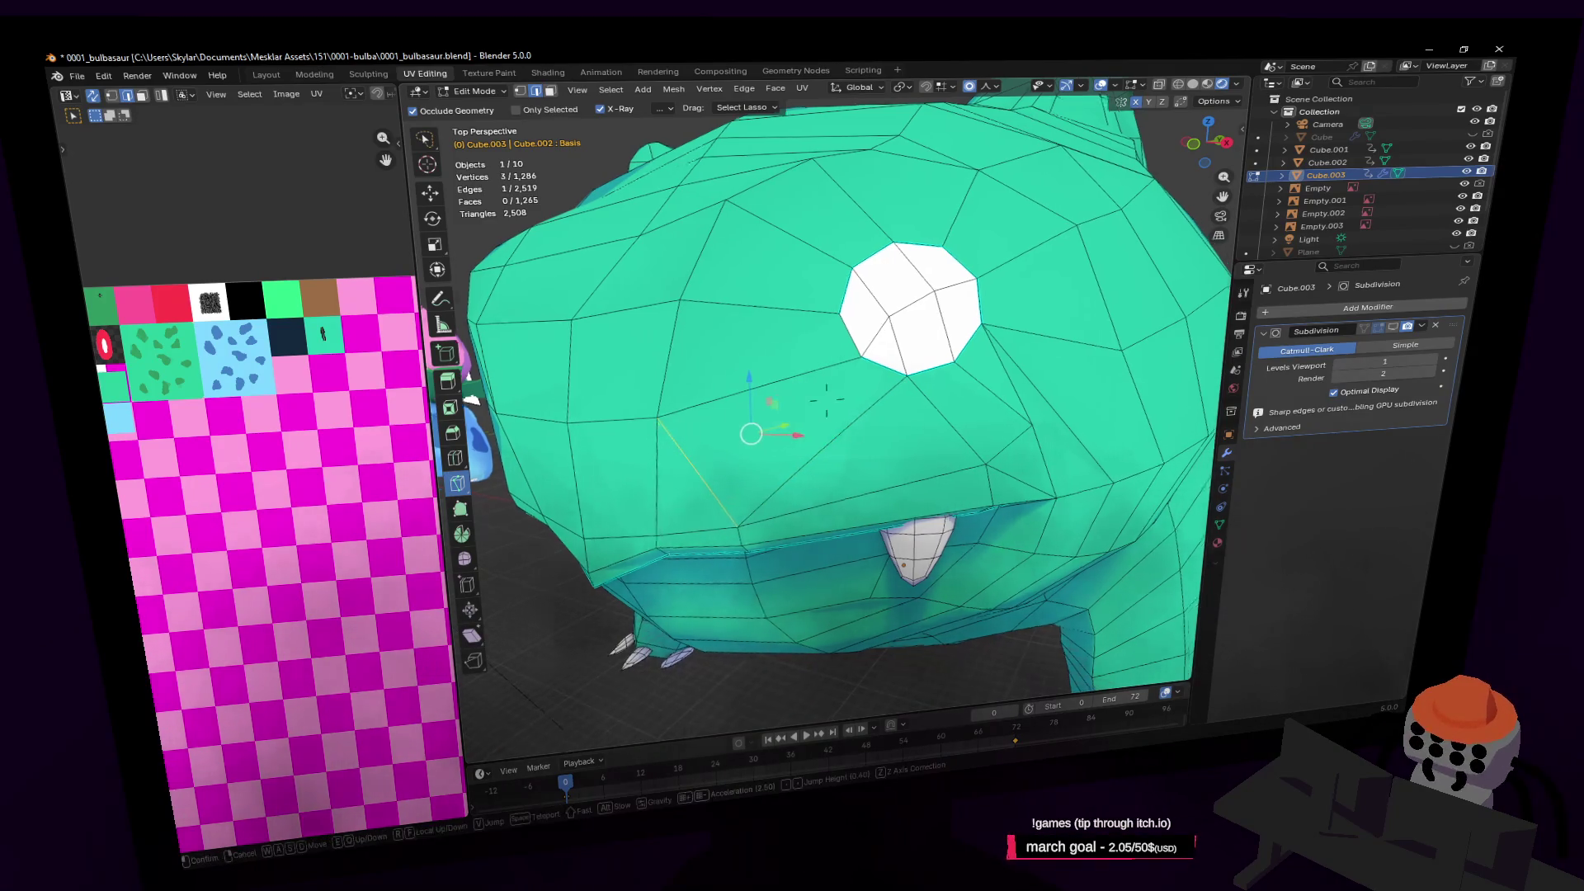
Select two edges near the eye
{"action": "key", "text": "shift+grave"}
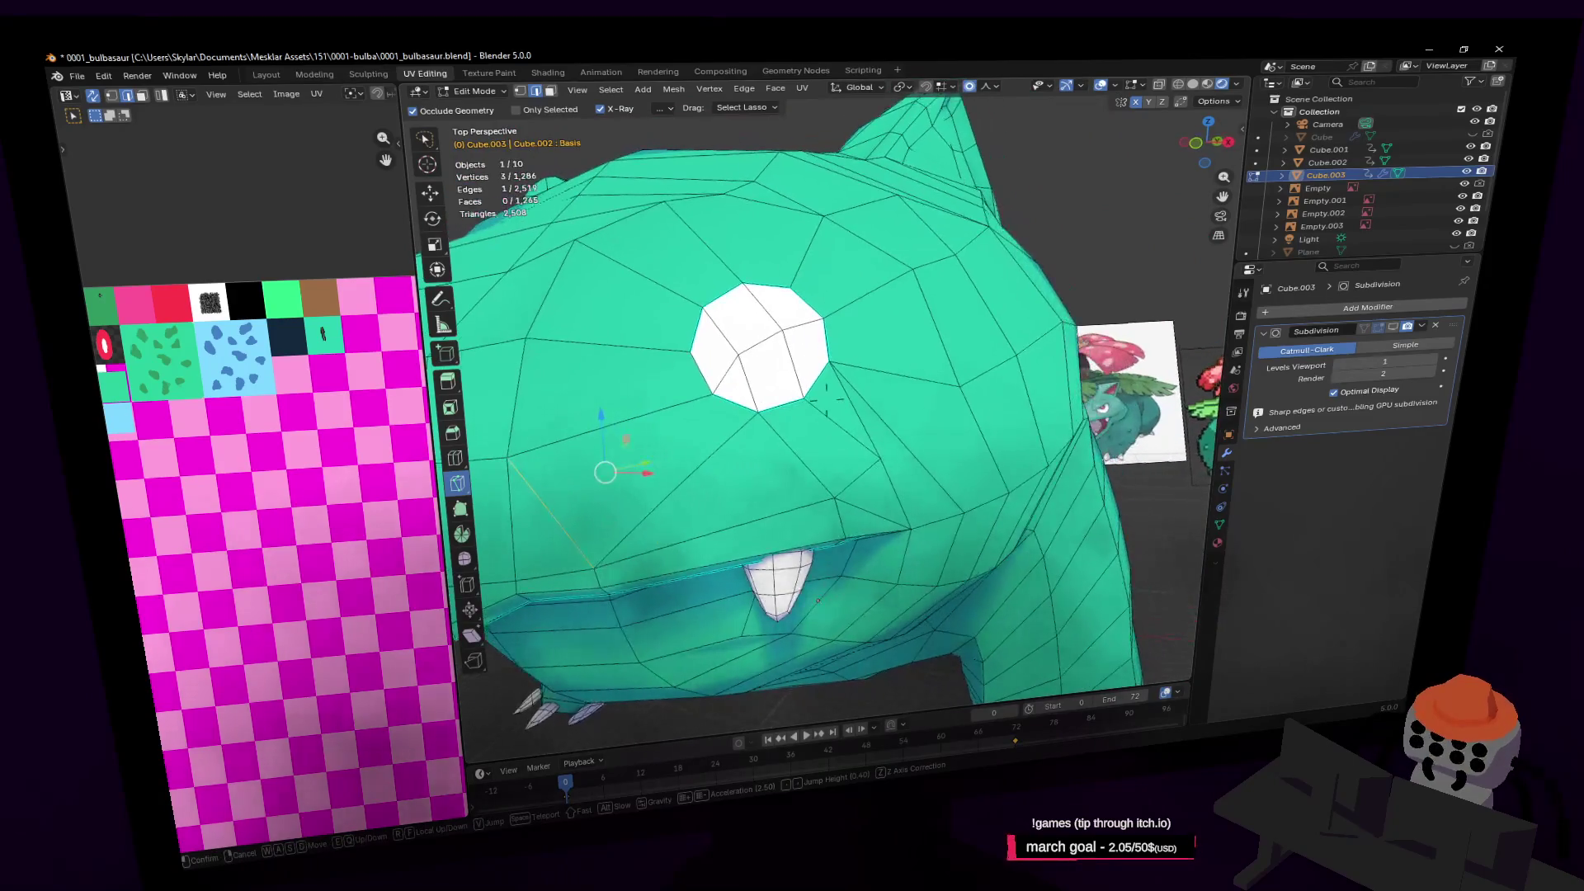
{"action": "left_click", "coordinate": [844, 443]}
{"action": "key", "text": "w"}
{"action": "left_click", "coordinate": [819, 448], "text": "shift"}
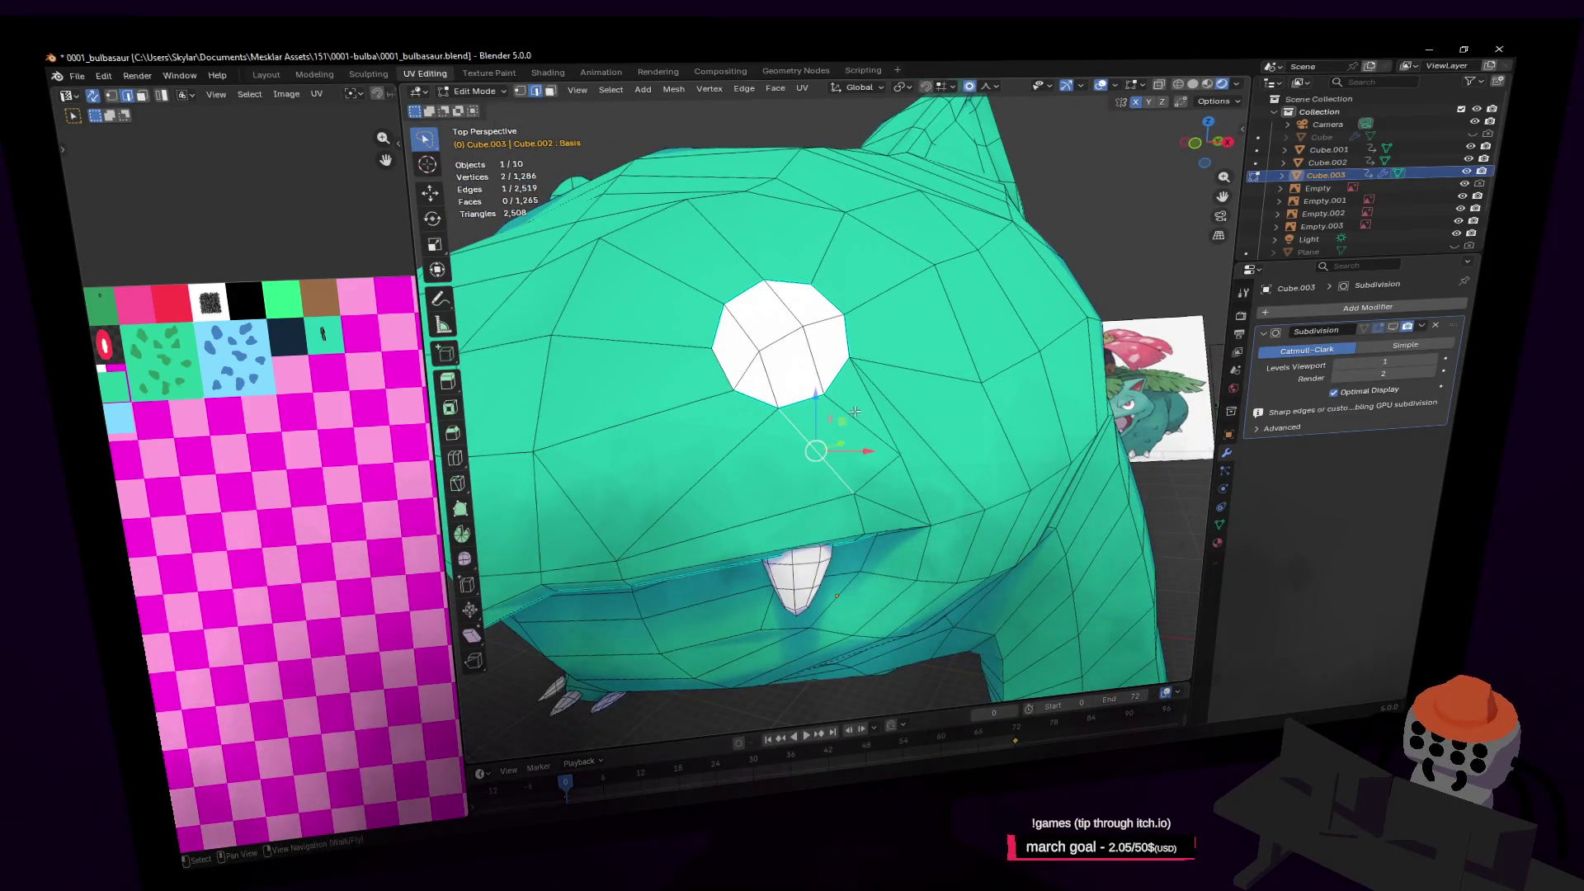
{"action": "left_click", "coordinate": [908, 368], "text": "shift"}
{"action": "key", "text": "shift+grave"}
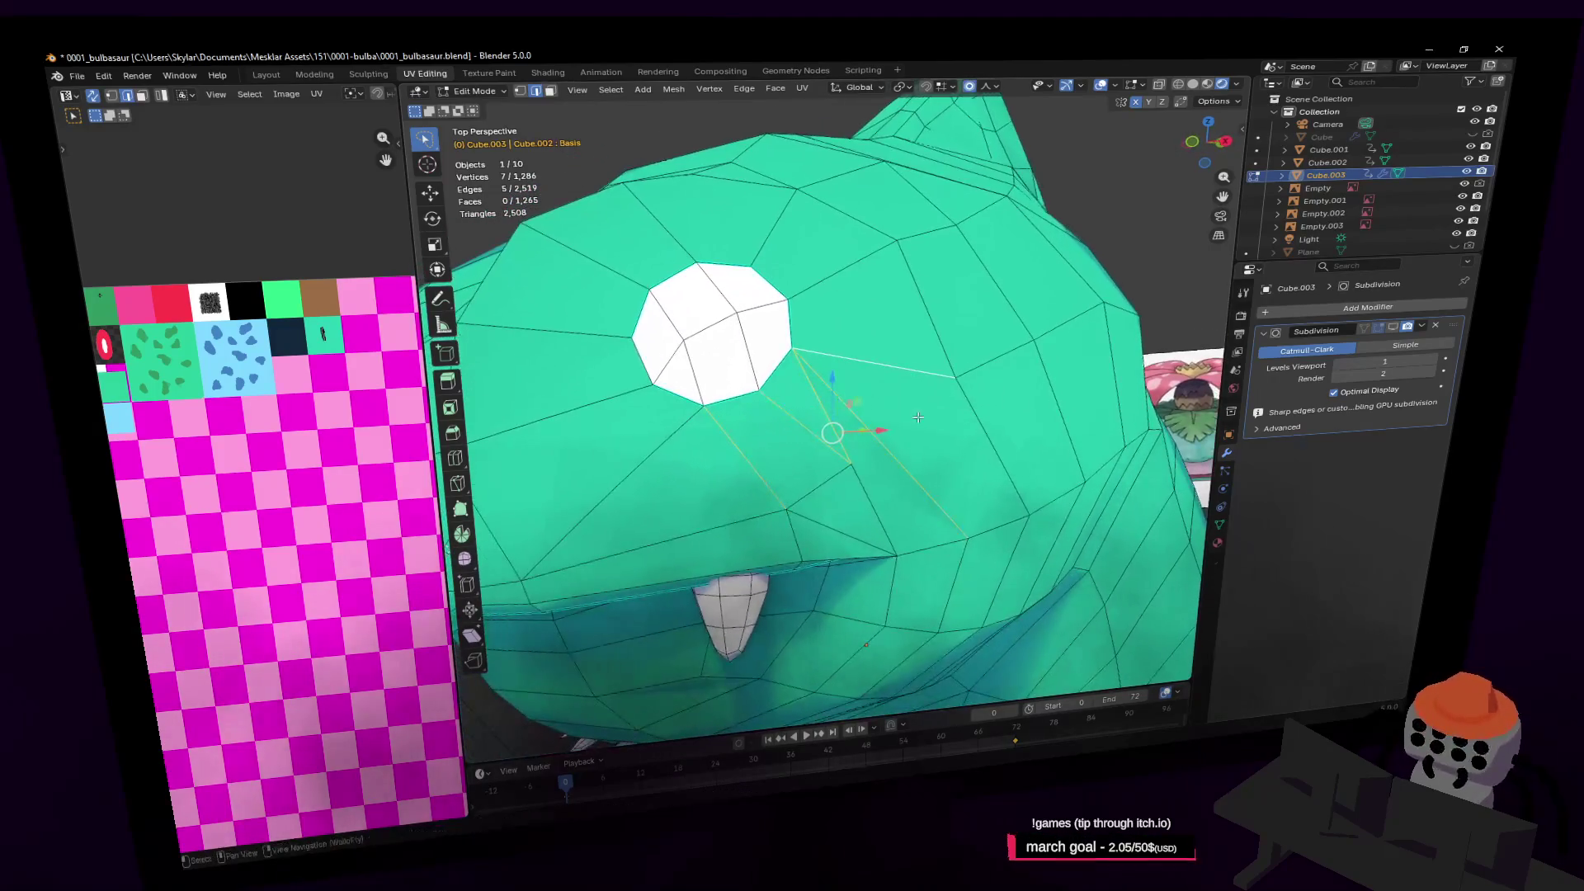
Knife-cut from a vertex below the eye to split off a triangle
{"action": "left_click", "coordinate": [957, 422]}
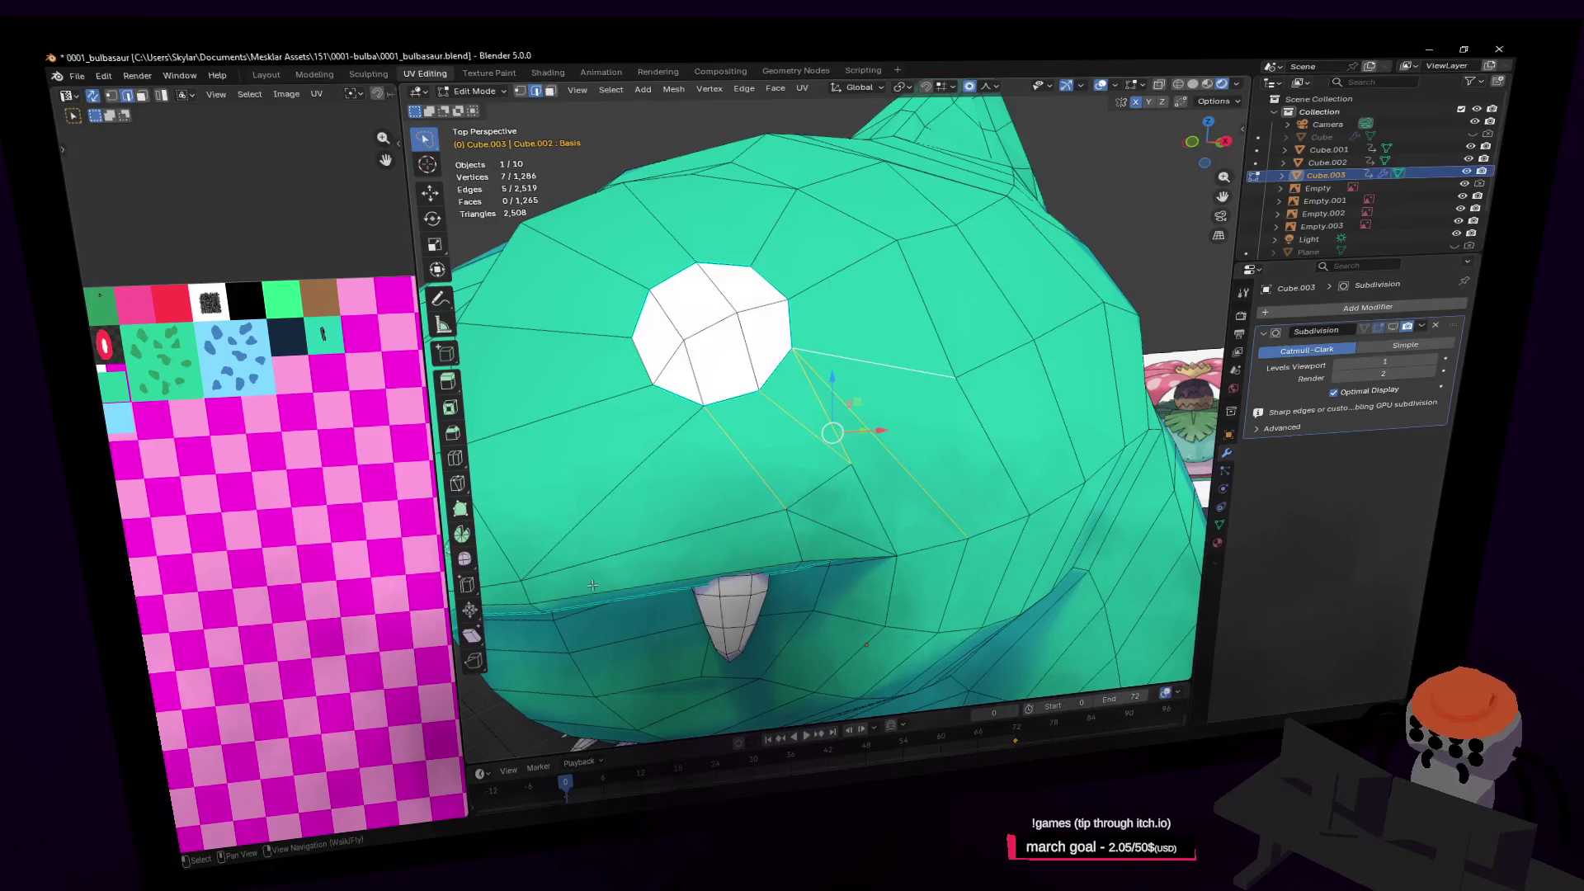
{"action": "left_click", "coordinate": [457, 484]}
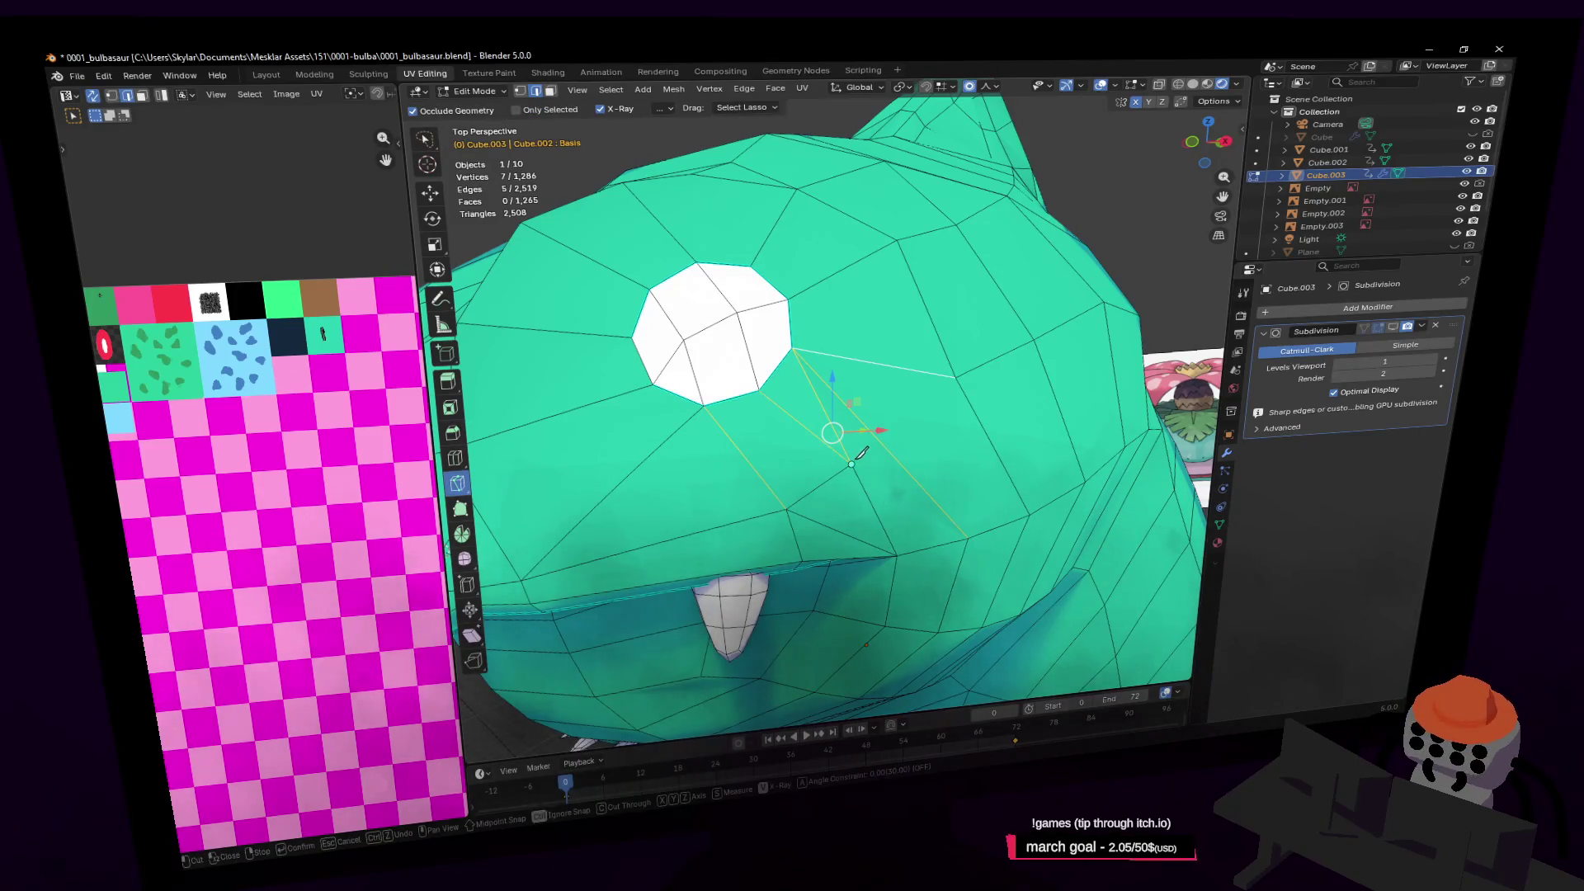
{"action": "left_click", "coordinate": [851, 465]}
{"action": "left_click", "coordinate": [957, 377]}
{"action": "key", "text": "Return"}
Move the view in close to the face and add two faces beside the eye
{"action": "middle_click_drag", "start_coordinate": [957, 377], "coordinate": [891, 397]}
{"action": "key", "text": "shift+grave"}
{"action": "key", "text": "w"}
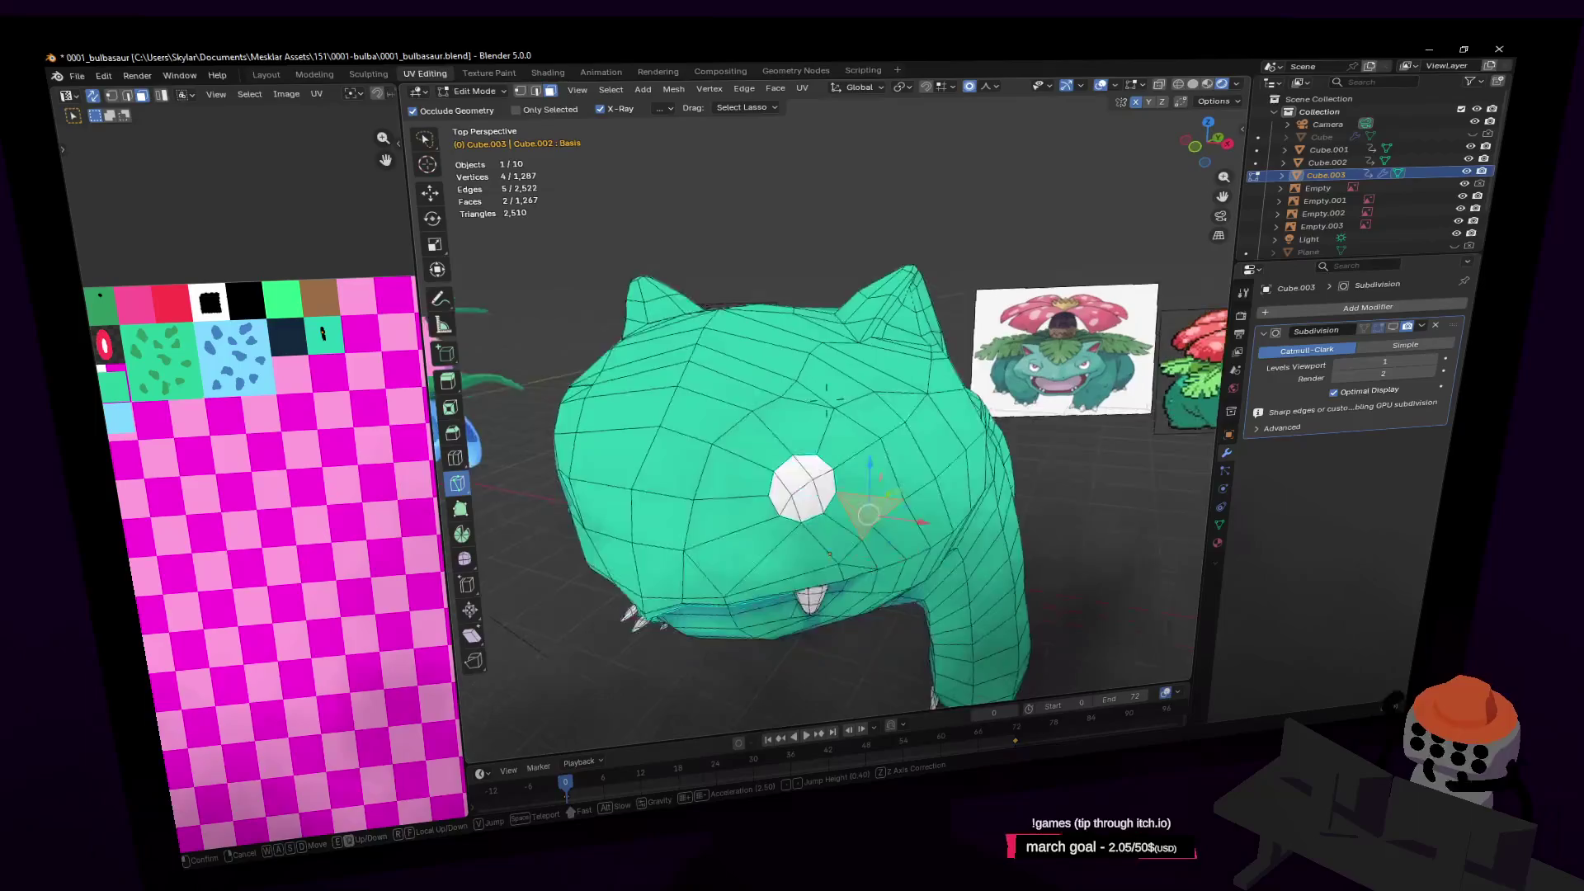
{"action": "key", "text": "Return"}
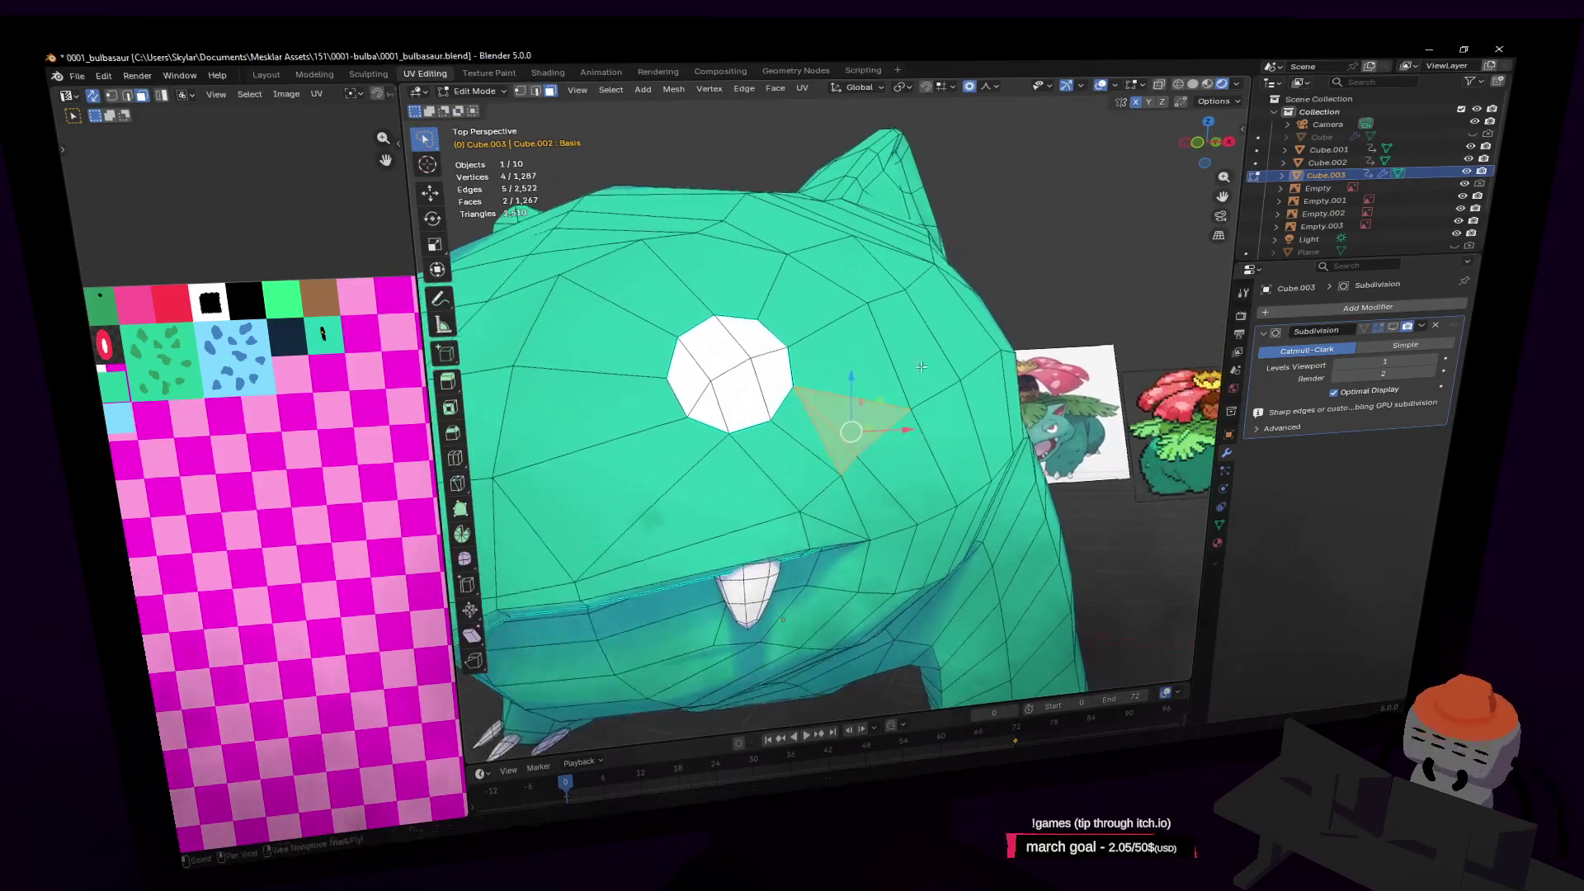
{"action": "left_click", "coordinate": [788, 475], "text": "shift"}
{"action": "left_click", "coordinate": [815, 440], "text": "shift"}
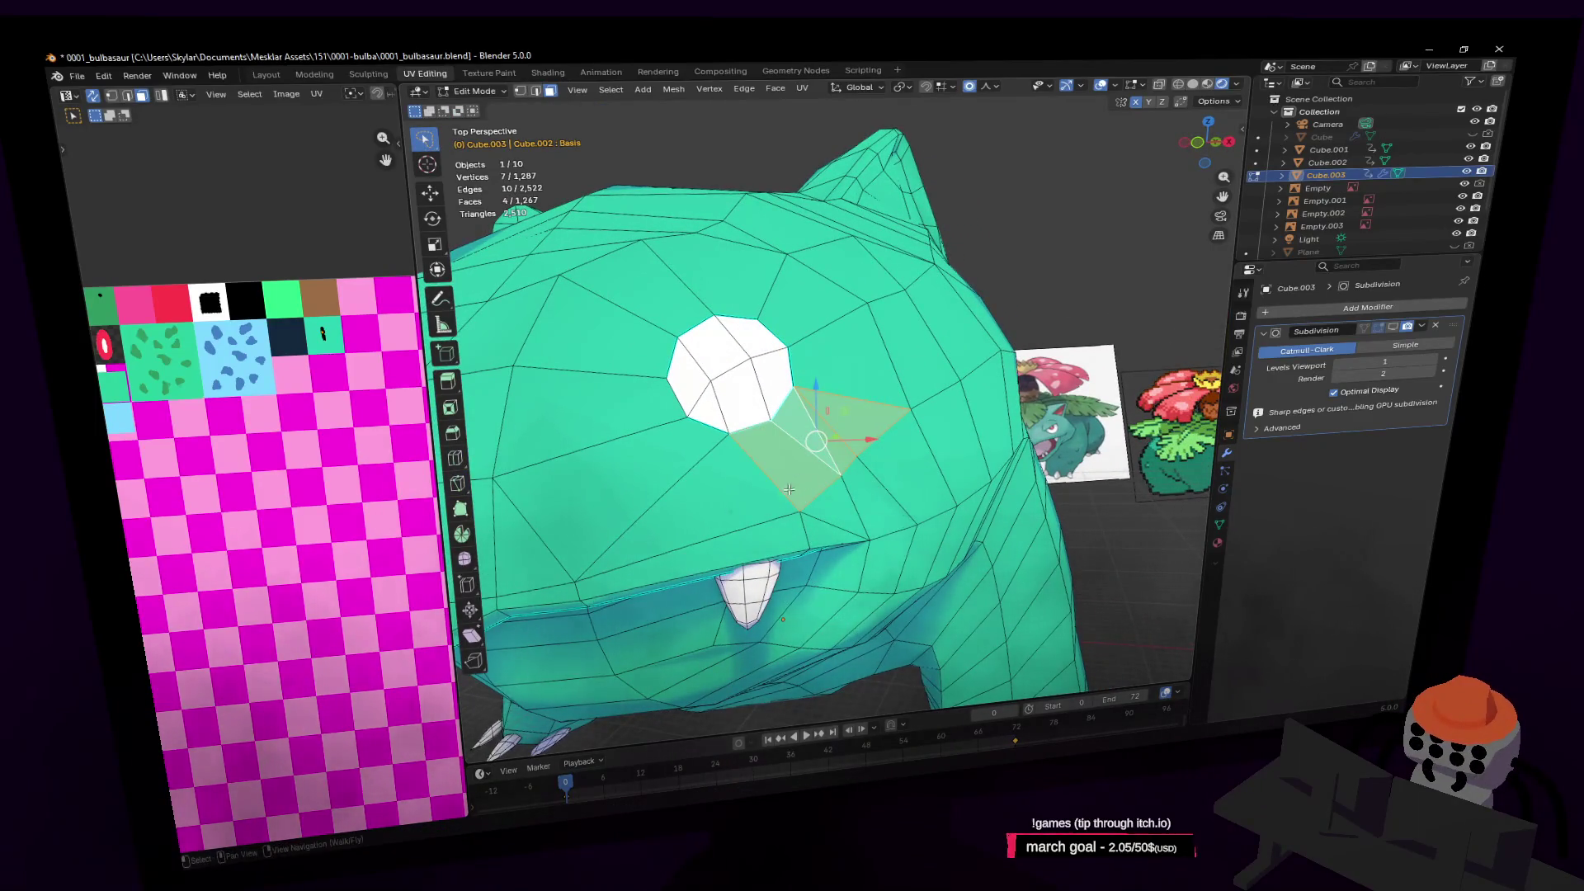
Select the edges running right and down-right from the eye and dissolve them
{"action": "key", "text": "2"}
{"action": "left_click", "coordinate": [821, 435]}
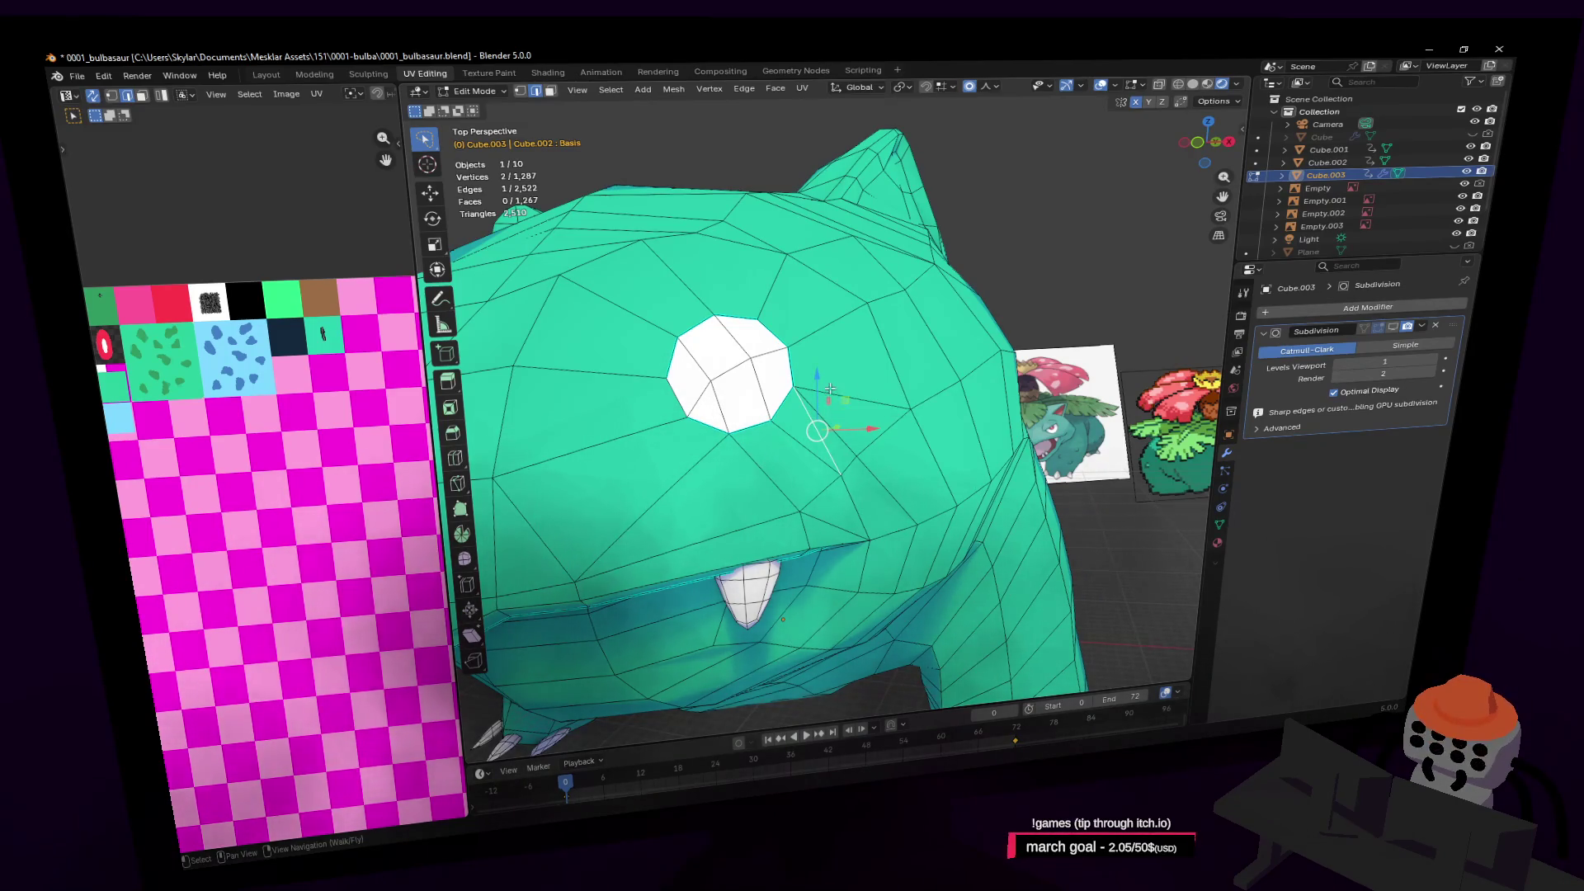
{"action": "left_click", "coordinate": [891, 398]}
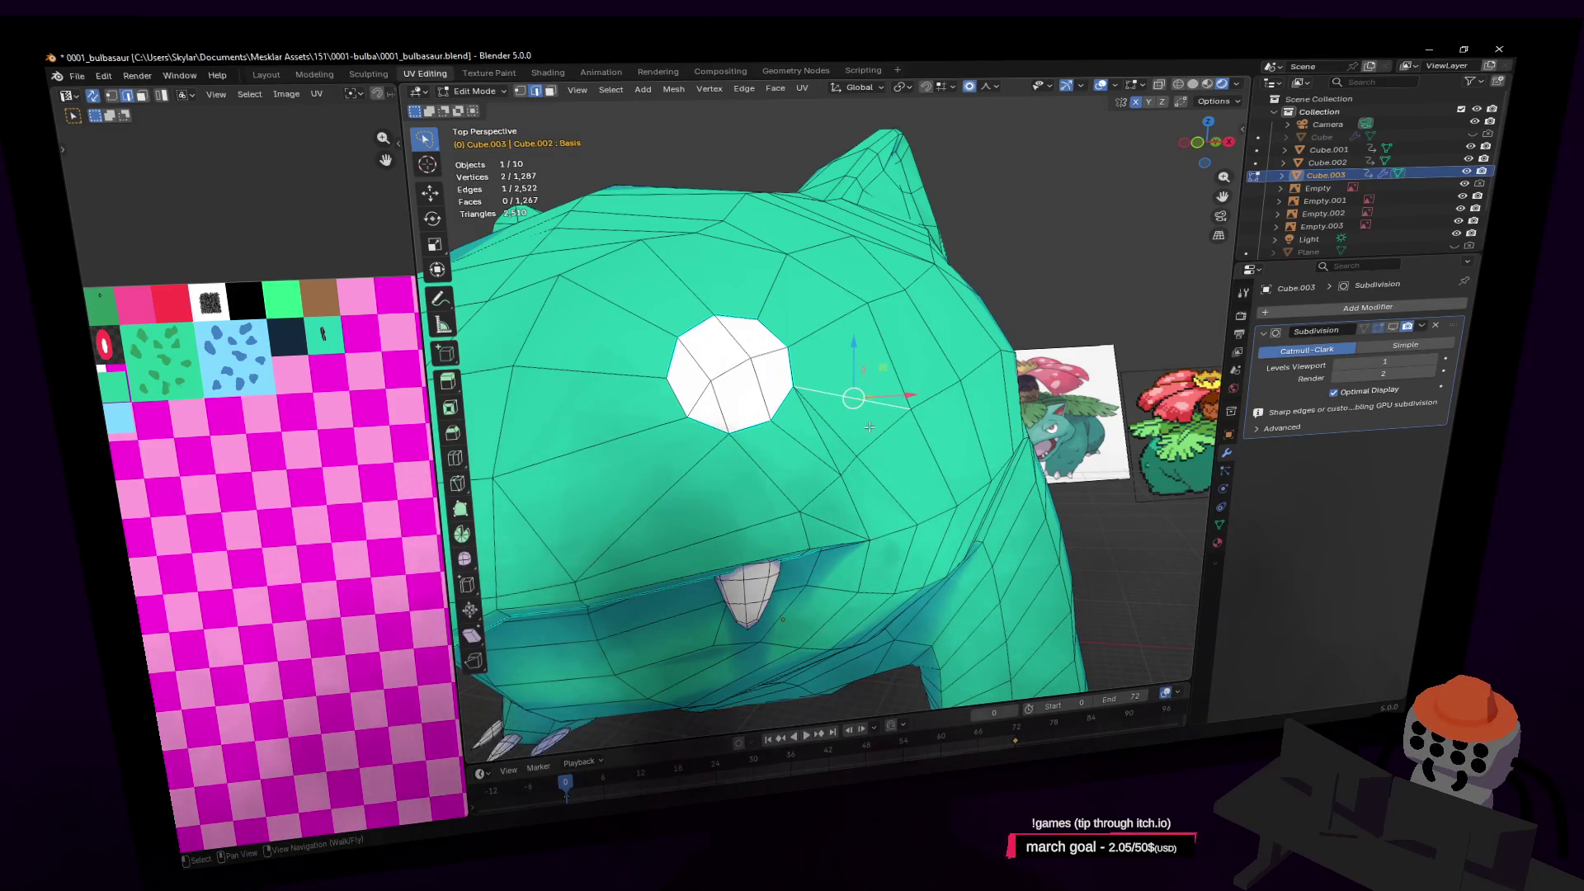
{"action": "left_click", "coordinate": [826, 433], "text": "shift"}
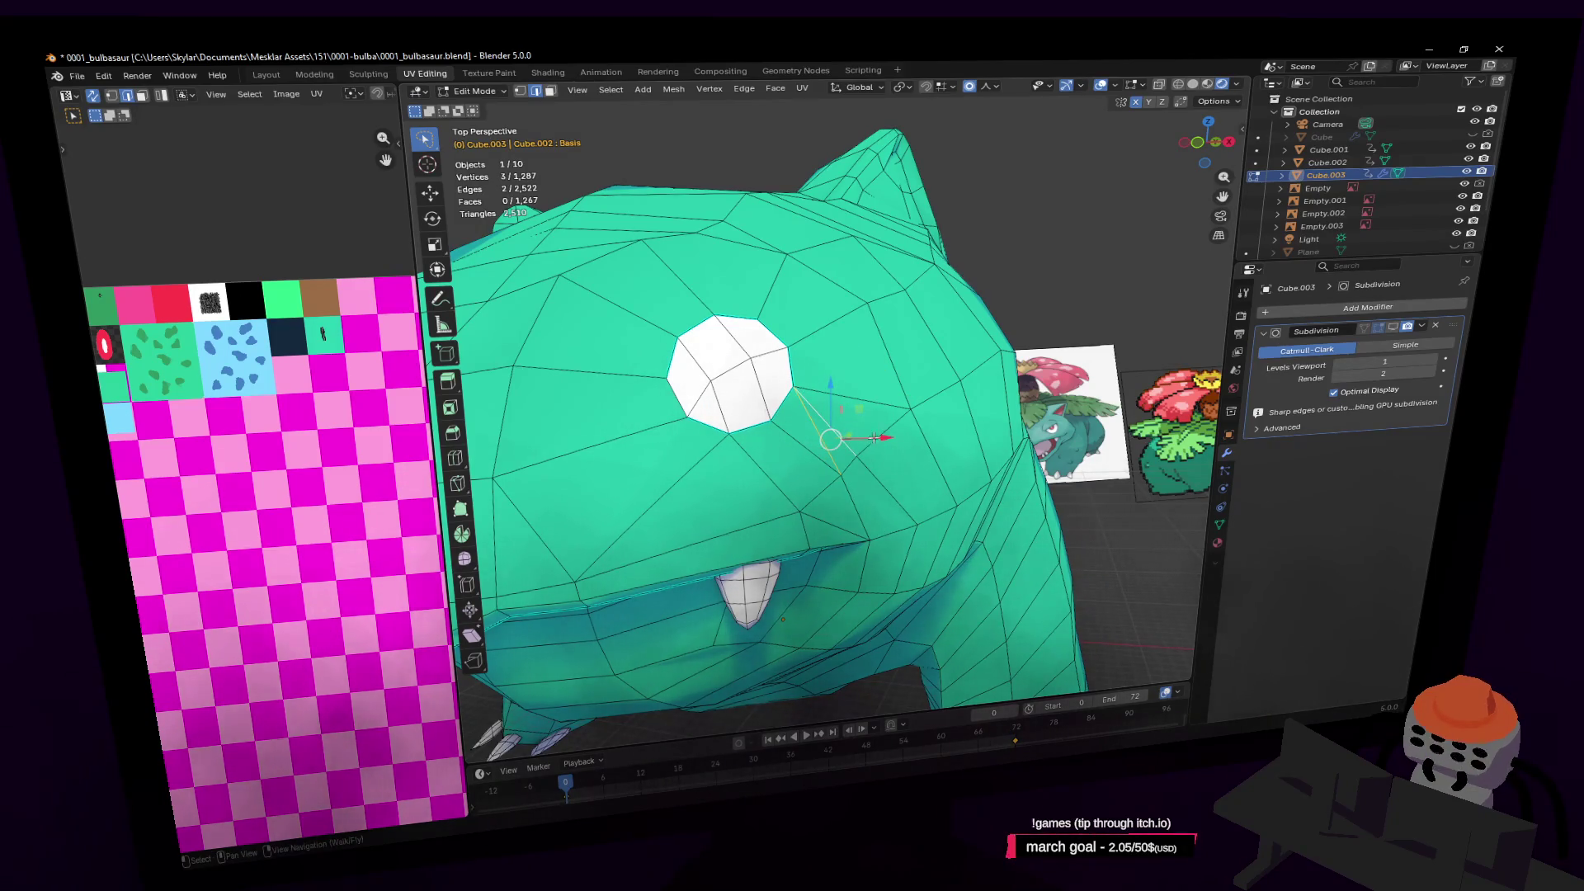
{"action": "mouse_move", "coordinate": [902, 494]}
{"action": "middle_mouse_down"}
{"action": "mouse_move", "coordinate": [896, 543]}
{"action": "mouse_move", "coordinate": [944, 502]}
{"action": "middle_mouse_up"}
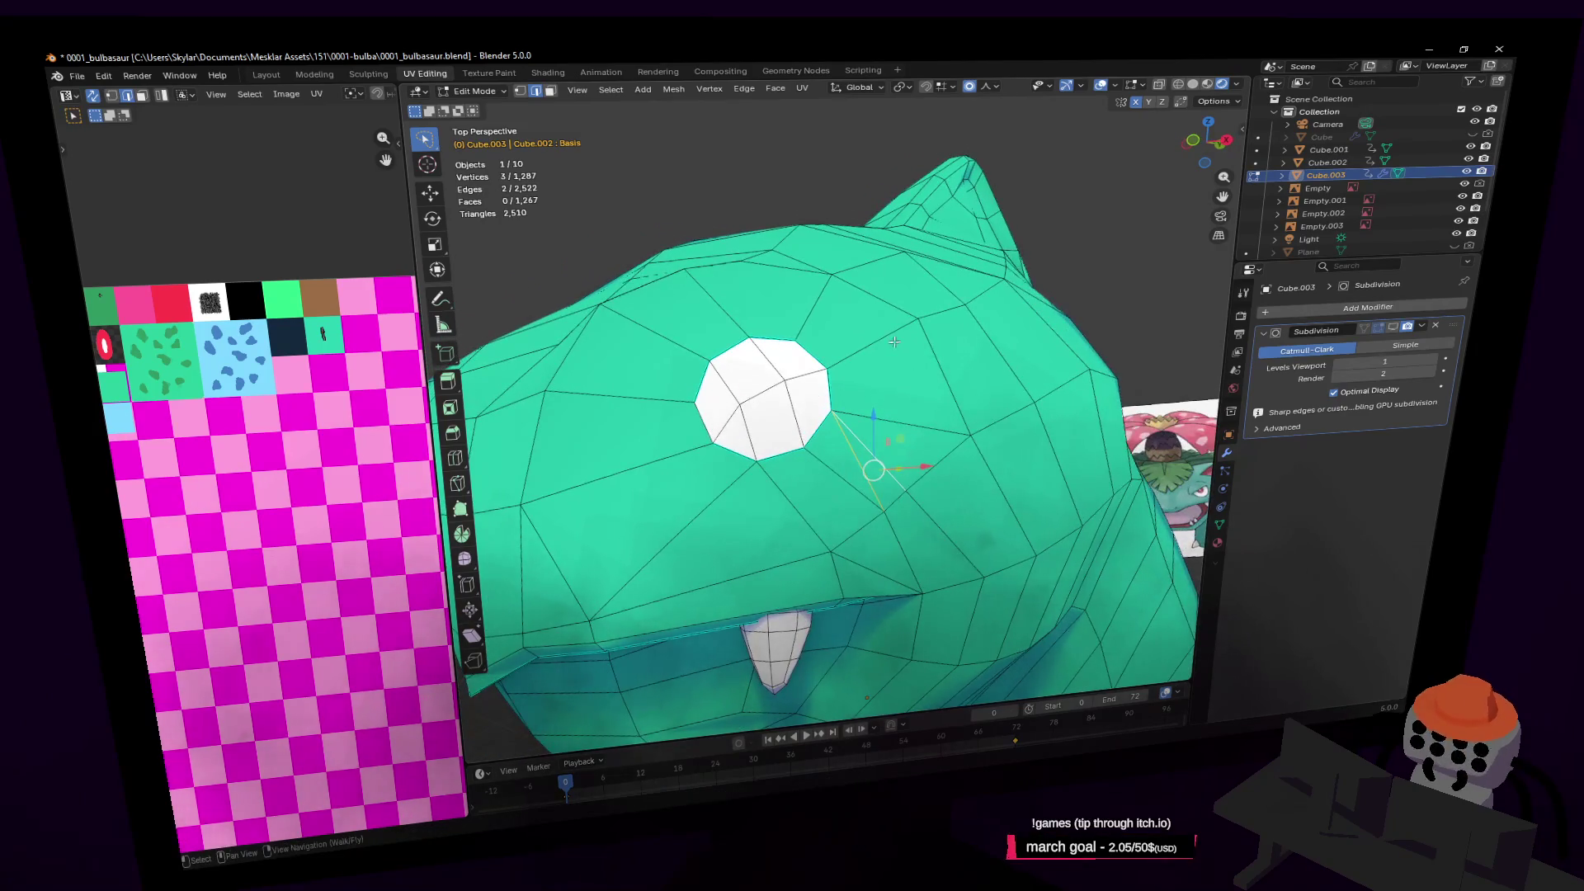
{"action": "key", "text": "x"}
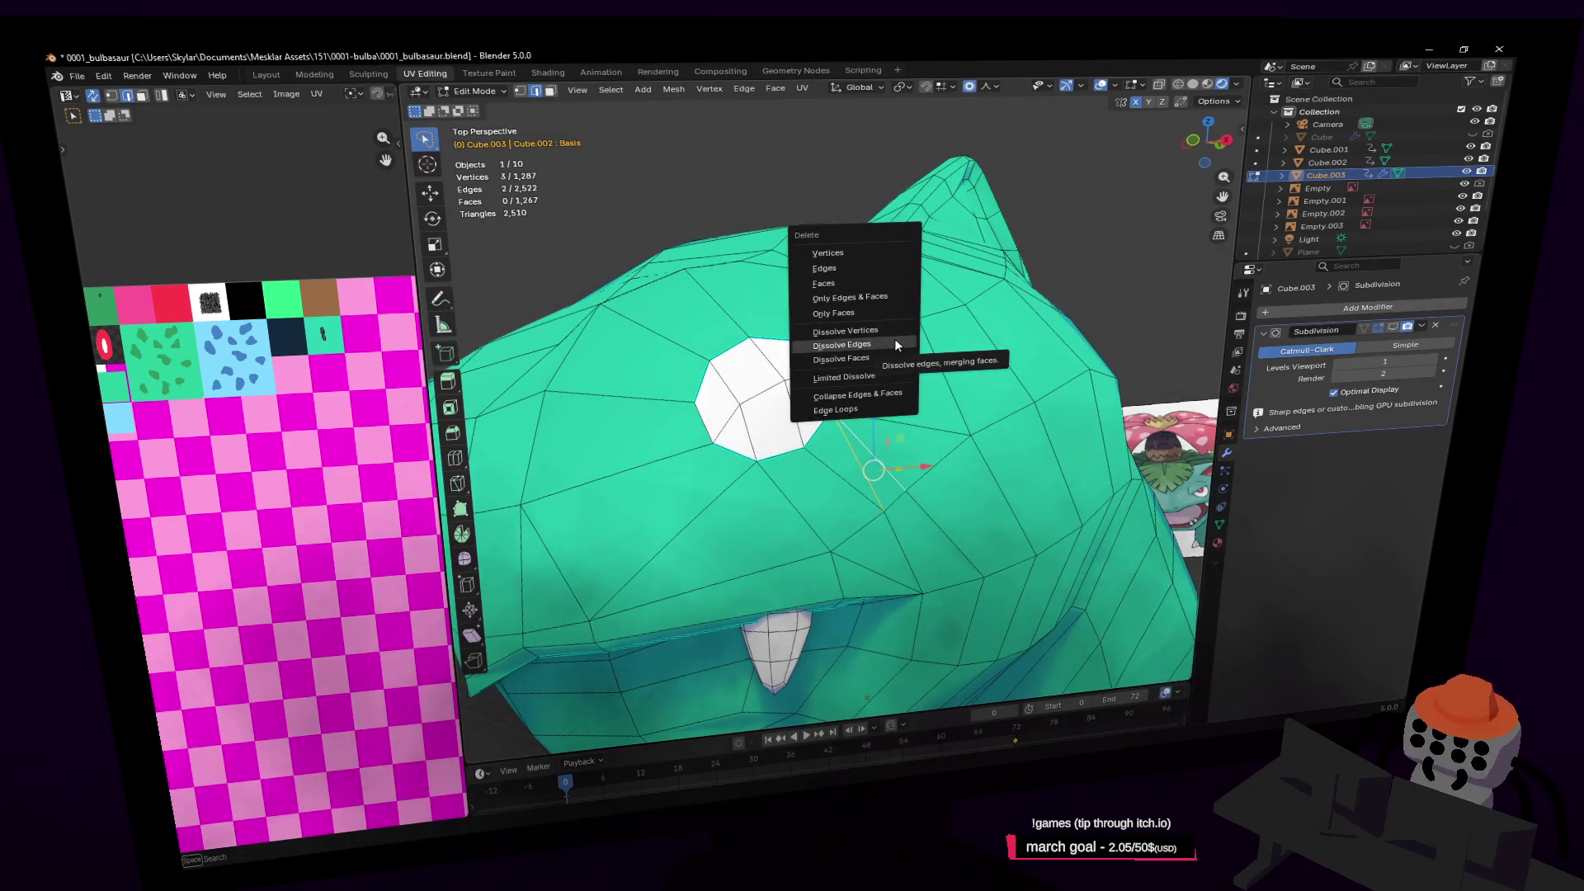
{"action": "left_click", "coordinate": [895, 342]}
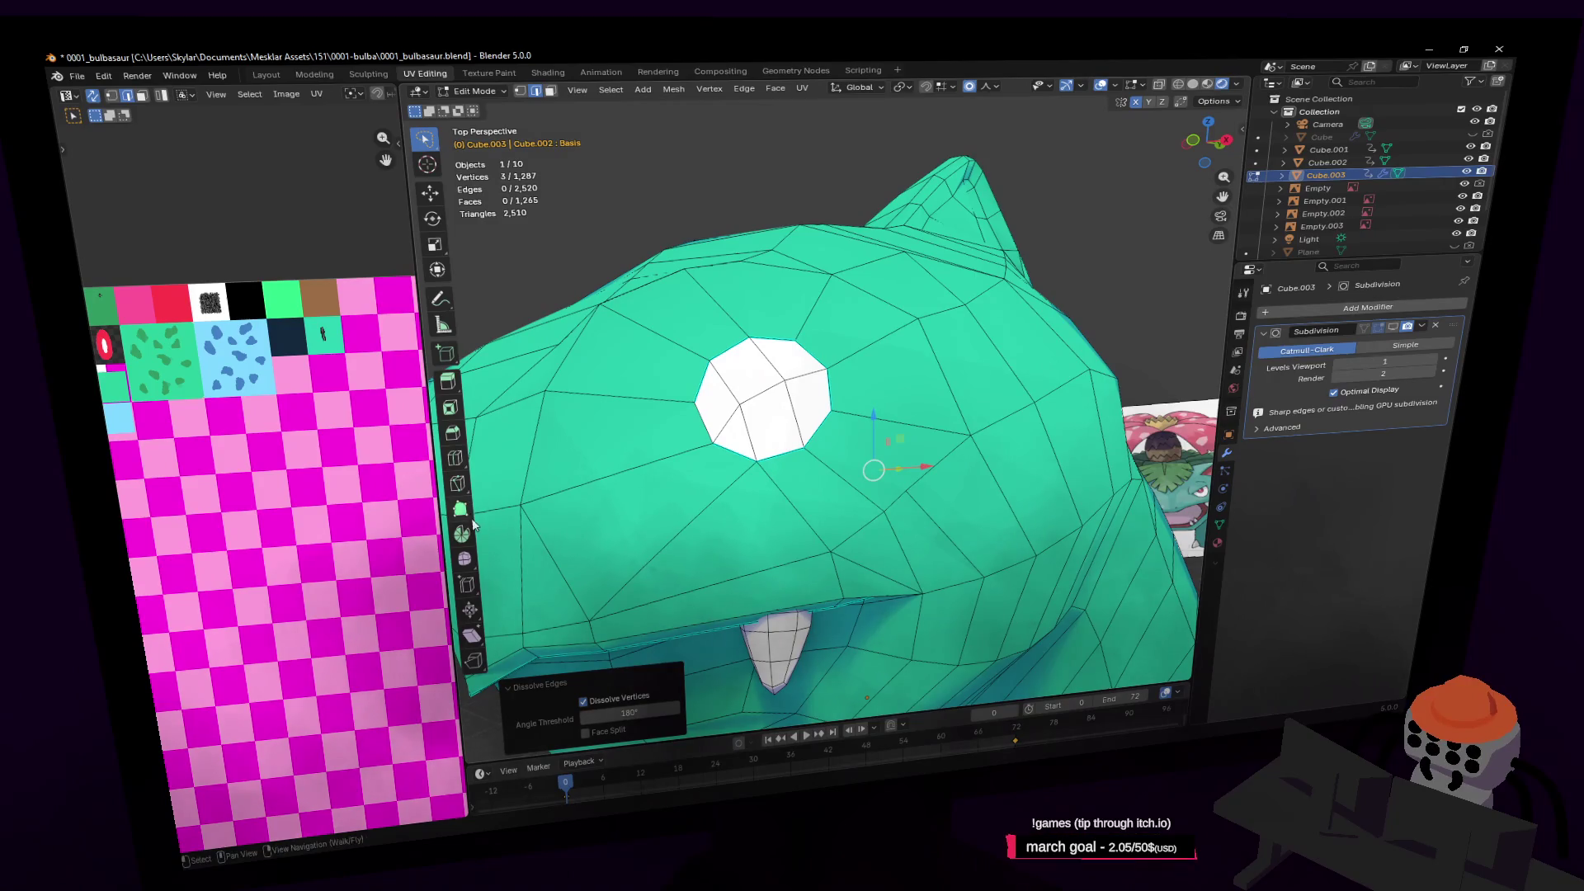
Dissolve a stray edge below the eye
{"action": "left_click", "coordinate": [458, 484]}
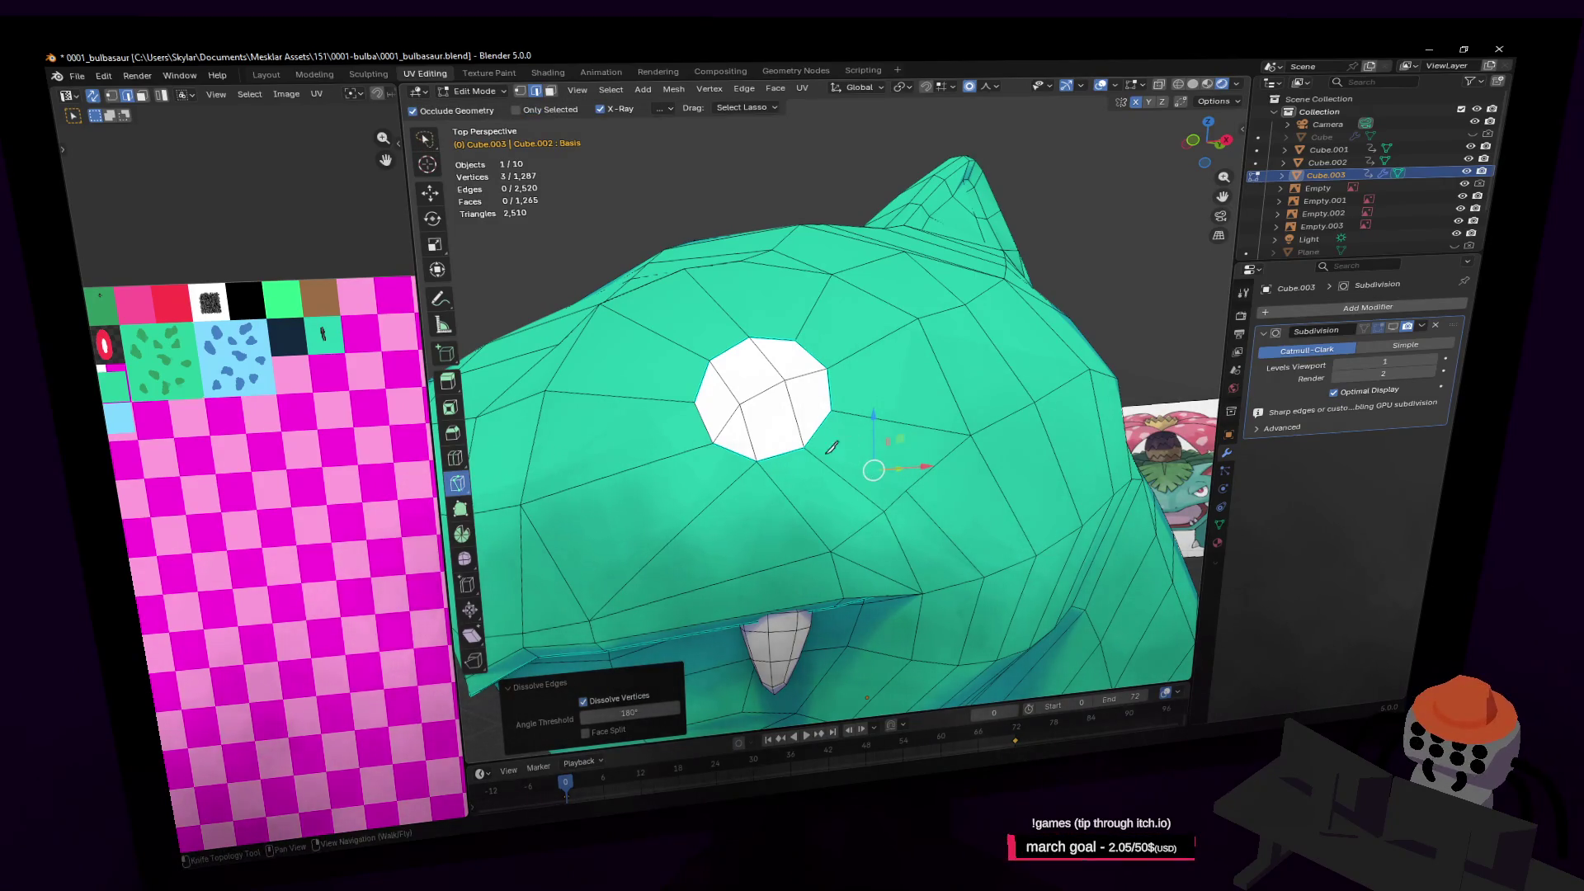
{"action": "key", "text": "w"}
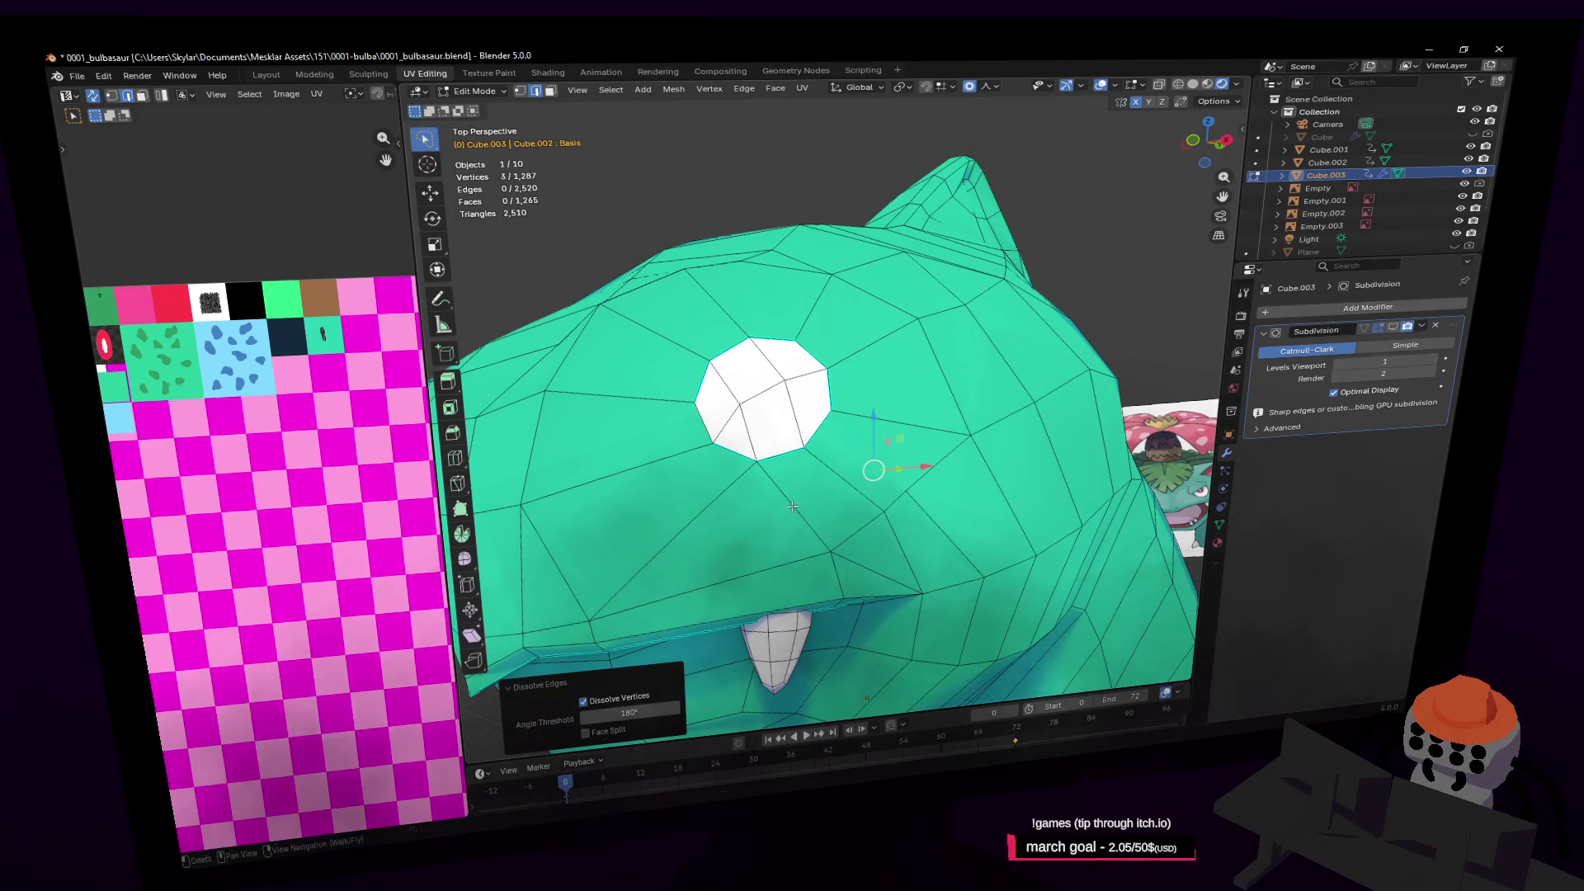
{"action": "left_click", "coordinate": [793, 495]}
{"action": "key", "text": "x"}
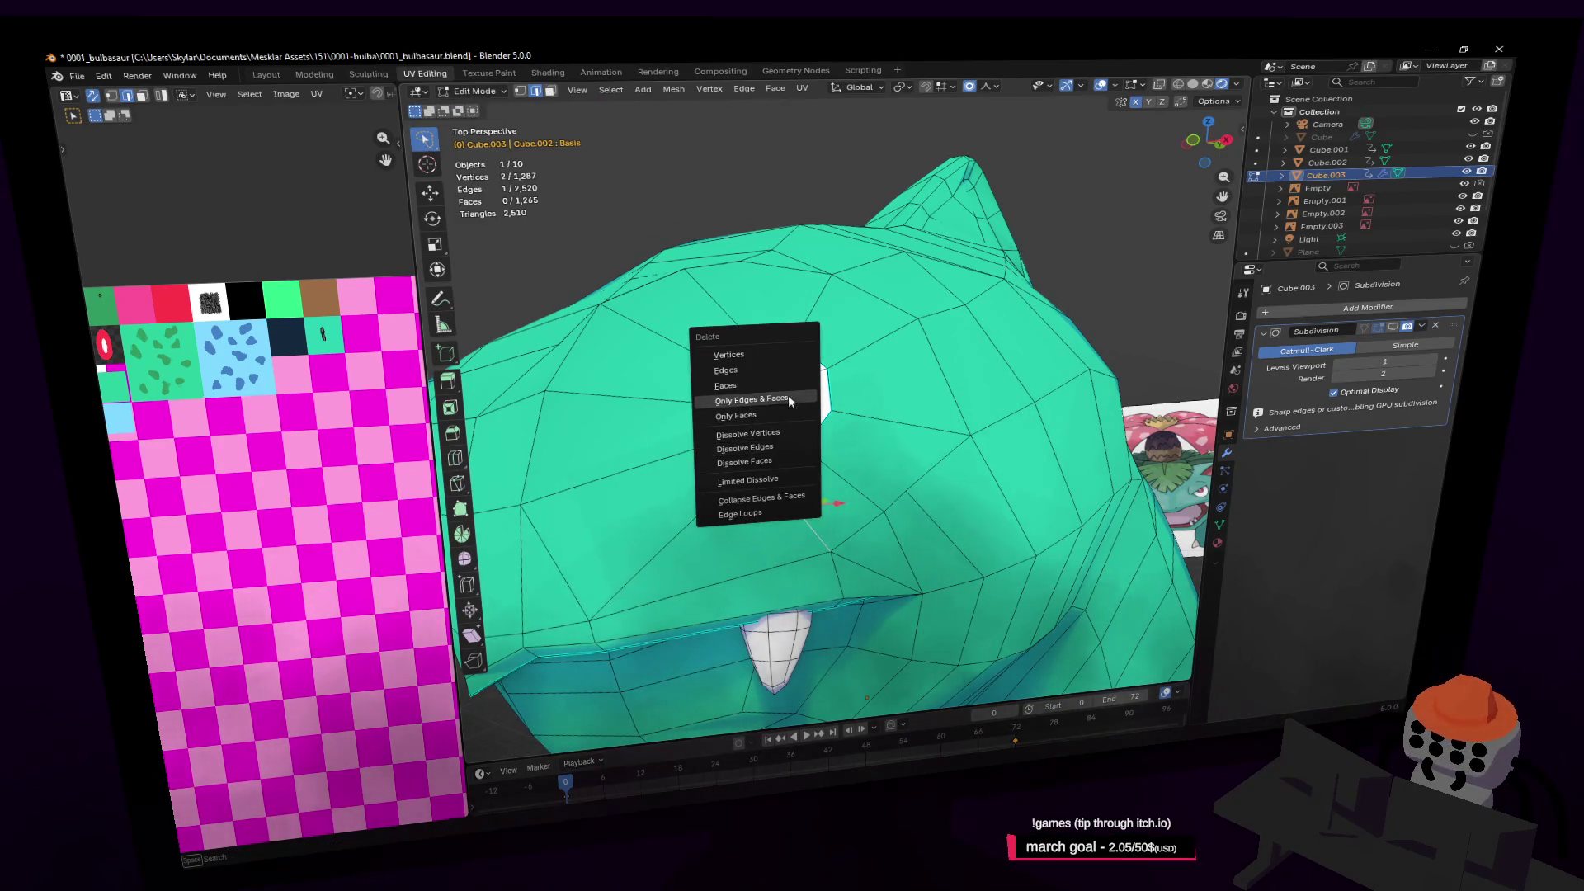
{"action": "left_click", "coordinate": [779, 445]}
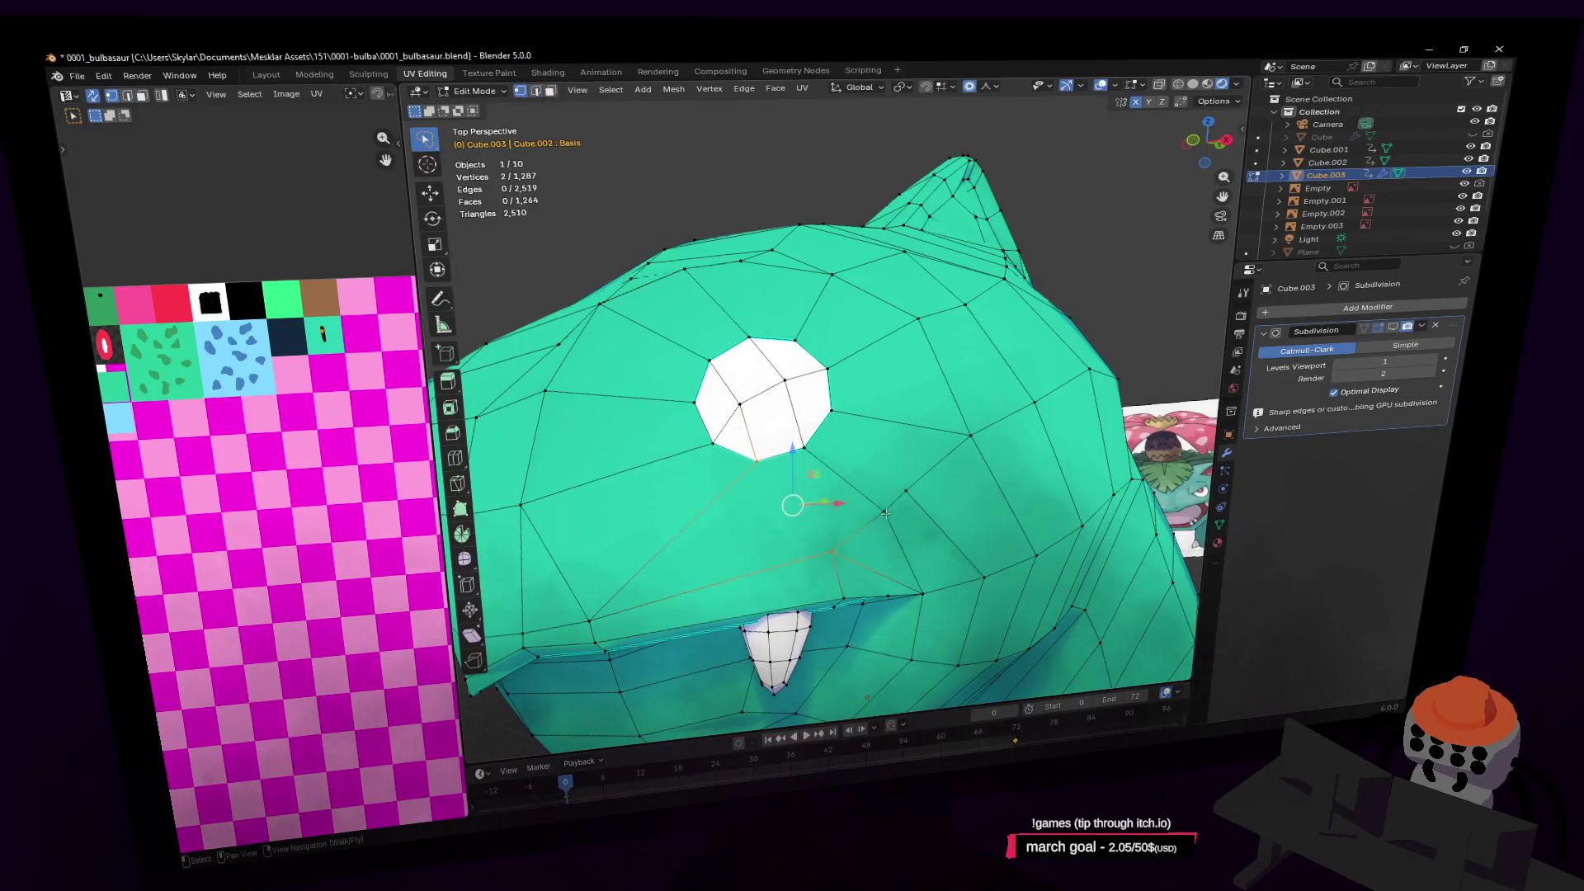
Merge two vertices below the eye at the last selected one
{"action": "left_click", "coordinate": [885, 514]}
{"action": "left_click", "coordinate": [829, 552], "text": "shift"}
{"action": "key", "text": "m"}
{"action": "left_click", "coordinate": [856, 478]}
{"action": "mouse_move", "coordinate": [856, 478]}
{"action": "middle_mouse_down", "text": "shift"}
{"action": "mouse_move", "coordinate": [960, 526]}
{"action": "mouse_move", "coordinate": [961, 396]}
{"action": "middle_mouse_up", "text": "shift"}
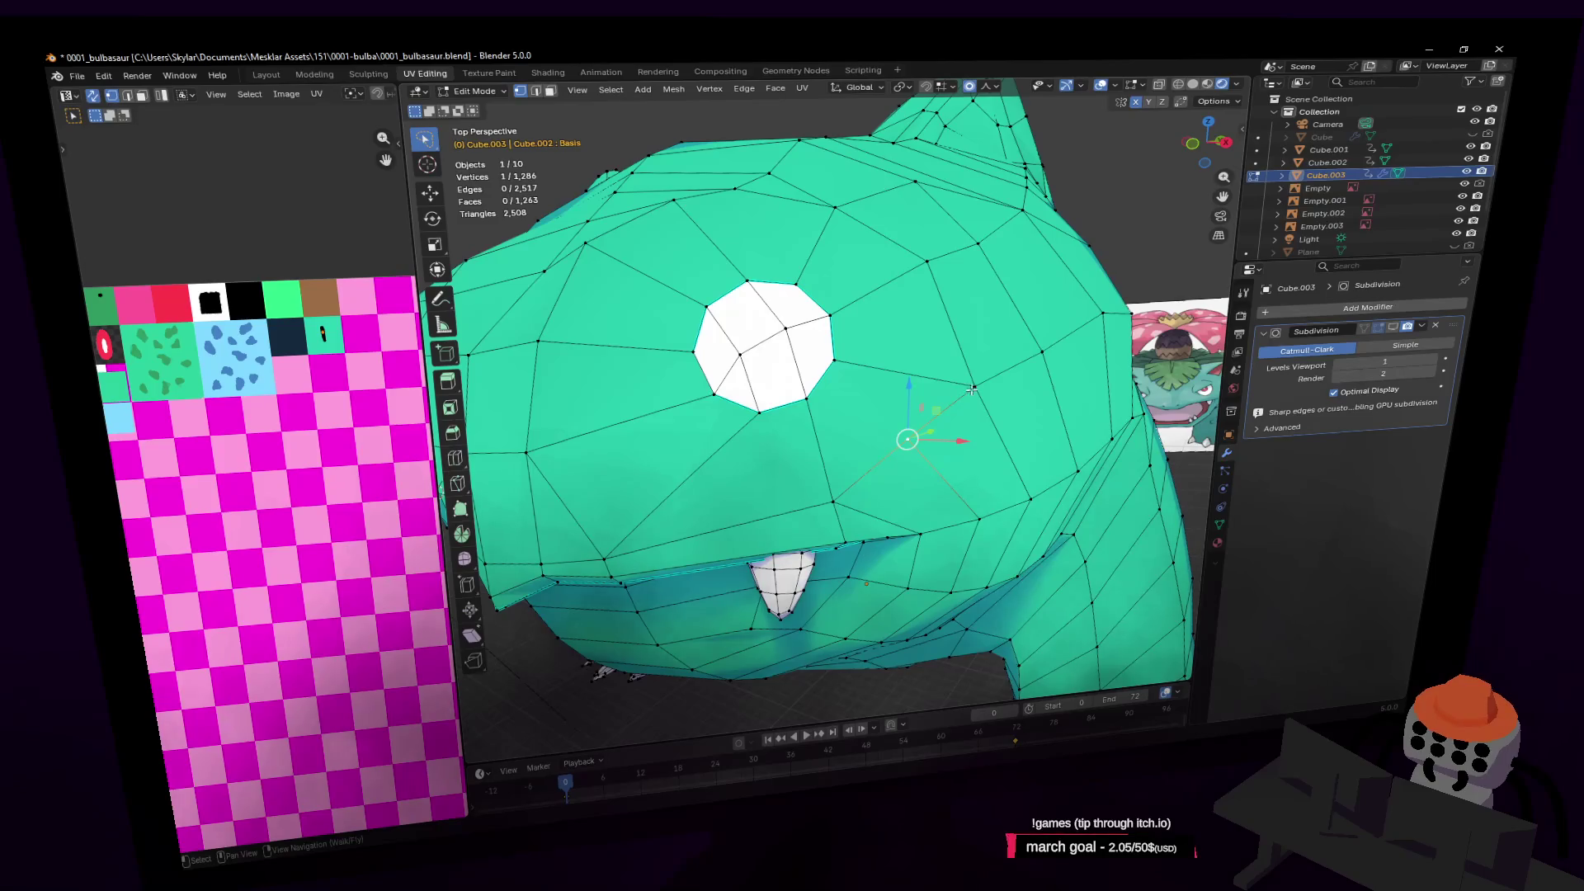
{"action": "key", "text": "alt+a"}
Dissolve the selected edges on the face below the eye
{"action": "middle_click_drag", "start_coordinate": [967, 455], "coordinate": [943, 467]}
{"action": "key", "text": "2"}
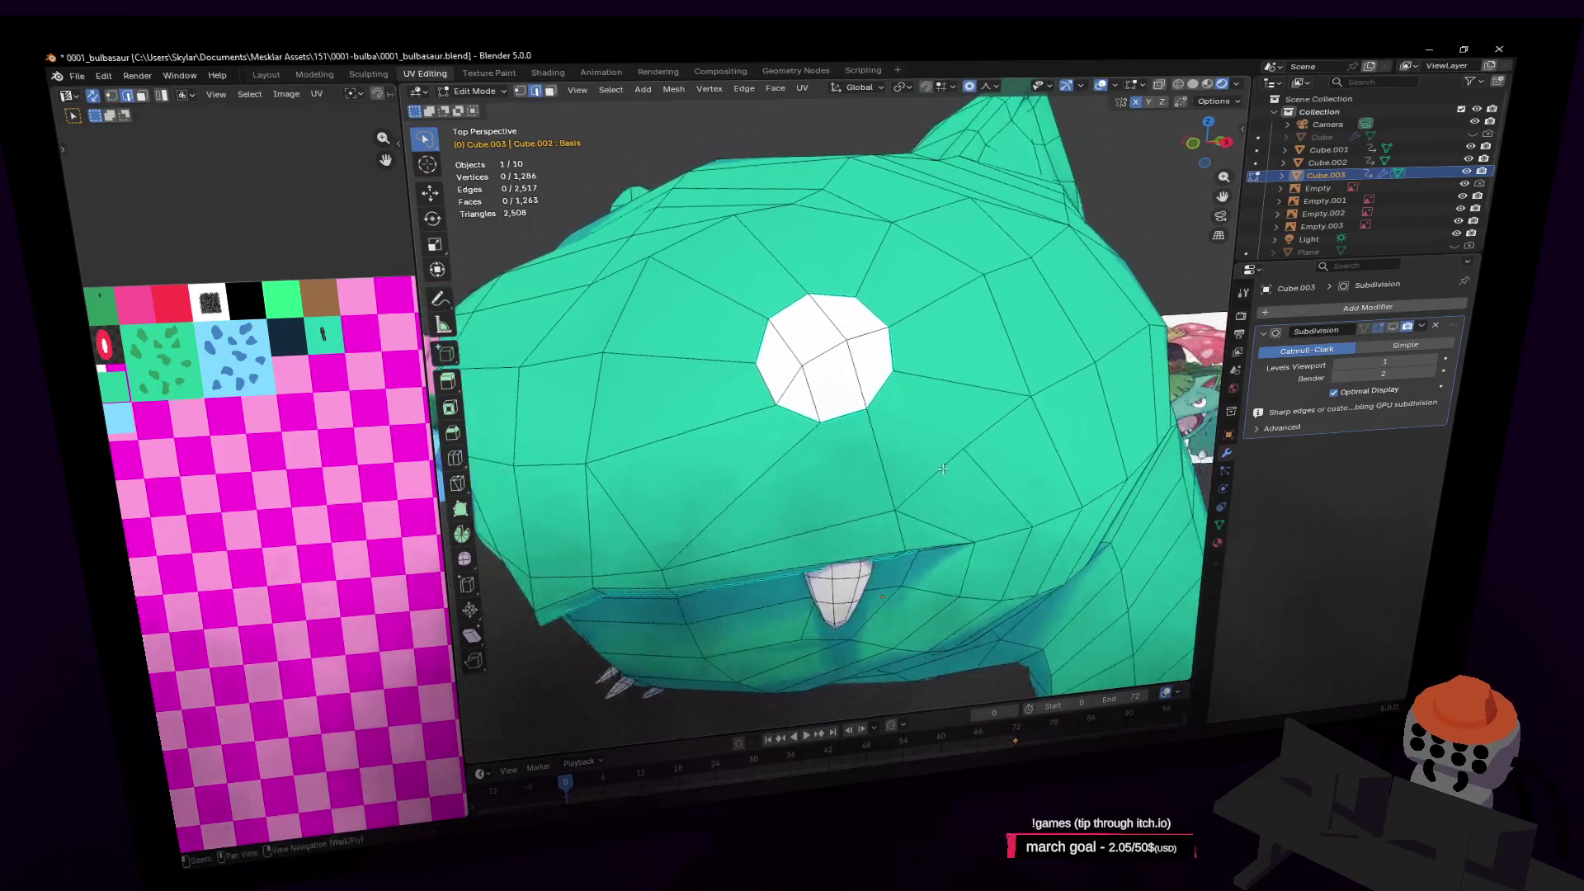
{"action": "key", "text": "ctrl+r"}
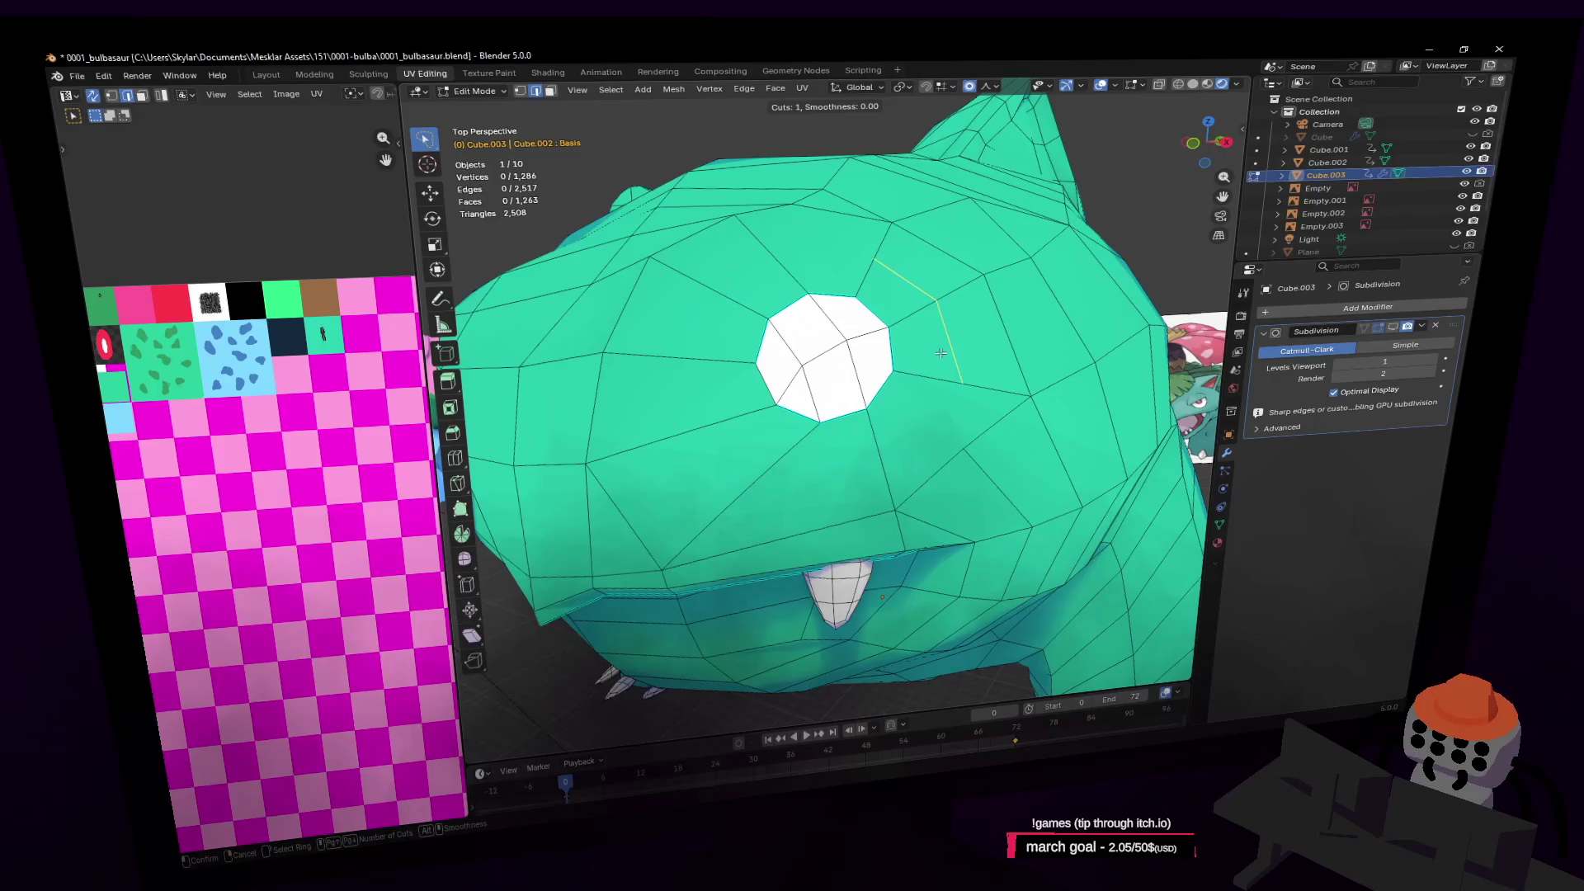
{"action": "key", "text": "Escape"}
{"action": "key", "text": "1"}
{"action": "middle_click_drag", "start_coordinate": [947, 355], "coordinate": [923, 457]}
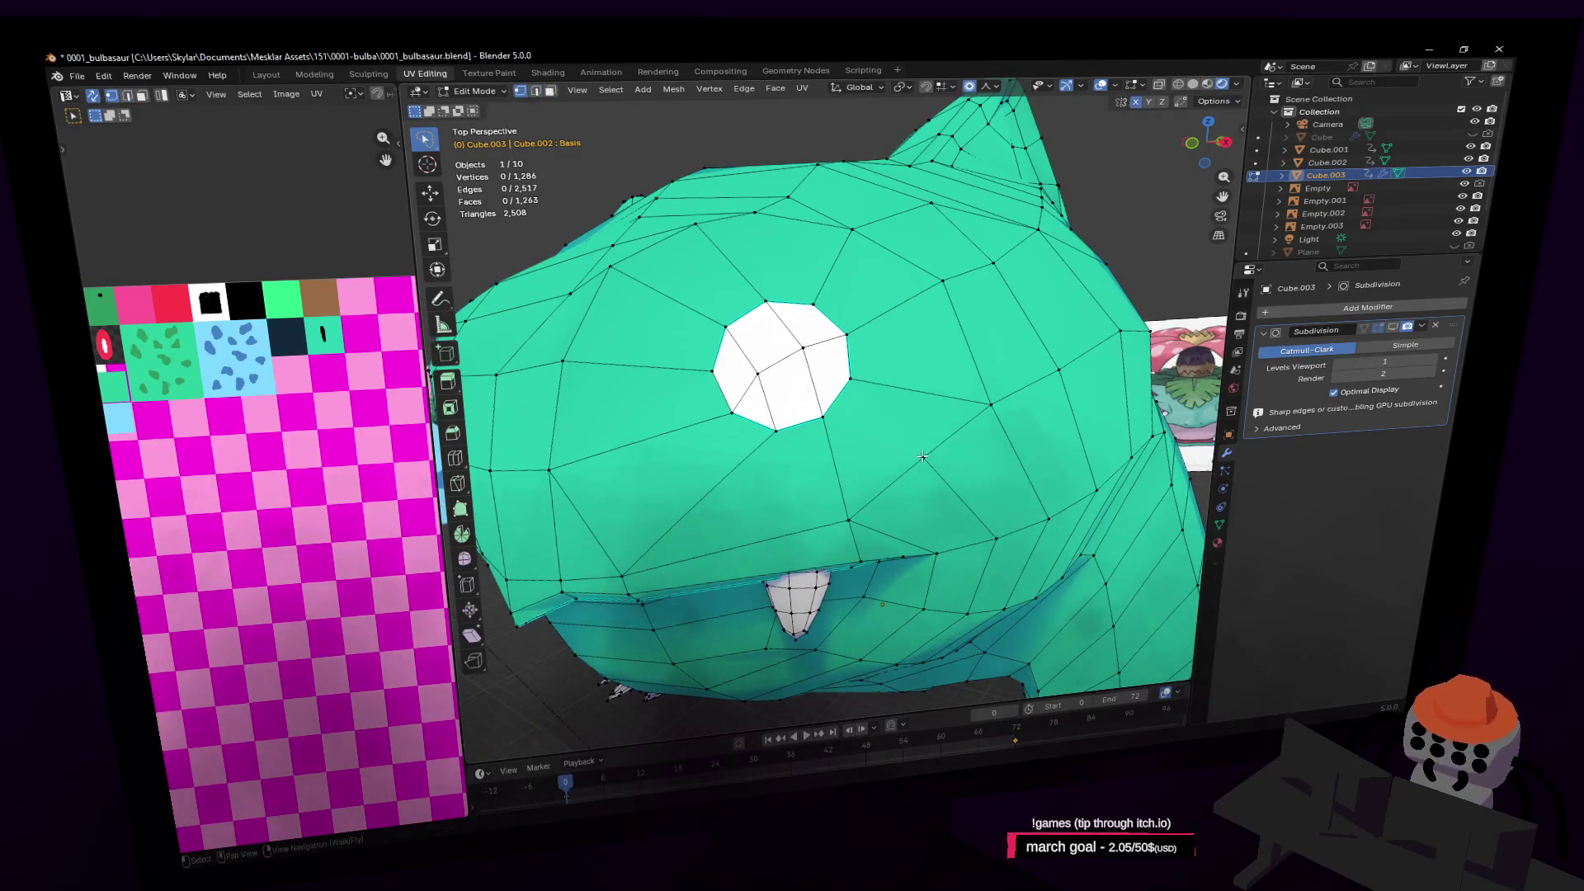
{"action": "key", "text": "x"}
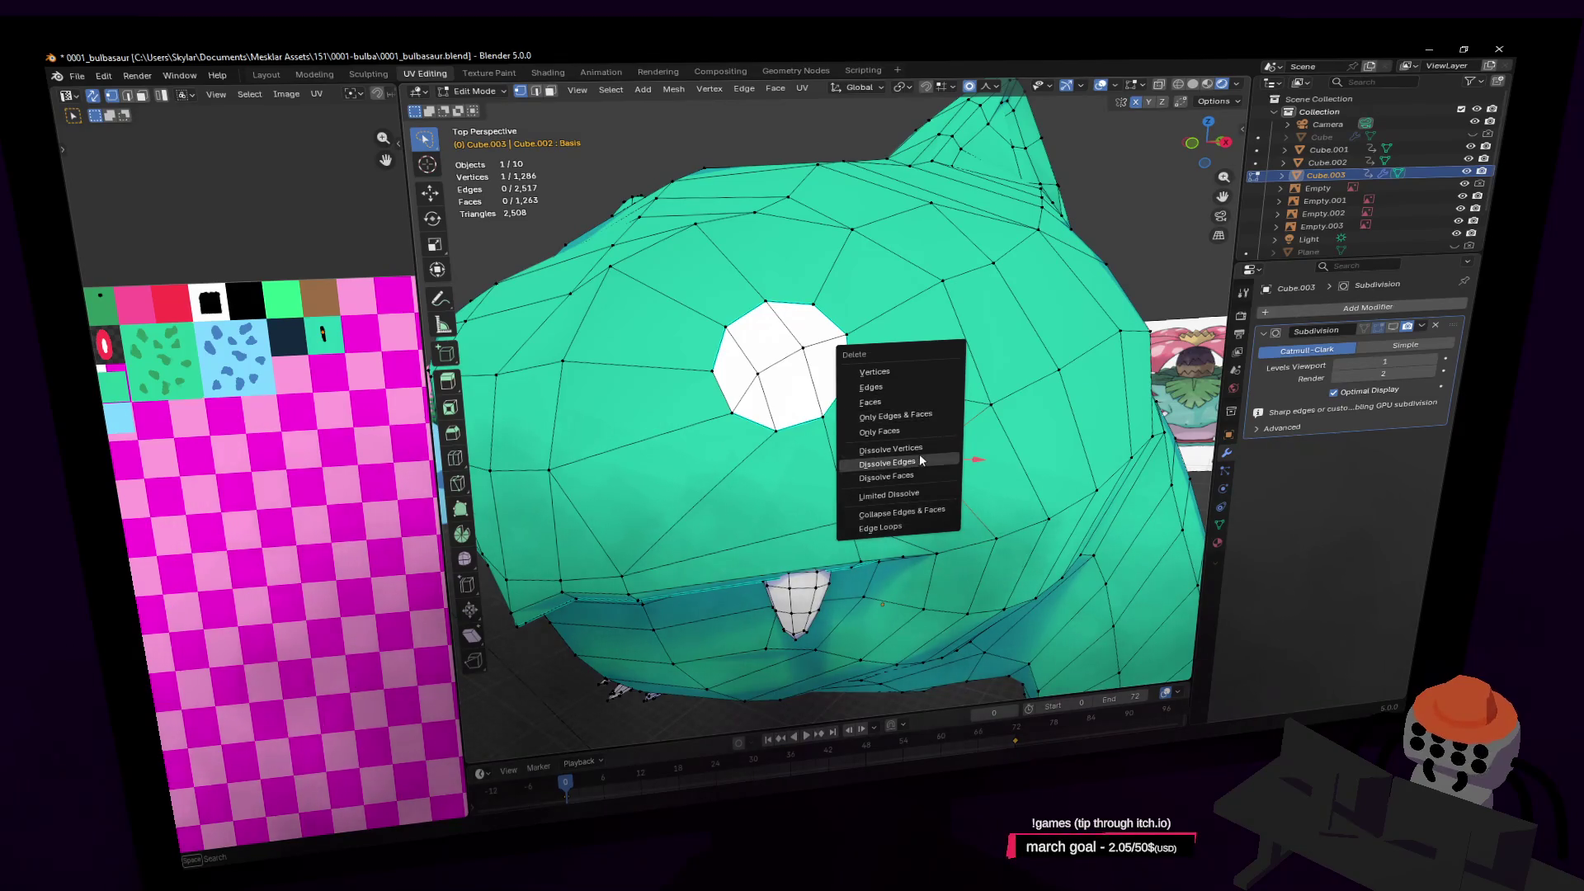
{"action": "left_click", "coordinate": [906, 462]}
Dissolve an extra edge on the cheek
{"action": "key", "text": "2"}
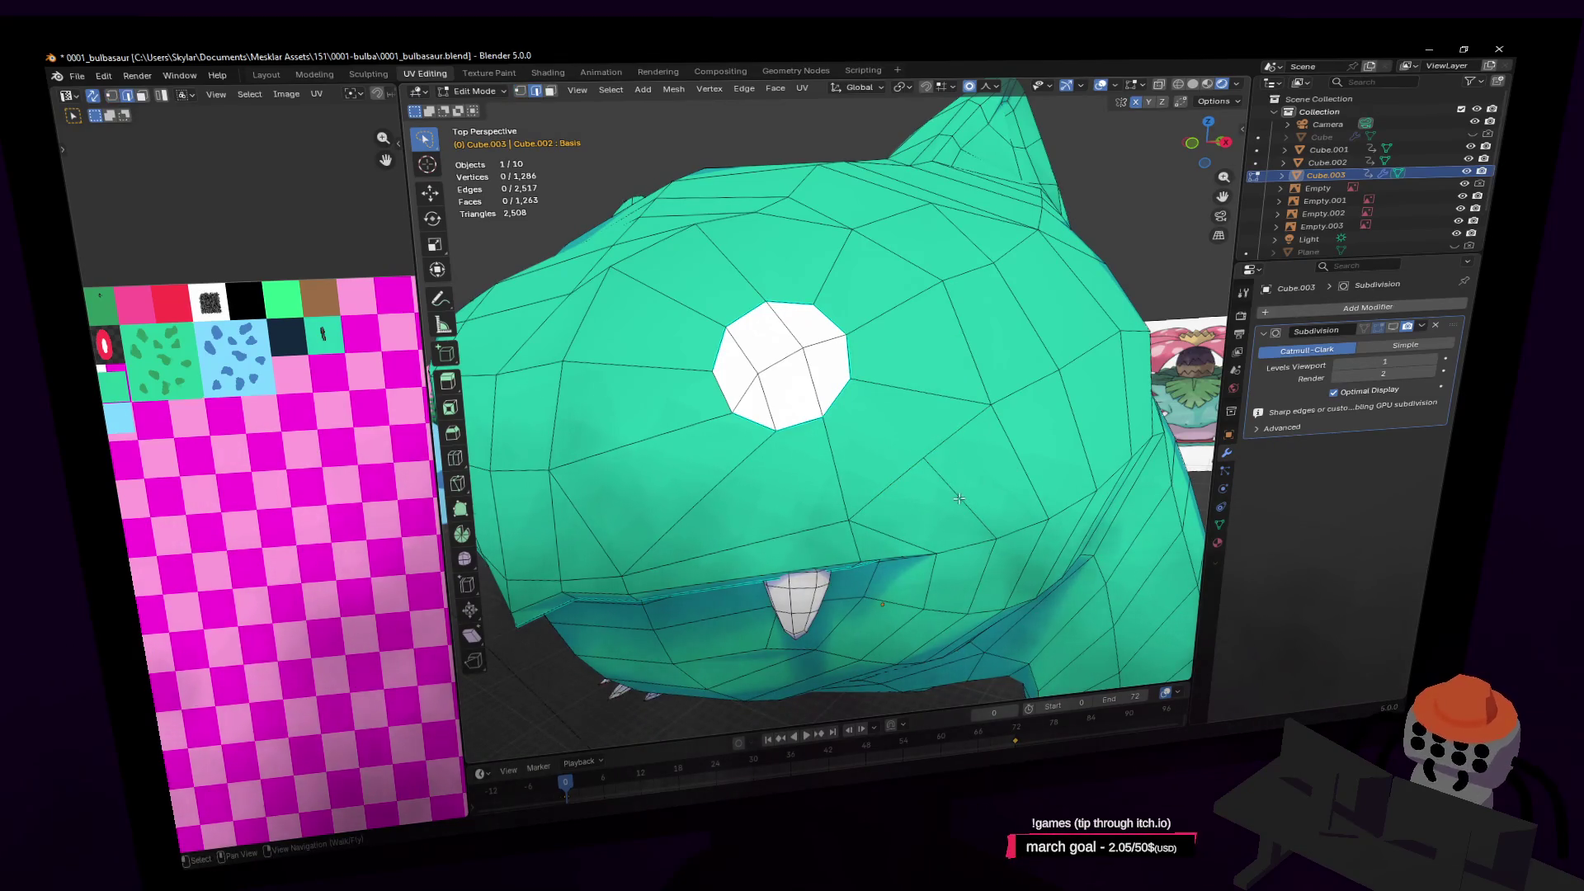
{"action": "left_click", "coordinate": [962, 495]}
{"action": "key", "text": "x"}
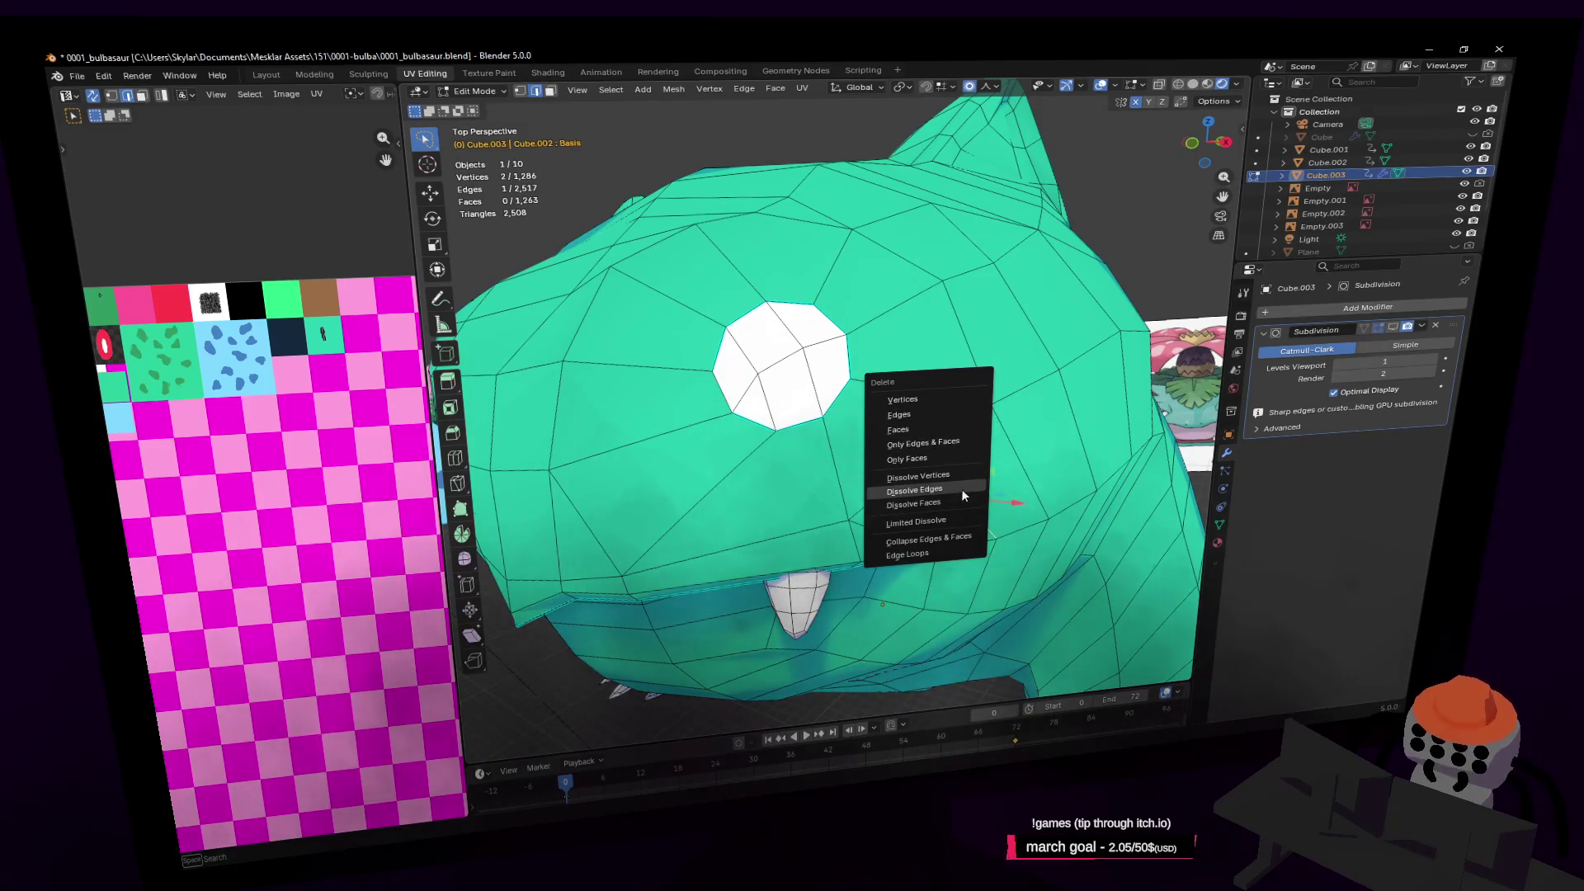
{"action": "left_click", "coordinate": [962, 489]}
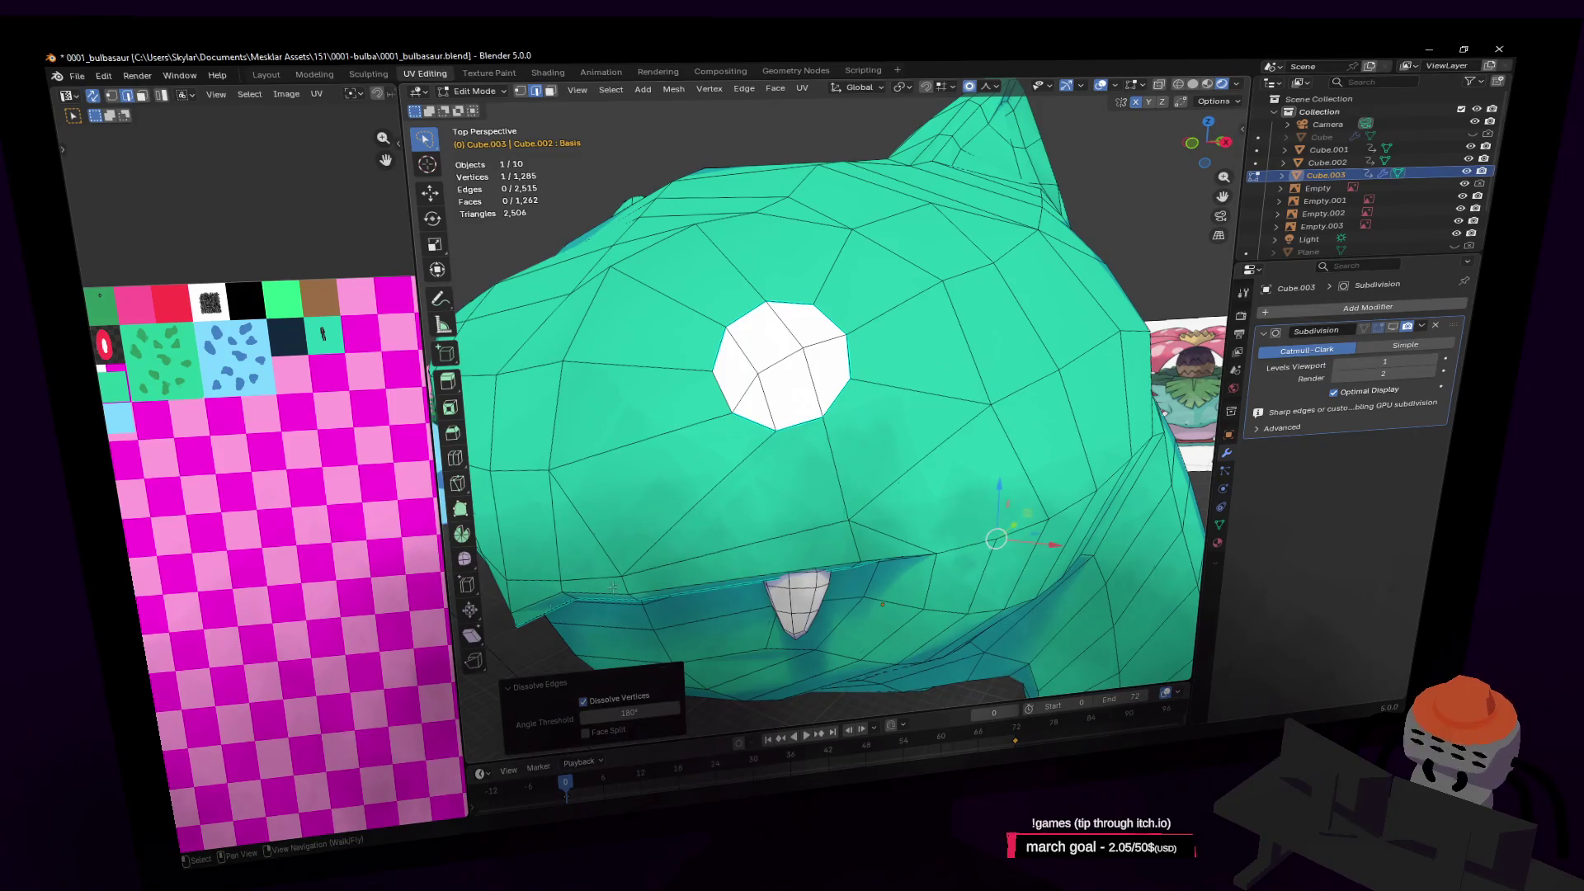
{"action": "left_click", "coordinate": [459, 484]}
{"action": "left_click_drag", "start_coordinate": [949, 569], "coordinate": [943, 509], "text": "shift"}
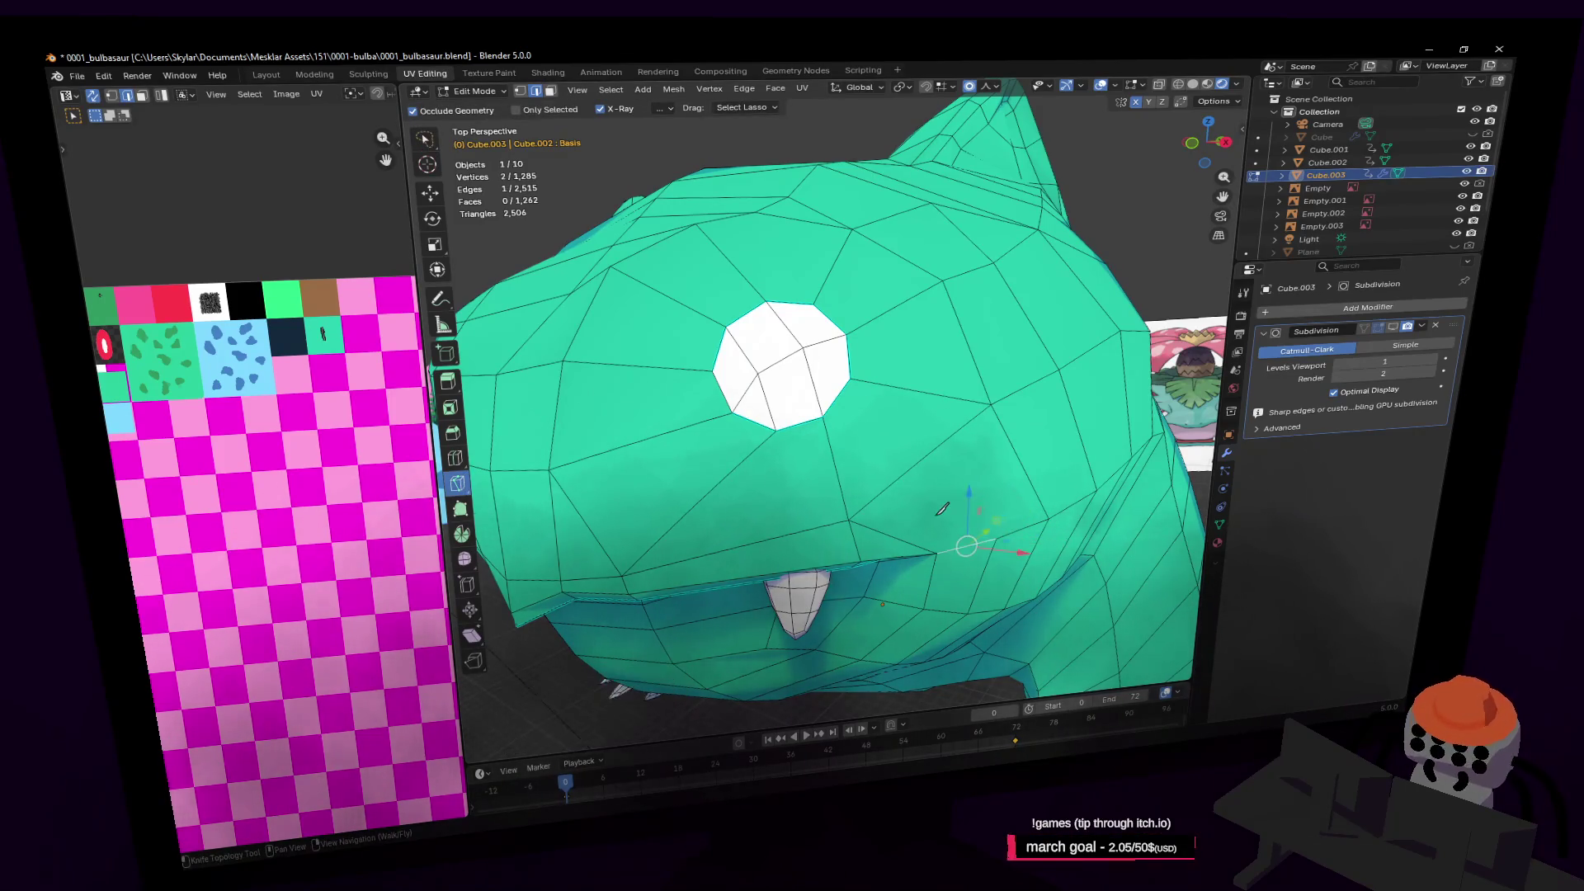
Knife-cut a new edge across the cheek
{"action": "left_click", "coordinate": [848, 519]}
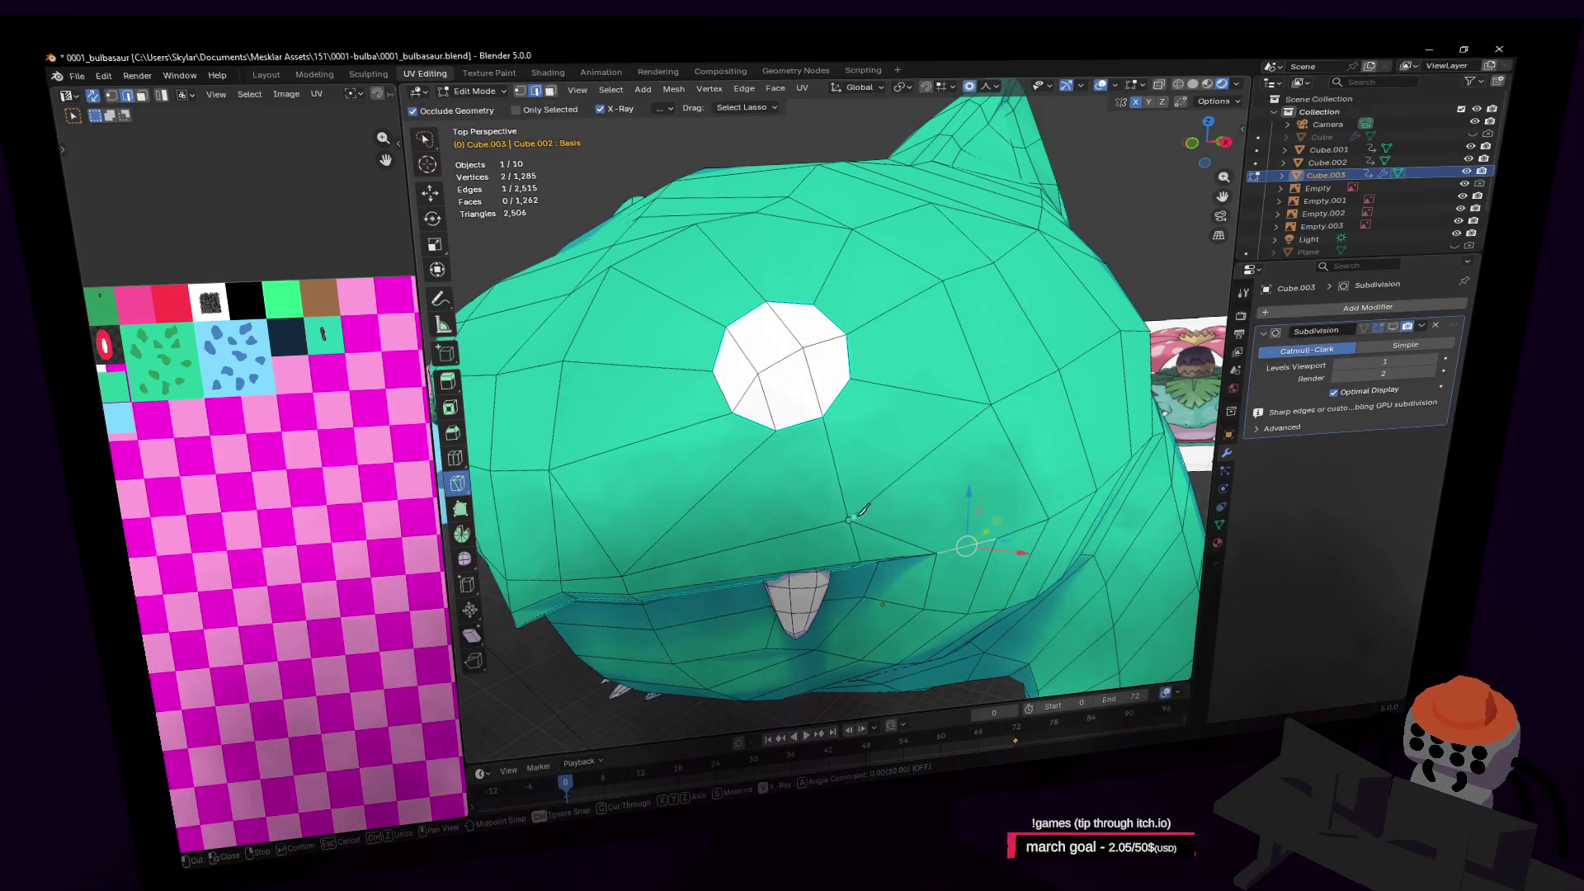
{"action": "left_click", "coordinate": [994, 536]}
{"action": "key", "text": "Return"}
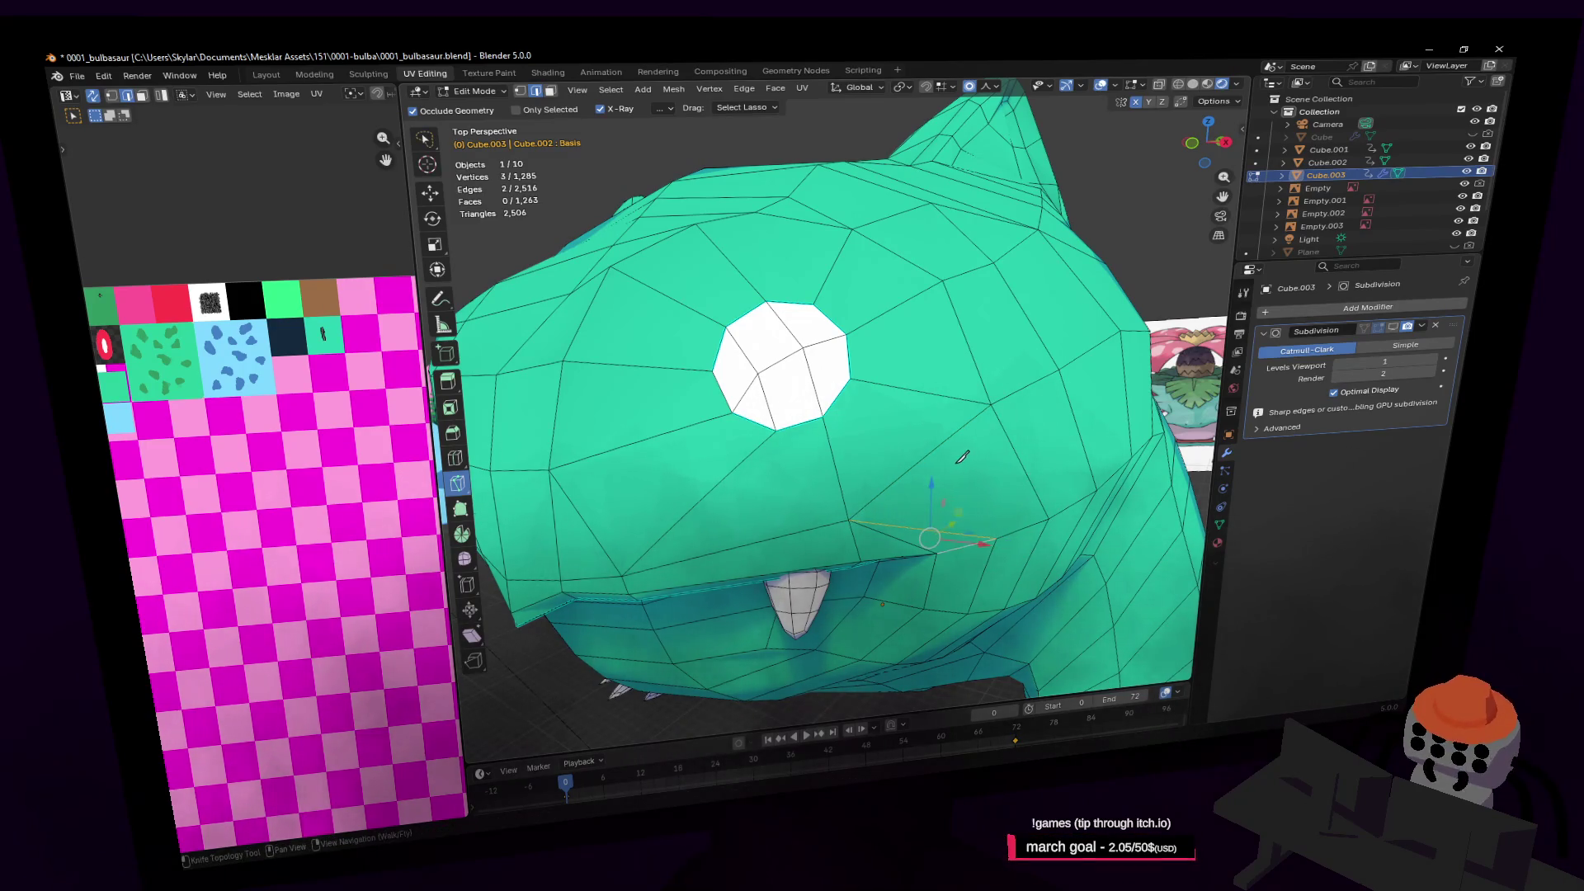
{"action": "key", "text": "ctrl+r"}
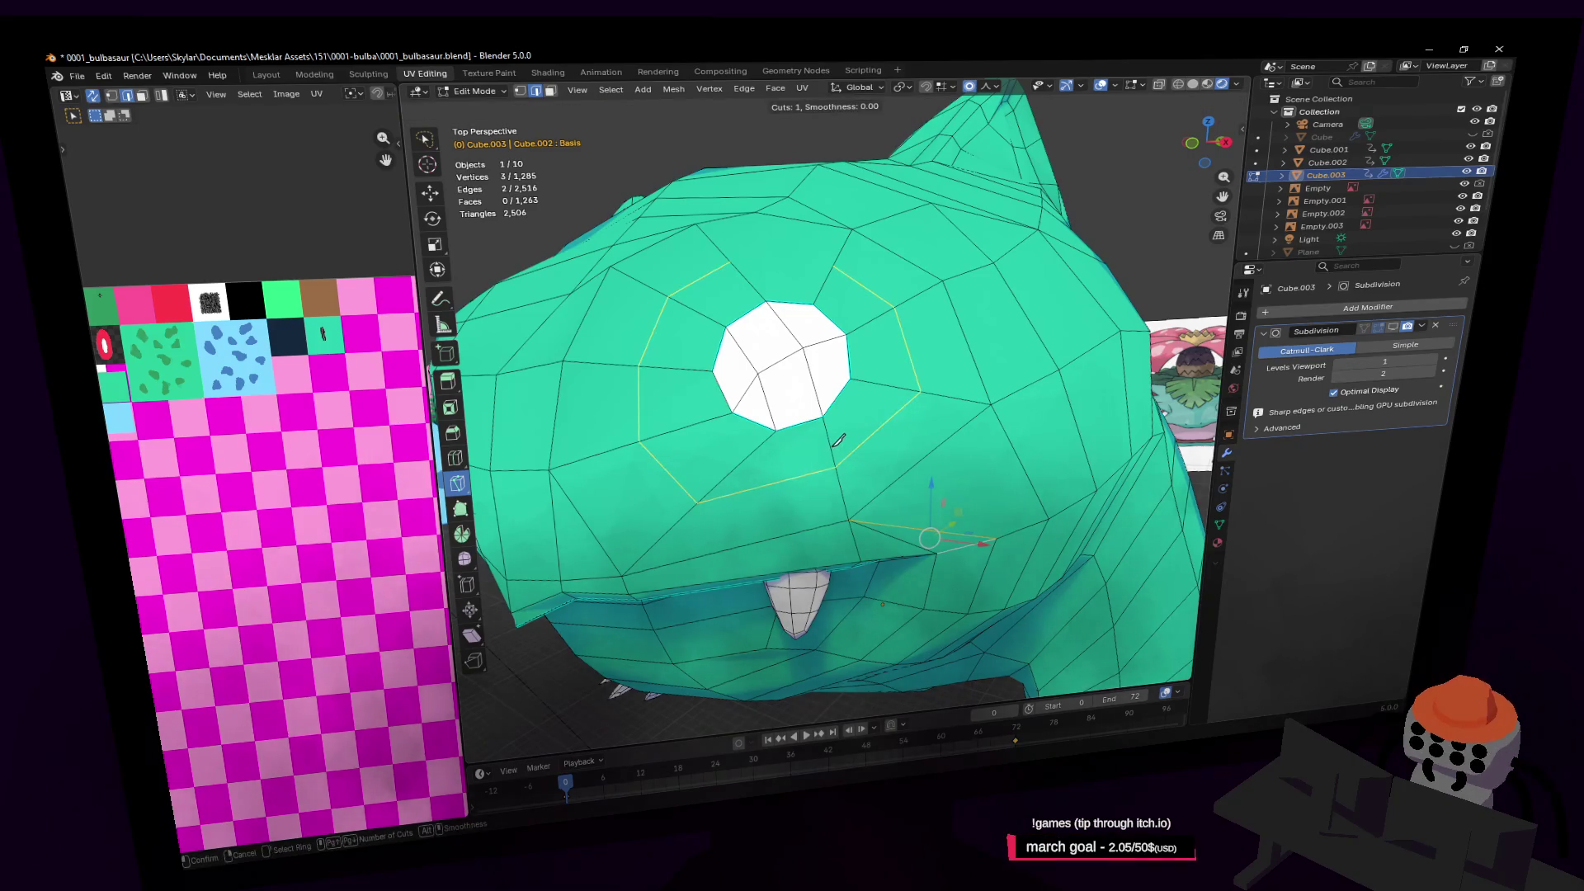
{"action": "key", "text": "Escape"}
{"action": "middle_click_drag", "start_coordinate": [864, 259], "coordinate": [821, 385]}
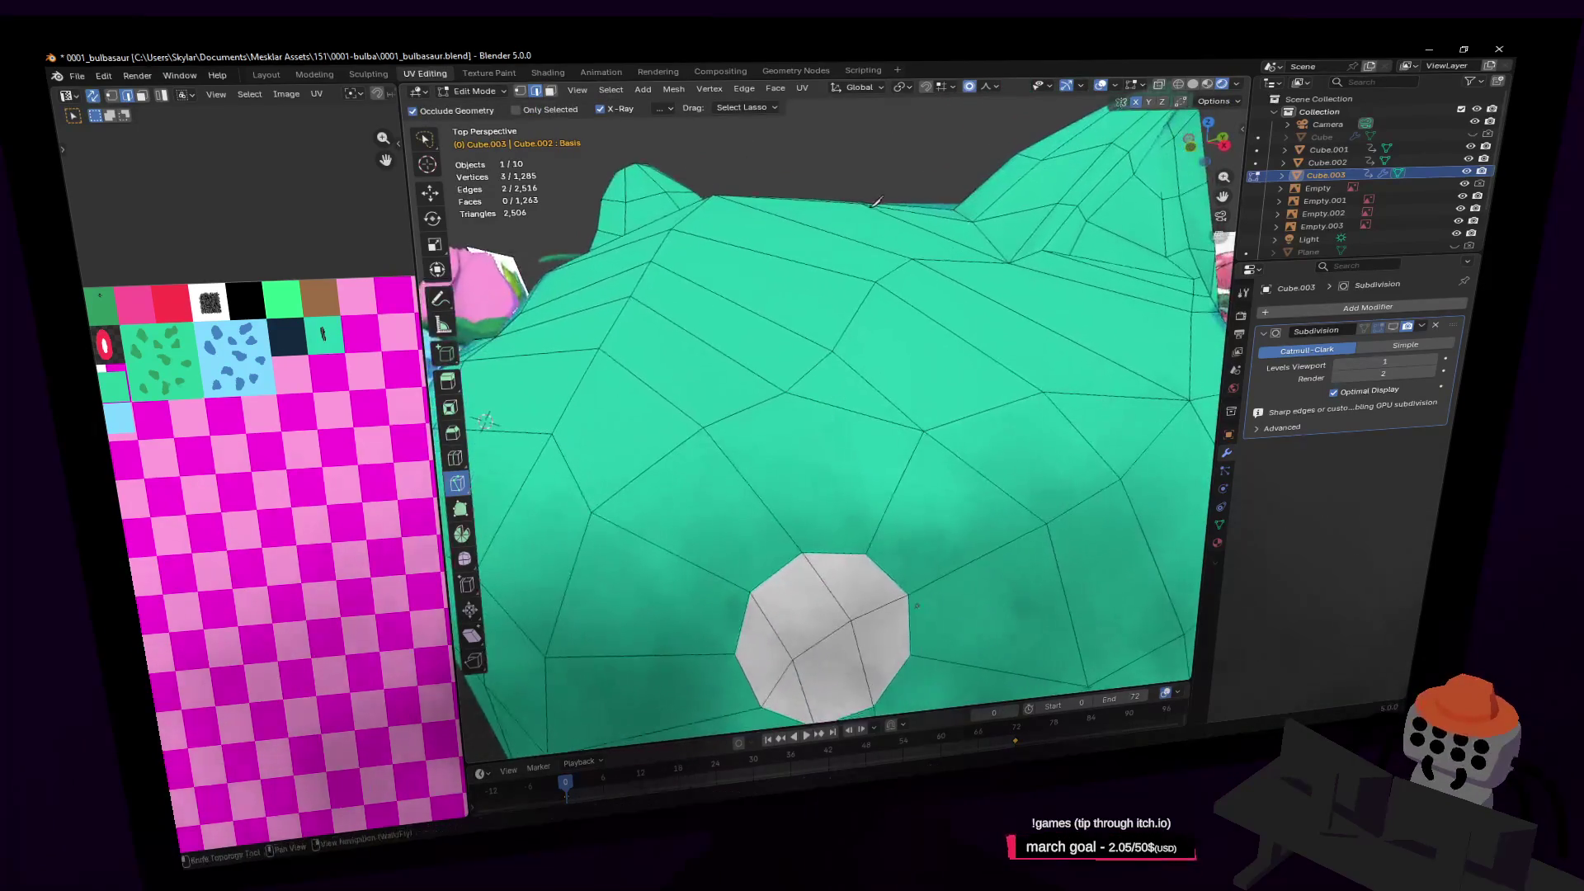
Move a forehead vertex with proportional editing to reshape the head top
{"action": "key", "text": "w"}
{"action": "left_click", "coordinate": [792, 390], "text": "shift"}
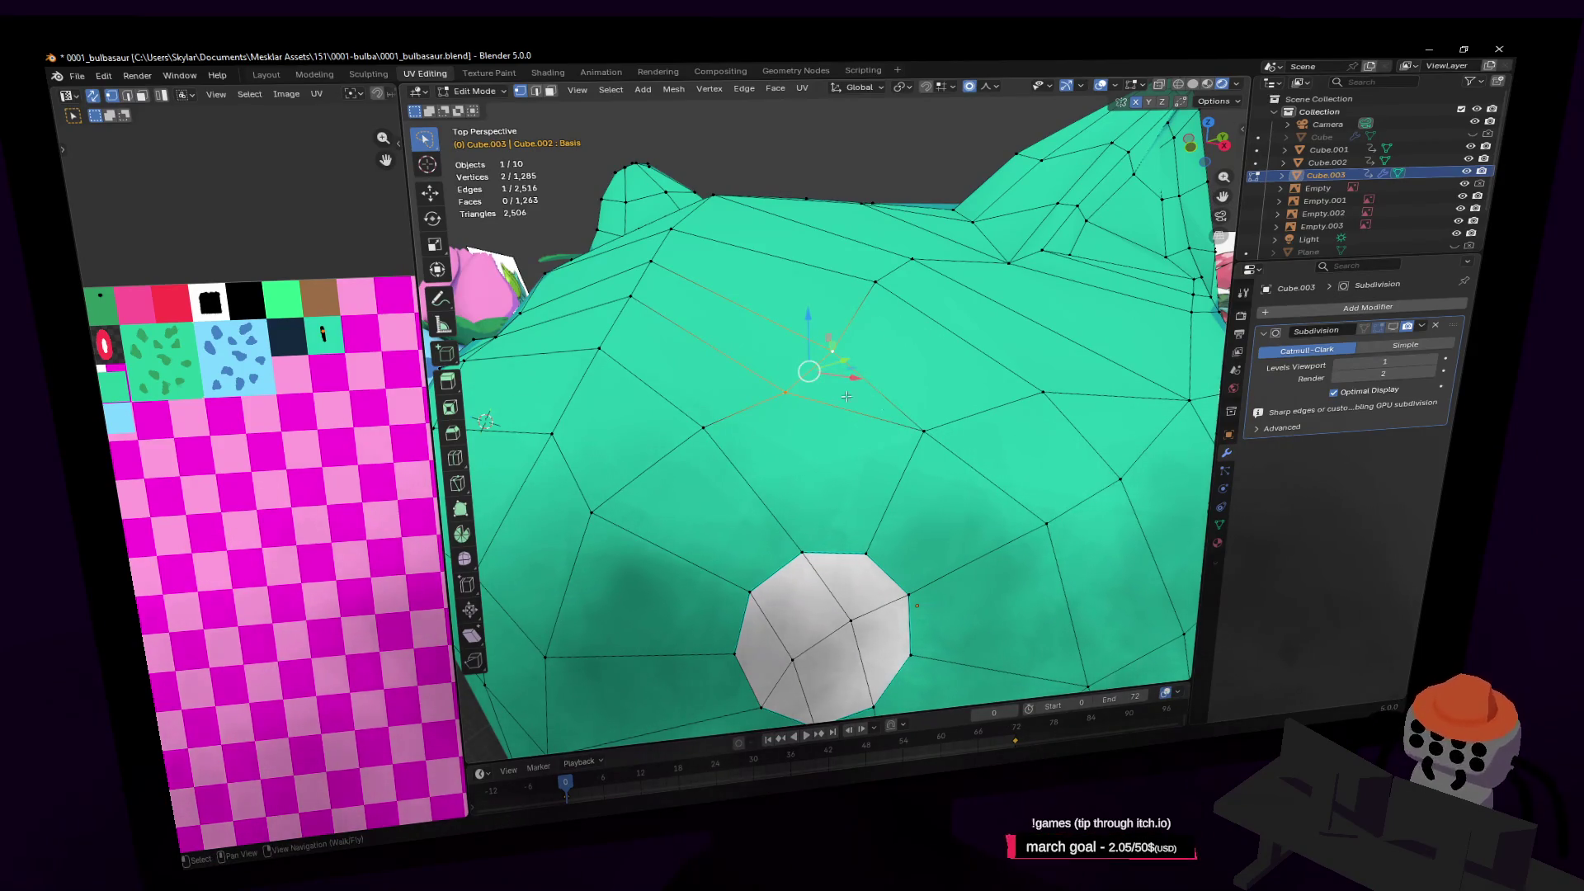
{"action": "middle_click_drag", "start_coordinate": [727, 429], "coordinate": [802, 373]}
{"action": "left_click", "coordinate": [802, 373]}
{"action": "key", "text": "g"}
{"action": "left_click", "coordinate": [840, 365]}
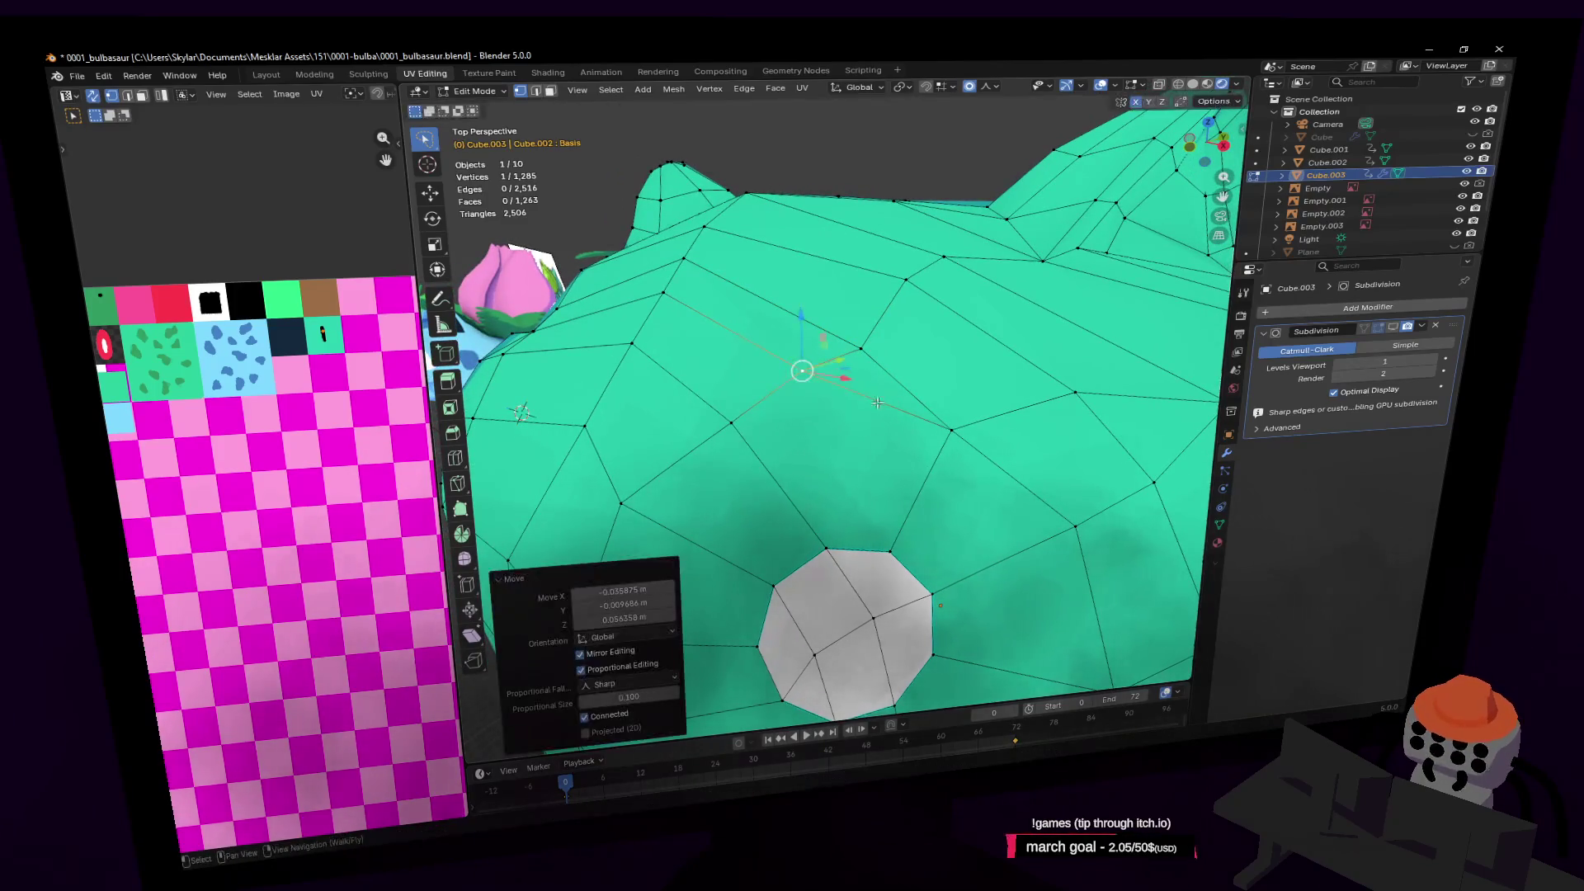
Knife-cut a new edge across the forehead face
{"action": "key", "text": "shift+space"}
{"action": "key", "text": "k"}
{"action": "left_click", "coordinate": [731, 423]}
{"action": "left_click", "coordinate": [951, 429]}
{"action": "key", "text": "Return"}
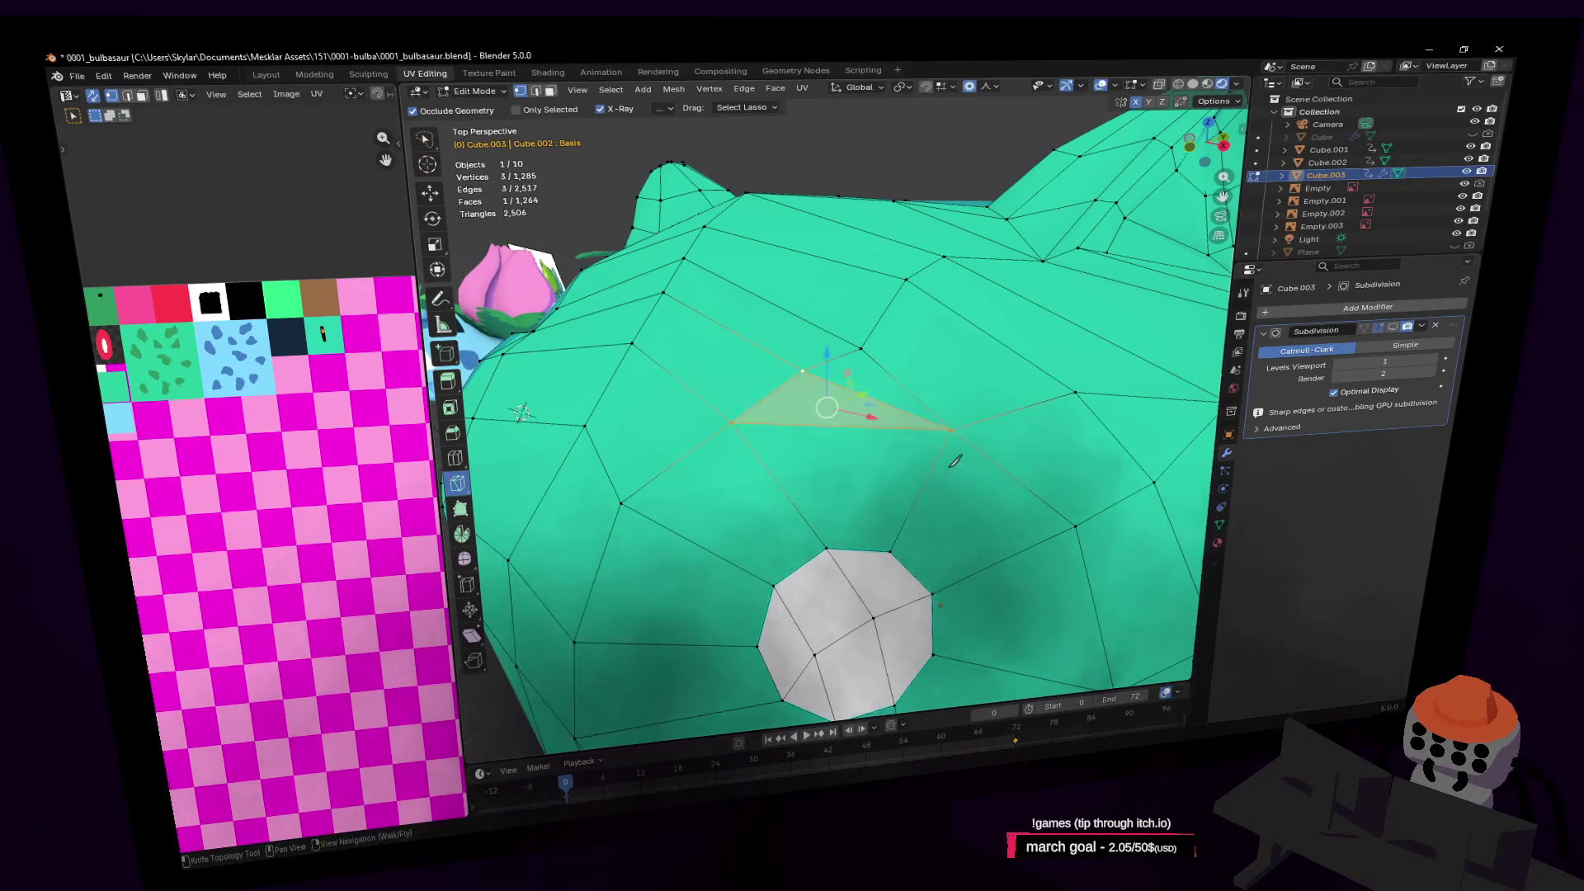
{"action": "key", "text": "shift+grave"}
{"action": "left_click", "coordinate": [888, 351]}
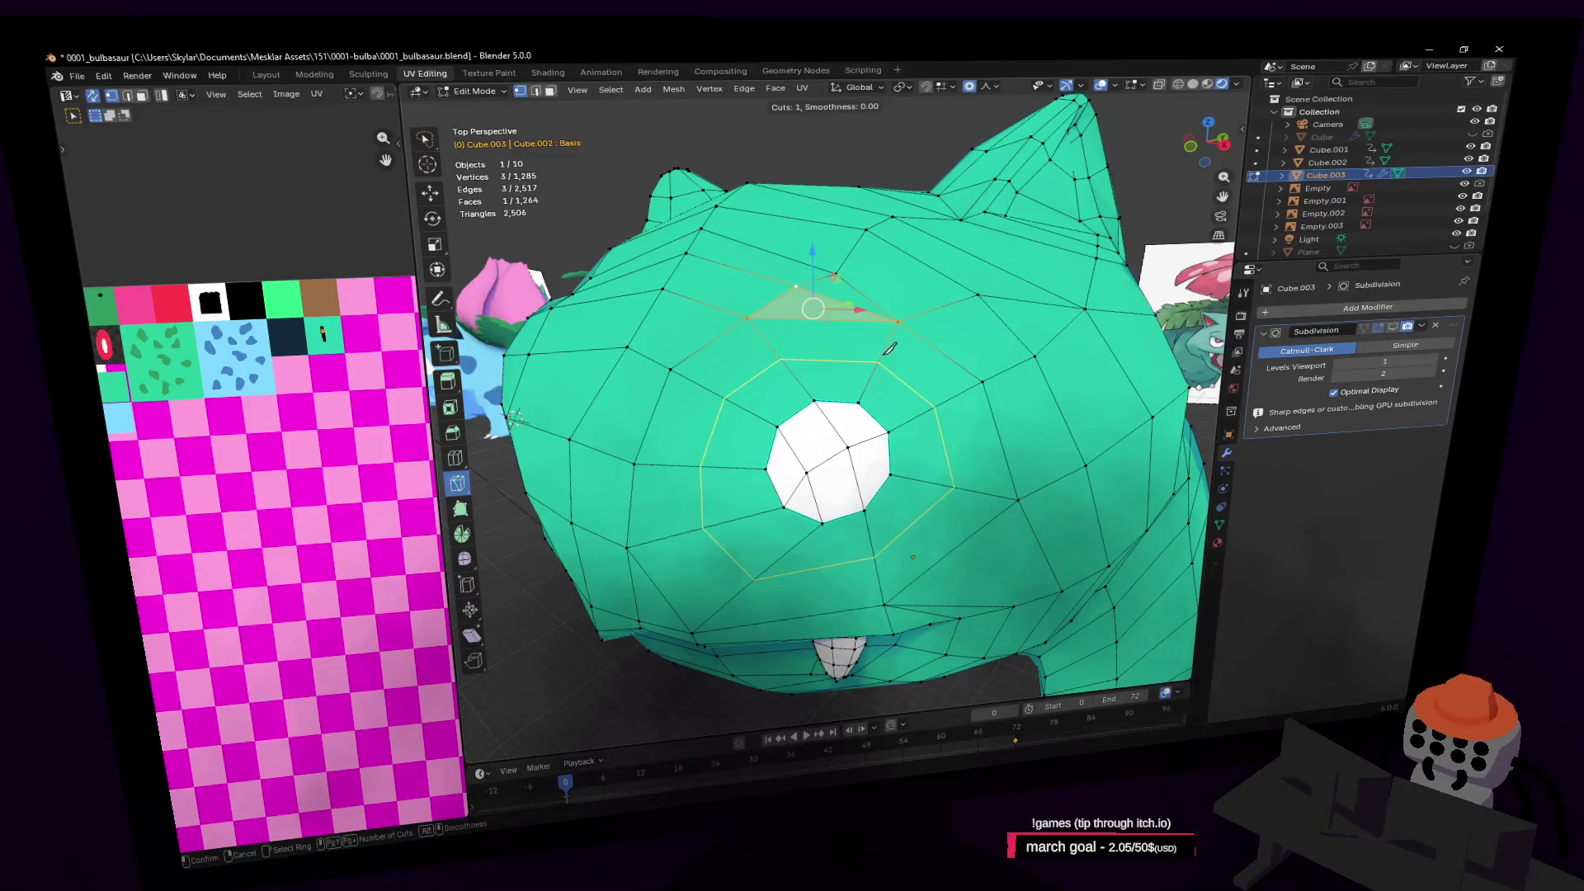
{"action": "scroll", "coordinate": [888, 351], "scroll_direction": "down", "scroll_amount": 5}
{"action": "scroll", "coordinate": [899, 375], "scroll_direction": "up", "scroll_amount": 5}
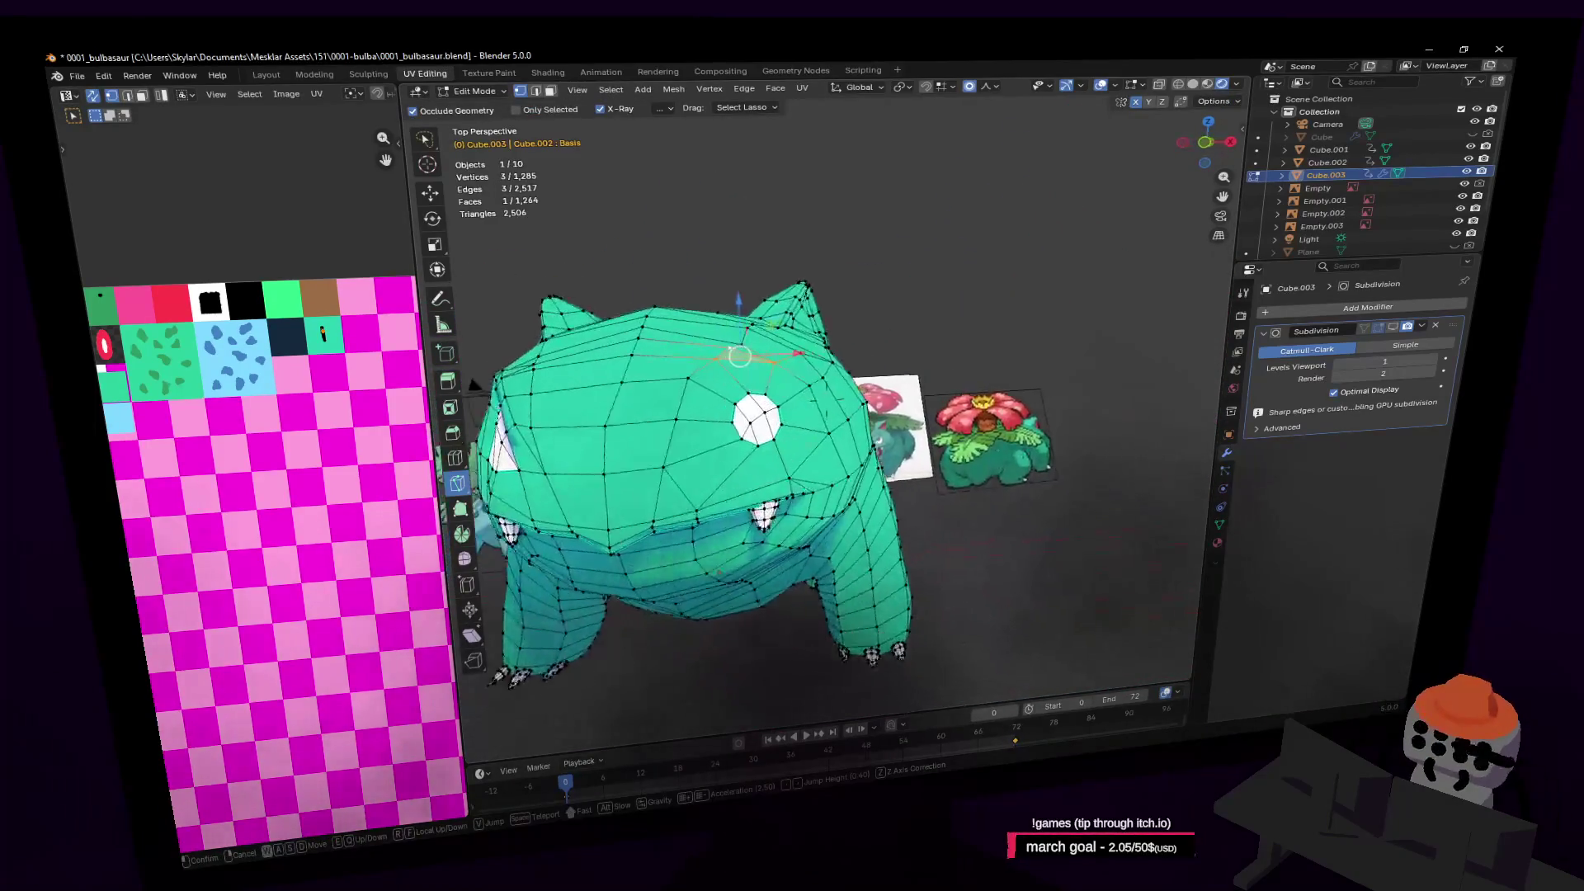
{"action": "middle_click_drag", "start_coordinate": [900, 378], "coordinate": [957, 363]}
{"action": "key", "text": "Return"}
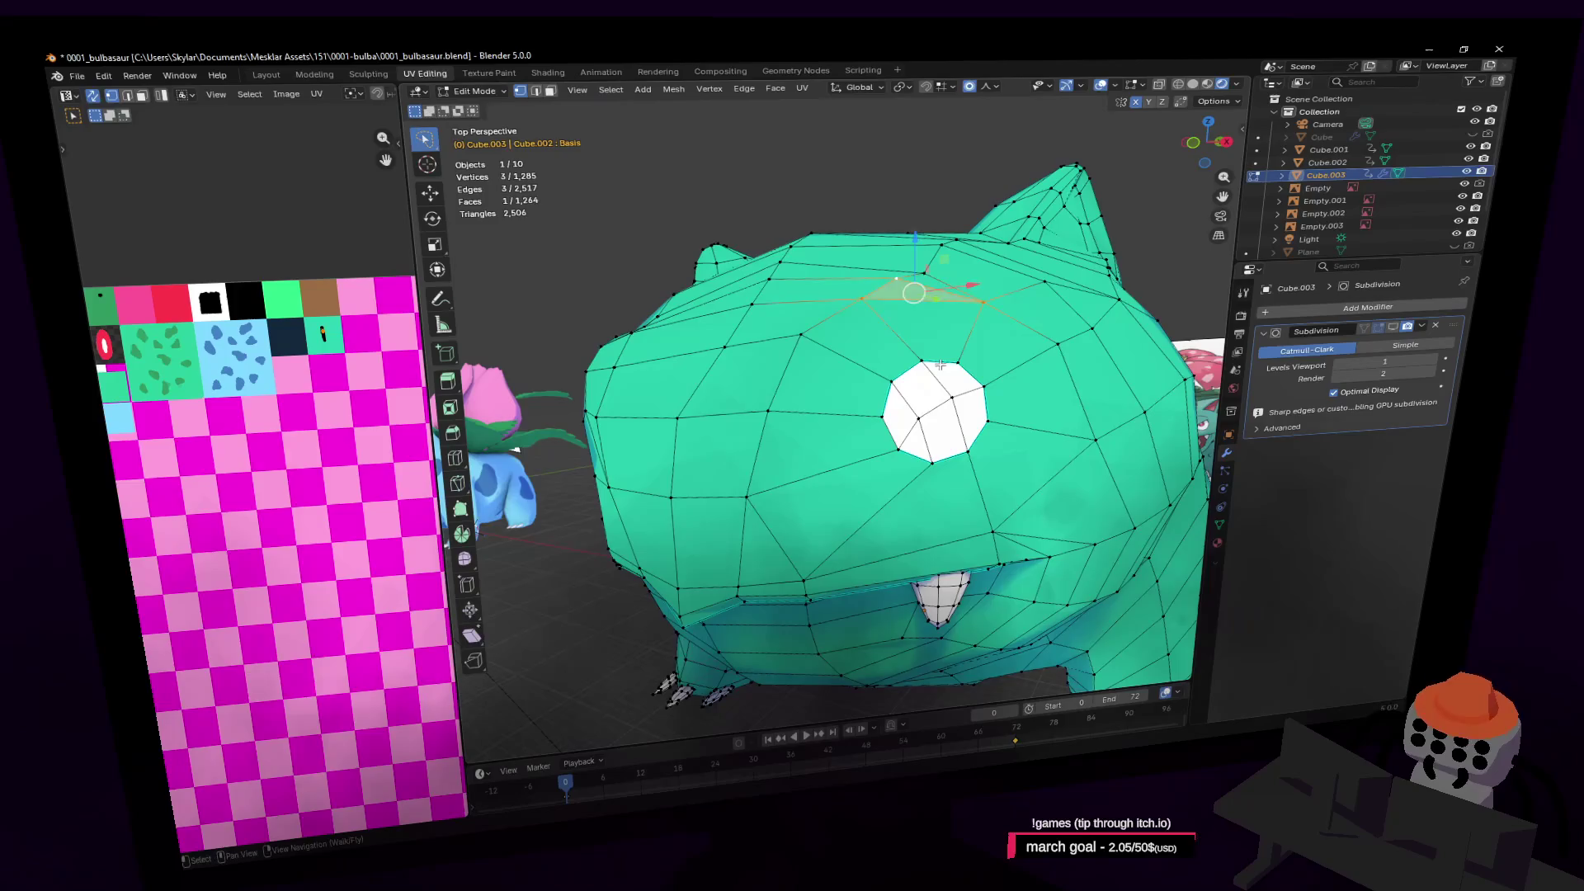
Select two eye faces in face mode, then fly the view toward the head
{"action": "key", "text": "3"}
{"action": "left_click", "coordinate": [968, 401], "text": "shift"}
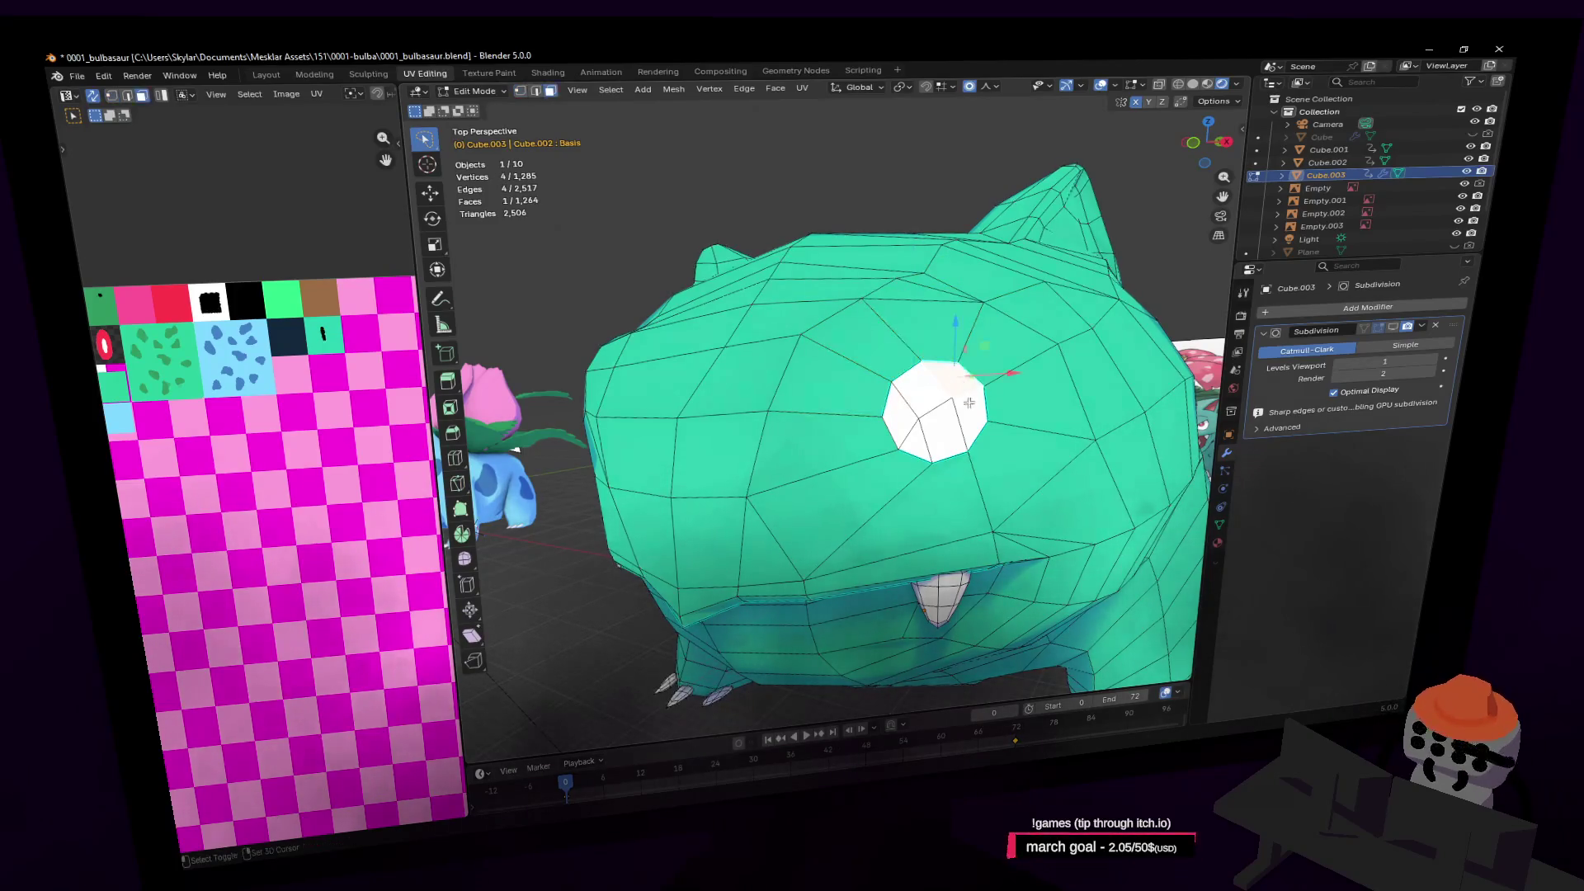
{"action": "left_click", "coordinate": [902, 417], "text": "shift"}
{"action": "key", "text": "r"}
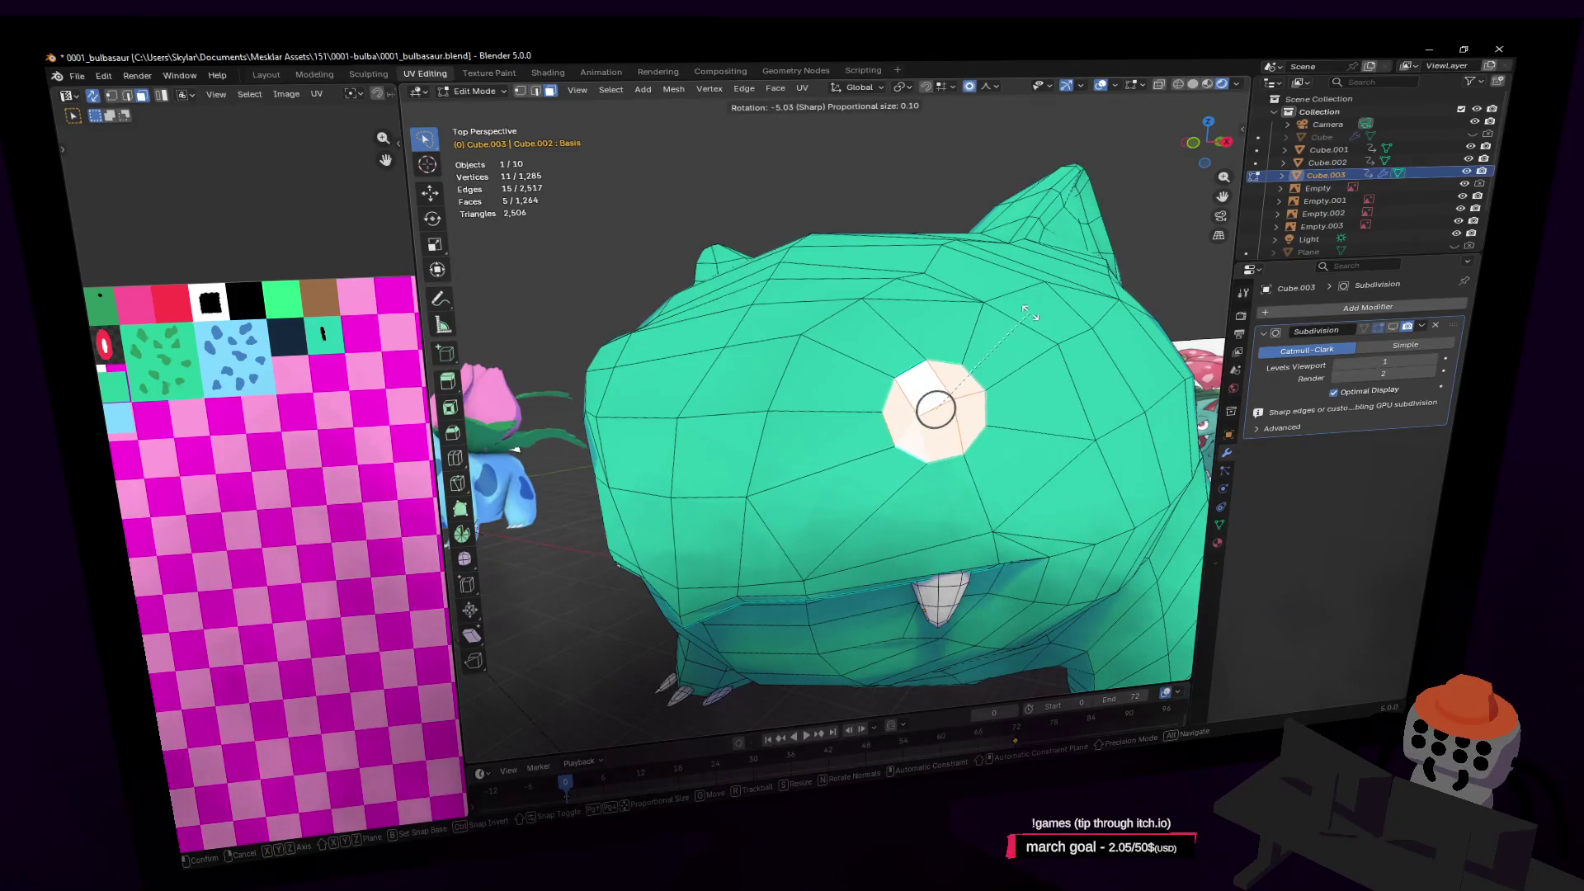
{"action": "key", "text": "g"}
{"action": "key", "text": "Return"}
{"action": "key", "text": "shift+grave"}
{"action": "key", "text": "w"}
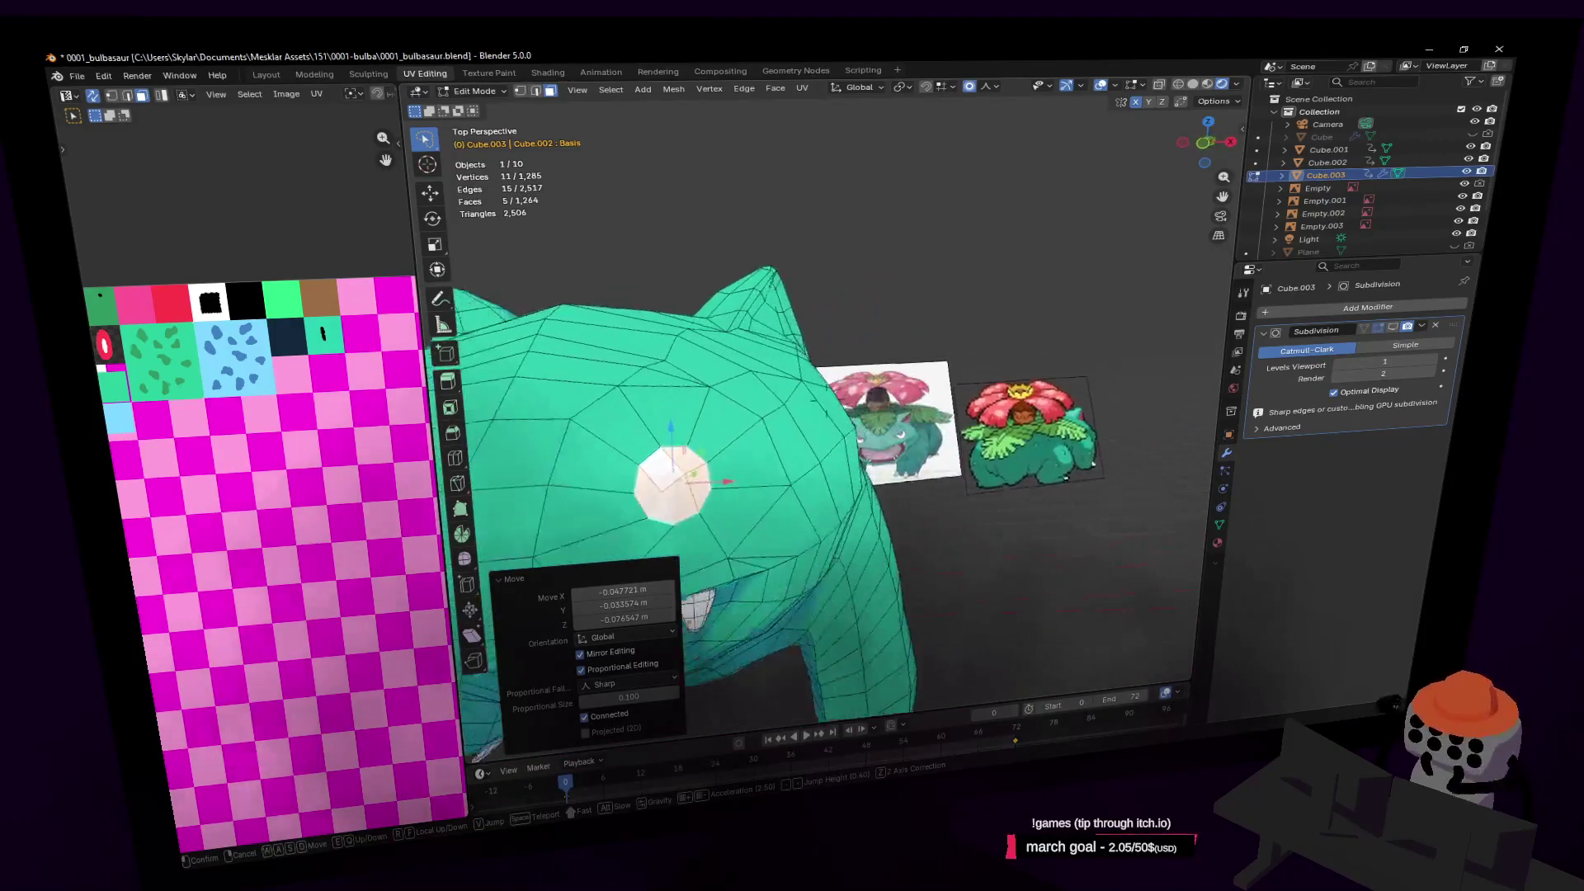
Select four faces on top of Bulbasaur's head and fly the view closer
{"action": "left_click", "coordinate": [876, 456]}
{"action": "left_click", "coordinate": [877, 455]}
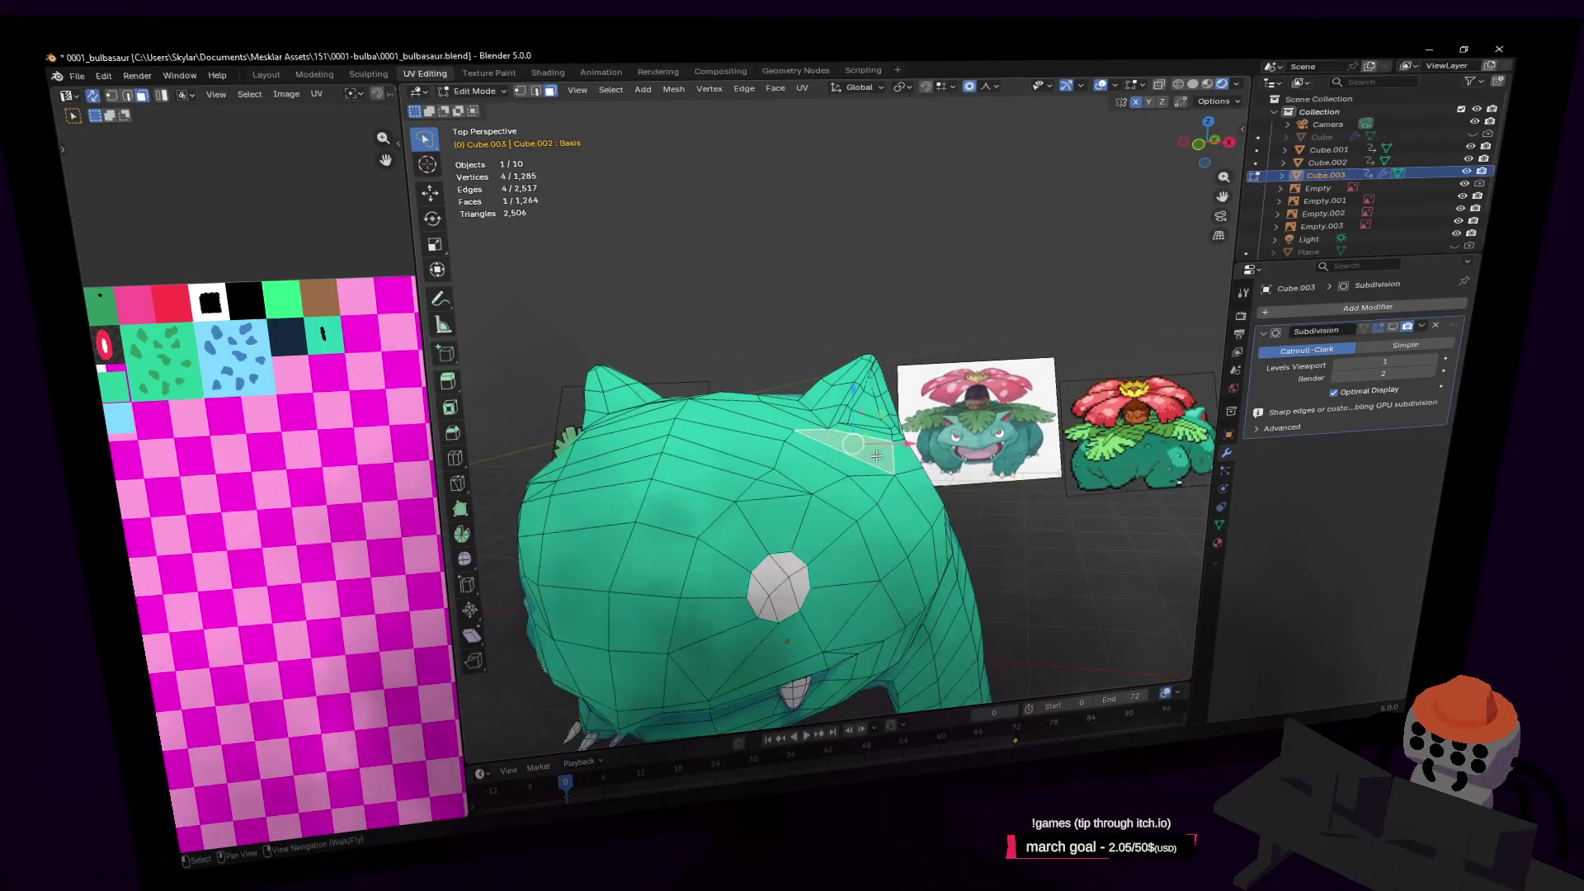
{"action": "left_click", "coordinate": [825, 452], "text": "shift"}
{"action": "left_click", "coordinate": [793, 485], "text": "shift"}
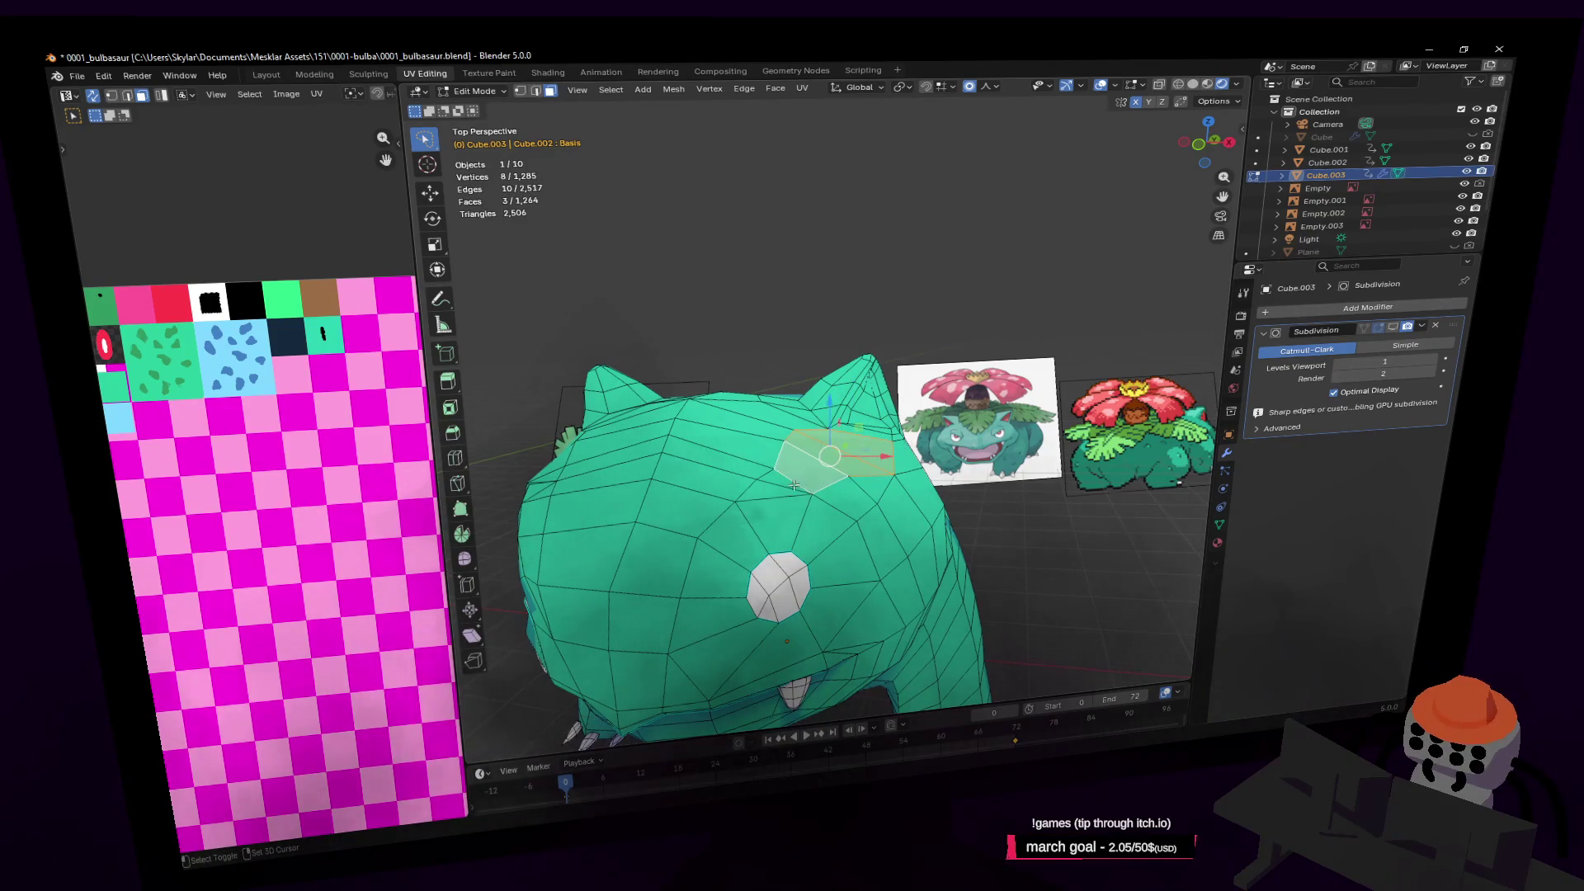
{"action": "left_click", "coordinate": [764, 477], "text": "shift"}
{"action": "key", "text": "shift+grave"}
{"action": "key", "text": "w"}
{"action": "key", "text": "w"}
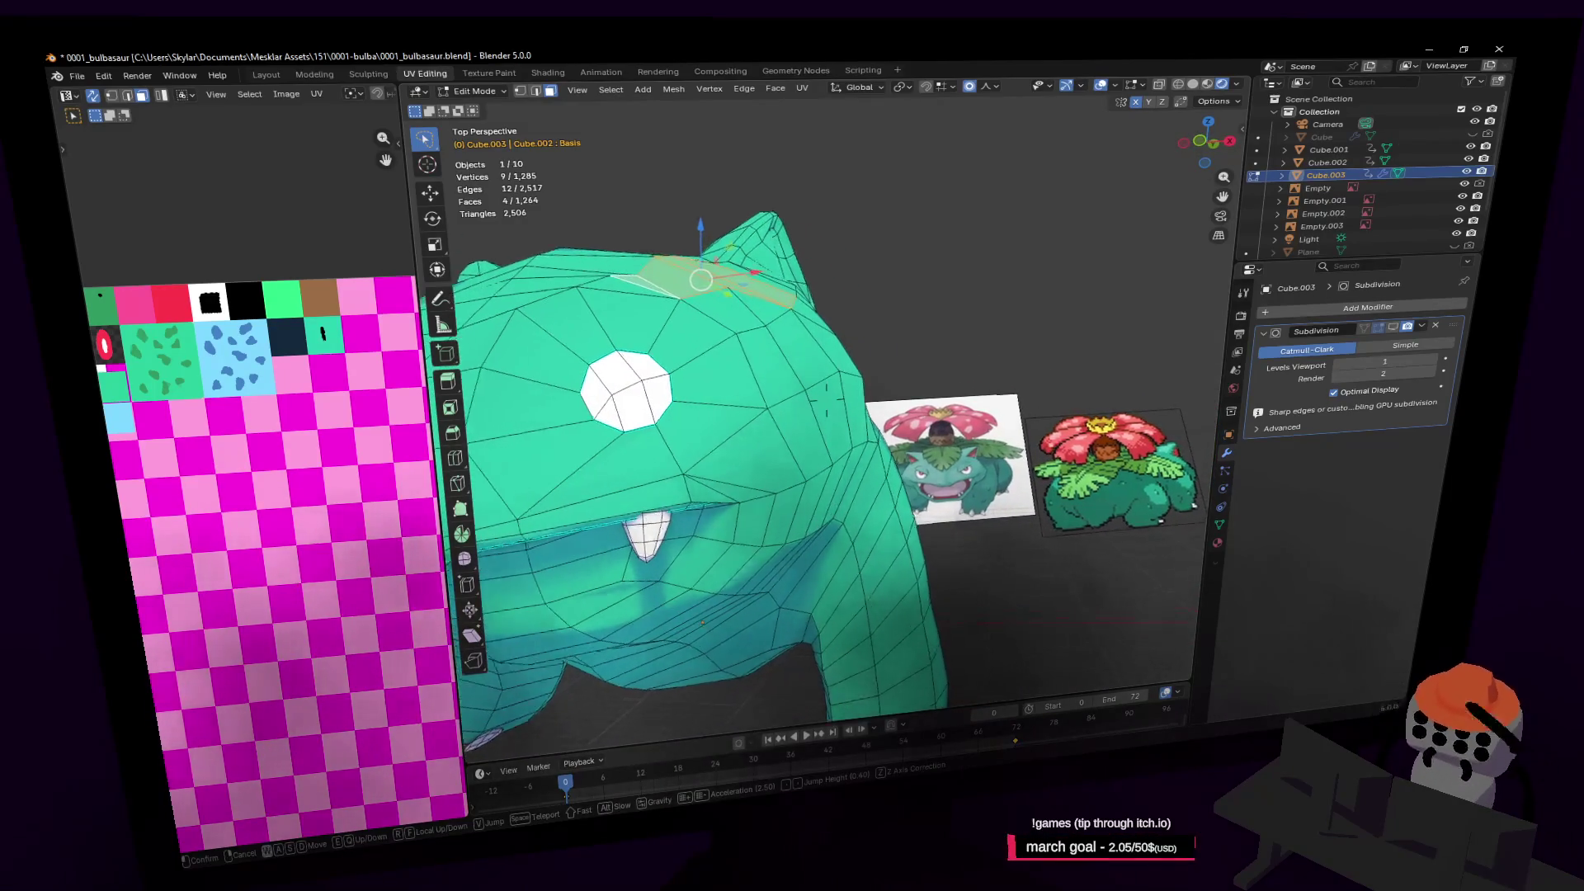
{"action": "key", "text": "w"}
{"action": "left_click", "coordinate": [969, 464]}
Select the thin side face next to the eye and bring up the proportional editing settings
{"action": "left_click", "coordinate": [881, 455]}
{"action": "scroll", "coordinate": [881, 454], "scroll_direction": "down", "scroll_amount": 5}
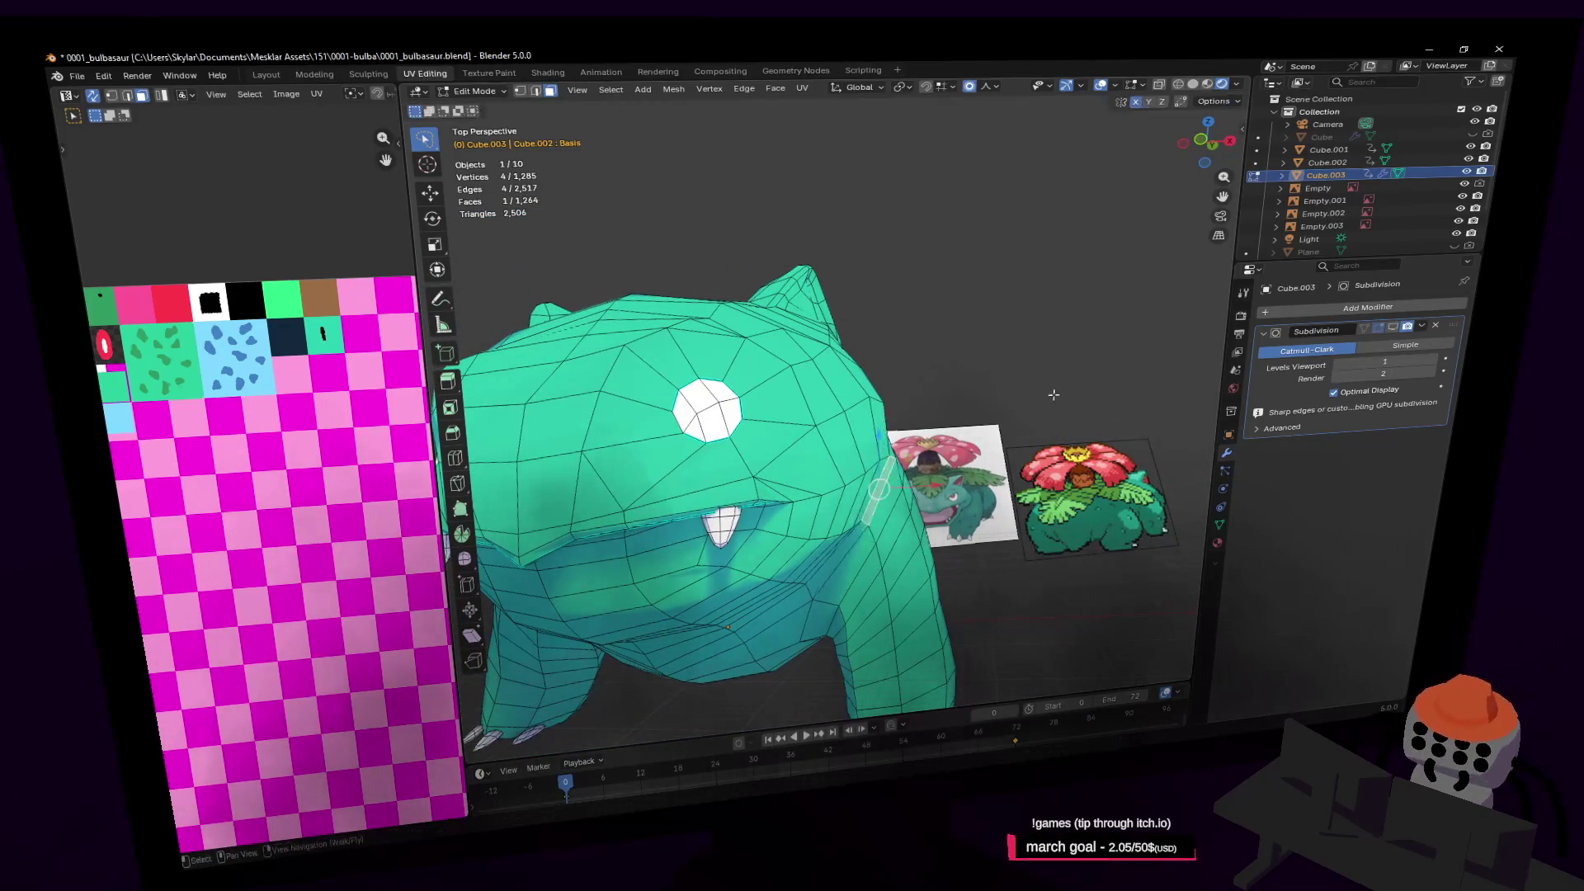
{"action": "left_click", "coordinate": [990, 86]}
With proportional size 2 m, move the side face along X
{"action": "left_click_drag", "start_coordinate": [974, 255], "coordinate": [974, 255]}
{"action": "key", "text": "g"}
{"action": "key", "text": "x"}
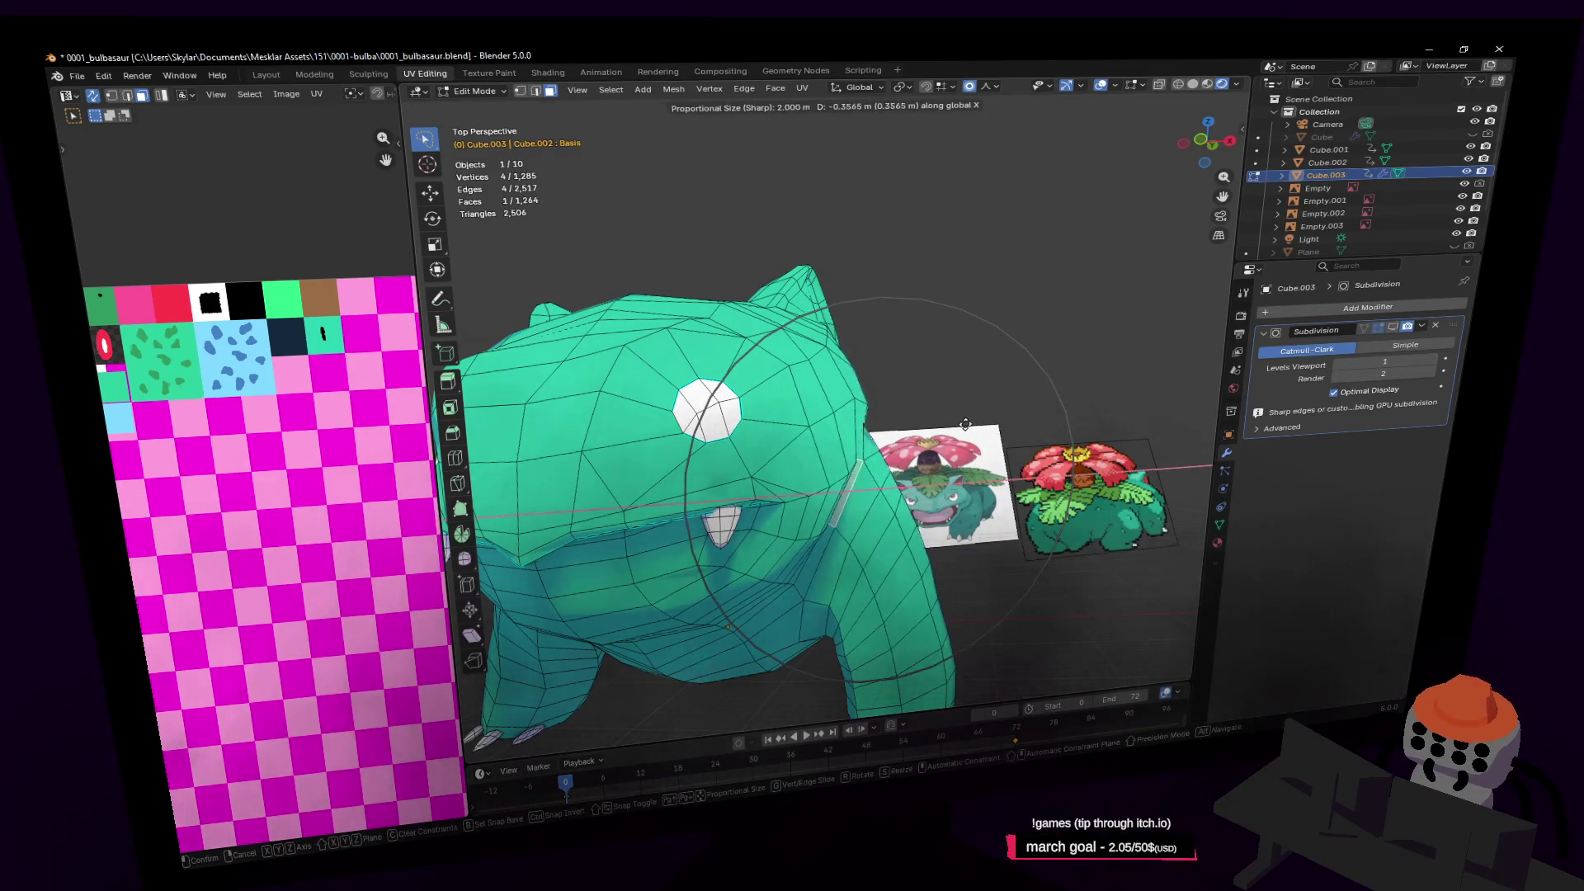
{"action": "left_click", "coordinate": [976, 426]}
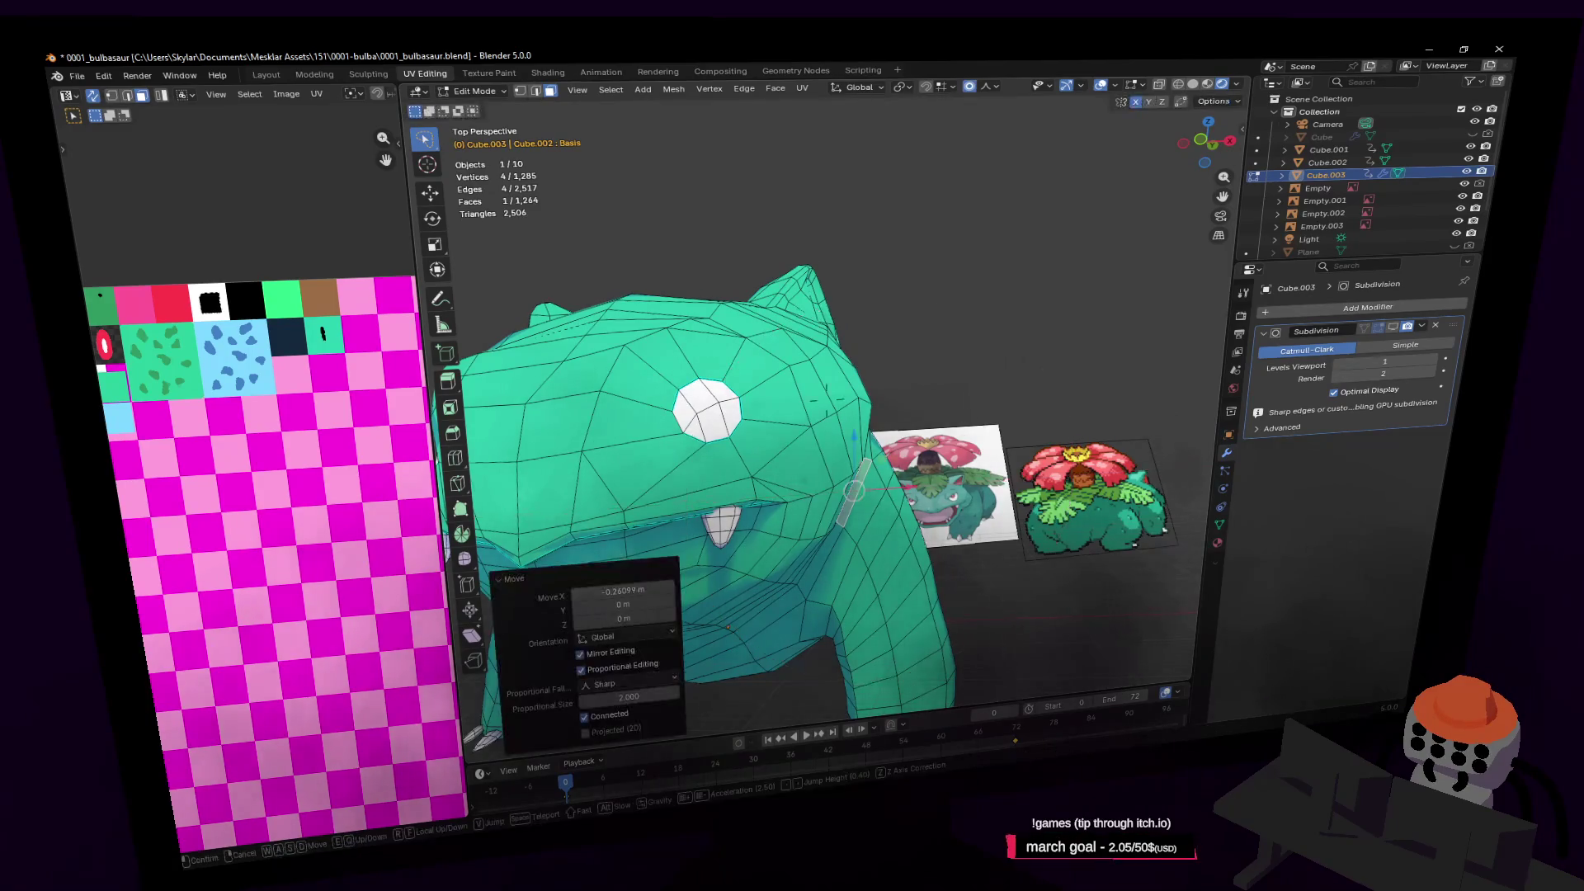
Select several cheek faces and move them to round out the cheek
{"action": "middle_click_drag", "start_coordinate": [976, 426], "coordinate": [954, 443]}
{"action": "left_click", "coordinate": [862, 488]}
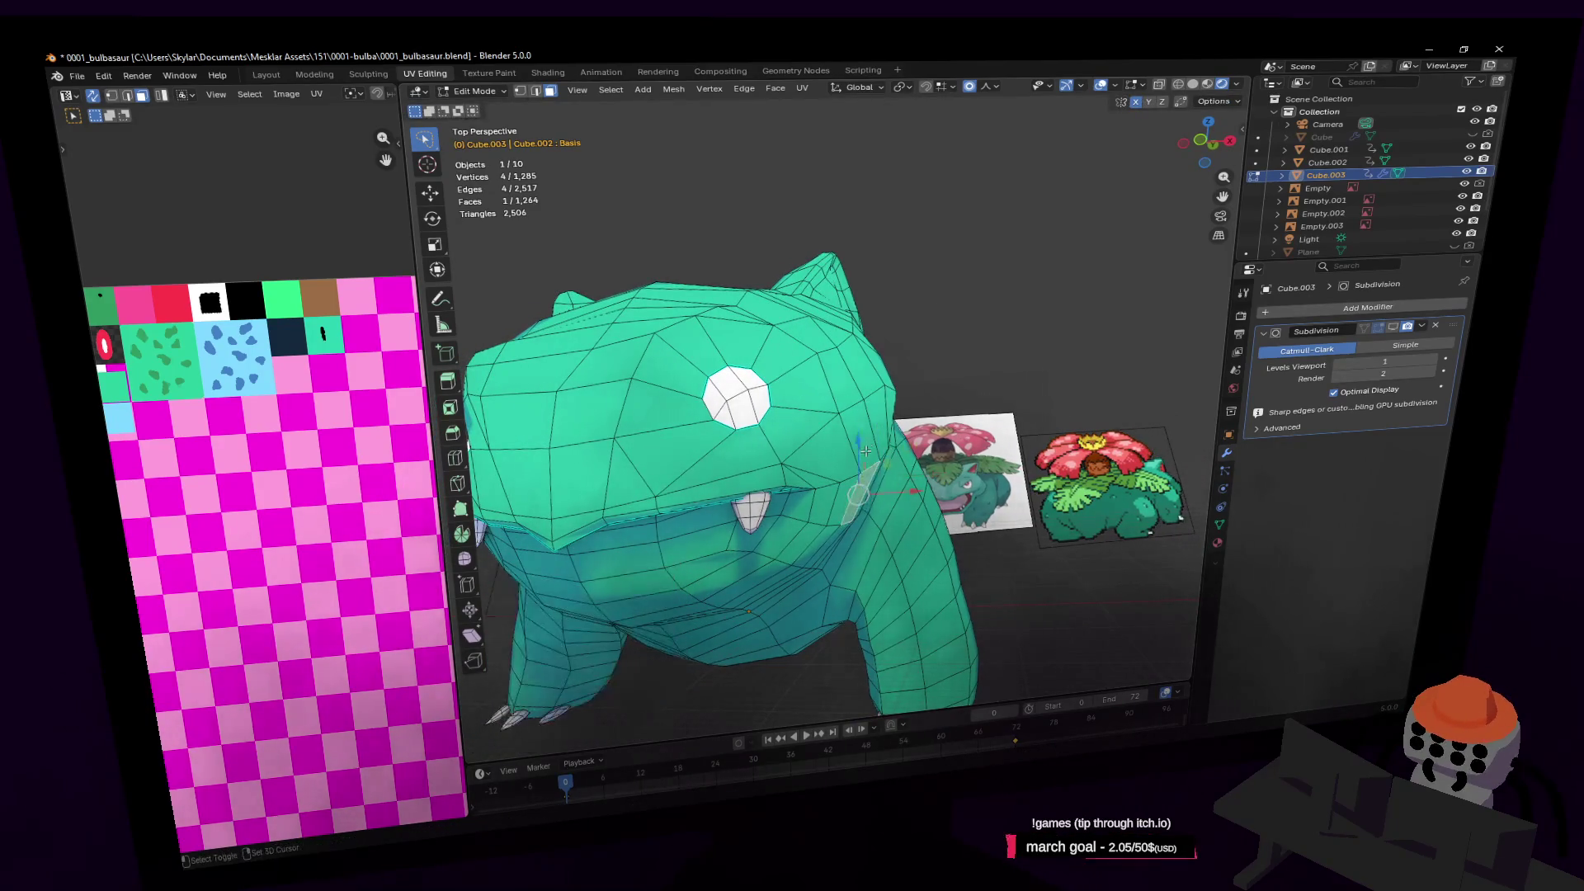
{"action": "left_click", "coordinate": [840, 528], "text": "shift"}
{"action": "middle_click_drag", "start_coordinate": [839, 528], "coordinate": [853, 525]}
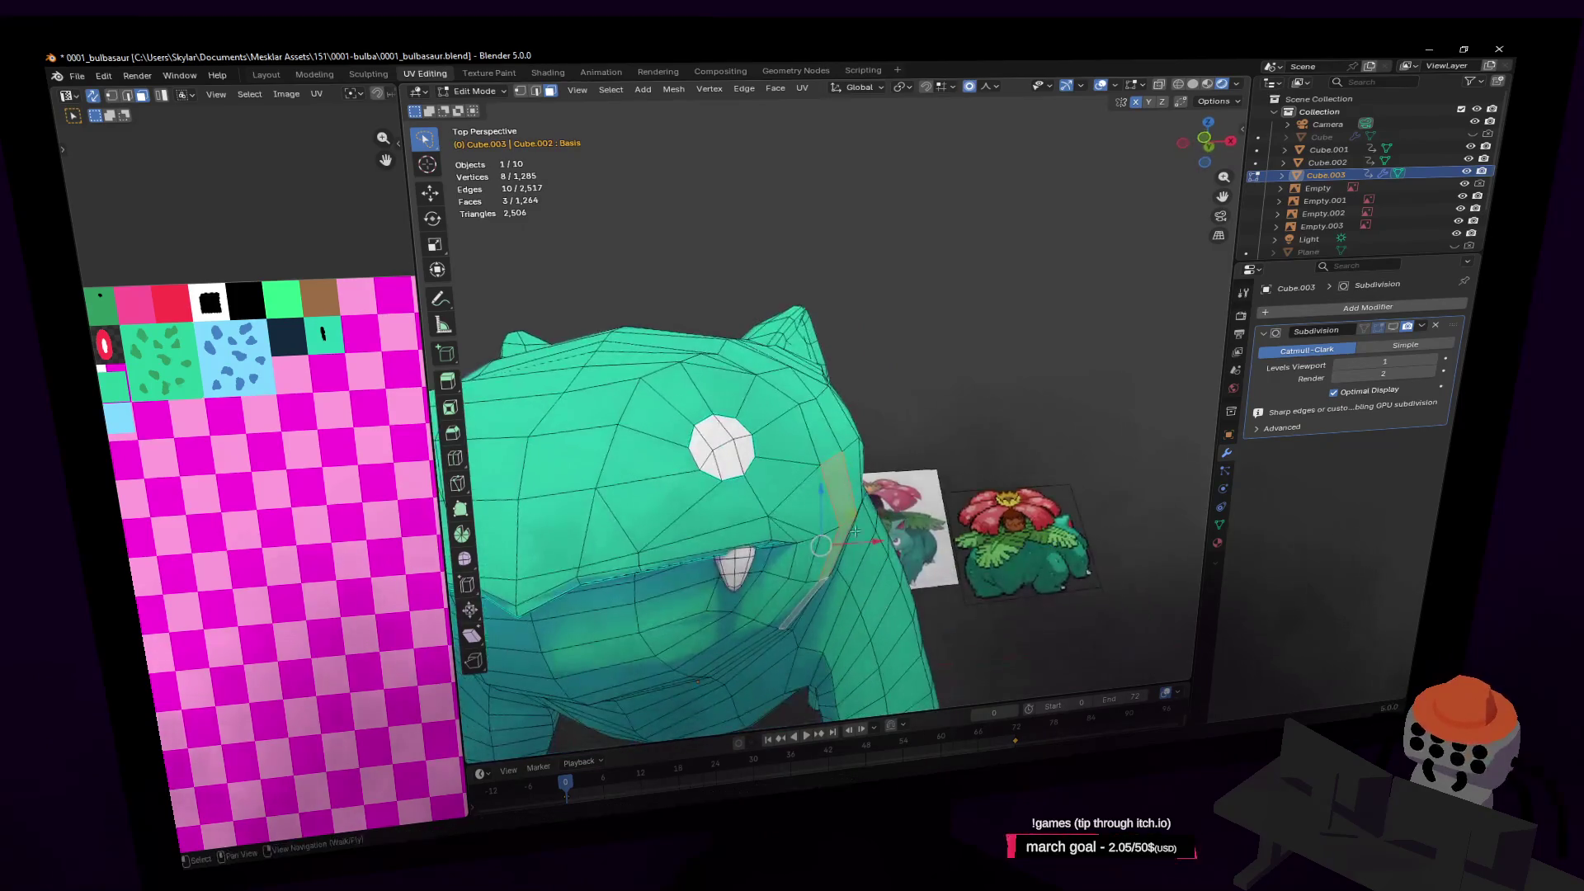
{"action": "key", "text": "g"}
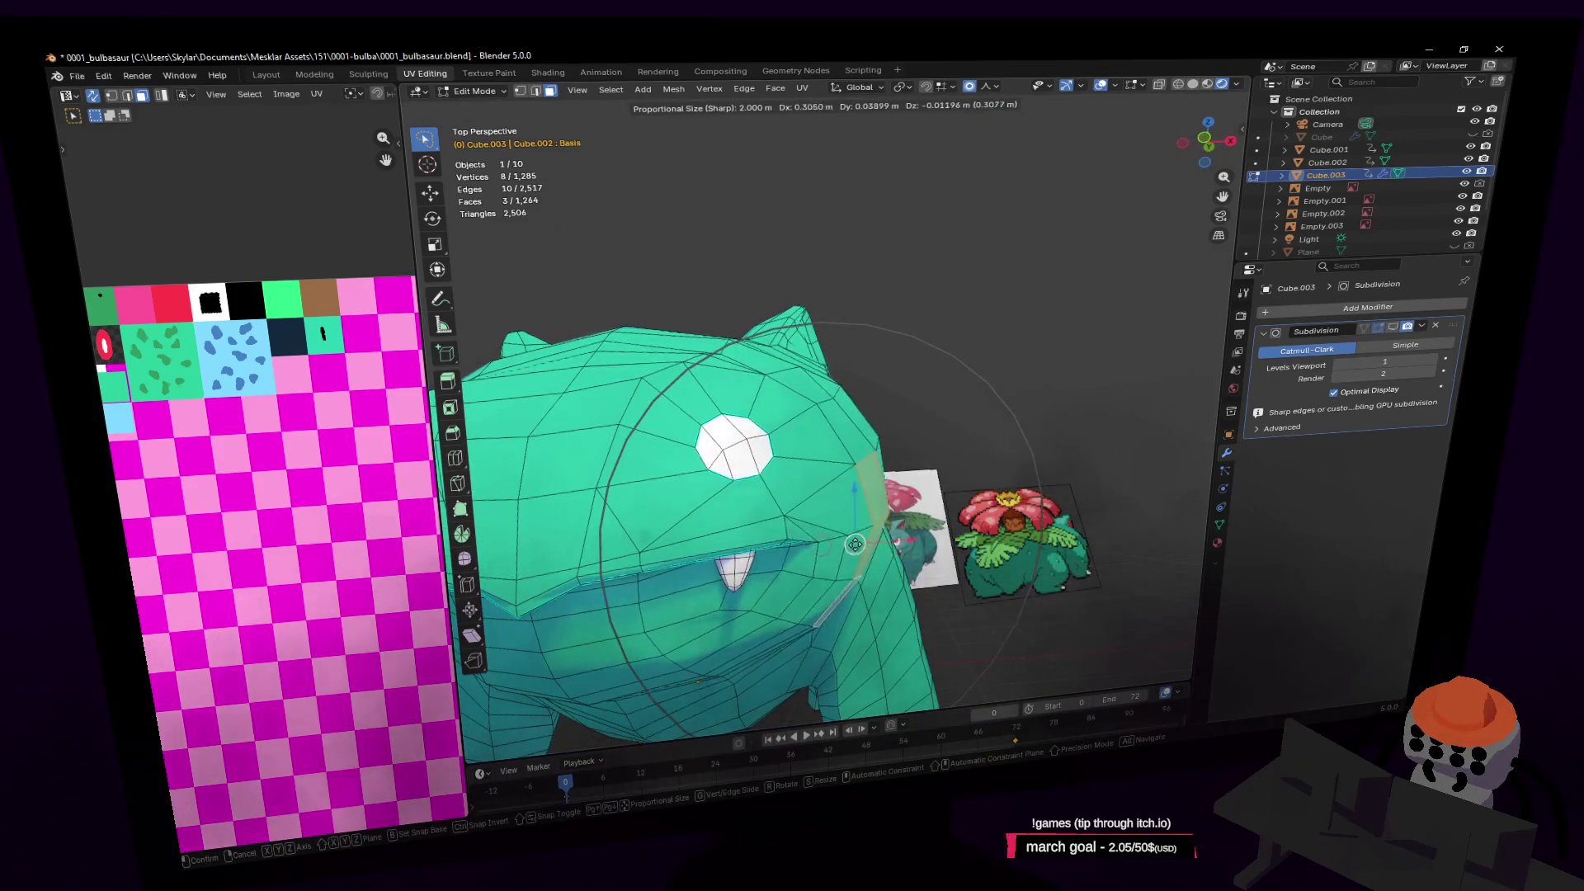
{"action": "left_click", "coordinate": [857, 540]}
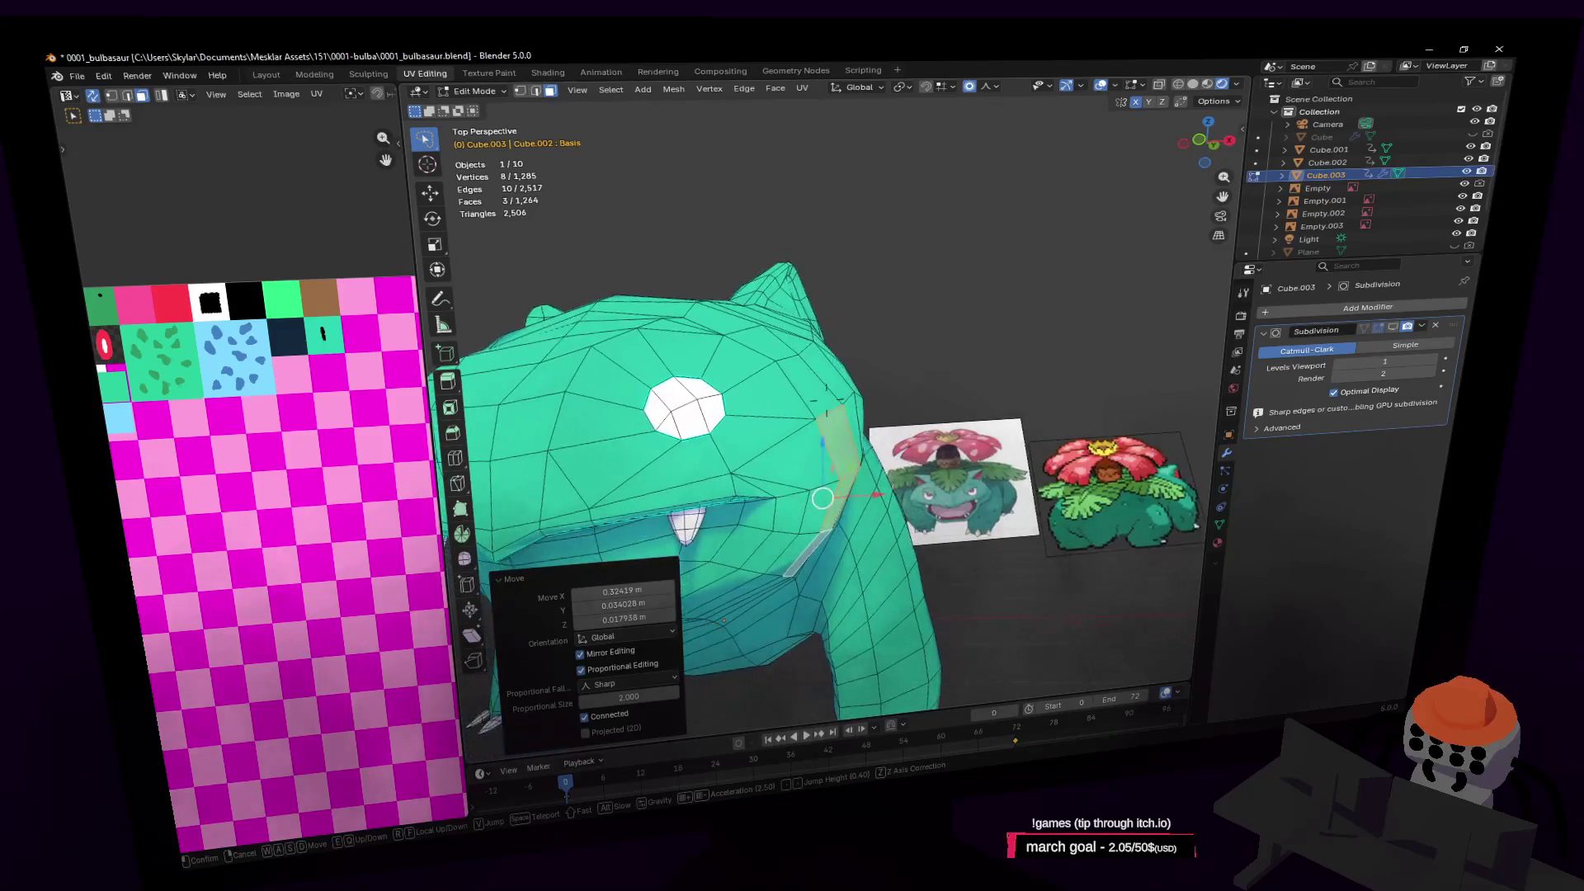
Pull a single side face down-left to soften the head's outline
{"action": "left_click", "coordinate": [862, 523]}
{"action": "left_click", "coordinate": [823, 394]}
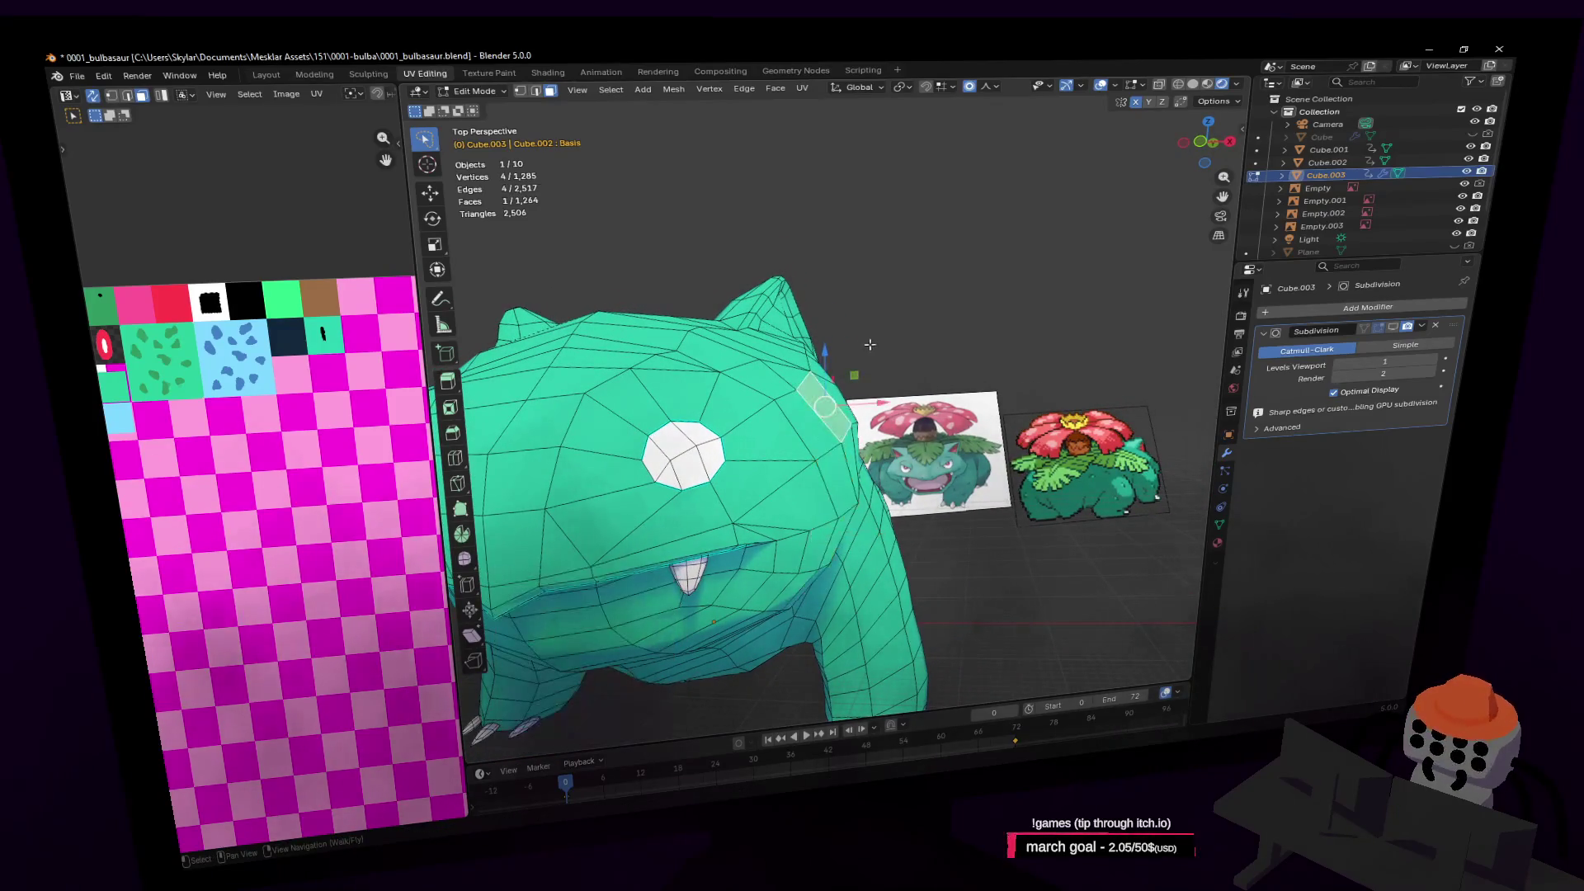
{"action": "left_click_drag", "start_coordinate": [854, 377], "coordinate": [833, 393]}
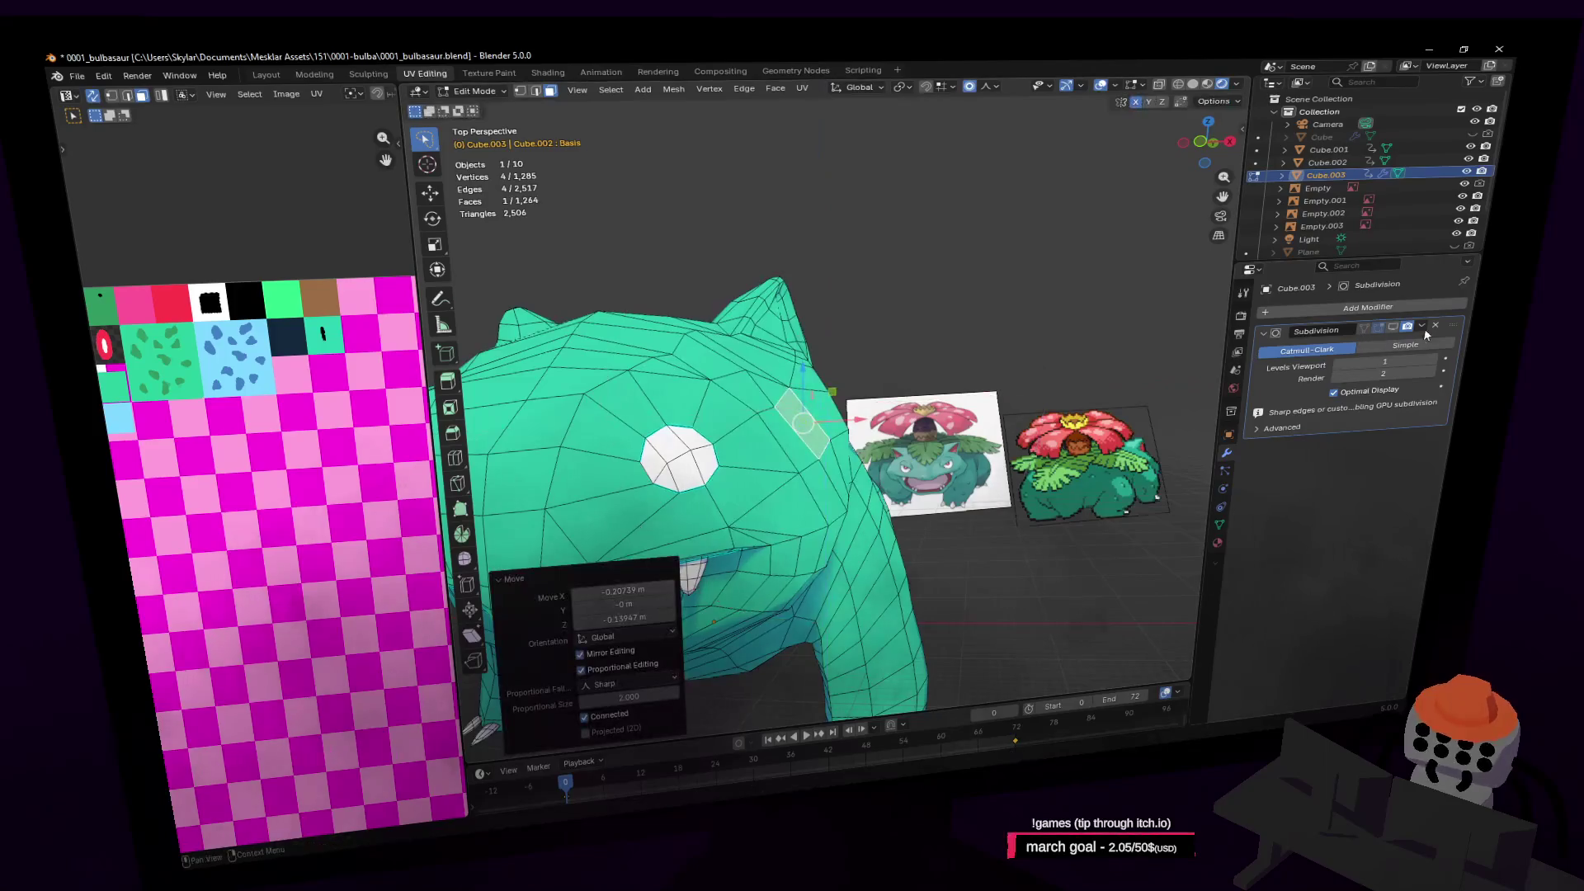
{"action": "key", "text": "shift+grave"}
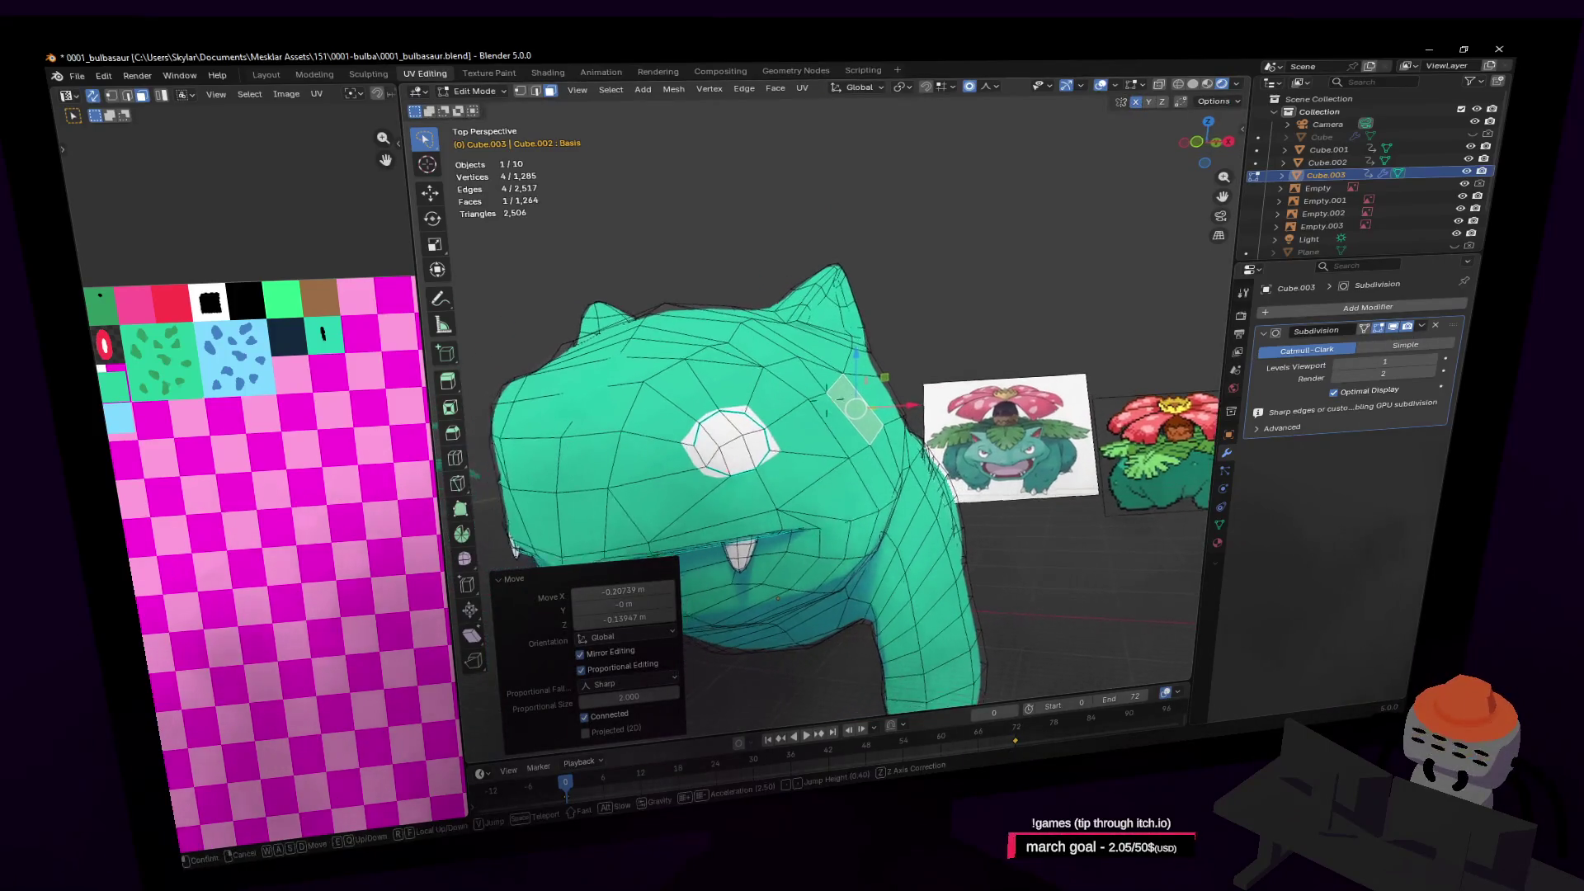
{"action": "left_click", "coordinate": [826, 403]}
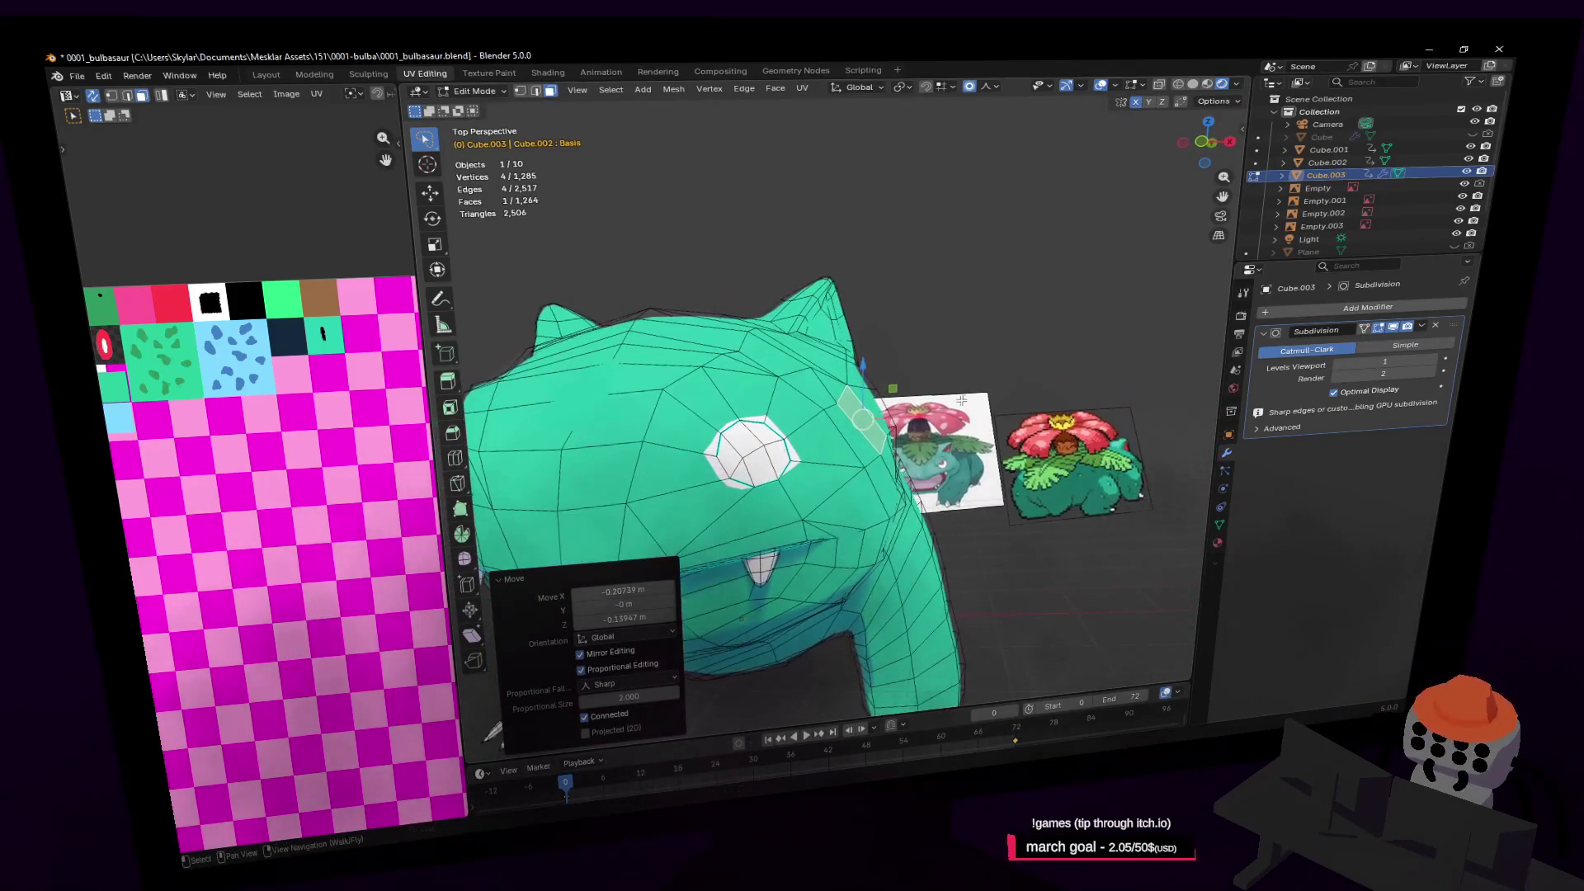
Set proportional falloff to Sphere and switch to vertex selection
{"action": "left_click", "coordinate": [986, 88]}
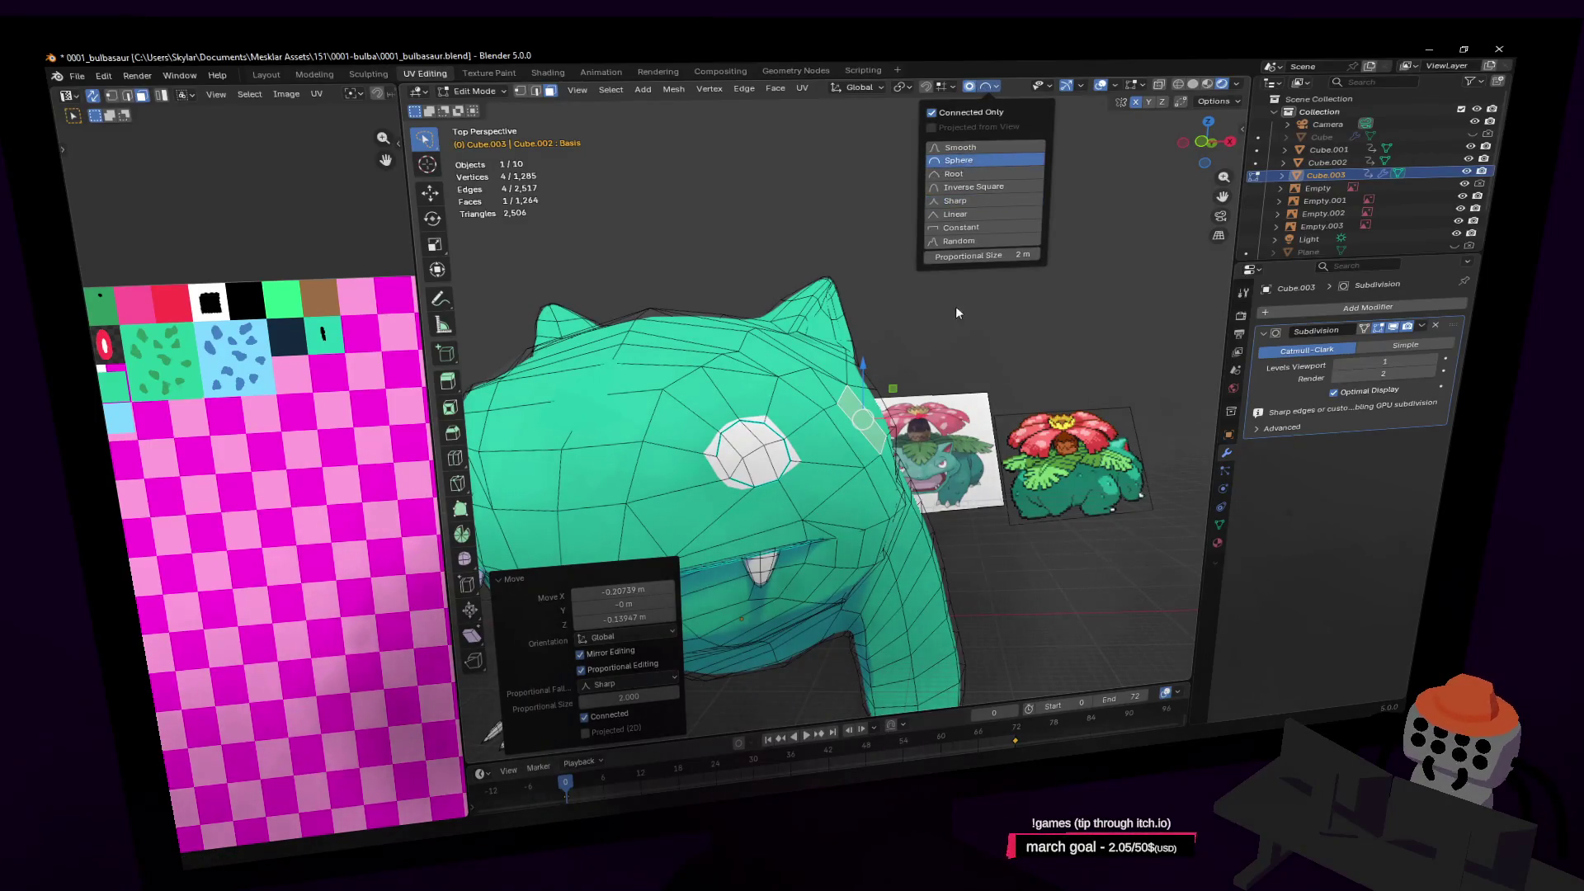
{"action": "left_click", "coordinate": [962, 159]}
{"action": "key", "text": "g"}
{"action": "key", "text": "Escape"}
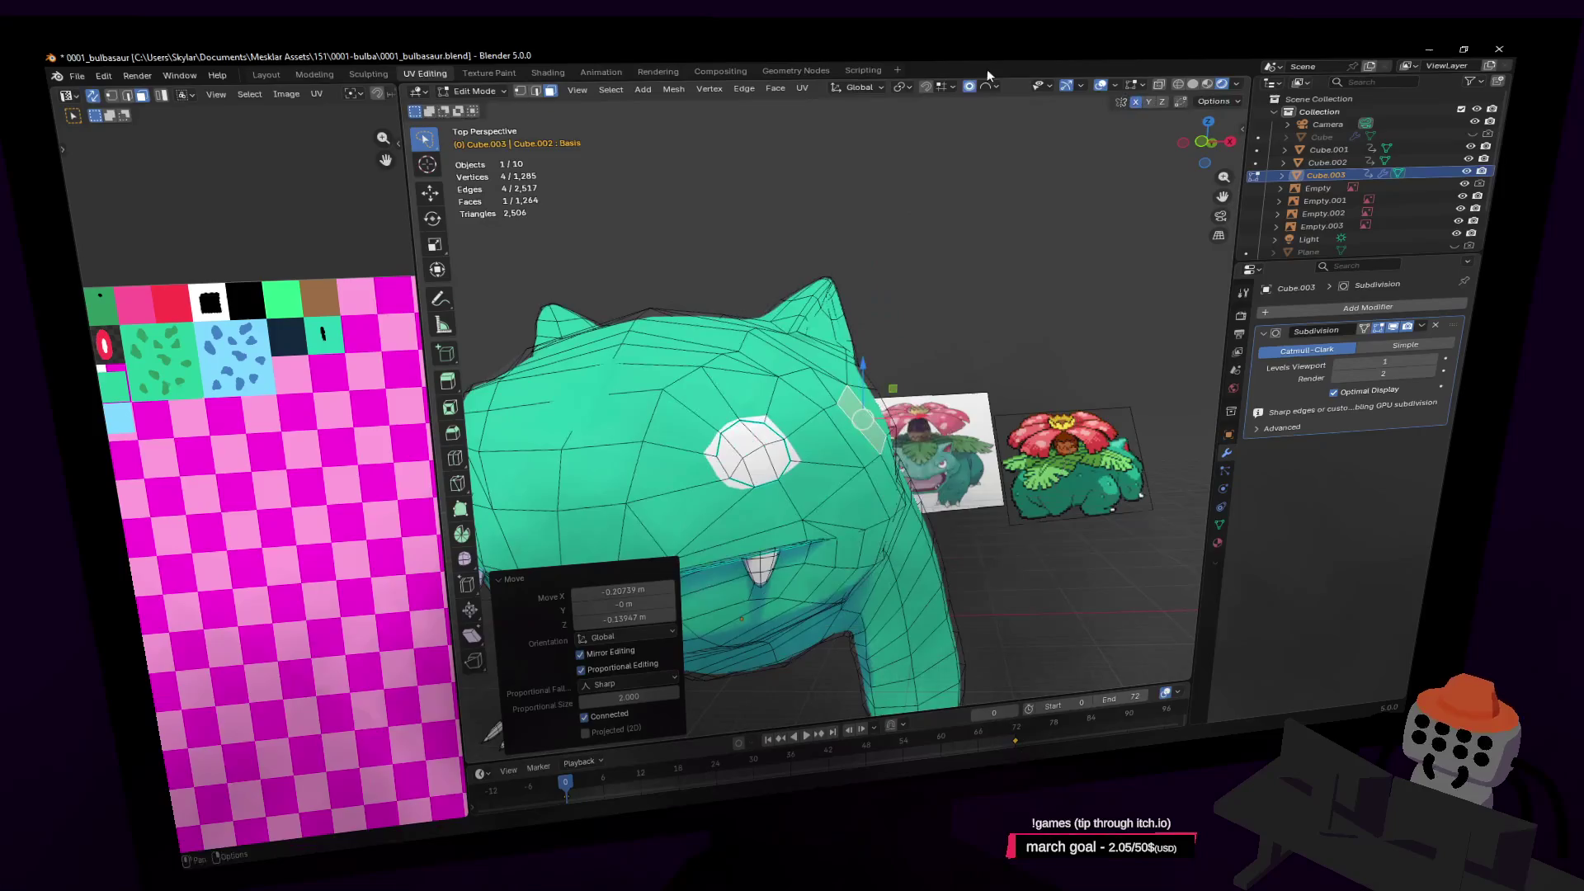
{"action": "left_click", "coordinate": [993, 87]}
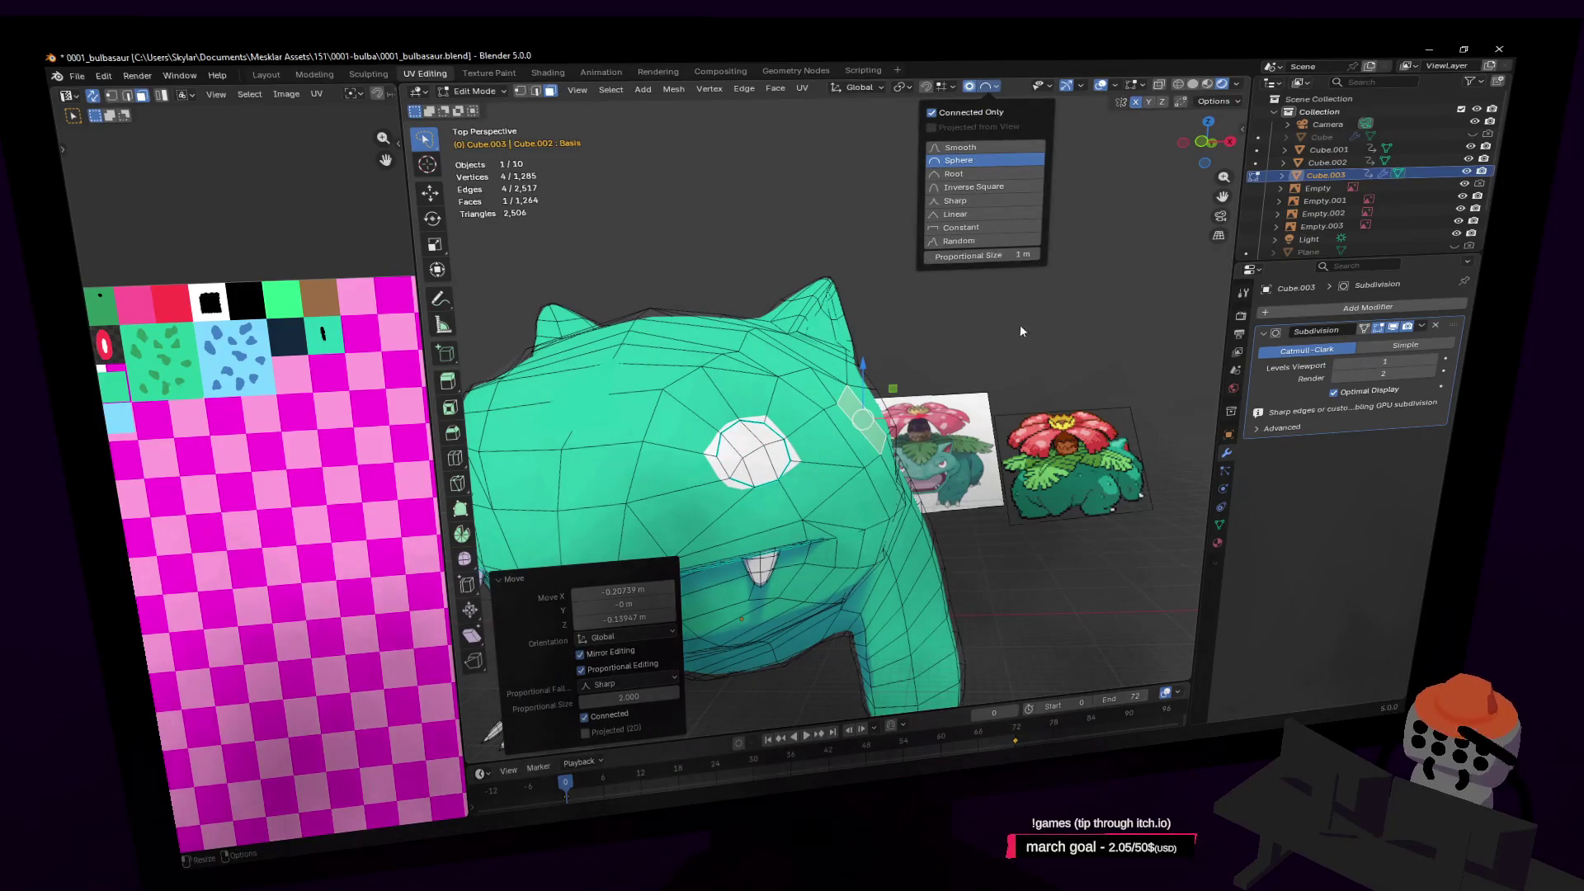
{"action": "mouse_move", "coordinate": [1004, 330]}
{"action": "middle_mouse_down"}
{"action": "mouse_move", "coordinate": [888, 404]}
{"action": "mouse_move", "coordinate": [928, 402]}
{"action": "mouse_move", "coordinate": [912, 411]}
{"action": "middle_mouse_up"}
{"action": "key", "text": "1"}
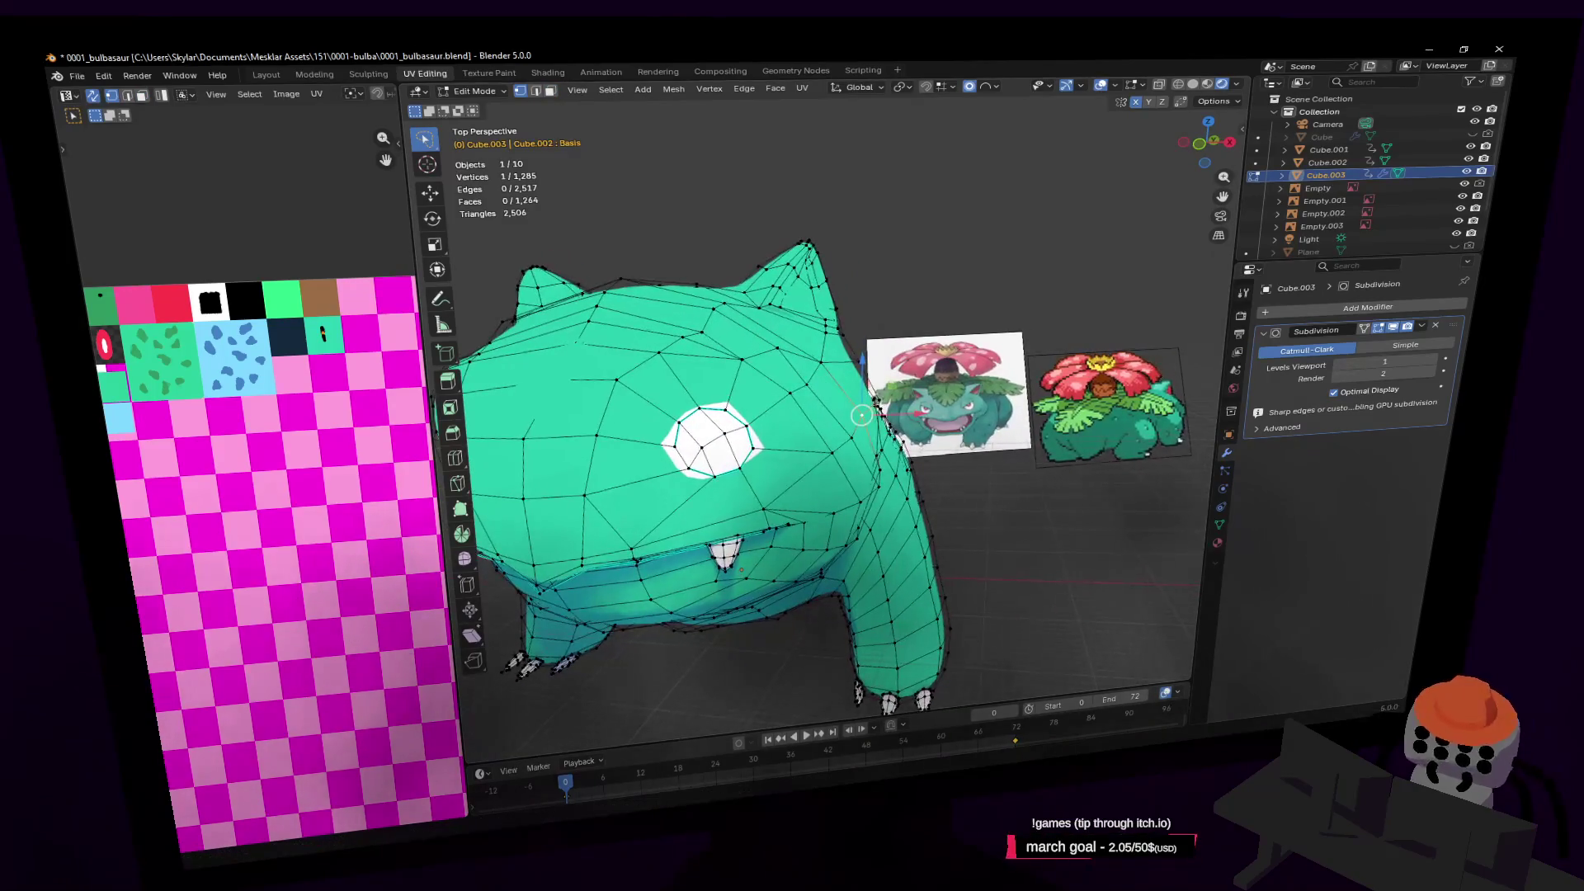
Move two vertices on the right side of the head to round its outline
{"action": "middle_click_drag", "start_coordinate": [1120, 379], "coordinate": [1099, 346], "text": "shift"}
{"action": "key", "text": "g"}
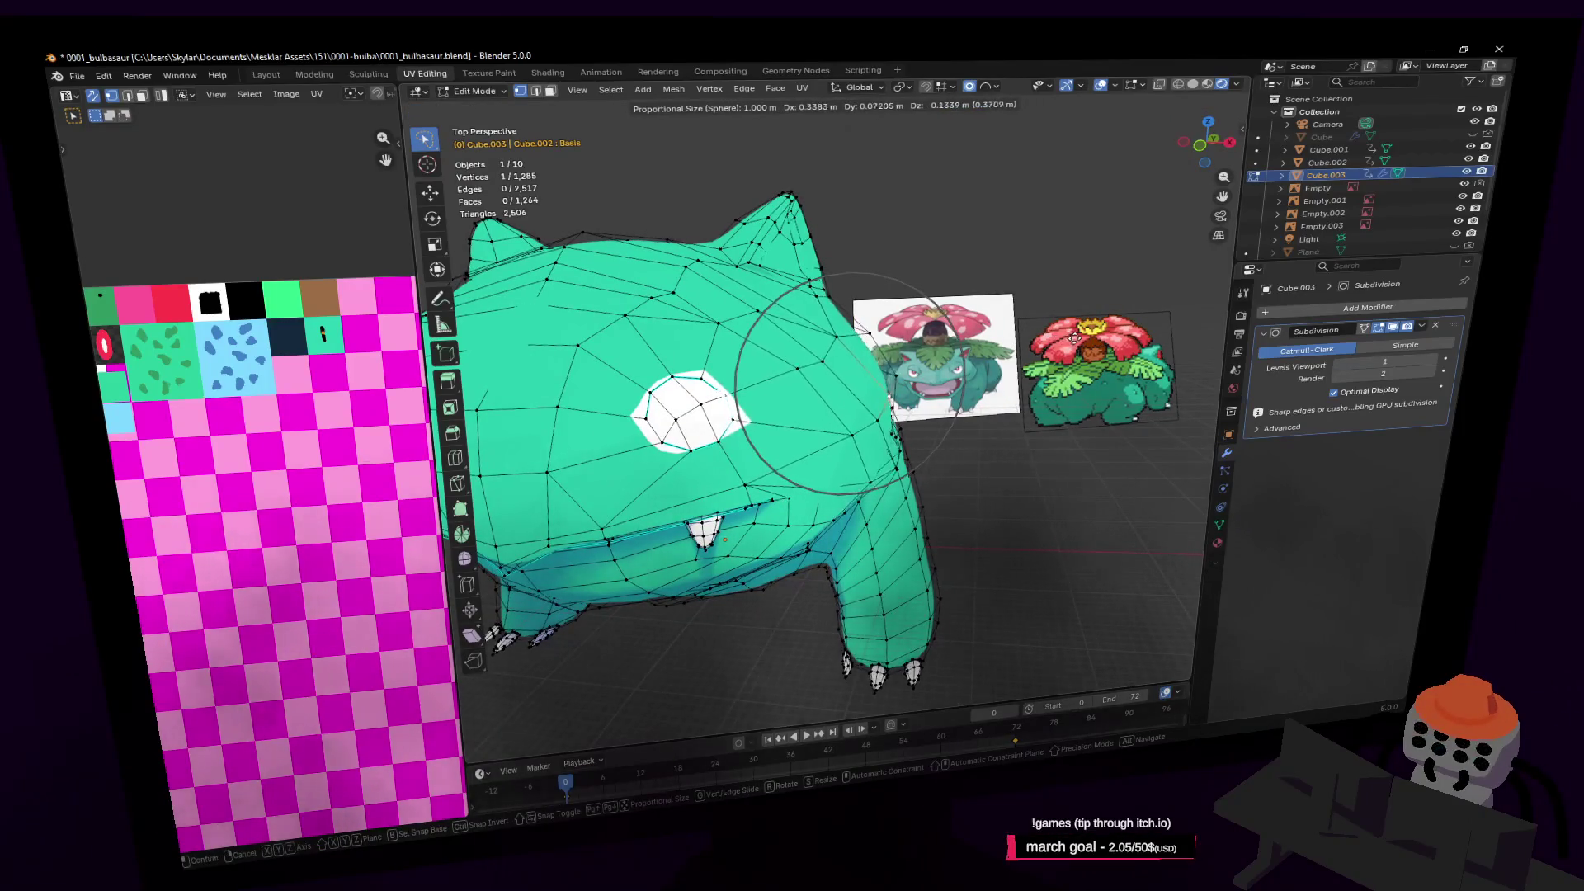
{"action": "left_click", "coordinate": [893, 394]}
{"action": "middle_click_drag", "start_coordinate": [826, 400], "coordinate": [1025, 351]}
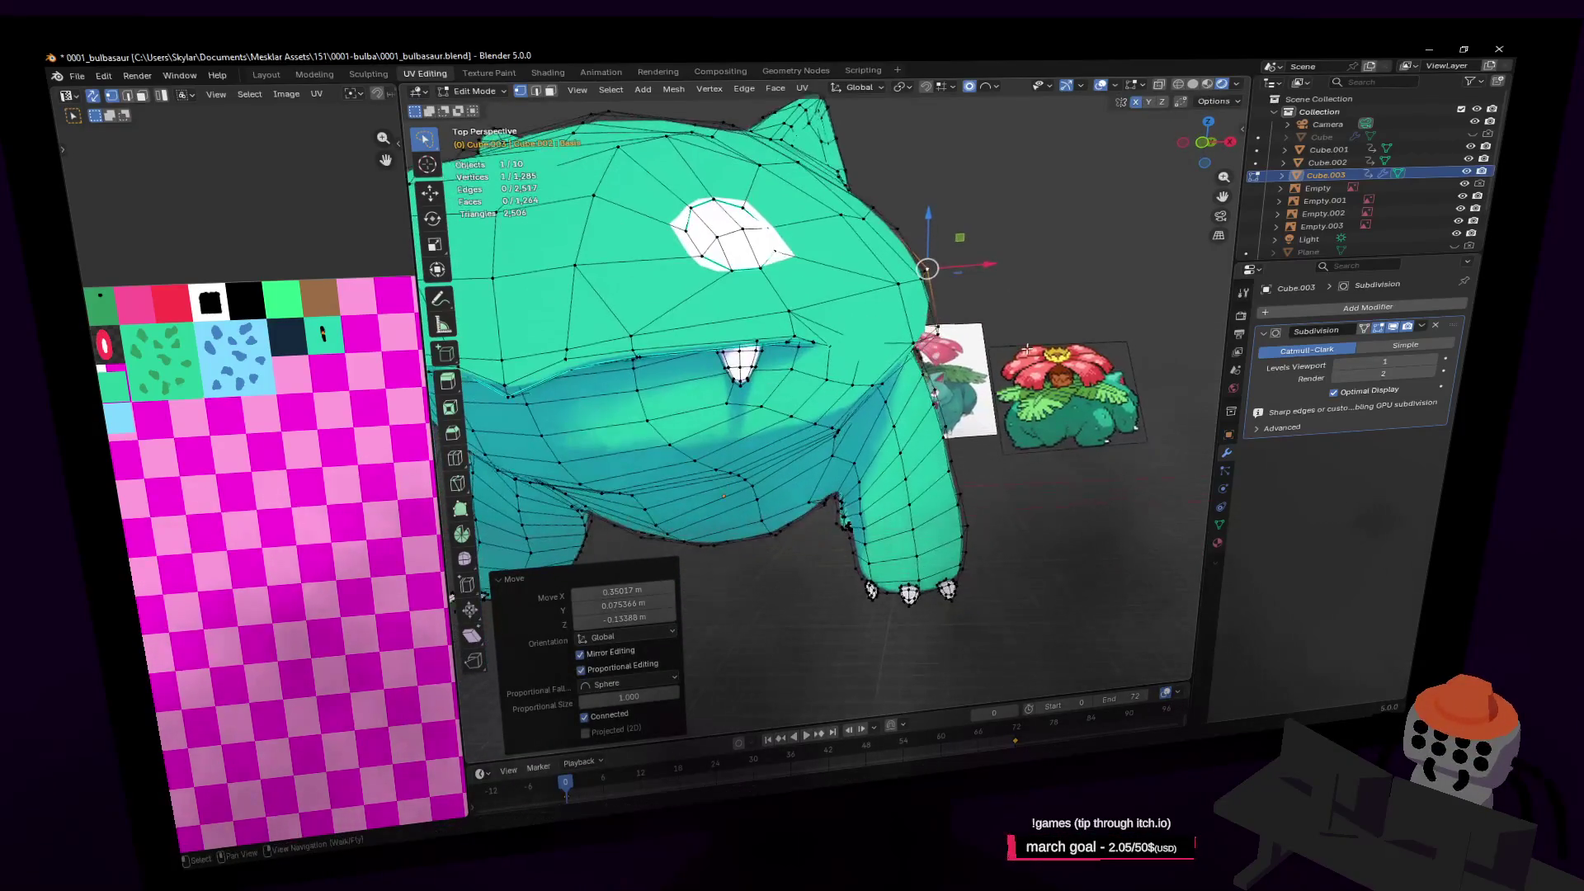
{"action": "key", "text": "g"}
{"action": "left_click", "coordinate": [867, 379]}
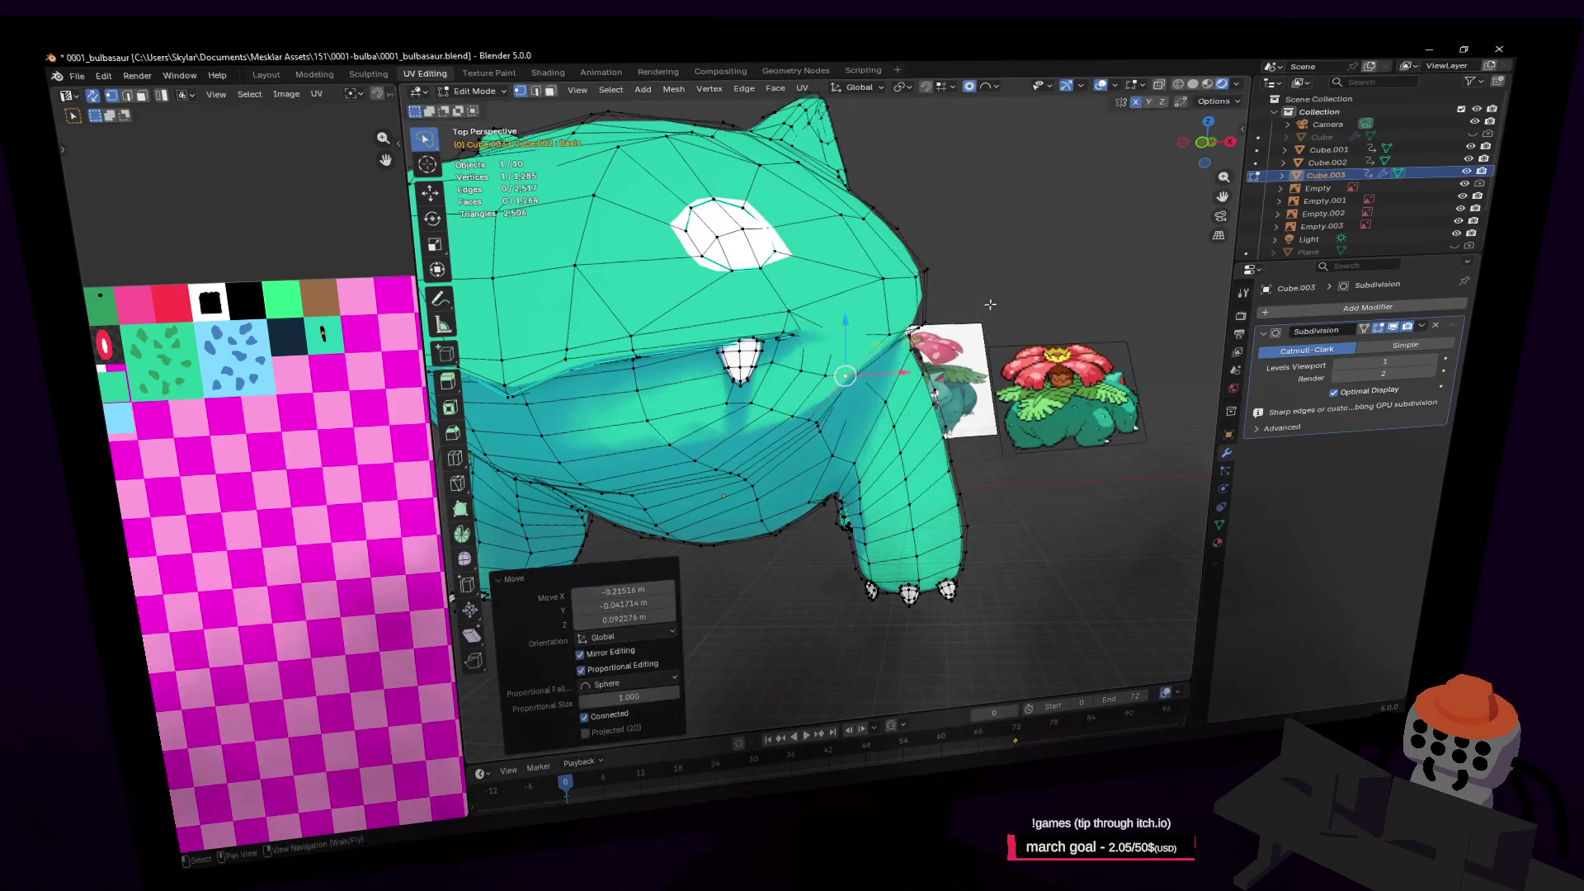
Fly the view closer to the head and adjust another head vertex
{"action": "key", "text": "shift+grave"}
{"action": "key", "text": "w"}
{"action": "left_click", "coordinate": [896, 427]}
{"action": "key", "text": "g"}
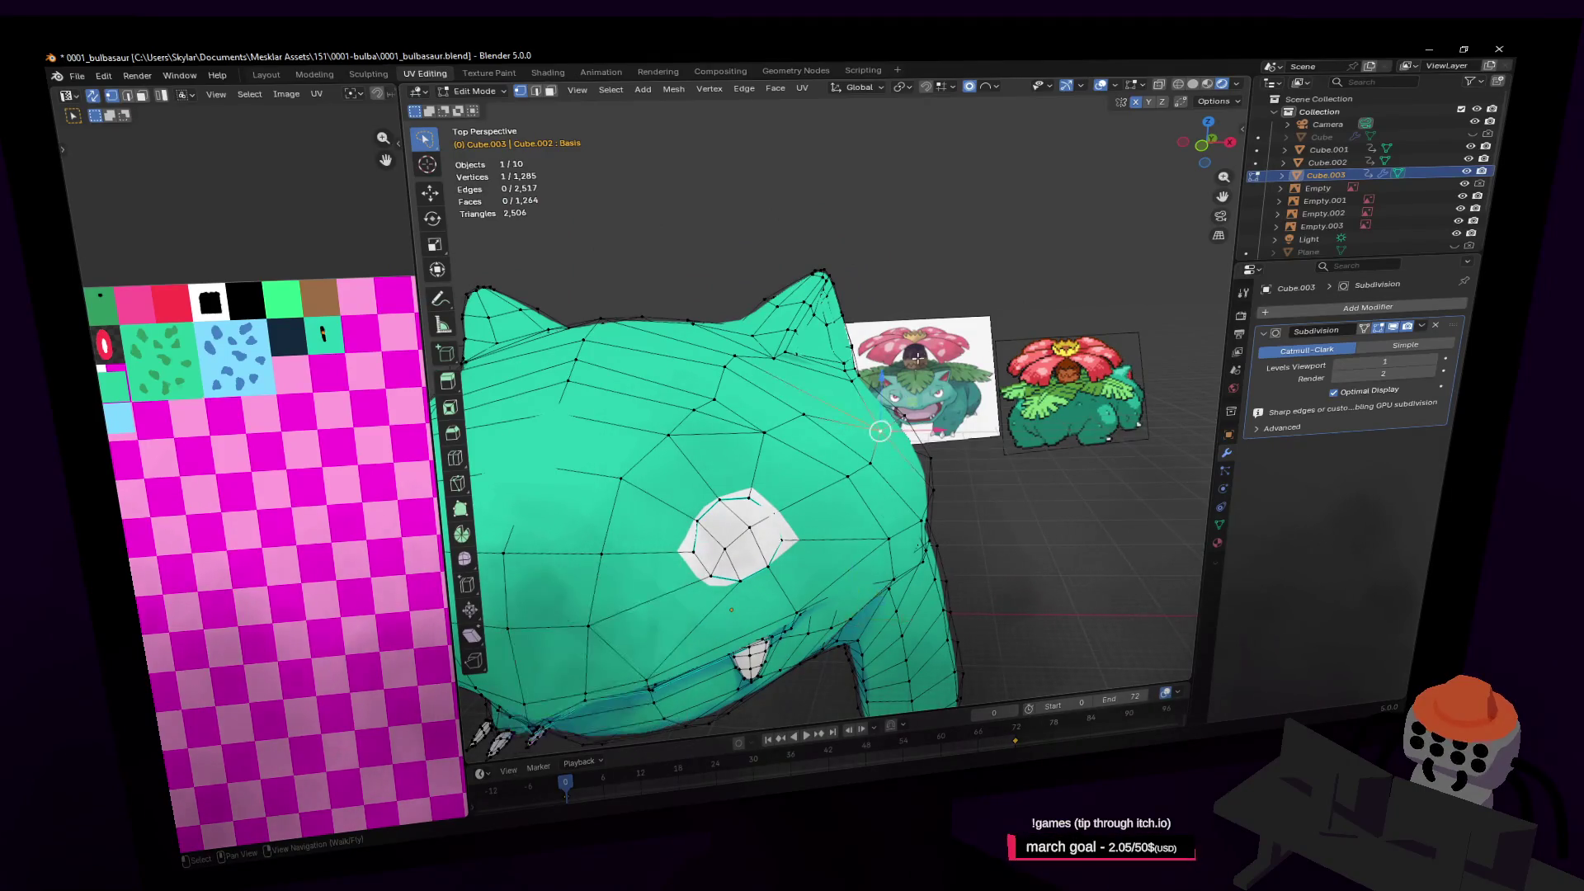
{"action": "left_click", "coordinate": [887, 422]}
Fly around to Bulbasaur's side and face to check the head silhouette, then switch to the browser
{"action": "key", "text": "shift+grave"}
{"action": "key", "text": "w"}
{"action": "key", "text": "d"}
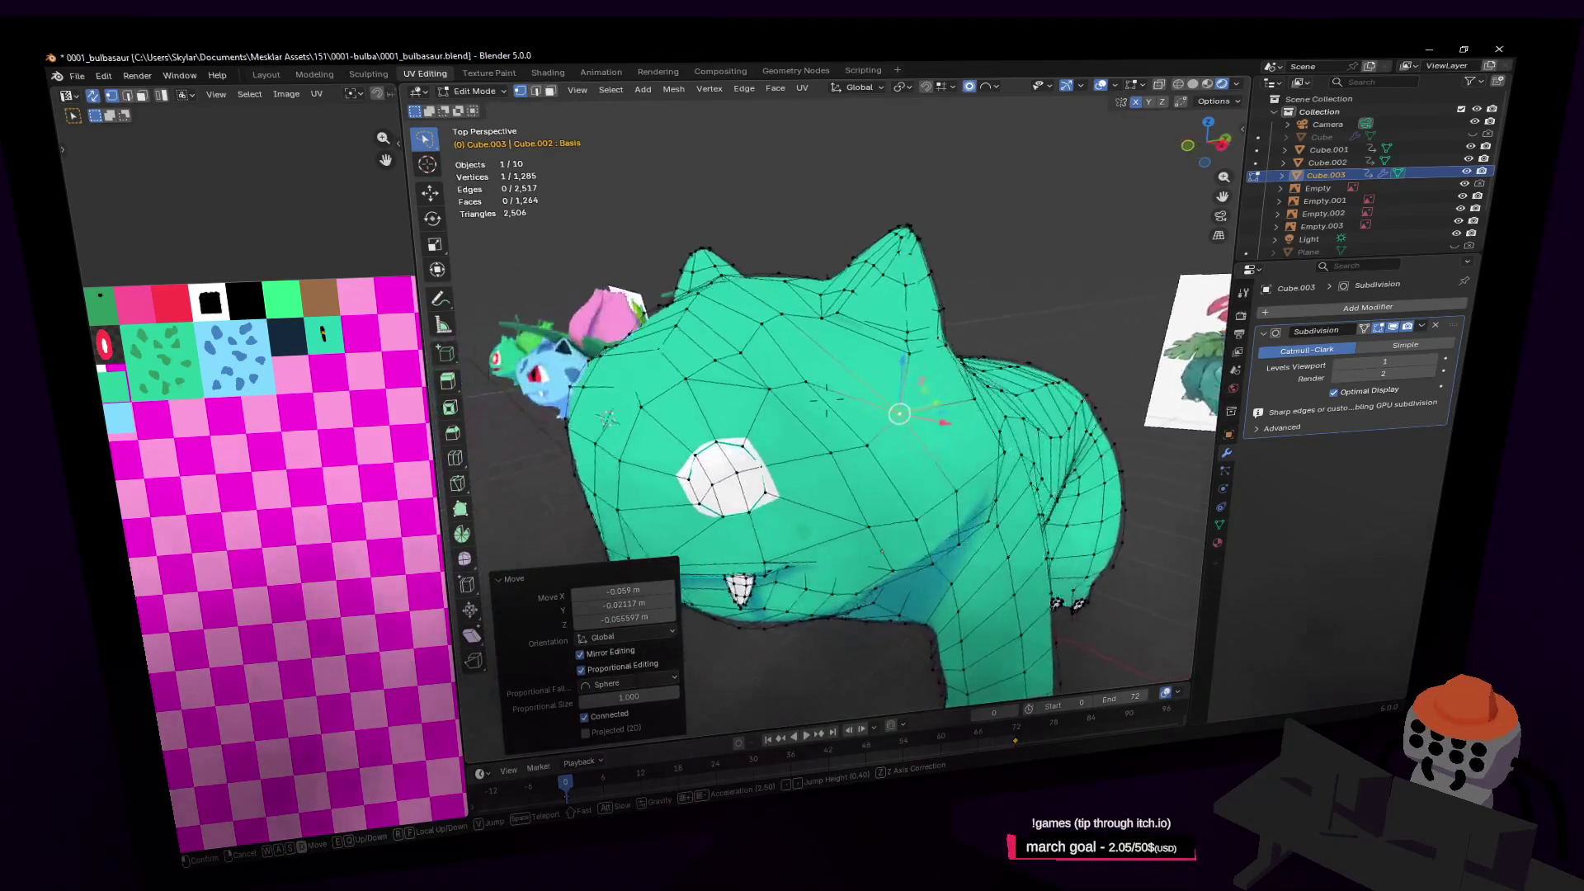
{"action": "key", "text": "a"}
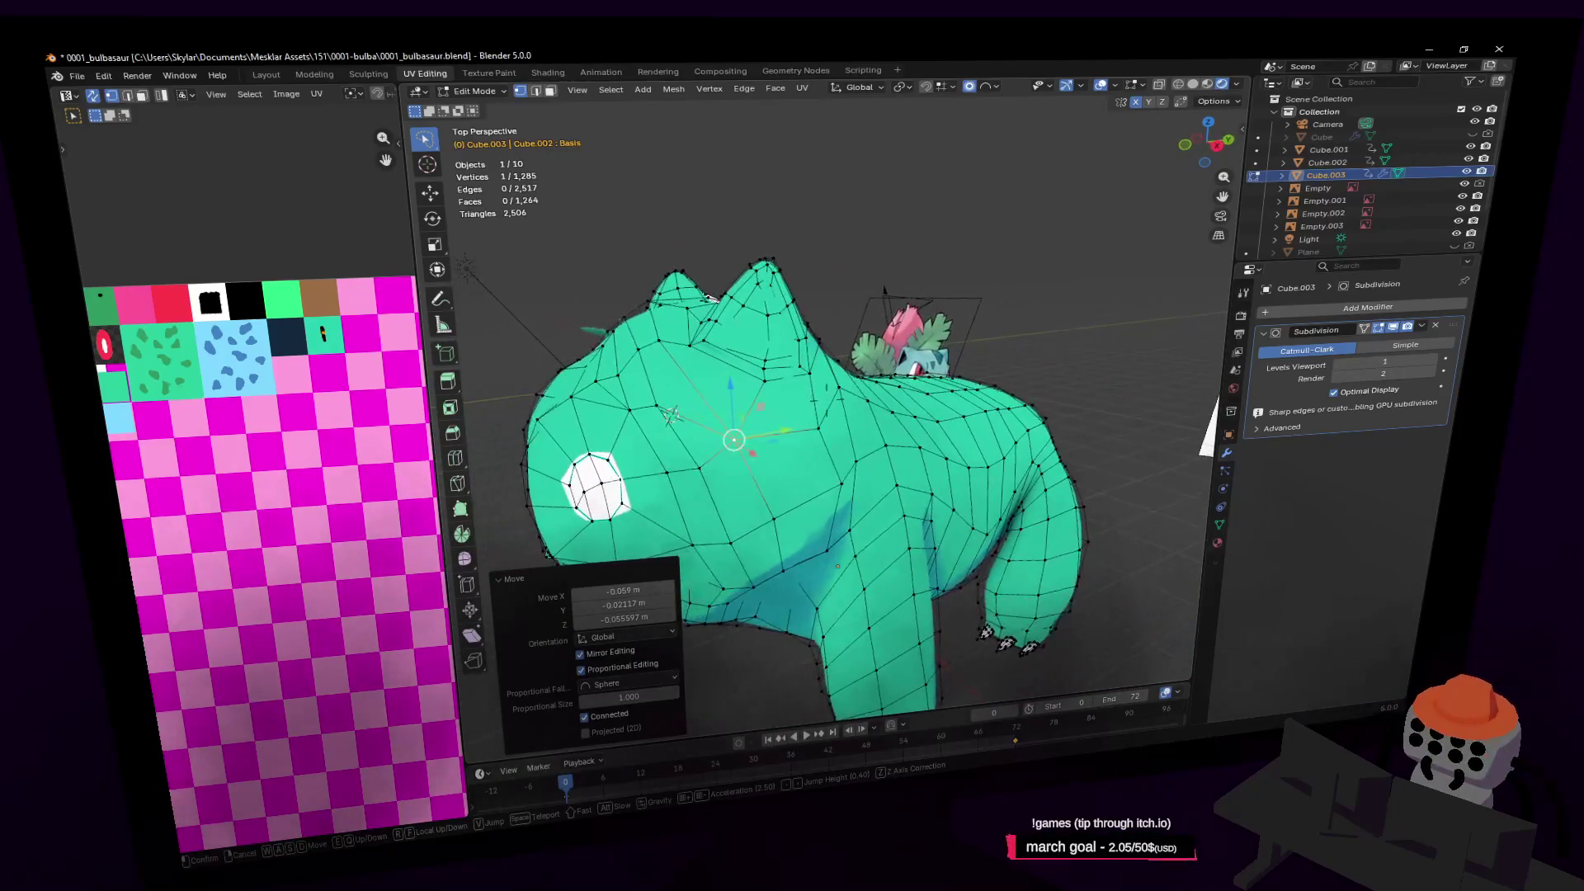
{"action": "key", "text": "a"}
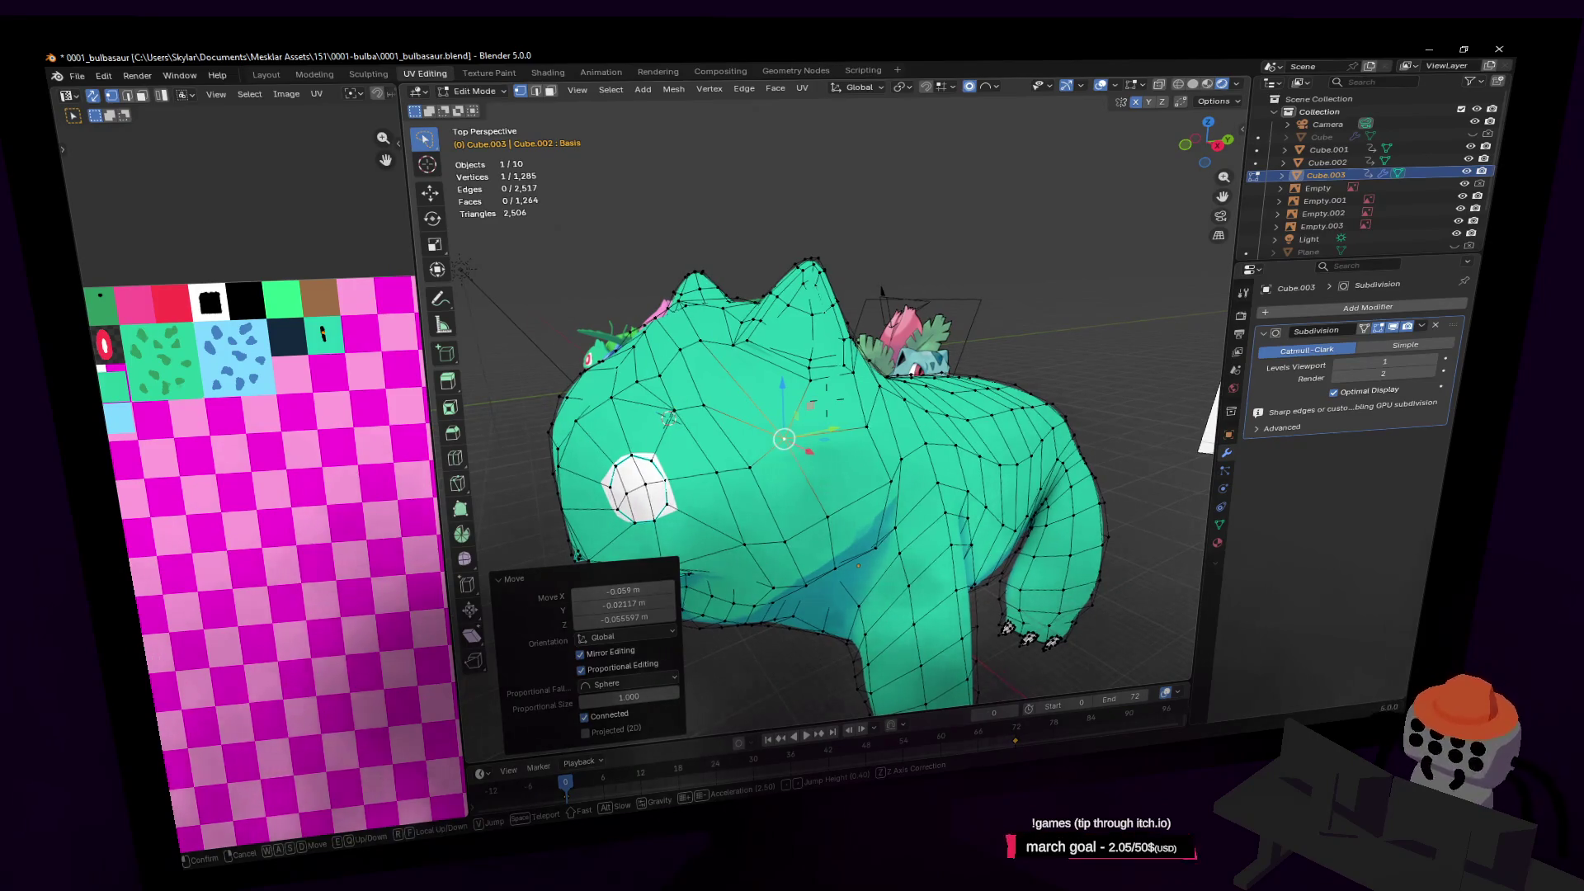
{"action": "left_click", "coordinate": [961, 356]}
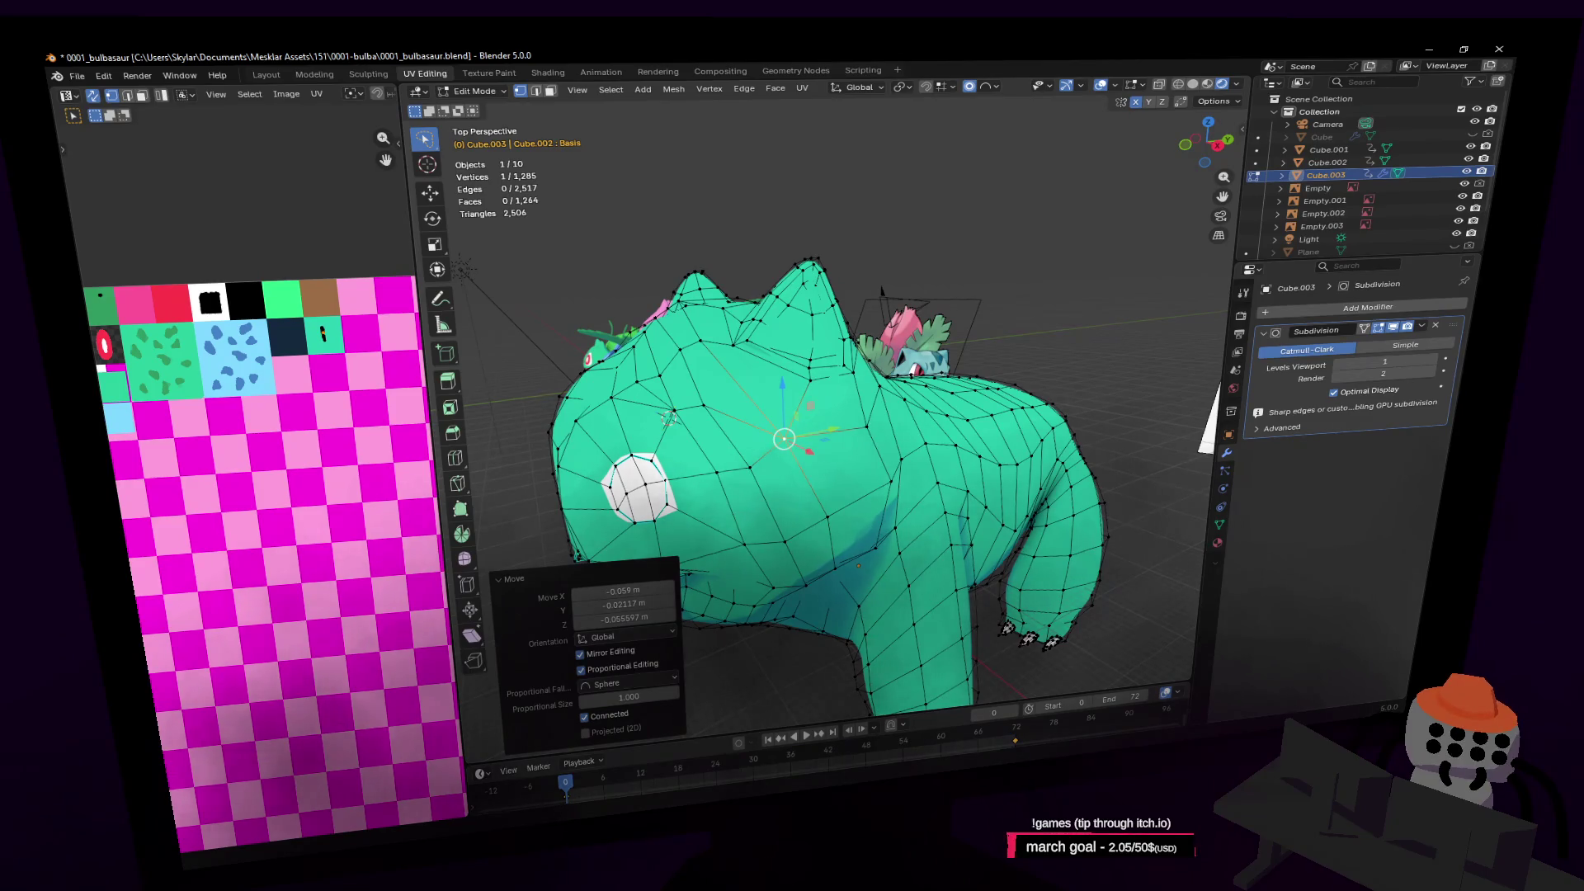
{"action": "middle_click_drag", "start_coordinate": [792, 446], "coordinate": [726, 449]}
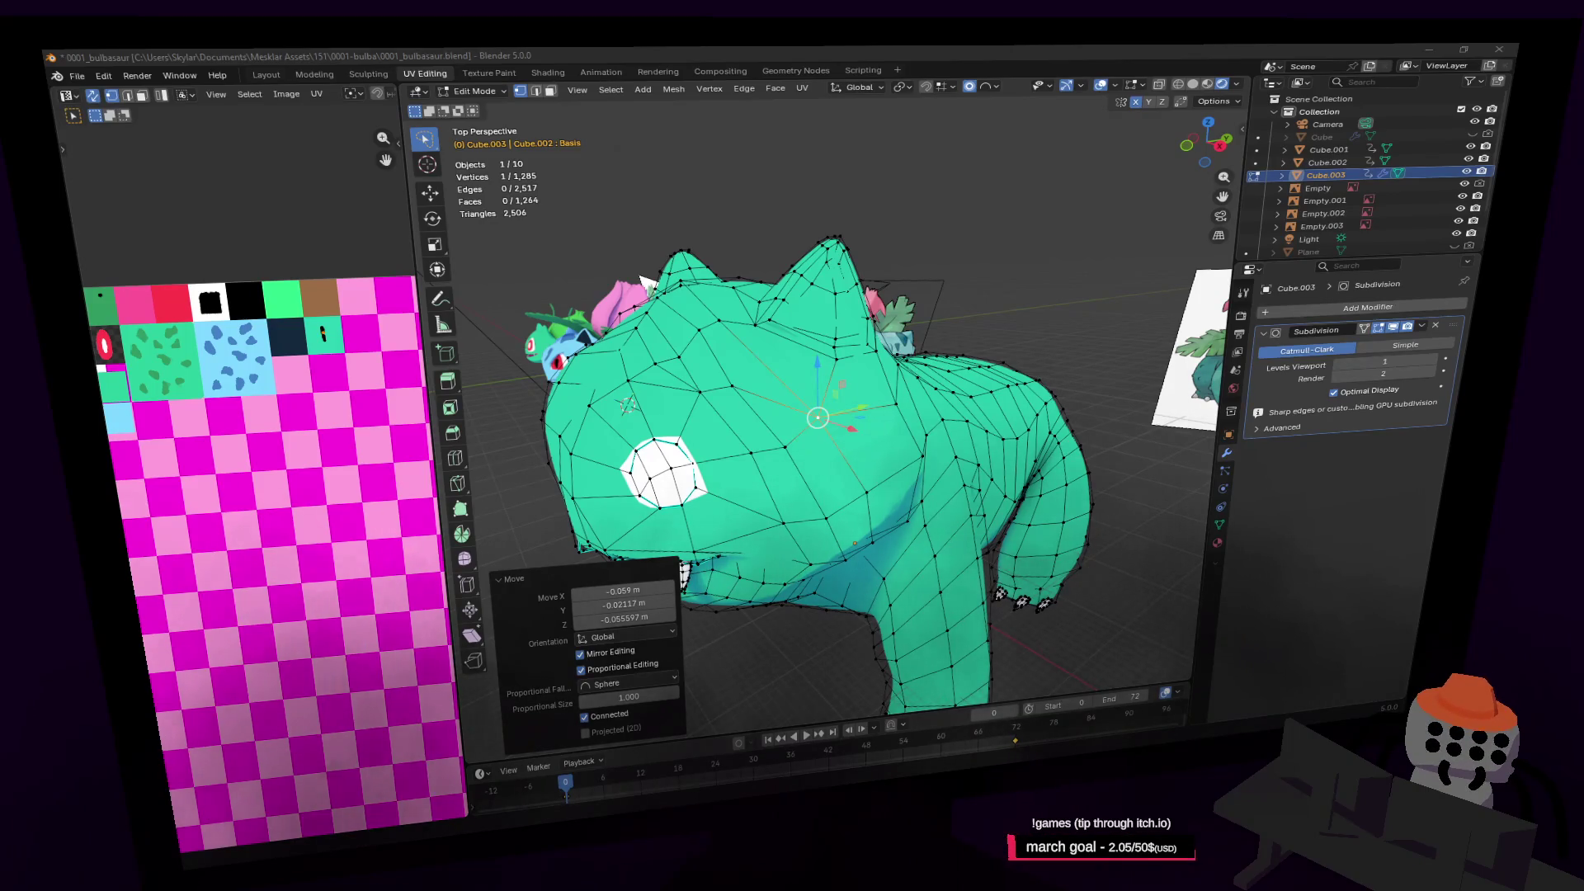
{"action": "key", "text": "alt+Tab"}
Maximize the browser and launch Infiniboom in full screen from its itch.io page
{"action": "double_click", "coordinate": [1012, 185]}
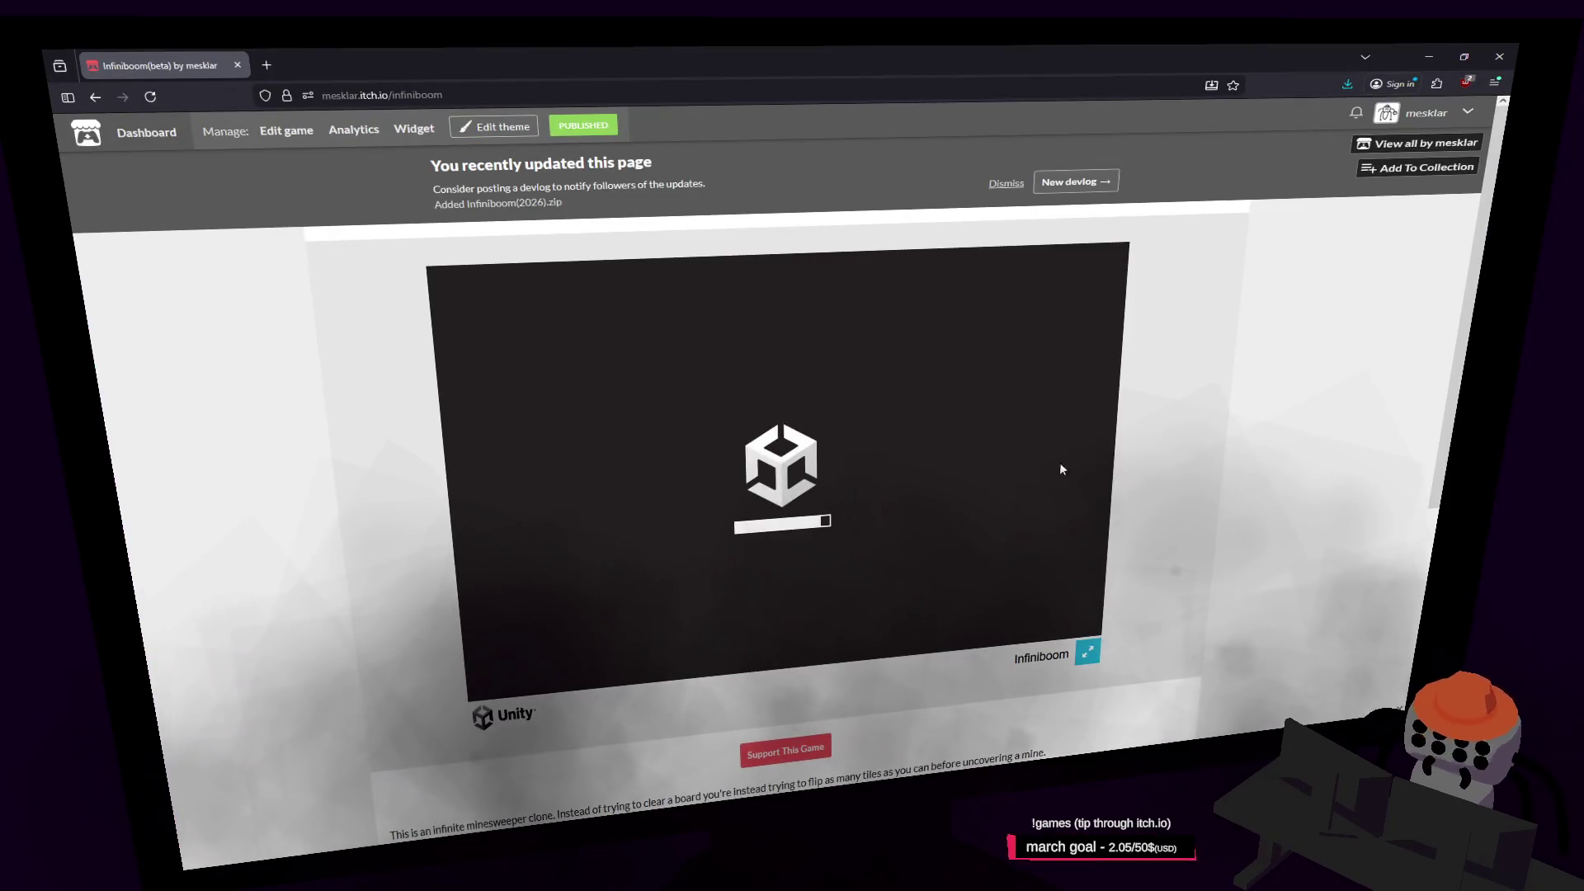
{"action": "scroll", "coordinate": [1170, 535], "scroll_direction": "down", "scroll_amount": 1}
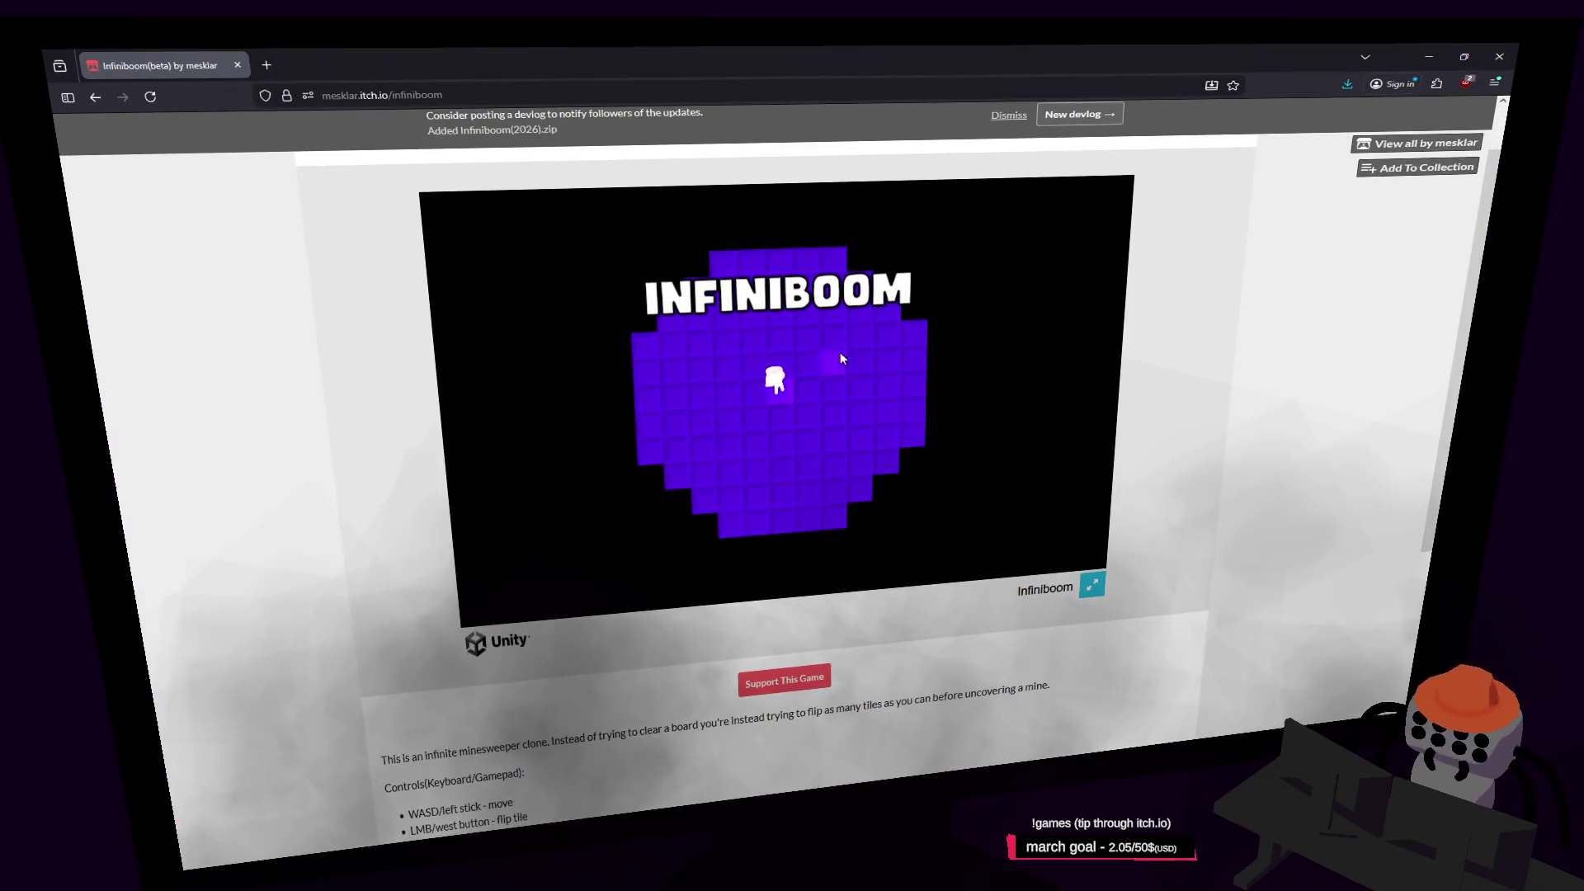
{"action": "left_click", "coordinate": [1091, 585]}
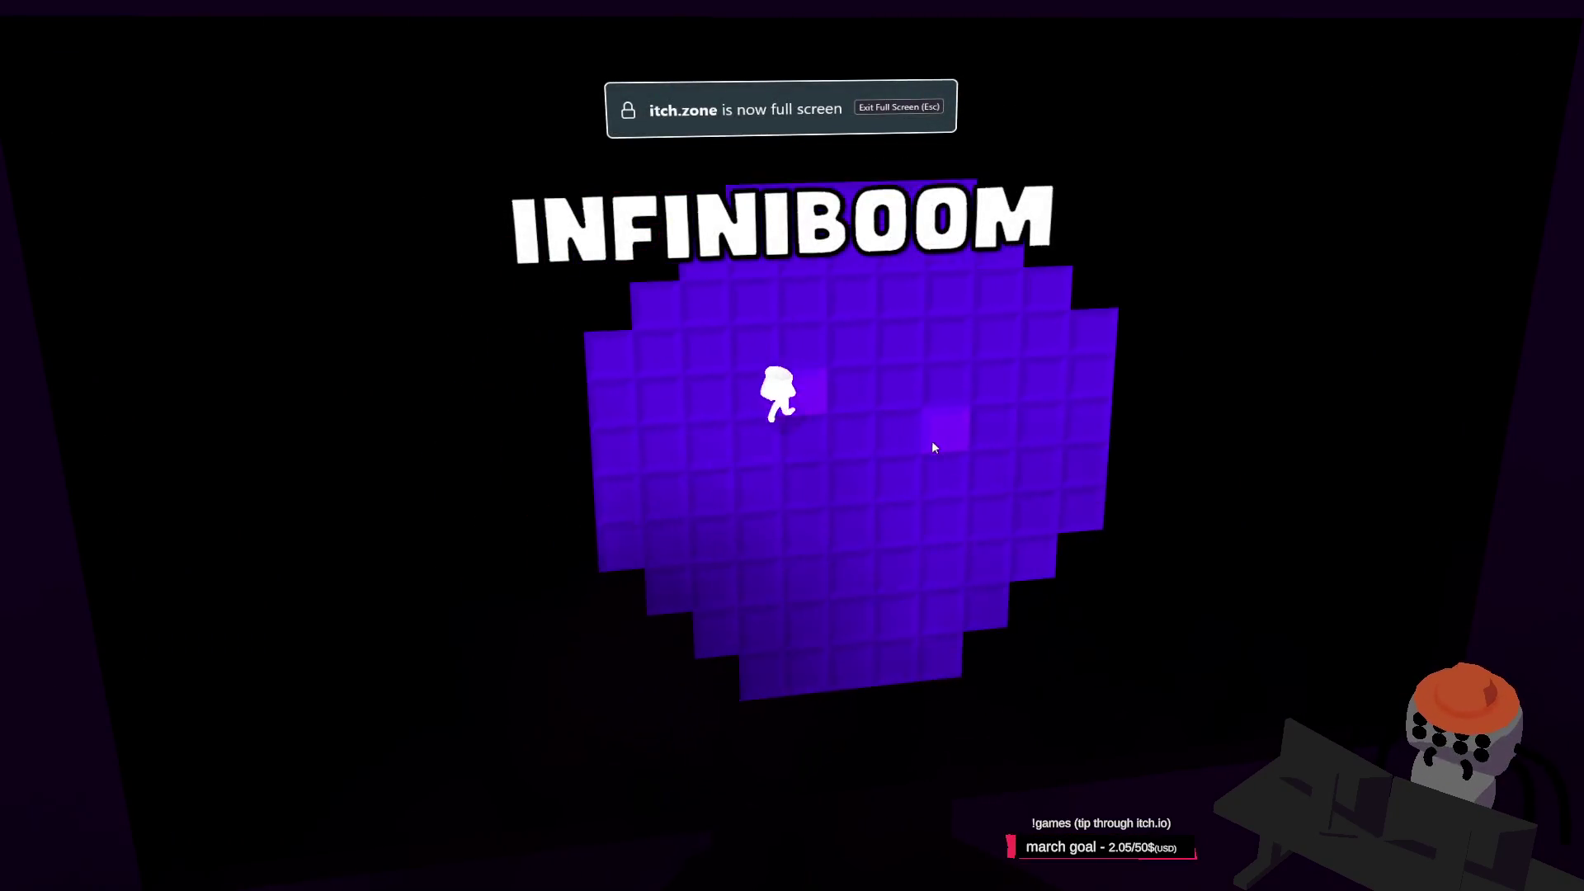
Open the first area of the board, flag four suspected mines, and reveal the surrounding safe cells
{"action": "left_click", "coordinate": [839, 489]}
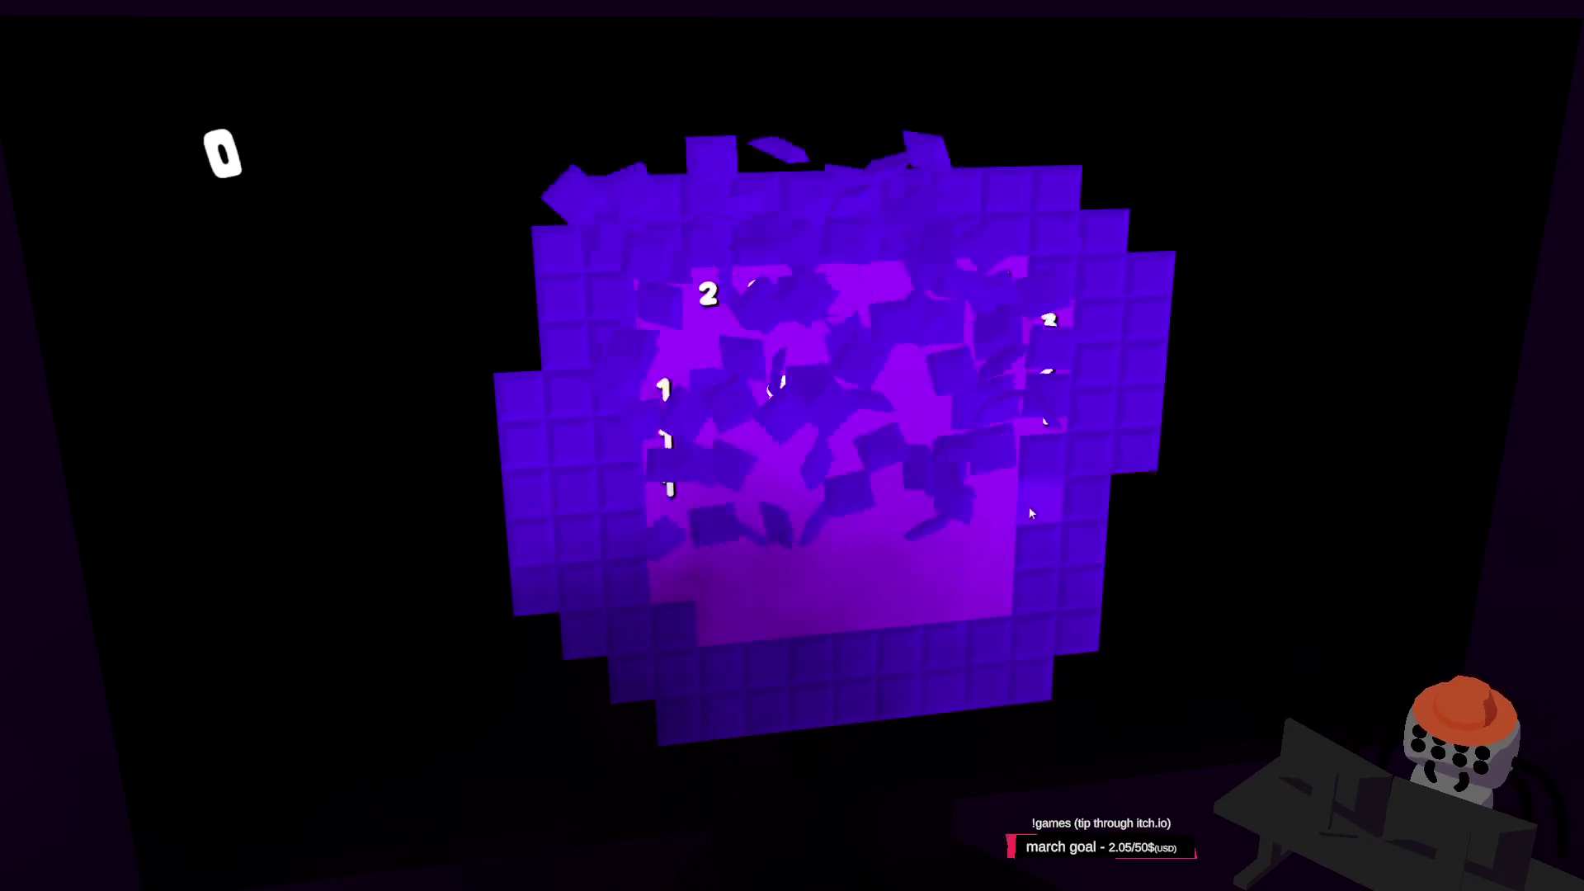
{"action": "right_click", "coordinate": [870, 408]}
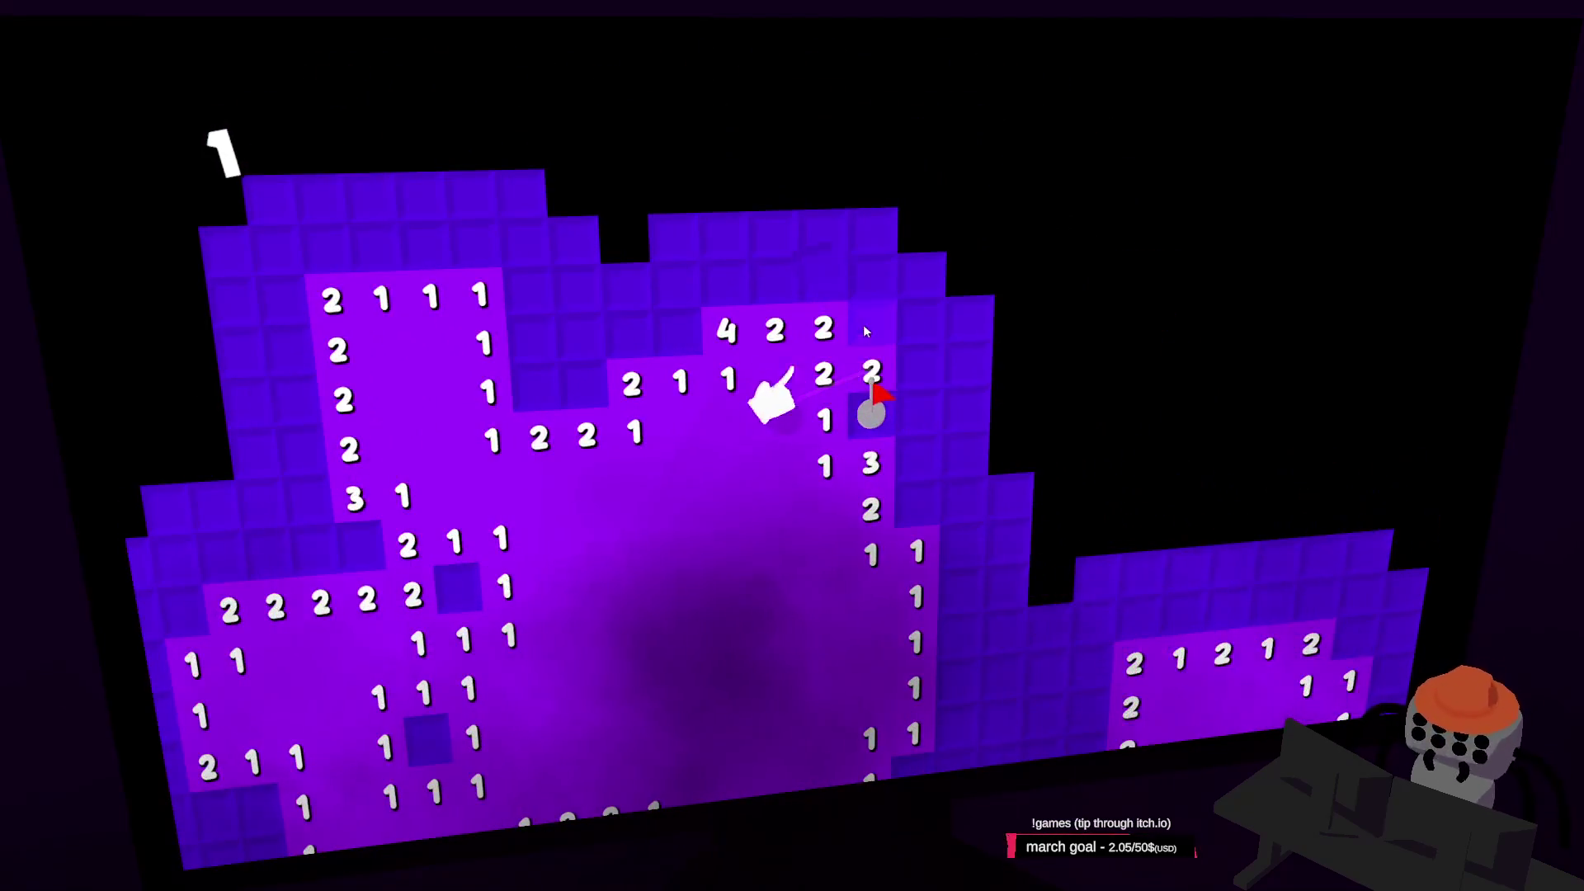
{"action": "right_click", "coordinate": [869, 356]}
{"action": "left_click", "coordinate": [962, 400]}
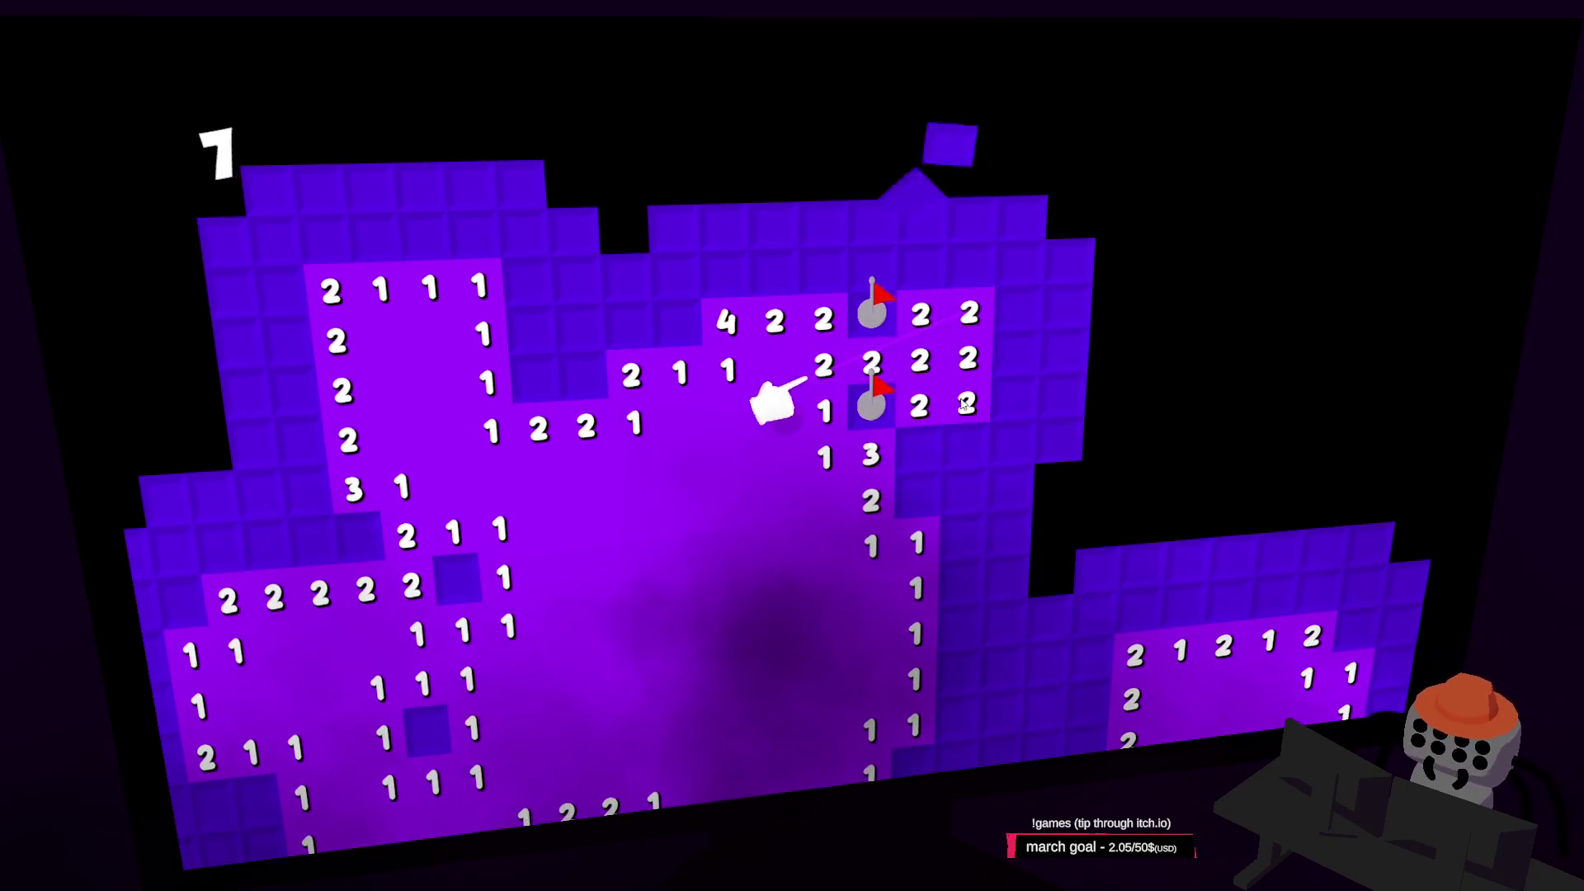
{"action": "right_click", "coordinate": [899, 433]}
{"action": "right_click", "coordinate": [872, 418]}
{"action": "left_click", "coordinate": [927, 397]}
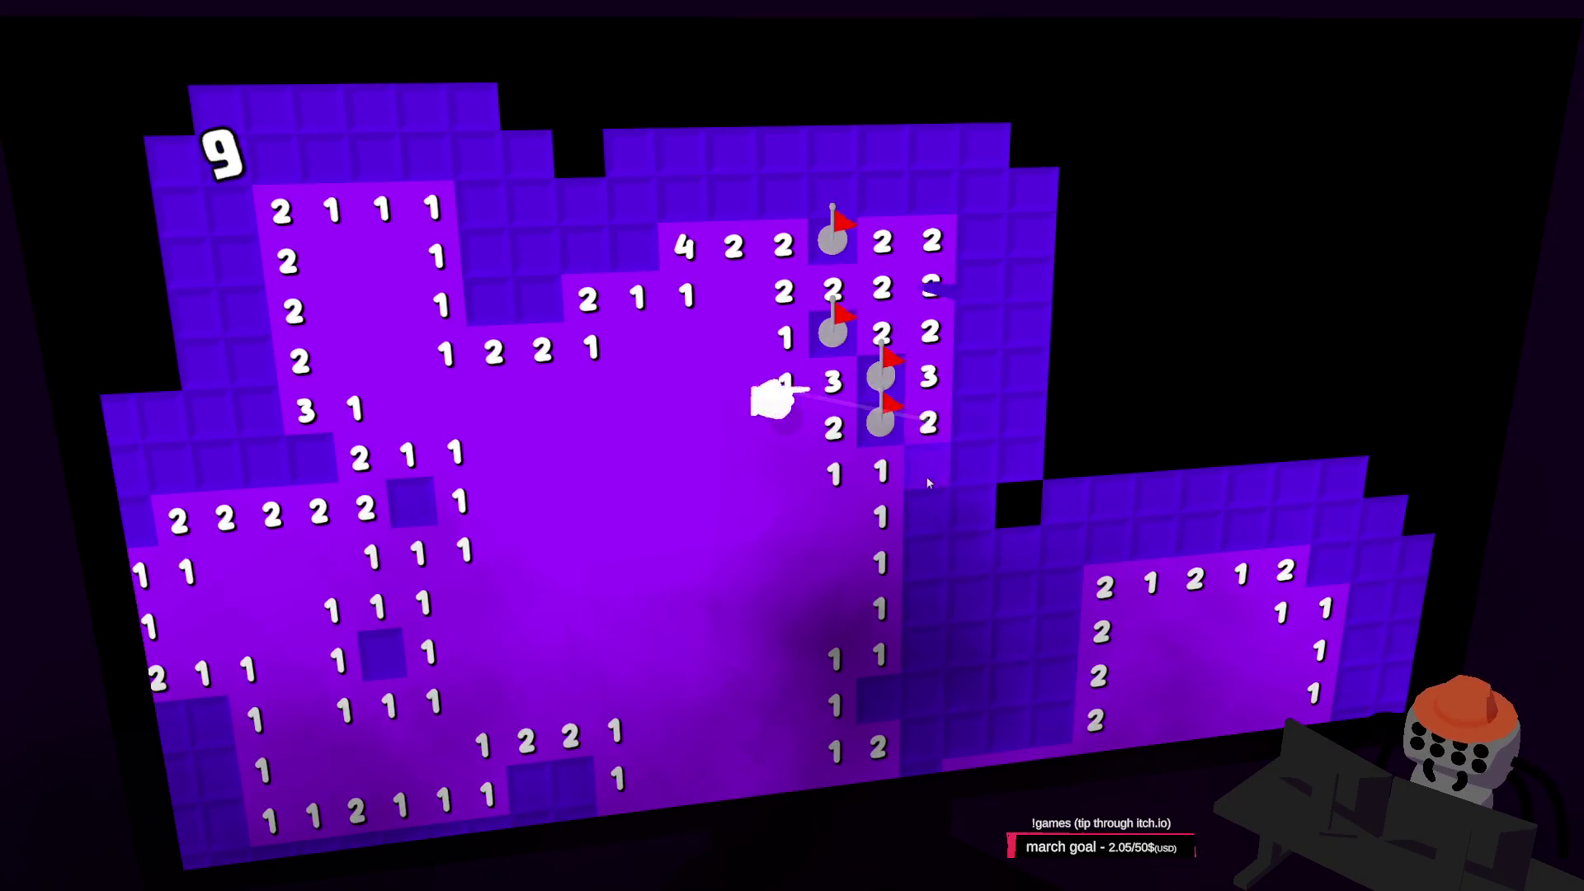
{"action": "left_click", "coordinate": [931, 472]}
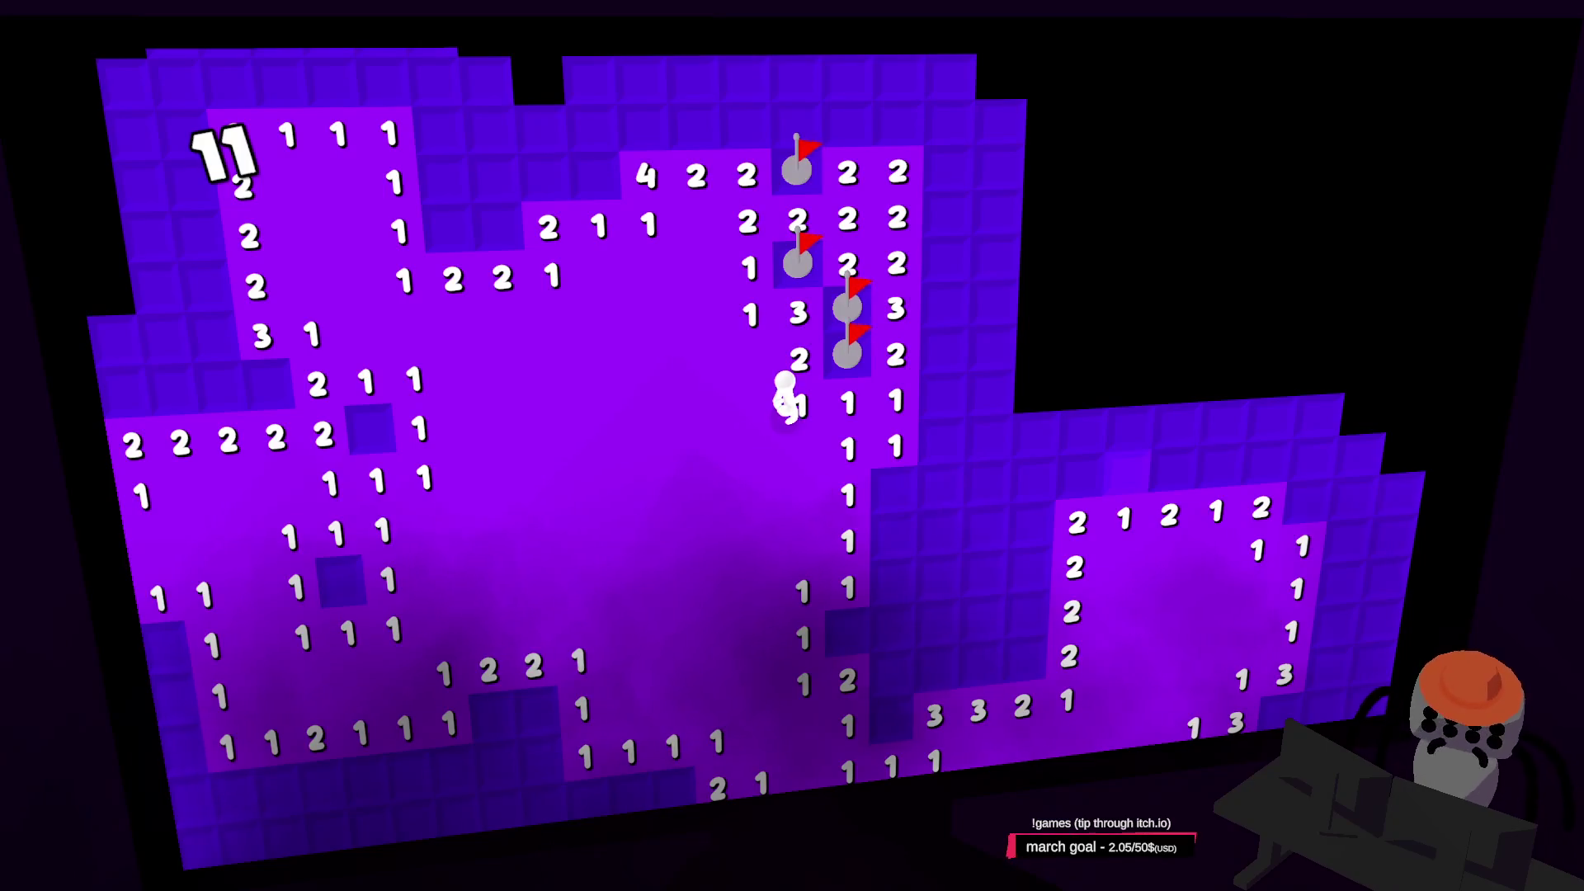
Flag more mines along the right and lower rows, revealing the safe 3 and 2 cells between them
{"action": "right_click", "coordinate": [879, 487]}
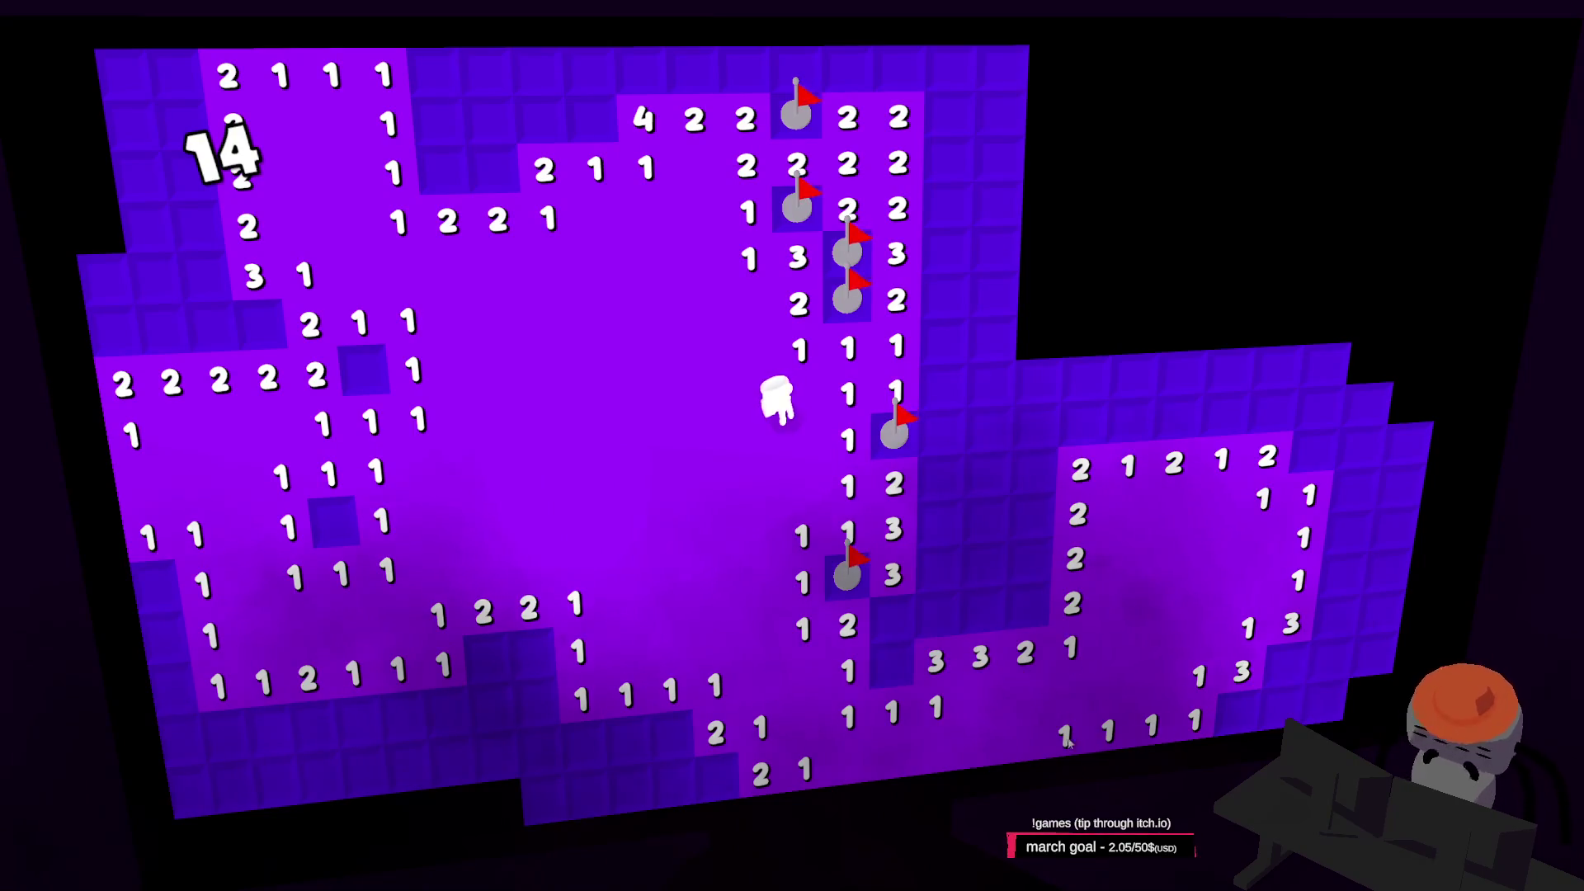
{"action": "right_click", "coordinate": [892, 660]}
{"action": "right_click", "coordinate": [750, 322]}
{"action": "right_click", "coordinate": [751, 367]}
{"action": "left_click", "coordinate": [751, 280]}
{"action": "right_click", "coordinate": [751, 231]}
{"action": "left_click", "coordinate": [748, 188]}
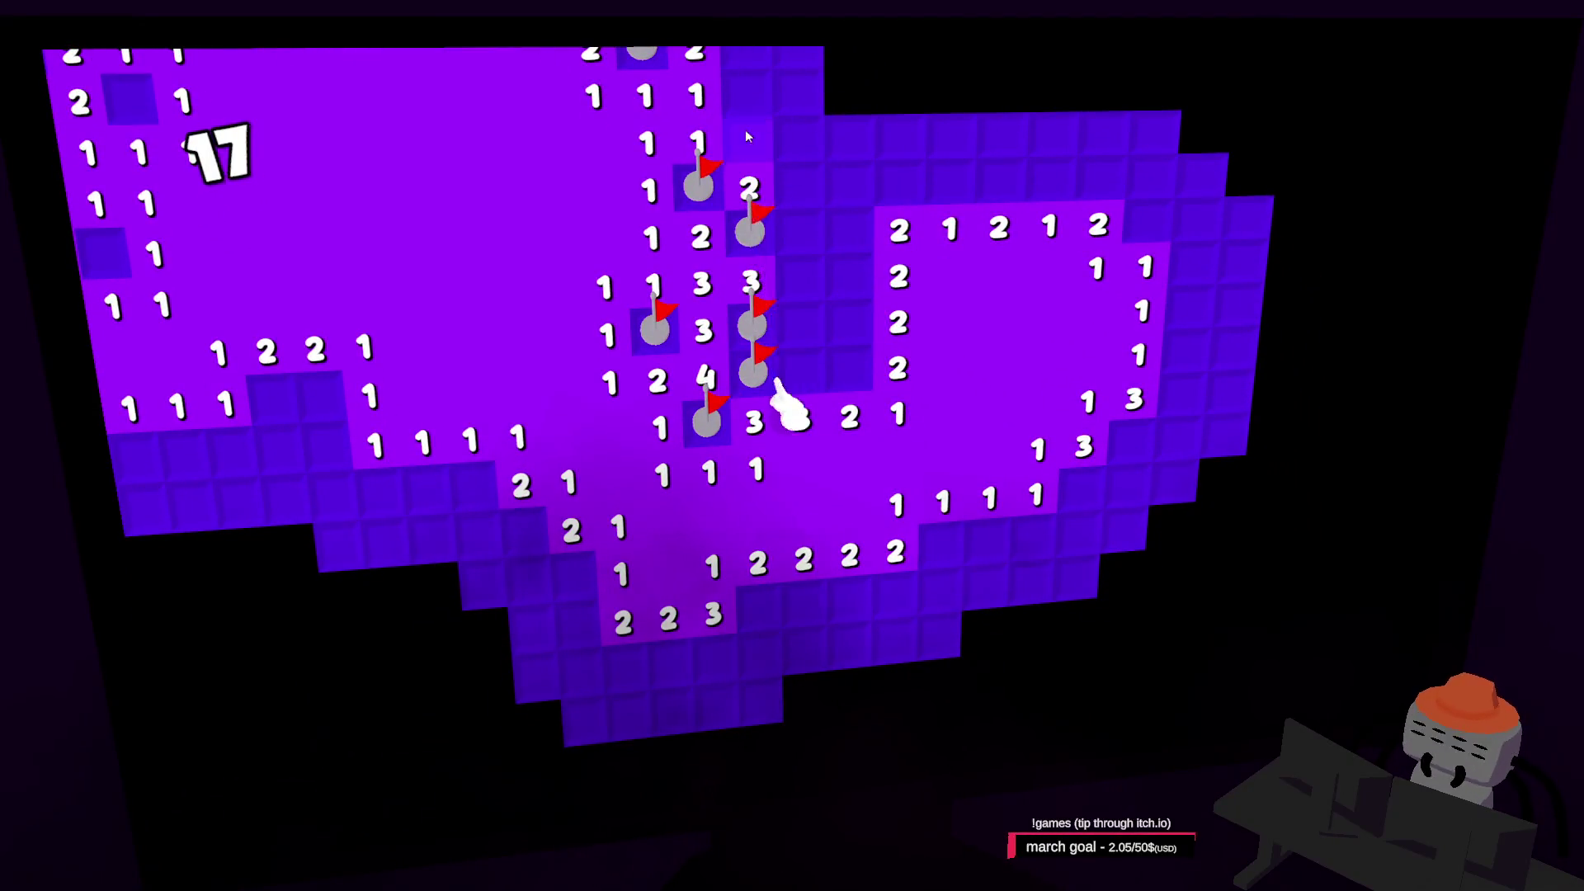
Flag the mines and reveal the safe cells around the top 2, 4, 3 and 5 numbers
{"action": "left_click", "coordinate": [746, 140]}
{"action": "right_click", "coordinate": [872, 274]}
{"action": "right_click", "coordinate": [845, 314]}
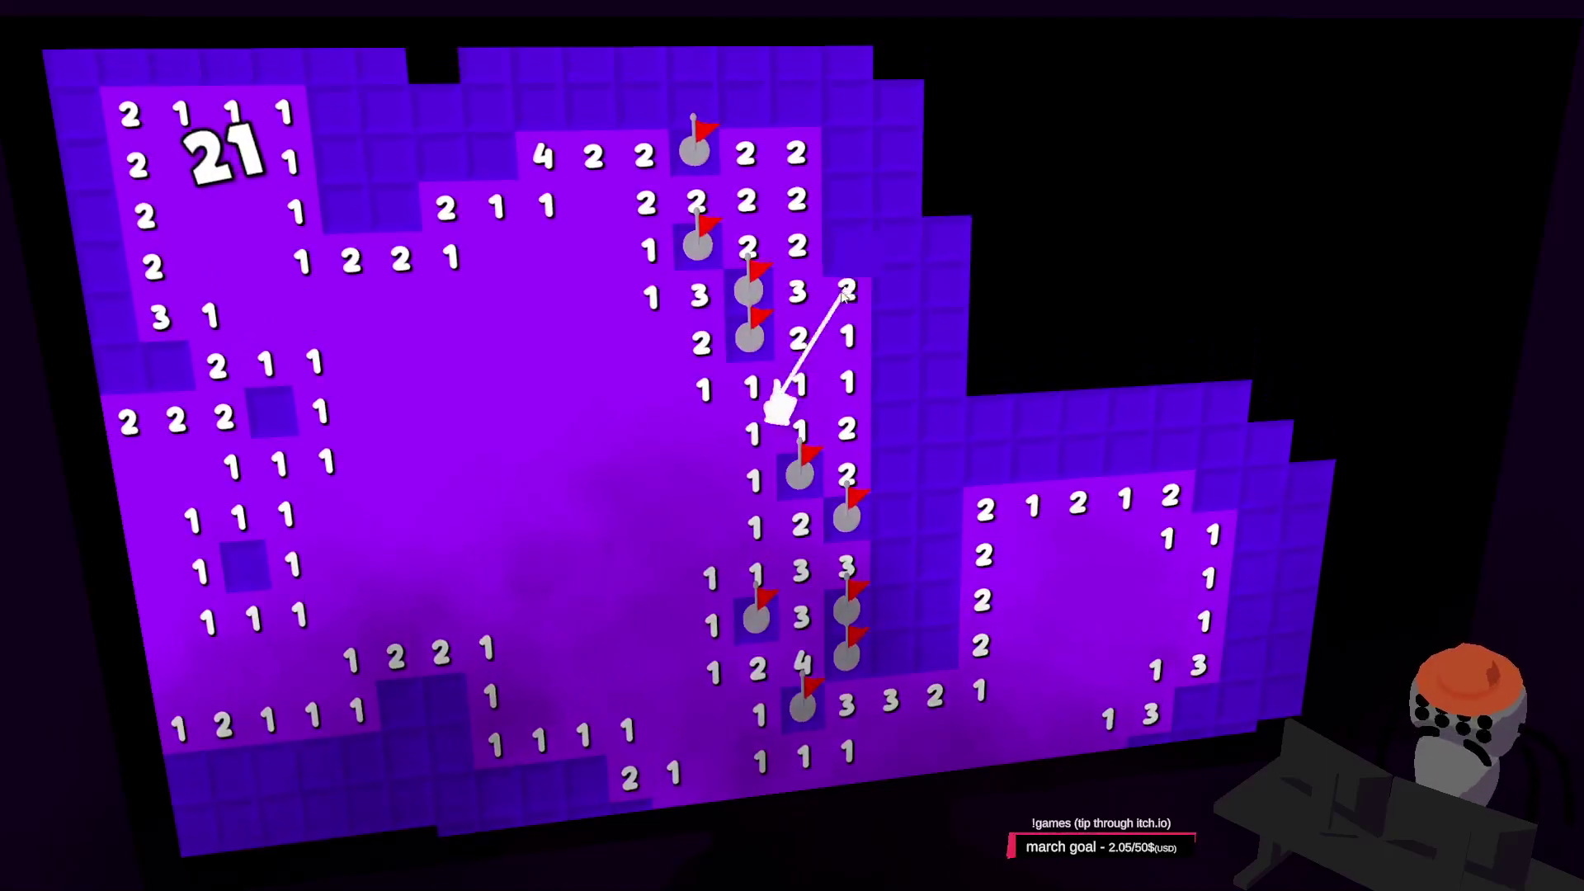
{"action": "left_click", "coordinate": [846, 297]}
{"action": "right_click", "coordinate": [814, 237]}
{"action": "left_click", "coordinate": [815, 286]}
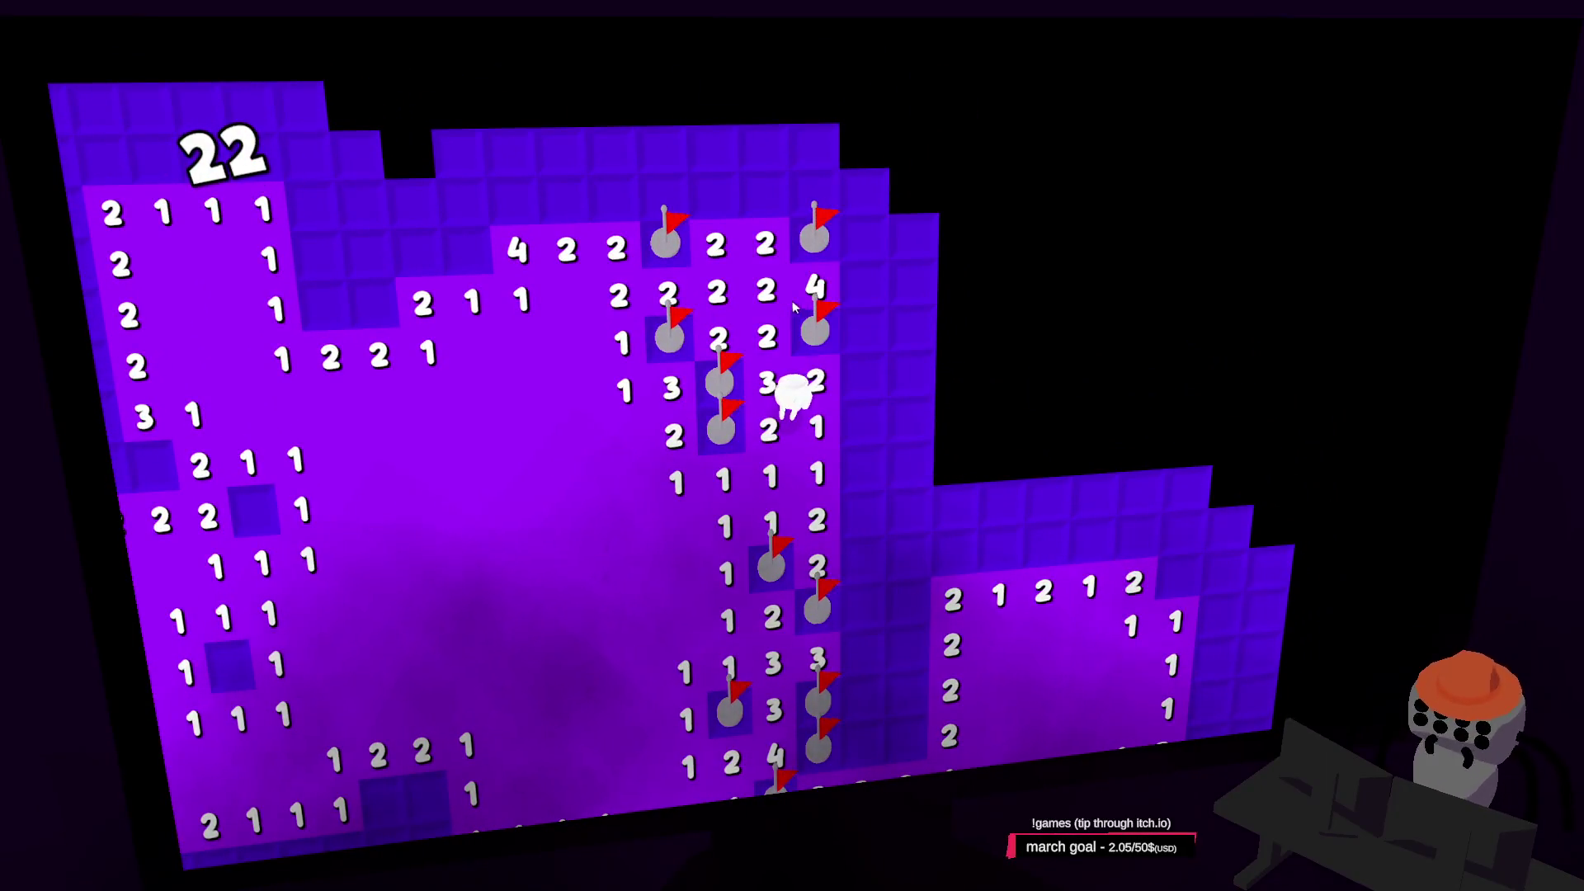
{"action": "right_click", "coordinate": [675, 297]}
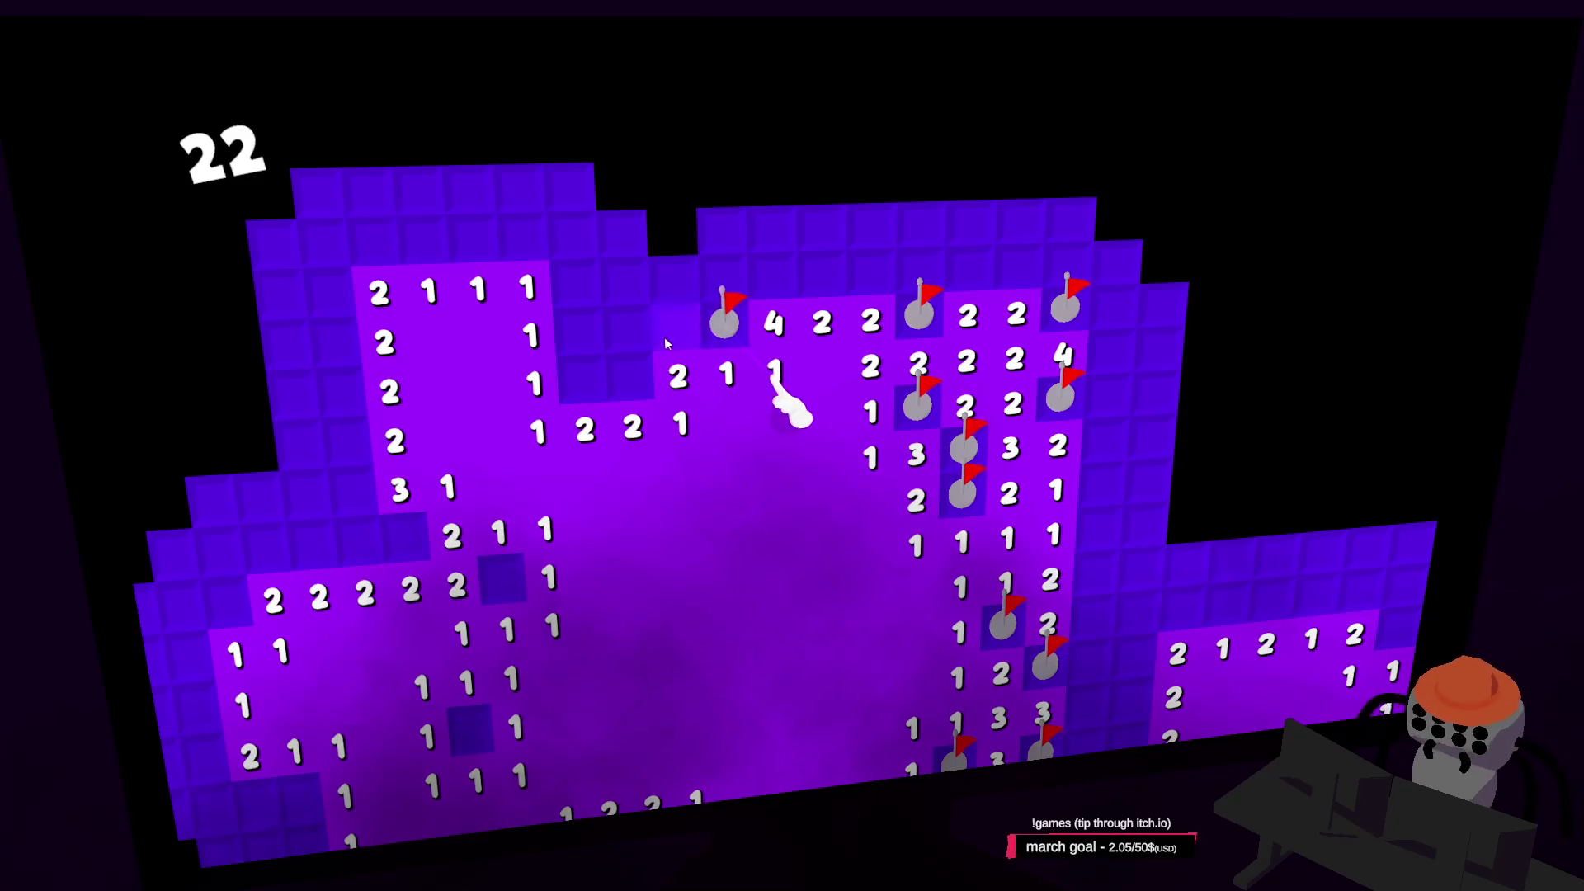
{"action": "left_click", "coordinate": [665, 344]}
{"action": "right_click", "coordinate": [680, 375]}
{"action": "right_click", "coordinate": [632, 381]}
{"action": "left_click", "coordinate": [636, 306]}
{"action": "left_click", "coordinate": [695, 288]}
{"action": "left_click", "coordinate": [725, 284]}
{"action": "right_click", "coordinate": [776, 309]}
{"action": "right_click", "coordinate": [775, 260]}
{"action": "right_click", "coordinate": [725, 260]}
{"action": "right_click", "coordinate": [685, 264]}
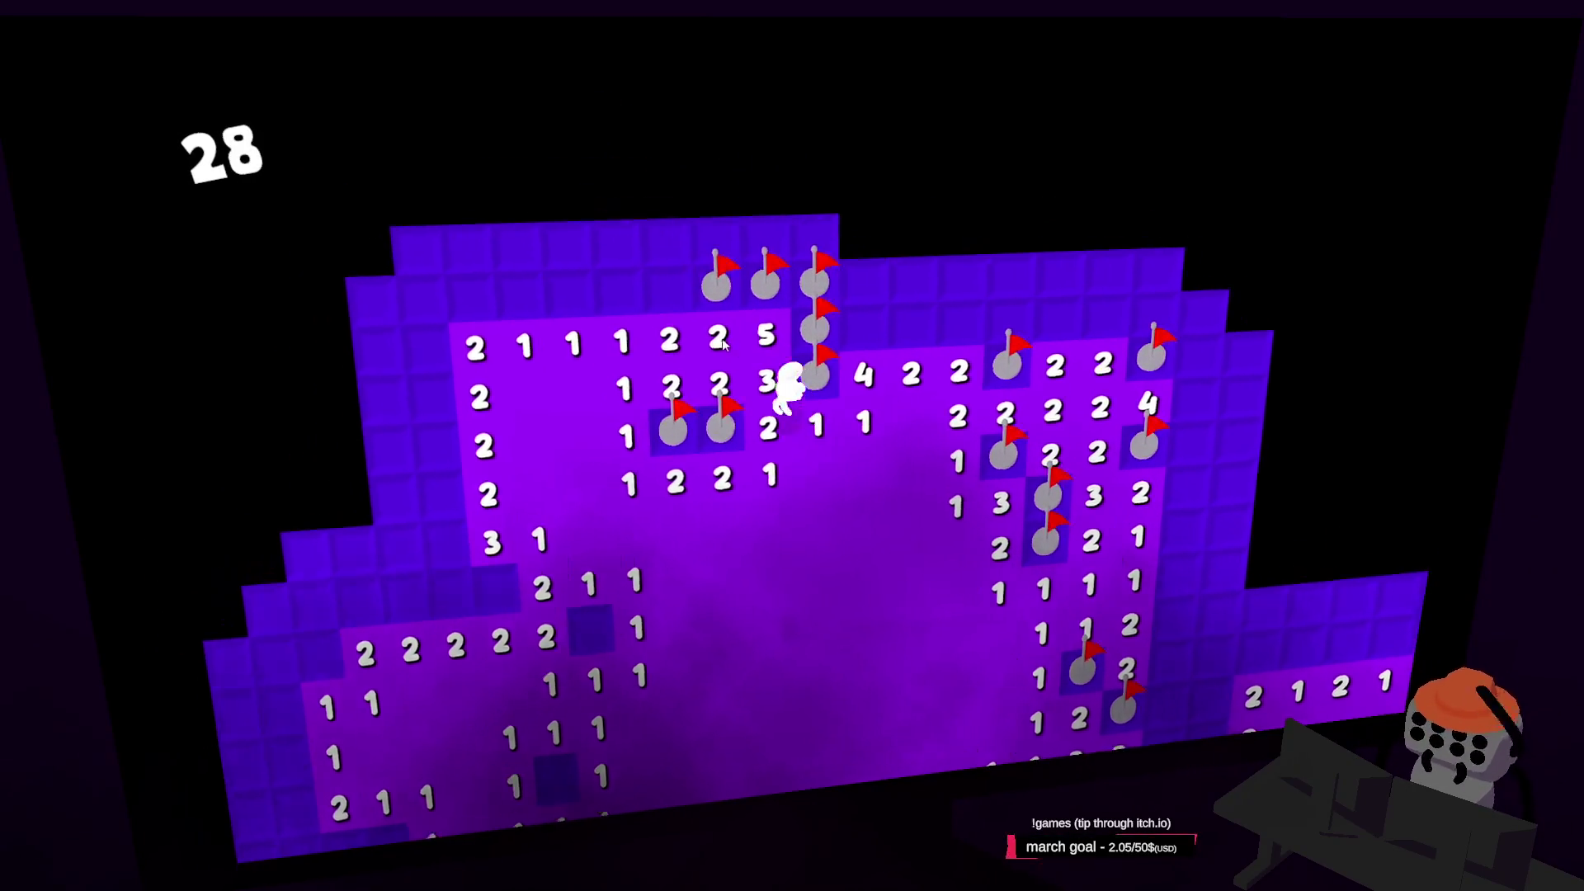
Clear the new top row, then uncover the numbers in the top-right region
{"action": "left_click", "coordinate": [726, 337]}
{"action": "right_click", "coordinate": [737, 354]}
{"action": "left_click", "coordinate": [683, 357]}
{"action": "left_click", "coordinate": [631, 360]}
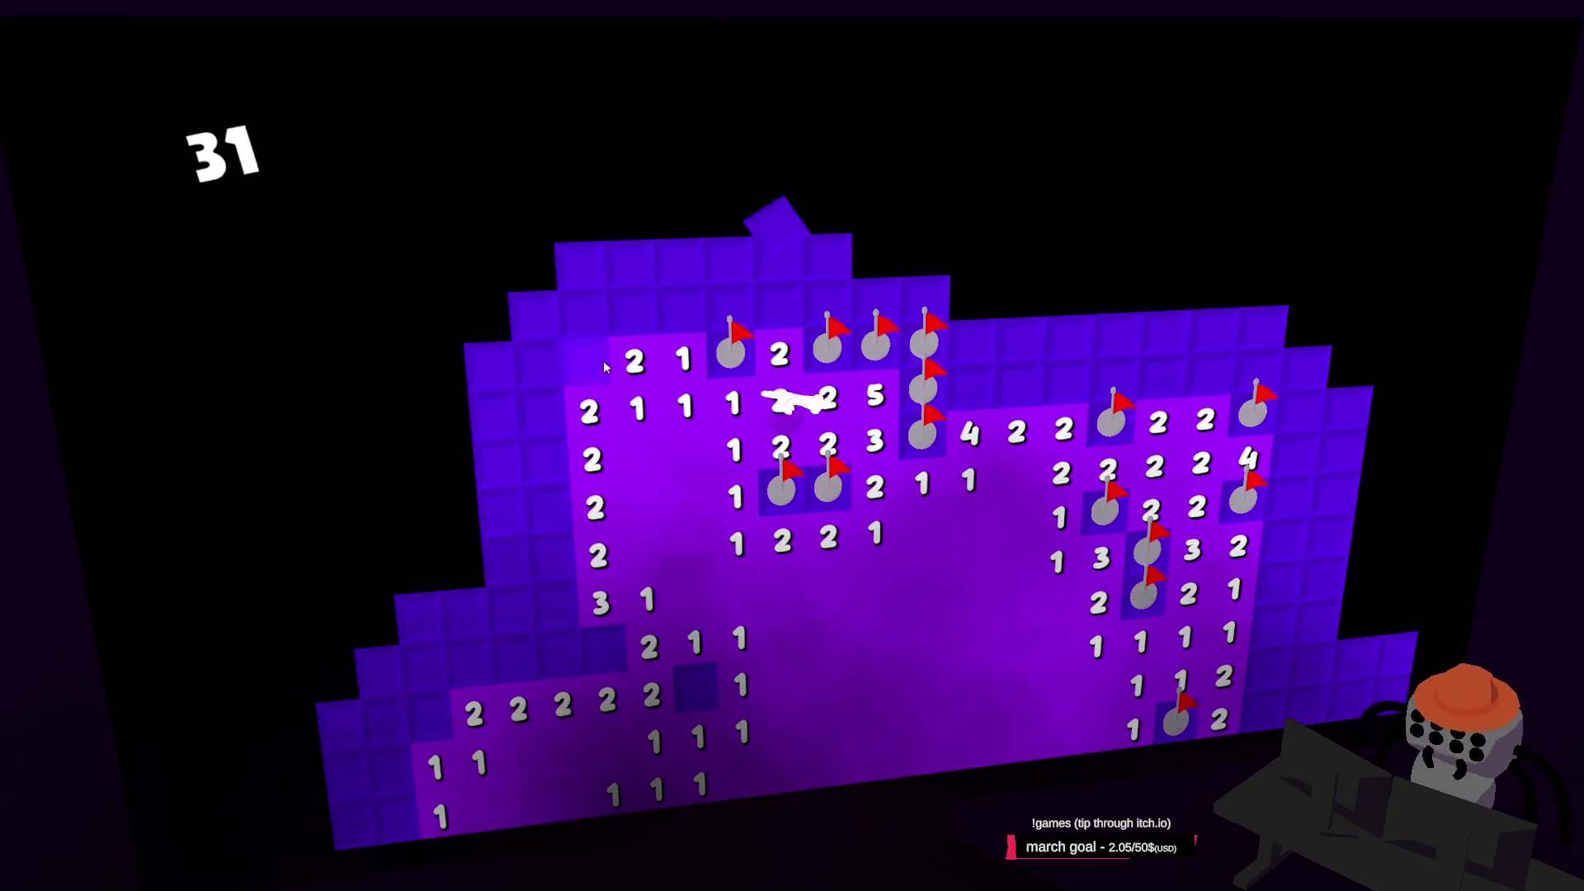
{"action": "right_click", "coordinate": [598, 370]}
{"action": "left_click", "coordinate": [684, 315]}
{"action": "left_click", "coordinate": [800, 299]}
{"action": "left_click", "coordinate": [730, 304]}
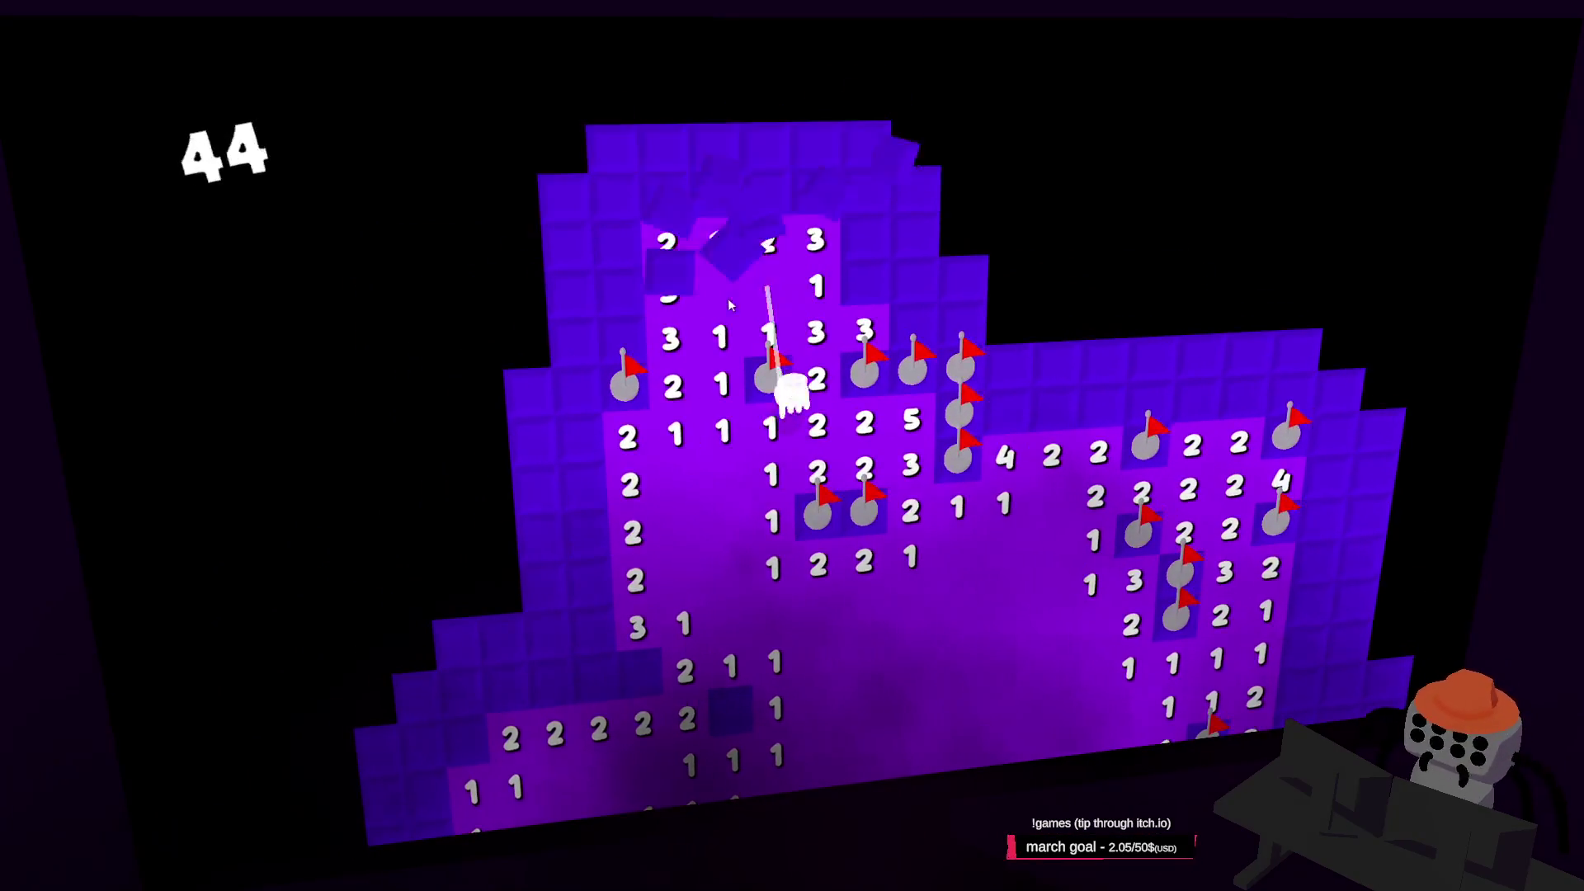
{"action": "right_click", "coordinate": [865, 281]}
{"action": "left_click", "coordinate": [912, 284]}
{"action": "left_click", "coordinate": [914, 328]}
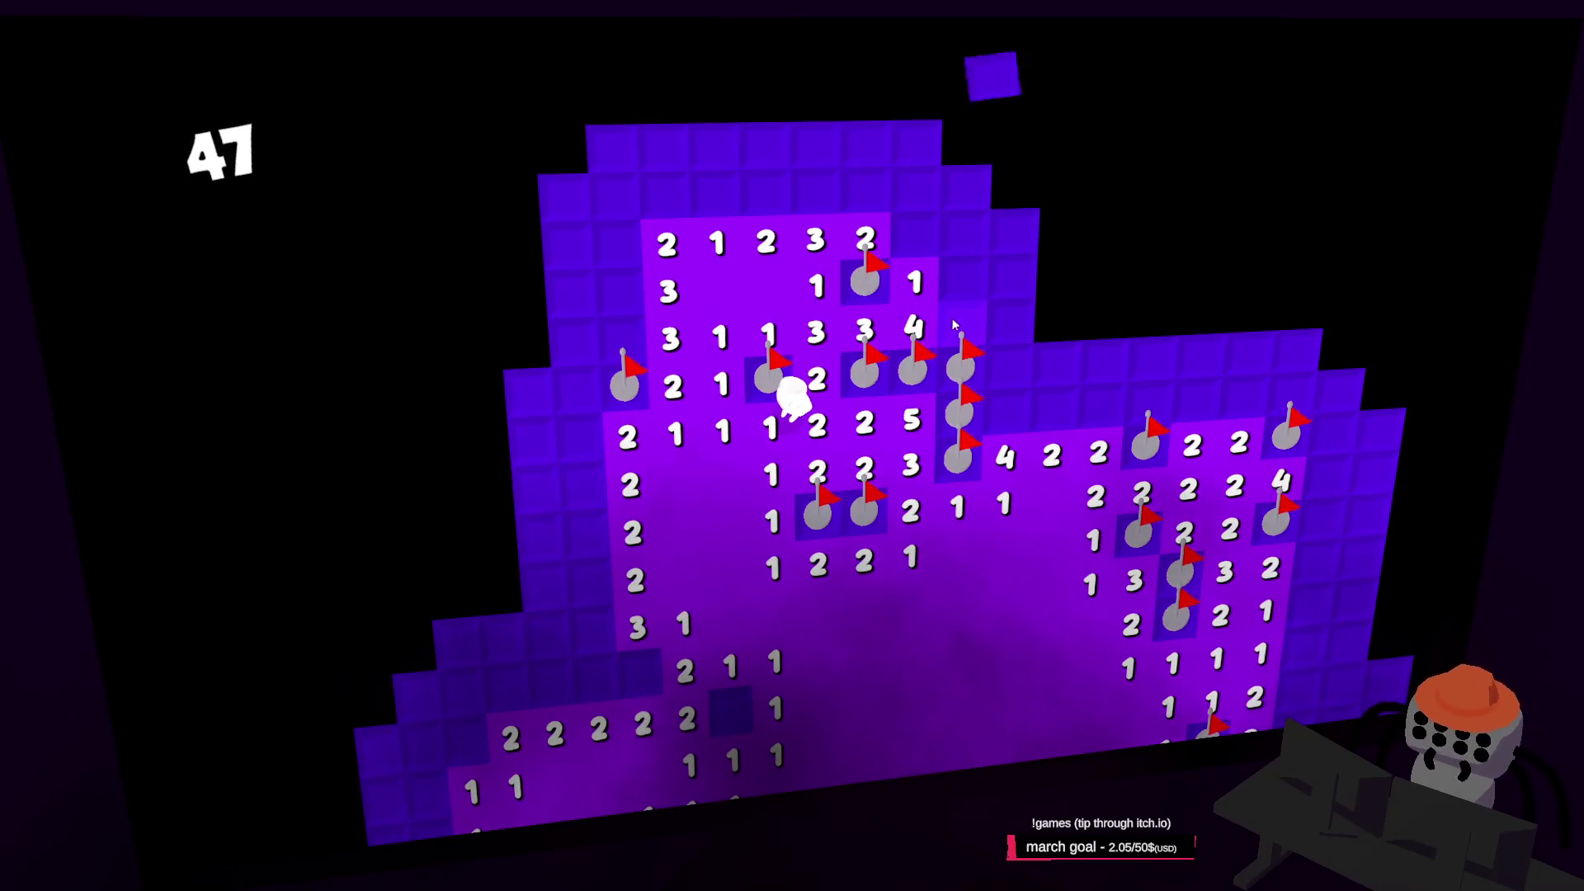
{"action": "left_click", "coordinate": [956, 328]}
{"action": "left_click", "coordinate": [961, 283]}
{"action": "left_click", "coordinate": [962, 238]}
{"action": "left_click", "coordinate": [913, 239]}
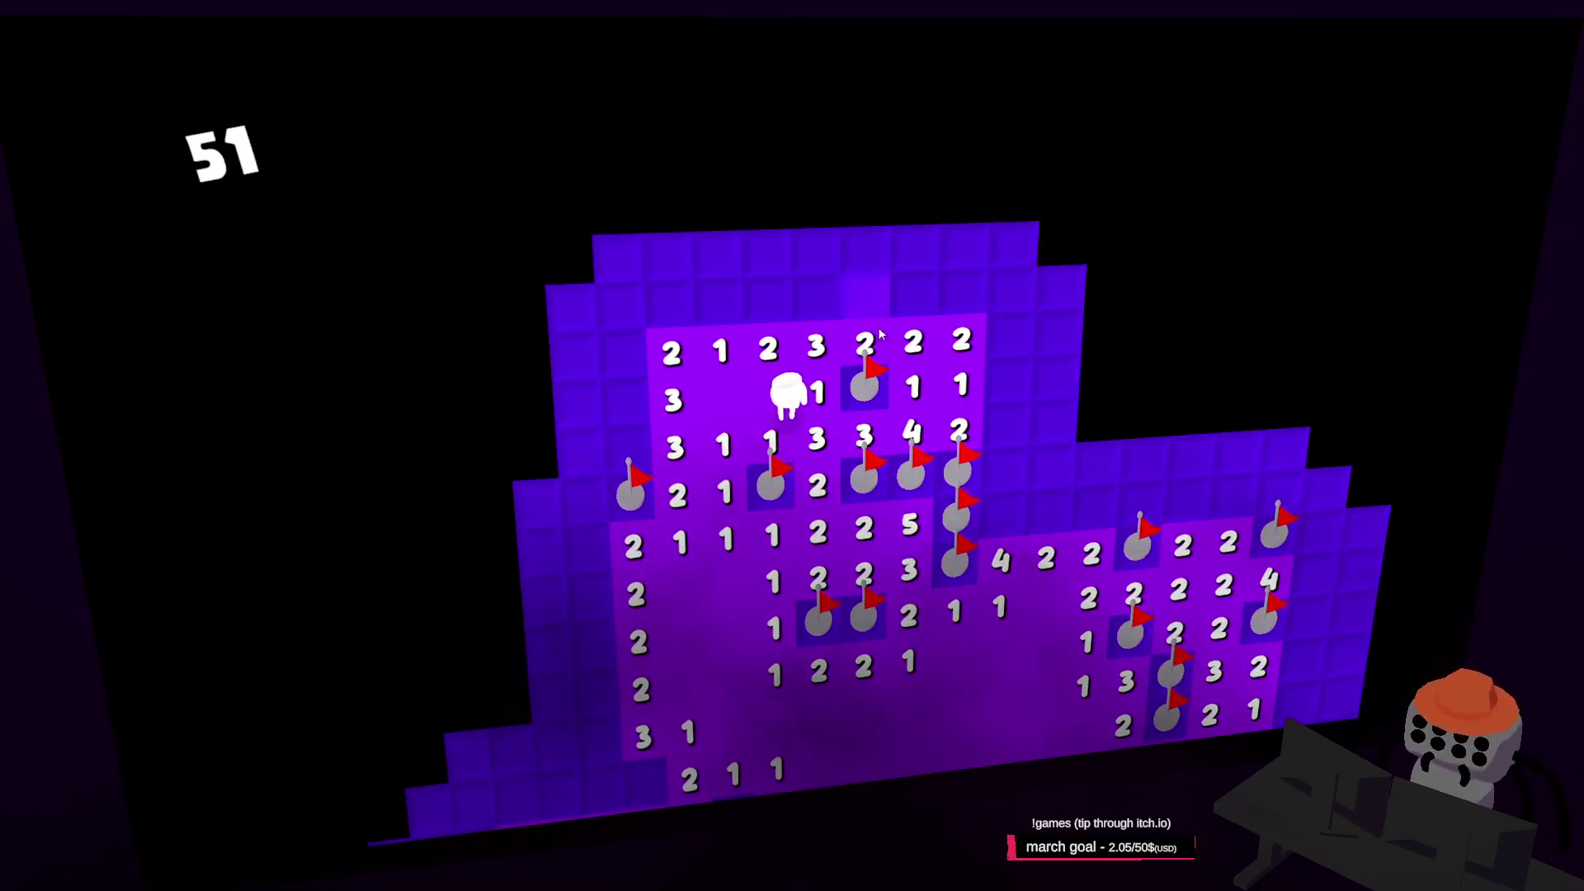
Flag the left-column mines, reveal a top row of 1s, and open a large area up-left
{"action": "right_click", "coordinate": [701, 445]}
{"action": "right_click", "coordinate": [701, 397]}
{"action": "right_click", "coordinate": [697, 298]}
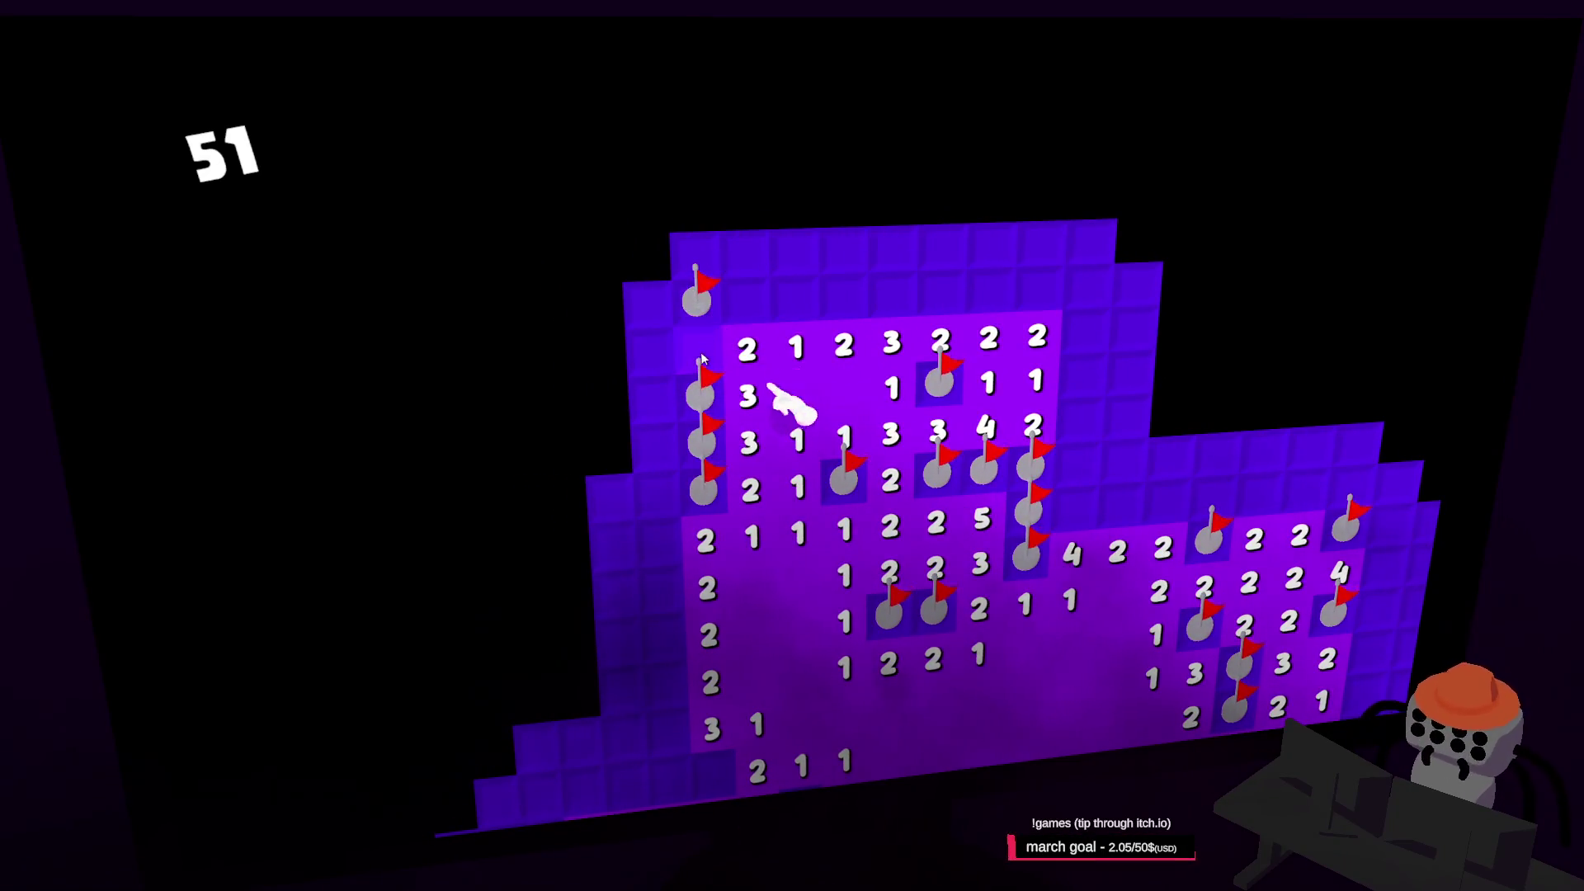
{"action": "right_click", "coordinate": [700, 352]}
{"action": "left_click", "coordinate": [746, 350]}
{"action": "left_click", "coordinate": [846, 339]}
{"action": "left_click", "coordinate": [745, 293]}
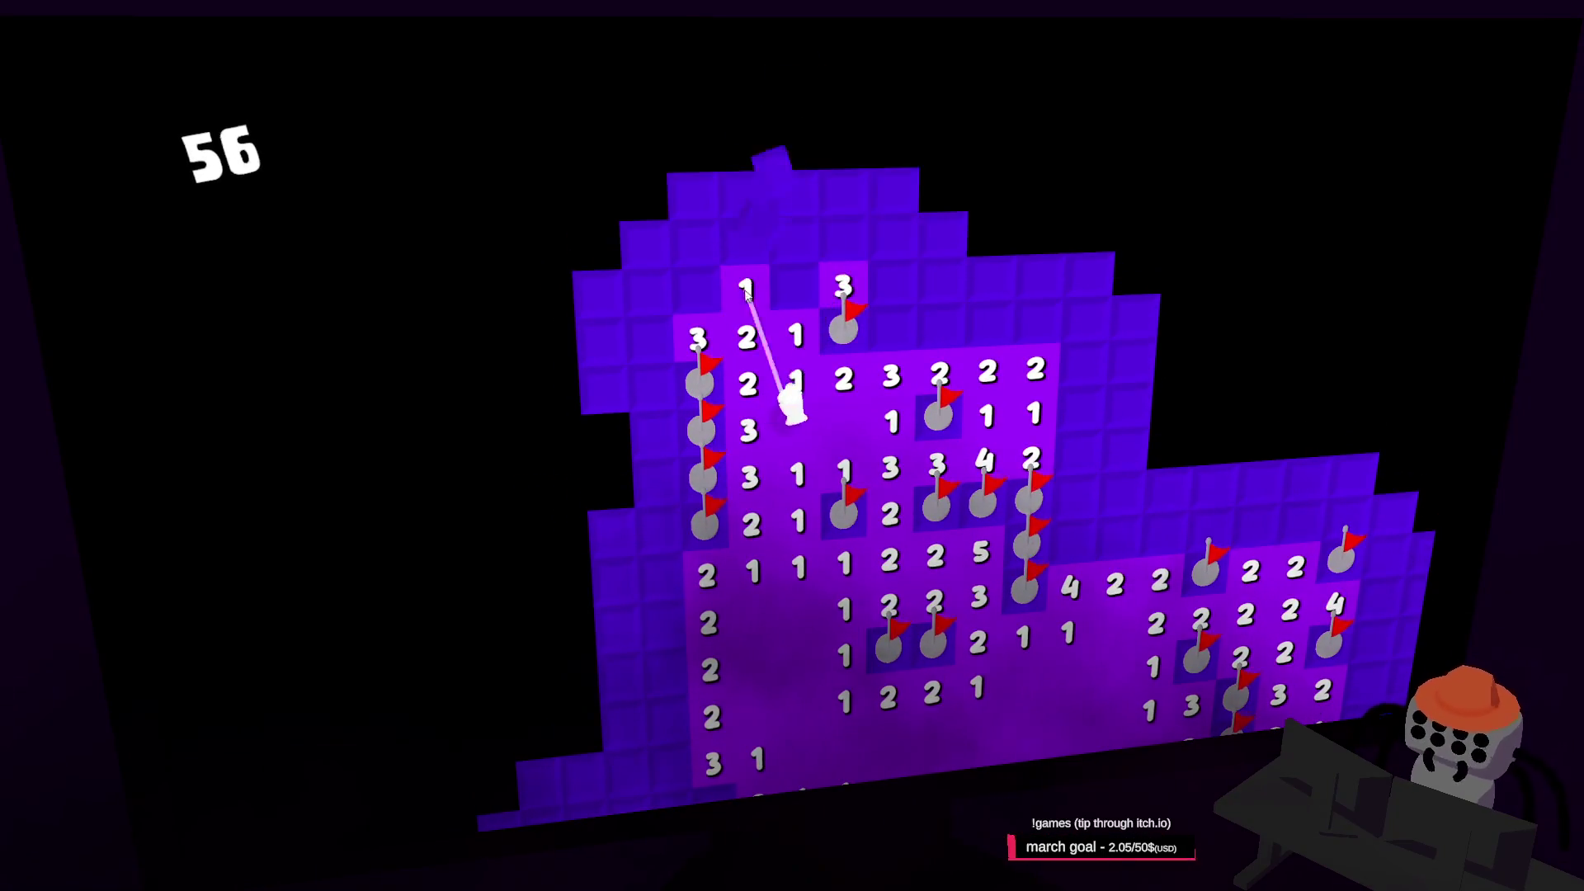
{"action": "left_click", "coordinate": [794, 337]}
{"action": "left_click", "coordinate": [697, 294]}
{"action": "left_click", "coordinate": [778, 297]}
{"action": "left_click", "coordinate": [796, 295]}
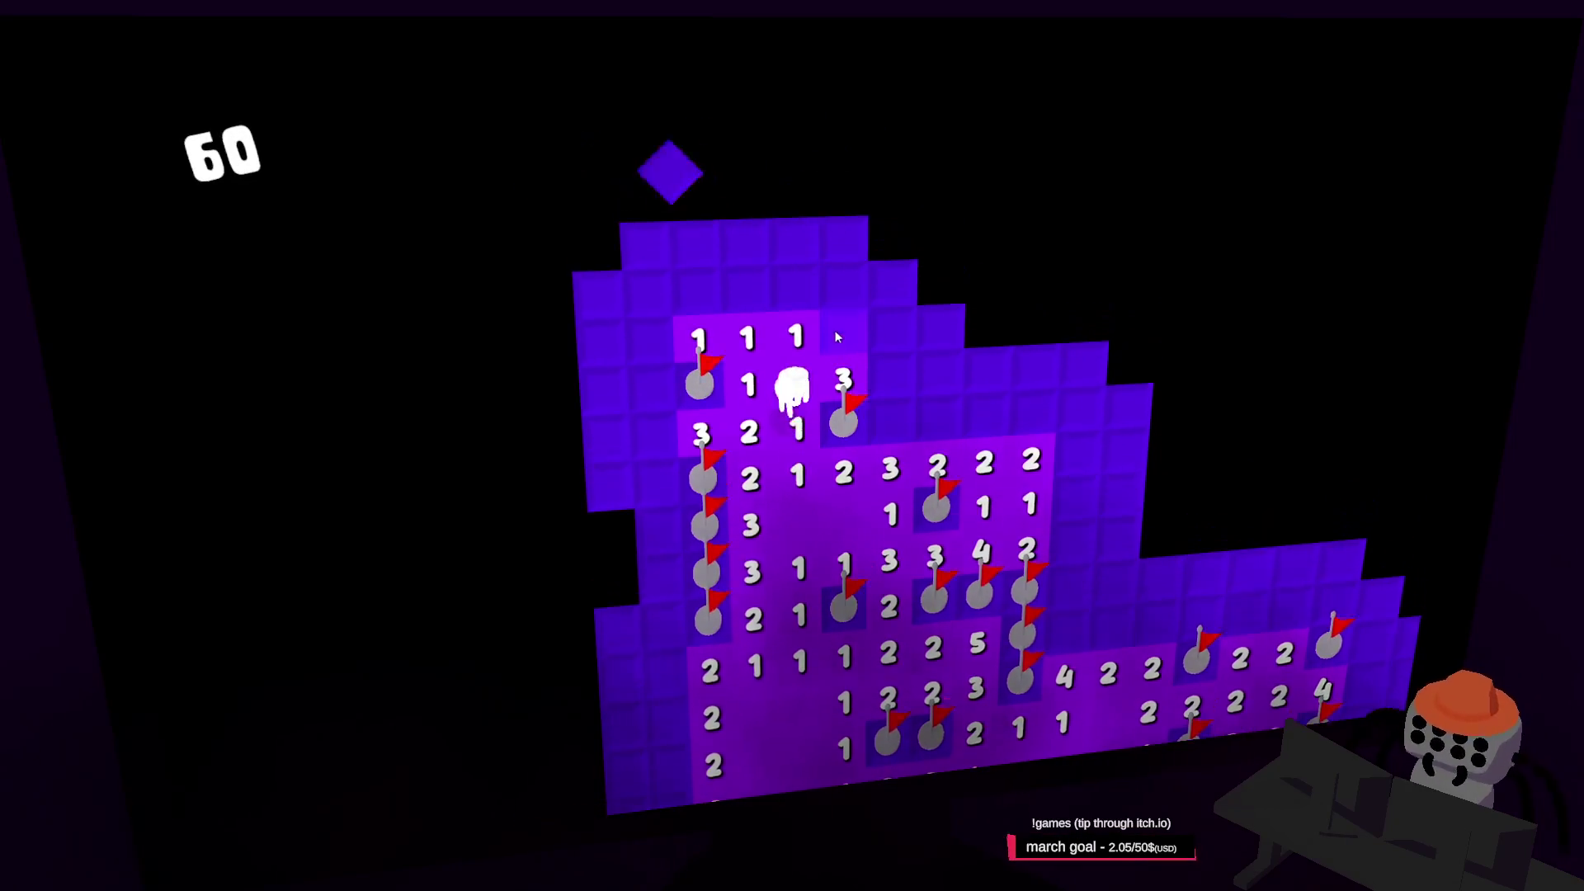
{"action": "right_click", "coordinate": [834, 329]}
{"action": "left_click", "coordinate": [759, 288]}
Reveal the 1s right of the flag column, open the upper-right area, and flag four top-row mines
{"action": "right_click", "coordinate": [665, 439]}
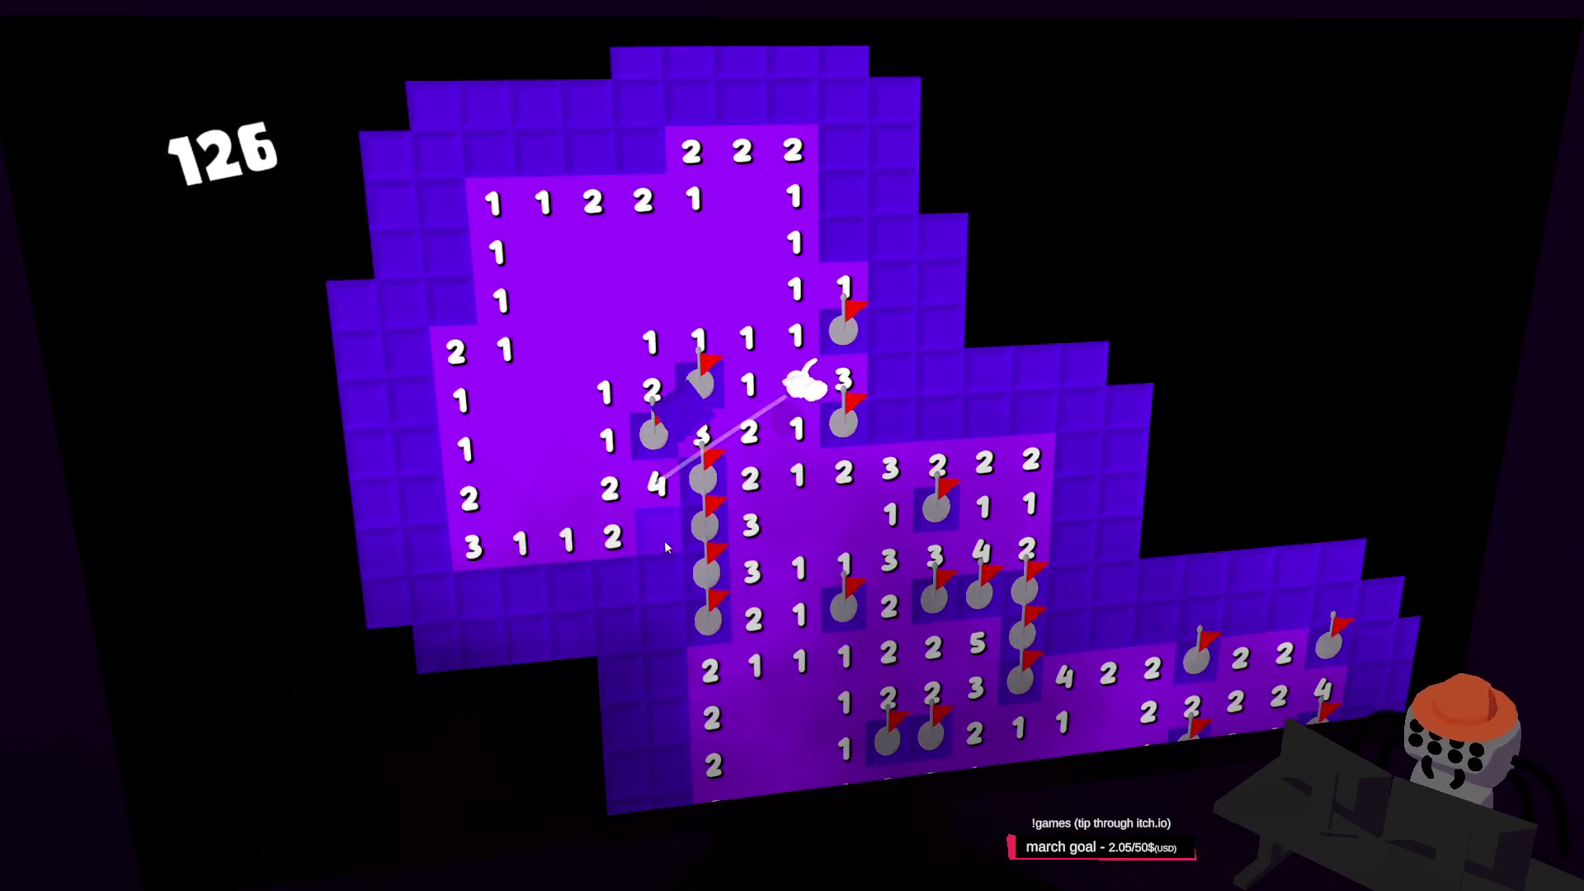
{"action": "left_click", "coordinate": [888, 383]}
{"action": "left_click", "coordinate": [908, 389]}
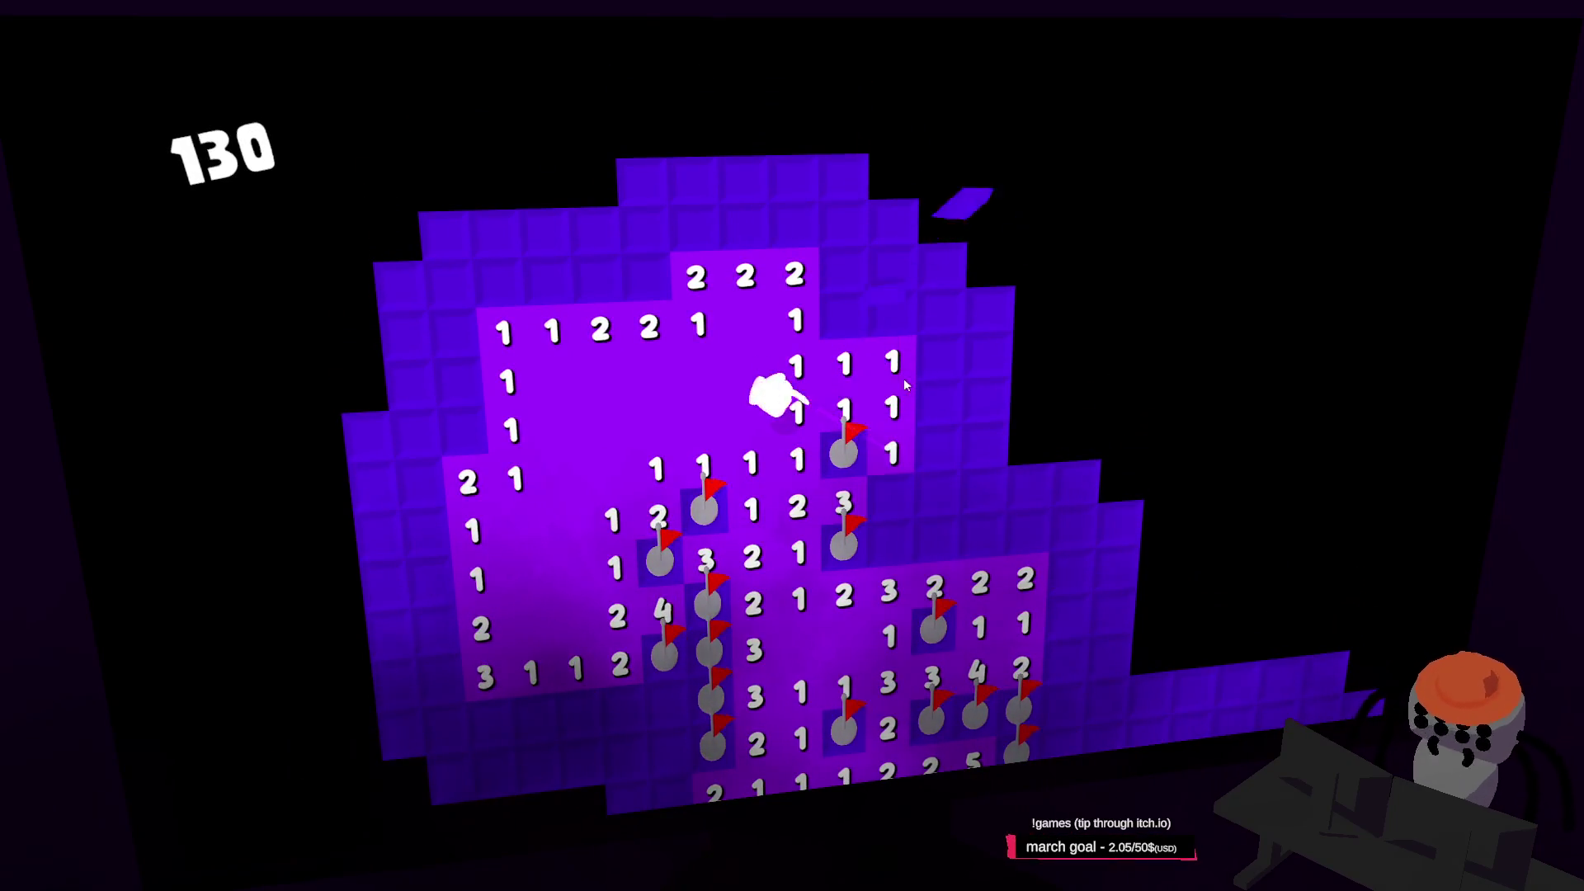
{"action": "right_click", "coordinate": [850, 344]}
{"action": "left_click", "coordinate": [949, 401]}
{"action": "left_click", "coordinate": [841, 295]}
{"action": "right_click", "coordinate": [795, 291]}
{"action": "right_click", "coordinate": [892, 287]}
{"action": "right_click", "coordinate": [942, 287]}
{"action": "right_click", "coordinate": [1041, 241]}
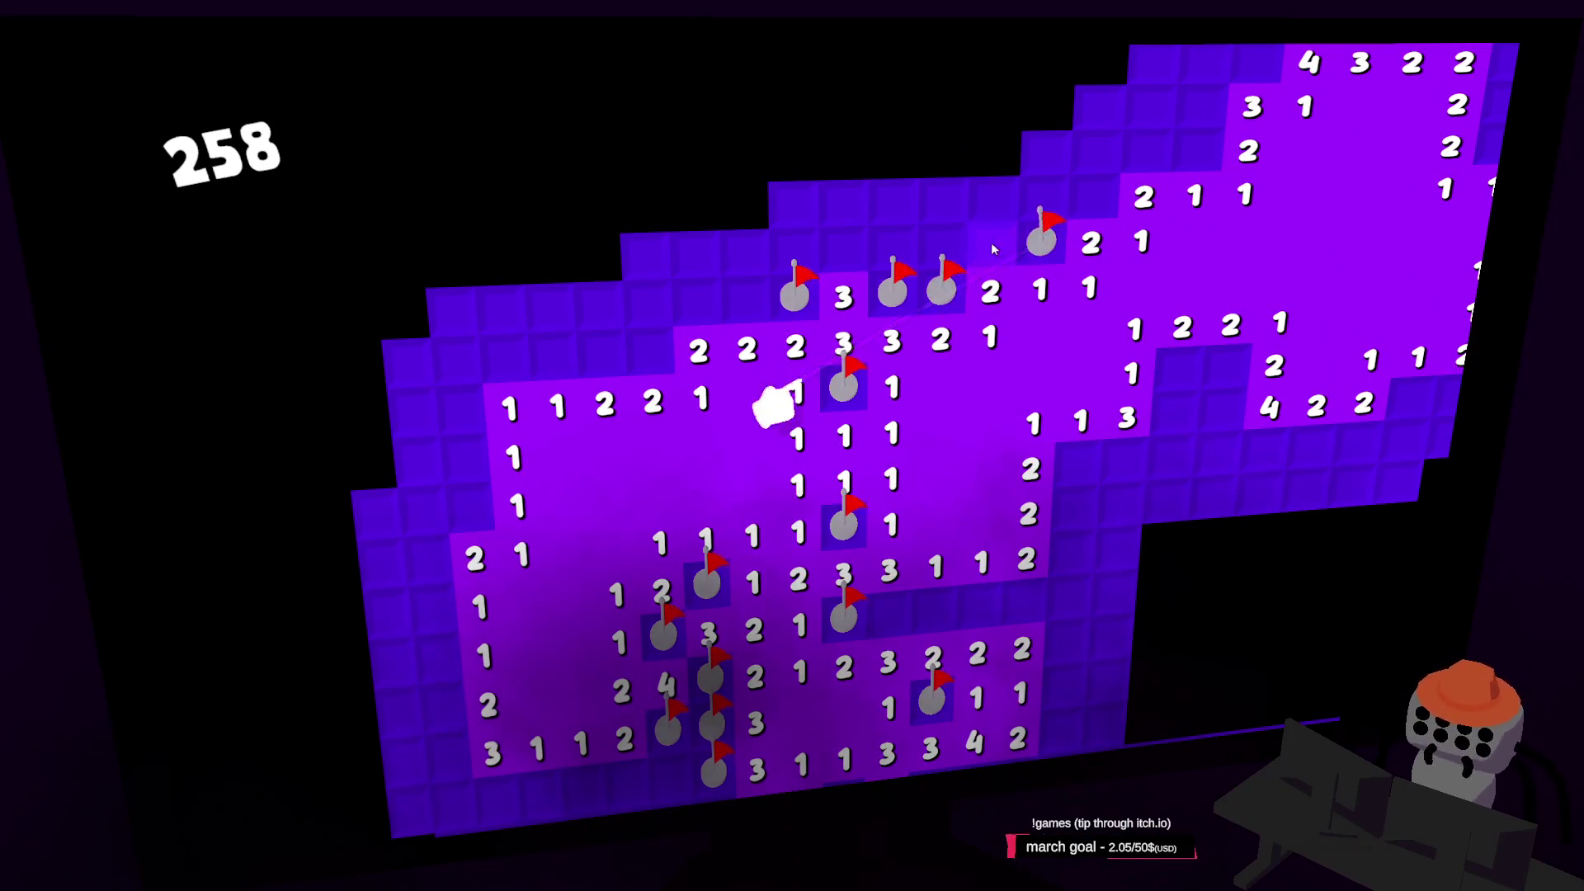
{"action": "left_click", "coordinate": [1000, 241]}
{"action": "left_click", "coordinate": [948, 243]}
{"action": "left_click", "coordinate": [792, 307]}
{"action": "left_click", "coordinate": [744, 309]}
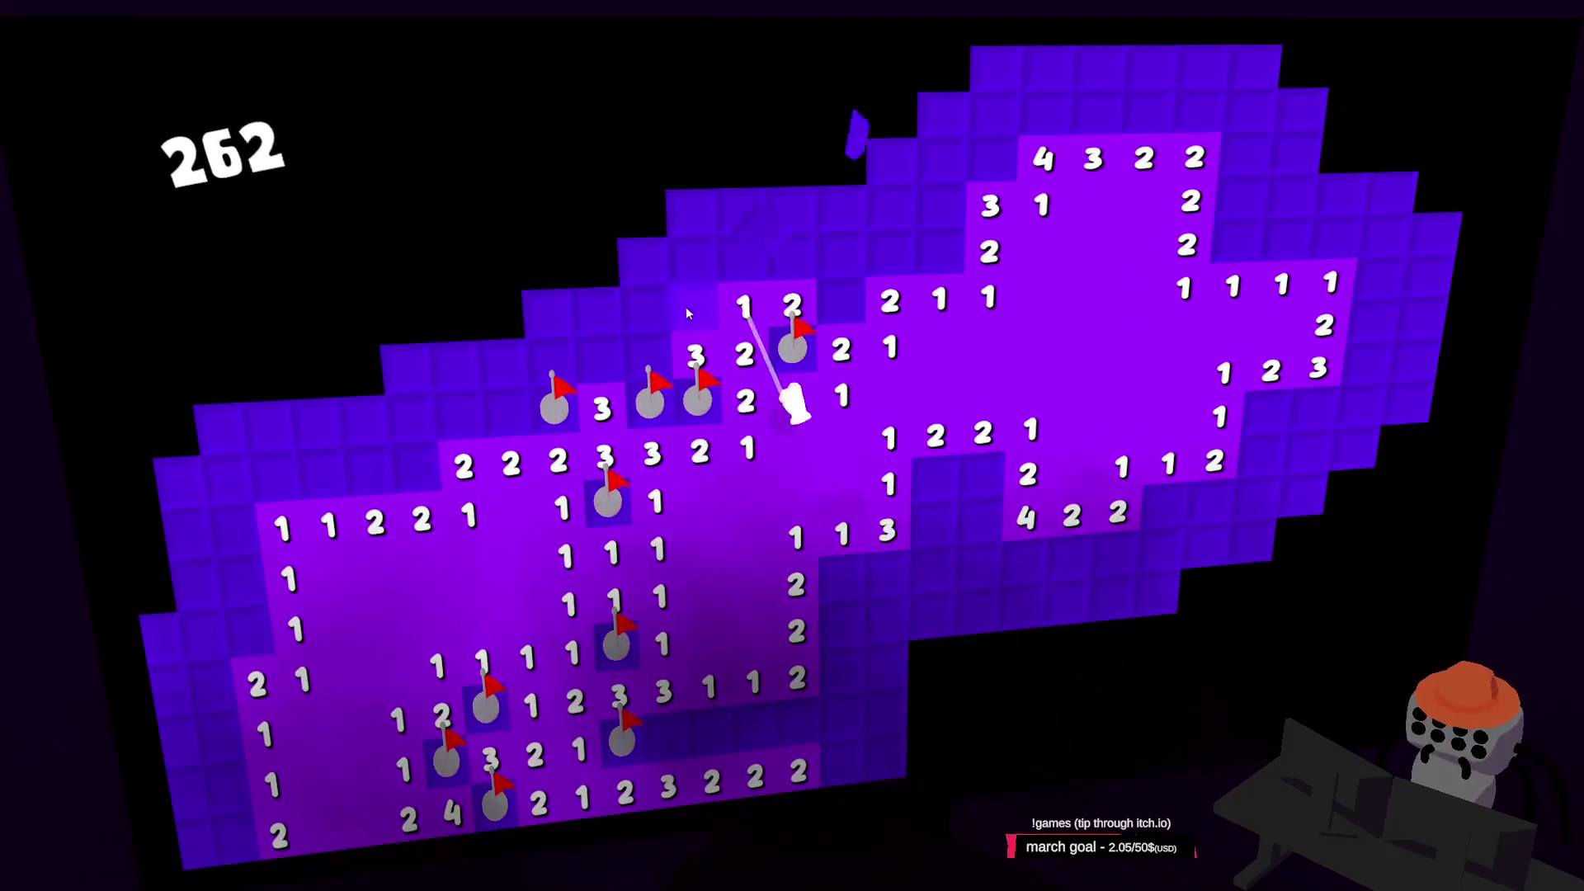
{"action": "left_click", "coordinate": [689, 311]}
{"action": "left_click", "coordinate": [743, 309]}
Uncover three 2s above the 1-1-1 row and the safe 3s beside a new flag
{"action": "right_click", "coordinate": [816, 290]}
{"action": "left_click", "coordinate": [813, 243]}
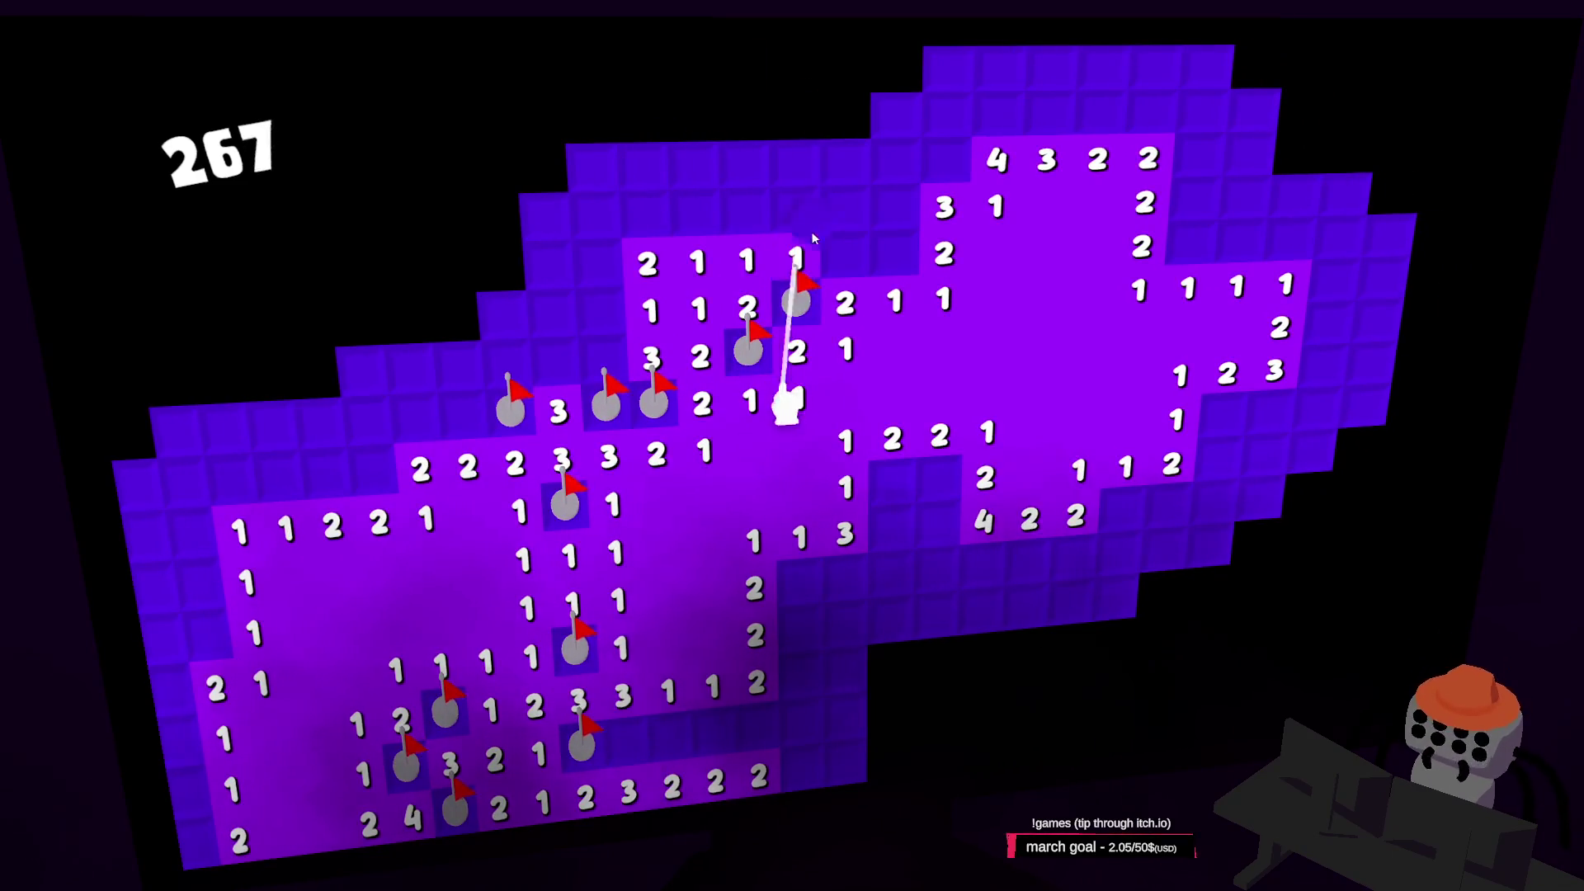
{"action": "left_click", "coordinate": [745, 214]}
{"action": "left_click", "coordinate": [696, 214]}
{"action": "left_click", "coordinate": [794, 213]}
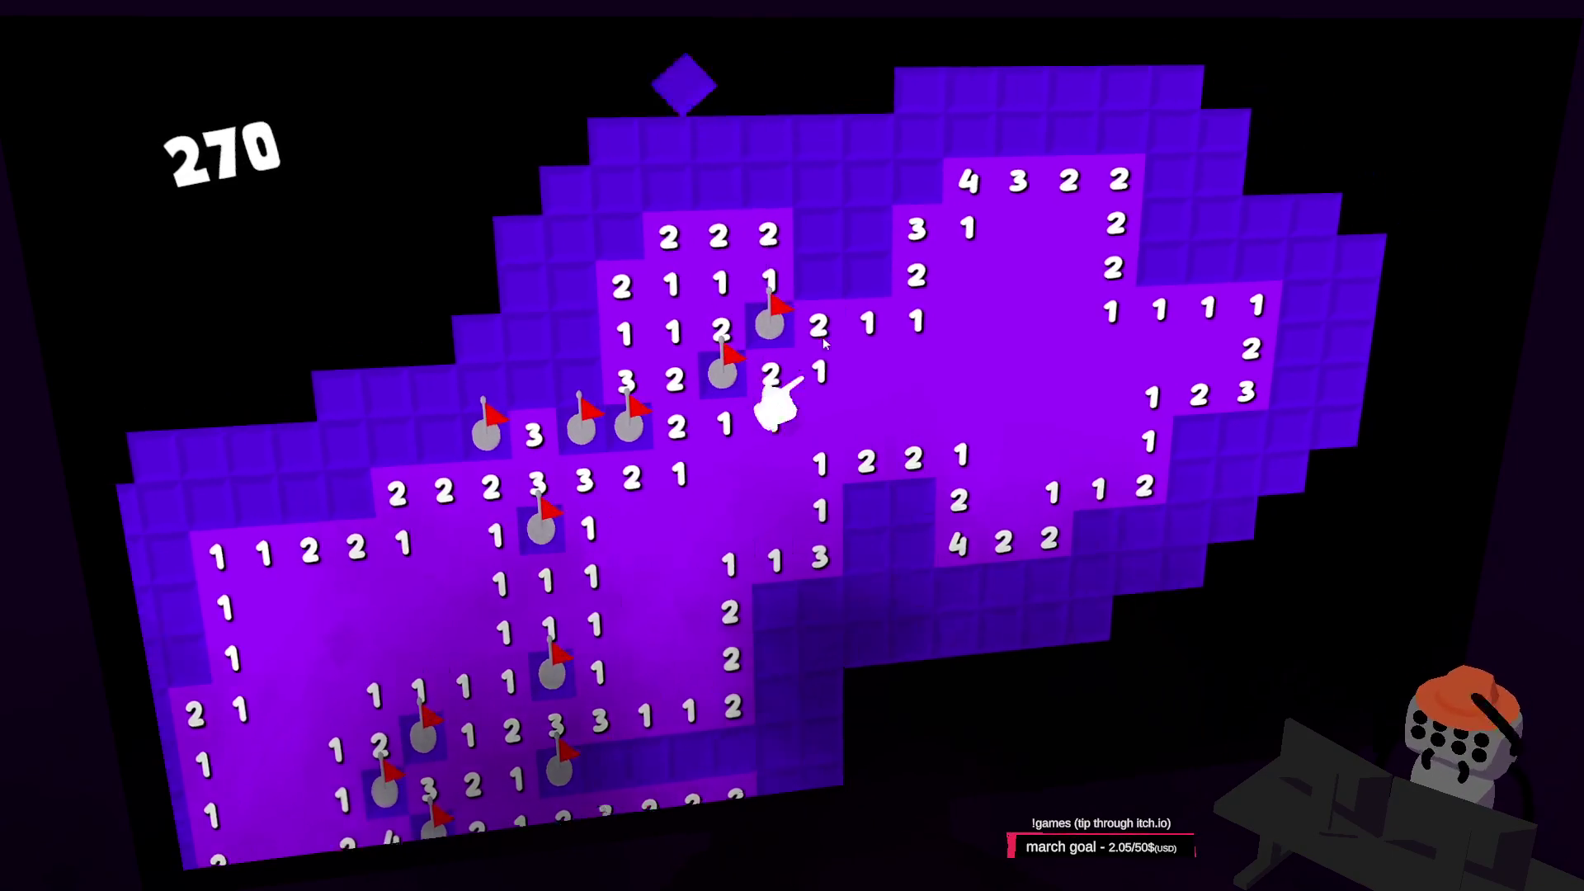
{"action": "right_click", "coordinate": [821, 327]}
{"action": "left_click", "coordinate": [769, 295]}
{"action": "left_click", "coordinate": [774, 326]}
Flag the mines along the top around the 4 and 2, then open the top-right area
{"action": "right_click", "coordinate": [819, 274]}
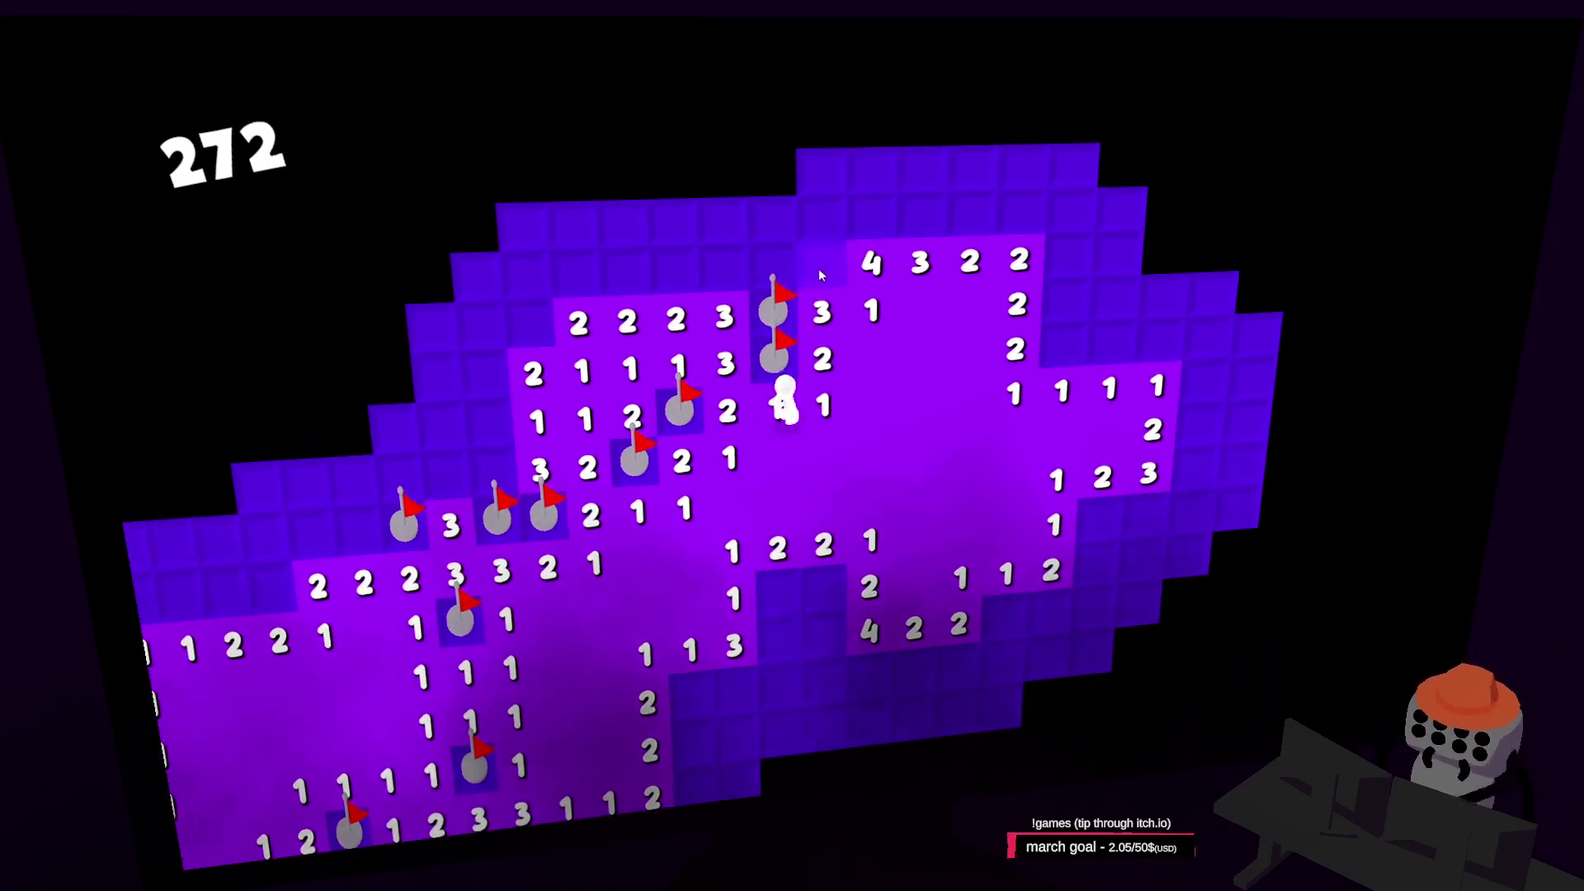
{"action": "right_click", "coordinate": [820, 275]}
{"action": "left_click", "coordinate": [773, 264]}
{"action": "right_click", "coordinate": [753, 284]}
{"action": "right_click", "coordinate": [803, 281]}
{"action": "right_click", "coordinate": [850, 282]}
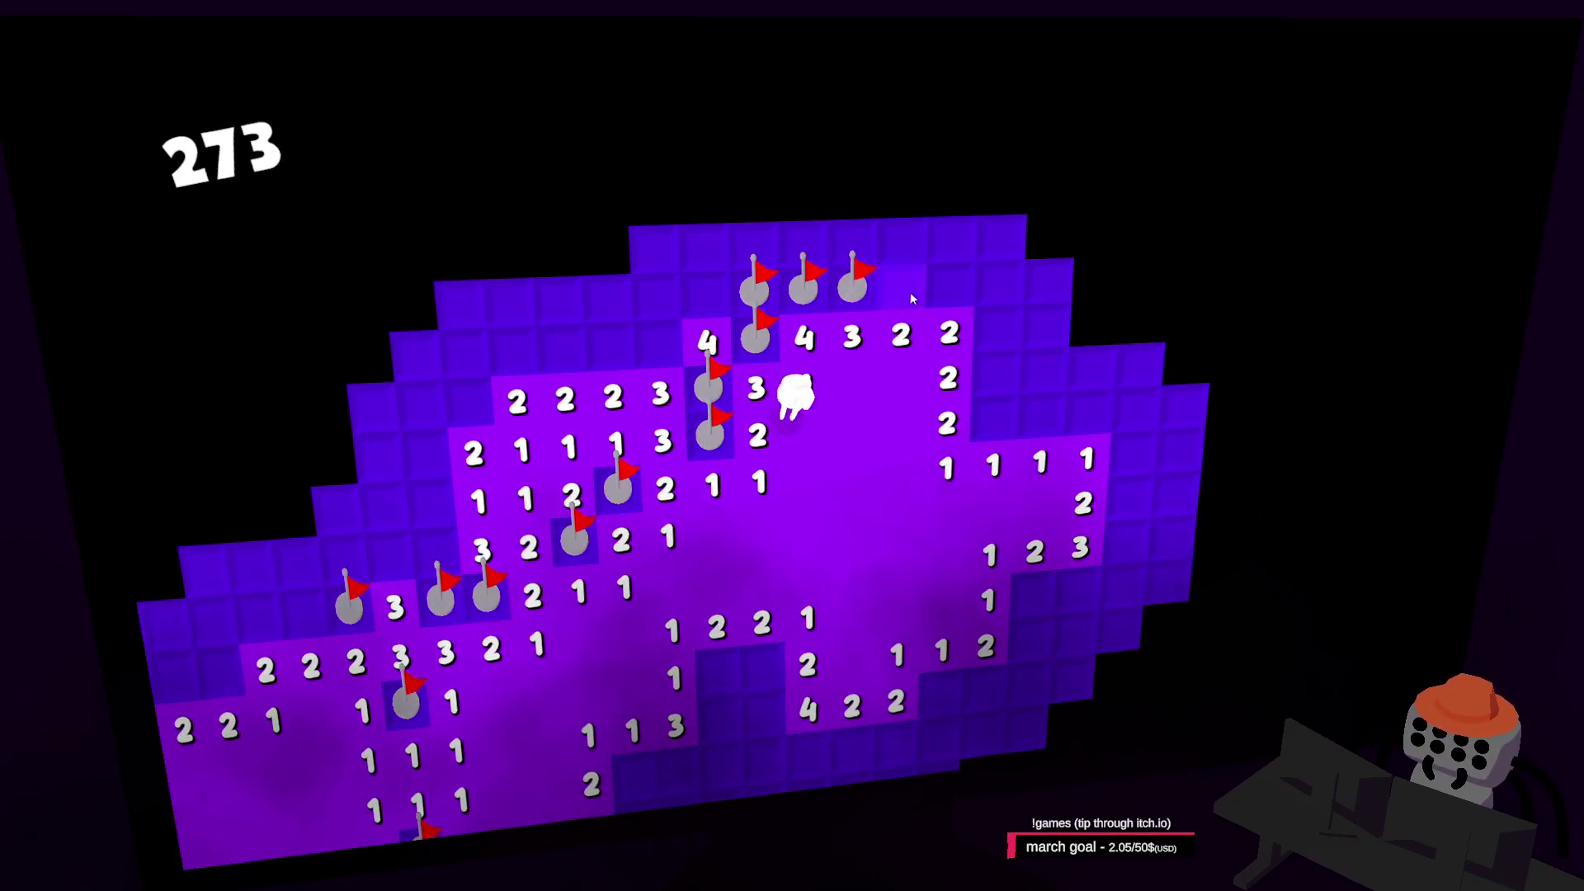
{"action": "right_click", "coordinate": [911, 294]}
{"action": "left_click", "coordinate": [888, 299]}
{"action": "right_click", "coordinate": [930, 435]}
{"action": "right_click", "coordinate": [930, 398]}
{"action": "left_click", "coordinate": [931, 360]}
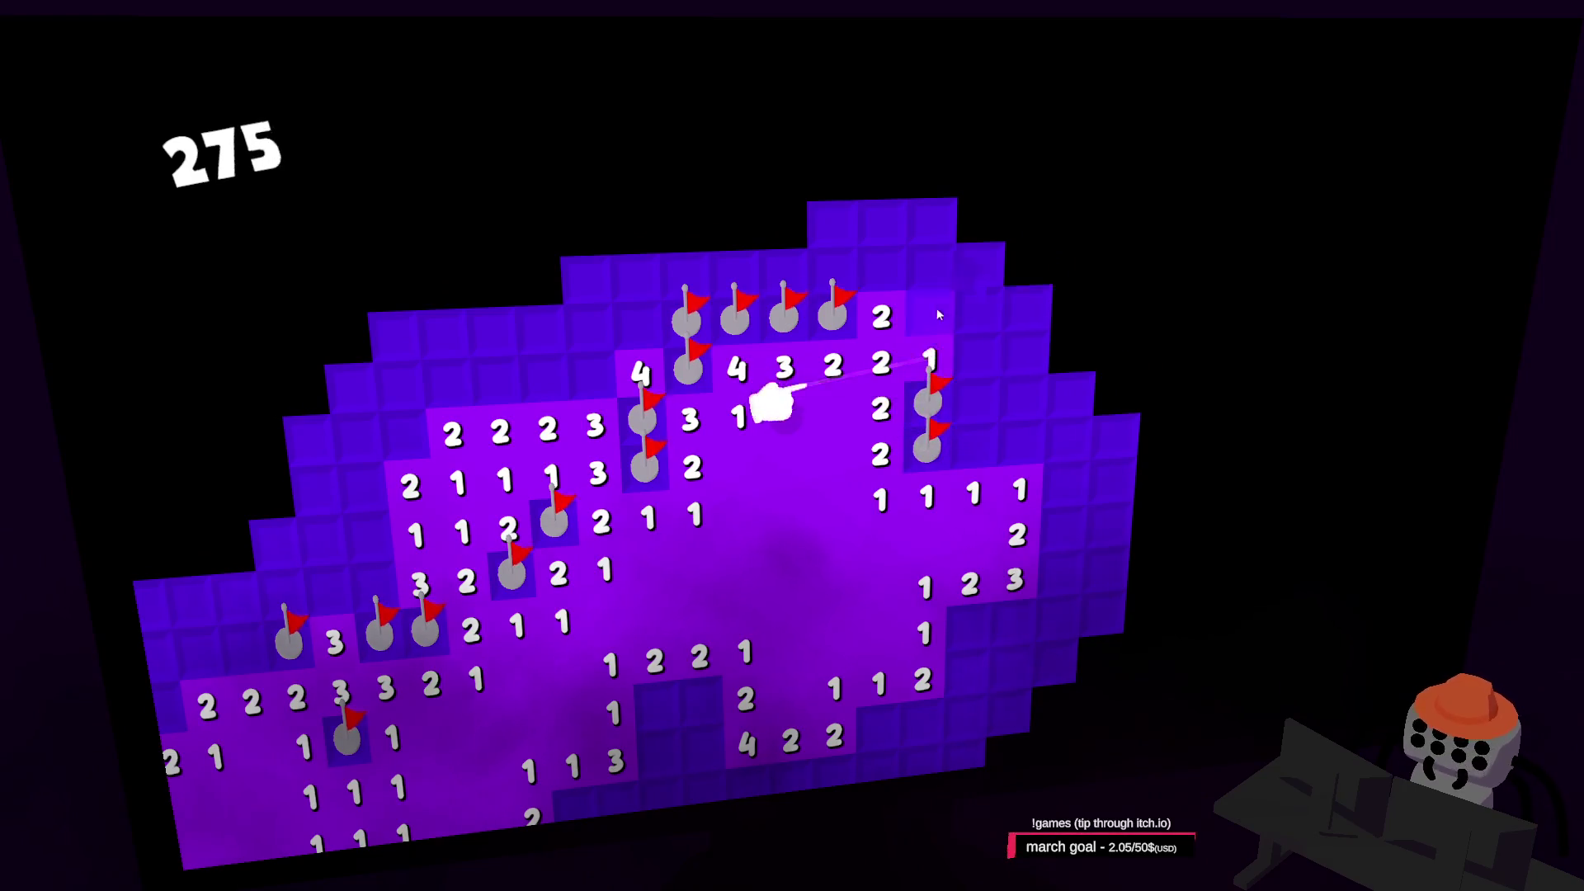
{"action": "left_click", "coordinate": [938, 310]}
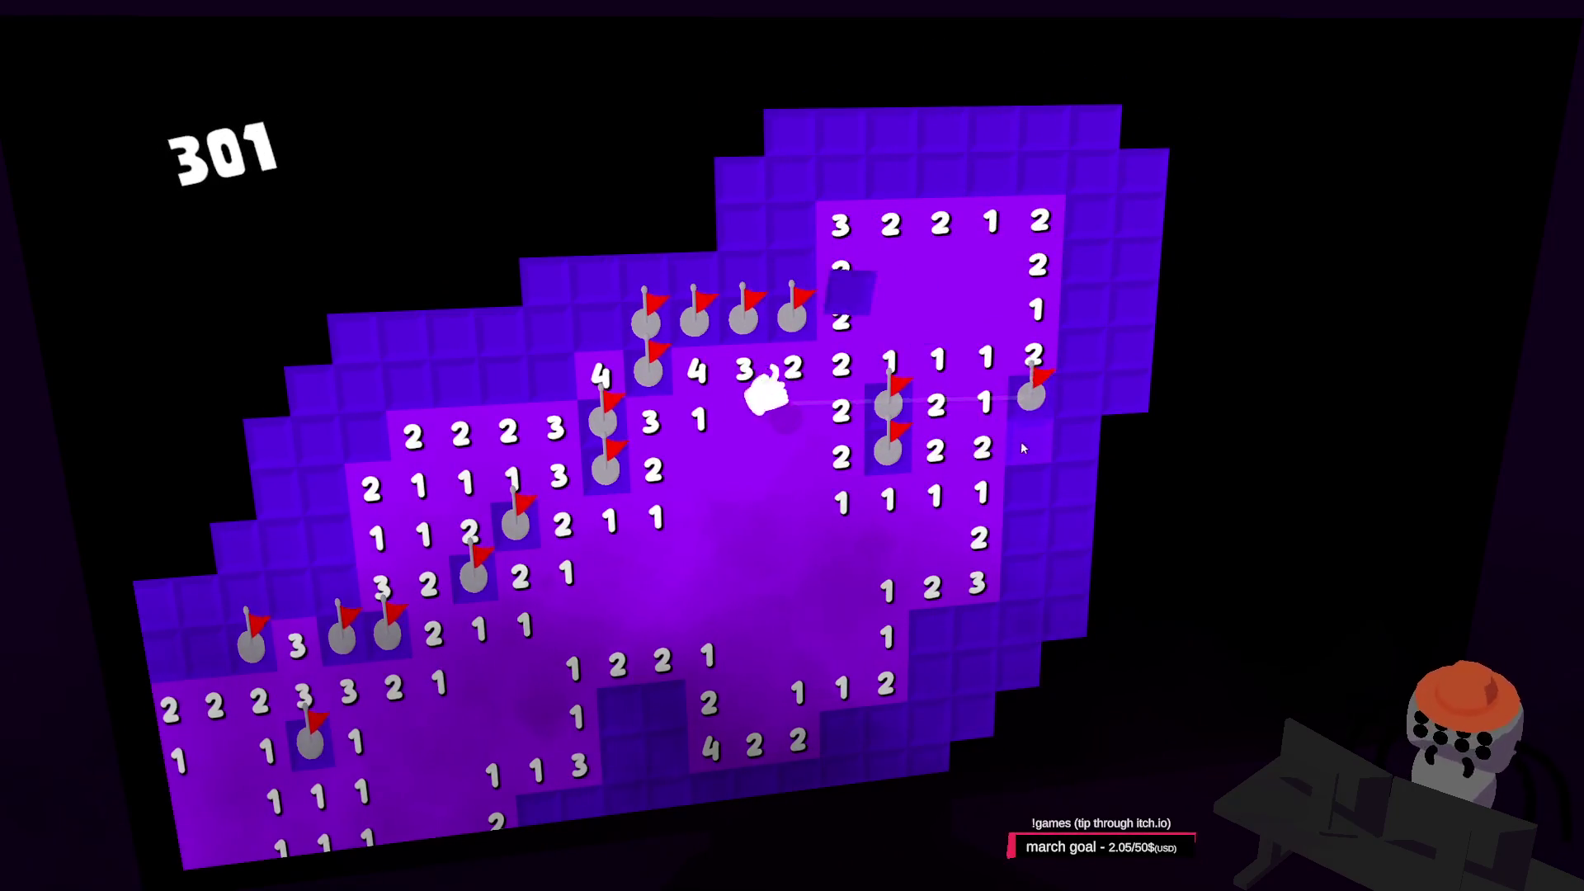
Resolve the right column's 2, 3 and 1s, flagging its mines and revealing tiles further right
{"action": "left_click", "coordinate": [1022, 448]}
{"action": "right_click", "coordinate": [899, 400]}
{"action": "left_click", "coordinate": [901, 448]}
{"action": "right_click", "coordinate": [899, 491]}
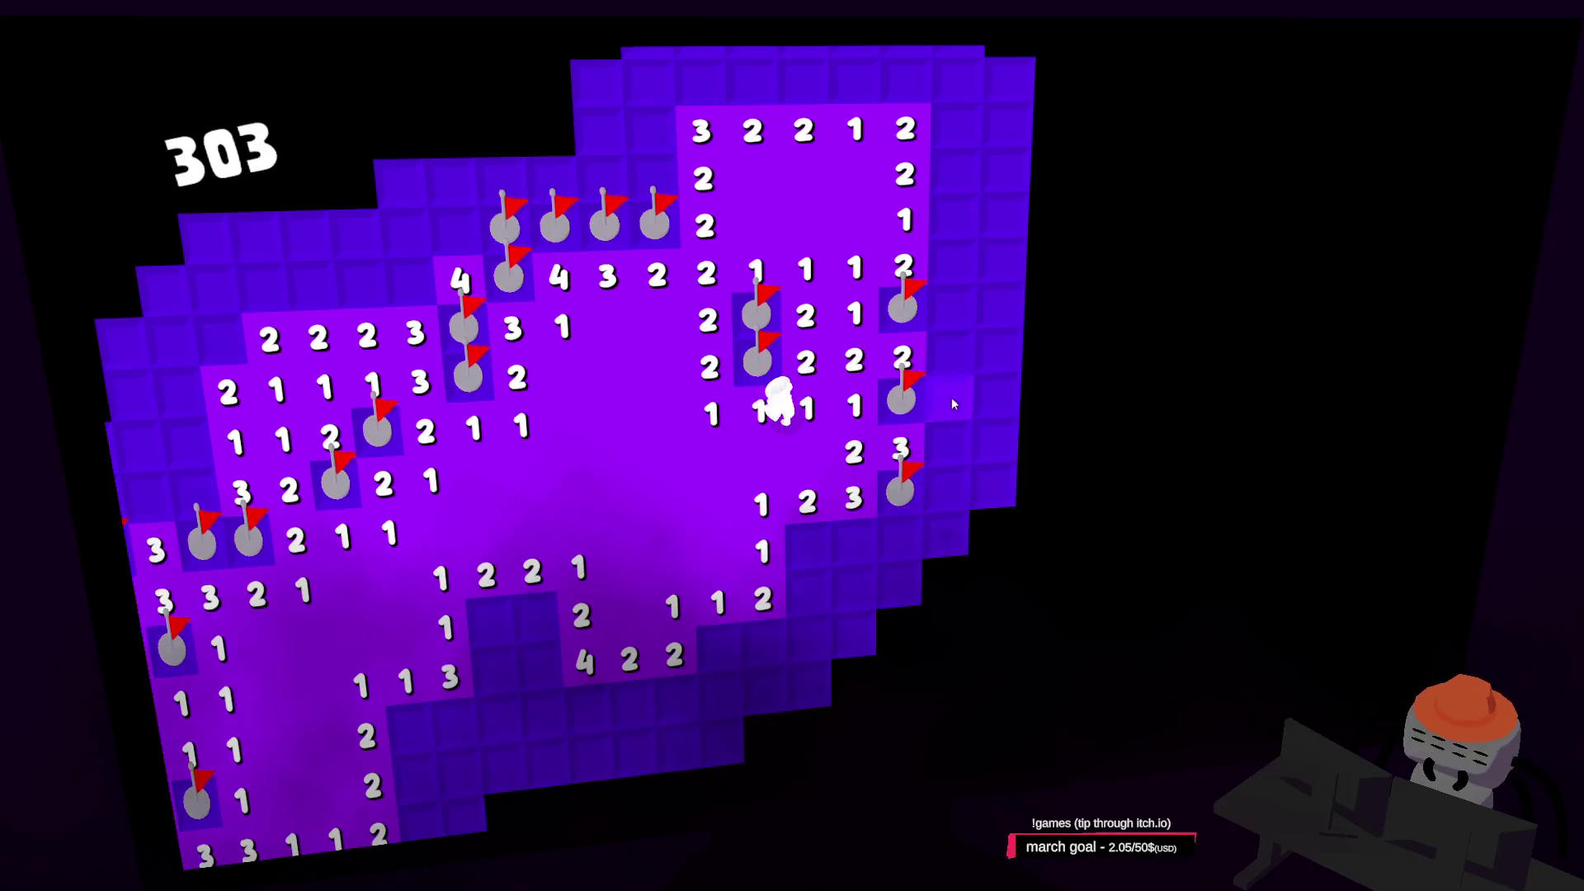
{"action": "left_click", "coordinate": [952, 401]}
{"action": "left_click", "coordinate": [951, 357]}
{"action": "left_click", "coordinate": [949, 310]}
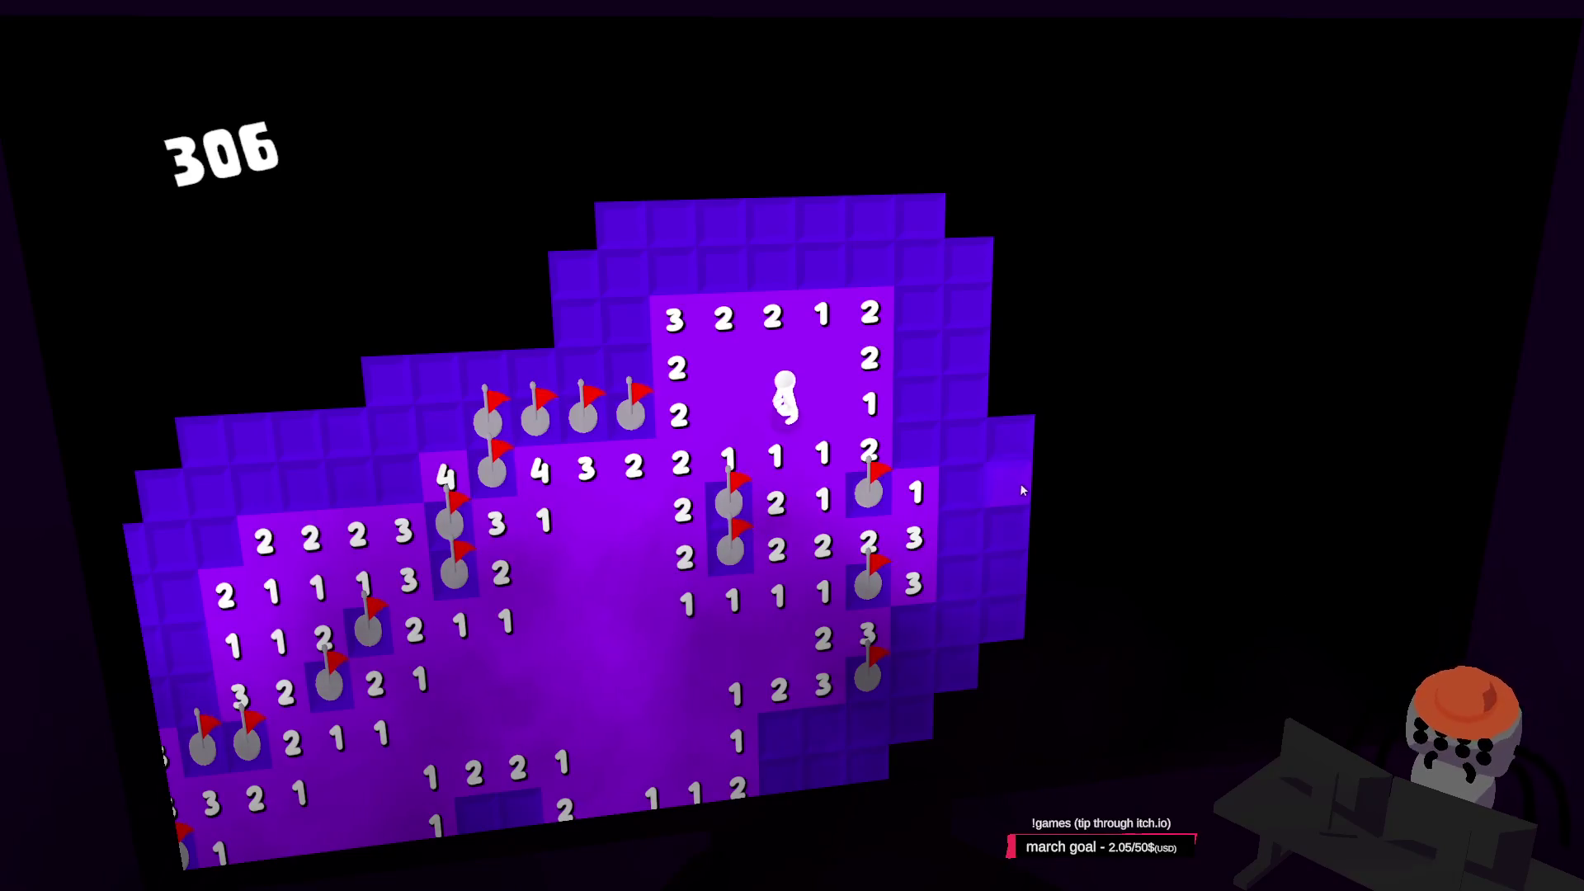
{"action": "left_click", "coordinate": [918, 454]}
{"action": "left_click", "coordinate": [962, 446]}
{"action": "left_click", "coordinate": [962, 490]}
{"action": "left_click", "coordinate": [961, 535]}
{"action": "right_click", "coordinate": [959, 576]}
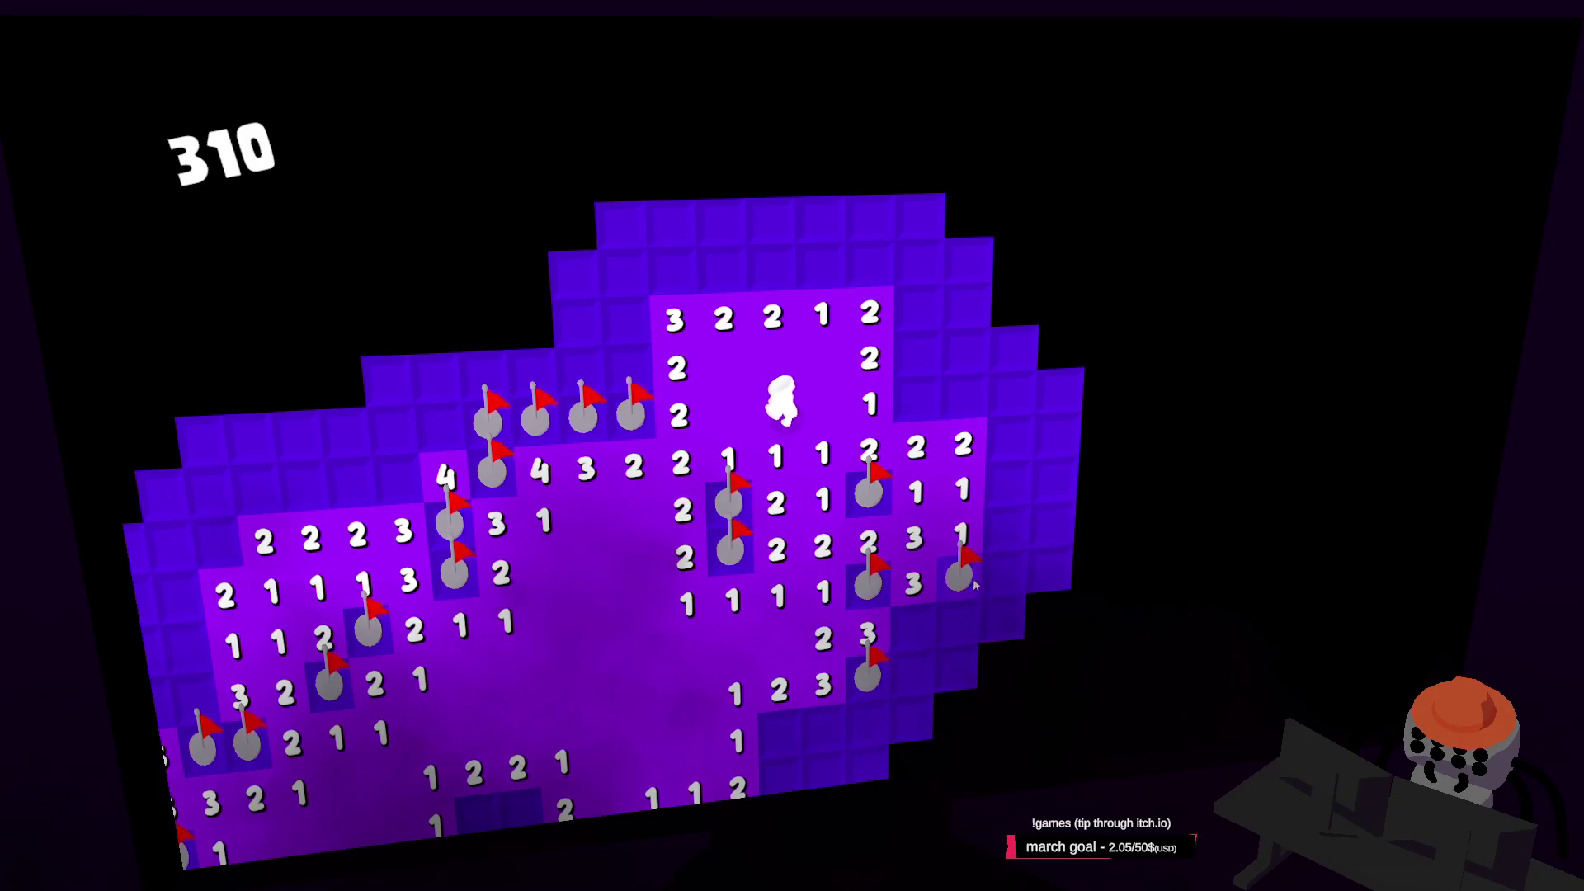
Walk two cells down, flag suspected mines, and open the upper-right area and tiles nearby
{"action": "key", "text": "s"}
{"action": "key", "text": "s"}
{"action": "key", "text": "s"}
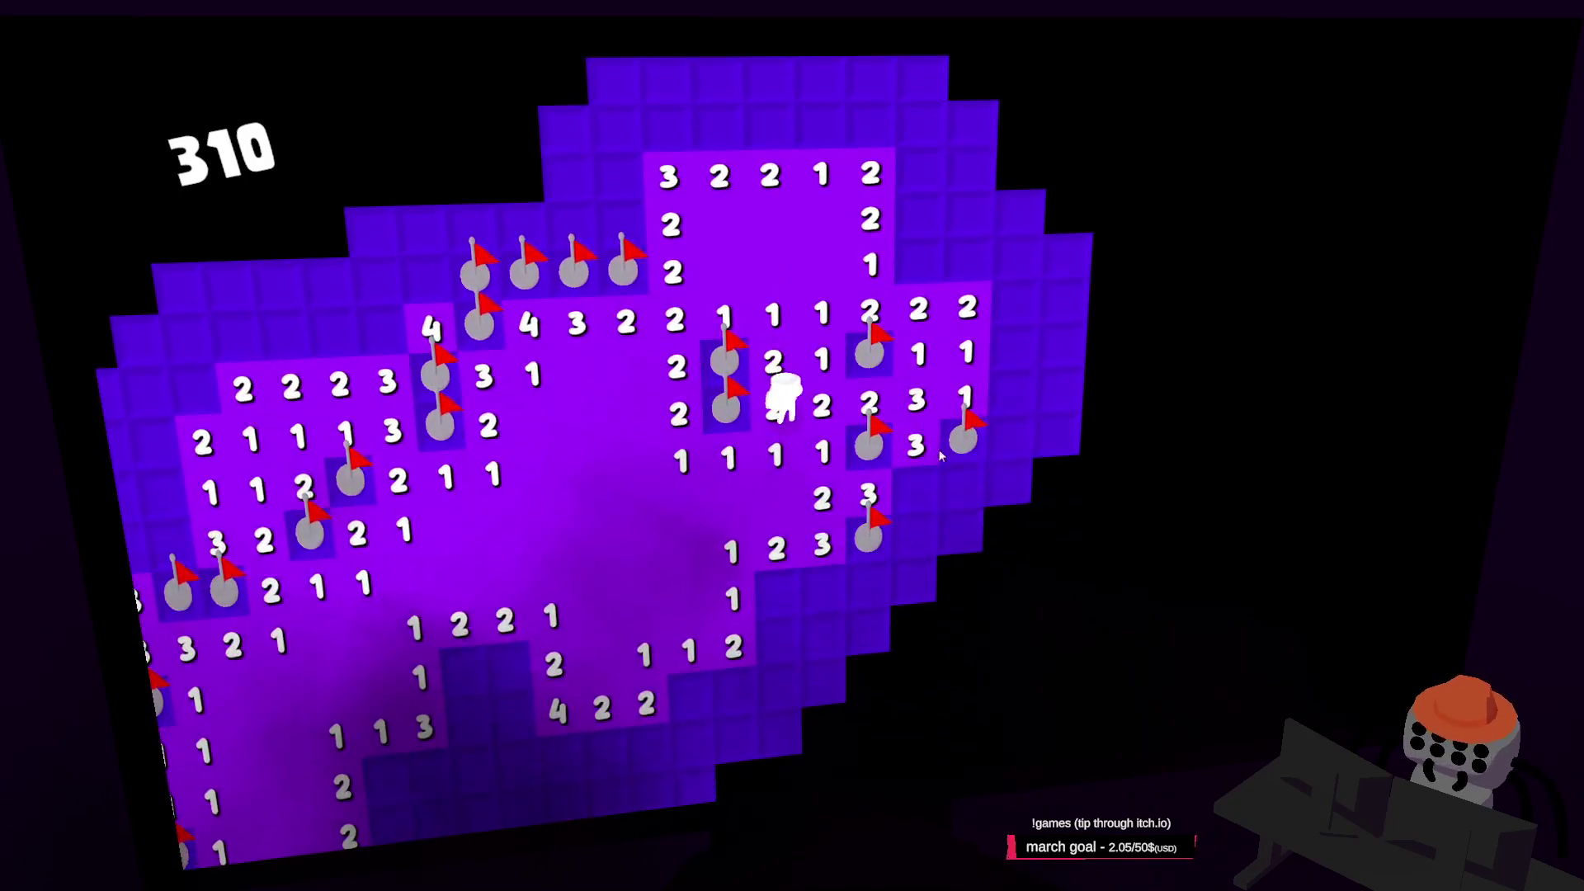
{"action": "key", "text": "s"}
{"action": "right_click", "coordinate": [1015, 279]}
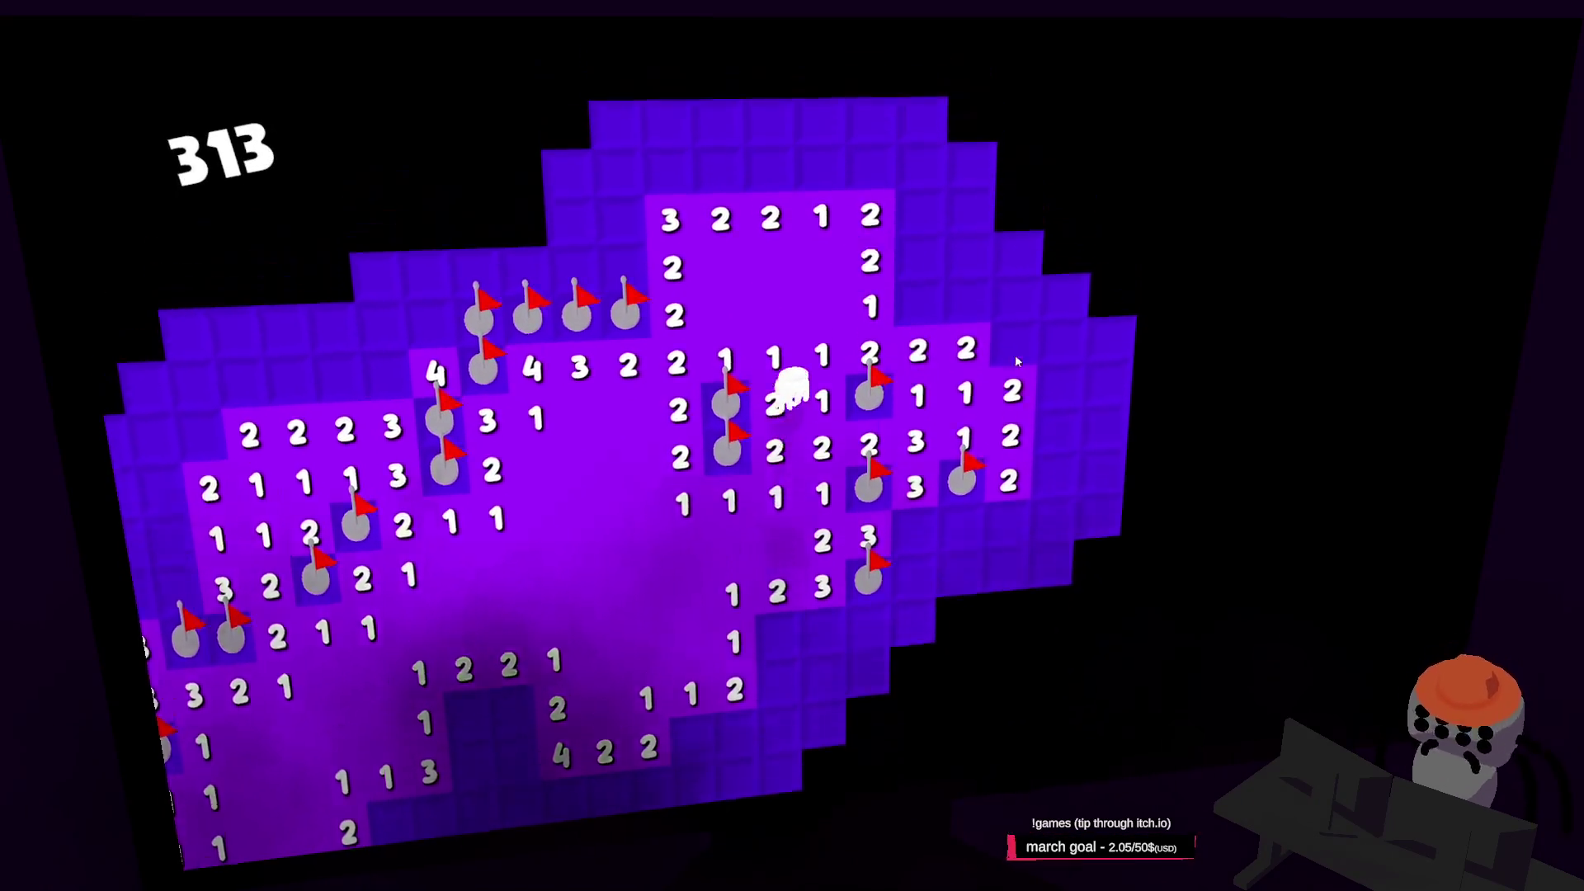
{"action": "right_click", "coordinate": [916, 363]}
{"action": "left_click", "coordinate": [1013, 369]}
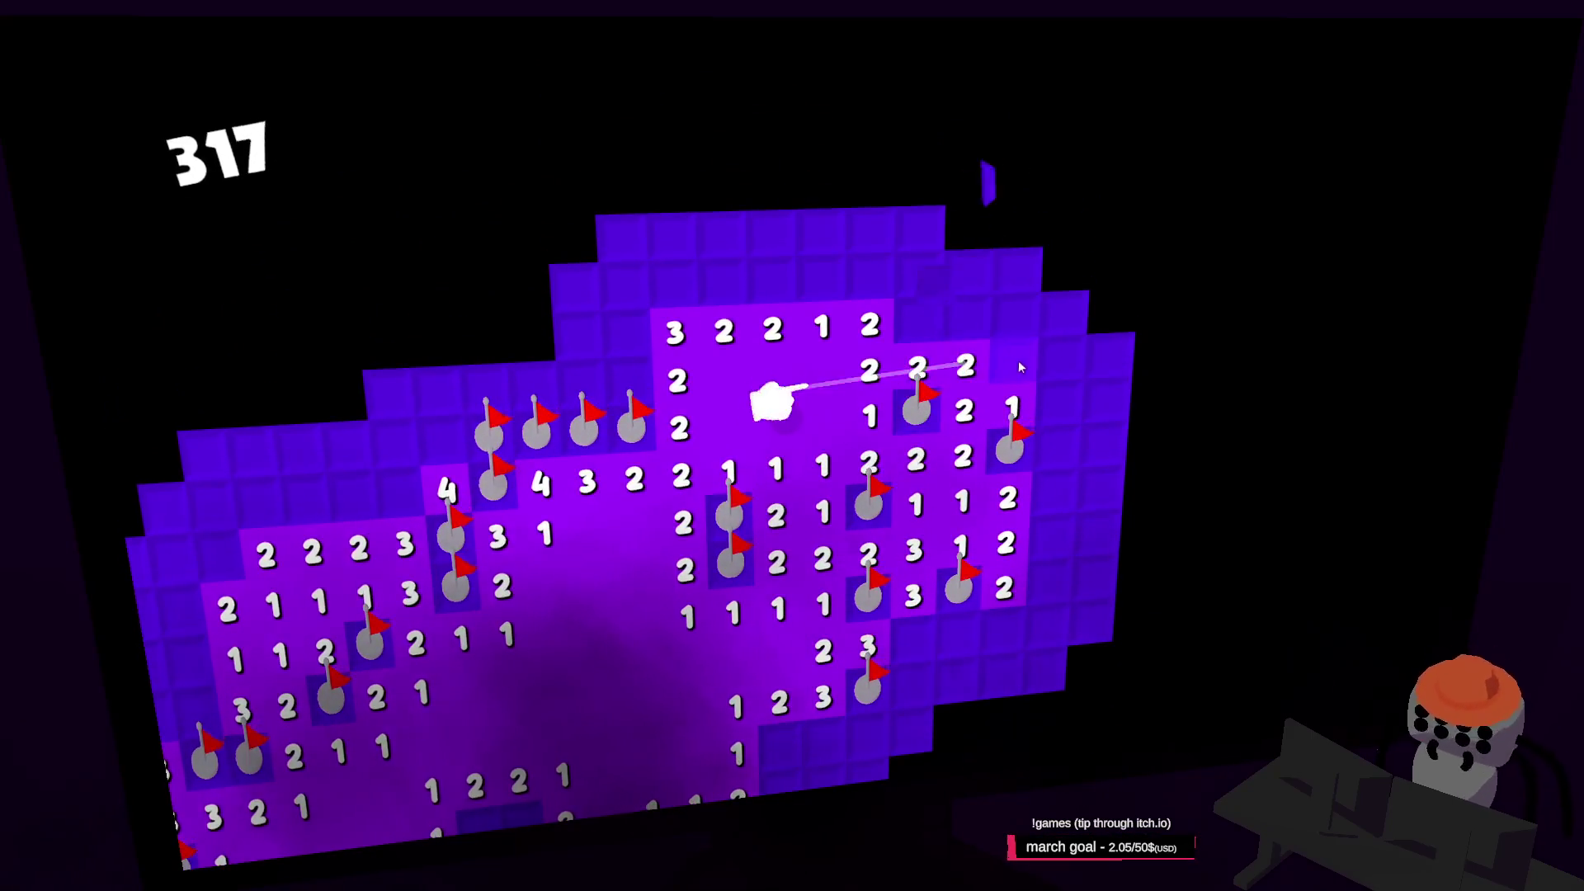
{"action": "left_click", "coordinate": [1013, 359]}
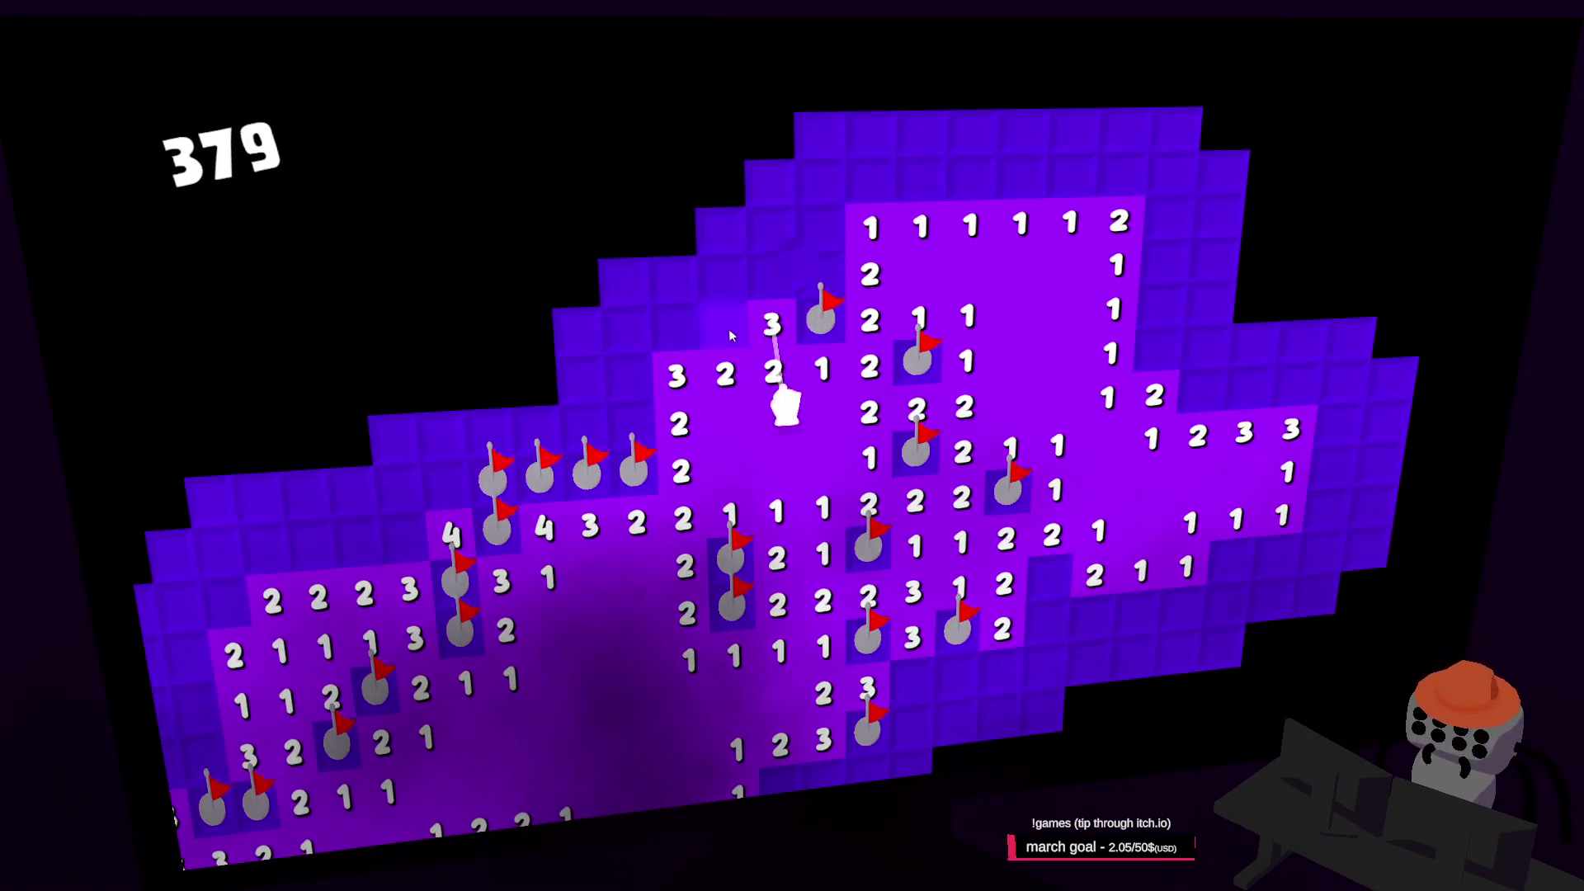
{"action": "right_click", "coordinate": [675, 336]}
{"action": "right_click", "coordinate": [826, 278]}
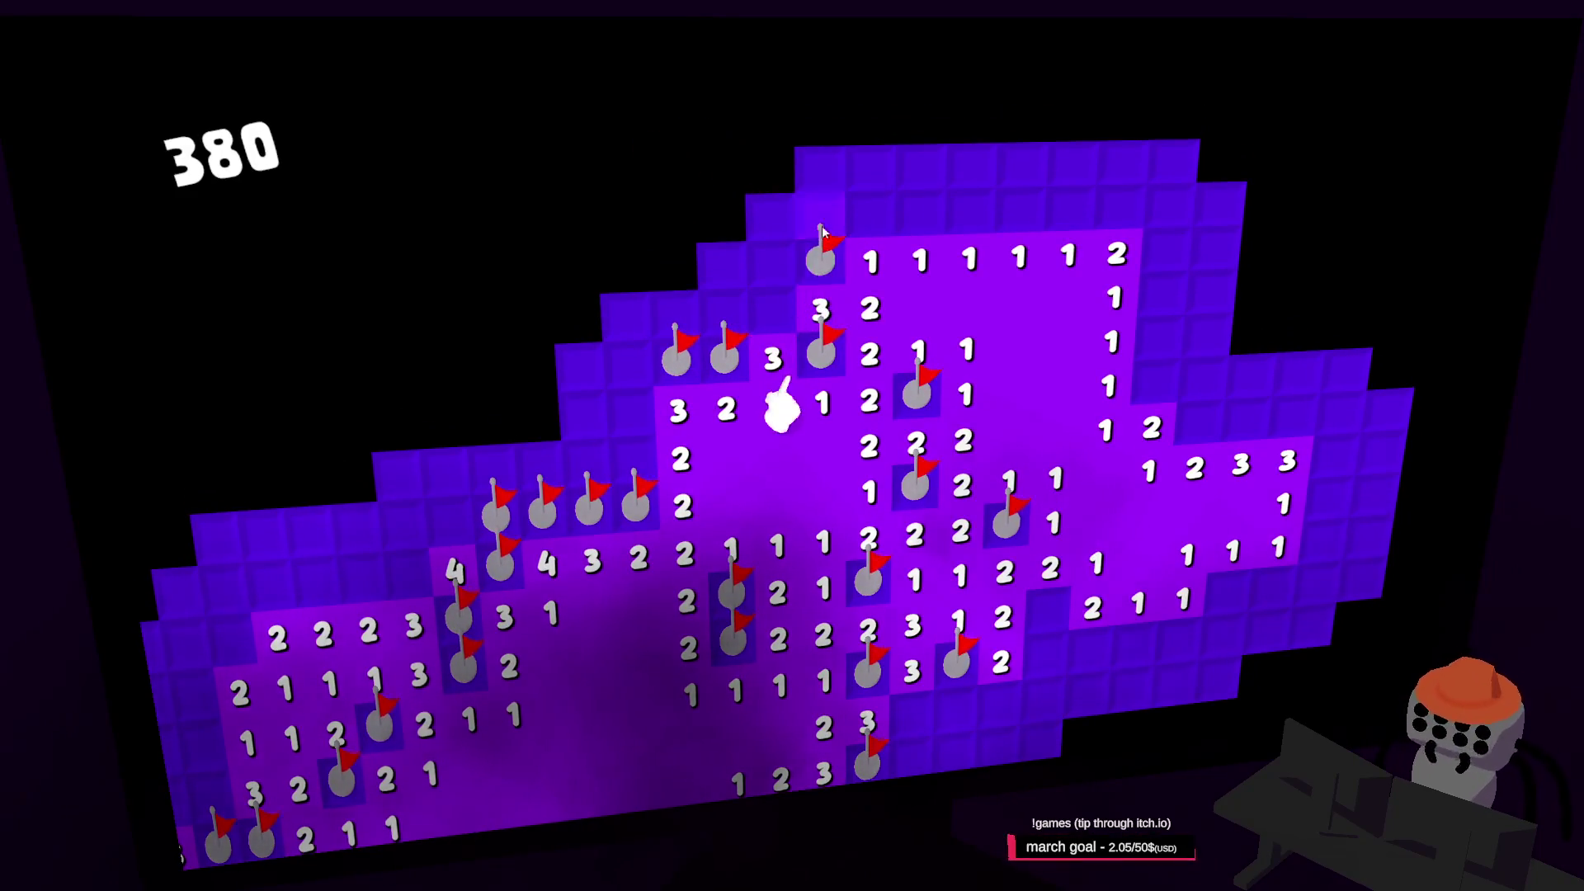
{"action": "left_click", "coordinate": [870, 263]}
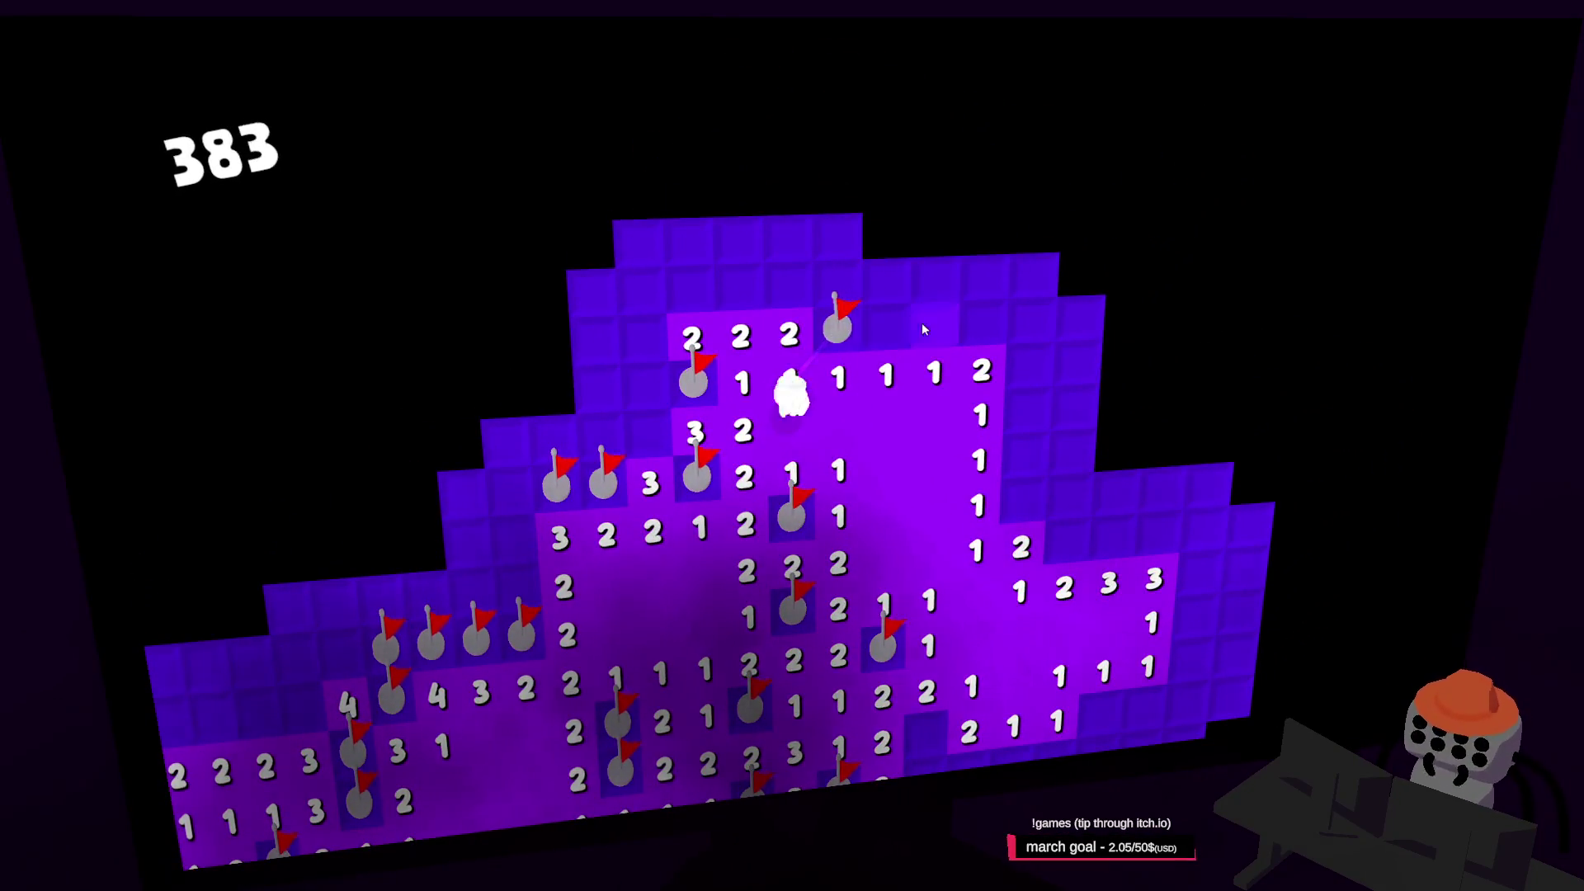
{"action": "left_click", "coordinate": [924, 329]}
{"action": "right_click", "coordinate": [905, 454]}
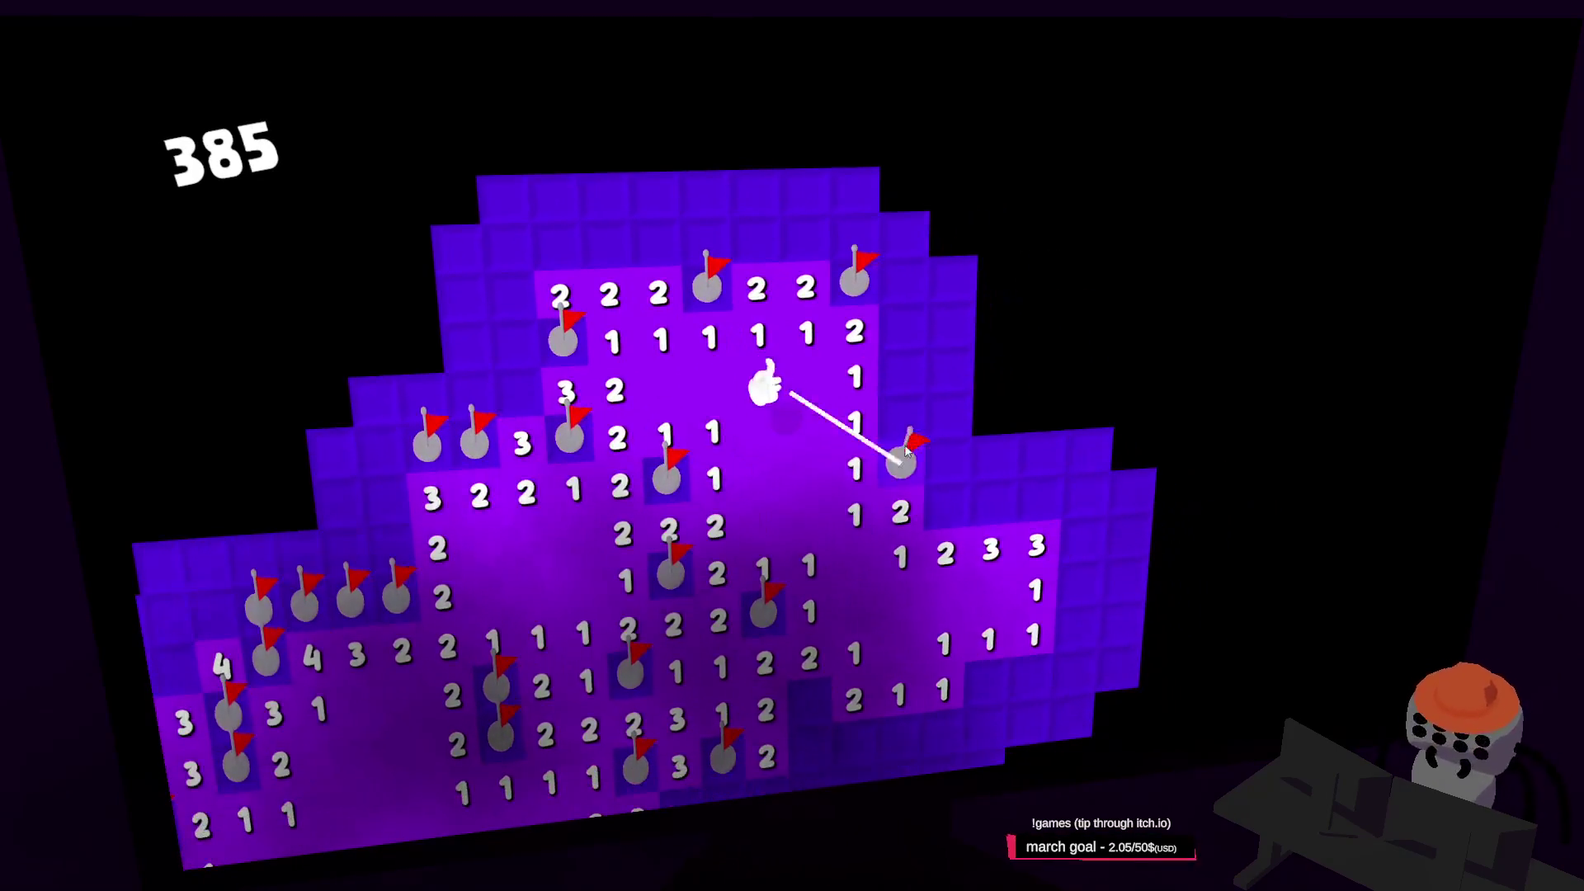
{"action": "left_click", "coordinate": [910, 291]}
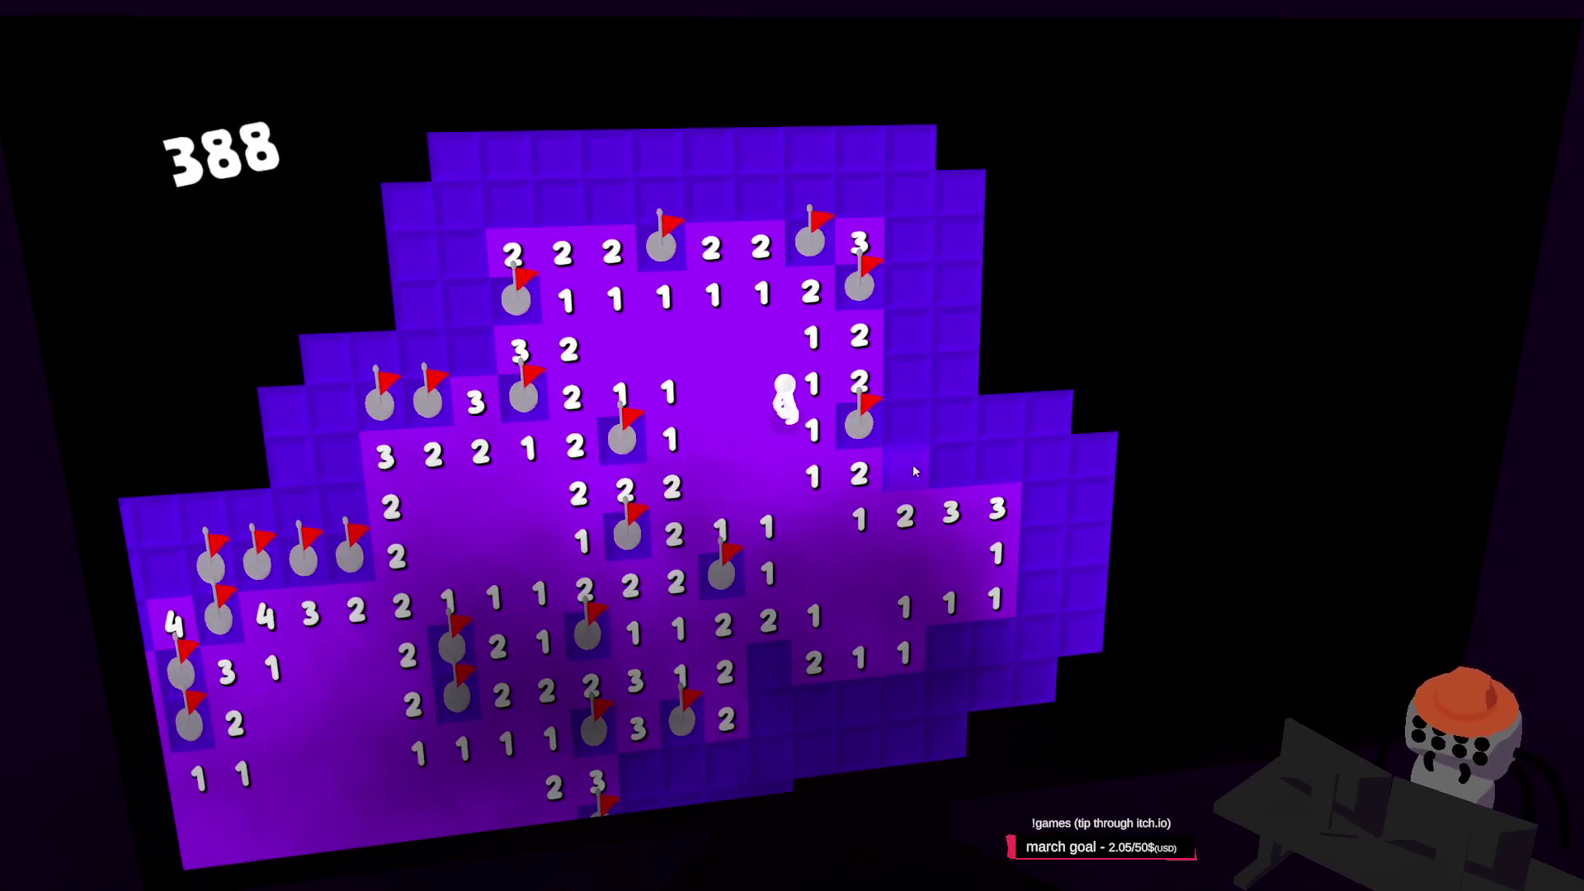
{"action": "left_click", "coordinate": [914, 430]}
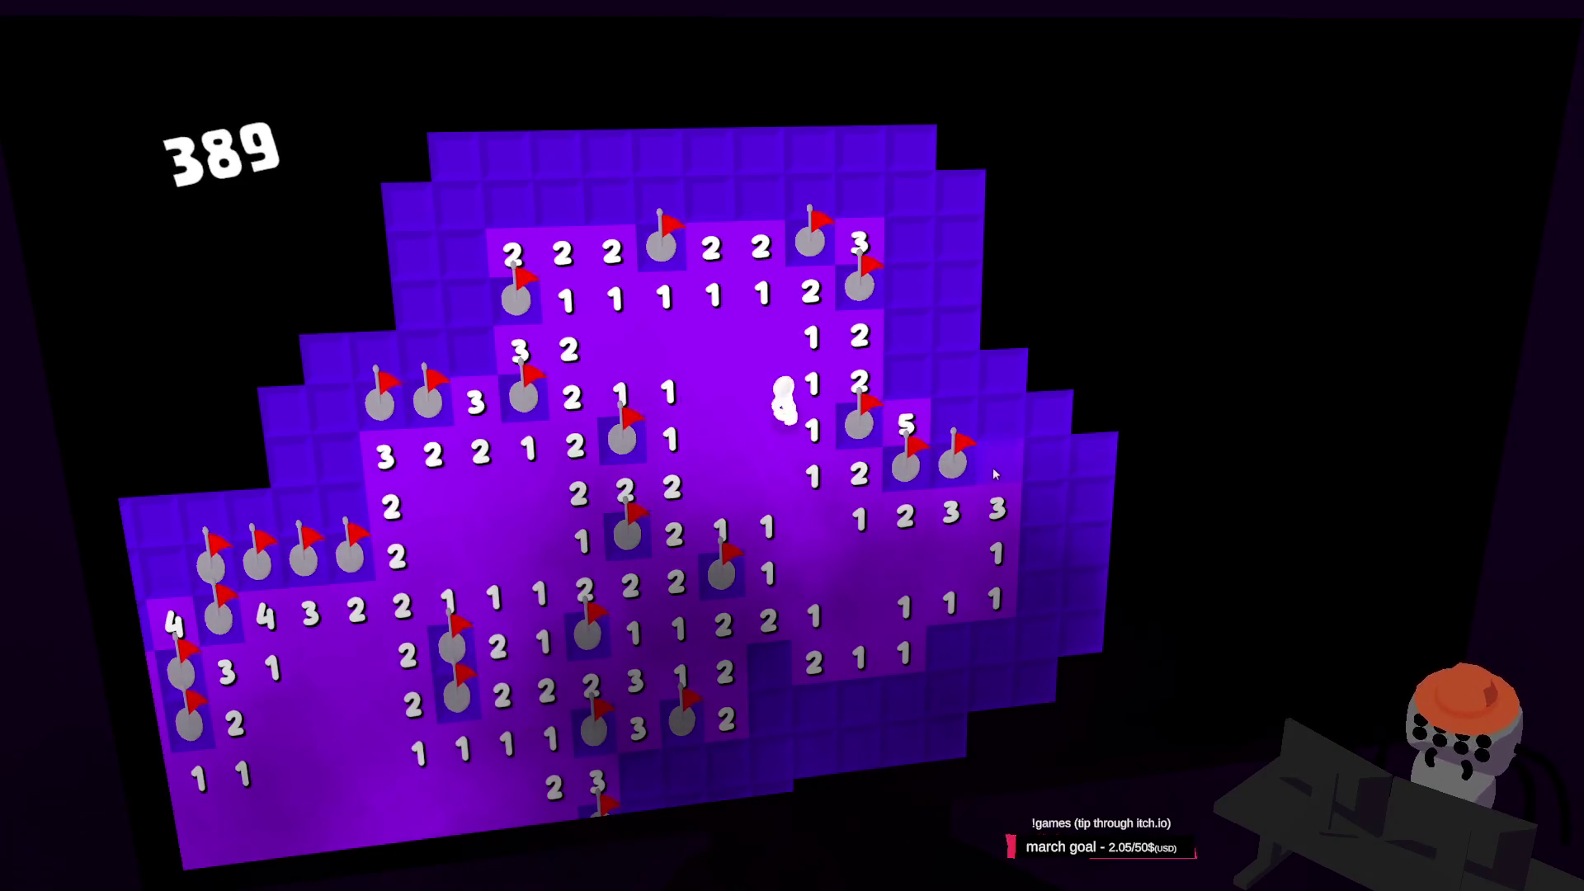
Walk left into new territory, flag the two mines below the 5, and reveal the 4
{"action": "key", "text": "a"}
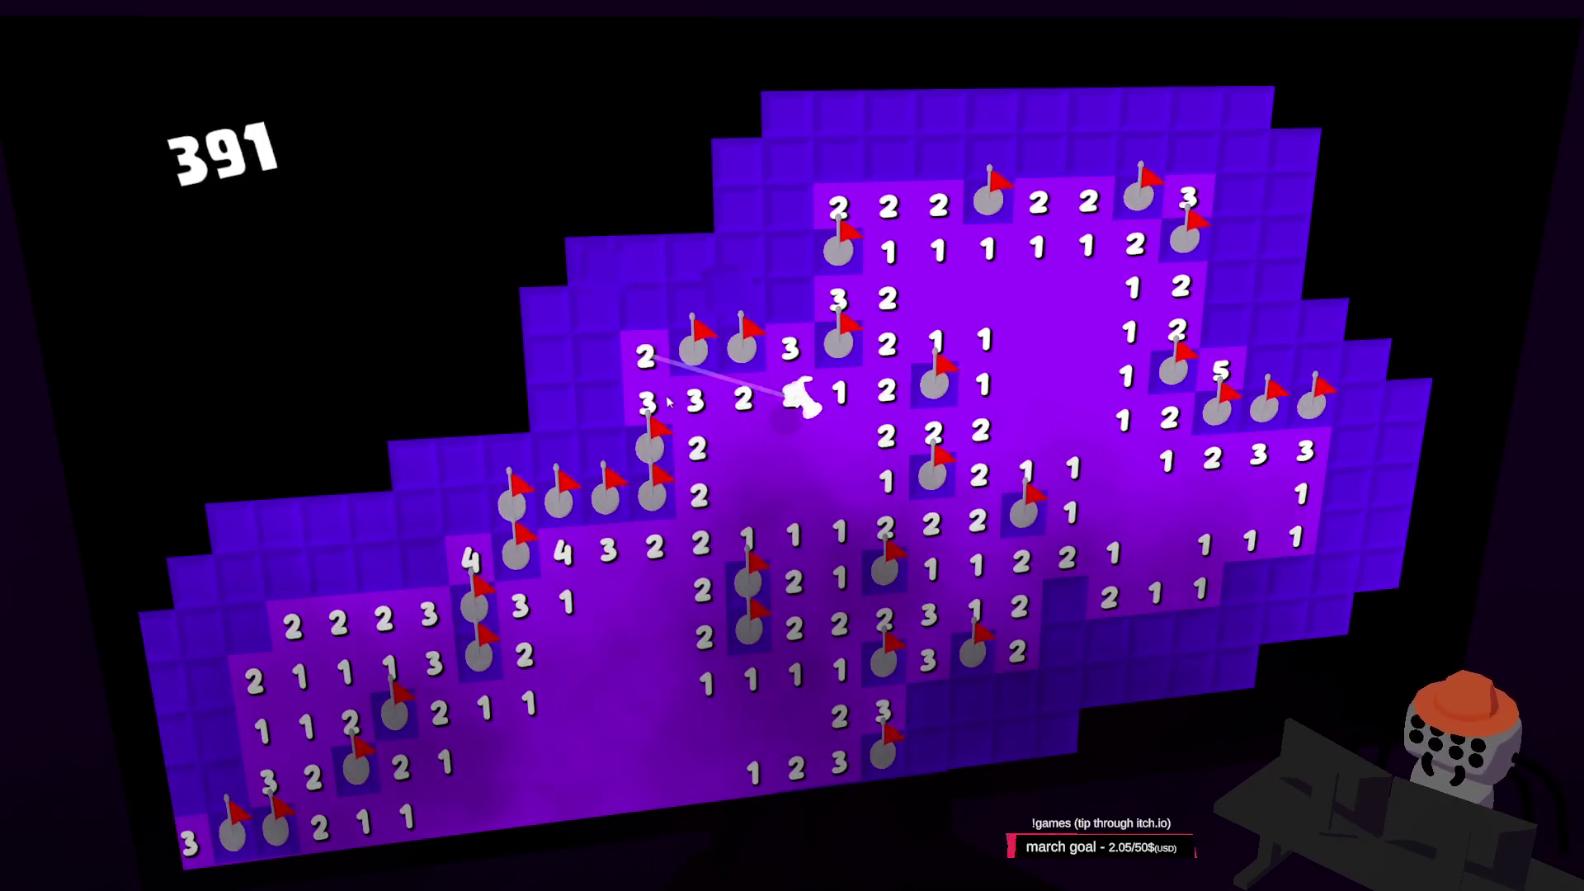
{"action": "key", "text": "a"}
{"action": "key", "text": "a"}
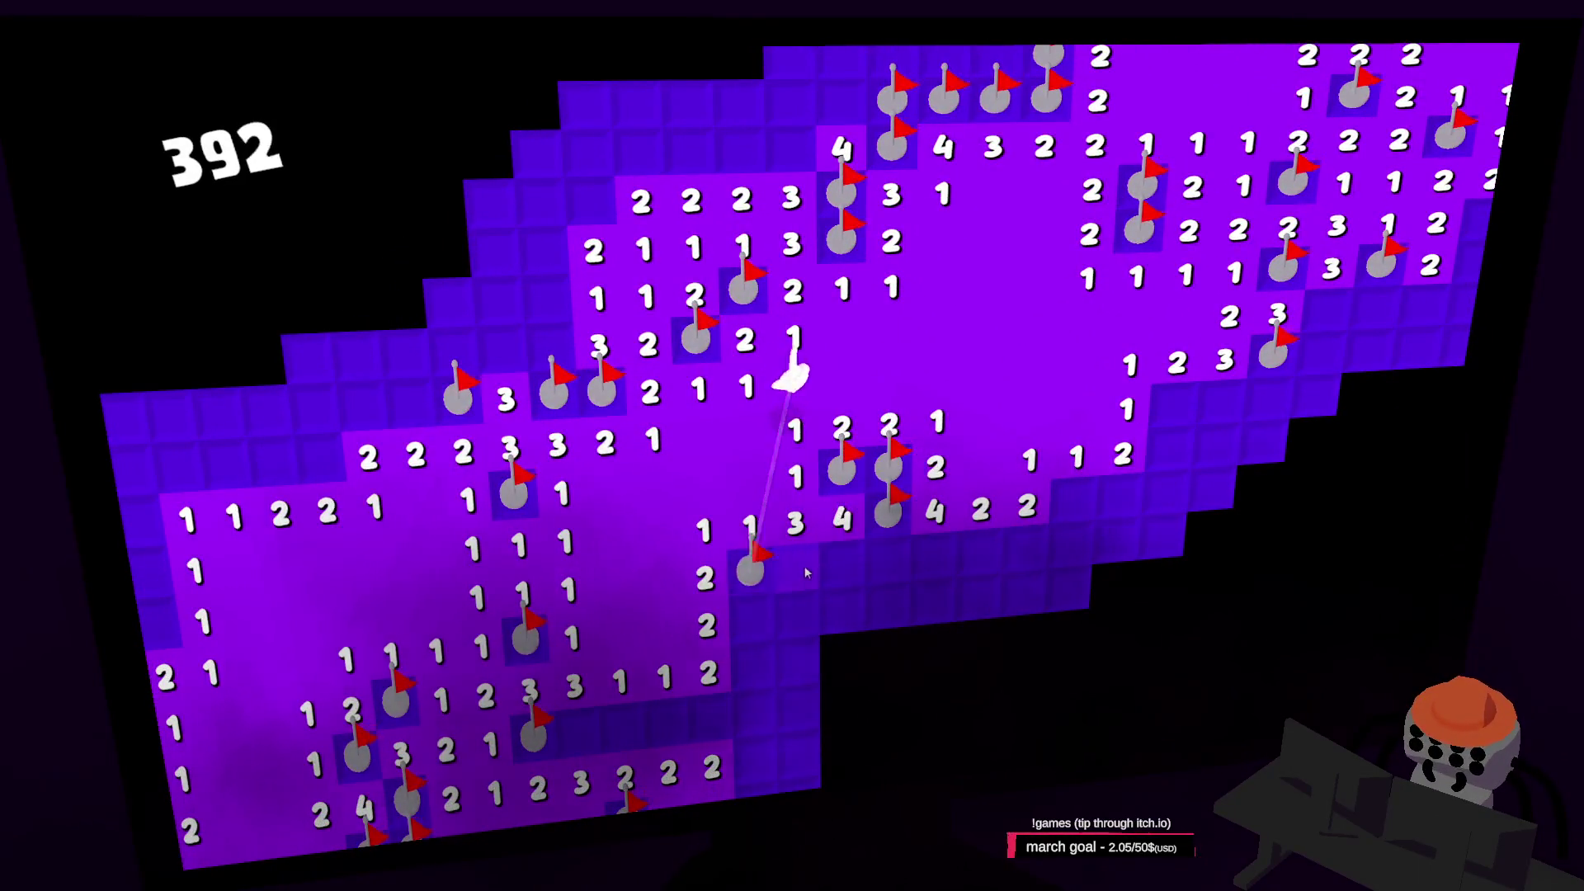
{"action": "key", "text": "a"}
{"action": "right_click", "coordinate": [953, 548]}
{"action": "right_click", "coordinate": [898, 547]}
{"action": "left_click", "coordinate": [989, 493]}
{"action": "key", "text": "d"}
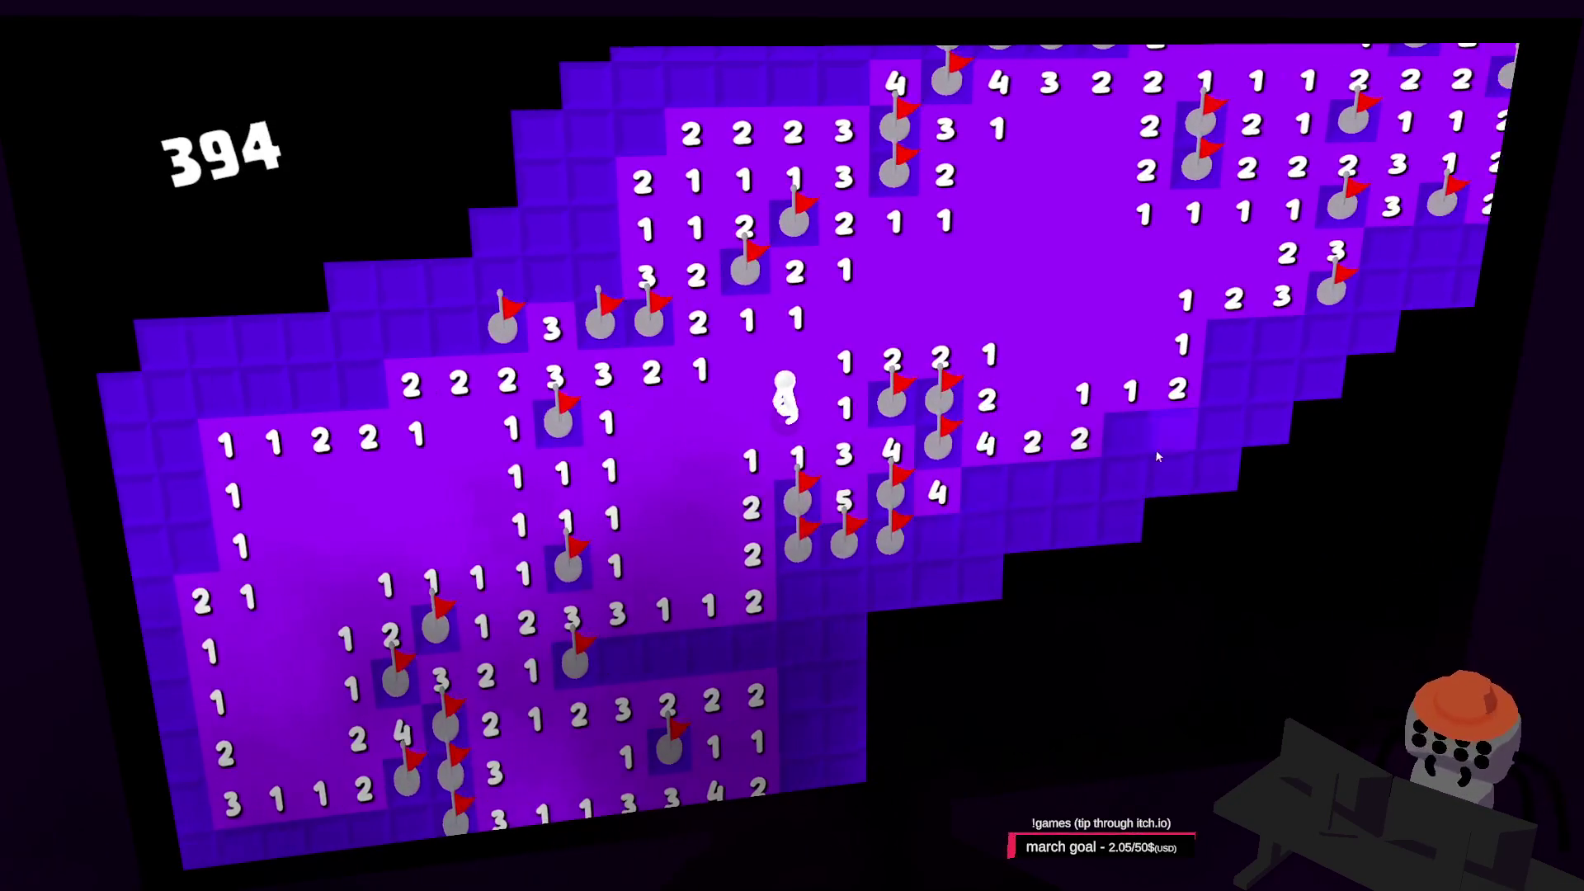
{"action": "key", "text": "d"}
Flag two suspected mines, reveal the 2, and open the region below the new flag
{"action": "right_click", "coordinate": [741, 499]}
{"action": "right_click", "coordinate": [788, 499]}
{"action": "left_click", "coordinate": [834, 502]}
{"action": "right_click", "coordinate": [899, 429]}
{"action": "left_click", "coordinate": [880, 548]}
{"action": "left_click", "coordinate": [788, 552]}
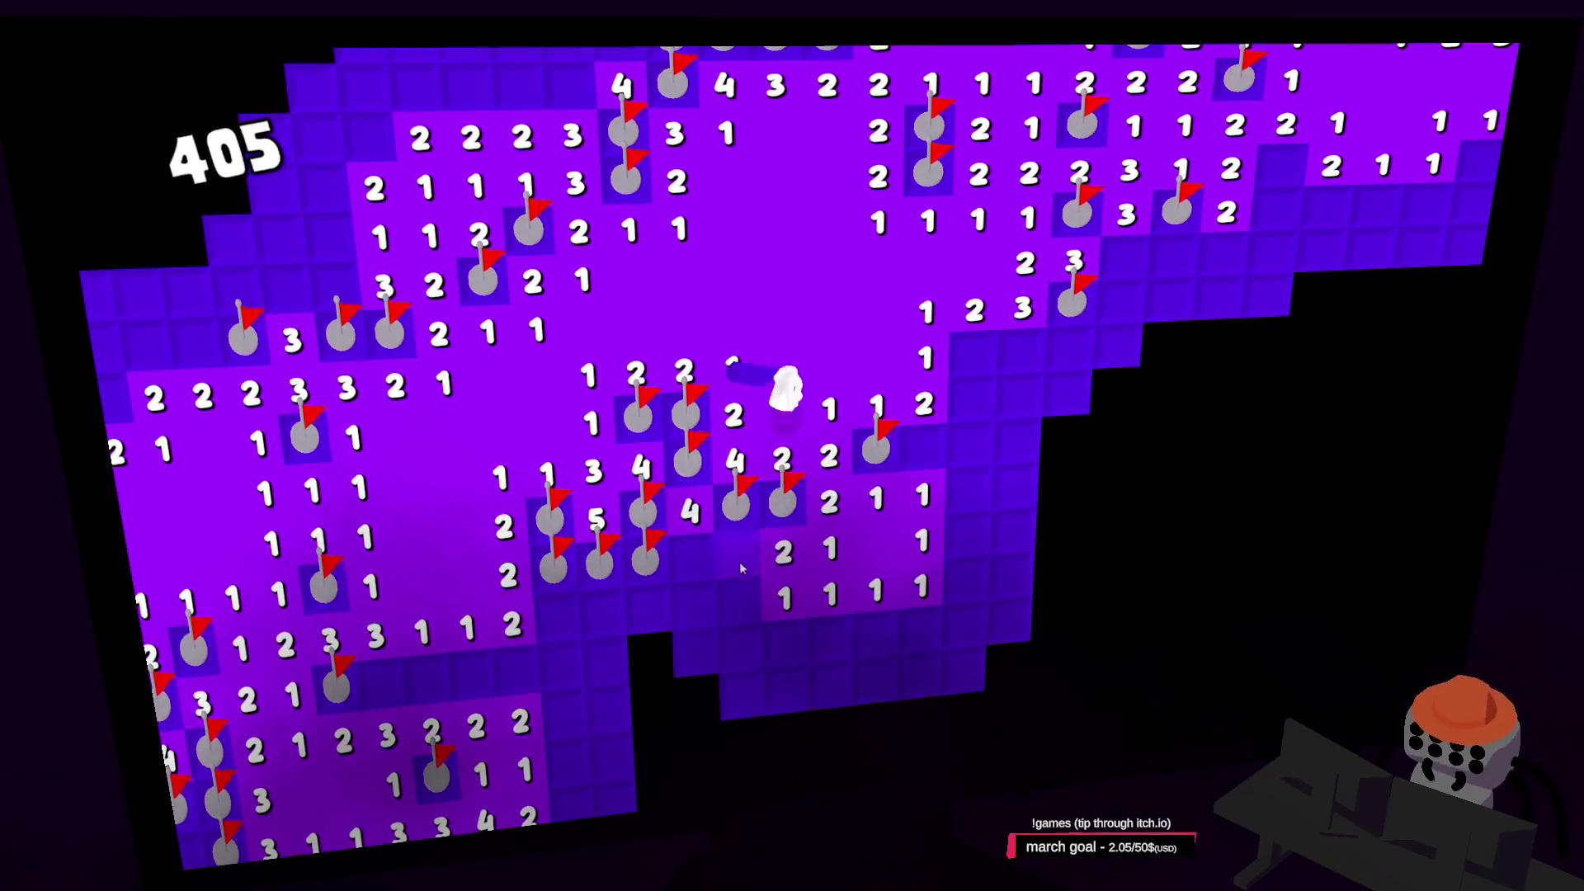
{"action": "left_click", "coordinate": [739, 562]}
{"action": "key", "text": "s"}
{"action": "left_click", "coordinate": [705, 559]}
{"action": "left_click", "coordinate": [650, 558]}
Open more unrevealed tiles until one is a mine, ending the run at score 459
{"action": "key", "text": "w"}
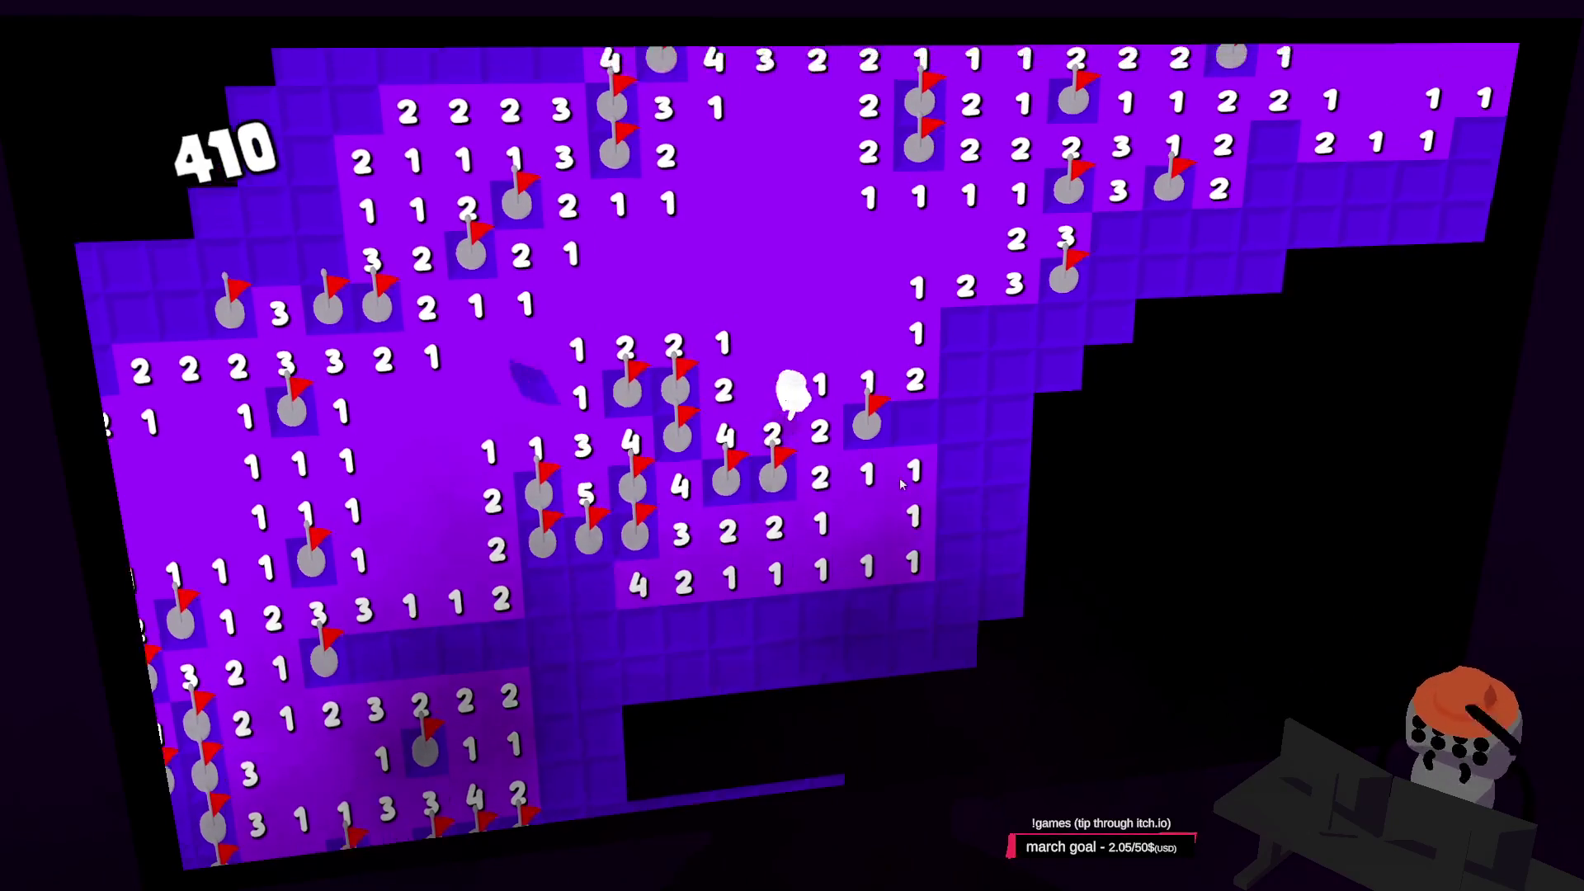
{"action": "left_click", "coordinate": [902, 477]}
{"action": "left_click", "coordinate": [909, 447]}
{"action": "left_click", "coordinate": [899, 585]}
{"action": "key", "text": "s"}
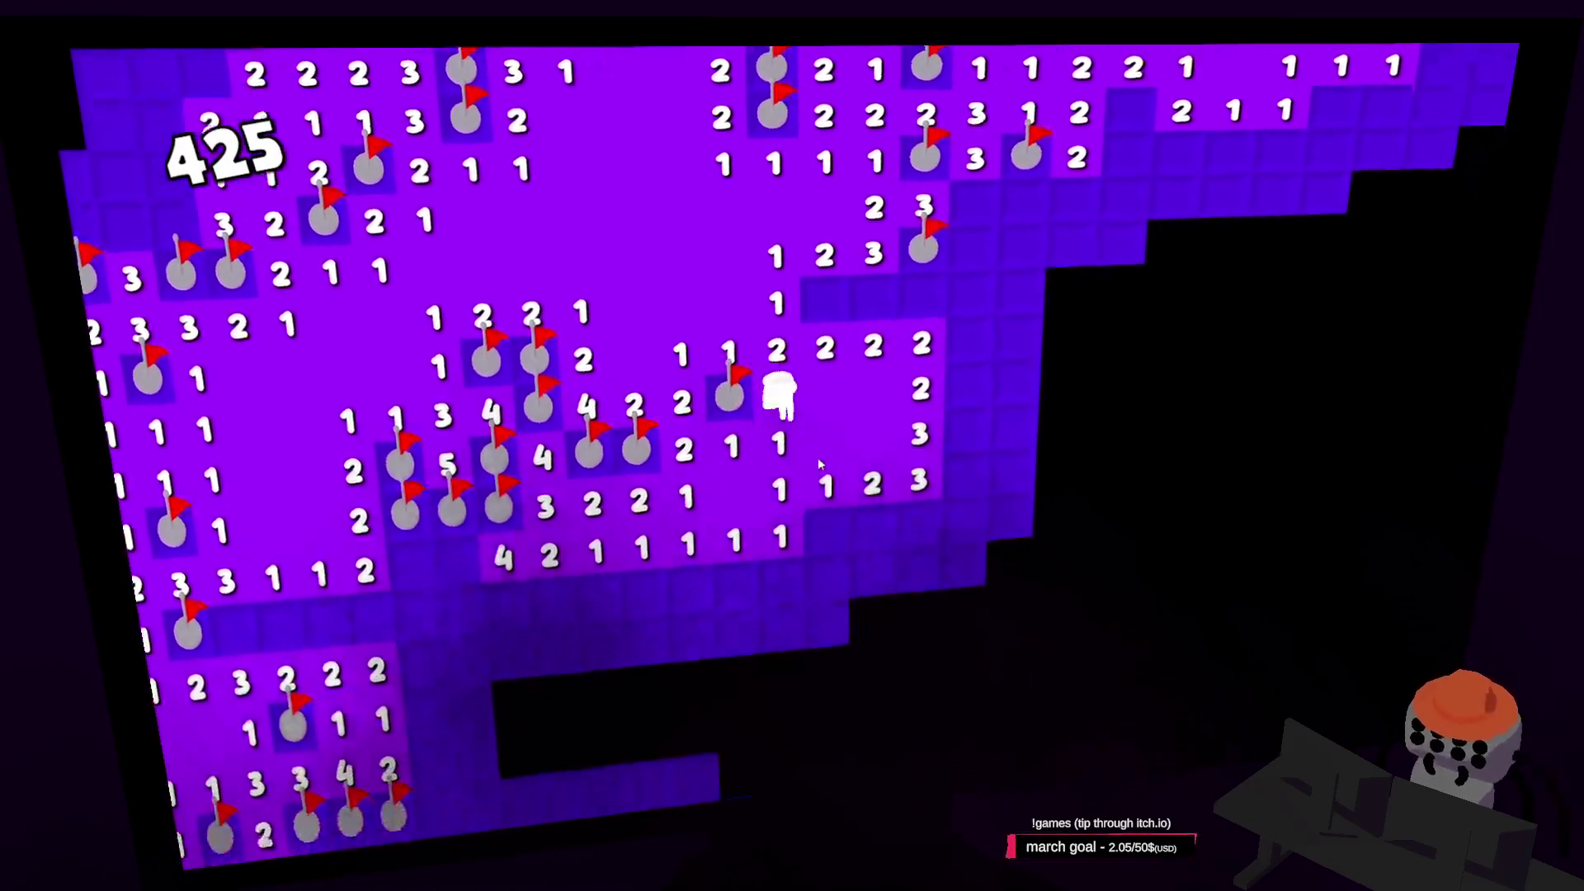
{"action": "left_click", "coordinate": [898, 488]}
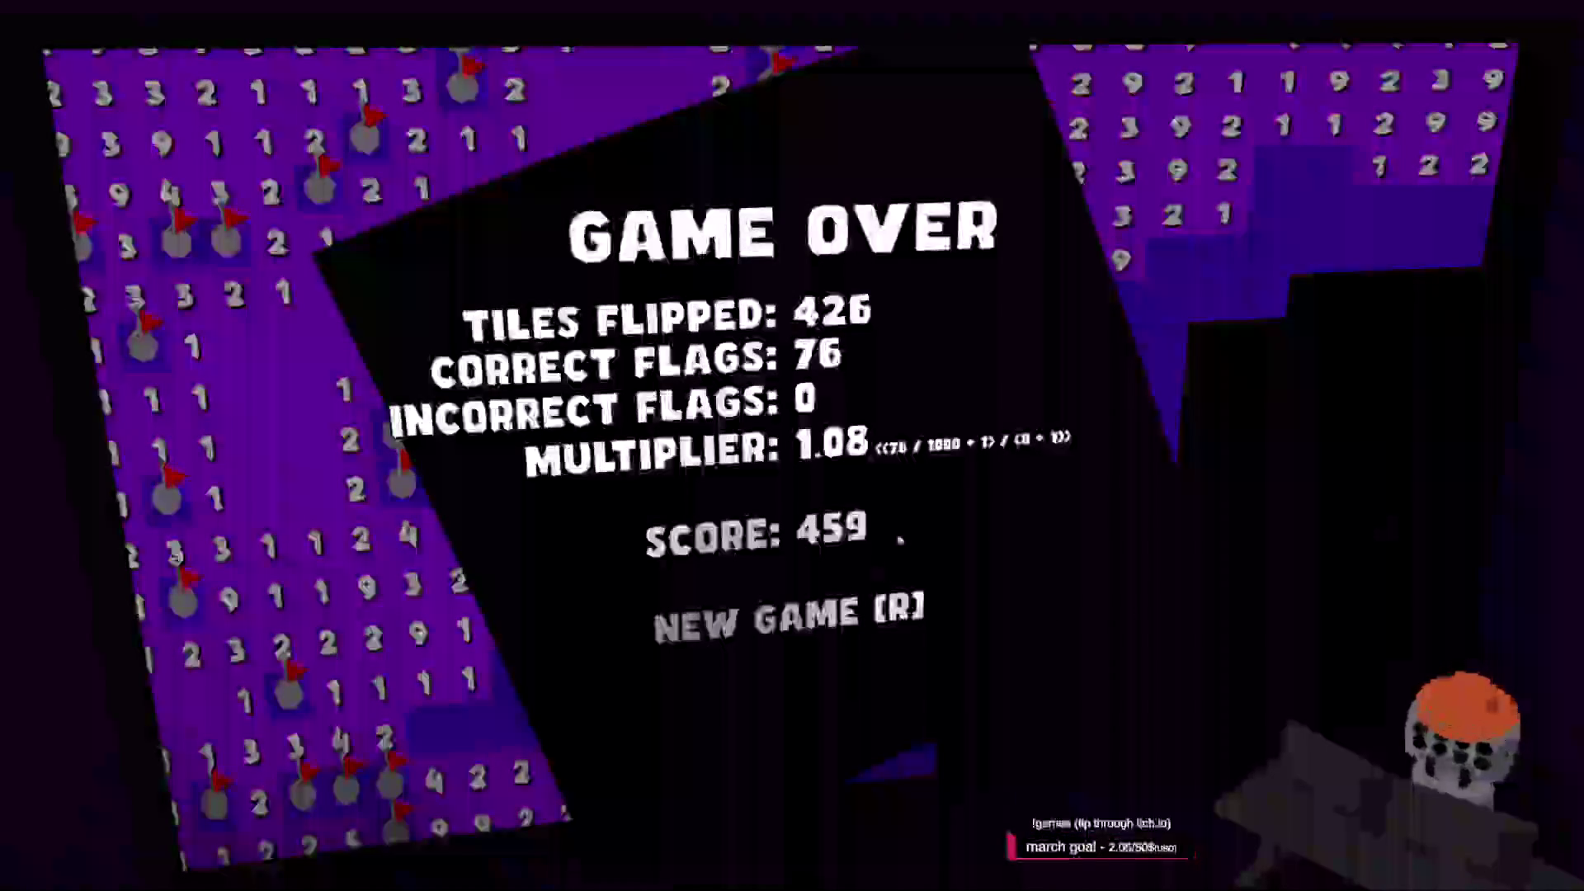
Start a new Infiniboom round, open the first tiles and flag two mines
{"action": "key", "text": "r"}
{"action": "left_click", "coordinate": [983, 487]}
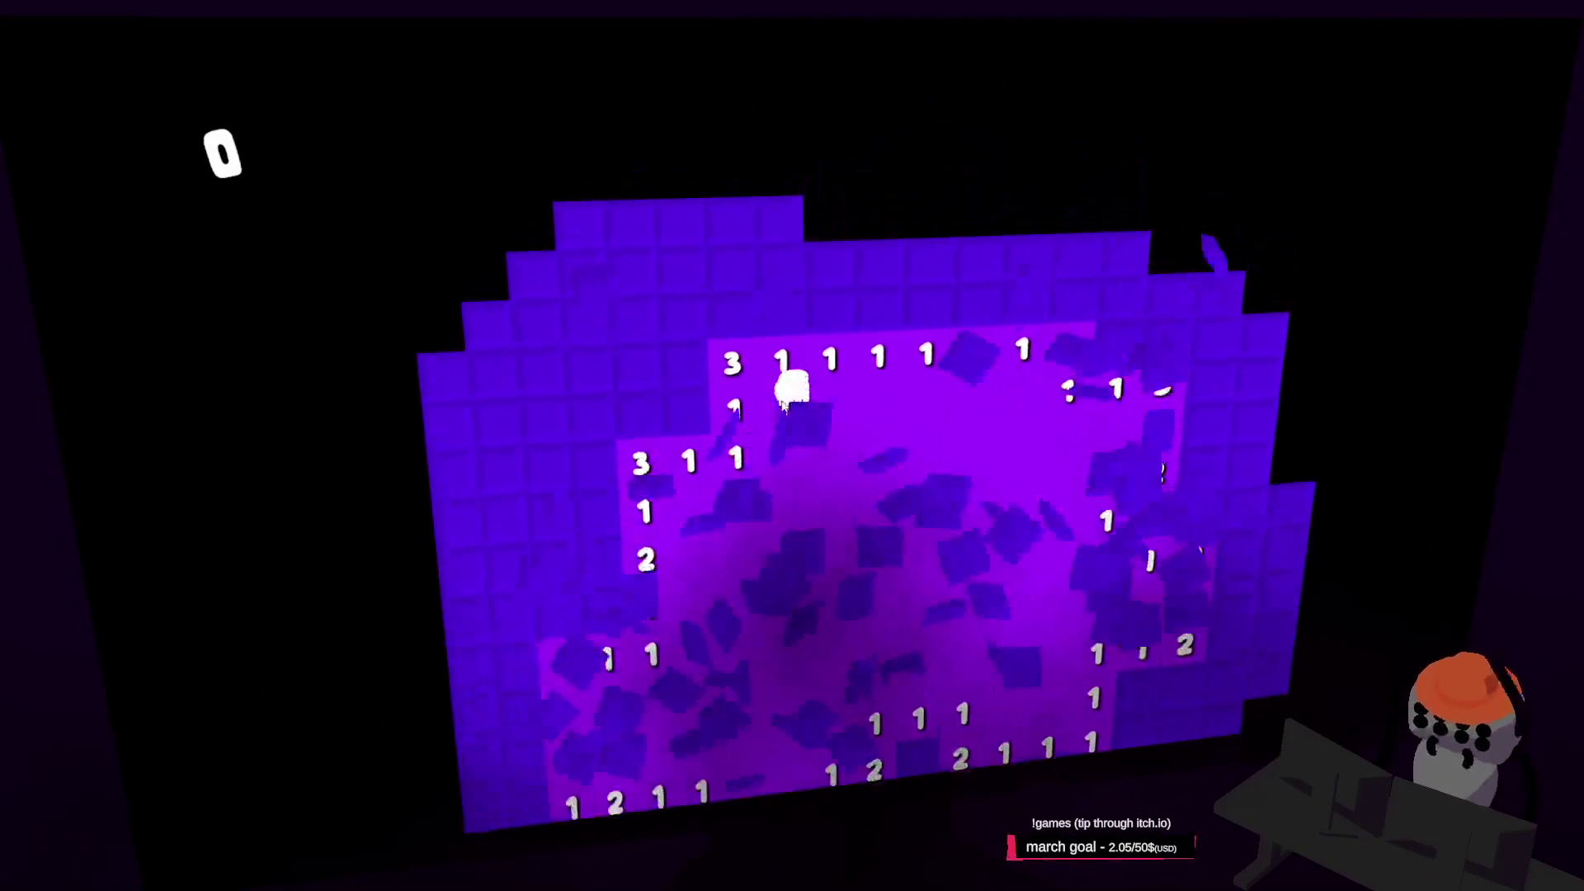
{"action": "right_click", "coordinate": [683, 403]}
{"action": "key", "text": "d"}
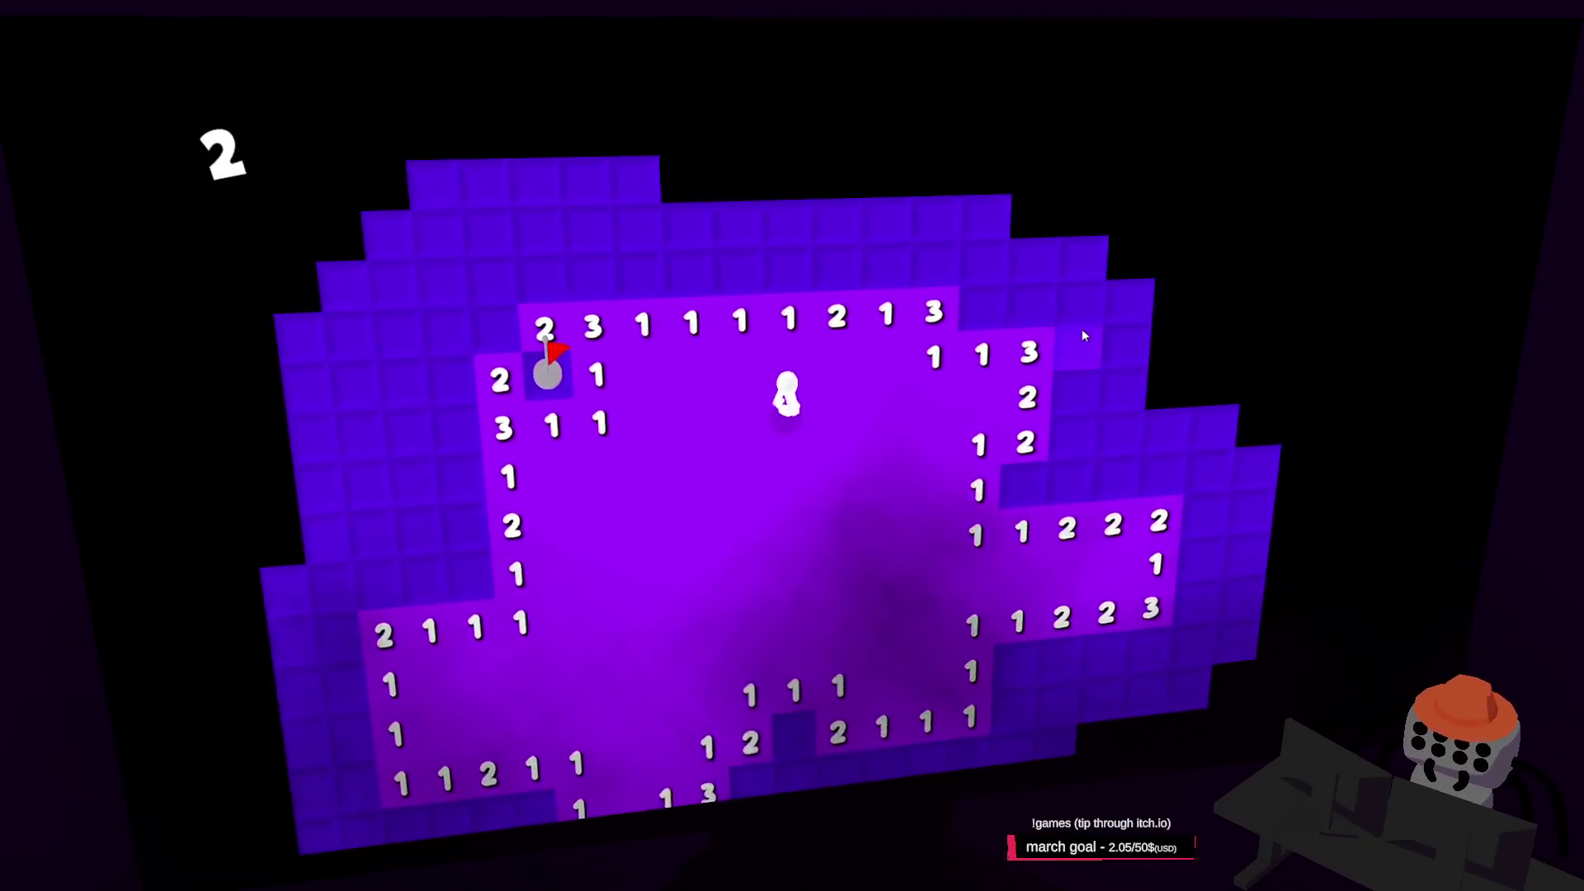
{"action": "left_click", "coordinate": [863, 348]}
{"action": "left_click", "coordinate": [729, 338]}
{"action": "right_click", "coordinate": [535, 358]}
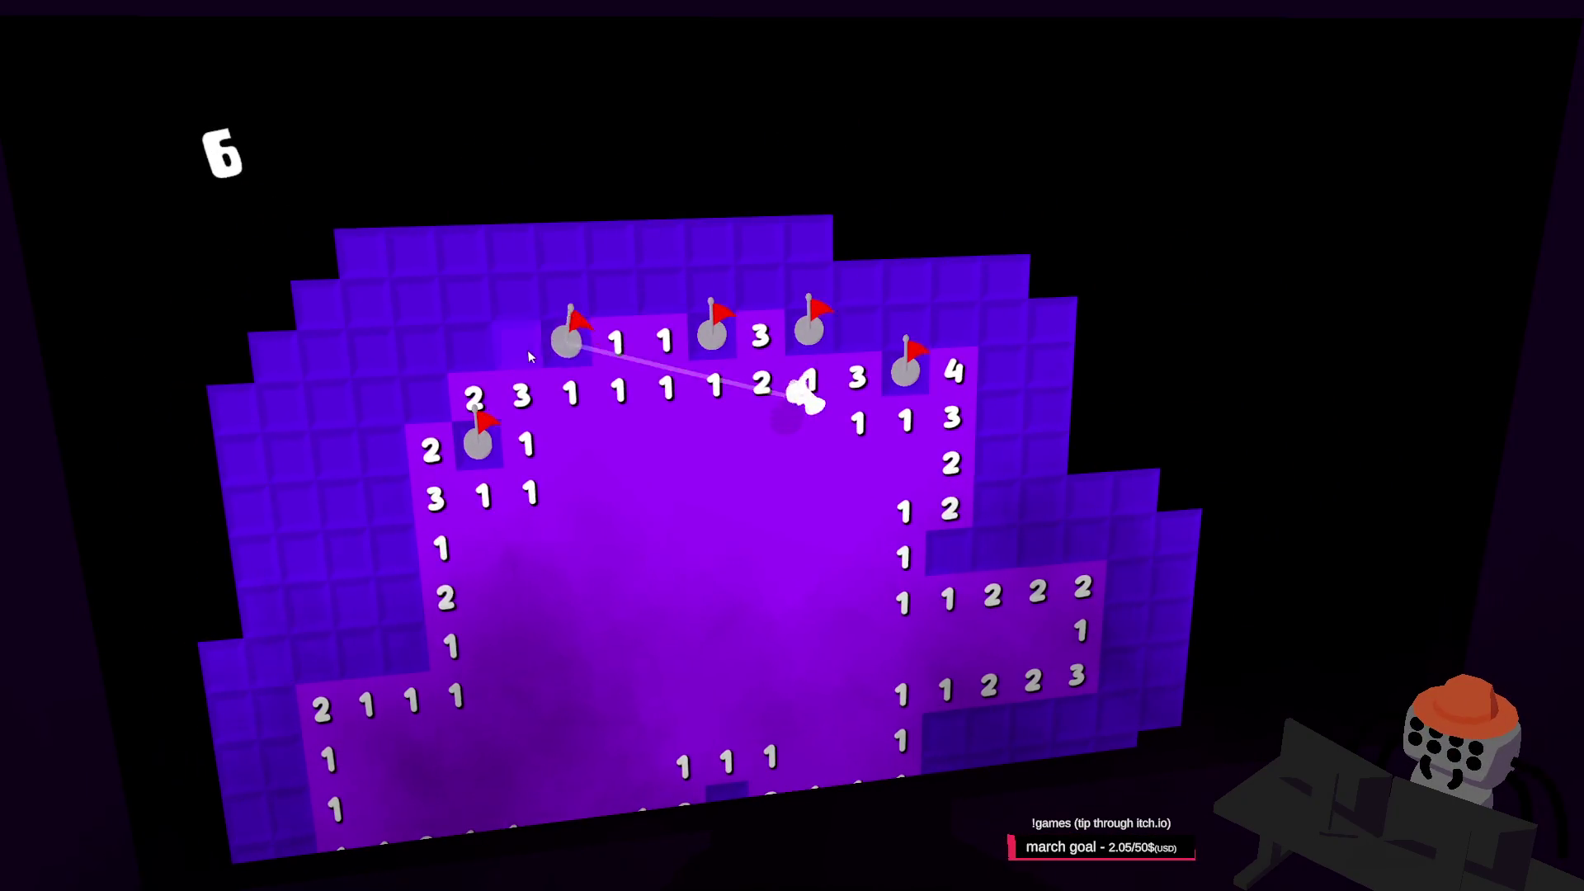
{"action": "key", "text": "a"}
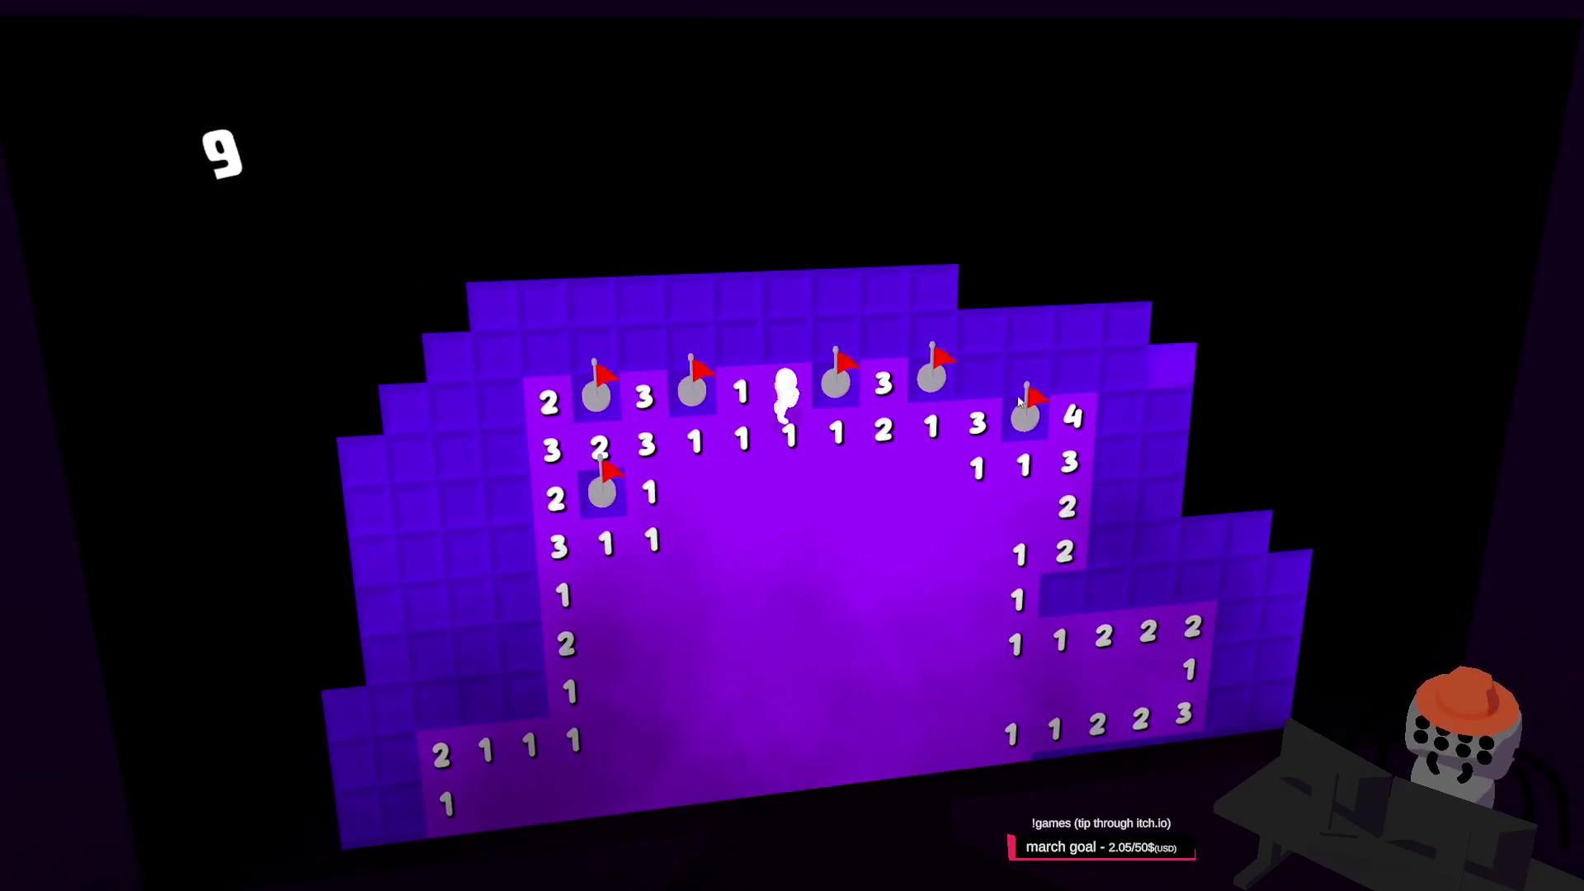
Reveal the row above, flag the mine beside the 4, and clear around the flags
{"action": "left_click", "coordinate": [693, 343]}
{"action": "left_click", "coordinate": [739, 343]}
{"action": "left_click", "coordinate": [834, 343]}
{"action": "left_click", "coordinate": [788, 343]}
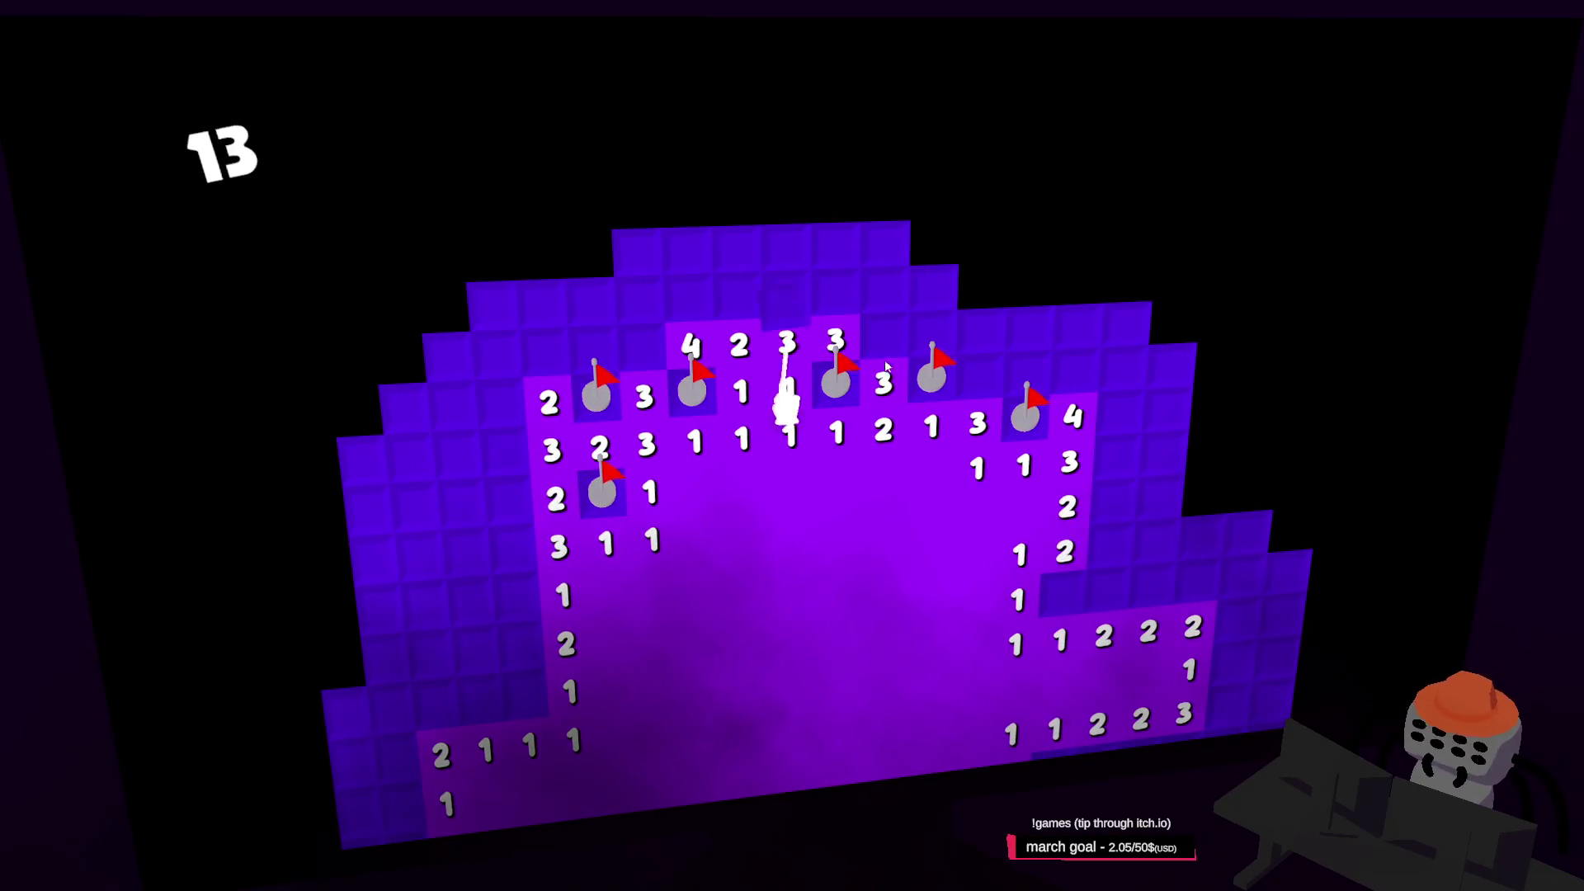
{"action": "left_click", "coordinate": [947, 385]}
{"action": "key", "text": "d"}
{"action": "right_click", "coordinate": [904, 340]}
{"action": "left_click", "coordinate": [863, 304]}
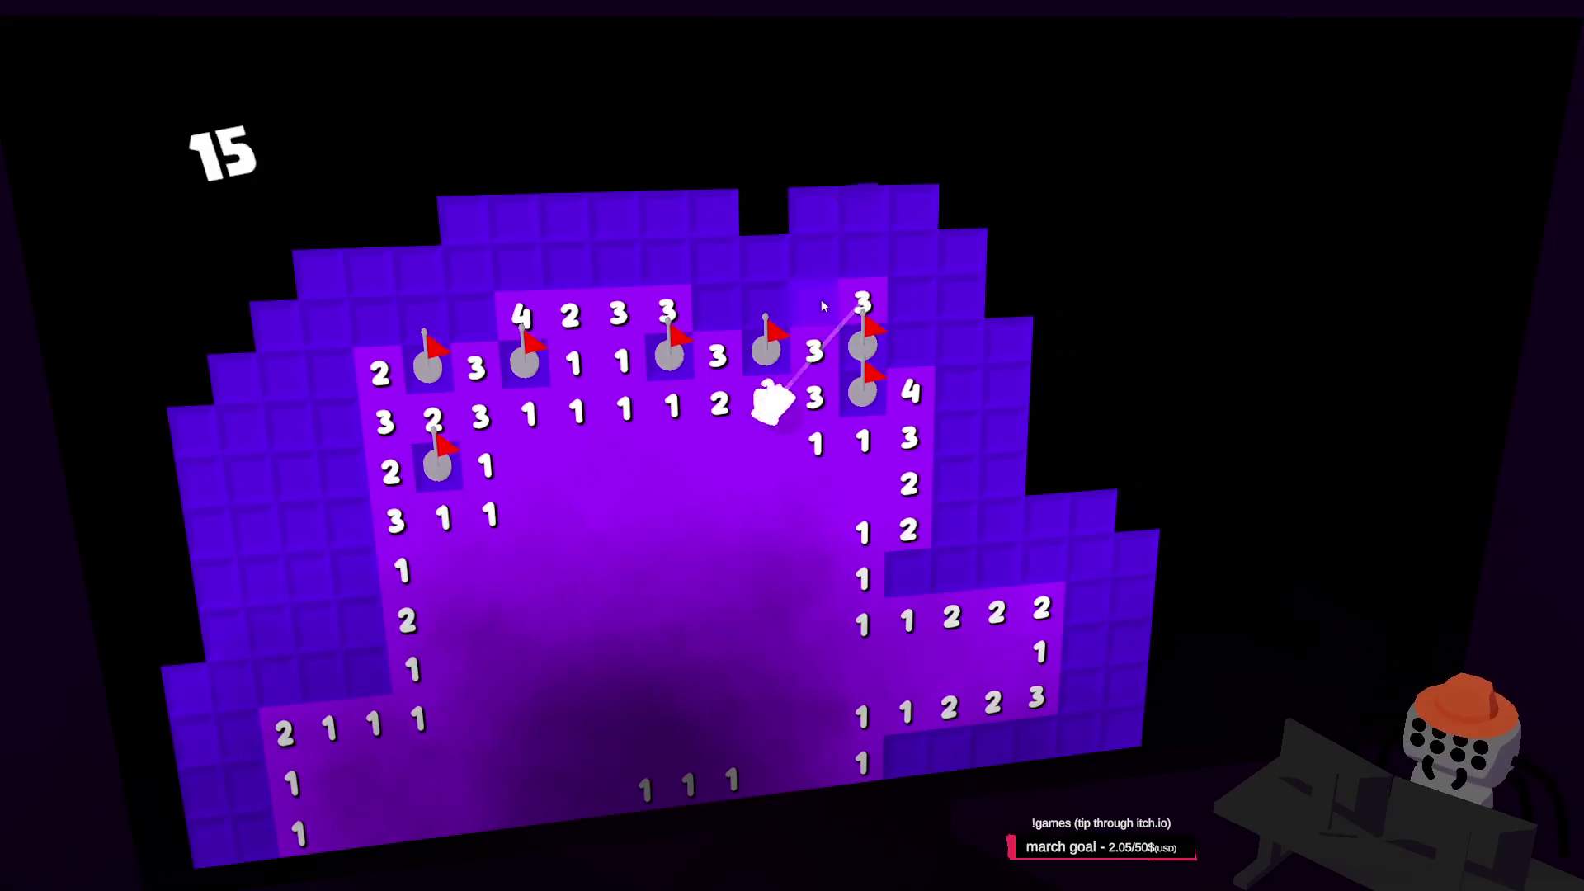
{"action": "left_click", "coordinate": [814, 306]}
{"action": "left_click", "coordinate": [766, 306]}
Open the top row of tiles and the large empty area, flagging a mine nearby
{"action": "left_click", "coordinate": [716, 263]}
{"action": "left_click", "coordinate": [765, 261]}
{"action": "left_click", "coordinate": [814, 261]}
{"action": "key", "text": "w"}
{"action": "right_click", "coordinate": [842, 355]}
{"action": "left_click", "coordinate": [754, 324]}
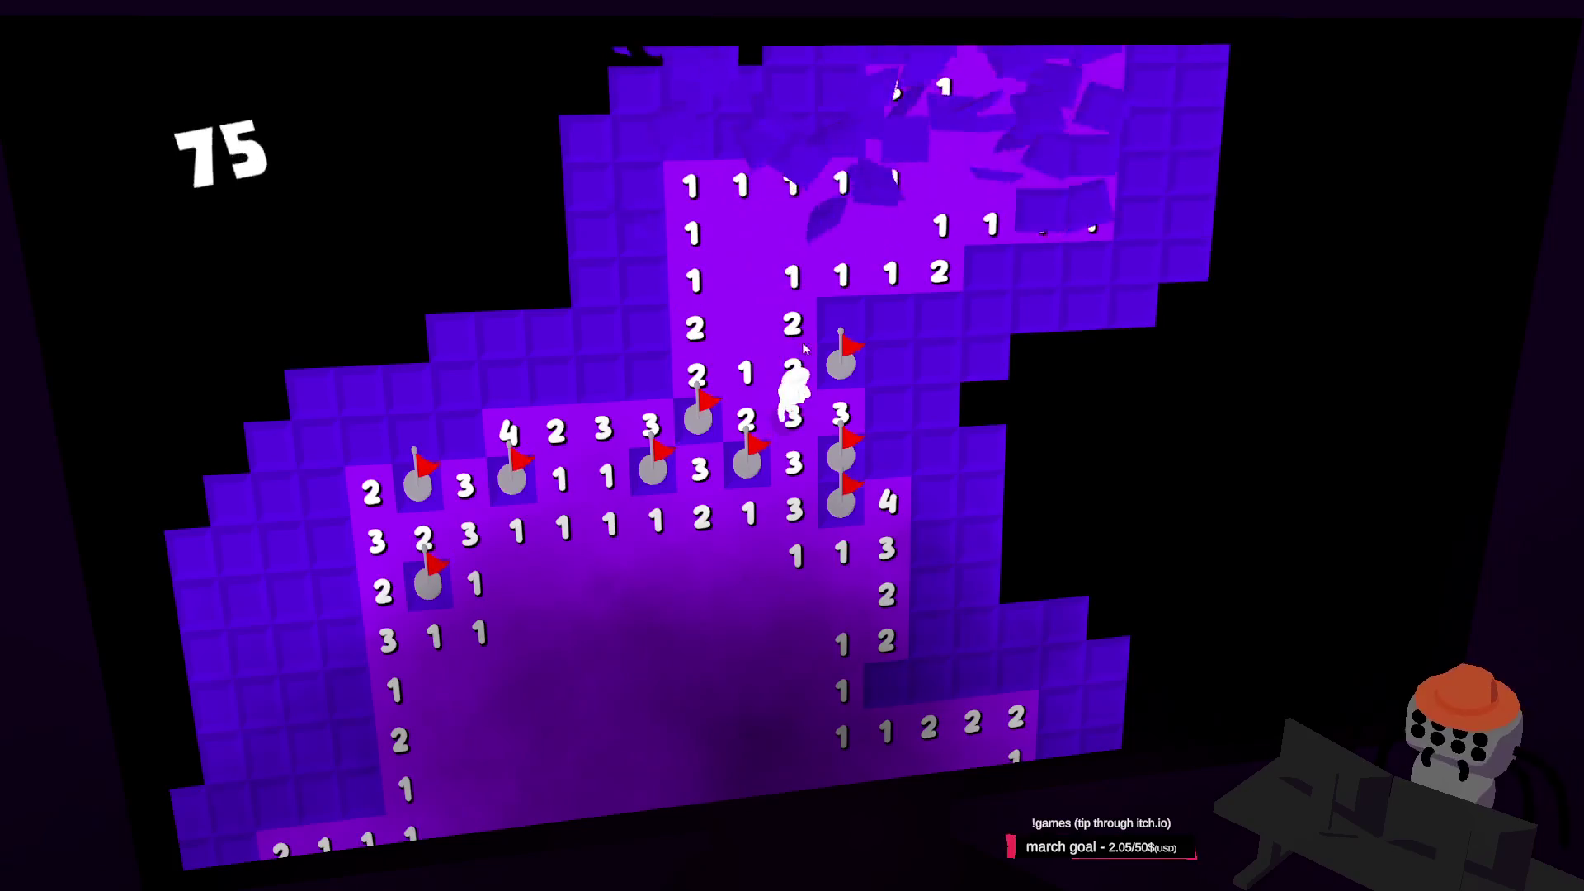
{"action": "key", "text": "w"}
Flag mines in the narrow passage and reveal the 3s and 4s beside them
{"action": "right_click", "coordinate": [901, 450]}
{"action": "left_click", "coordinate": [891, 492]}
{"action": "left_click", "coordinate": [845, 494]}
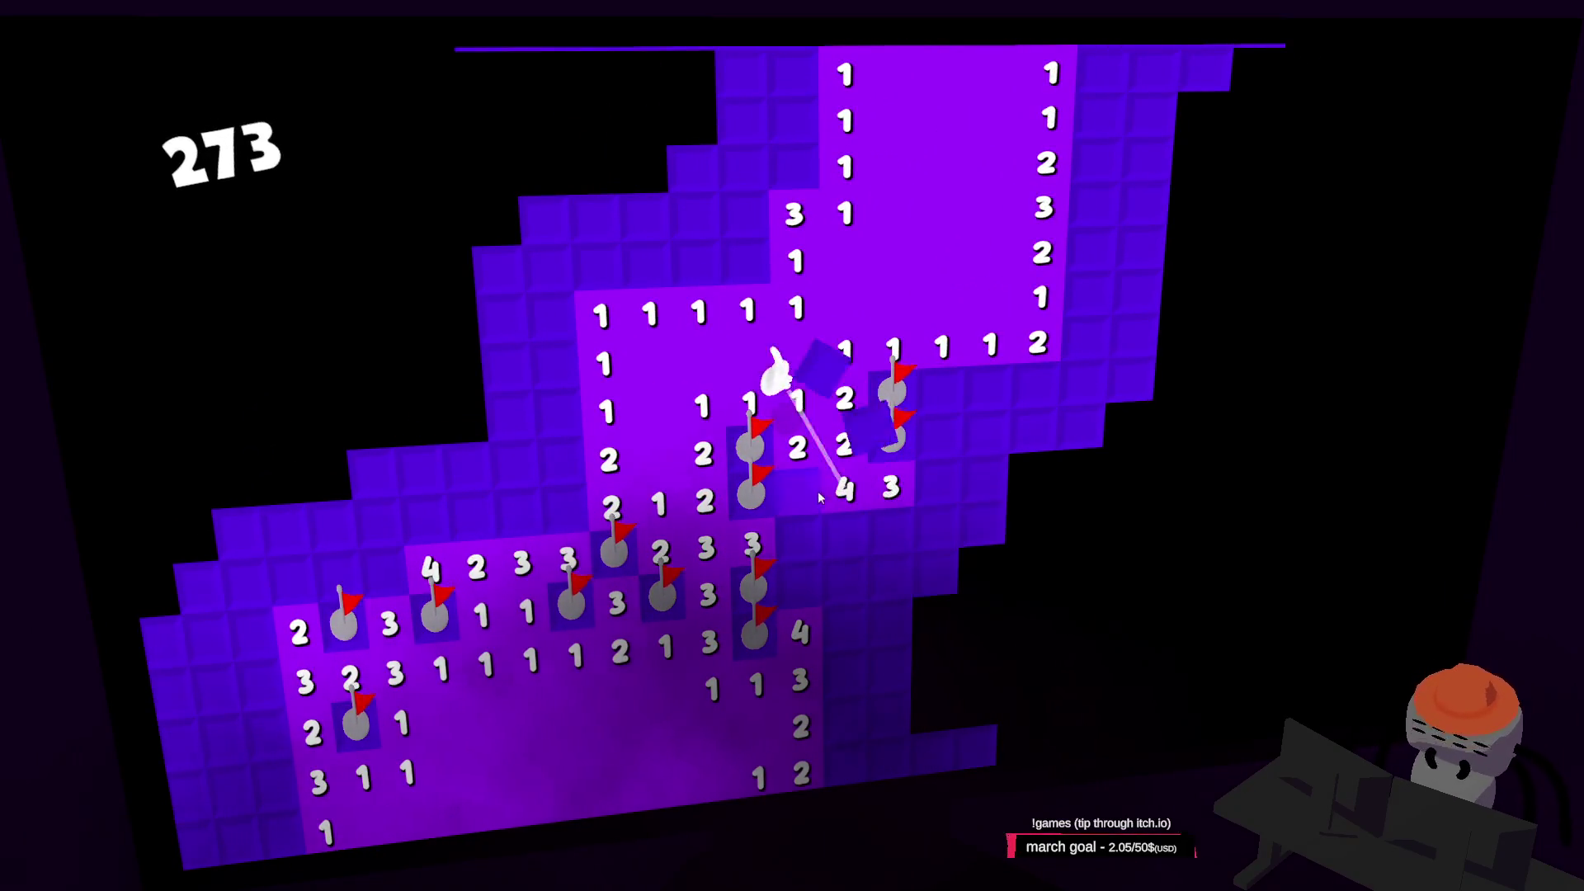
{"action": "left_click", "coordinate": [953, 385]}
{"action": "left_click", "coordinate": [988, 388]}
{"action": "right_click", "coordinate": [1031, 382]}
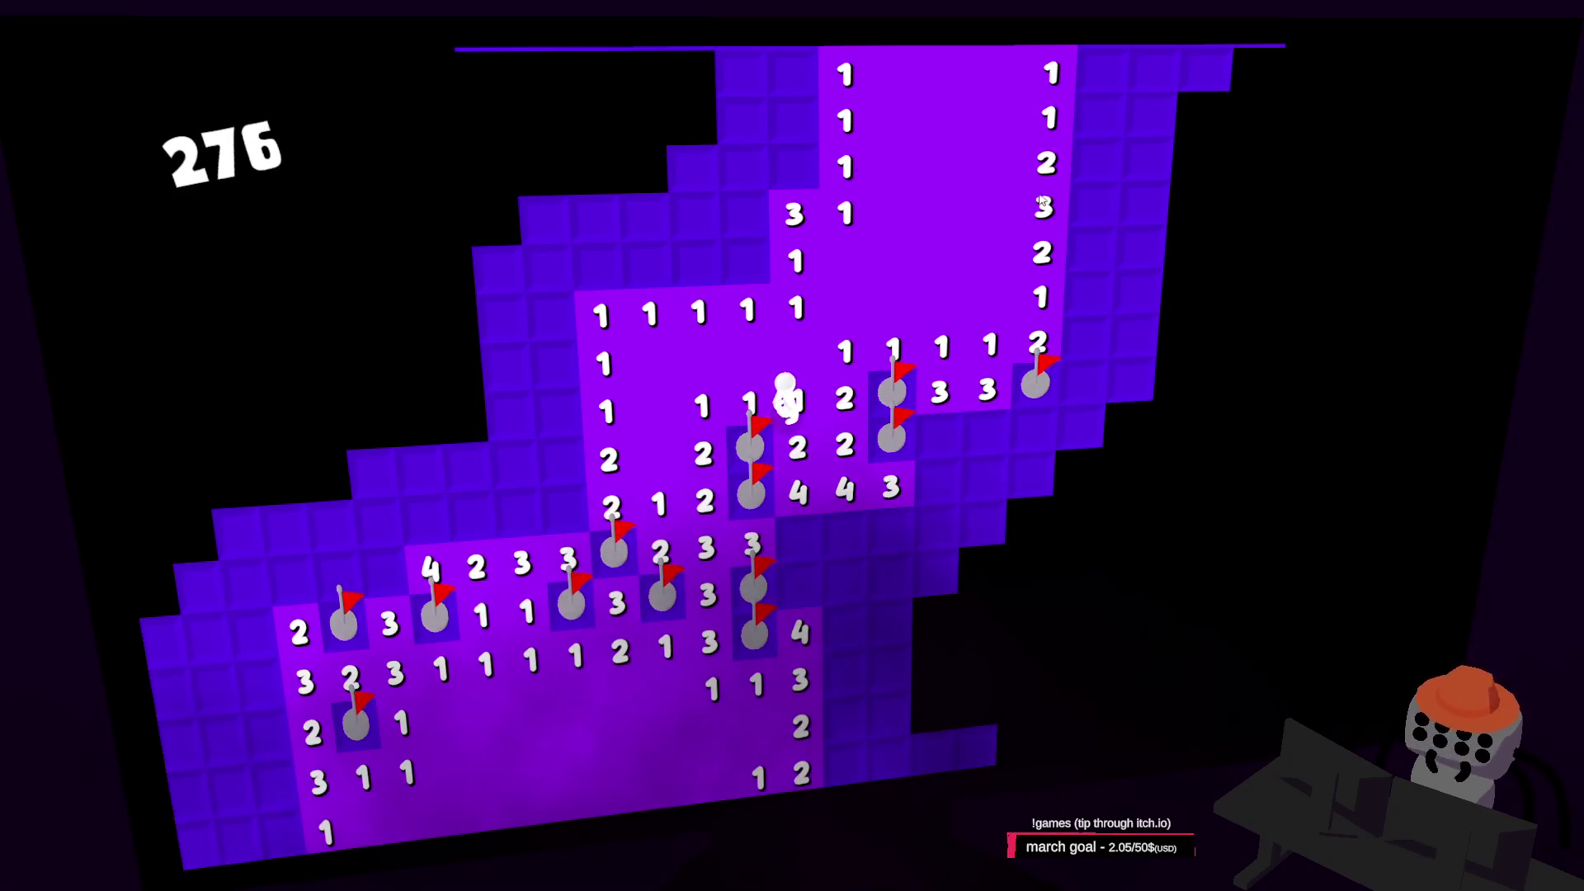
{"action": "key", "text": "w"}
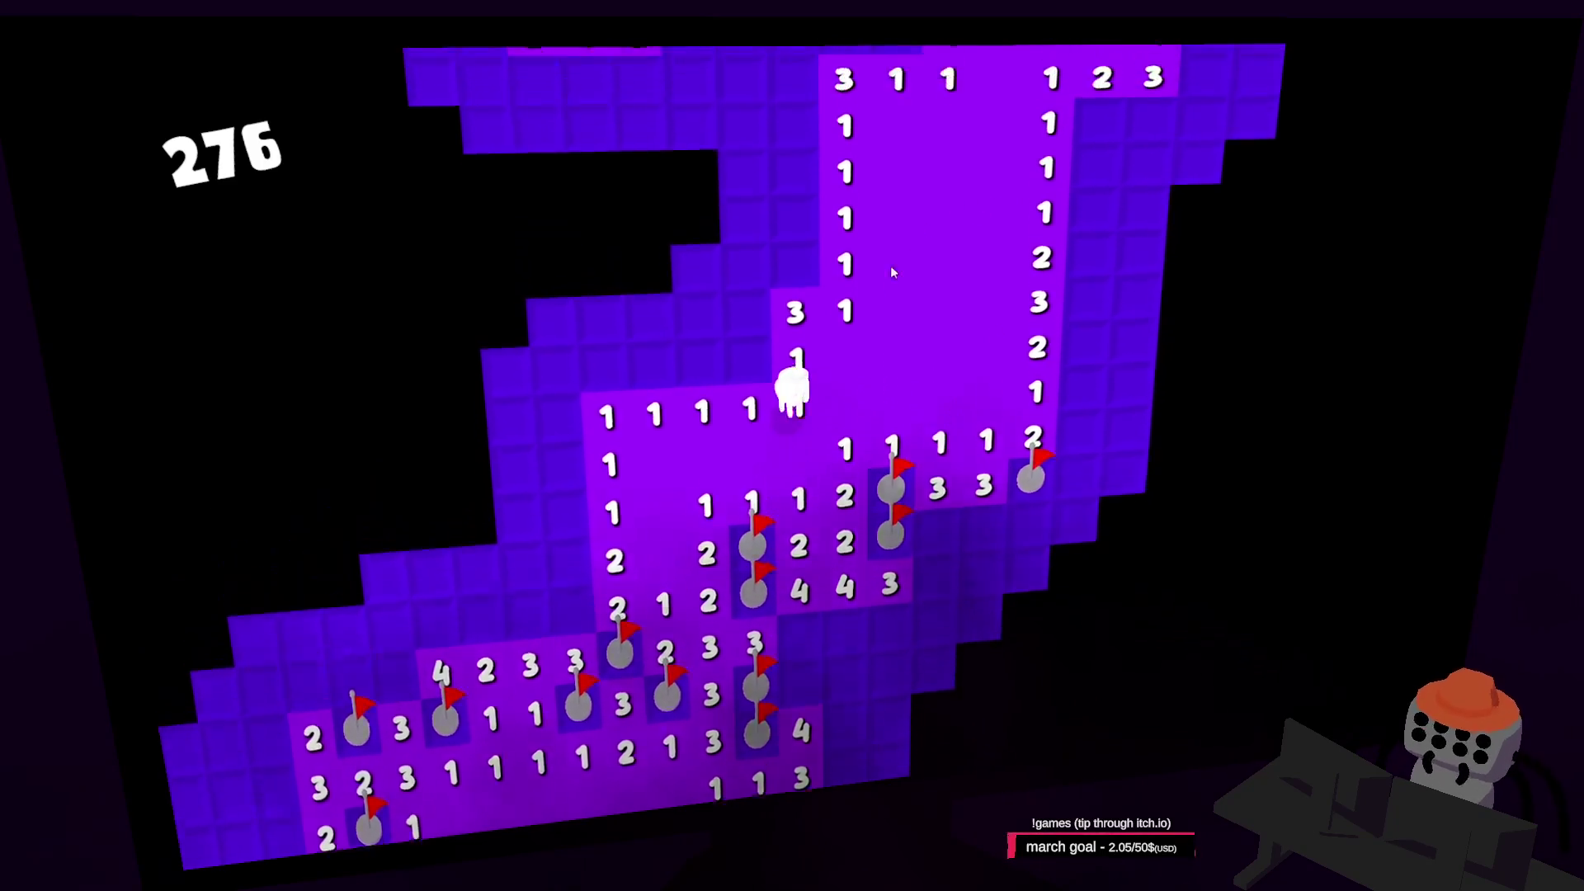
{"action": "right_click", "coordinate": [750, 416]}
{"action": "left_click", "coordinate": [753, 363]}
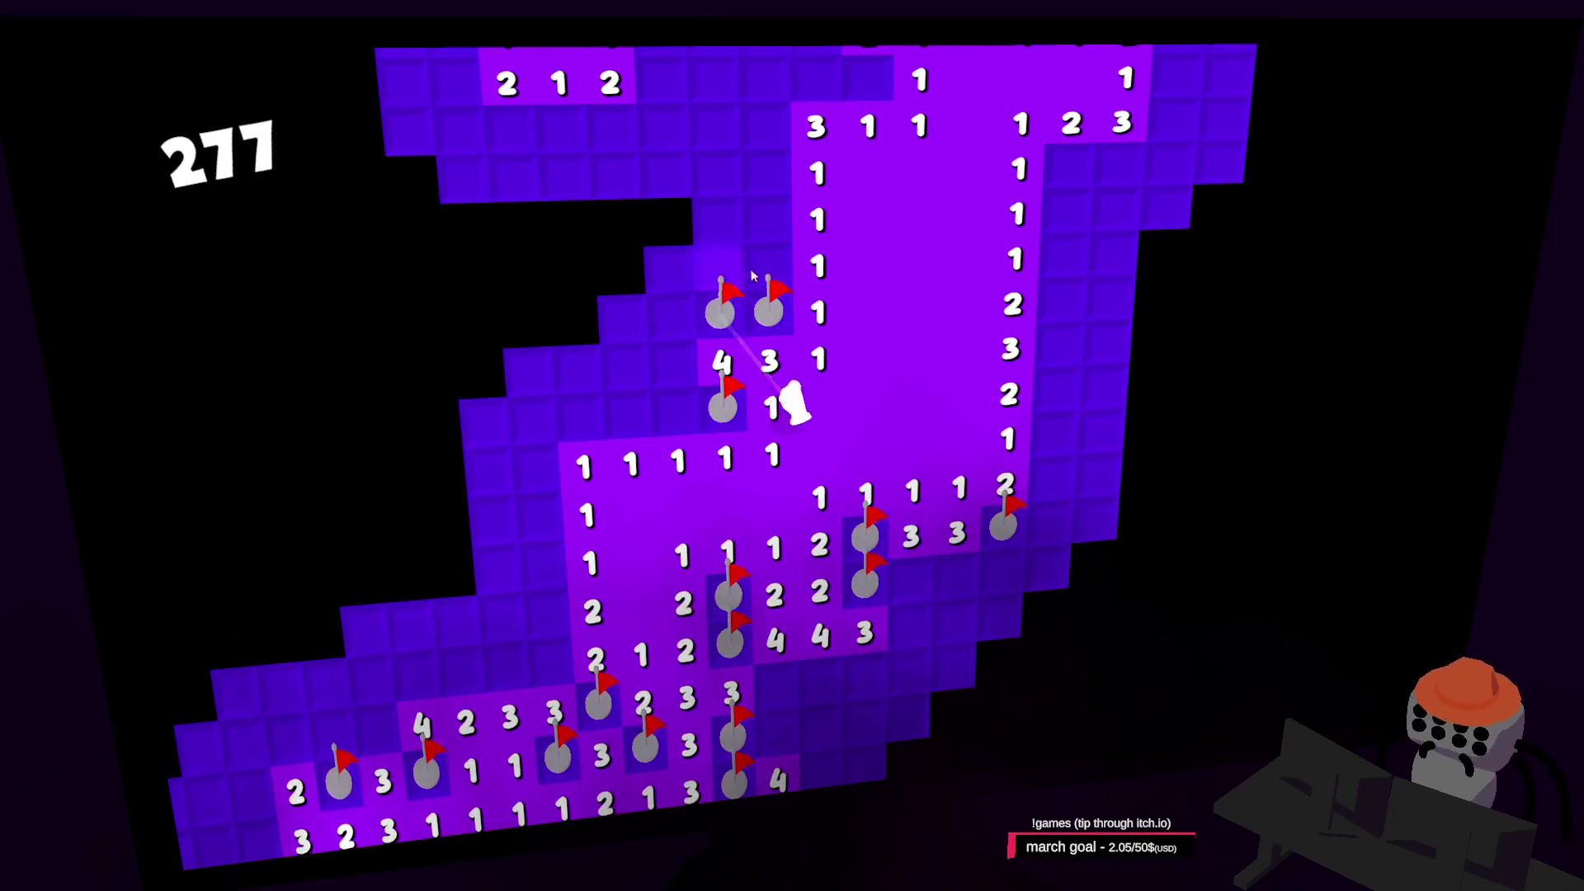
Further up the board, flag two suspected mines and uncover the surrounding tiles
{"action": "key", "text": "w"}
{"action": "left_click", "coordinate": [725, 311]}
{"action": "left_click", "coordinate": [689, 309]}
{"action": "right_click", "coordinate": [739, 301]}
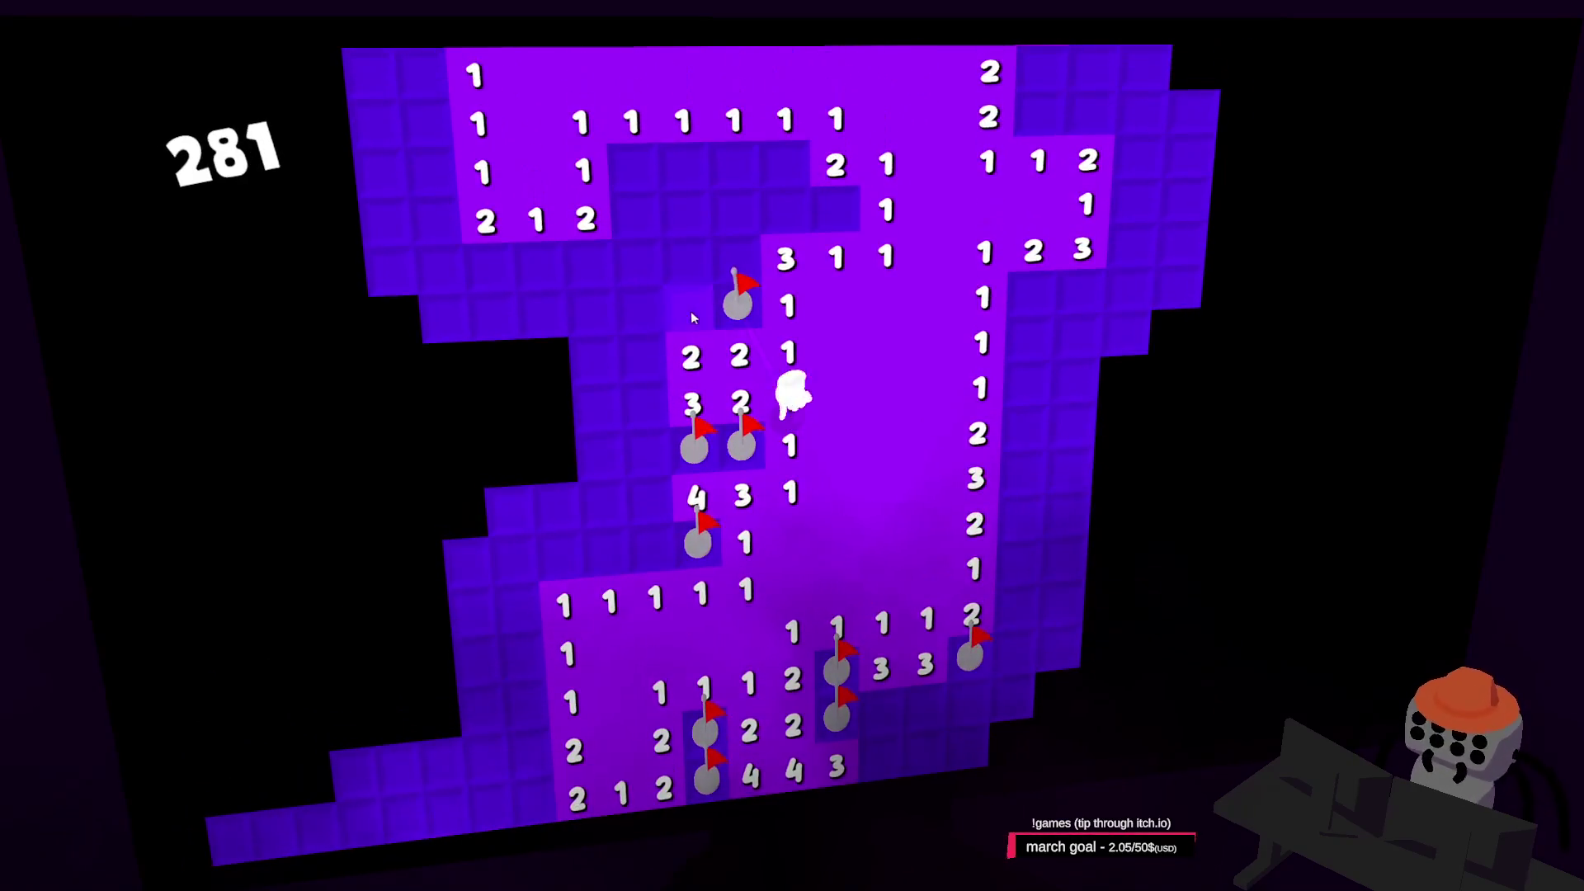
{"action": "right_click", "coordinate": [688, 304]}
{"action": "left_click", "coordinate": [639, 306]}
{"action": "left_click", "coordinate": [651, 401]}
{"action": "left_click", "coordinate": [628, 372]}
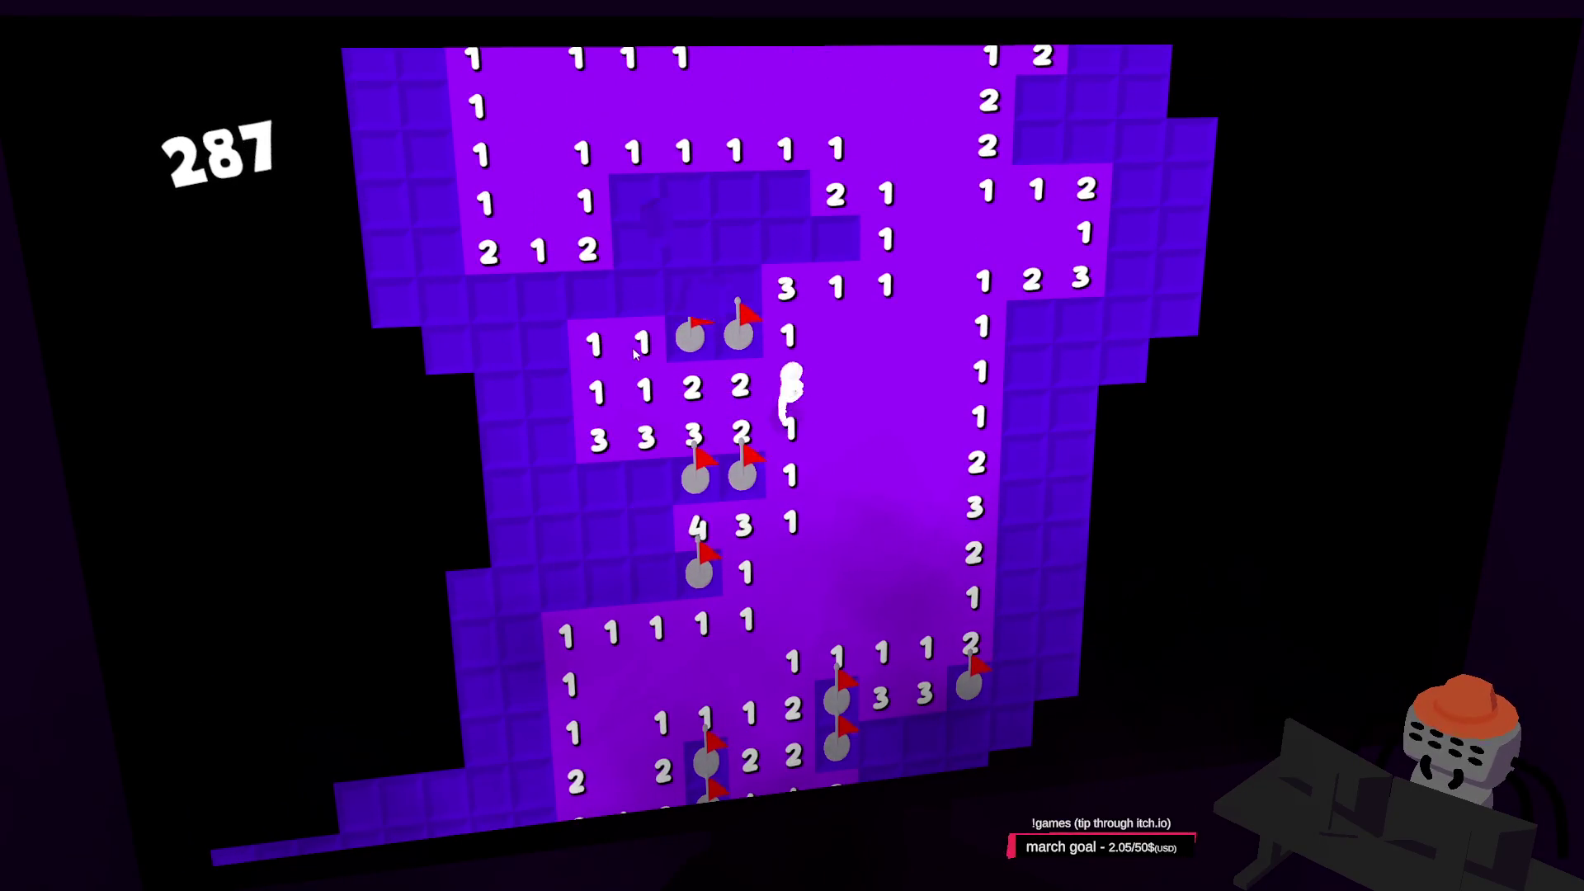
{"action": "left_click", "coordinate": [674, 297]}
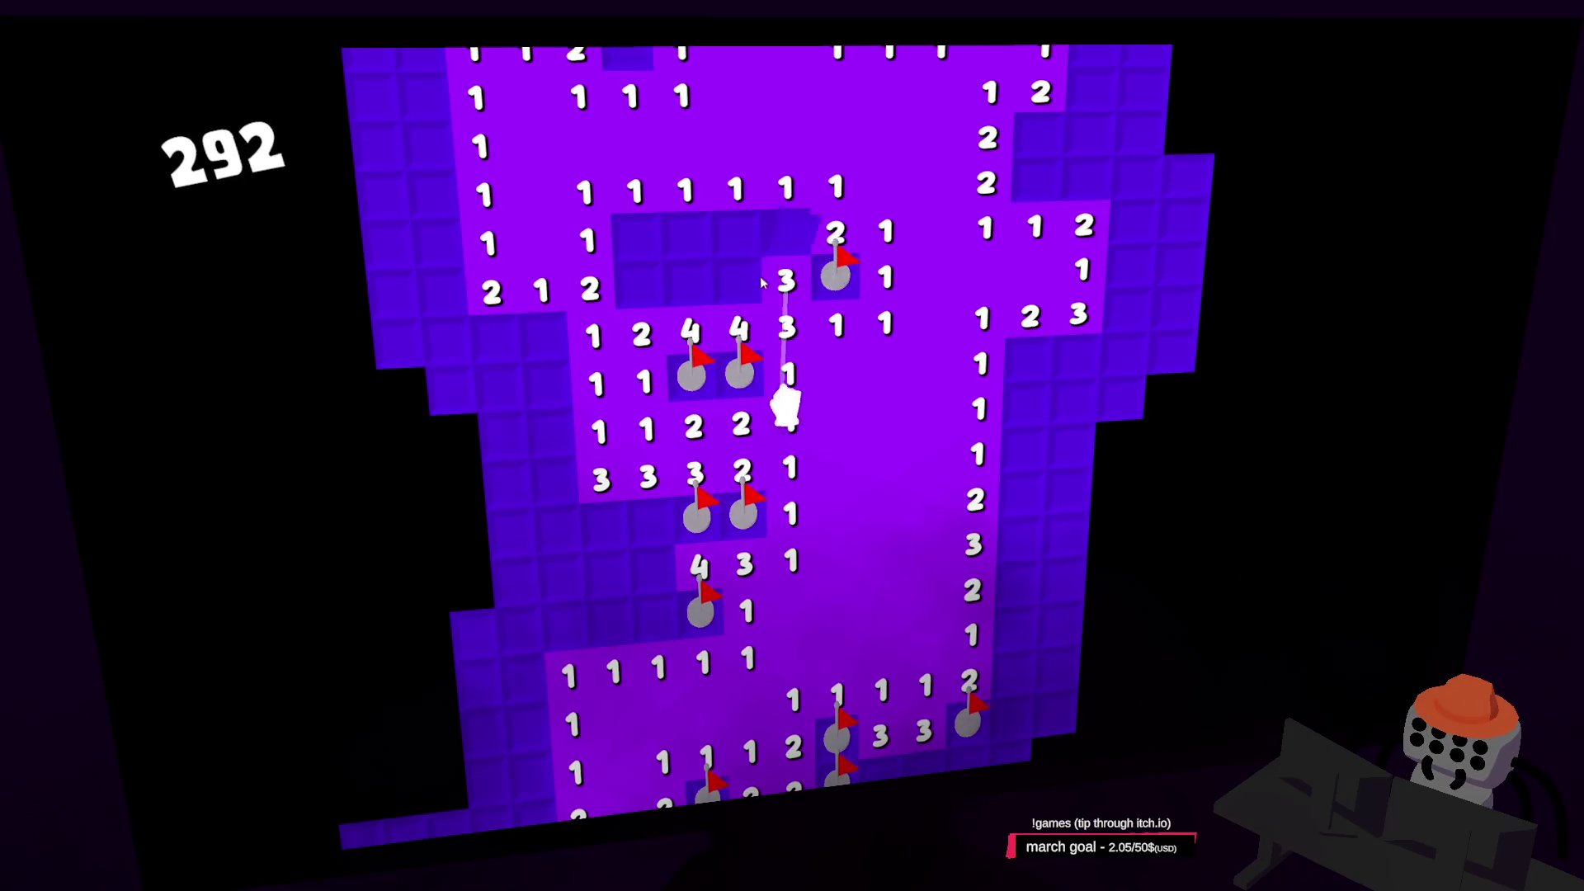
Flag two more mines, uncover the 5 and 3 tiles, then exit fullscreen
{"action": "left_click", "coordinate": [740, 239]}
{"action": "left_click", "coordinate": [687, 240]}
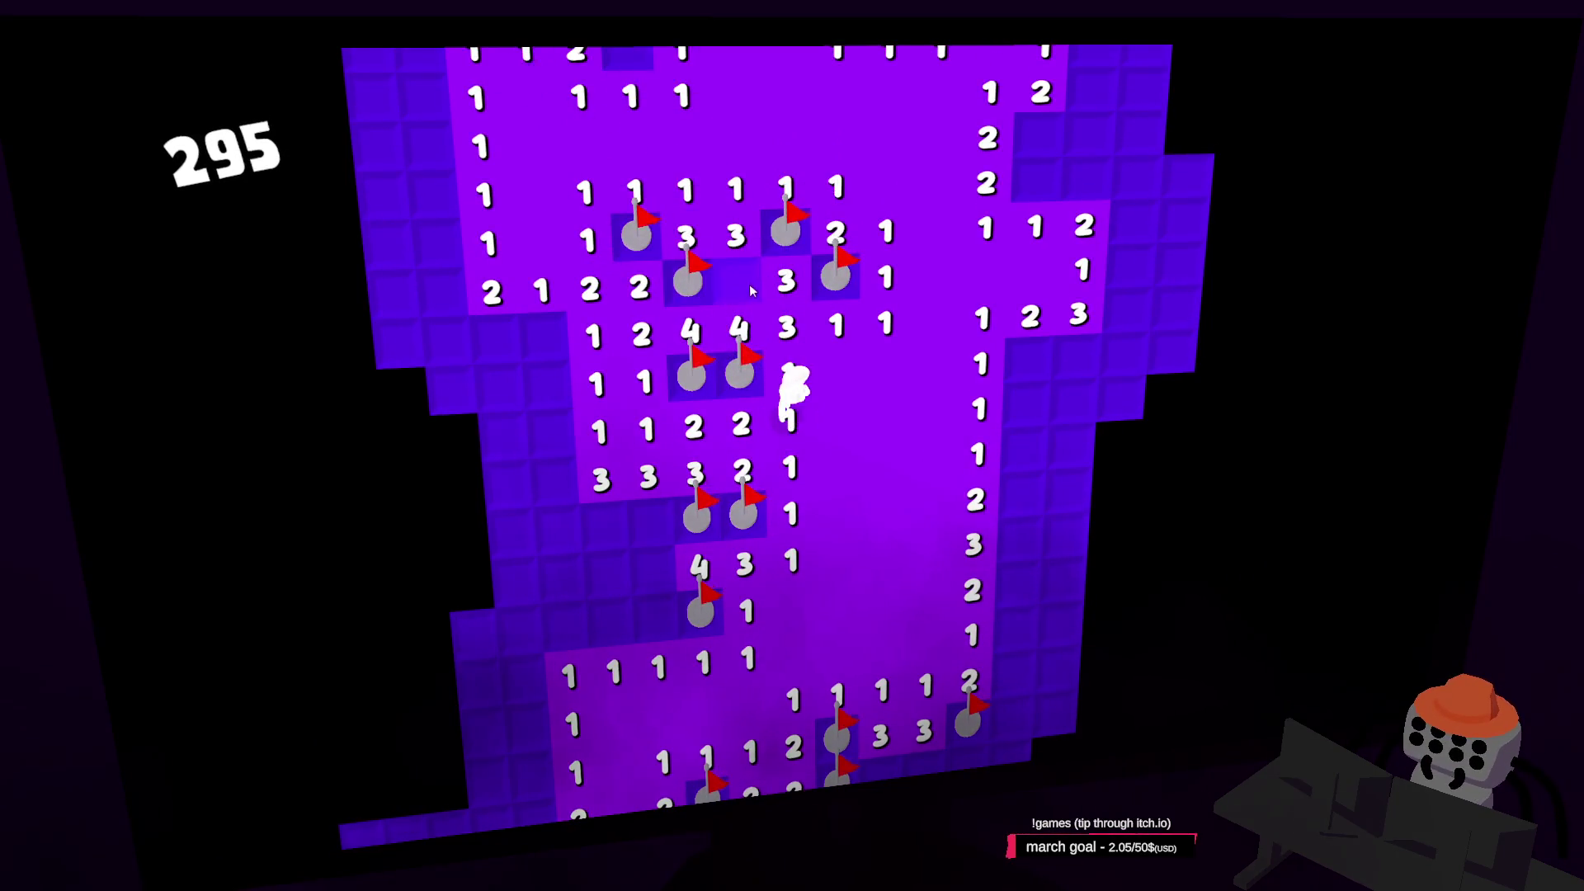
{"action": "right_click", "coordinate": [749, 285]}
{"action": "right_click", "coordinate": [731, 372]}
{"action": "left_click", "coordinate": [671, 370]}
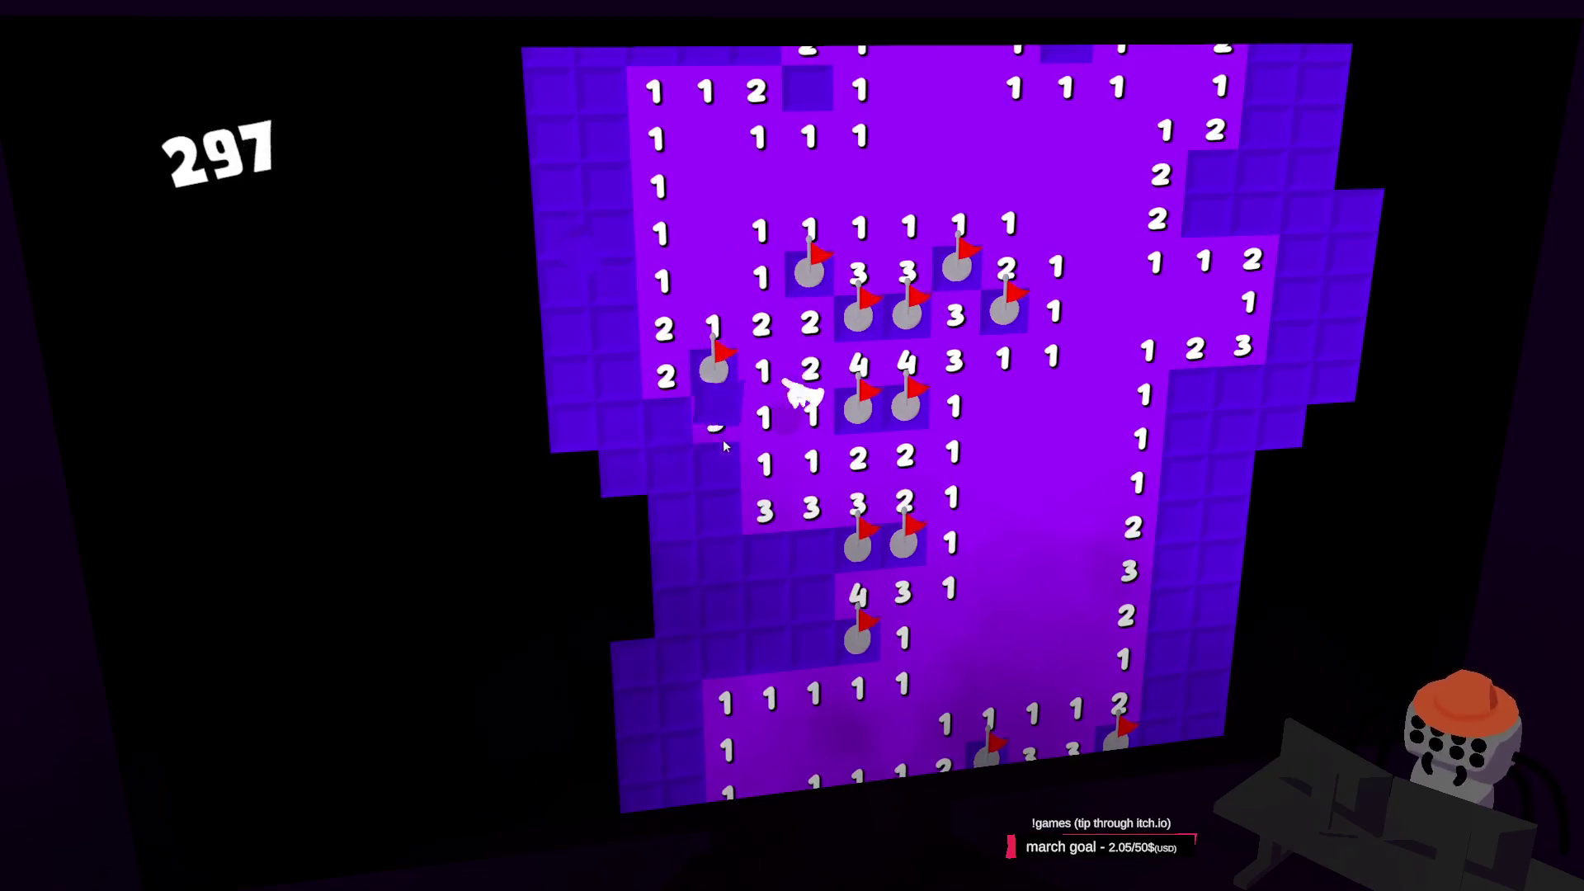
{"action": "left_click", "coordinate": [673, 522]}
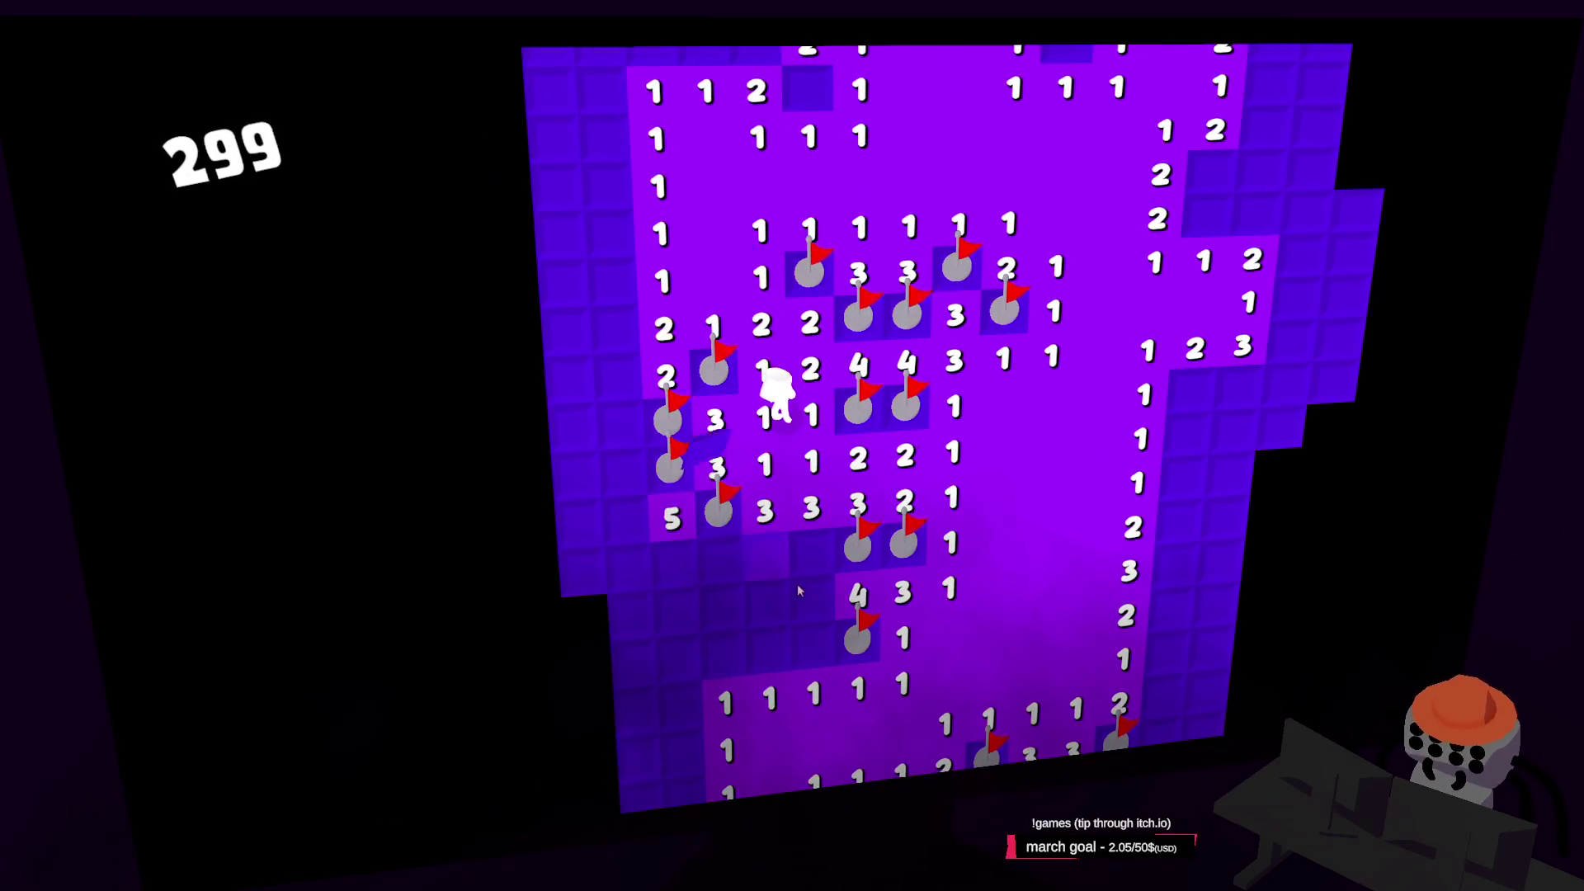
{"action": "left_click", "coordinate": [706, 565]}
{"action": "key", "text": "s"}
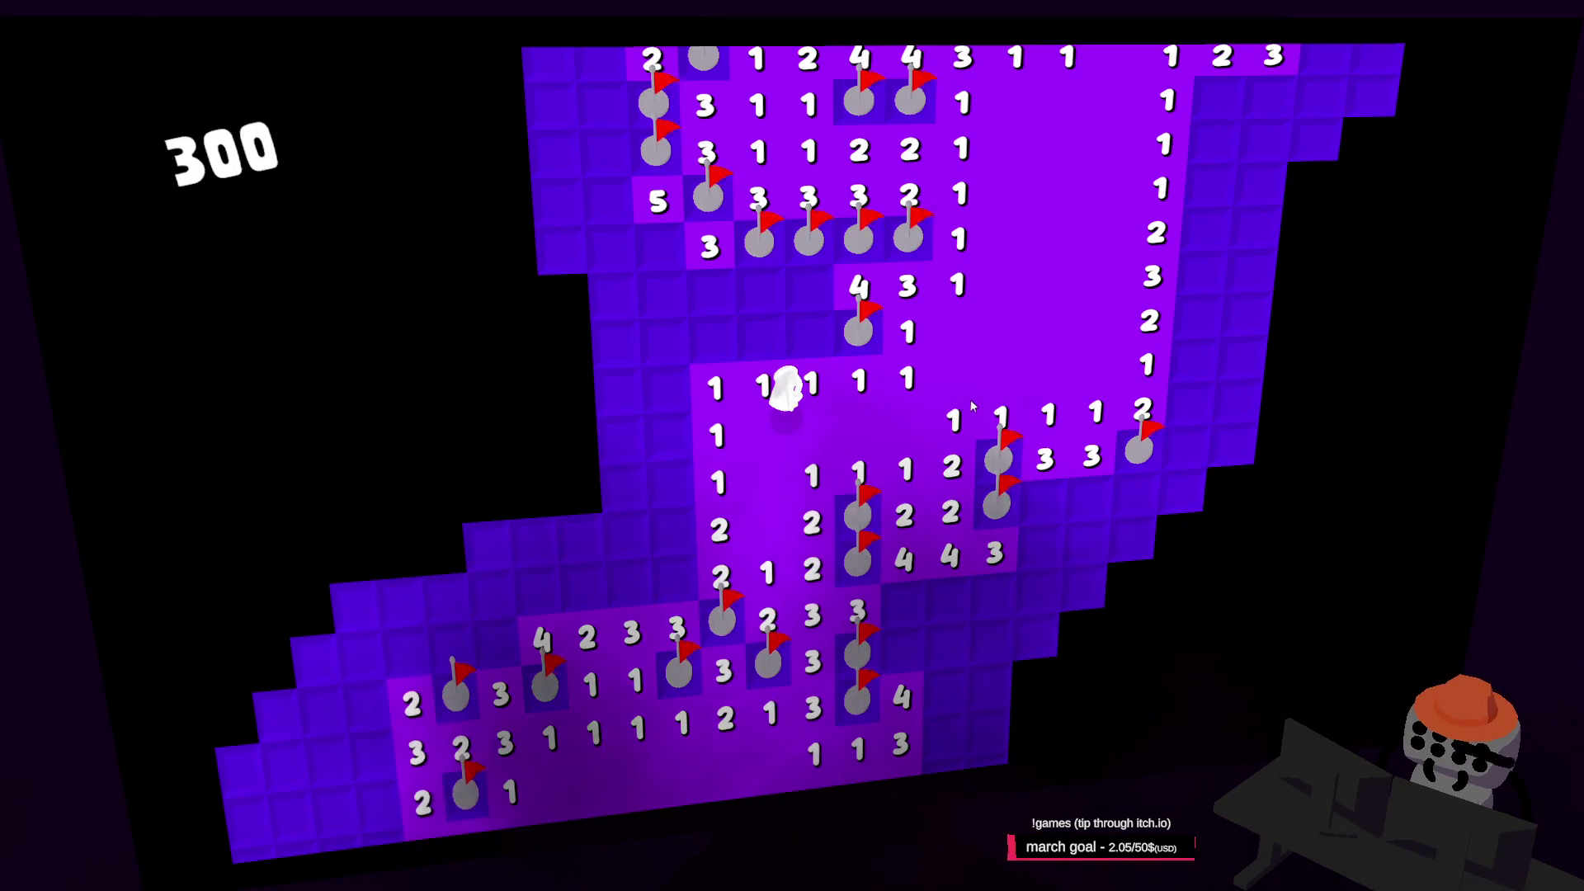
{"action": "key", "text": "Escape"}
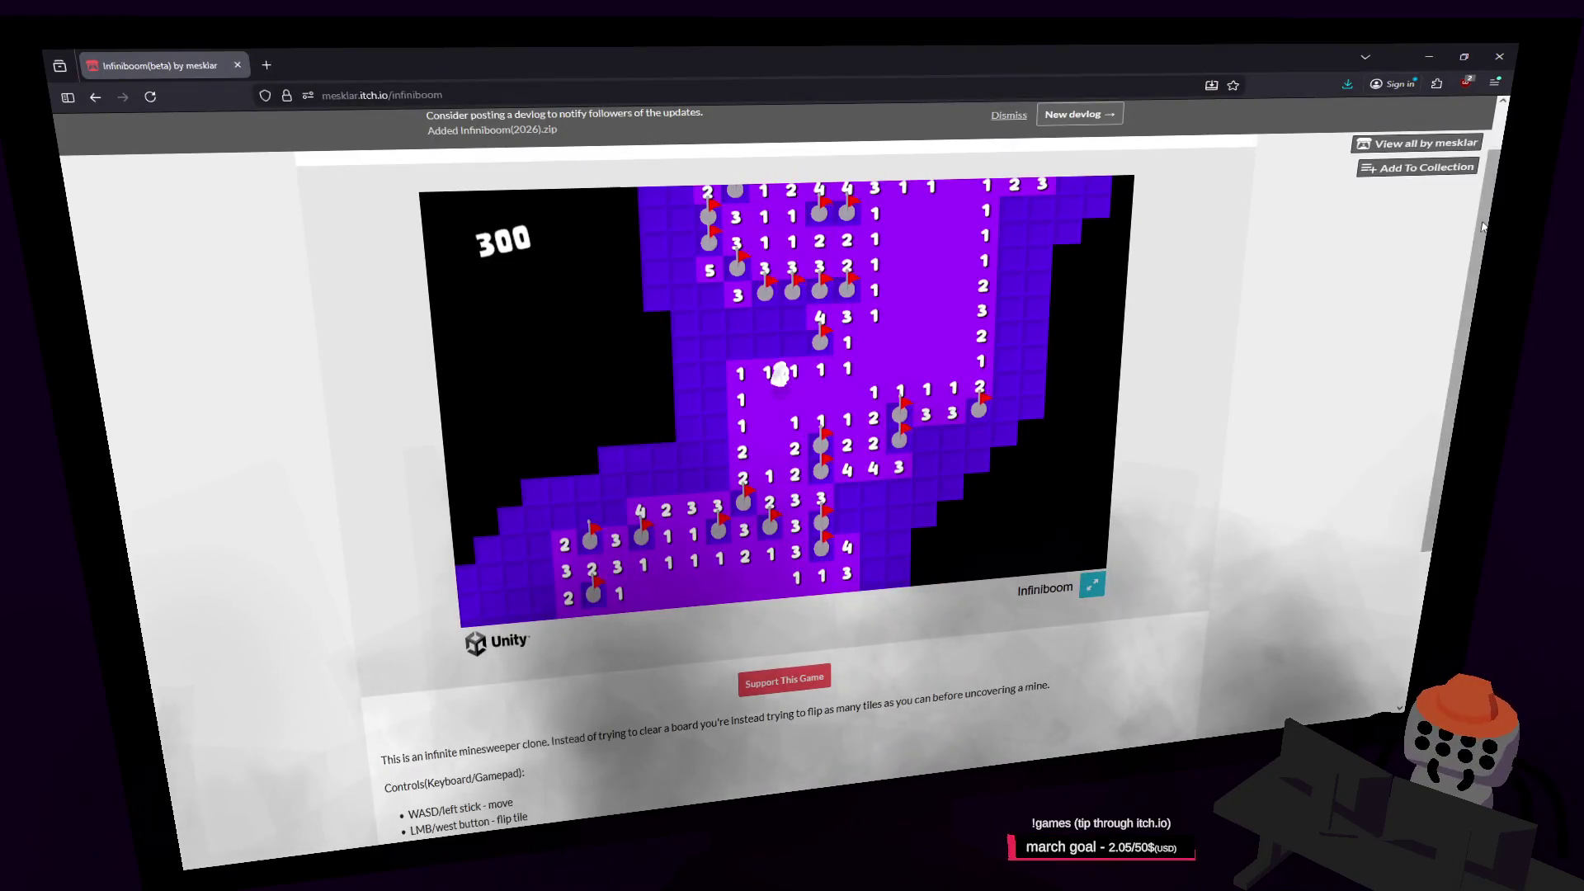
Leave the Infiniboom page and return to Blender with the Bulbasaur mesh in Edit Mode
{"action": "scroll", "coordinate": [1435, 174], "scroll_direction": "up", "scroll_amount": 2}
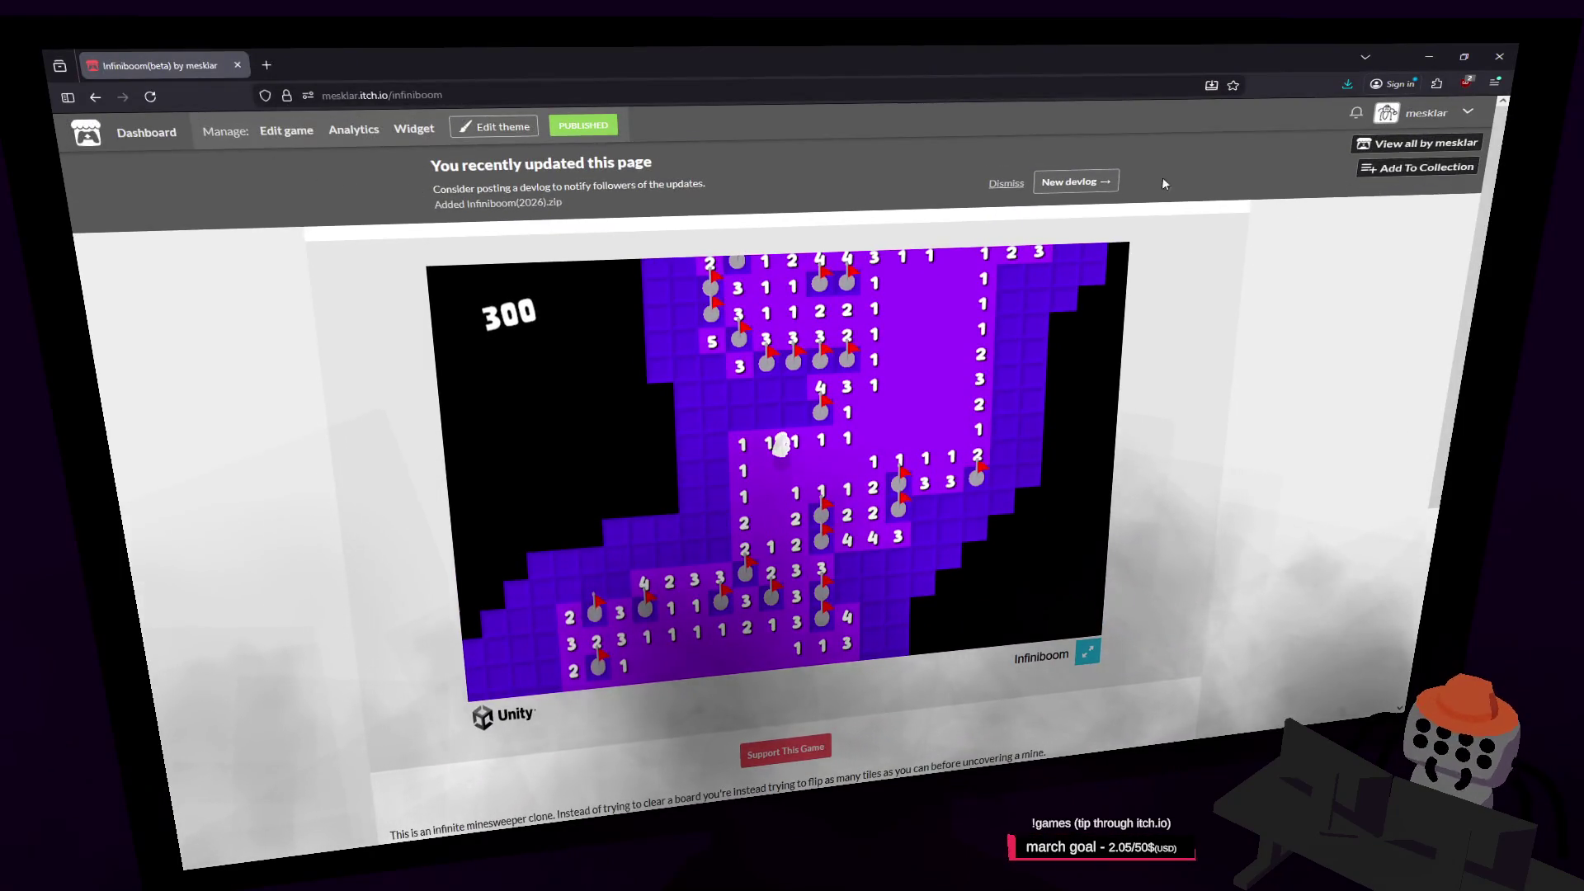
{"action": "key", "text": "alt+Tab"}
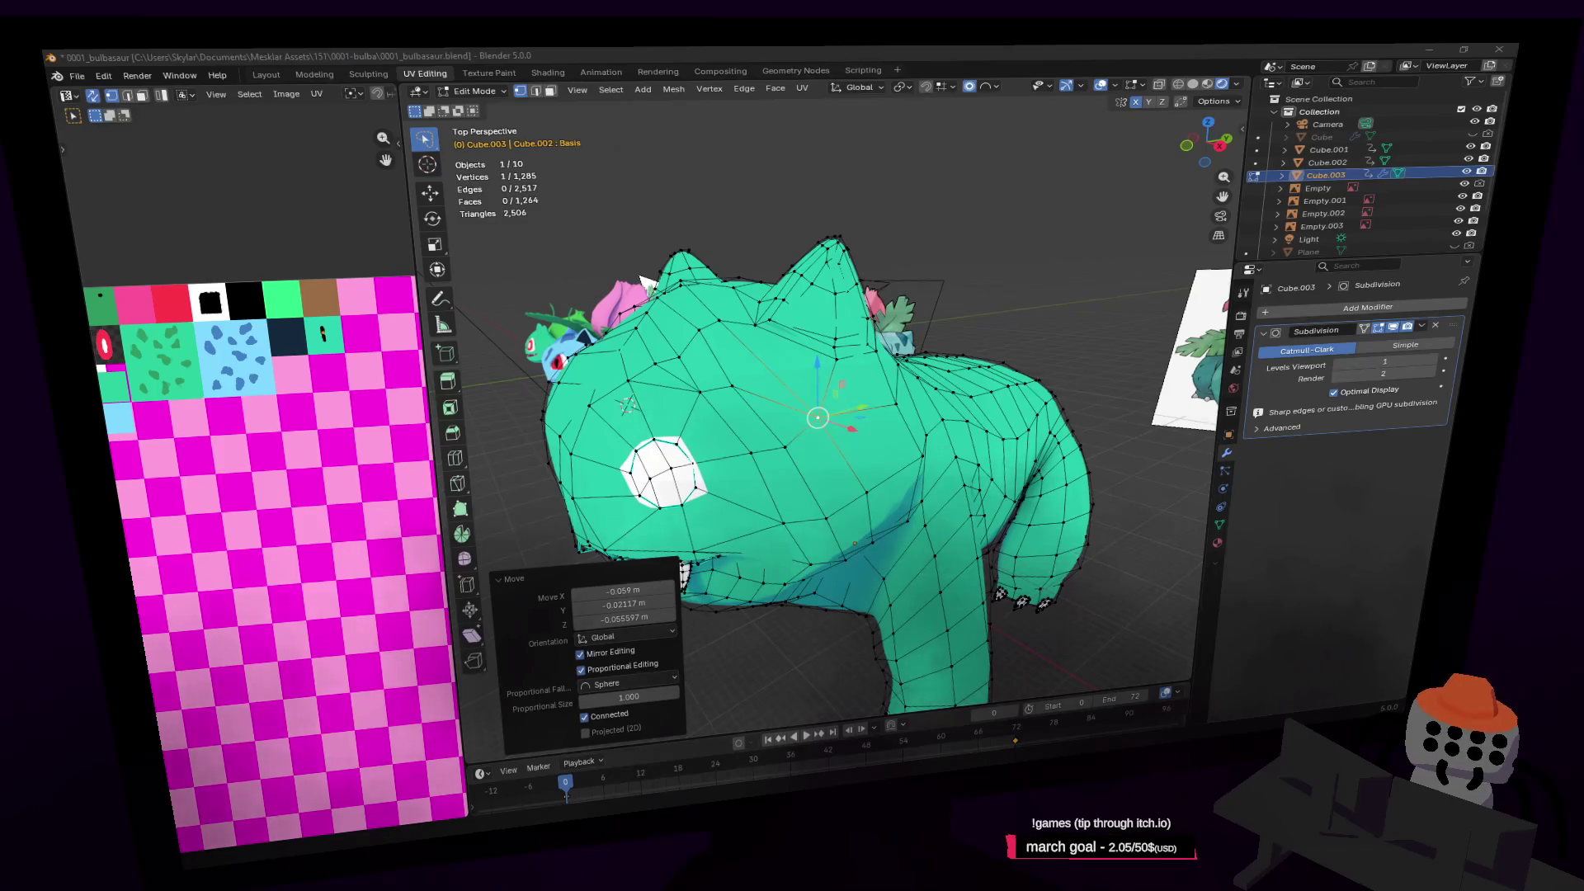
Switch to the Ball Pit Battleship: Arena itch.io page and launch it fullscreen
{"action": "key", "text": "alt+Tab"}
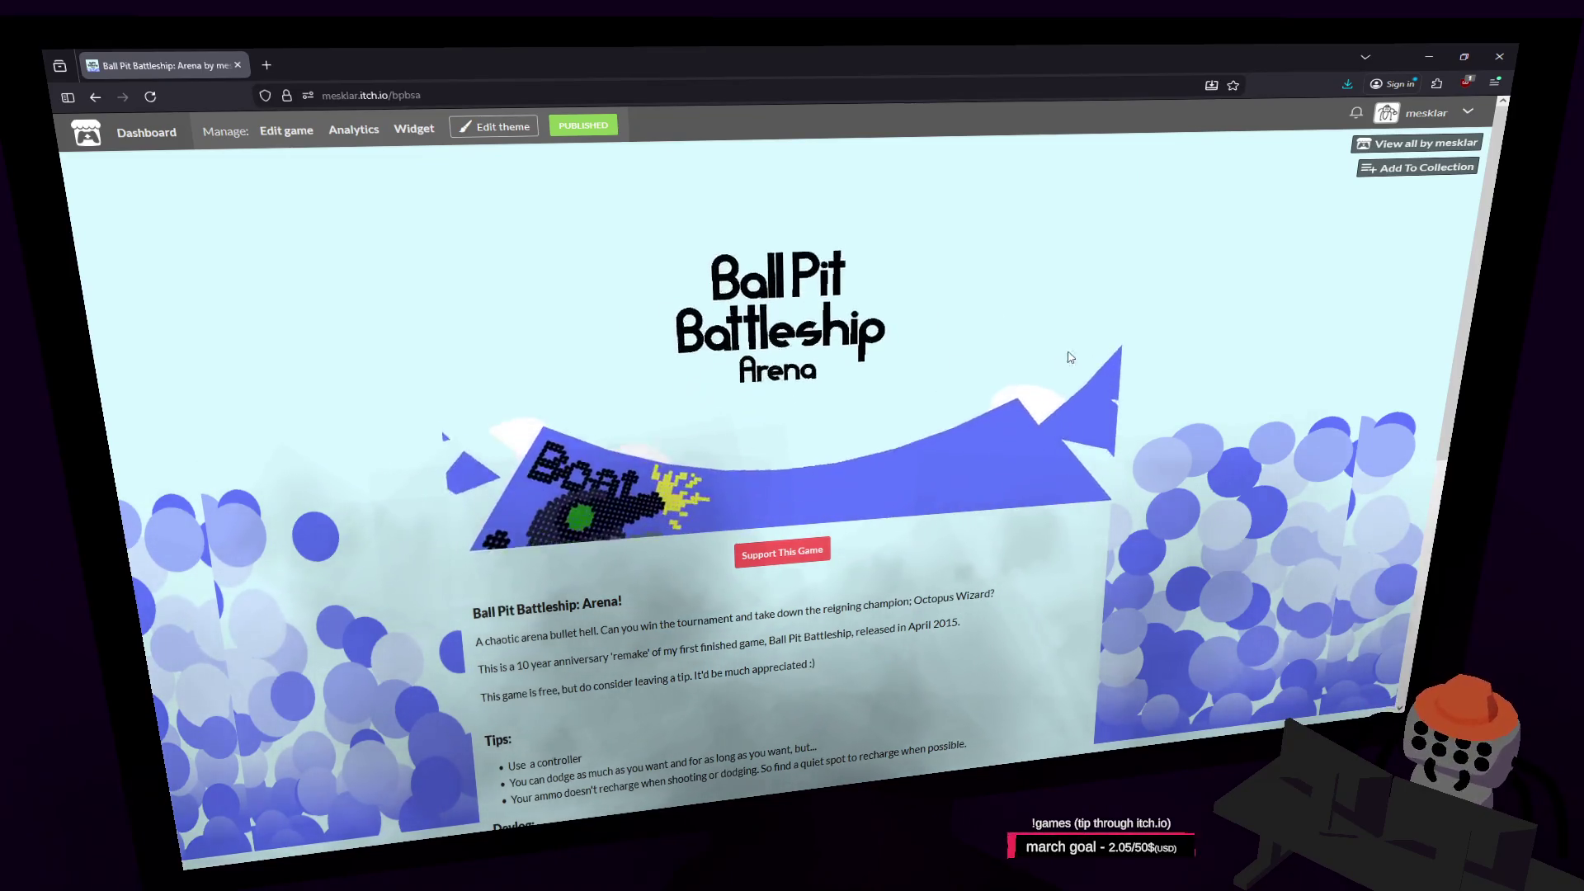
{"action": "left_click", "coordinate": [1131, 359]}
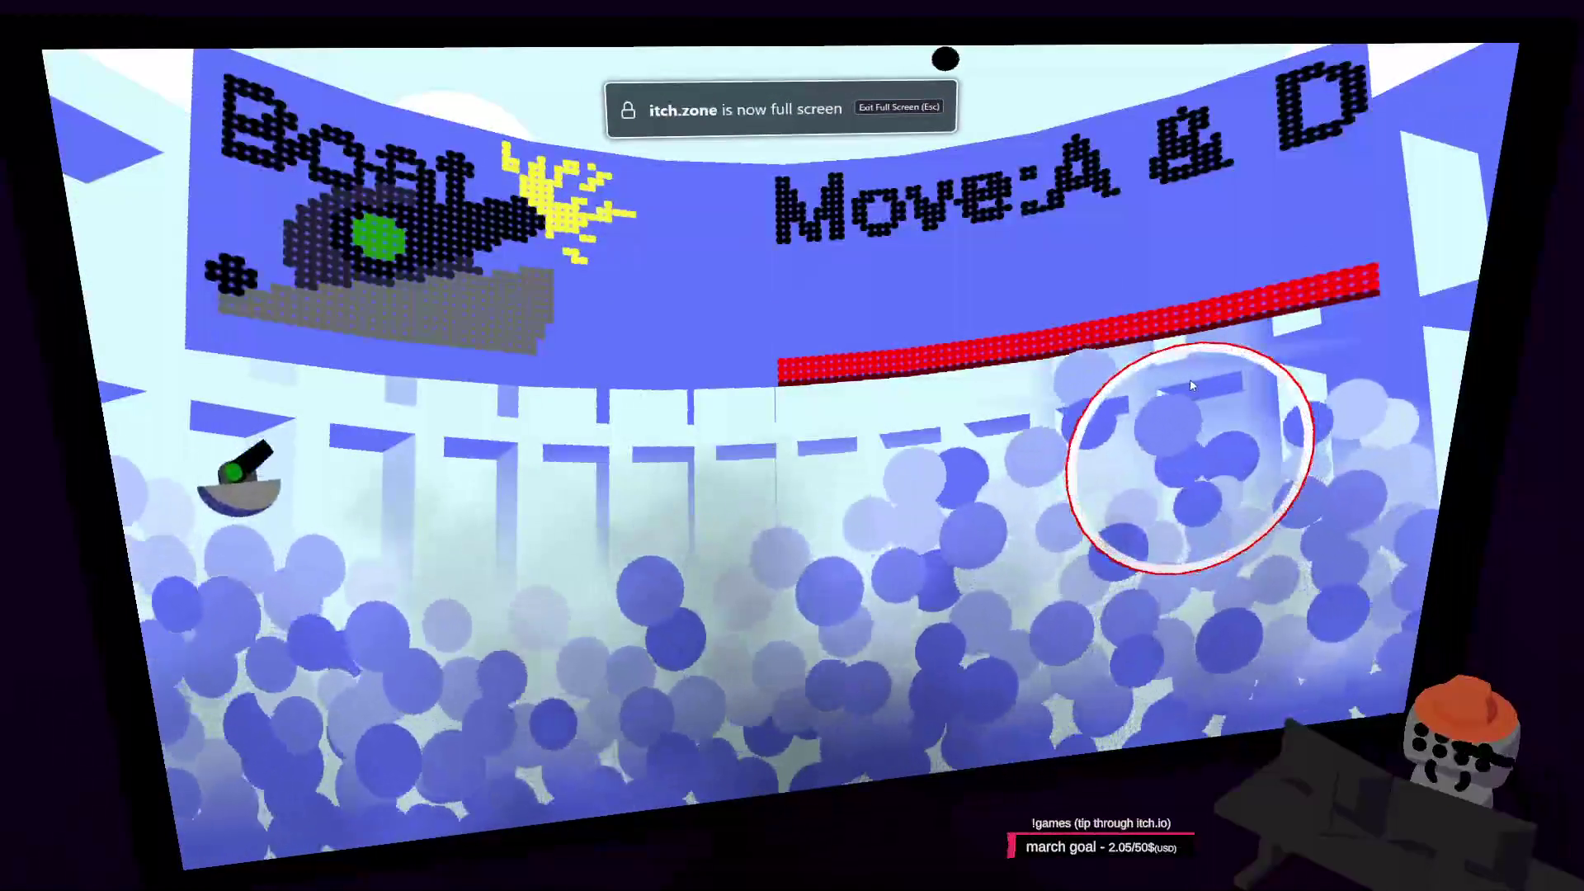
Steer the boat into the red circle with A/D and fire shots up at the tutorial target
{"action": "key", "text": "d"}
{"action": "key", "text": "d"}
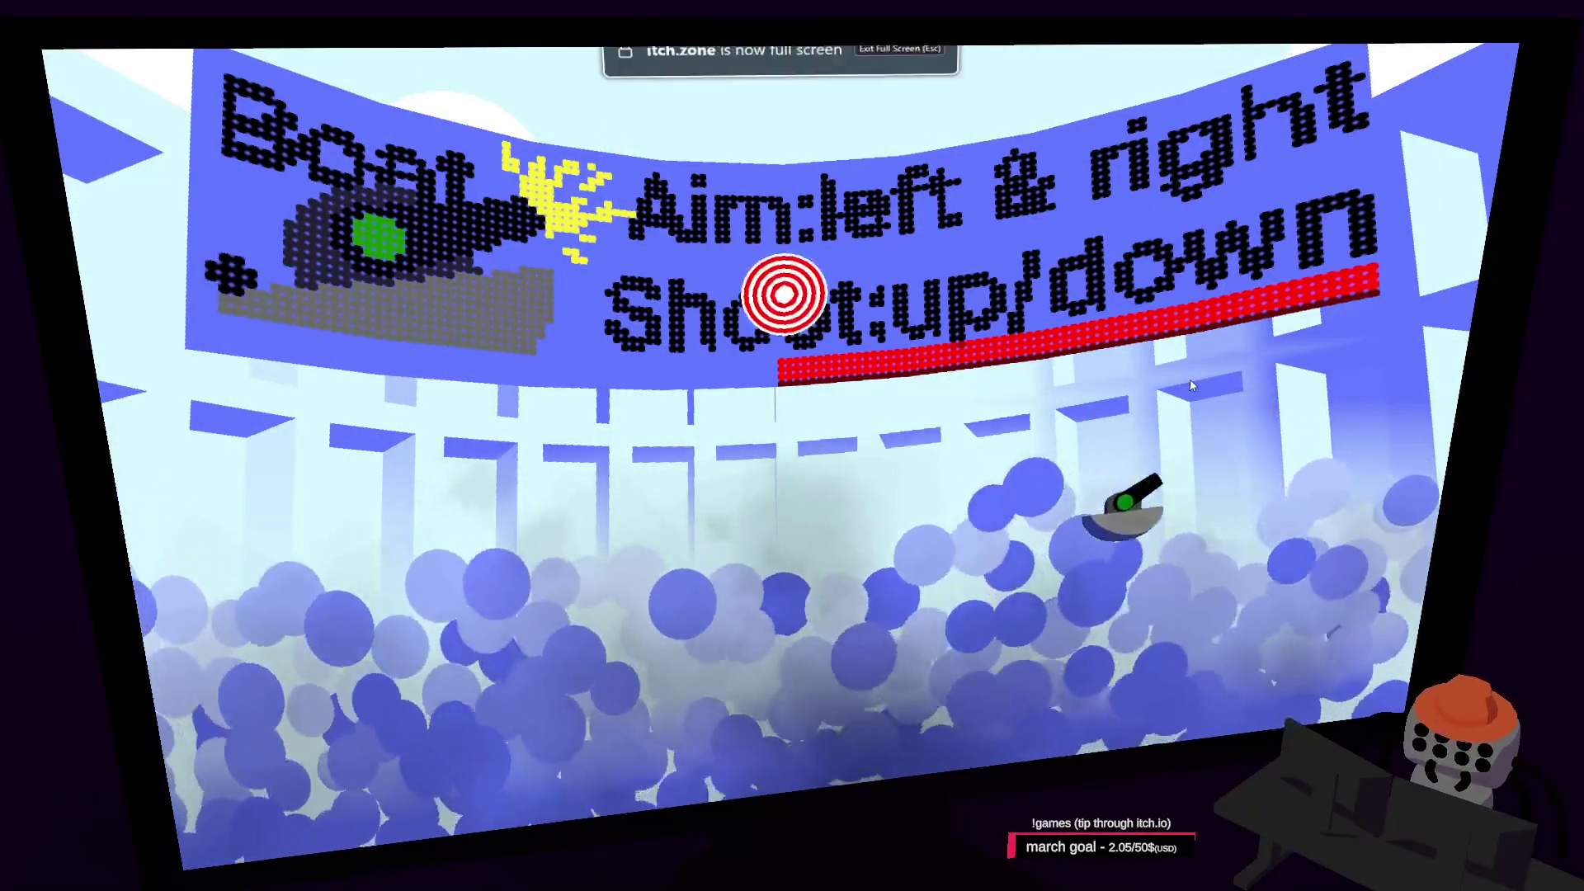
{"action": "key", "text": "a"}
{"action": "key", "text": "d"}
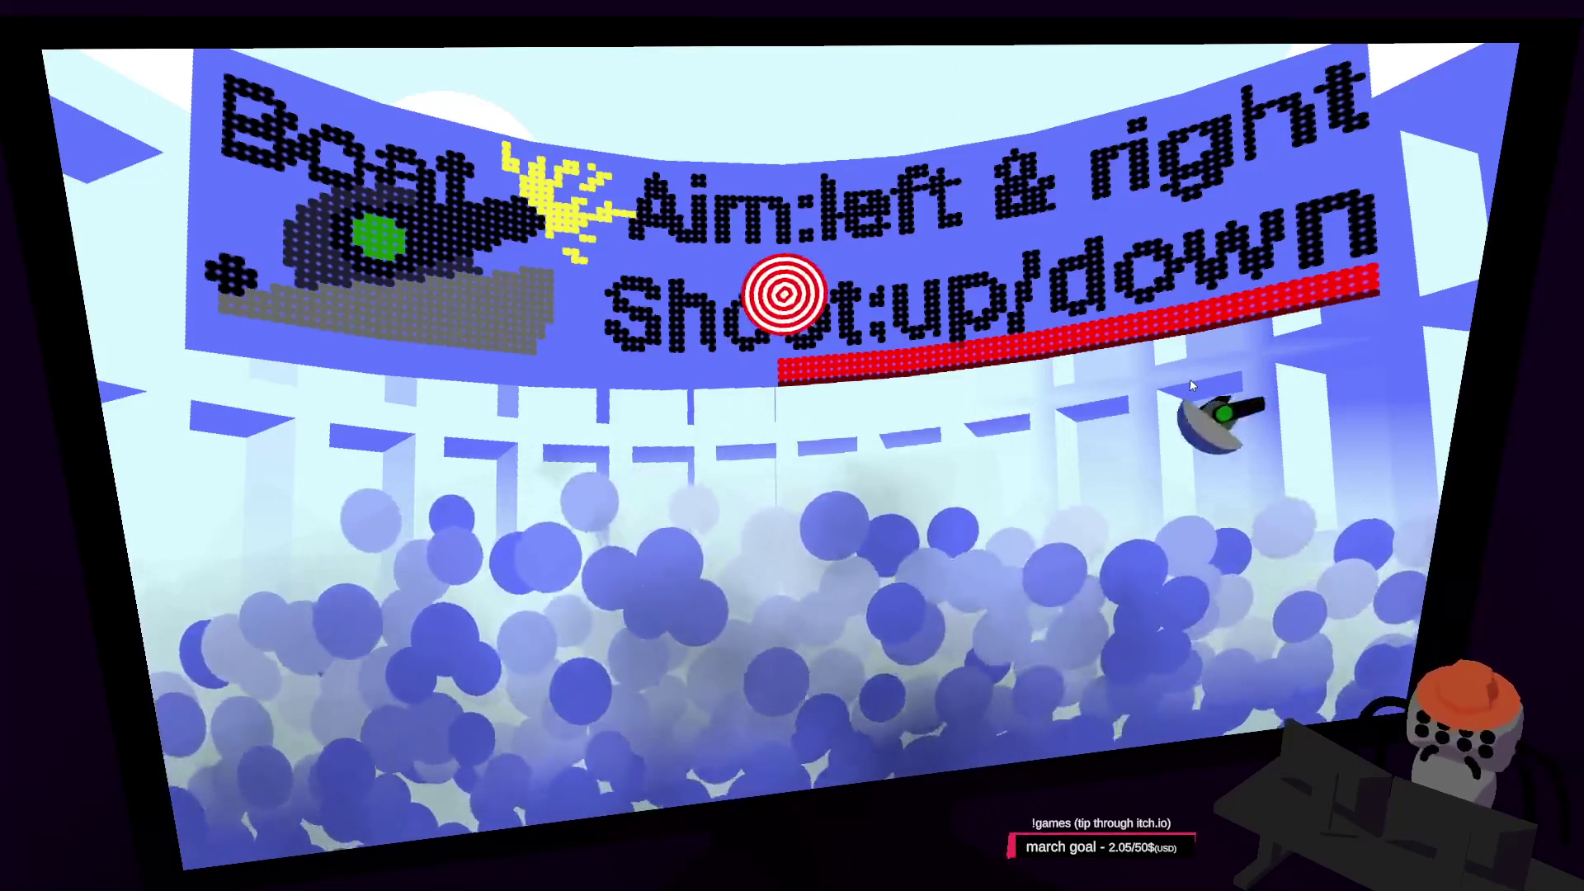
{"action": "key", "text": "a"}
{"action": "key", "text": "Up"}
{"action": "key", "text": "d"}
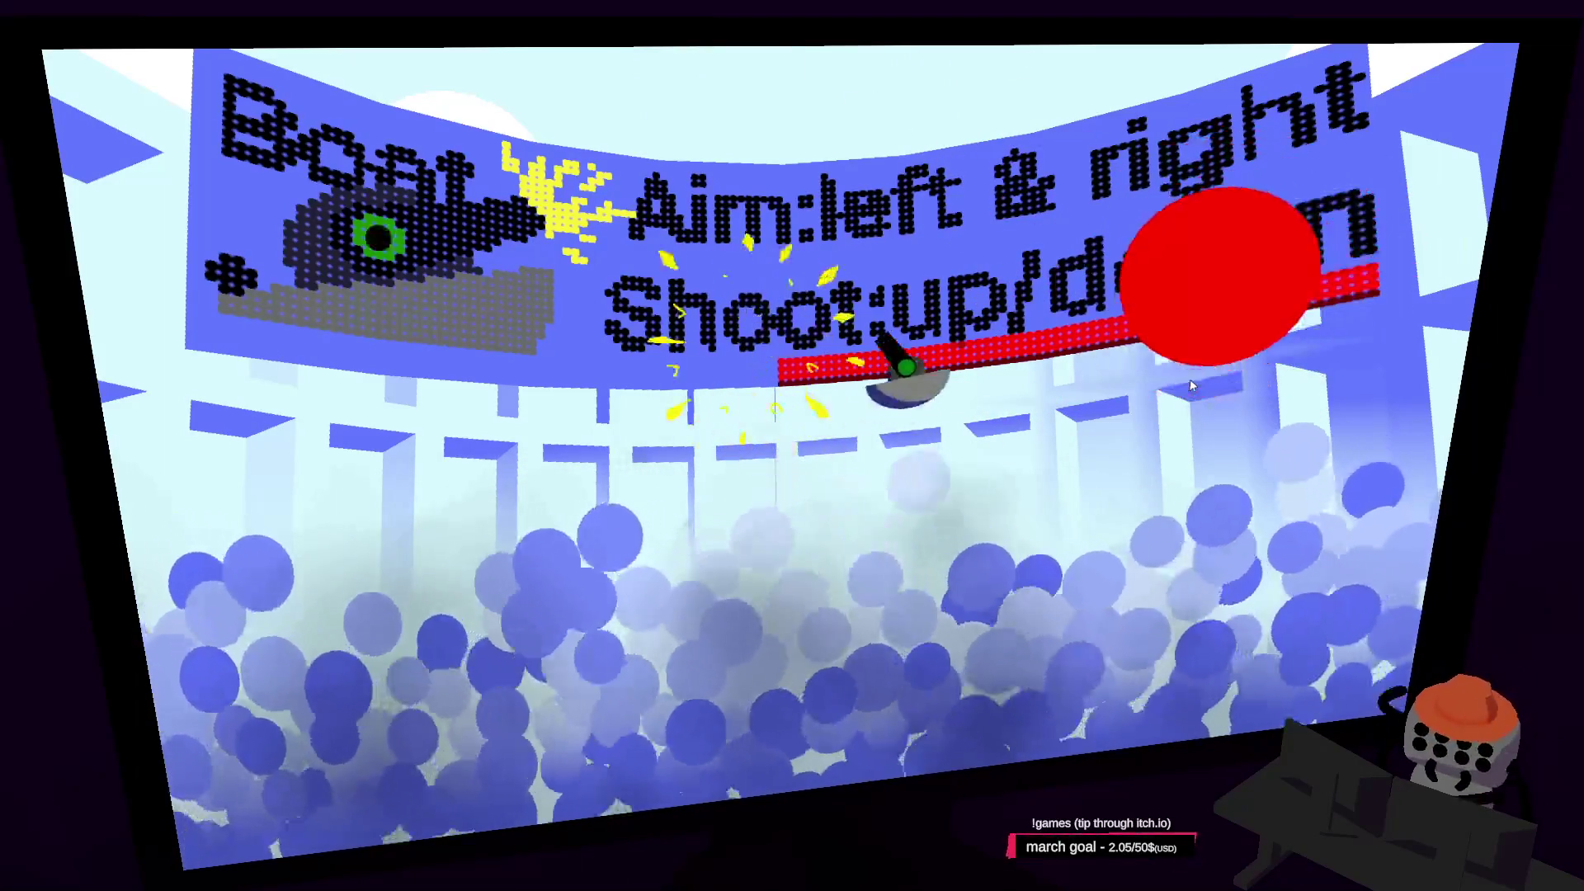
{"action": "key", "text": "Up"}
{"action": "key", "text": "a"}
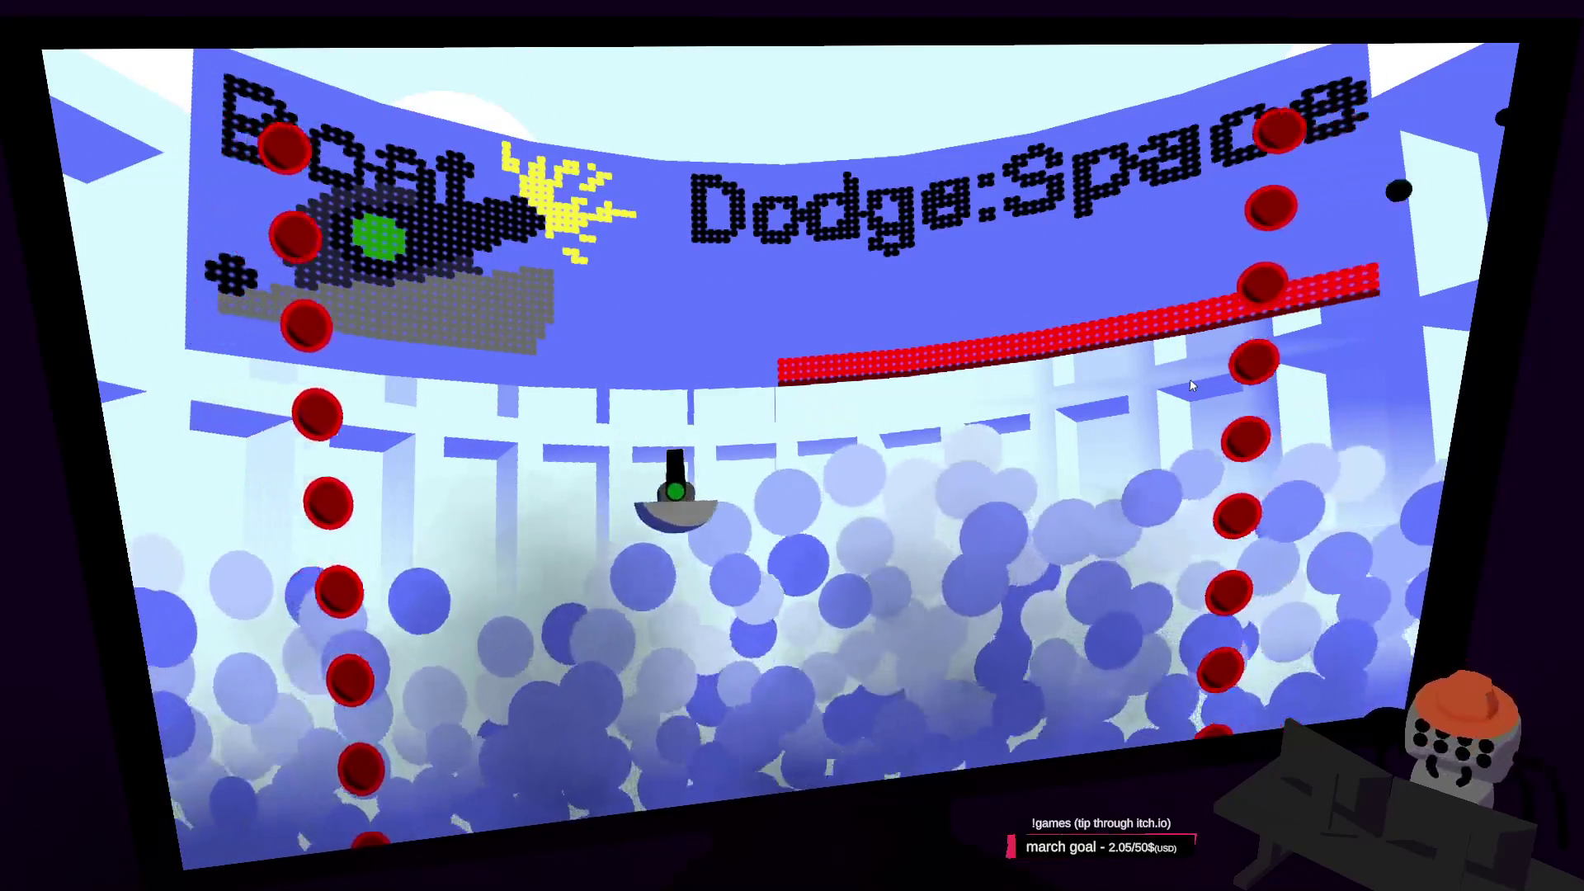
Dash past the red ball columns, start the real match against drones, then exit fullscreen
{"action": "key", "text": "d"}
{"action": "key", "text": "space"}
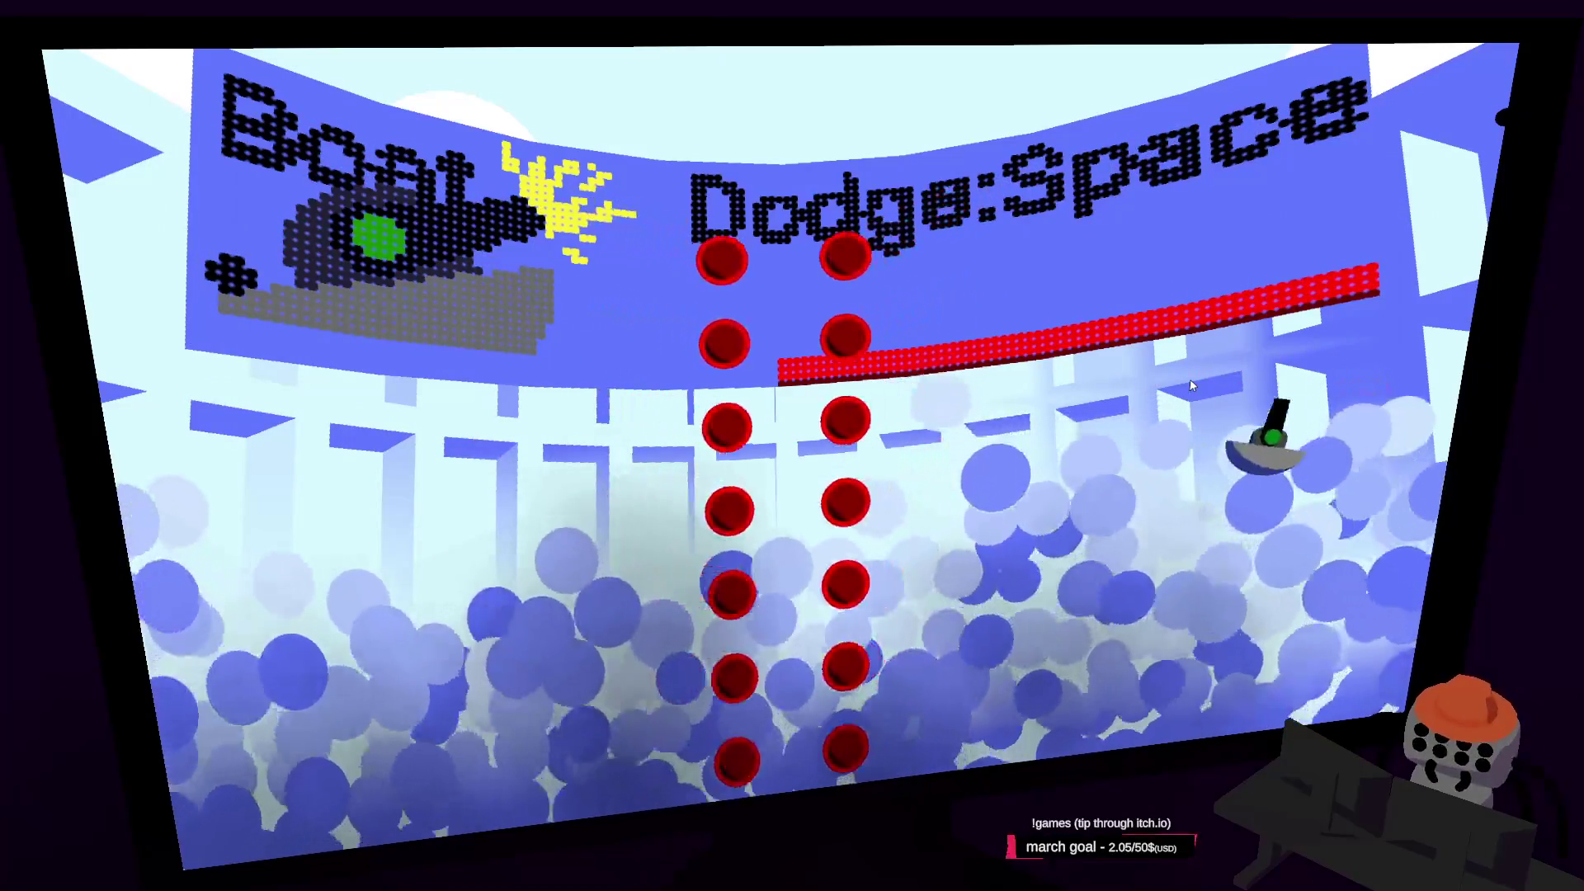
{"action": "key", "text": "space"}
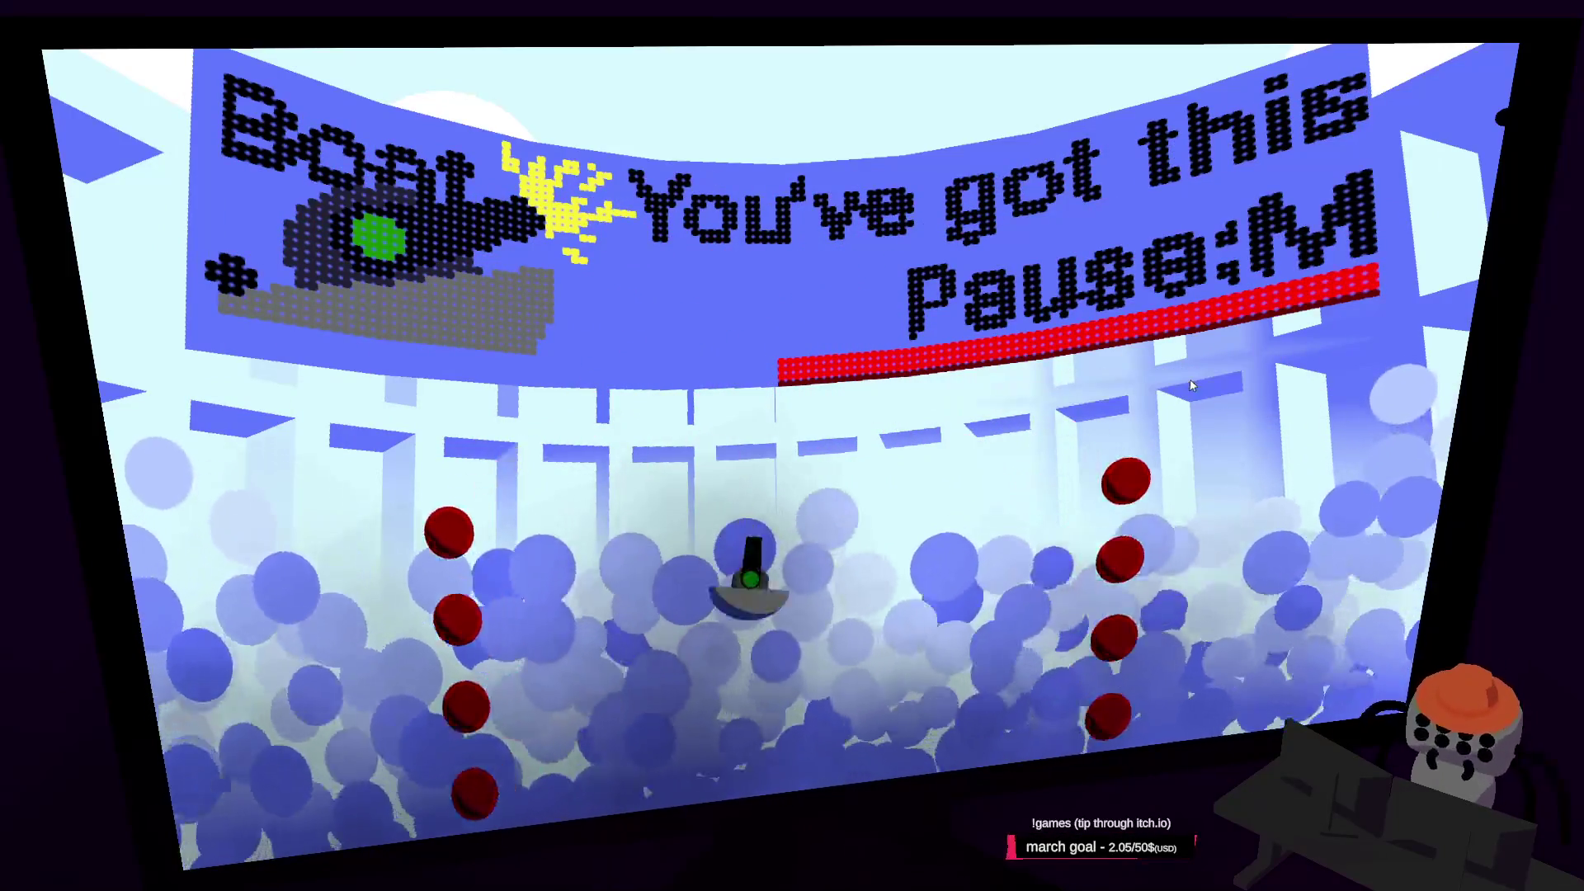
{"action": "key", "text": "m"}
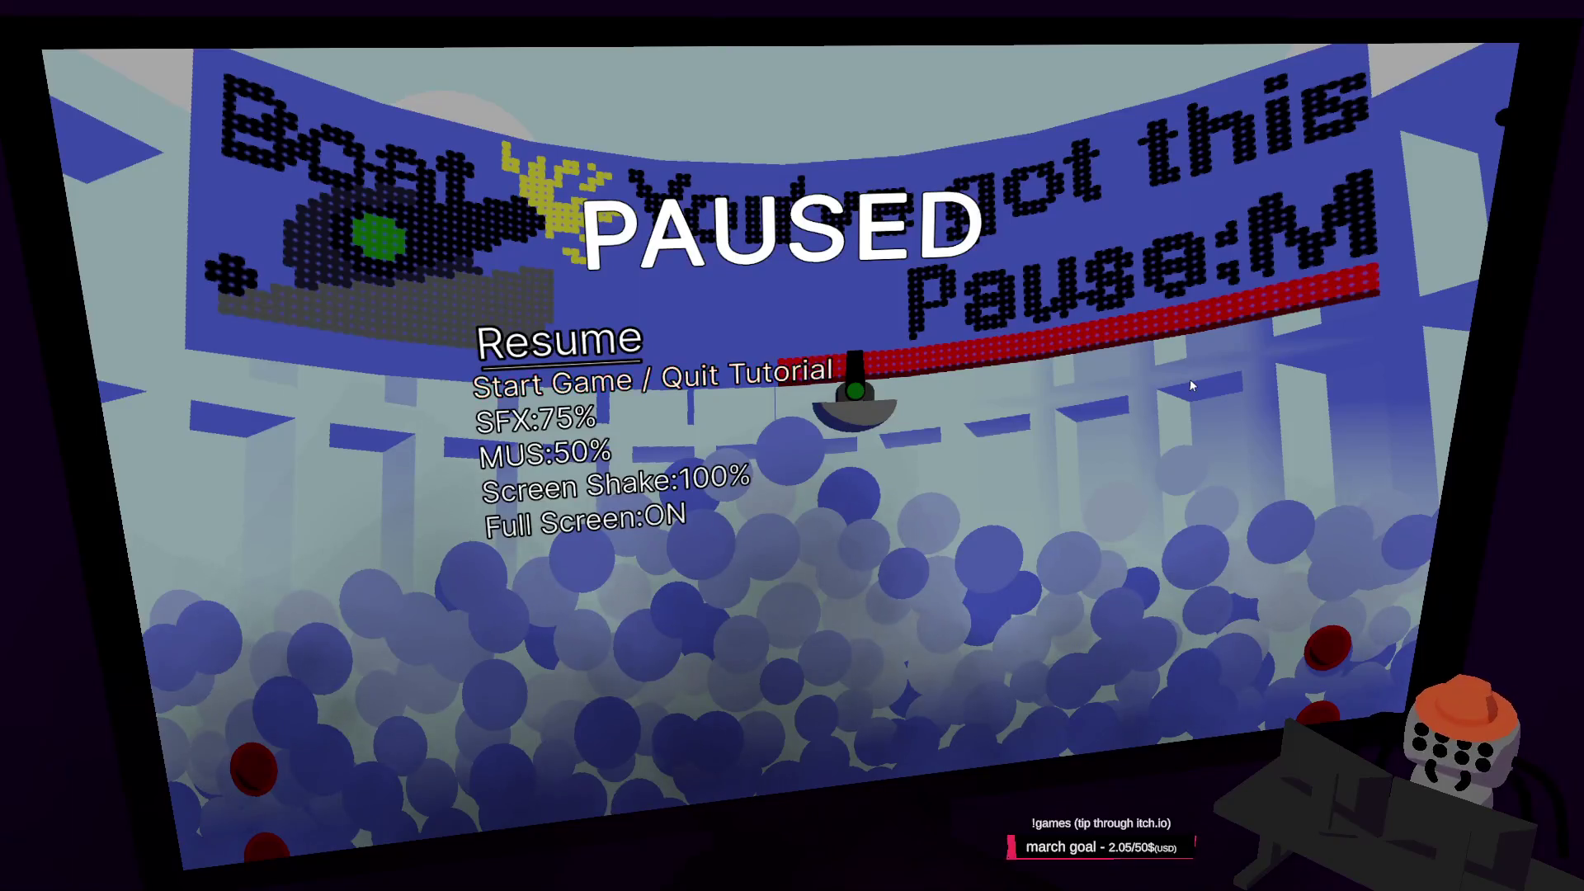
{"action": "key", "text": "Return"}
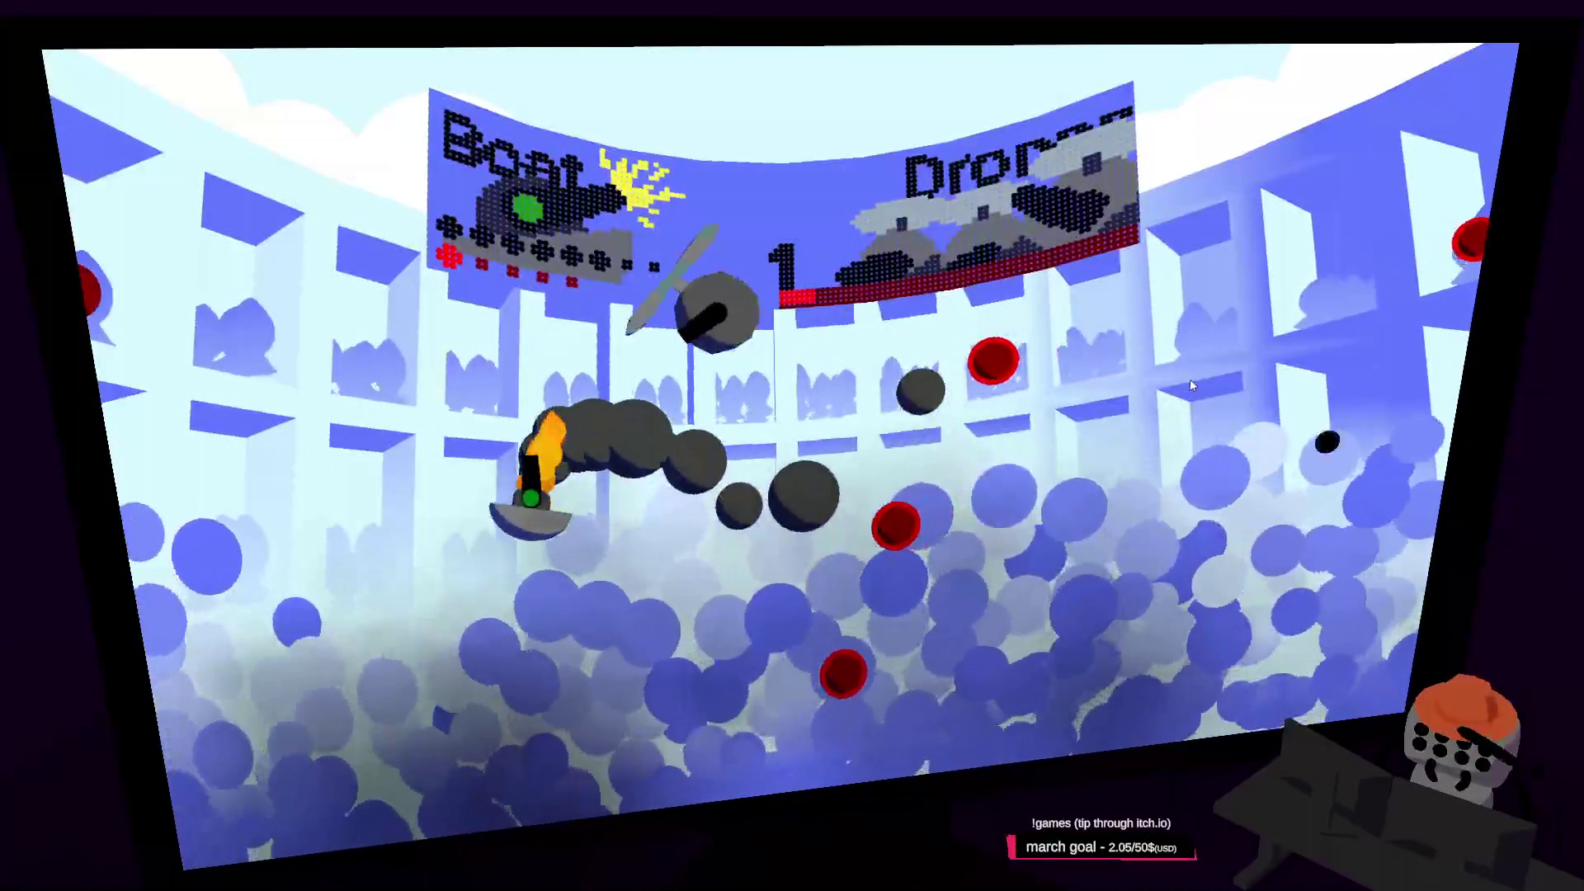
{"action": "key", "text": "Escape"}
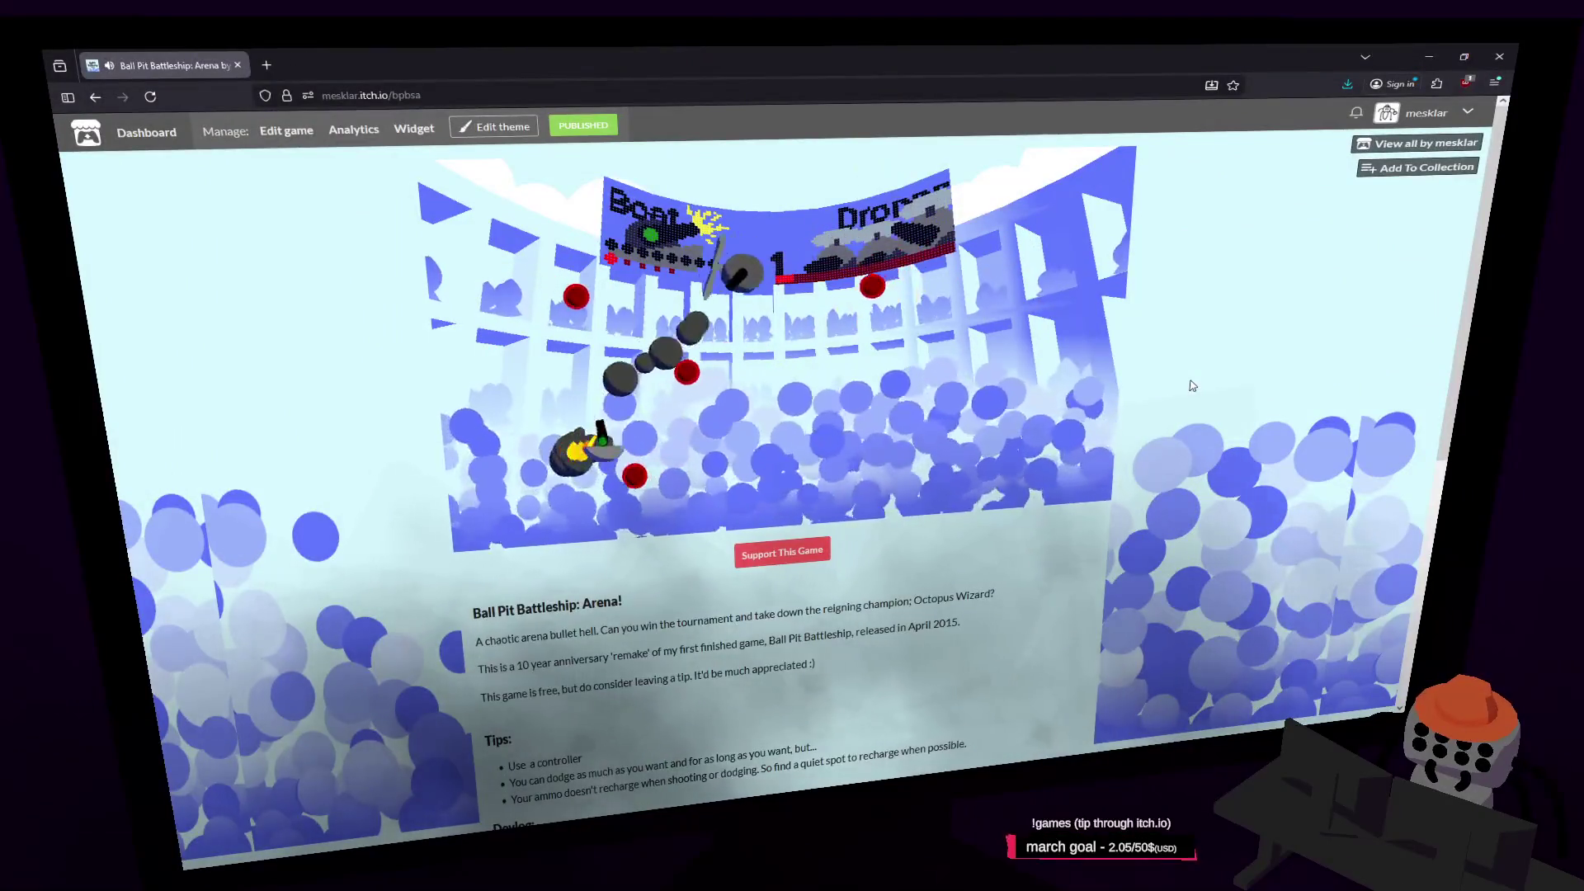
Pause and resume the Ball Pit Battleship match, then switch back to Blender
{"action": "key", "text": "Escape"}
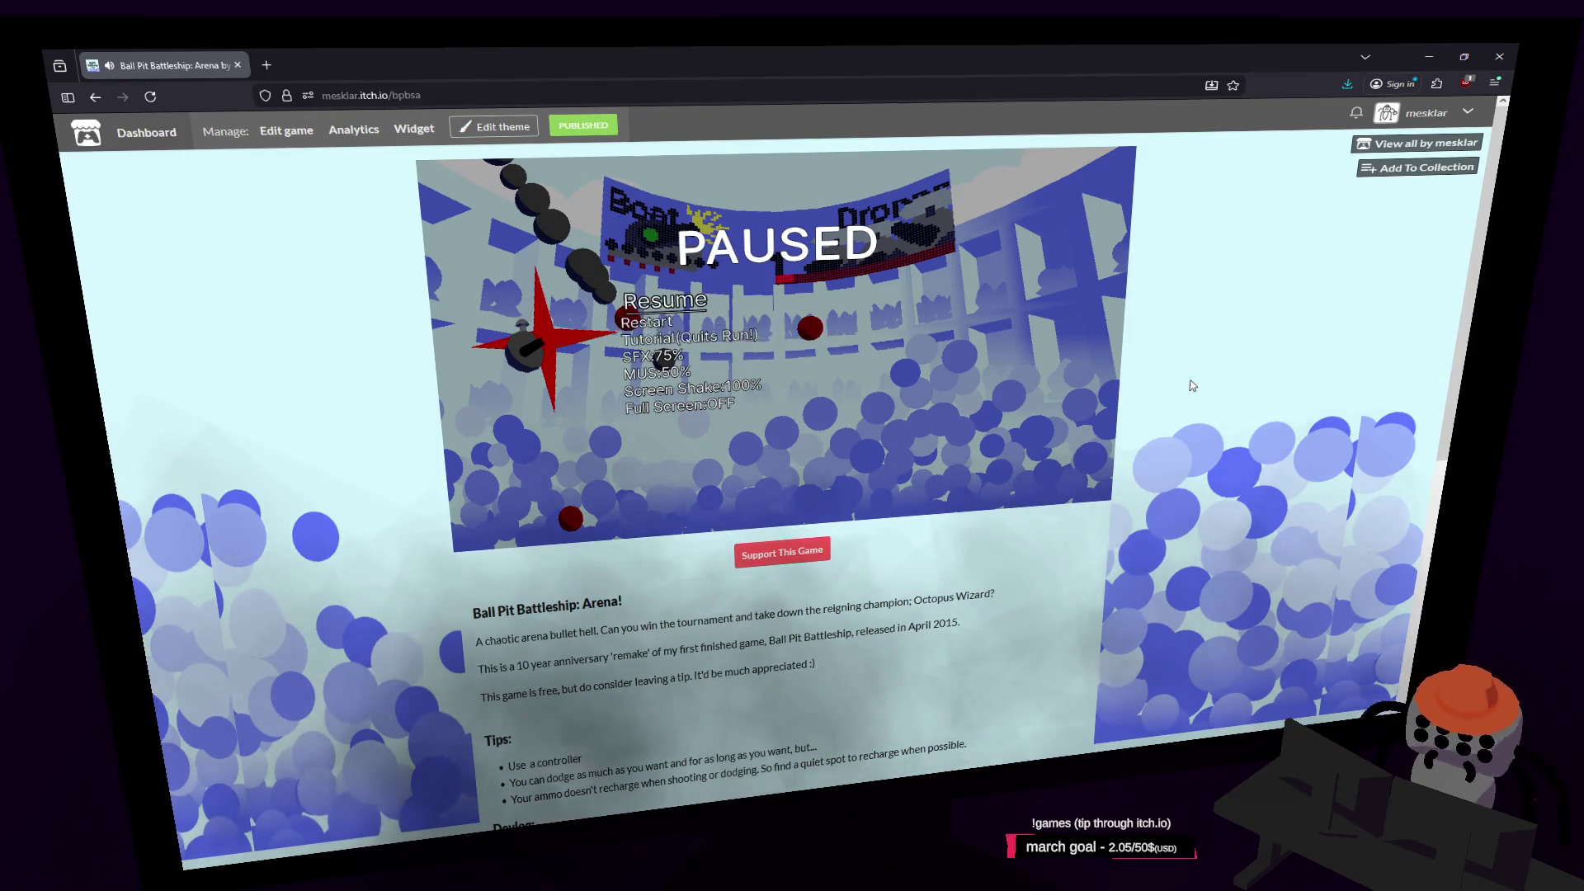
{"action": "key", "text": "Escape"}
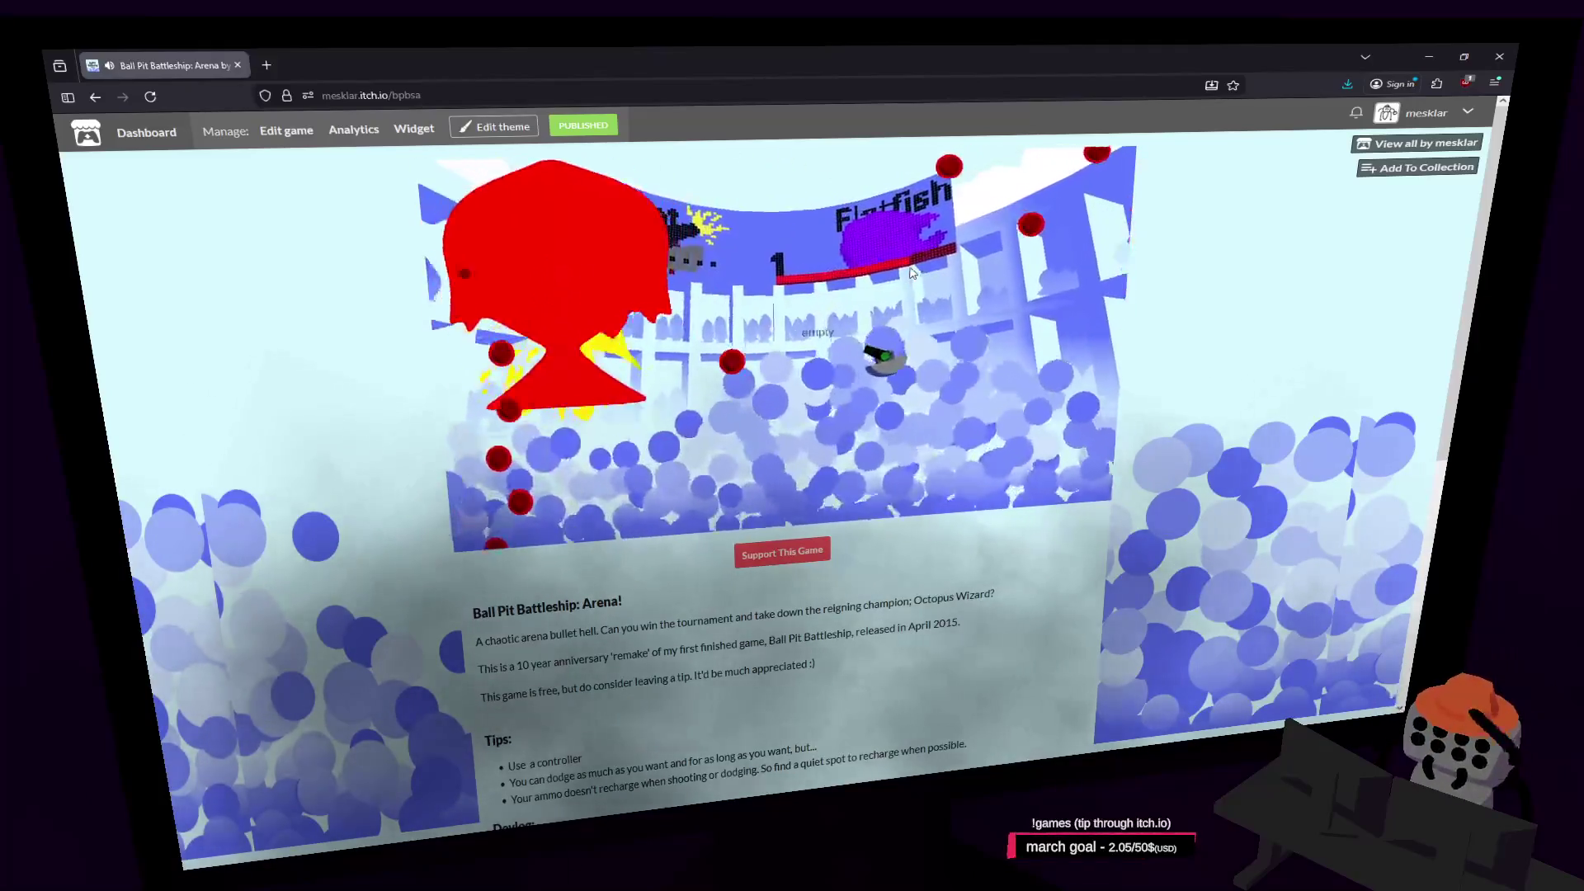
{"action": "key", "text": "alt+Tab"}
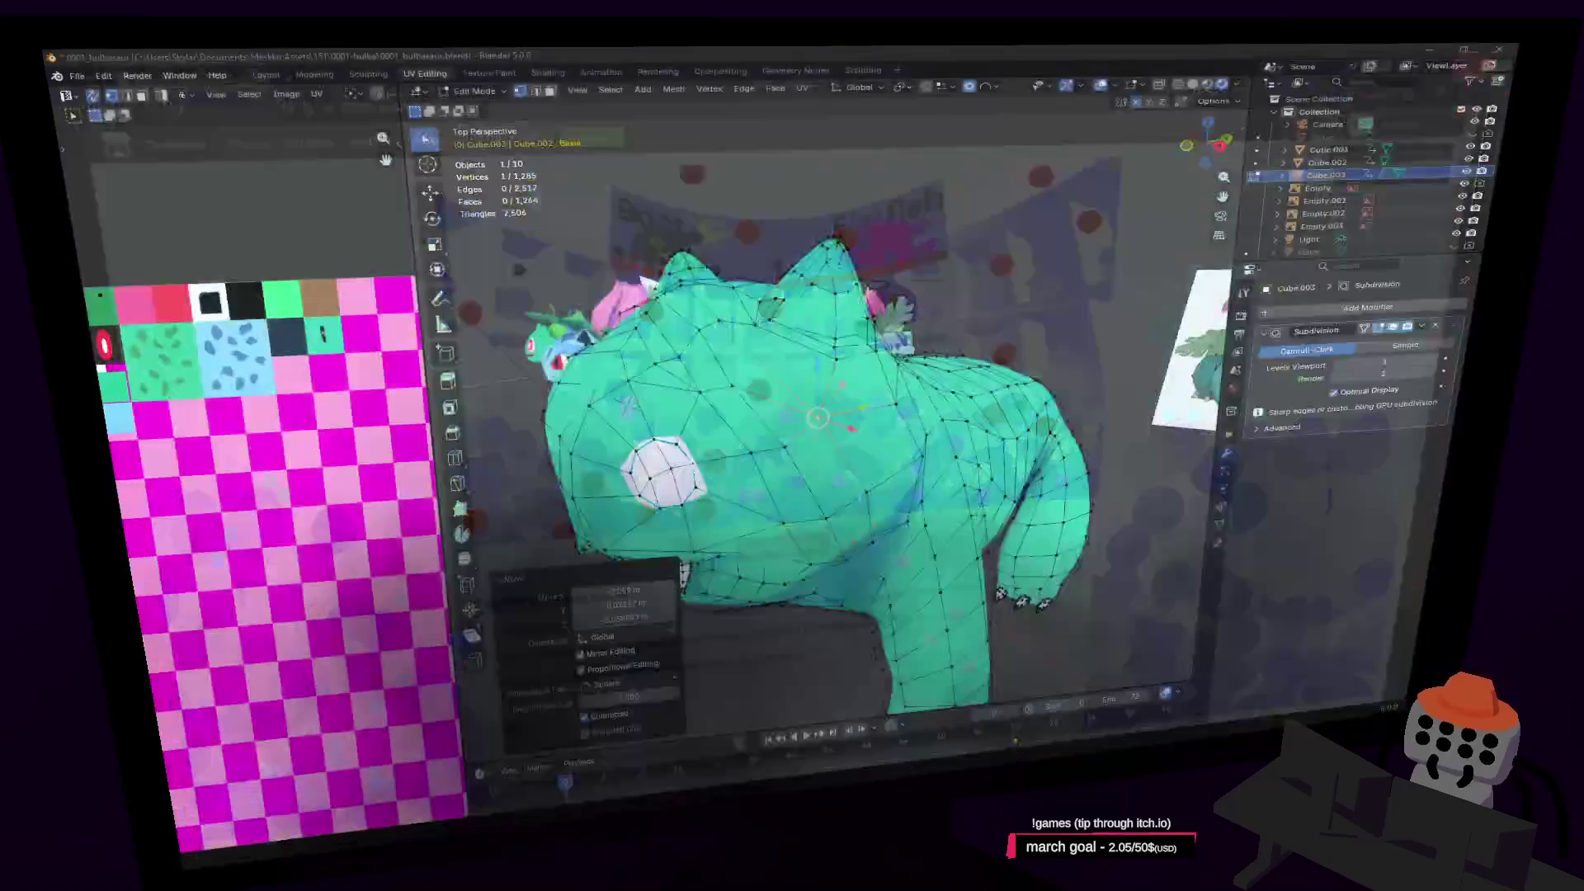
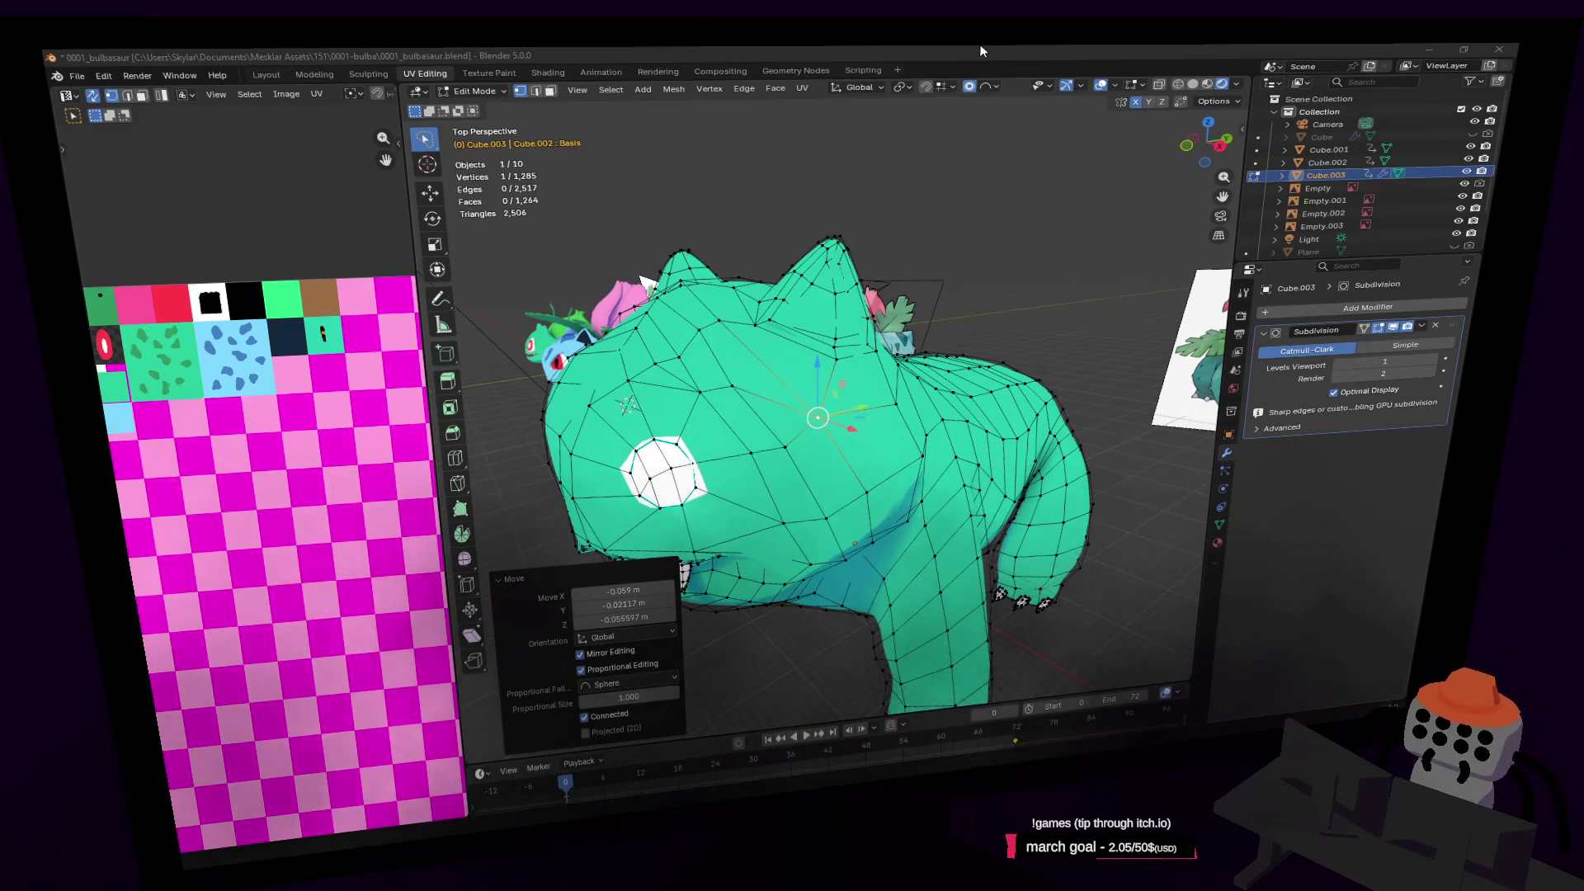
Select edges near the eye in edge mode and move them on the head
{"action": "key", "text": "shift+grave"}
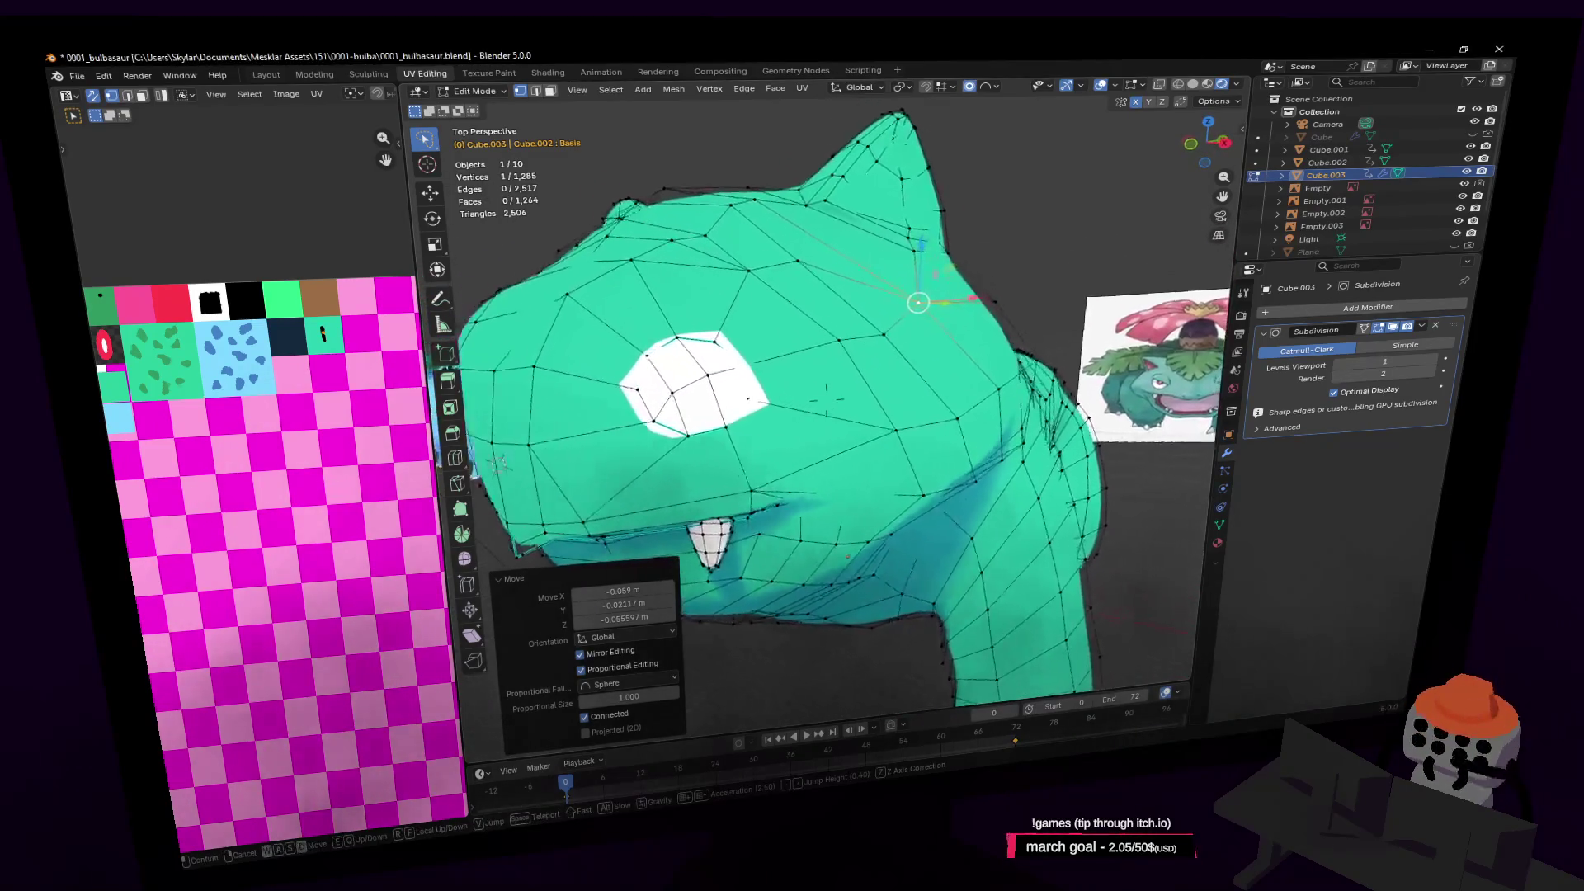
{"action": "left_click", "coordinate": [853, 401]}
{"action": "key", "text": "2"}
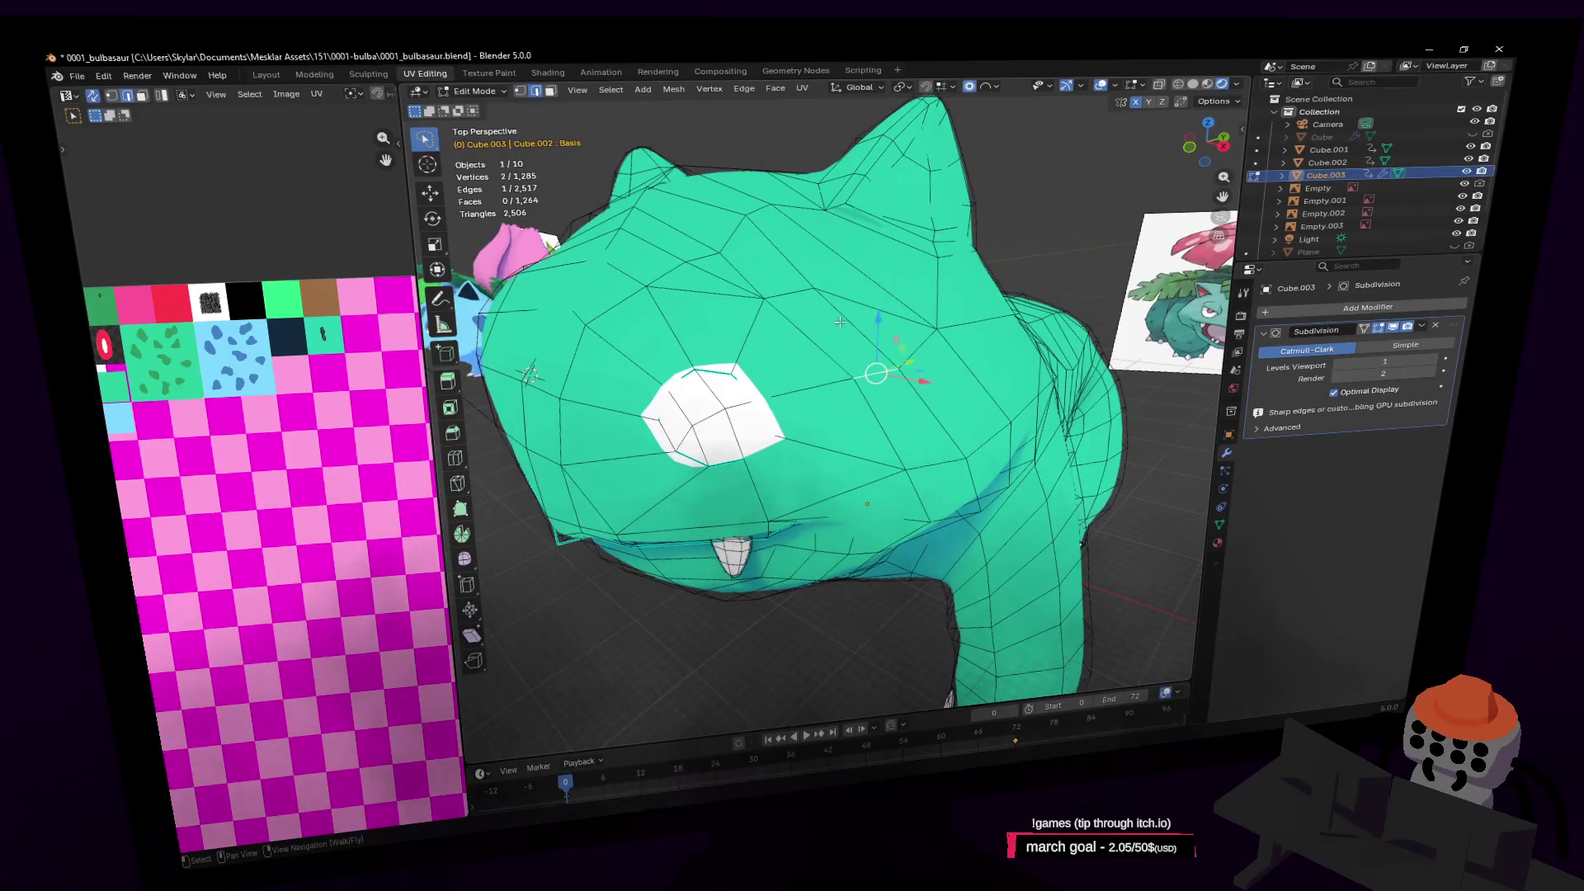
{"action": "mouse_move", "coordinate": [789, 297]}
{"action": "middle_mouse_down"}
{"action": "mouse_move", "coordinate": [813, 285]}
{"action": "mouse_move", "coordinate": [792, 296]}
{"action": "middle_mouse_up"}
{"action": "left_click", "coordinate": [792, 295], "text": "shift"}
{"action": "key", "text": "g"}
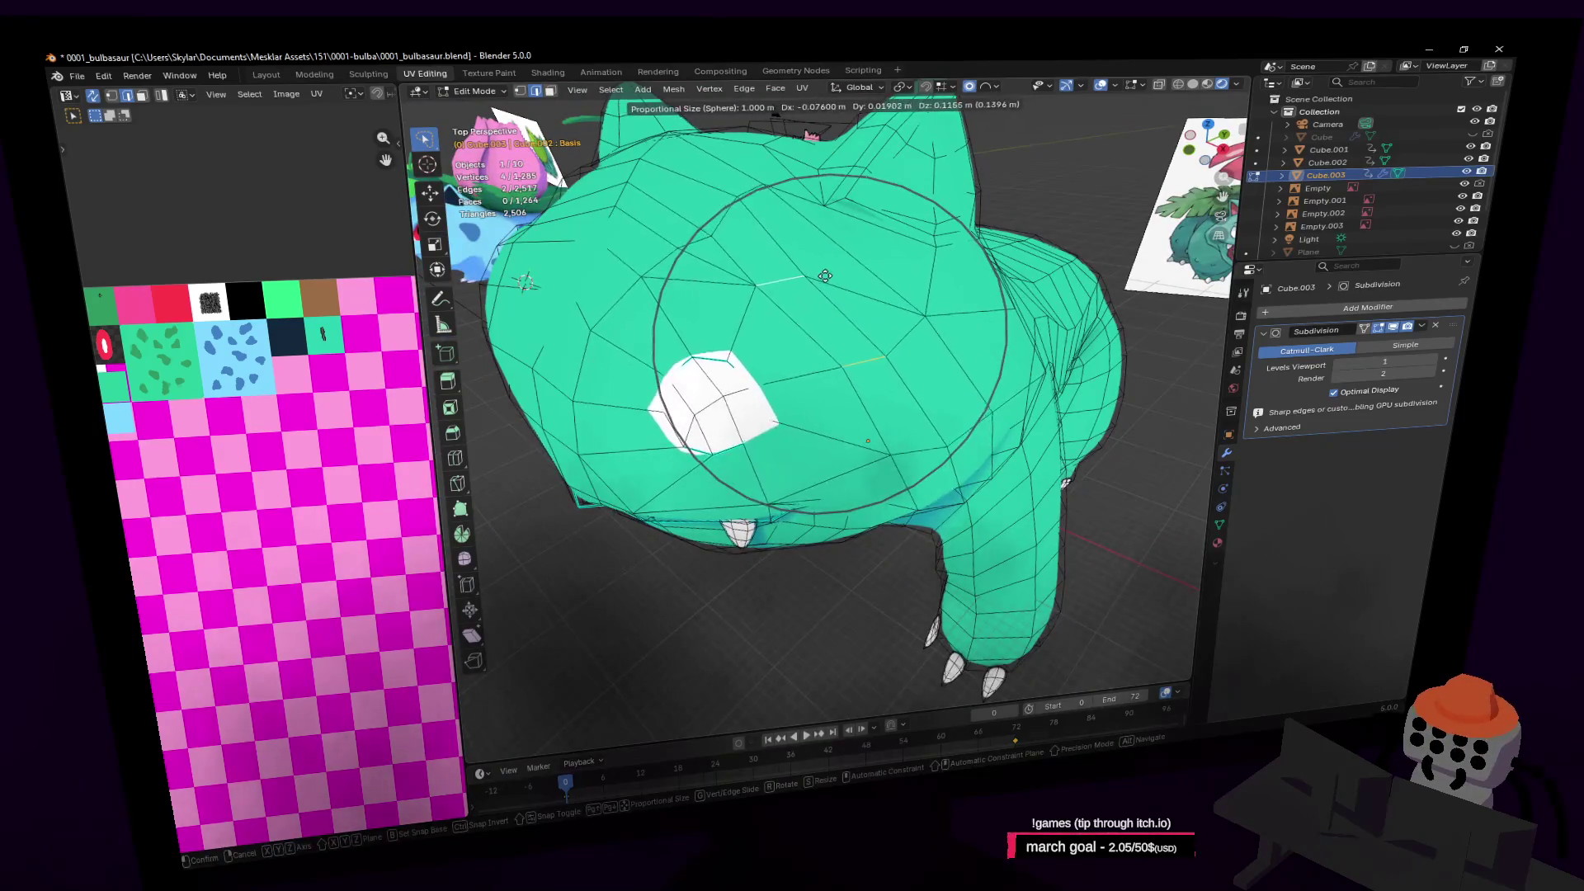
{"action": "left_click", "coordinate": [831, 292]}
Enable proportional editing with Sphere falloff at 0.5 m size and move the head vertices
{"action": "left_click", "coordinate": [970, 86]}
{"action": "left_click", "coordinate": [984, 87]}
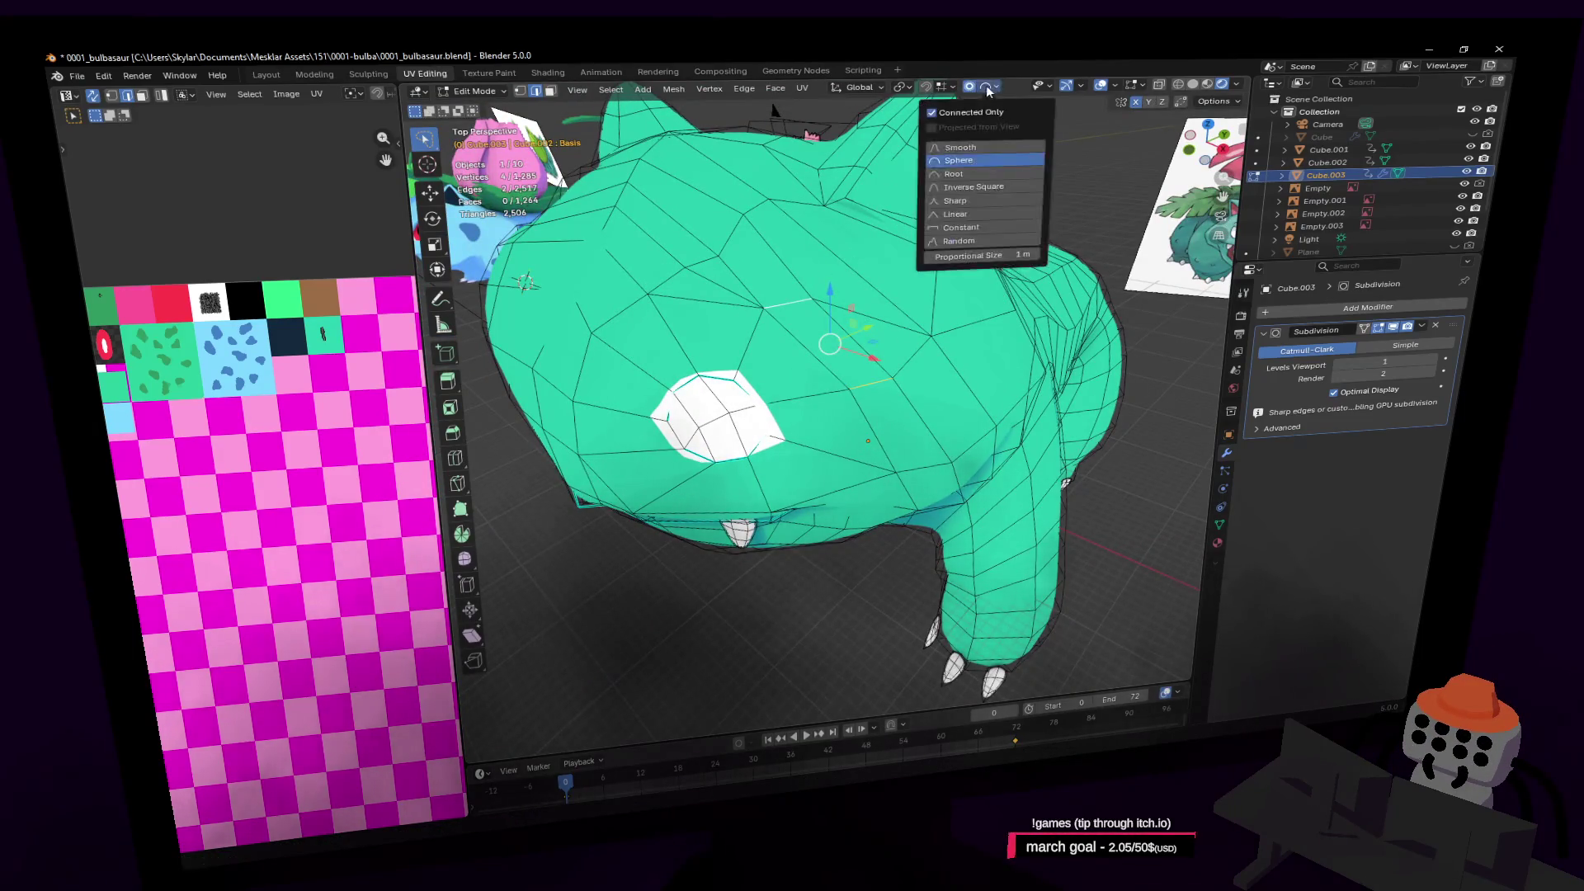
{"action": "left_click", "coordinate": [996, 257]}
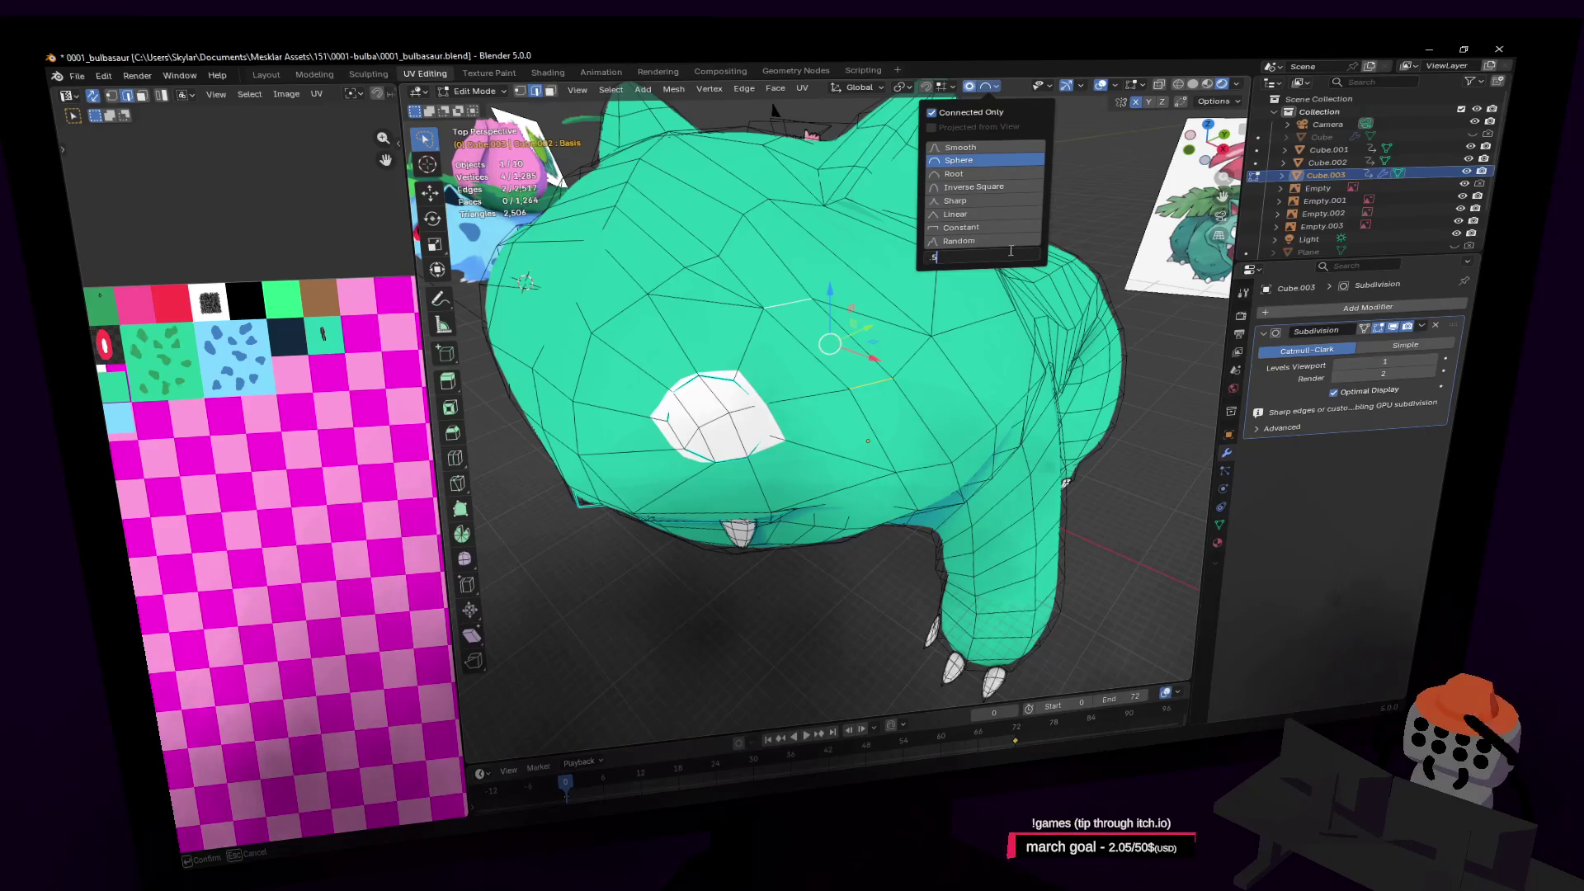
{"action": "key", "text": "Return"}
{"action": "key", "text": "g"}
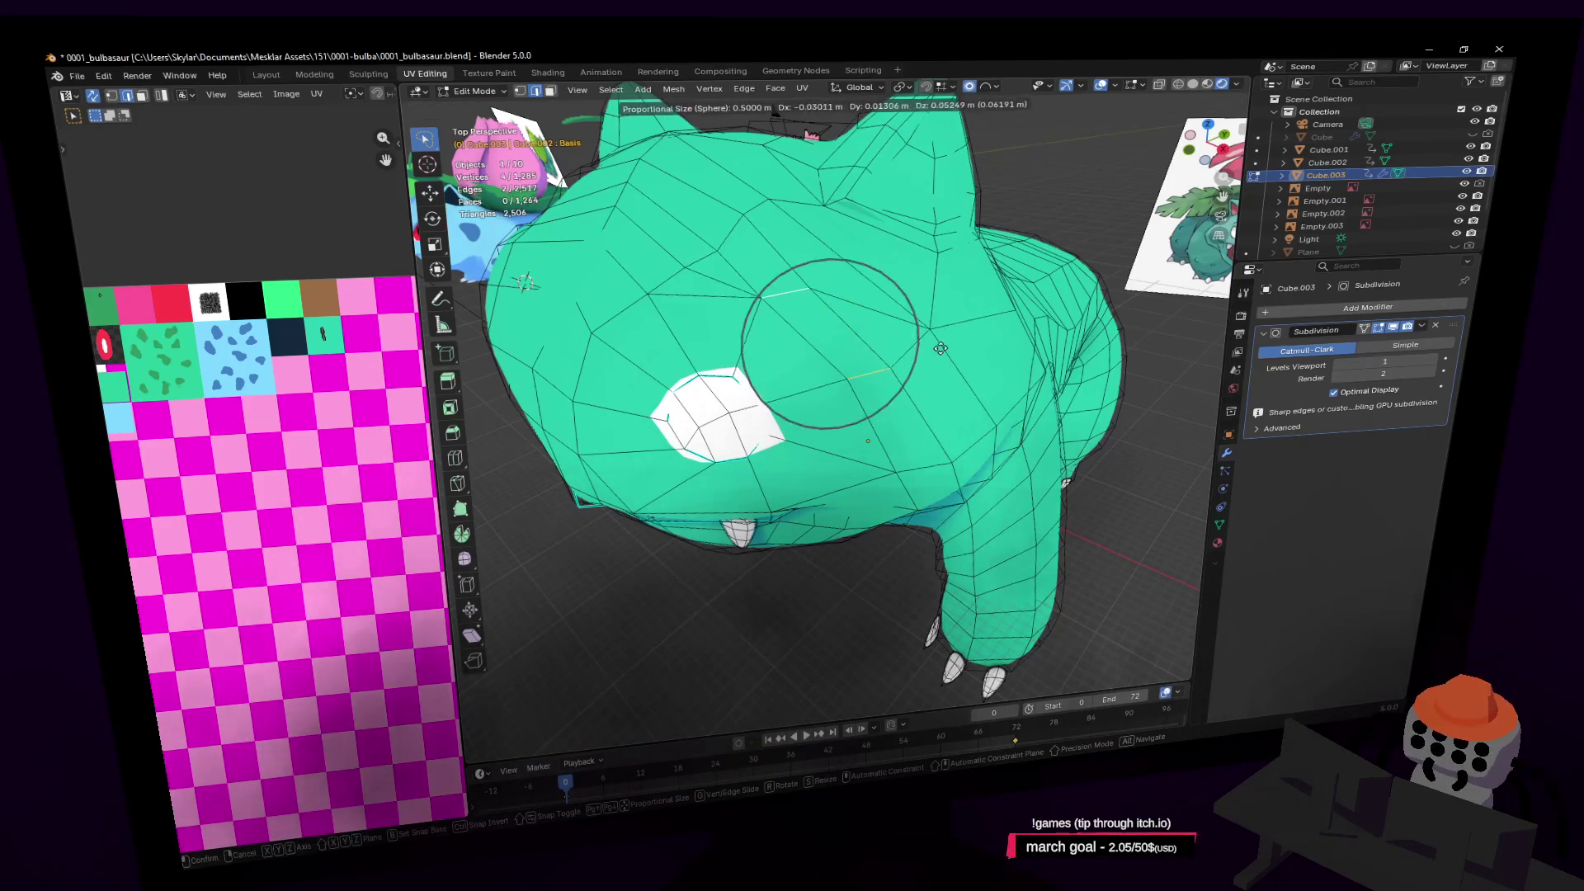
{"action": "left_click", "coordinate": [930, 340]}
Push the selected eye-area vertices rightward with several soft-falloff moves
{"action": "key", "text": "shift+grave"}
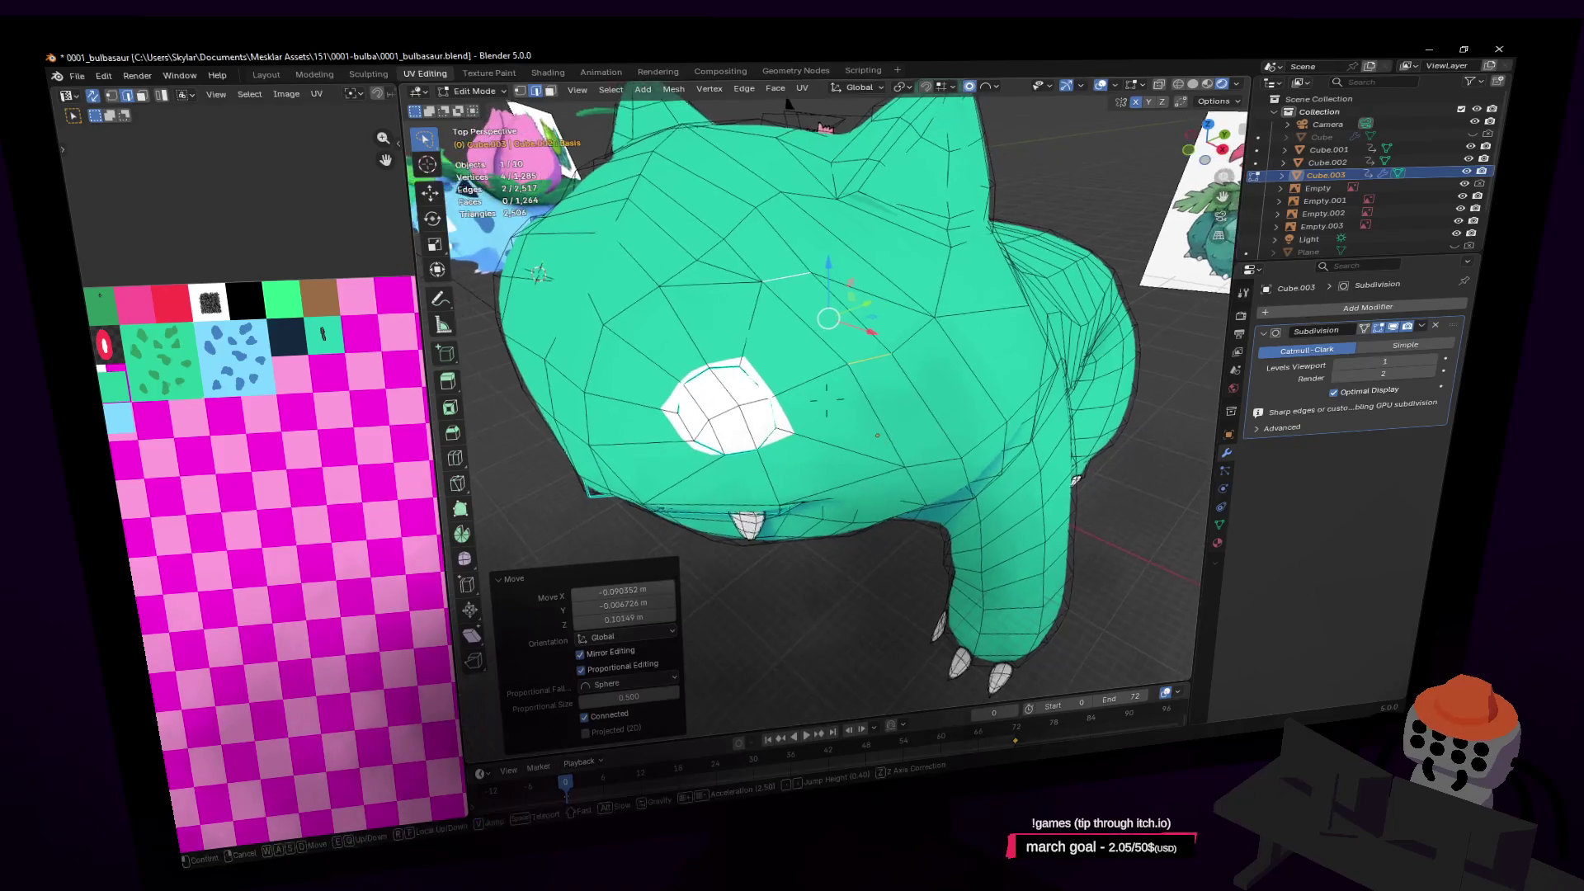
{"action": "left_click", "coordinate": [868, 328]}
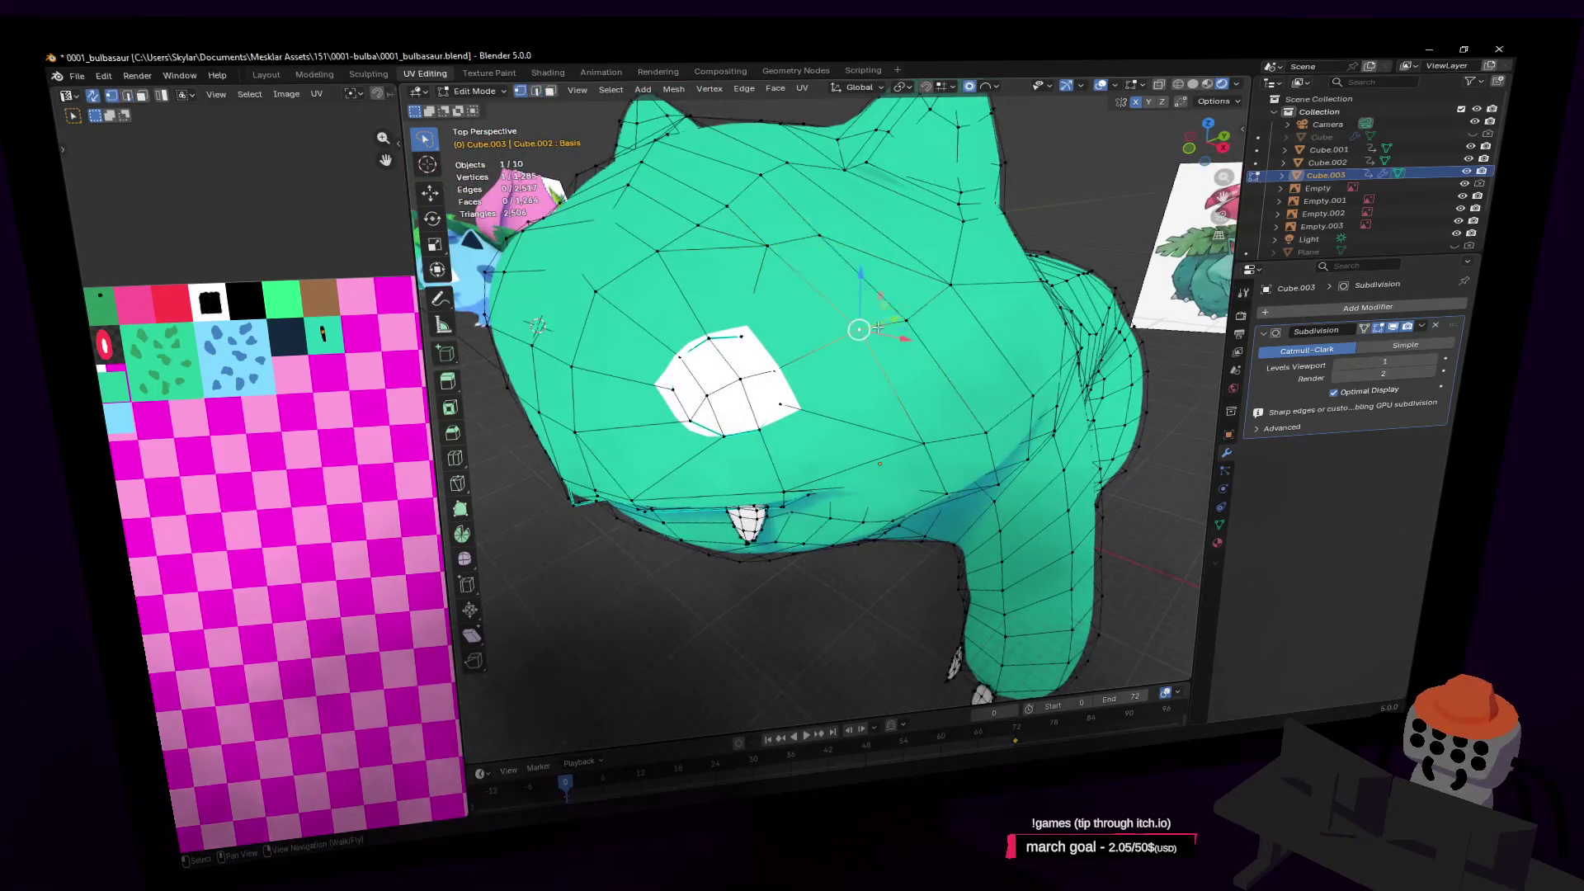
{"action": "key", "text": "g"}
{"action": "left_click", "coordinate": [928, 324]}
{"action": "key", "text": "g"}
{"action": "left_click", "coordinate": [924, 318]}
{"action": "key", "text": "g"}
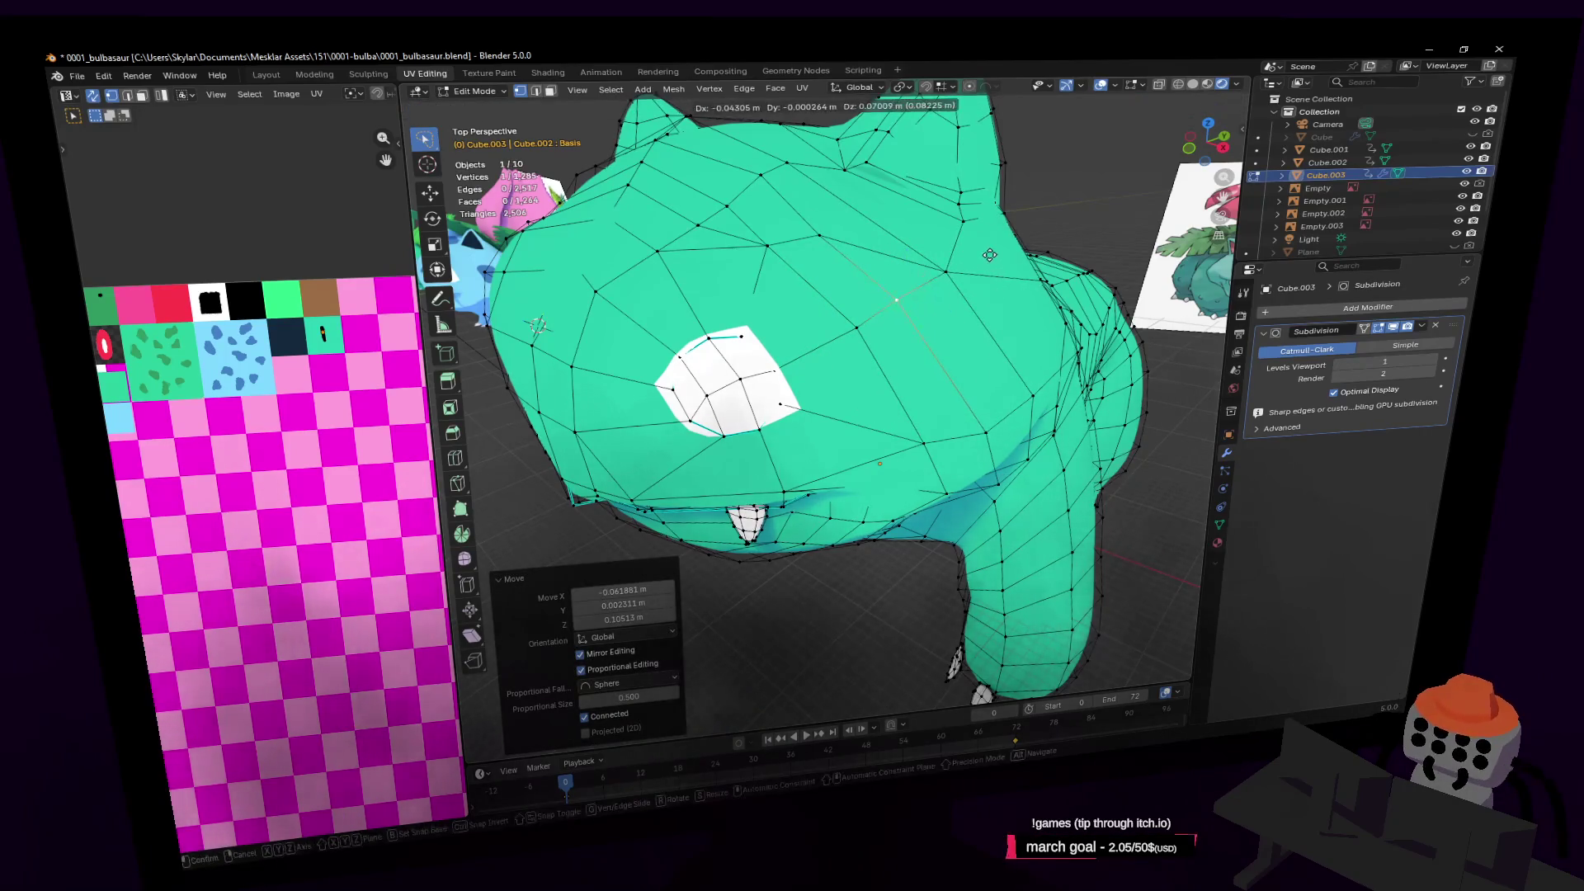
{"action": "left_click", "coordinate": [989, 255]}
{"action": "middle_click_drag", "start_coordinate": [989, 255], "coordinate": [866, 302]}
{"action": "key", "text": "shift+grave"}
Select the stray head vertices and dissolve their edges above the eye
{"action": "key", "text": "a"}
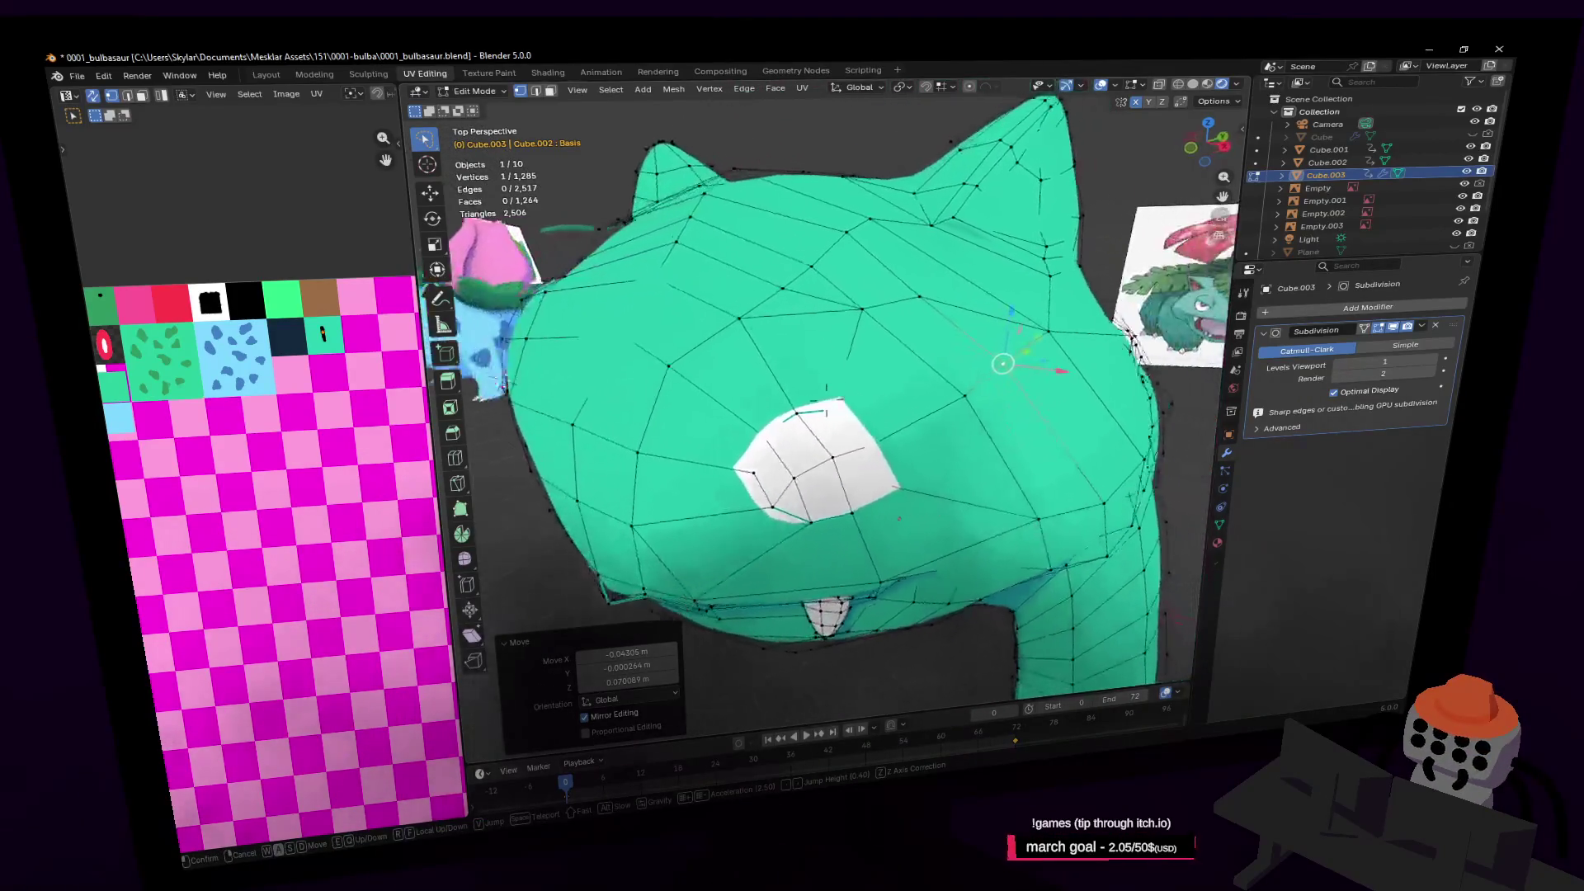
{"action": "key", "text": "s"}
{"action": "left_click", "coordinate": [843, 304]}
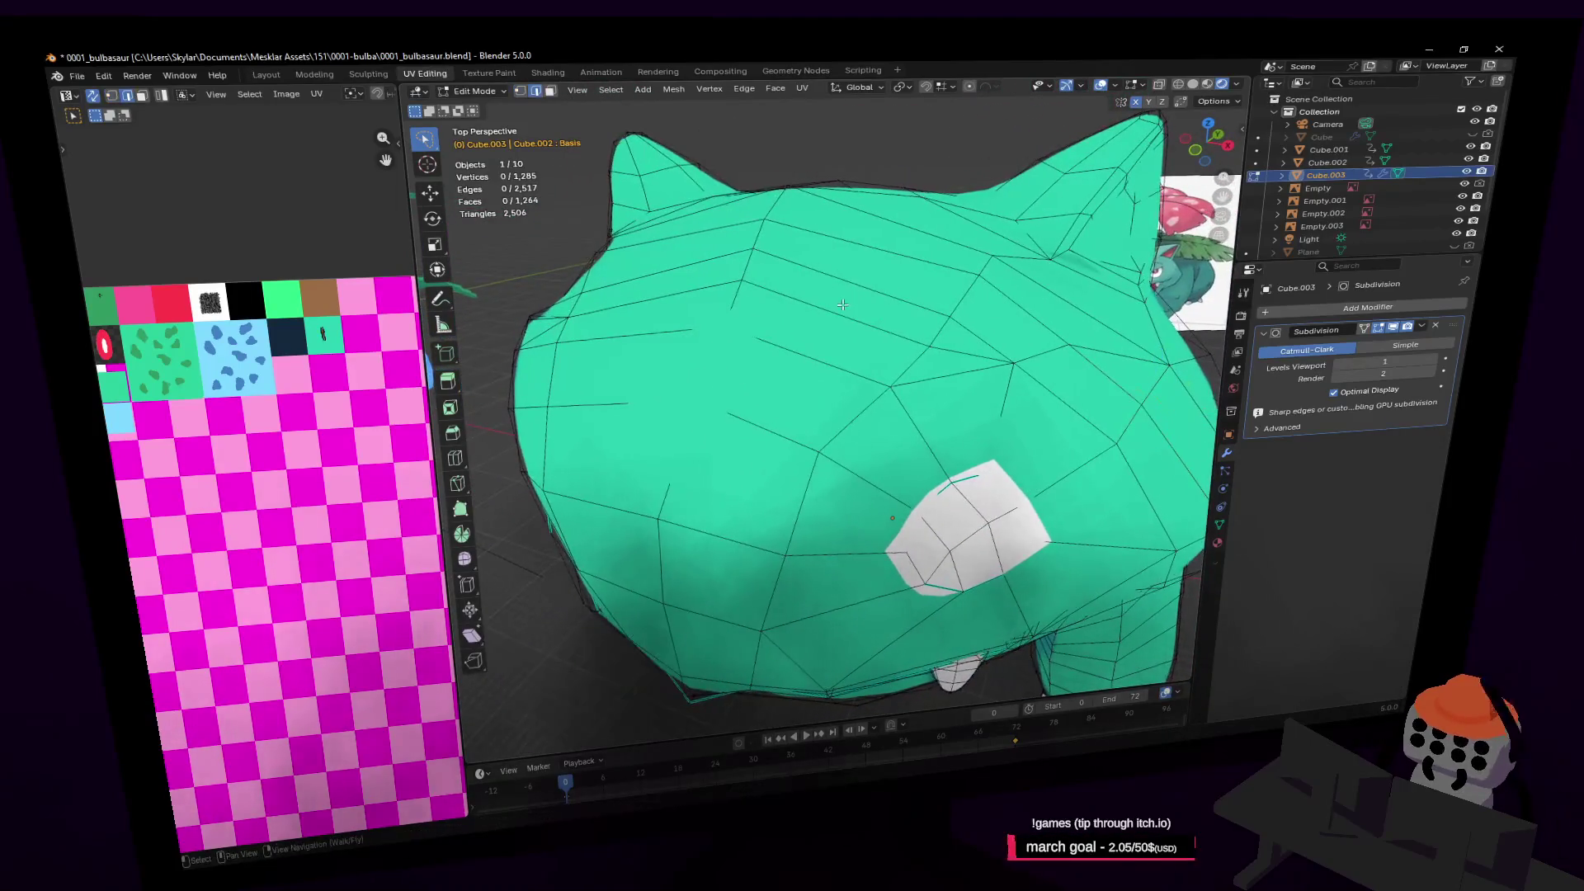
{"action": "left_click", "coordinate": [569, 316], "text": "shift"}
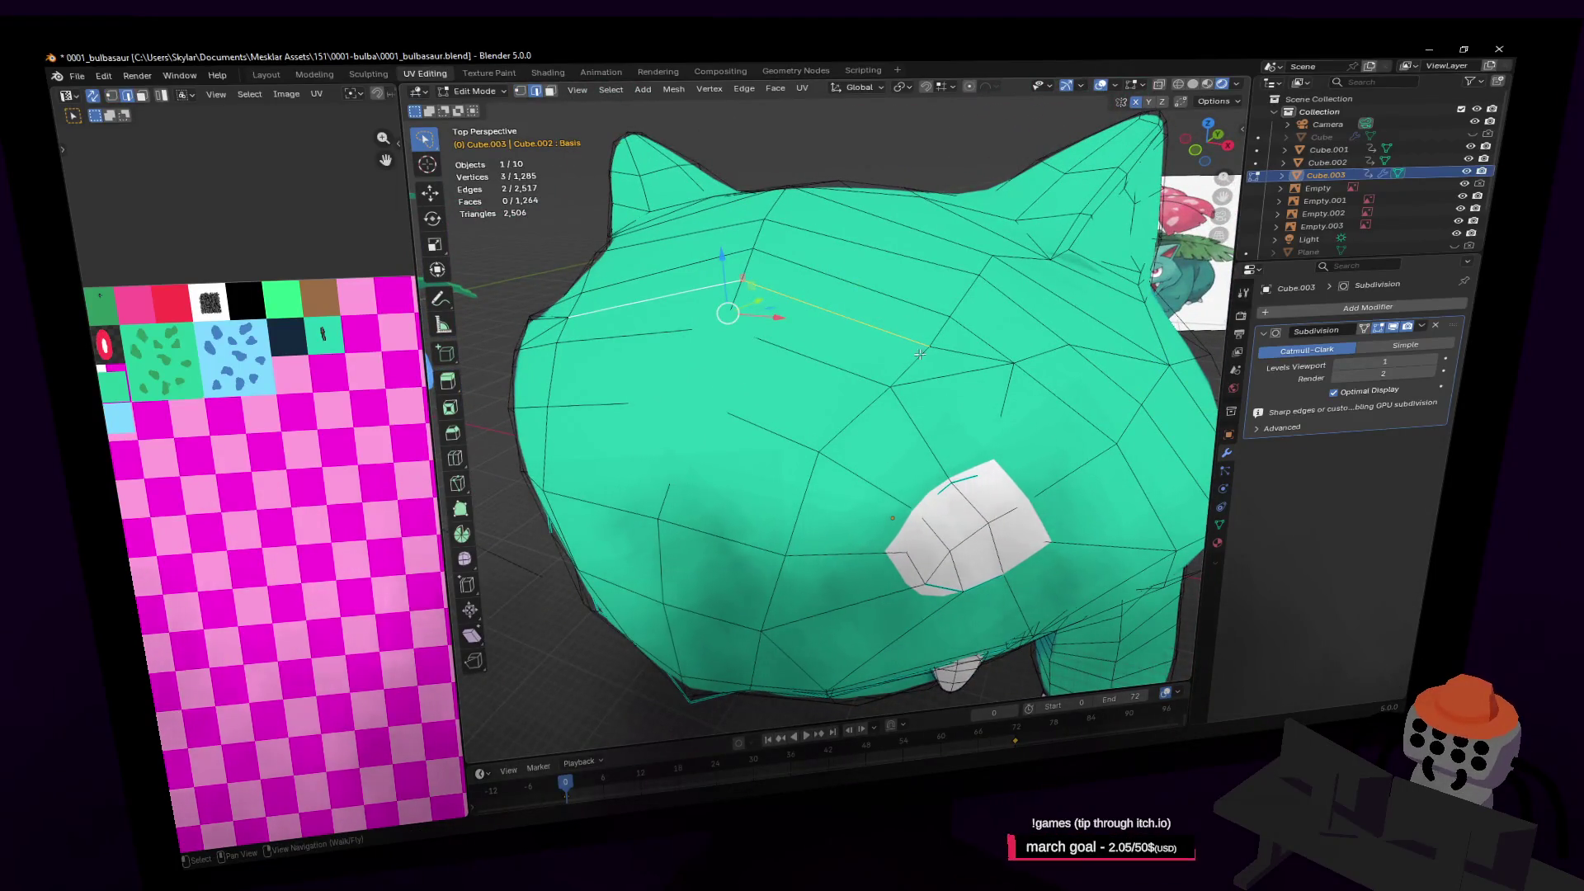
{"action": "left_click", "coordinate": [1014, 361], "text": "shift"}
{"action": "key", "text": "x"}
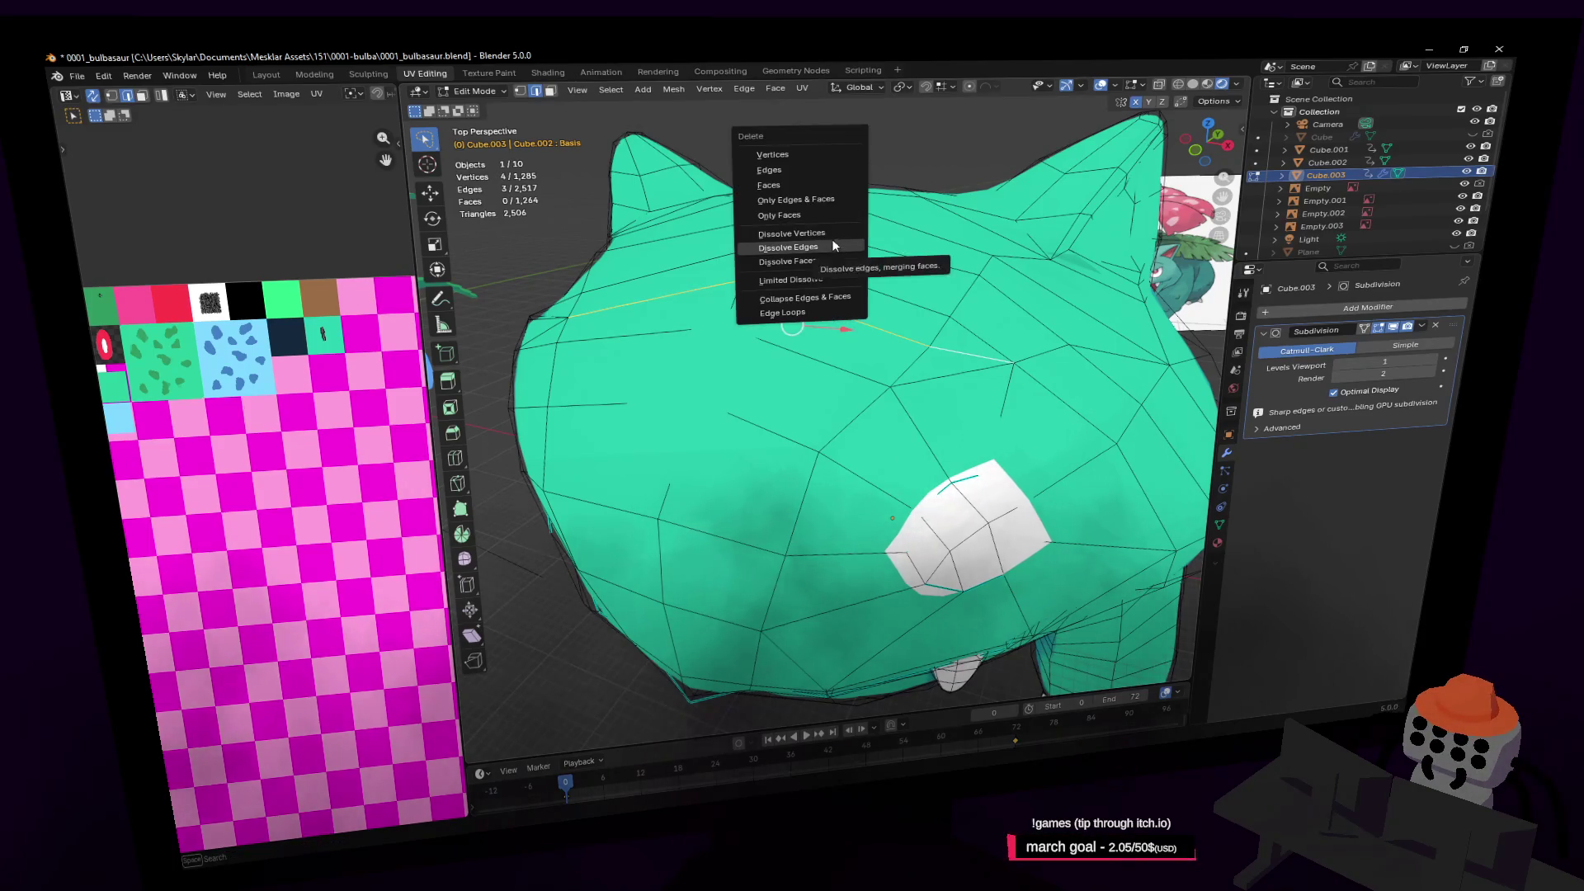
{"action": "left_click", "coordinate": [828, 246]}
Add a loop cut encircling the eye patch
{"action": "key", "text": "shift+grave"}
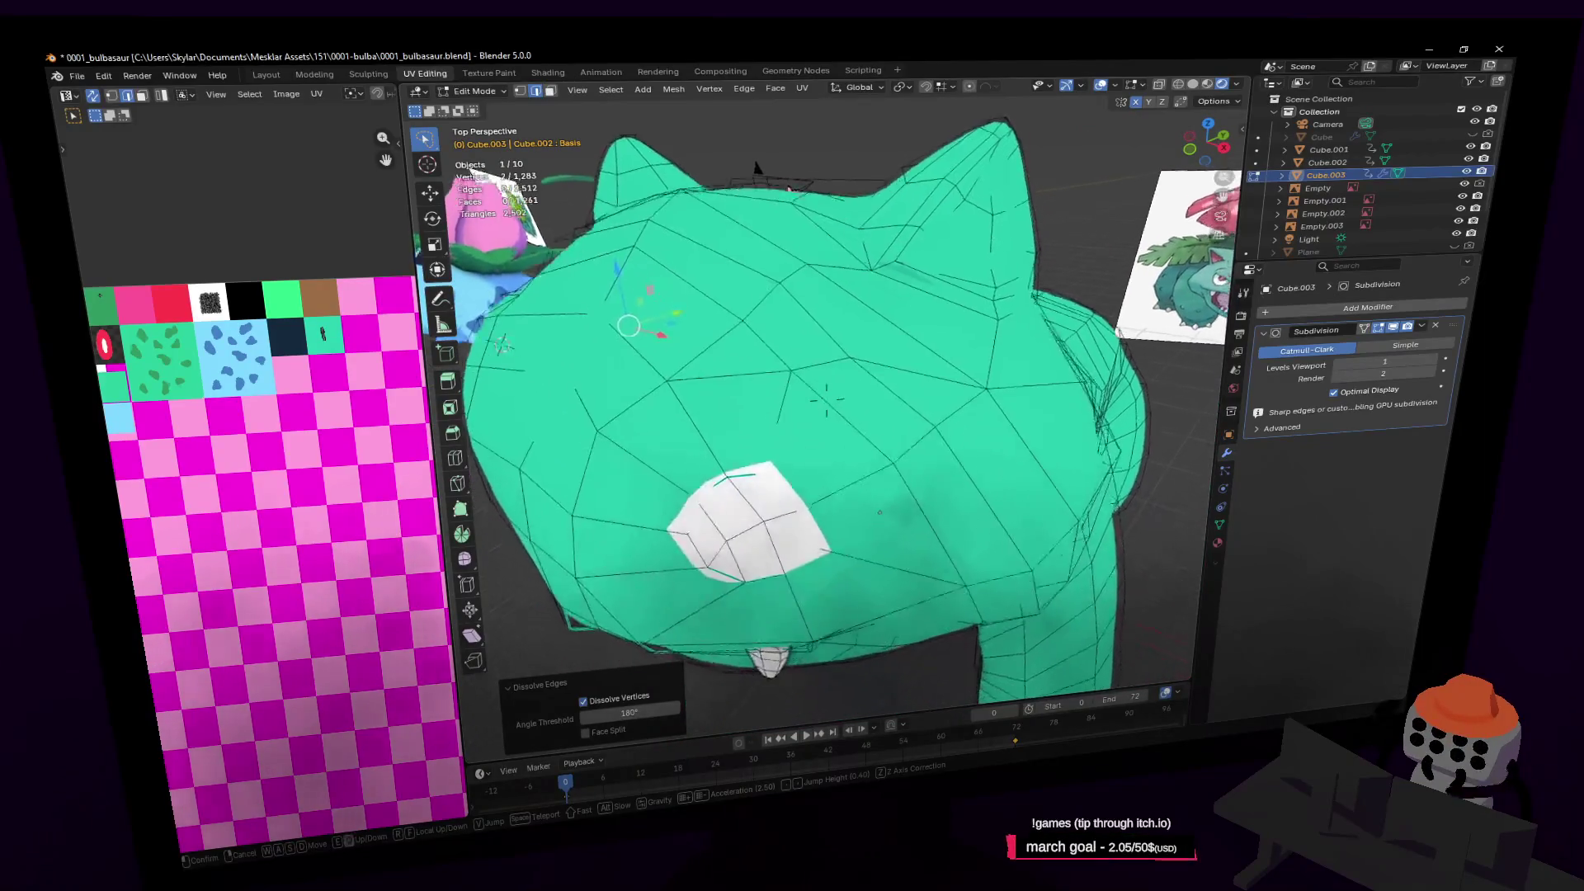
{"action": "key", "text": "s"}
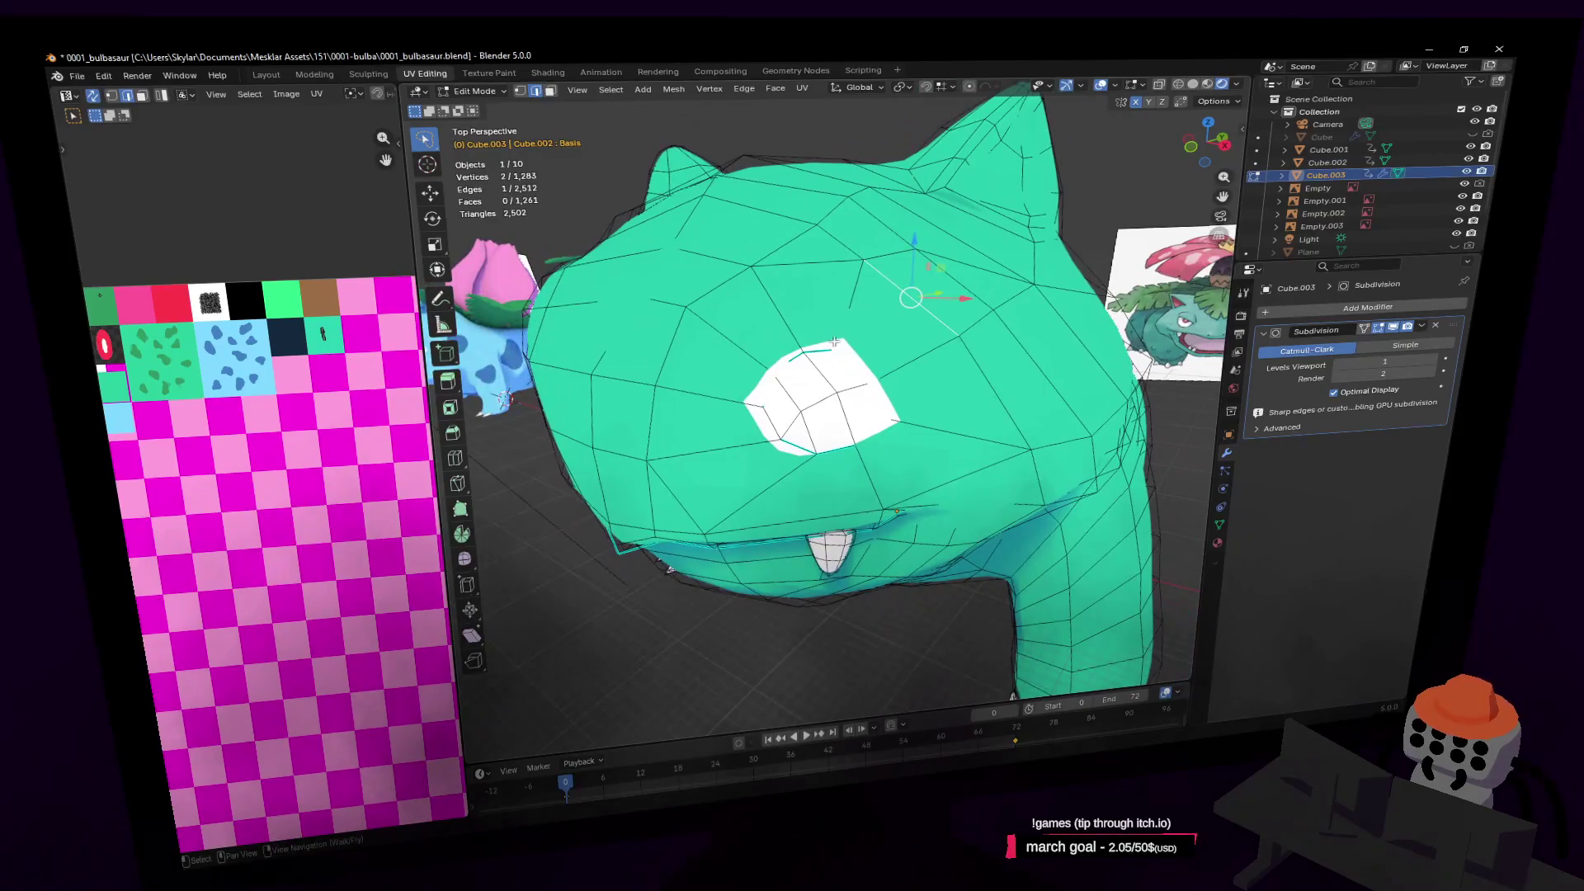
{"action": "key", "text": "s"}
{"action": "key", "text": "w"}
{"action": "key", "text": "Return"}
{"action": "key", "text": "ctrl+r"}
{"action": "left_click", "coordinate": [809, 332]}
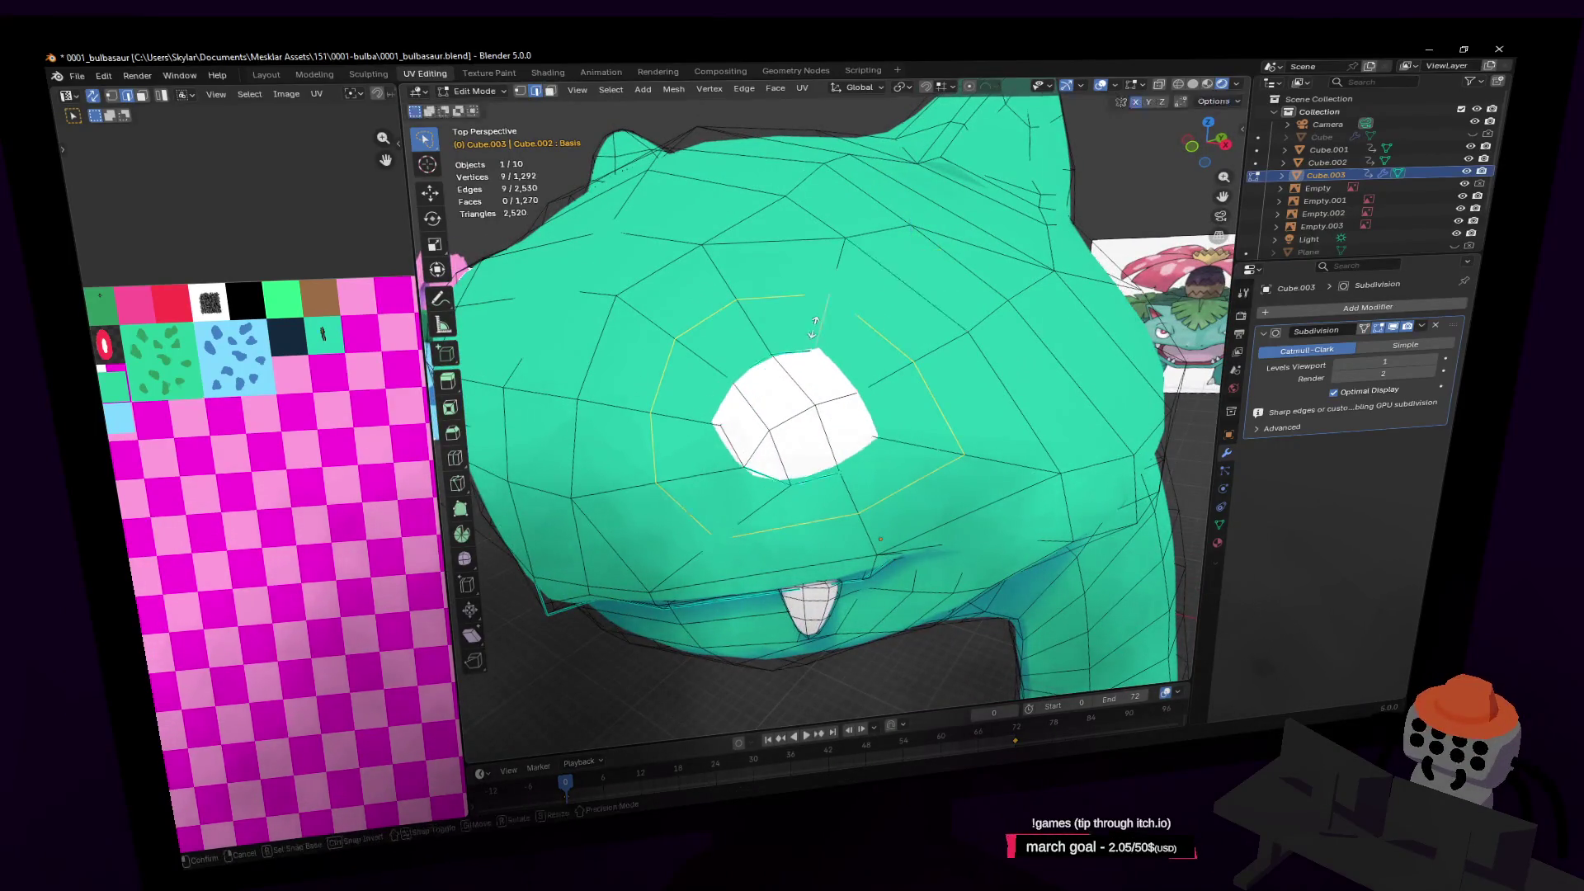
Slide the new loop toward the eye and round it with LoopTools Circle
{"action": "left_click", "coordinate": [830, 375]}
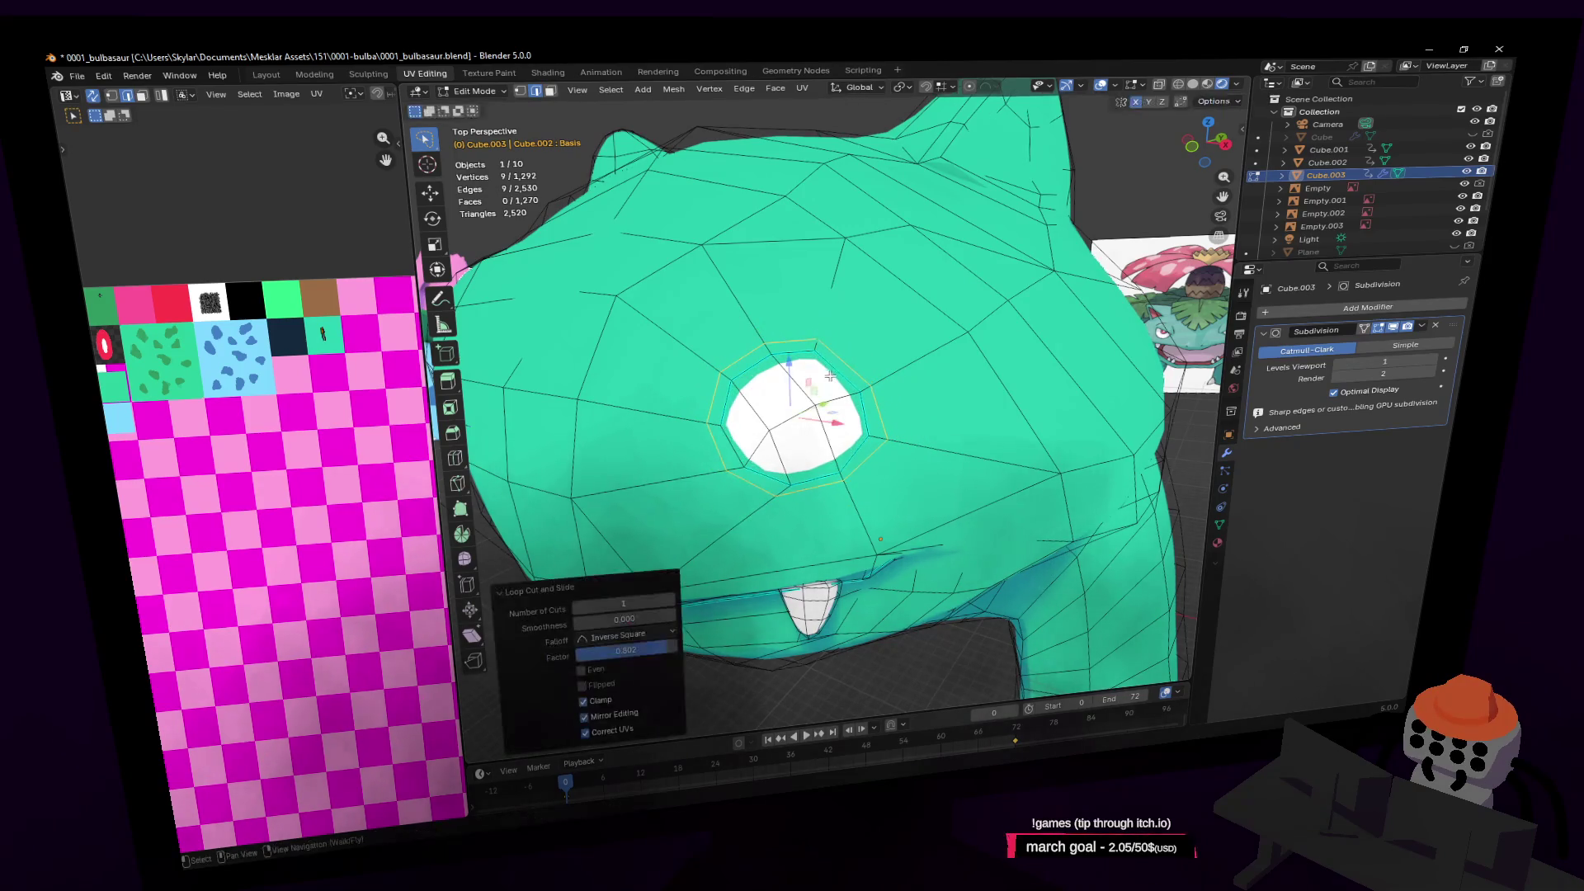
{"action": "right_click", "coordinate": [886, 311]}
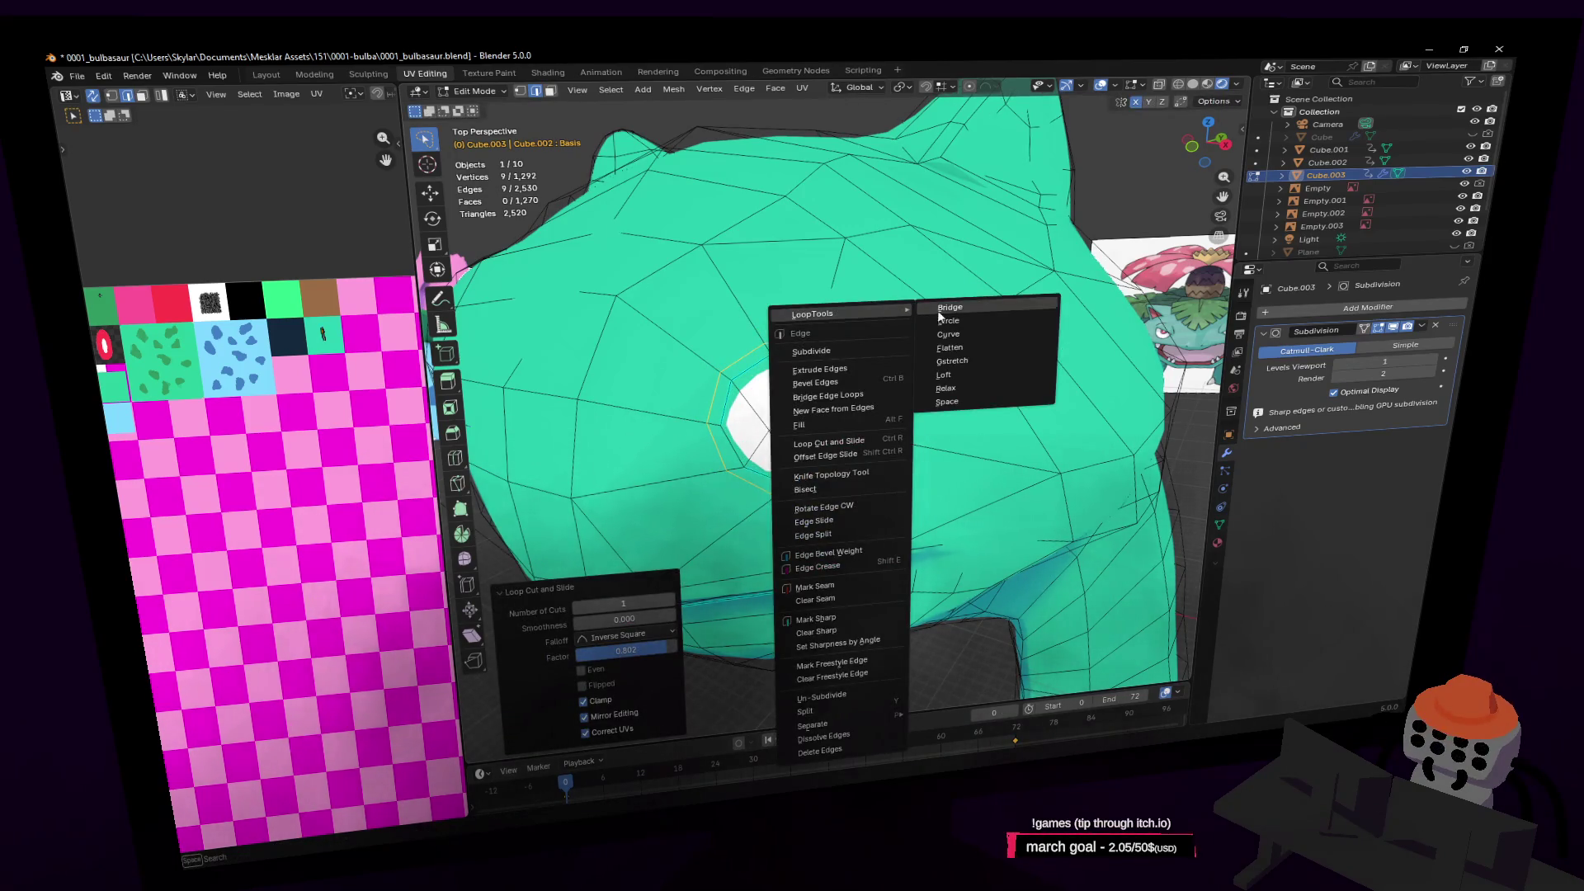
{"action": "left_click", "coordinate": [966, 319]}
Inset the three eye-patch faces by 0.03937 m and return to Object Mode
{"action": "key", "text": "3"}
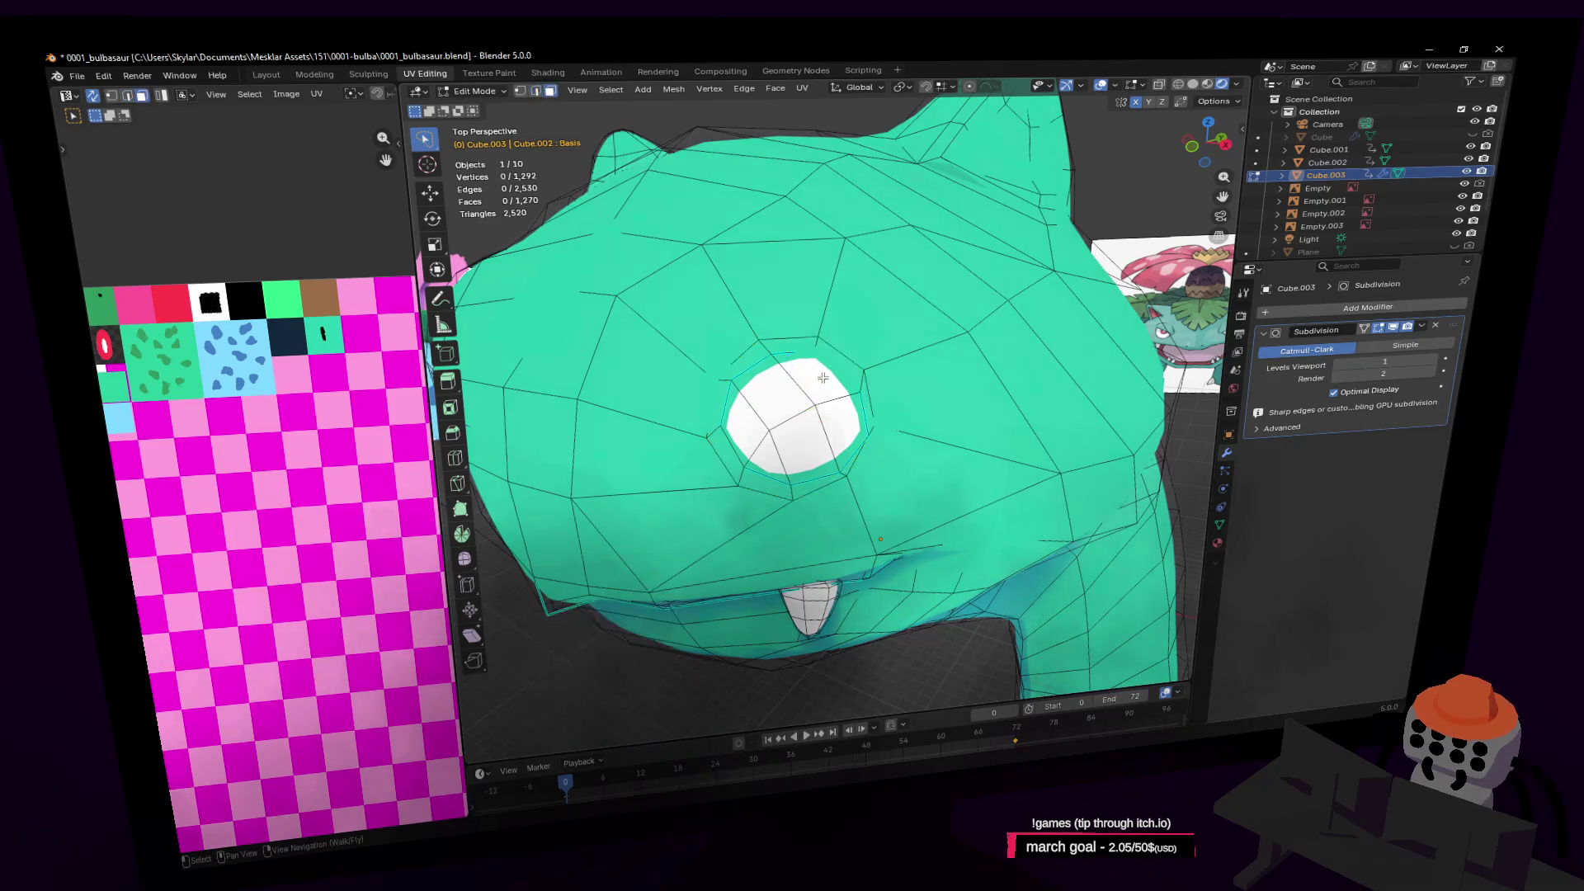
{"action": "left_click", "coordinate": [805, 375]}
{"action": "left_click", "coordinate": [772, 399], "text": "shift"}
{"action": "left_click", "coordinate": [841, 429], "text": "shift"}
{"action": "key", "text": "i"}
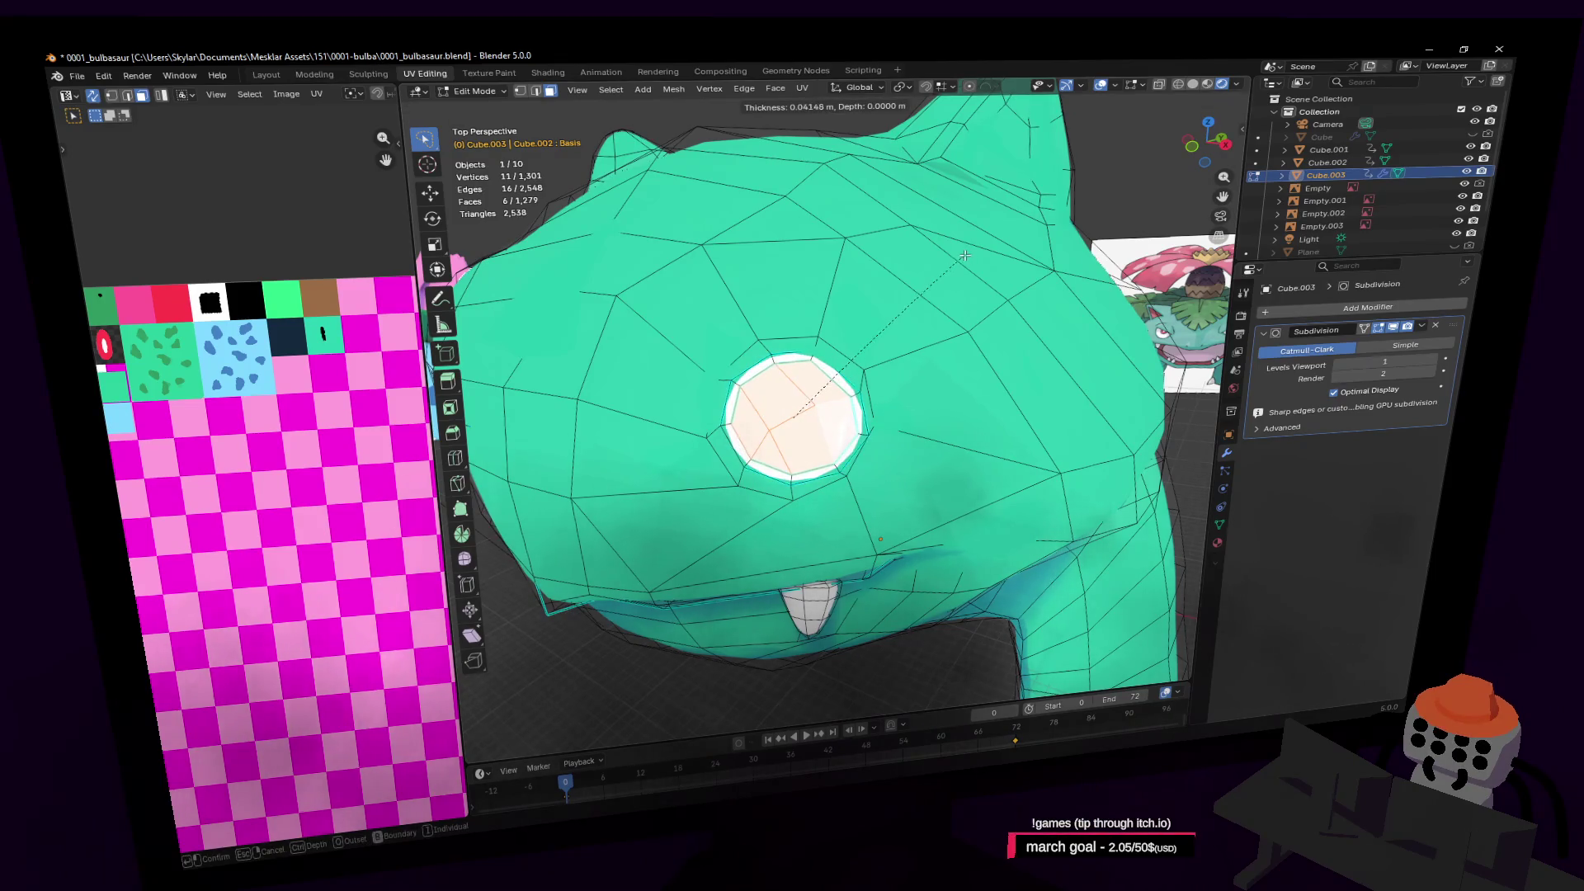
{"action": "left_click", "coordinate": [966, 255]}
{"action": "scroll", "coordinate": [919, 342], "scroll_direction": "down", "scroll_amount": 8}
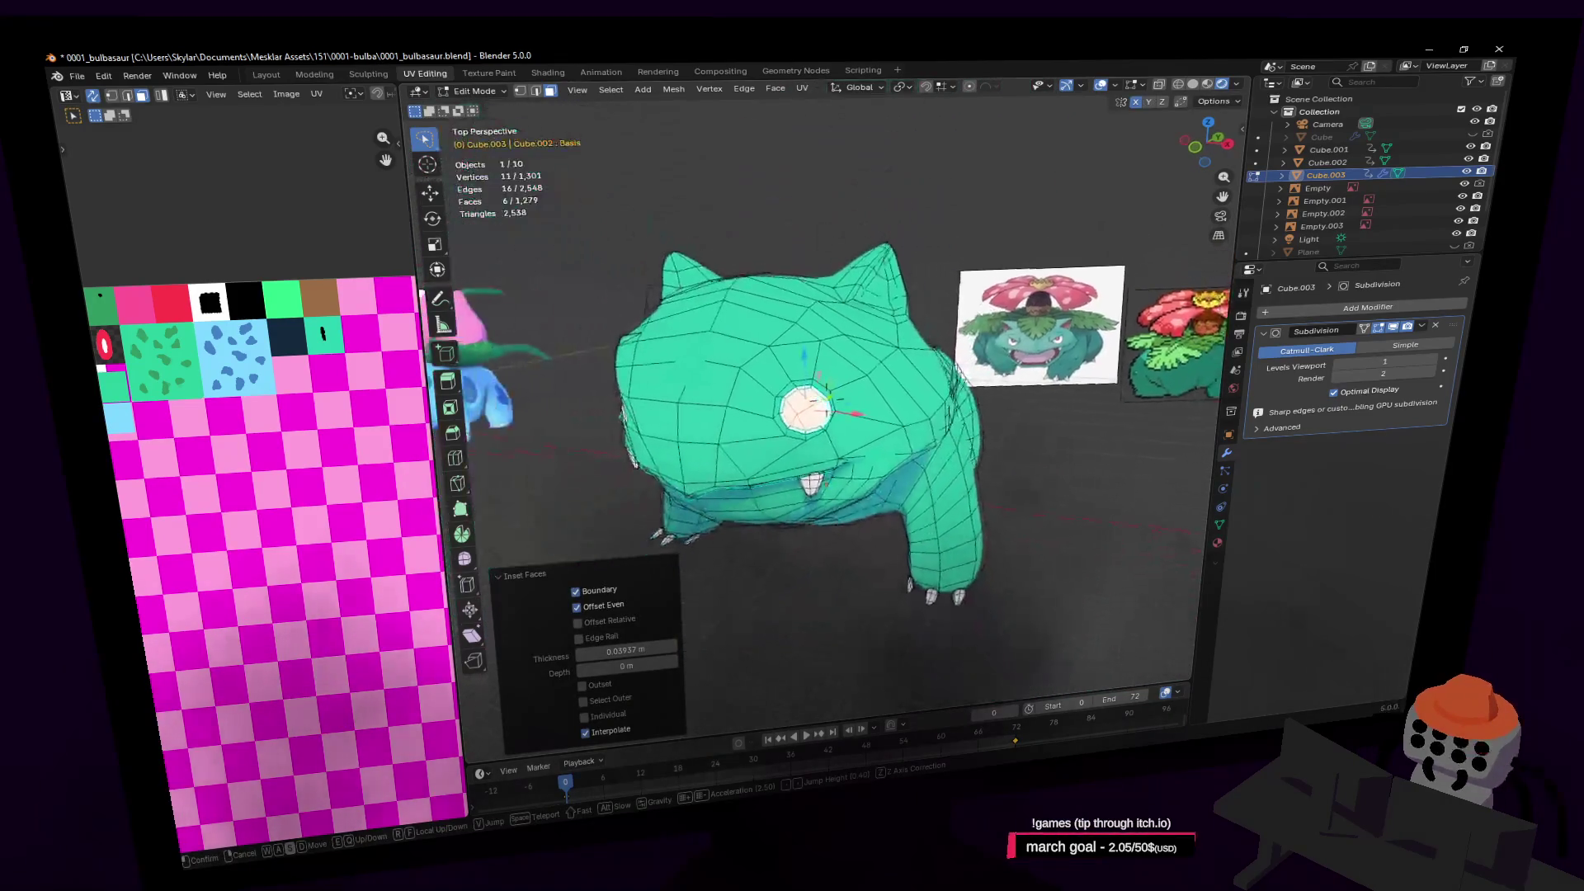
{"action": "key", "text": "Tab"}
{"action": "key", "text": "shift+grave"}
Return to Edit Mode and select the small inset eye faces
{"action": "key", "text": "w"}
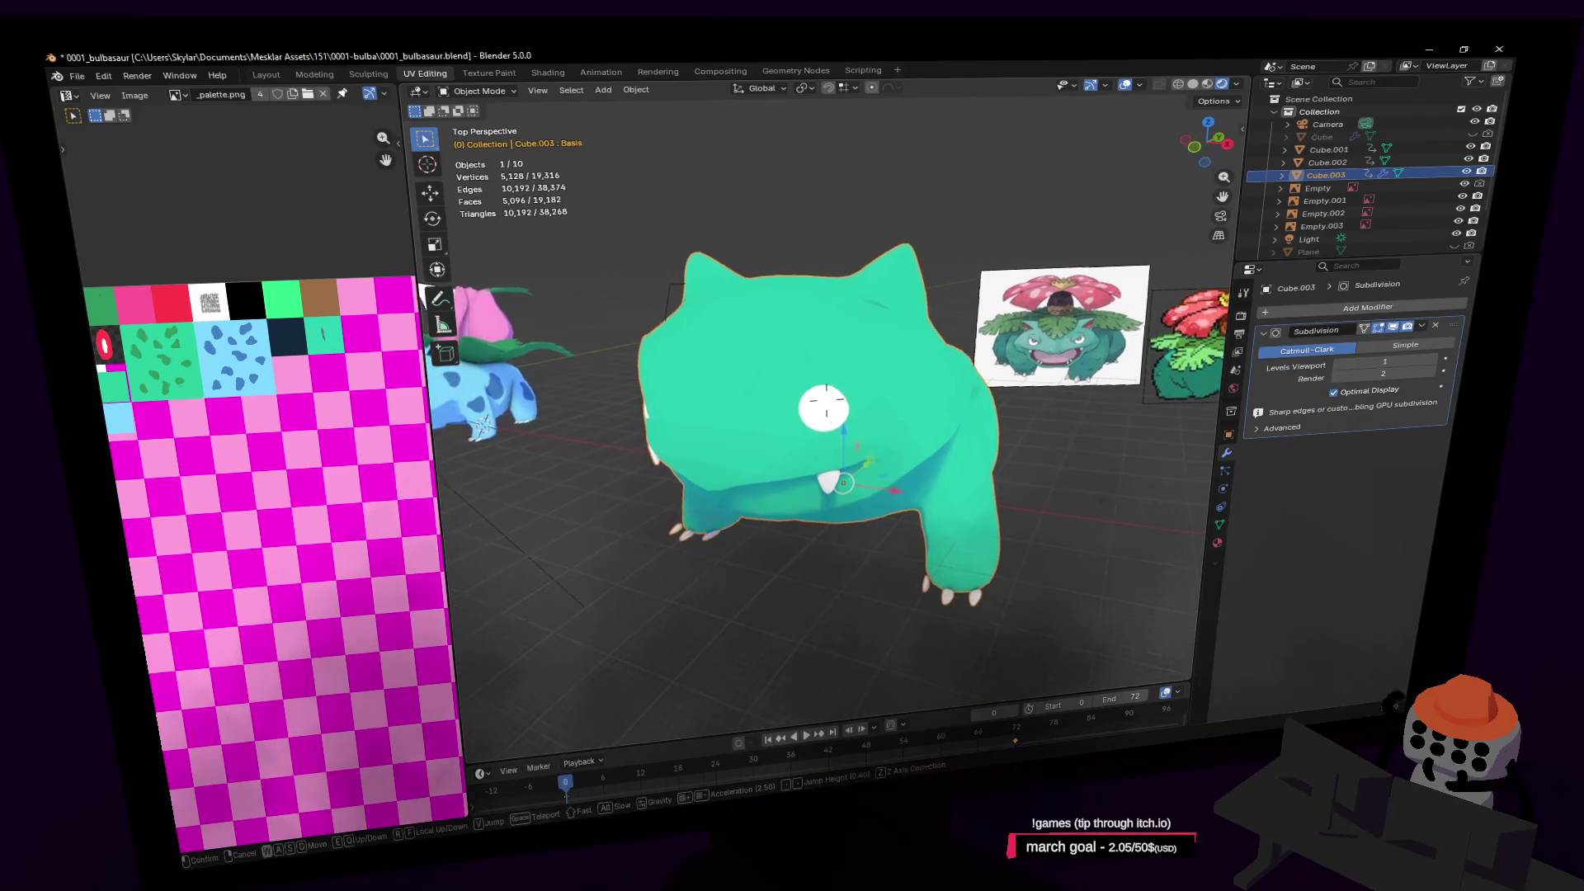
{"action": "key", "text": "Tab"}
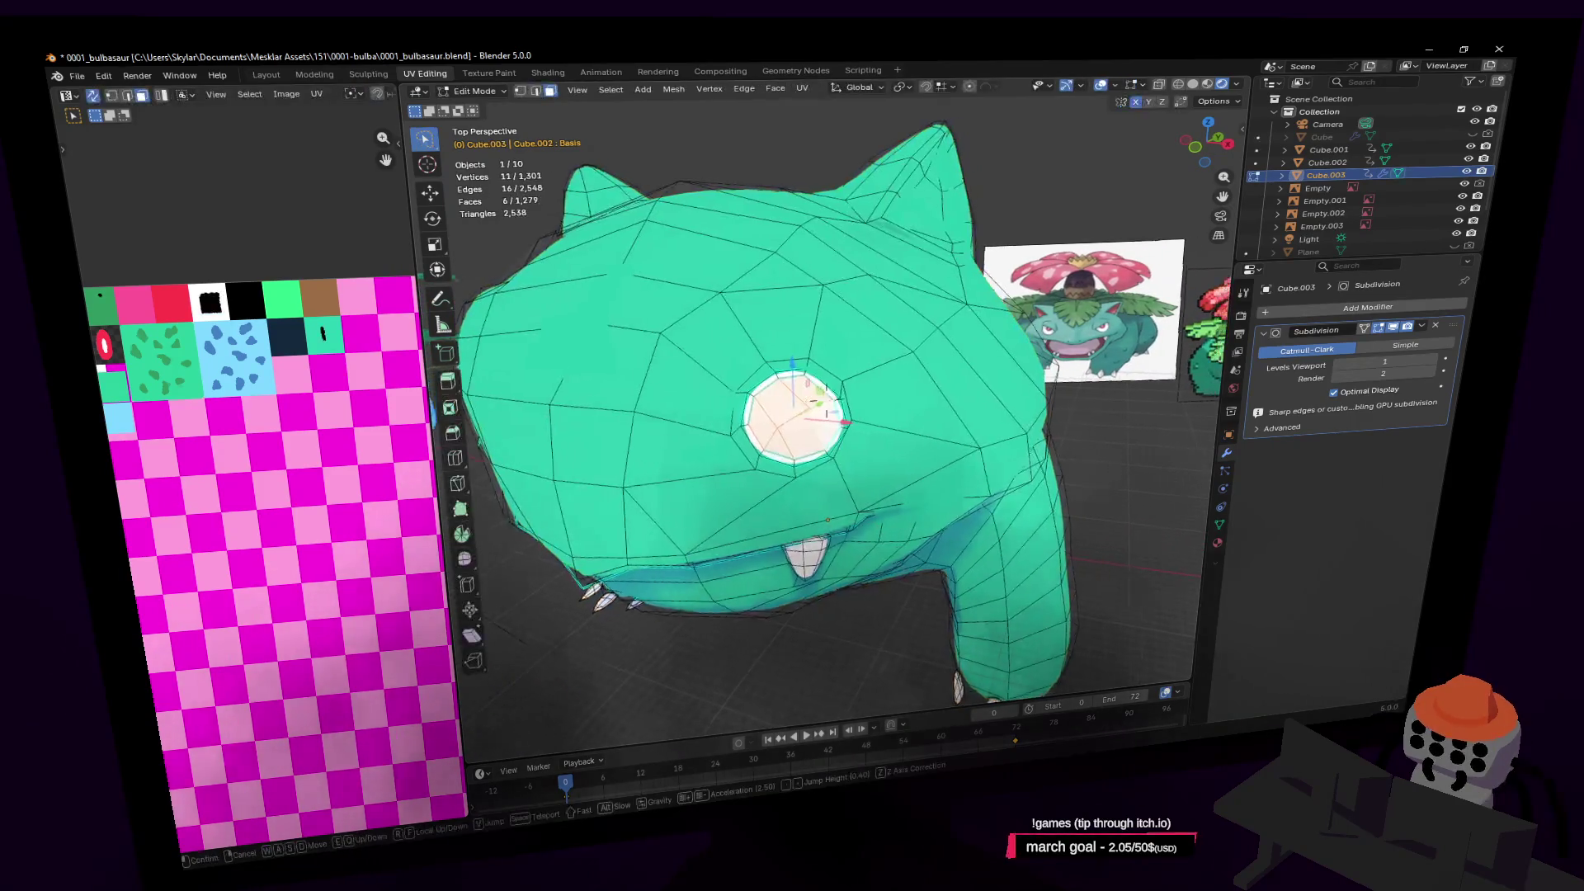
{"action": "key", "text": "w"}
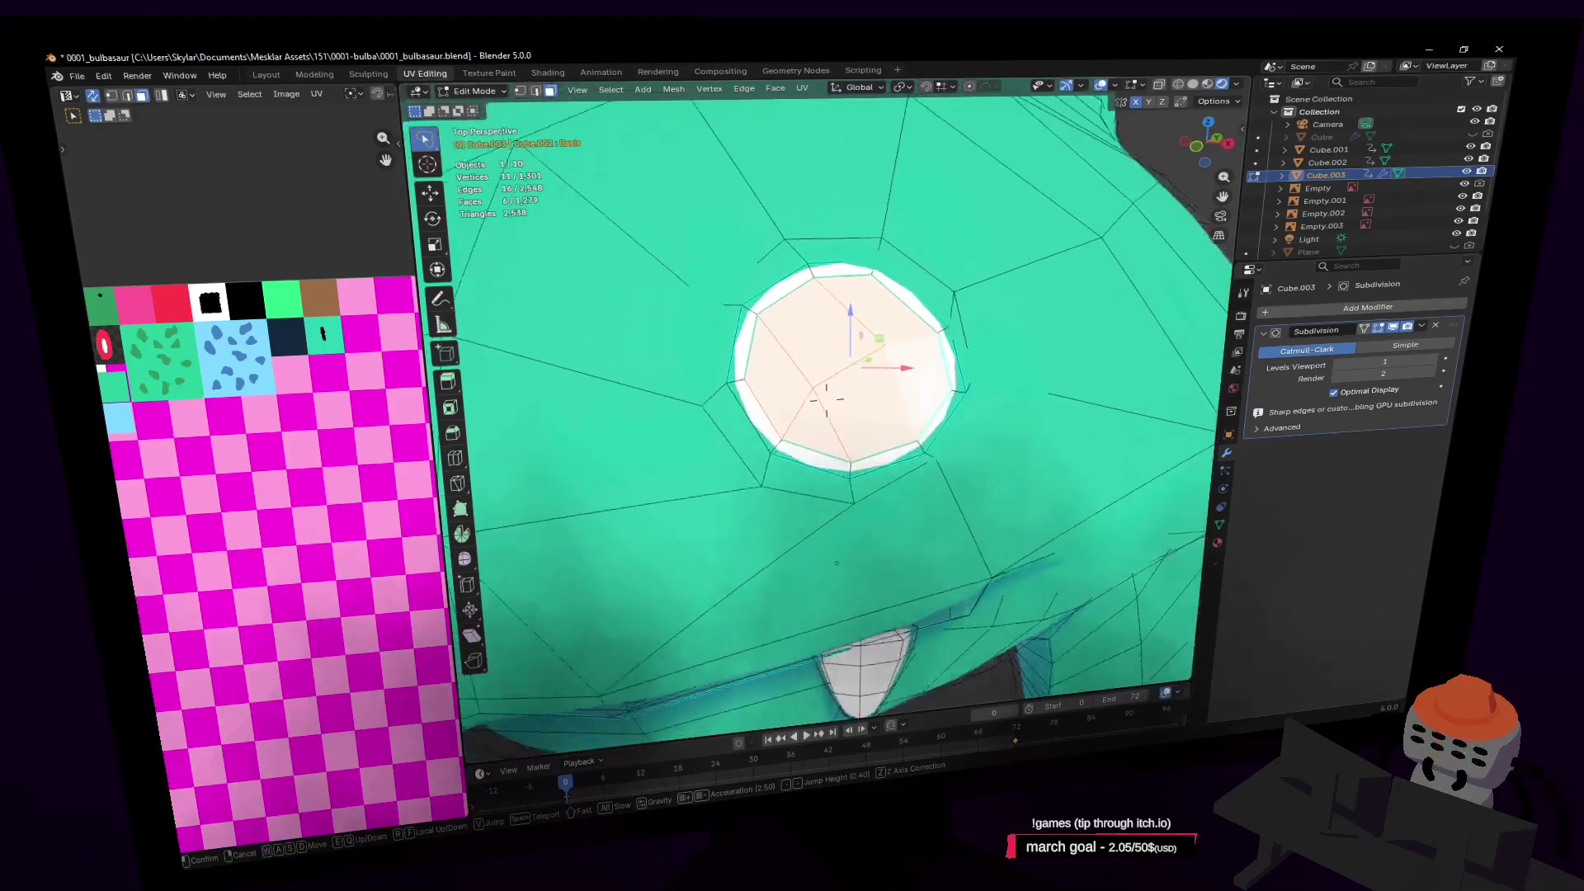
{"action": "key", "text": "s"}
{"action": "left_click", "coordinate": [826, 400]}
{"action": "left_click", "coordinate": [780, 402]}
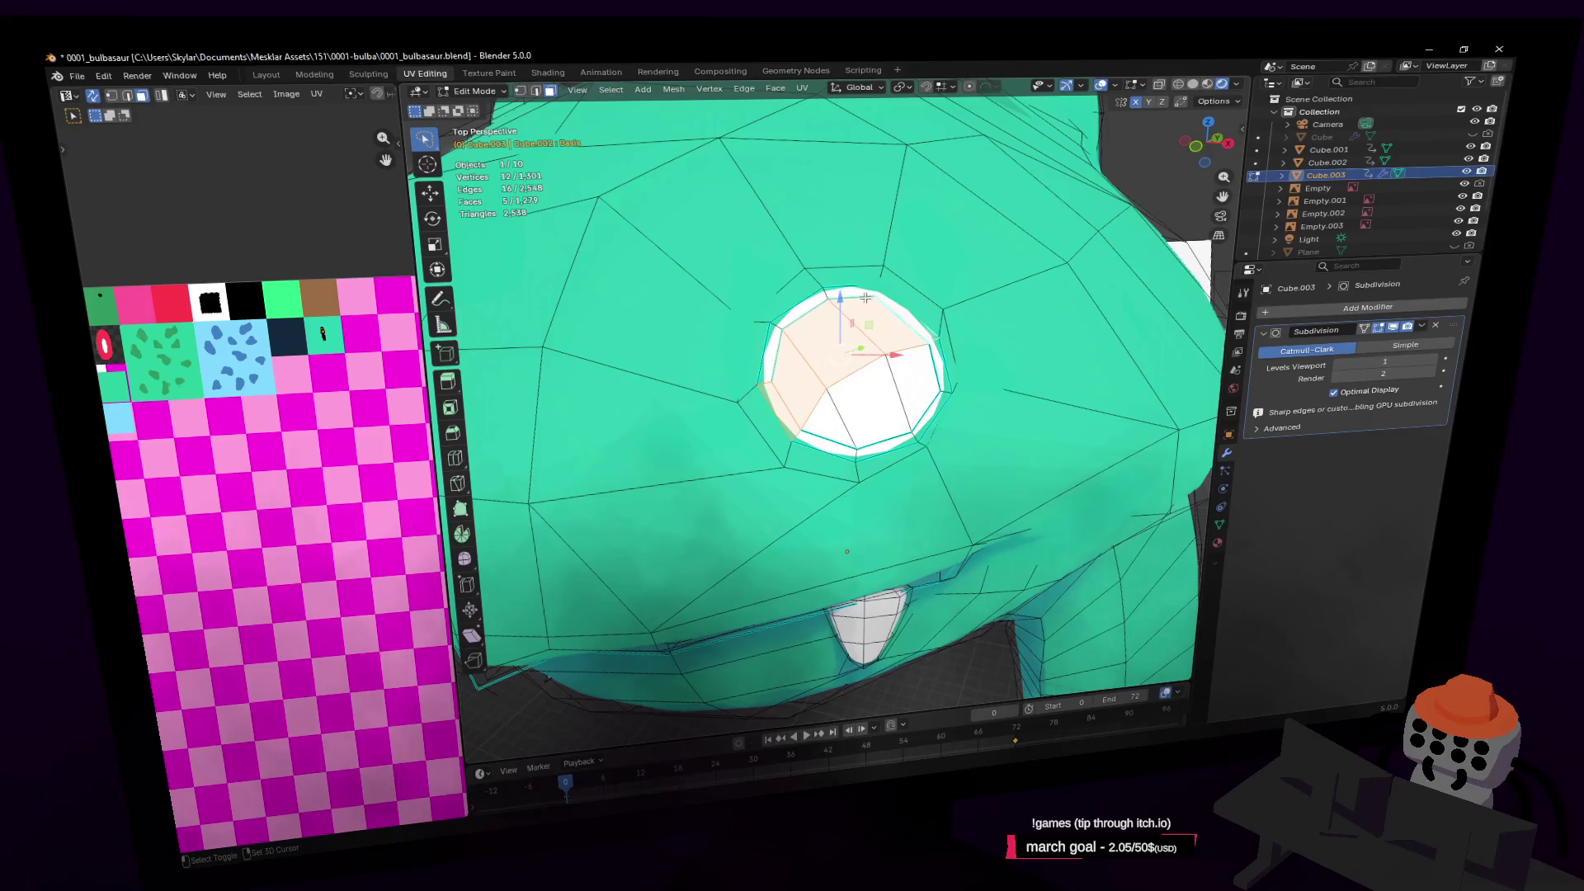
{"action": "left_click", "coordinate": [779, 334], "text": "shift"}
Move the eye faces' UVs onto a different palette colour swatch
{"action": "key", "text": "shift+grave"}
{"action": "key", "text": "s"}
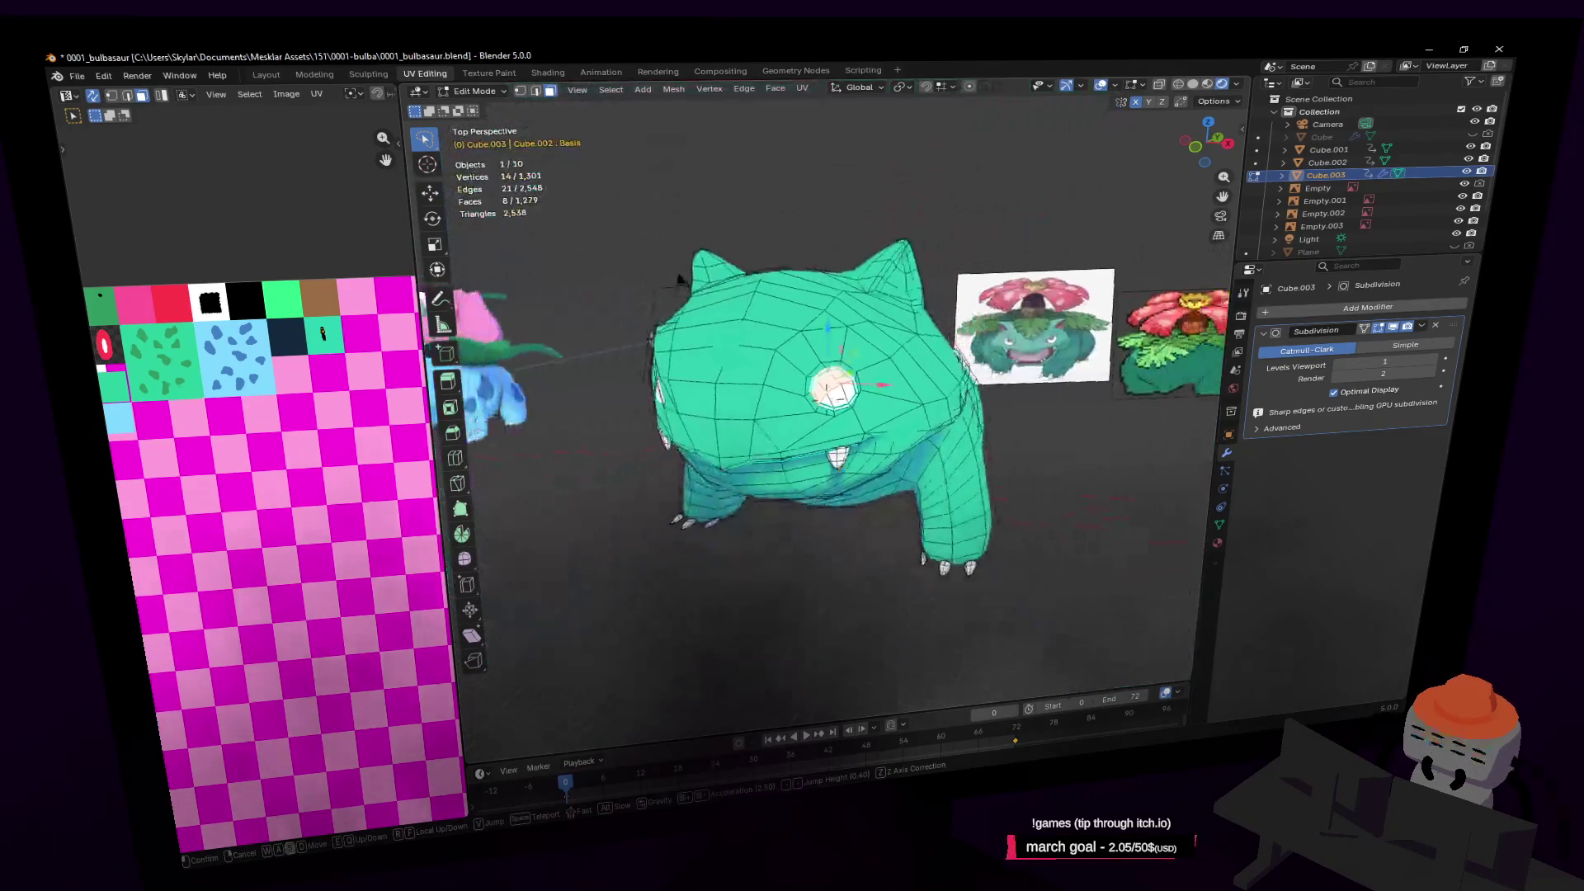
{"action": "key", "text": "w"}
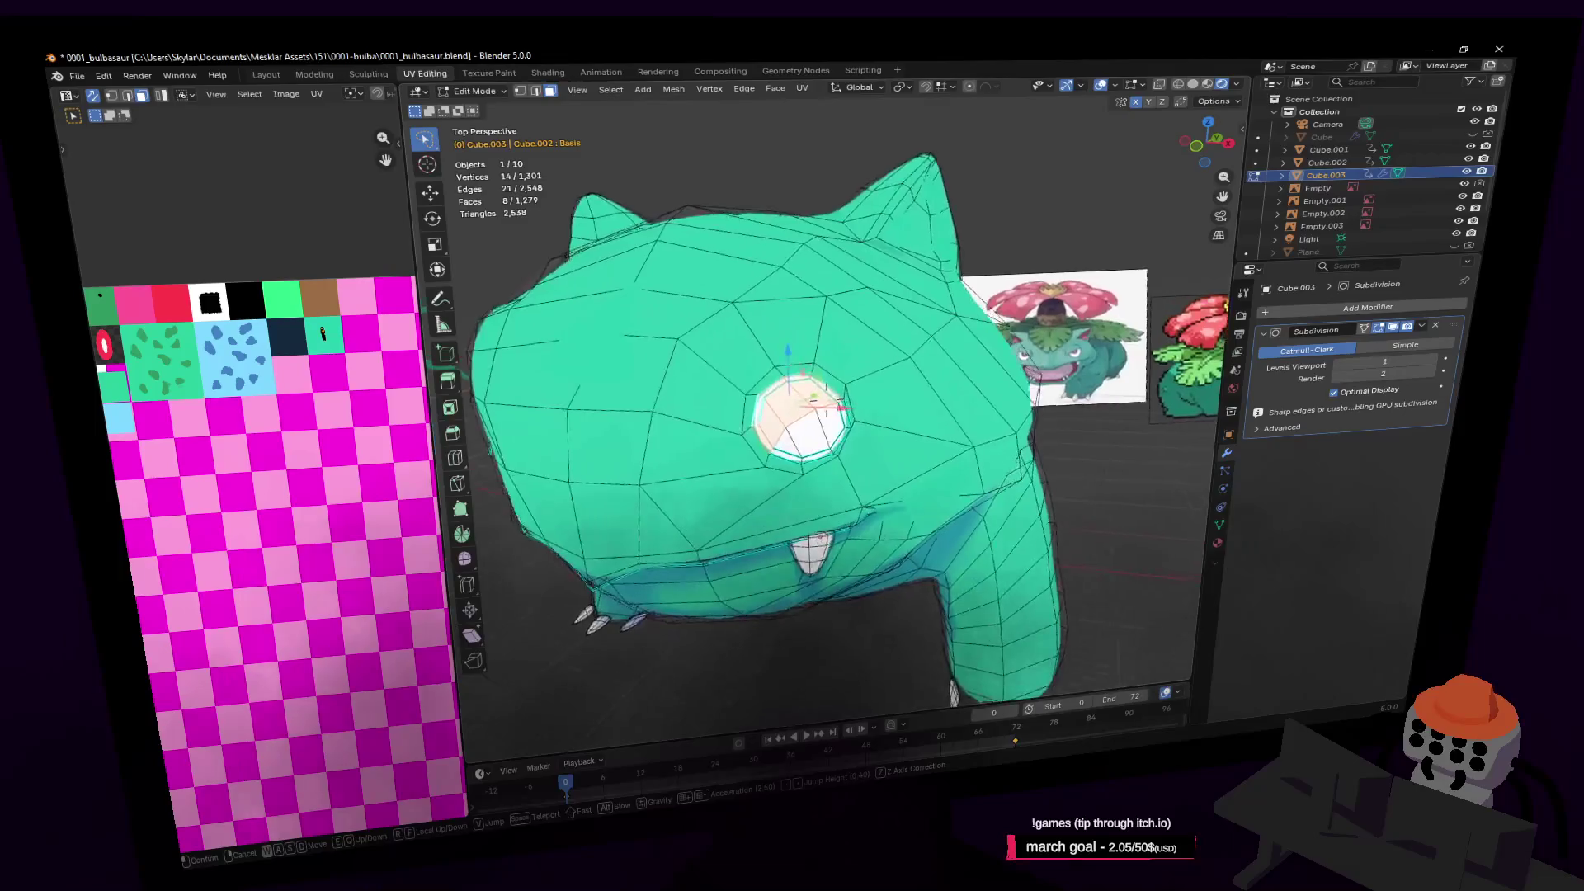
{"action": "left_click", "coordinate": [774, 326]}
{"action": "scroll", "coordinate": [826, 373], "scroll_direction": "up", "scroll_amount": 2}
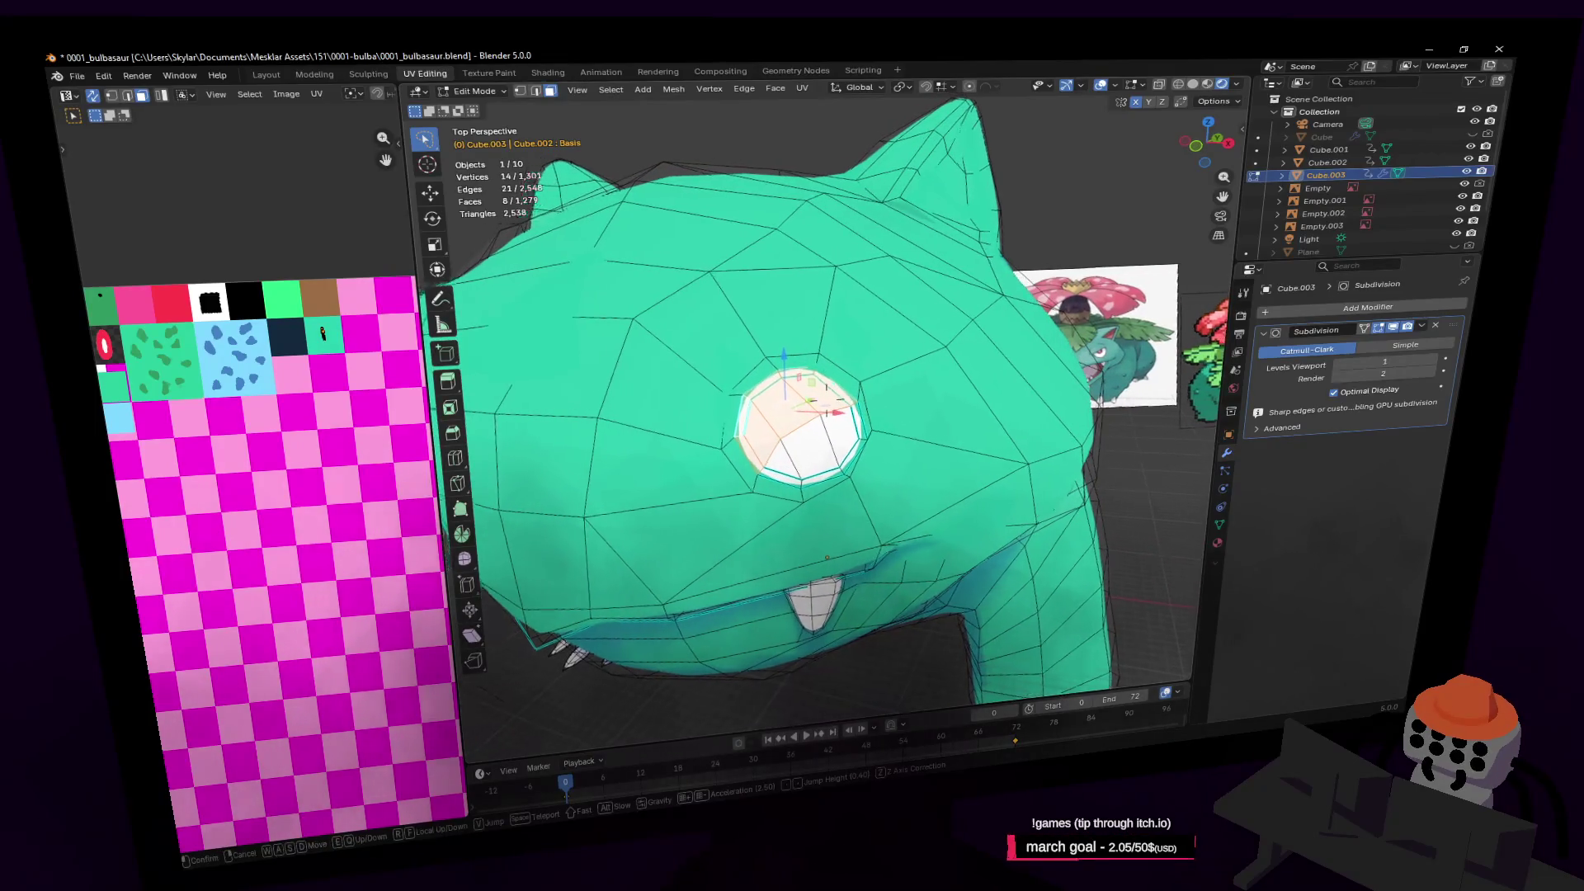
{"action": "middle_click_drag", "start_coordinate": [289, 376], "coordinate": [357, 409]}
{"action": "key", "text": "g"}
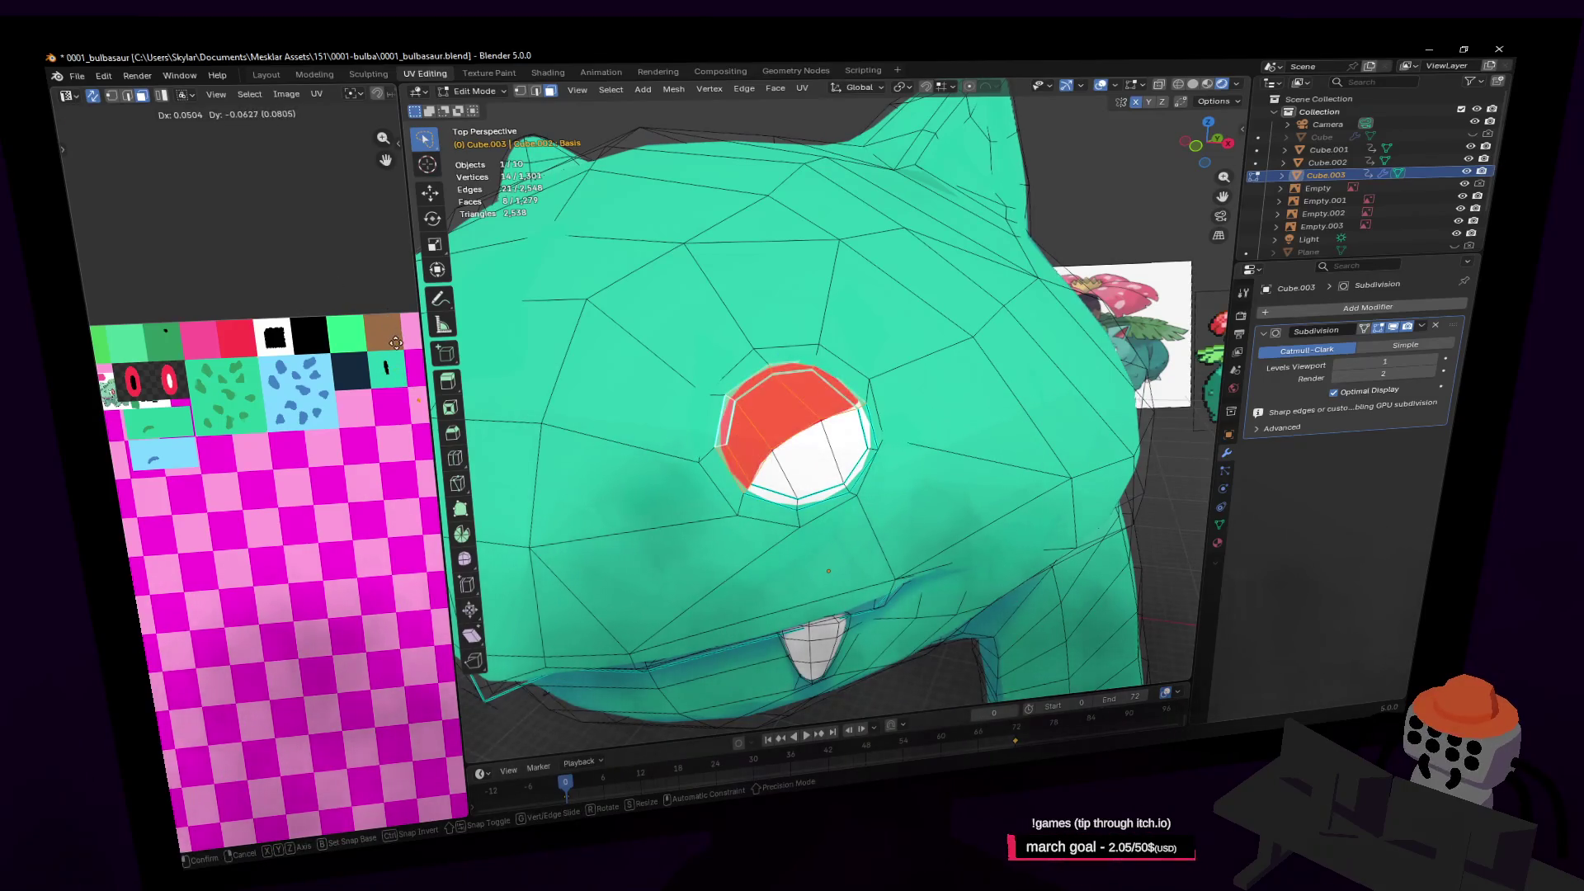
{"action": "left_click", "coordinate": [352, 308]}
Widen the UV Editor panel and zoom into the palette texture
{"action": "key", "text": "shift+grave"}
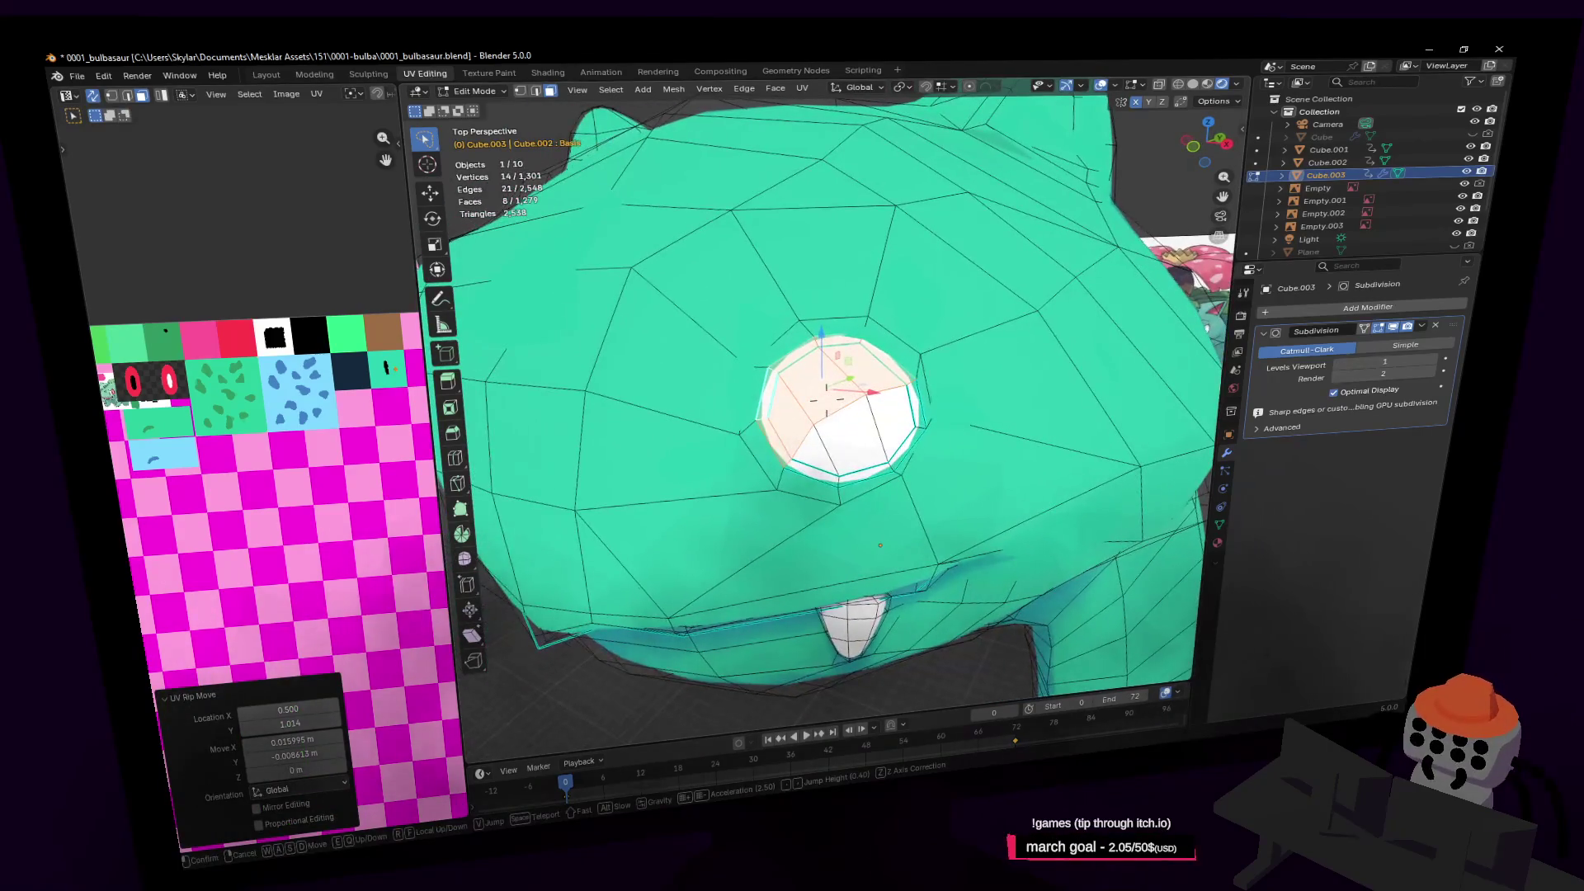
{"action": "left_click", "coordinate": [927, 289]}
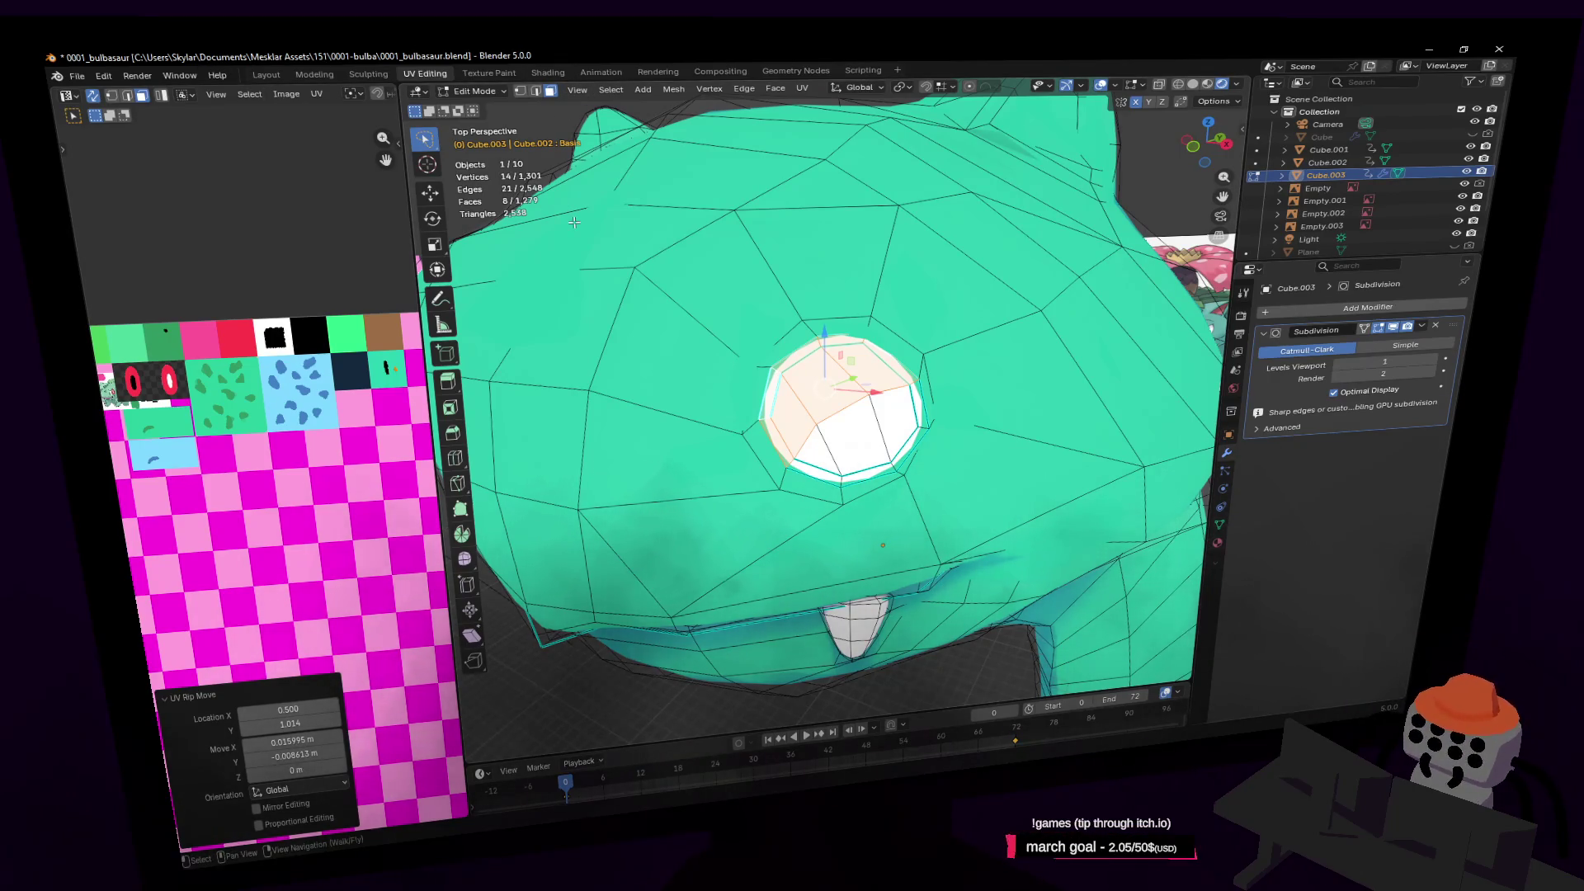
{"action": "scroll", "coordinate": [264, 375], "scroll_direction": "down", "scroll_amount": 2}
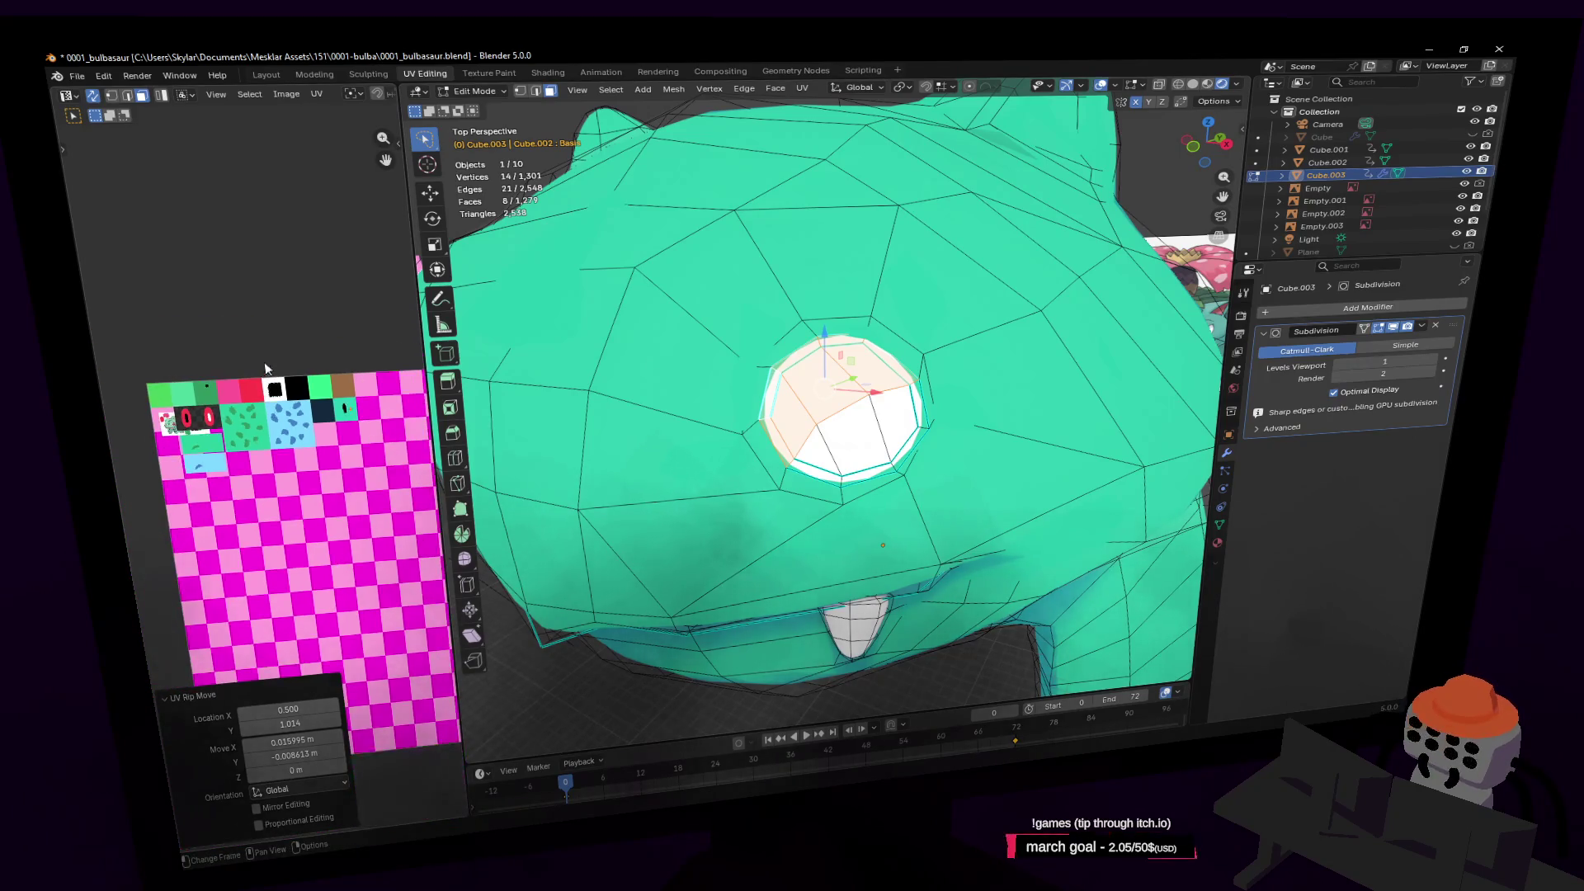
{"action": "scroll", "coordinate": [394, 301], "scroll_direction": "up", "scroll_amount": 1}
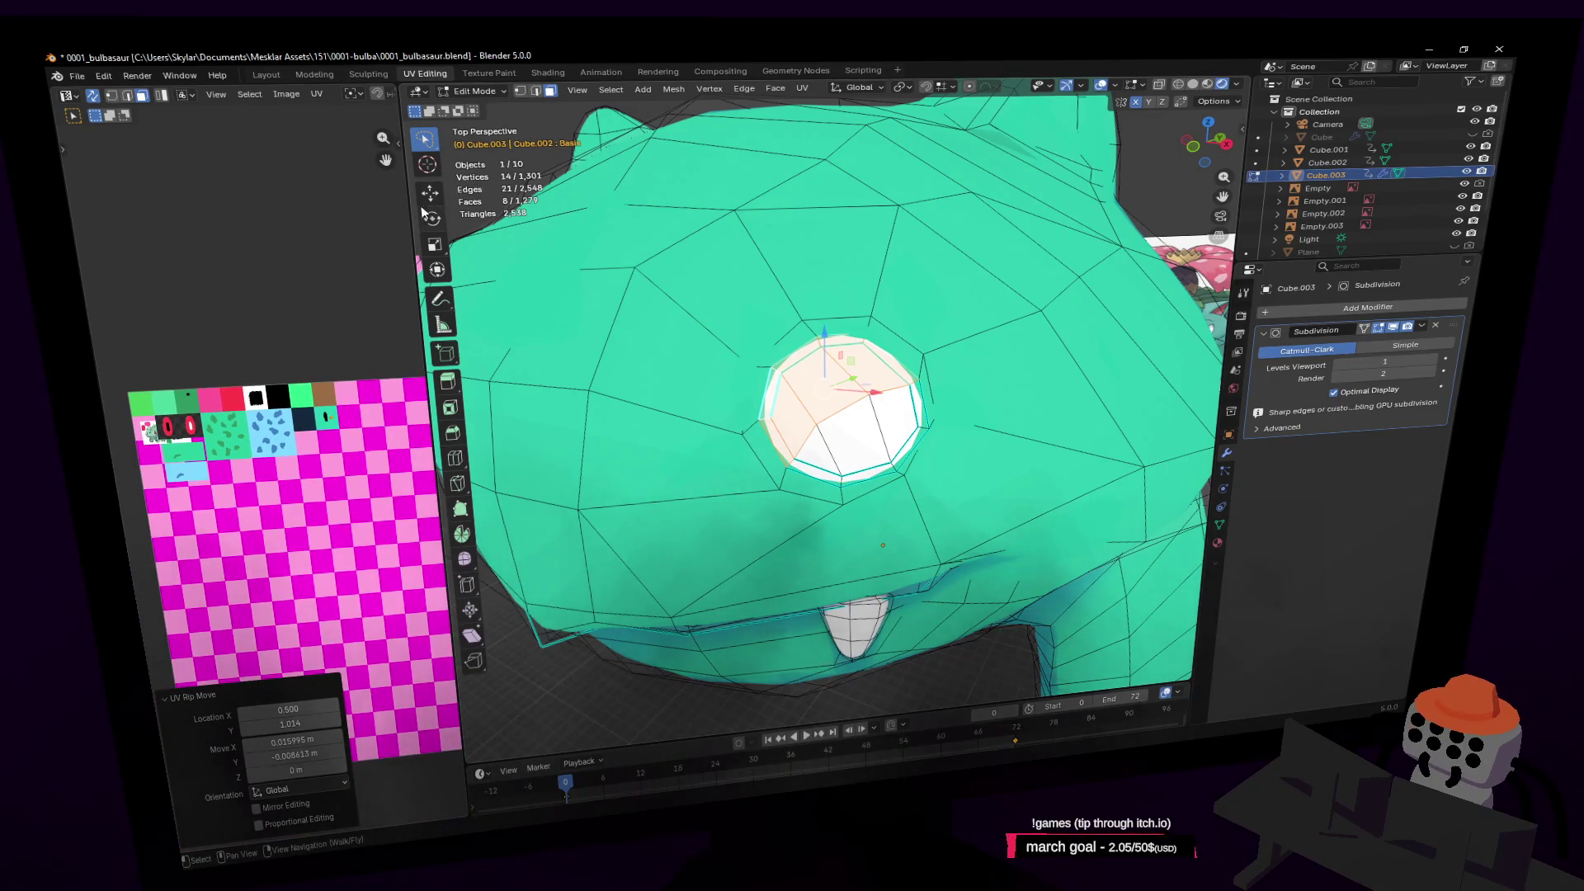
{"action": "left_click_drag", "start_coordinate": [408, 208], "coordinate": [590, 208]}
{"action": "scroll", "coordinate": [401, 453], "scroll_direction": "up", "scroll_amount": 3}
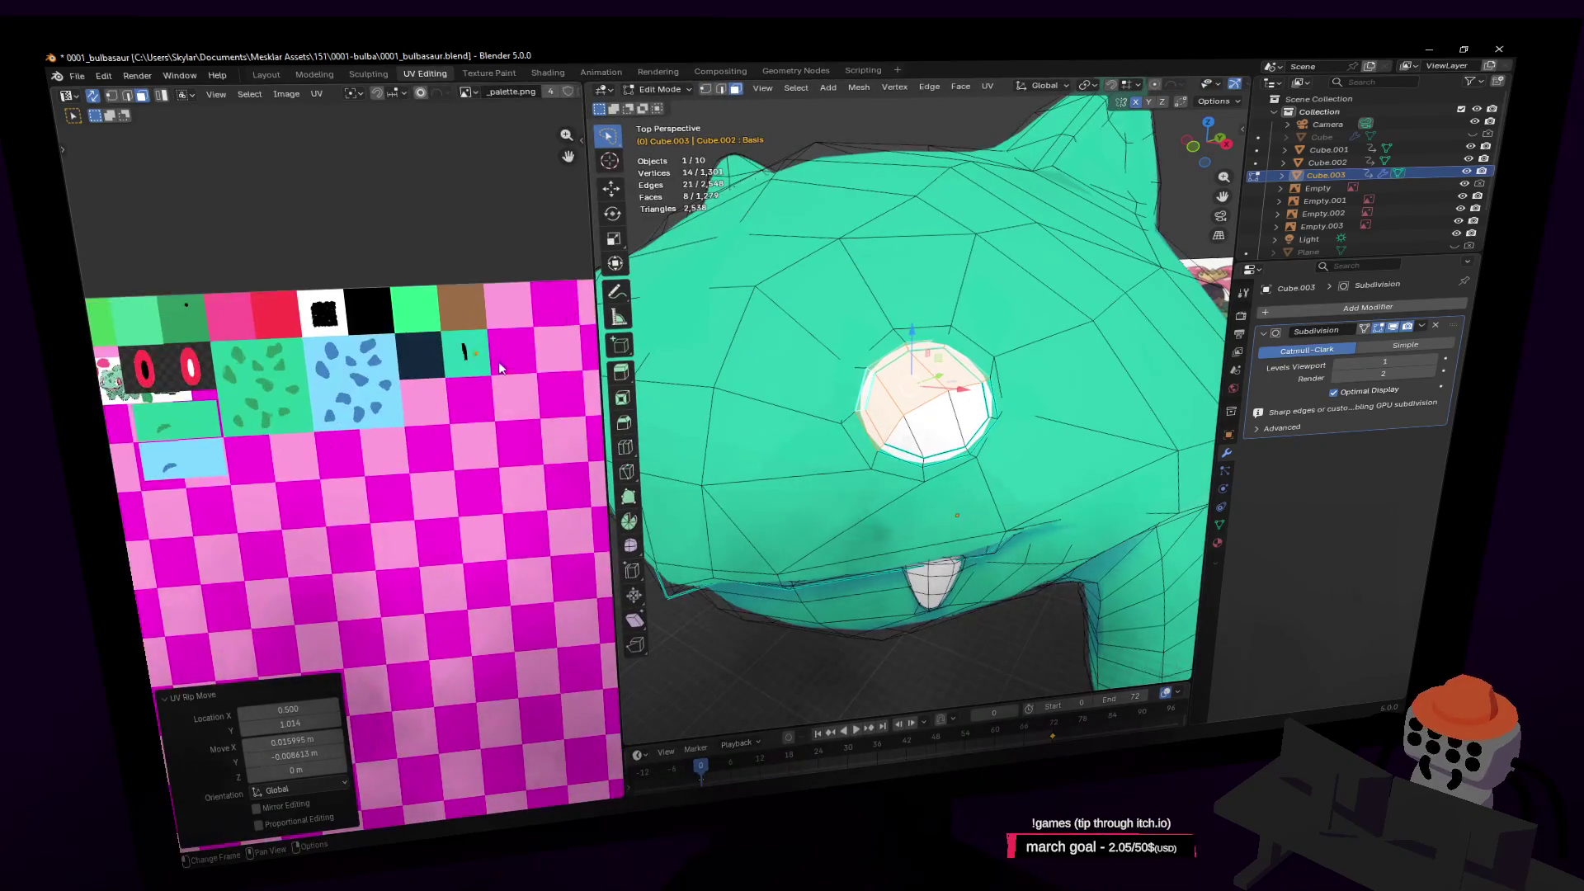
Assign the Material slot to the selected eye faces in Material Properties
{"action": "scroll", "coordinate": [981, 360], "scroll_direction": "down", "scroll_amount": 3}
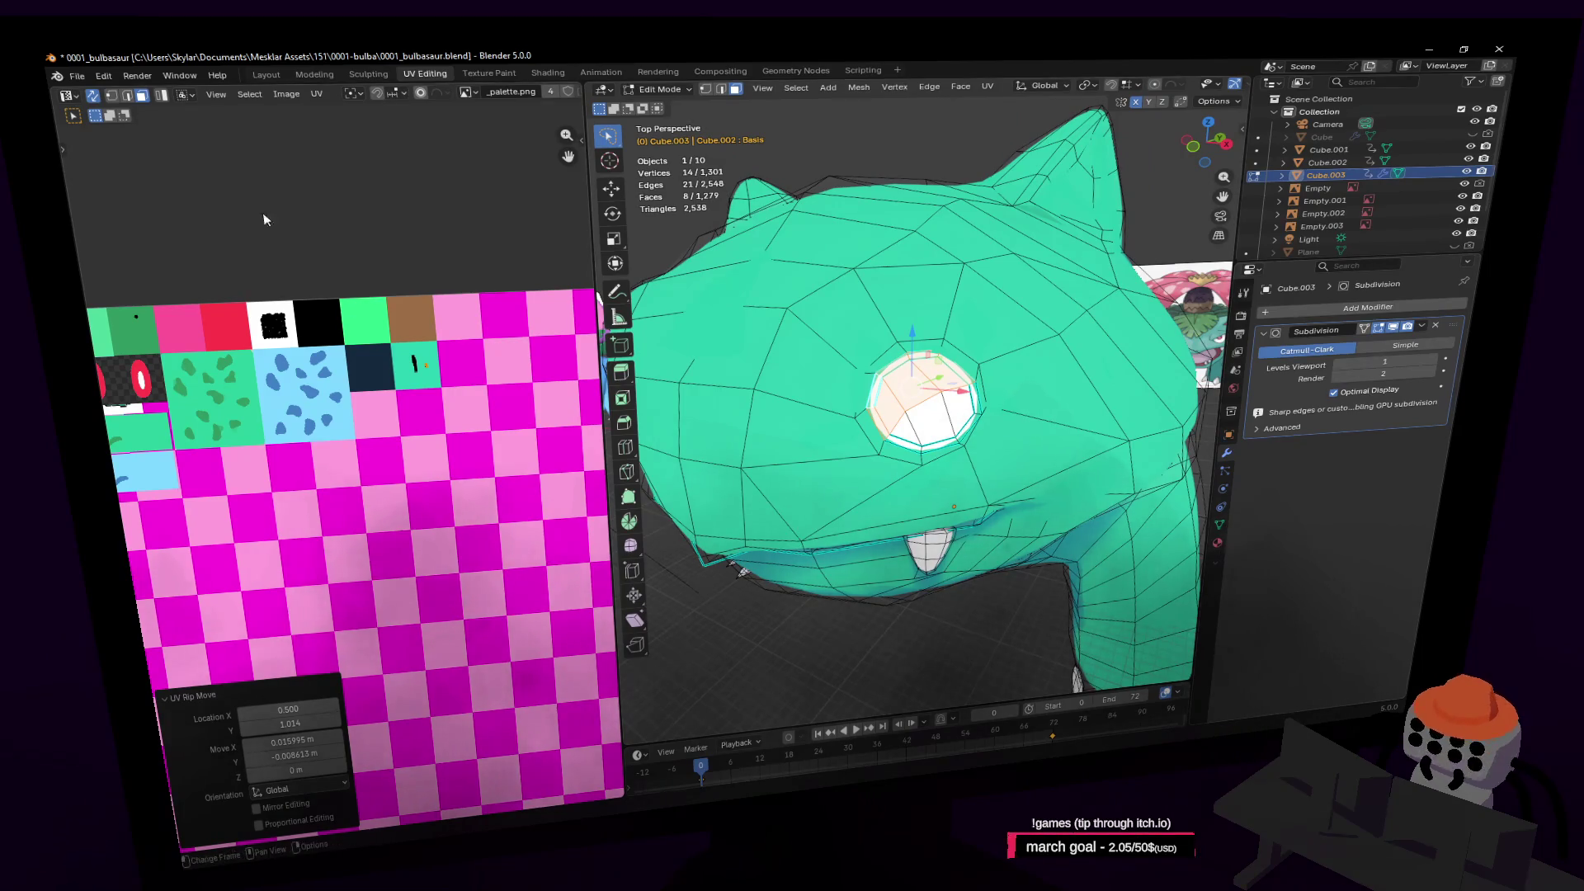
{"action": "left_click", "coordinate": [1217, 544]}
{"action": "left_click", "coordinate": [1297, 314]}
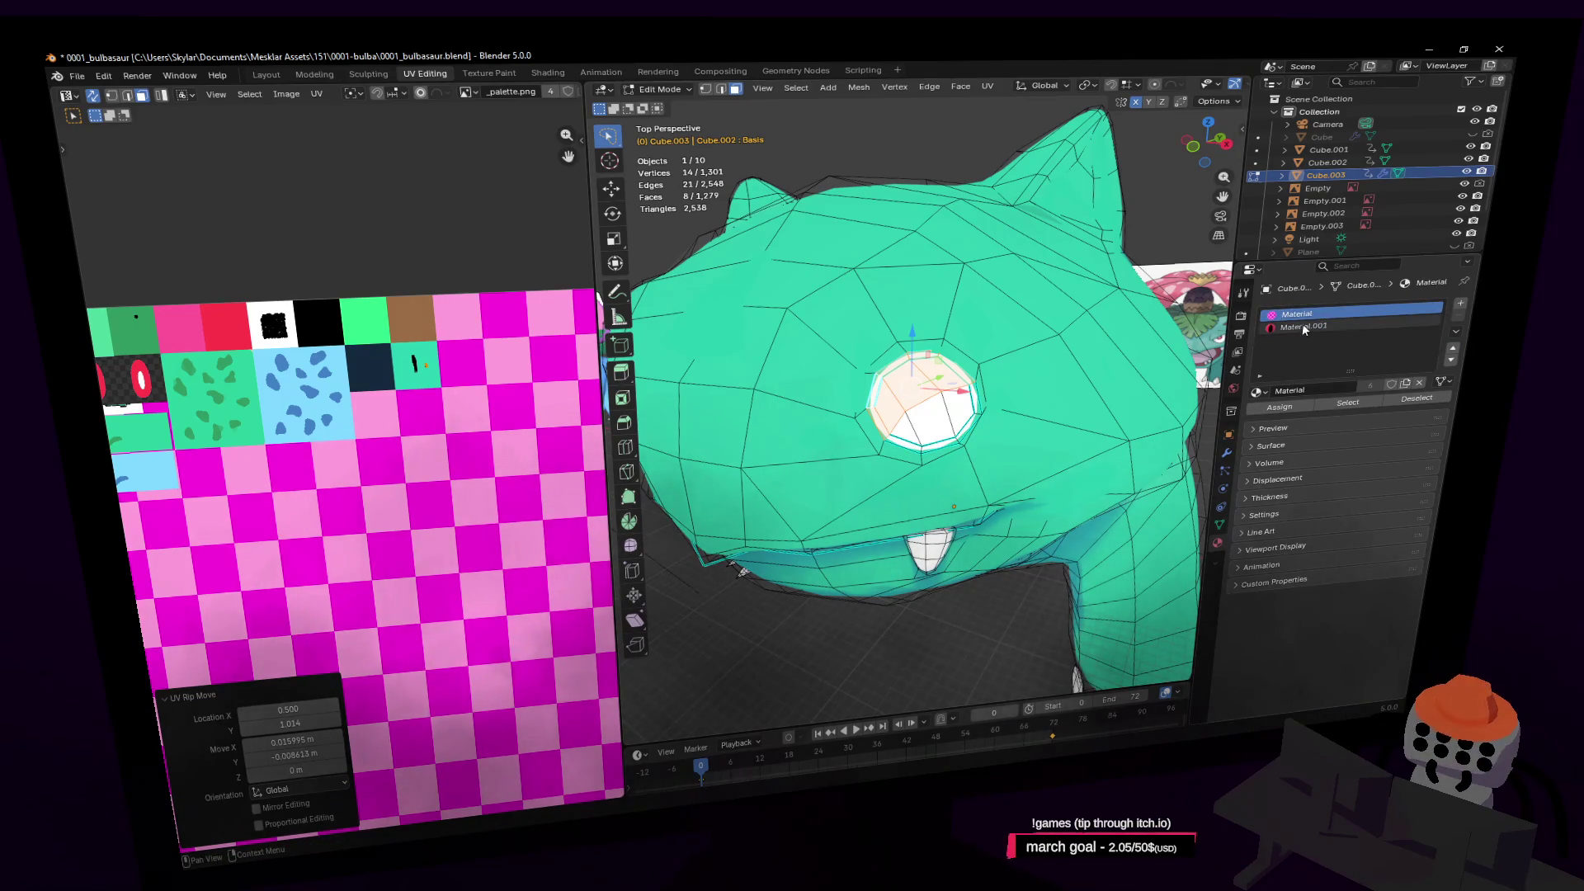
{"action": "left_click", "coordinate": [1297, 326]}
{"action": "middle_click_drag", "start_coordinate": [336, 302], "coordinate": [307, 320]}
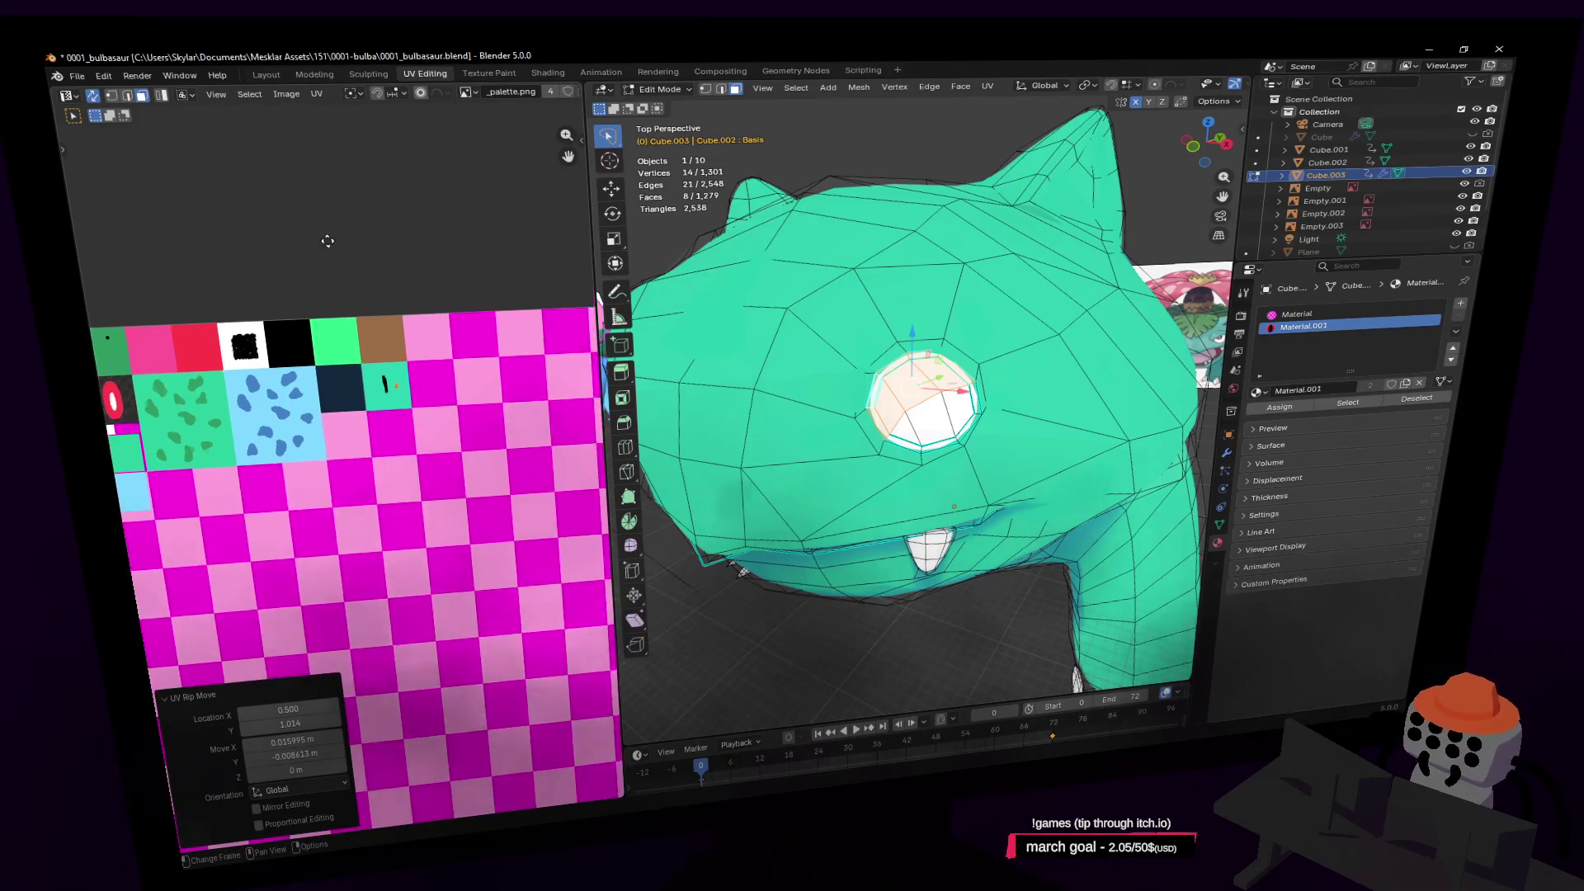
{"action": "left_click", "coordinate": [466, 91]}
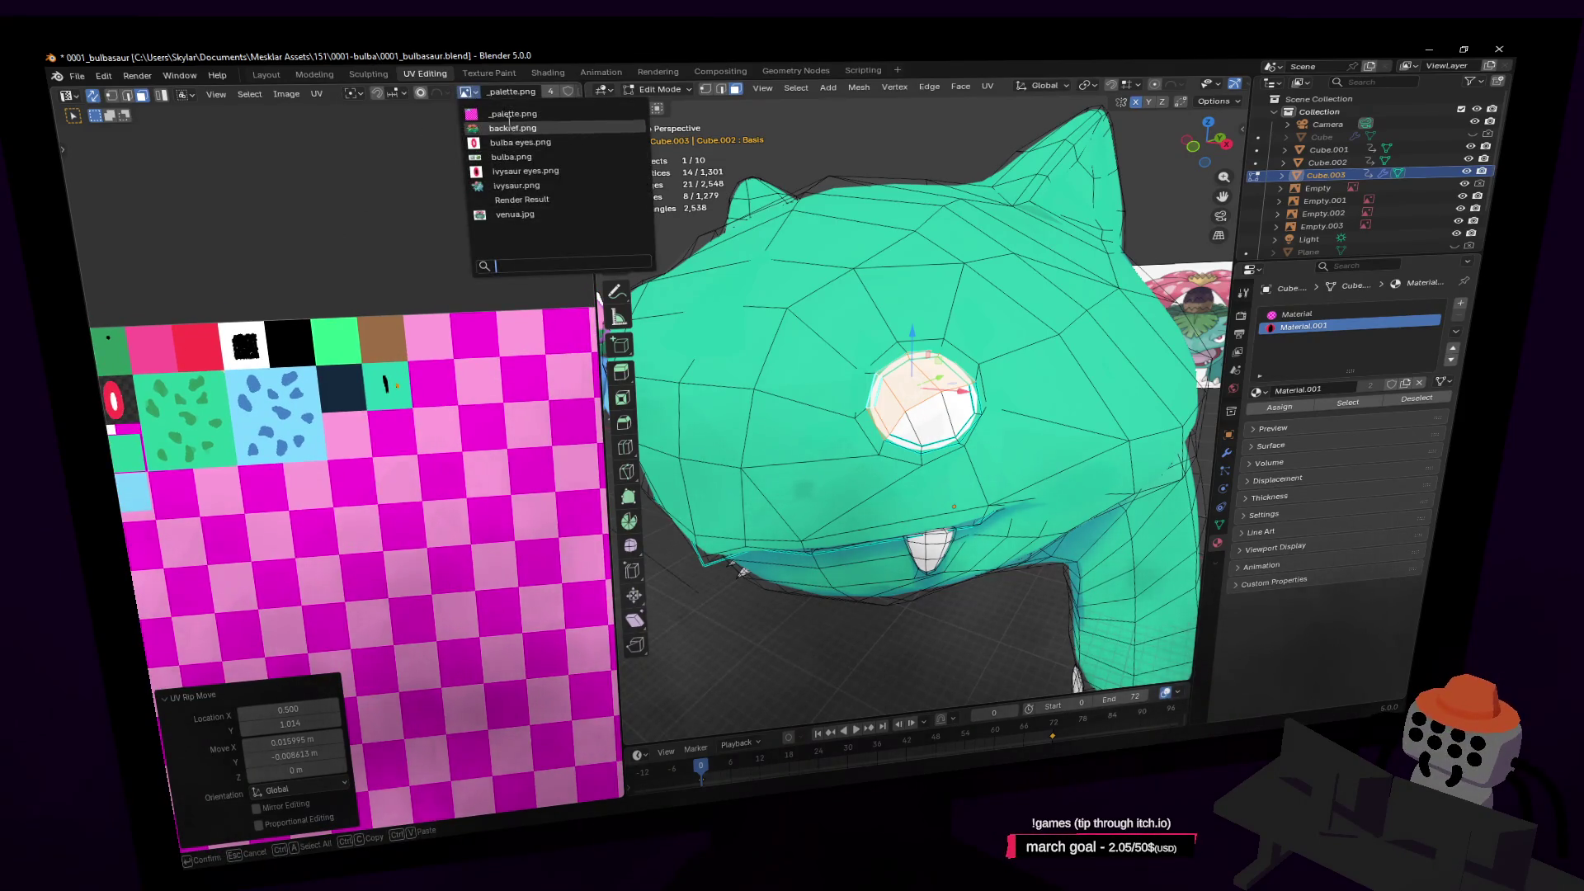
{"action": "mouse_move", "coordinate": [520, 153]}
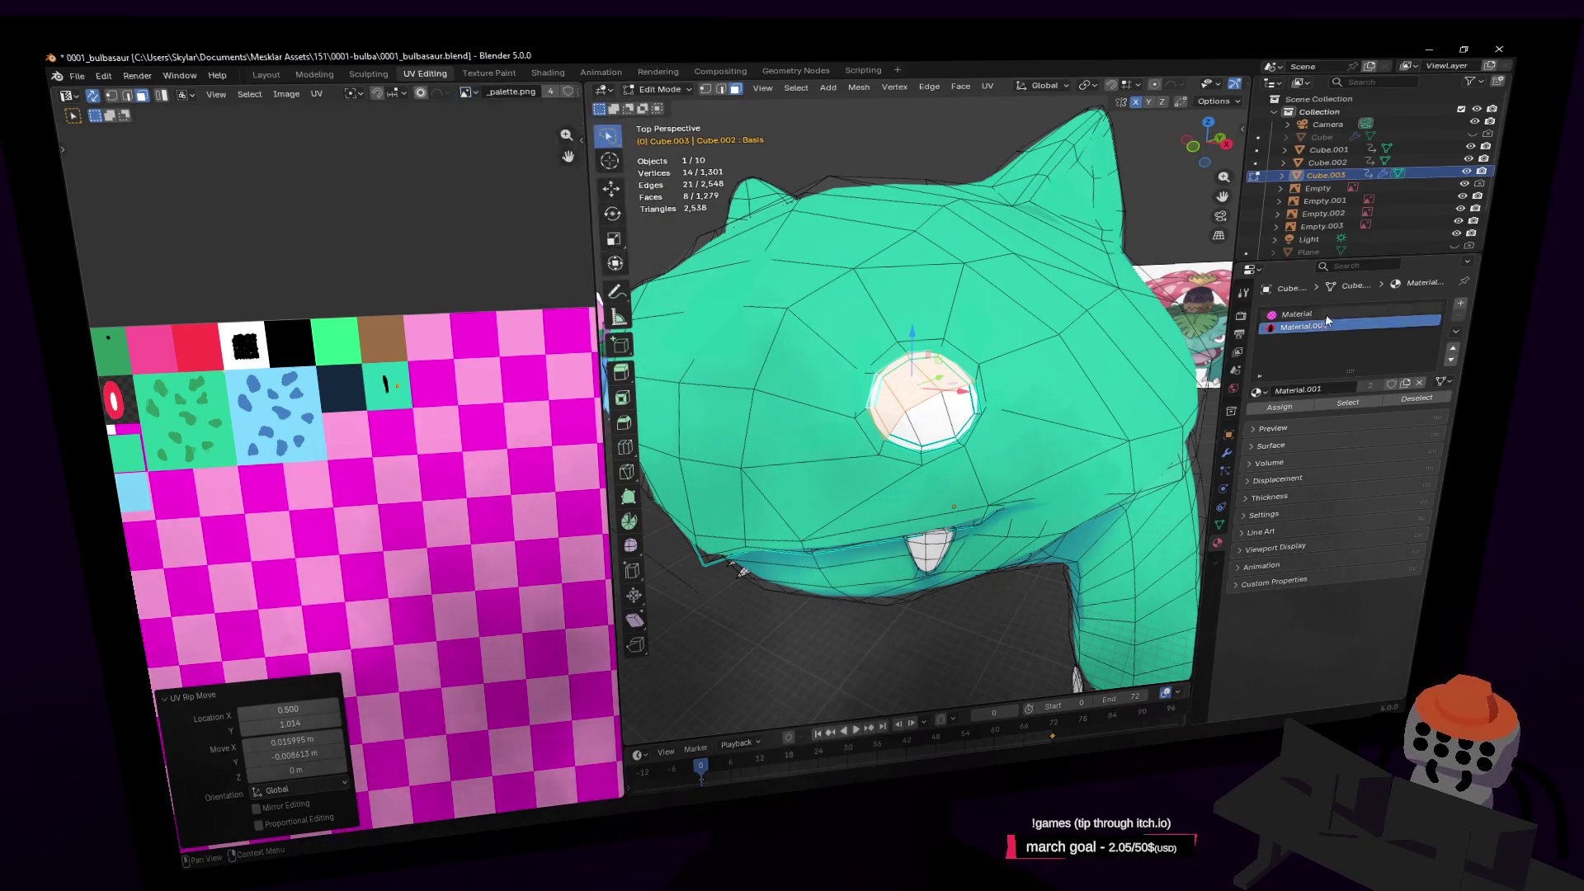
{"action": "left_click", "coordinate": [1297, 314]}
{"action": "left_click", "coordinate": [1279, 407]}
Switch to Object Mode and fly back to view the whole Bulbasaur
{"action": "key", "text": "Tab"}
{"action": "key", "text": "shift+grave"}
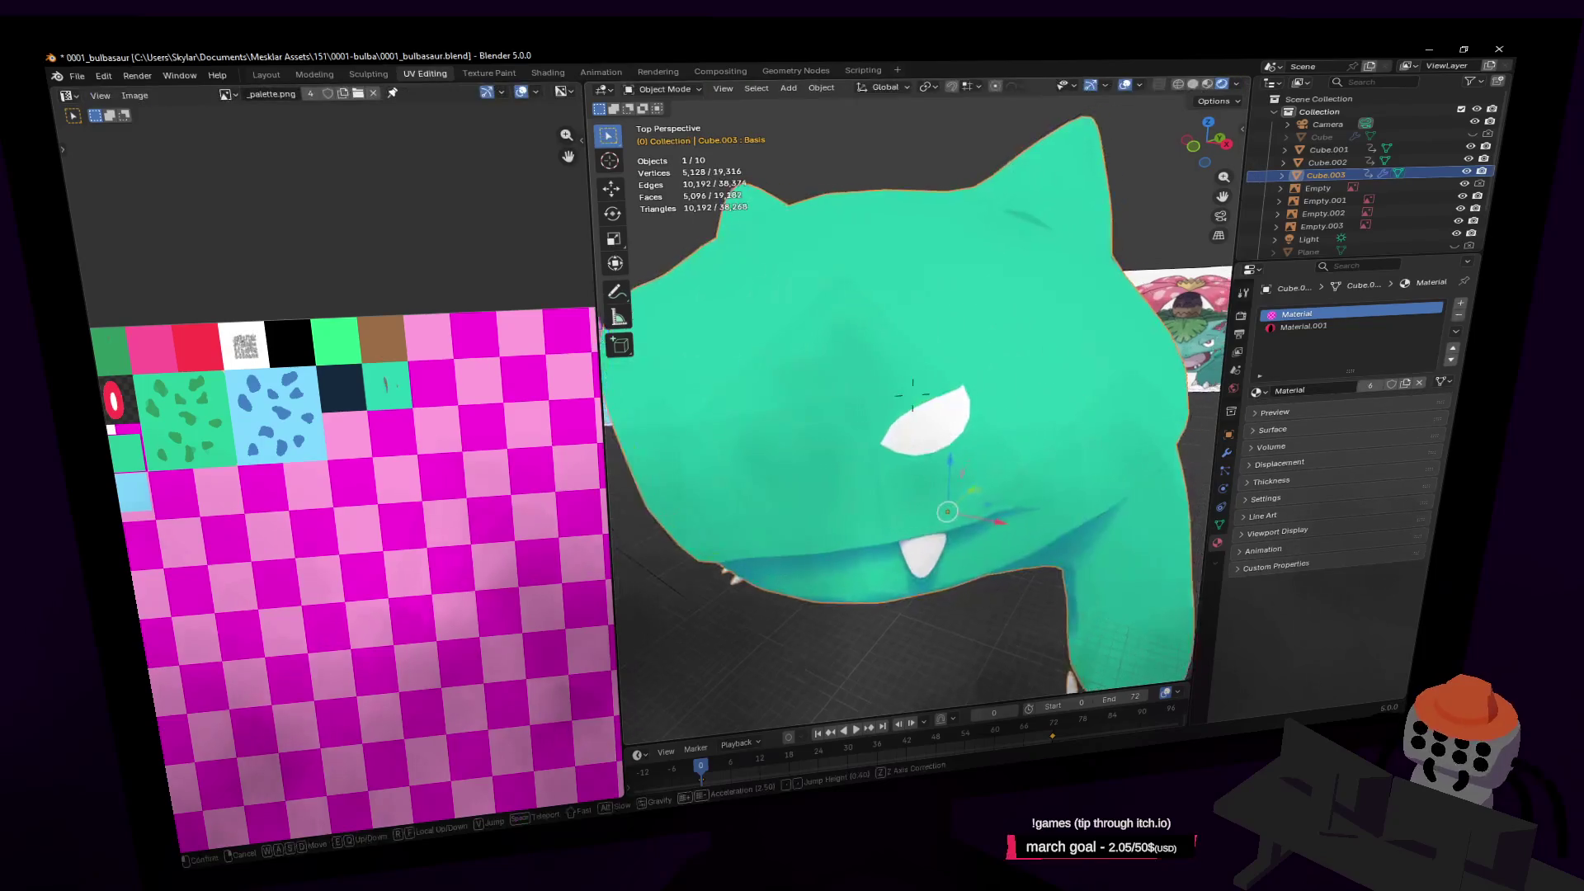
{"action": "key", "text": "s"}
{"action": "left_click", "coordinate": [913, 395]}
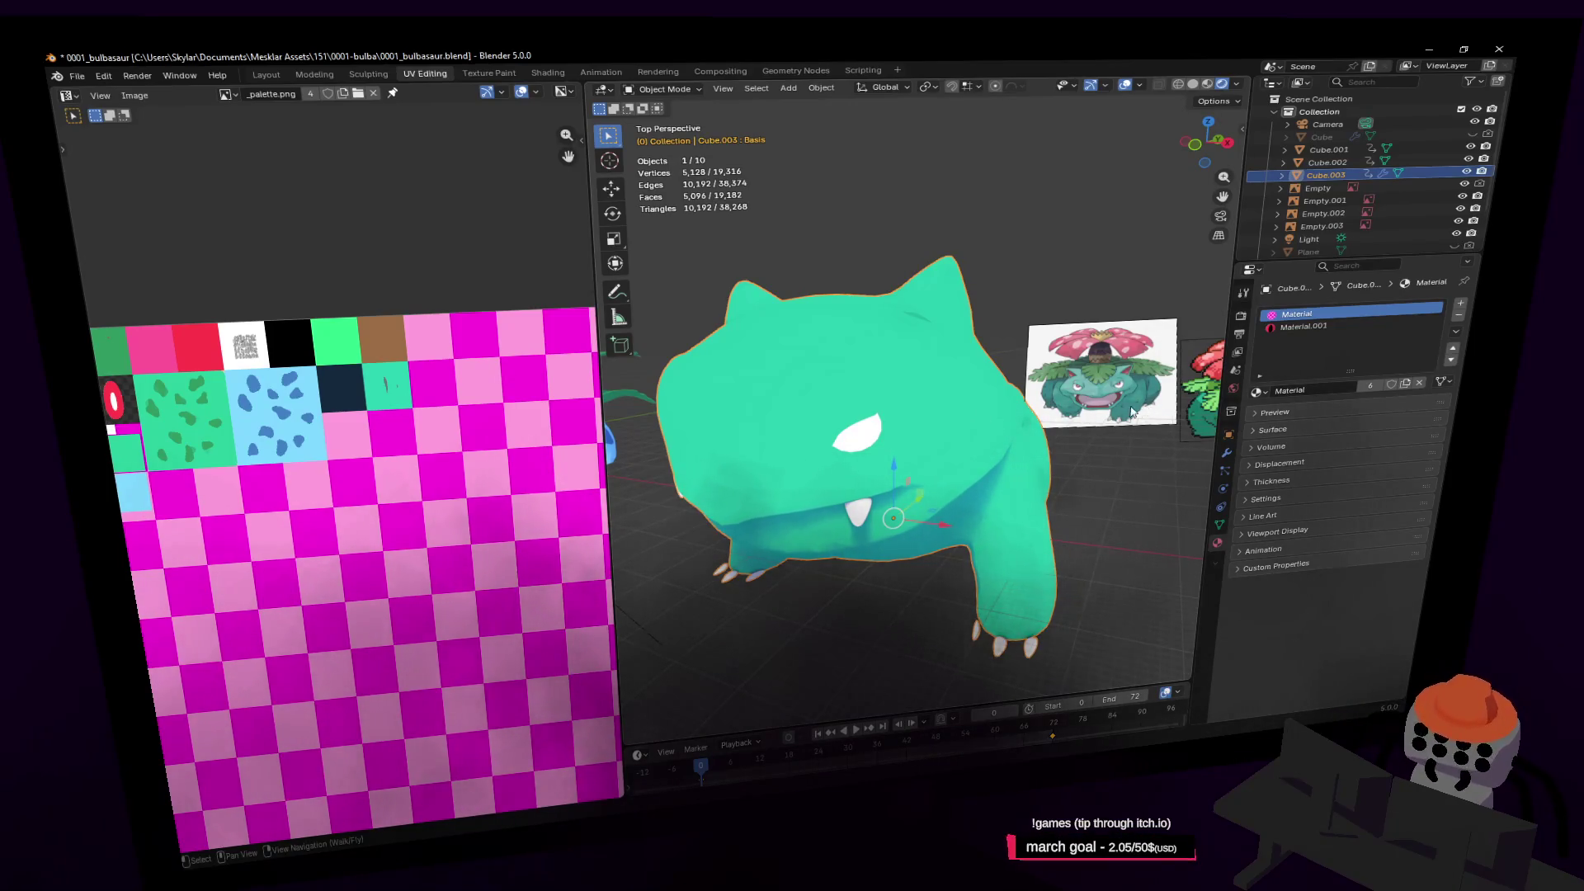
In Edit Mode, select two eye-rim vertices, then move and rotate them
{"action": "middle_click_drag", "start_coordinate": [700, 377], "coordinate": [740, 380]}
{"action": "key", "text": "Tab"}
{"action": "scroll", "coordinate": [740, 380], "scroll_direction": "up", "scroll_amount": 5}
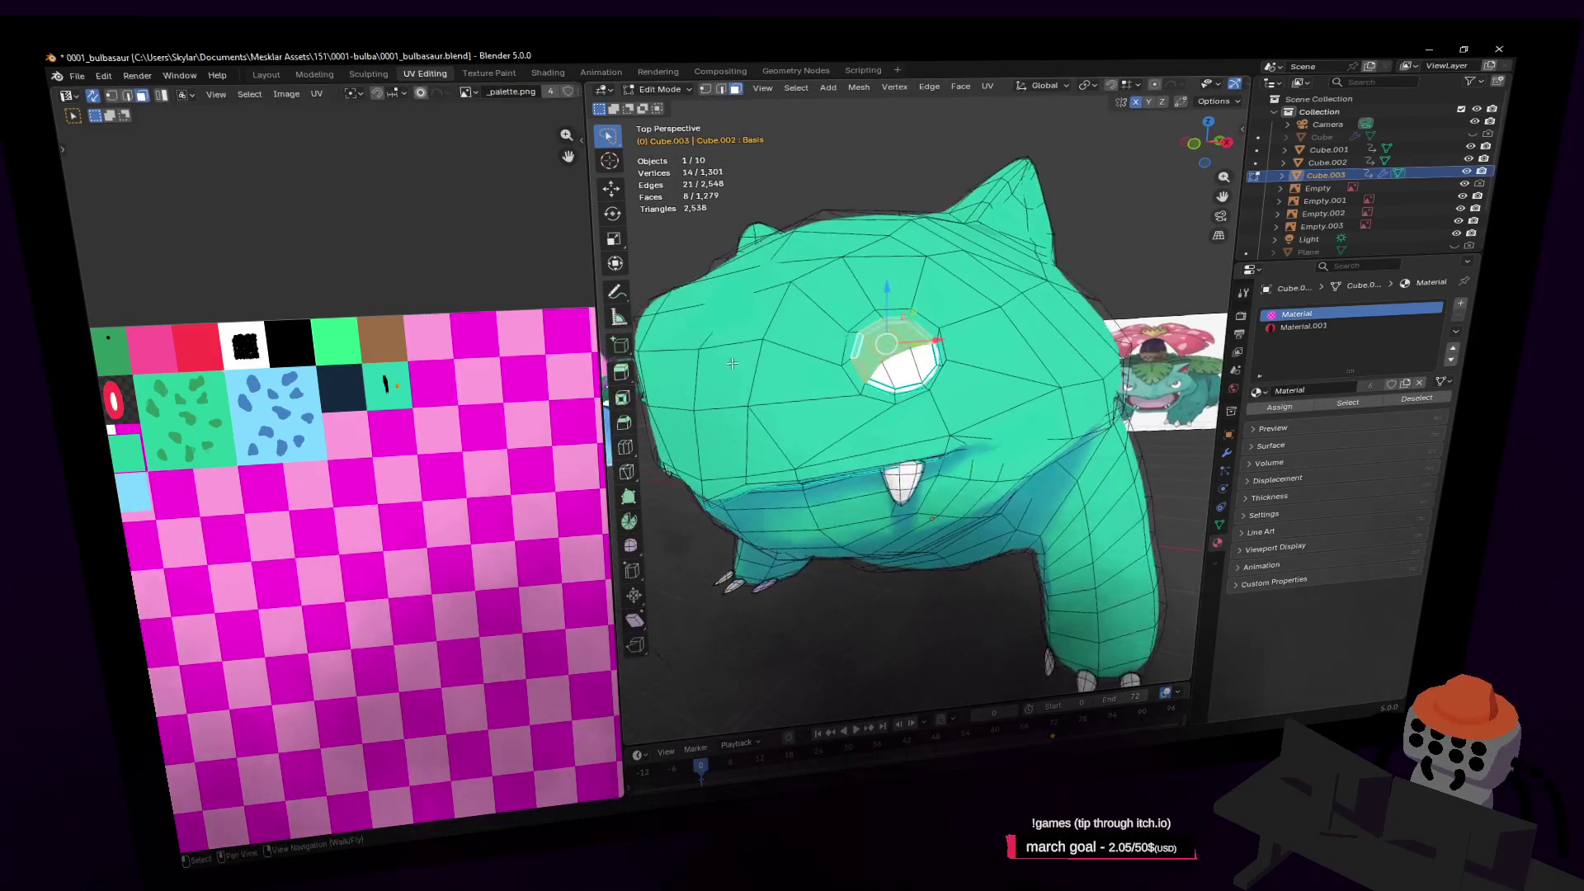
{"action": "left_click", "coordinate": [860, 387]}
{"action": "left_click", "coordinate": [897, 376], "text": "shift"}
{"action": "scroll", "coordinate": [908, 372], "scroll_direction": "up", "scroll_amount": 3}
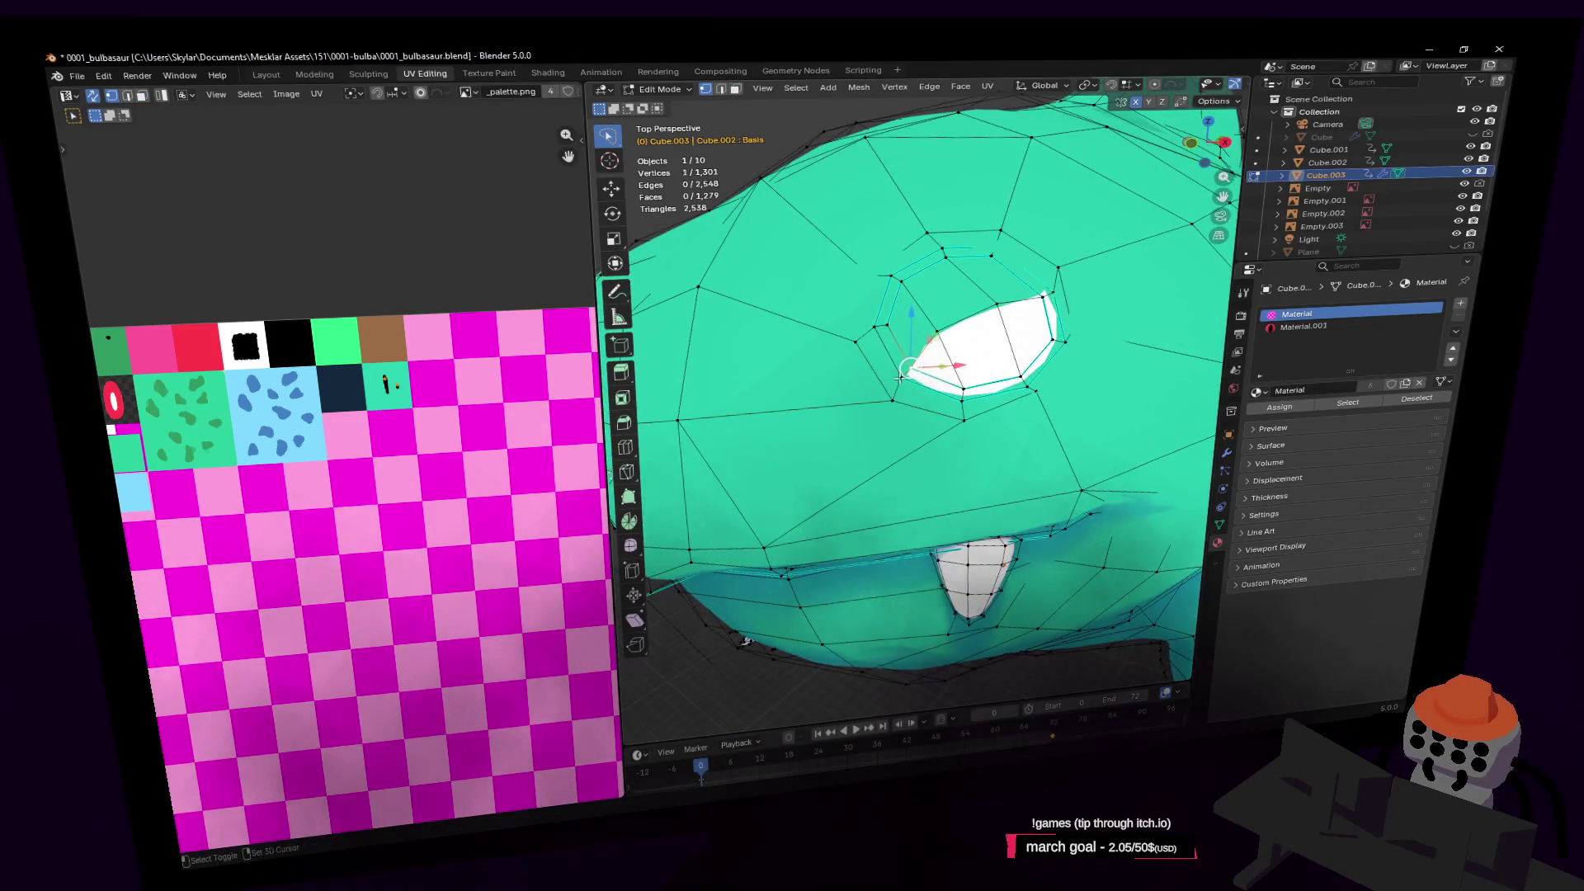
{"action": "key", "text": "g"}
{"action": "left_click", "coordinate": [893, 358]}
{"action": "key", "text": "r"}
{"action": "left_click", "coordinate": [1041, 320]}
{"action": "middle_click_drag", "start_coordinate": [1041, 320], "coordinate": [1016, 381]}
{"action": "key", "text": "g"}
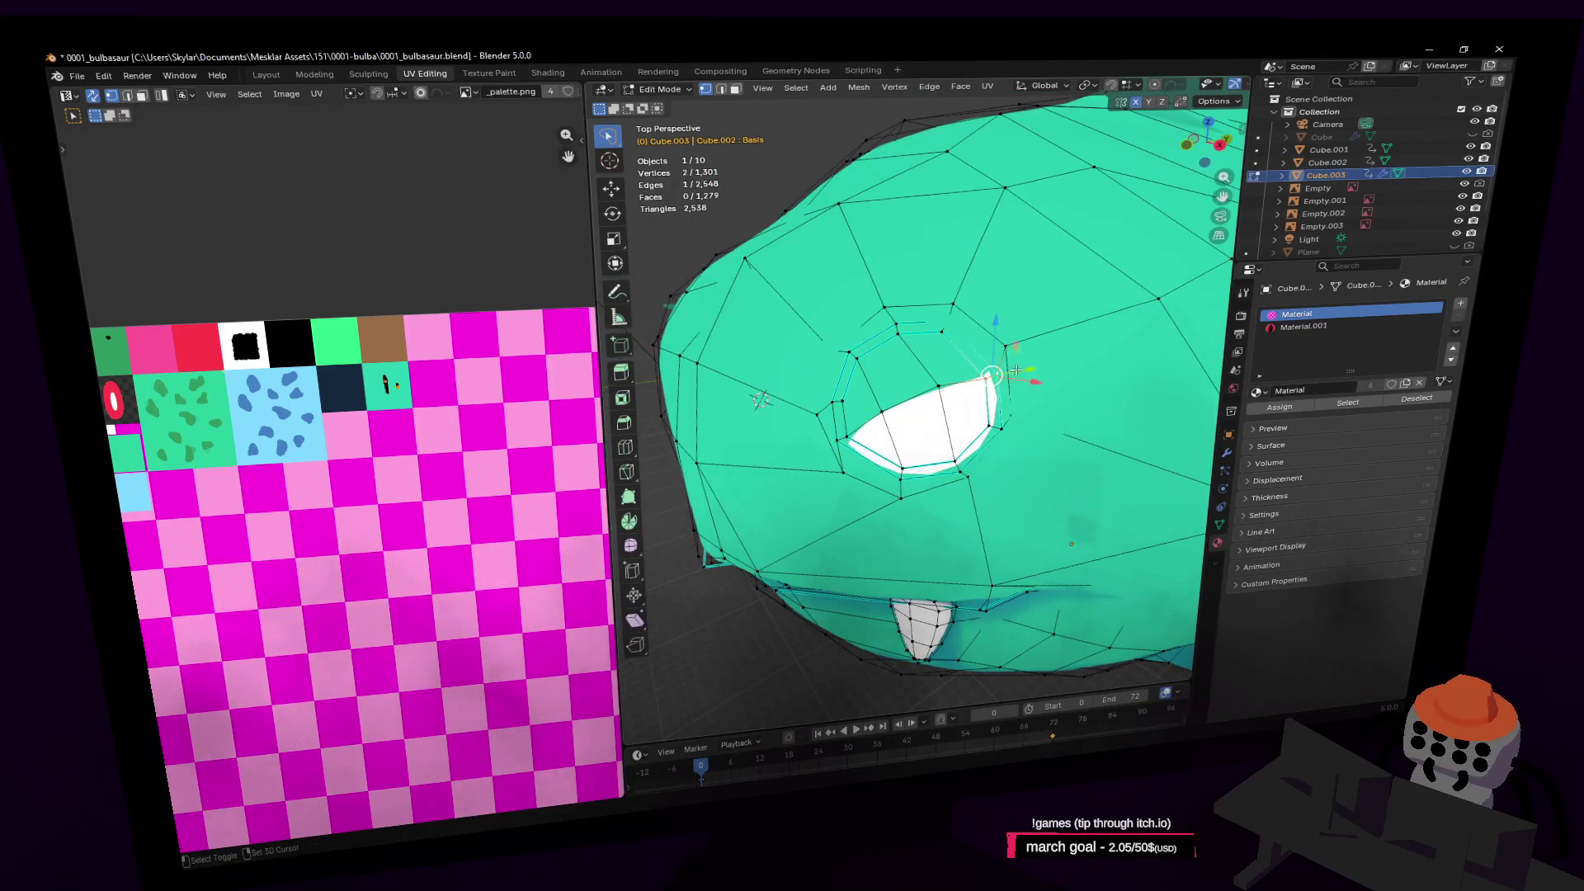
{"action": "left_click", "coordinate": [1013, 358]}
Pull the left eye corner down-left and reshape the lower eye rim
{"action": "middle_click_drag", "start_coordinate": [1013, 358], "coordinate": [942, 397]}
{"action": "left_click", "coordinate": [862, 442]}
{"action": "key", "text": "g"}
{"action": "left_click", "coordinate": [874, 484]}
{"action": "left_click", "coordinate": [860, 440]}
{"action": "key", "text": "g"}
{"action": "left_click", "coordinate": [932, 464]}
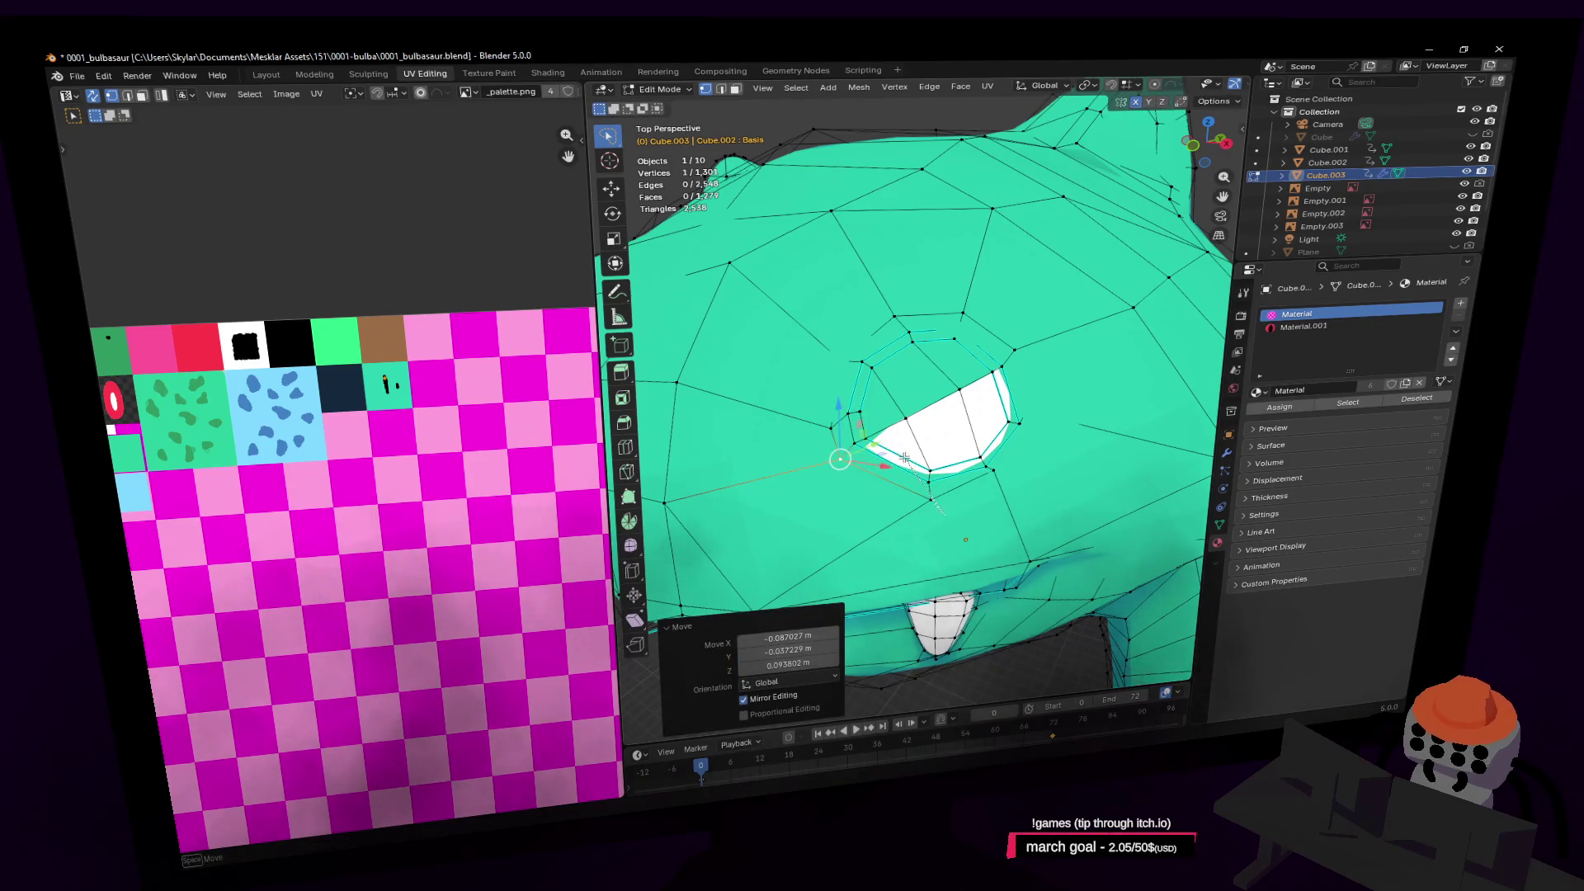
{"action": "left_click", "coordinate": [929, 478], "text": "shift"}
{"action": "key", "text": "g"}
{"action": "left_click", "coordinate": [954, 460]}
{"action": "key", "text": "g"}
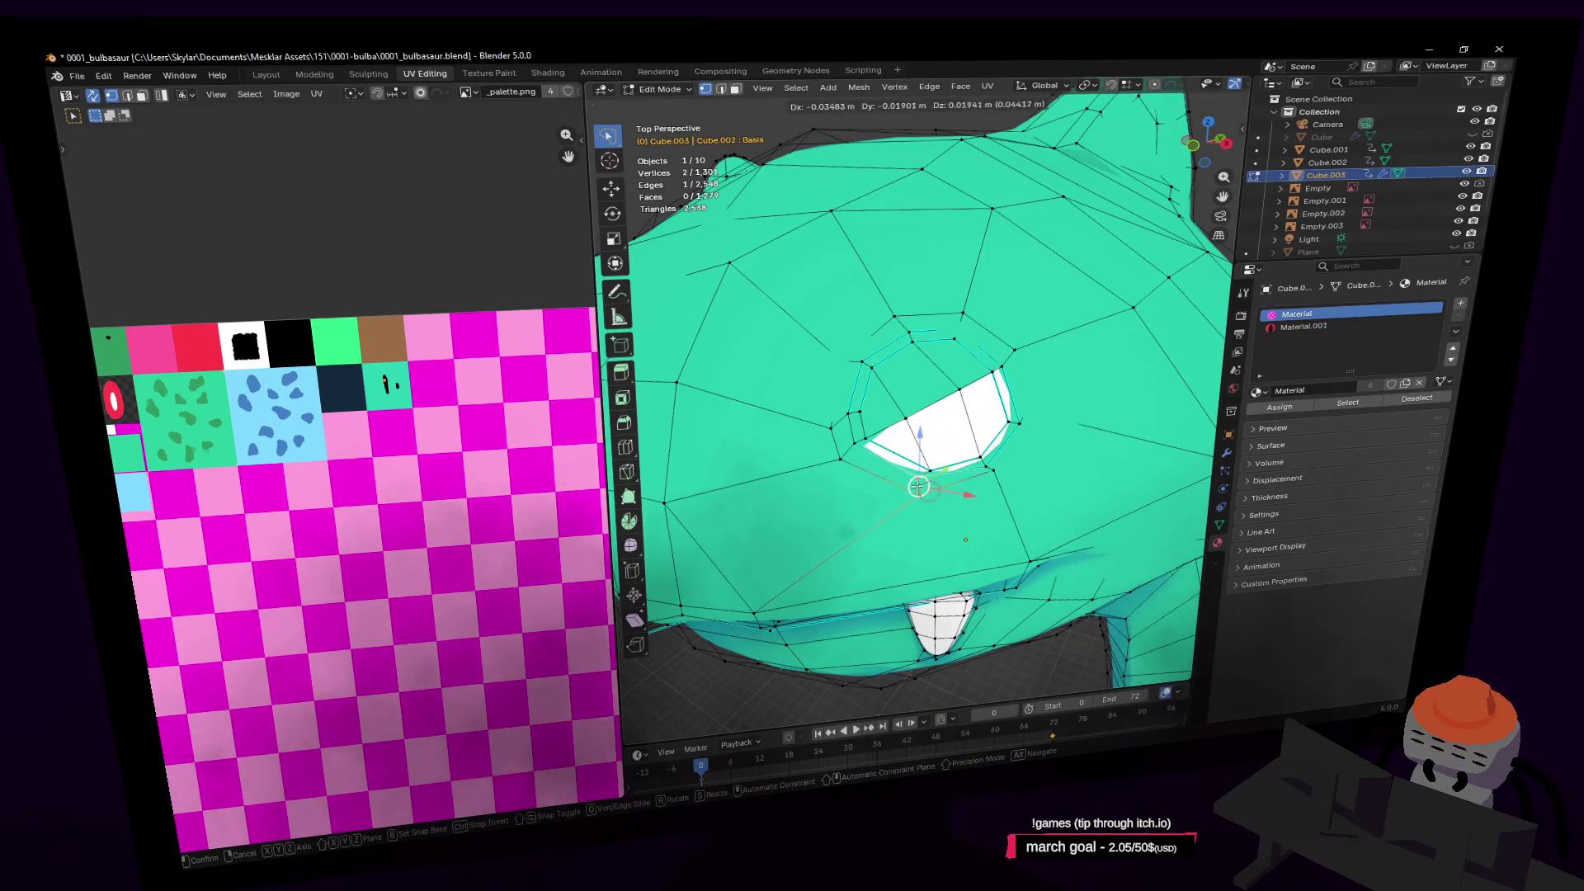
{"action": "left_click", "coordinate": [921, 487]}
Rotate and reposition the three-vertex eye selection to slant the eye
{"action": "key", "text": "alt+a"}
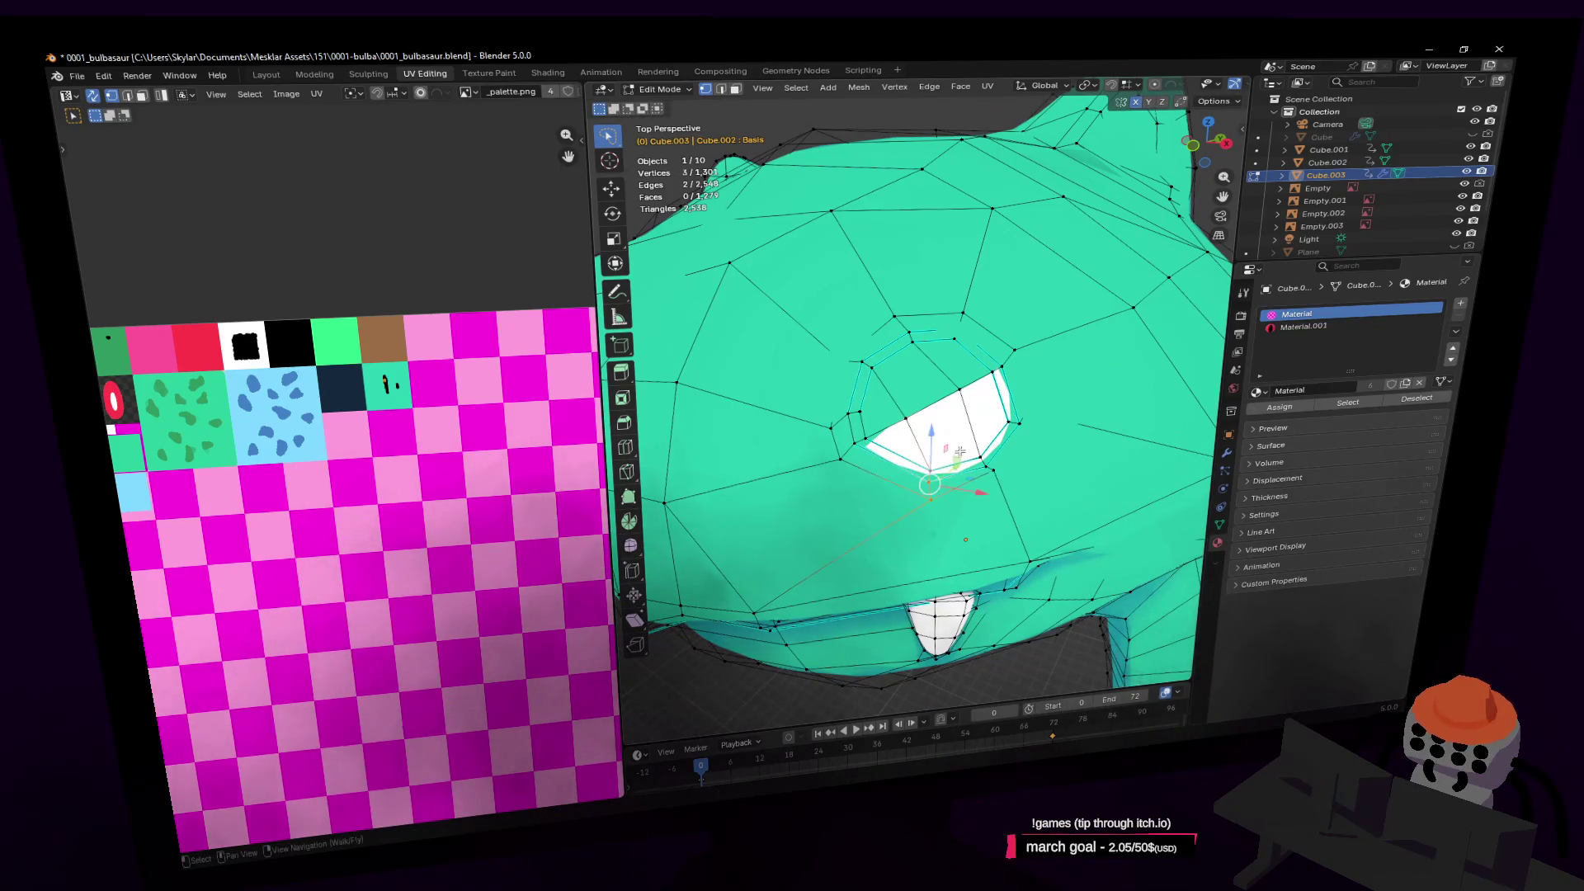
{"action": "key", "text": "ctrl+z"}
{"action": "key", "text": "r"}
{"action": "left_click", "coordinate": [1039, 404]}
{"action": "middle_click_drag", "start_coordinate": [1039, 404], "coordinate": [1041, 414], "text": "shift"}
{"action": "key", "text": "g"}
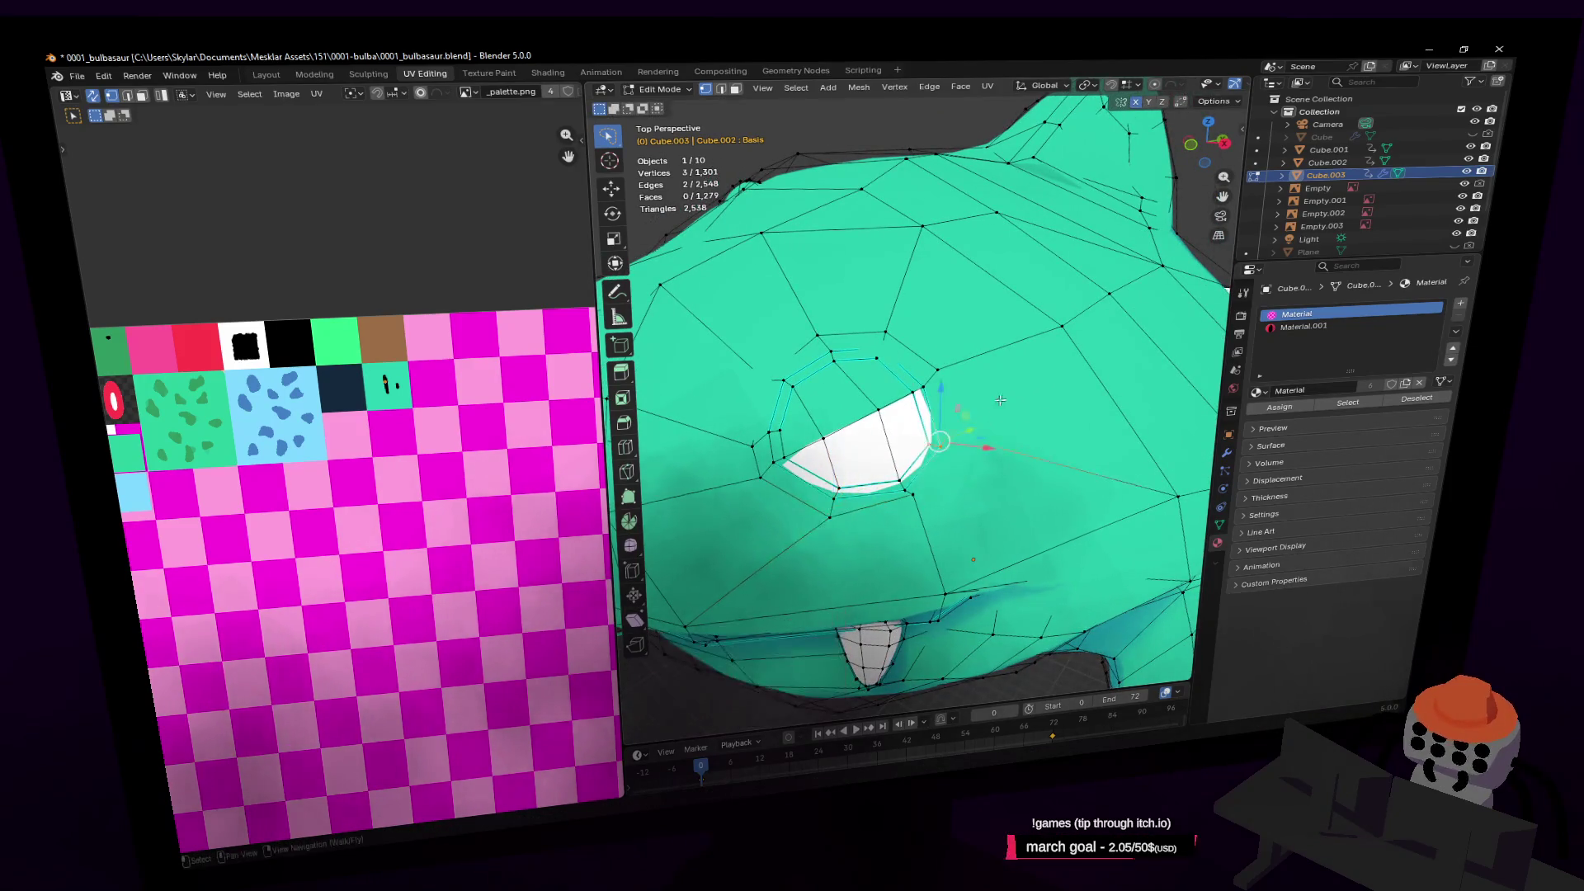
{"action": "left_click", "coordinate": [997, 373]}
{"action": "scroll", "coordinate": [997, 373], "scroll_direction": "down", "scroll_amount": 3}
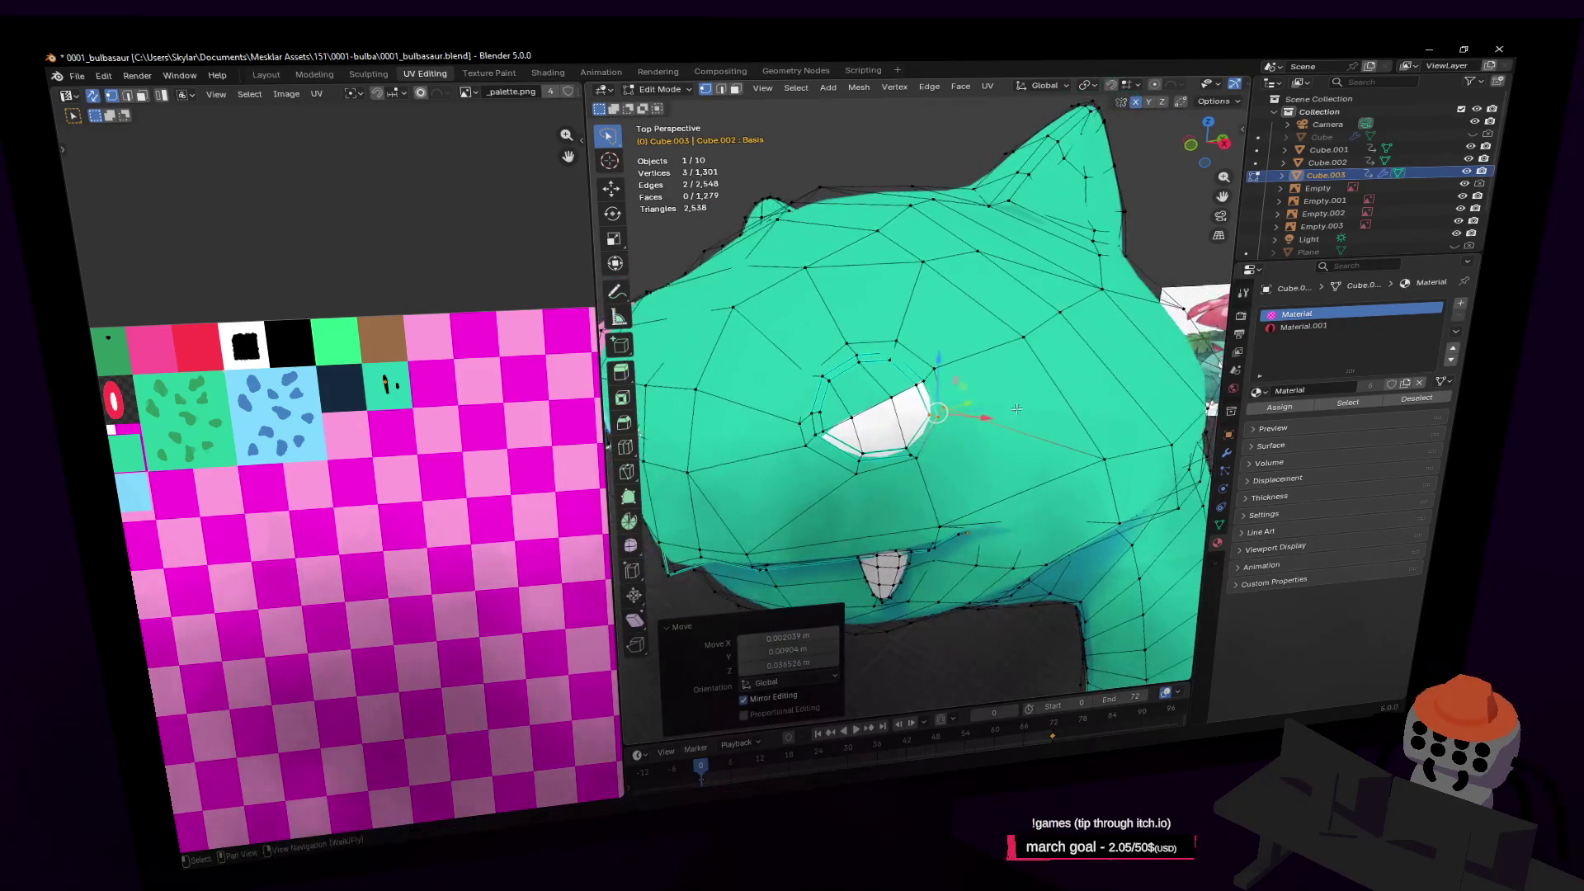
Move the single vertex beside the eye, then nudge it slightly upward
{"action": "key", "text": "w"}
{"action": "left_click", "coordinate": [942, 415]}
{"action": "left_click", "coordinate": [937, 417]}
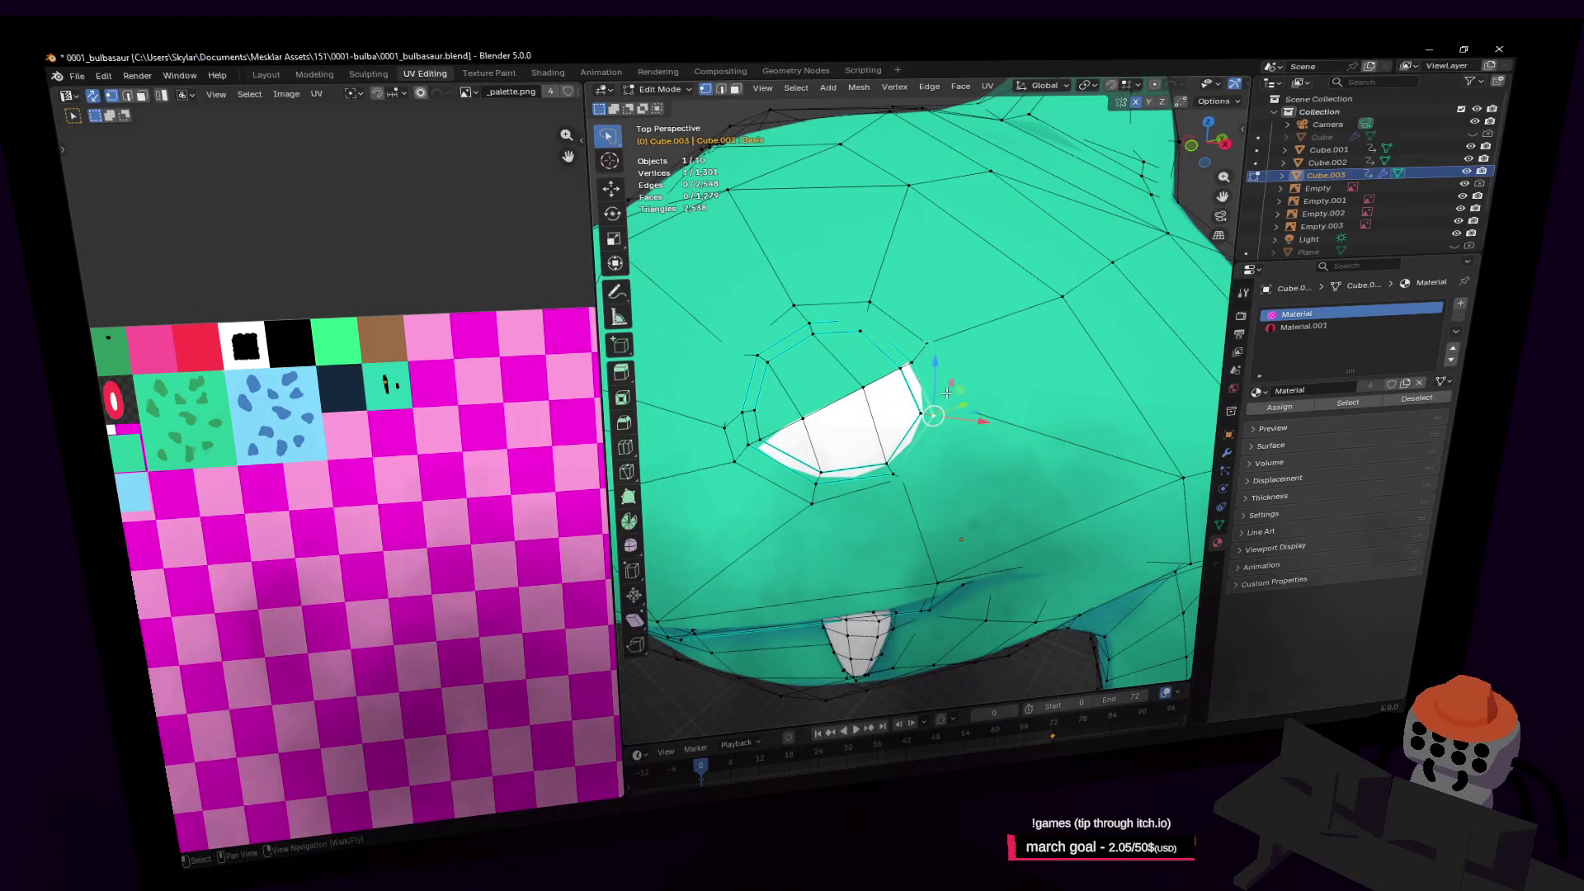
{"action": "key", "text": "g"}
{"action": "left_click", "coordinate": [953, 425]}
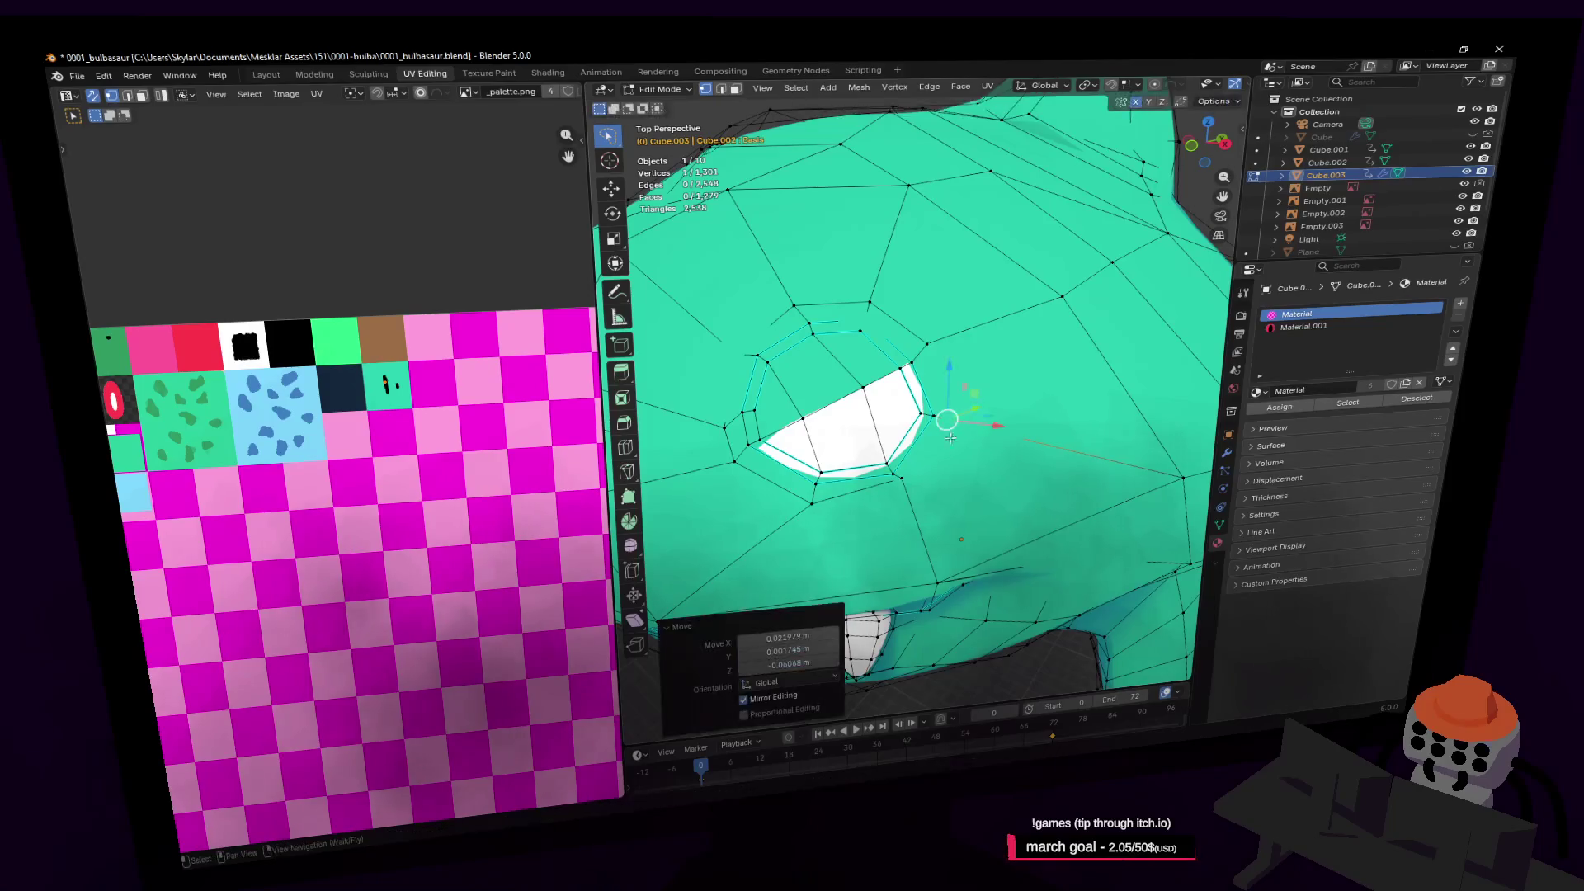
{"action": "middle_click_drag", "start_coordinate": [907, 475], "coordinate": [981, 392]}
{"action": "key", "text": "shift+grave"}
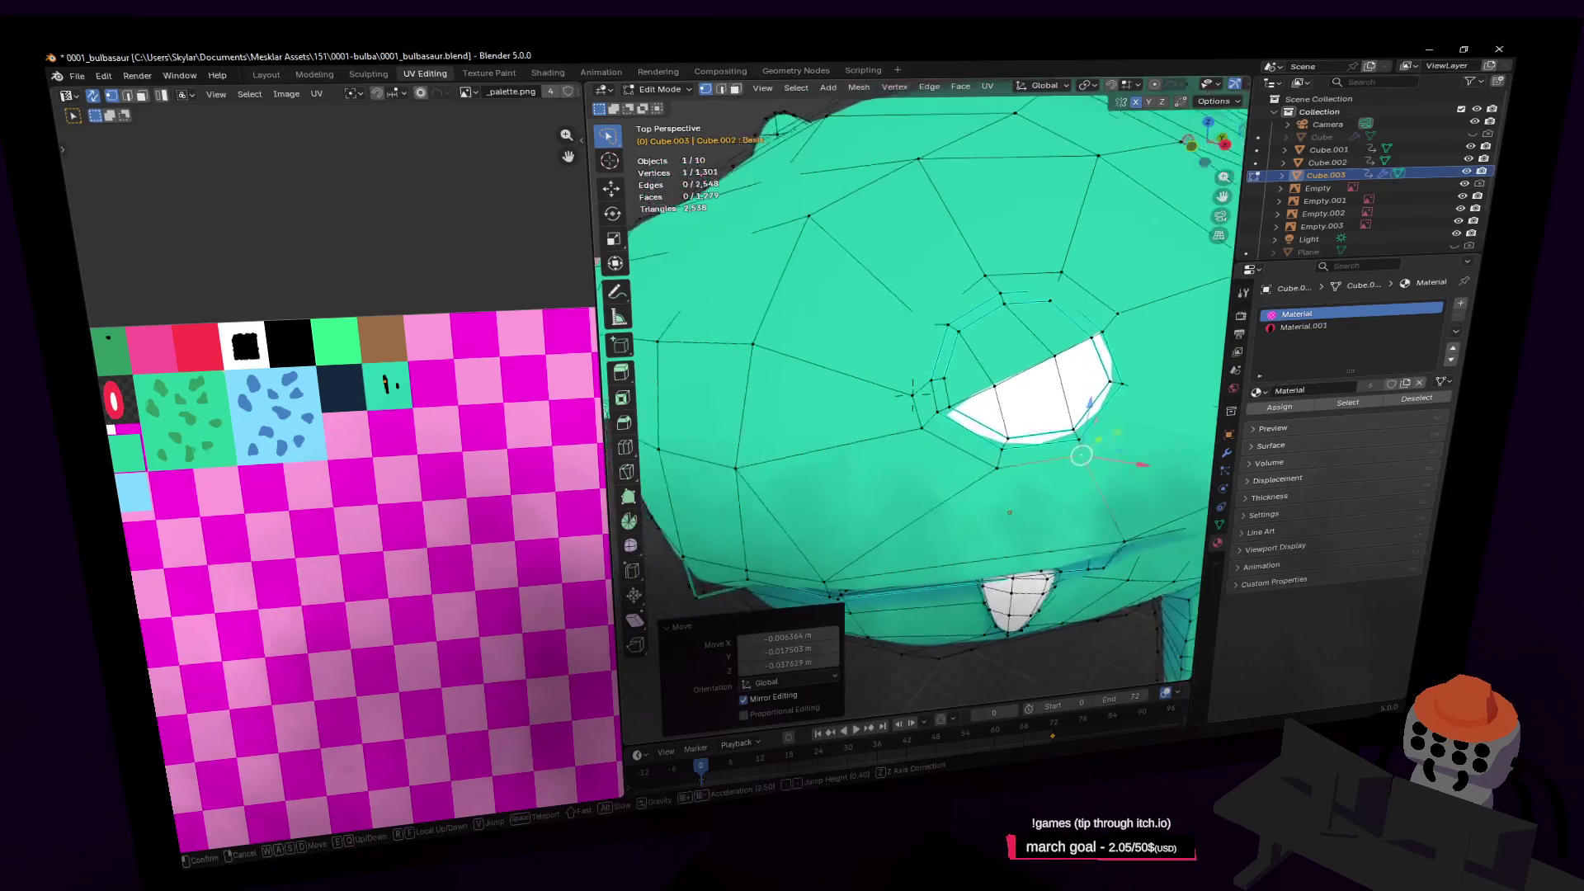
{"action": "key", "text": "Escape"}
{"action": "key", "text": "g"}
{"action": "left_click", "coordinate": [952, 350]}
{"action": "key", "text": "shift+grave"}
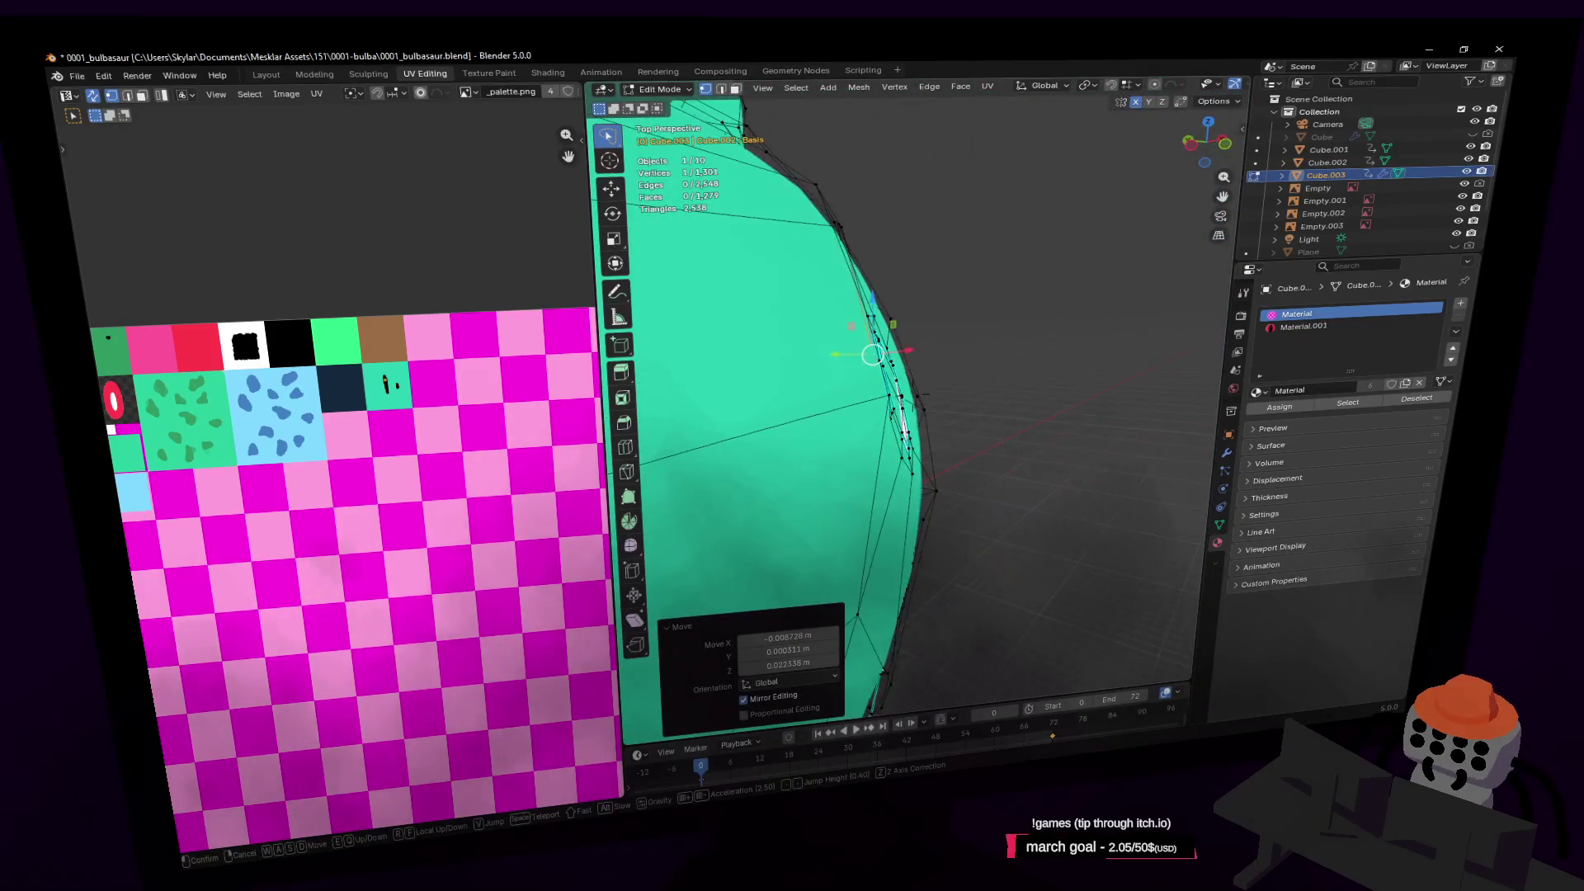
{"action": "left_click", "coordinate": [966, 371]}
Select the white eye faces with Material.001 active, push them into place and centre on them
{"action": "key", "text": "3"}
{"action": "left_click", "coordinate": [967, 371]}
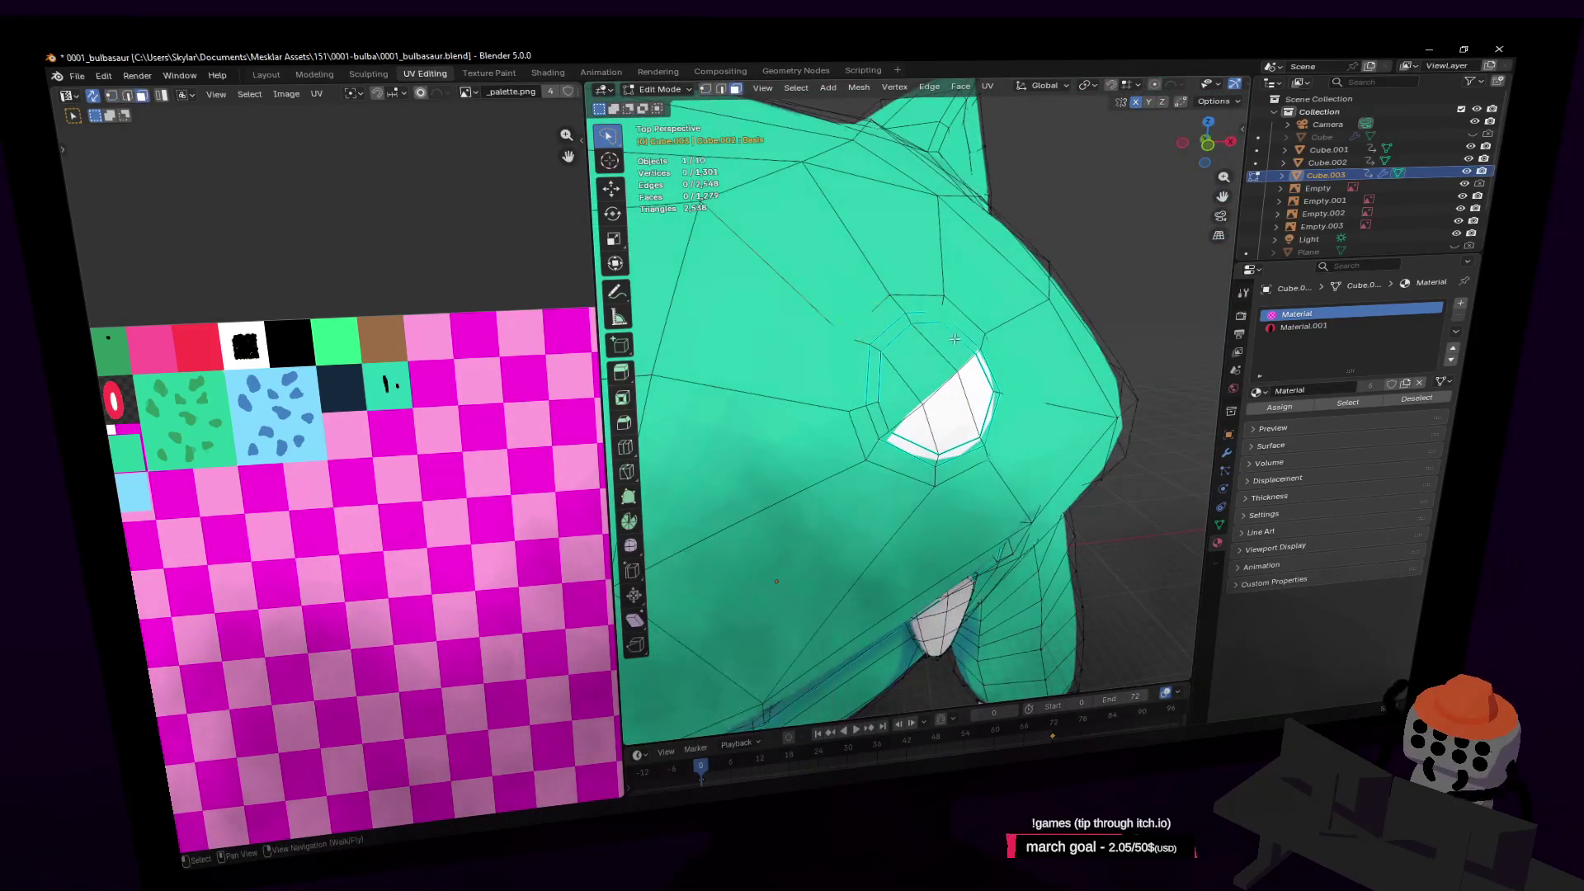
{"action": "left_click", "coordinate": [907, 355], "text": "shift"}
{"action": "left_click", "coordinate": [978, 413], "text": "shift"}
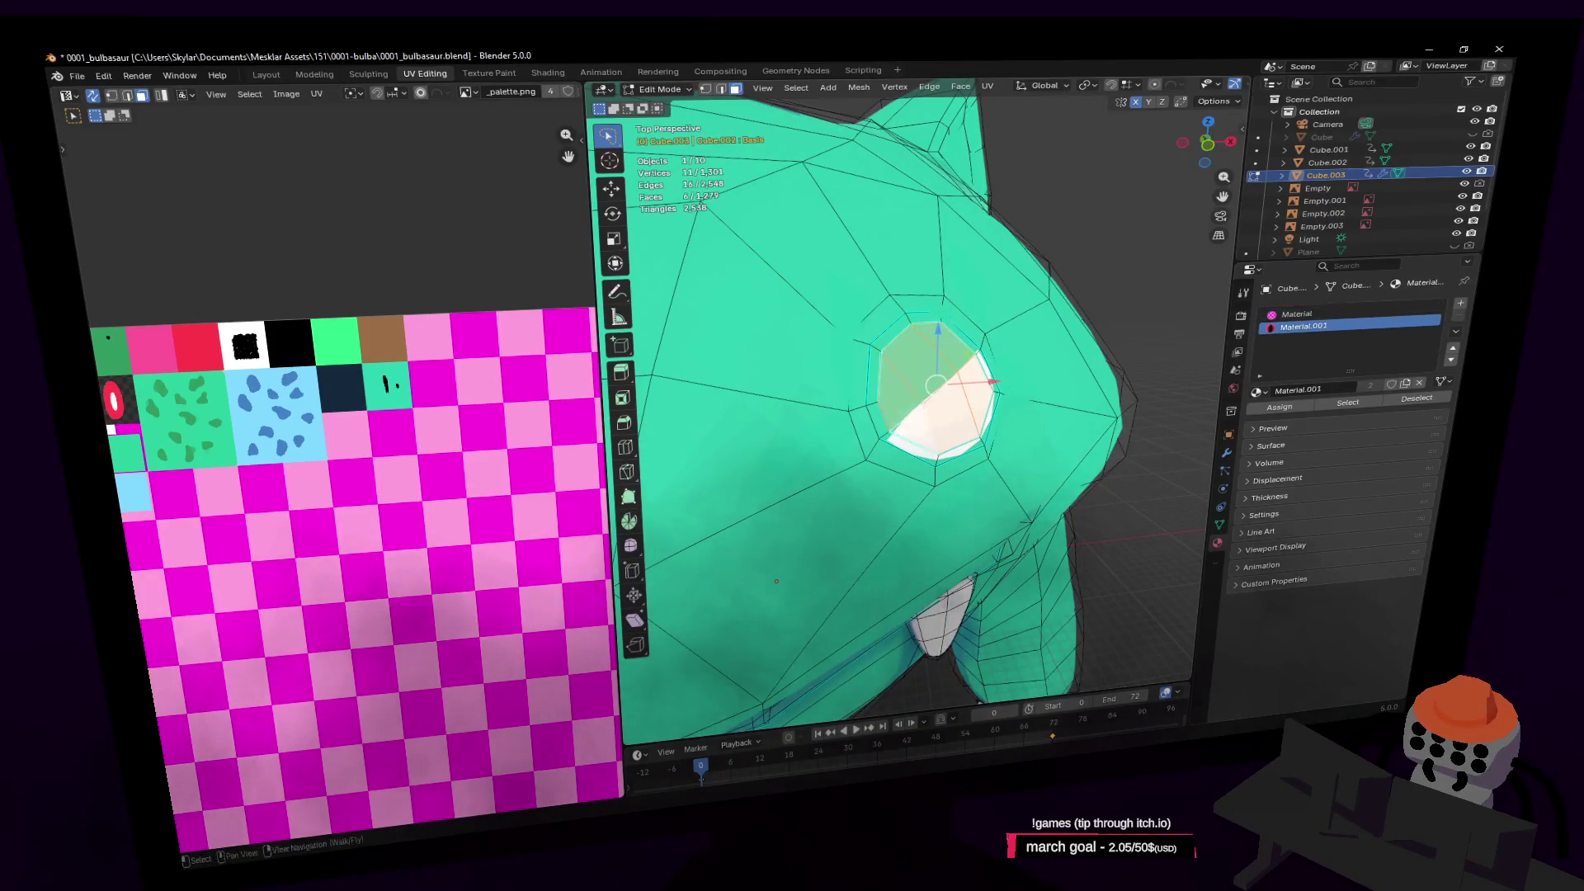
{"action": "key", "text": "shift+grave"}
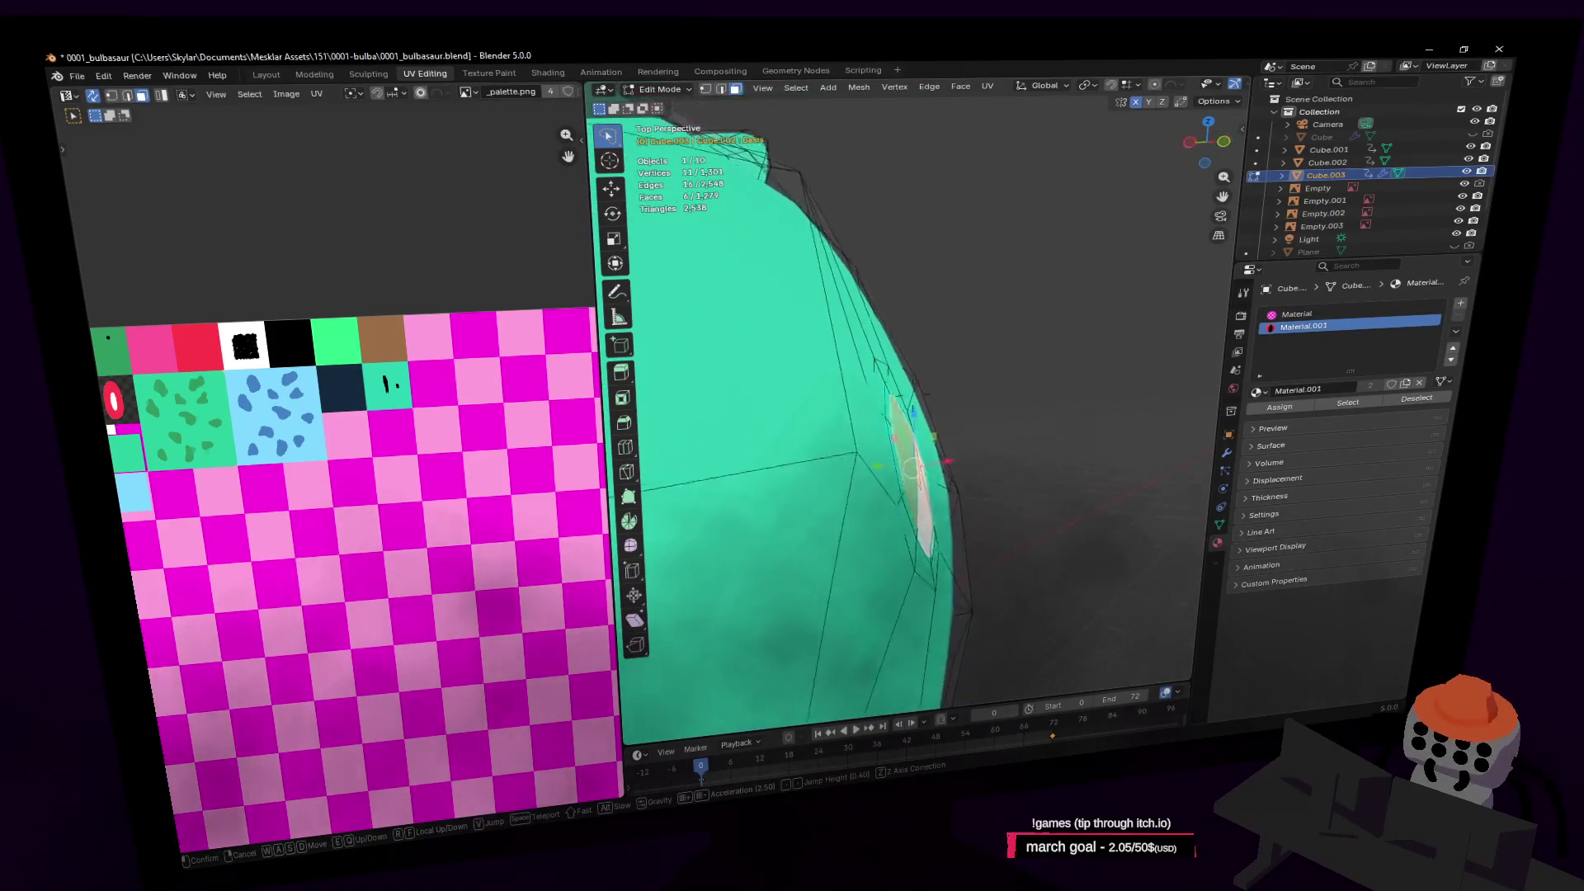
{"action": "key", "text": "Return"}
{"action": "key", "text": "g"}
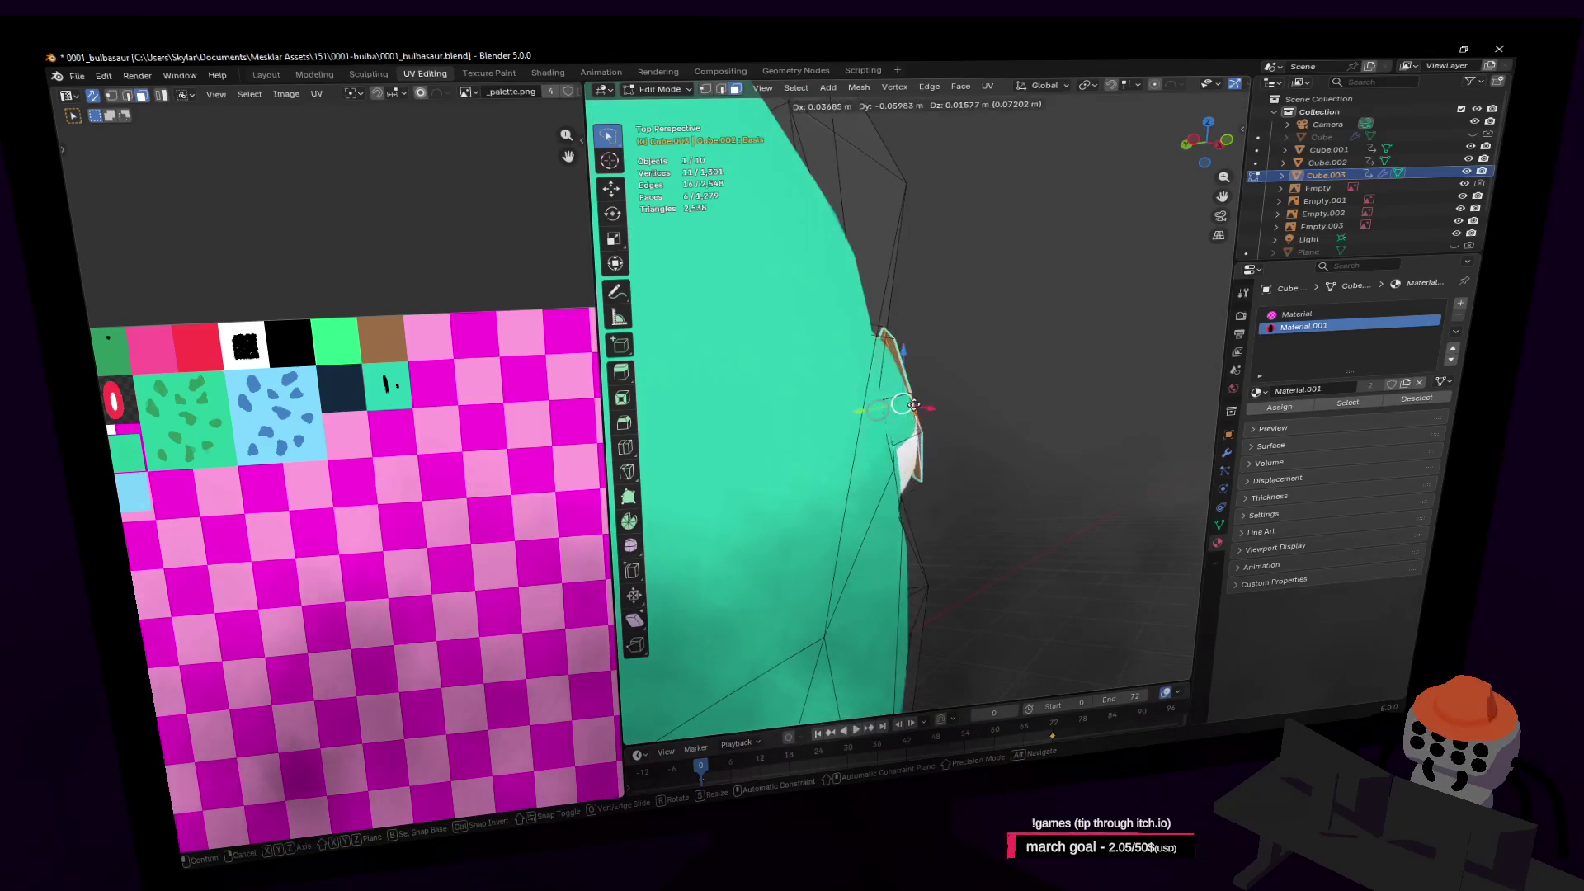
{"action": "key", "text": "Return"}
{"action": "key", "text": "KP_Decimal"}
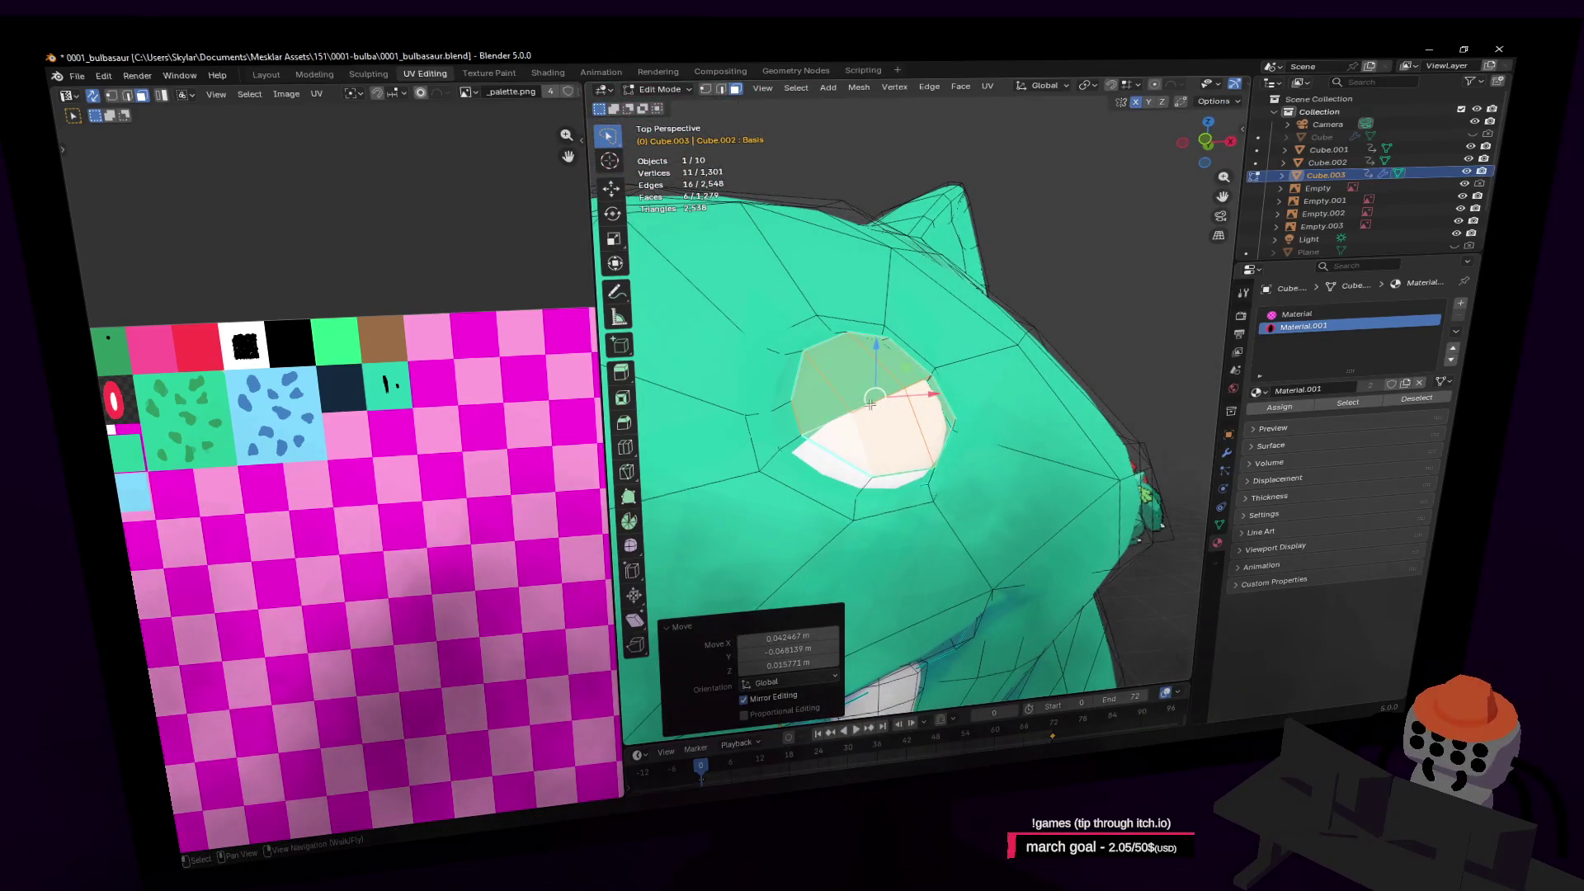
In edge select, shift the eye vertices from the side to start reshaping the opening
{"action": "key", "text": "2"}
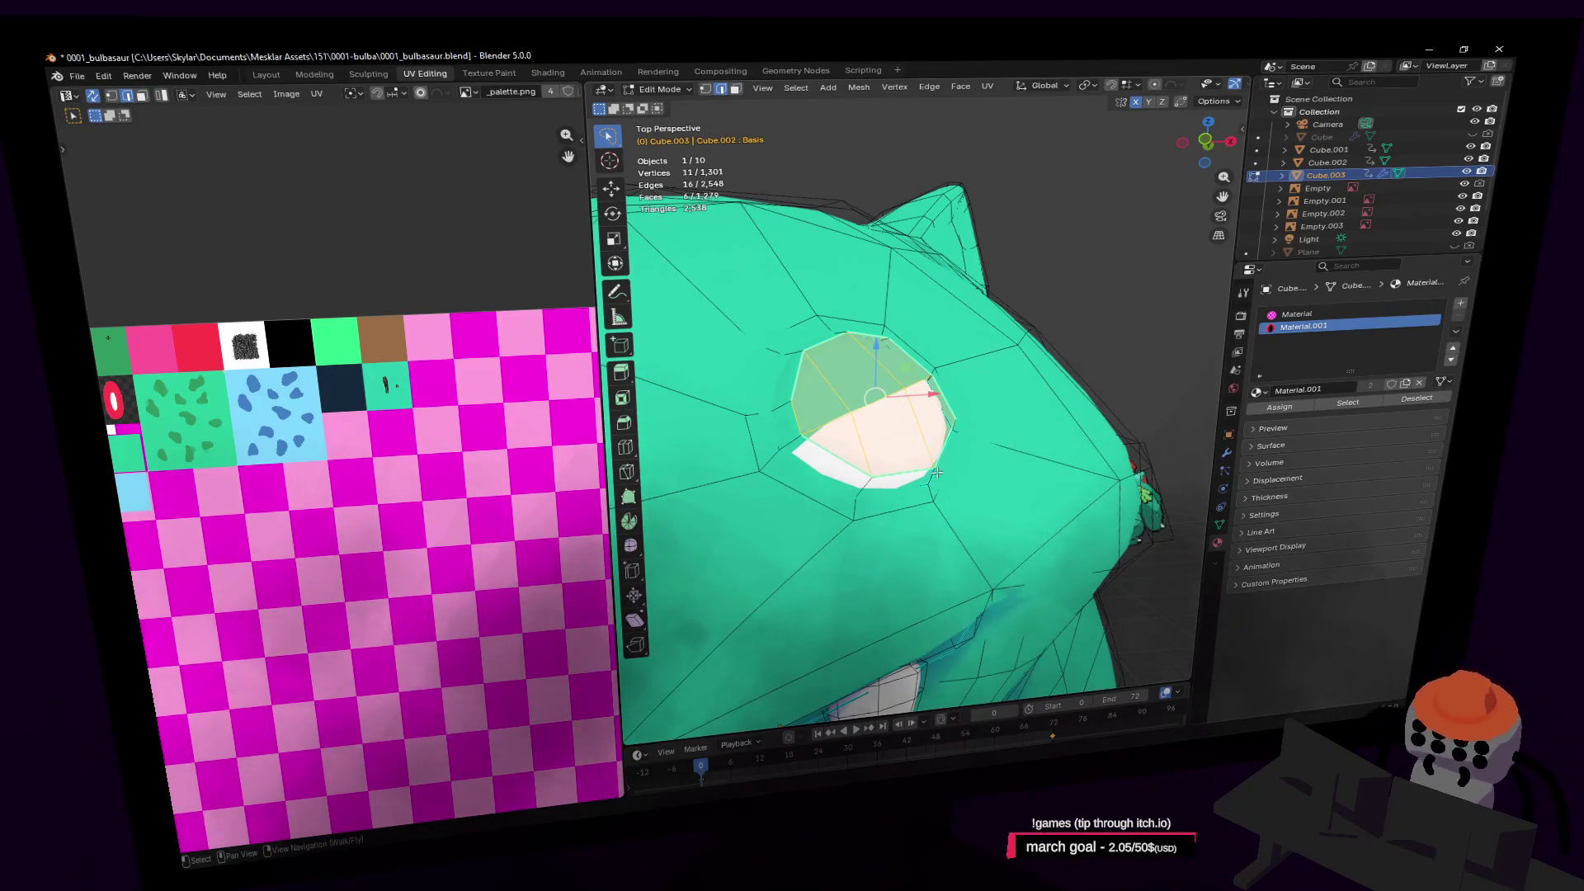
{"action": "key", "text": "shift+grave"}
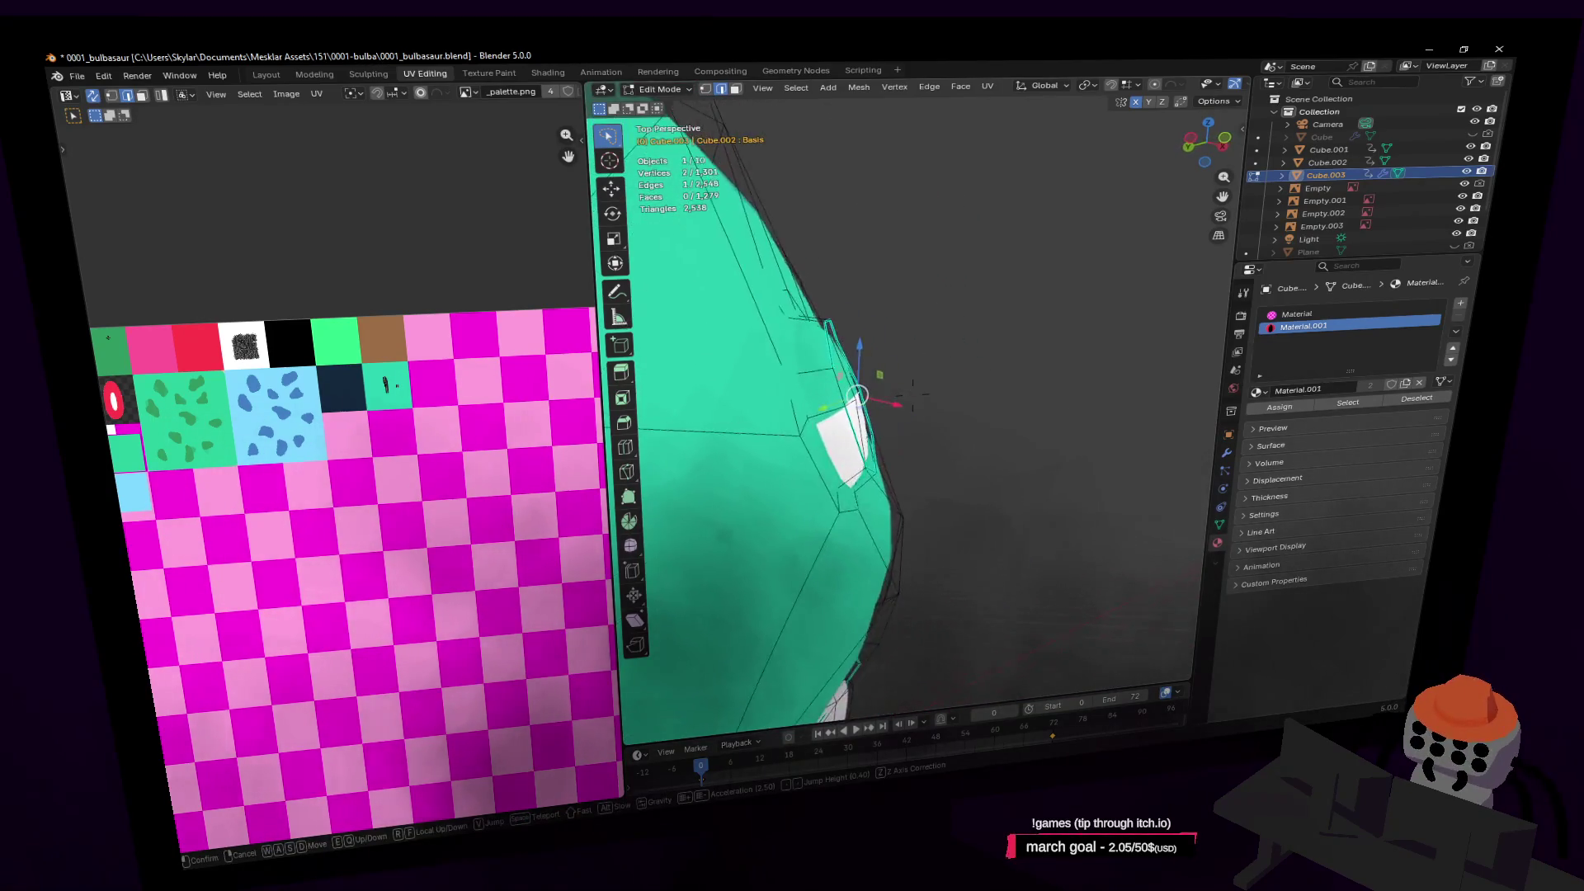
{"action": "left_click", "coordinate": [941, 398]}
{"action": "key", "text": "g"}
{"action": "left_click", "coordinate": [941, 397]}
{"action": "key", "text": "shift+grave"}
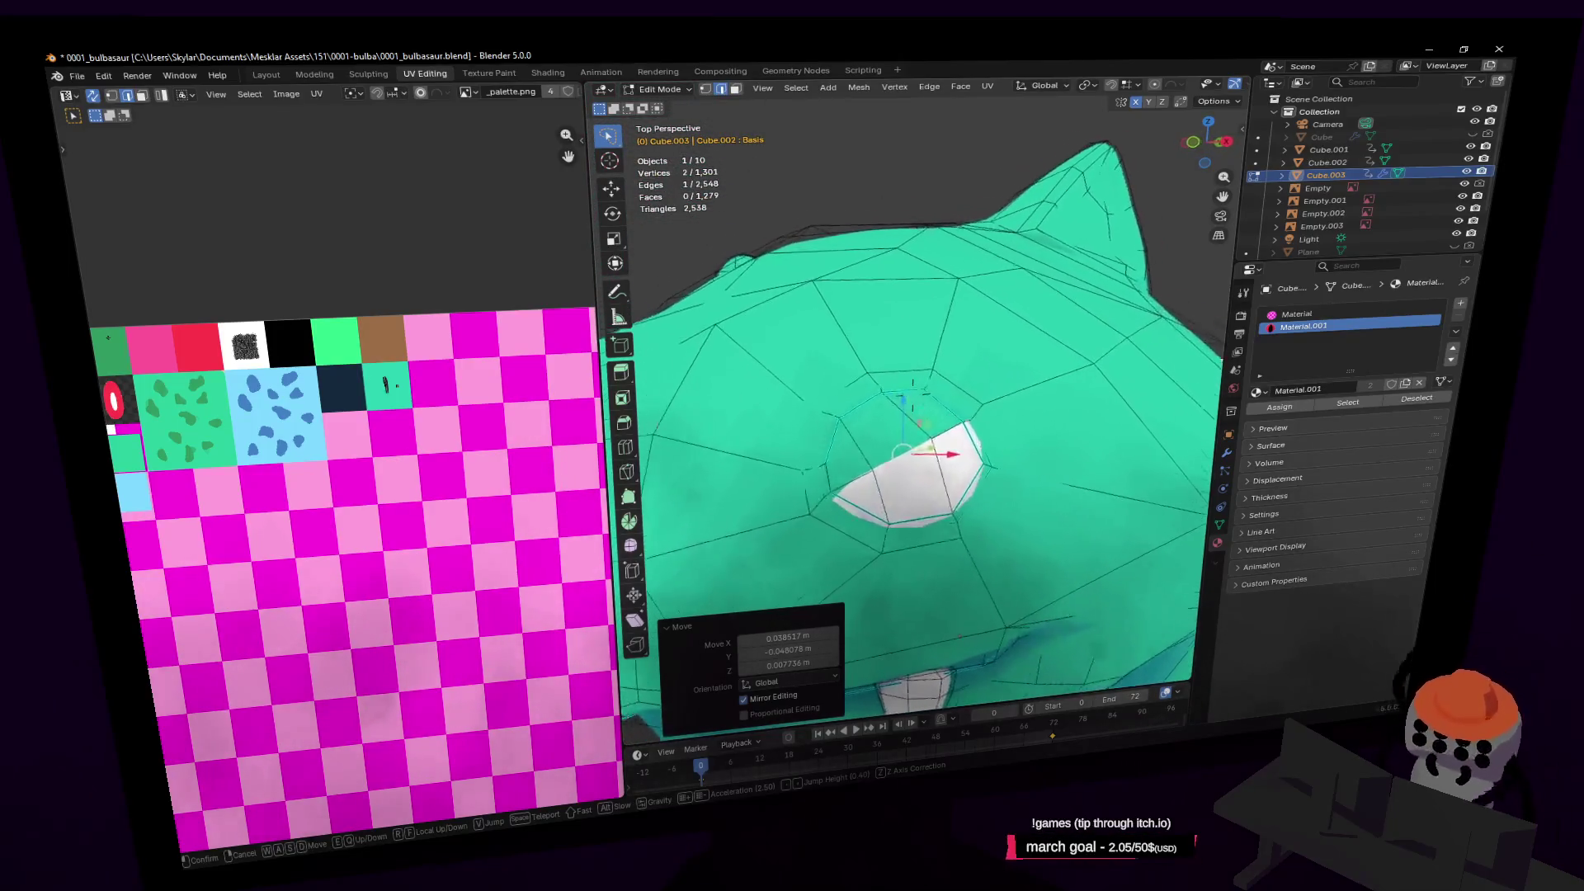
{"action": "left_click", "coordinate": [921, 457]}
{"action": "key", "text": "alt+a"}
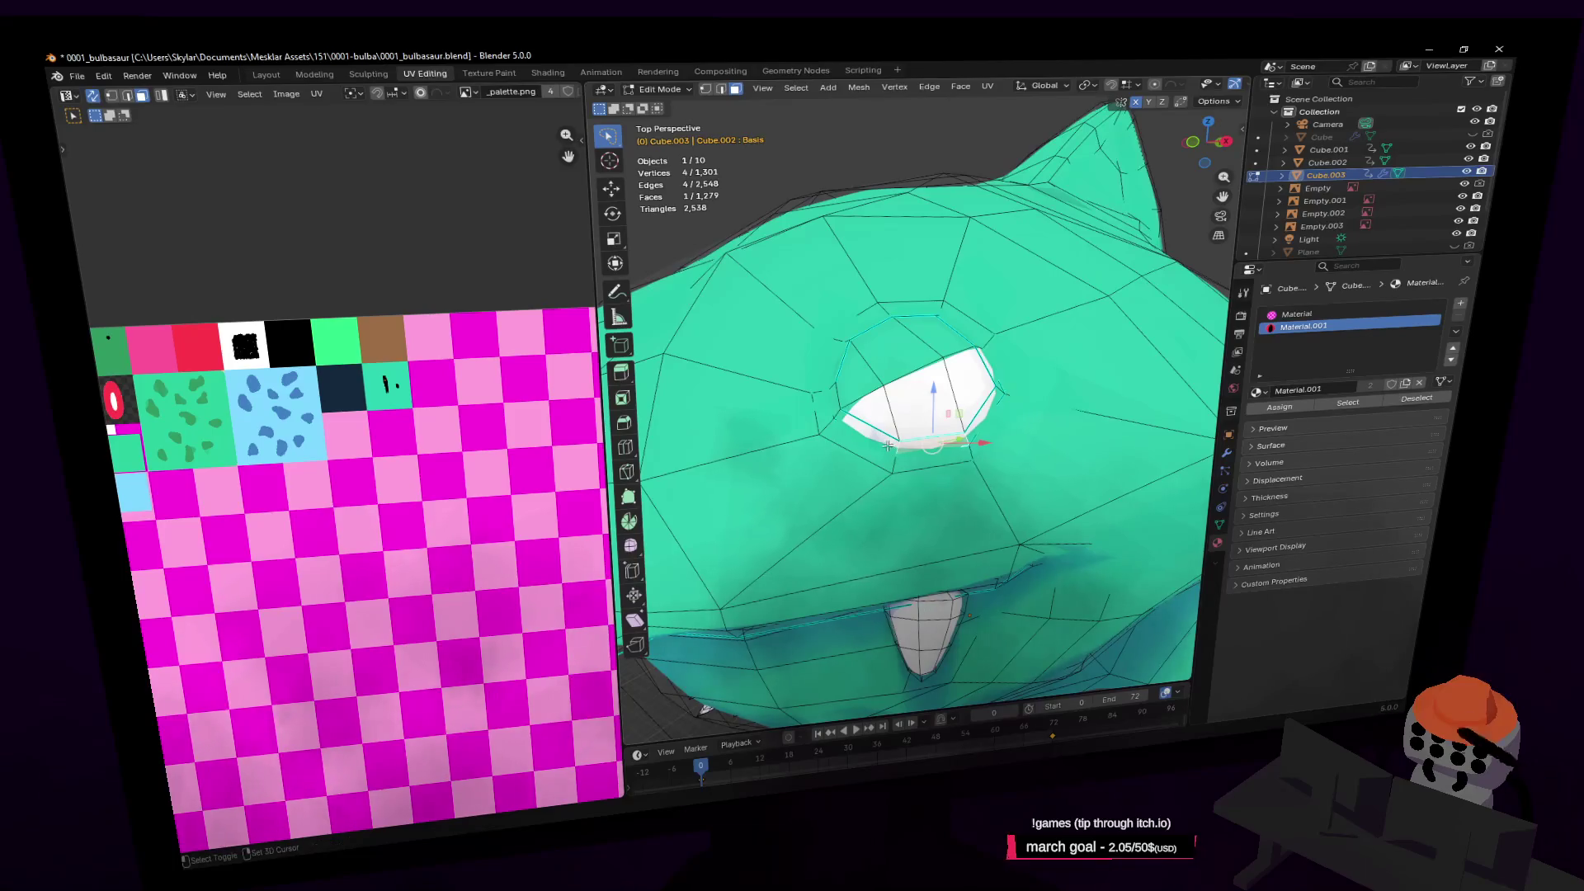
{"action": "key", "text": "w"}
Move the edges around the eye and one rim edge to narrow and slant it
{"action": "key", "text": "2"}
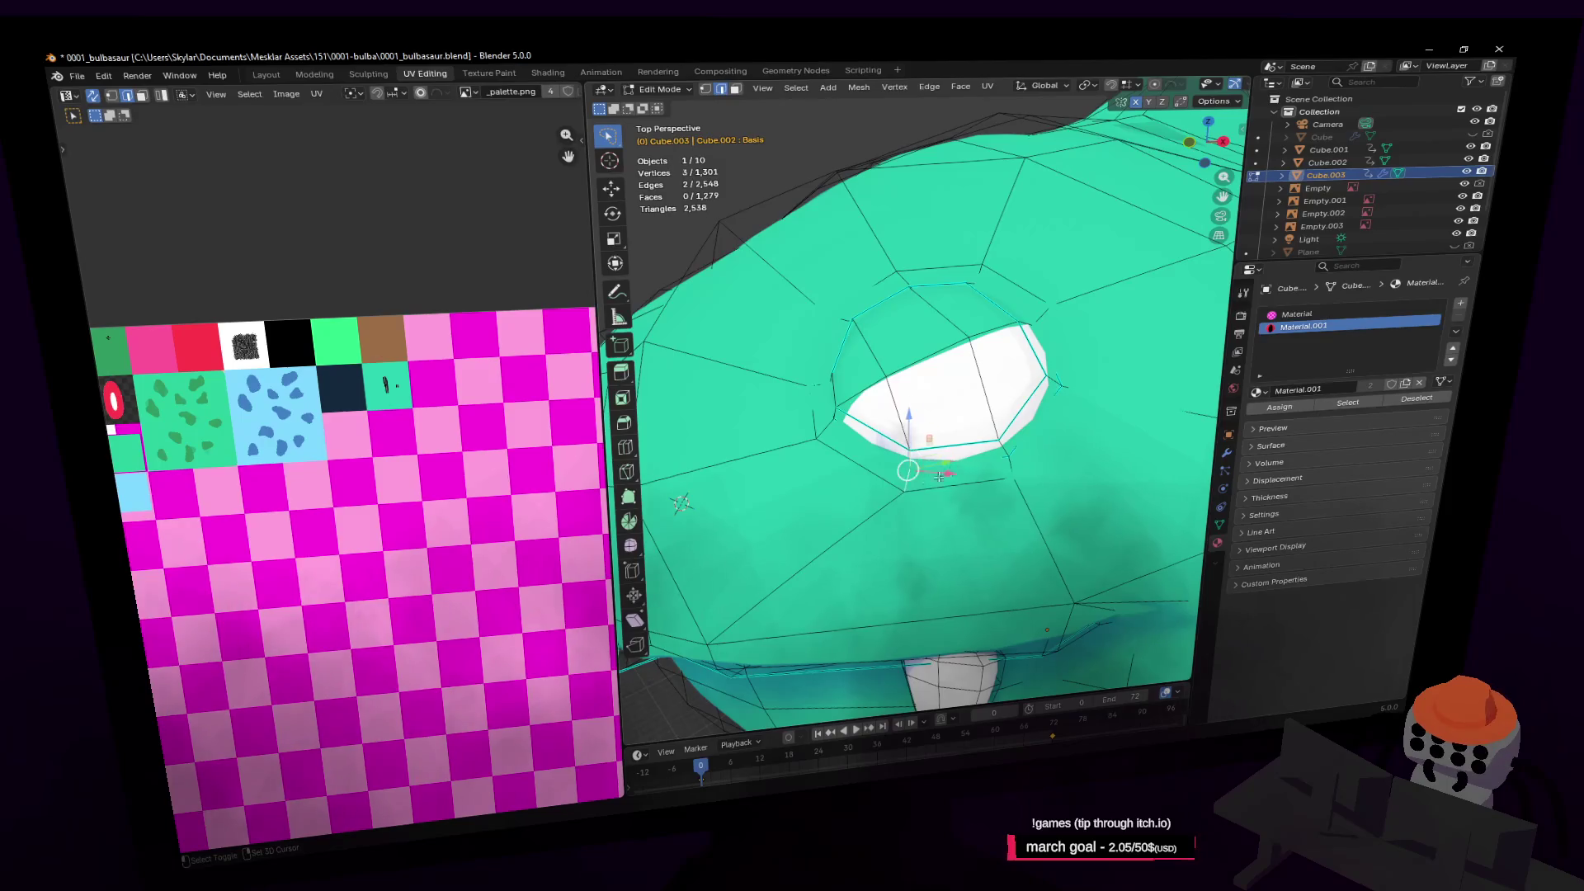
{"action": "key", "text": "g"}
{"action": "left_click", "coordinate": [964, 417]}
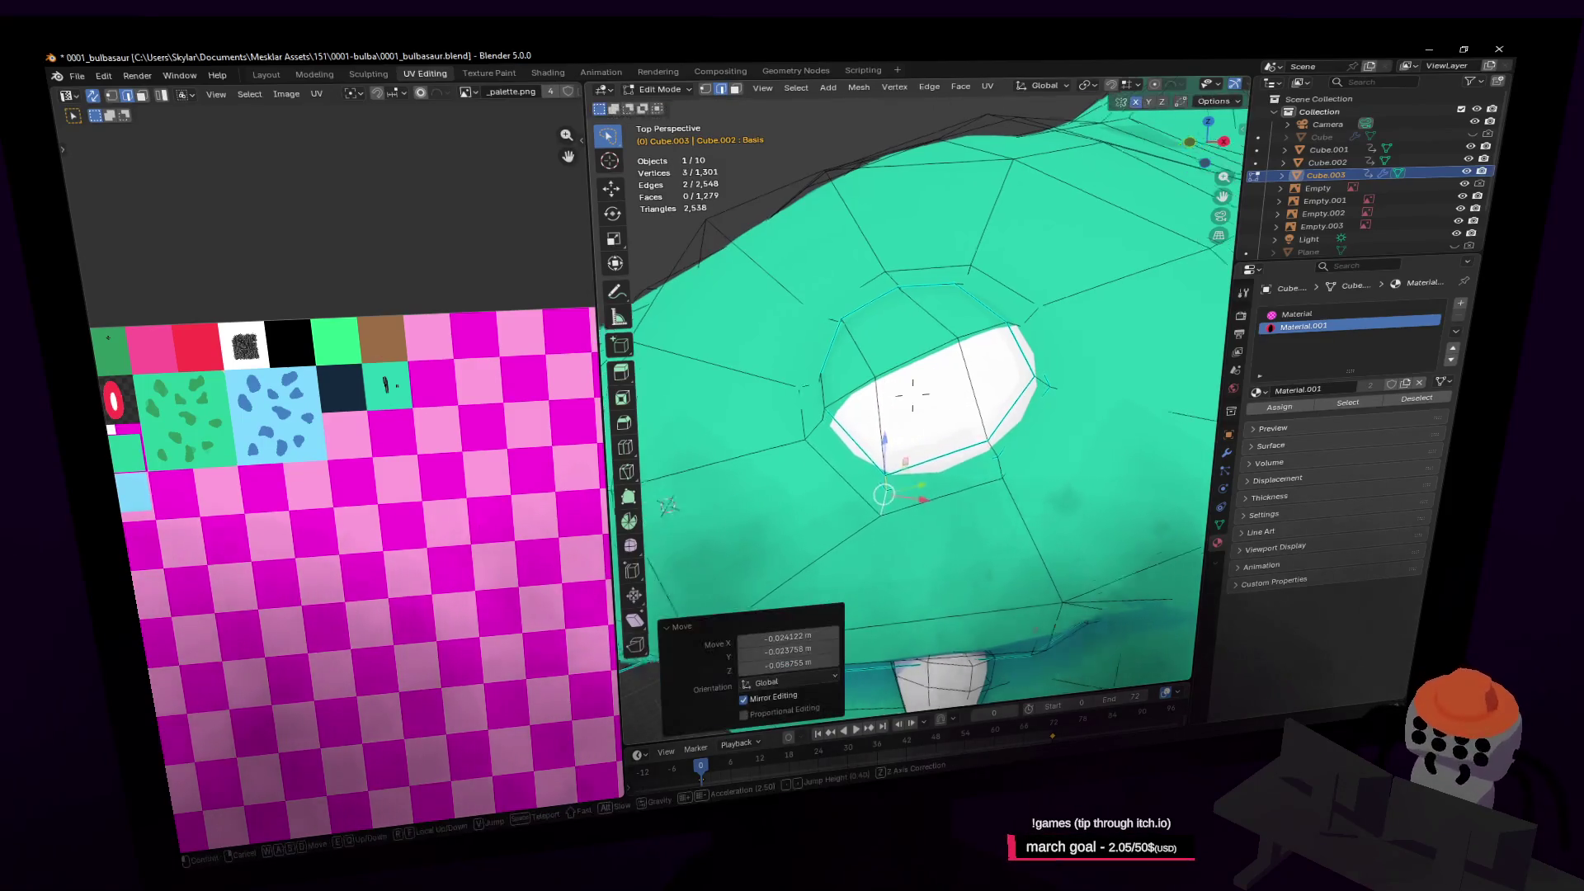
{"action": "left_click", "coordinate": [955, 387]}
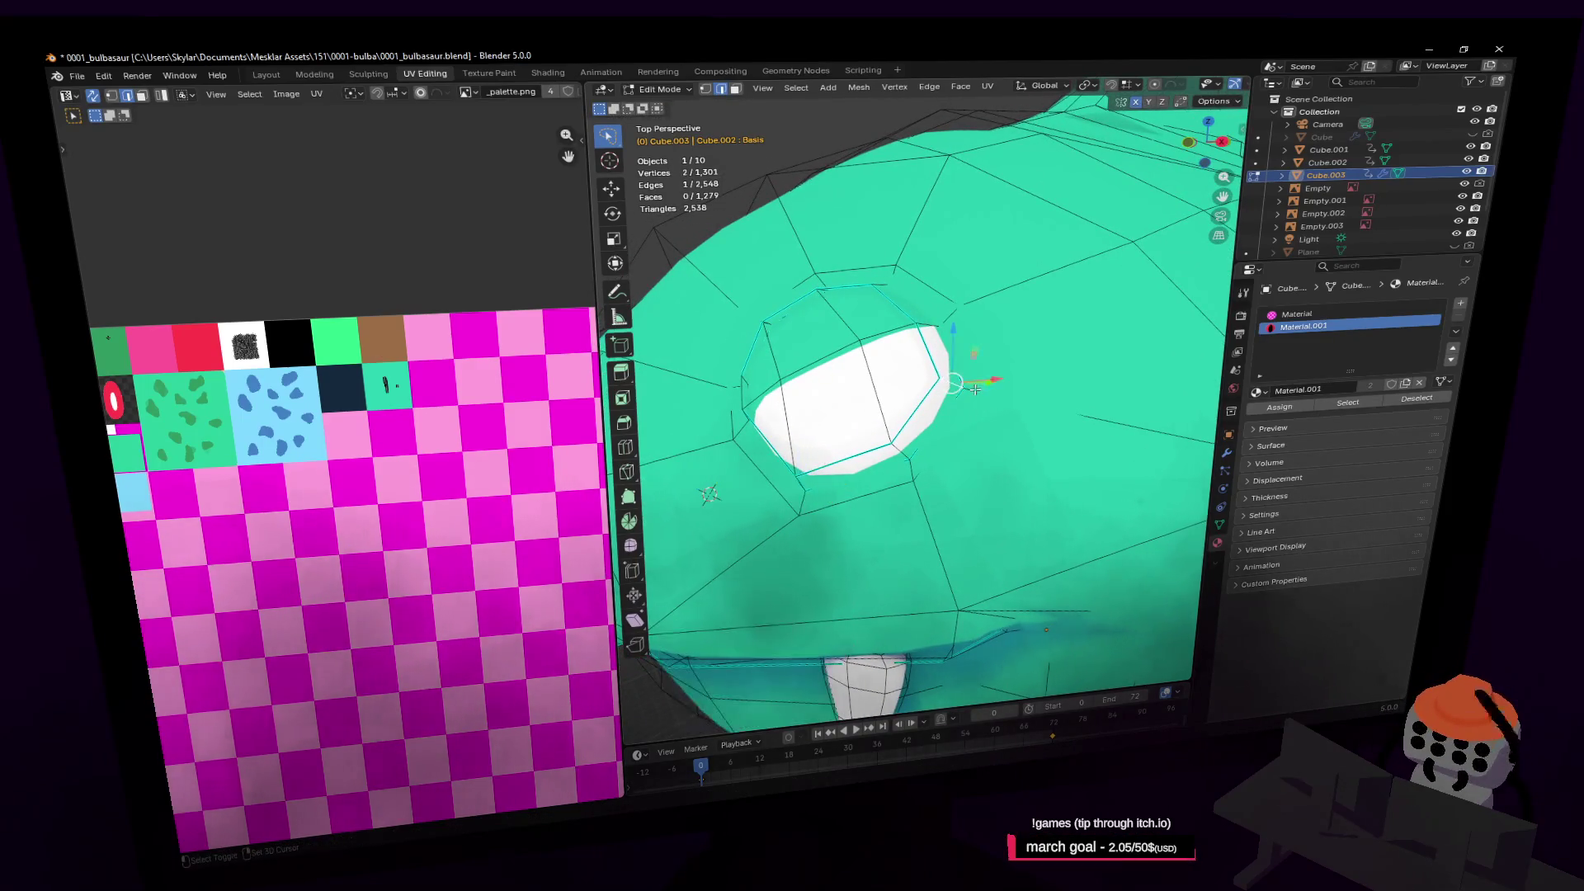
{"action": "key", "text": "g"}
{"action": "left_click", "coordinate": [974, 390]}
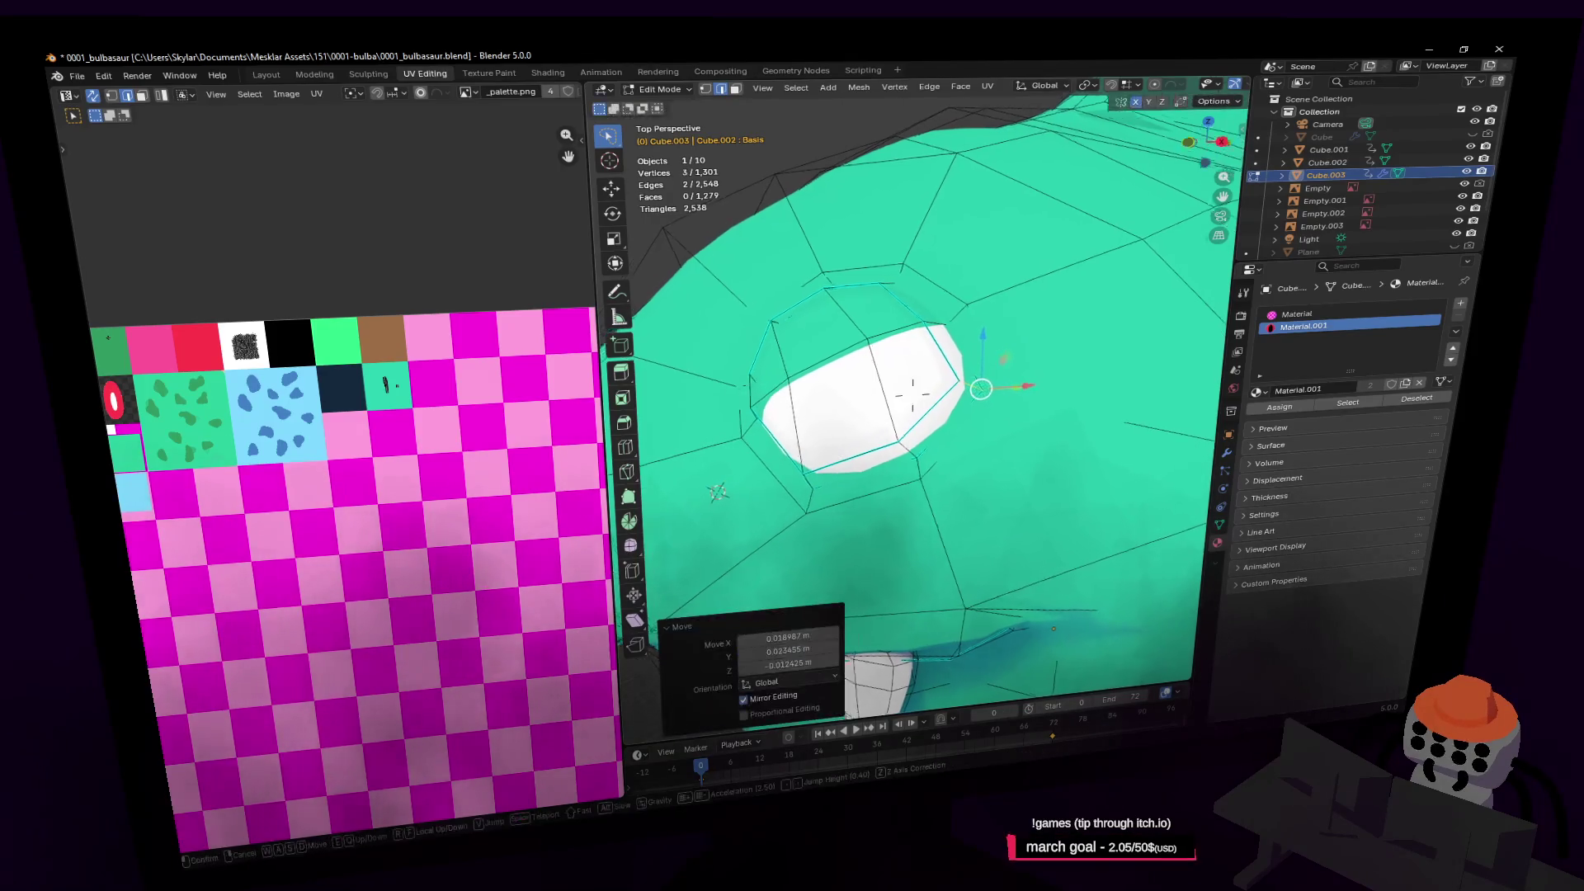
Return to Object Mode and orbit to bring the reference images into view
{"action": "key", "text": "shift+grave"}
{"action": "key", "text": "s"}
{"action": "key", "text": "w"}
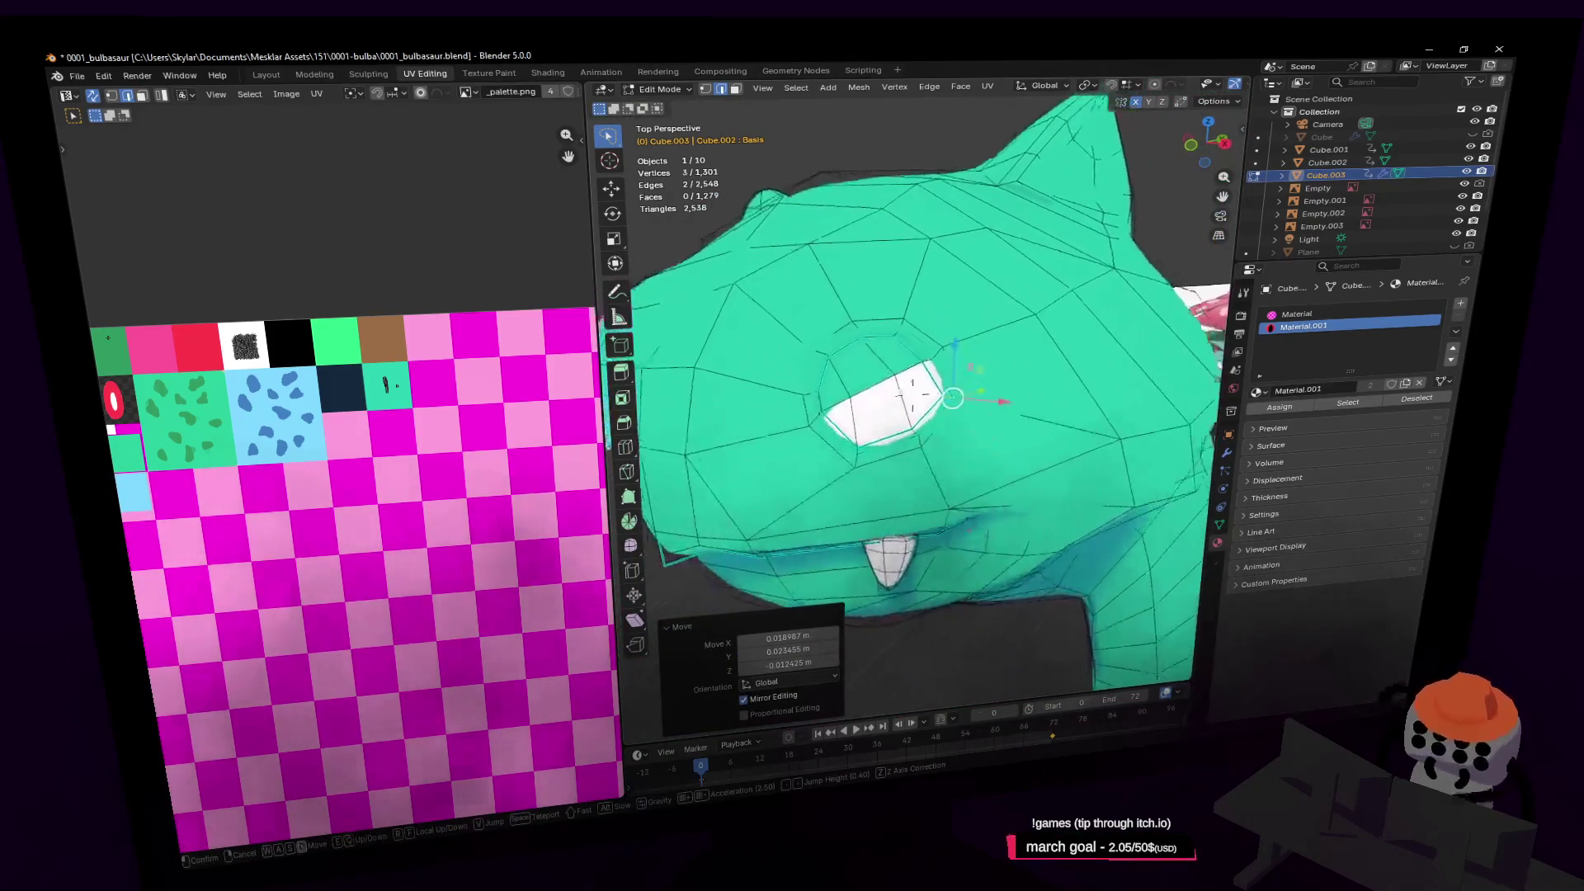
{"action": "left_click", "coordinate": [982, 388]}
{"action": "key", "text": "Tab"}
{"action": "scroll", "coordinate": [930, 401], "scroll_direction": "down", "scroll_amount": 5}
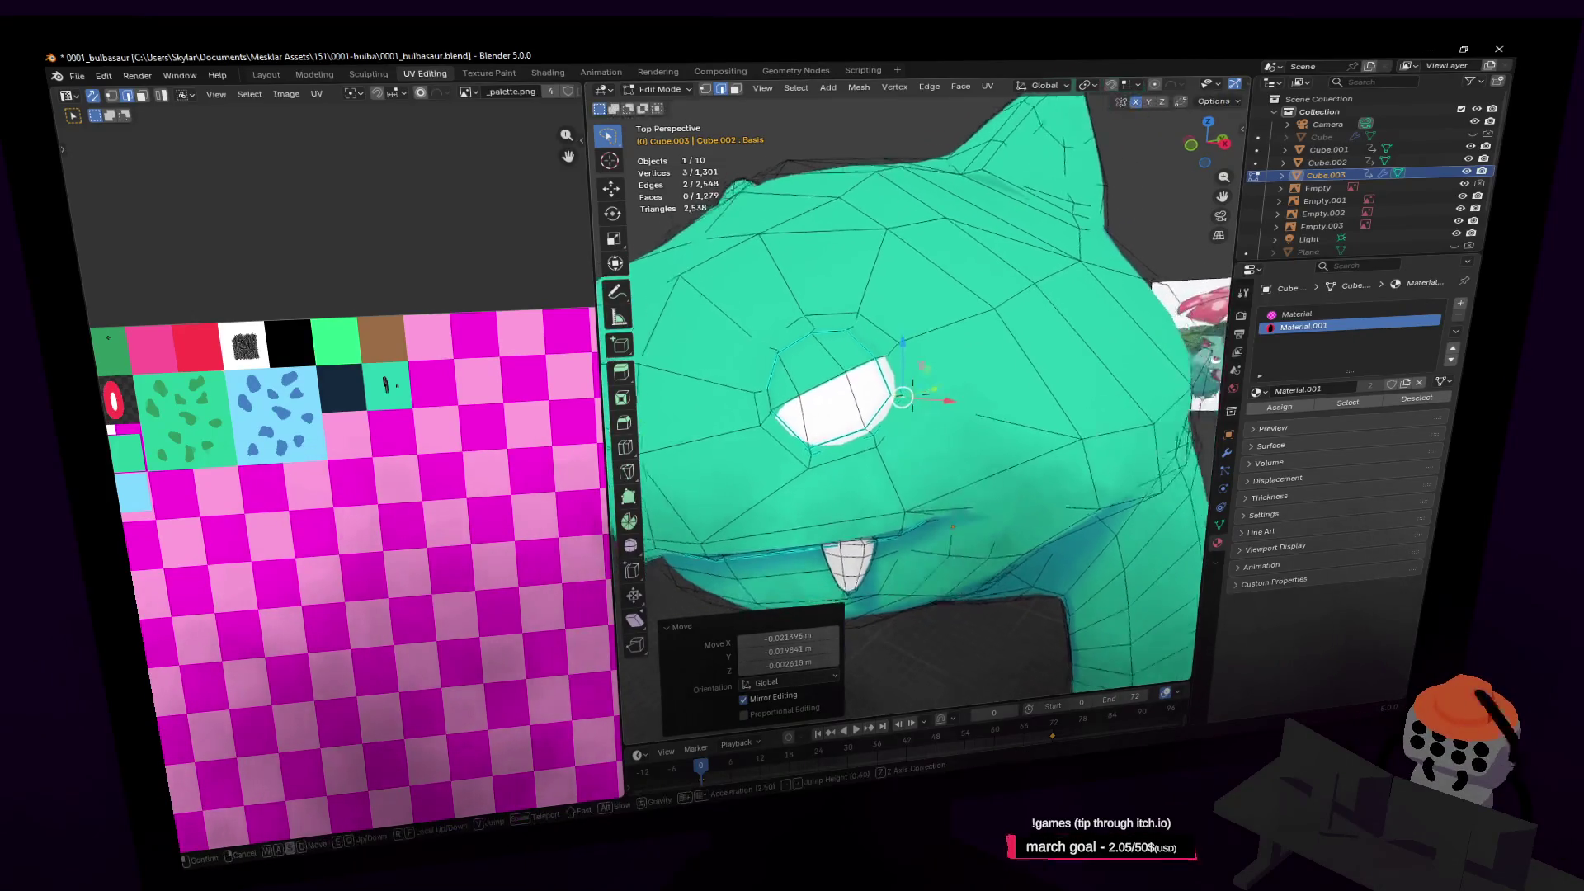
{"action": "middle_click_drag", "start_coordinate": [923, 397], "coordinate": [946, 392]}
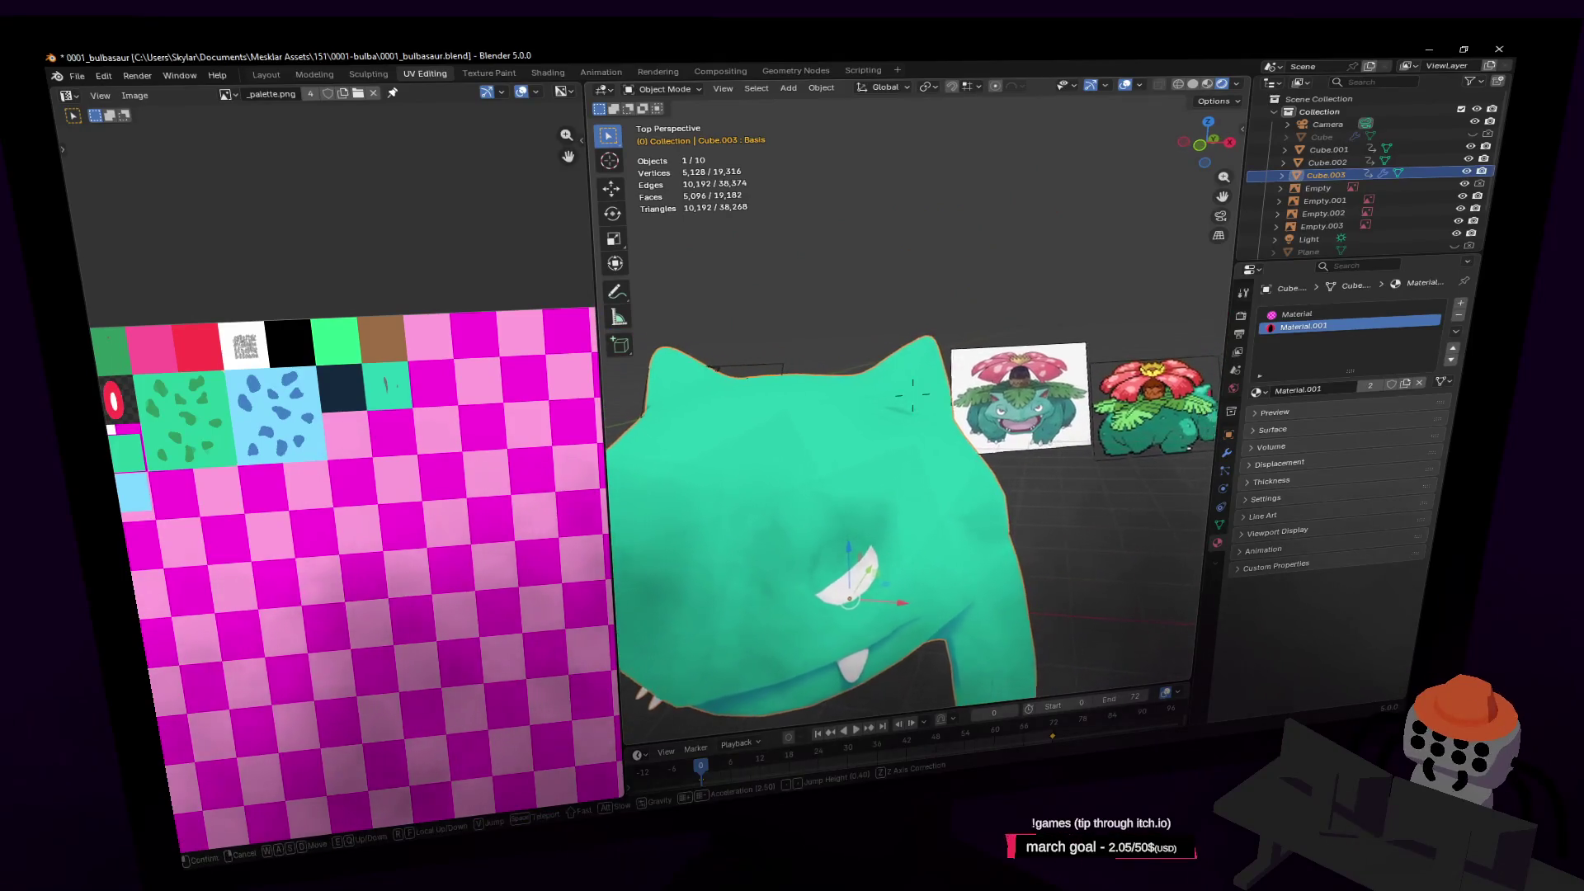
Back in Edit Mode with face select, paint-select the faces inside the ear
{"action": "key", "text": "shift+grave"}
{"action": "left_click", "coordinate": [913, 397]}
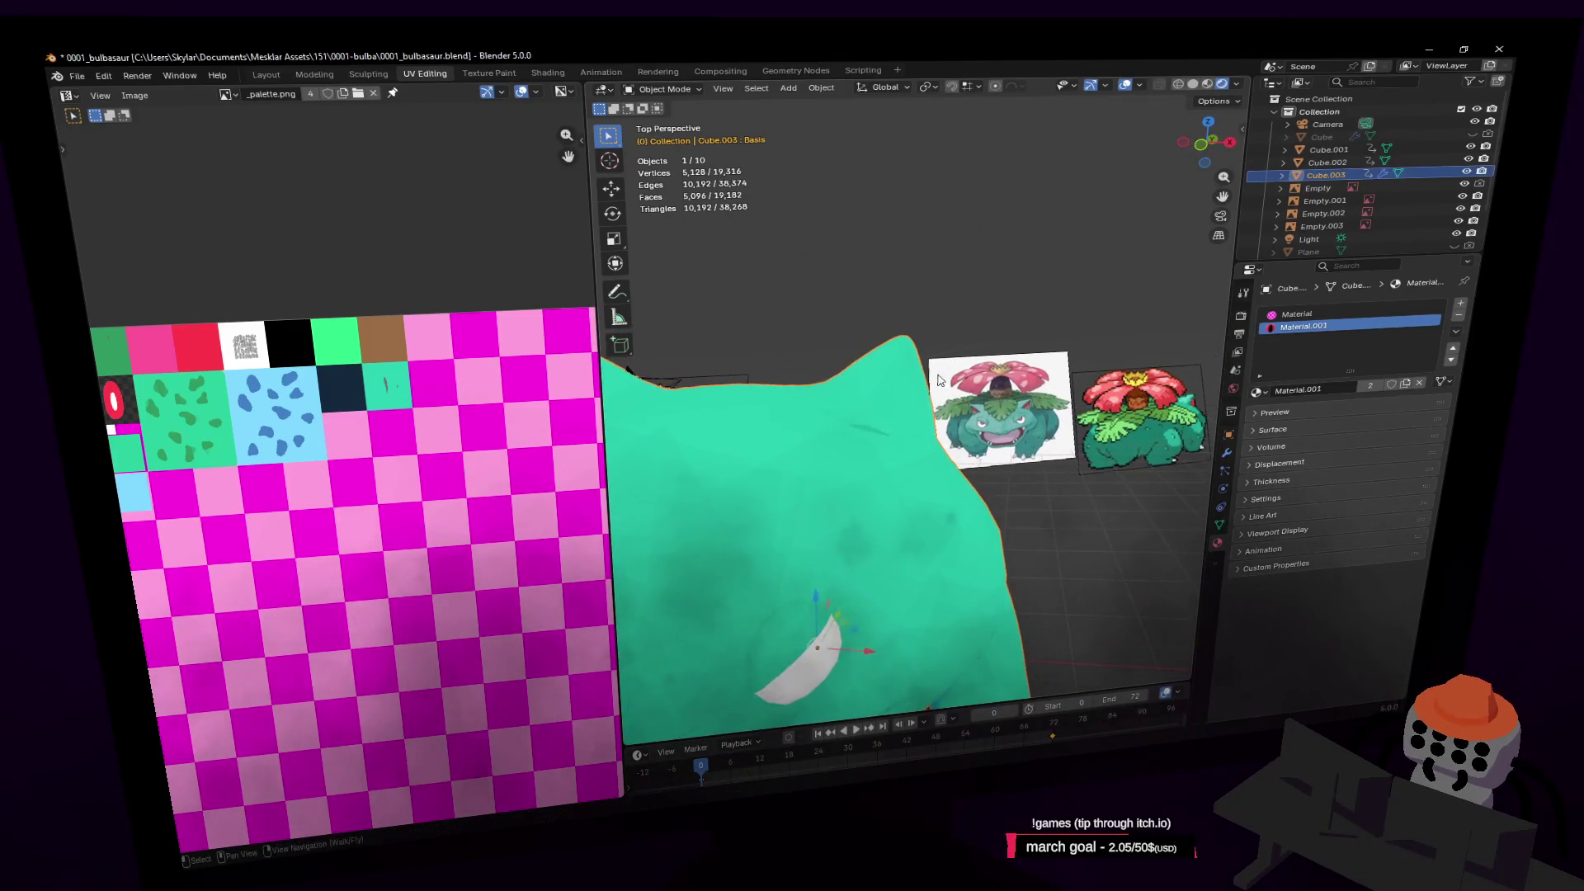
{"action": "key", "text": "Tab"}
{"action": "scroll", "coordinate": [939, 376], "scroll_direction": "up", "scroll_amount": 4}
{"action": "key", "text": "3"}
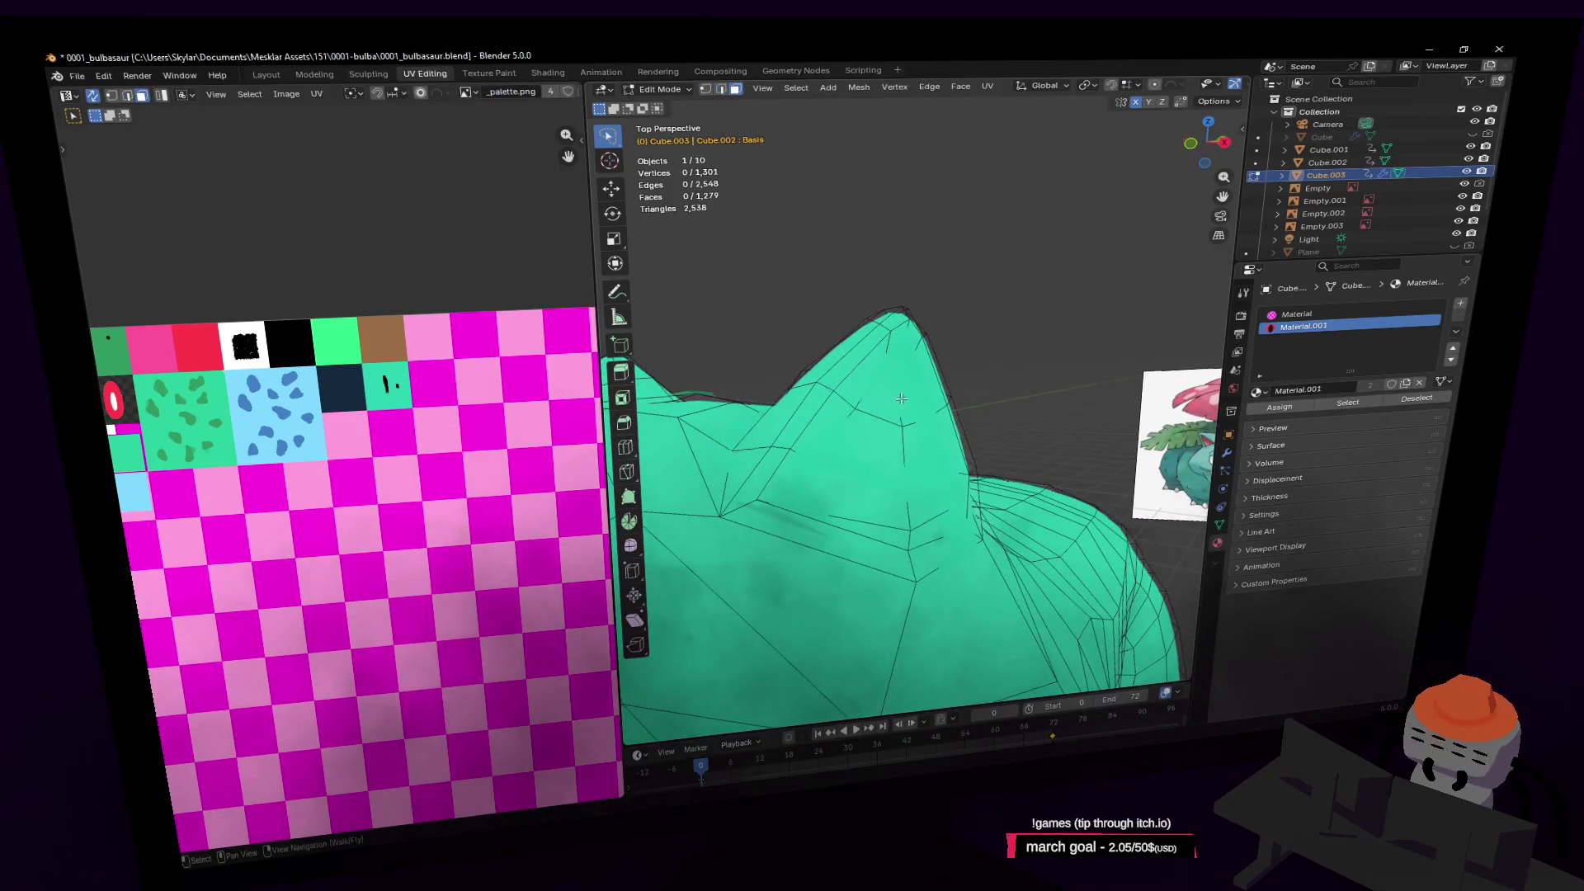
{"action": "mouse_move", "coordinate": [890, 427]}
{"action": "left_mouse_down"}
{"action": "mouse_move", "coordinate": [893, 353]}
{"action": "mouse_move", "coordinate": [830, 457]}
{"action": "mouse_move", "coordinate": [898, 517]}
{"action": "left_mouse_up"}
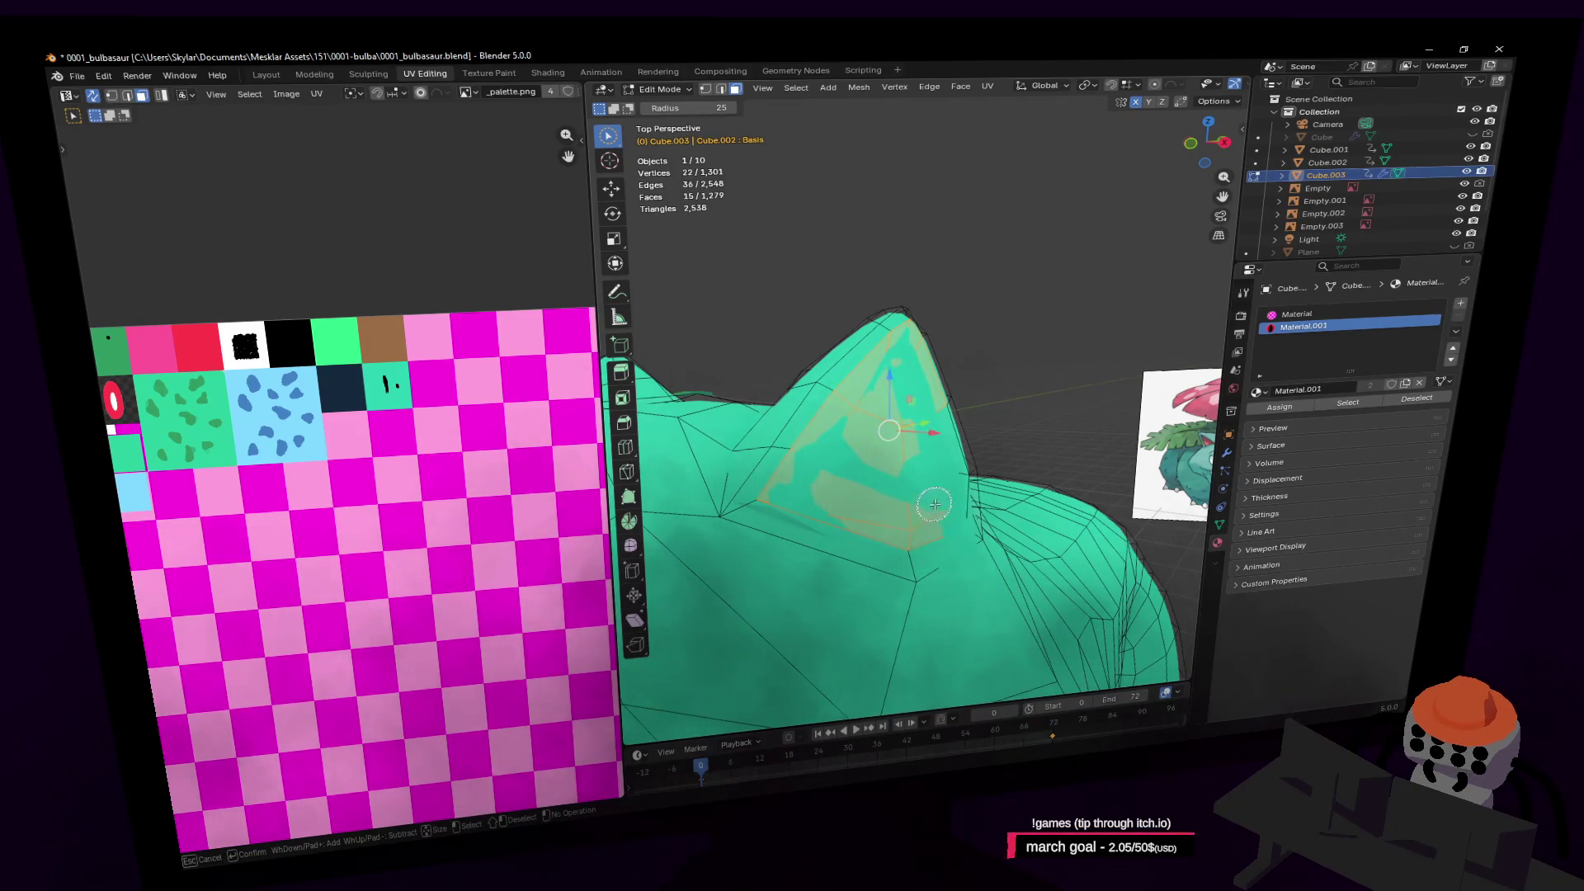
{"action": "middle_click_drag", "start_coordinate": [937, 467], "coordinate": [978, 450]}
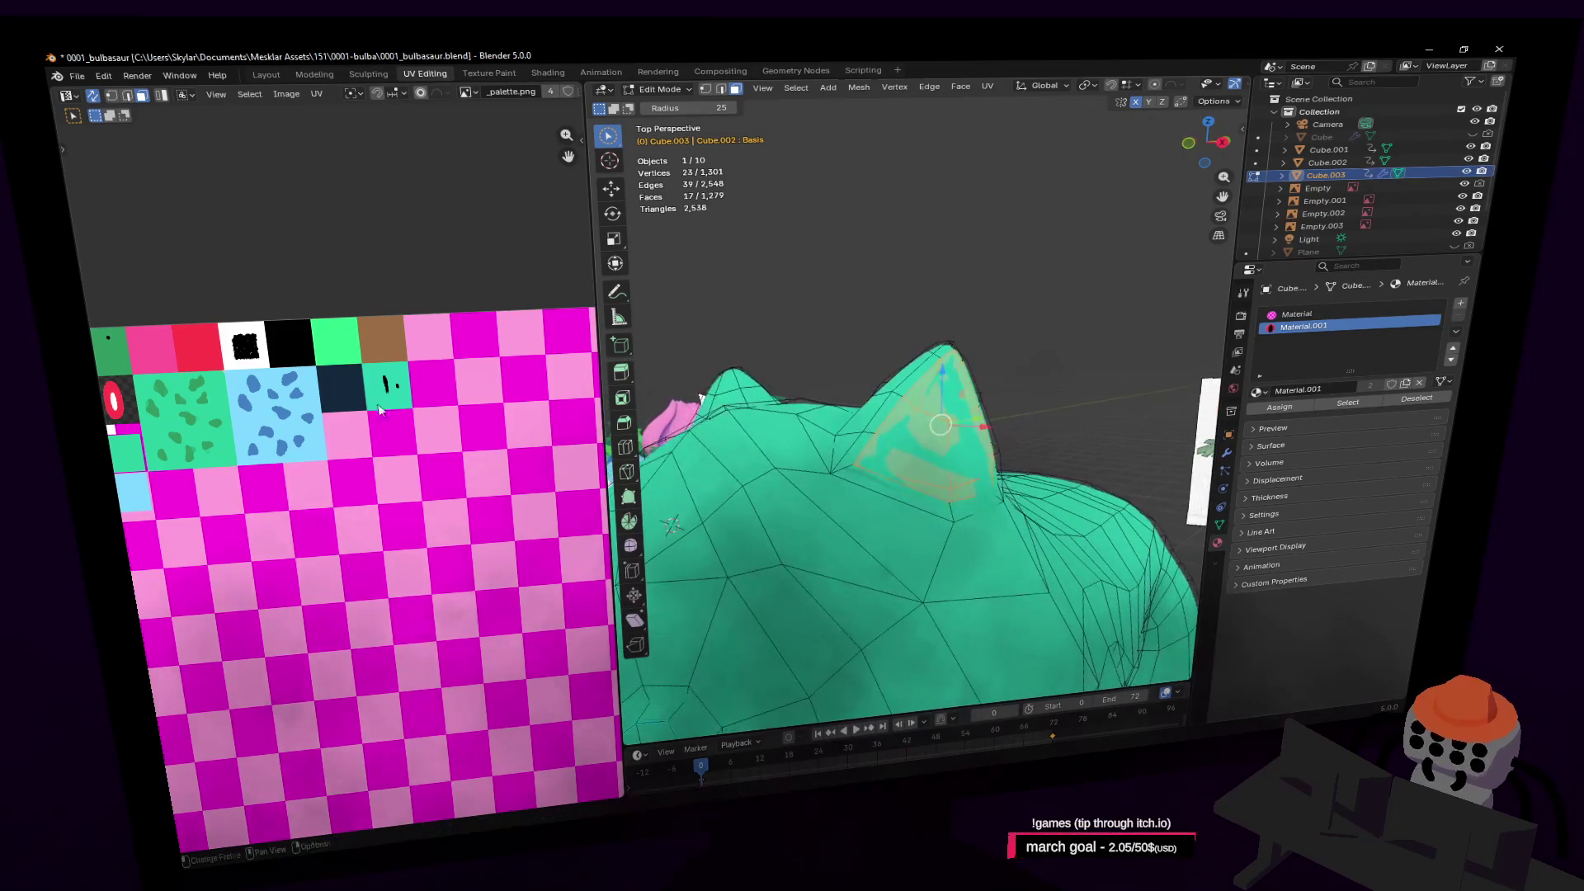
{"action": "scroll", "coordinate": [277, 401], "scroll_direction": "down", "scroll_amount": 2}
{"action": "scroll", "coordinate": [338, 366], "scroll_direction": "up", "scroll_amount": 3}
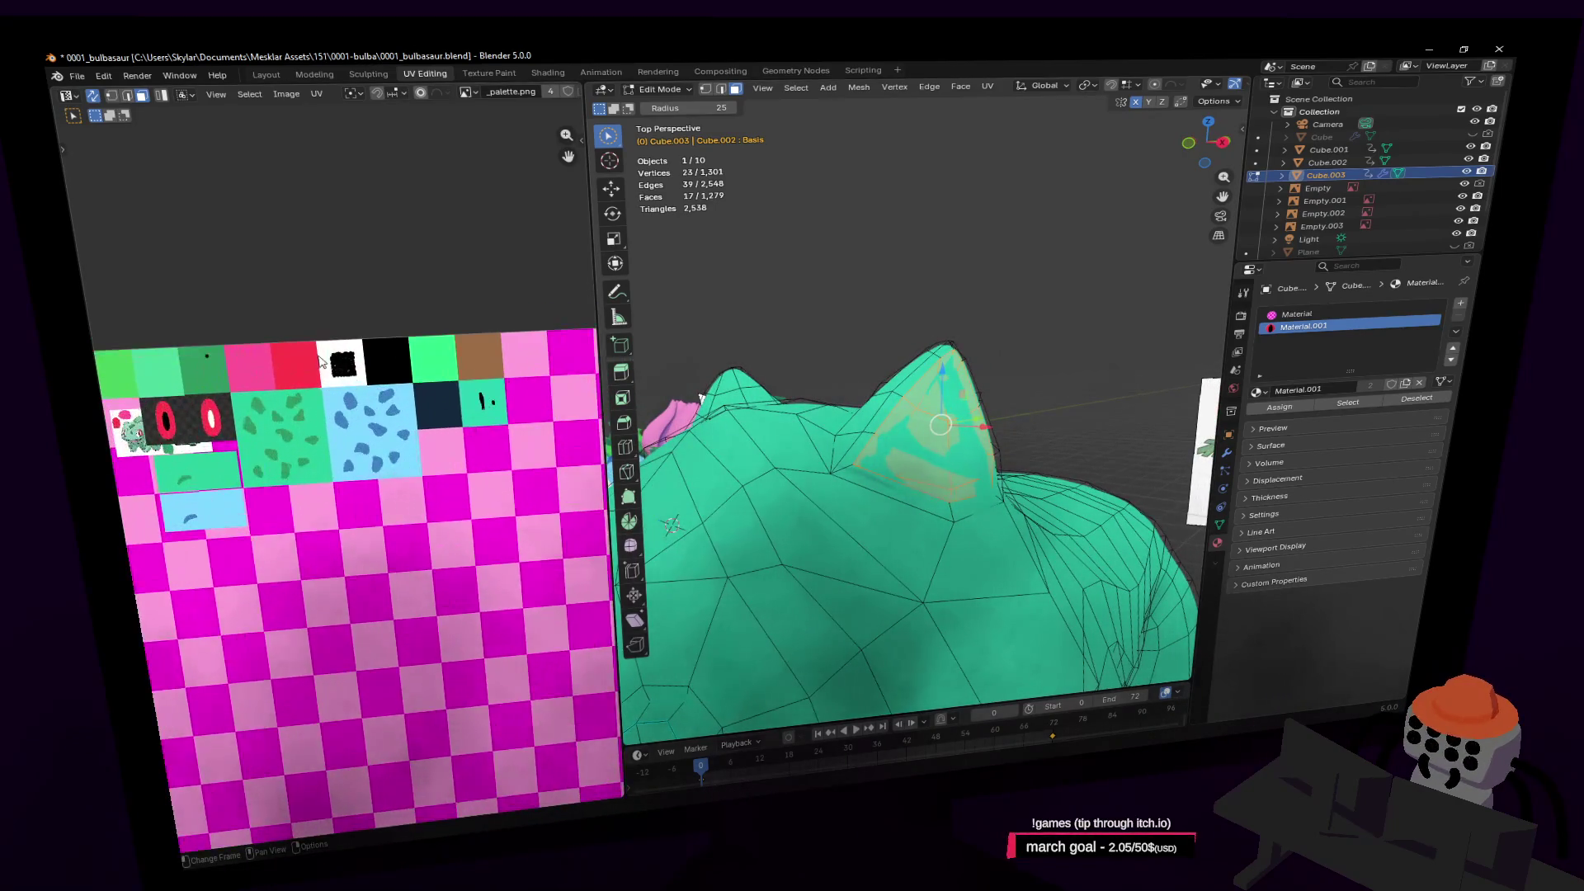
Move the inner ear's UVs onto the palette's pink cell and view the pink ear
{"action": "middle_click_drag", "start_coordinate": [333, 369], "coordinate": [313, 385]}
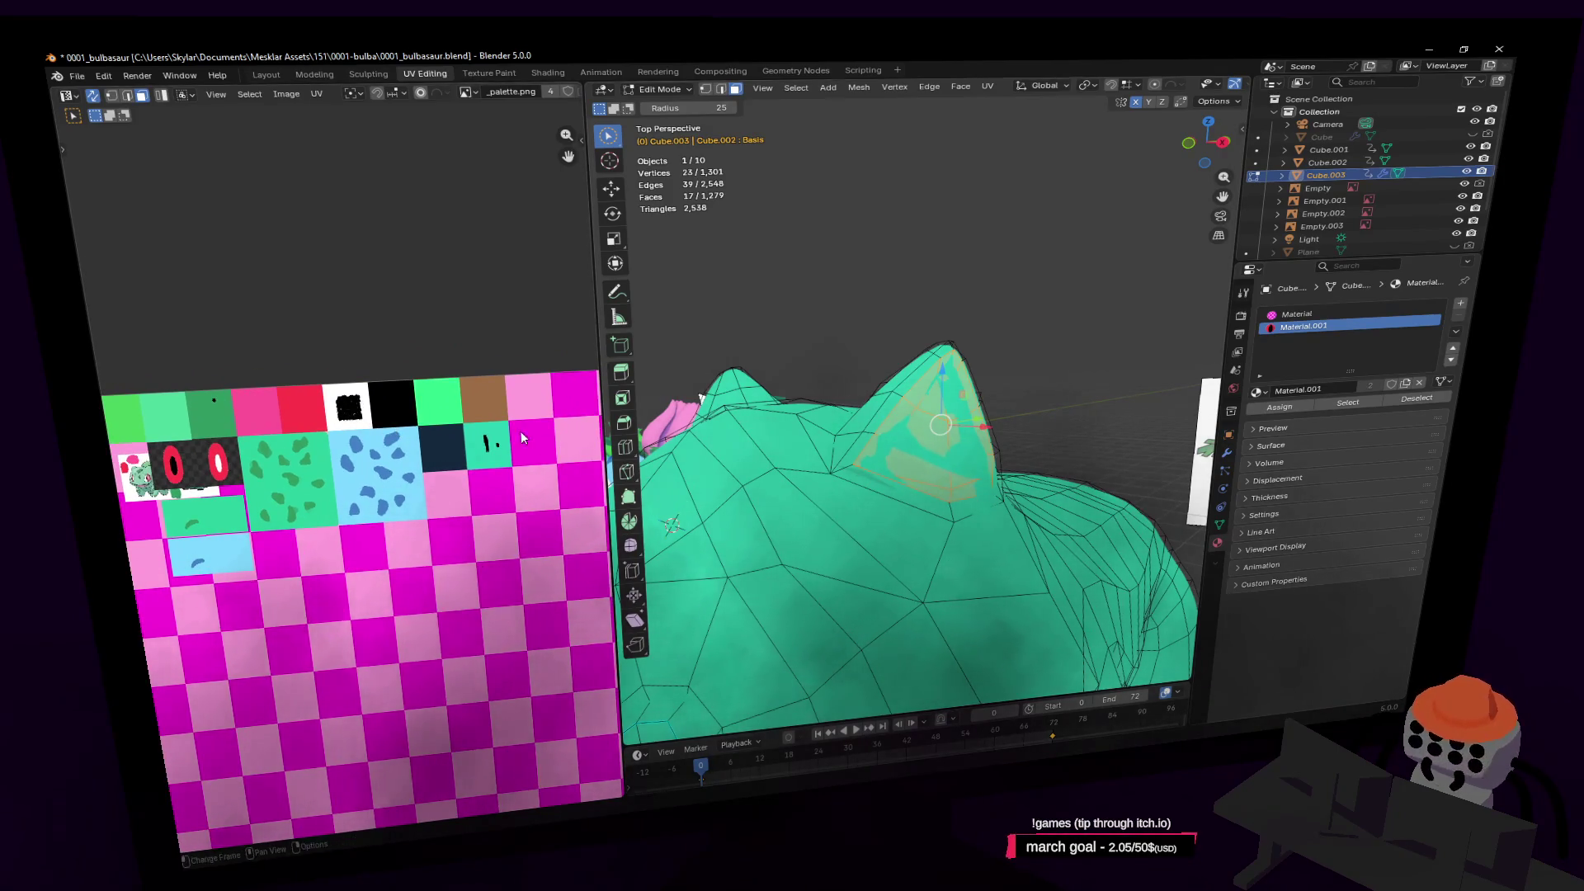
{"action": "scroll", "coordinate": [525, 439], "scroll_direction": "left", "scroll_amount": 3}
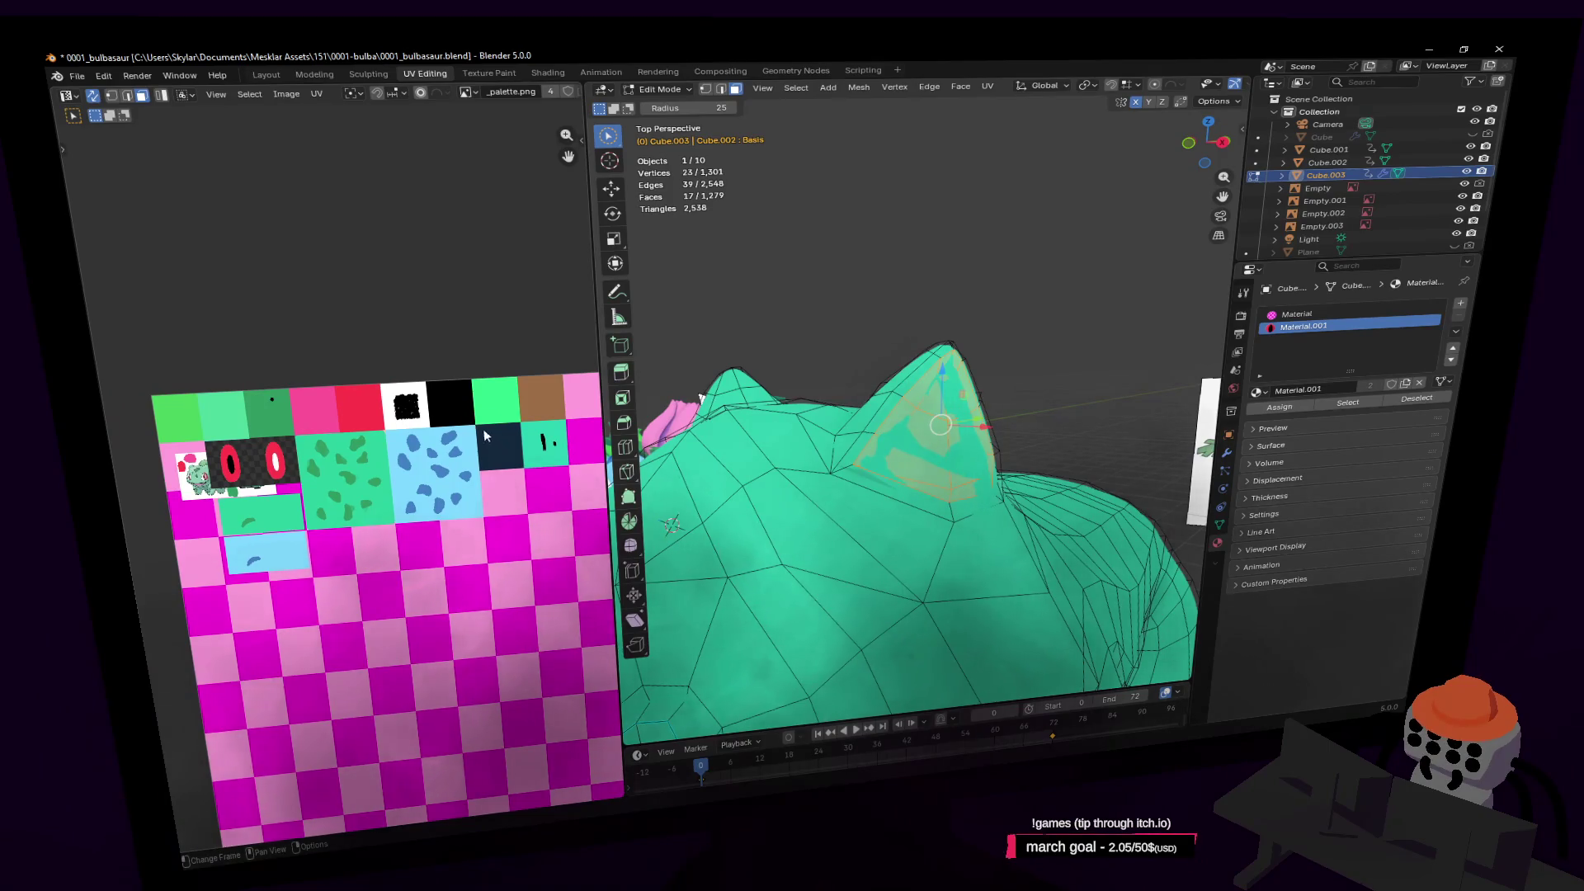
{"action": "key", "text": "g"}
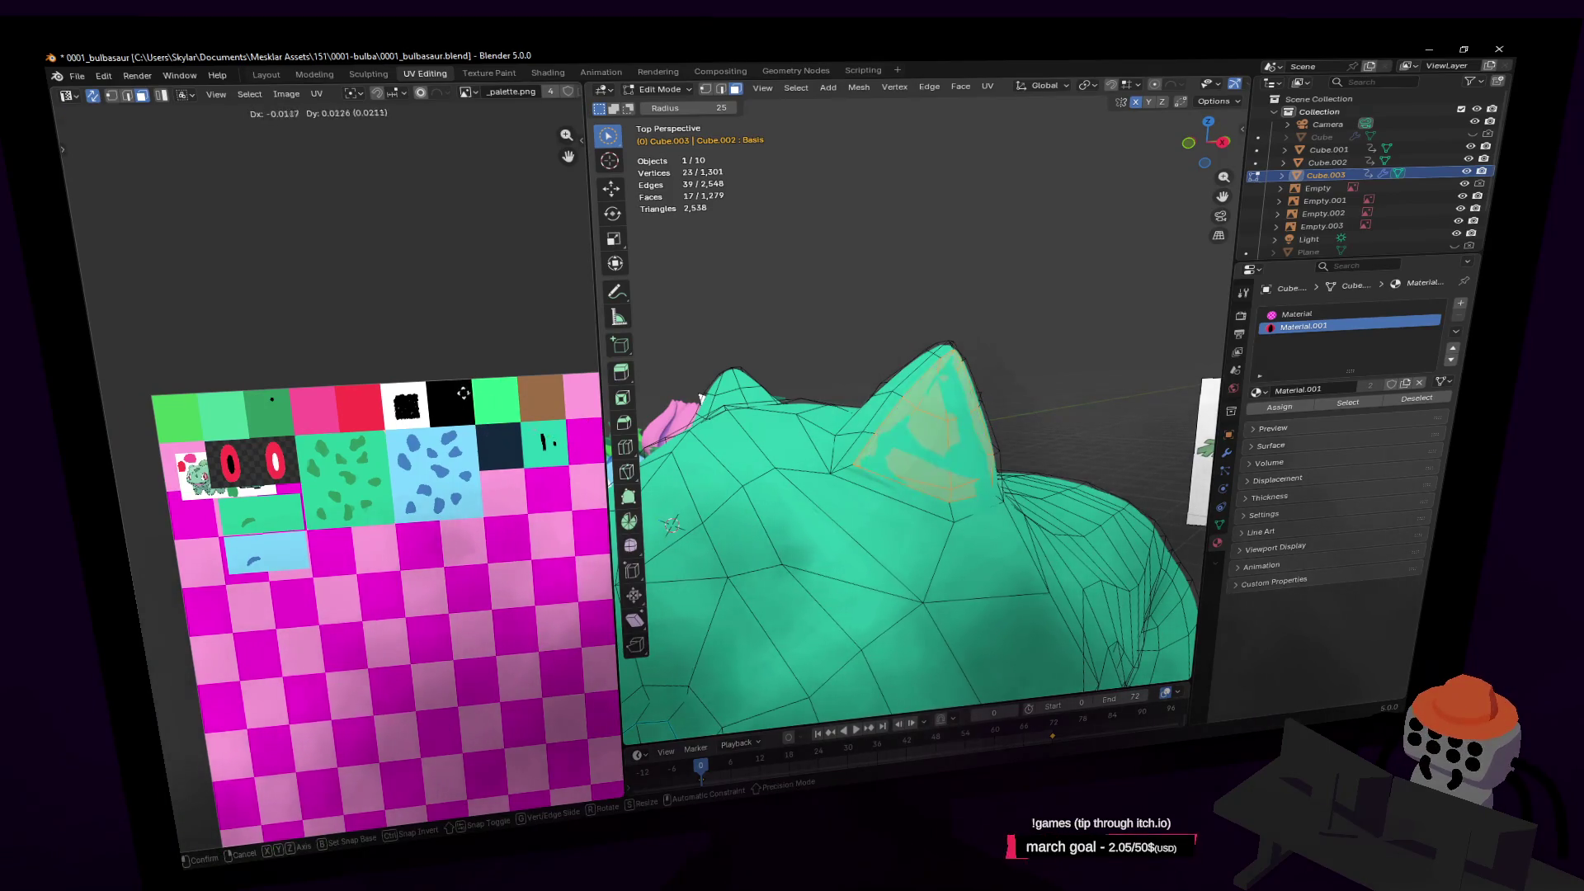
{"action": "left_click", "coordinate": [242, 380]}
{"action": "key", "text": "shift+grave"}
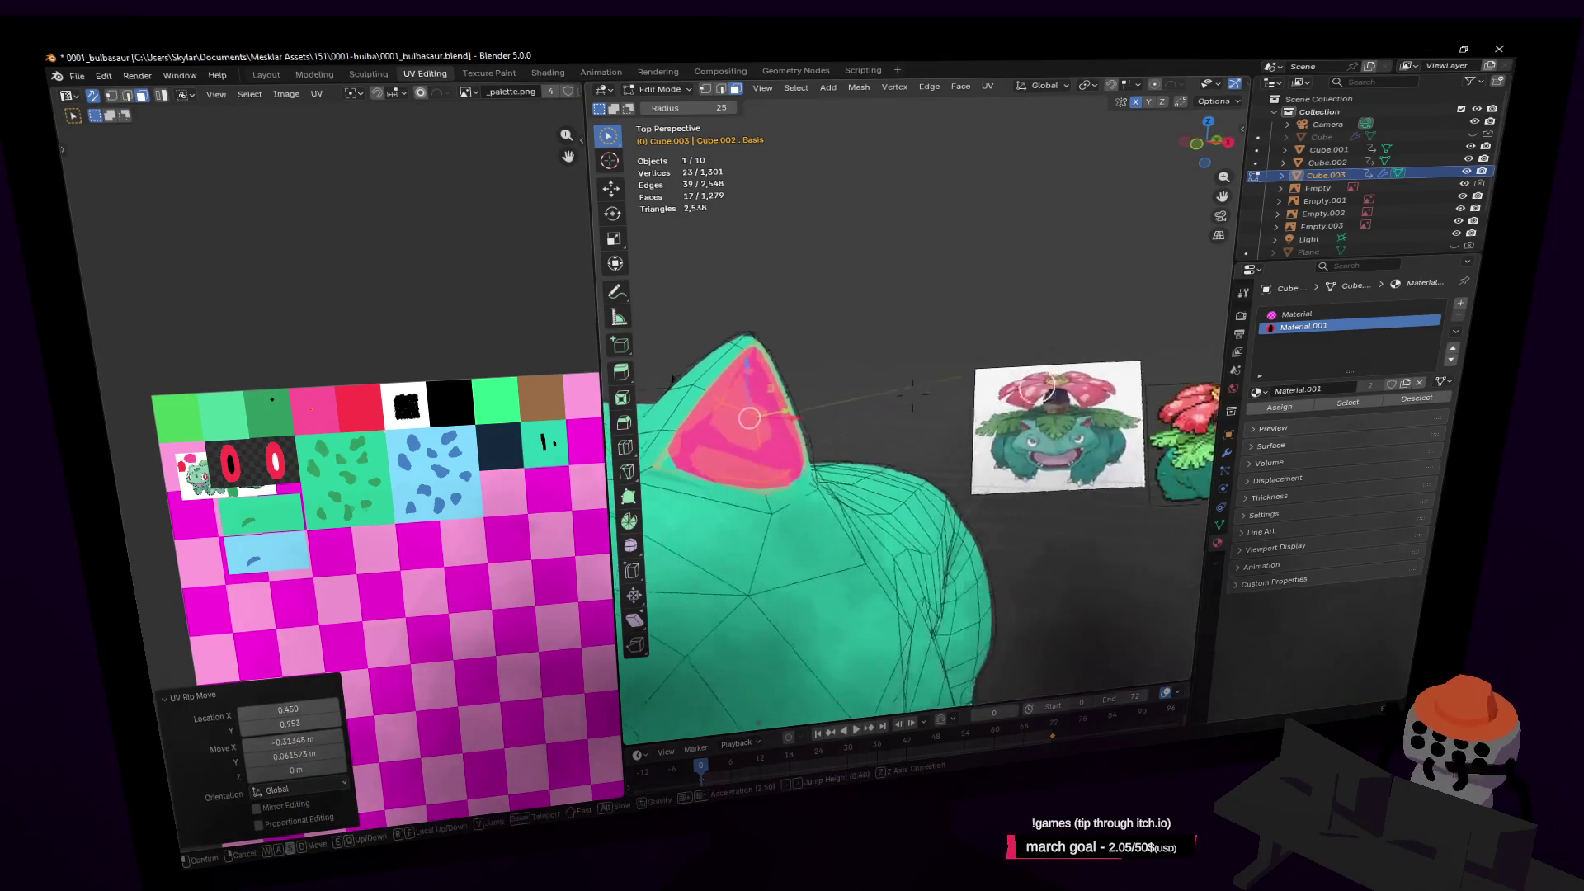
{"action": "key", "text": "a"}
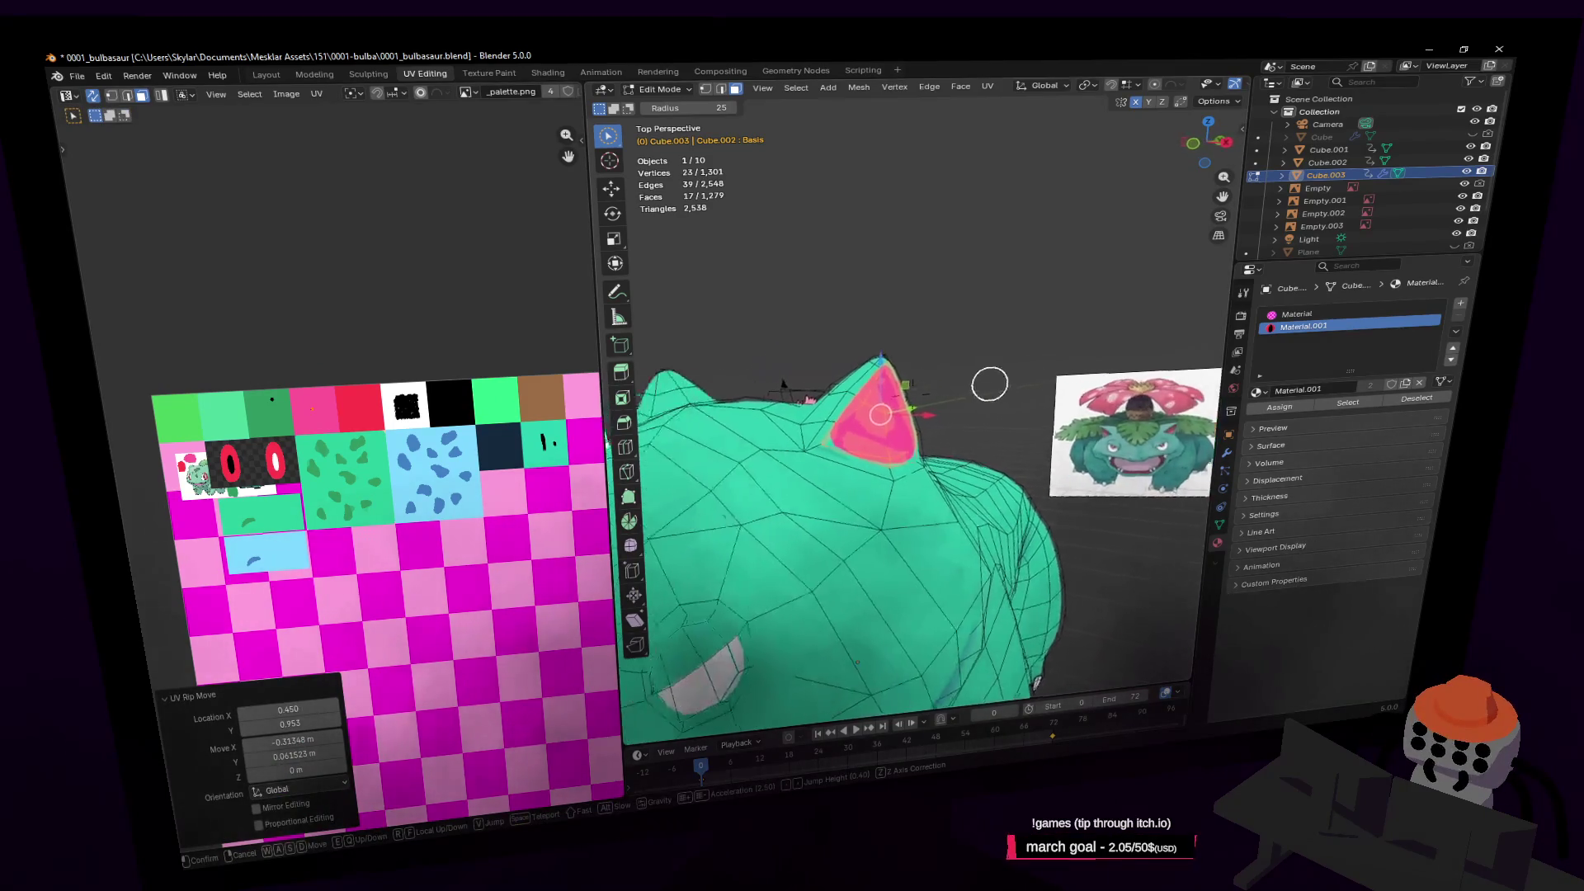
{"action": "key", "text": "w"}
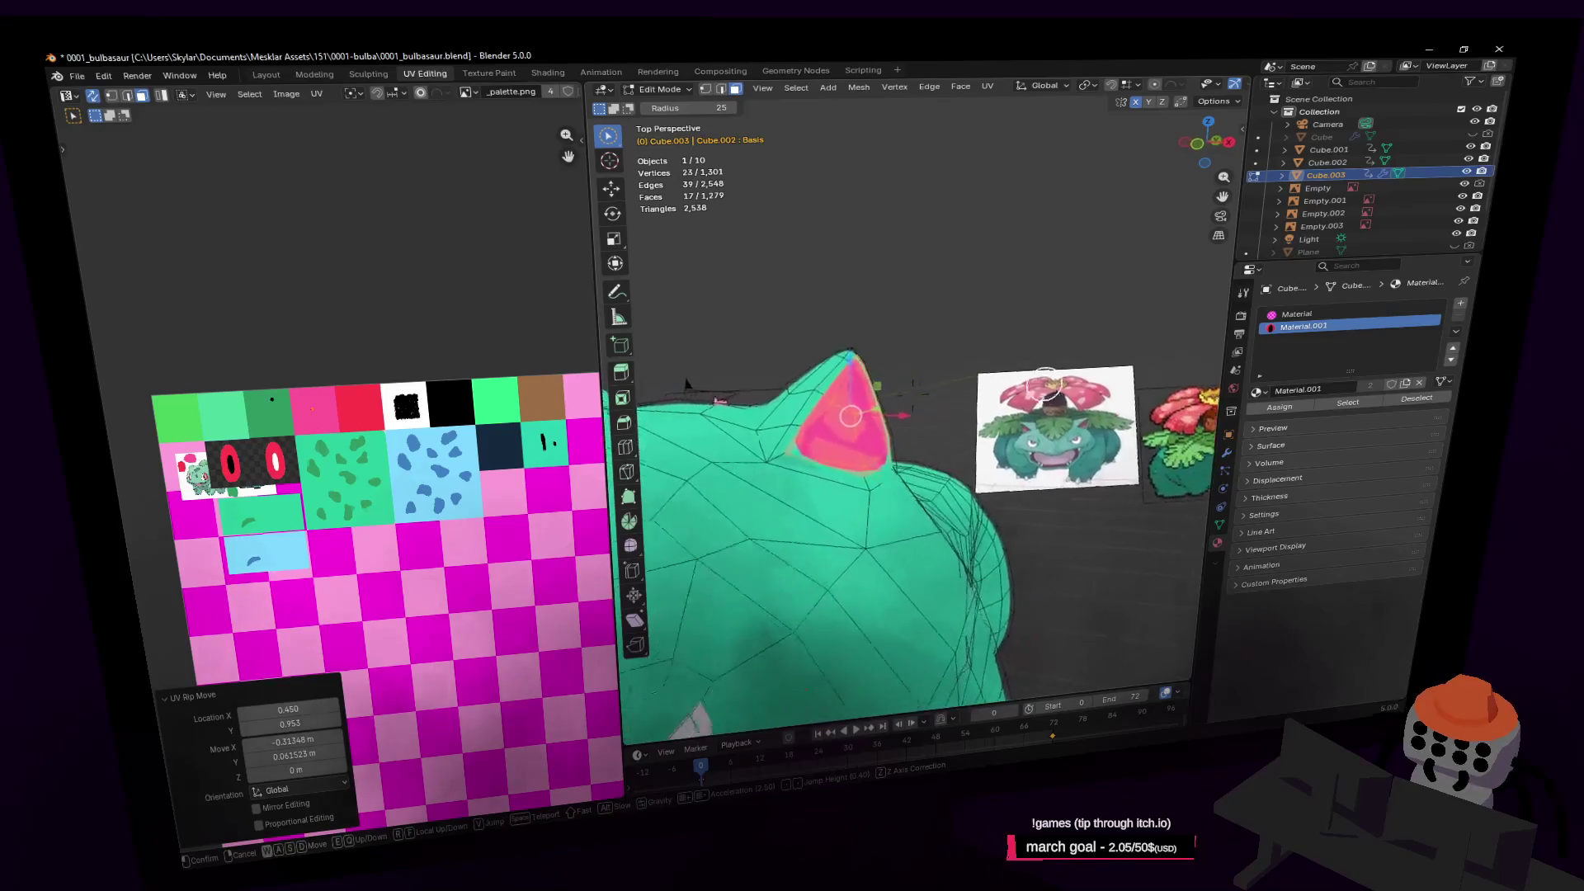
{"action": "left_click", "coordinate": [934, 381]}
Select the pink inner-ear faces and move them along the X axis
{"action": "middle_click_drag", "start_coordinate": [1002, 406], "coordinate": [1028, 336]}
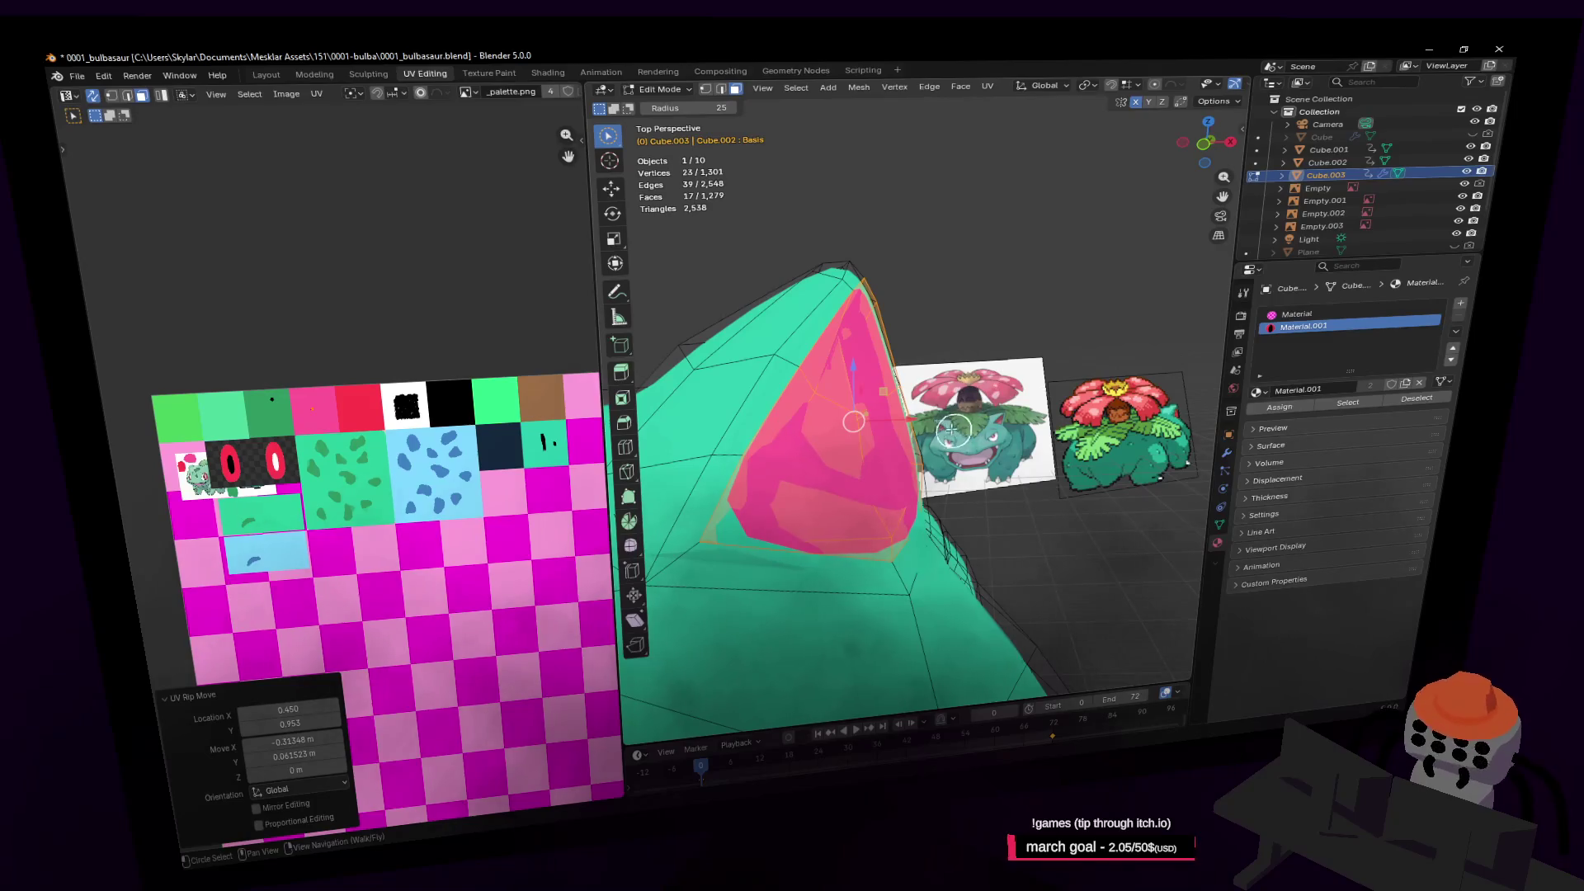
{"action": "left_click", "coordinate": [845, 420]}
{"action": "scroll", "coordinate": [845, 421], "scroll_direction": "up", "scroll_amount": 4}
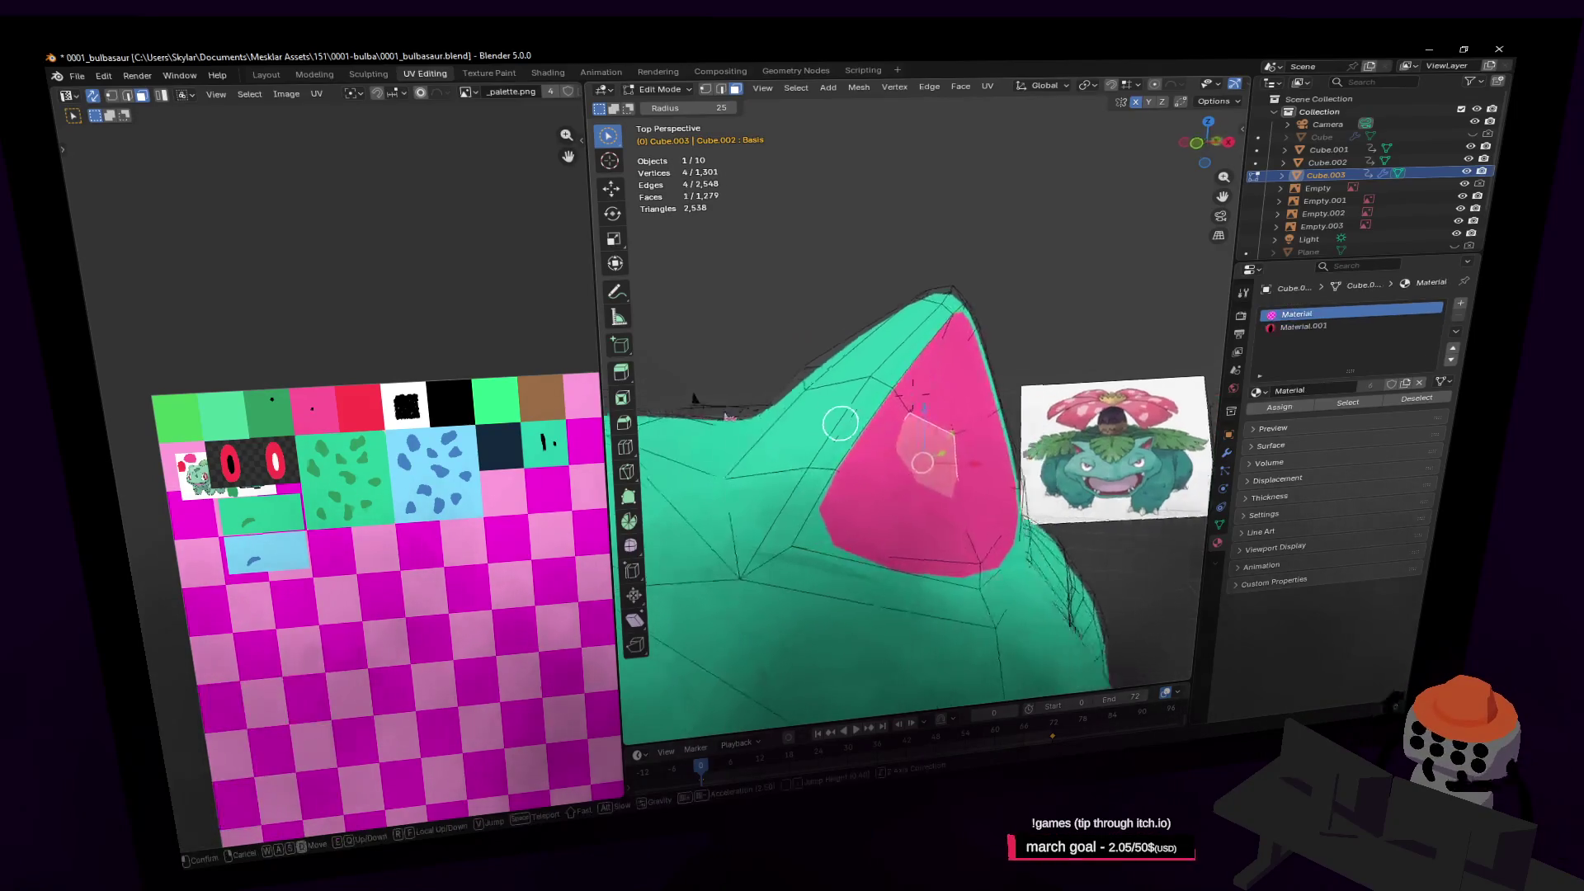
{"action": "left_click_drag", "start_coordinate": [953, 469], "coordinate": [893, 443]}
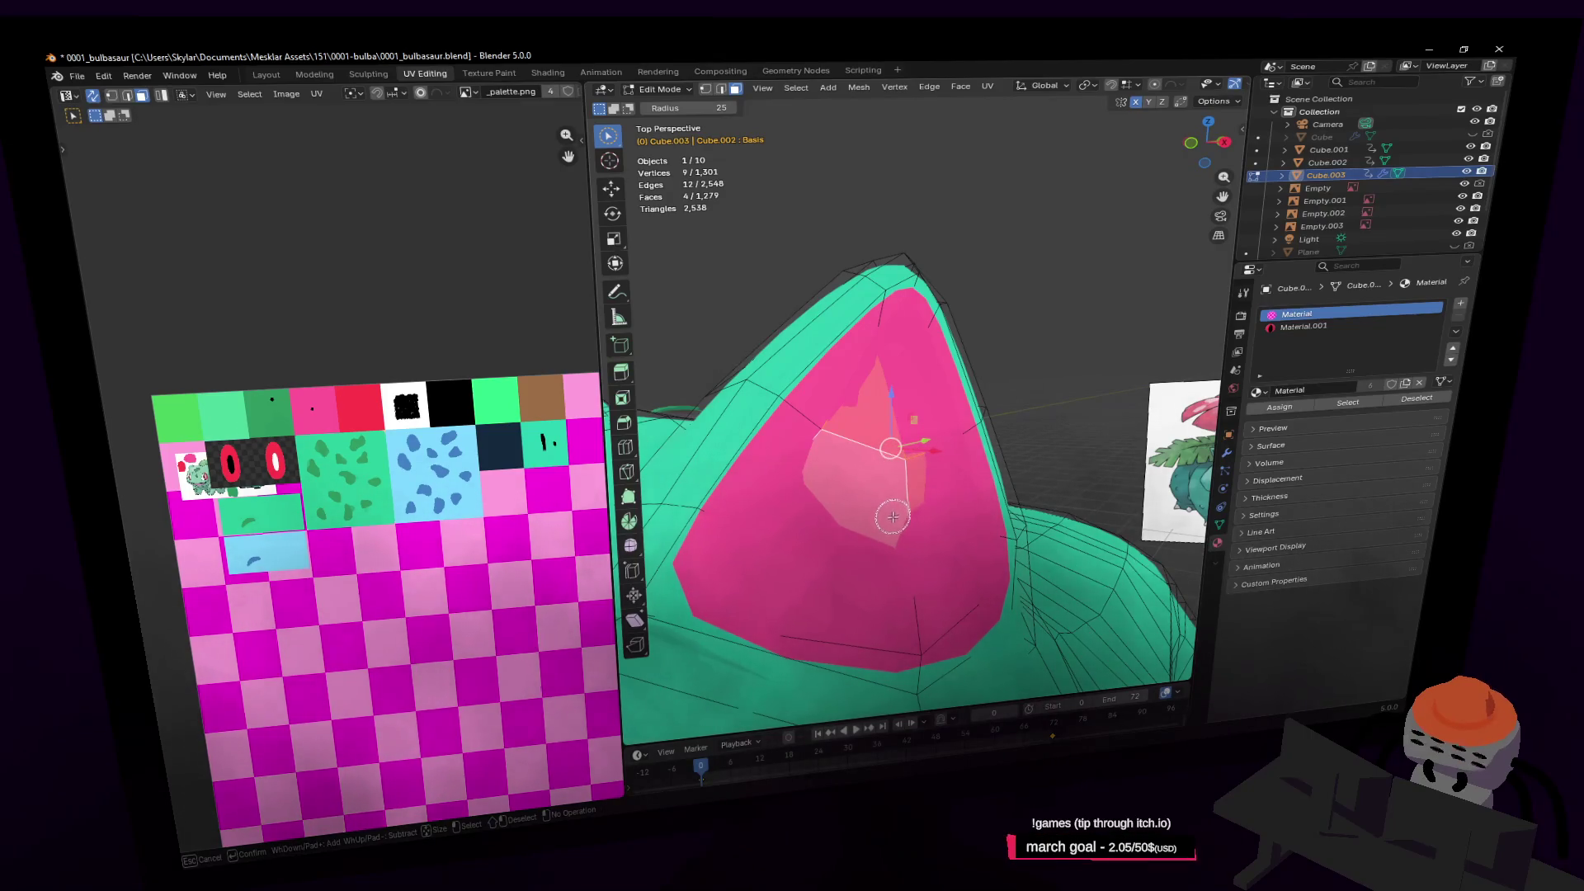
{"action": "middle_click_drag", "start_coordinate": [943, 458], "coordinate": [959, 452]}
{"action": "key", "text": "g"}
{"action": "key", "text": "x"}
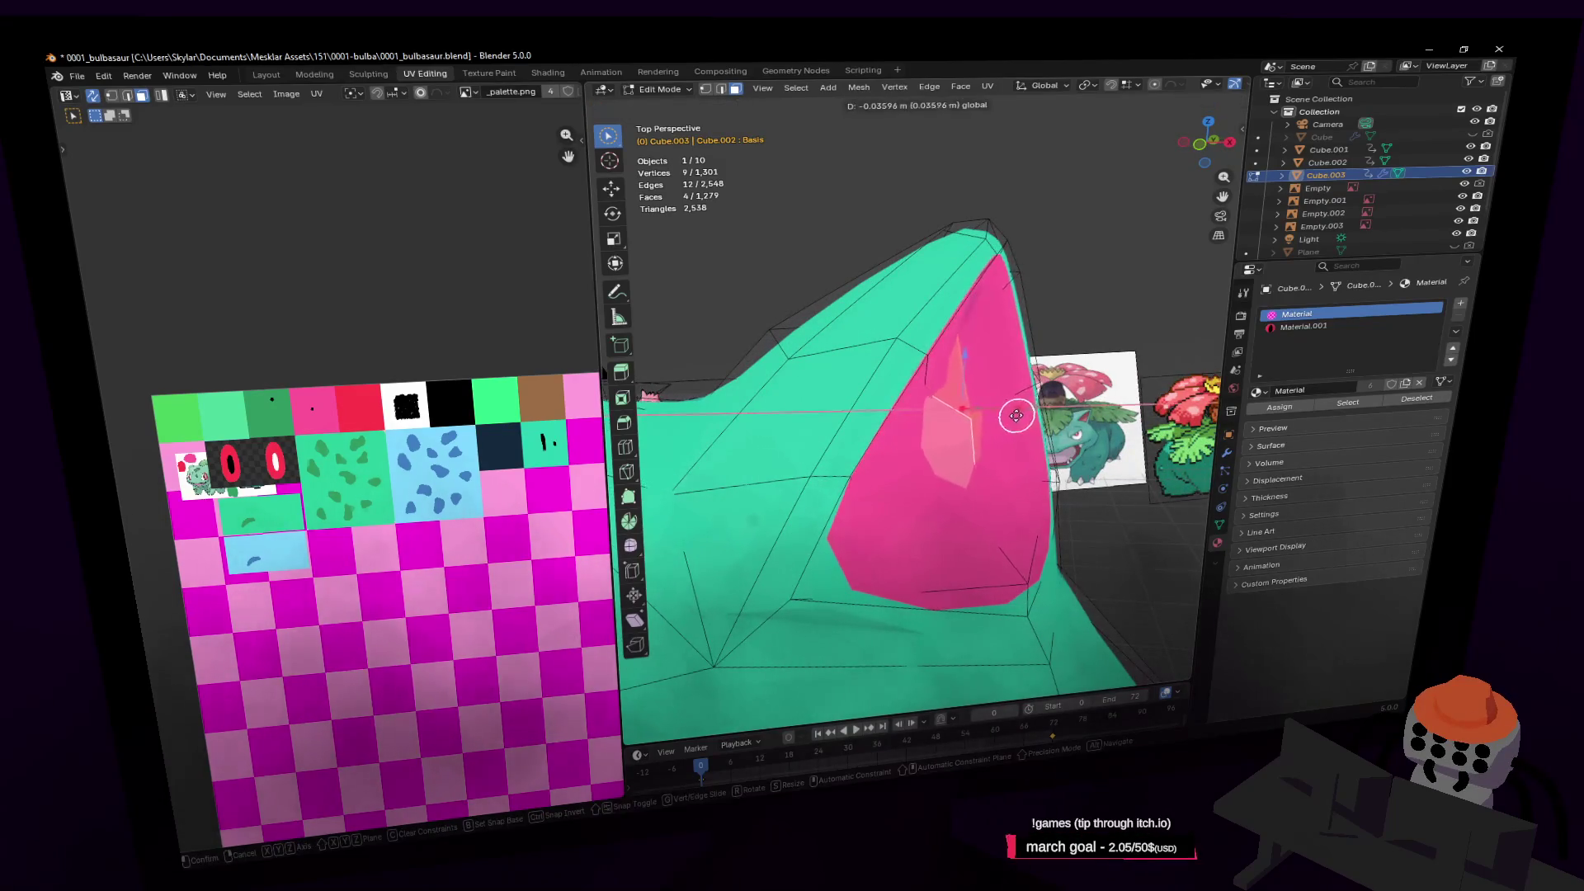
{"action": "left_click", "coordinate": [1010, 421]}
Circle-select a single ear vertex, move it sideways and back away to see the body
{"action": "key", "text": "c"}
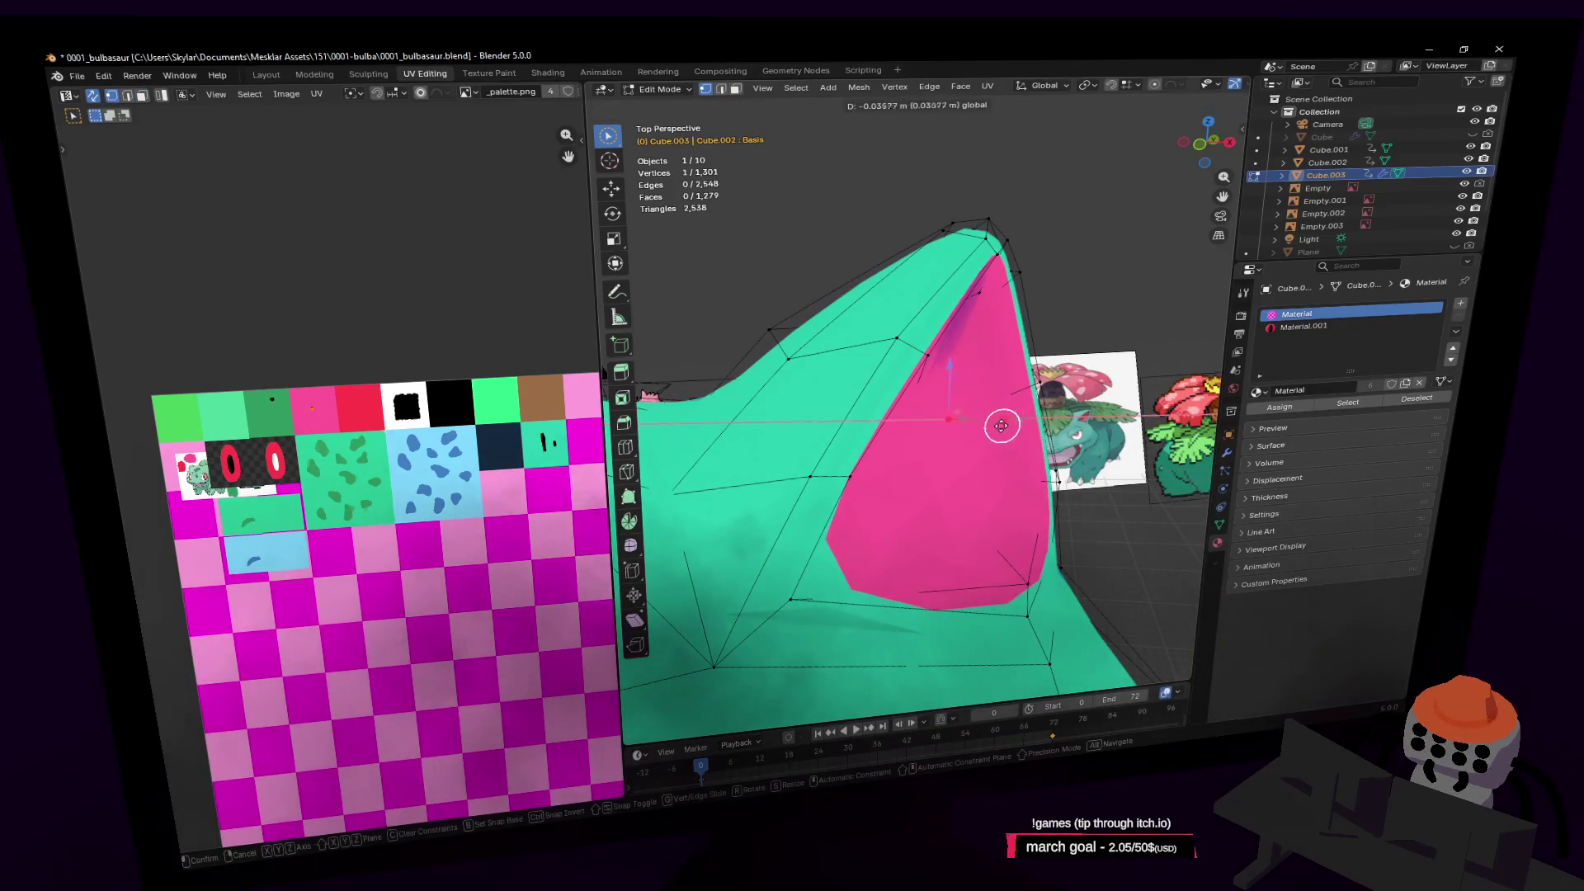
{"action": "mouse_move", "coordinate": [990, 424]}
{"action": "right_mouse_down"}
{"action": "mouse_move", "coordinate": [897, 449]}
{"action": "mouse_move", "coordinate": [924, 417]}
{"action": "mouse_move", "coordinate": [902, 459]}
{"action": "mouse_move", "coordinate": [921, 478]}
{"action": "mouse_move", "coordinate": [920, 446]}
{"action": "mouse_move", "coordinate": [912, 475]}
{"action": "mouse_move", "coordinate": [884, 465]}
{"action": "right_mouse_up"}
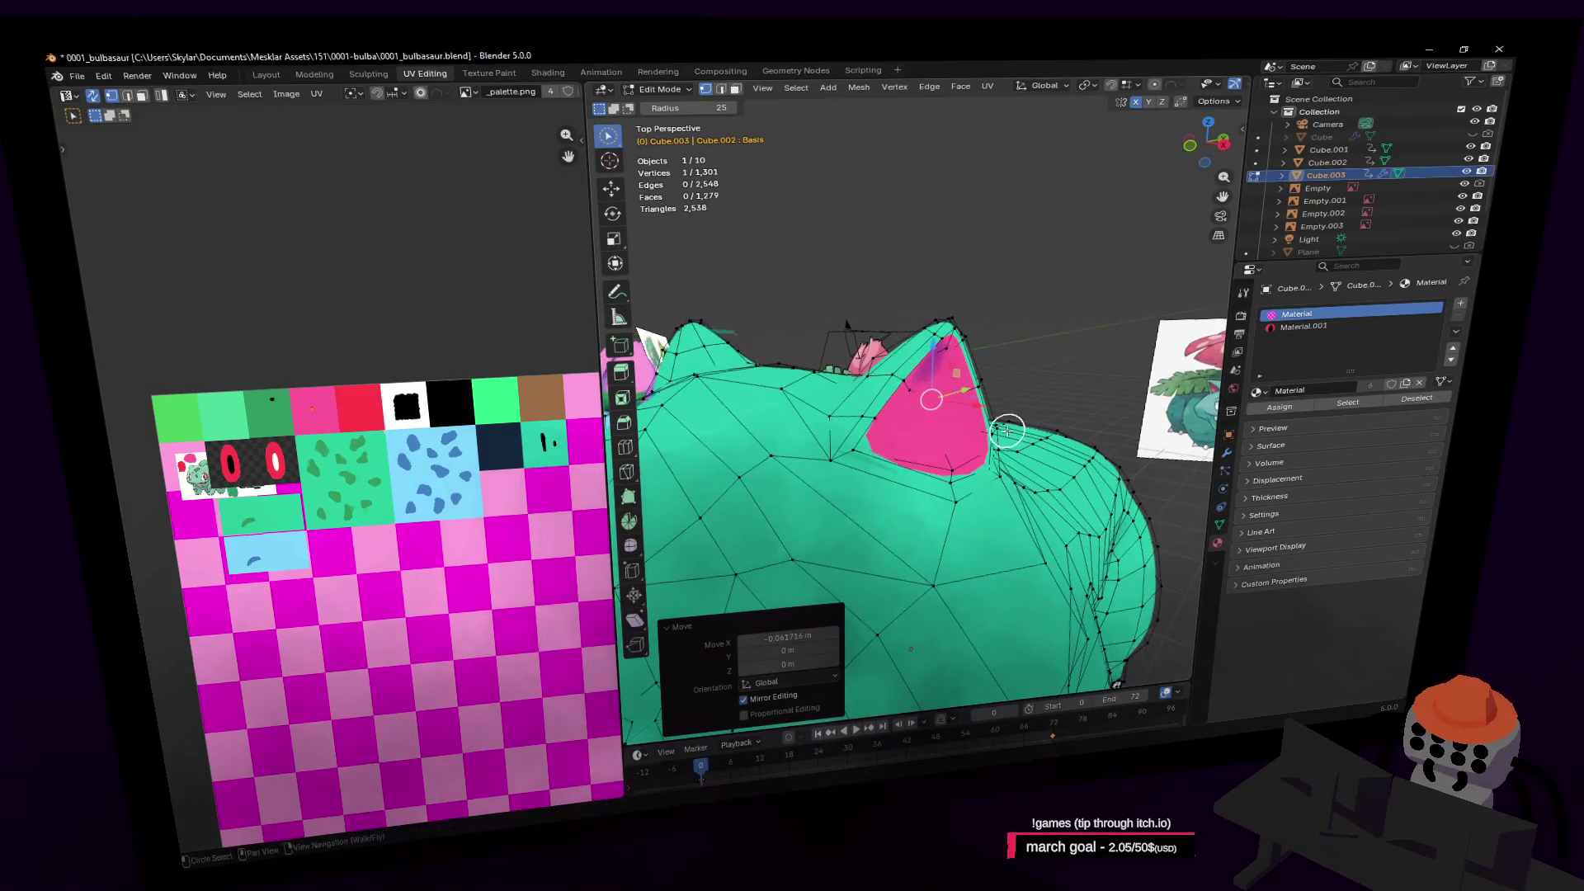
{"action": "key", "text": "s"}
{"action": "mouse_move", "coordinate": [1011, 405]}
{"action": "right_mouse_down"}
{"action": "mouse_move", "coordinate": [1124, 399]}
{"action": "mouse_move", "coordinate": [997, 396]}
{"action": "mouse_move", "coordinate": [983, 341]}
{"action": "mouse_move", "coordinate": [1016, 327]}
{"action": "mouse_move", "coordinate": [961, 388]}
{"action": "right_mouse_up"}
Select the front feet and try an X-axis move, then cancel it
{"action": "key", "text": "w"}
{"action": "key", "text": "s"}
{"action": "key", "text": "w"}
{"action": "left_click_drag", "start_coordinate": [1008, 619], "coordinate": [948, 621]}
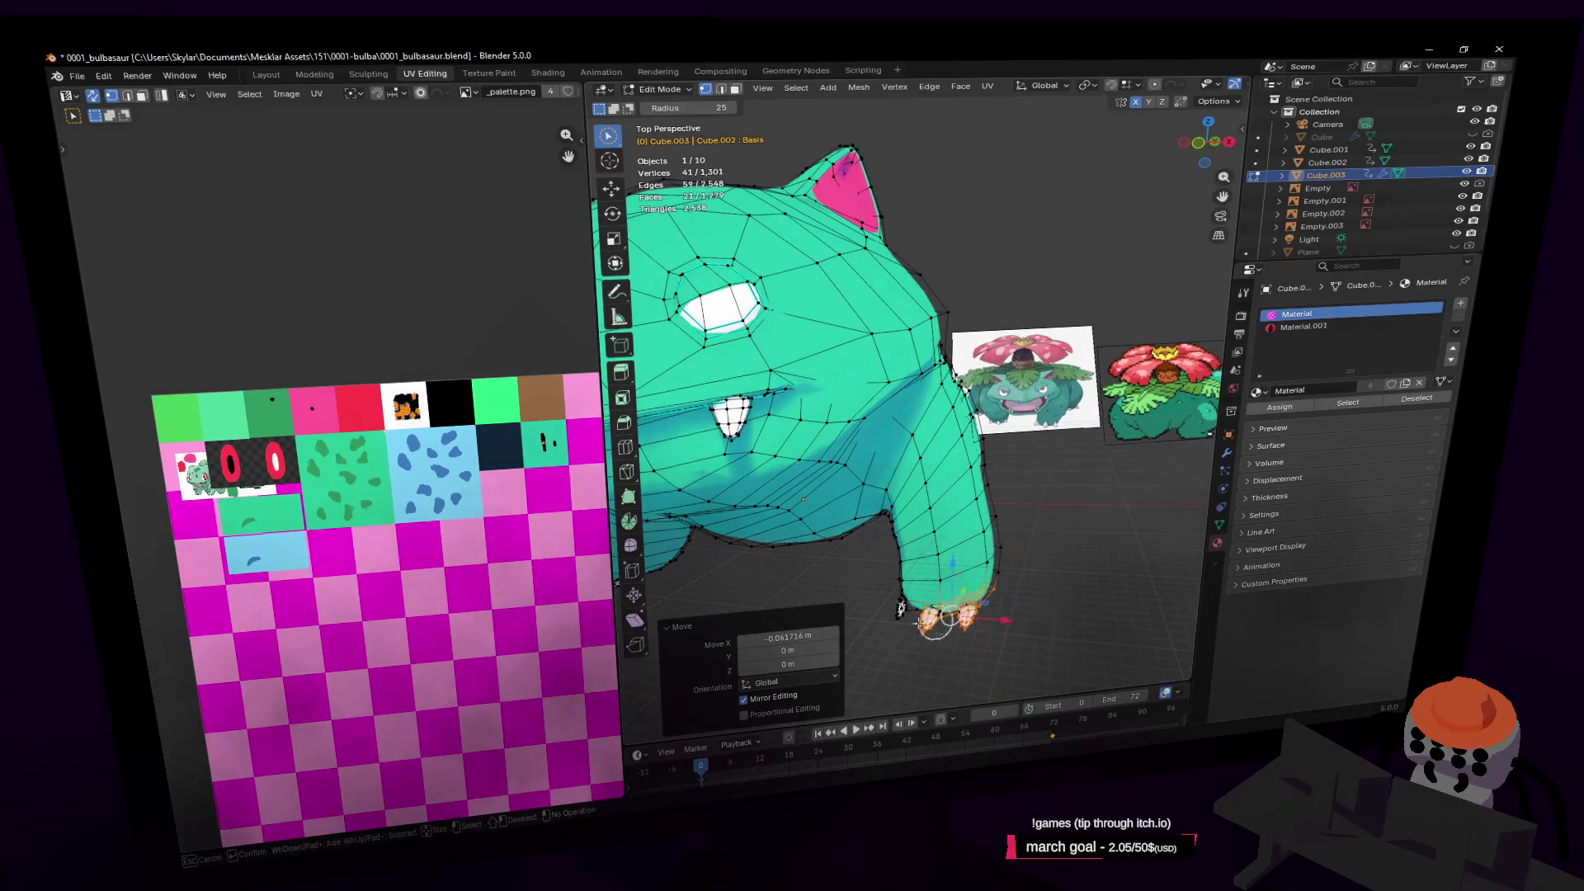
{"action": "right_click", "coordinate": [947, 623]}
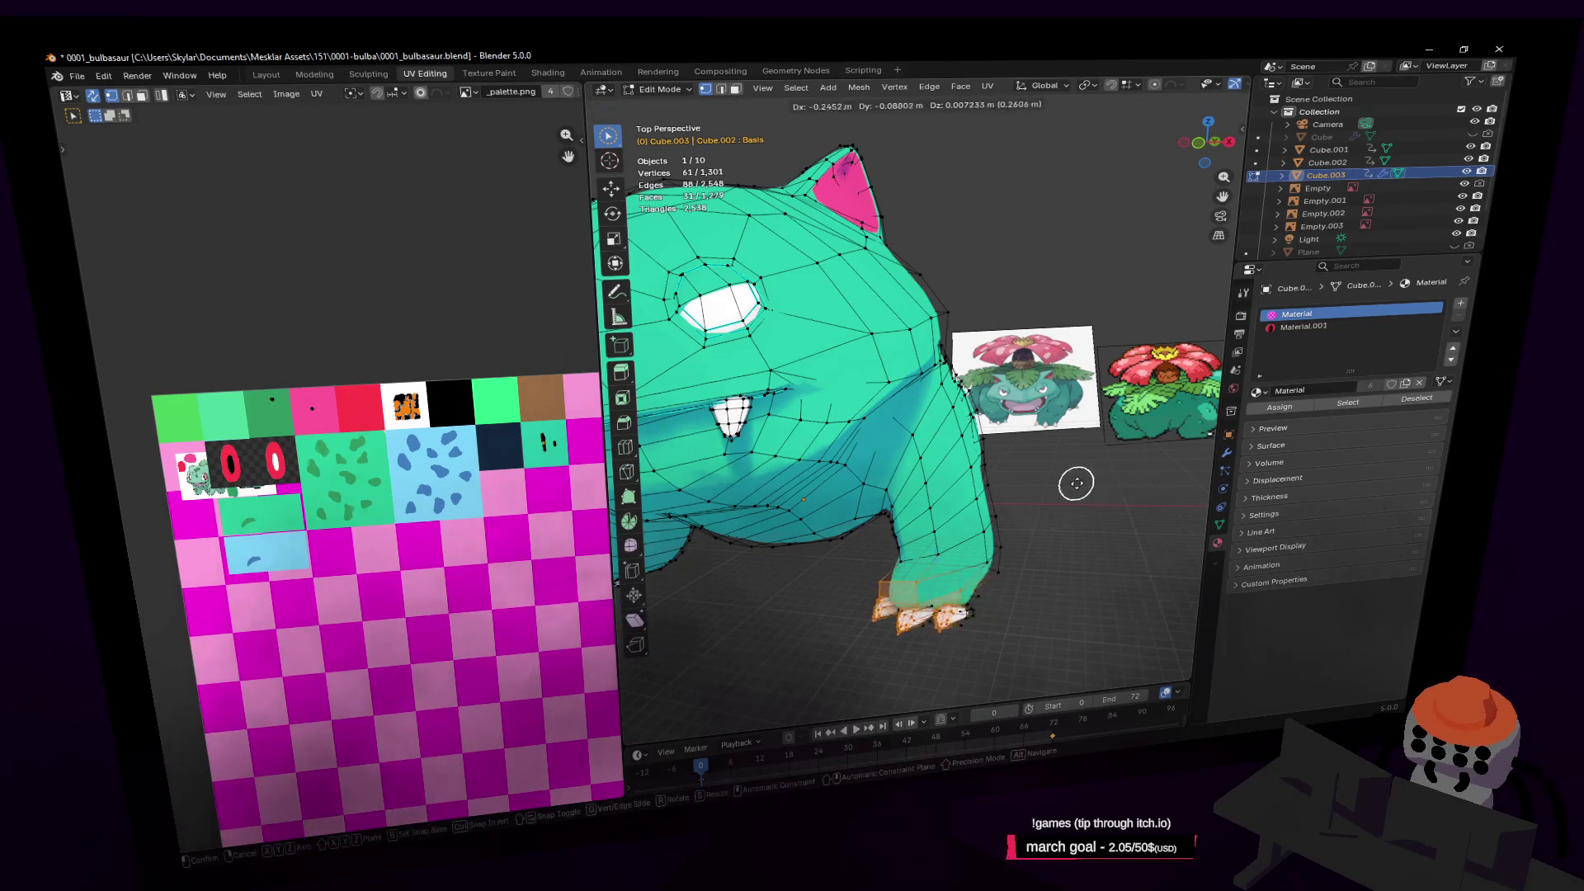
{"action": "mouse_move", "coordinate": [1050, 565]}
{"action": "right_mouse_down"}
{"action": "mouse_move", "coordinate": [1083, 565]}
{"action": "mouse_move", "coordinate": [1033, 452]}
{"action": "right_mouse_up"}
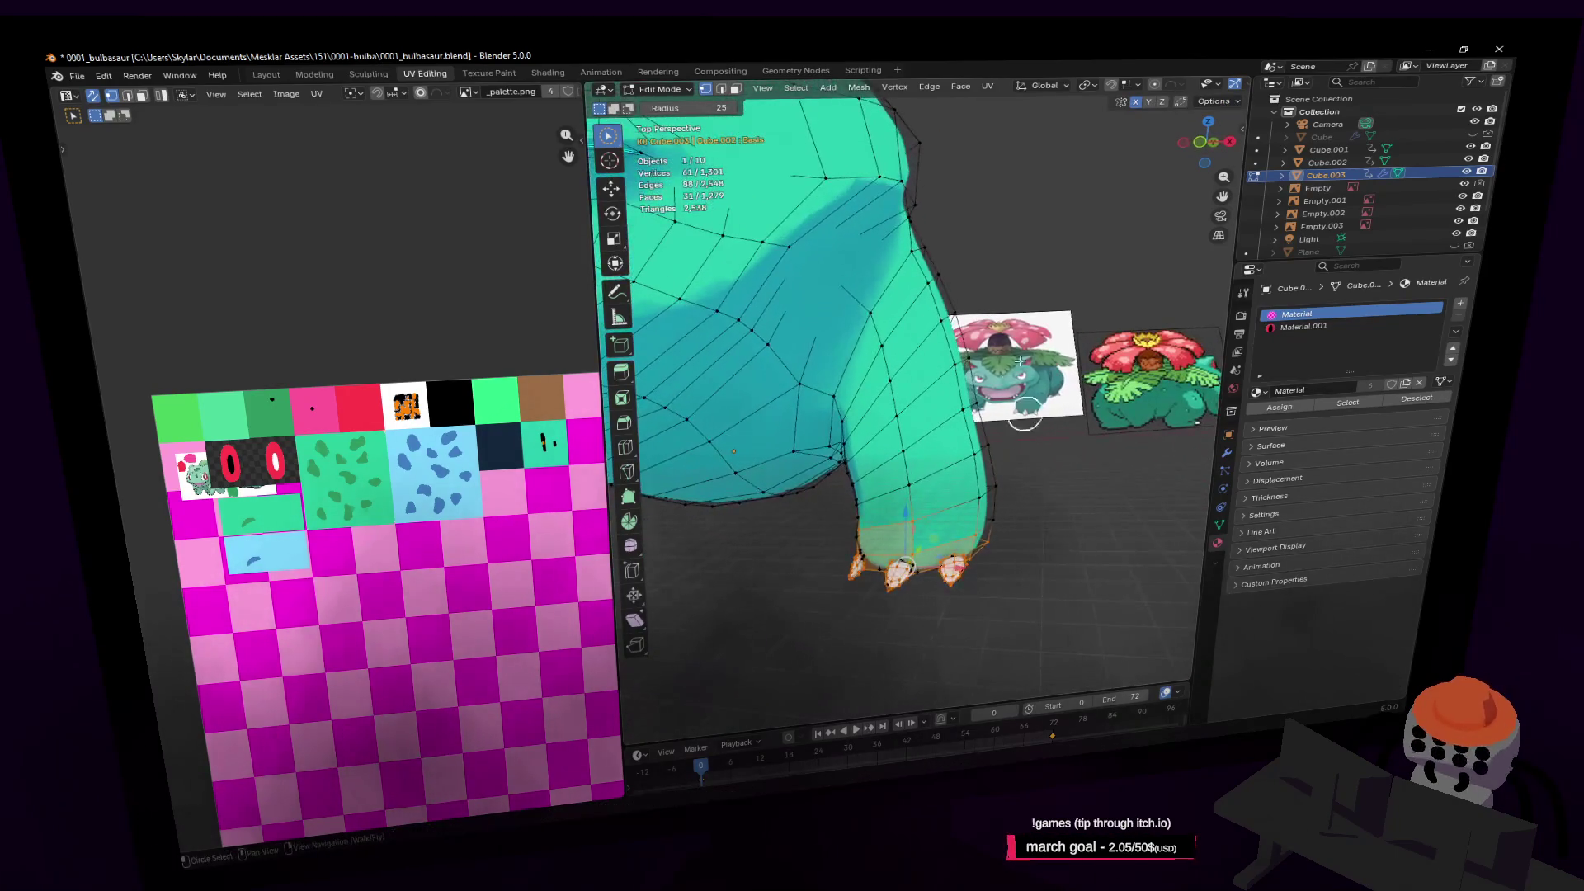
{"action": "key", "text": "g"}
{"action": "key", "text": "x"}
{"action": "key", "text": "Escape"}
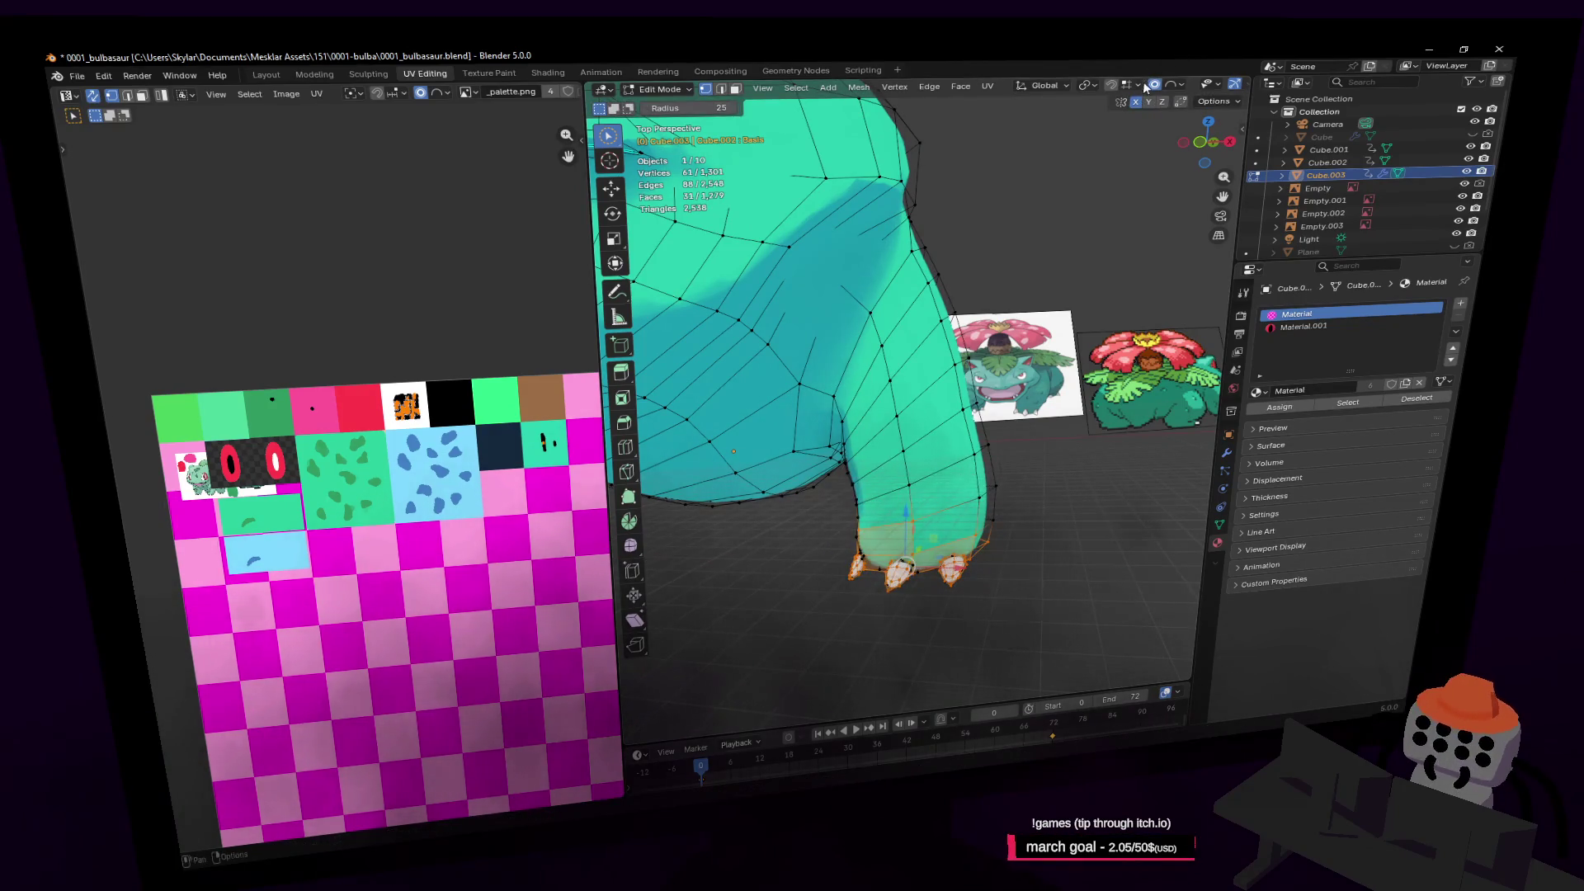
Set proportional falloff to Sphere and shift the circle-selected foot vertices along X
{"action": "left_click", "coordinate": [1165, 86]}
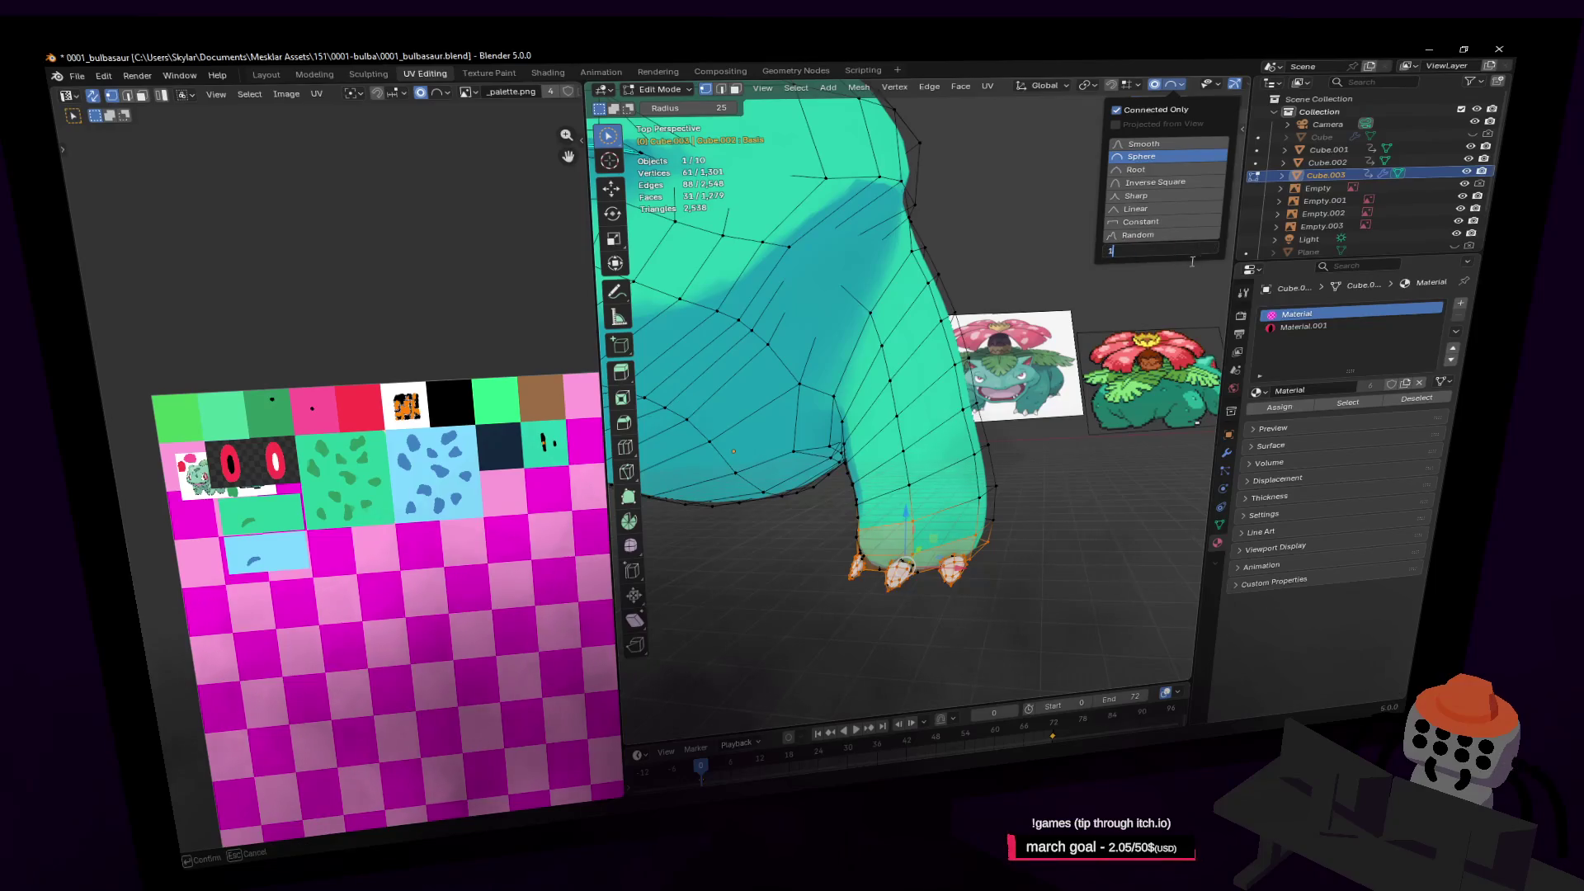
{"action": "key", "text": "c"}
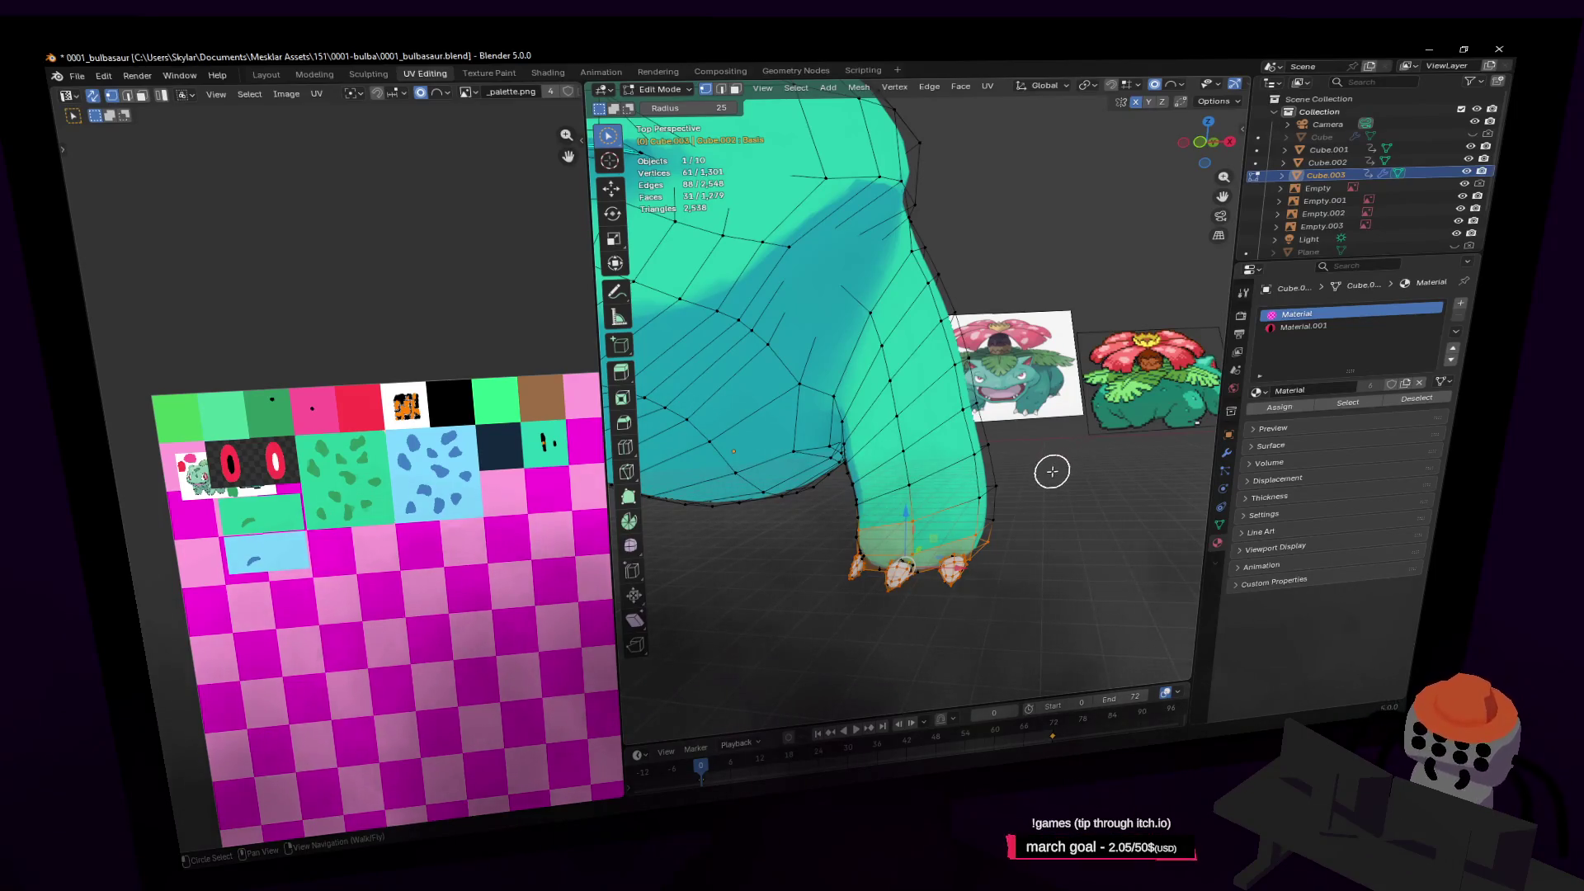
{"action": "middle_click_drag", "start_coordinate": [1024, 422], "coordinate": [1057, 406]}
{"action": "key", "text": "Escape"}
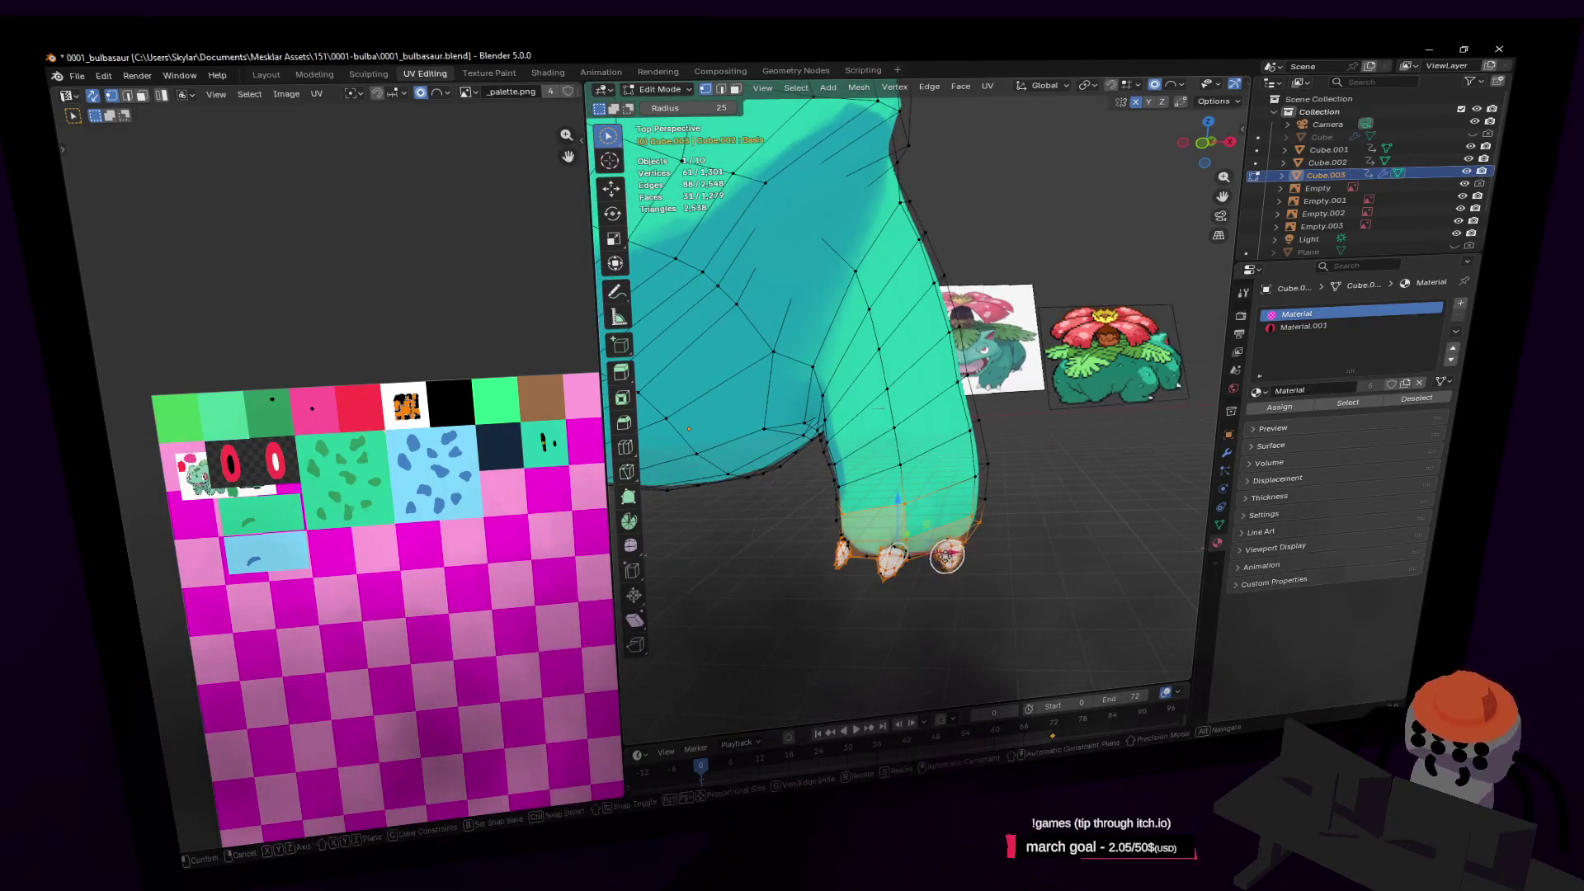
{"action": "key", "text": "g"}
{"action": "key", "text": "x"}
{"action": "left_click", "coordinate": [919, 560]}
Select a band of vertices near the top of the leg and shift it along X
{"action": "key", "text": "c"}
{"action": "mouse_move", "coordinate": [949, 528]}
{"action": "middle_mouse_down"}
{"action": "mouse_move", "coordinate": [997, 488]}
{"action": "mouse_move", "coordinate": [974, 495]}
{"action": "middle_mouse_up"}
{"action": "left_click", "coordinate": [933, 450]}
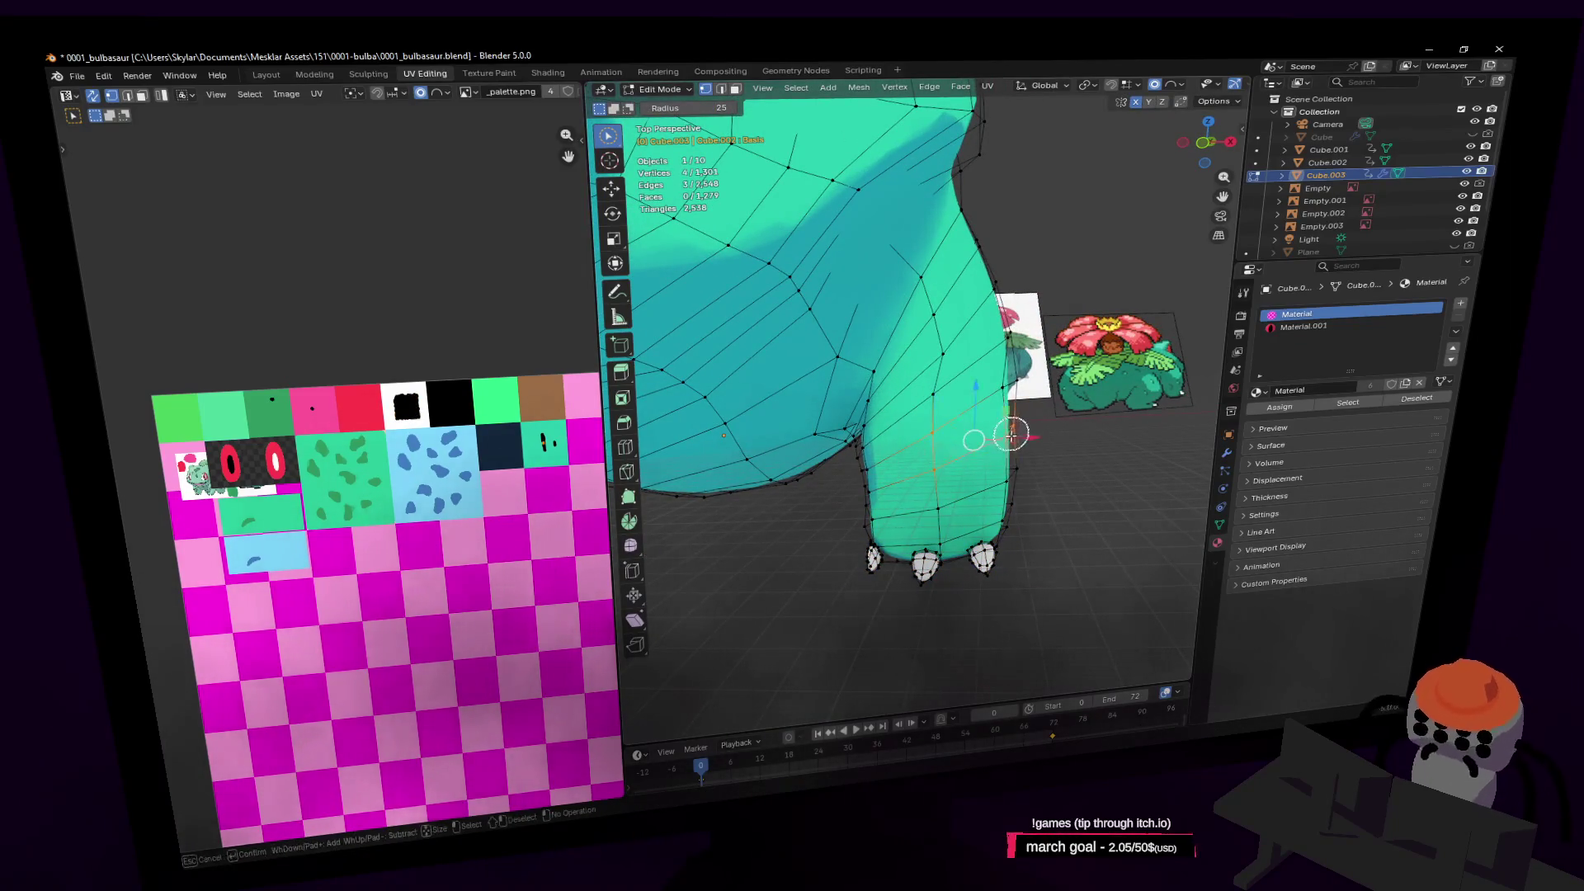
{"action": "left_click", "coordinate": [990, 464], "text": "alt+shift"}
{"action": "key", "text": "Escape"}
{"action": "key", "text": "g"}
{"action": "key", "text": "x"}
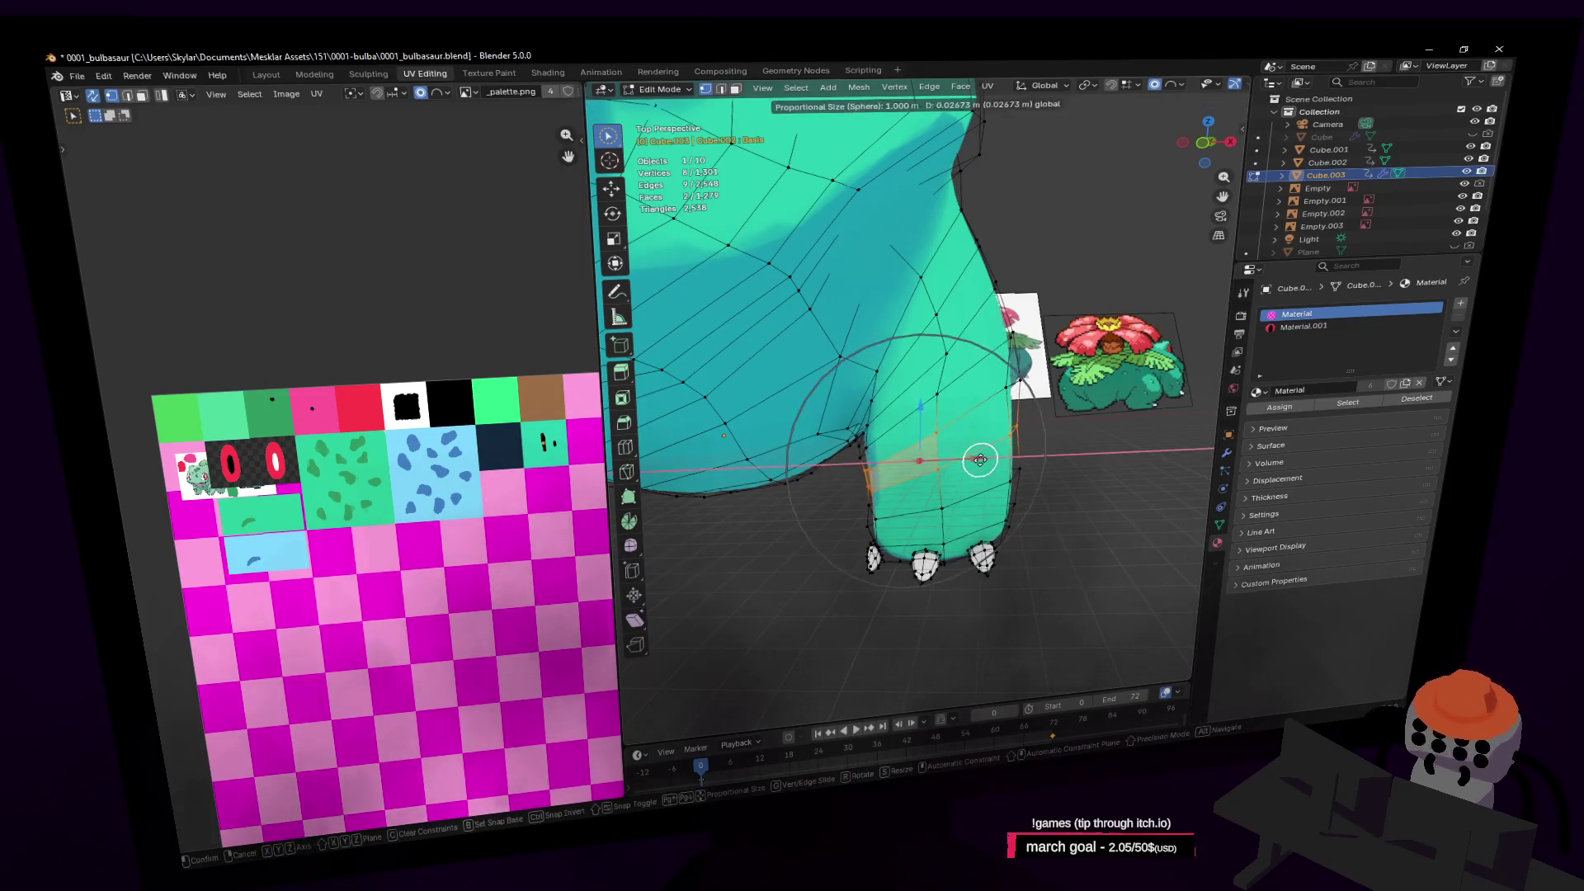
{"action": "left_click", "coordinate": [982, 459]}
Select the shoulder vertices where the leg meets the body and move them with soft falloff
{"action": "key", "text": "shift+grave"}
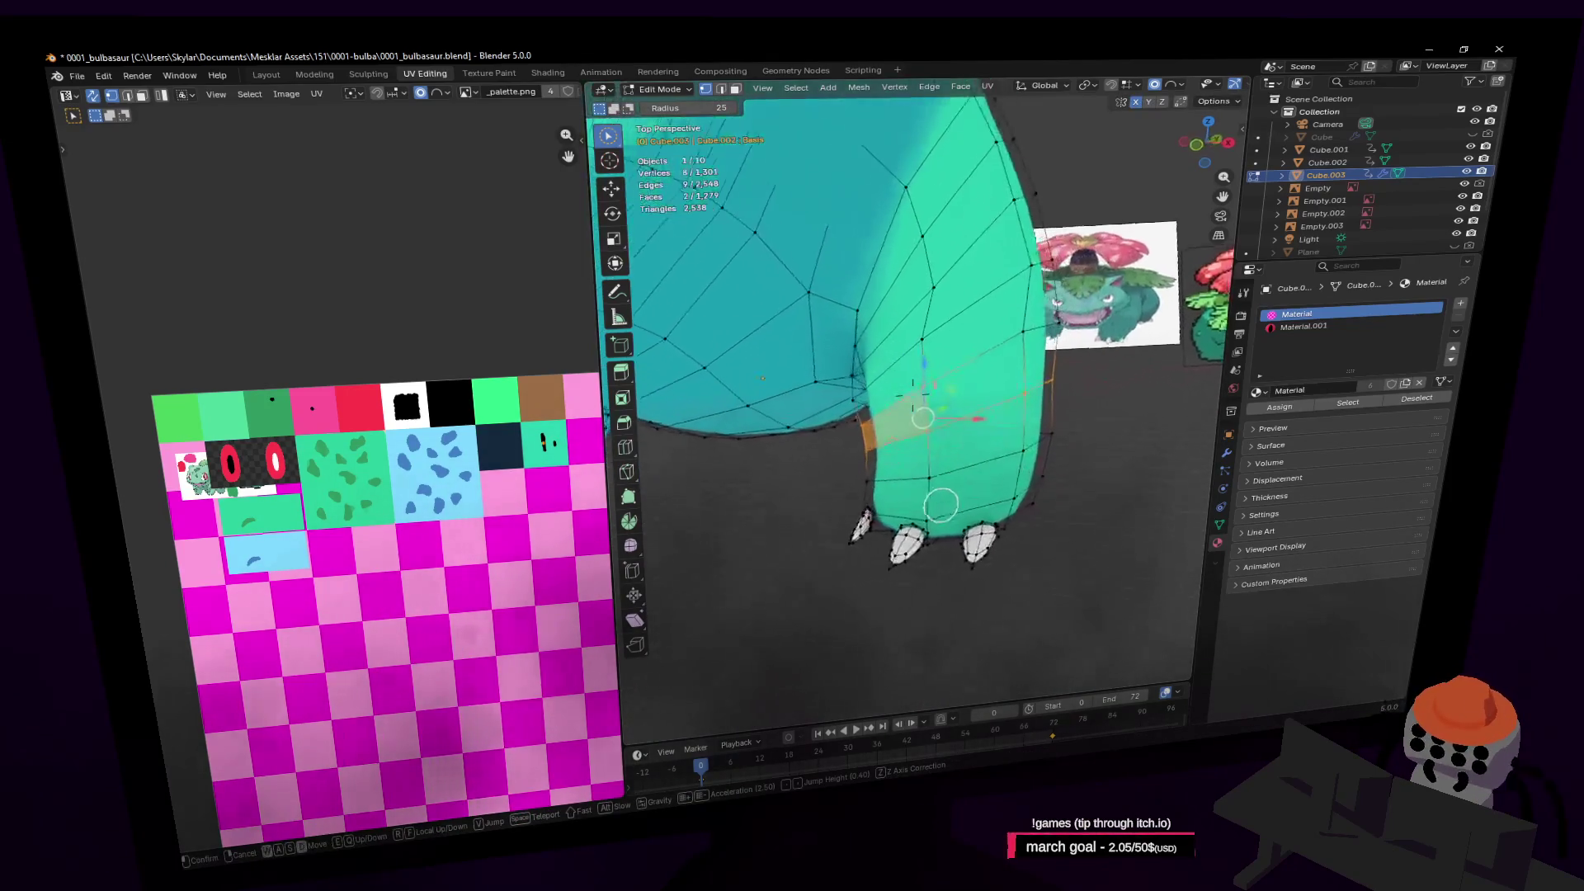
{"action": "key", "text": "s"}
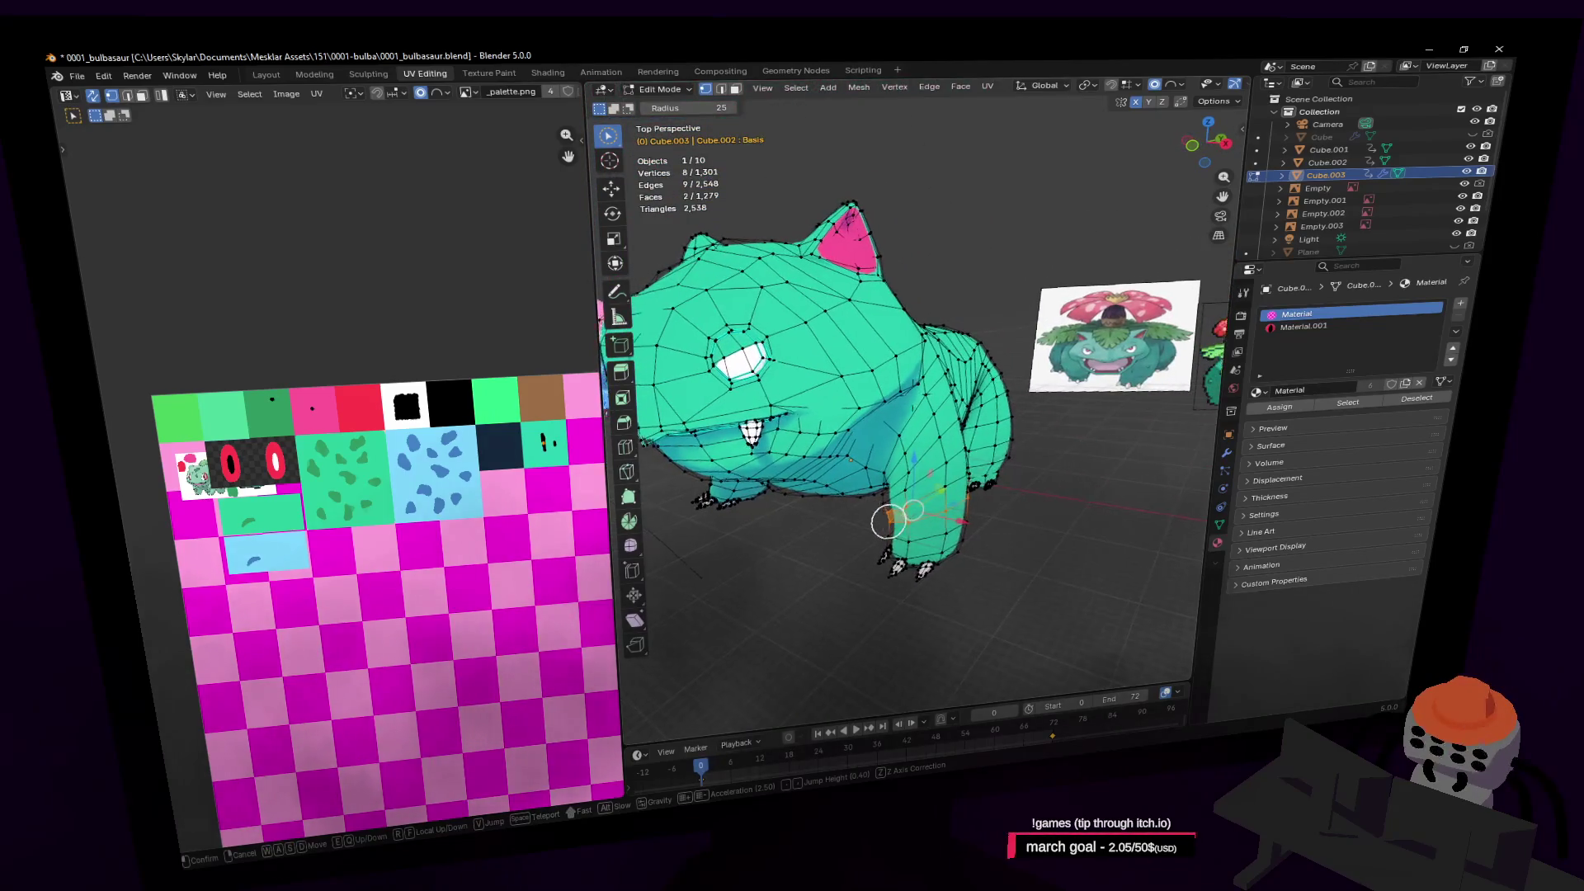
{"action": "key", "text": "w"}
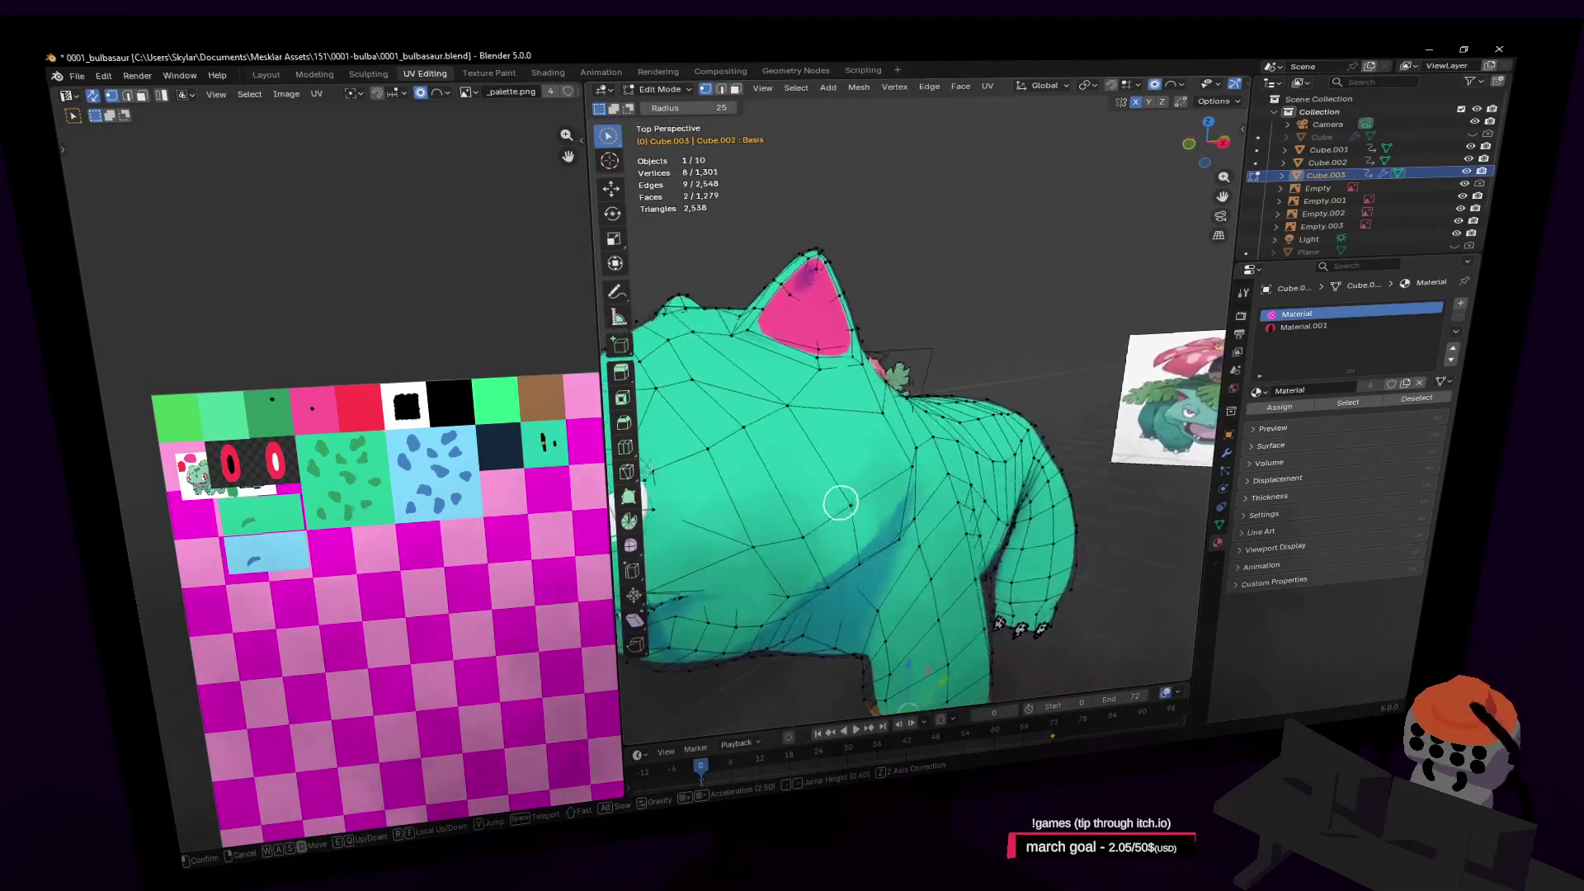
{"action": "left_click", "coordinate": [808, 492]}
{"action": "left_click", "coordinate": [920, 396]}
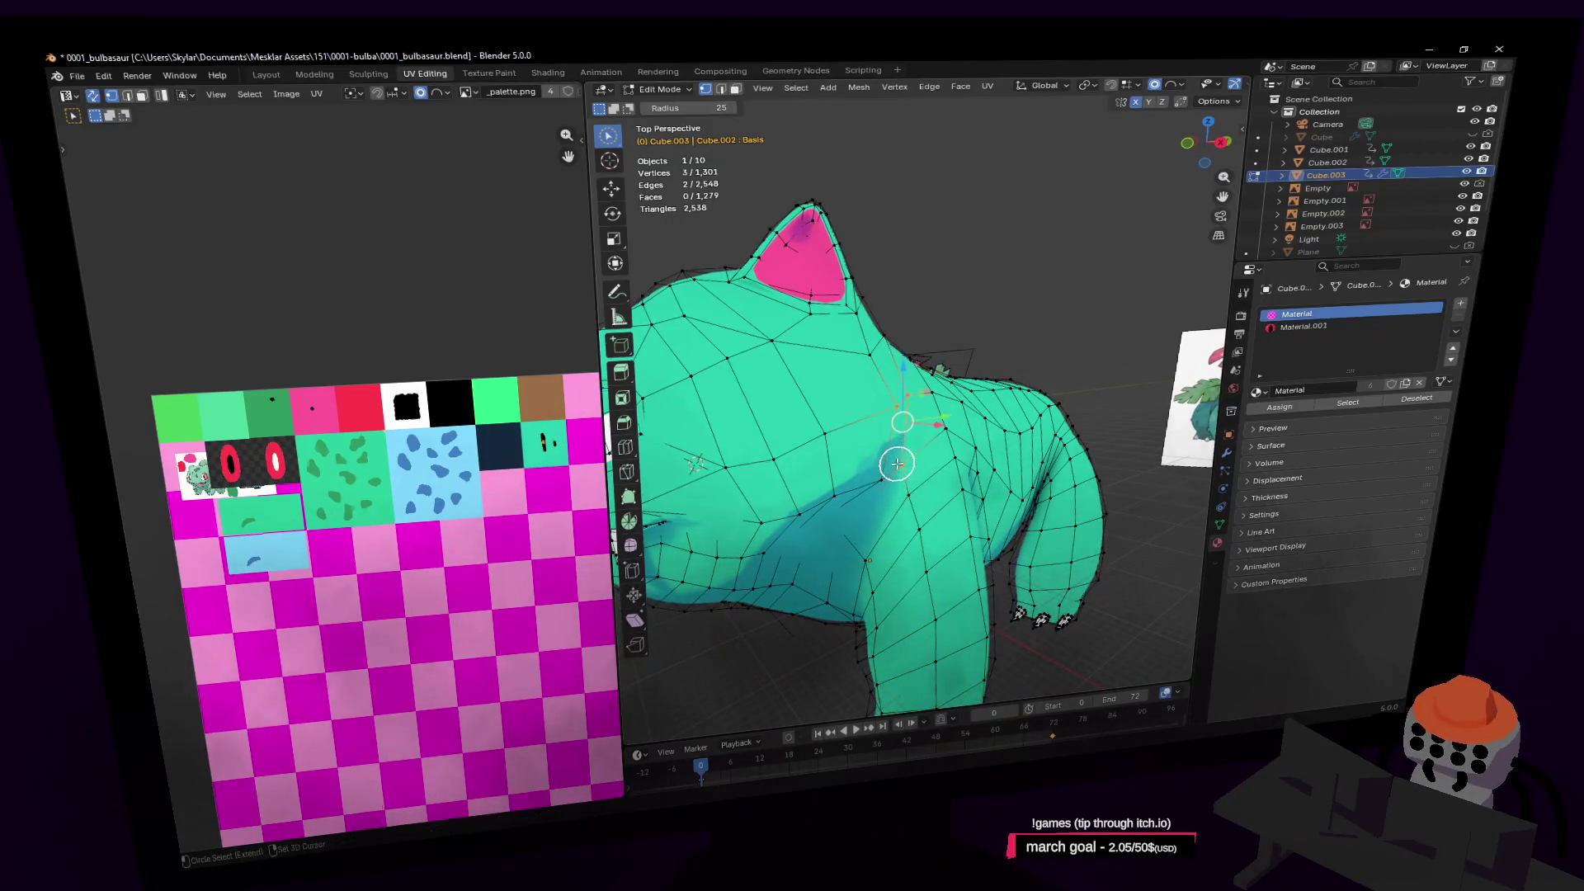
{"action": "left_click", "coordinate": [897, 464], "text": "shift"}
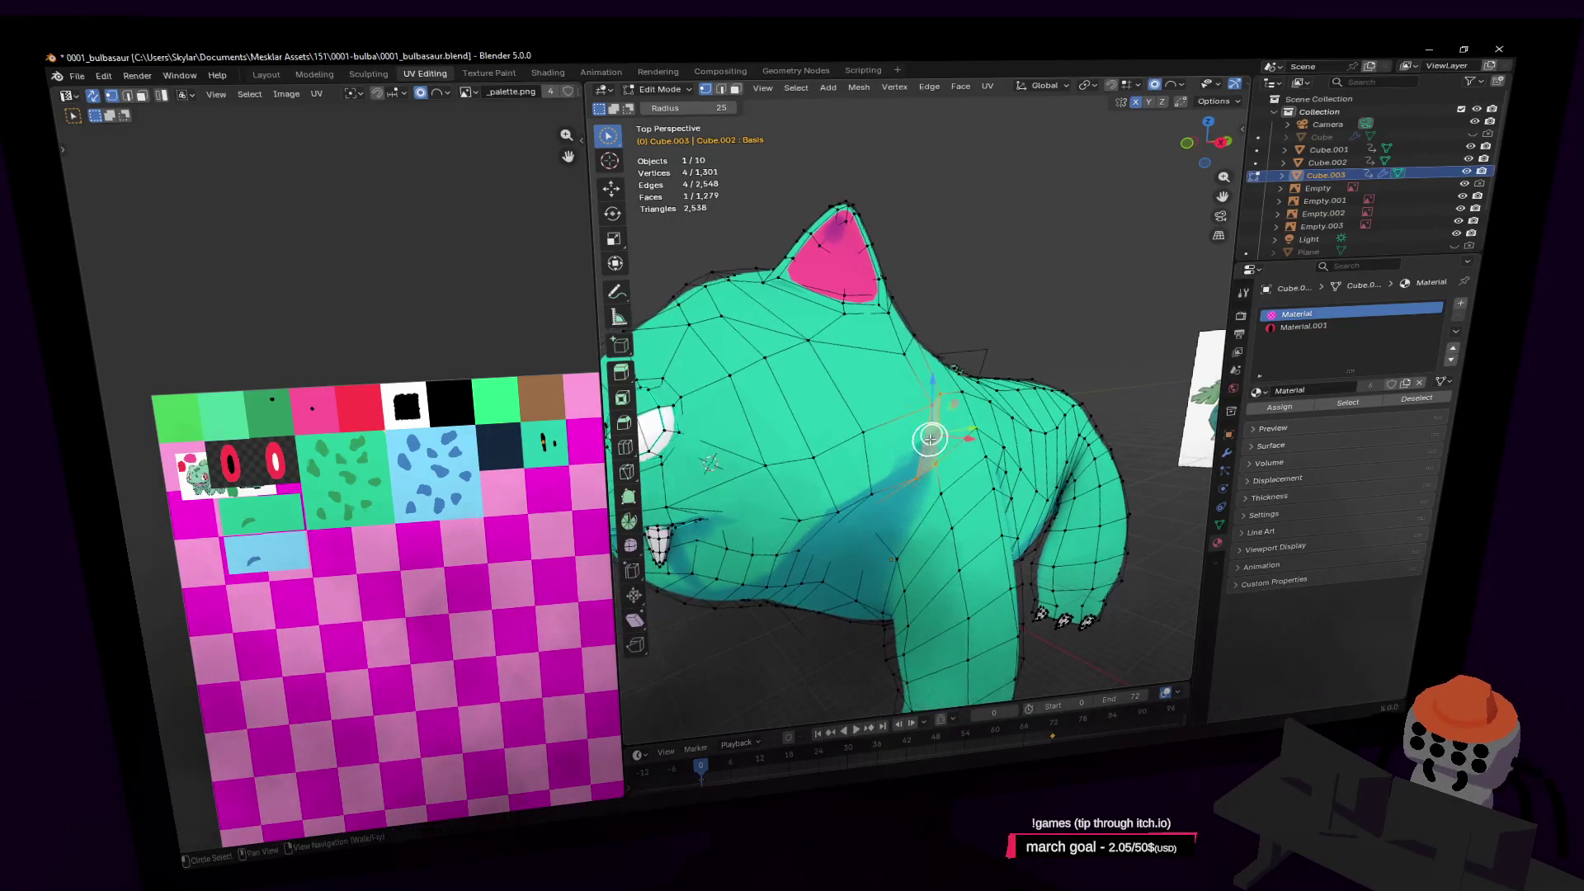
{"action": "key", "text": "g"}
{"action": "left_click", "coordinate": [894, 438]}
Select an edge on the side of the body and move it
{"action": "key", "text": "shift+grave"}
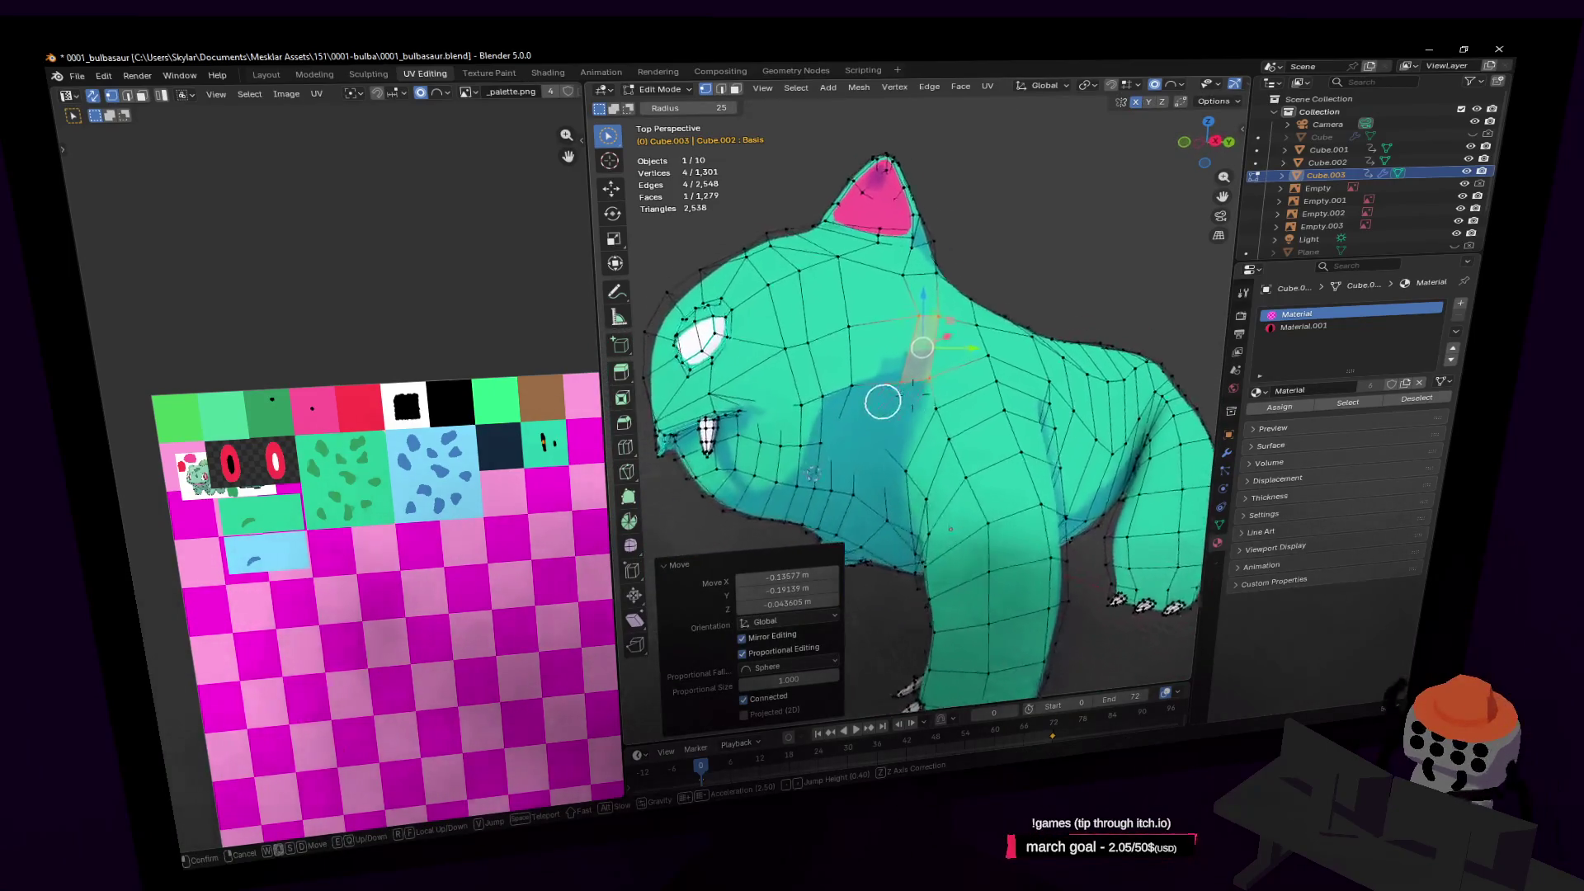
{"action": "left_click", "coordinate": [885, 442]}
{"action": "left_click", "coordinate": [884, 442]}
{"action": "mouse_move", "coordinate": [884, 440]}
{"action": "middle_mouse_down"}
{"action": "mouse_move", "coordinate": [1150, 415]}
{"action": "mouse_move", "coordinate": [1031, 404]}
{"action": "mouse_move", "coordinate": [983, 432]}
{"action": "mouse_move", "coordinate": [882, 448]}
{"action": "mouse_move", "coordinate": [1014, 406]}
{"action": "middle_mouse_up"}
{"action": "key", "text": "g"}
{"action": "left_click", "coordinate": [1034, 424]}
Slide the selected vertices left along X to −0.31577 m, then orbit around the leg
{"action": "key", "text": "w"}
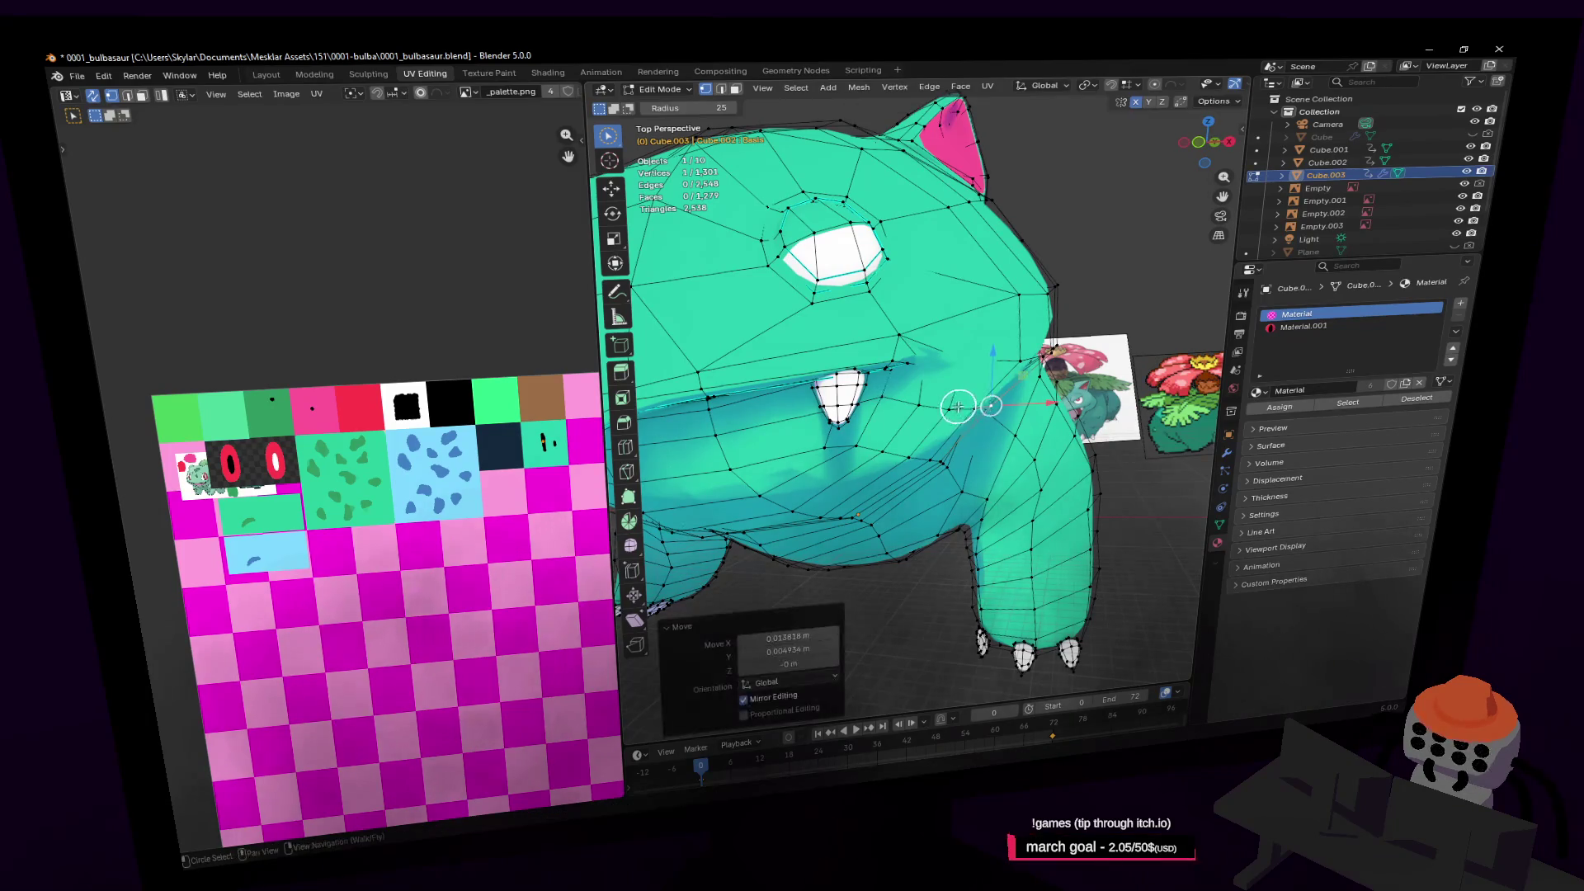
{"action": "scroll", "coordinate": [995, 403], "scroll_direction": "up", "scroll_amount": 6}
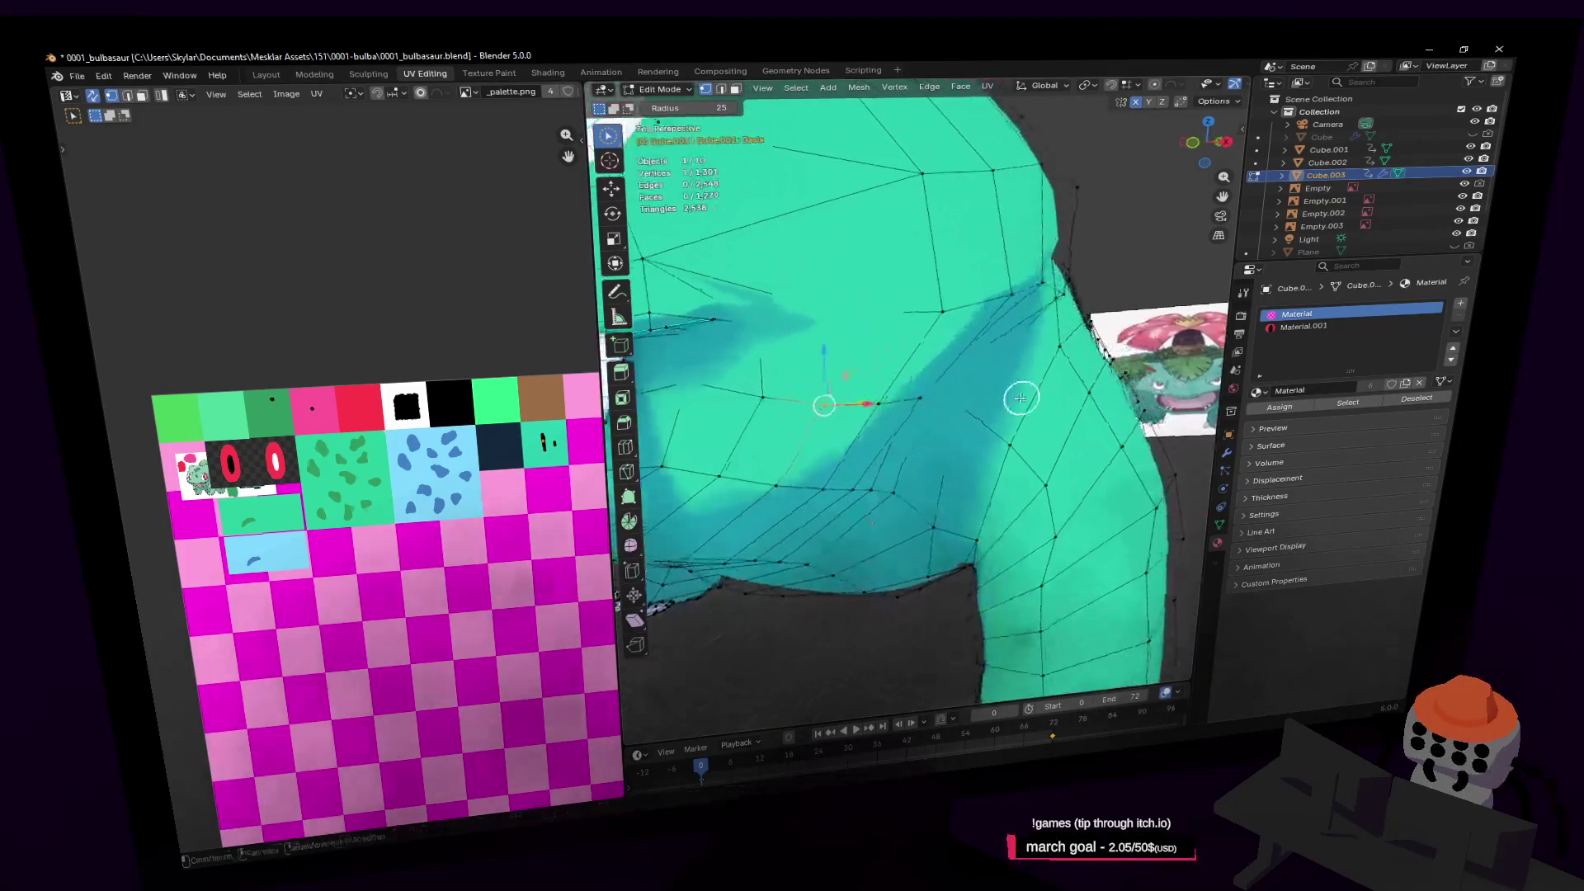
{"action": "scroll", "coordinate": [991, 397], "scroll_direction": "down", "scroll_amount": 6}
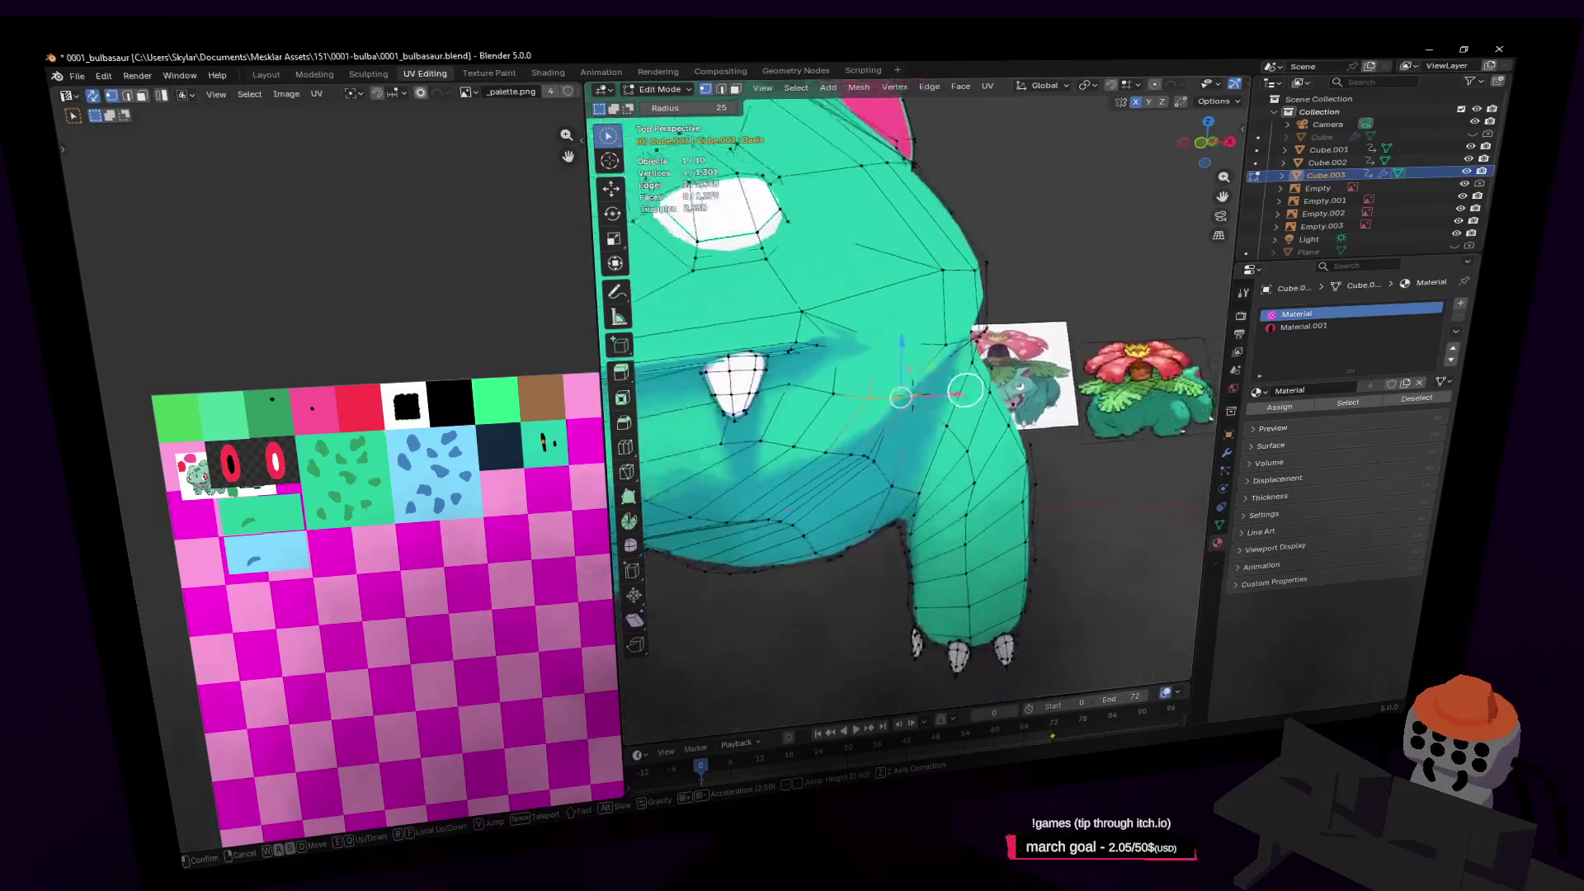
{"action": "left_click_drag", "start_coordinate": [996, 393], "coordinate": [975, 397]}
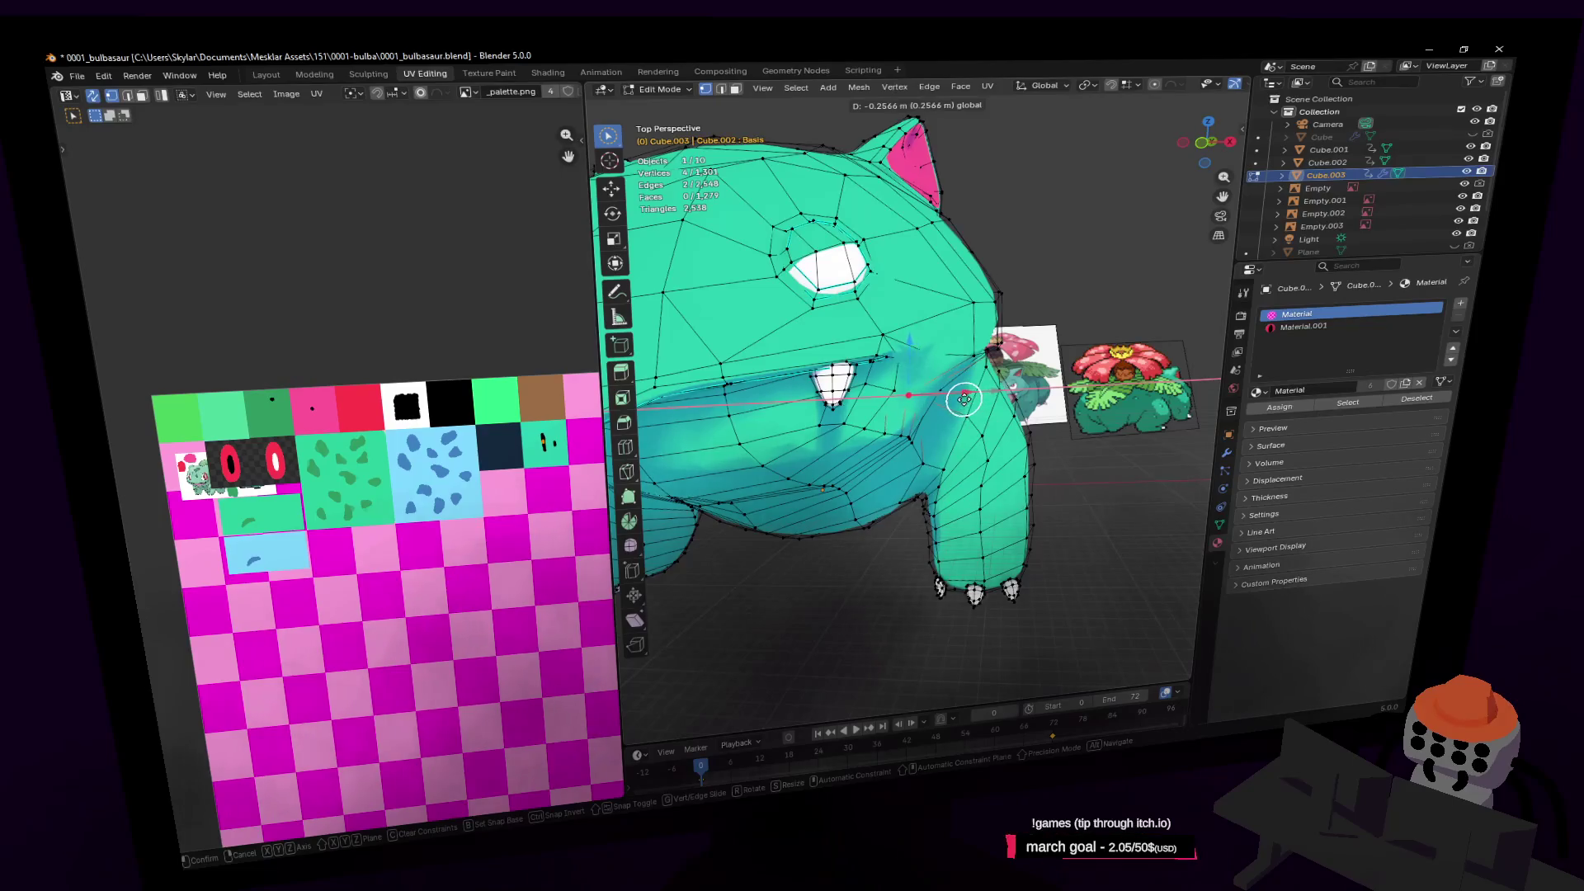
{"action": "left_click", "coordinate": [958, 403]}
{"action": "key", "text": "shift+grave"}
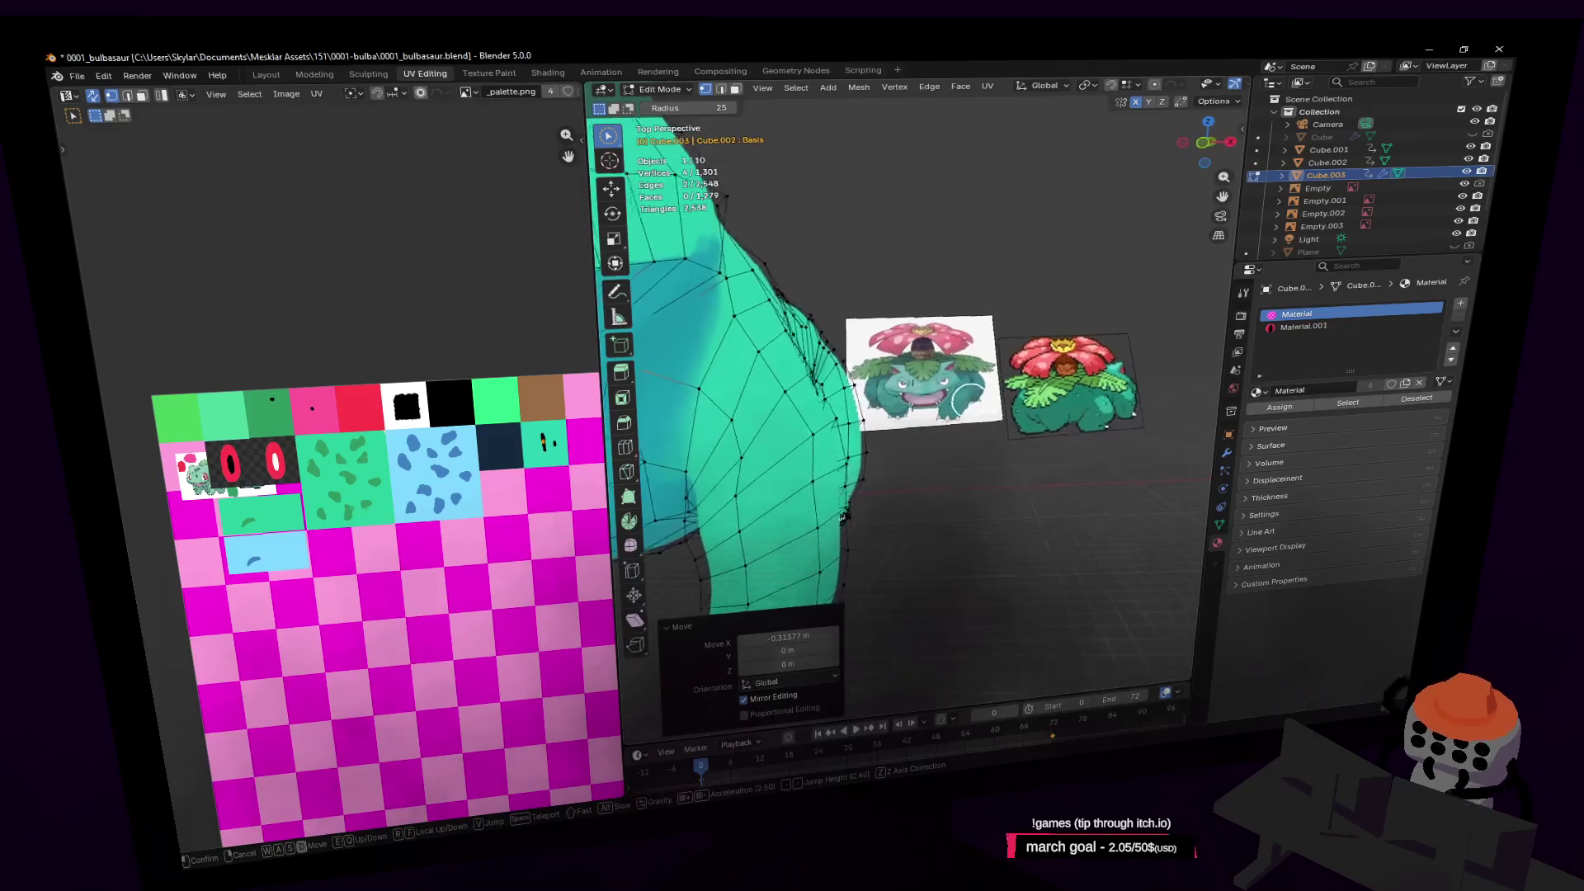
{"action": "left_click", "coordinate": [1009, 376]}
{"action": "mouse_move", "coordinate": [987, 363]}
{"action": "middle_mouse_down"}
{"action": "mouse_move", "coordinate": [962, 399]}
{"action": "mouse_move", "coordinate": [1019, 361]}
{"action": "middle_mouse_up"}
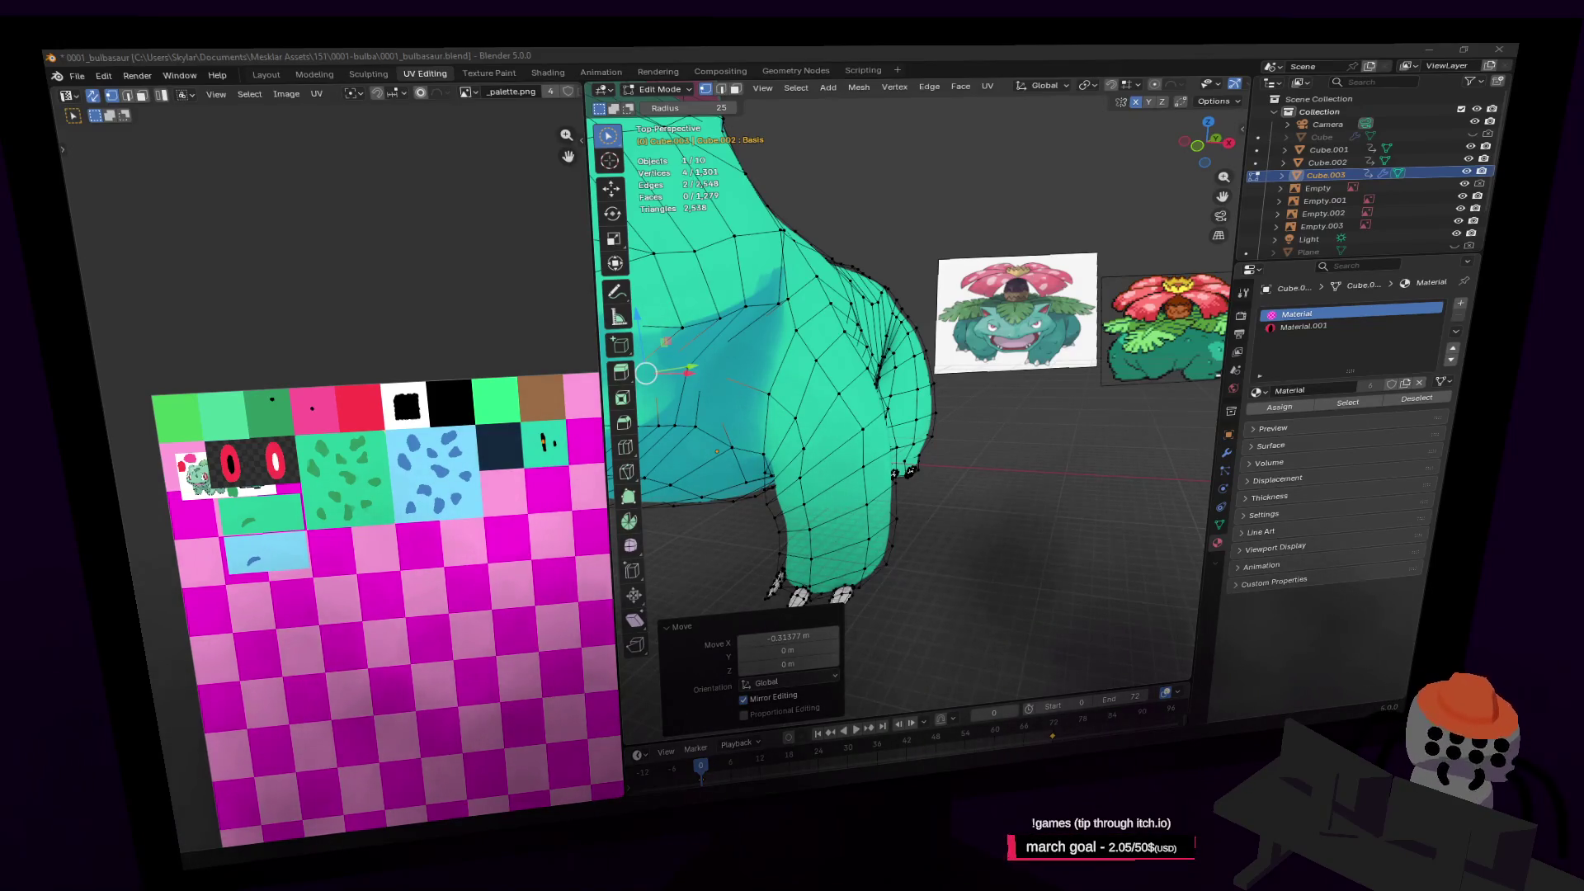
Switch from Blender to the browser showing the Venusaur model page
{"action": "key", "text": "alt+Tab"}
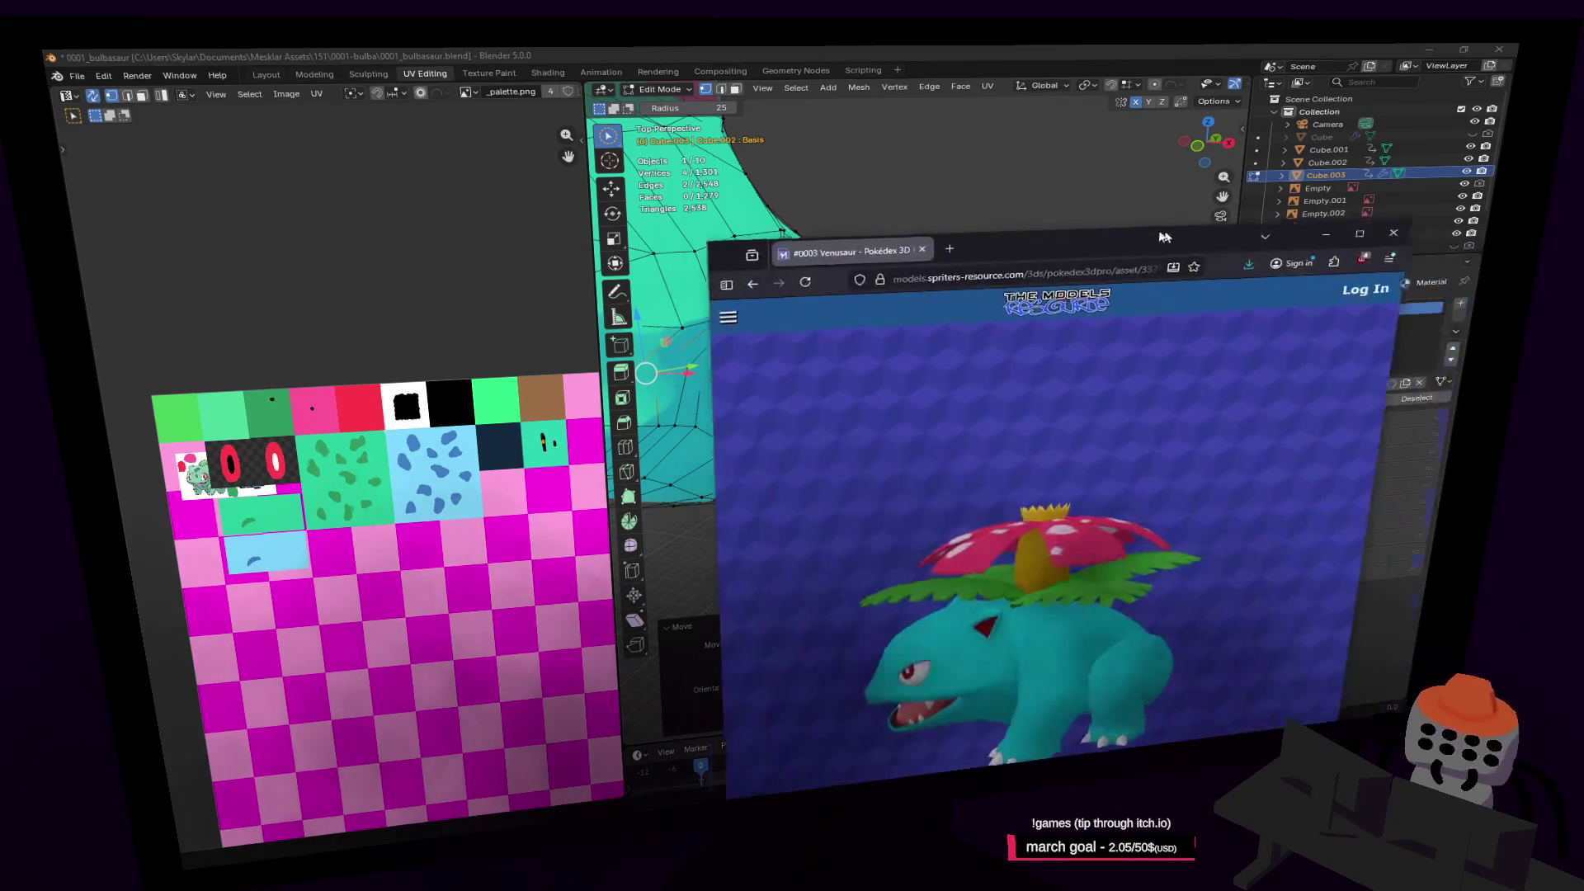
Turn the Venusaur model to a three-quarter front view, then return to Blender
{"action": "mouse_move", "coordinate": [687, 568]}
{"action": "left_mouse_down"}
{"action": "mouse_move", "coordinate": [806, 562]}
{"action": "mouse_move", "coordinate": [685, 570]}
{"action": "left_mouse_up"}
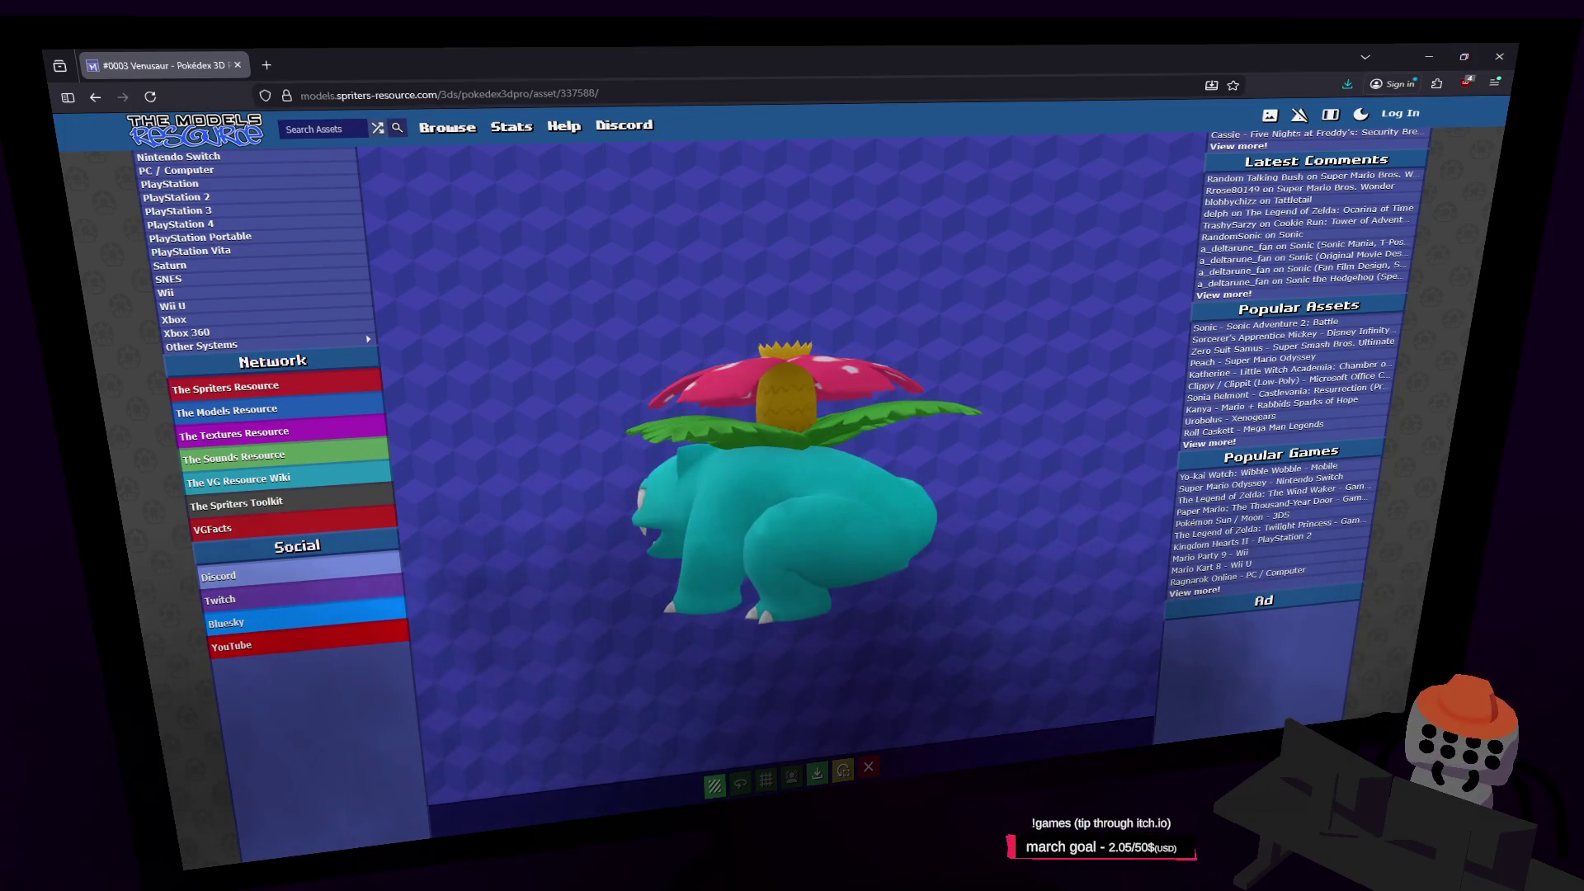
{"action": "key", "text": "alt+Tab"}
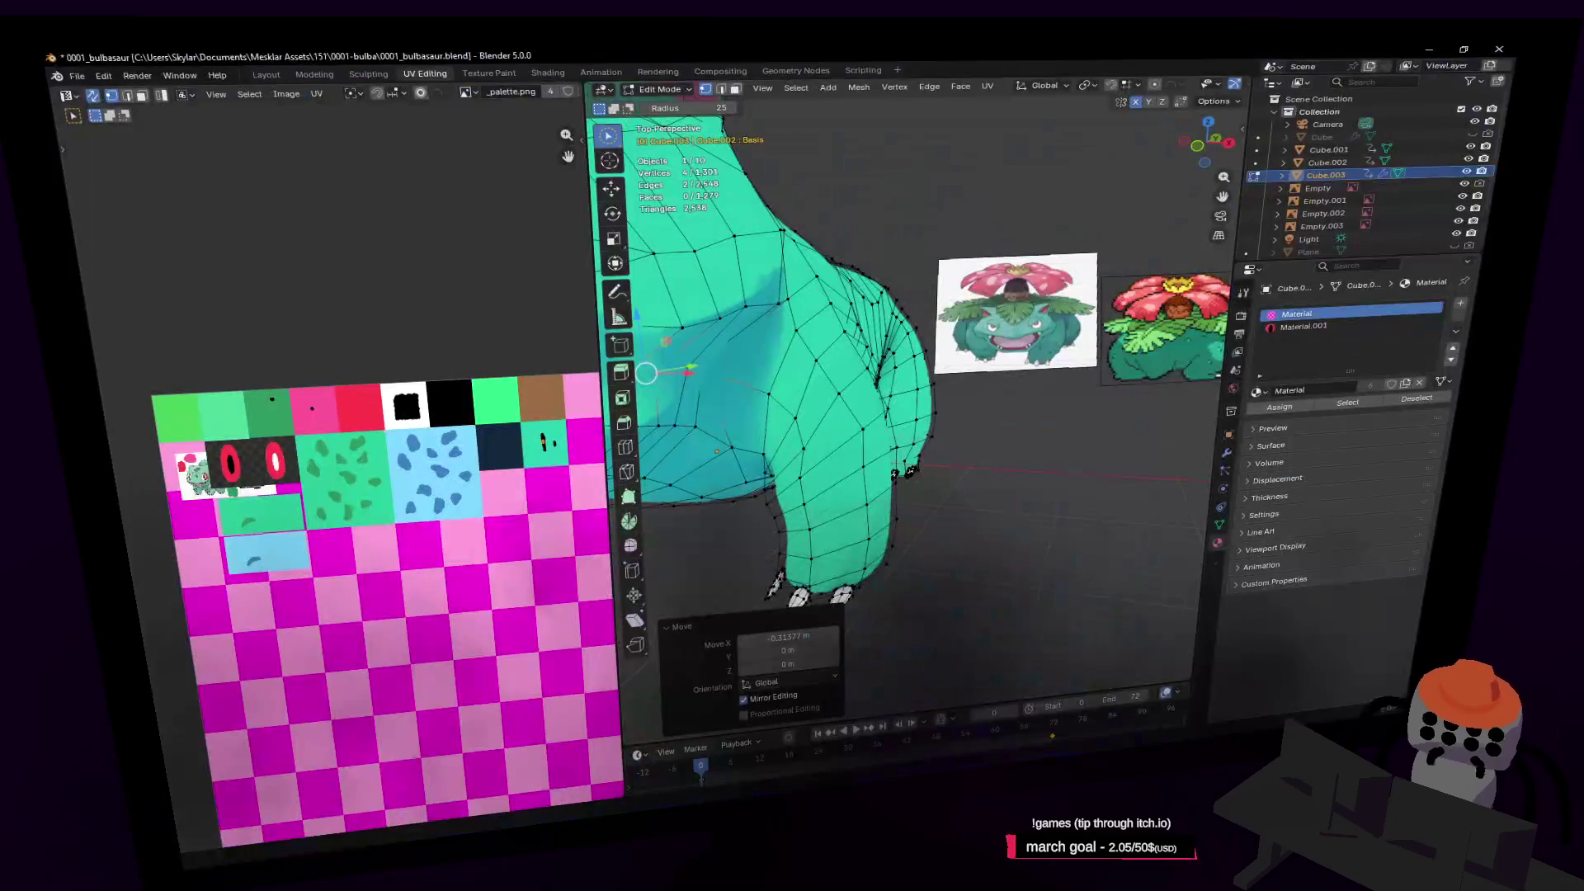
Fly the Blender view over to the reference images
{"action": "key", "text": "w"}
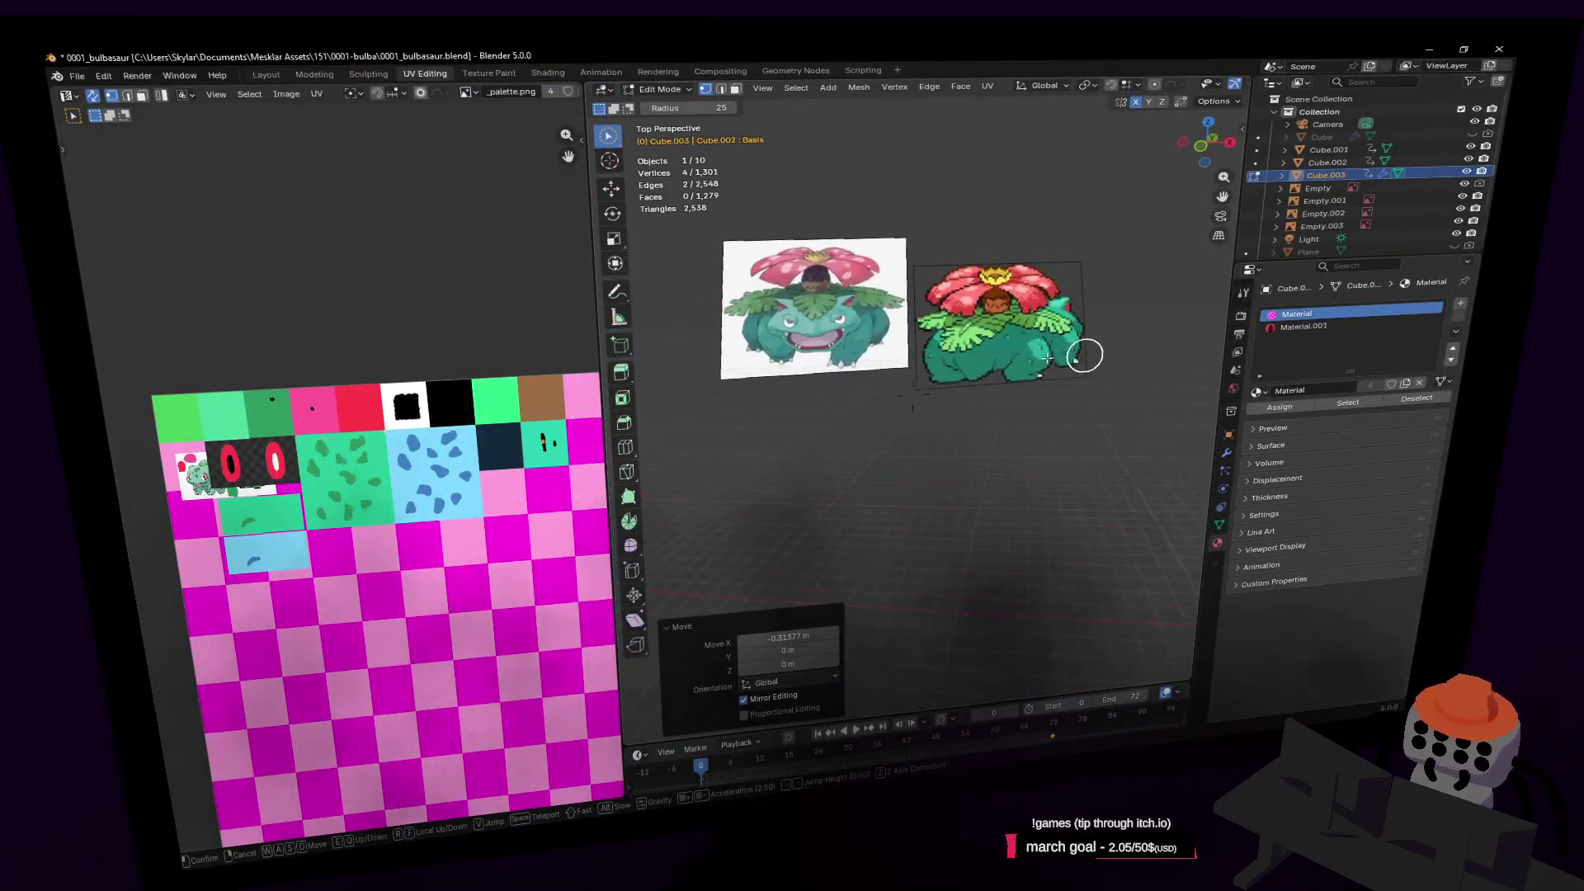
{"action": "mouse_move", "coordinate": [820, 424]}
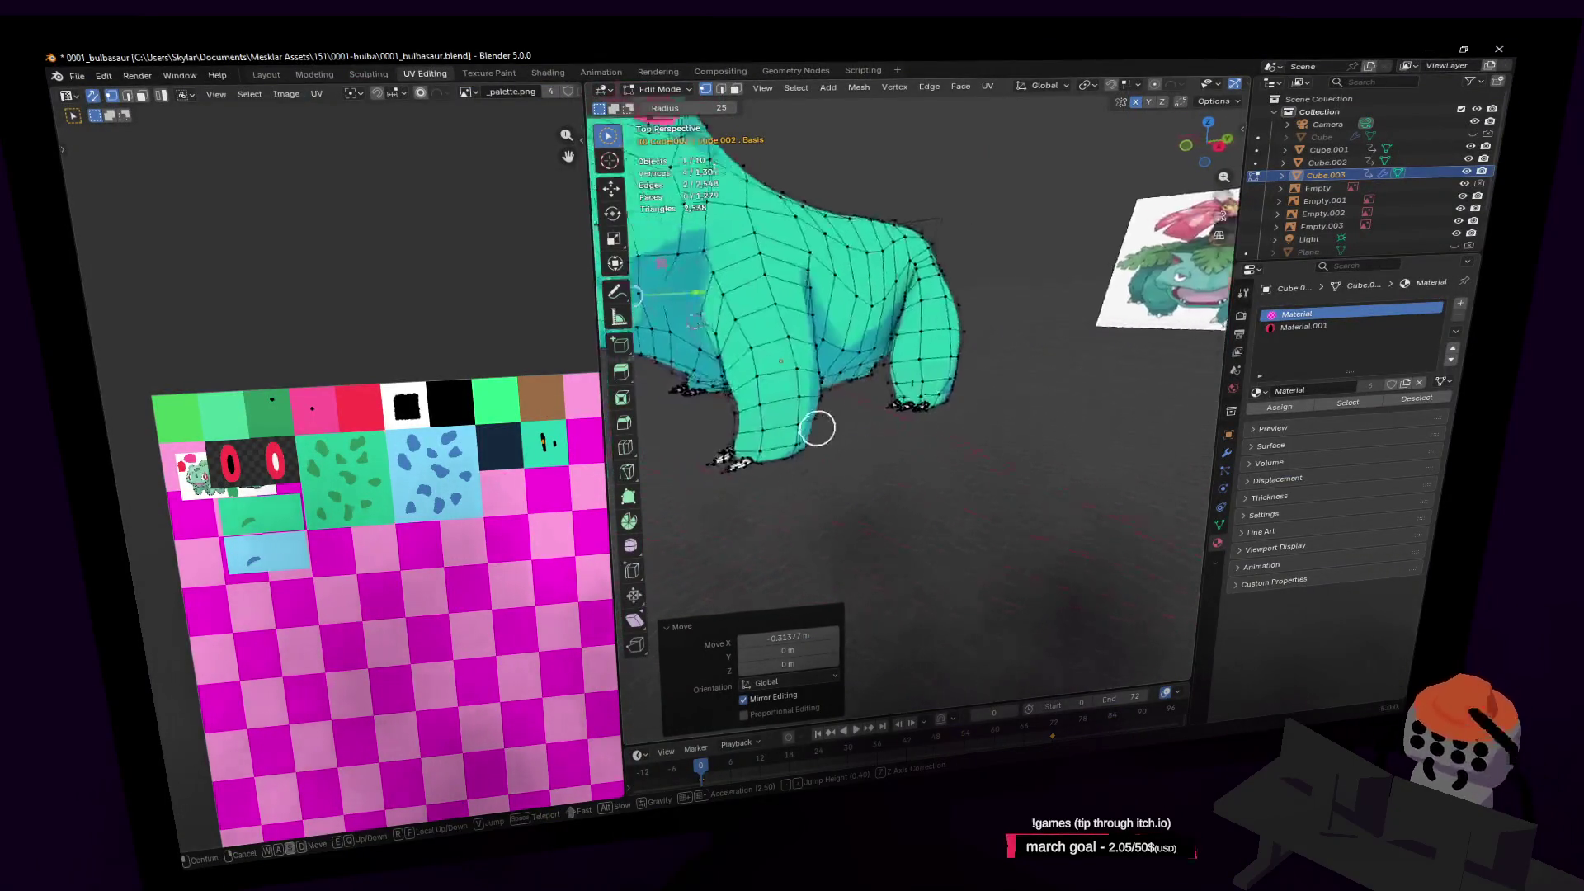
{"action": "mouse_move", "coordinate": [740, 368]}
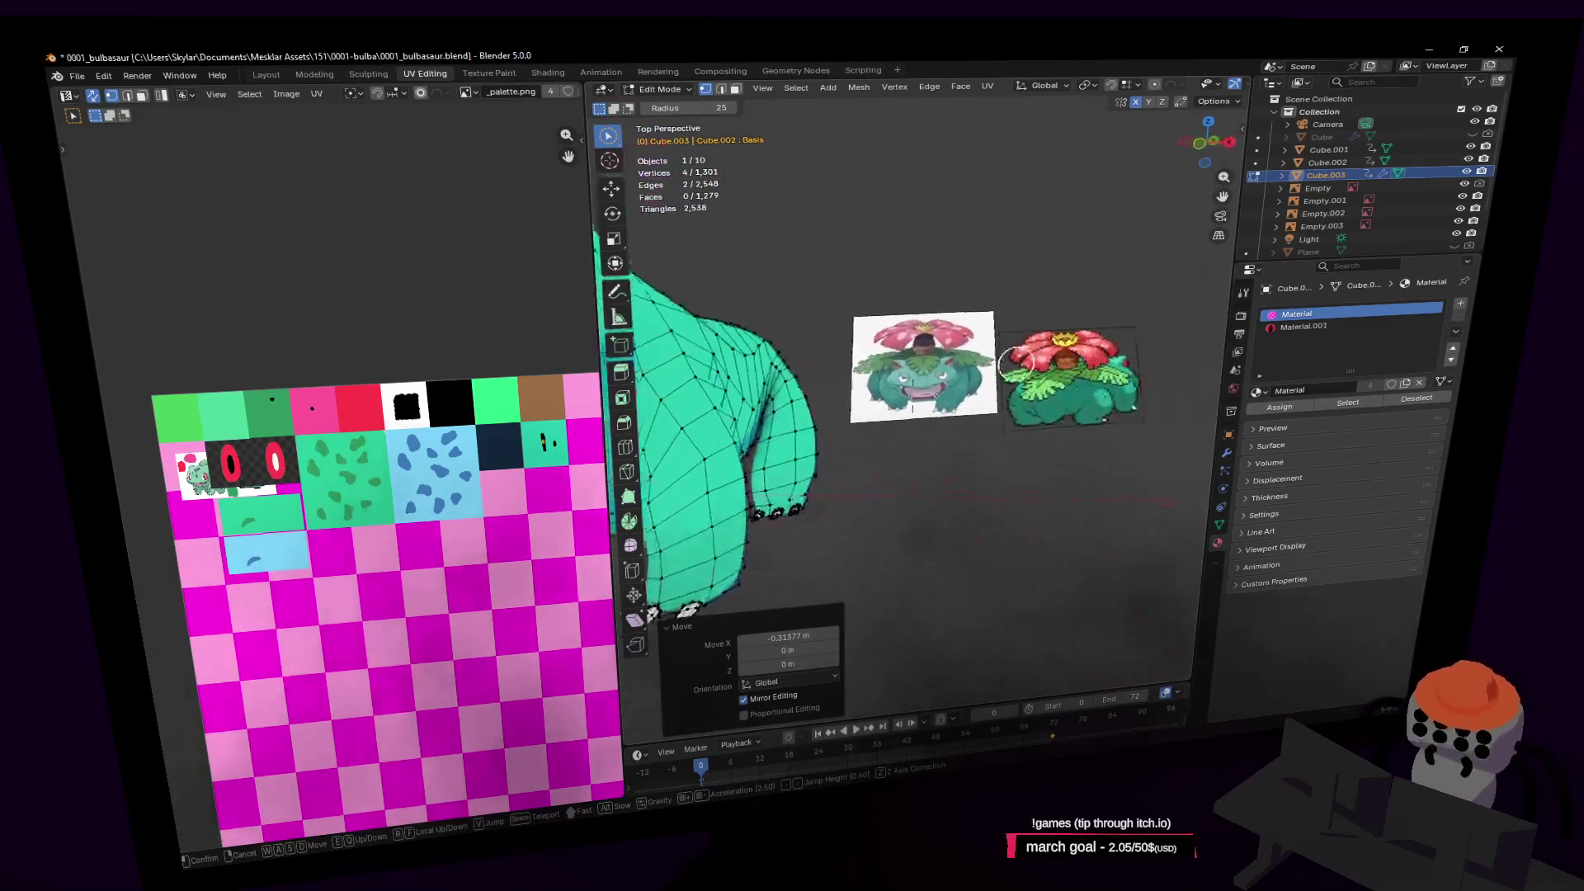
{"action": "key", "text": "Return"}
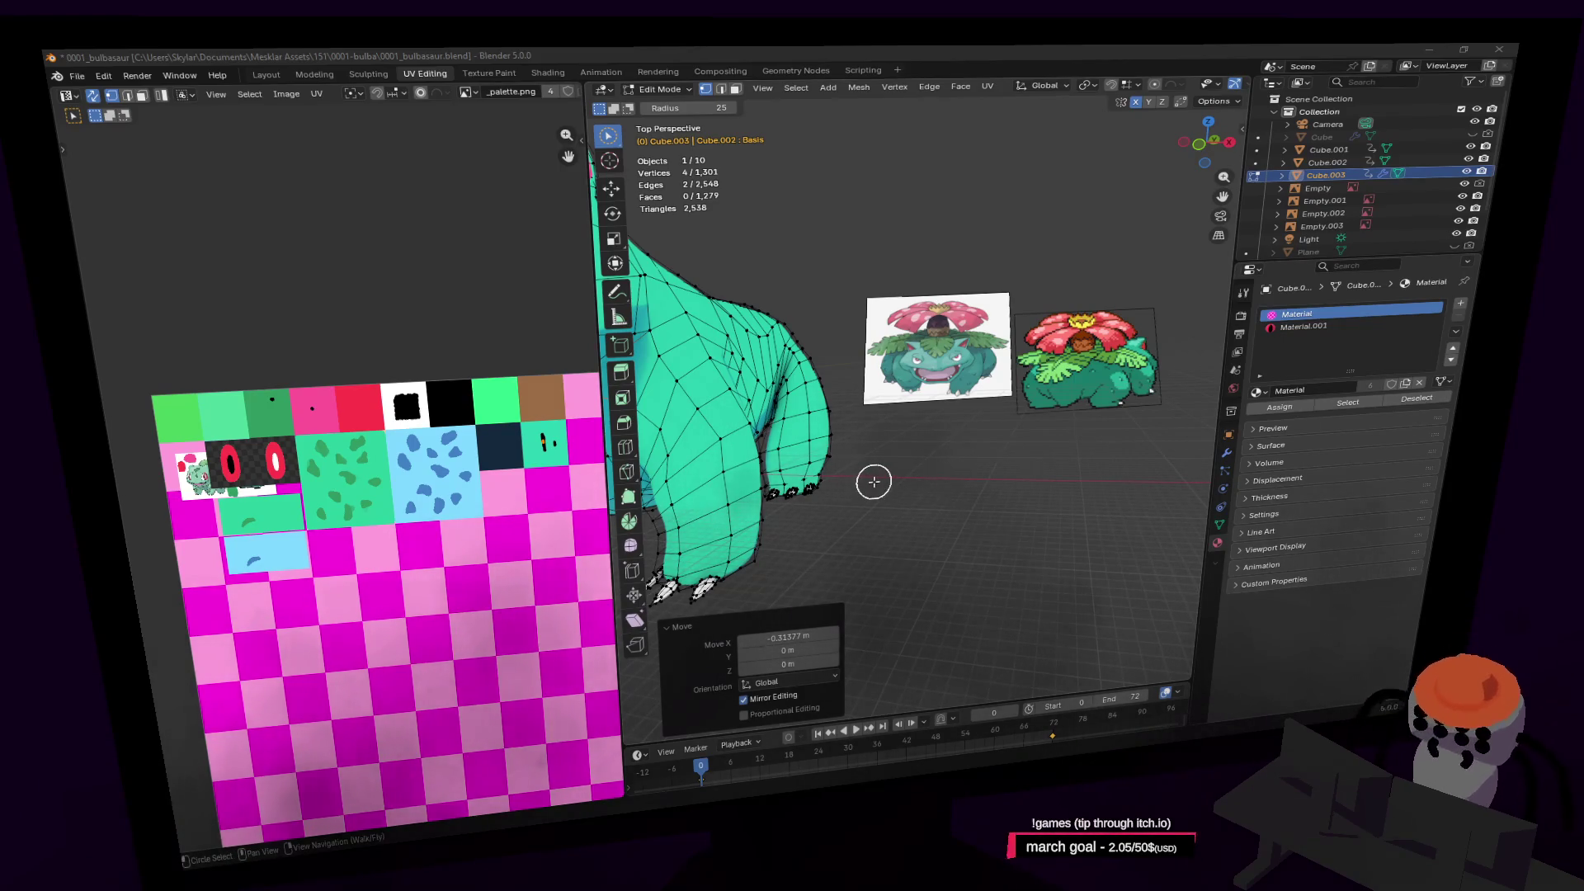
Fly past the blue and teal models back to the references, then turn Venusaur to a side profile in the browser
{"action": "key", "text": "shift+grave"}
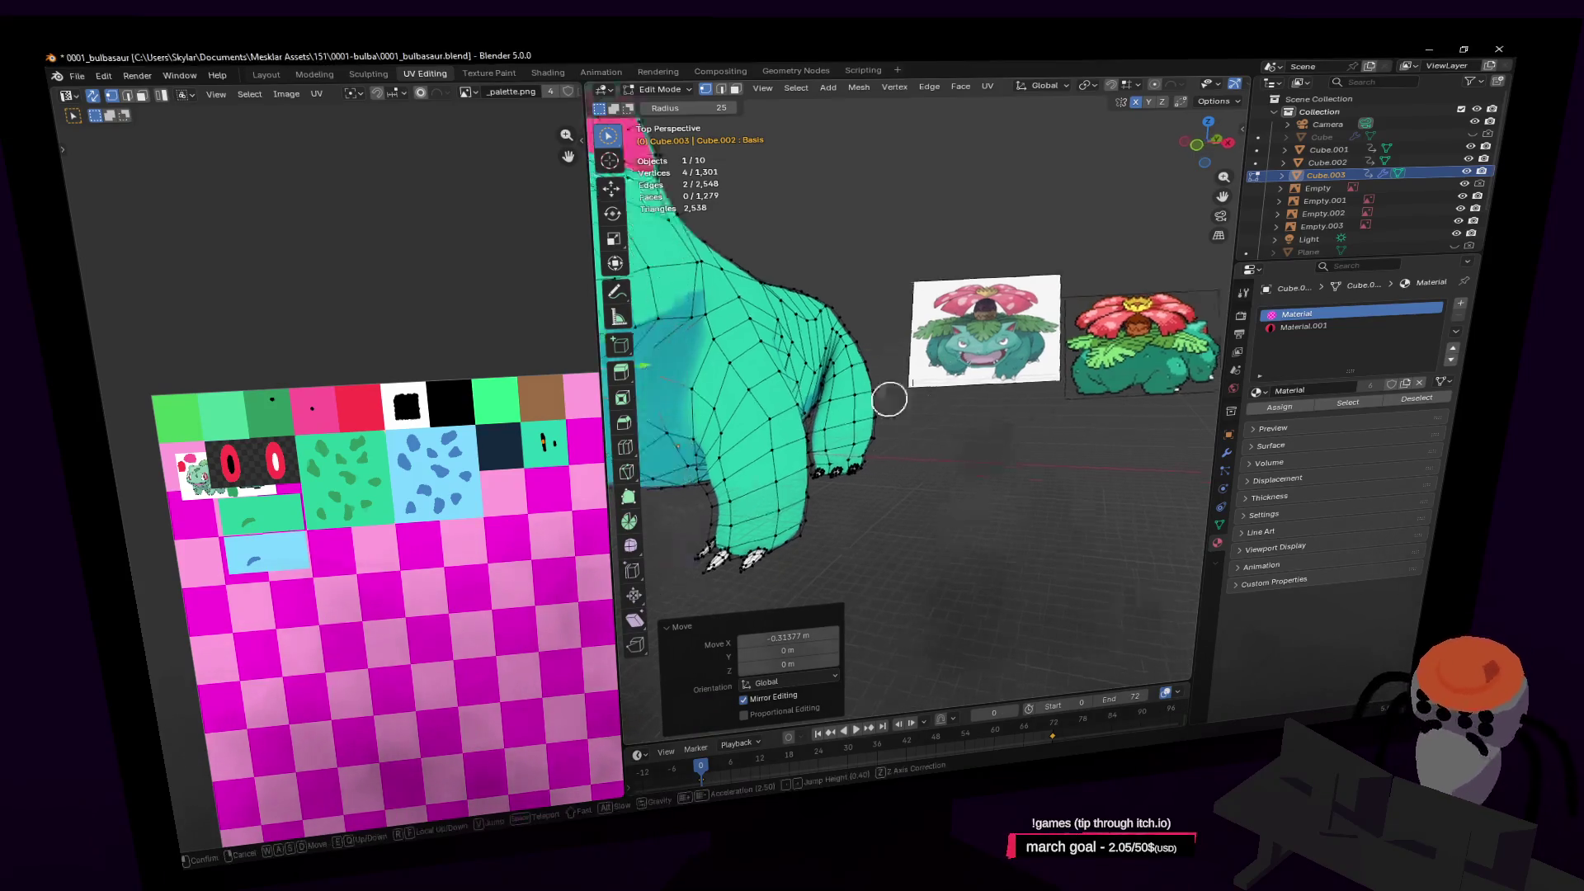
{"action": "key", "text": "w"}
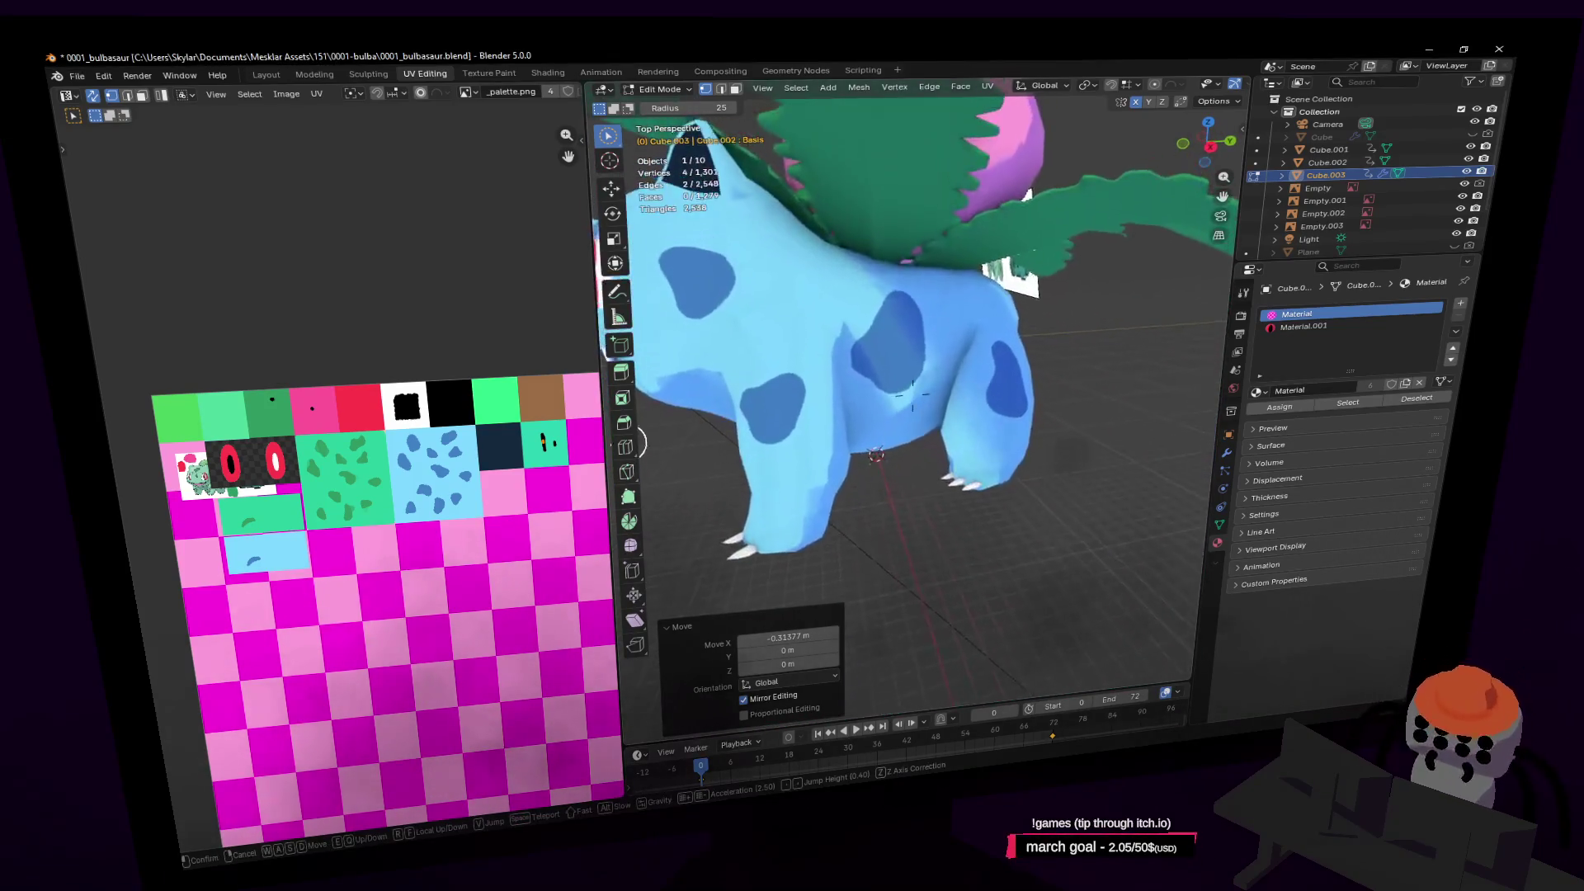
{"action": "key", "text": "s"}
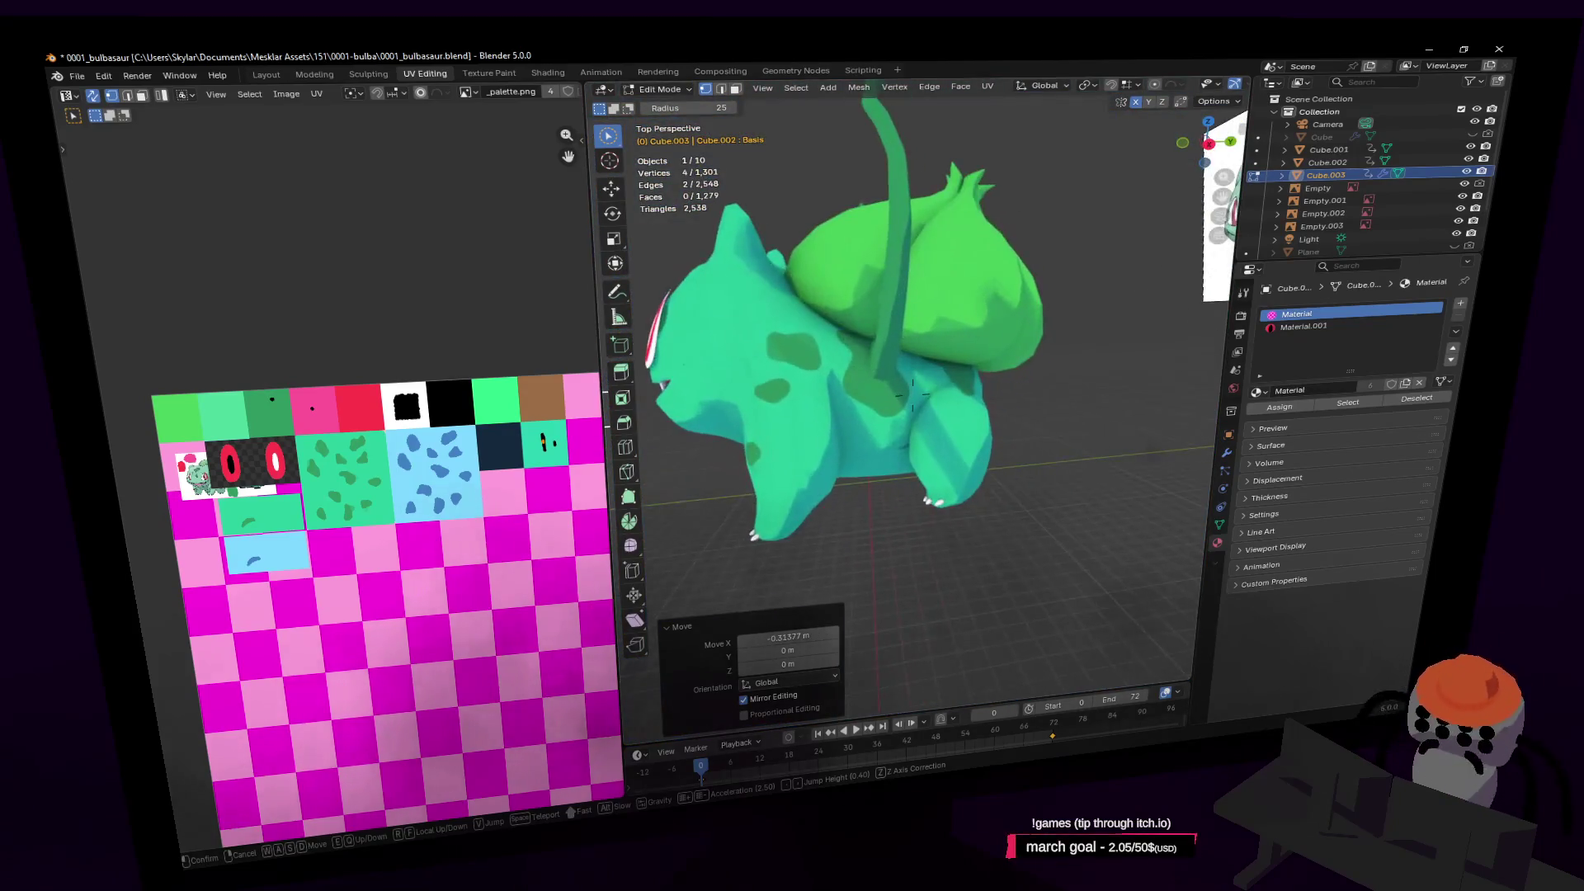
{"action": "key", "text": "w"}
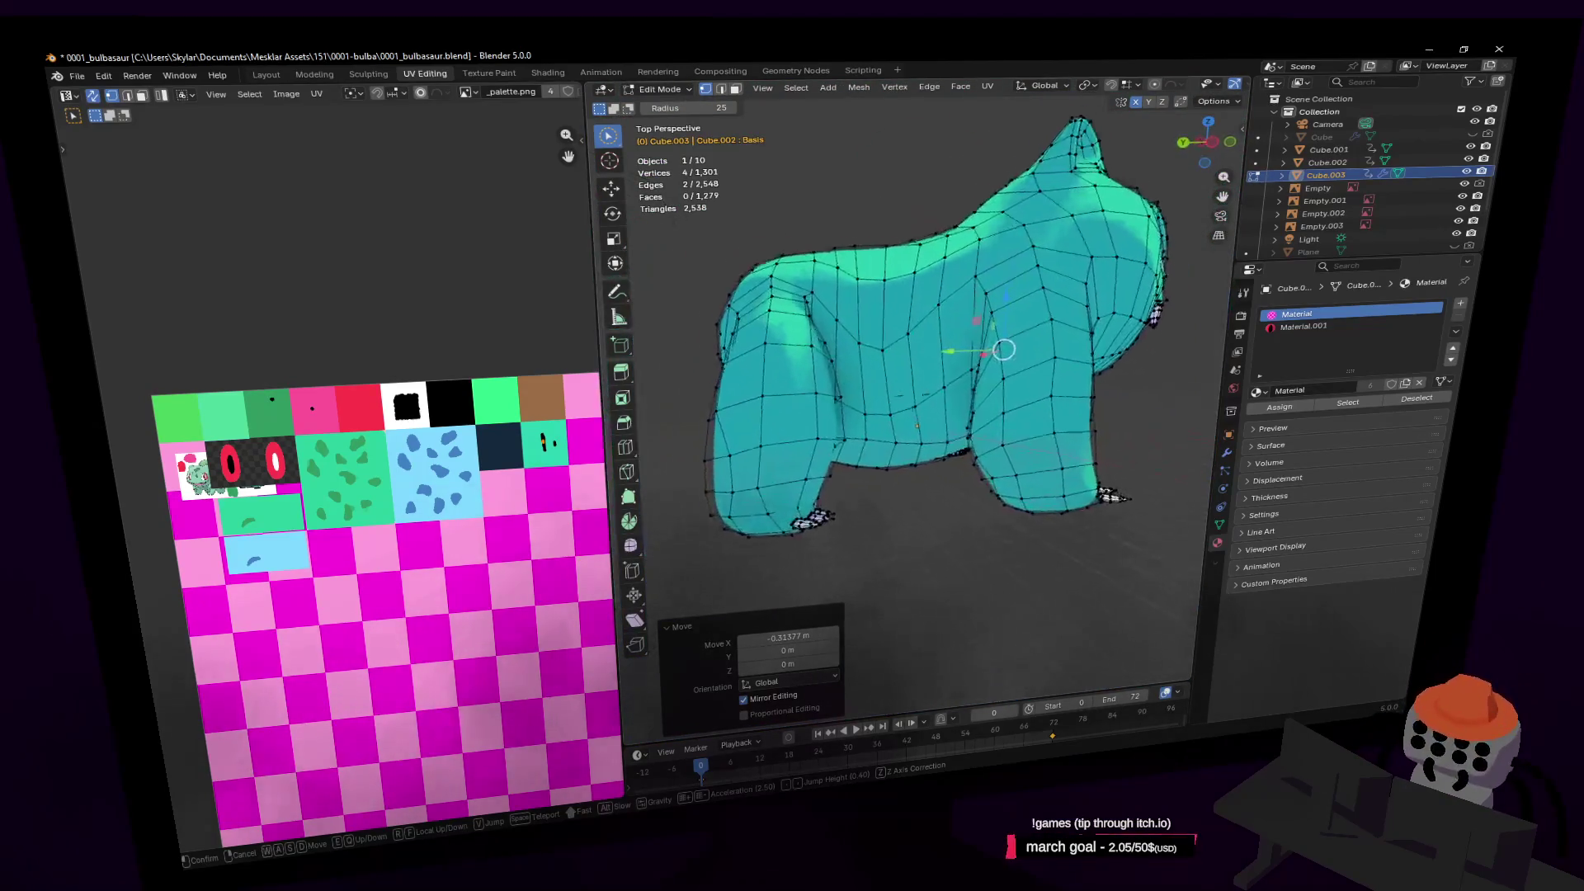
{"action": "left_click", "coordinate": [897, 401]}
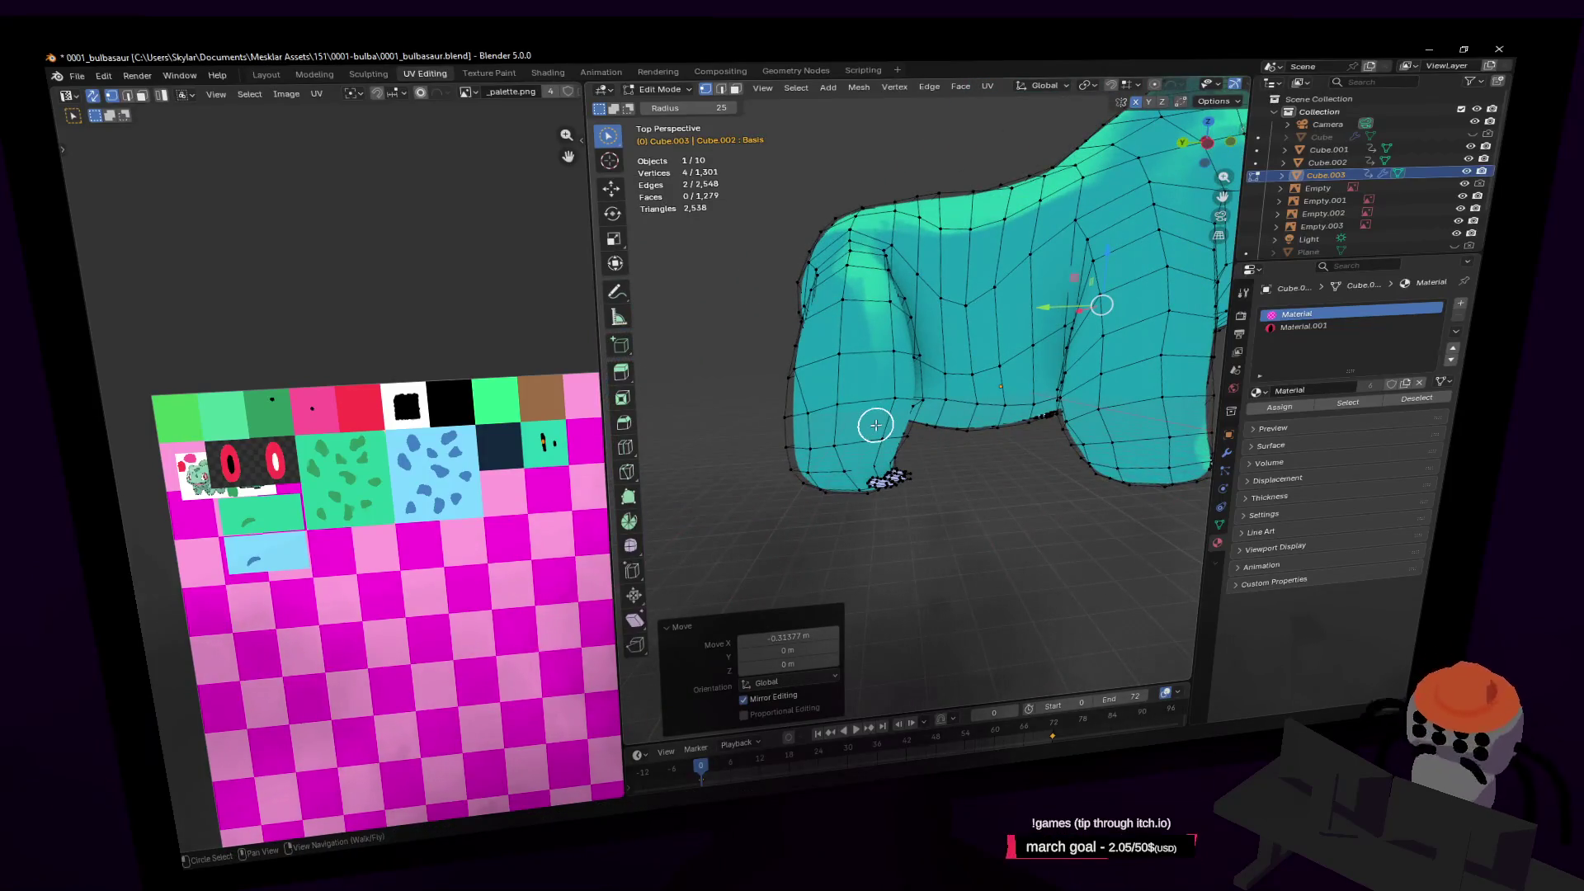
{"action": "right_click", "coordinate": [876, 425]}
{"action": "key", "text": "s"}
{"action": "left_click", "coordinate": [923, 395]}
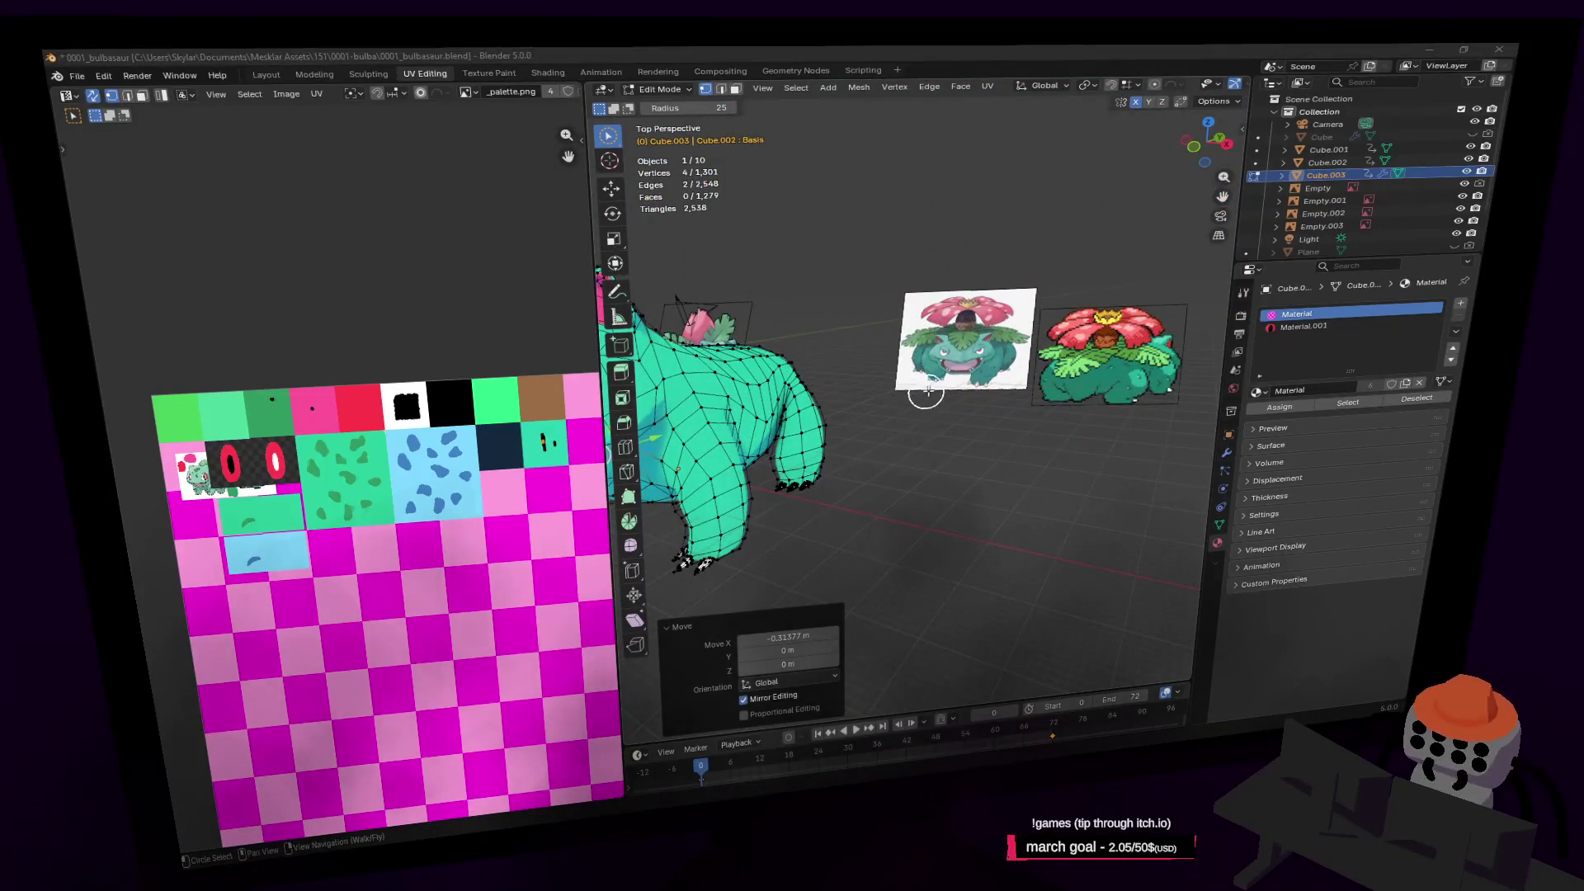
{"action": "key", "text": "alt+Tab"}
{"action": "left_click_drag", "start_coordinate": [850, 439], "coordinate": [930, 458]}
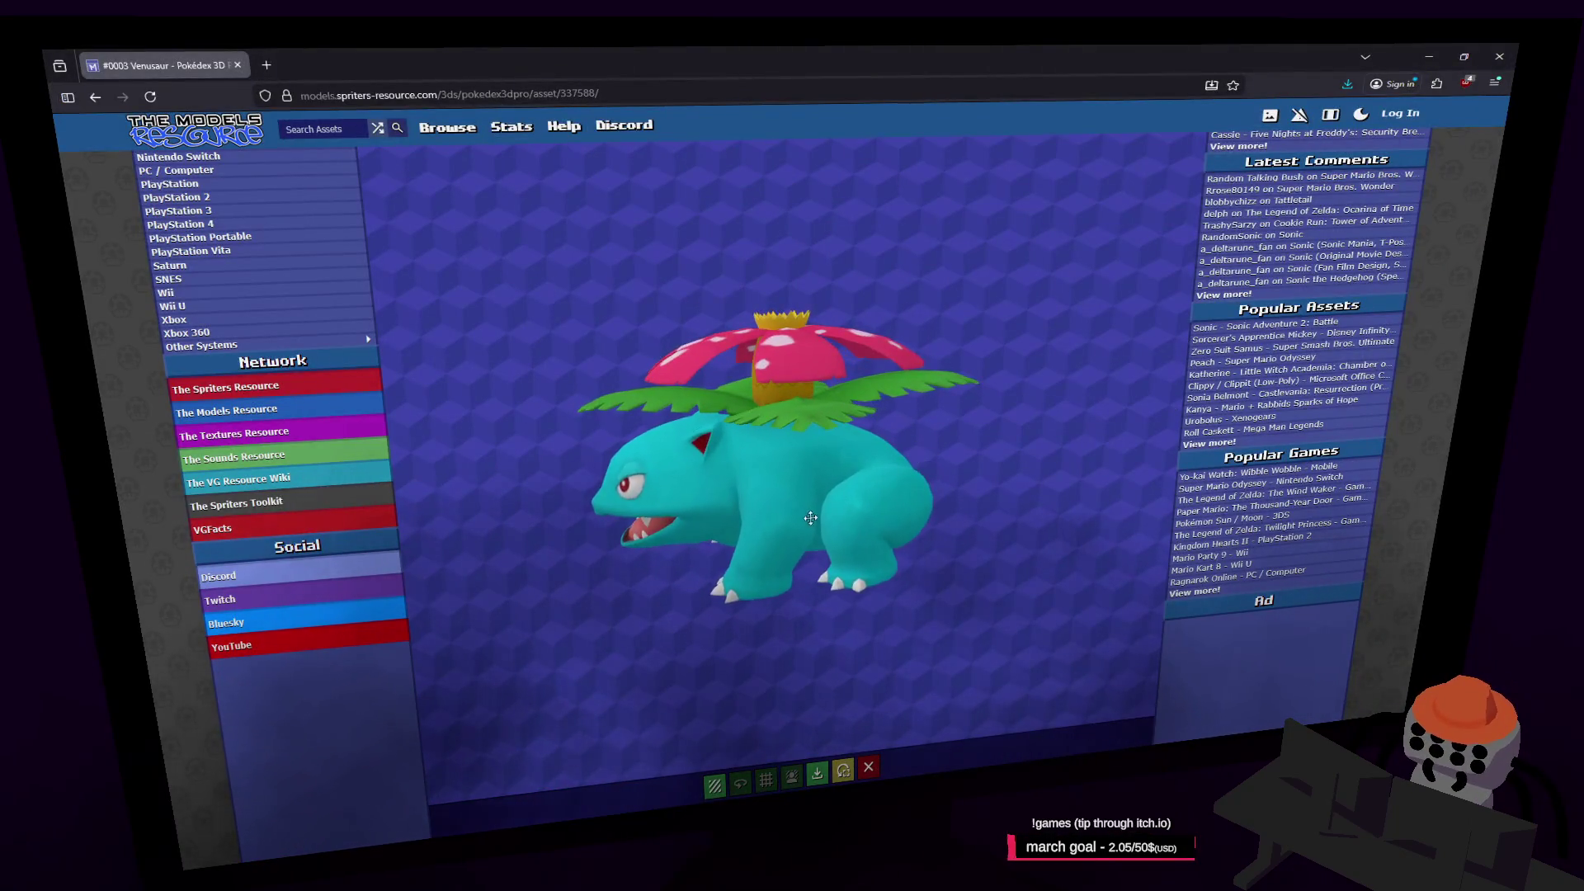
Turn Venusaur to a higher front-left view, then switch to Paint.NET with _palette.png
{"action": "mouse_move", "coordinate": [854, 516]}
{"action": "left_mouse_down"}
{"action": "mouse_move", "coordinate": [909, 432]}
{"action": "mouse_move", "coordinate": [868, 488]}
{"action": "mouse_move", "coordinate": [1004, 445]}
{"action": "mouse_move", "coordinate": [811, 464]}
{"action": "mouse_move", "coordinate": [738, 496]}
{"action": "mouse_move", "coordinate": [712, 482]}
{"action": "left_mouse_up"}
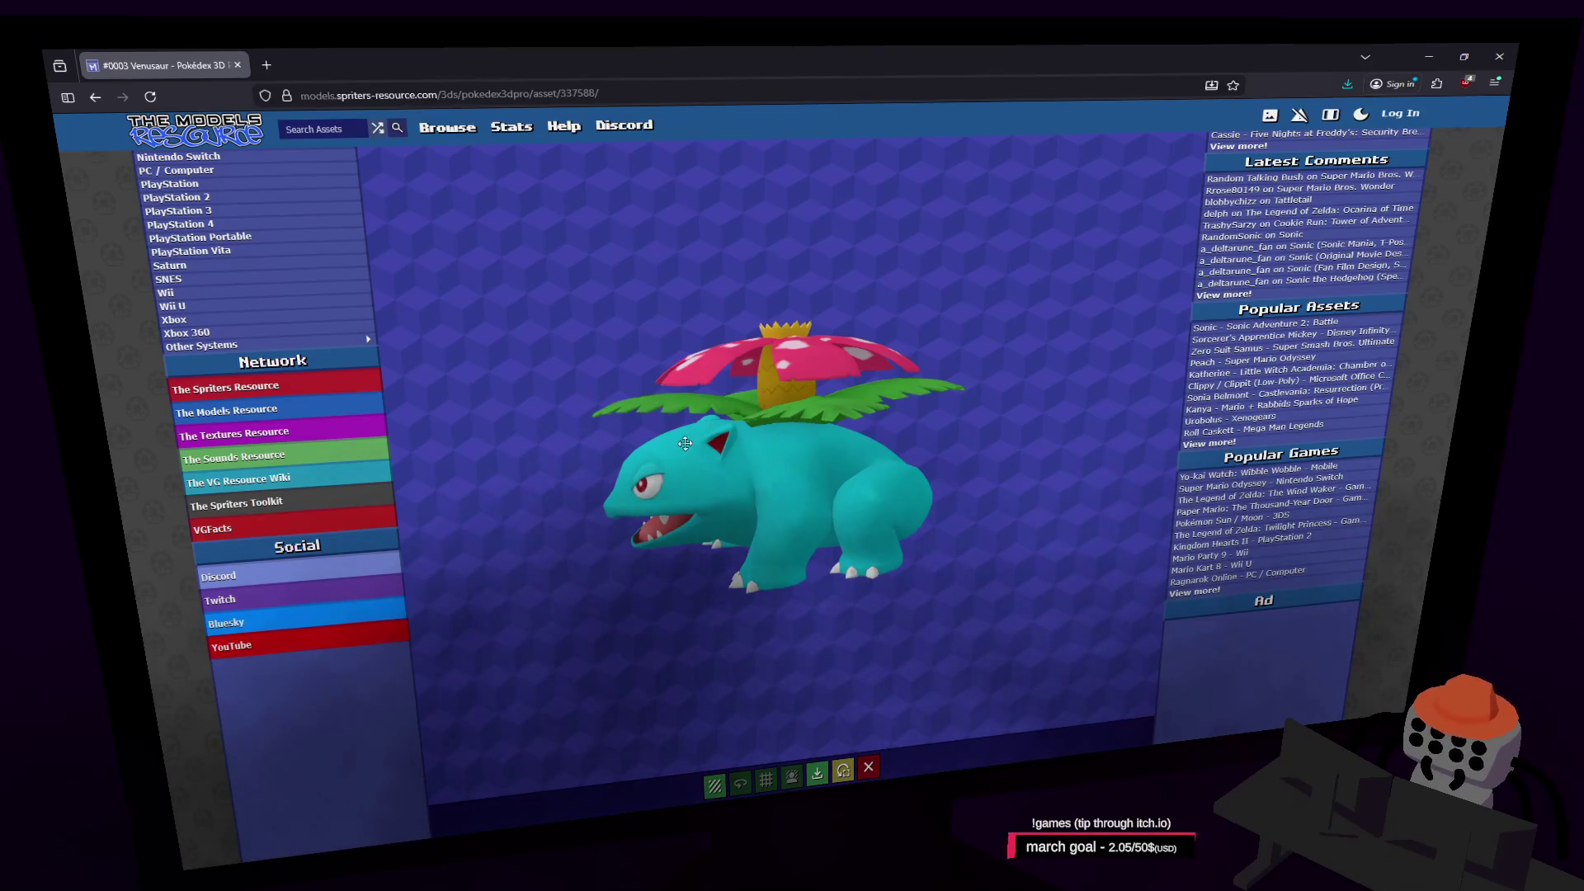
{"action": "left_click", "coordinate": [1429, 56]}
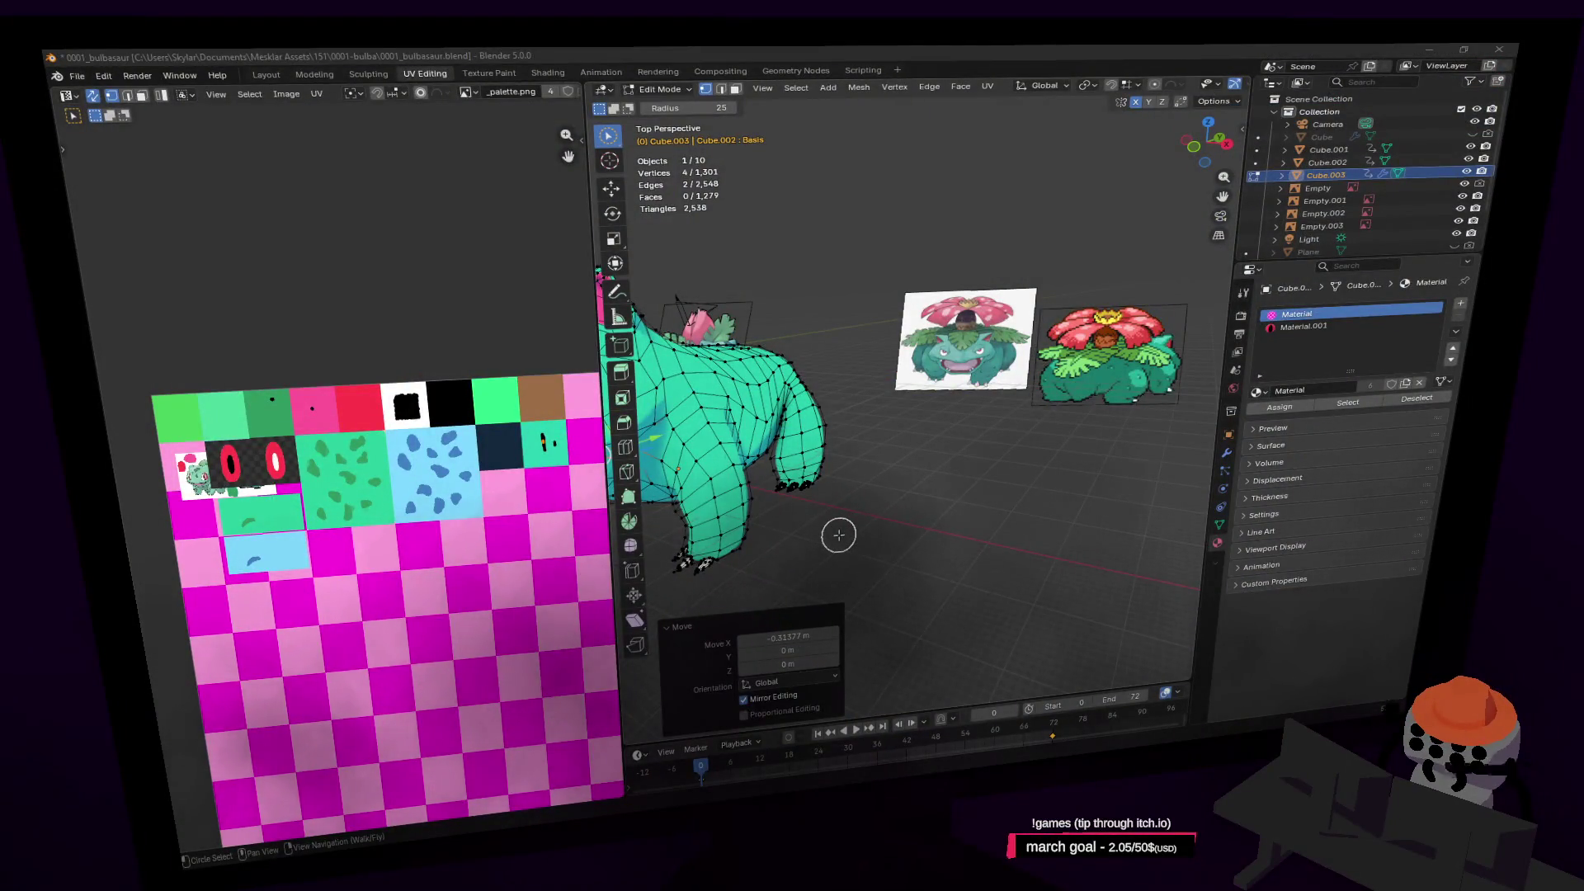
{"action": "key", "text": "alt+Tab"}
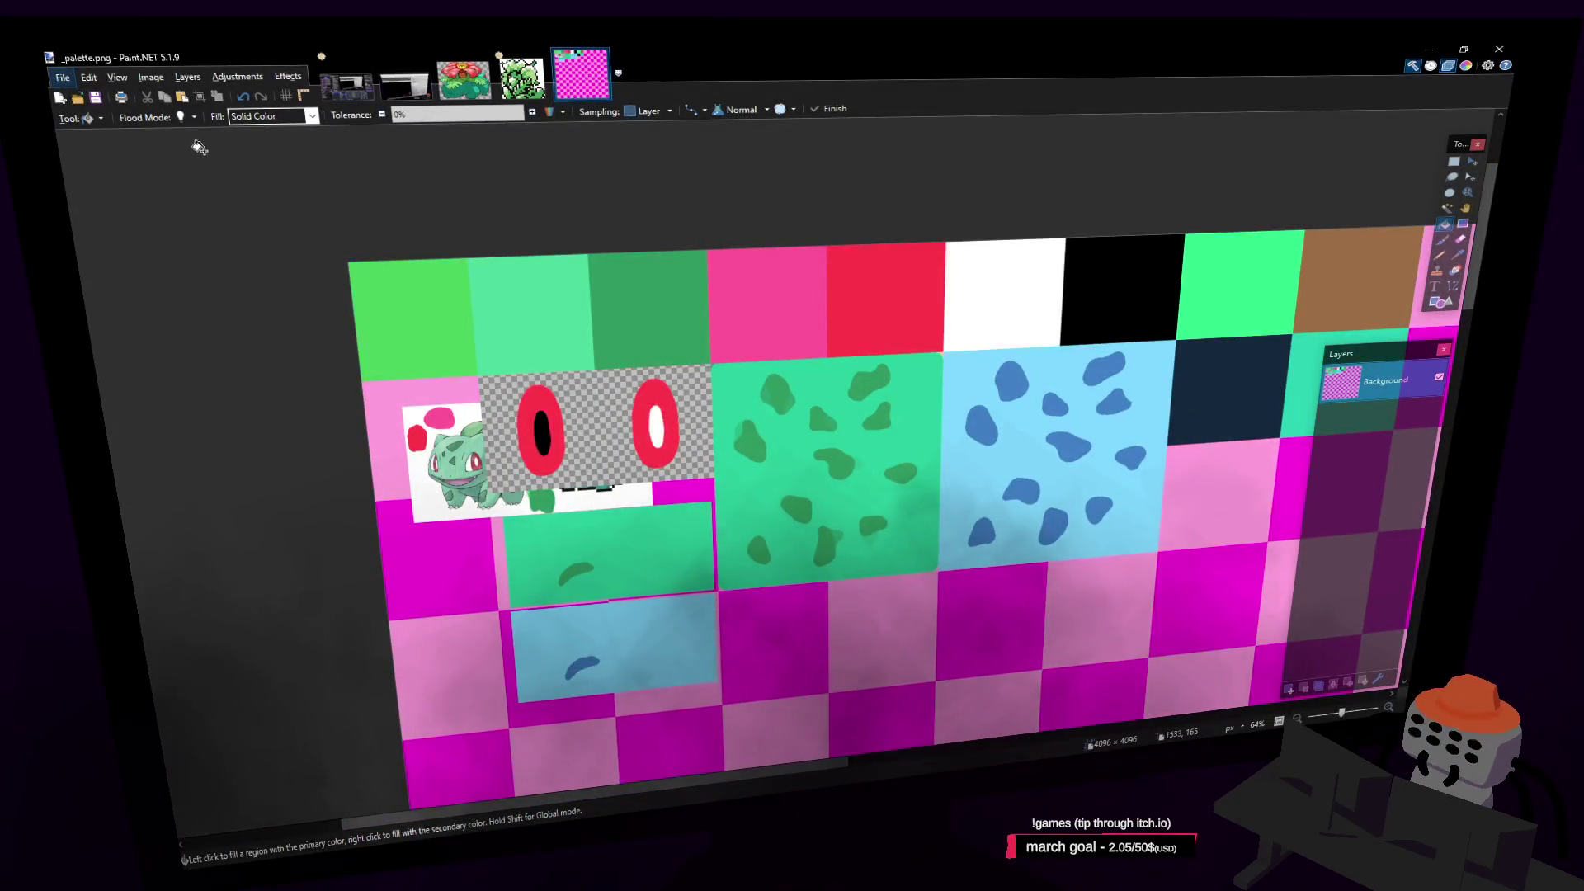
Create a new image in Paint.NET and paste the Venusaur screenshot into it
{"action": "key", "text": "f"}
{"action": "key", "text": "s"}
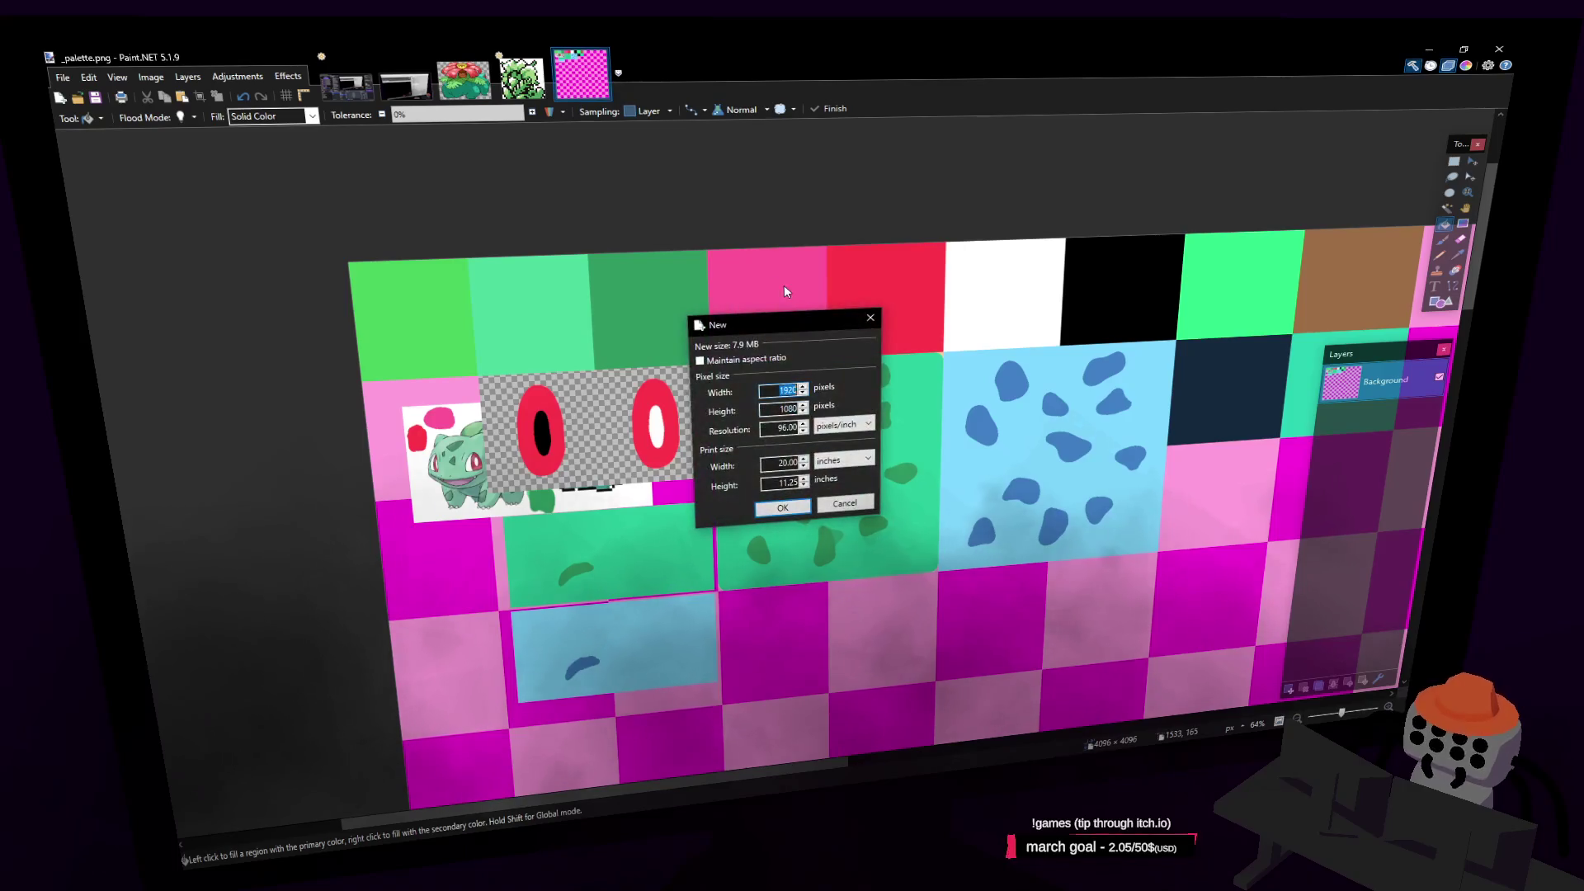
{"action": "left_click", "coordinate": [792, 507]}
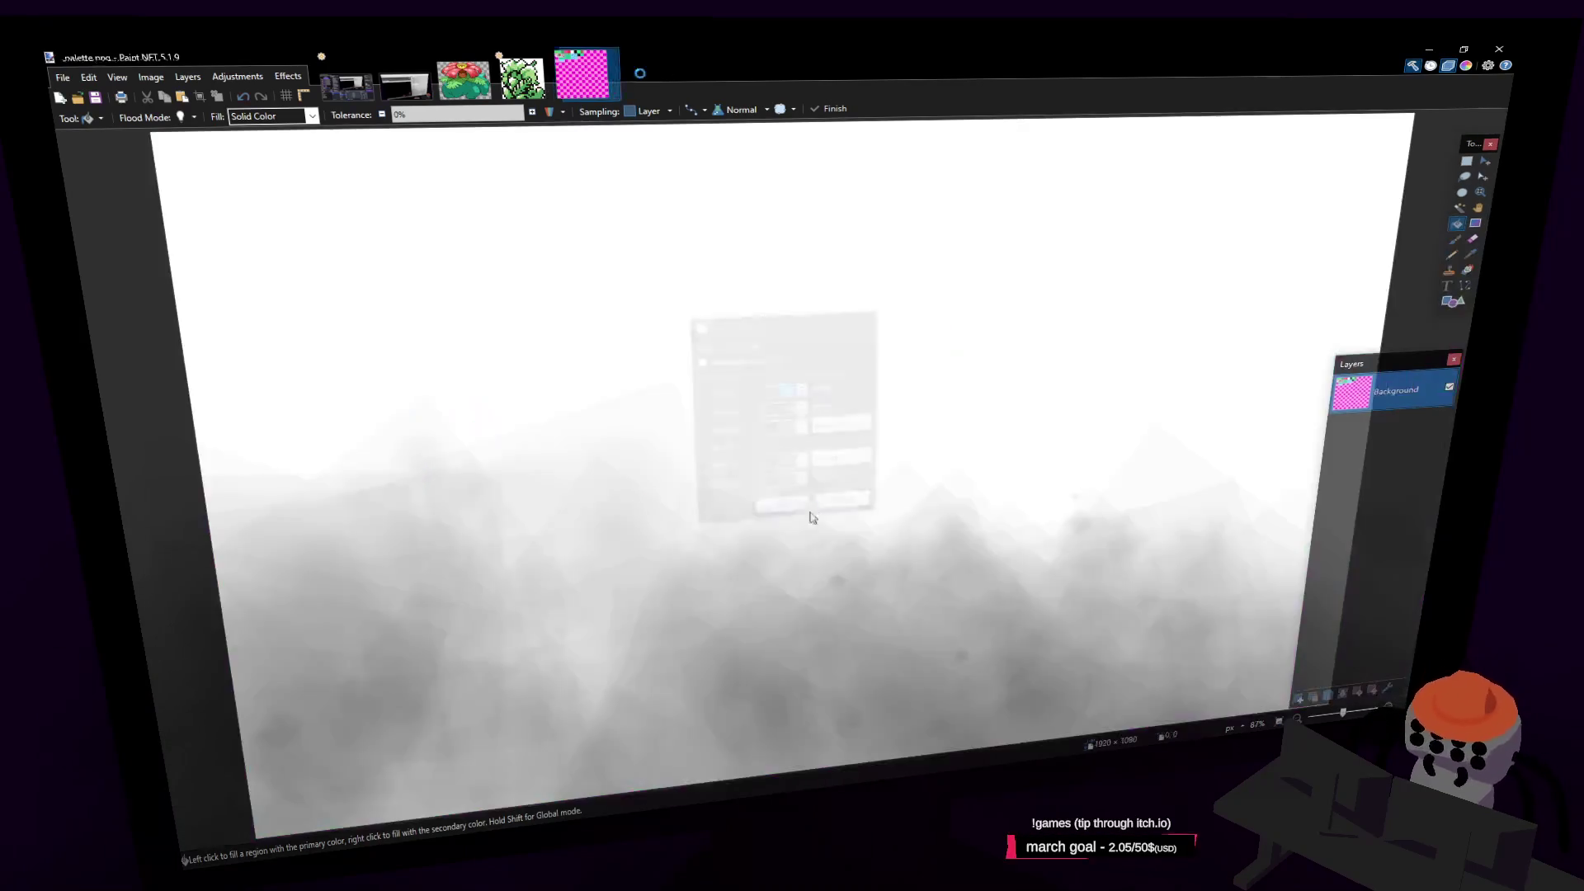
{"action": "key", "text": "ctrl+v"}
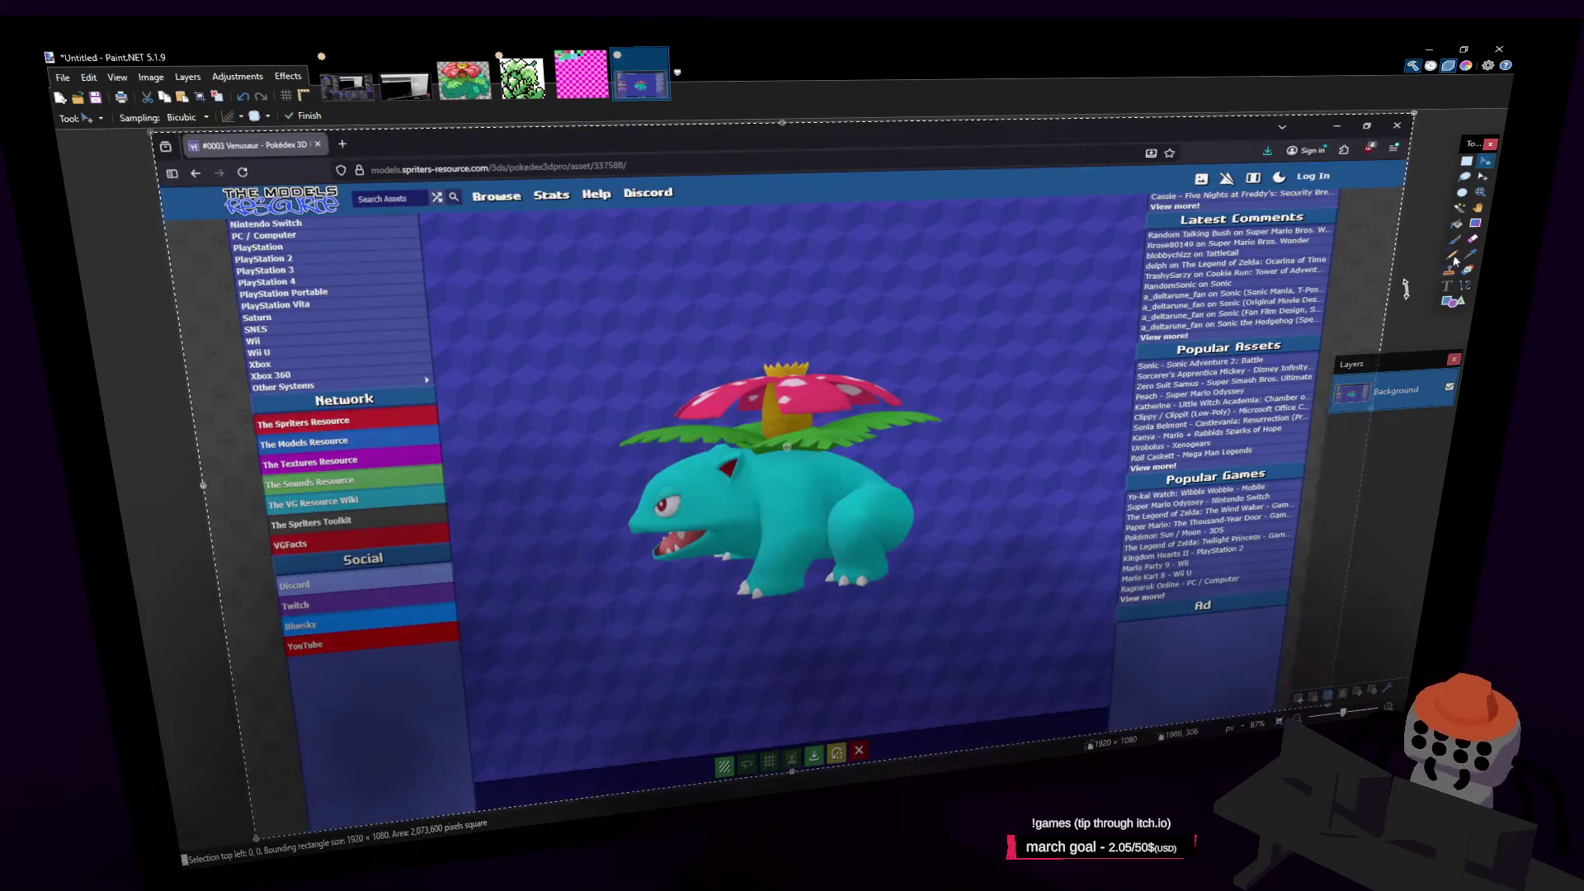
Crop the screenshot to a 605×605 square around Venusaur, select all, and return to Blender
{"action": "left_click", "coordinate": [1466, 160]}
{"action": "mouse_move", "coordinate": [966, 326]}
{"action": "left_mouse_down", "text": "shift"}
{"action": "mouse_move", "coordinate": [645, 637]}
{"action": "mouse_move", "coordinate": [610, 714]}
{"action": "left_mouse_up", "text": "shift"}
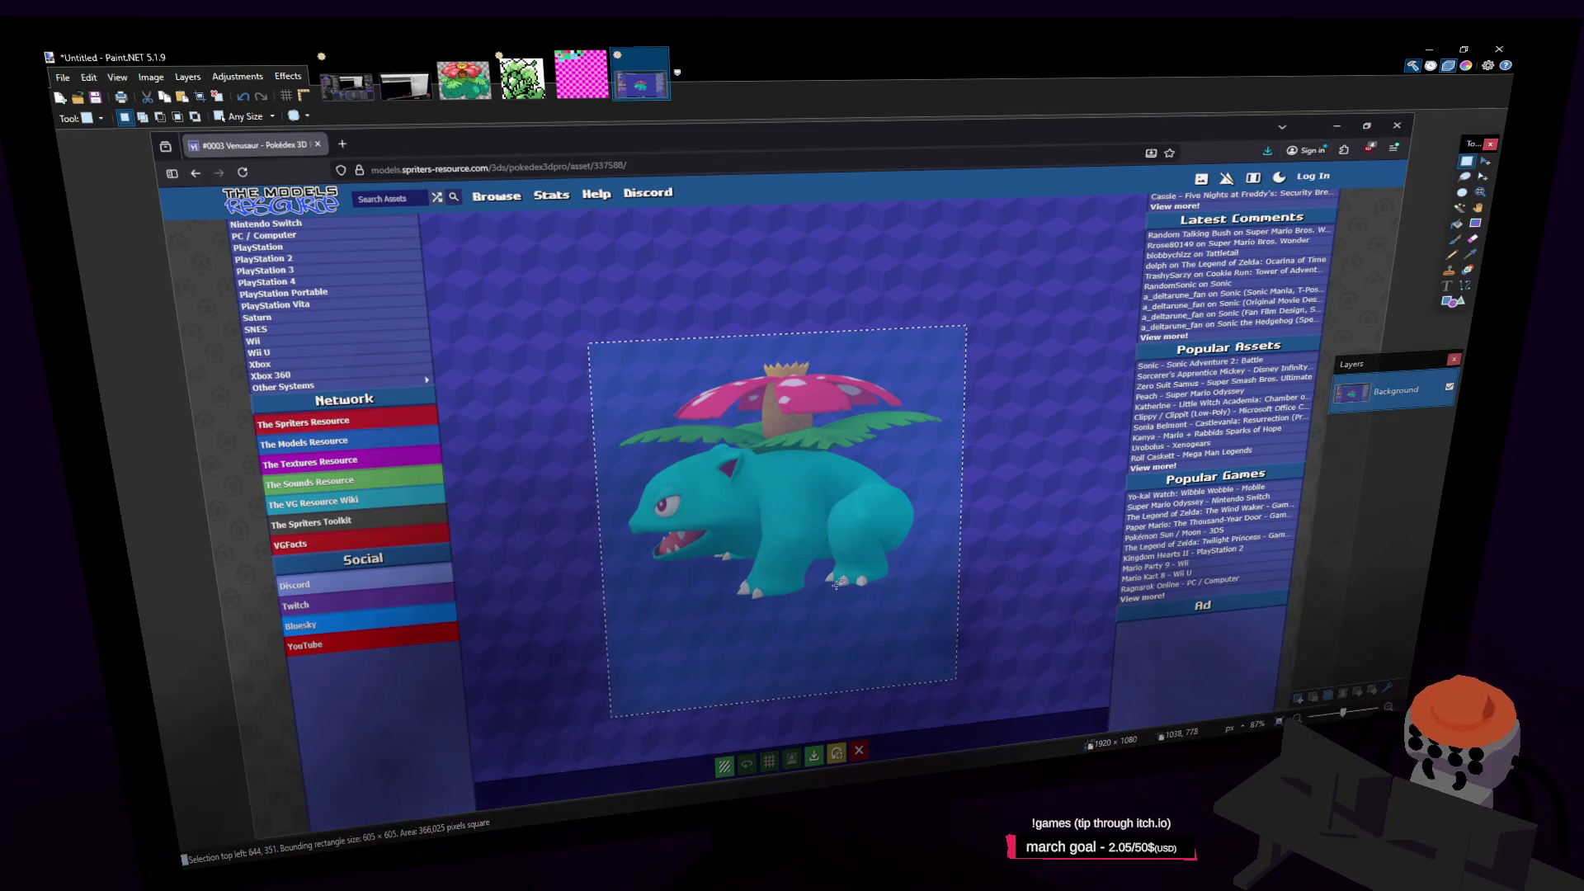
{"action": "left_click", "coordinate": [1485, 161]}
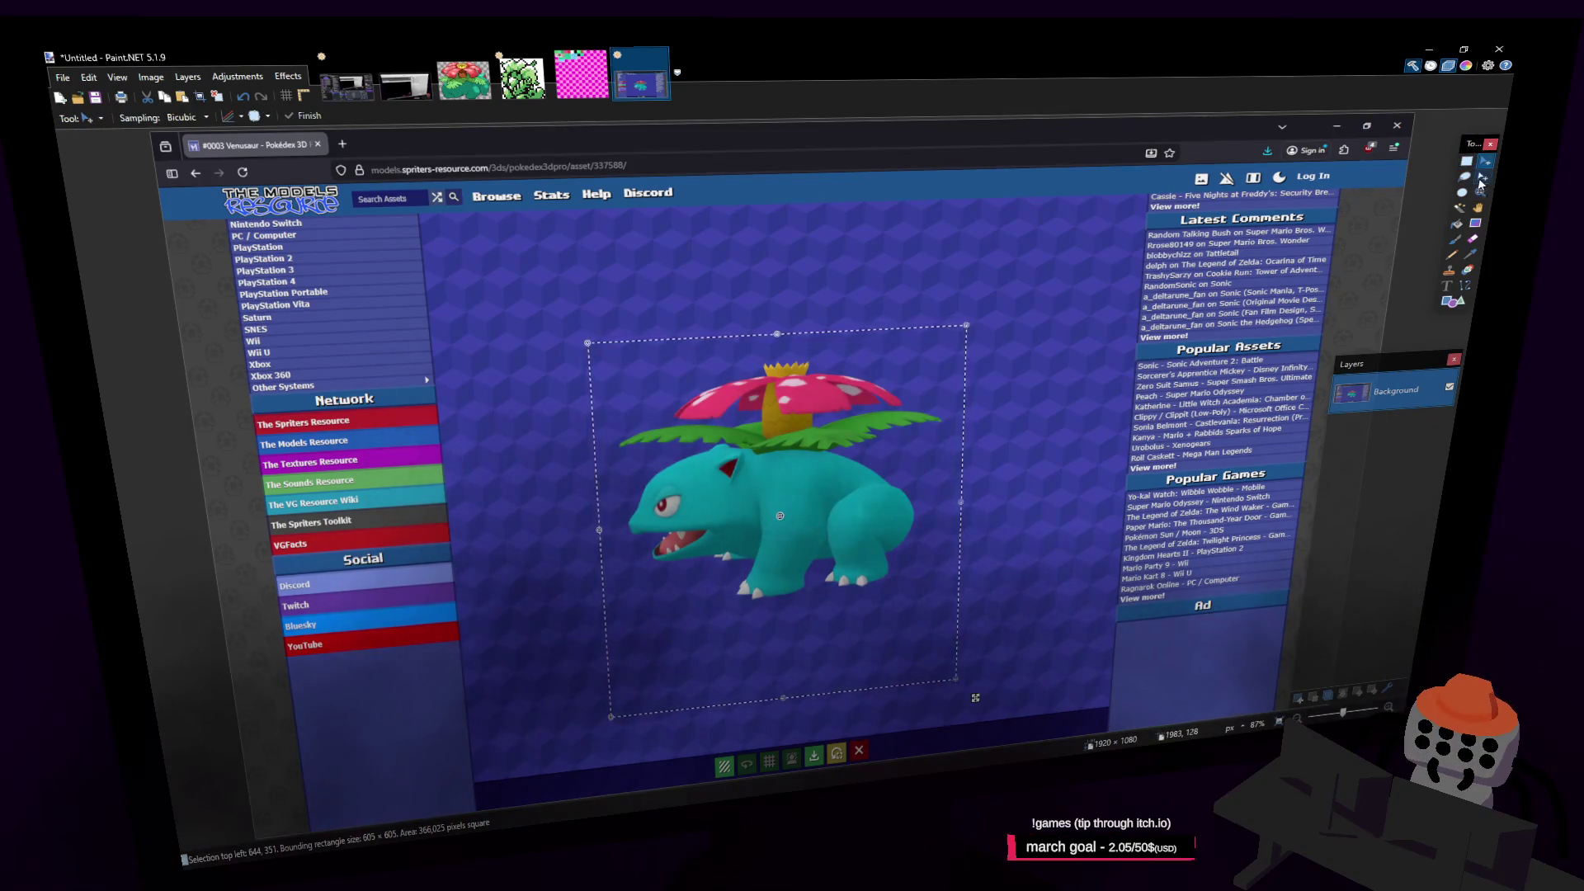
{"action": "left_click", "coordinate": [1482, 177]}
{"action": "left_click_drag", "start_coordinate": [919, 567], "coordinate": [916, 539]}
{"action": "key", "text": "ctrl+shift+x"}
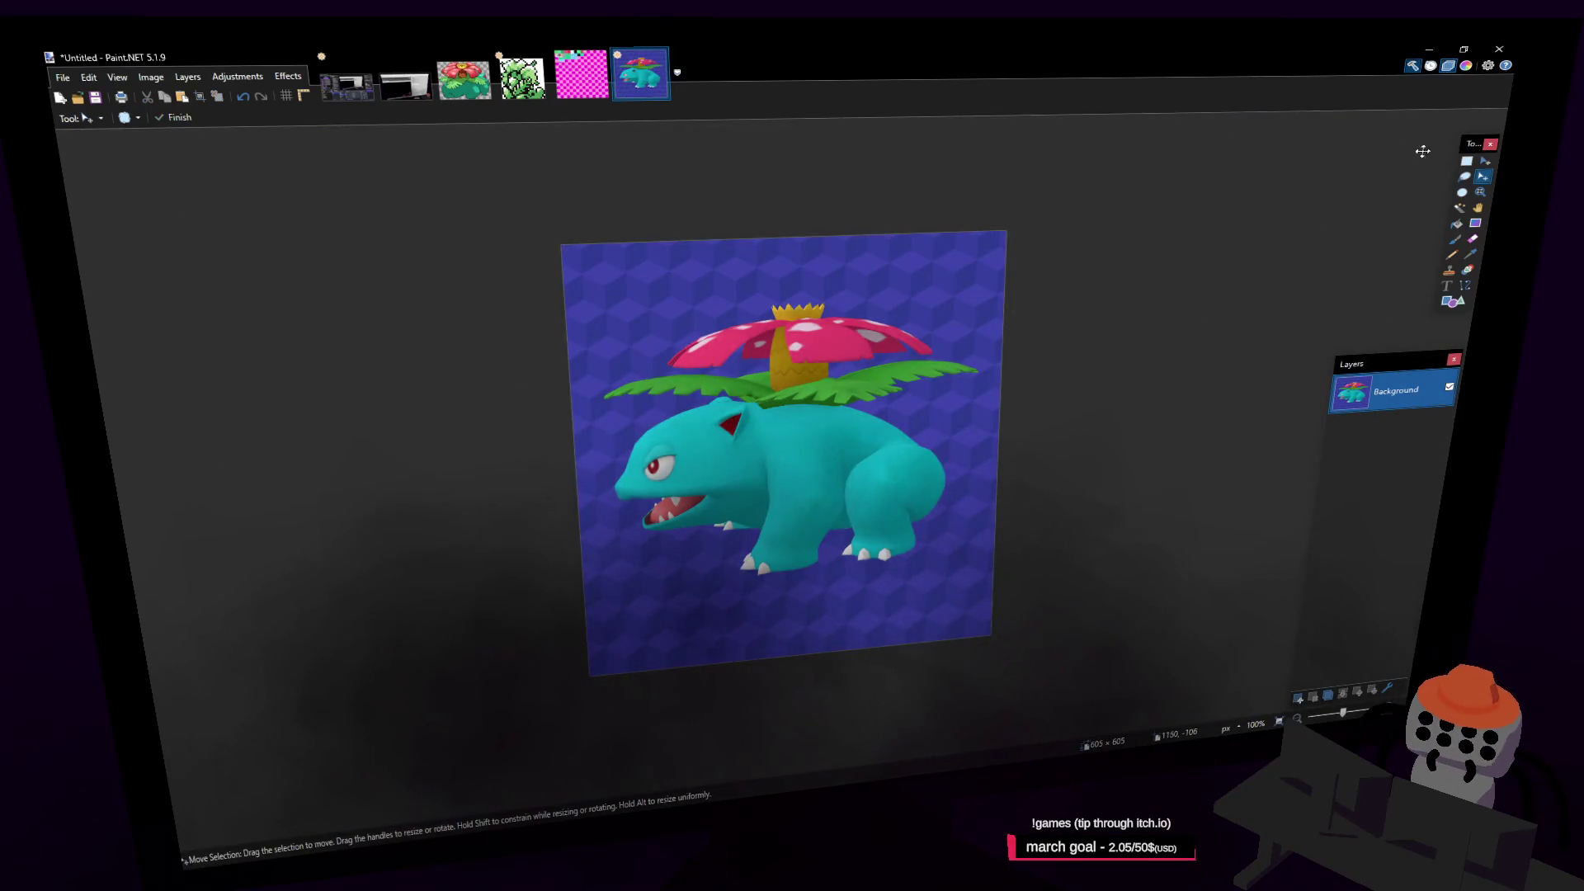
{"action": "left_click", "coordinate": [1463, 163]}
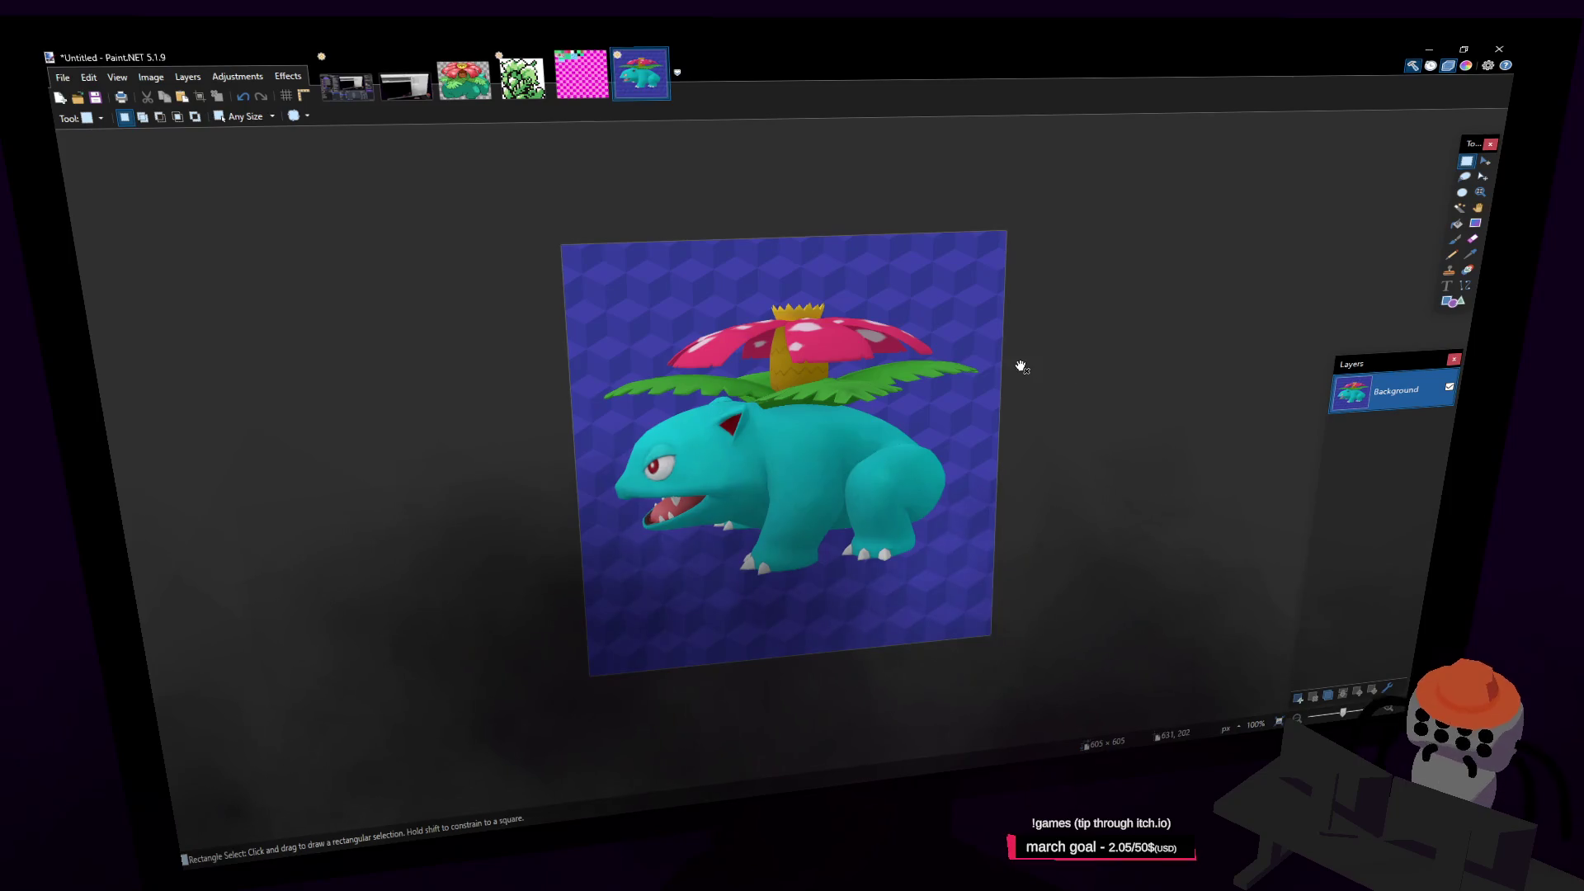
{"action": "key", "text": "ctrl+a"}
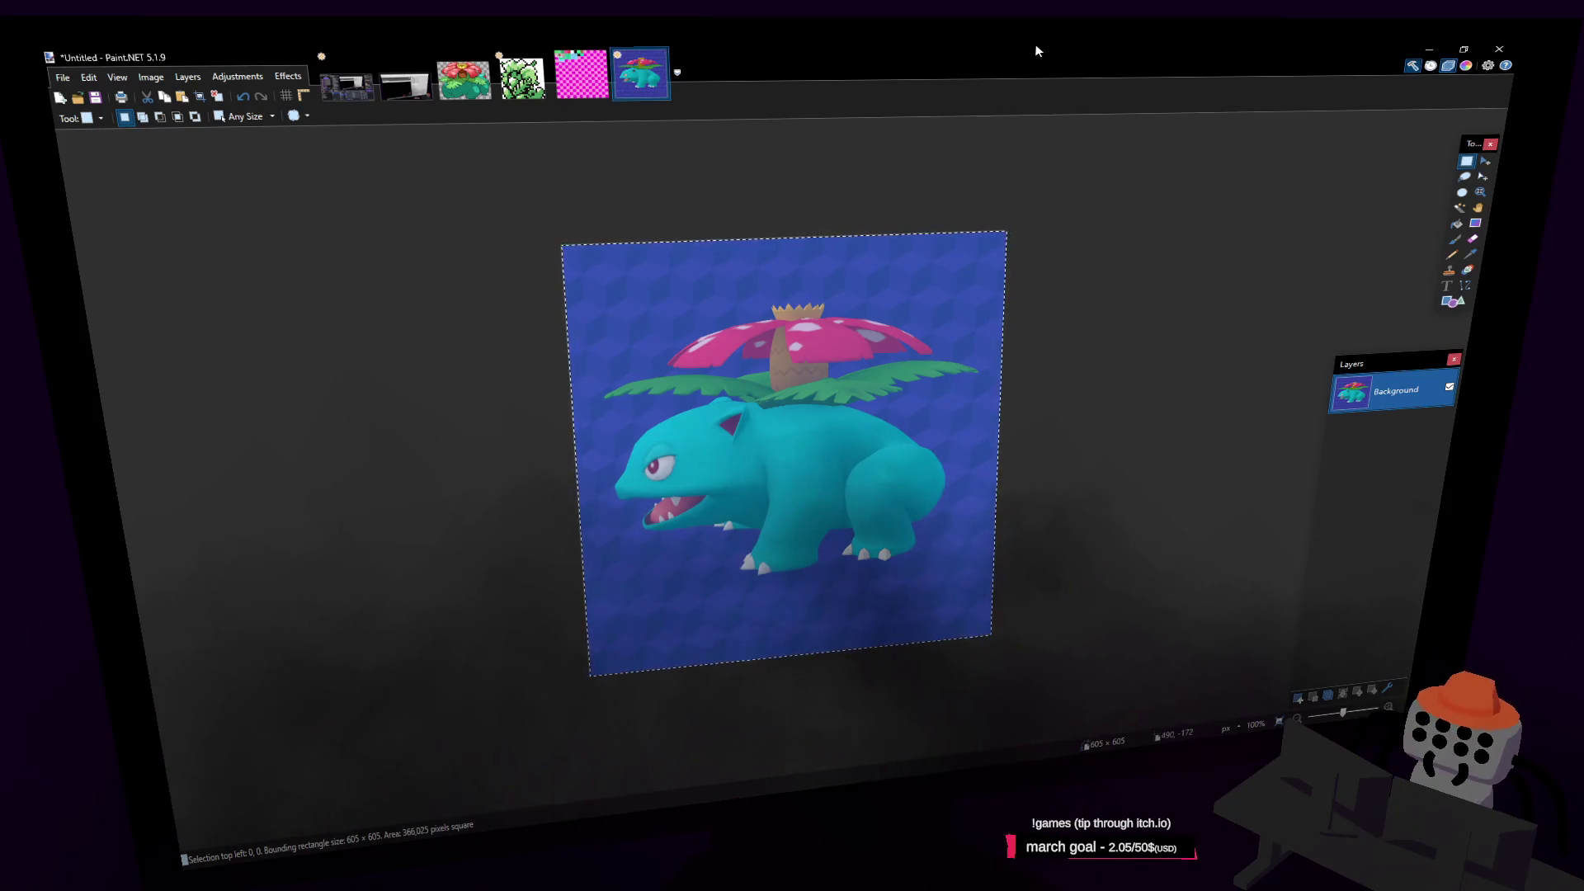
{"action": "key", "text": "alt+Tab"}
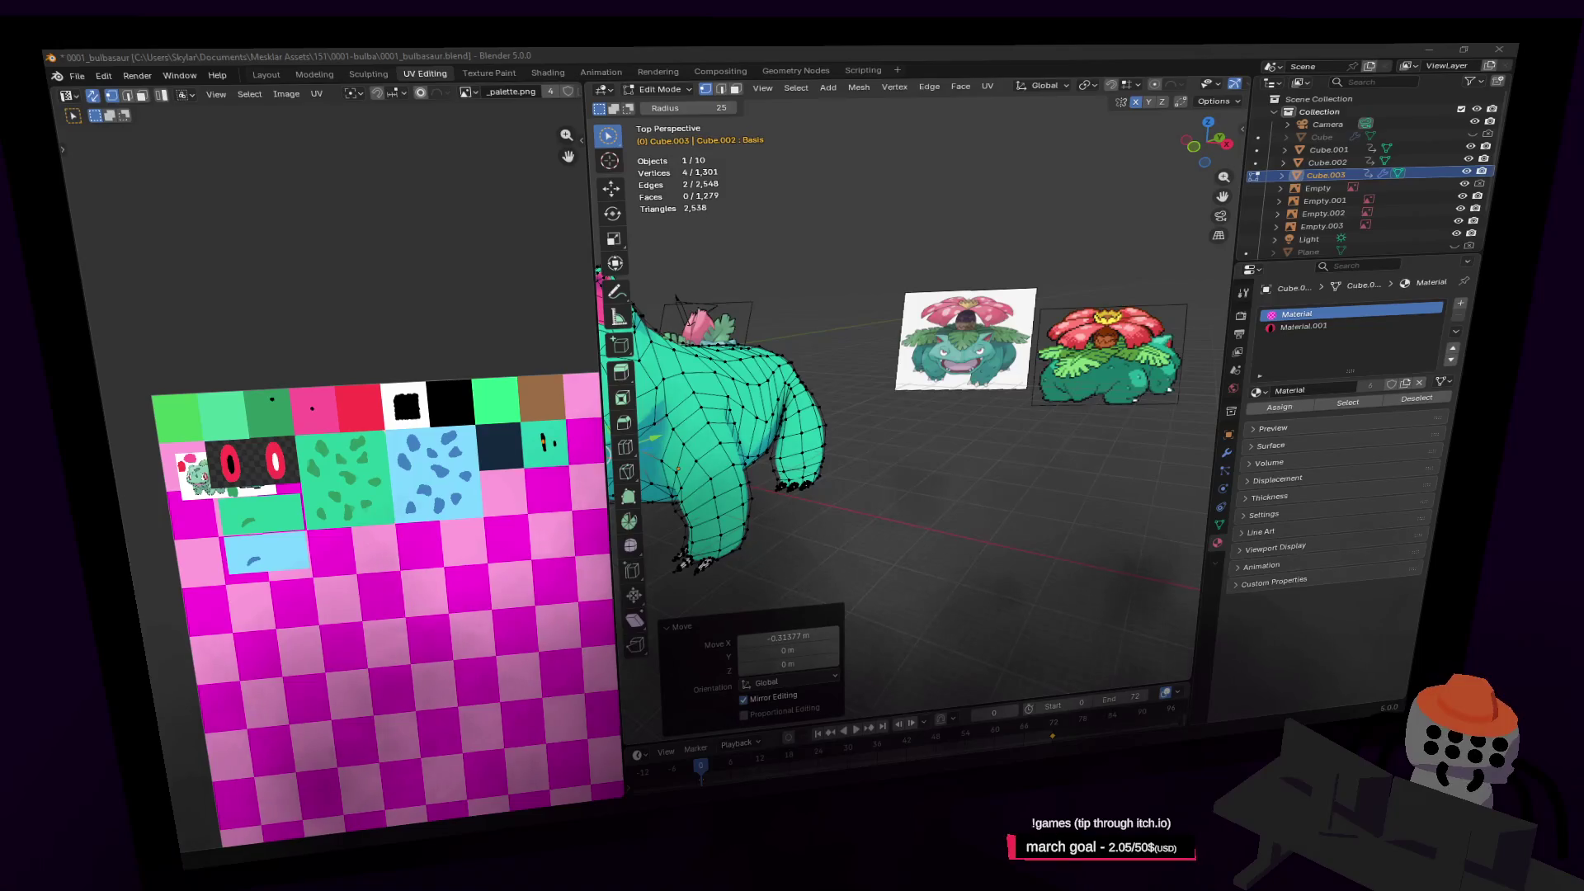
Switch to Object Mode and drop the cropped Venusaur screenshot into the scene as a reference image
{"action": "left_click_drag", "start_coordinate": [1043, 235], "coordinate": [1052, 196]}
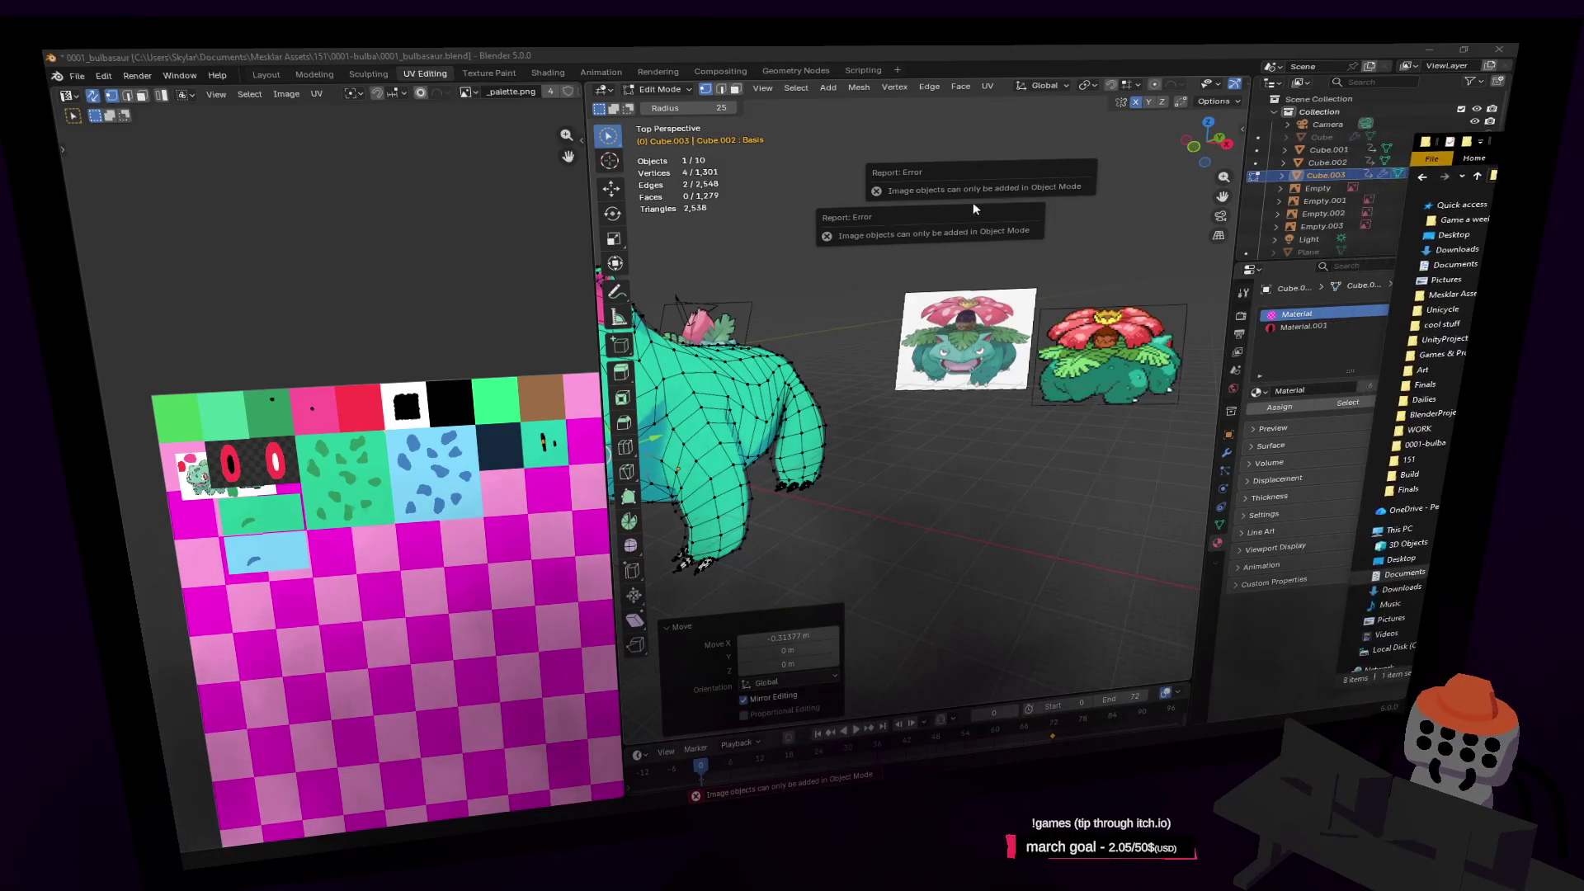
{"action": "left_click", "coordinate": [660, 89]}
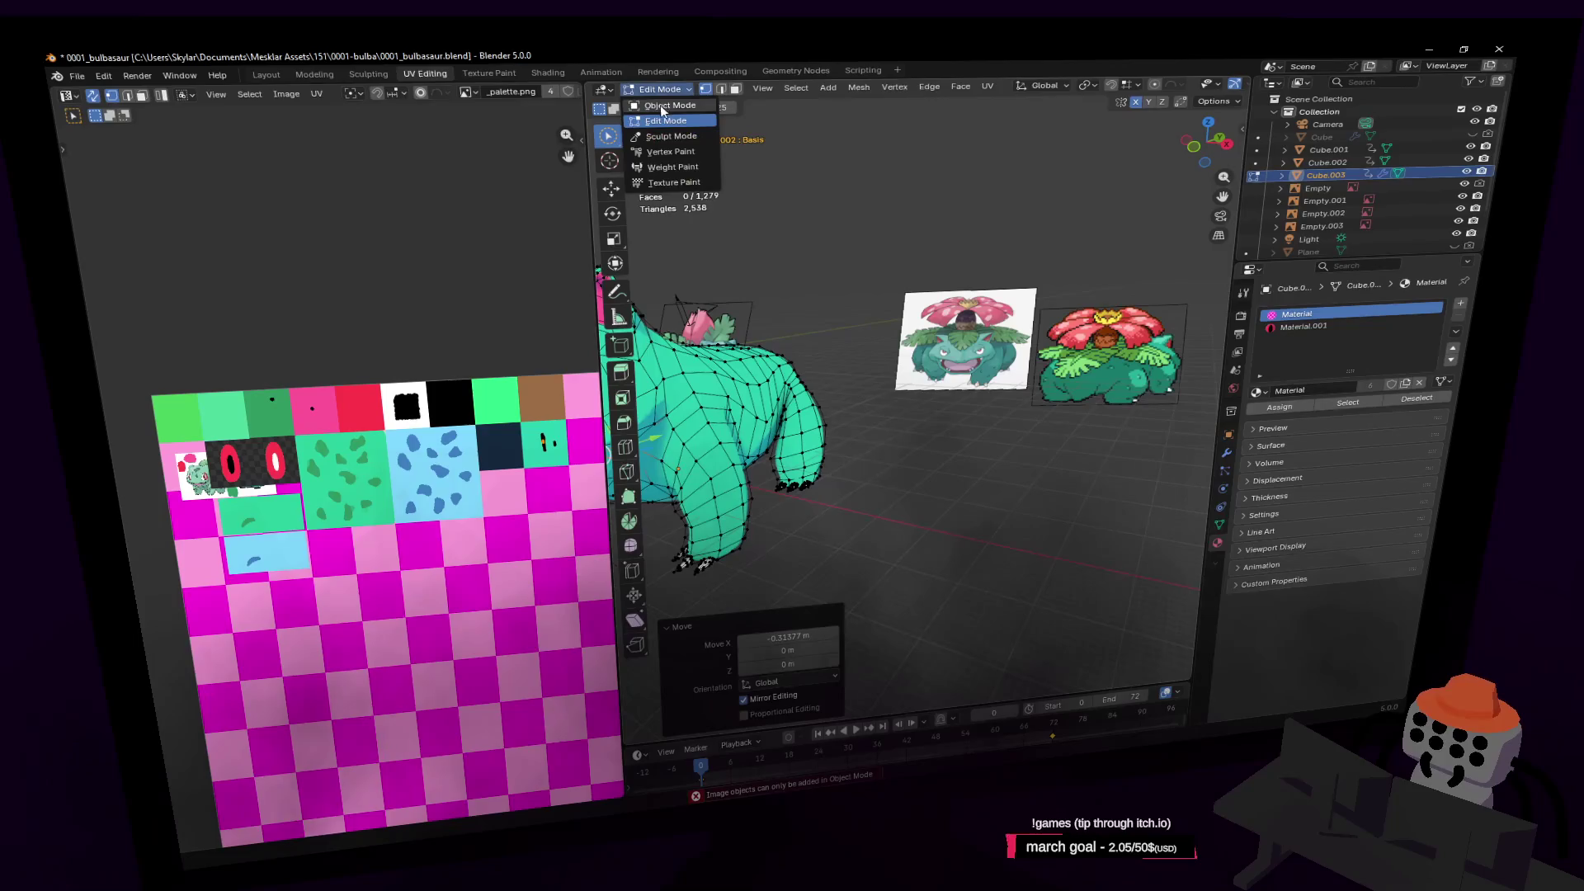
{"action": "left_click", "coordinate": [661, 104]}
{"action": "left_click", "coordinate": [973, 204]}
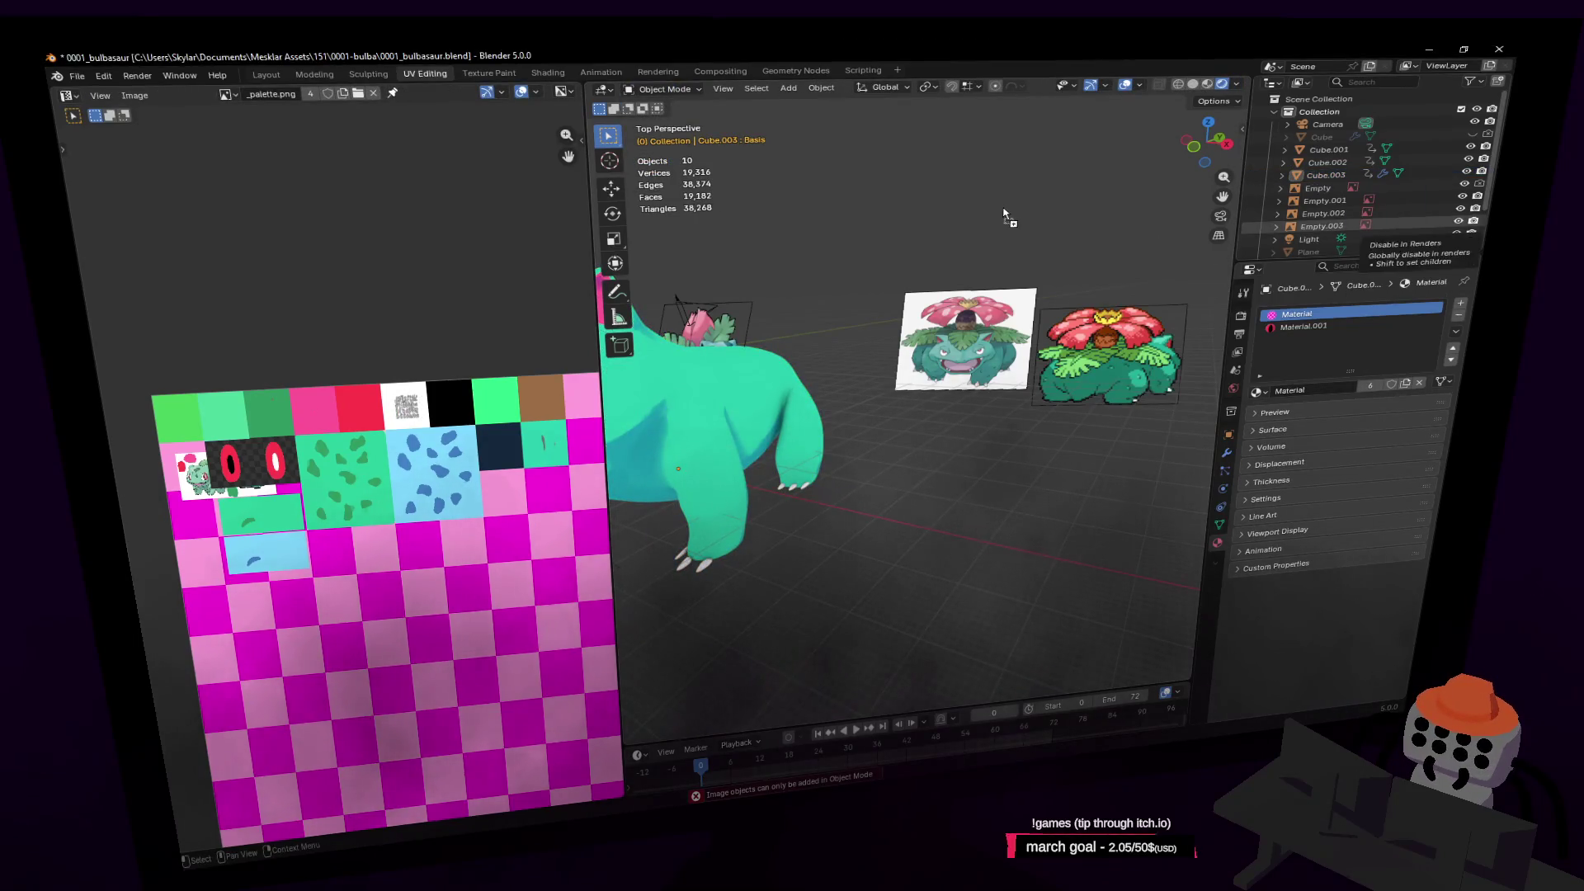
{"action": "left_click_drag", "start_coordinate": [1362, 239], "coordinate": [1010, 205]}
Fly the view toward Bulbasaur and widen the 3D viewport by shrinking the image panel
{"action": "key", "text": "w"}
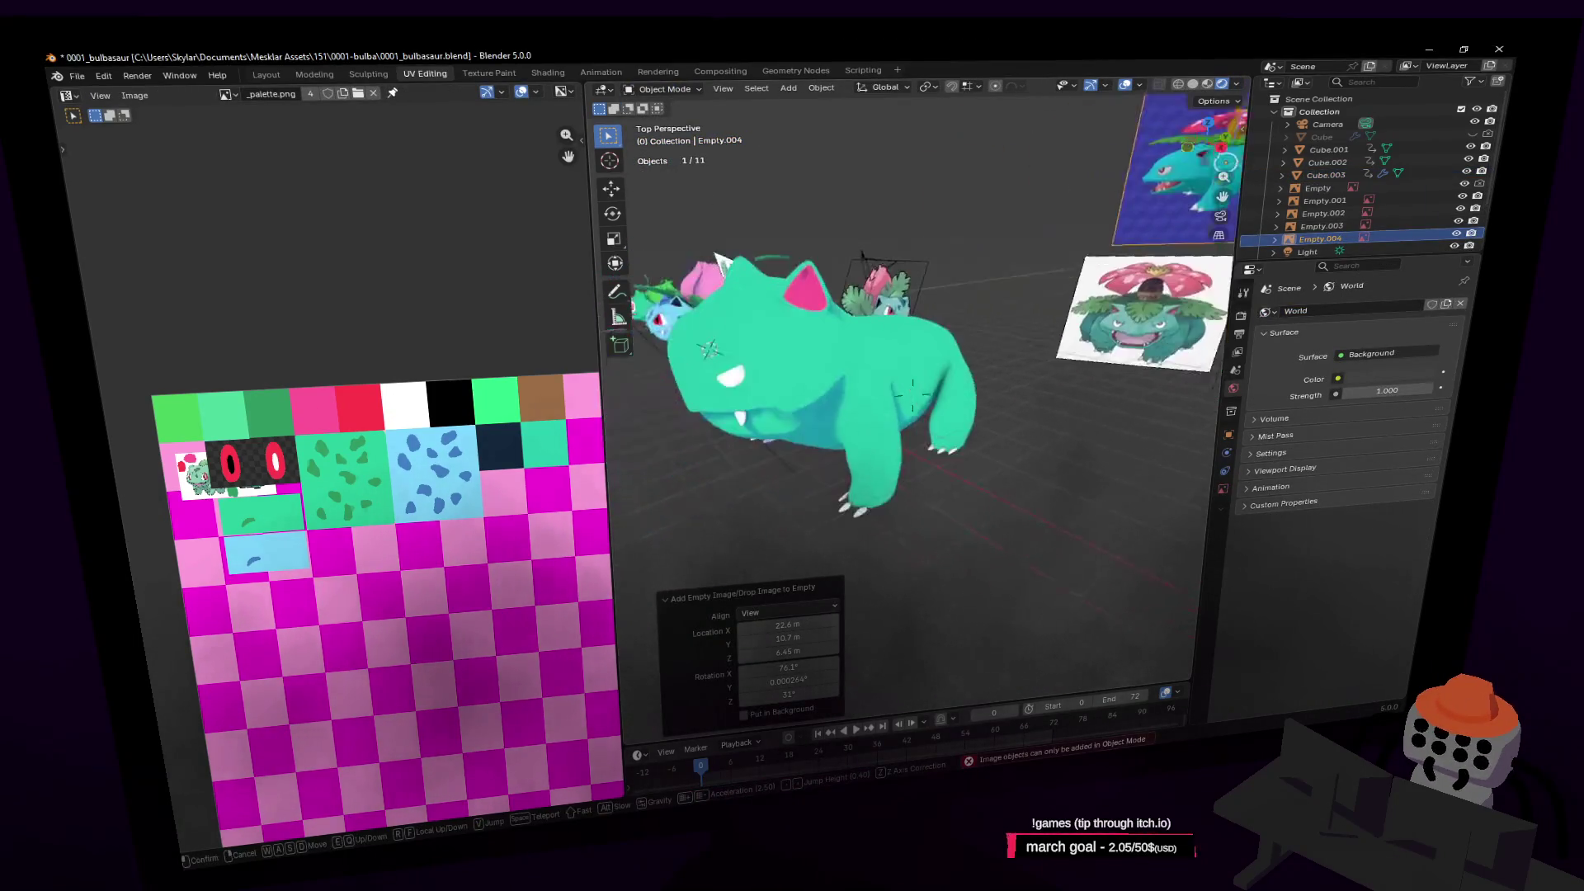
{"action": "left_click", "coordinate": [1090, 240]}
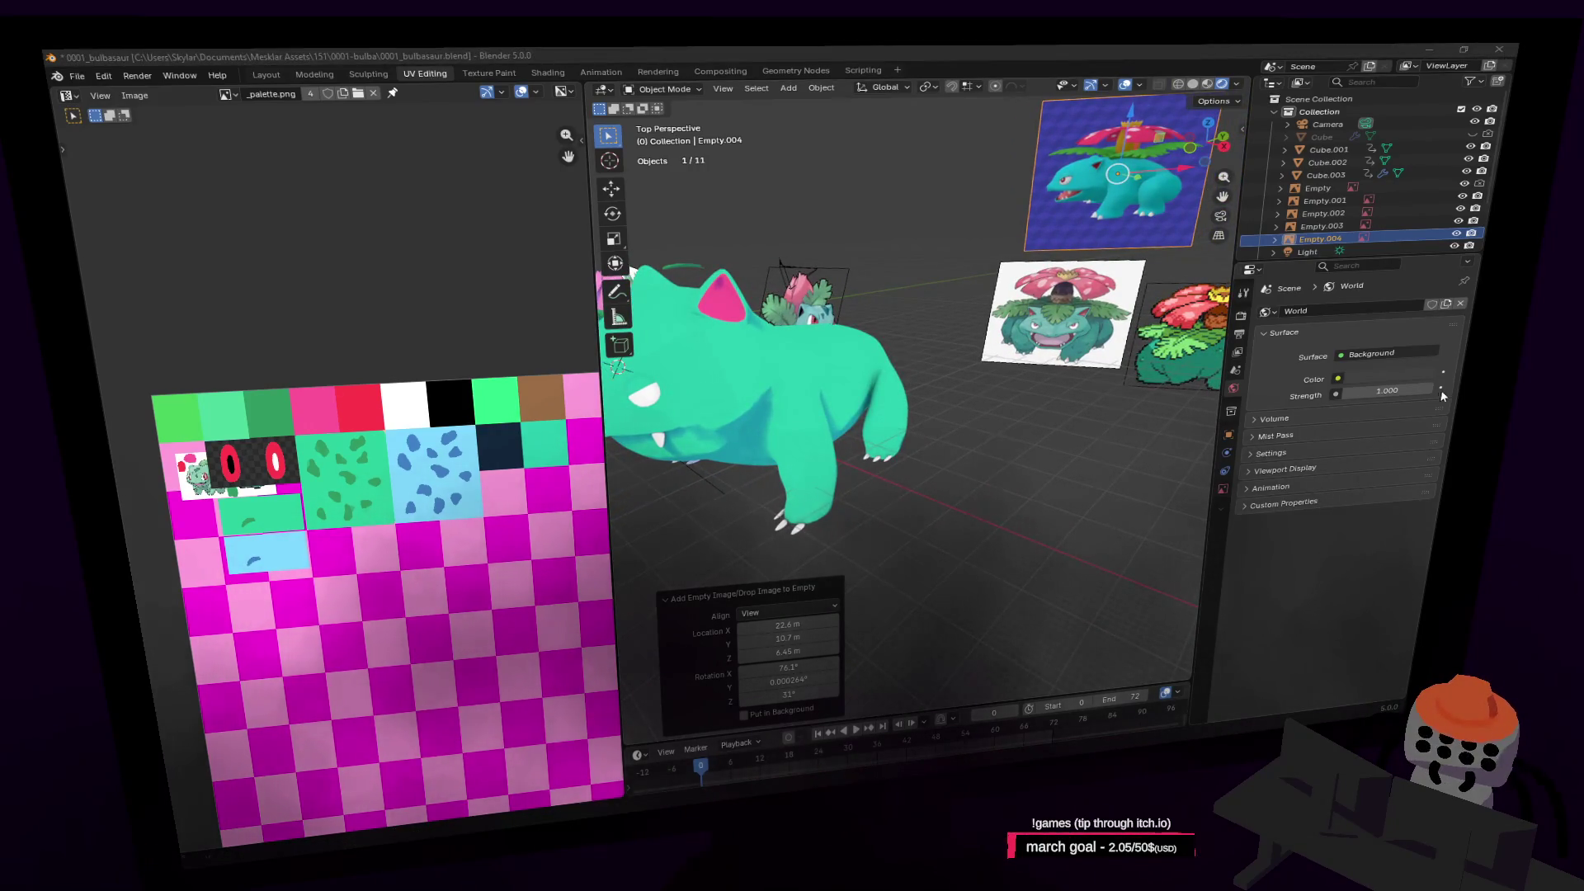
{"action": "key", "text": "shift+grave"}
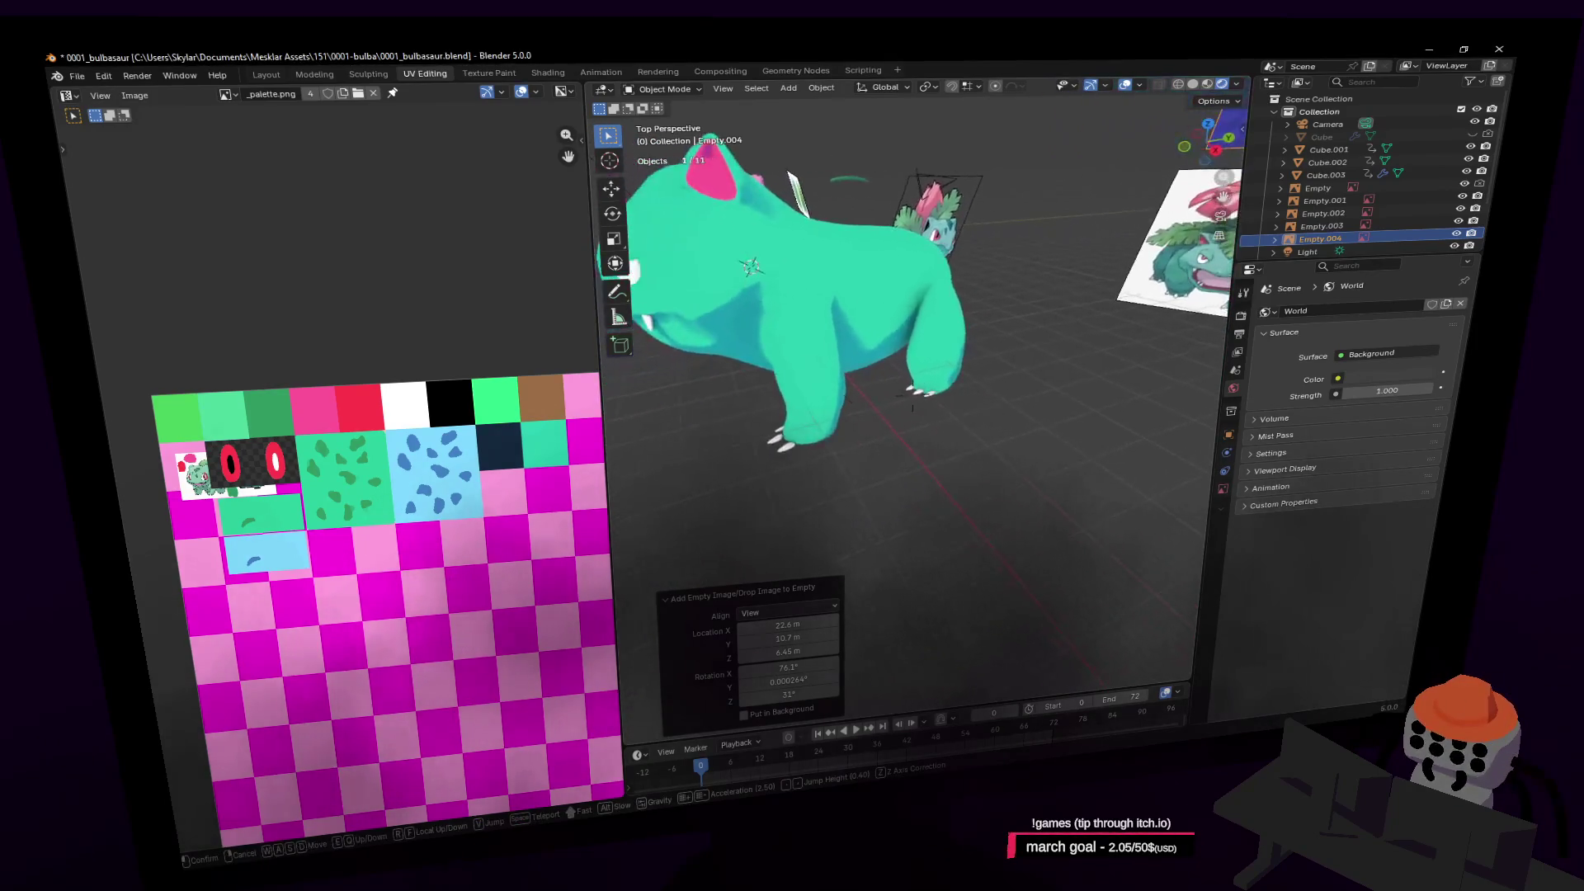
{"action": "key", "text": "w"}
{"action": "left_click", "coordinate": [930, 380]}
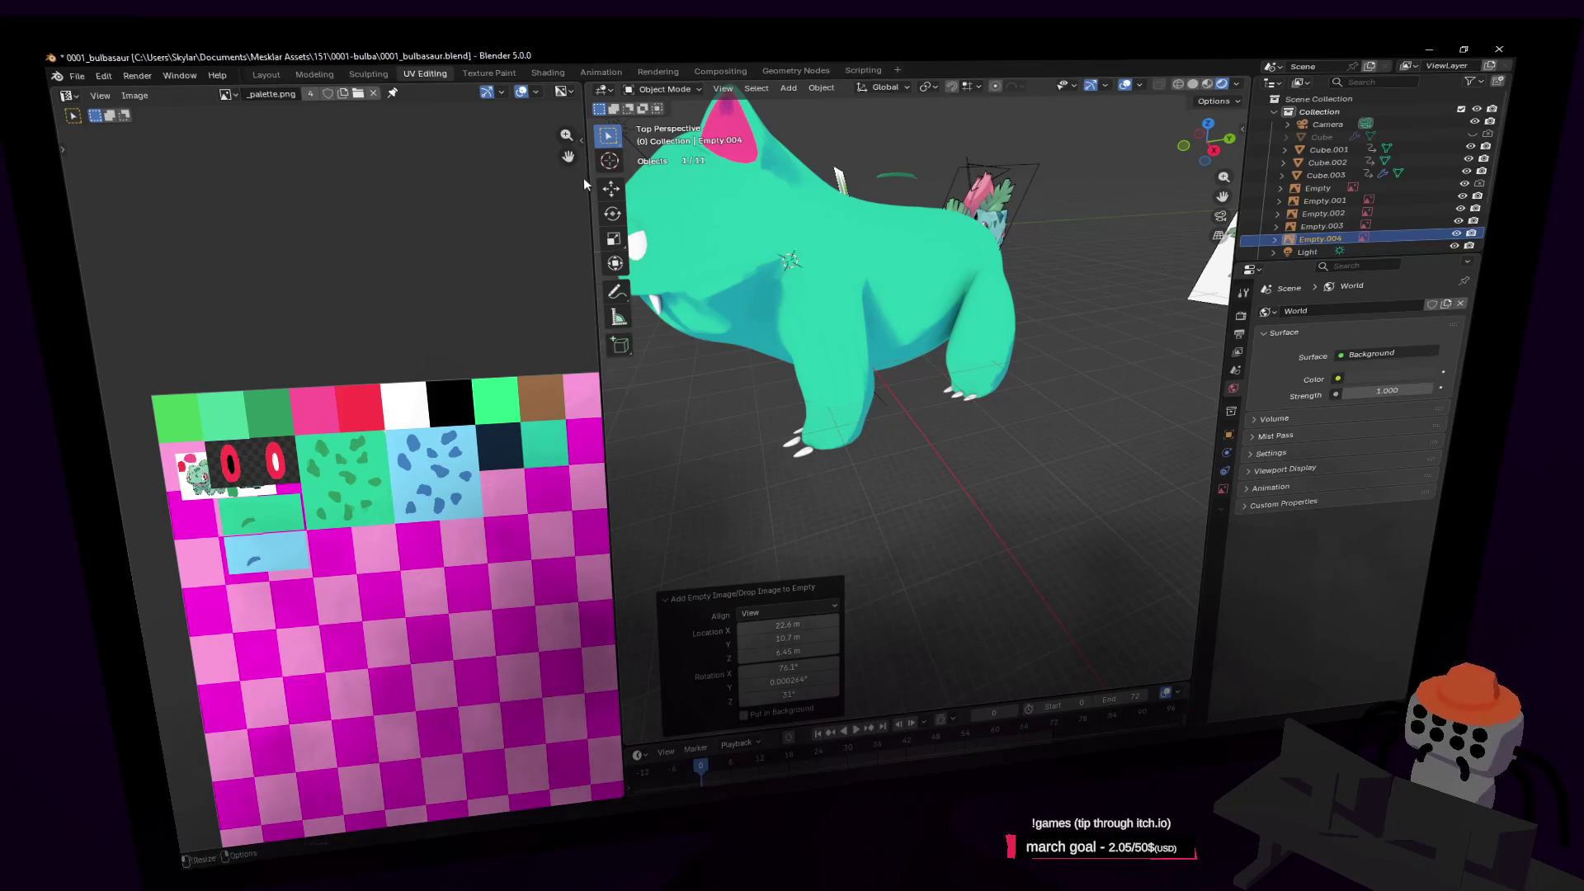
{"action": "left_click_drag", "start_coordinate": [589, 170], "coordinate": [485, 170]}
Fly past the Venusaur references to the teal body (Cube.003), select it and enter Edit Mode
{"action": "key", "text": "shift+grave"}
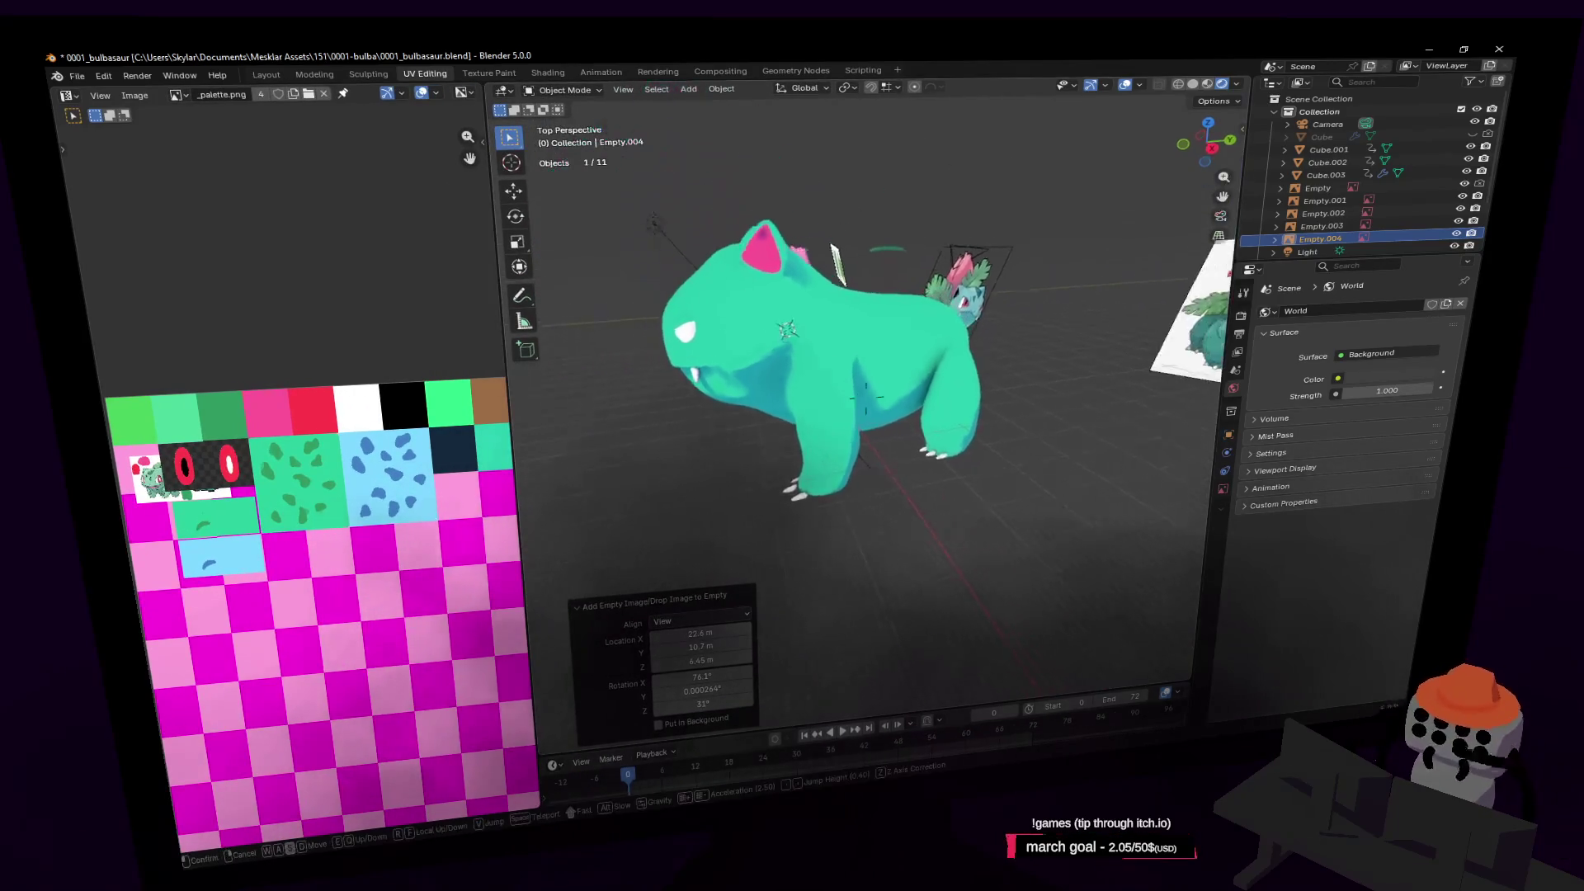
{"action": "key", "text": "w"}
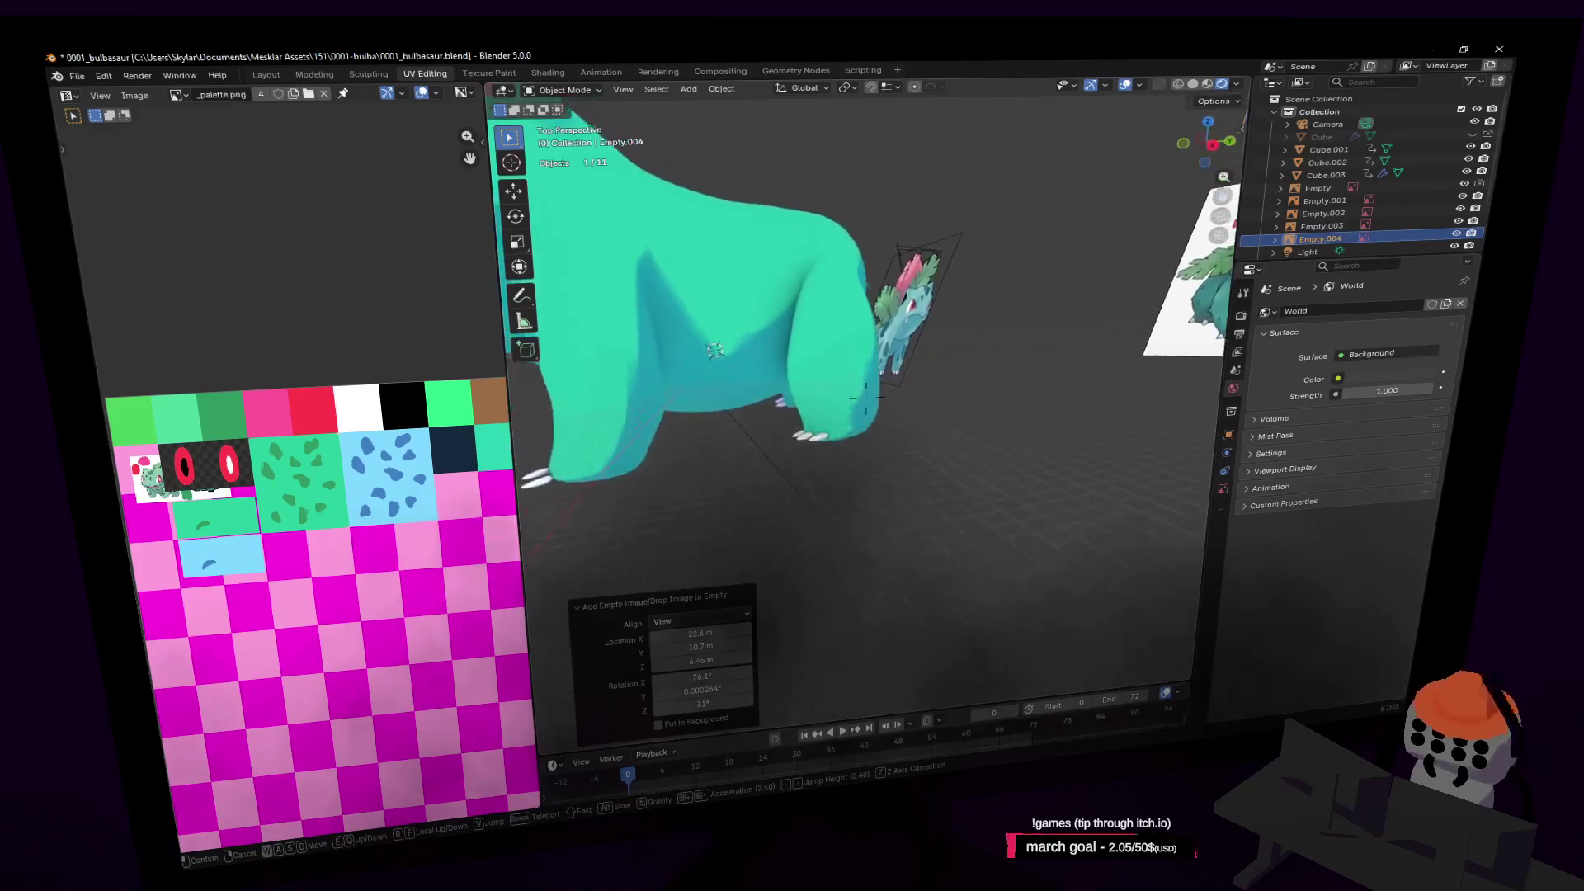
{"action": "key", "text": "d"}
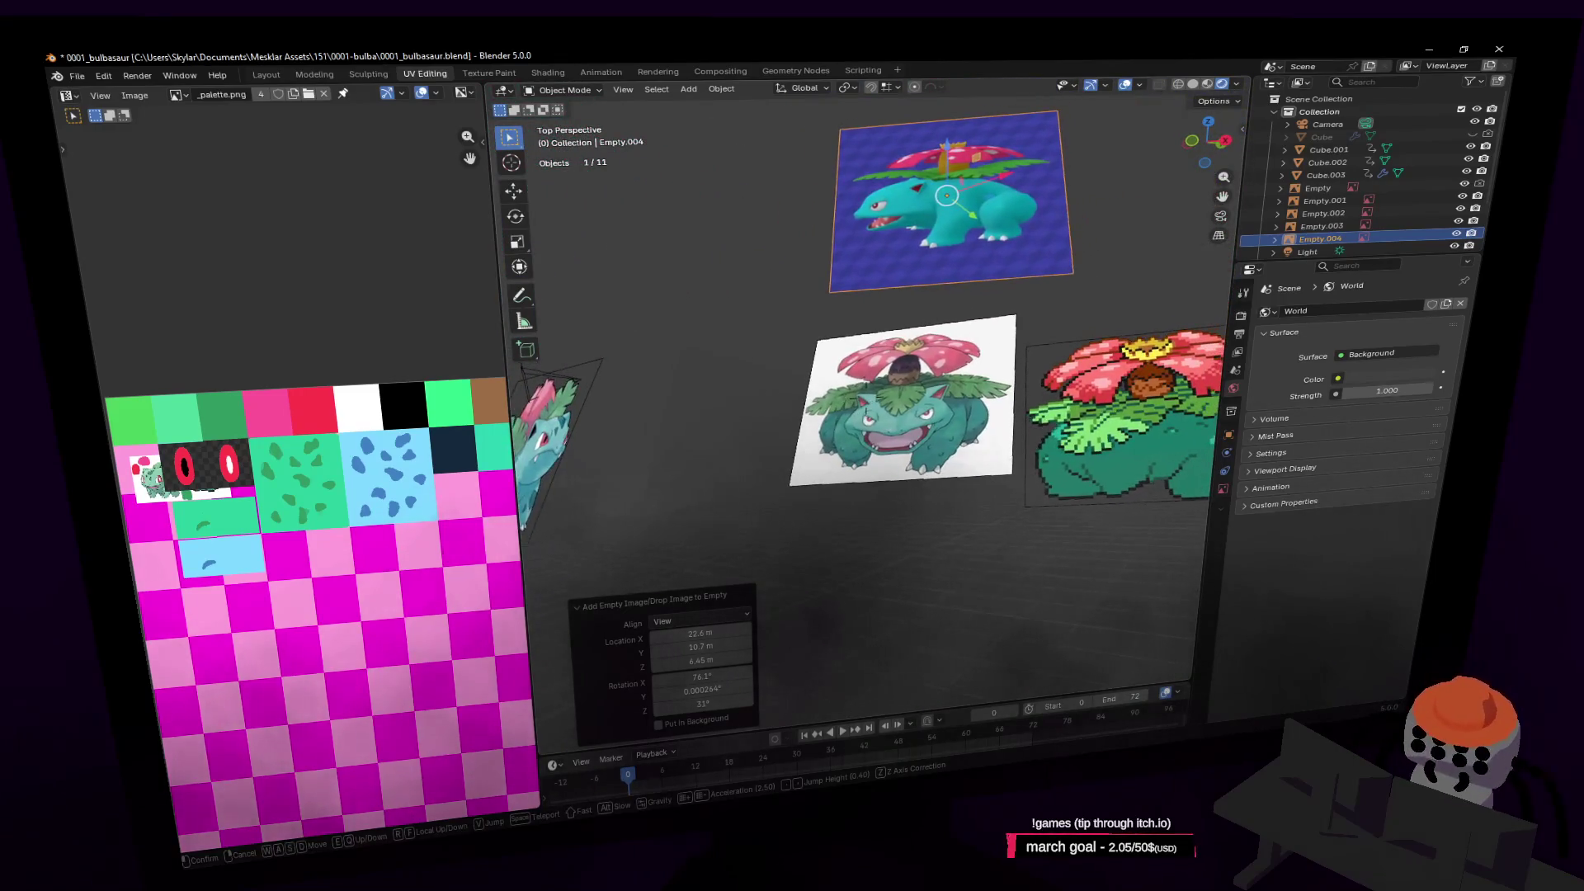
{"action": "key", "text": "w"}
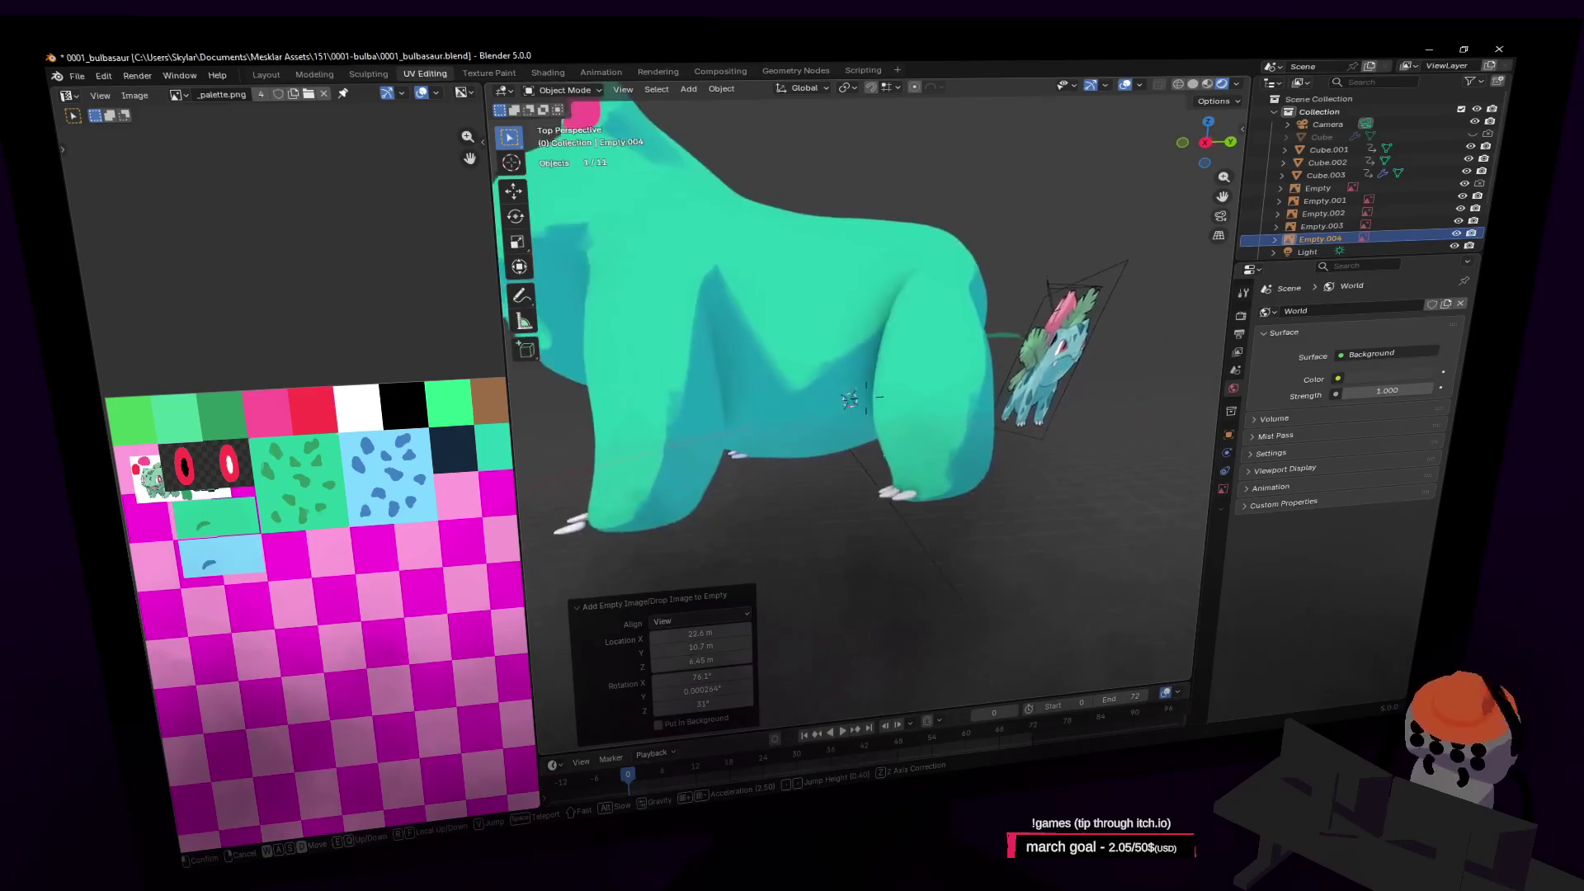
{"action": "key", "text": "w"}
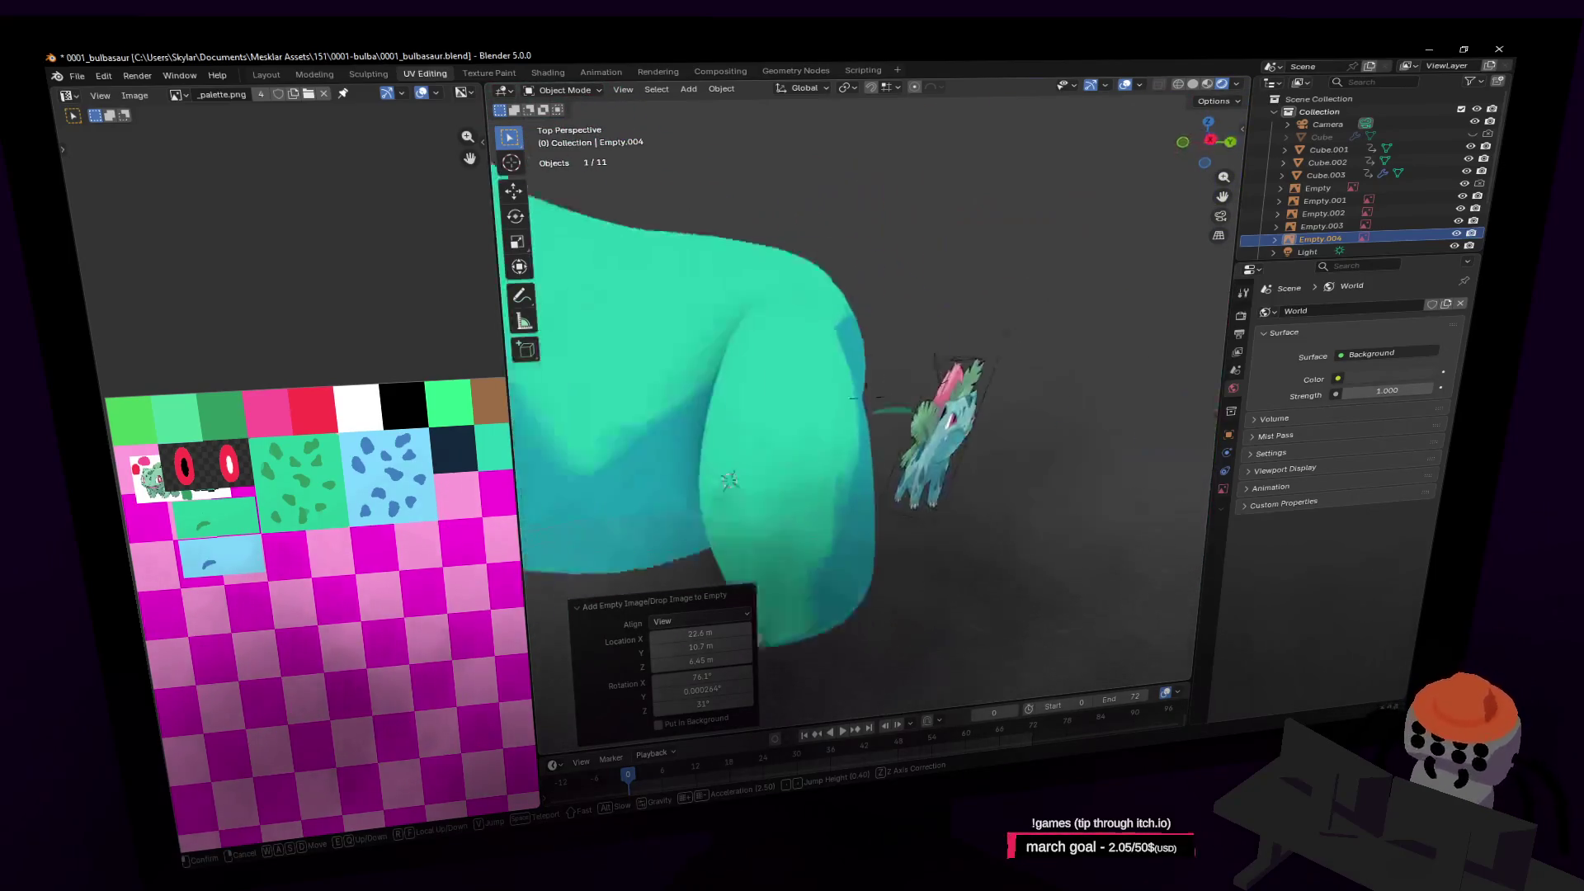
{"action": "left_click", "coordinate": [943, 260]}
{"action": "left_click", "coordinate": [943, 260]}
{"action": "key", "text": "Tab"}
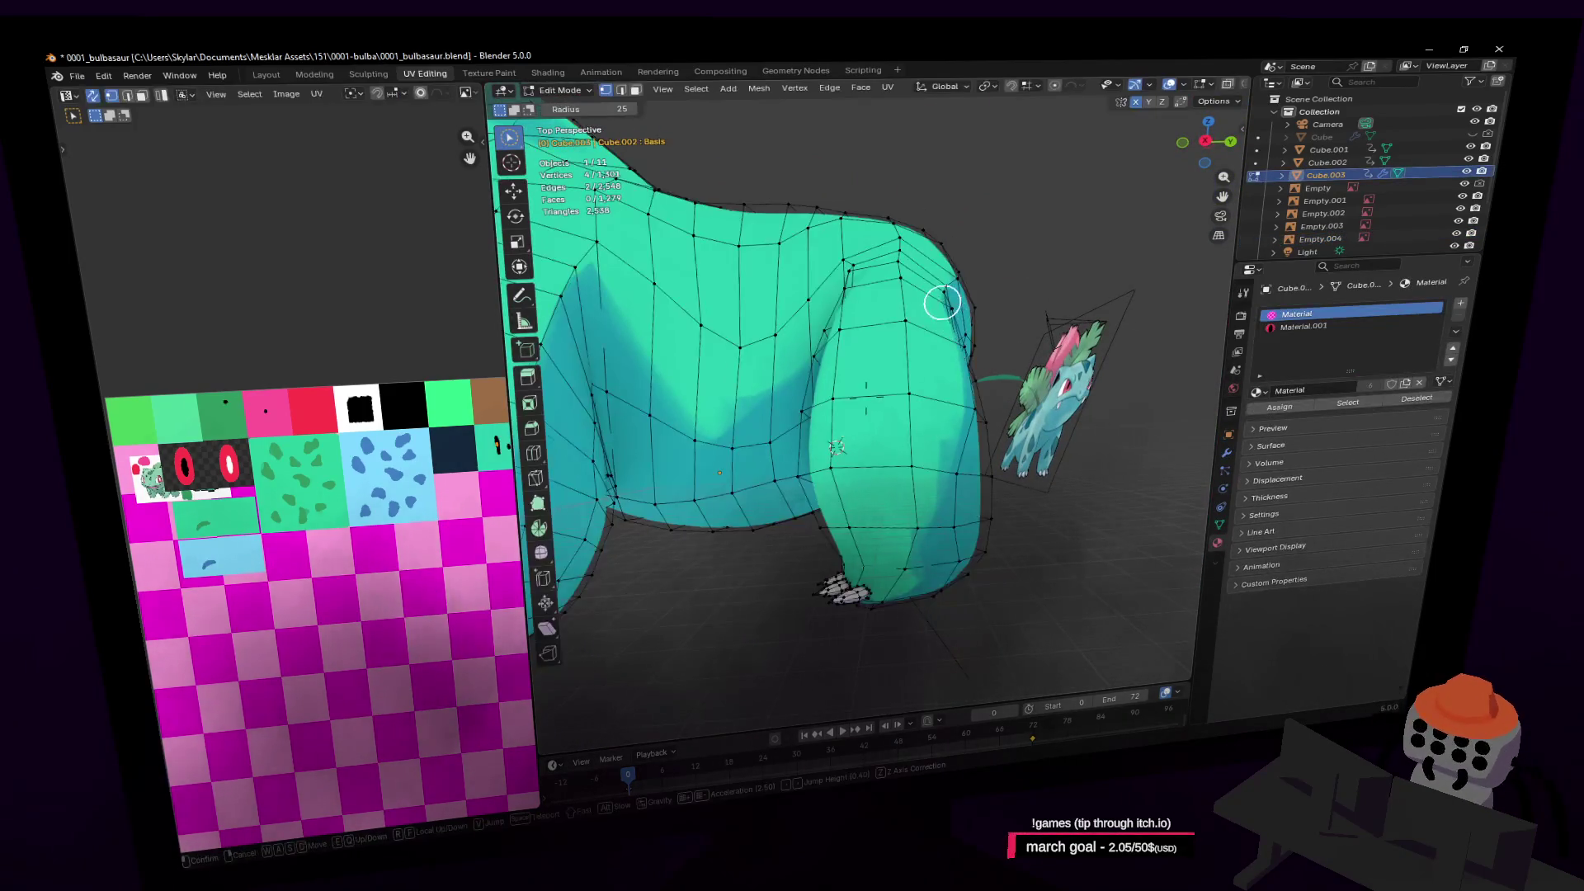
Fly close to the front leg and try picking vertices where it meets the body
{"action": "key", "text": "shift+grave"}
{"action": "left_click", "coordinate": [941, 344]}
{"action": "left_click", "coordinate": [861, 298]}
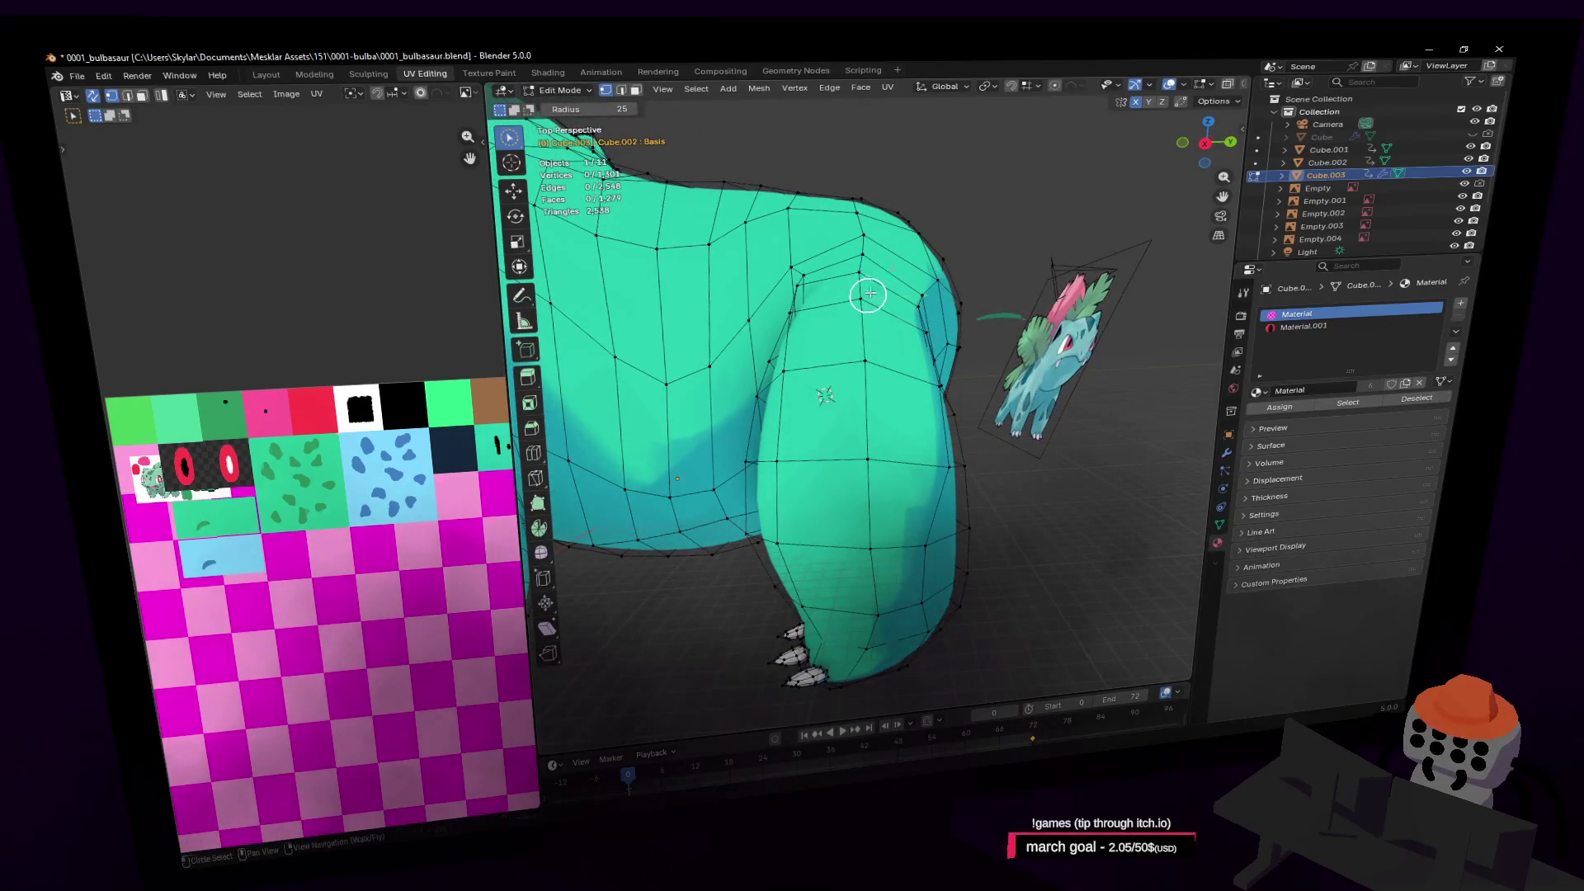
{"action": "mouse_move", "coordinate": [859, 502]}
{"action": "left_mouse_down"}
{"action": "mouse_move", "coordinate": [848, 477]}
{"action": "mouse_move", "coordinate": [779, 467]}
{"action": "left_mouse_up"}
{"action": "key", "text": "Escape"}
{"action": "key", "text": "shift+grave"}
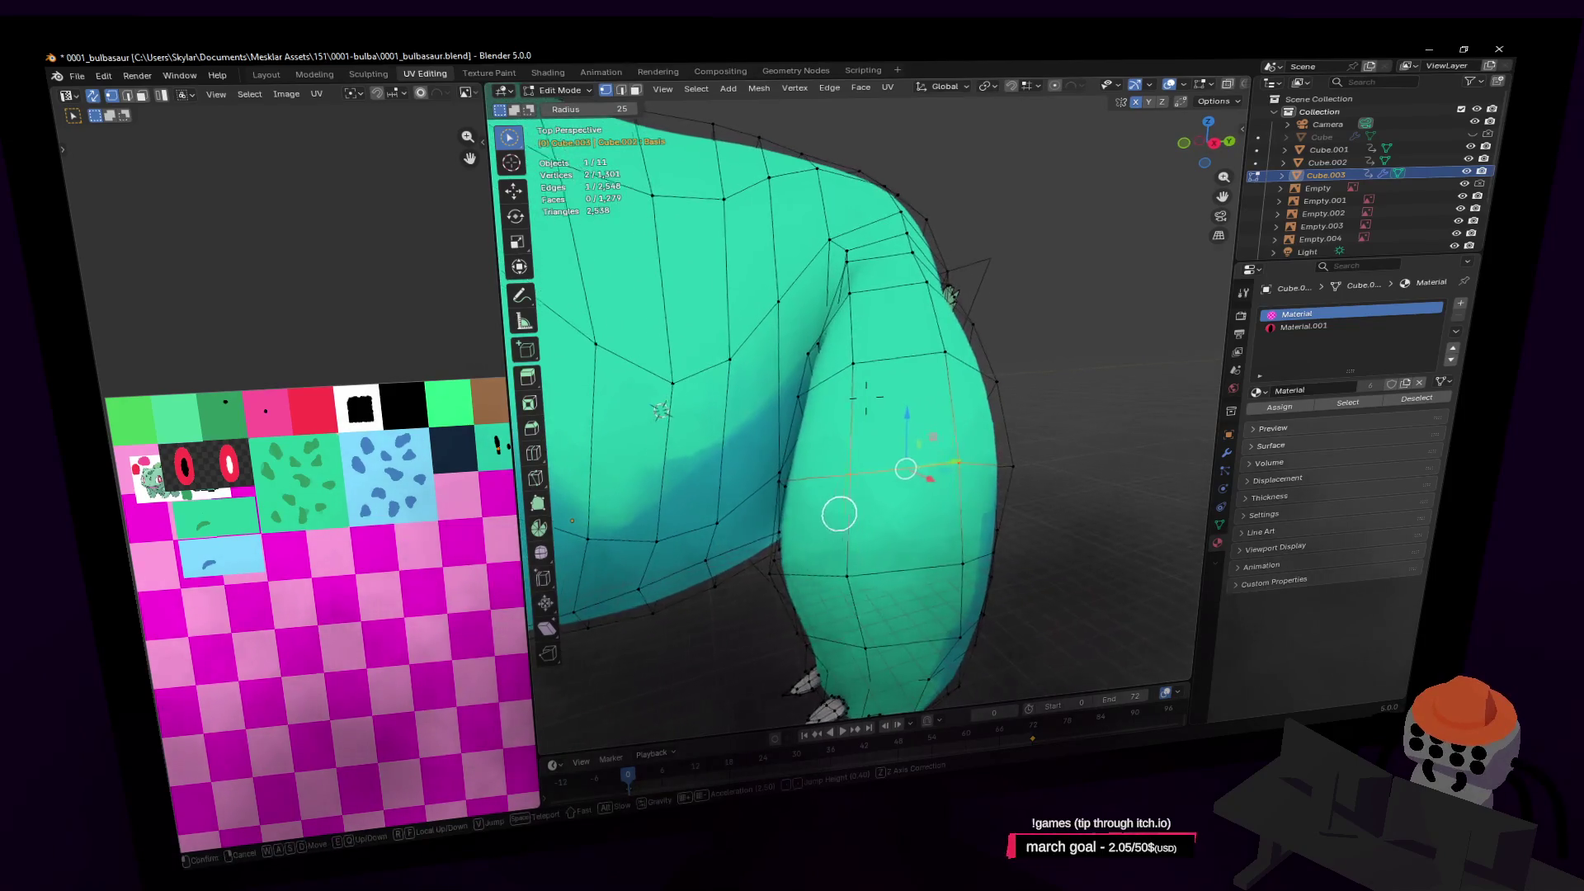
{"action": "key", "text": "w"}
{"action": "left_click", "coordinate": [815, 428]}
In face select mode, pick two leg-junction faces and move them along Y
{"action": "key", "text": "3"}
{"action": "left_click_drag", "start_coordinate": [812, 429], "coordinate": [815, 427]}
{"action": "mouse_move", "coordinate": [815, 428]}
{"action": "middle_mouse_down"}
{"action": "mouse_move", "coordinate": [913, 407]}
{"action": "mouse_move", "coordinate": [838, 382]}
{"action": "mouse_move", "coordinate": [917, 407]}
{"action": "mouse_move", "coordinate": [841, 382]}
{"action": "mouse_move", "coordinate": [905, 431]}
{"action": "middle_mouse_up"}
{"action": "key", "text": "g"}
{"action": "key", "text": "y"}
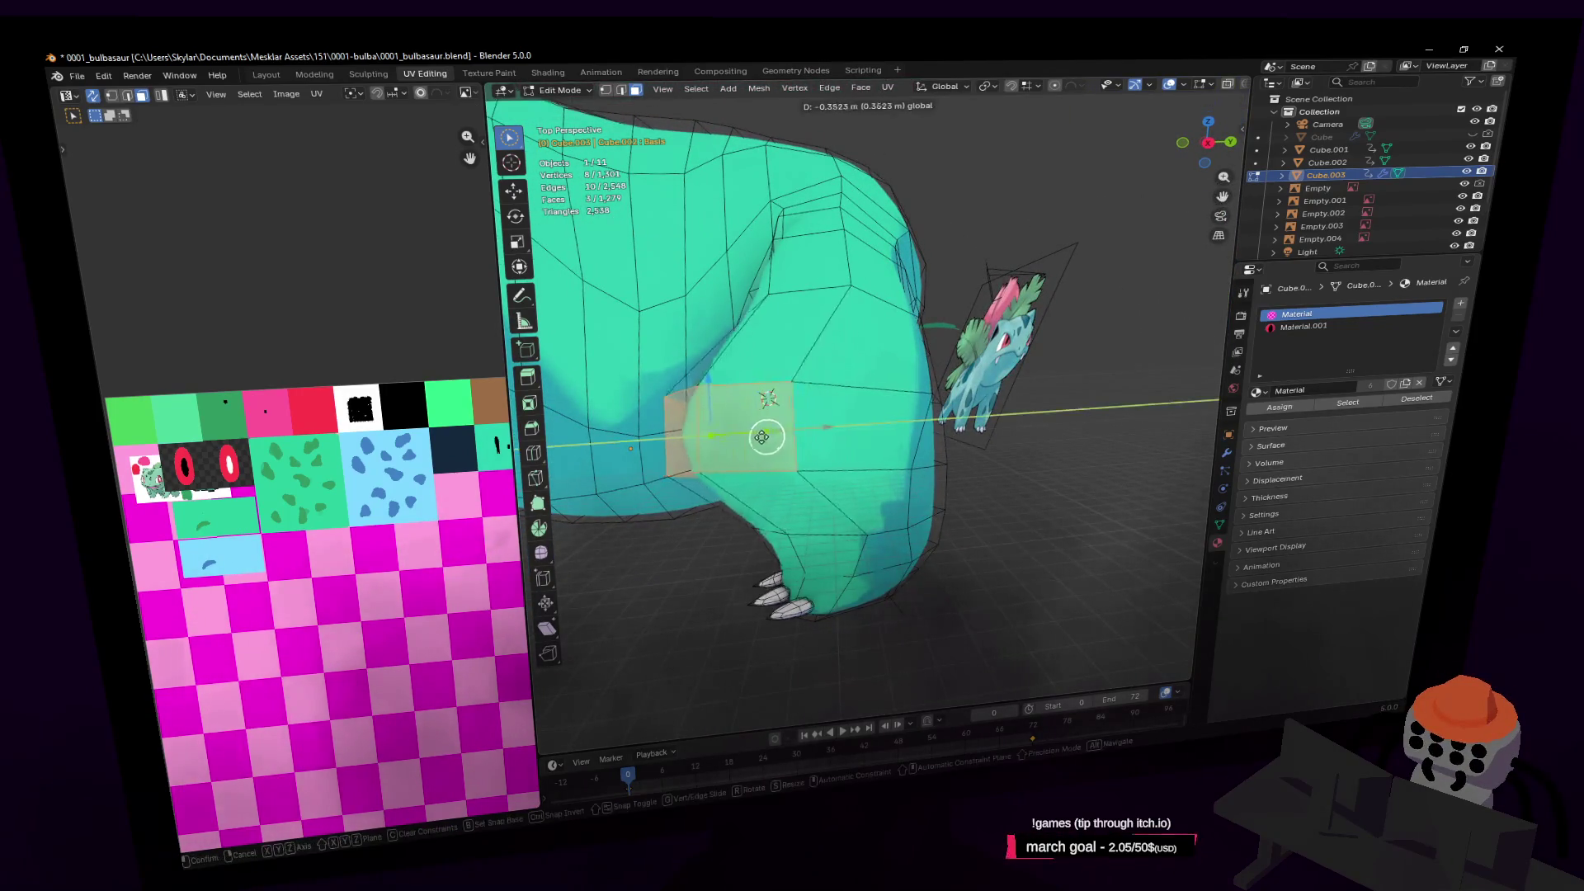
{"action": "left_click", "coordinate": [755, 440]}
Circle-select more faces into the leg band and shift the band −0.24971 m along Y
{"action": "key", "text": "c"}
{"action": "key", "text": "shift+grave"}
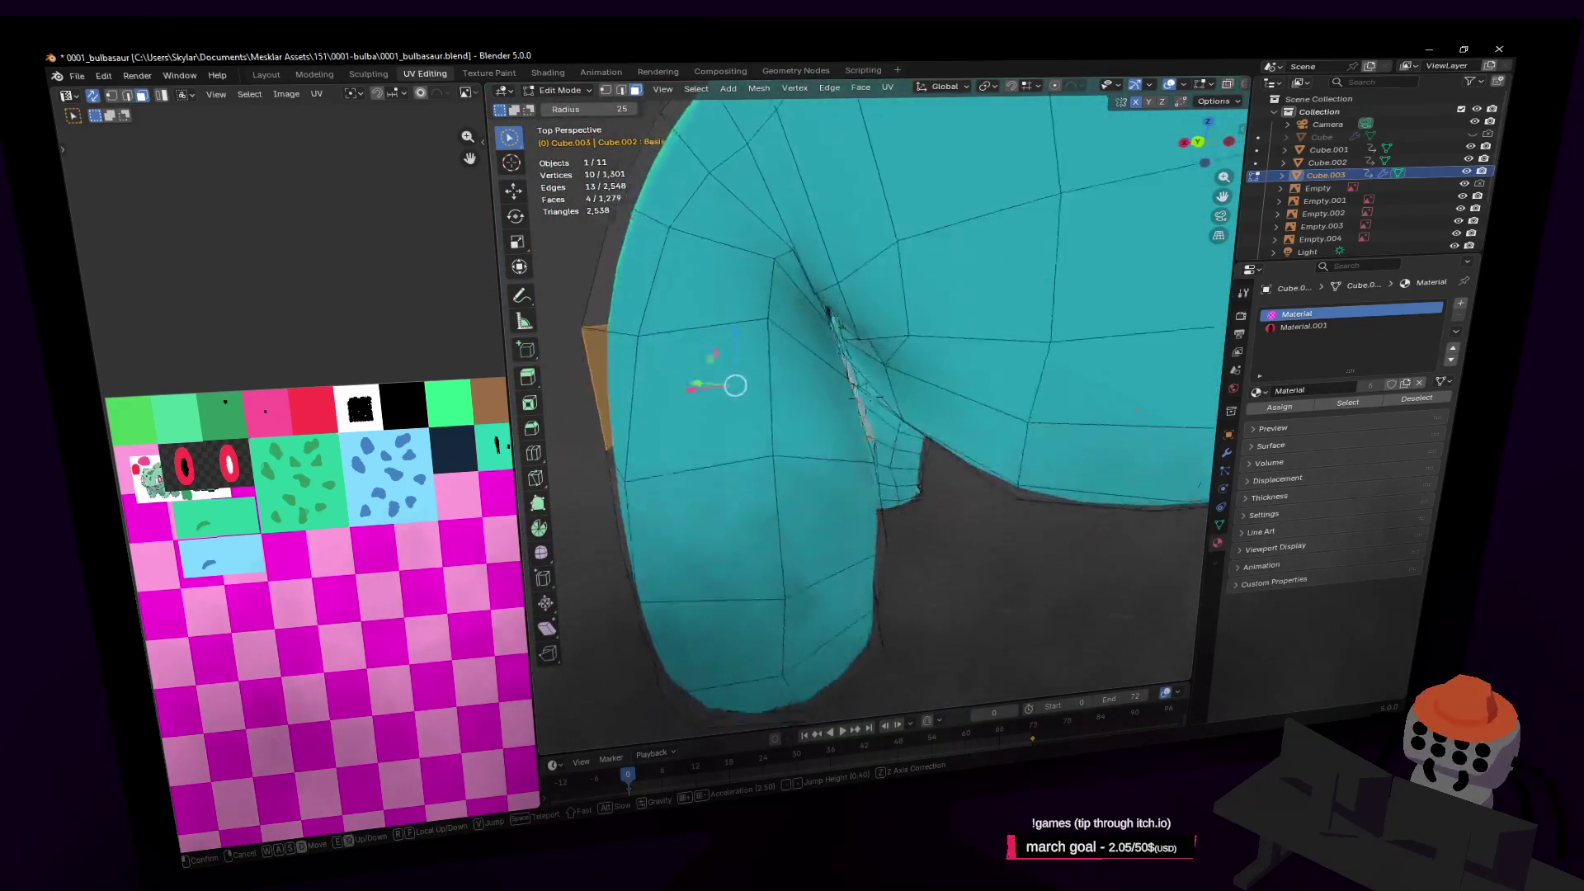
{"action": "left_click", "coordinate": [889, 382]}
{"action": "left_click", "coordinate": [863, 384]}
{"action": "key", "text": "shift+grave"}
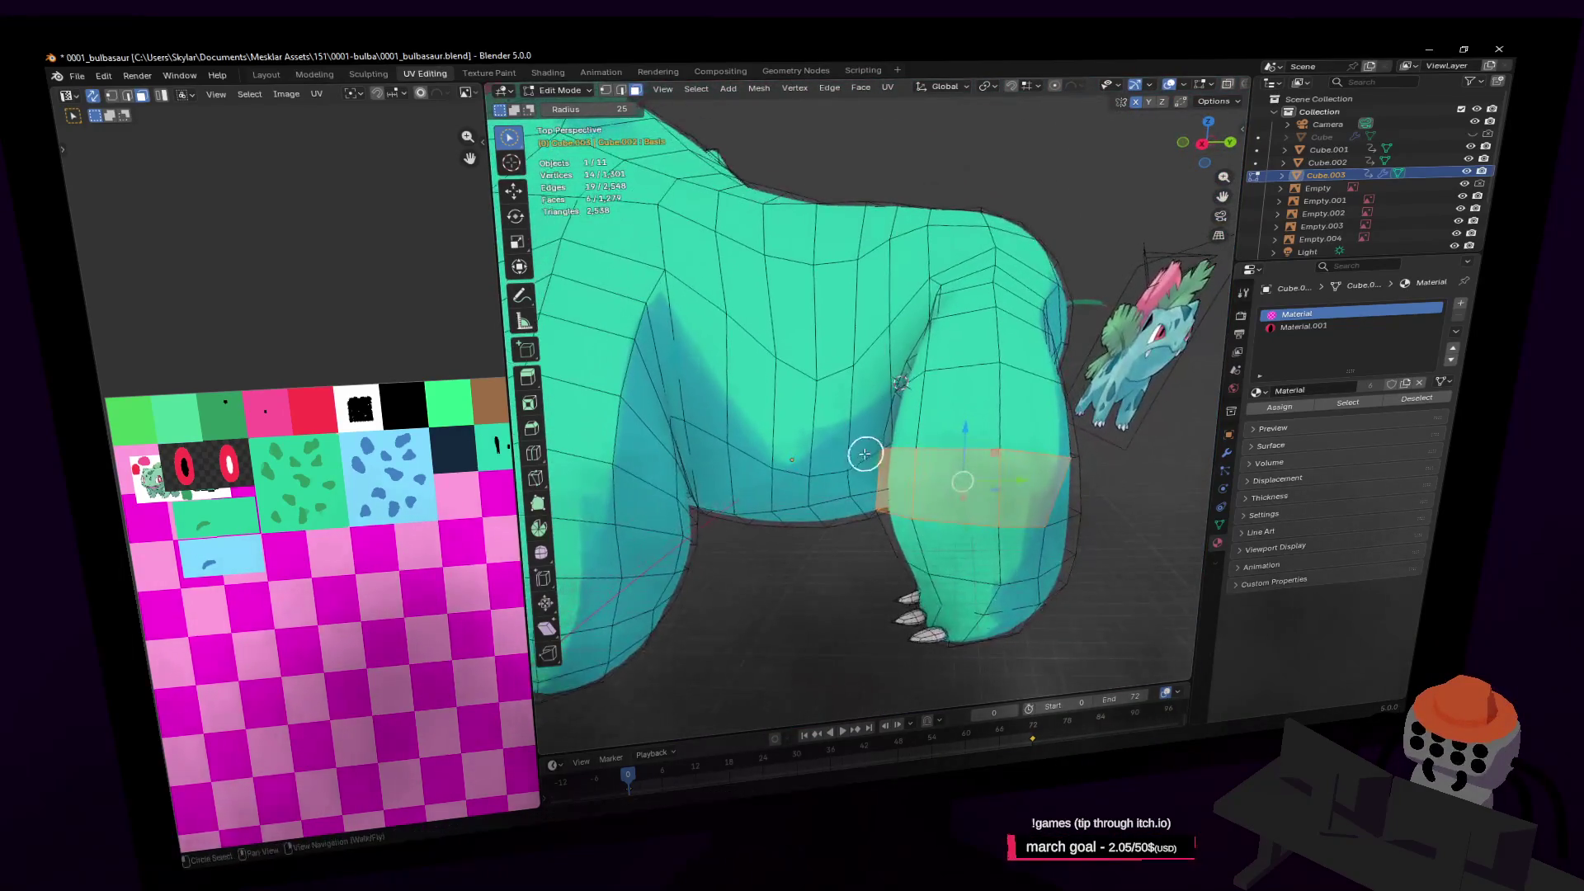
{"action": "left_click", "coordinate": [901, 449]}
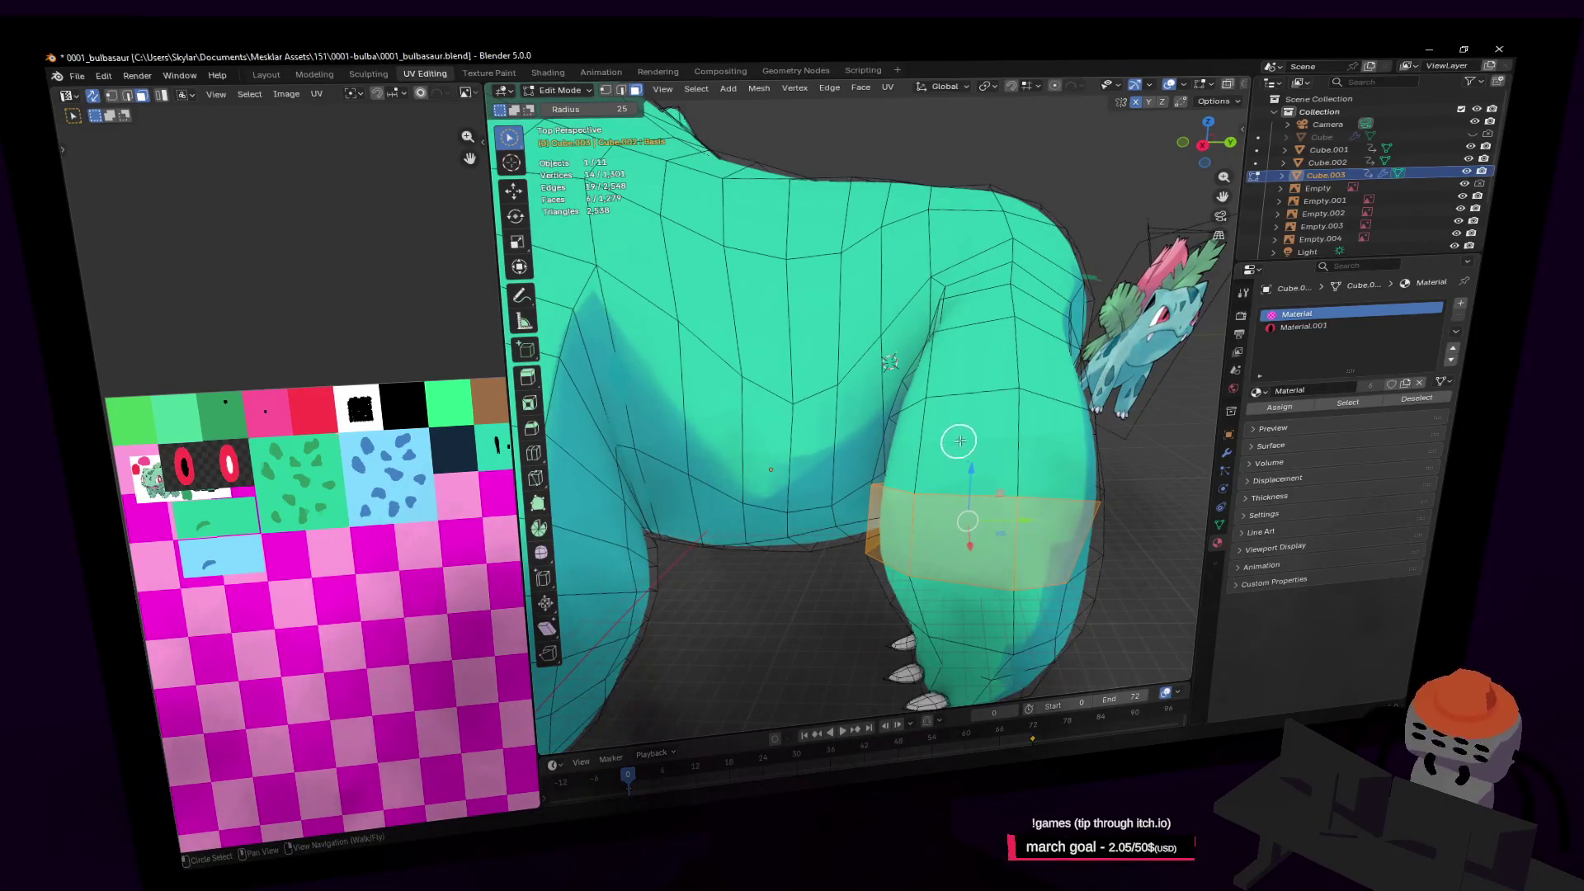
{"action": "key", "text": "shift+grave"}
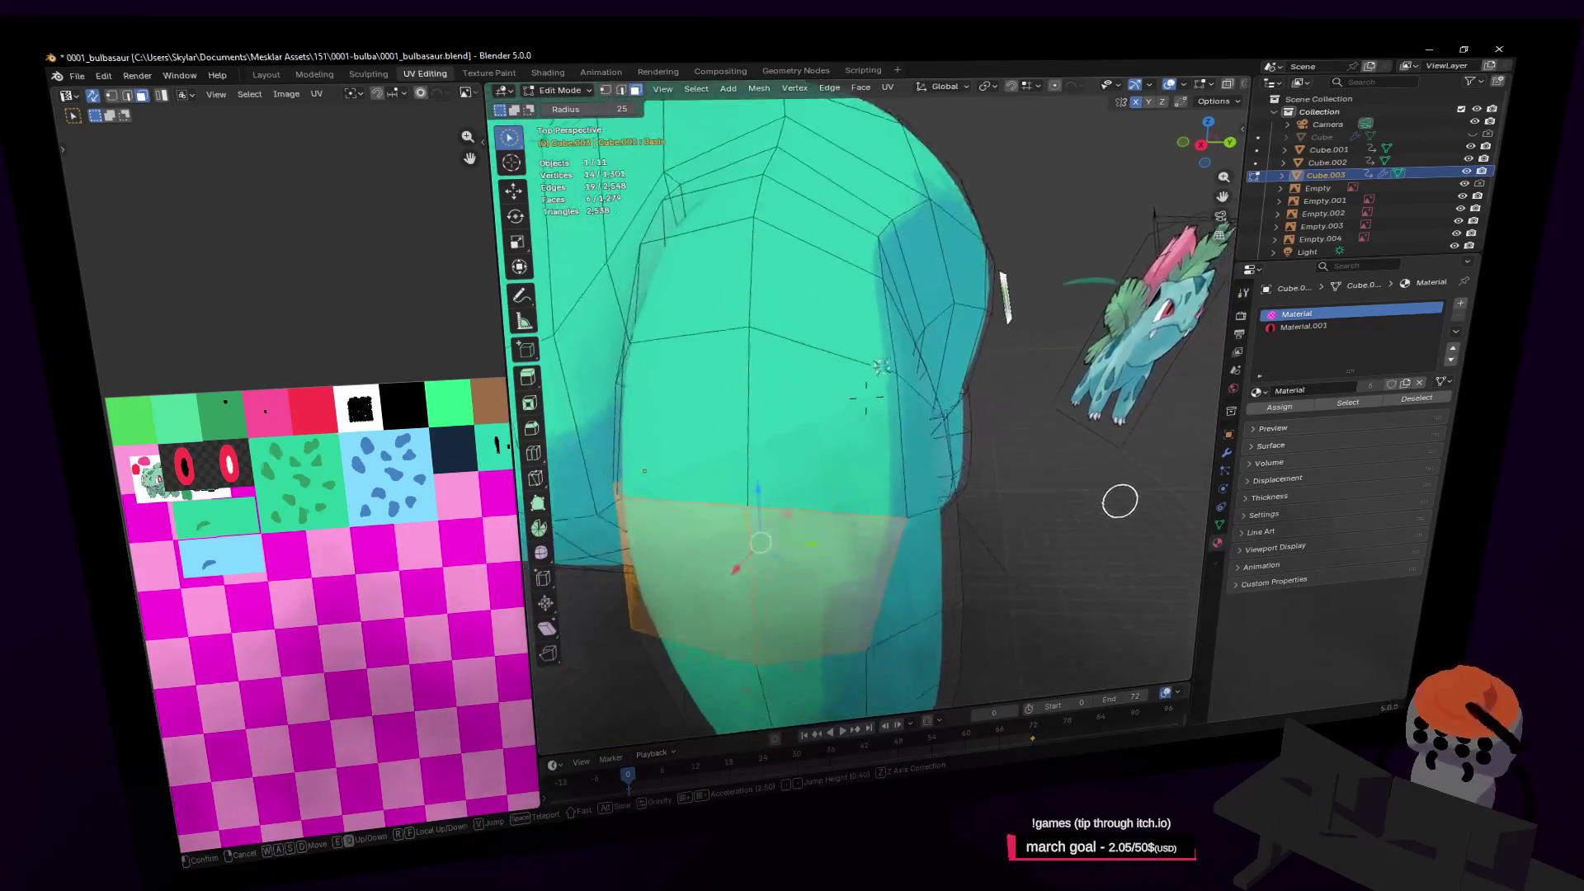
{"action": "left_click", "coordinate": [1044, 513]}
{"action": "left_click", "coordinate": [905, 482], "text": "shift"}
{"action": "mouse_move", "coordinate": [891, 495]}
{"action": "middle_mouse_down"}
{"action": "mouse_move", "coordinate": [1047, 477]}
{"action": "mouse_move", "coordinate": [831, 467]}
{"action": "middle_mouse_up"}
{"action": "left_click_drag", "start_coordinate": [959, 442], "coordinate": [917, 443]}
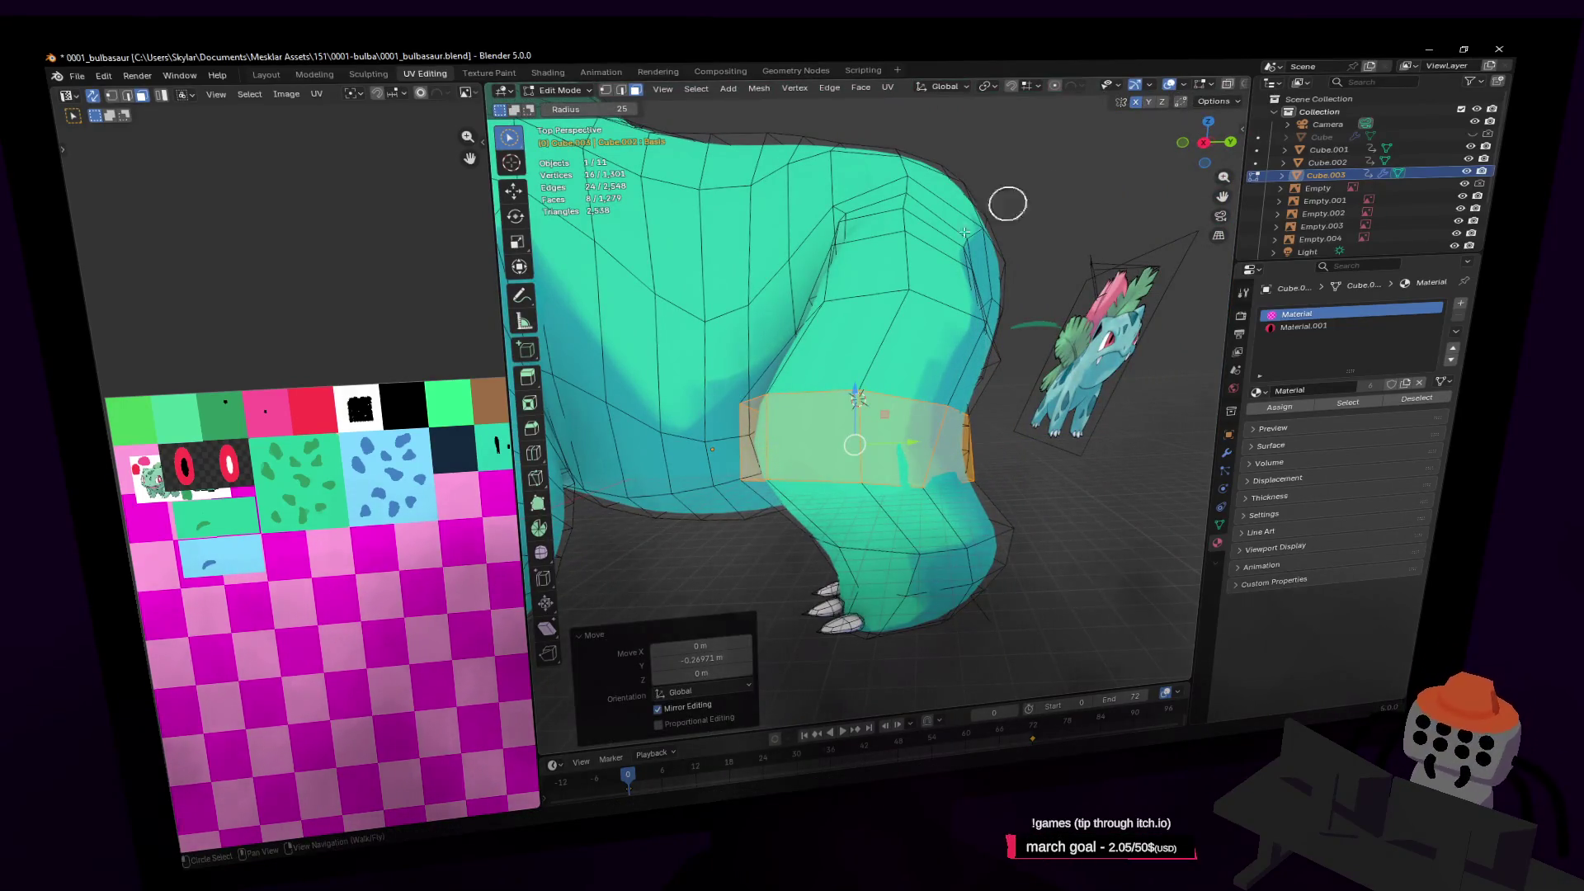
Select a single junction face and flatten it vertically to 0.113 on Z
{"action": "key", "text": "shift+grave"}
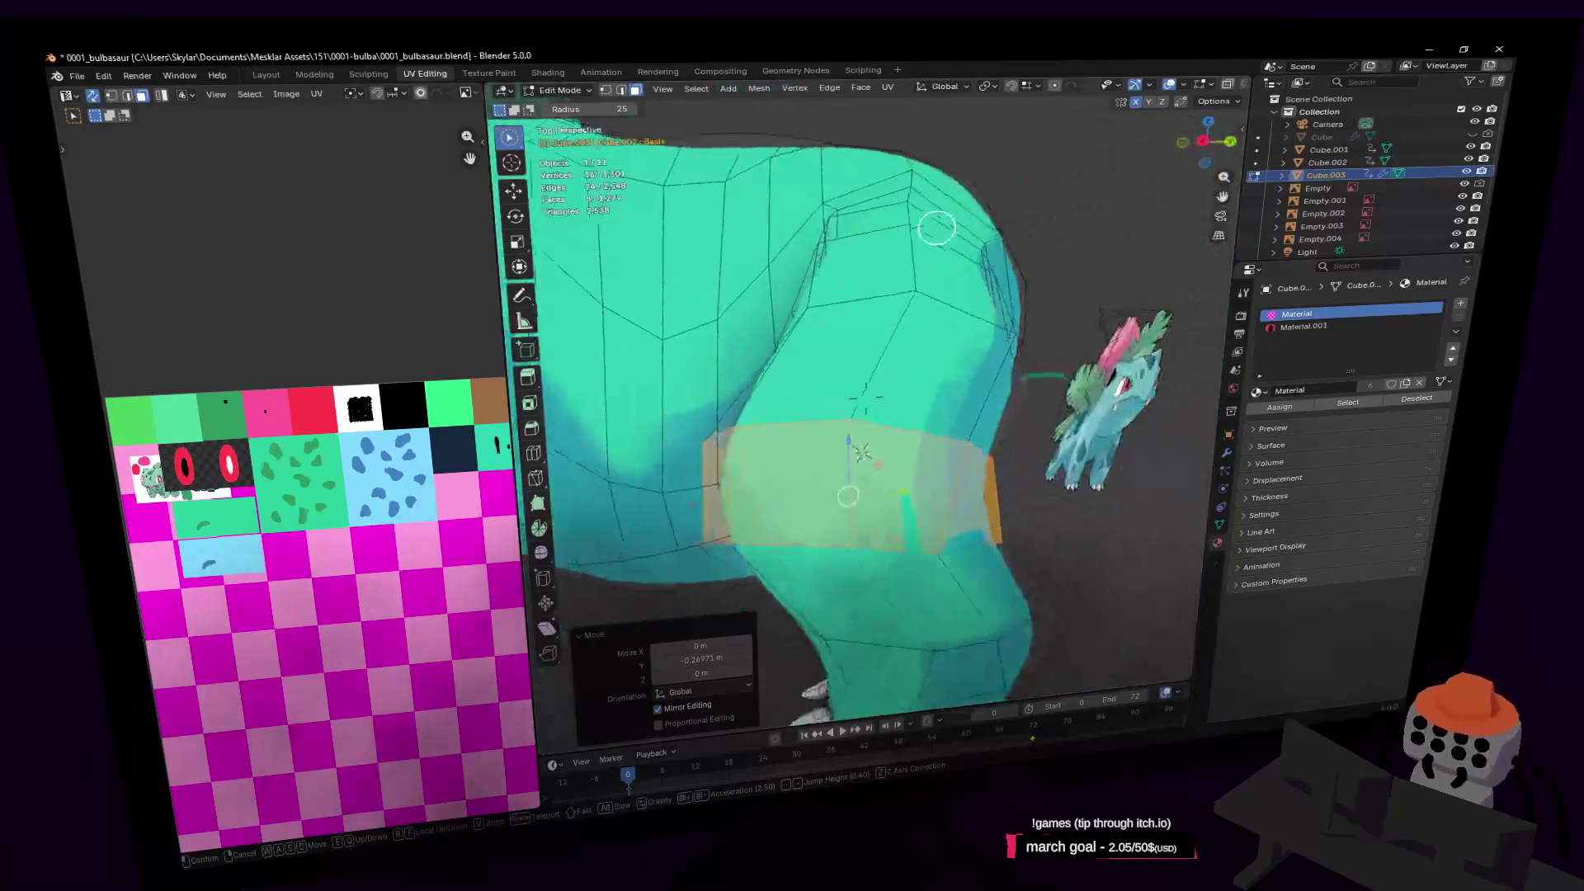
{"action": "key", "text": "w"}
{"action": "left_click", "coordinate": [939, 260]}
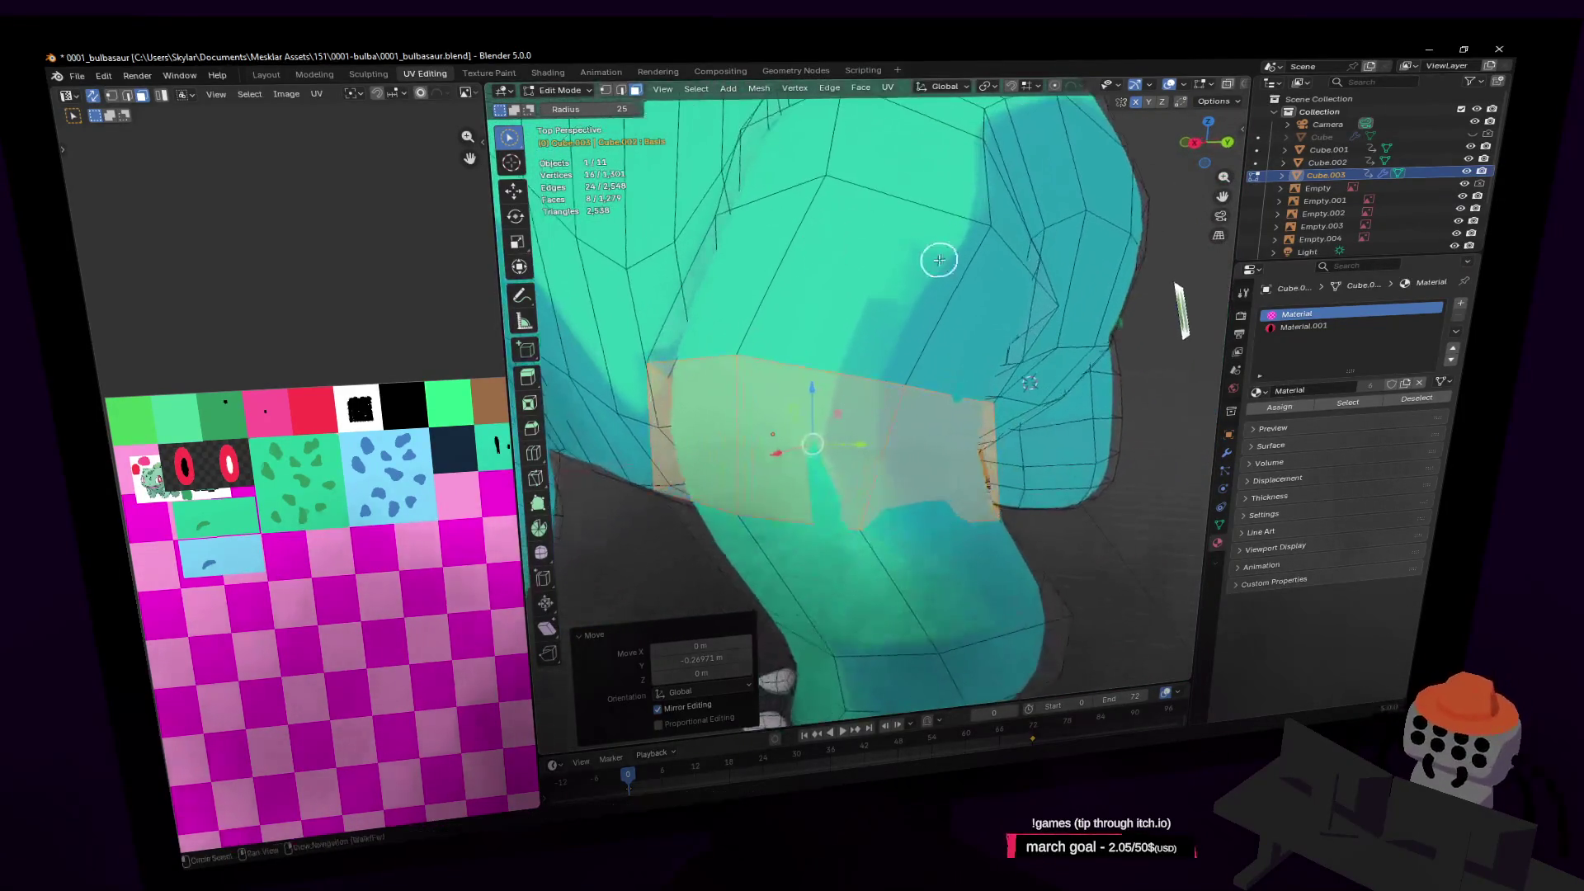
{"action": "middle_click_drag", "start_coordinate": [1017, 303], "coordinate": [1015, 308]}
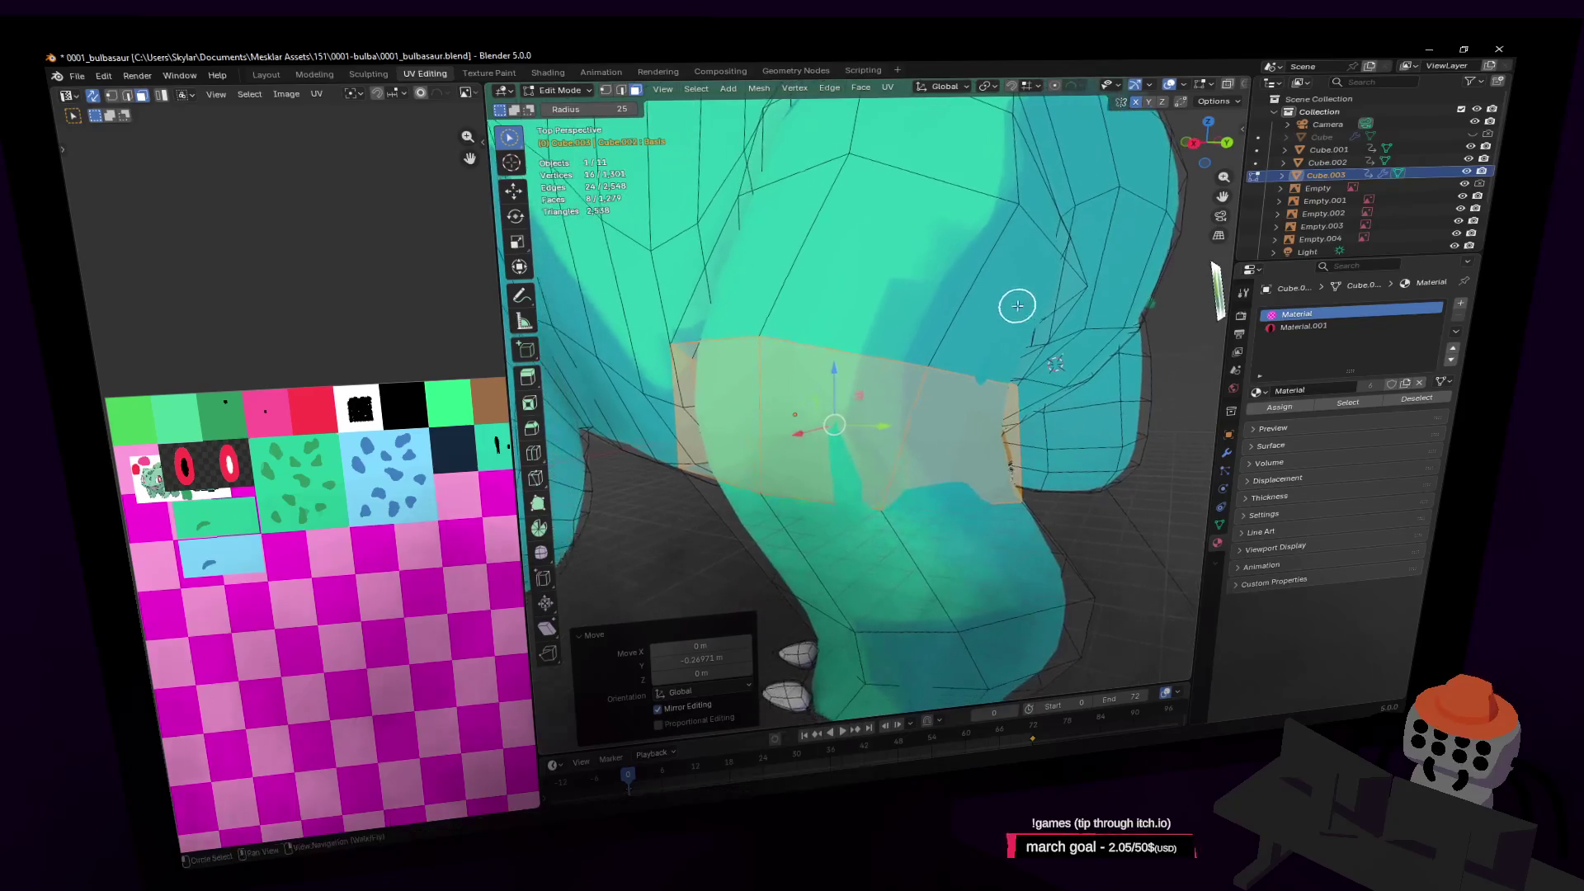
{"action": "left_click", "coordinate": [991, 371]}
{"action": "key", "text": "s"}
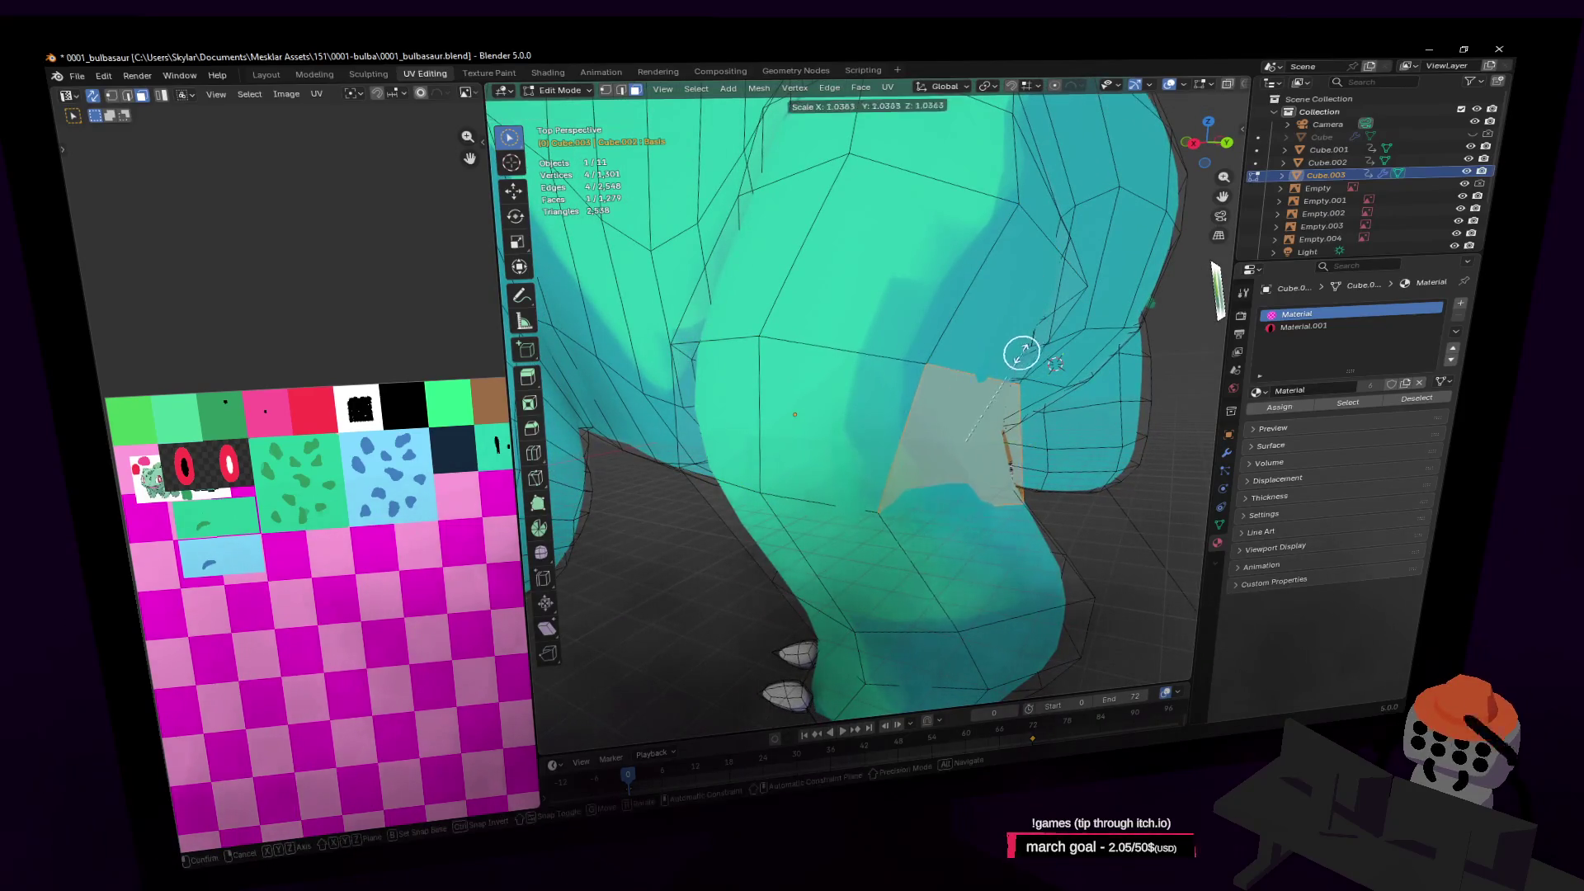
{"action": "key", "text": "z"}
{"action": "left_click", "coordinate": [976, 442]}
{"action": "mouse_move", "coordinate": [979, 442]}
{"action": "middle_mouse_down"}
{"action": "mouse_move", "coordinate": [1036, 389]}
{"action": "mouse_move", "coordinate": [956, 422]}
{"action": "mouse_move", "coordinate": [1034, 446]}
{"action": "middle_mouse_up"}
Move the flattened face with X excluded, then rotate it by -37°
{"action": "key", "text": "g"}
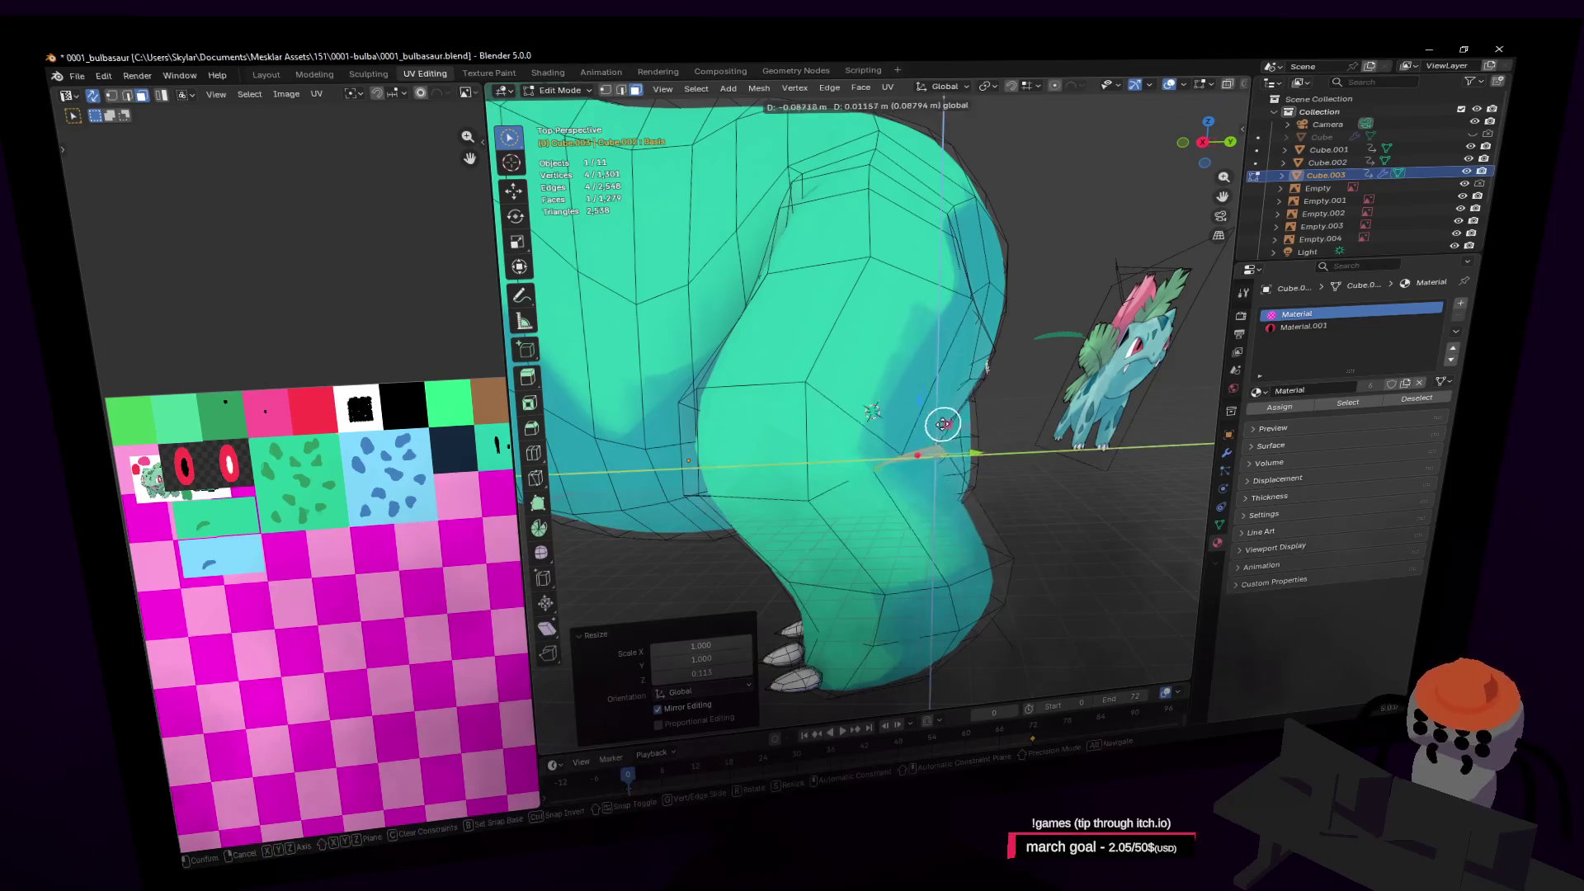
{"action": "key", "text": "shift+x"}
{"action": "left_click", "coordinate": [908, 427]}
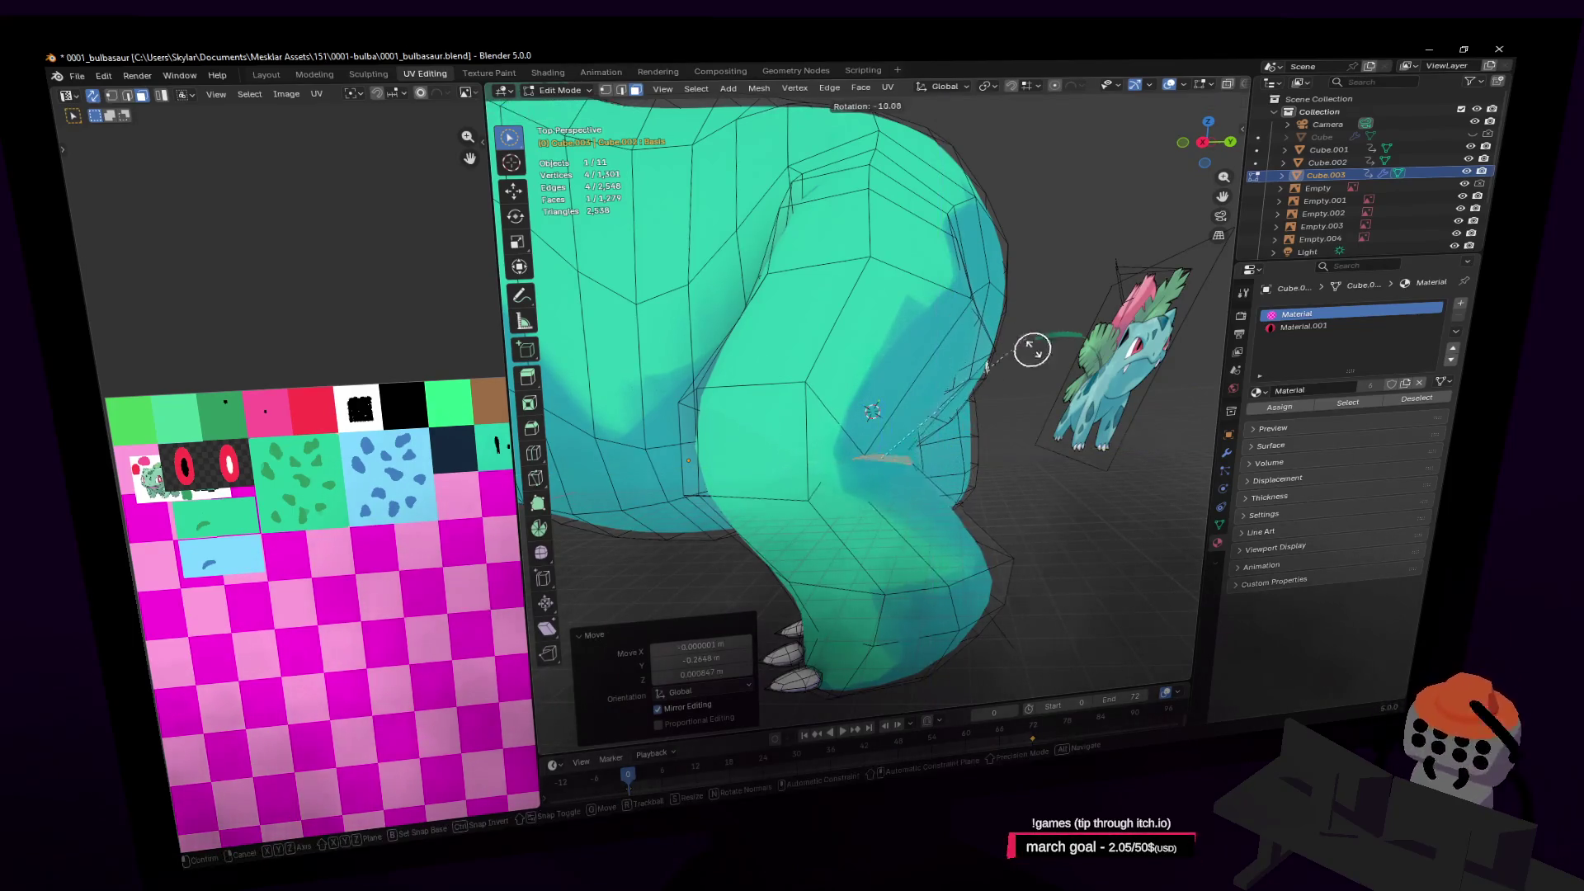
{"action": "key", "text": "r"}
{"action": "left_click", "coordinate": [1050, 415]}
{"action": "key", "text": "c"}
{"action": "middle_click_drag", "start_coordinate": [1050, 414], "coordinate": [1013, 424]}
Add another junction face and scale the selection on Z to 0.176
{"action": "key", "text": "shift+grave"}
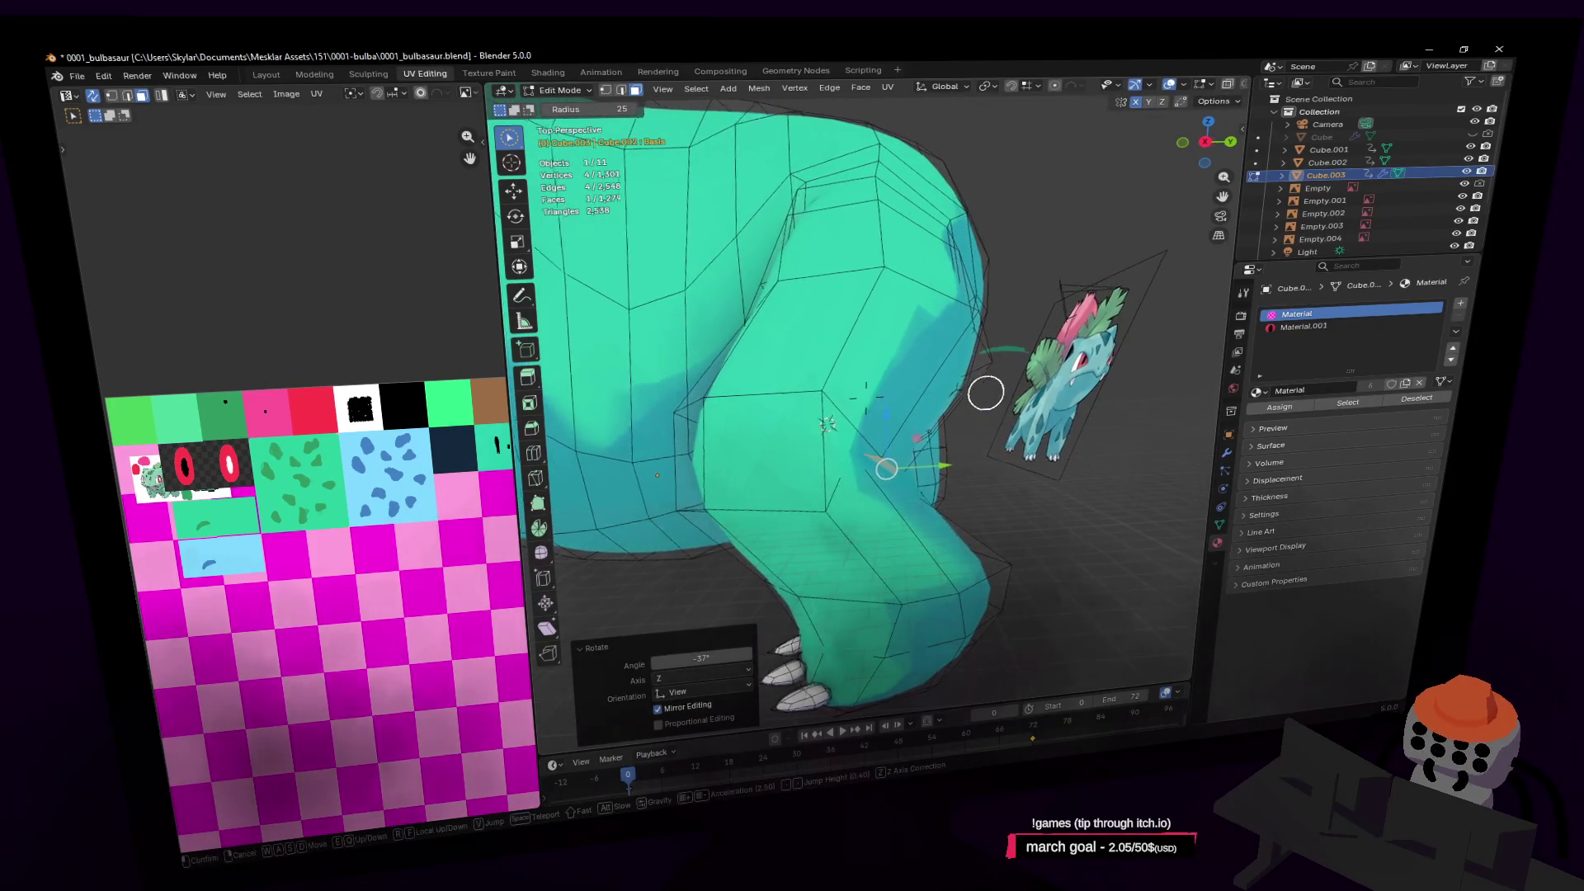
{"action": "key", "text": "w"}
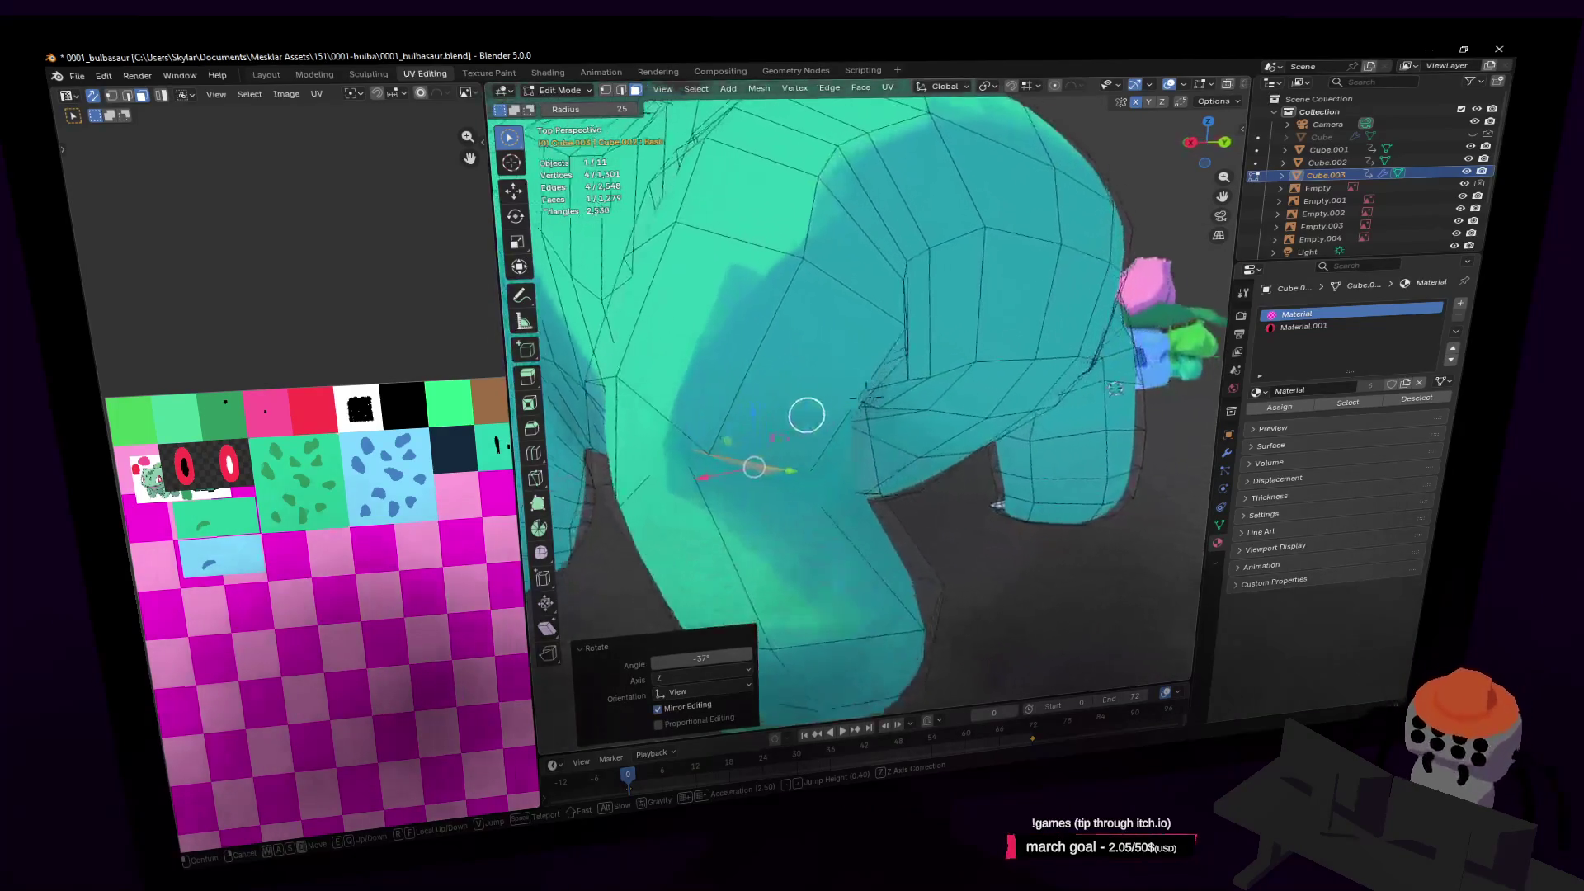
{"action": "left_click", "coordinate": [1017, 391]}
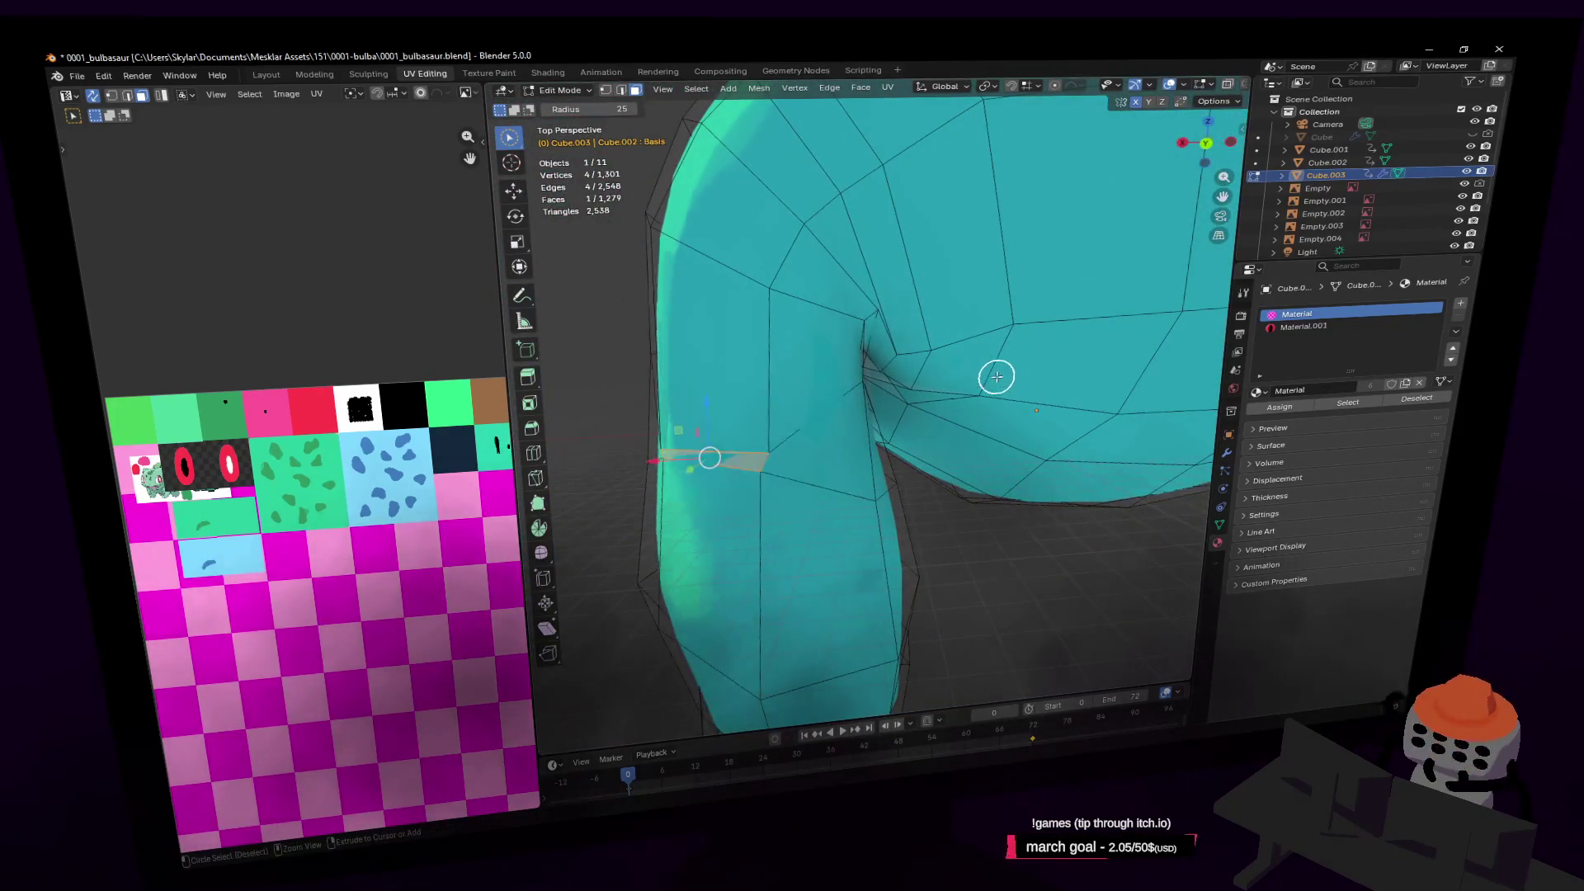
{"action": "left_click", "coordinate": [776, 456], "text": "shift"}
{"action": "key", "text": "shift+grave"}
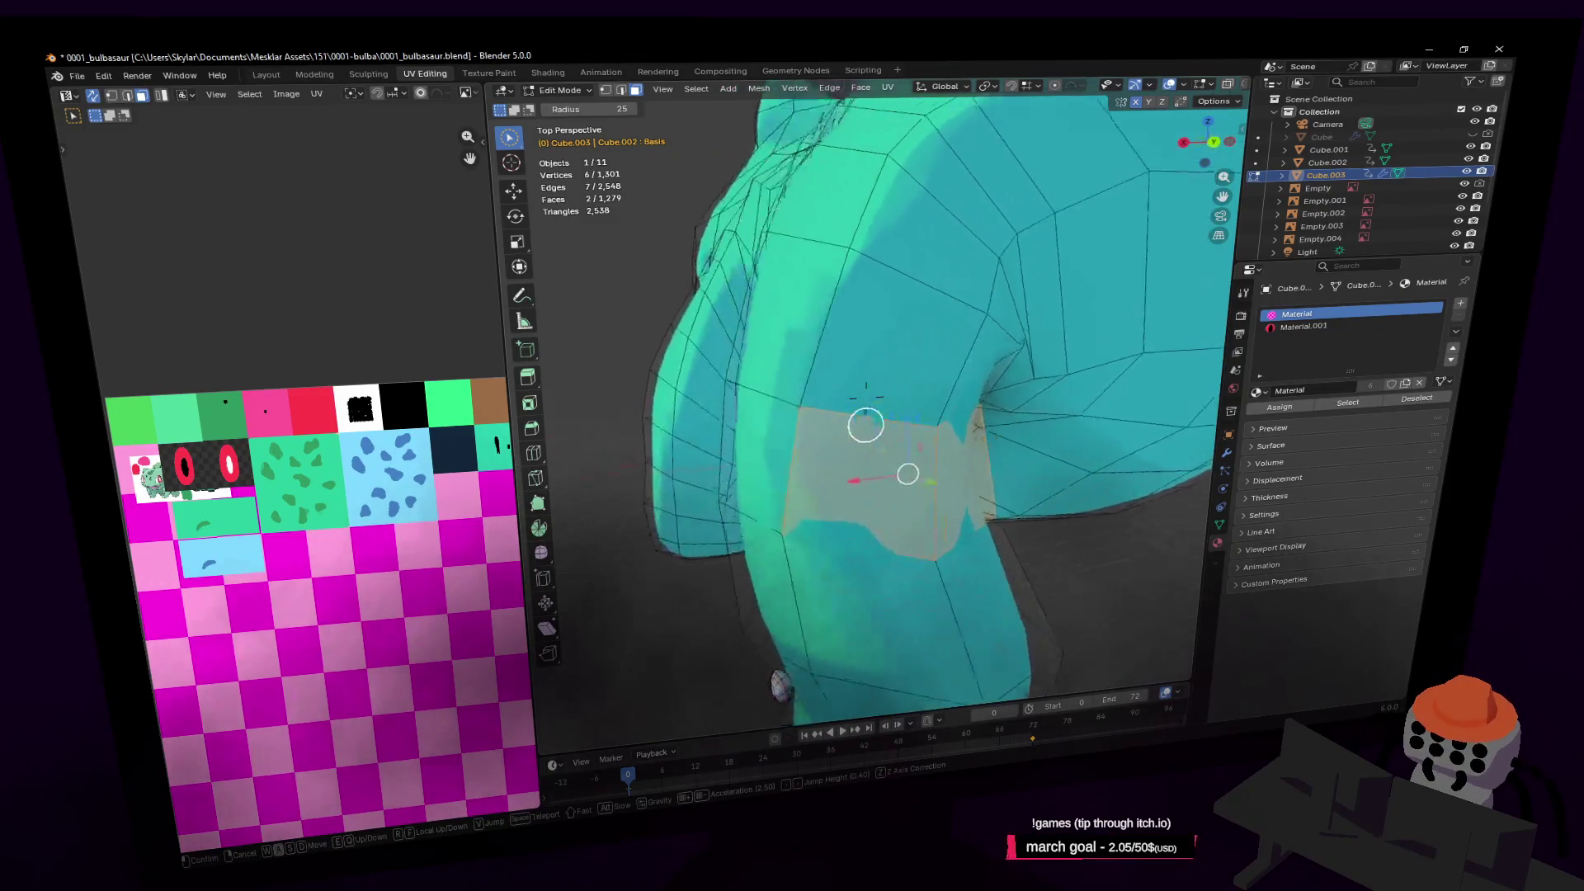
{"action": "left_click", "coordinate": [774, 449]}
{"action": "key", "text": "s"}
{"action": "key", "text": "z"}
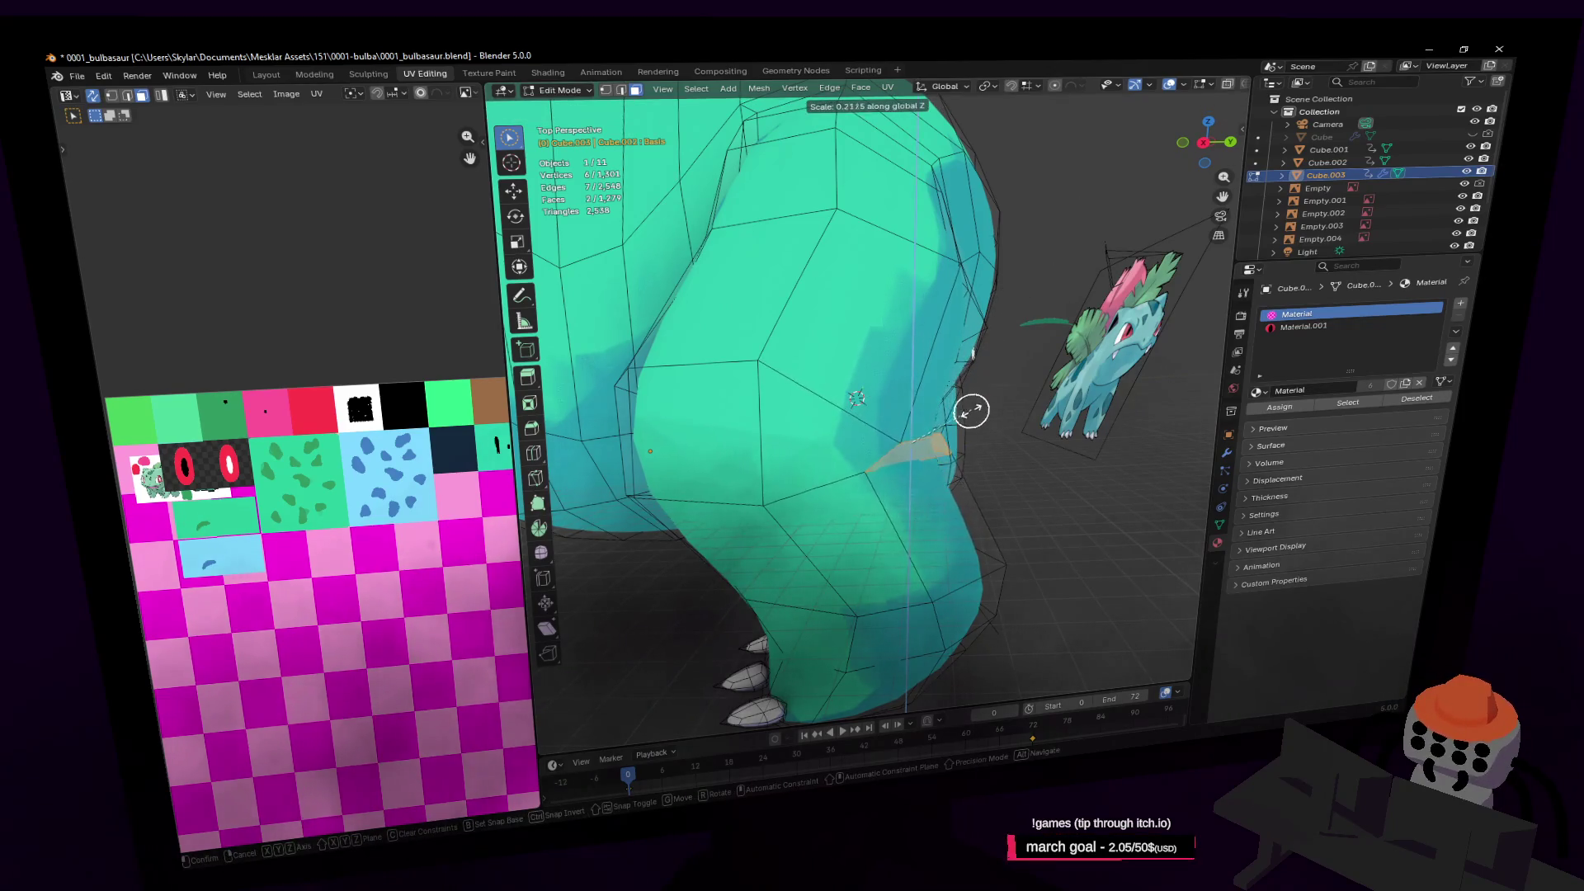
{"action": "left_click", "coordinate": [974, 406]}
Rotate the junction faces around X and reposition them
{"action": "key", "text": "r"}
{"action": "key", "text": "x"}
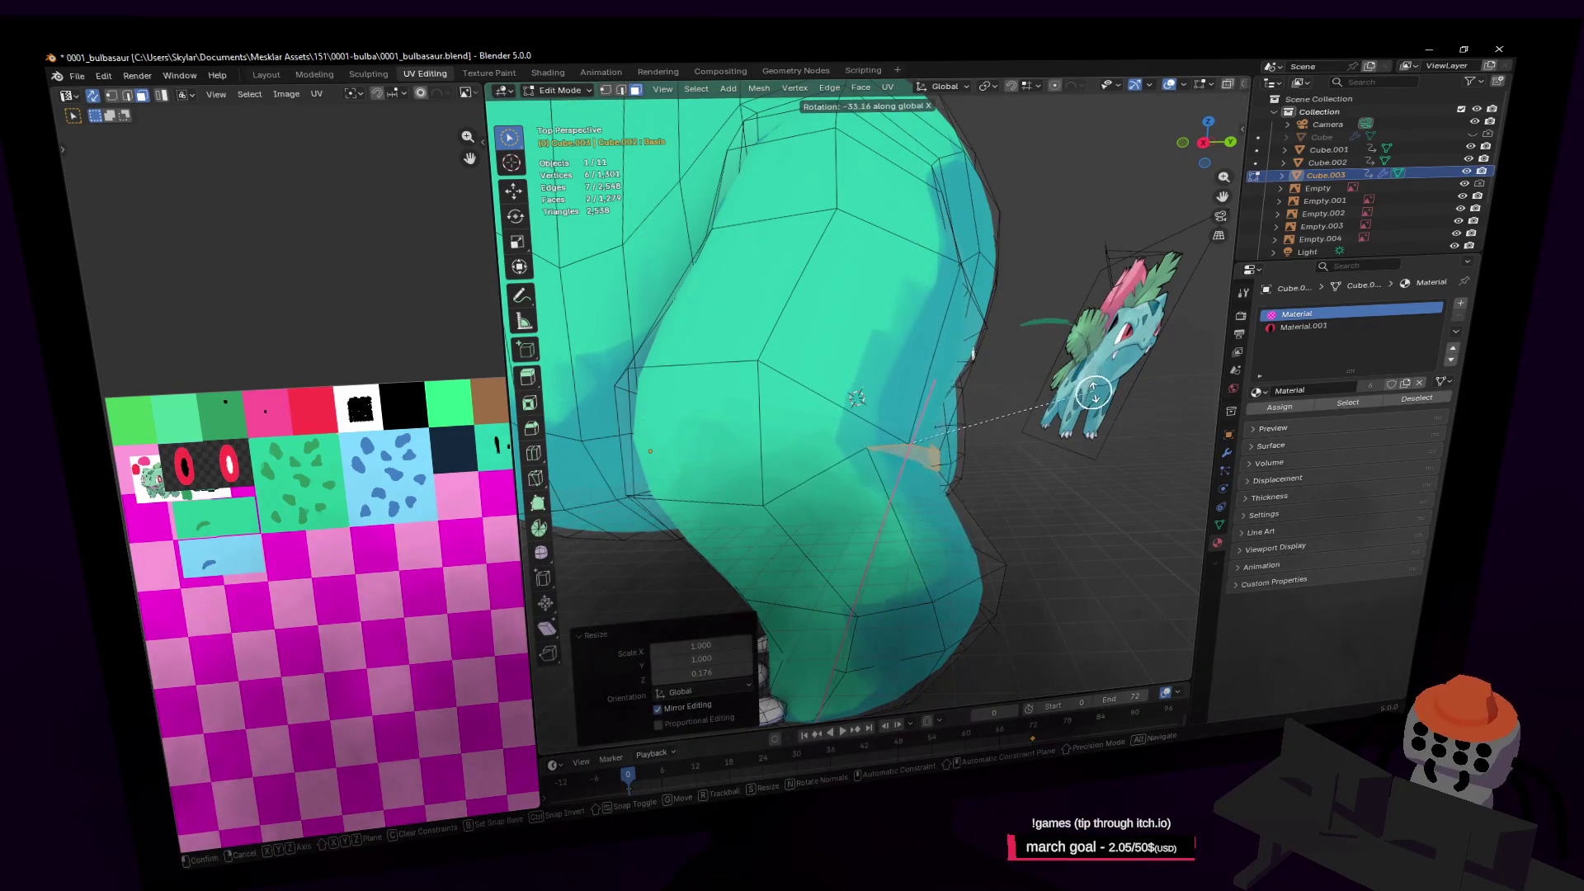
{"action": "left_click", "coordinate": [1095, 397]}
{"action": "key", "text": "c"}
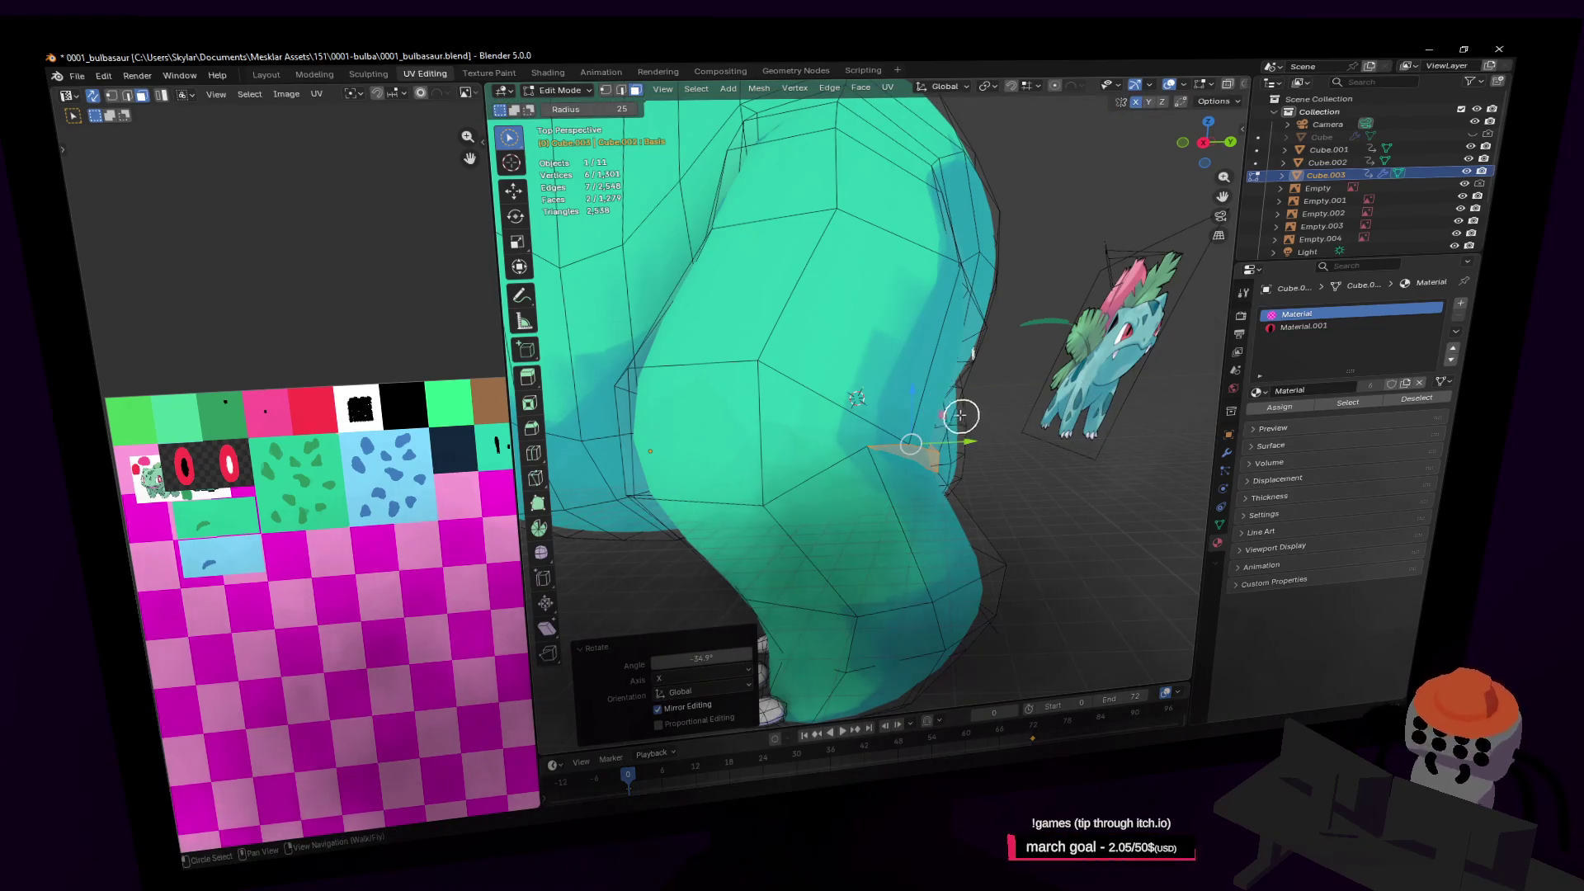
{"action": "key", "text": "g"}
{"action": "left_click", "coordinate": [903, 404]}
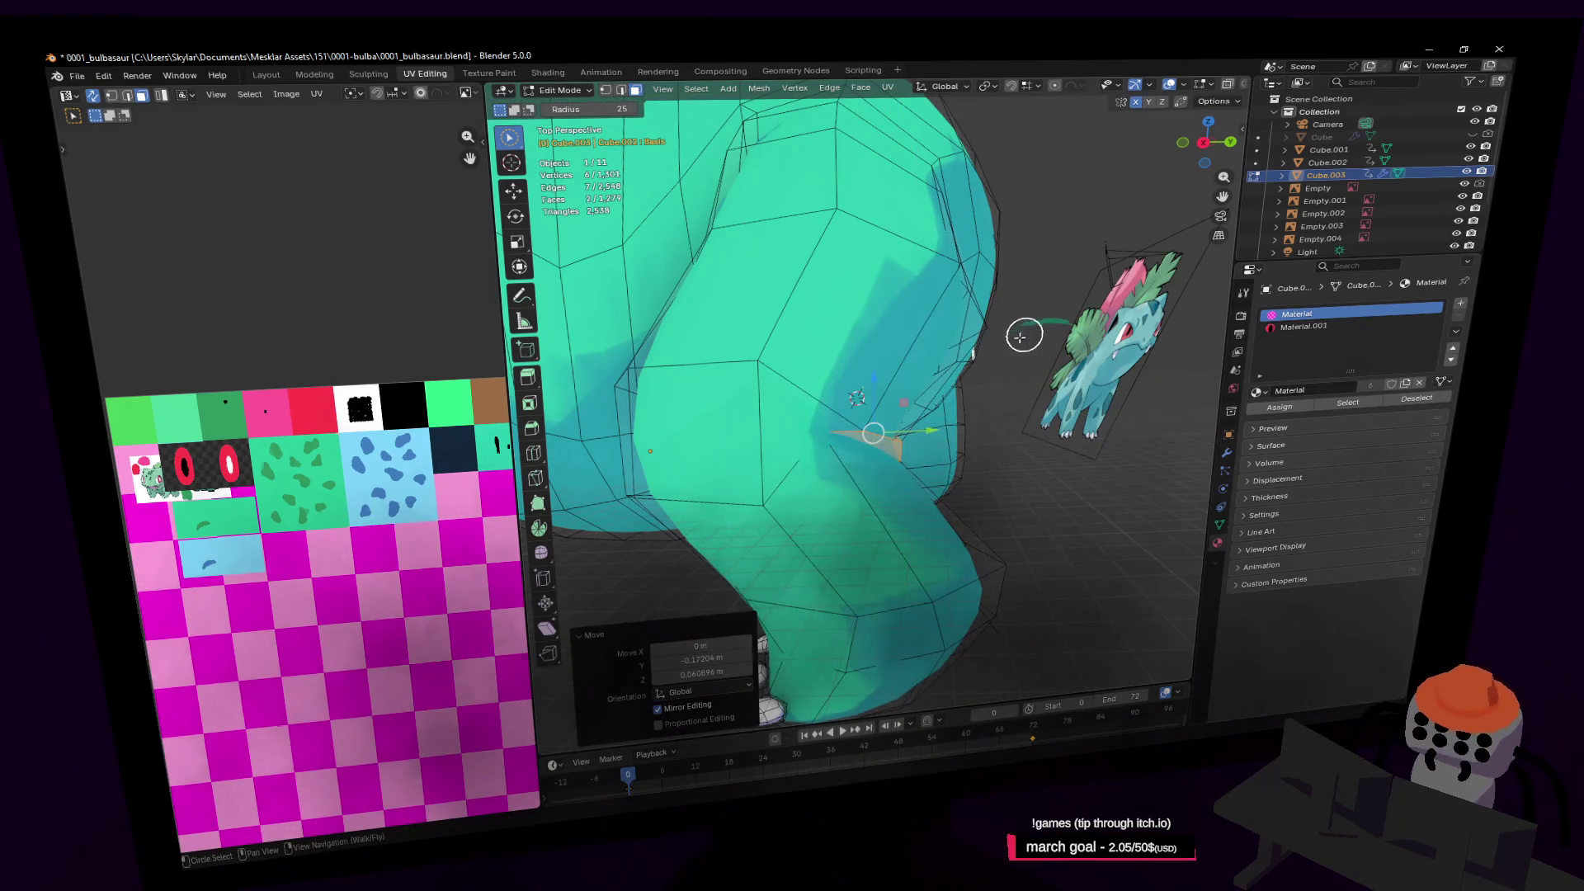
In vertex select mode, grab and reposition one junction vertex
{"action": "key", "text": "1"}
{"action": "middle_click_drag", "start_coordinate": [1026, 334], "coordinate": [929, 382]}
{"action": "key", "text": "g"}
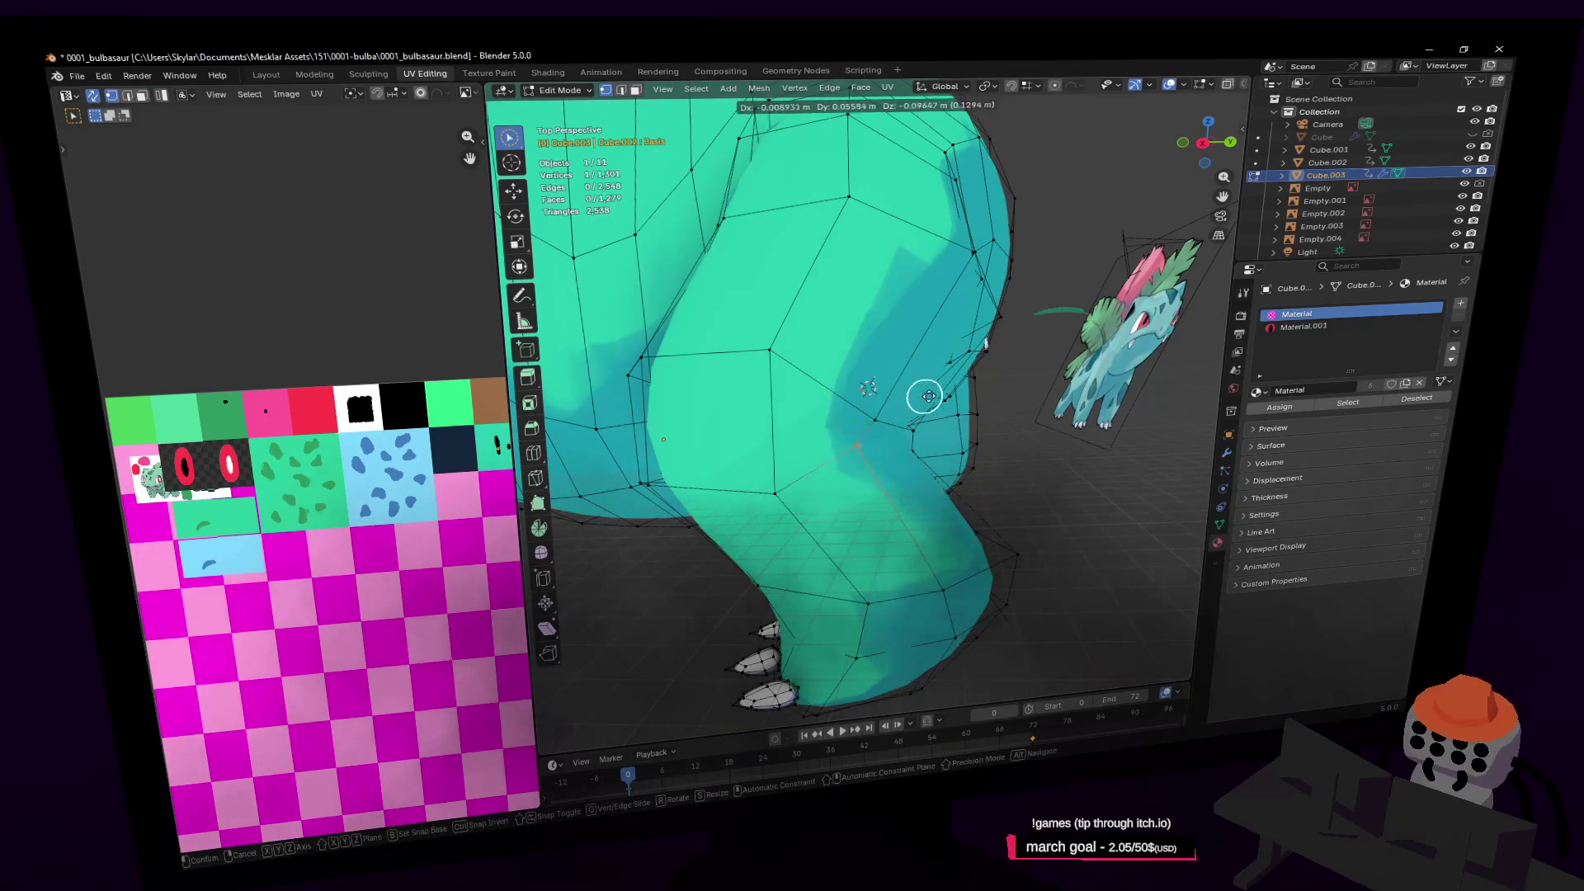
{"action": "left_click", "coordinate": [933, 385]}
Add a second vertex and slide both −0.148 m along Y
{"action": "key", "text": "shift+grave"}
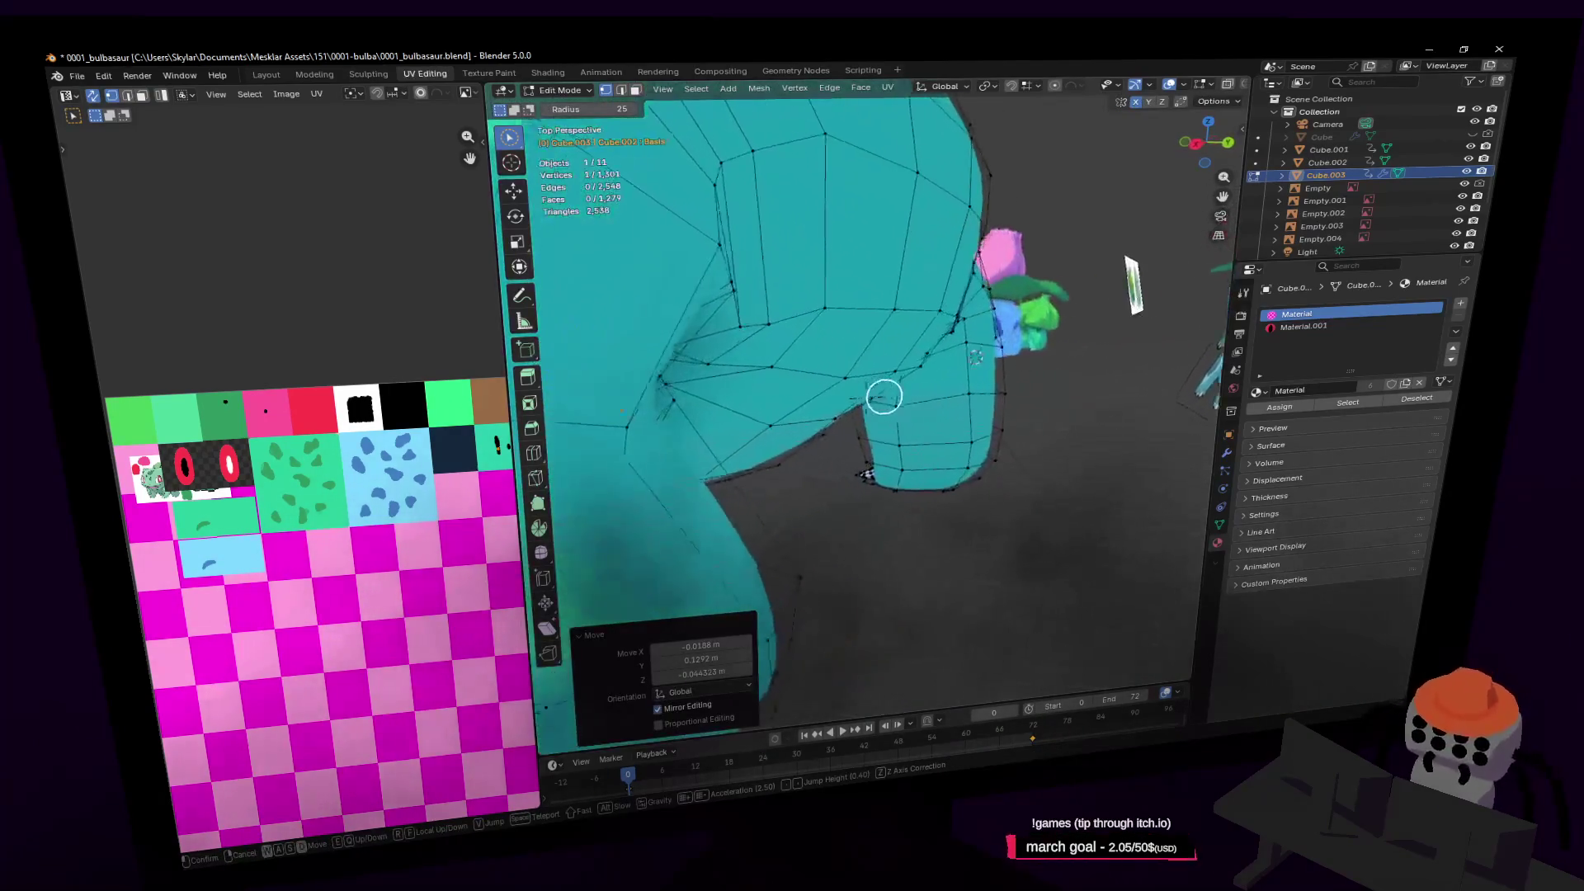
{"action": "left_click", "coordinate": [967, 378]}
{"action": "mouse_move", "coordinate": [895, 385]}
{"action": "middle_mouse_down"}
{"action": "mouse_move", "coordinate": [778, 417]}
{"action": "mouse_move", "coordinate": [933, 386]}
{"action": "middle_mouse_up"}
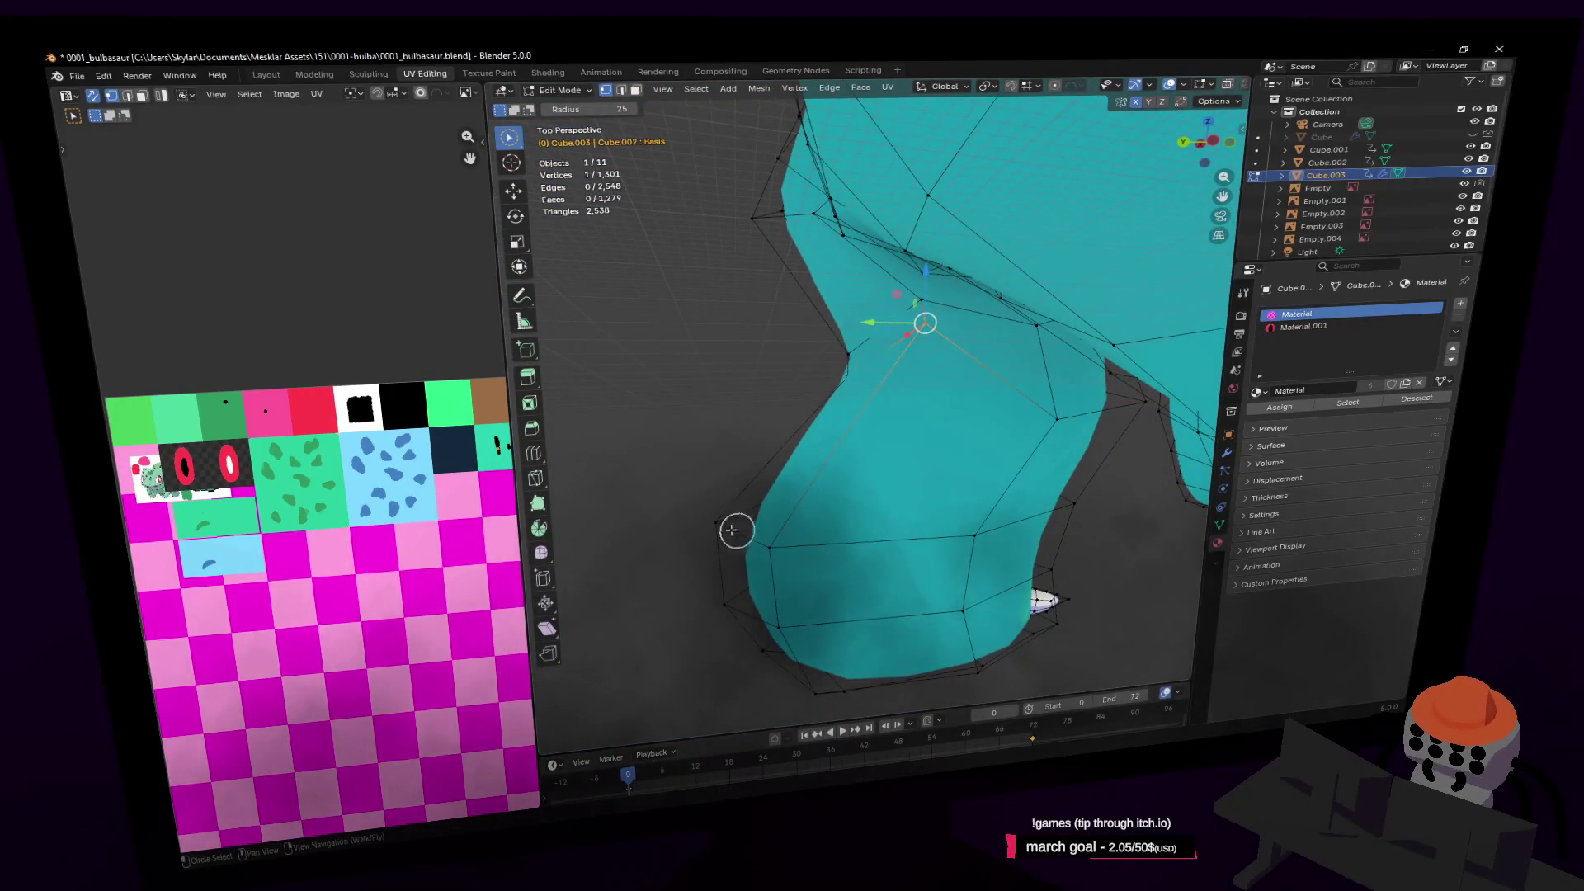
{"action": "mouse_move", "coordinate": [778, 537]}
{"action": "middle_mouse_down"}
{"action": "mouse_move", "coordinate": [824, 513]}
{"action": "mouse_move", "coordinate": [937, 506]}
{"action": "mouse_move", "coordinate": [923, 535]}
{"action": "mouse_move", "coordinate": [821, 531]}
{"action": "mouse_move", "coordinate": [943, 542]}
{"action": "middle_mouse_up"}
{"action": "left_click", "coordinate": [937, 506], "text": "shift"}
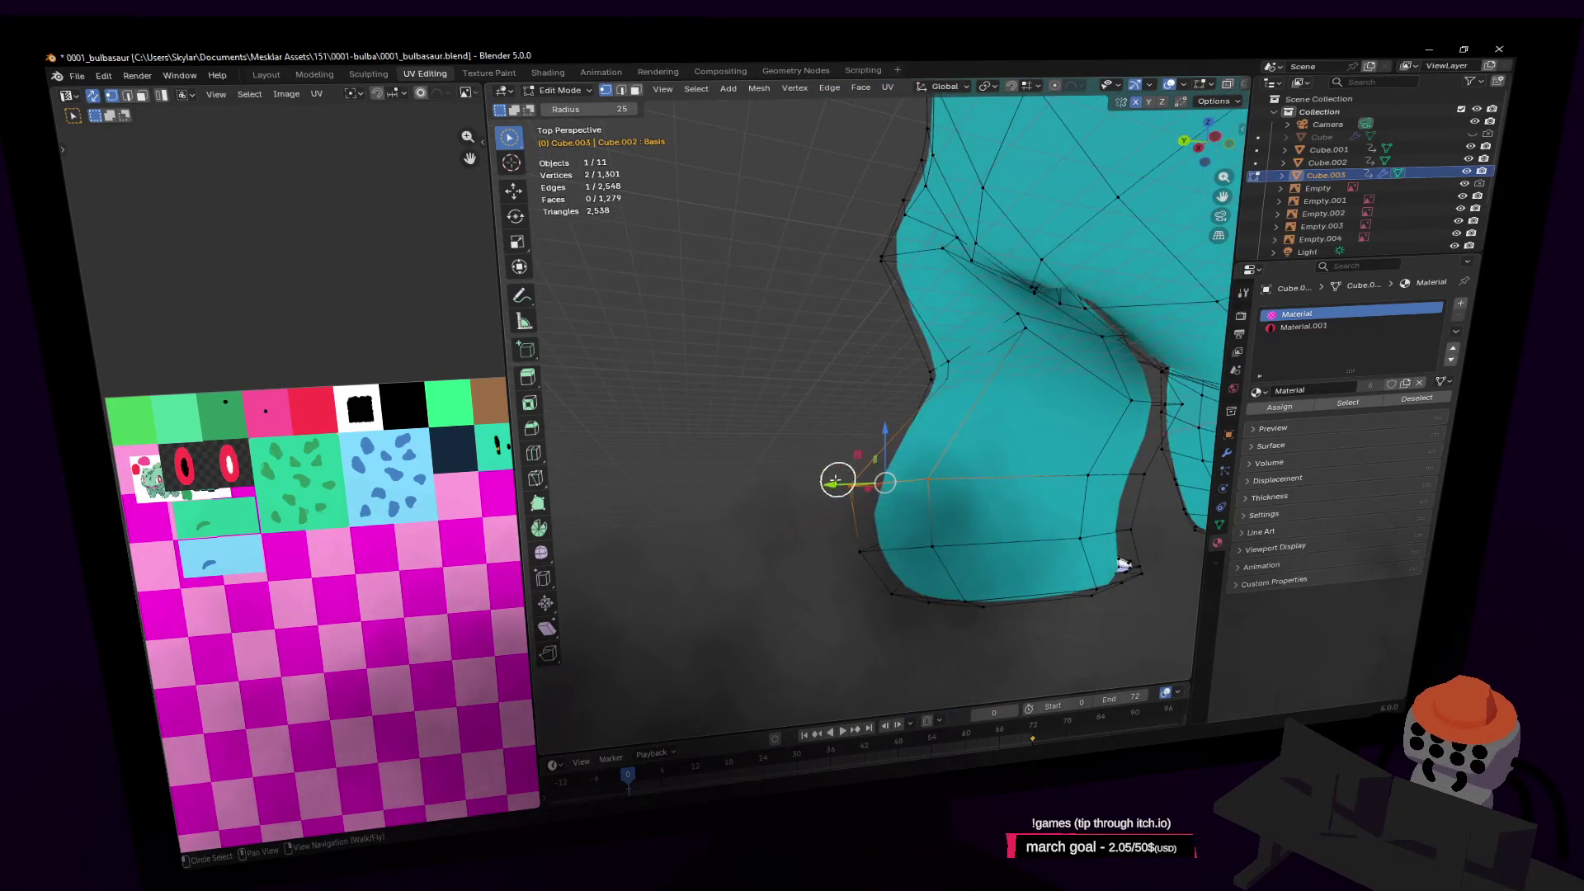
{"action": "left_click_drag", "start_coordinate": [837, 480], "coordinate": [864, 484]}
{"action": "left_click", "coordinate": [869, 485]}
{"action": "key", "text": "shift+grave"}
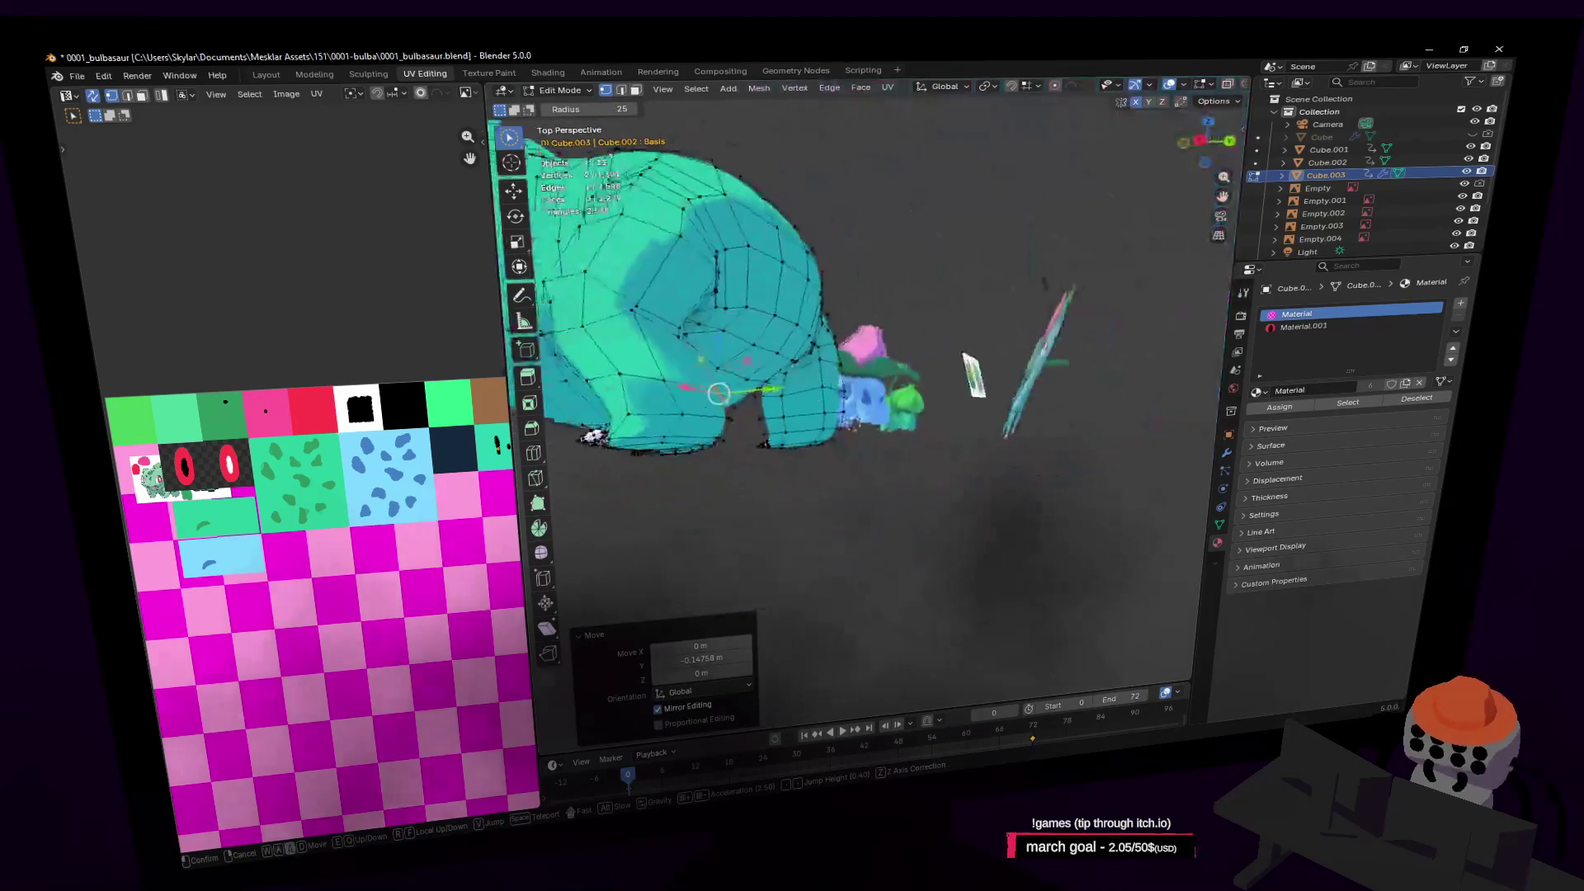
Deselect the two vertices and select the back faces over the hind leg
{"action": "key", "text": "w"}
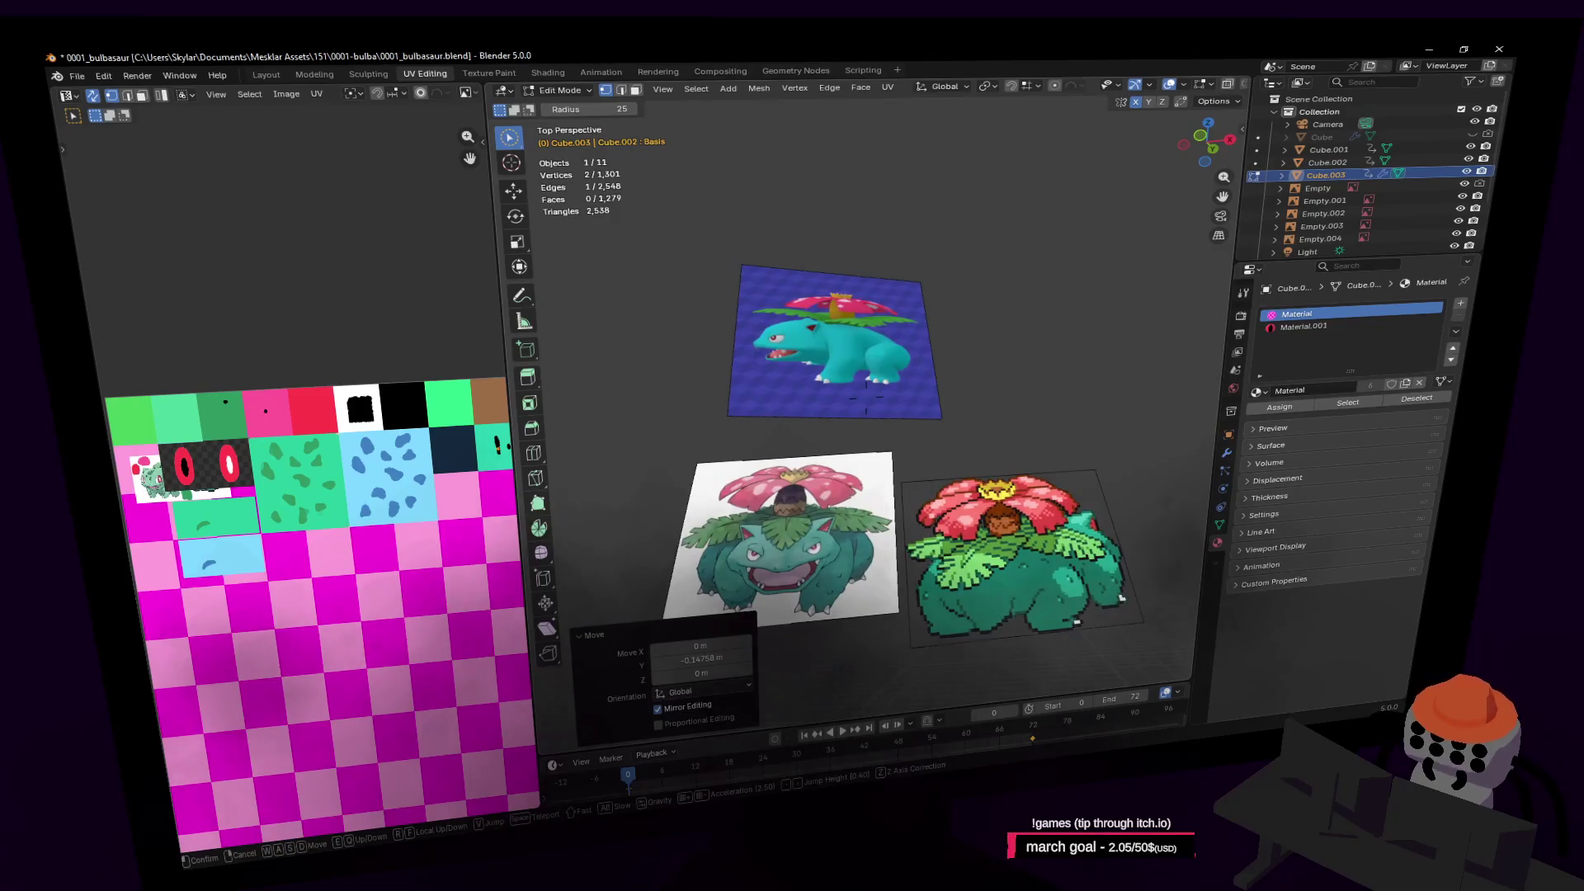
{"action": "key", "text": "w"}
{"action": "left_click", "coordinate": [865, 484]}
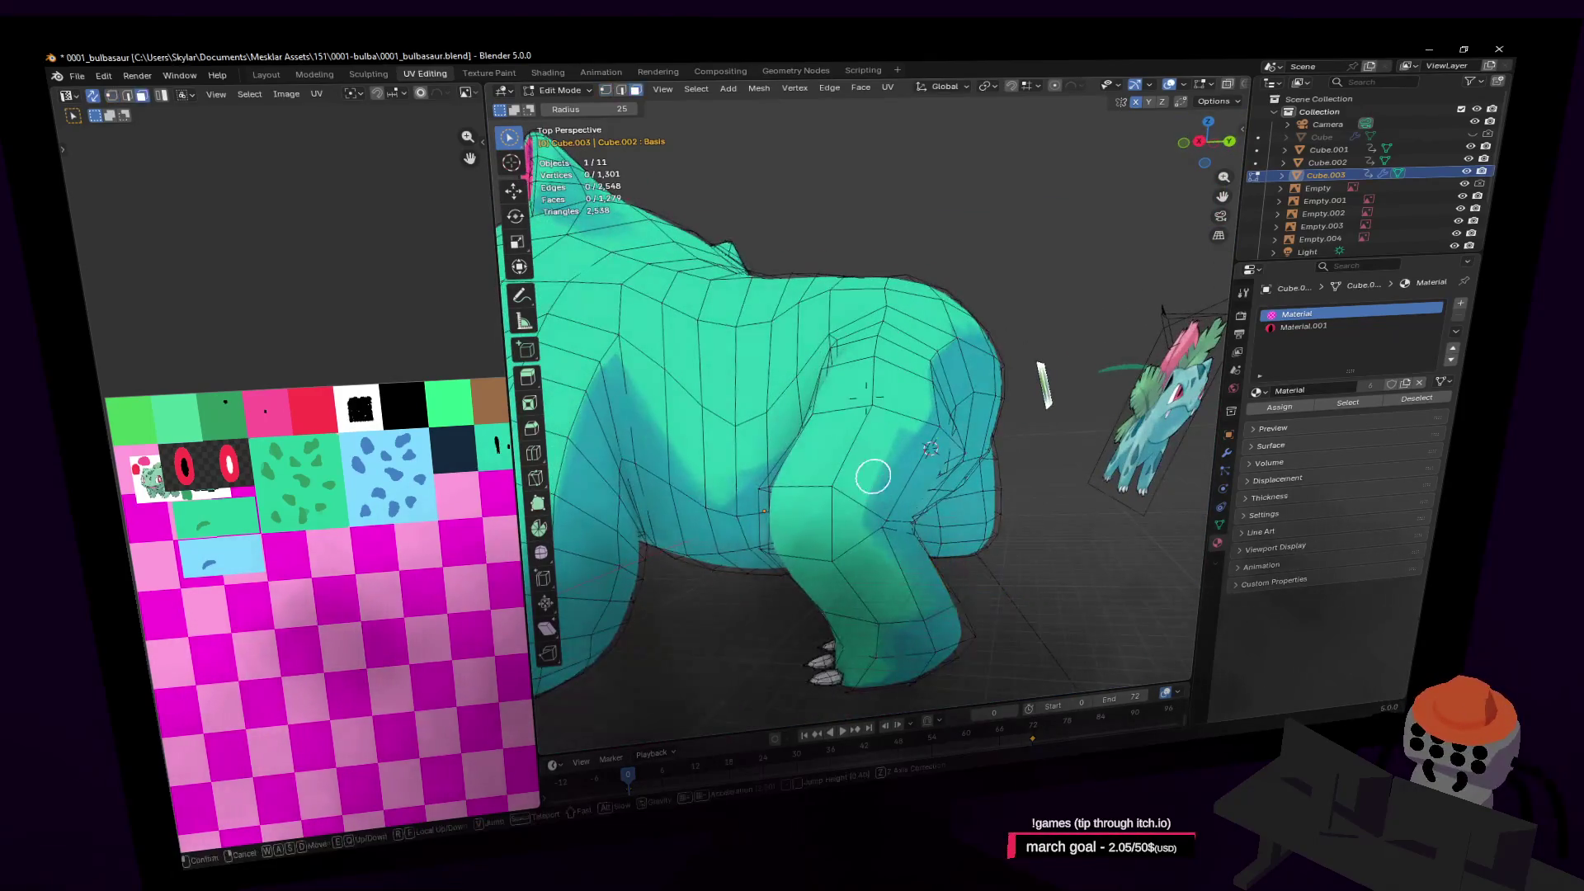
{"action": "left_click", "coordinate": [872, 478]}
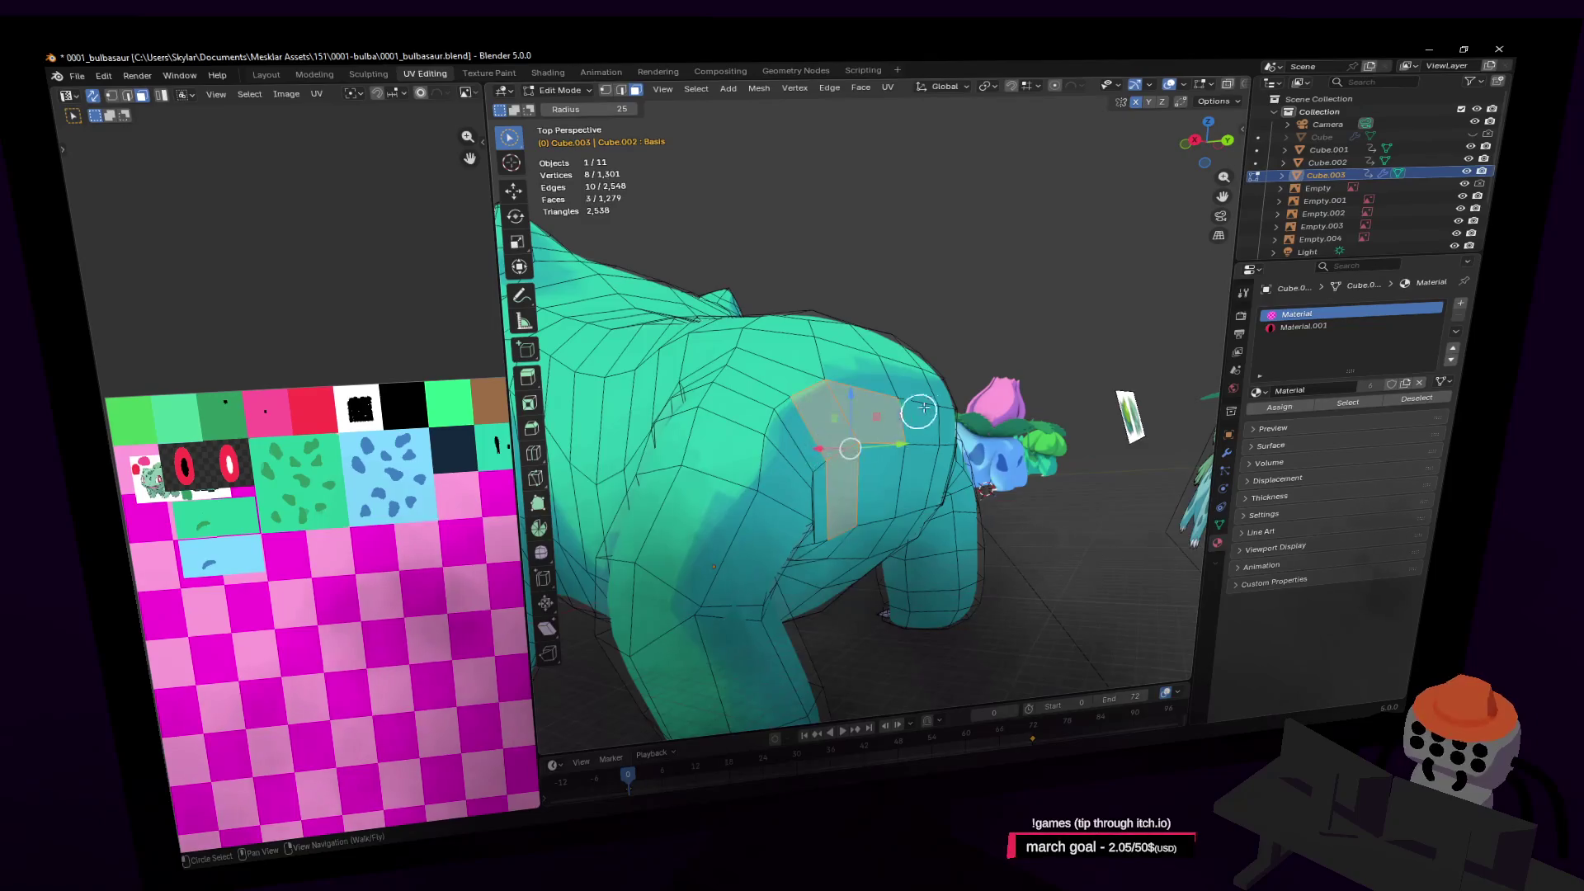
{"action": "scroll", "coordinate": [920, 410], "scroll_direction": "up", "scroll_amount": 2}
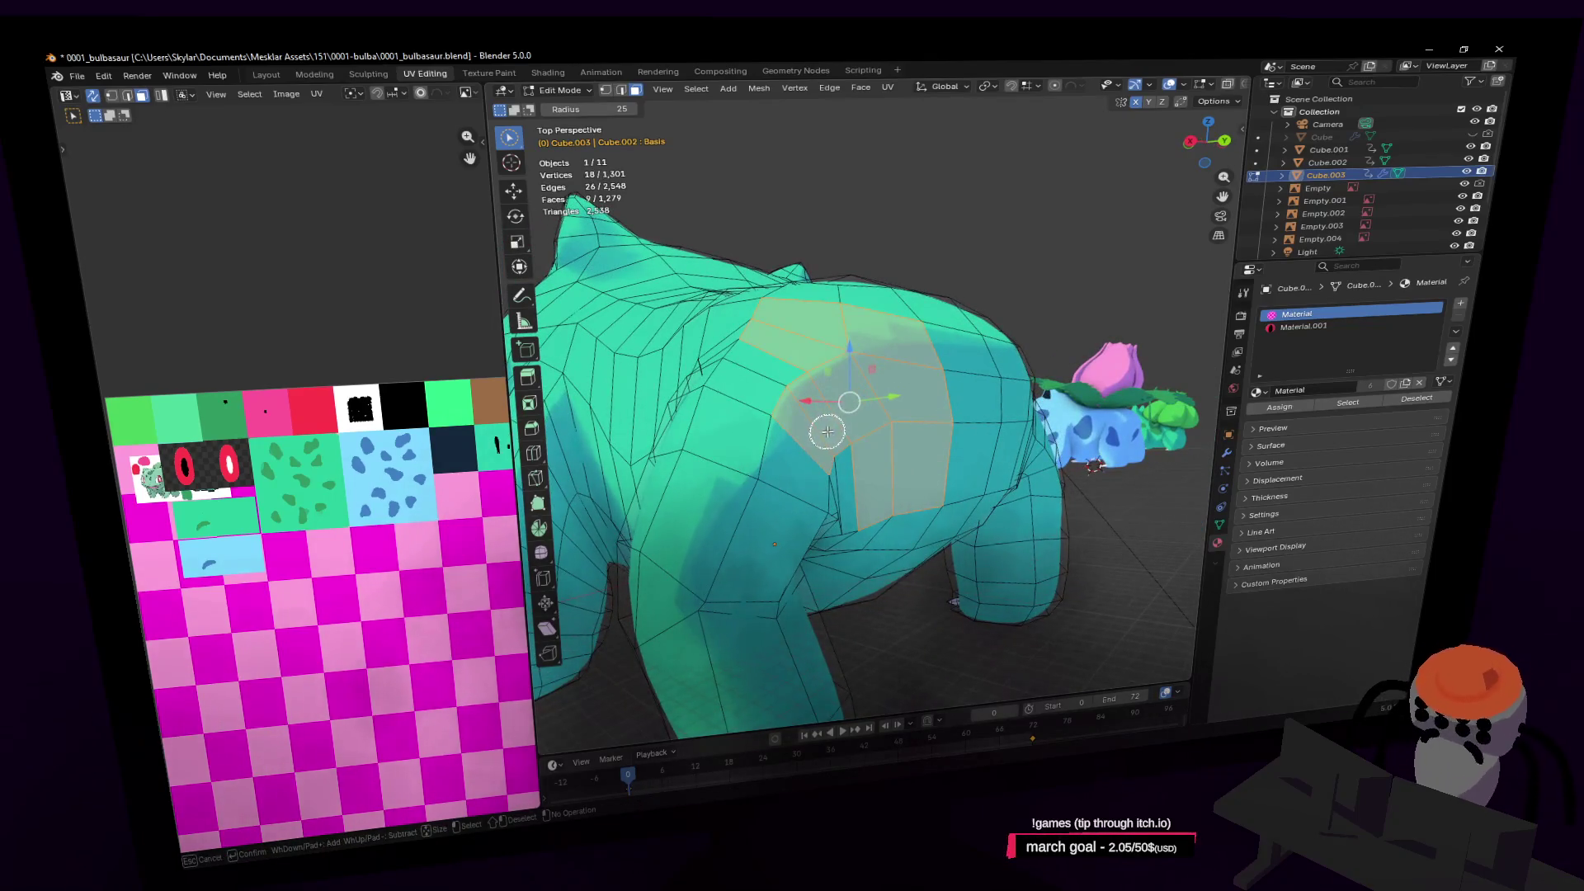
{"action": "mouse_move", "coordinate": [850, 443]}
{"action": "middle_mouse_down", "text": "shift"}
{"action": "mouse_move", "coordinate": [941, 371]}
{"action": "mouse_move", "coordinate": [915, 446]}
{"action": "mouse_move", "coordinate": [899, 379]}
{"action": "middle_mouse_up", "text": "shift"}
{"action": "left_click_drag", "start_coordinate": [916, 370], "coordinate": [913, 414]}
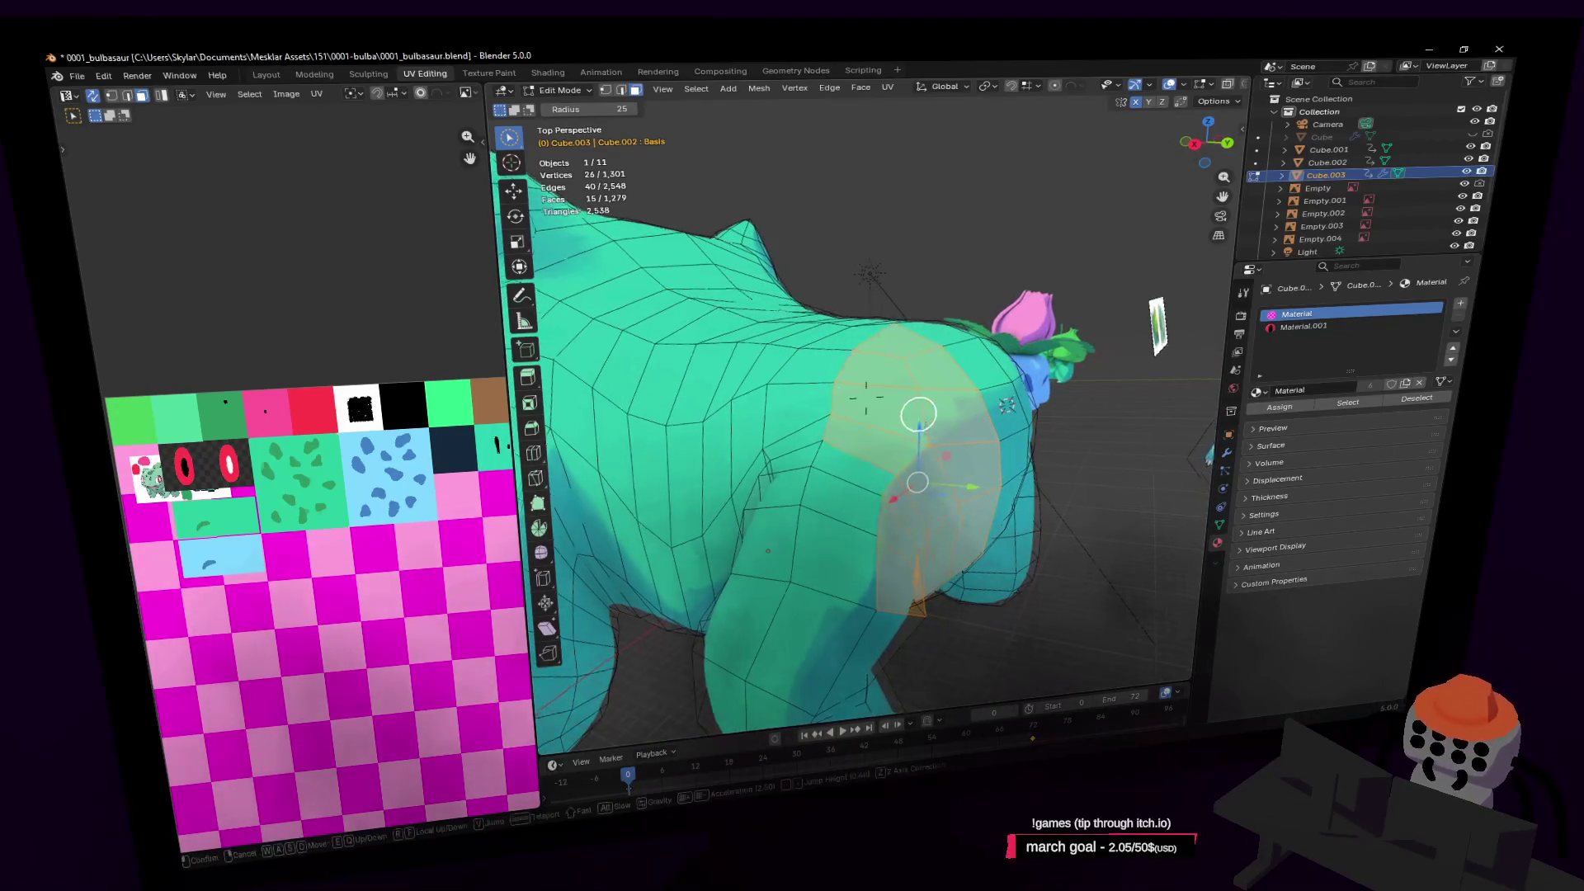
{"action": "middle_click_drag", "start_coordinate": [913, 414], "coordinate": [913, 431], "text": "shift"}
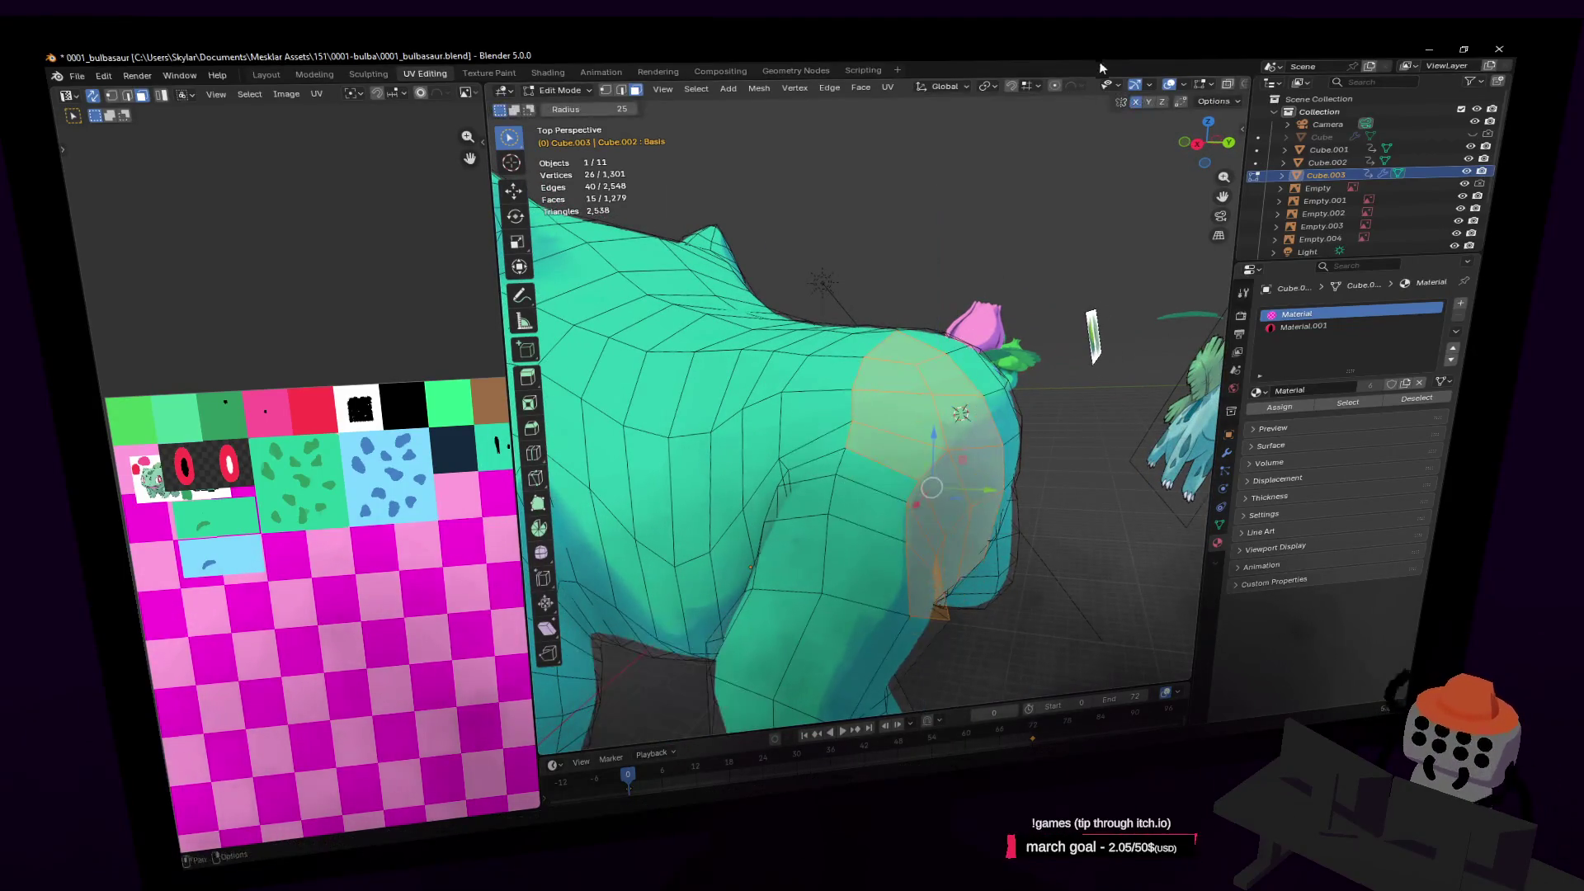
Lower the hip faces −0.54885 m along Z with sphere proportional editing and inspect
{"action": "key", "text": "shift+grave"}
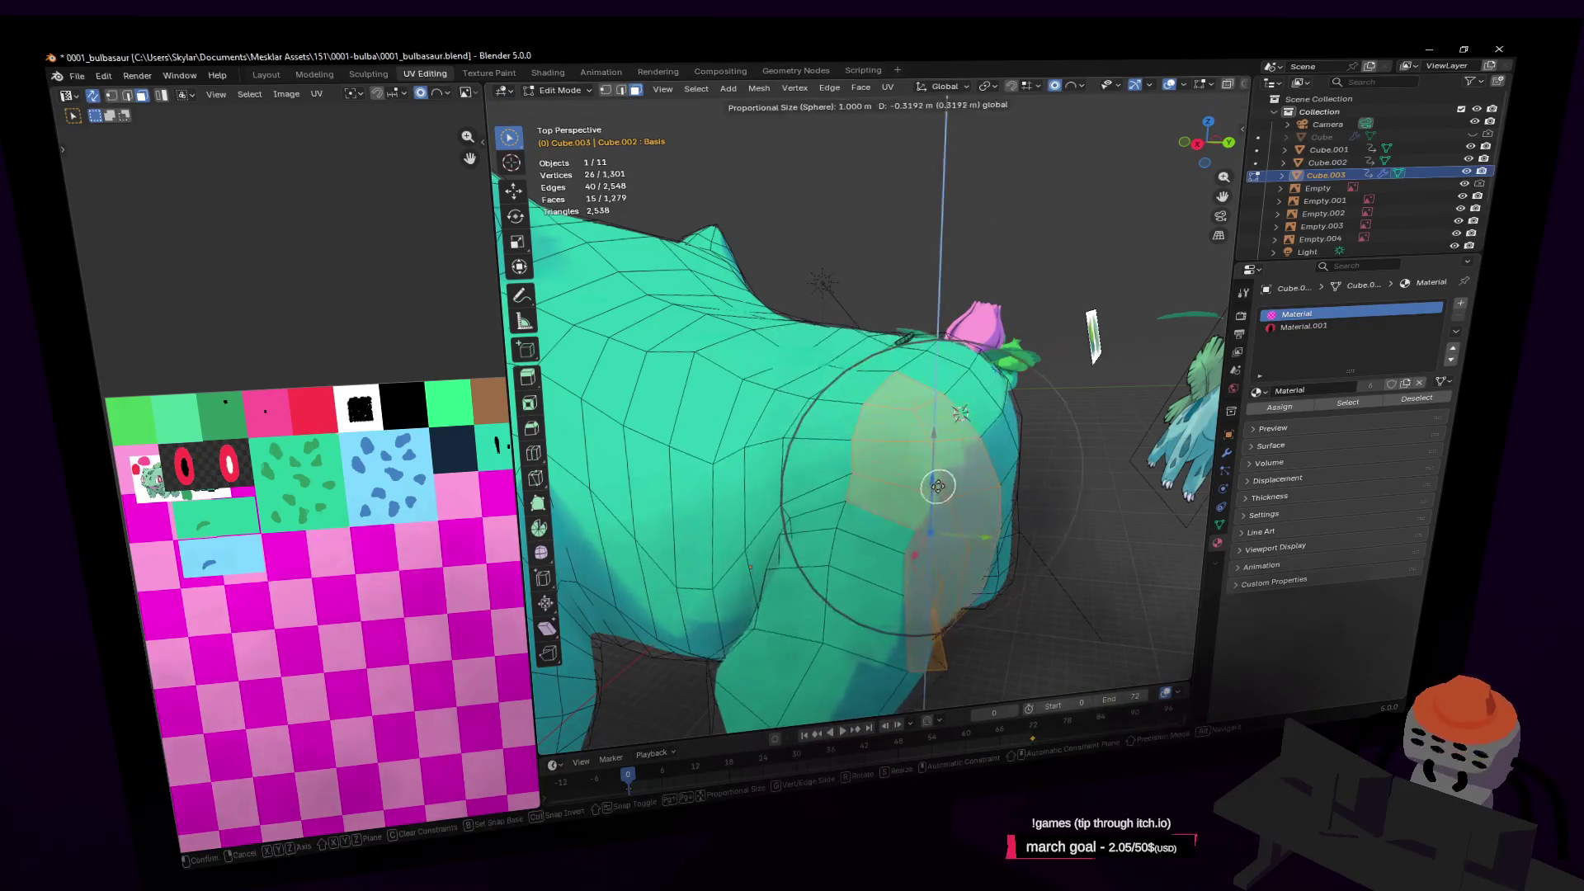
{"action": "left_click", "coordinate": [1023, 292]}
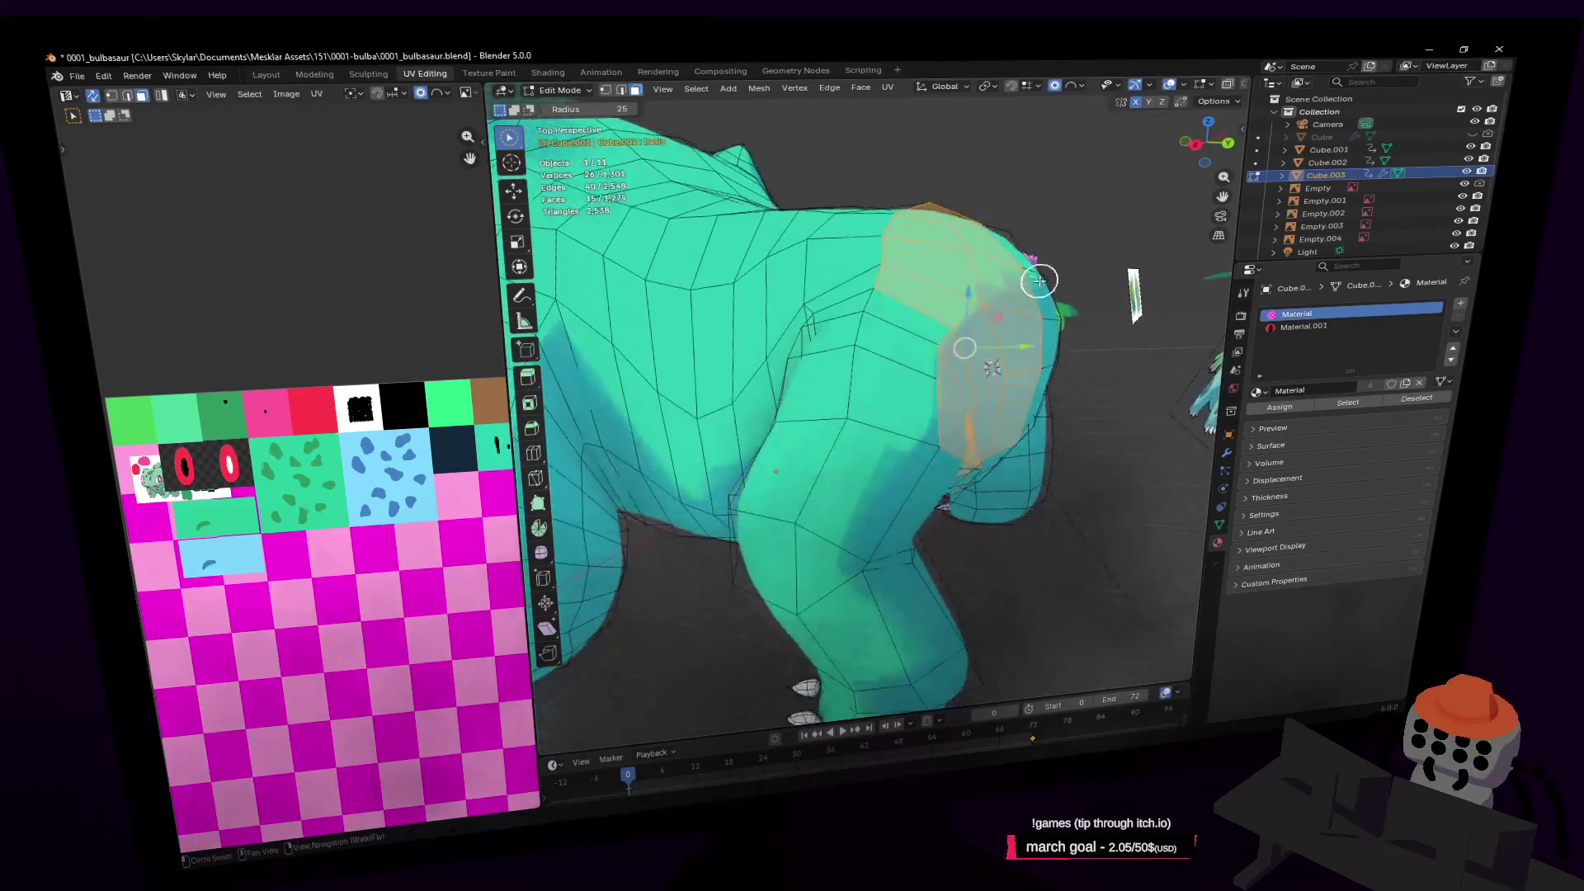
{"action": "mouse_move", "coordinate": [968, 289]}
{"action": "left_mouse_down"}
{"action": "mouse_move", "coordinate": [954, 344]}
{"action": "mouse_move", "coordinate": [976, 368]}
{"action": "left_mouse_up"}
{"action": "key", "text": "shift+grave"}
{"action": "left_click", "coordinate": [1091, 353]}
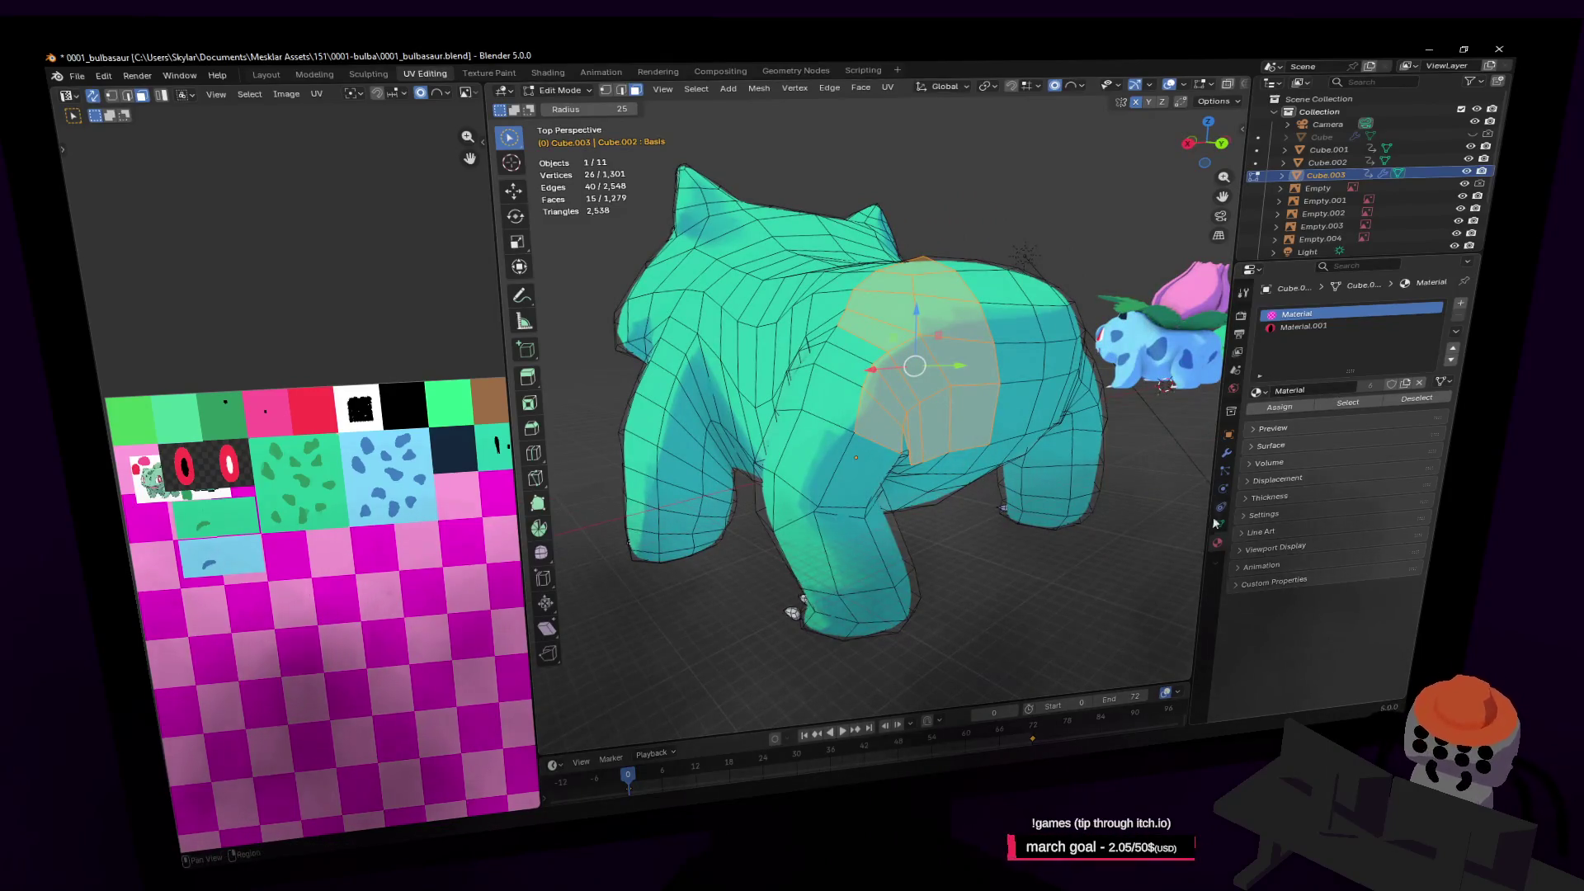
{"action": "left_click", "coordinate": [1227, 452]}
Add a Mirror modifier with Bisect enabled on X, leaving Flip off
{"action": "left_click", "coordinate": [1353, 309]}
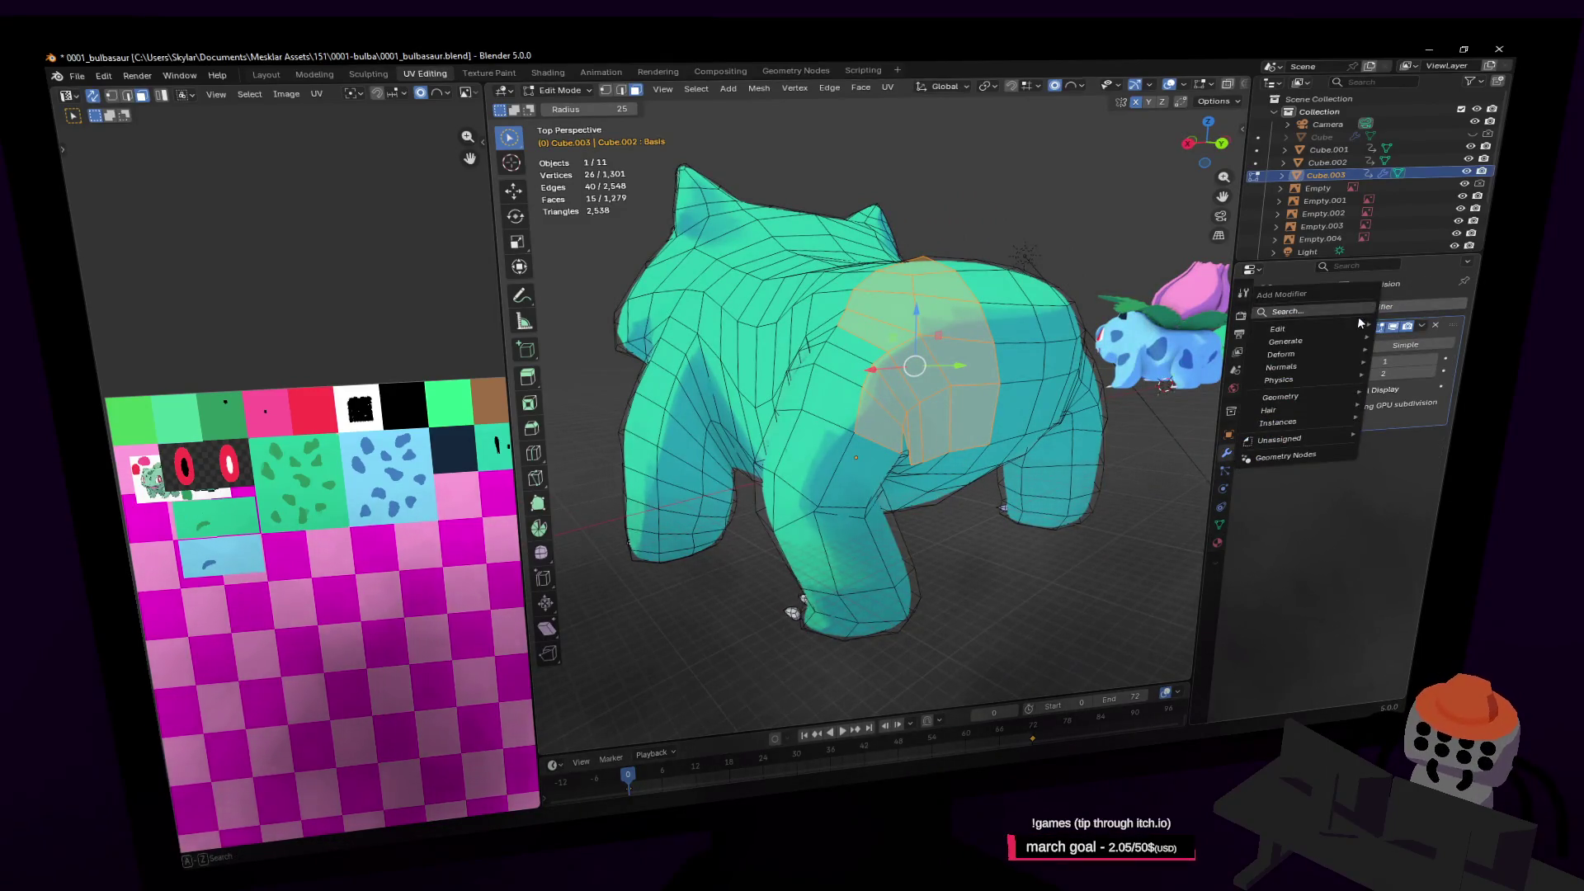
{"action": "type", "text": "mirror"}
{"action": "key", "text": "Return"}
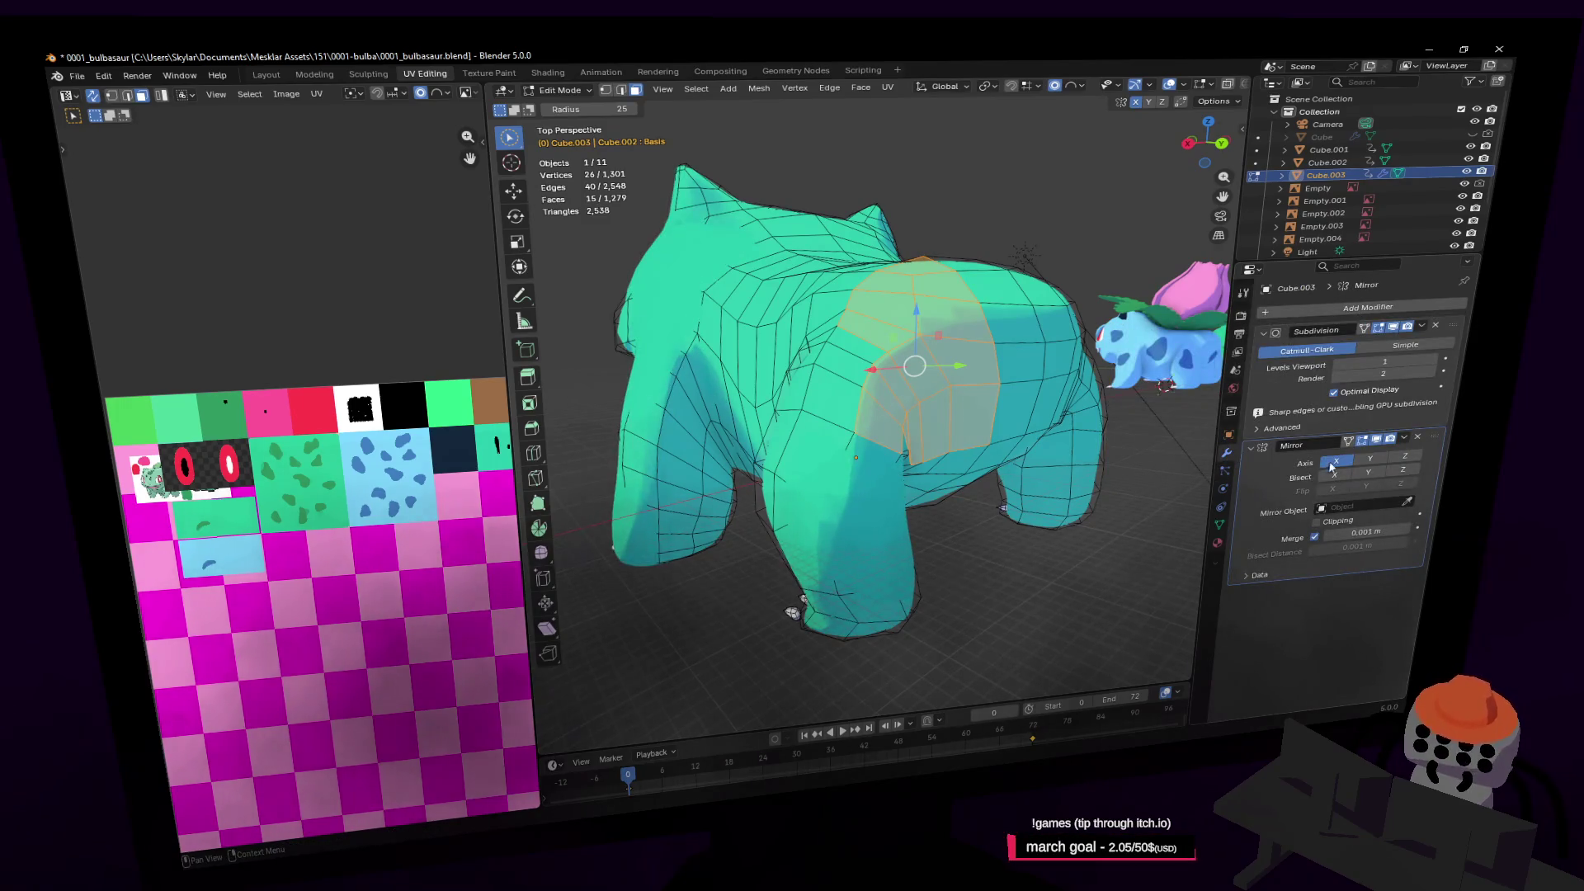
{"action": "left_click", "coordinate": [1335, 476]}
{"action": "left_click", "coordinate": [1333, 488]}
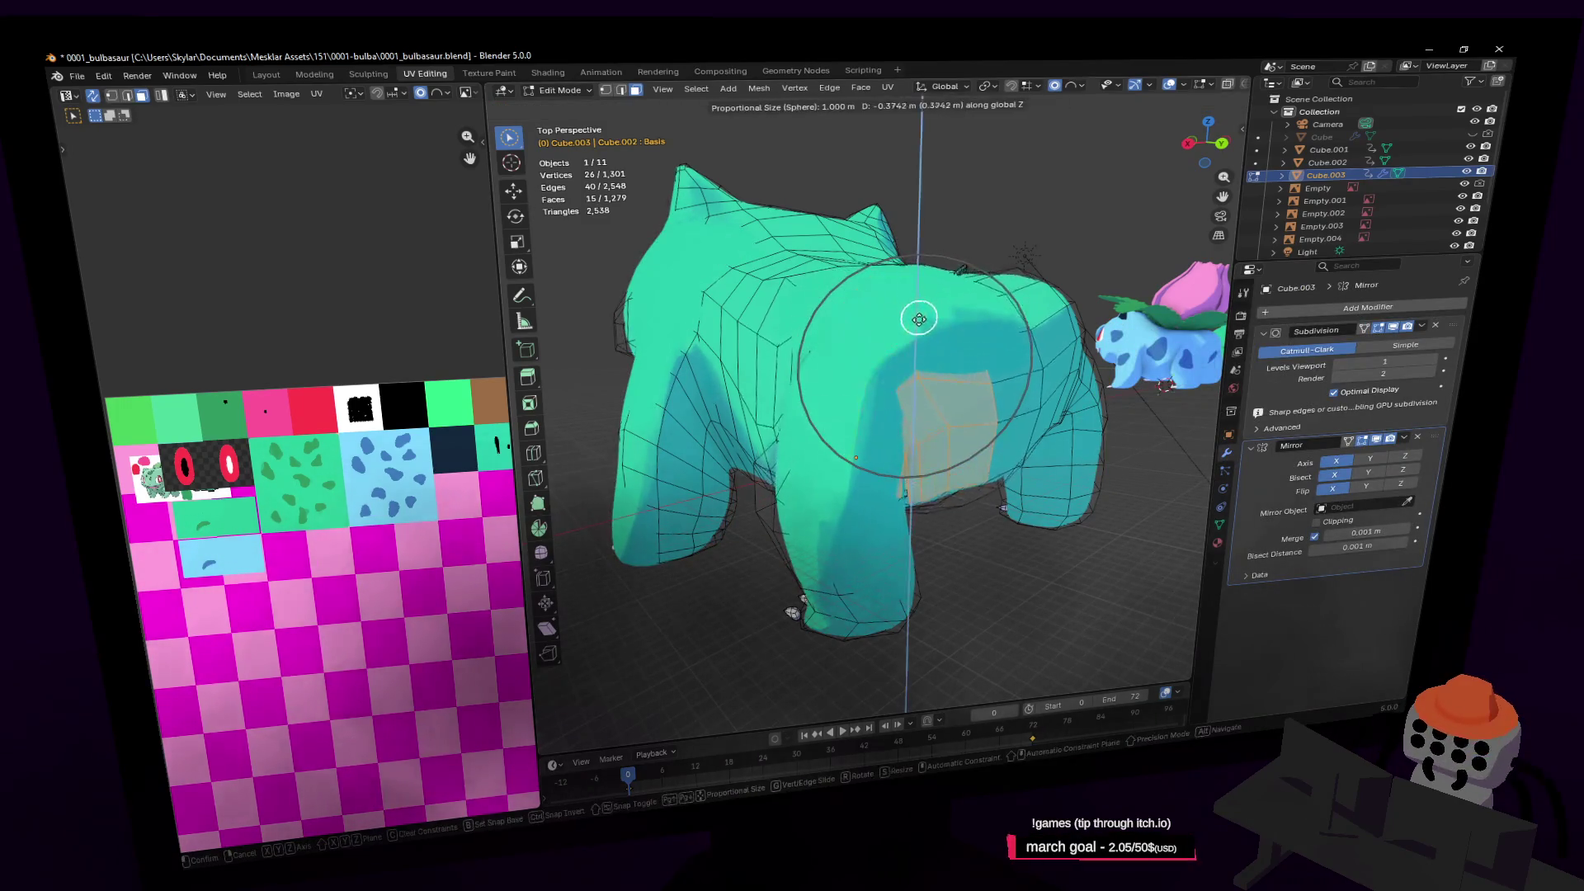
{"action": "left_click", "coordinate": [1337, 488]}
Soft-move the selection along Z, select back faces, and stack Mirror above Subdivision
{"action": "key", "text": "g"}
{"action": "key", "text": "z"}
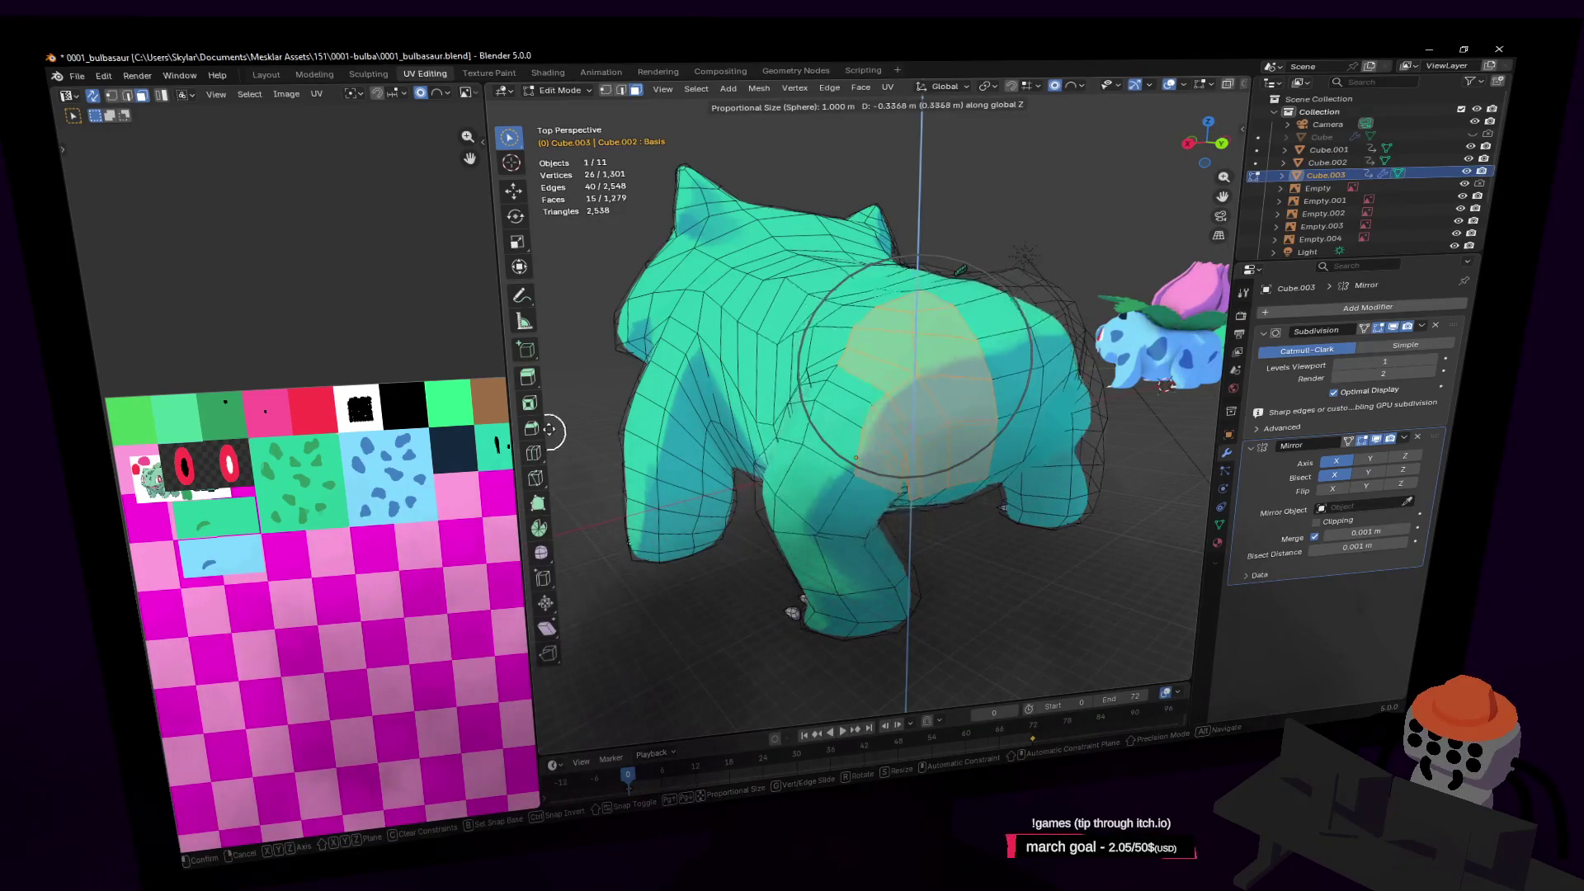
{"action": "left_click", "coordinate": [654, 449]}
{"action": "key", "text": "shift+grave"}
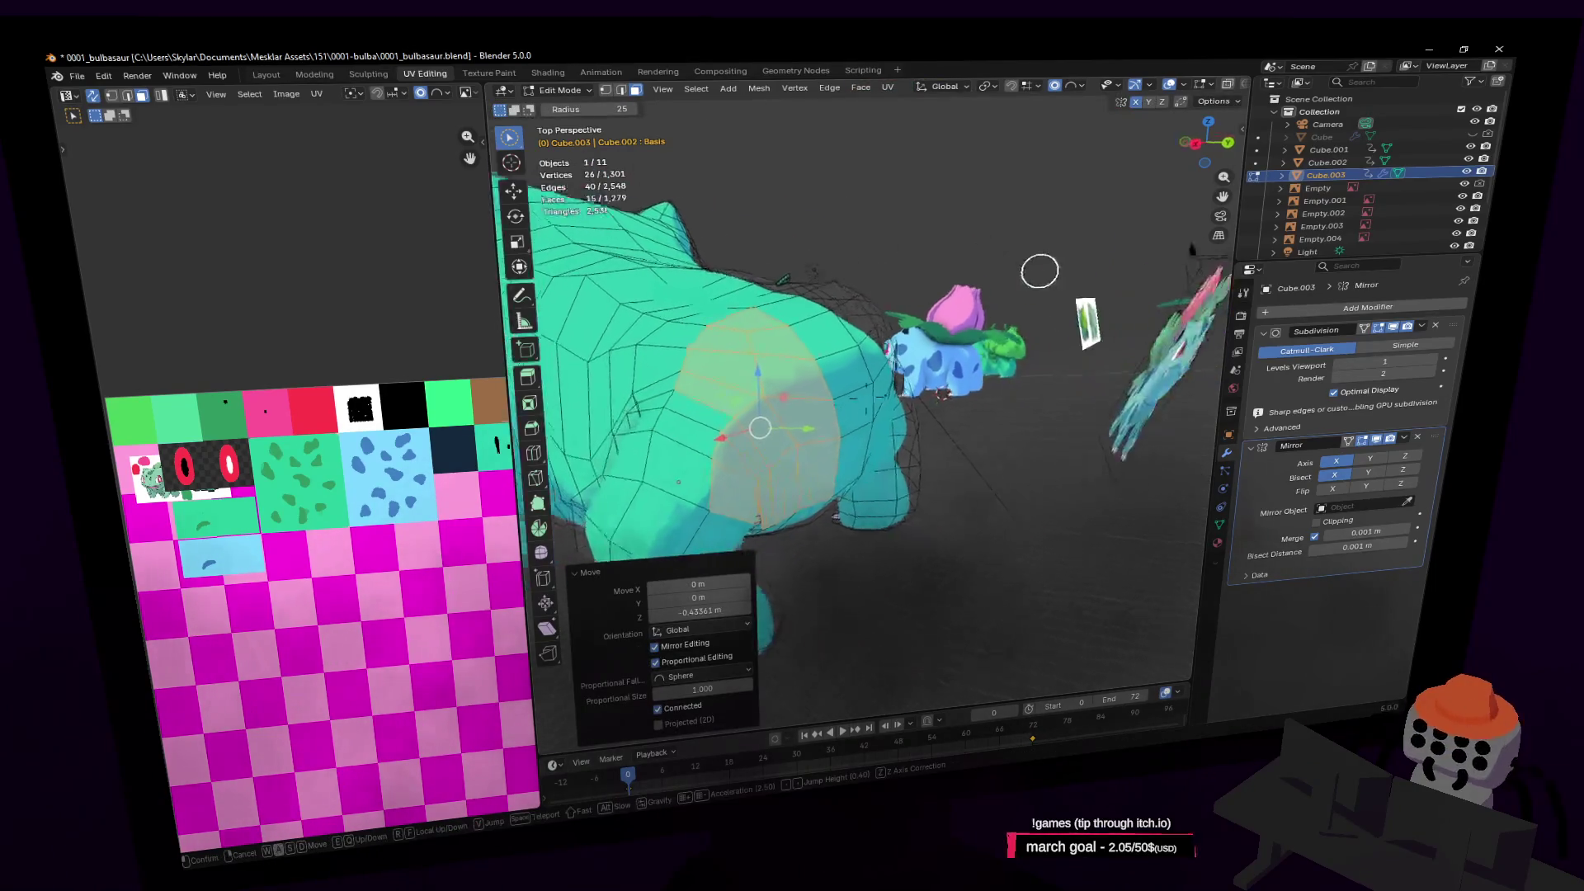
{"action": "left_click", "coordinate": [861, 390]}
{"action": "left_click", "coordinate": [862, 390]}
{"action": "mouse_move", "coordinate": [862, 390]}
{"action": "middle_mouse_down"}
{"action": "mouse_move", "coordinate": [725, 336]}
{"action": "mouse_move", "coordinate": [836, 388]}
{"action": "middle_mouse_up"}
{"action": "left_click_drag", "start_coordinate": [1434, 440], "coordinate": [1435, 330]}
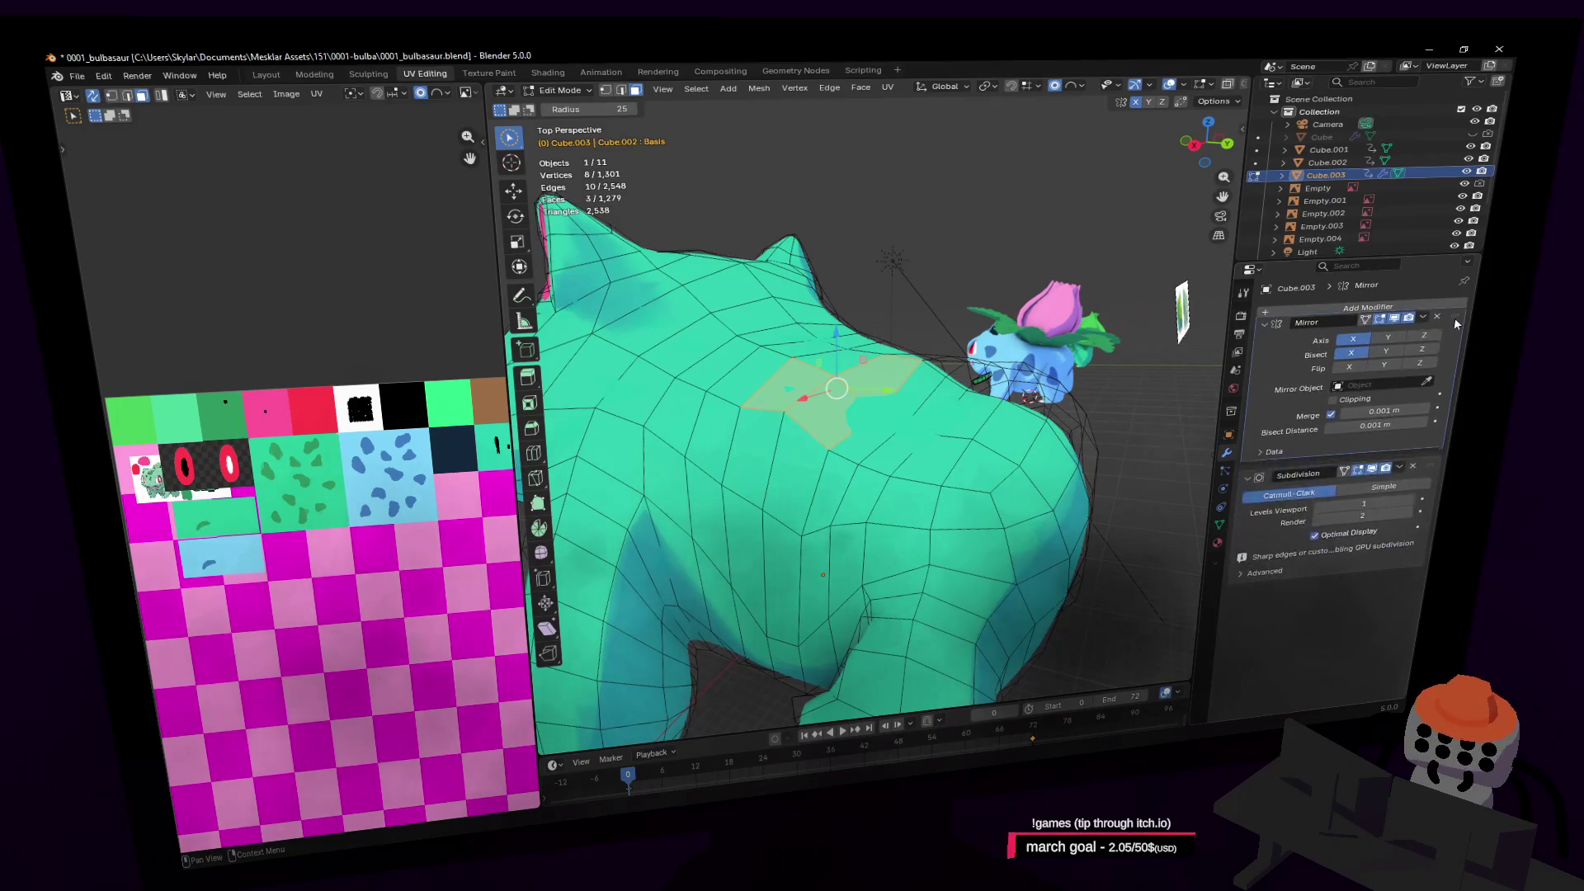
Lower a back-ridge vertex by −0.043331 m on Y and −0.10072 m on Z
{"action": "key", "text": "shift+grave"}
{"action": "key", "text": "w"}
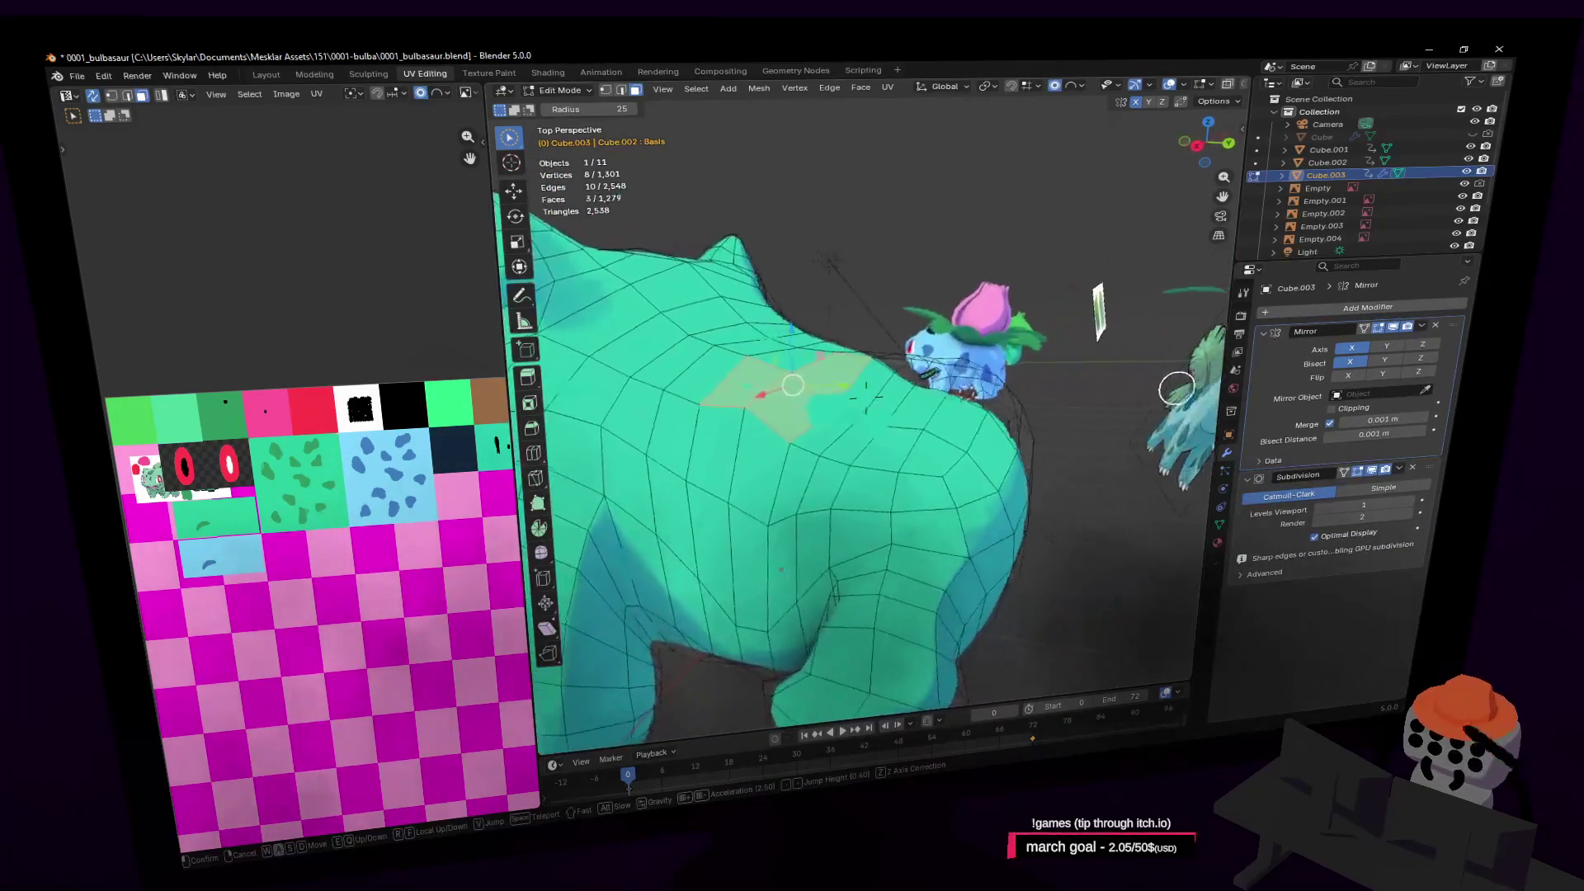
{"action": "left_click", "coordinate": [1142, 389]}
{"action": "scroll", "coordinate": [833, 431], "scroll_direction": "down", "scroll_amount": 5}
{"action": "key", "text": "Escape"}
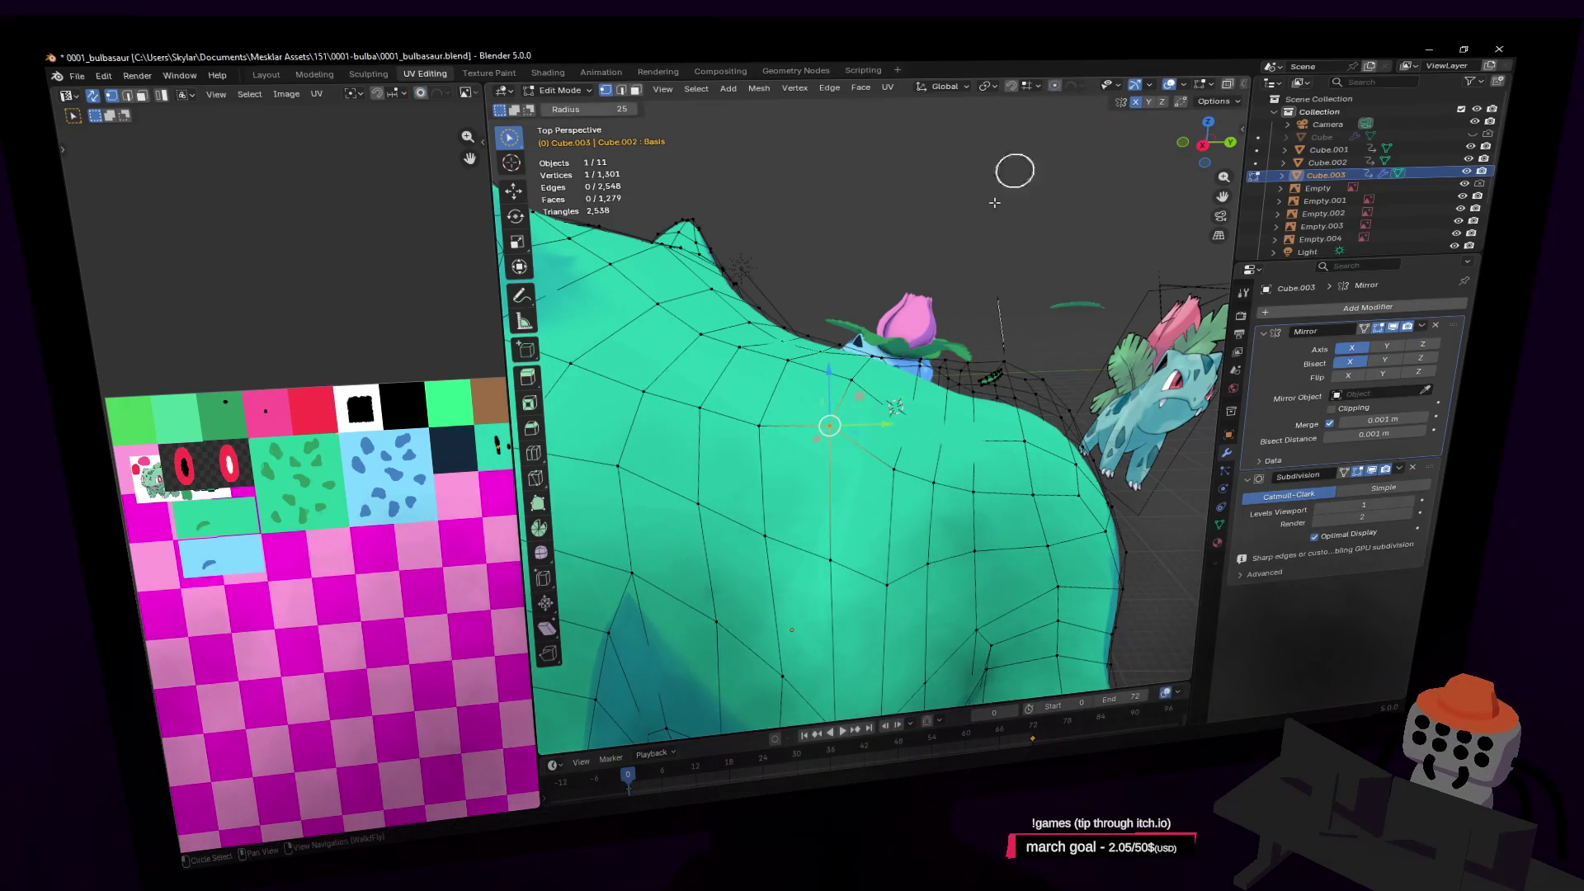
{"action": "key", "text": "g"}
{"action": "left_click", "coordinate": [885, 305]}
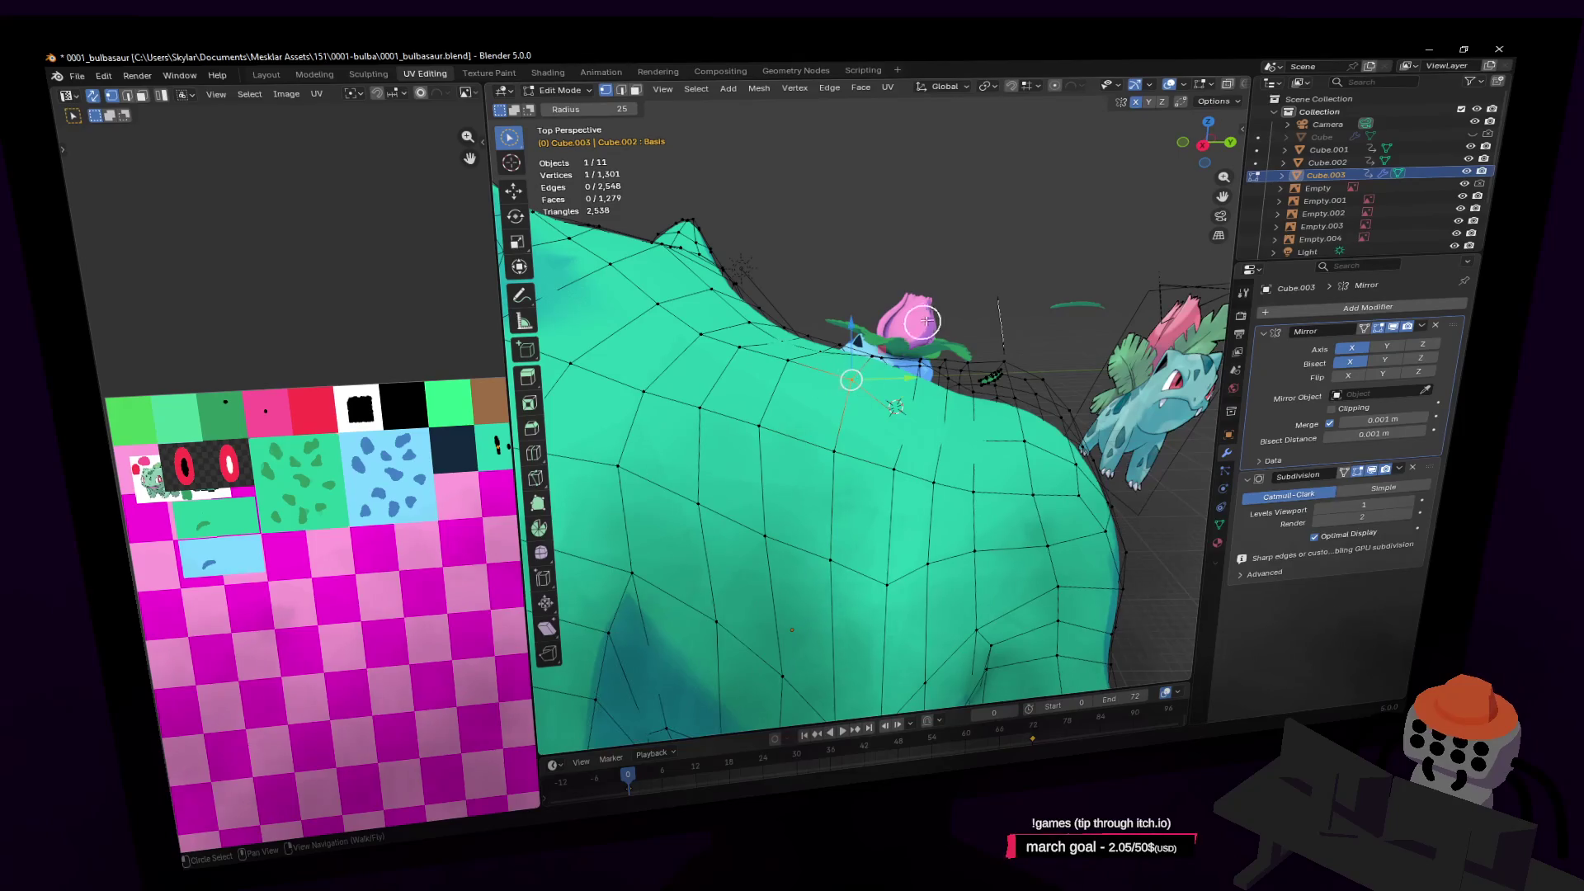
{"action": "mouse_move", "coordinate": [930, 330]}
{"action": "middle_mouse_down"}
{"action": "mouse_move", "coordinate": [908, 347]}
{"action": "mouse_move", "coordinate": [920, 371]}
{"action": "mouse_move", "coordinate": [897, 347]}
{"action": "middle_mouse_up"}
Move the vertex with X locked out (Shift+X), then clear the selection
{"action": "key", "text": "g"}
{"action": "key", "text": "shift+x"}
{"action": "left_click", "coordinate": [904, 369]}
{"action": "key", "text": "shift+grave"}
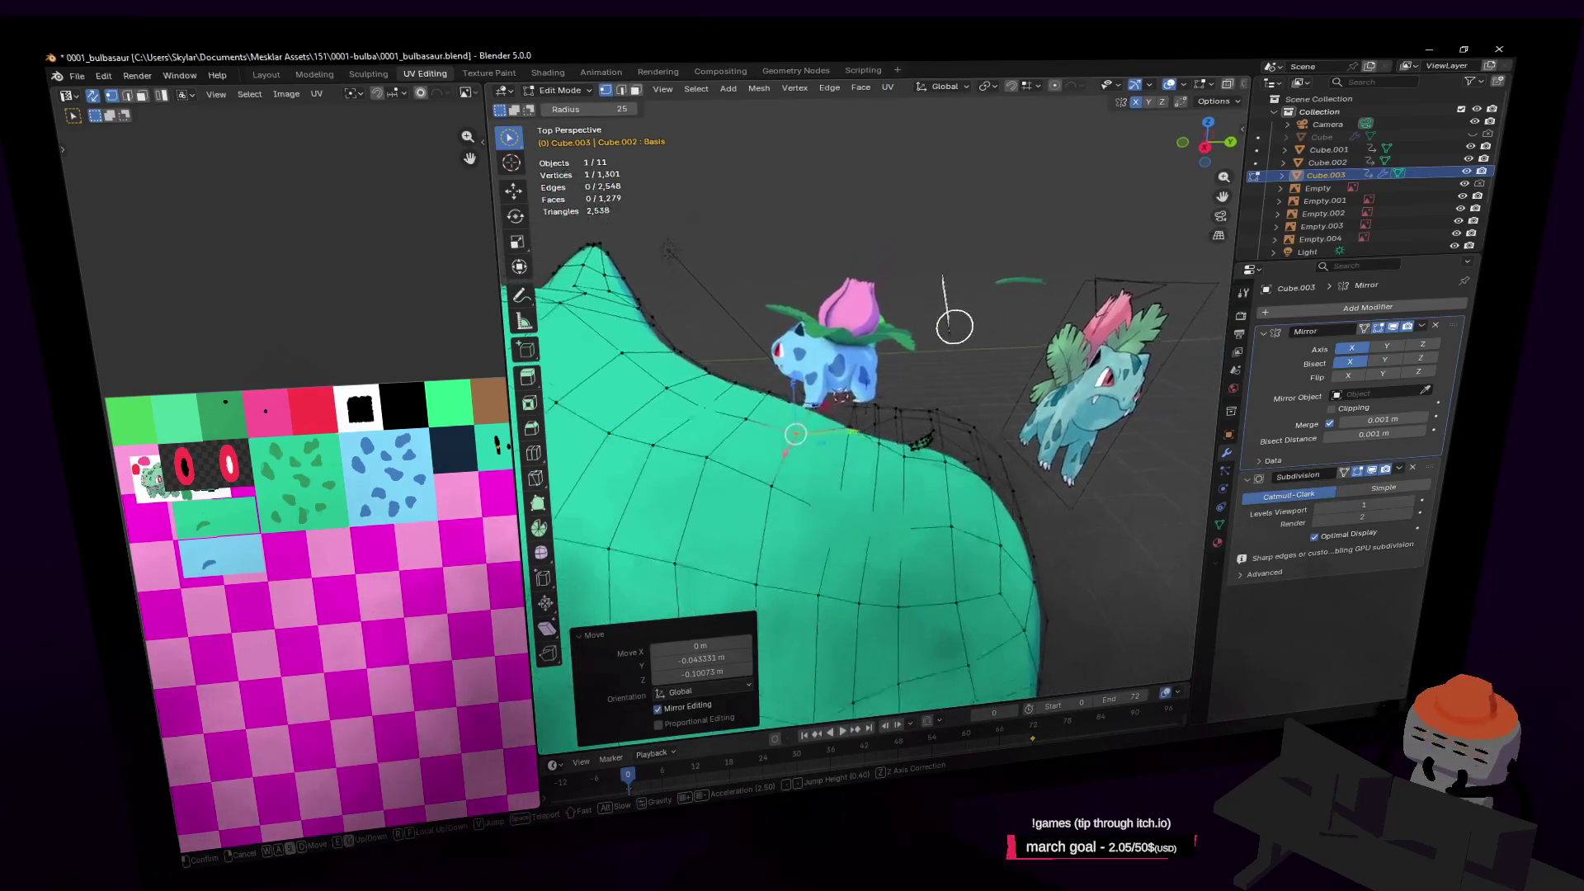
{"action": "key", "text": "d"}
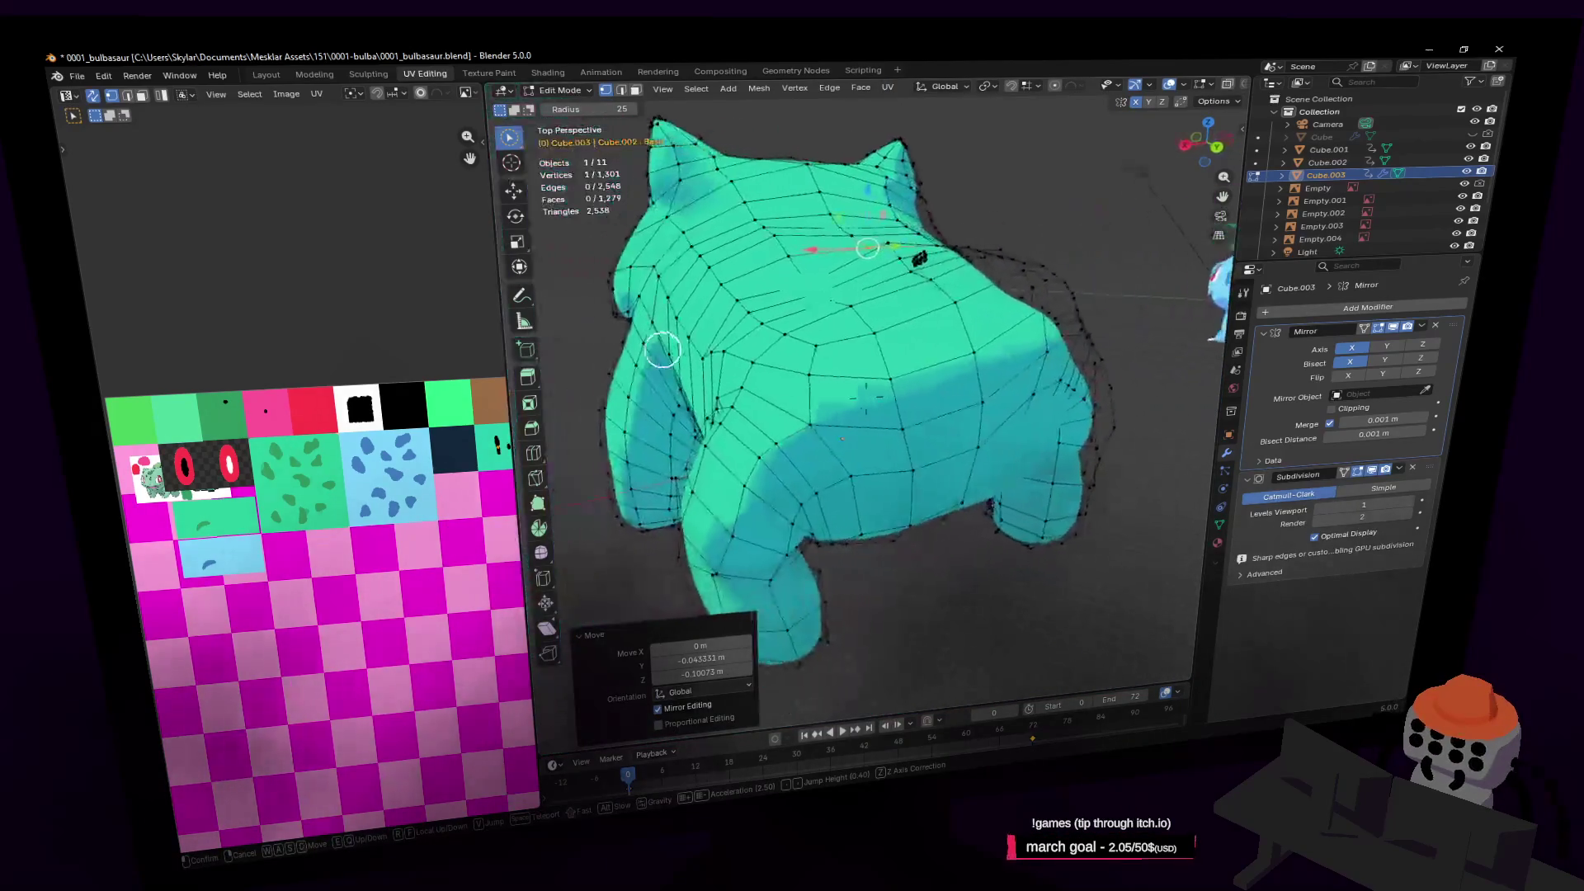
{"action": "key", "text": "w"}
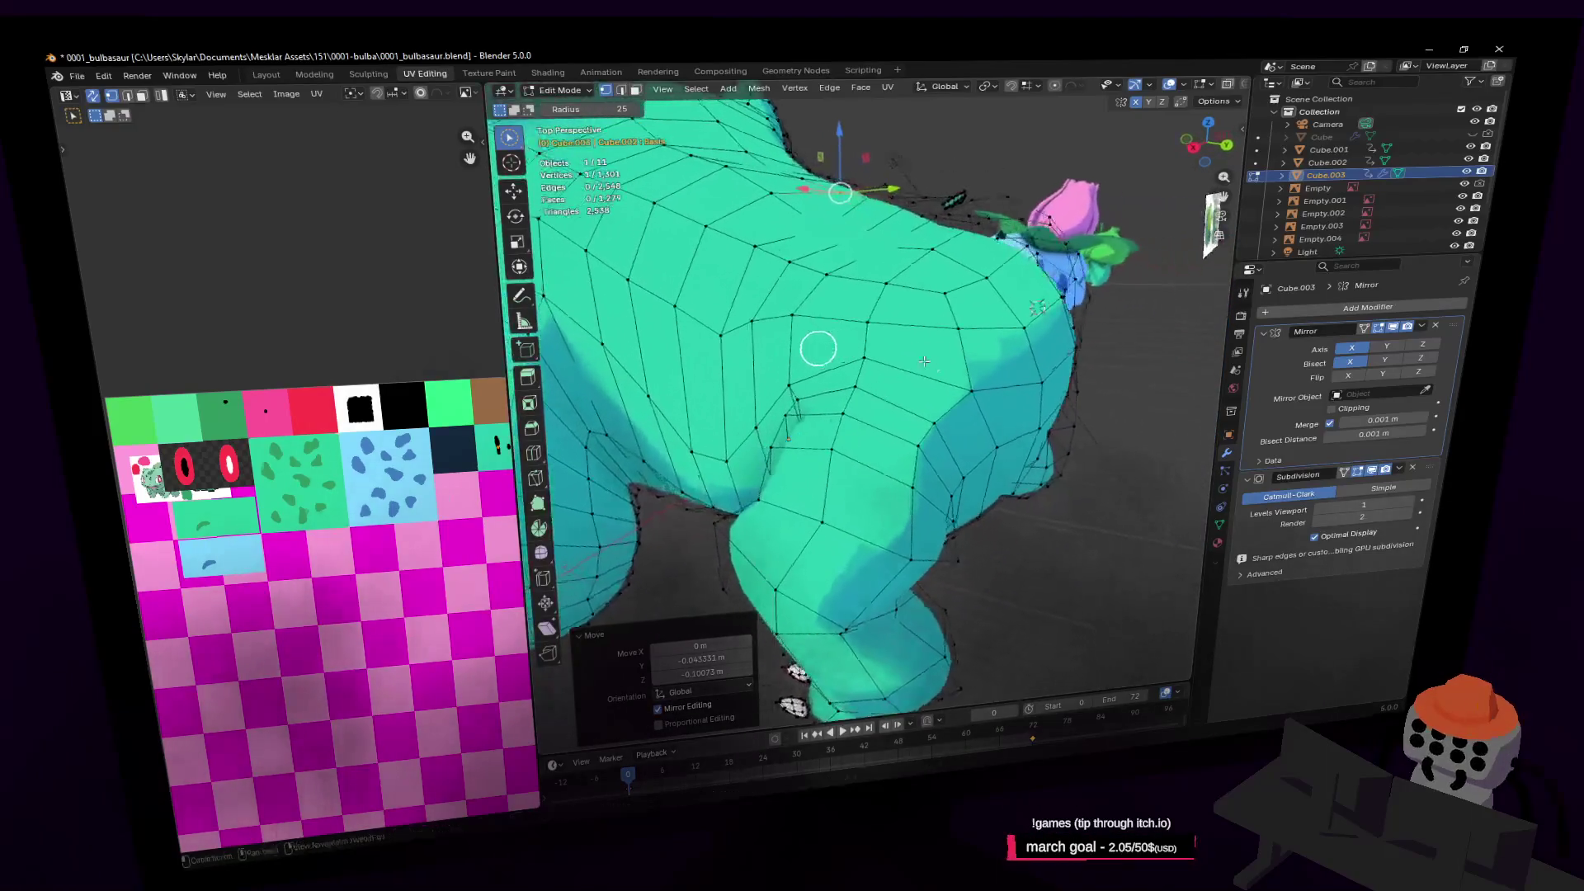
{"action": "left_click", "coordinate": [999, 460]}
Raise the leg-junction faces along Z and scale them up about 1.45×
{"action": "mouse_move", "coordinate": [853, 459]}
{"action": "middle_mouse_down"}
{"action": "mouse_move", "coordinate": [990, 442]}
{"action": "mouse_move", "coordinate": [858, 435]}
{"action": "middle_mouse_up"}
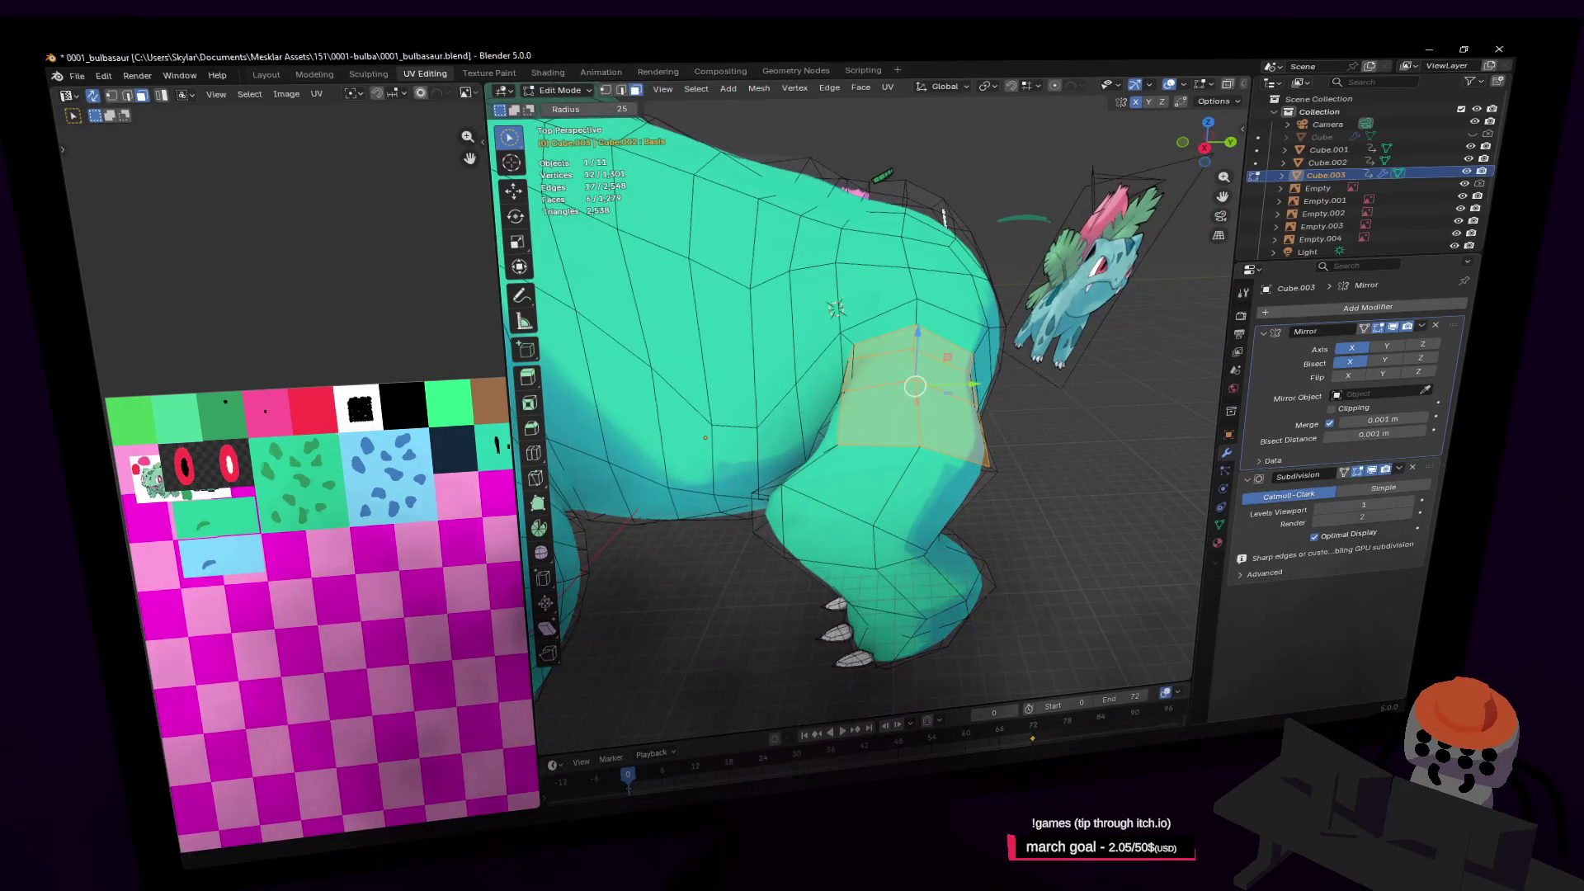
{"action": "middle_click_drag", "start_coordinate": [1053, 418], "coordinate": [1070, 363]}
{"action": "left_click_drag", "start_coordinate": [914, 332], "coordinate": [926, 257]}
{"action": "key", "text": "s"}
{"action": "left_click", "coordinate": [1030, 268]}
{"action": "middle_click_drag", "start_coordinate": [1030, 268], "coordinate": [528, 259]}
{"action": "left_click", "coordinate": [1034, 304]}
In vertex select mode, push the two vertices of one junction edge down along Z
{"action": "key", "text": "1"}
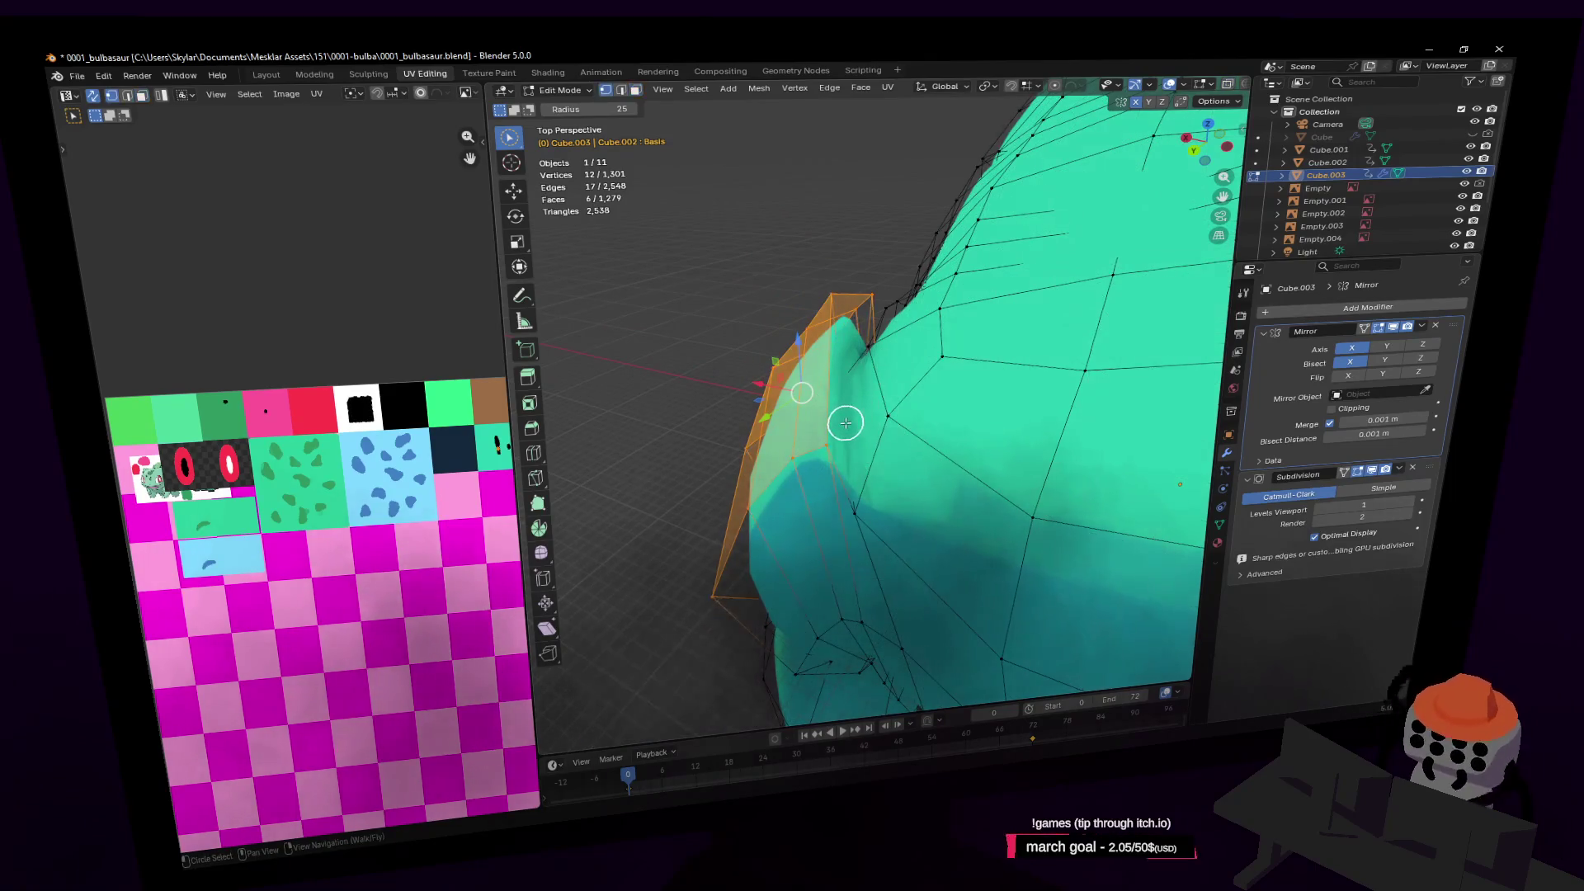
{"action": "left_click", "coordinate": [845, 423]}
{"action": "mouse_move", "coordinate": [856, 297]}
{"action": "middle_mouse_down"}
{"action": "mouse_move", "coordinate": [877, 264]}
{"action": "mouse_move", "coordinate": [899, 308]}
{"action": "middle_mouse_up"}
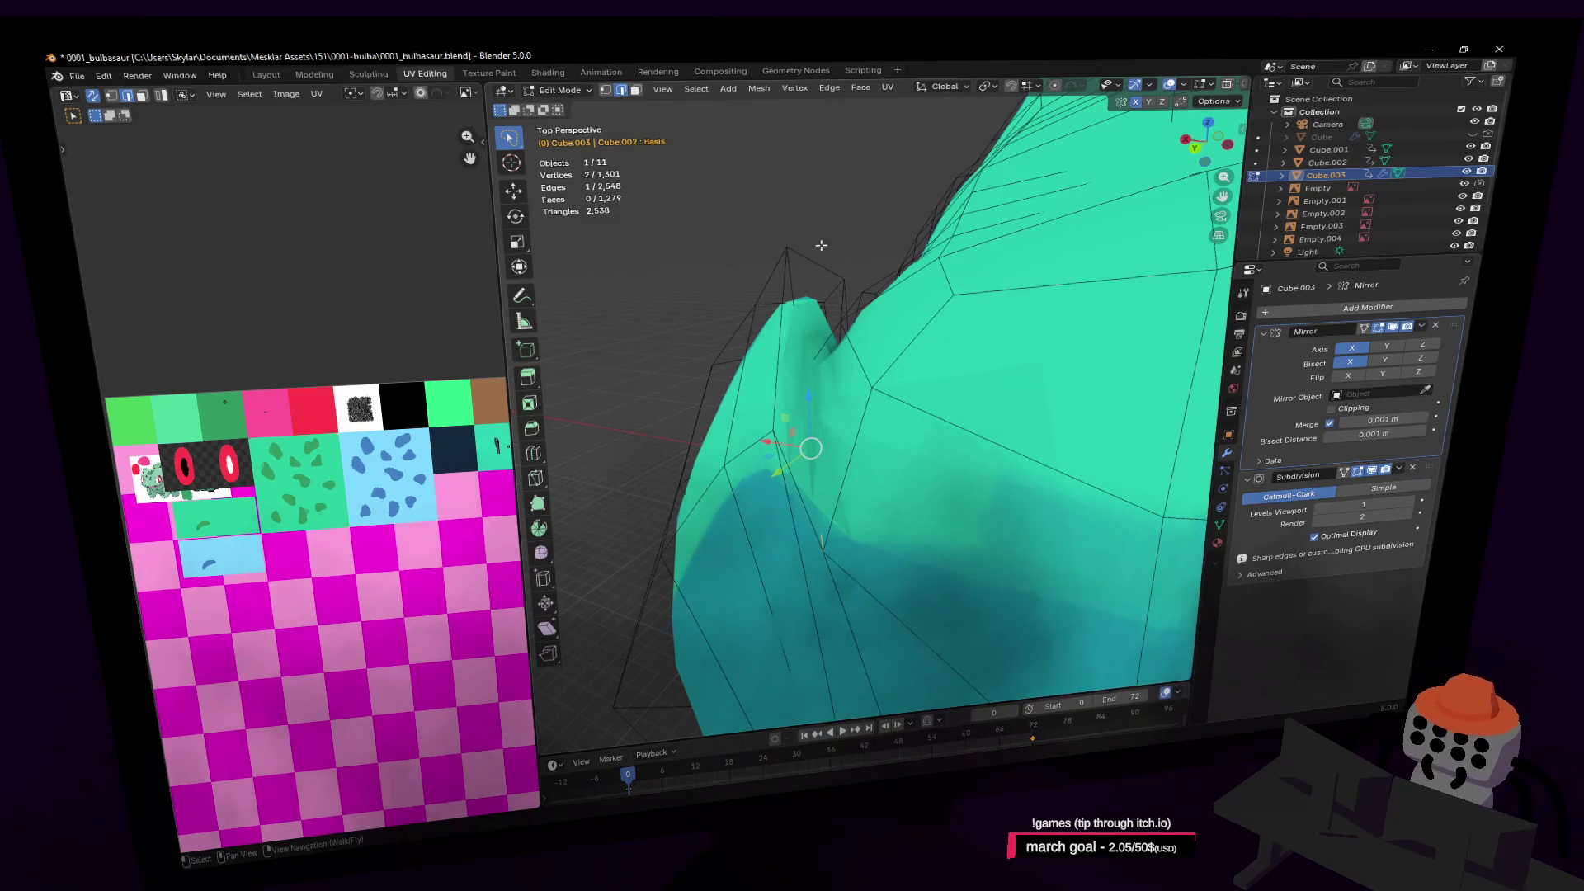
{"action": "mouse_move", "coordinate": [806, 245]}
{"action": "left_mouse_down"}
{"action": "mouse_move", "coordinate": [797, 336]}
{"action": "mouse_move", "coordinate": [807, 284]}
{"action": "left_mouse_up"}
{"action": "mouse_move", "coordinate": [807, 285]}
{"action": "middle_mouse_down"}
{"action": "mouse_move", "coordinate": [792, 282]}
{"action": "mouse_move", "coordinate": [814, 281]}
{"action": "mouse_move", "coordinate": [840, 396]}
{"action": "middle_mouse_up"}
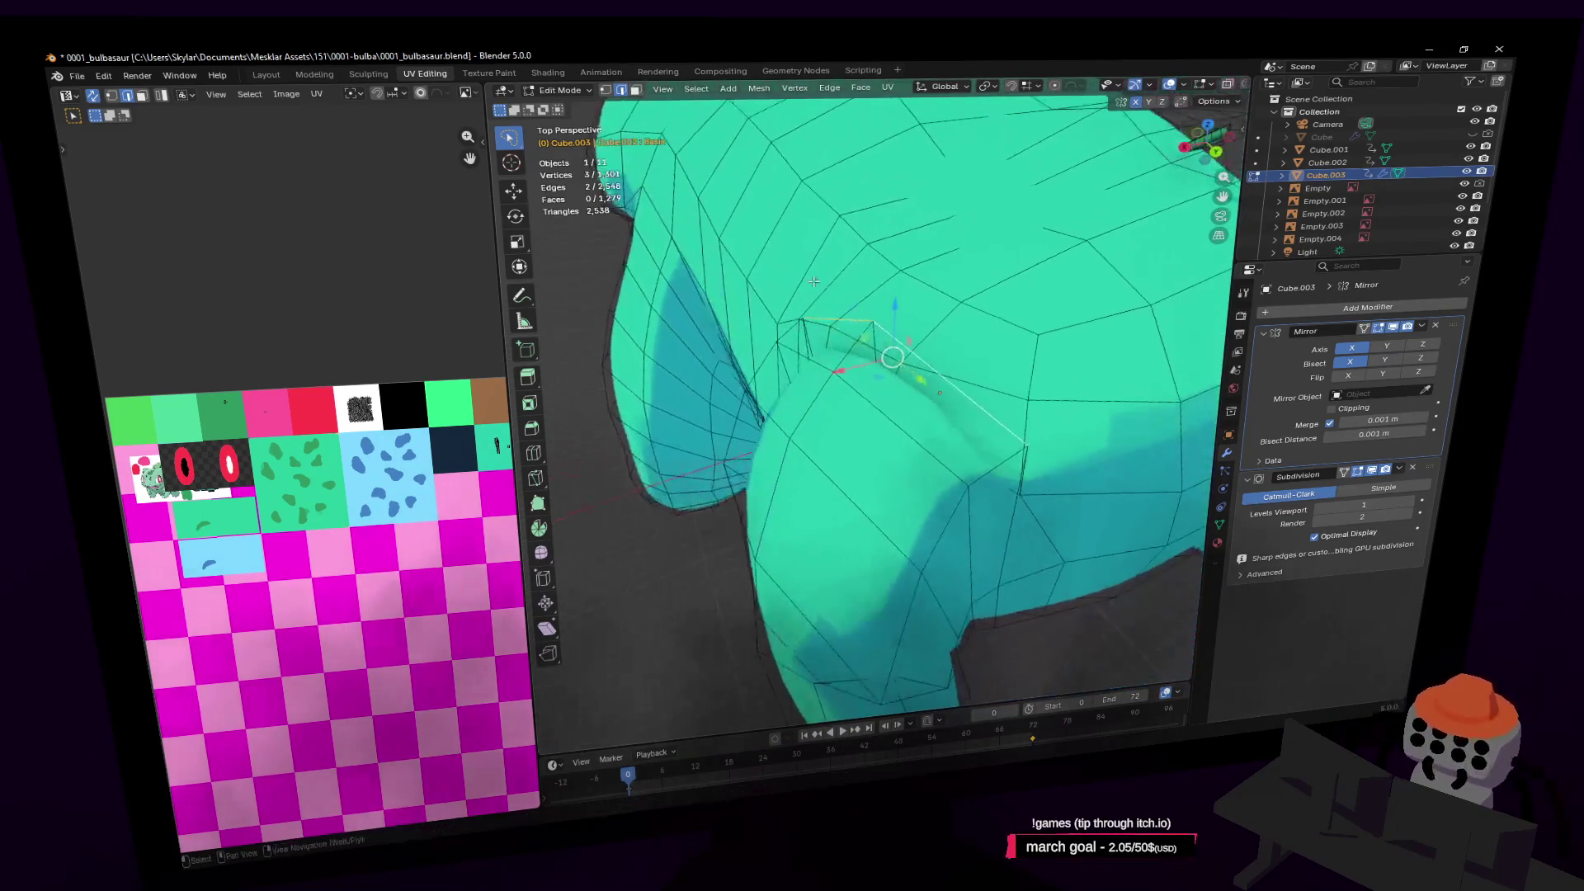
Select the hip junction faces and lower them about 0.29 m along Z
{"action": "left_click", "coordinate": [841, 397], "text": "shift"}
{"action": "left_click", "coordinate": [1023, 453], "text": "shift"}
{"action": "left_click", "coordinate": [920, 577], "text": "shift"}
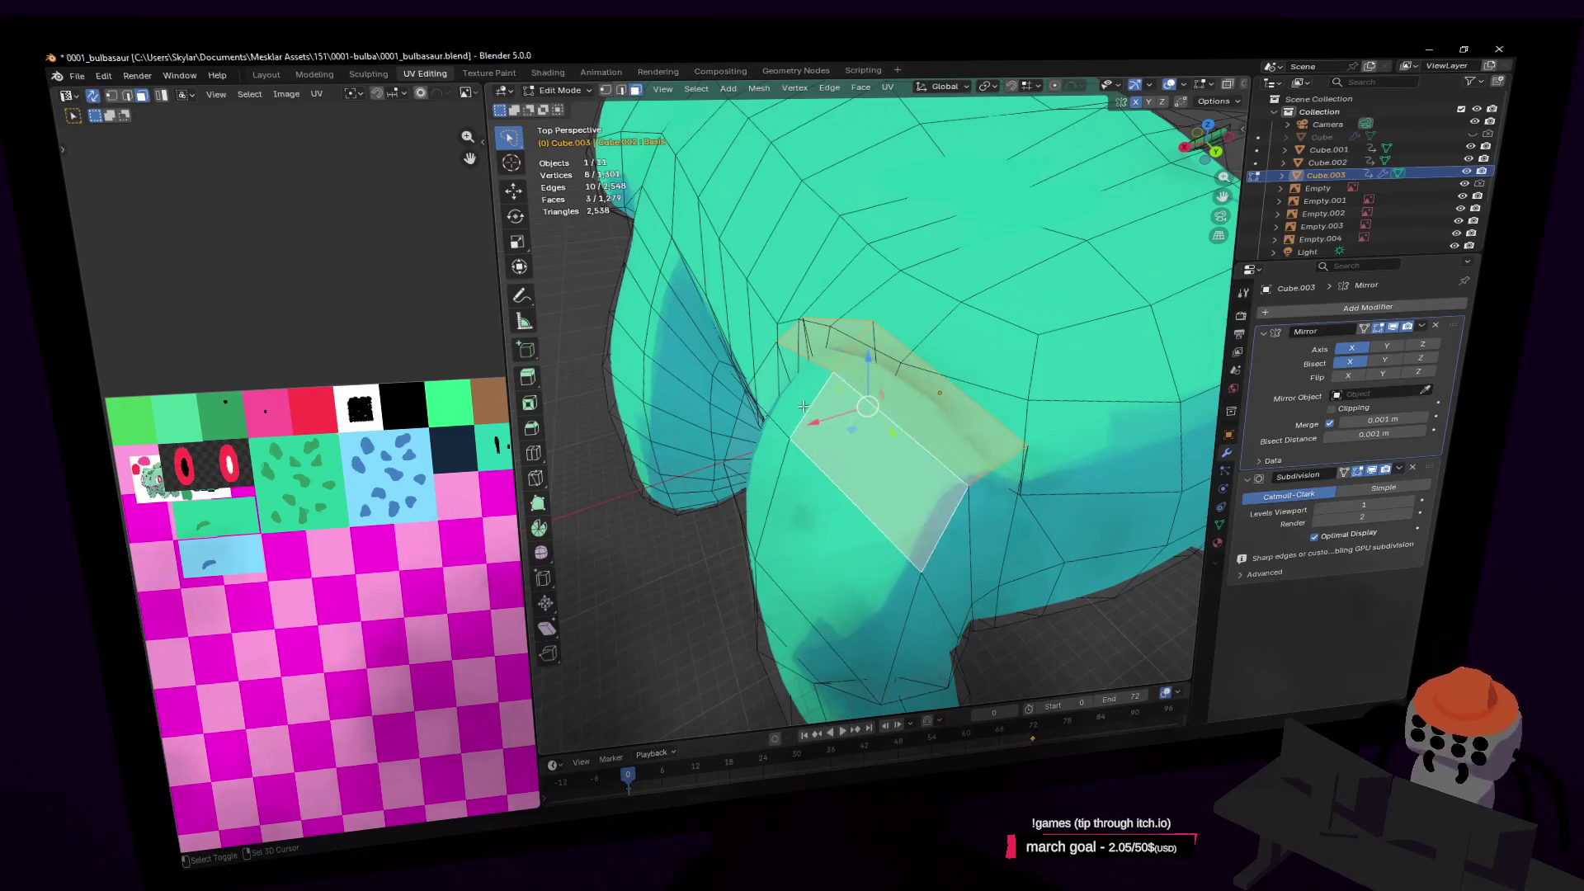
{"action": "left_click", "coordinate": [755, 569], "text": "shift"}
{"action": "left_click", "coordinate": [726, 478], "text": "shift"}
{"action": "key", "text": "shift+grave"}
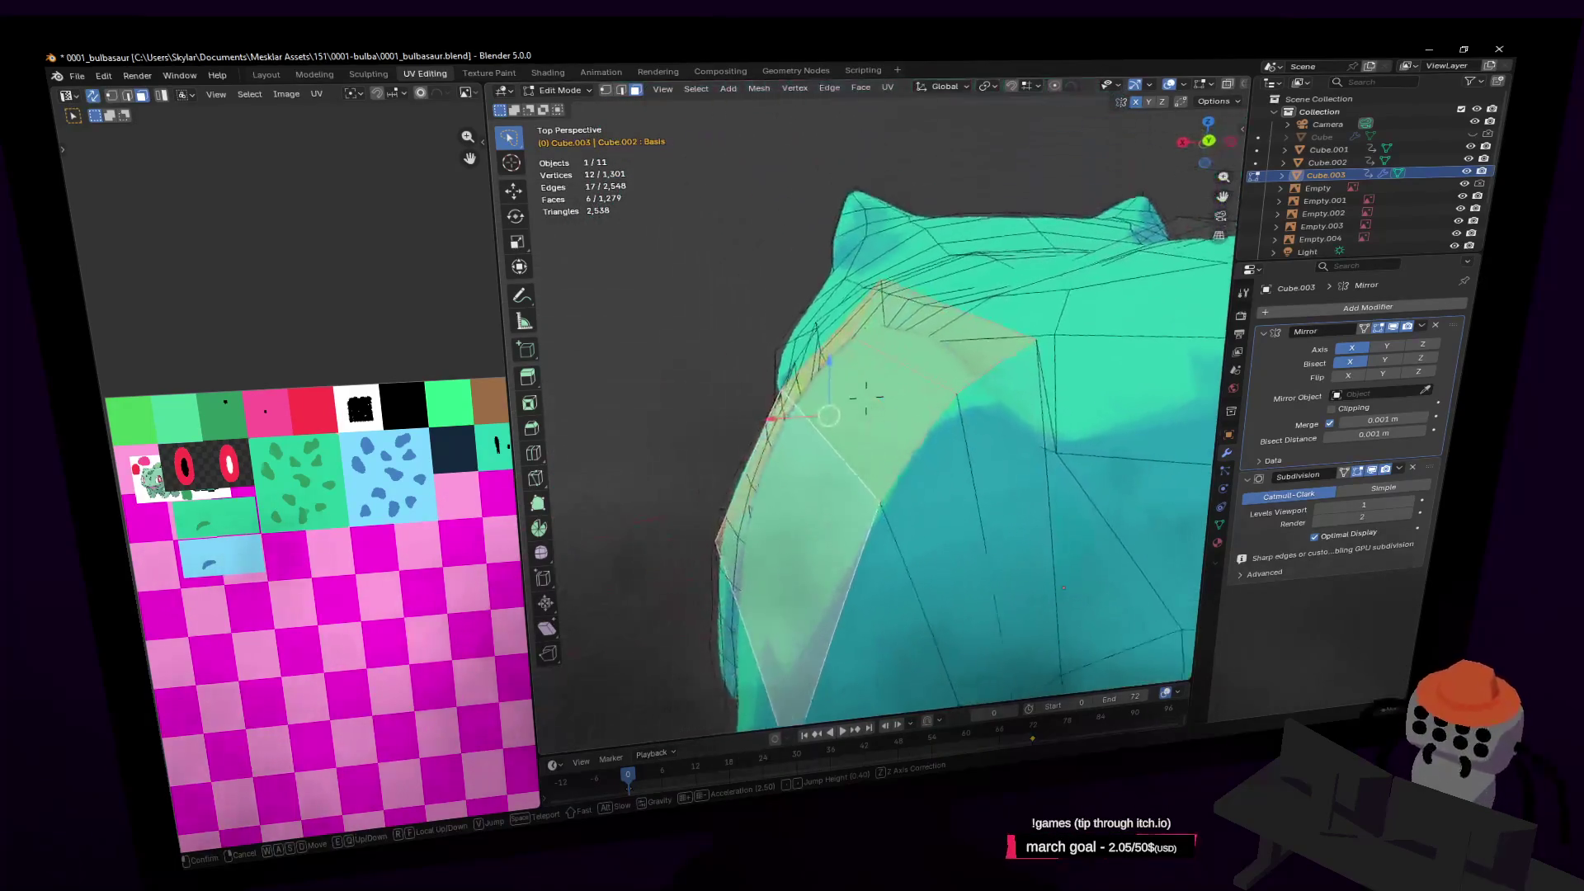
{"action": "left_click", "coordinate": [867, 394]}
{"action": "left_click_drag", "start_coordinate": [770, 360], "coordinate": [786, 424]}
Stretch the junction faces along Y, tilt them about -23° on X, and scale them 1.13×
{"action": "middle_click_drag", "start_coordinate": [786, 423], "coordinate": [862, 418]}
{"action": "key", "text": "s"}
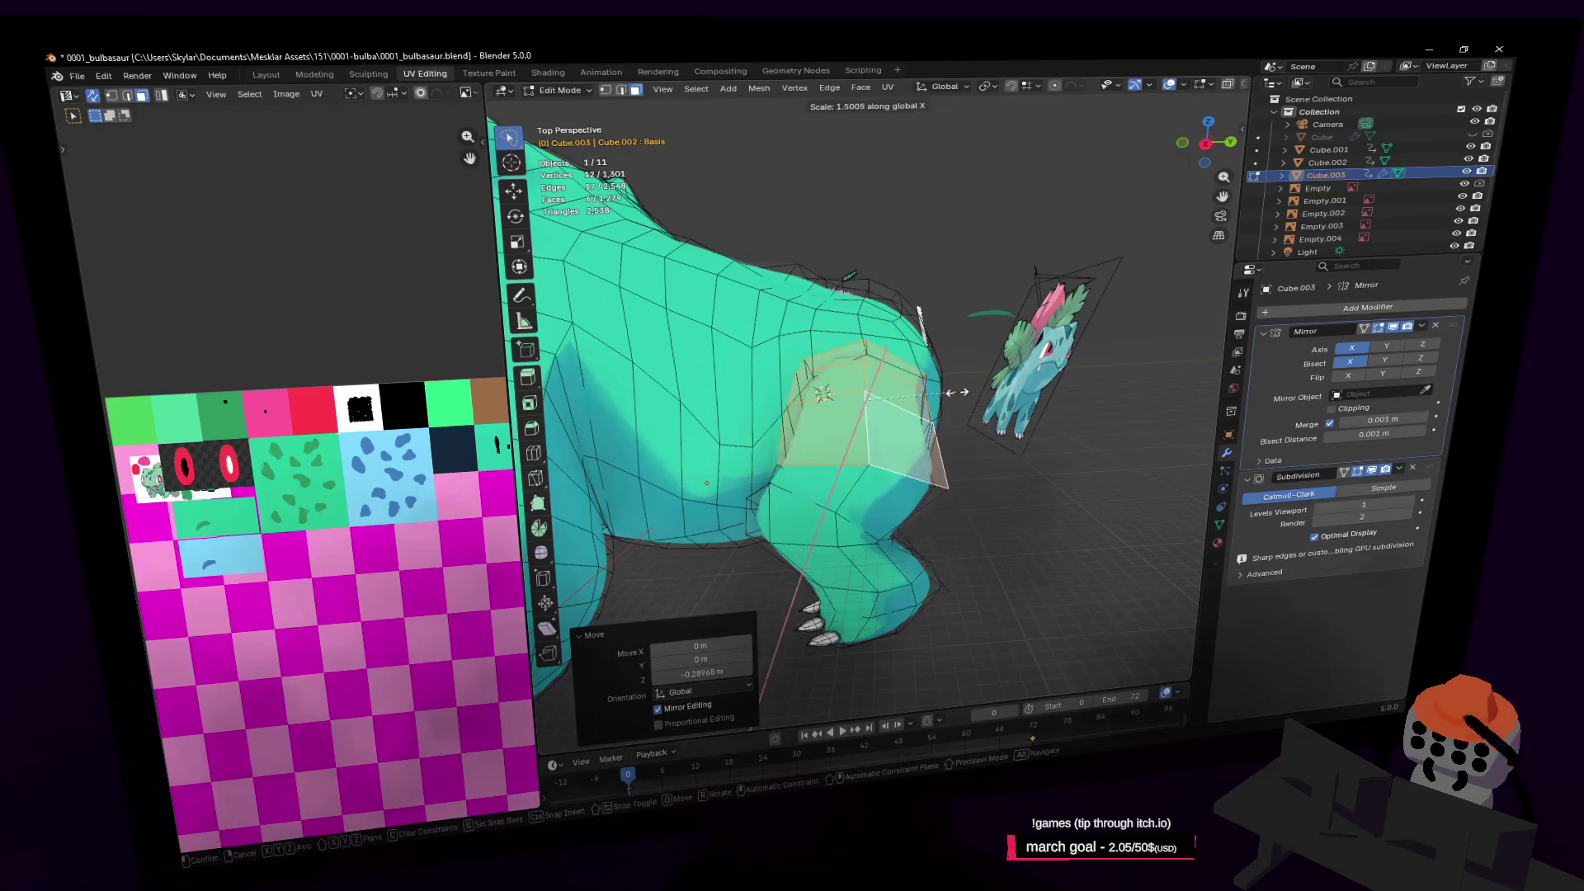
{"action": "key", "text": "y"}
{"action": "left_click", "coordinate": [1070, 336]}
{"action": "middle_click_drag", "start_coordinate": [1070, 337], "coordinate": [990, 293]}
{"action": "key", "text": "r"}
{"action": "key", "text": "x"}
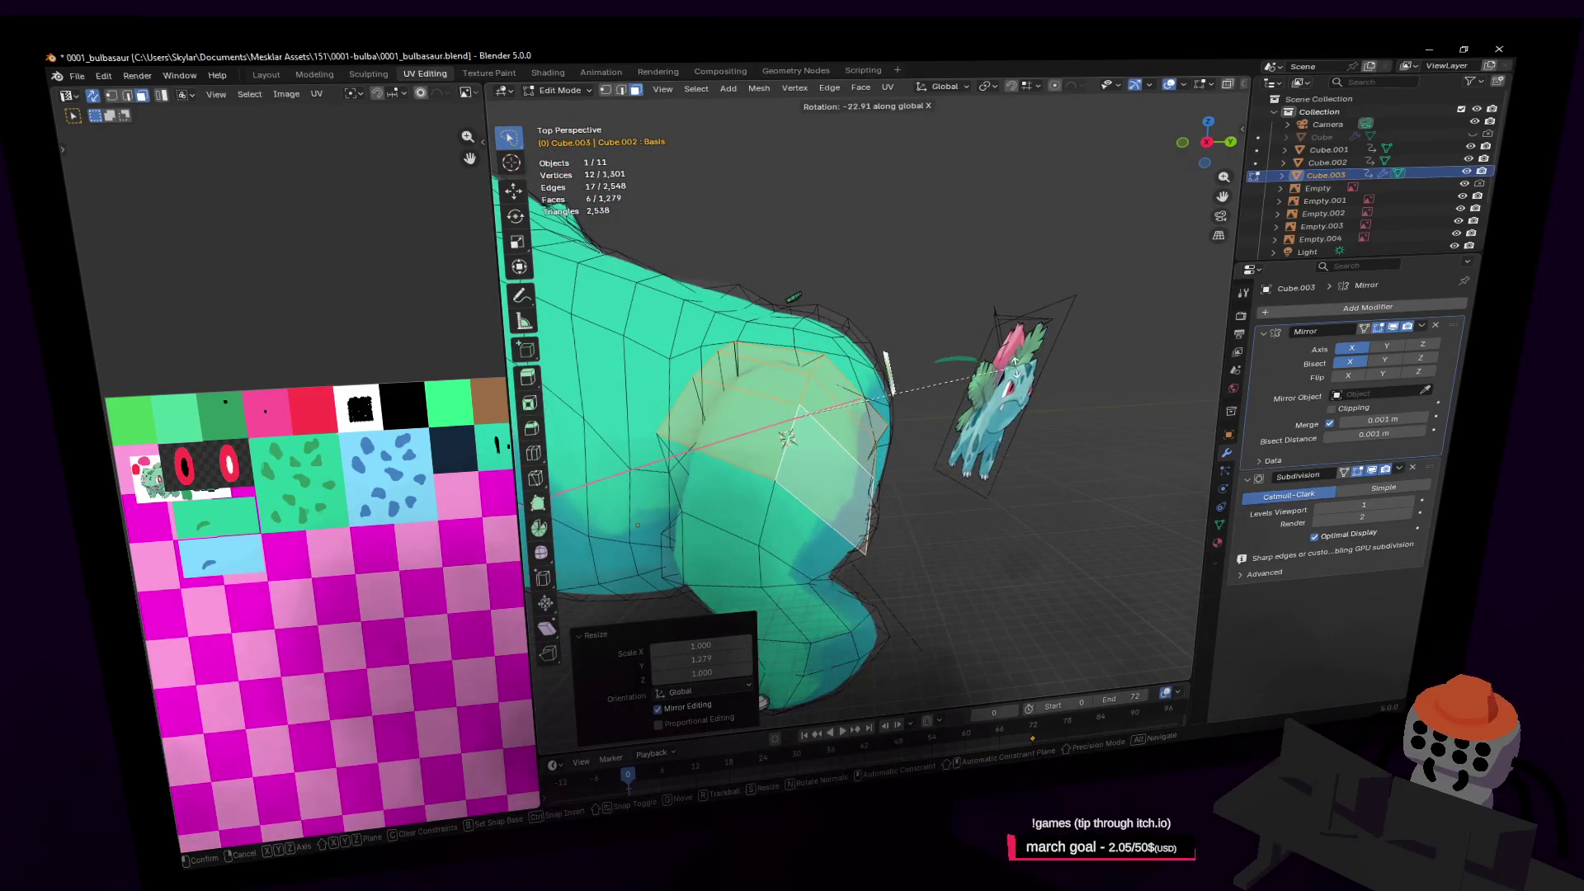
{"action": "left_click", "coordinate": [1013, 368]}
{"action": "key", "text": "s"}
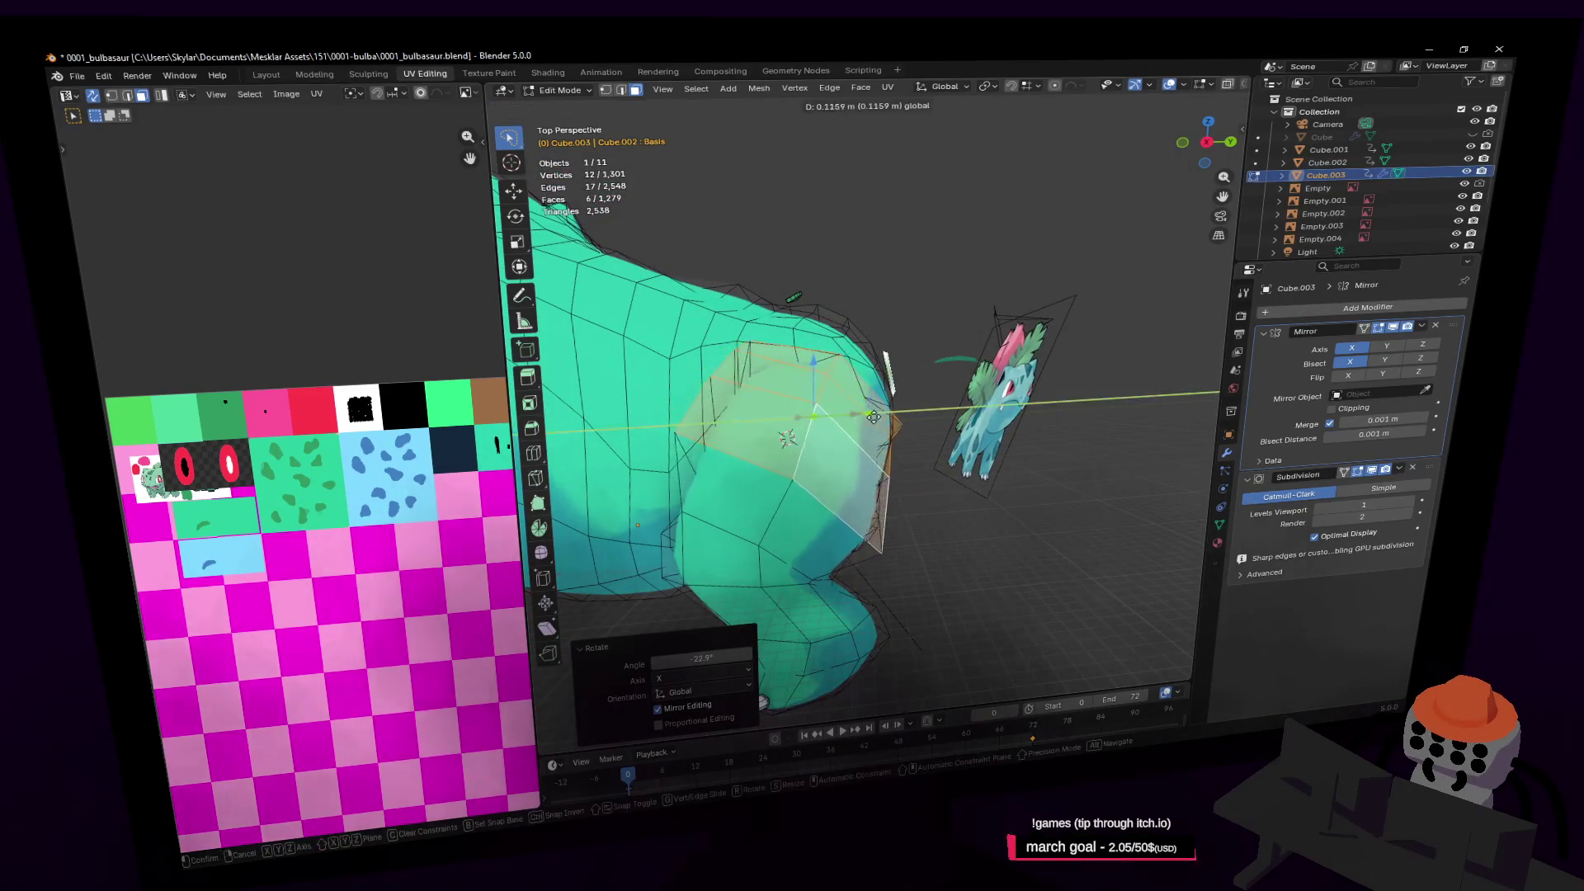
{"action": "left_click", "coordinate": [863, 417]}
Select two faces on the shoulder from a view of the back
{"action": "mouse_move", "coordinate": [978, 341]}
{"action": "middle_mouse_down"}
{"action": "mouse_move", "coordinate": [933, 347]}
{"action": "mouse_move", "coordinate": [992, 355]}
{"action": "middle_mouse_up"}
{"action": "key", "text": "shift+grave"}
{"action": "key", "text": "w"}
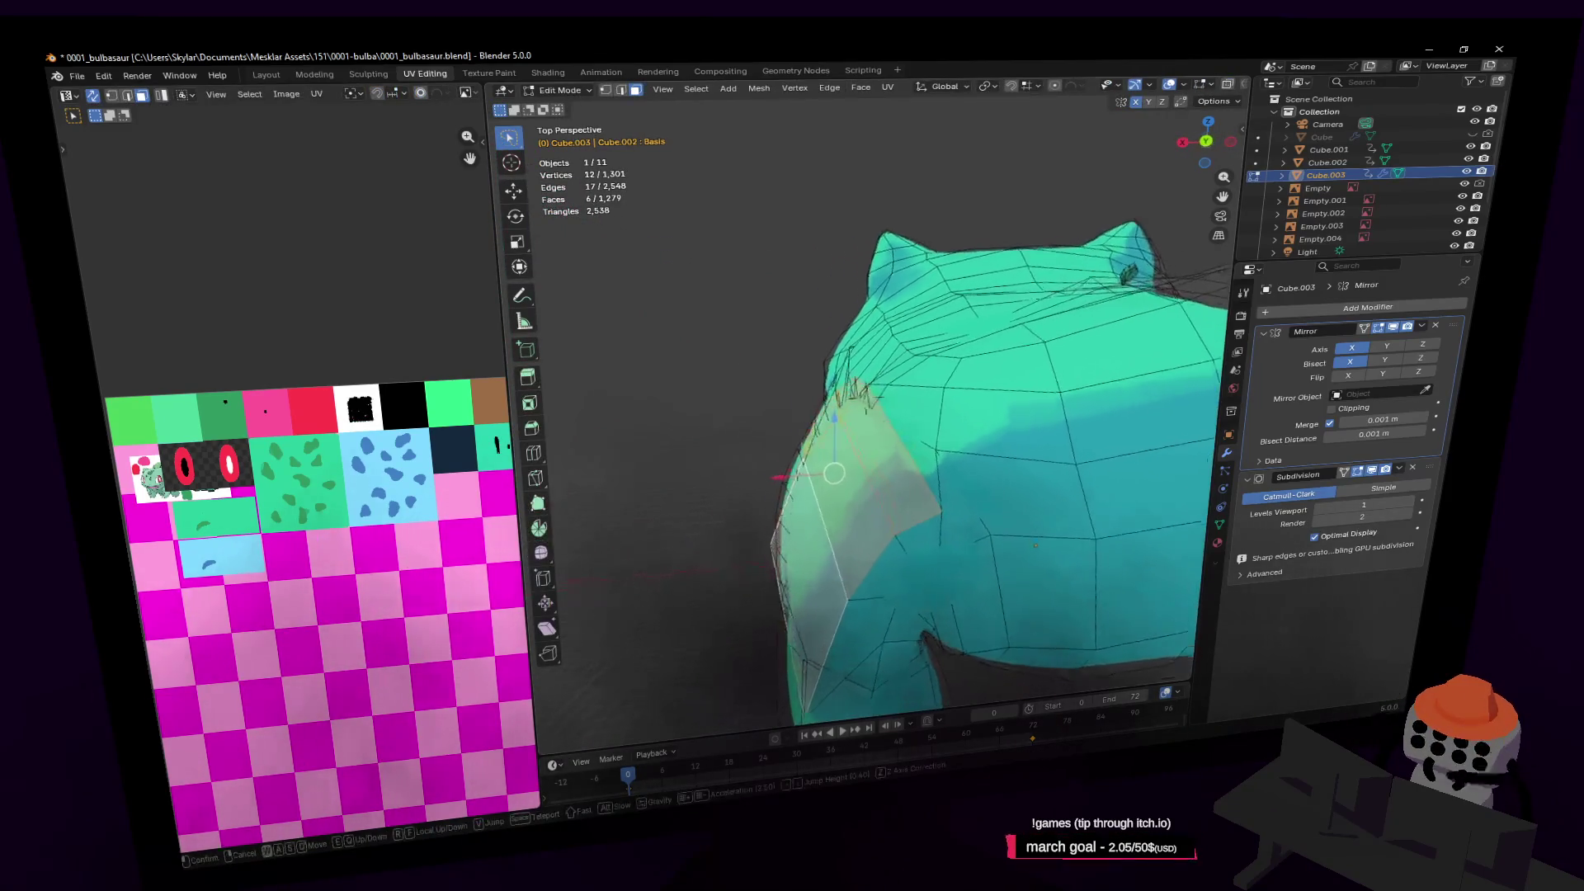
{"action": "left_click", "coordinate": [989, 356]}
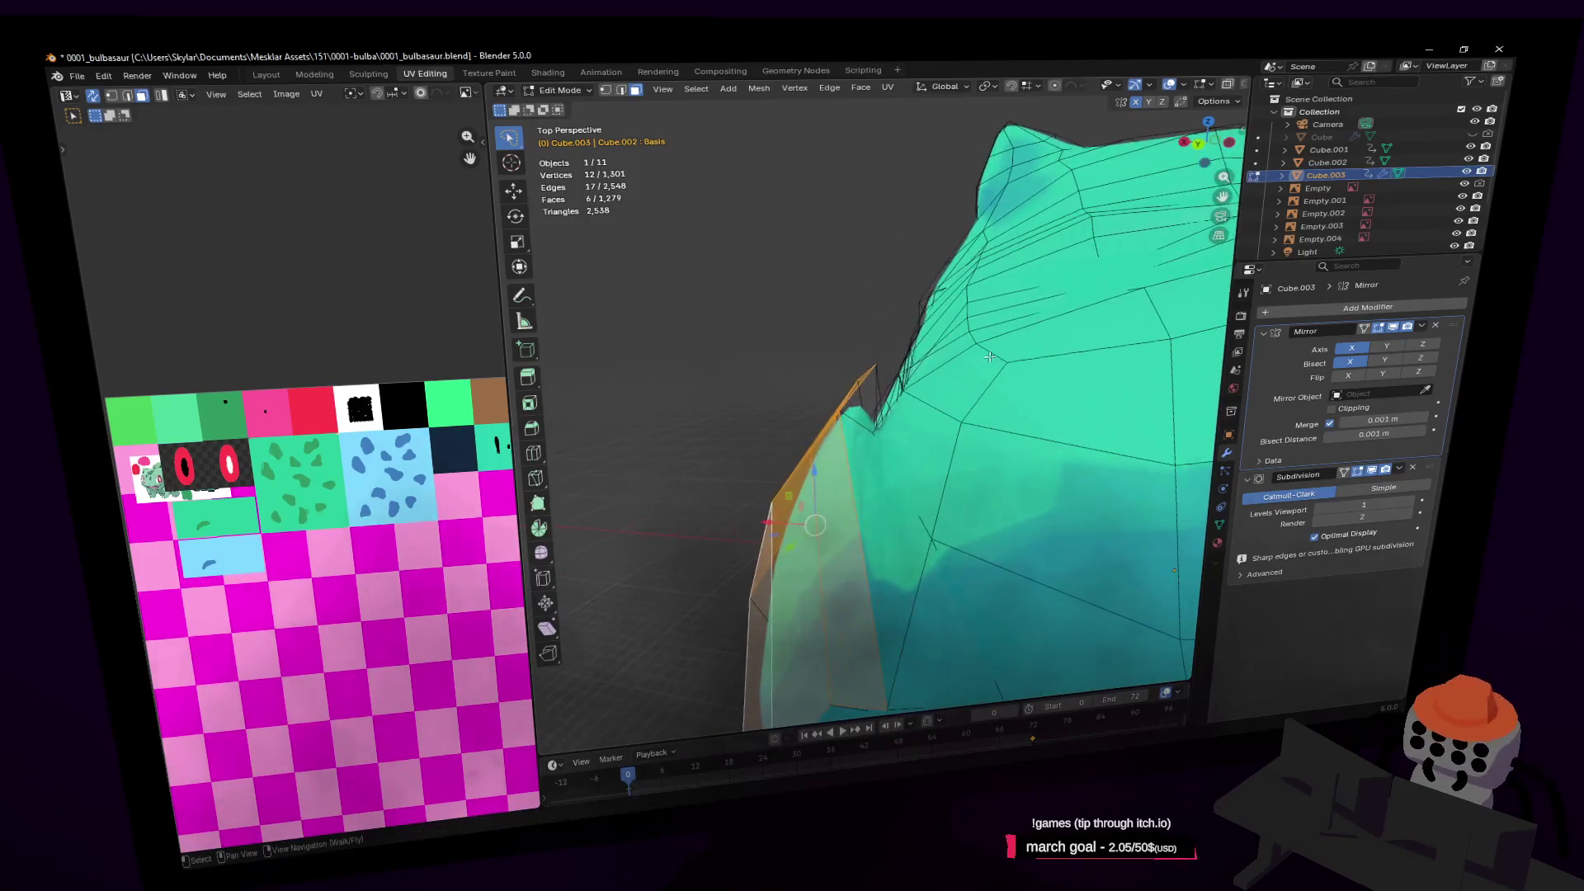
{"action": "key", "text": "s"}
{"action": "left_click", "coordinate": [932, 392]}
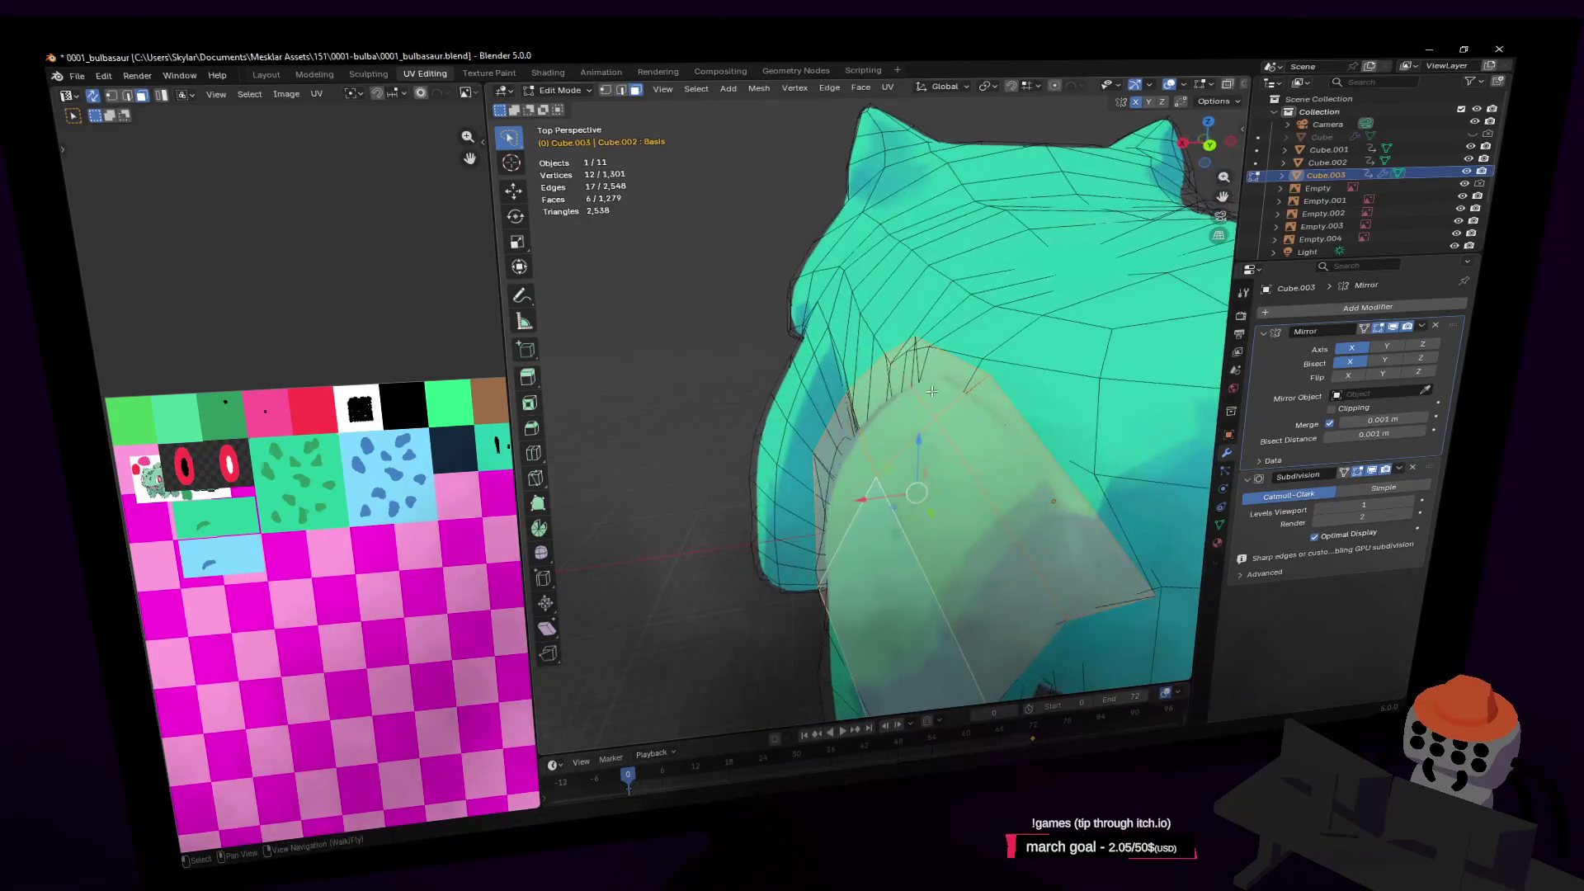
{"action": "left_click", "coordinate": [929, 385]}
{"action": "key", "text": "shift+grave"}
{"action": "key", "text": "s"}
{"action": "left_click", "coordinate": [951, 447]}
{"action": "left_click", "coordinate": [951, 447], "text": "shift"}
Move the two selected shoulder faces to a new position
{"action": "key", "text": "shift+grave"}
{"action": "left_click", "coordinate": [949, 446]}
{"action": "left_click_drag", "start_coordinate": [954, 381], "coordinate": [945, 402]}
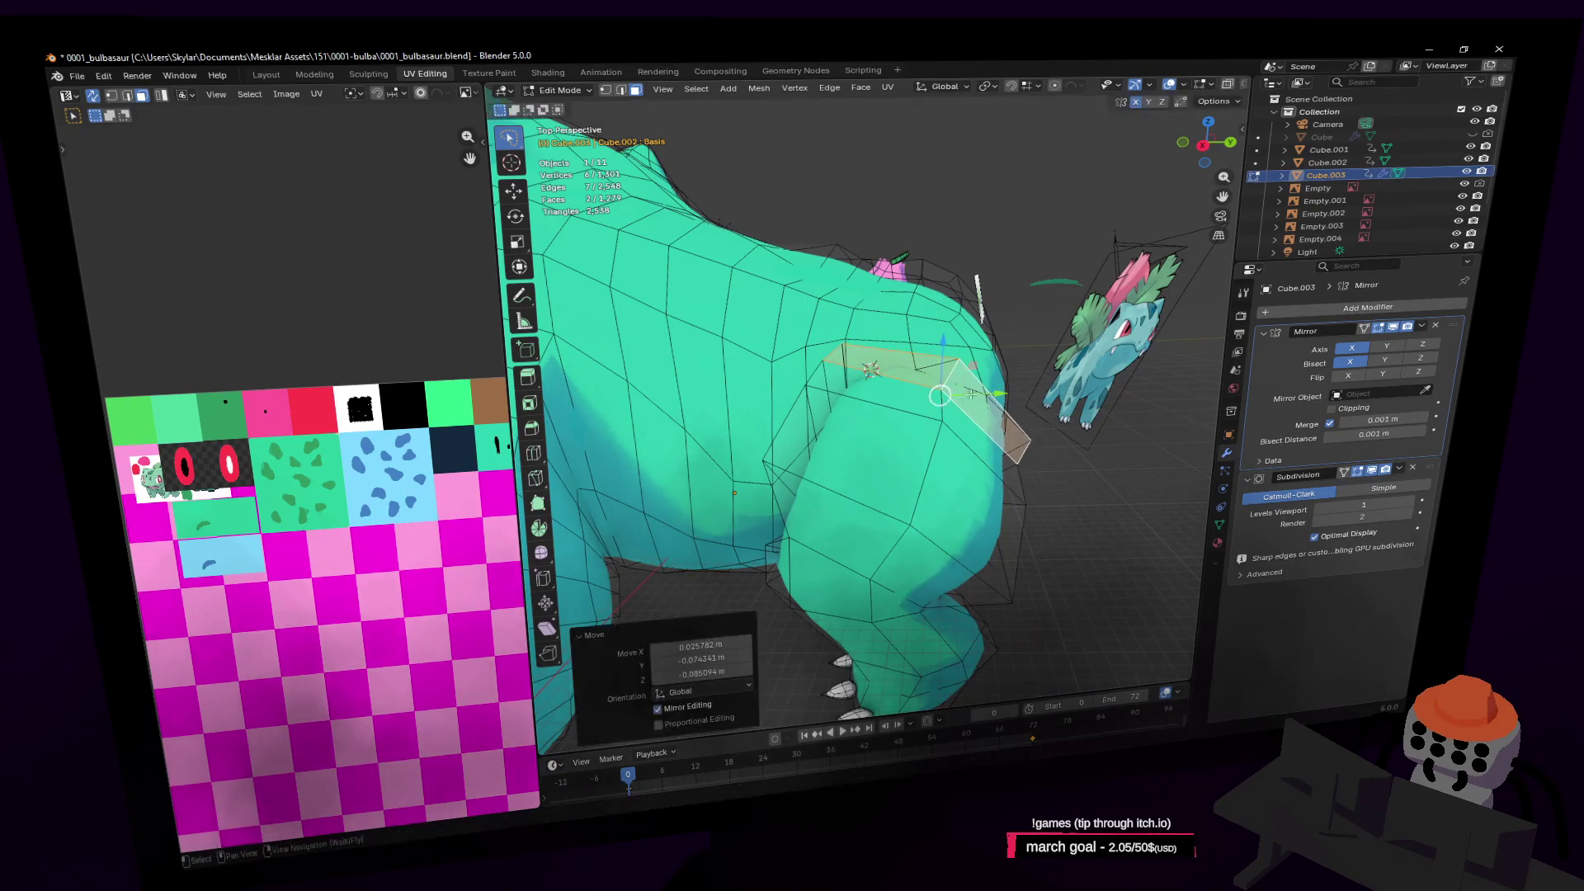
{"action": "key", "text": "shift+grave"}
{"action": "left_click", "coordinate": [981, 385]}
With X-ray on, raise the junction vertices about 0.14 m along Z and return to Object Mode
{"action": "mouse_move", "coordinate": [980, 422]}
{"action": "middle_mouse_down"}
{"action": "mouse_move", "coordinate": [894, 466]}
{"action": "mouse_move", "coordinate": [857, 445]}
{"action": "mouse_move", "coordinate": [858, 542]}
{"action": "middle_mouse_up"}
{"action": "left_click", "coordinate": [895, 466]}
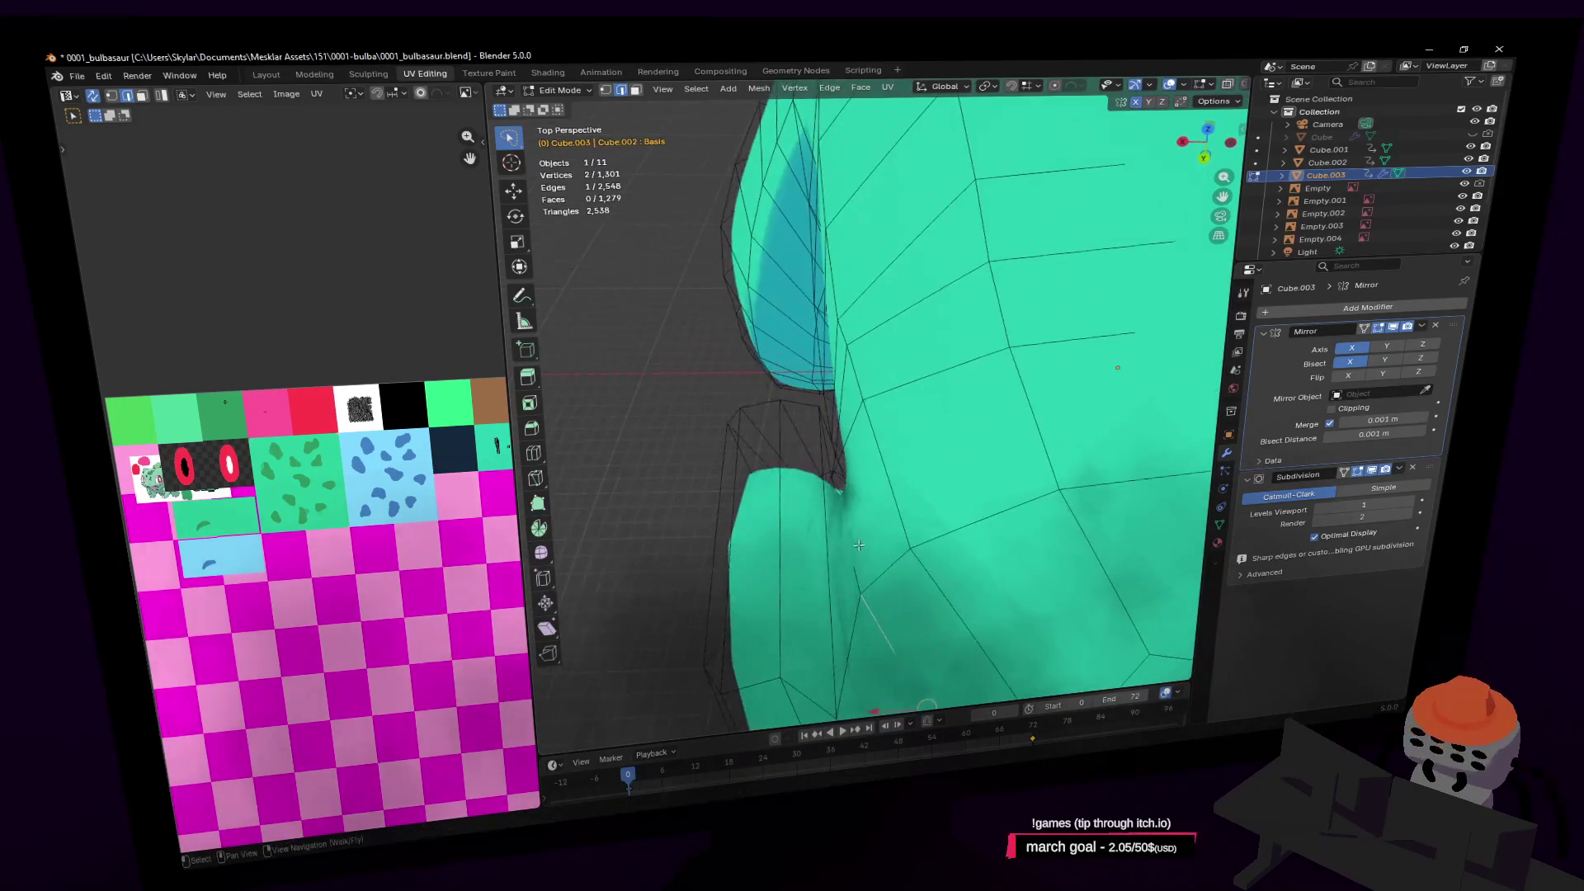
{"action": "key", "text": "alt+z"}
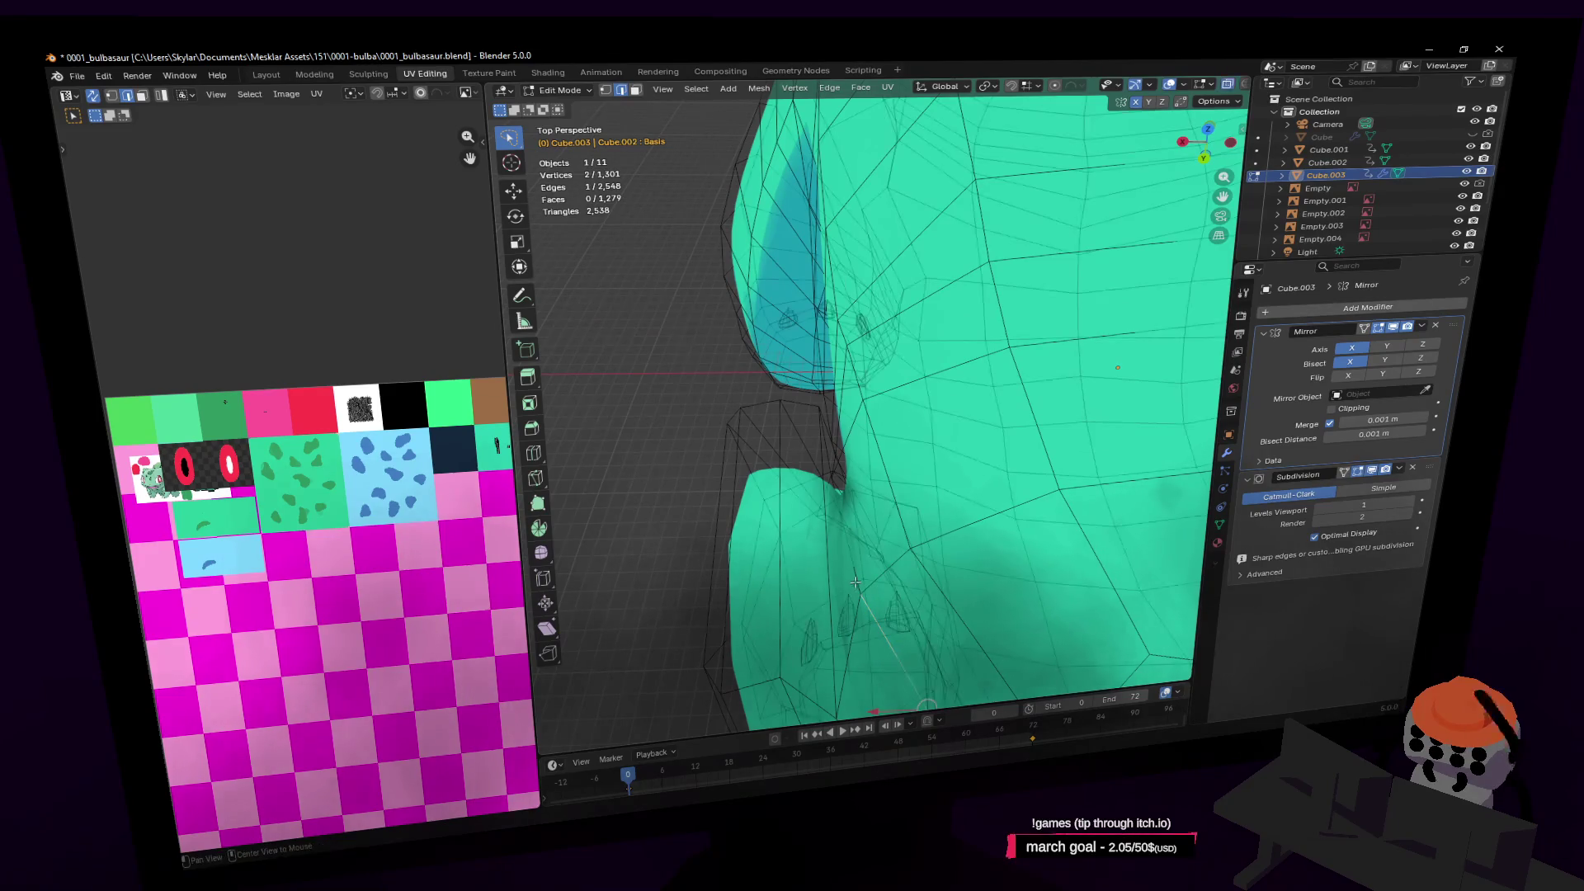
{"action": "key", "text": "shift+grave"}
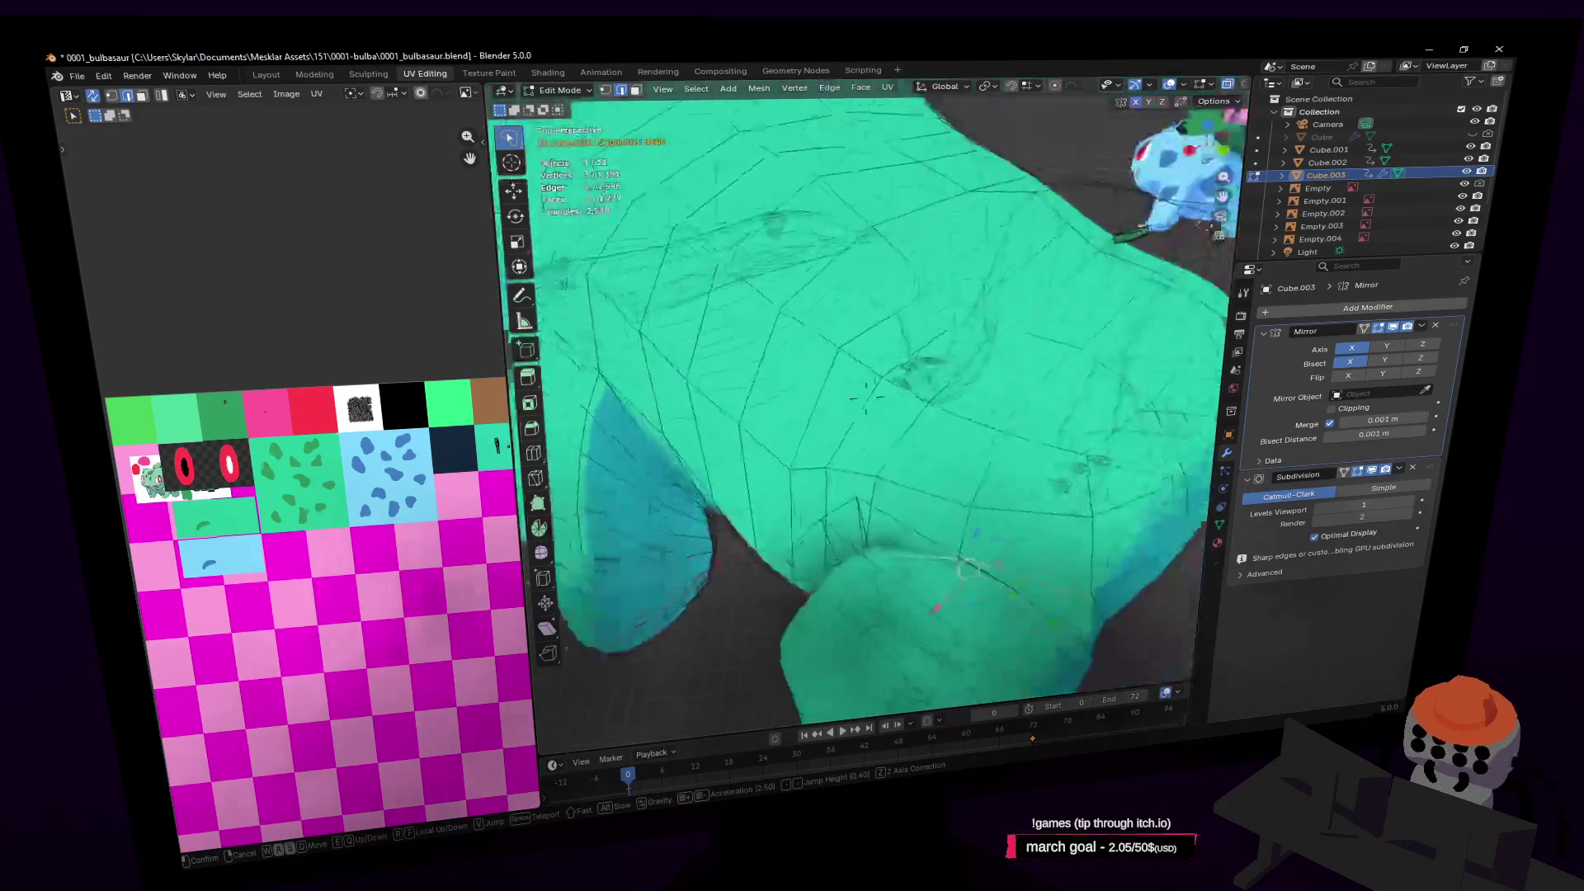
{"action": "left_click", "coordinate": [883, 562]}
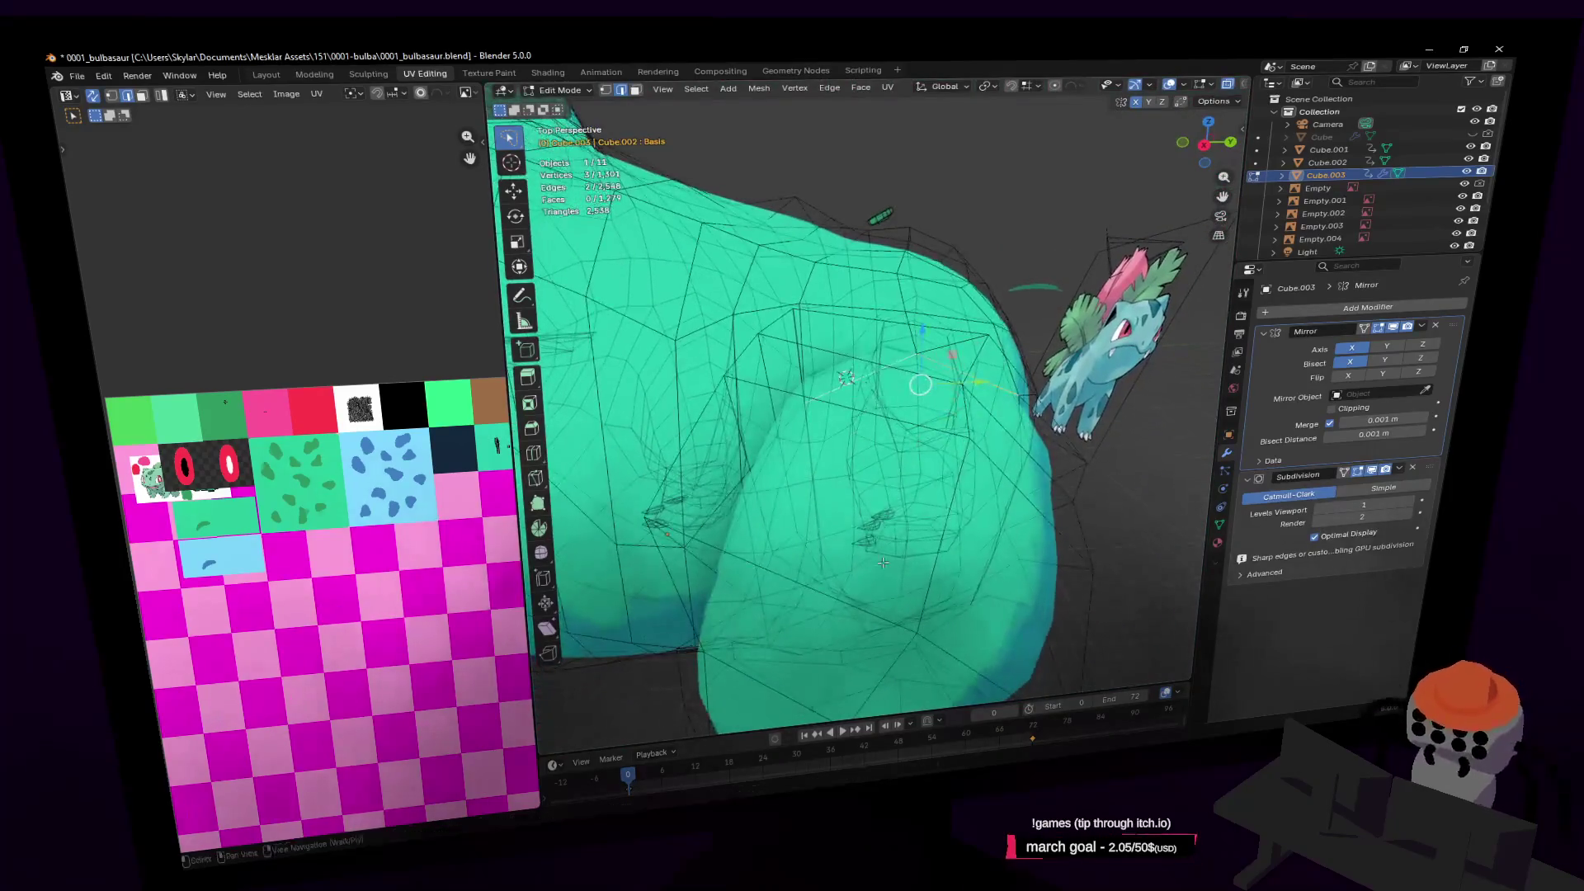
{"action": "key", "text": "g"}
{"action": "key", "text": "z"}
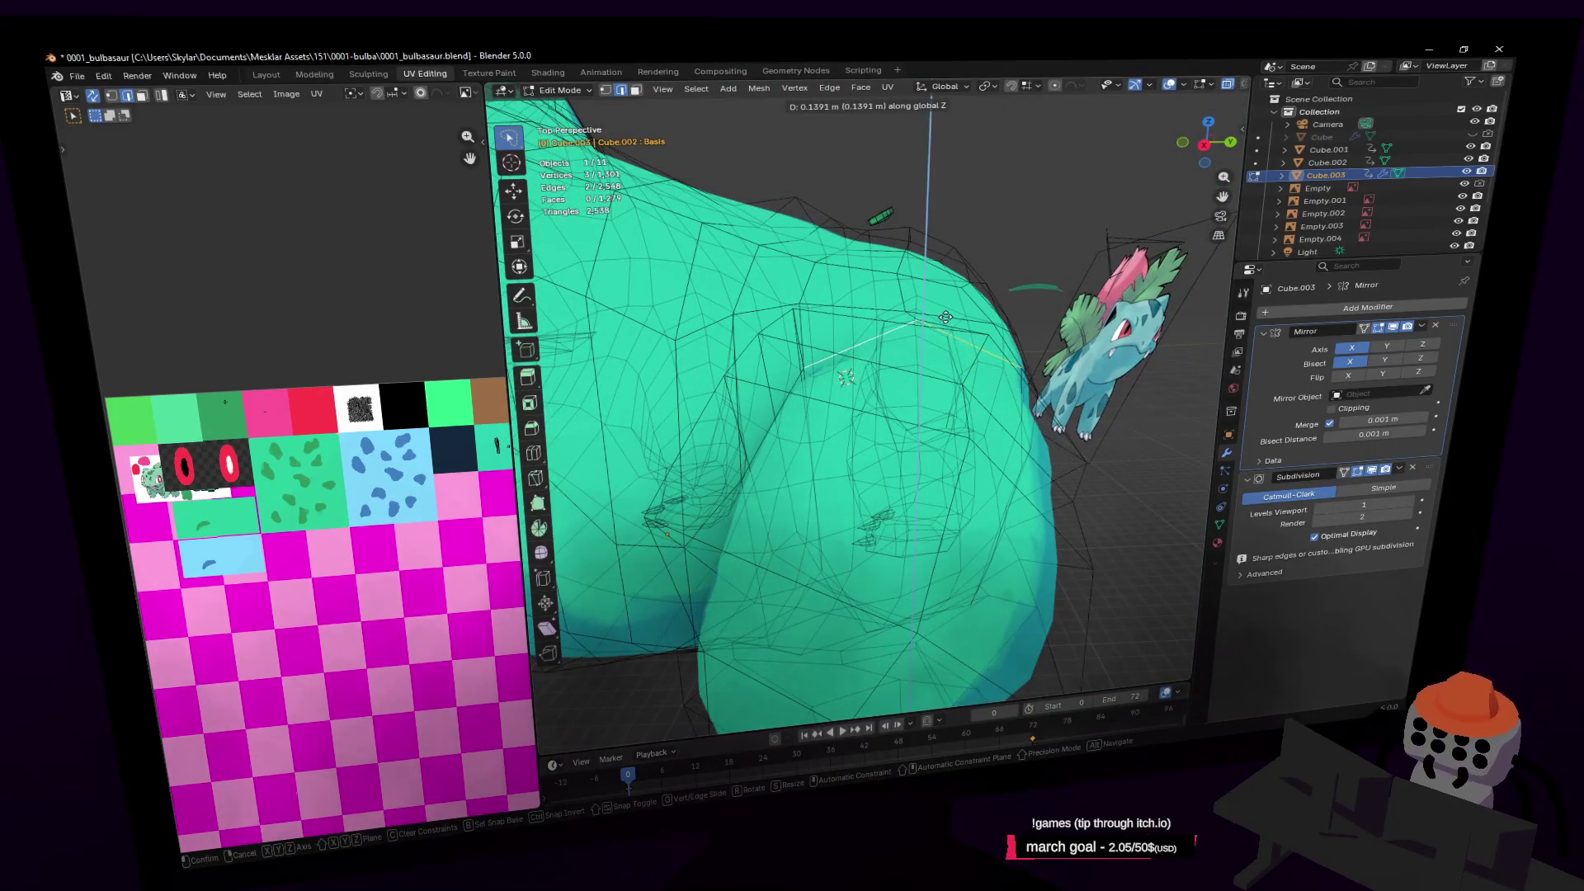
{"action": "left_click", "coordinate": [953, 309]}
{"action": "key", "text": "Tab"}
{"action": "key", "text": "shift+grave"}
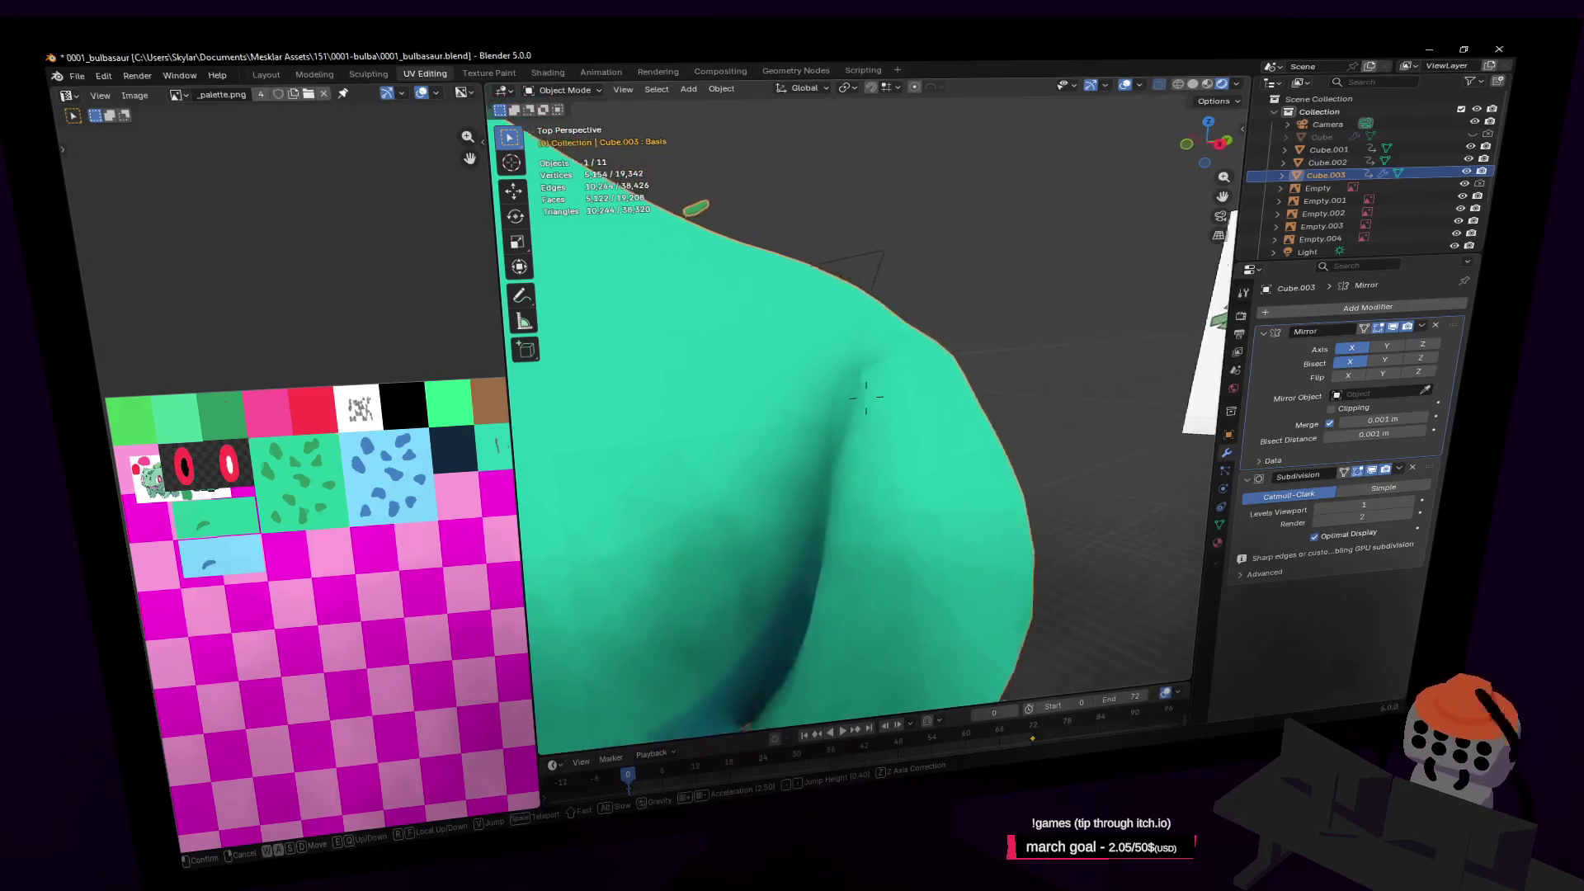
Back in Edit Mode with X-ray off, move the junction face -0.6349 m along X
{"action": "left_click", "coordinate": [867, 397]}
{"action": "key", "text": "Tab"}
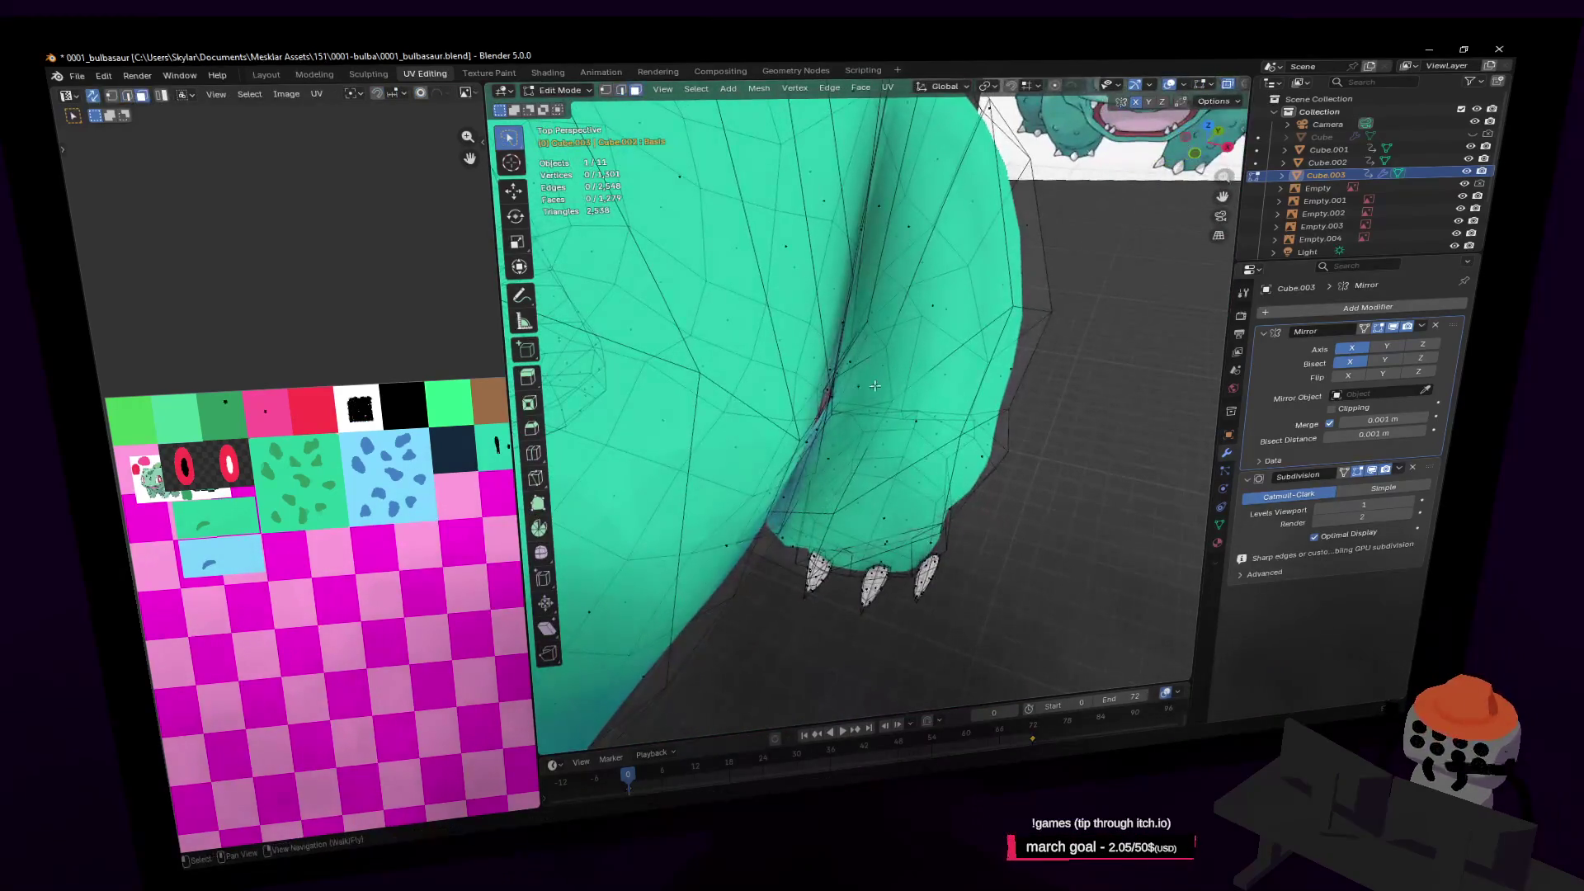
{"action": "key", "text": "alt+z"}
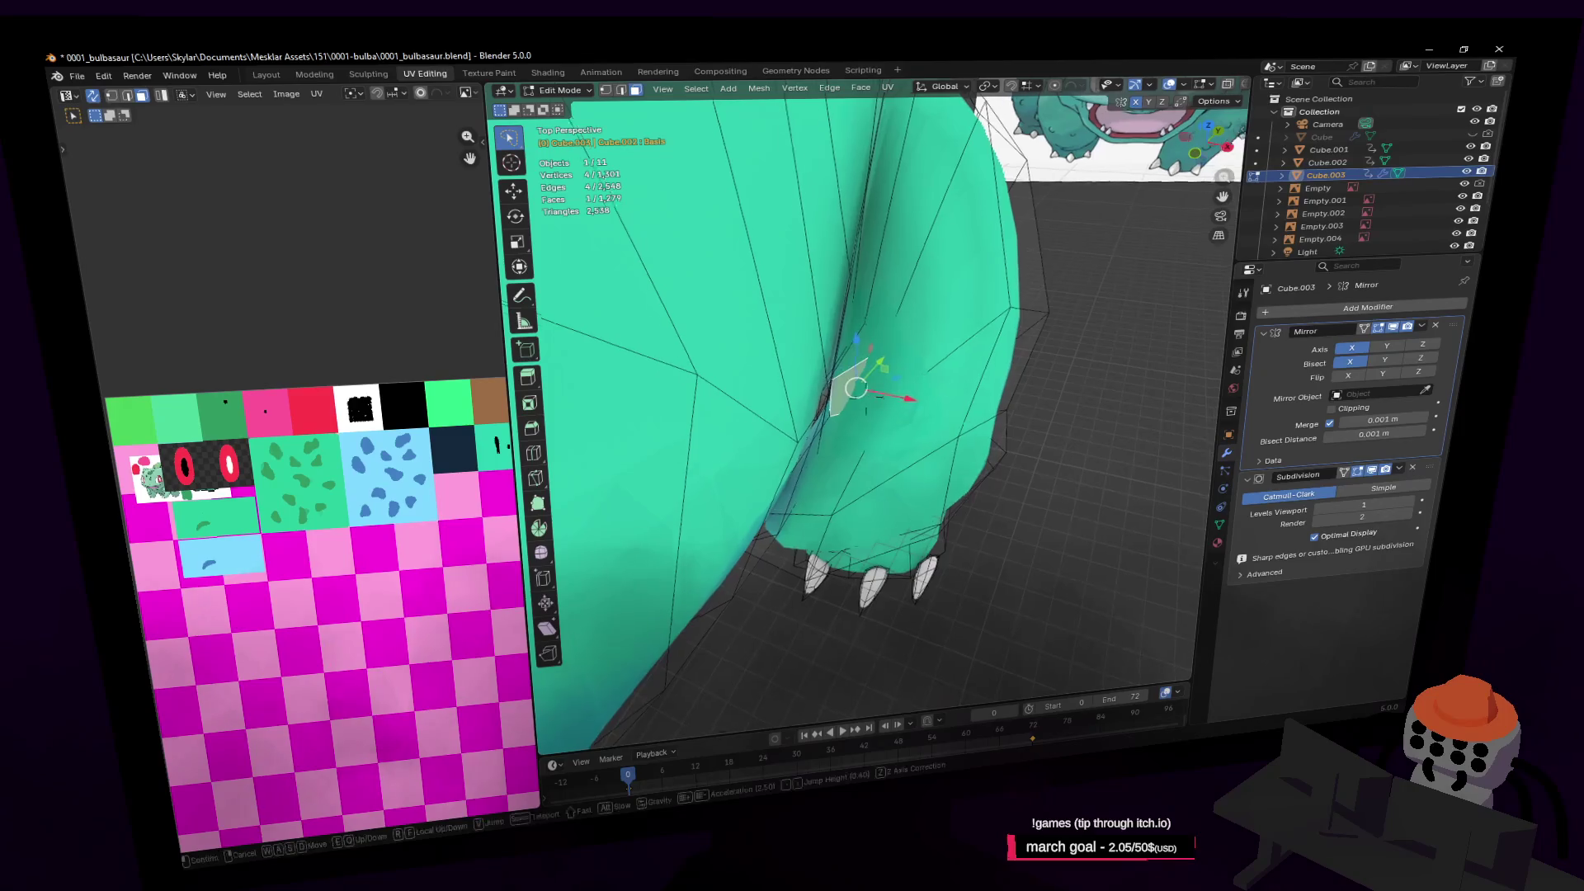
{"action": "key", "text": "shift+grave"}
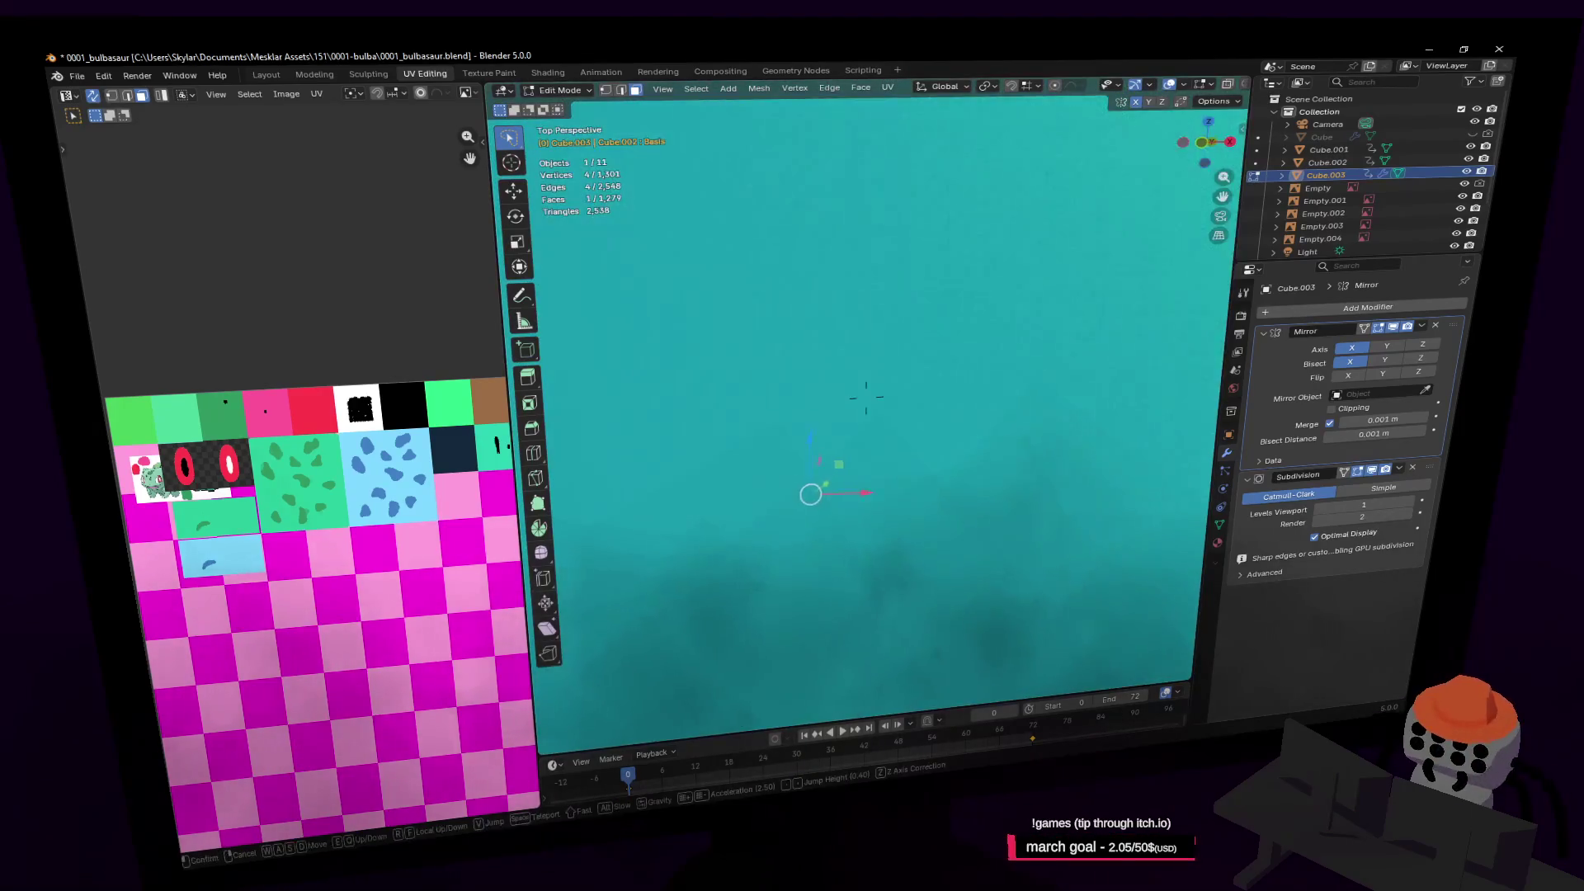
{"action": "key", "text": "Escape"}
{"action": "left_click_drag", "start_coordinate": [847, 529], "coordinate": [796, 526]}
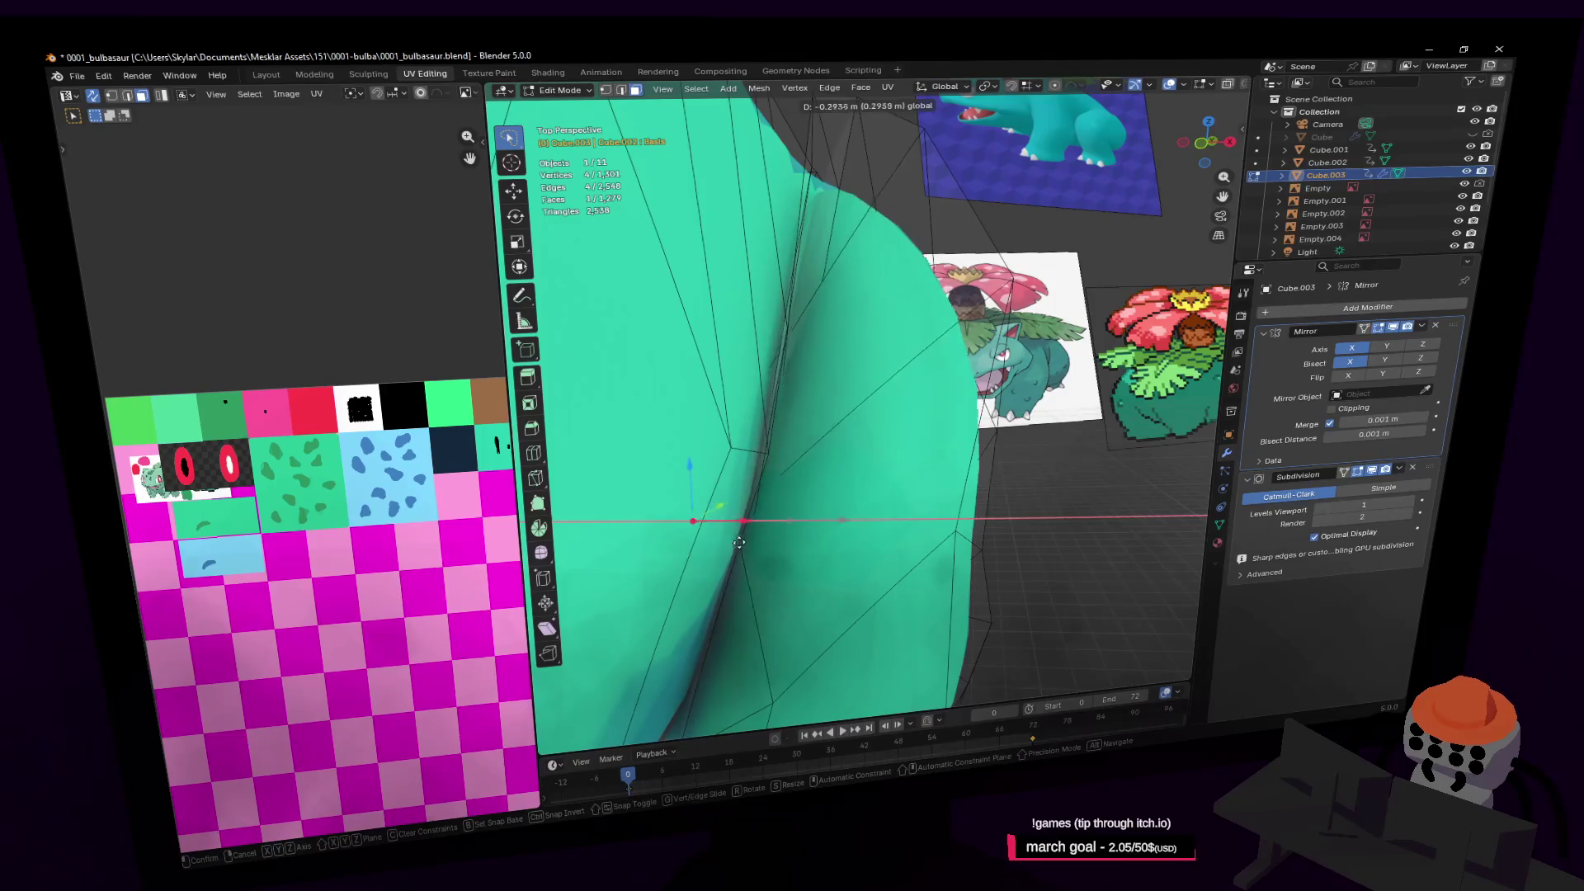
{"action": "left_click_drag", "start_coordinate": [672, 560], "coordinate": [625, 561]}
Shift the selected junction vertices along one axis and nudge a vertex along Y
{"action": "key", "text": "shift+grave"}
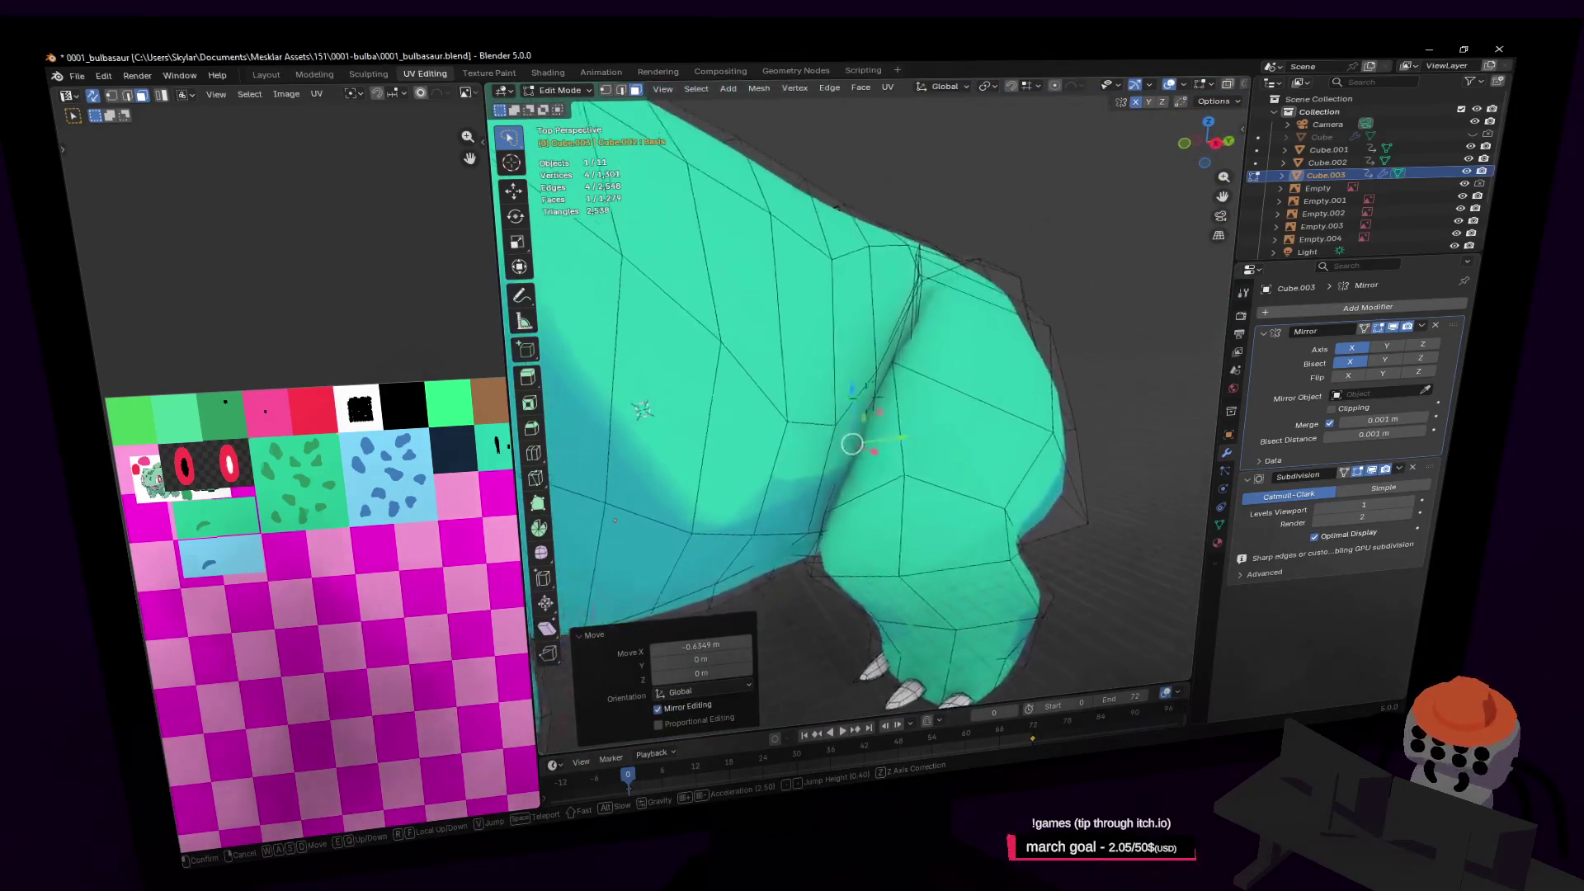
{"action": "key", "text": "s"}
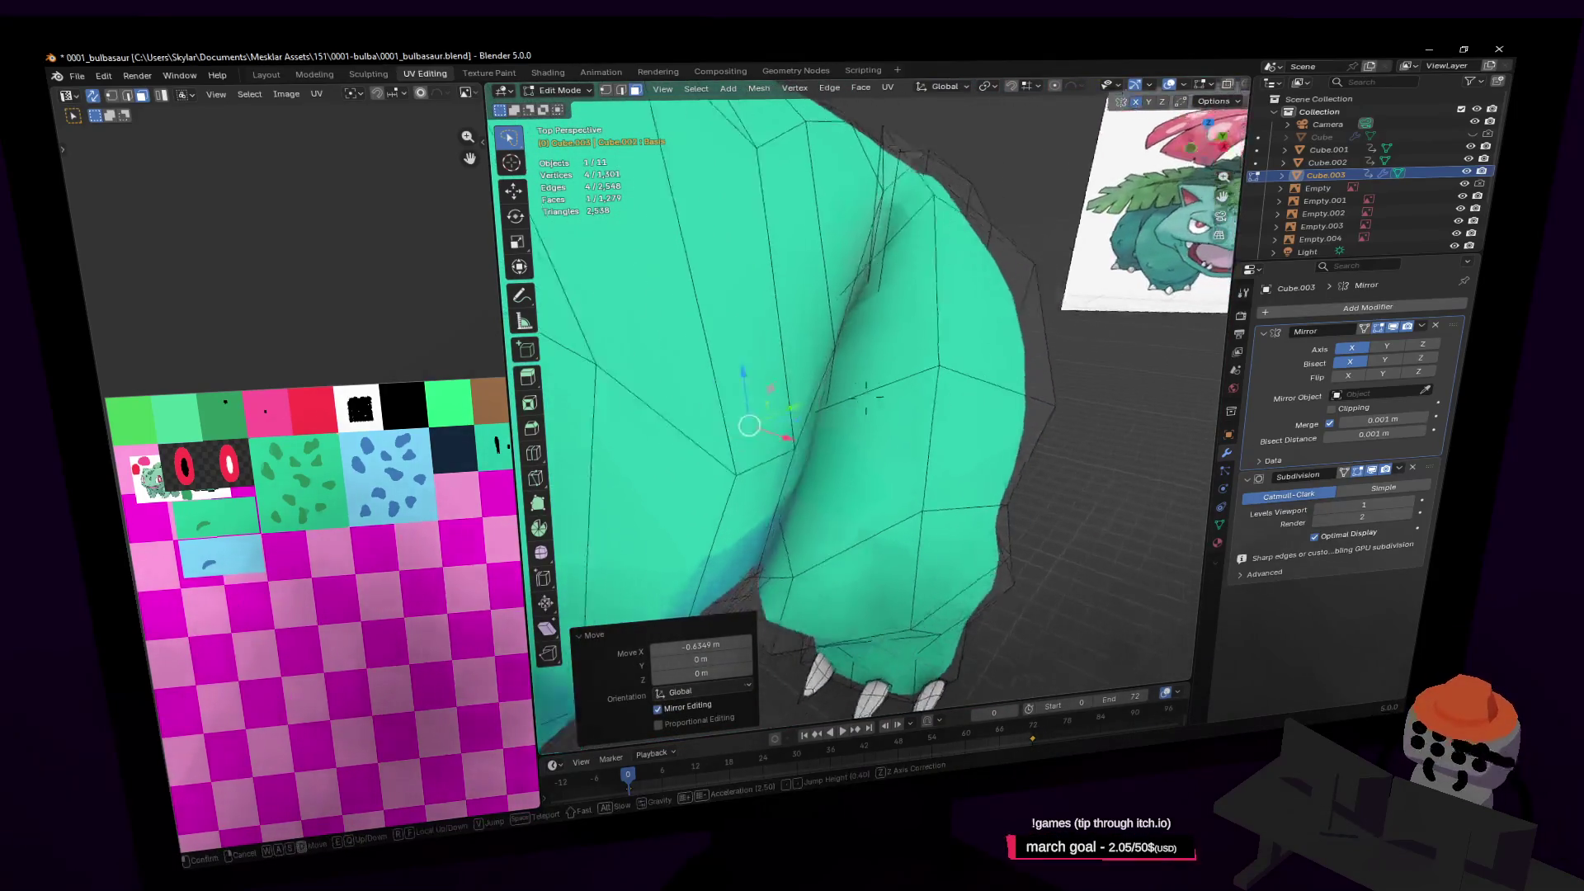
{"action": "key", "text": "w"}
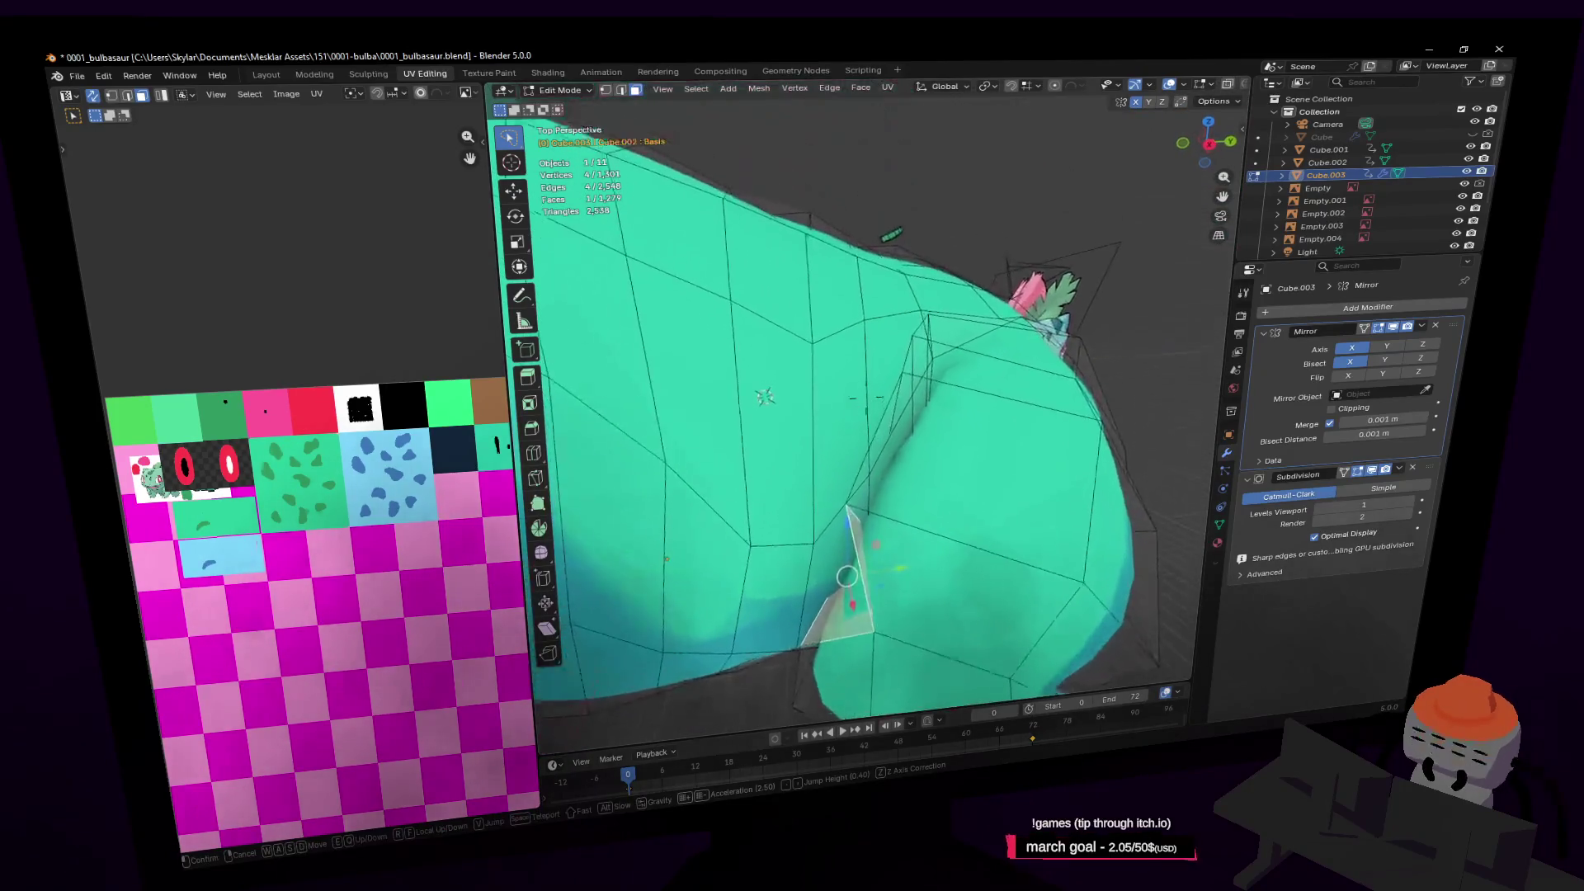
{"action": "left_click", "coordinate": [922, 446]}
{"action": "left_click_drag", "start_coordinate": [907, 478], "coordinate": [881, 482]}
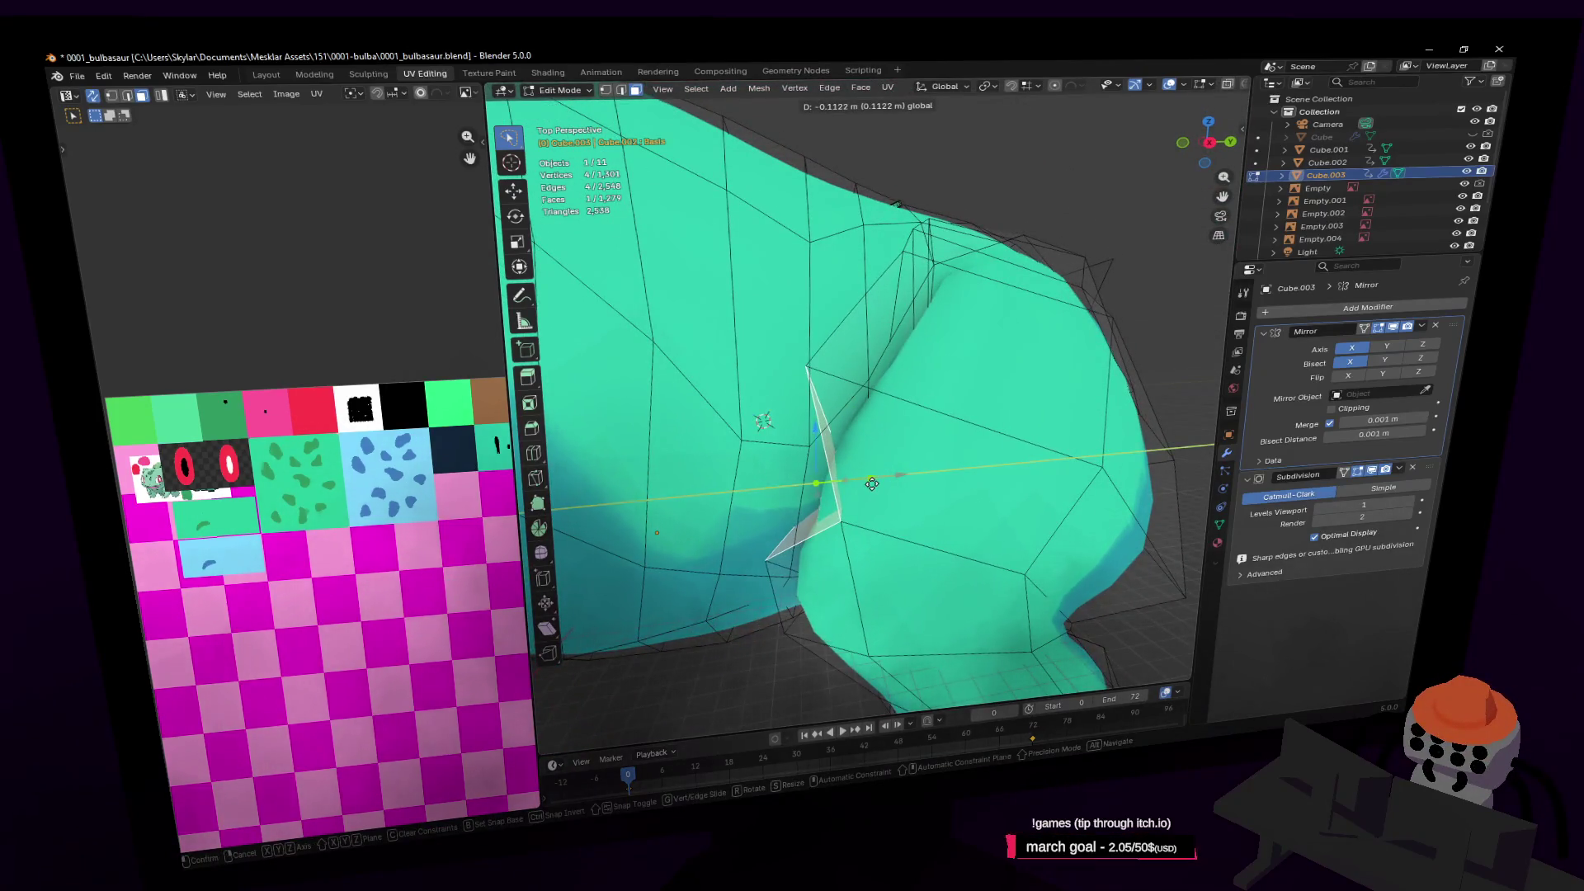
{"action": "left_click", "coordinate": [872, 484]}
{"action": "middle_click_drag", "start_coordinate": [872, 484], "coordinate": [811, 372], "text": "shift"}
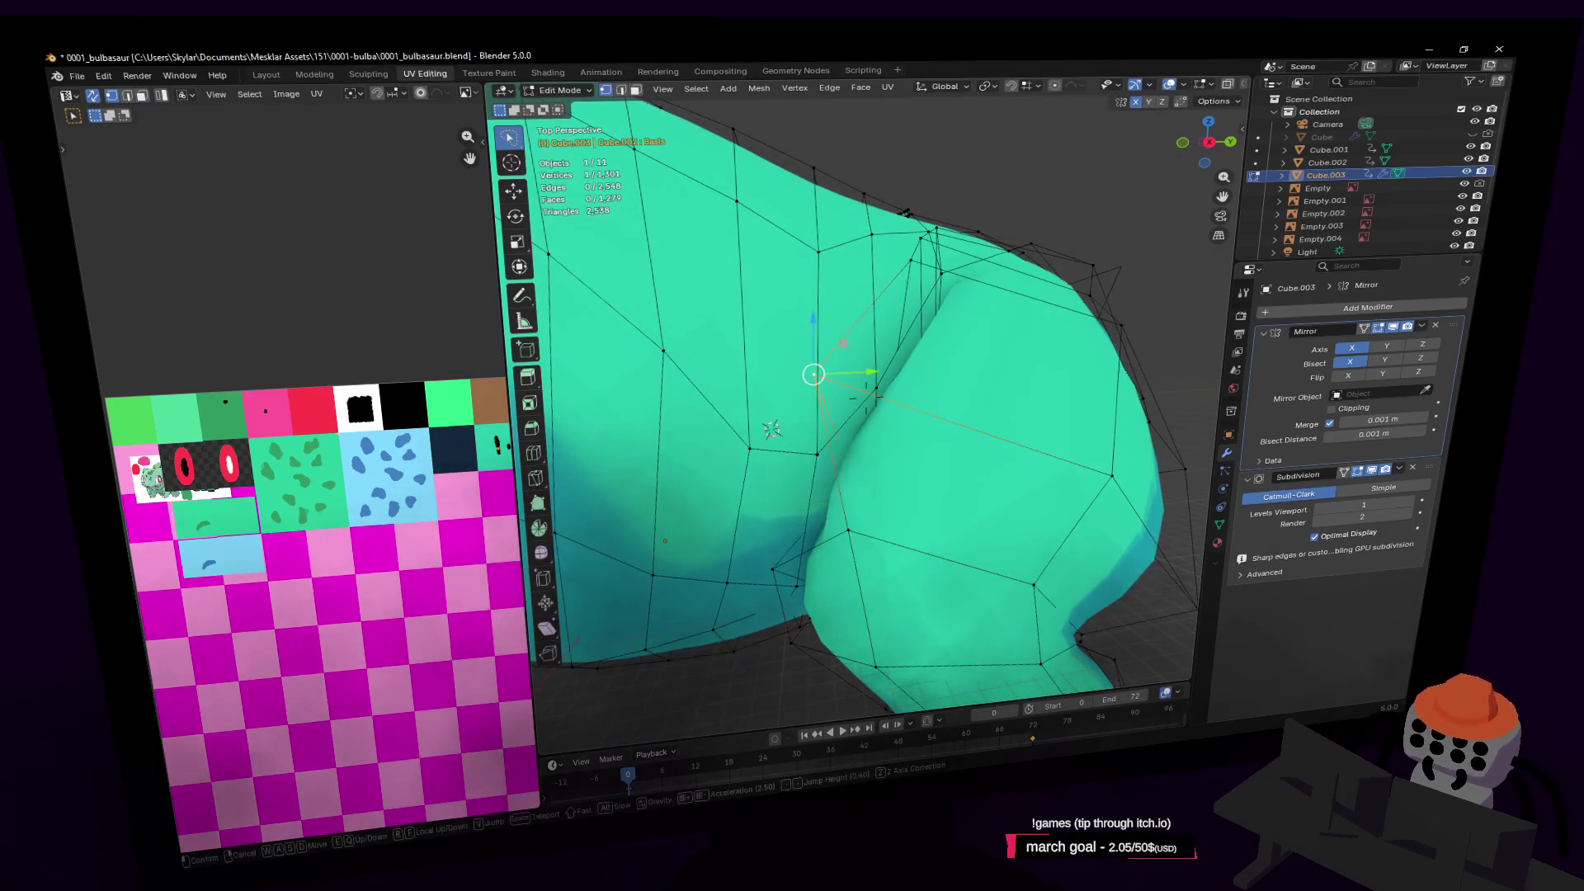
{"action": "left_click", "coordinate": [866, 380]}
{"action": "left_click_drag", "start_coordinate": [873, 375], "coordinate": [887, 385]}
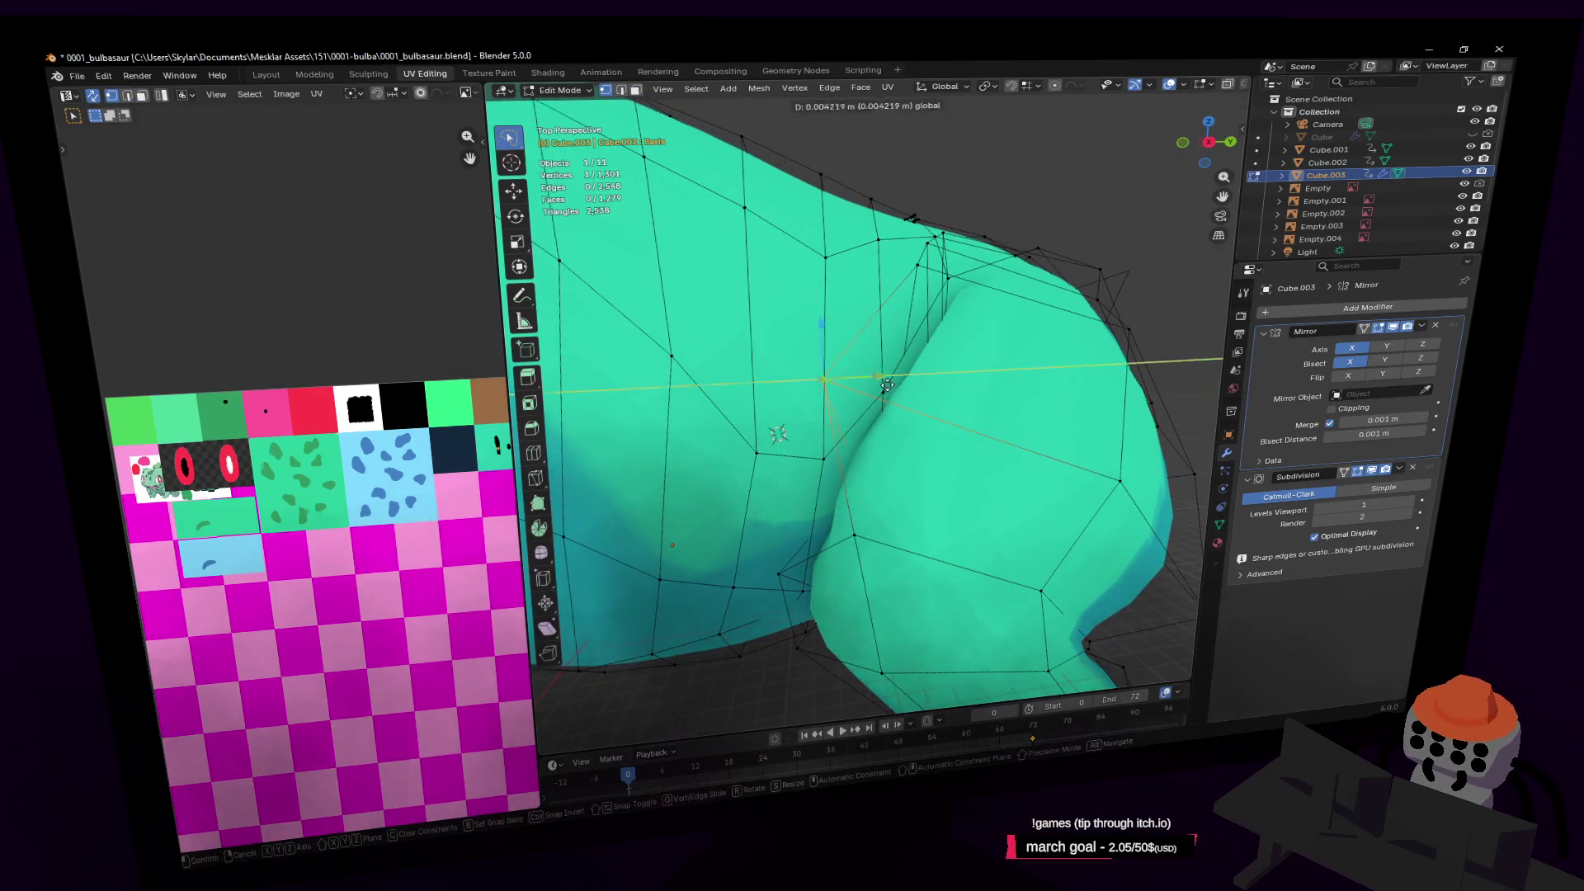
{"action": "left_click", "coordinate": [960, 398]}
Pull a lower junction vertex up and left, refine it about −0.27 m along Y, and return to Object Mode
{"action": "left_click", "coordinate": [879, 504]}
{"action": "left_click_drag", "start_coordinate": [854, 535], "coordinate": [832, 491]}
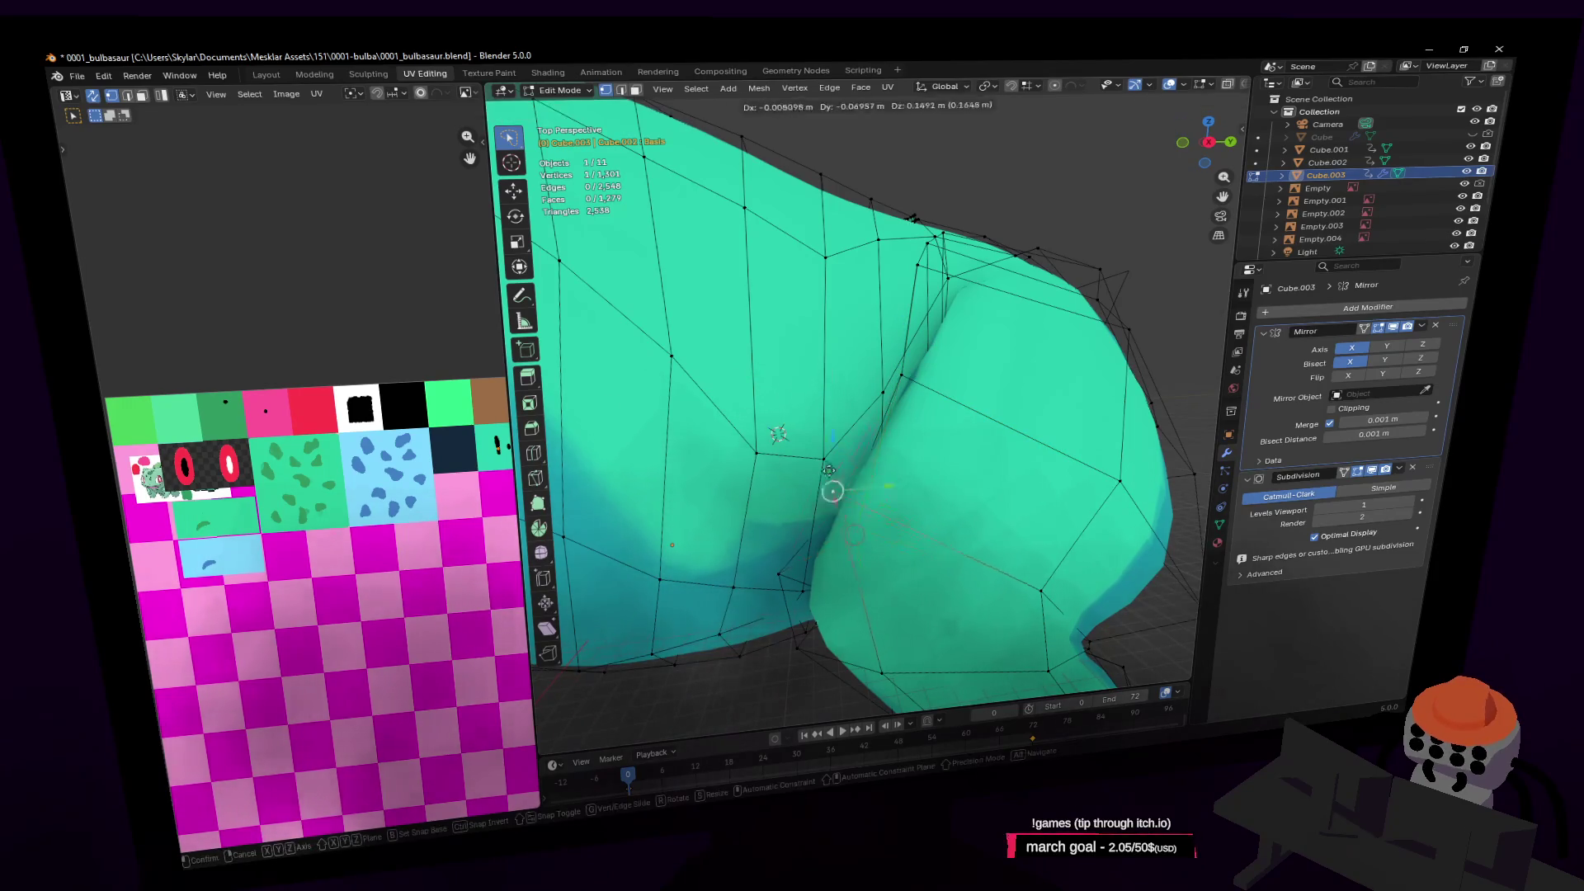
{"action": "left_click", "coordinate": [817, 454]}
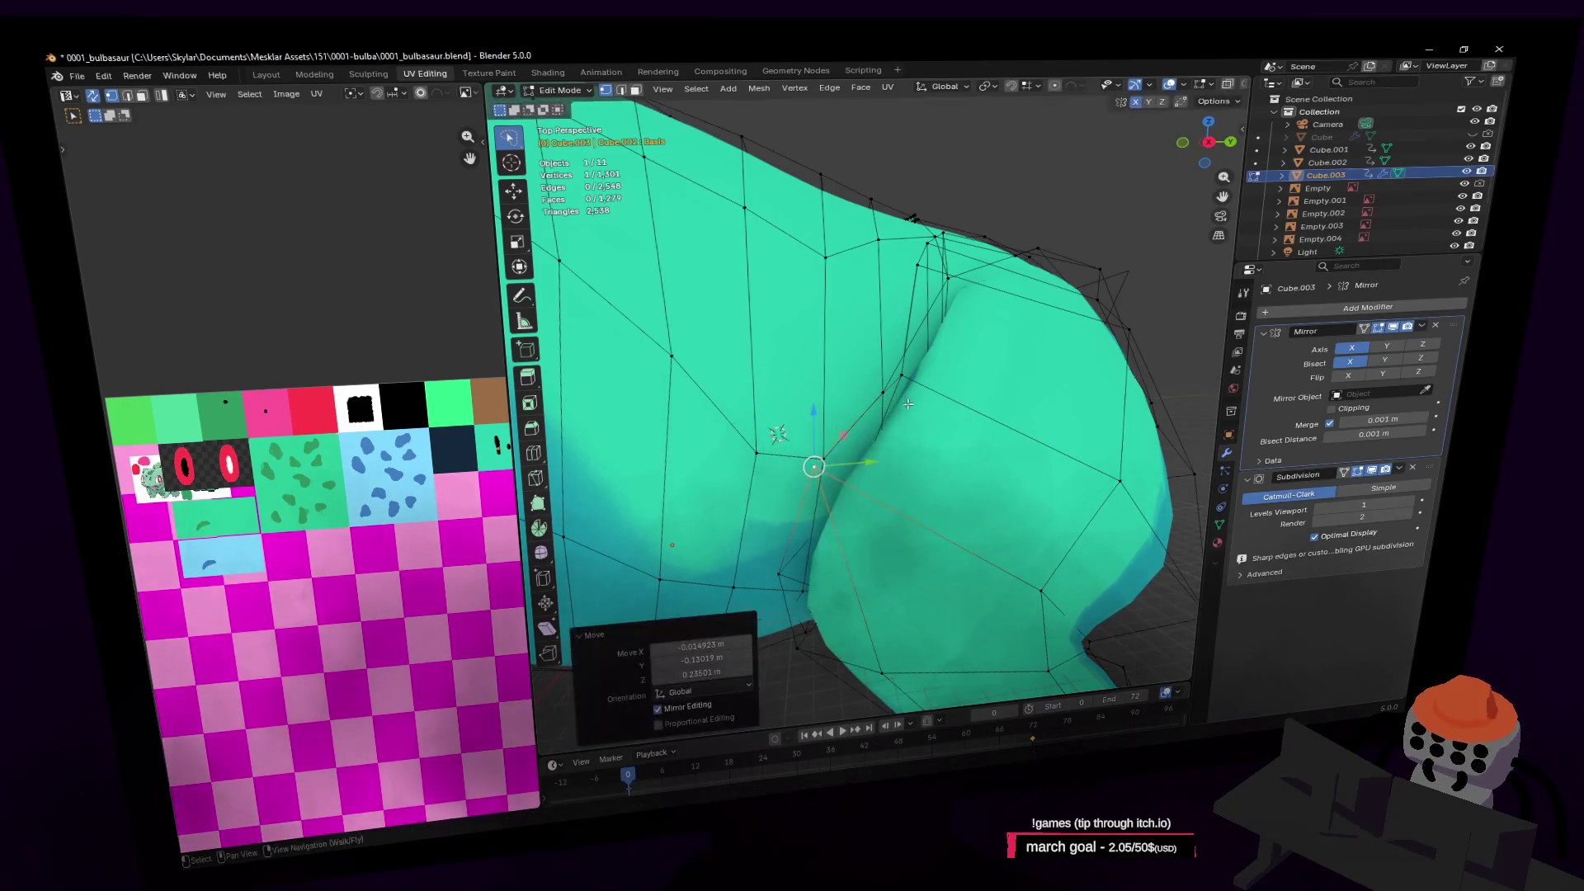
{"action": "middle_click_drag", "start_coordinate": [900, 372], "coordinate": [1095, 364], "text": "shift"}
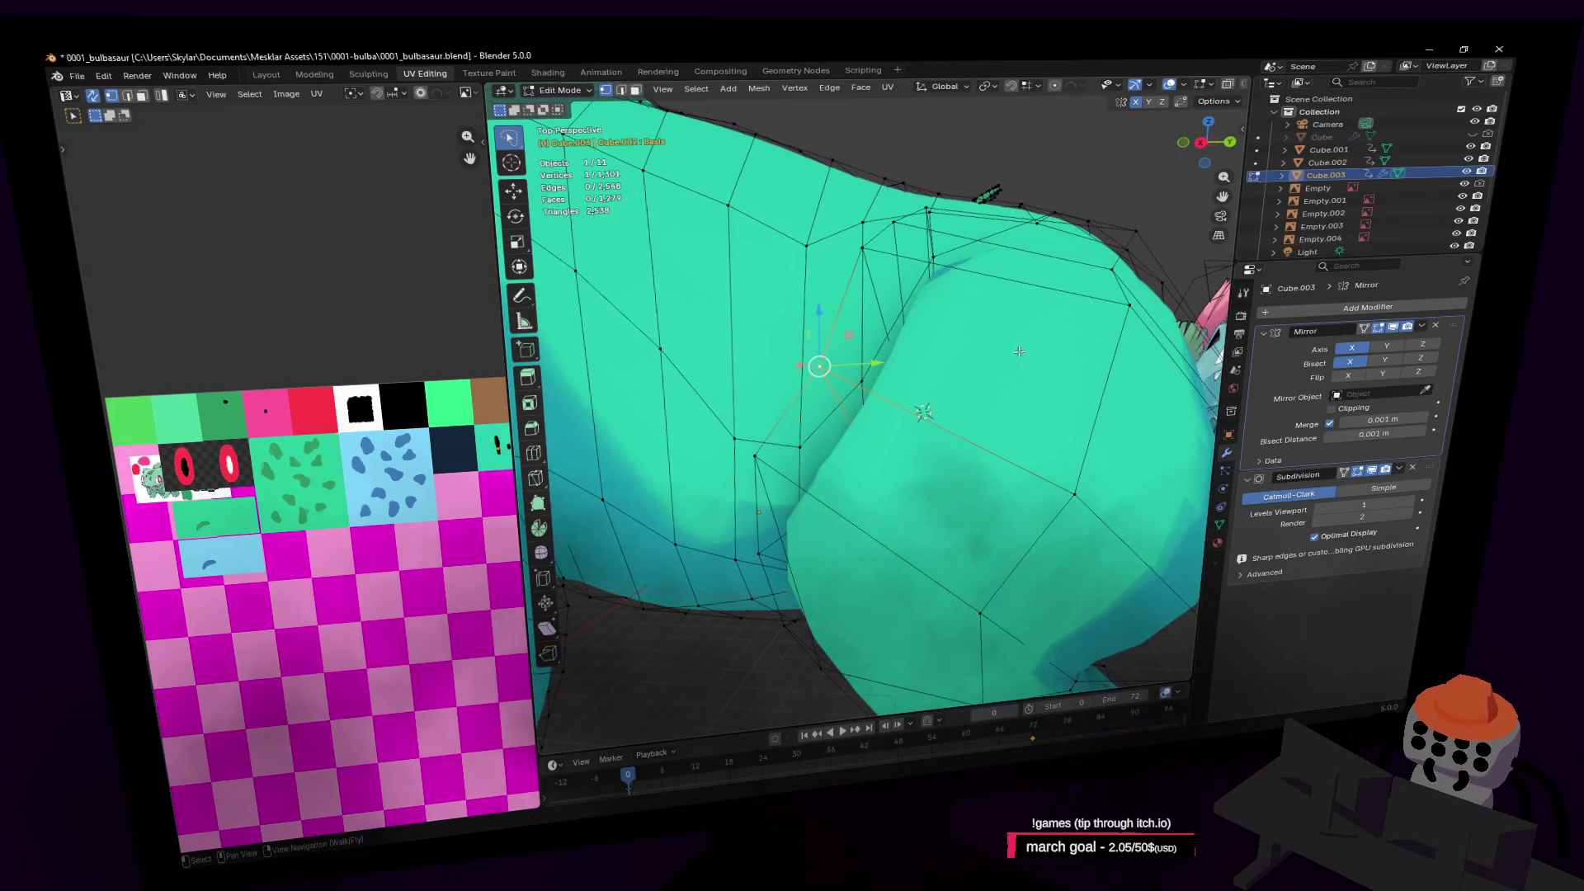
{"action": "key", "text": "g"}
{"action": "left_click", "coordinate": [889, 303]}
{"action": "mouse_move", "coordinate": [888, 302]}
{"action": "middle_mouse_down", "text": "shift"}
{"action": "mouse_move", "coordinate": [683, 248]}
{"action": "mouse_move", "coordinate": [842, 219]}
{"action": "mouse_move", "coordinate": [882, 376]}
{"action": "mouse_move", "coordinate": [930, 354]}
{"action": "mouse_move", "coordinate": [806, 399]}
{"action": "middle_mouse_up", "text": "shift"}
{"action": "key", "text": "g"}
{"action": "left_click", "coordinate": [1011, 338]}
{"action": "key", "text": "Tab"}
{"action": "key", "text": "shift+grave"}
Enter Edit Mode and view the back of the Bulbasaur body
{"action": "key", "text": "s"}
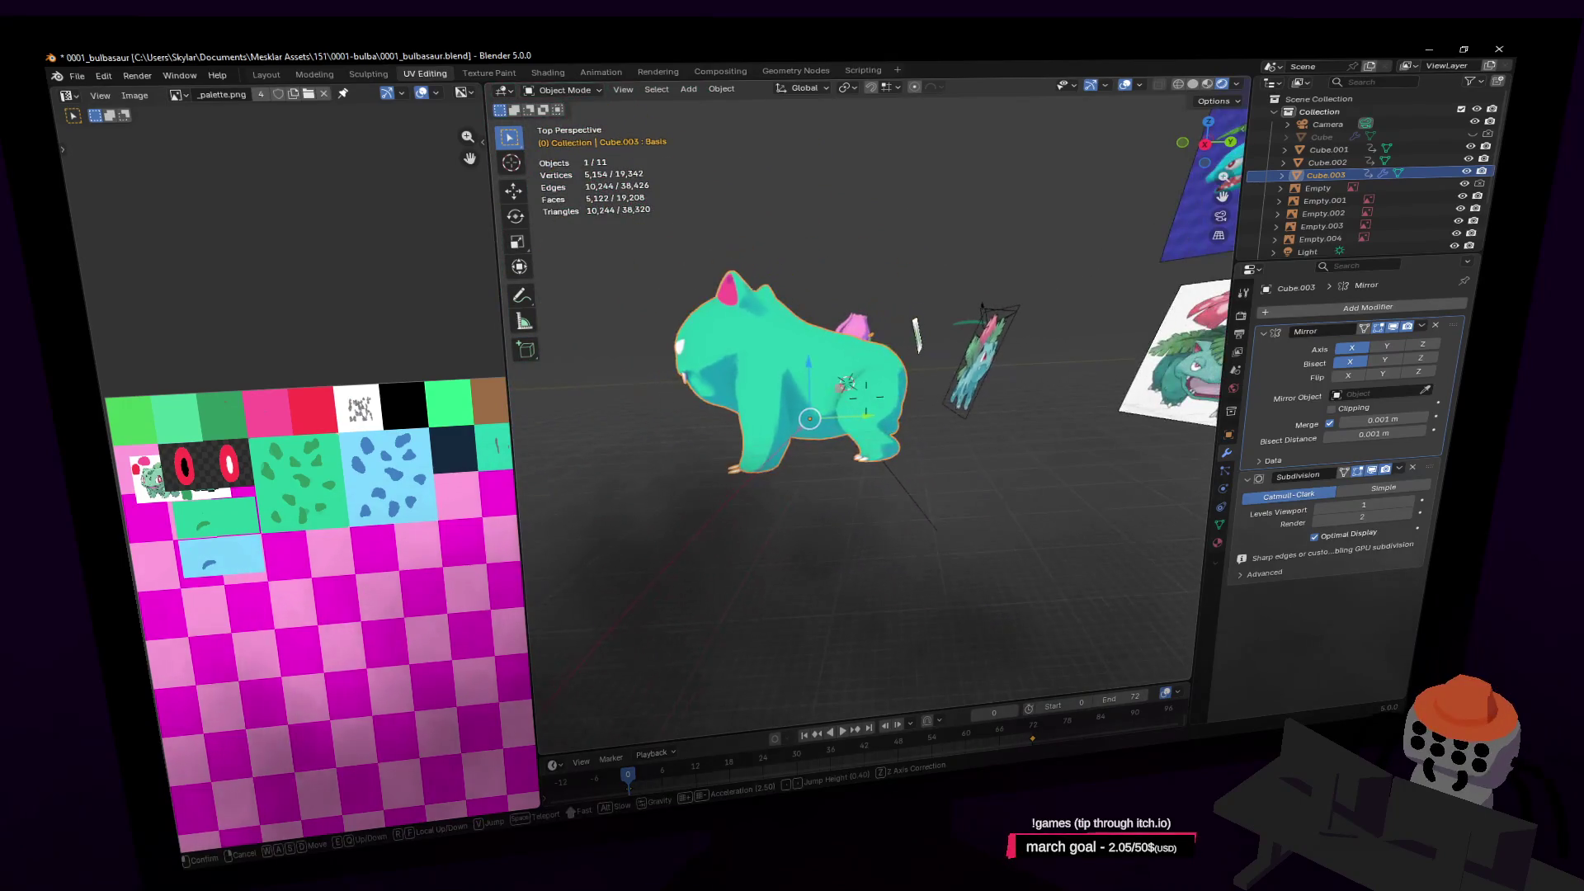
{"action": "key", "text": "w"}
{"action": "left_click", "coordinate": [976, 399]}
{"action": "key", "text": "Tab"}
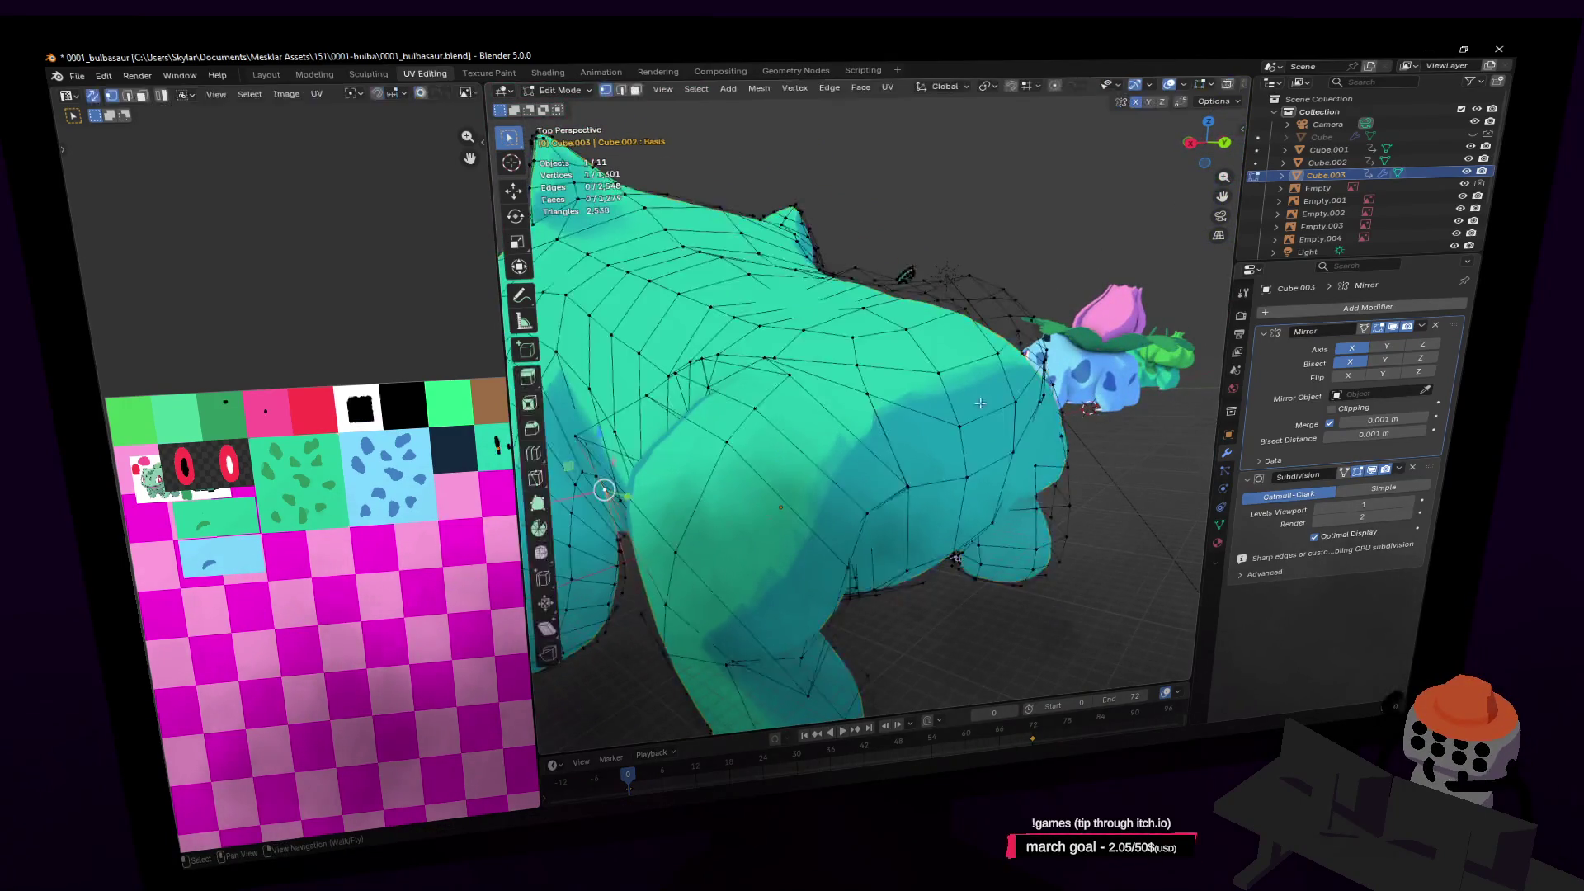
{"action": "key", "text": "shift+grave"}
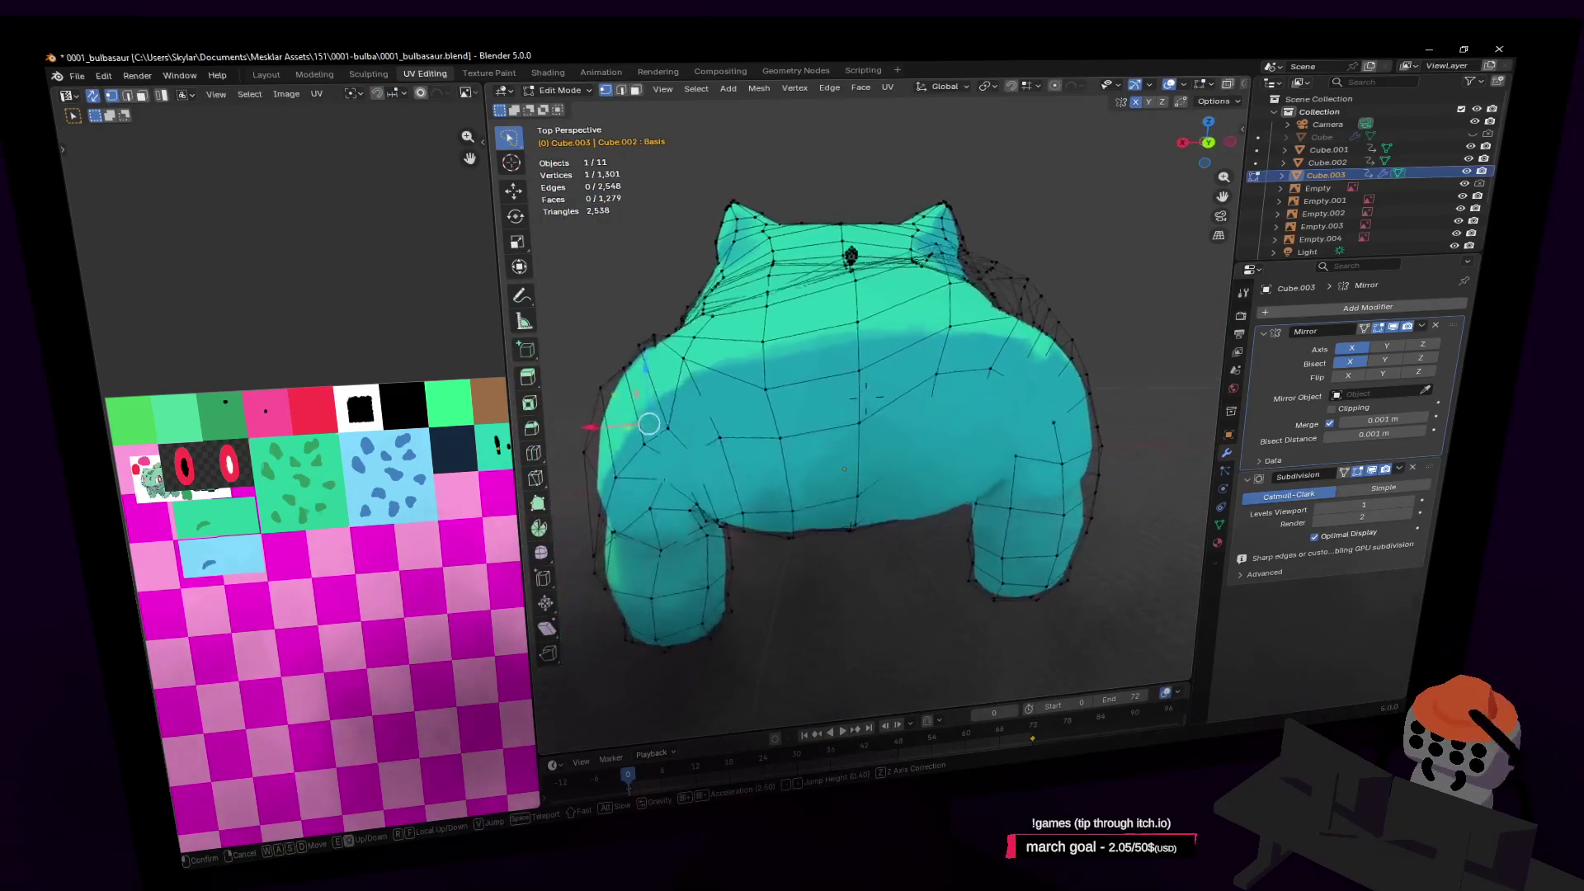
{"action": "left_click", "coordinate": [988, 394]}
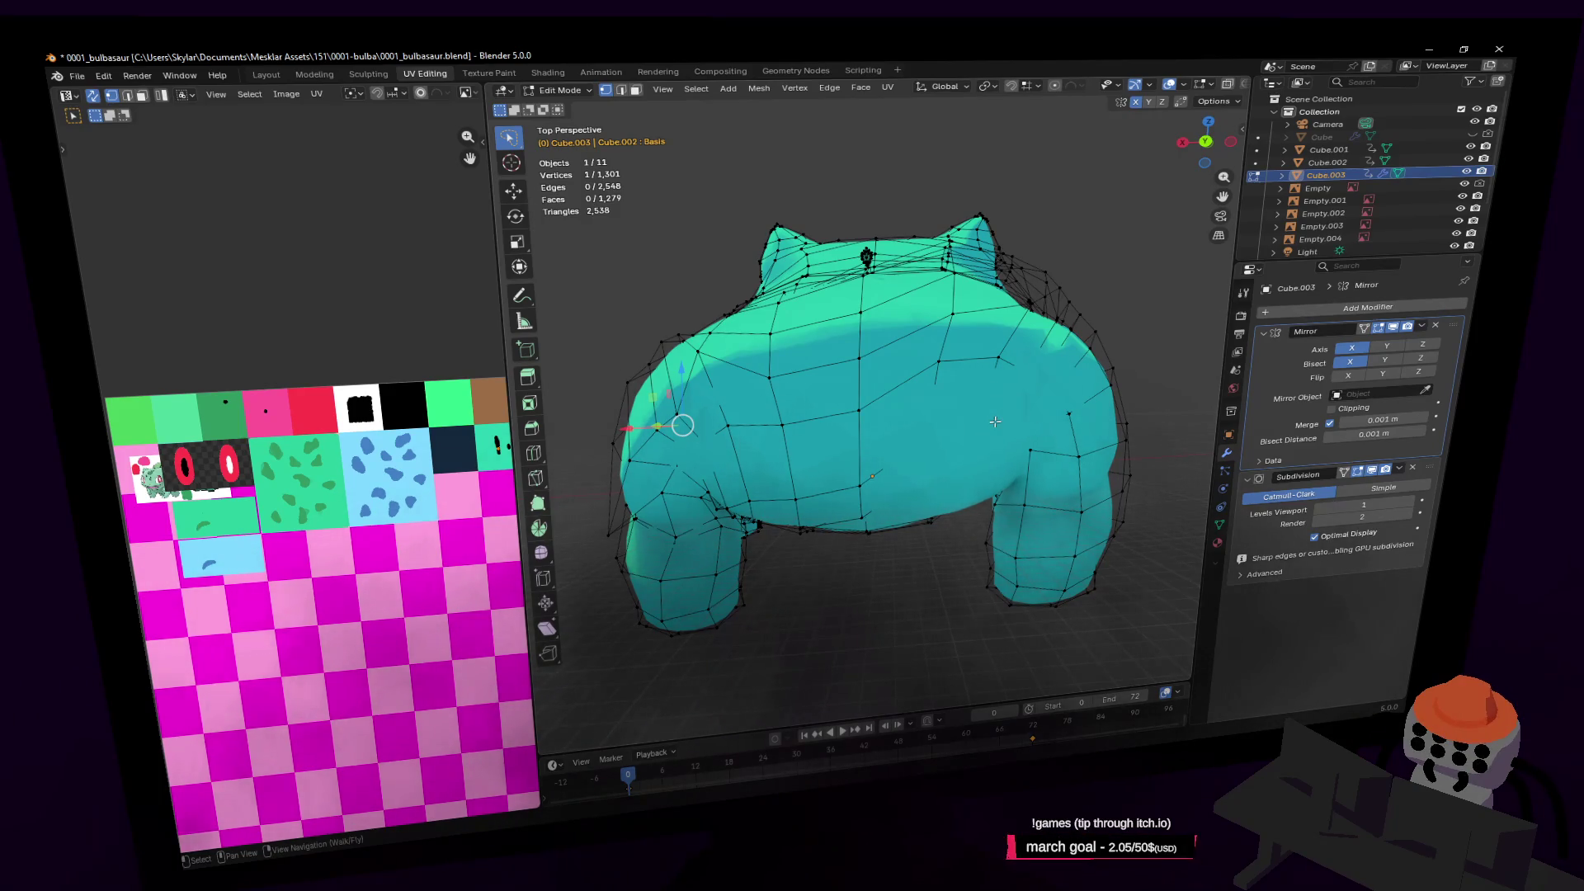
{"action": "middle_click_drag", "start_coordinate": [866, 370], "coordinate": [888, 378]}
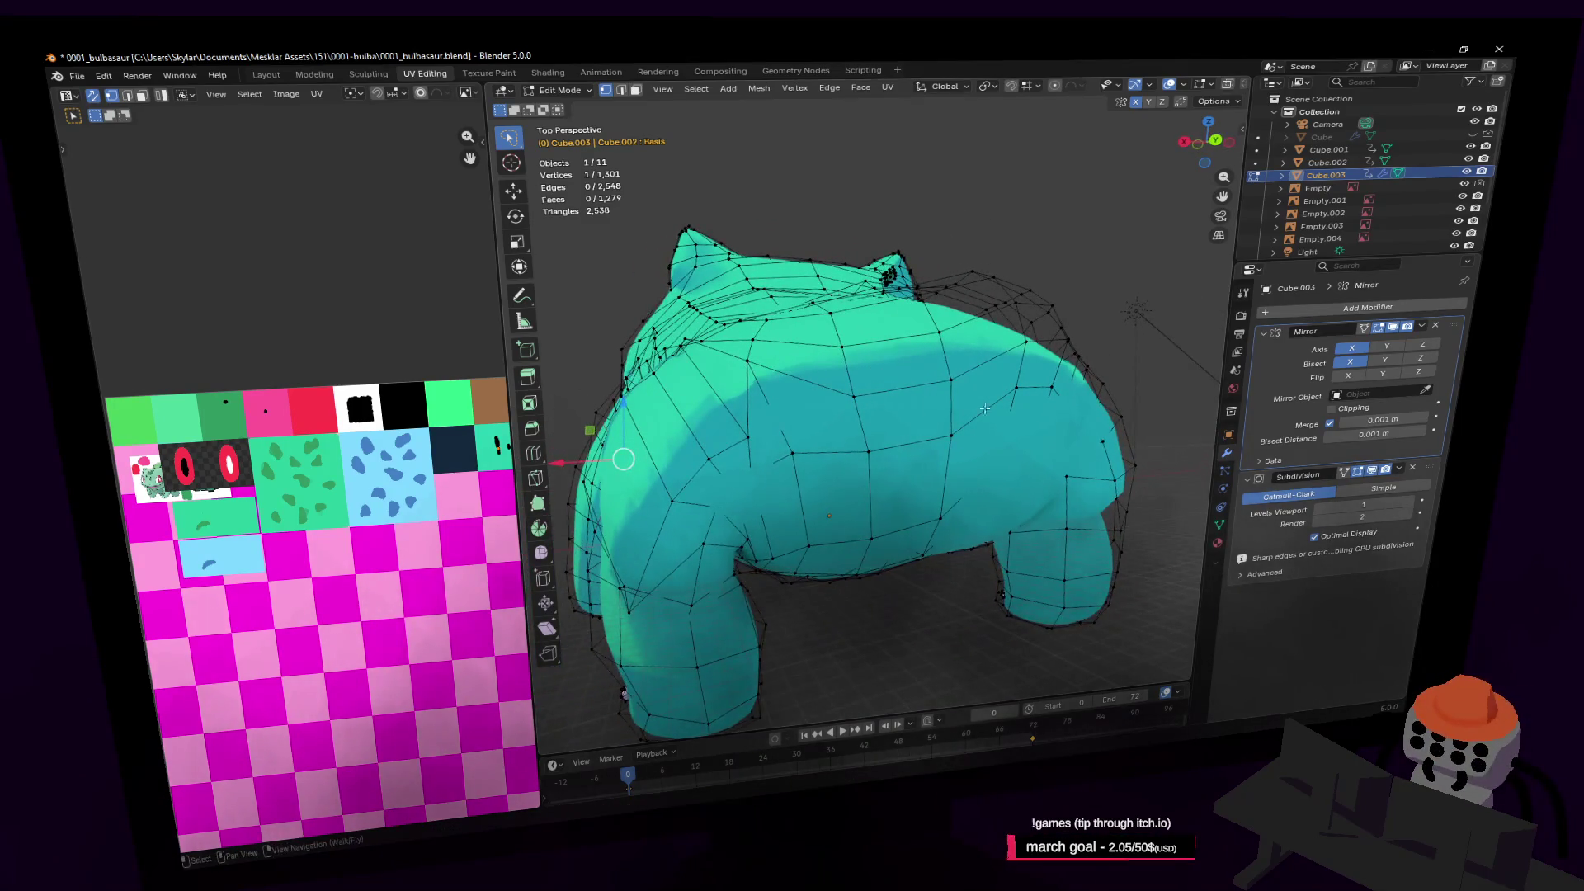
Open the Mirror modifier options and check the whole object before returning to Edit Mode
{"action": "left_click", "coordinate": [1422, 327]}
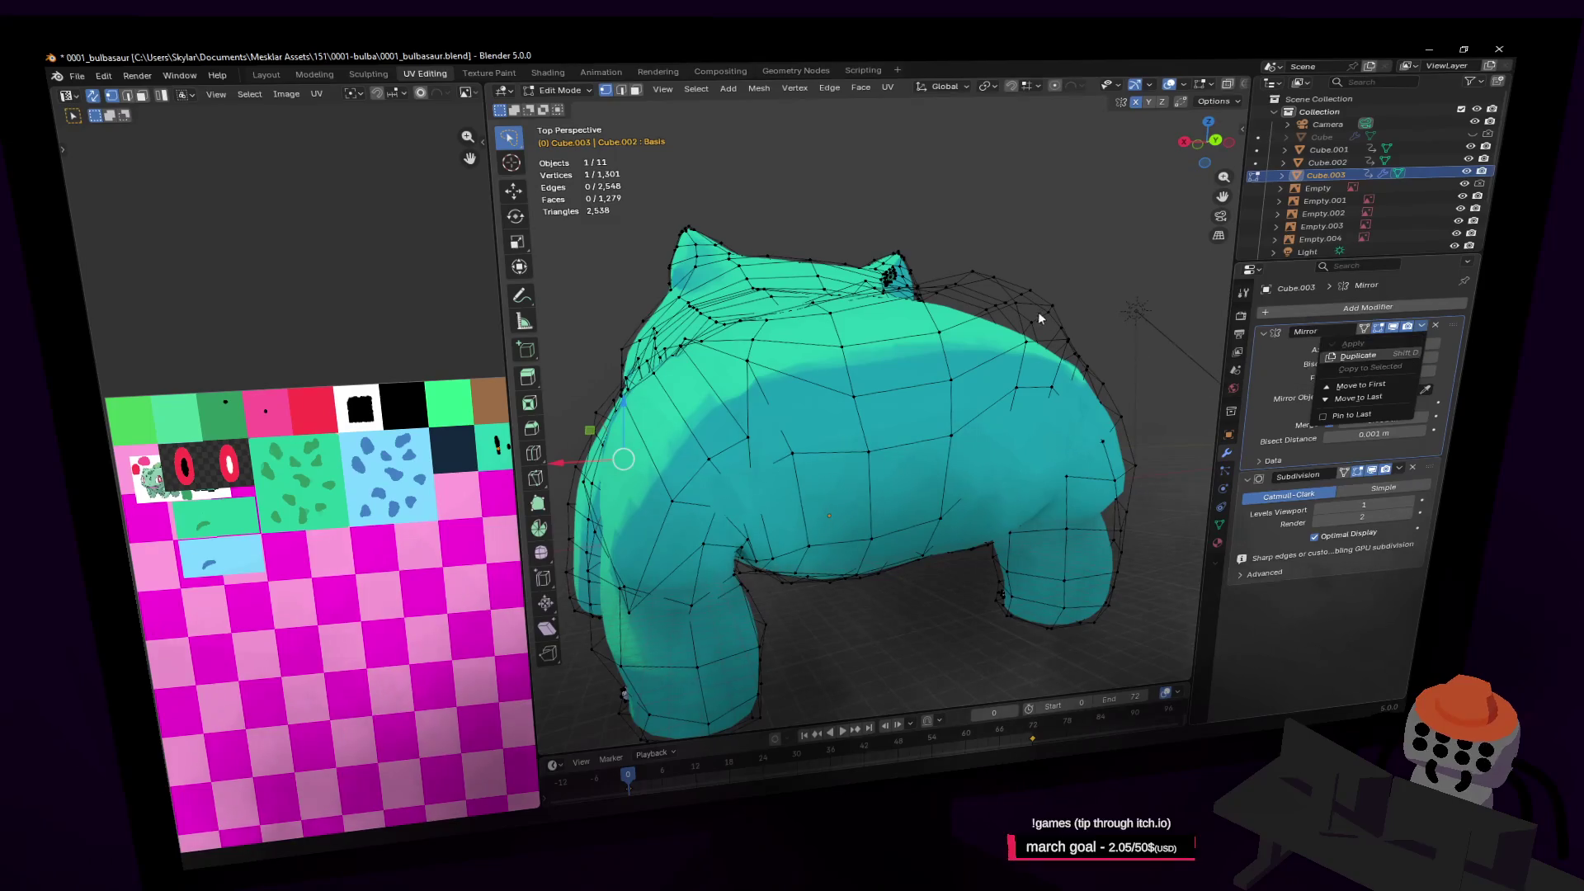
{"action": "key", "text": "Tab"}
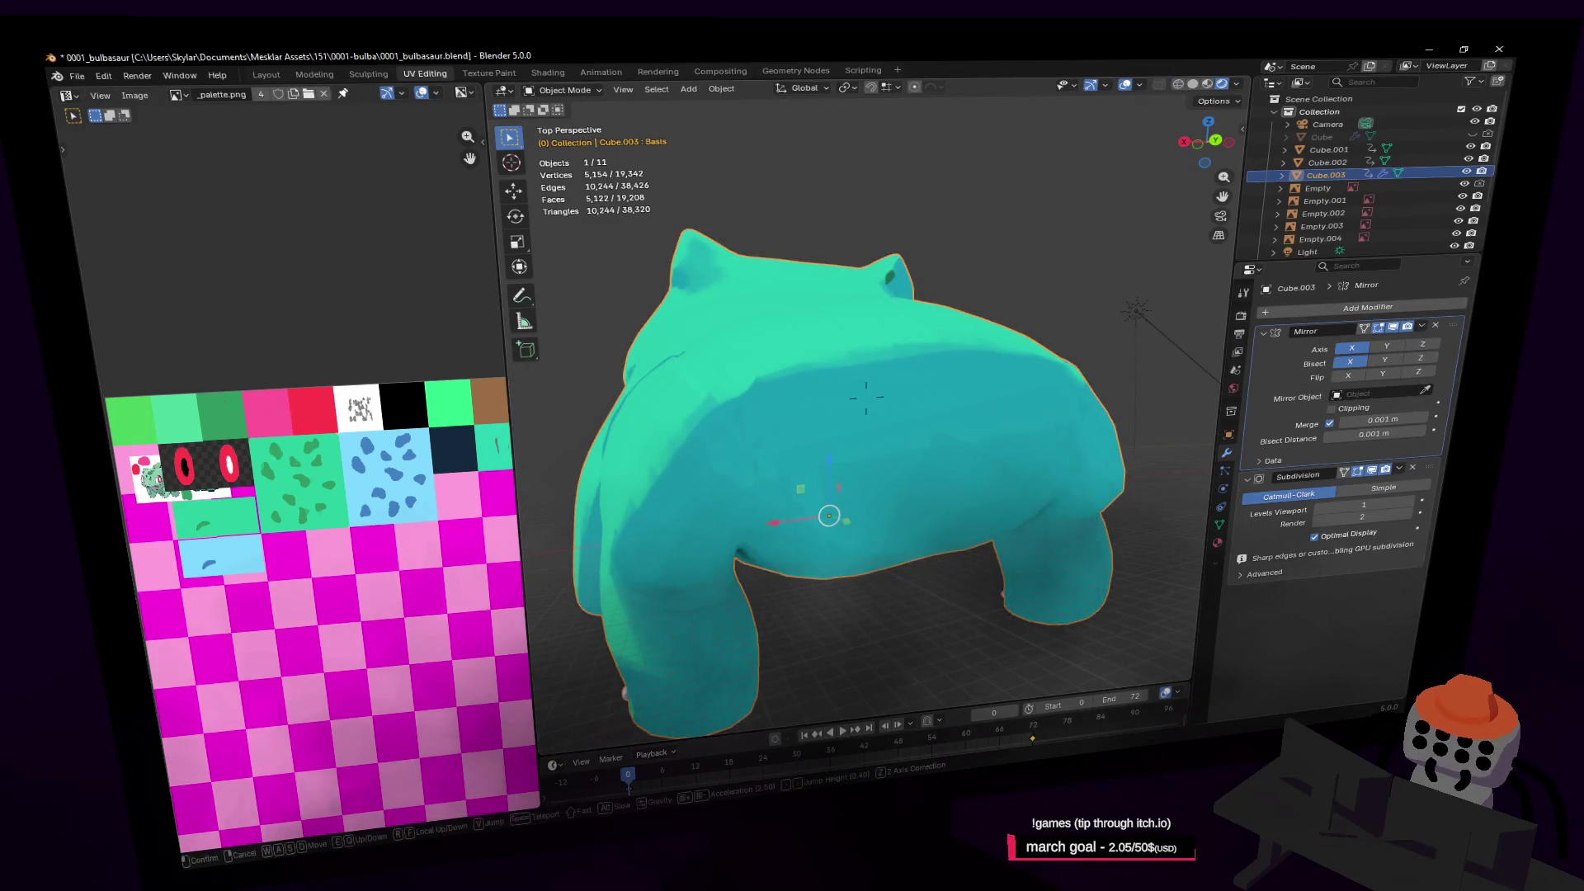
{"action": "scroll", "coordinate": [1031, 297], "scroll_direction": "up", "scroll_amount": 4}
{"action": "key", "text": "Tab"}
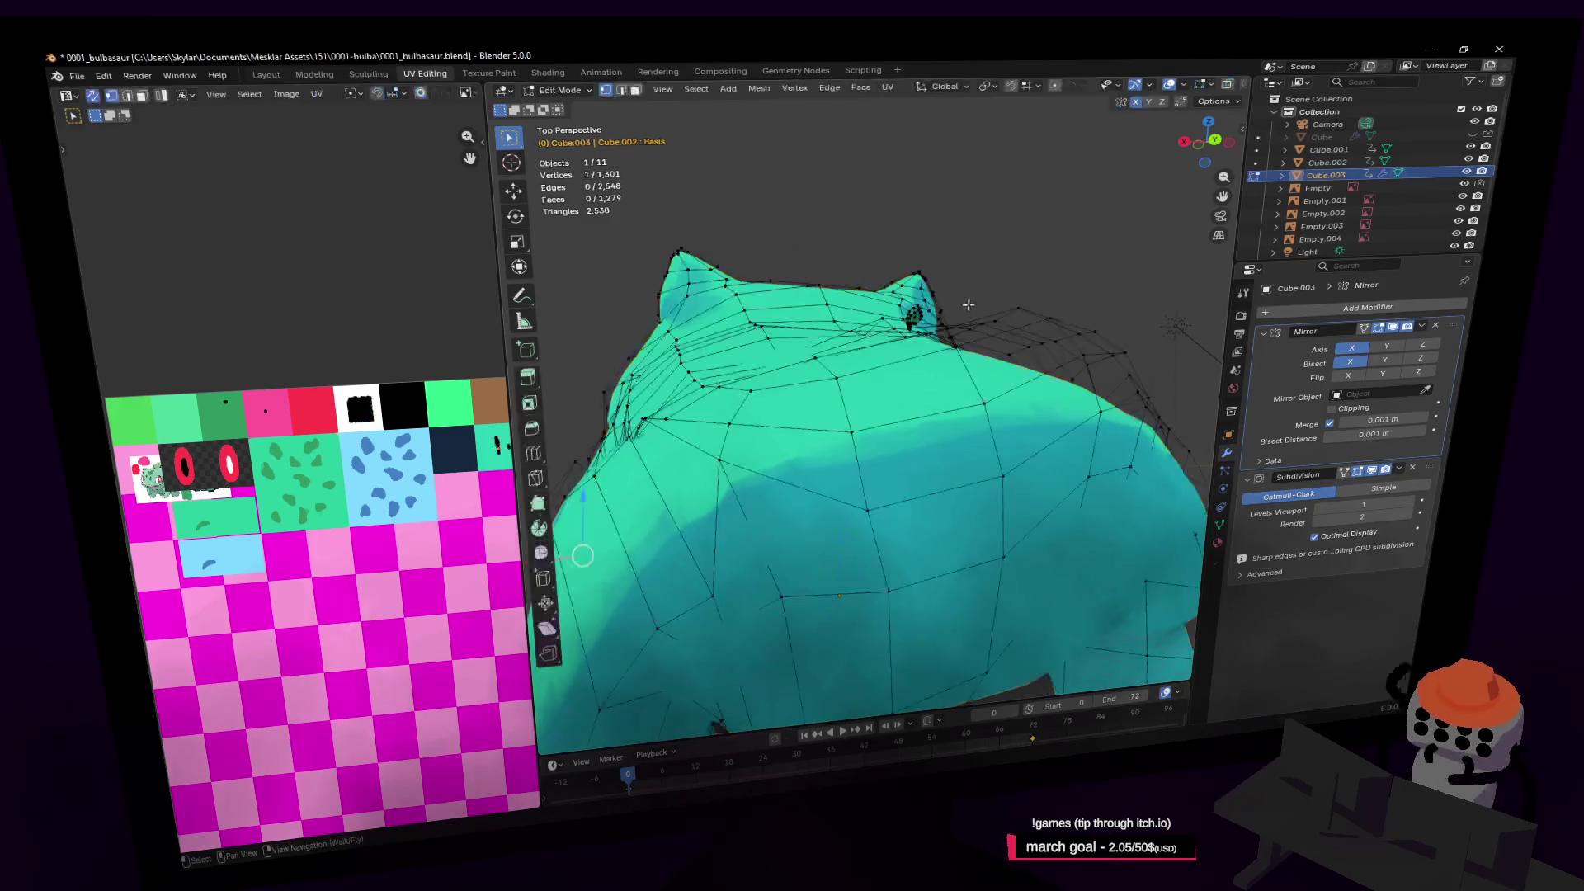
Delete the 34-vertex stray ear piece with L and X > Faces, then return to Object Mode
{"action": "key", "text": "l"}
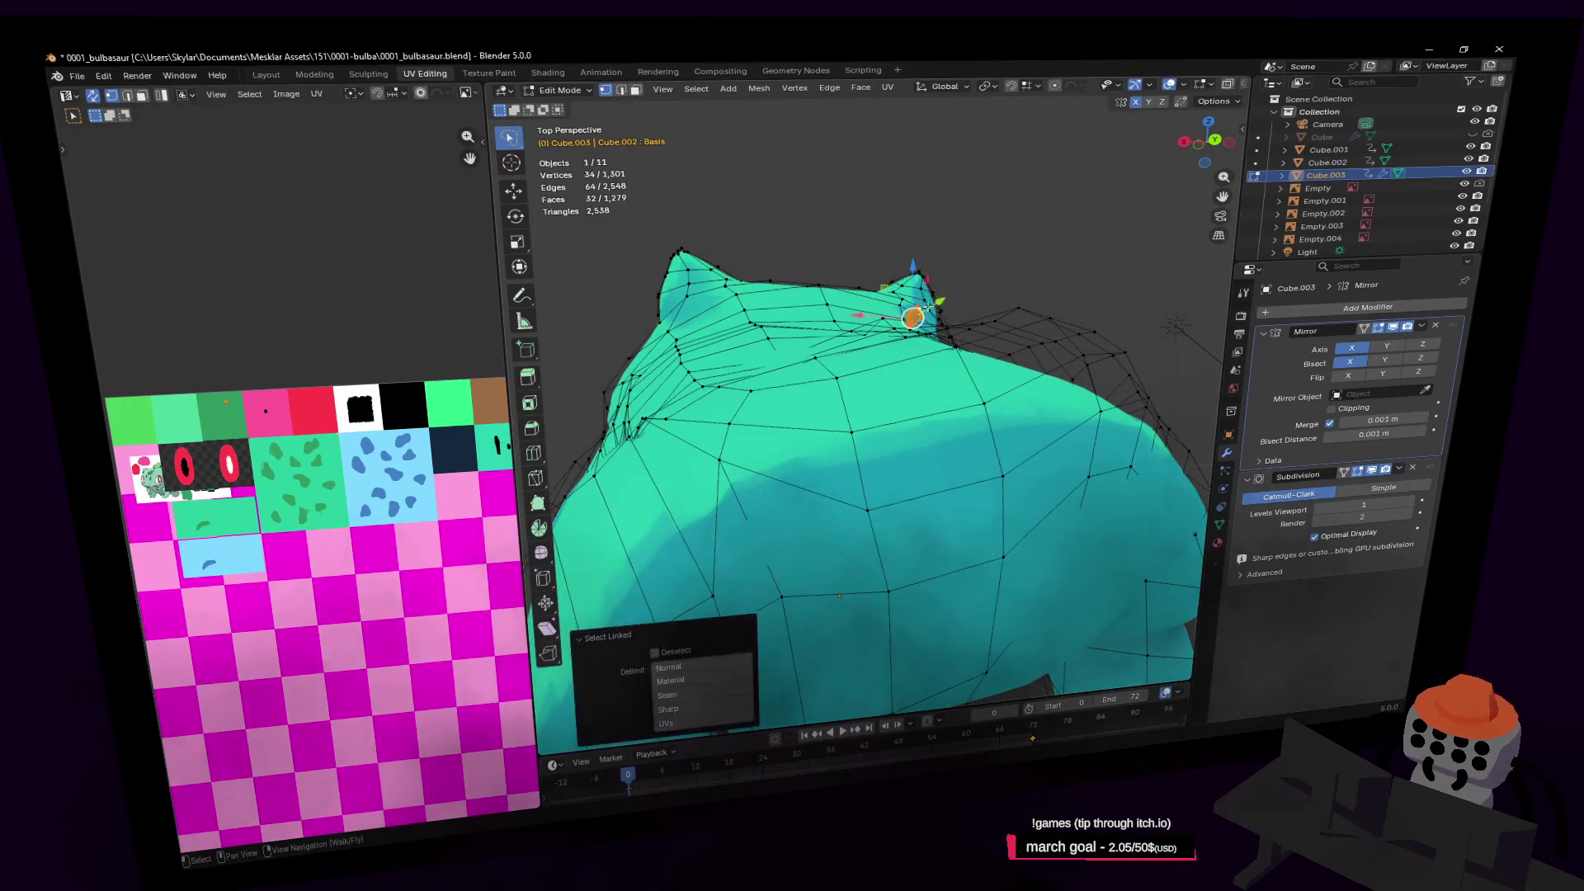
{"action": "key", "text": "x"}
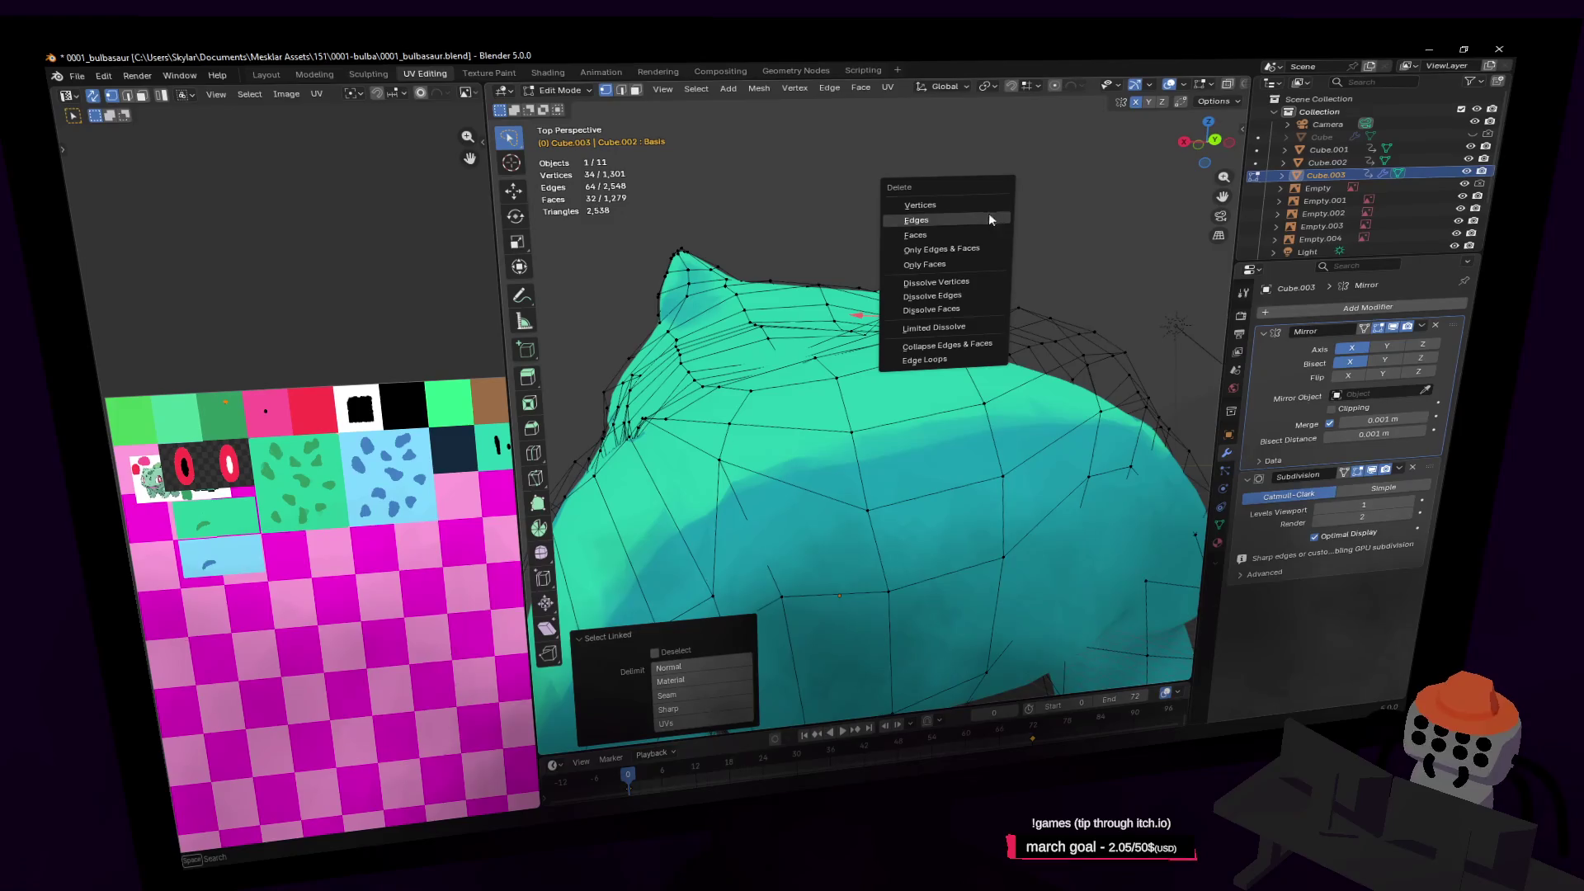
{"action": "left_click", "coordinate": [968, 233]}
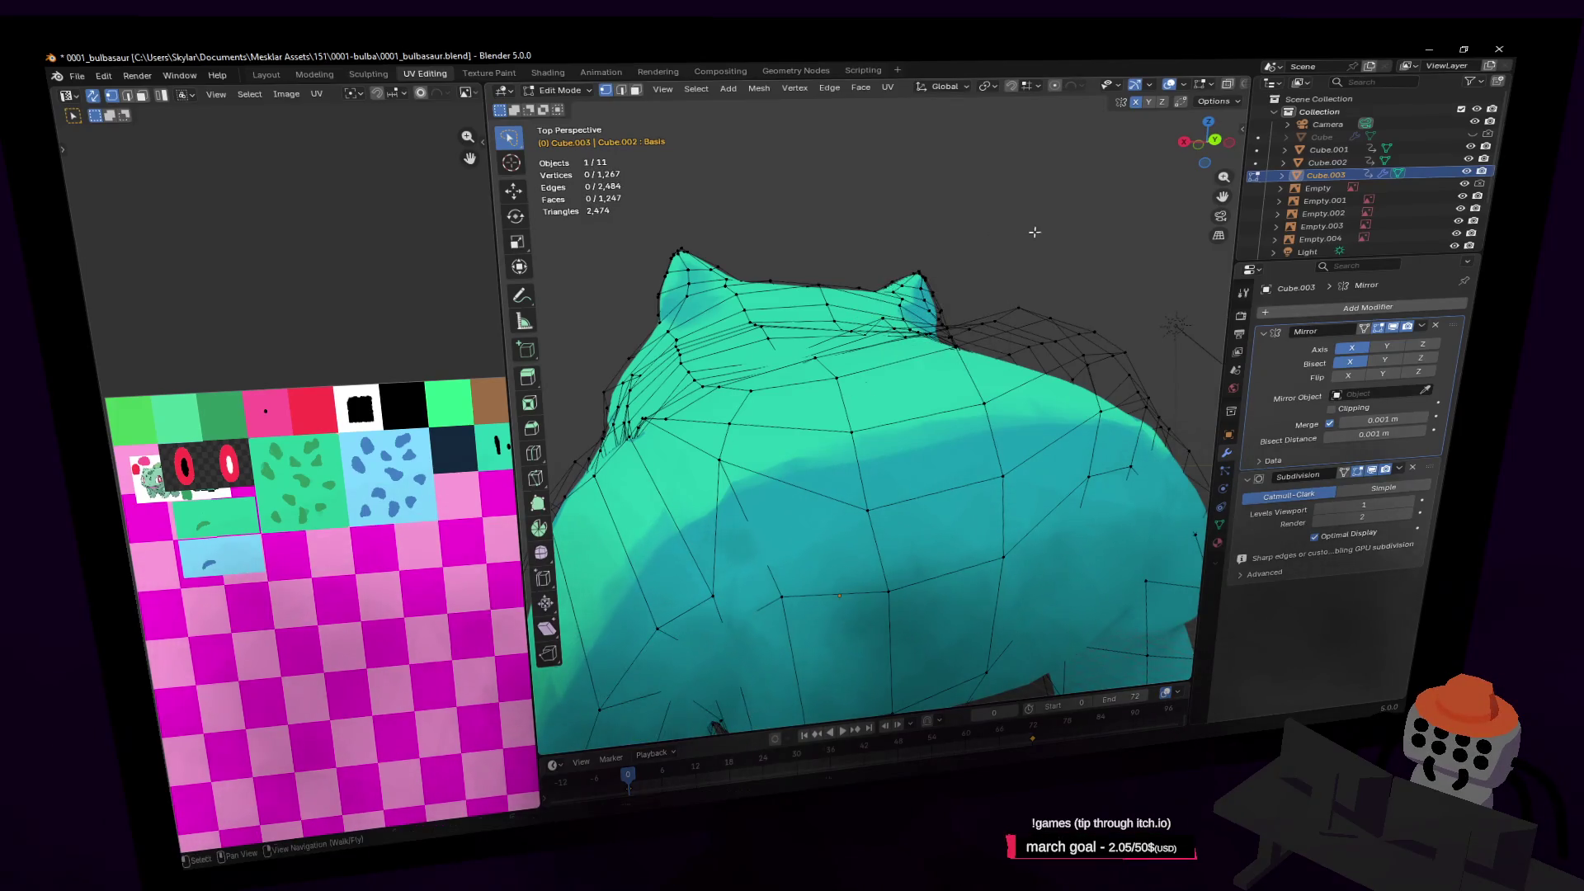
{"action": "key", "text": "Tab"}
Open the Mirror modifier's dropdown to apply it
{"action": "key", "text": "shift+grave"}
{"action": "key", "text": "Escape"}
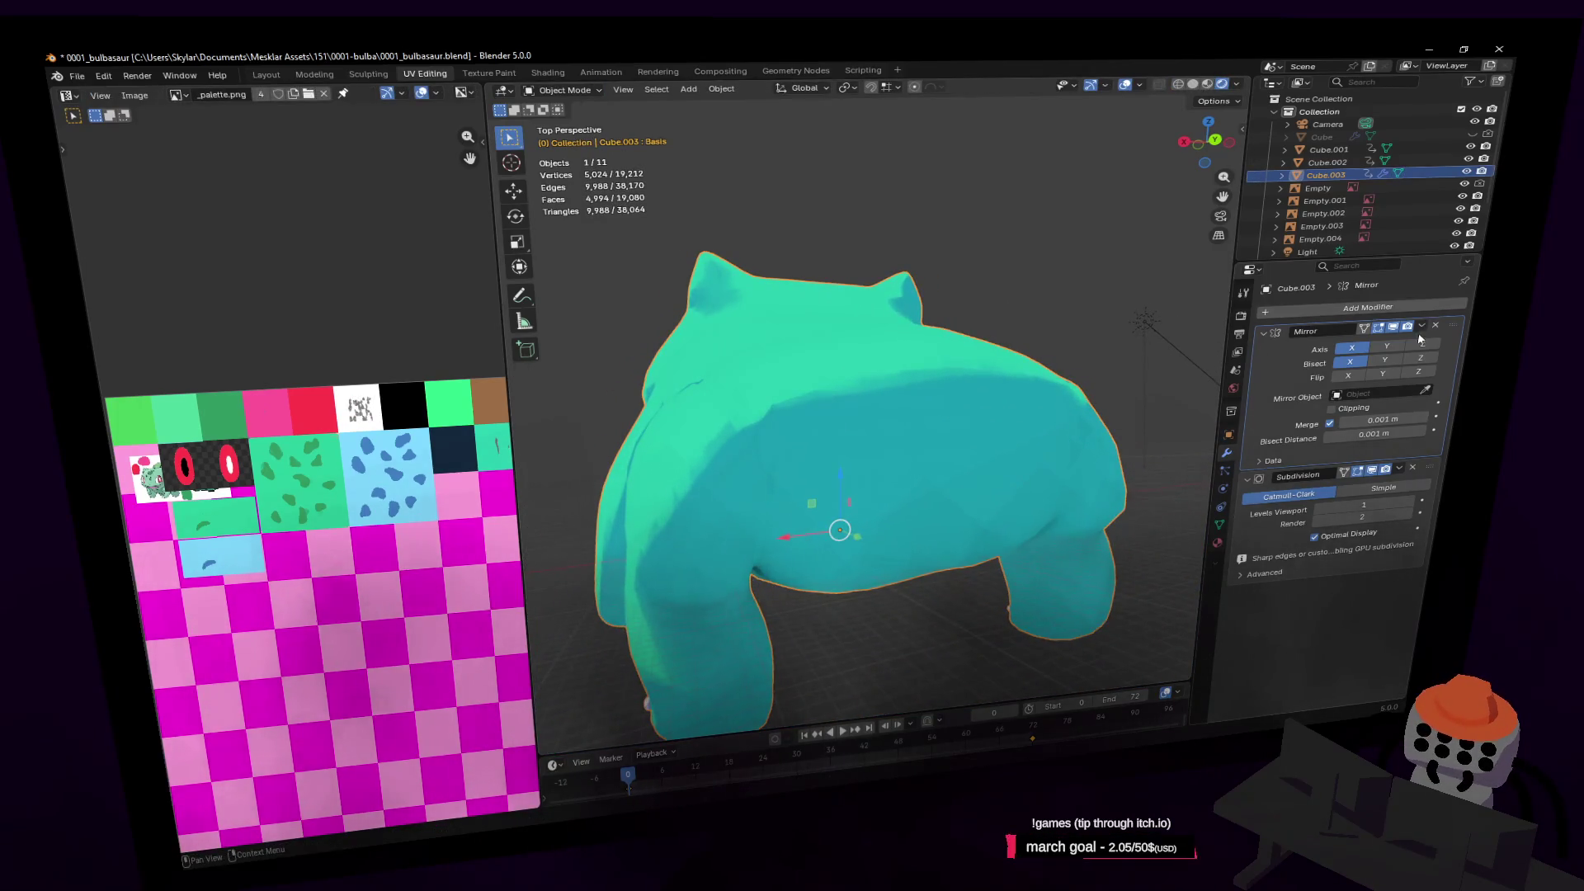
{"action": "left_click", "coordinate": [1420, 327]}
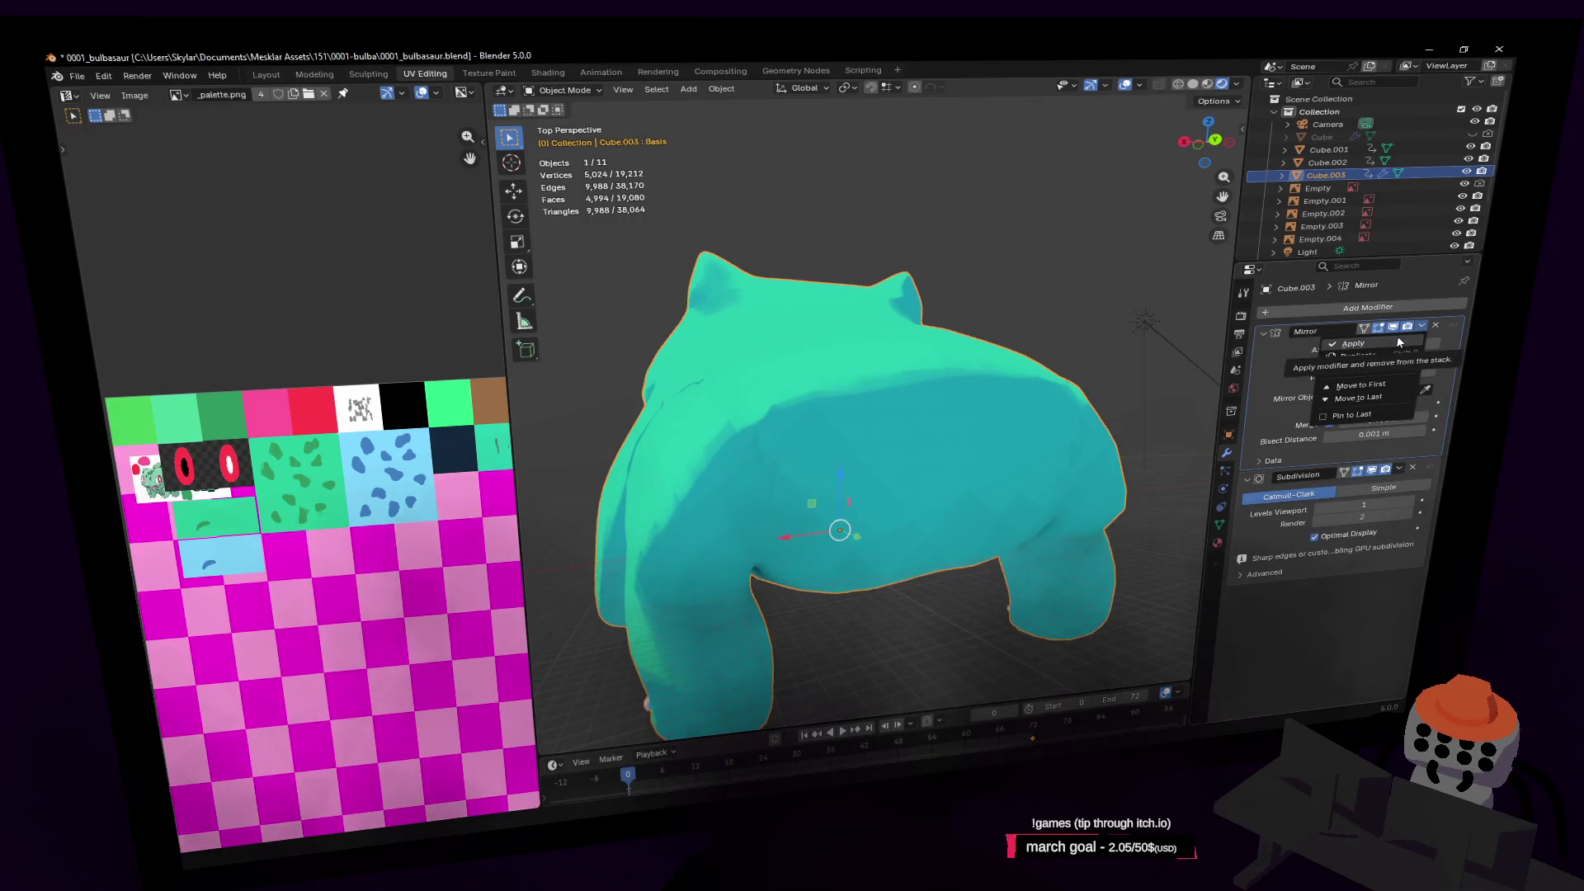
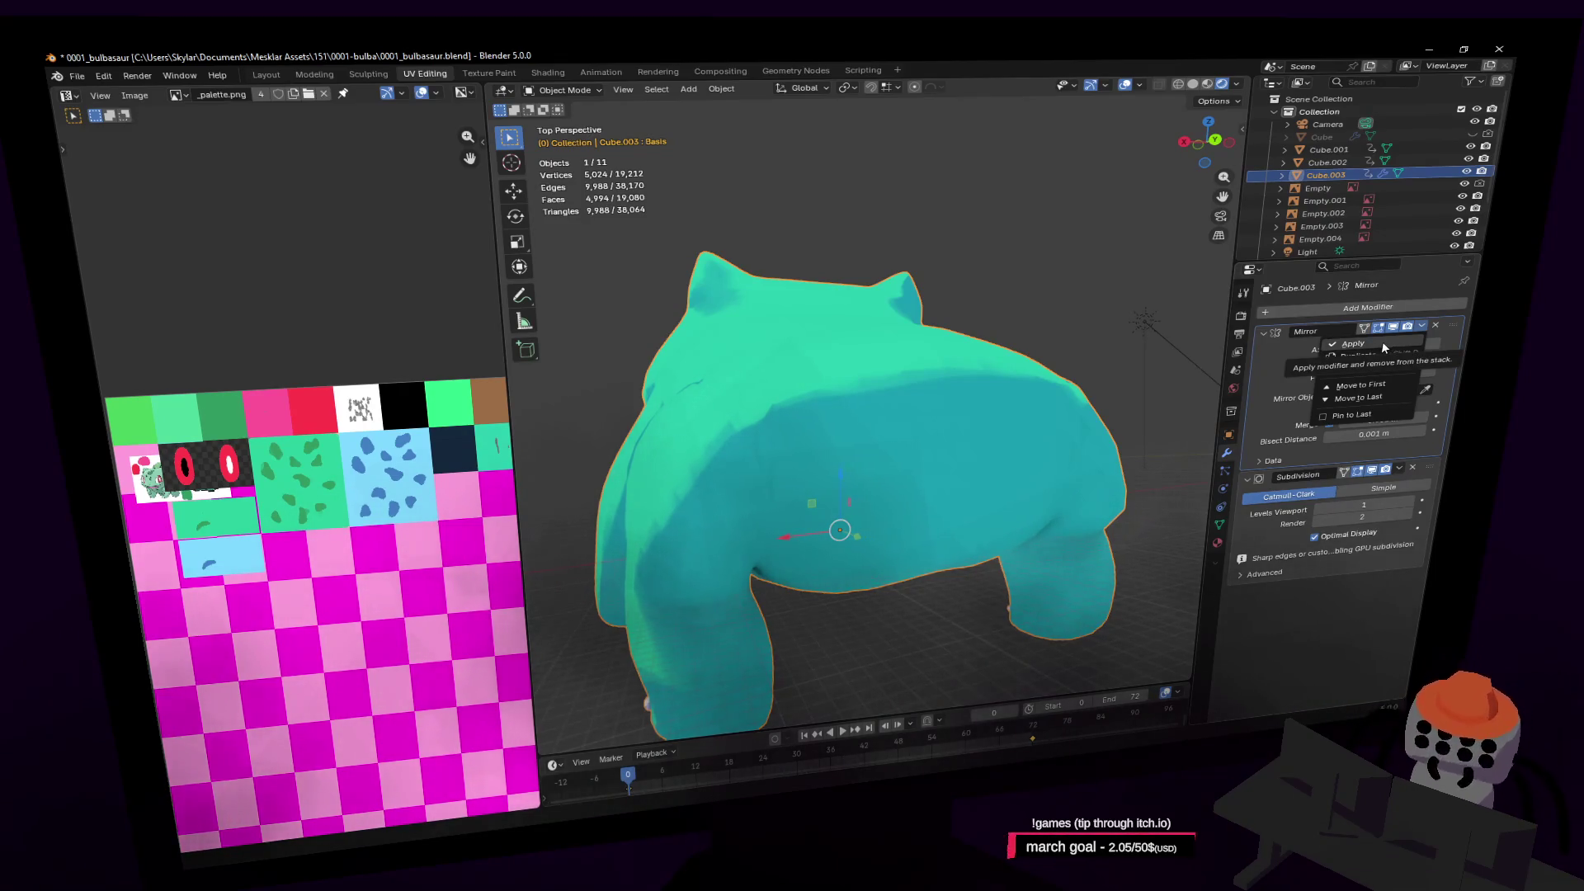
Try to apply the Mirror modifier, which is blocked by the mesh's shape keys
{"action": "left_click", "coordinate": [1381, 343]}
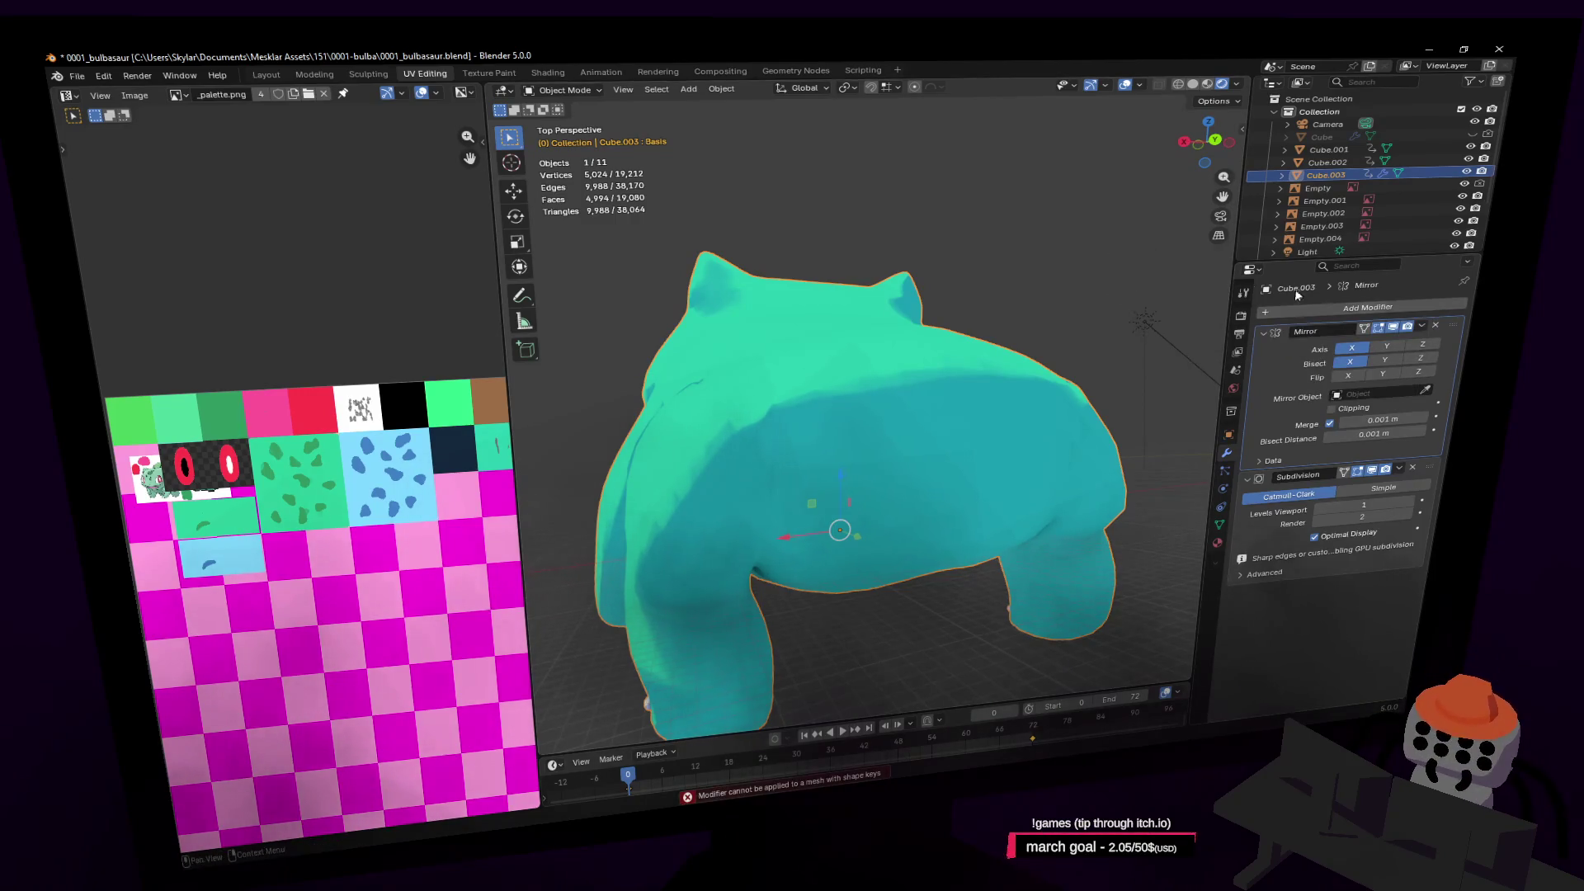
{"action": "left_click", "coordinate": [1422, 329]}
{"action": "left_click", "coordinate": [1399, 340]}
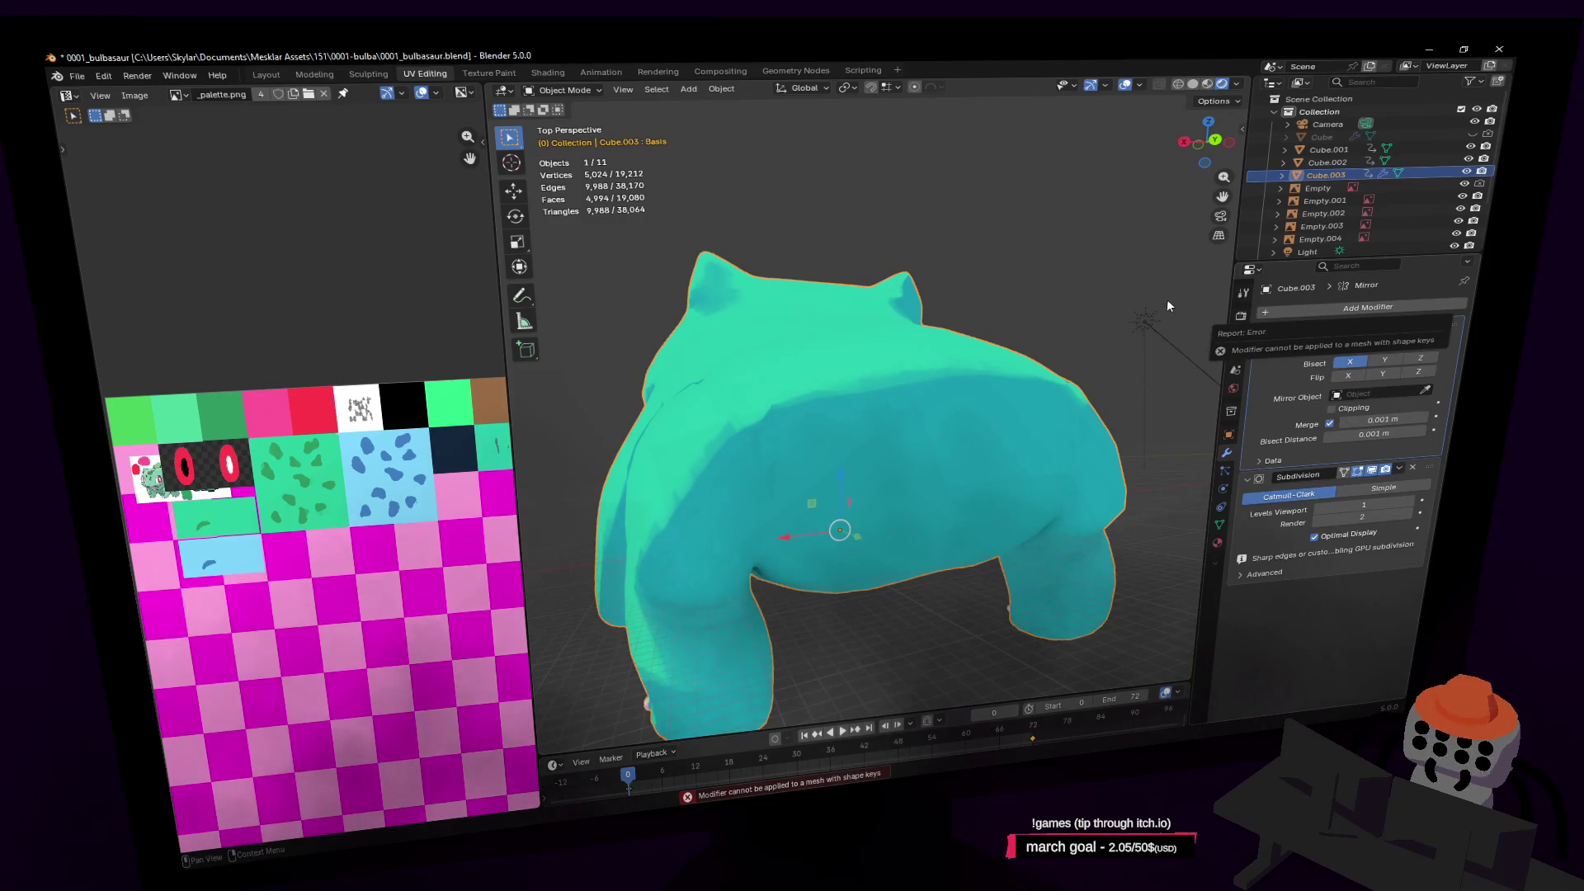
Delete the Basis and Key 1 shape keys from the body mesh's Object Data properties
{"action": "left_click", "coordinate": [1221, 523]}
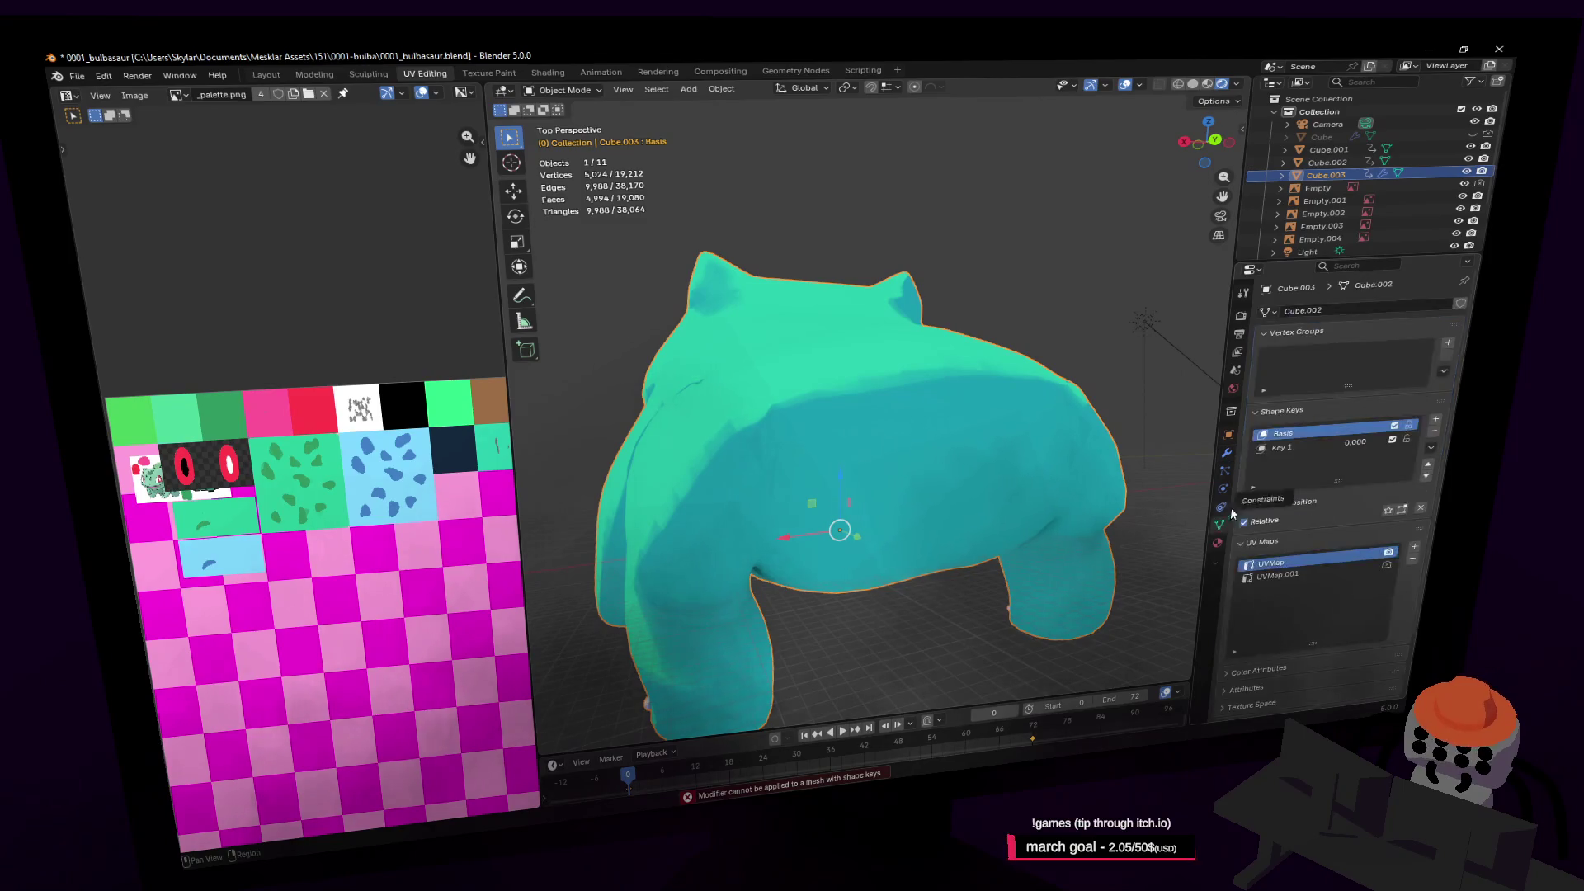
{"action": "left_click", "coordinate": [1432, 435]}
{"action": "left_click", "coordinate": [1432, 436]}
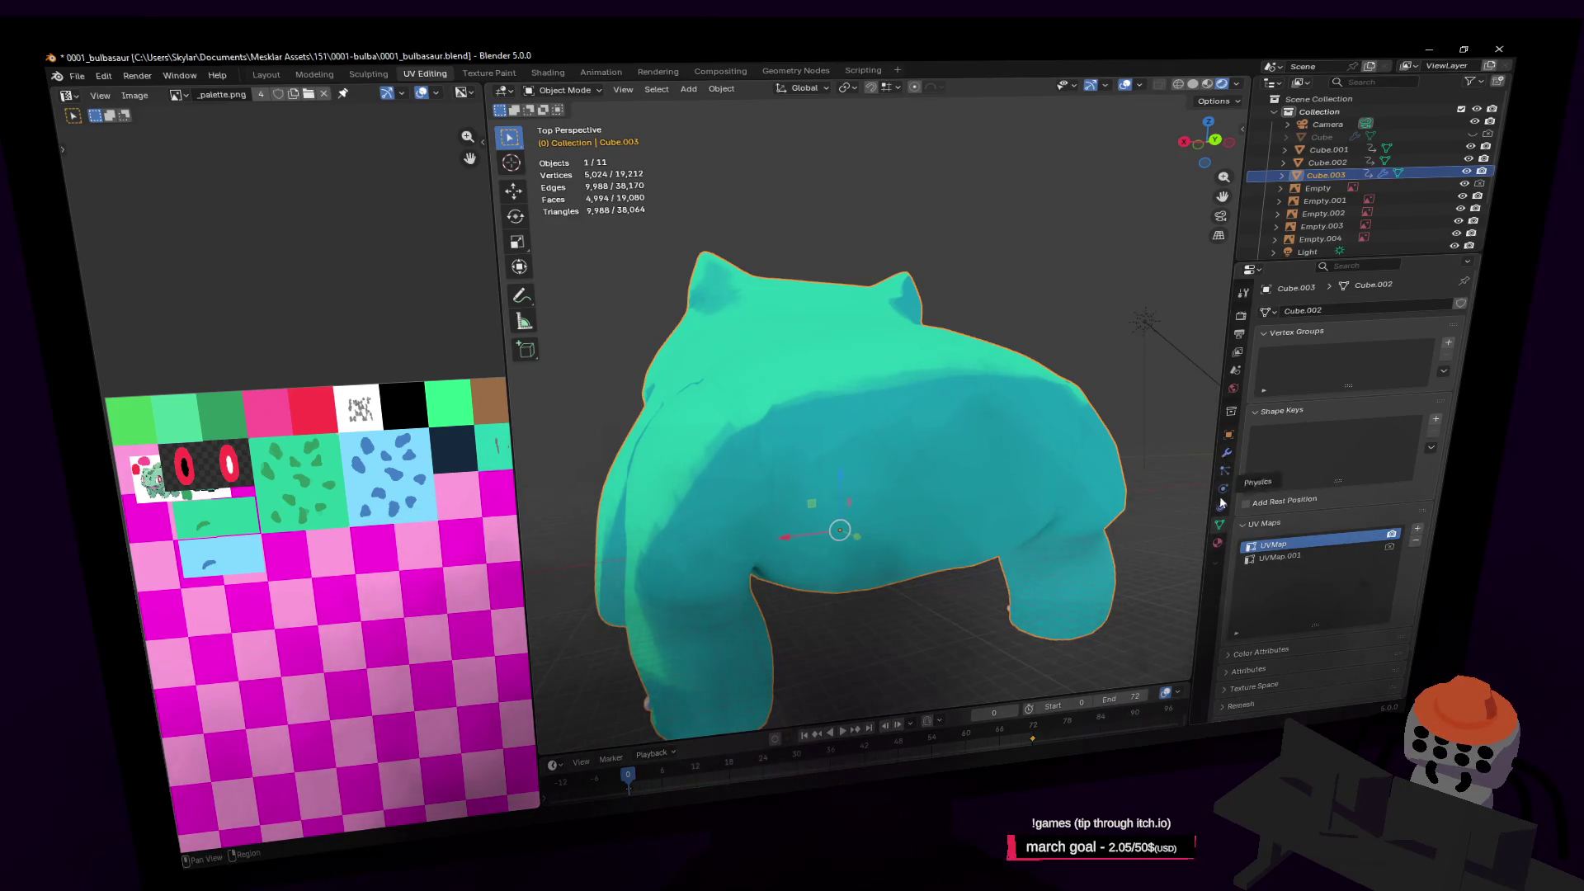
{"action": "left_click", "coordinate": [1225, 461]}
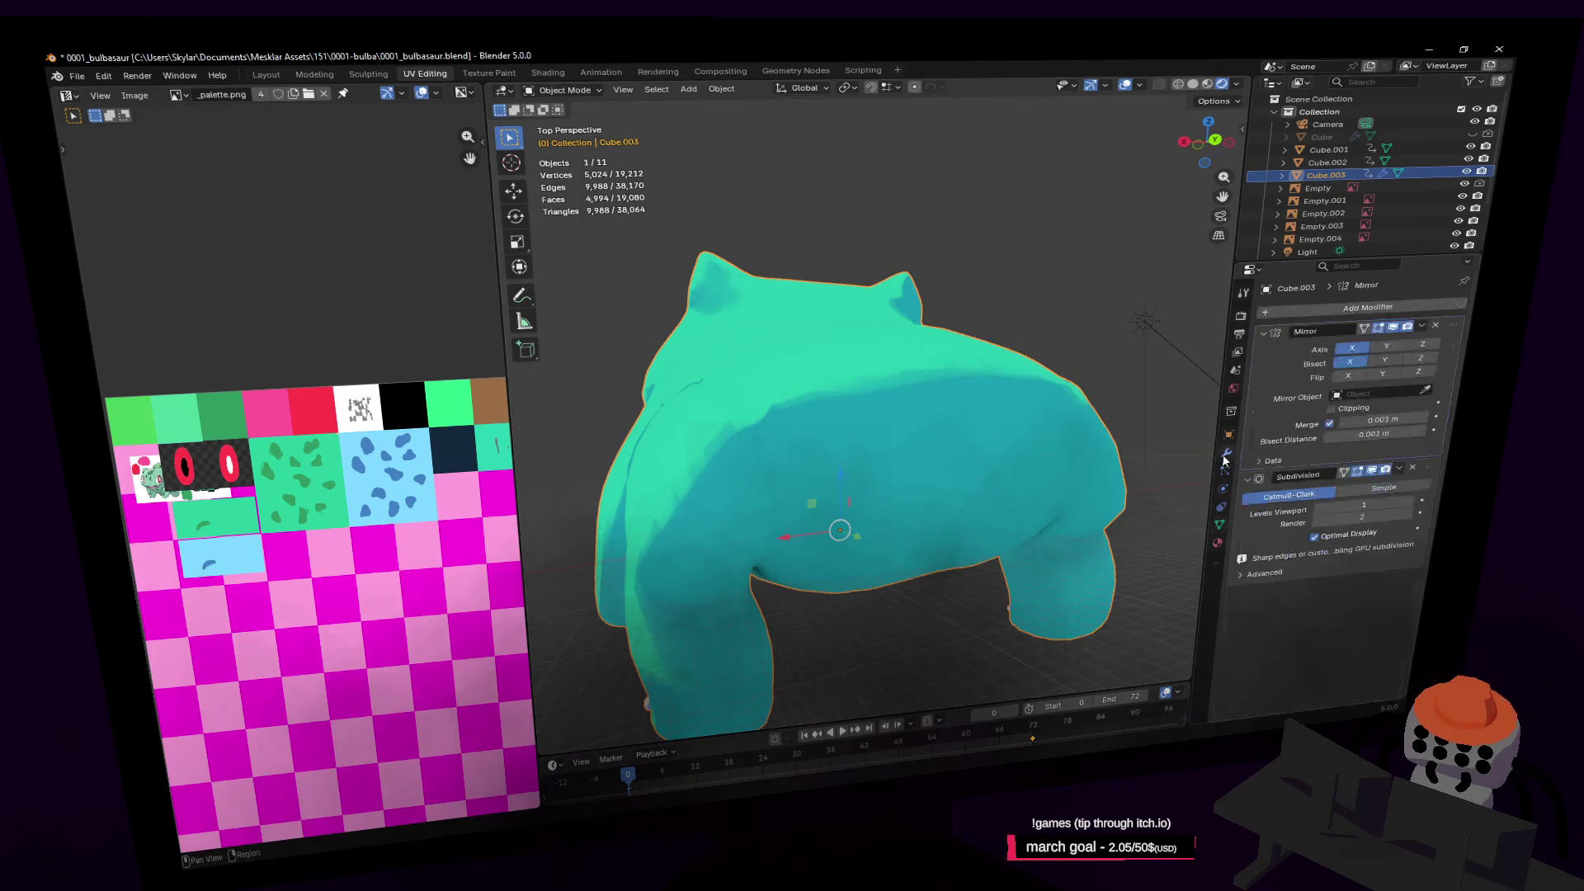
{"action": "left_click", "coordinate": [1412, 329]}
Apply the Mirror modifier and select three faces at the rear of the body
{"action": "left_click", "coordinate": [1374, 342]}
{"action": "key", "text": "Tab"}
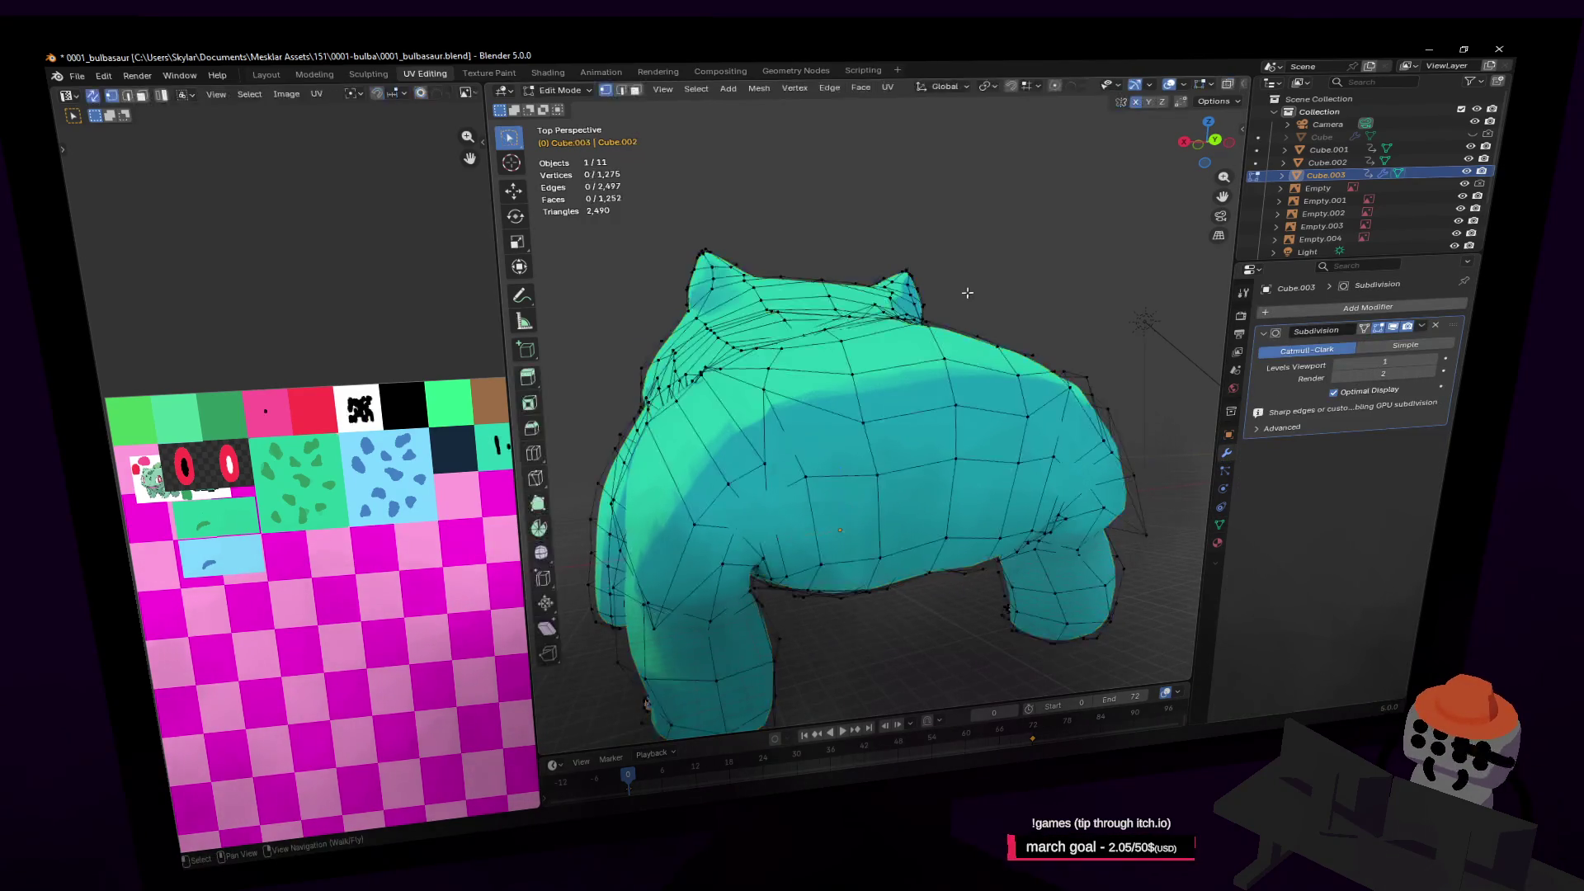
{"action": "key", "text": "shift+grave"}
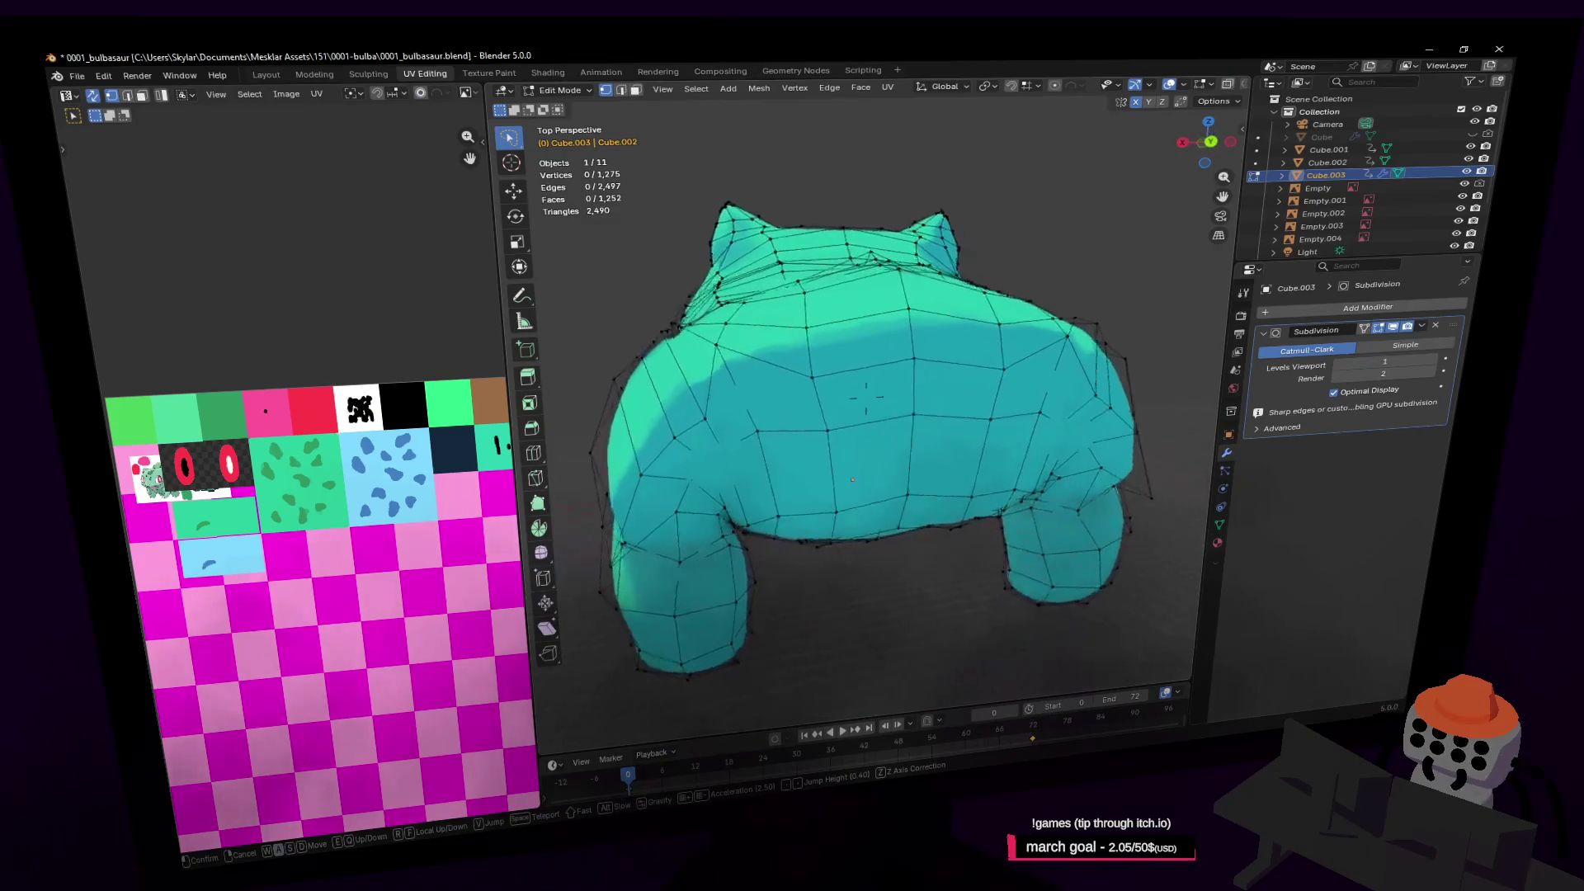
{"action": "left_click", "coordinate": [957, 287]}
{"action": "key", "text": "3"}
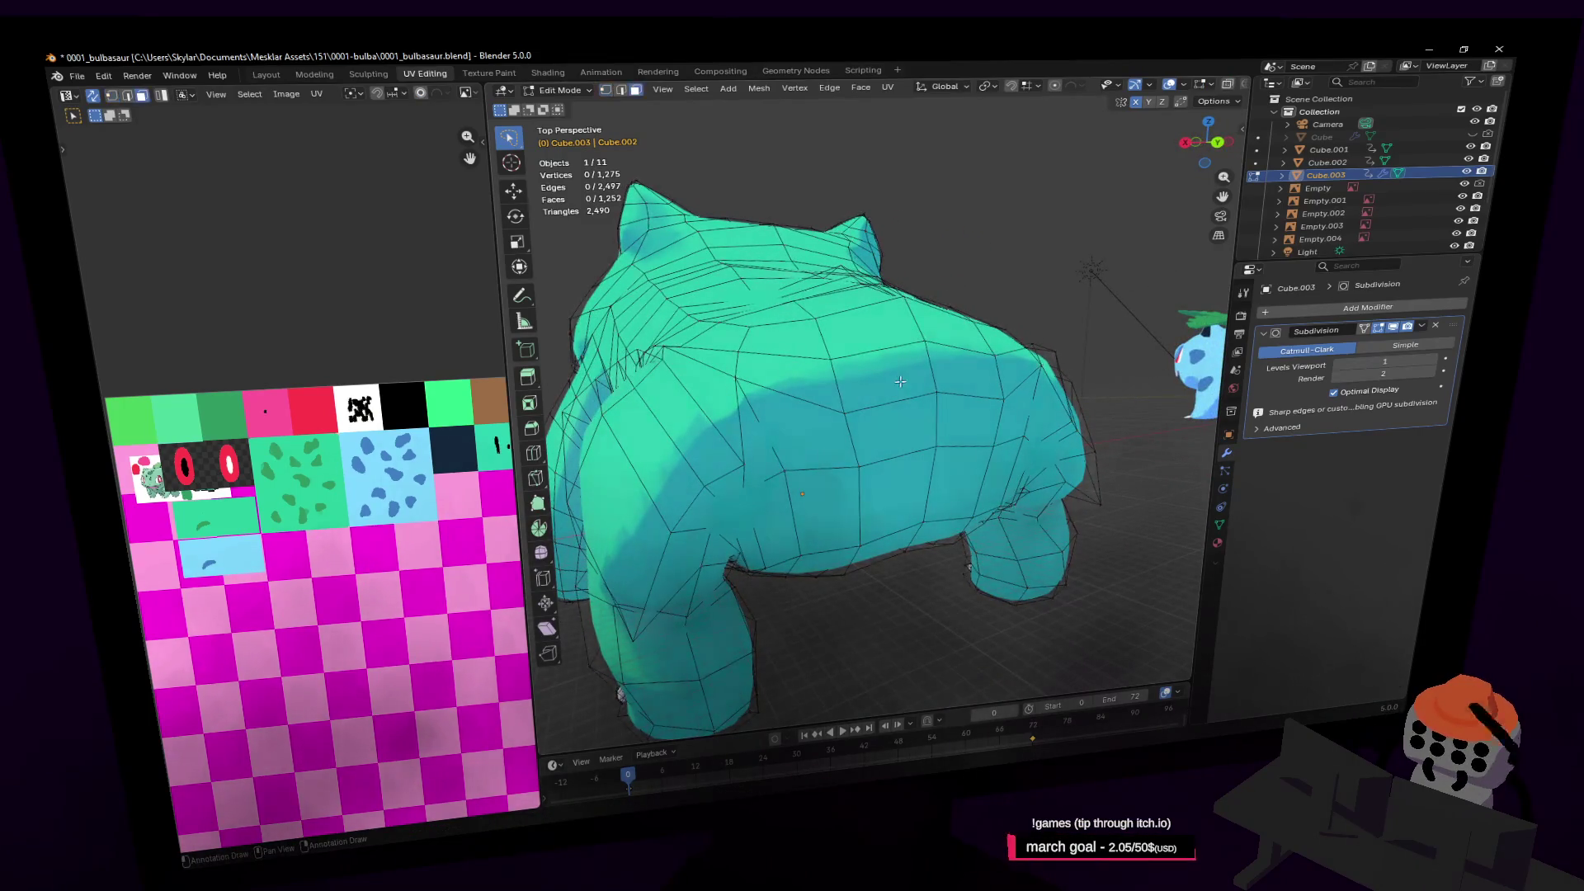
{"action": "left_click", "coordinate": [886, 378]}
{"action": "left_click", "coordinate": [965, 373], "text": "shift"}
{"action": "left_click", "coordinate": [907, 427], "text": "shift"}
{"action": "middle_click_drag", "start_coordinate": [965, 433], "coordinate": [916, 448]}
Extrude the faces about 1.06 m, scale the tip to 0.153, lower it 1.17 m and shift it along Y
{"action": "key", "text": "e"}
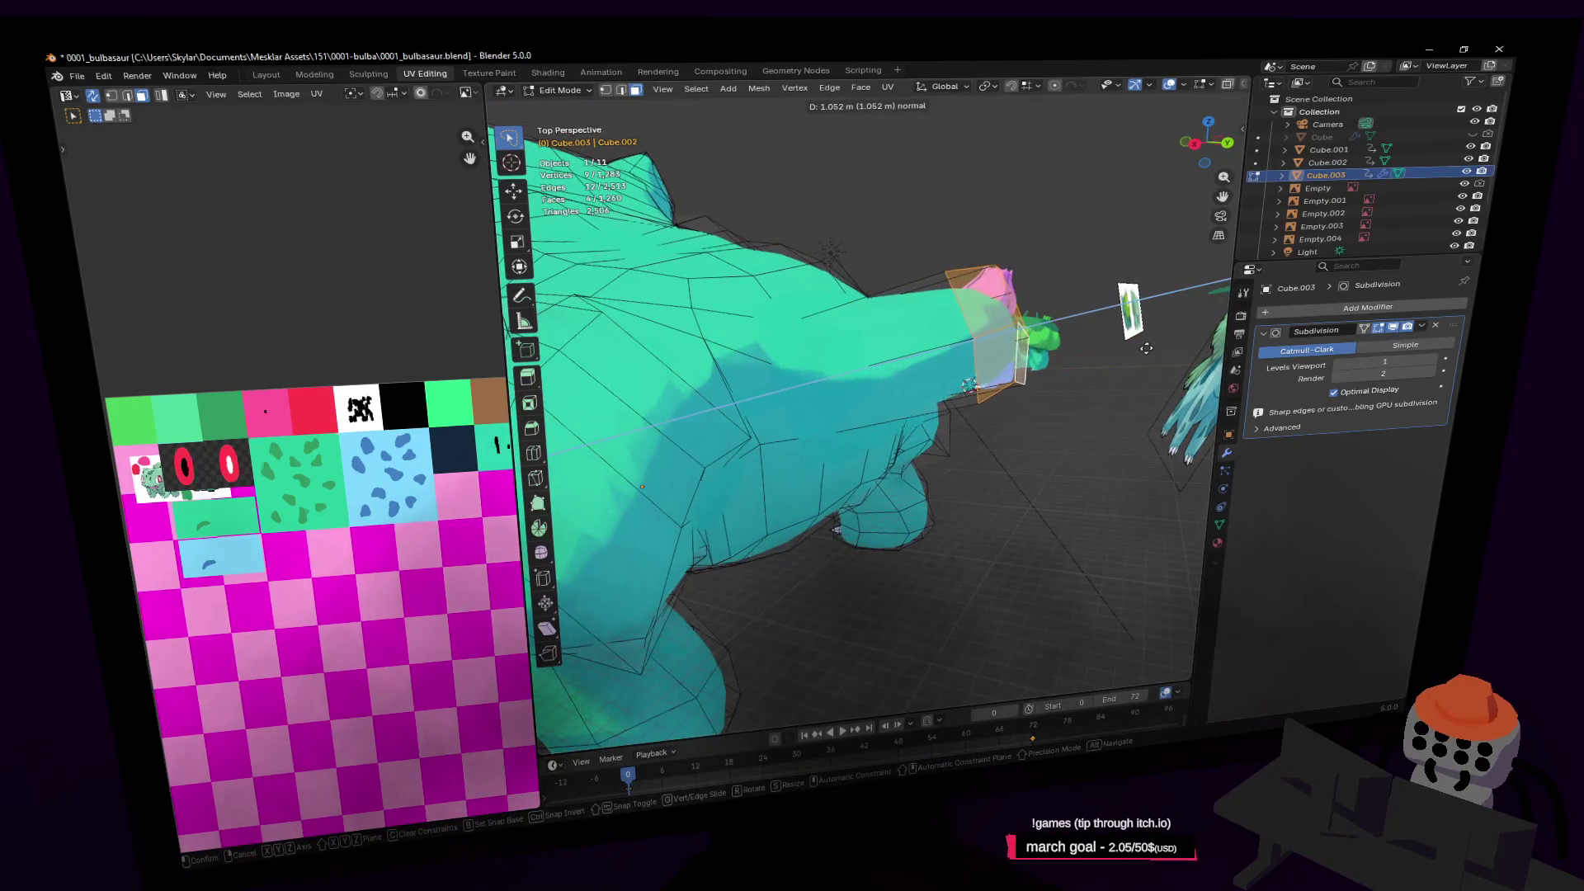
{"action": "left_click", "coordinate": [1089, 227]}
{"action": "key", "text": "s"}
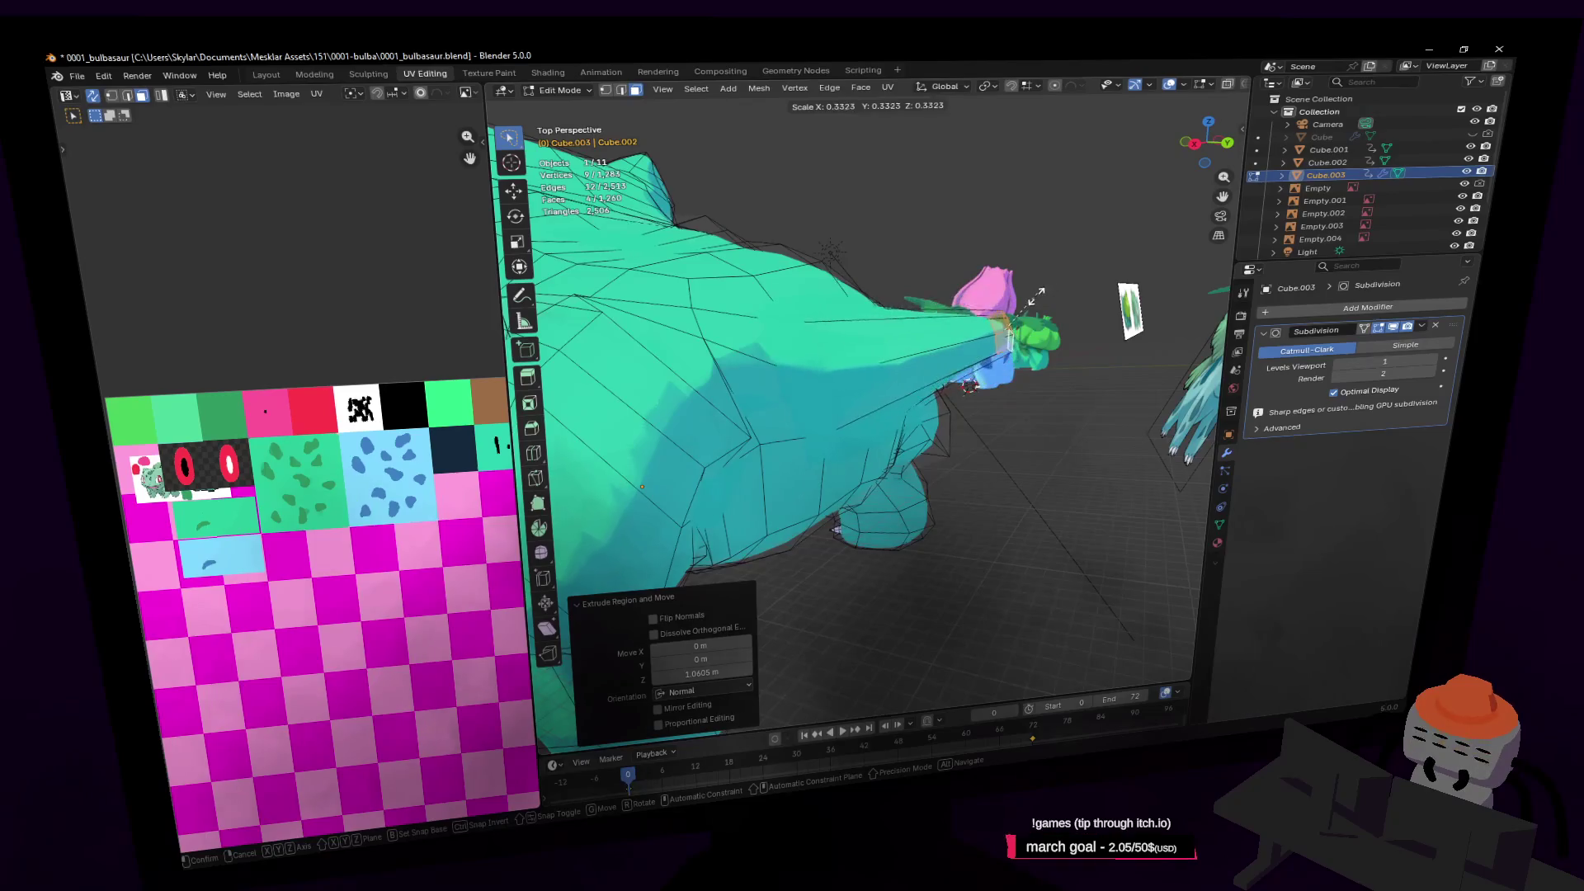
{"action": "left_click", "coordinate": [1063, 217]}
{"action": "key", "text": "g"}
{"action": "key", "text": "z"}
{"action": "left_click", "coordinate": [1097, 446]}
{"action": "middle_click_drag", "start_coordinate": [1097, 446], "coordinate": [1147, 453]}
{"action": "key", "text": "g"}
{"action": "key", "text": "y"}
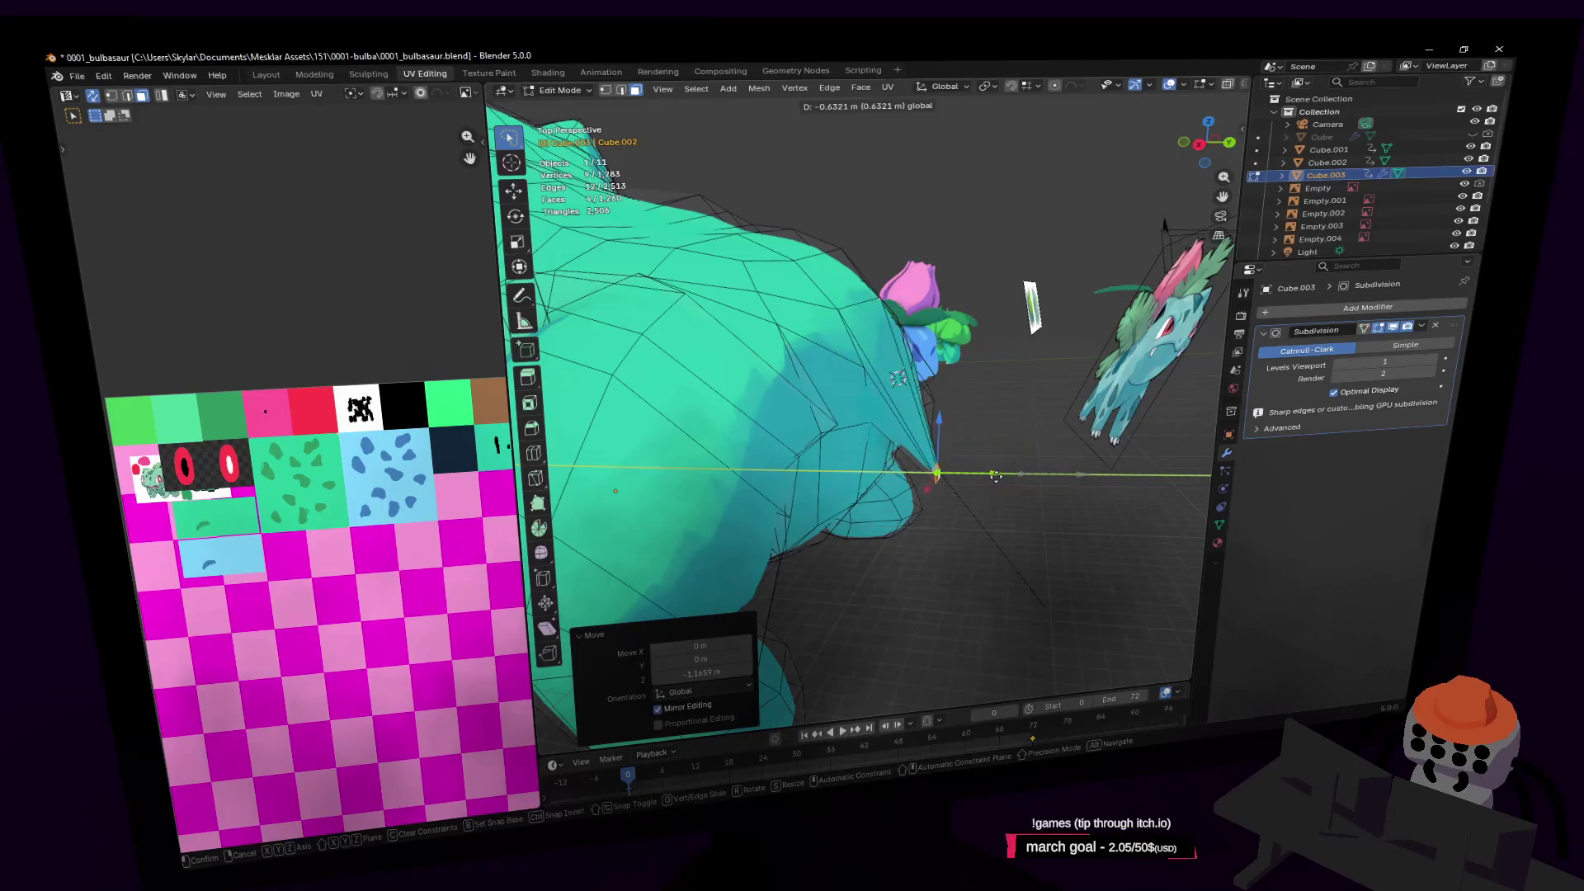
{"action": "left_click", "coordinate": [998, 476]}
Add a centred edge loop to the protrusion, raise the selection 0.41 m and scale it to 0.83
{"action": "key", "text": "ctrl+r"}
{"action": "left_click", "coordinate": [931, 345]}
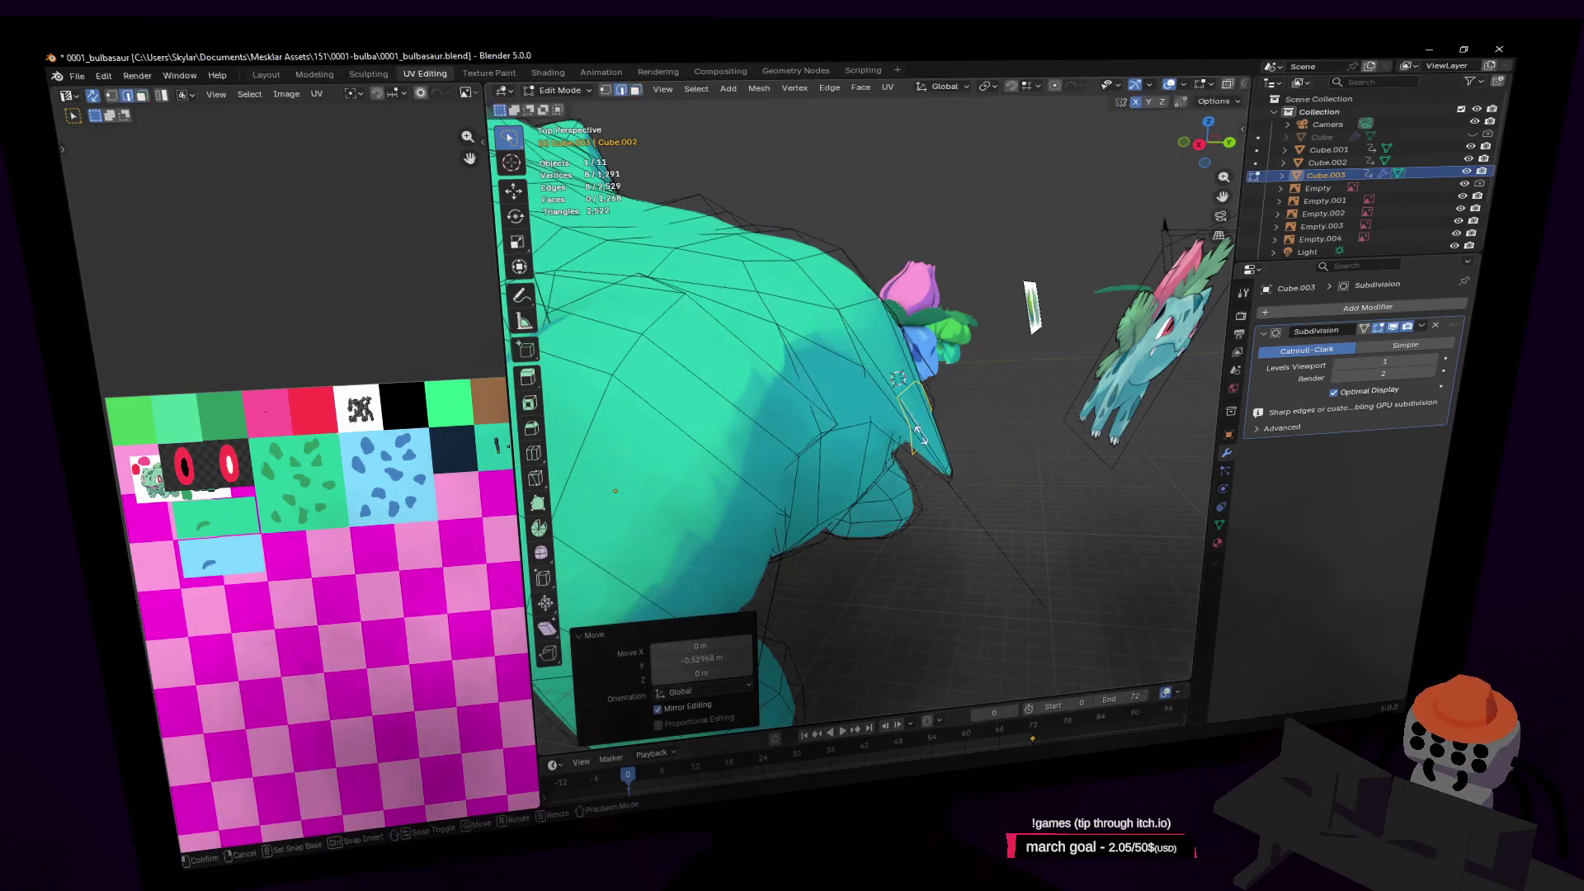
{"action": "right_click", "coordinate": [930, 345]}
{"action": "key", "text": "g"}
{"action": "key", "text": "z"}
{"action": "left_click", "coordinate": [990, 251]}
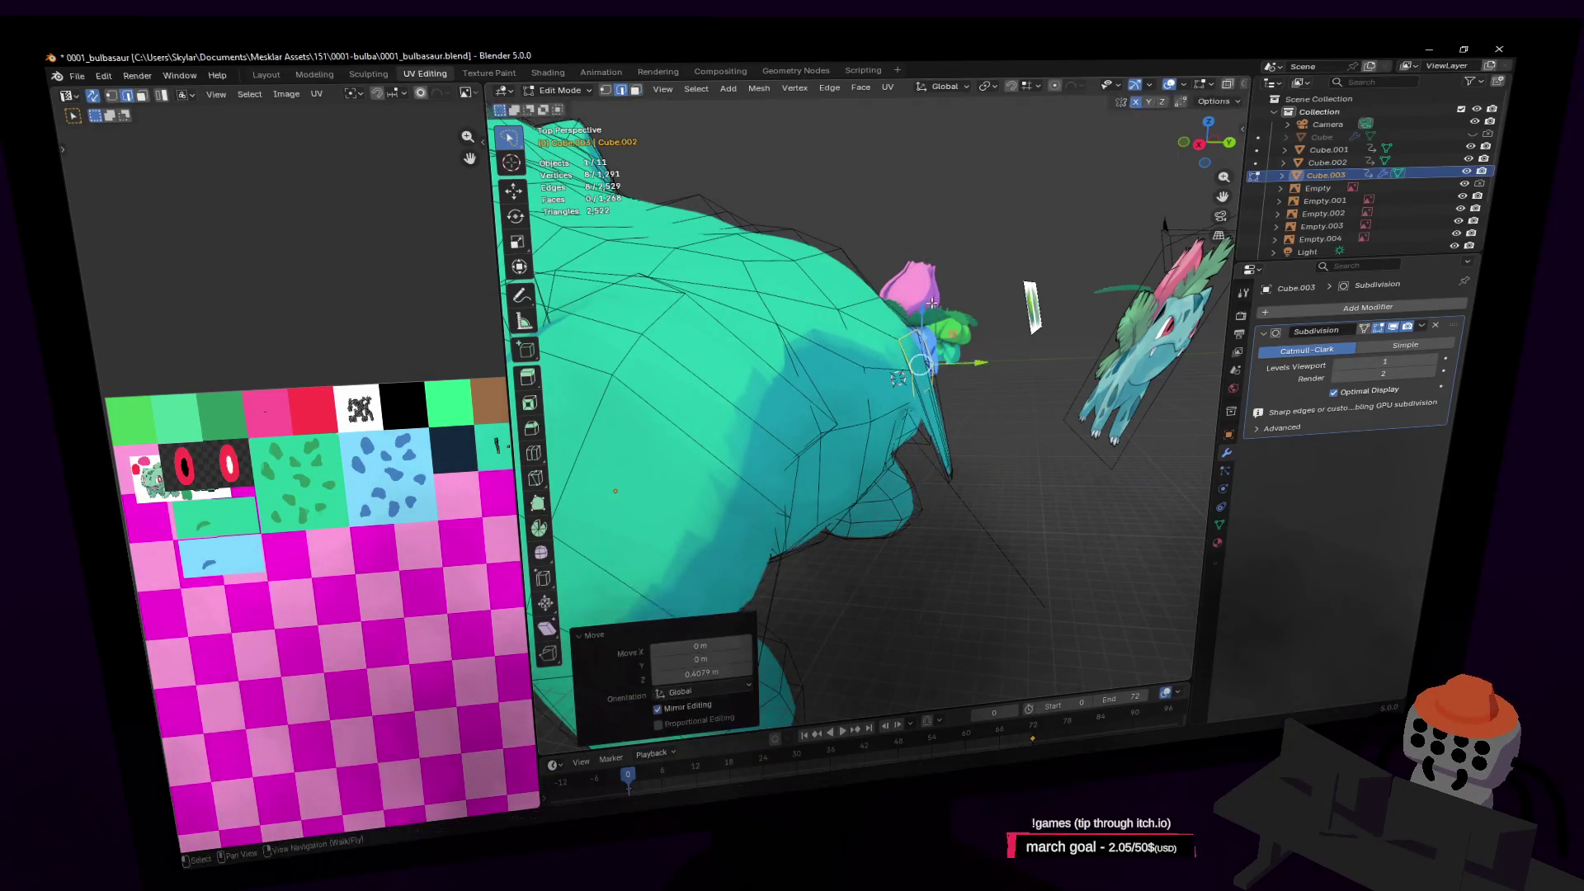
{"action": "key", "text": "r"}
{"action": "key", "text": "x"}
{"action": "right_click", "coordinate": [1041, 341]}
{"action": "key", "text": "s"}
{"action": "left_click", "coordinate": [1023, 347]}
{"action": "key", "text": "shift+grave"}
Widen the selected upper-back edges to 1.374 along X
{"action": "key", "text": "w"}
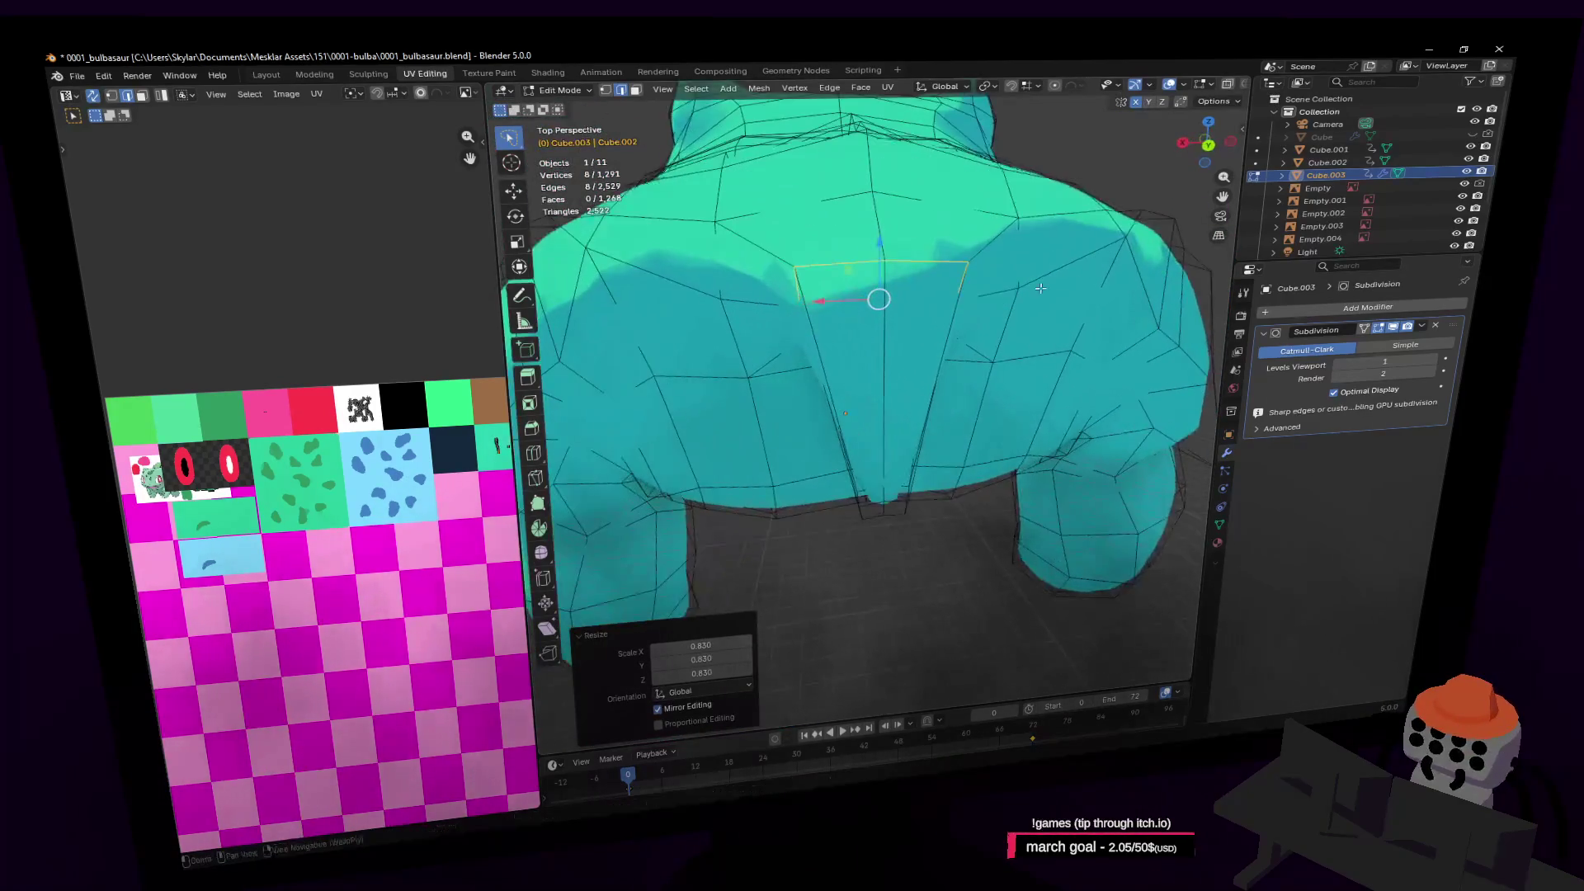
{"action": "left_click", "coordinate": [928, 249]}
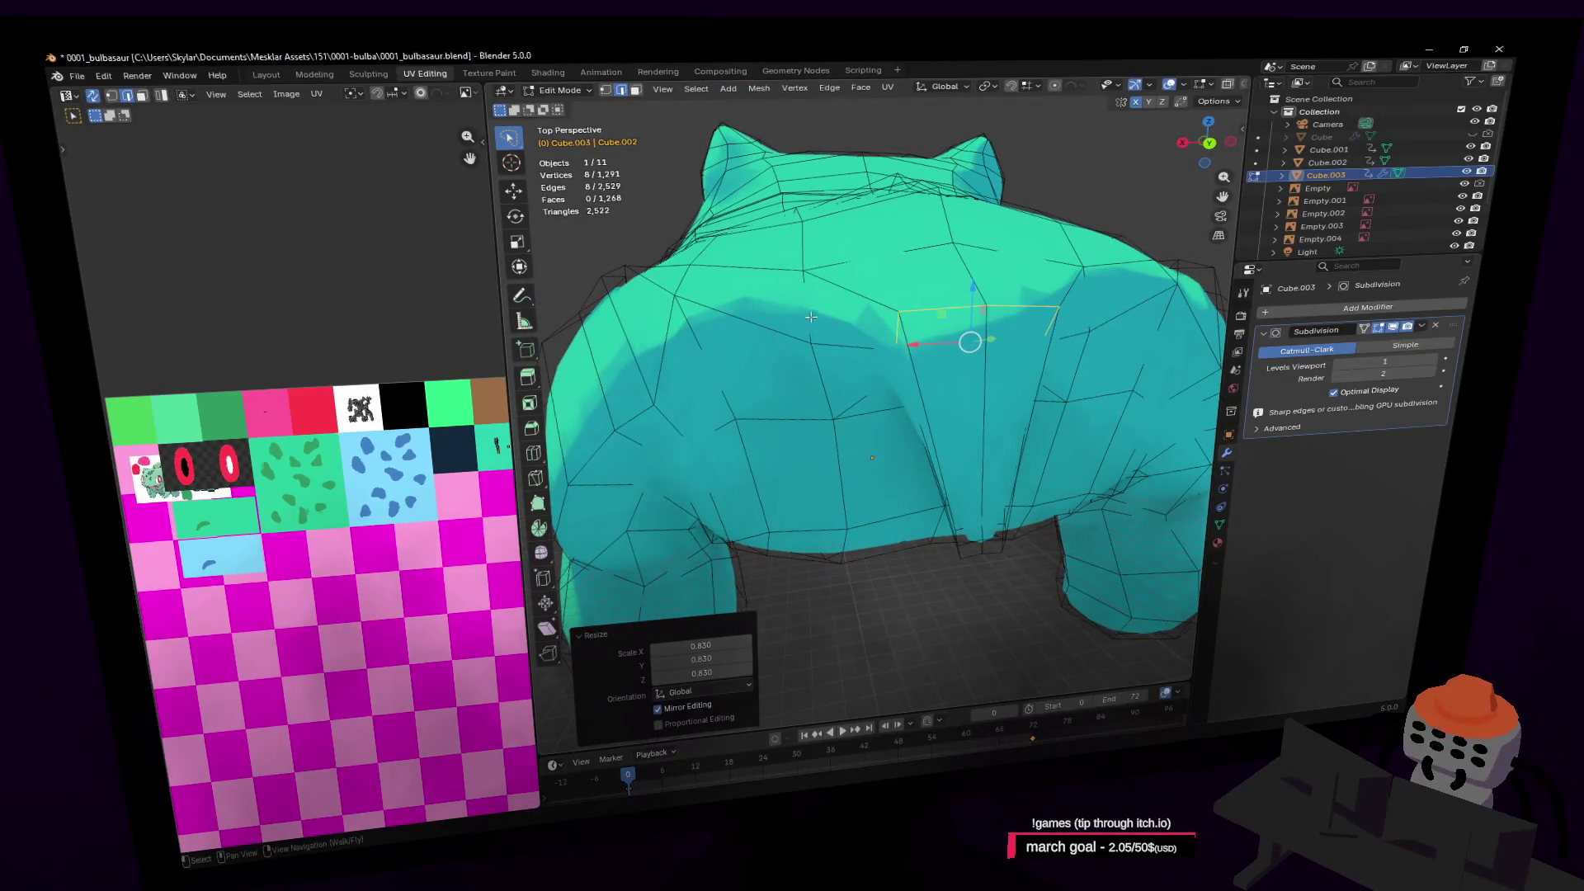
{"action": "left_click", "coordinate": [811, 353]}
{"action": "middle_click_drag", "start_coordinate": [812, 351], "coordinate": [834, 318]}
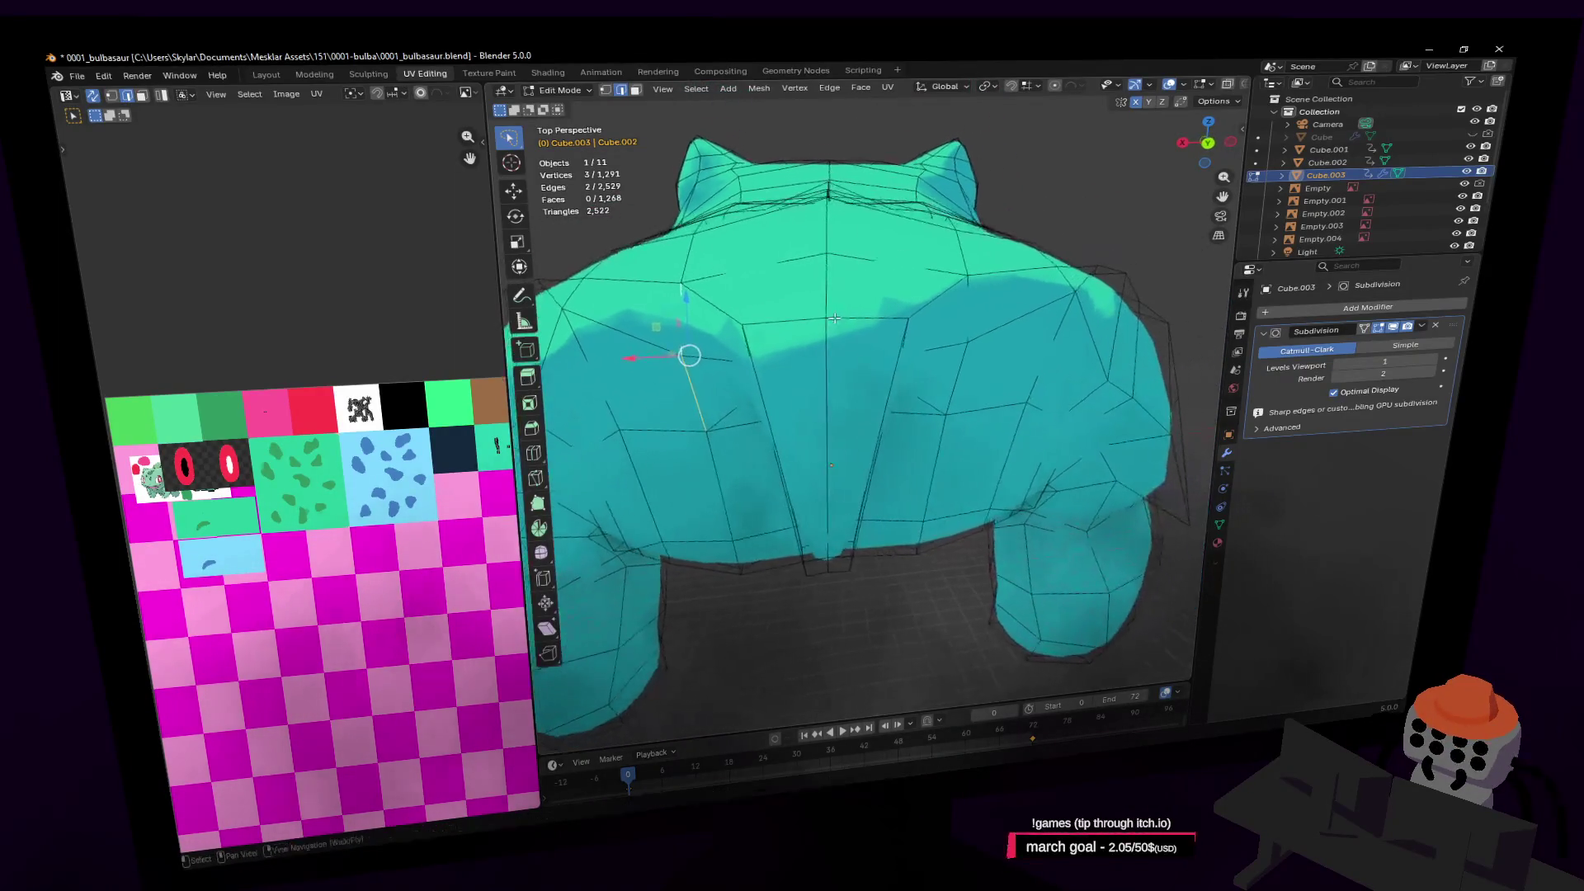
{"action": "key", "text": "s"}
{"action": "key", "text": "x"}
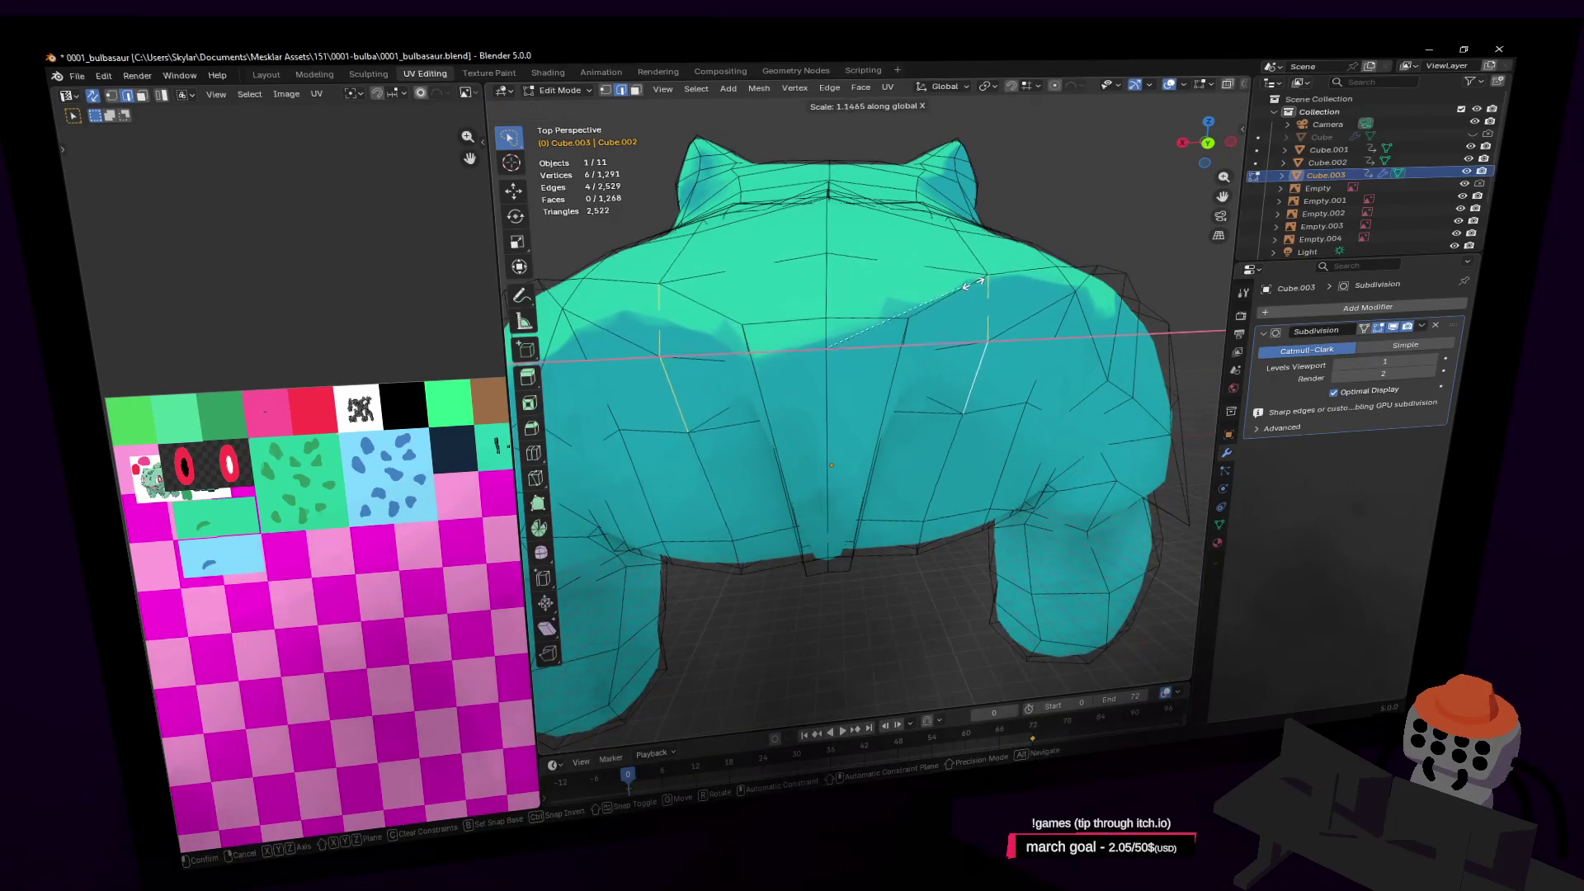
{"action": "left_click", "coordinate": [975, 293]}
Select three more edges on the back and stretch them to 1.465 along X
{"action": "key", "text": "shift+grave"}
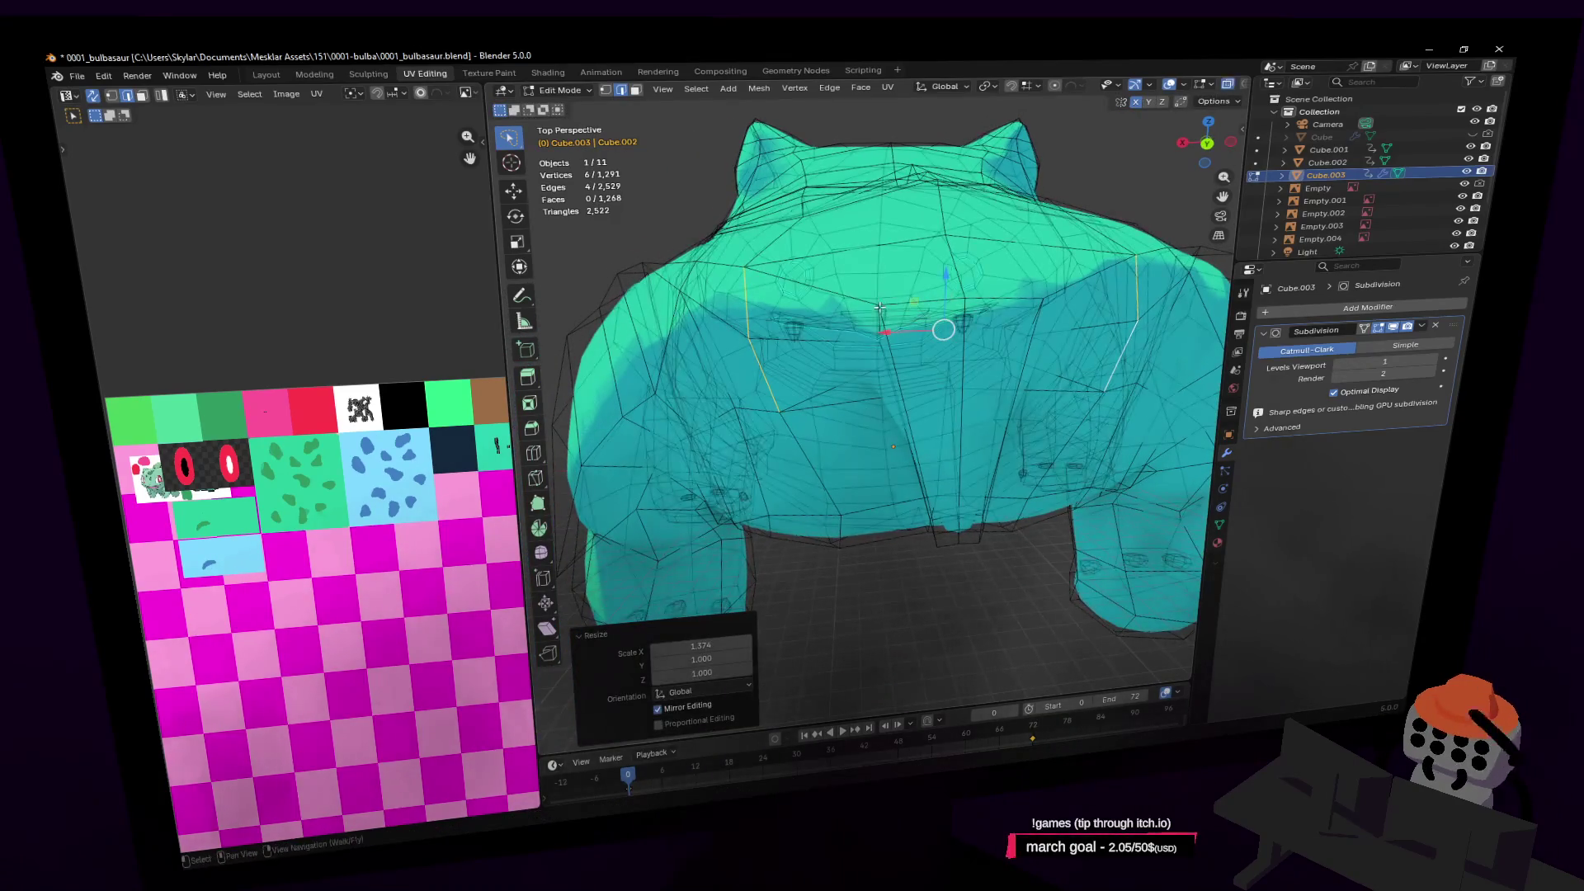
{"action": "left_click", "coordinate": [878, 317]}
{"action": "left_click", "coordinate": [879, 358]}
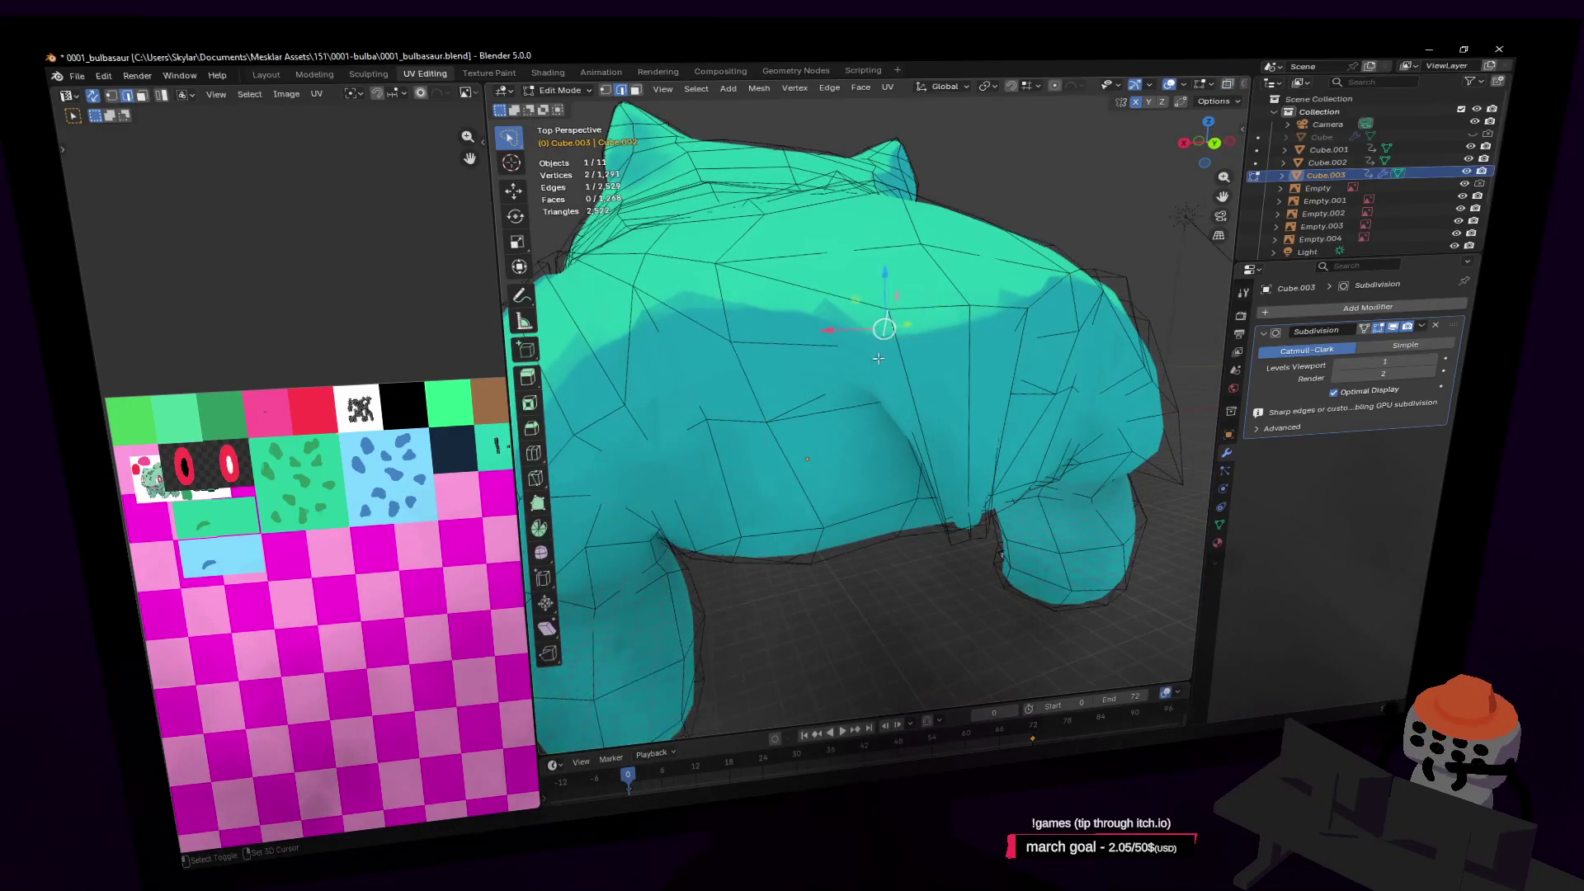
{"action": "mouse_move", "coordinate": [941, 339]}
{"action": "middle_mouse_down"}
{"action": "mouse_move", "coordinate": [873, 357]}
{"action": "mouse_move", "coordinate": [877, 371]}
{"action": "mouse_move", "coordinate": [1002, 260]}
{"action": "middle_mouse_up"}
{"action": "left_click", "coordinate": [873, 357], "text": "shift"}
{"action": "left_click", "coordinate": [1001, 261], "text": "shift"}
{"action": "key", "text": "s"}
{"action": "key", "text": "x"}
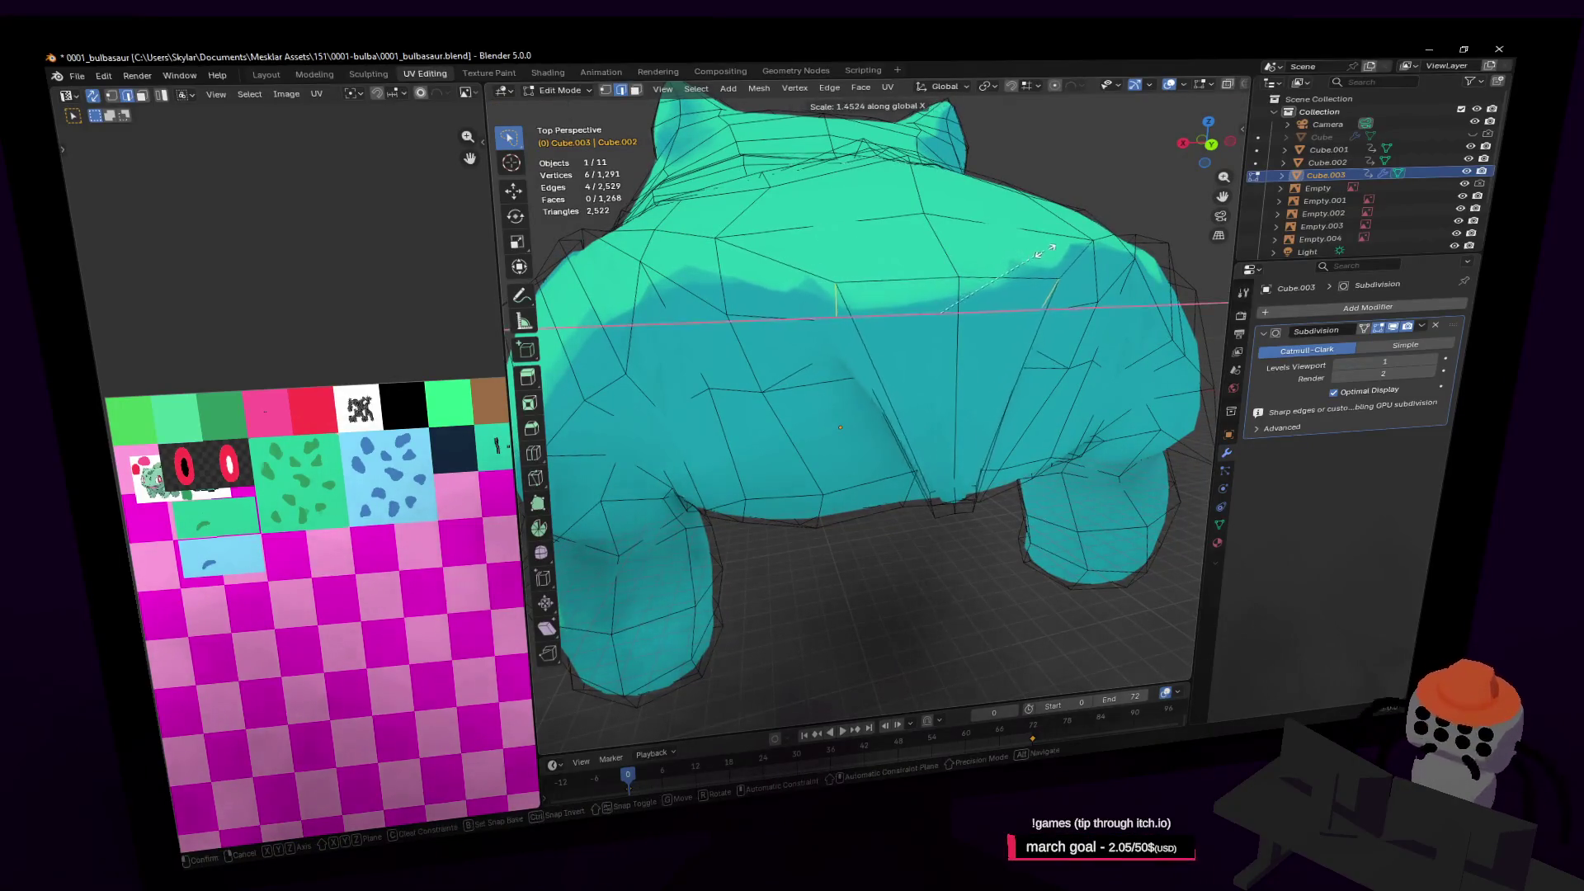
{"action": "left_click", "coordinate": [893, 316]}
Add a new edge loop near the protrusion
{"action": "middle_click_drag", "start_coordinate": [893, 316], "coordinate": [759, 305]}
{"action": "key", "text": "ctrl+r"}
{"action": "left_click", "coordinate": [935, 326]}
{"action": "mouse_move", "coordinate": [935, 326]}
{"action": "middle_mouse_down"}
{"action": "mouse_move", "coordinate": [912, 372]}
{"action": "mouse_move", "coordinate": [934, 357]}
{"action": "middle_mouse_up"}
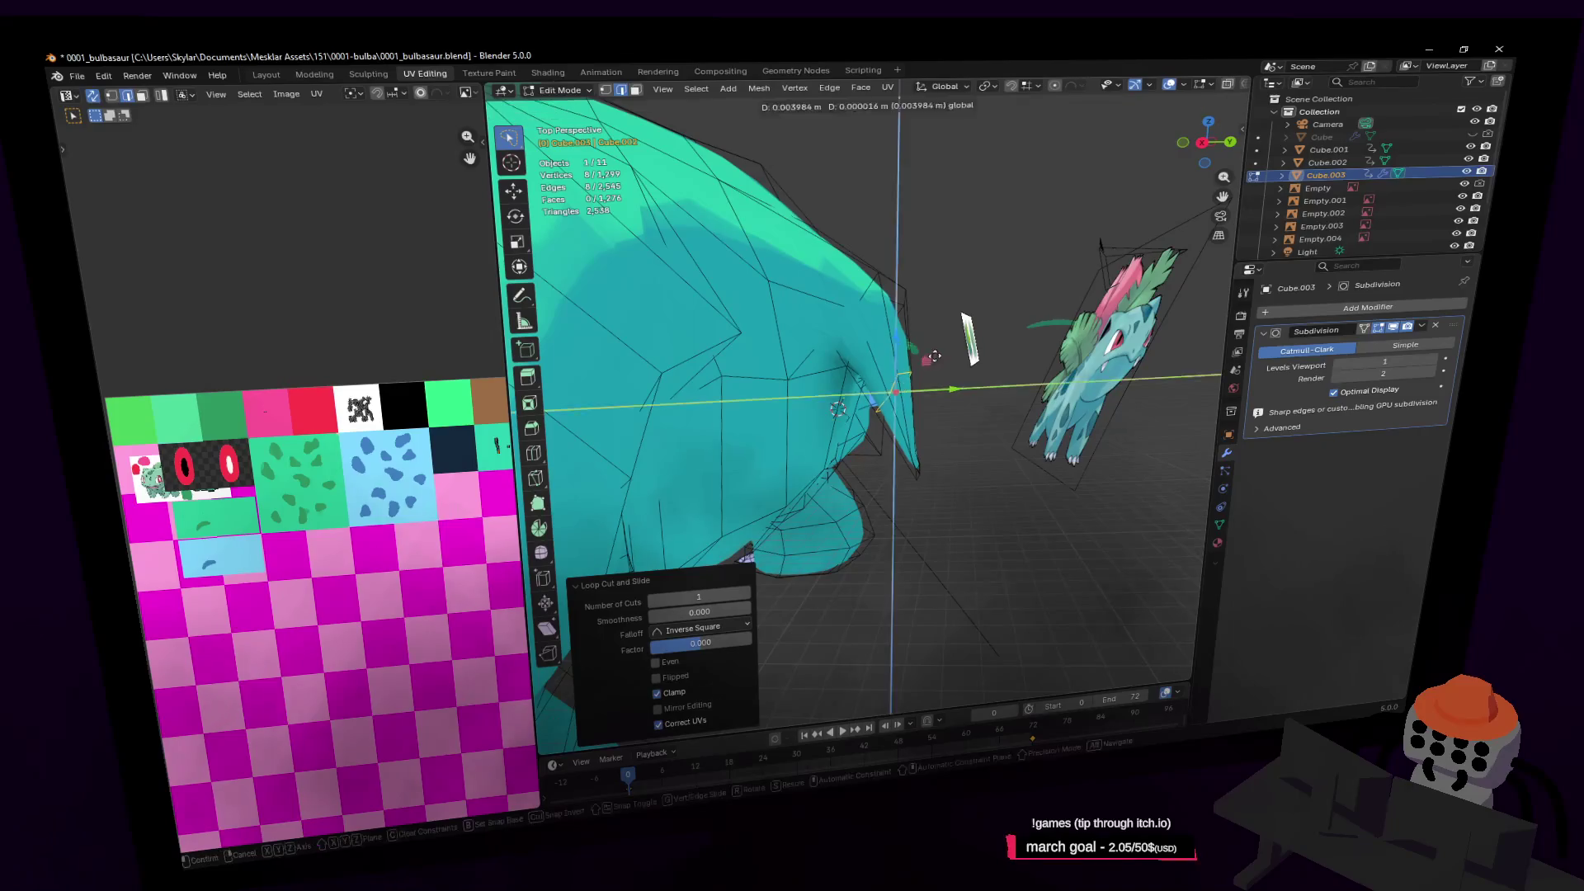
Position the new loop and rotate the selection around the X axis
{"action": "left_click", "coordinate": [942, 348]}
{"action": "key", "text": "r"}
{"action": "key", "text": "x"}
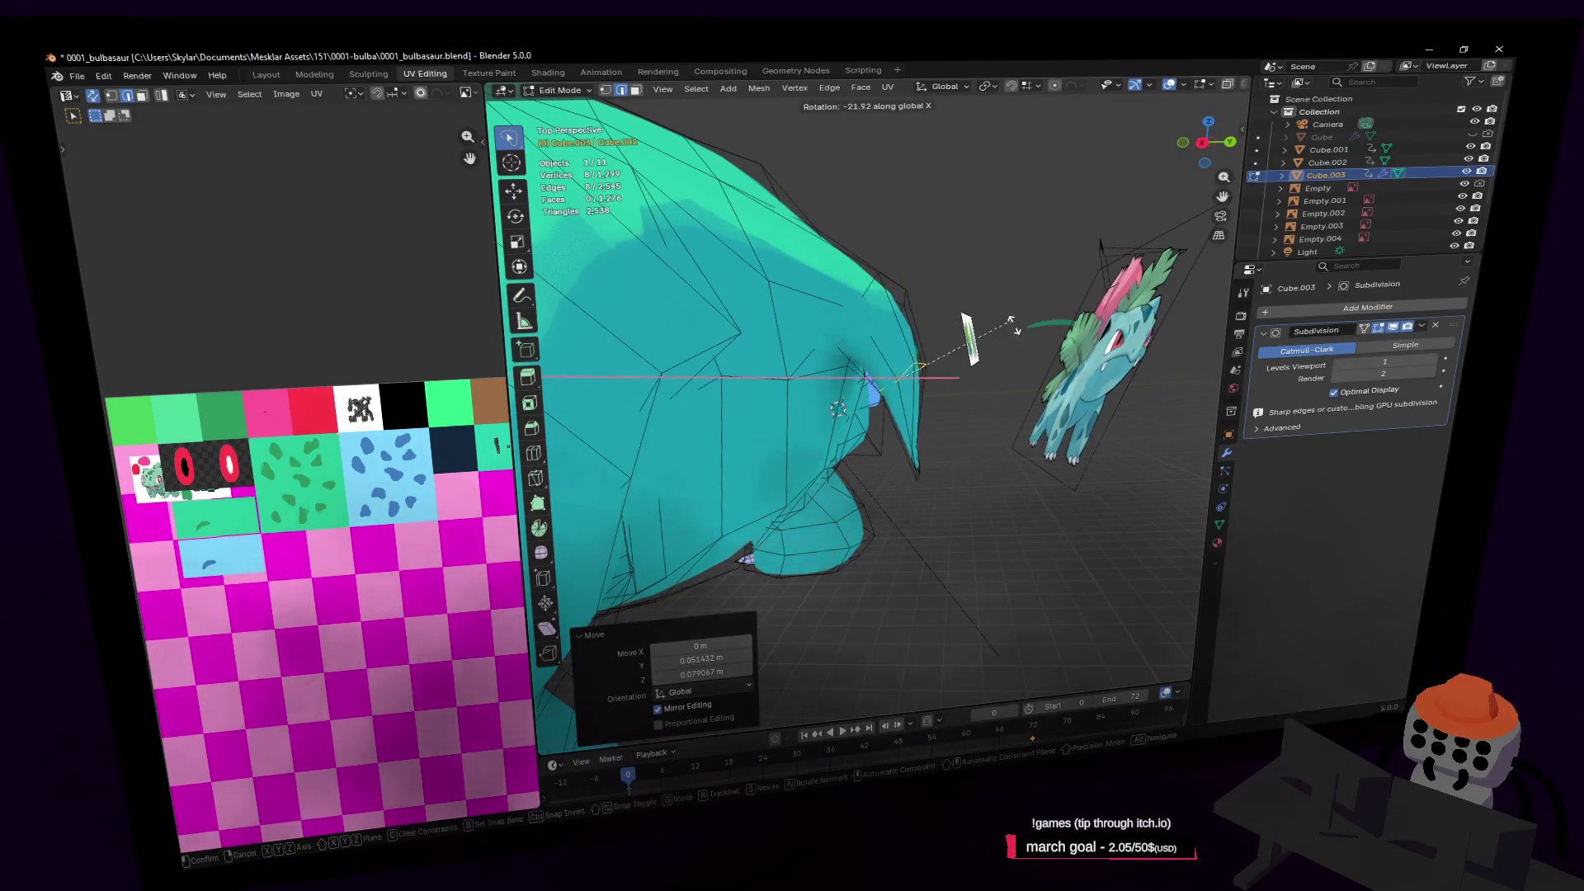
{"action": "left_click", "coordinate": [1008, 347]}
Lasso-select the protrusion's tip faces and rotate them about -70° around X
{"action": "key", "text": "shift+grave"}
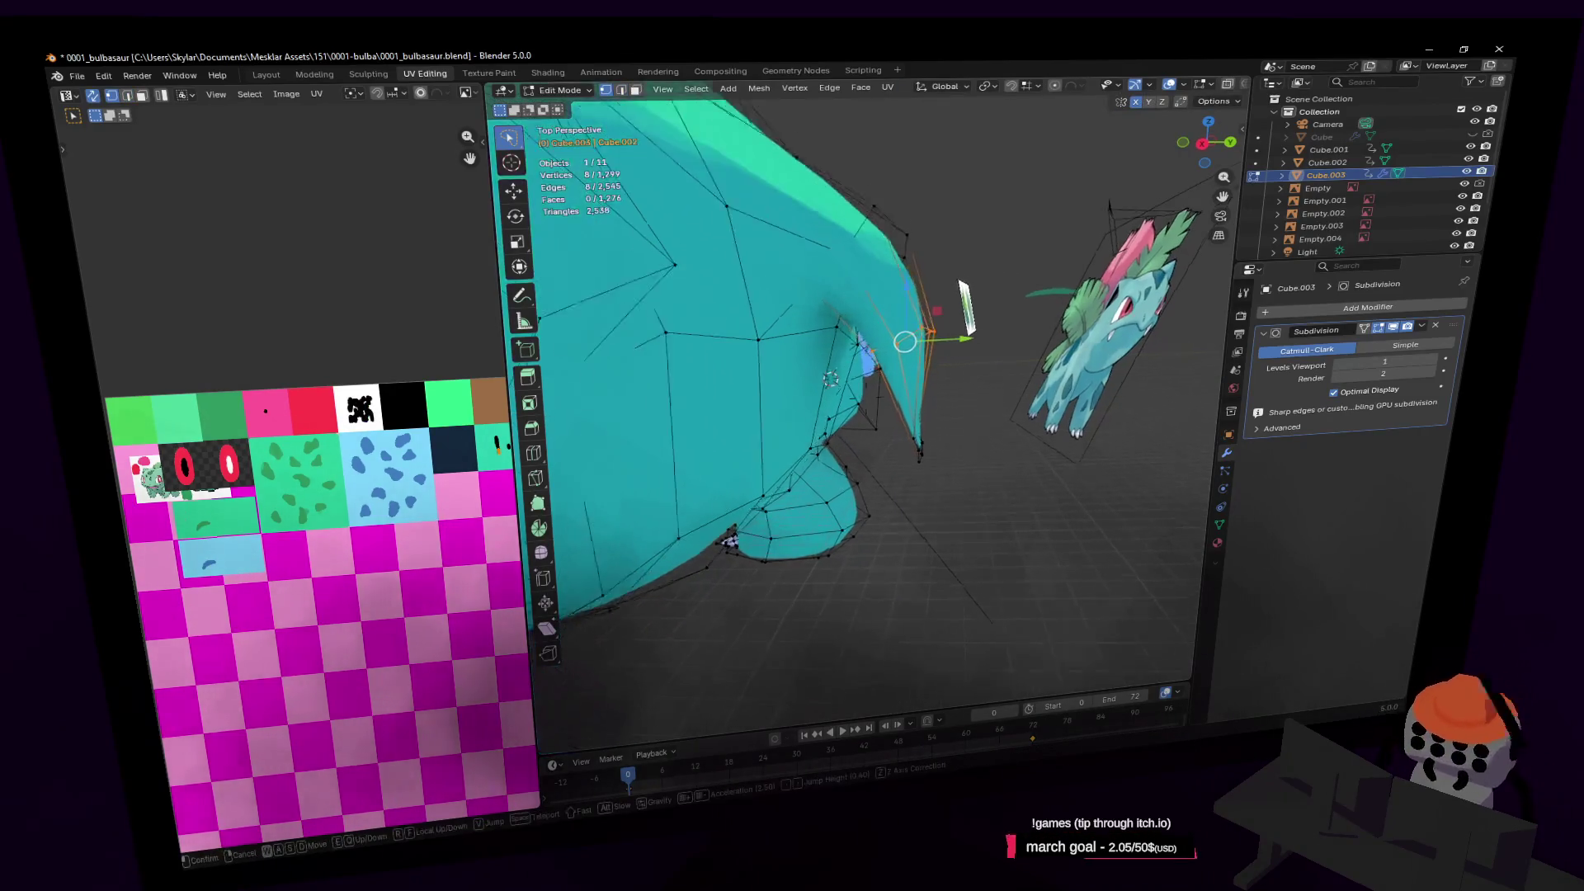
{"action": "left_click", "coordinate": [962, 458]}
{"action": "left_click_drag", "start_coordinate": [897, 352], "coordinate": [899, 355]}
{"action": "mouse_move", "coordinate": [973, 405]}
{"action": "left_mouse_down"}
{"action": "mouse_move", "coordinate": [895, 421]}
{"action": "mouse_move", "coordinate": [874, 342]}
{"action": "mouse_move", "coordinate": [919, 240]}
{"action": "left_mouse_up"}
{"action": "key", "text": "r"}
{"action": "key", "text": "x"}
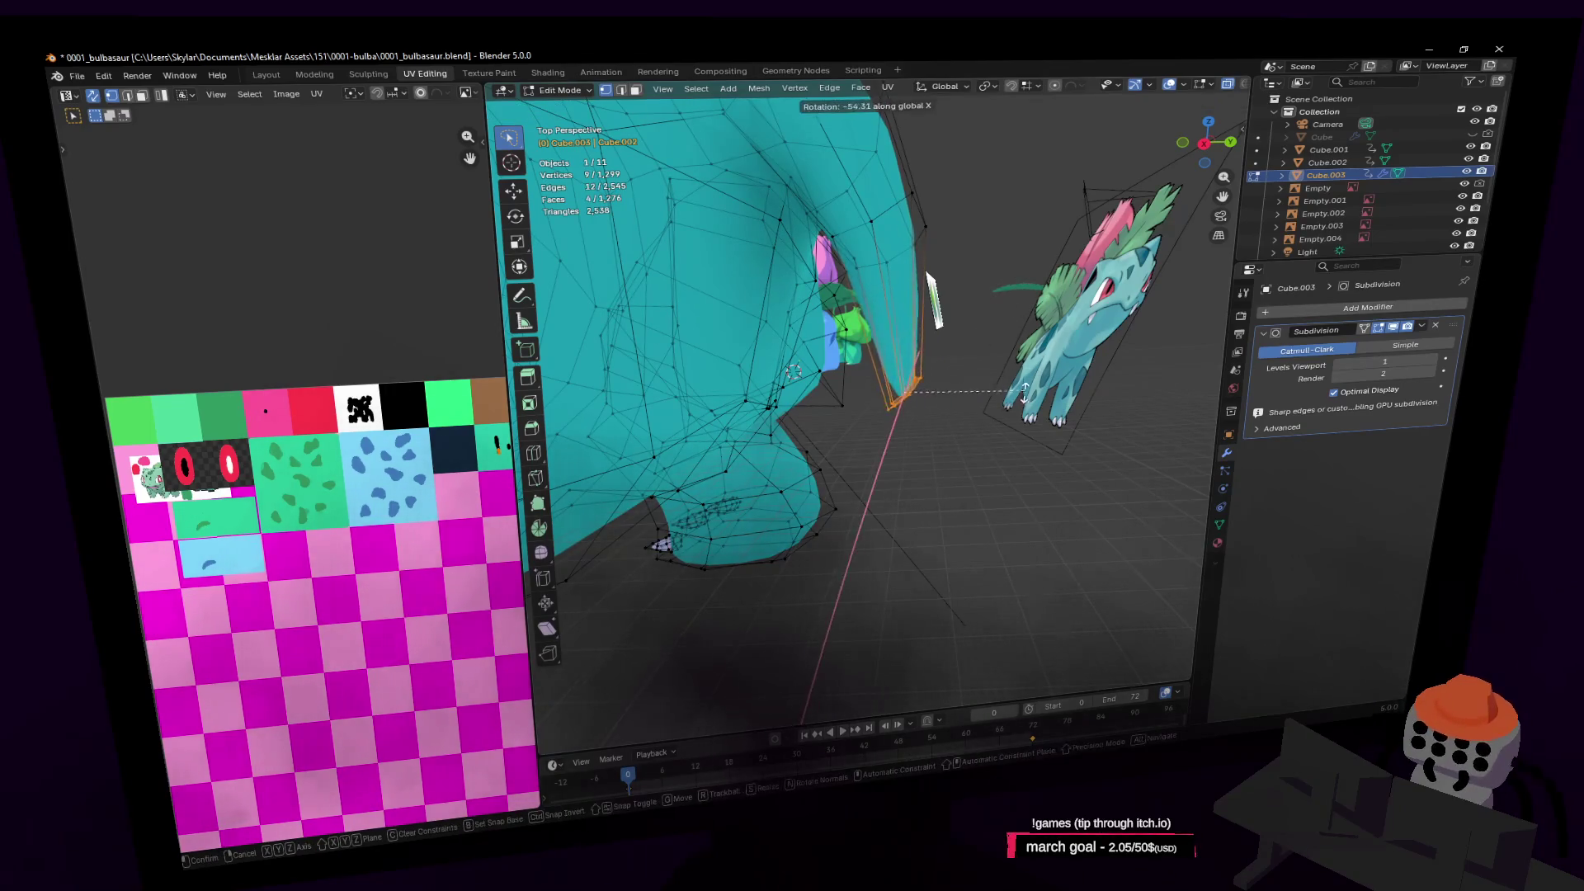
{"action": "left_click", "coordinate": [921, 377]}
Return to Object Mode and move the view closer to the body
{"action": "key", "text": "Tab"}
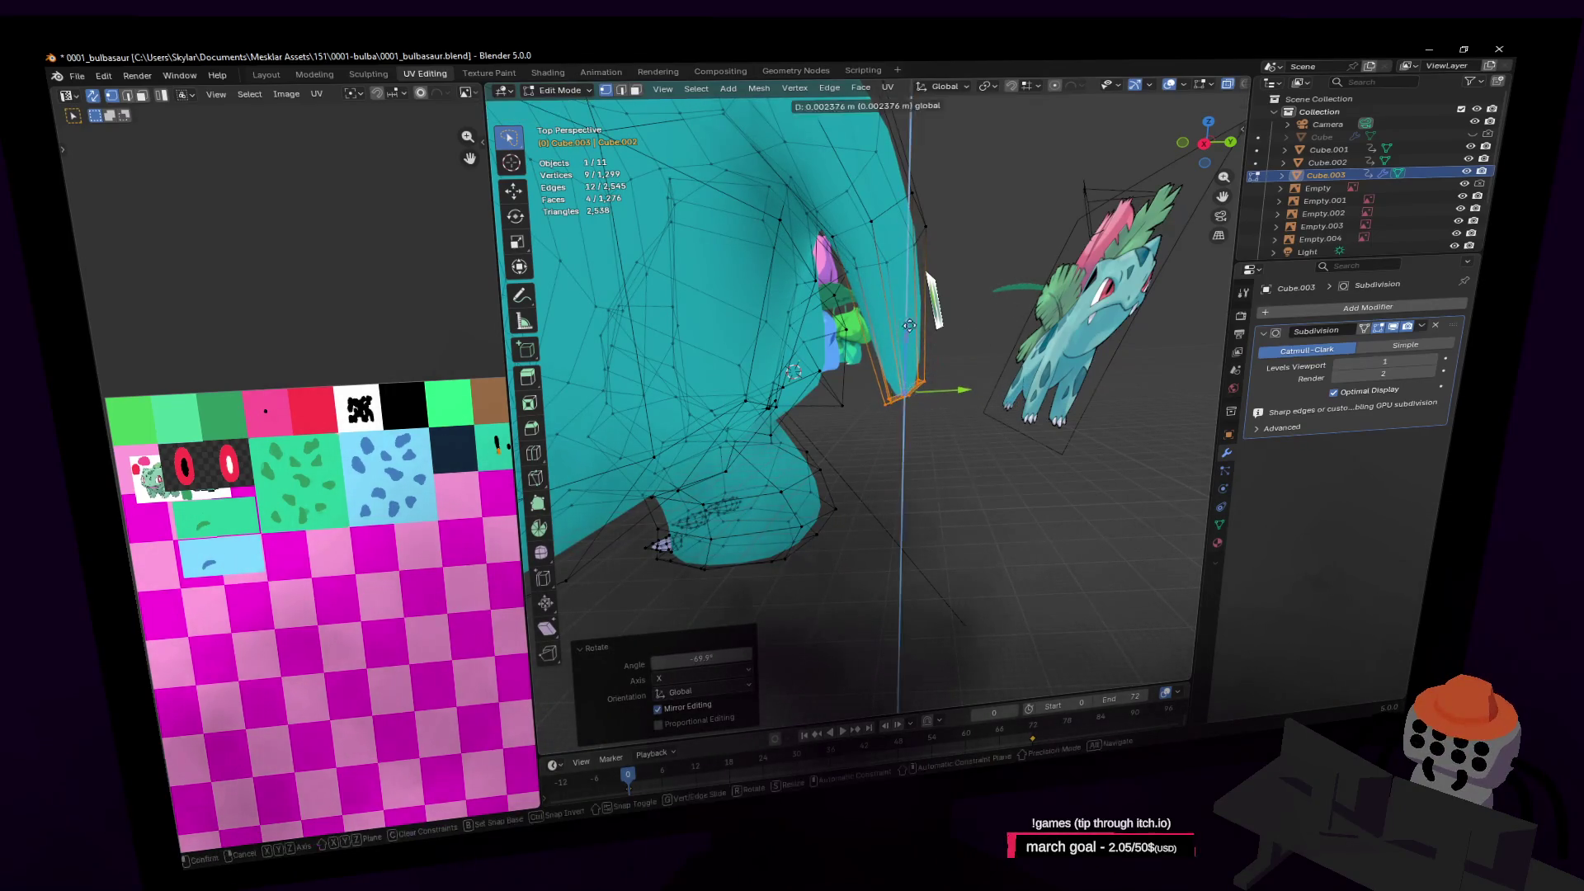
{"action": "key", "text": "shift+grave"}
{"action": "key", "text": "w"}
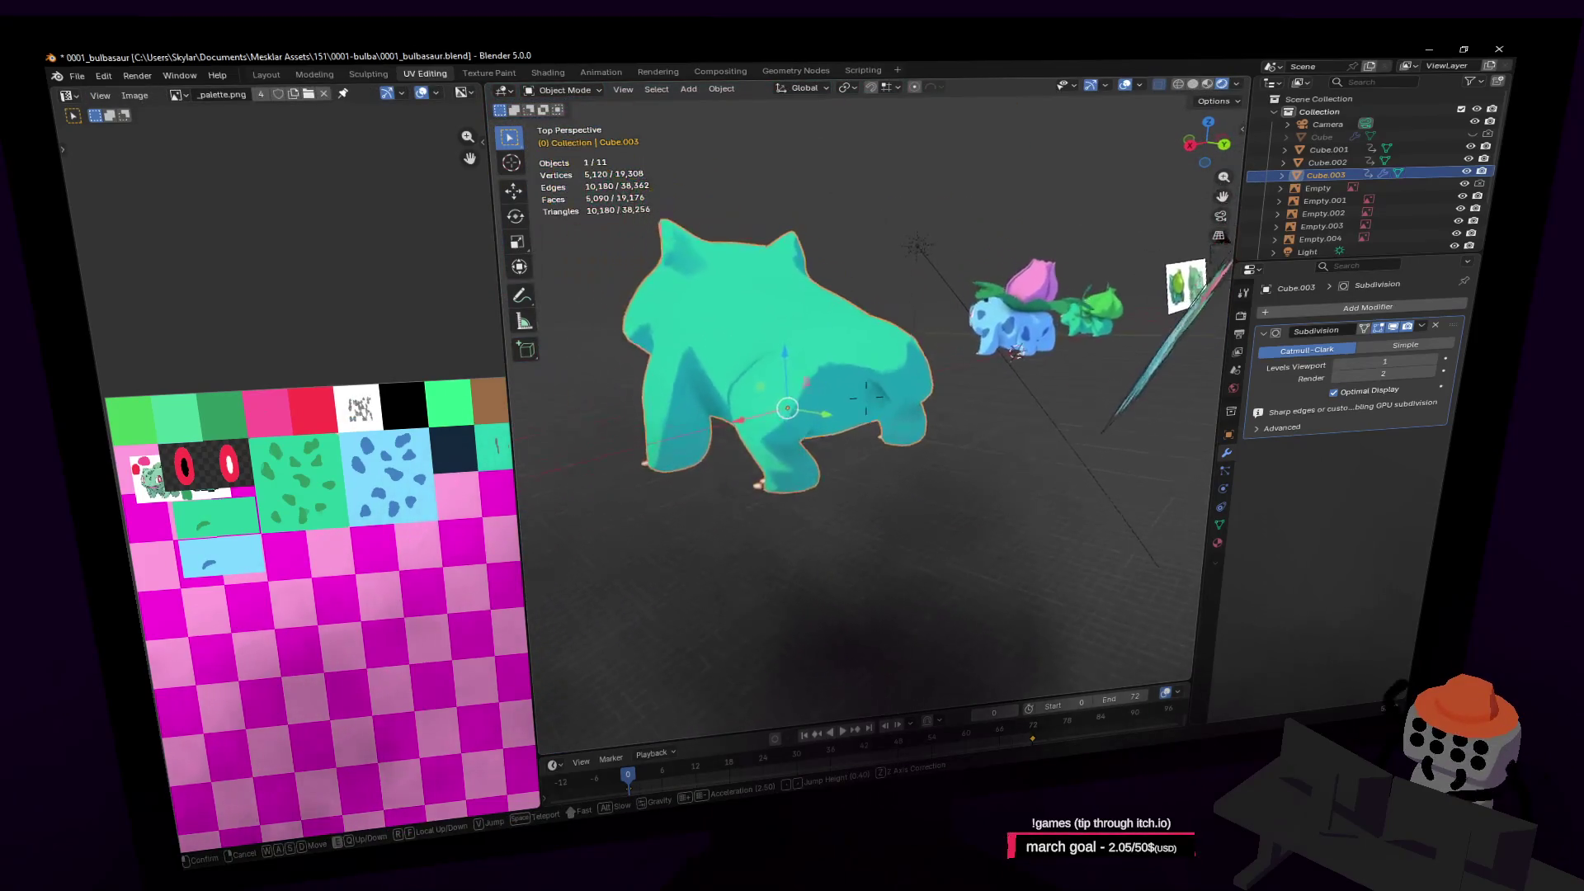
{"action": "key", "text": "w"}
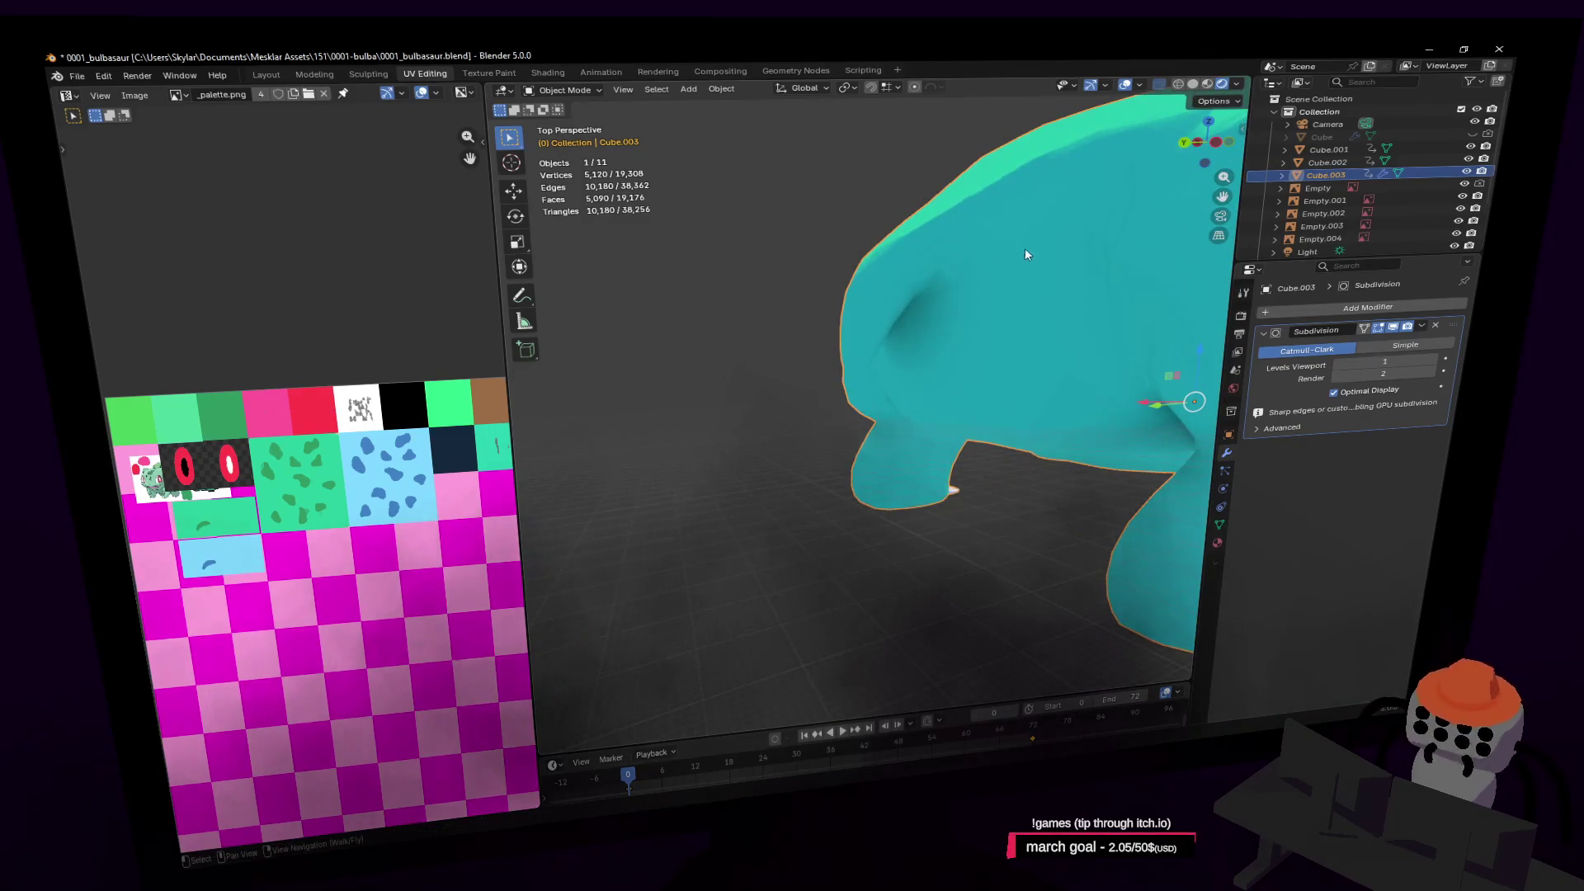
Move the selected vertices about 0.16 m along the Y axis
{"action": "key", "text": "Tab"}
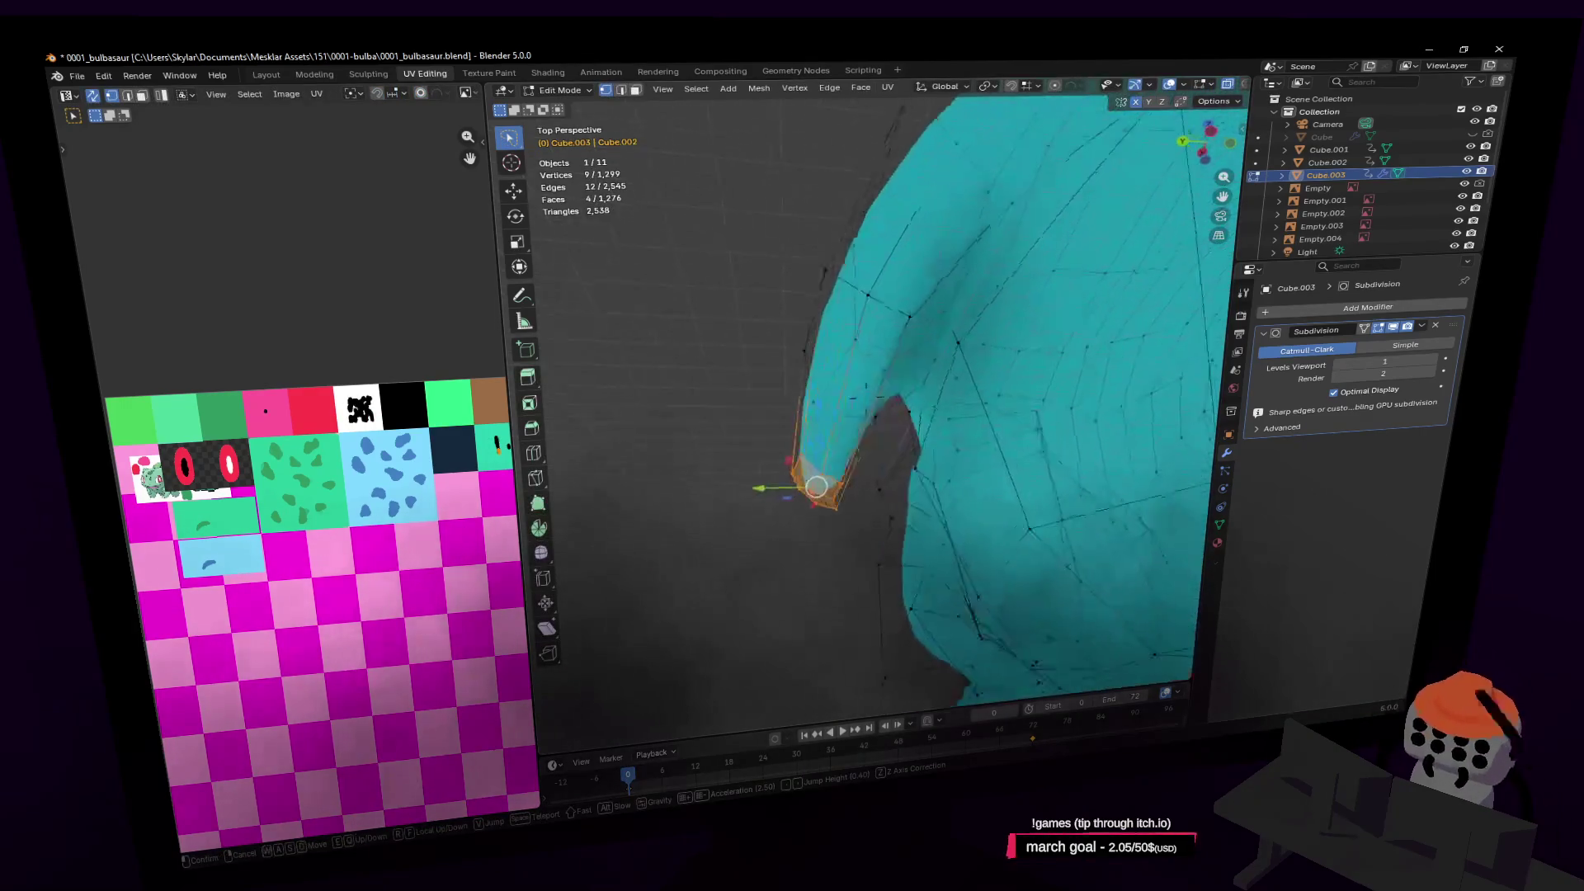
{"action": "left_click", "coordinate": [884, 341]}
{"action": "key", "text": "Tab"}
{"action": "key", "text": "Tab"}
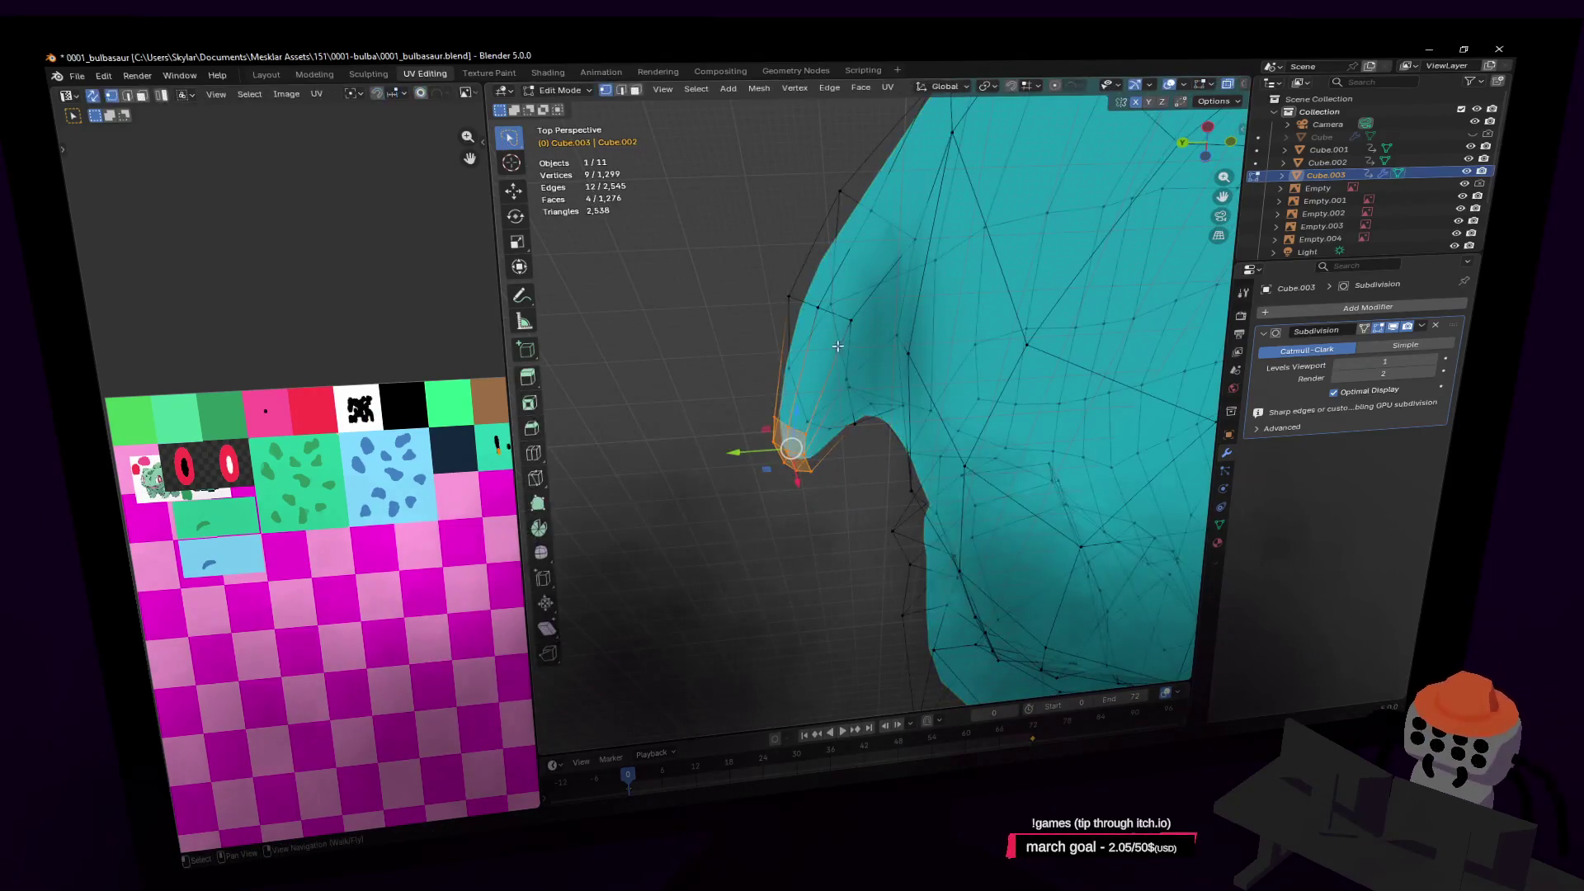
{"action": "left_click", "coordinate": [854, 397], "text": "shift"}
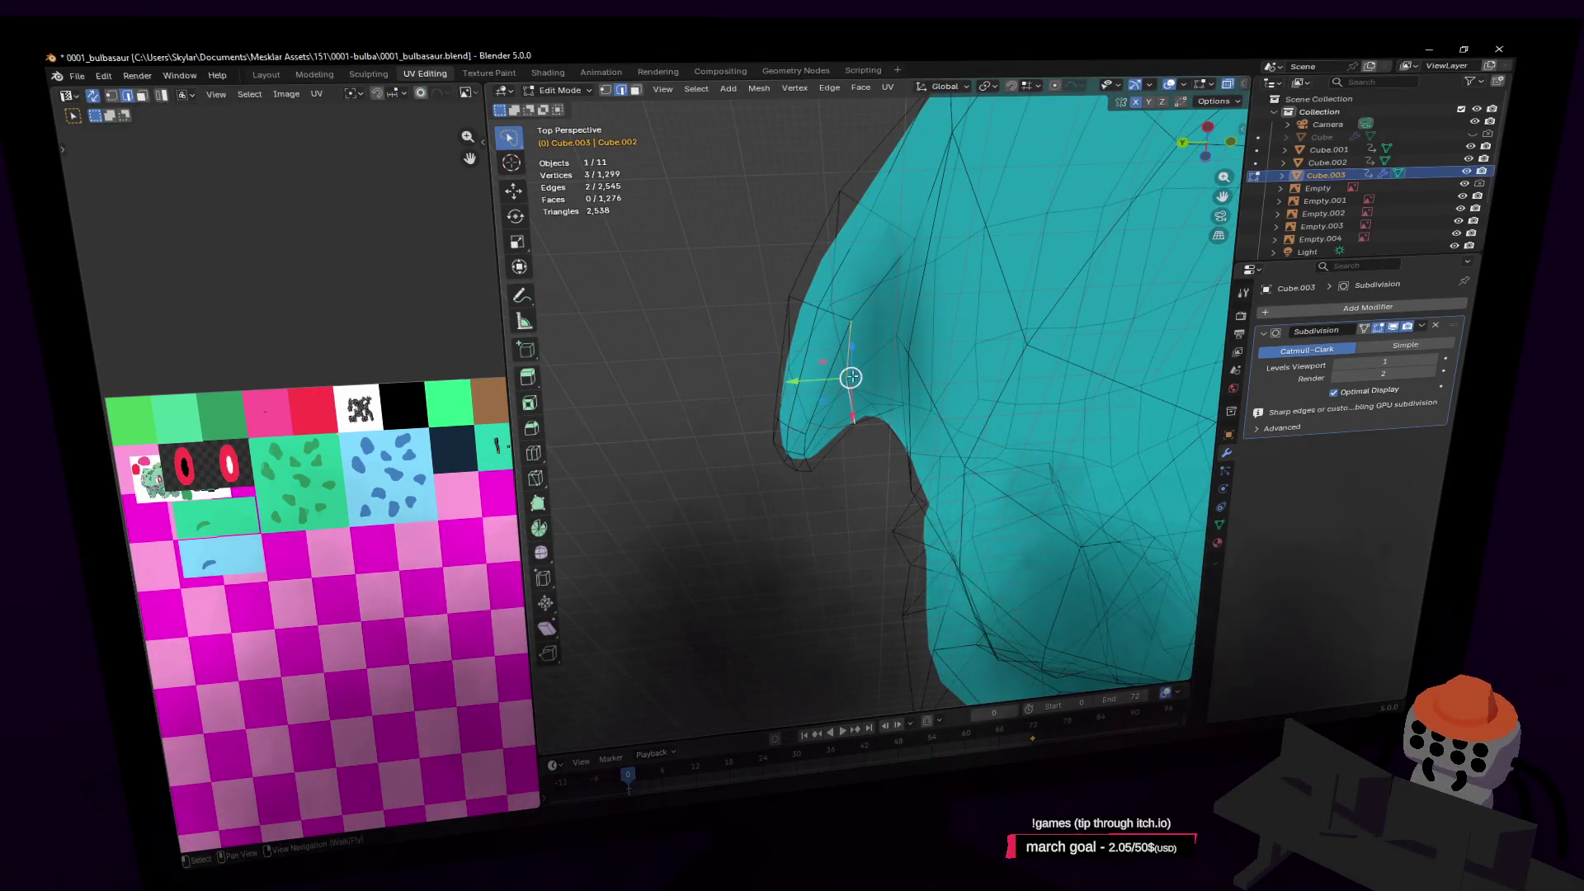
{"action": "key", "text": "g"}
{"action": "key", "text": "y"}
{"action": "left_click", "coordinate": [893, 370]}
Select two faces on the jaw edge and move them along Y
{"action": "key", "text": "shift+grave"}
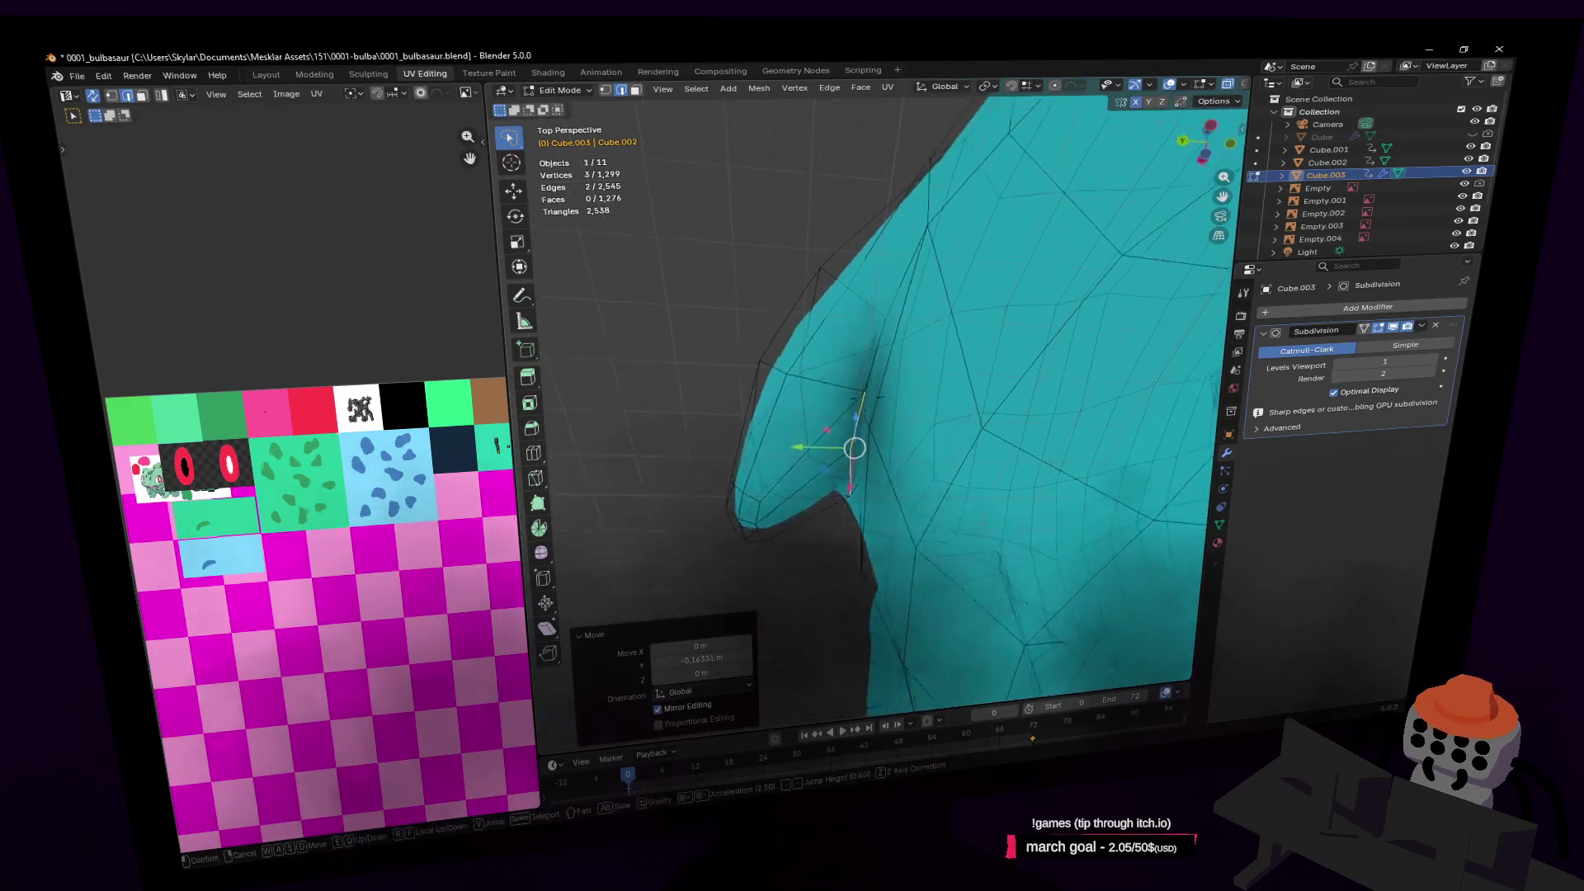
{"action": "key", "text": "w"}
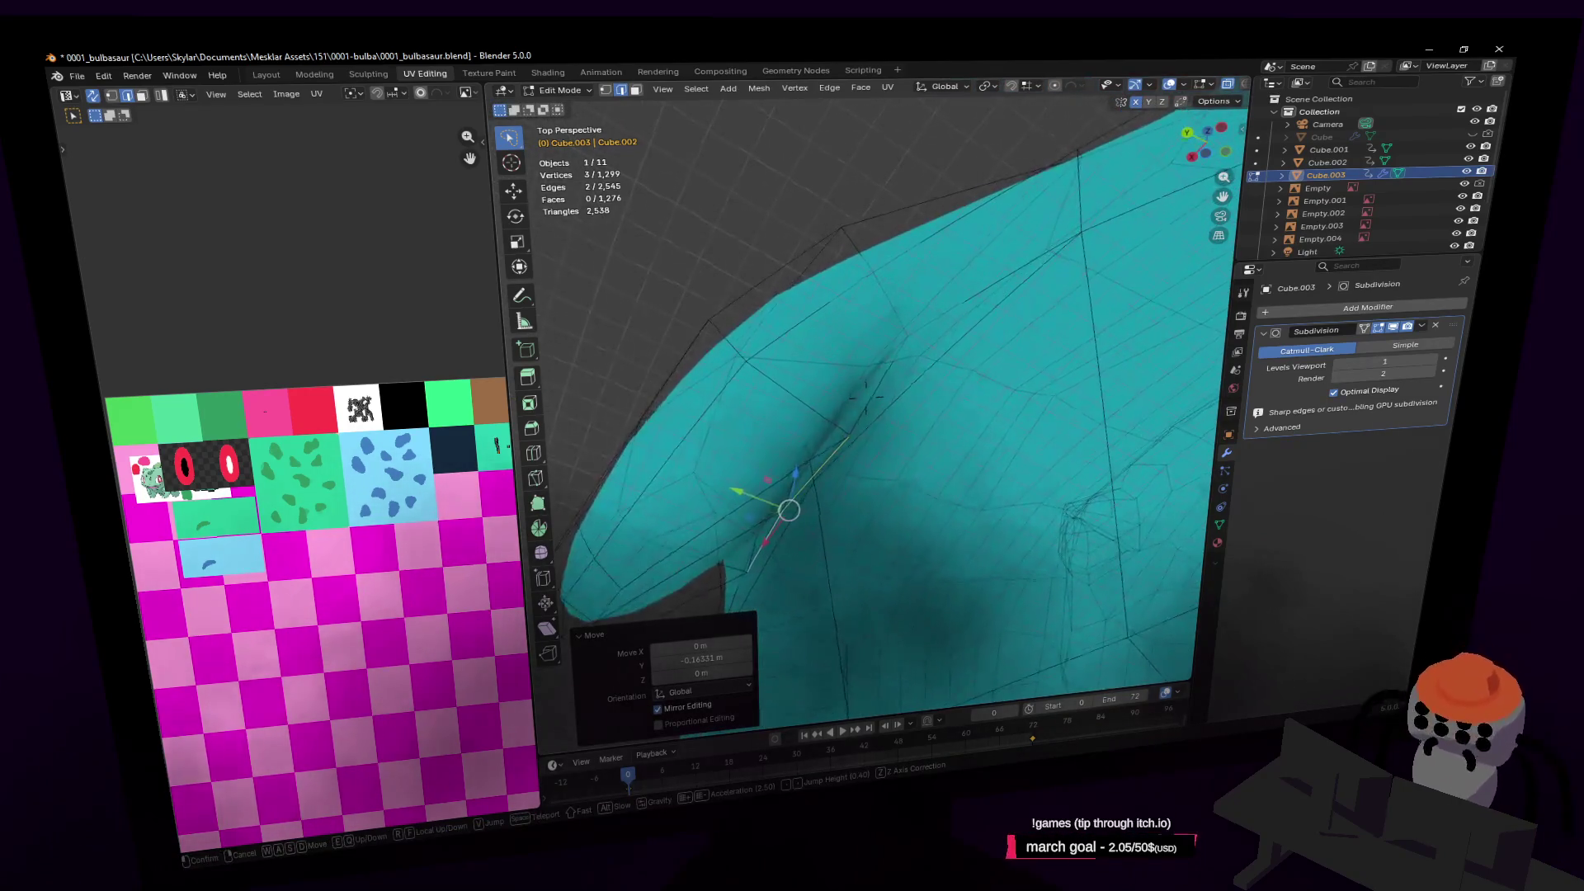
{"action": "left_click", "coordinate": [976, 323]}
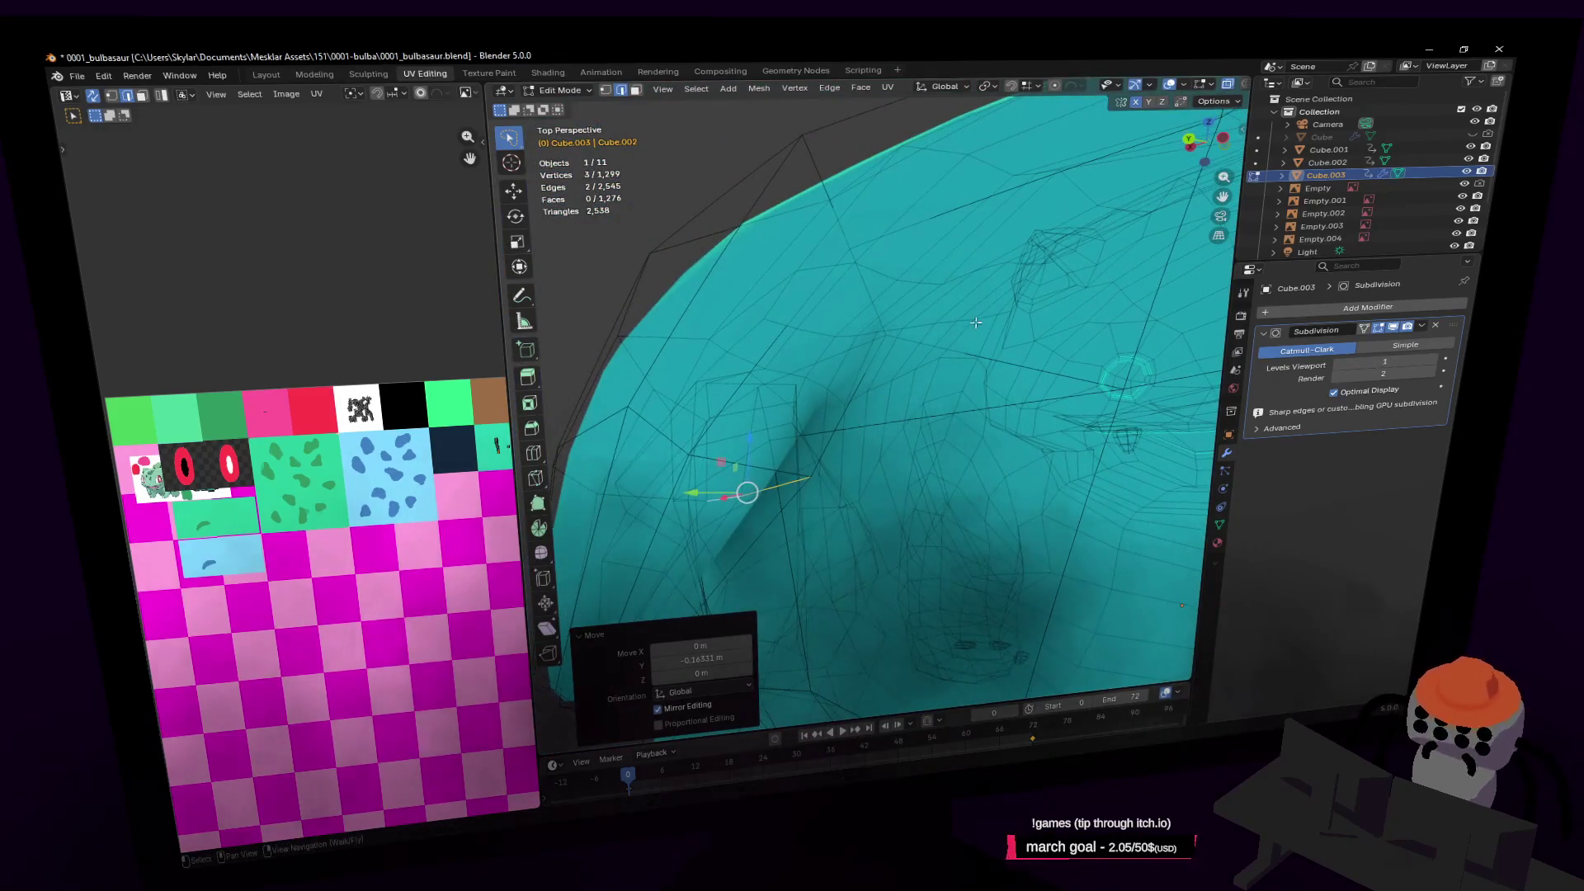
{"action": "scroll", "coordinate": [976, 323], "scroll_direction": "down", "scroll_amount": 3}
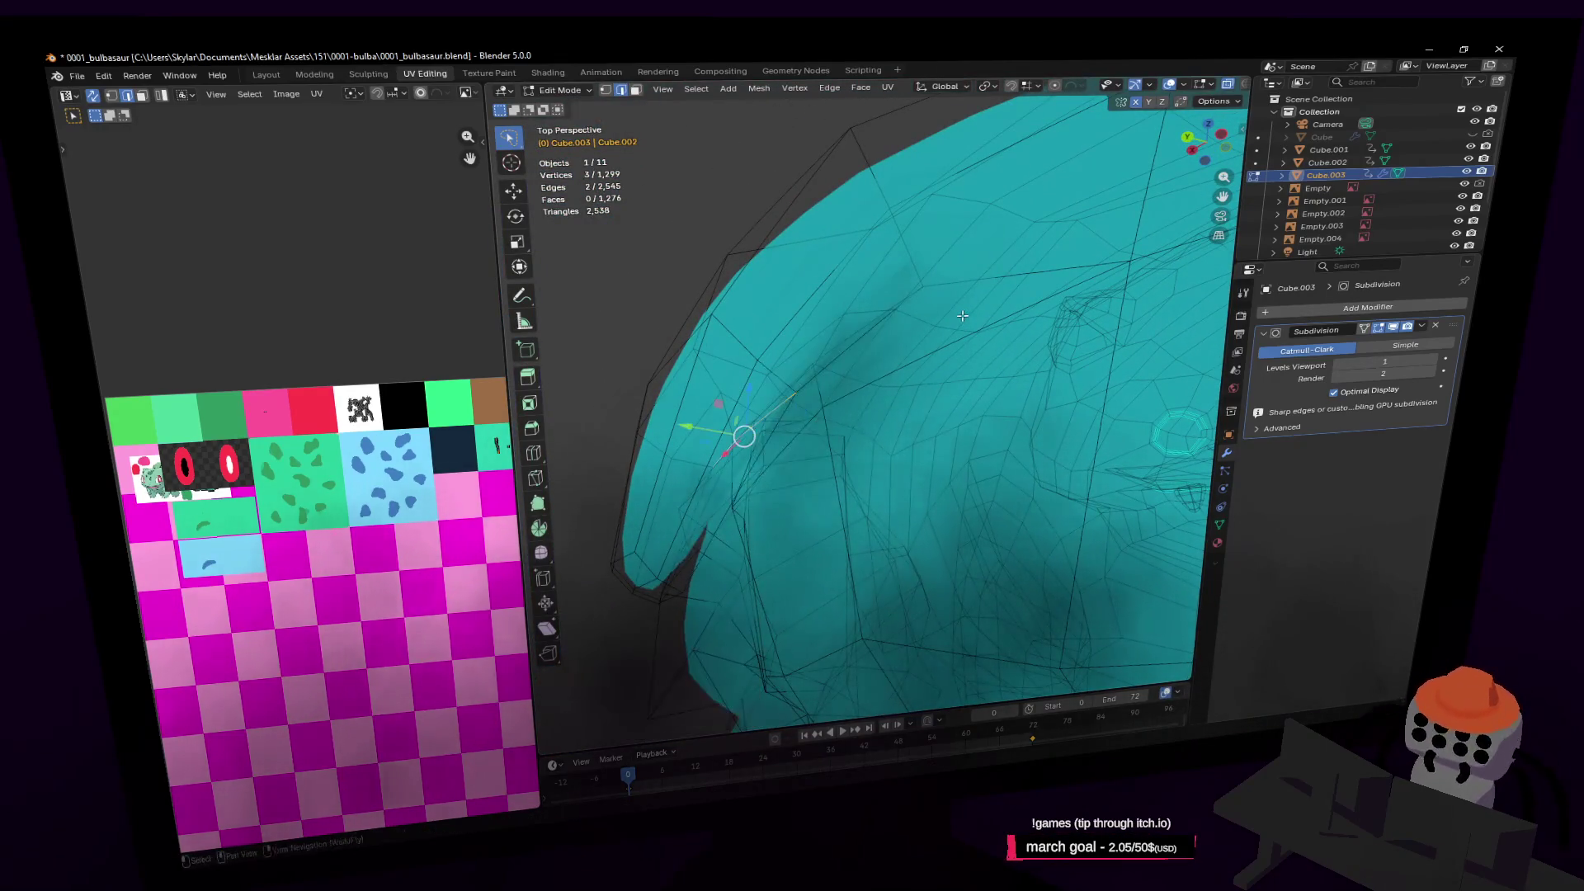
{"action": "key", "text": "shift+grave"}
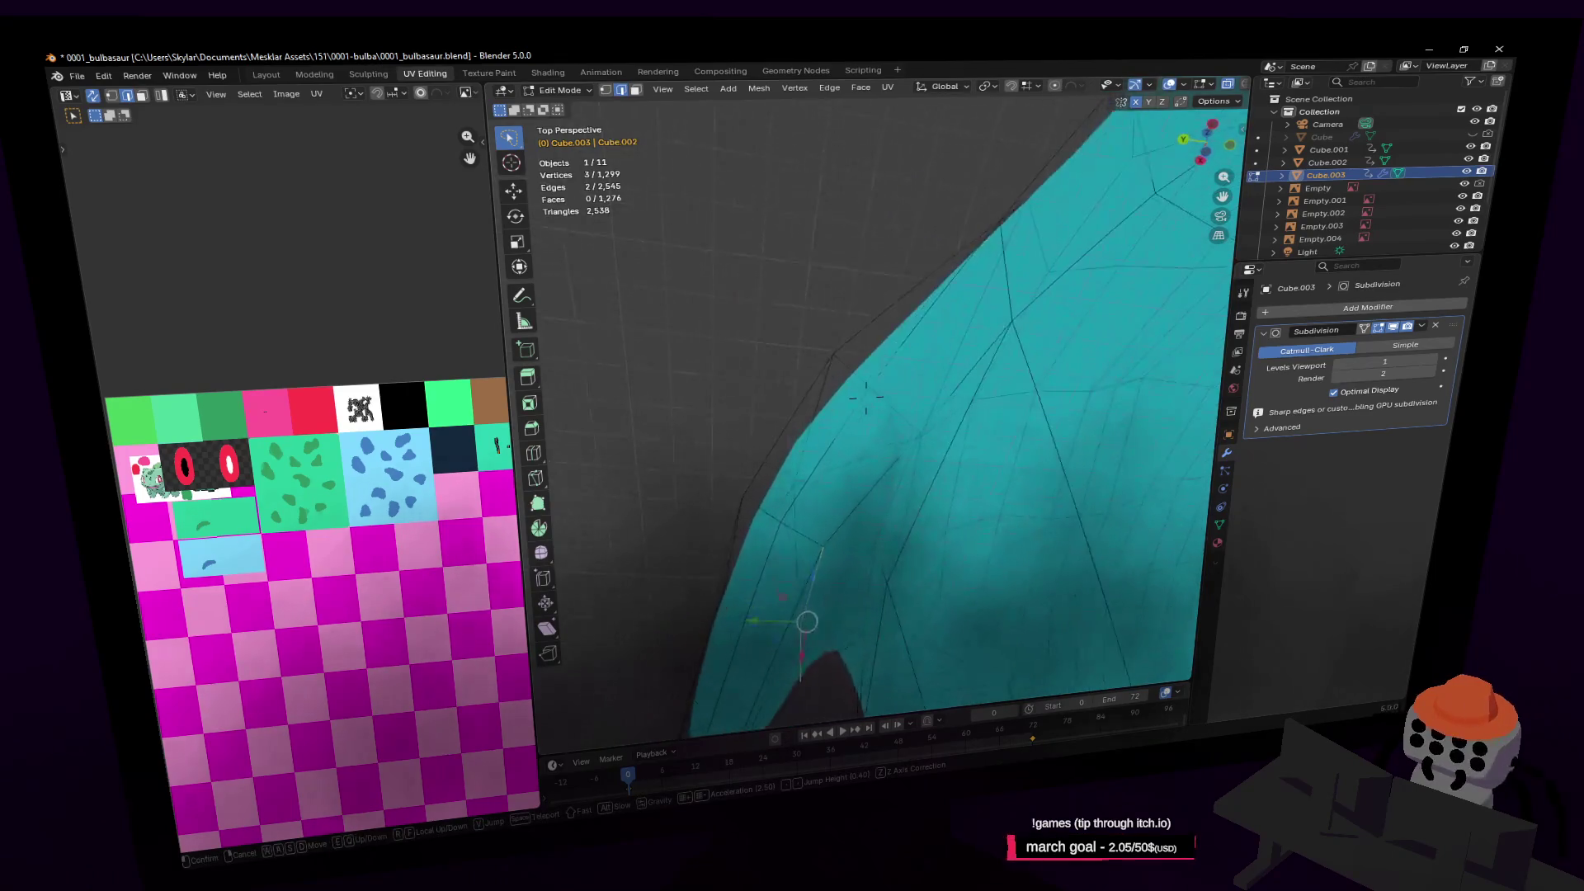
{"action": "left_click", "coordinate": [874, 335]}
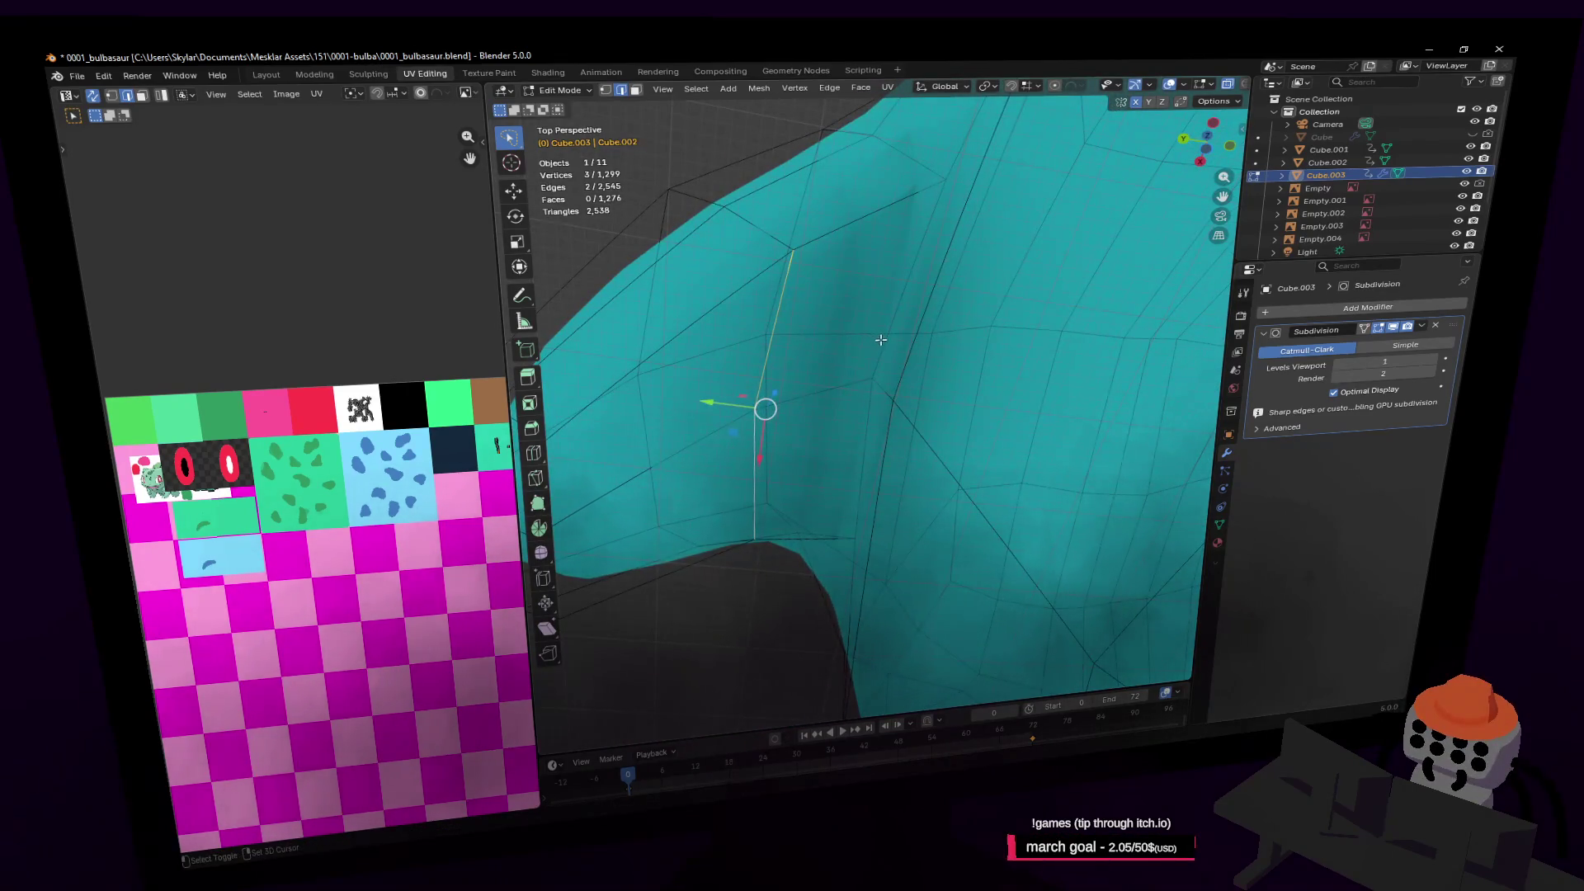
{"action": "middle_click_drag", "start_coordinate": [765, 351], "coordinate": [795, 375], "text": "shift"}
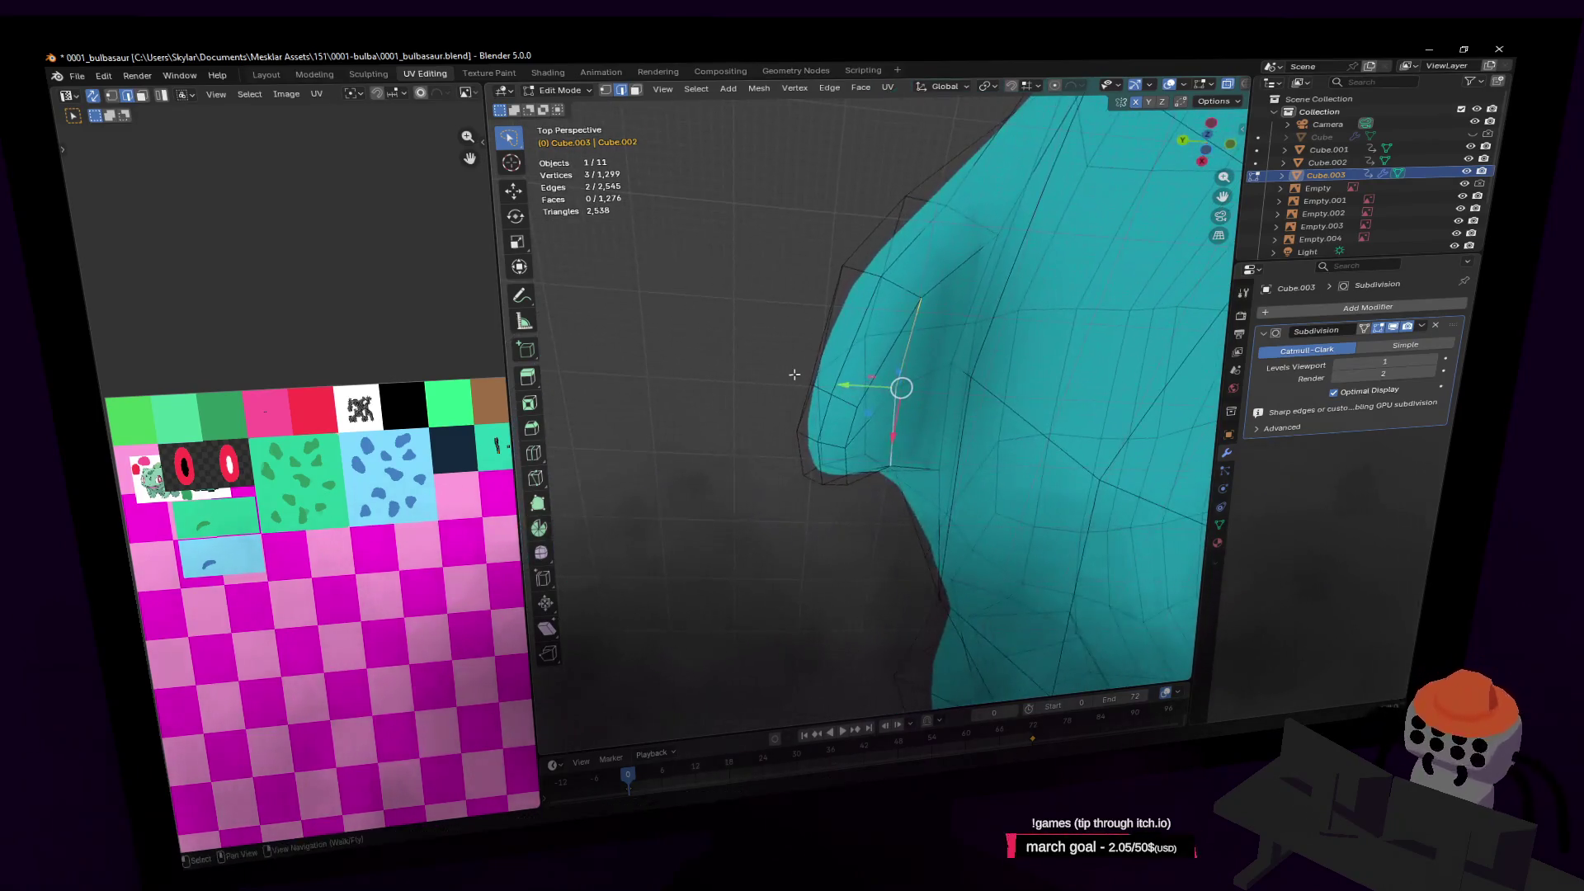
{"action": "key", "text": "alt+a"}
{"action": "left_click", "coordinate": [876, 428], "text": "shift"}
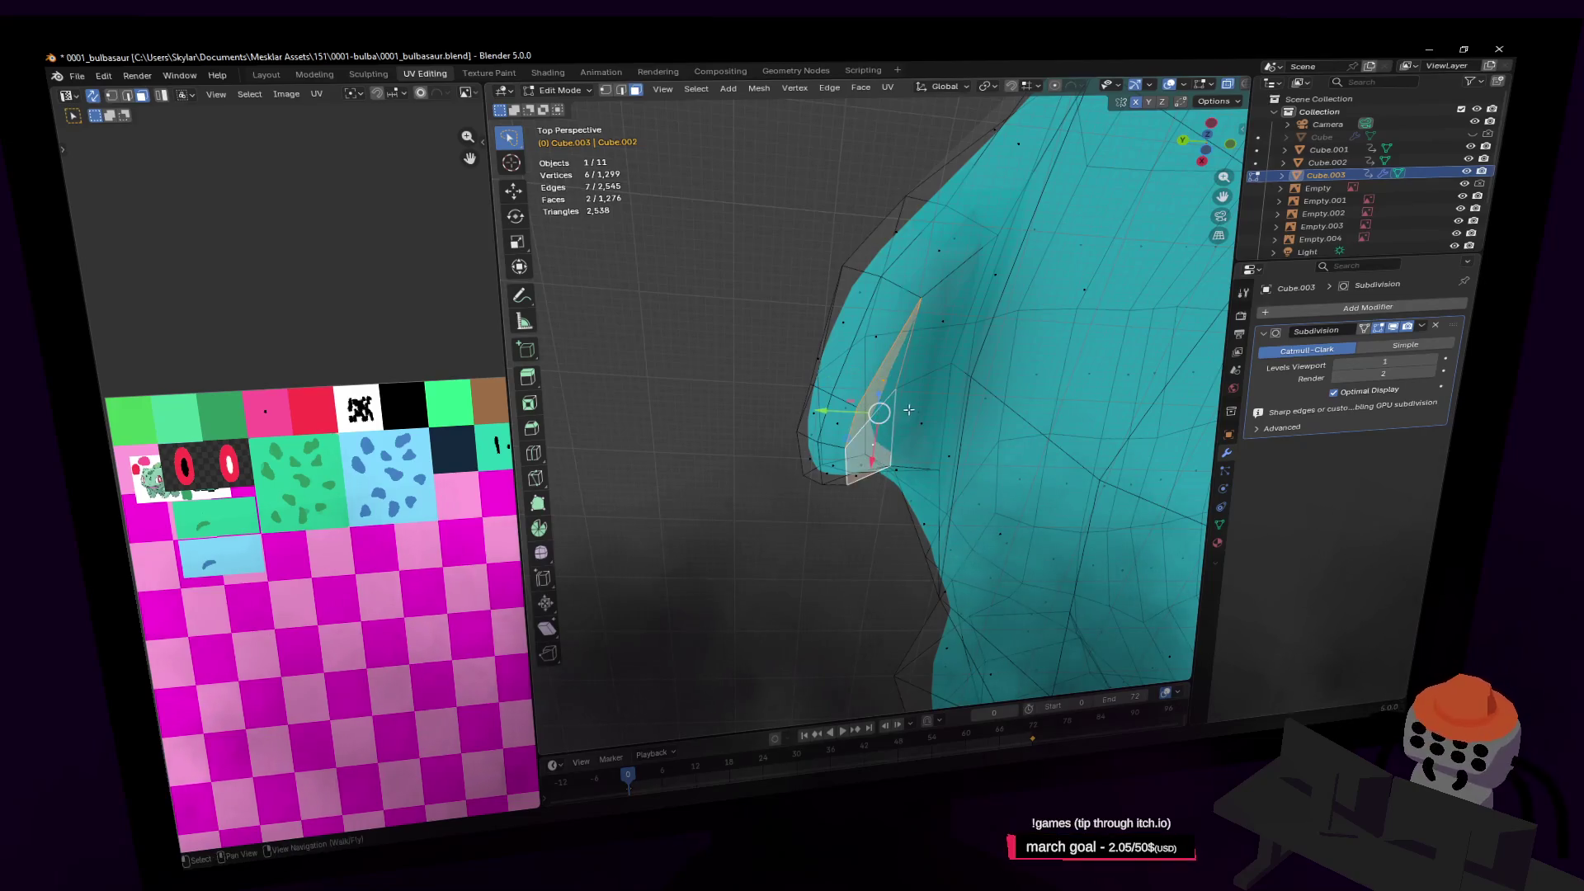
{"action": "left_click_drag", "start_coordinate": [821, 419], "coordinate": [942, 425]}
Shift the small mouth-corner face along X, then down along Z
{"action": "left_click", "coordinate": [811, 462]}
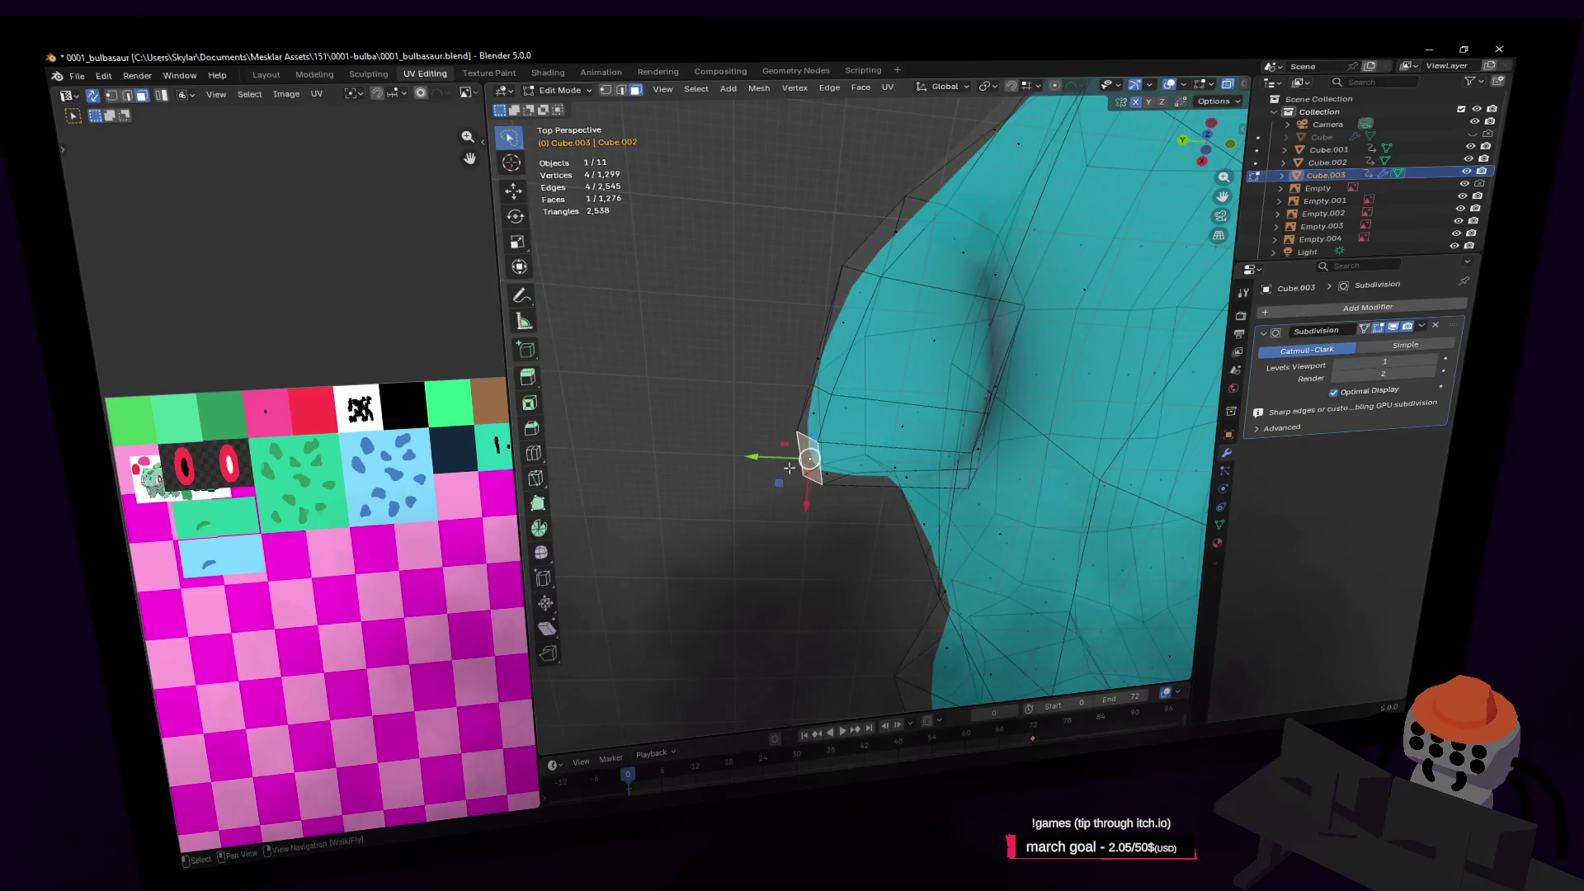
{"action": "key", "text": "g"}
{"action": "key", "text": "x"}
{"action": "left_click", "coordinate": [809, 459]}
{"action": "key", "text": "shift+grave"}
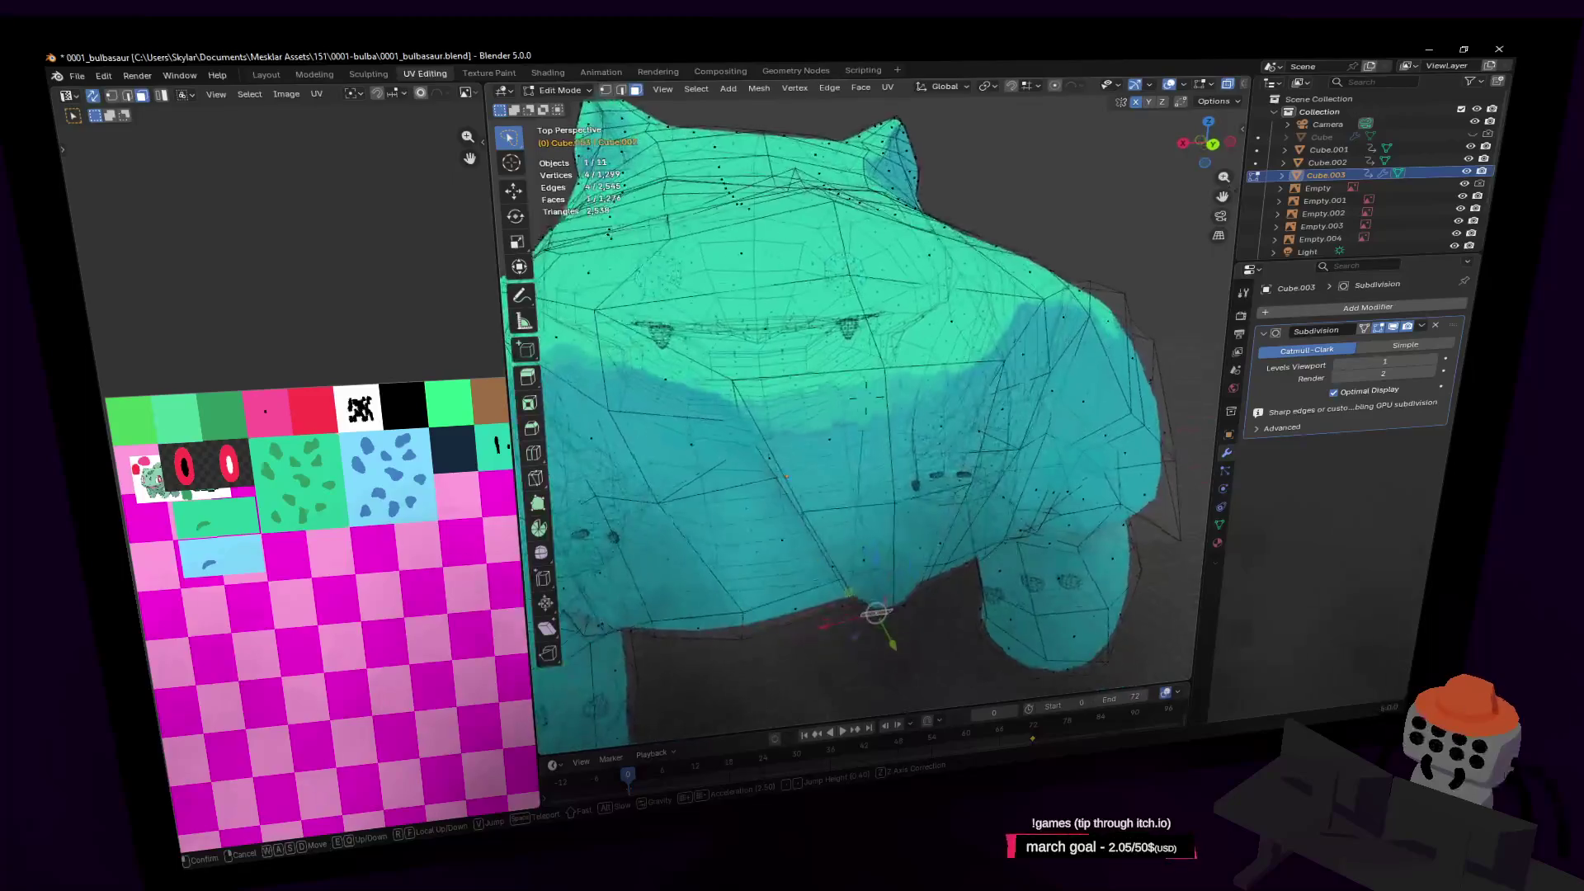
{"action": "left_click", "coordinate": [851, 417]}
{"action": "left_click_drag", "start_coordinate": [865, 464], "coordinate": [868, 499]}
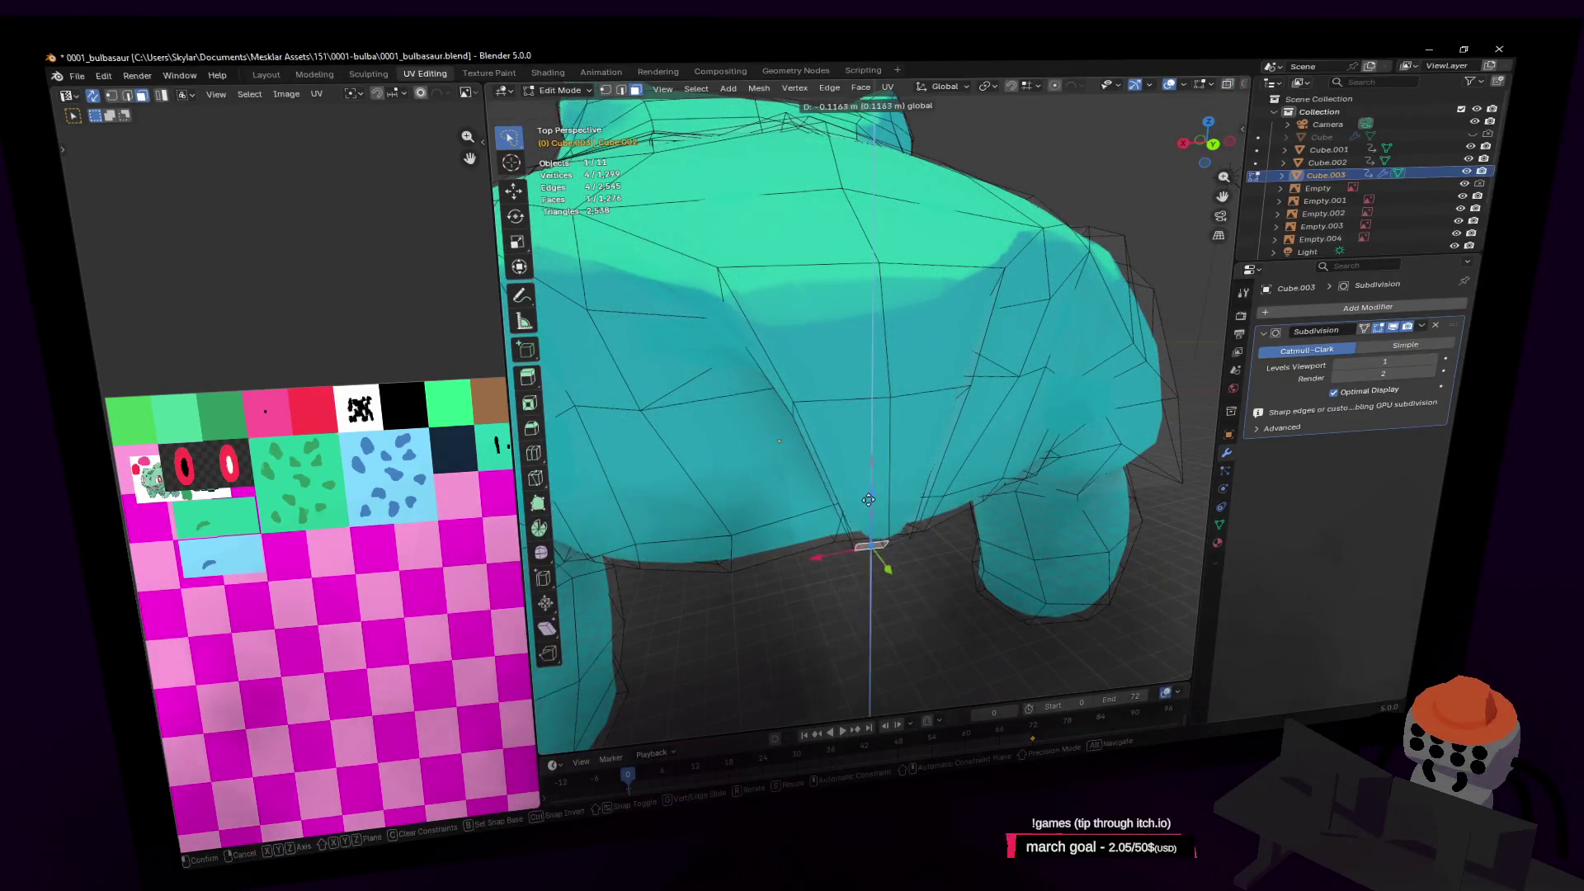
Confirm the mouth-corner face's downward move and compare with the Venusaur references
{"action": "left_click", "coordinate": [882, 457]}
{"action": "key", "text": "shift+grave"}
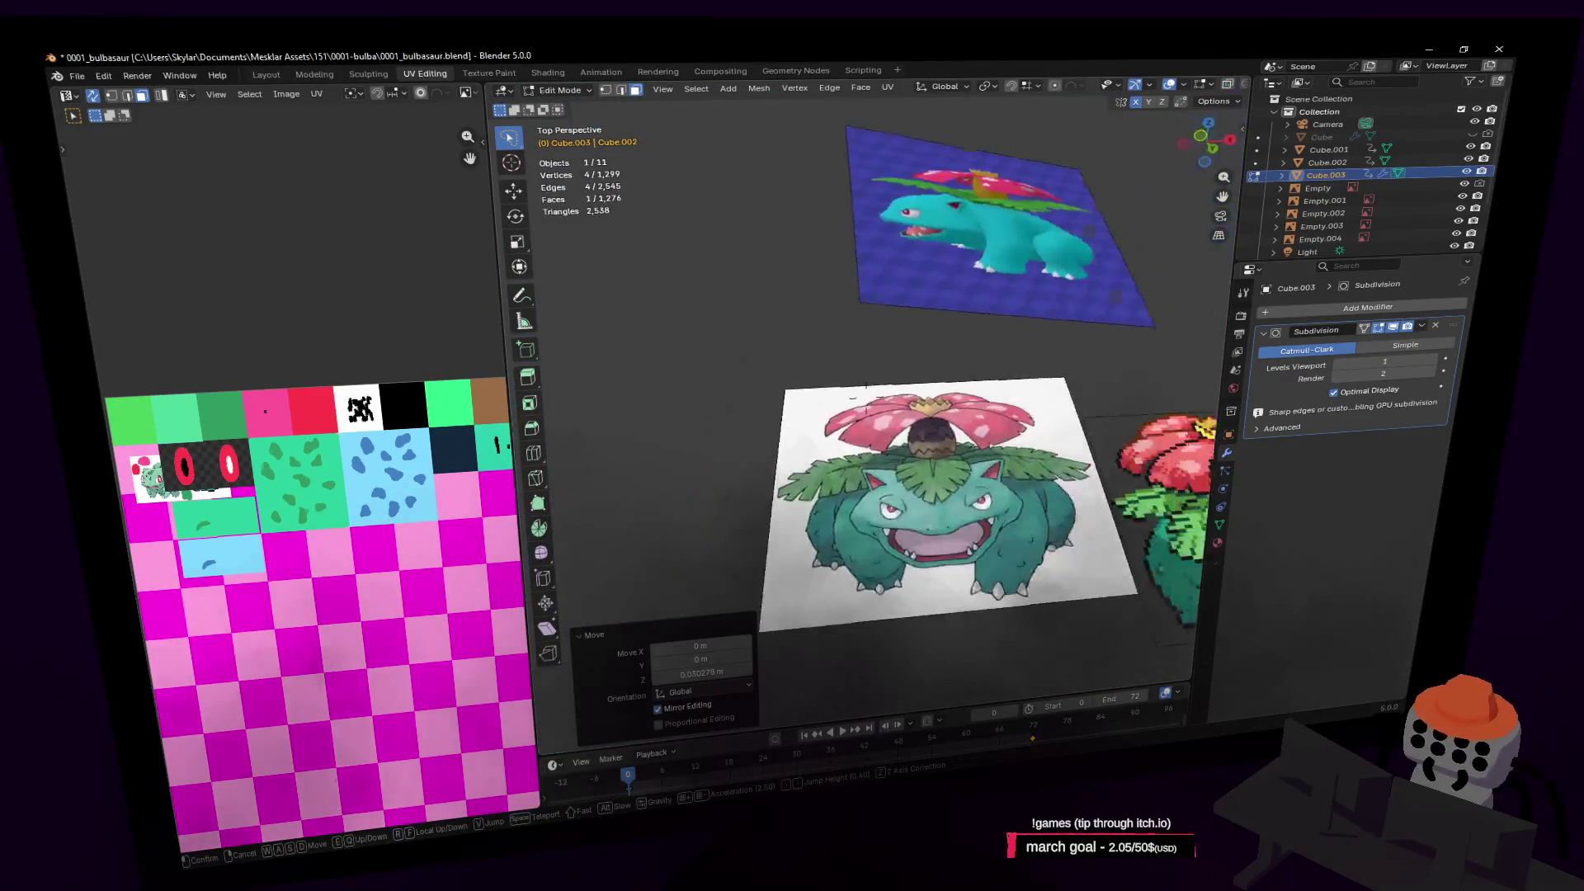
{"action": "key", "text": "s"}
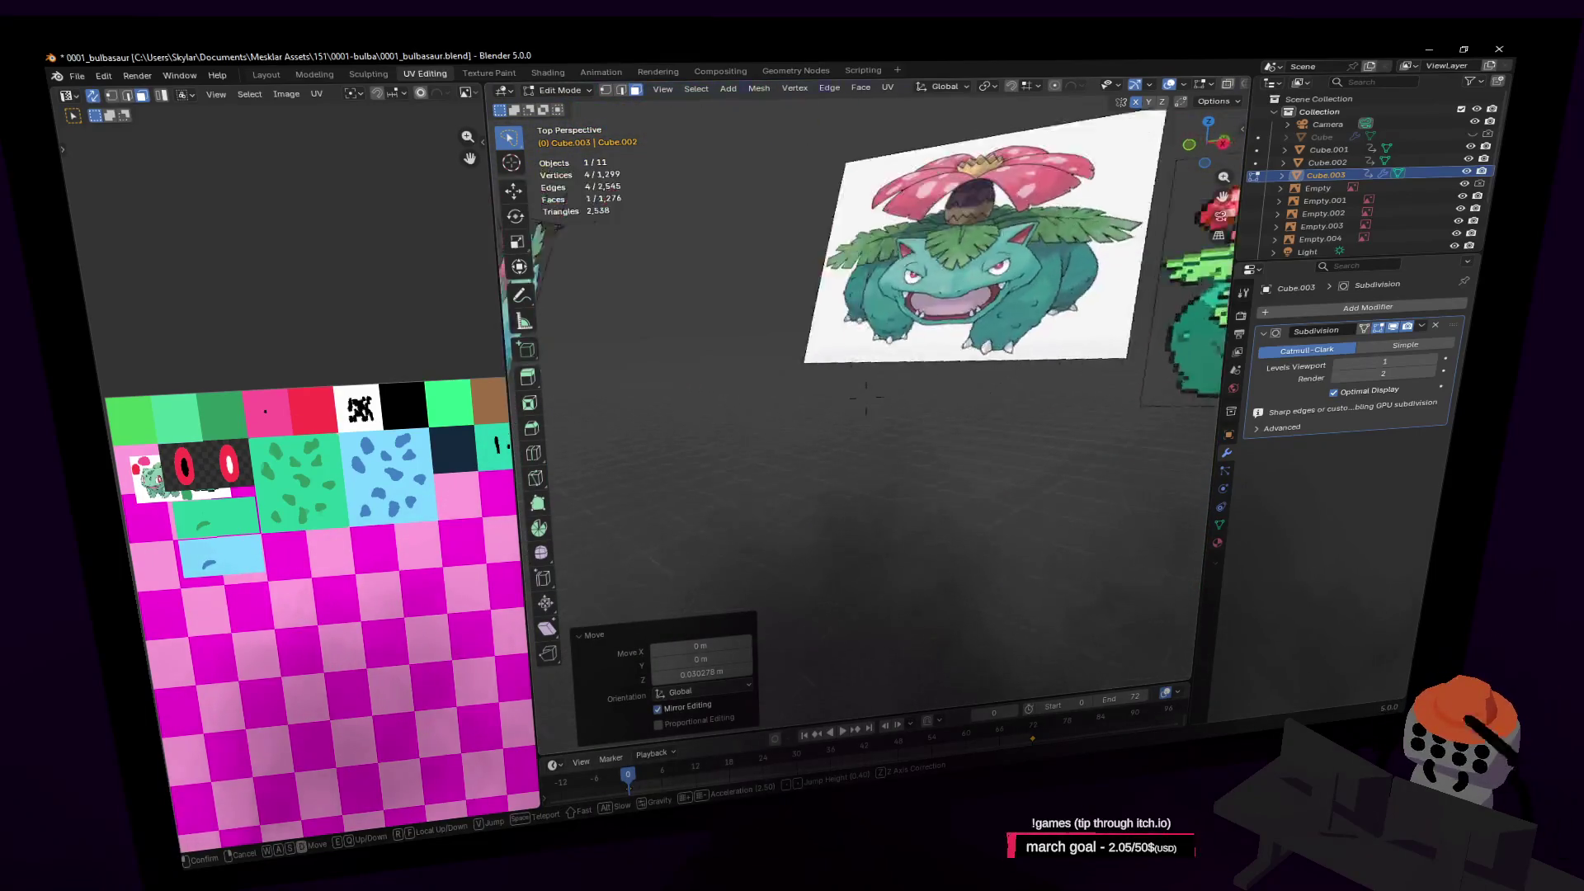
{"action": "key", "text": "w"}
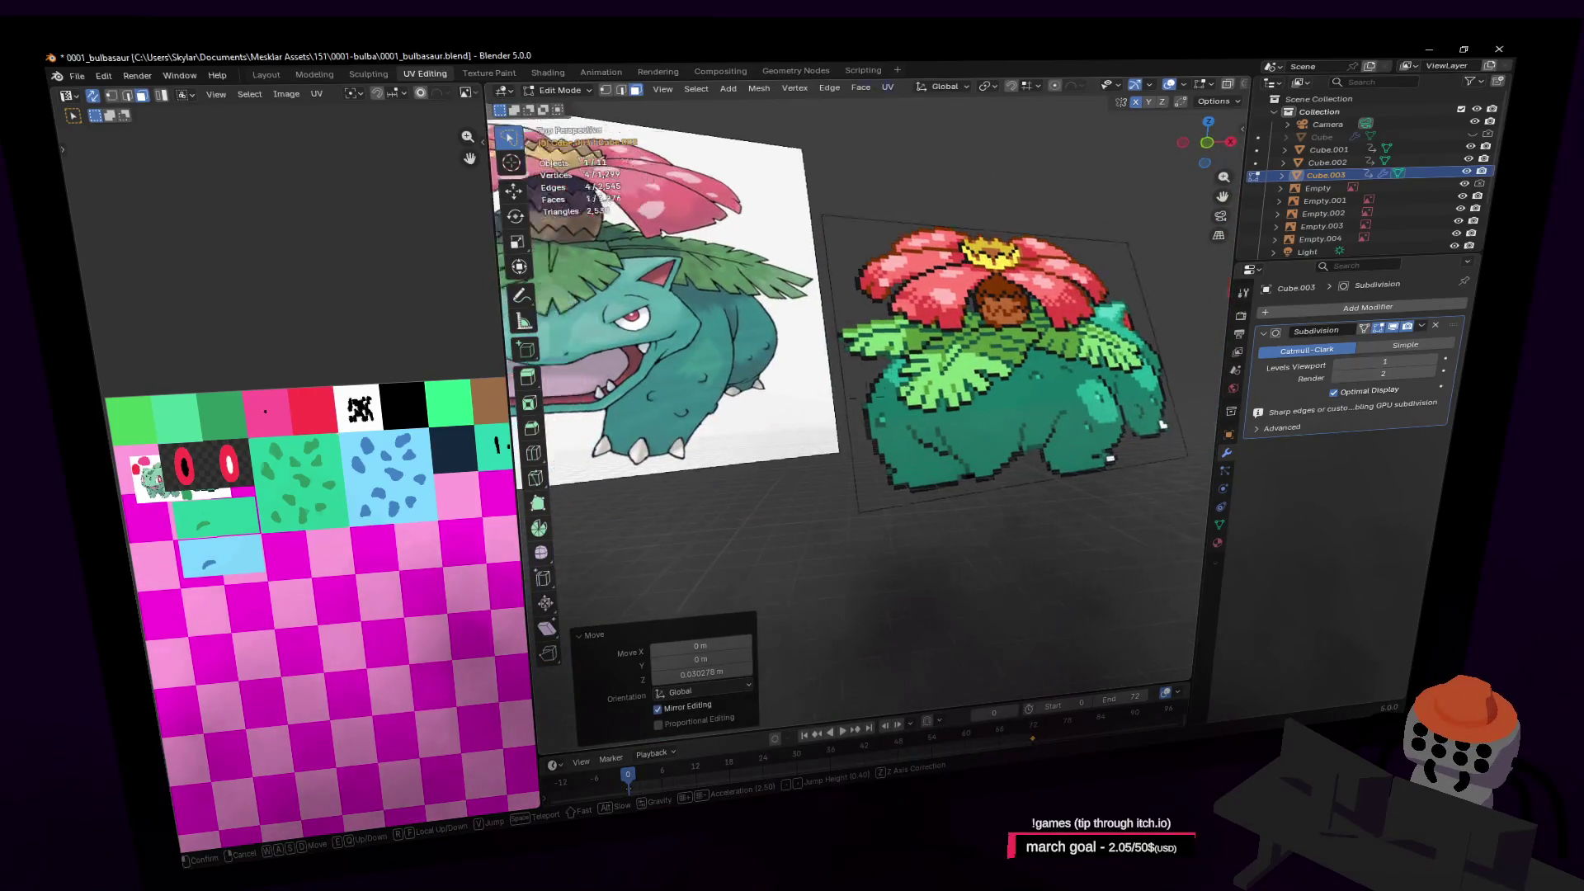
{"action": "key", "text": "w"}
{"action": "left_click", "coordinate": [892, 476]}
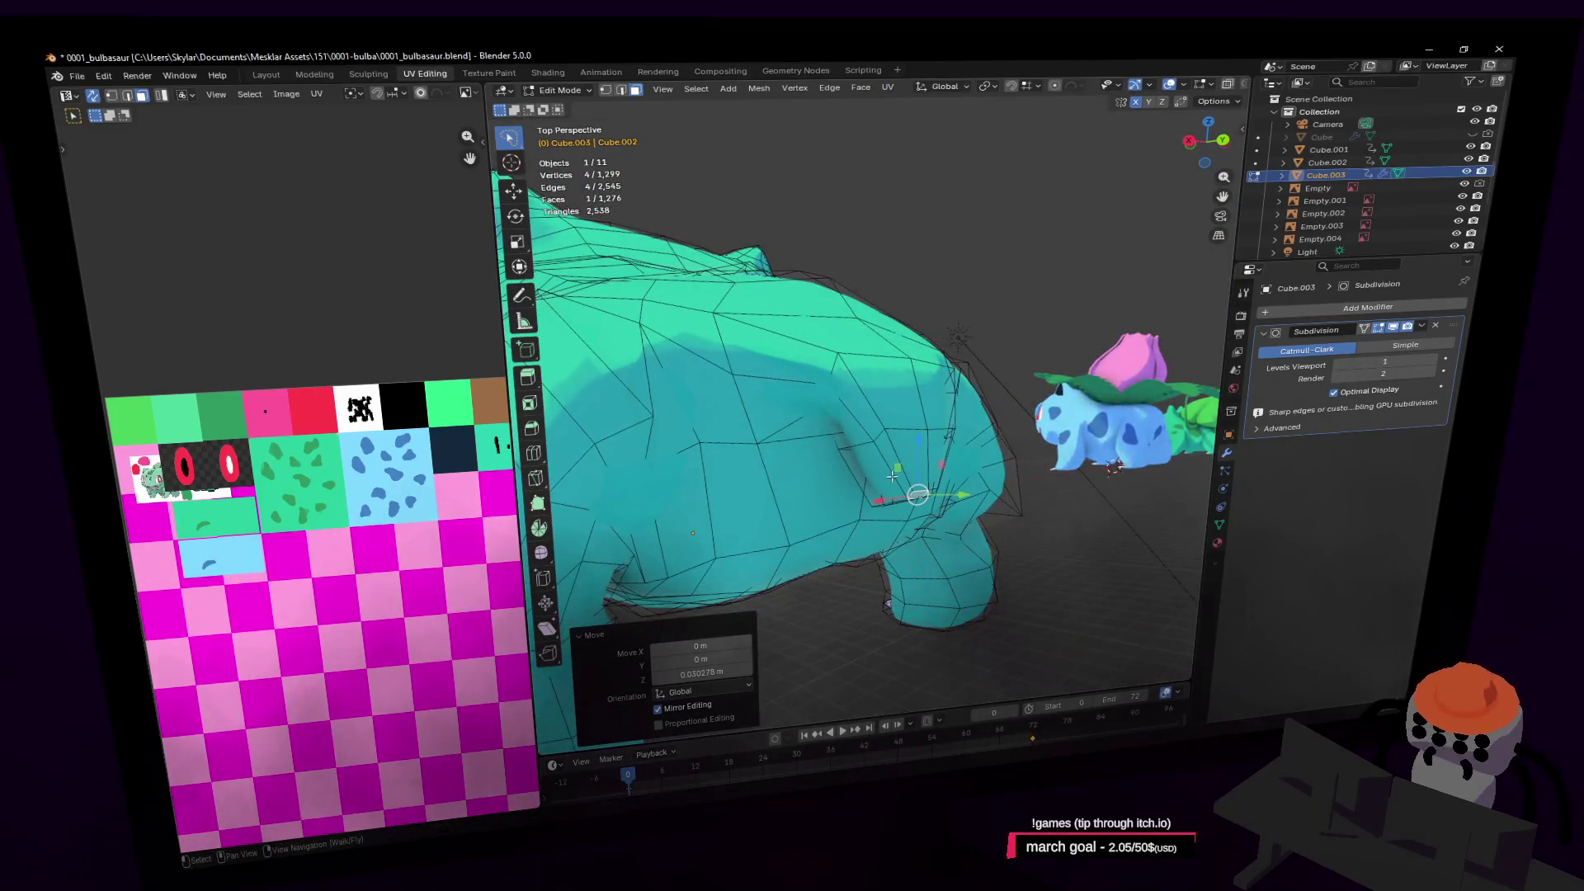
{"action": "scroll", "coordinate": [944, 402], "scroll_direction": "up", "scroll_amount": 5}
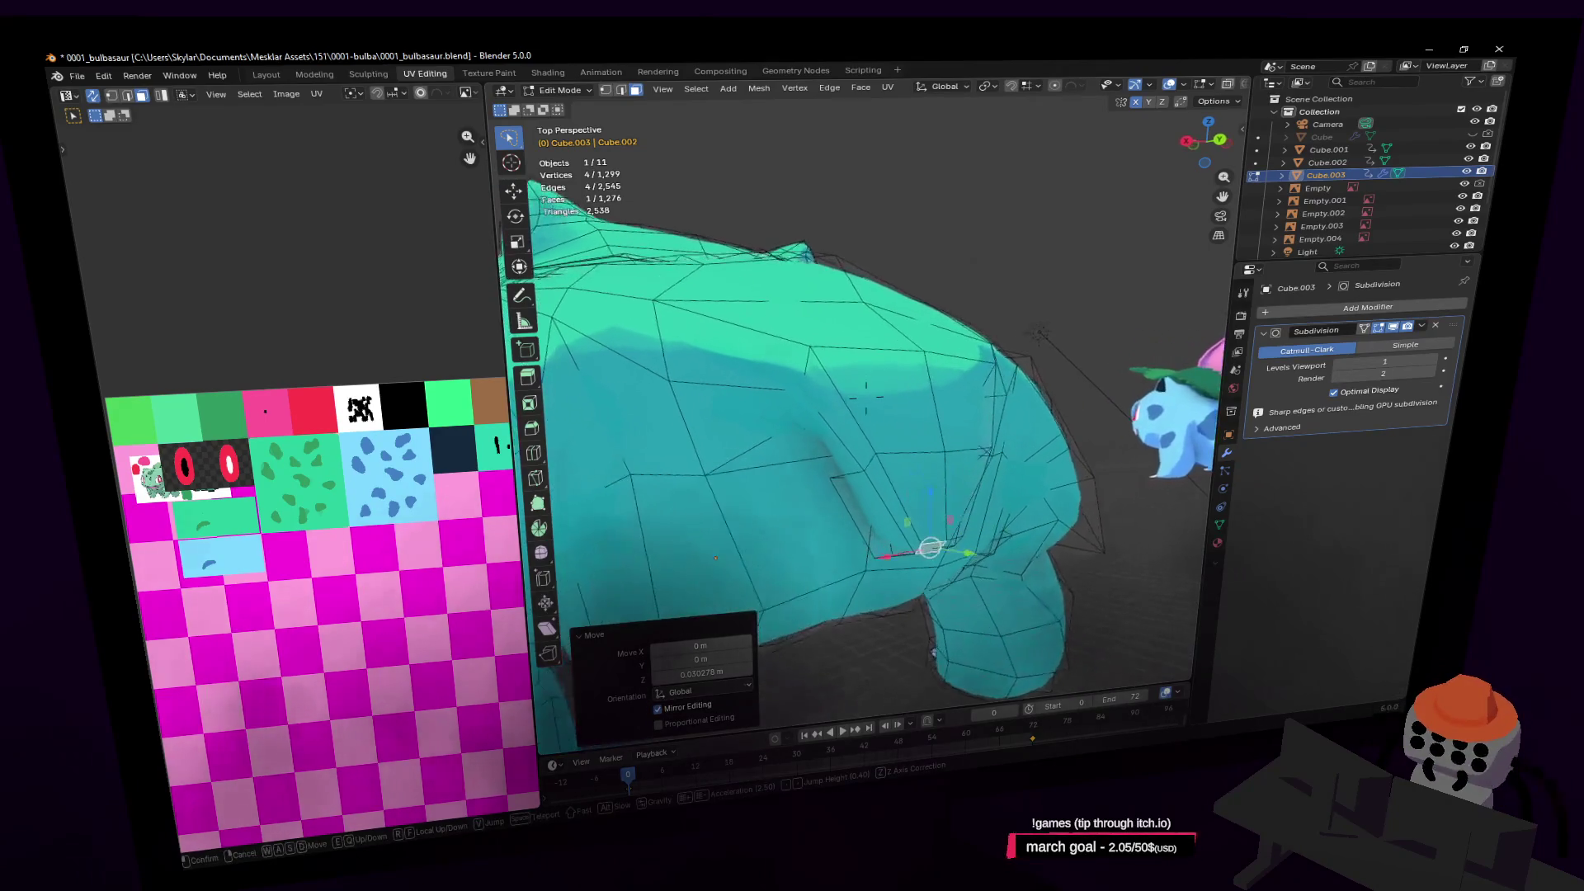
Undo the recent extrusions and vertex move, then dissolve the selected edges
{"action": "key", "text": "ctrl+z"}
{"action": "key", "text": "ctrl+z"}
{"action": "key", "text": "ctrl+z"}
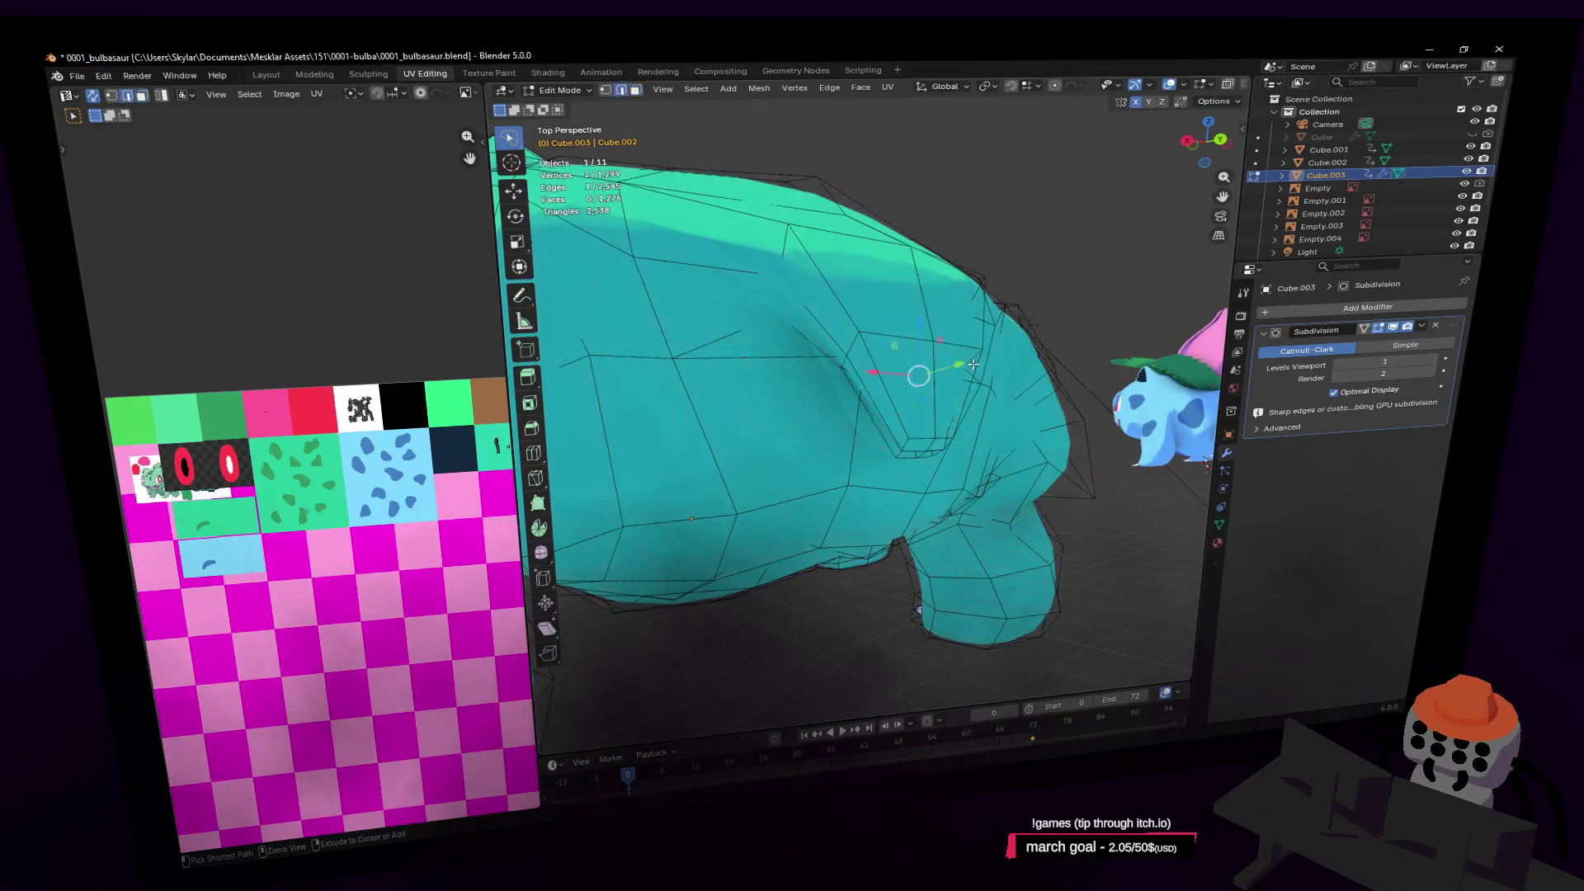
{"action": "key", "text": "ctrl+z"}
{"action": "key", "text": "ctrl+z"}
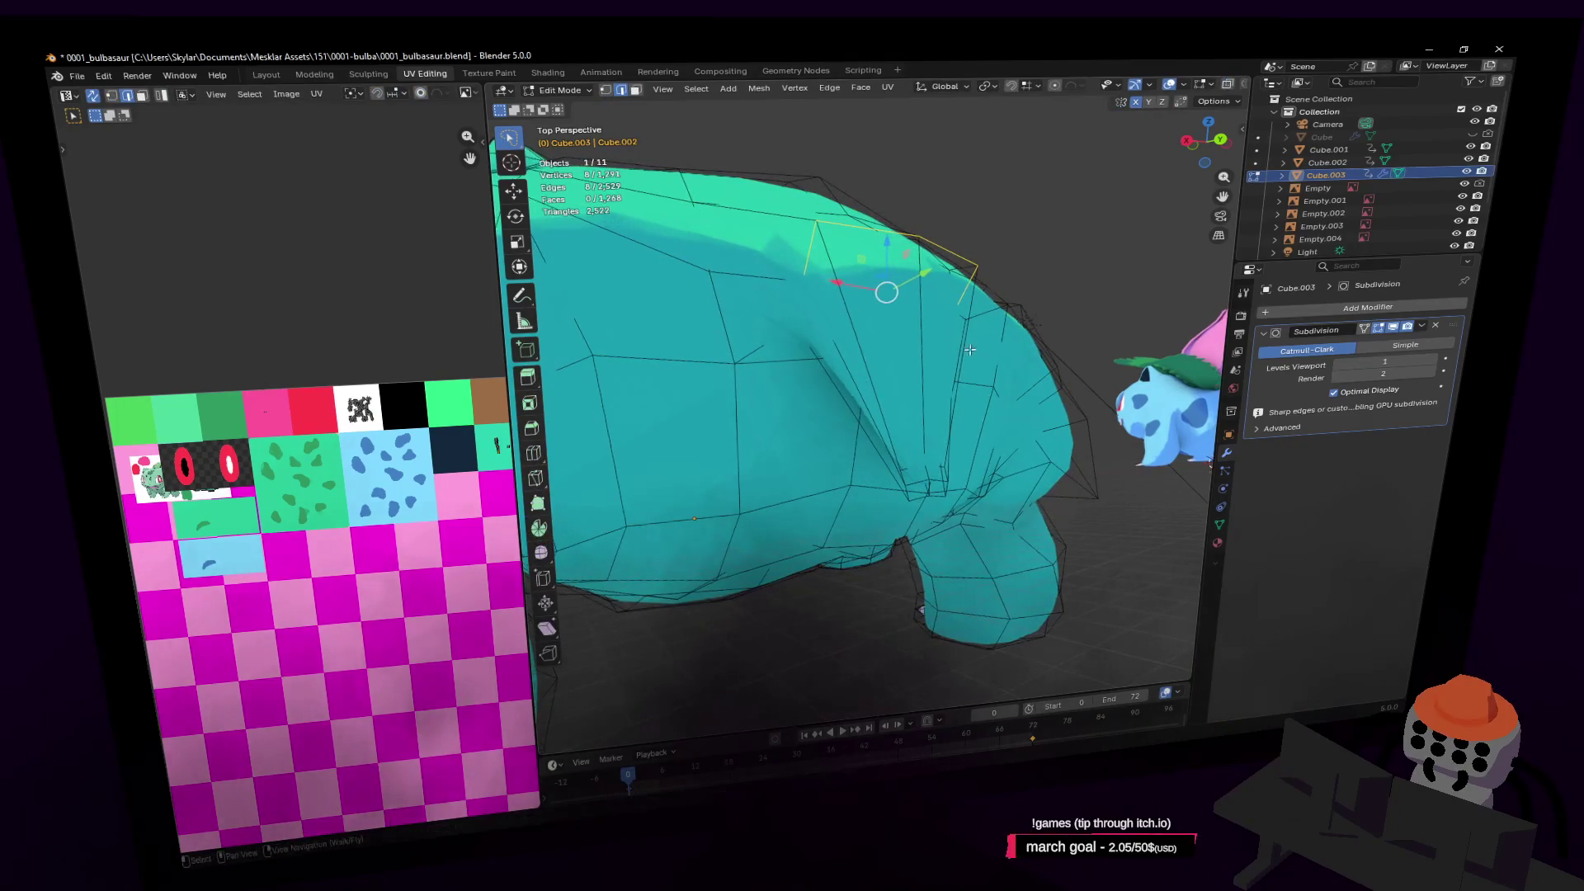
{"action": "key", "text": "x"}
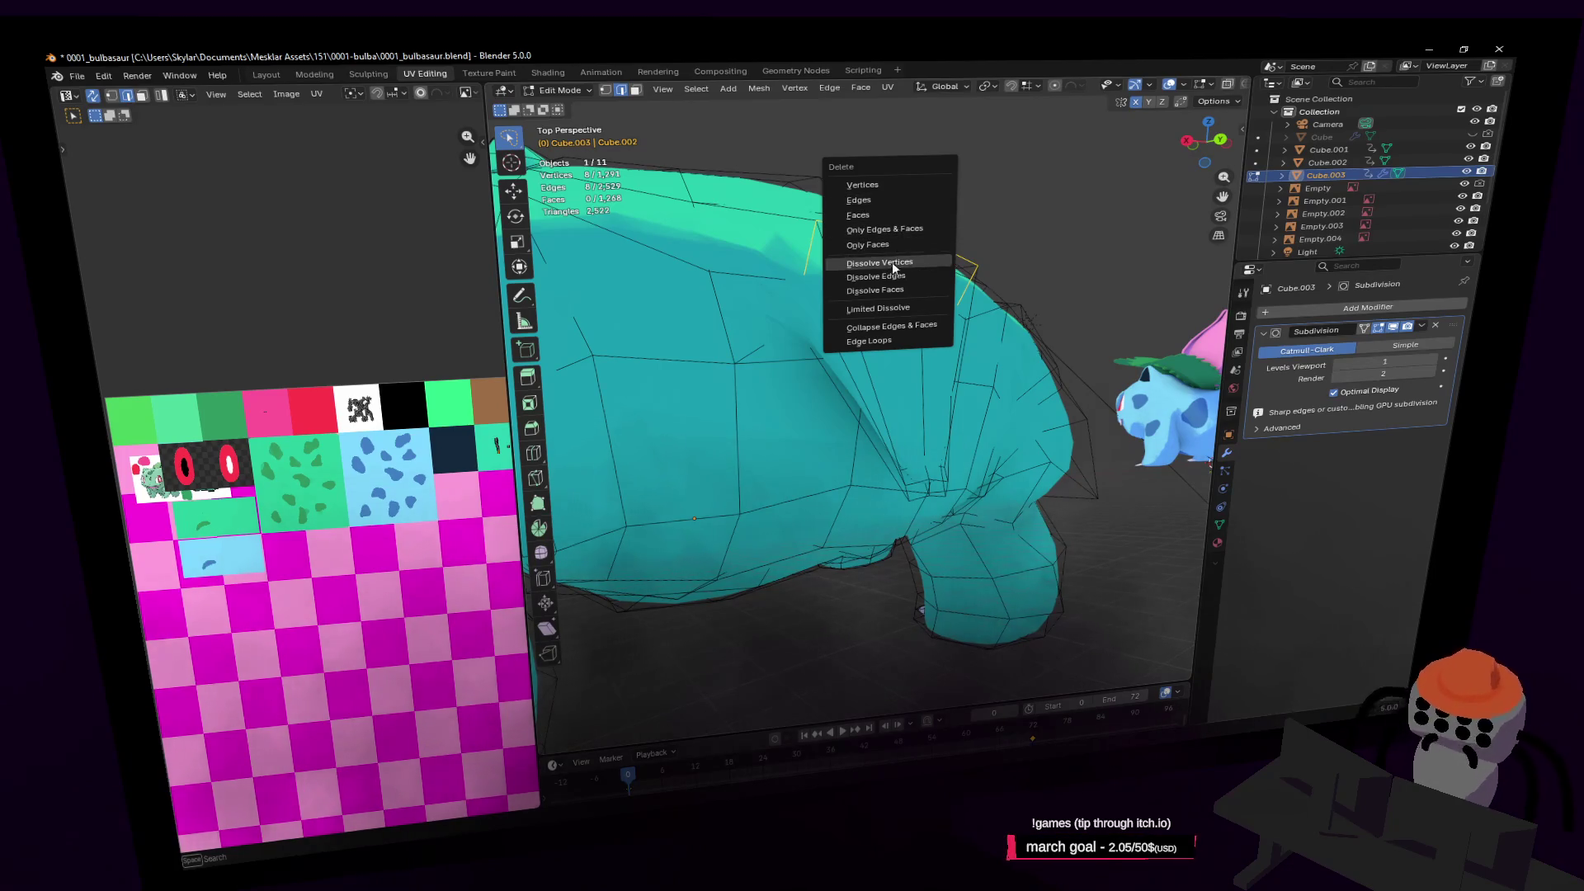
{"action": "left_click", "coordinate": [892, 283]}
Box-select the nine fin-tip vertices and dissolve them
{"action": "key", "text": "shift+grave"}
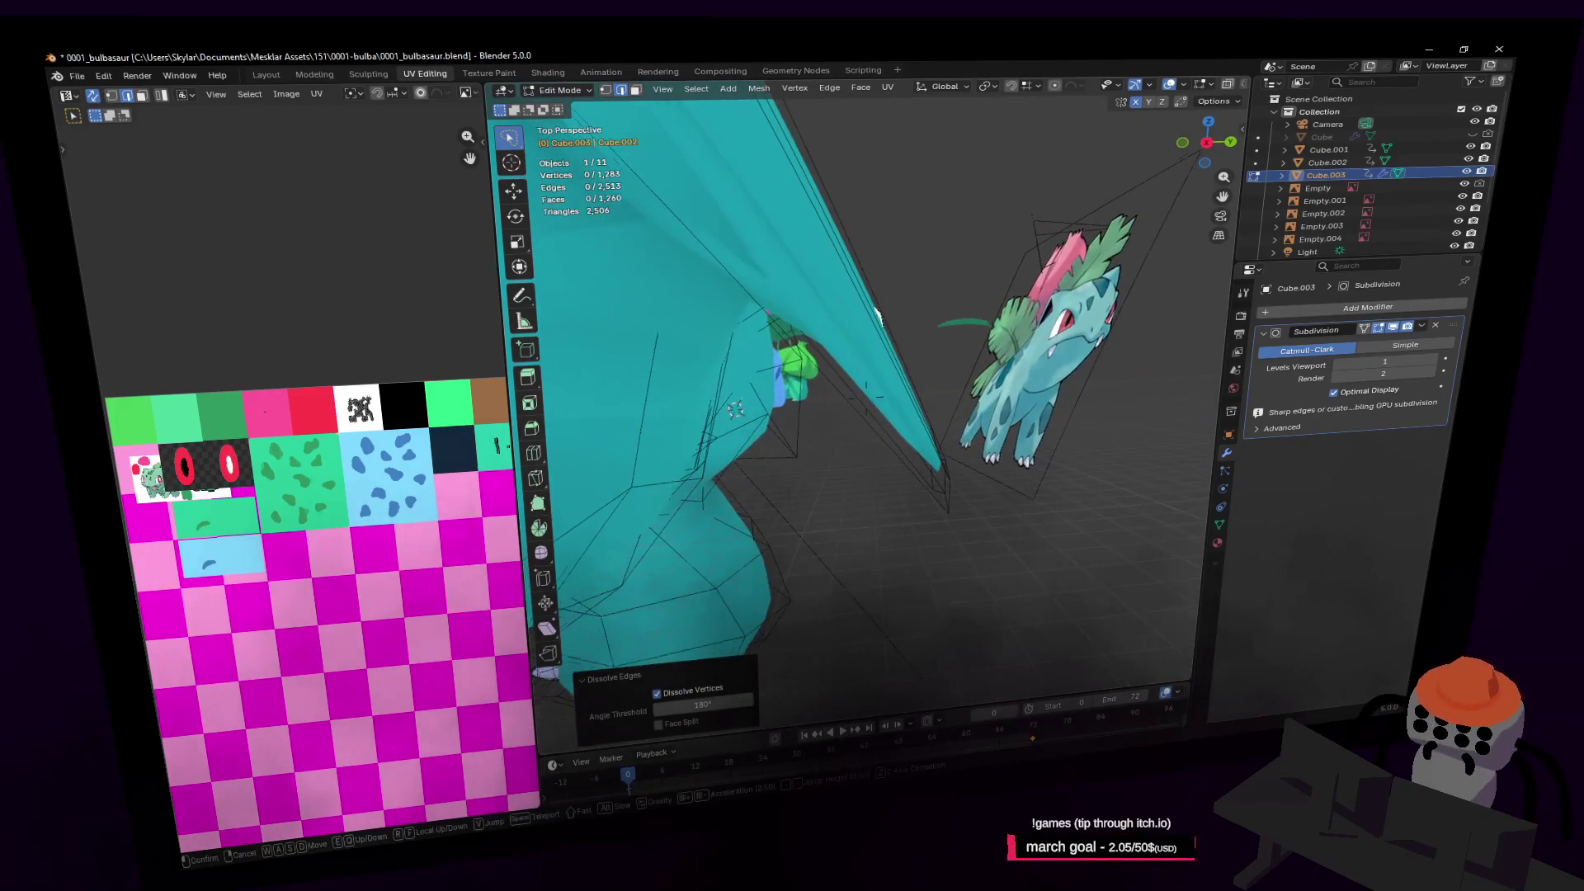
{"action": "left_click", "coordinate": [952, 297]}
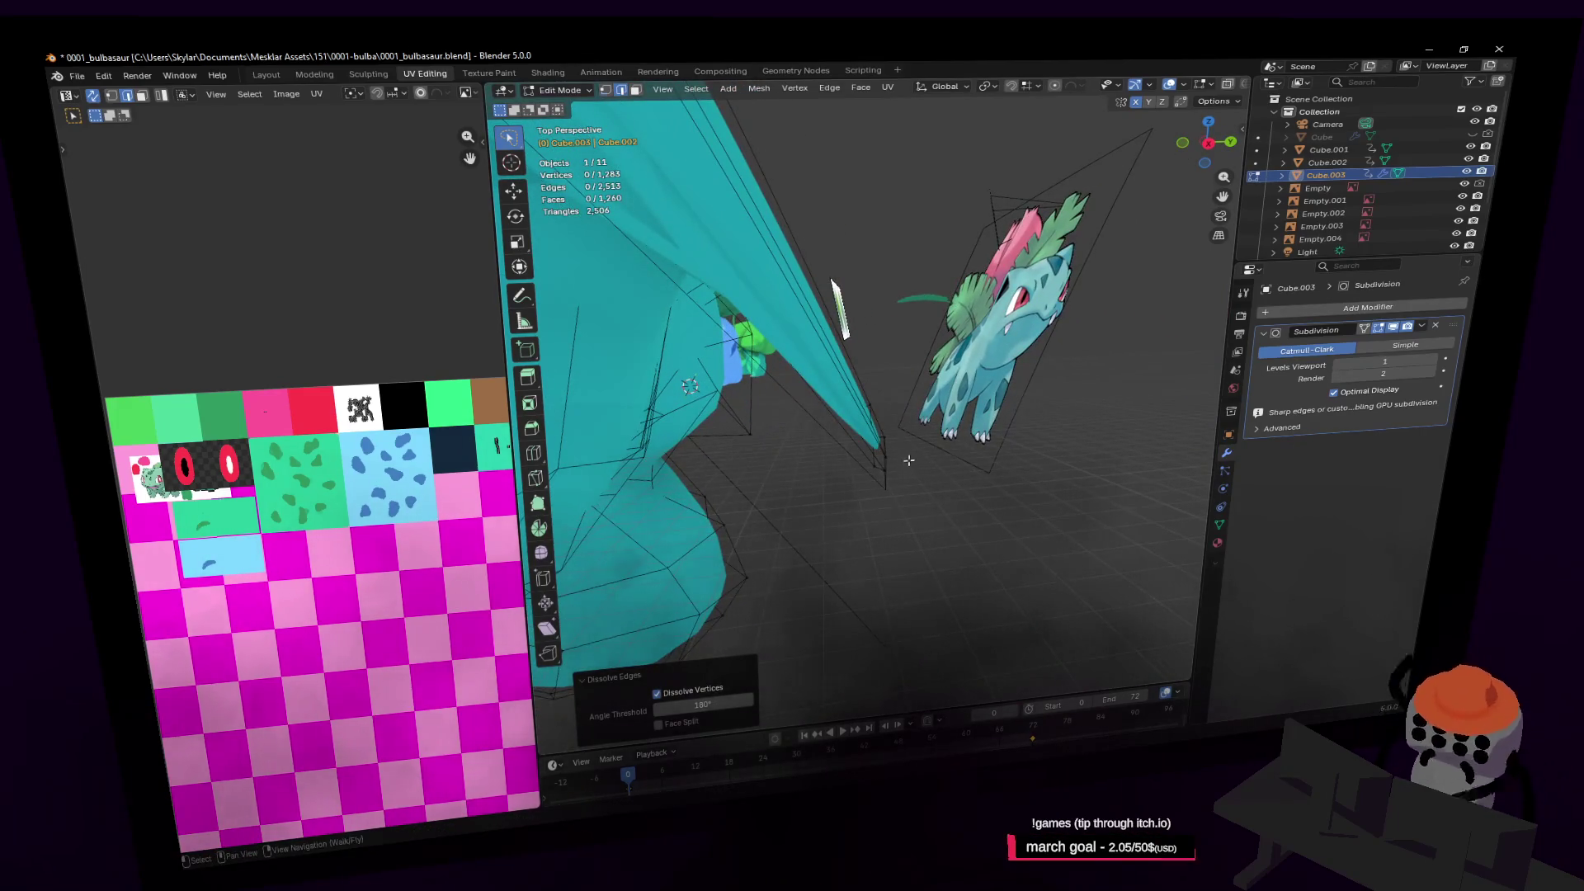
{"action": "key", "text": "1"}
{"action": "mouse_move", "coordinate": [963, 527]}
{"action": "left_mouse_down"}
{"action": "mouse_move", "coordinate": [874, 442]}
{"action": "mouse_move", "coordinate": [930, 382]}
{"action": "left_mouse_up"}
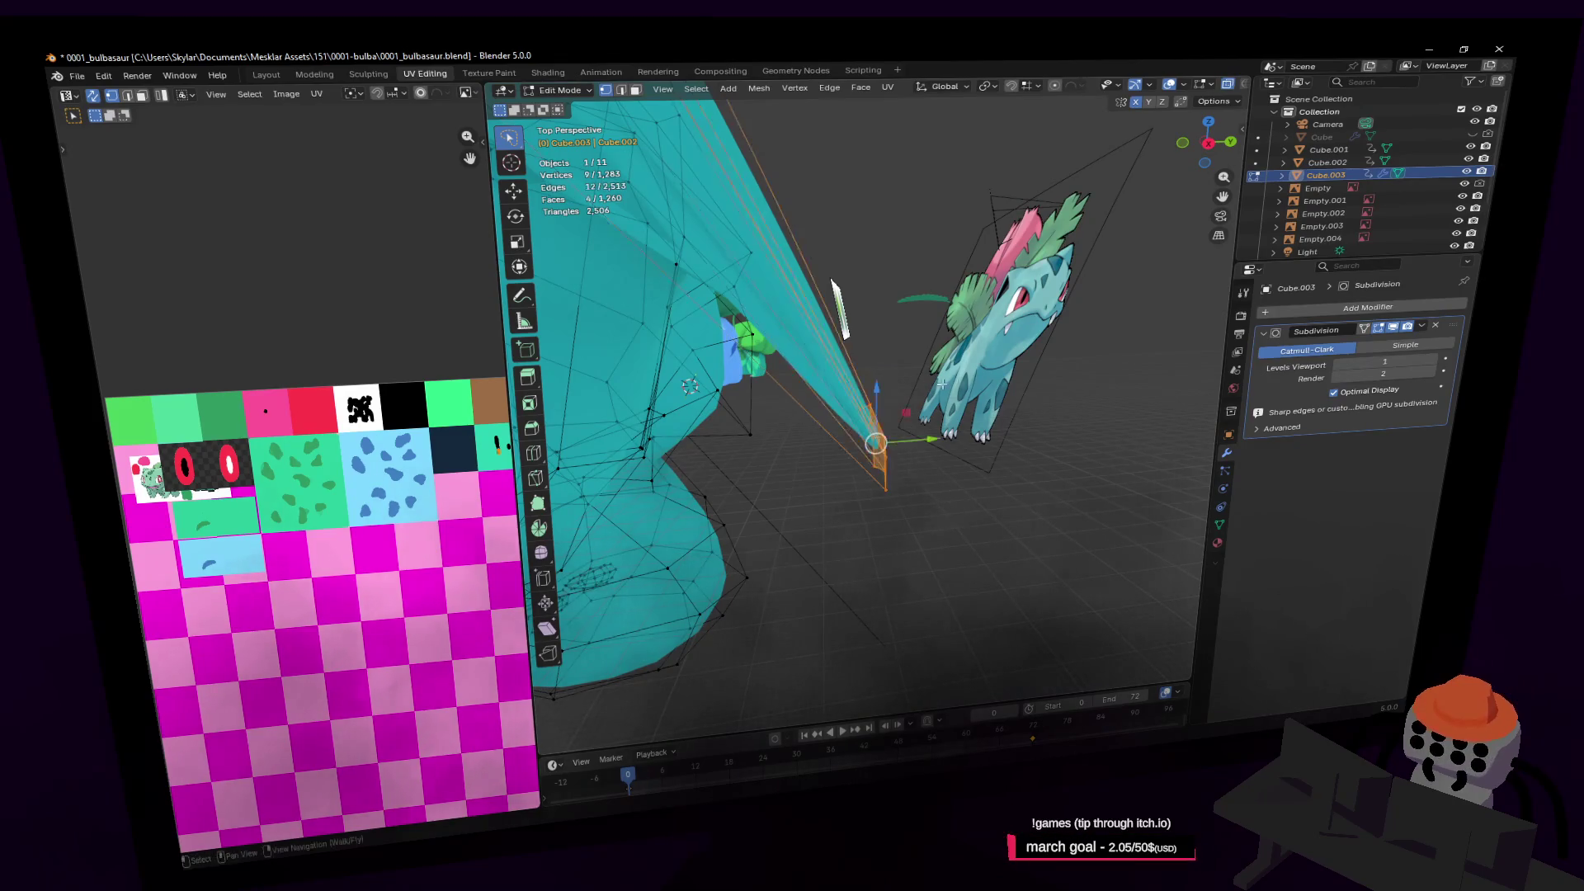
{"action": "key", "text": "x"}
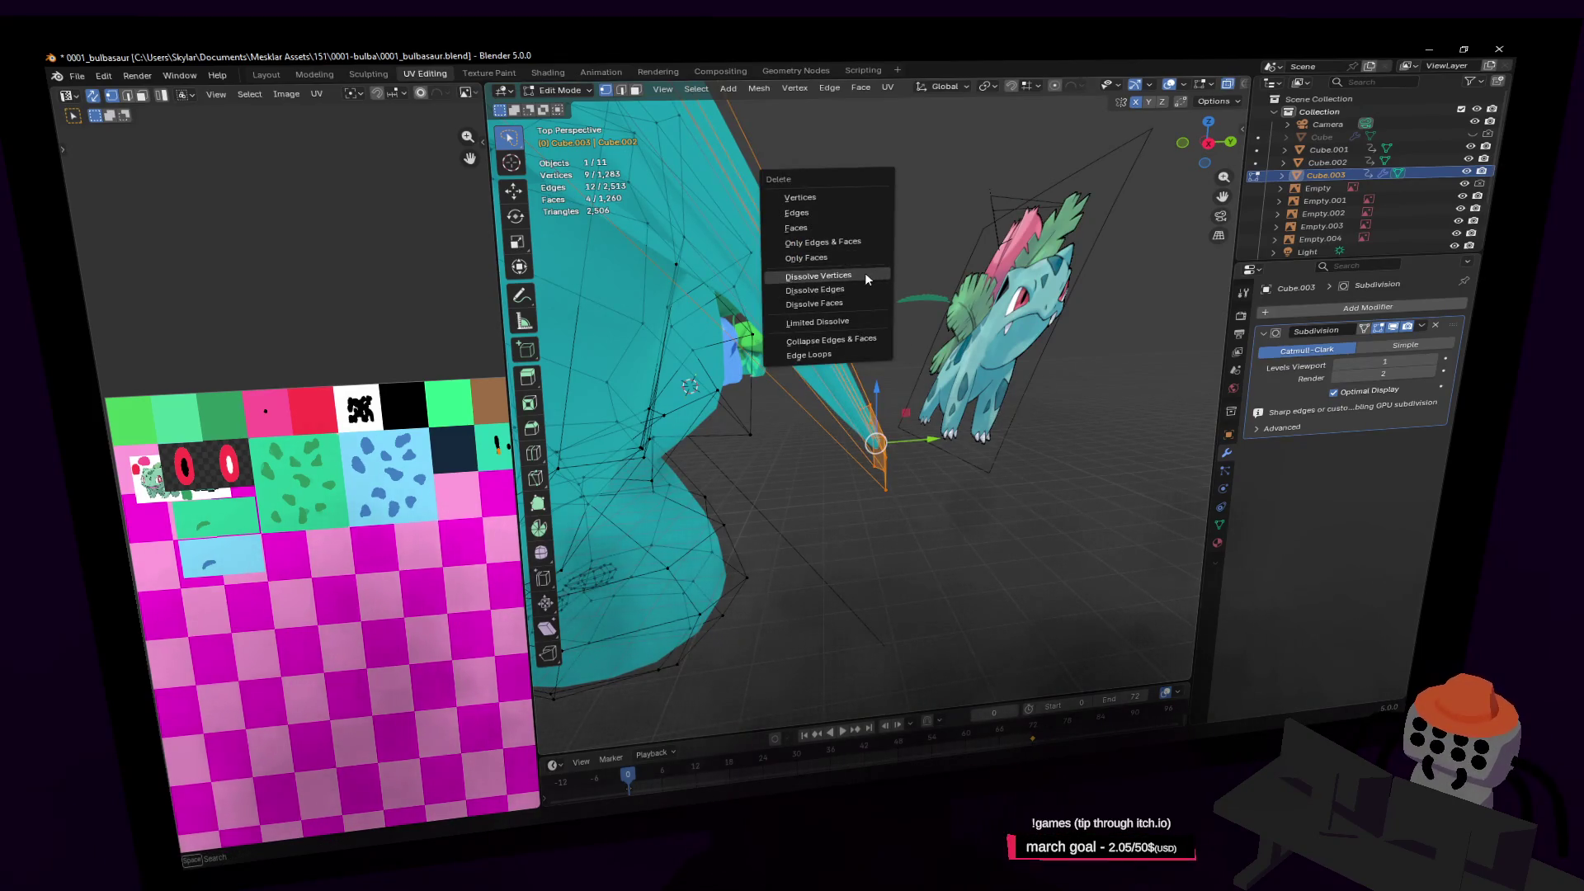
{"action": "left_click", "coordinate": [864, 275]}
Turn the view to the creature's back and turn off X-ray
{"action": "key", "text": "shift+grave"}
{"action": "left_click", "coordinate": [957, 255]}
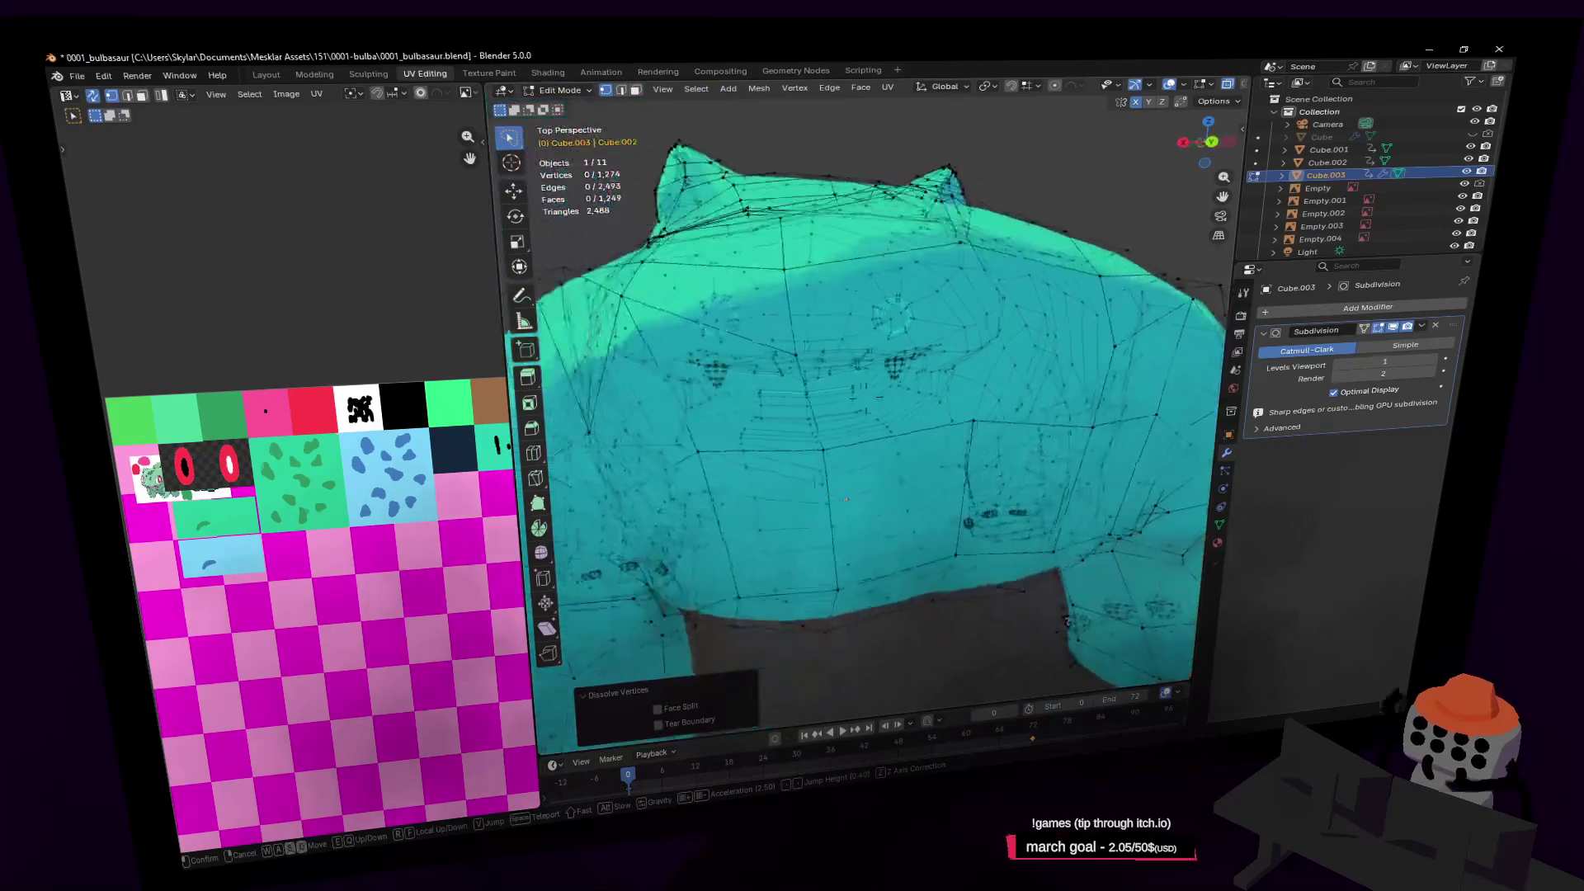
{"action": "middle_click_drag", "start_coordinate": [957, 254], "coordinate": [960, 257]}
{"action": "key", "text": "alt+z"}
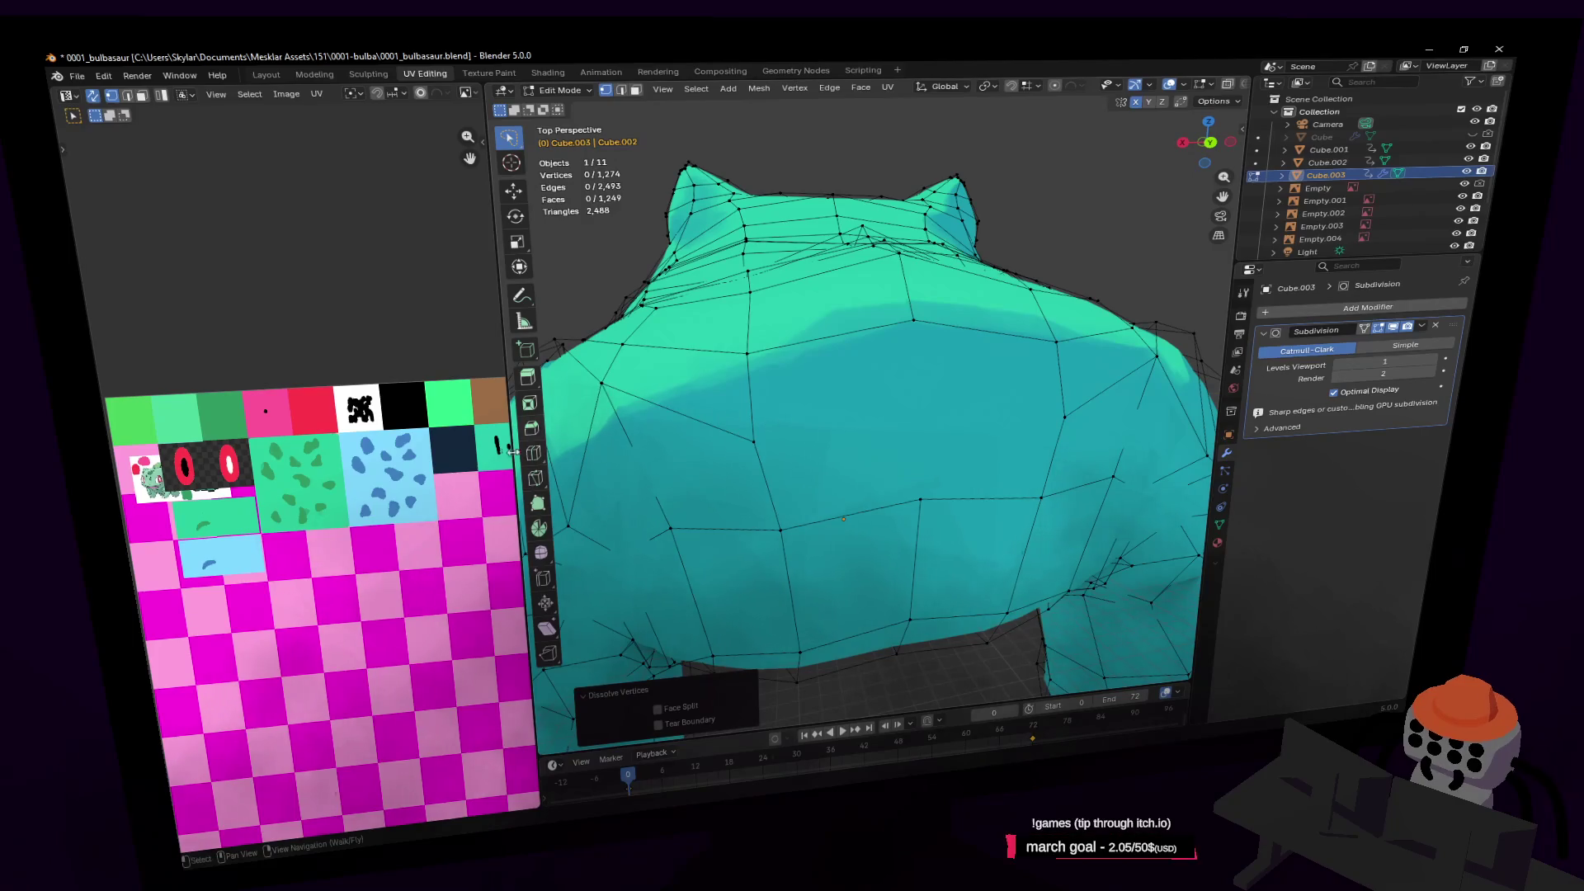
{"action": "left_click", "coordinate": [537, 479]}
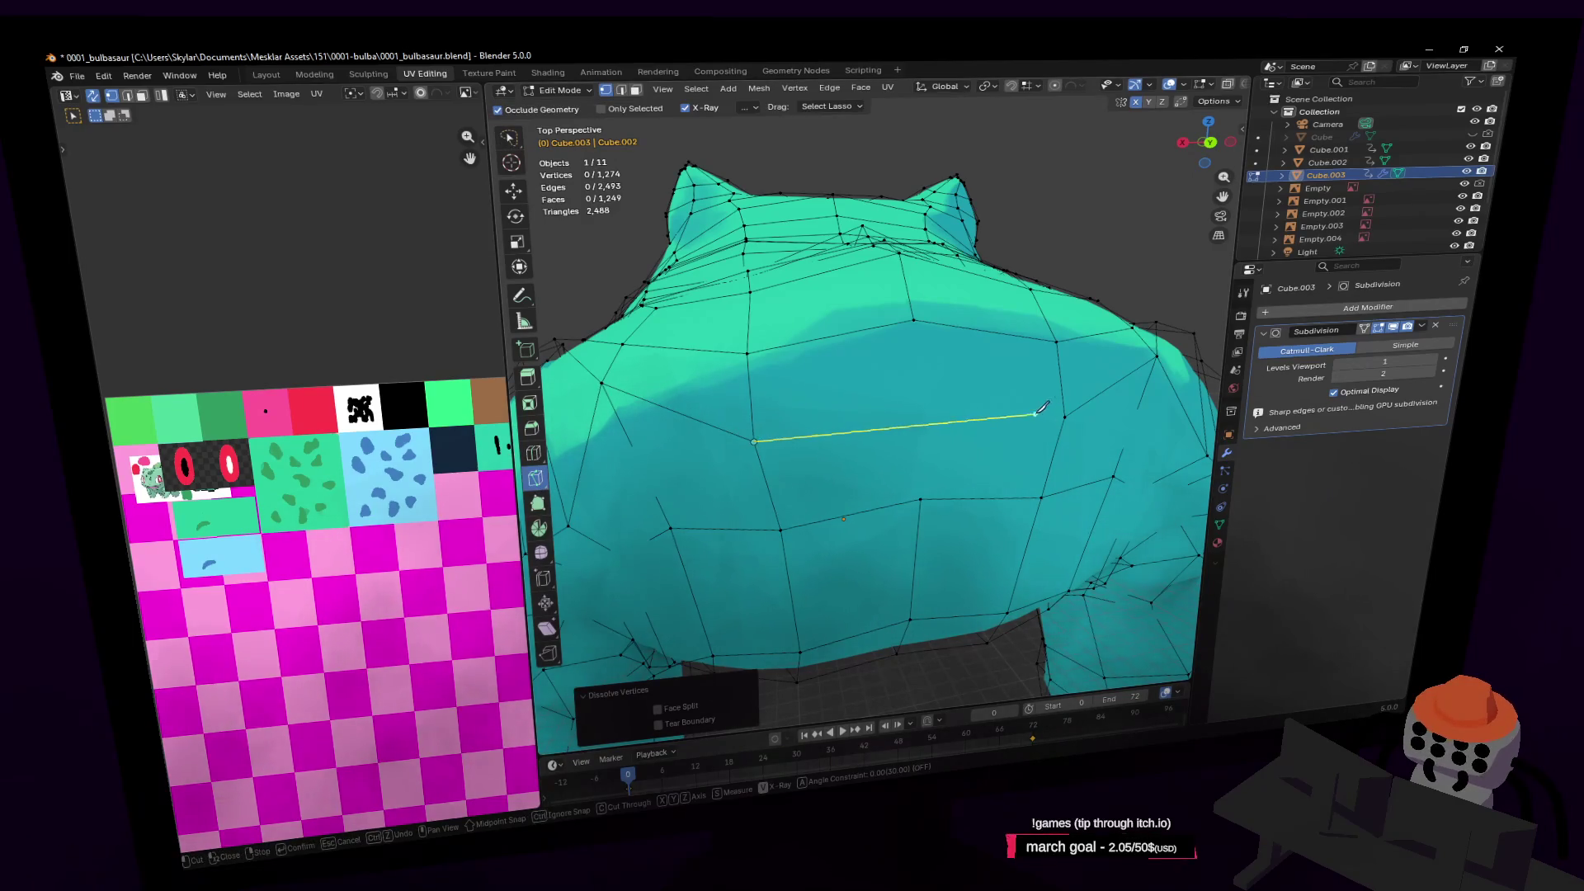
Complete two knife cuts across the creature's back and preview the smoothed mesh
{"action": "key", "text": "Return"}
{"action": "left_click", "coordinate": [913, 321]}
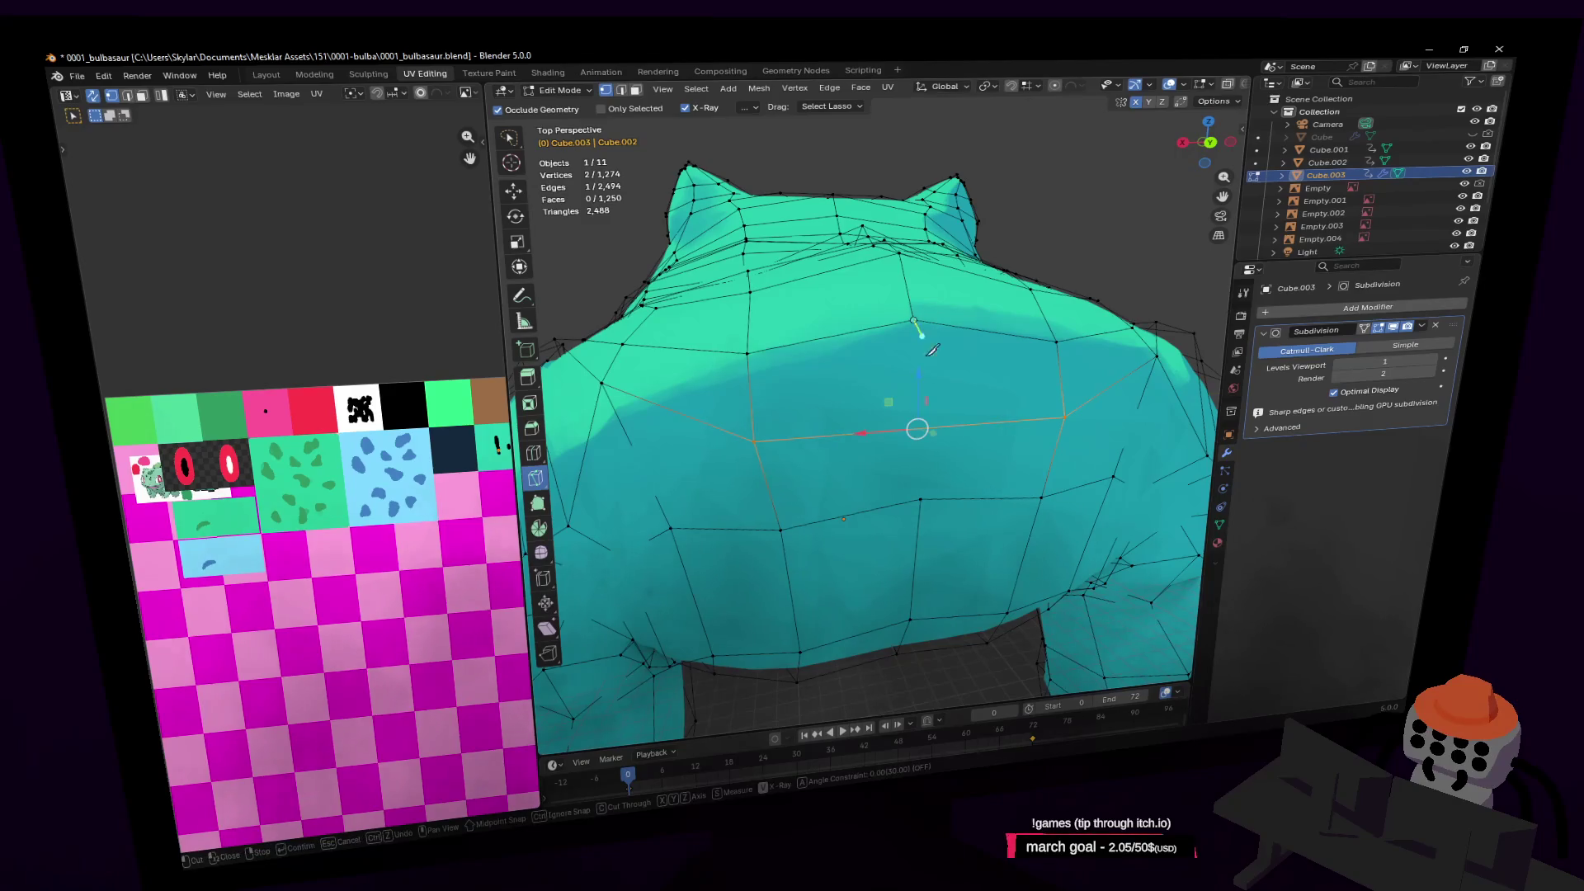
{"action": "left_click", "coordinate": [922, 497]}
{"action": "key", "text": "Return"}
{"action": "key", "text": "shift+grave"}
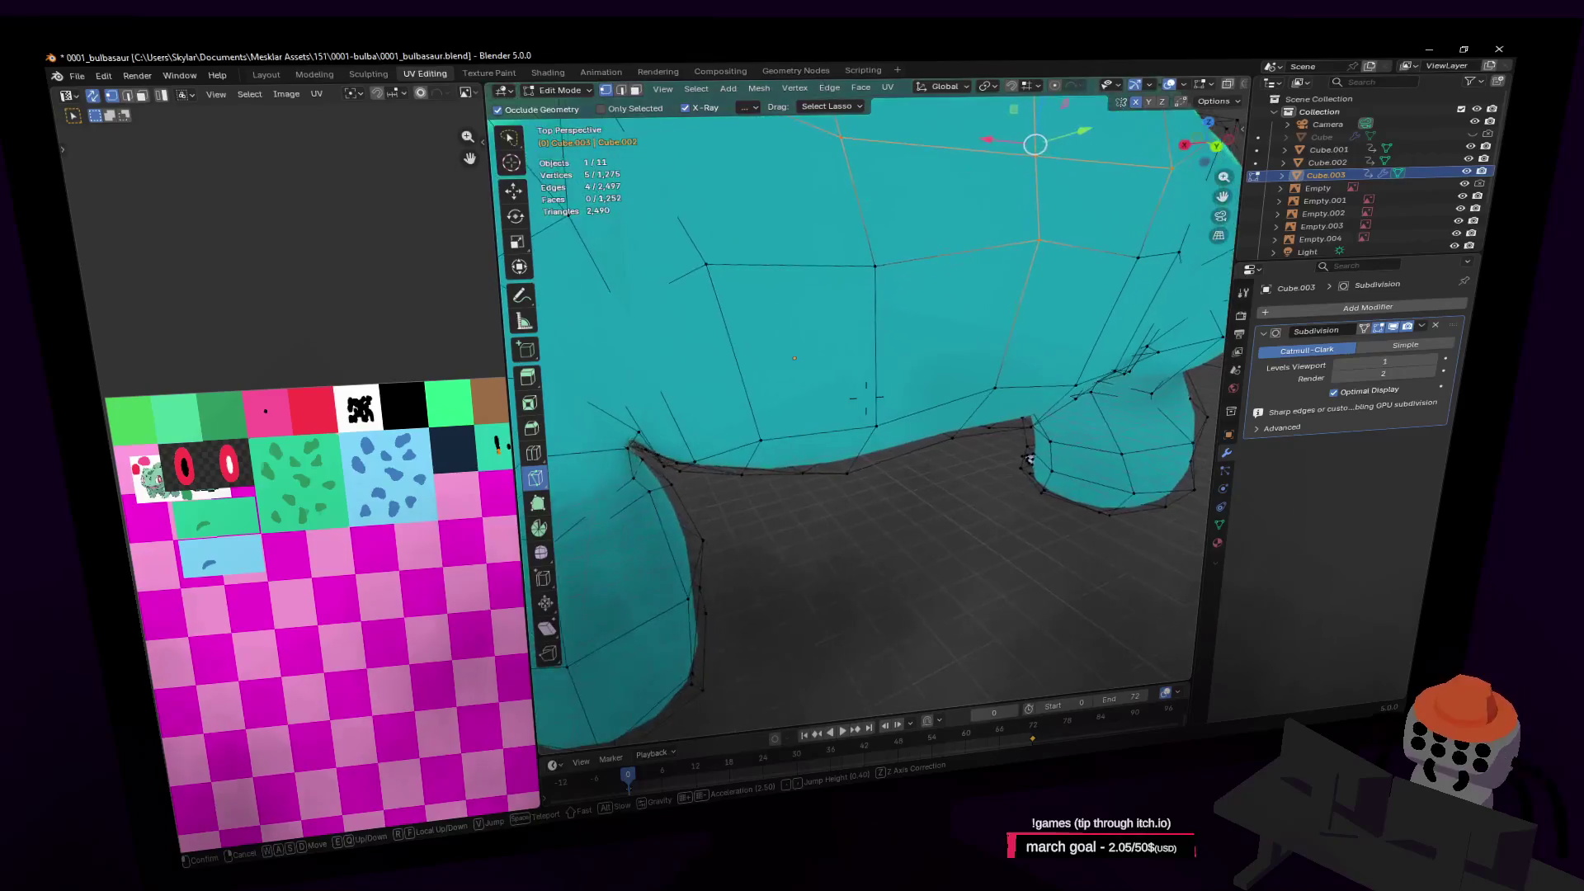
{"action": "left_click", "coordinate": [983, 340]}
{"action": "key", "text": "Tab"}
{"action": "key", "text": "Tab"}
{"action": "key", "text": "w"}
Raise a vertex on the new cut along the Z axis
{"action": "left_click", "coordinate": [1018, 240]}
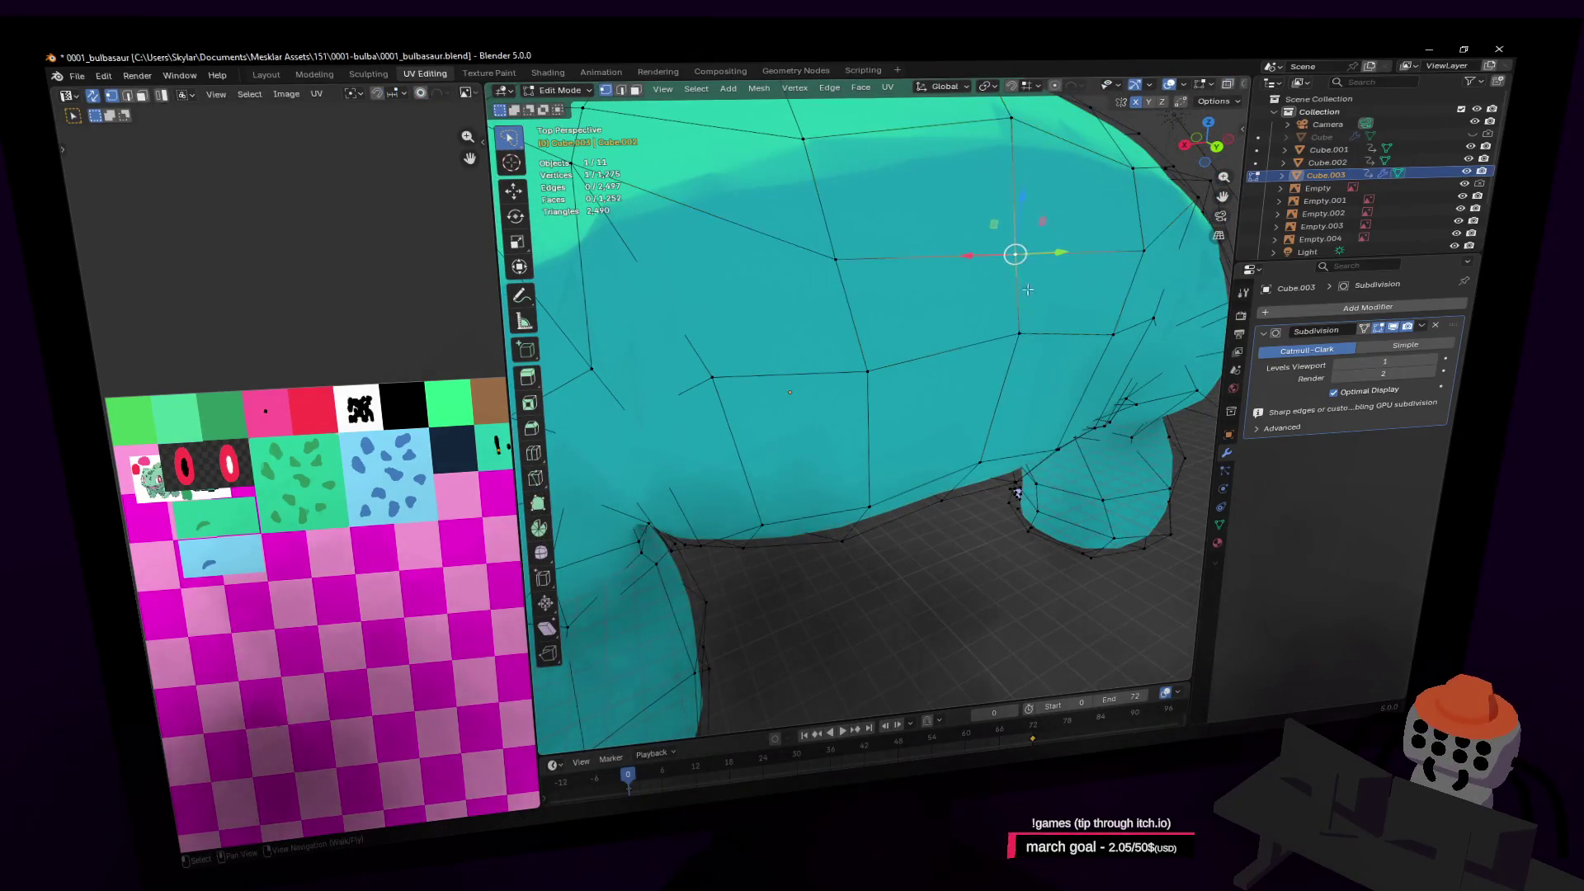
{"action": "key", "text": "g"}
{"action": "key", "text": "z"}
{"action": "left_click", "coordinate": [1056, 206]}
{"action": "scroll", "coordinate": [1052, 212], "scroll_direction": "down", "scroll_amount": 2}
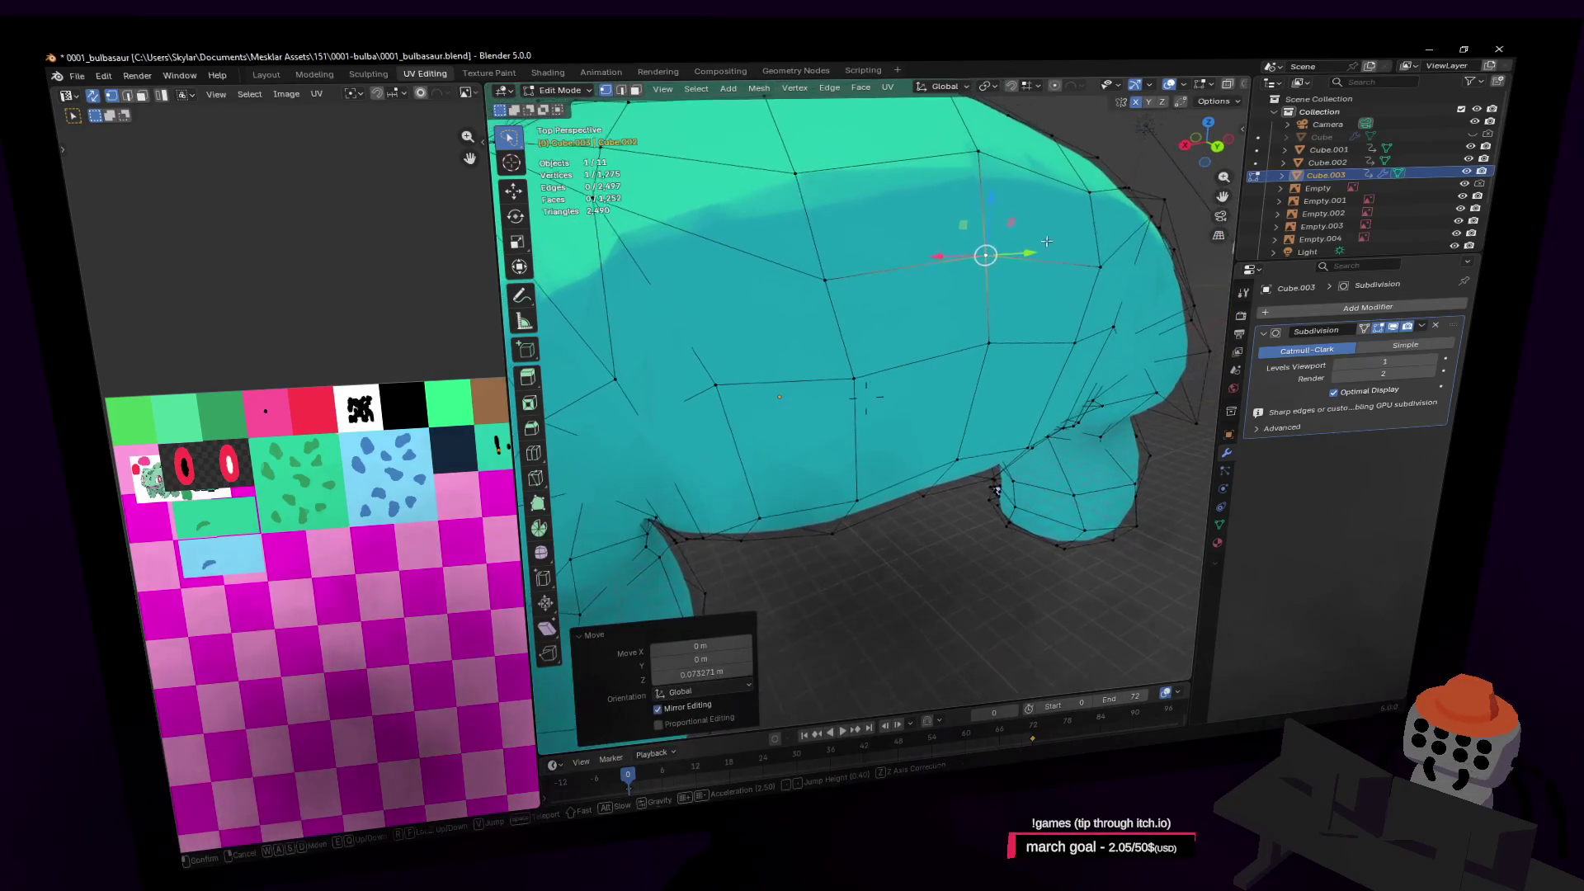
{"action": "key", "text": "ctrl+z"}
{"action": "key", "text": "ctrl+shift+z"}
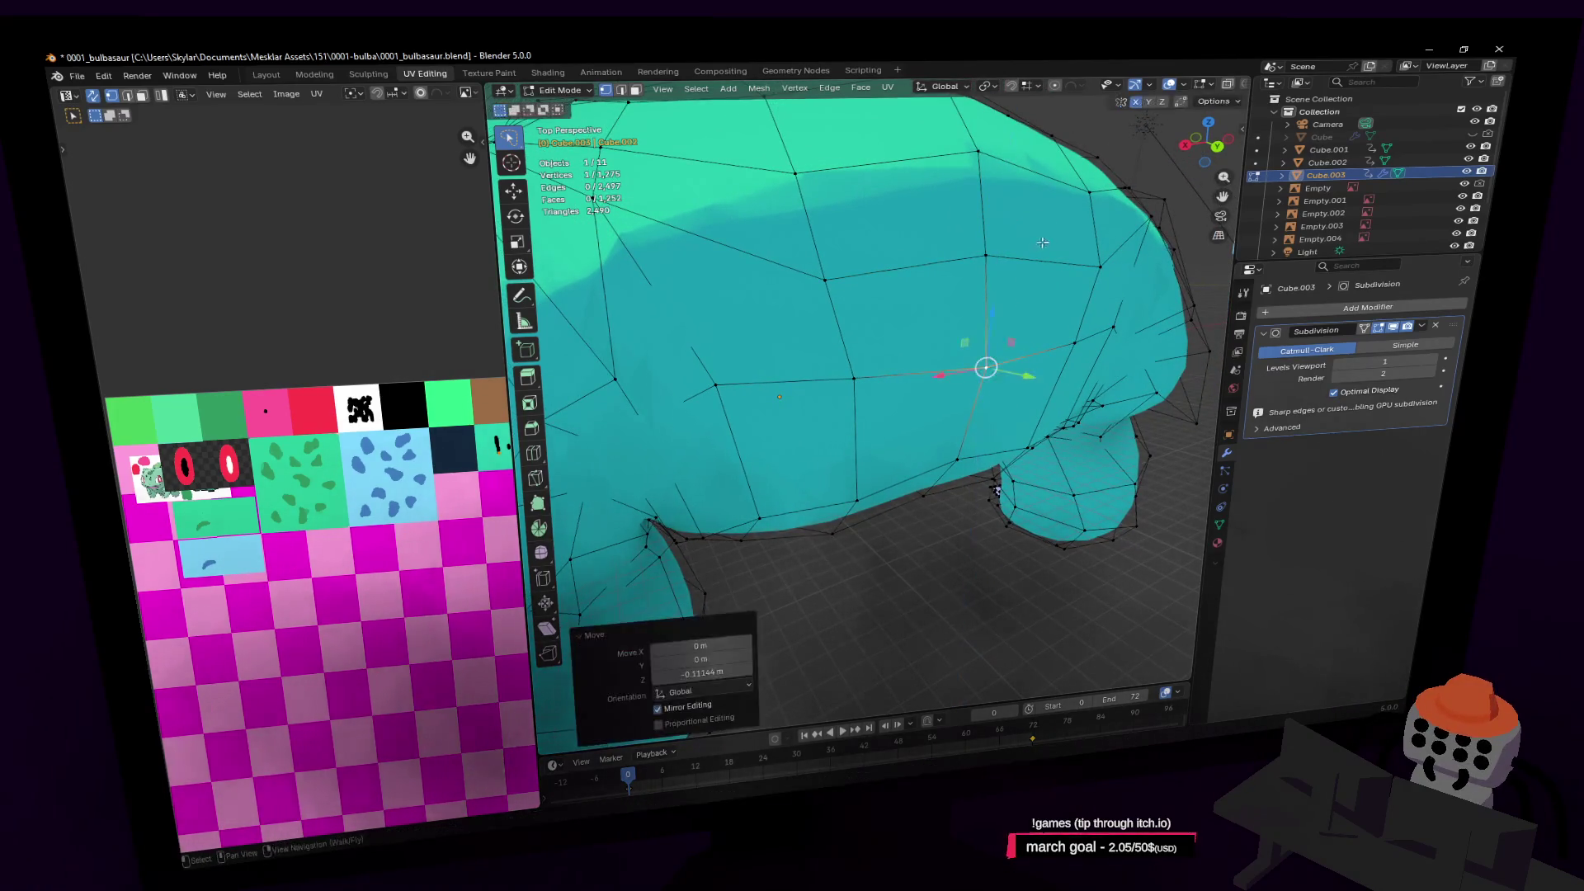
{"action": "key", "text": "shift+grave"}
{"action": "key", "text": "w"}
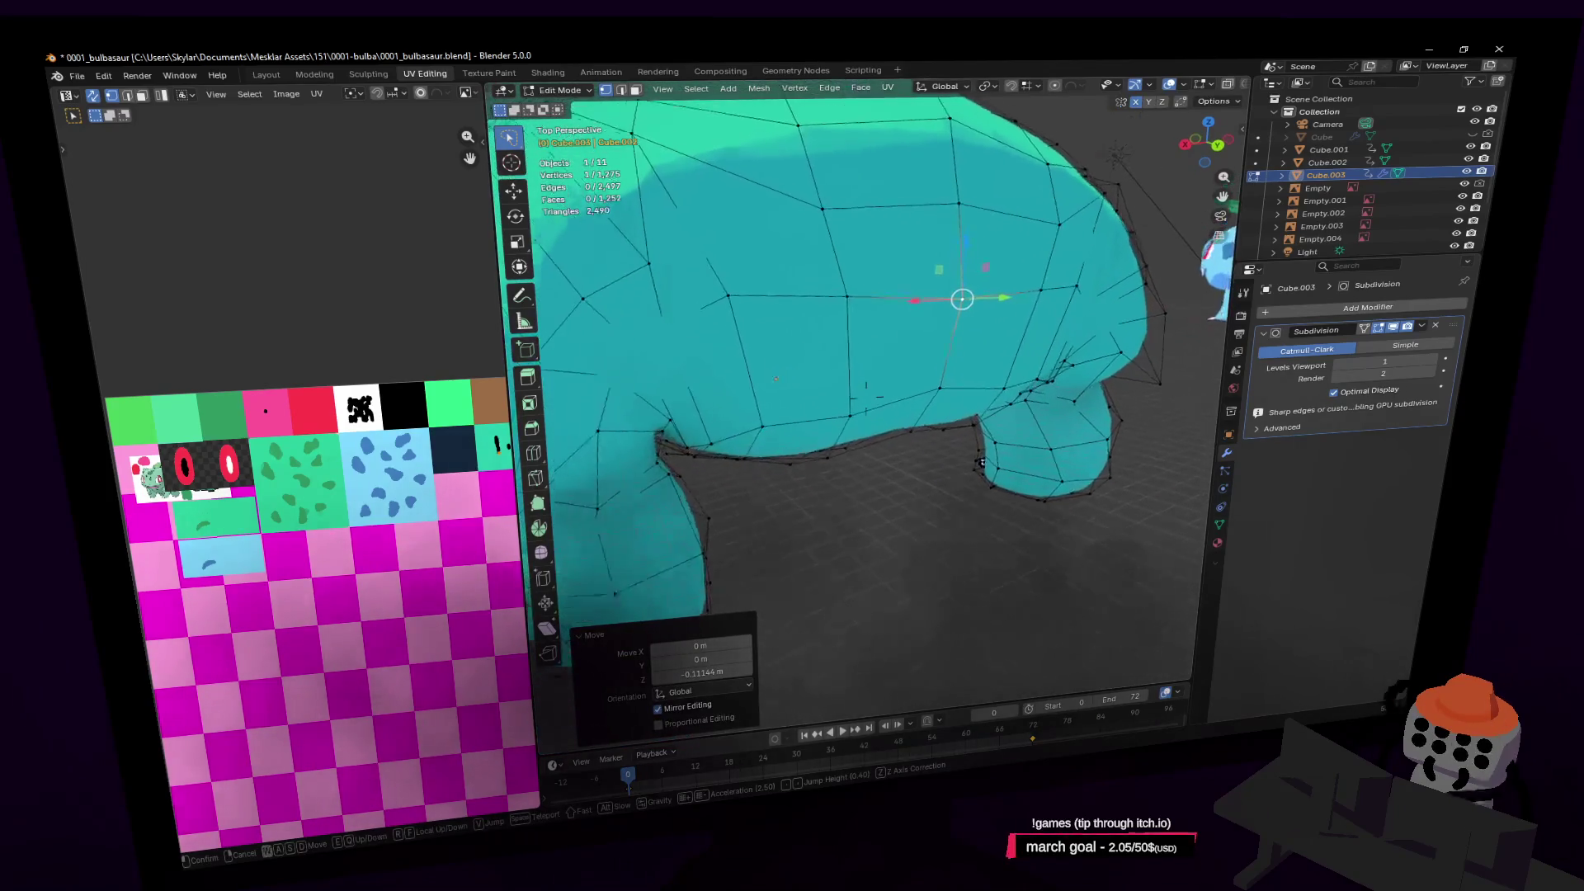
{"action": "left_click", "coordinate": [866, 396]}
Select four flank faces and extrude them about 1.01 m at the body's front
{"action": "left_click", "coordinate": [957, 233]}
{"action": "left_click", "coordinate": [957, 234]}
{"action": "left_click", "coordinate": [1018, 216], "text": "shift"}
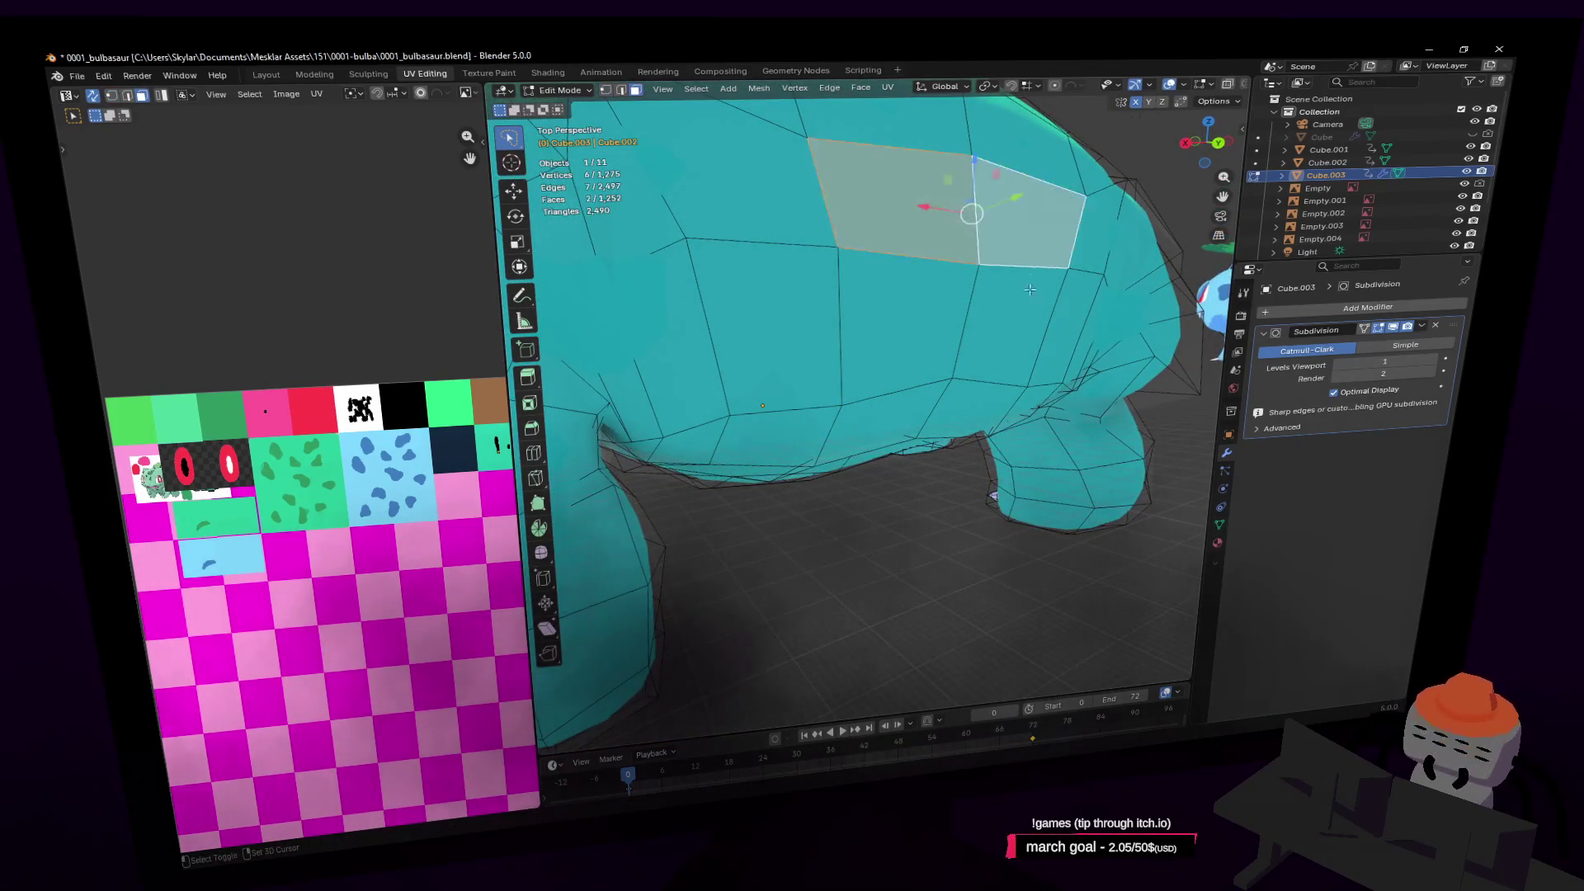
{"action": "left_click", "coordinate": [1003, 330], "text": "shift"}
{"action": "left_click", "coordinate": [895, 330], "text": "shift"}
{"action": "key", "text": "shift+grave"}
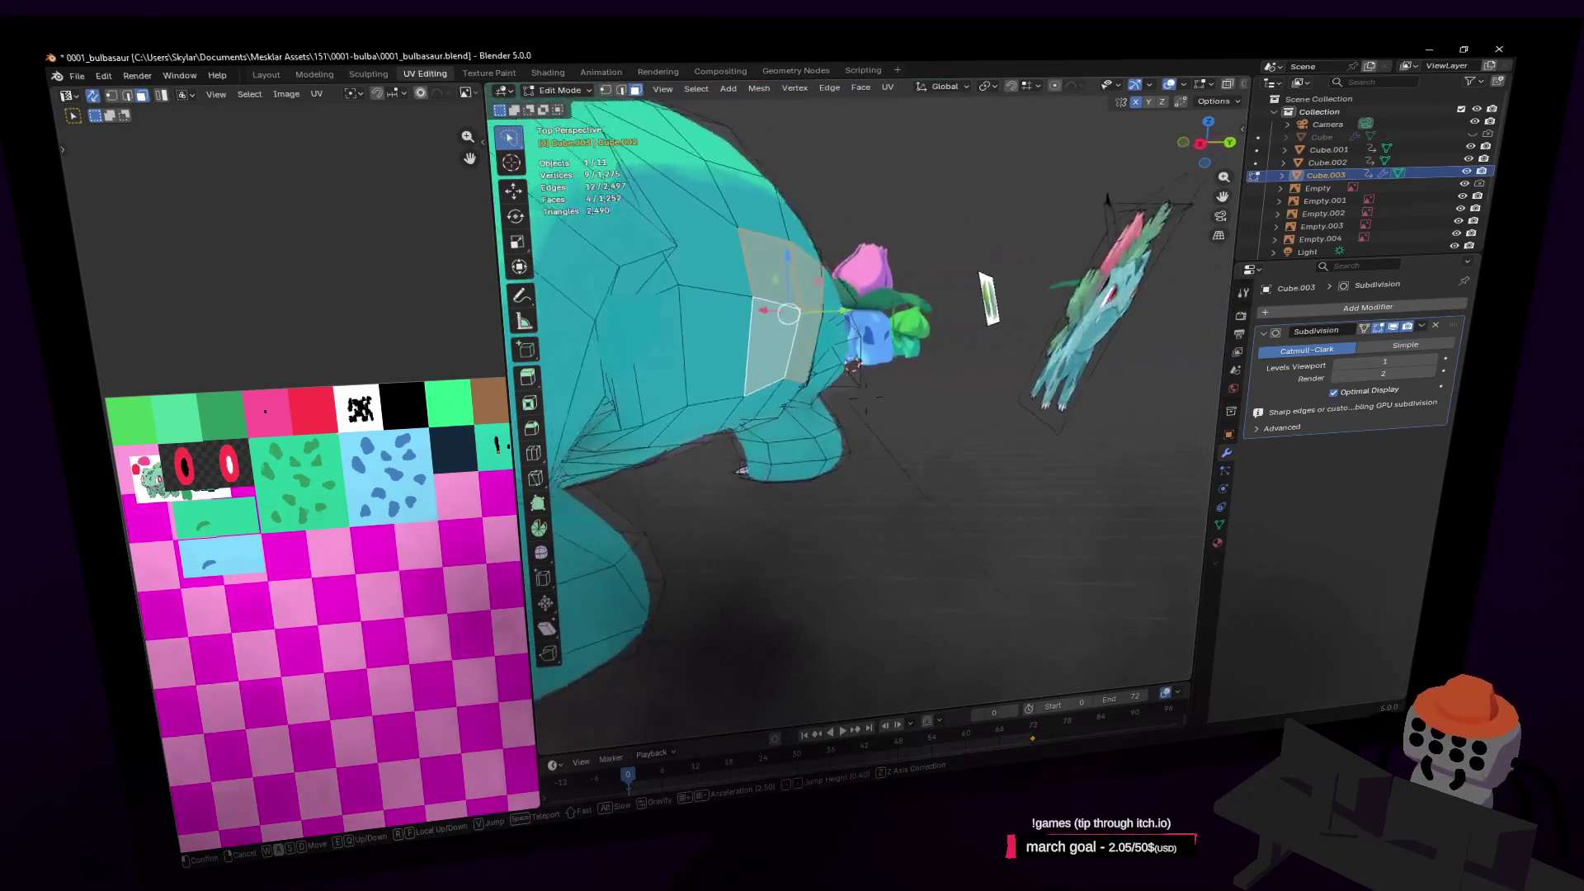
{"action": "left_click", "coordinate": [1017, 272]}
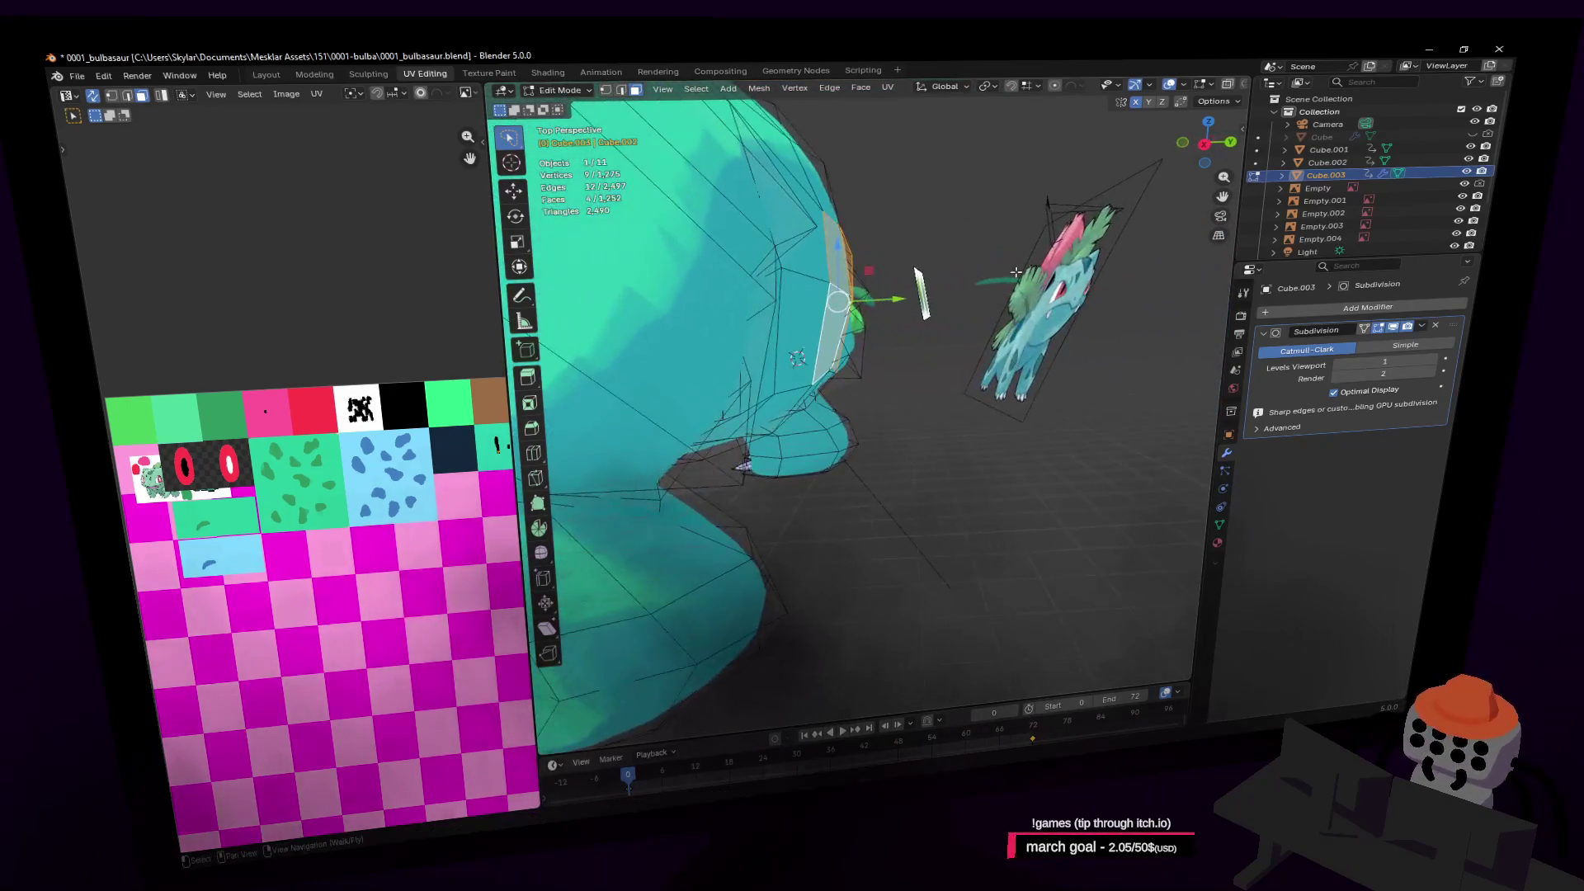
{"action": "left_click", "coordinate": [1202, 269]}
Round the extruded loop into a circle with LoopTools Circle
{"action": "right_click", "coordinate": [1061, 192]}
{"action": "mouse_move", "coordinate": [1063, 190]}
{"action": "left_click", "coordinate": [1127, 187]}
{"action": "middle_click_drag", "start_coordinate": [1133, 188], "coordinate": [1017, 253]}
Shrink the loop to 0.306, lower it, tilt it, then scale it to 0.799
{"action": "key", "text": "s"}
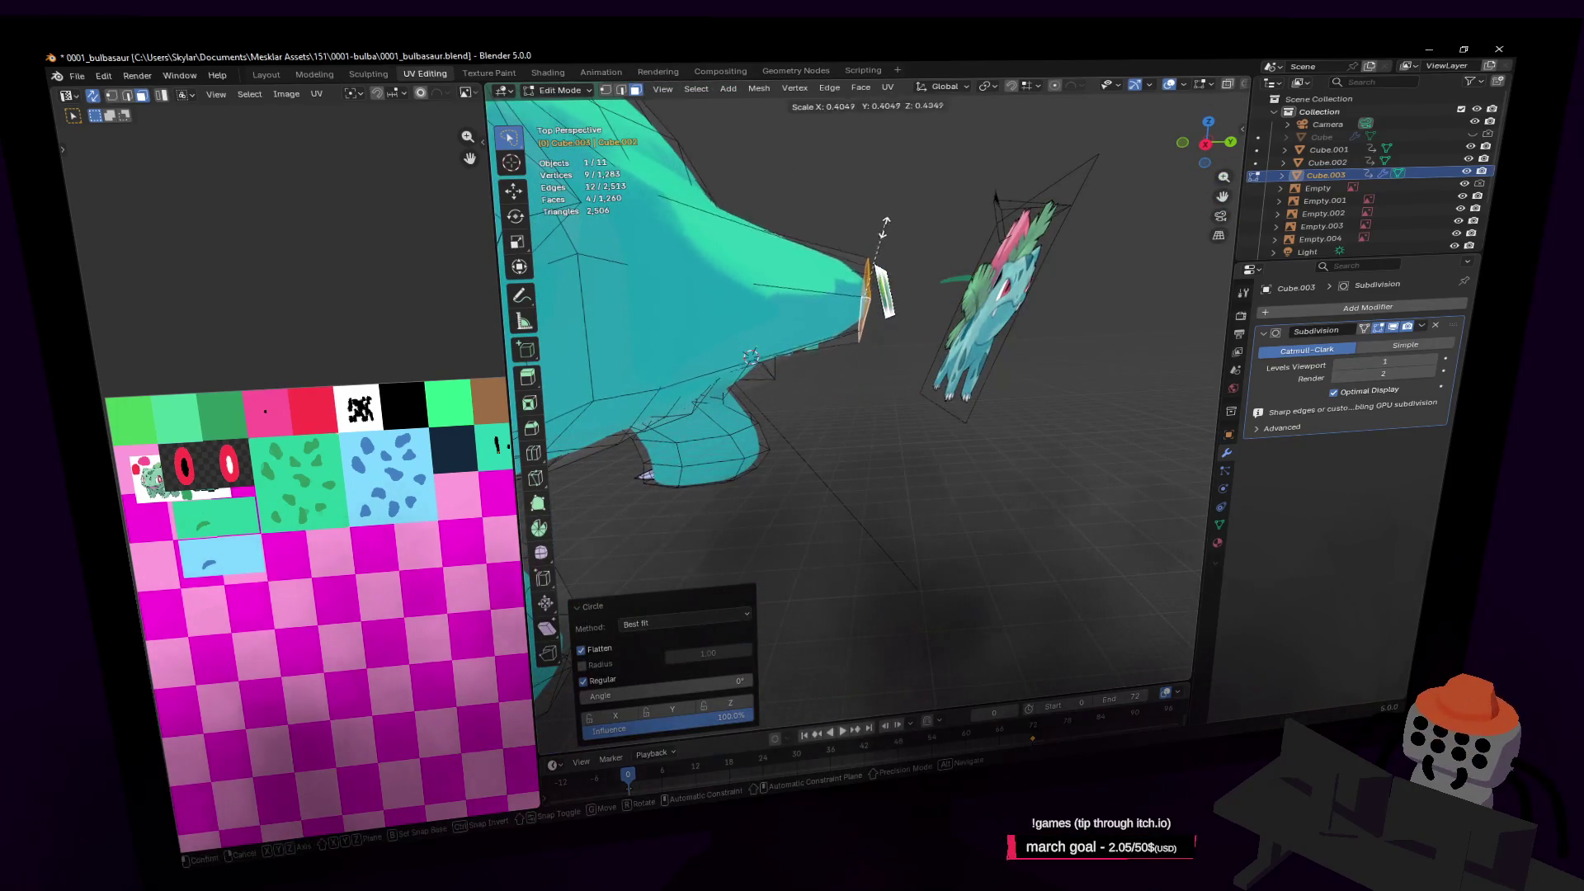
{"action": "left_click", "coordinate": [880, 247]}
{"action": "key", "text": "g"}
{"action": "key", "text": "shift+x"}
{"action": "left_click", "coordinate": [891, 281]}
{"action": "key", "text": "r"}
{"action": "key", "text": "Escape"}
{"action": "key", "text": "s"}
{"action": "left_click", "coordinate": [887, 417]}
Return the teal body to Object Mode
{"action": "key", "text": "shift+grave"}
{"action": "key", "text": "w"}
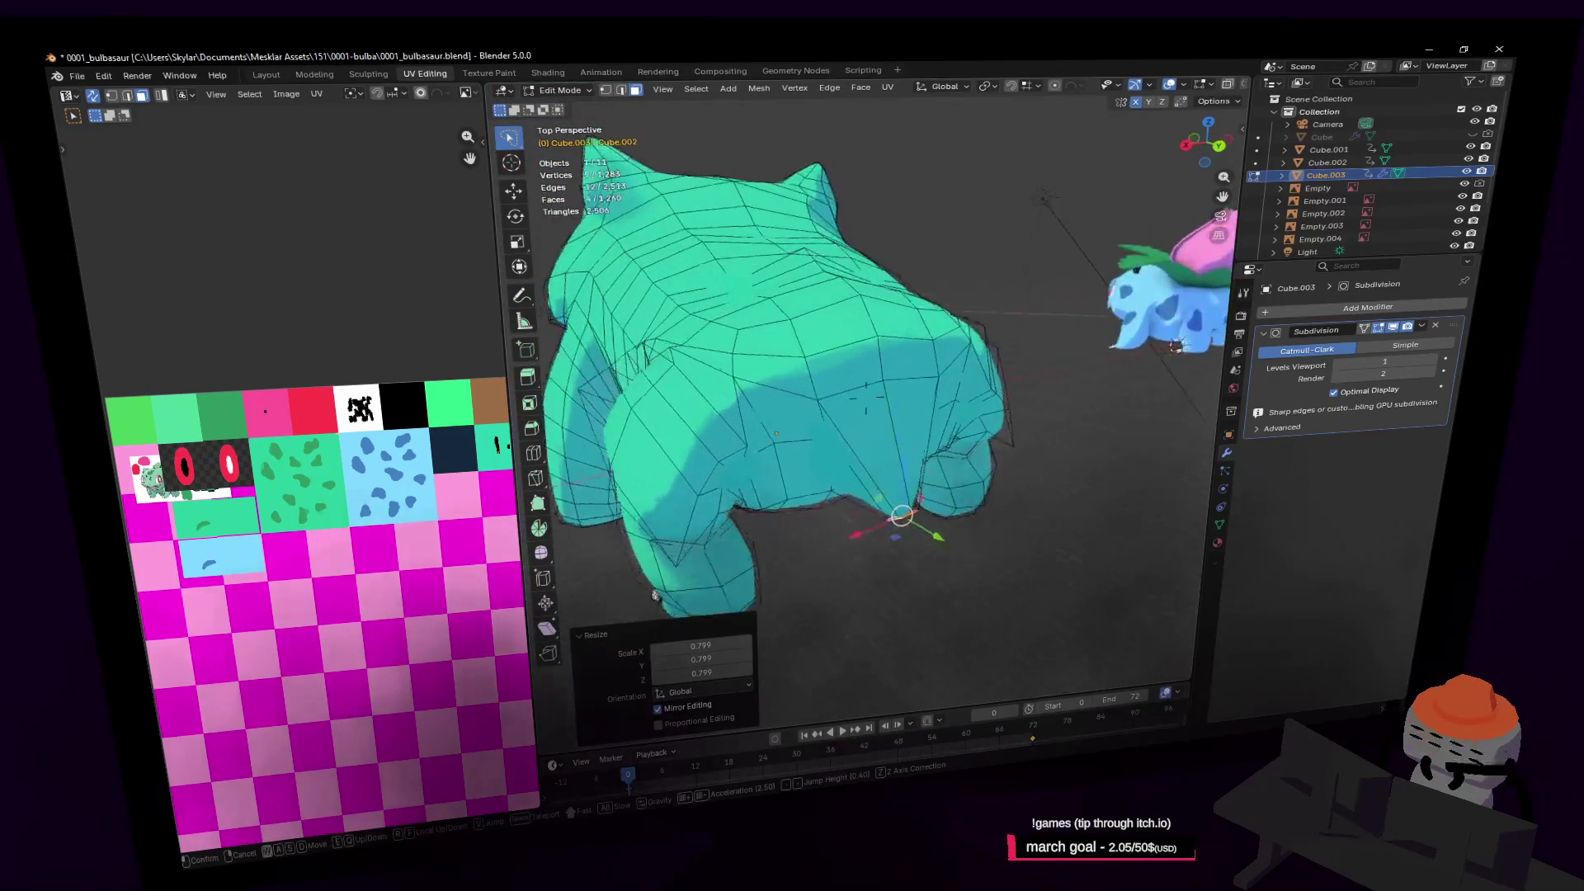
{"action": "left_click", "coordinate": [743, 350]}
{"action": "key", "text": "Tab"}
{"action": "key", "text": "shift+grave"}
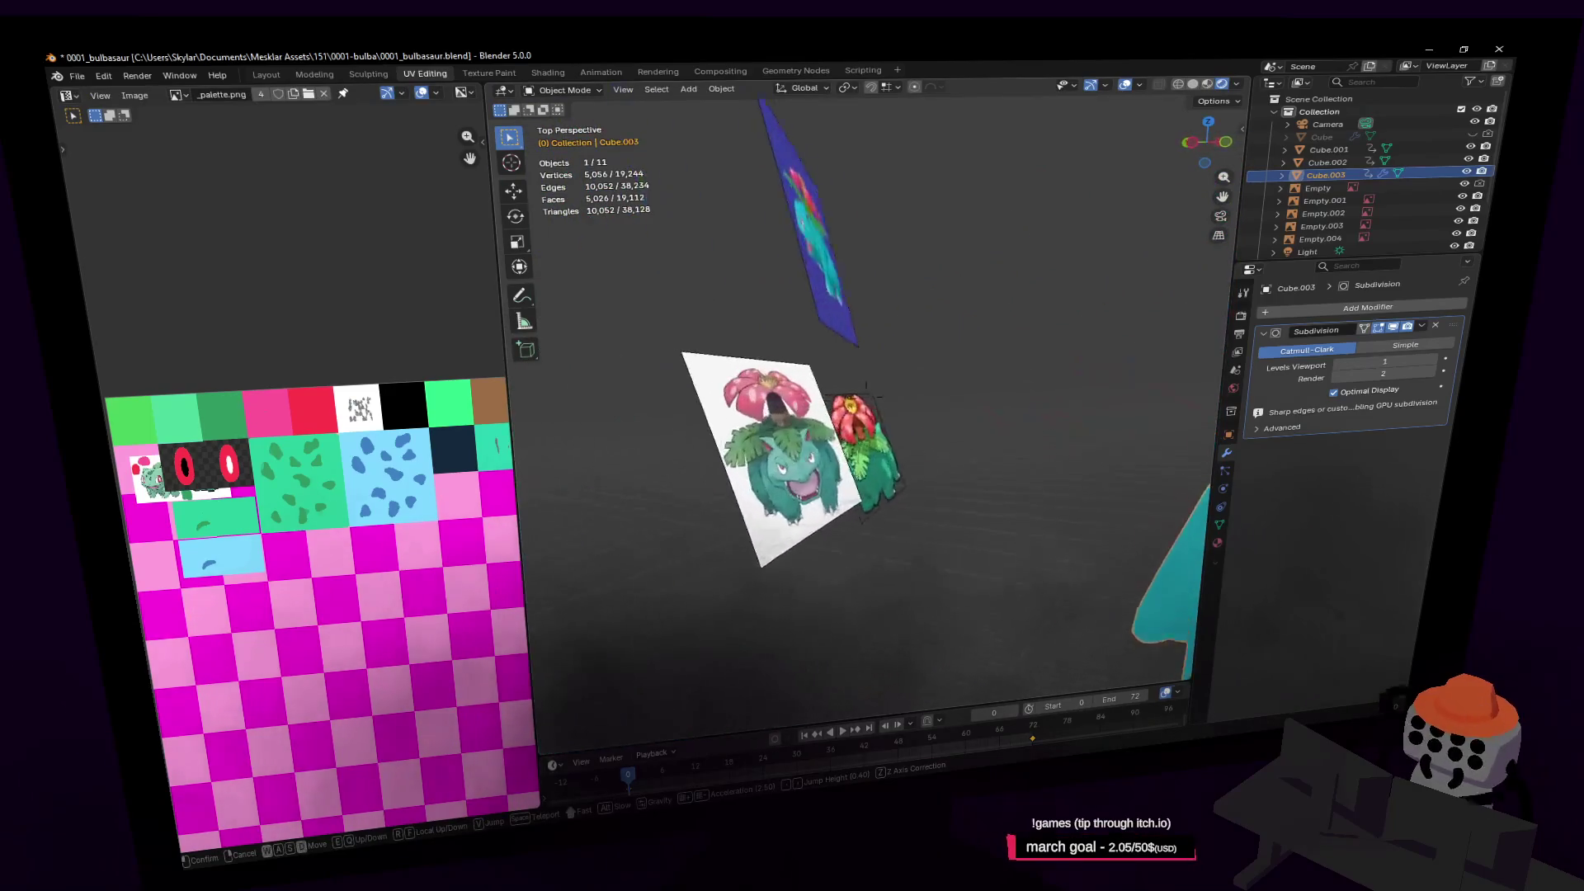
Compare against the Venusaur reference images, then resume editing the body mesh
{"action": "key", "text": "w"}
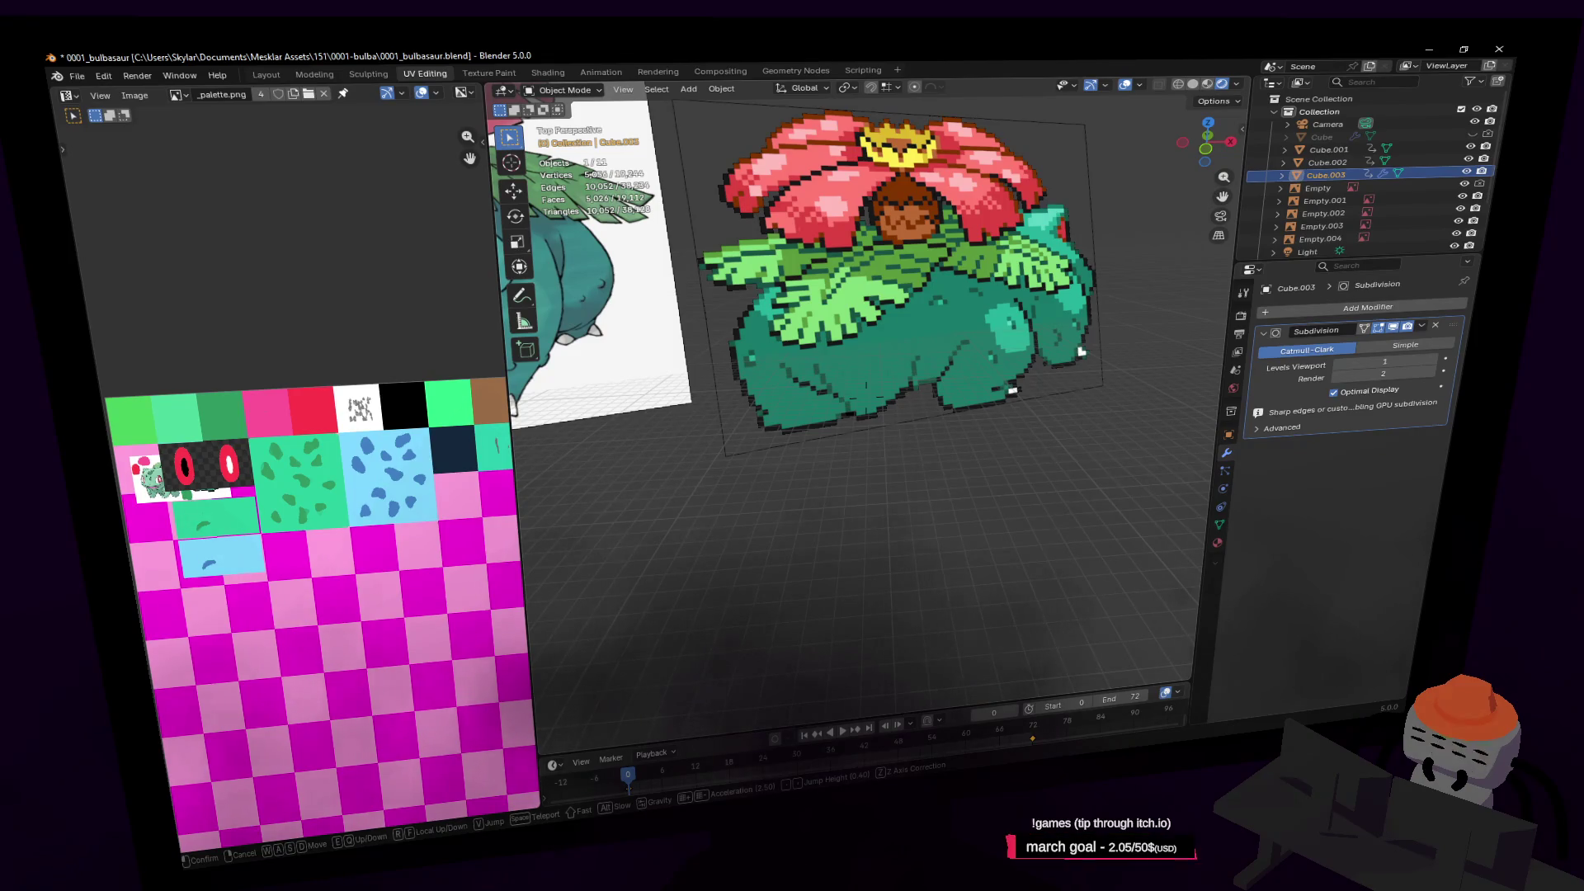
{"action": "key", "text": "s"}
{"action": "key", "text": "w"}
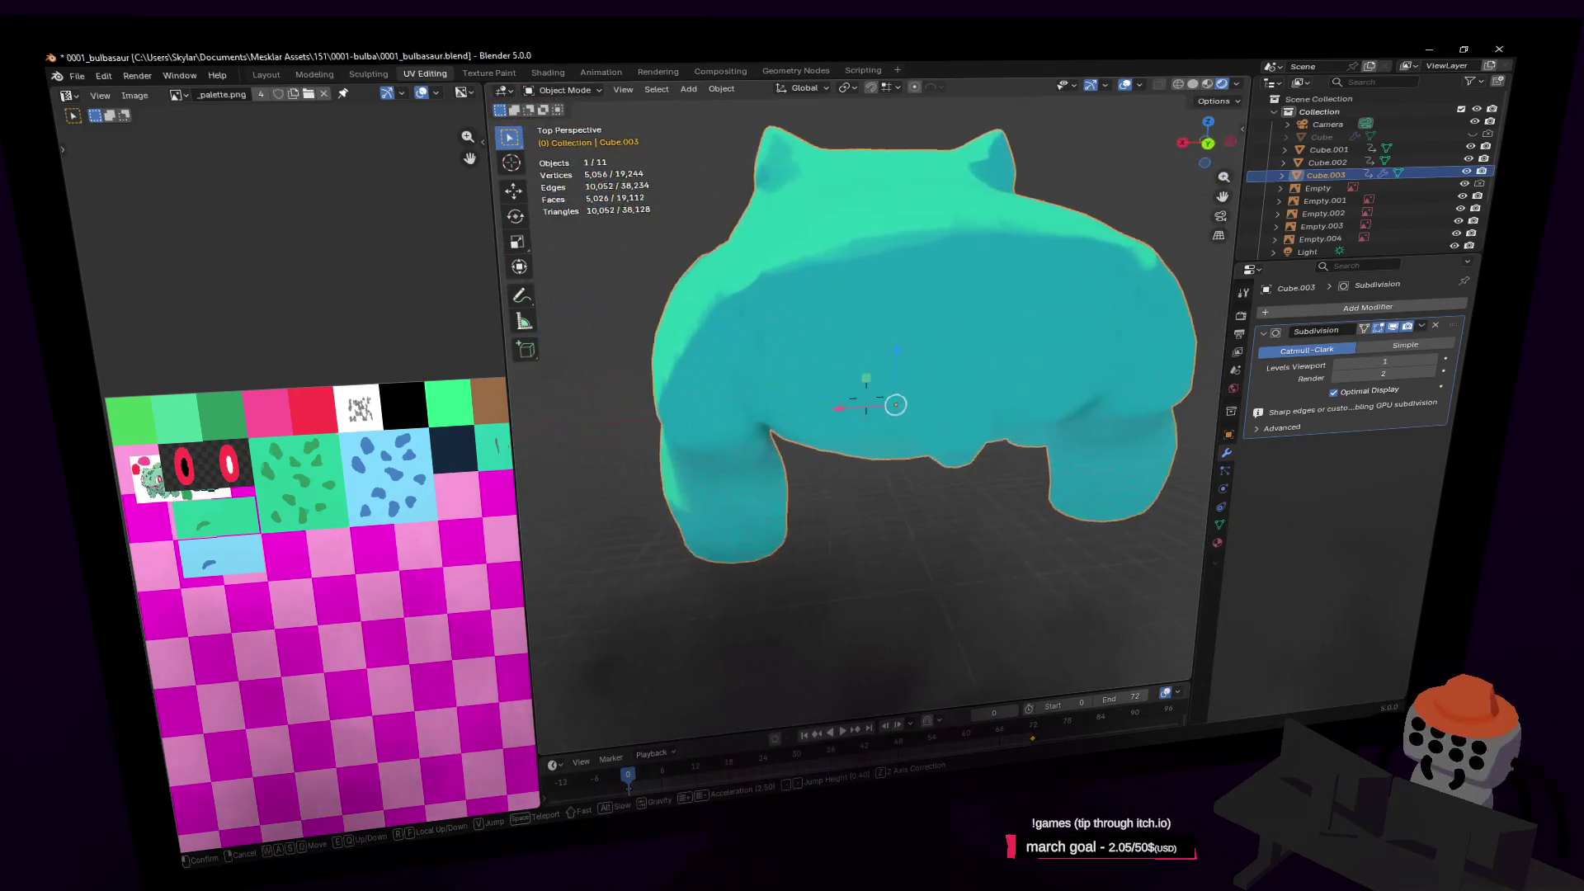
{"action": "left_click", "coordinate": [795, 341]}
{"action": "key", "text": "Tab"}
{"action": "middle_click_drag", "start_coordinate": [795, 341], "coordinate": [855, 283]}
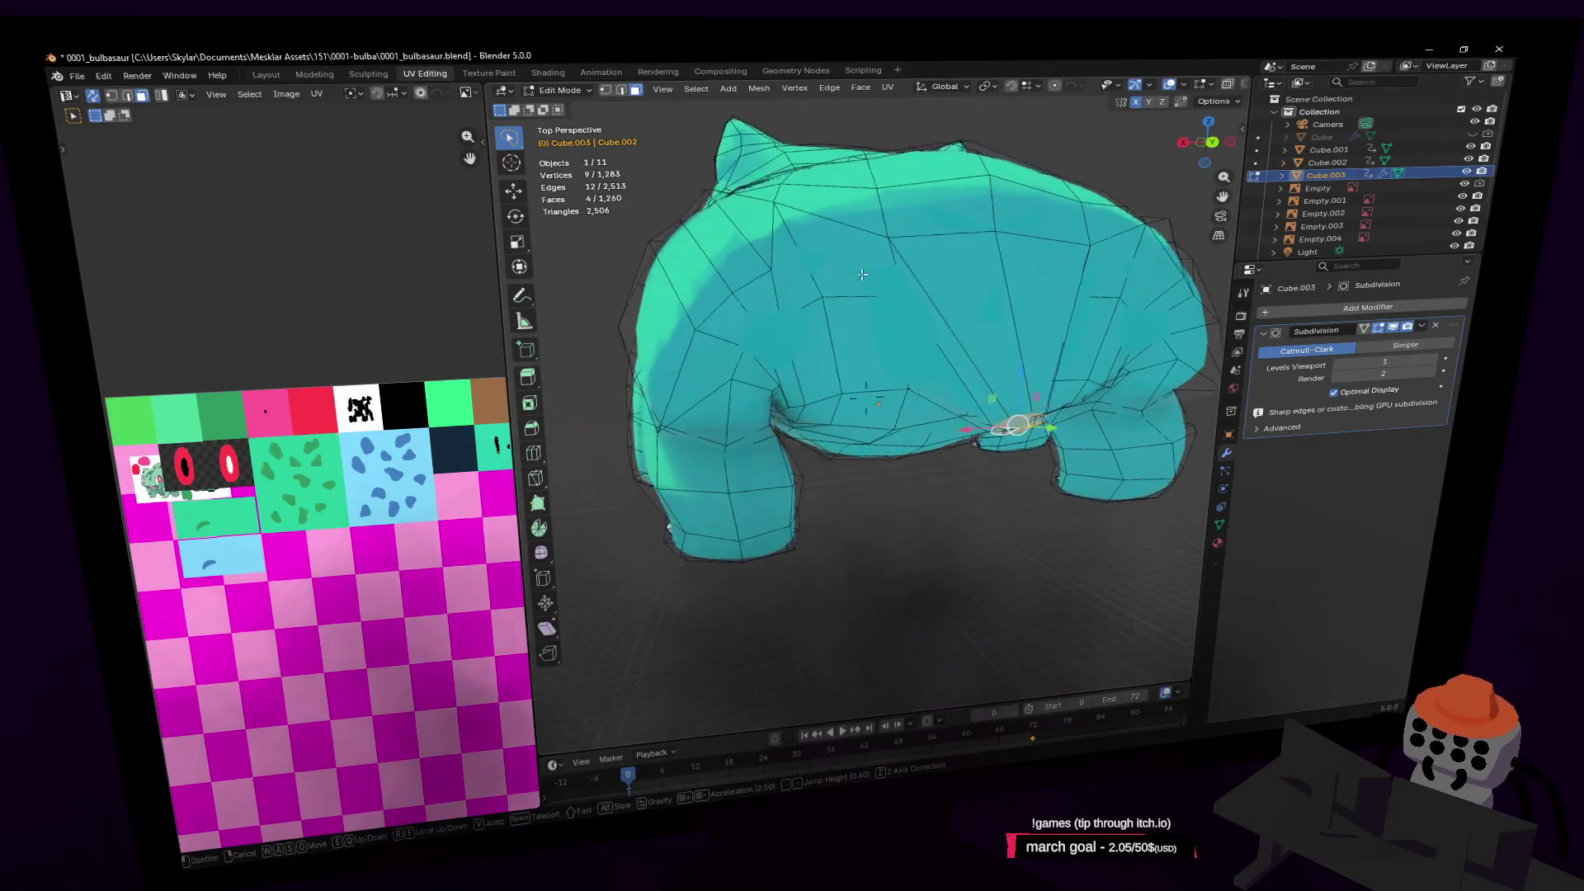
{"action": "left_click", "coordinate": [964, 341]}
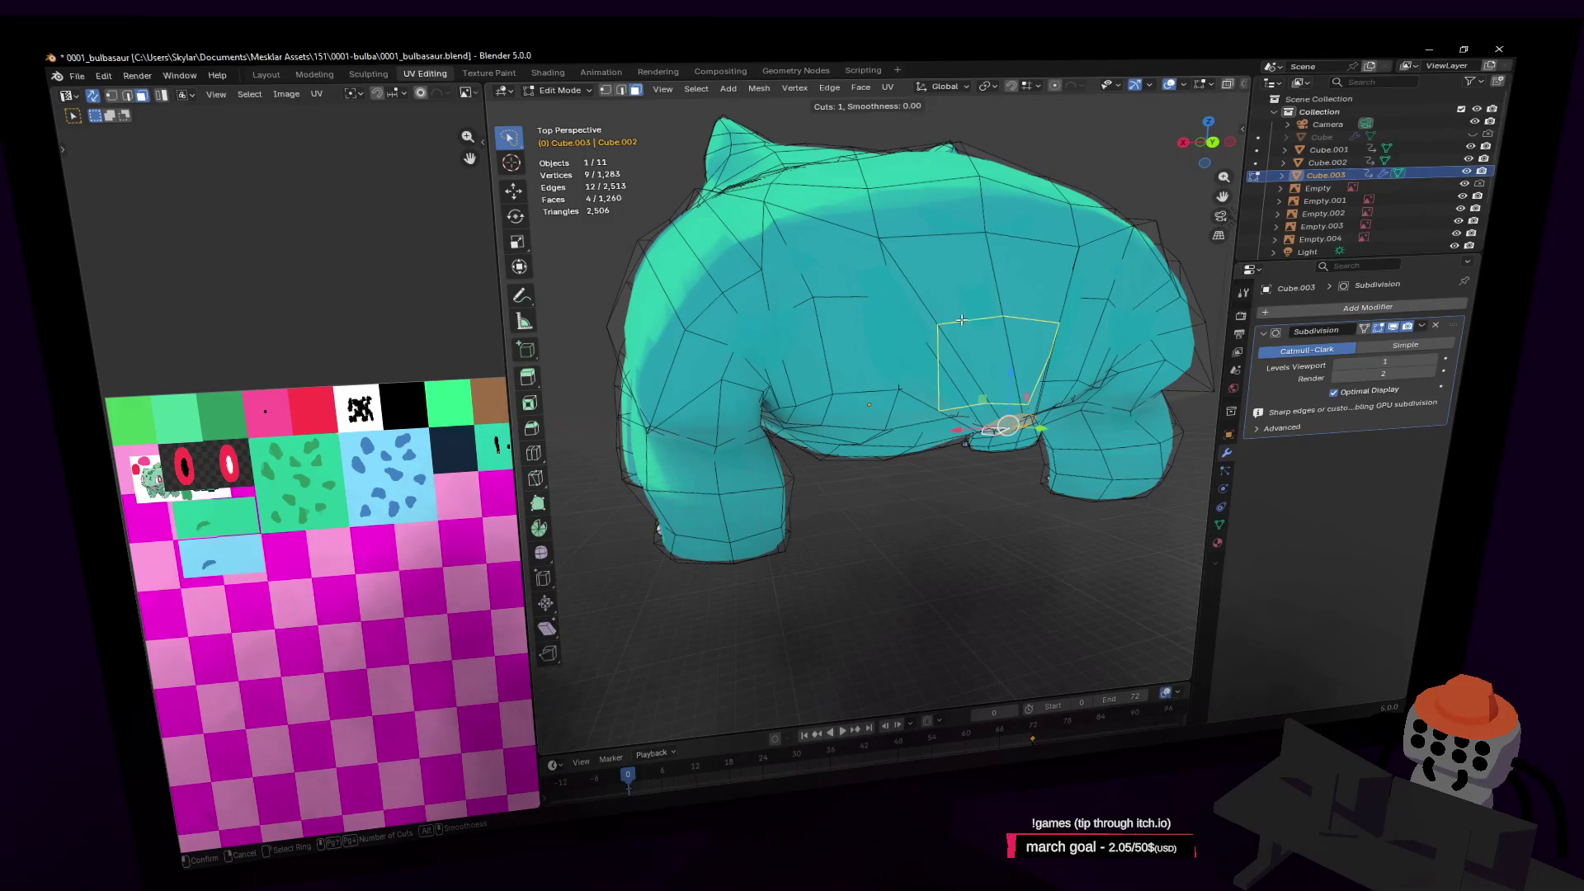
Add a new edge loop around the body and scale it outward
{"action": "double_click", "coordinate": [961, 319]}
{"action": "key", "text": "s"}
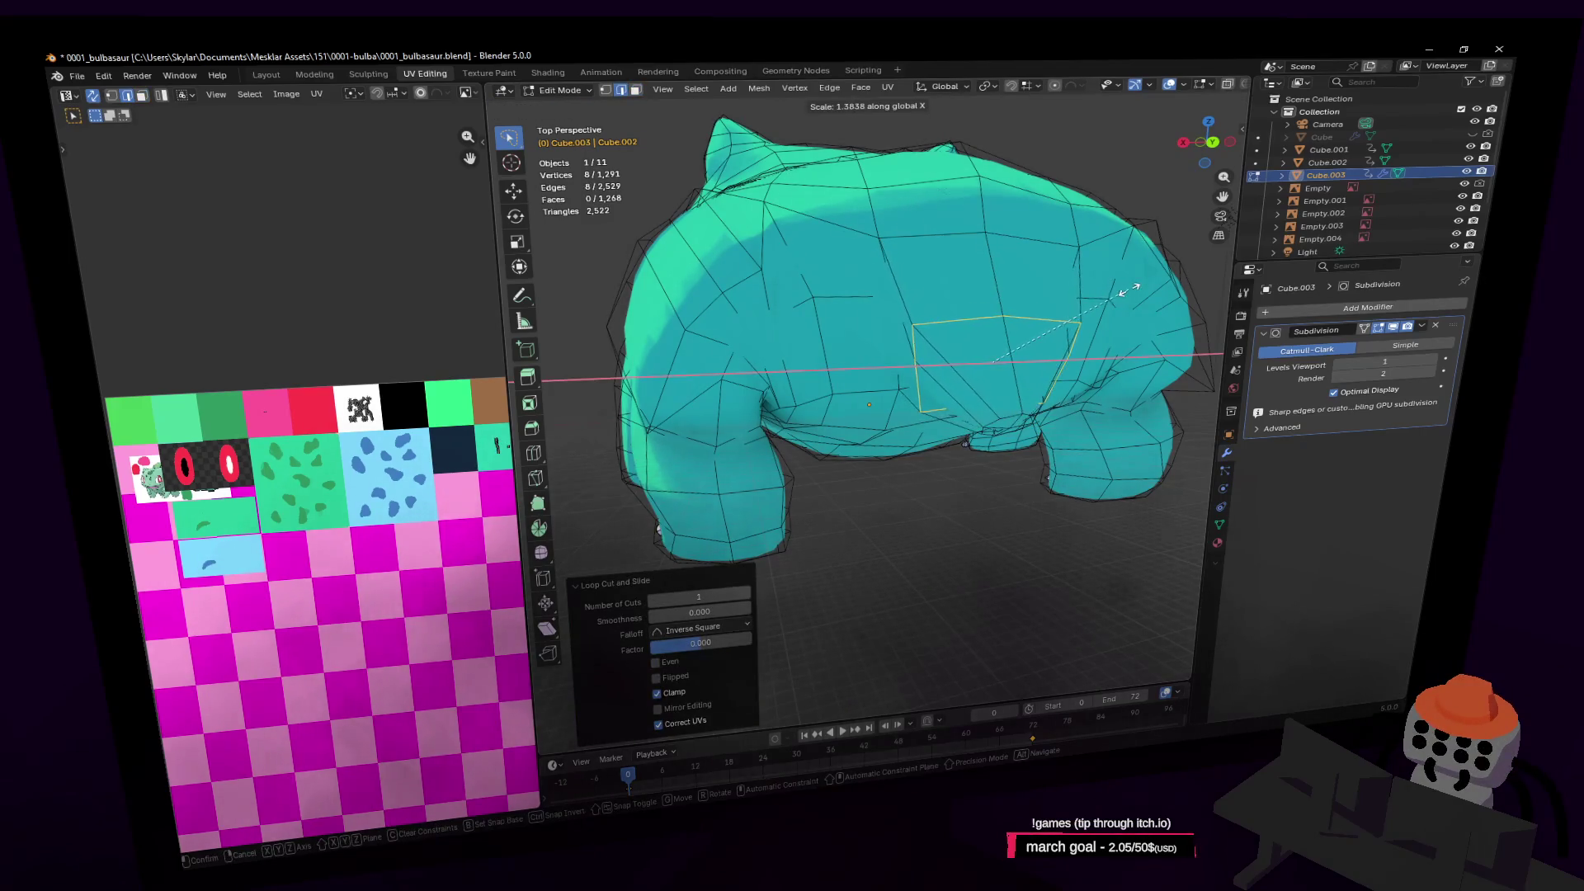
{"action": "left_click", "coordinate": [1114, 293]}
{"action": "middle_click_drag", "start_coordinate": [1113, 293], "coordinate": [1065, 327]}
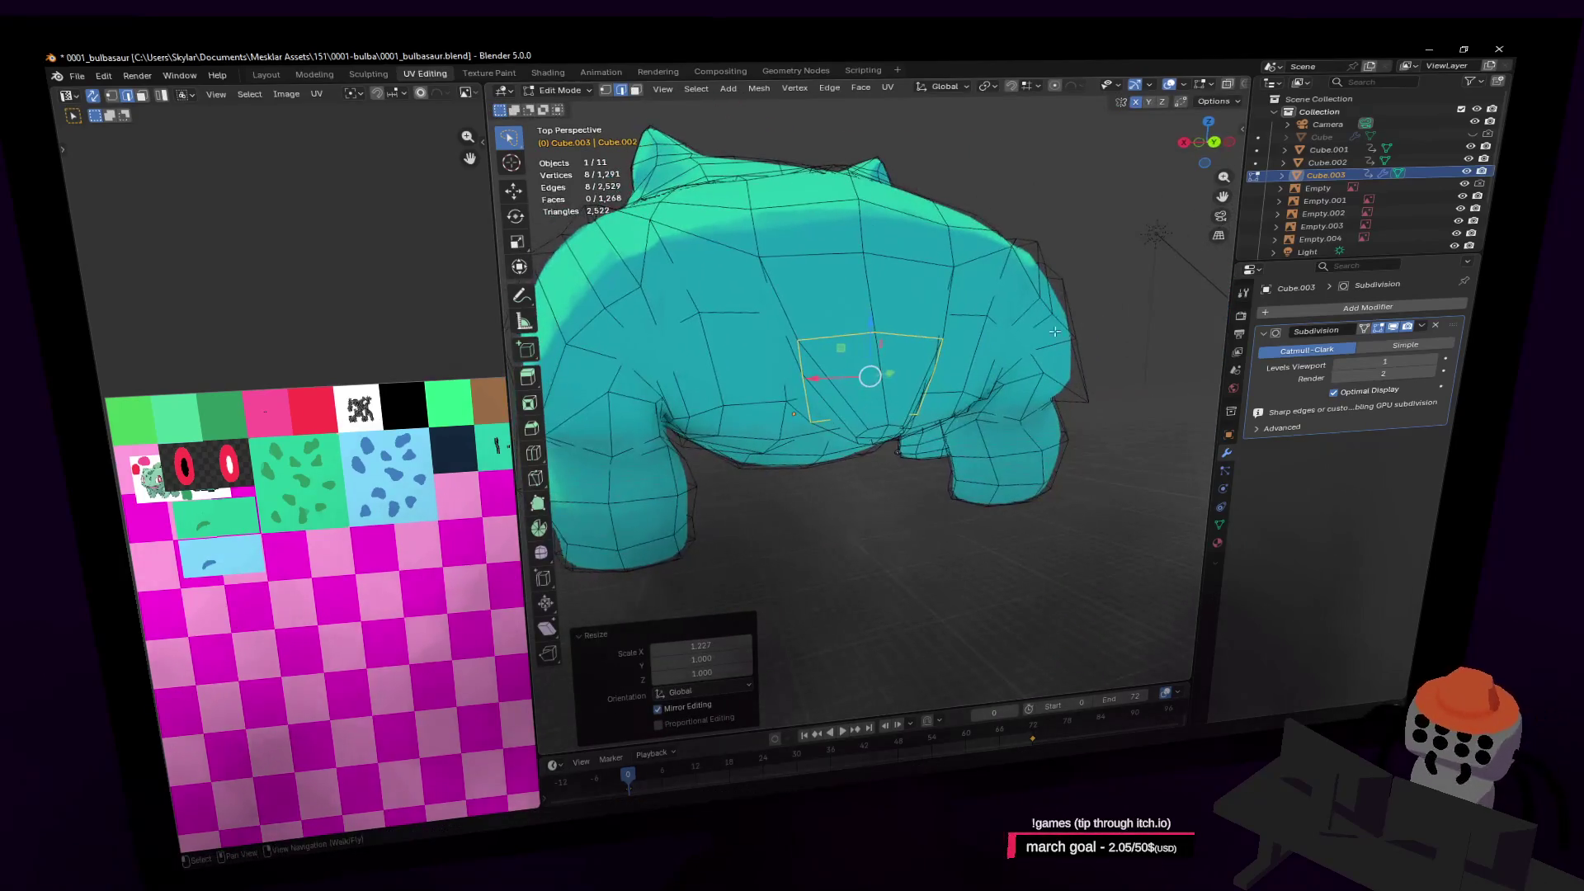
{"action": "key", "text": "s"}
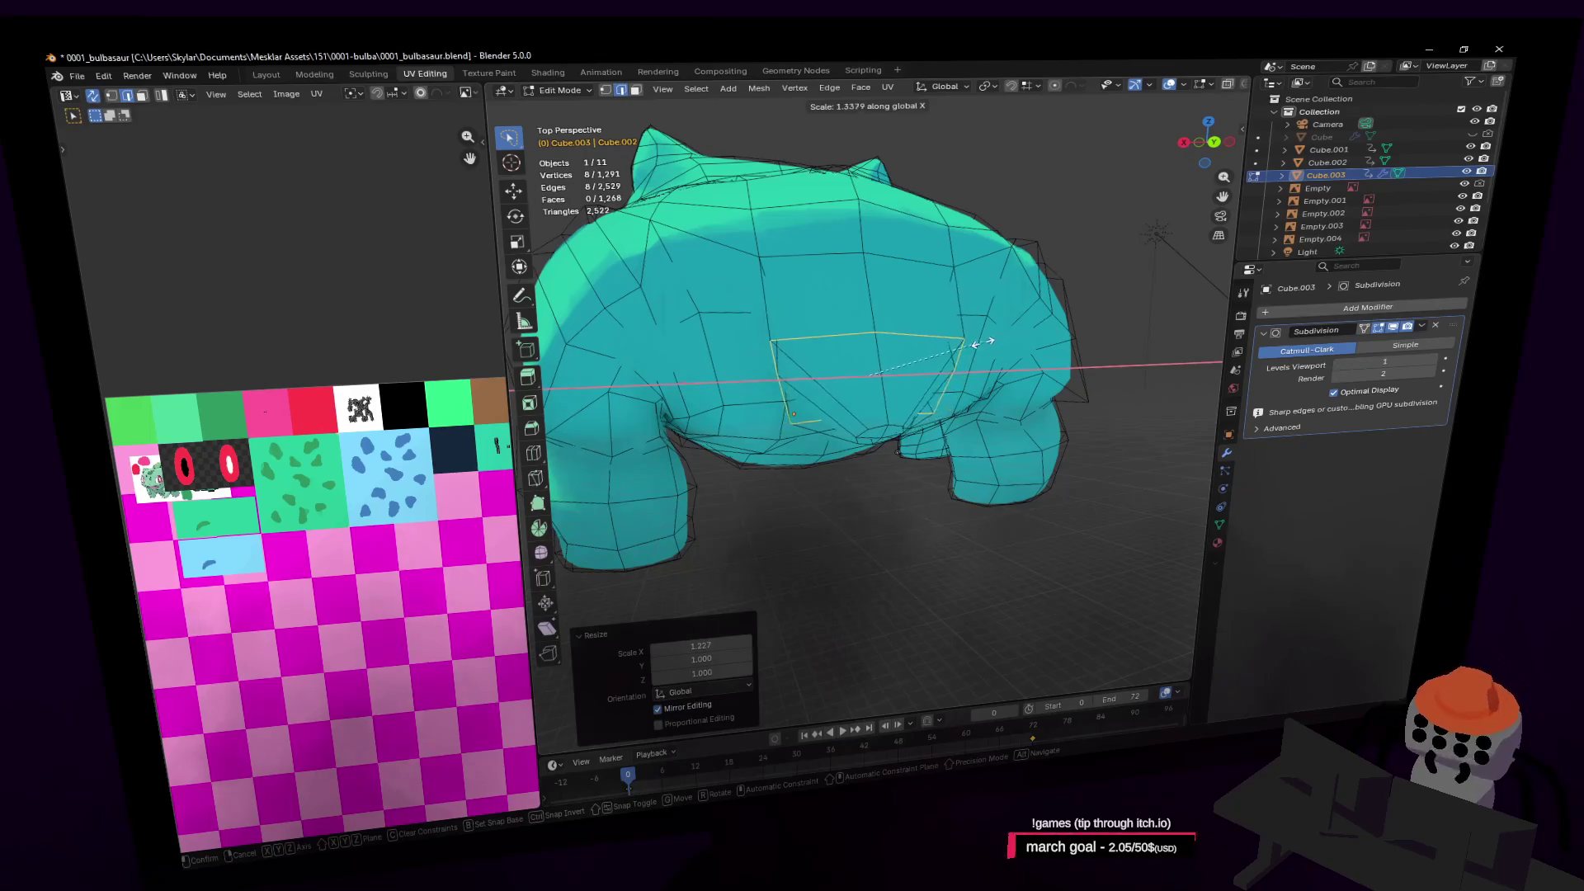
{"action": "right_click", "coordinate": [981, 343]}
Inspect the whole mesh in see-through display, then clear the selection
{"action": "key", "text": "a"}
{"action": "key", "text": "alt+z"}
{"action": "mouse_move", "coordinate": [858, 355]}
{"action": "middle_mouse_down"}
{"action": "mouse_move", "coordinate": [825, 330]}
{"action": "mouse_move", "coordinate": [811, 274]}
{"action": "middle_mouse_up"}
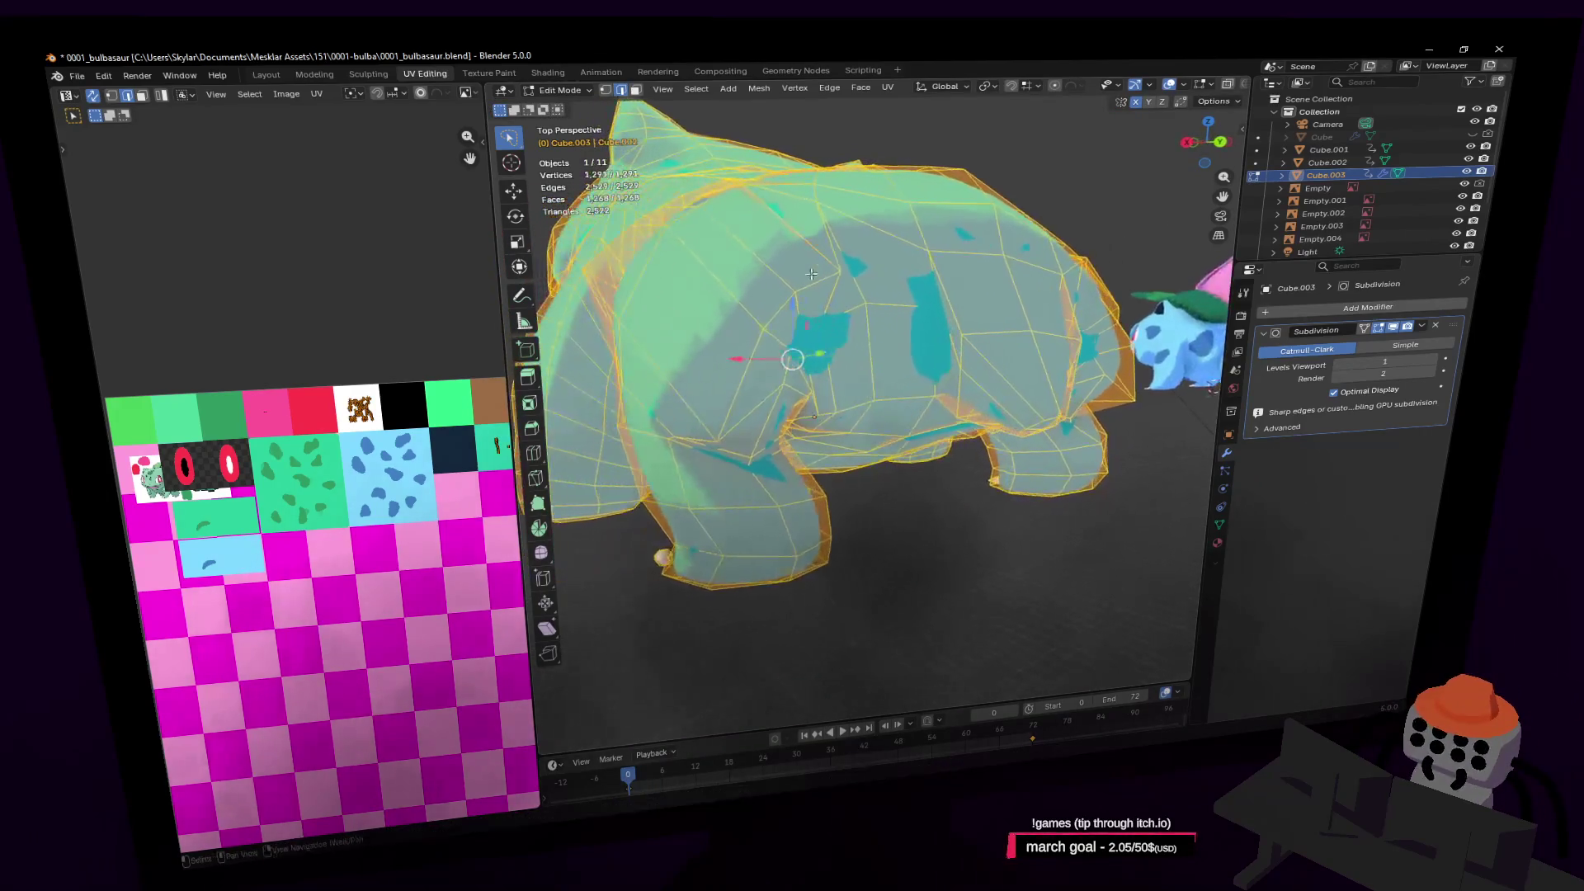
{"action": "key", "text": "alt+a"}
{"action": "key", "text": "alt+z"}
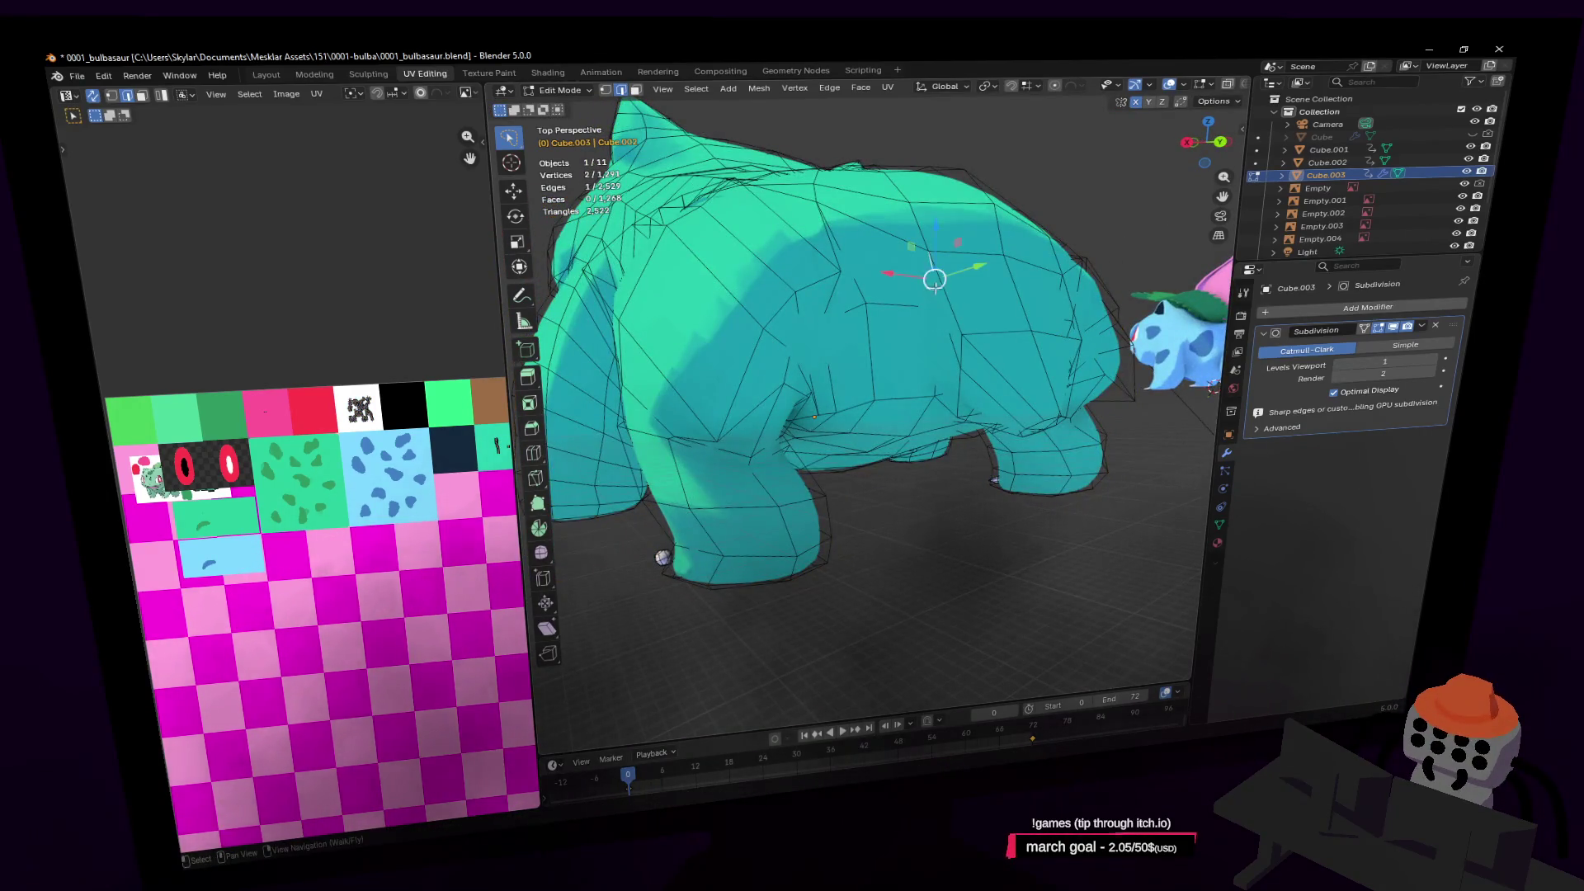
Select two vertices and widen them 1.399 along X
{"action": "left_click", "coordinate": [935, 339], "text": "shift"}
{"action": "middle_click_drag", "start_coordinate": [935, 339], "coordinate": [852, 321]}
{"action": "left_click", "coordinate": [693, 364], "text": "shift"}
{"action": "key", "text": "shift+grave"}
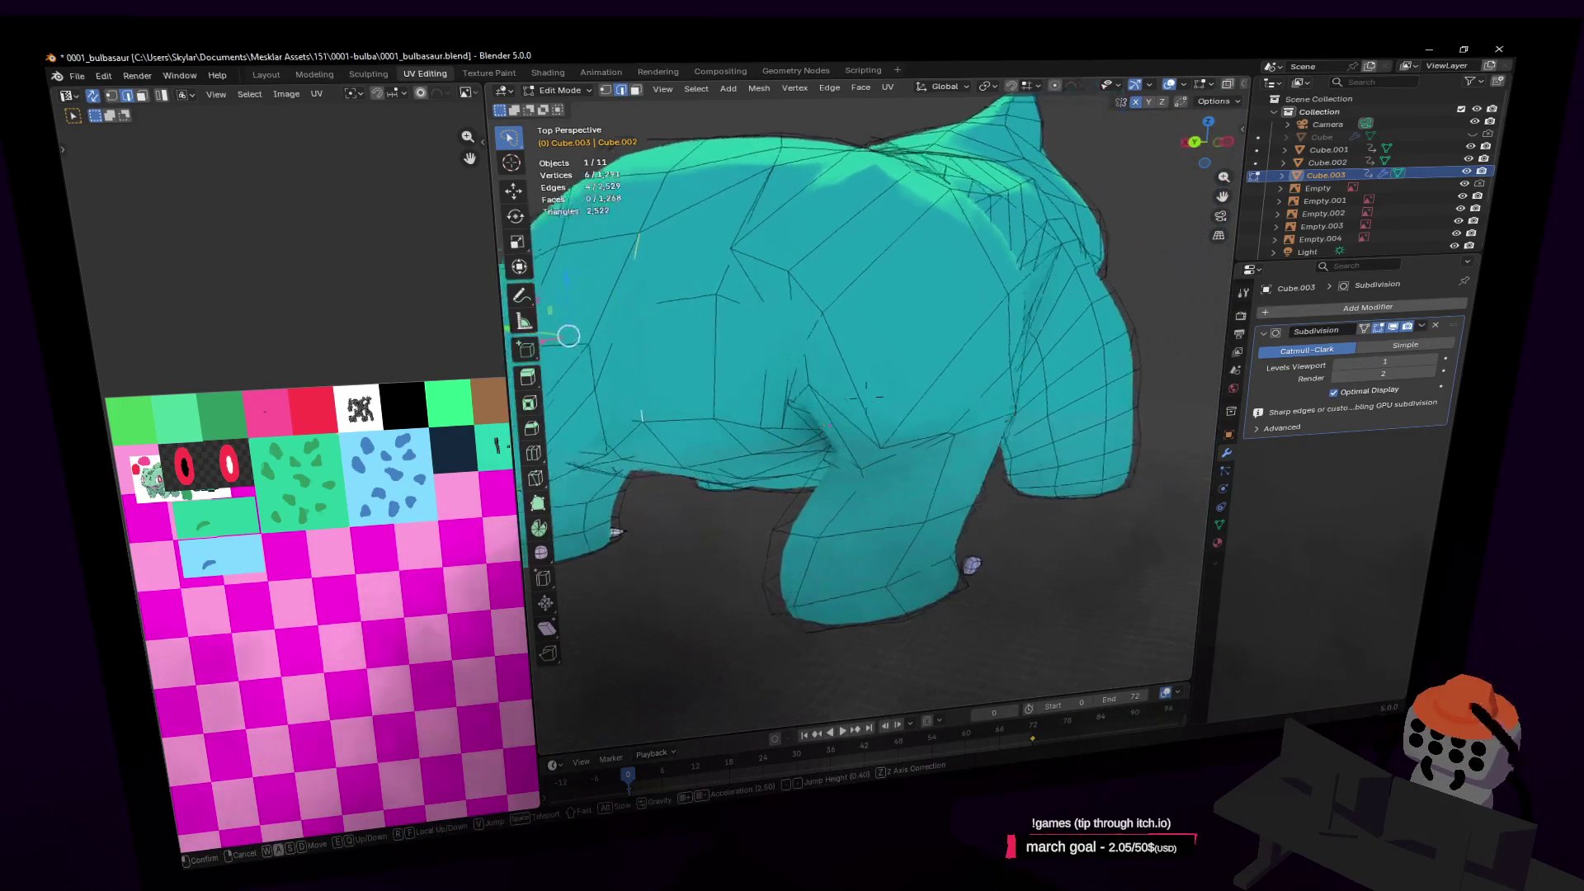
{"action": "left_click", "coordinate": [866, 398]}
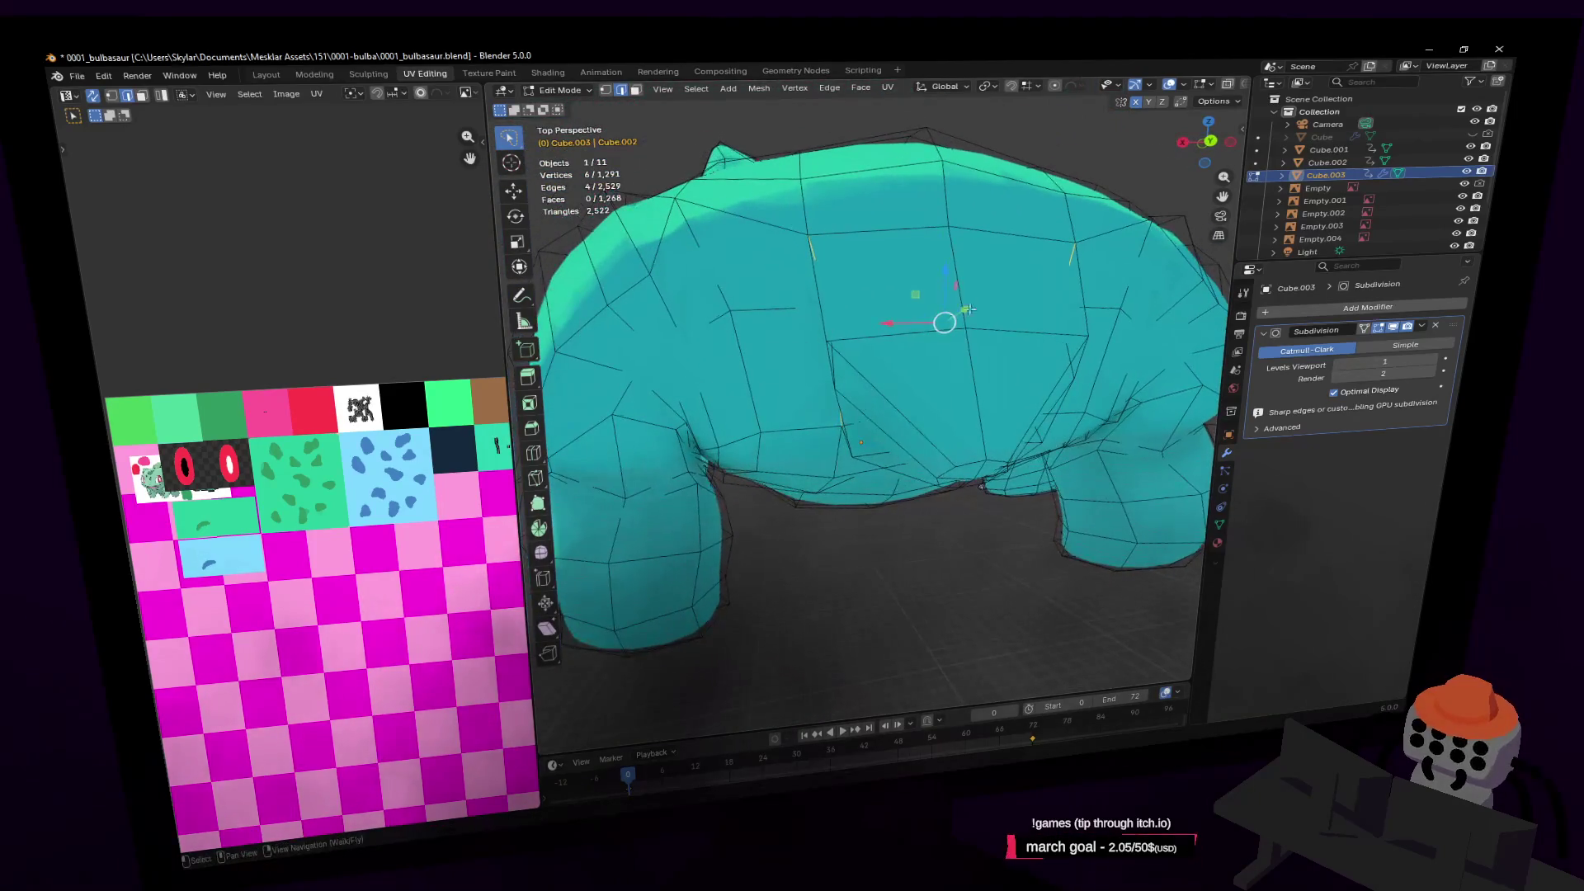
{"action": "key", "text": "s"}
{"action": "key", "text": "x"}
{"action": "left_click", "coordinate": [1037, 281]}
Navigate to the body's front and clear the vertex selection
{"action": "key", "text": "shift+grave"}
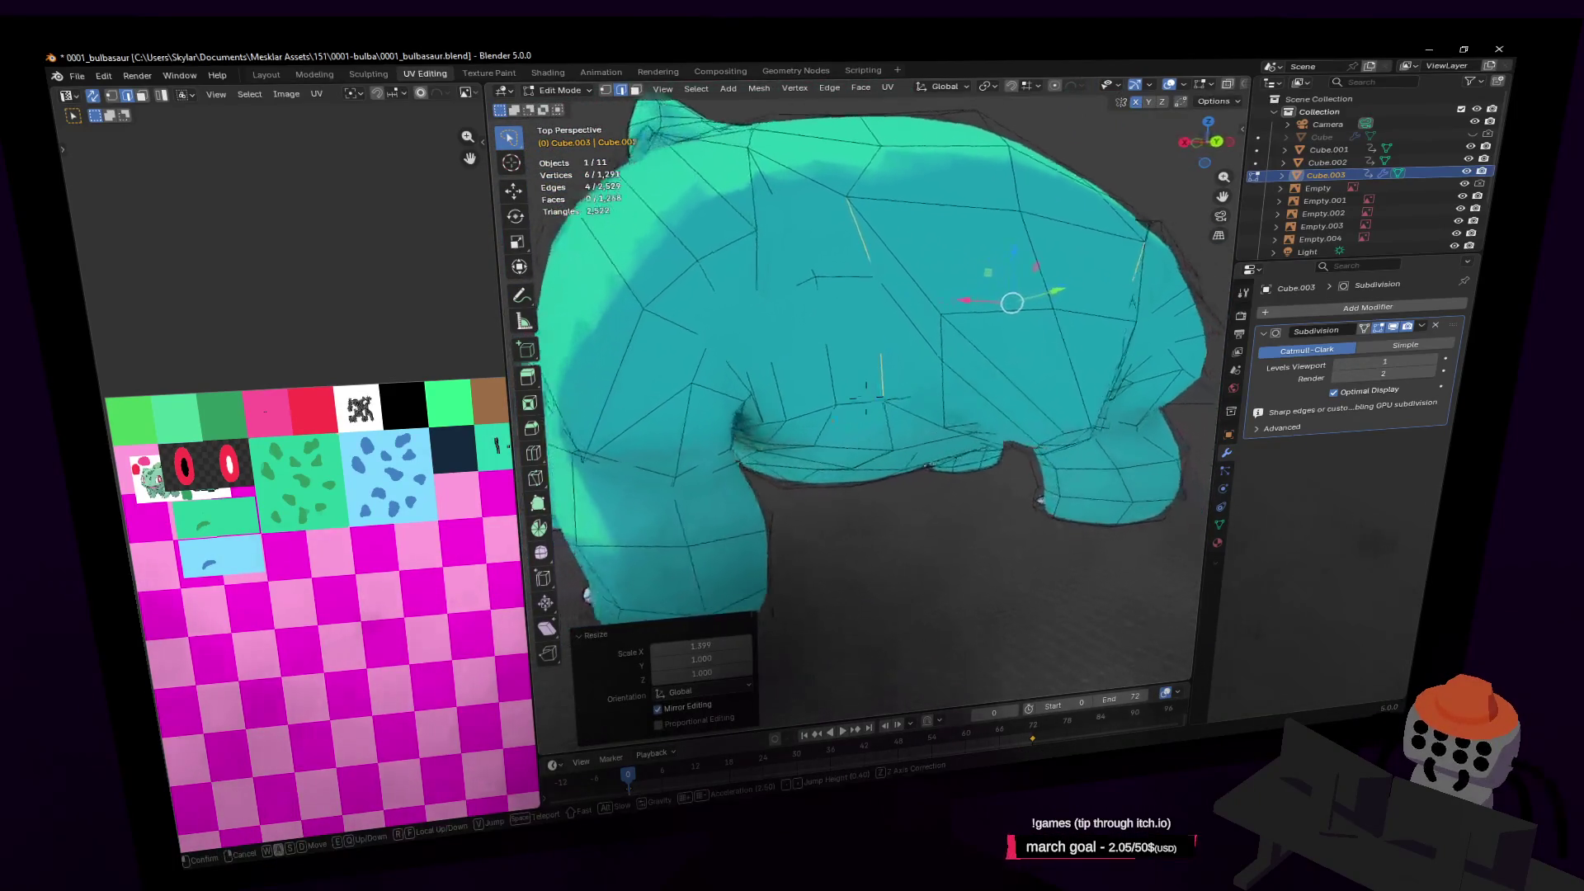
{"action": "key", "text": "w"}
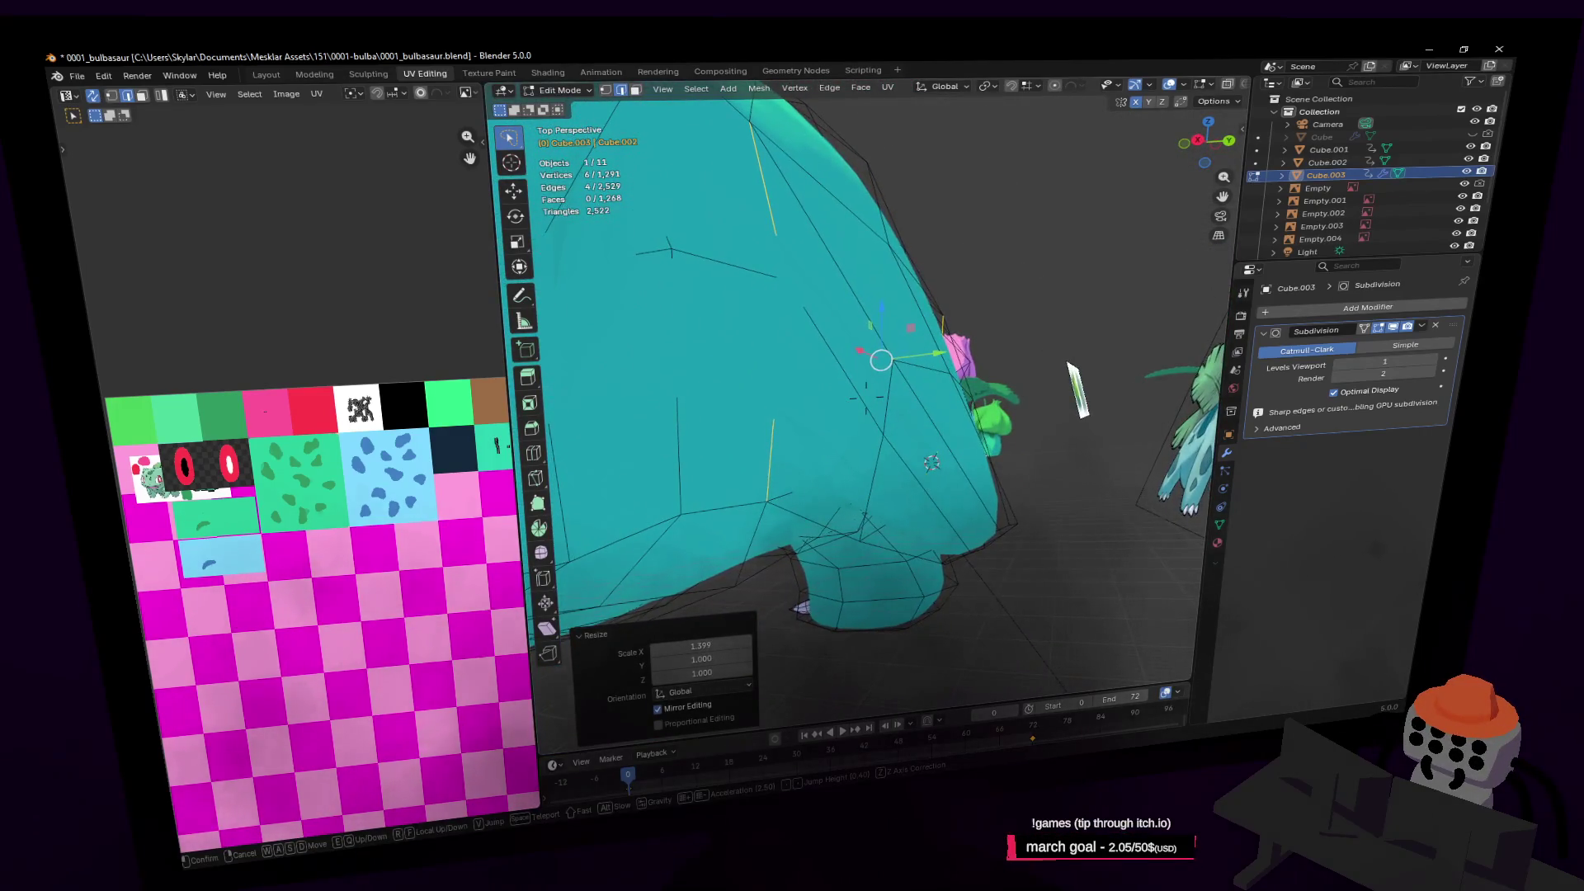
{"action": "key", "text": "w"}
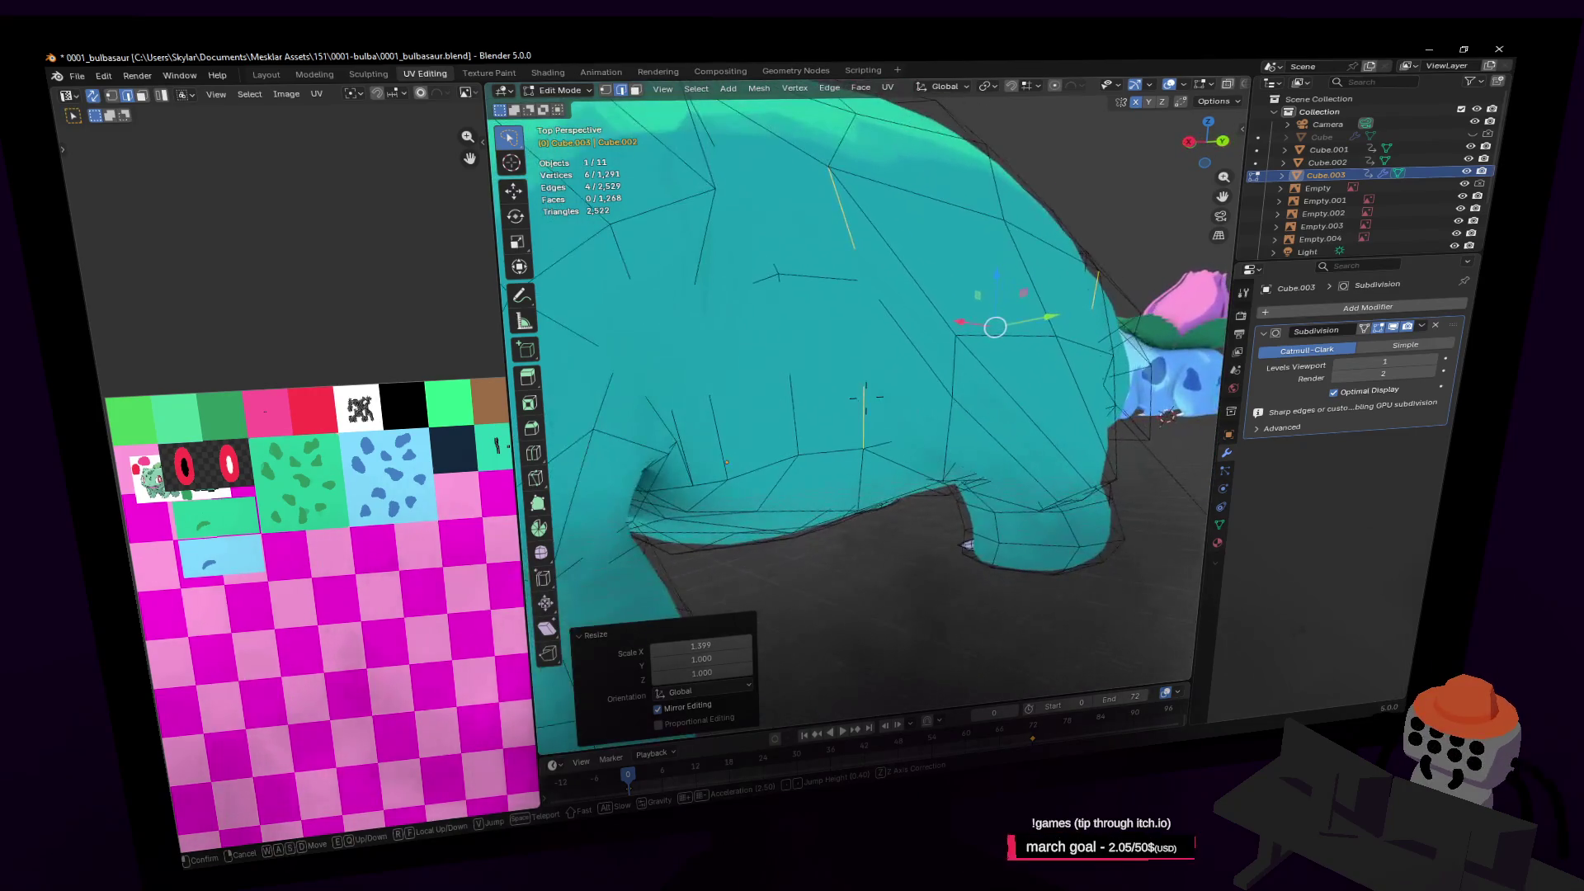
{"action": "key", "text": "shift+grave"}
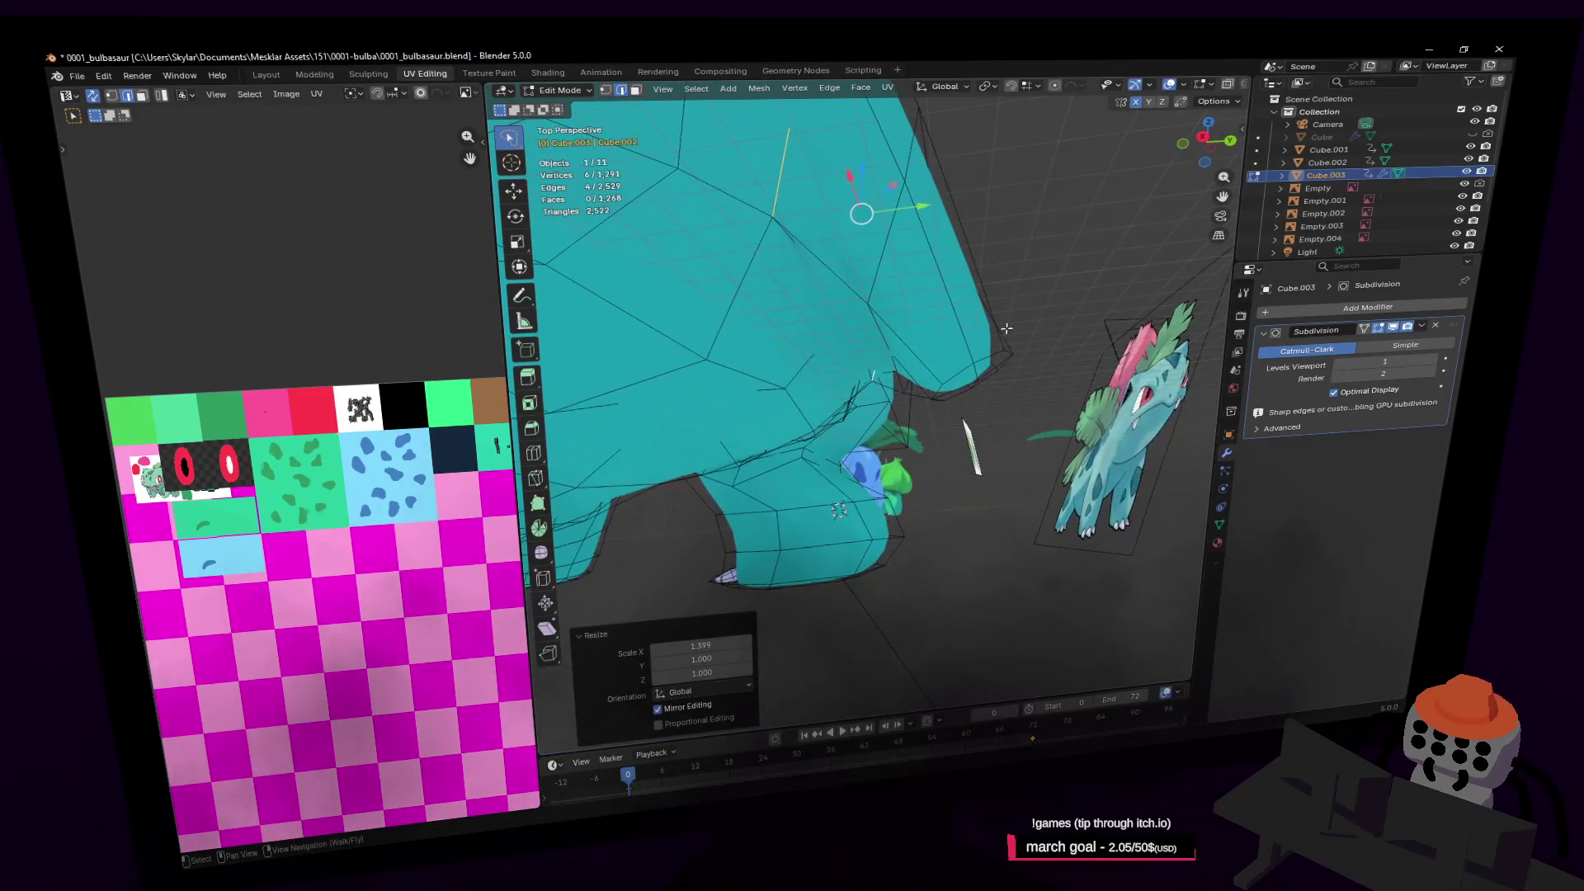
{"action": "left_click", "coordinate": [973, 373]}
{"action": "key", "text": "shift+grave"}
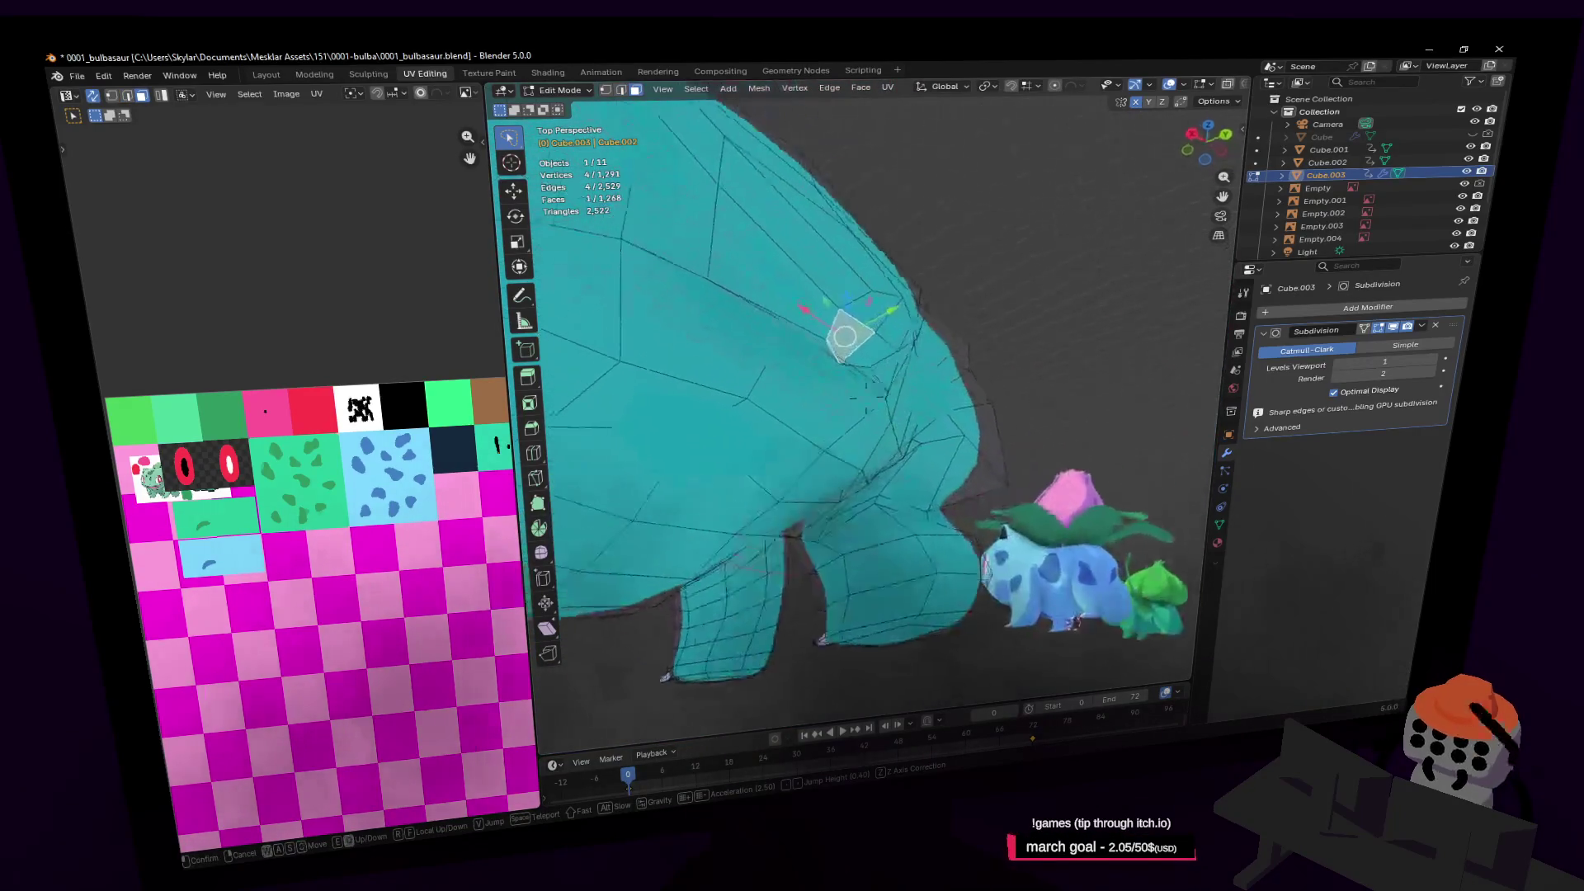
Move three front faces in the YZ plane and tilt them −23.4° around X
{"action": "left_click", "coordinate": [960, 312]}
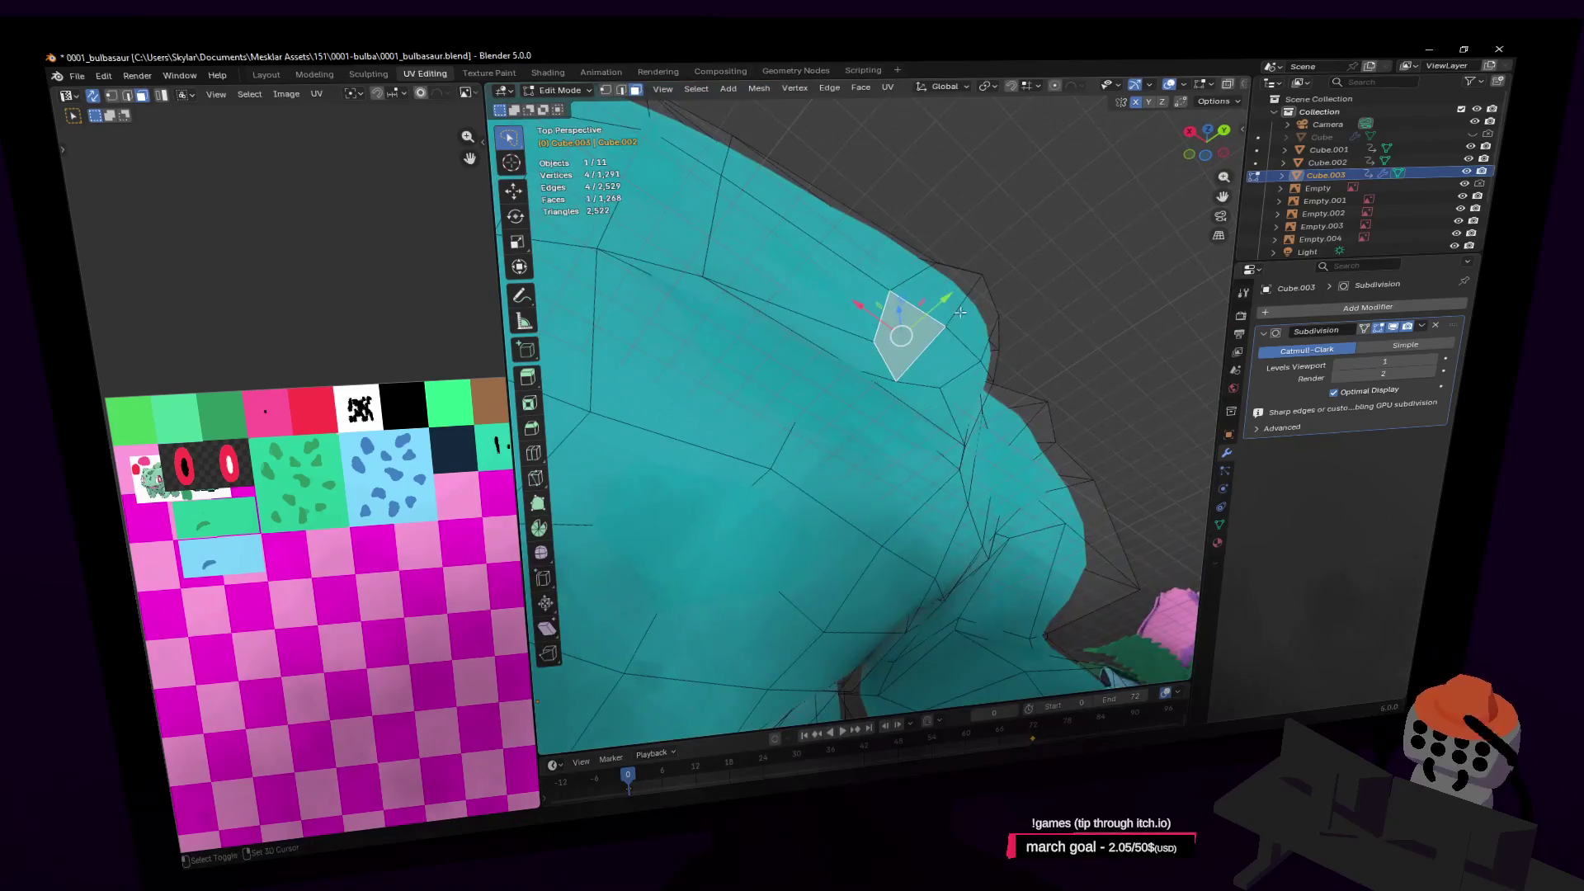
{"action": "left_click", "coordinate": [951, 352], "text": "shift"}
{"action": "key", "text": "shift+grave"}
{"action": "left_click", "coordinate": [967, 315]}
{"action": "middle_click_drag", "start_coordinate": [967, 315], "coordinate": [995, 274]}
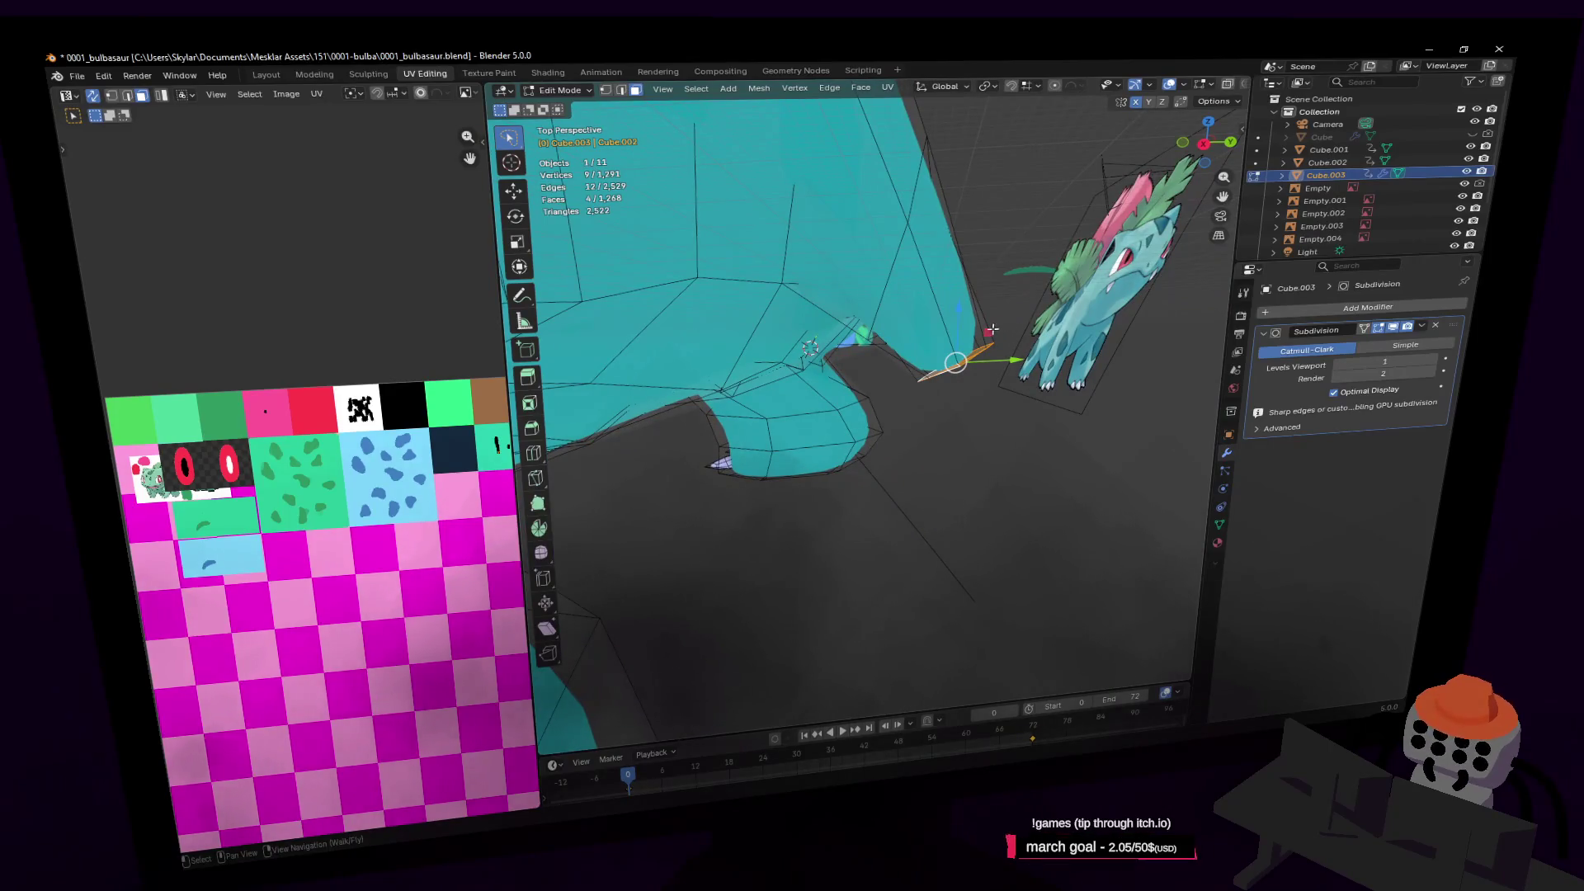
{"action": "key", "text": "g"}
{"action": "key", "text": "shift+x"}
{"action": "left_click", "coordinate": [951, 344]}
{"action": "key", "text": "r"}
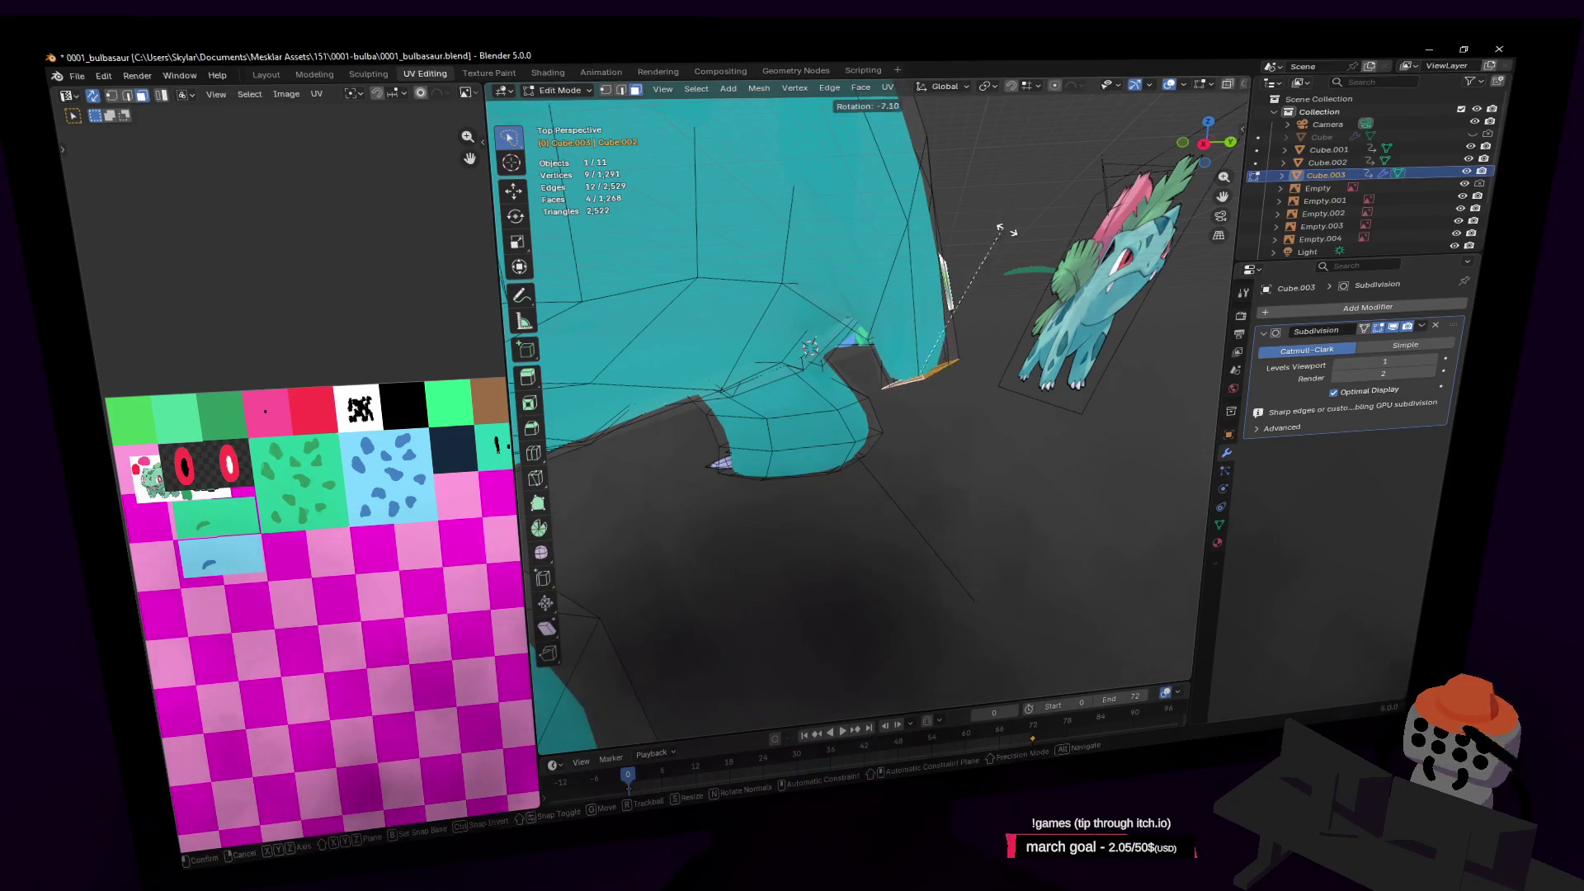
{"action": "left_click", "coordinate": [1032, 262]}
In edge select mode, reposition a single edge on the body
{"action": "key", "text": "shift+grave"}
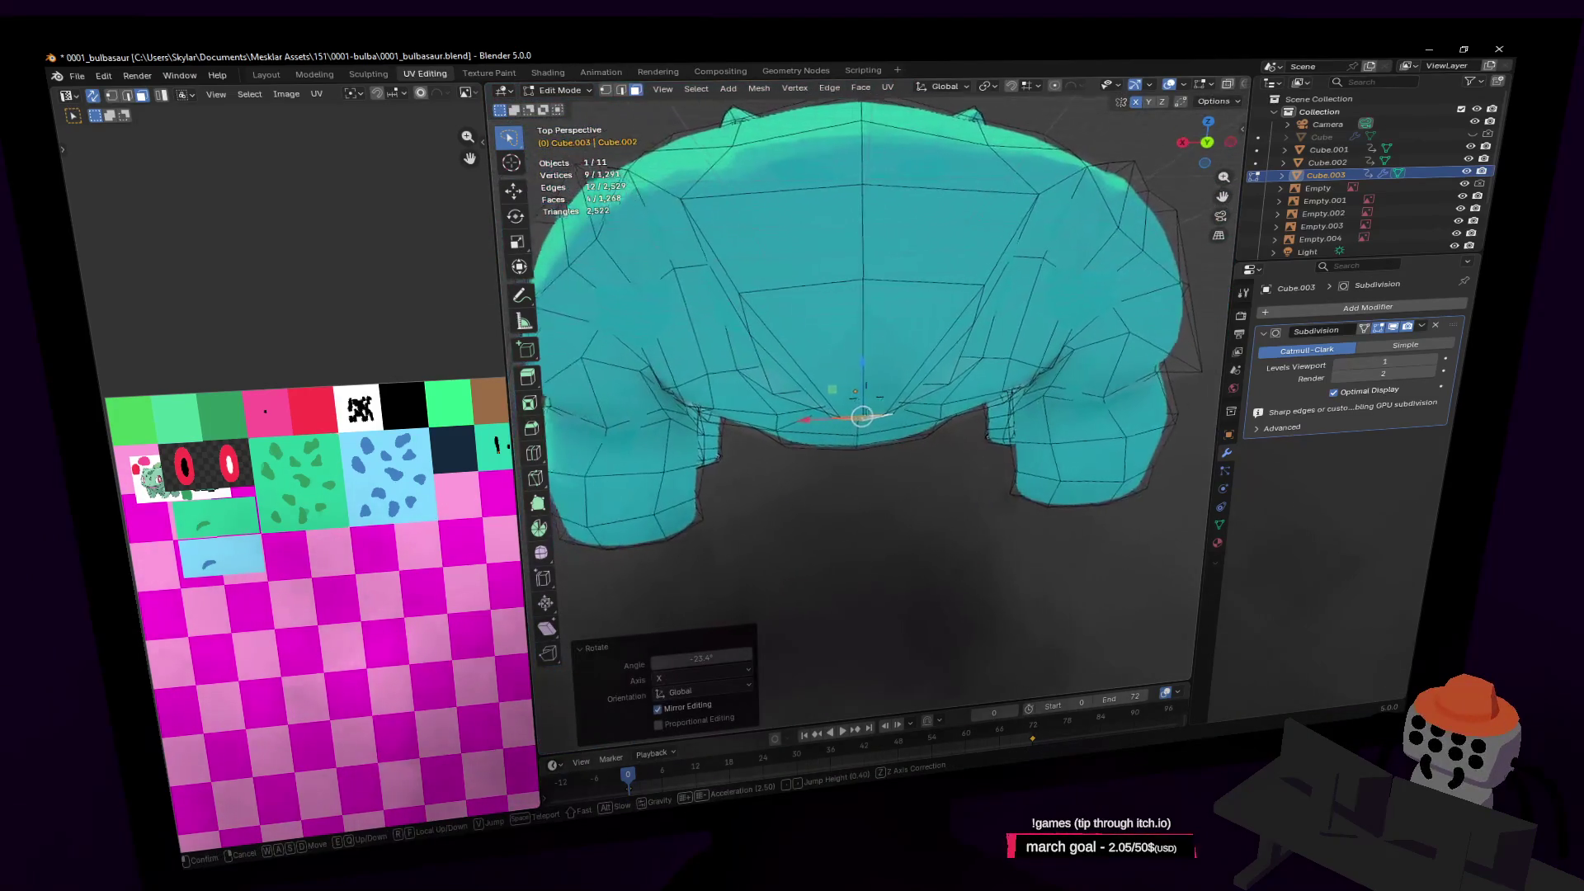
{"action": "key", "text": "w"}
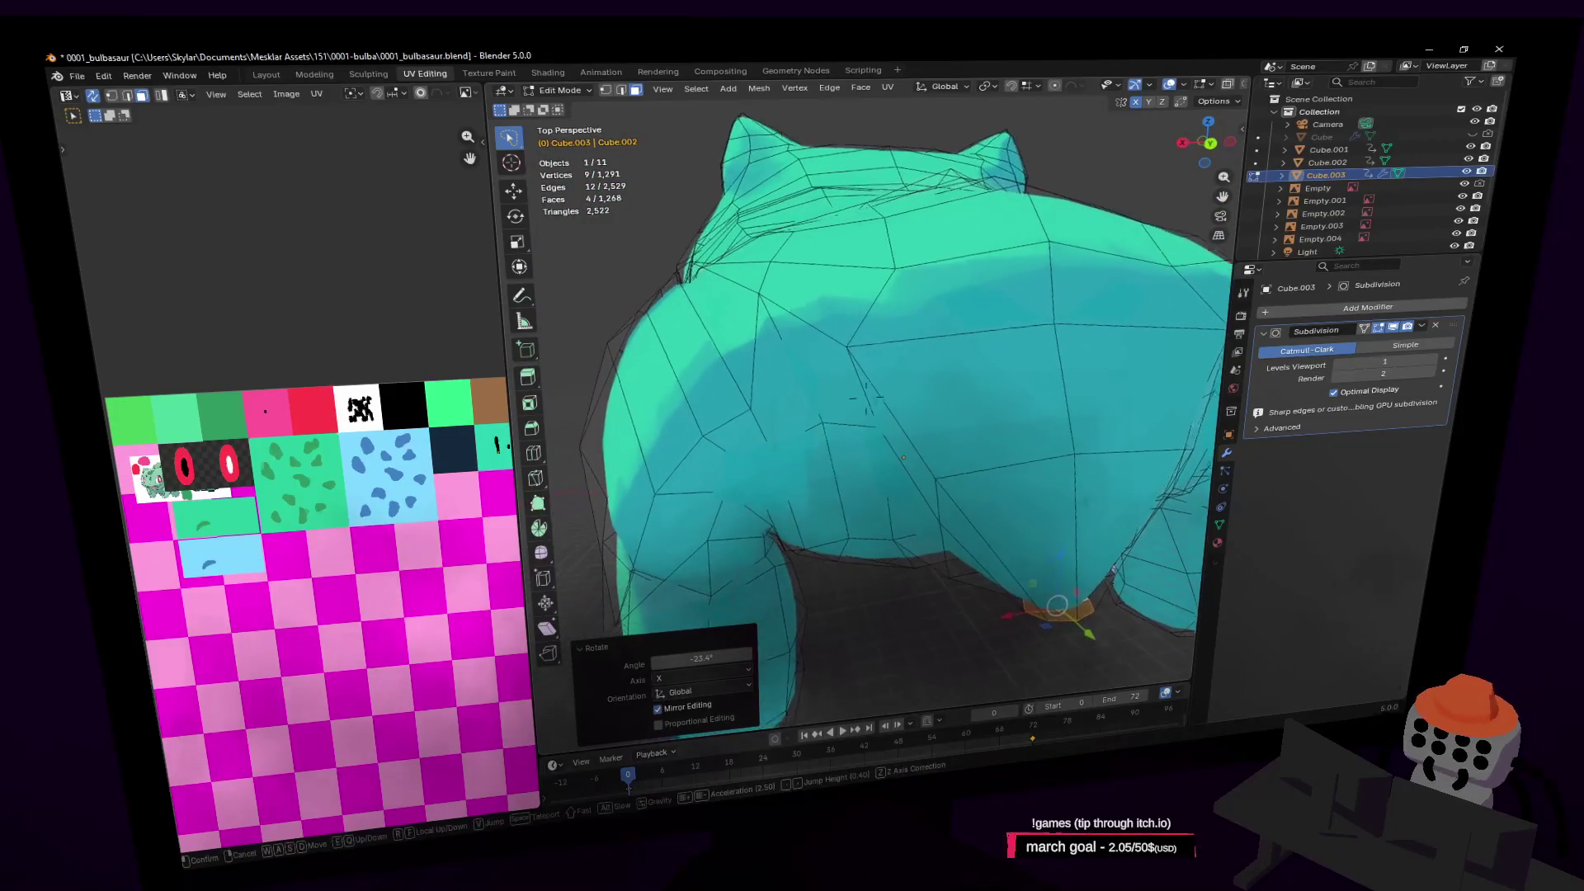
{"action": "left_click", "coordinate": [1030, 305]}
{"action": "mouse_move", "coordinate": [1030, 304]}
{"action": "middle_mouse_down"}
{"action": "mouse_move", "coordinate": [949, 313]}
{"action": "mouse_move", "coordinate": [1006, 287]}
{"action": "mouse_move", "coordinate": [1056, 291]}
{"action": "middle_mouse_up"}
{"action": "key", "text": "2"}
{"action": "left_click", "coordinate": [870, 335]}
{"action": "key", "text": "g"}
{"action": "left_click", "coordinate": [953, 282]}
Add a Mirror modifier and place it above Subdivision in the stack
{"action": "left_click", "coordinate": [1384, 305]}
{"action": "type", "text": "mirror"}
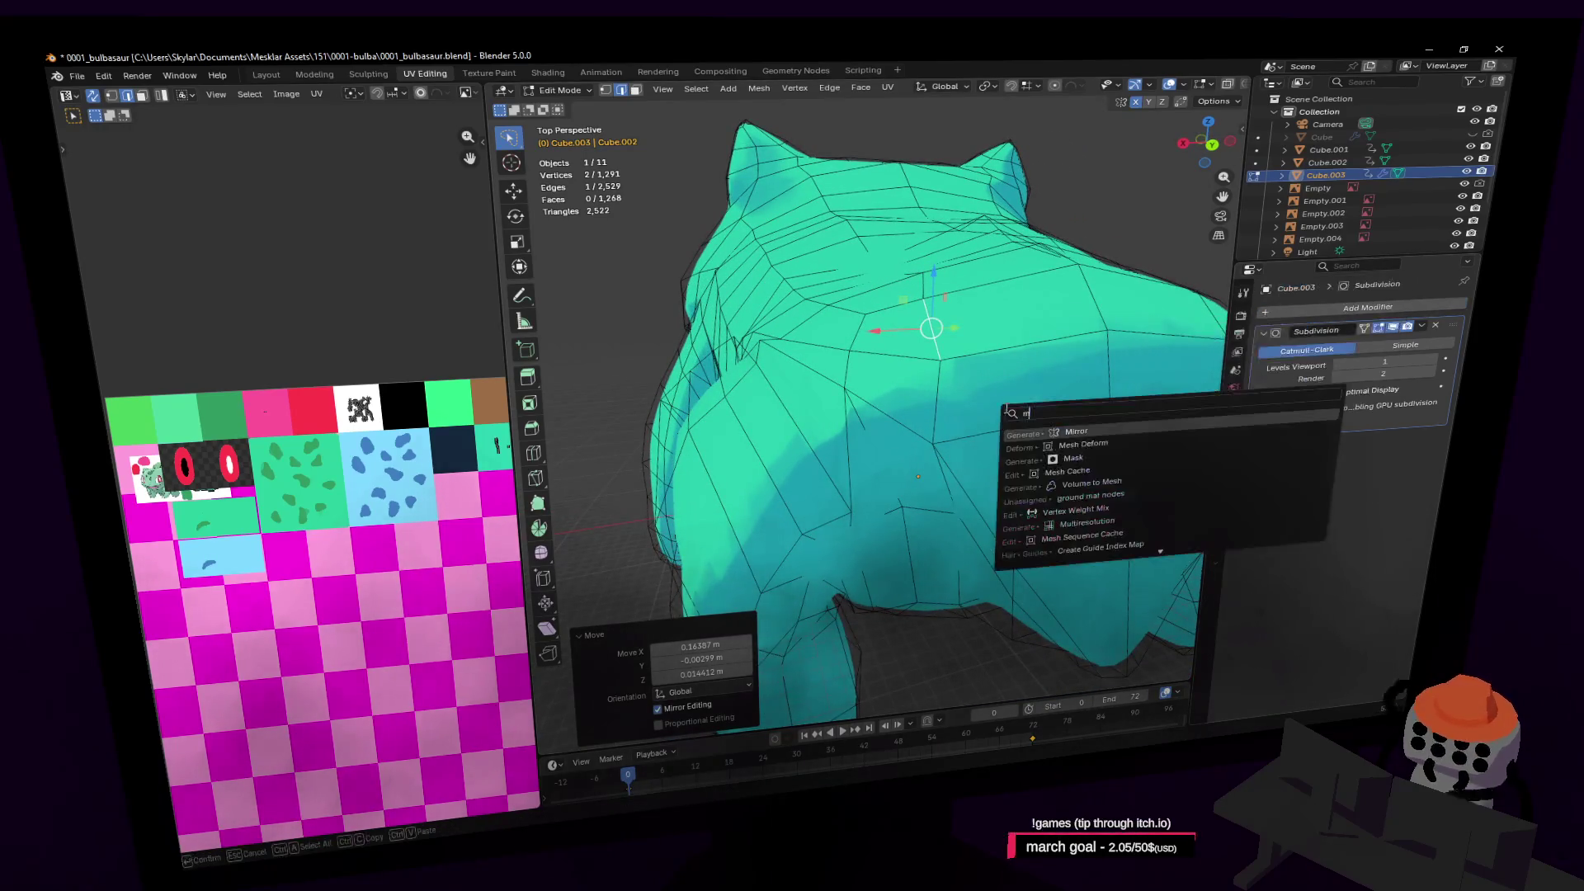
{"action": "key", "text": "Return"}
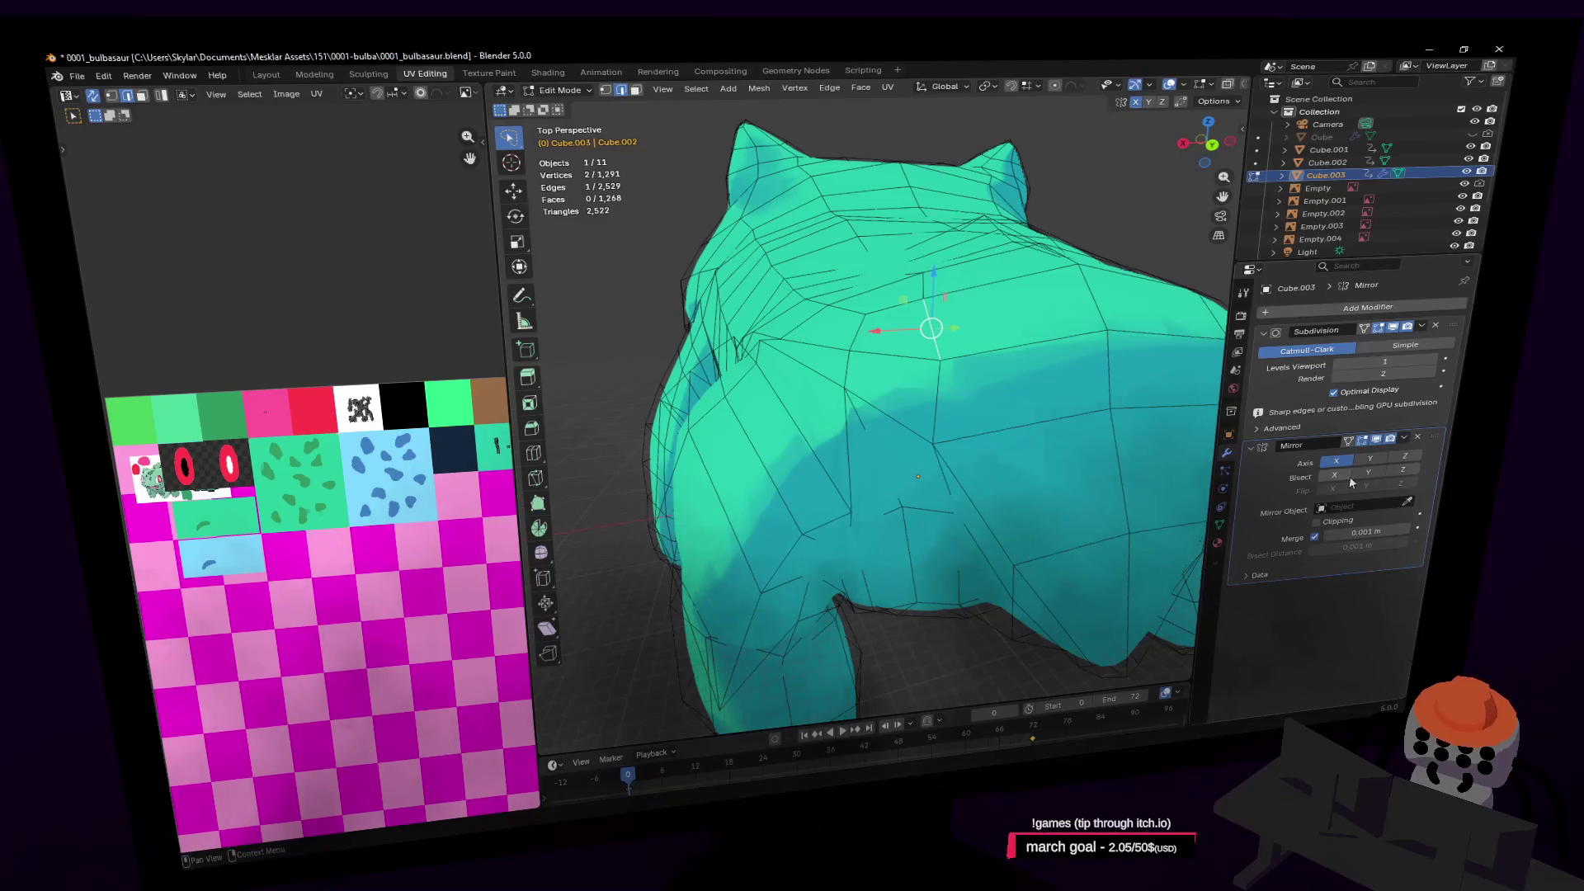
{"action": "left_click_drag", "start_coordinate": [1433, 443], "coordinate": [1436, 330]}
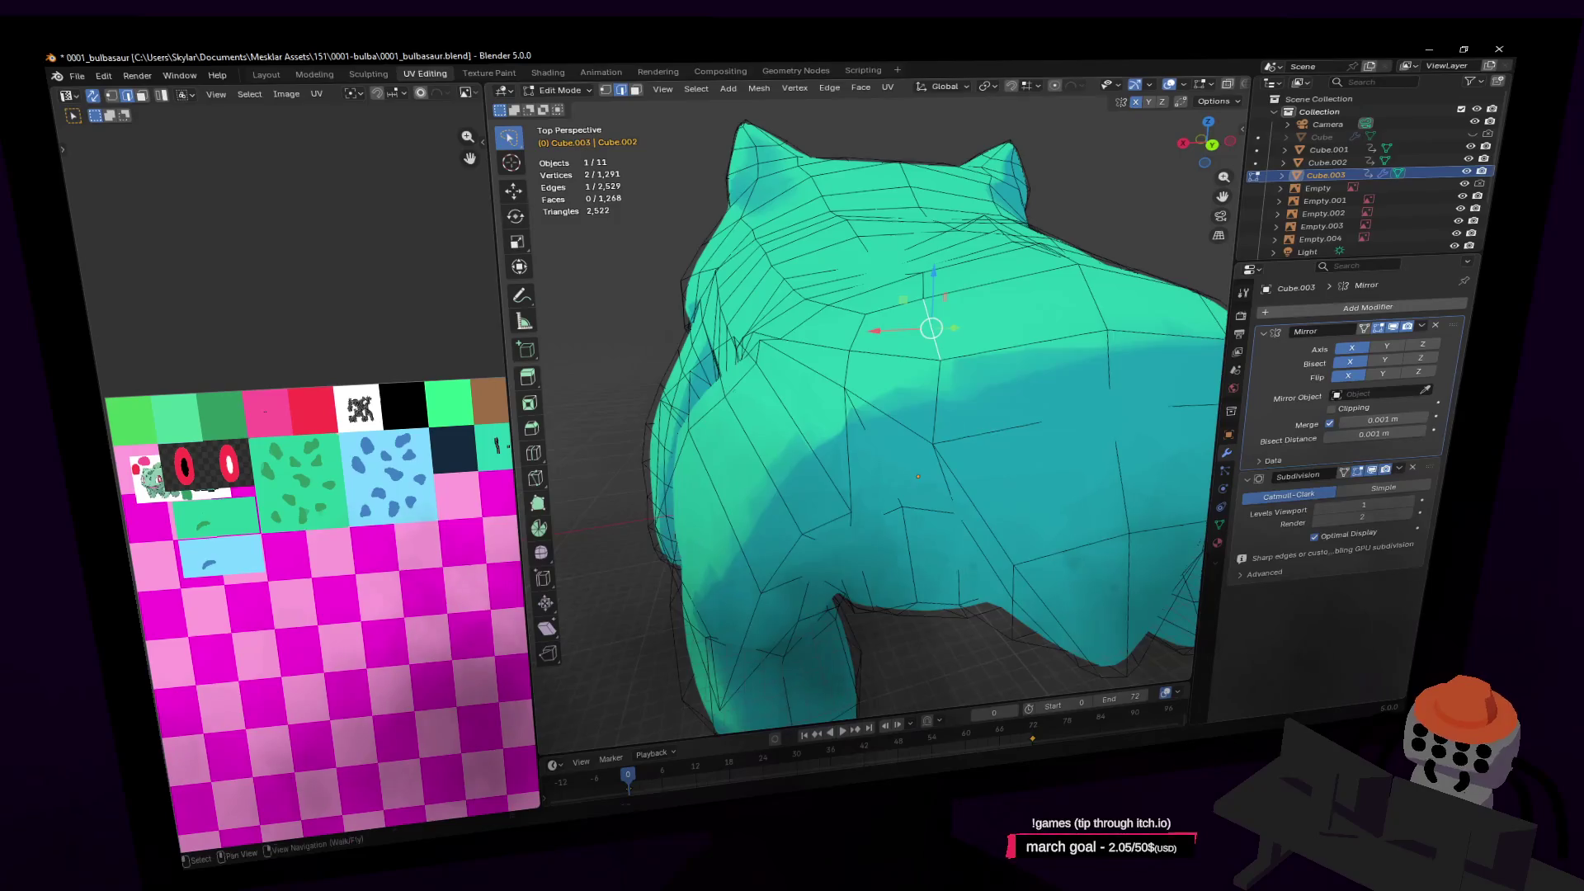
Reposition the selected vertex on the body's side
{"action": "key", "text": "shift+grave"}
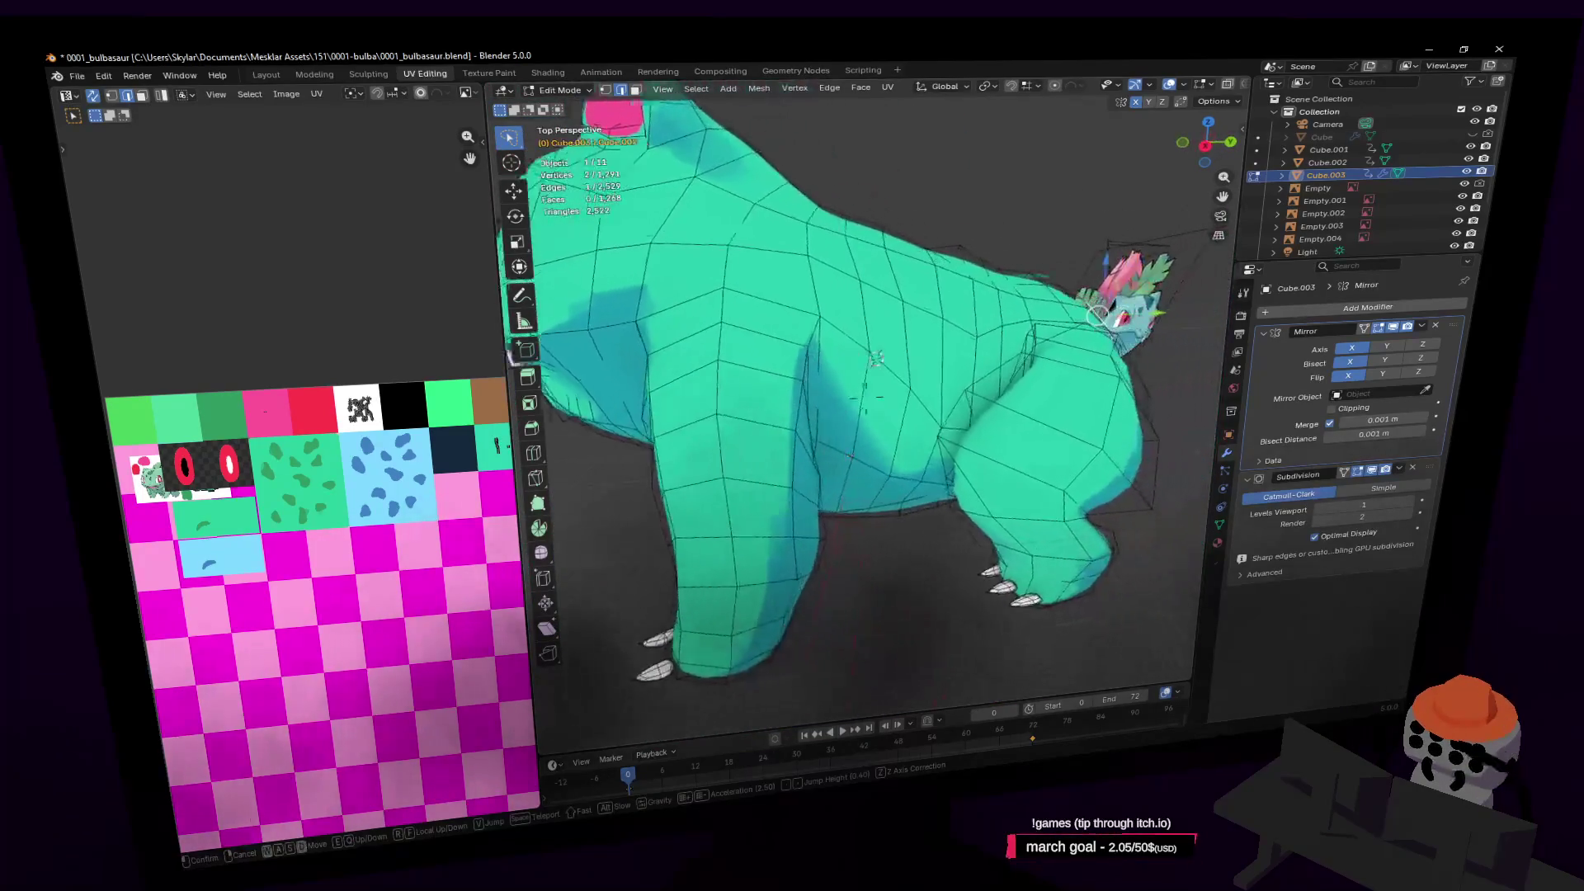
{"action": "key", "text": "w"}
{"action": "left_click", "coordinate": [948, 422]}
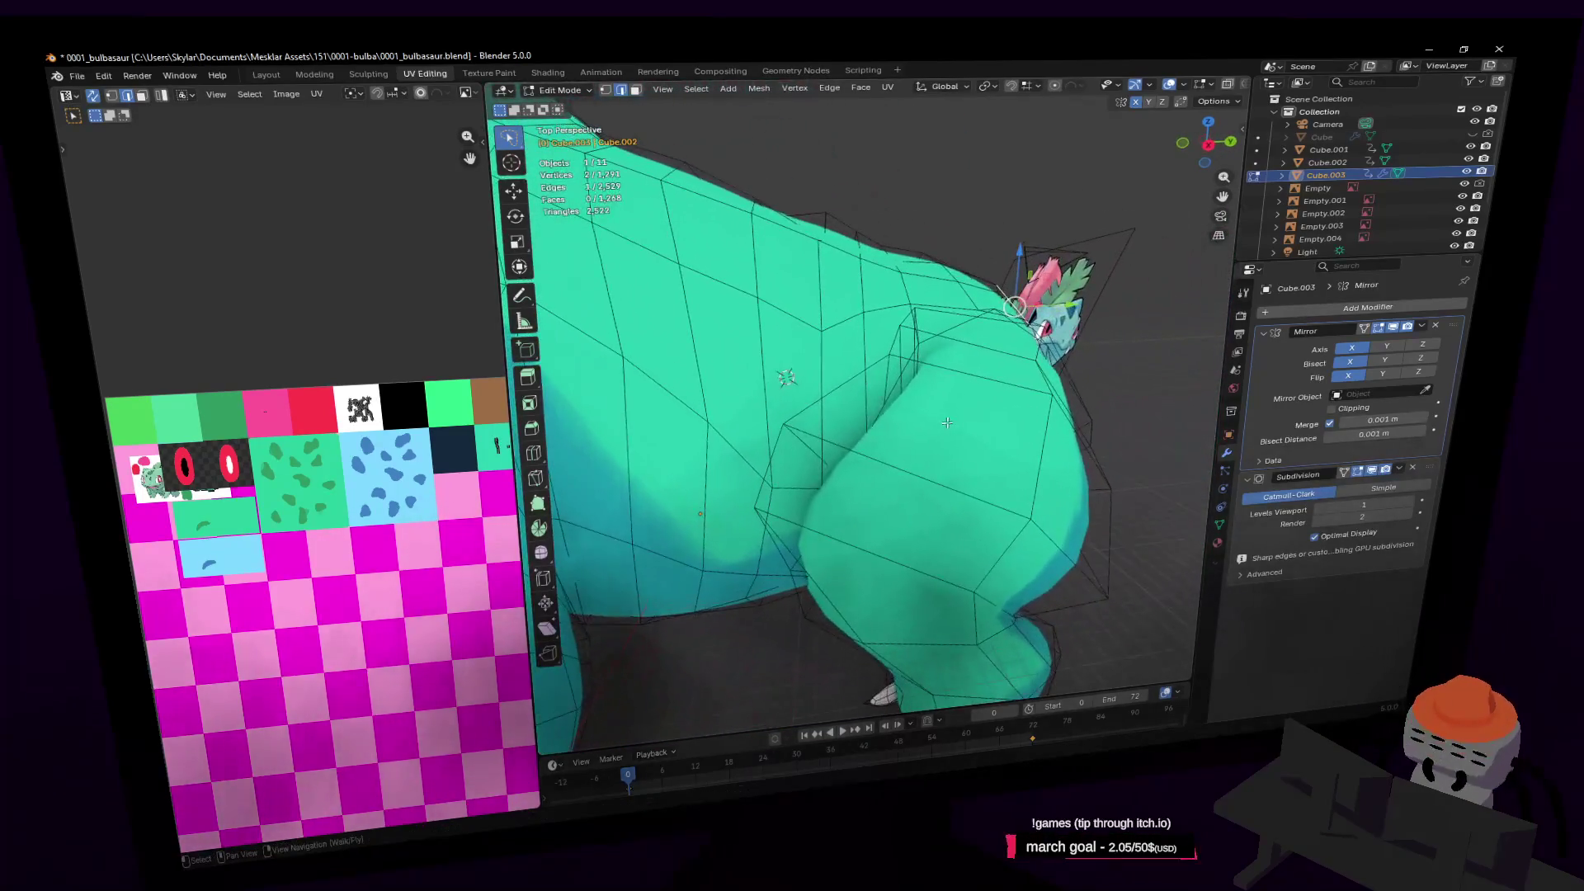
{"action": "key", "text": "g"}
{"action": "left_click", "coordinate": [969, 378]}
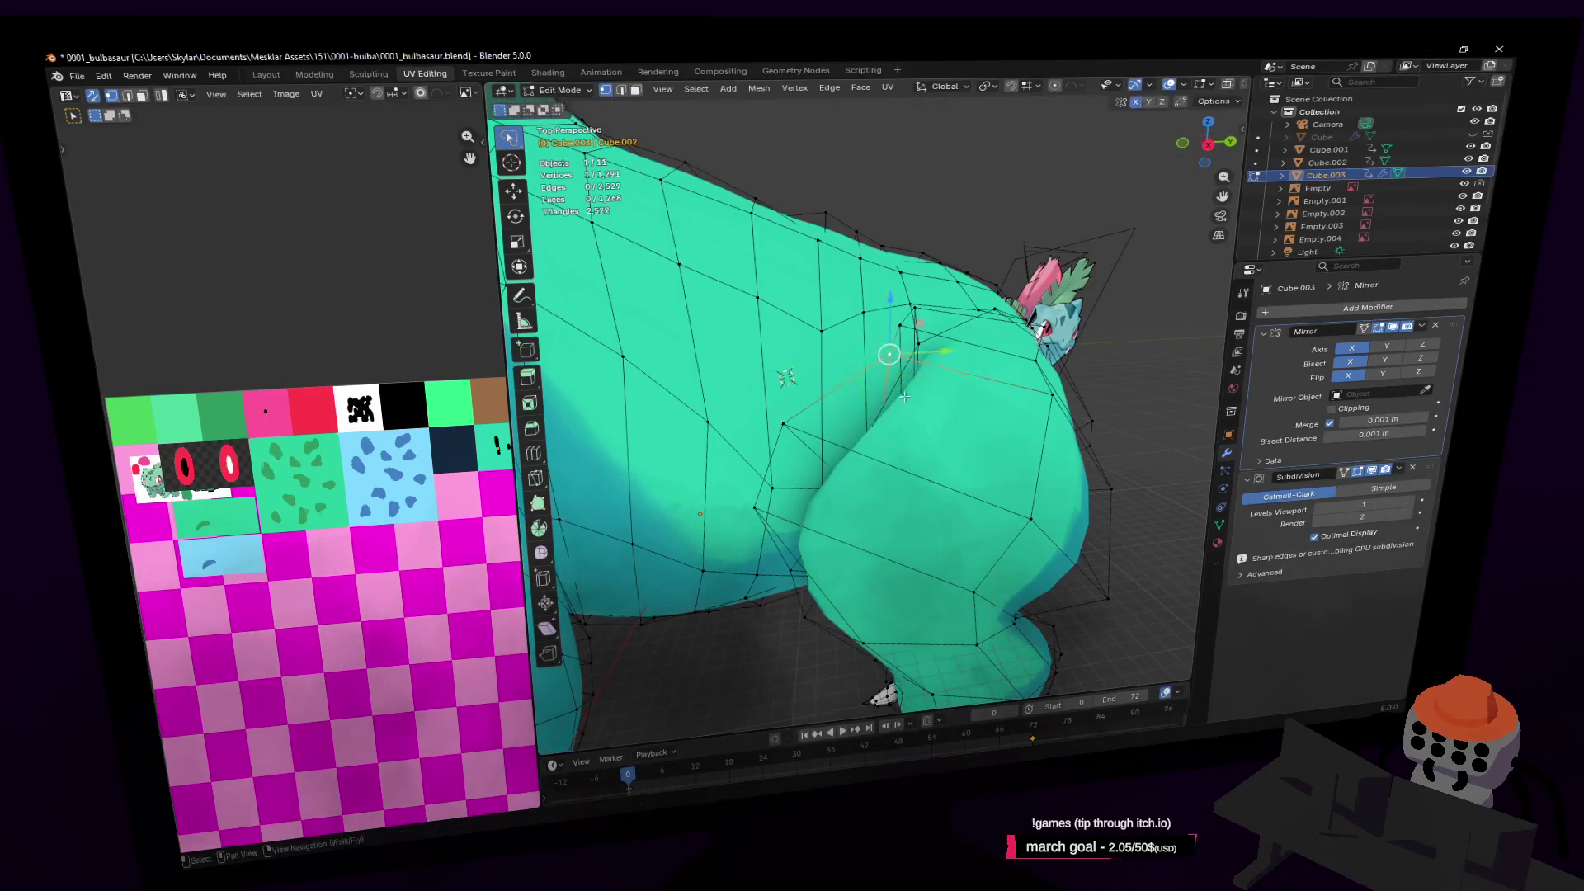
Move an edge on the body's side and a vertex inside the mouth
{"action": "left_click", "coordinate": [852, 385]}
{"action": "key", "text": "g"}
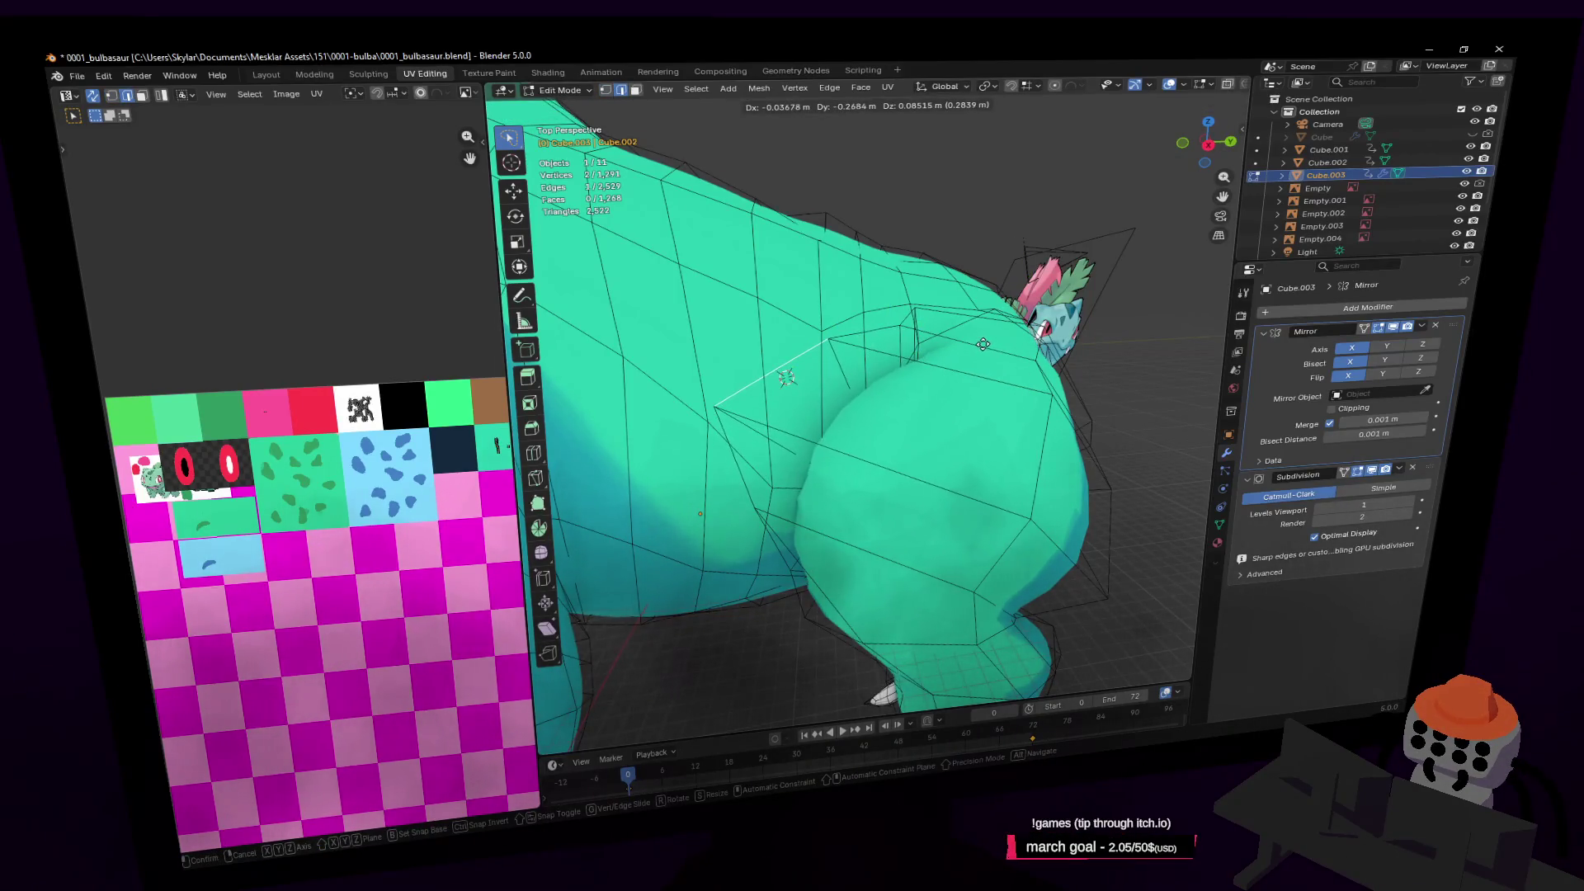
{"action": "left_click", "coordinate": [984, 344]}
{"action": "key", "text": "shift+grave"}
{"action": "key", "text": "w"}
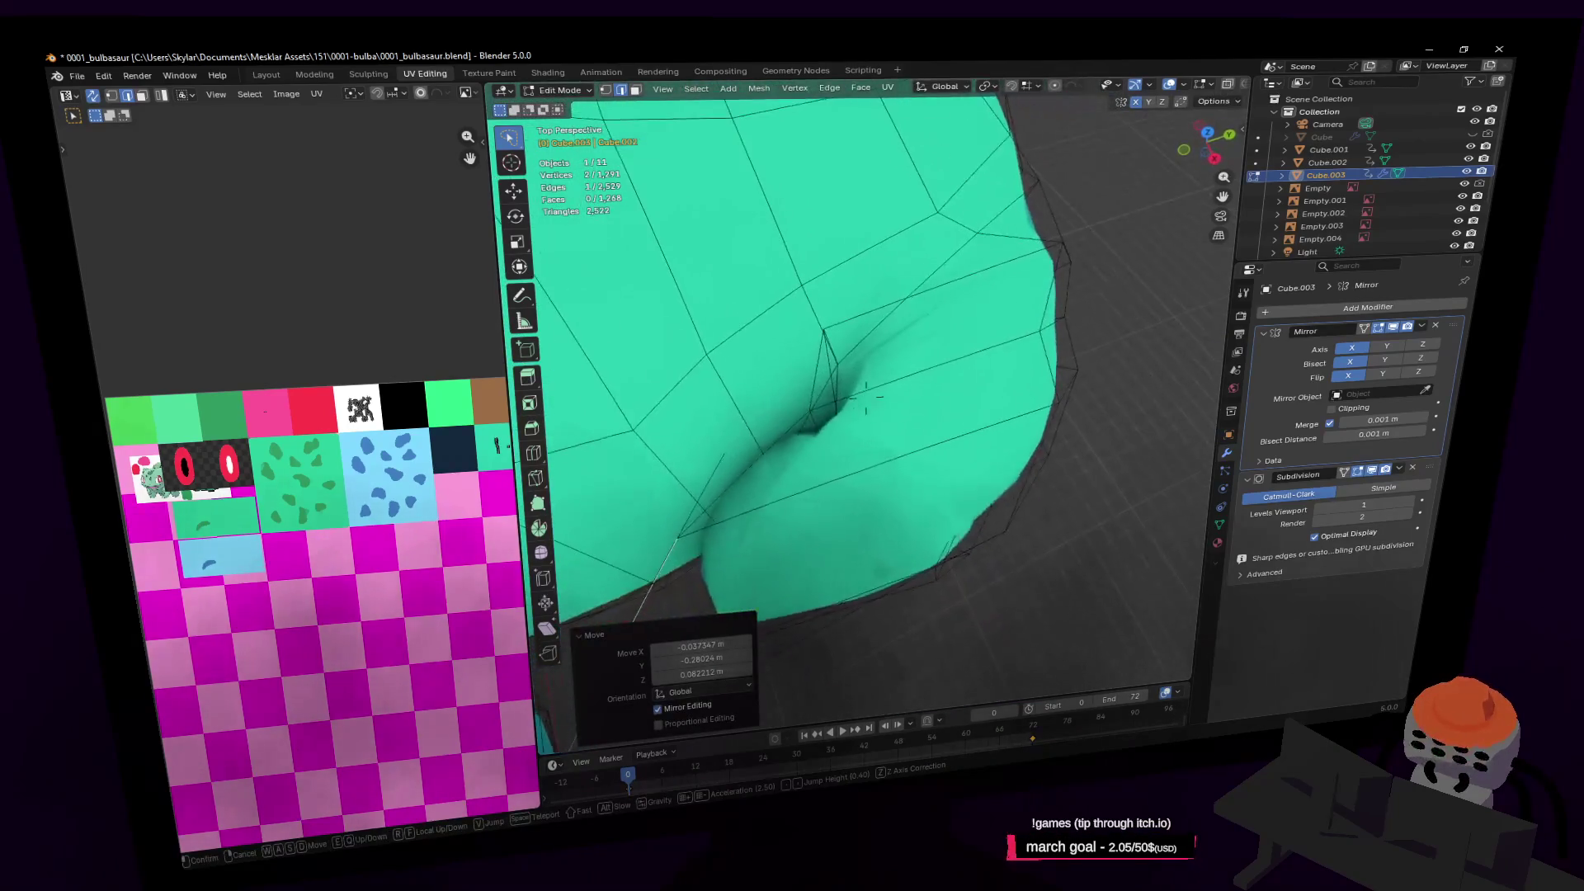
{"action": "left_click", "coordinate": [981, 346]}
{"action": "key", "text": "1"}
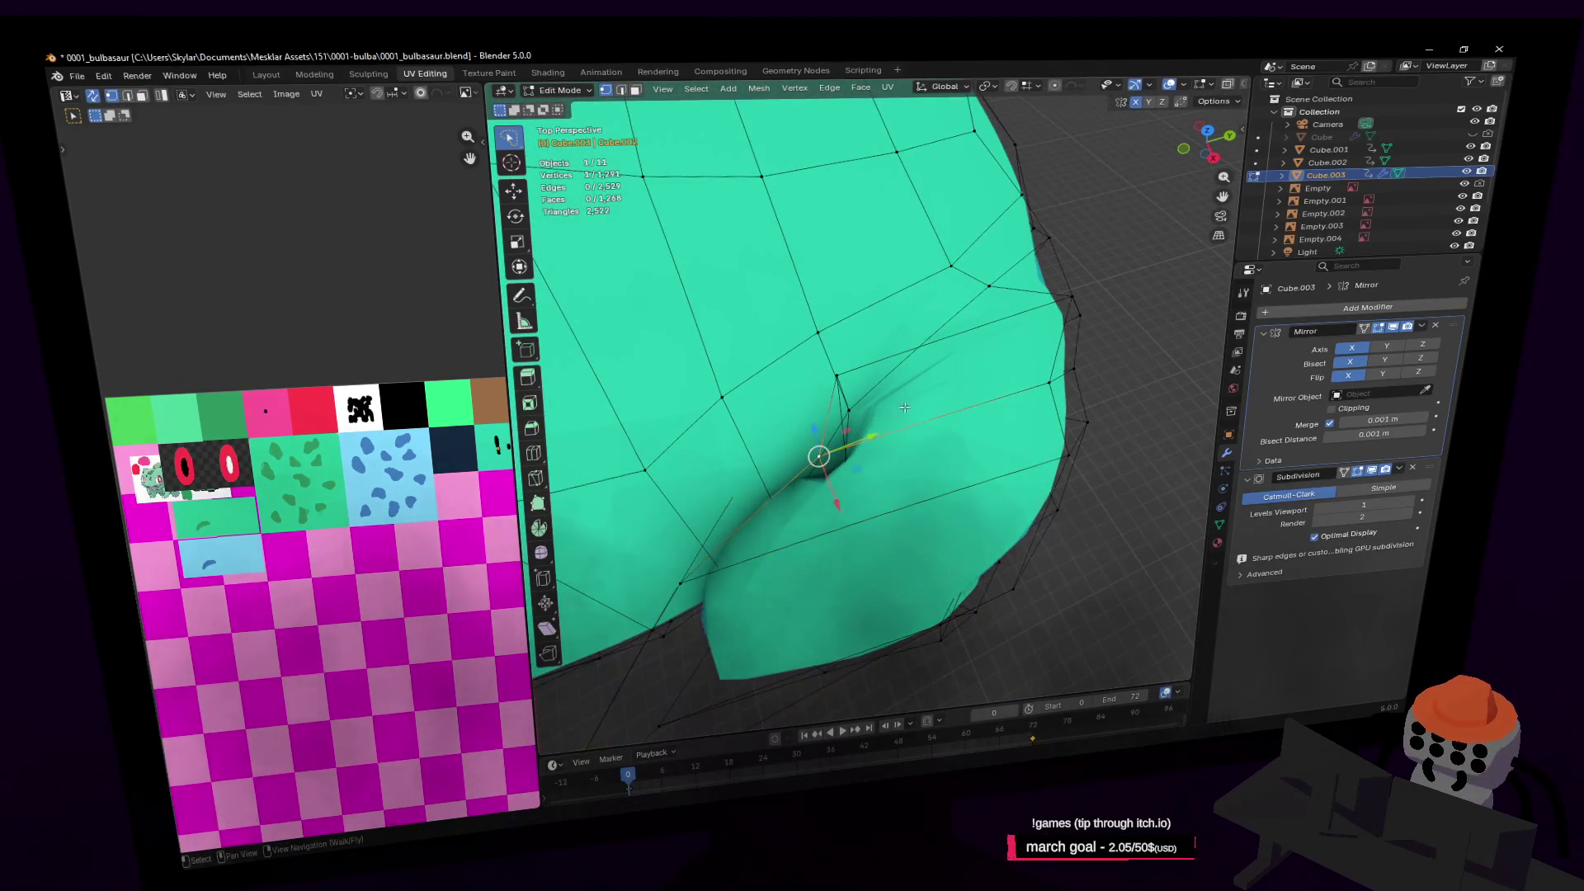
{"action": "key", "text": "g"}
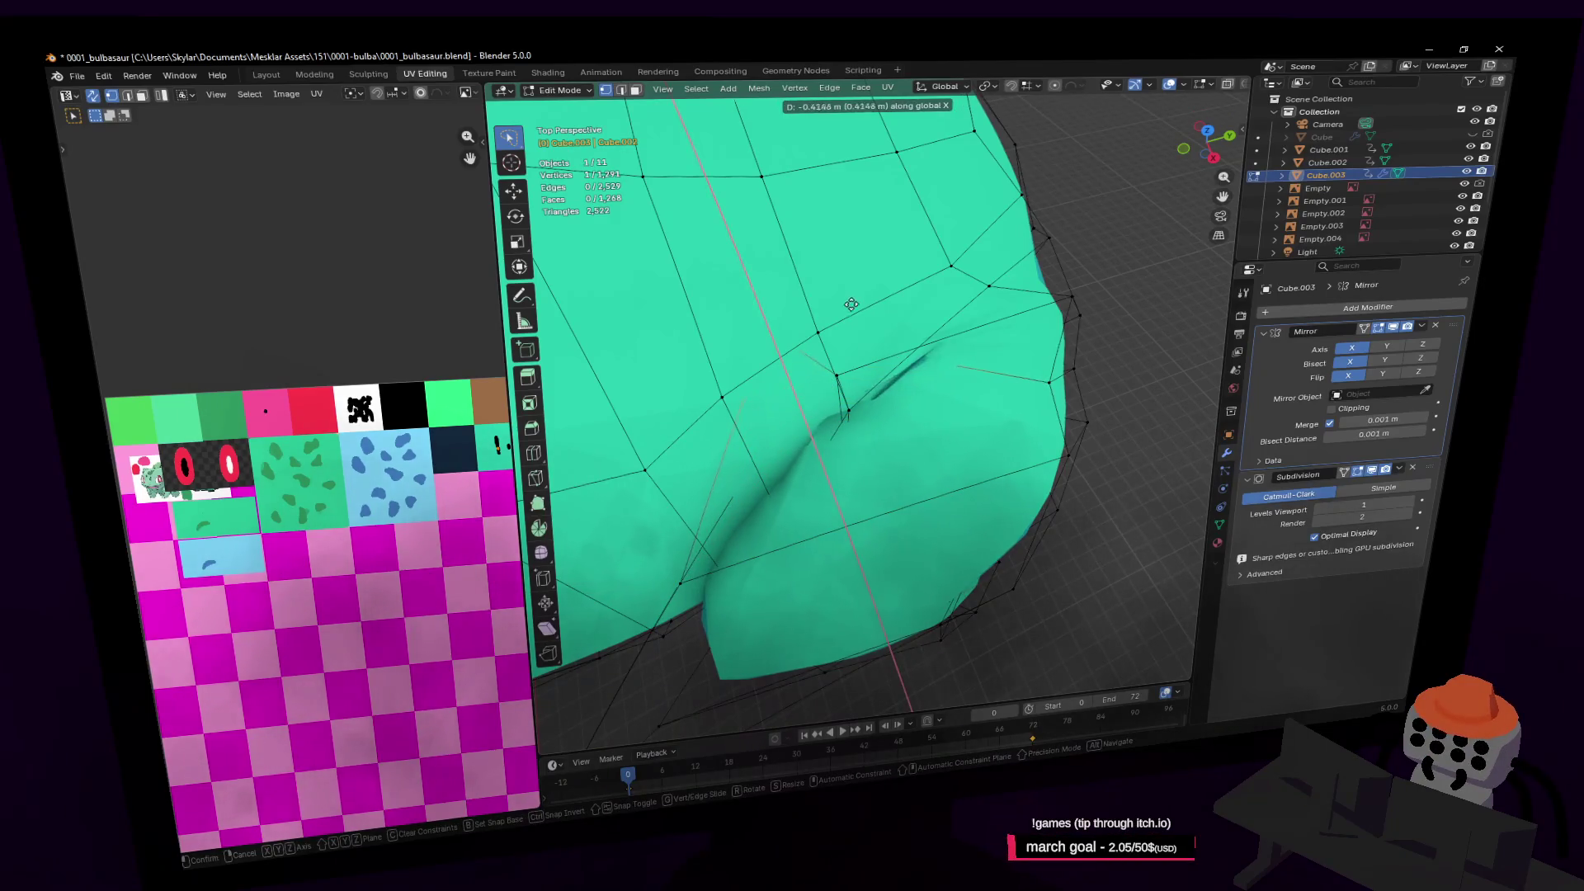
{"action": "left_click", "coordinate": [866, 375]}
Select two faces near the mouth and move them
{"action": "key", "text": "shift+grave"}
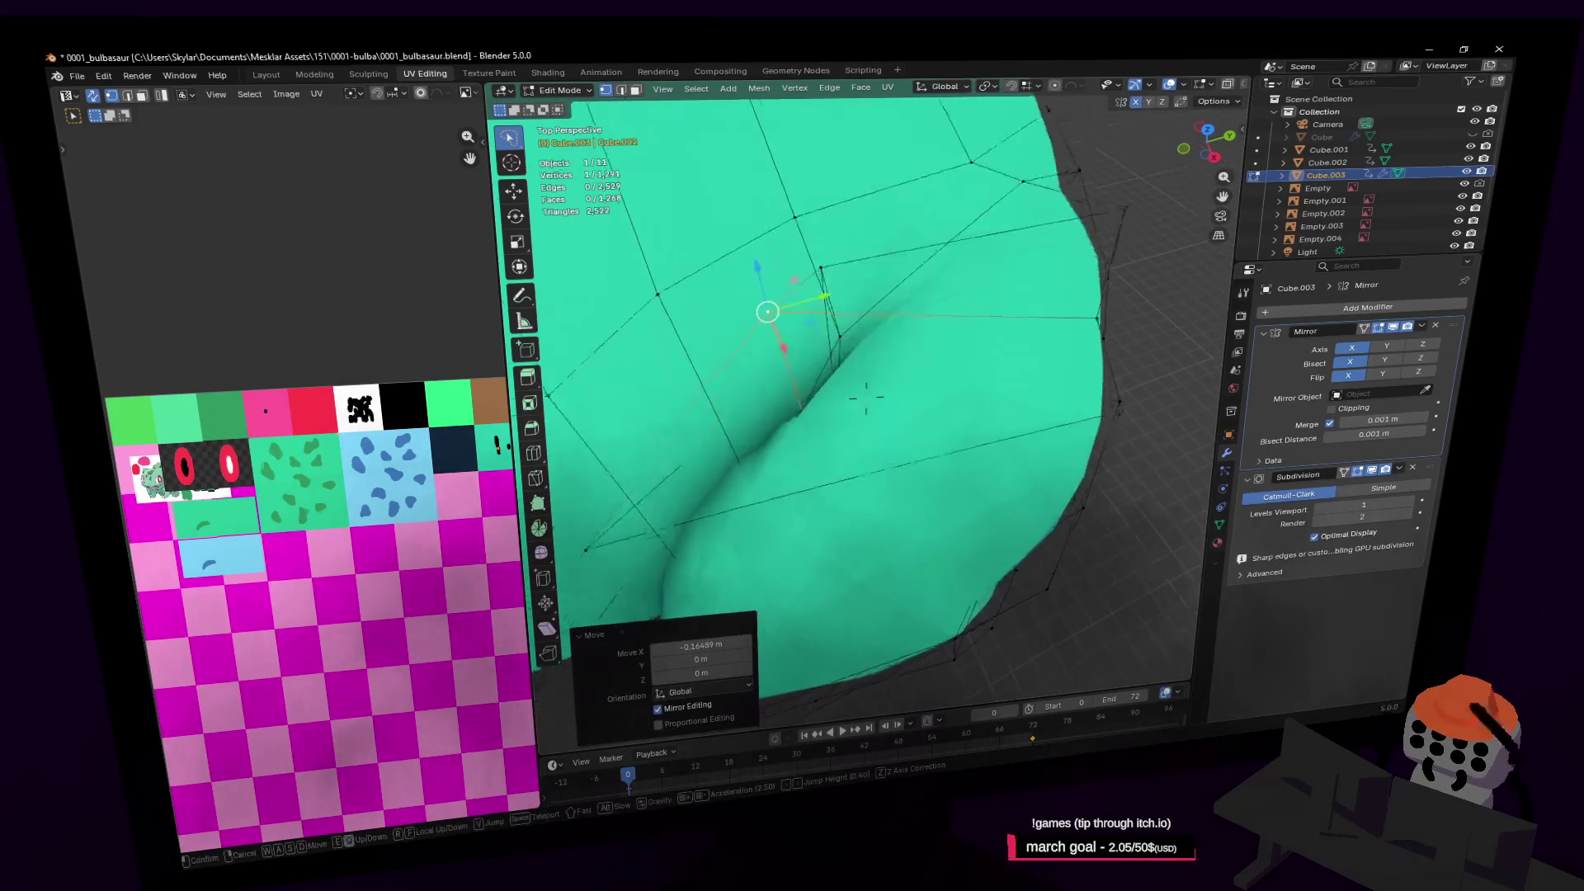
{"action": "key", "text": "s"}
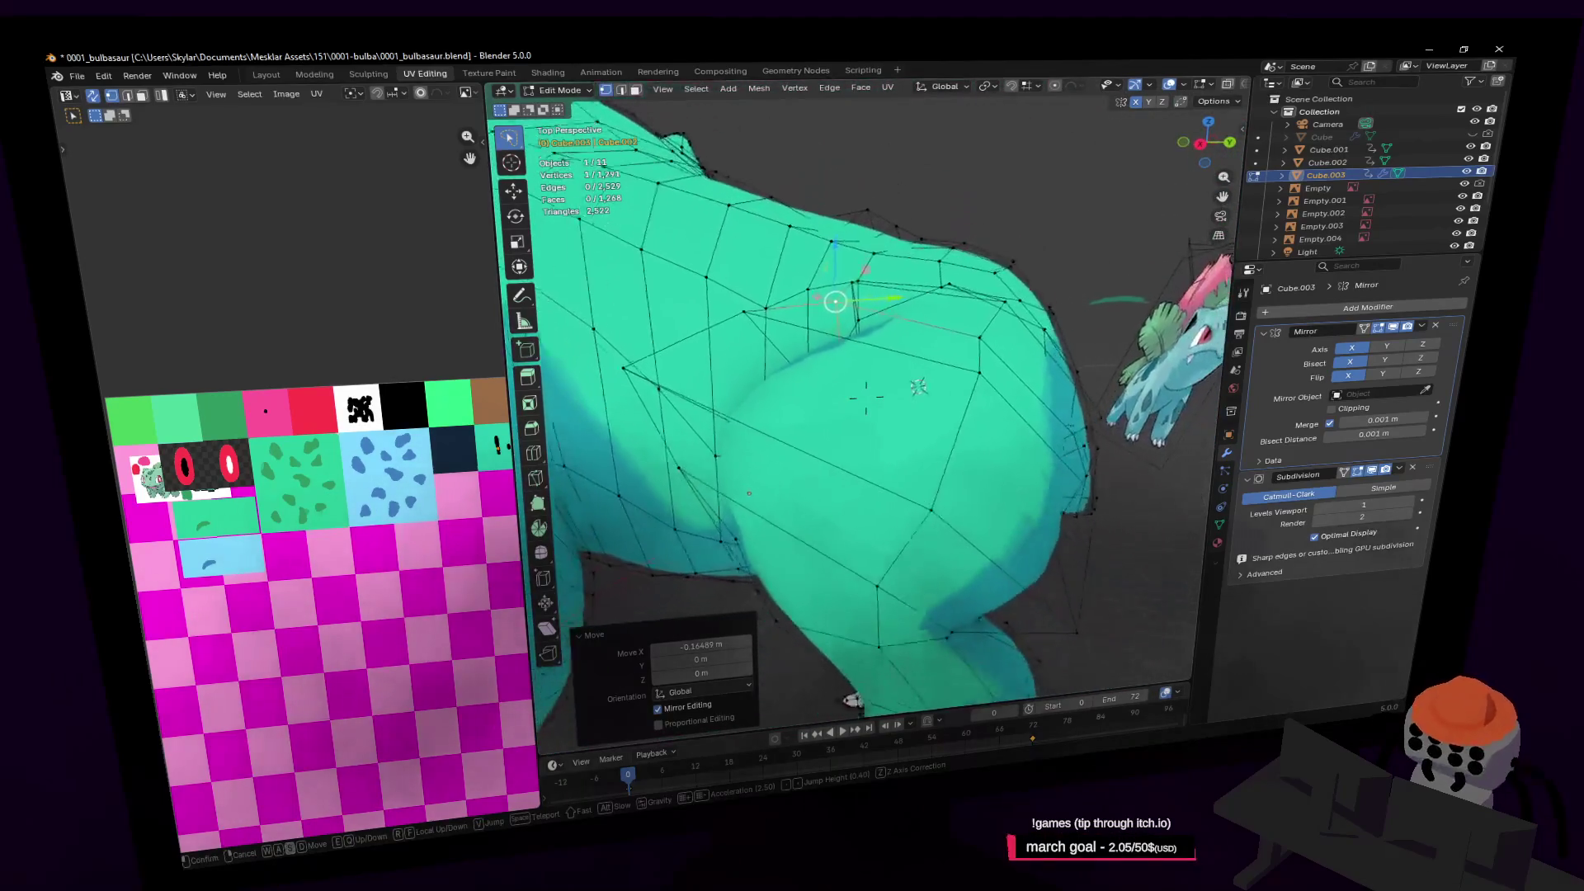
{"action": "key", "text": "d"}
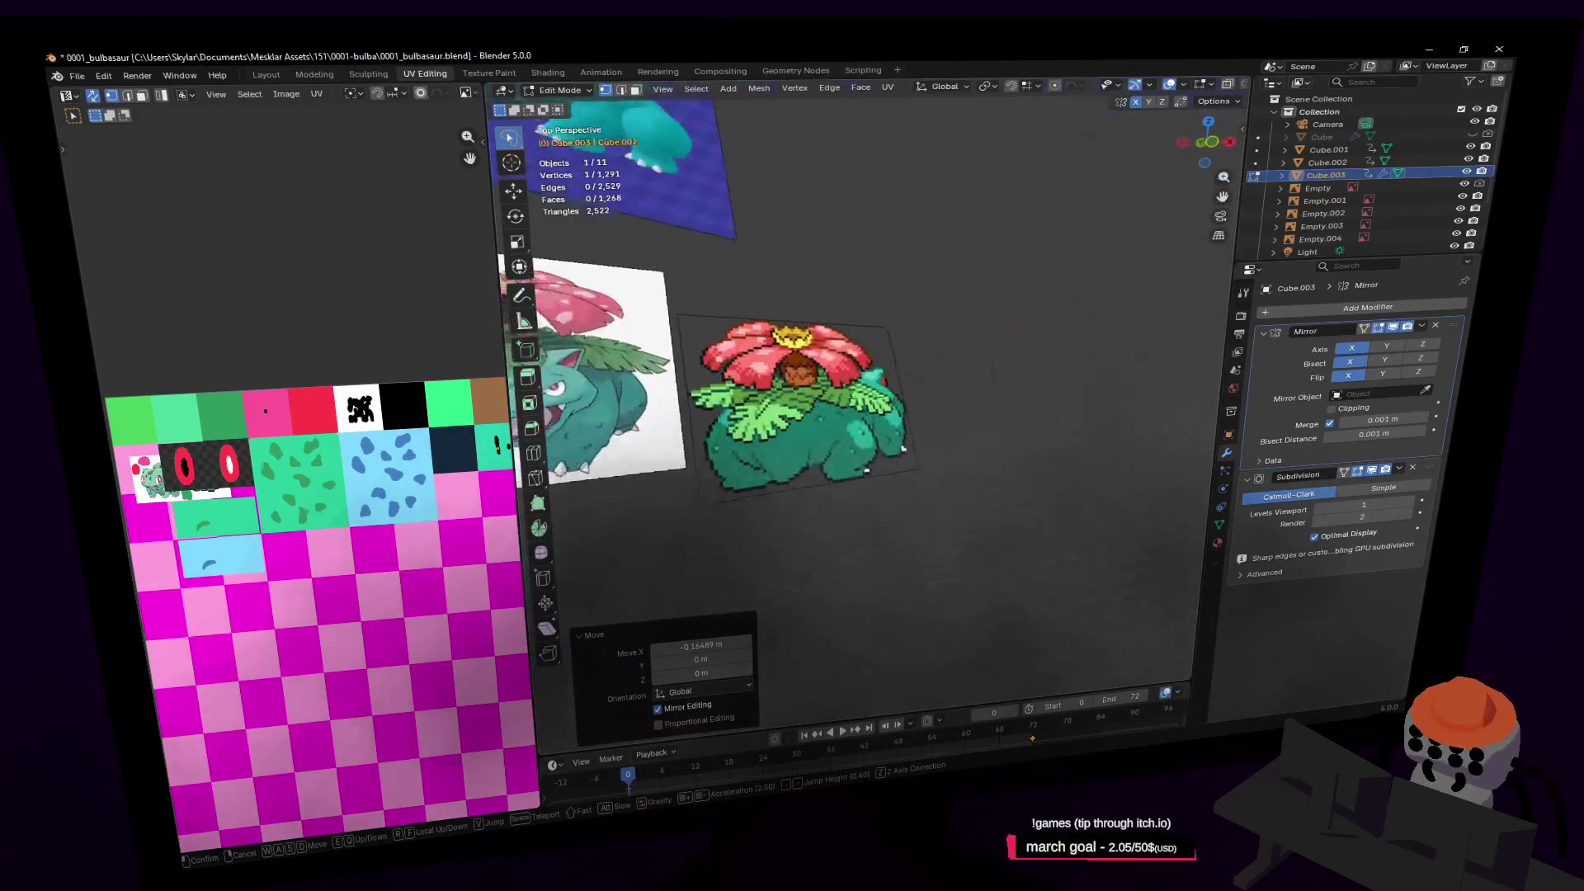
{"action": "key", "text": "a"}
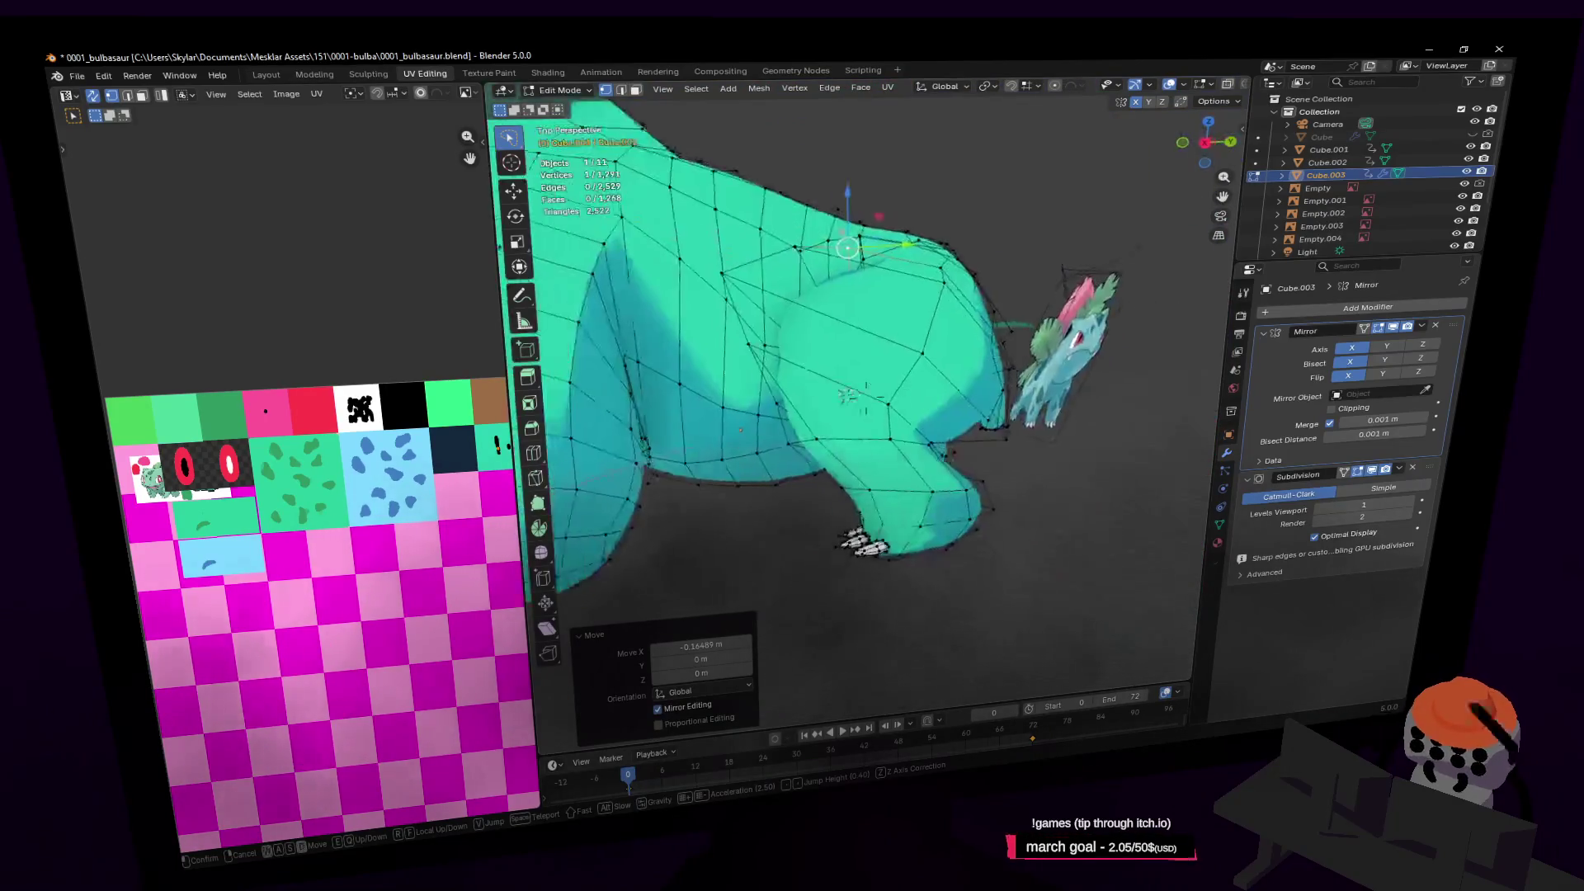
{"action": "key", "text": "w"}
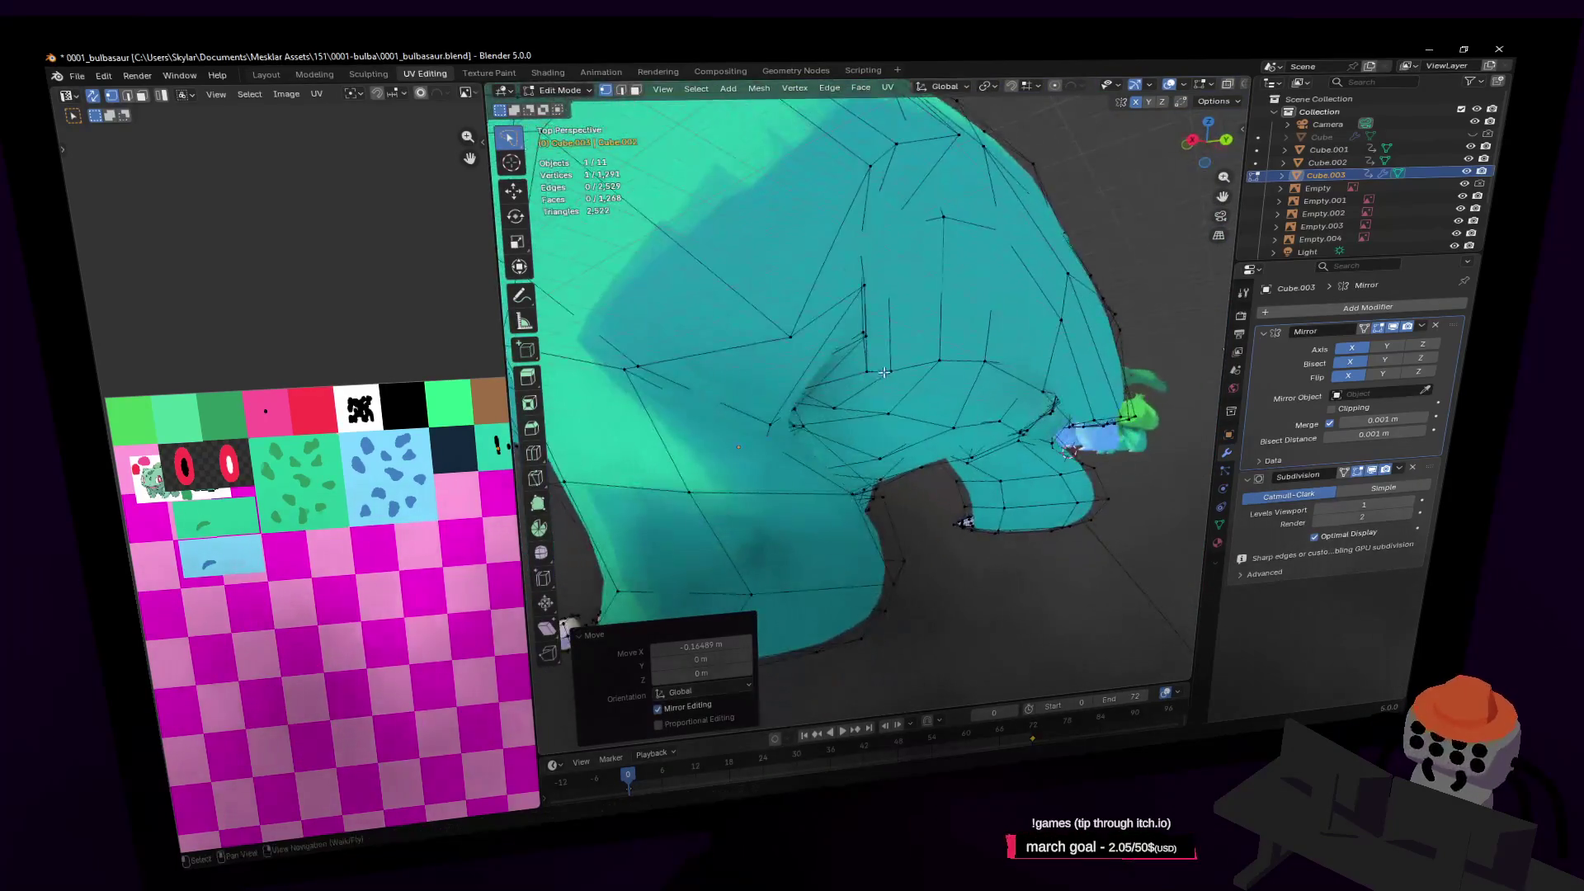
{"action": "left_click", "coordinate": [862, 382]}
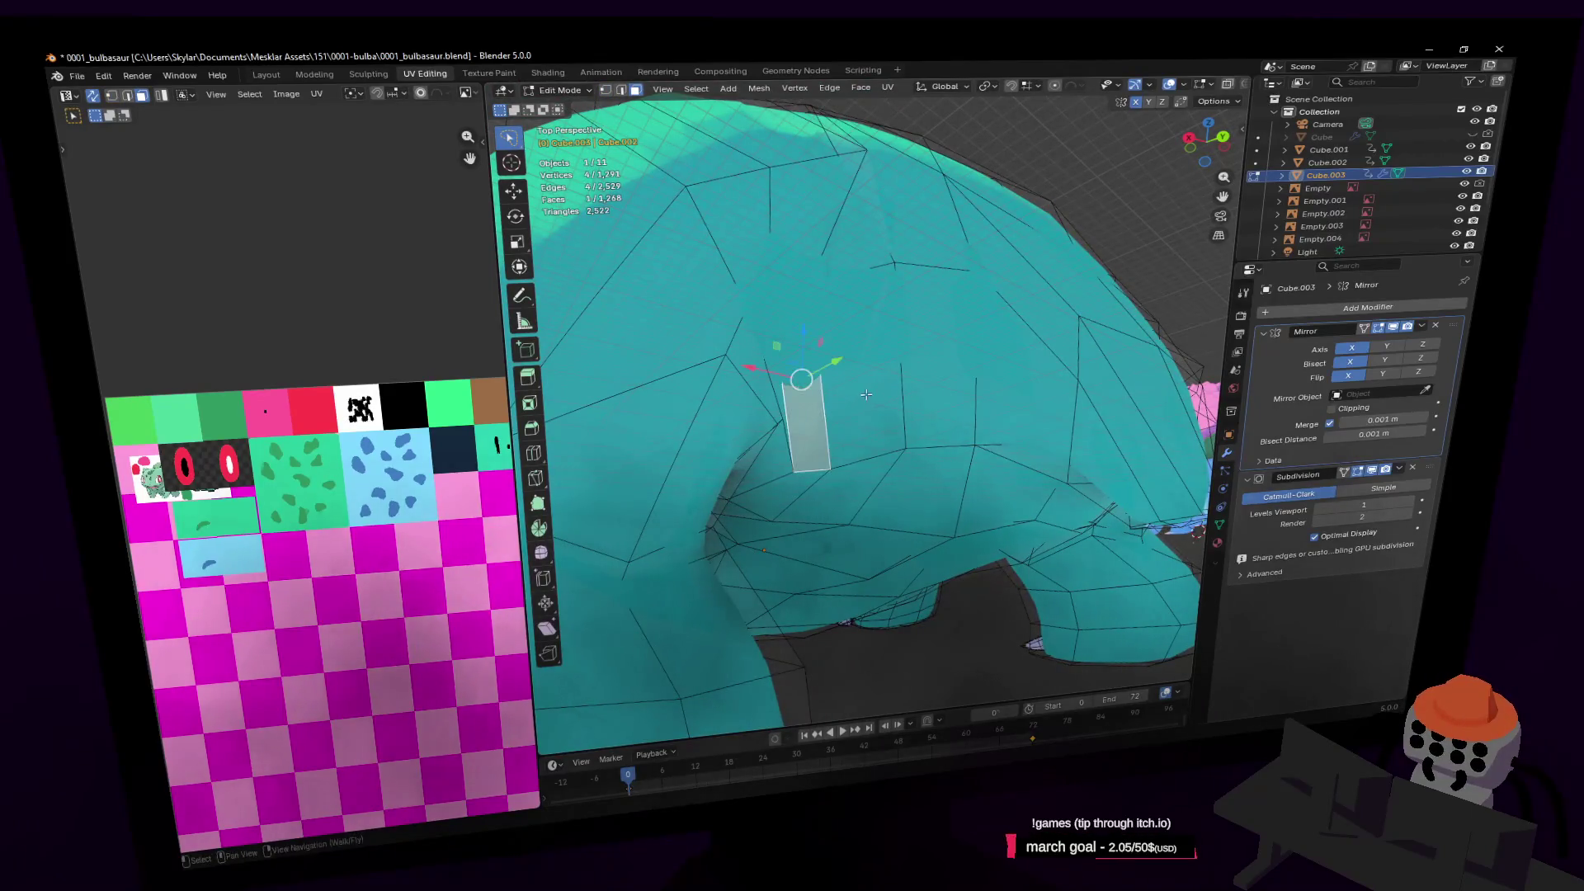
{"action": "left_click", "coordinate": [865, 396], "text": "shift"}
{"action": "key", "text": "shift+grave"}
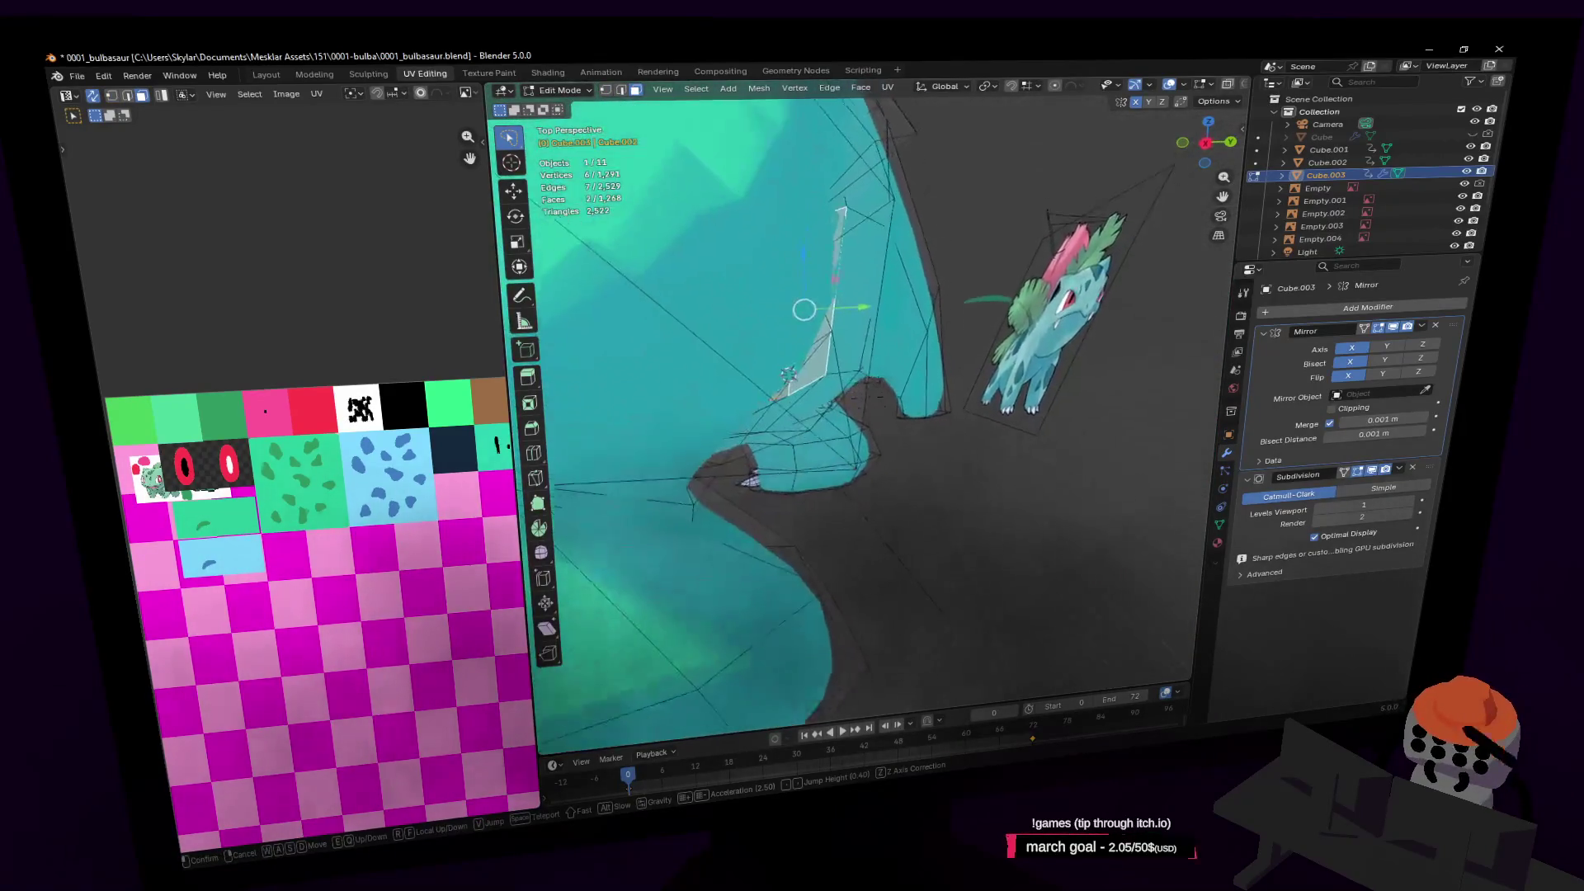
{"action": "left_click", "coordinate": [806, 314]}
{"action": "key", "text": "g"}
{"action": "left_click", "coordinate": [842, 299]}
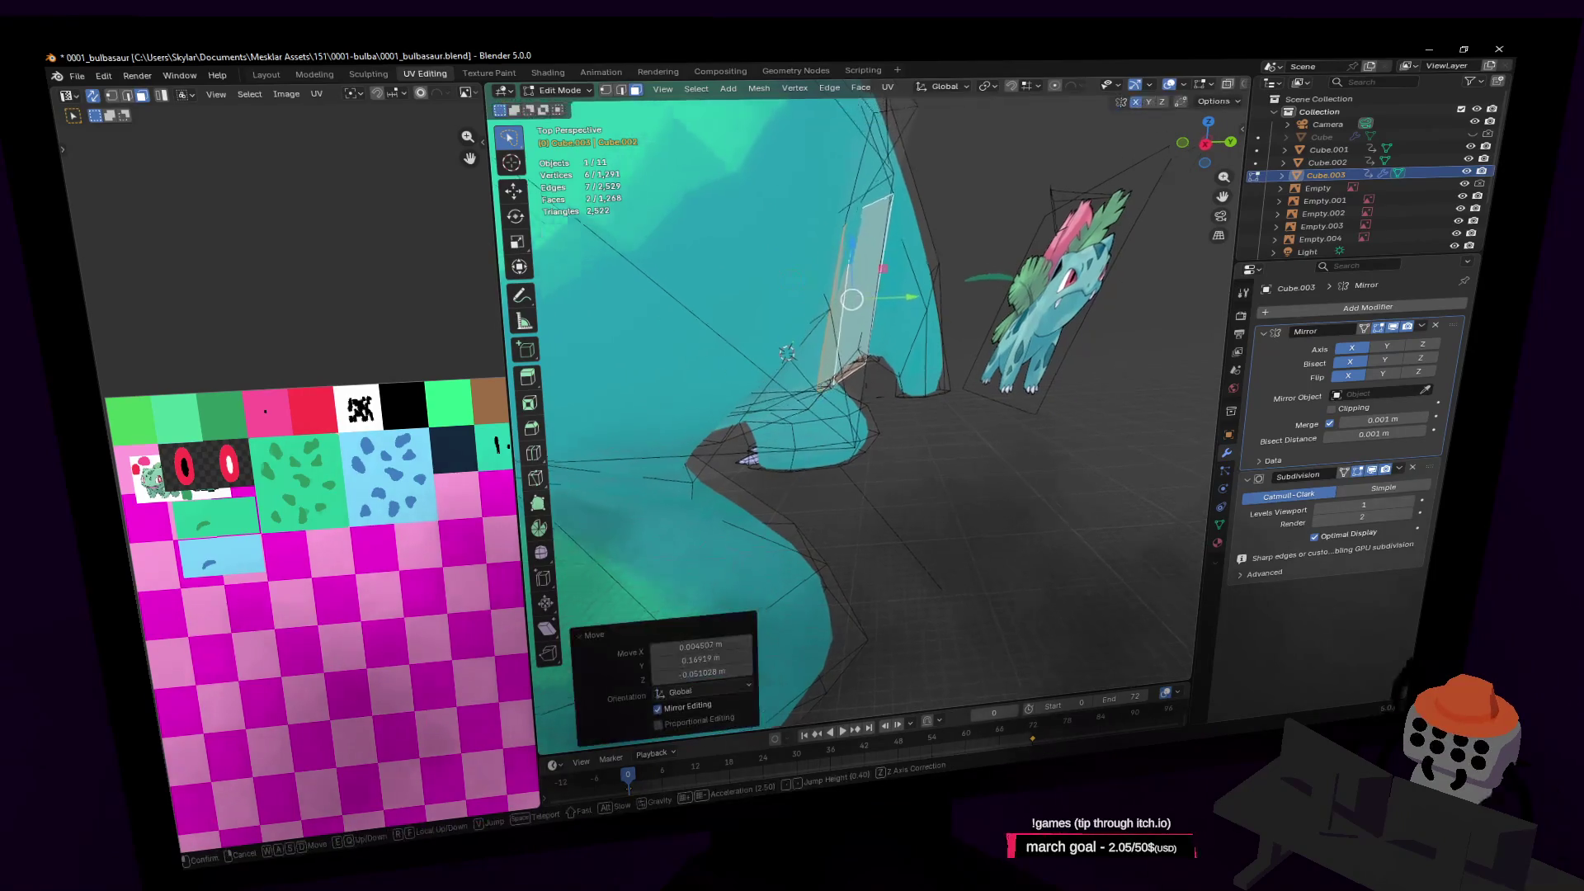
Move the selected faces again with proportional editing falloff
{"action": "key", "text": "shift+grave"}
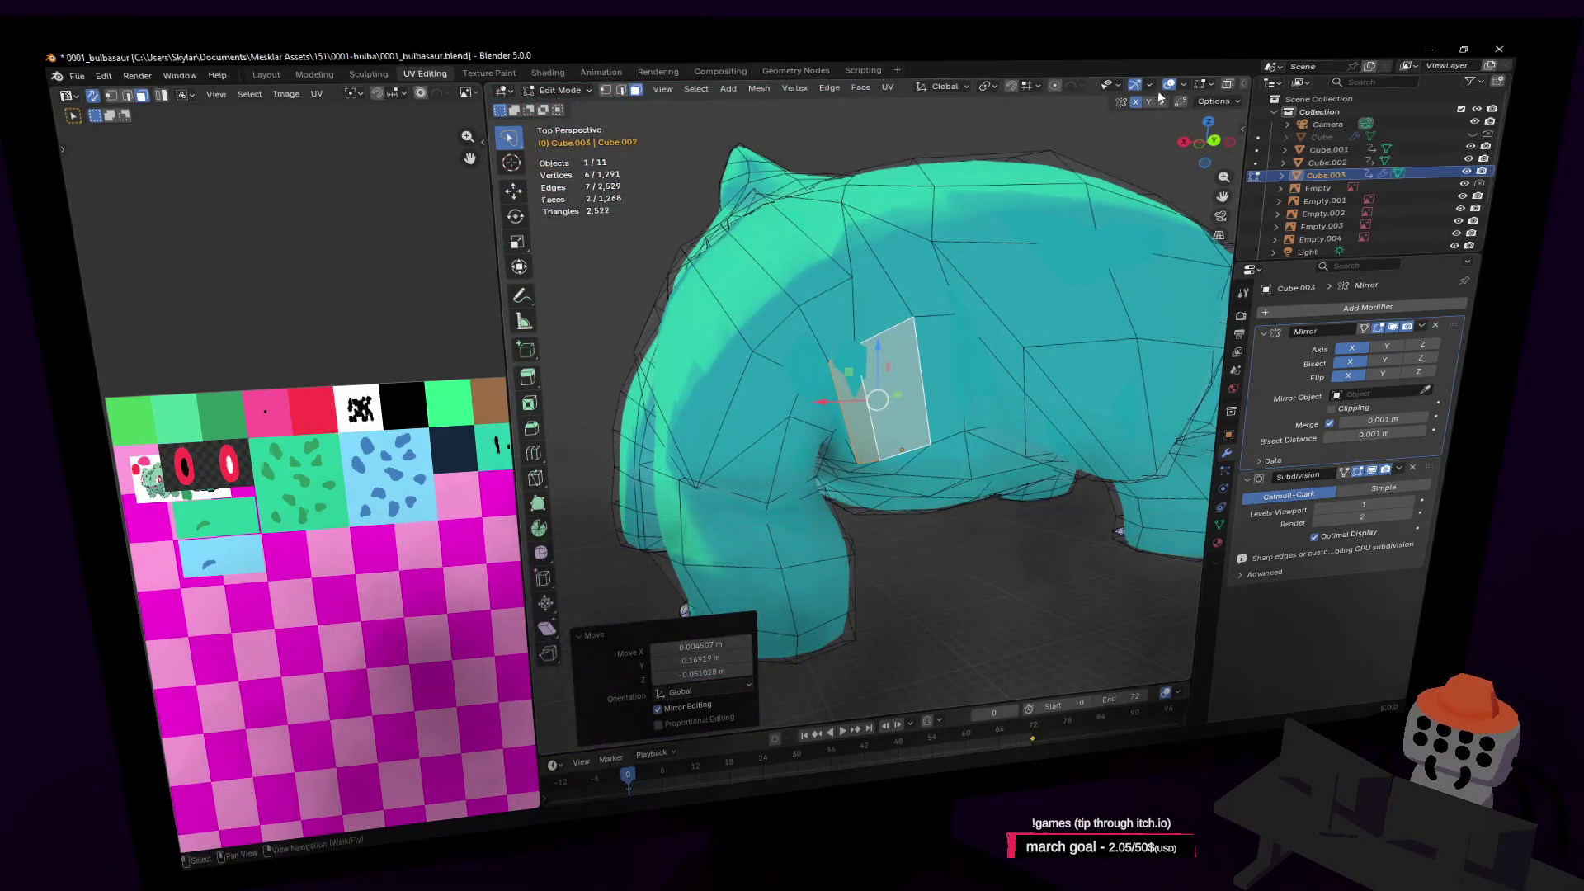
{"action": "key", "text": "g"}
{"action": "mouse_move", "coordinate": [1006, 147]}
{"action": "middle_mouse_down"}
{"action": "mouse_move", "coordinate": [891, 169]}
{"action": "mouse_move", "coordinate": [1007, 147]}
{"action": "middle_mouse_up"}
{"action": "key", "text": "g"}
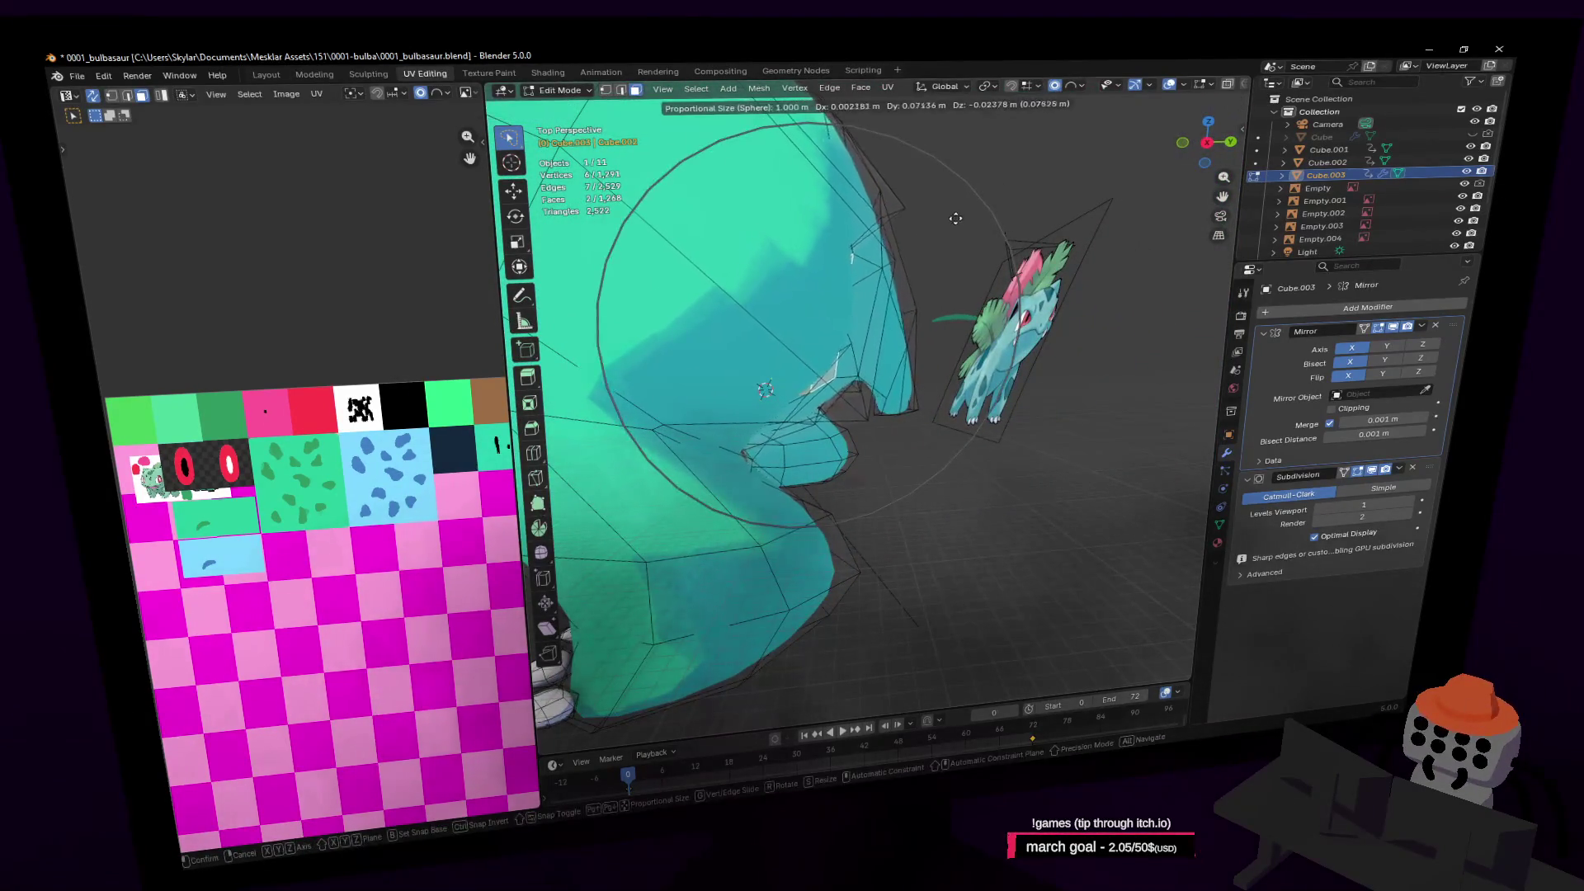
{"action": "left_click", "coordinate": [913, 275]}
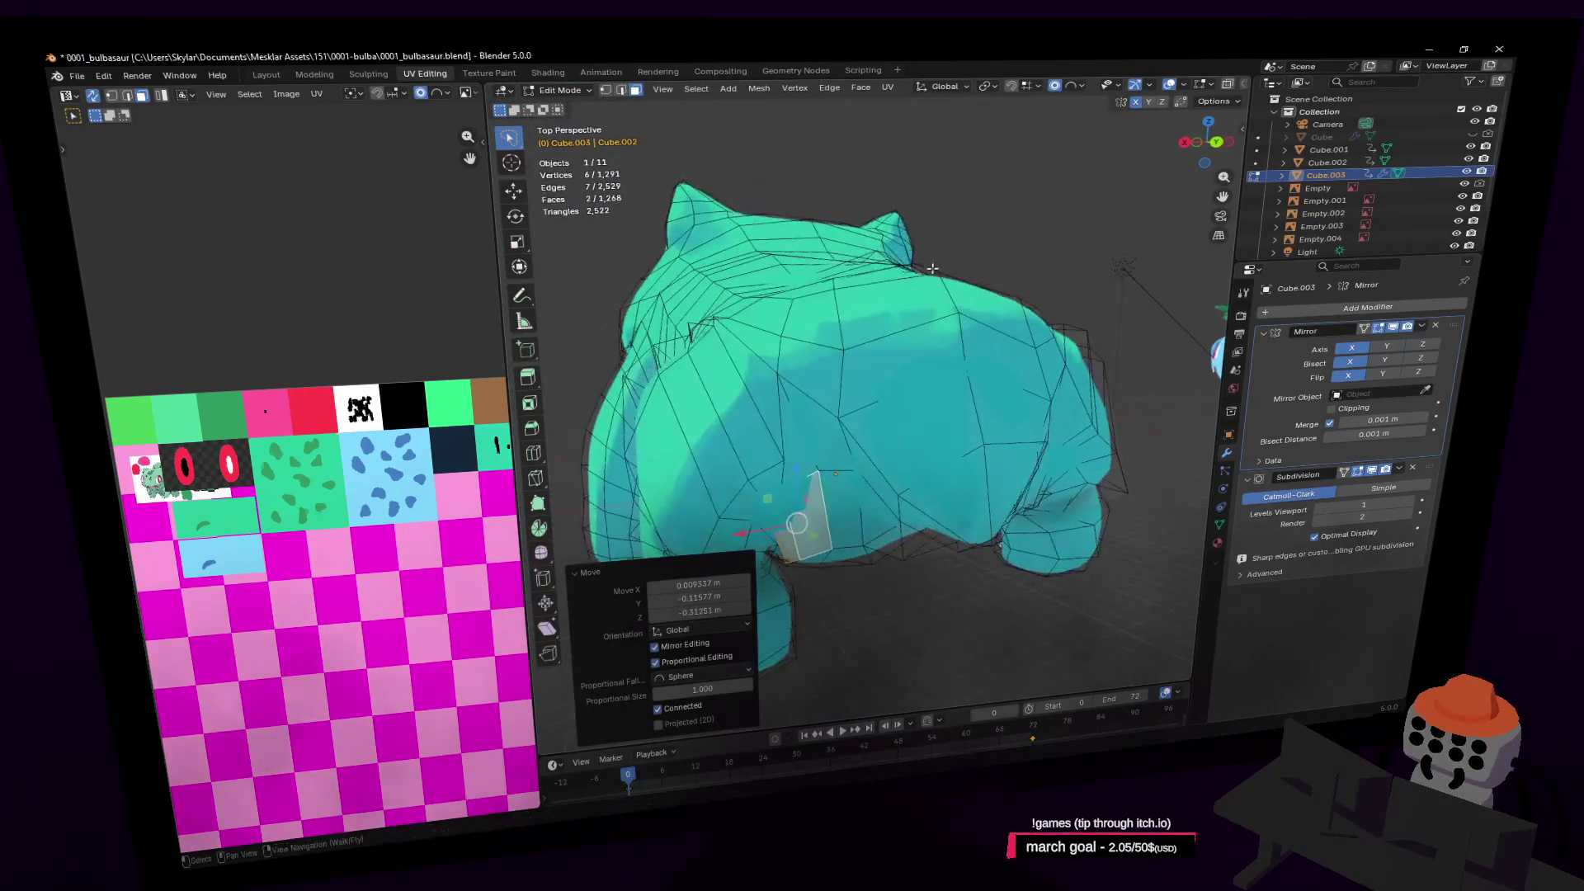
Leave Edit Mode, then undo back into editing the mesh
{"action": "key", "text": "Tab"}
{"action": "key", "text": "shift+grave"}
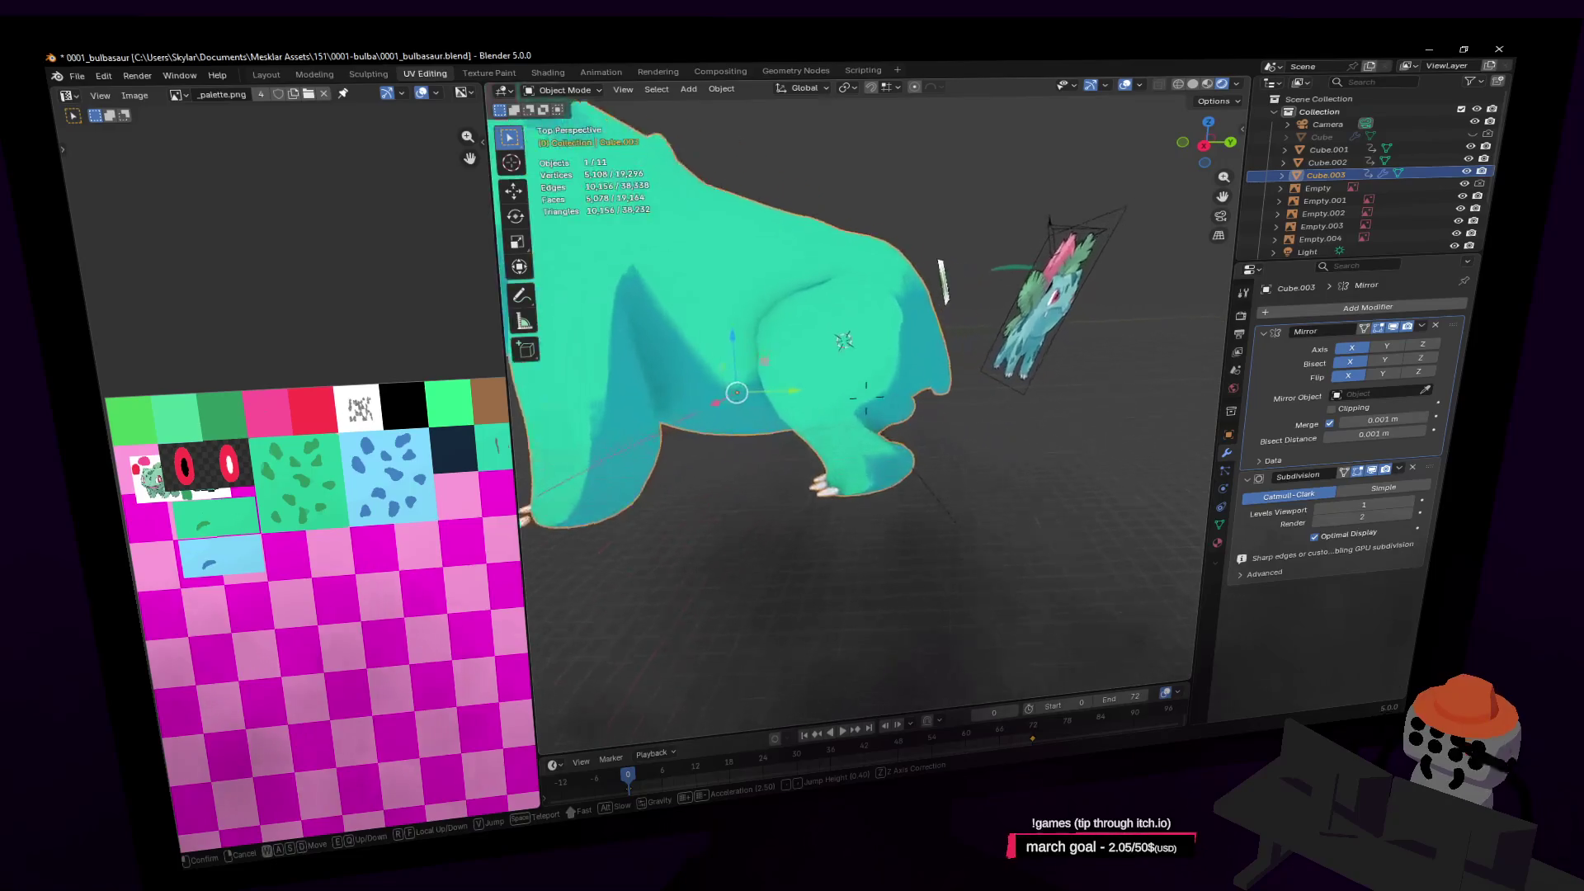
{"action": "left_click", "coordinate": [1040, 264]}
{"action": "key", "text": "ctrl+z"}
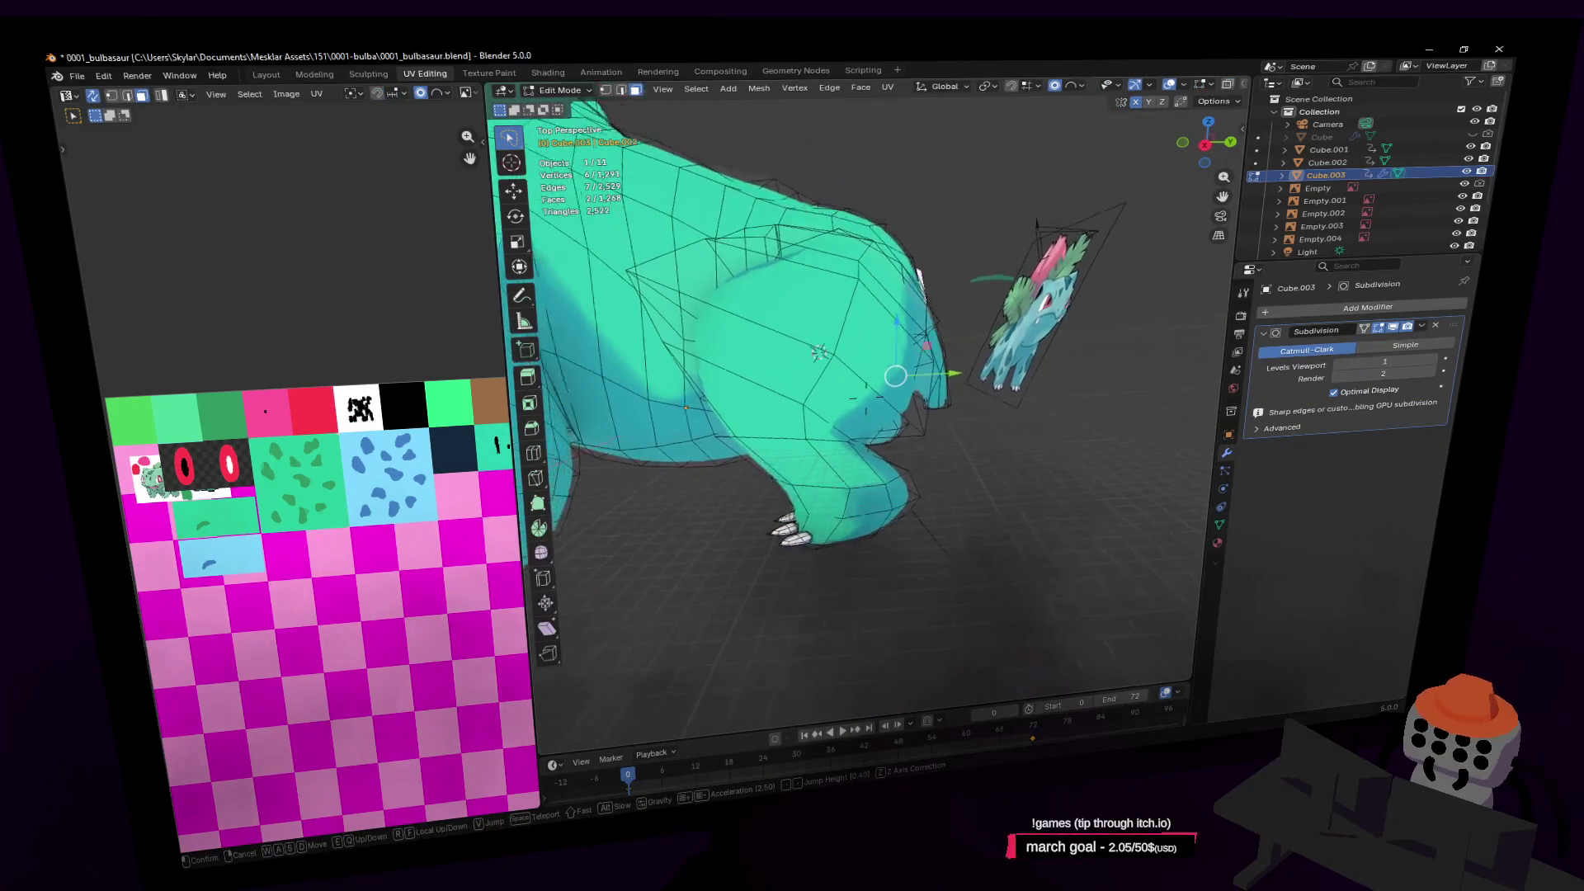
Raise a vertex on the underside 0.1285 m along Z with proportional falloff
{"action": "left_click", "coordinate": [1013, 256]}
{"action": "key", "text": "shift+grave"}
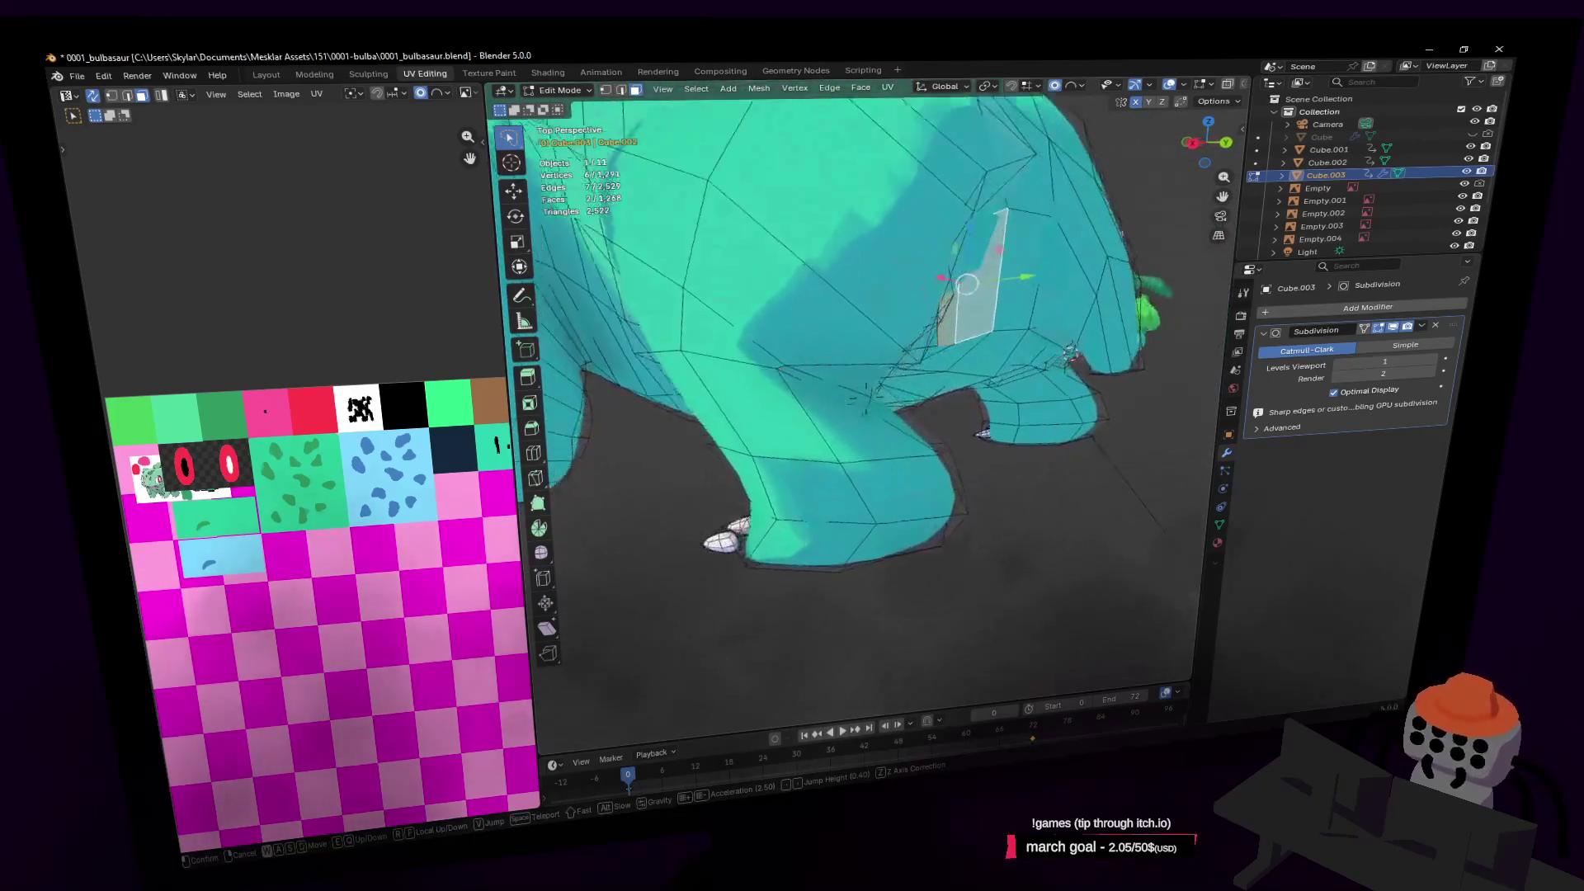
{"action": "left_click", "coordinate": [904, 392]}
{"action": "left_click", "coordinate": [887, 399]}
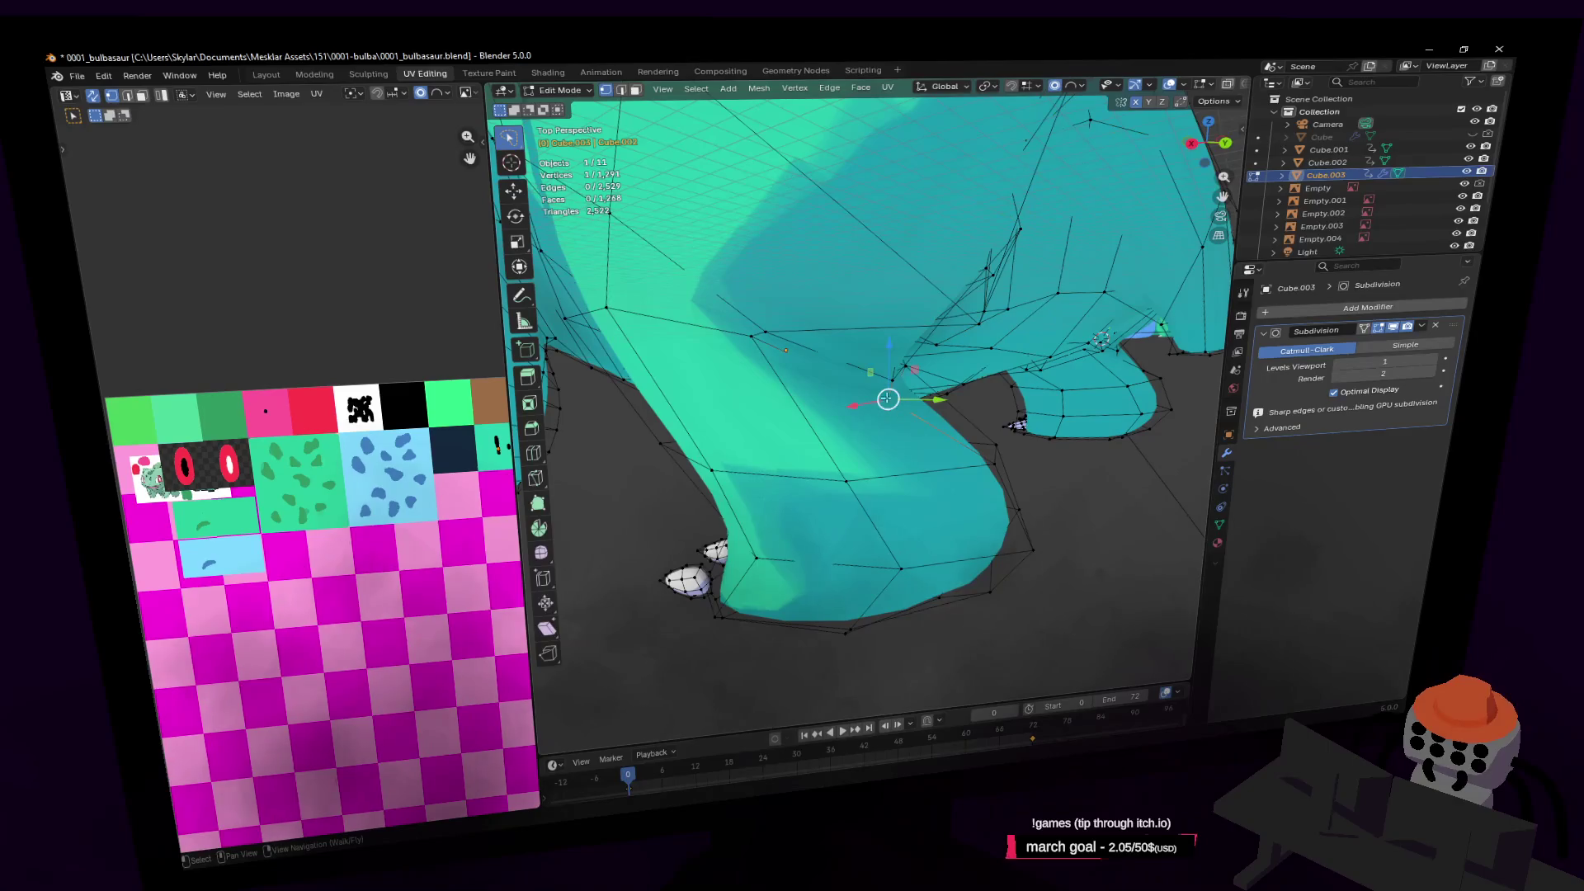
{"action": "key", "text": "g"}
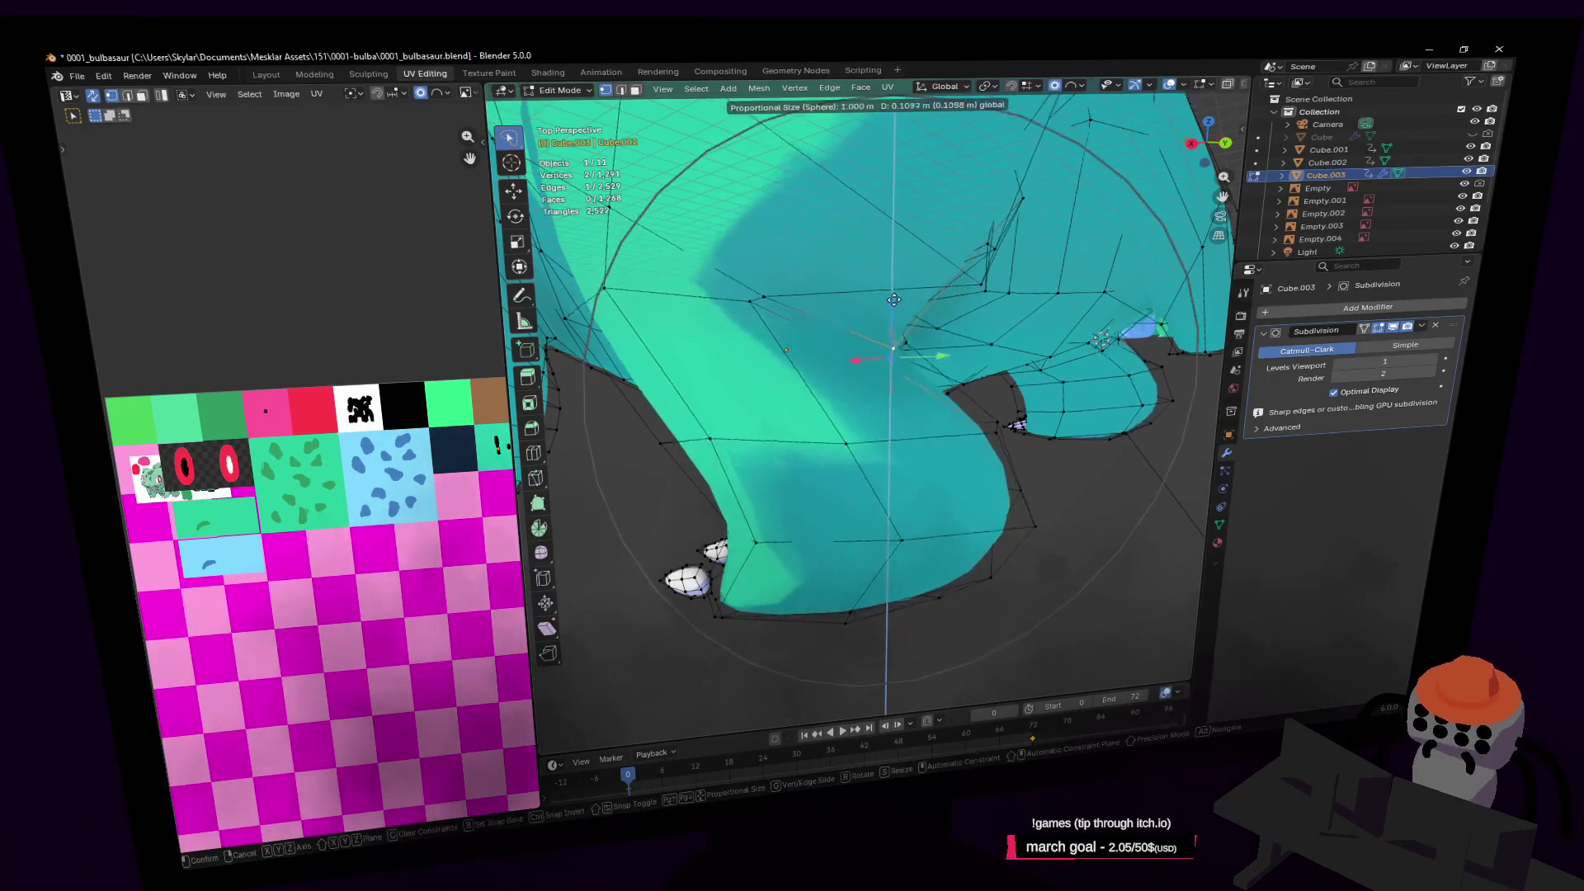
{"action": "left_click", "coordinate": [900, 347]}
{"action": "left_click", "coordinate": [1055, 82]}
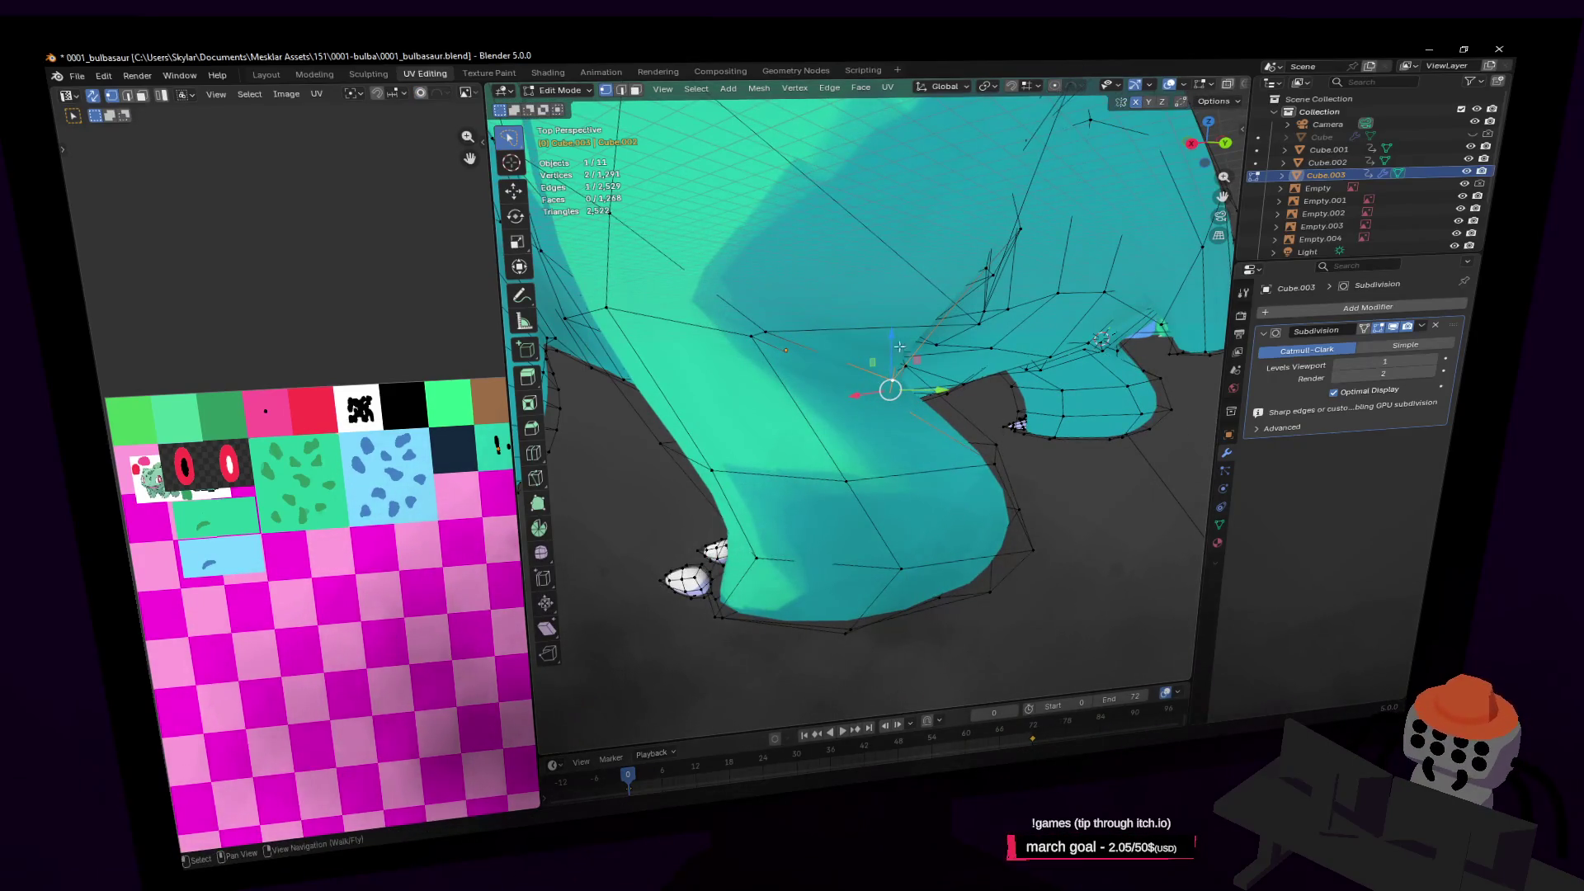
{"action": "key", "text": "g"}
{"action": "key", "text": "z"}
{"action": "left_click", "coordinate": [898, 291]}
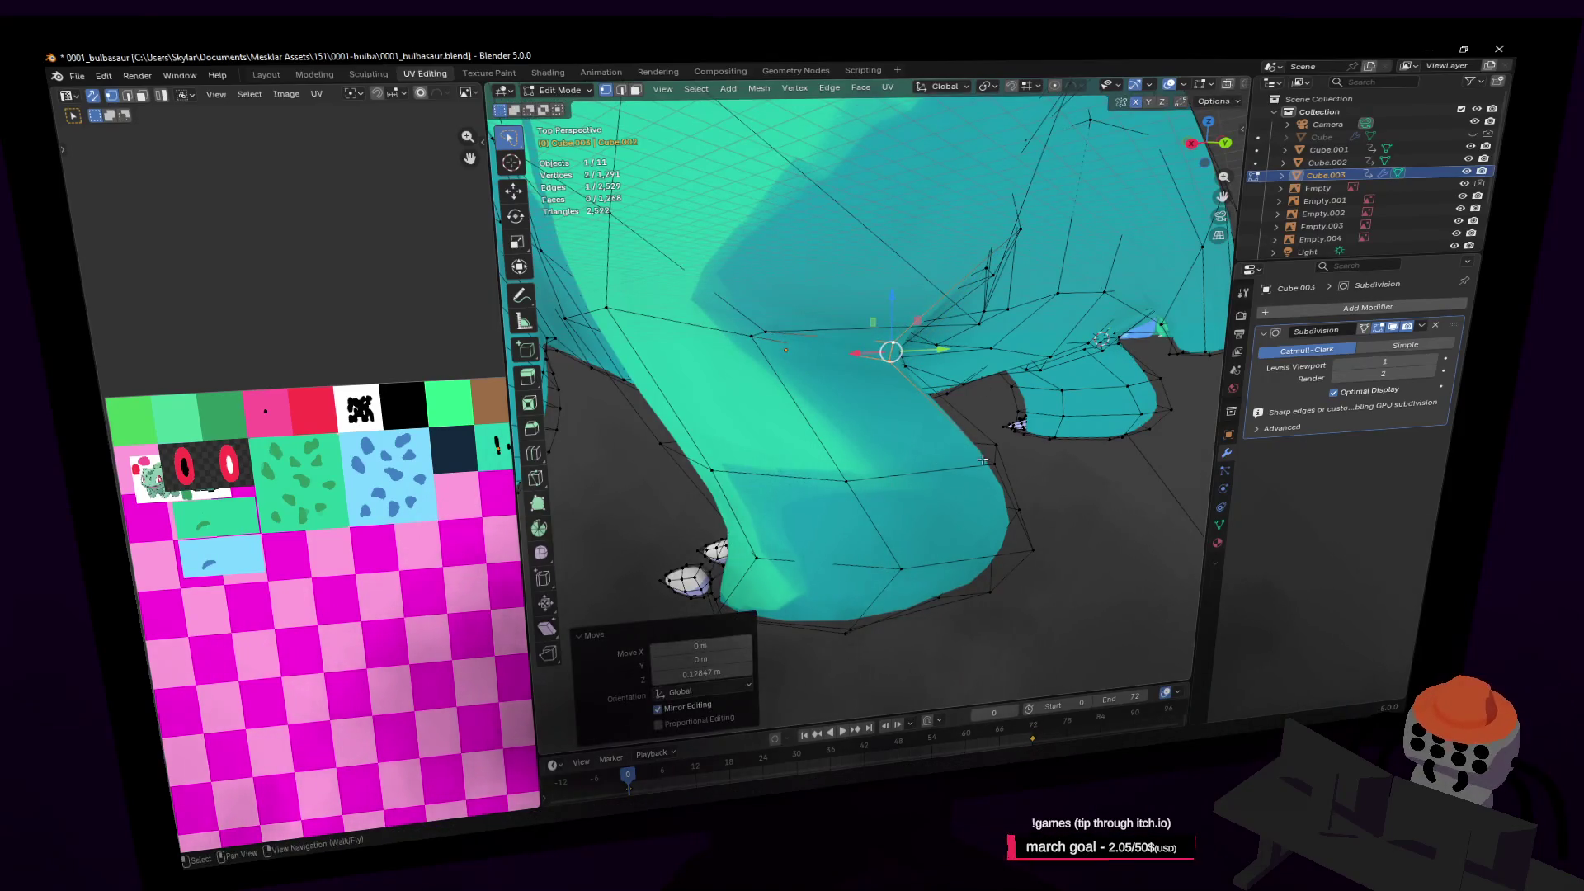
Select the front-leg edge loop and raise it 0.159 m along Z
{"action": "key", "text": "2"}
{"action": "key", "text": "alt+a"}
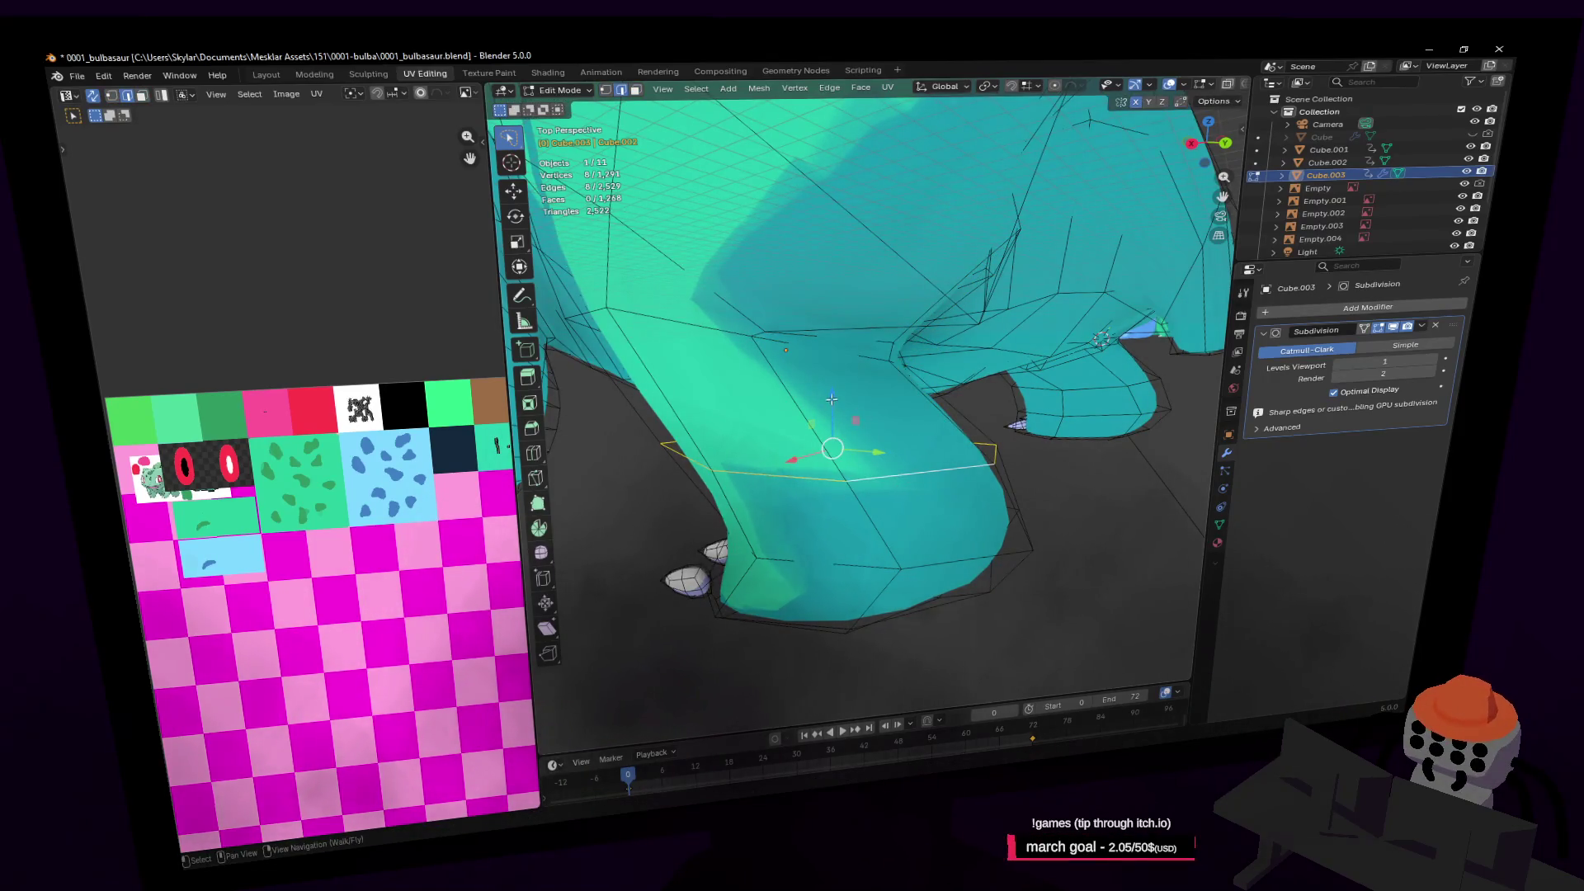
{"action": "key", "text": "g"}
{"action": "key", "text": "z"}
{"action": "left_click", "coordinate": [832, 388]}
Tilt the leg edge loop on X, settling at 8.09°, and shift it along Y and Z
{"action": "key", "text": "shift+grave"}
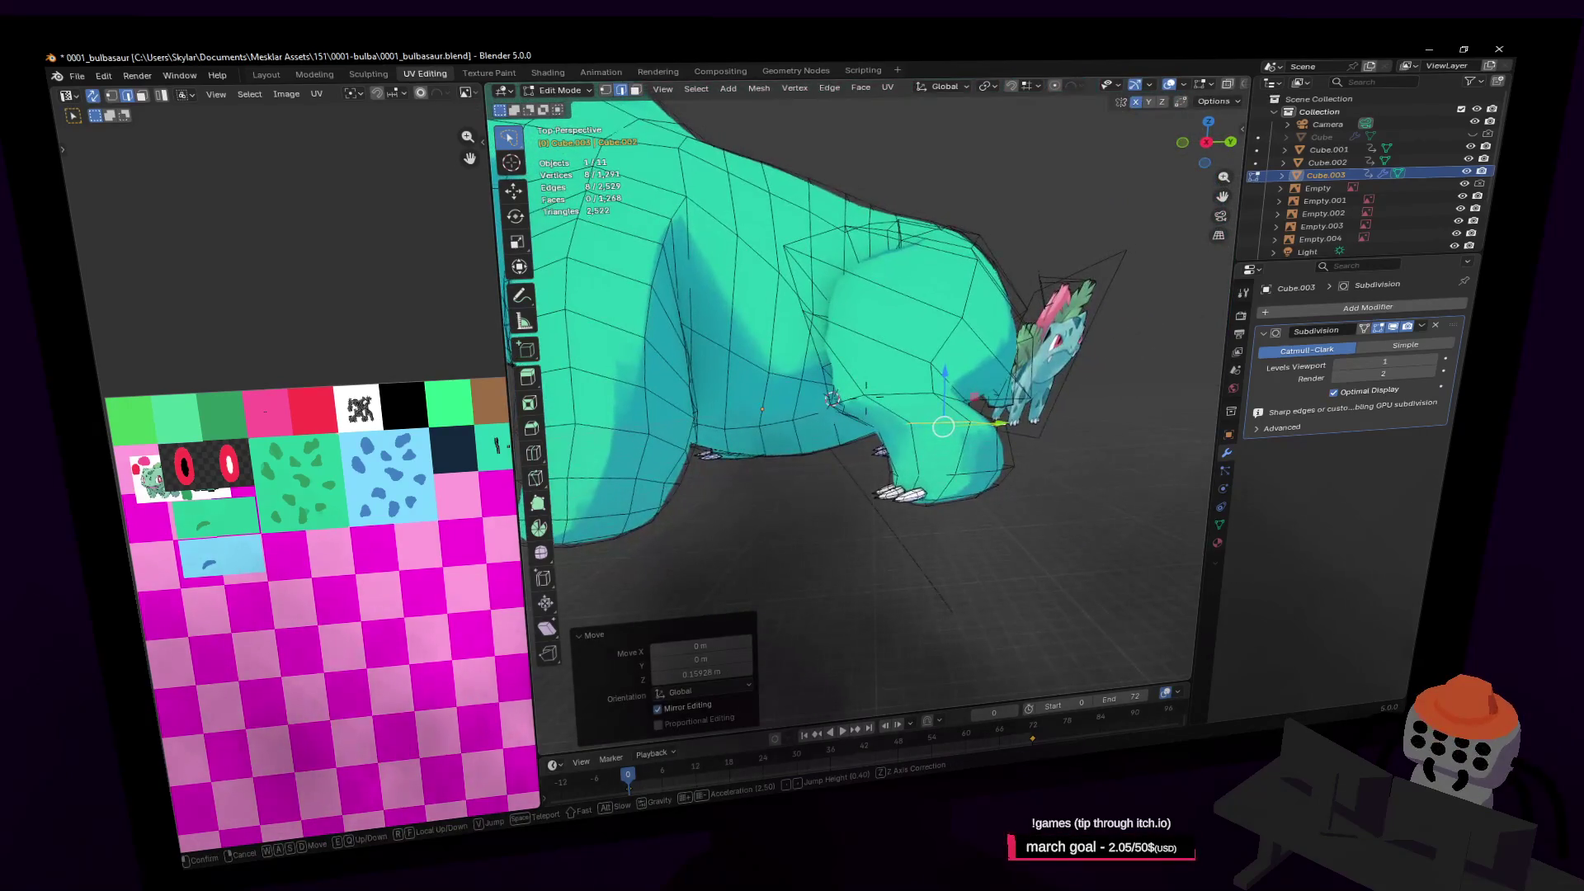
{"action": "key", "text": "w"}
{"action": "left_click", "coordinate": [943, 426]}
{"action": "key", "text": "r"}
{"action": "key", "text": "x"}
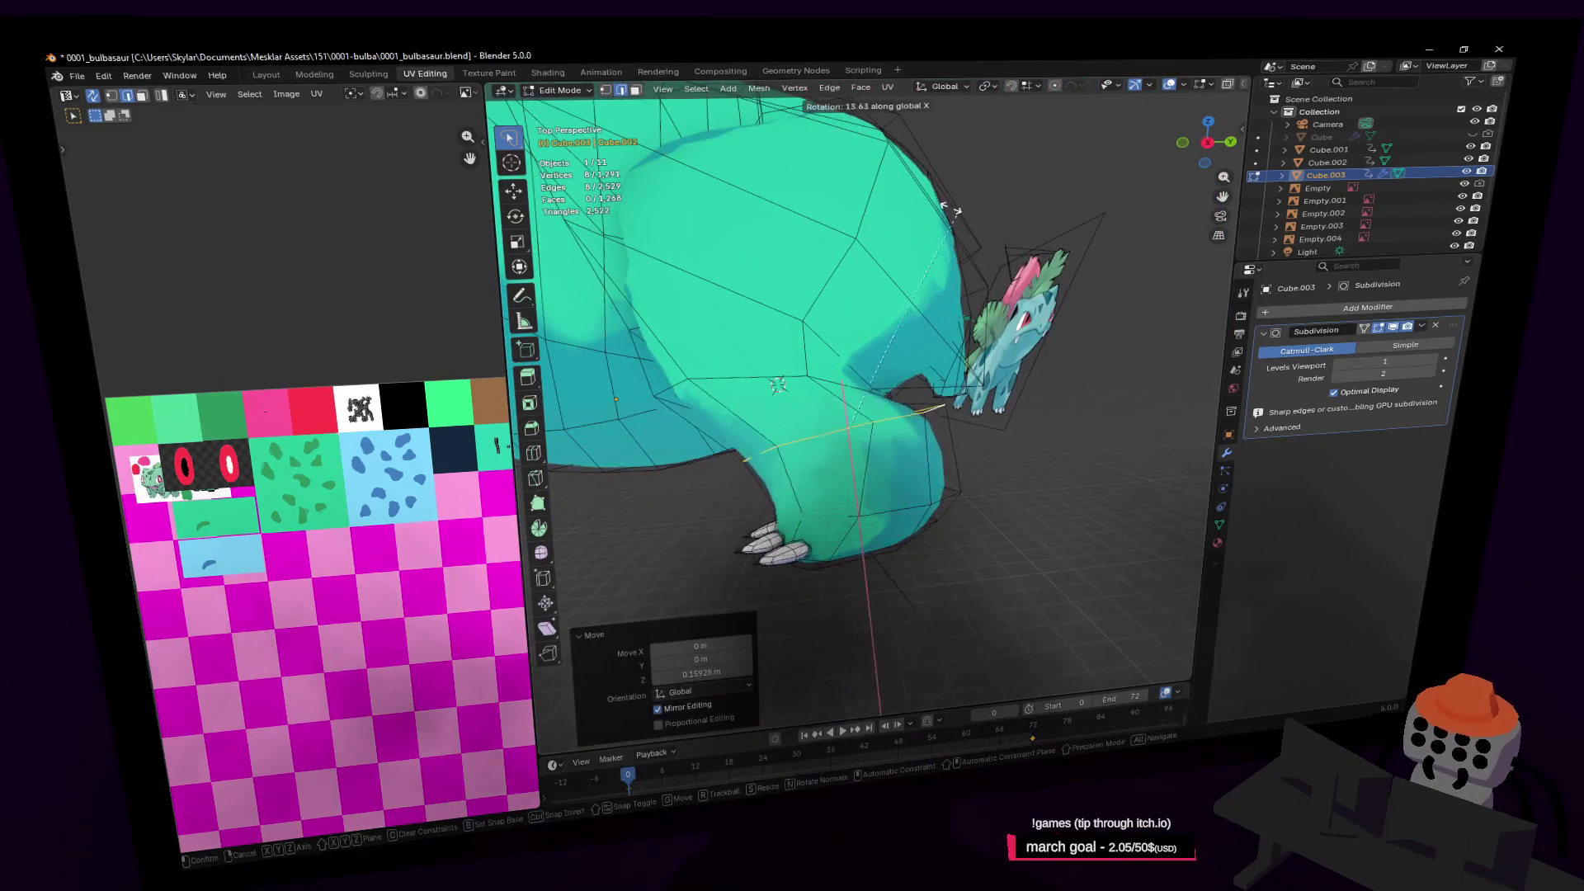
{"action": "left_click", "coordinate": [949, 211]}
{"action": "key", "text": "g"}
{"action": "key", "text": "Escape"}
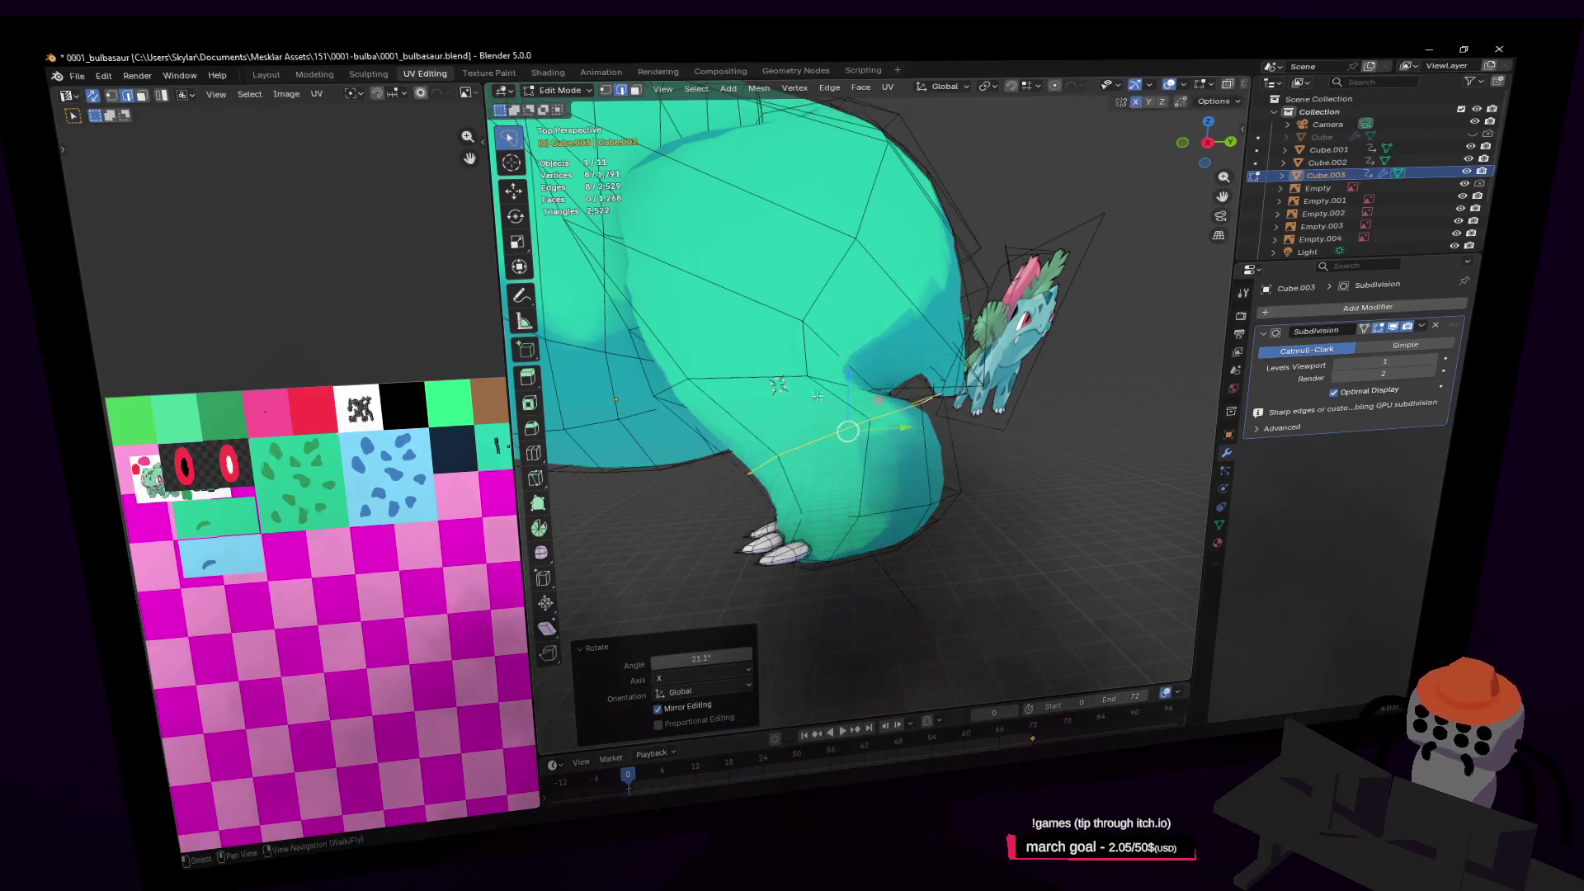
{"action": "left_click_drag", "start_coordinate": [879, 404], "coordinate": [847, 411]}
{"action": "key", "text": "r"}
{"action": "left_click", "coordinate": [963, 217]}
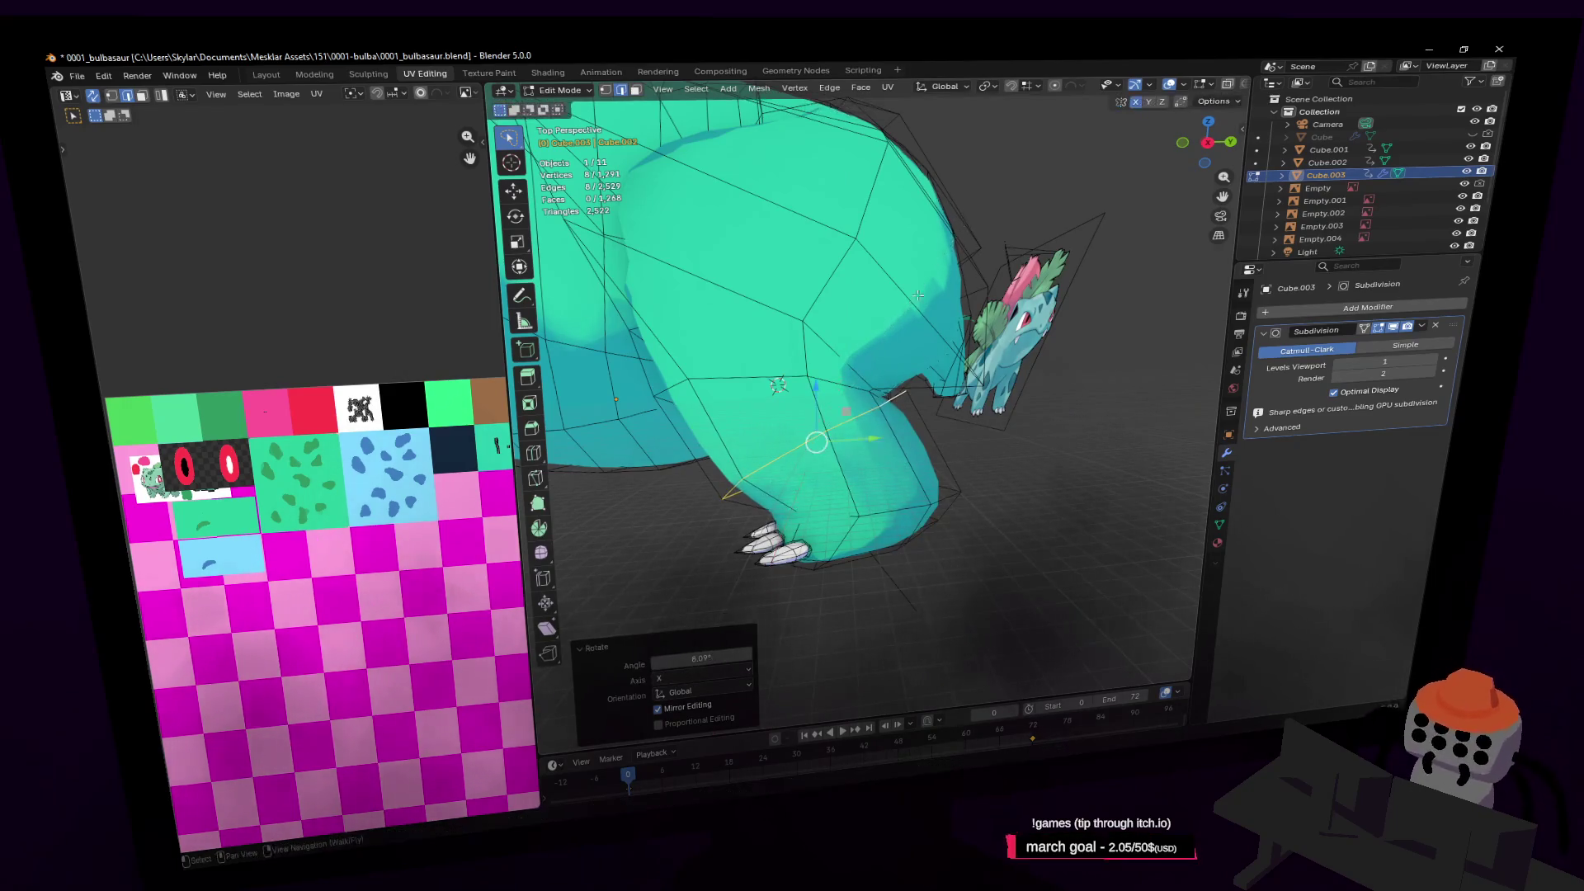
Select two foot edges and move them in the plane excluding X (Shift+X)
{"action": "key", "text": "shift+grave"}
{"action": "key", "text": "w"}
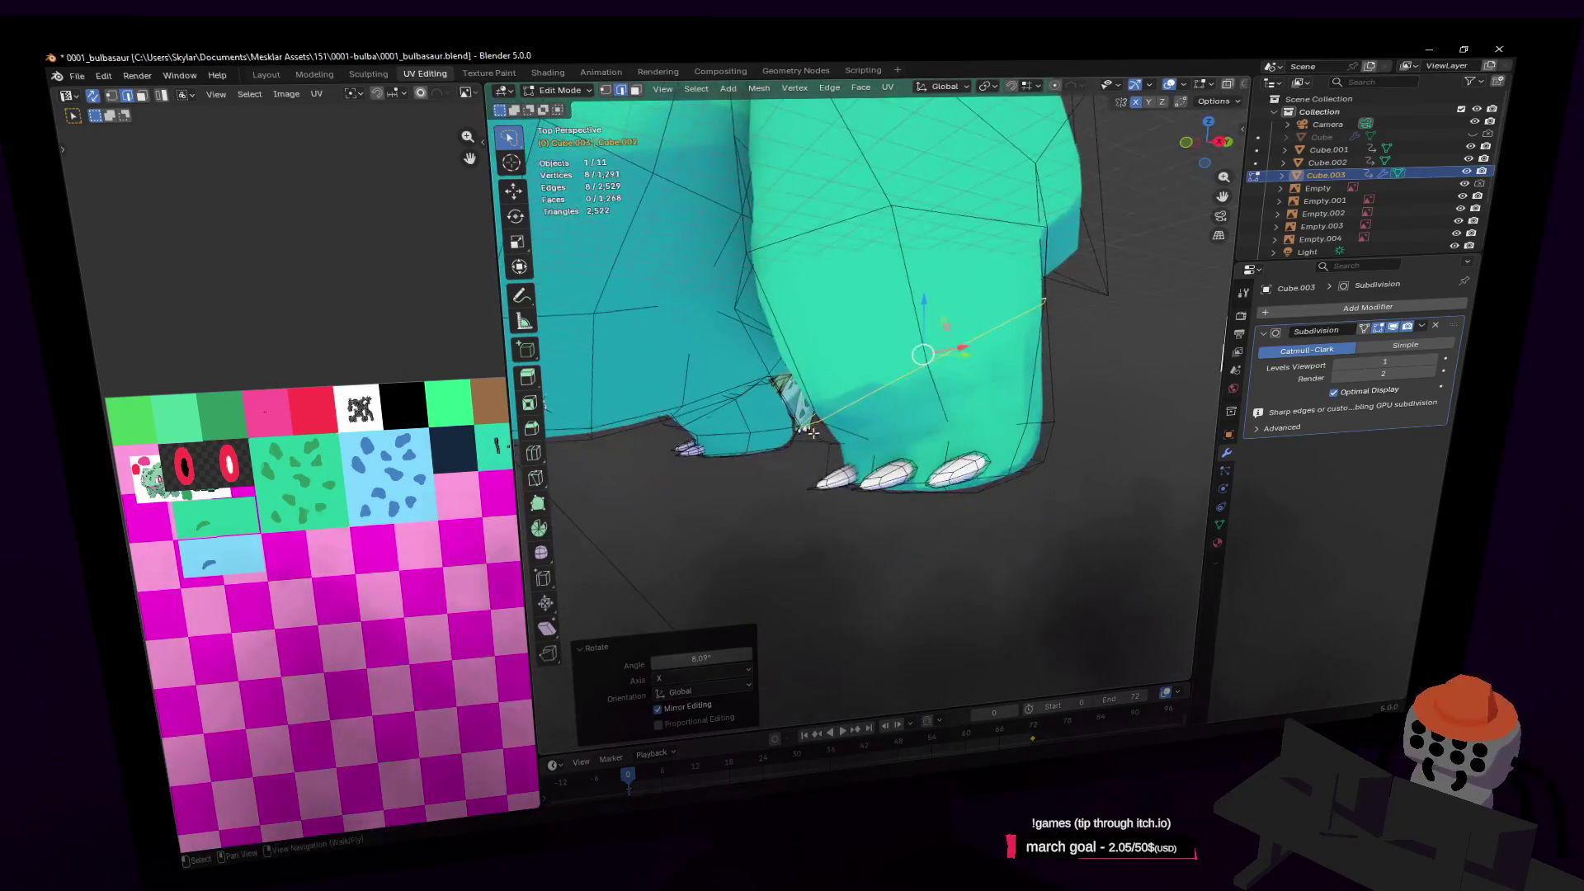
{"action": "left_click", "coordinate": [866, 399]}
{"action": "left_click", "coordinate": [876, 545]}
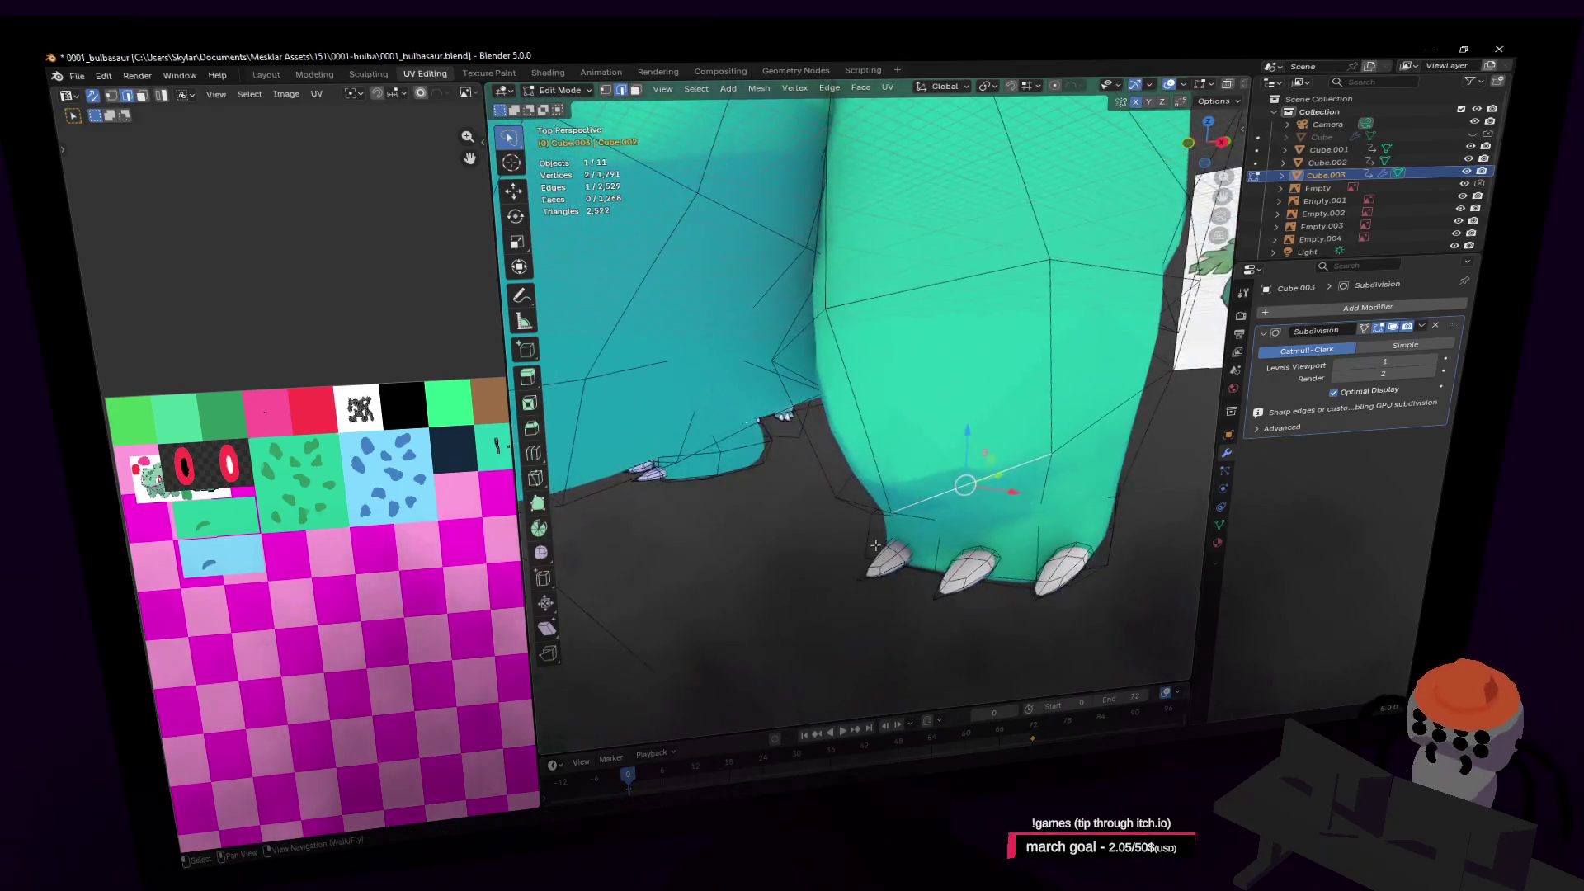
{"action": "left_click", "coordinate": [862, 501], "text": "shift"}
{"action": "middle_click_drag", "start_coordinate": [862, 502], "coordinate": [906, 484]}
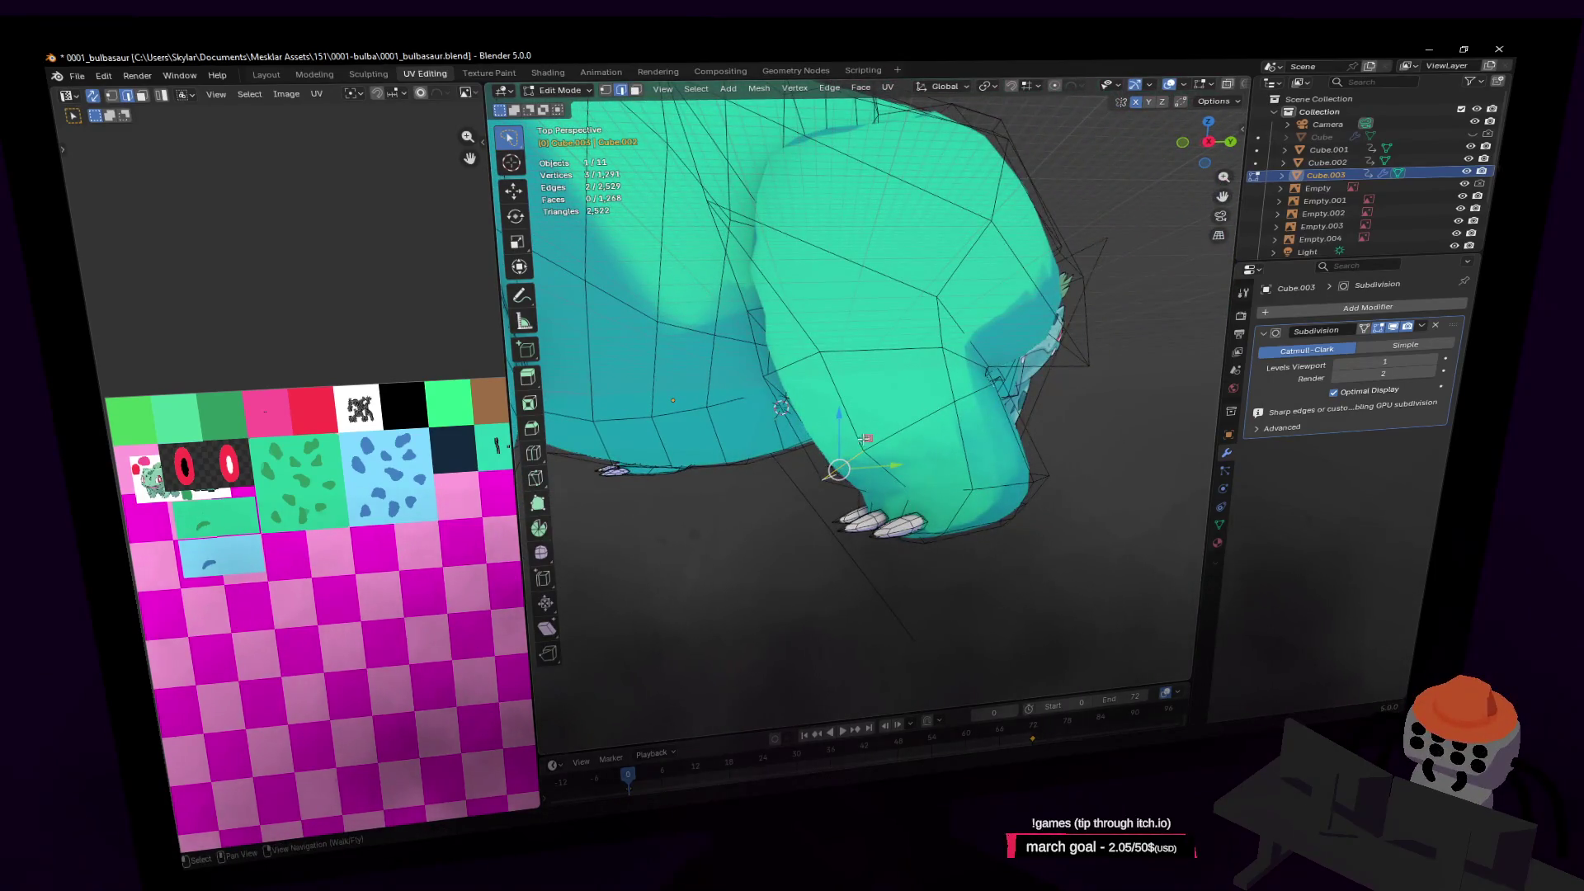
{"action": "key", "text": "g"}
{"action": "key", "text": "shift+x"}
{"action": "left_click", "coordinate": [895, 425]}
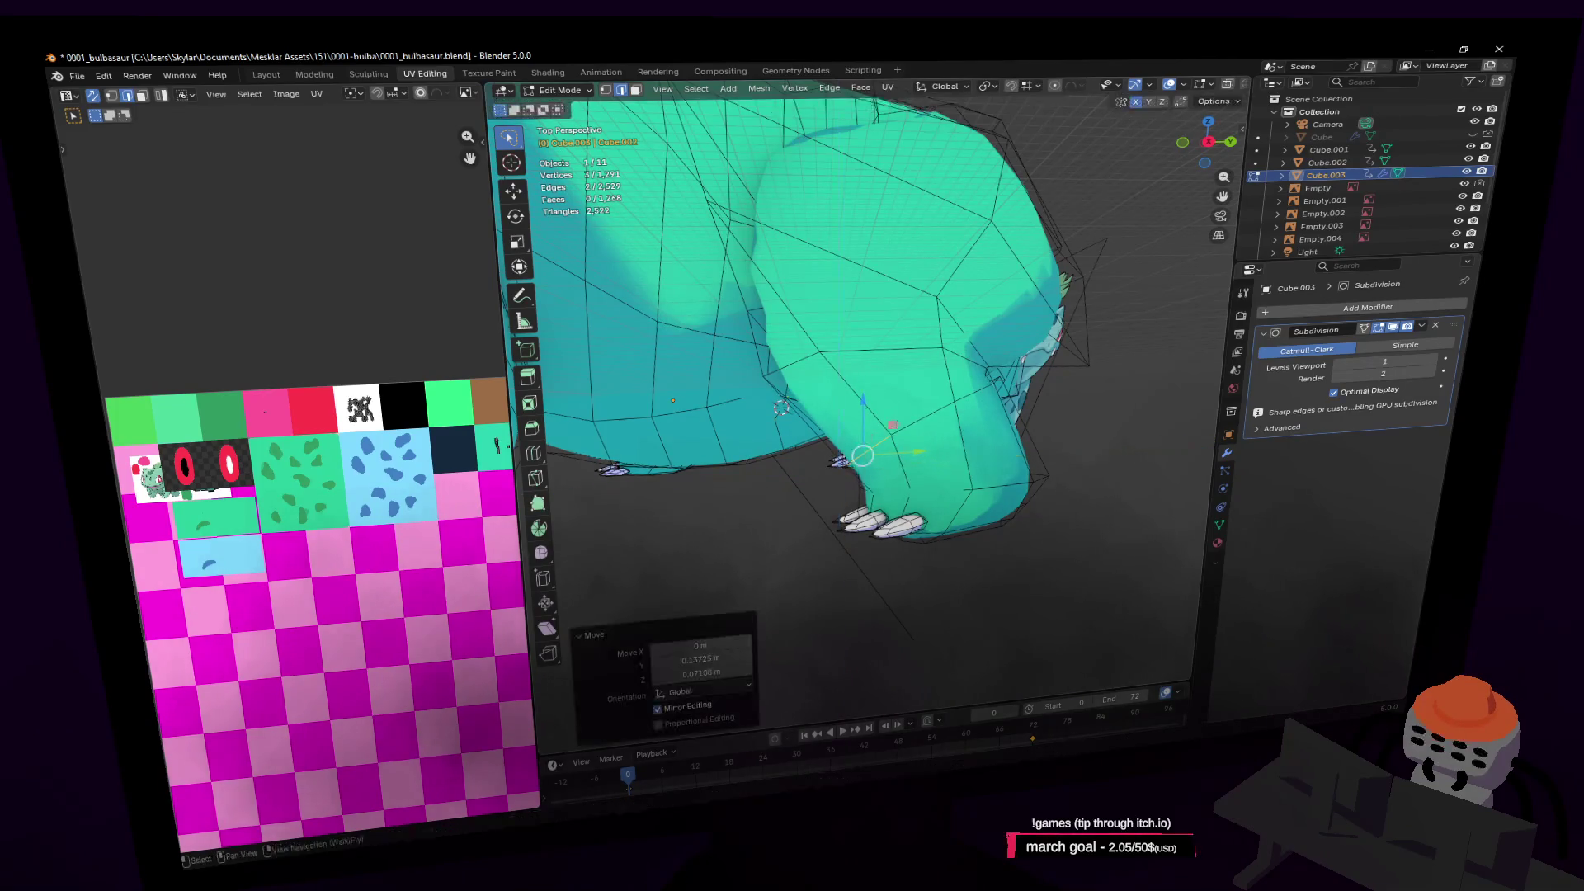
{"action": "key", "text": "shift+grave"}
{"action": "key", "text": "w"}
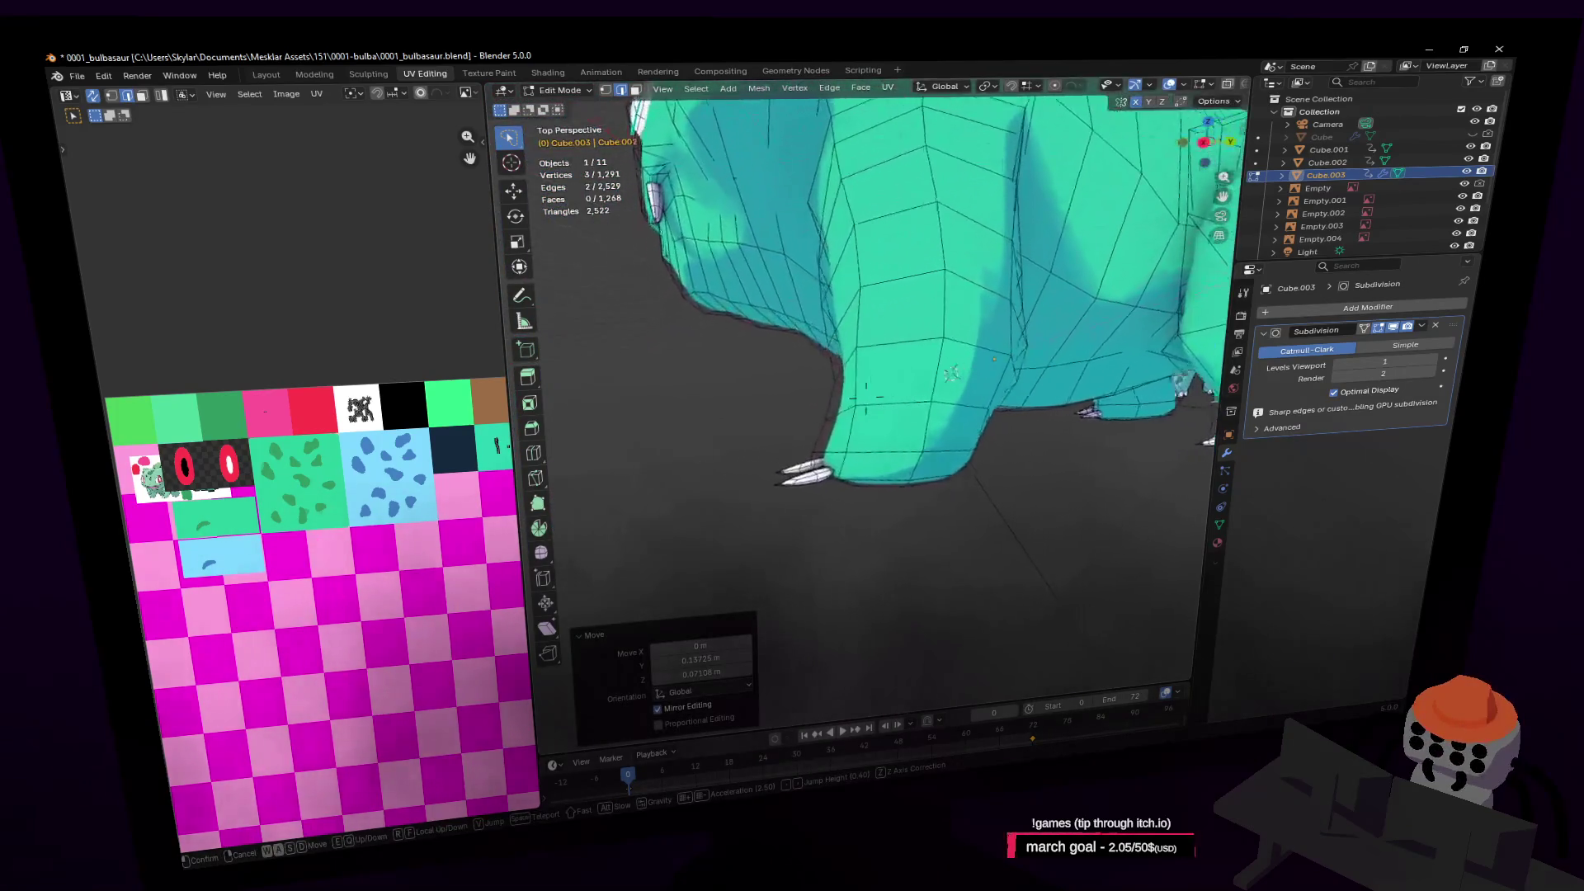
{"action": "key", "text": "Return"}
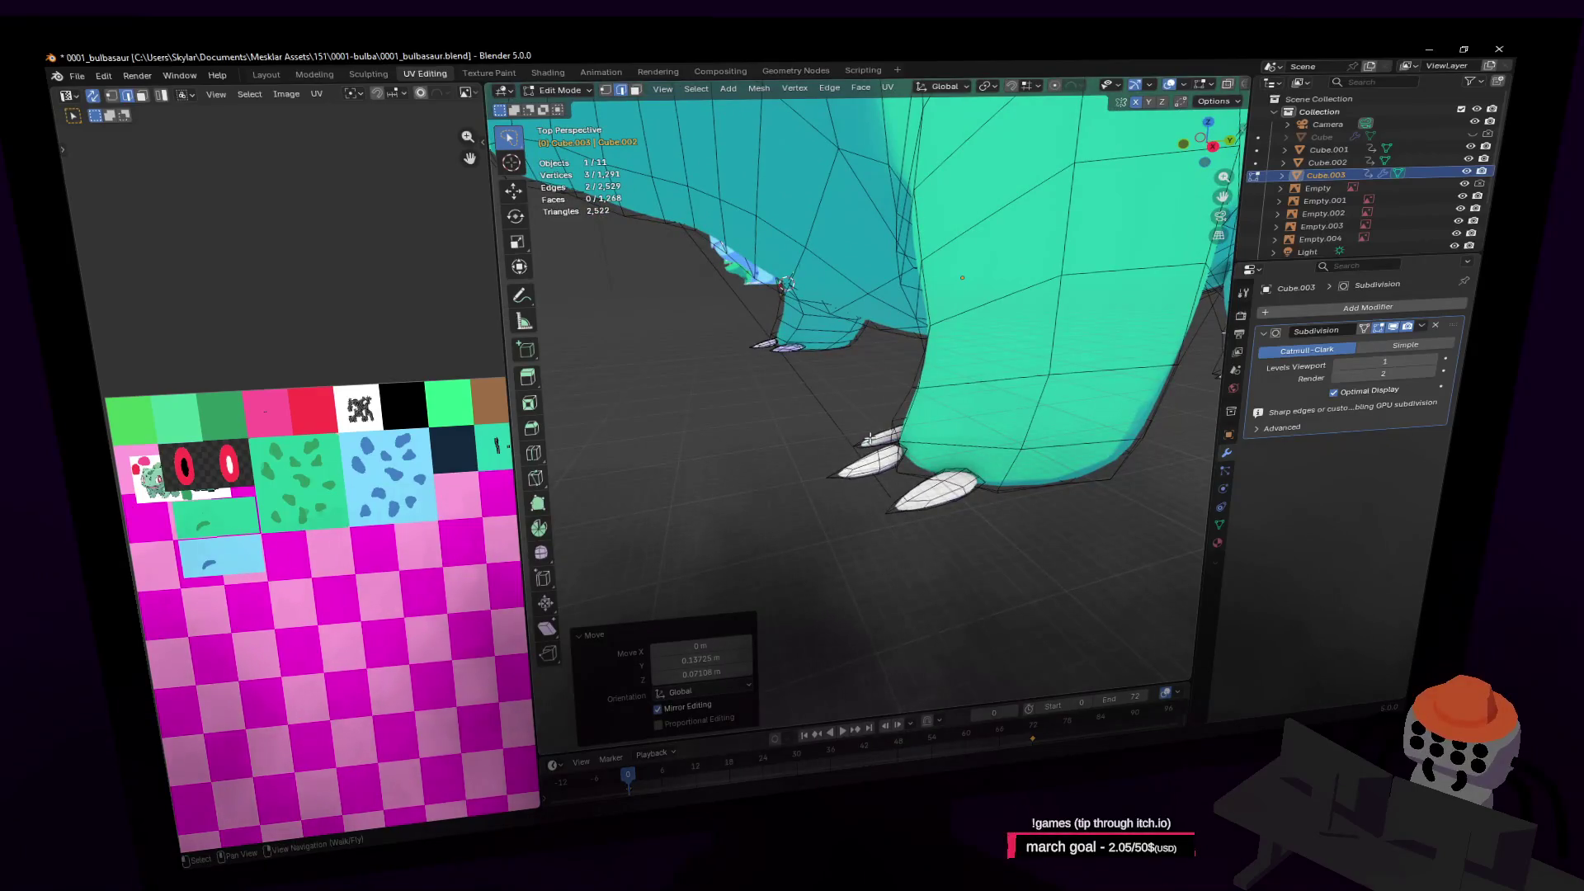
Select the upper claw and move the claws 0.206 m along Y
{"action": "key", "text": "l"}
{"action": "left_click", "coordinate": [868, 438]}
{"action": "key", "text": "l"}
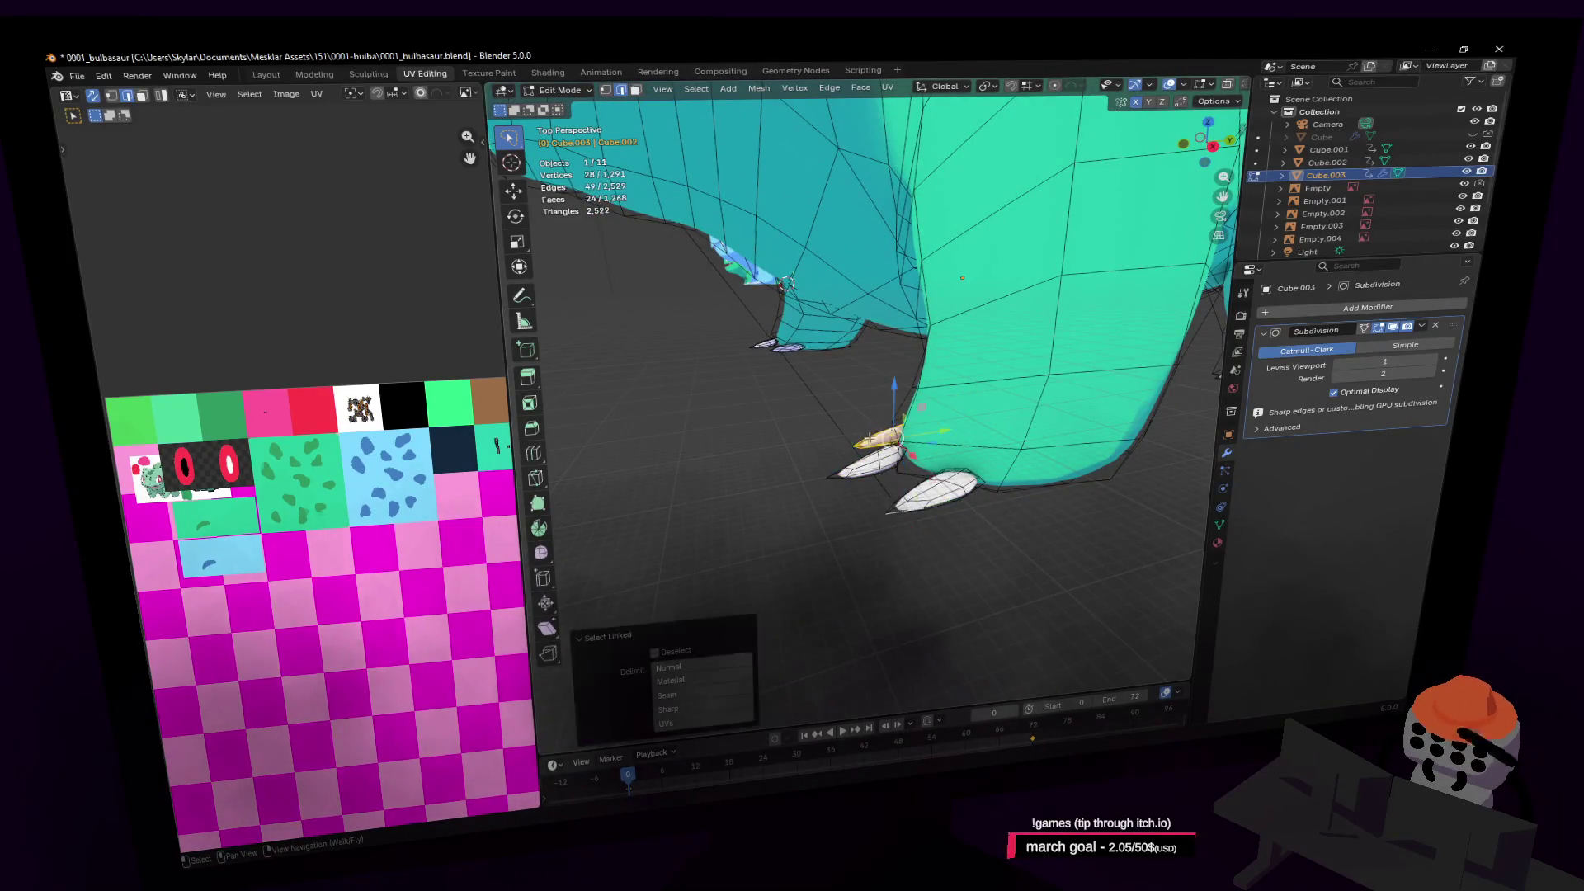
{"action": "key", "text": "g"}
{"action": "key", "text": "y"}
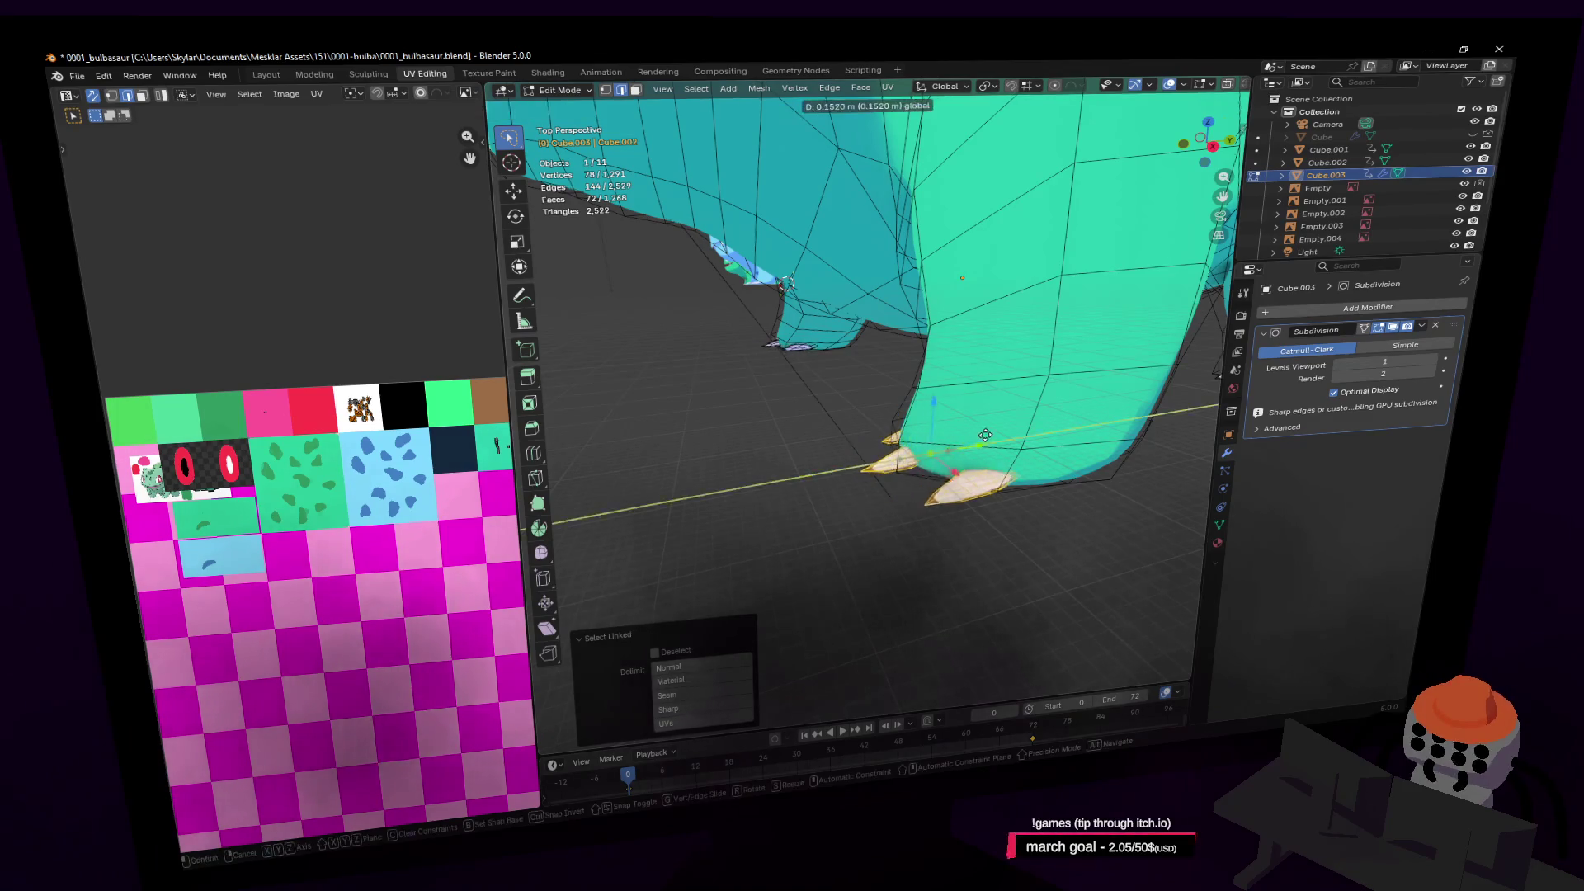
{"action": "key", "text": "Return"}
Scale the front leg faces proportionally to 1.417, then undo the too-wide result
{"action": "key", "text": "shift+grave"}
{"action": "key", "text": "s"}
{"action": "key", "text": "w"}
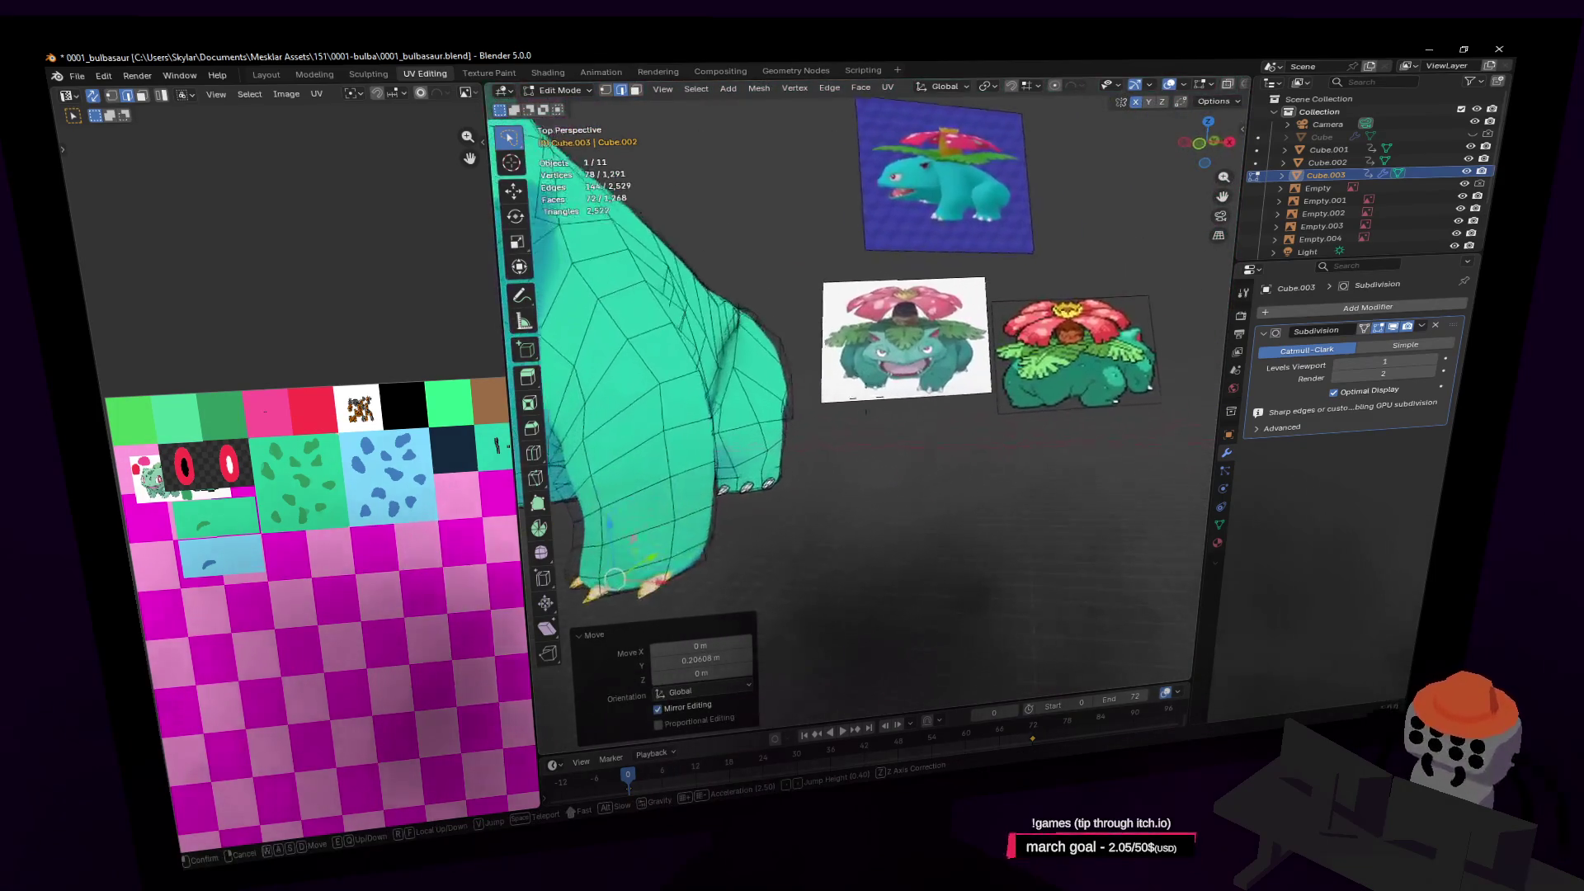
{"action": "key", "text": "s"}
{"action": "key", "text": "w"}
{"action": "key", "text": "w"}
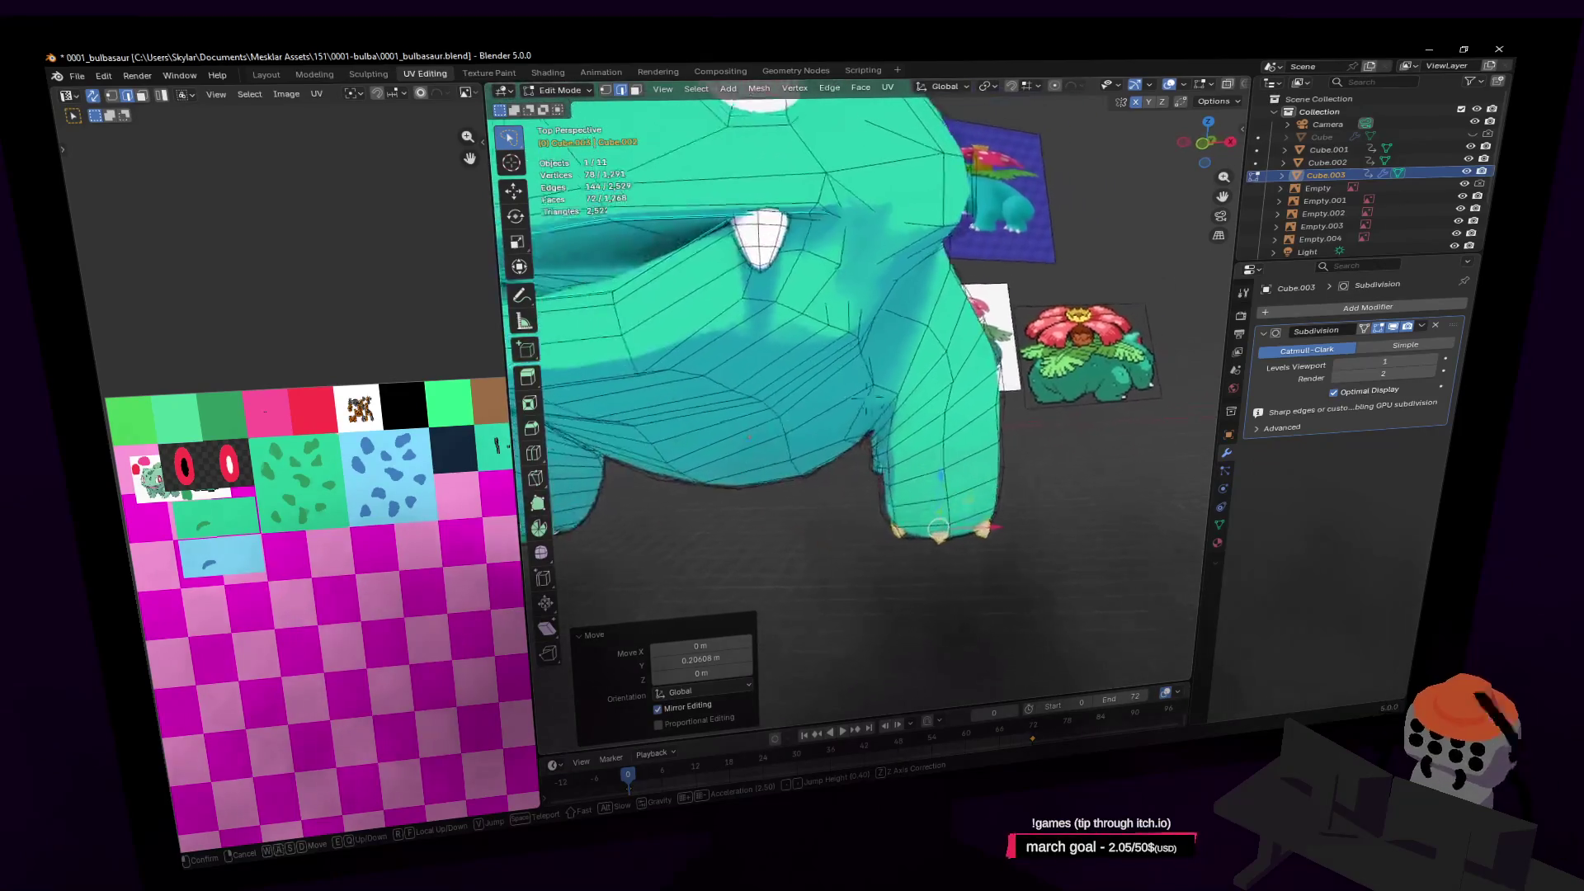
{"action": "left_click", "coordinate": [950, 384]}
{"action": "middle_click_drag", "start_coordinate": [950, 384], "coordinate": [824, 389]}
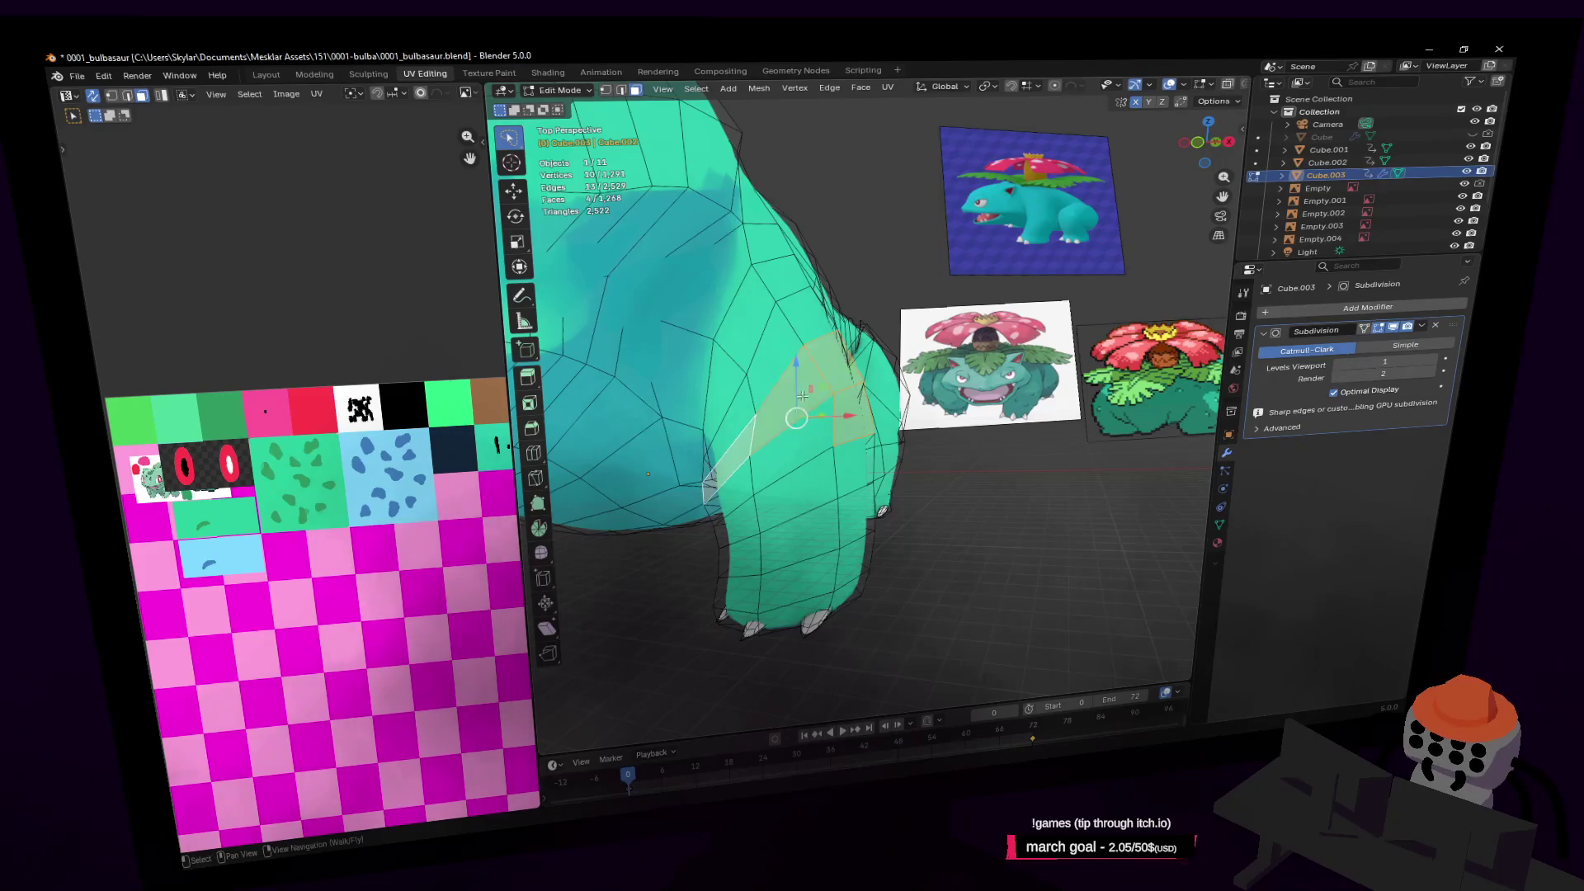
{"action": "middle_click_drag", "start_coordinate": [754, 441], "coordinate": [875, 330]}
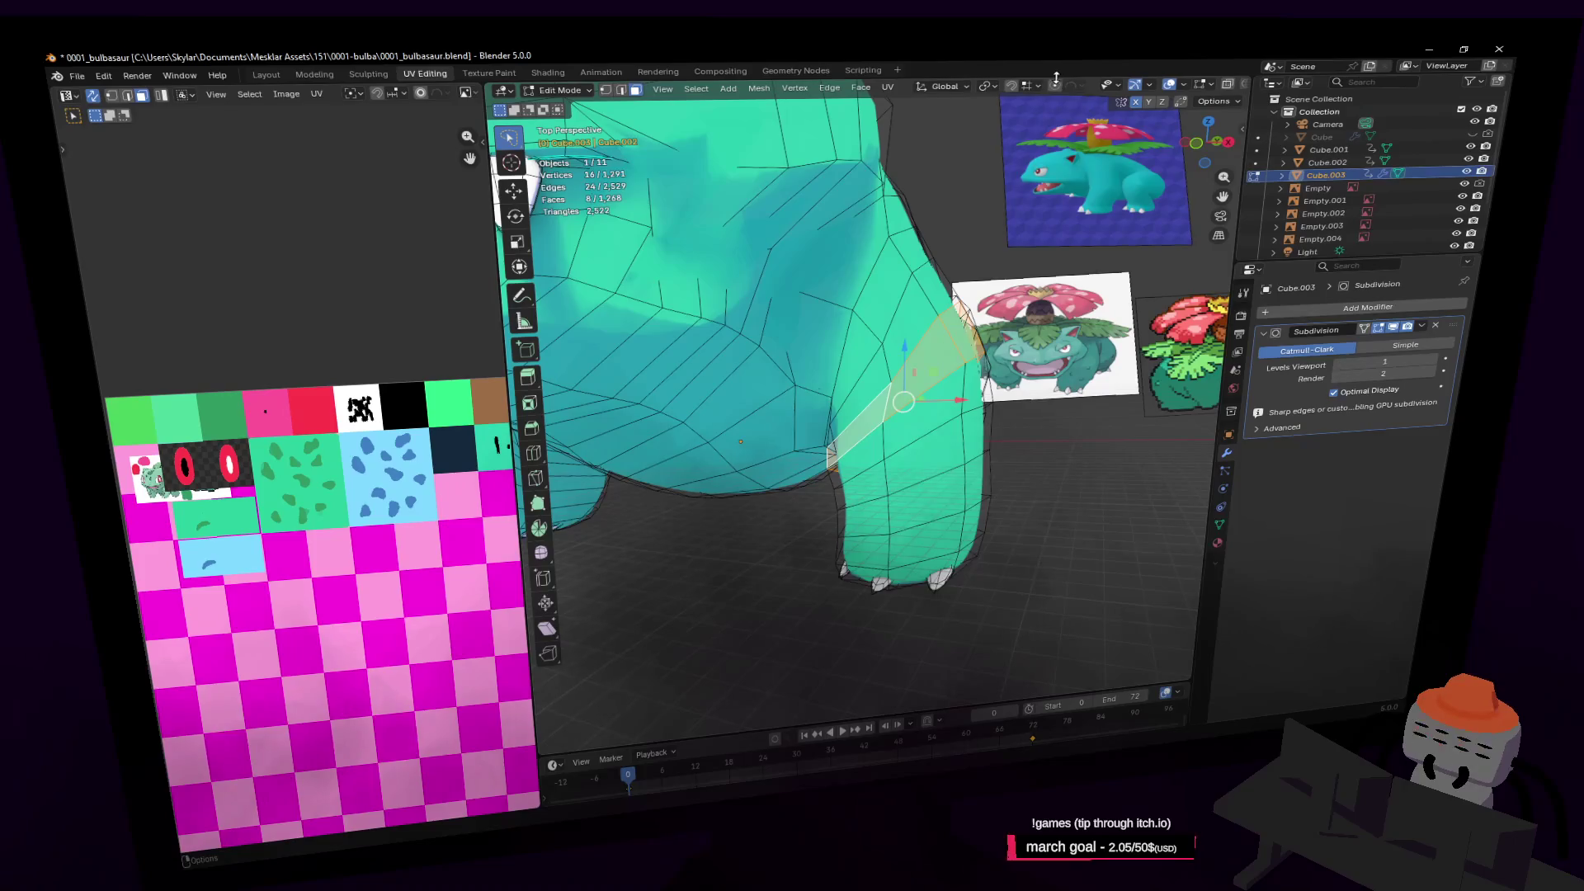
{"action": "key", "text": "s"}
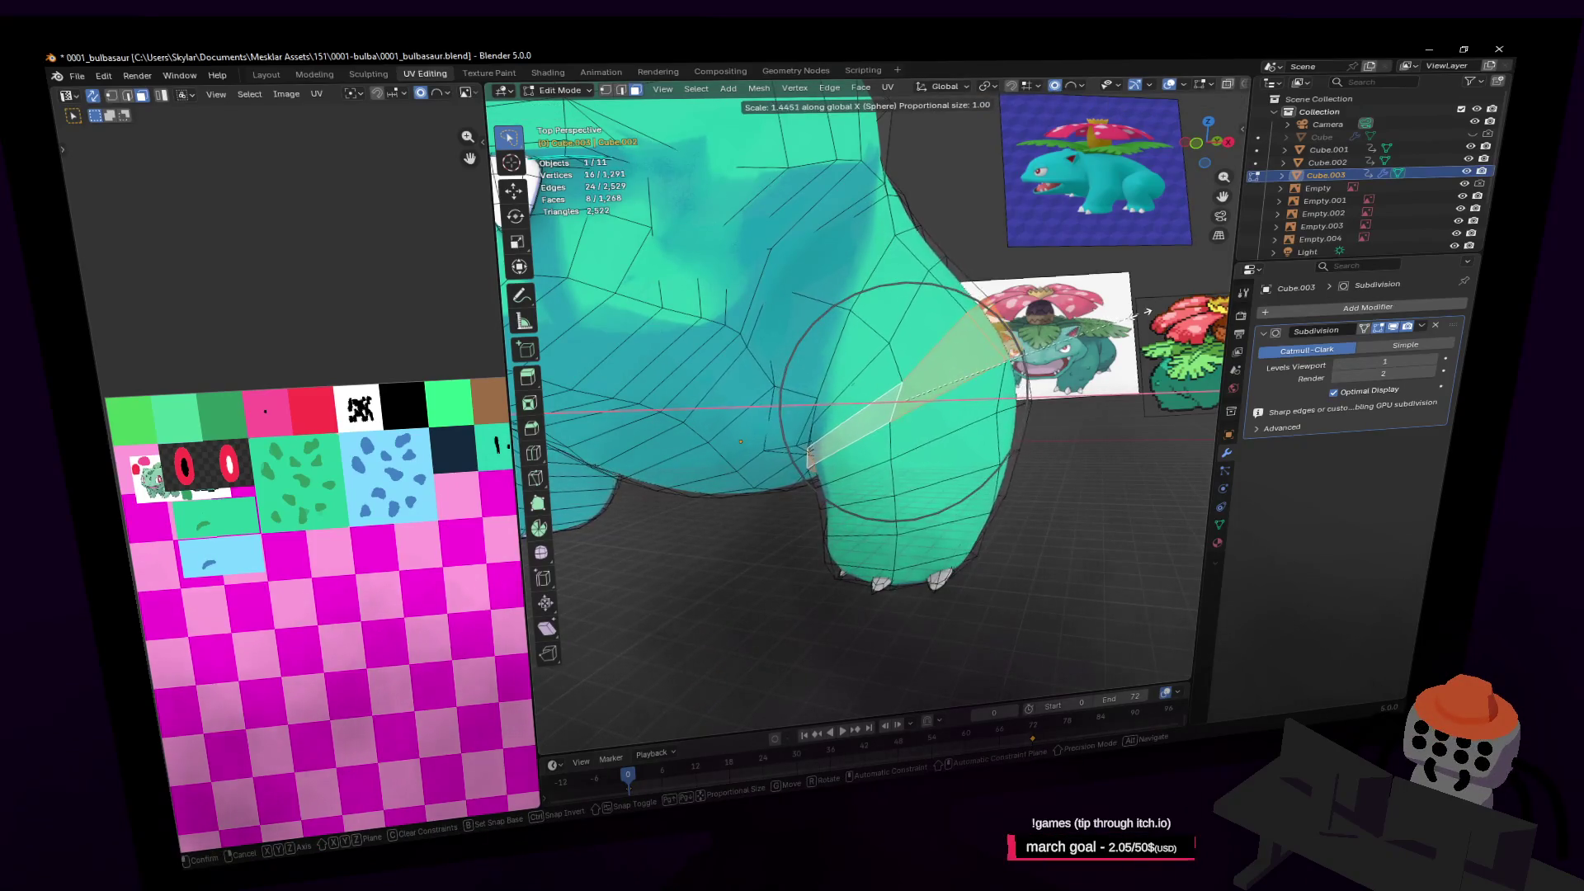
{"action": "left_click", "coordinate": [1141, 314]}
{"action": "mouse_move", "coordinate": [1141, 313]}
{"action": "middle_mouse_down"}
{"action": "mouse_move", "coordinate": [1073, 322]}
{"action": "mouse_move", "coordinate": [1167, 310]}
{"action": "middle_mouse_up"}
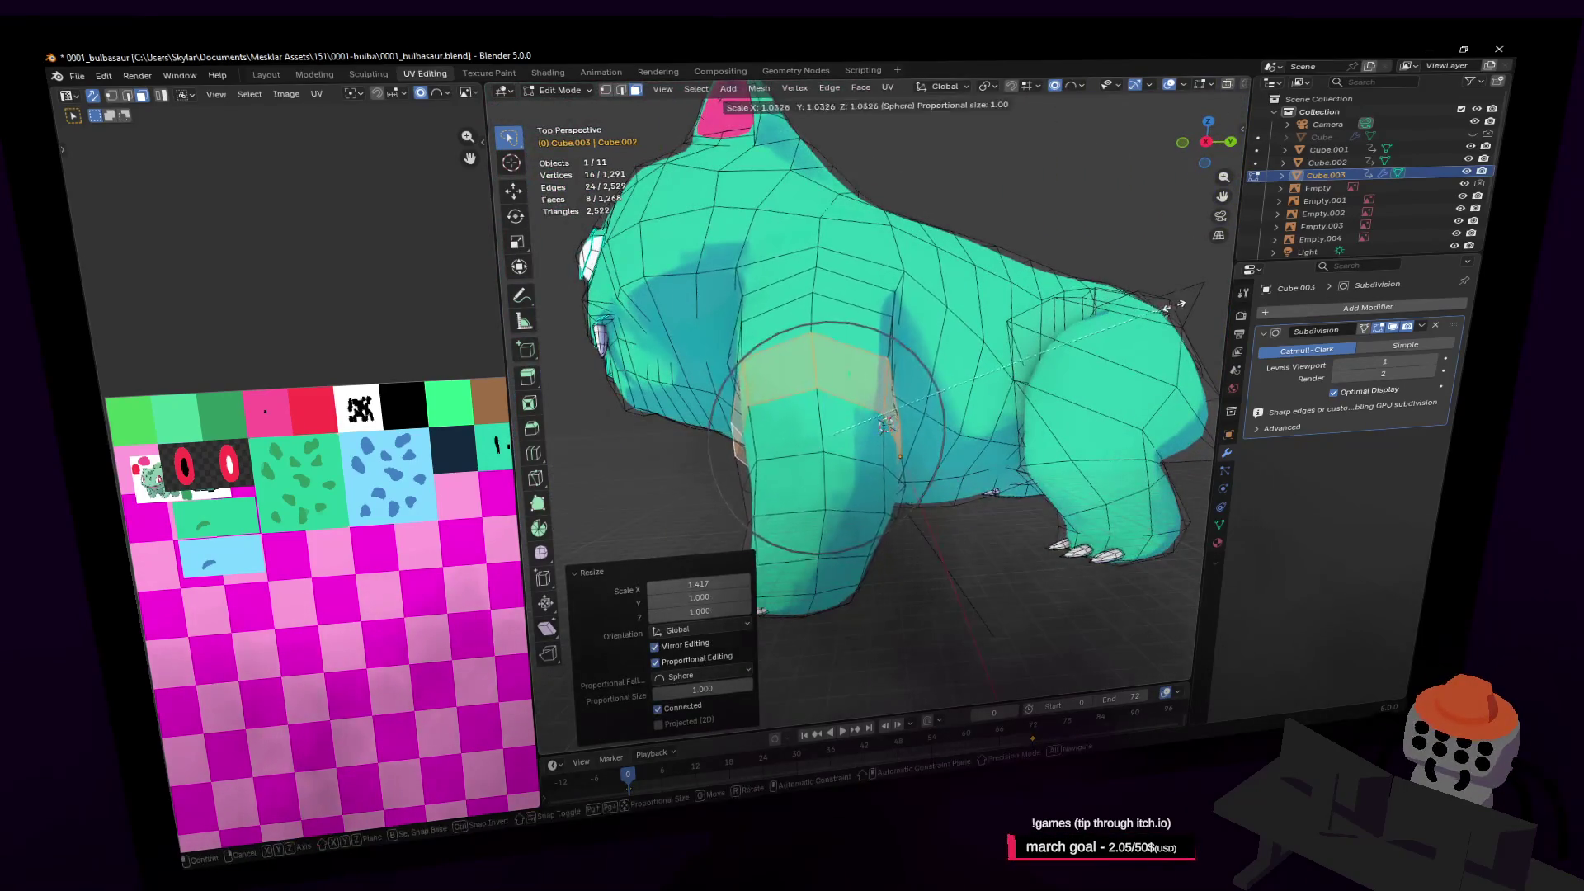
{"action": "key", "text": "ctrl+z"}
Widen the upper front leg faces to 1.197 with proportional scaling
{"action": "key", "text": "shift+grave"}
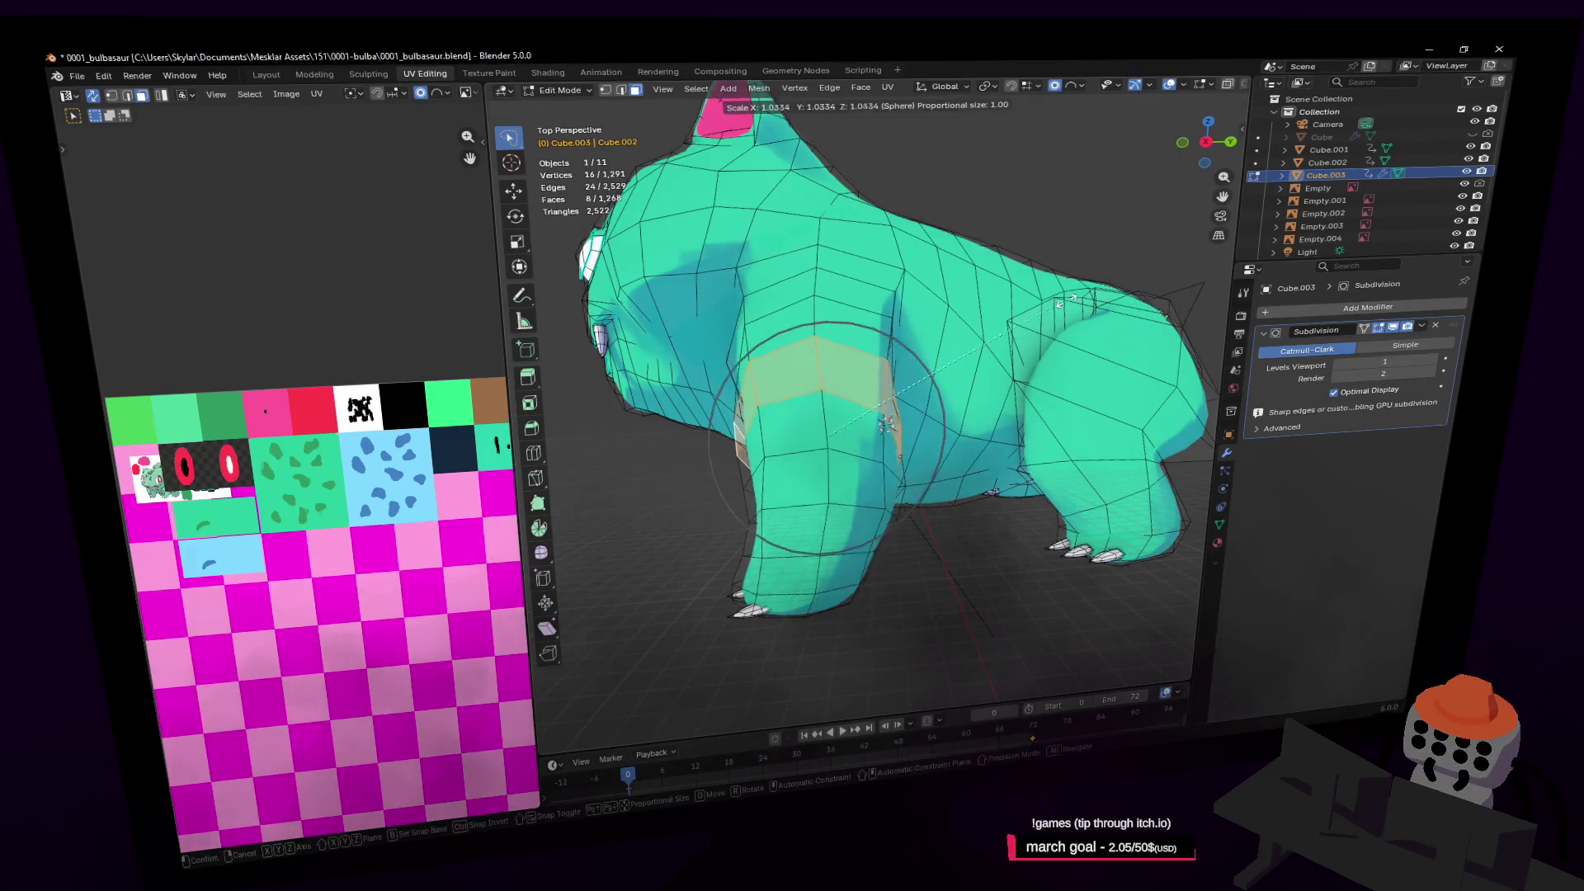
{"action": "key", "text": "w"}
{"action": "left_click", "coordinate": [983, 421]}
{"action": "key", "text": "s"}
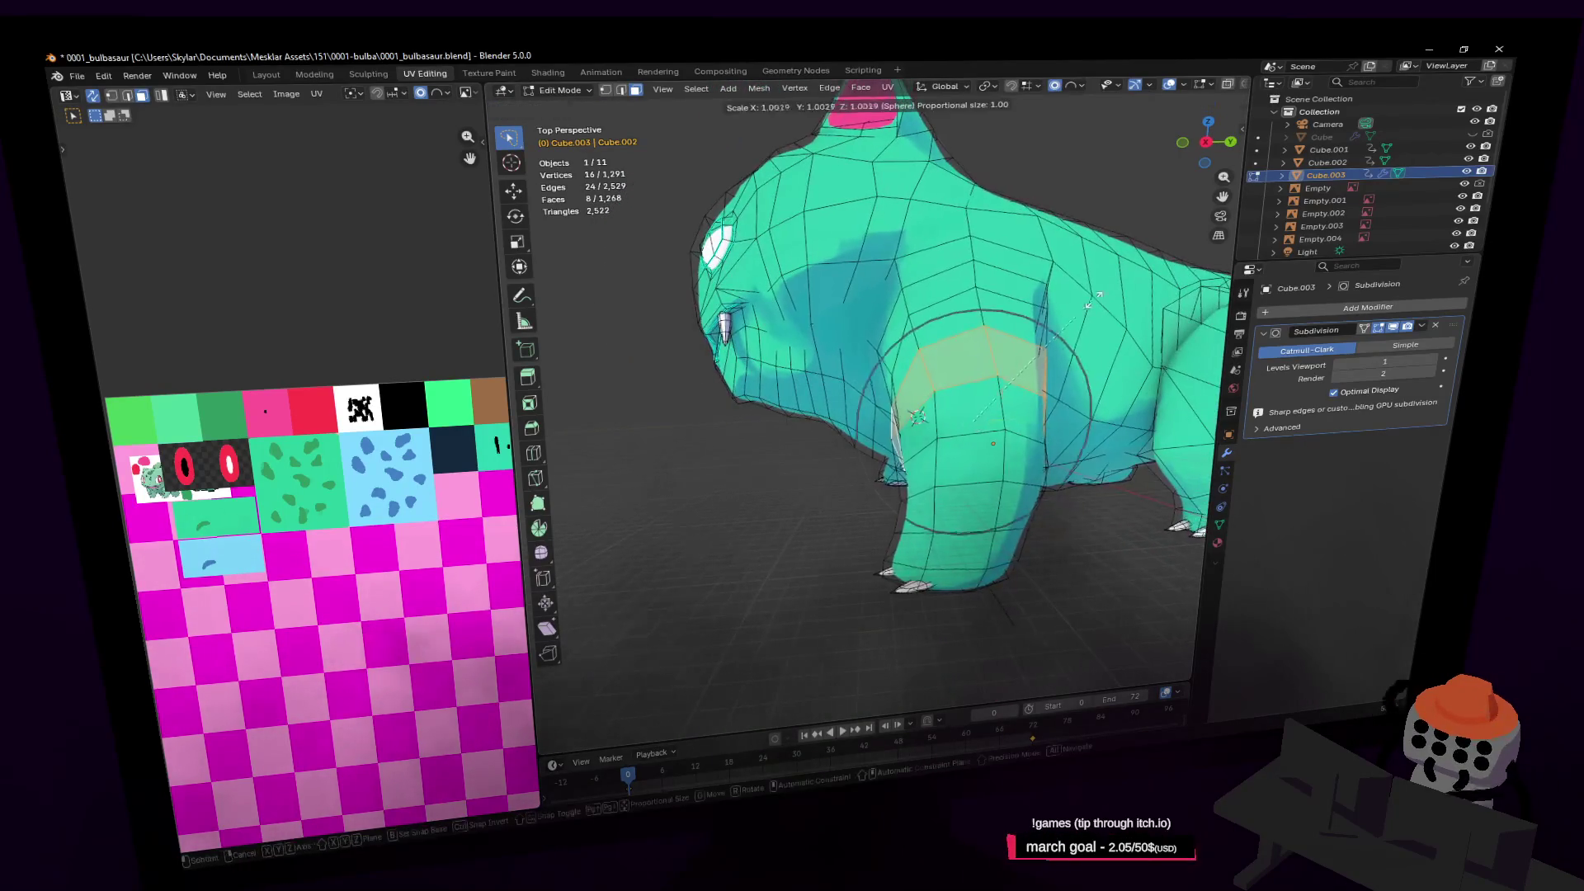
{"action": "left_click", "coordinate": [1161, 309]}
Select the bottom ring of the front leg and shrink it to 0.863
{"action": "key", "text": "shift+grave"}
{"action": "key", "text": "w"}
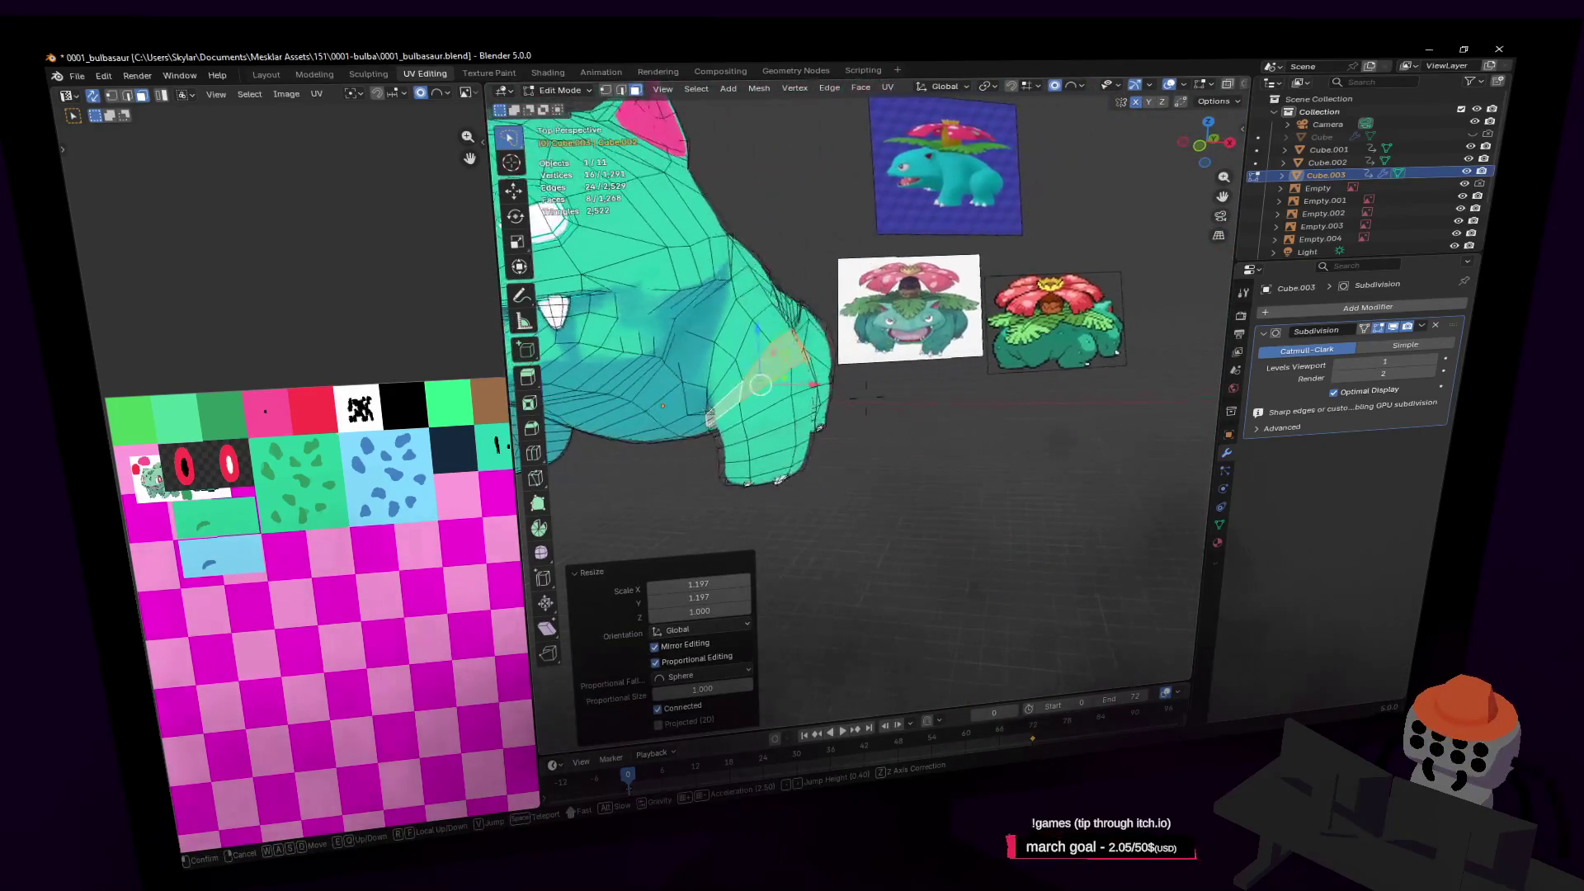
{"action": "key", "text": "w"}
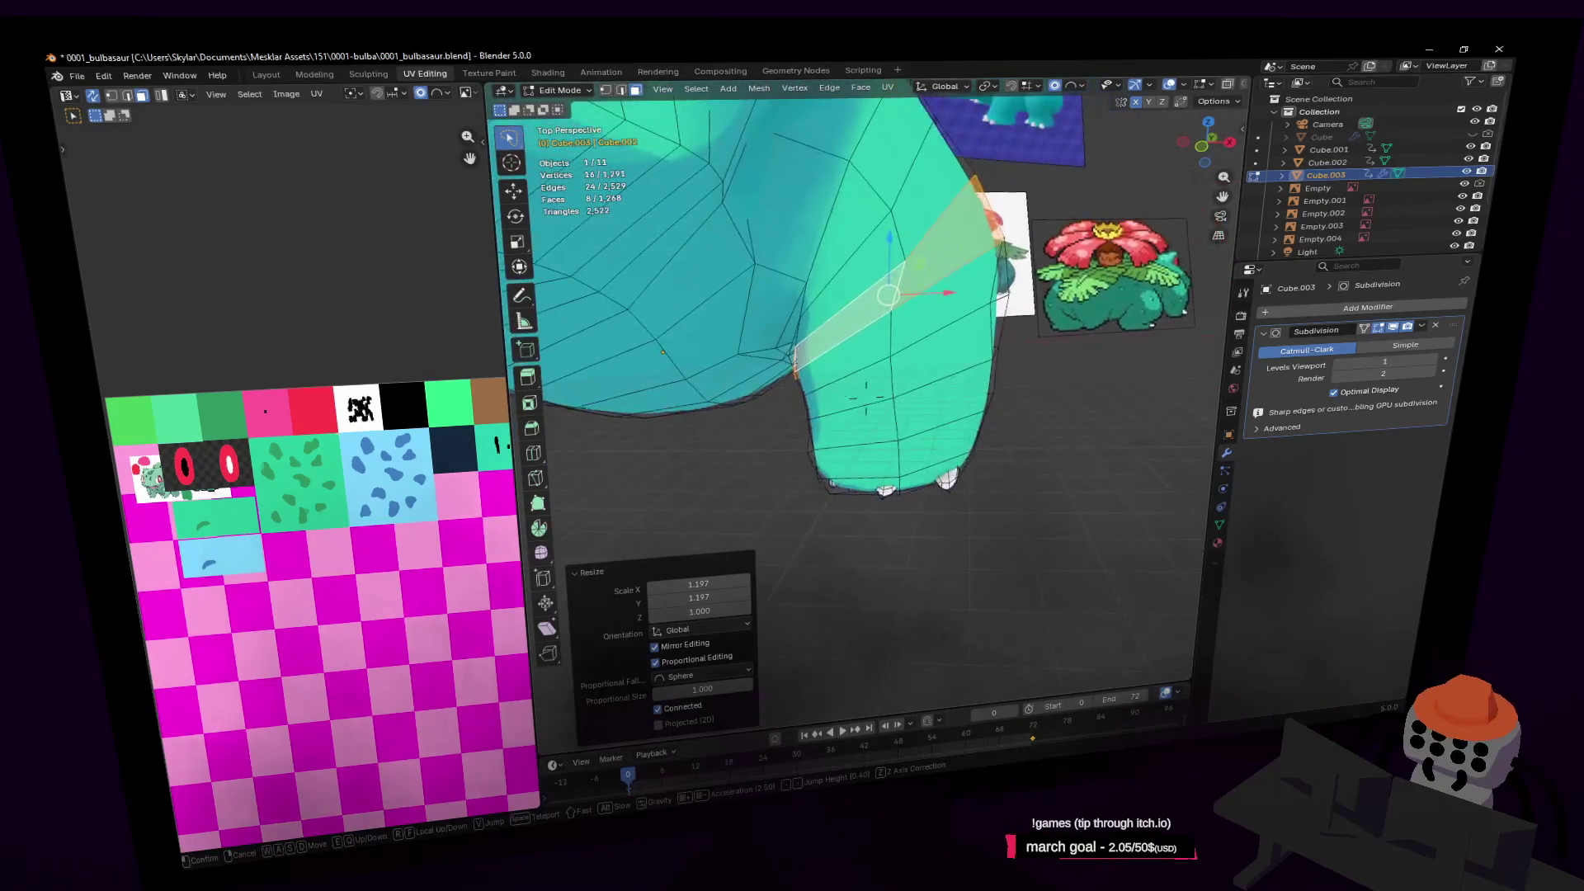
{"action": "key", "text": "d"}
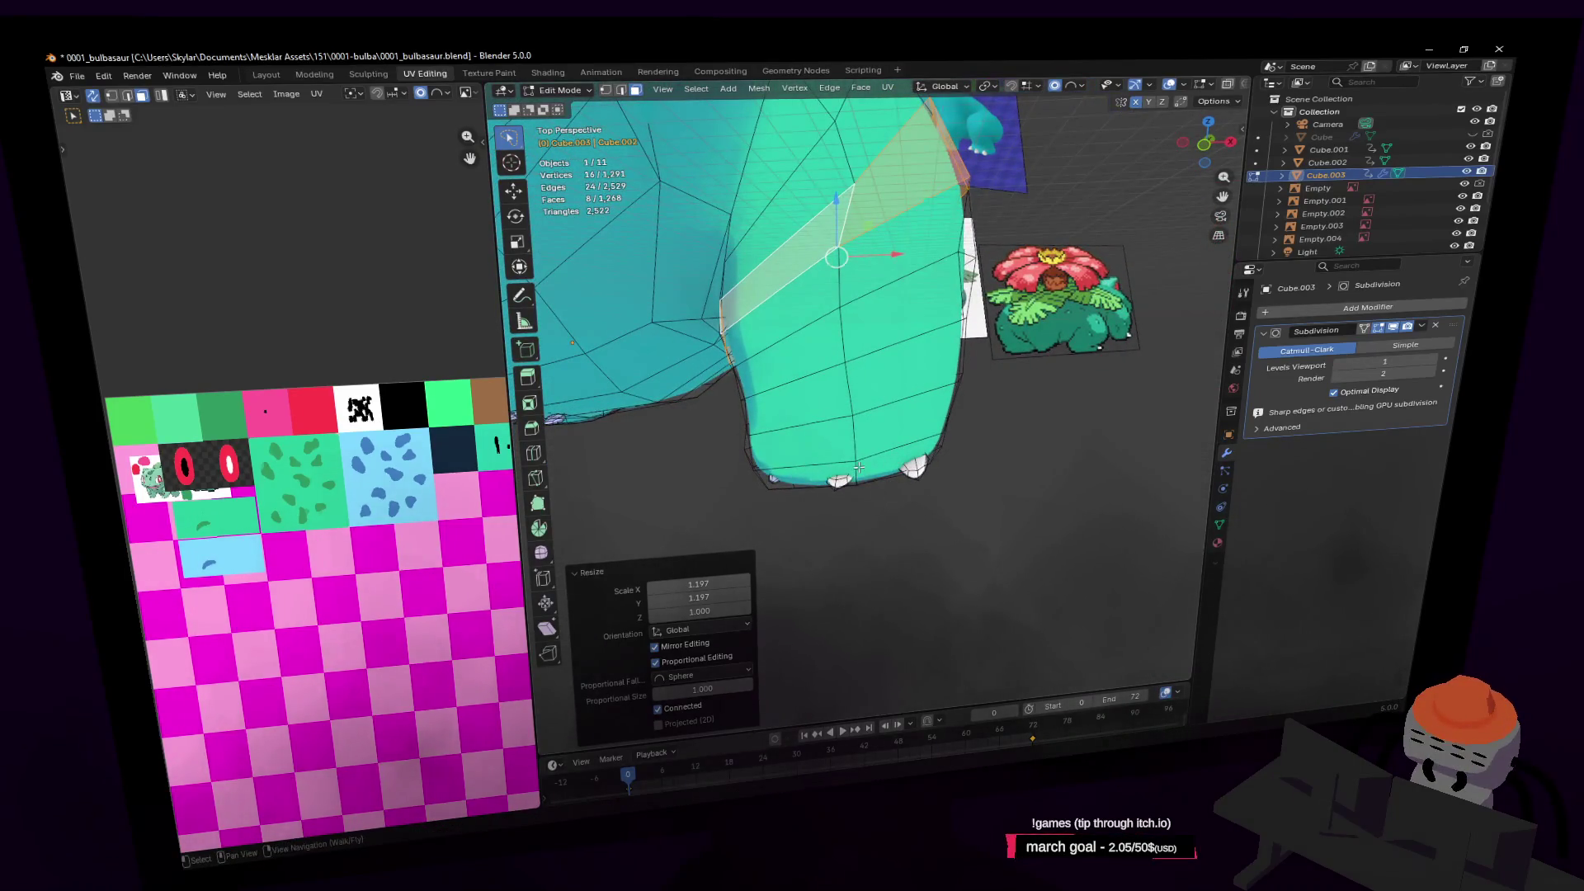
{"action": "left_click", "coordinate": [858, 467], "text": "alt"}
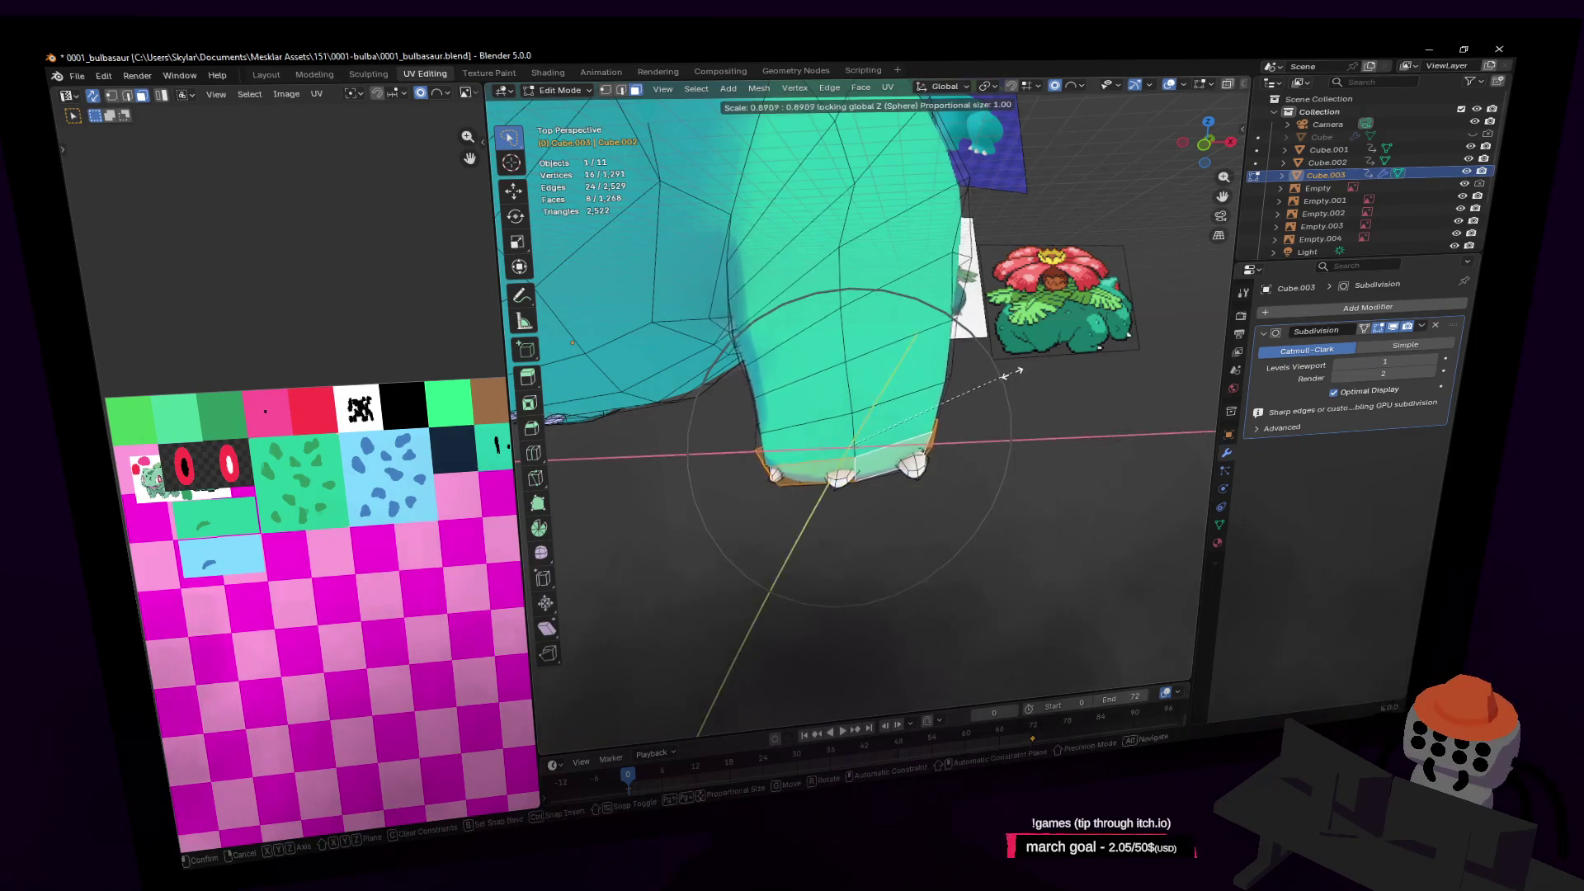
{"action": "left_click", "coordinate": [1013, 373]}
Walk the view back and forth comparing the model with the Venusaur references
{"action": "key", "text": "shift+grave"}
{"action": "key", "text": "s"}
{"action": "key", "text": "w"}
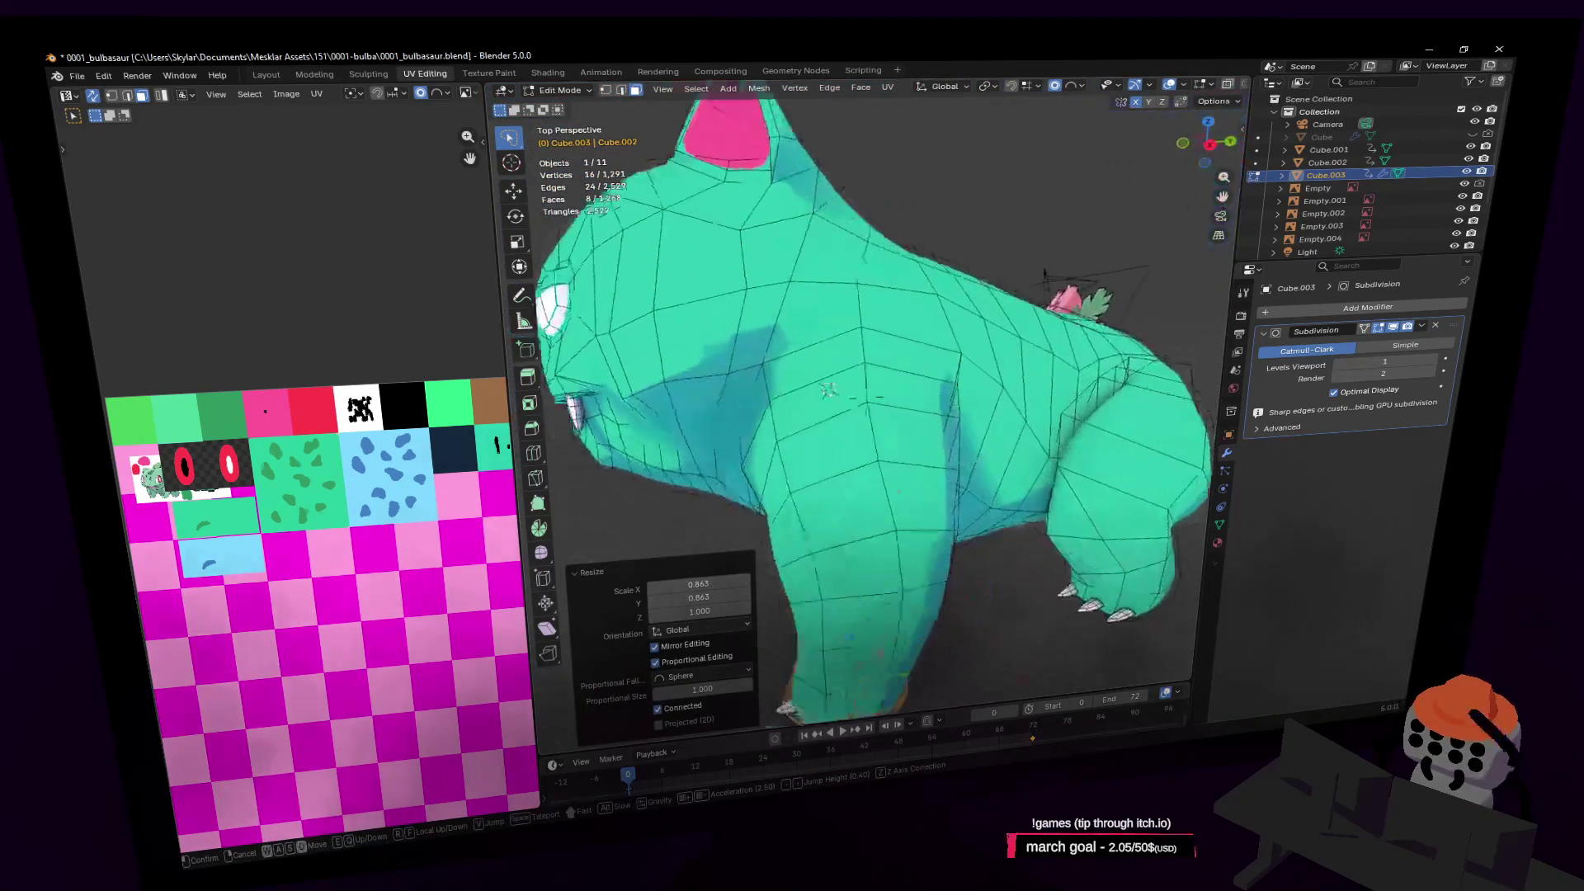
{"action": "key", "text": "s"}
{"action": "key", "text": "d"}
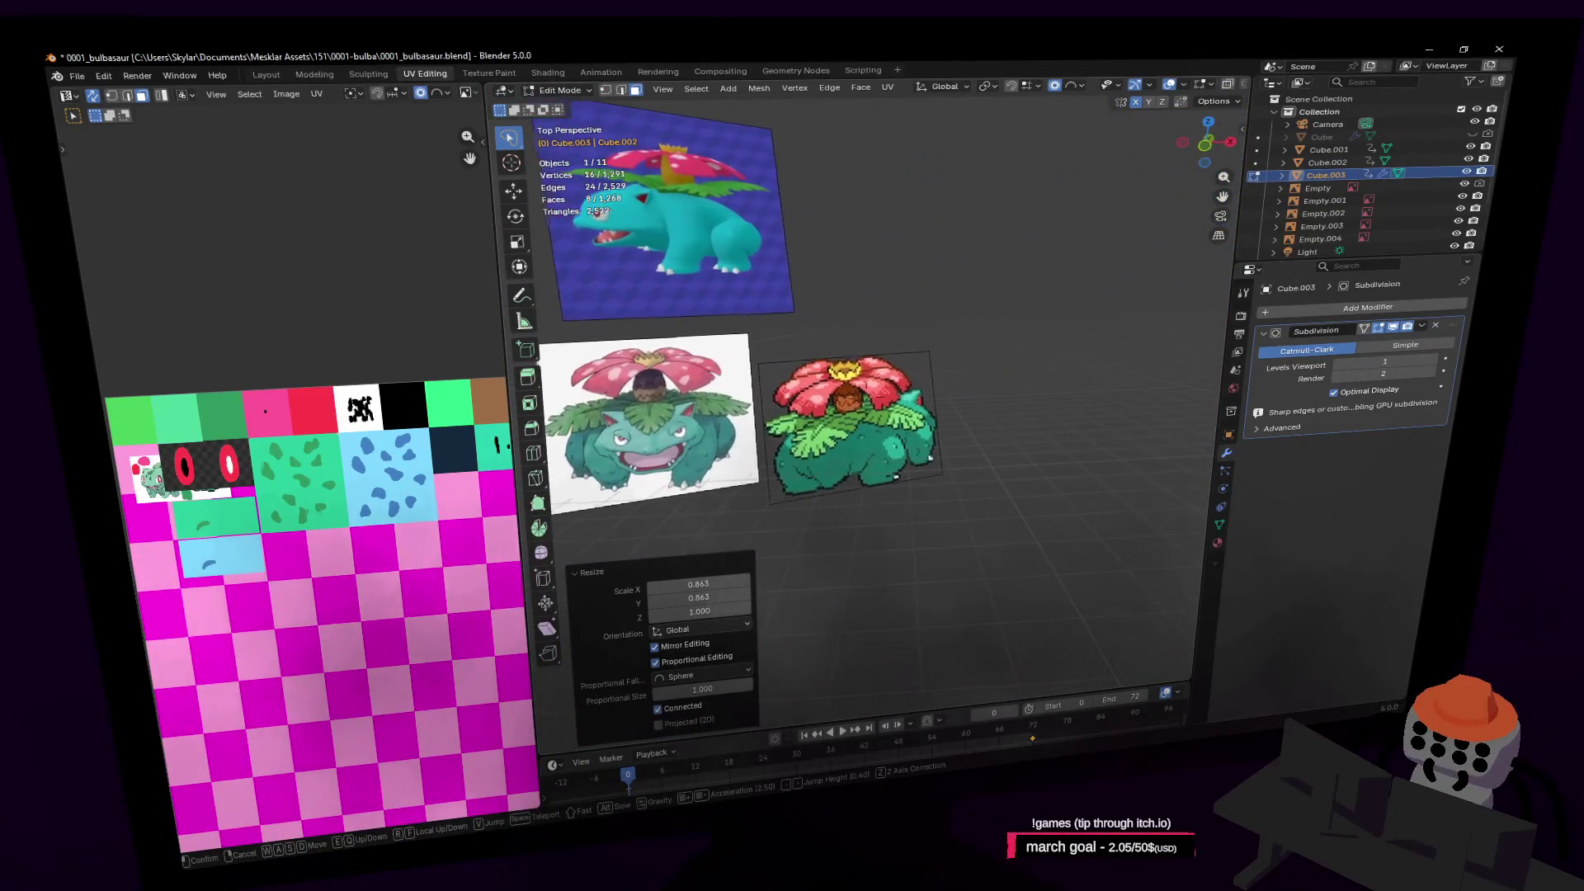
{"action": "key", "text": "a"}
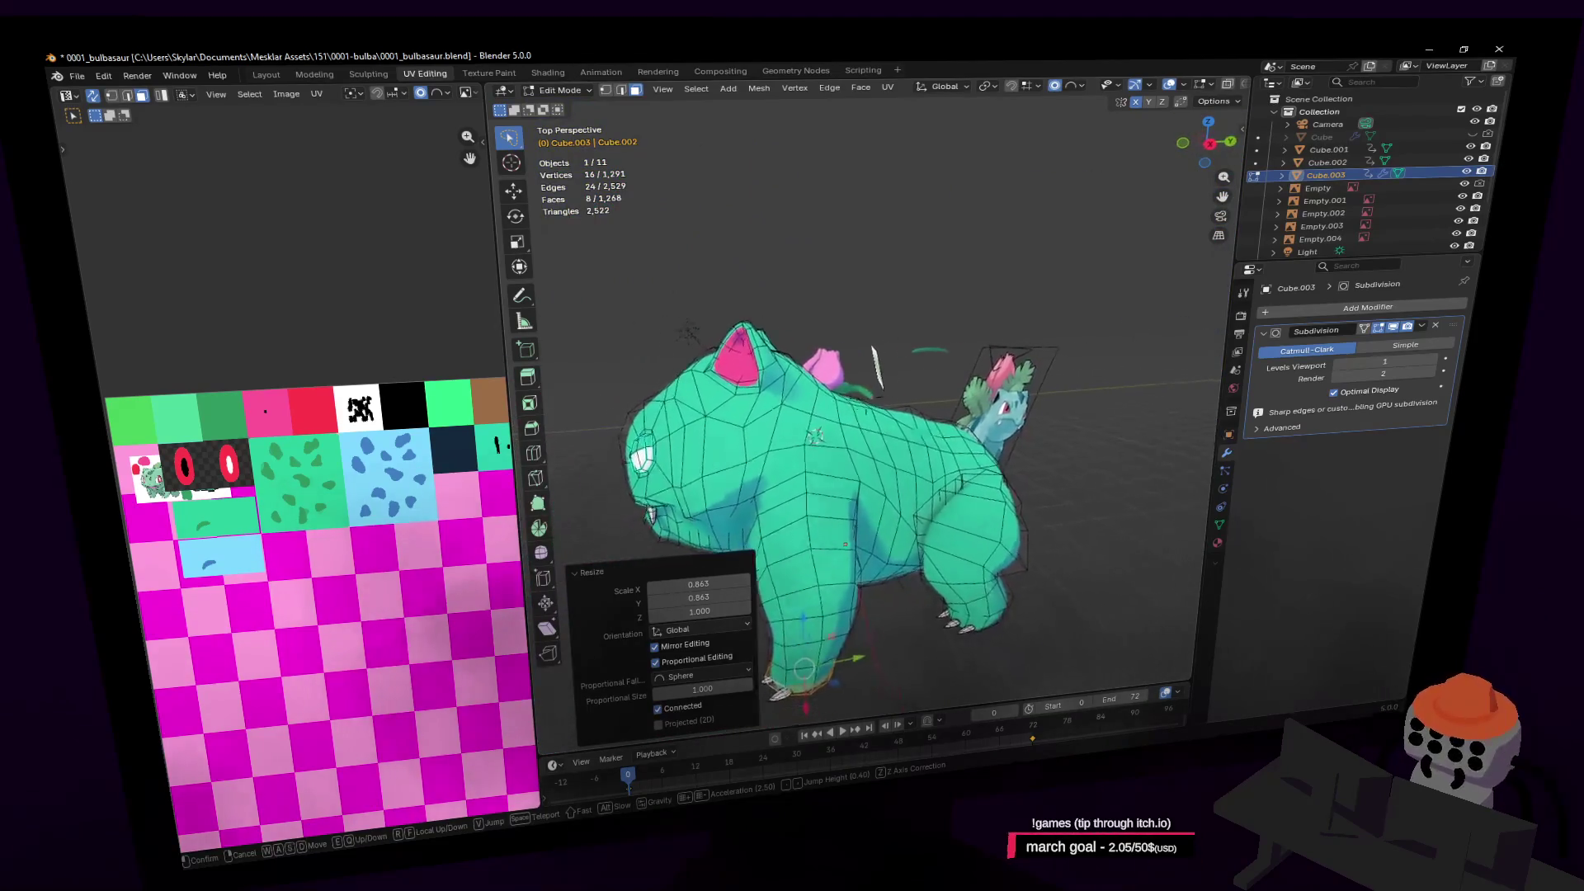
{"action": "key", "text": "d"}
{"action": "key", "text": "a"}
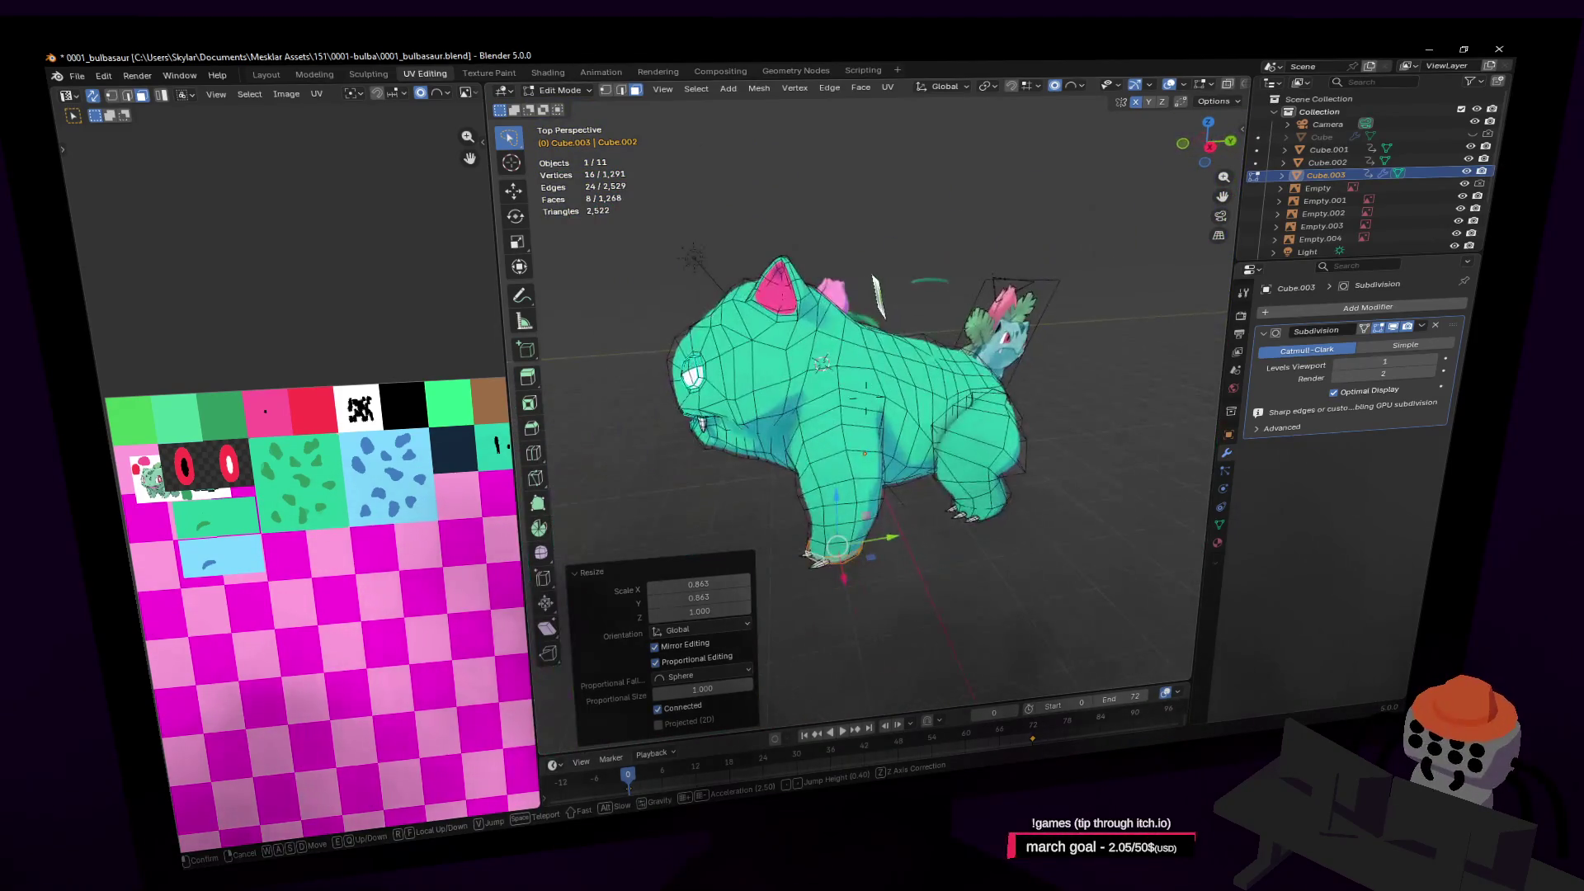
{"action": "key", "text": "d"}
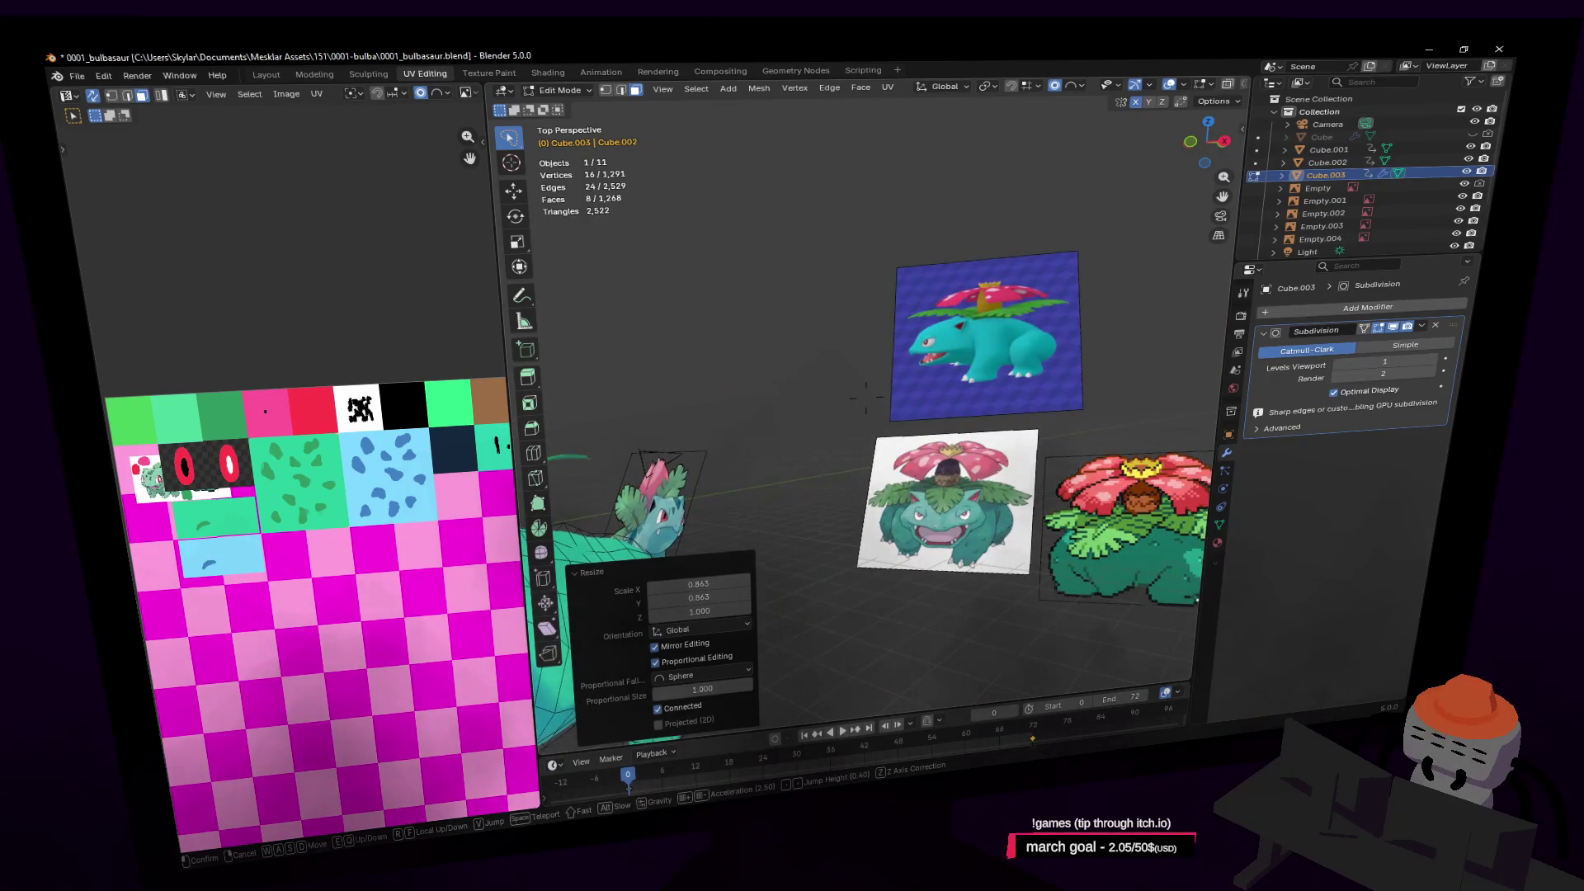
{"action": "key", "text": "a"}
{"action": "key", "text": "d"}
{"action": "key", "text": "a"}
{"action": "left_click", "coordinate": [1013, 372]}
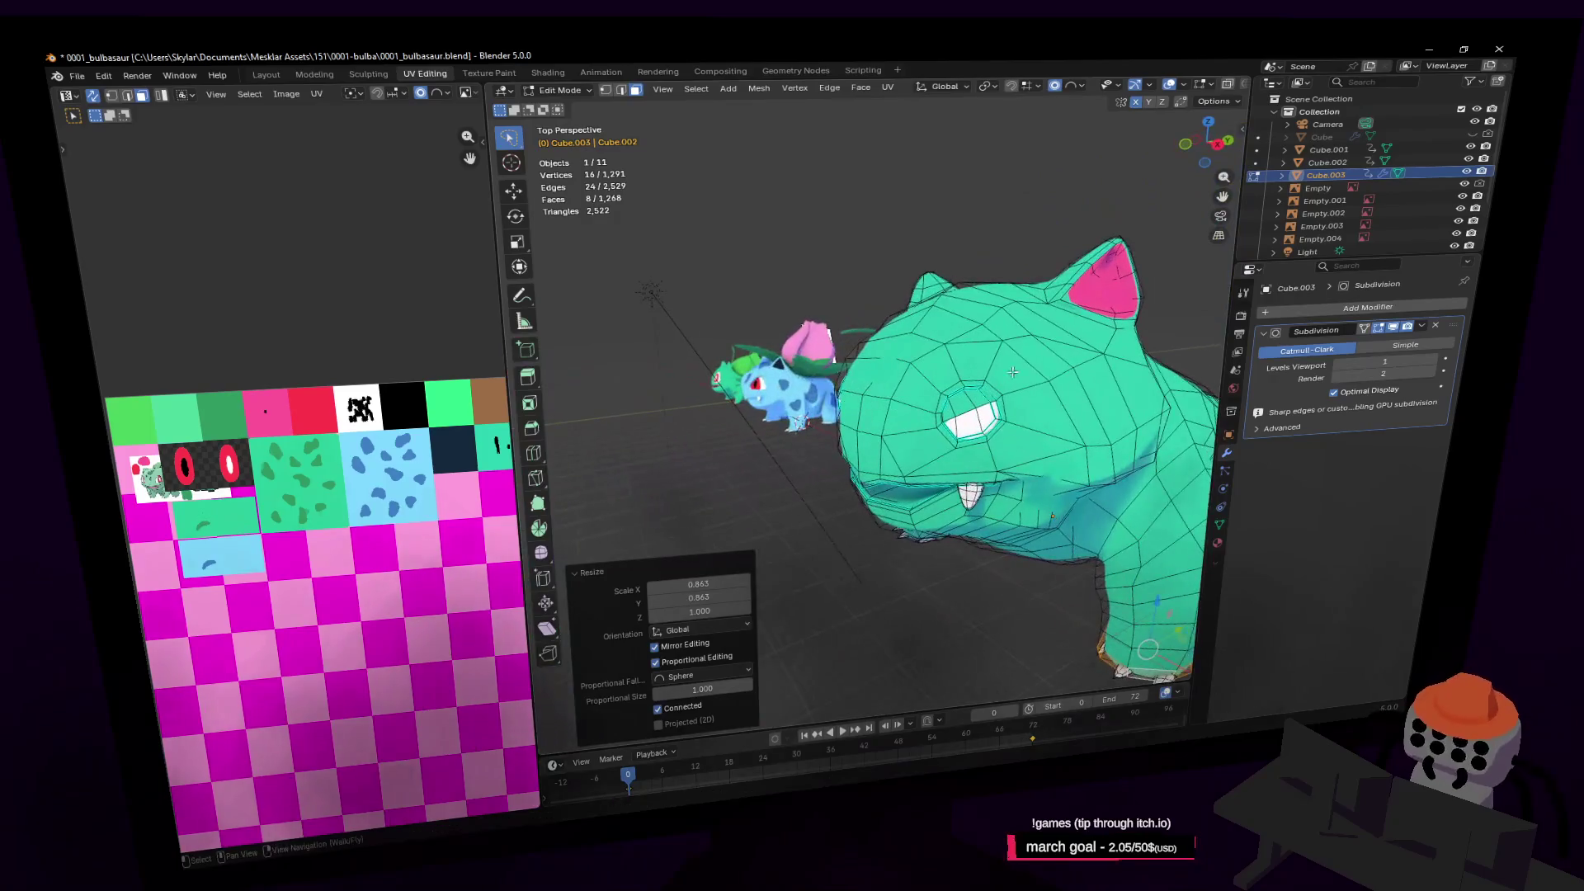
Select a single face on top of the head and pull back to view the whole model
{"action": "left_click", "coordinate": [962, 311]}
{"action": "key", "text": "shift+grave"}
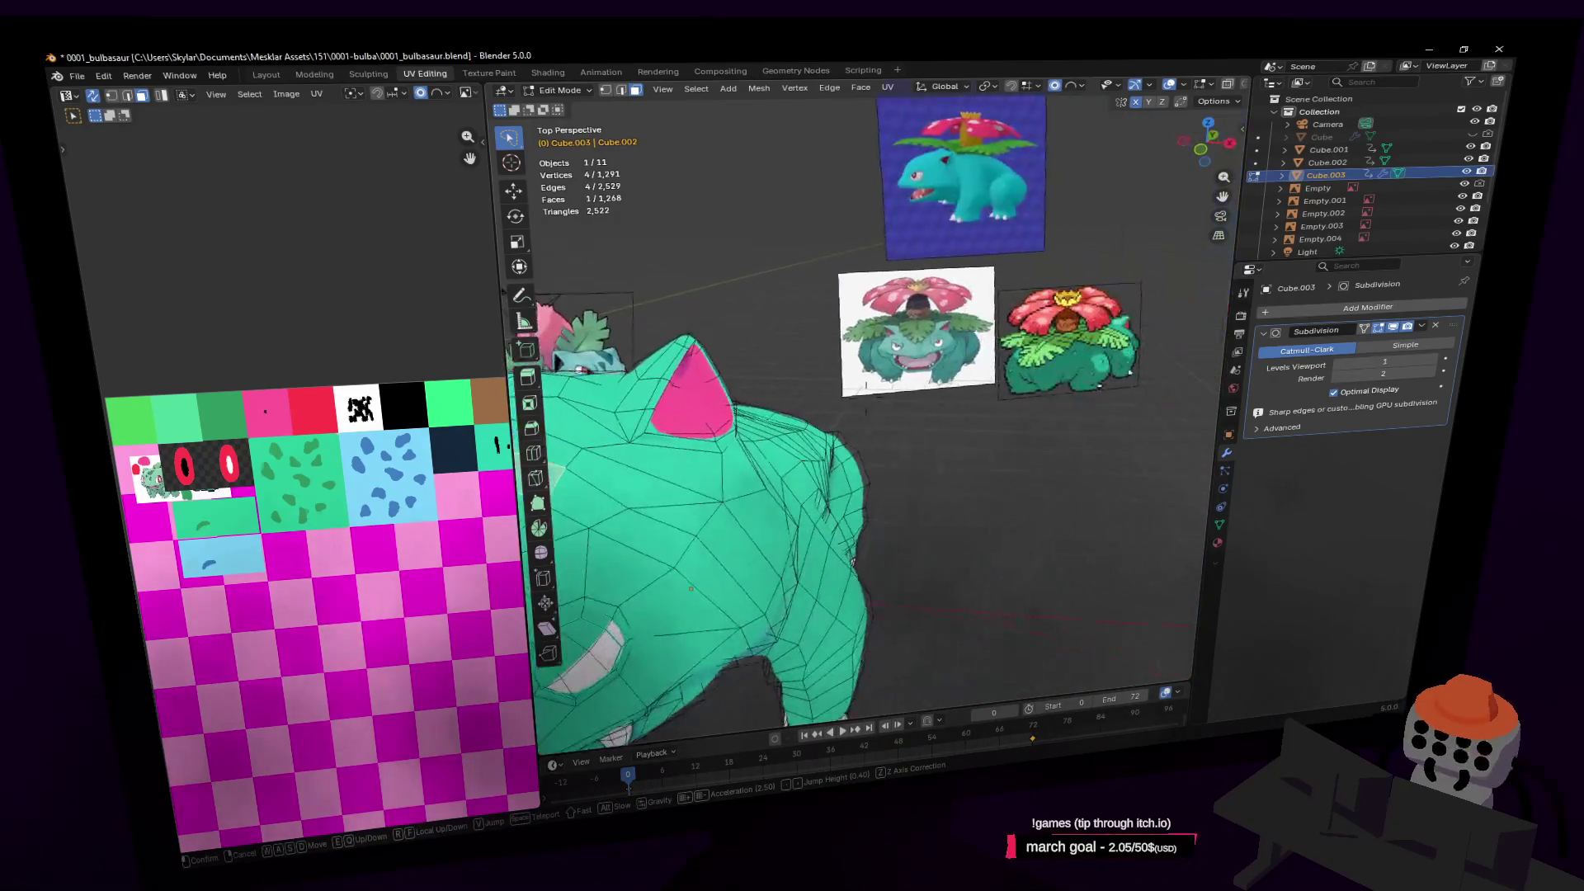
{"action": "key", "text": "s"}
{"action": "left_click", "coordinate": [829, 391]}
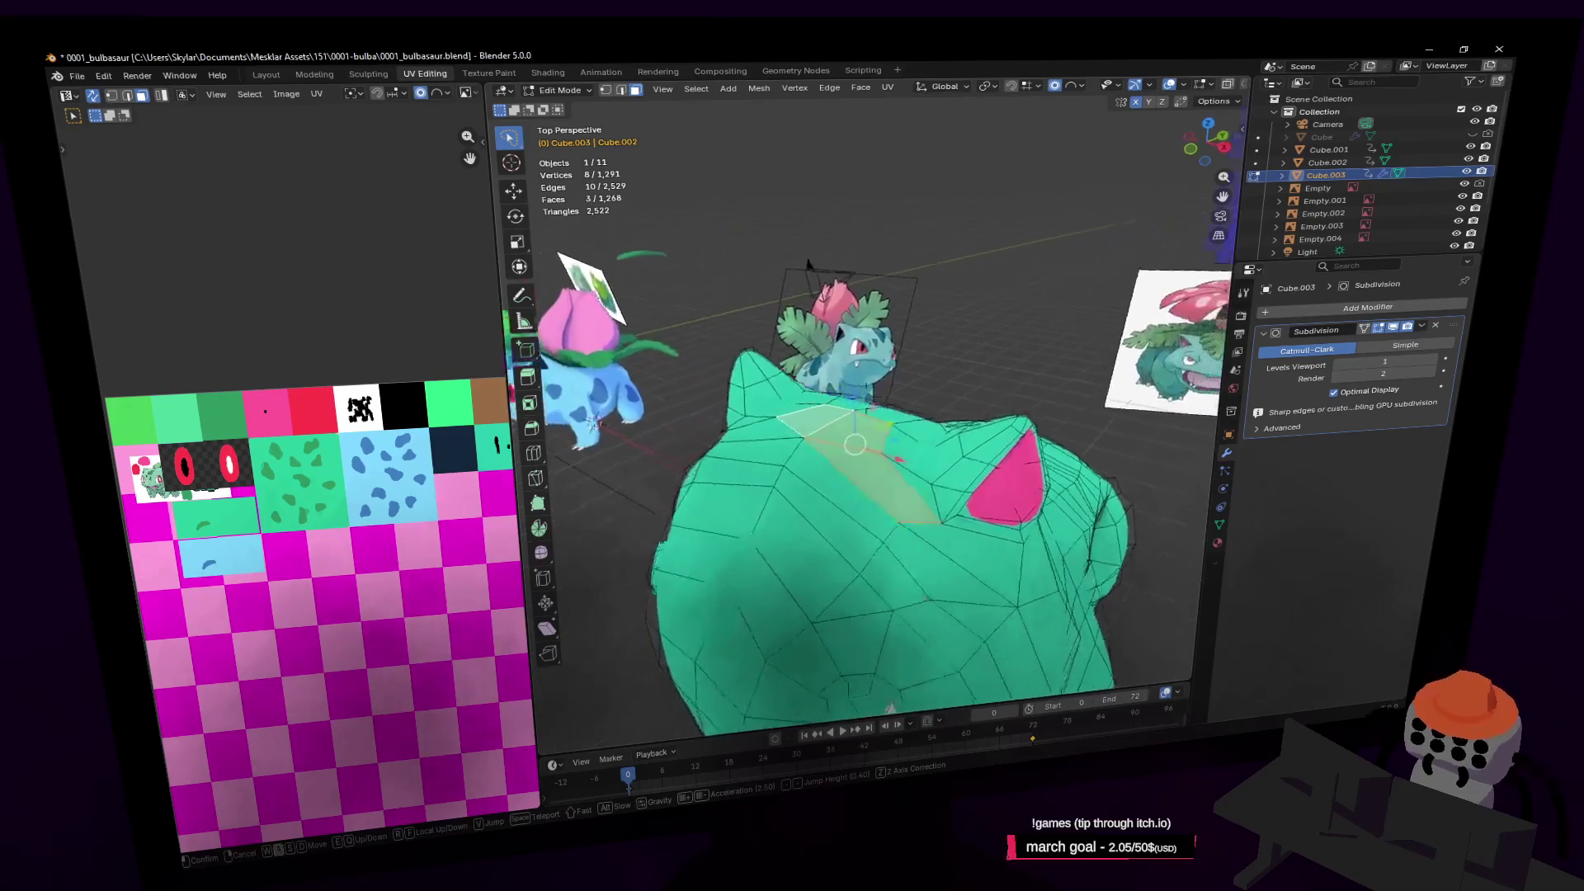
Lower the selected head faces along Z
{"action": "left_click", "coordinate": [782, 445]}
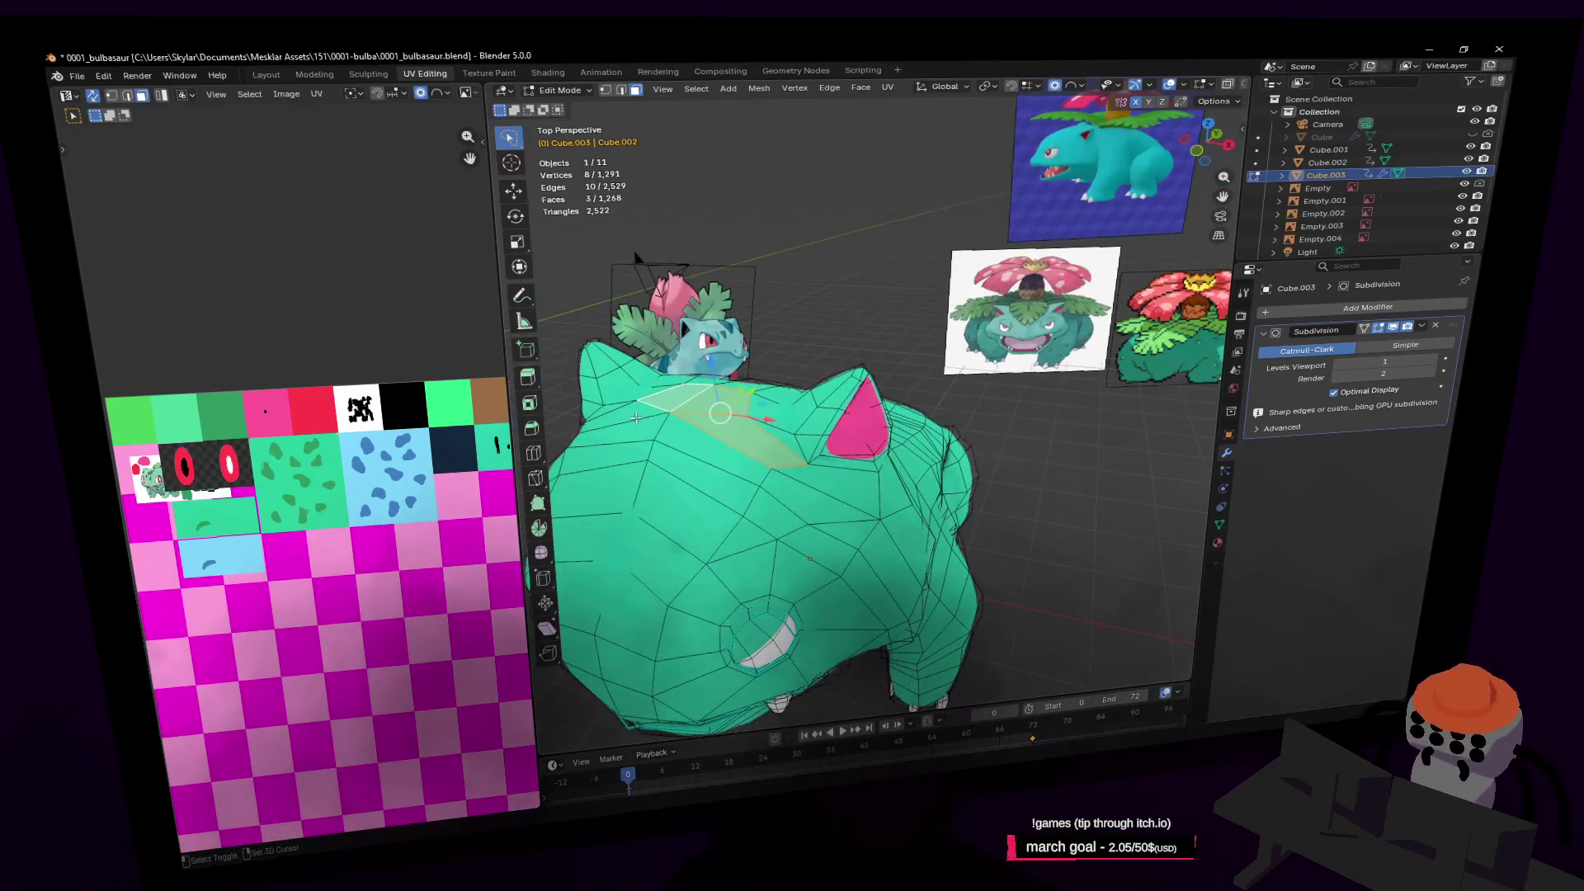
{"action": "left_click_drag", "start_coordinate": [697, 372], "coordinate": [685, 390]}
{"action": "left_click", "coordinate": [685, 401]}
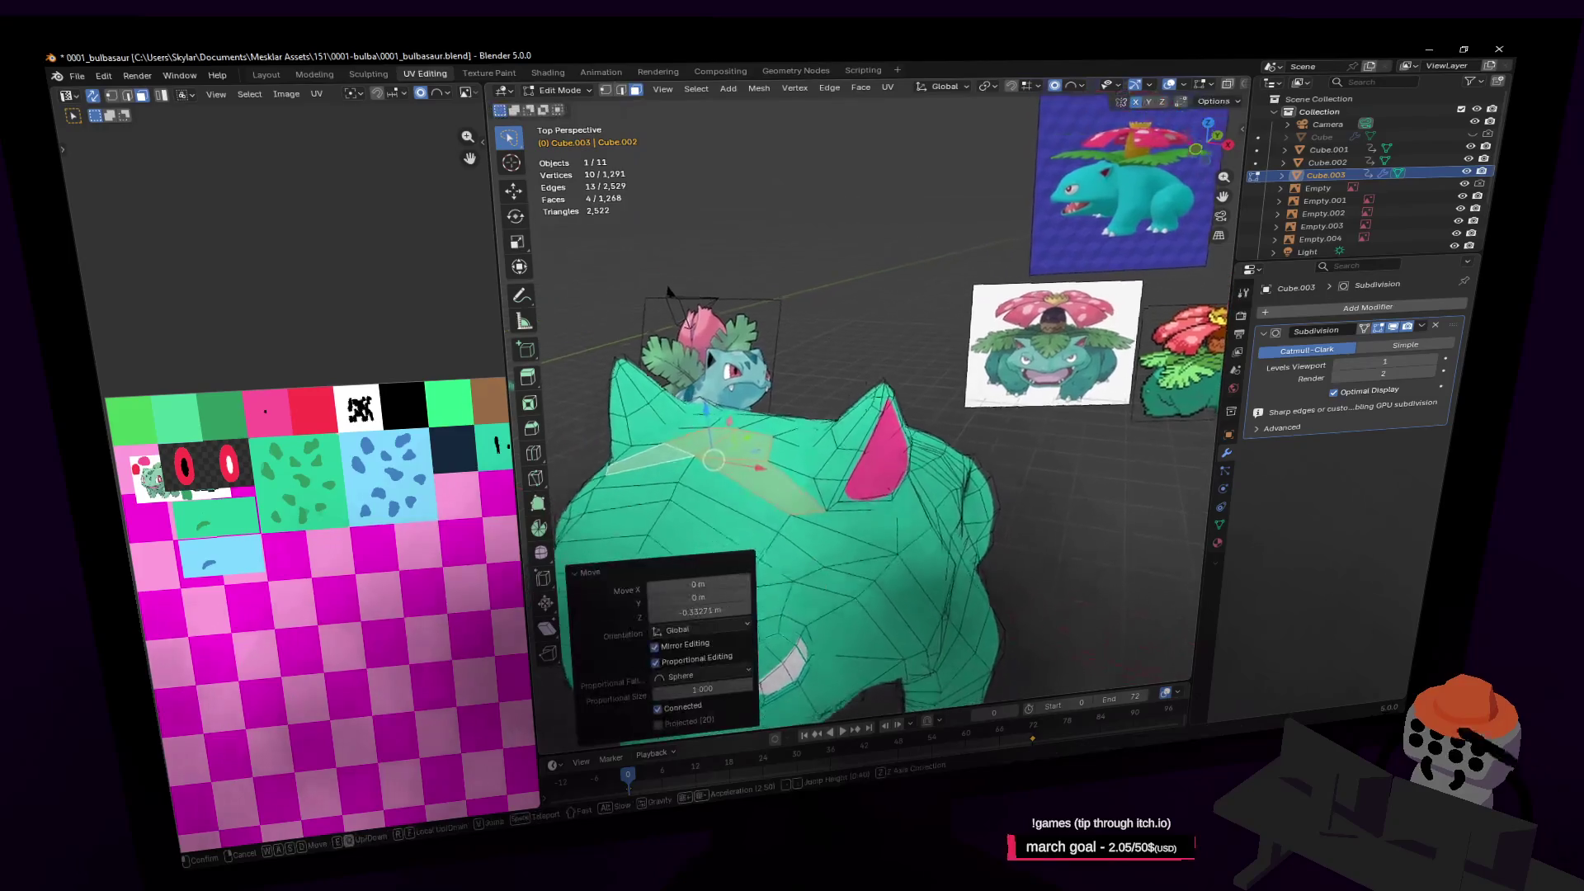
{"action": "scroll", "coordinate": [697, 400], "scroll_direction": "up", "scroll_amount": 5}
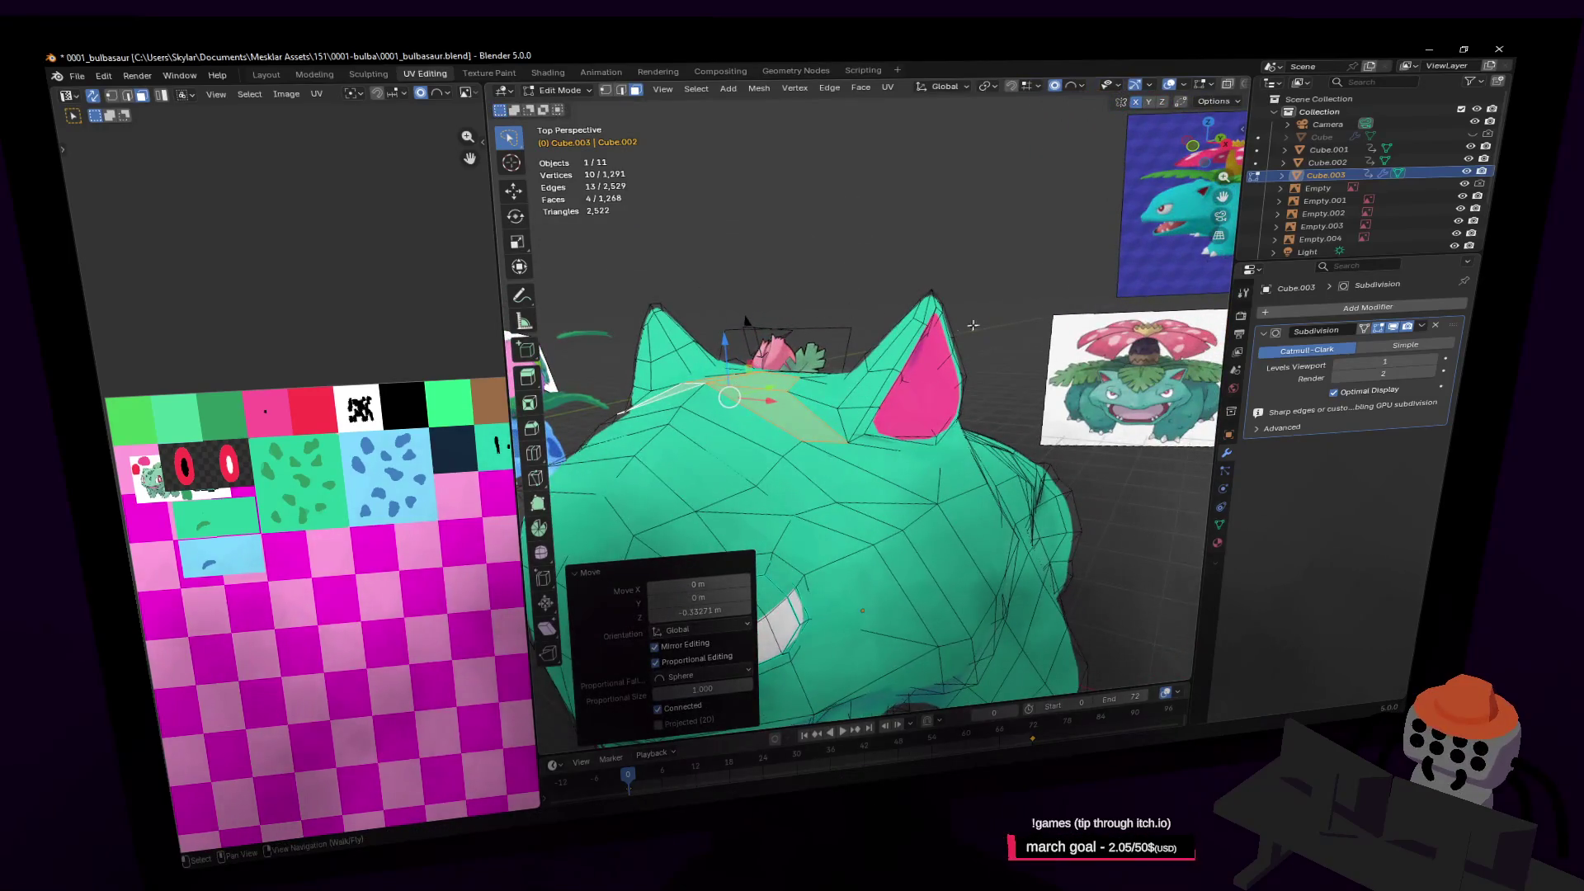
Tilt the ear-tip face -11.8° on X, then nudge and re-rotate it
{"action": "left_click", "coordinate": [933, 302]}
{"action": "middle_click_drag", "start_coordinate": [933, 302], "coordinate": [940, 306]}
{"action": "middle_click_drag", "start_coordinate": [649, 322], "coordinate": [1009, 221]}
{"action": "key", "text": "r"}
{"action": "key", "text": "x"}
{"action": "key", "text": "x"}
{"action": "key", "text": "x"}
{"action": "left_click", "coordinate": [1003, 220]}
{"action": "middle_click_drag", "start_coordinate": [882, 196], "coordinate": [881, 219], "text": "shift"}
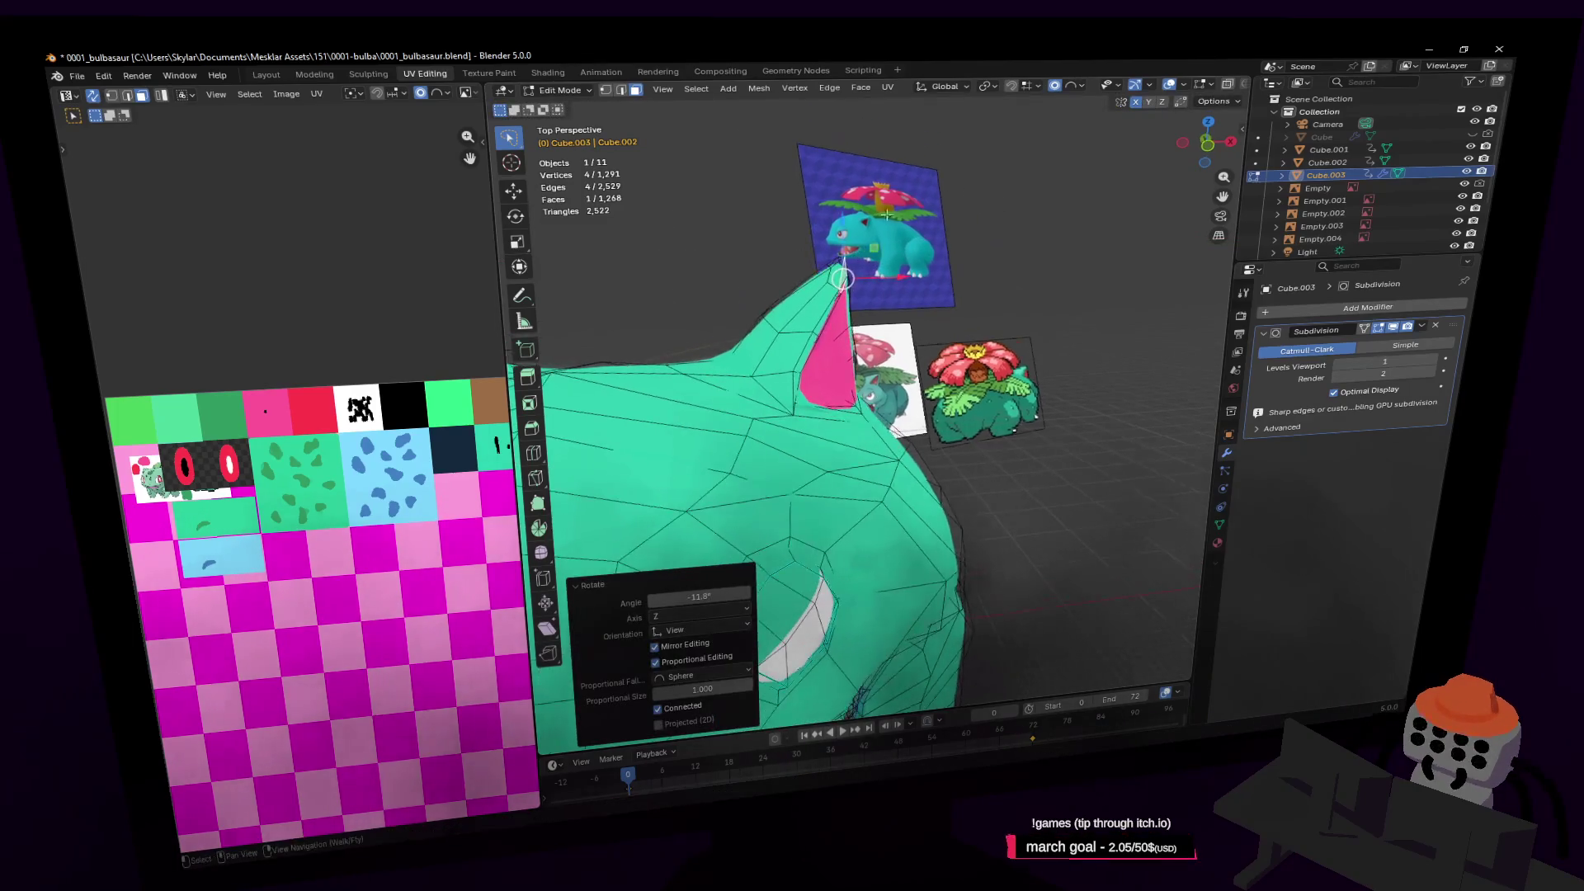
{"action": "key", "text": "g"}
{"action": "left_click", "coordinate": [949, 234]}
{"action": "key", "text": "r"}
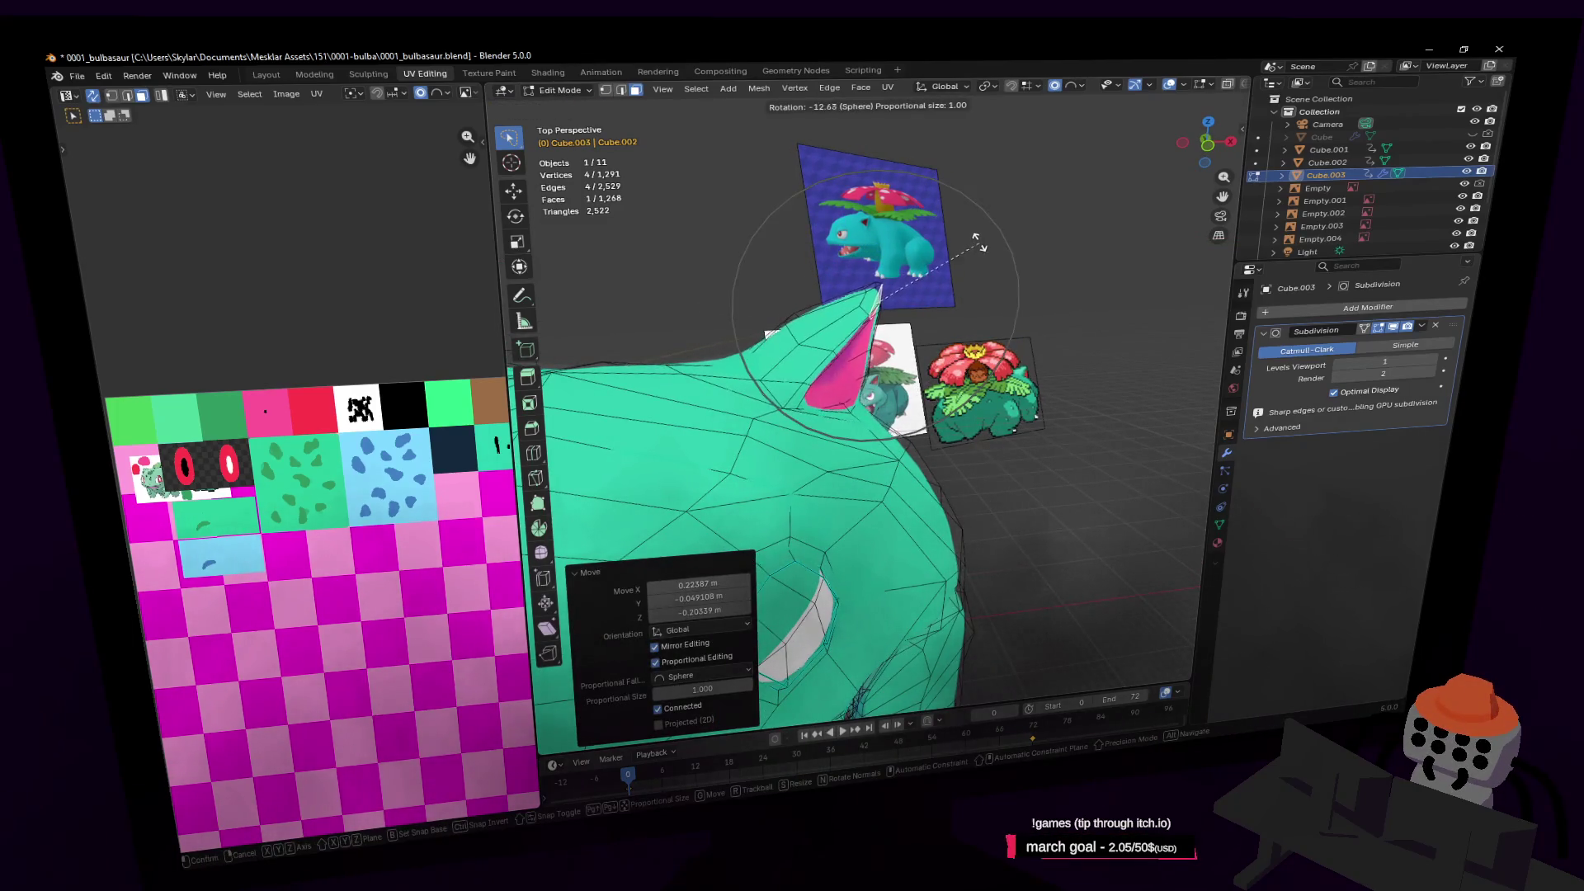
{"action": "left_click", "coordinate": [979, 242]}
Move the face just below the ear in the plane excluding Y
{"action": "left_click", "coordinate": [894, 425]}
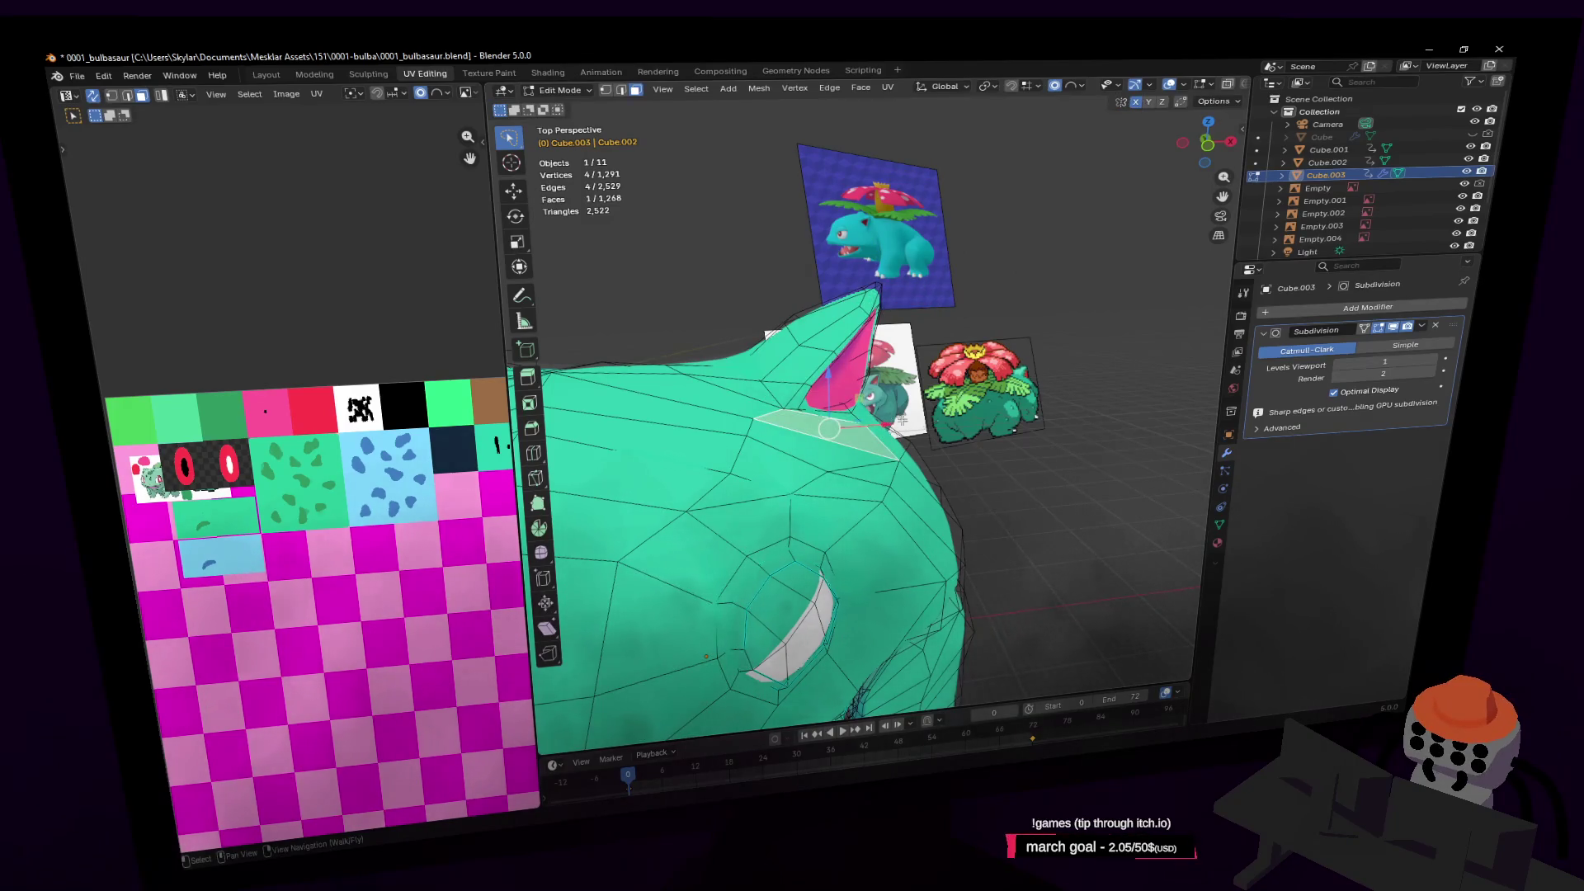
{"action": "key", "text": "g"}
{"action": "key", "text": "shift+y"}
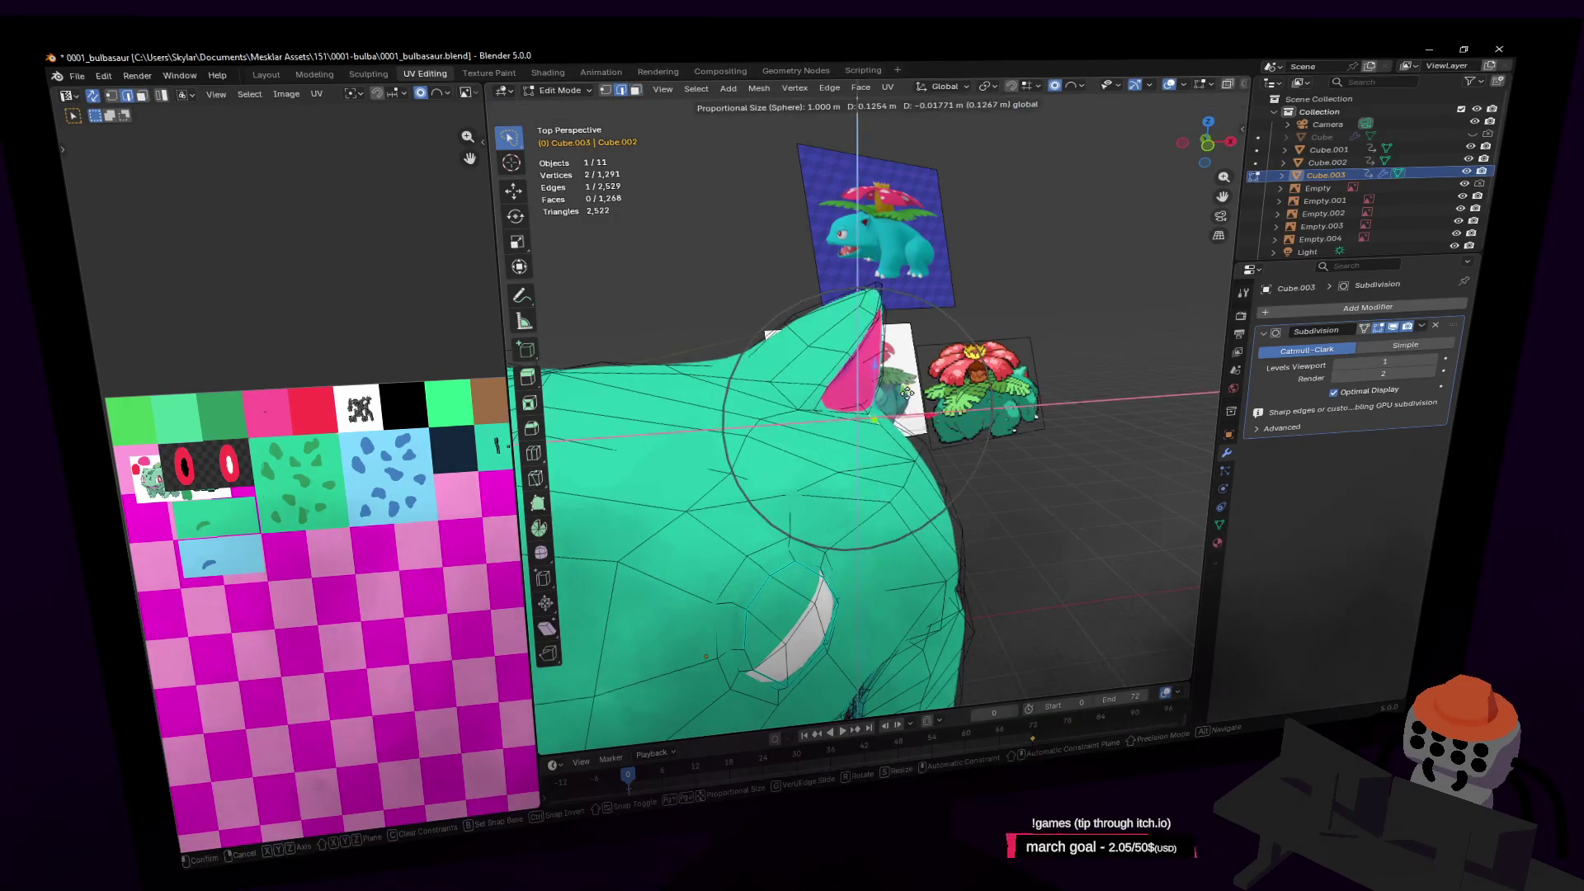
{"action": "left_click", "coordinate": [908, 394]}
{"action": "key", "text": "shift+grave"}
{"action": "key", "text": "s"}
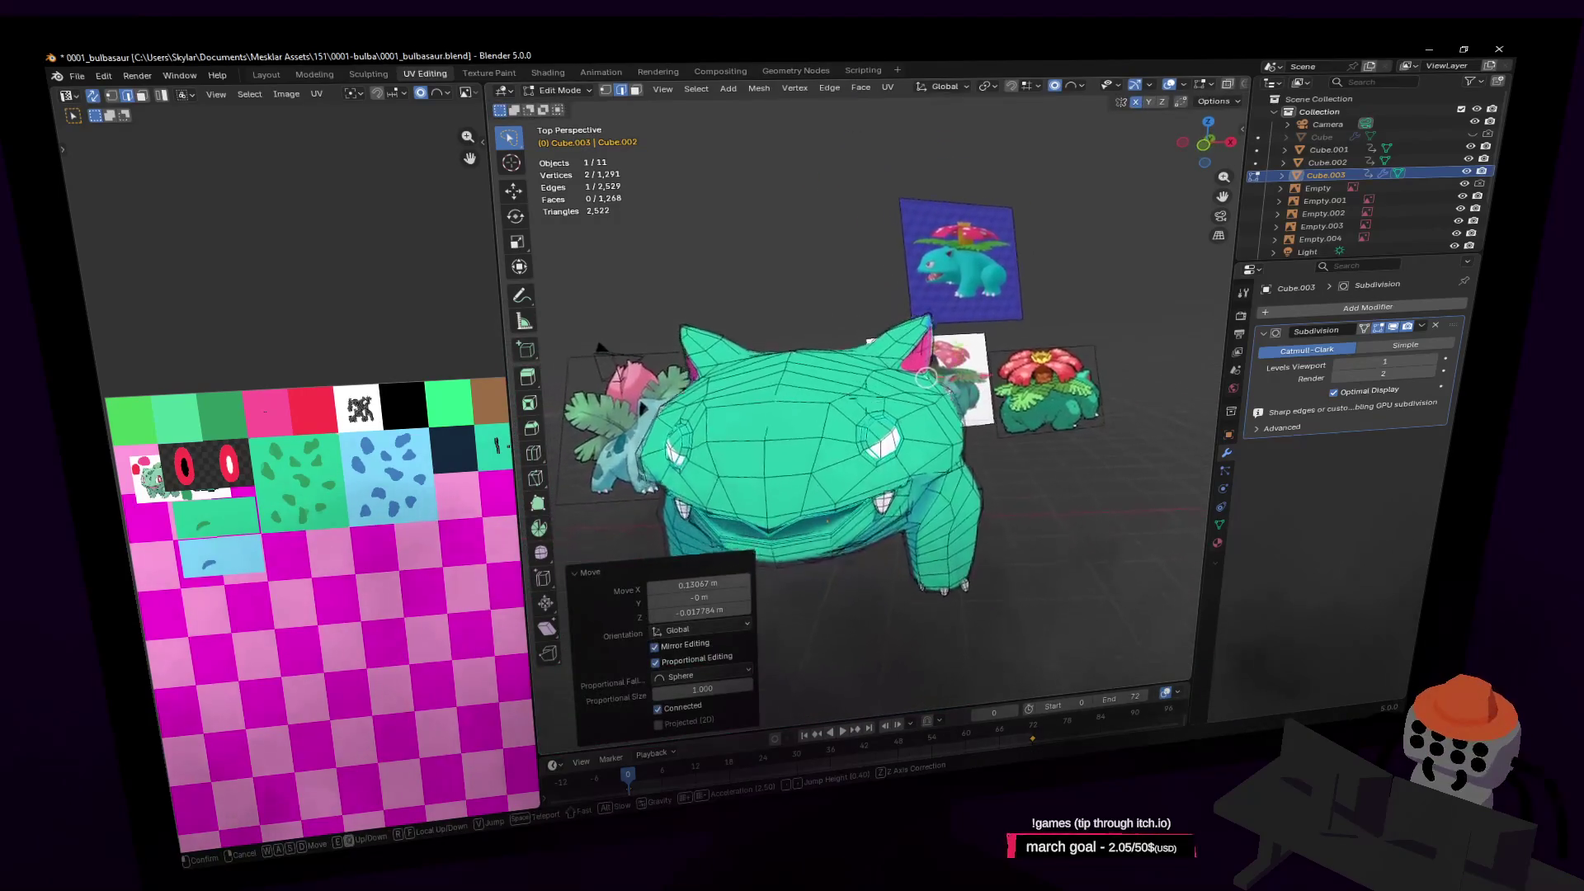
{"action": "key", "text": "w"}
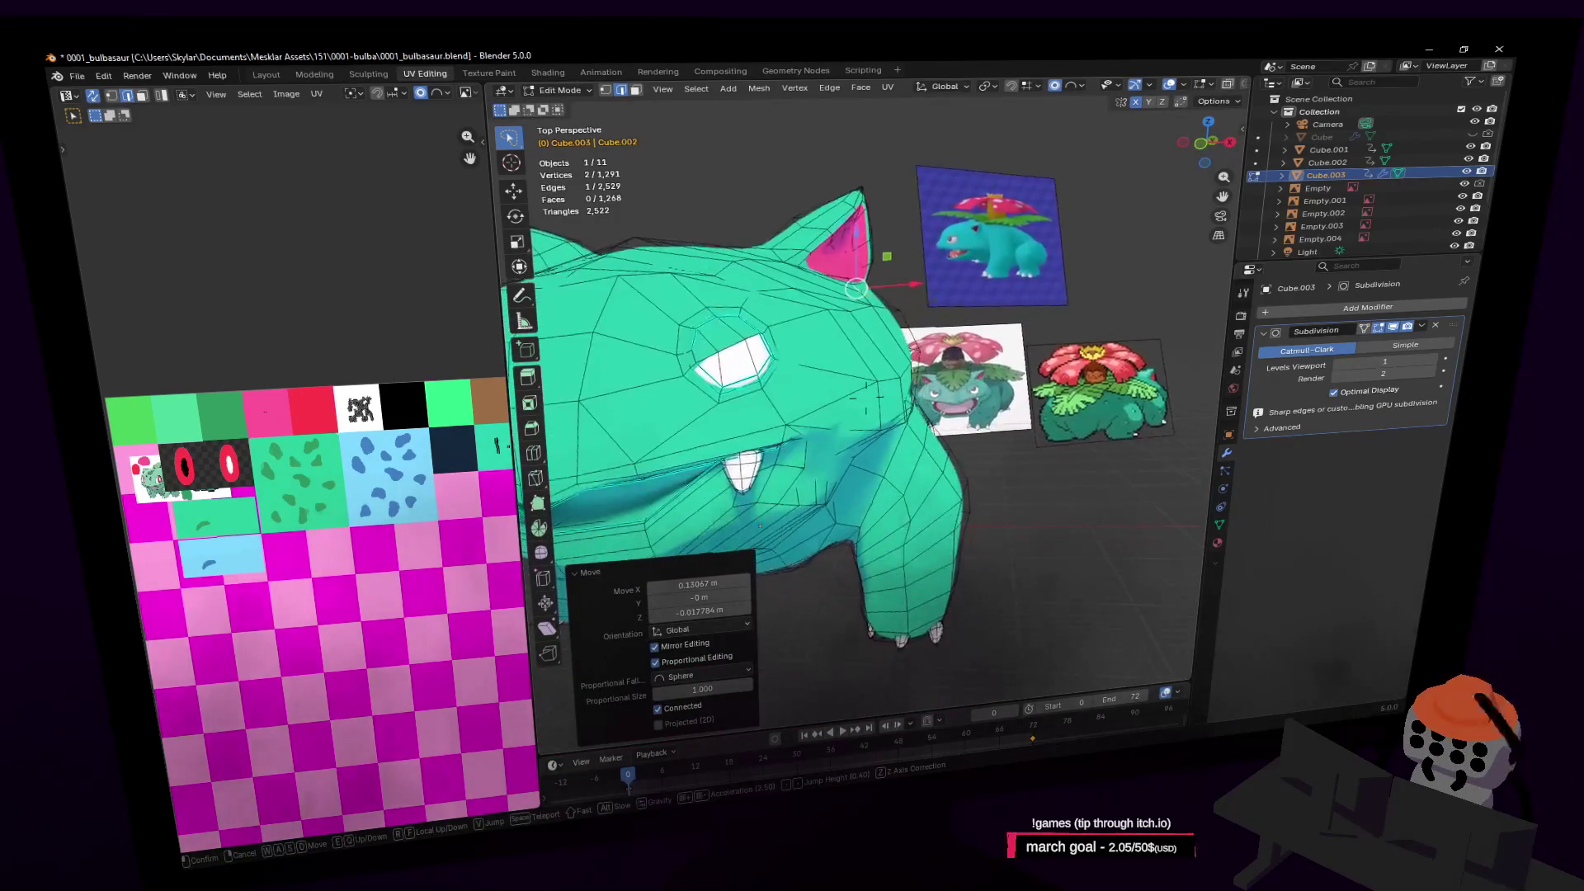
{"action": "left_click", "coordinate": [946, 387]}
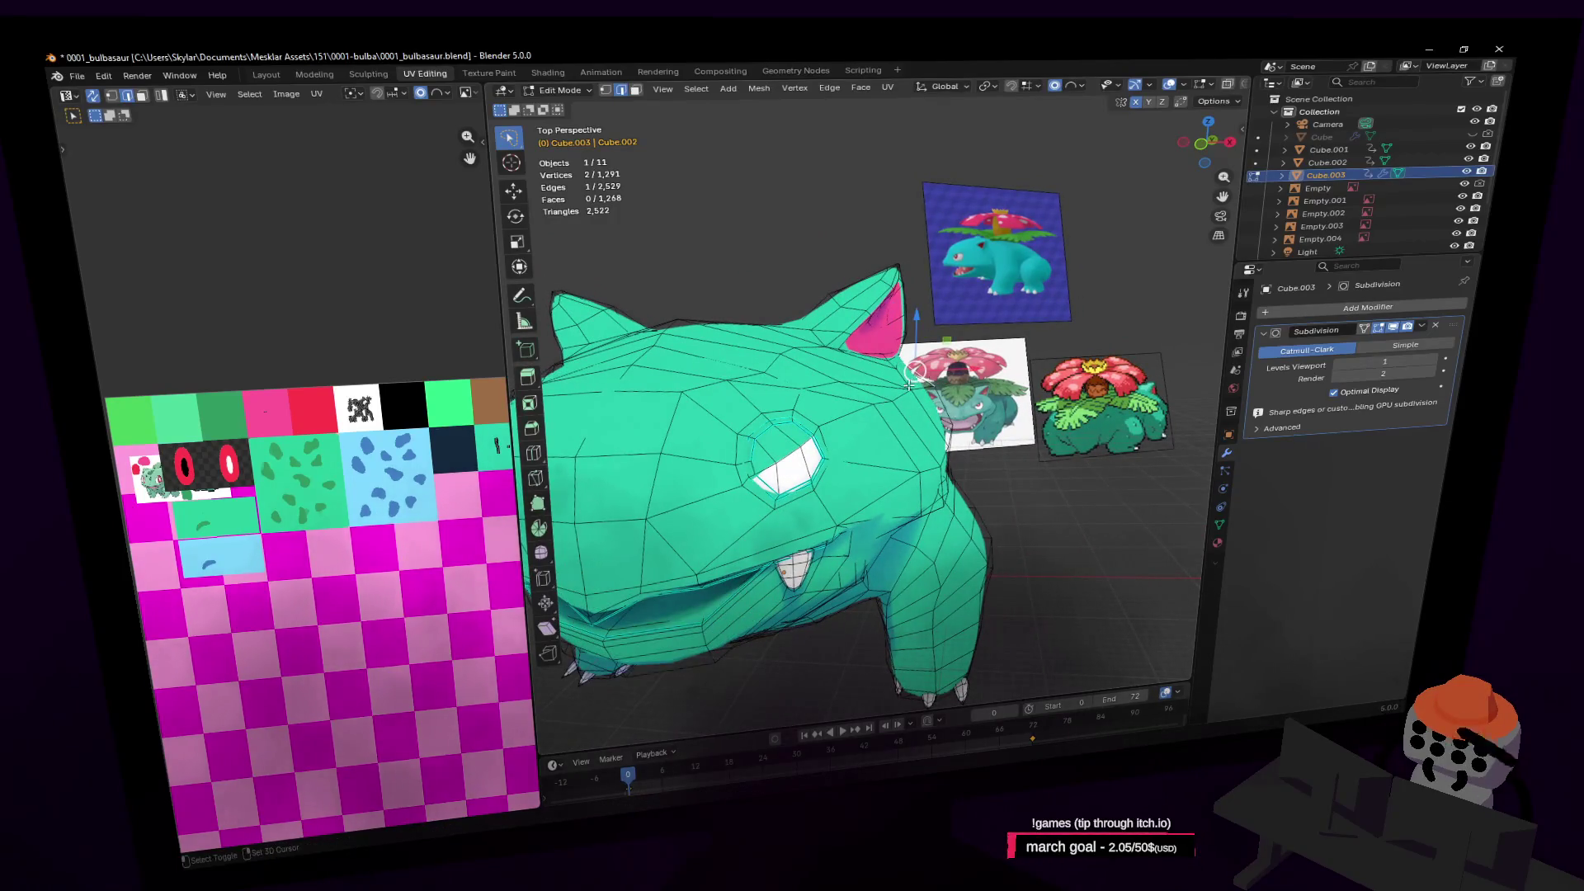
Shift the ear vertices 0.12 m on X, then raise a smaller group 0.142 m on Z
{"action": "key", "text": "g"}
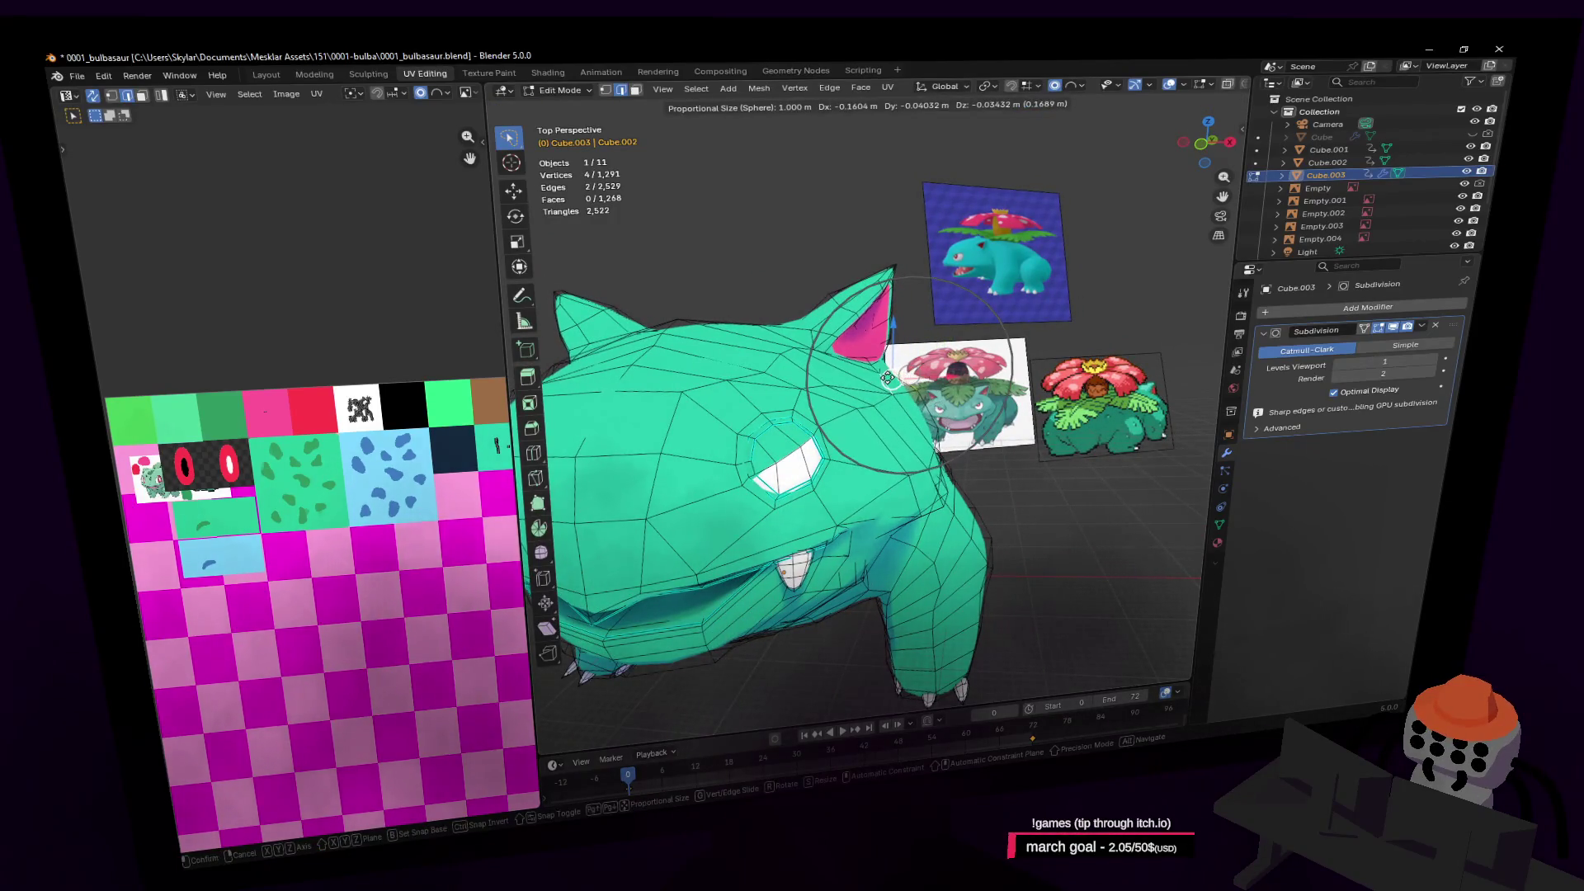
{"action": "left_click", "coordinate": [887, 377]}
{"action": "left_click", "coordinate": [936, 405]}
{"action": "key", "text": "g"}
{"action": "key", "text": "z"}
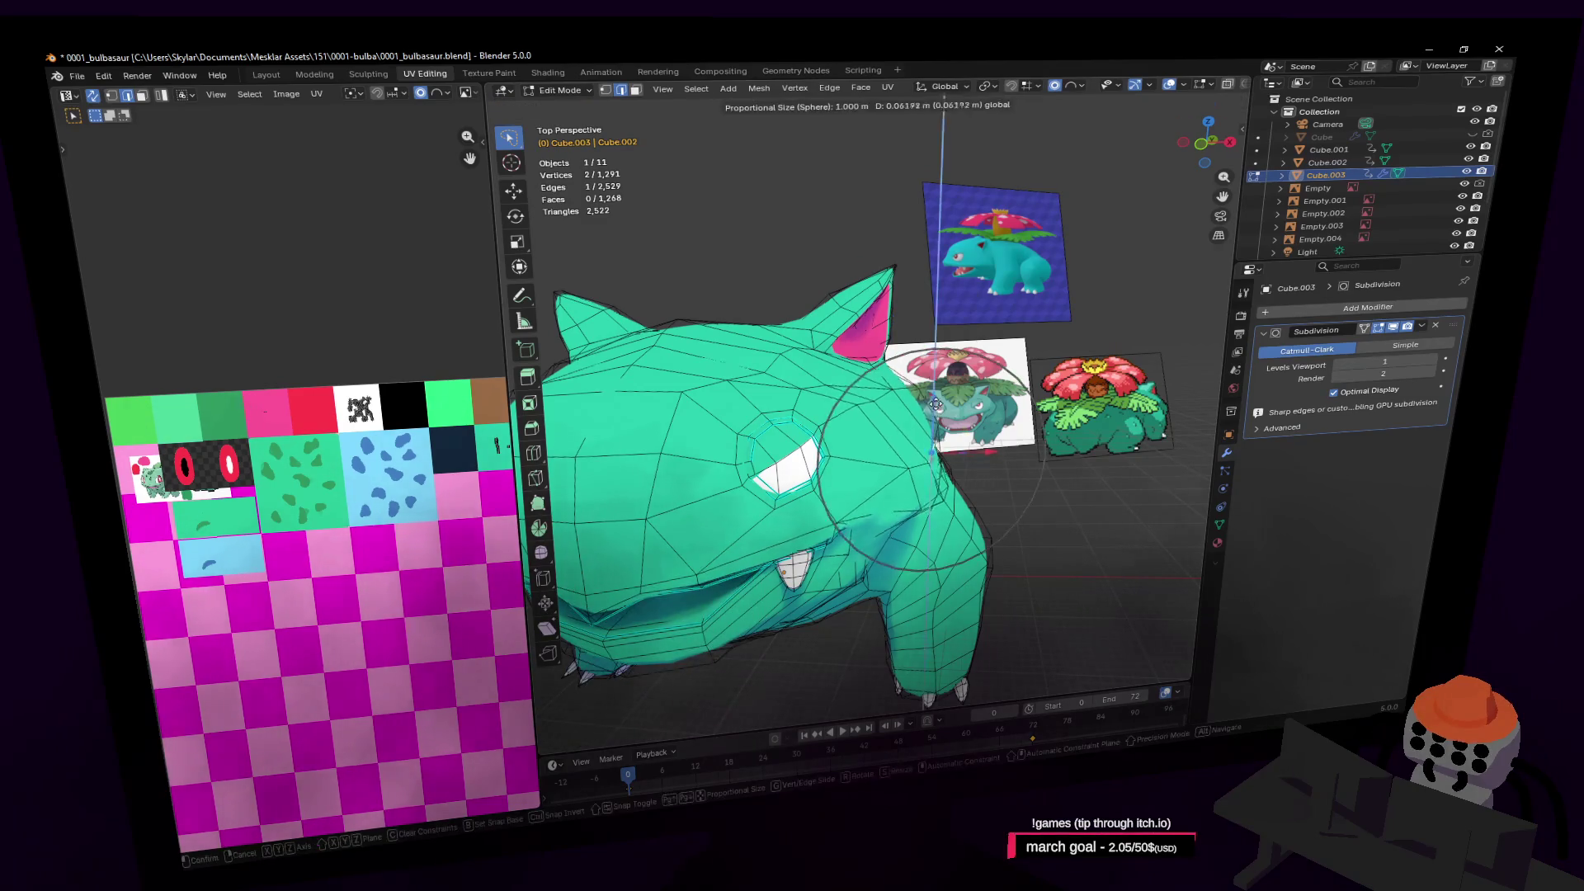
{"action": "left_click", "coordinate": [938, 398]}
{"action": "key", "text": "shift+grave"}
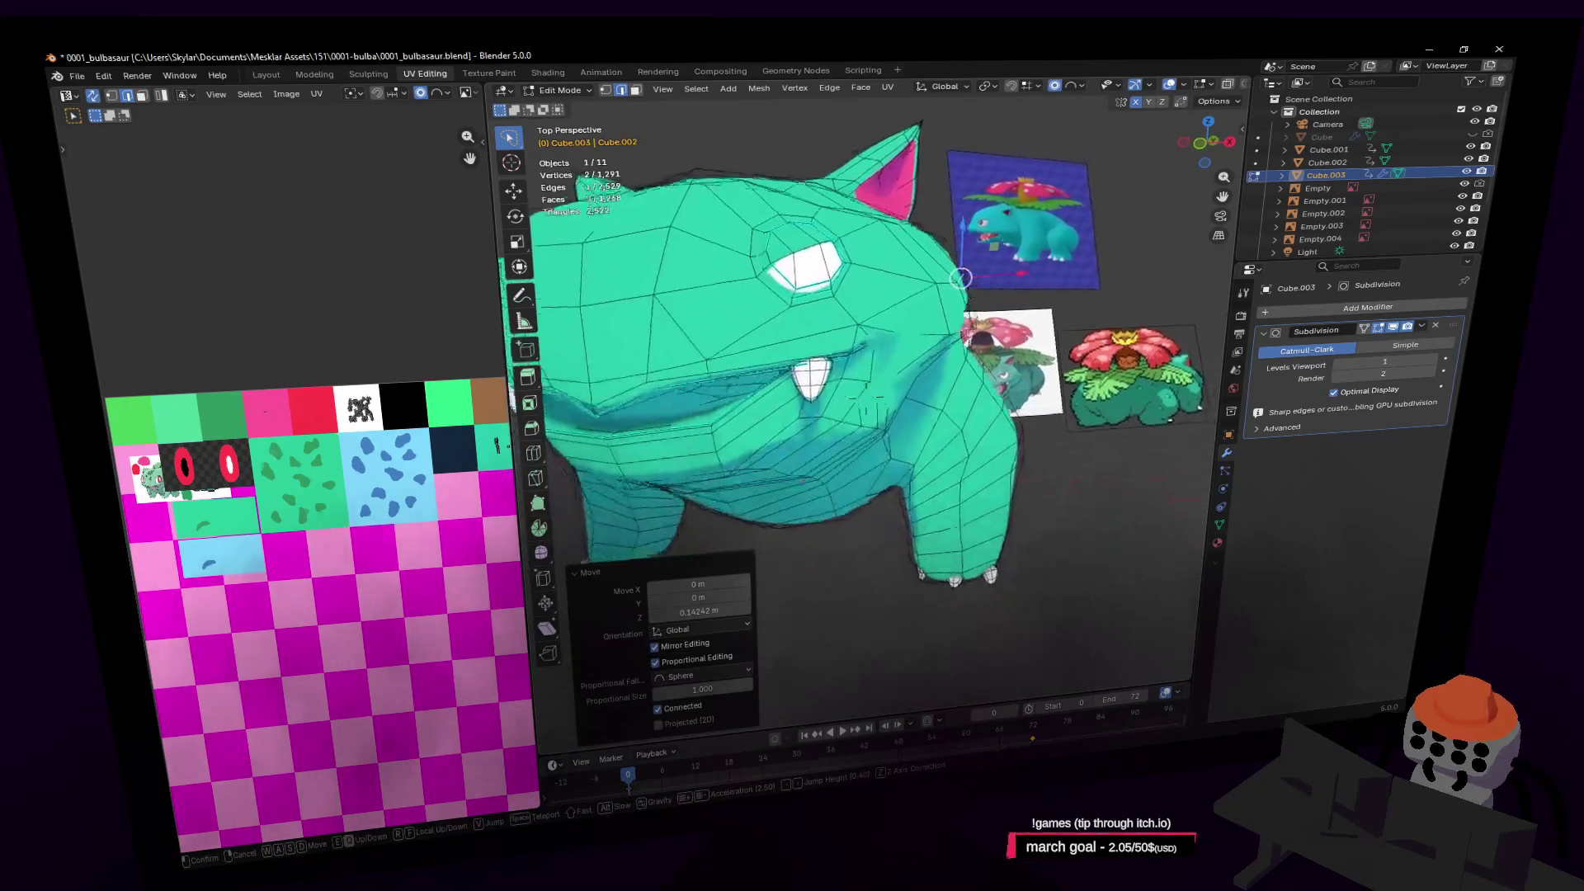
{"action": "left_click", "coordinate": [934, 402]}
Turn off the Subdivision viewport preview and select several brow vertices beside the eye
{"action": "mouse_move", "coordinate": [925, 392]}
{"action": "middle_mouse_down"}
{"action": "mouse_move", "coordinate": [776, 427]}
{"action": "mouse_move", "coordinate": [858, 413]}
{"action": "middle_mouse_up"}
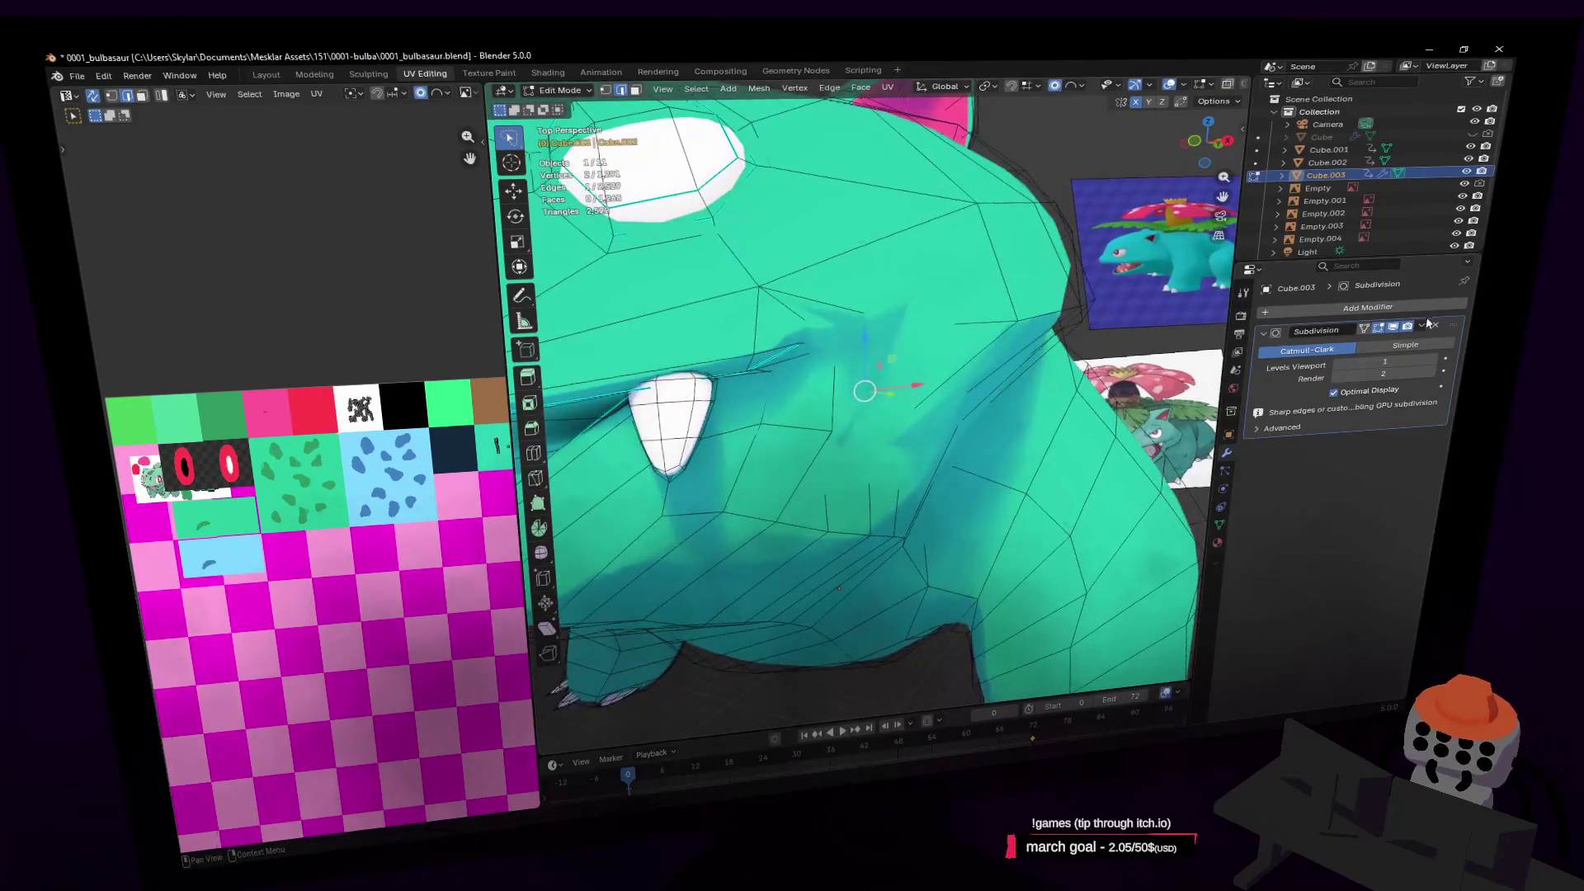
{"action": "left_click", "coordinate": [1396, 326]}
{"action": "key", "text": "shift+grave"}
{"action": "left_click", "coordinate": [914, 460]}
{"action": "left_click", "coordinate": [962, 453], "text": "shift"}
{"action": "middle_click_drag", "start_coordinate": [962, 454], "coordinate": [957, 419]}
{"action": "key", "text": "shift+grave"}
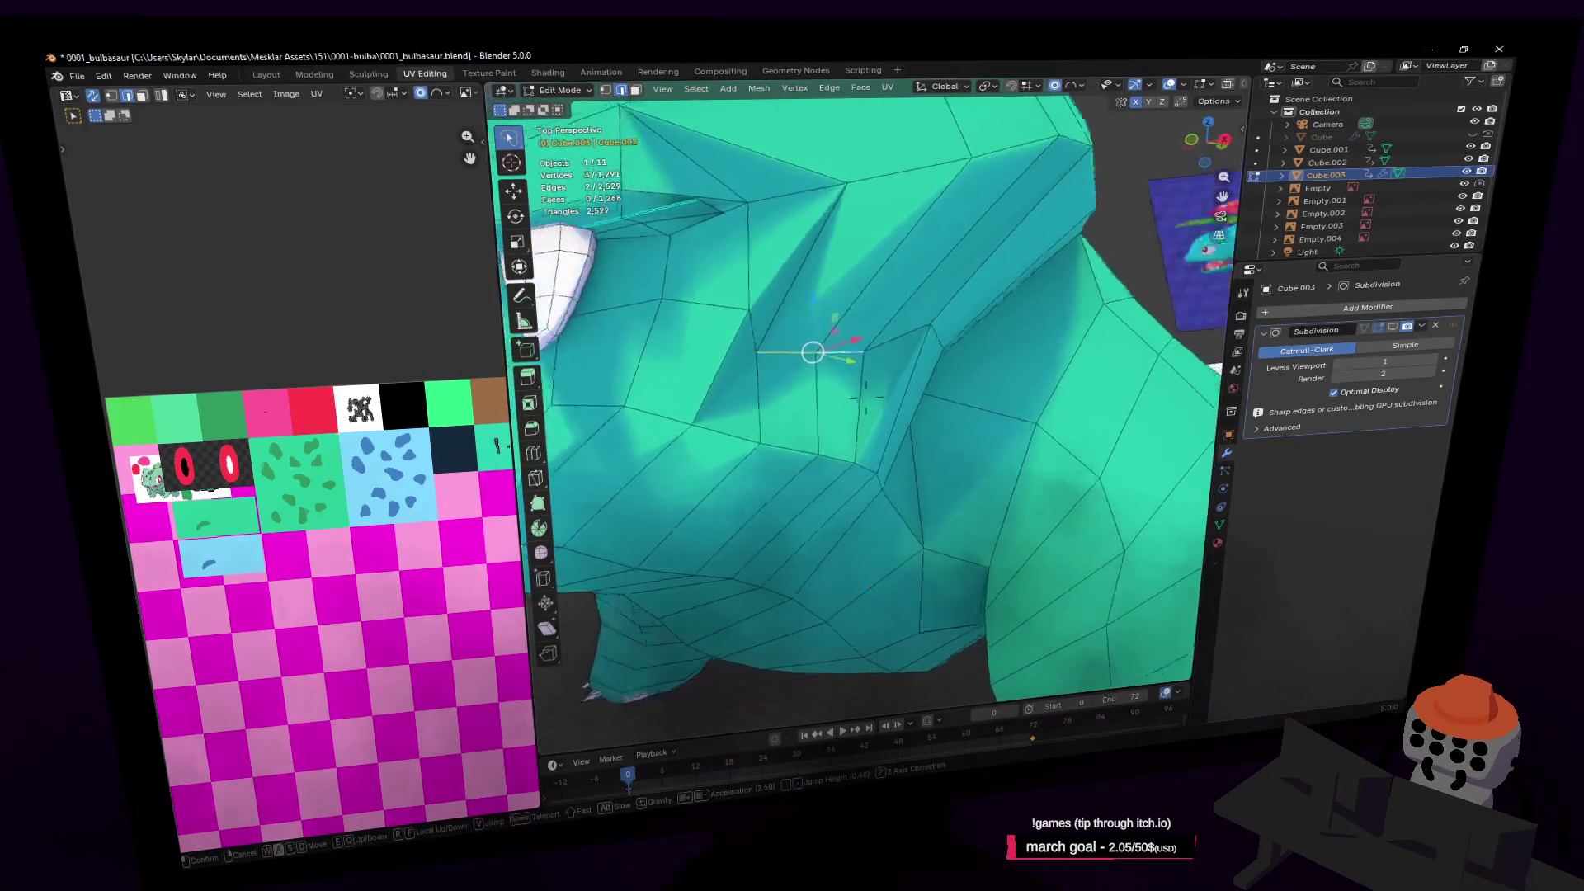
{"action": "key", "text": "w"}
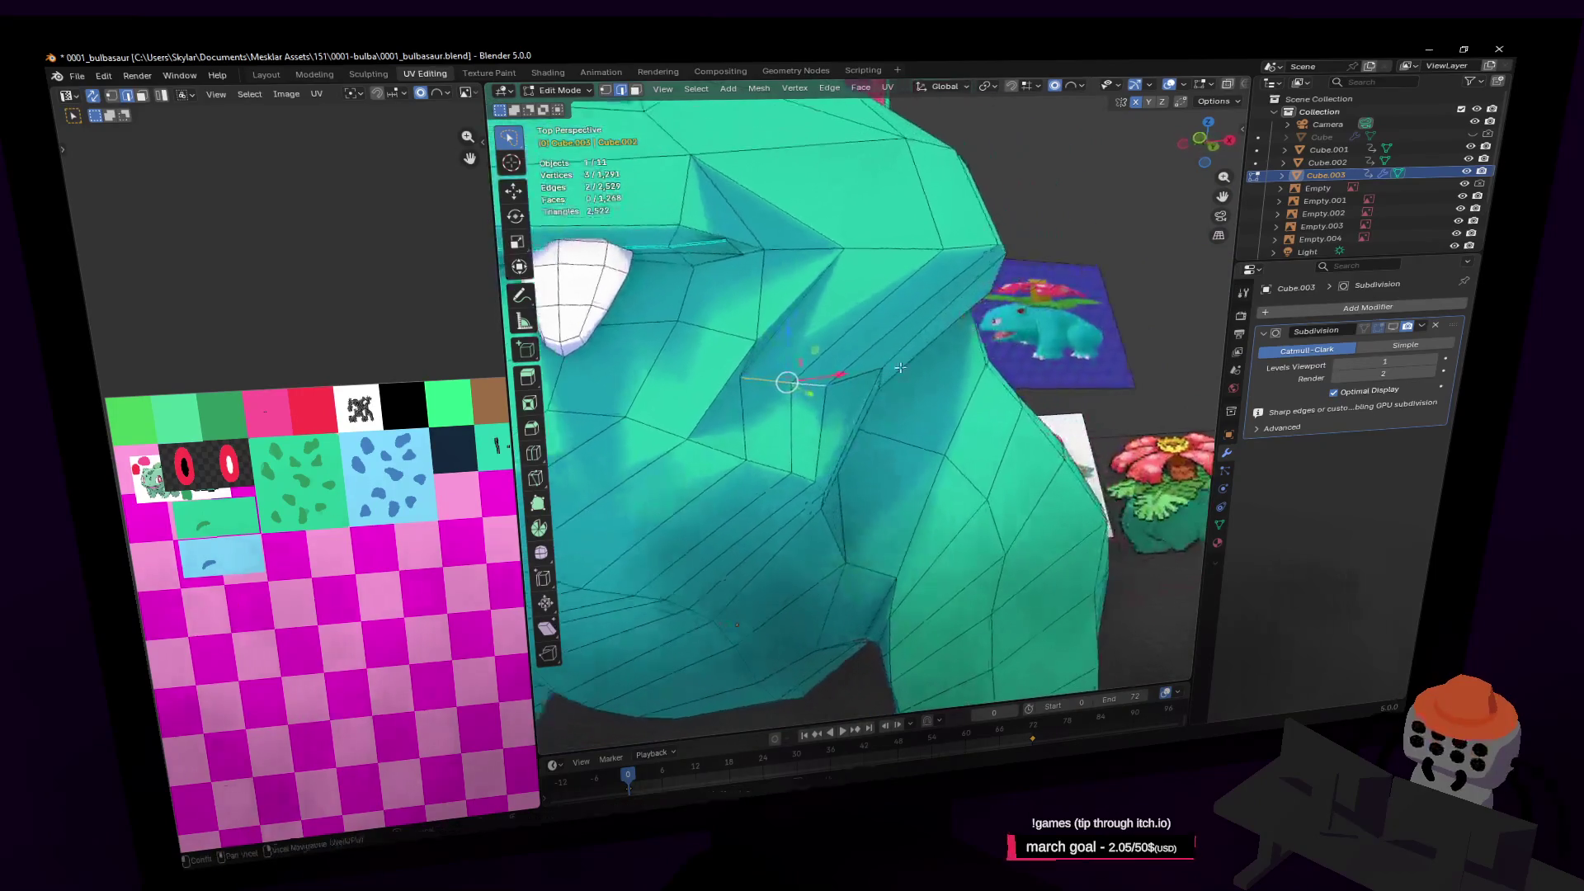
{"action": "left_click", "coordinate": [853, 381], "text": "shift"}
{"action": "middle_click_drag", "start_coordinate": [853, 380], "coordinate": [883, 377], "text": "shift"}
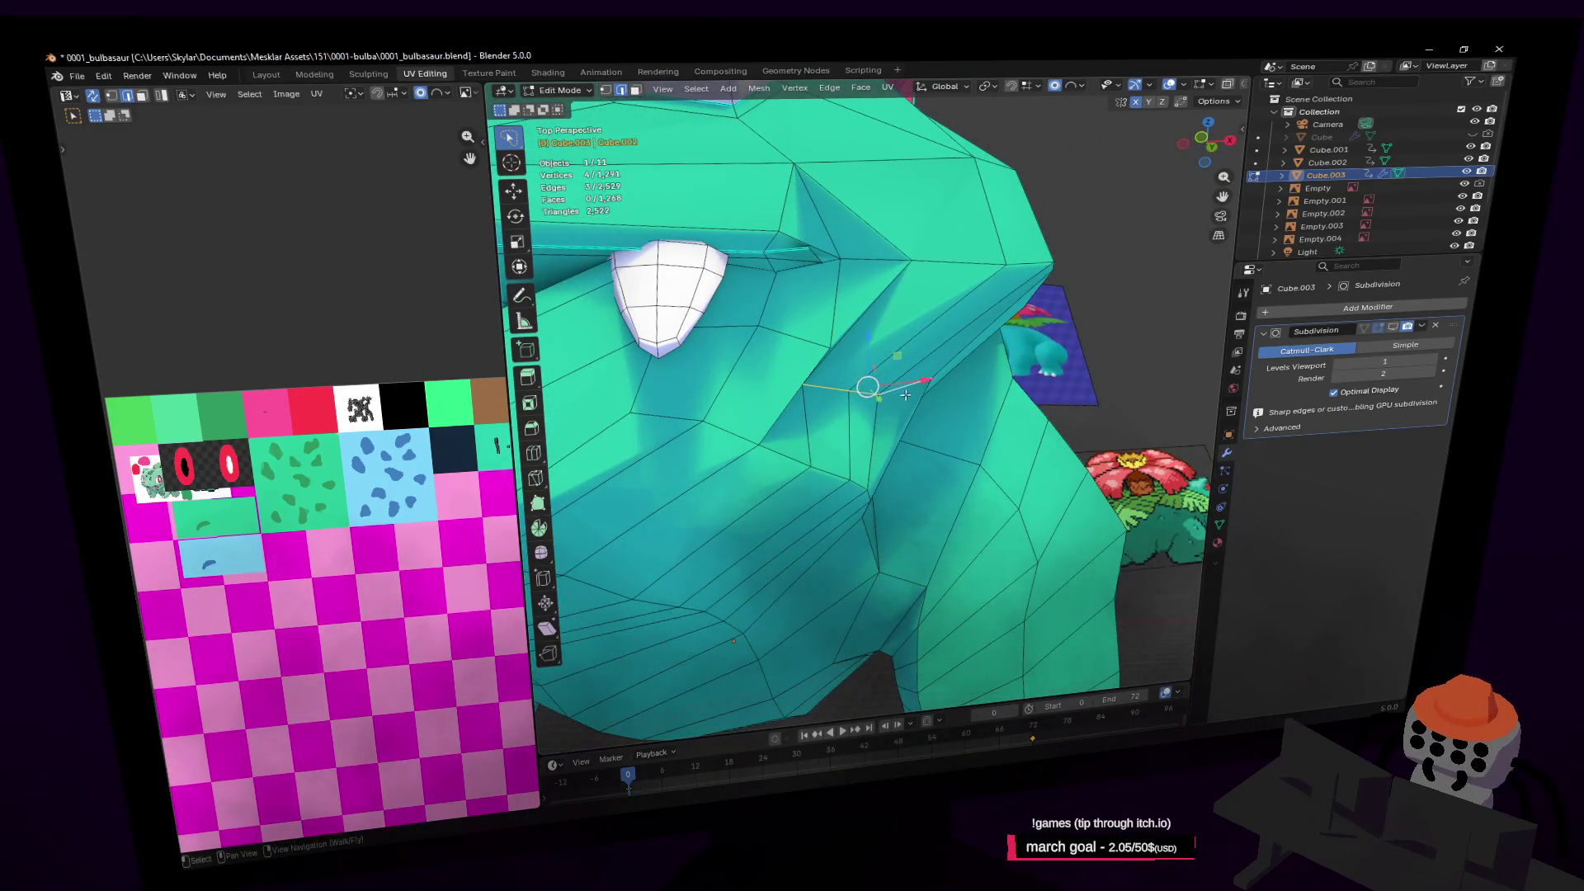
Reposition the brow vertices, moving one about 0.24 m on X and another 0.10 m on Y
{"action": "key", "text": "c"}
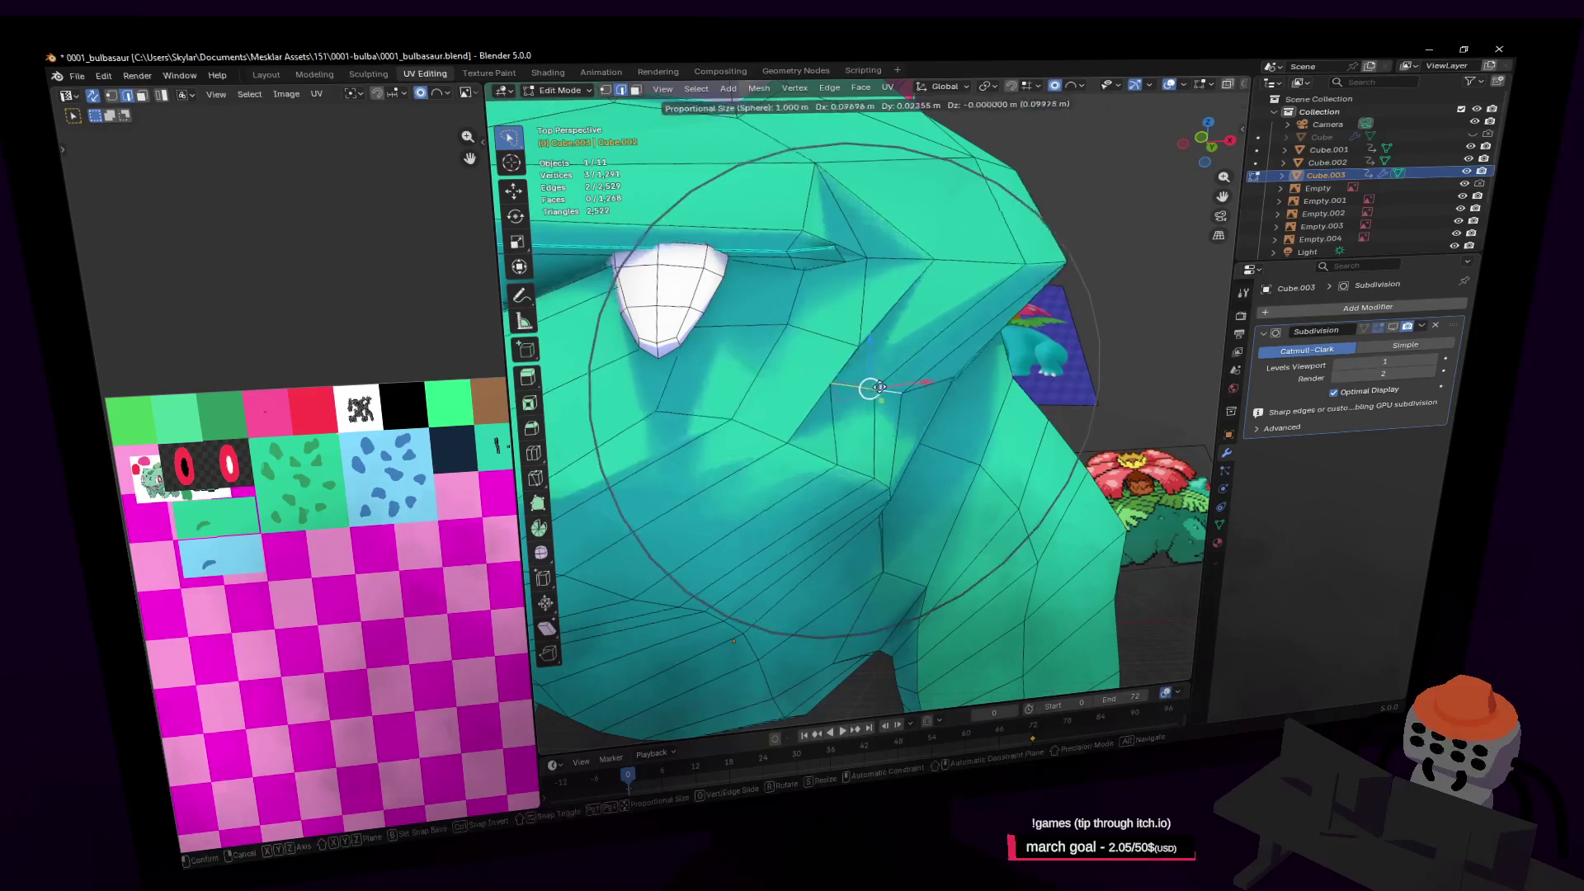
{"action": "key", "text": "Escape"}
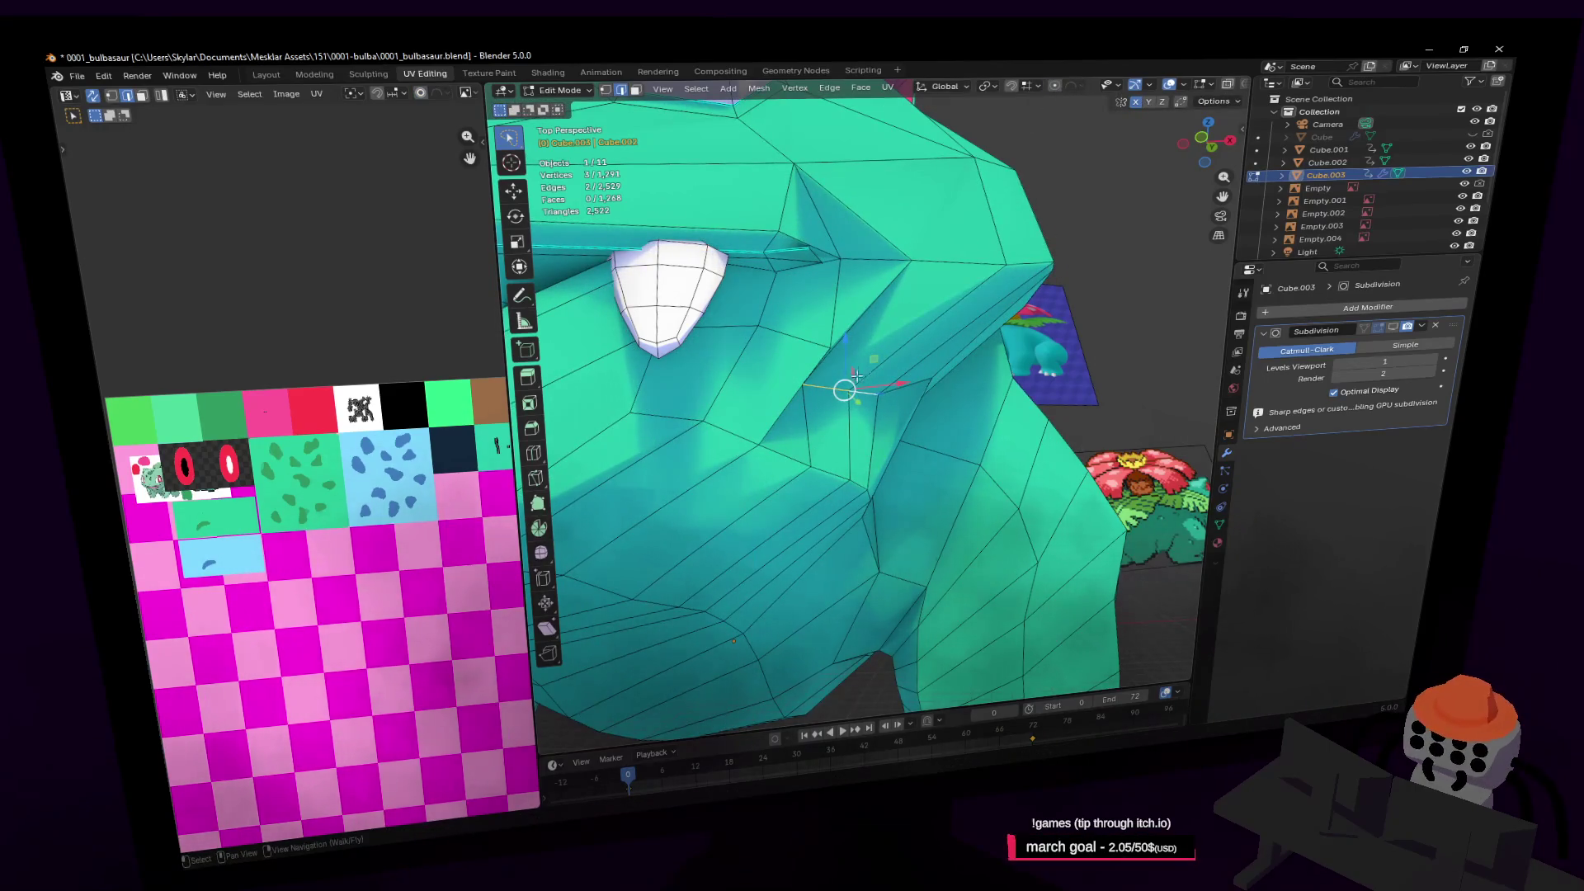
{"action": "key", "text": "g"}
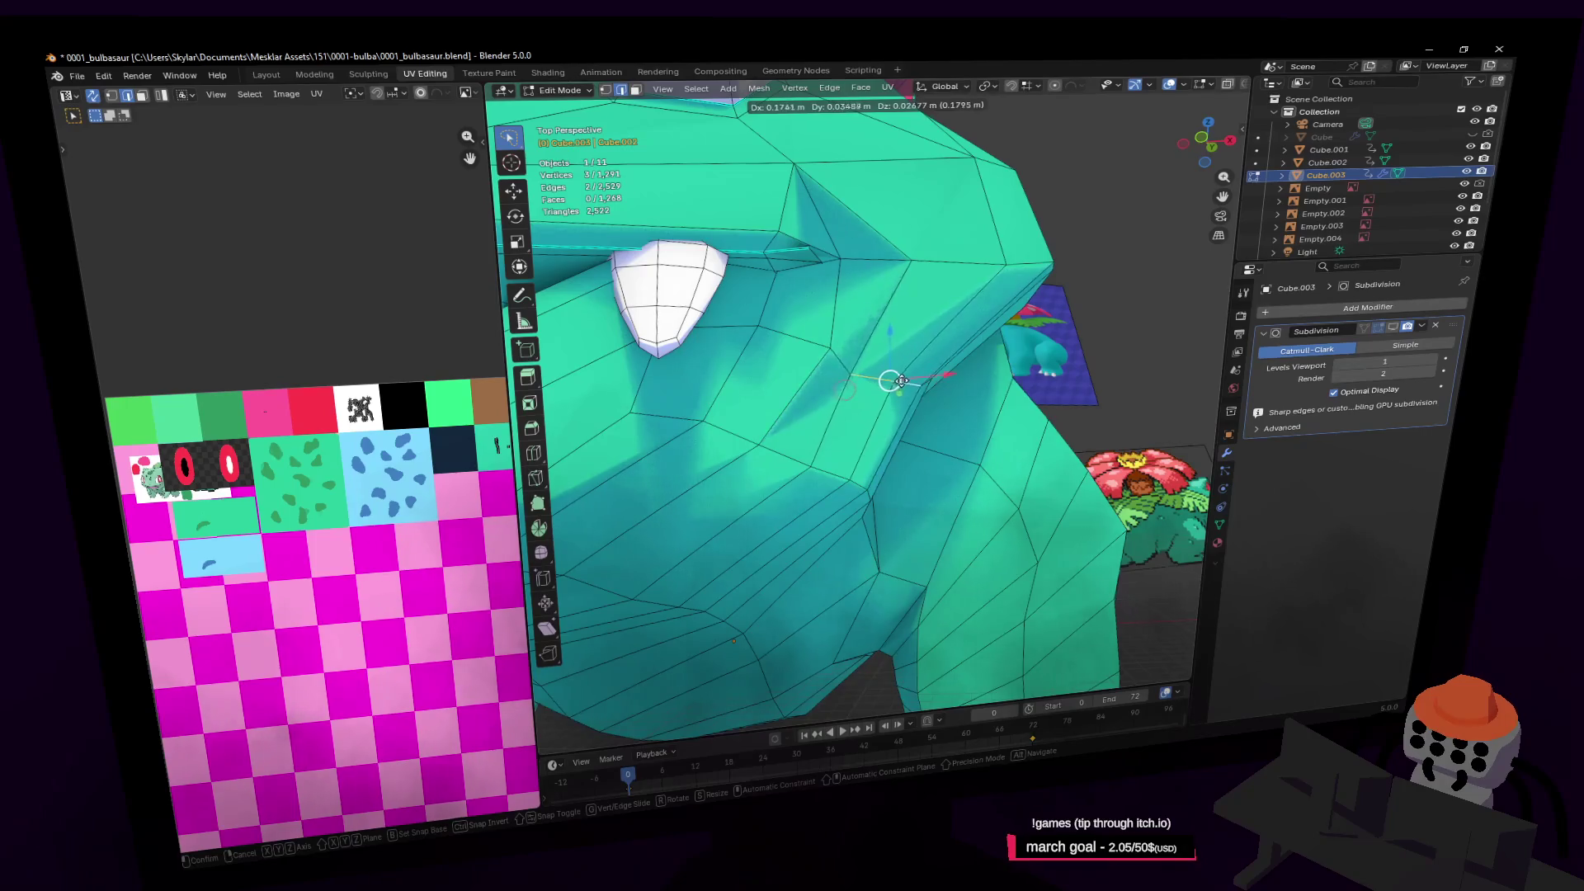
{"action": "left_click", "coordinate": [914, 373]}
{"action": "key", "text": "shift+grave"}
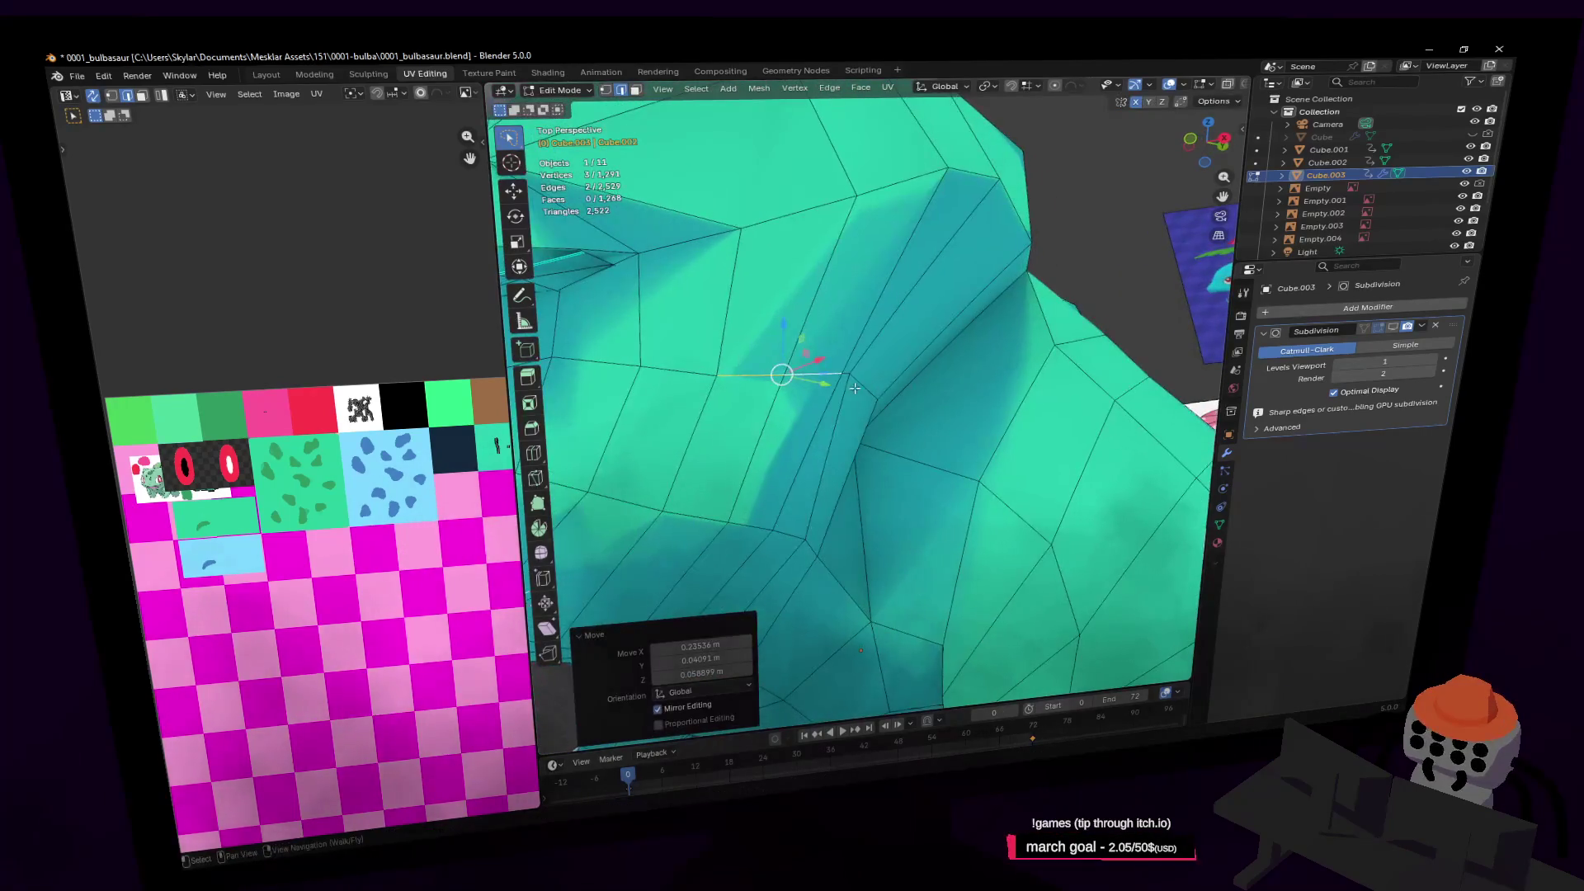
{"action": "left_click", "coordinate": [853, 385]}
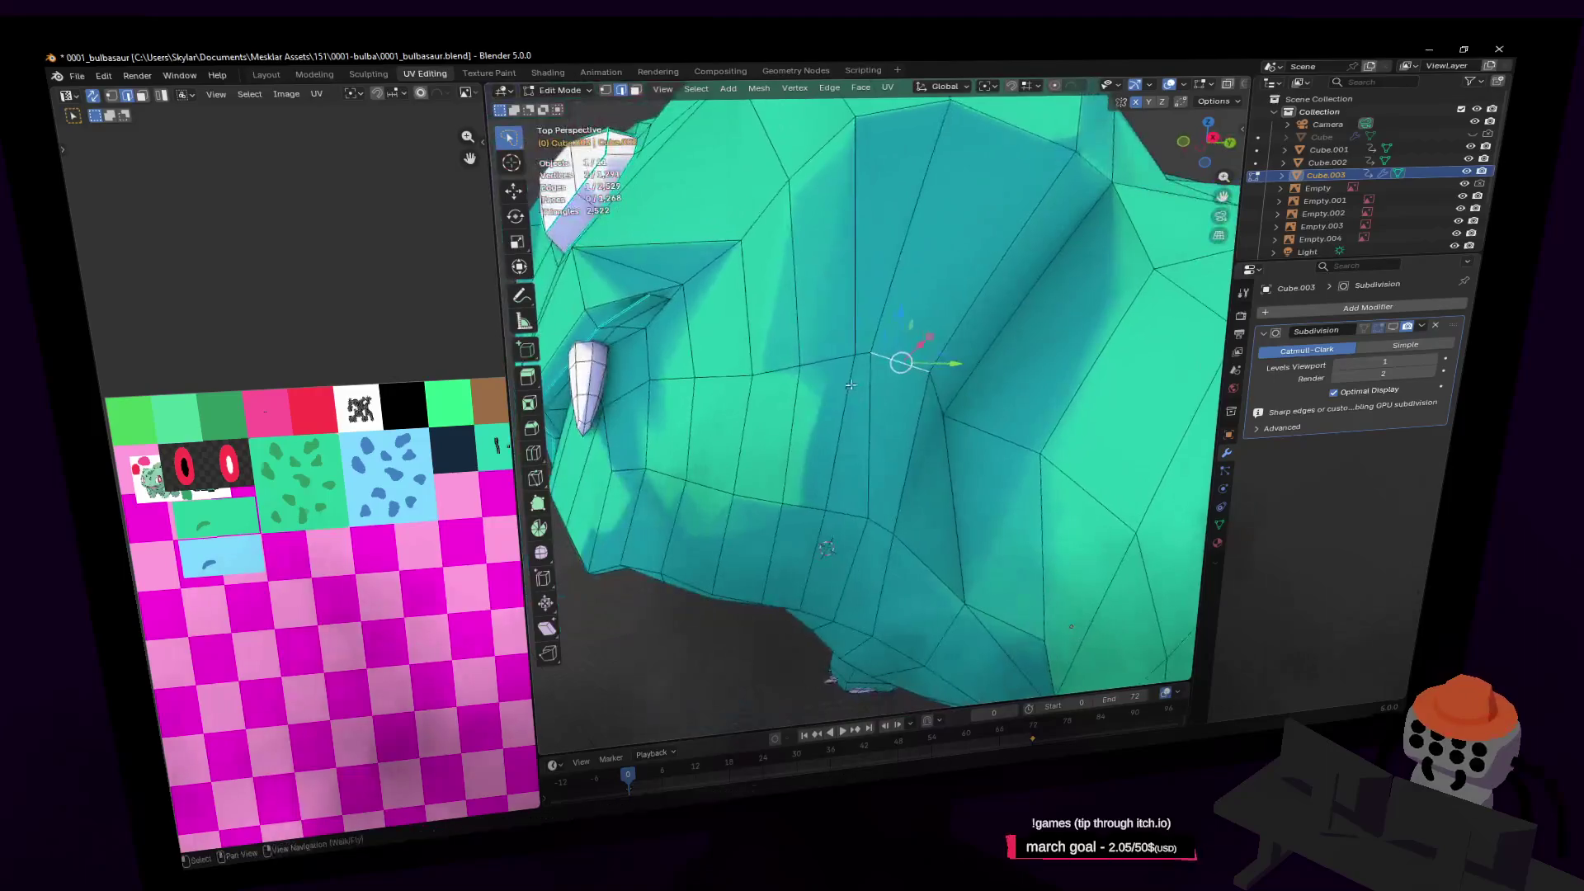
{"action": "left_click", "coordinate": [924, 364]}
{"action": "middle_click_drag", "start_coordinate": [928, 368], "coordinate": [958, 382]}
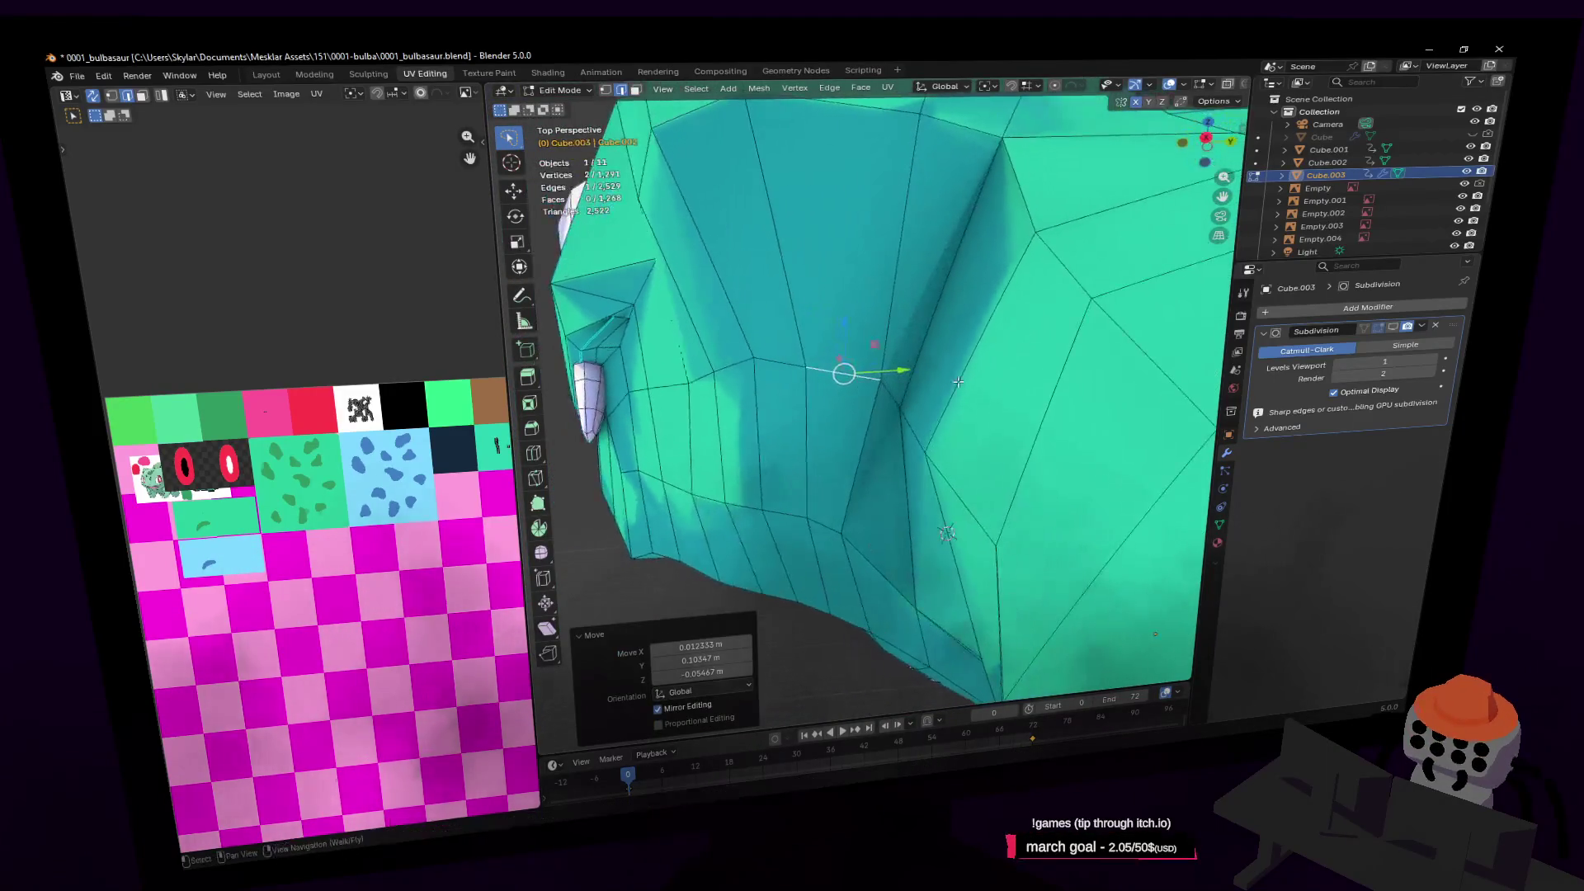
{"action": "key", "text": "shift+grave"}
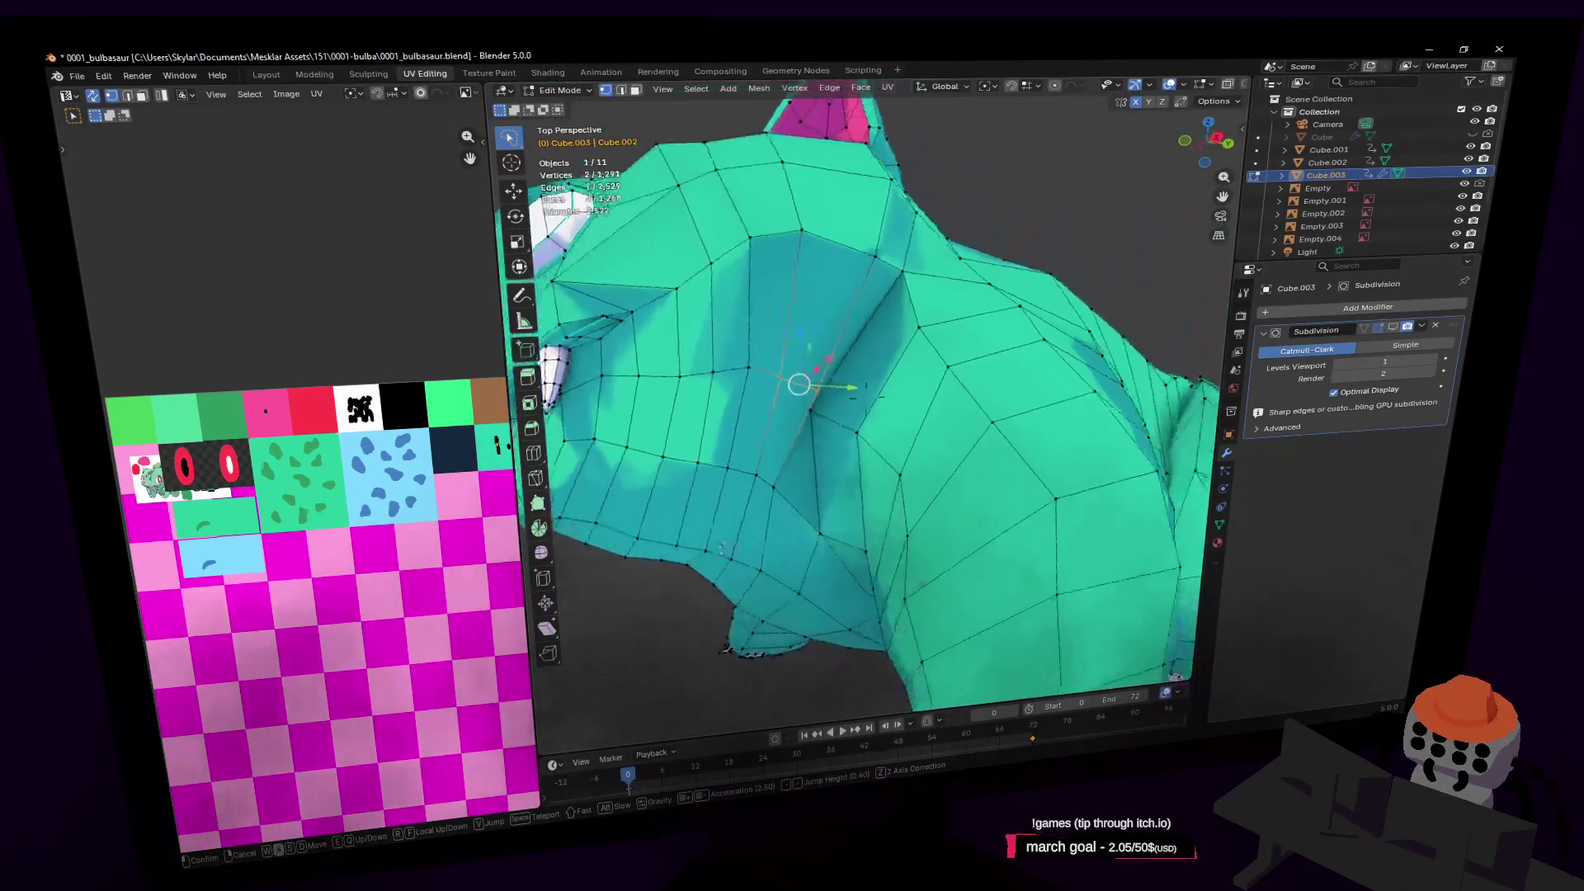
{"action": "left_click", "coordinate": [978, 345]}
Move a single face on the side of the head to reshape its outline
{"action": "key", "text": "a"}
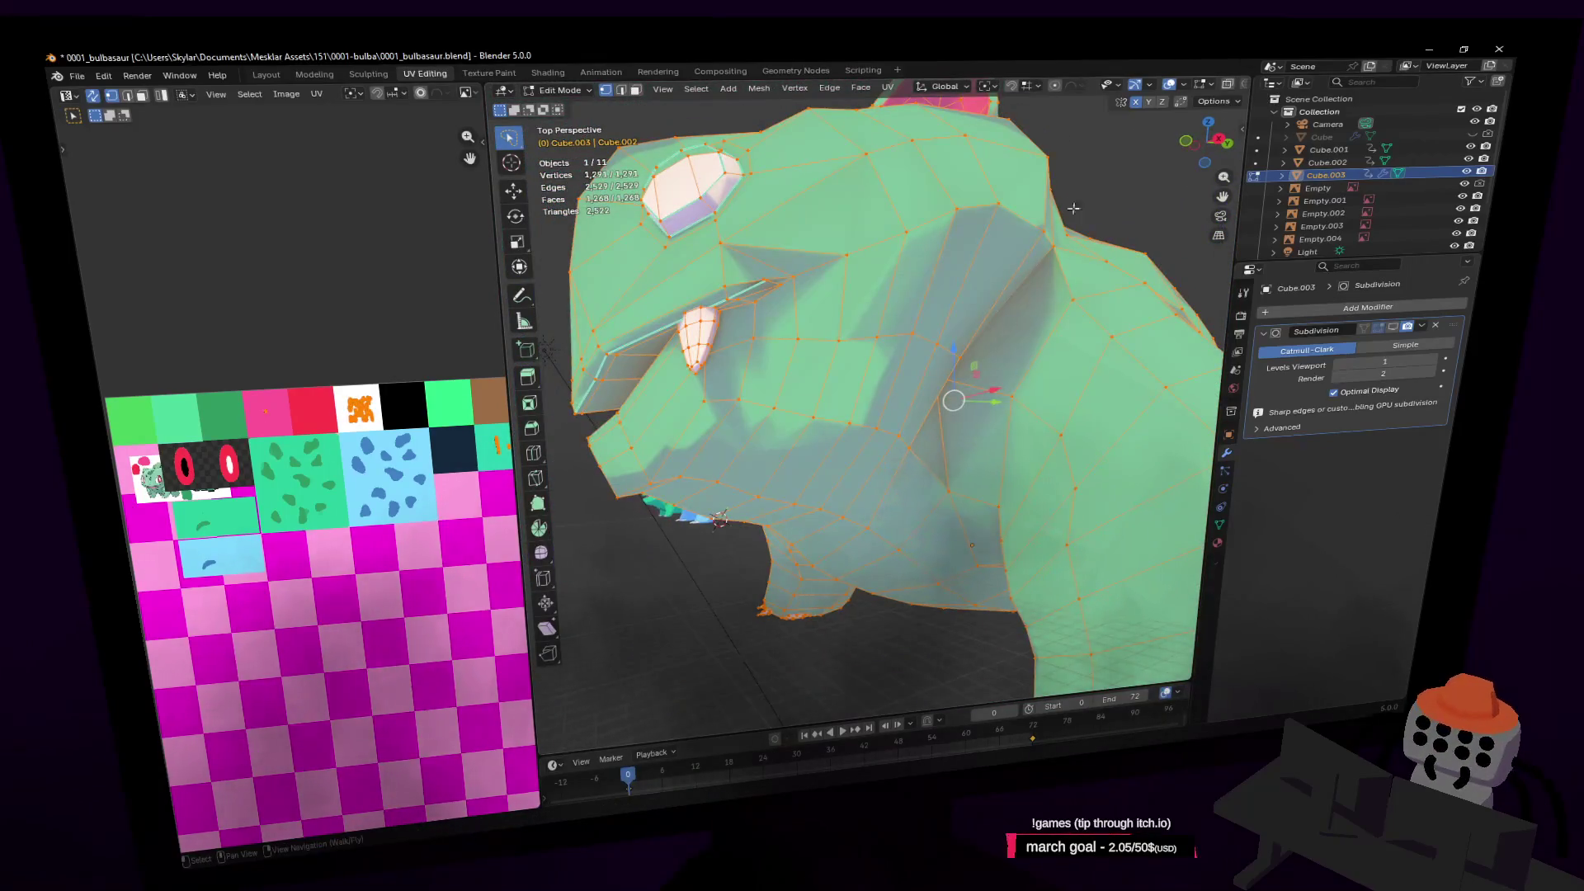
{"action": "key", "text": "Tab"}
{"action": "key", "text": "shift+grave"}
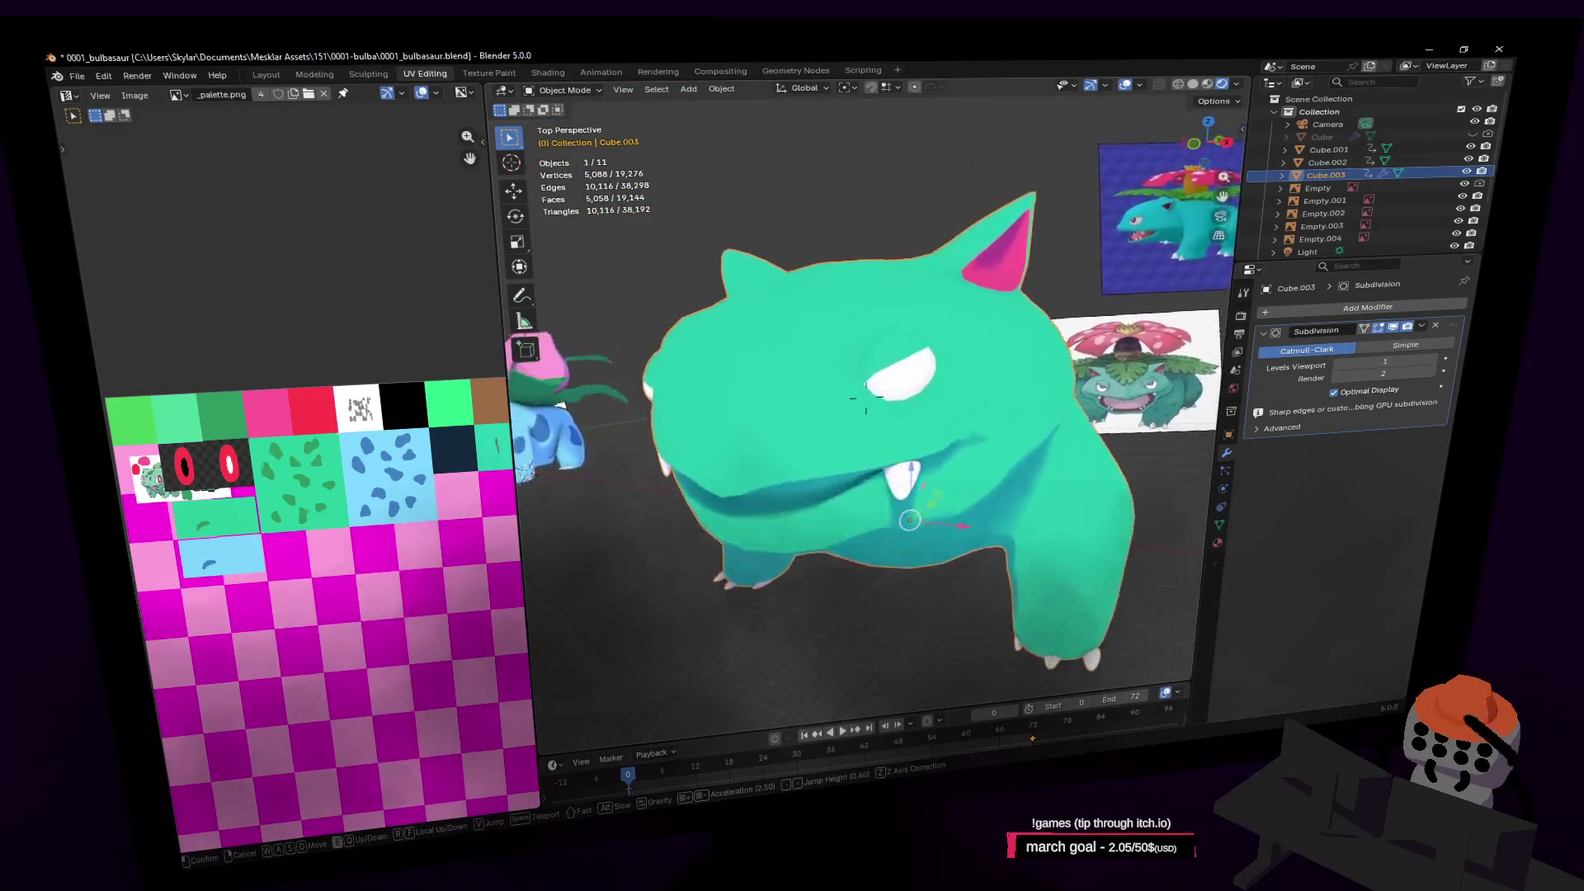
{"action": "key", "text": "w"}
{"action": "key", "text": "Tab"}
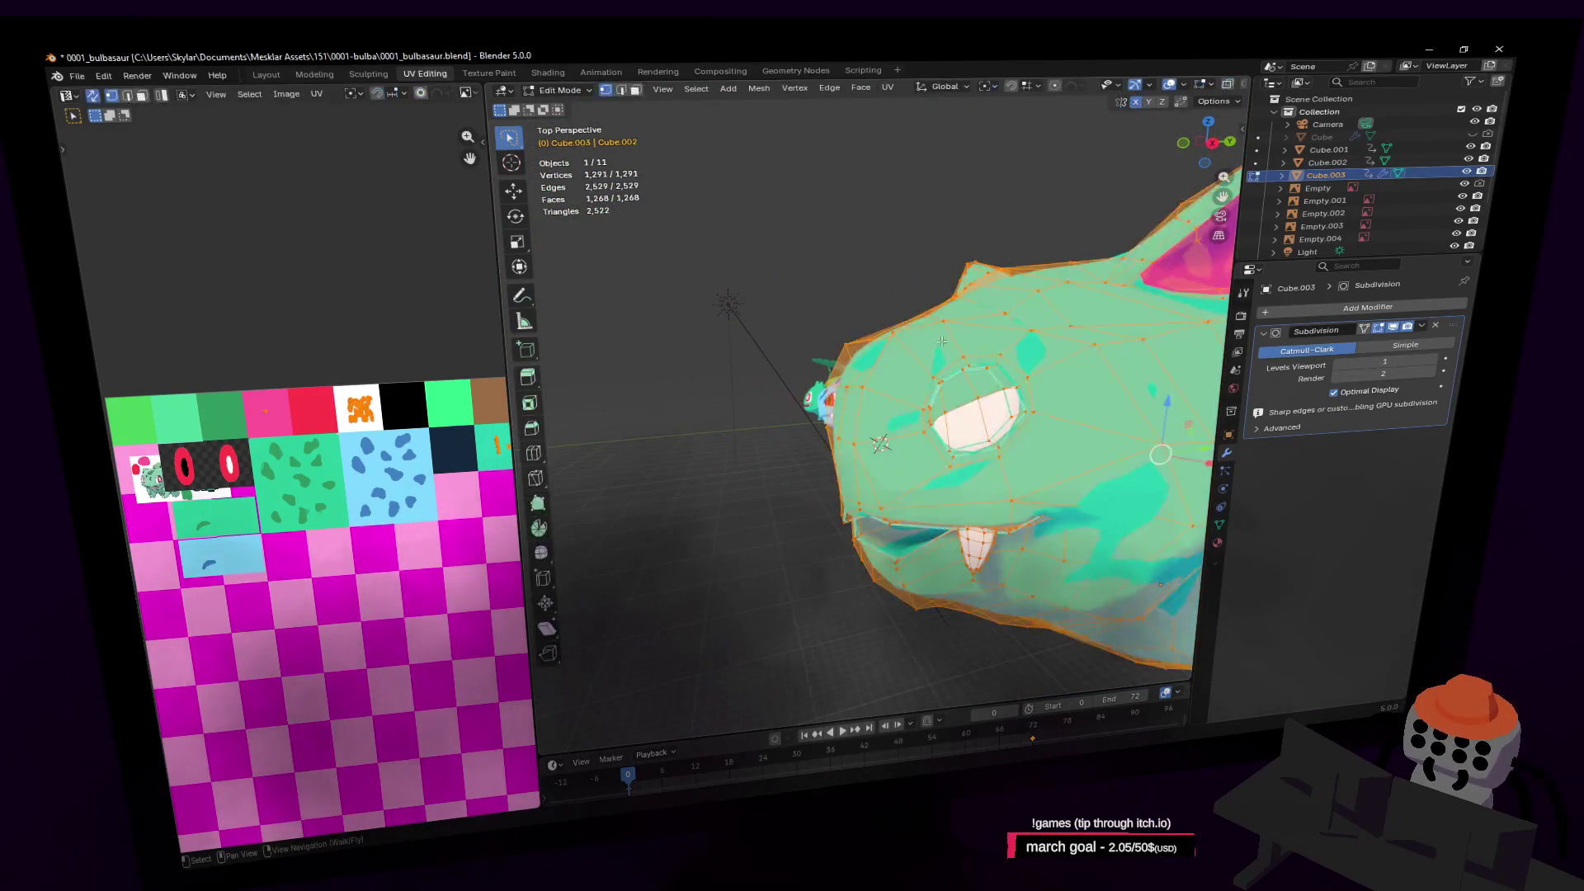
{"action": "left_click", "coordinate": [897, 348]}
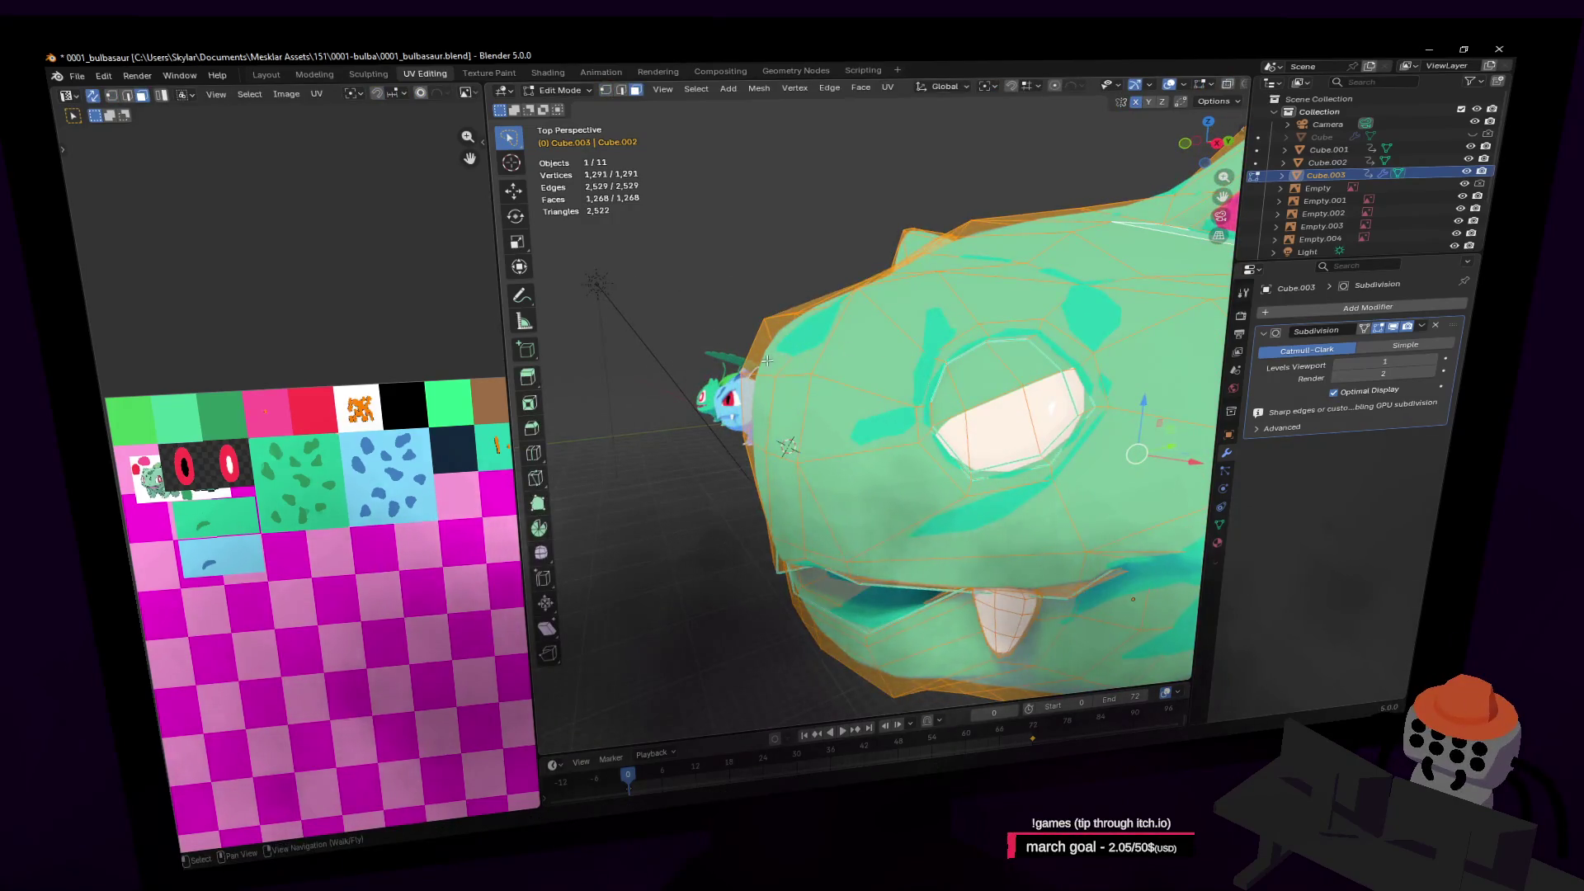
{"action": "left_click", "coordinate": [767, 361]}
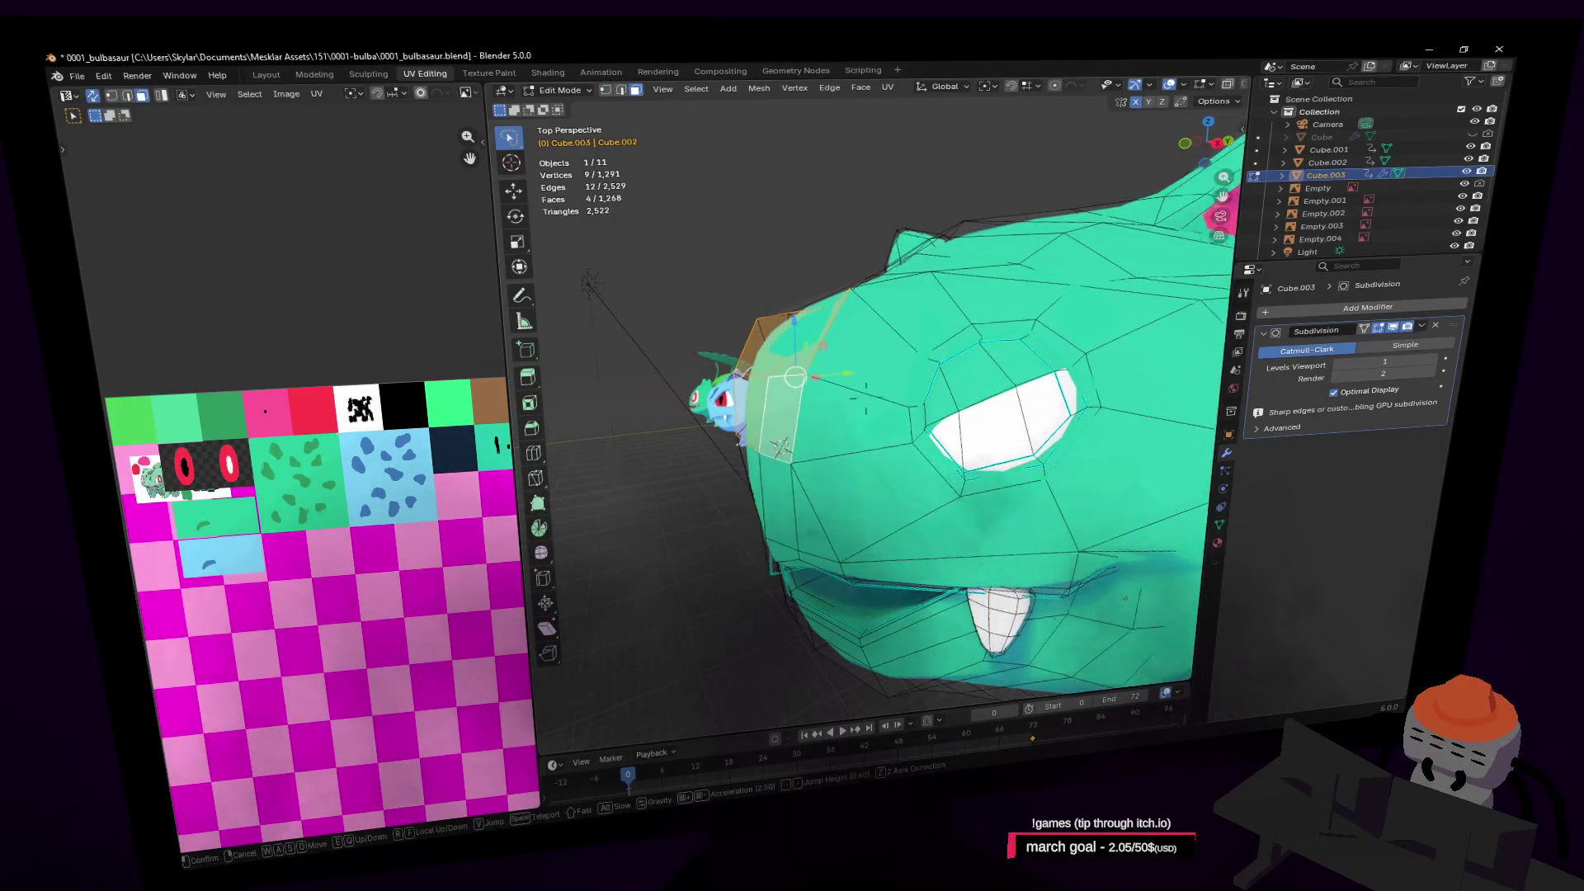
{"action": "left_click", "coordinate": [730, 397]}
{"action": "left_click_drag", "start_coordinate": [788, 371], "coordinate": [809, 380]}
{"action": "middle_click_drag", "start_coordinate": [809, 380], "coordinate": [829, 383]}
In vertex select mode, move a head vertex about −0.25 m along Y
{"action": "key", "text": "1"}
{"action": "left_click", "coordinate": [829, 384]}
{"action": "key", "text": "shift+grave"}
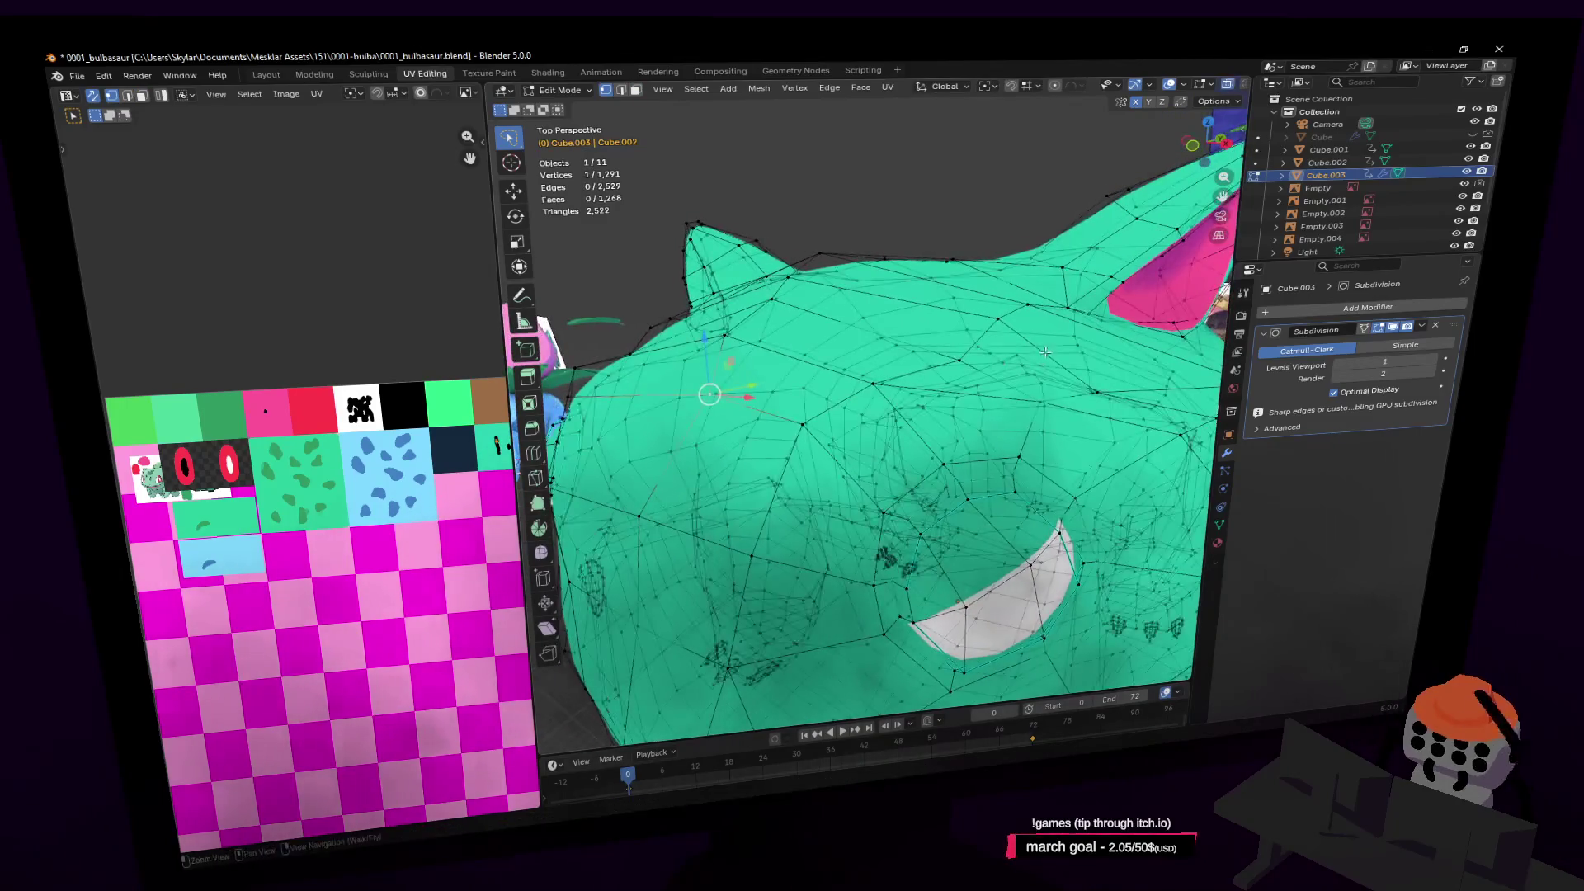
{"action": "left_click", "coordinate": [1096, 347]}
{"action": "key", "text": "g"}
{"action": "key", "text": "y"}
{"action": "left_click", "coordinate": [987, 391]}
{"action": "middle_click_drag", "start_coordinate": [987, 392], "coordinate": [950, 400]}
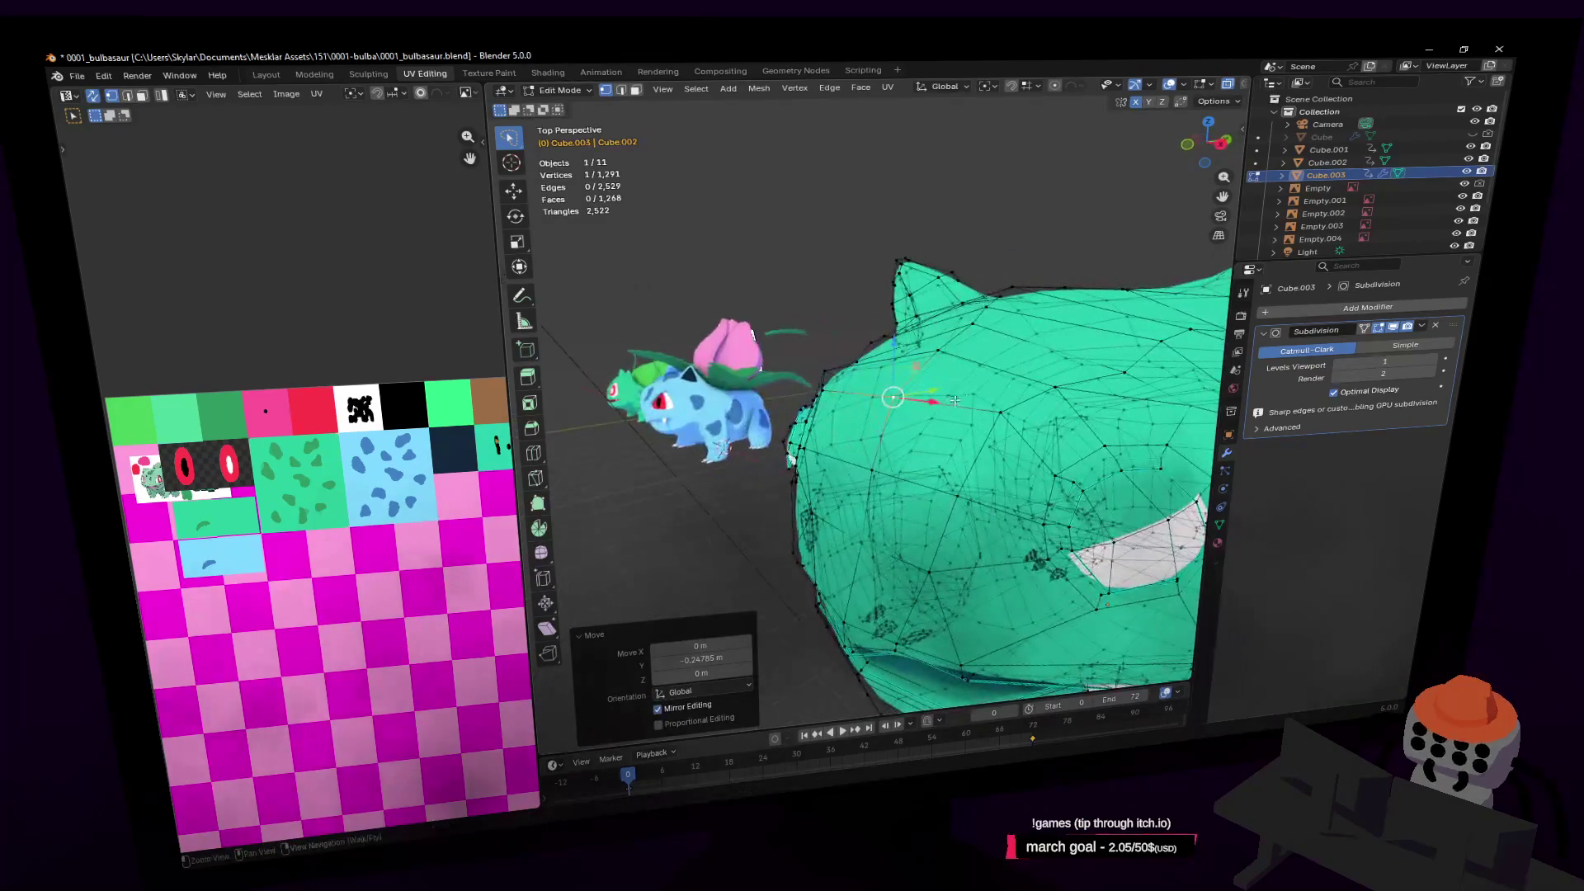
Nudge the vertices above the eye about 0.076 m to shape the brow
{"action": "left_click", "coordinate": [1006, 414]}
{"action": "key", "text": "shift+grave"}
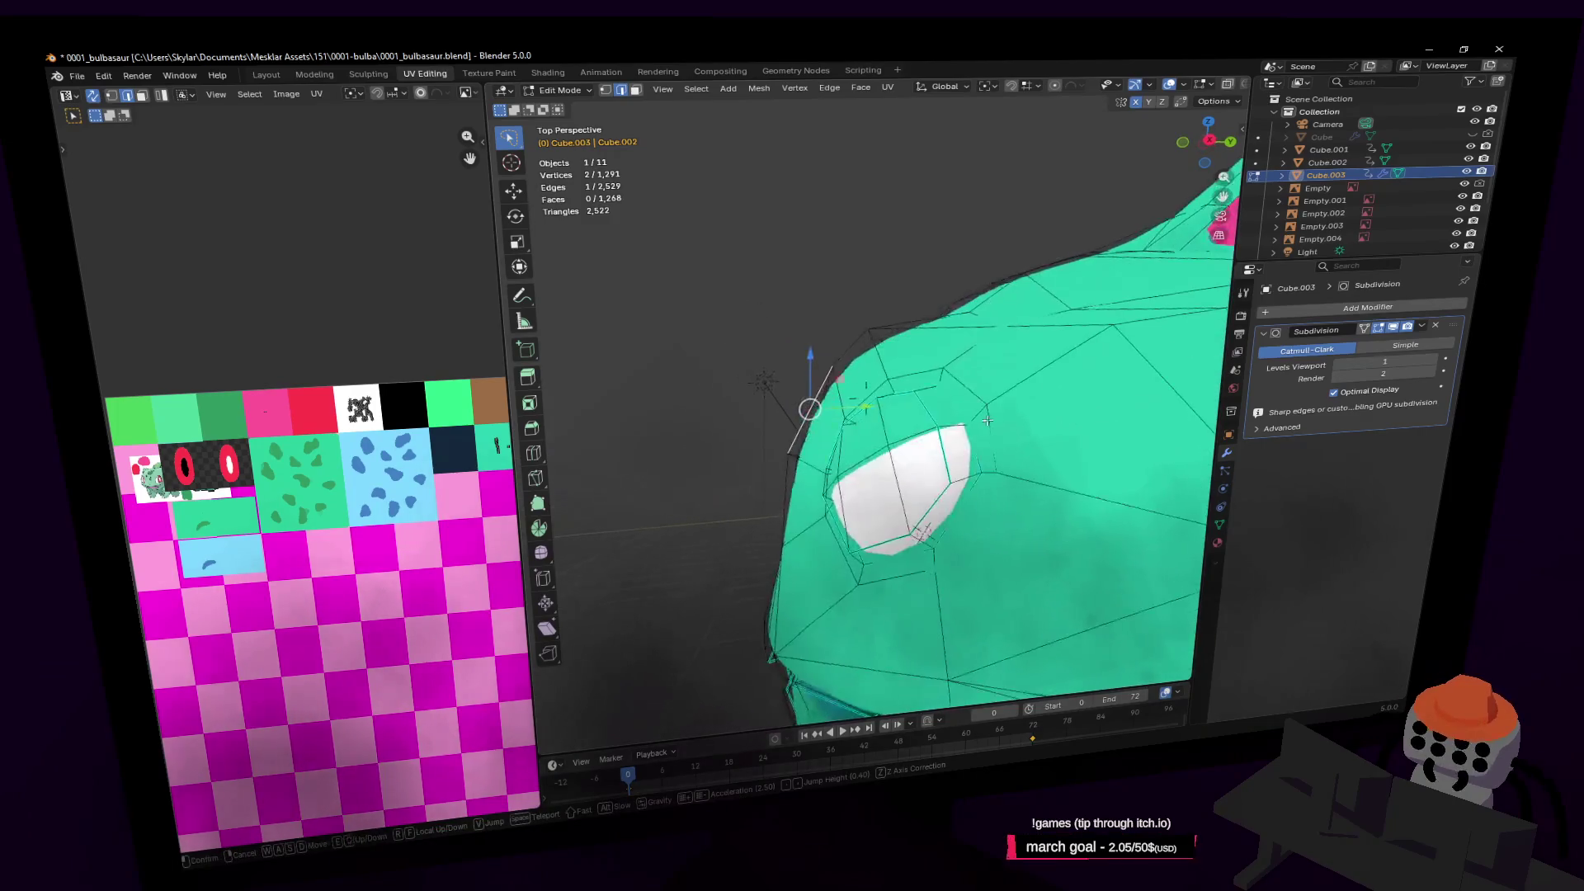
{"action": "left_click", "coordinate": [900, 335]}
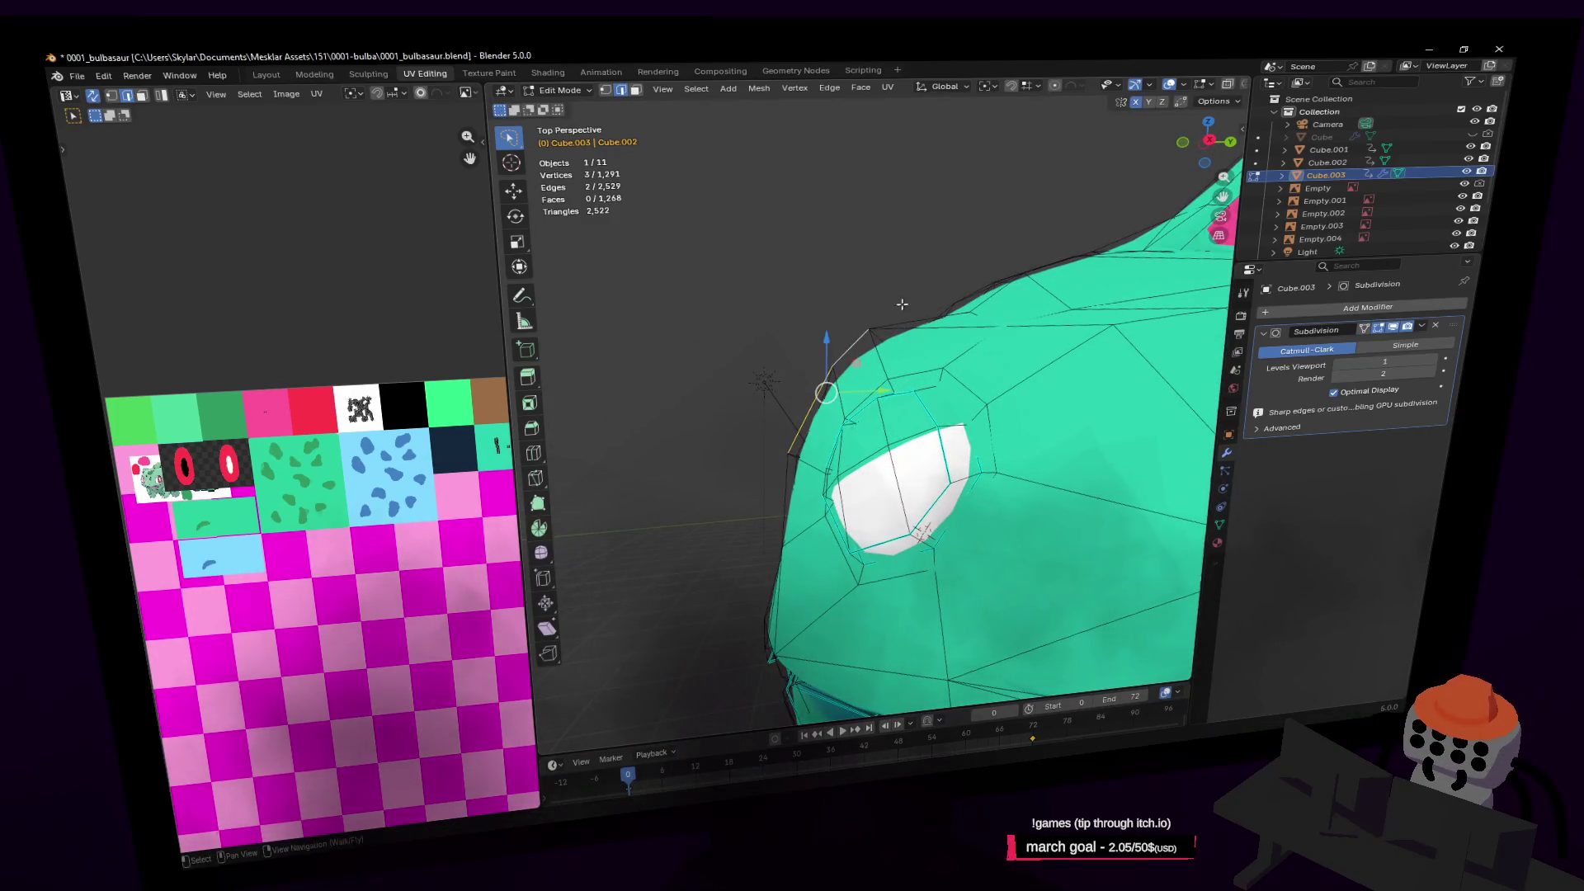
{"action": "key", "text": "g"}
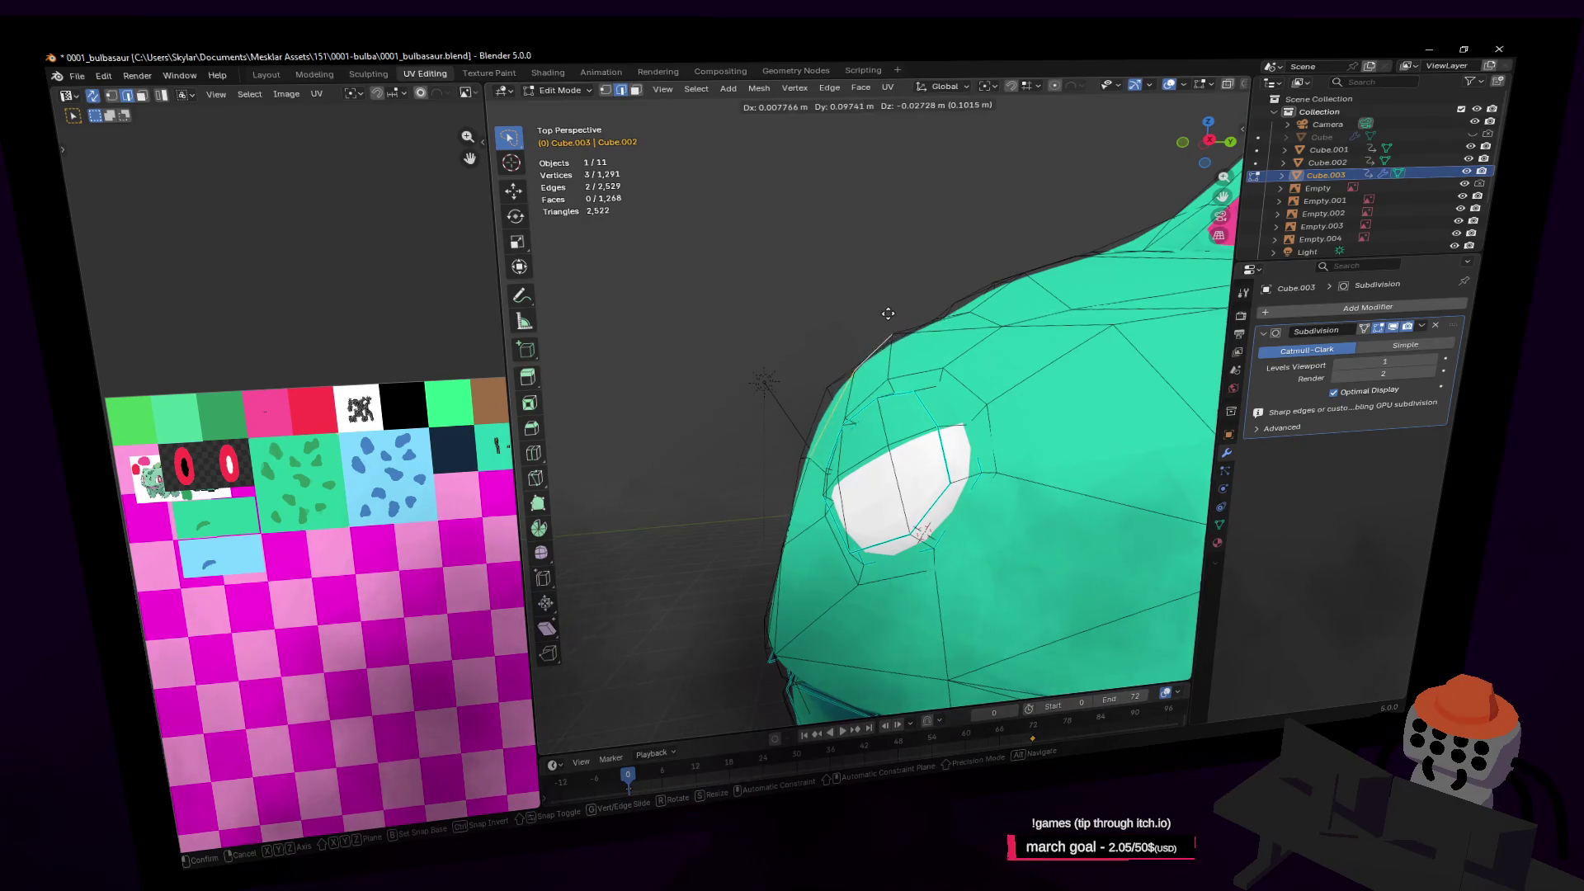
{"action": "left_click", "coordinate": [883, 313]}
{"action": "scroll", "coordinate": [967, 291], "scroll_direction": "down", "scroll_amount": 3}
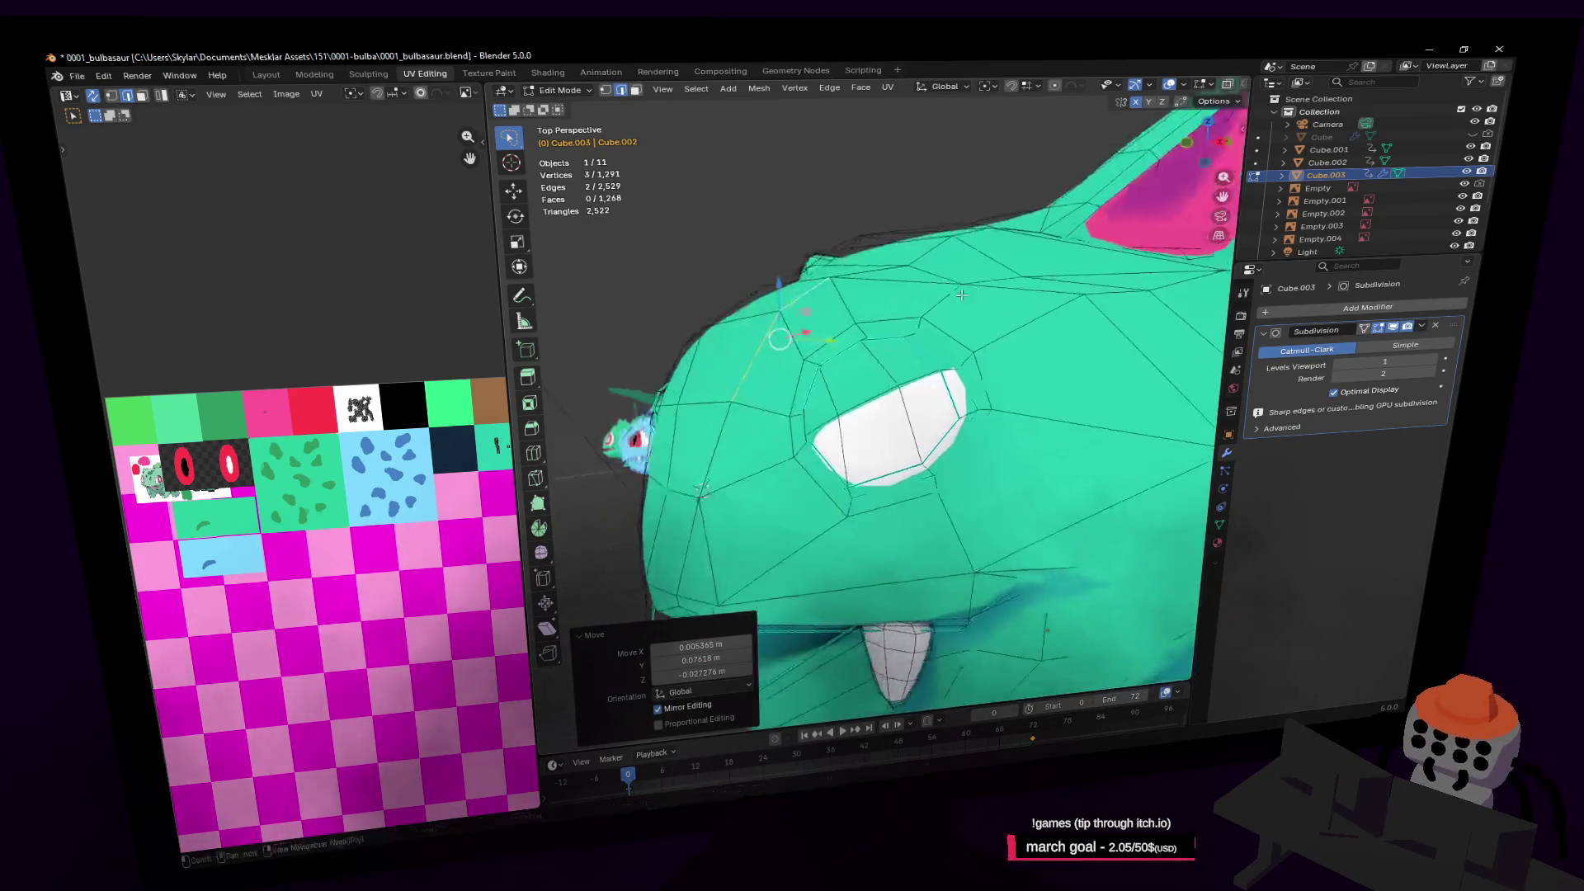
Add a Mirror modifier on X and drag it above Subdivision in the stack
{"action": "left_click", "coordinate": [1284, 312]}
{"action": "type", "text": "m"}
{"action": "key", "text": "Return"}
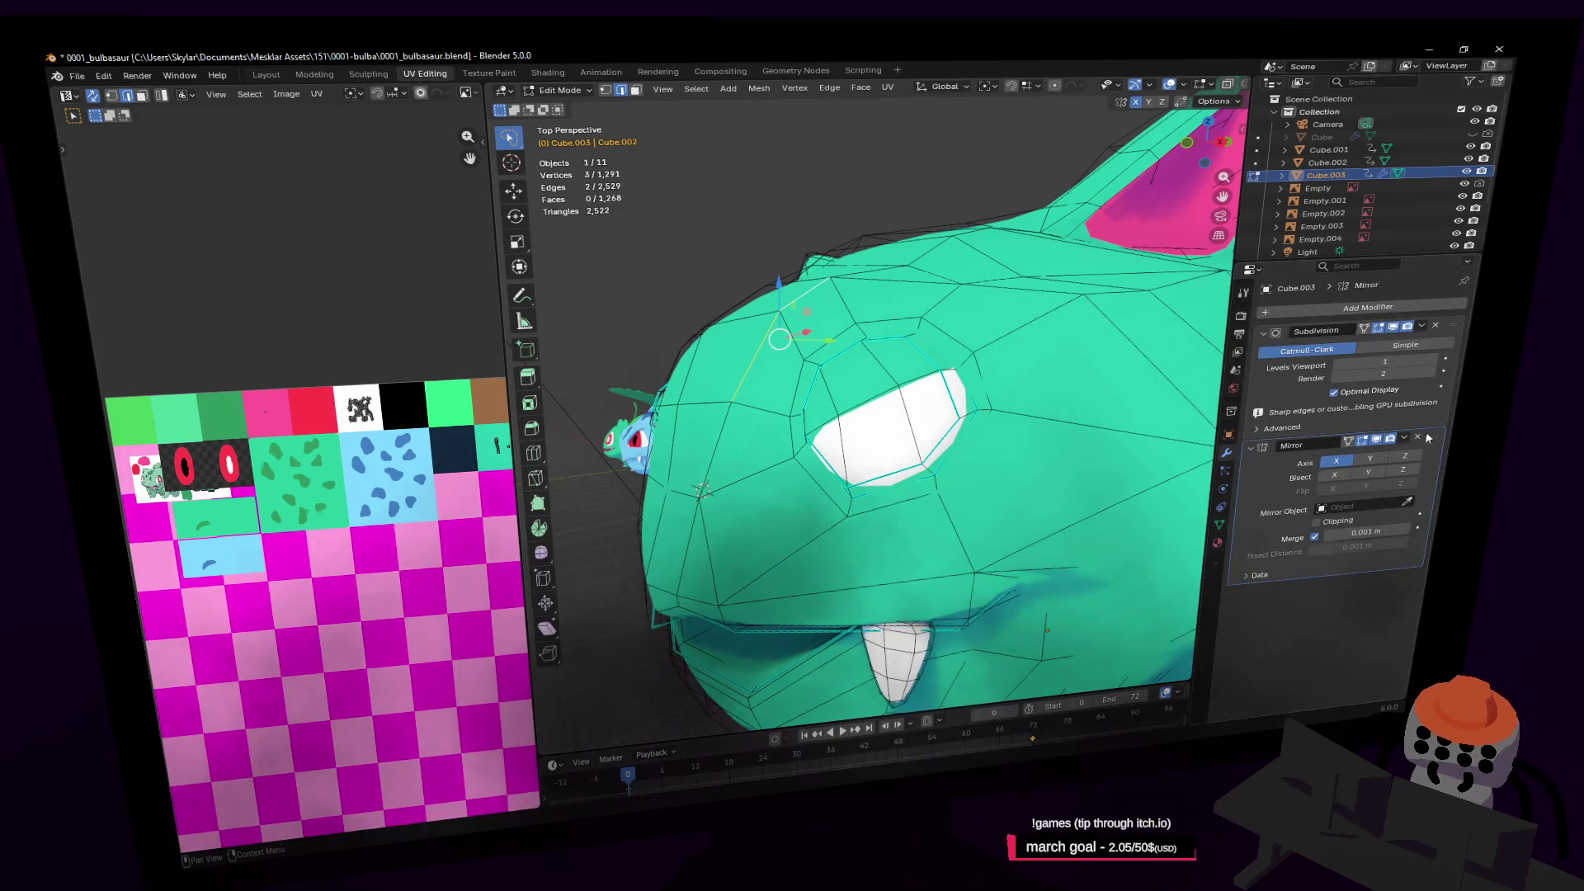
{"action": "left_click_drag", "start_coordinate": [1428, 438], "coordinate": [1355, 365]}
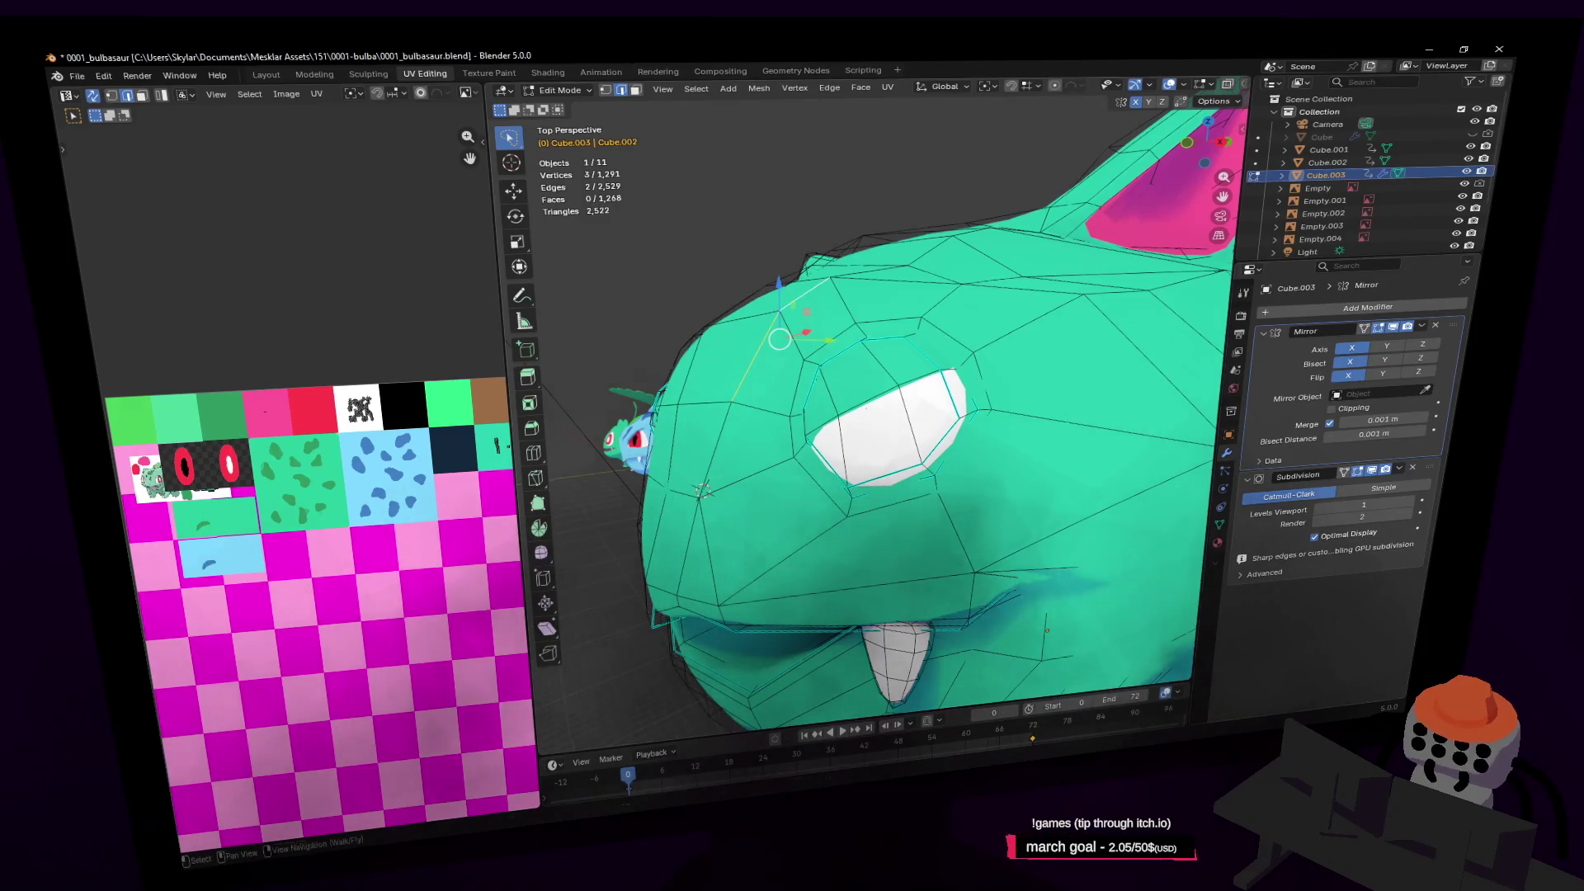
{"action": "key", "text": "shift+grave"}
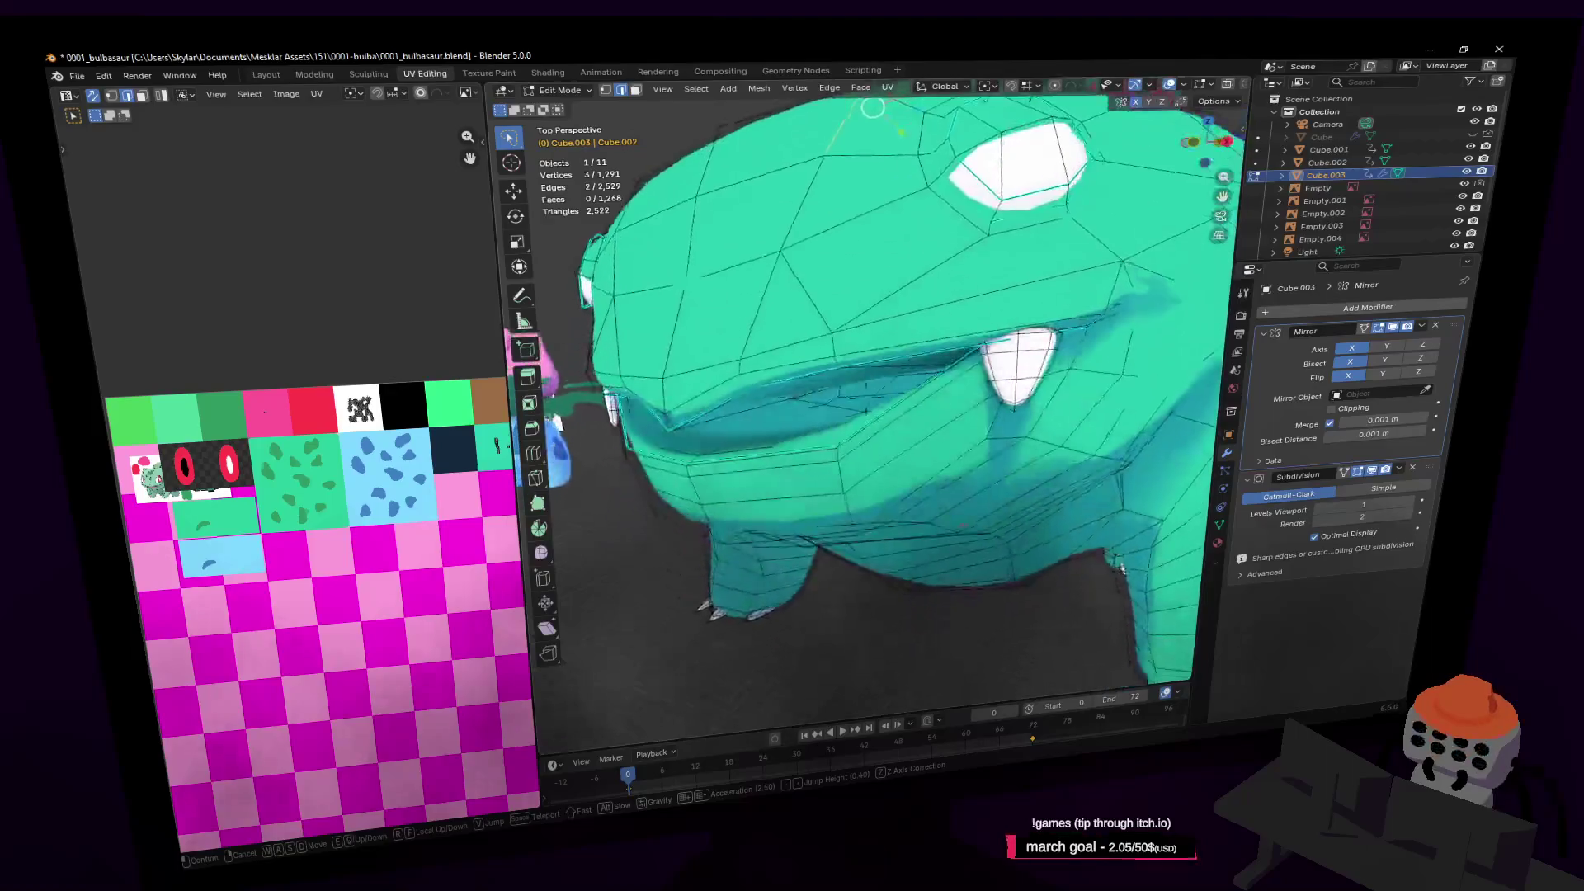
Fly the view back to review the smoothed model against the reference images
{"action": "key", "text": "s"}
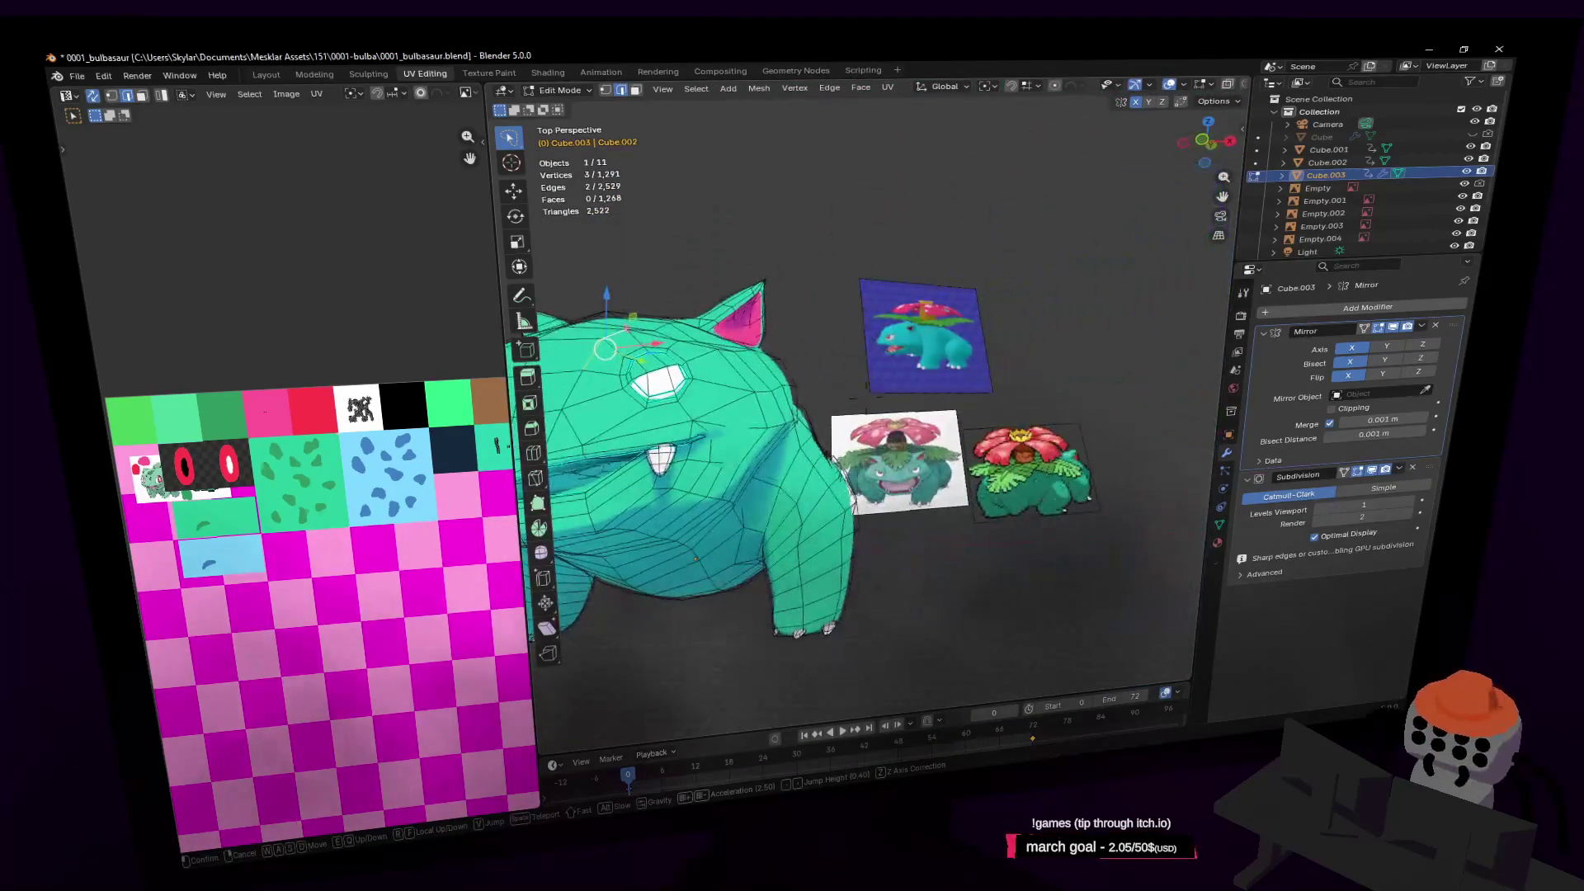
{"action": "key", "text": "w"}
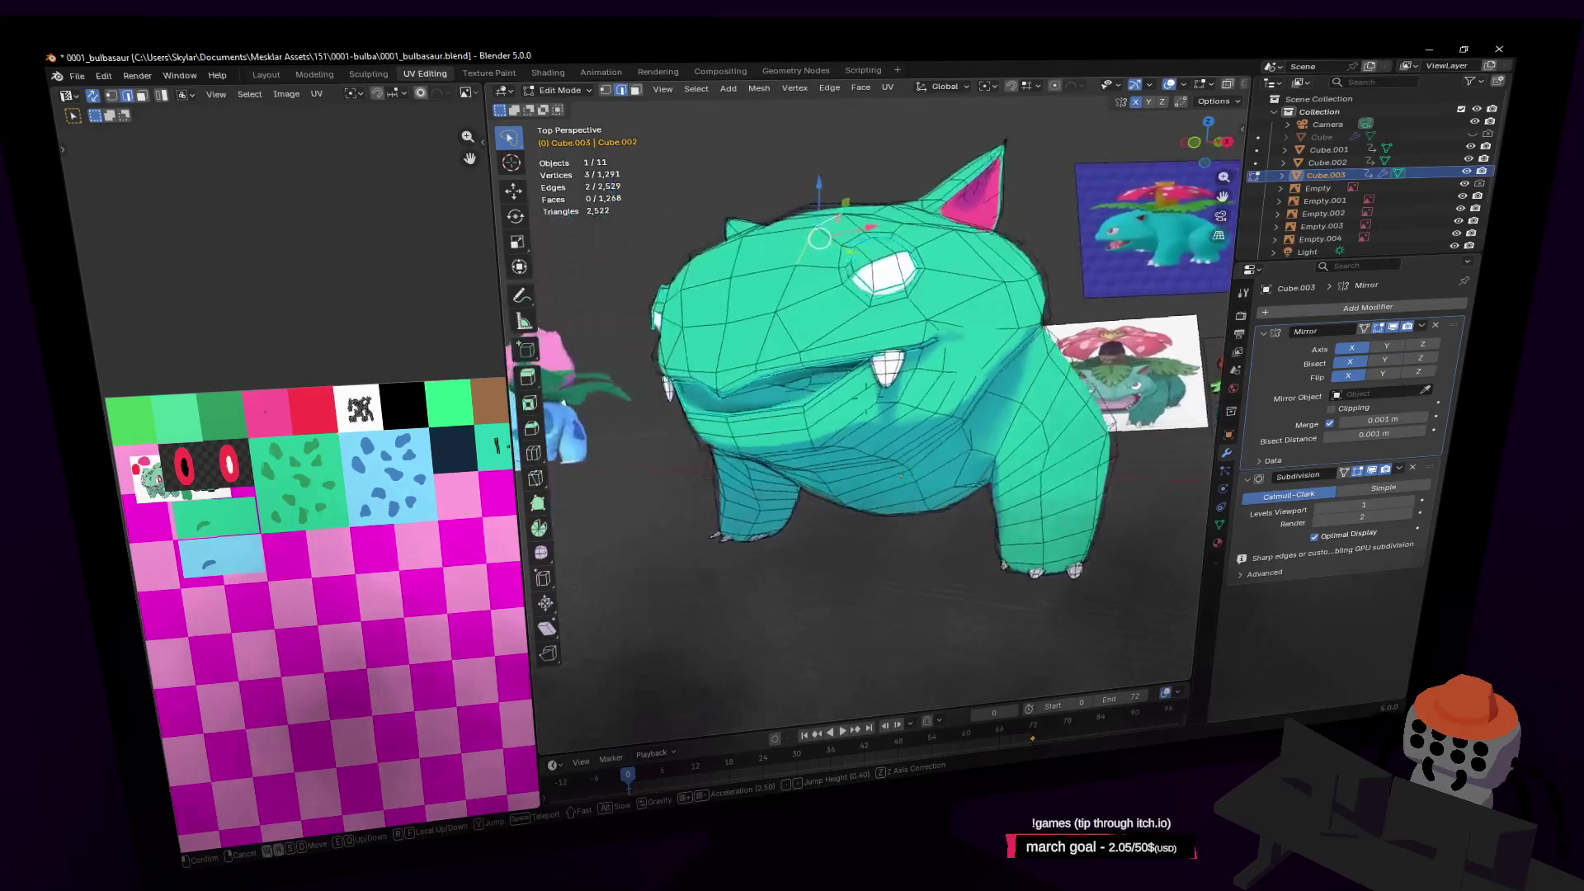
{"action": "key", "text": "w"}
{"action": "key", "text": "Tab"}
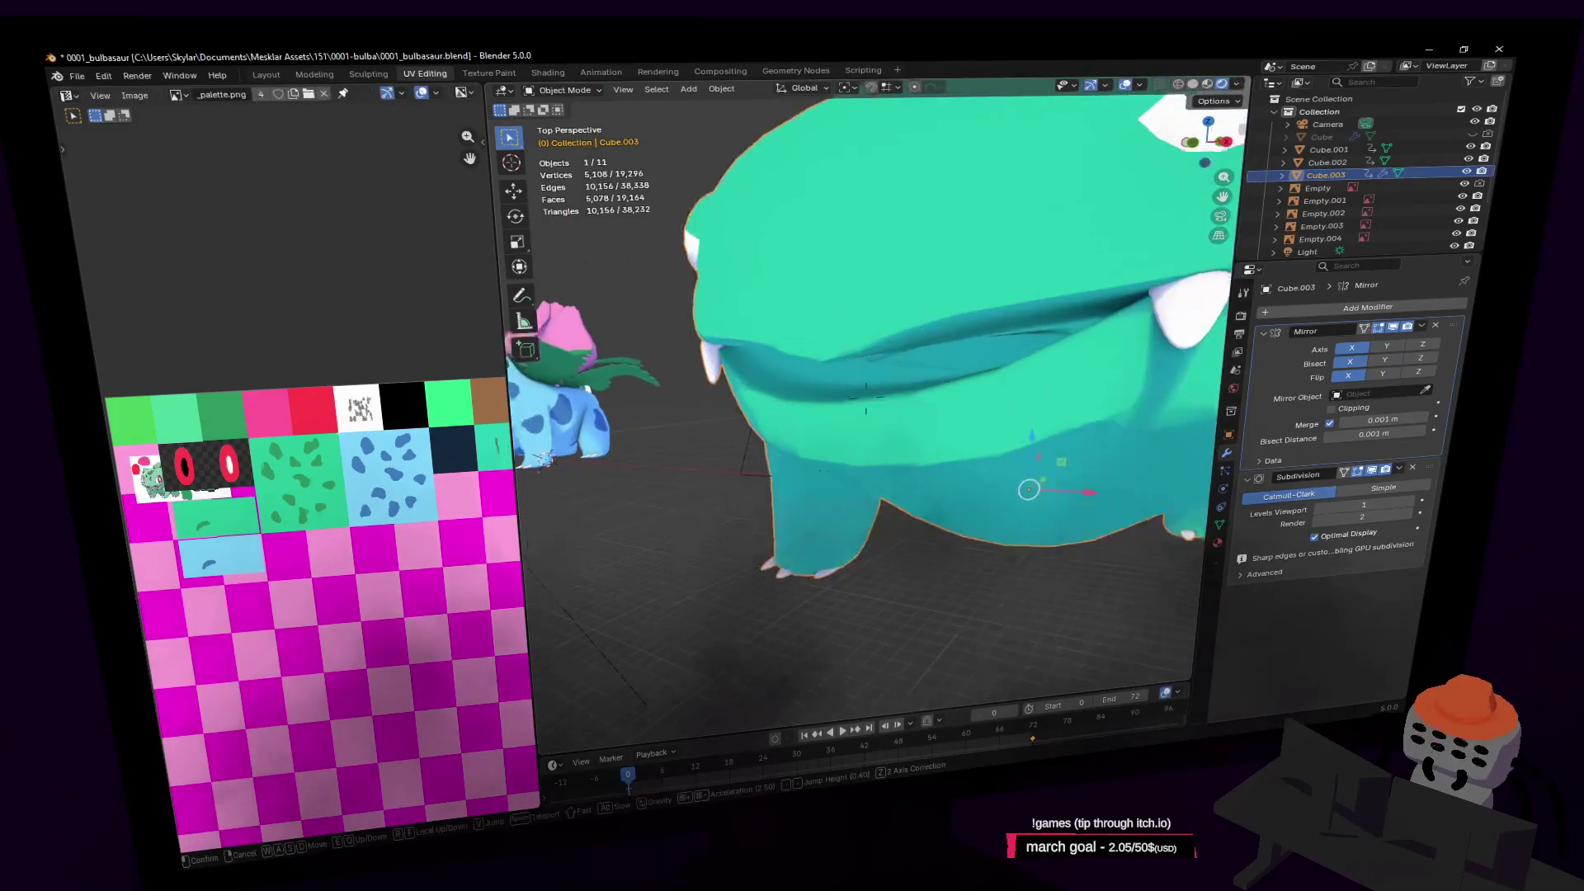
{"action": "key", "text": "s"}
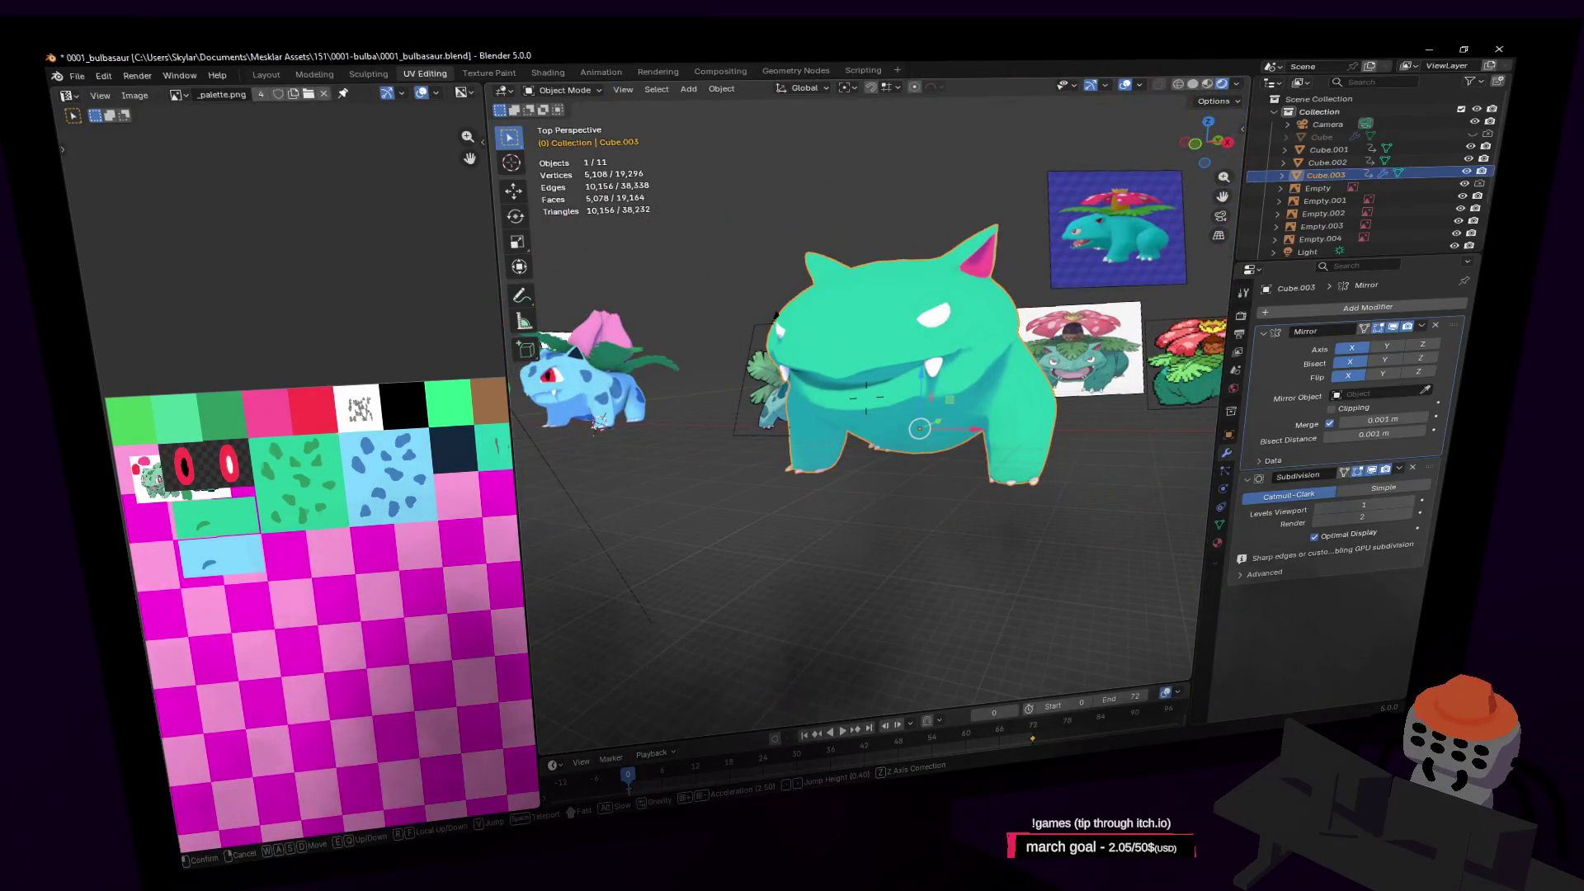
{"action": "key", "text": "w"}
Add a Basis shape key from the Object Data properties' Shape Keys panel
{"action": "key", "text": "Tab"}
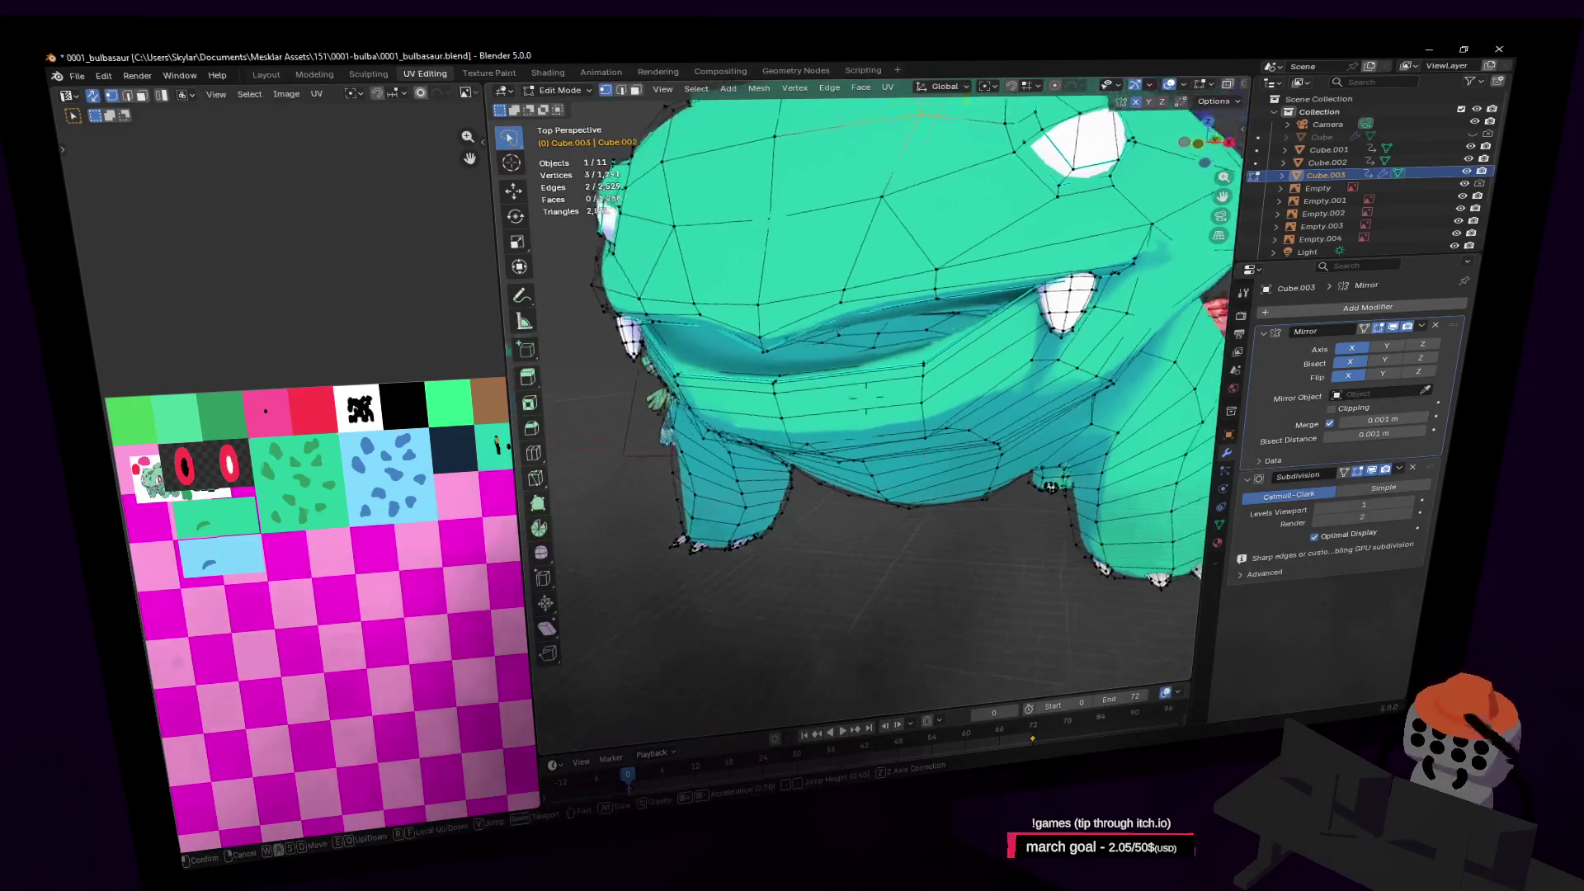
{"action": "left_click", "coordinate": [1225, 527]}
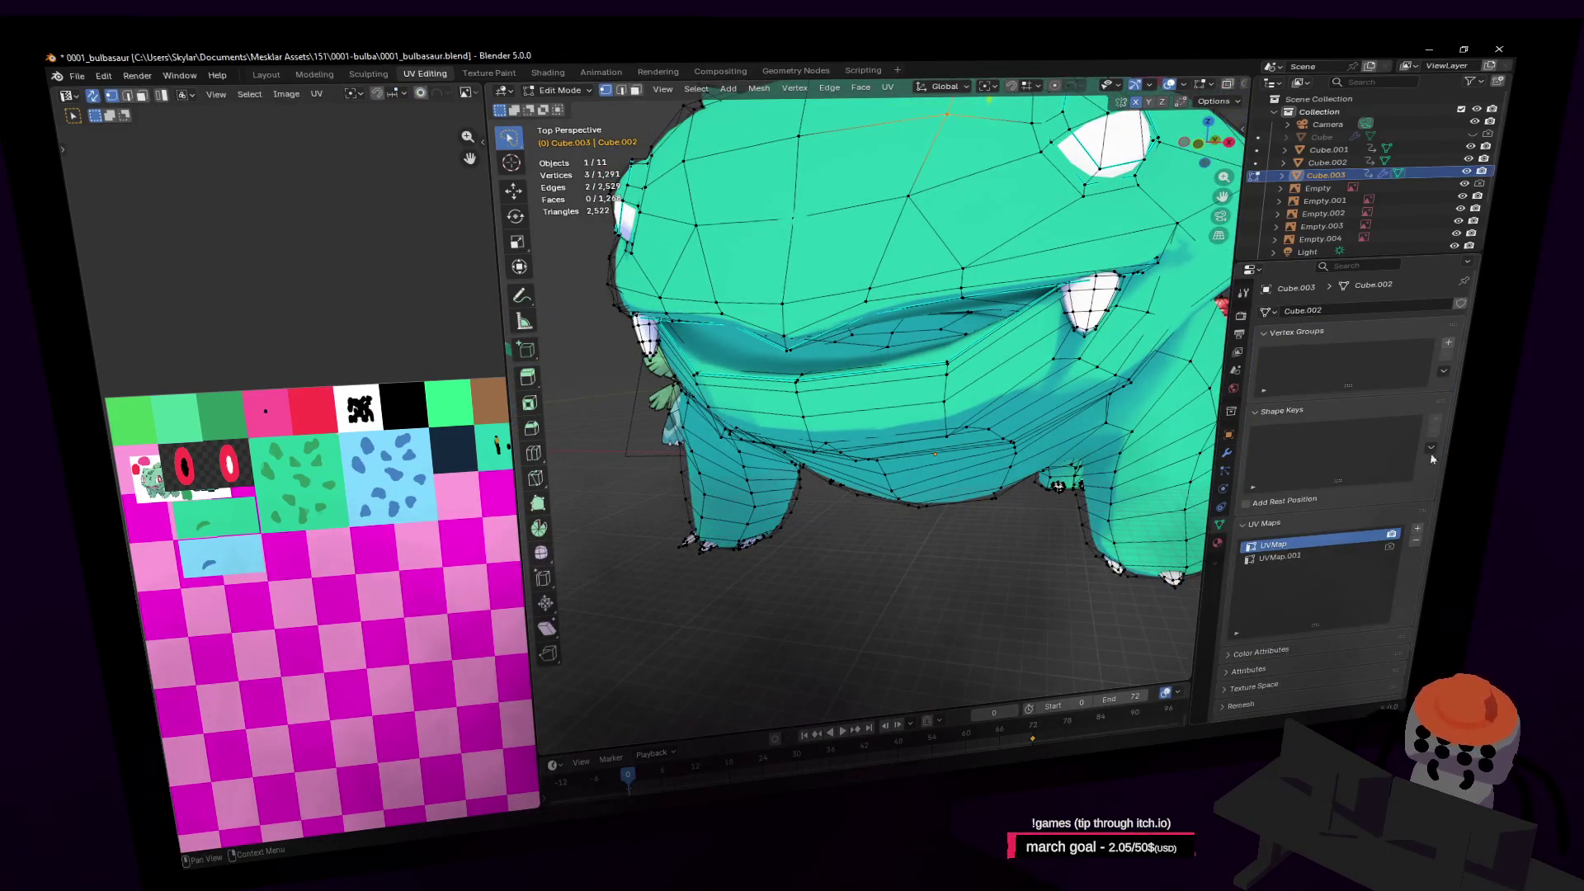
{"action": "key", "text": "Tab"}
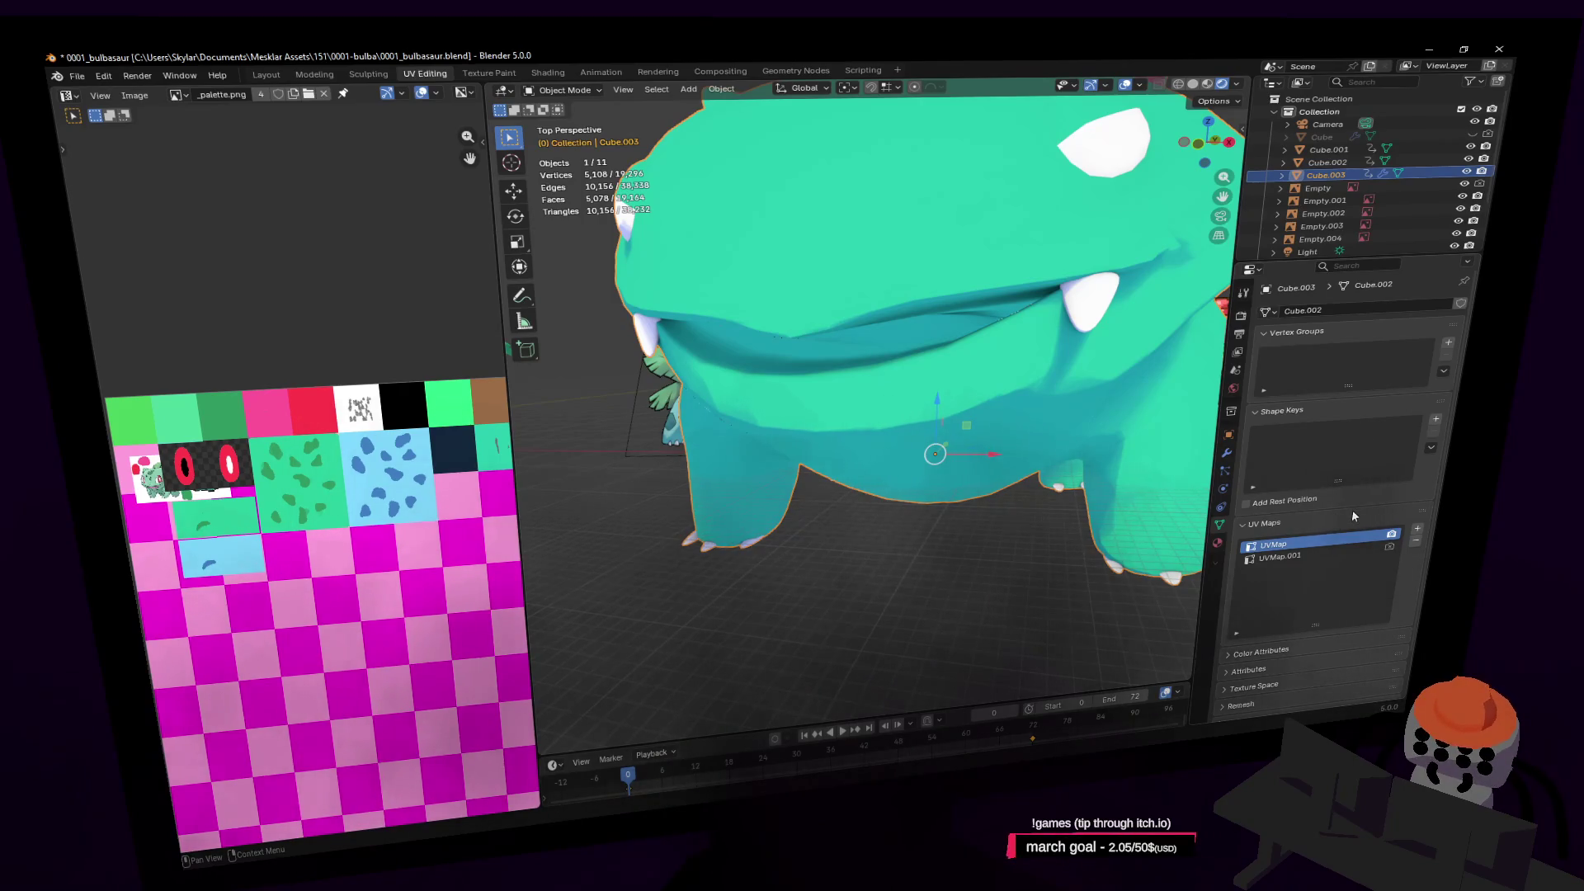
{"action": "left_click", "coordinate": [1435, 420]}
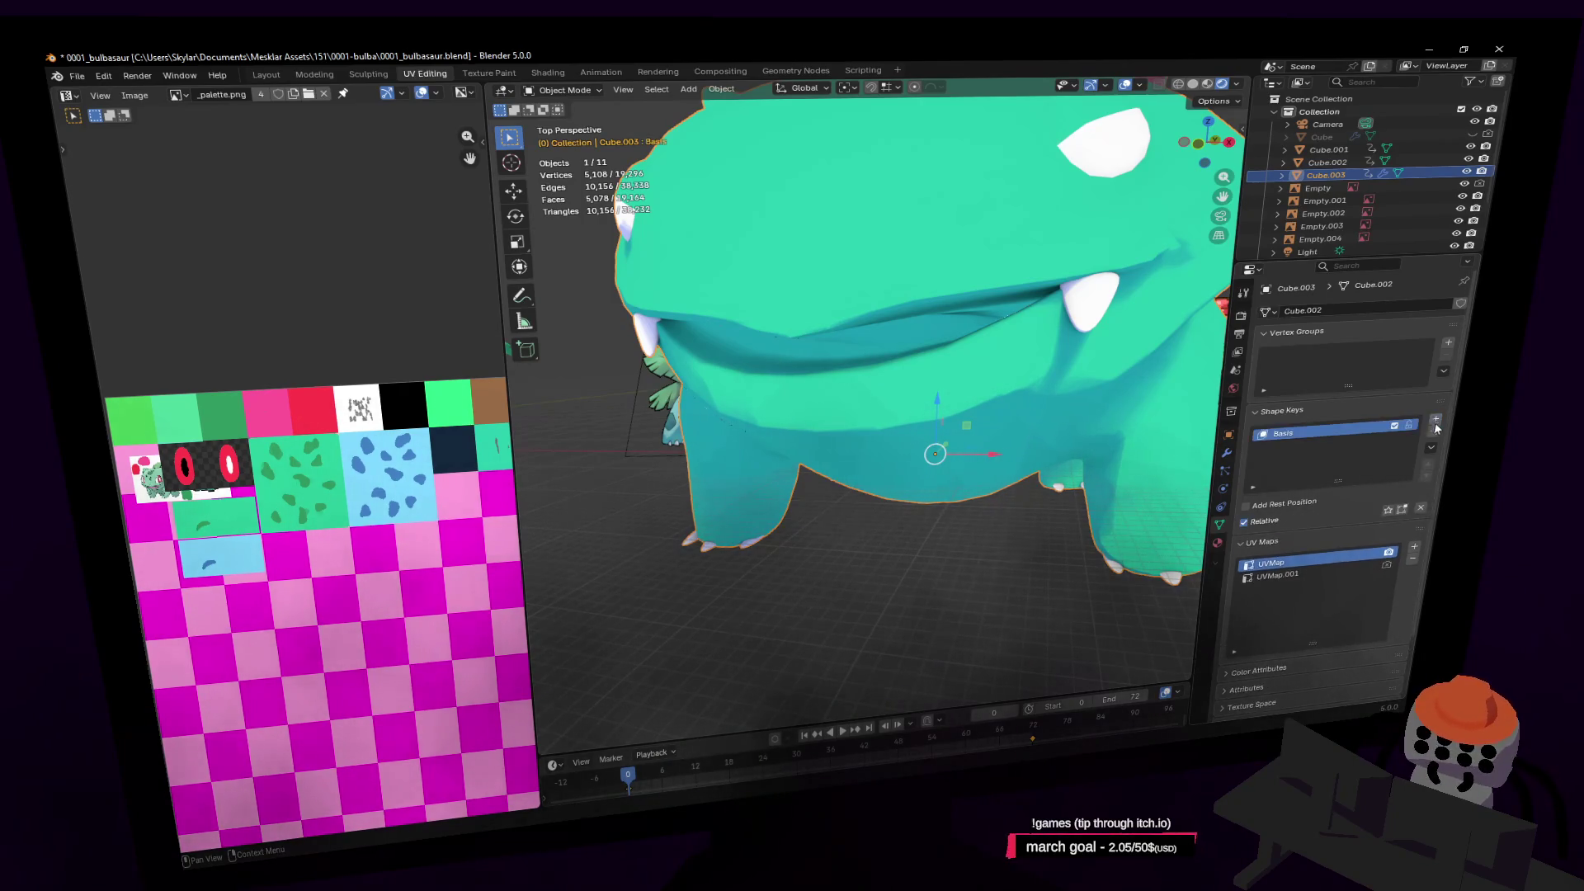
Add a Key 1 shape key and select the lower jaw faces in Edit Mode
{"action": "left_click", "coordinate": [1436, 421]}
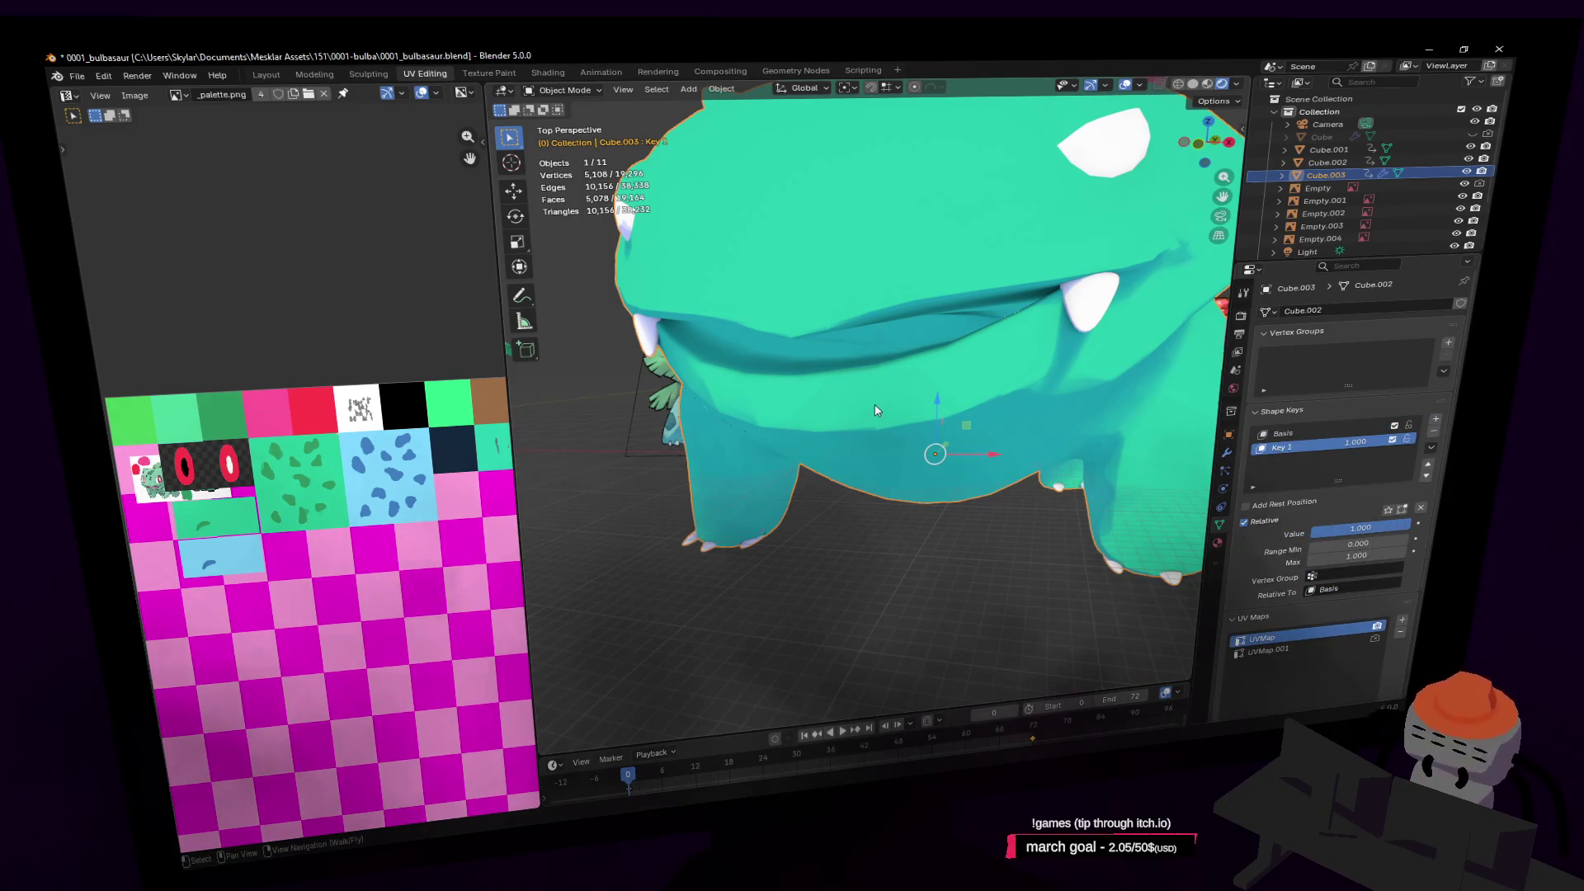
{"action": "key", "text": "Tab"}
{"action": "scroll", "coordinate": [875, 410], "scroll_direction": "up", "scroll_amount": 3}
{"action": "key", "text": "shift+grave"}
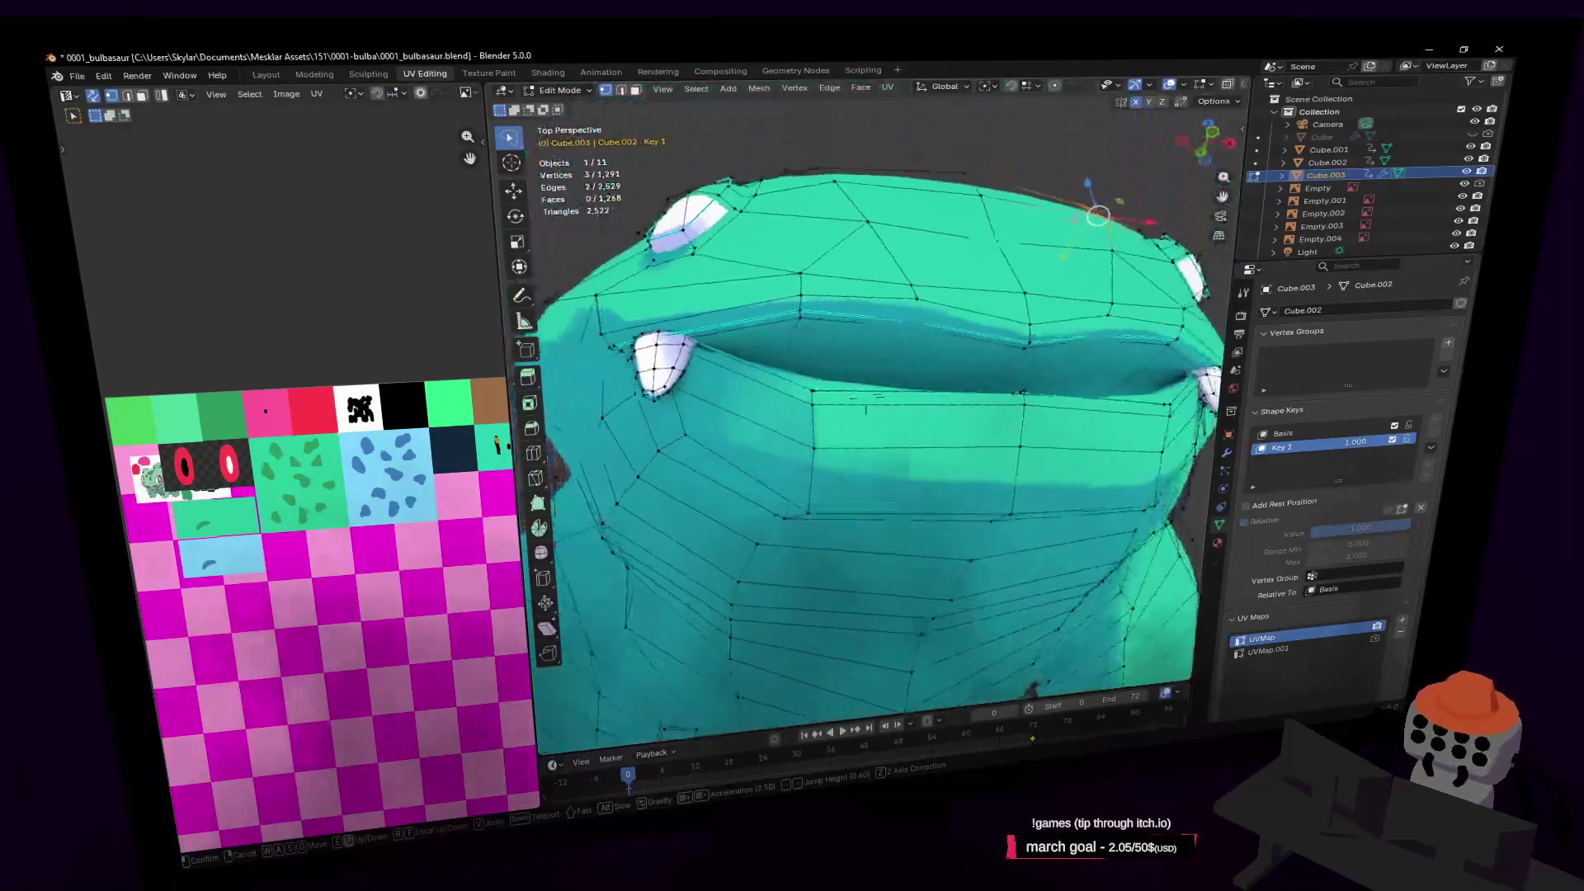
{"action": "left_click", "coordinate": [811, 374]}
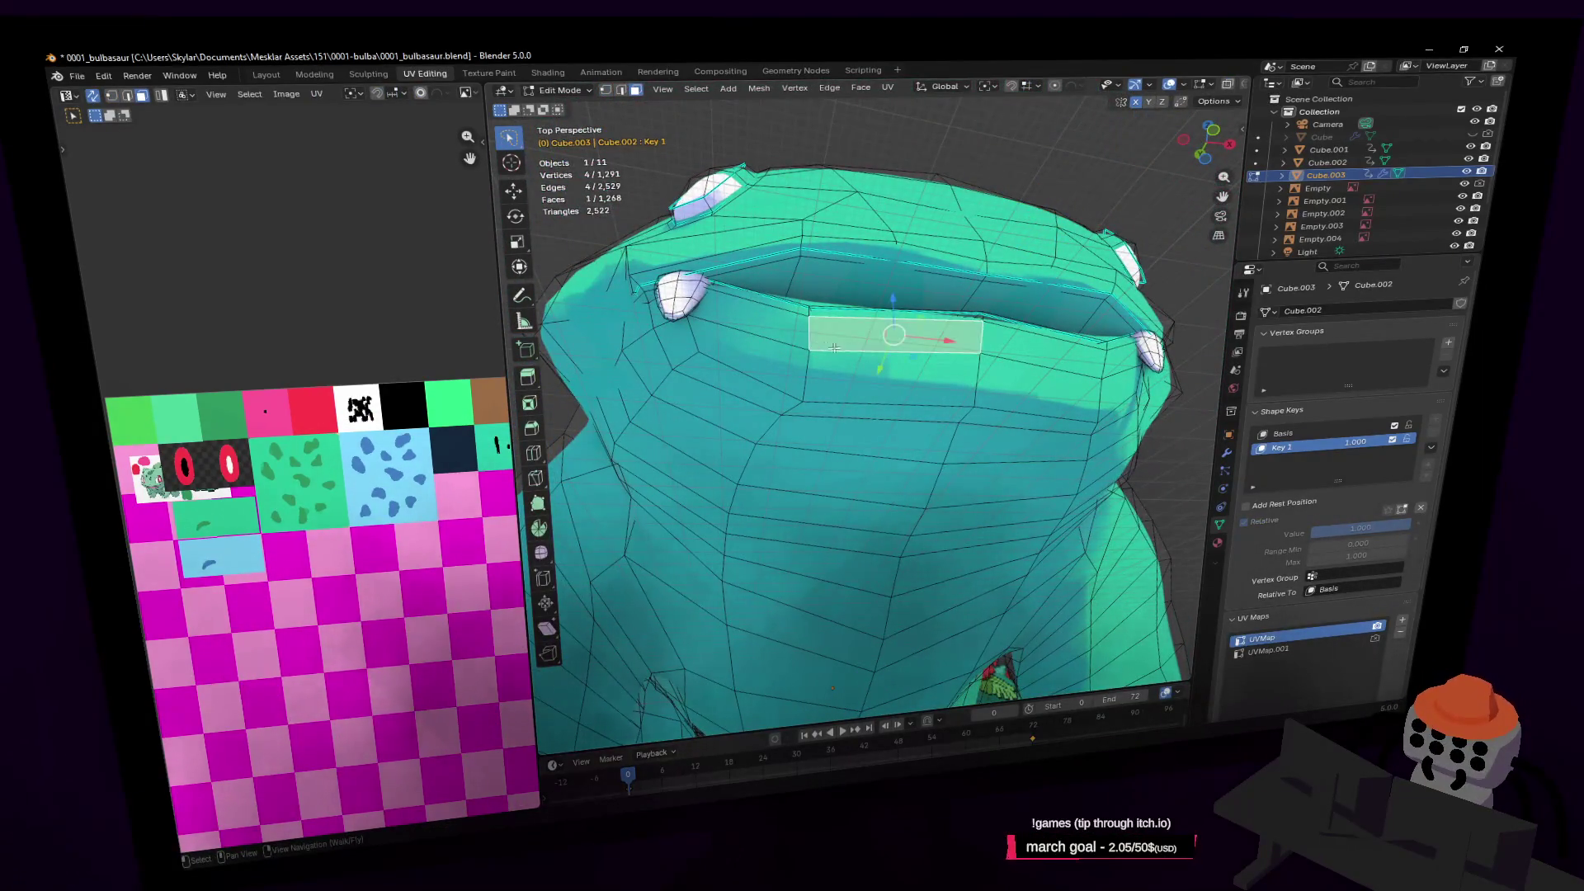
{"action": "middle_click_drag", "start_coordinate": [835, 350], "coordinate": [951, 354]}
{"action": "left_click_drag", "start_coordinate": [951, 354], "coordinate": [791, 426]}
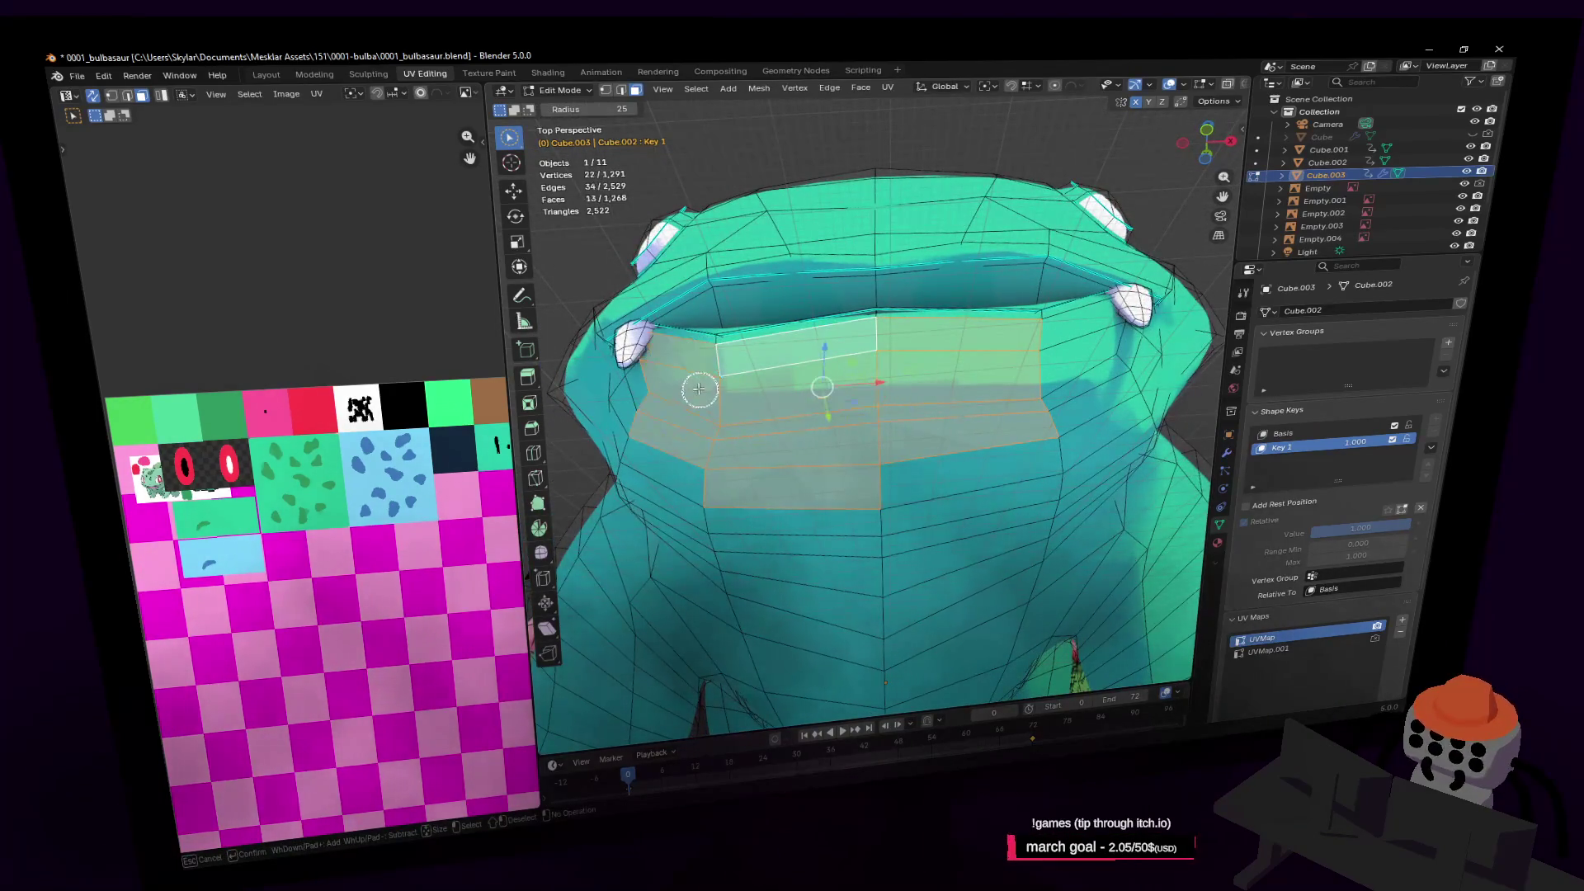
{"action": "left_click_drag", "start_coordinate": [1059, 381], "coordinate": [993, 463]}
{"action": "mouse_move", "coordinate": [993, 463]}
{"action": "middle_mouse_down"}
{"action": "mouse_move", "coordinate": [994, 434]}
{"action": "mouse_move", "coordinate": [966, 463]}
{"action": "mouse_move", "coordinate": [917, 456]}
{"action": "middle_mouse_up"}
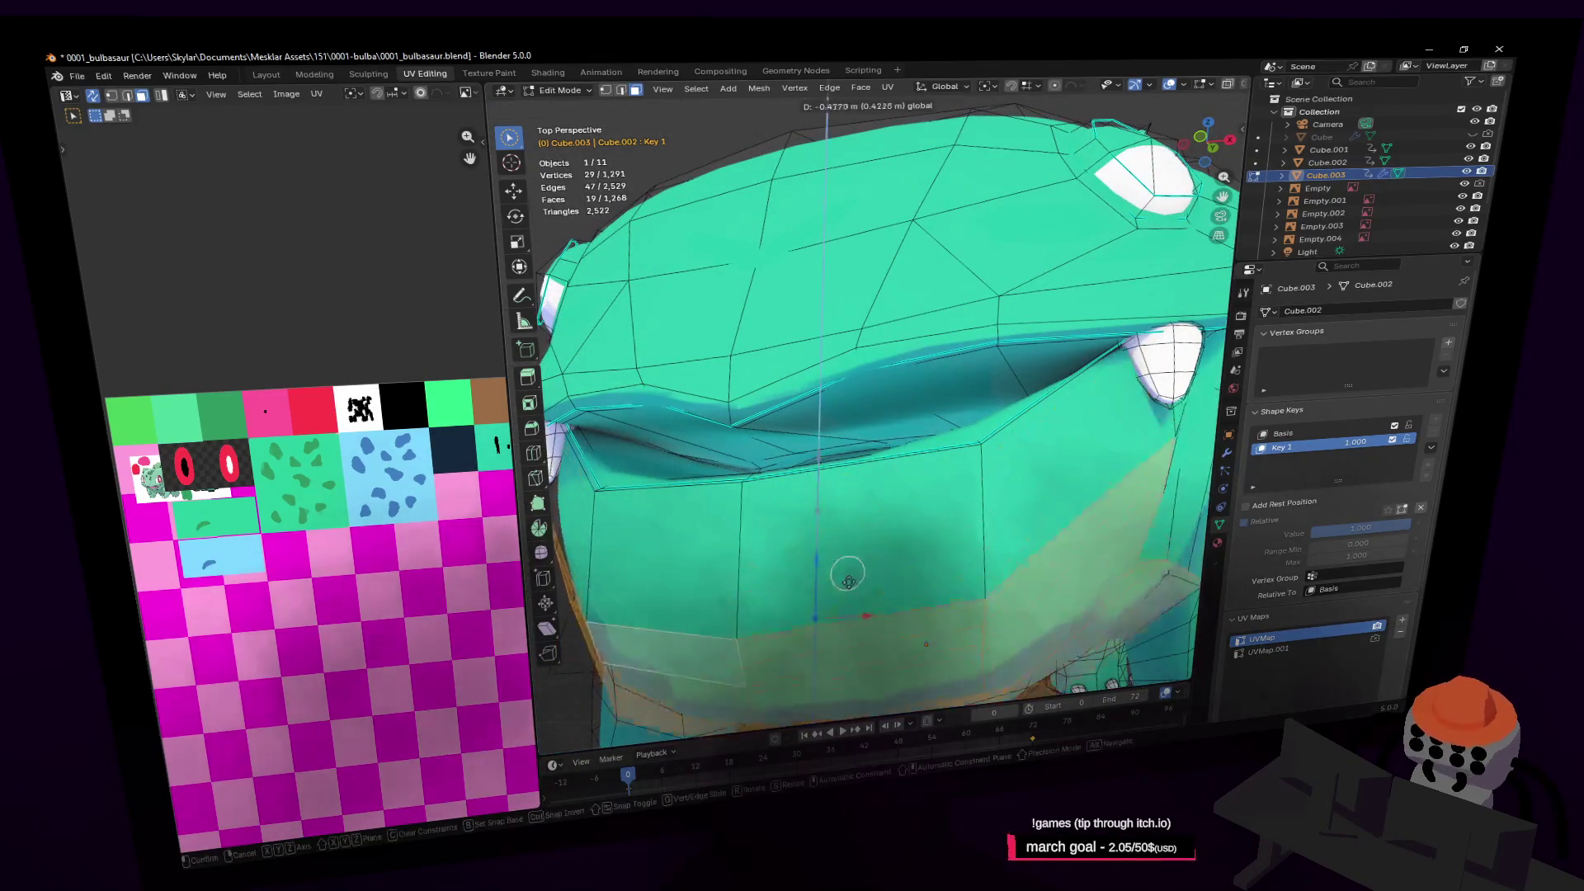
With Proportional Editing on, lower the selected jaw faces along Z
{"action": "left_click", "coordinate": [1056, 85]}
{"action": "scroll", "coordinate": [909, 186], "scroll_direction": "down", "scroll_amount": 5}
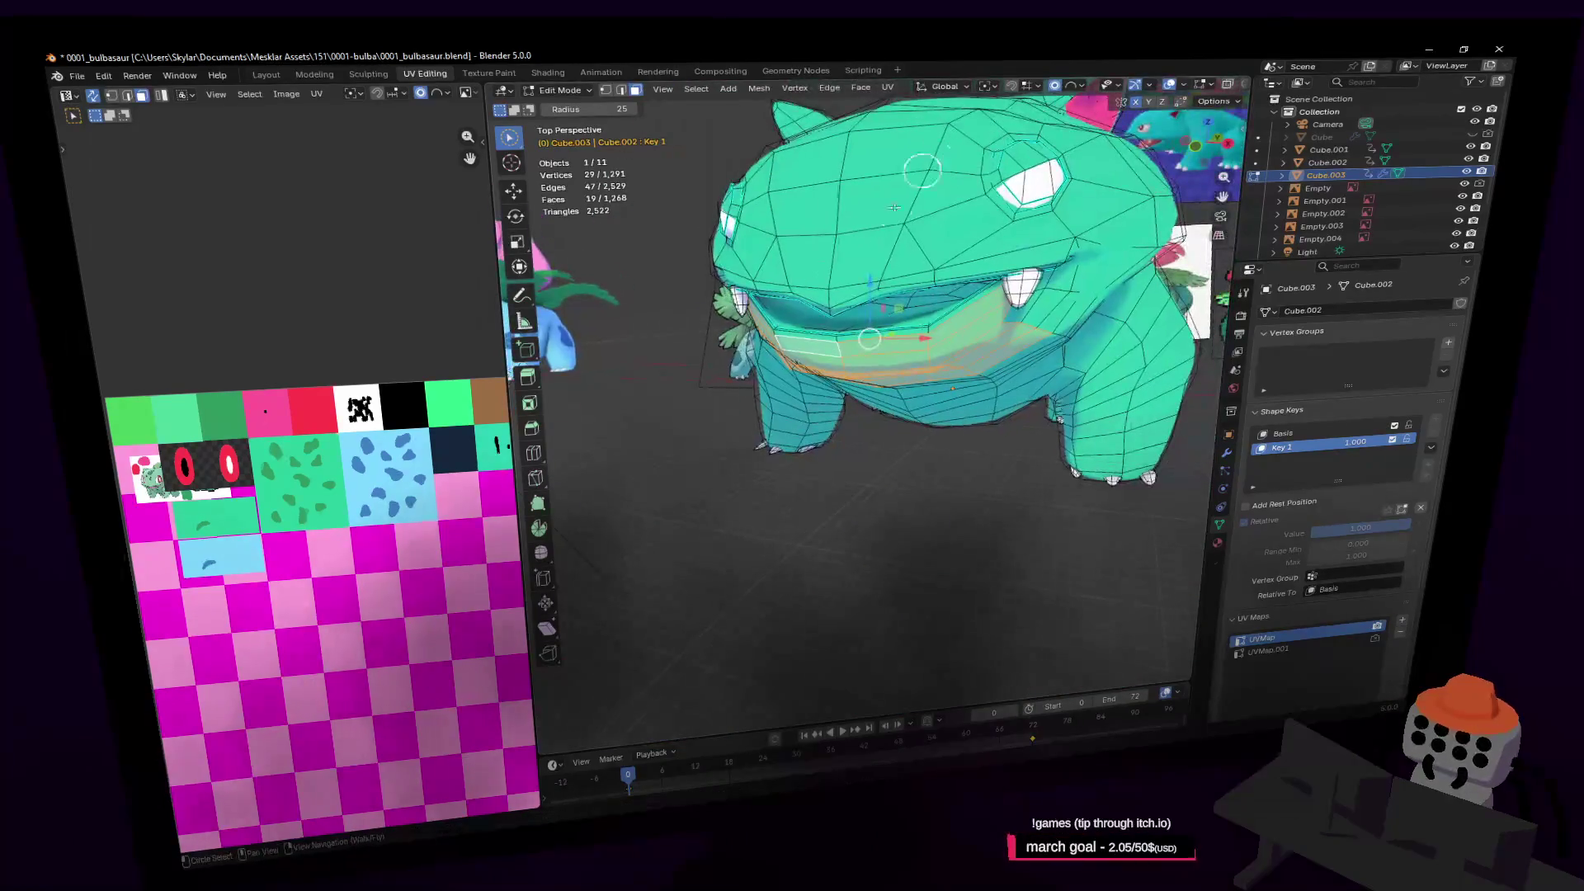
{"action": "key", "text": "g"}
{"action": "key", "text": "z"}
{"action": "left_click", "coordinate": [881, 362]}
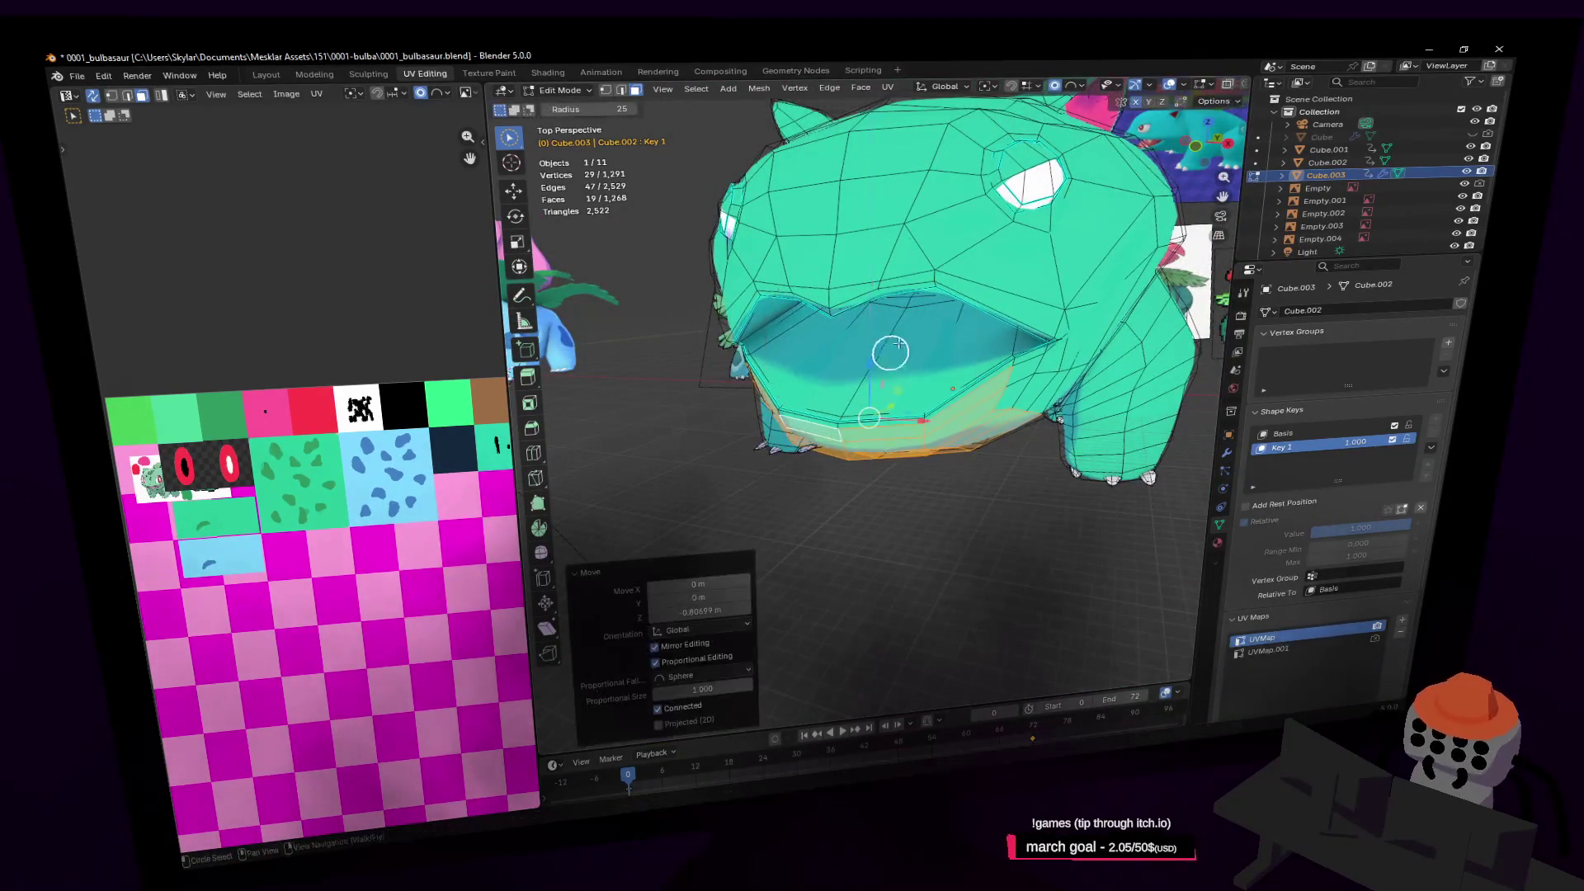
{"action": "key", "text": "shift+grave"}
{"action": "key", "text": "w"}
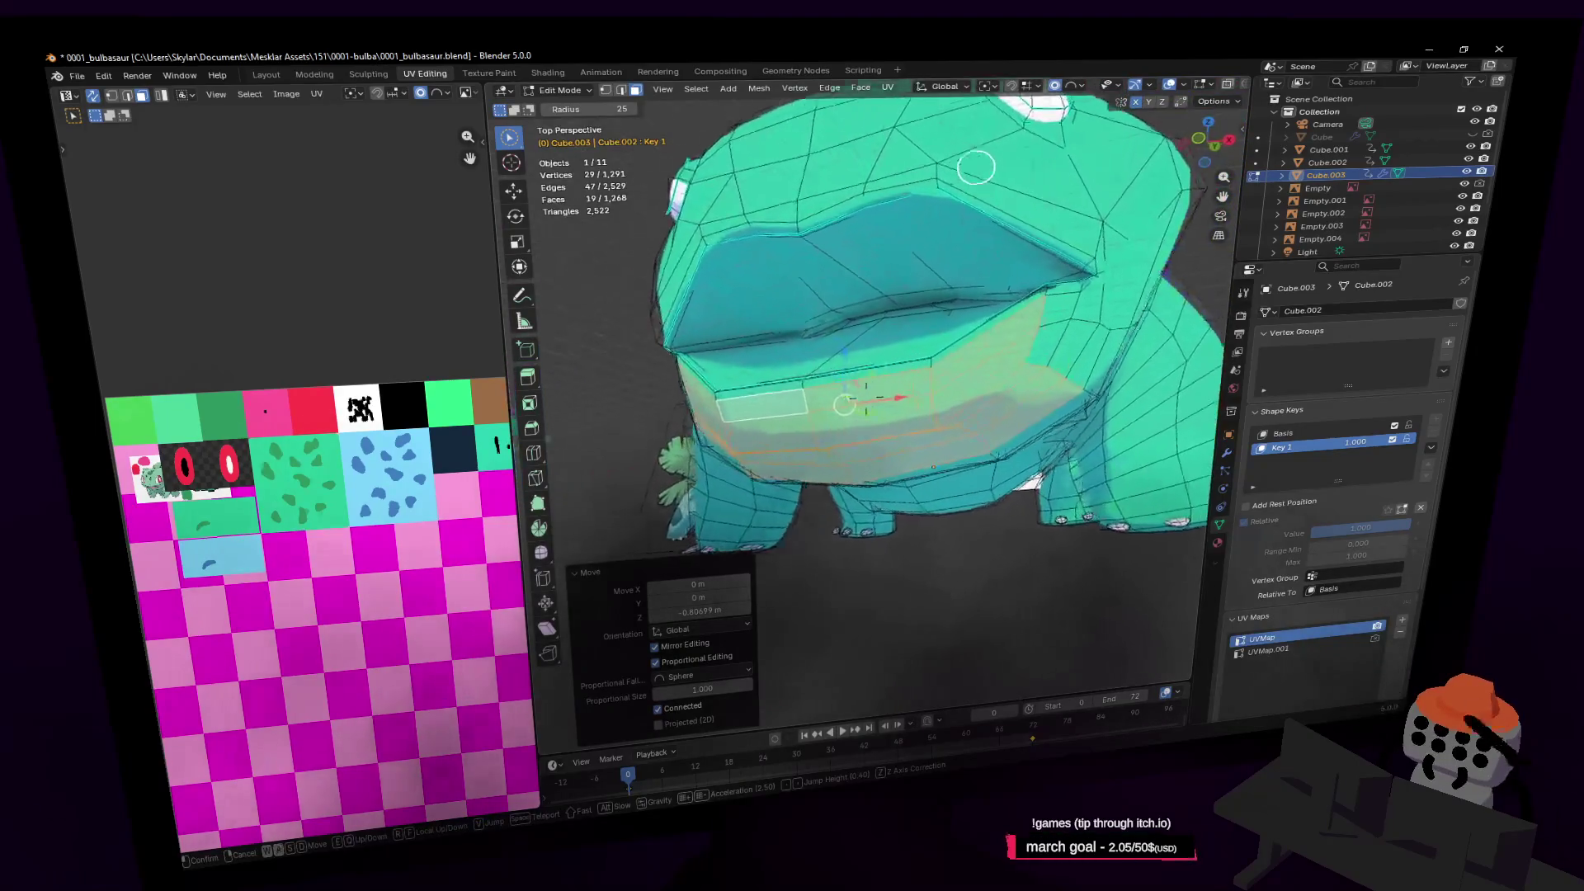
{"action": "left_click", "coordinate": [954, 296]}
{"action": "key", "text": "shift+grave"}
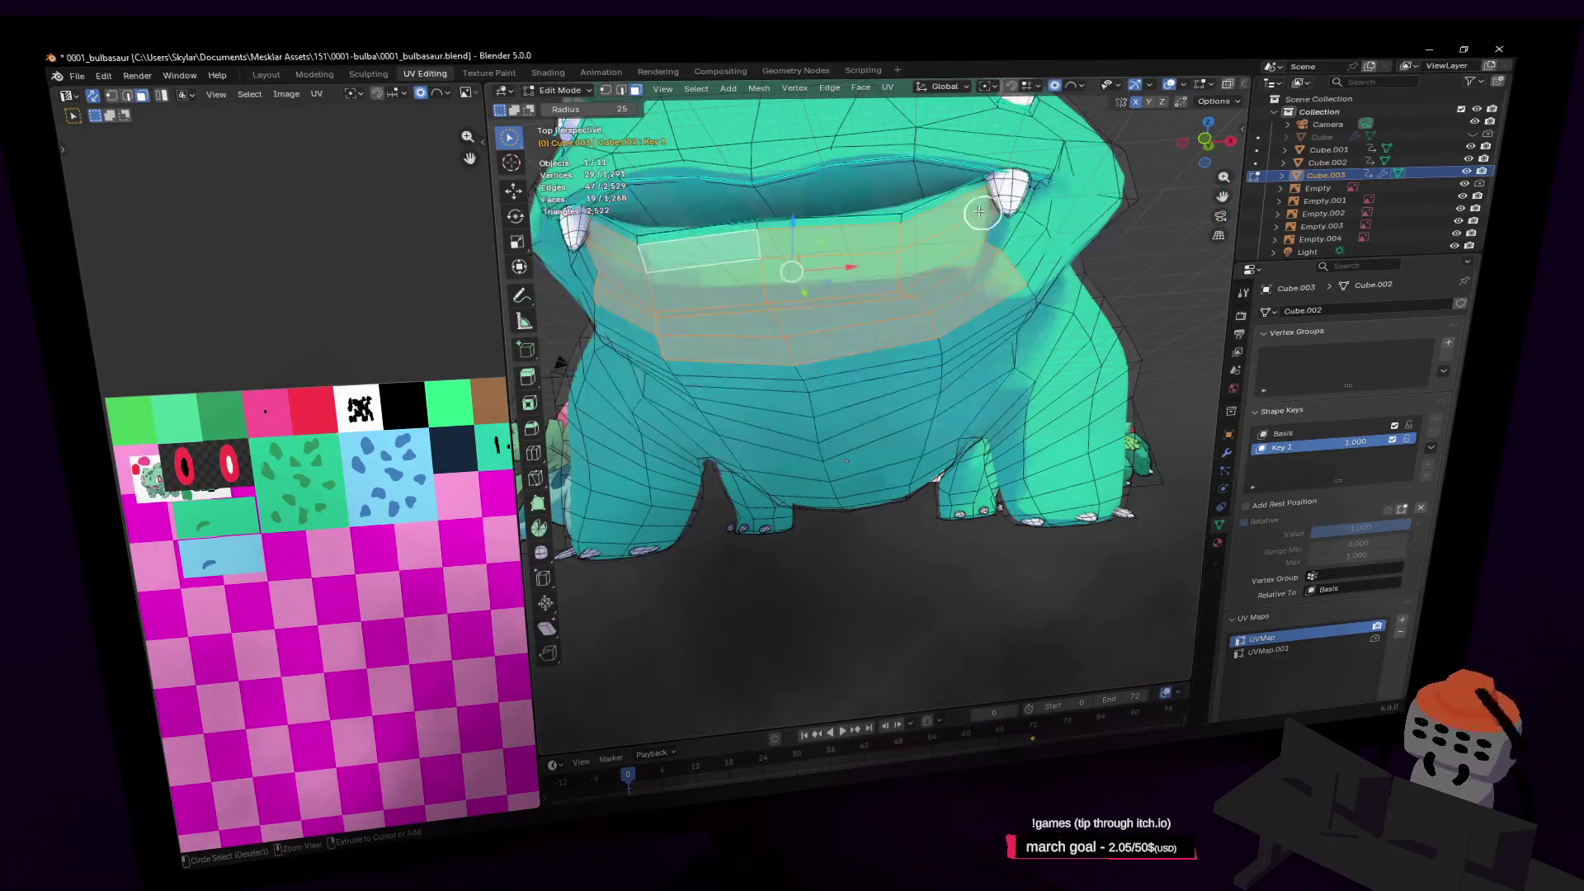
{"action": "key", "text": "w"}
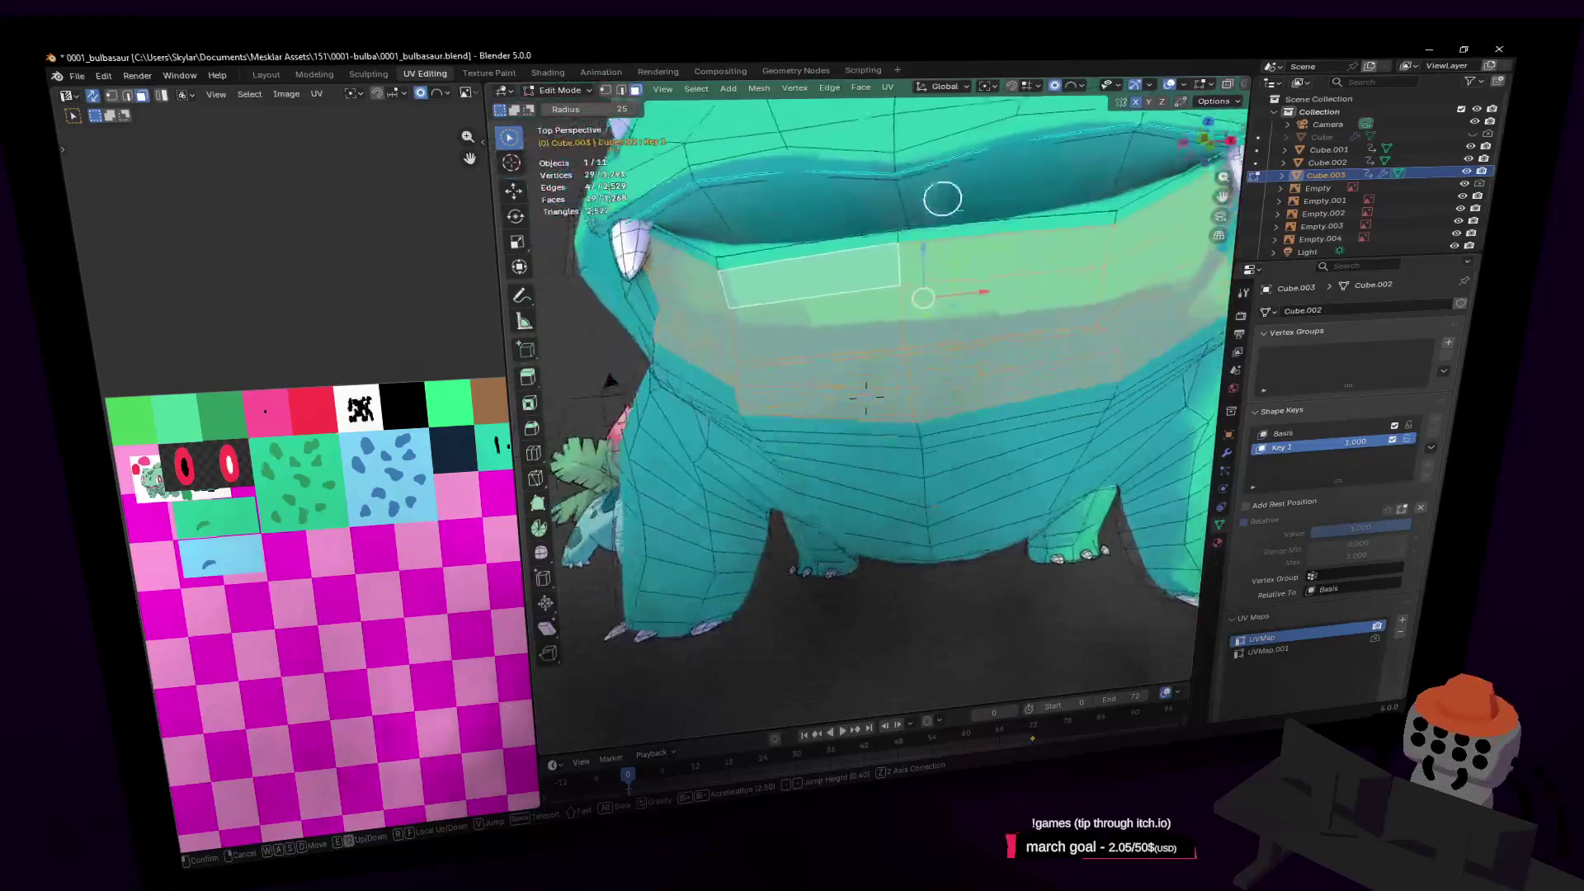
{"action": "left_click", "coordinate": [918, 256]}
Drag the selected mouth faces further down to widen the opening
{"action": "key", "text": "Escape"}
{"action": "mouse_move", "coordinate": [927, 251]}
{"action": "middle_mouse_down"}
{"action": "mouse_move", "coordinate": [919, 381]}
{"action": "mouse_move", "coordinate": [908, 242]}
{"action": "middle_mouse_up"}
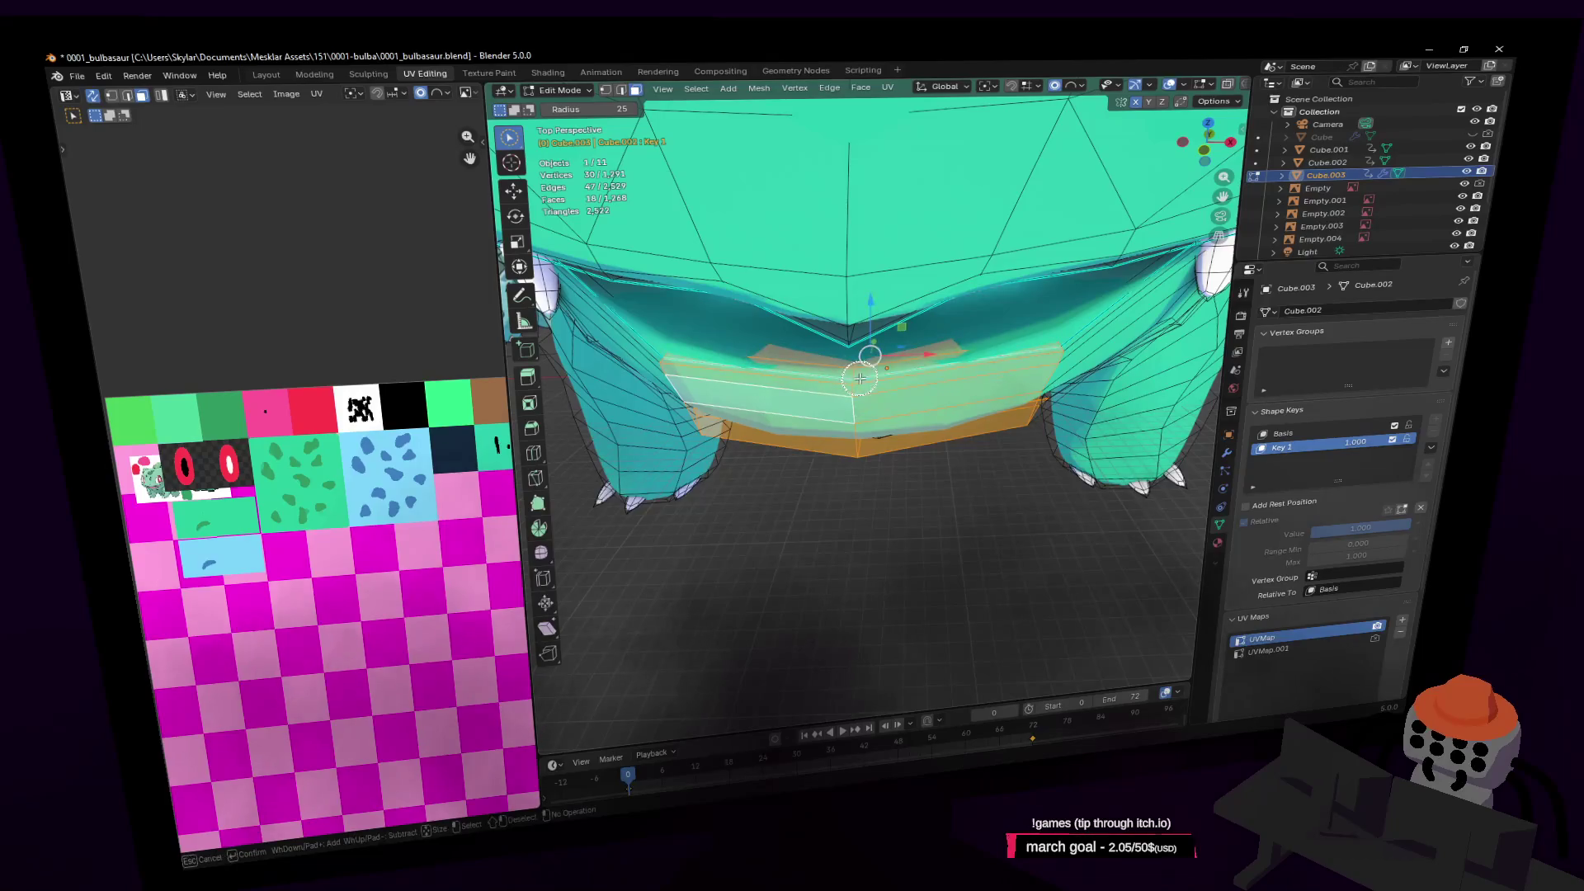
{"action": "left_click", "coordinate": [859, 378]}
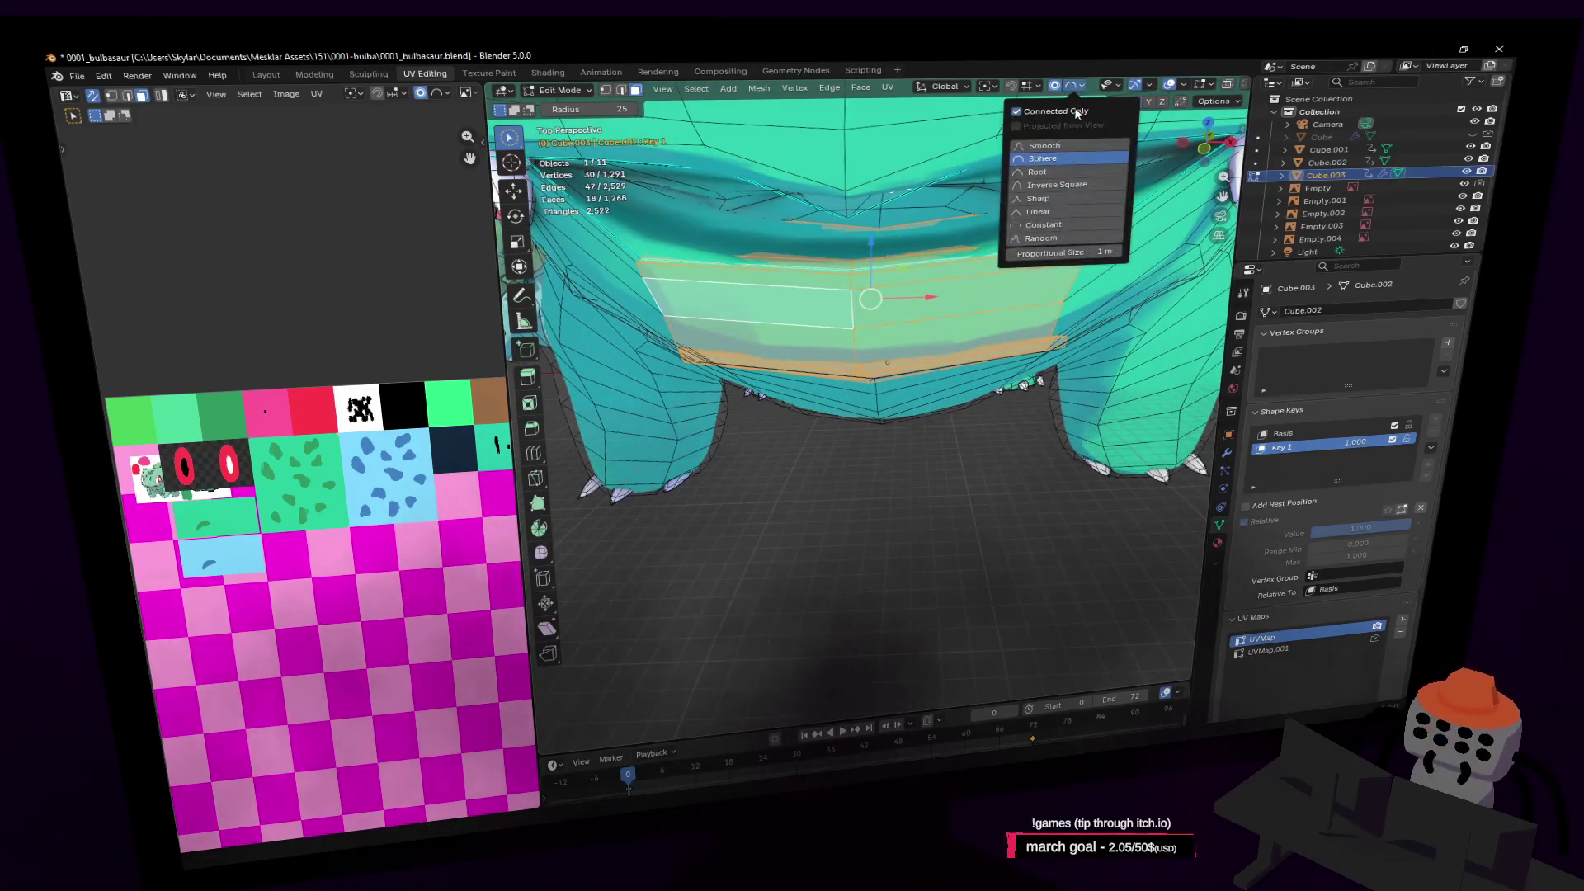
{"action": "scroll", "coordinate": [916, 266], "scroll_direction": "down", "scroll_amount": 2}
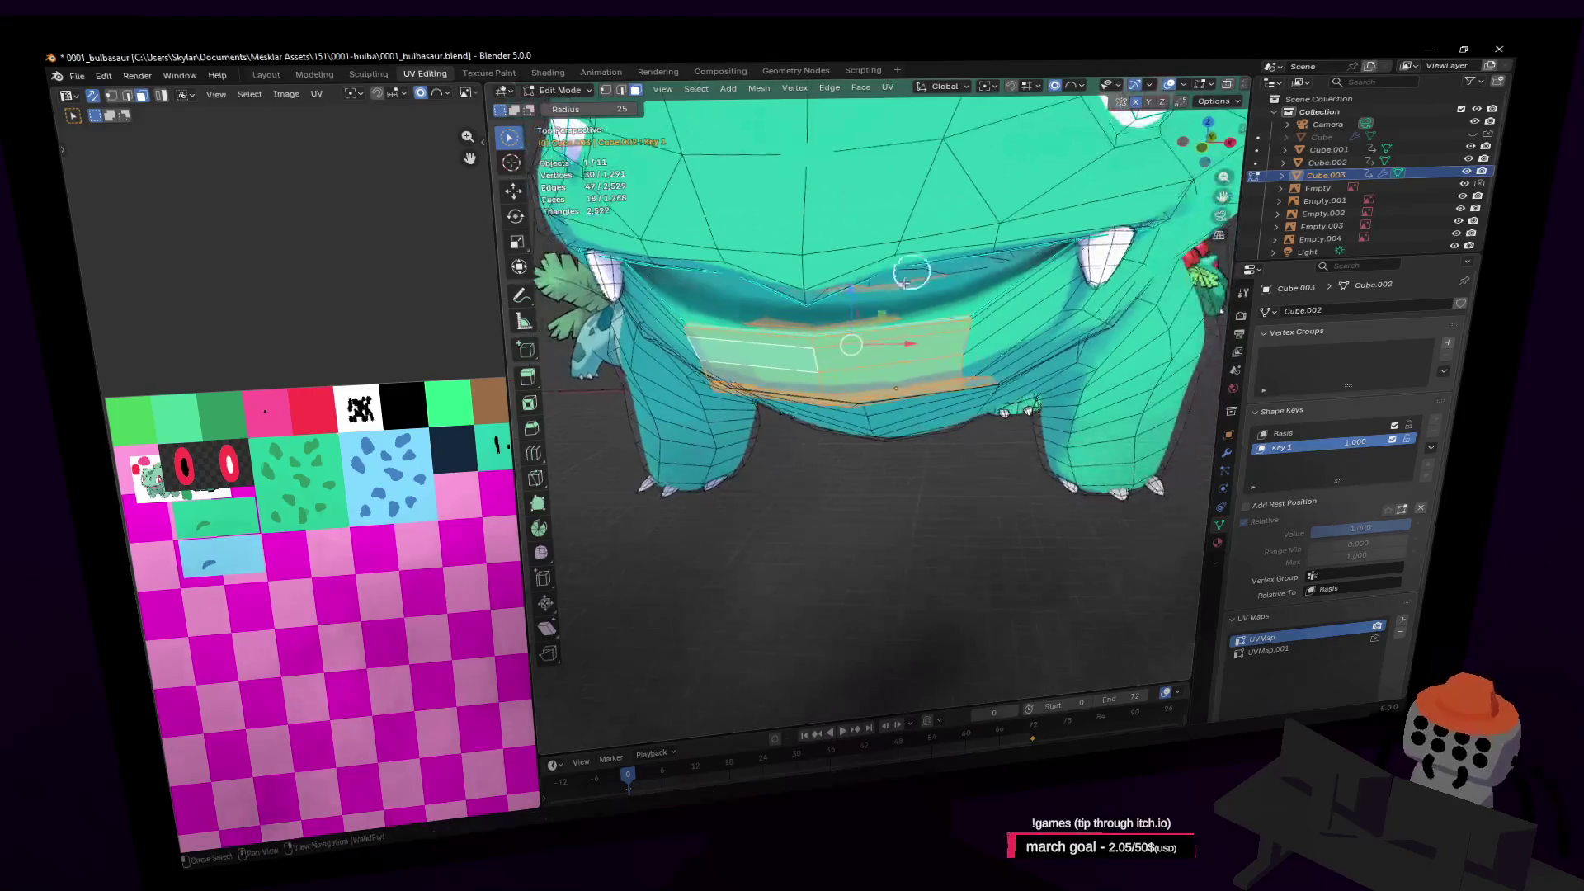
{"action": "left_click_drag", "start_coordinate": [855, 292], "coordinate": [866, 400]}
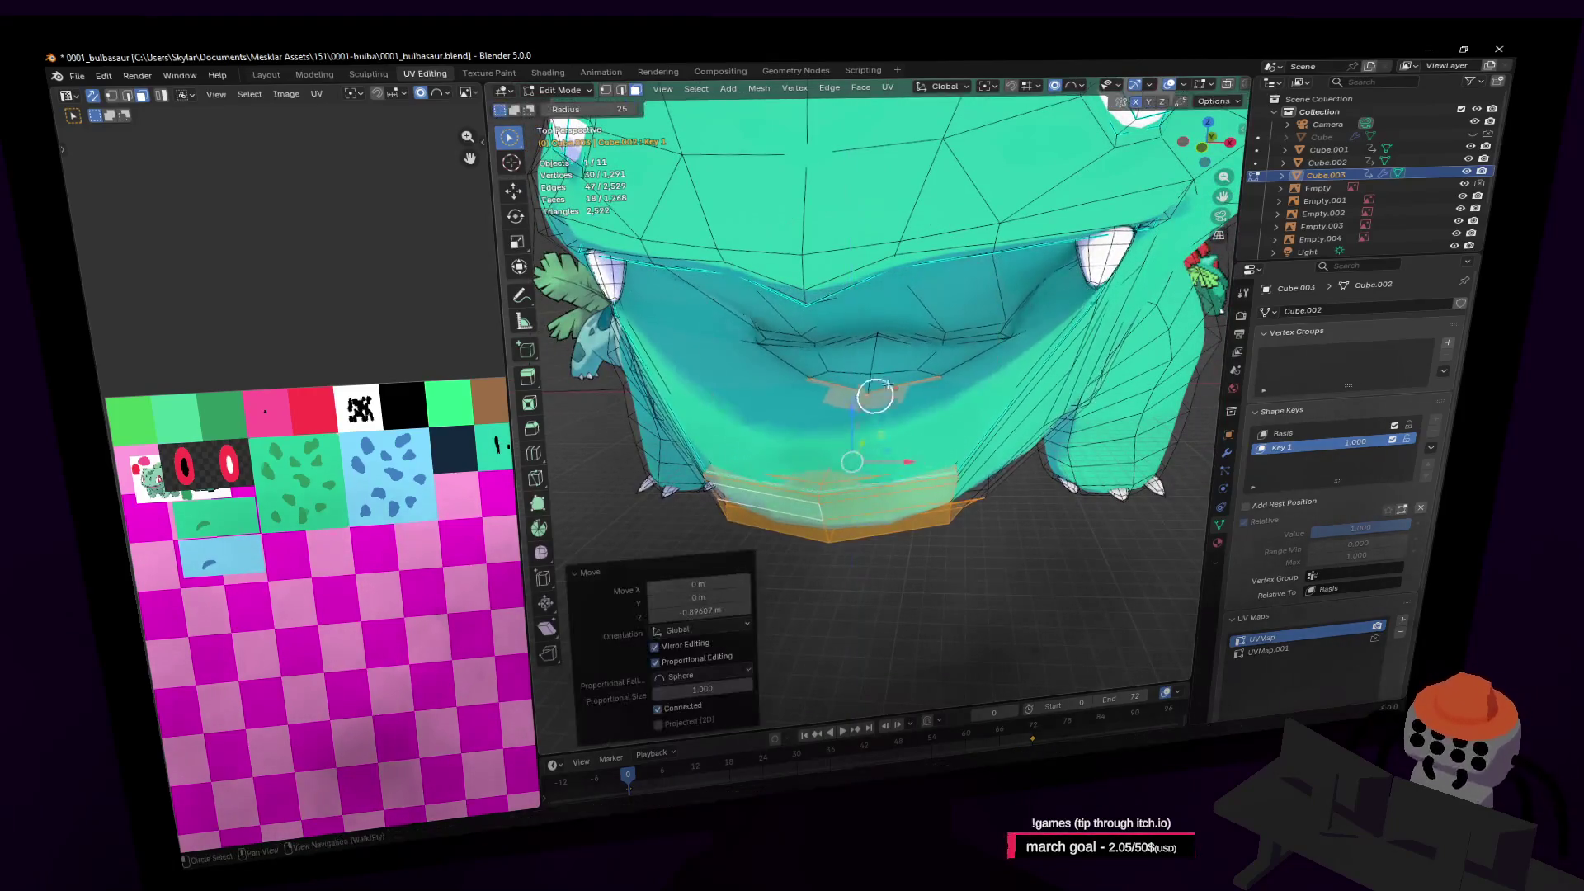
{"action": "key", "text": "shift+grave"}
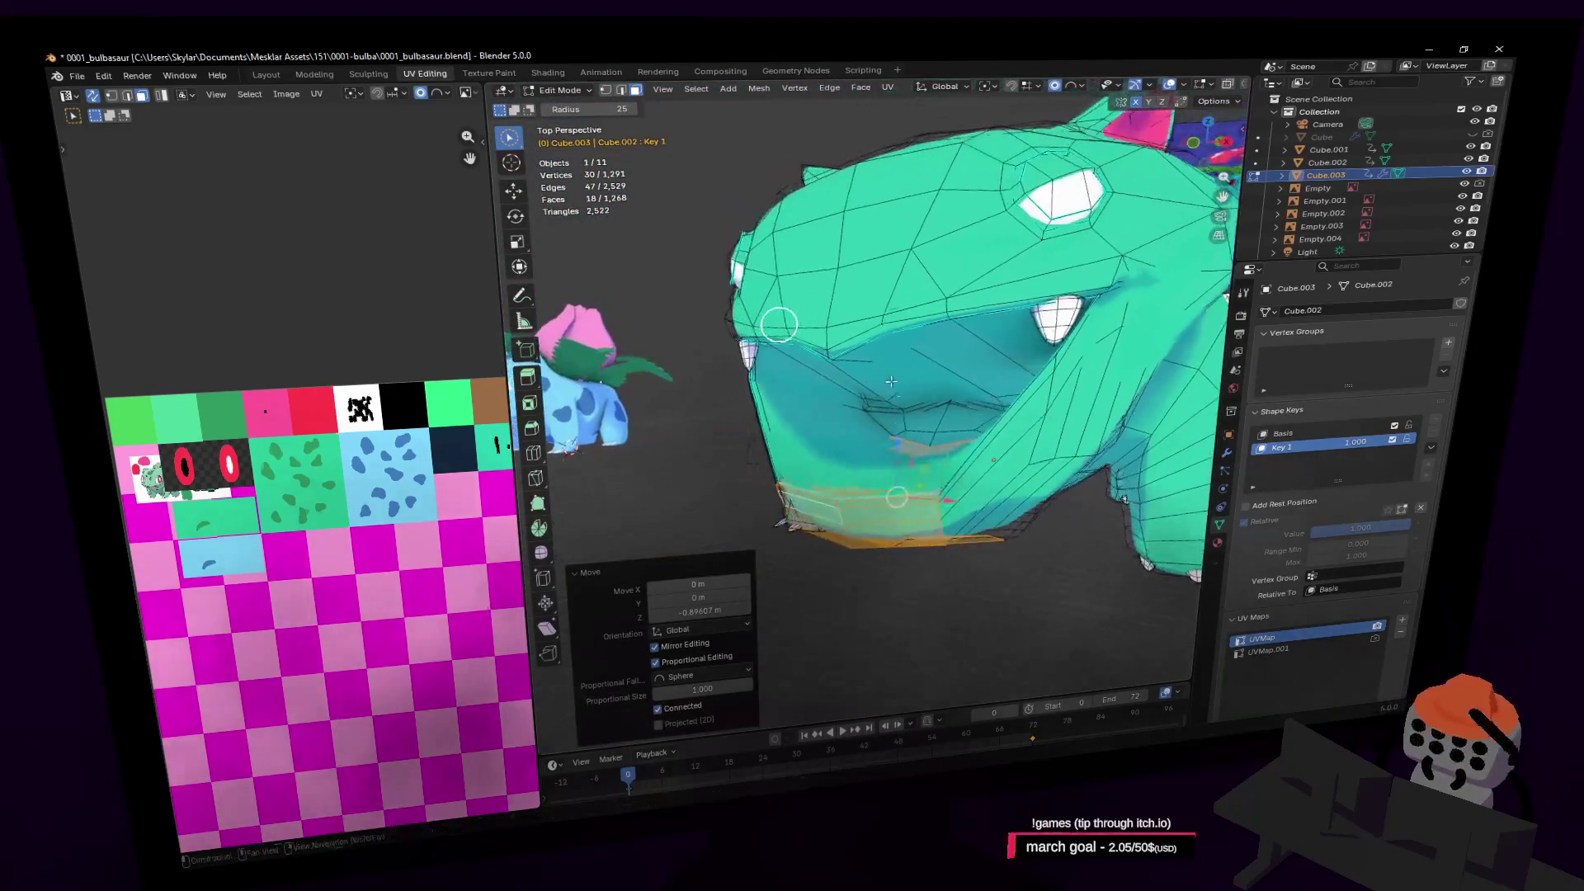
In Object Mode, set Key 1 to 1.000 to show the open mouth
{"action": "key", "text": "s"}
{"action": "left_click", "coordinate": [1249, 396]}
{"action": "key", "text": "Tab"}
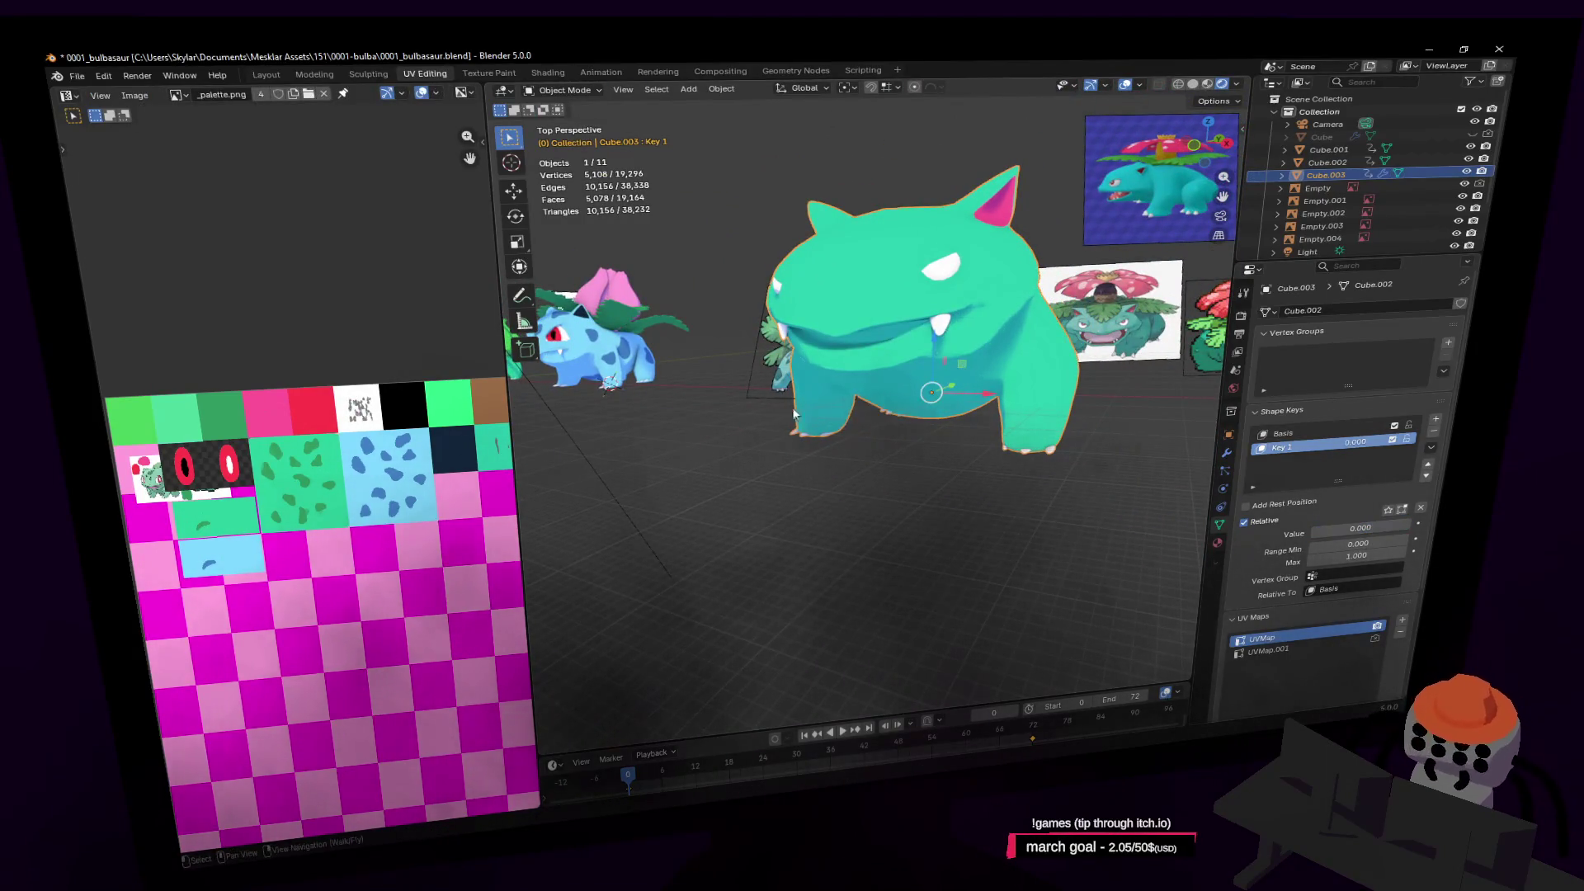
{"action": "key", "text": "shift+grave"}
{"action": "key", "text": "w"}
{"action": "left_click_drag", "start_coordinate": [1328, 437], "coordinate": [1394, 437]}
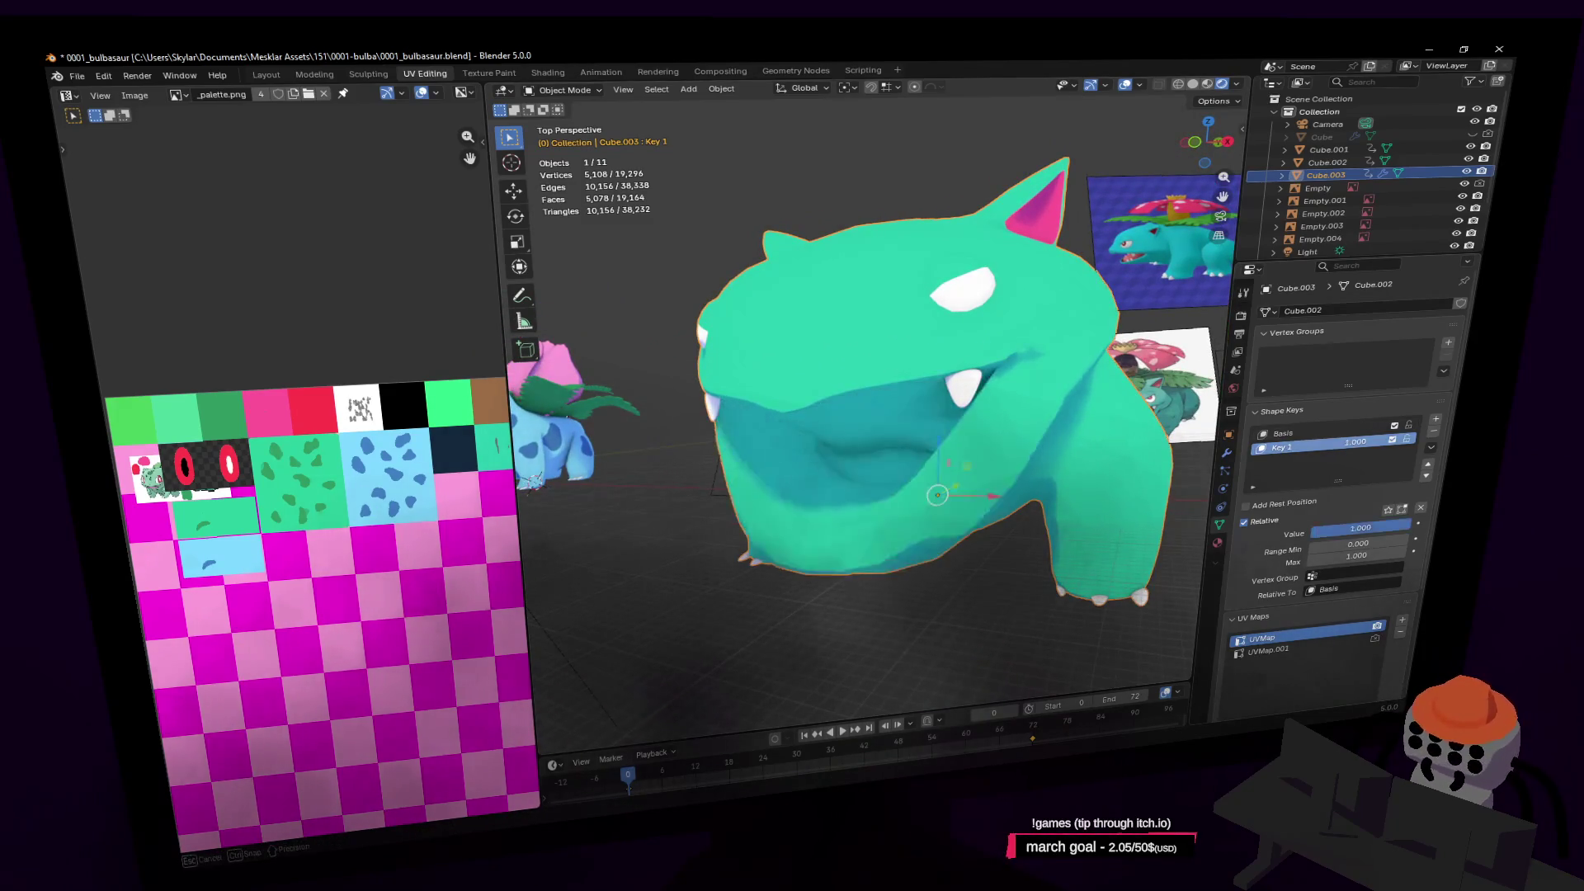
In Edit Mode, fly over to the Venusaur and Ivysaur reference images, then back to the mouth
{"action": "key", "text": "Tab"}
{"action": "key", "text": "shift+grave"}
{"action": "key", "text": "w"}
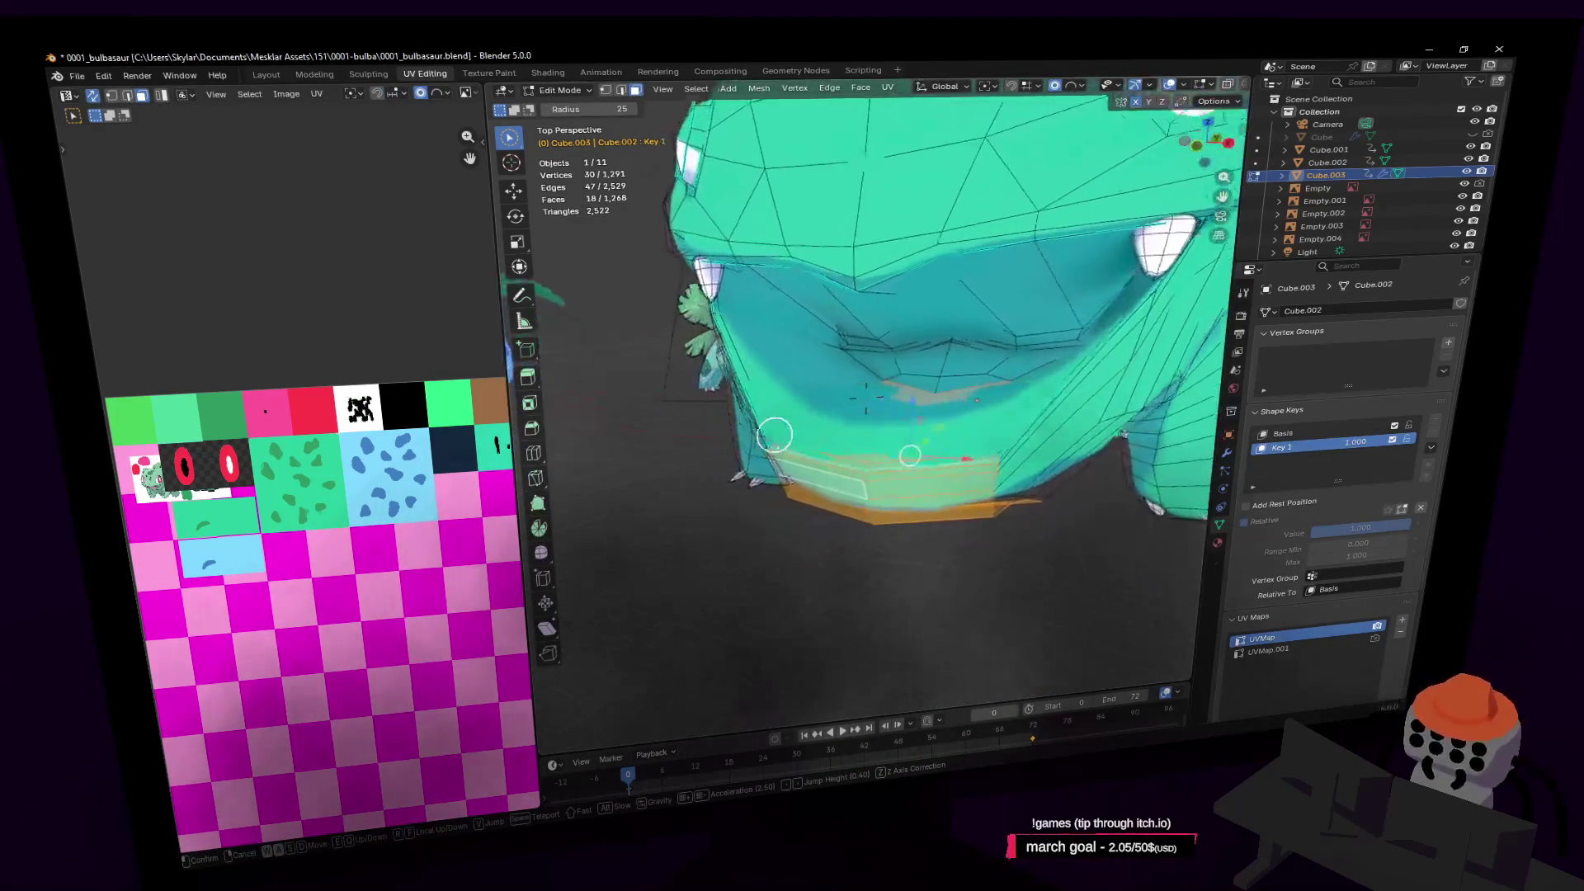
{"action": "key", "text": "s"}
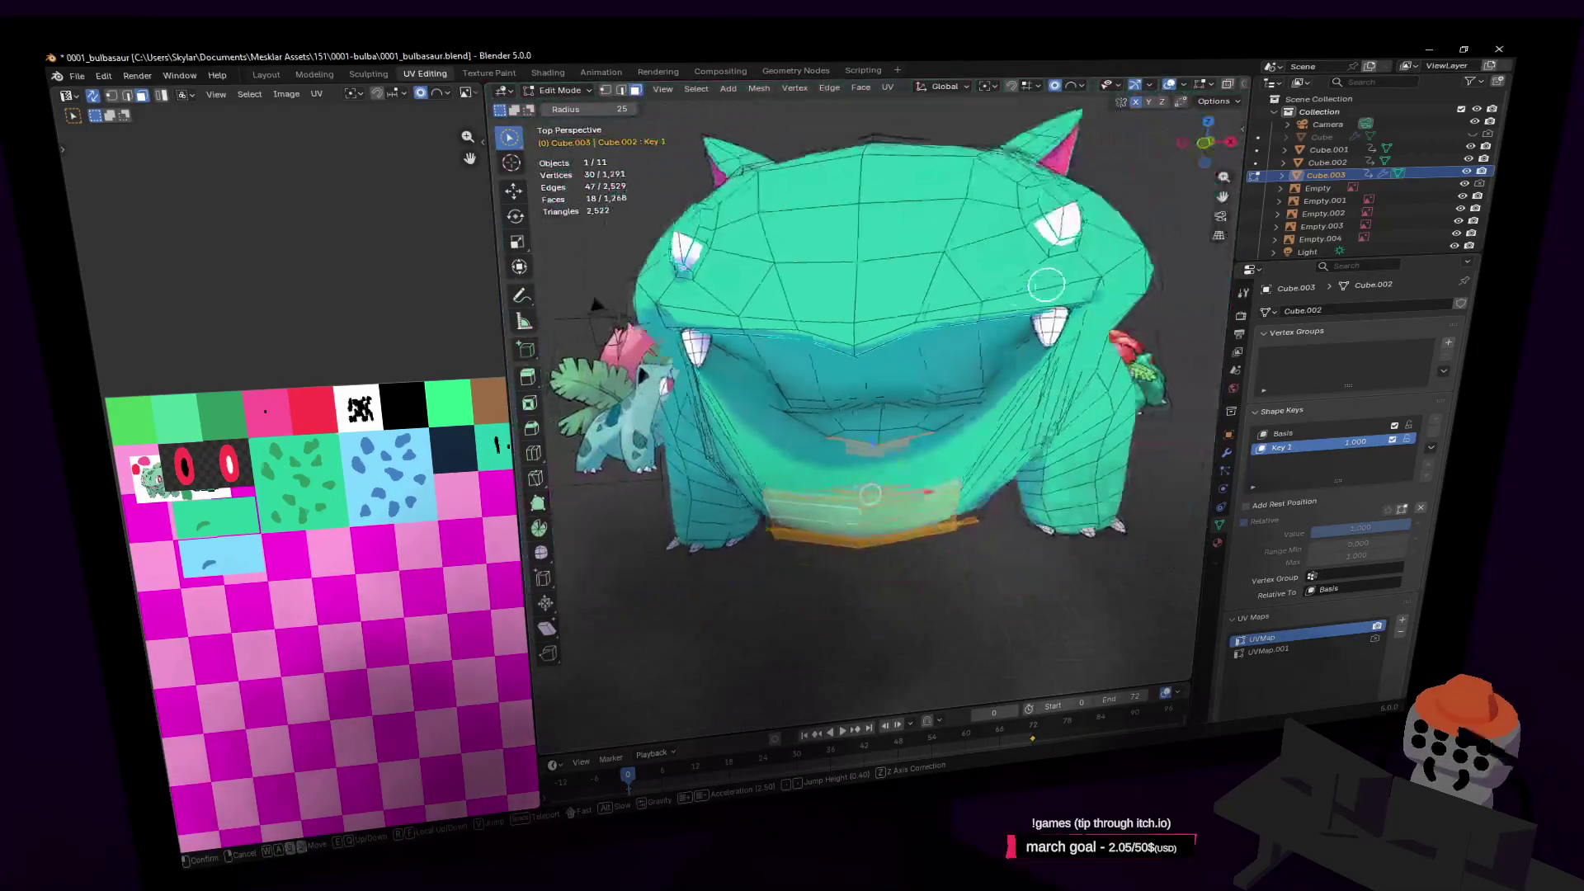
{"action": "key", "text": "w"}
{"action": "key", "text": "w"}
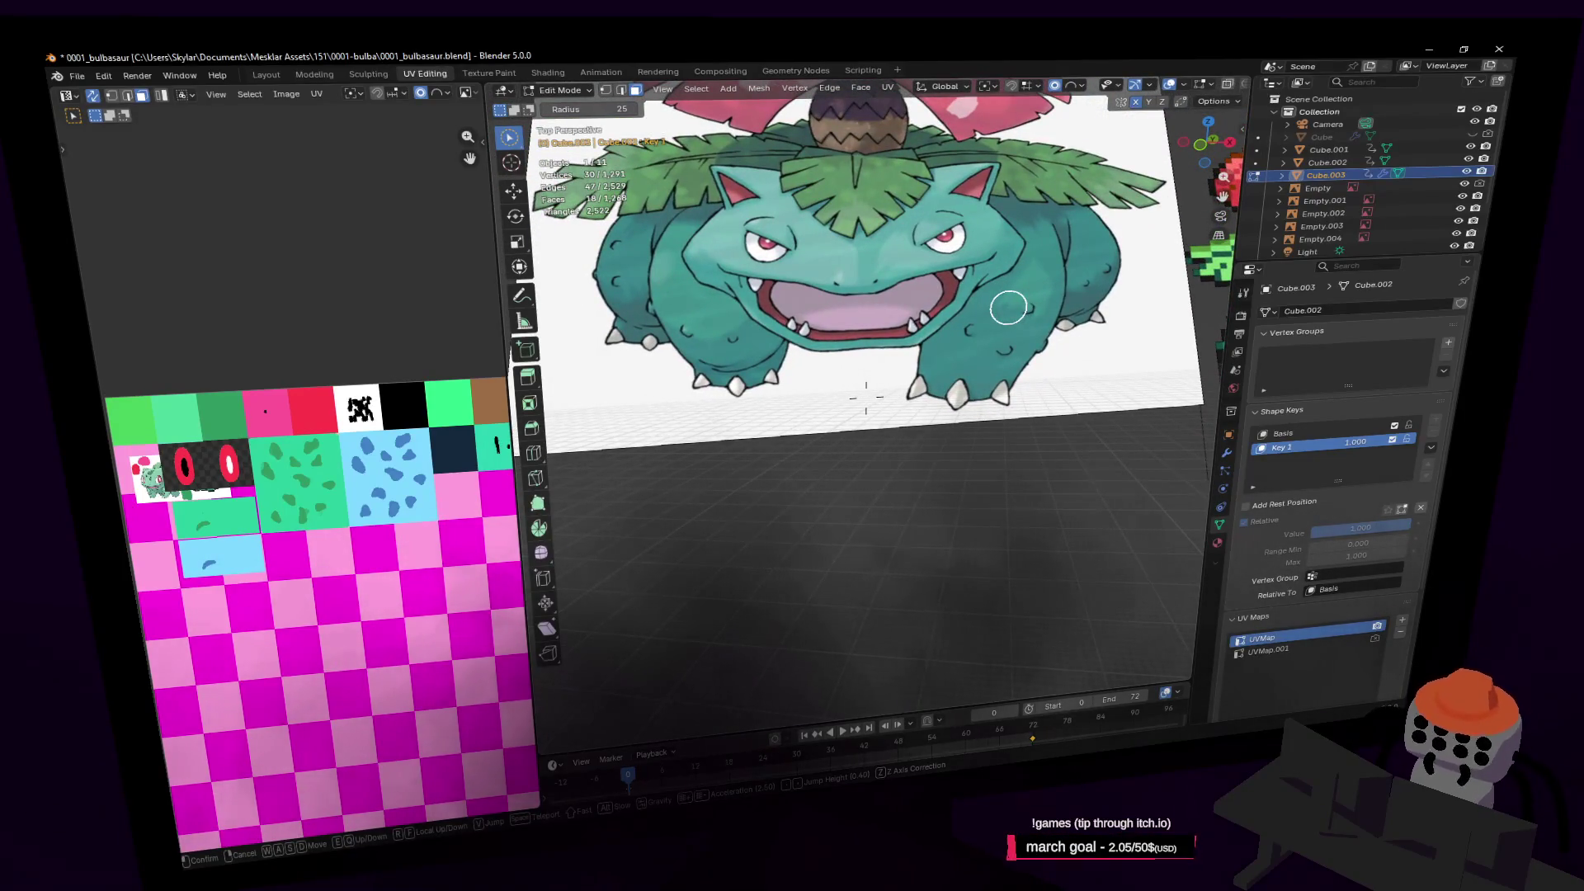
{"action": "key", "text": "s"}
{"action": "key", "text": "w"}
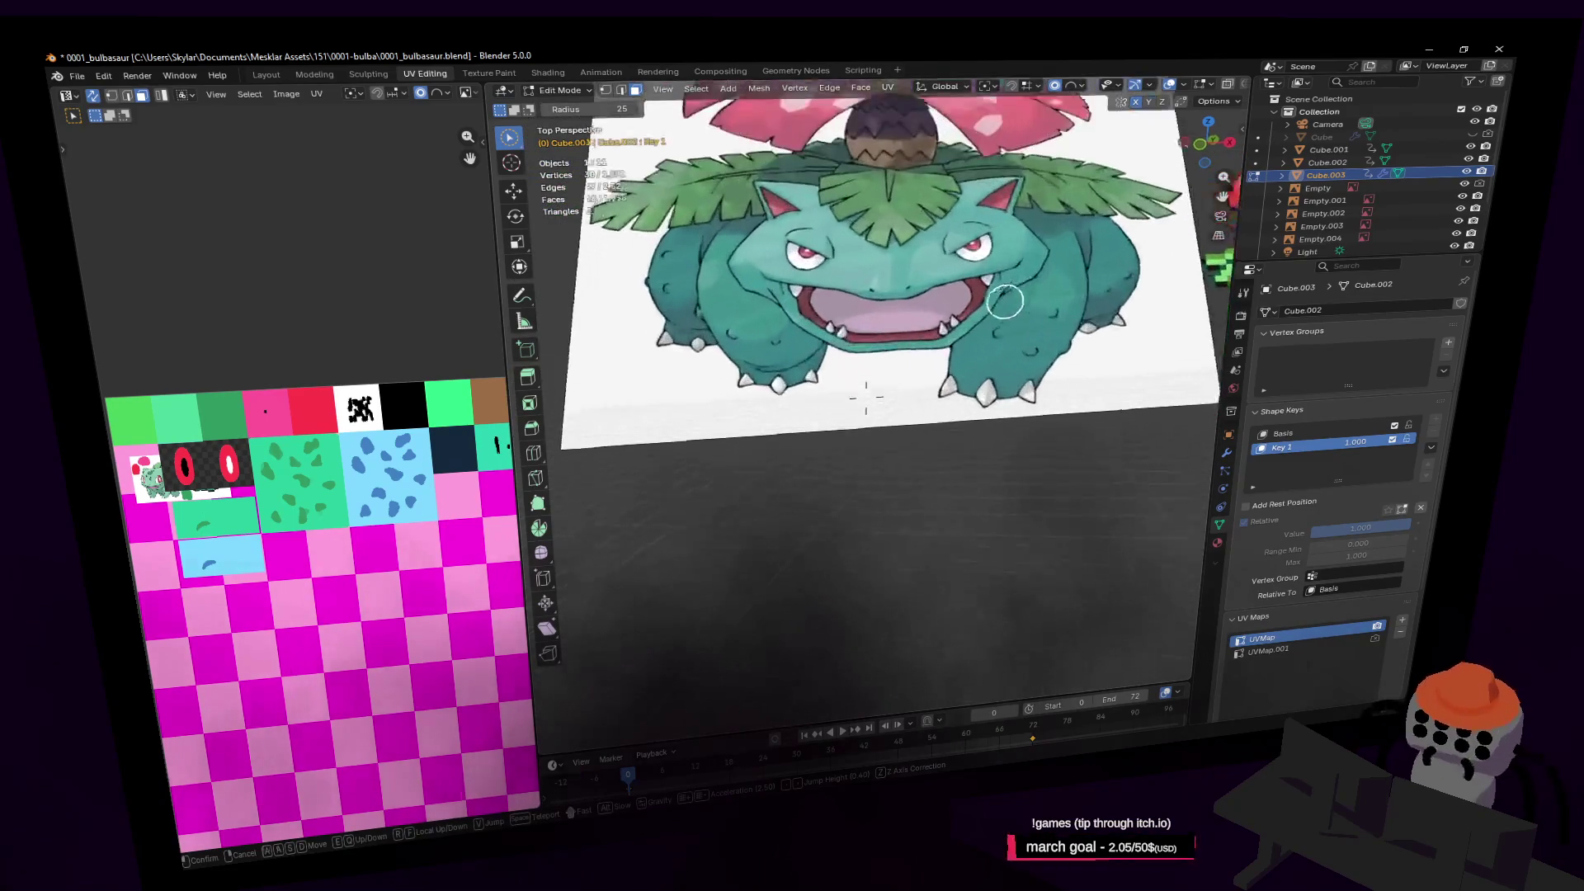
{"action": "key", "text": "w"}
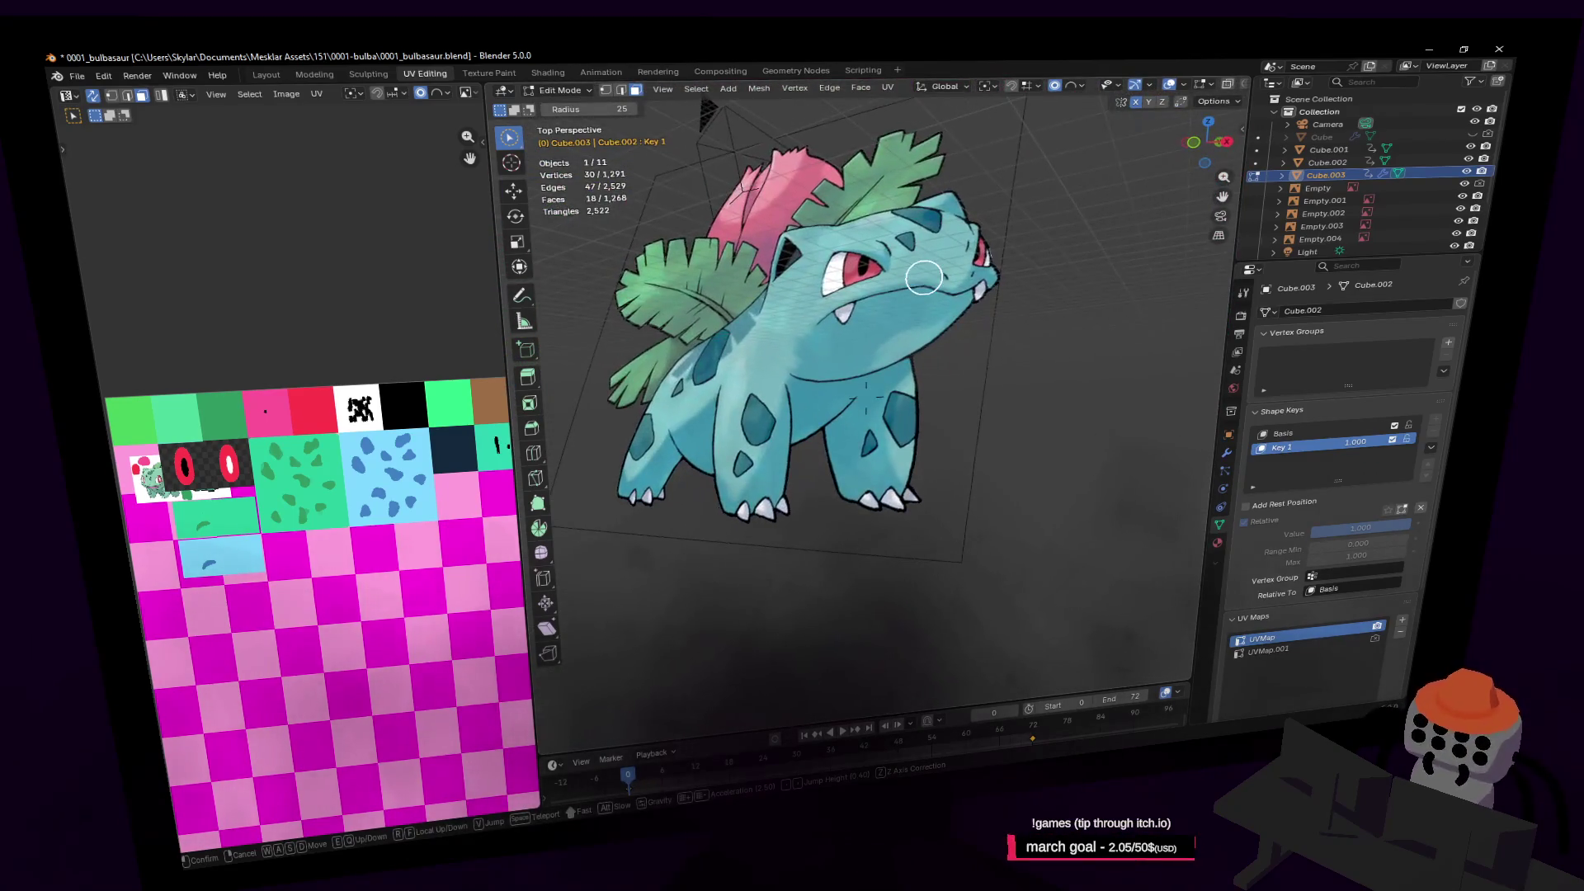
{"action": "key", "text": "s"}
{"action": "key", "text": "w"}
{"action": "key", "text": "s"}
{"action": "key", "text": "w"}
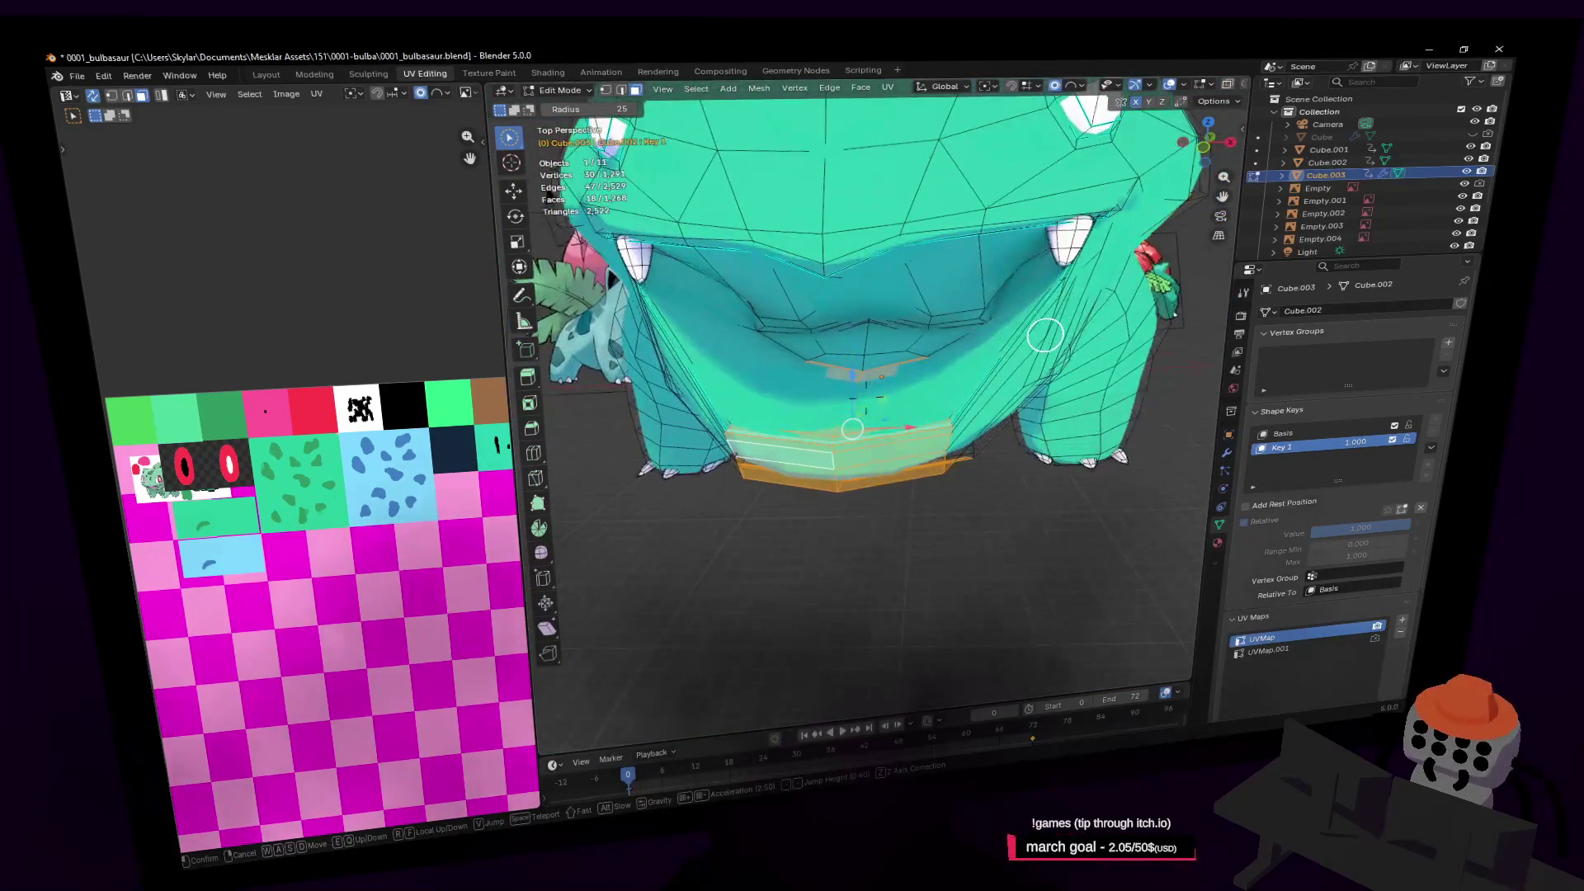
{"action": "key", "text": "w"}
{"action": "left_click", "coordinate": [895, 321]}
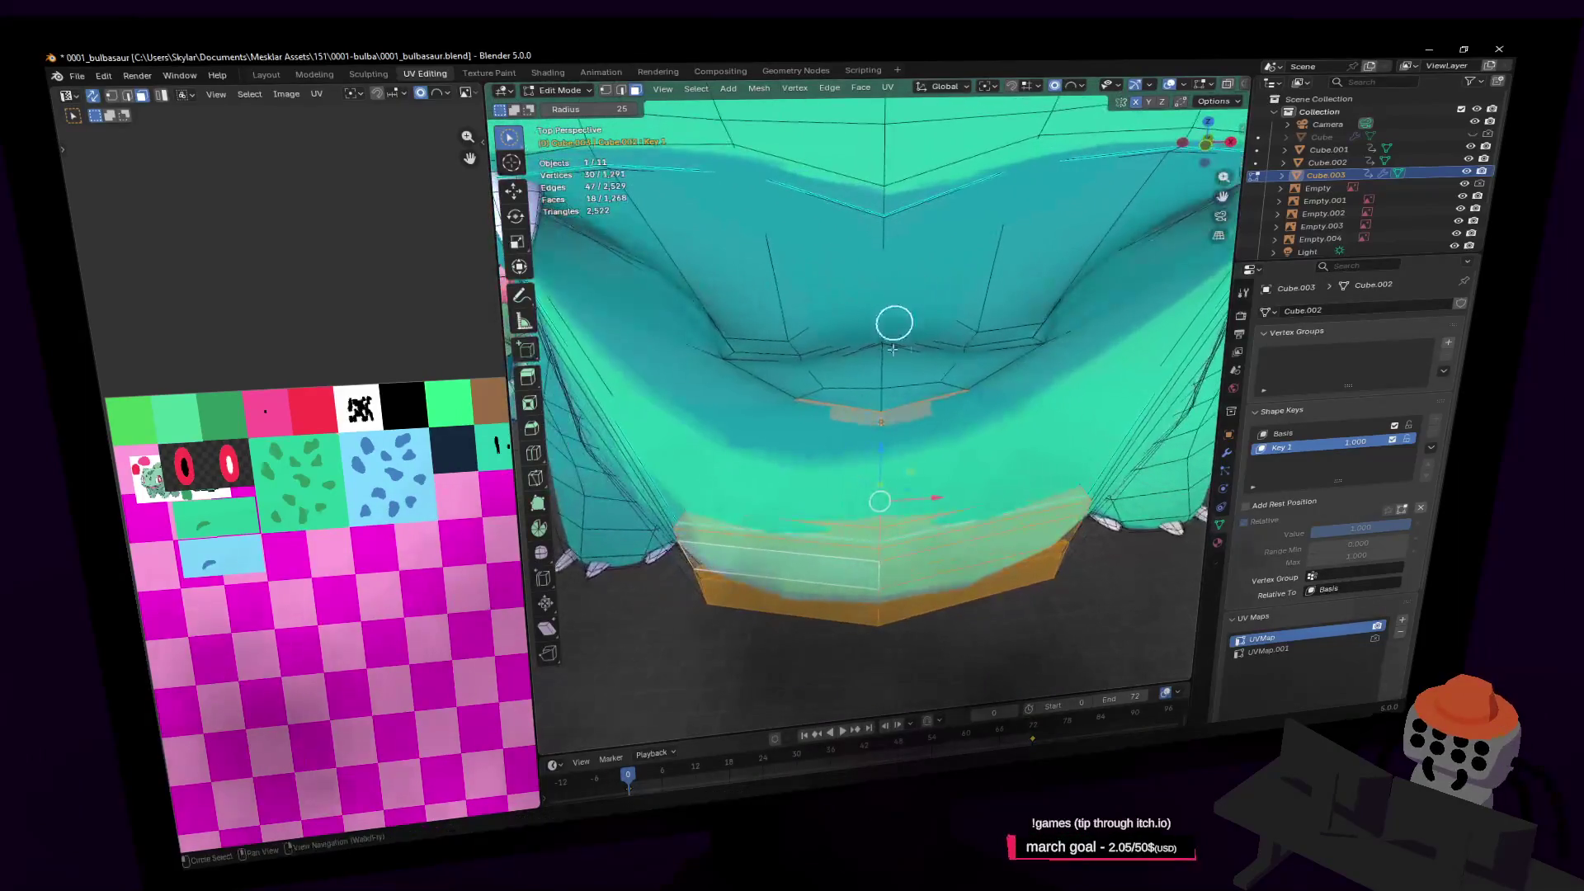
Select the inner-mouth faces, unwrap them Angle Based with Fill Holes, and exit Edit Mode
{"action": "mouse_move", "coordinate": [913, 378]}
{"action": "left_mouse_down"}
{"action": "mouse_move", "coordinate": [707, 311]}
{"action": "mouse_move", "coordinate": [699, 331]}
{"action": "left_mouse_up"}
{"action": "mouse_move", "coordinate": [677, 256]}
{"action": "left_mouse_down"}
{"action": "mouse_move", "coordinate": [1004, 275]}
{"action": "mouse_move", "coordinate": [1055, 331]}
{"action": "left_mouse_up"}
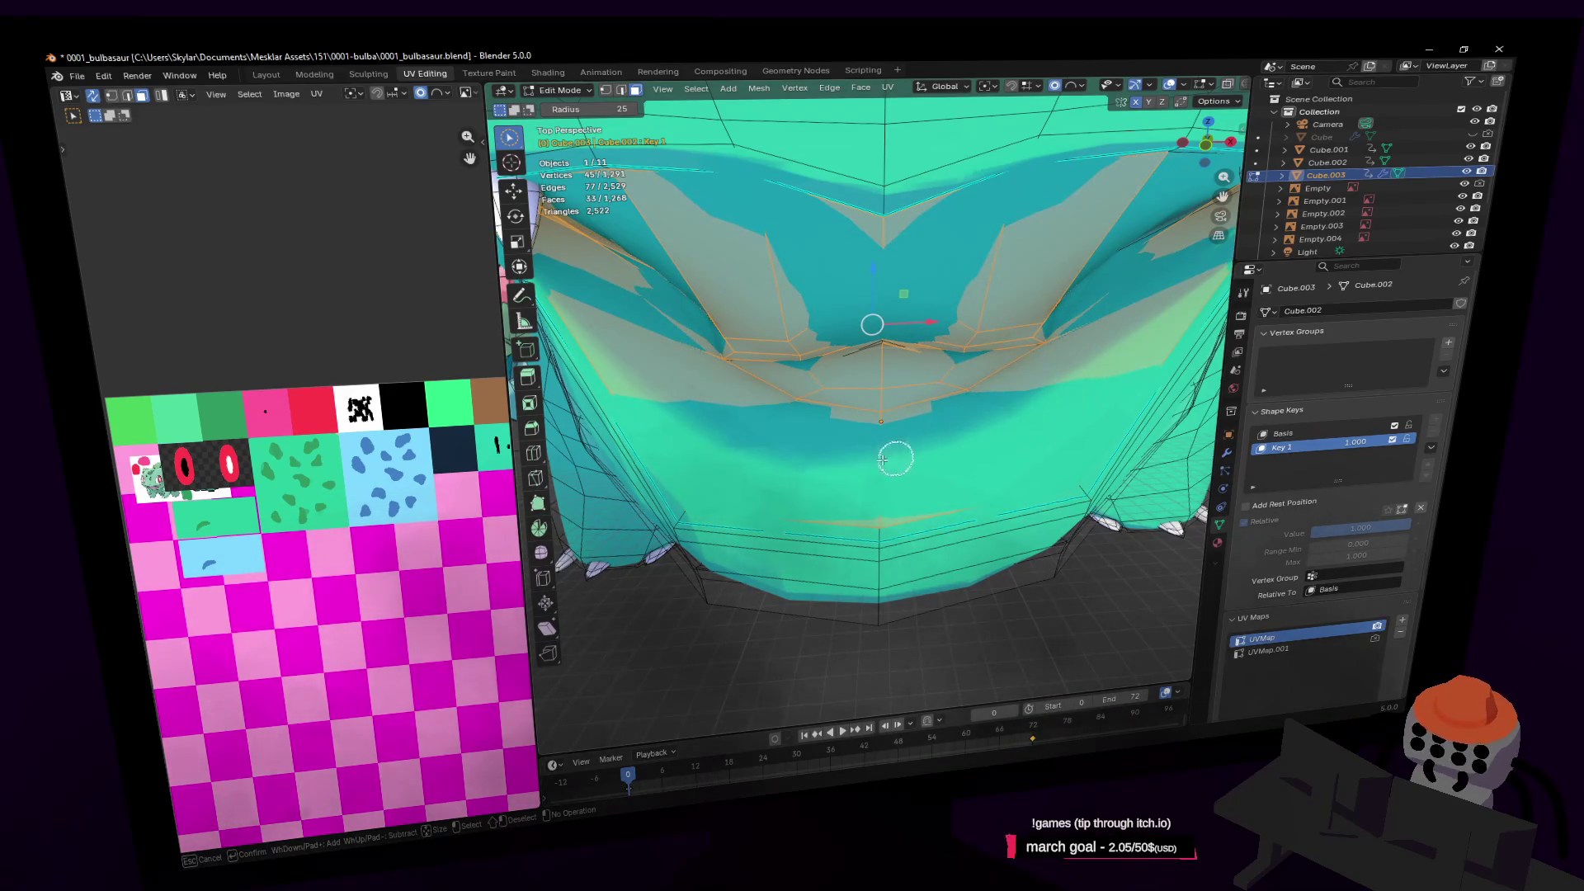
{"action": "left_click_drag", "start_coordinate": [944, 277], "coordinate": [1133, 233]}
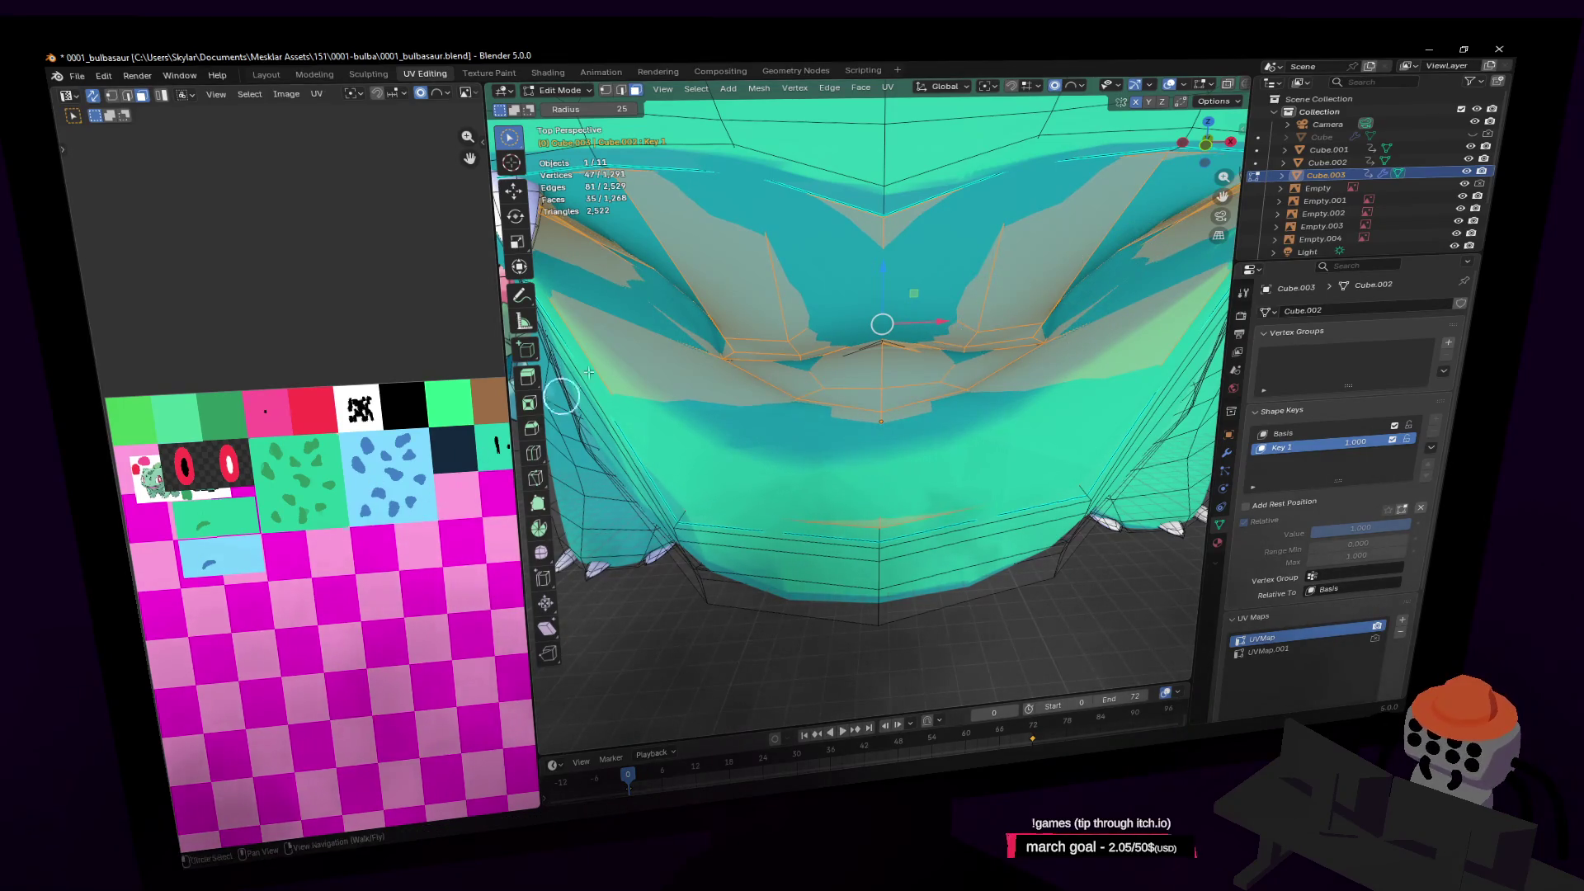
{"action": "key", "text": "u"}
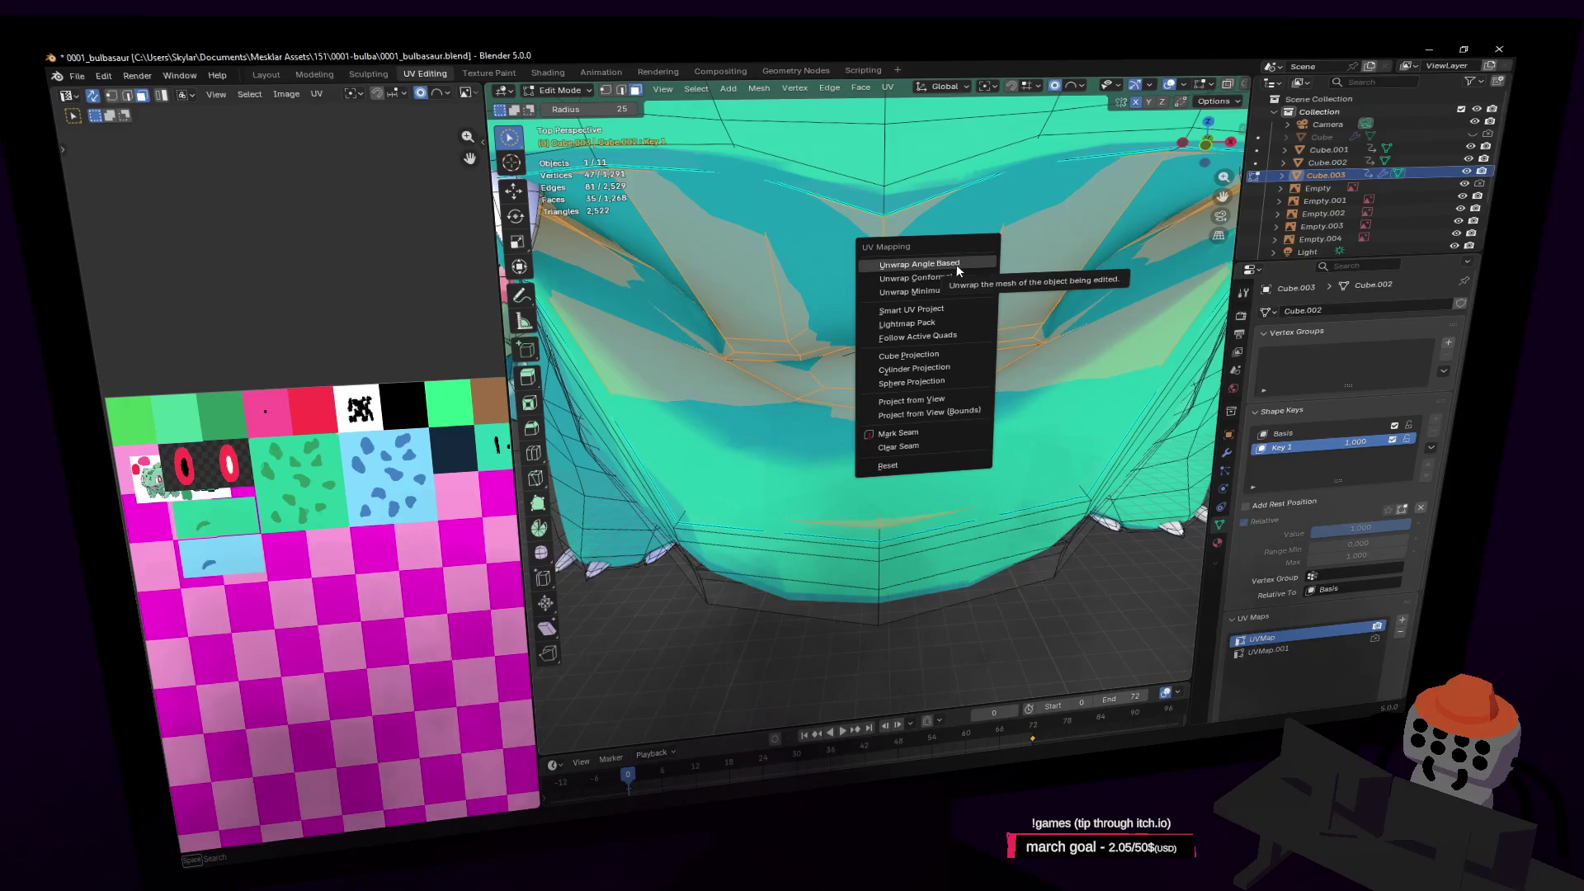
{"action": "left_click", "coordinate": [958, 271]}
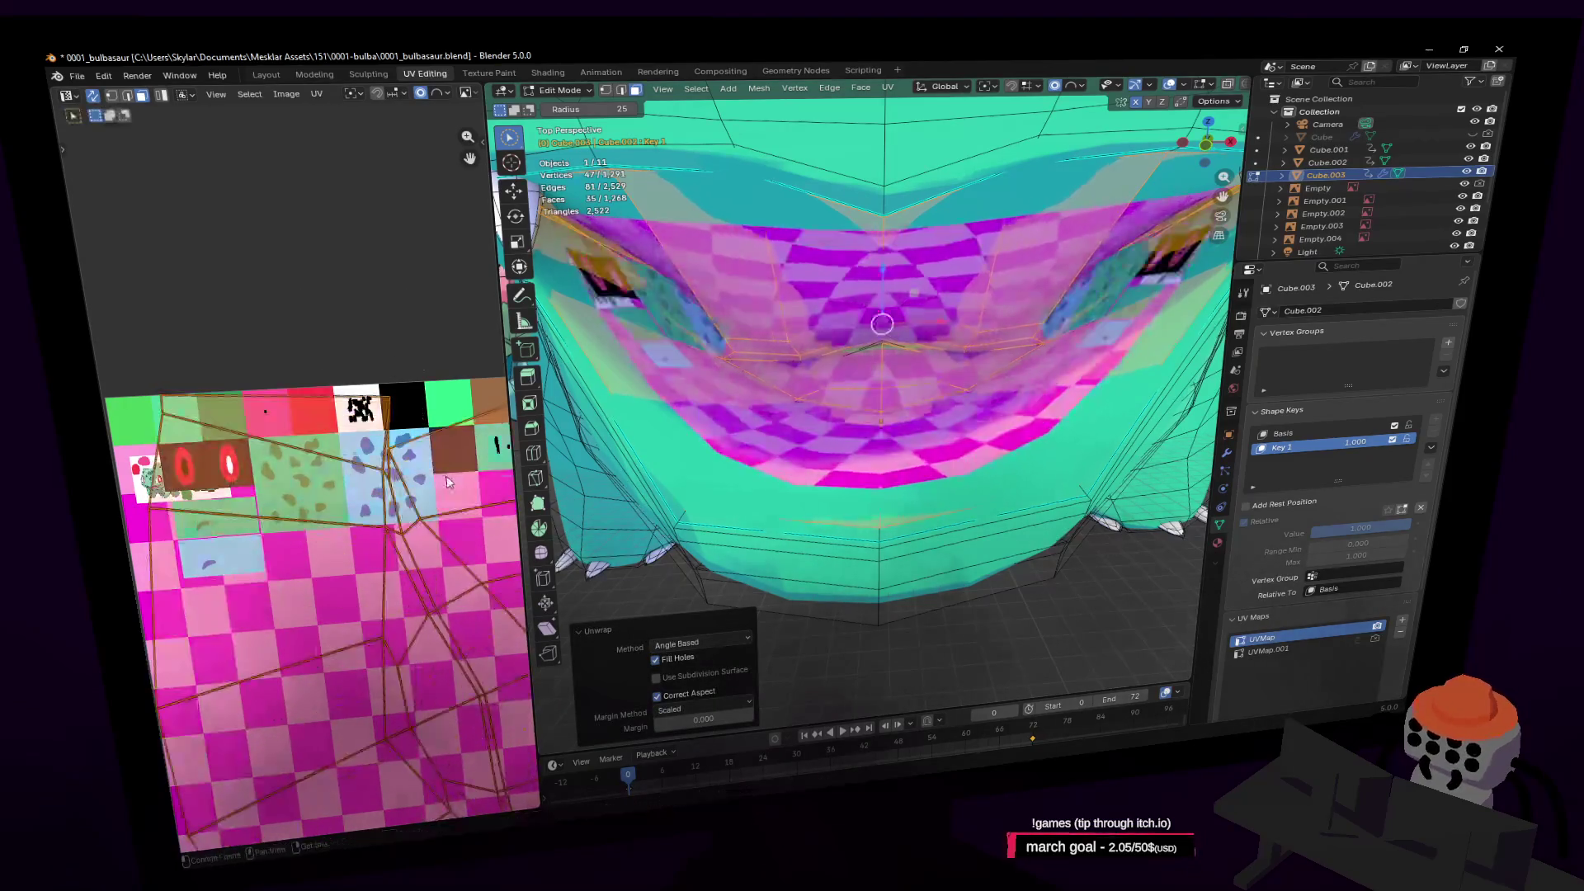
{"action": "right_click", "coordinate": [415, 450]}
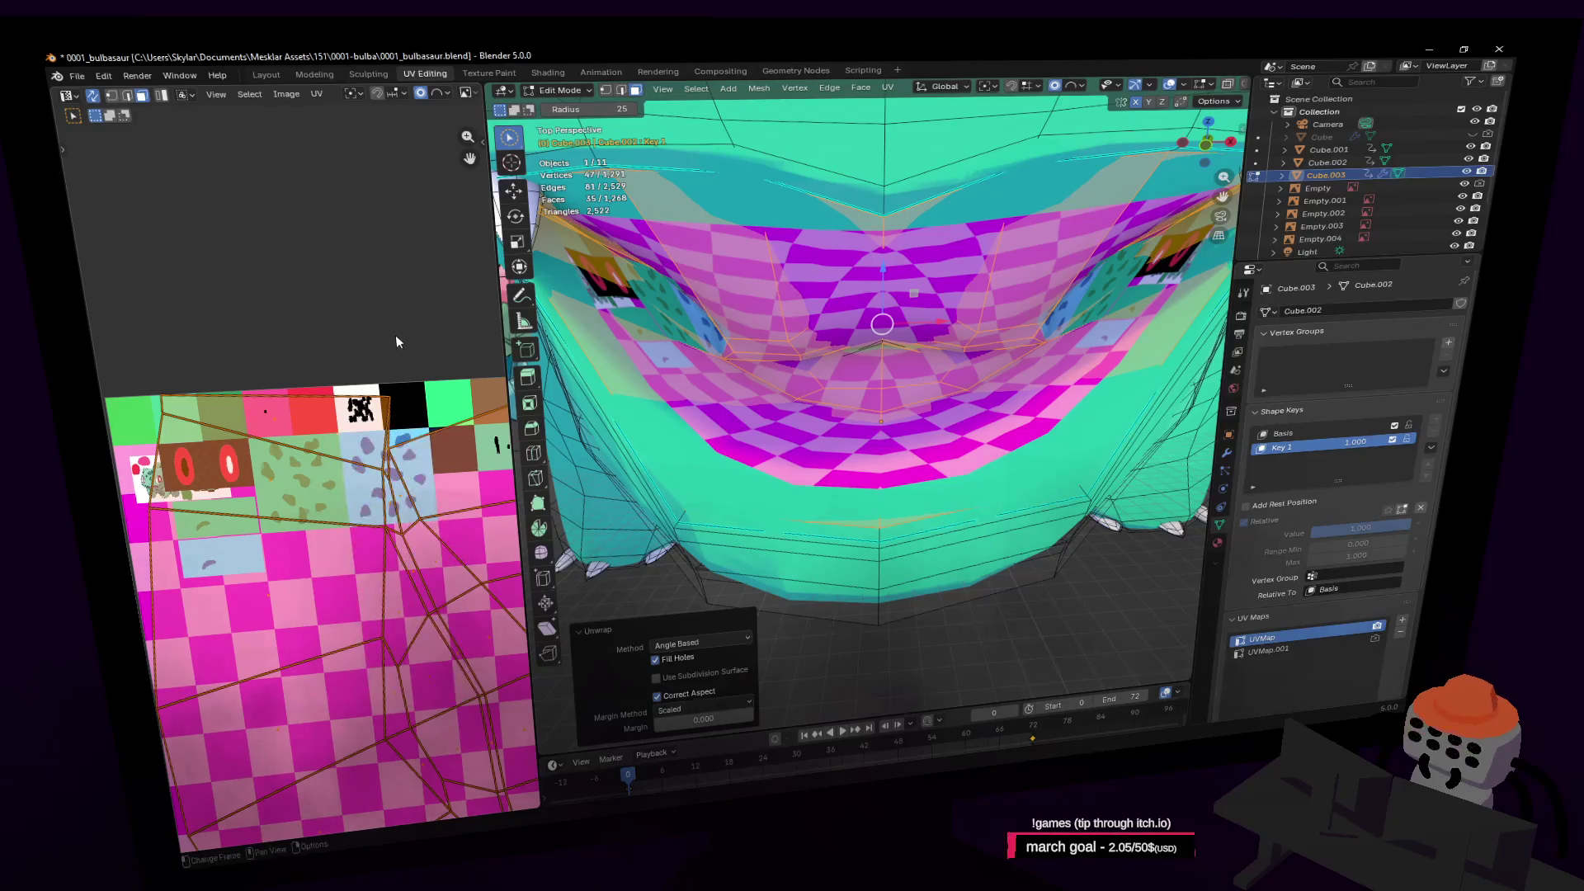
{"action": "right_click", "coordinate": [364, 324]}
{"action": "key", "text": "Tab"}
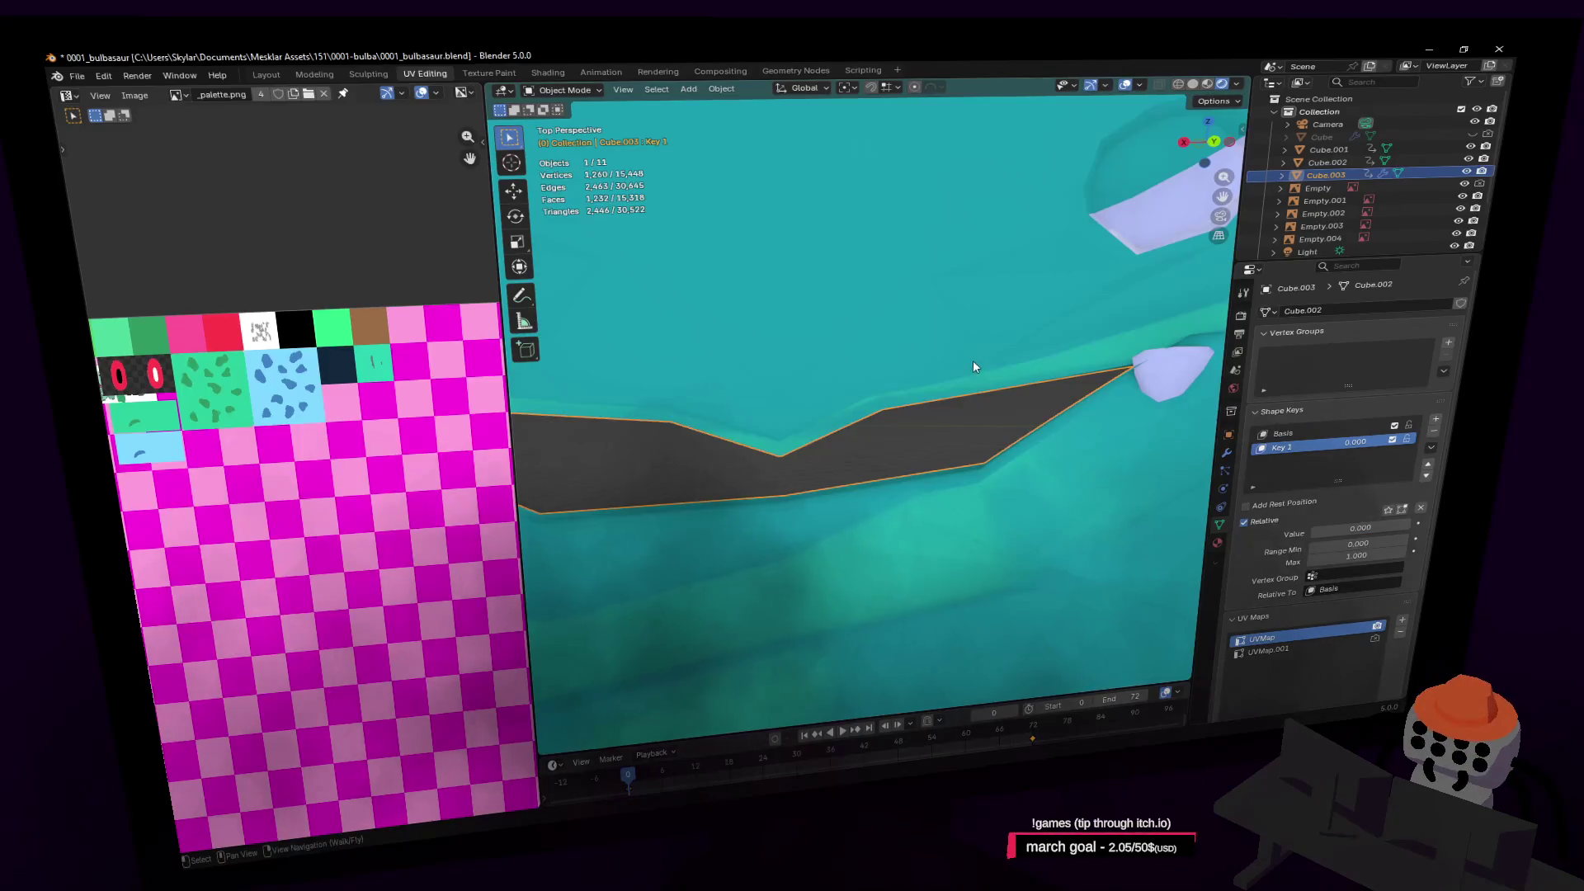
Switch to the Basis shape key and edit the mesh with a mouth close-up
{"action": "left_click", "coordinate": [1318, 434]}
{"action": "key", "text": "Tab"}
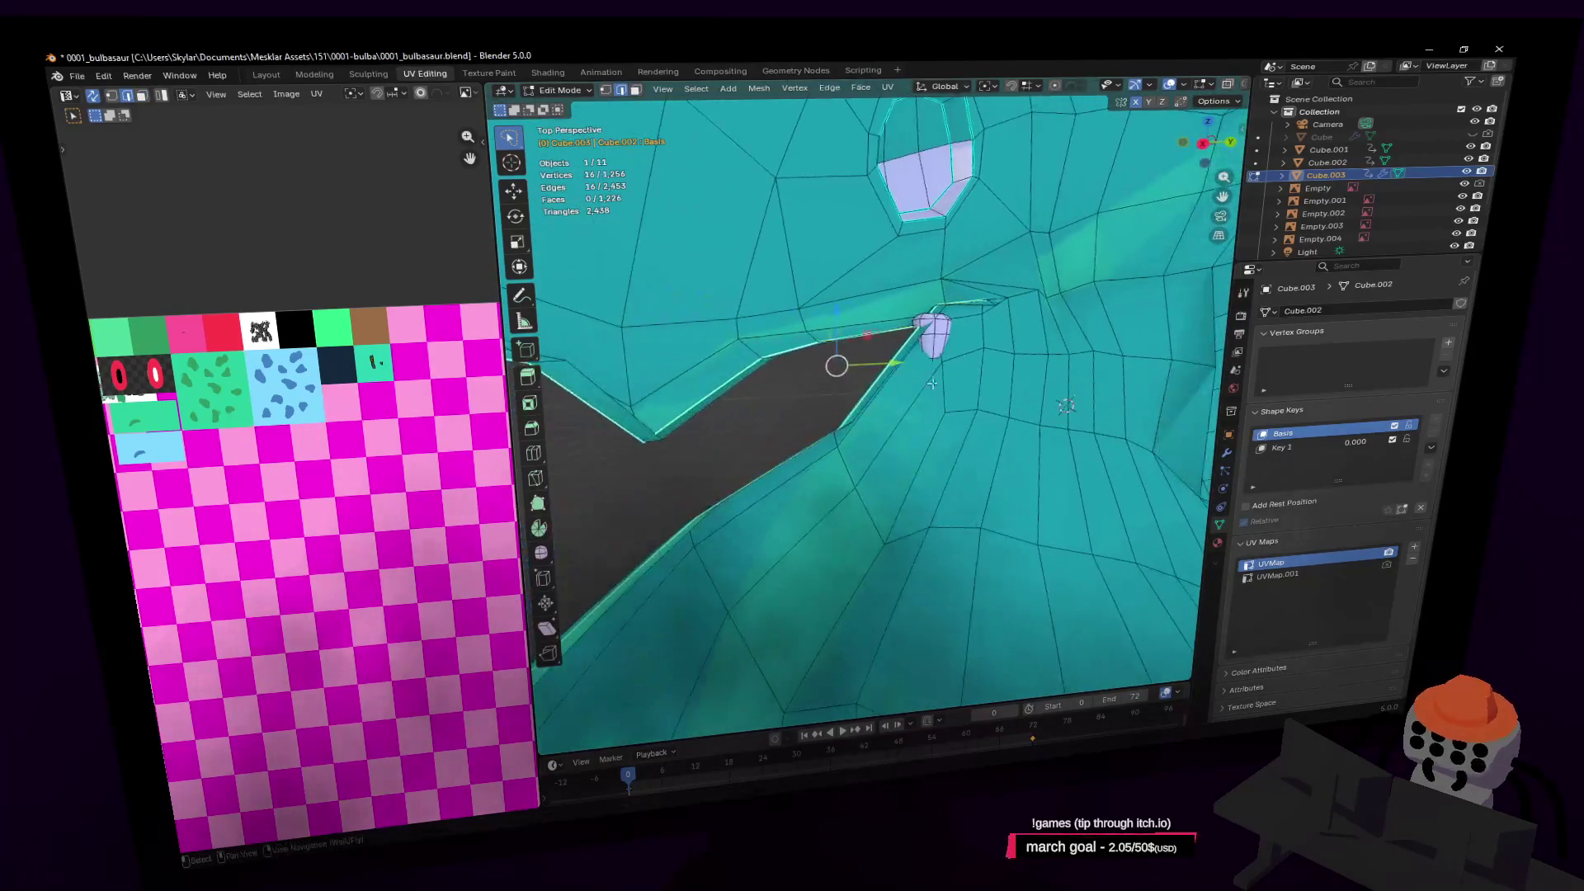
{"action": "left_click", "coordinate": [1039, 292]}
{"action": "key", "text": "shift+grave"}
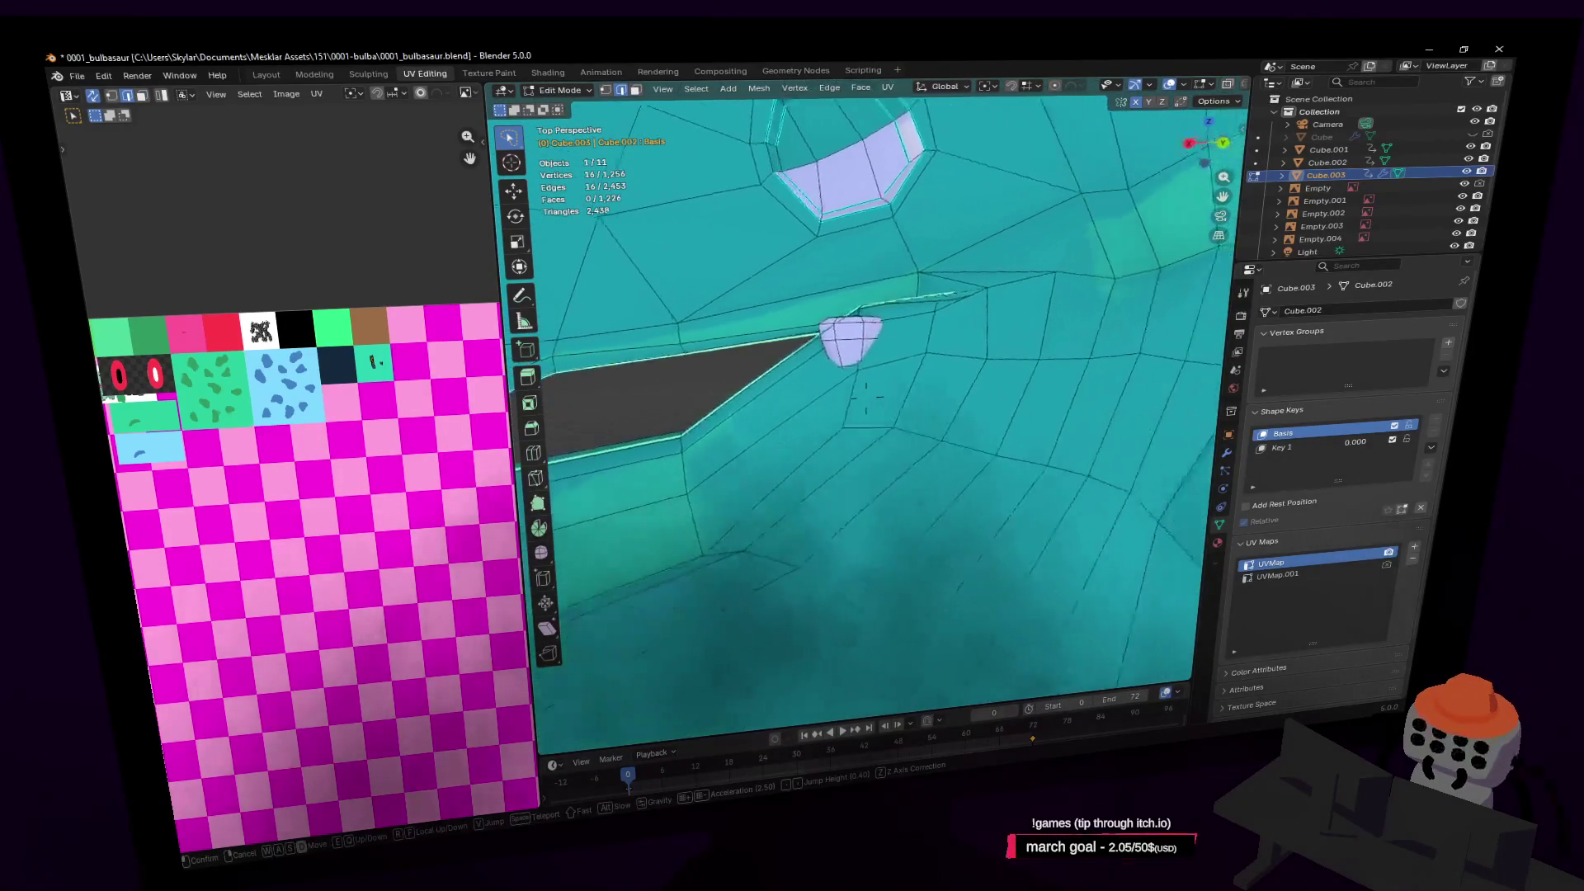
{"action": "key", "text": "w"}
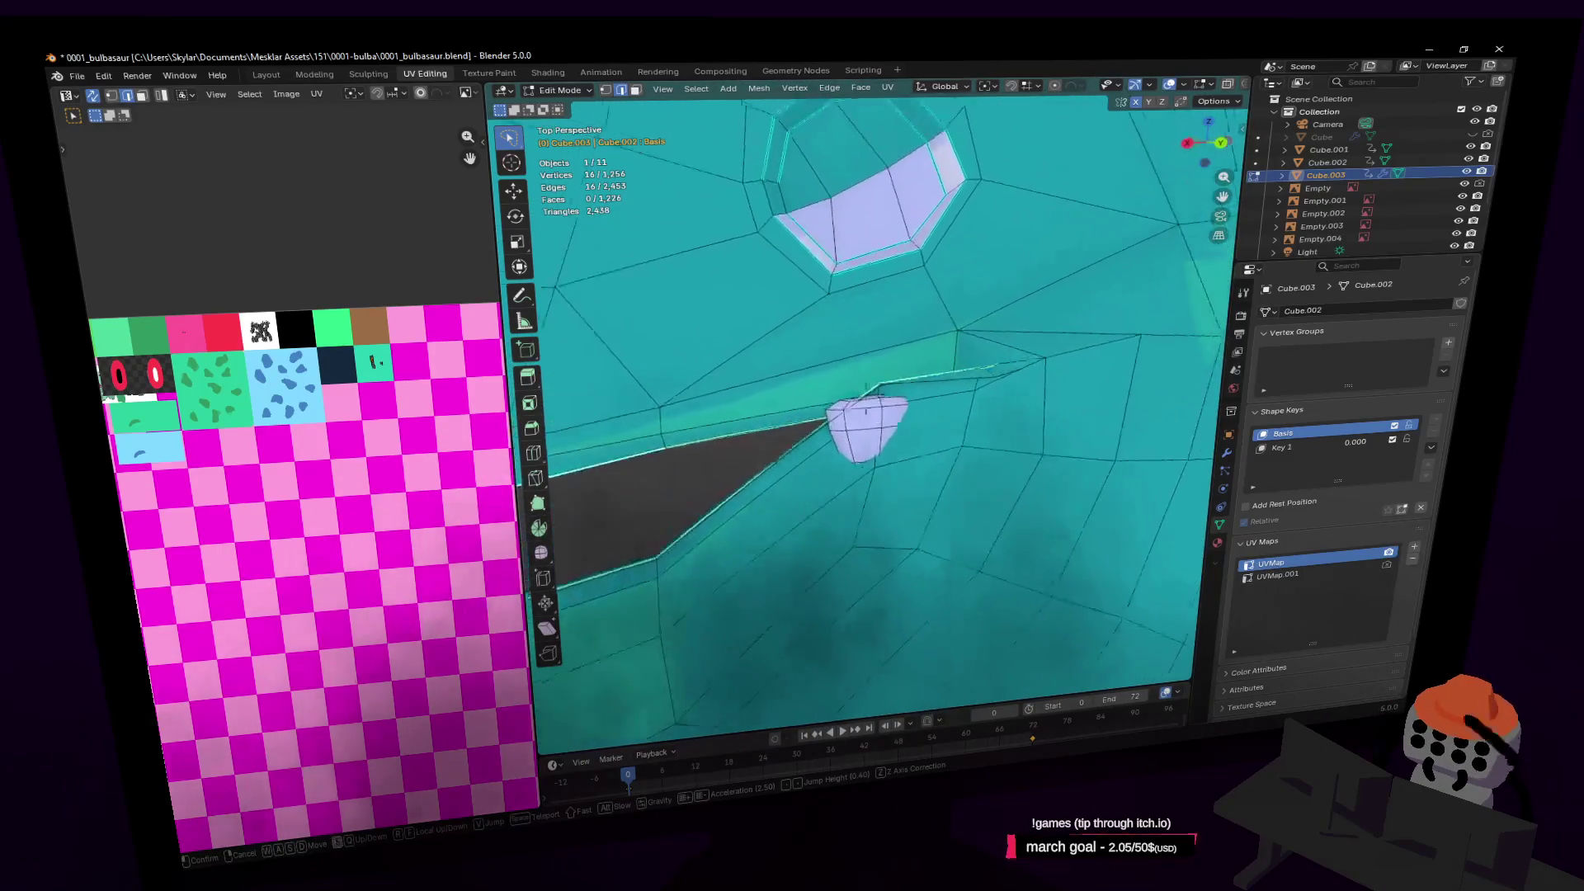
{"action": "key", "text": "s"}
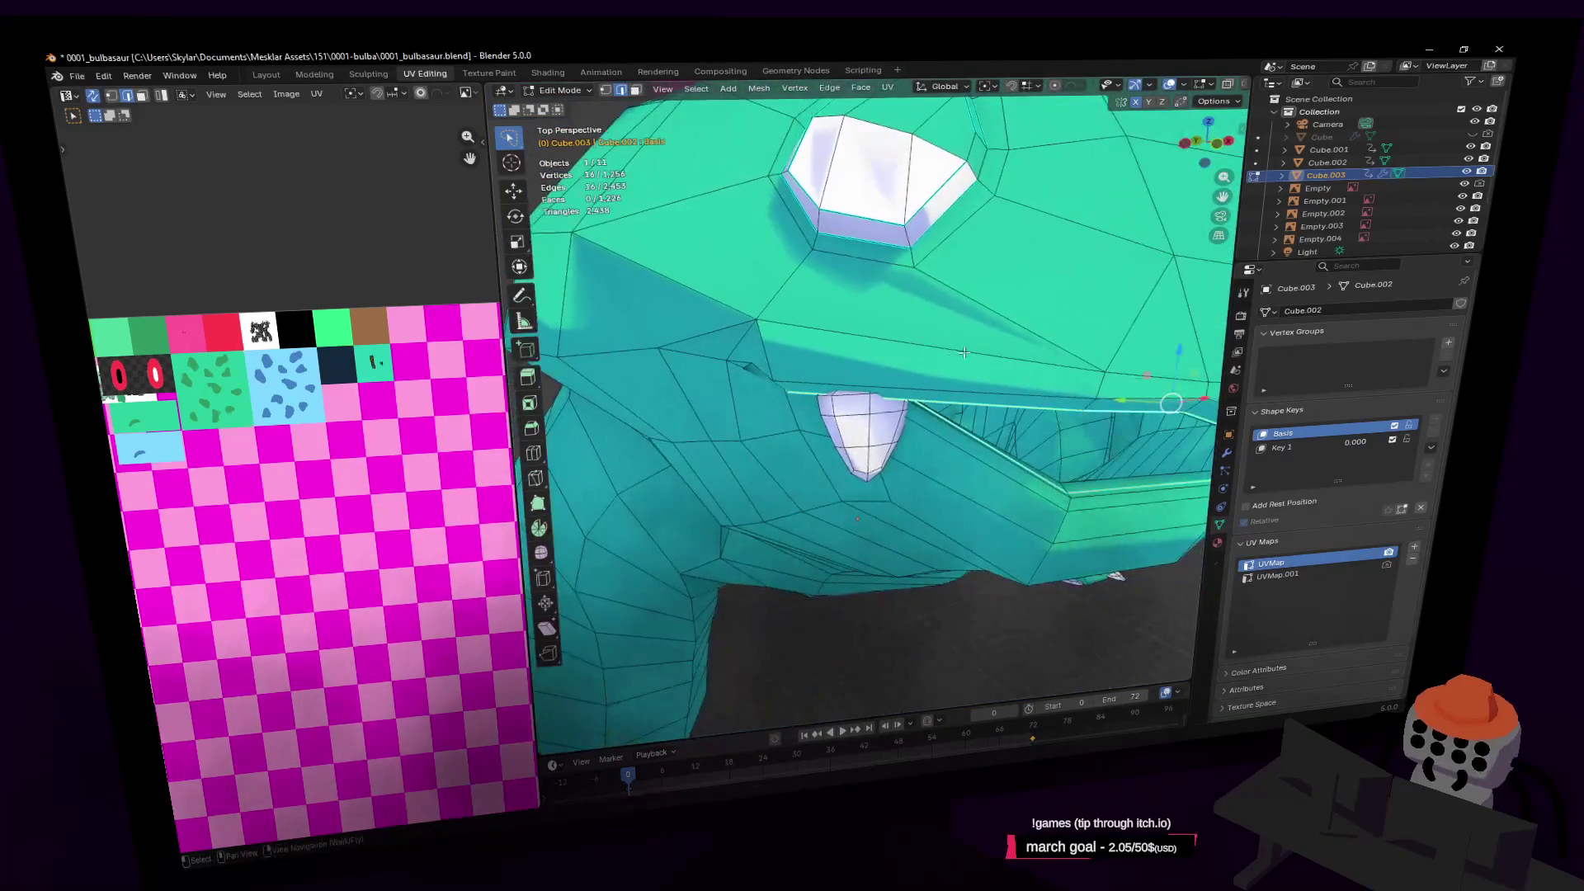
{"action": "key", "text": "w"}
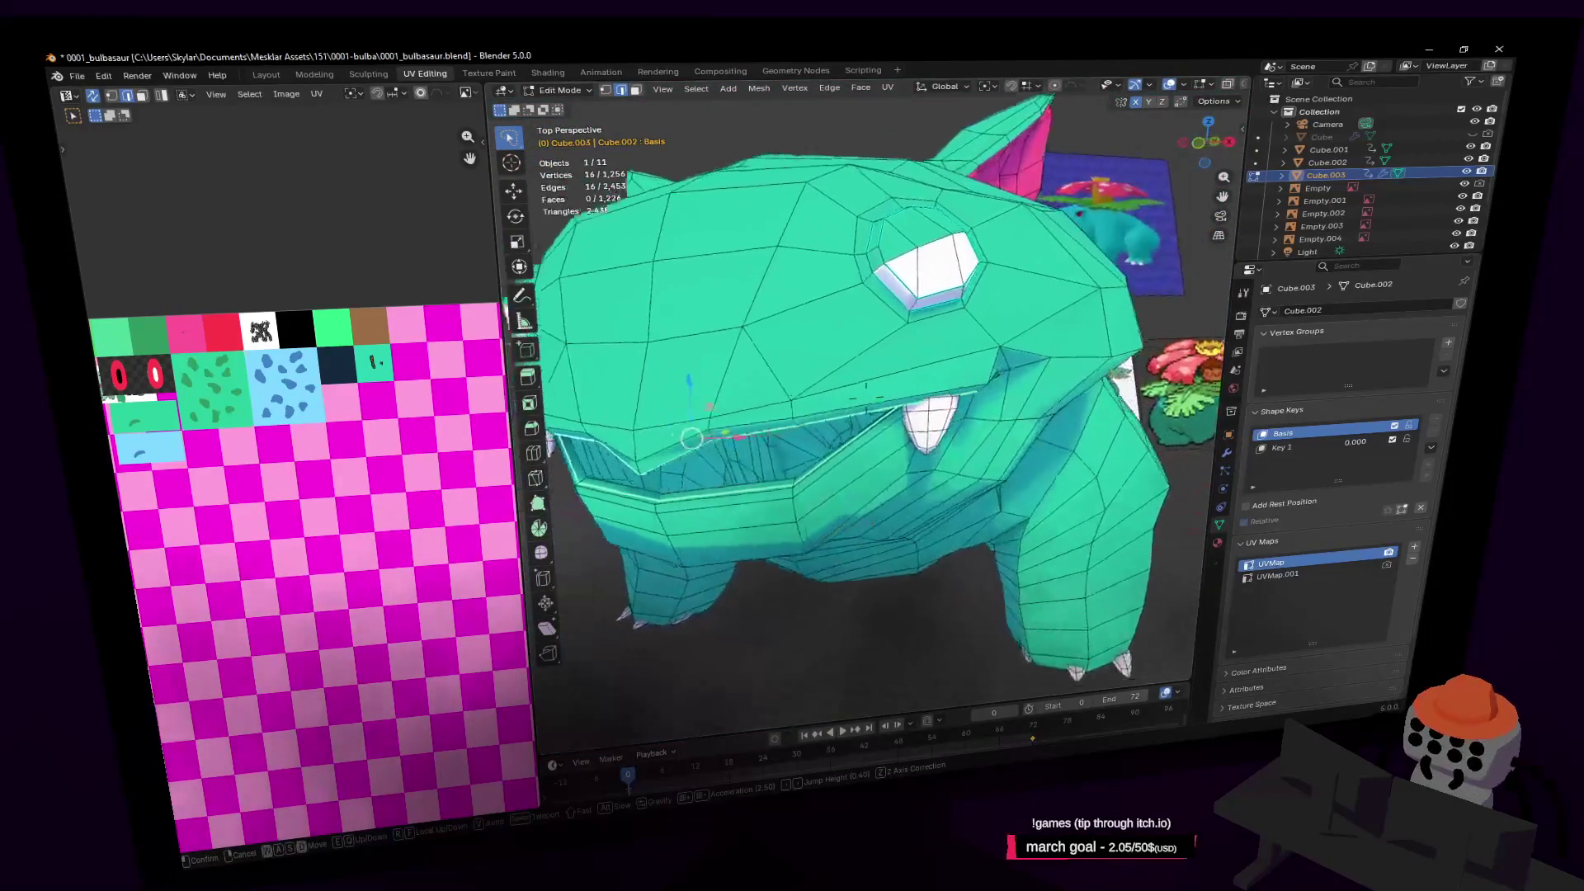
{"action": "key", "text": "w"}
{"action": "left_click", "coordinate": [863, 368]}
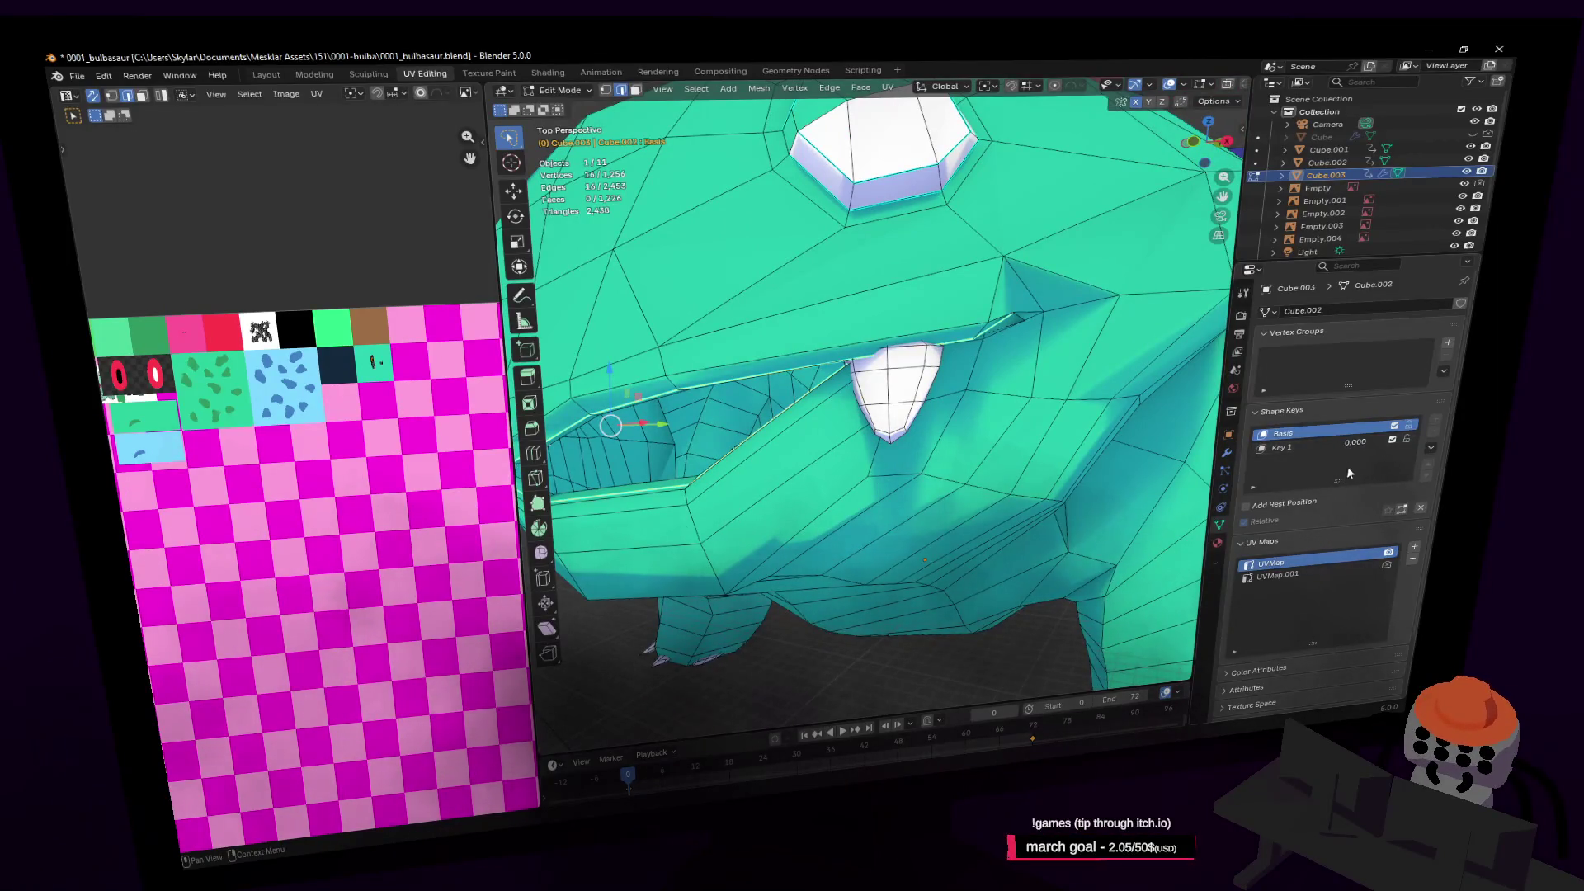
Briefly preview the Subdivision smoothing, then return to Edit Mode looking into the mouth
{"action": "key", "text": "Tab"}
{"action": "left_click", "coordinate": [1227, 452]}
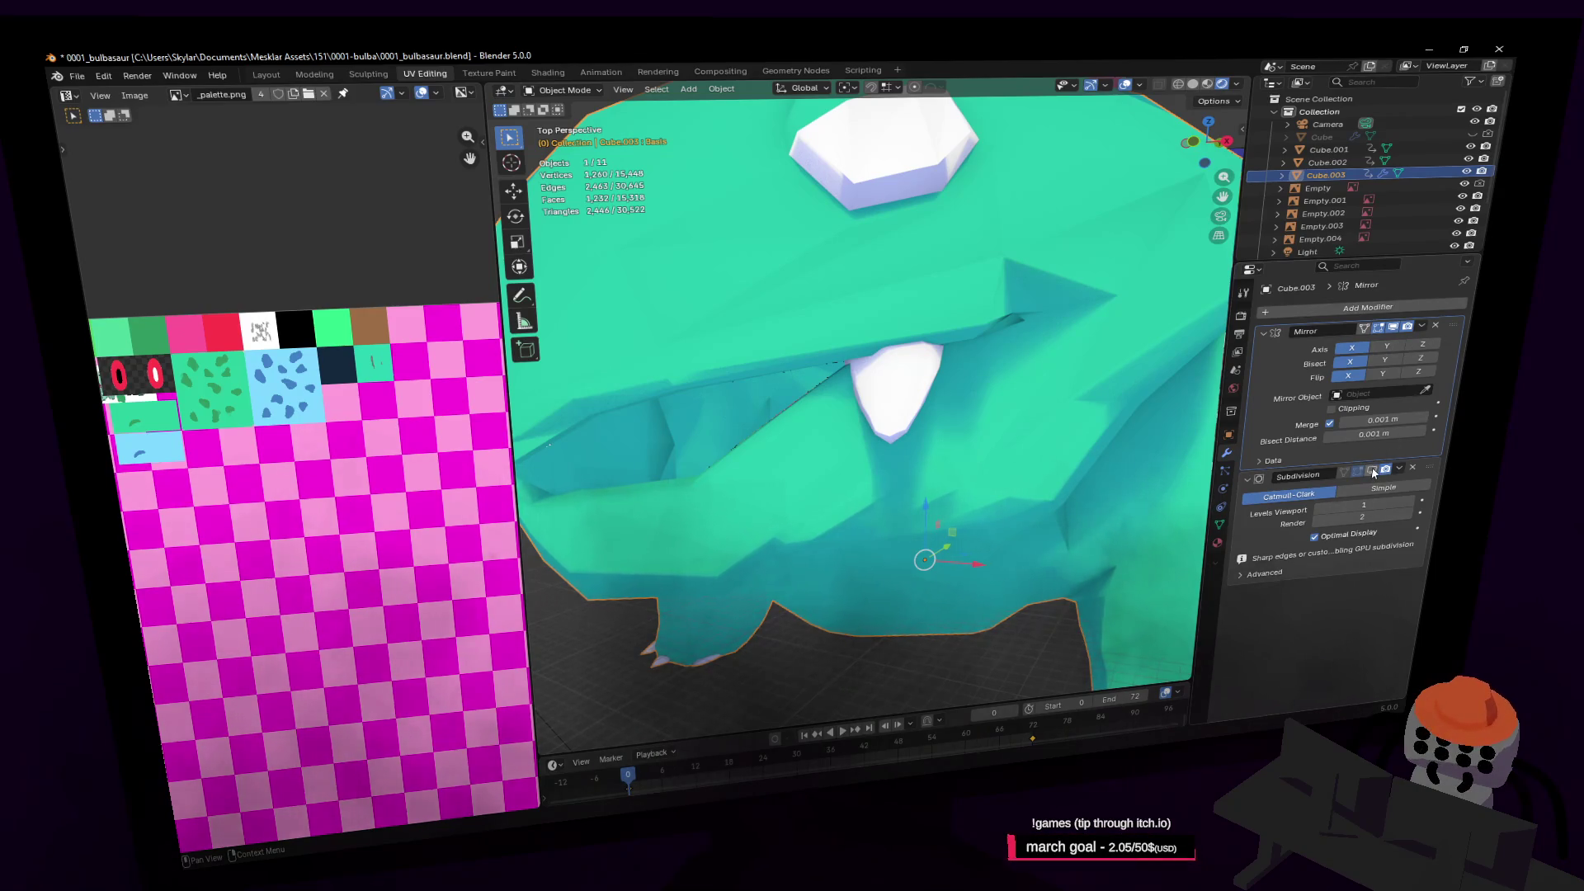
{"action": "left_click", "coordinate": [1373, 469]}
{"action": "key", "text": "Tab"}
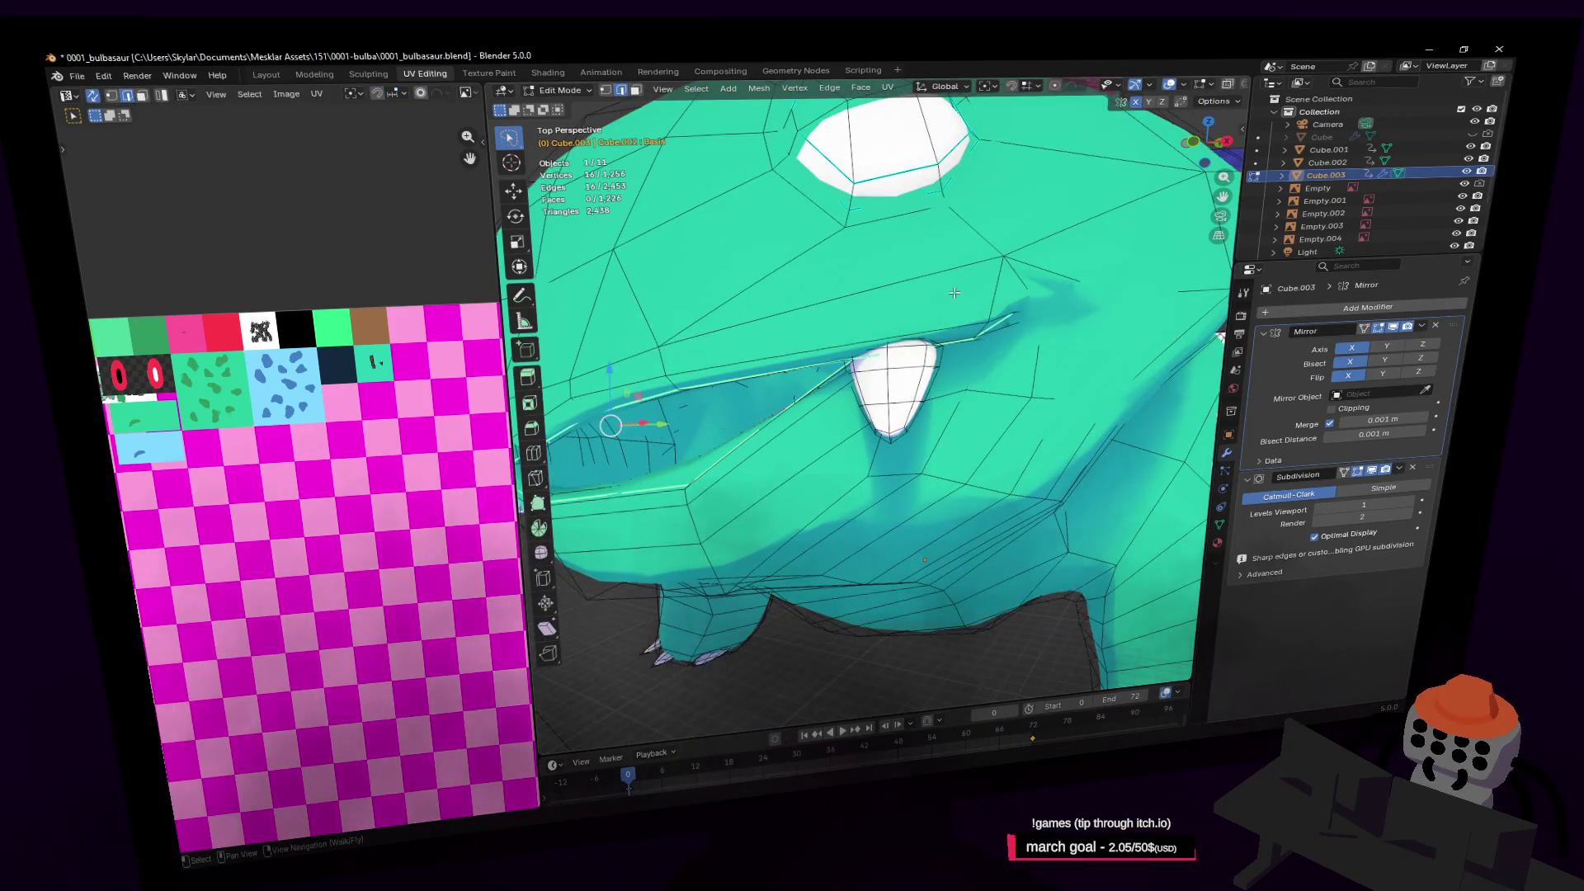
{"action": "key", "text": "Tab"}
{"action": "left_click", "coordinate": [1383, 472]}
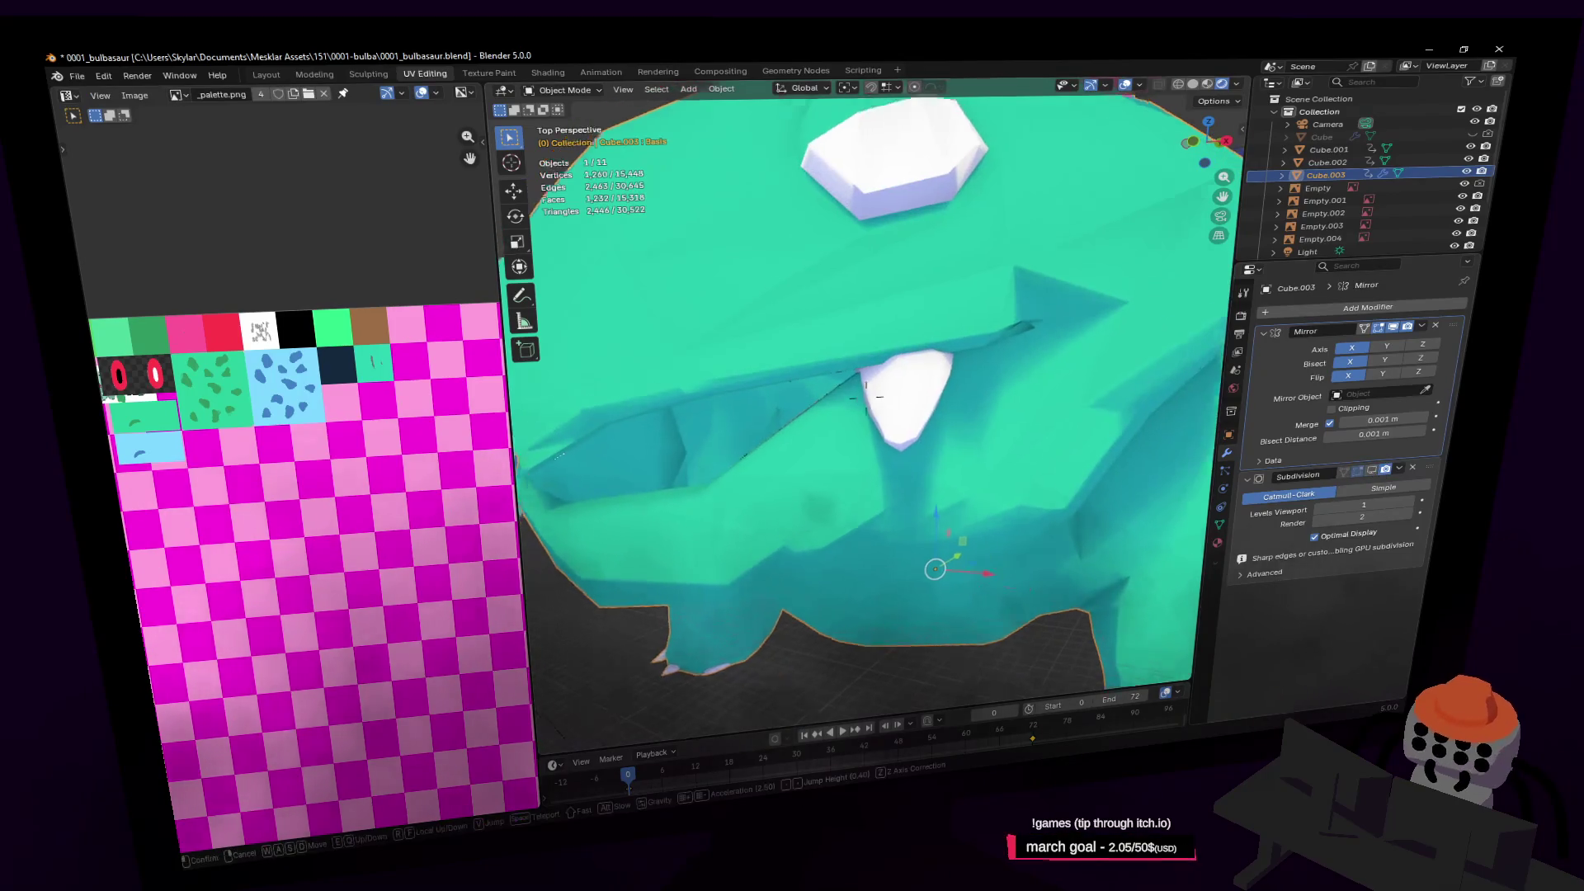
{"action": "key", "text": "shift+grave"}
{"action": "left_click", "coordinate": [648, 379]}
{"action": "key", "text": "Tab"}
{"action": "middle_click_drag", "start_coordinate": [647, 379], "coordinate": [684, 384]}
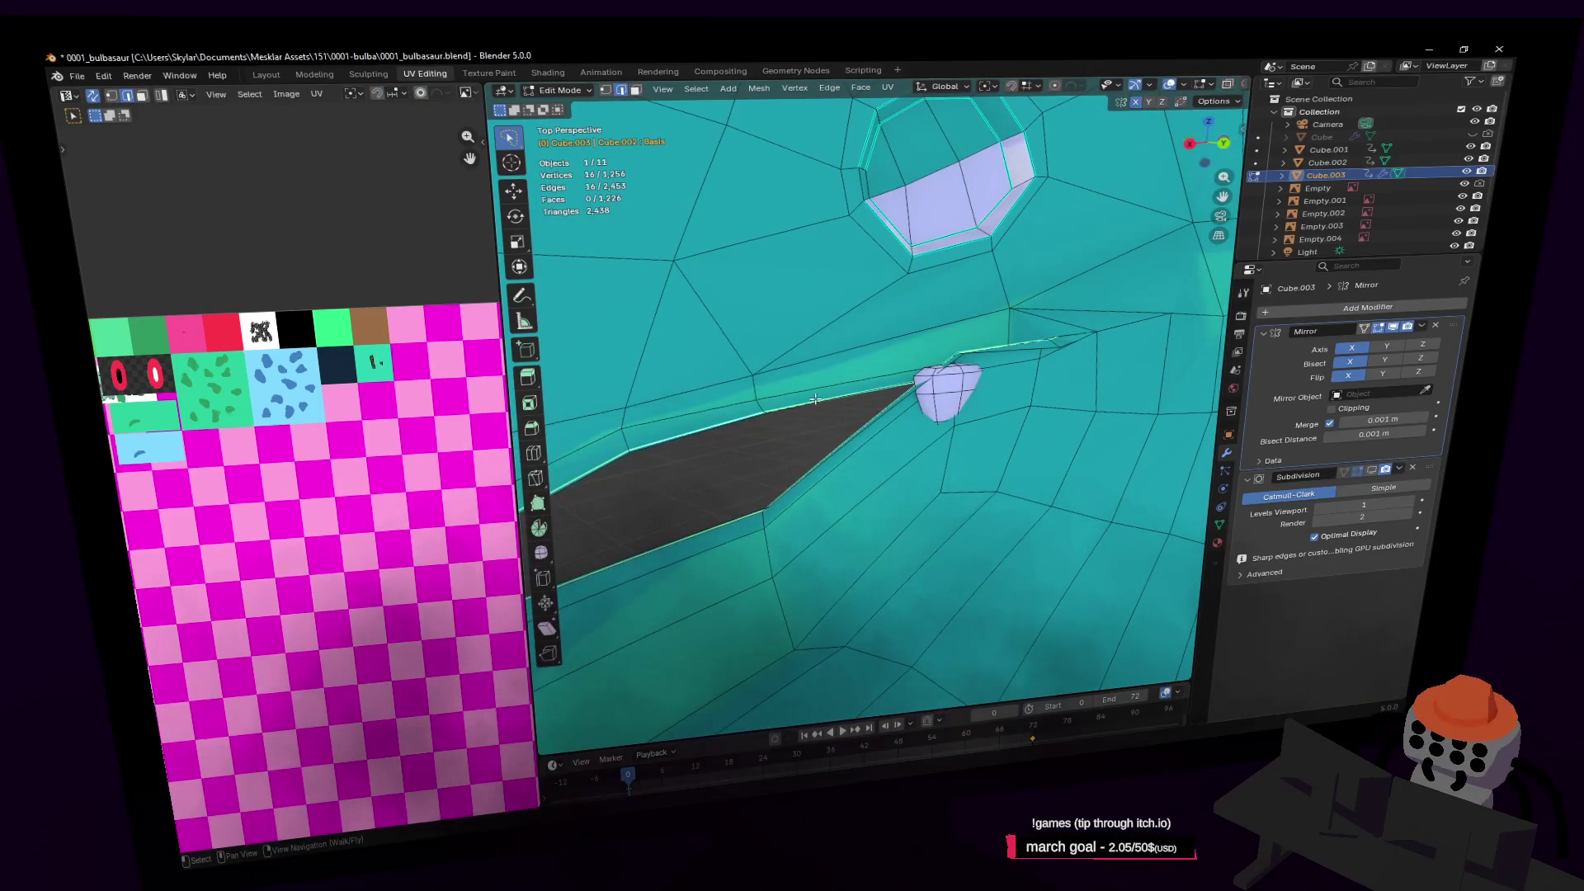
{"action": "middle_click_drag", "start_coordinate": [852, 381], "coordinate": [878, 364]}
Extrude the mouth rim loop back along Y and round it with LoopTools Circle
{"action": "key", "text": "e"}
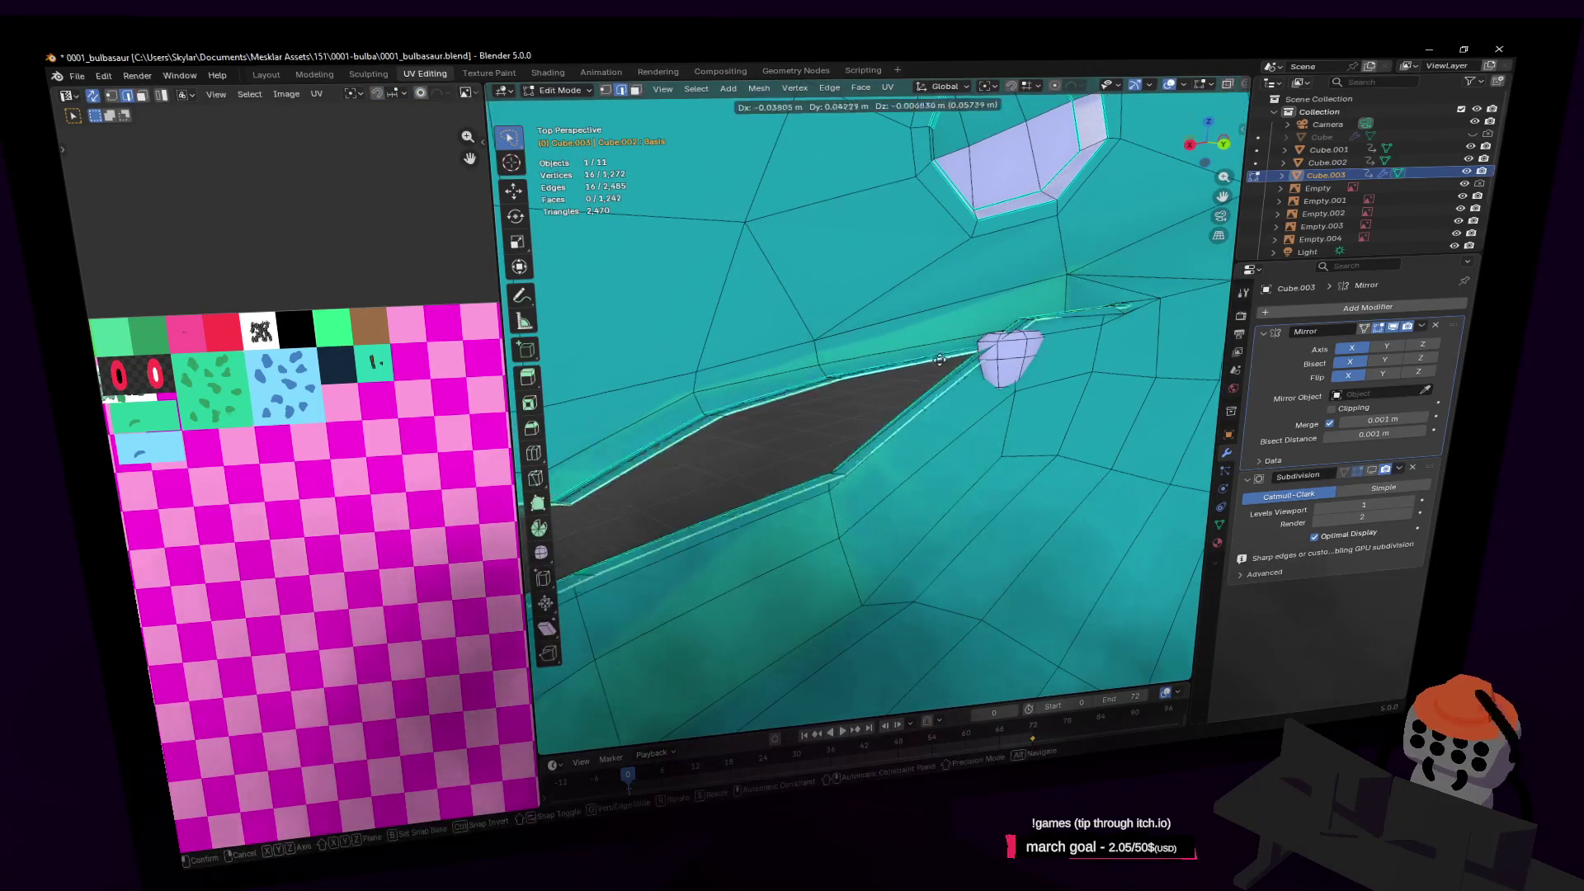
{"action": "key", "text": "y"}
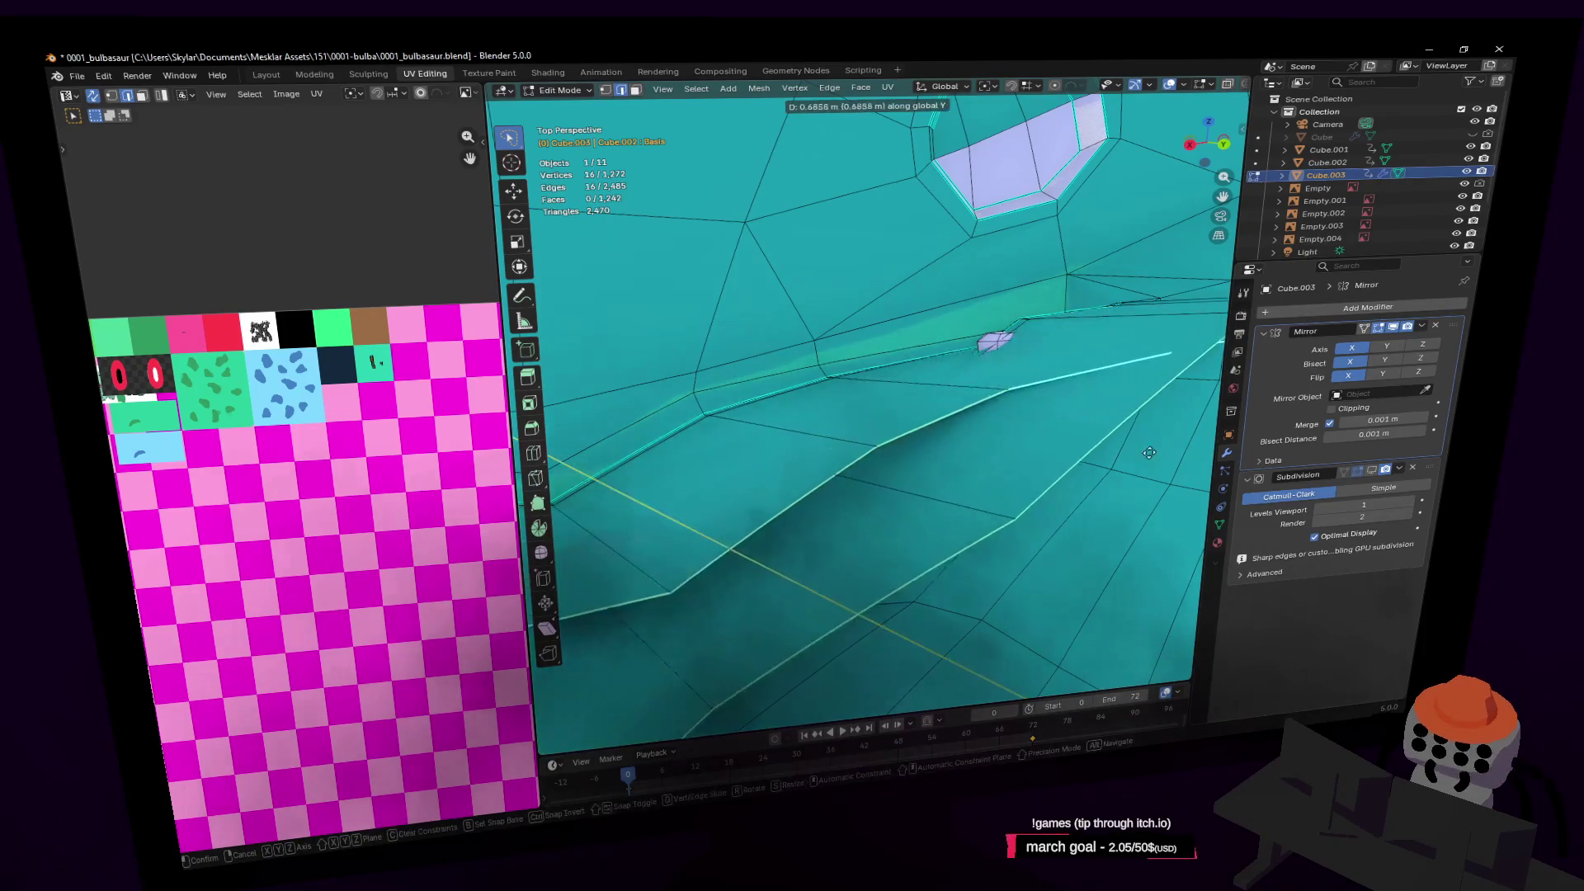
{"action": "left_click", "coordinate": [737, 552]}
{"action": "middle_click_drag", "start_coordinate": [737, 552], "coordinate": [885, 503]}
{"action": "scroll", "coordinate": [885, 503], "scroll_direction": "up", "scroll_amount": 3}
{"action": "right_click", "coordinate": [909, 384]}
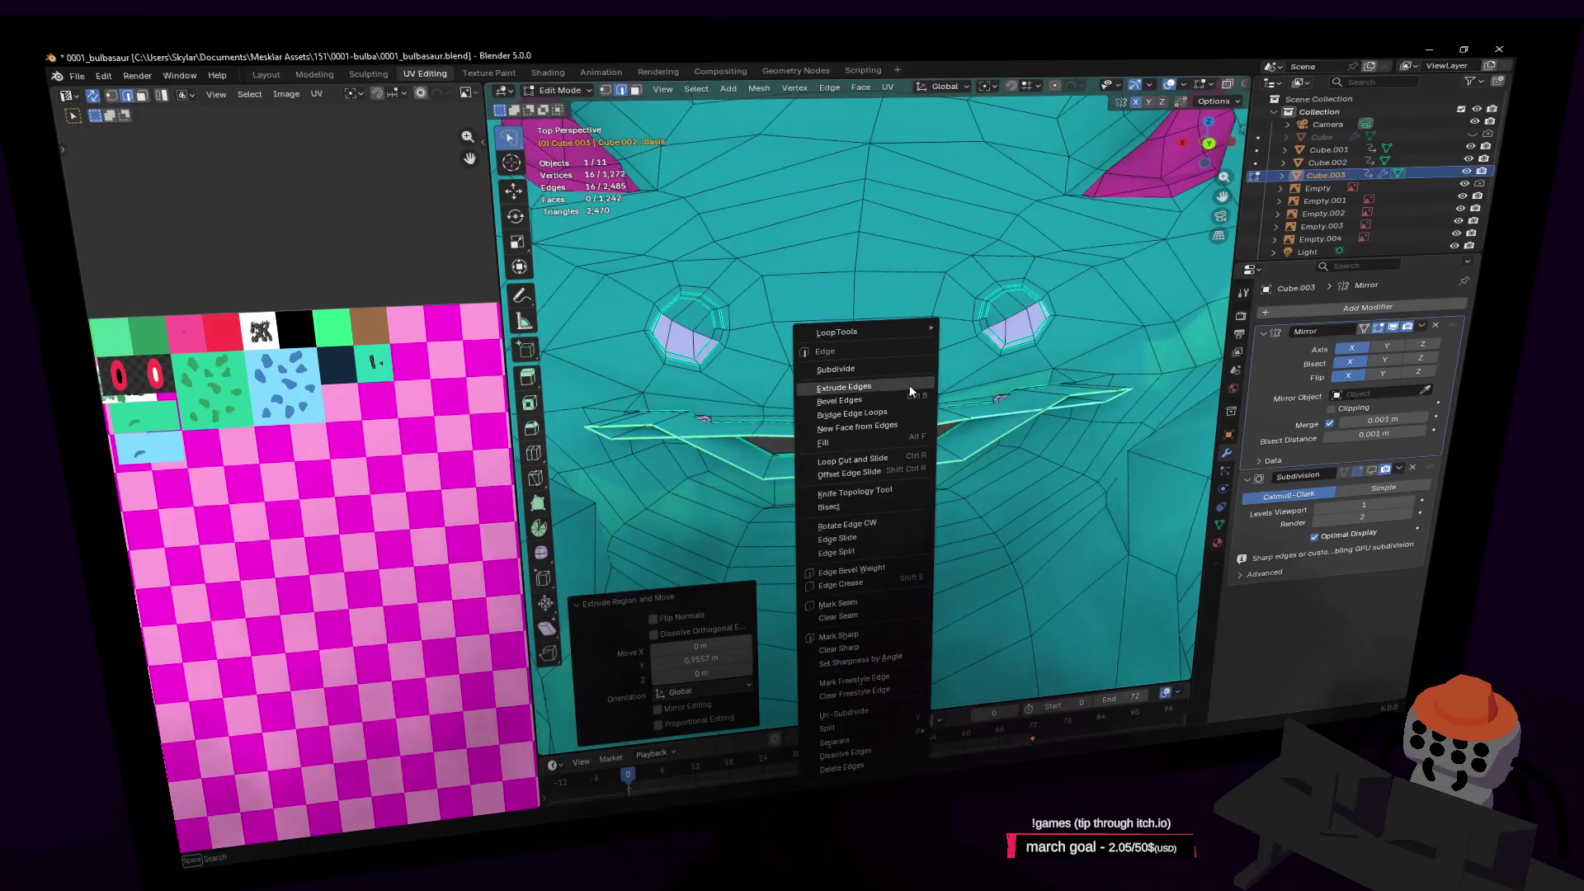
{"action": "mouse_move", "coordinate": [911, 330]}
{"action": "left_click", "coordinate": [973, 338]}
Rotate the new throat loop to tilt it
{"action": "key", "text": "shift+grave"}
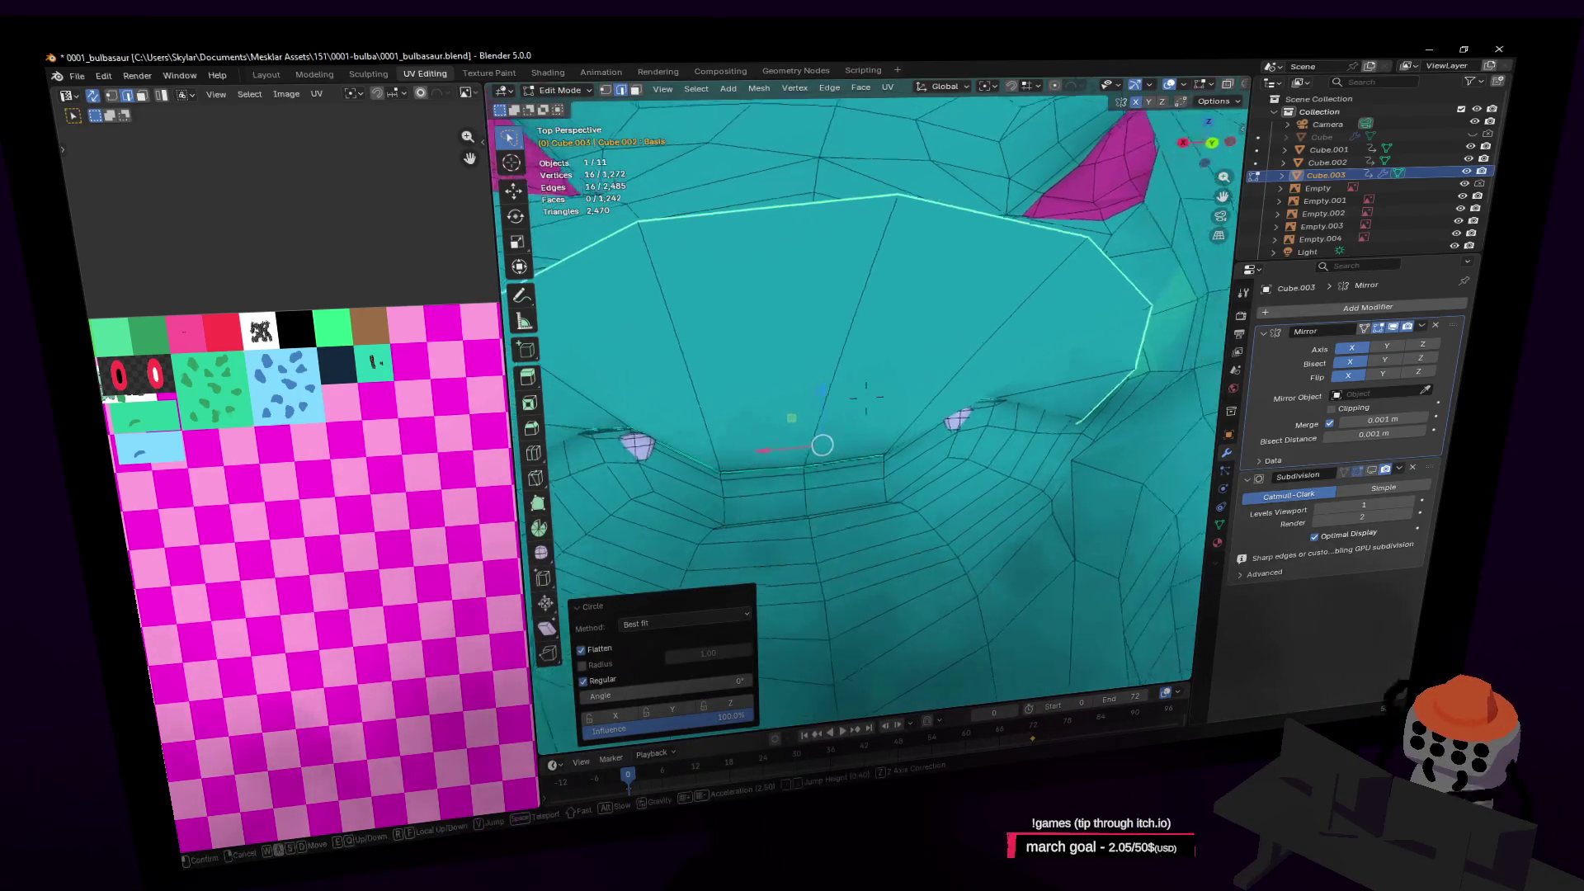
{"action": "left_click", "coordinate": [866, 399]}
{"action": "key", "text": "r"}
{"action": "left_click", "coordinate": [973, 417]}
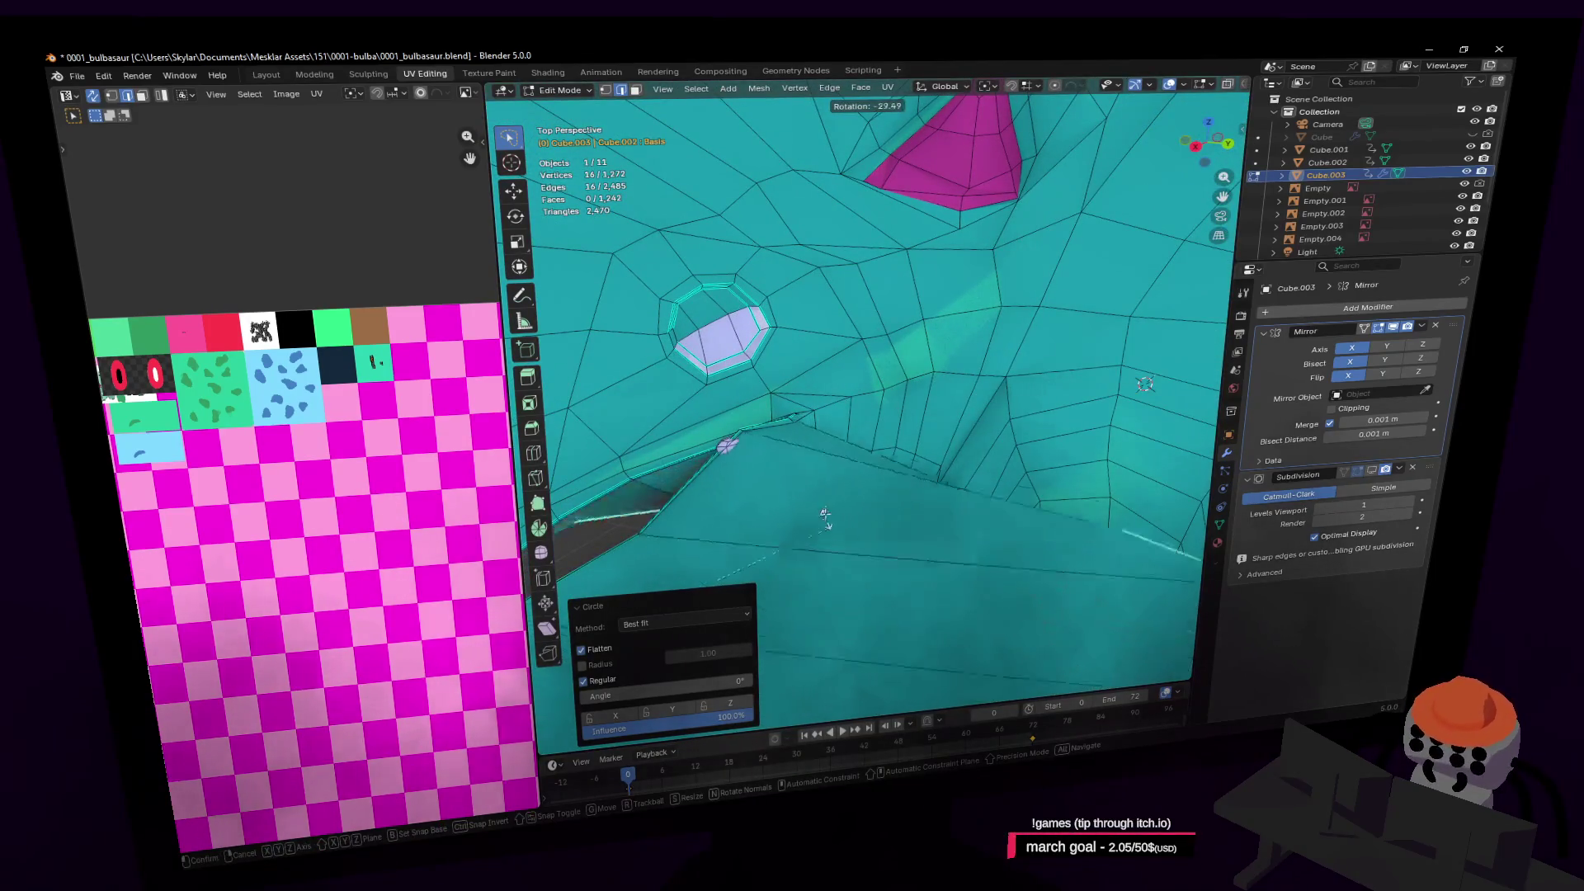
{"action": "key", "text": "shift+grave"}
{"action": "key", "text": "s"}
{"action": "left_click", "coordinate": [814, 513]}
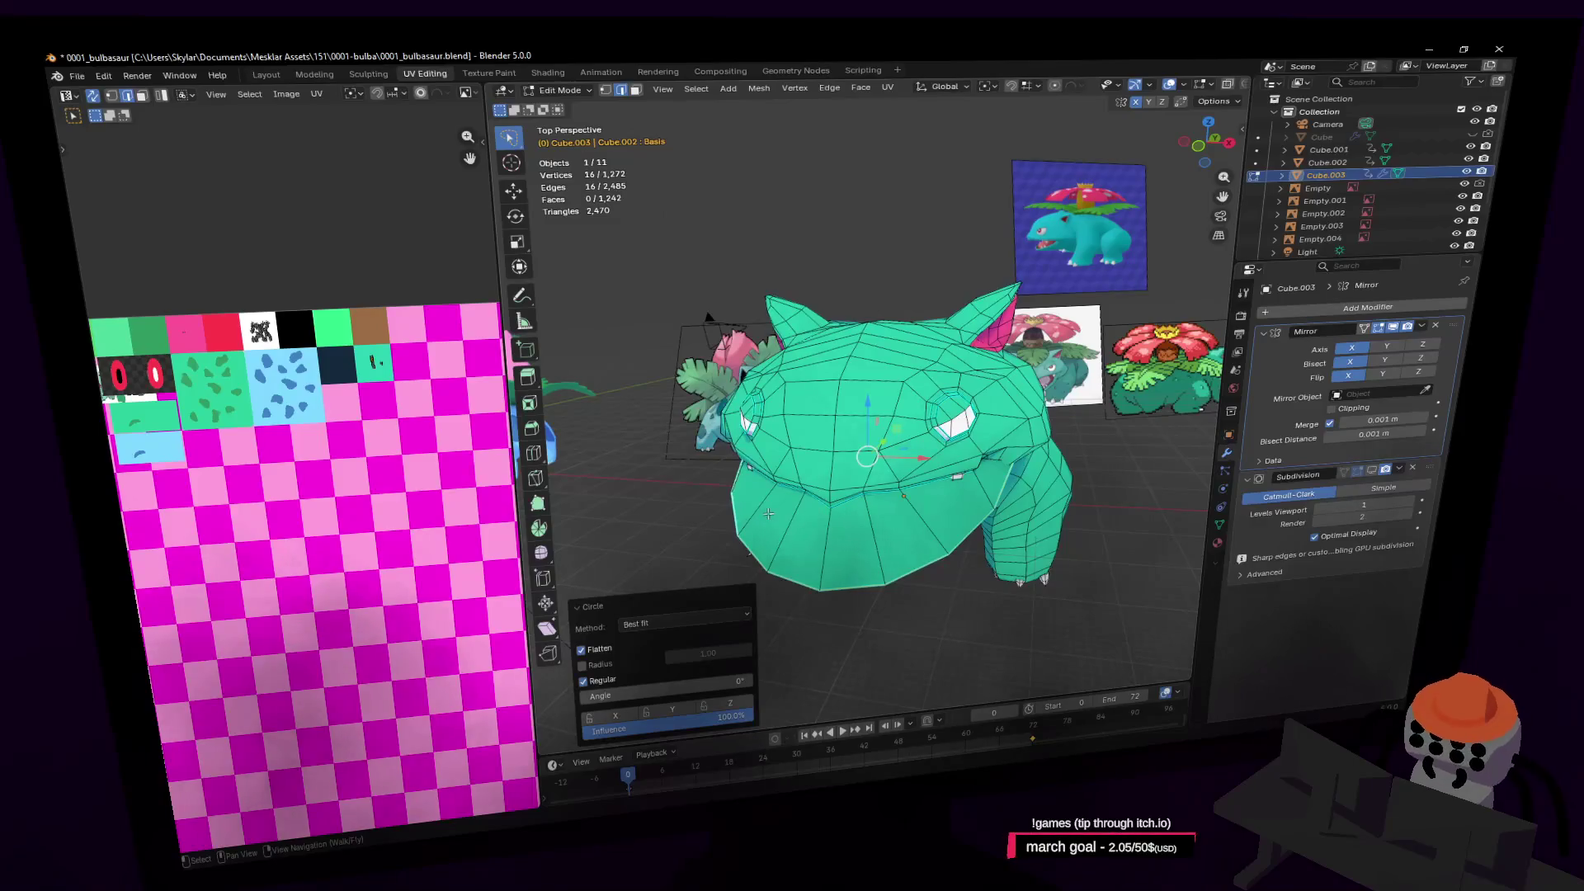
Select the throat edge loop and scale it about 1.38 along Z
{"action": "key", "text": "shift+grave"}
{"action": "key", "text": "w"}
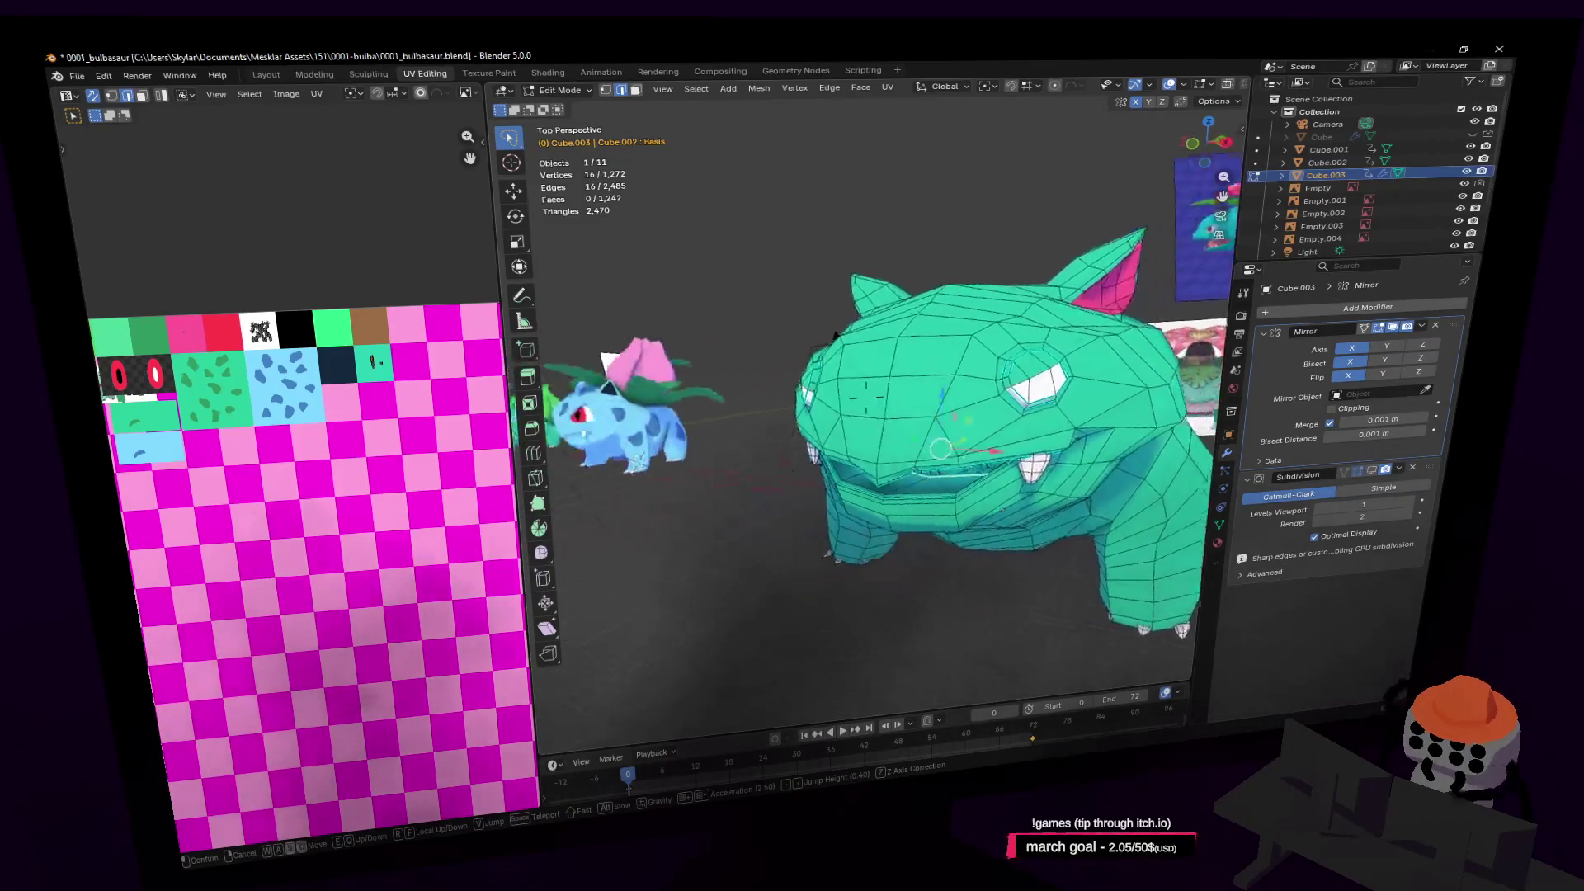
{"action": "key", "text": "w"}
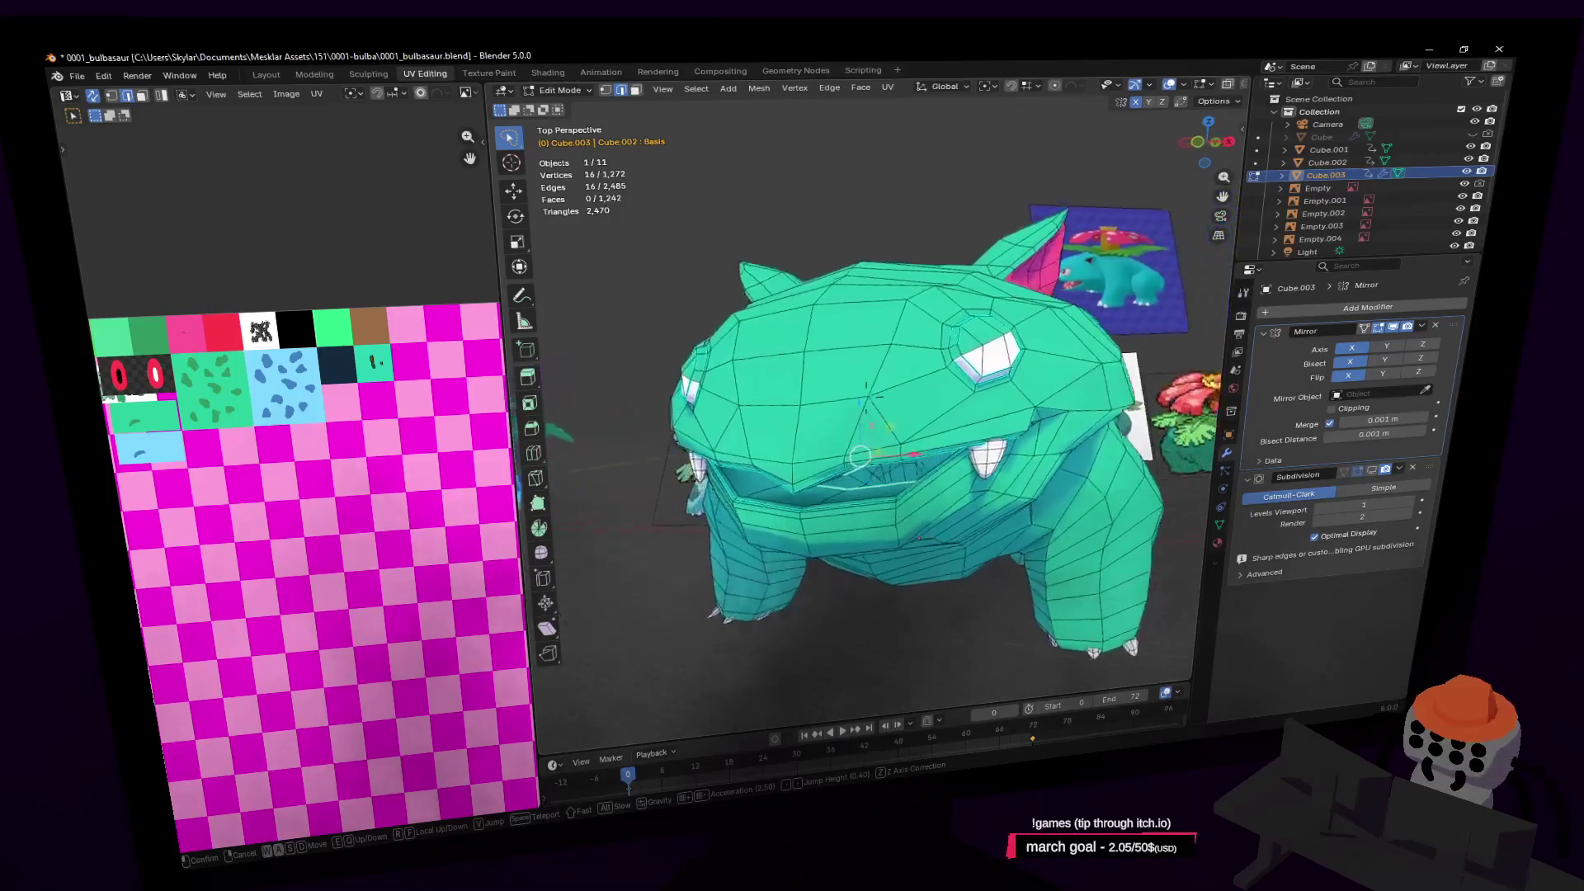
{"action": "left_click", "coordinate": [791, 471]}
{"action": "key", "text": "a"}
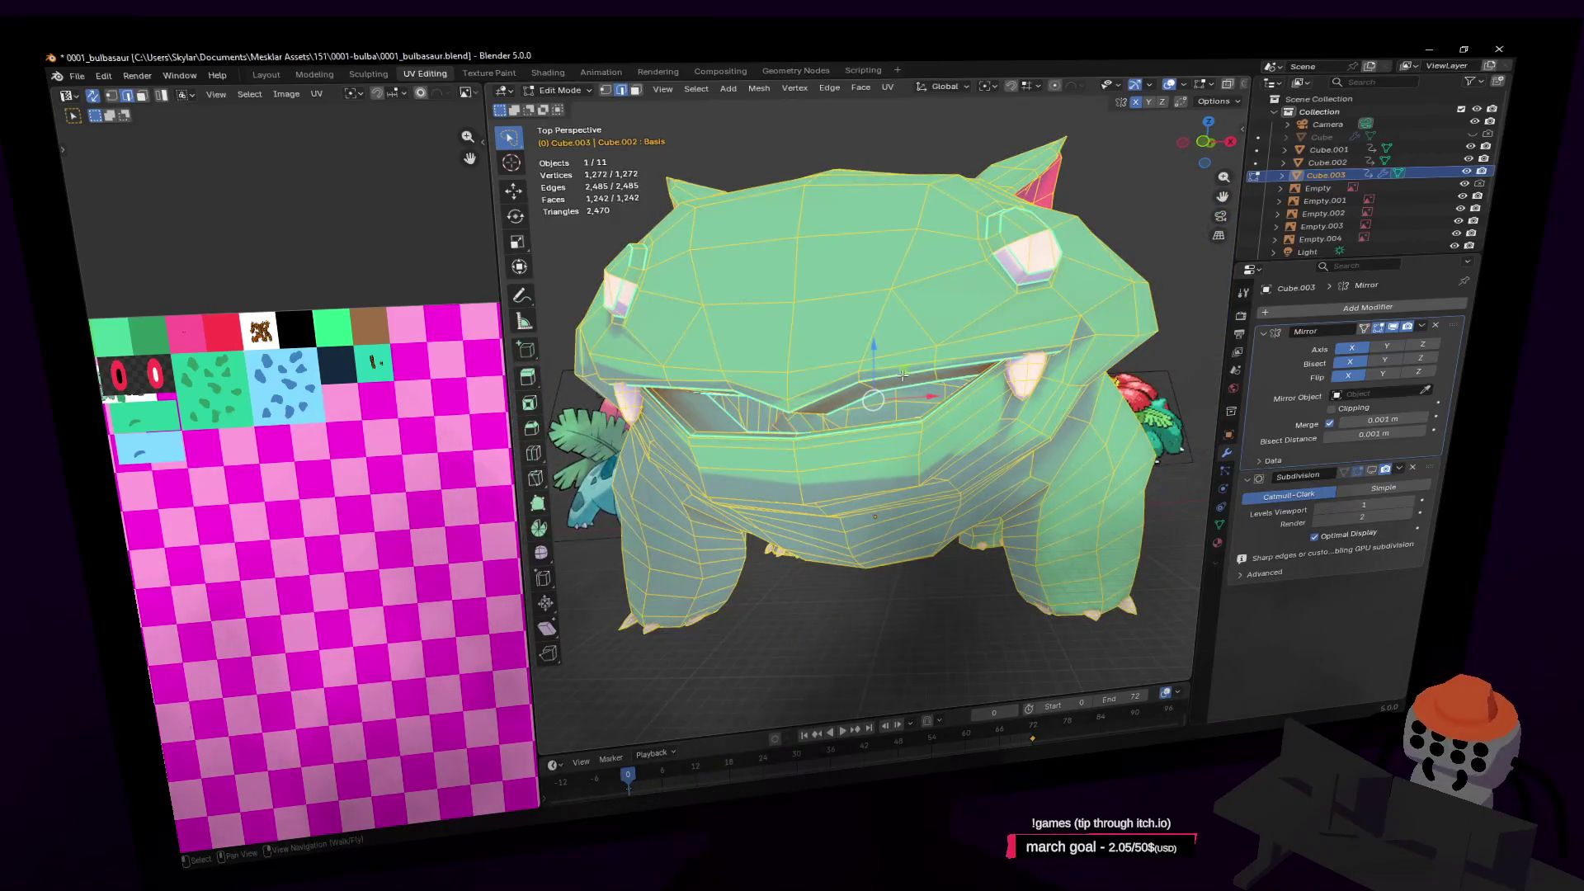
{"action": "key", "text": "alt+a"}
{"action": "left_click", "coordinate": [899, 372], "text": "alt"}
{"action": "key", "text": "s"}
{"action": "key", "text": "z"}
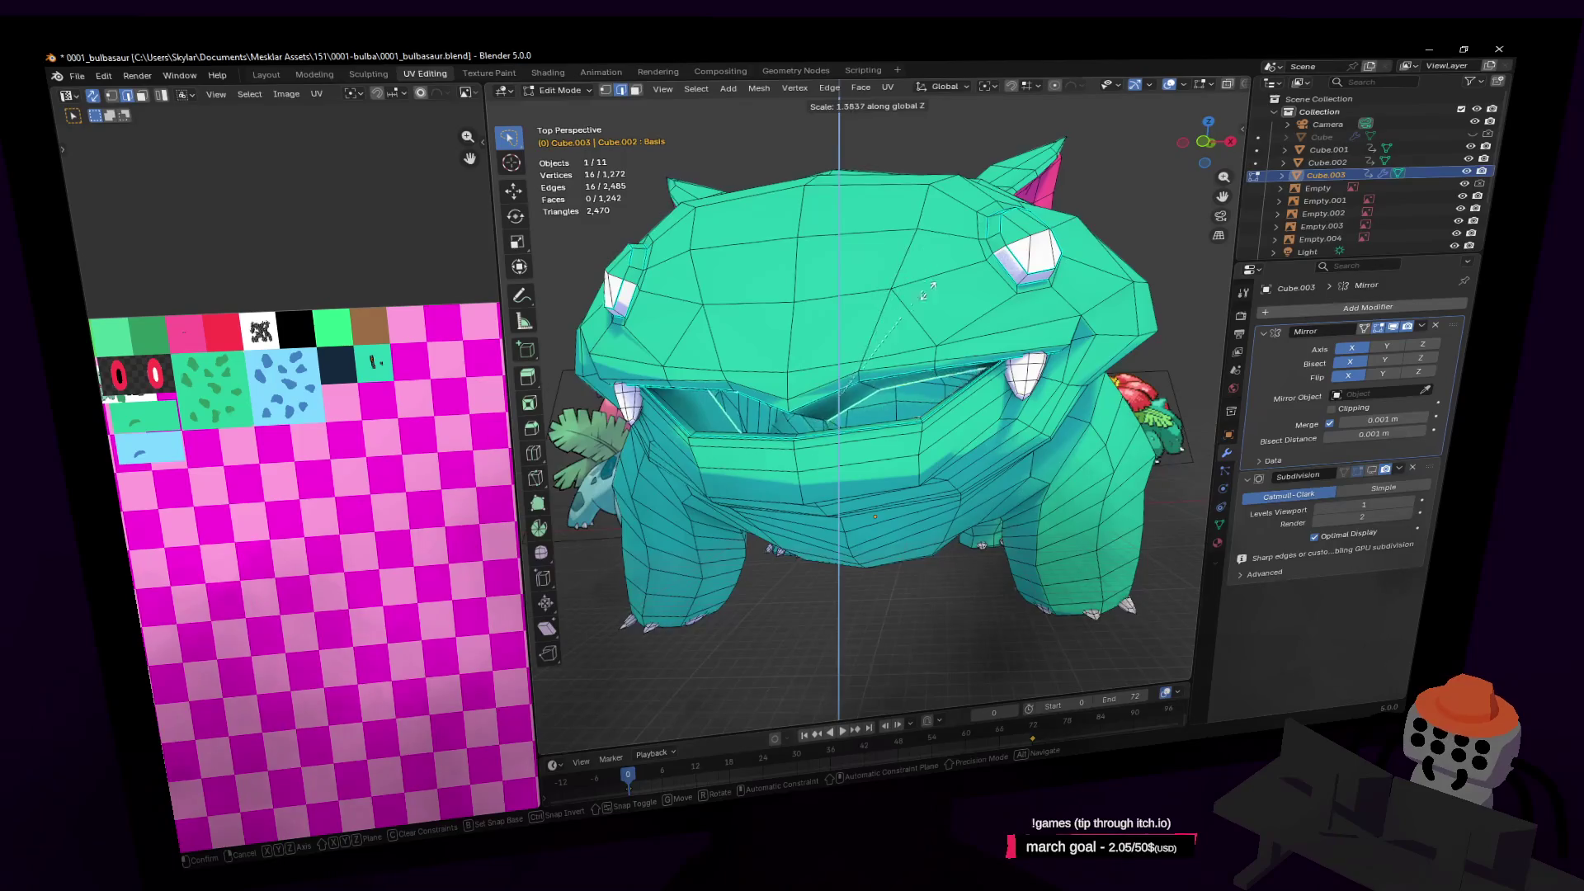
{"action": "left_click", "coordinate": [922, 306]}
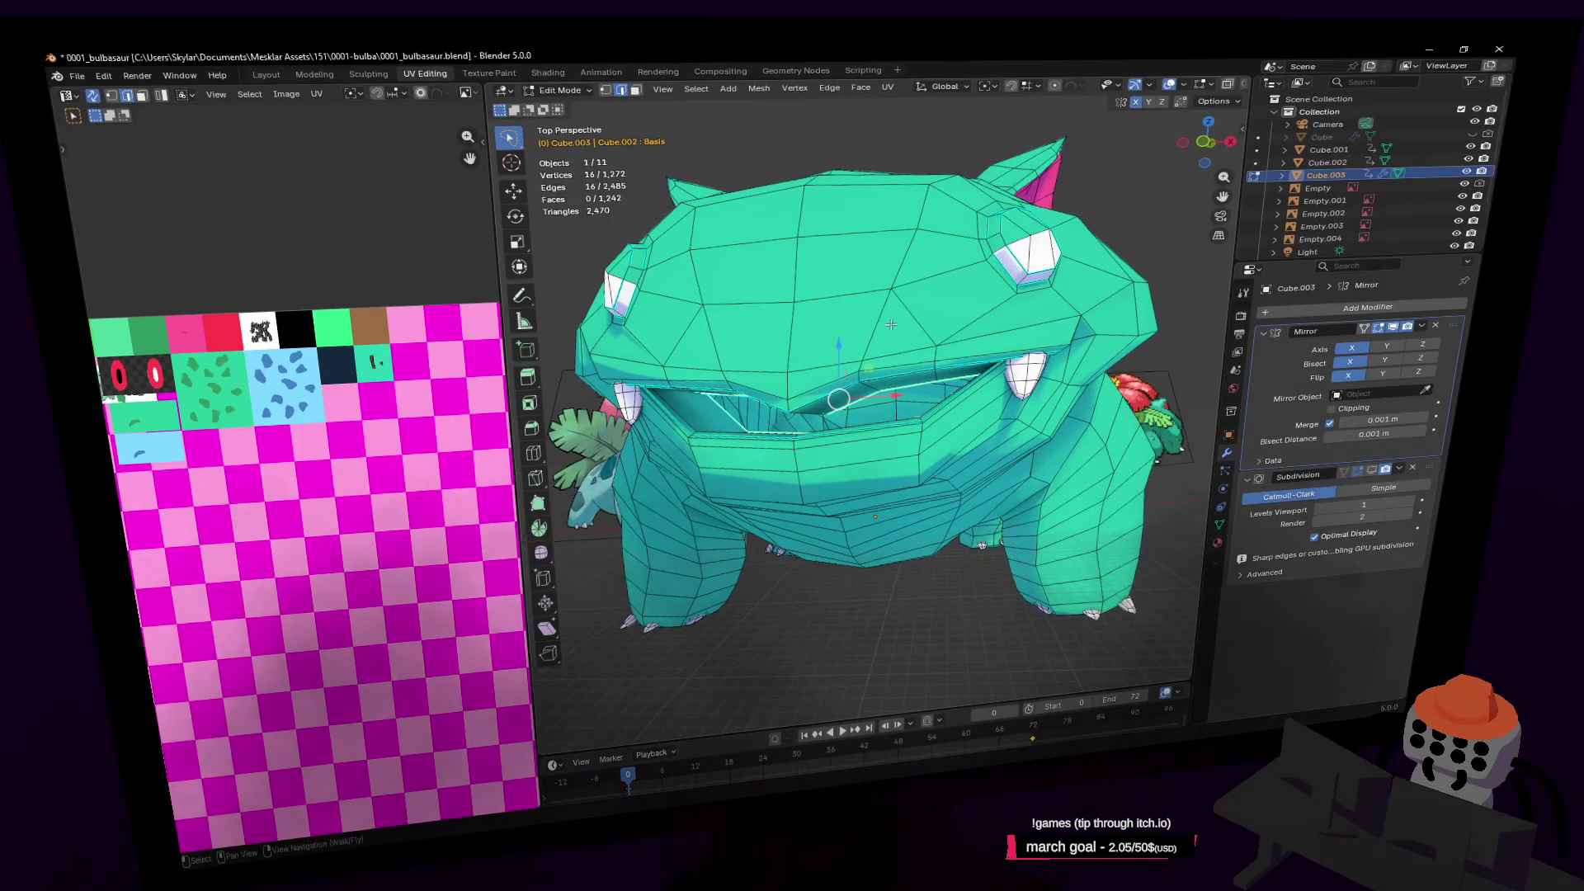
Hide all geometry except the throat loop
{"action": "key", "text": "h"}
{"action": "key", "text": "ctrl+z"}
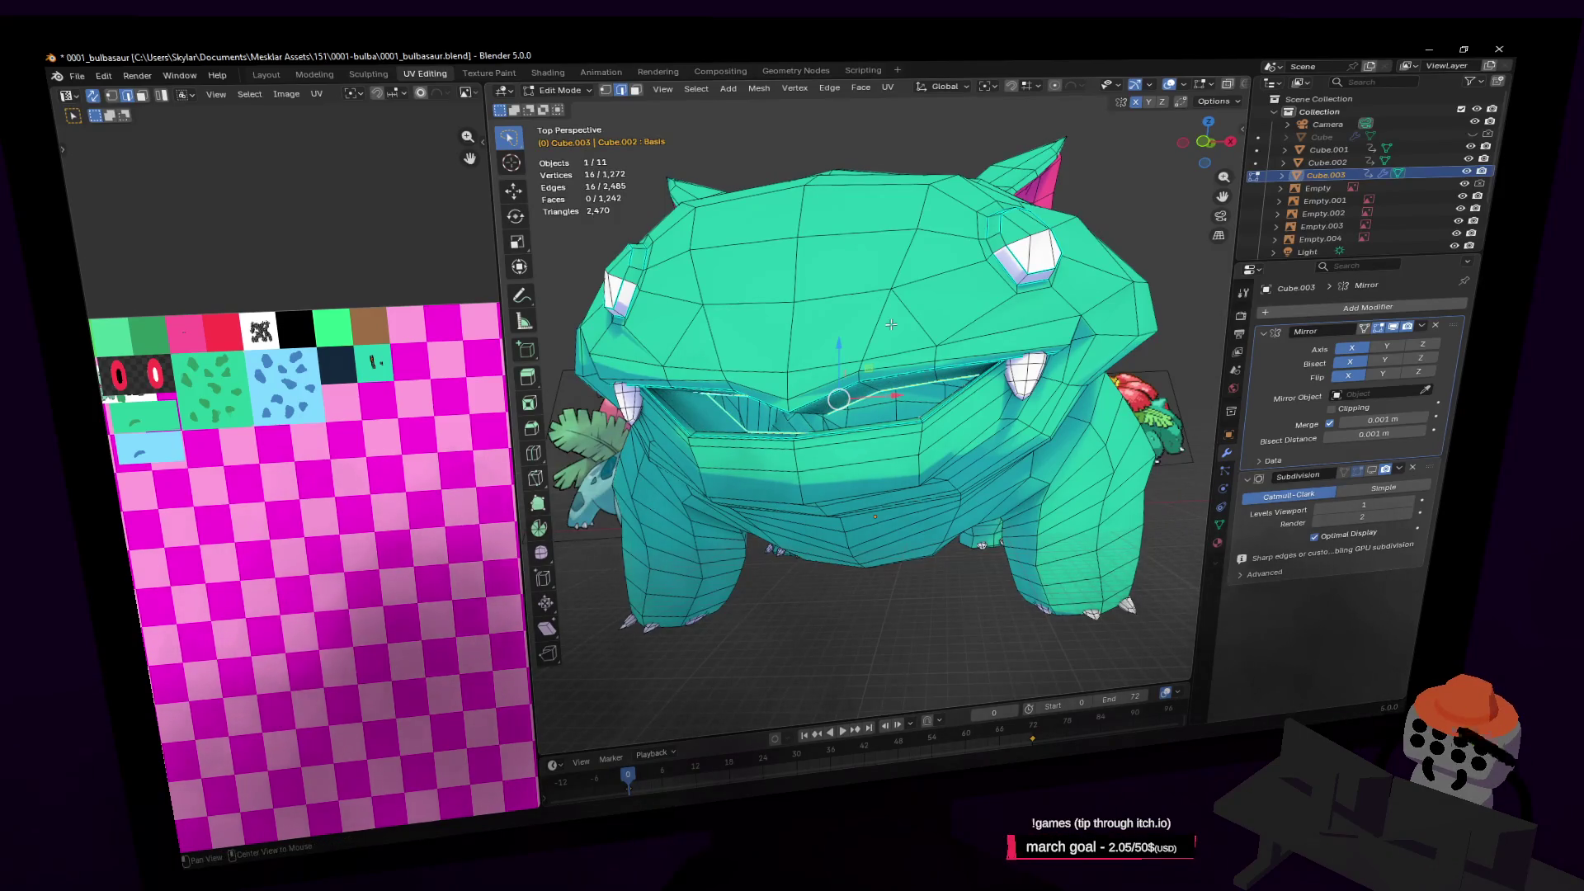
{"action": "key", "text": "shift+h"}
{"action": "key", "text": "shift+grave"}
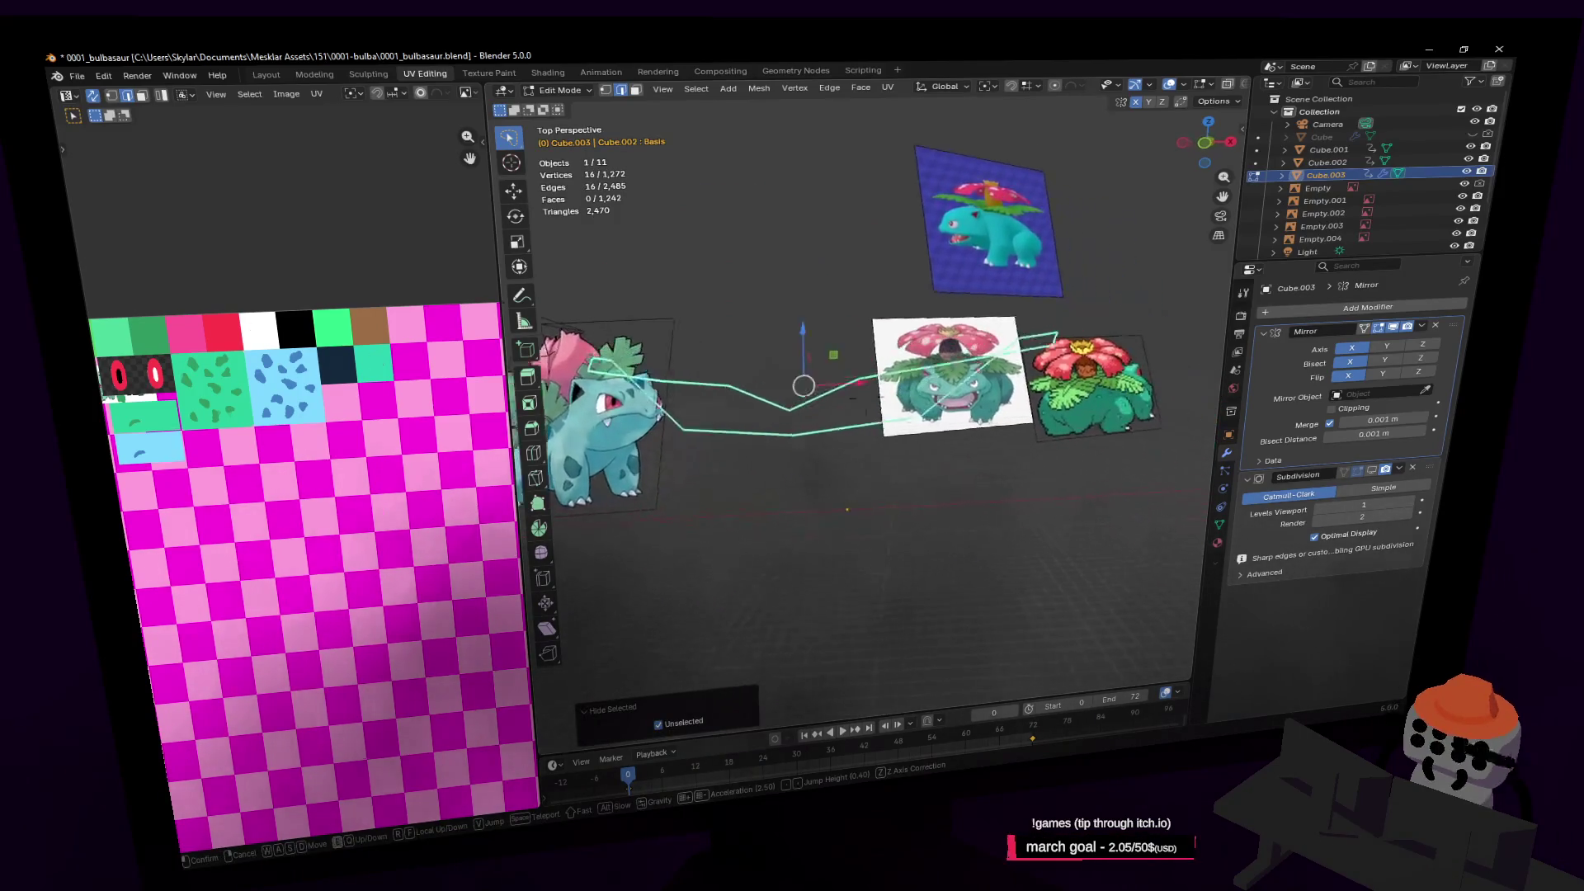
Scale part of the isolated loop vertically and nudge one vertex into place
{"action": "left_click", "coordinate": [927, 310]}
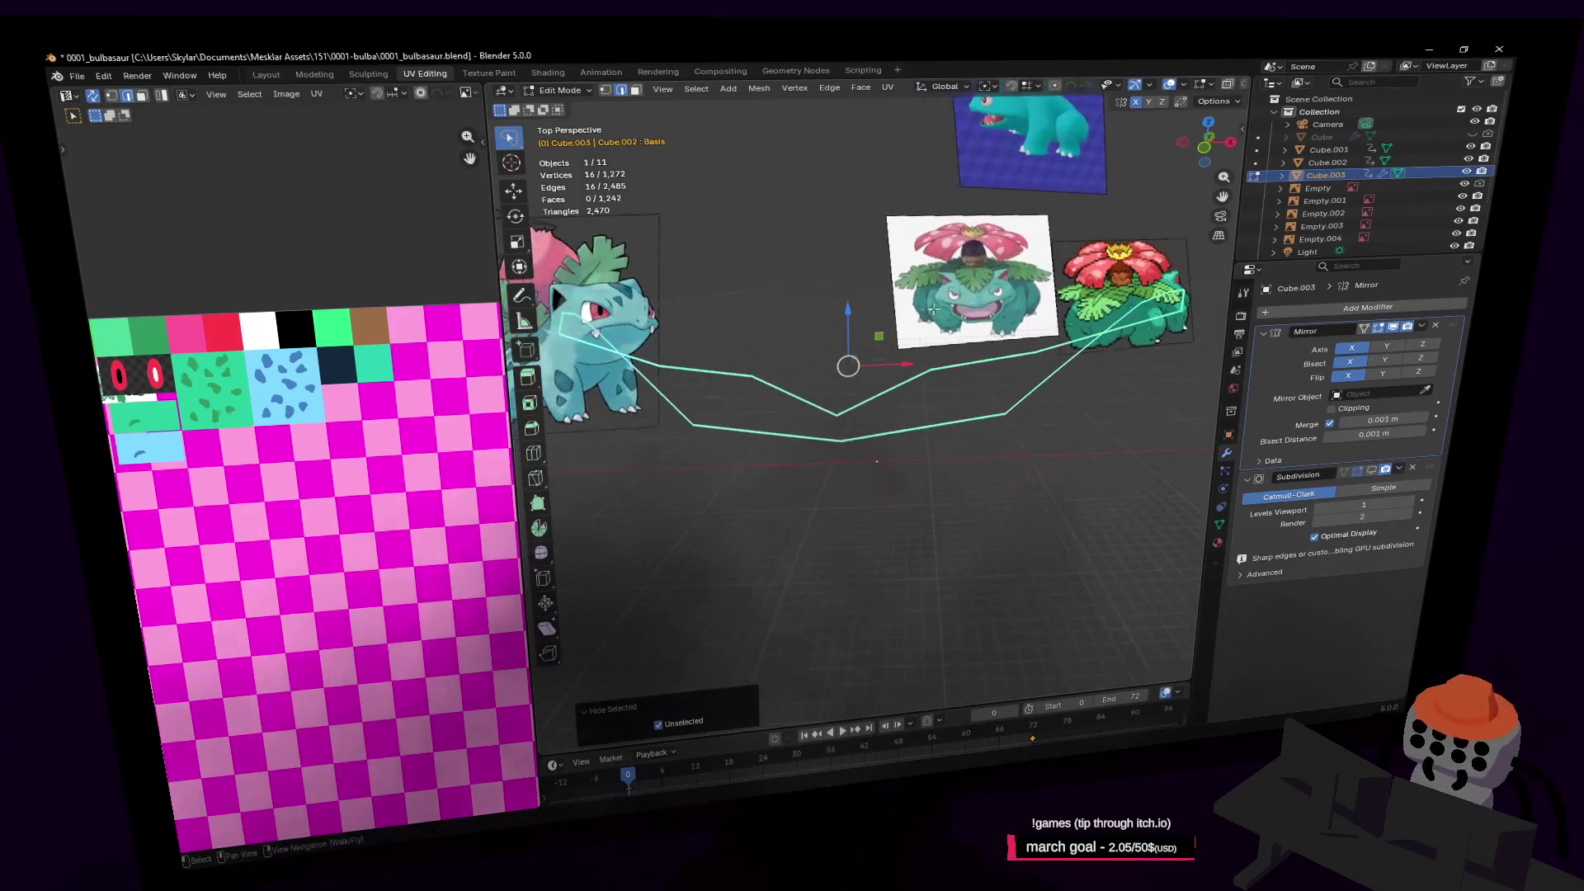
{"action": "left_click", "coordinate": [977, 360]}
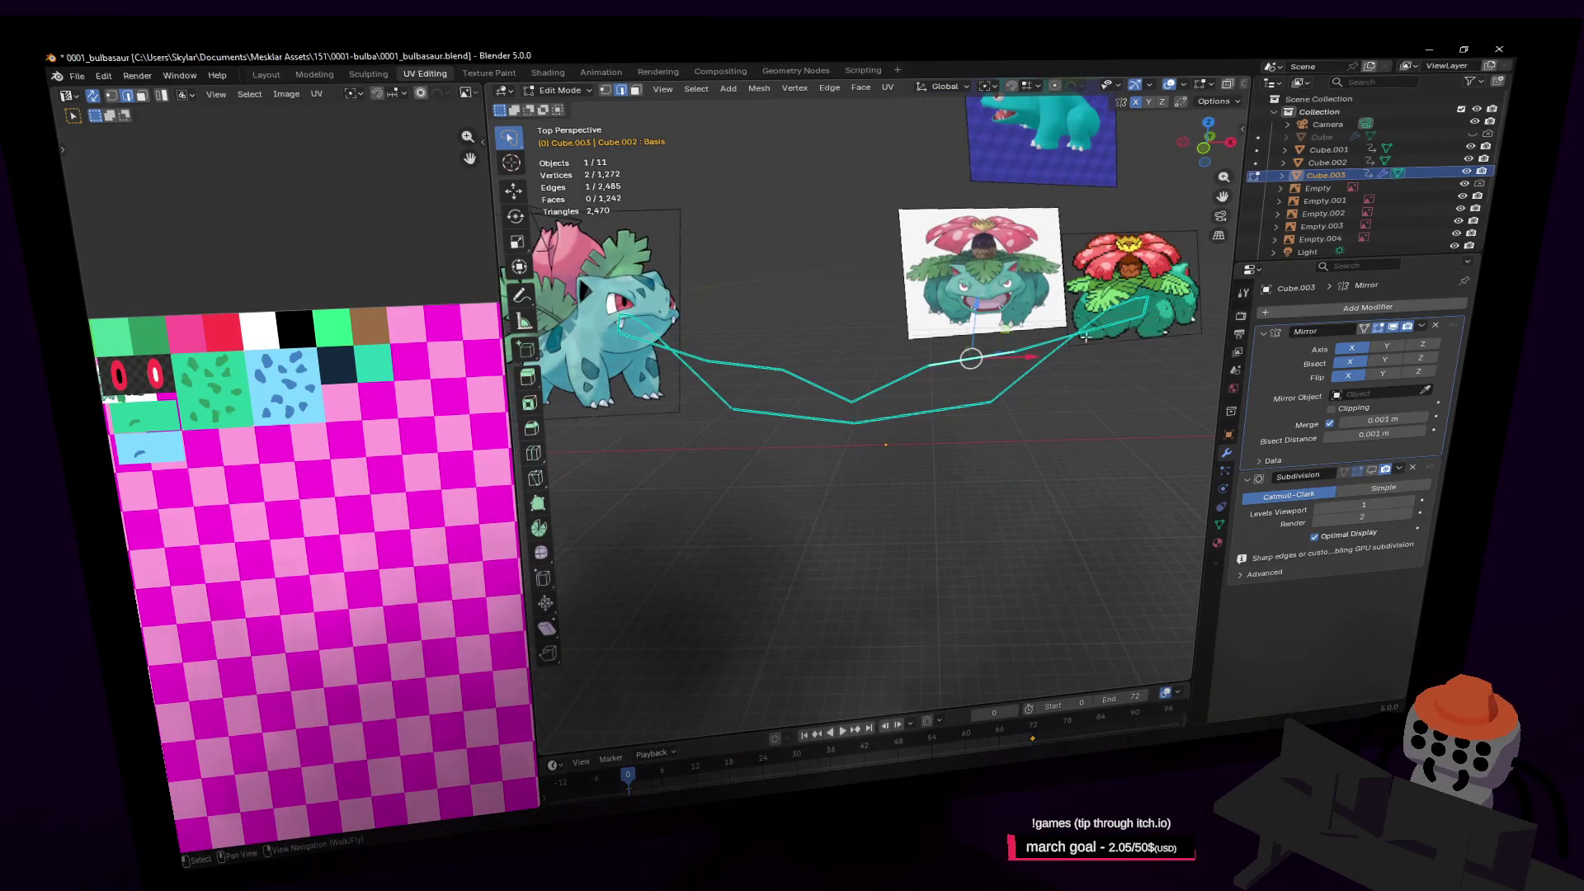
{"action": "middle_click_drag", "start_coordinate": [1061, 341], "coordinate": [1118, 328]}
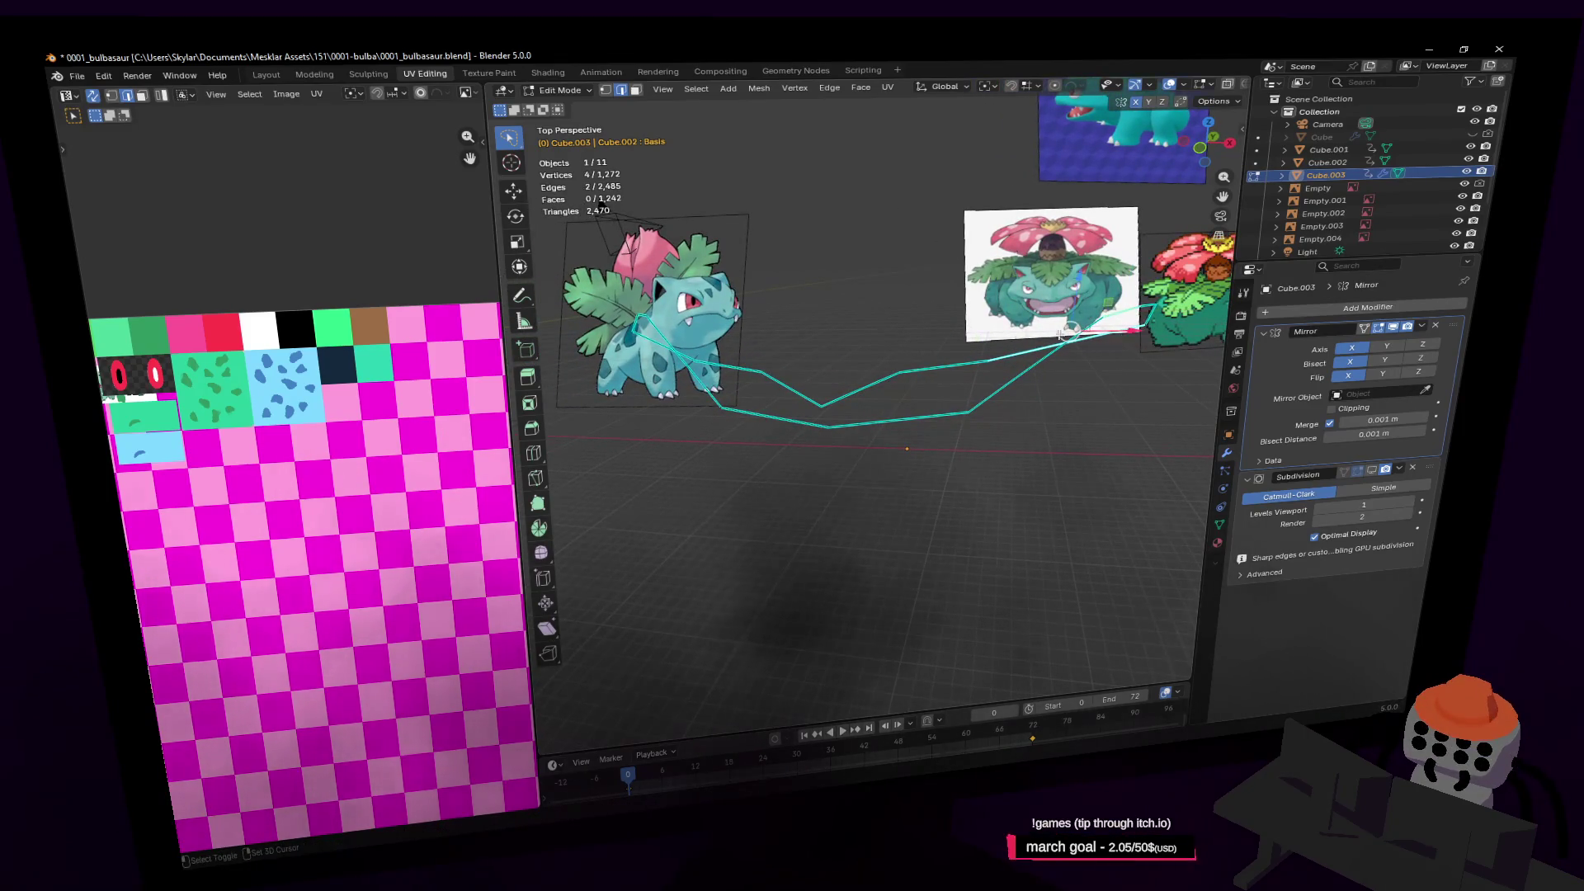
{"action": "middle_click_drag", "start_coordinate": [646, 336], "coordinate": [1018, 306]}
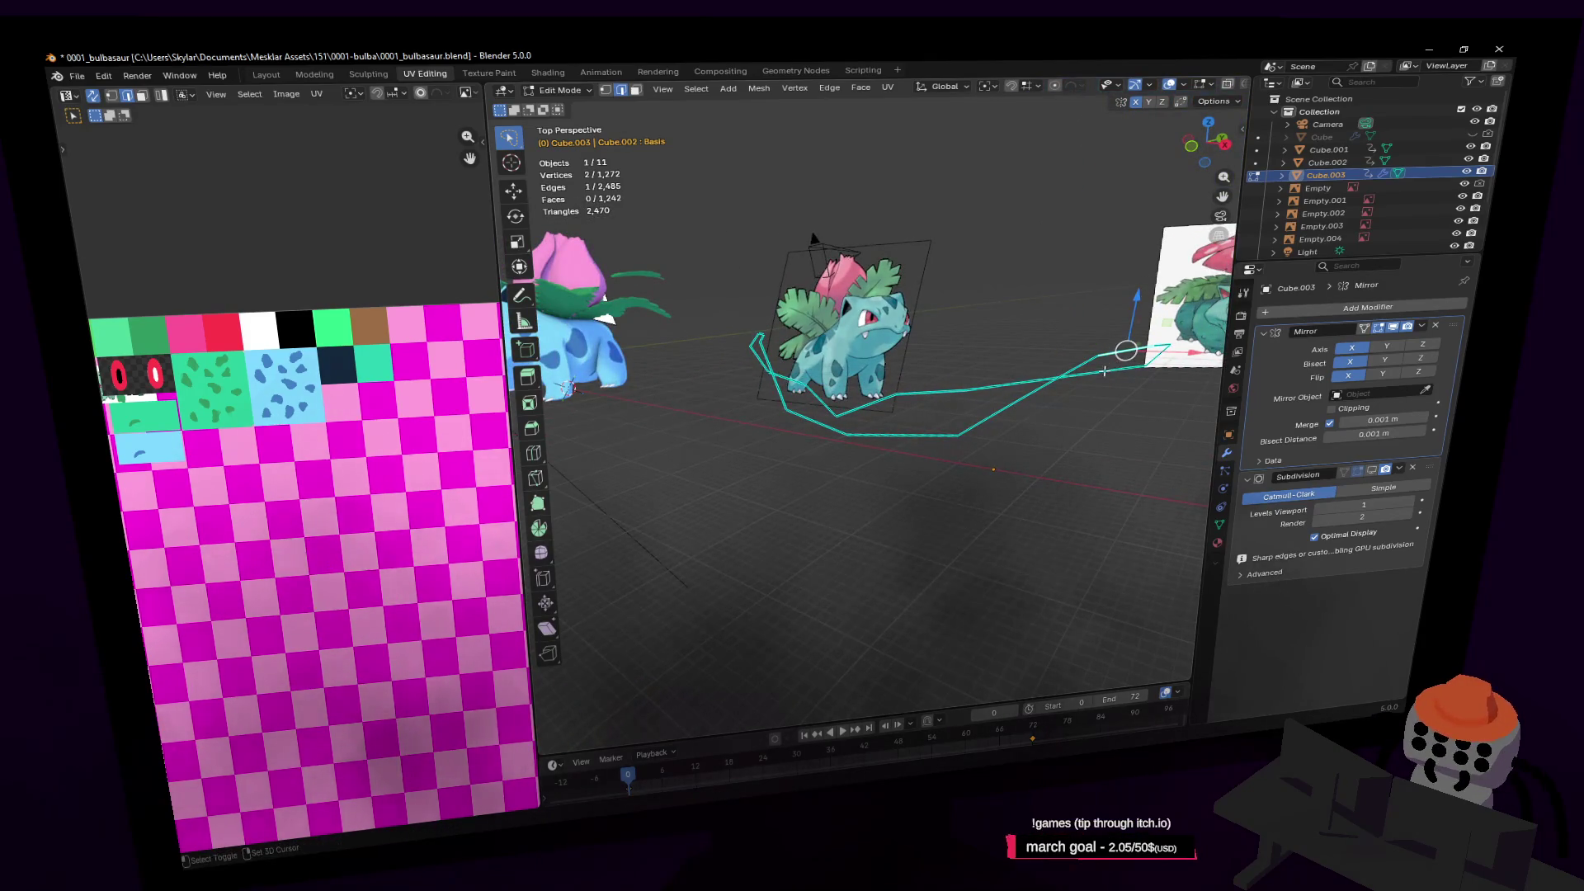
{"action": "key", "text": "s"}
{"action": "key", "text": "z"}
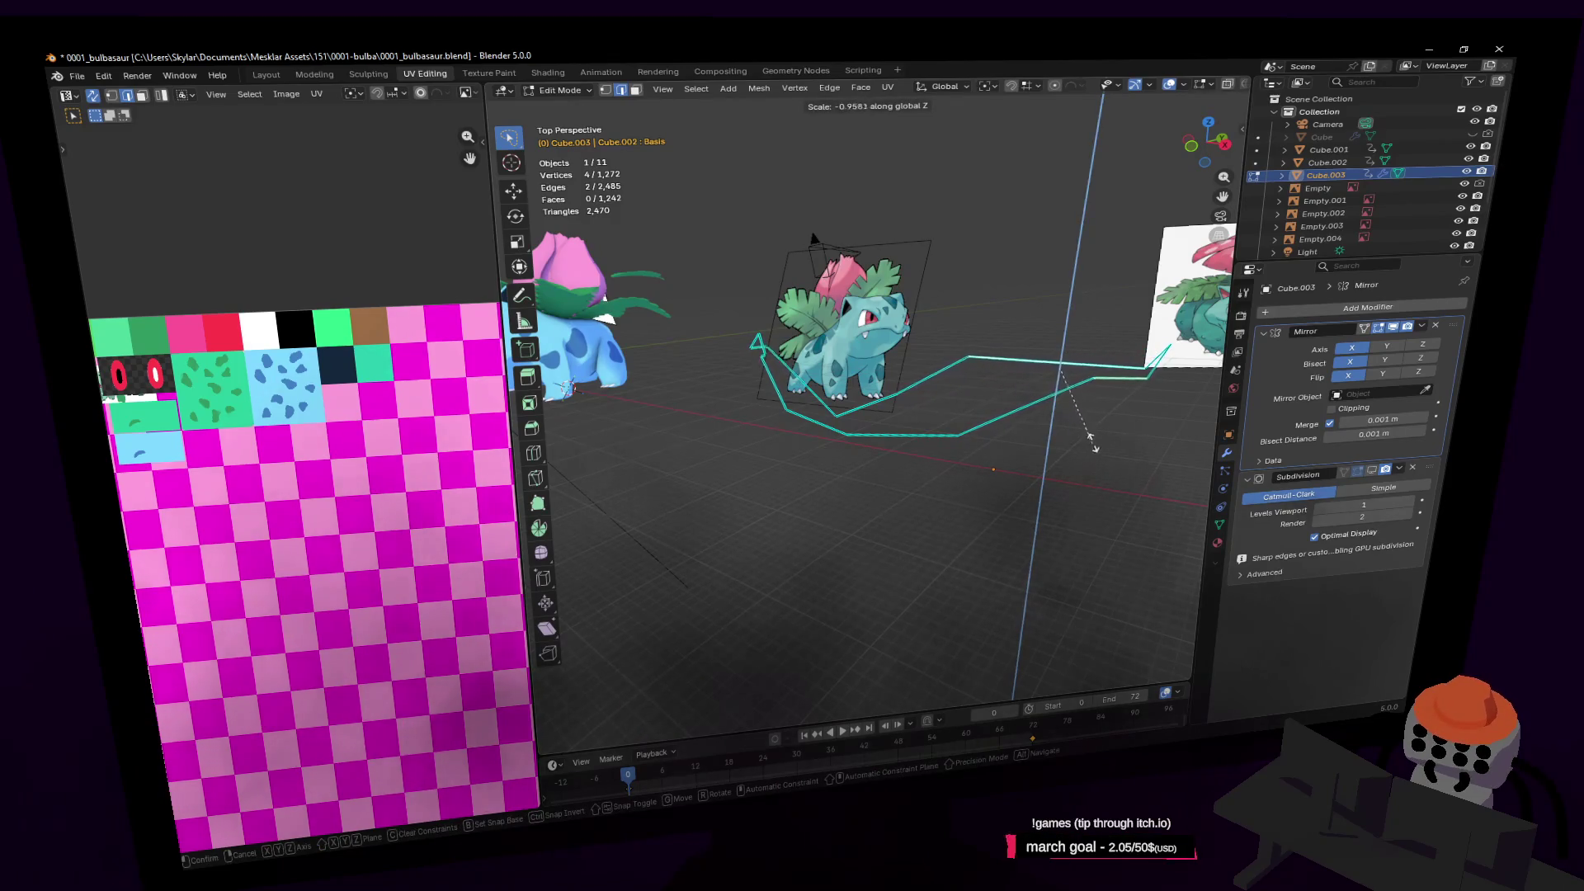
{"action": "left_click", "coordinate": [1091, 445]}
{"action": "middle_click_drag", "start_coordinate": [1073, 420], "coordinate": [1020, 373]}
{"action": "left_click", "coordinate": [1019, 373]}
{"action": "key", "text": "g"}
{"action": "left_click", "coordinate": [1023, 368]}
Make the whole throat loop a LoopTools circle and tilt it 62.5° on X
{"action": "key", "text": "shift+grave"}
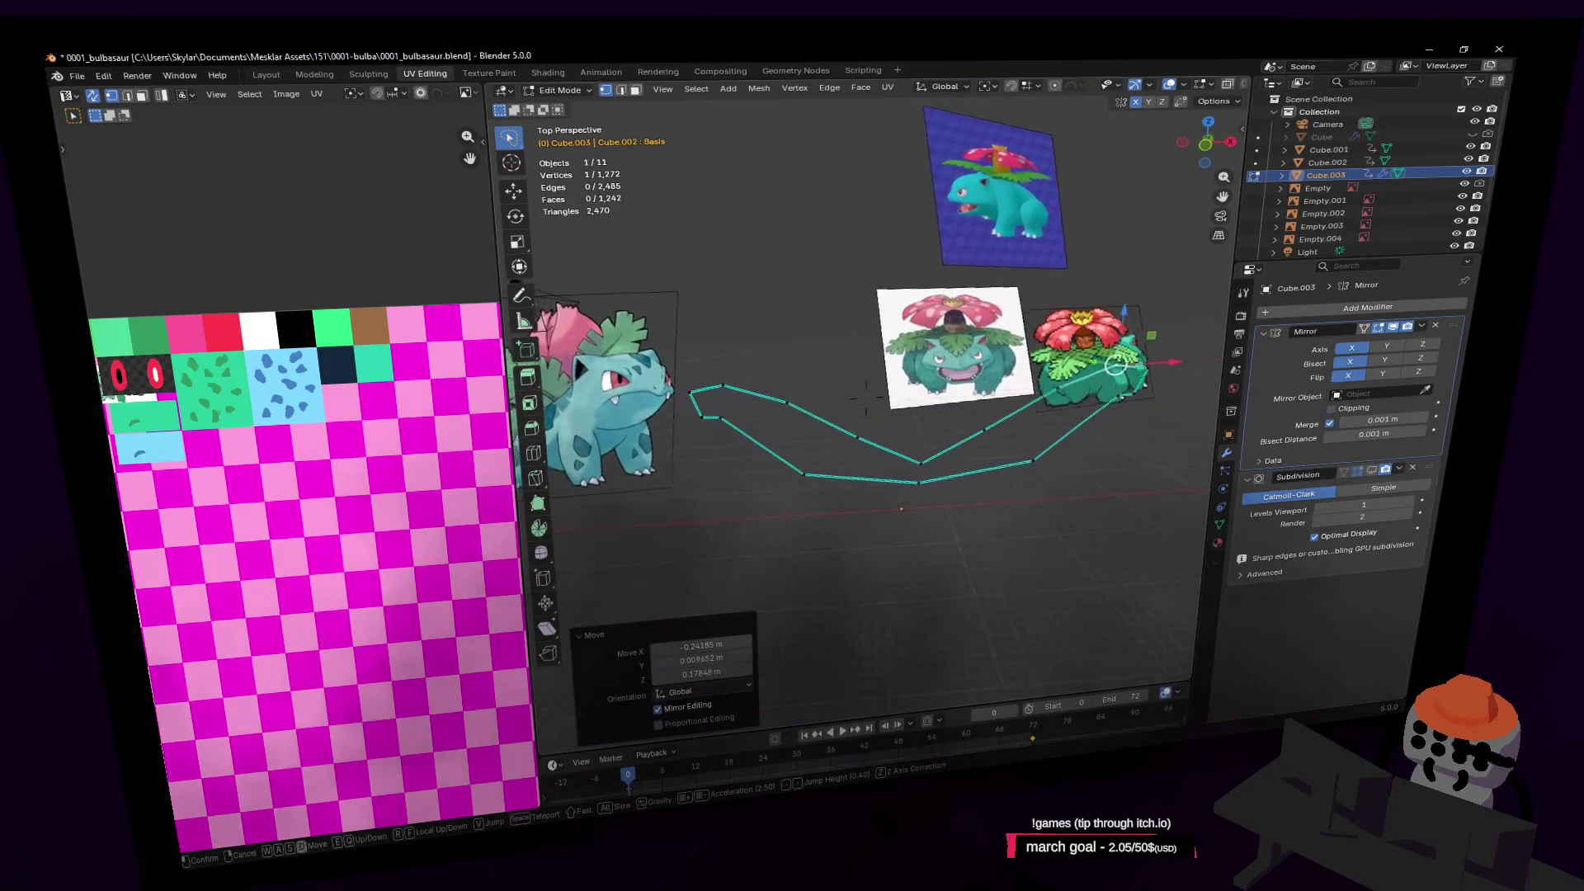
{"action": "left_click", "coordinate": [893, 369]}
{"action": "key", "text": "ctrl+l"}
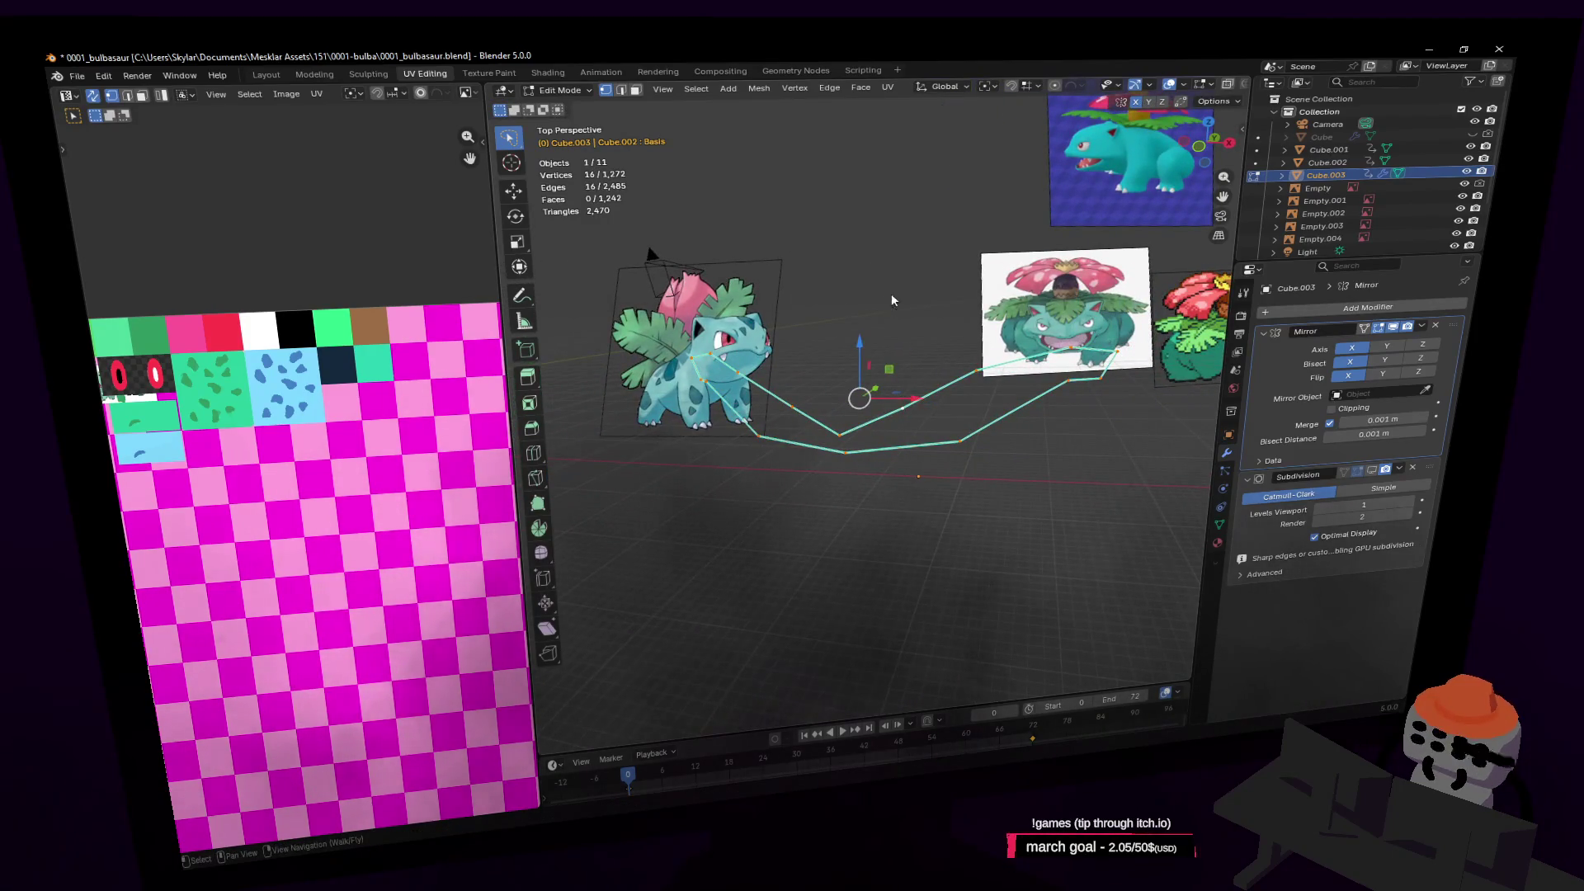
{"action": "right_click", "coordinate": [891, 294]}
{"action": "left_click", "coordinate": [954, 304]}
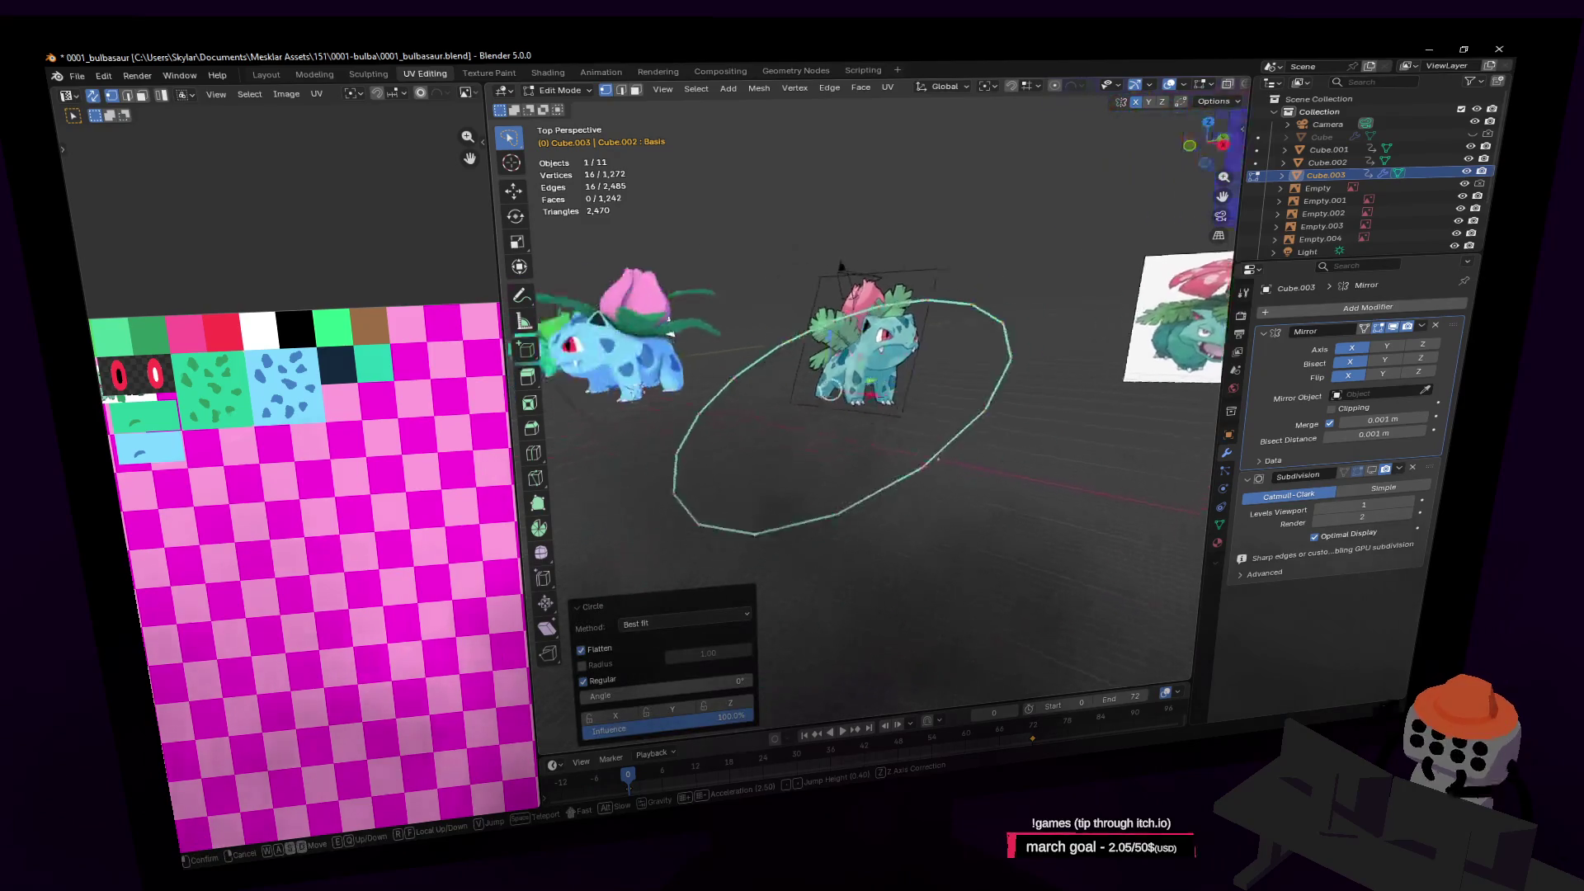
{"action": "key", "text": "r"}
{"action": "key", "text": "x"}
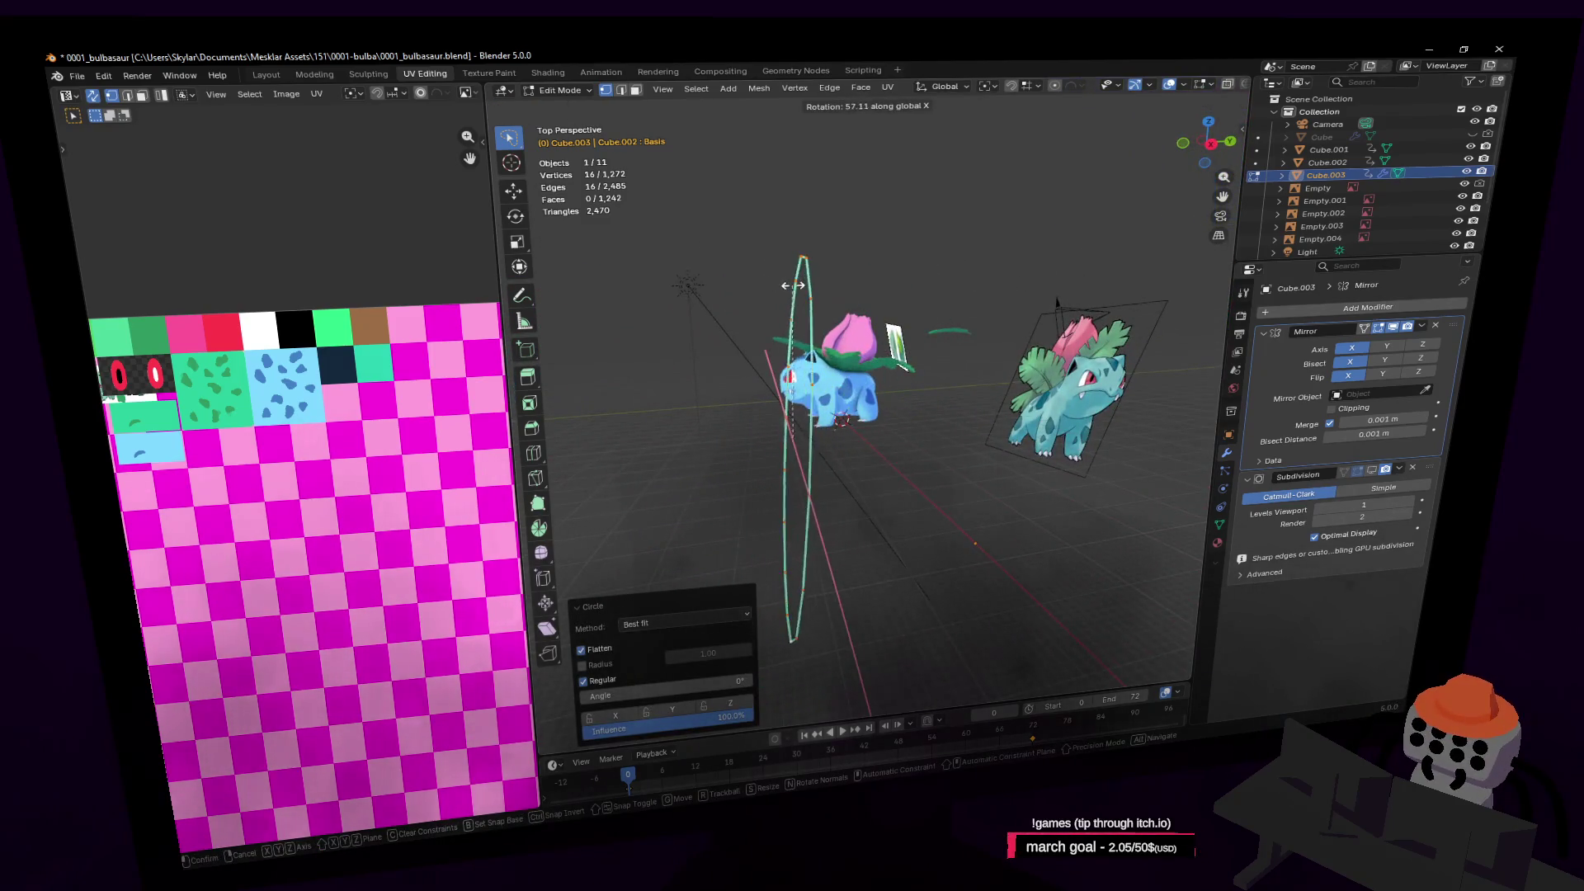
{"action": "left_click", "coordinate": [810, 293]}
Shrink the loop to 0.293, move it about 1.63 m along Y, and unhide the mesh
{"action": "key", "text": "s"}
{"action": "left_click", "coordinate": [805, 395]}
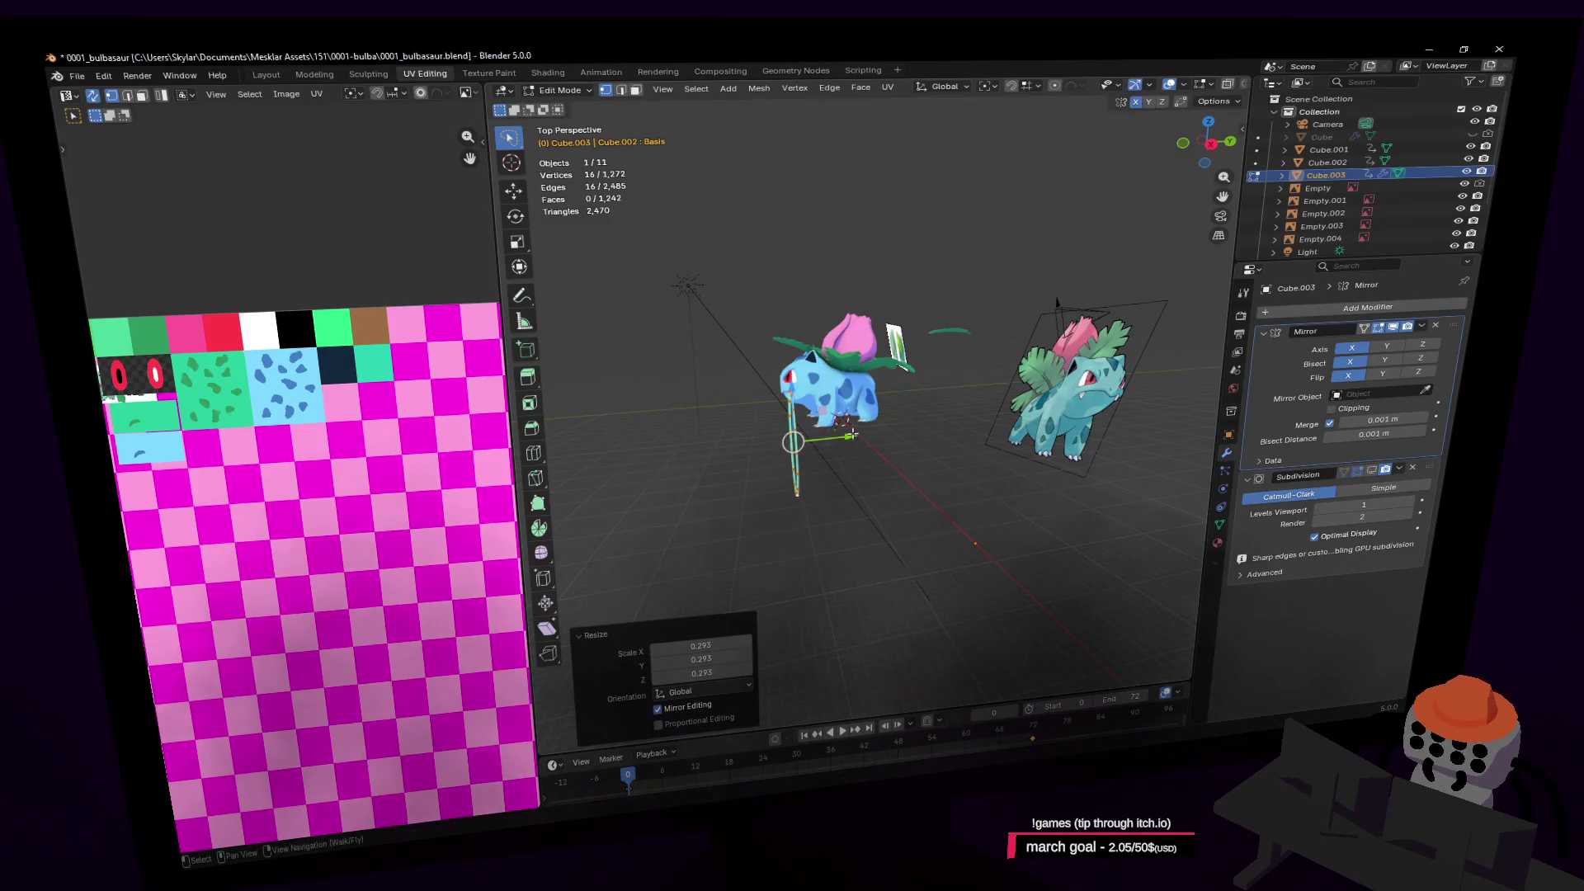
{"action": "key", "text": "g"}
{"action": "key", "text": "y"}
{"action": "middle_click_drag", "start_coordinate": [1180, 425], "coordinate": [980, 427], "text": "shift"}
{"action": "left_click", "coordinate": [980, 426]}
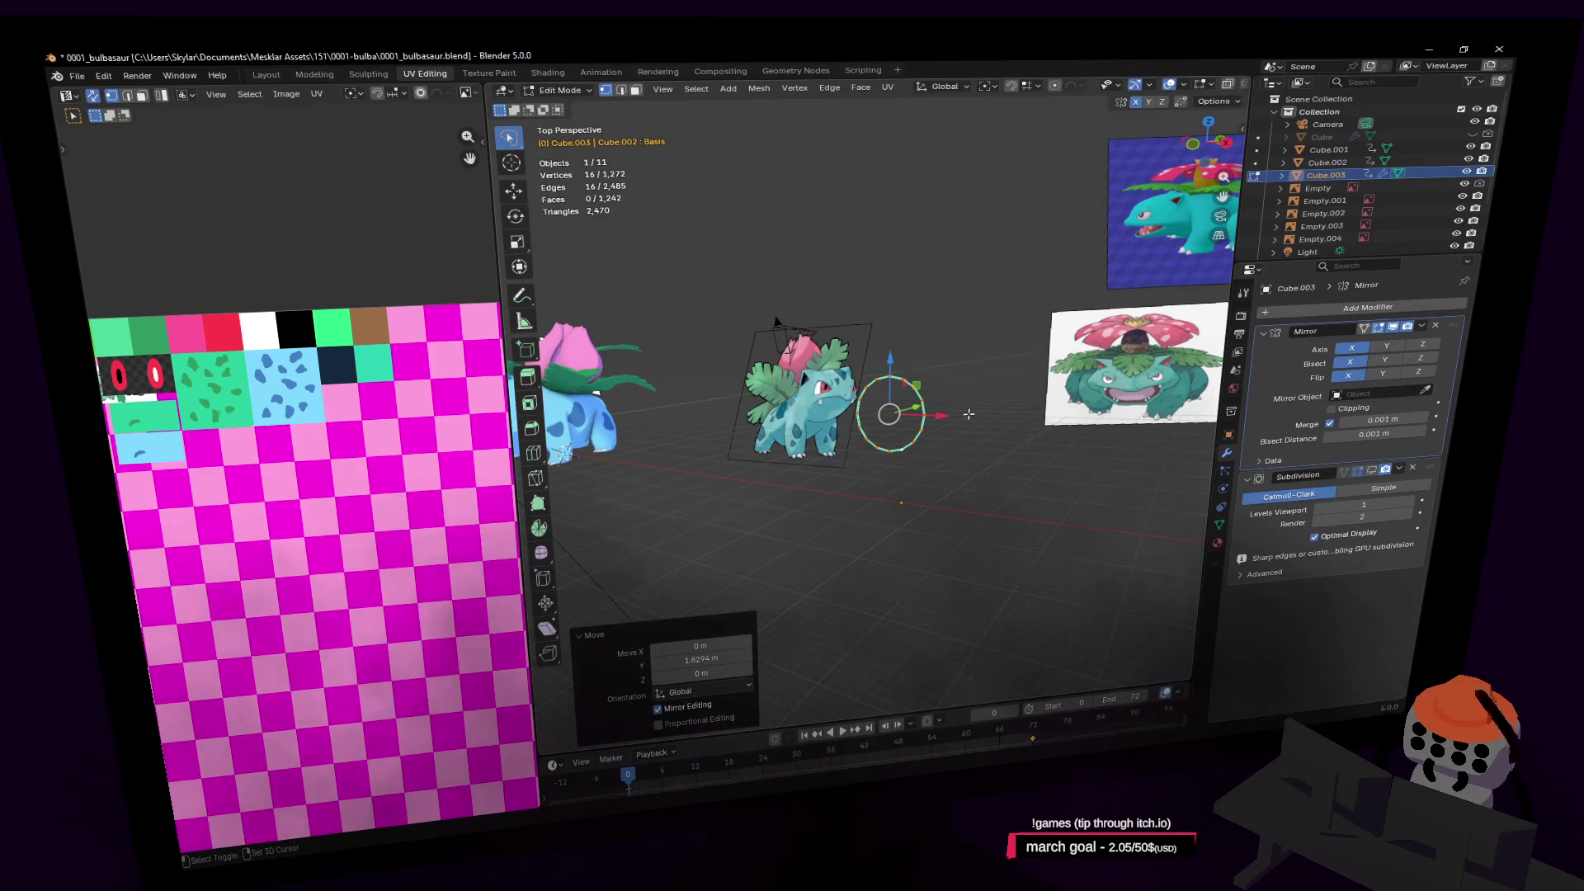
{"action": "key", "text": "alt+h"}
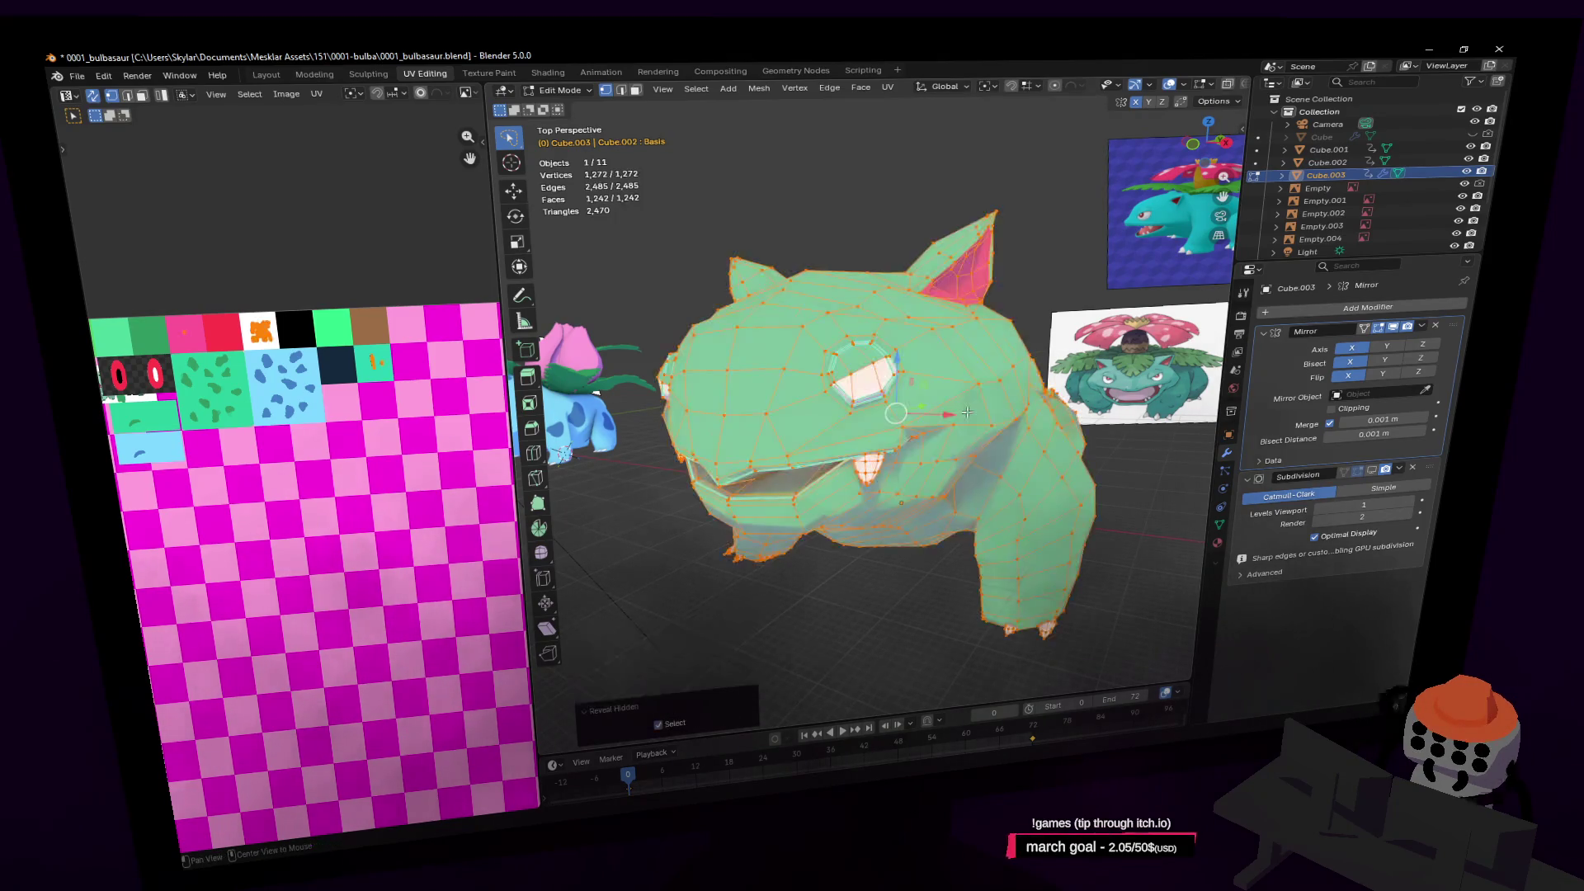
Select the 16-vertex throat loop inside the mouth and flip it about 179° on X
{"action": "key", "text": "shift+grave"}
{"action": "key", "text": "w"}
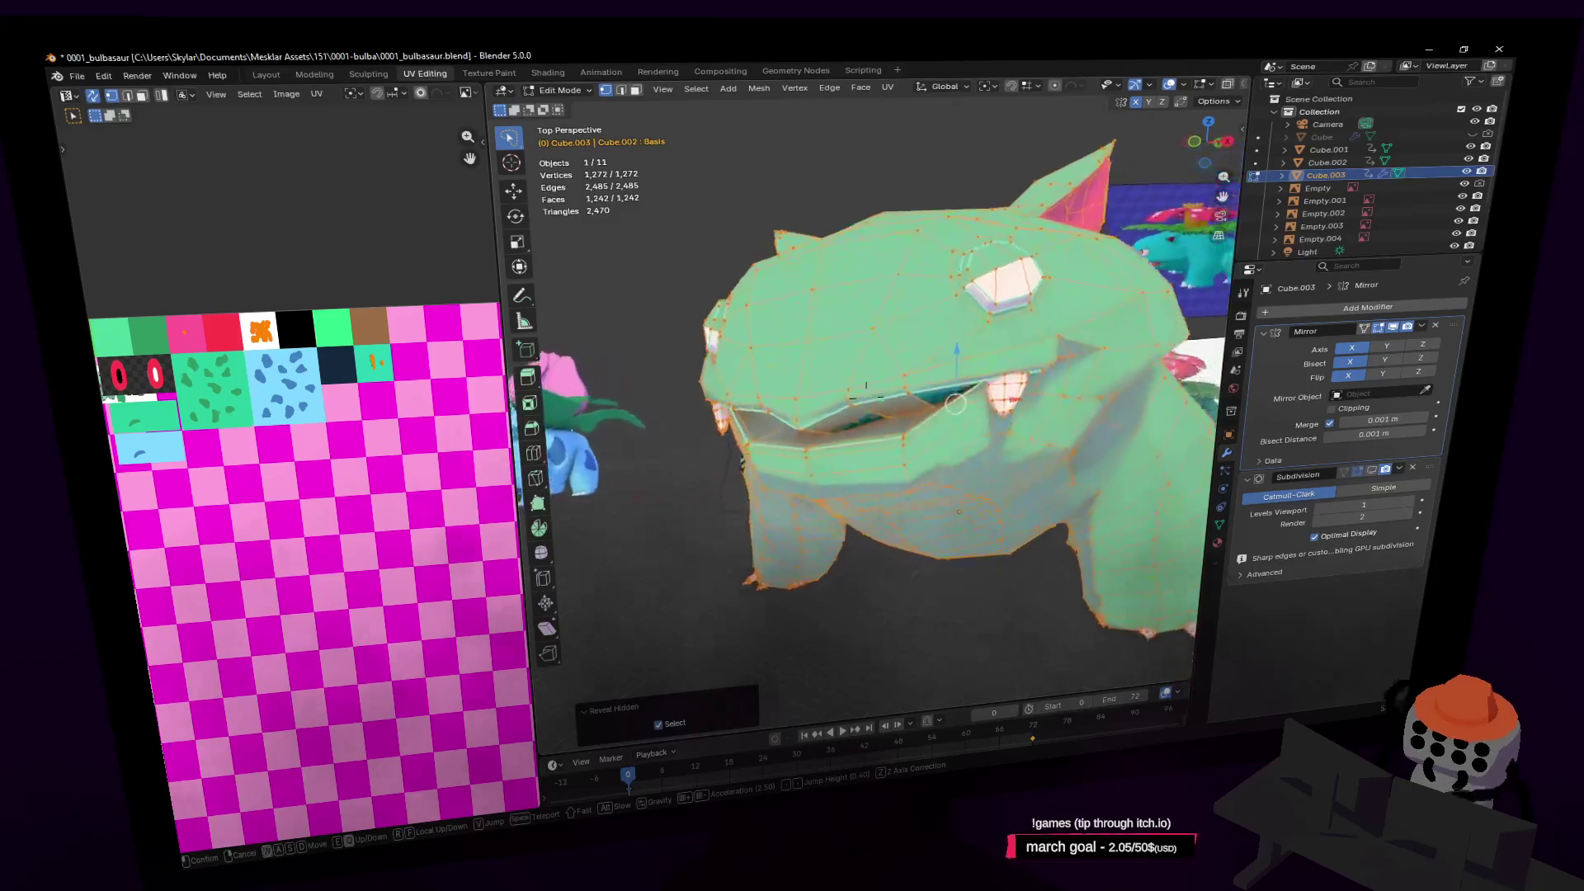
{"action": "key", "text": "w"}
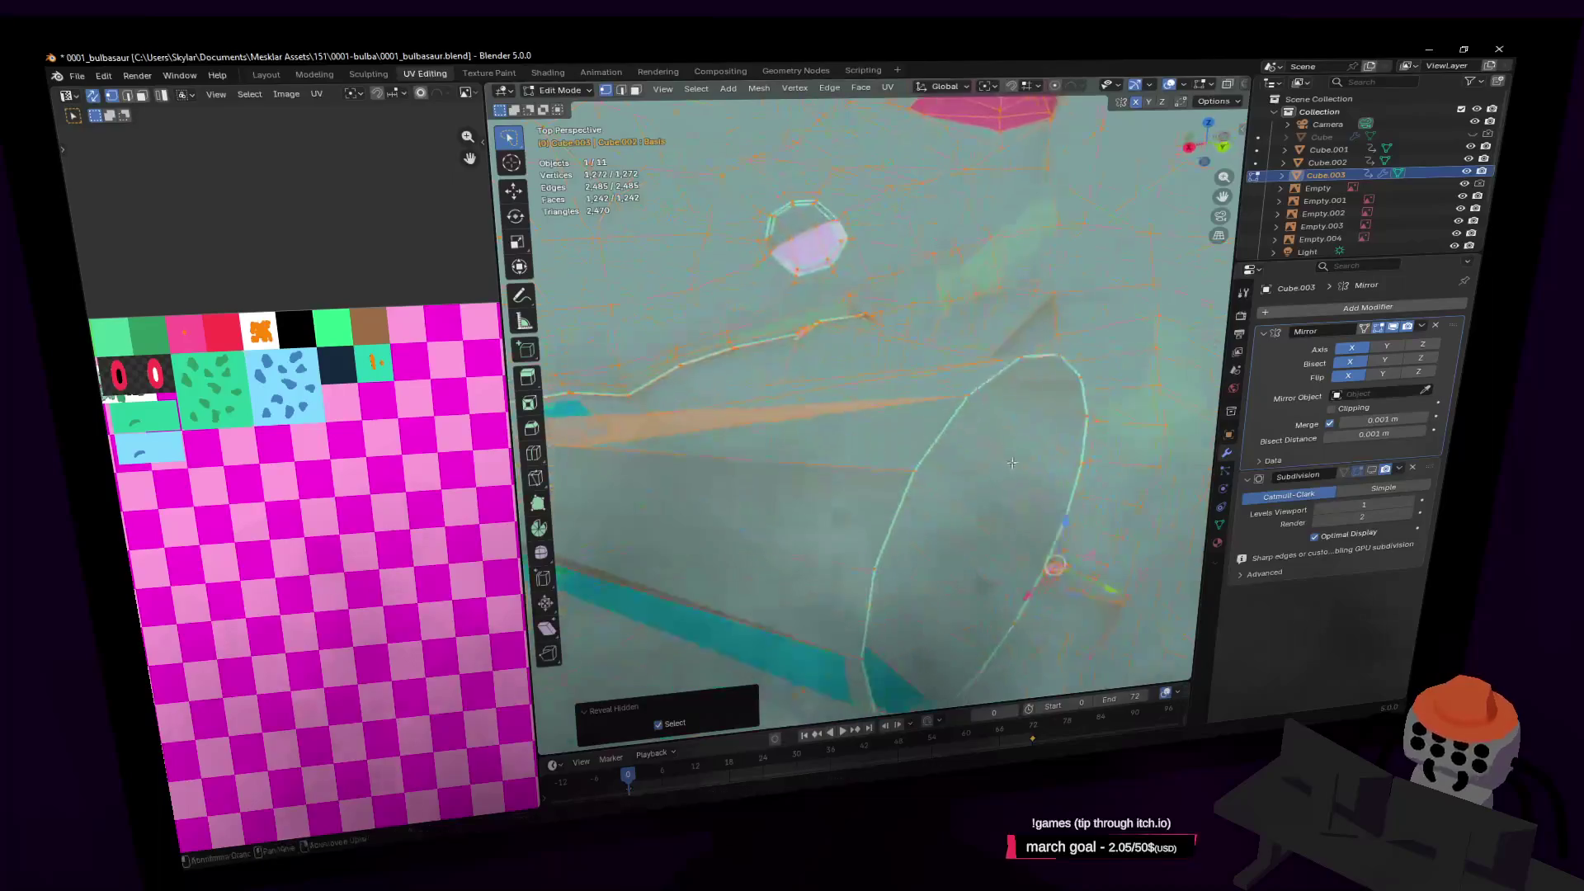
{"action": "key", "text": "Return"}
{"action": "key", "text": "Tab"}
{"action": "key", "text": "Tab"}
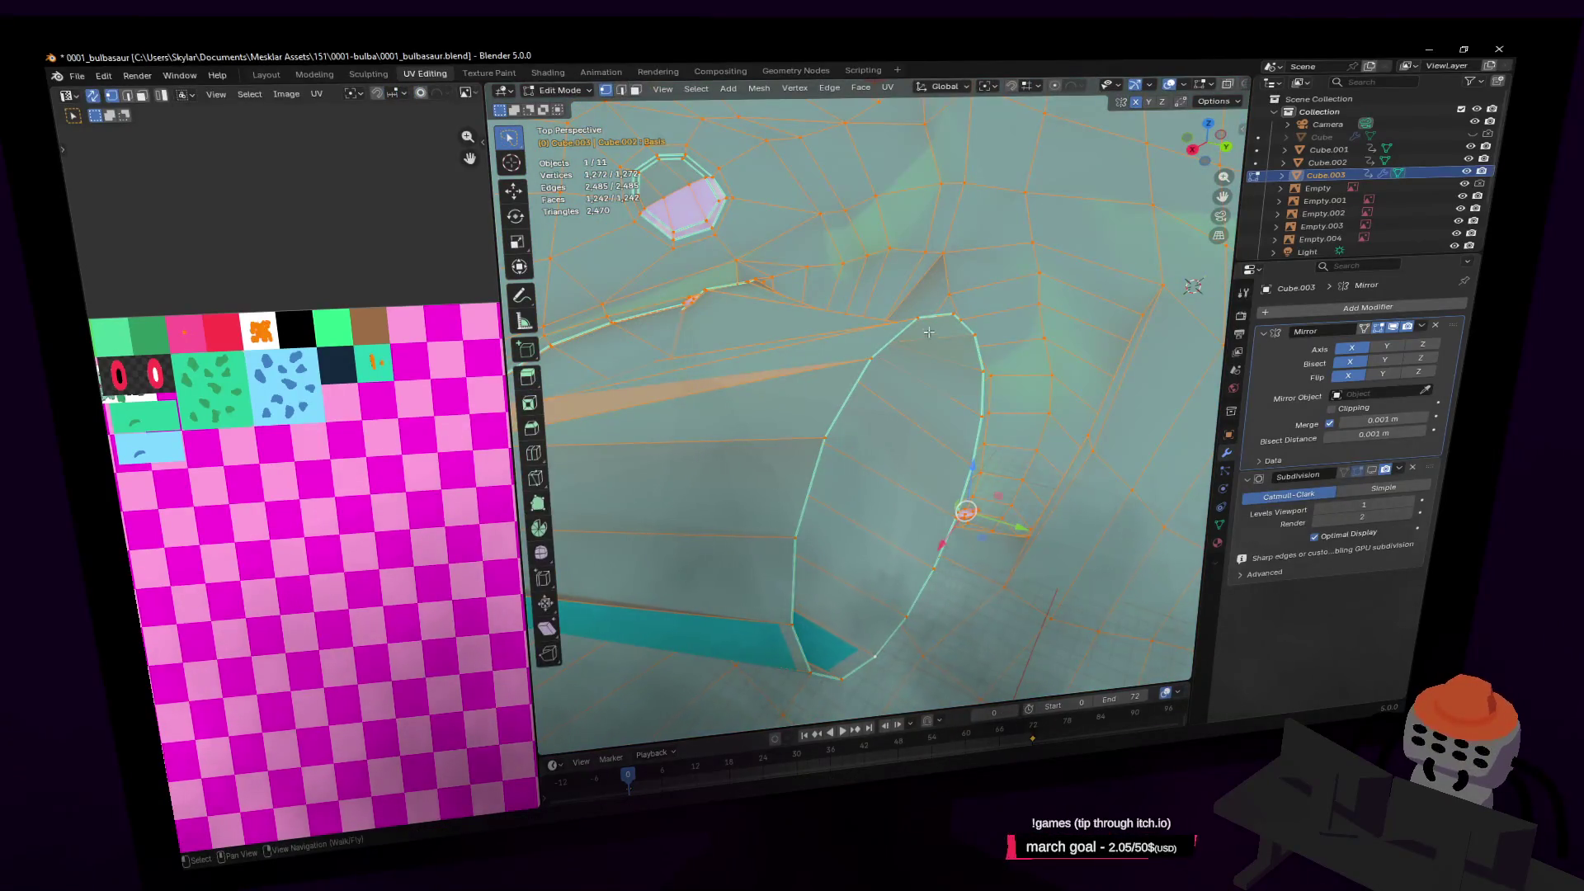
{"action": "left_click", "coordinate": [892, 330], "text": "alt"}
{"action": "key", "text": "r"}
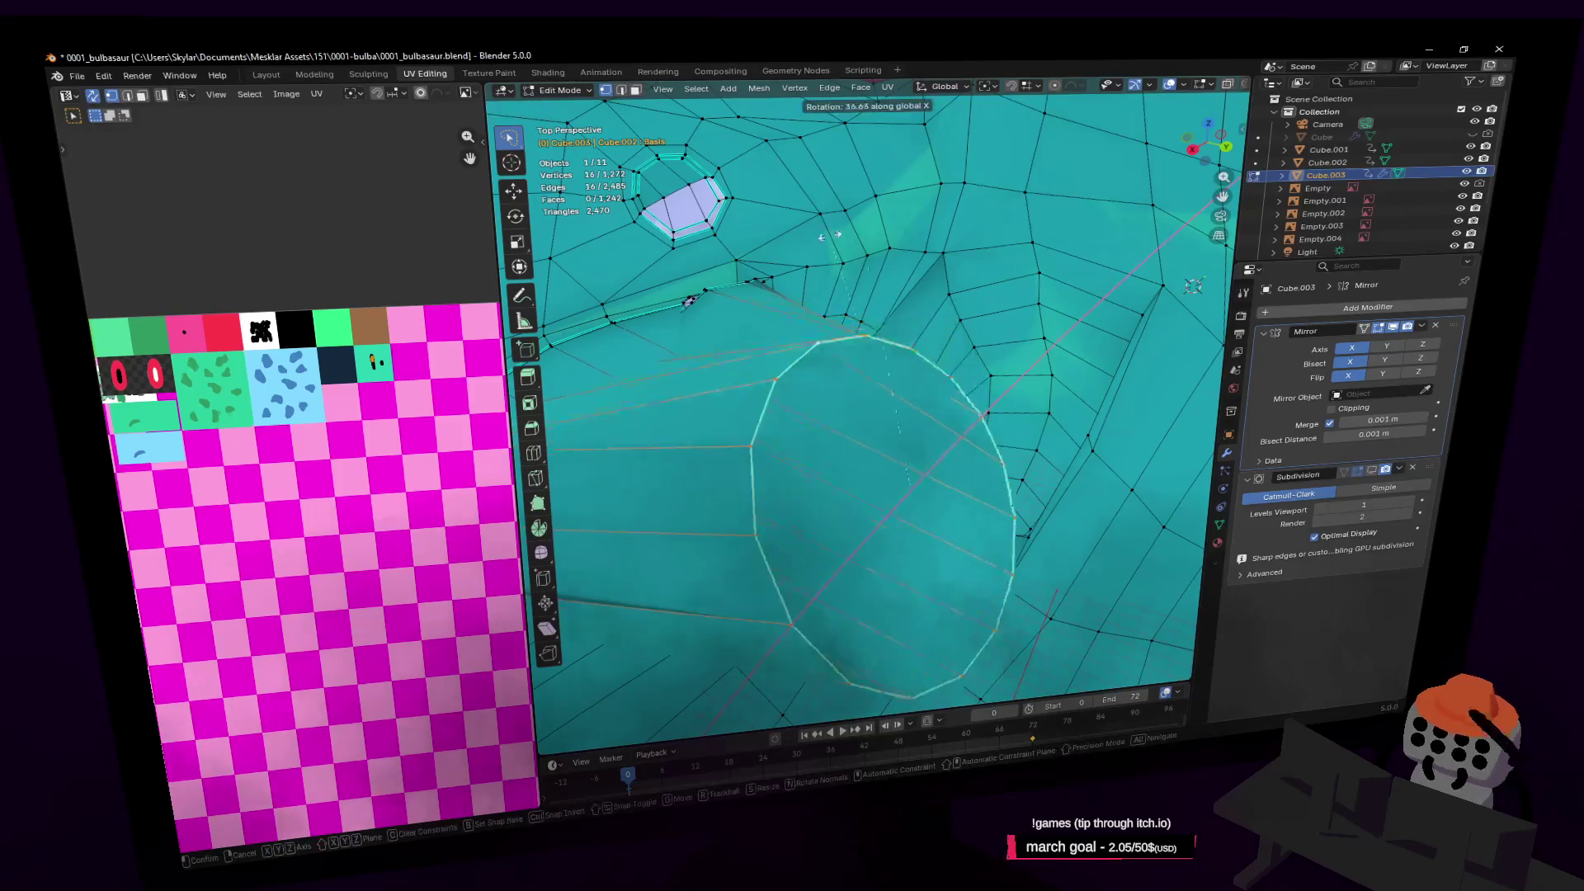
{"action": "key", "text": "x"}
{"action": "left_click", "coordinate": [848, 617]}
Lower the throat loop 0.145 m along Z
{"action": "key", "text": "shift+grave"}
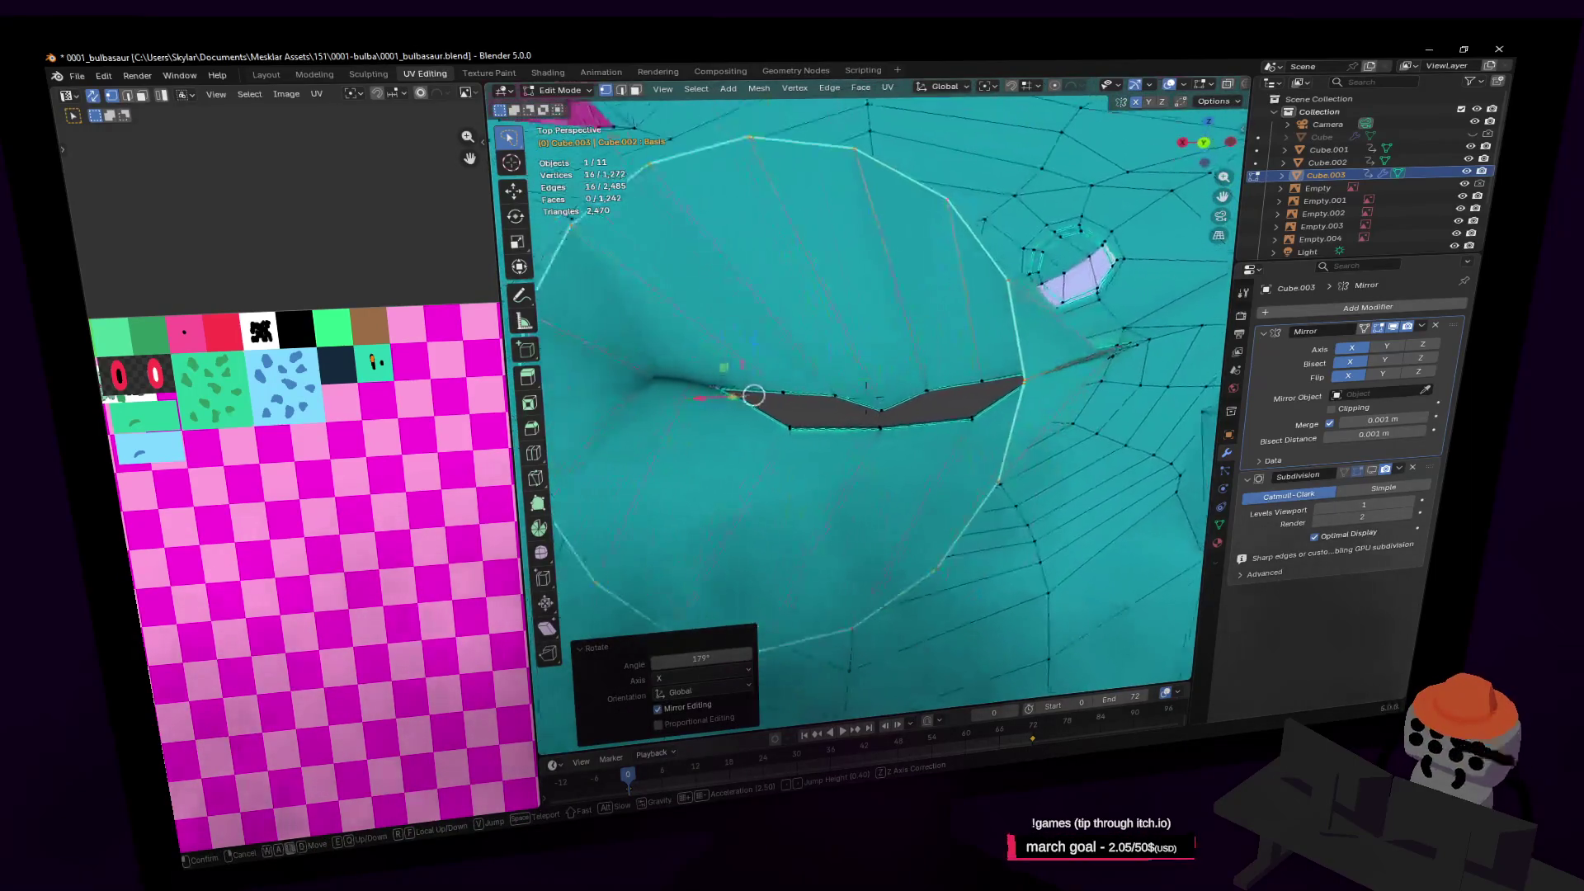
{"action": "left_click", "coordinate": [880, 377]}
{"action": "key", "text": "g"}
{"action": "key", "text": "z"}
{"action": "left_click", "coordinate": [1014, 389]}
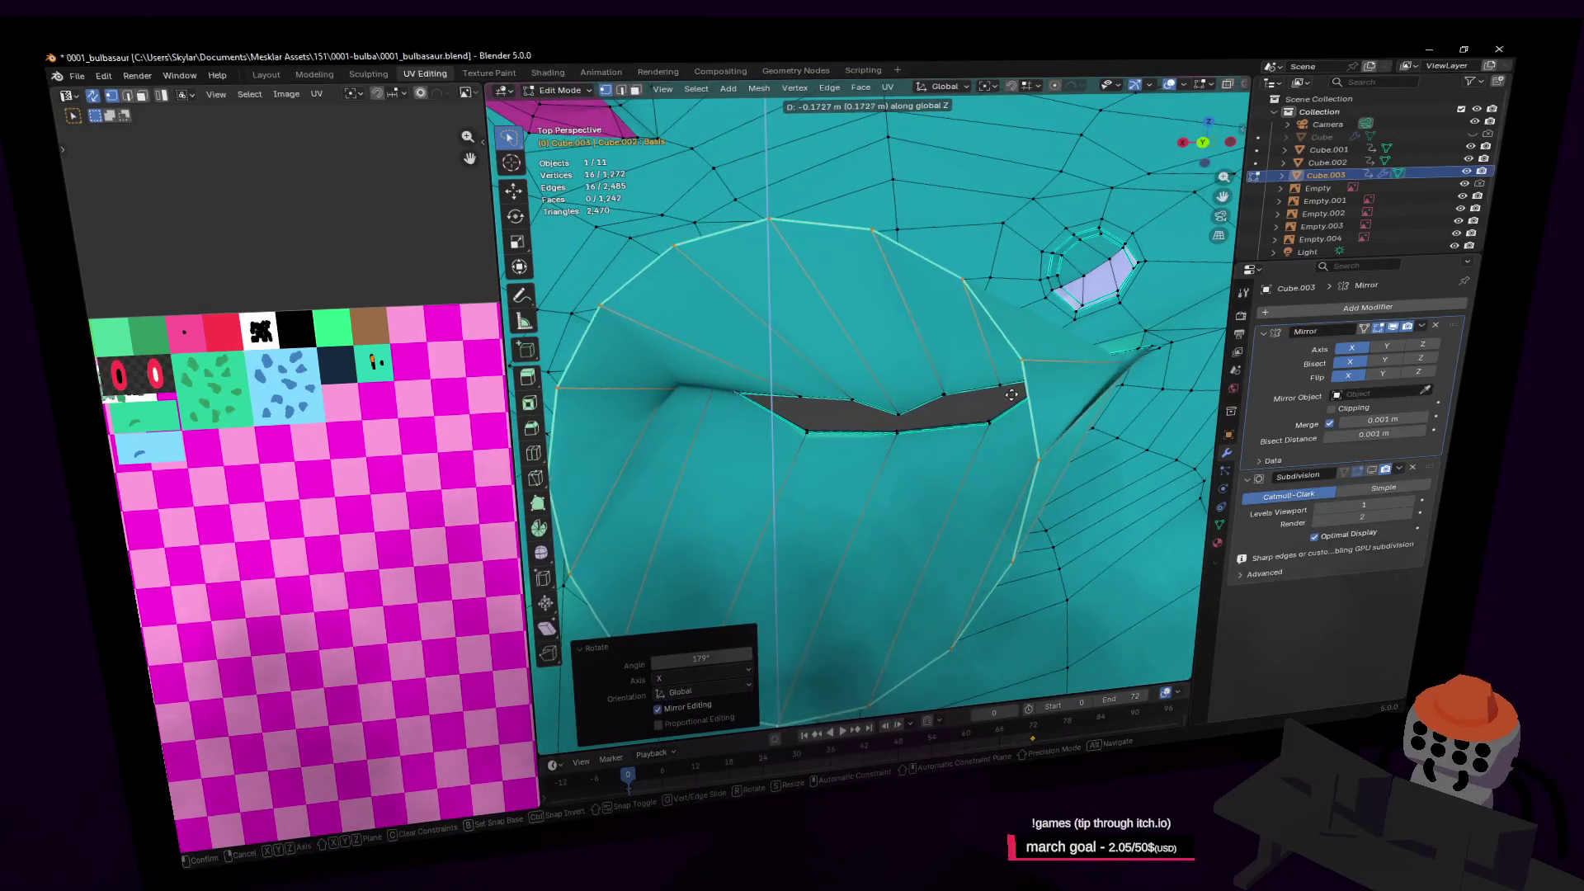
In Object Mode, raise the open-mouth shape key Key 1 to full strength
{"action": "key", "text": "shift+grave"}
{"action": "key", "text": "s"}
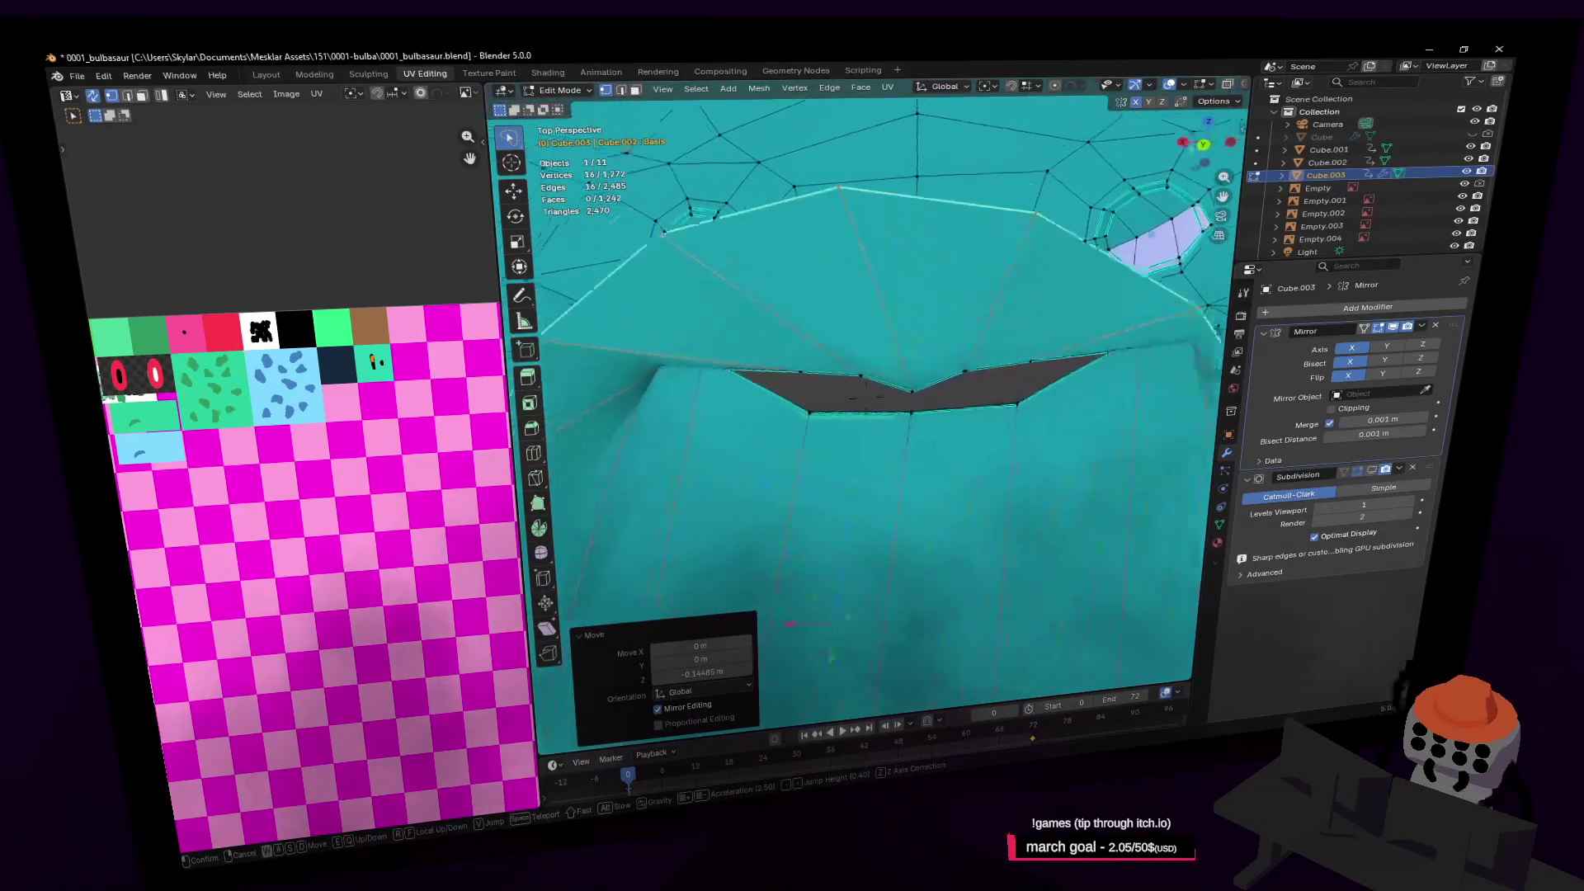
{"action": "key", "text": "w"}
{"action": "left_click", "coordinate": [953, 353]}
{"action": "left_click", "coordinate": [1220, 525]}
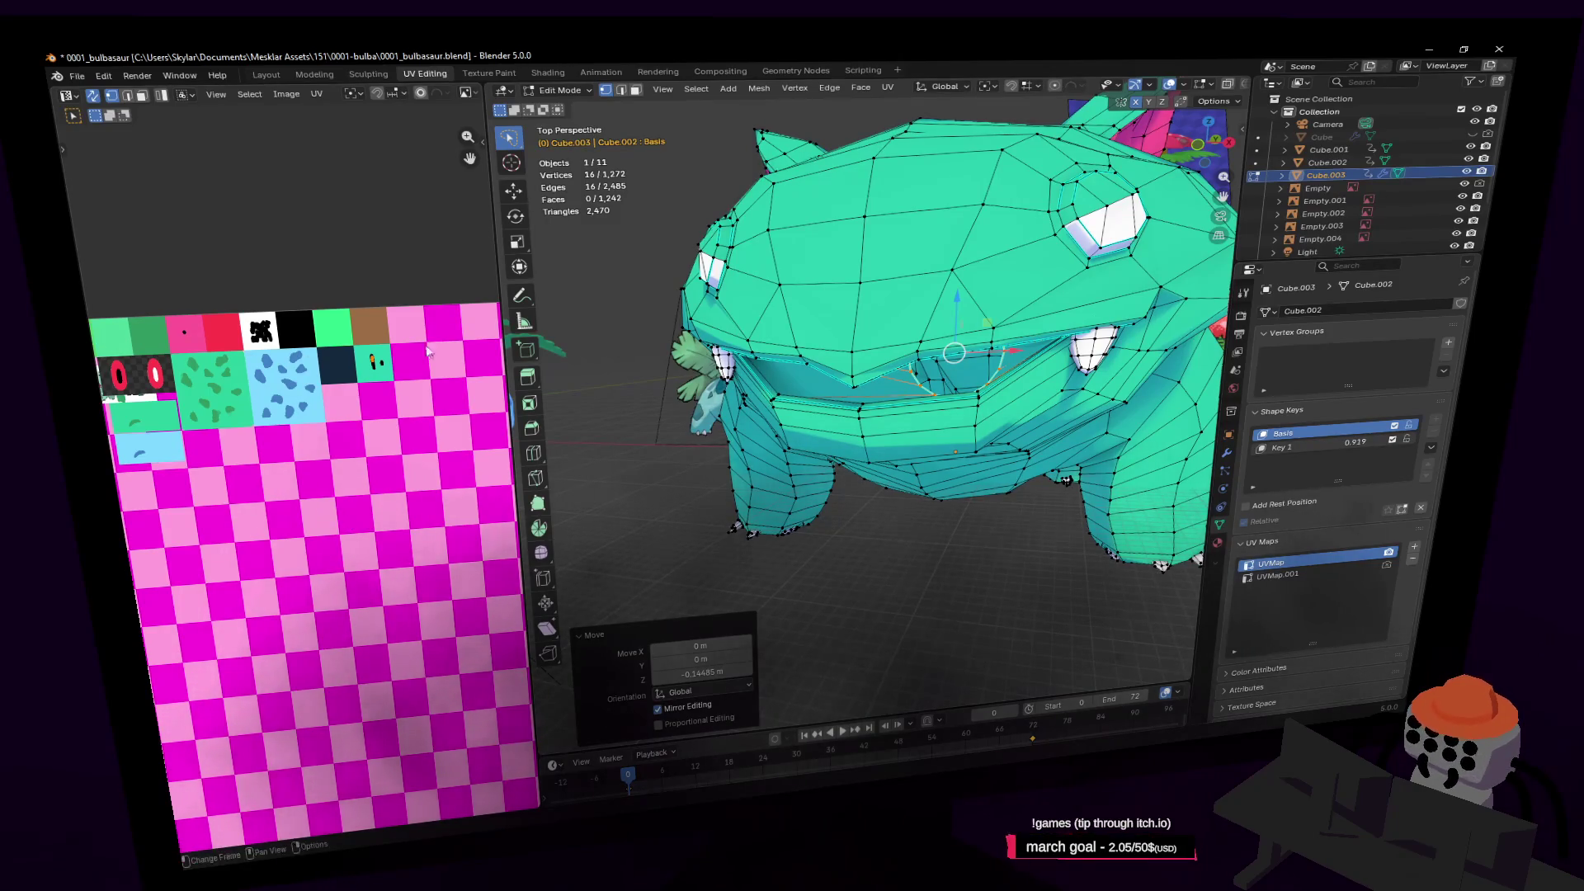
{"action": "key", "text": "Tab"}
{"action": "left_click_drag", "start_coordinate": [1353, 448], "coordinate": [1402, 448]}
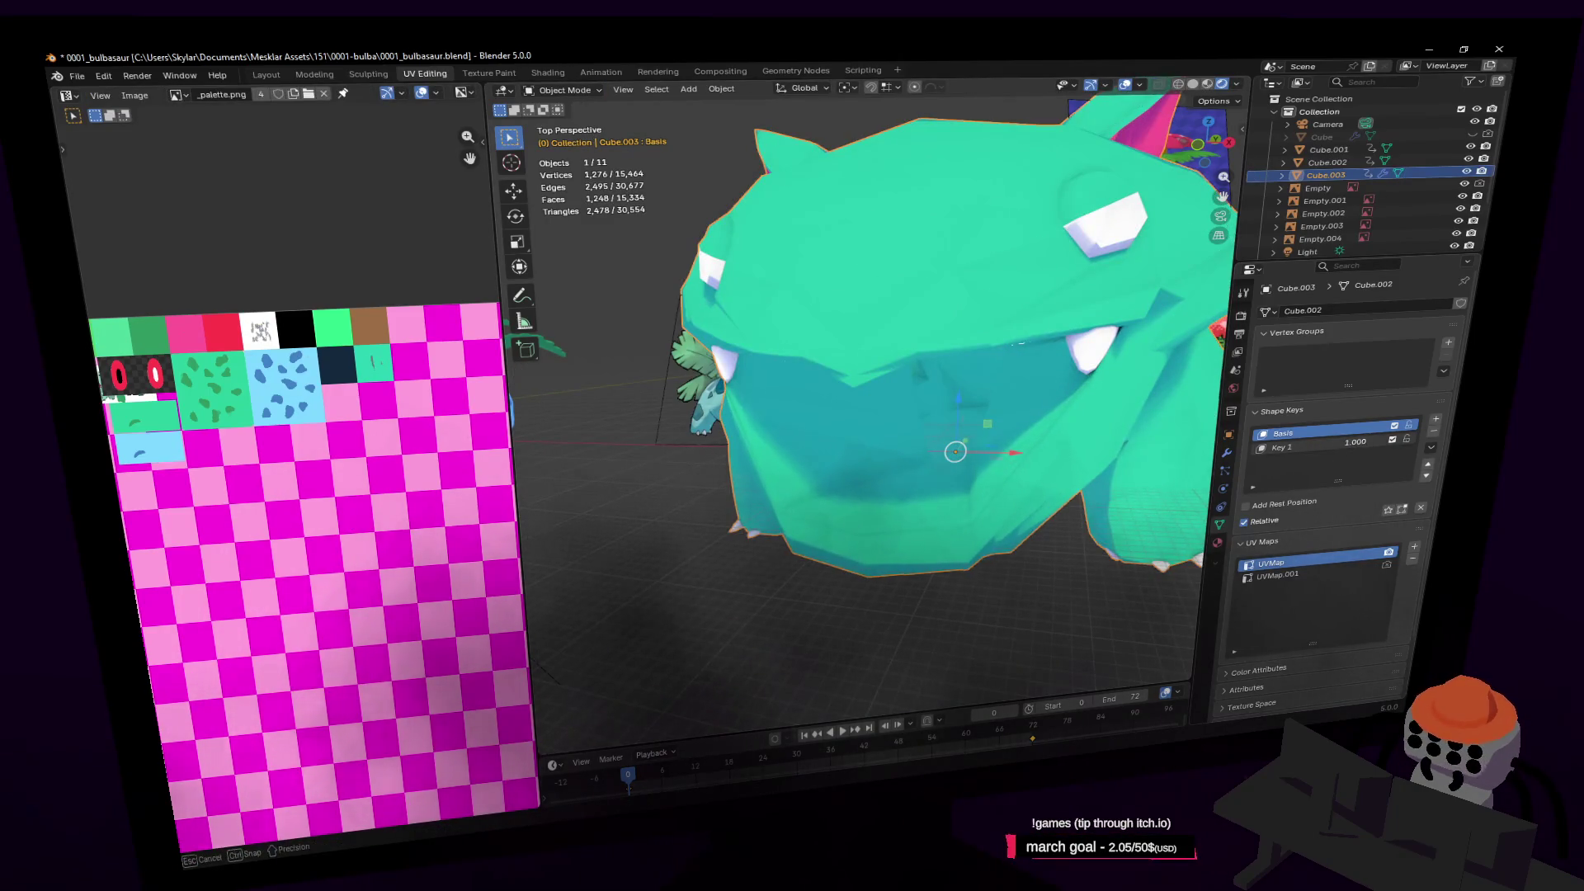
Cap the throat opening with a triangulated Beauty fill
{"action": "key", "text": "shift+grave"}
{"action": "key", "text": "w"}
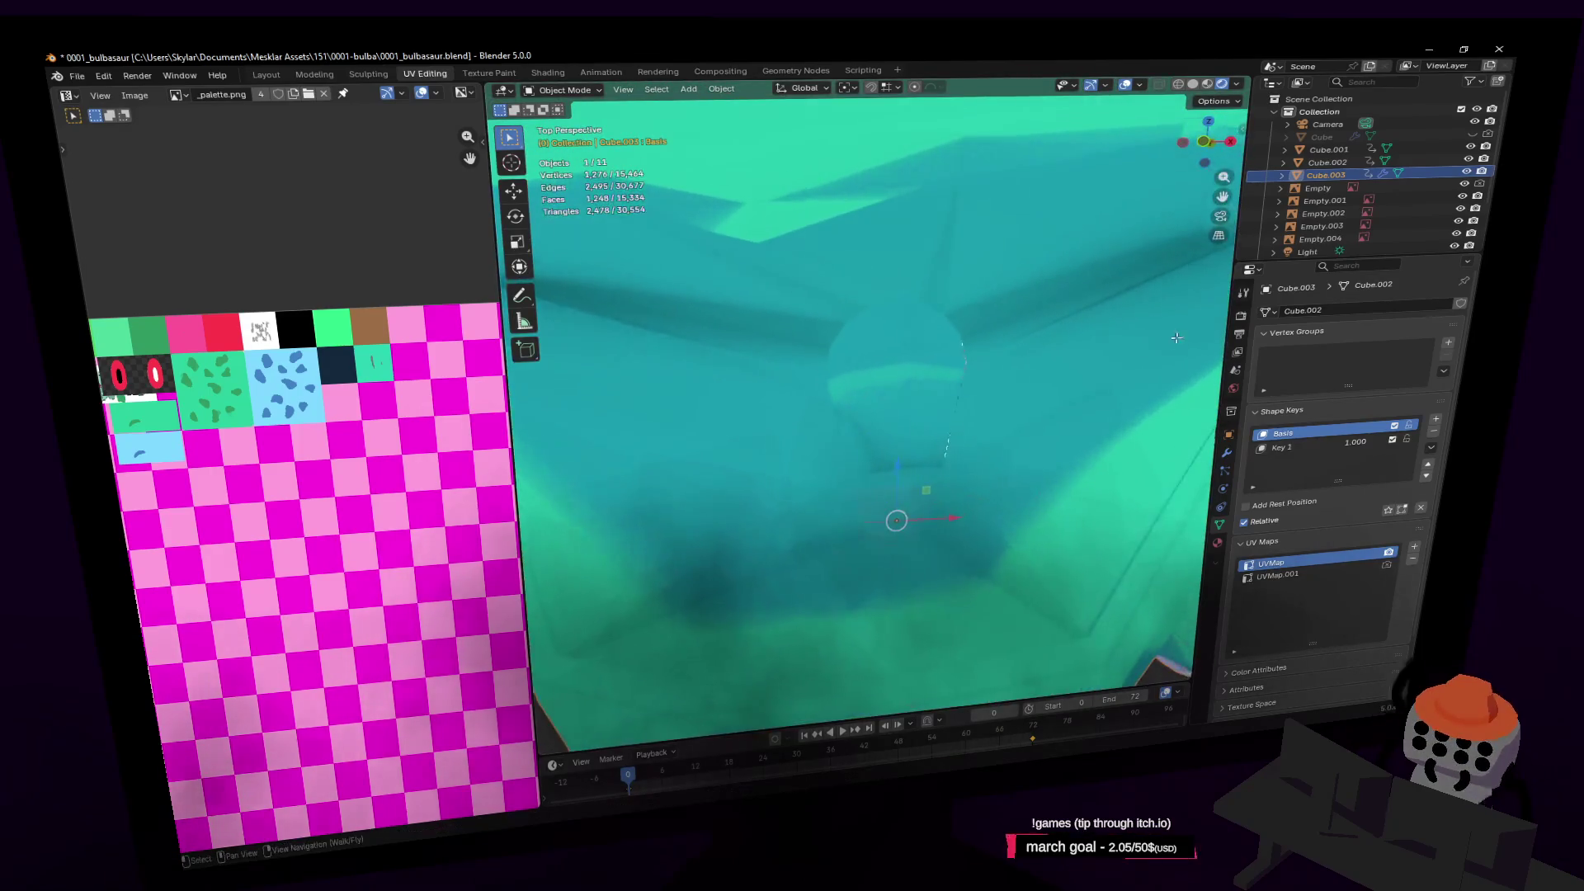
{"action": "key", "text": "Tab"}
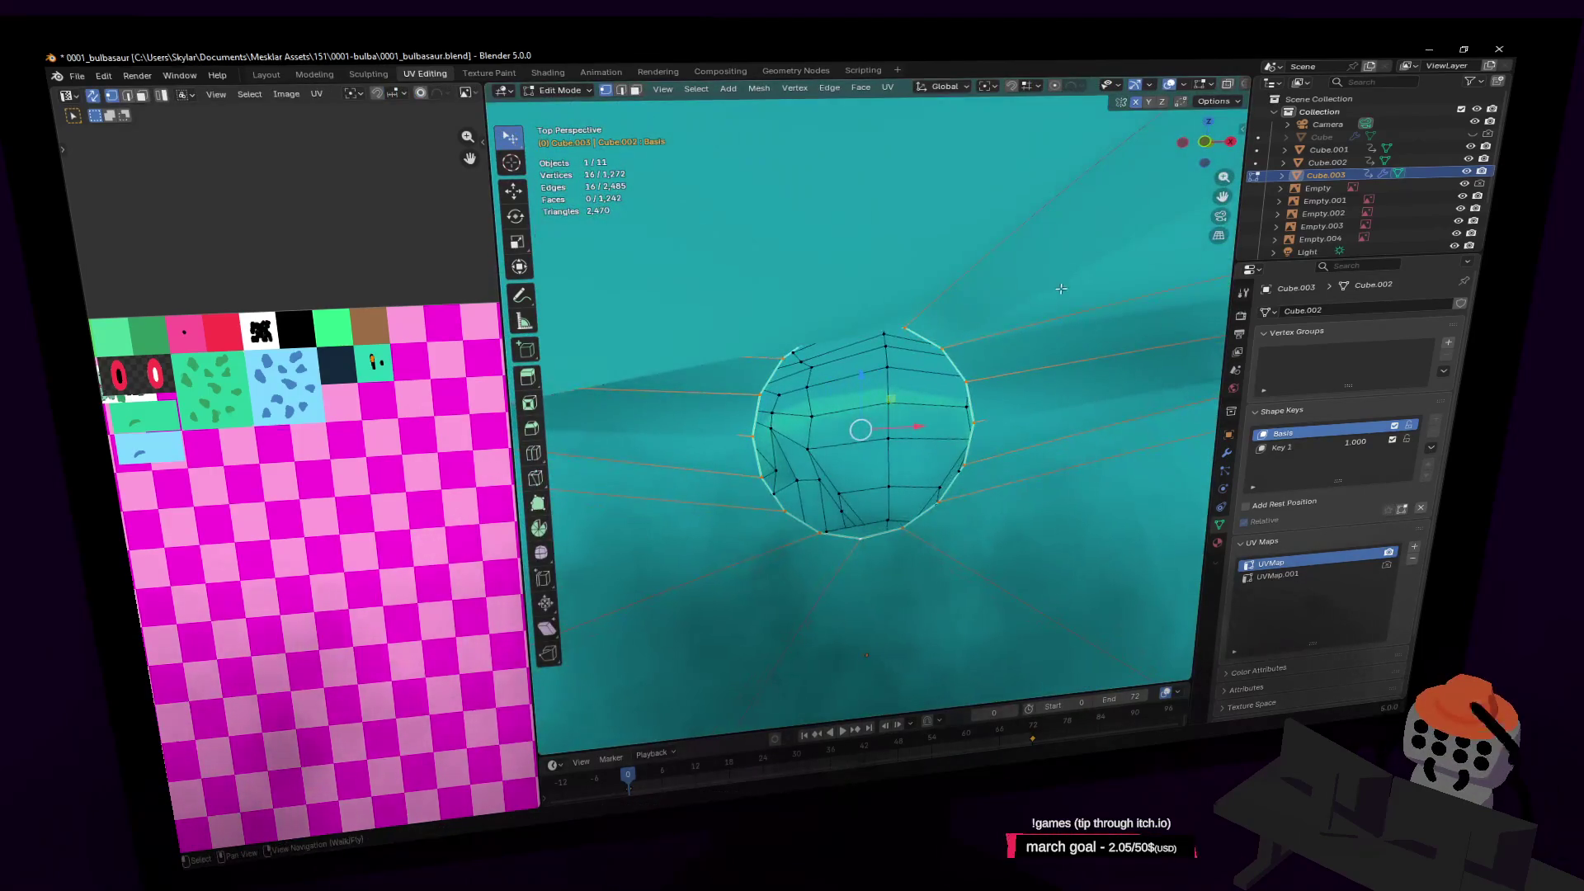
{"action": "left_click", "coordinate": [982, 315]}
{"action": "key", "text": "alt+f"}
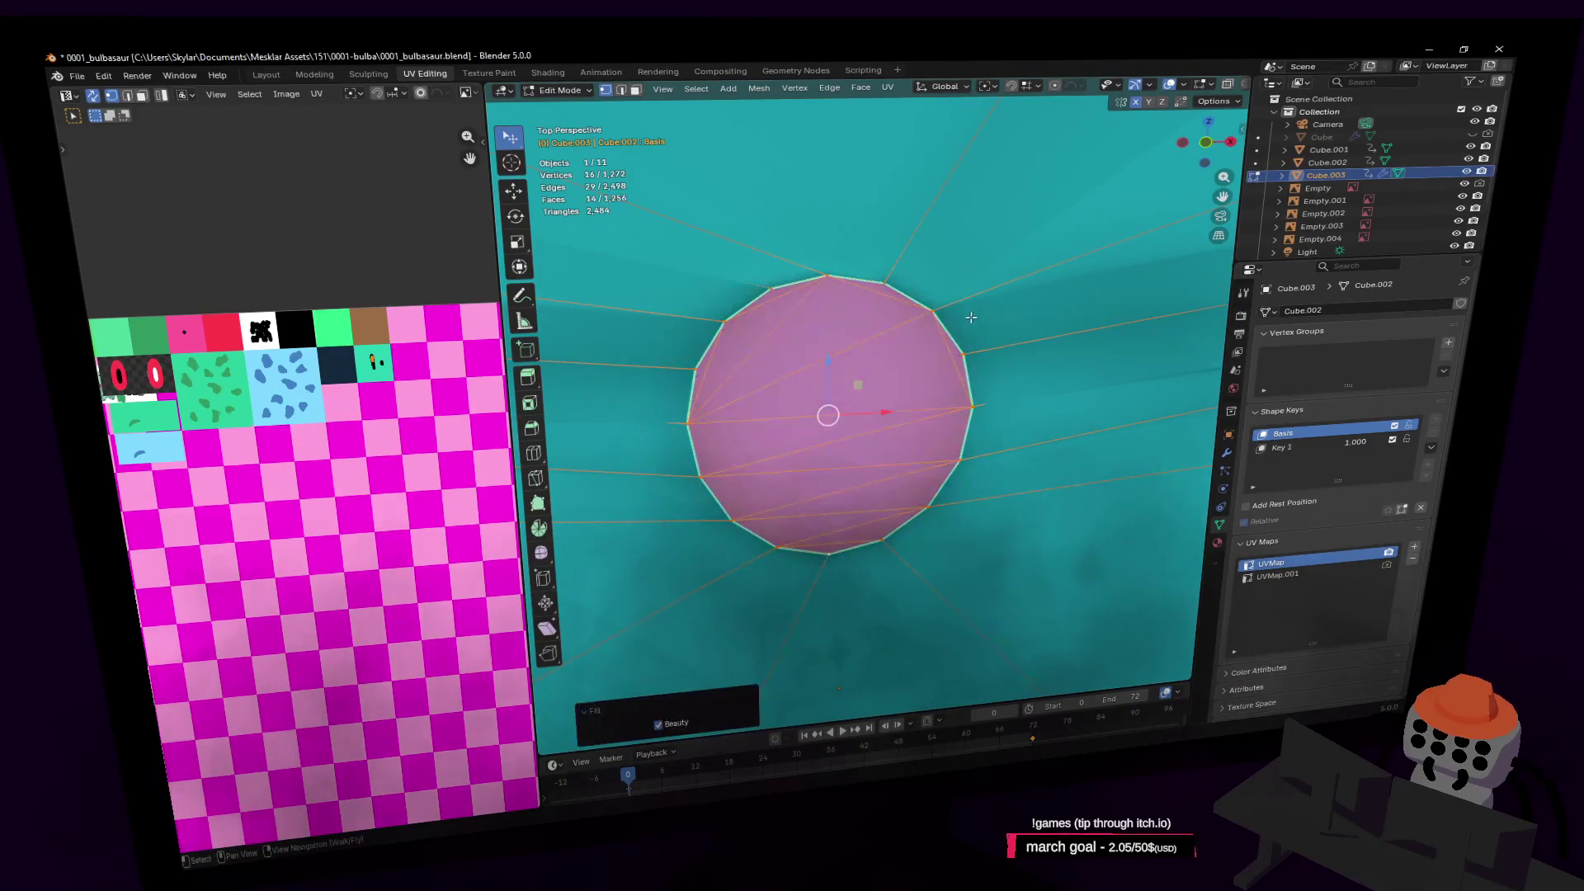
Select the fill faces together with the surrounding ring of mouth faces
{"action": "key", "text": "shift+grave"}
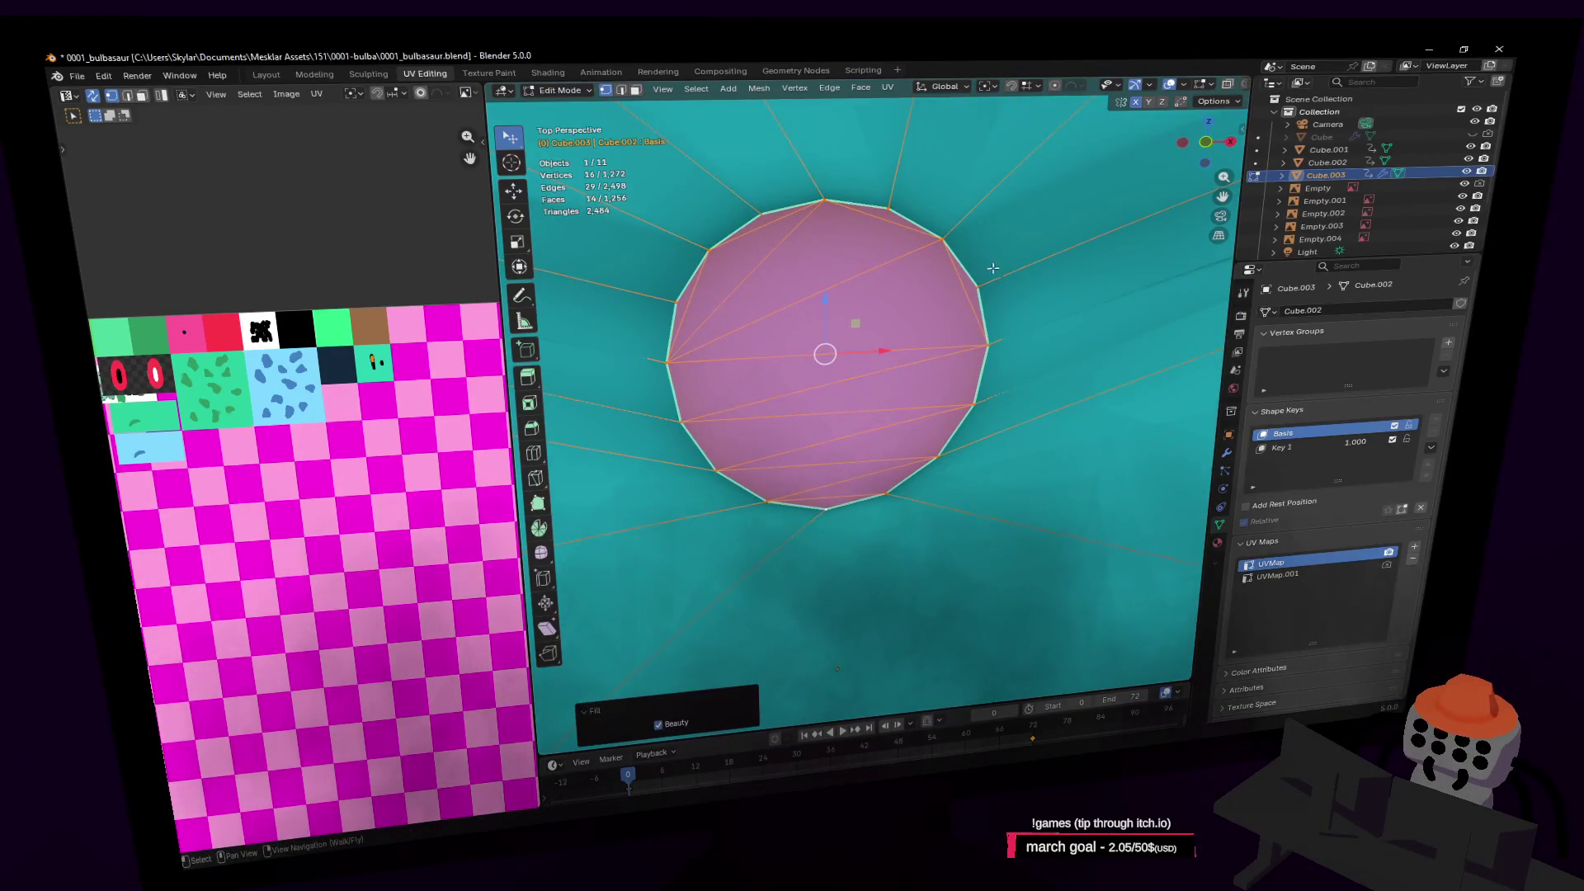
{"action": "key", "text": "3"}
{"action": "mouse_move", "coordinate": [735, 240]}
{"action": "left_mouse_down"}
{"action": "mouse_move", "coordinate": [743, 202]}
{"action": "mouse_move", "coordinate": [1036, 329]}
{"action": "mouse_move", "coordinate": [939, 322]}
{"action": "left_mouse_up"}
{"action": "mouse_move", "coordinate": [633, 231]}
{"action": "left_mouse_down"}
{"action": "mouse_move", "coordinate": [693, 455]}
{"action": "mouse_move", "coordinate": [839, 506]}
{"action": "left_mouse_up"}
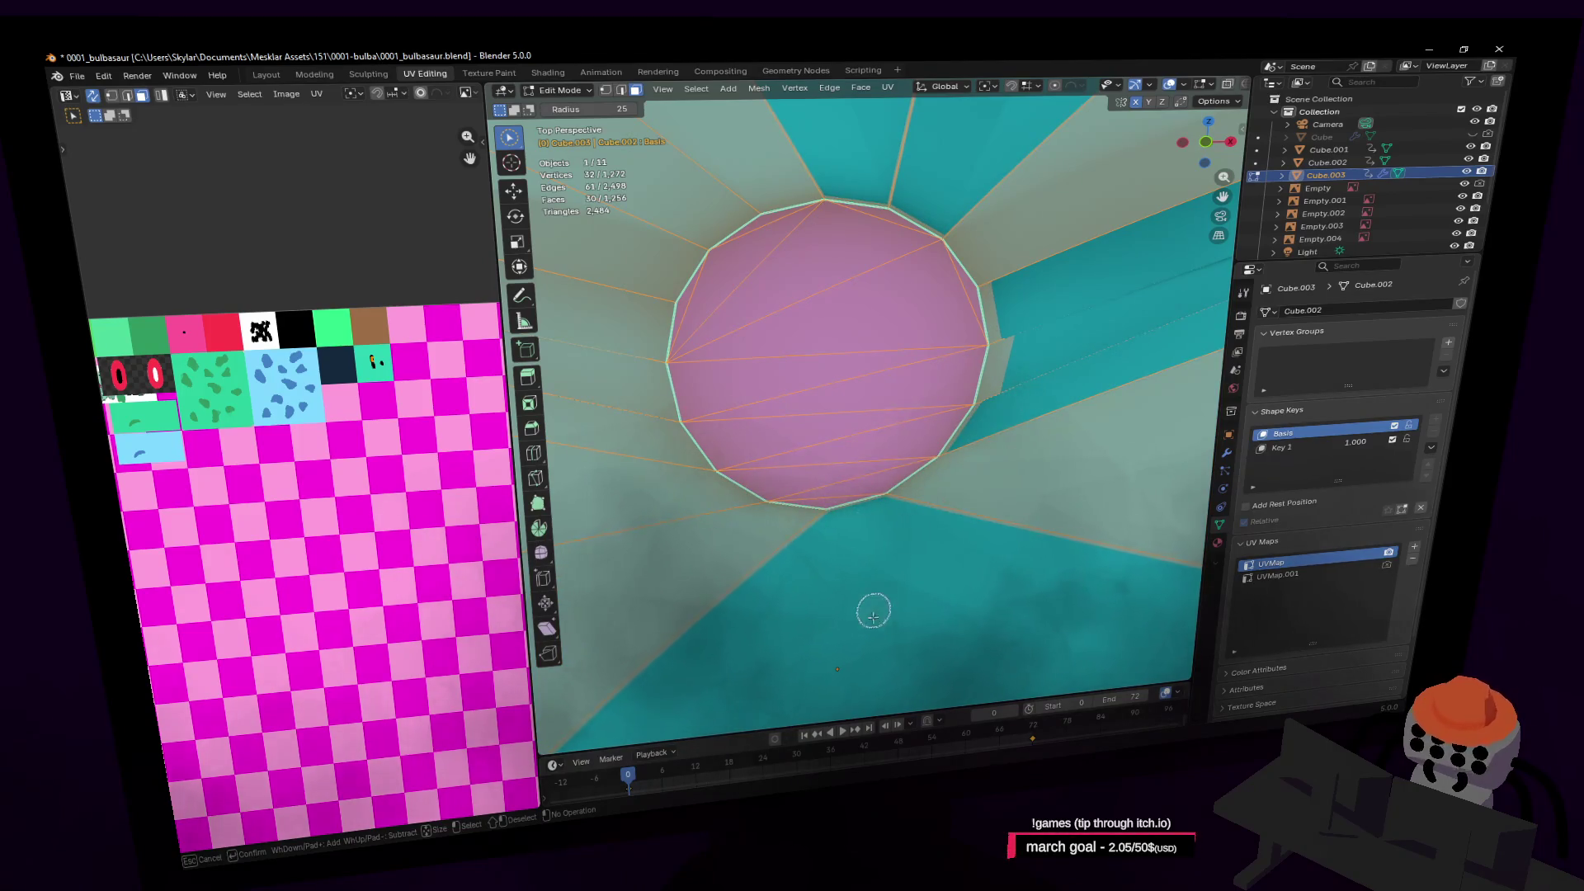
Unwrap the throat faces and fit the UV island, scaled to 0.197, onto the red swatch
{"action": "key", "text": "u"}
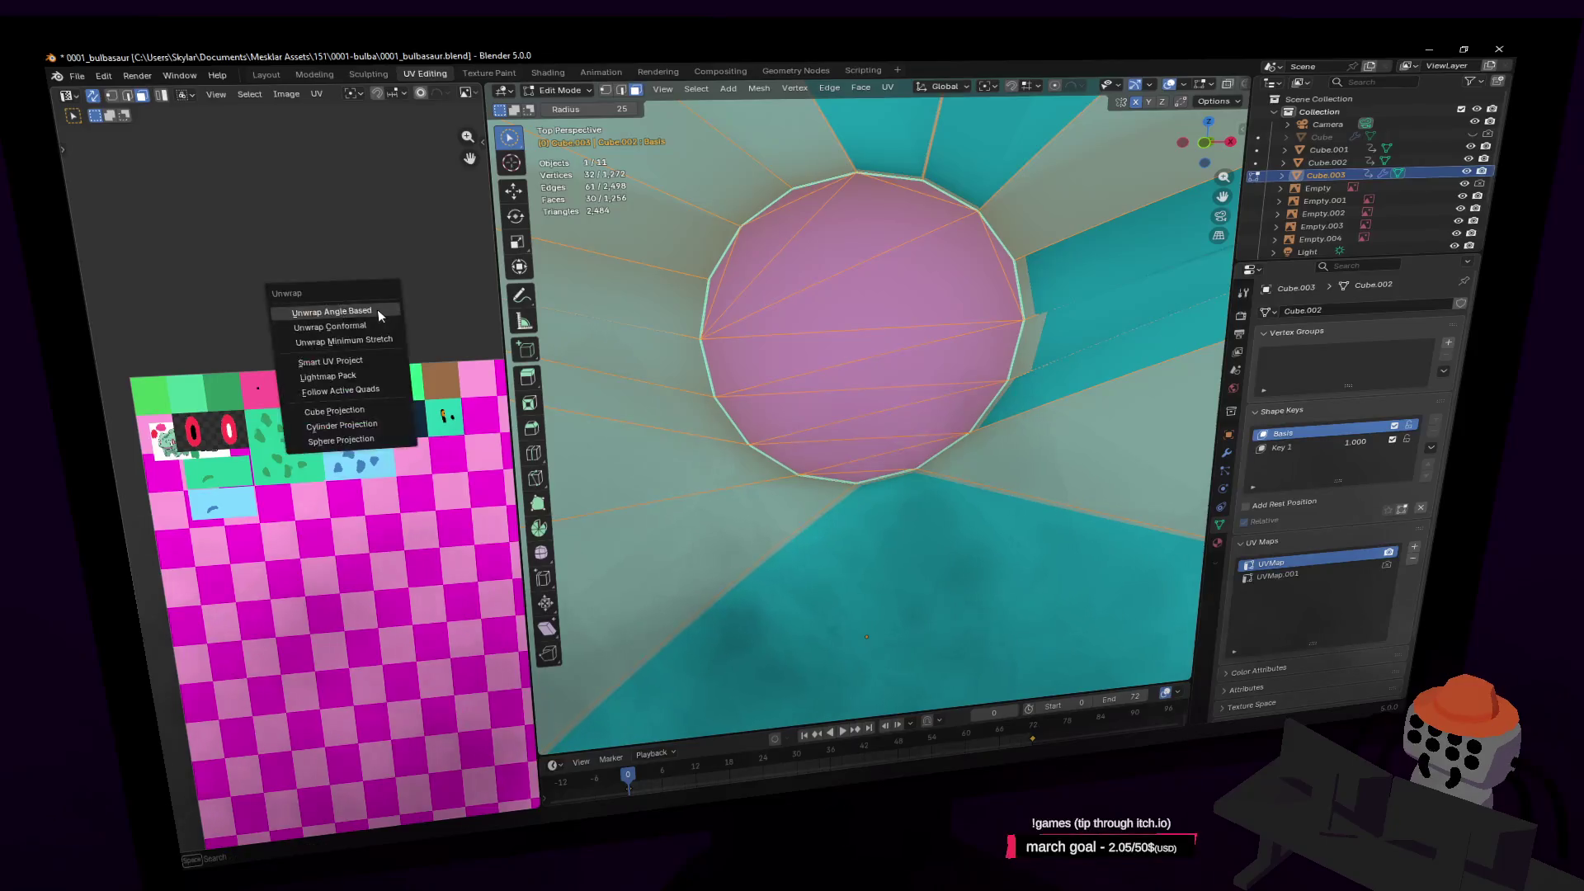
{"action": "left_click", "coordinate": [378, 309]}
{"action": "key", "text": "s"}
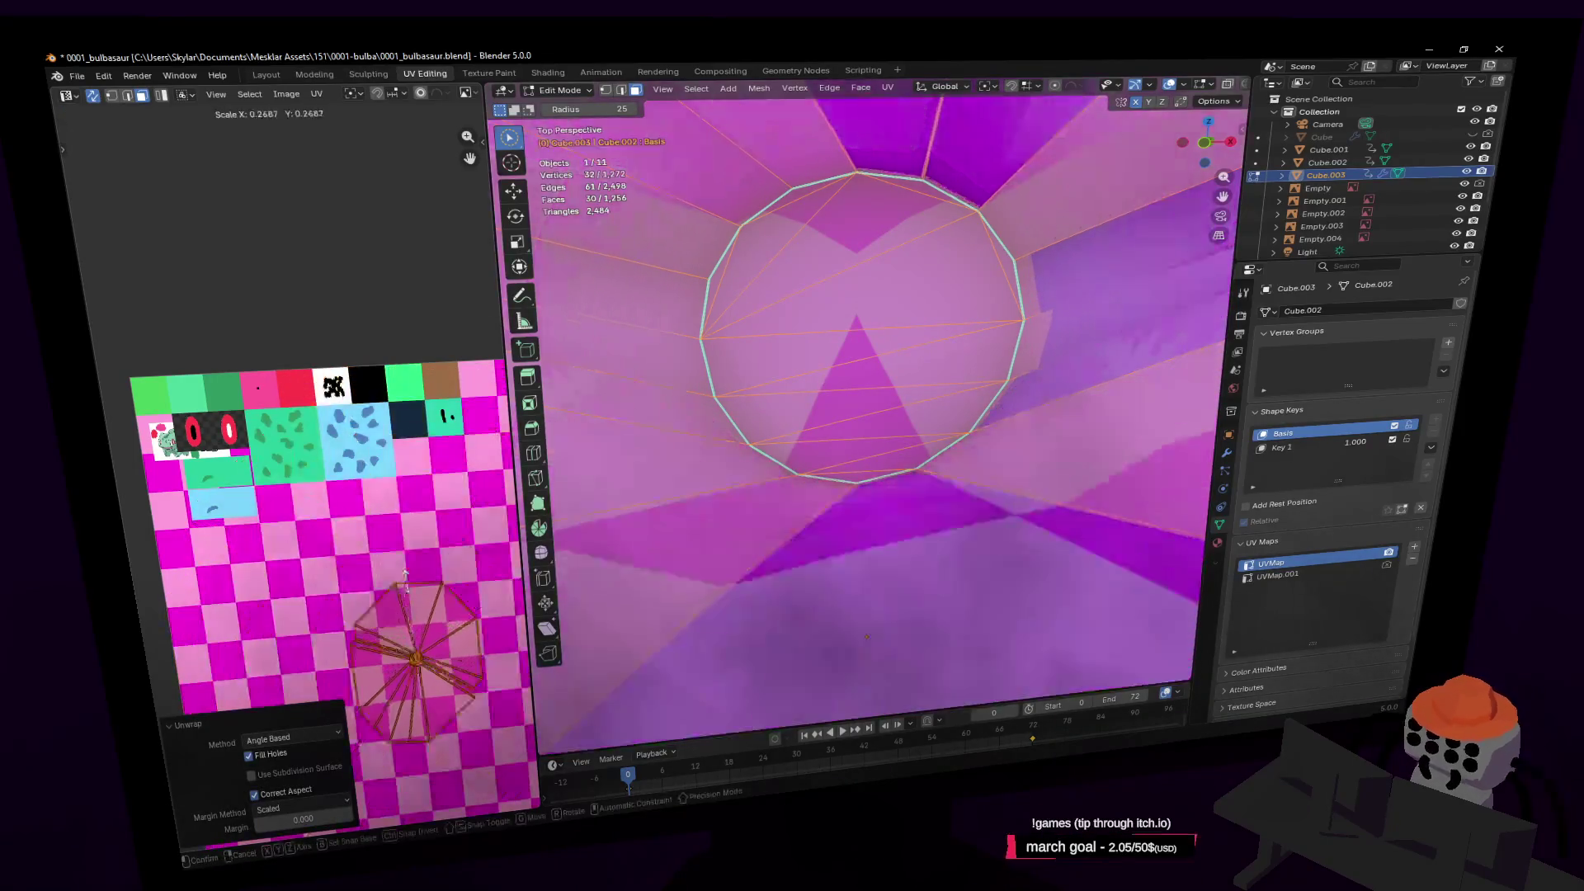
{"action": "left_click", "coordinate": [425, 607]}
{"action": "key", "text": "g"}
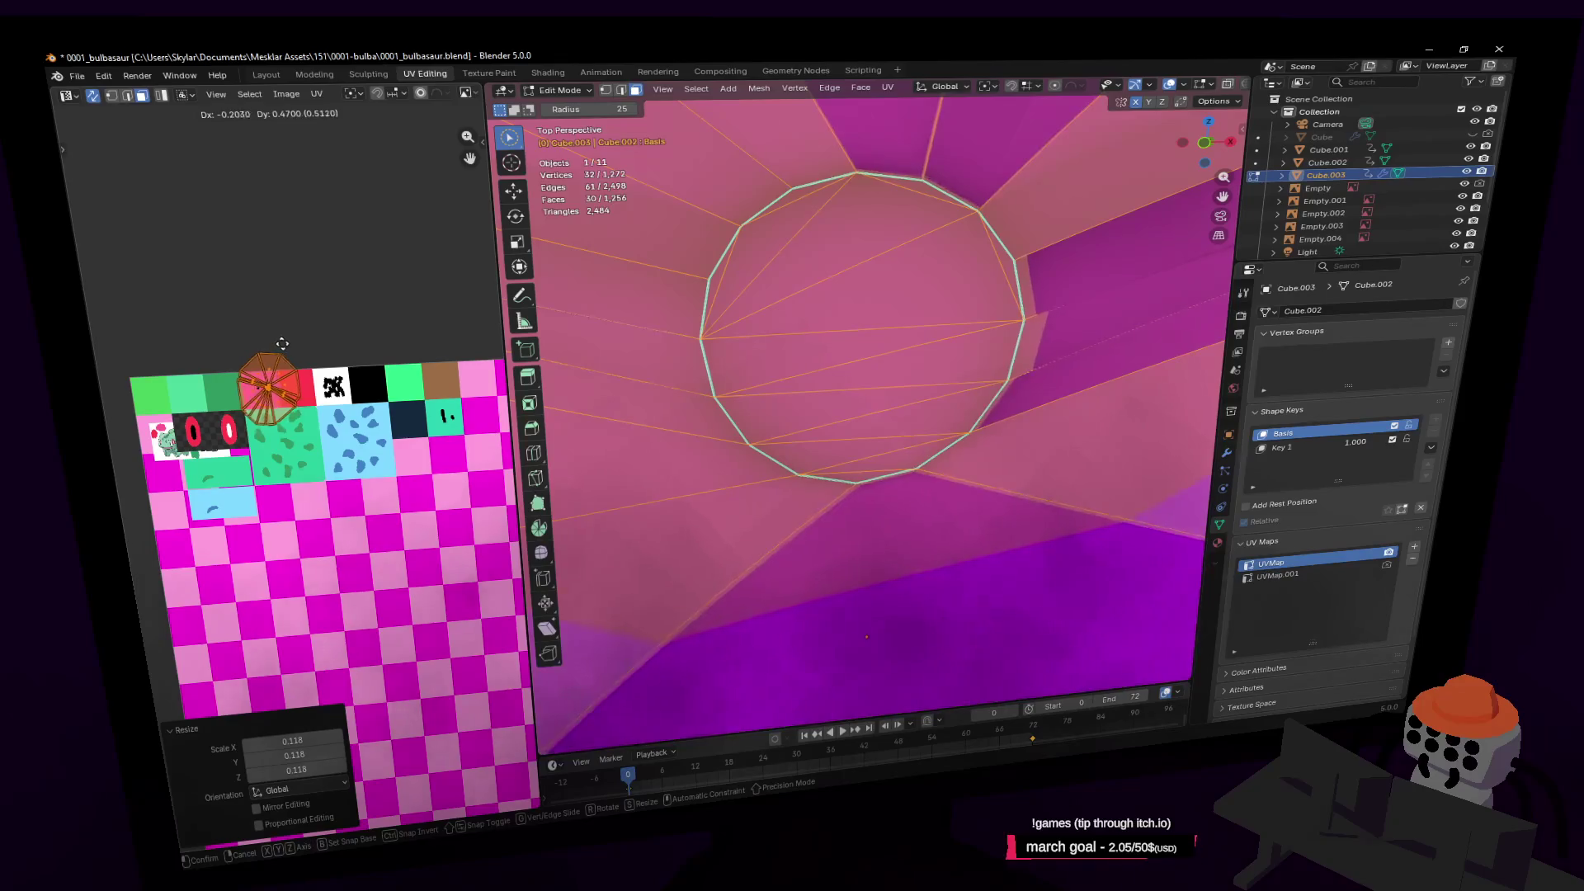
{"action": "left_click", "coordinate": [305, 332]}
{"action": "key", "text": "s"}
{"action": "left_click", "coordinate": [330, 376]}
{"action": "left_click_drag", "start_coordinate": [330, 376], "coordinate": [327, 376]}
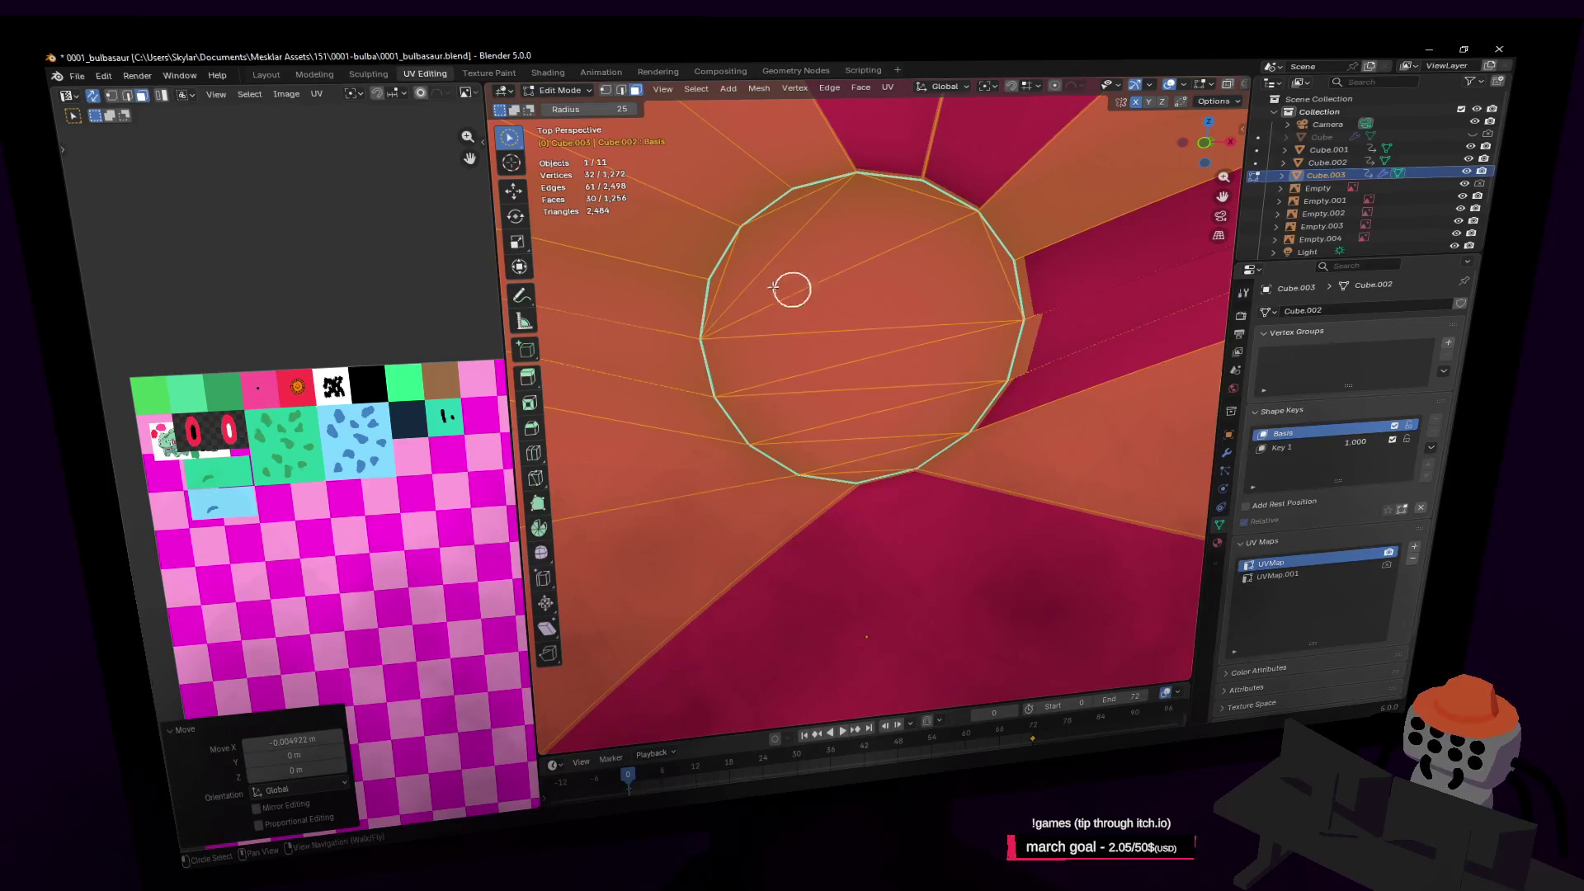
Return to Object Mode and view the red mouth interior up close
{"action": "key", "text": "Tab"}
{"action": "key", "text": "shift+grave"}
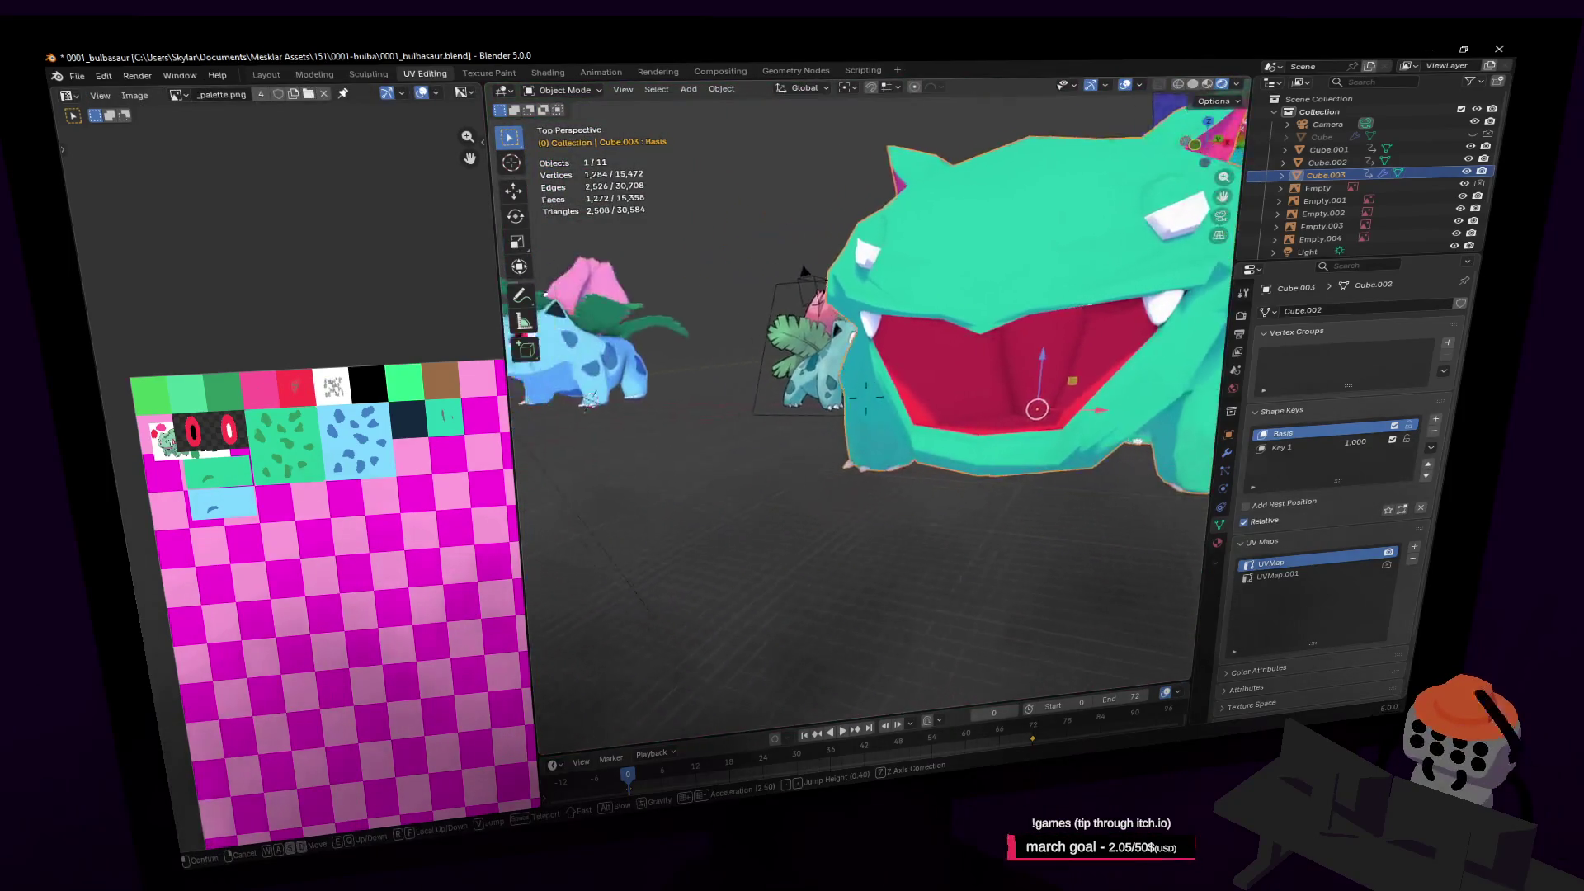
{"action": "key", "text": "w"}
{"action": "left_click", "coordinate": [935, 341]}
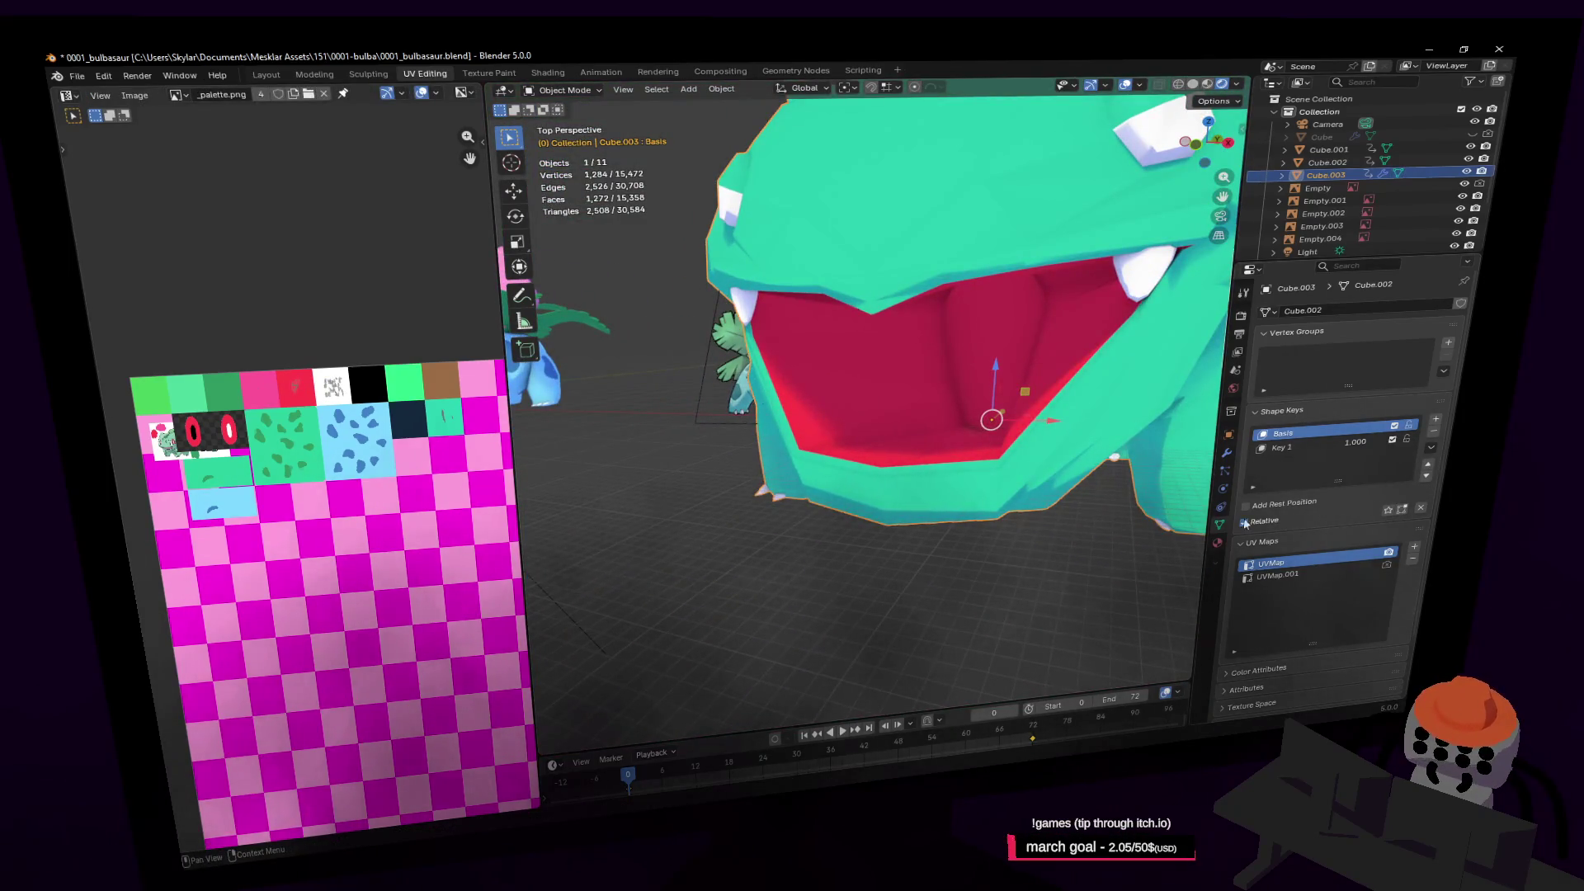
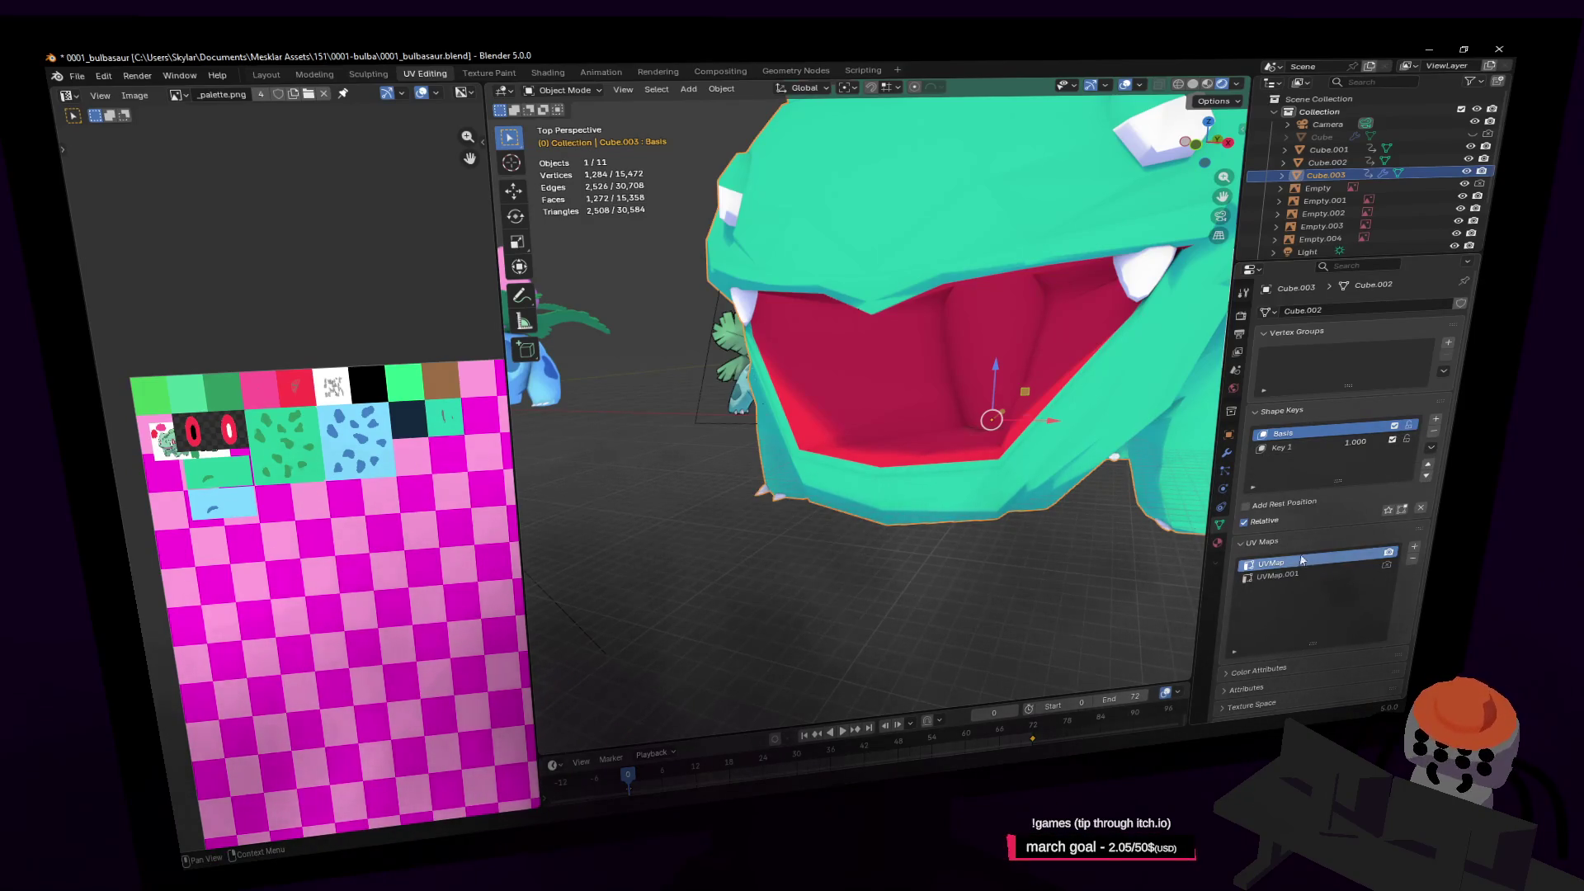
Return Key 1 to 1.000 so the mouth stays open, toggle Subdivision display, and edit the mouth mesh
{"action": "left_click", "coordinate": [1337, 447]}
{"action": "mouse_move", "coordinate": [1359, 447]}
{"action": "left_mouse_down"}
{"action": "mouse_move", "coordinate": [1311, 446]}
{"action": "mouse_move", "coordinate": [1359, 447]}
{"action": "left_mouse_up"}
{"action": "left_click", "coordinate": [1226, 455]}
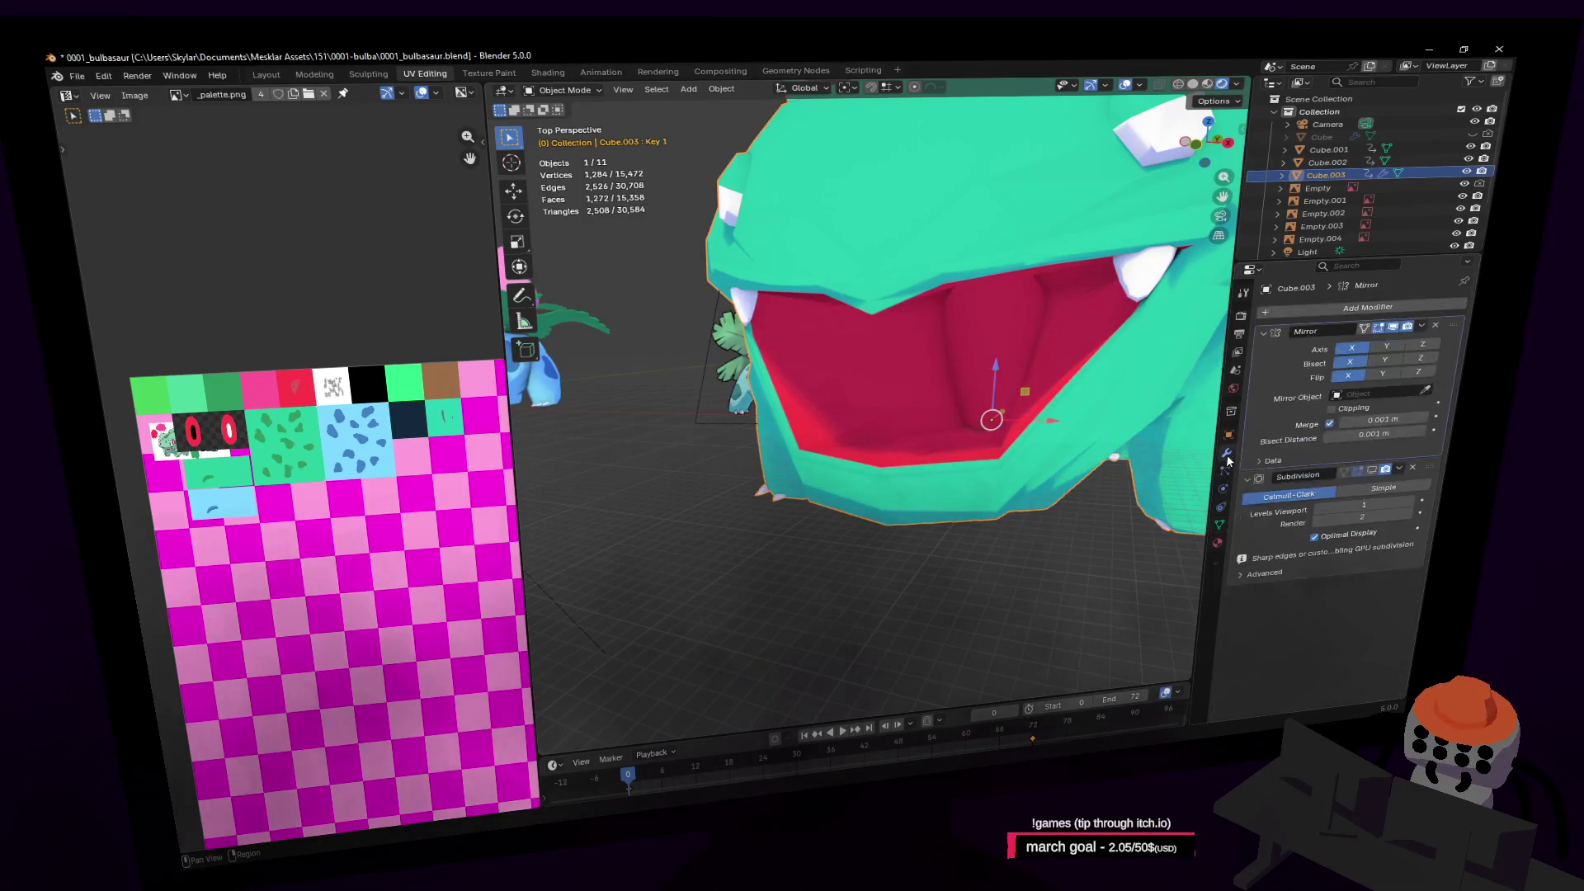
{"action": "left_click", "coordinate": [1374, 471]}
{"action": "scroll", "coordinate": [990, 396], "scroll_direction": "up", "scroll_amount": 8}
{"action": "key", "text": "Tab"}
{"action": "mouse_move", "coordinate": [1006, 381]}
{"action": "middle_mouse_down"}
{"action": "mouse_move", "coordinate": [1001, 339]}
{"action": "mouse_move", "coordinate": [917, 339]}
{"action": "middle_mouse_up"}
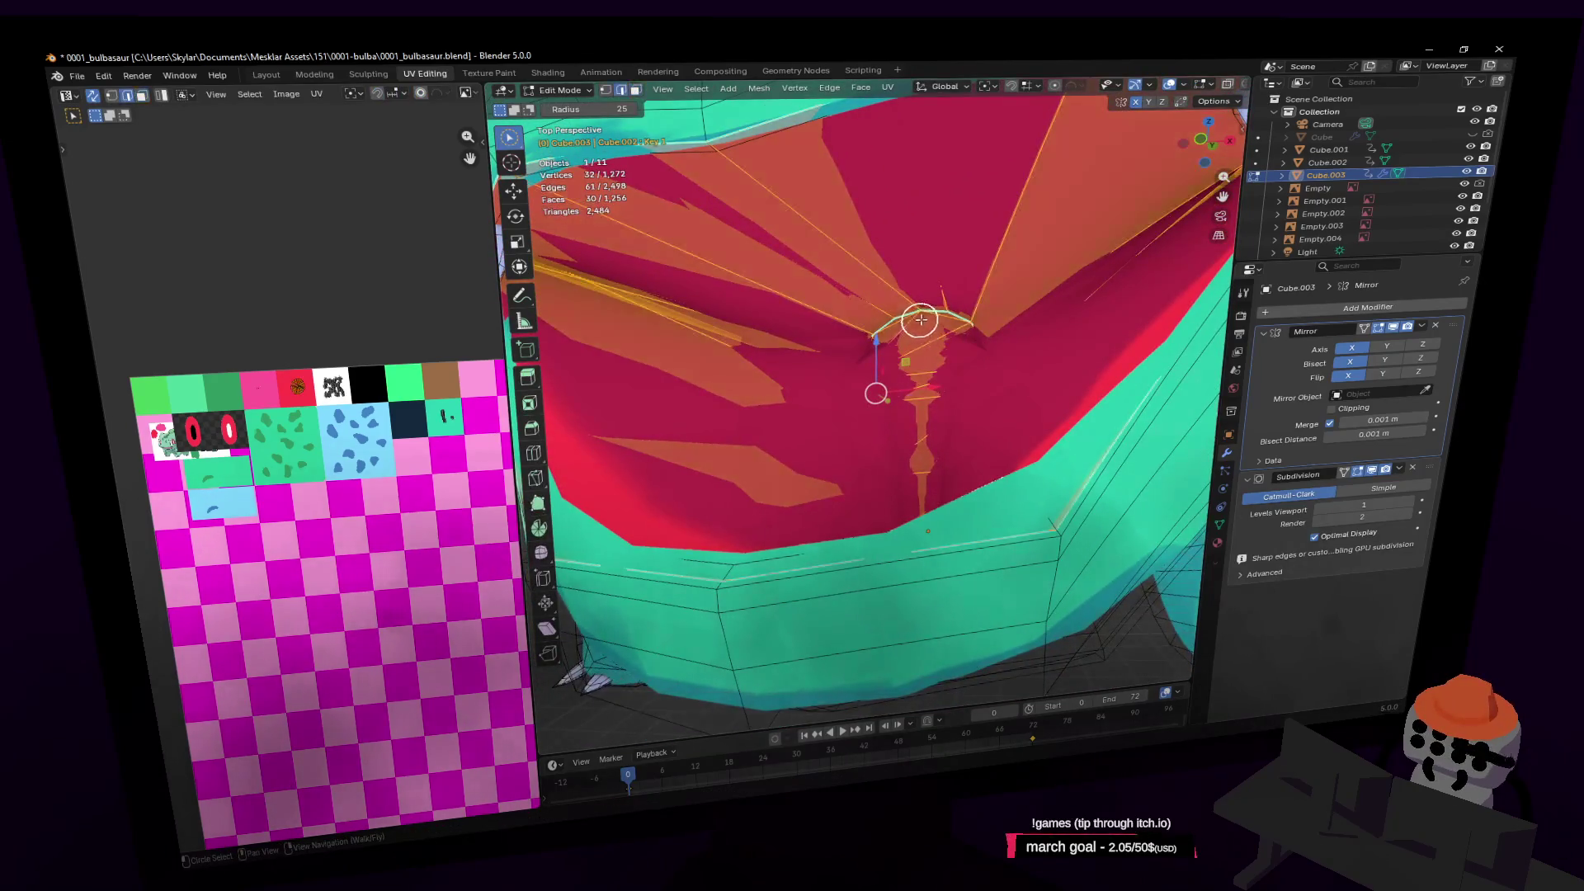
Hide Subdivision in the viewport and select the top triangle of the mouth patch
{"action": "left_click", "coordinate": [927, 311]}
{"action": "scroll", "coordinate": [941, 355], "scroll_direction": "up", "scroll_amount": 4}
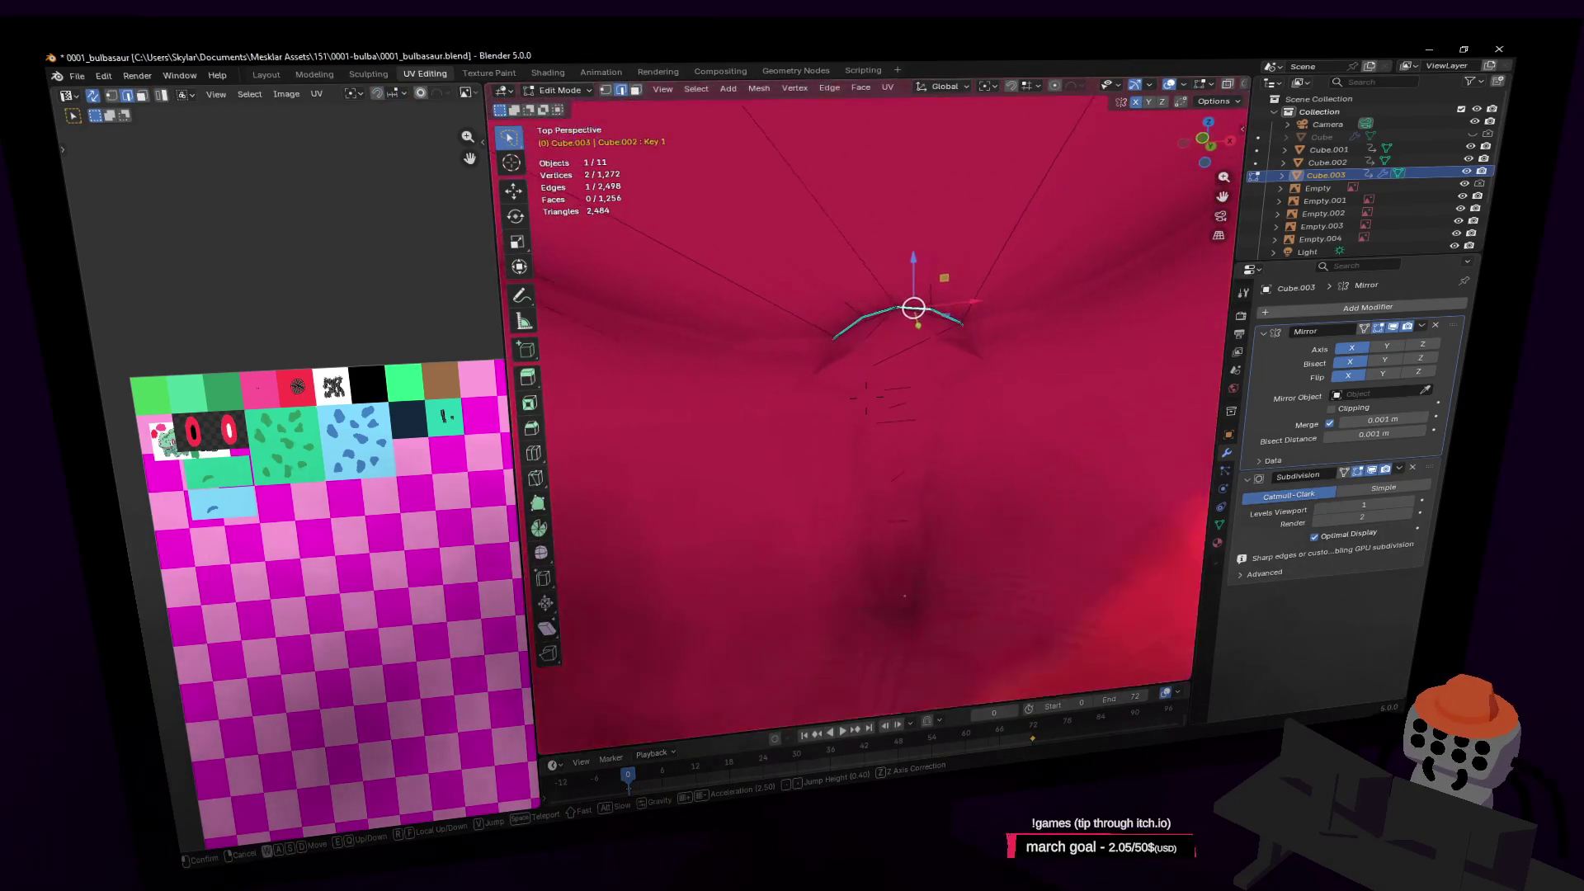
{"action": "left_click", "coordinate": [1374, 473]}
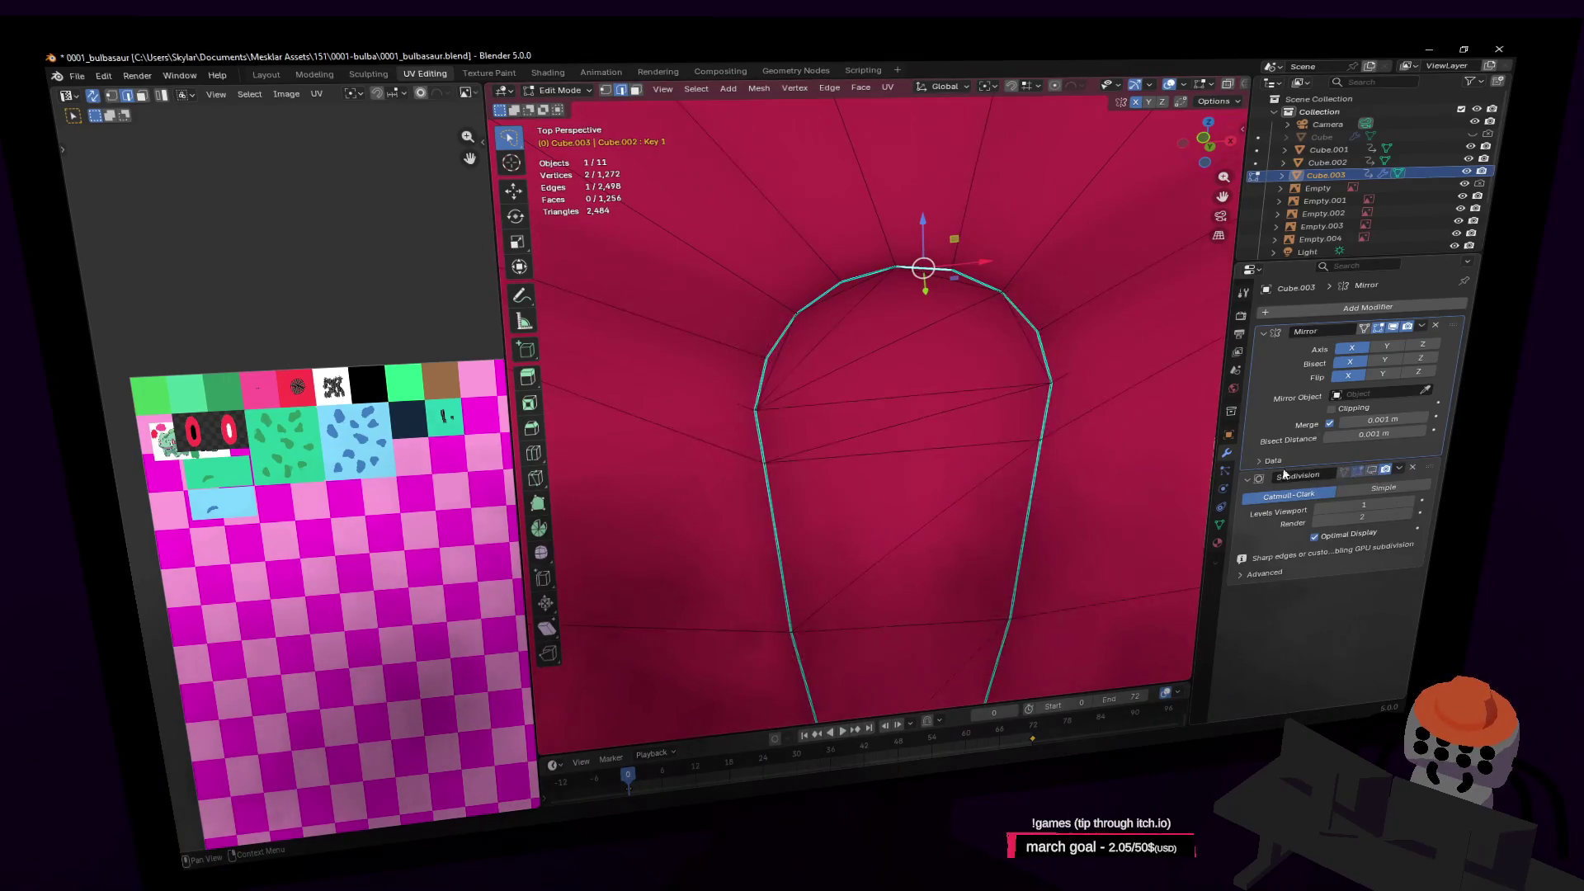
{"action": "scroll", "coordinate": [919, 265], "scroll_direction": "down", "scroll_amount": 1}
{"action": "left_click", "coordinate": [938, 283]}
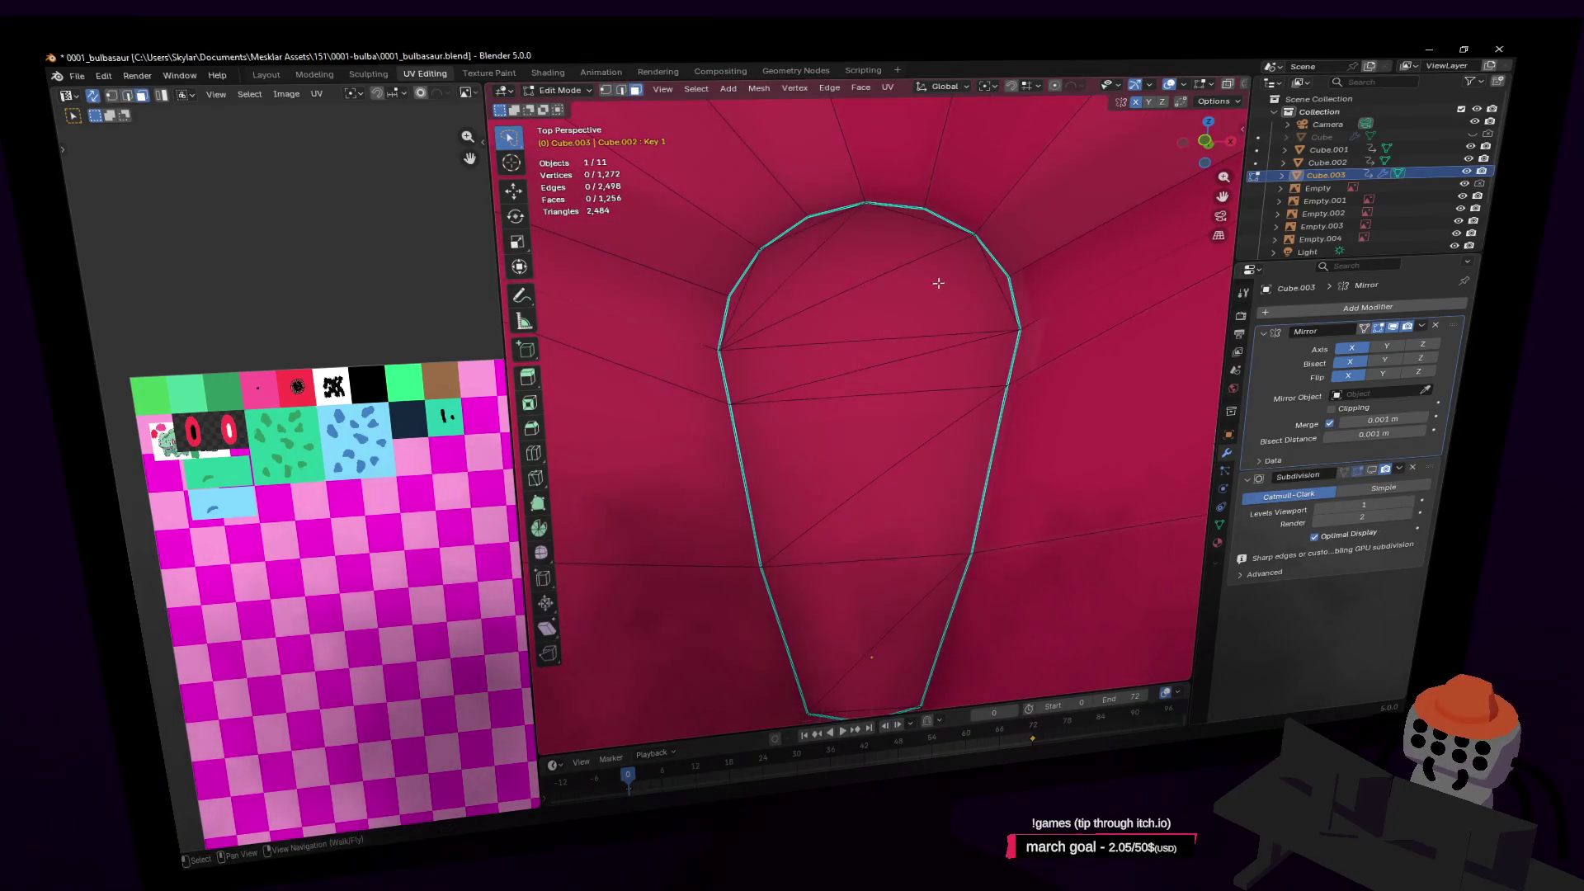
{"action": "left_click", "coordinate": [819, 253]}
{"action": "key", "text": "c"}
{"action": "left_click", "coordinate": [815, 253]}
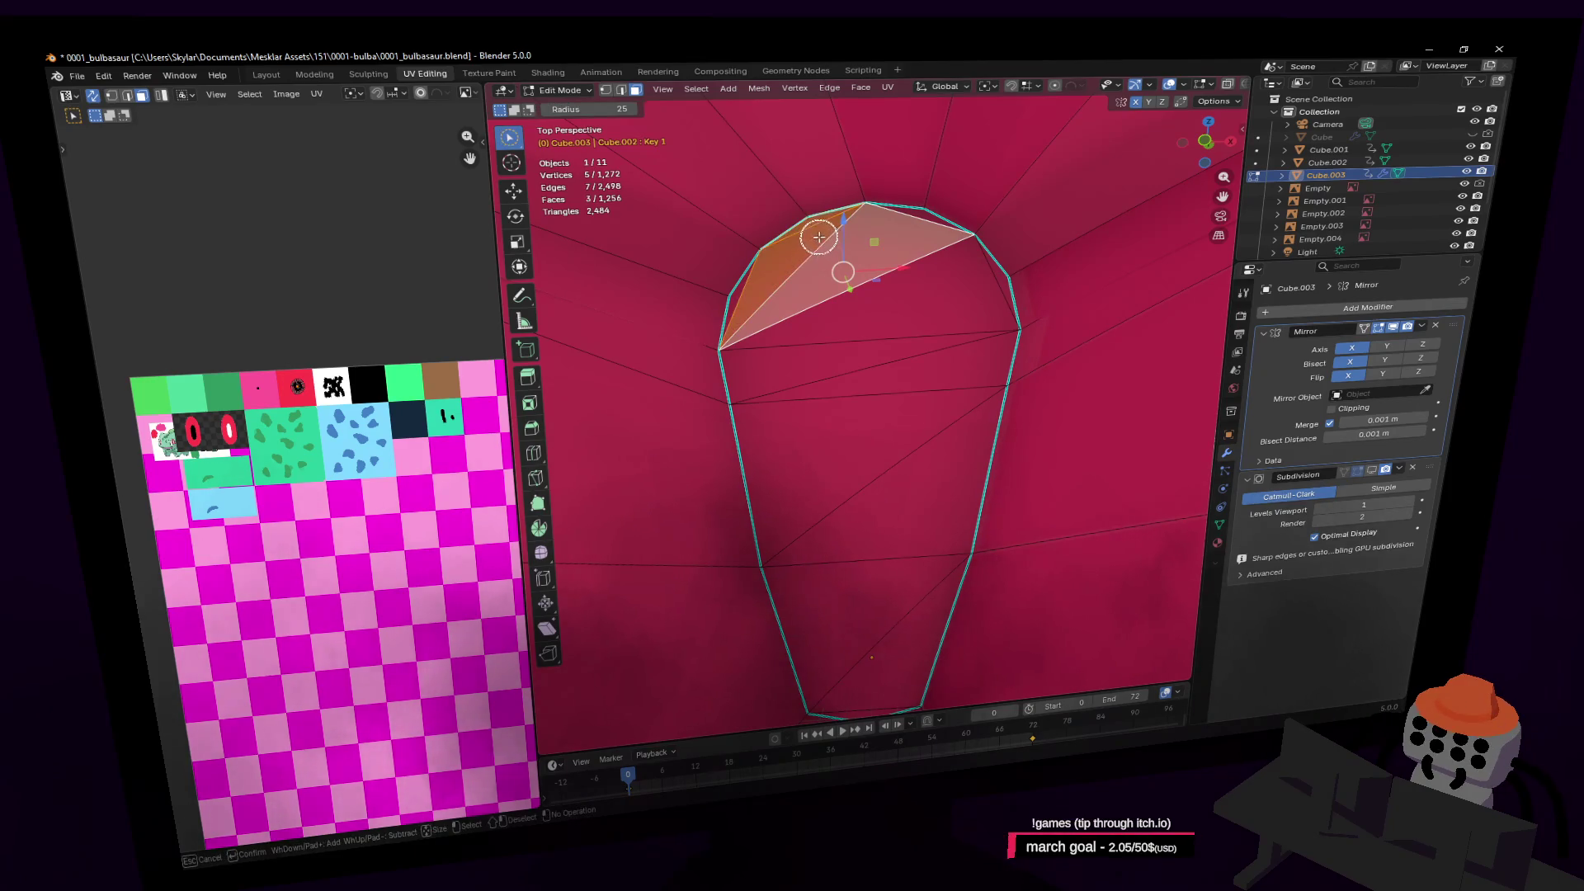
{"action": "scroll", "coordinate": [920, 222], "scroll_direction": "down", "scroll_amount": 2}
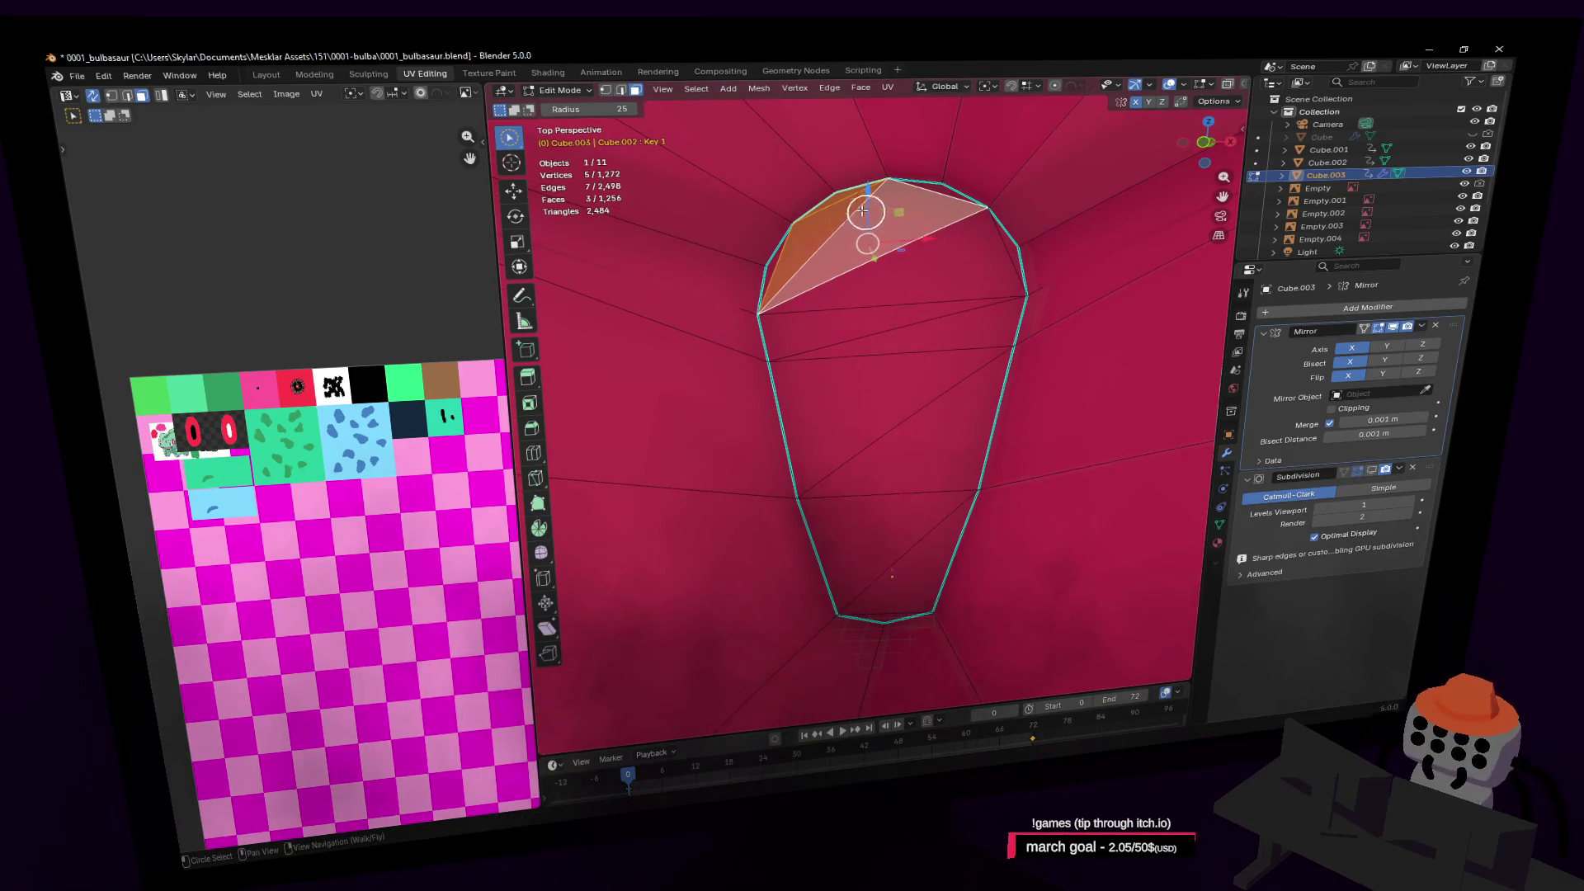
Circle-select the oval patch's edges in edge mode and mark them sharp
{"action": "key", "text": "2"}
{"action": "key", "text": "c"}
{"action": "left_click_drag", "start_coordinate": [820, 184], "coordinate": [790, 264]}
{"action": "mouse_move", "coordinate": [973, 194]}
{"action": "left_mouse_down"}
{"action": "mouse_move", "coordinate": [1022, 318]}
{"action": "mouse_move", "coordinate": [972, 537]}
{"action": "mouse_move", "coordinate": [932, 615]}
{"action": "left_mouse_up"}
{"action": "mouse_move", "coordinate": [881, 352]}
{"action": "left_mouse_down"}
{"action": "mouse_move", "coordinate": [788, 469]}
{"action": "mouse_move", "coordinate": [858, 603]}
{"action": "left_mouse_up"}
{"action": "key", "text": "Escape"}
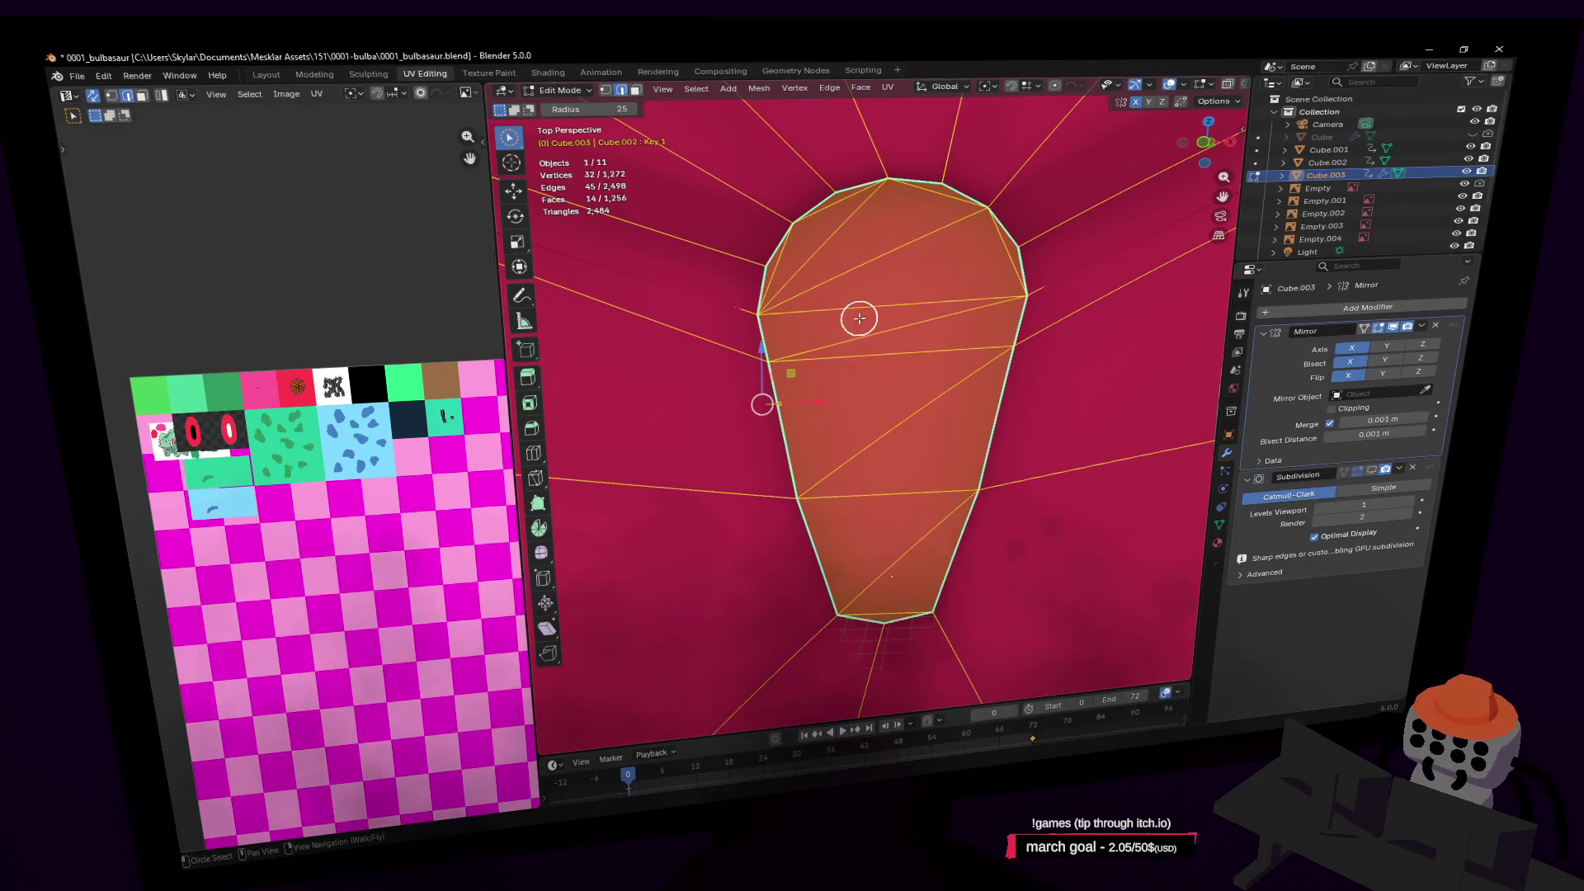
{"action": "key", "text": "ctrl+e"}
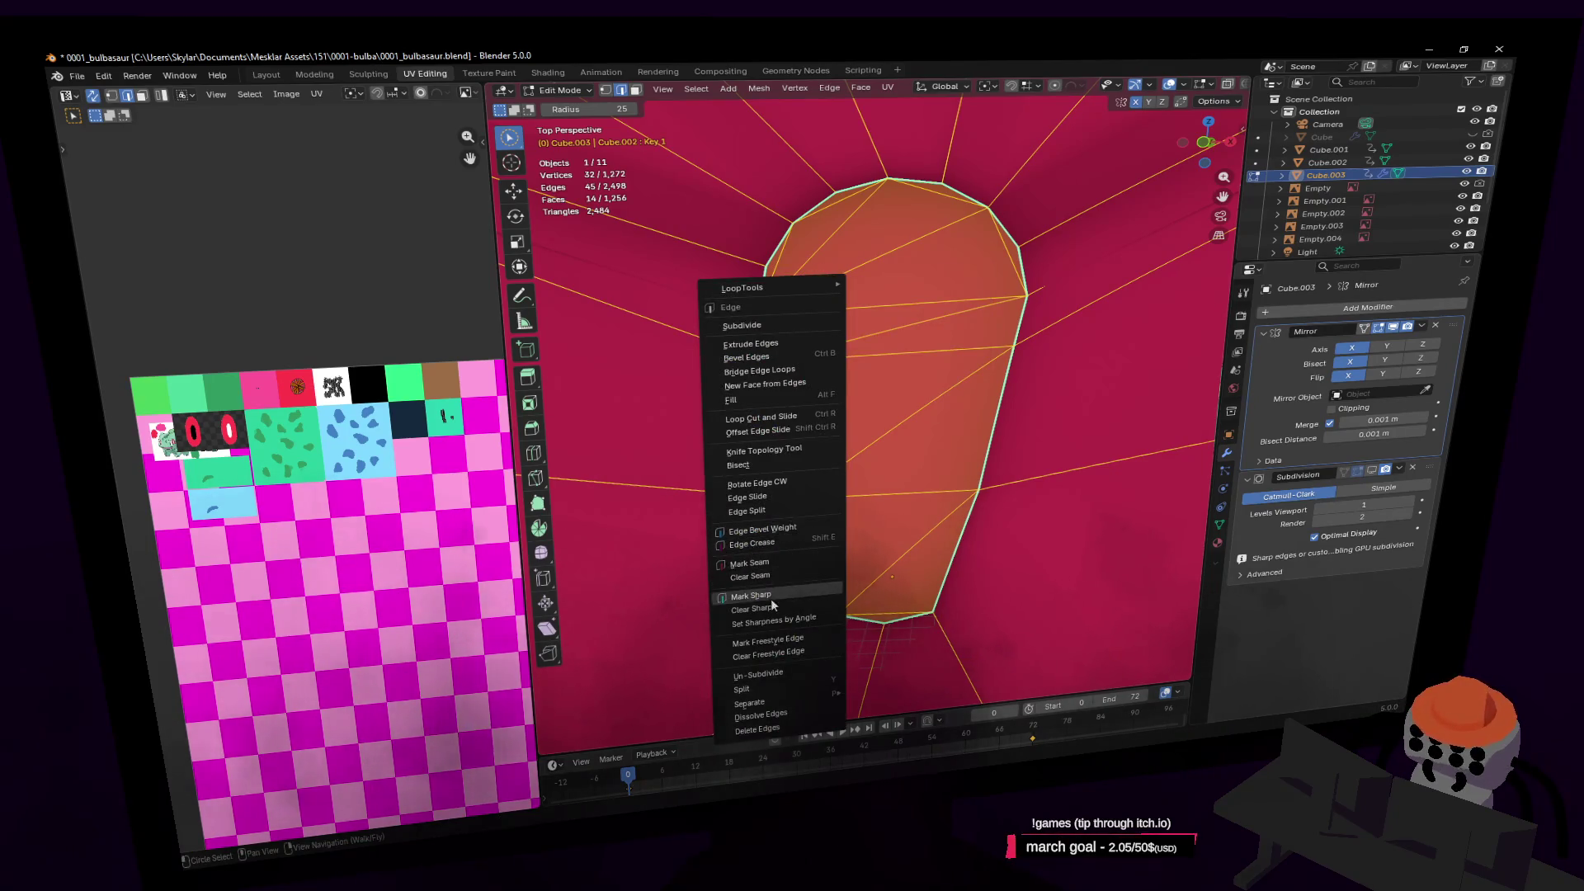
{"action": "left_click", "coordinate": [771, 597]}
Check the sharp edges with Subdivision on from close inside the mouth, then hide Subdivision again
{"action": "key", "text": "Tab"}
{"action": "scroll", "coordinate": [998, 309], "scroll_direction": "down", "scroll_amount": 5}
{"action": "key", "text": "Tab"}
{"action": "key", "text": "Tab"}
{"action": "left_click", "coordinate": [1372, 475]}
{"action": "key", "text": "shift+grave"}
{"action": "key", "text": "w"}
{"action": "key", "text": "Return"}
{"action": "left_click", "coordinate": [1380, 470]}
{"action": "key", "text": "Tab"}
Reselect the patch's top triangle and the faces below it
{"action": "key", "text": "c"}
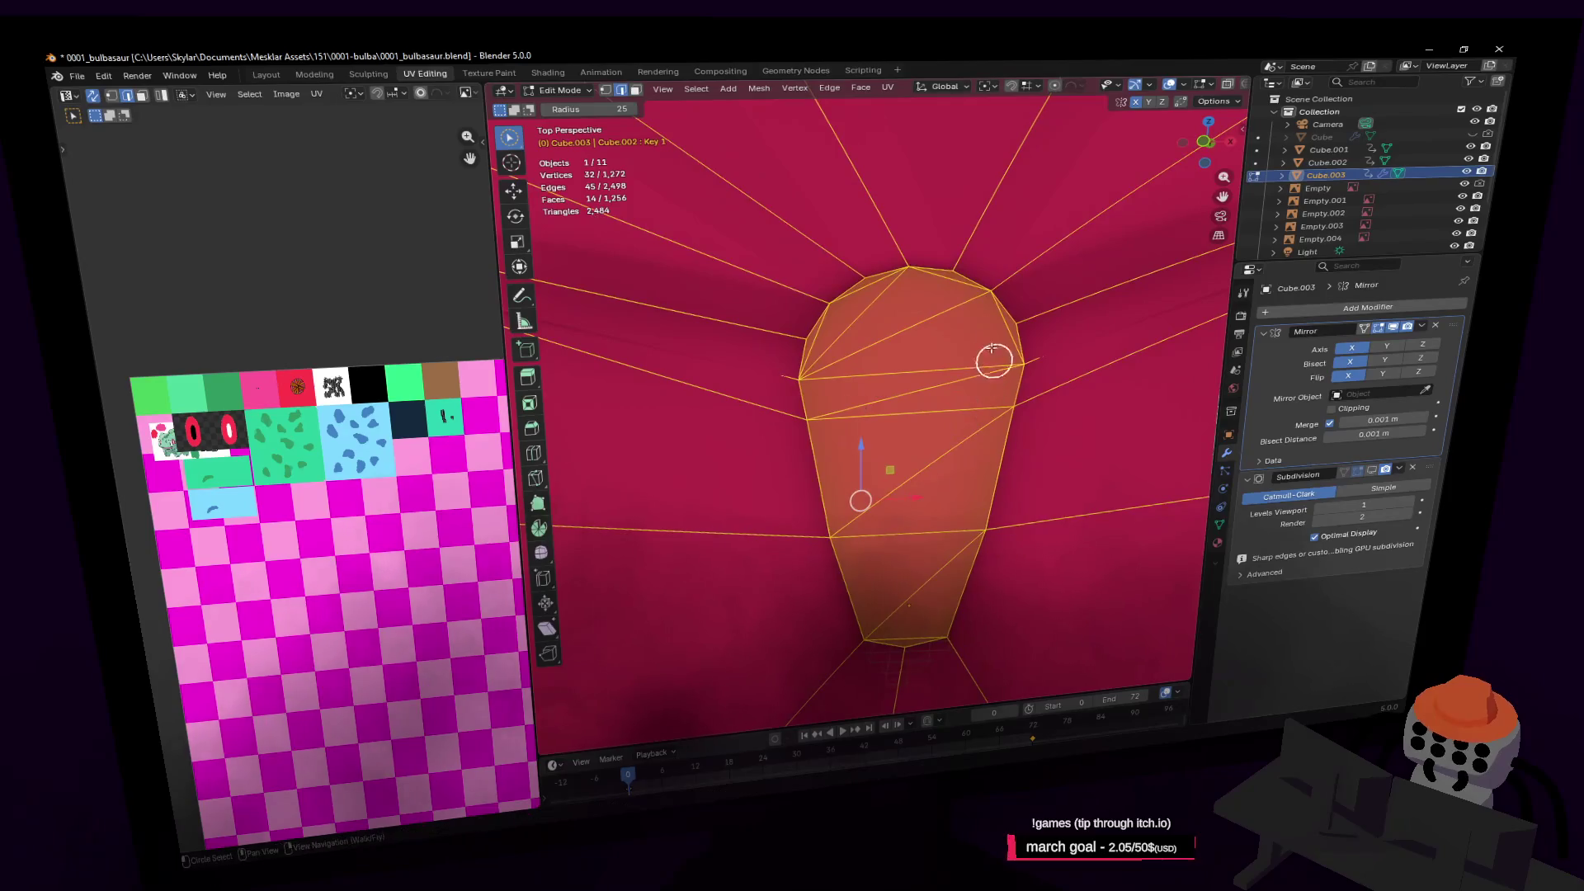
{"action": "left_click", "coordinate": [928, 270]}
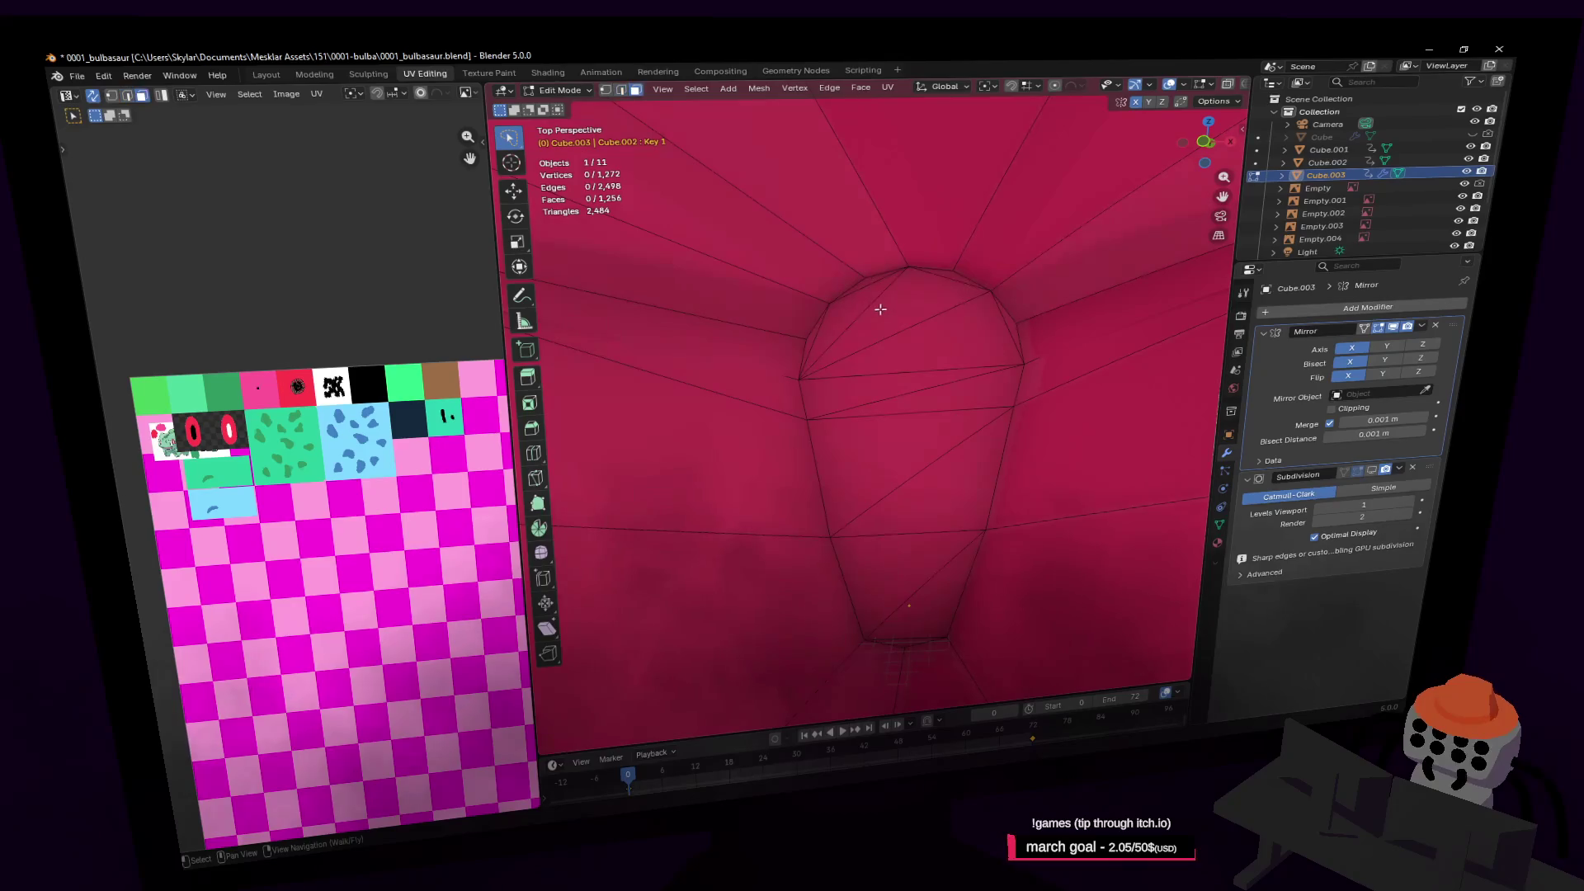
{"action": "left_click", "coordinate": [867, 302], "text": "shift"}
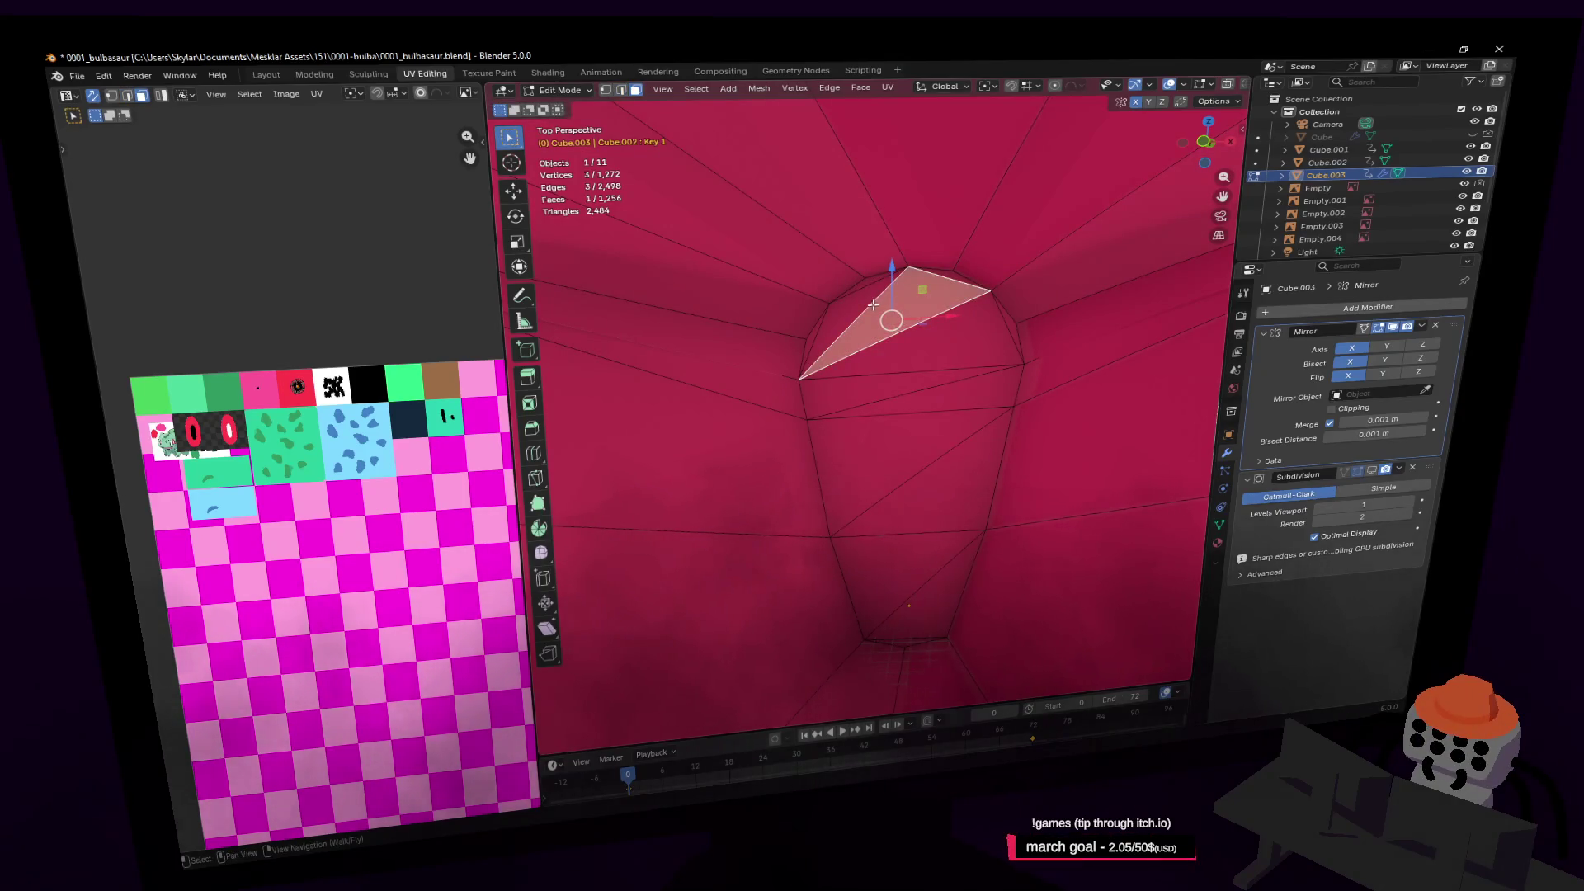
{"action": "mouse_move", "coordinate": [902, 379]}
{"action": "left_mouse_down", "text": "shift"}
{"action": "mouse_move", "coordinate": [870, 303]}
{"action": "mouse_move", "coordinate": [894, 591]}
{"action": "left_mouse_up", "text": "shift"}
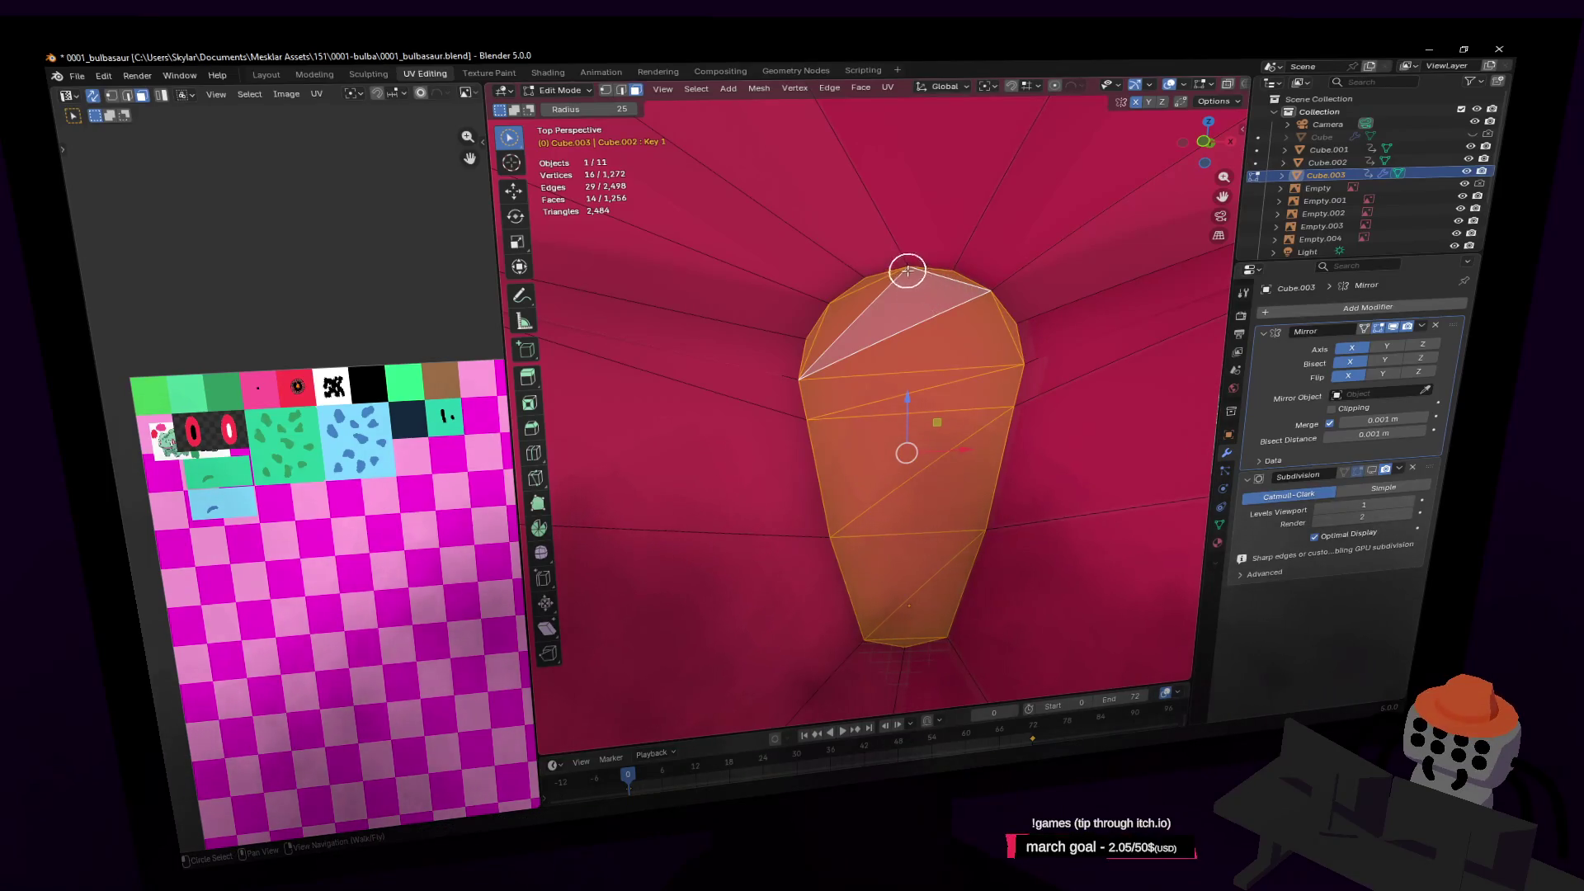
Limited-dissolve the patch faces into one n-gon, cancelling a trial bevel of its edges
{"action": "key", "text": "x"}
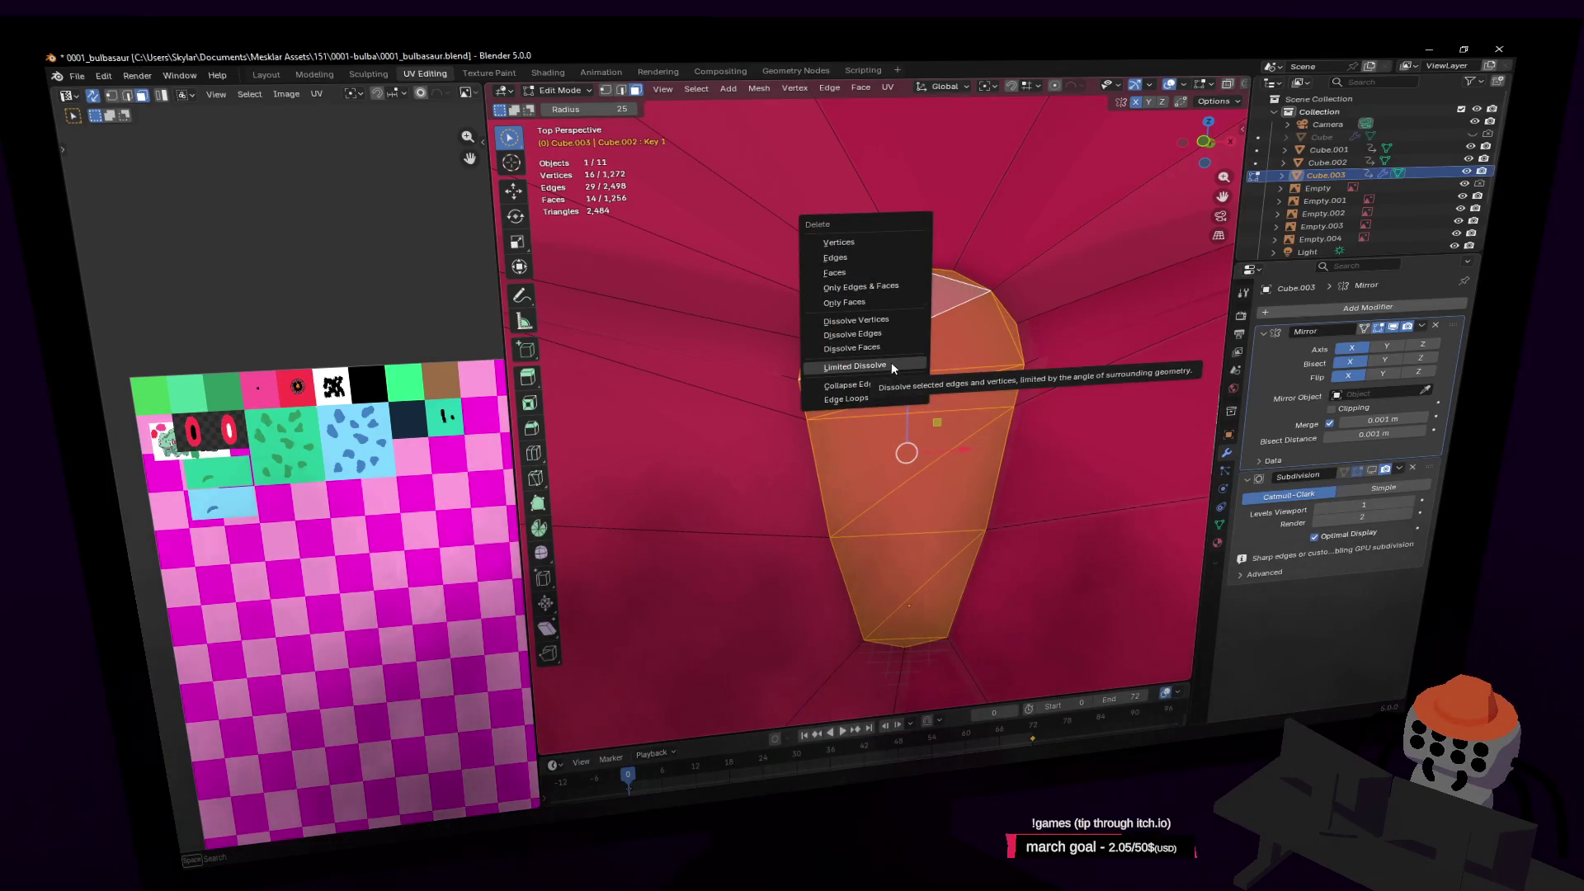
{"action": "left_click", "coordinate": [891, 367]}
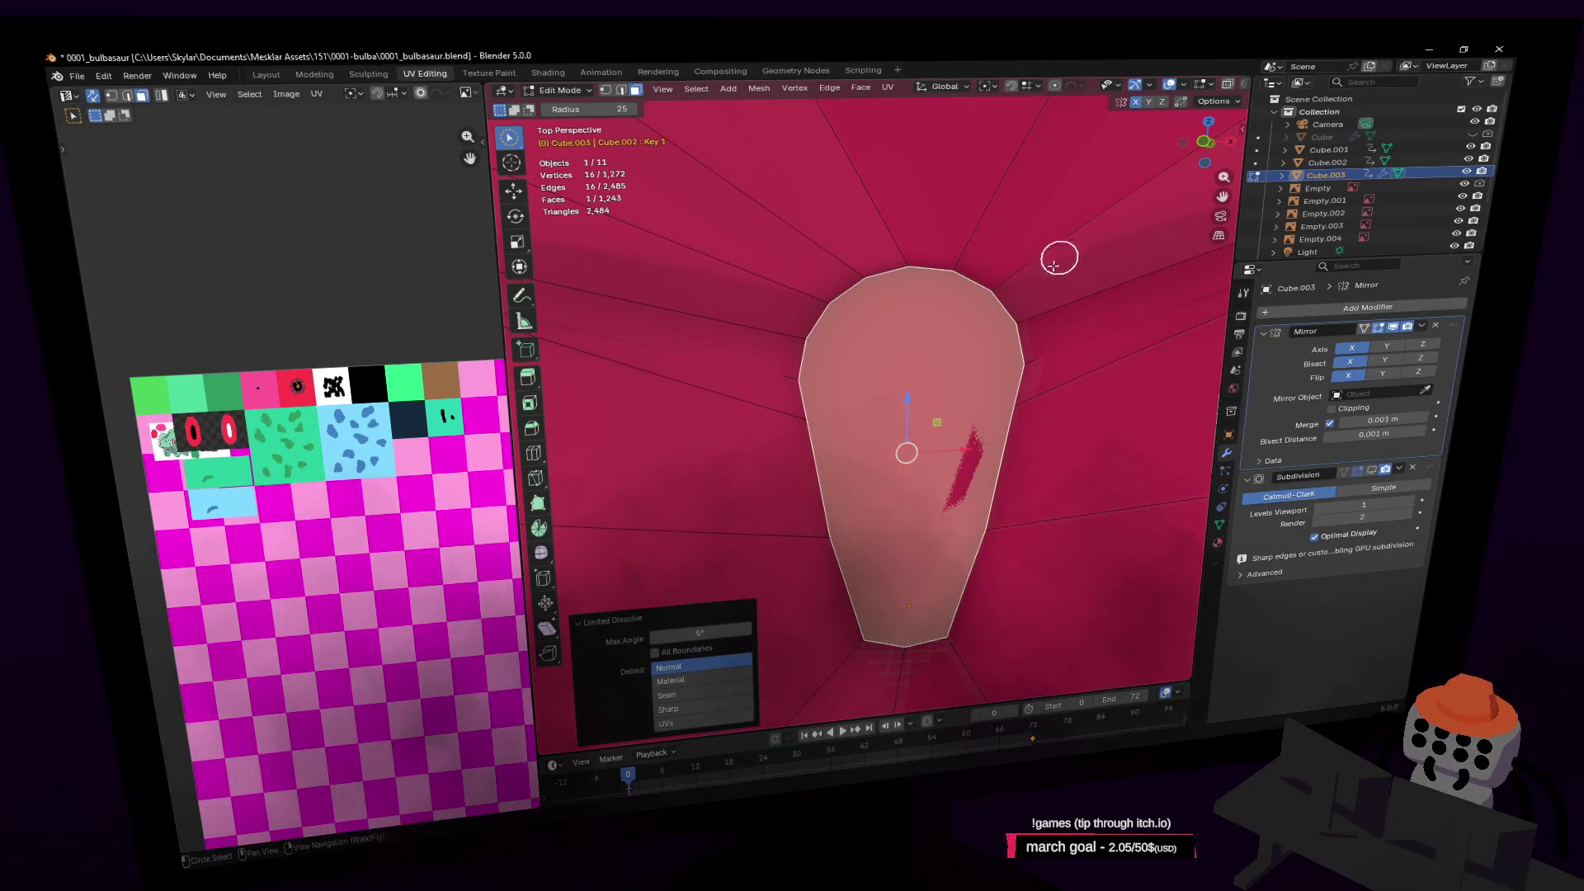
{"action": "key", "text": "2"}
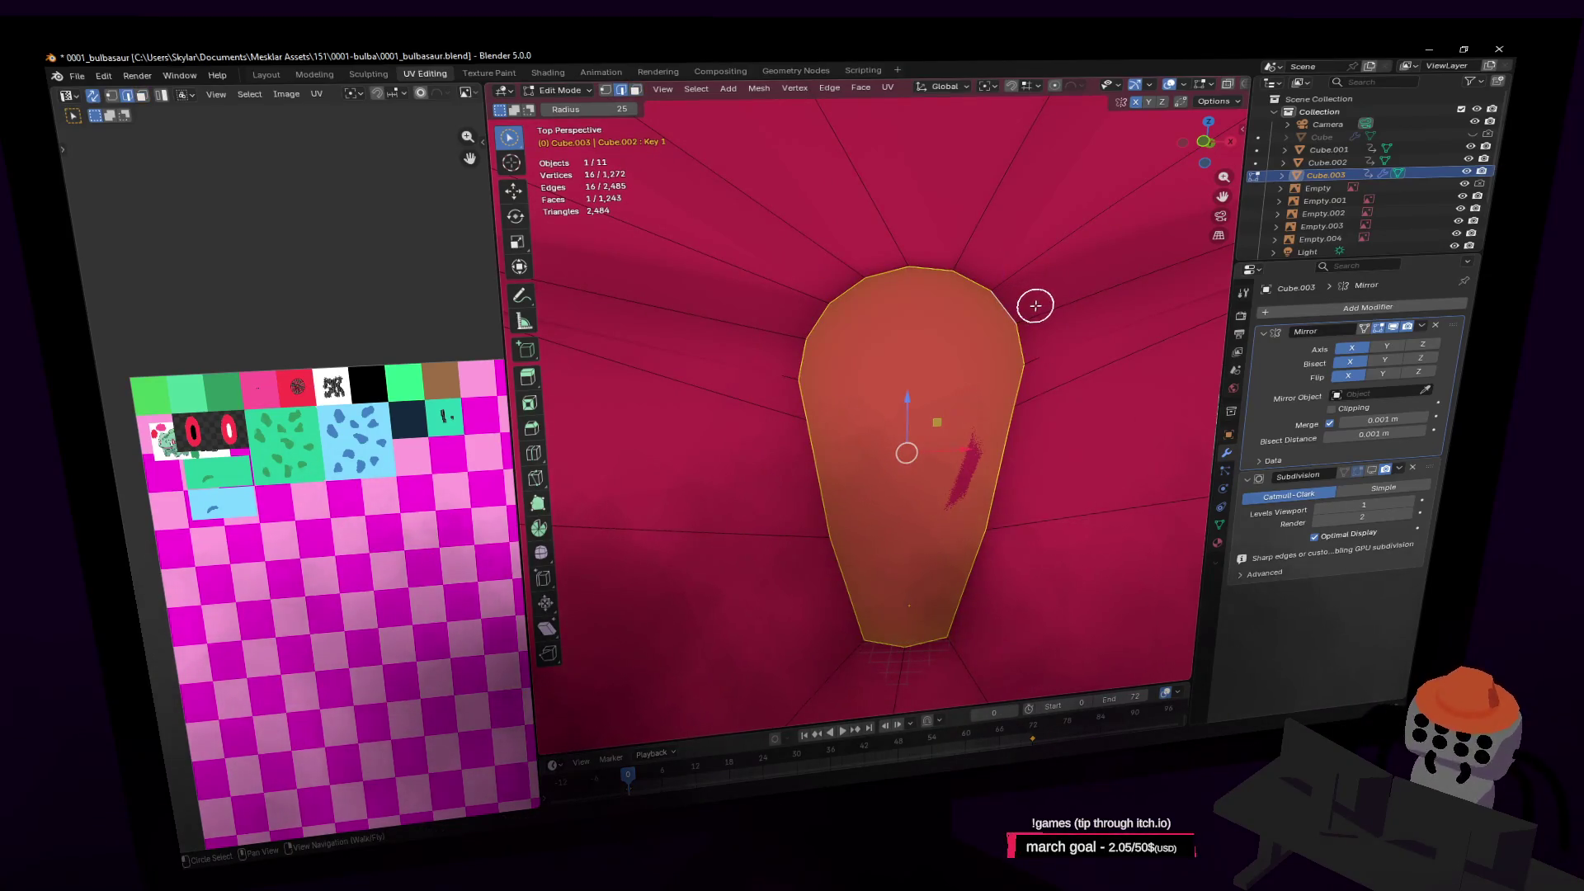
{"action": "key", "text": "ctrl+b"}
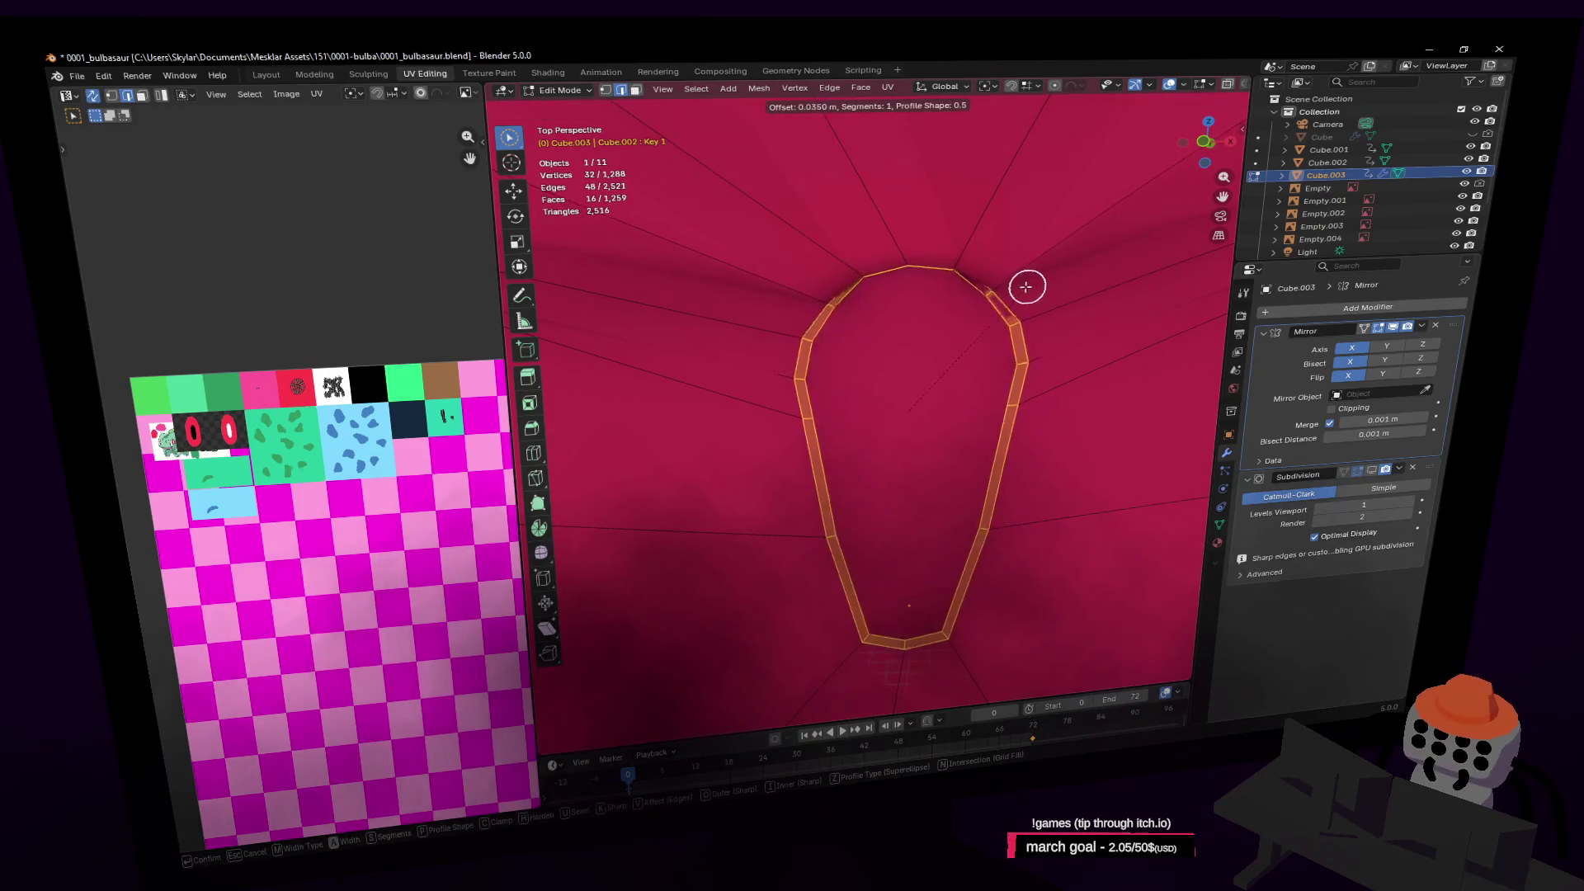
{"action": "key", "text": "Escape"}
{"action": "left_click", "coordinate": [1012, 299]}
Select the single patch face, move in close, and show the Object Data shape keys
{"action": "key", "text": "c"}
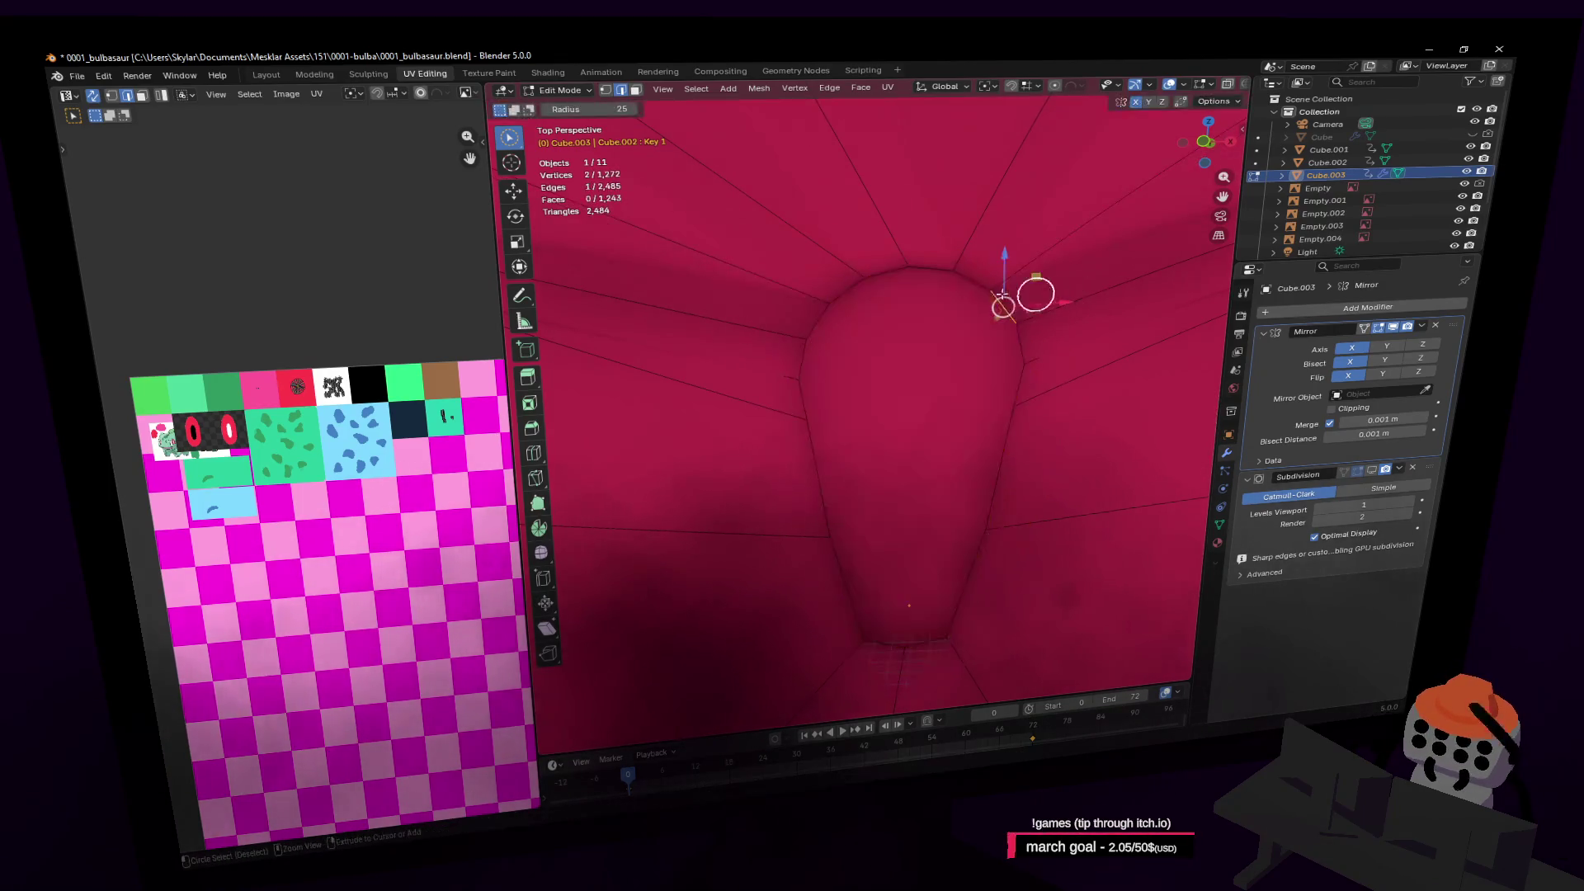
{"action": "key", "text": "Escape"}
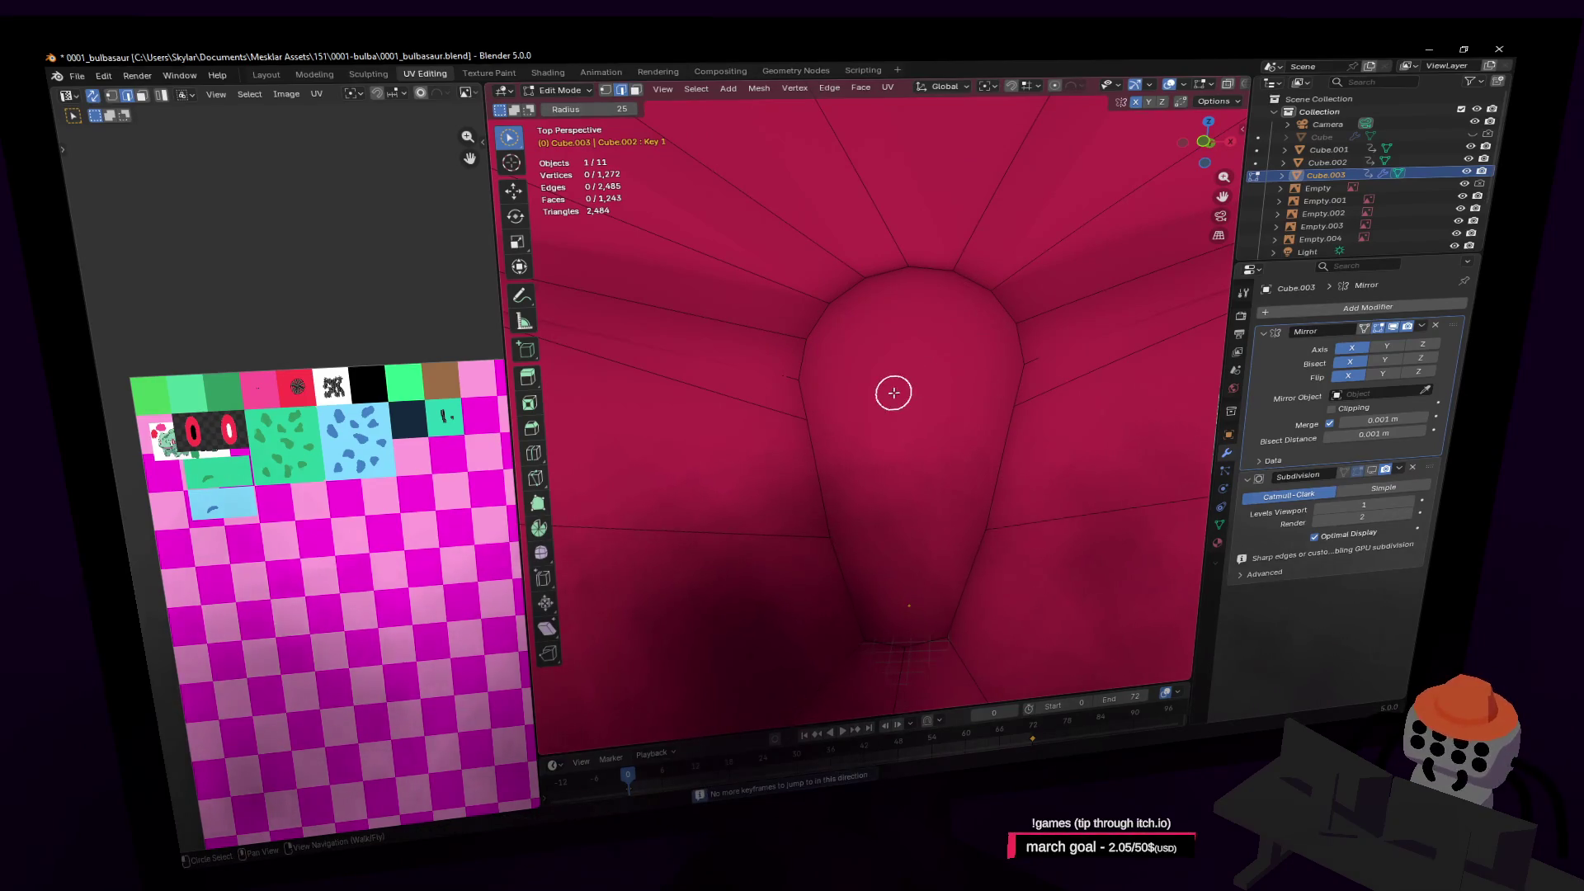
{"action": "left_click", "coordinate": [902, 388]}
{"action": "key", "text": "shift+grave"}
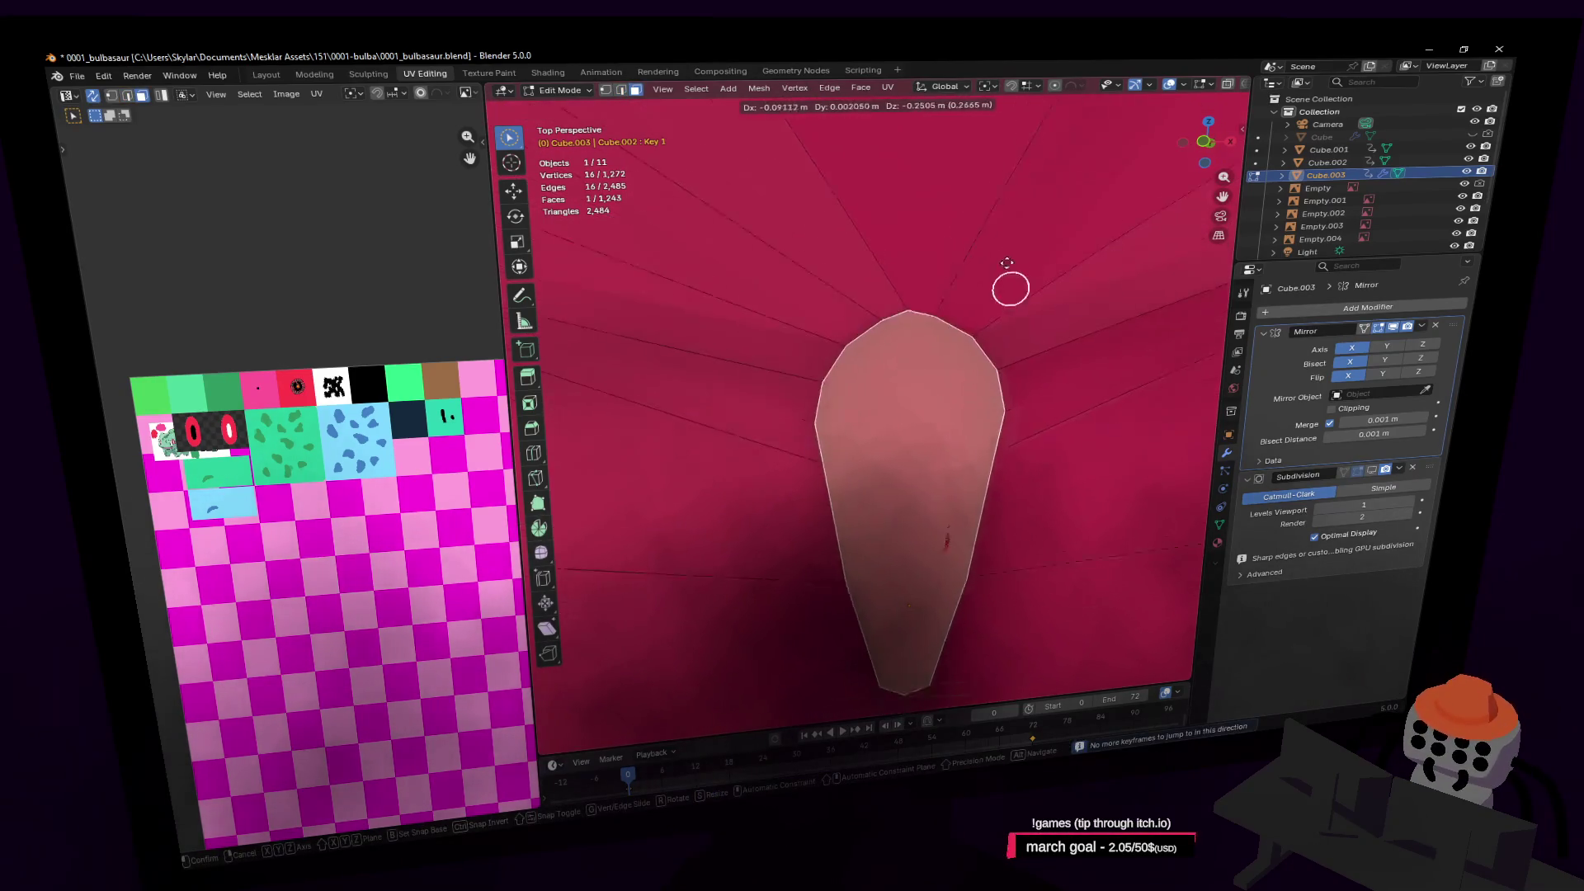
{"action": "key", "text": "w"}
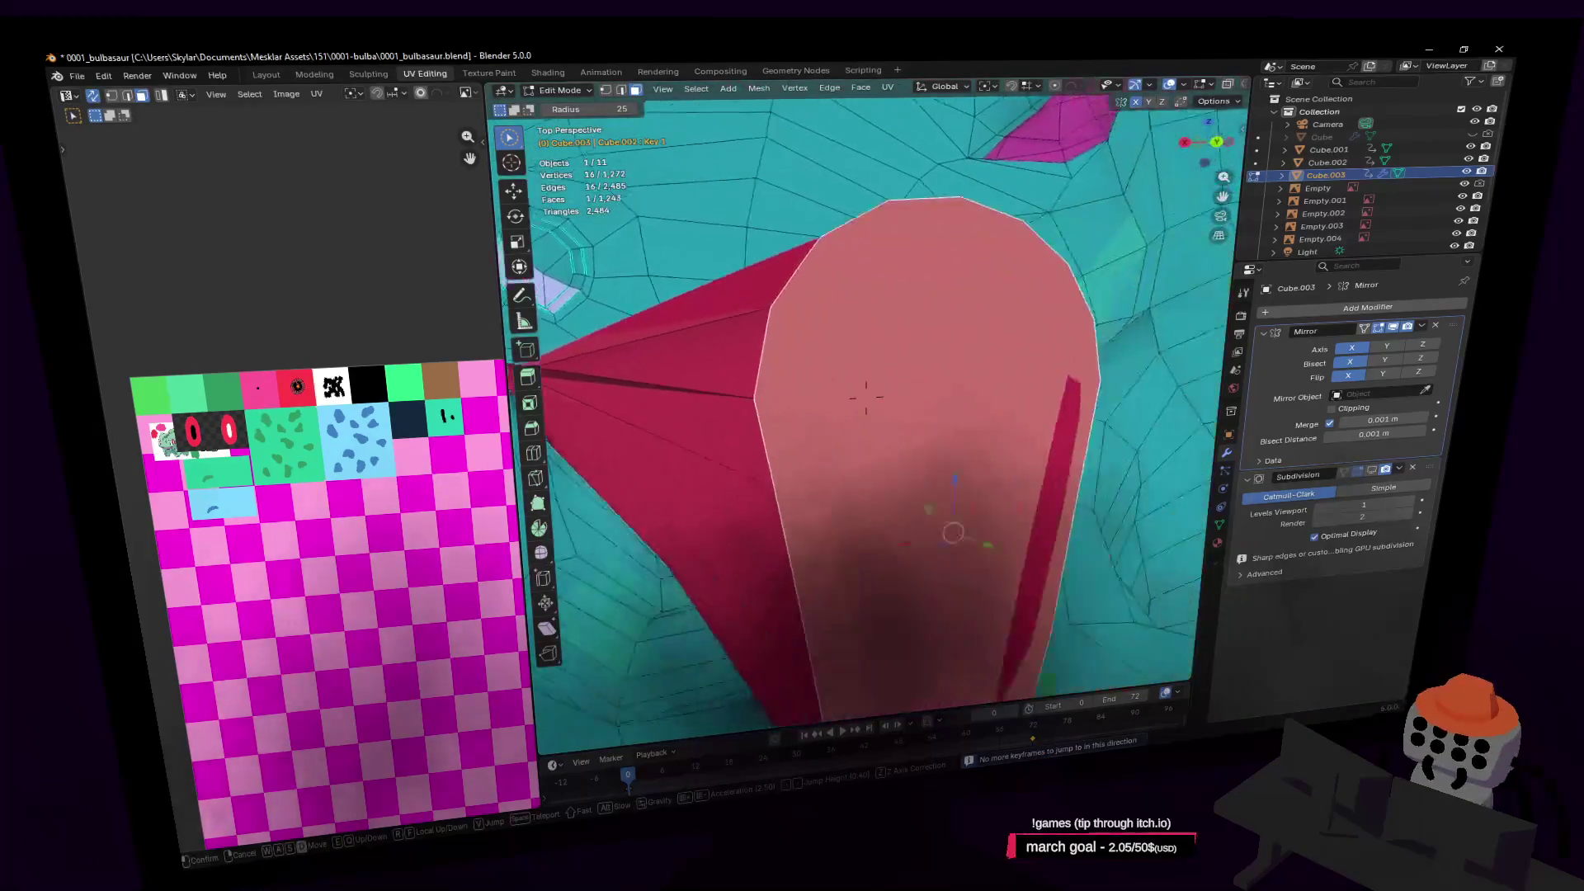
{"action": "key", "text": "s"}
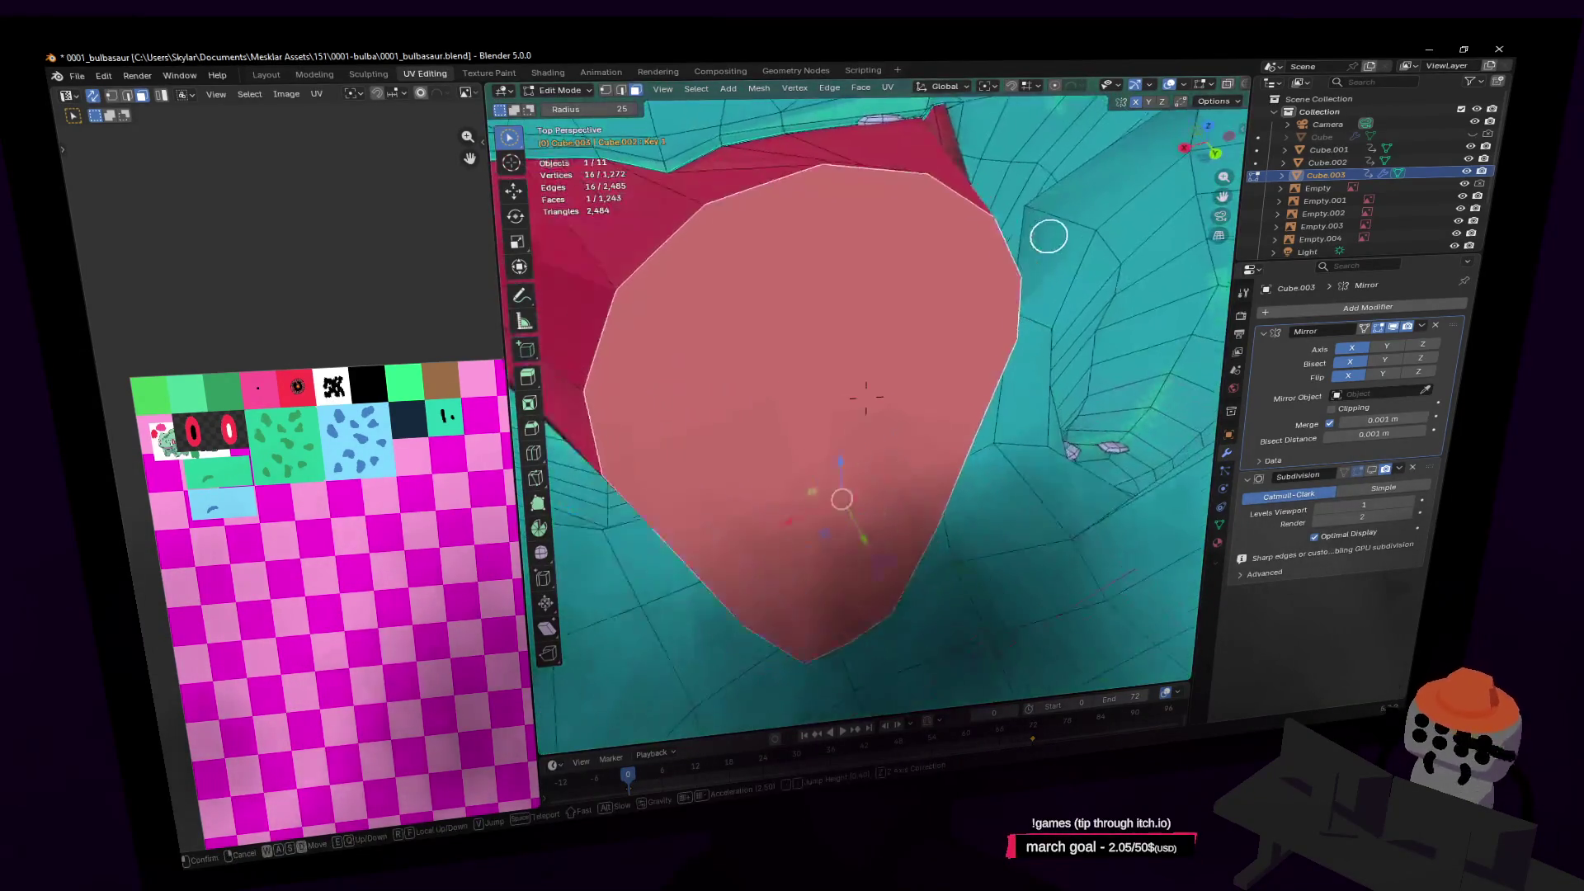
{"action": "left_click", "coordinate": [866, 397]}
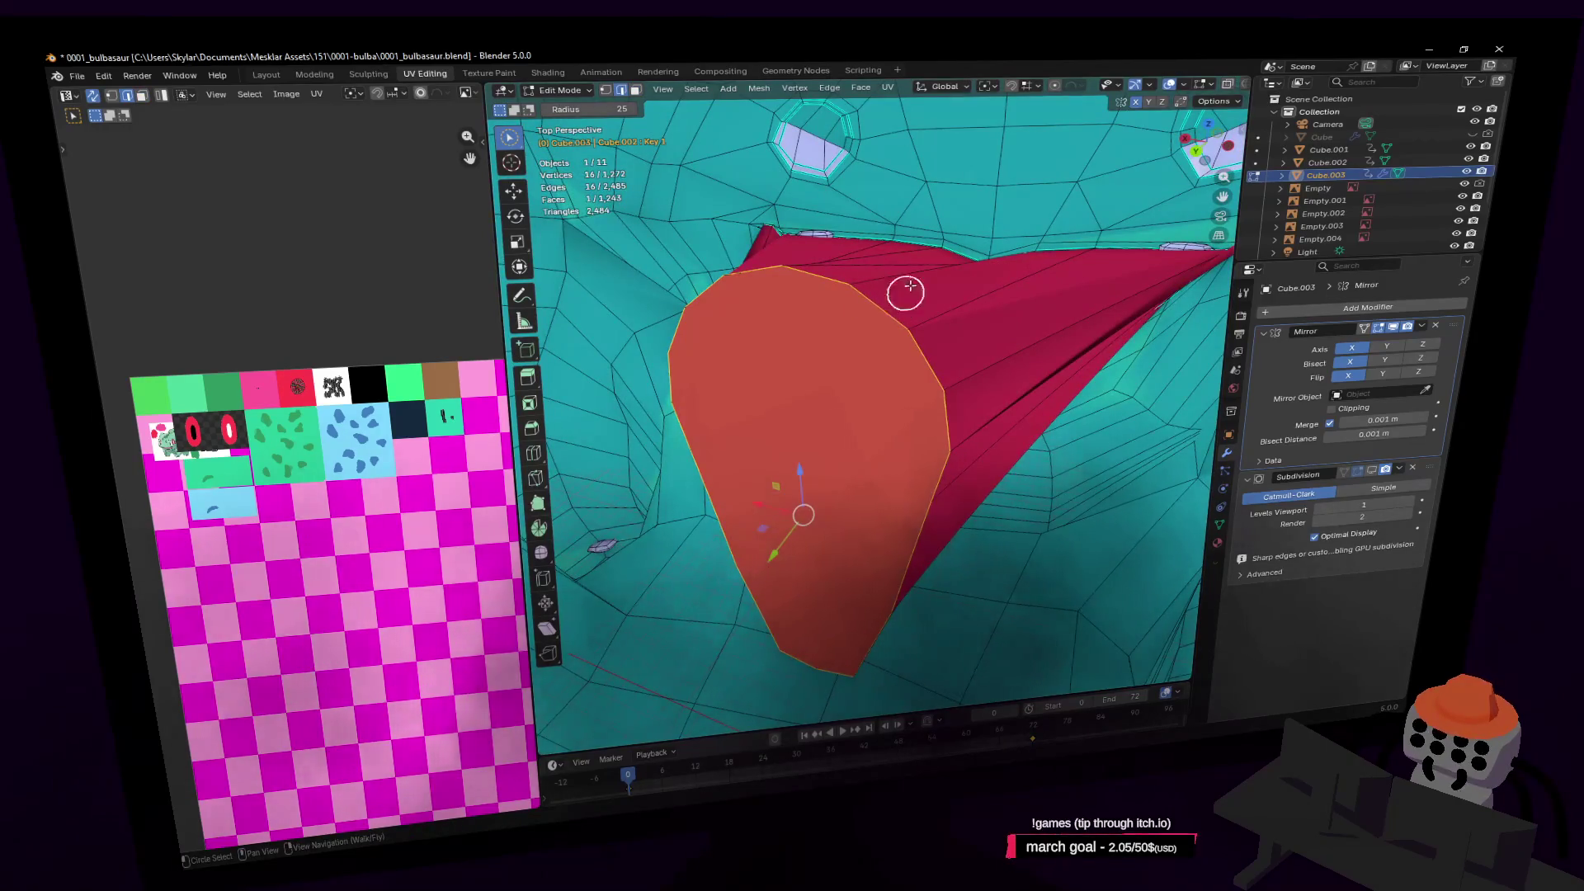
{"action": "left_click", "coordinate": [1220, 519]}
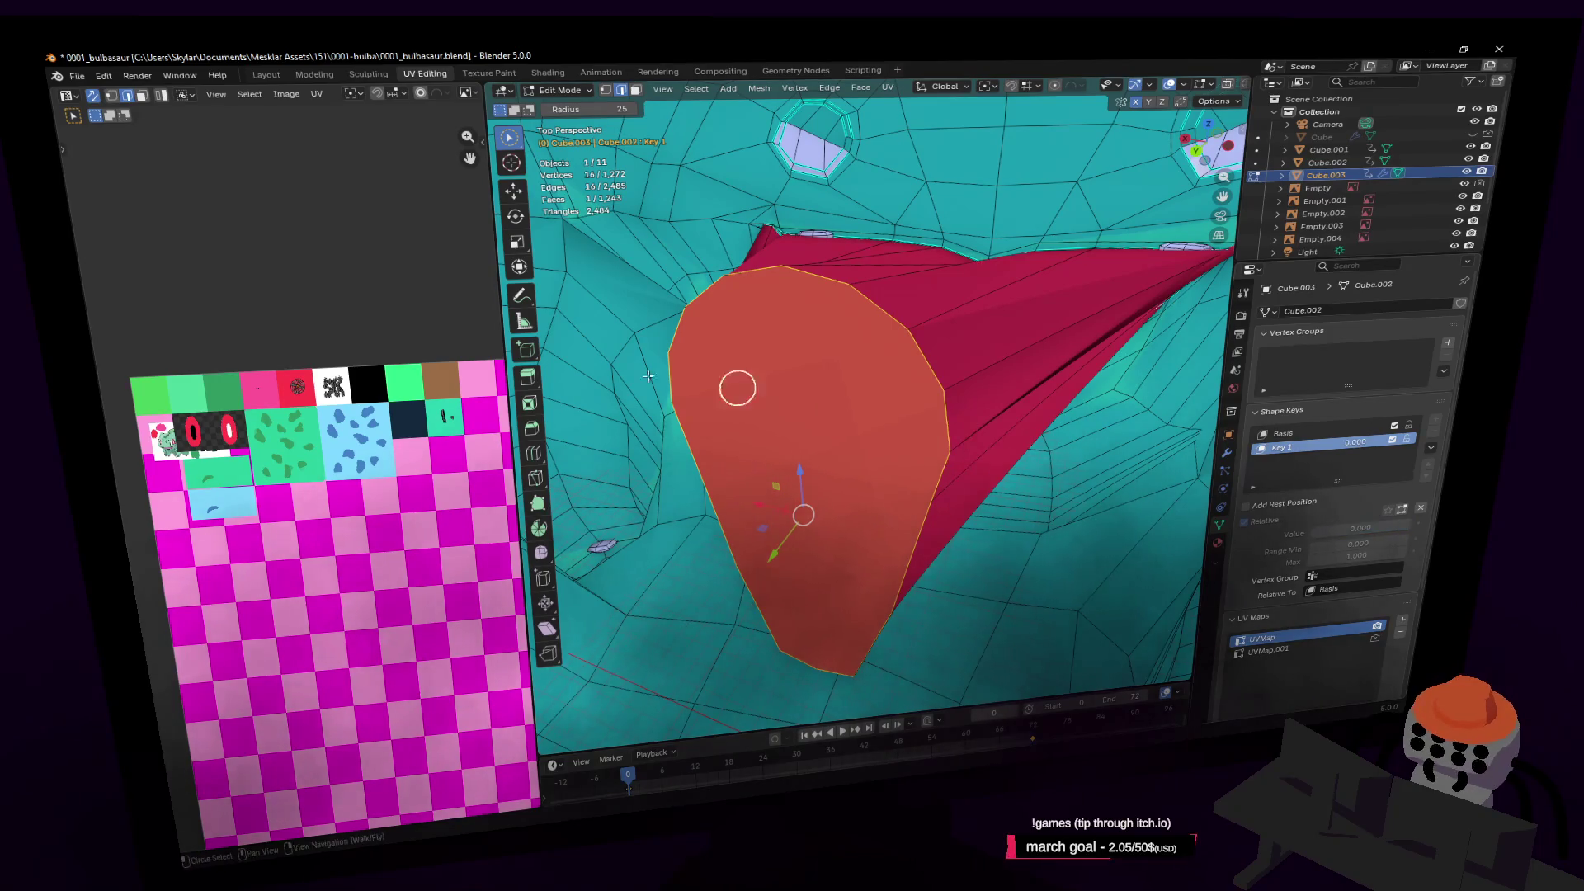
Make the Basis shape key active and bevel the selected face's edges
{"action": "left_click", "coordinate": [1323, 436]}
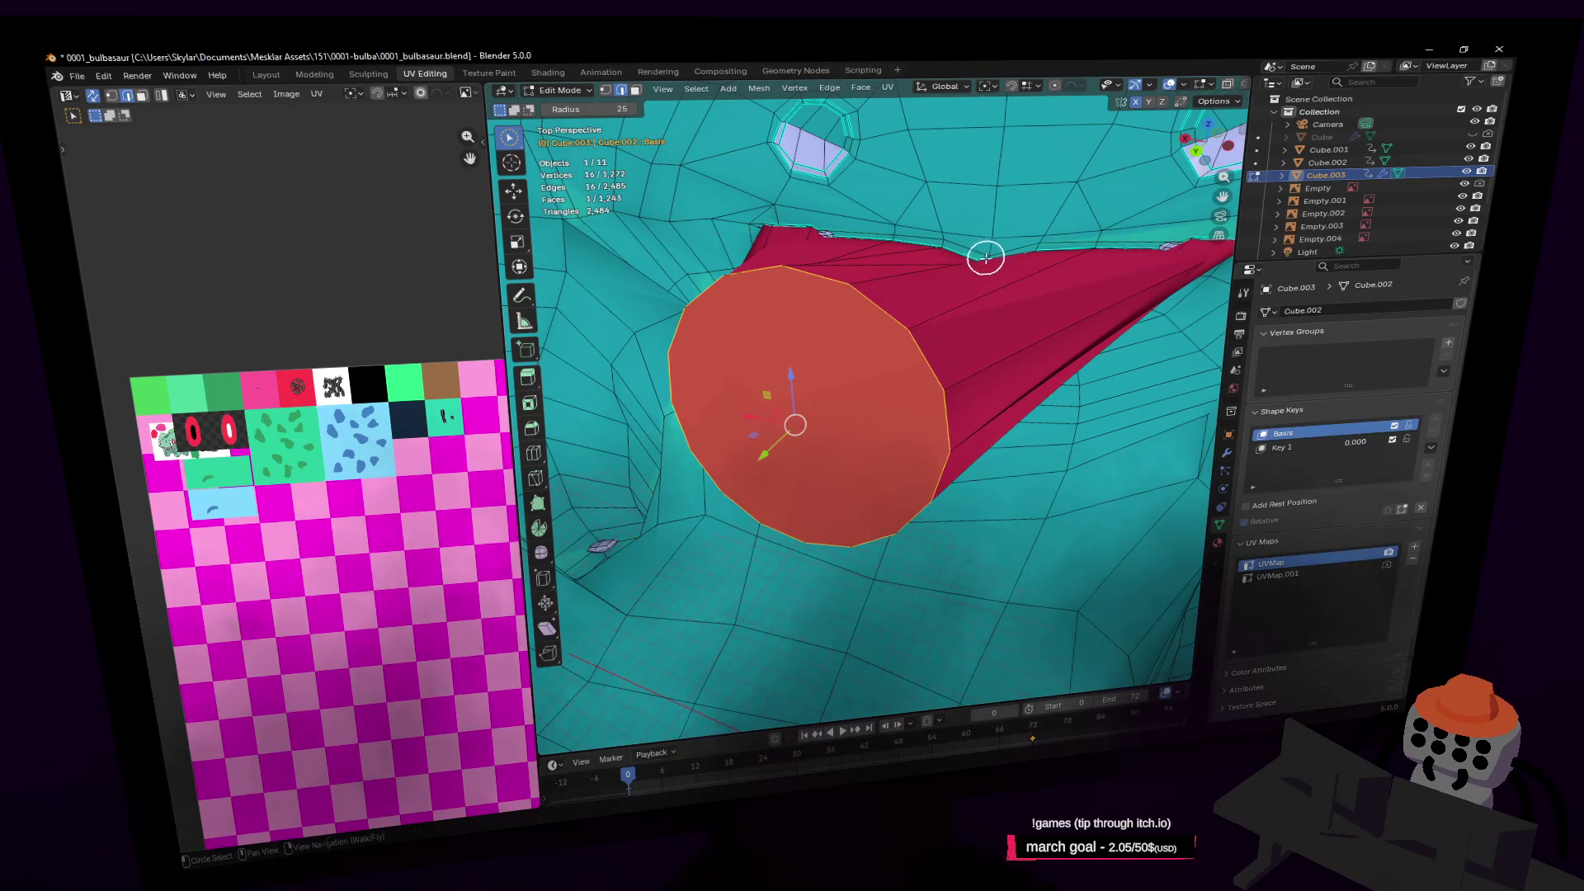
{"action": "key", "text": "ctrl+b"}
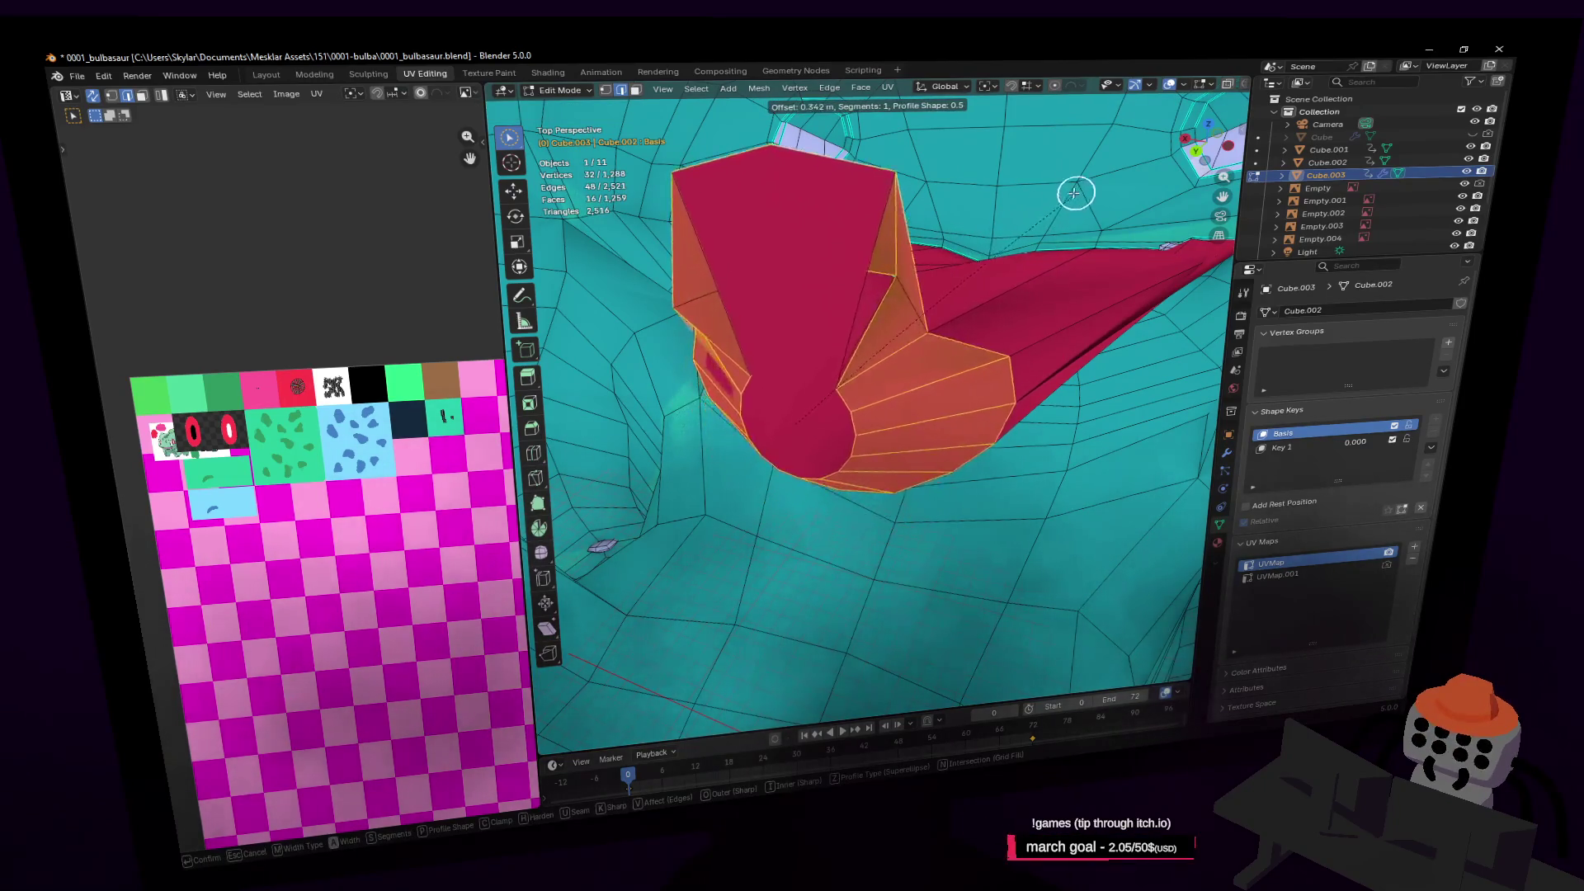
{"action": "left_click", "coordinate": [1006, 234]}
{"action": "key", "text": "Tab"}
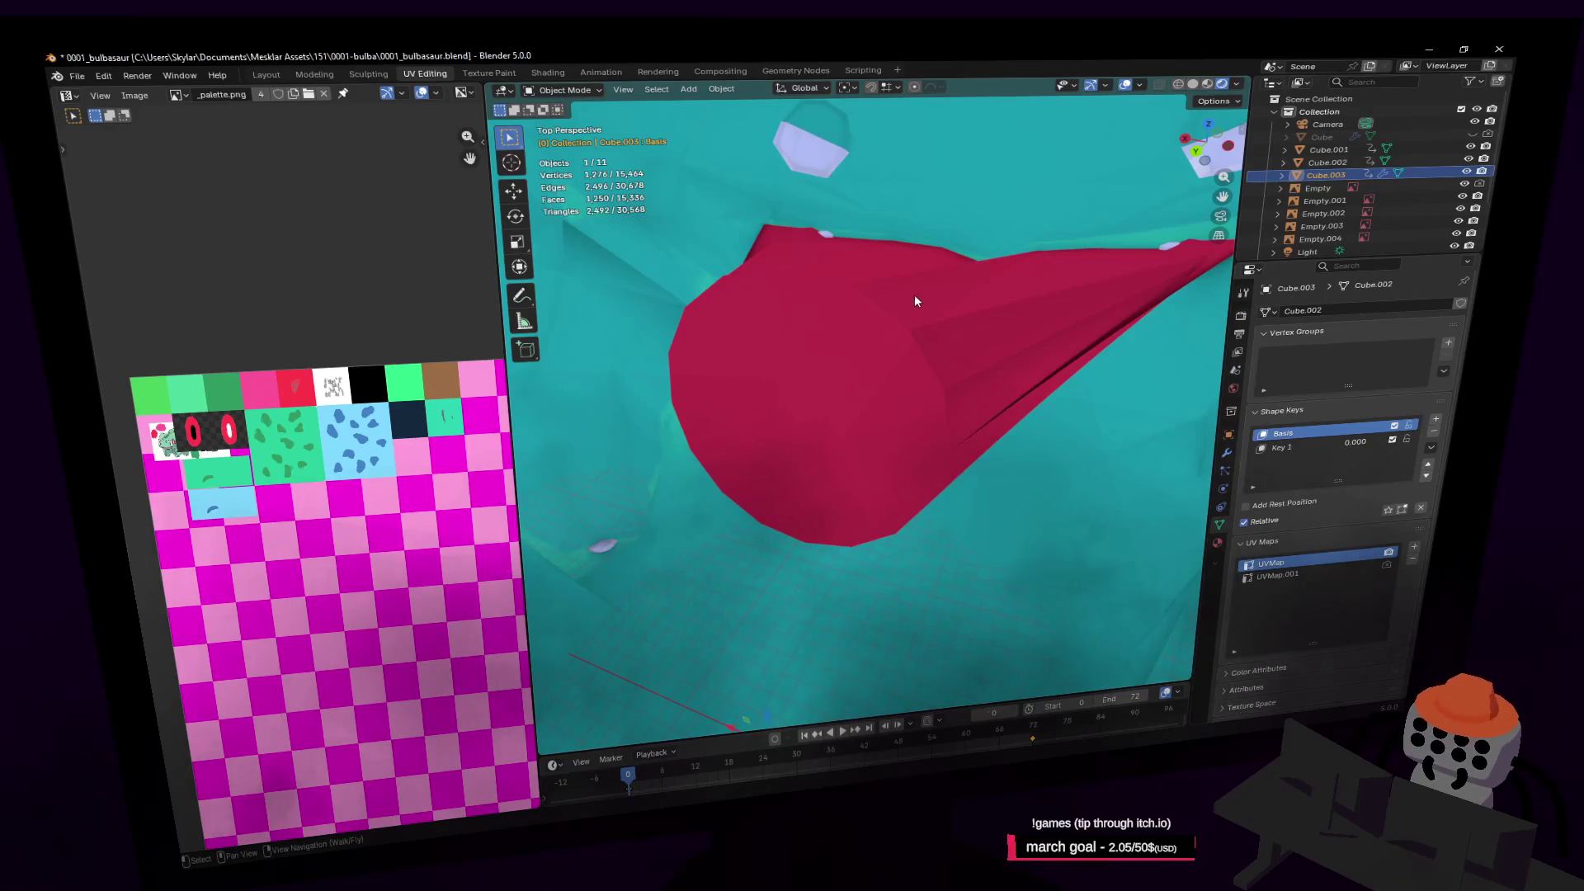
{"action": "key", "text": "Tab"}
Merge nearby vertices on the cone's cap by distance with a 0.2 m threshold
{"action": "key", "text": "c"}
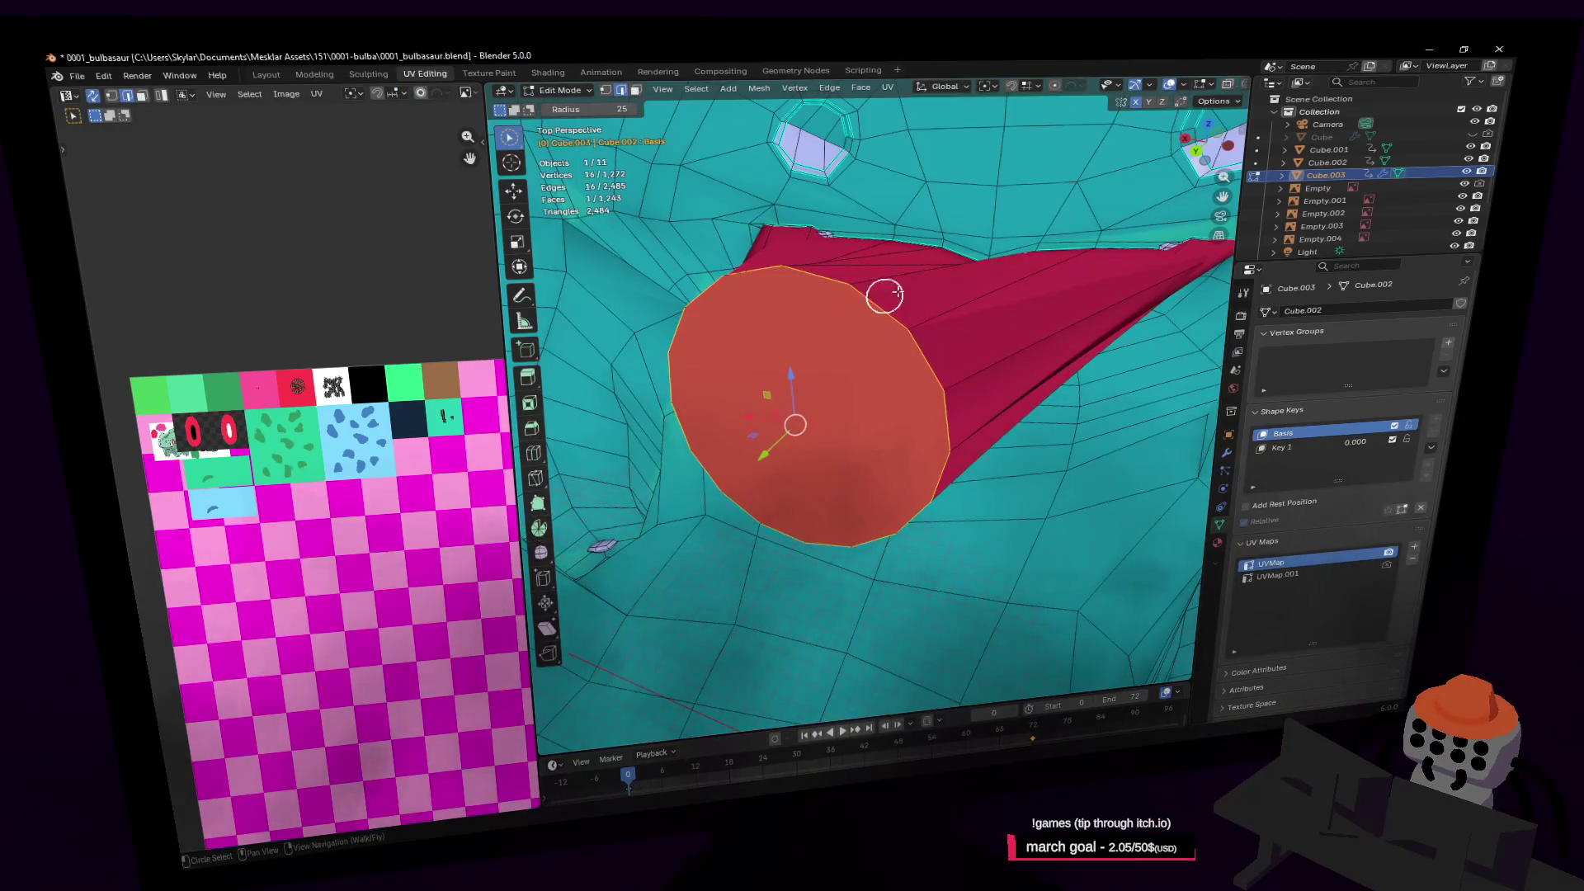
{"action": "key", "text": "1"}
{"action": "mouse_move", "coordinate": [916, 313]}
{"action": "middle_mouse_down"}
{"action": "mouse_move", "coordinate": [866, 308]}
{"action": "mouse_move", "coordinate": [951, 297]}
{"action": "mouse_move", "coordinate": [858, 305]}
{"action": "mouse_move", "coordinate": [988, 361]}
{"action": "middle_mouse_up"}
{"action": "key", "text": "m"}
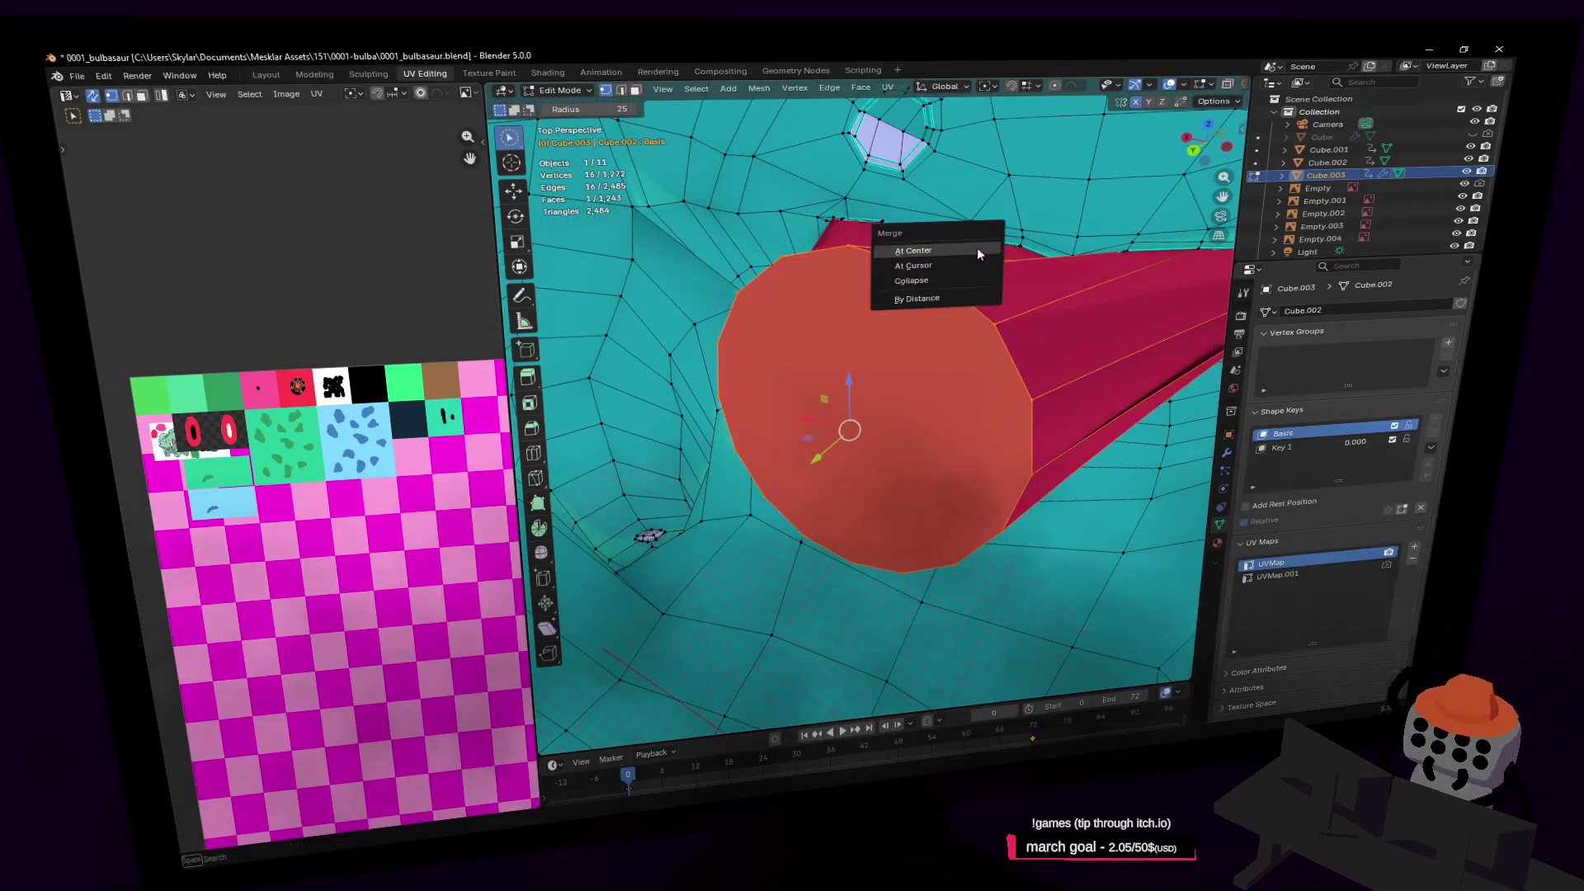
{"action": "left_click", "coordinate": [924, 298]}
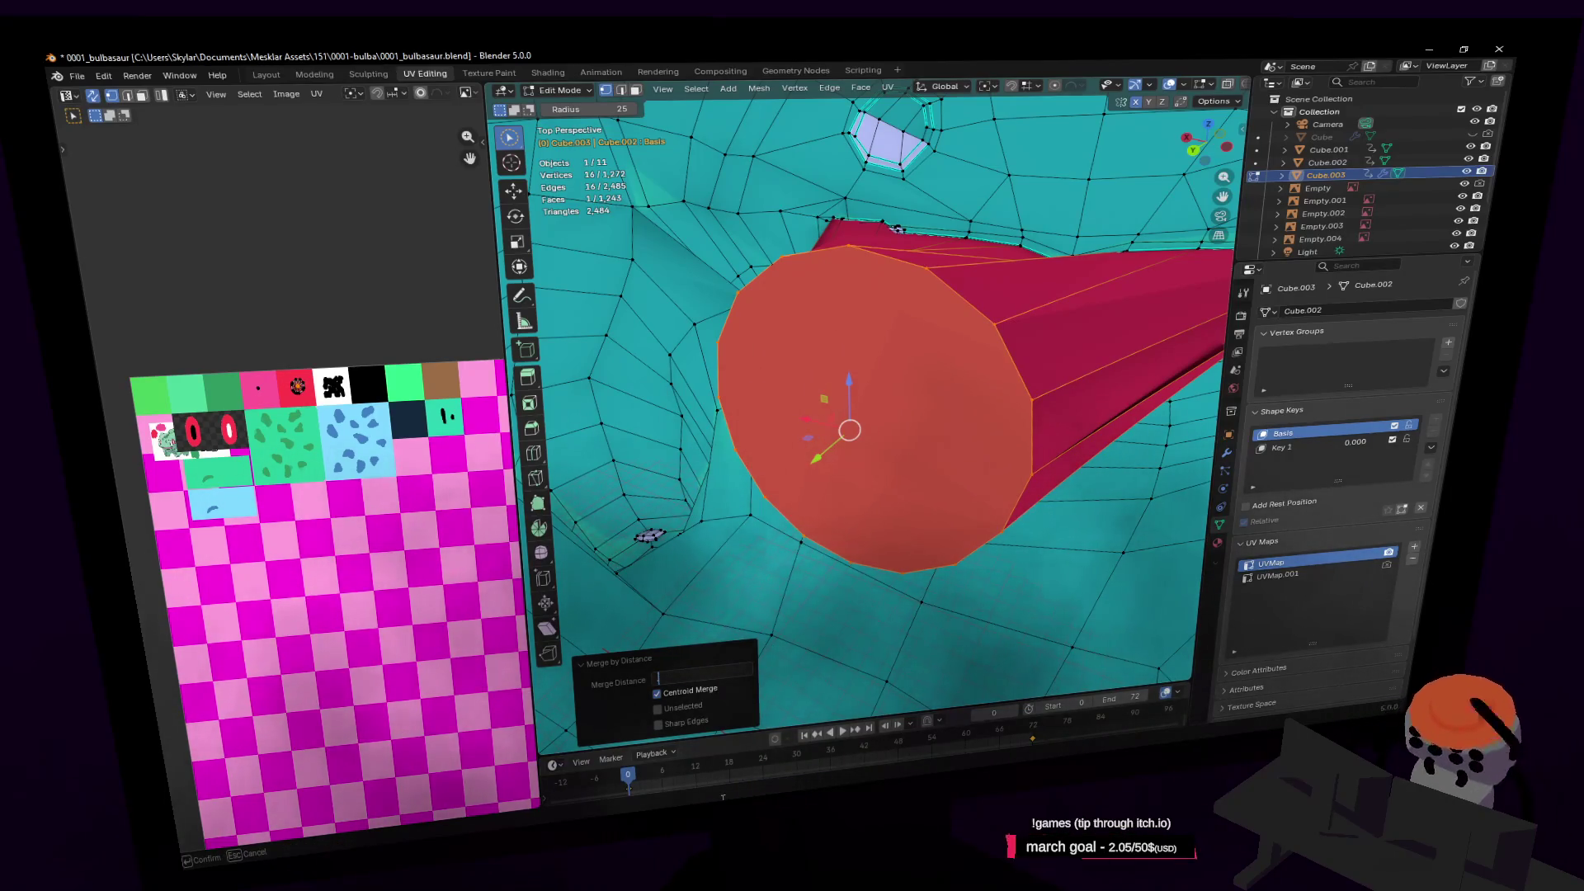
{"action": "key", "text": "Return"}
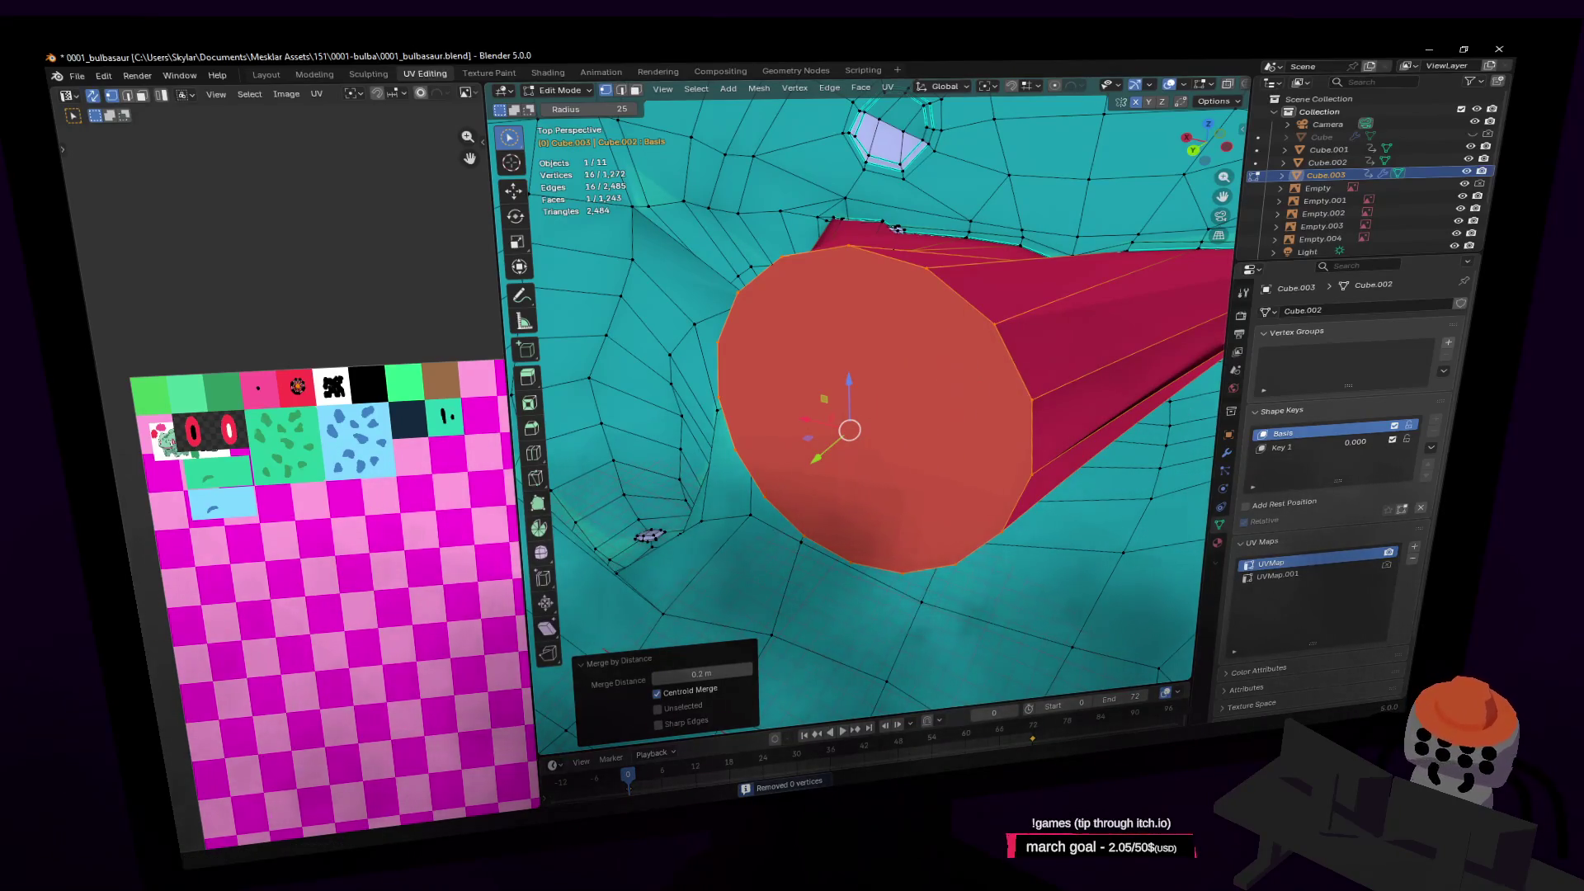
Extrude the mouth face ring deeper and scale the new end face to about 0.5
{"action": "mouse_move", "coordinate": [982, 365]}
{"action": "middle_mouse_down", "text": "shift"}
{"action": "mouse_move", "coordinate": [1050, 354]}
{"action": "mouse_move", "coordinate": [1014, 336]}
{"action": "mouse_move", "coordinate": [1011, 384]}
{"action": "middle_mouse_up", "text": "shift"}
{"action": "key", "text": "e"}
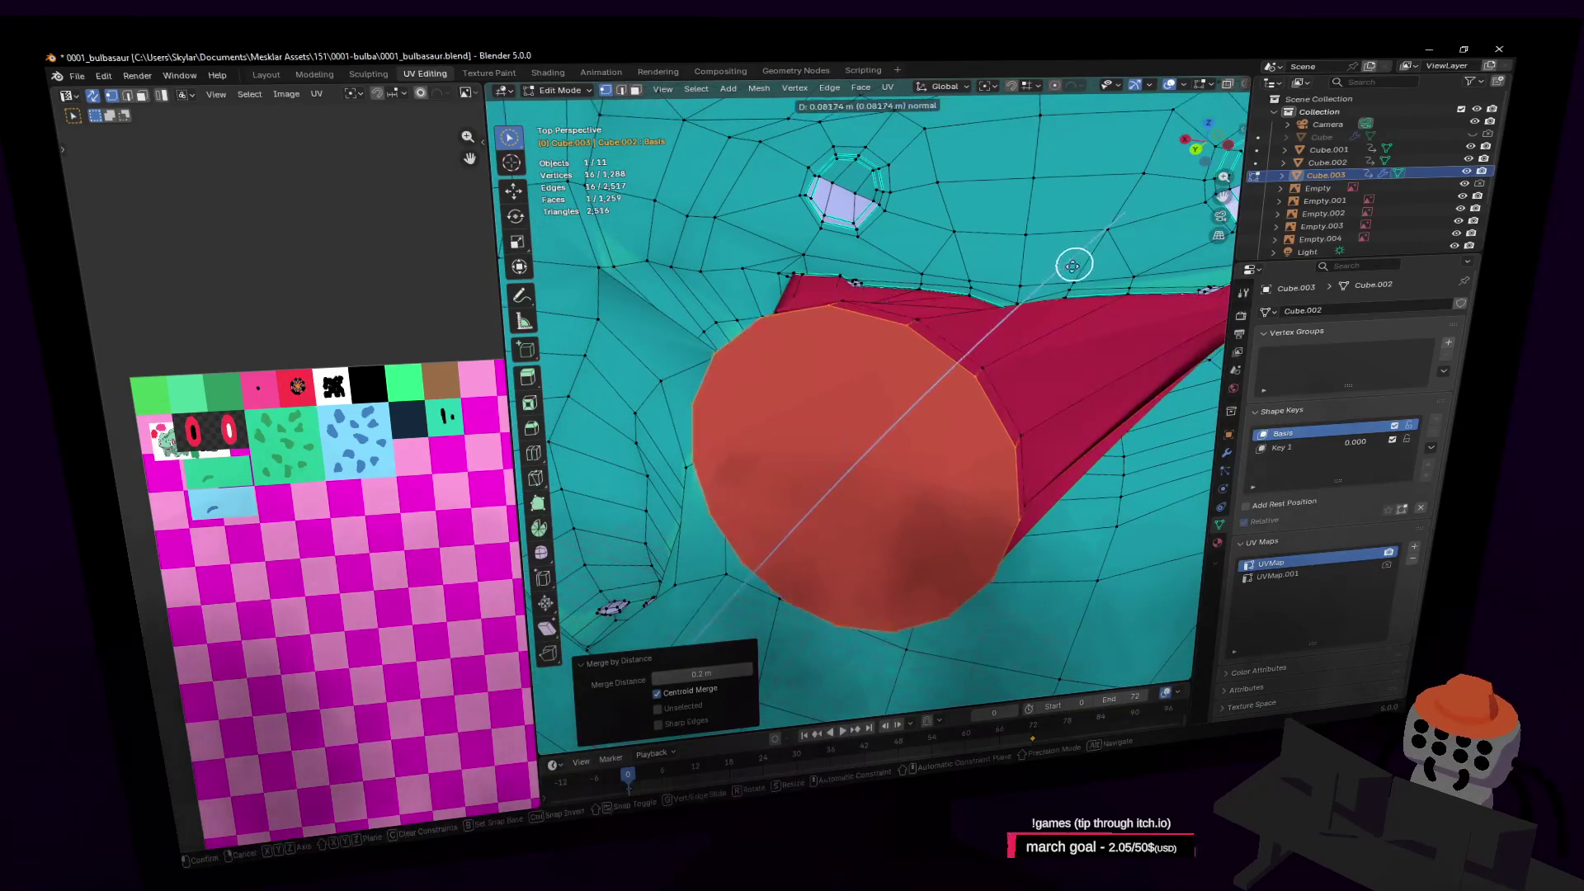
{"action": "left_click", "coordinate": [1092, 292]}
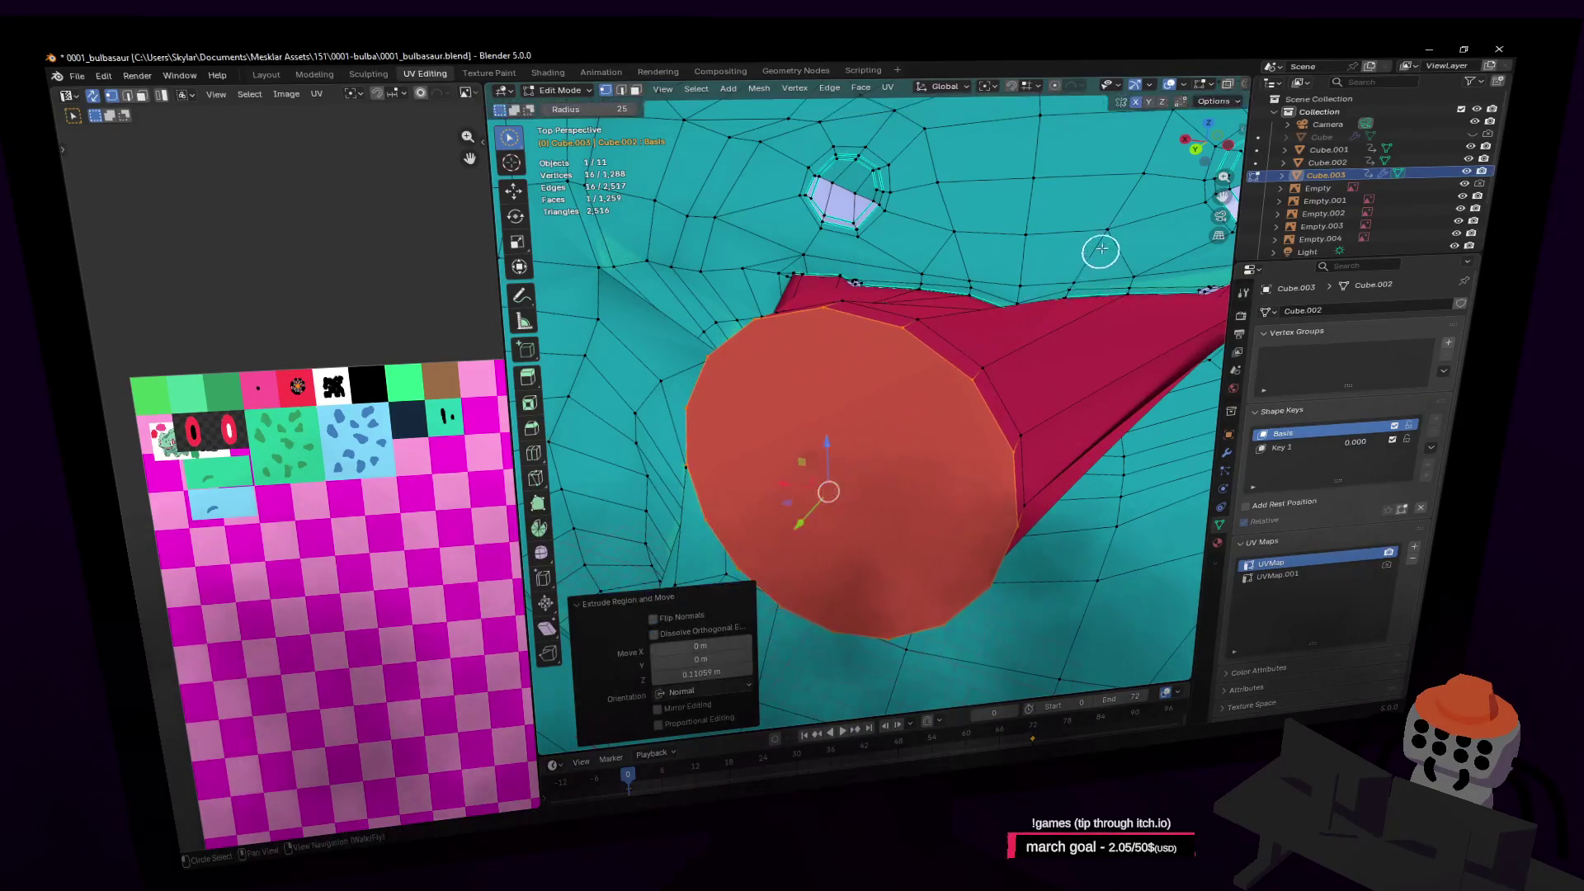
{"action": "key", "text": "s"}
{"action": "left_click", "coordinate": [980, 382]}
Fly around the smoothed model in Object Mode to inspect the deeper mouth
{"action": "key", "text": "Tab"}
{"action": "key", "text": "shift+grave"}
{"action": "key", "text": "s"}
{"action": "key", "text": "w"}
{"action": "left_click", "coordinate": [867, 398]}
{"action": "key", "text": "Tab"}
Frame the selected mouth face and show the Mirror and Subdivision modifier stack
{"action": "key", "text": "c"}
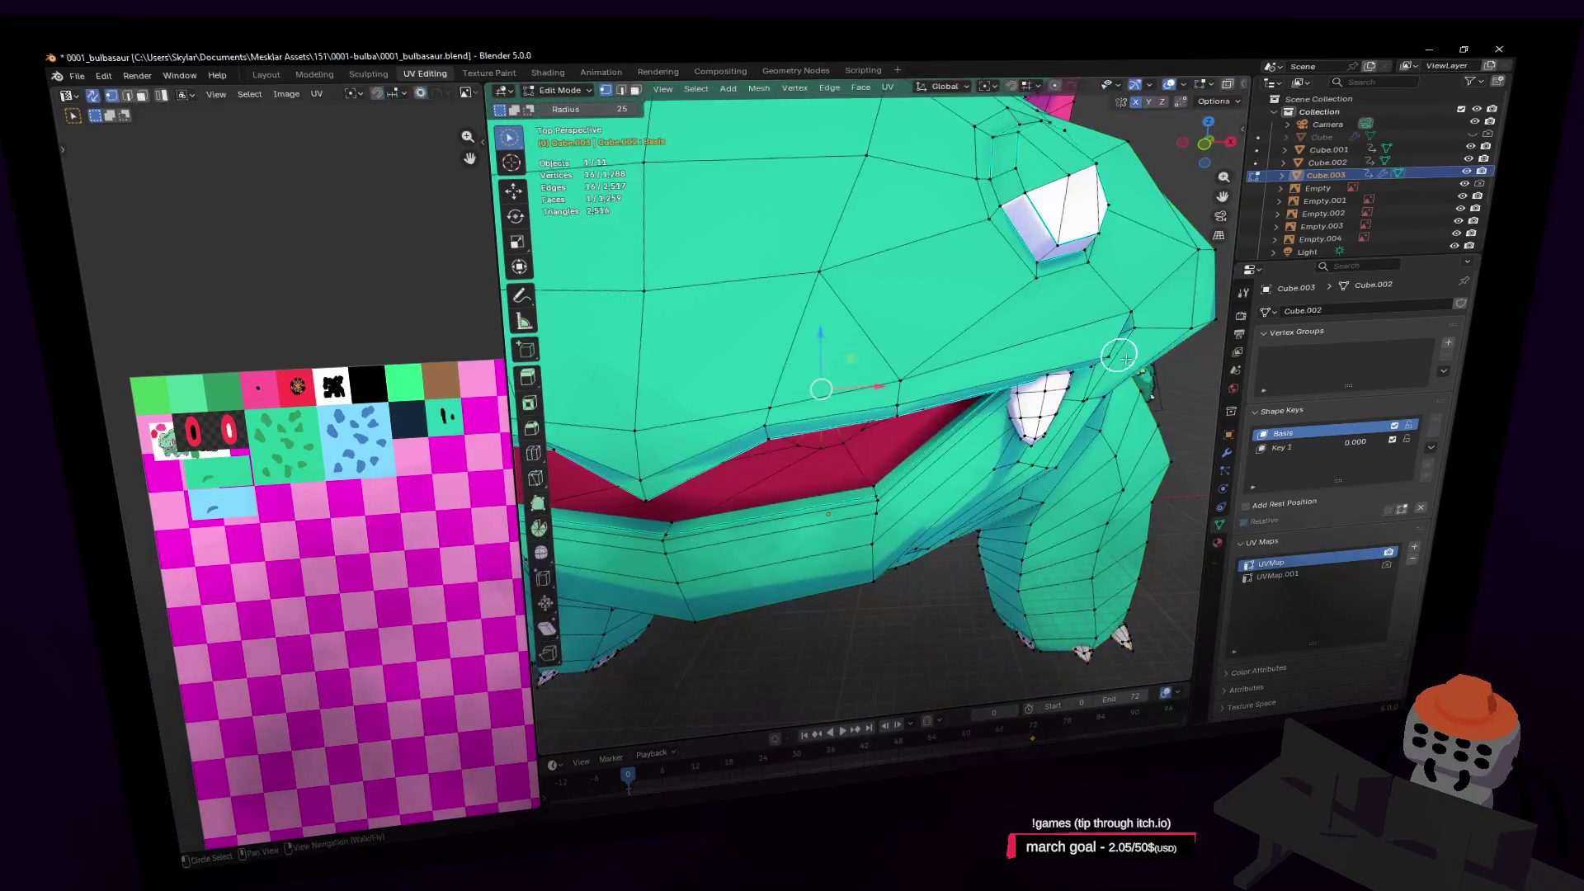
{"action": "key", "text": "KP_Decimal"}
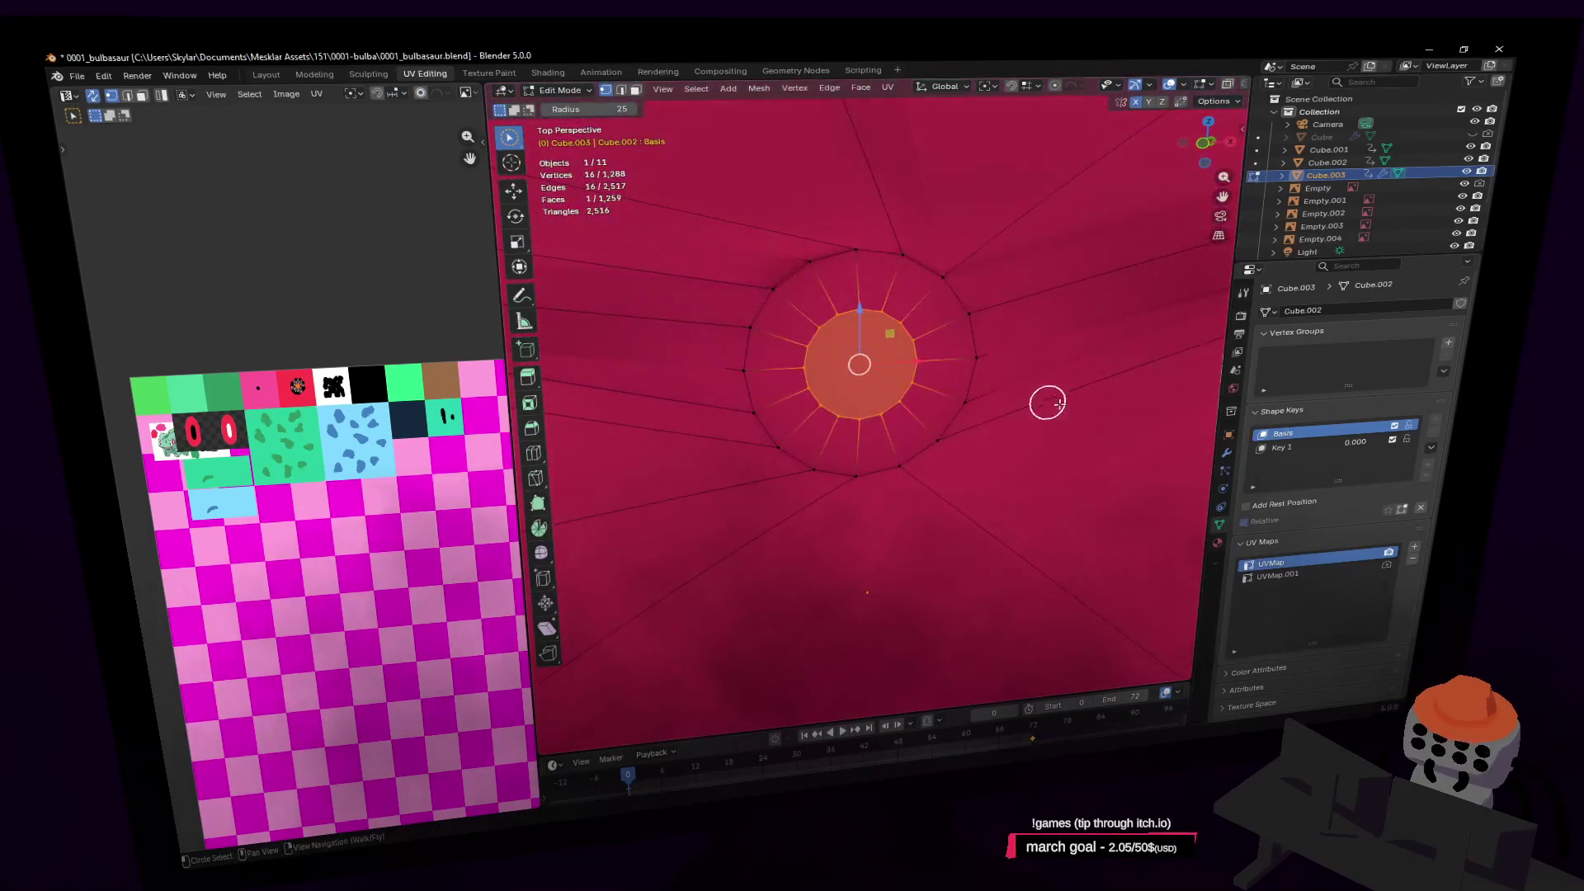
{"action": "key", "text": "Tab"}
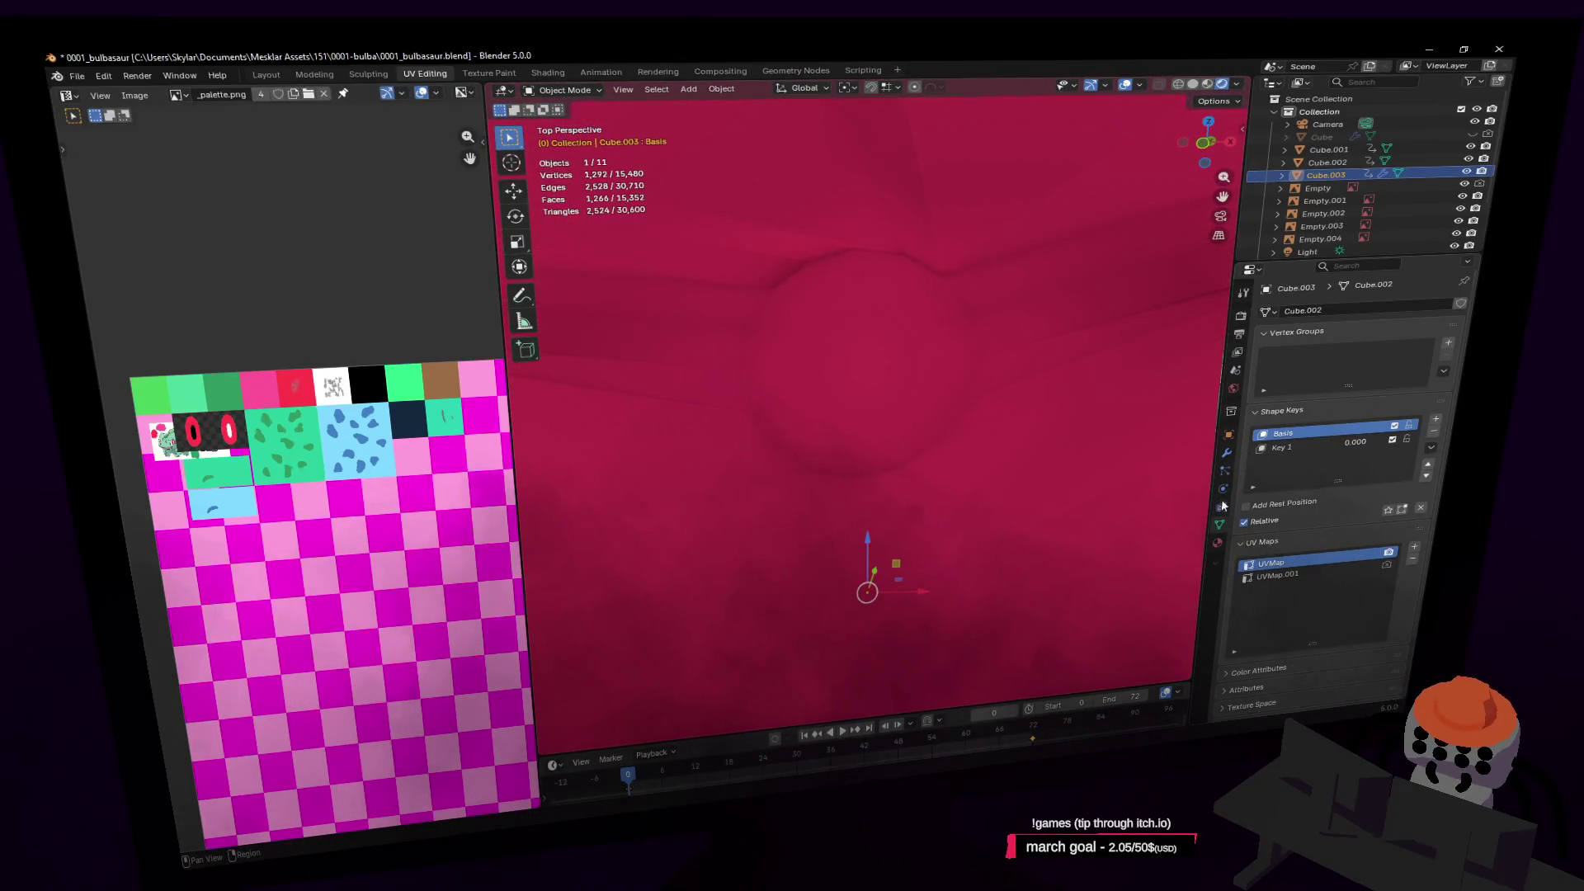
{"action": "left_click", "coordinate": [1227, 453]}
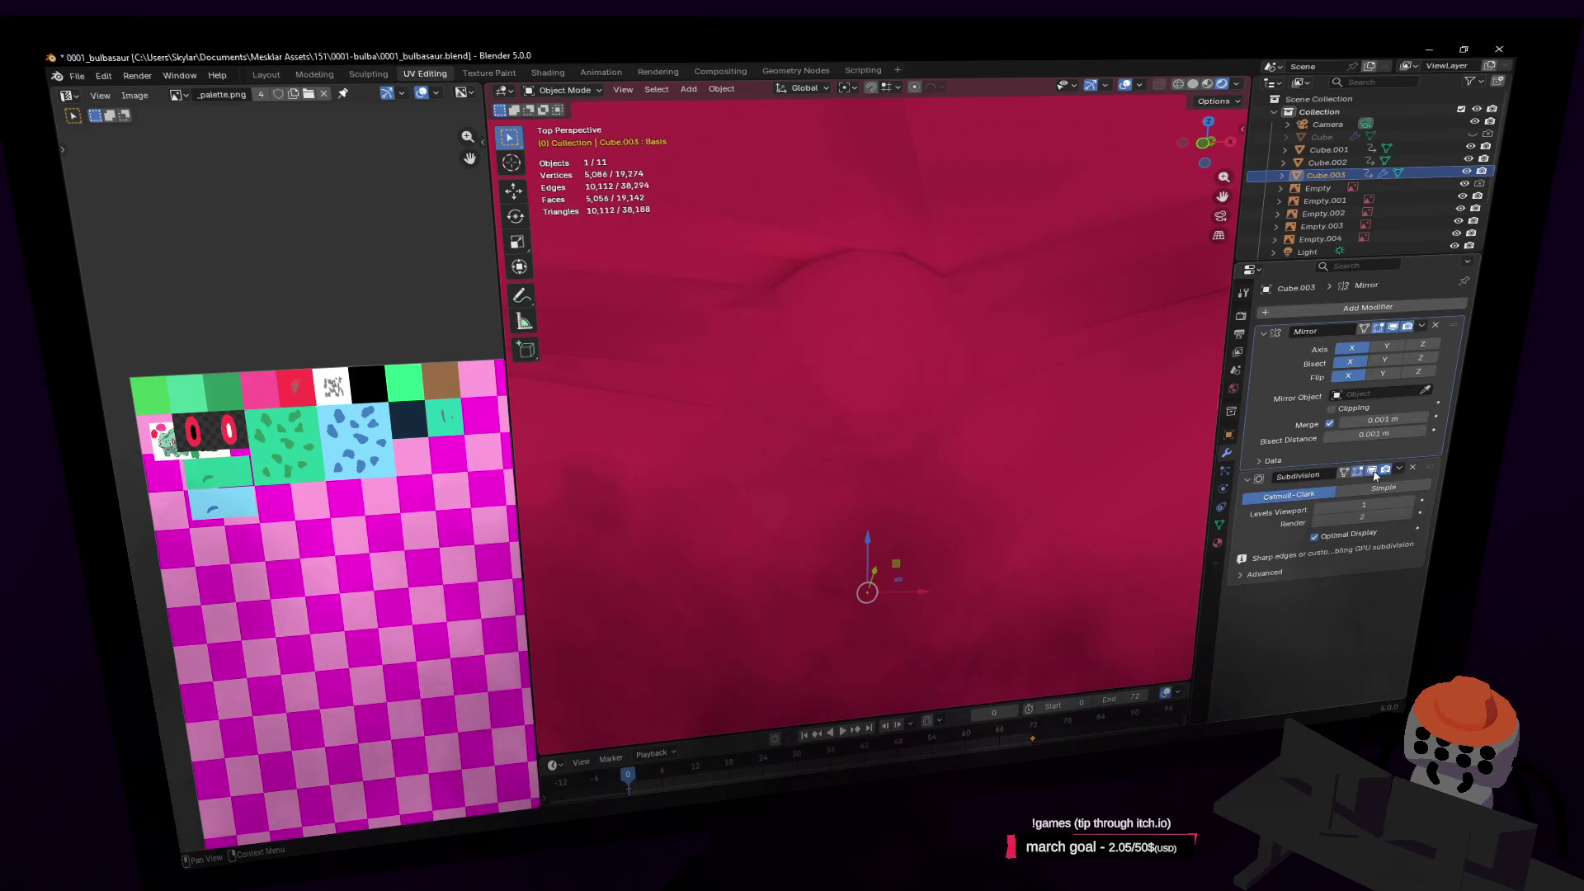
{"action": "key", "text": "Tab"}
{"action": "key", "text": "c"}
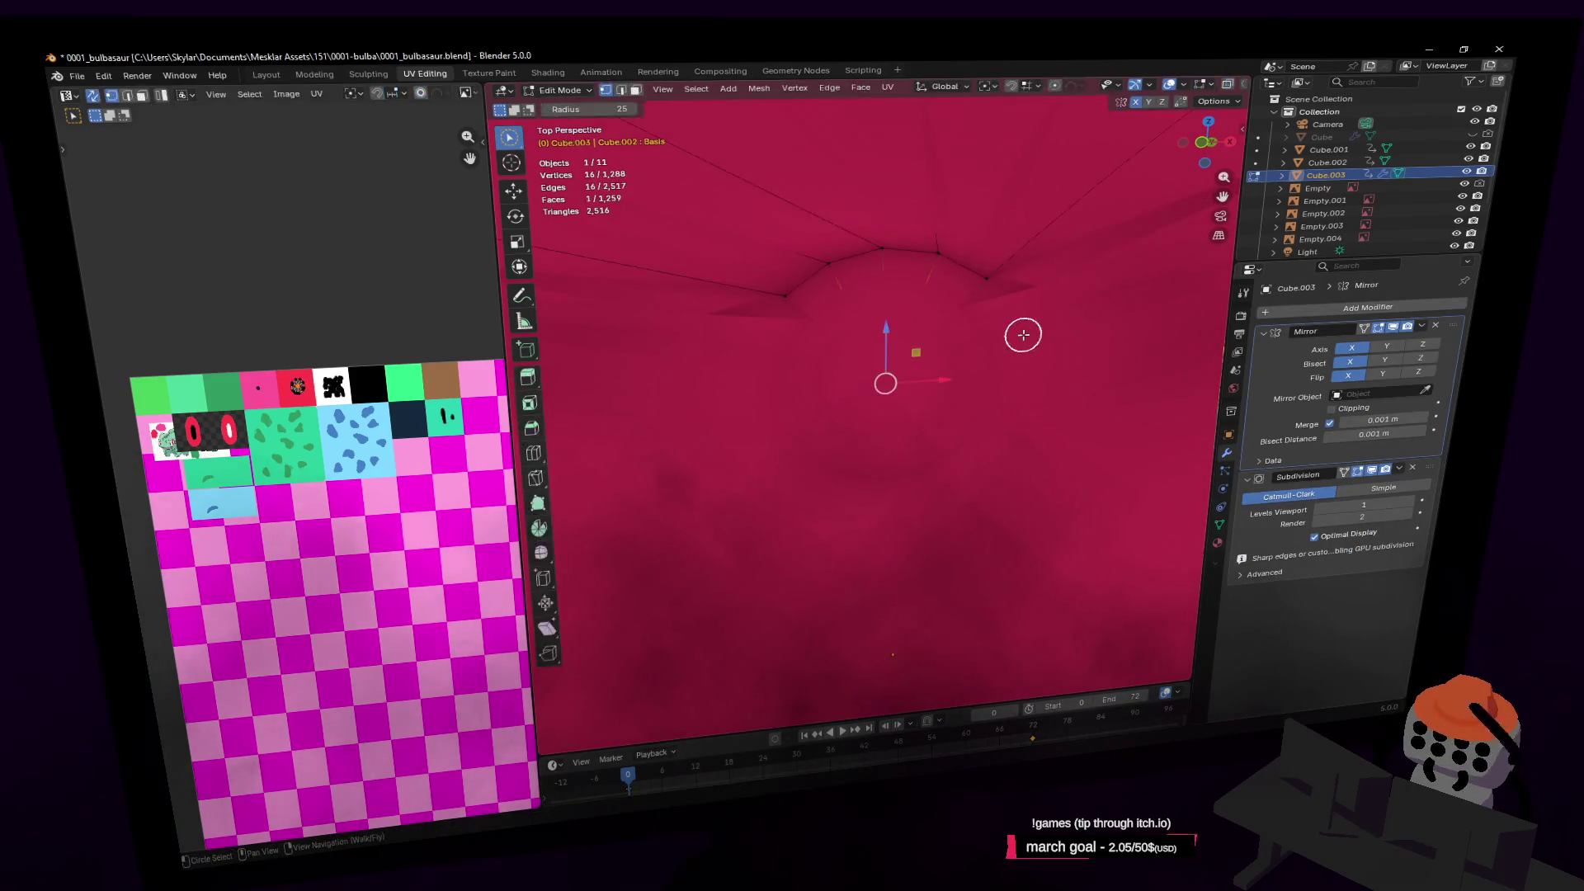
Fly around the smoothed model and into the red throat tube to inspect it
{"action": "key", "text": "Tab"}
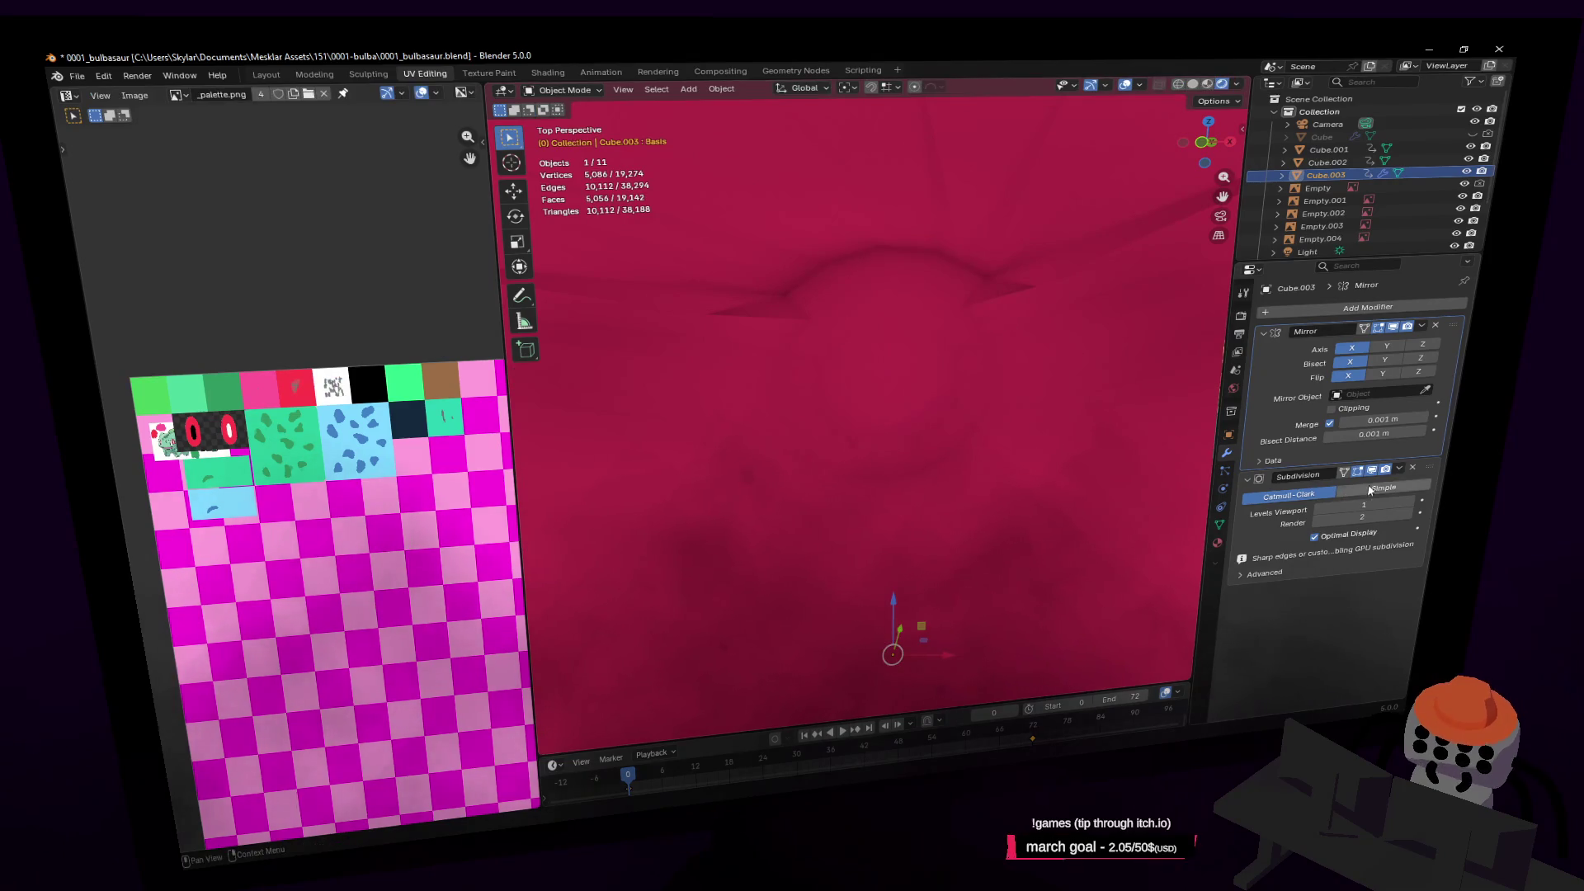
{"action": "key", "text": "Tab"}
{"action": "key", "text": "shift+grave"}
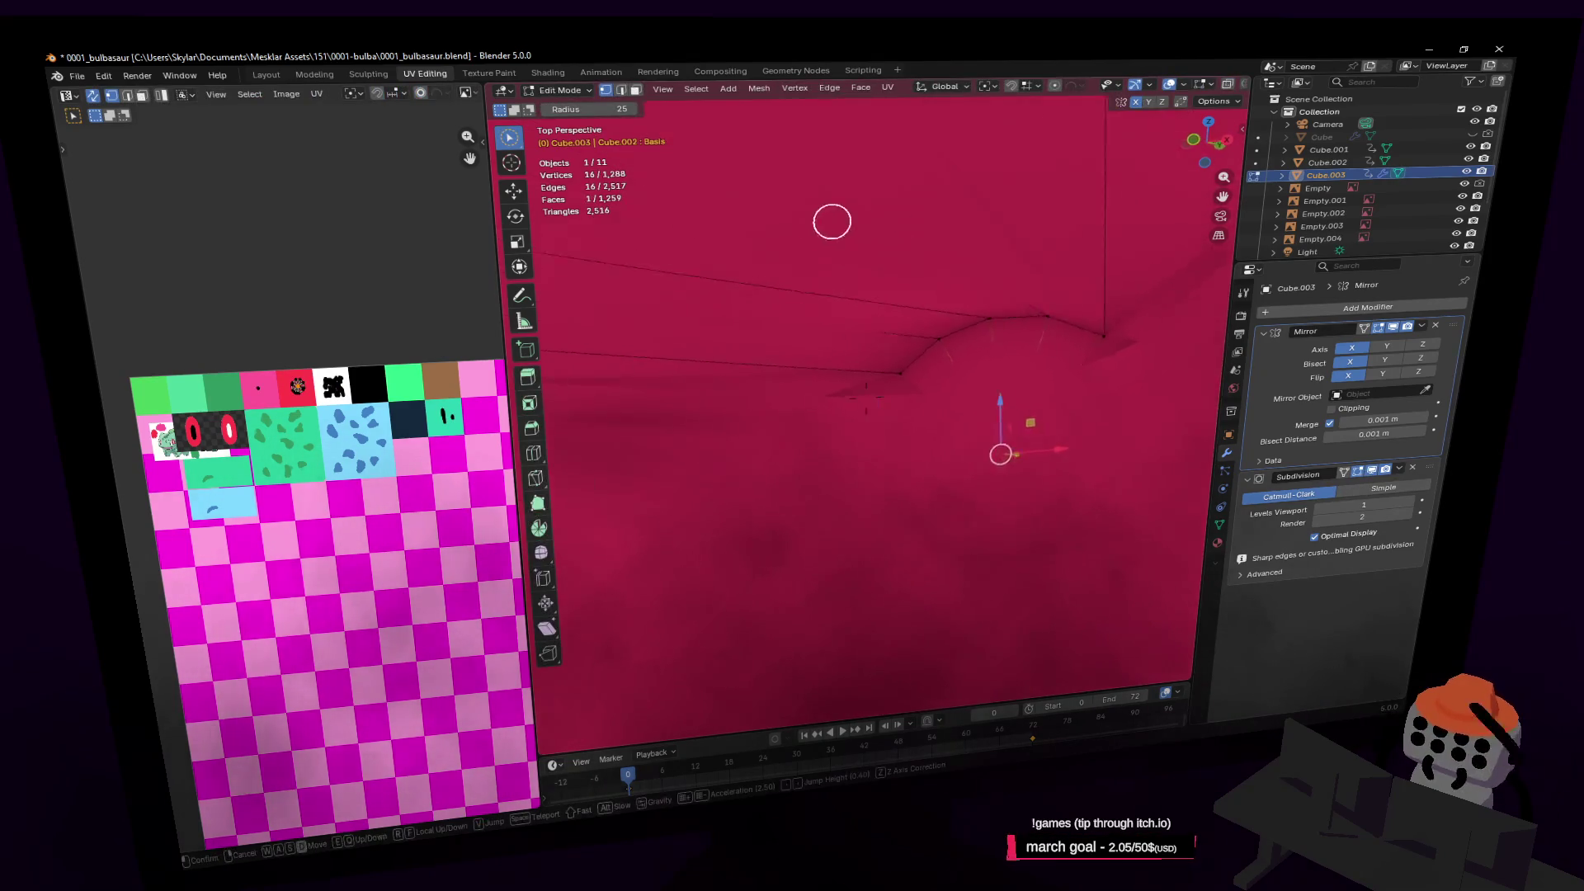
{"action": "key", "text": "s"}
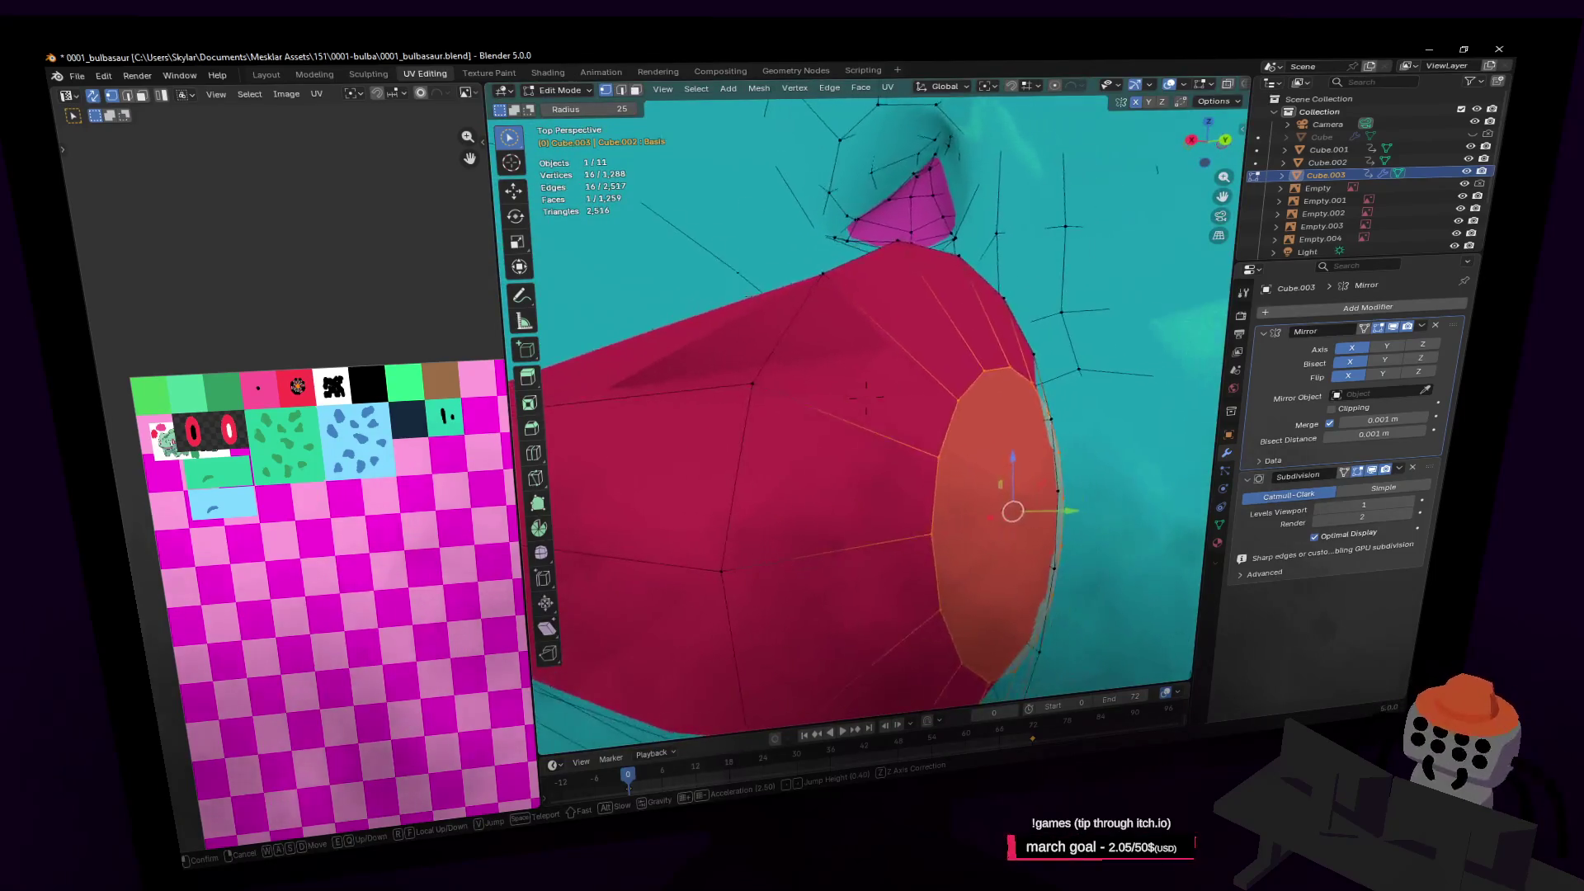
{"action": "key", "text": "s"}
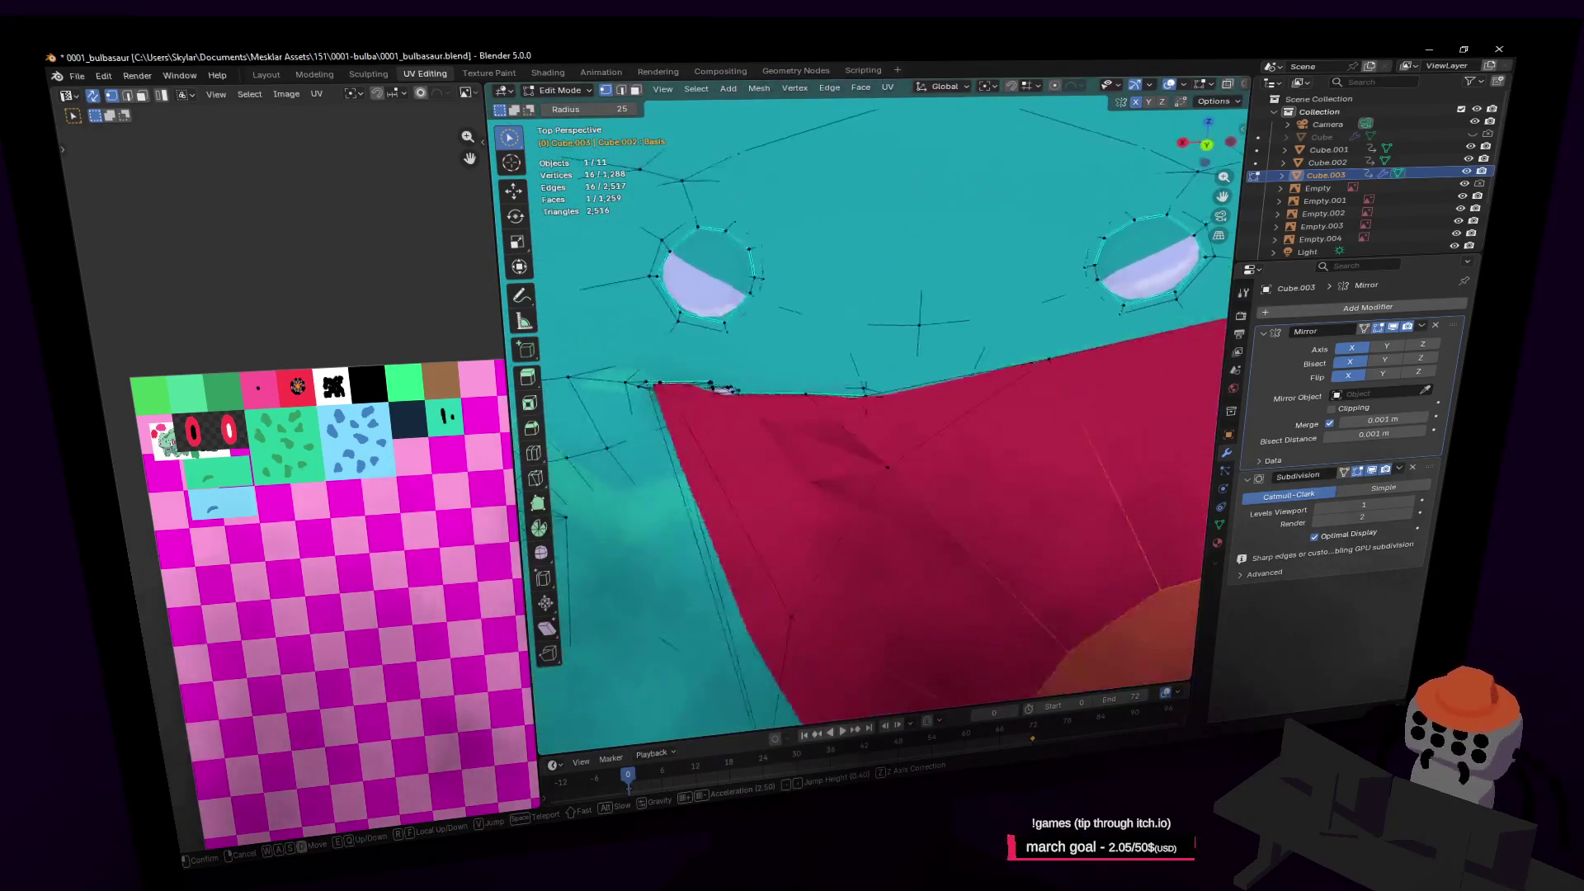
{"action": "key", "text": "w"}
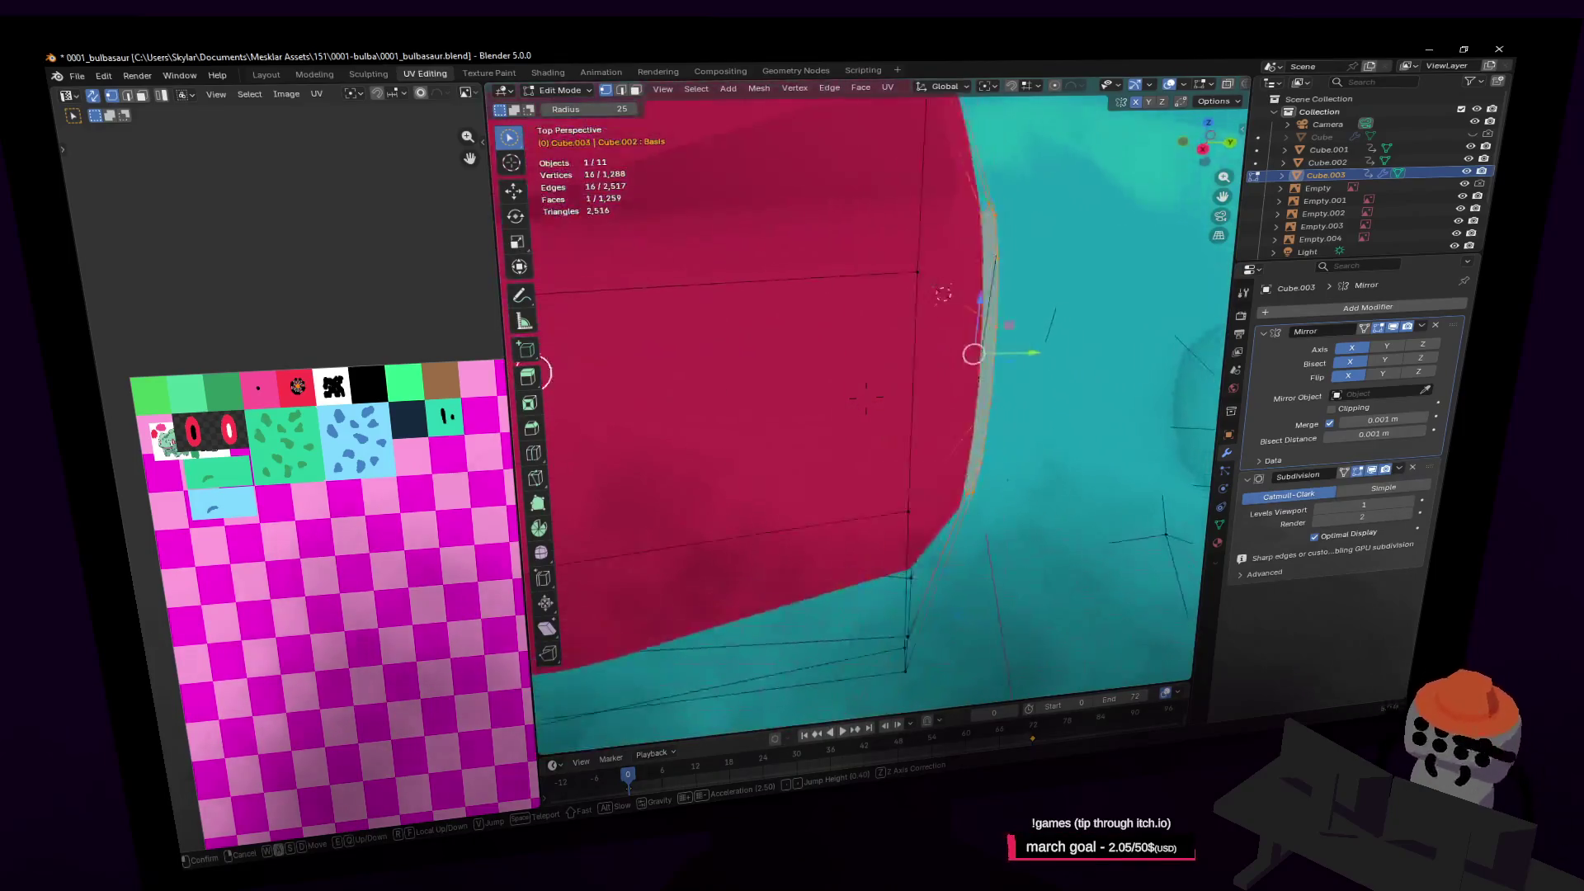
{"action": "key", "text": "s"}
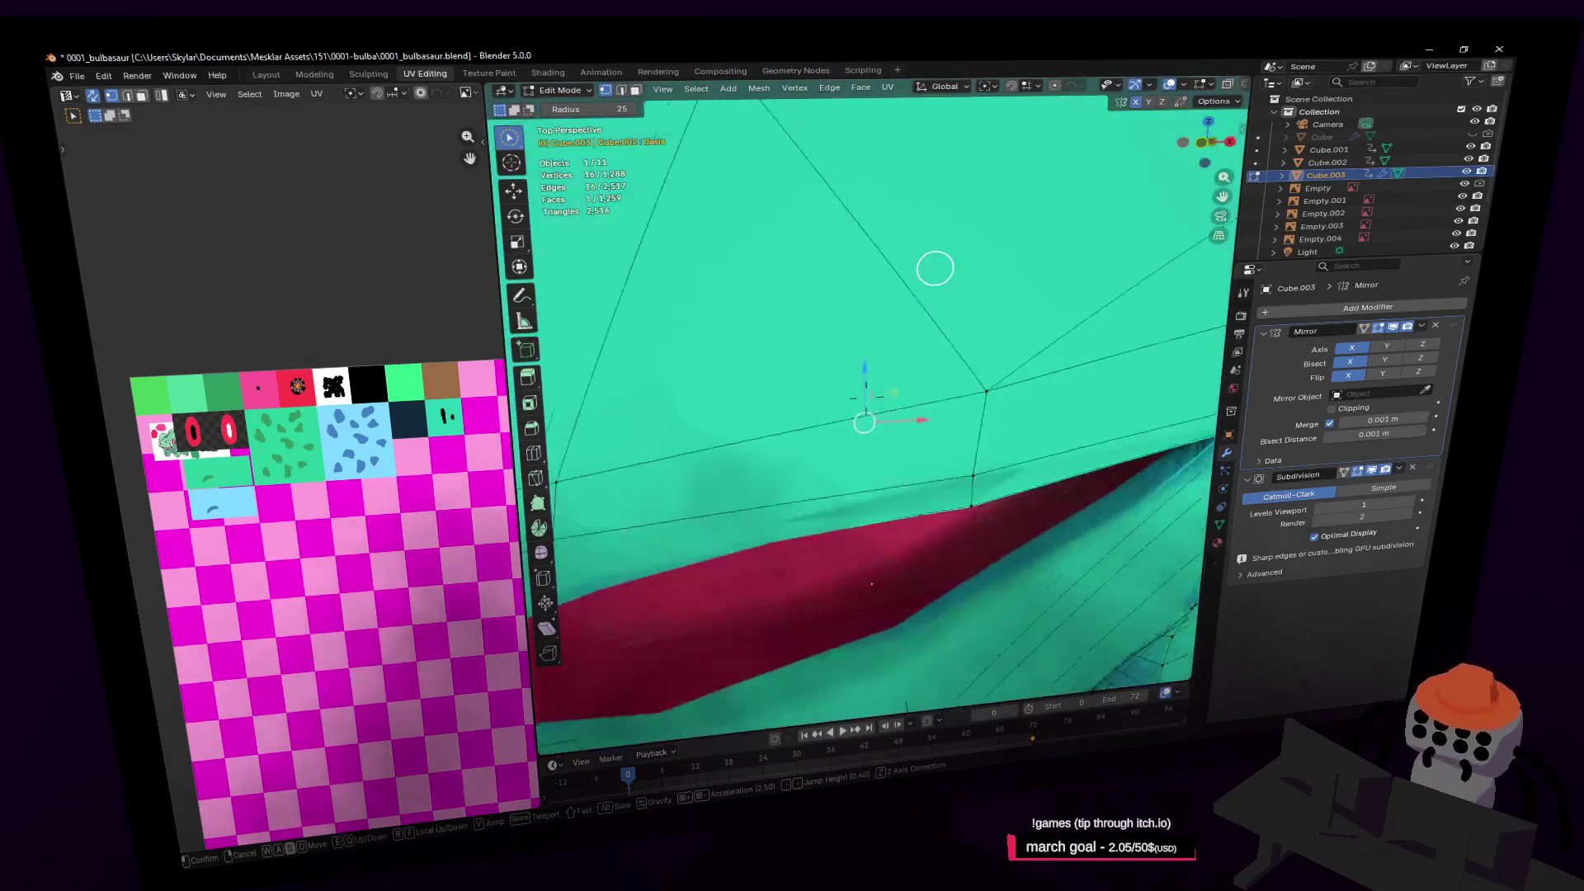
{"action": "key", "text": "w"}
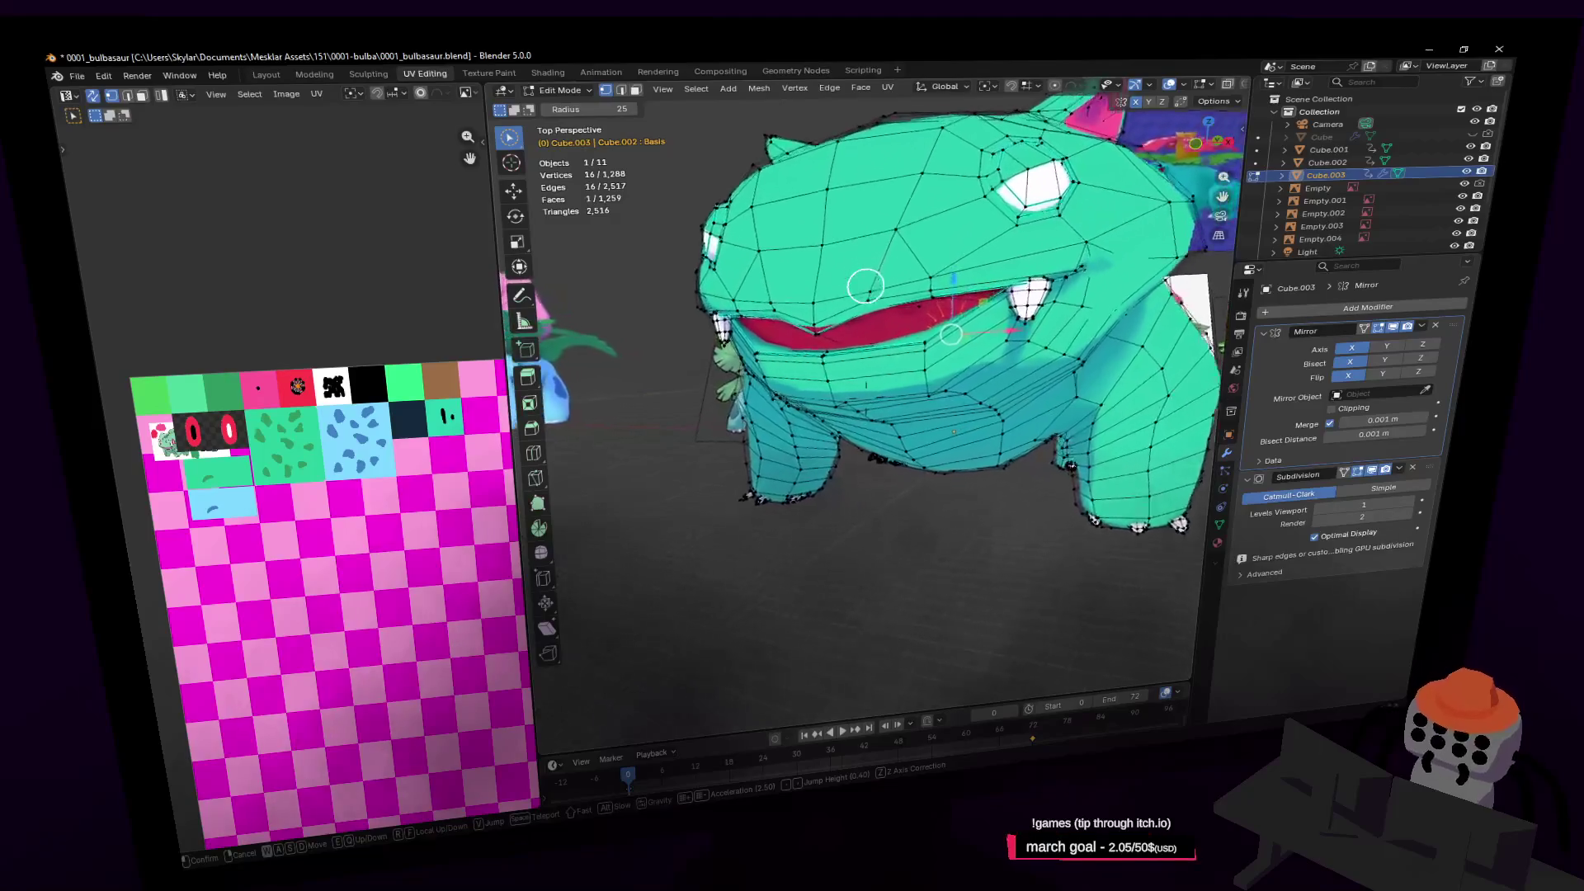
{"action": "left_click", "coordinate": [956, 255]}
{"action": "key", "text": "Tab"}
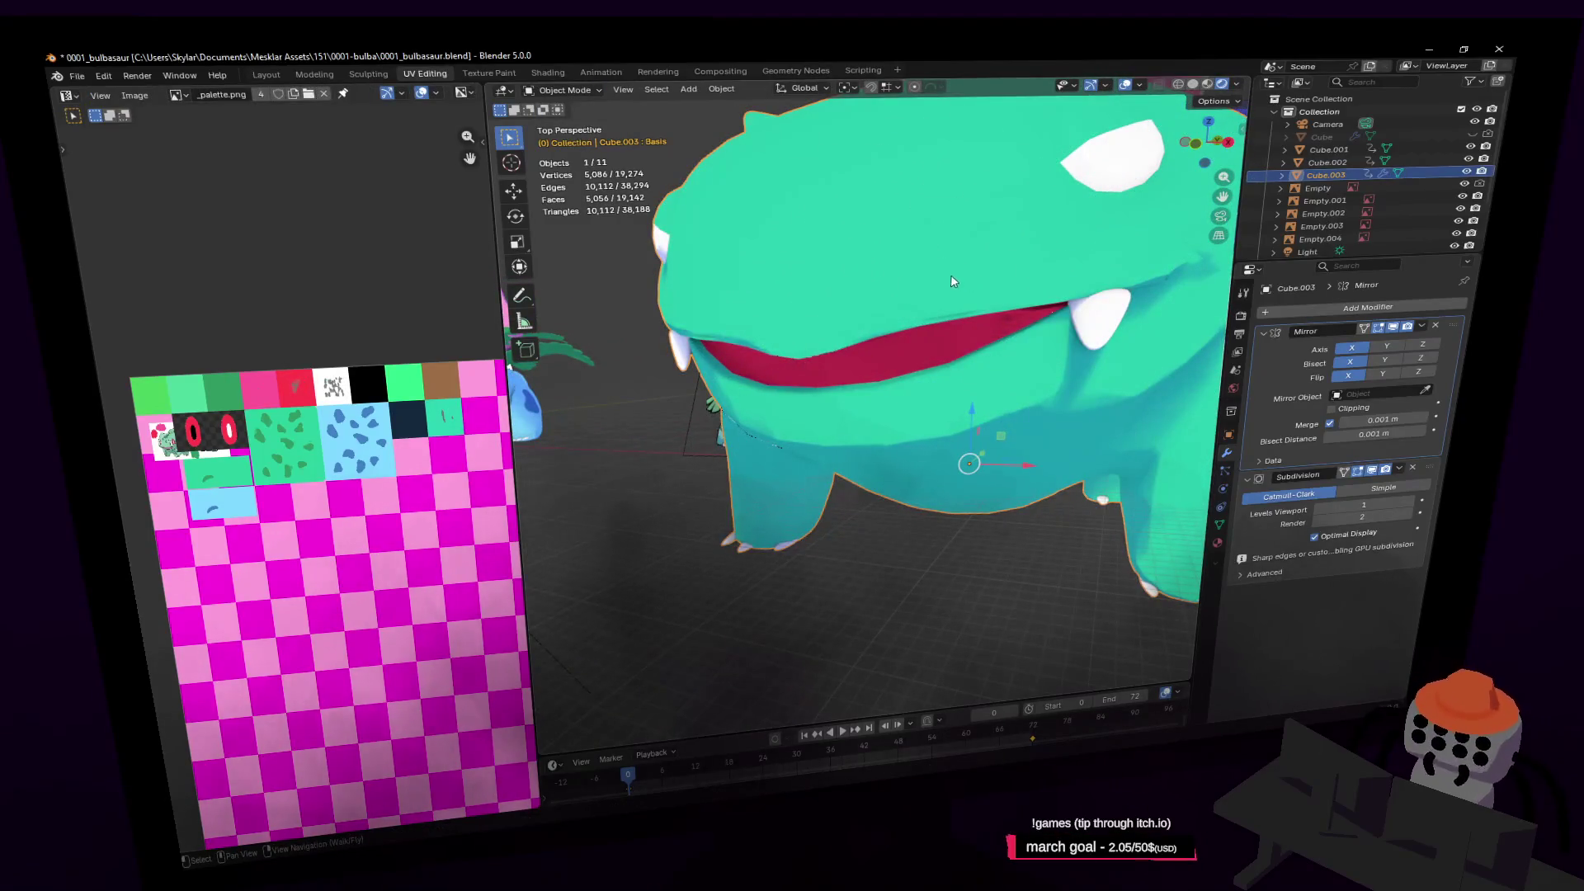
{"action": "key", "text": "w"}
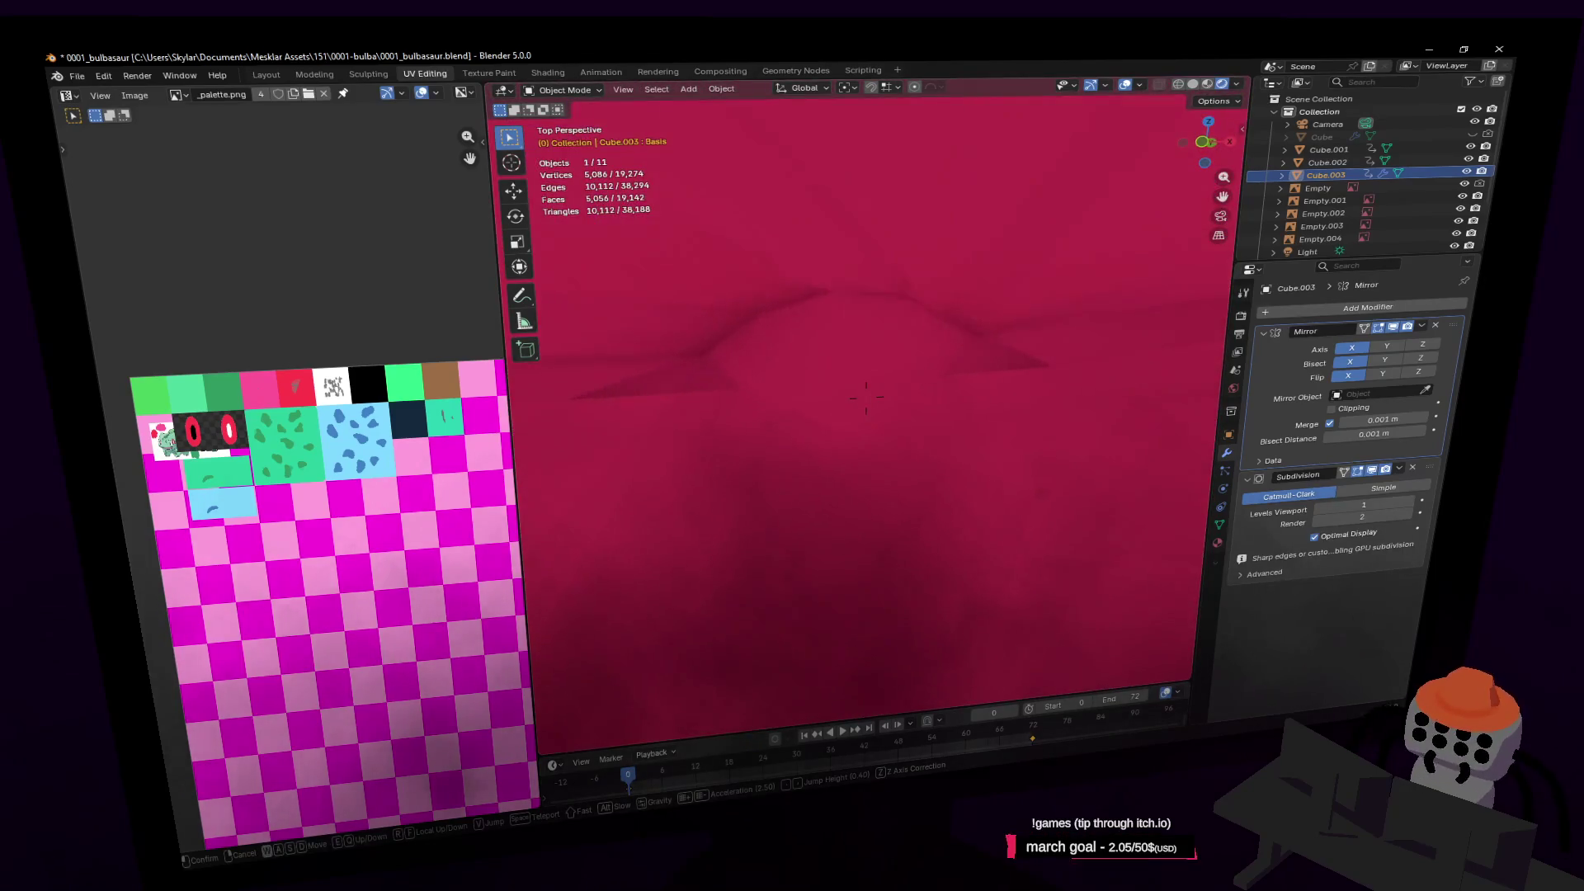
{"action": "left_click", "coordinate": [928, 294]}
{"action": "key", "text": "Tab"}
Slide the selected mouth interior faces sideways
{"action": "key", "text": "c"}
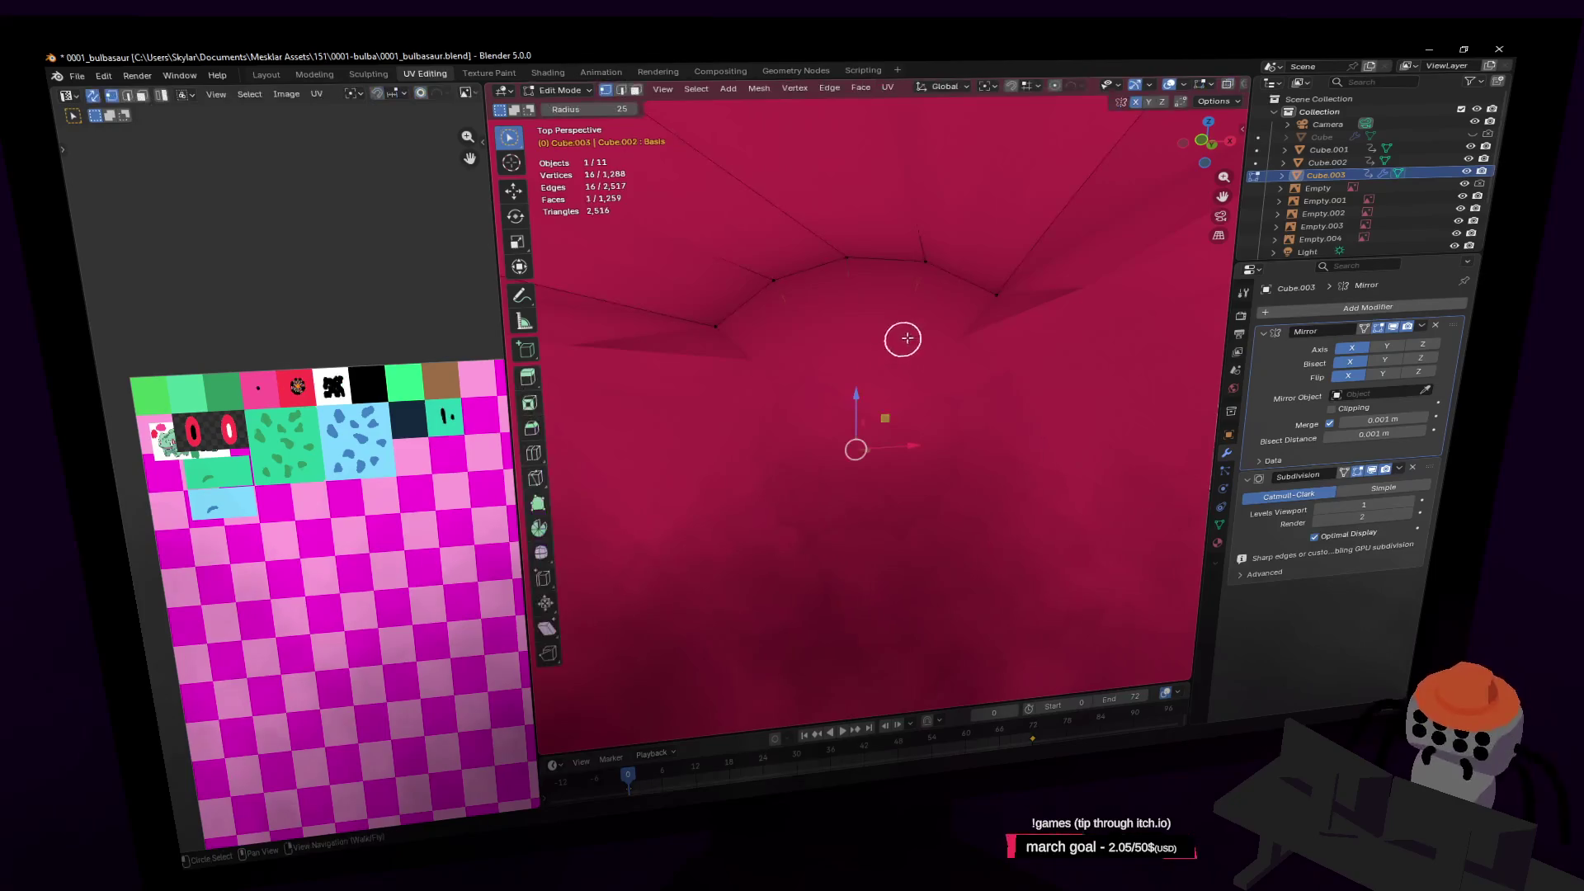
{"action": "mouse_move", "coordinate": [942, 321]}
{"action": "middle_mouse_down"}
{"action": "mouse_move", "coordinate": [955, 301]}
{"action": "mouse_move", "coordinate": [828, 264]}
{"action": "mouse_move", "coordinate": [562, 363]}
{"action": "mouse_move", "coordinate": [757, 382]}
{"action": "middle_mouse_up"}
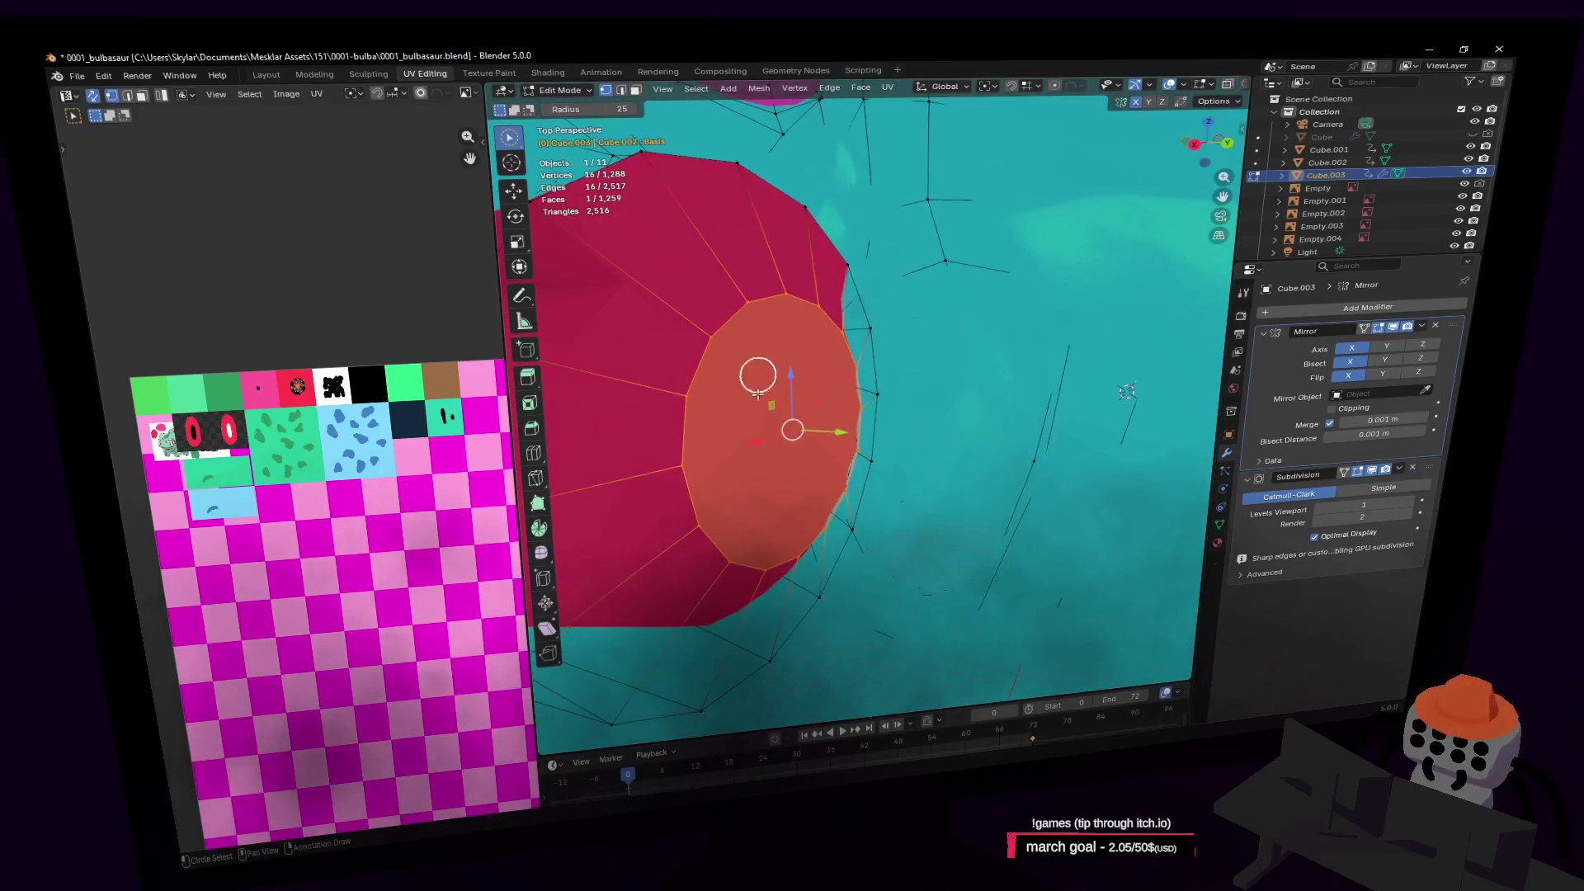
{"action": "mouse_move", "coordinate": [837, 430]}
{"action": "left_mouse_down"}
{"action": "mouse_move", "coordinate": [735, 431]}
{"action": "mouse_move", "coordinate": [936, 448]}
{"action": "mouse_move", "coordinate": [982, 431]}
{"action": "left_mouse_up"}
{"action": "mouse_move", "coordinate": [983, 431]}
{"action": "middle_mouse_down"}
{"action": "mouse_move", "coordinate": [834, 424]}
{"action": "mouse_move", "coordinate": [928, 421]}
{"action": "middle_mouse_up"}
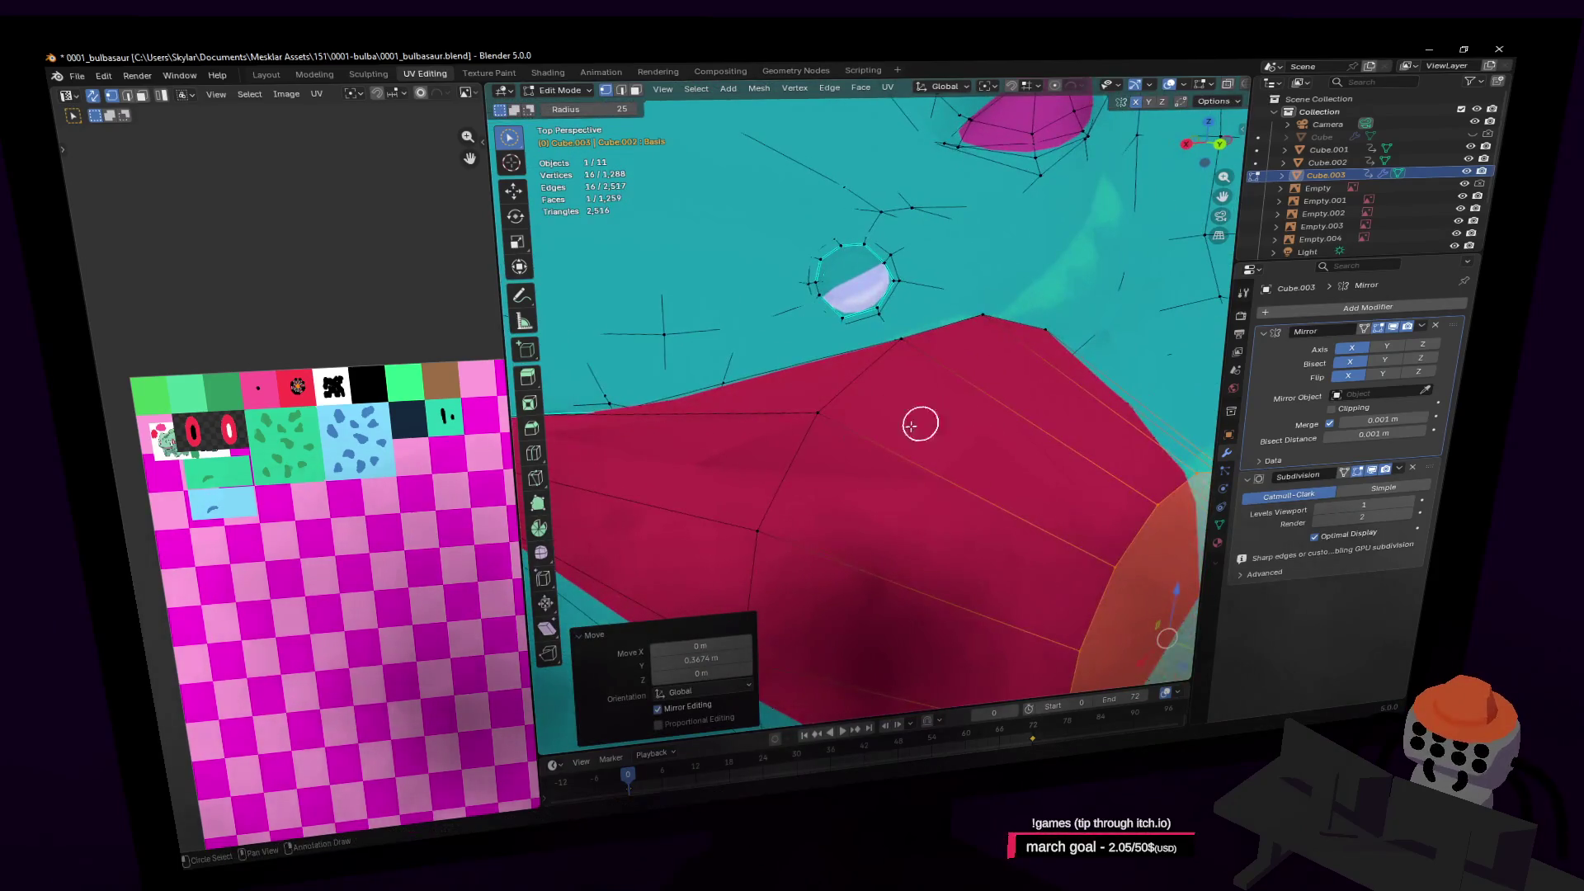
Select an edge on the mouth rim and fly back for a wider view of the mouth
{"action": "key", "text": "2"}
{"action": "left_click", "coordinate": [990, 414]}
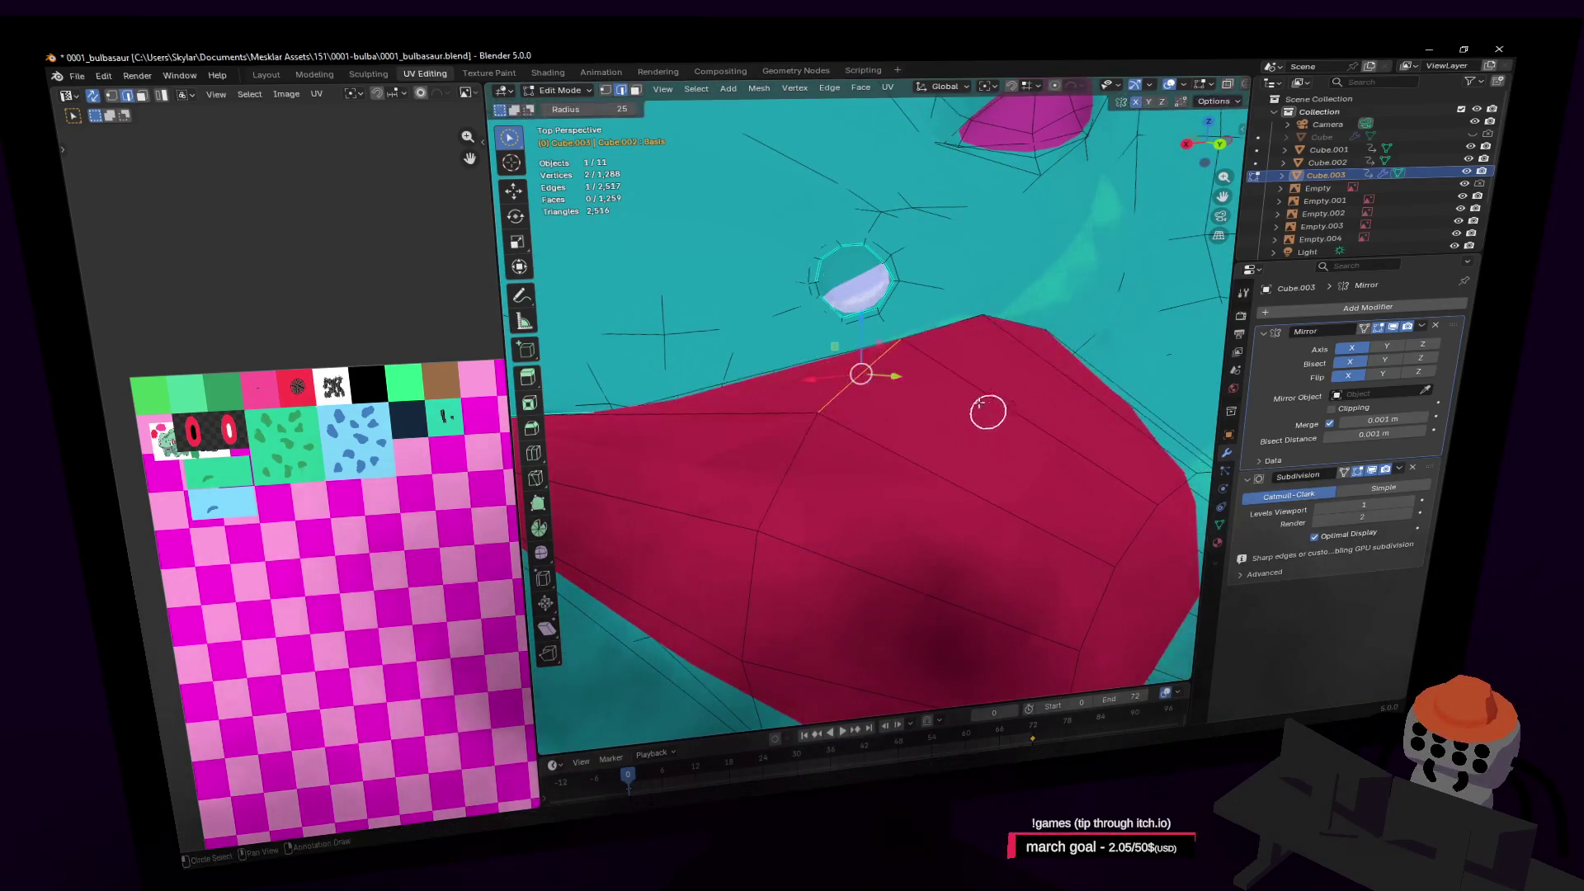
{"action": "key", "text": "shift+grave"}
{"action": "key", "text": "s"}
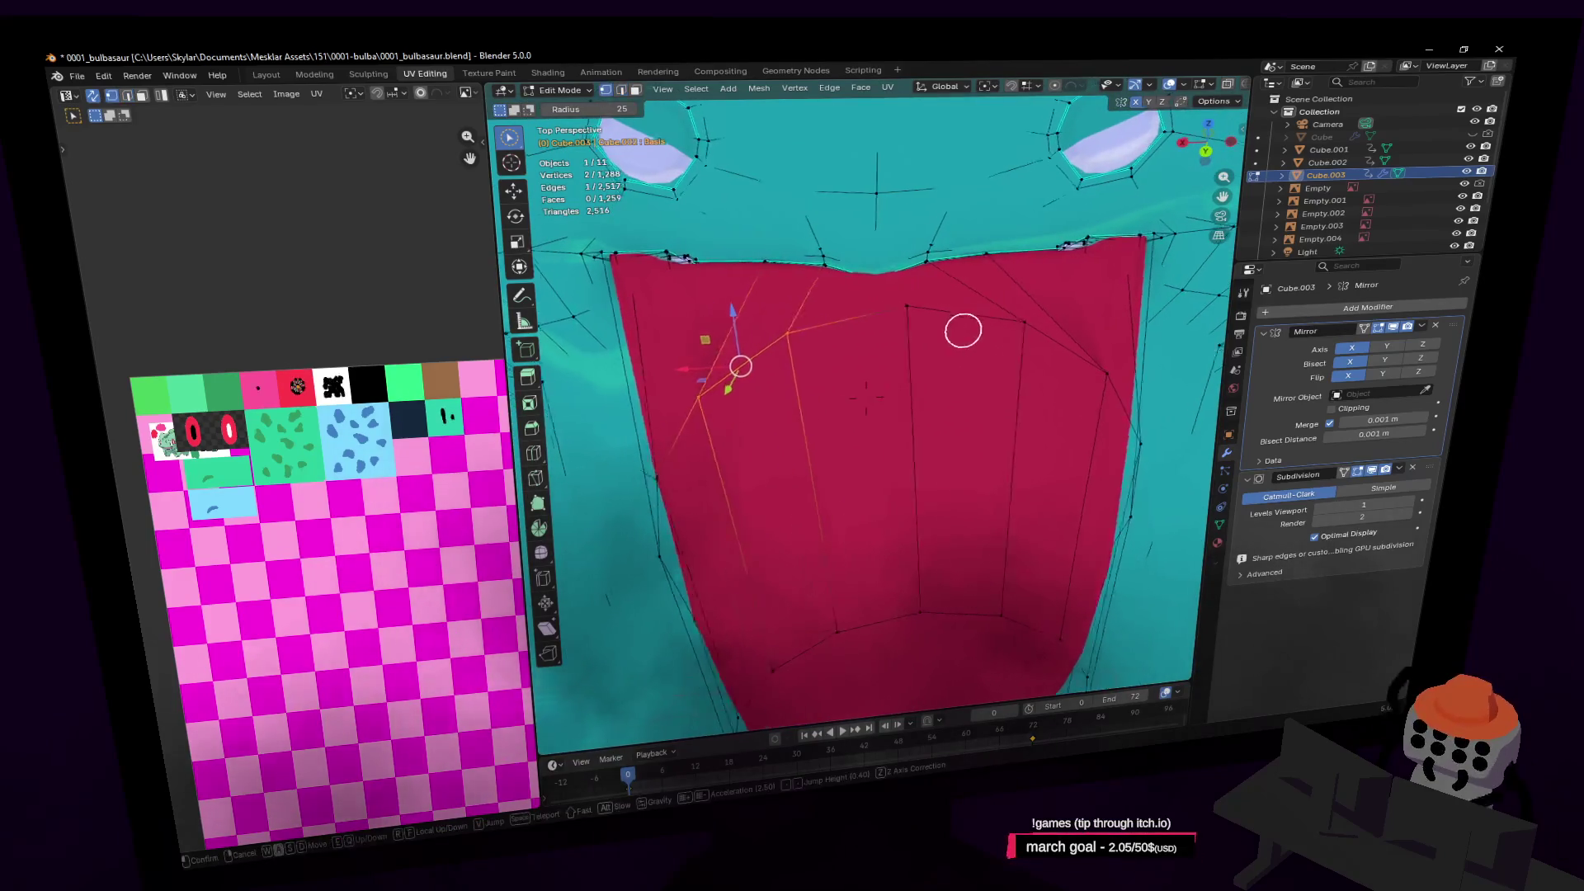
{"action": "left_click", "coordinate": [935, 343]}
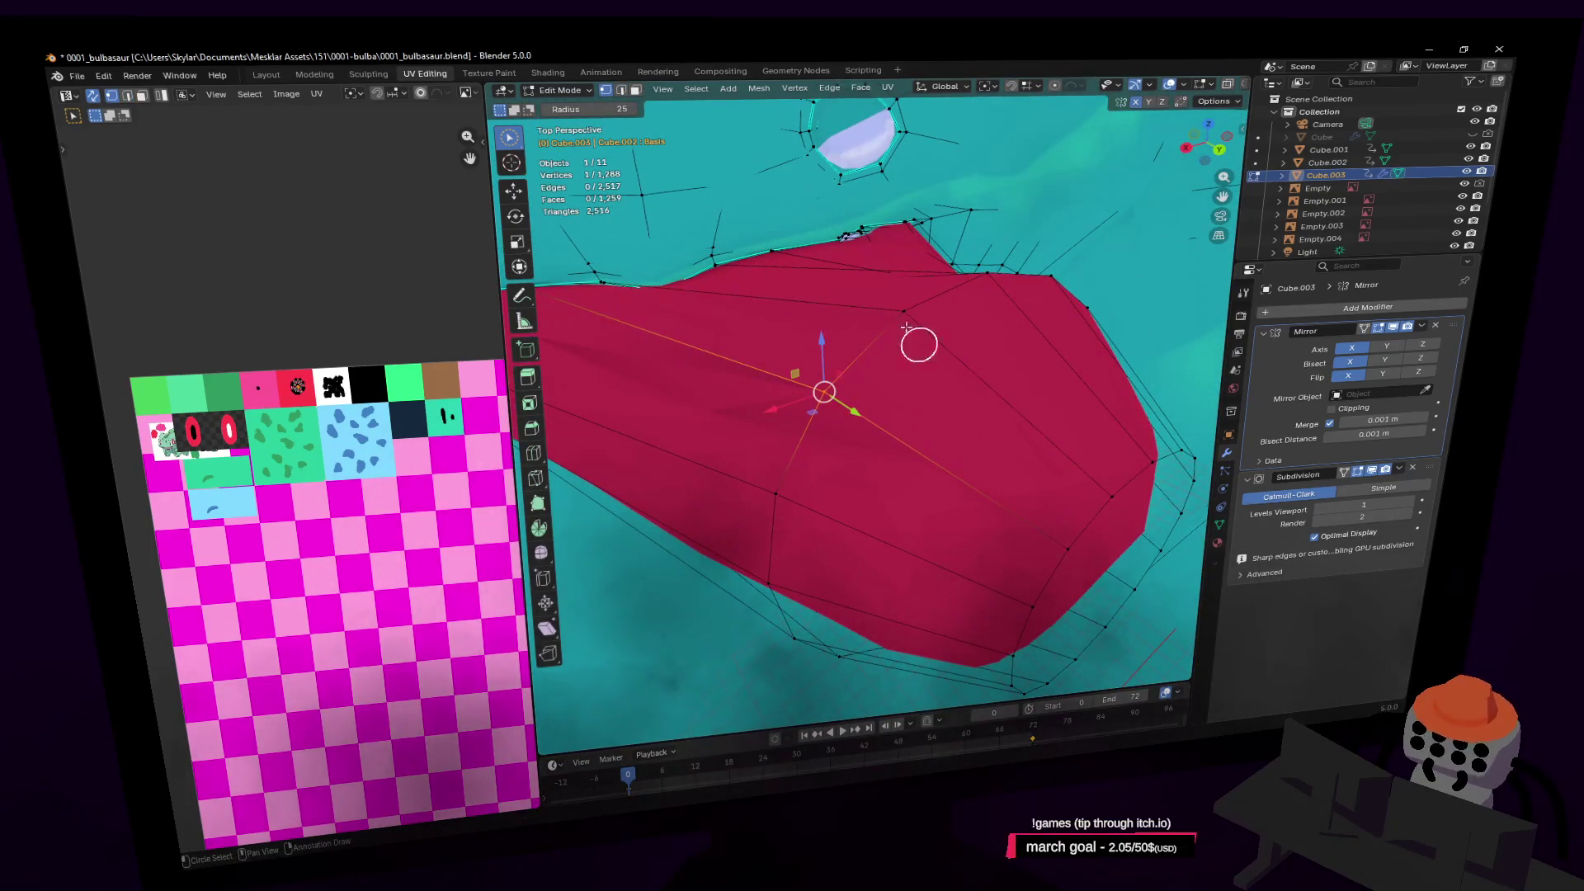
{"action": "key", "text": "shift+grave"}
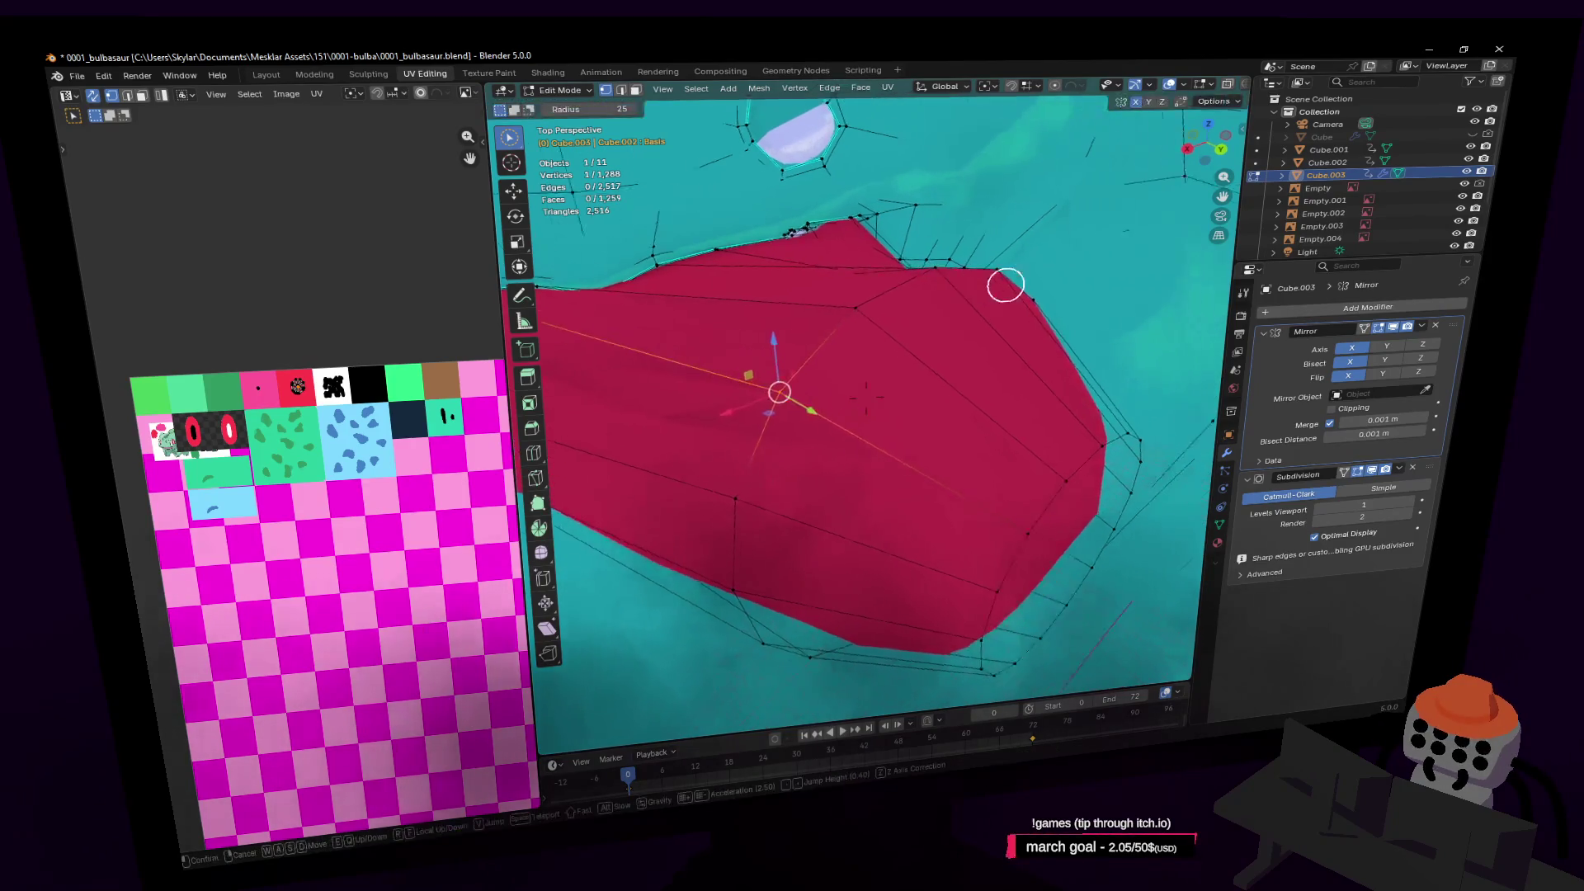
{"action": "left_click", "coordinate": [981, 285]}
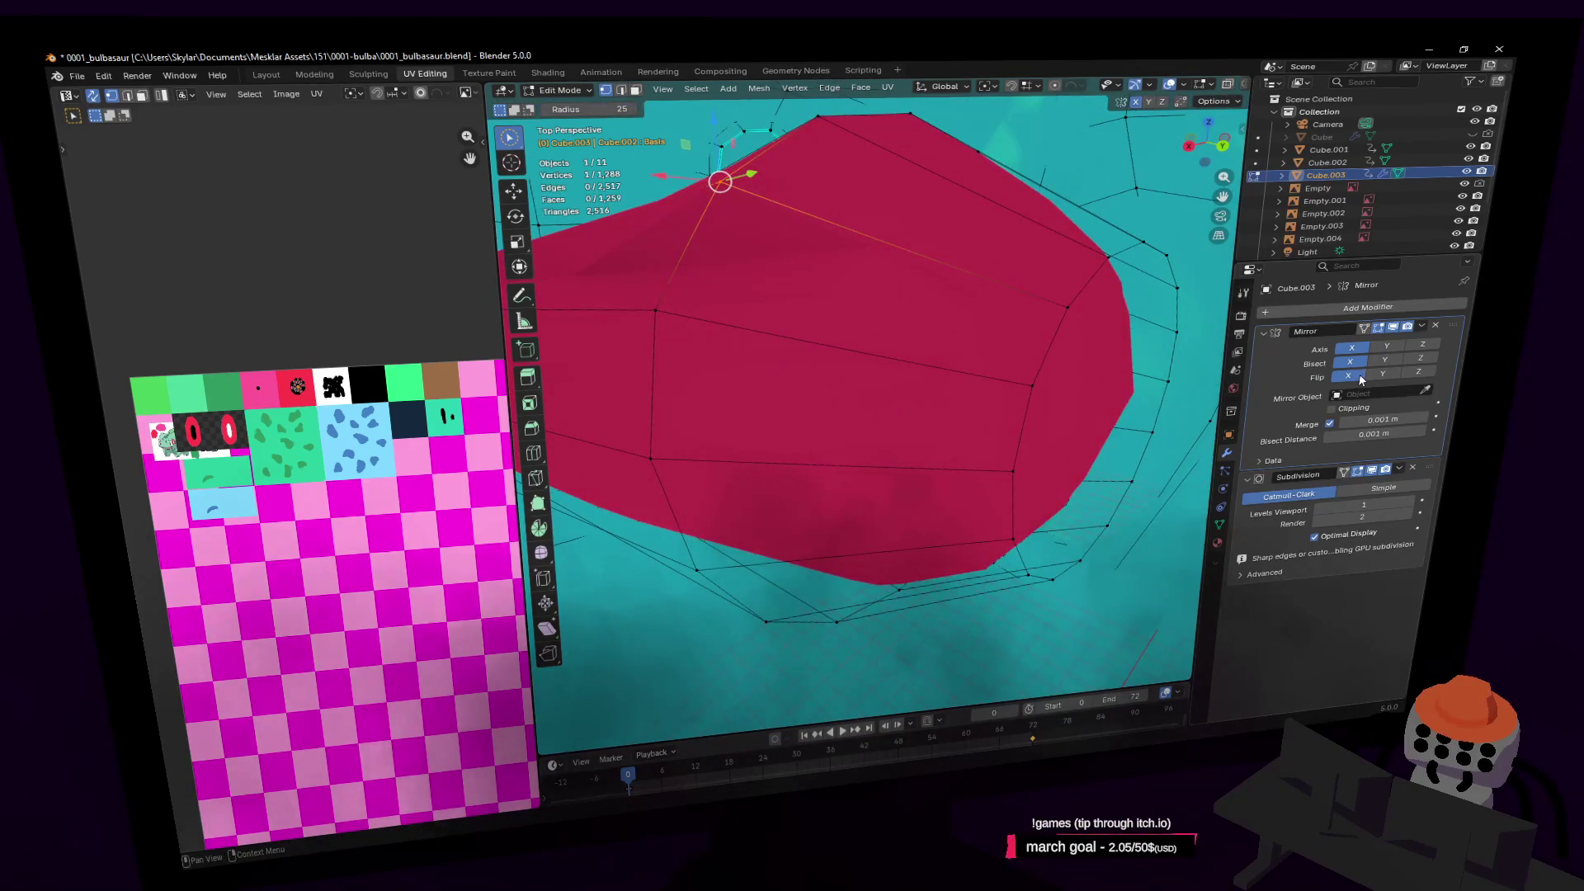
Fly up to the mouth front and select the edge loop around its interior
{"action": "key", "text": "shift+grave"}
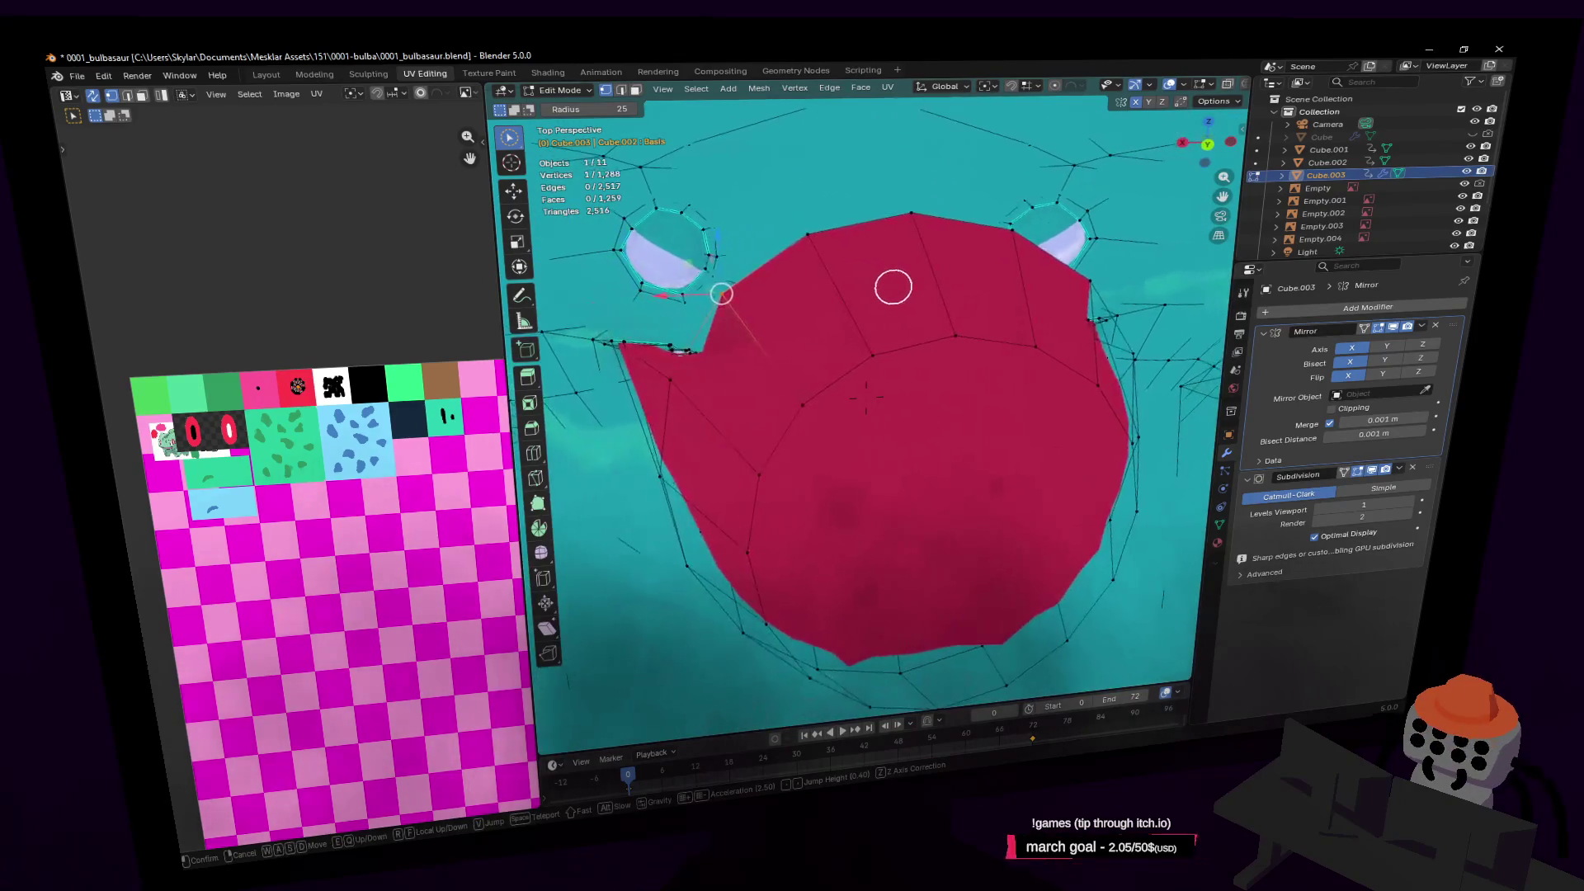
{"action": "key", "text": "w"}
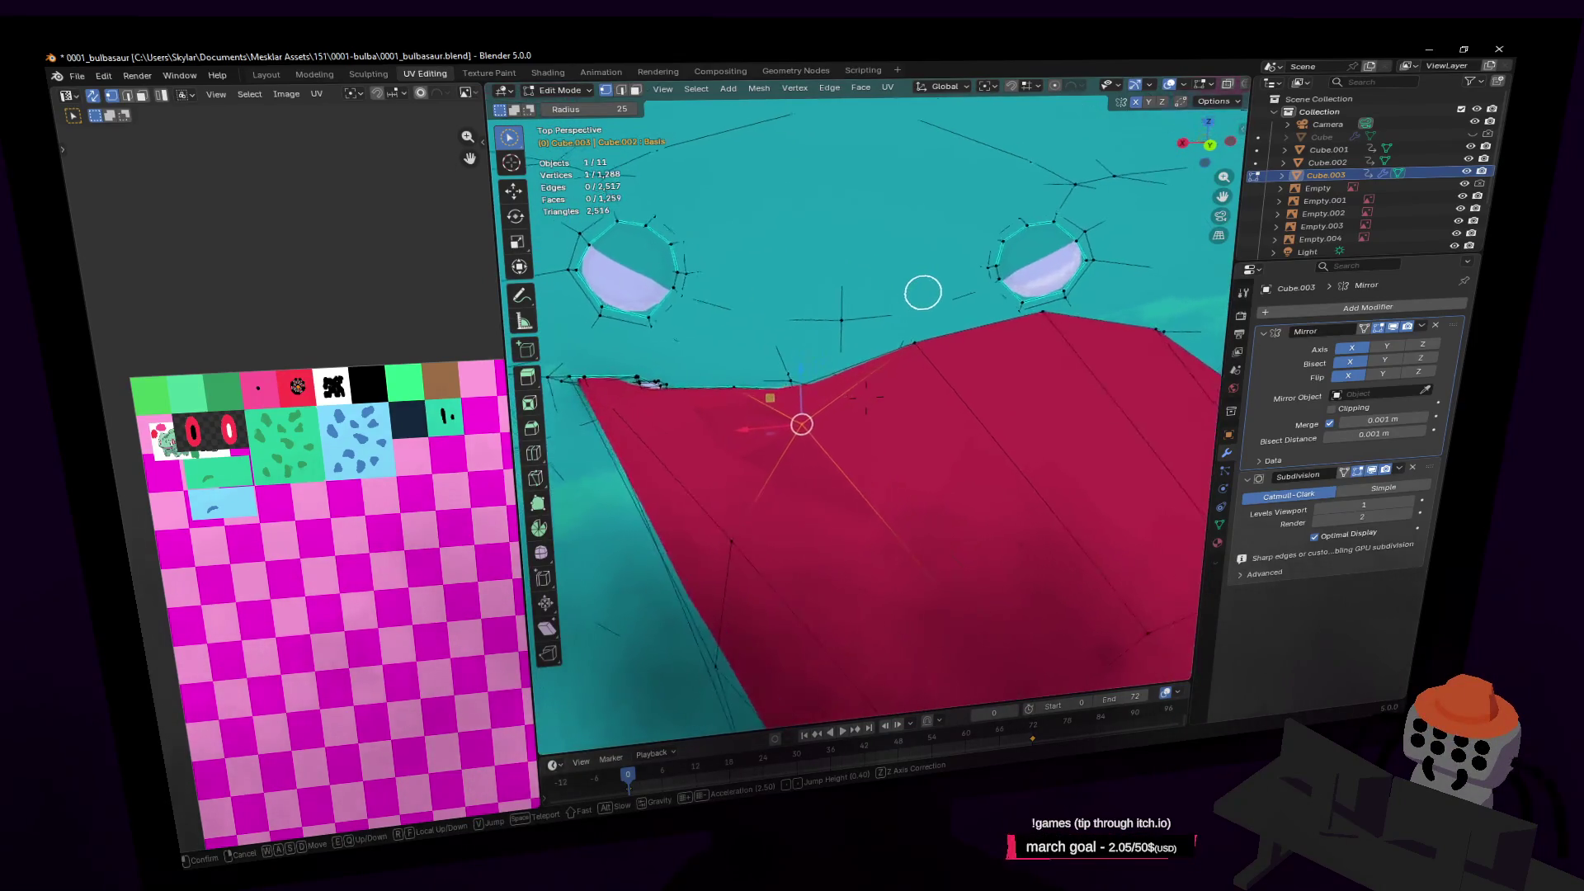
{"action": "key", "text": "w"}
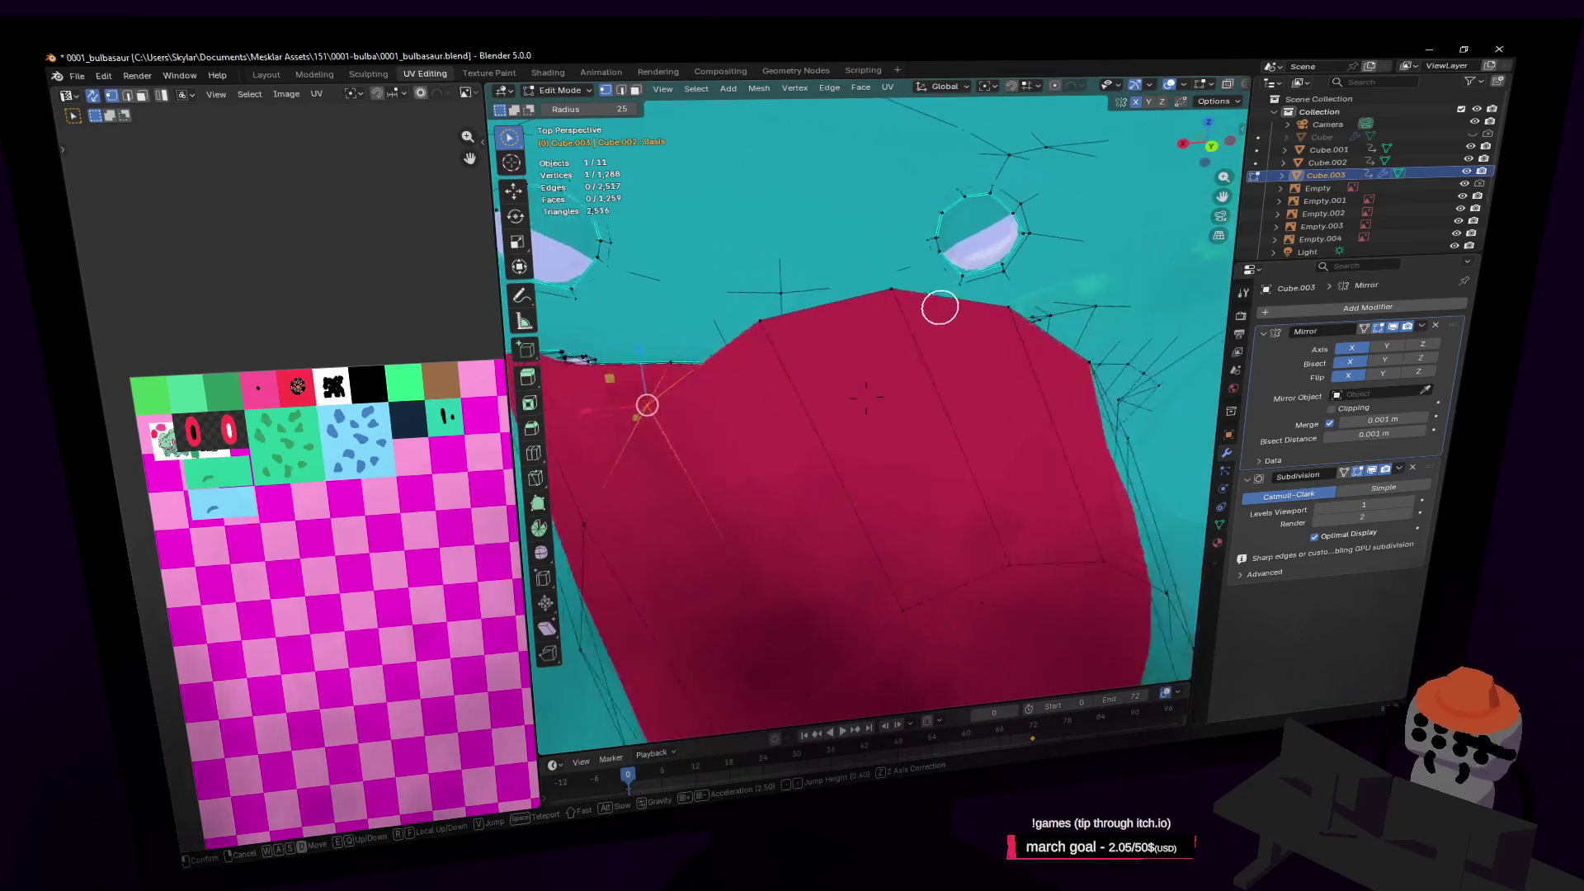
{"action": "left_click", "coordinate": [795, 322]}
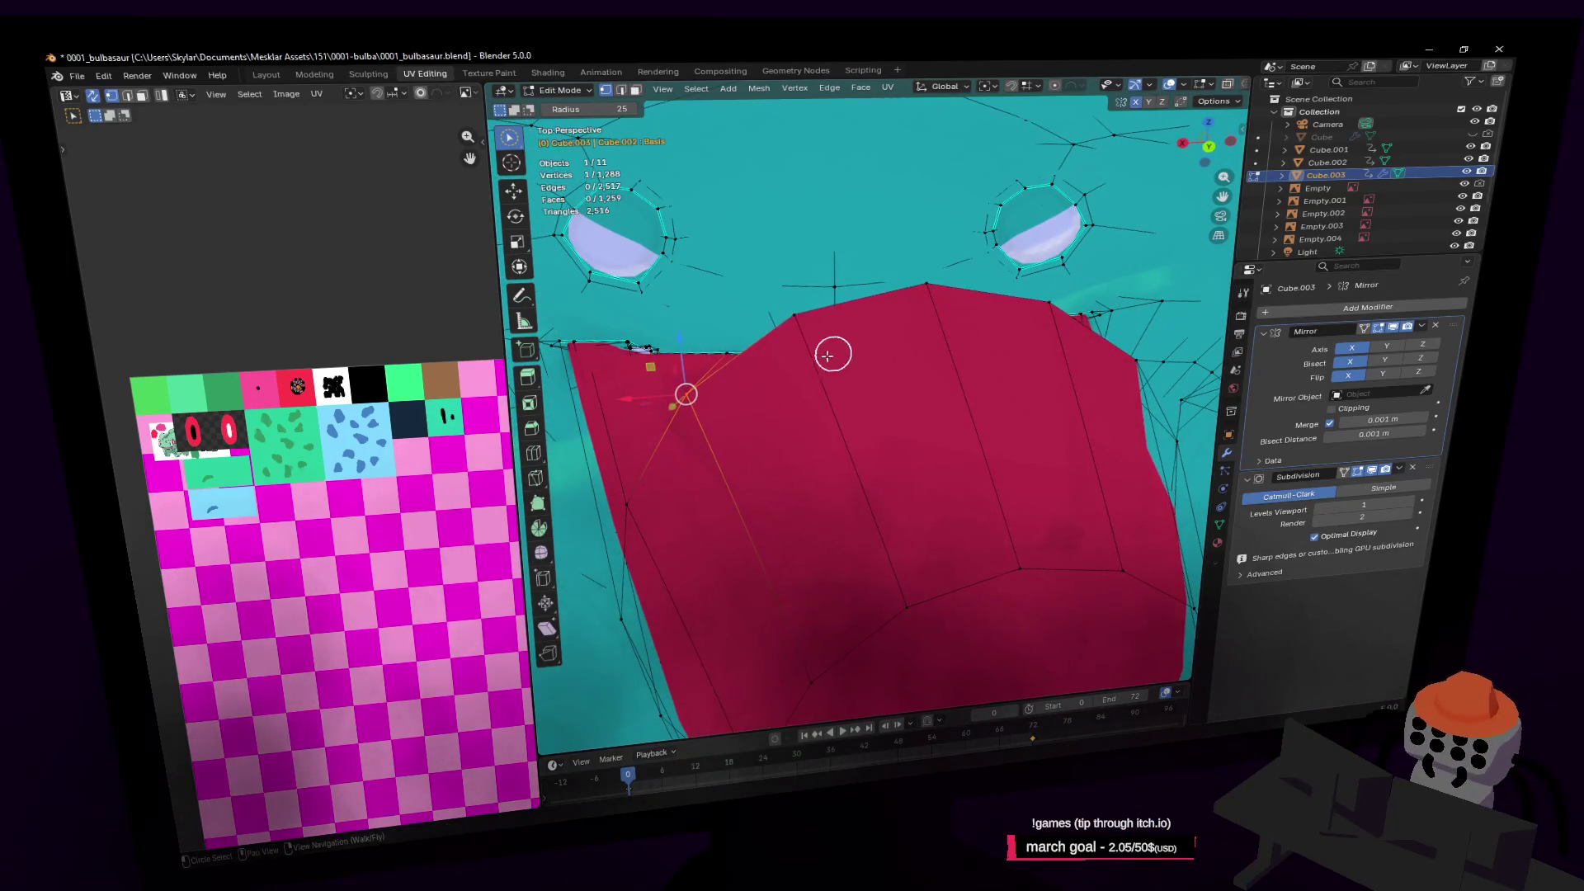
{"action": "key", "text": "shift+grave"}
{"action": "key", "text": "w"}
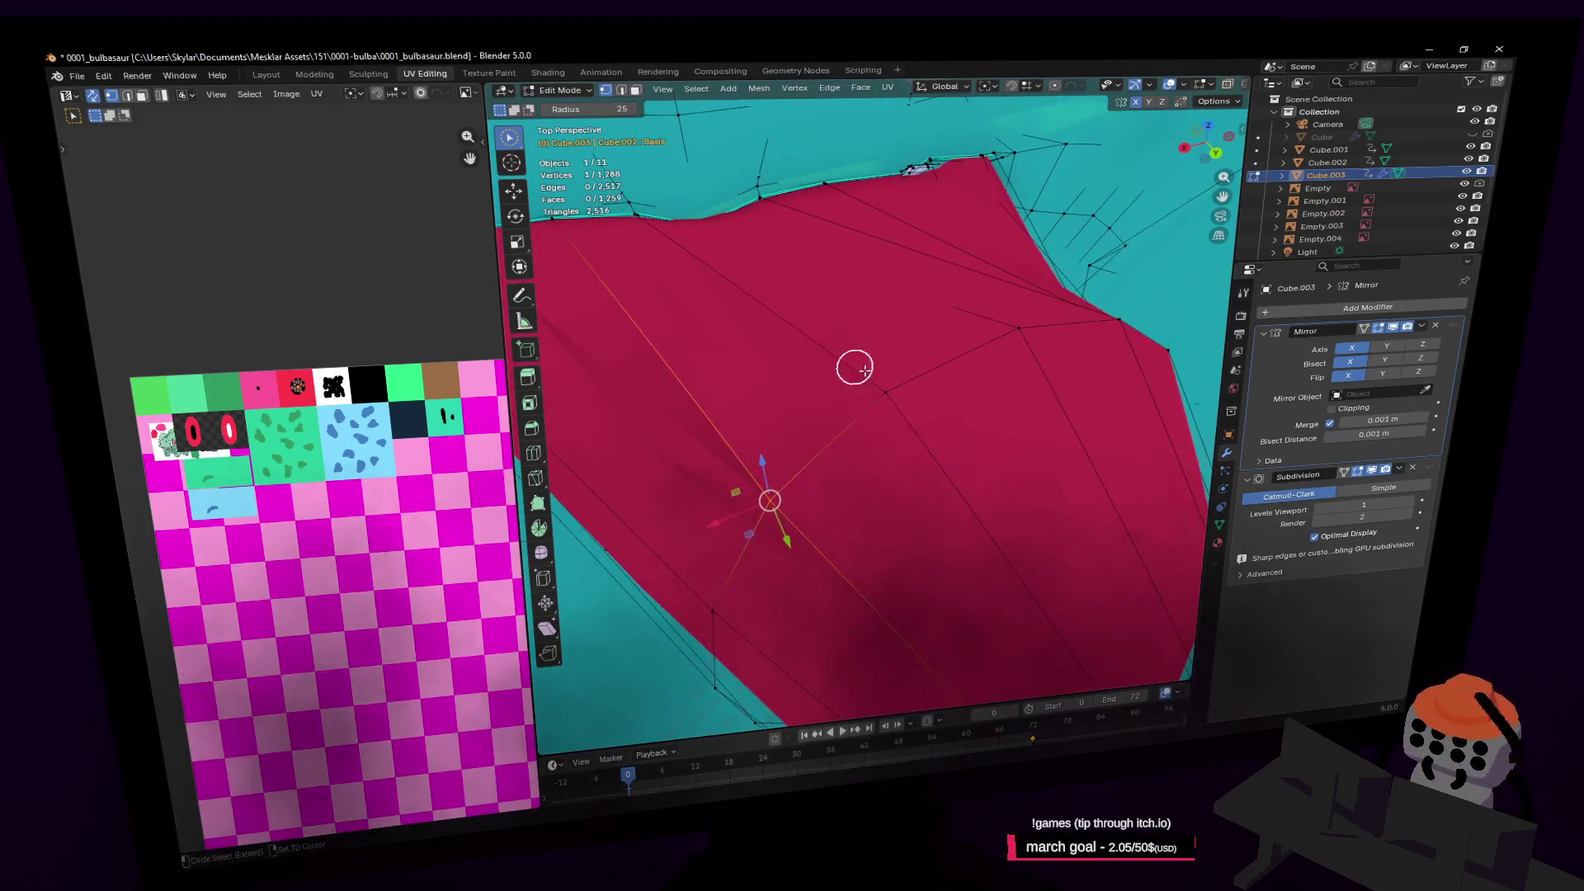
{"action": "left_click", "coordinate": [850, 336]}
{"action": "left_click", "coordinate": [850, 335], "text": "alt"}
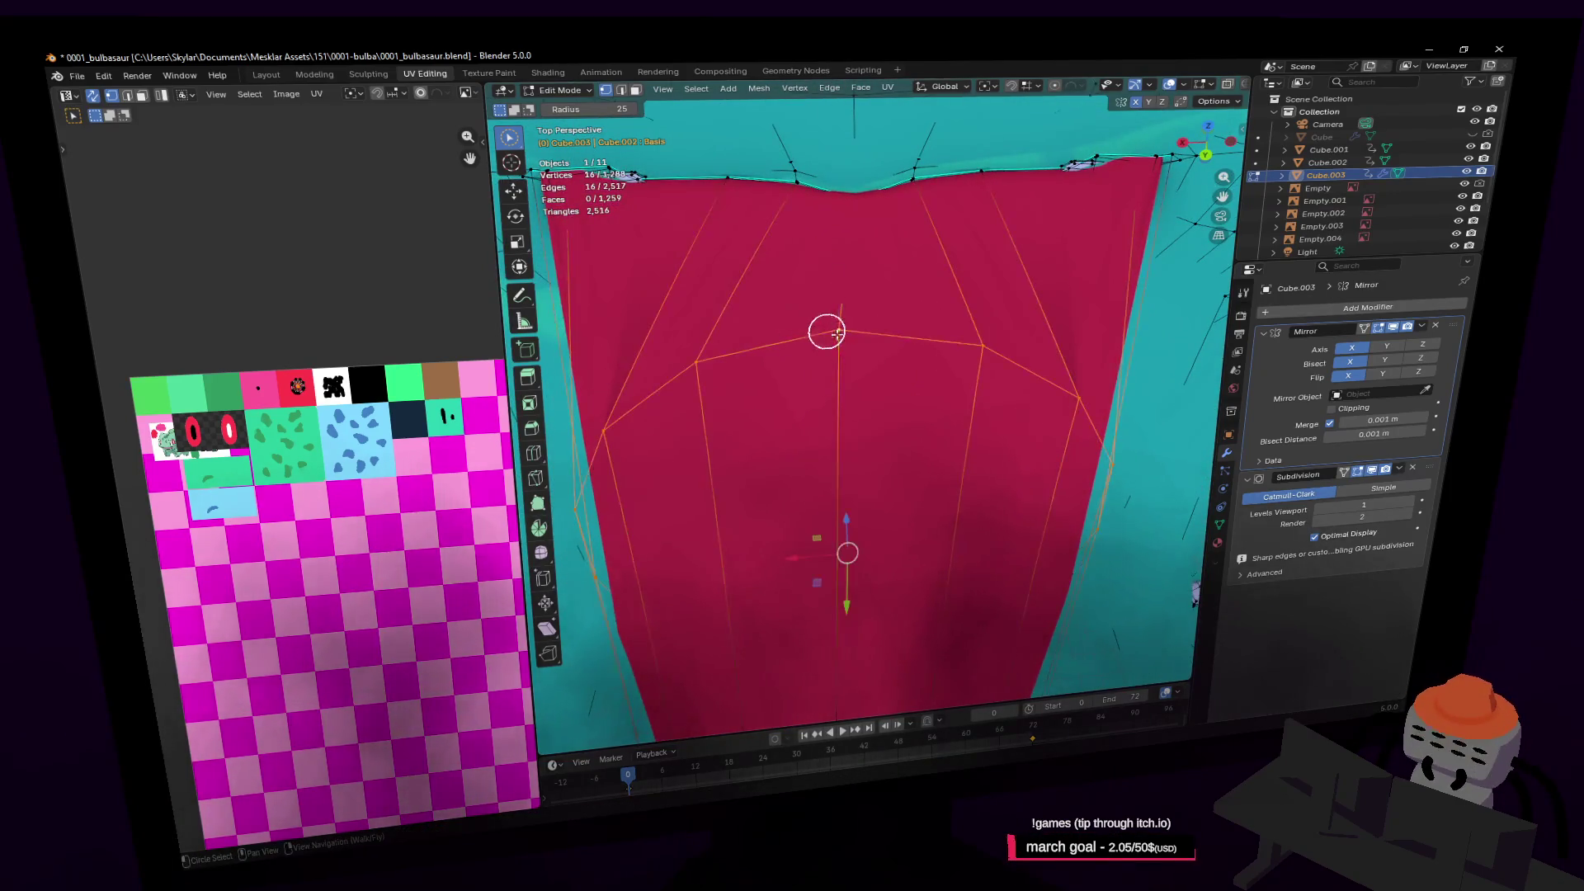
{"action": "key", "text": "shift+grave"}
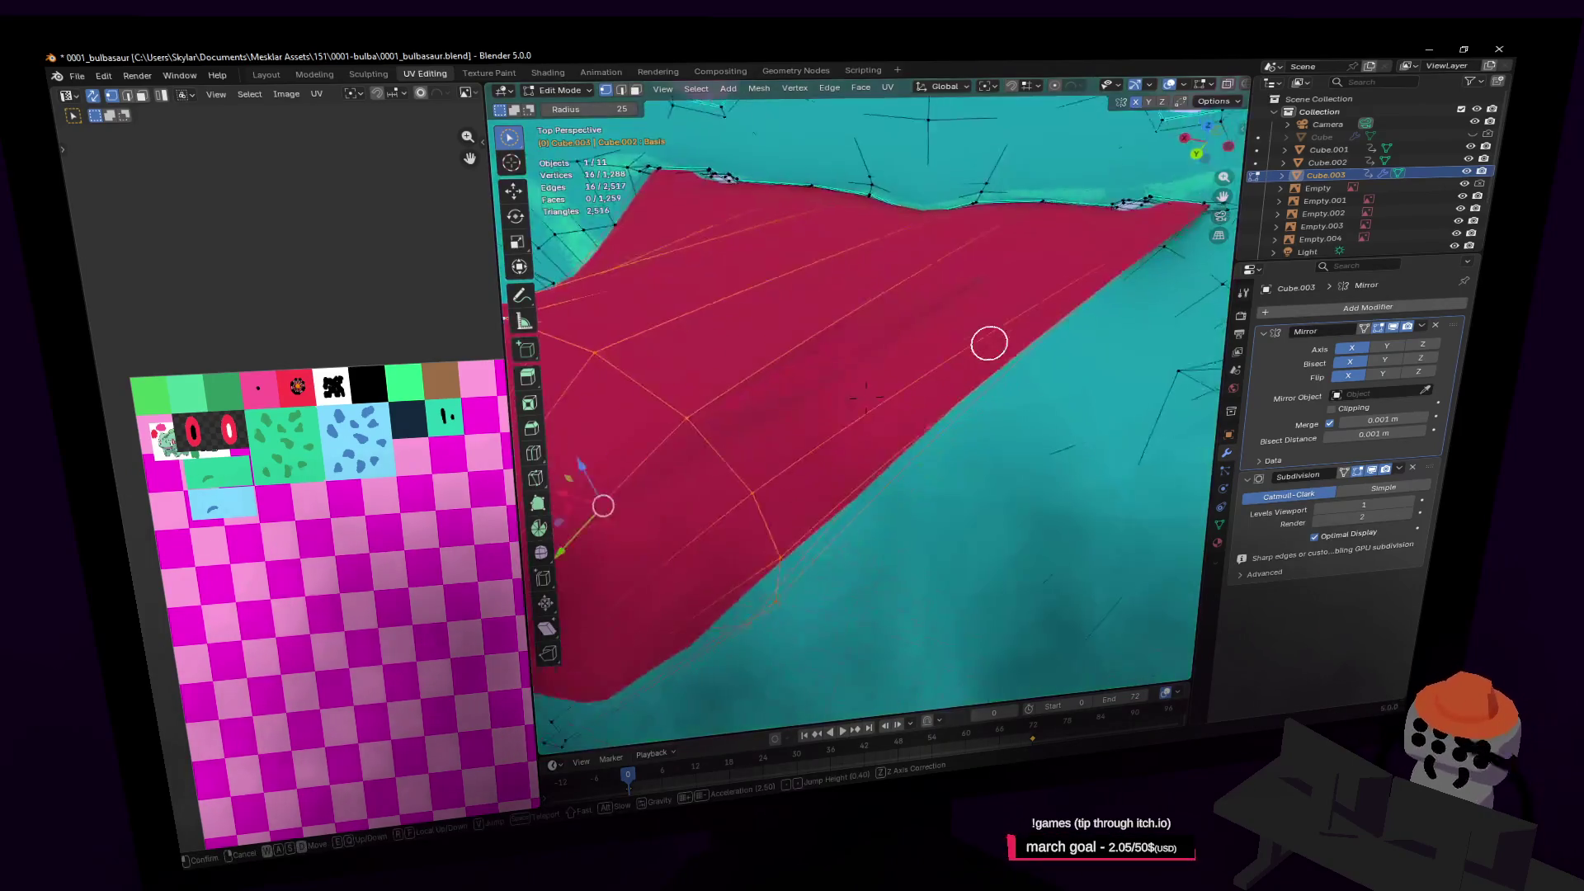
{"action": "left_click", "coordinate": [813, 283]}
Squash the selected mouth loop vertically with a Z-only scale
{"action": "key", "text": "s"}
{"action": "key", "text": "z"}
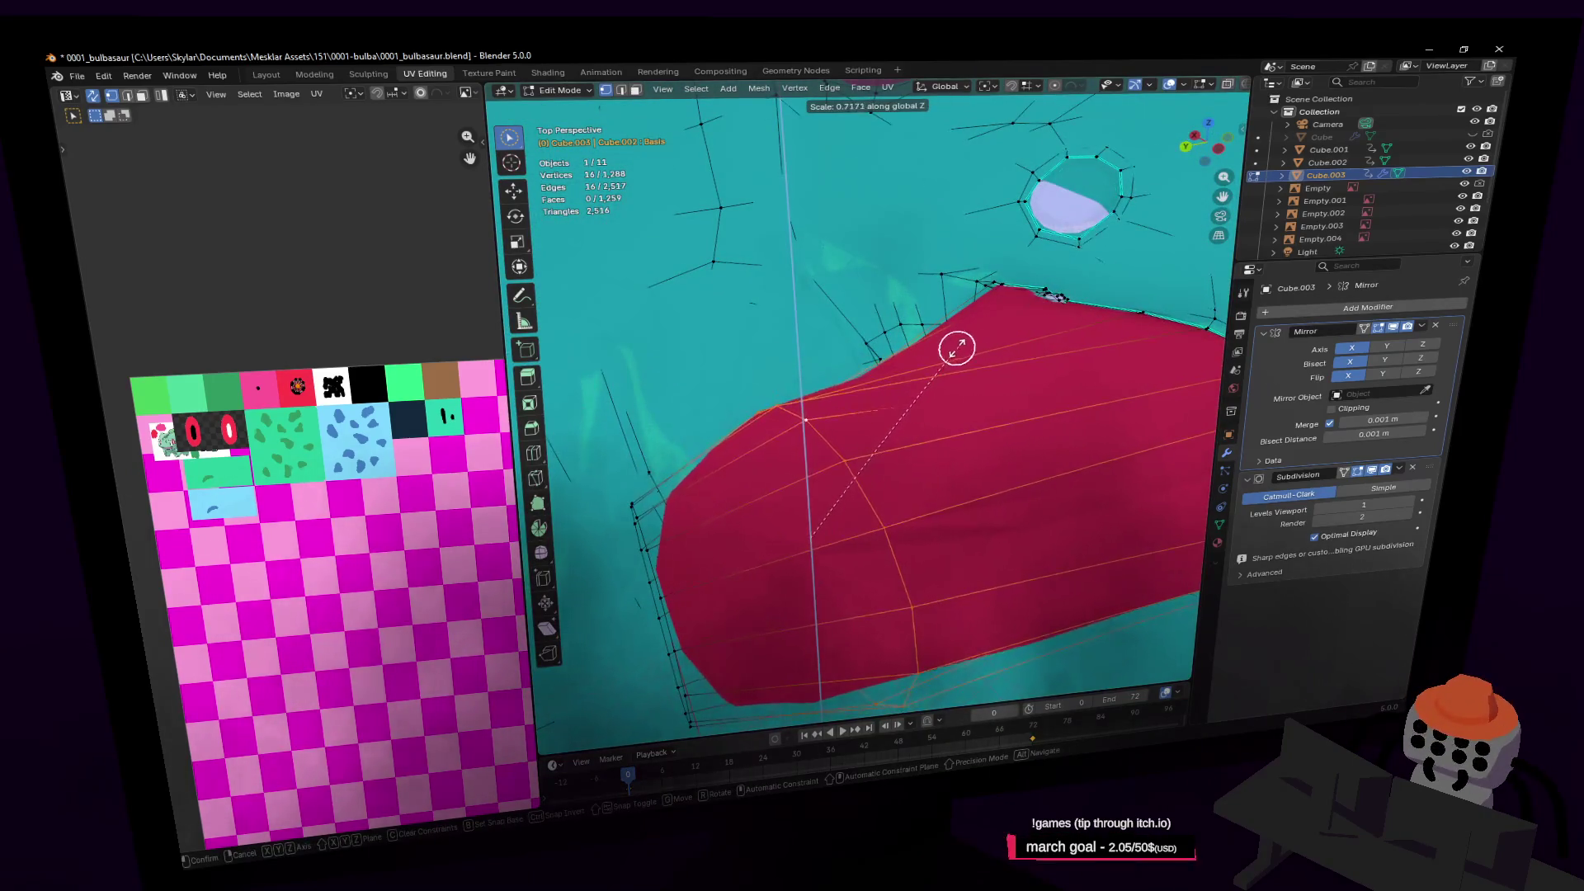
{"action": "left_click", "coordinate": [948, 350]}
{"action": "key", "text": "Tab"}
{"action": "key", "text": "shift+grave"}
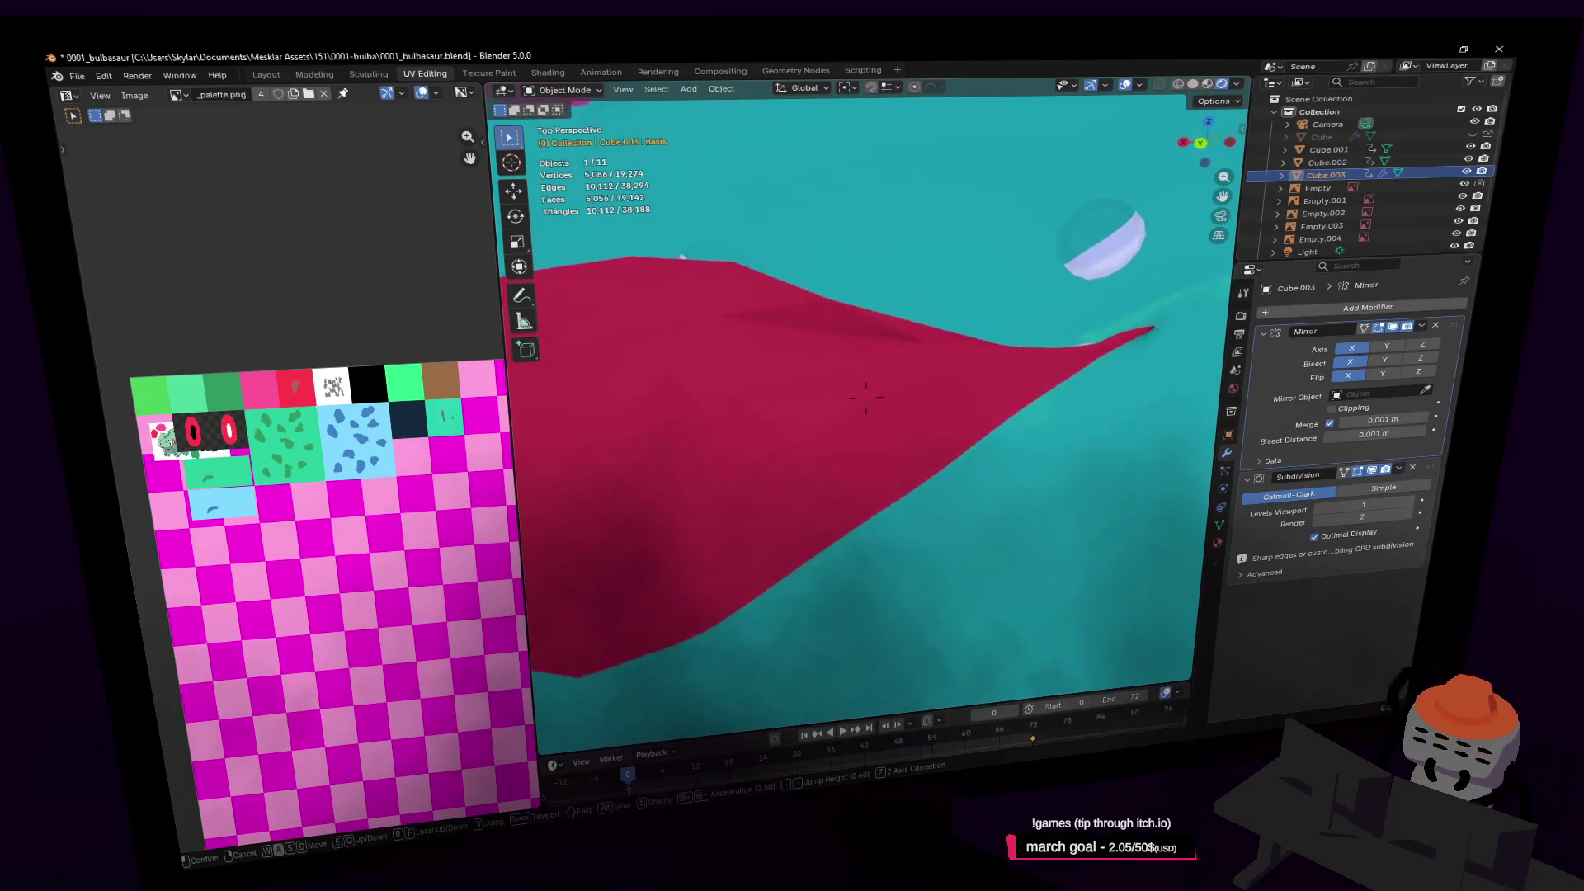
{"action": "left_click", "coordinate": [982, 402]}
Switch between Edit and Object Mode to check the flattened mouth shape
{"action": "key", "text": "Tab"}
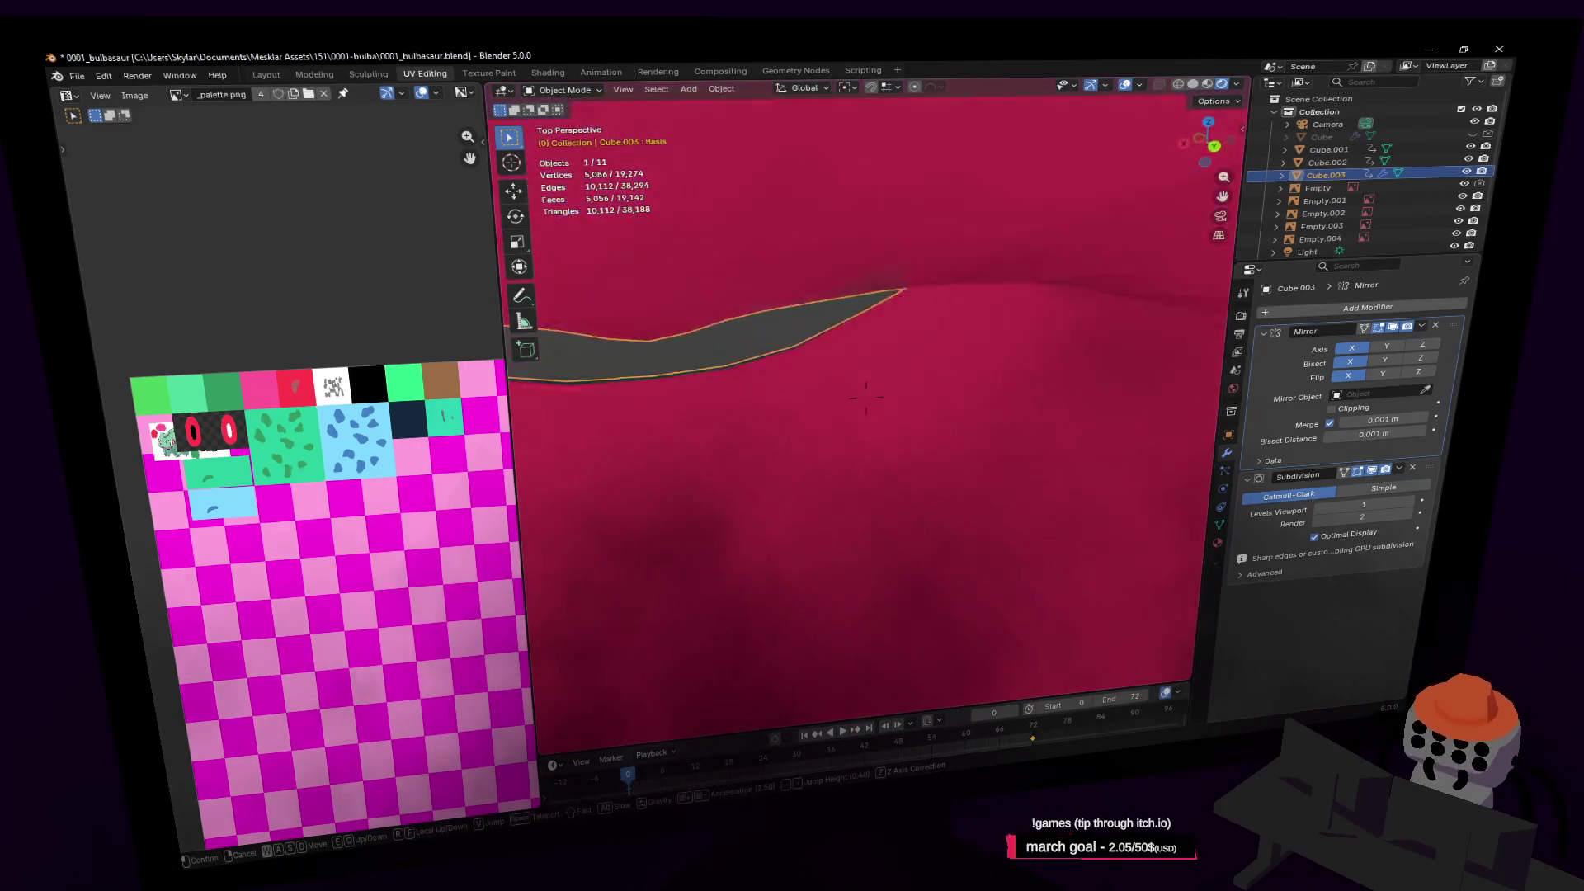
{"action": "key", "text": "c"}
{"action": "key", "text": "Tab"}
{"action": "key", "text": "shift+grave"}
{"action": "left_click", "coordinate": [867, 398]}
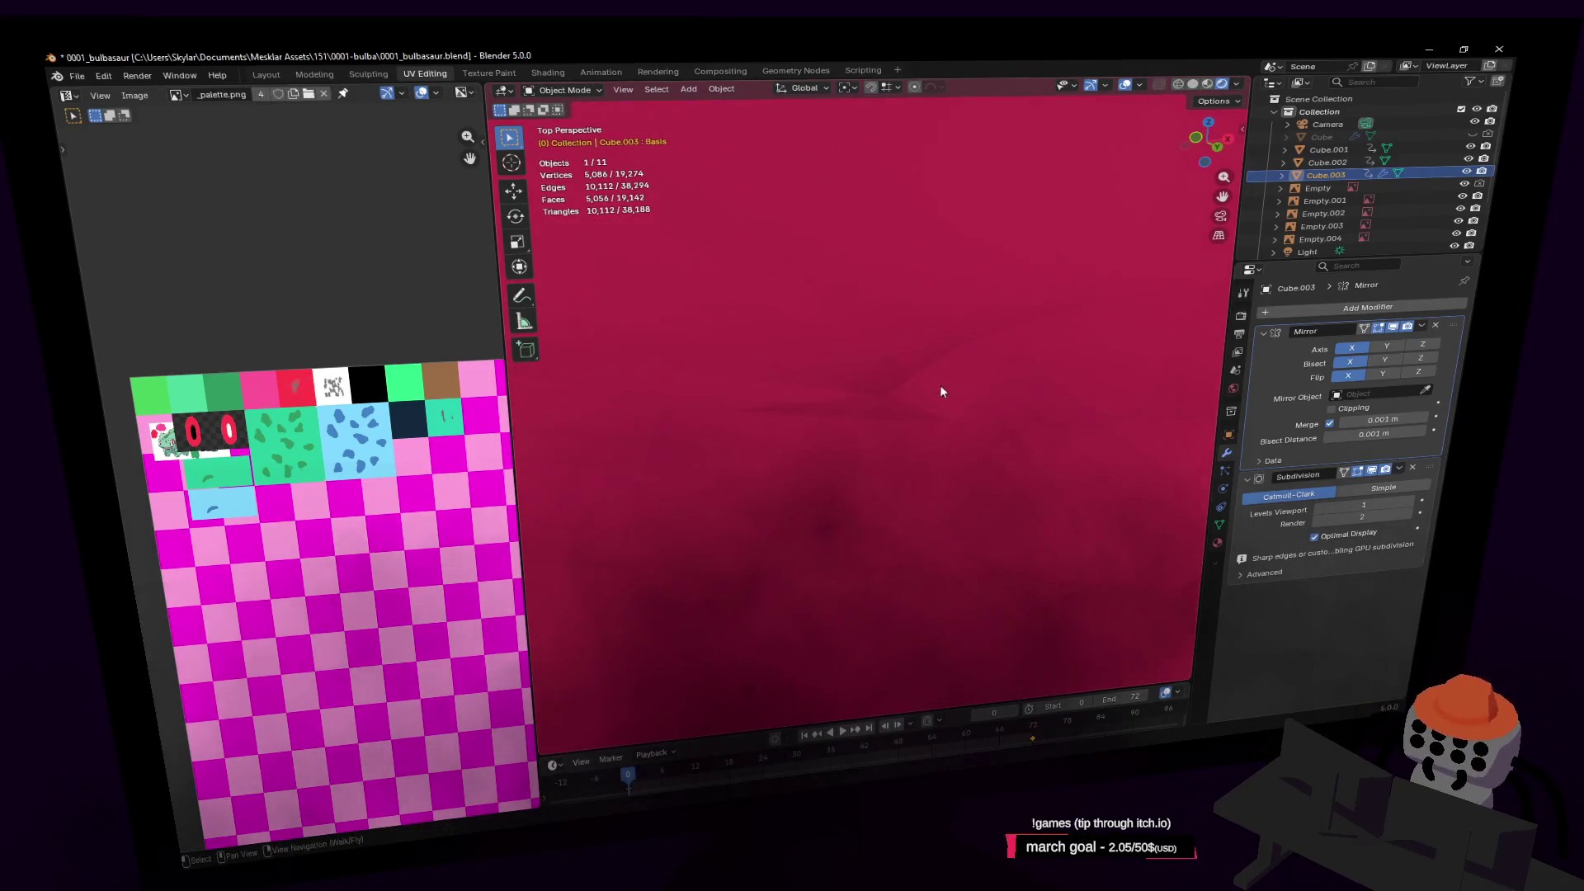
{"action": "key", "text": "Tab"}
{"action": "key", "text": "c"}
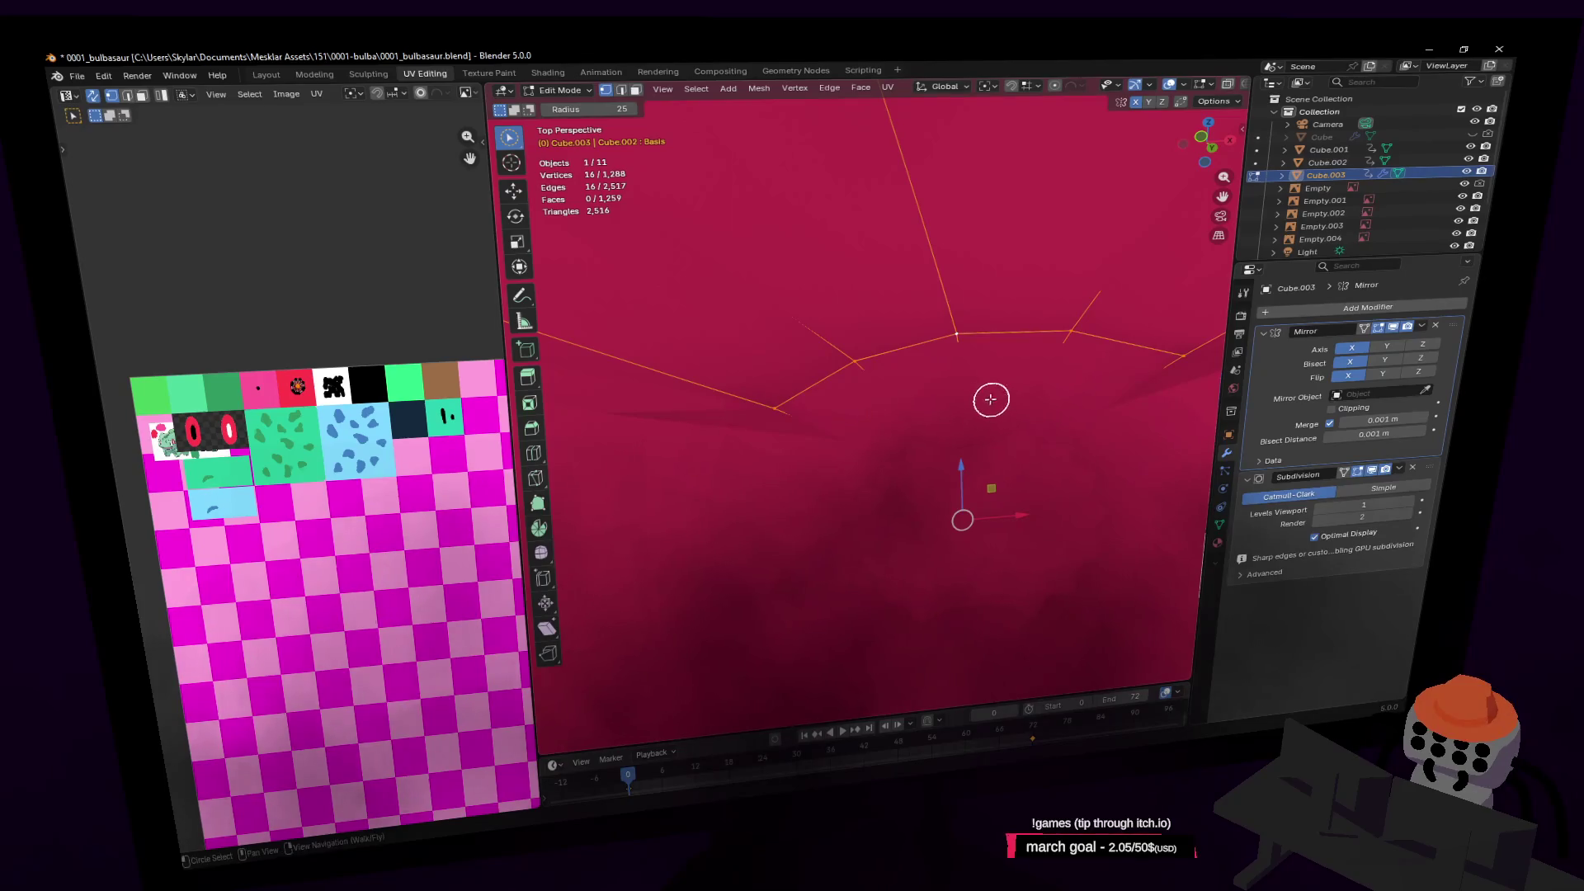
Loop-cut the mouth tube and slide the new edge loop toward one side
{"action": "key", "text": "ctrl+r"}
{"action": "key", "text": "Escape"}
{"action": "key", "text": "c"}
{"action": "key", "text": "shift+grave"}
{"action": "key", "text": "Escape"}
{"action": "key", "text": "ctrl+r"}
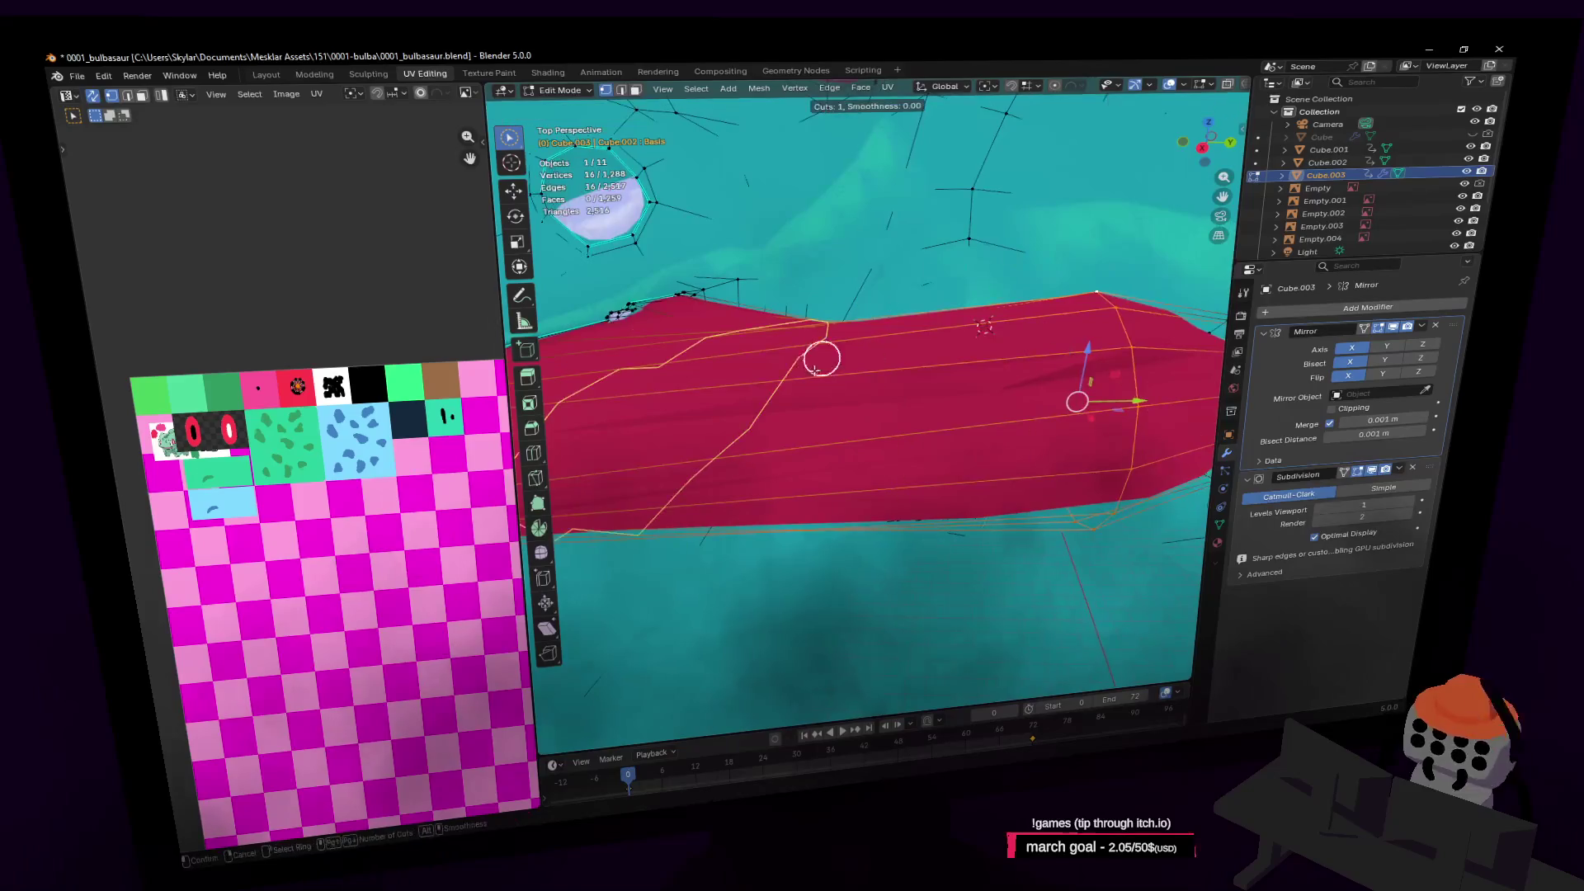
{"action": "left_click", "coordinate": [812, 374]}
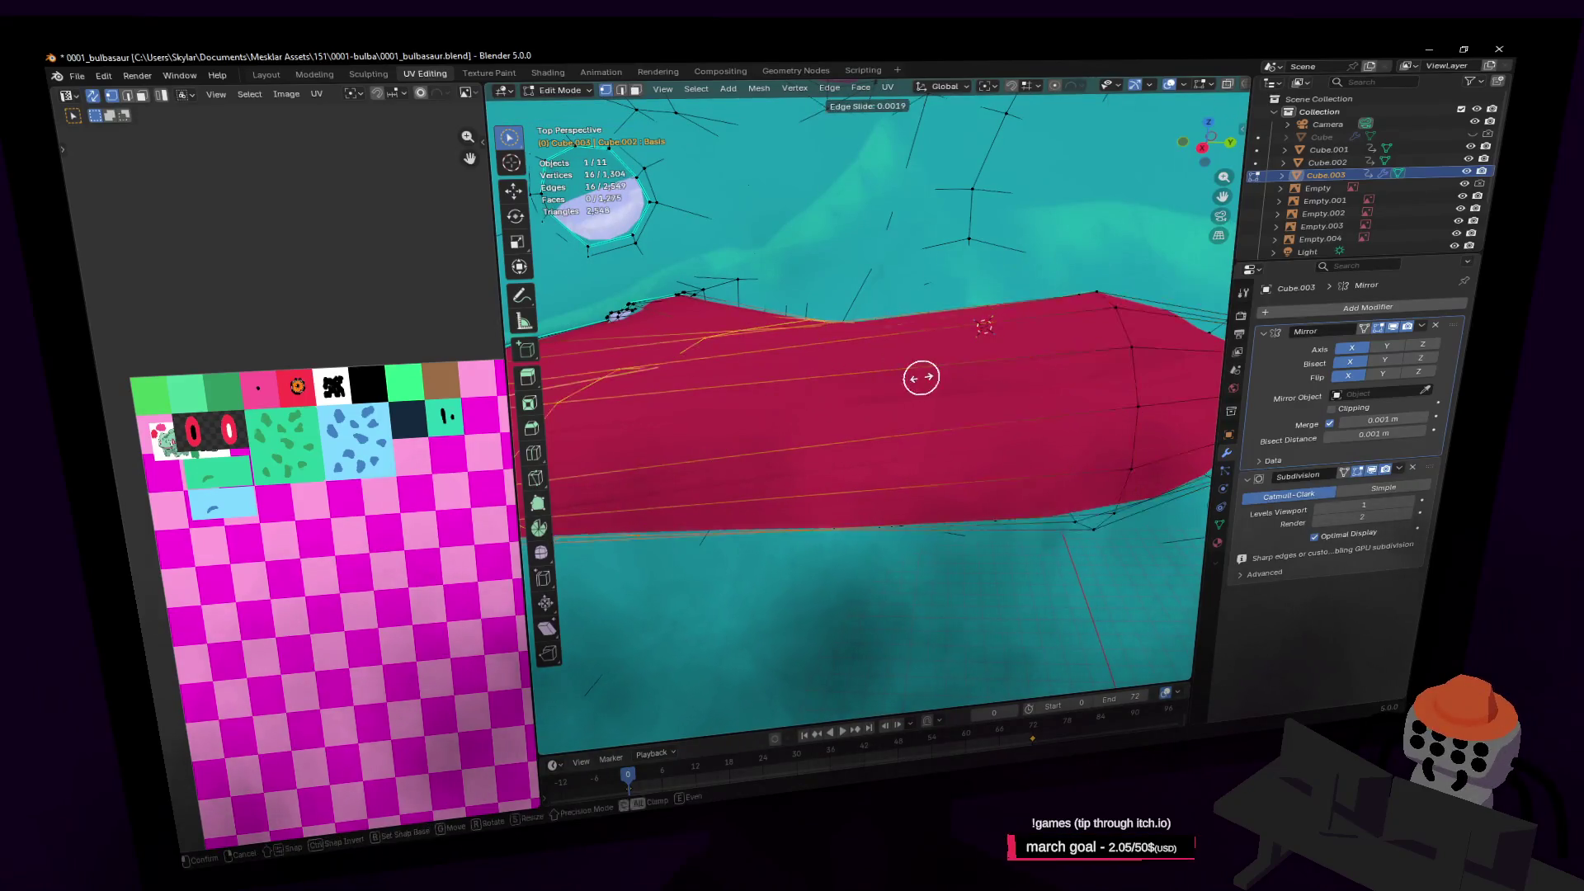
{"action": "left_click", "coordinate": [962, 338]}
{"action": "key", "text": "c"}
{"action": "key", "text": "Escape"}
{"action": "key", "text": "Tab"}
{"action": "key", "text": "shift+grave"}
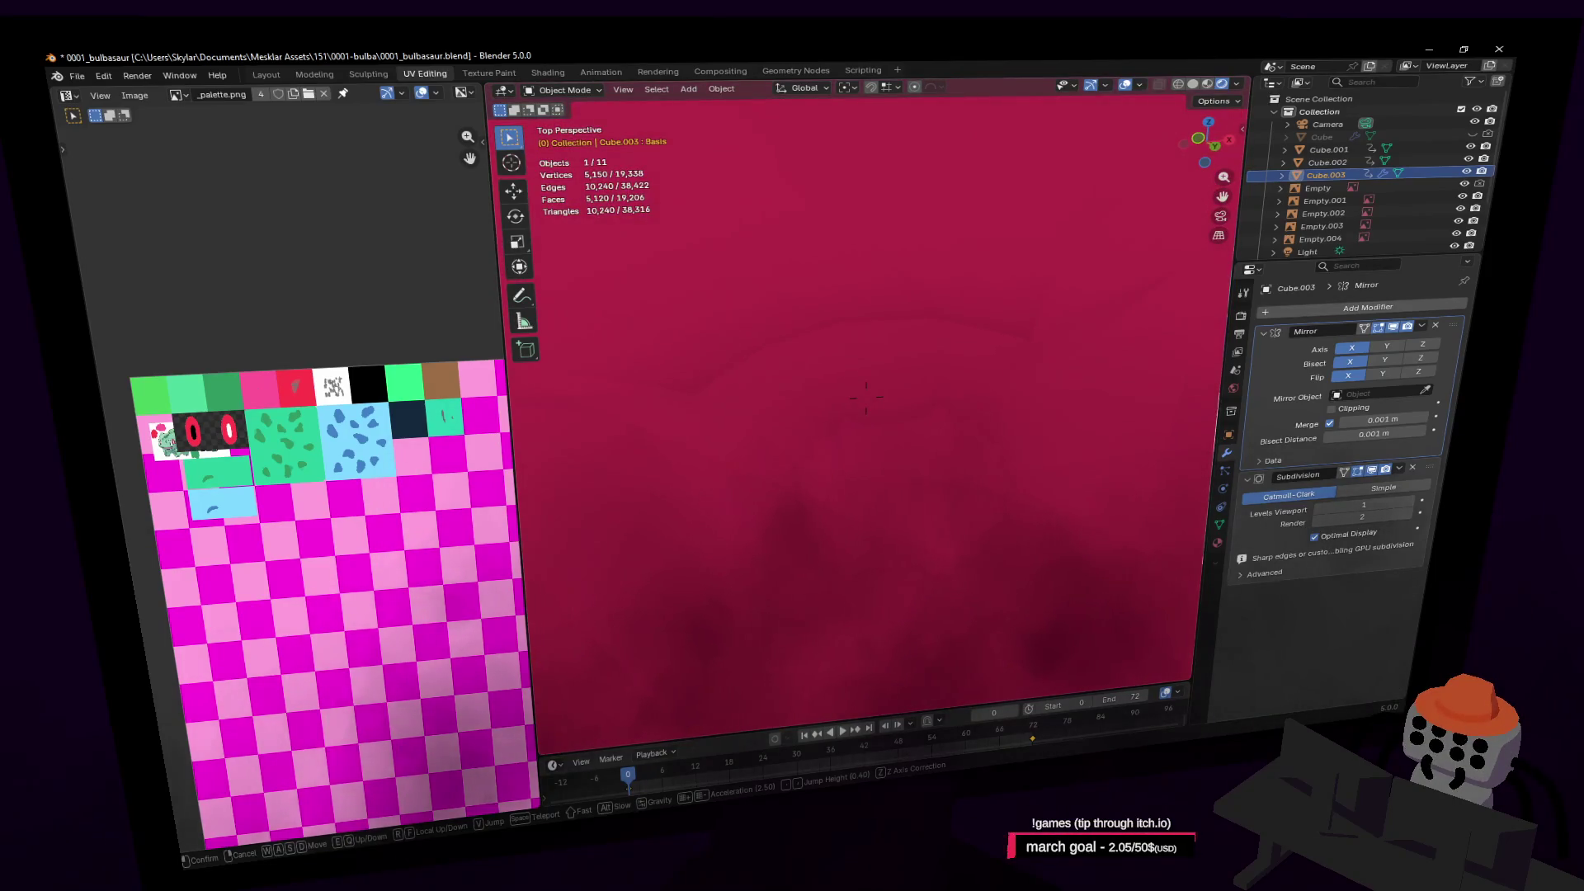
Frame the whole Bulbasaur model in view and deselect the body mesh
{"action": "key", "text": "s"}
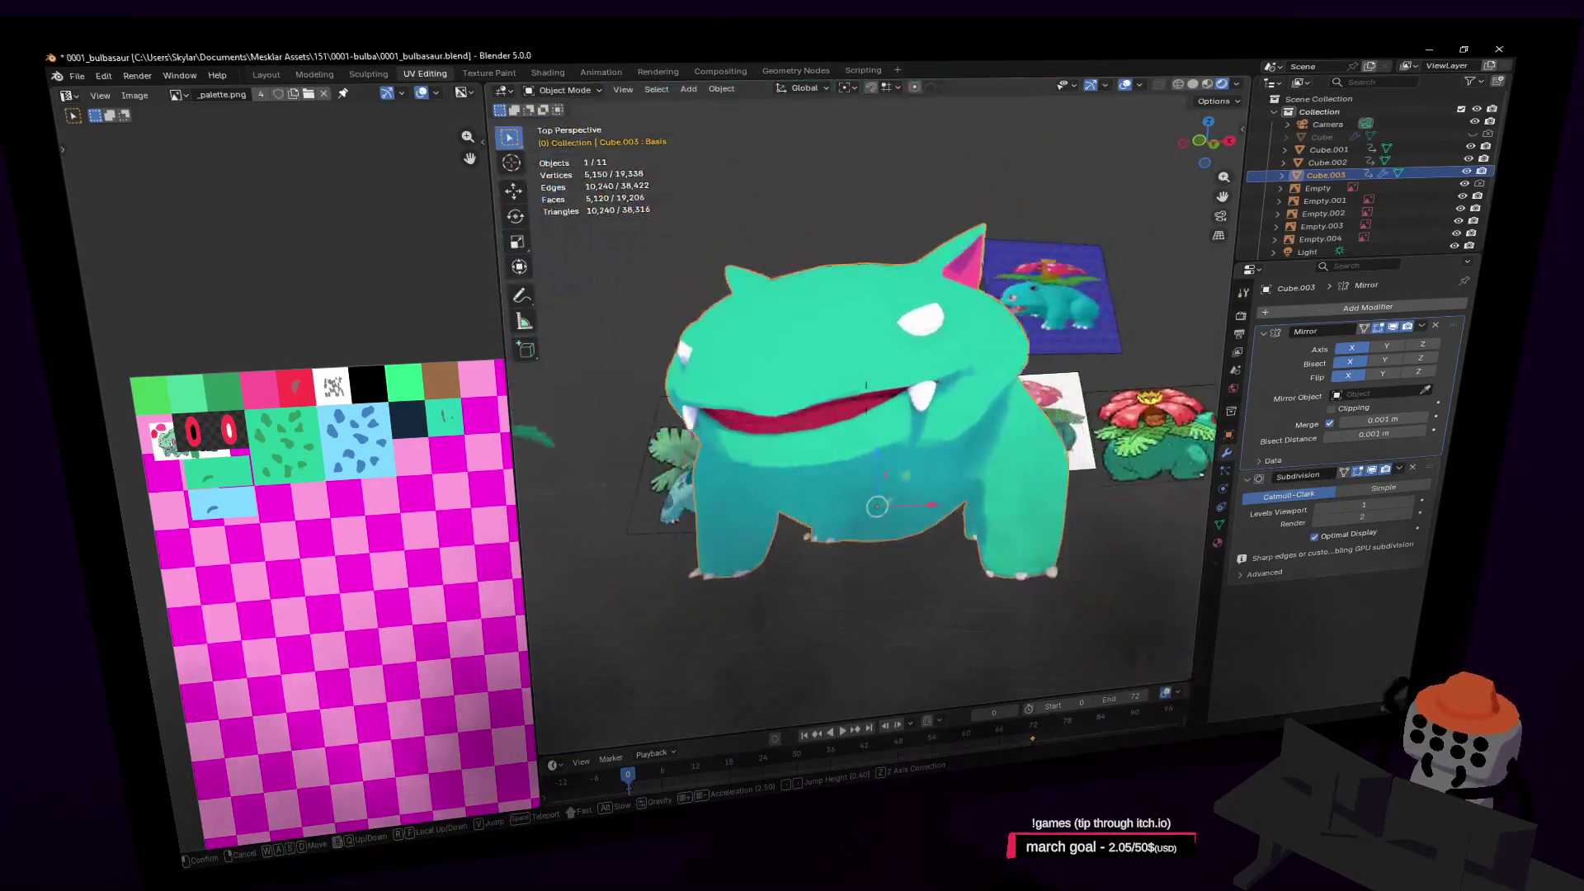
{"action": "left_click", "coordinate": [967, 314]}
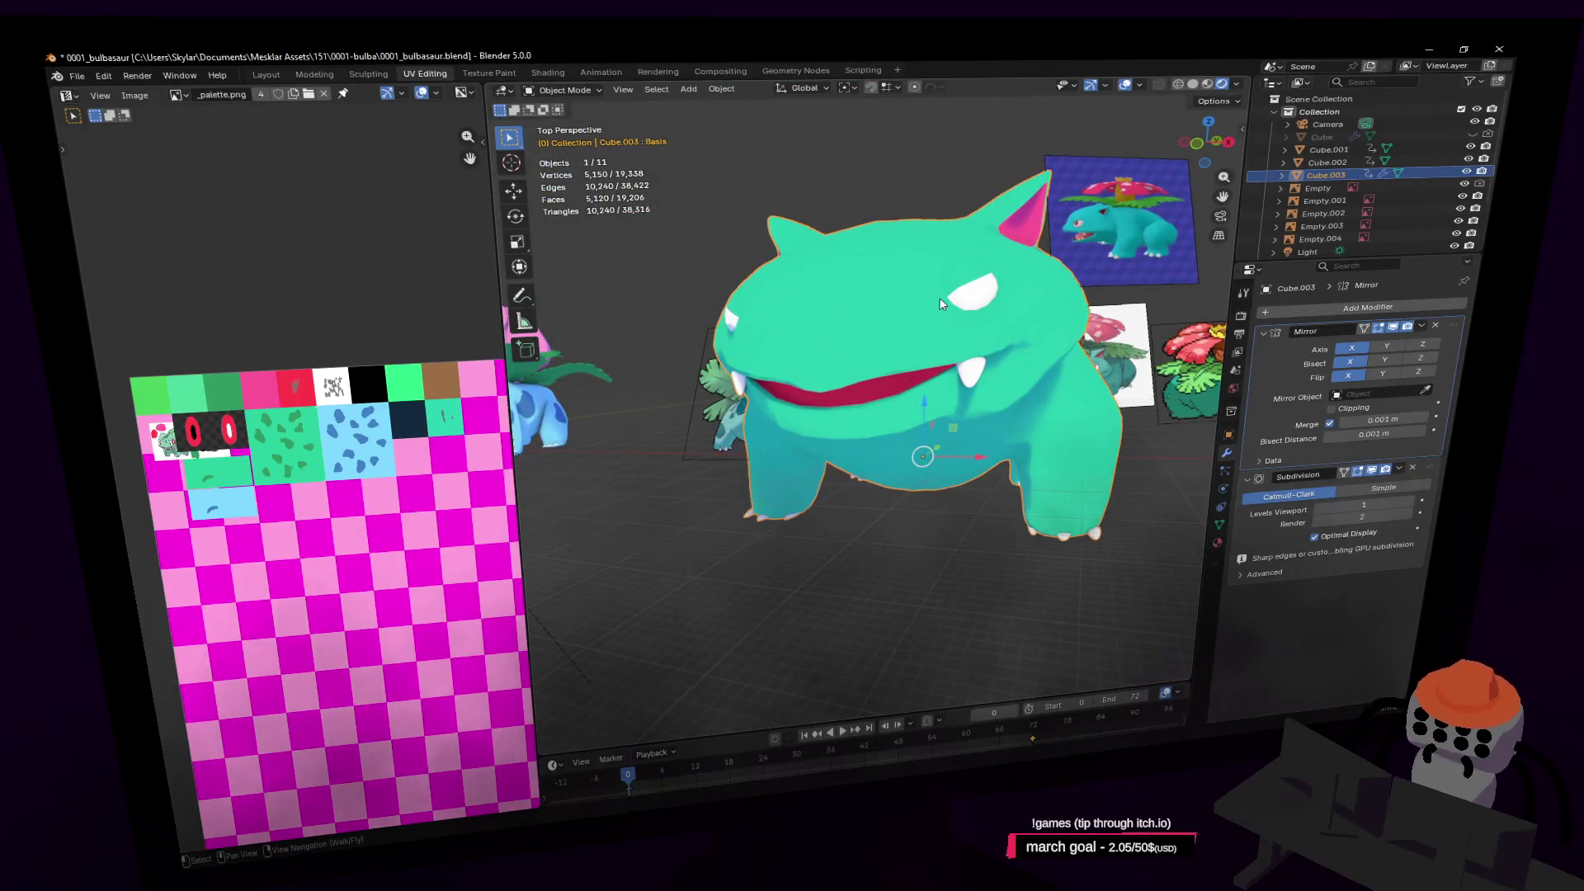
{"action": "key", "text": "shift+grave"}
{"action": "key", "text": "w"}
{"action": "key", "text": "w"}
{"action": "left_click", "coordinate": [947, 305]}
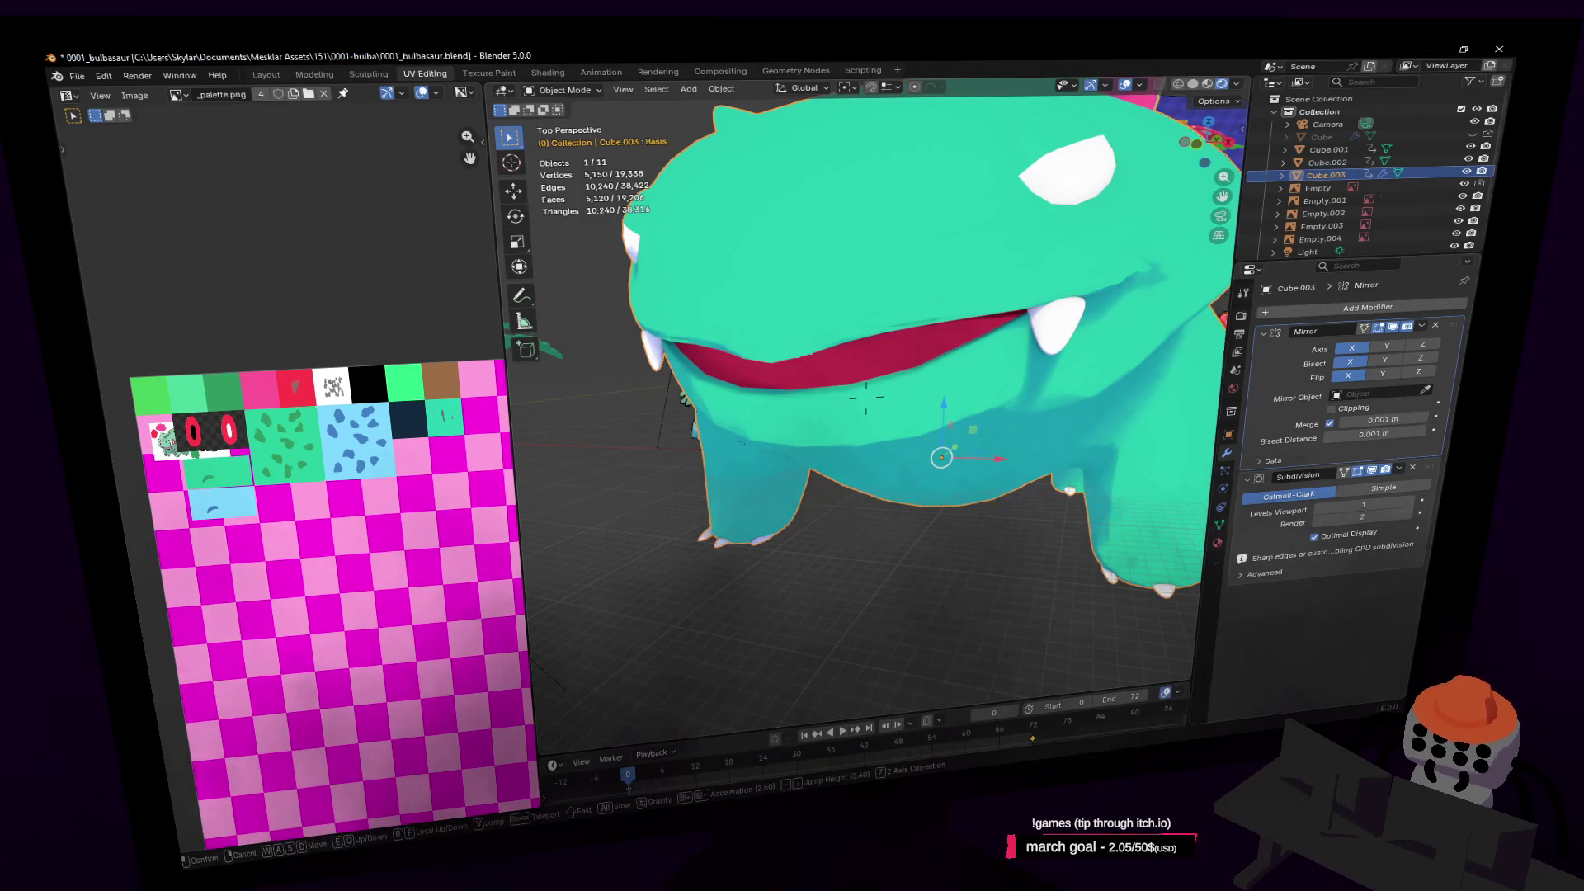
{"action": "scroll", "coordinate": [964, 397], "scroll_direction": "down", "scroll_amount": 5}
{"action": "left_click", "coordinate": [871, 458]}
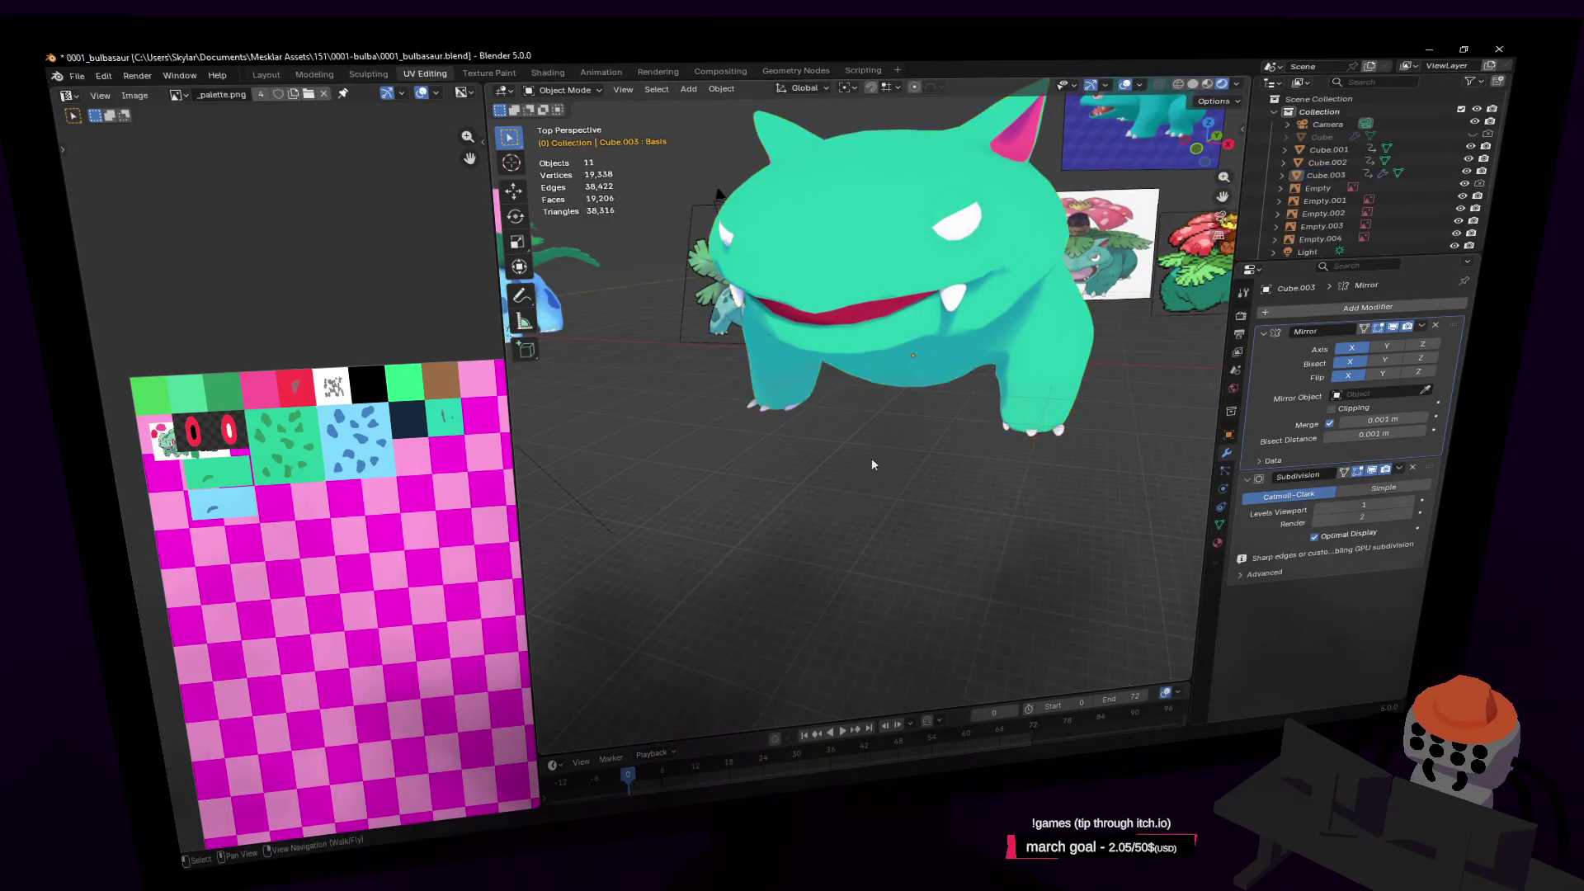
Add a new 2 m cube at the origin, then reselect the Bulbasaur body mesh
{"action": "key", "text": "shift+a"}
{"action": "mouse_move", "coordinate": [860, 487]}
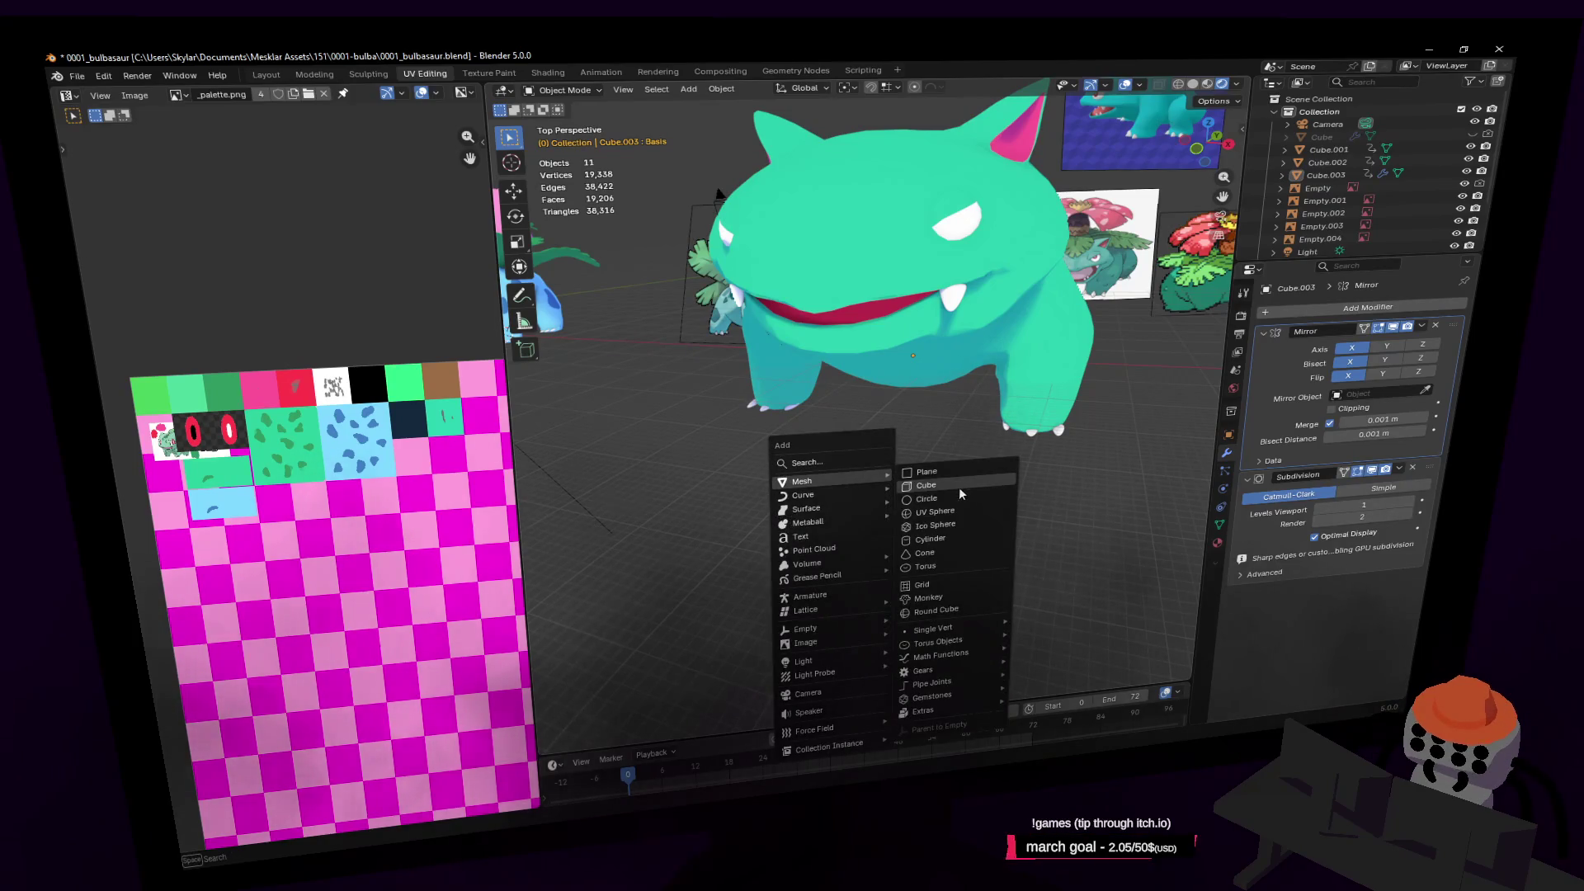
{"action": "left_click", "coordinate": [940, 484]}
{"action": "left_click", "coordinate": [879, 407]}
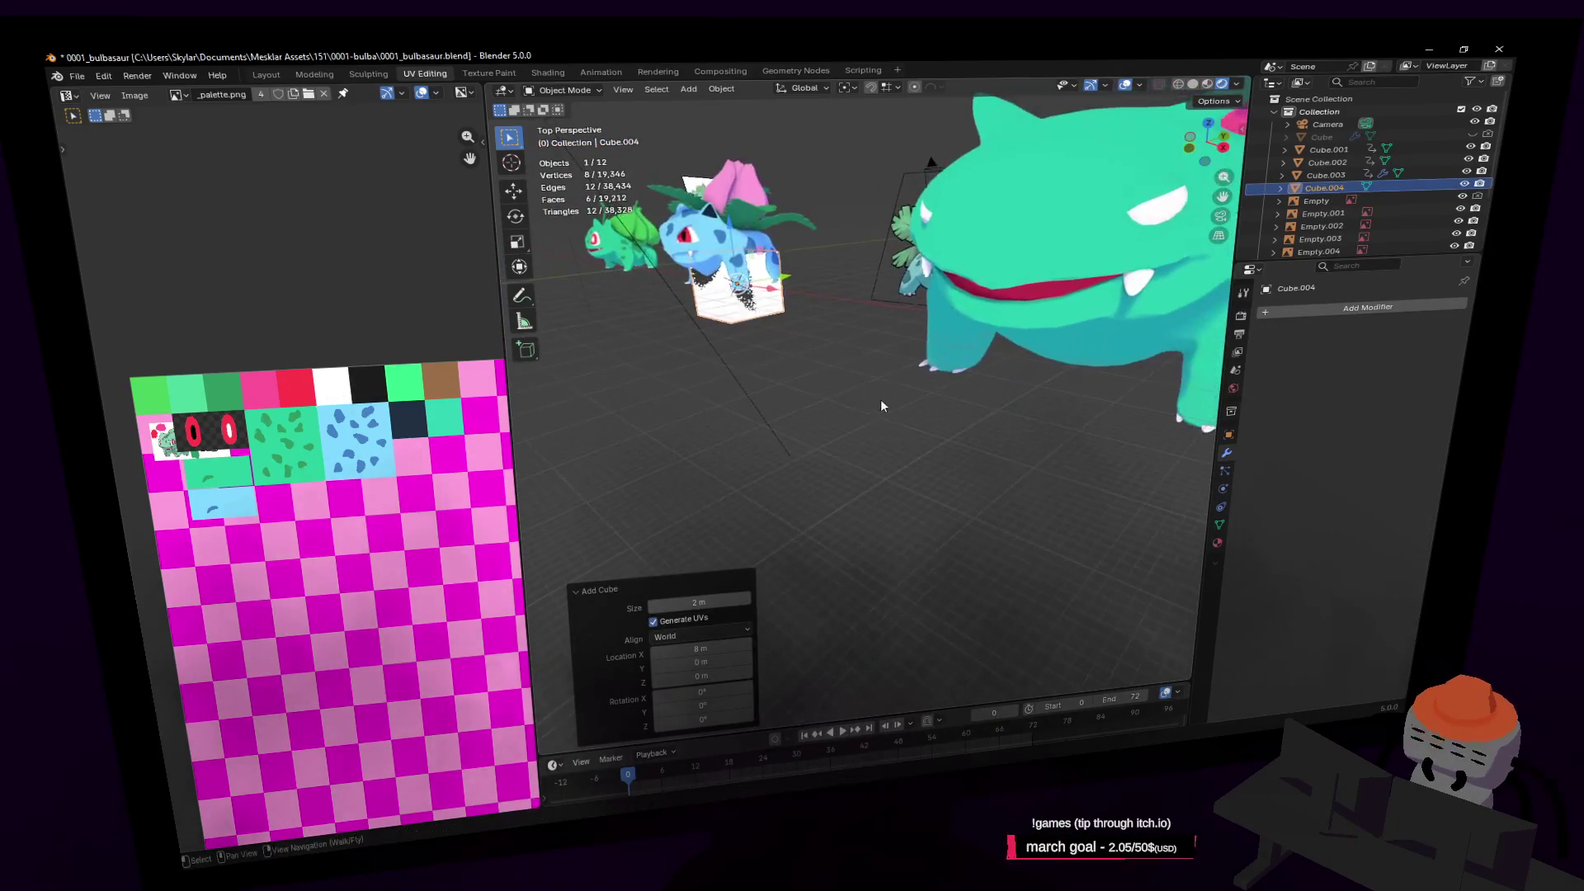
{"action": "left_click", "coordinate": [1069, 358]}
In Edit Mode, clear the old selection and select the red mouth faces
{"action": "key", "text": "Tab"}
{"action": "key", "text": "shift+grave"}
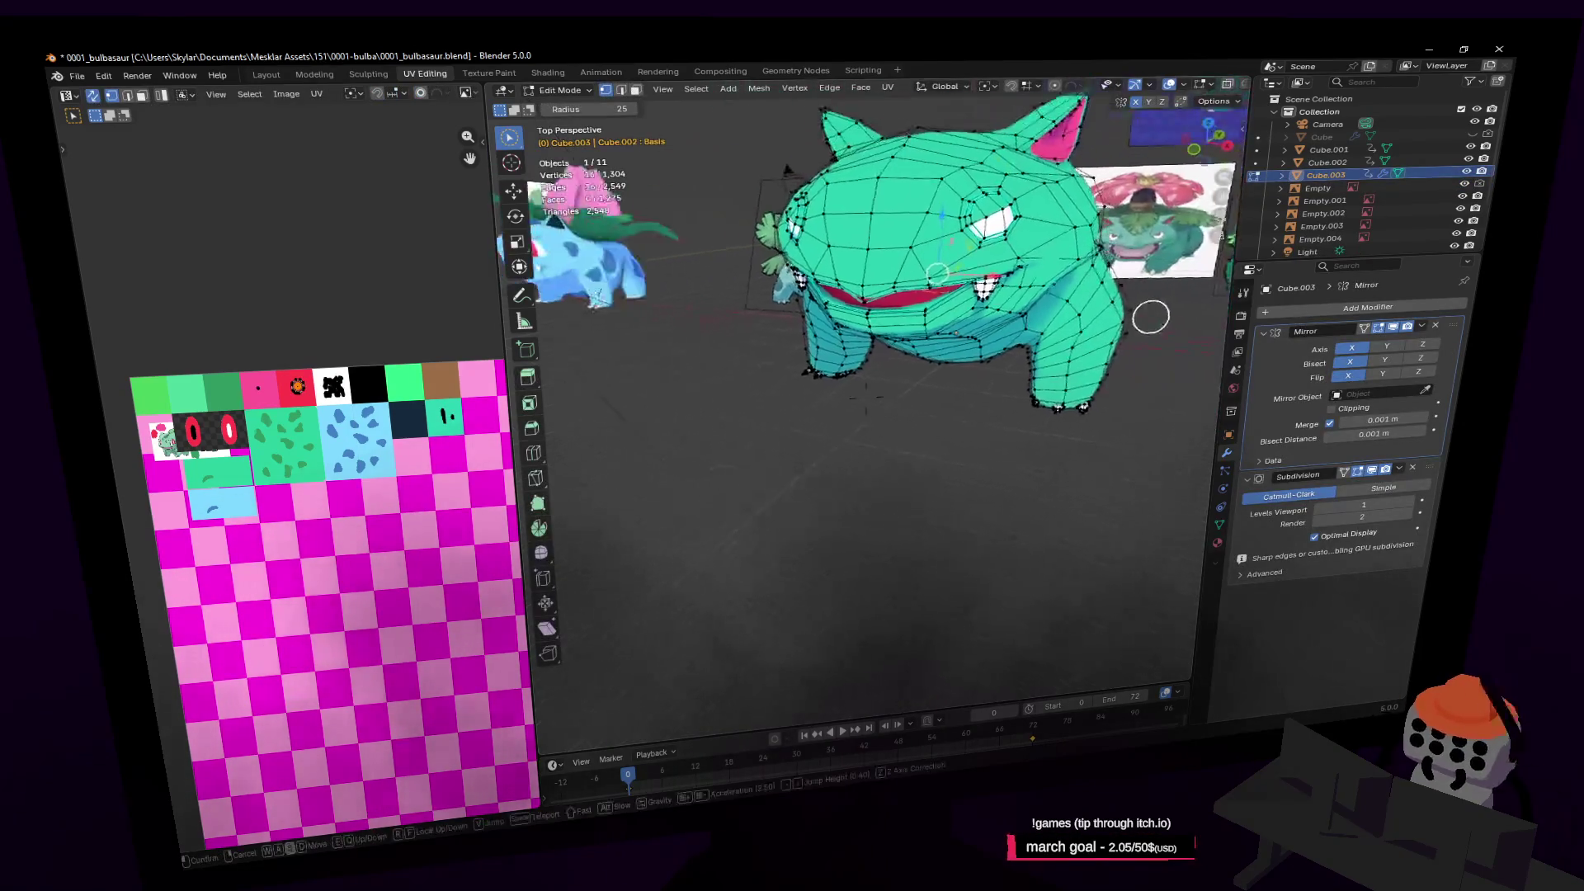
{"action": "key", "text": "w"}
{"action": "key", "text": "w"}
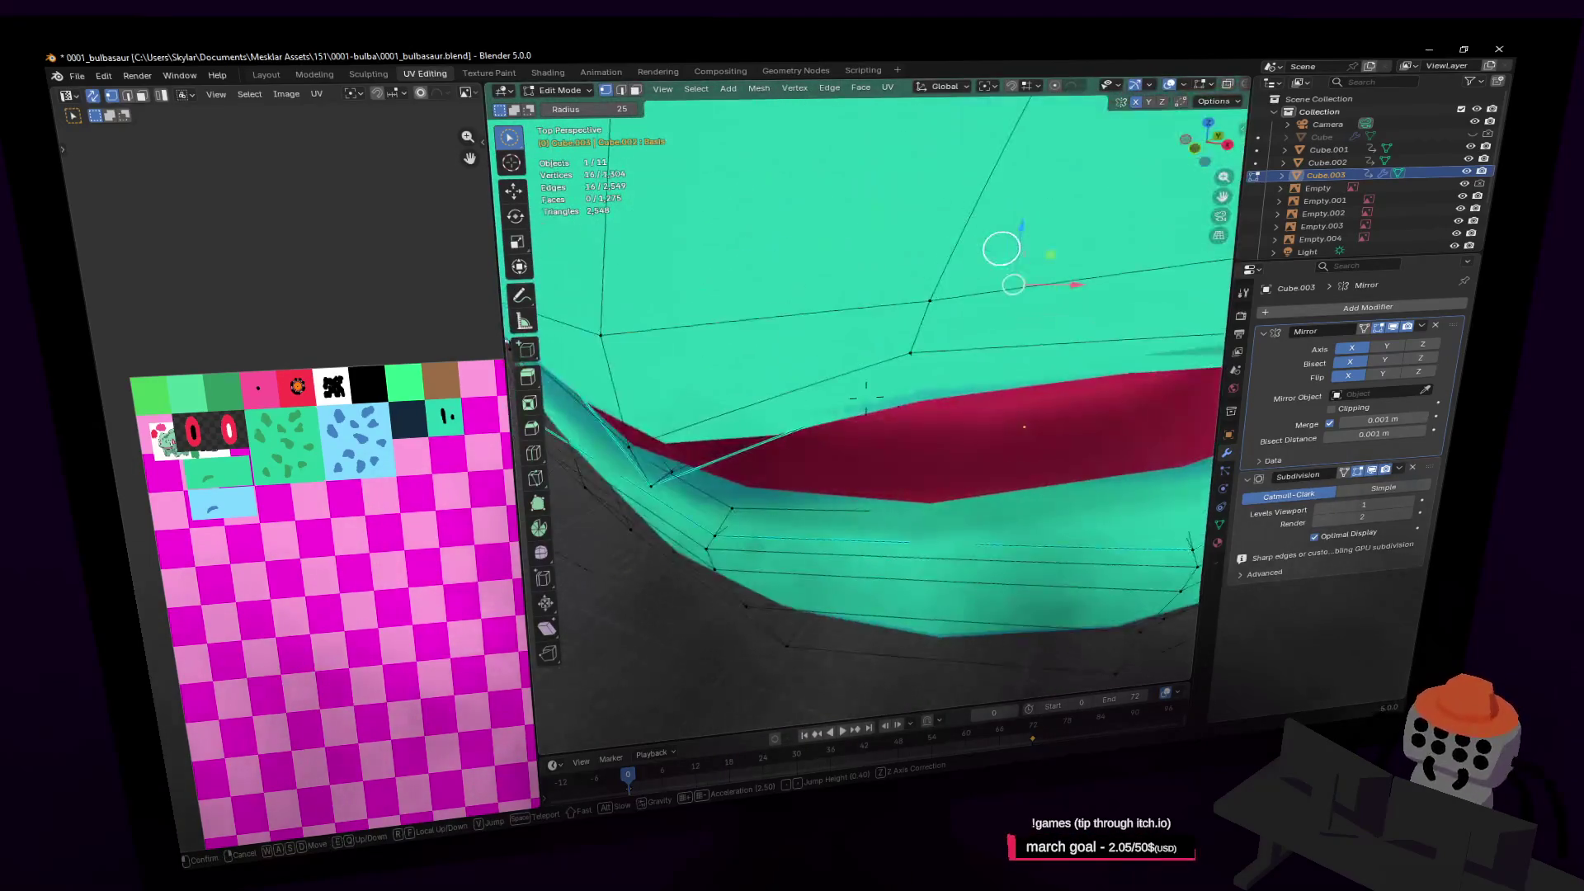
{"action": "left_click", "coordinate": [841, 407]}
{"action": "mouse_move", "coordinate": [836, 365]}
{"action": "middle_mouse_down", "text": "shift"}
{"action": "mouse_move", "coordinate": [849, 344]}
{"action": "mouse_move", "coordinate": [816, 384]}
{"action": "mouse_move", "coordinate": [886, 393]}
{"action": "middle_mouse_up", "text": "shift"}
{"action": "scroll", "coordinate": [879, 410], "scroll_direction": "up", "scroll_amount": 5}
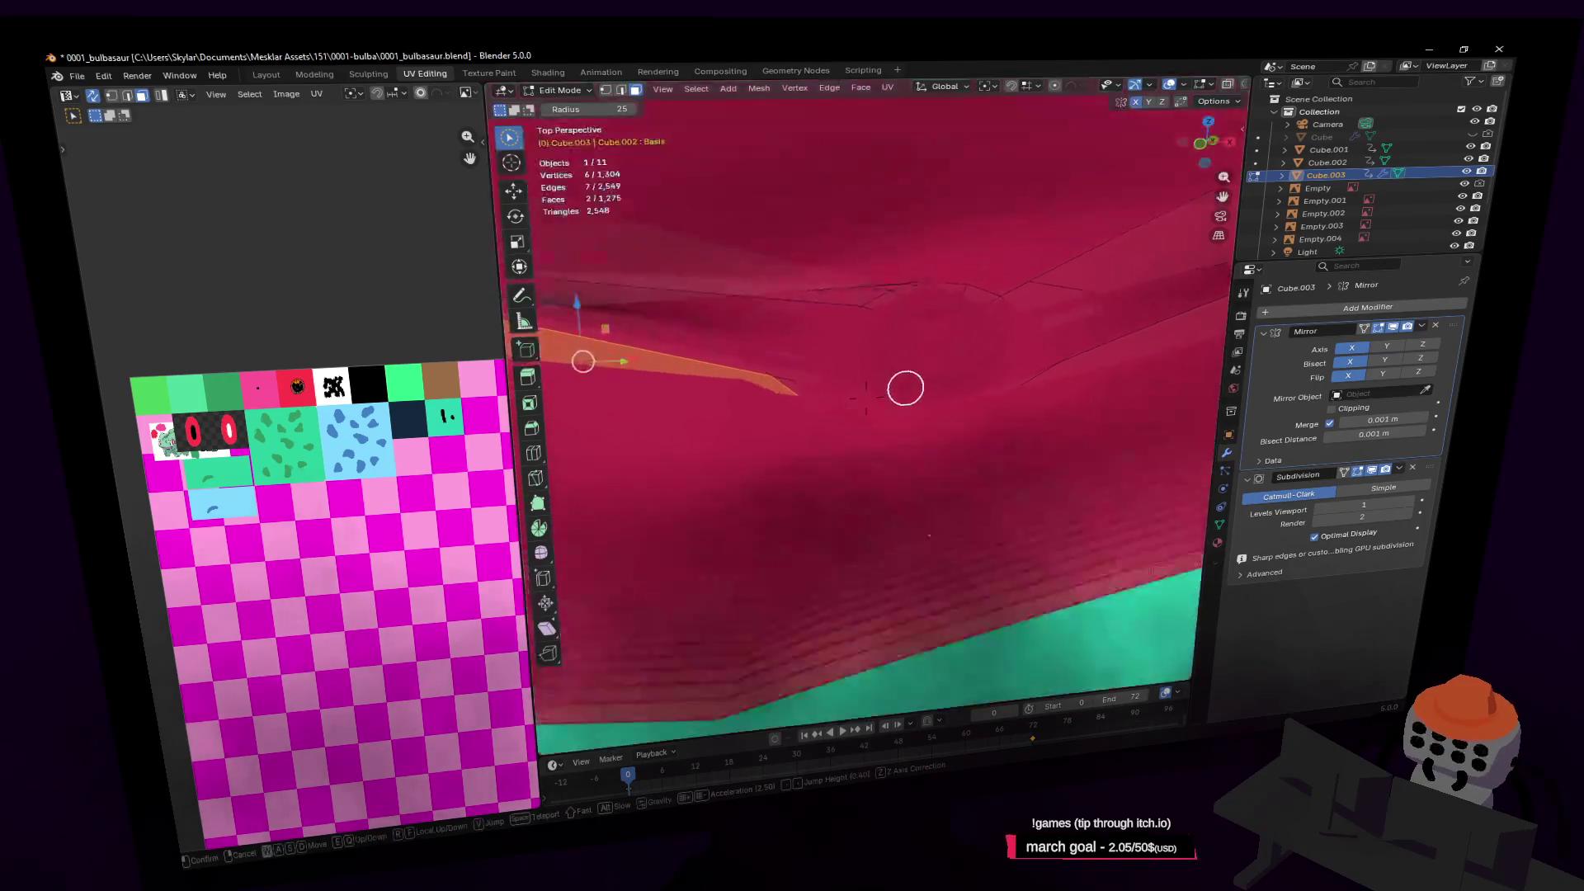
{"action": "left_click_drag", "start_coordinate": [990, 492], "coordinate": [1087, 429]}
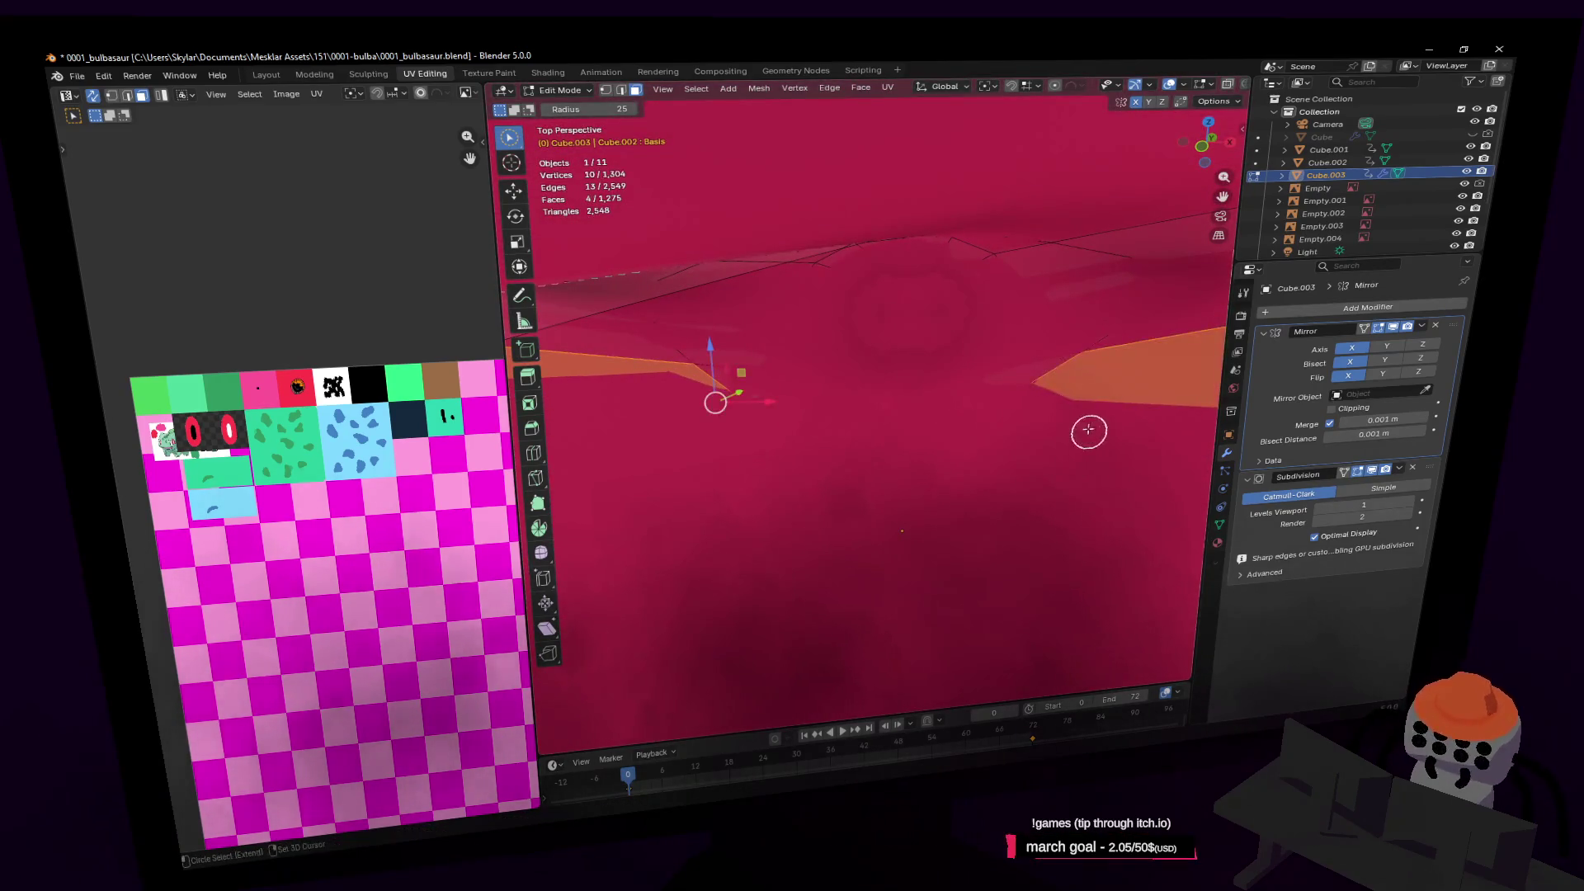
Duplicate the mouth faces about 0.2 m straight up and hide everything else
{"action": "key", "text": "shift+grave"}
{"action": "key", "text": "s"}
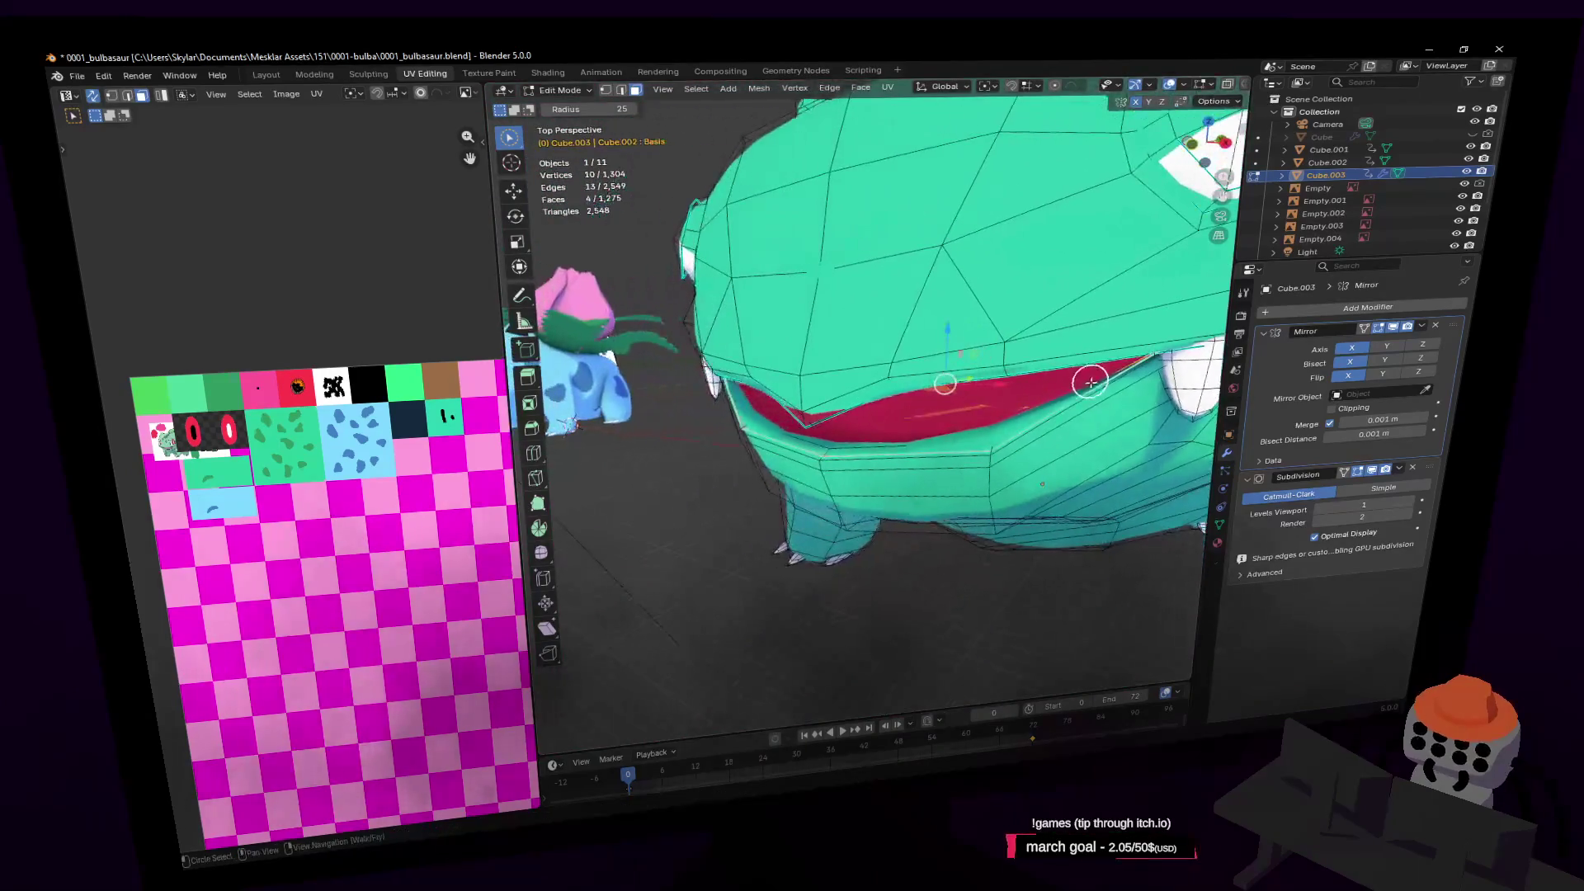
{"action": "left_click", "coordinate": [1106, 370]}
{"action": "key", "text": "e"}
{"action": "key", "text": "z"}
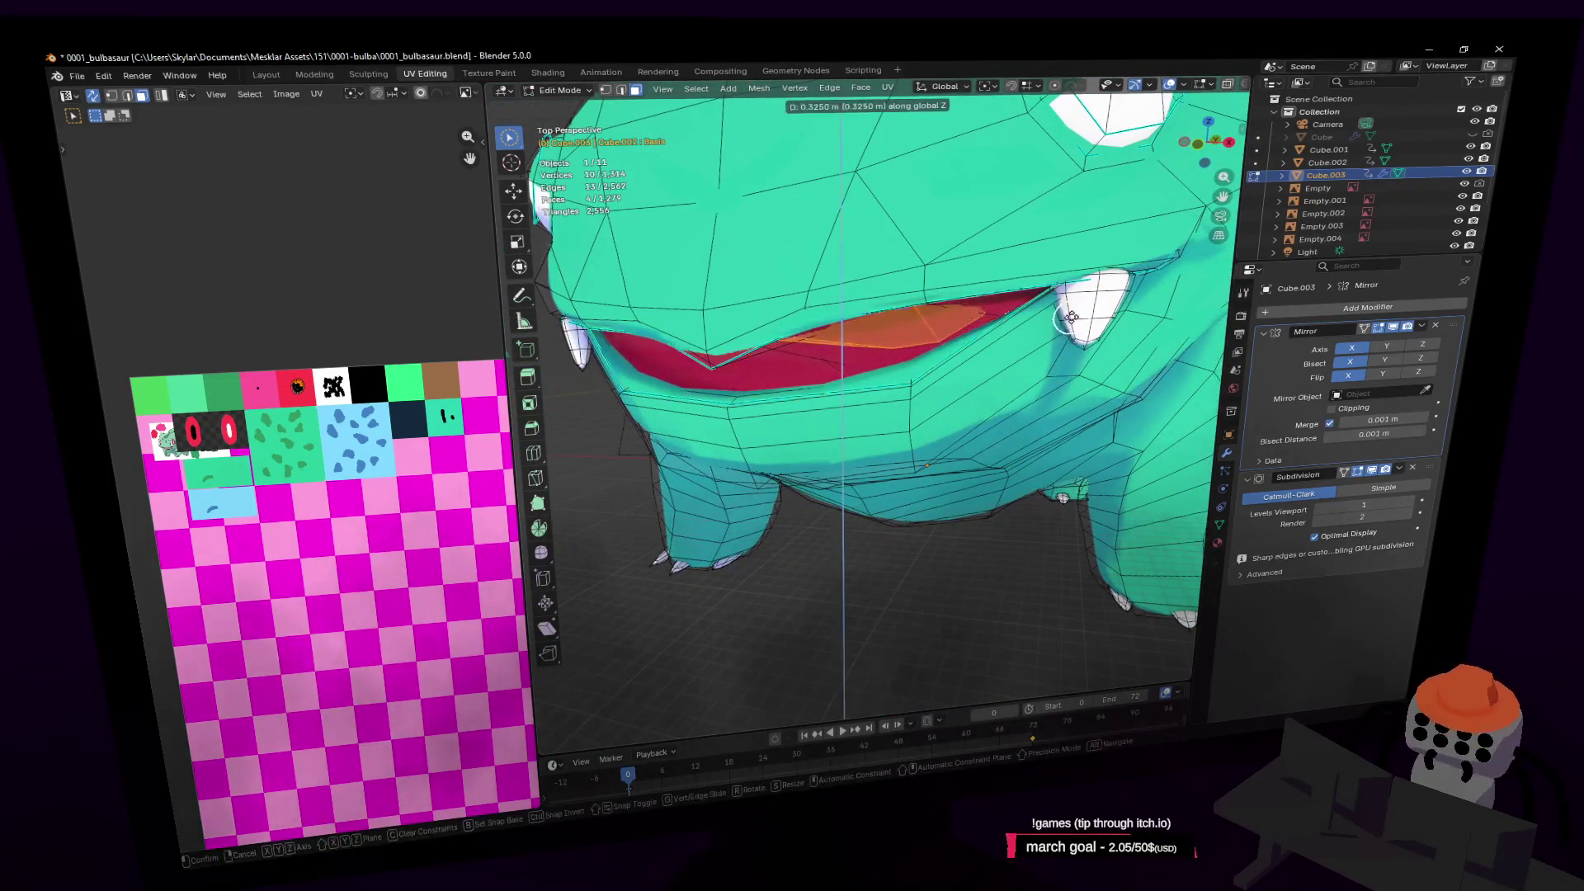
{"action": "left_click", "coordinate": [1077, 337]}
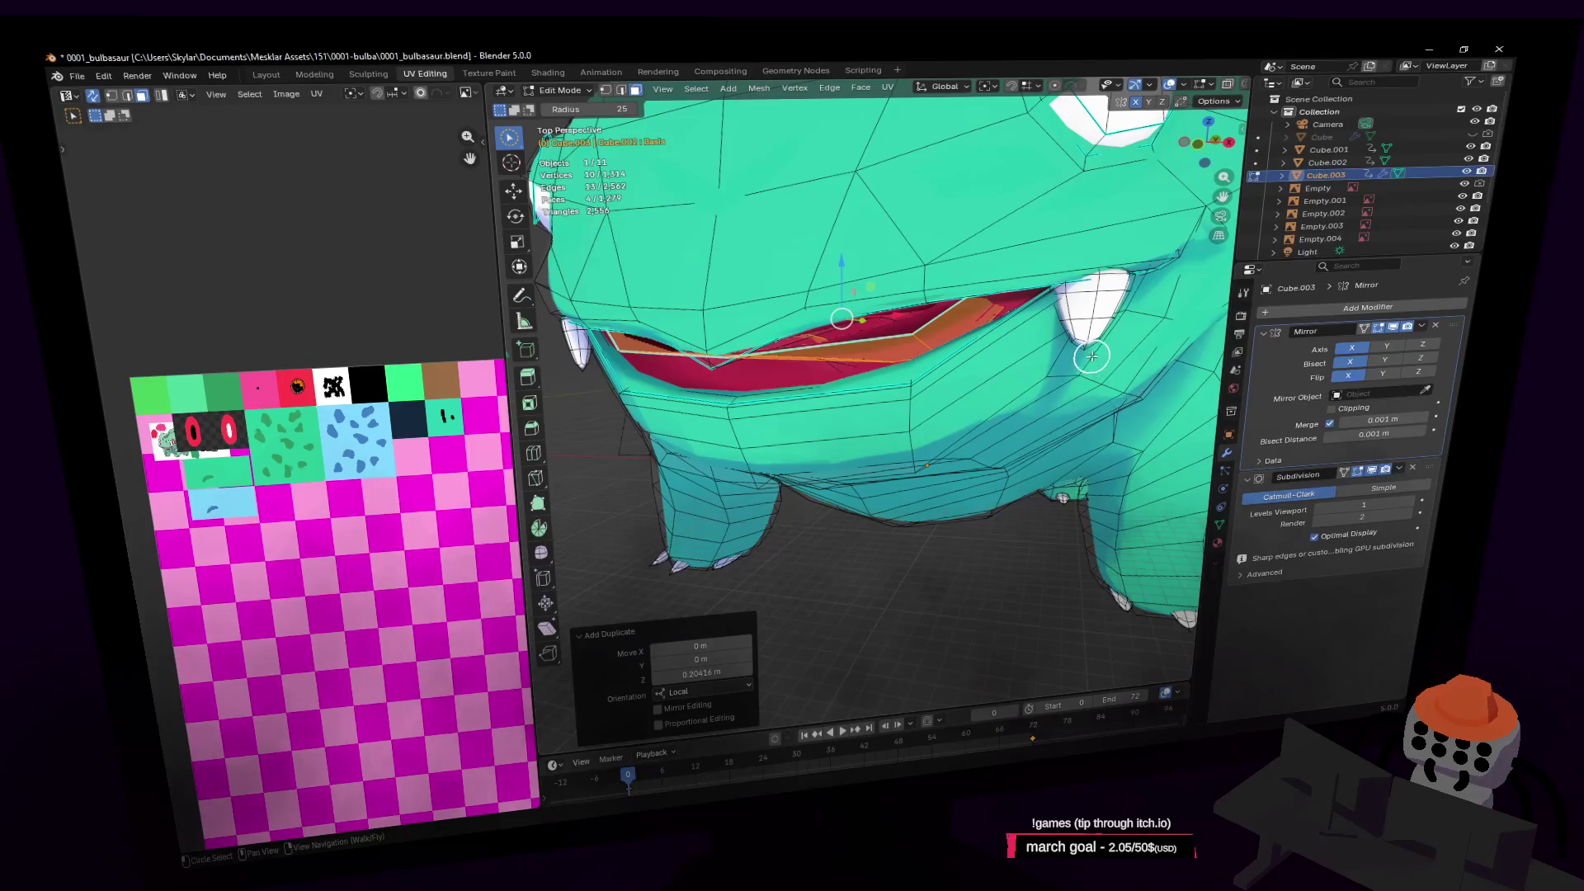
{"action": "key", "text": "shift+h"}
{"action": "key", "text": "shift+grave"}
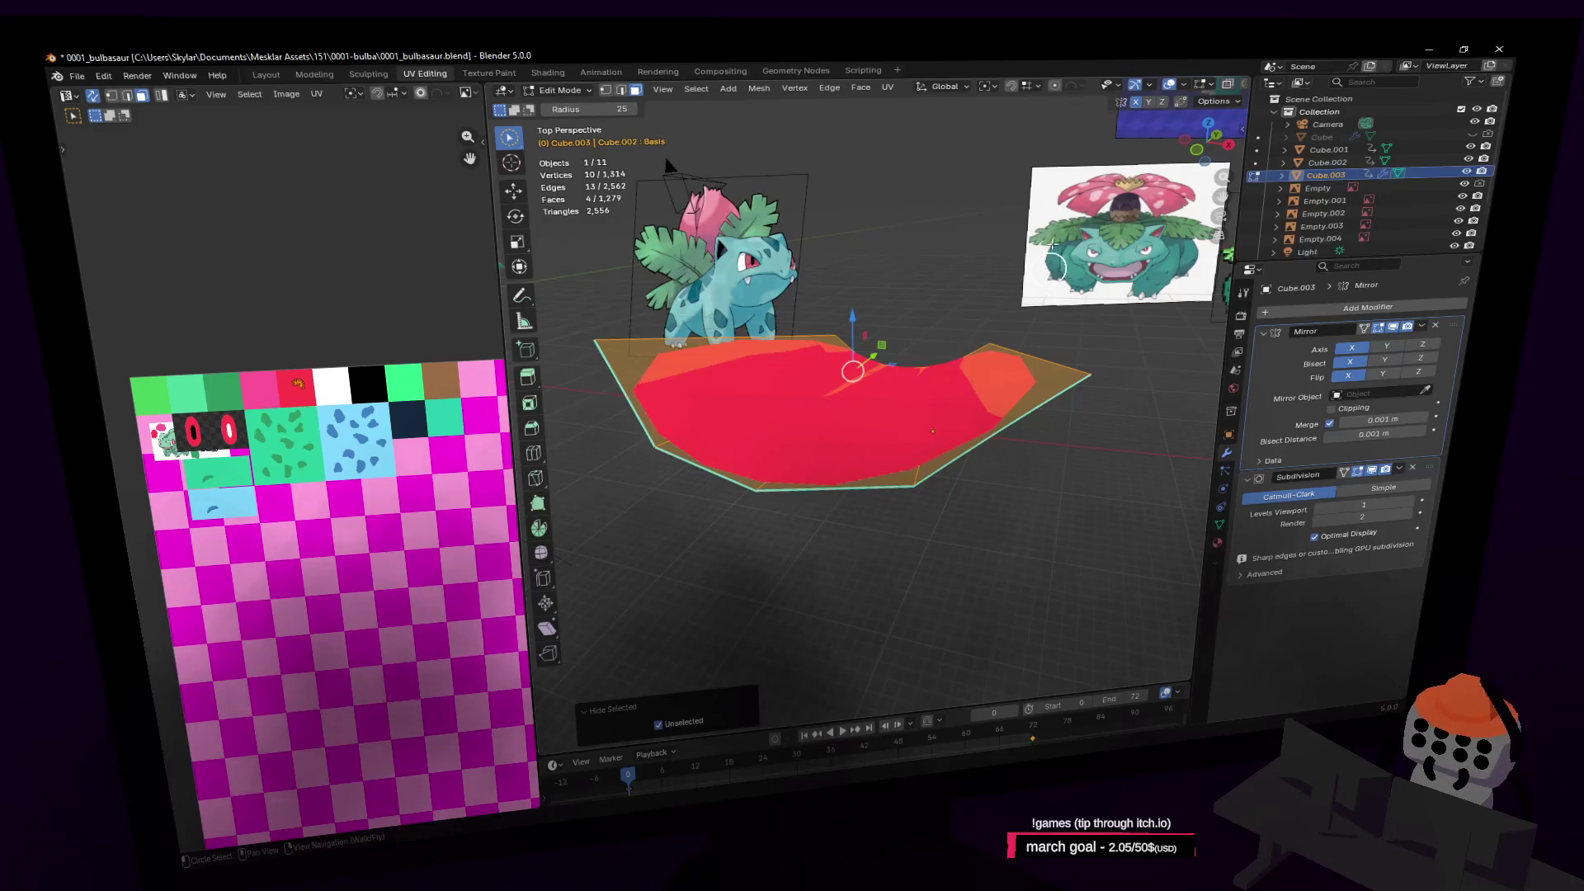
Extrude the mouth faces downward and push two front faces back along Y
{"action": "key", "text": "e"}
{"action": "key", "text": "Return"}
{"action": "key", "text": "shift+grave"}
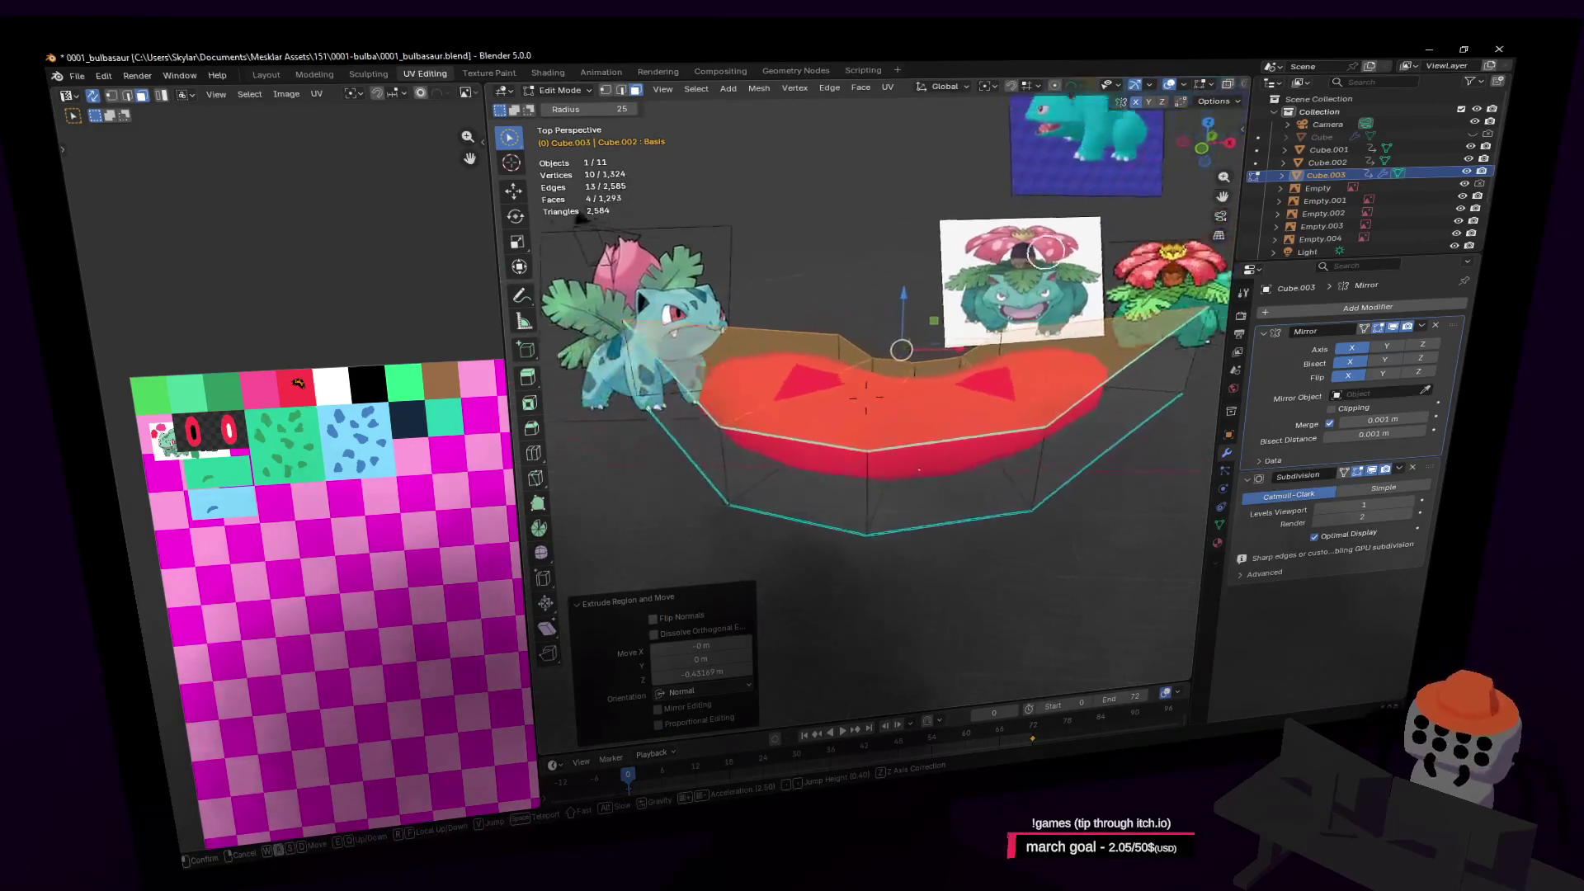
{"action": "left_click", "coordinate": [826, 428]}
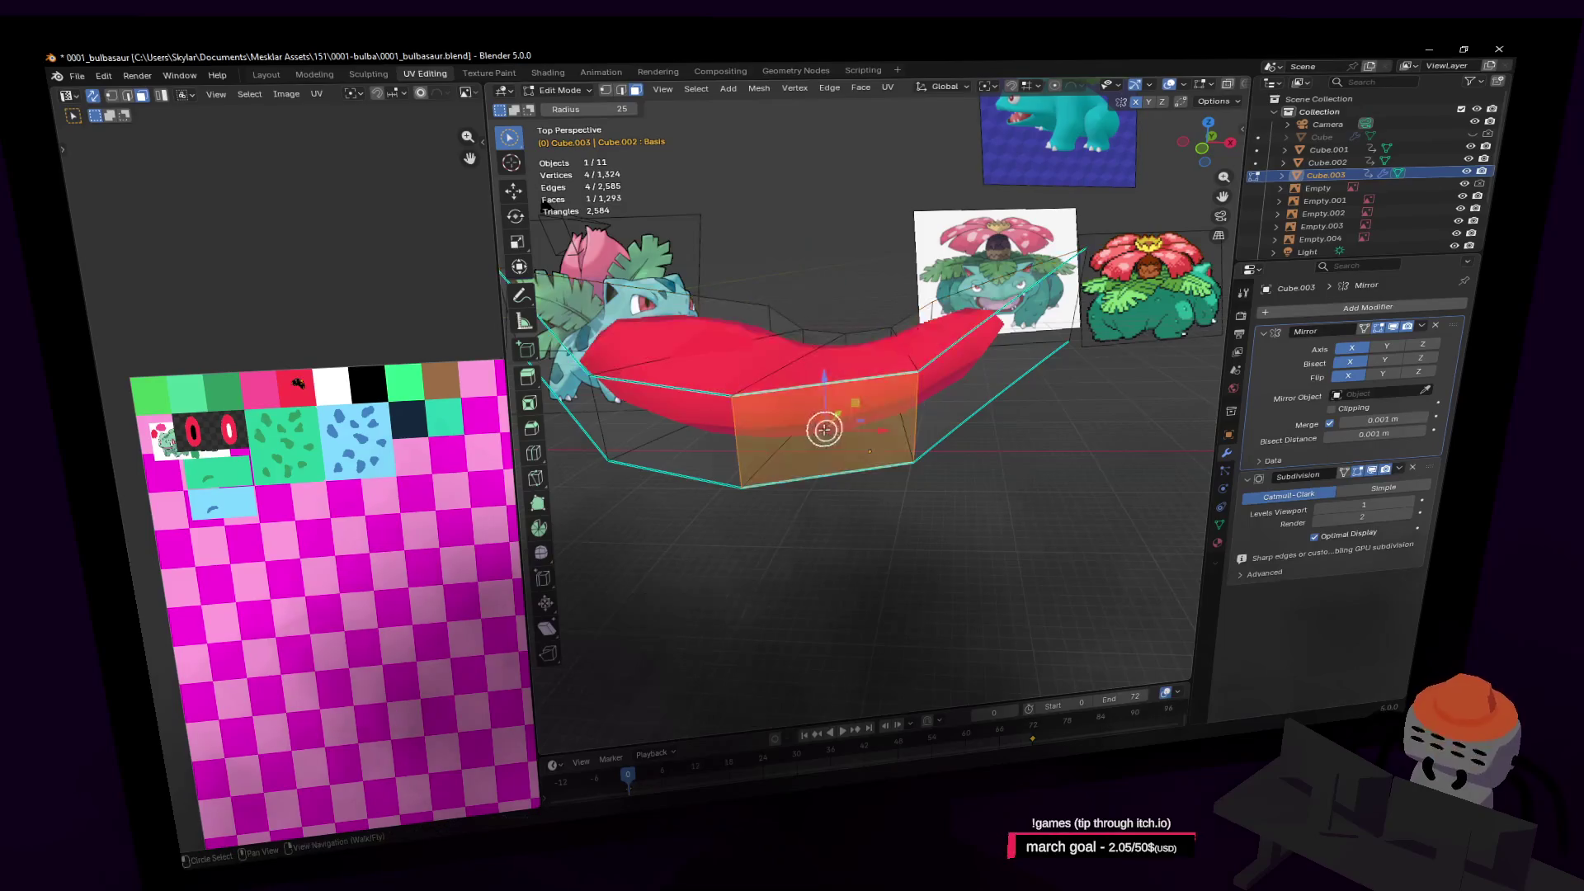
{"action": "left_click", "coordinate": [689, 435]}
{"action": "mouse_move", "coordinate": [689, 435]}
{"action": "middle_mouse_down"}
{"action": "mouse_move", "coordinate": [930, 379]}
{"action": "mouse_move", "coordinate": [962, 343]}
{"action": "mouse_move", "coordinate": [996, 358]}
{"action": "middle_mouse_up"}
{"action": "key", "text": "g"}
{"action": "key", "text": "y"}
{"action": "left_click", "coordinate": [767, 452]}
Lower and rotate the piece's end face, then raise it by about 0.14 m
{"action": "left_click", "coordinate": [1008, 316]}
{"action": "key", "text": "shift+grave"}
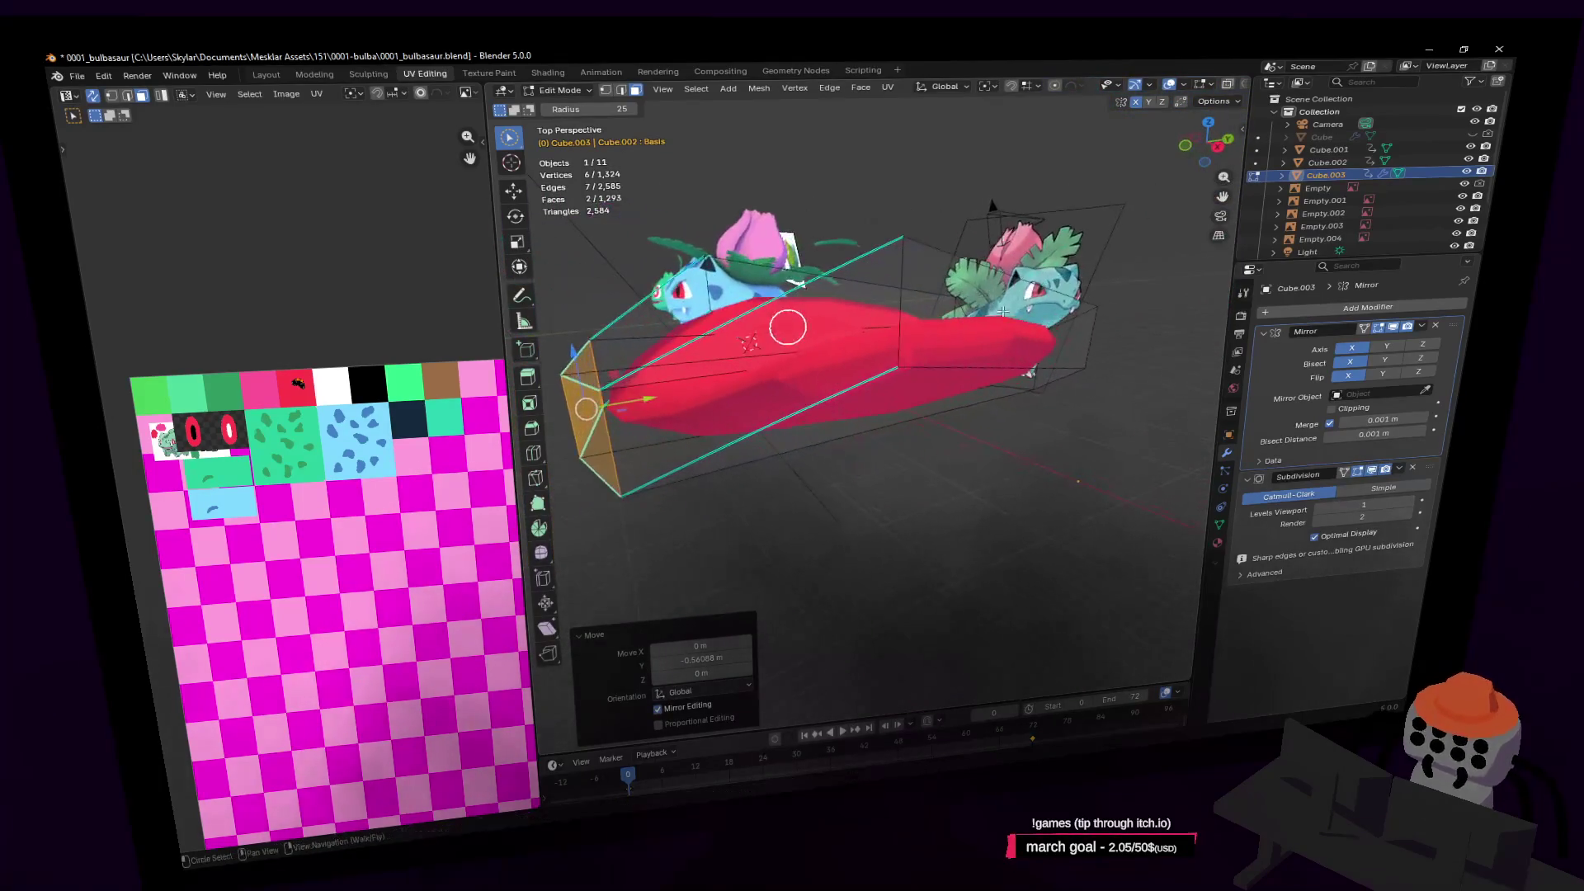
{"action": "left_click", "coordinate": [956, 308]}
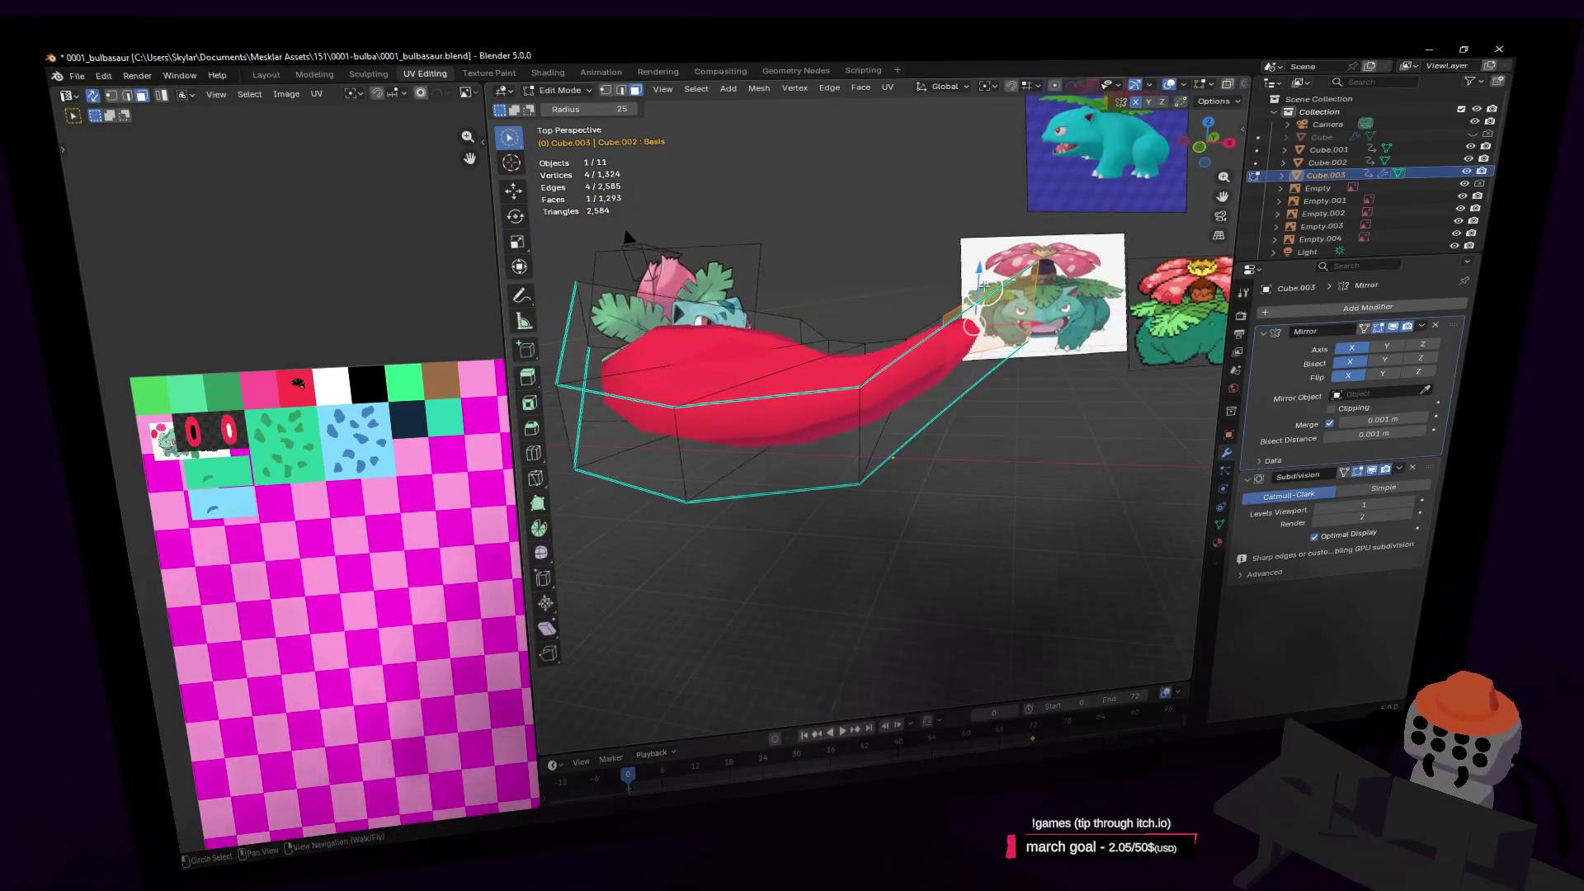
{"action": "key", "text": "g"}
{"action": "key", "text": "z"}
{"action": "left_click", "coordinate": [1023, 341]}
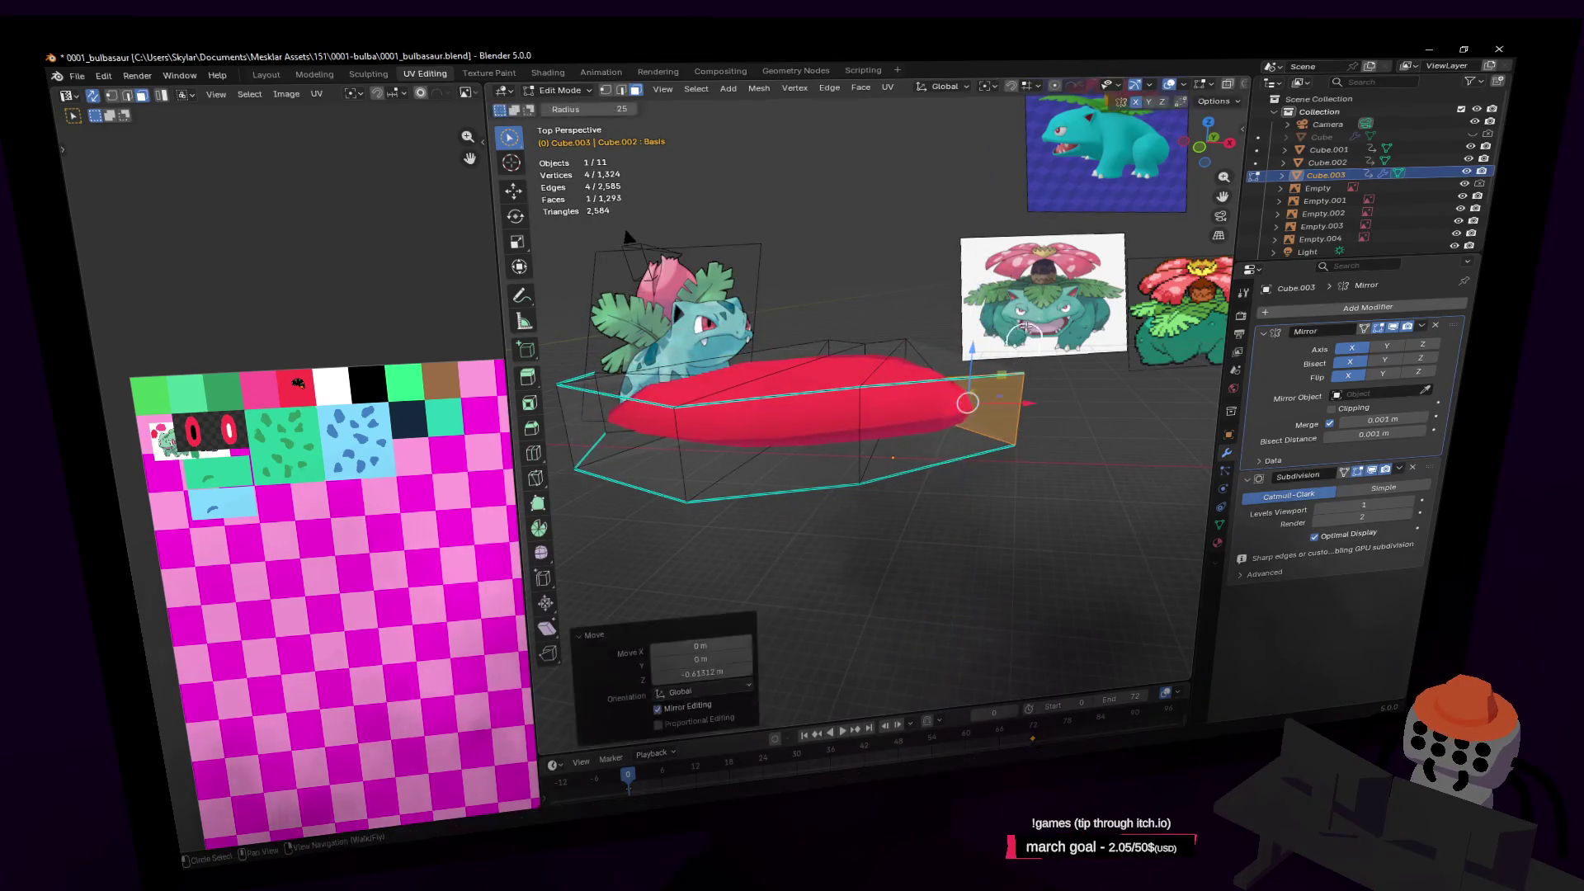
{"action": "left_click", "coordinate": [1109, 349]}
{"action": "key", "text": "shift+grave"}
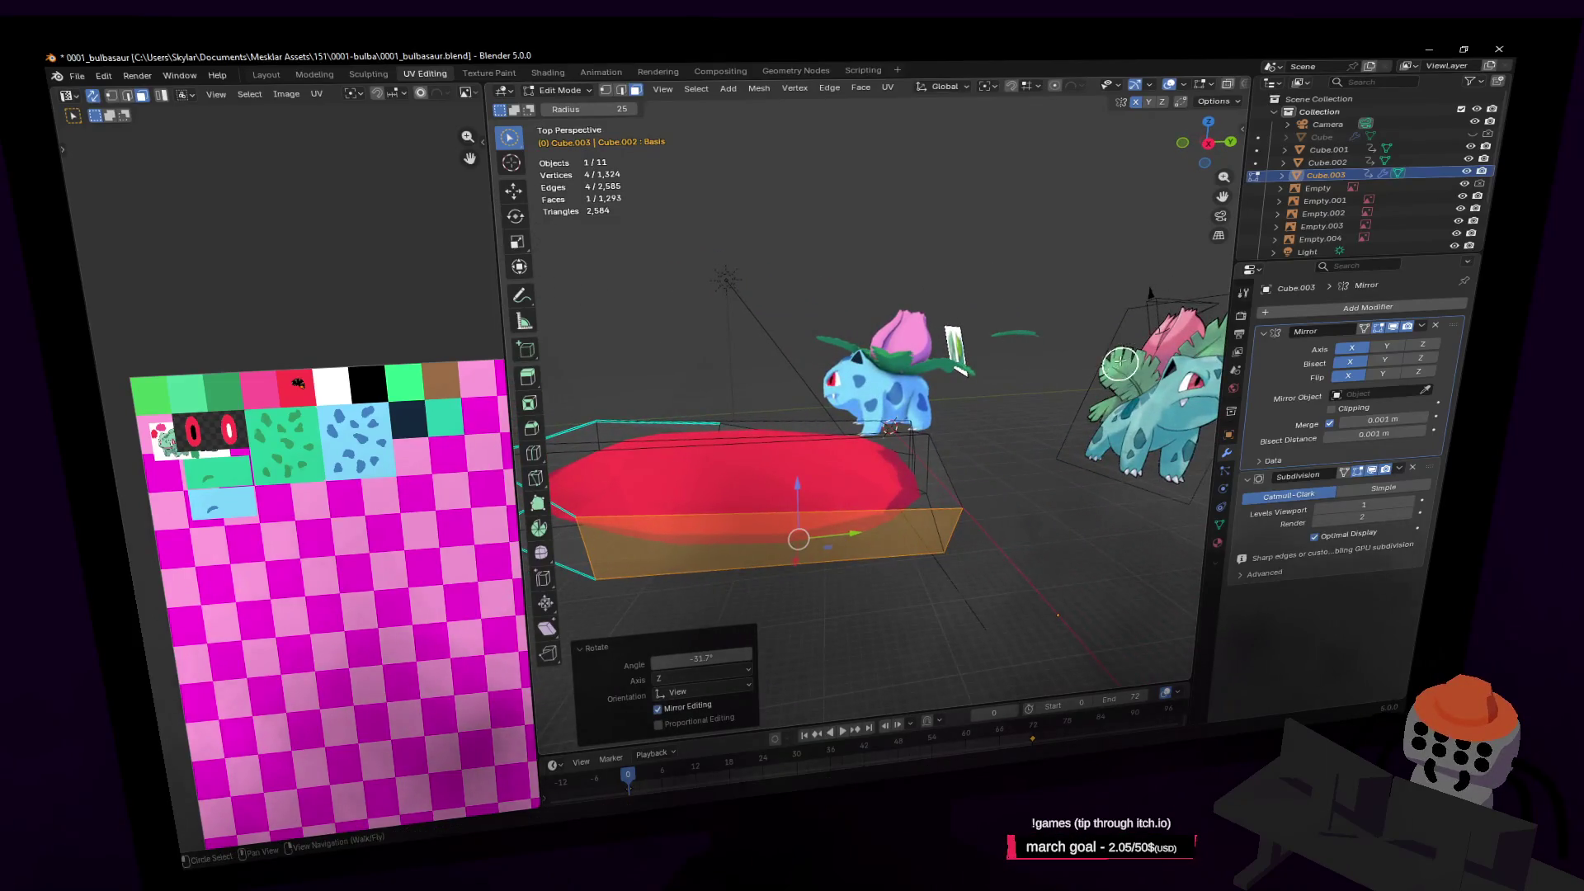
{"action": "key", "text": "r"}
{"action": "left_click", "coordinate": [1113, 346]}
{"action": "key", "text": "g"}
{"action": "left_click", "coordinate": [1100, 319]}
{"action": "key", "text": "shift+grave"}
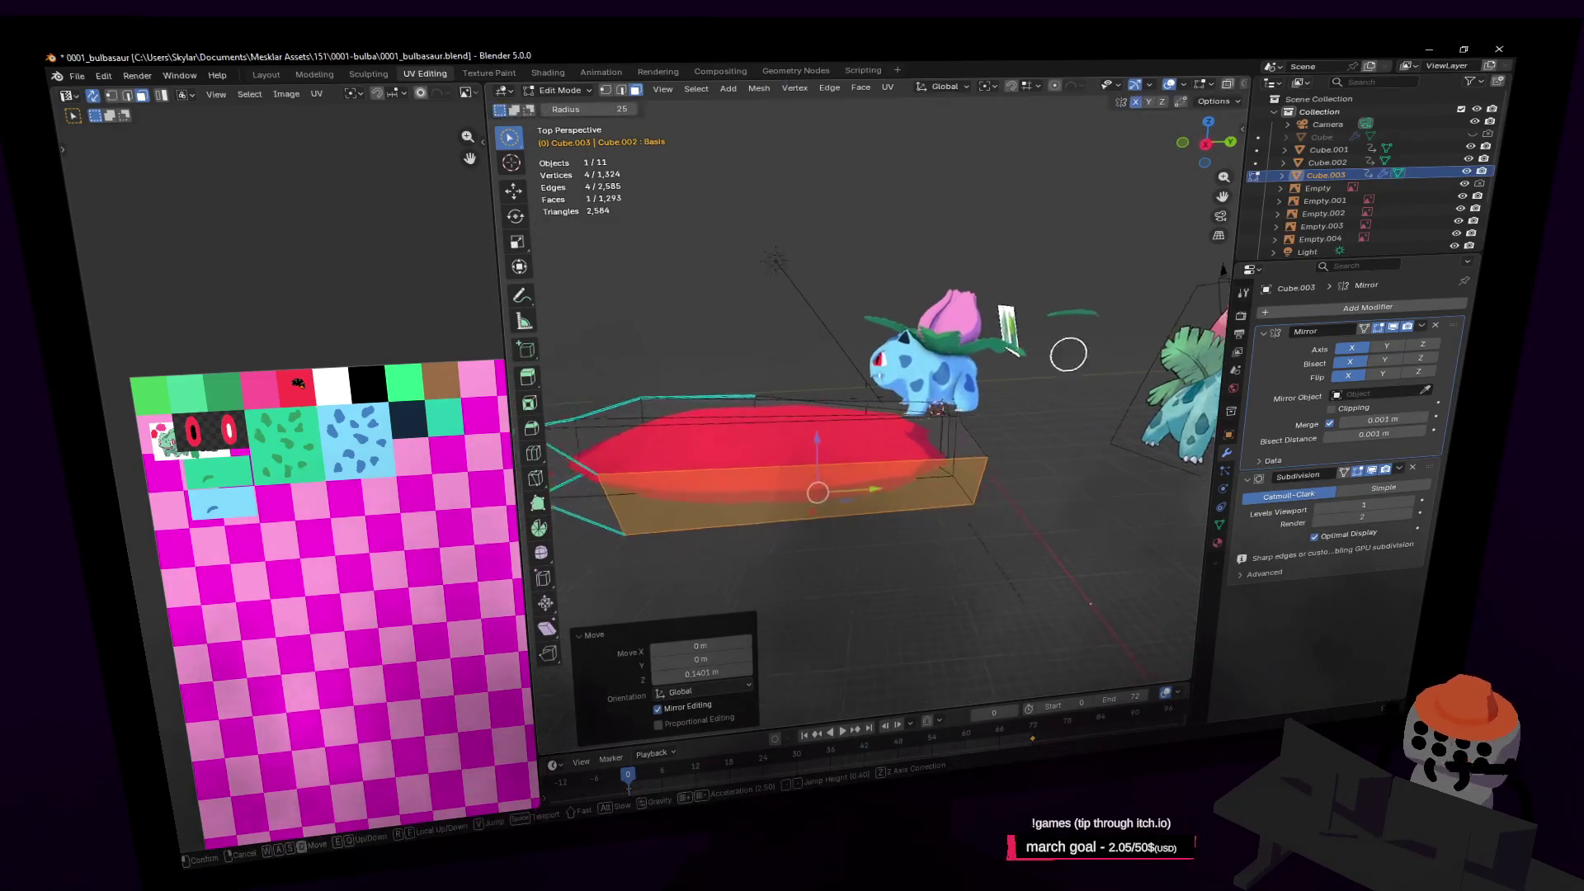
Extrude the four tip faces outward and place a new edge loop
{"action": "left_click", "coordinate": [886, 406], "text": "alt"}
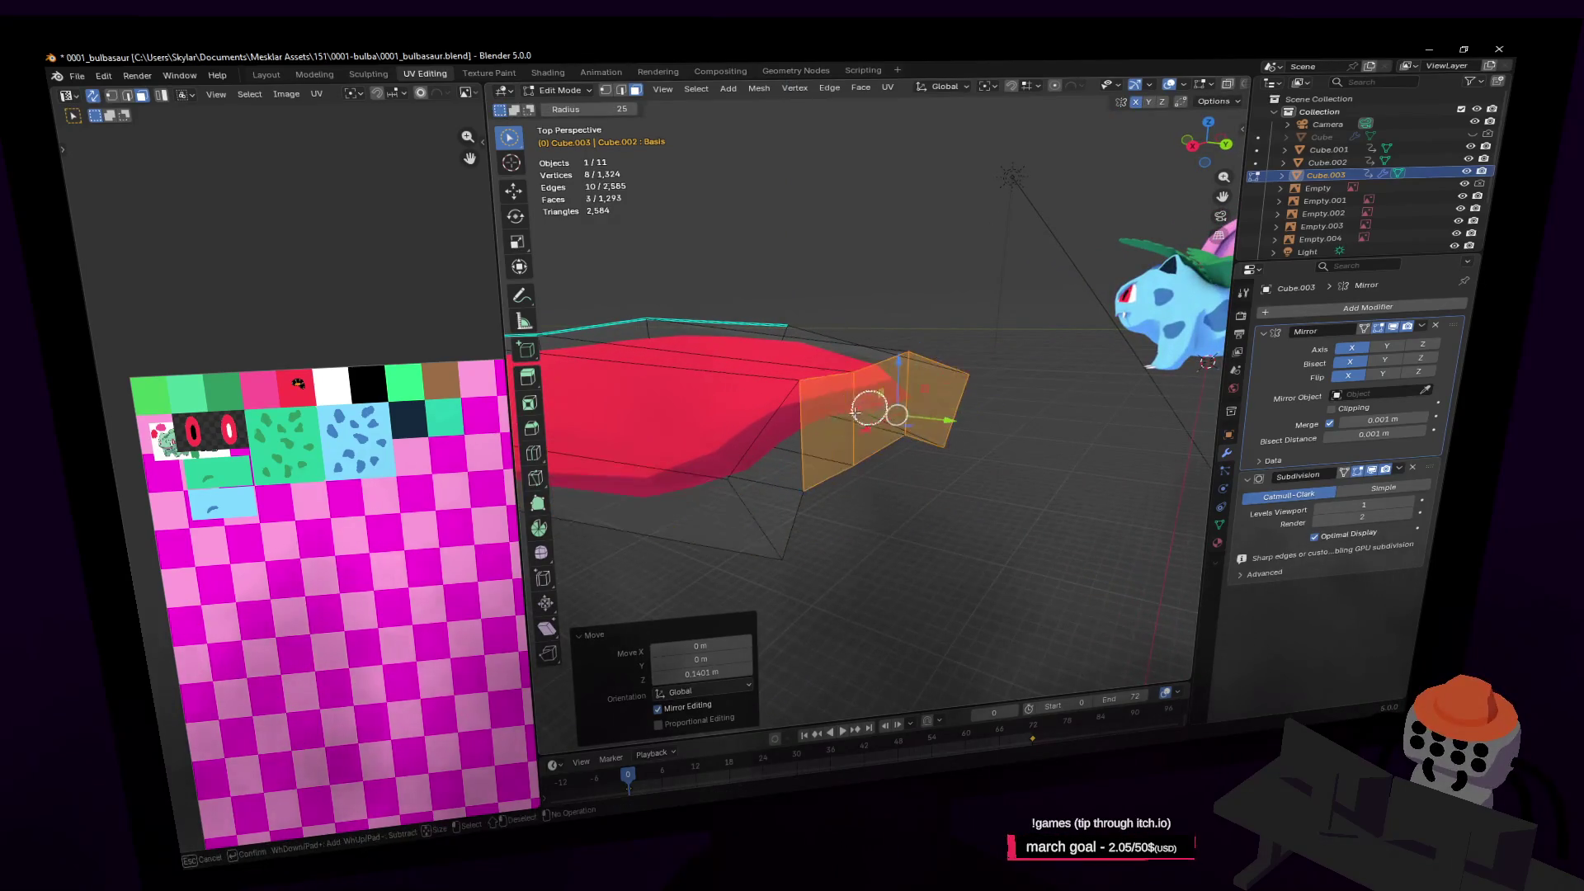
{"action": "key", "text": "e"}
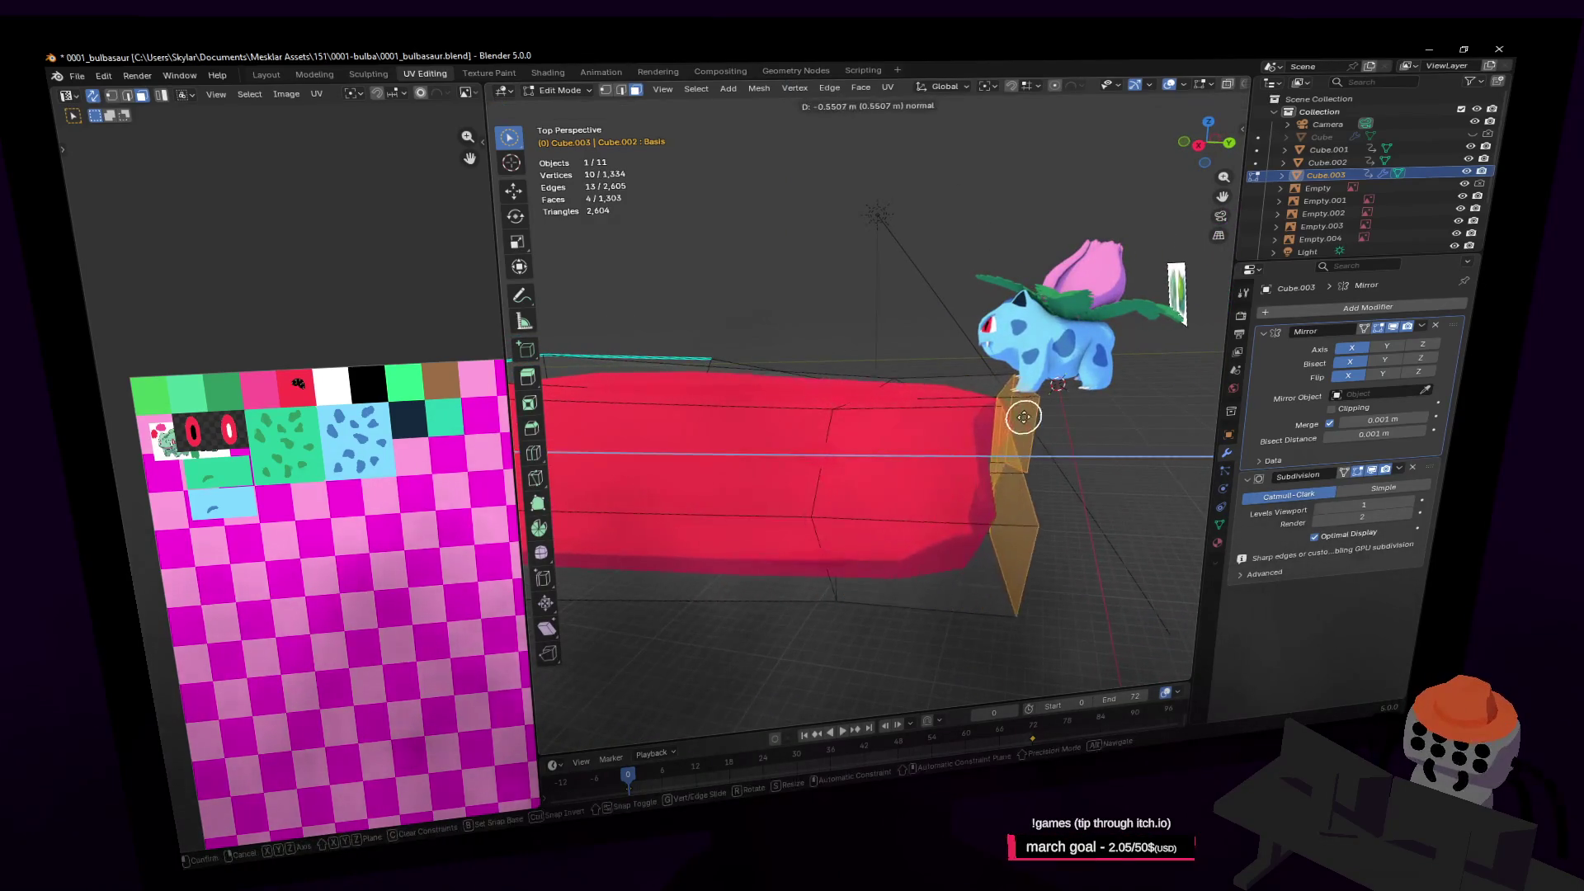
{"action": "left_click", "coordinate": [1018, 421]}
{"action": "left_click", "coordinate": [1092, 376]}
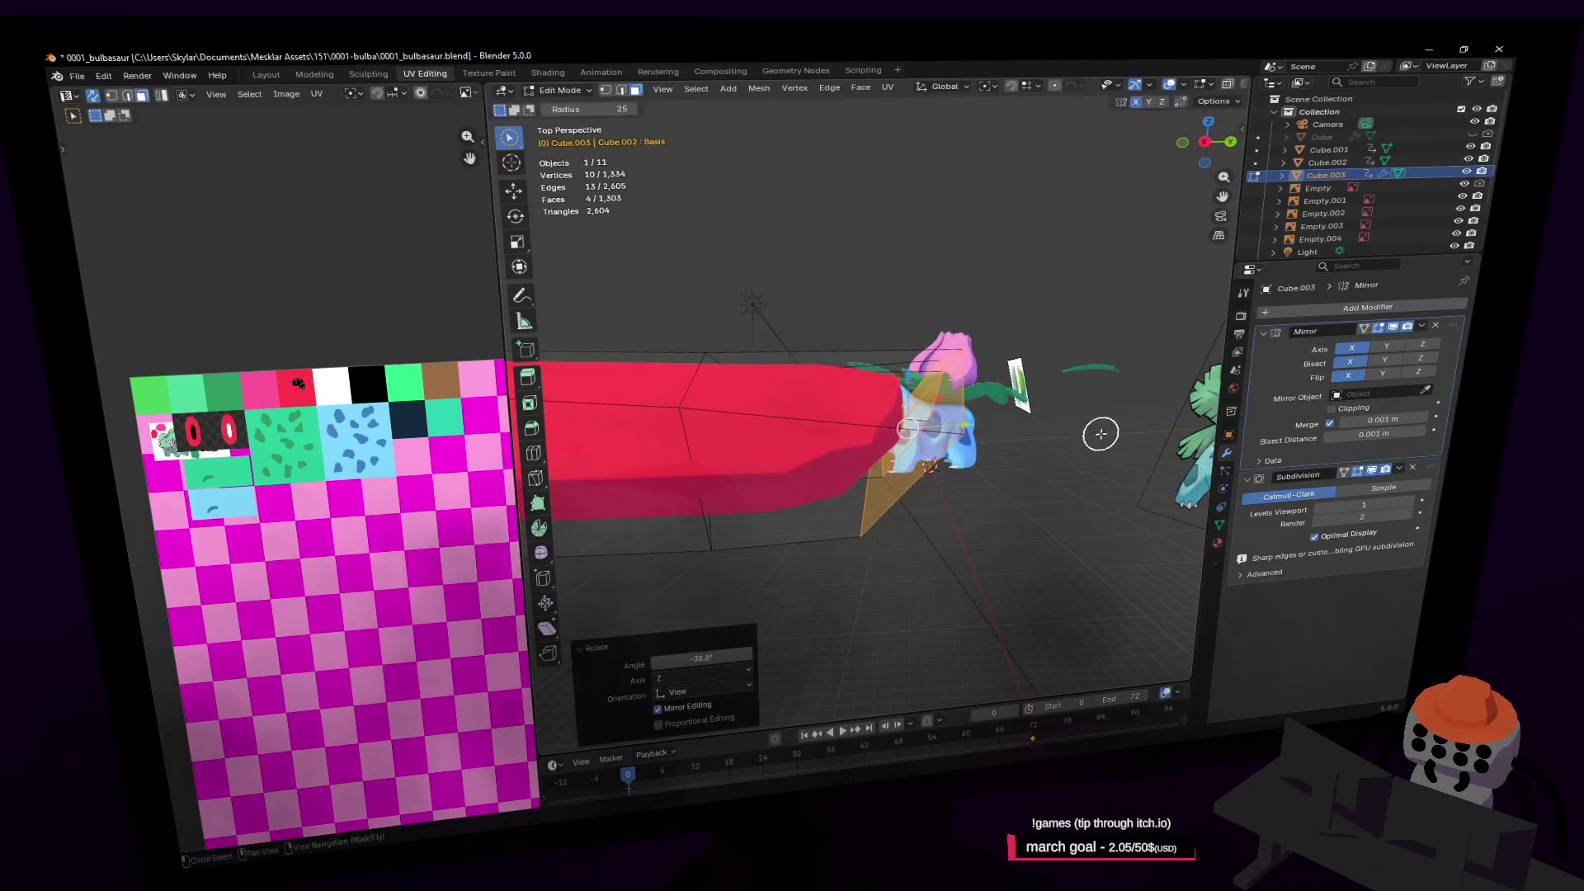
{"action": "key", "text": "shift+grave"}
{"action": "key", "text": "s"}
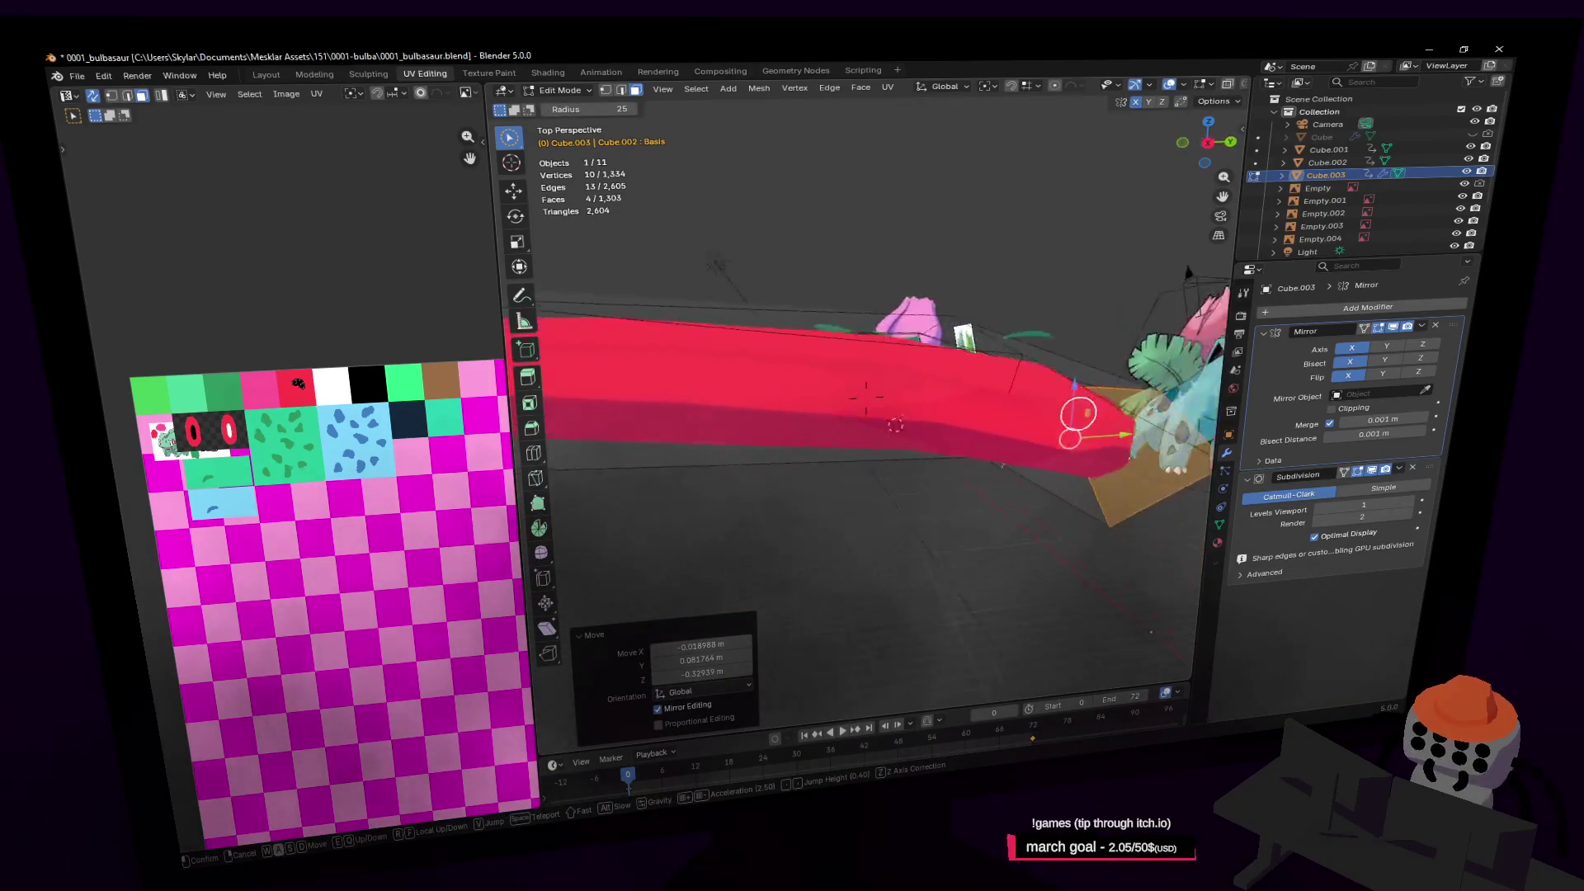
{"action": "key", "text": "w"}
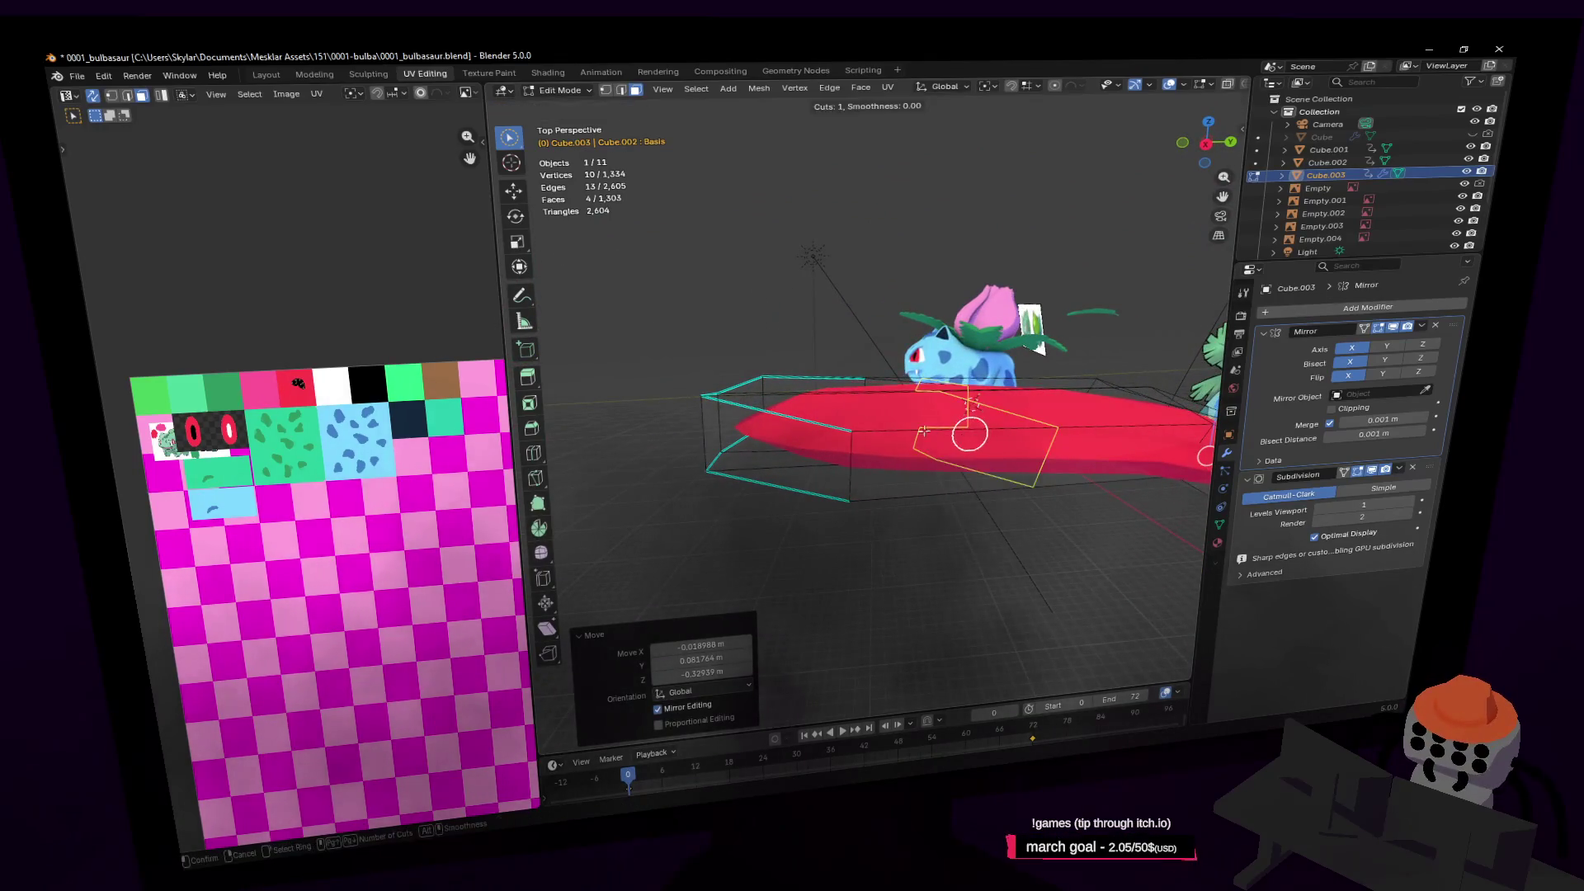
{"action": "left_click", "coordinate": [868, 437]}
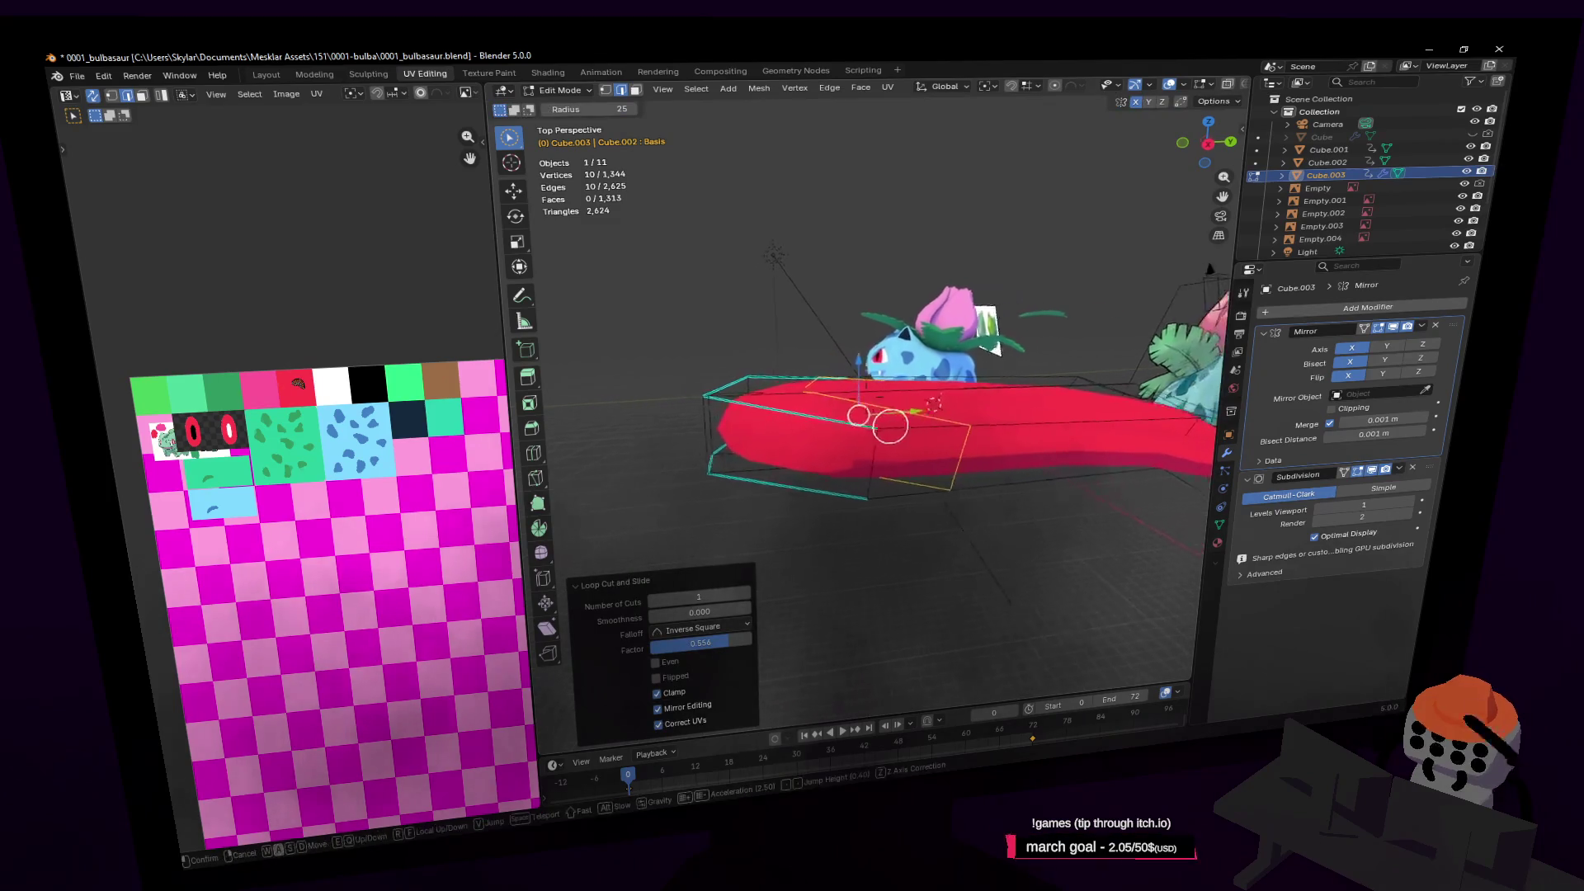
Select a single face on the red mesh and reframe the view around it
{"action": "scroll", "coordinate": [870, 436], "scroll_direction": "down", "scroll_amount": 5}
{"action": "left_click", "coordinate": [1006, 420]}
{"action": "key", "text": "d"}
{"action": "left_click", "coordinate": [923, 402]}
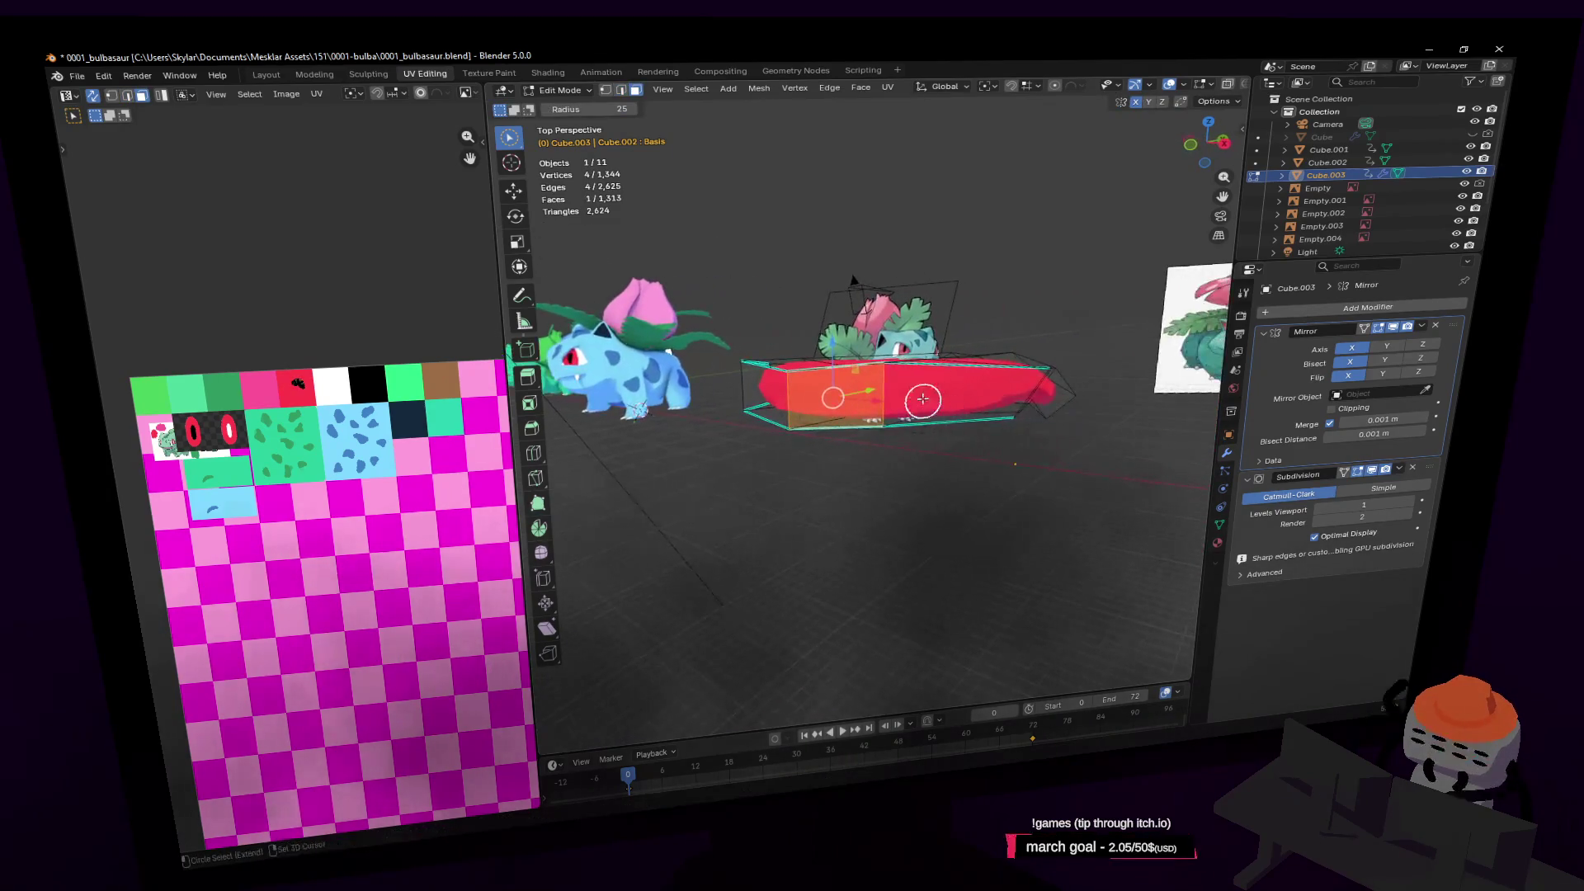
{"action": "middle_click_drag", "start_coordinate": [917, 373], "coordinate": [934, 330]}
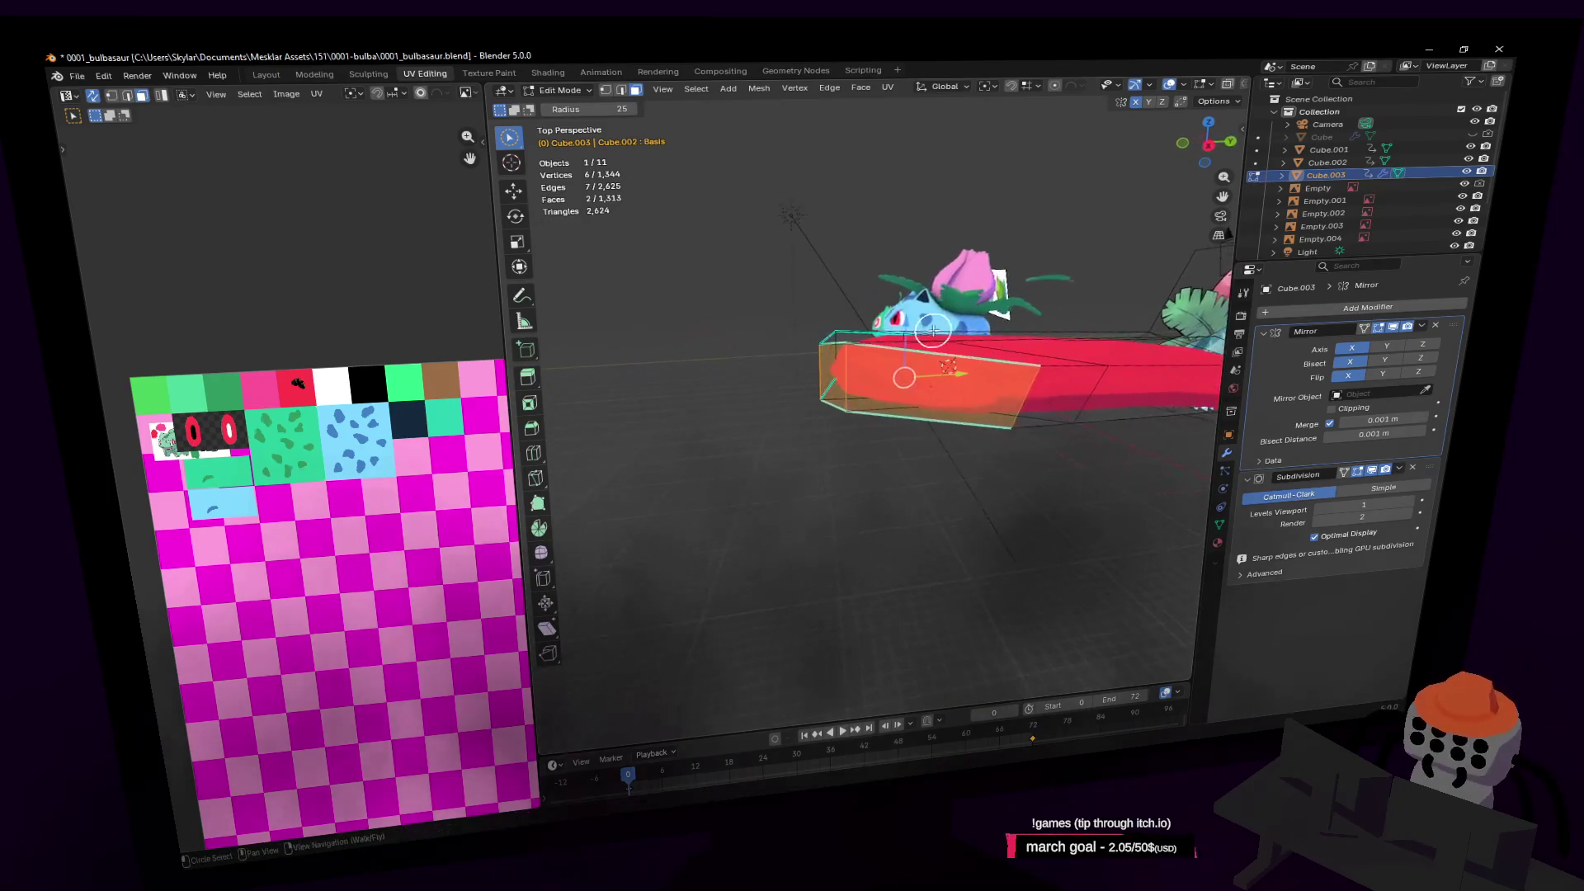
{"action": "key", "text": "shift+grave"}
{"action": "key", "text": "w"}
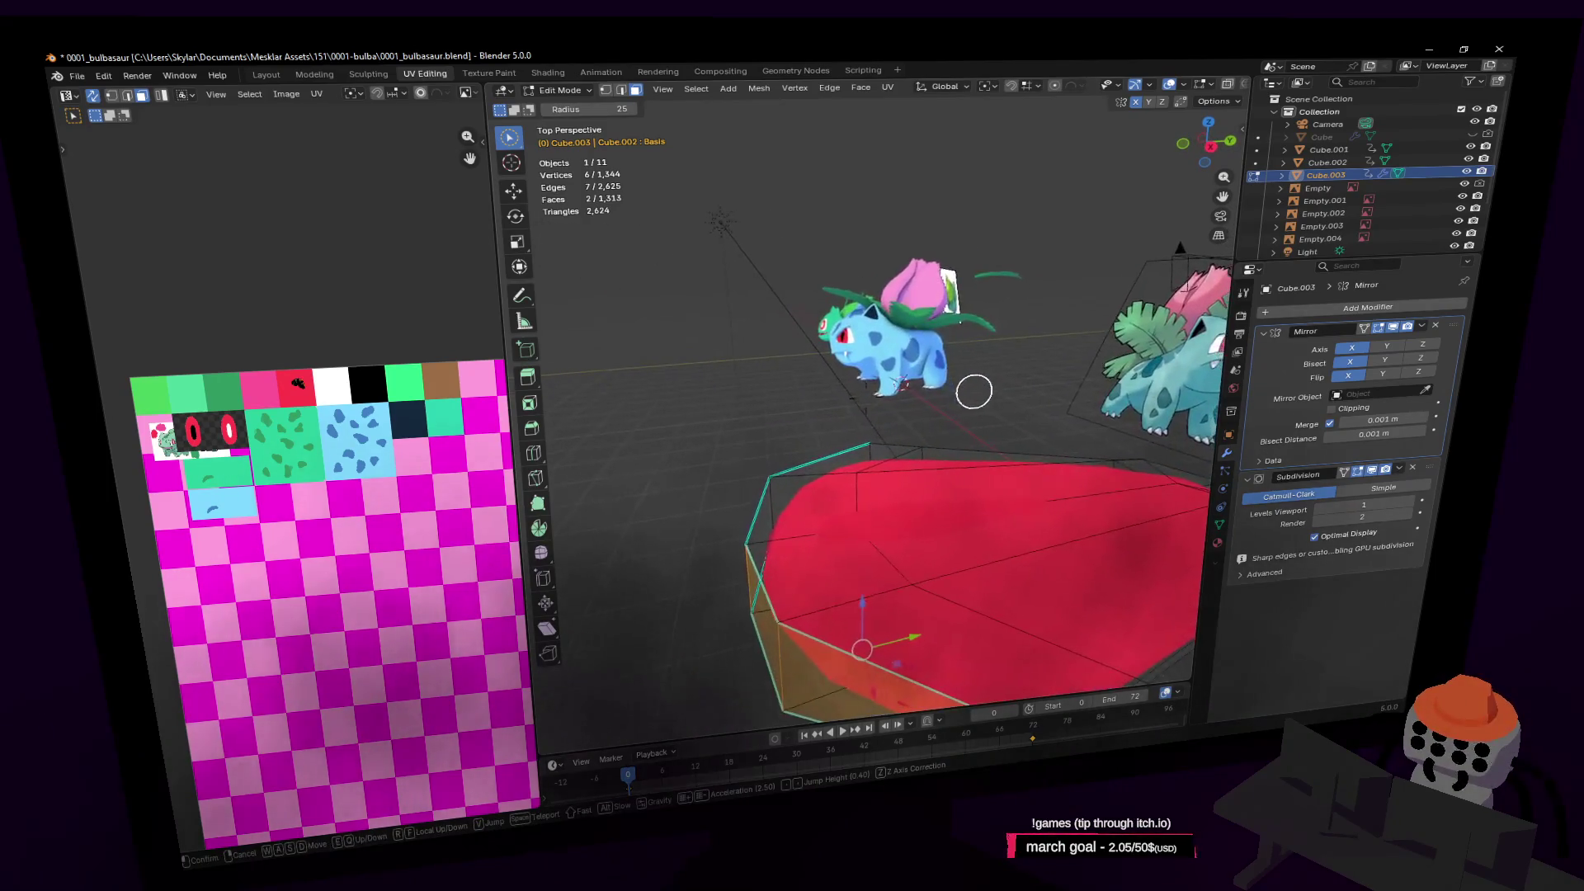
{"action": "key", "text": "Escape"}
Lift the front vertices along Z and leave Edit Mode to check the open mouth
{"action": "key", "text": "g"}
{"action": "key", "text": "shift+x"}
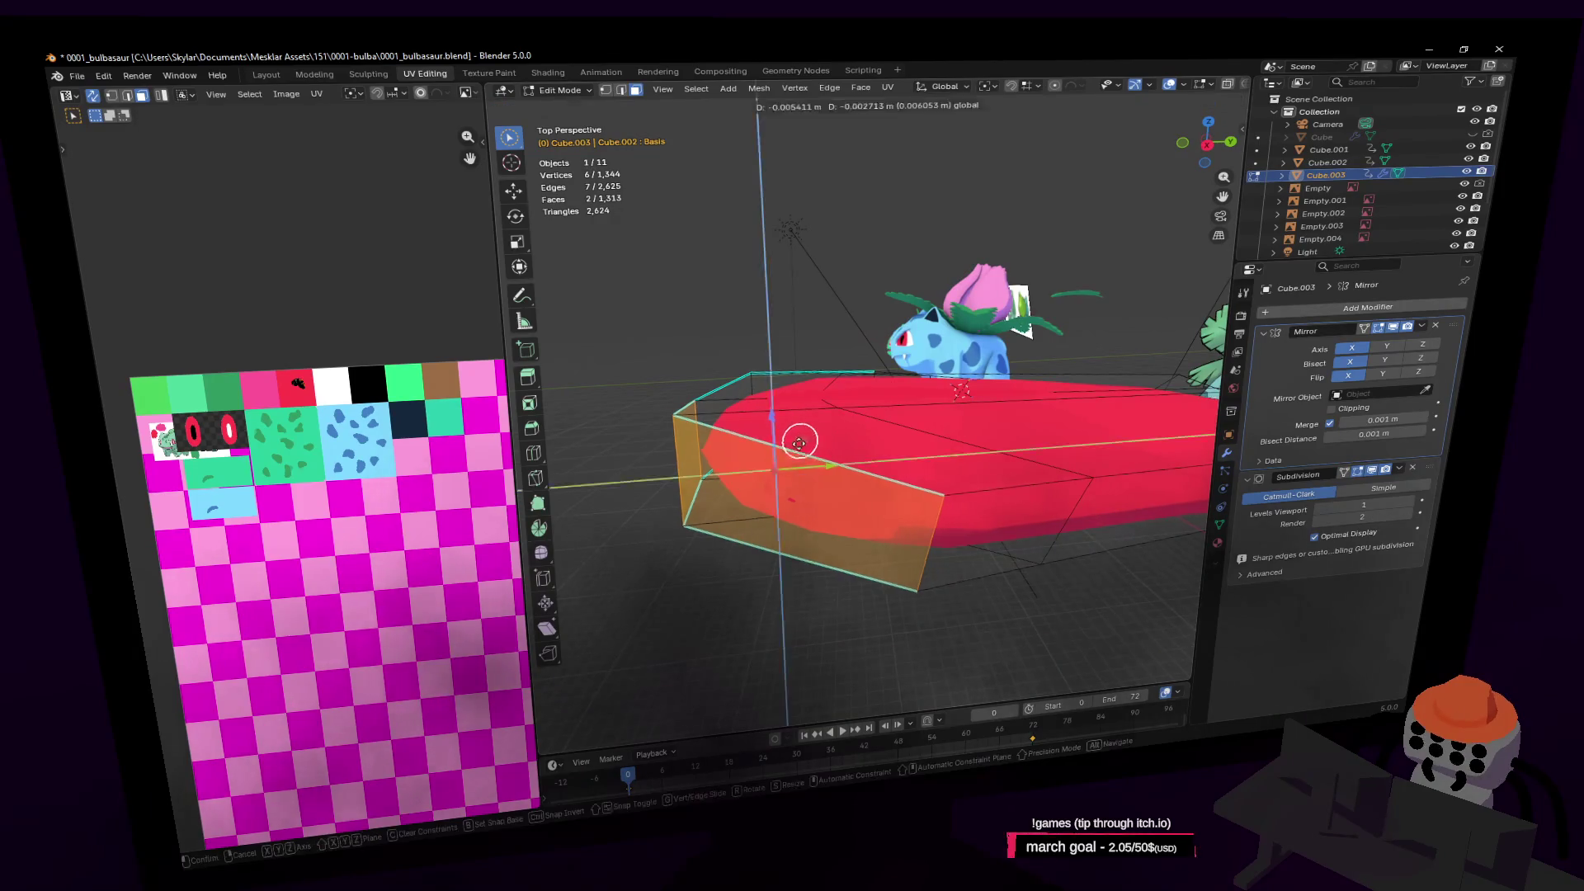
{"action": "key", "text": "Escape"}
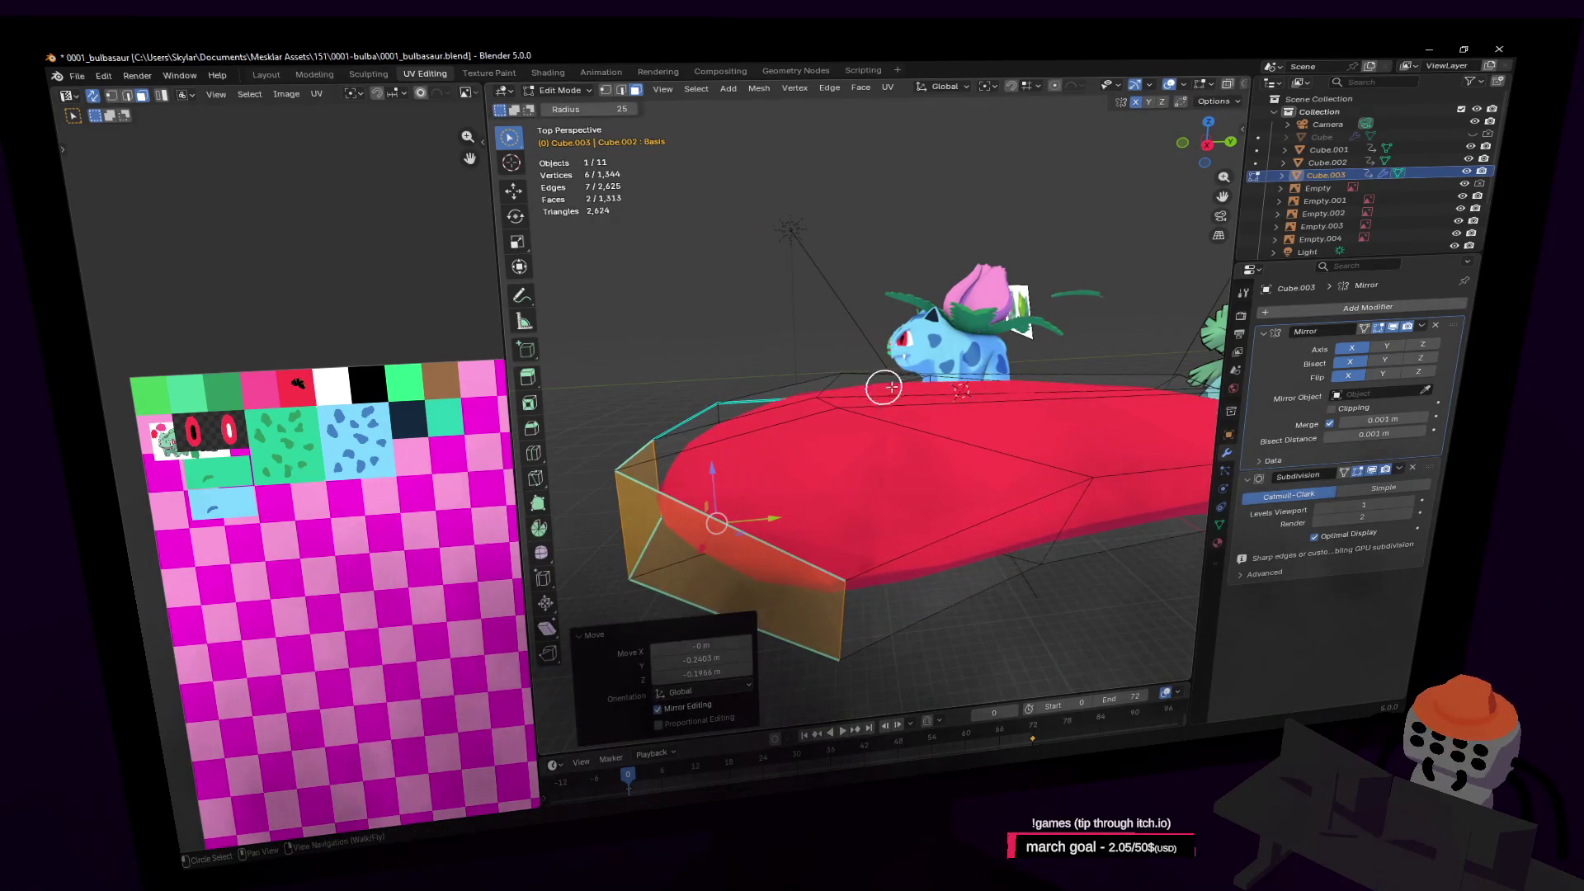
{"action": "key", "text": "shift+grave"}
{"action": "key", "text": "Escape"}
{"action": "key", "text": "g"}
{"action": "left_click", "coordinate": [859, 336]}
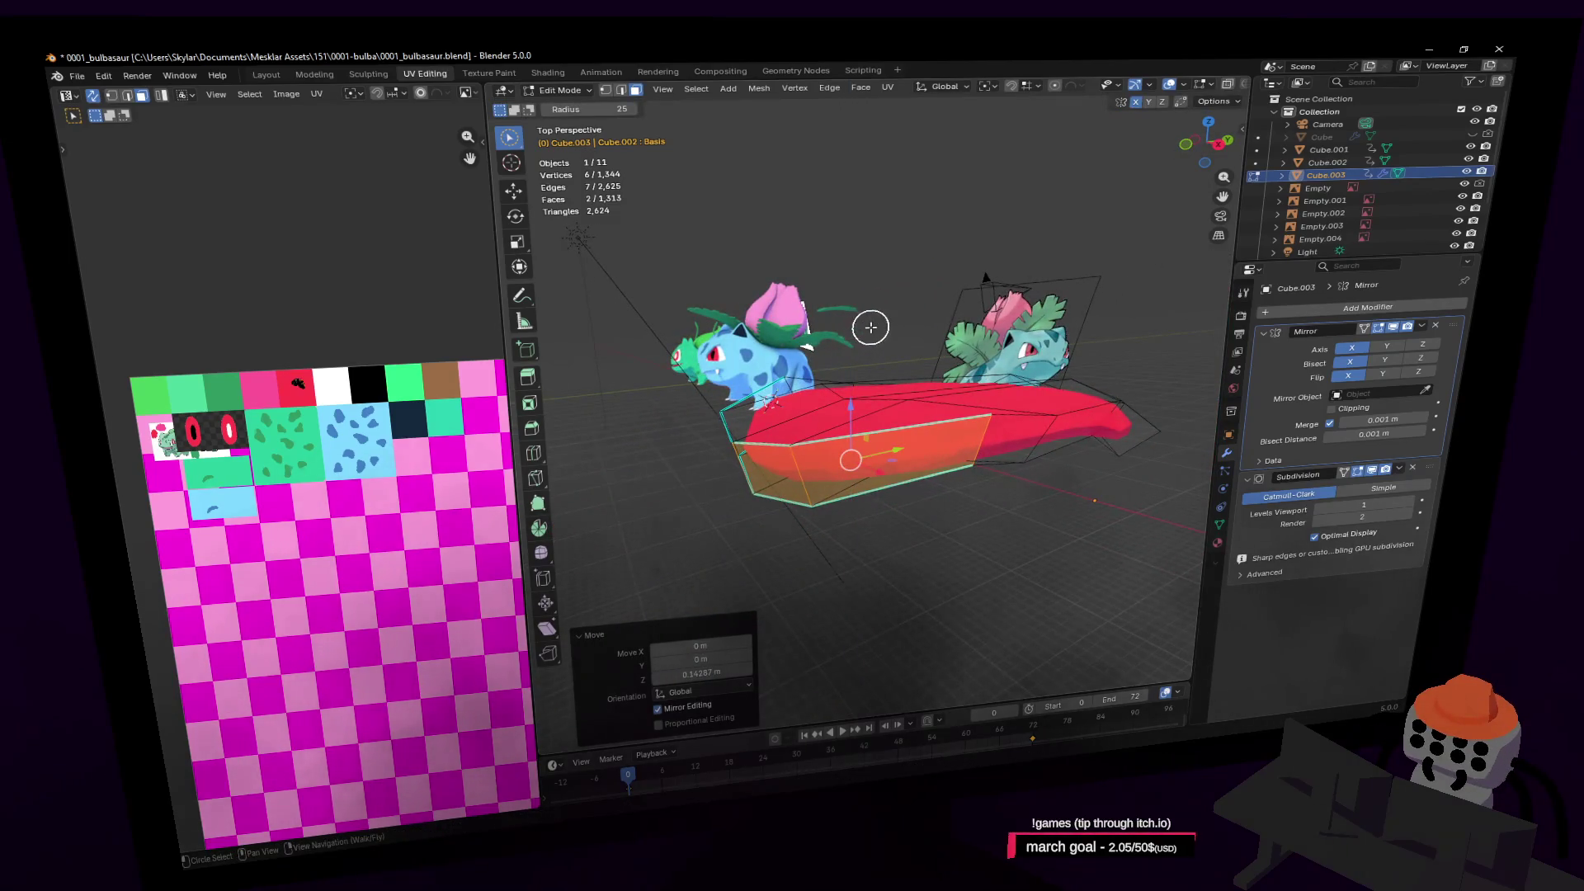
{"action": "key", "text": "Tab"}
{"action": "key", "text": "shift+grave"}
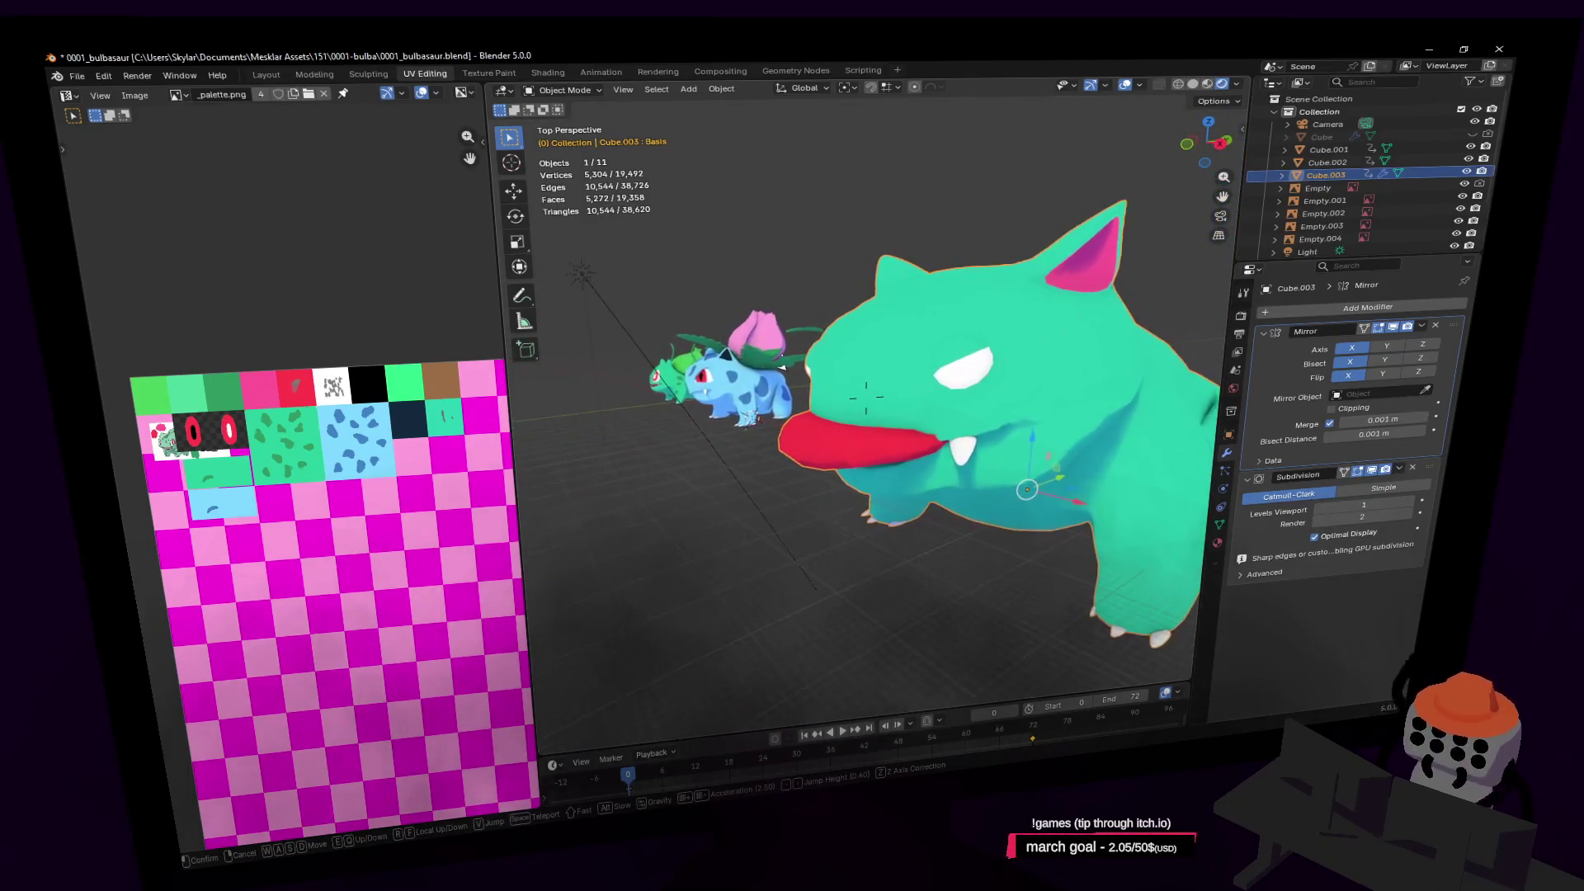
Return to Edit Mode on the red mesh and cancel an accidental face move
{"action": "left_click", "coordinate": [830, 340]}
{"action": "key", "text": "Tab"}
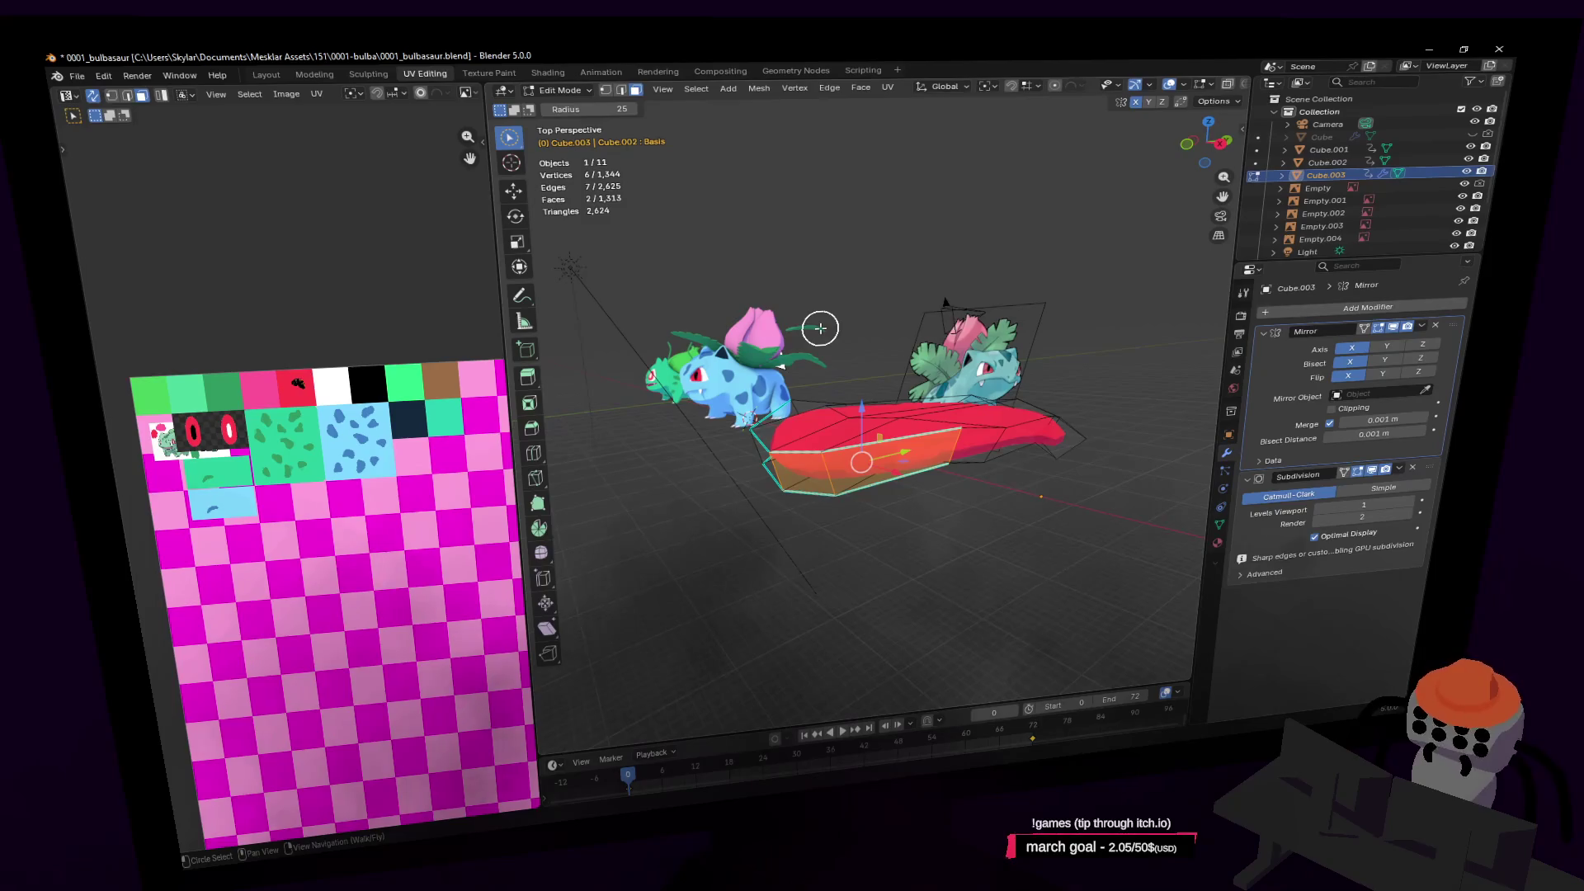
{"action": "key", "text": "w"}
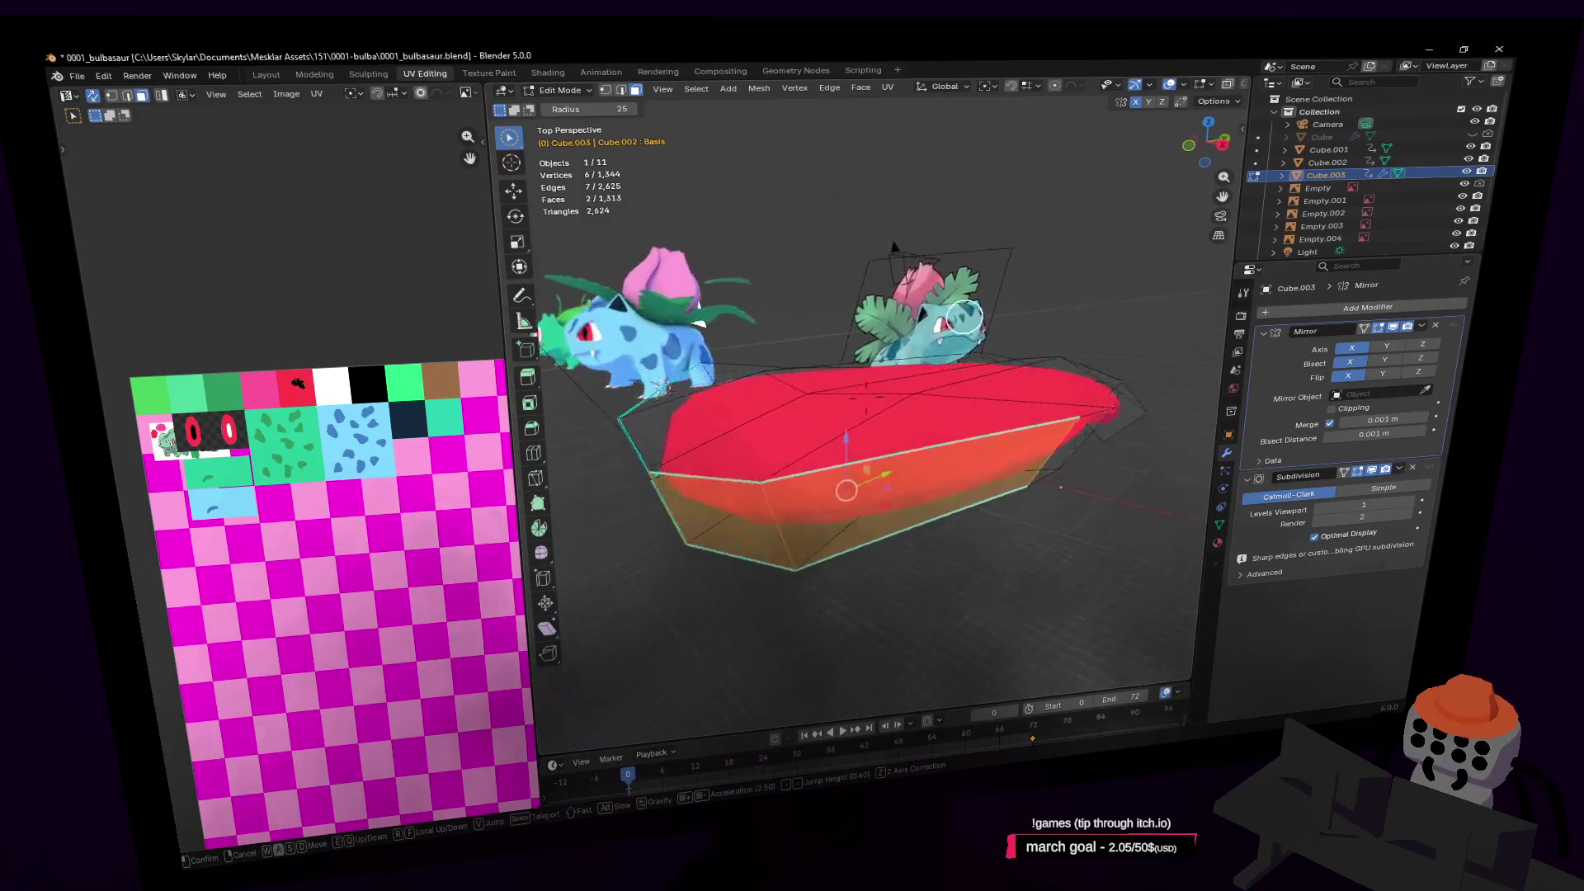
{"action": "left_click", "coordinate": [866, 458]}
{"action": "key", "text": "shift+grave"}
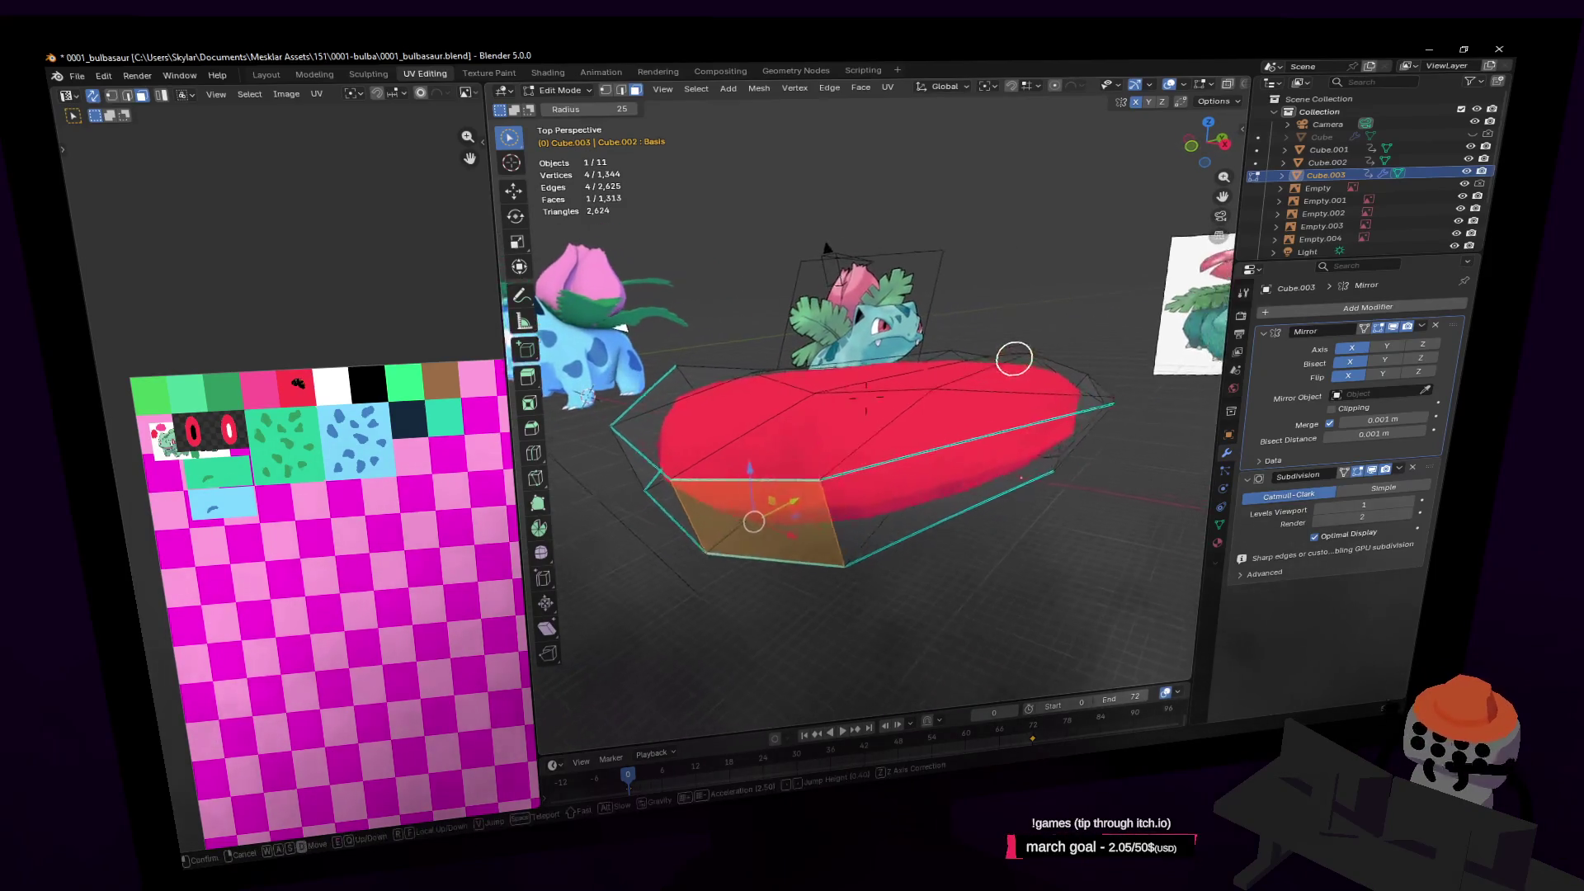
{"action": "left_click", "coordinate": [1056, 444]}
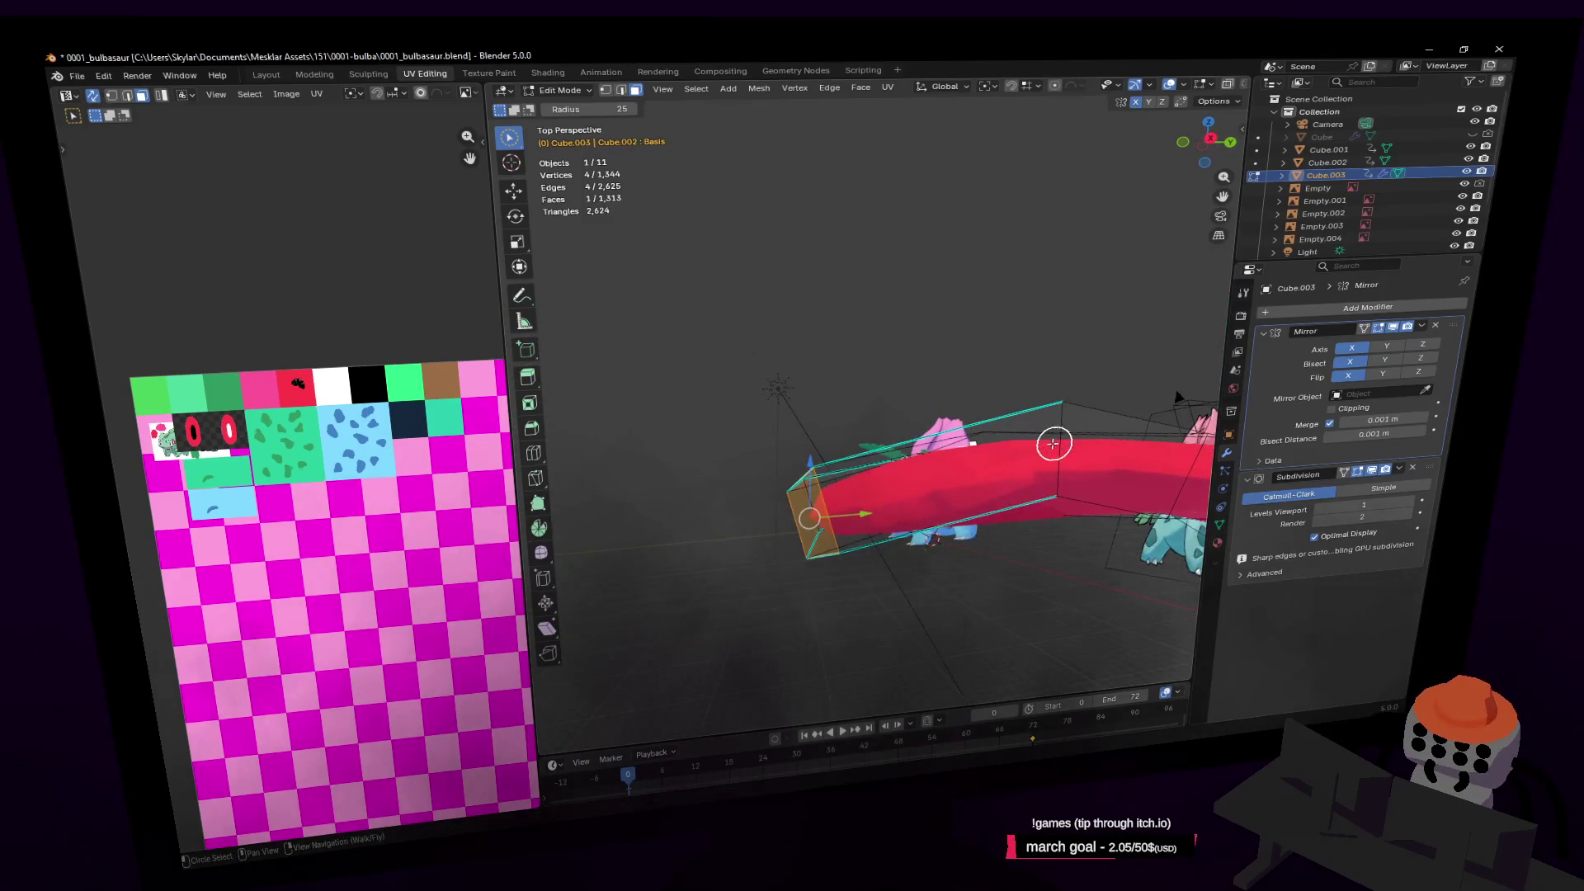
{"action": "right_click", "coordinate": [1098, 427]}
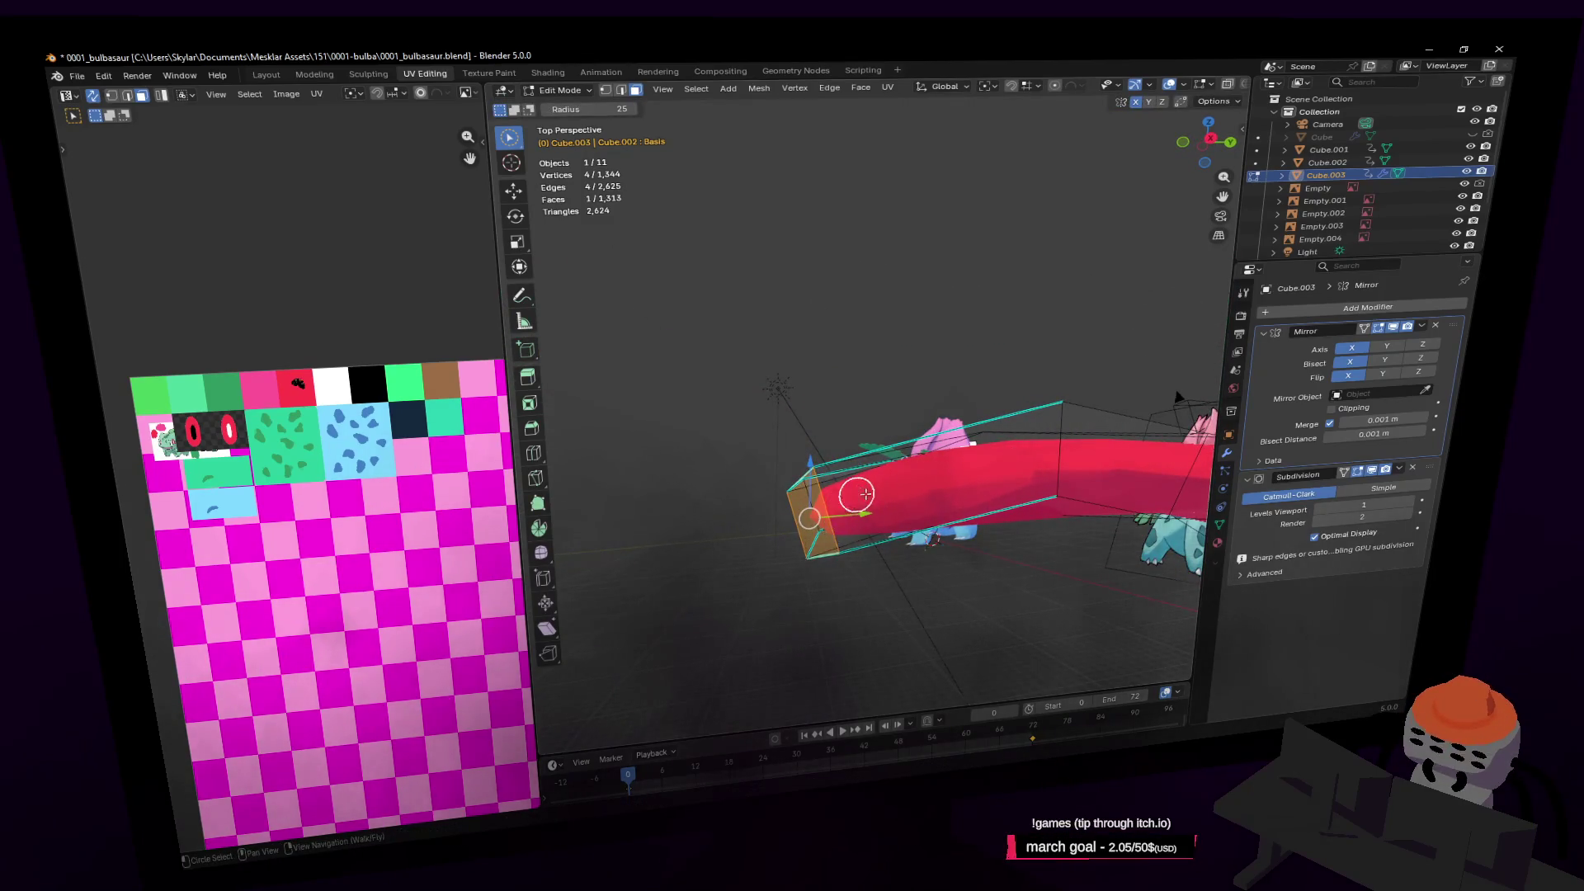
{"action": "key", "text": "shift+grave"}
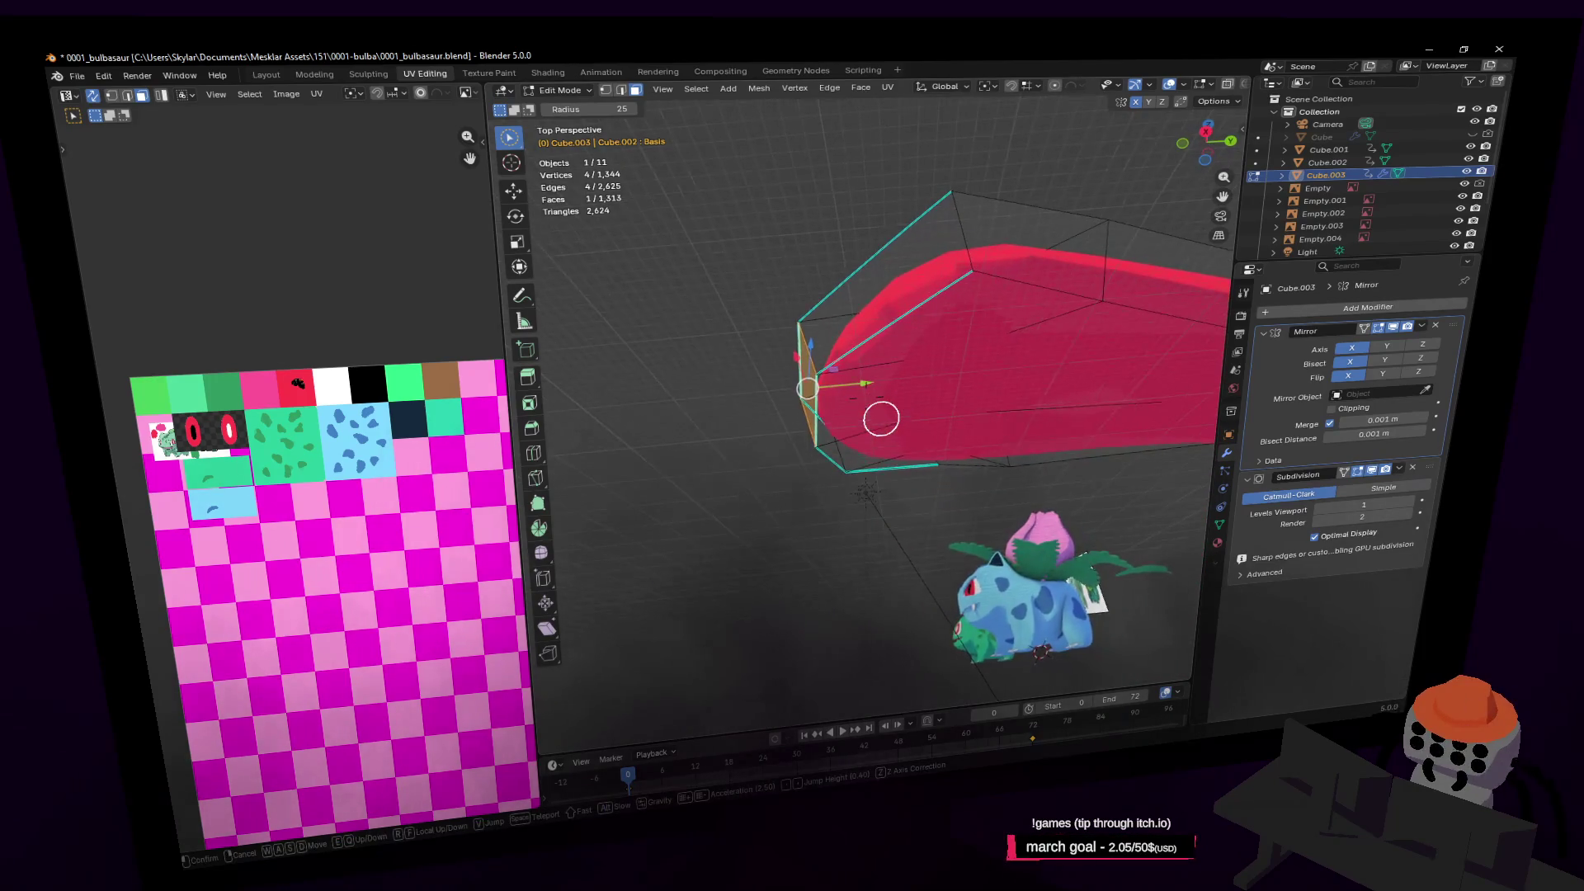
{"action": "scroll", "coordinate": [888, 395], "scroll_direction": "up", "scroll_amount": 5}
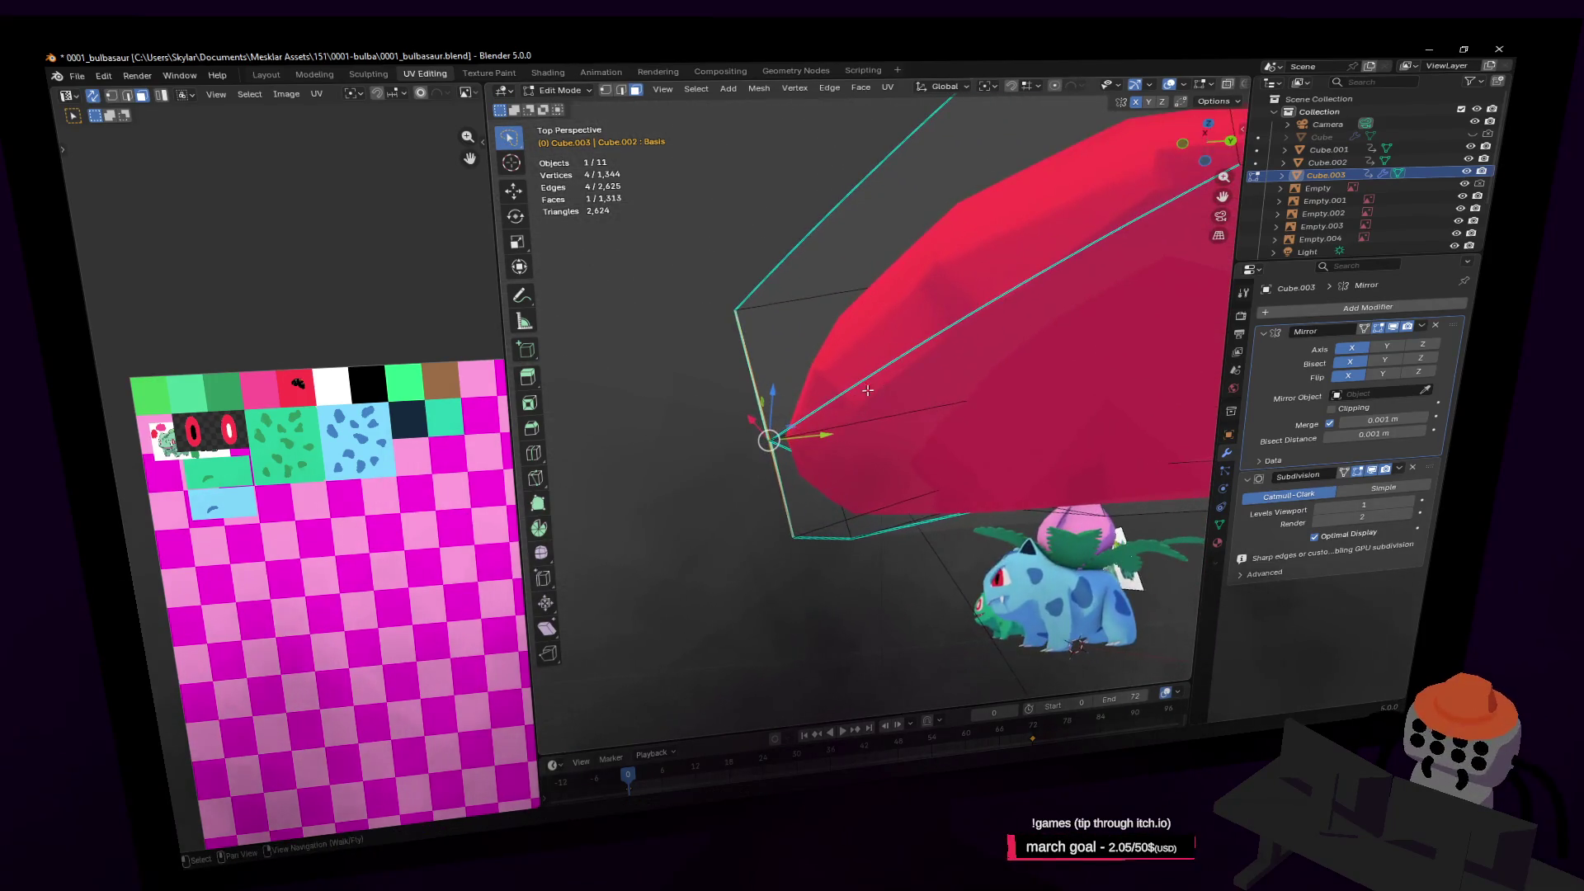
Push the selected front face back along Y and check the model in Object Mode
{"action": "key", "text": "g"}
{"action": "key", "text": "y"}
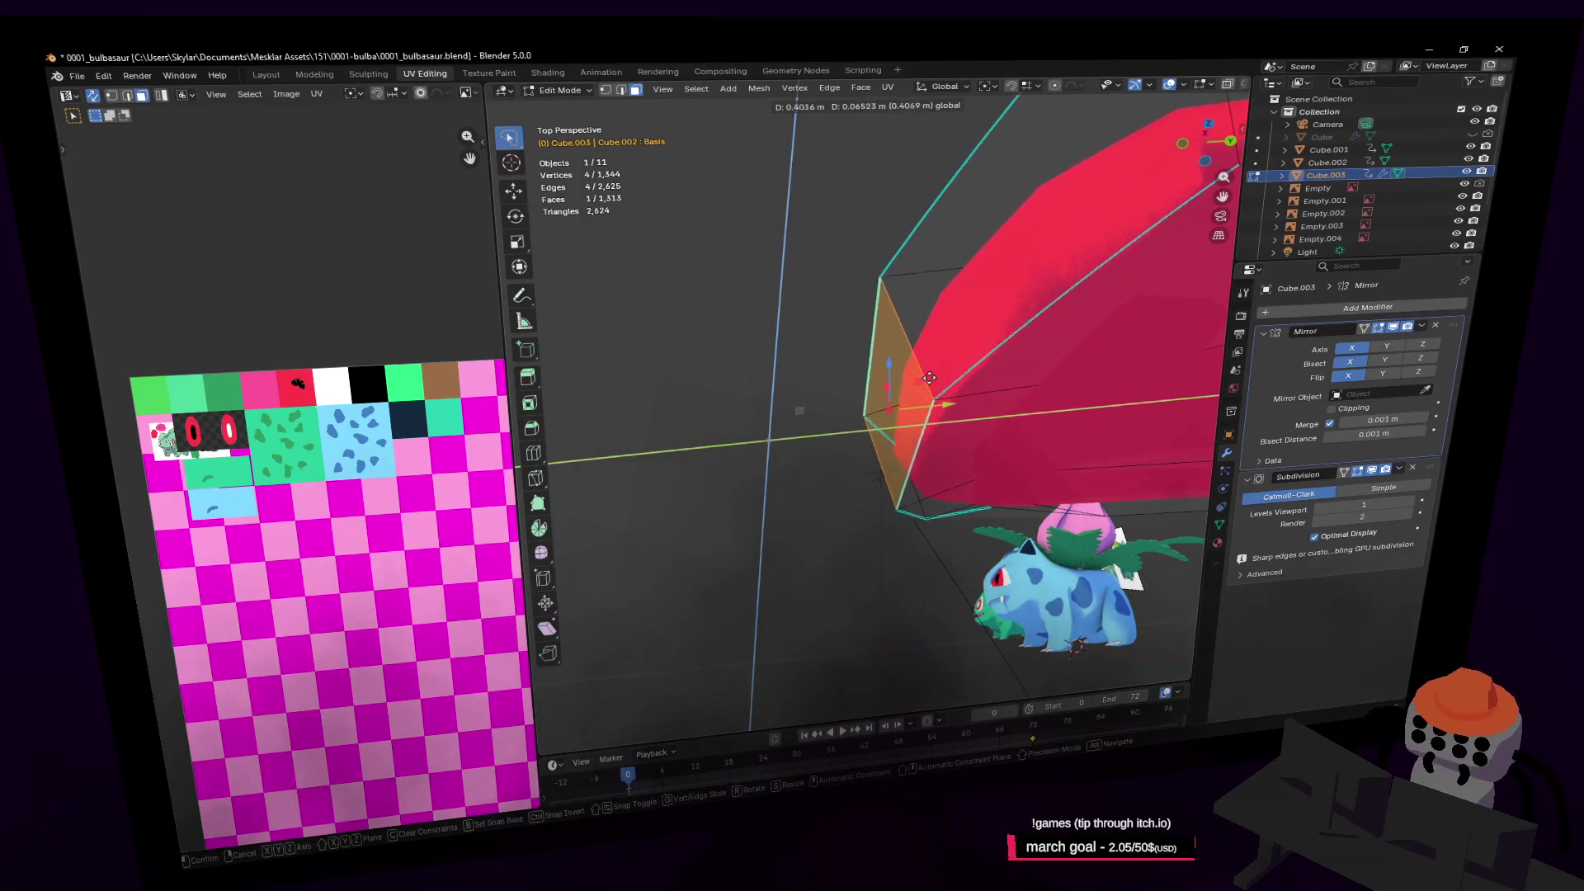
{"action": "key", "text": "Return"}
{"action": "key", "text": "shift+grave"}
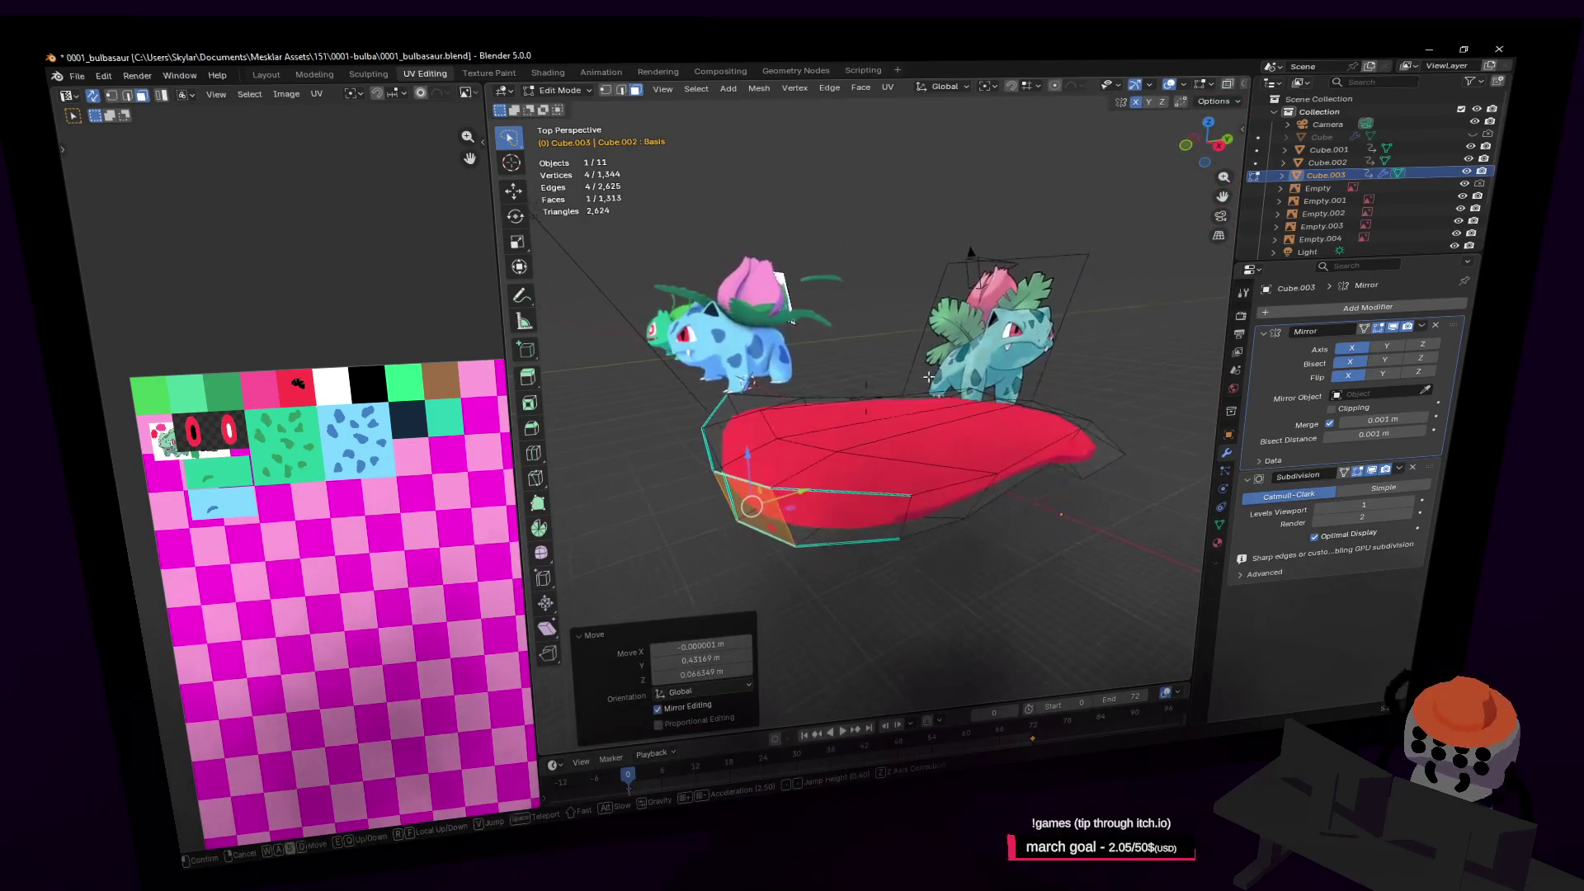
{"action": "left_click", "coordinate": [957, 370]}
{"action": "key", "text": "Tab"}
{"action": "key", "text": "shift+grave"}
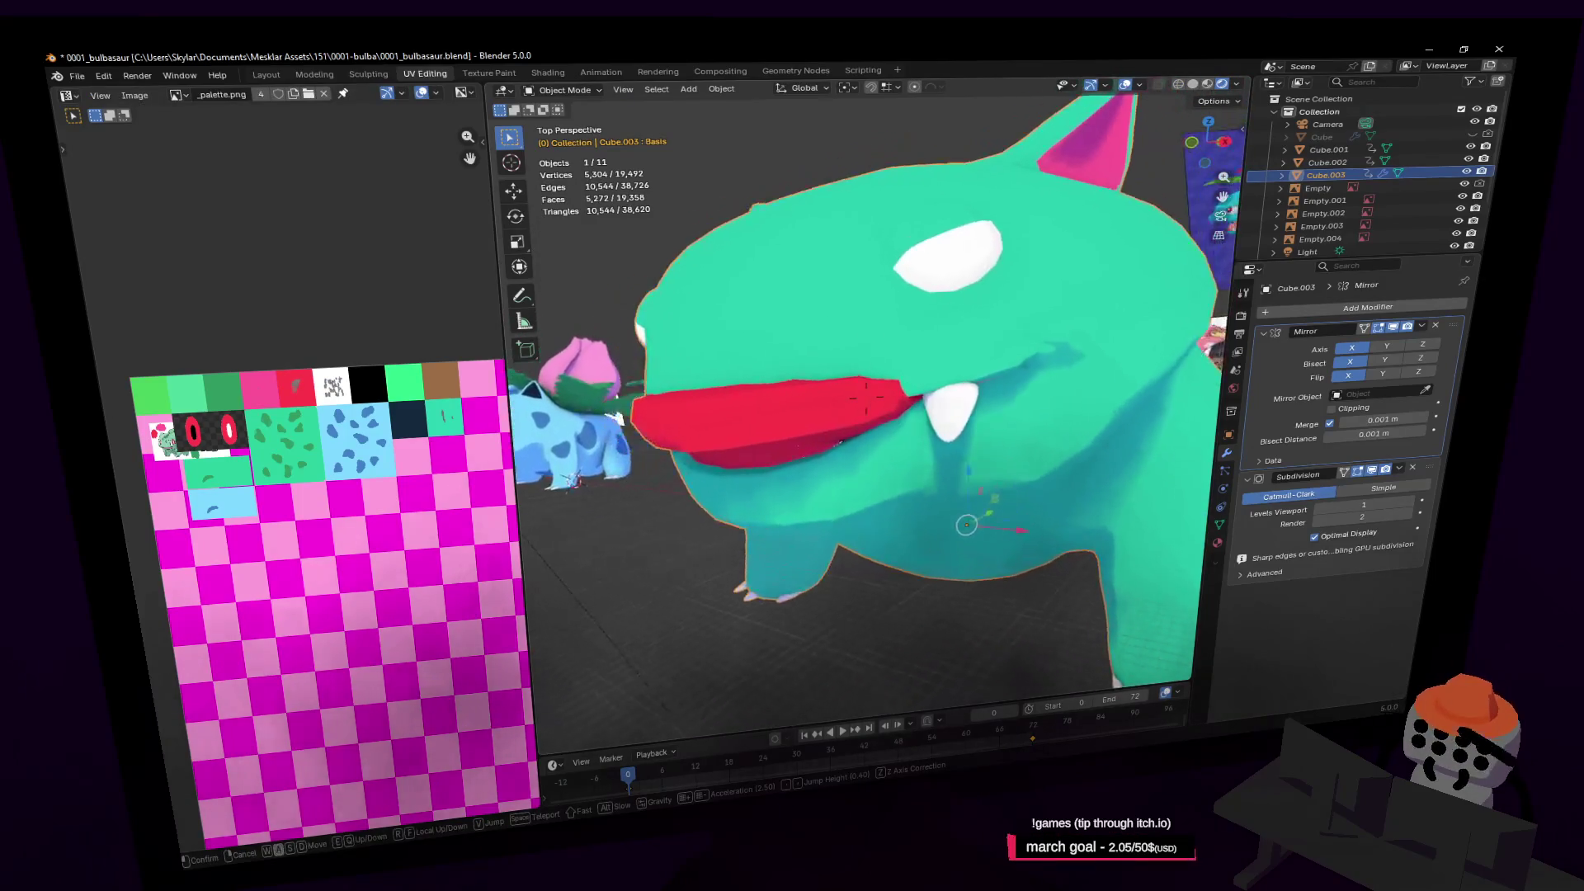
{"action": "key", "text": "s"}
{"action": "left_click", "coordinate": [865, 398]}
Select the ten-face loop and lower it along Z
{"action": "key", "text": "Tab"}
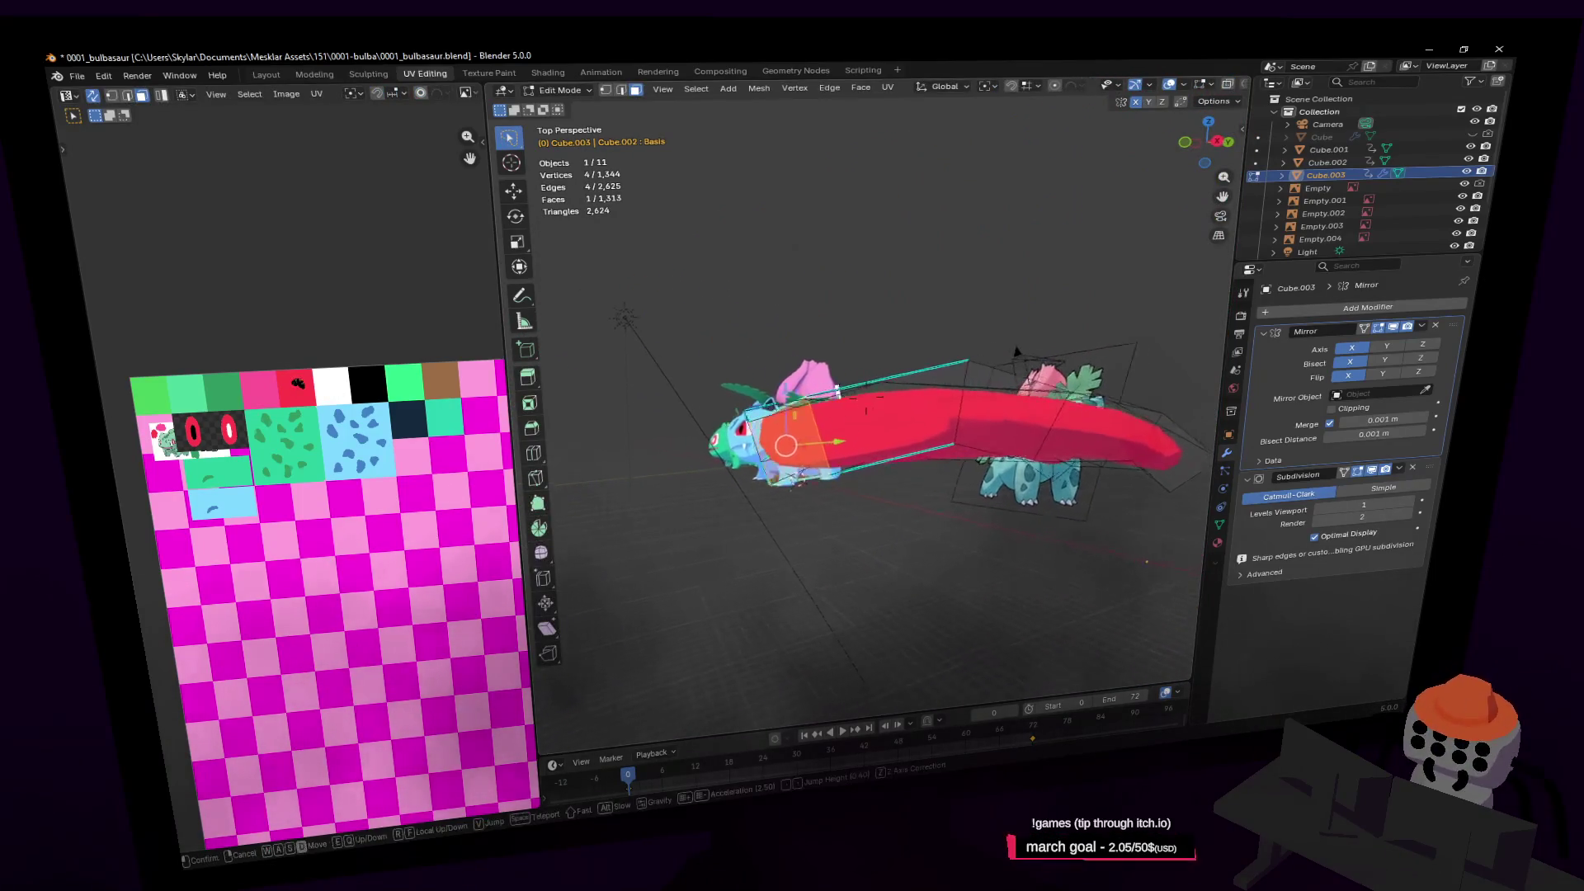
{"action": "left_click", "coordinate": [990, 342]}
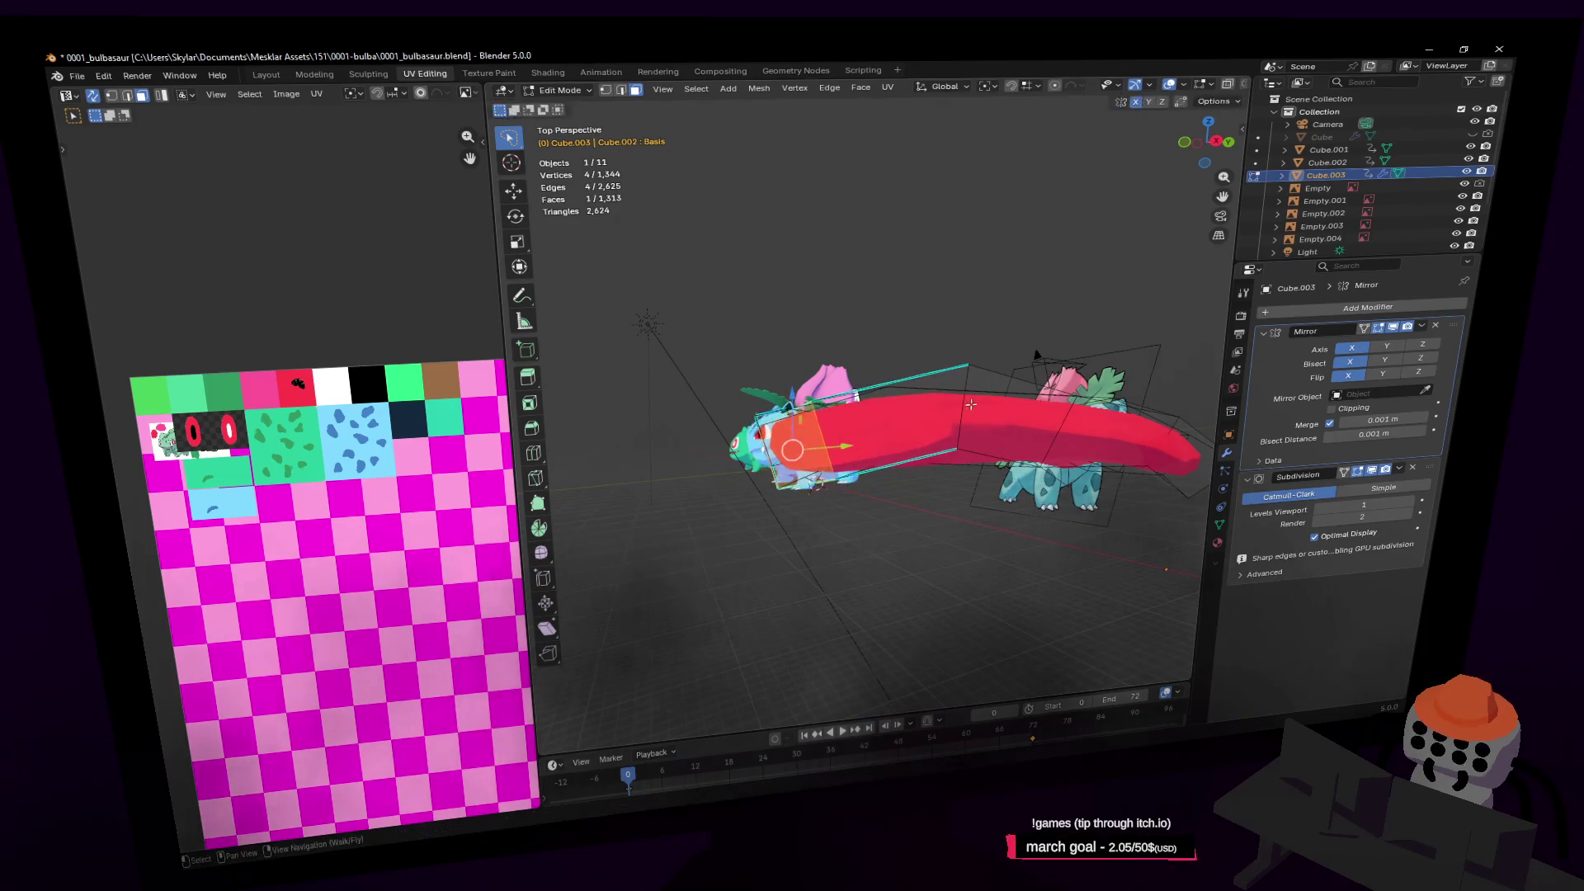
{"action": "middle_click_drag", "start_coordinate": [972, 376], "coordinate": [977, 380]}
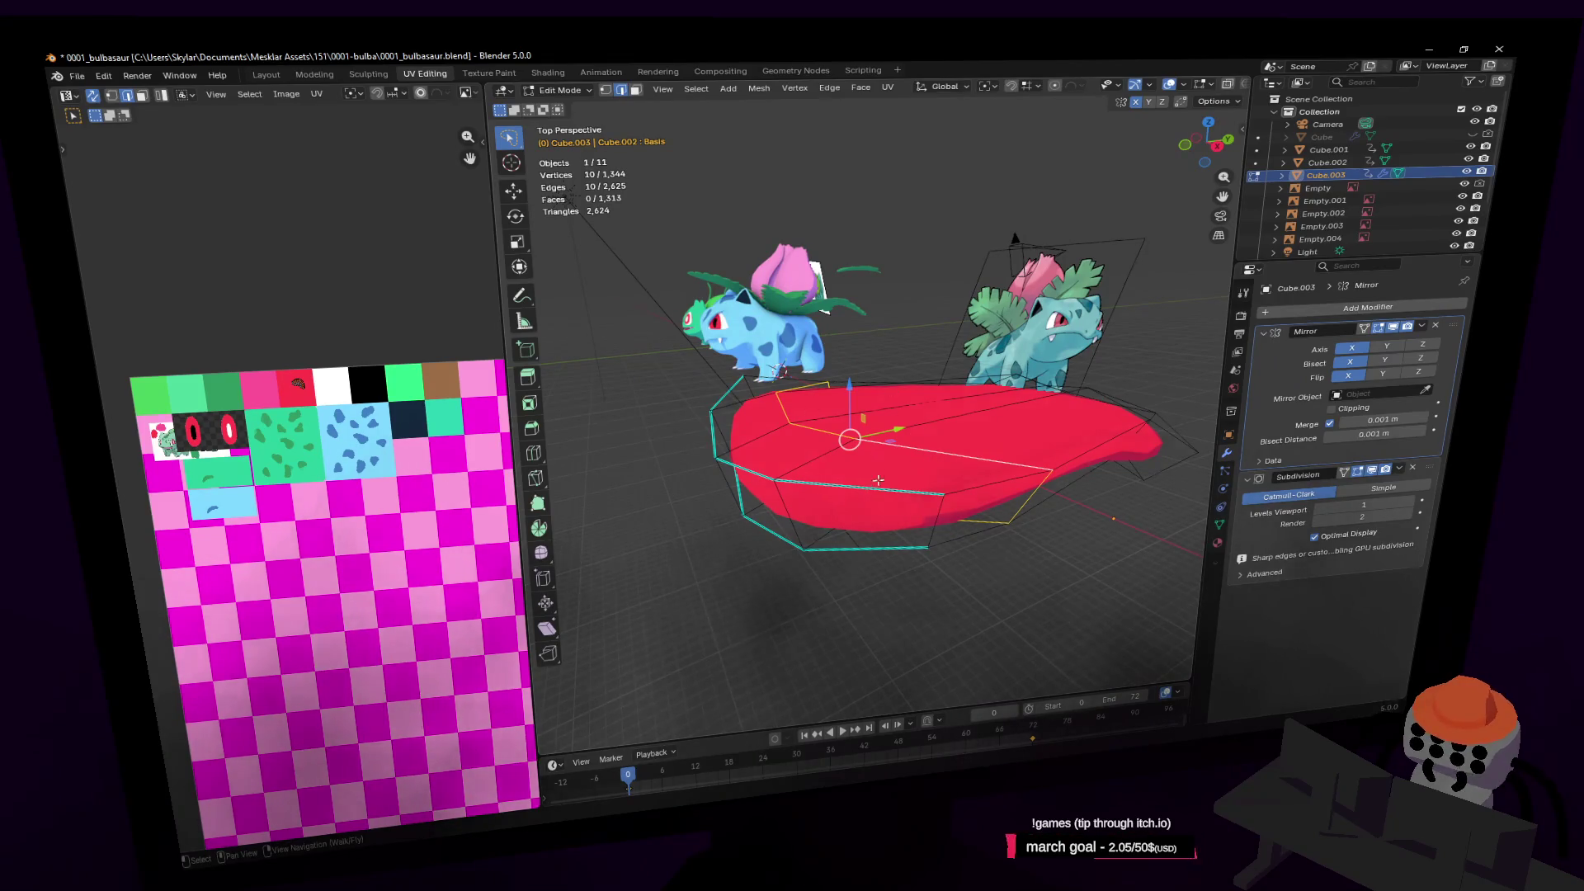
{"action": "left_click", "coordinate": [965, 489], "text": "alt"}
{"action": "key", "text": "g"}
{"action": "key", "text": "z"}
{"action": "left_click", "coordinate": [919, 397]}
Push the end face about 0.24 m along Y, then reveal the hidden body mesh
{"action": "mouse_move", "coordinate": [918, 397]}
{"action": "middle_mouse_down"}
{"action": "mouse_move", "coordinate": [893, 426]}
{"action": "mouse_move", "coordinate": [963, 452]}
{"action": "middle_mouse_up"}
{"action": "key", "text": "period"}
{"action": "left_click_drag", "start_coordinate": [793, 509], "coordinate": [850, 493]}
{"action": "key", "text": "Tab"}
{"action": "key", "text": "shift+grave"}
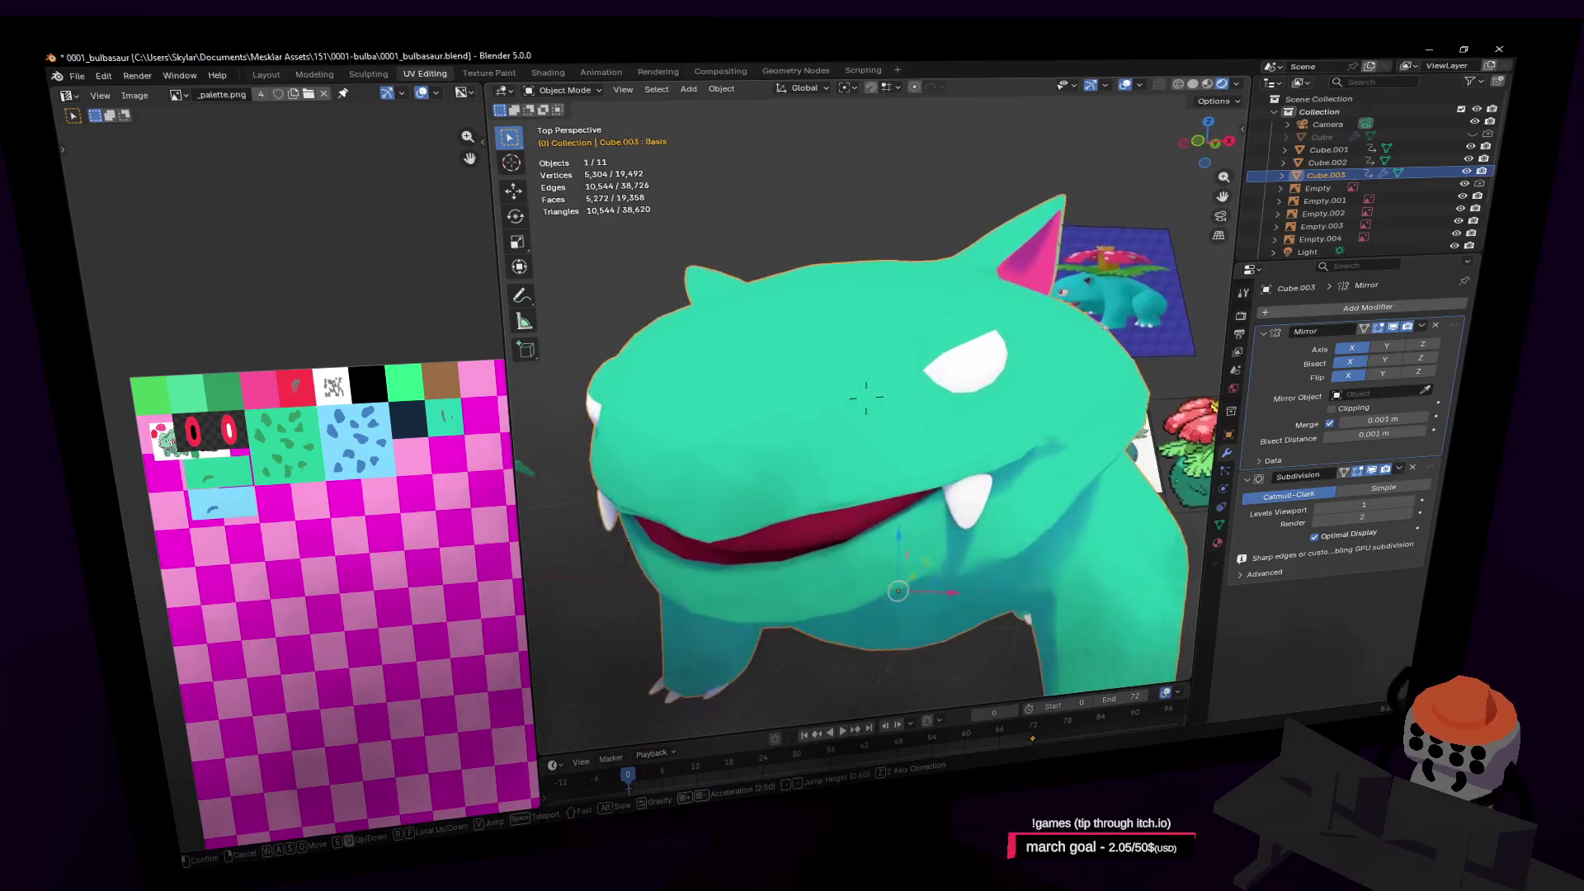
{"action": "key", "text": "Escape"}
{"action": "key", "text": "Tab"}
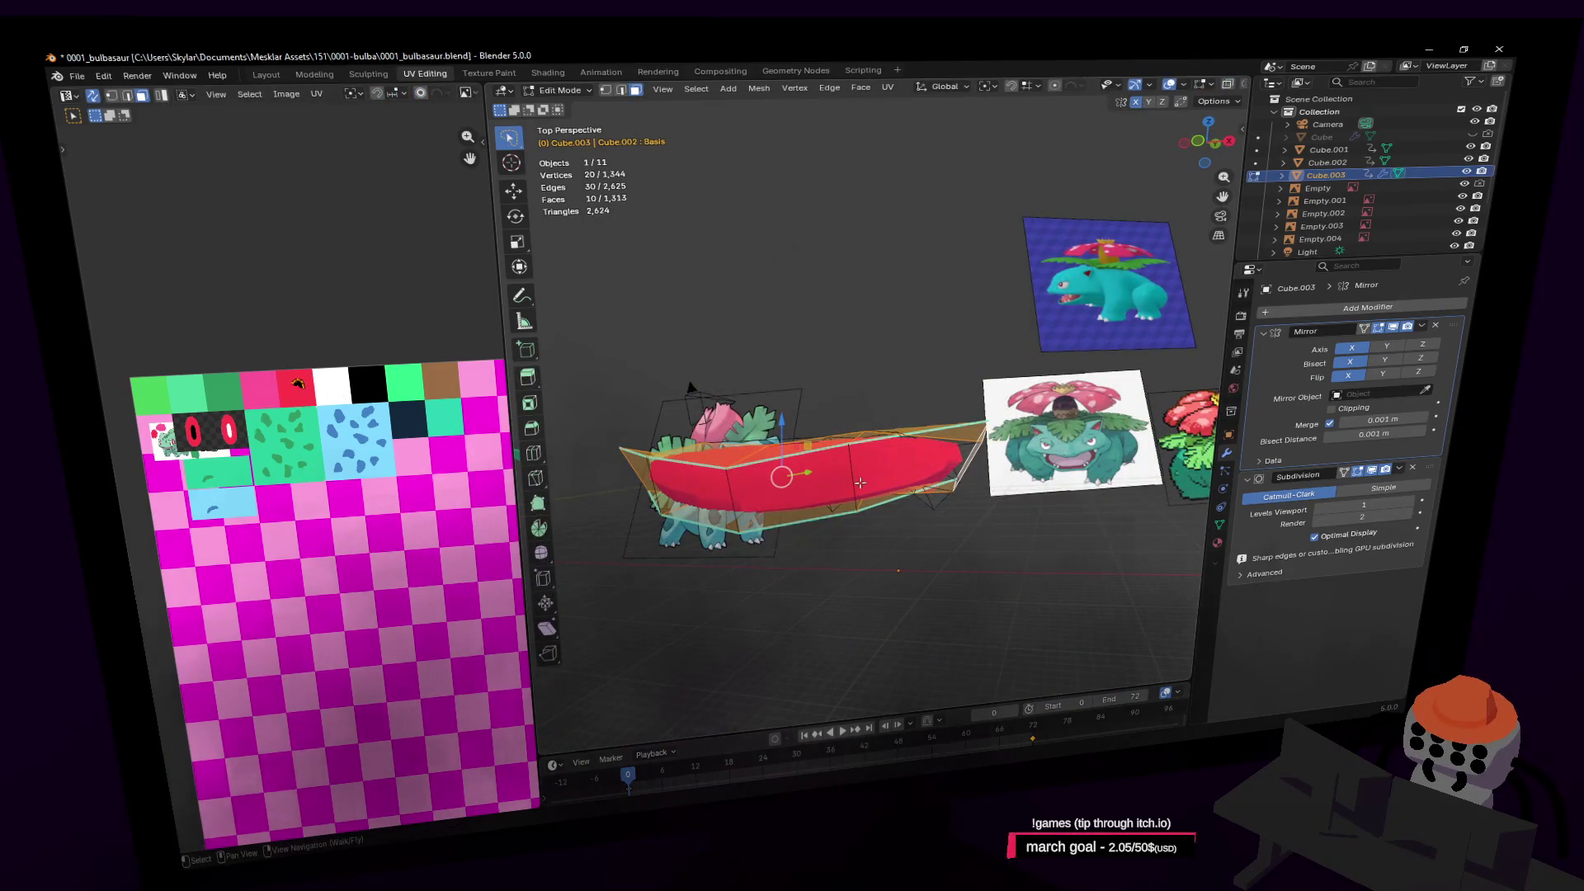
{"action": "key", "text": "alt+h"}
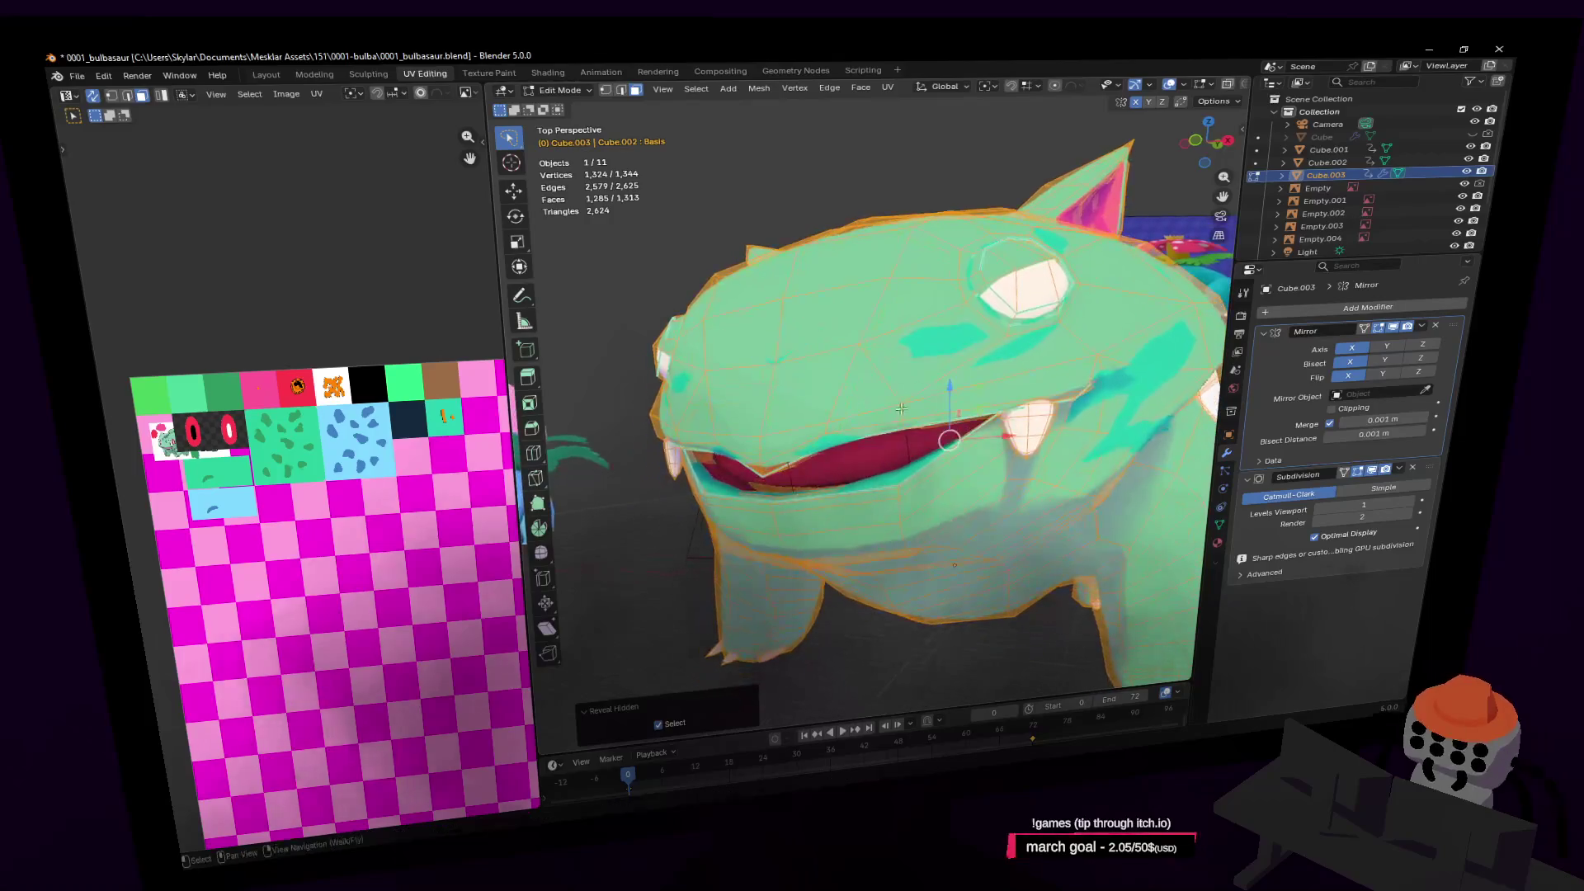
Select one inner mouth face, then cancel and undo the trial move and scale
{"action": "key", "text": "Escape"}
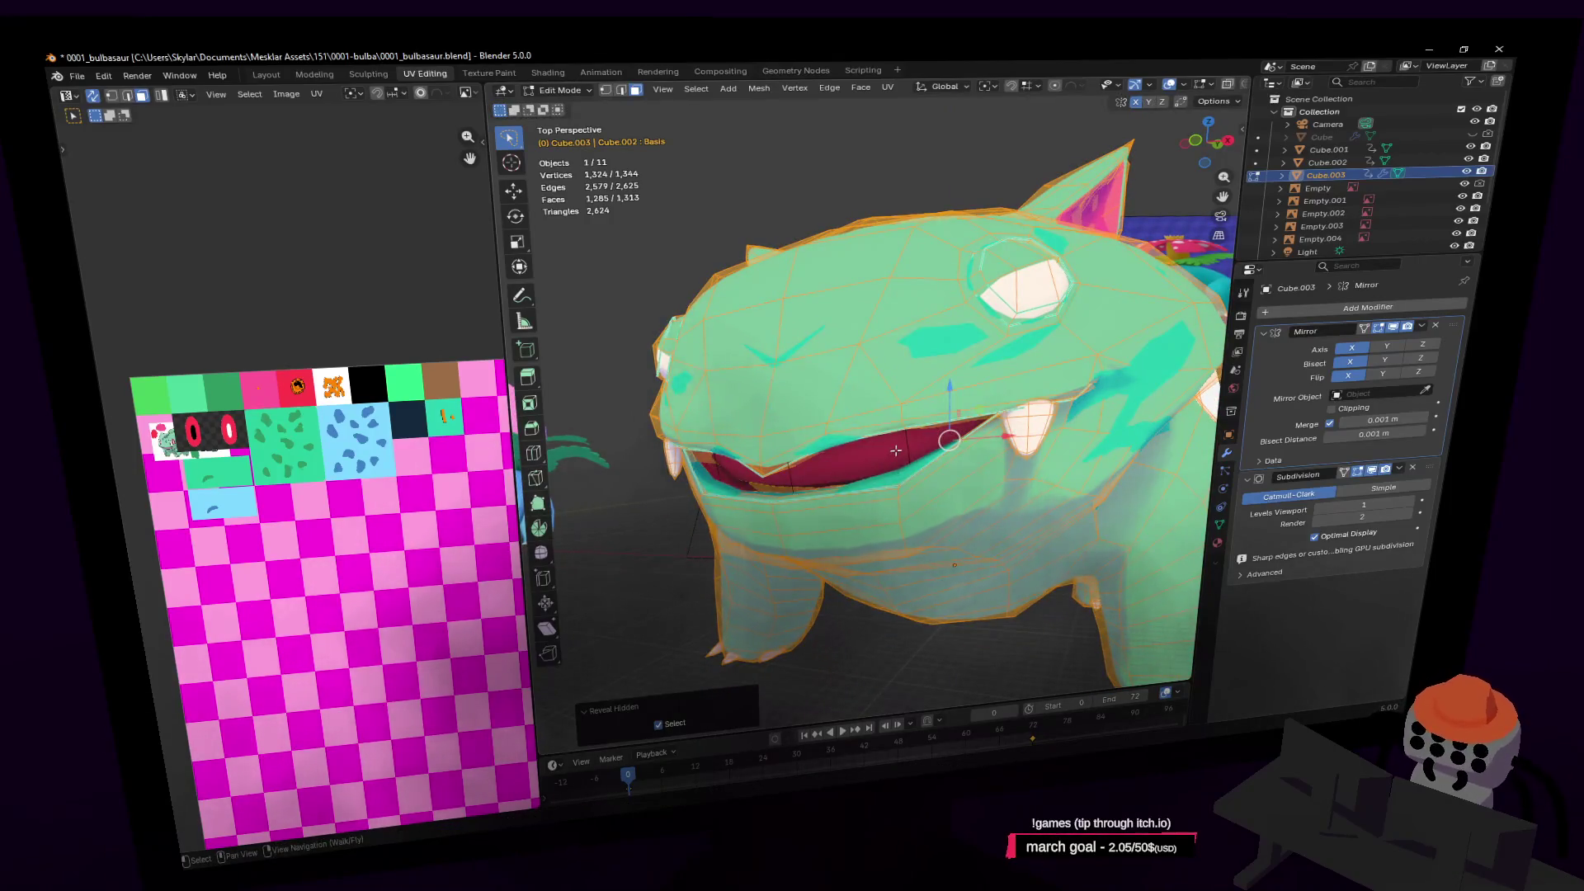
{"action": "left_click", "coordinate": [895, 450]}
{"action": "key", "text": "shift+grave"}
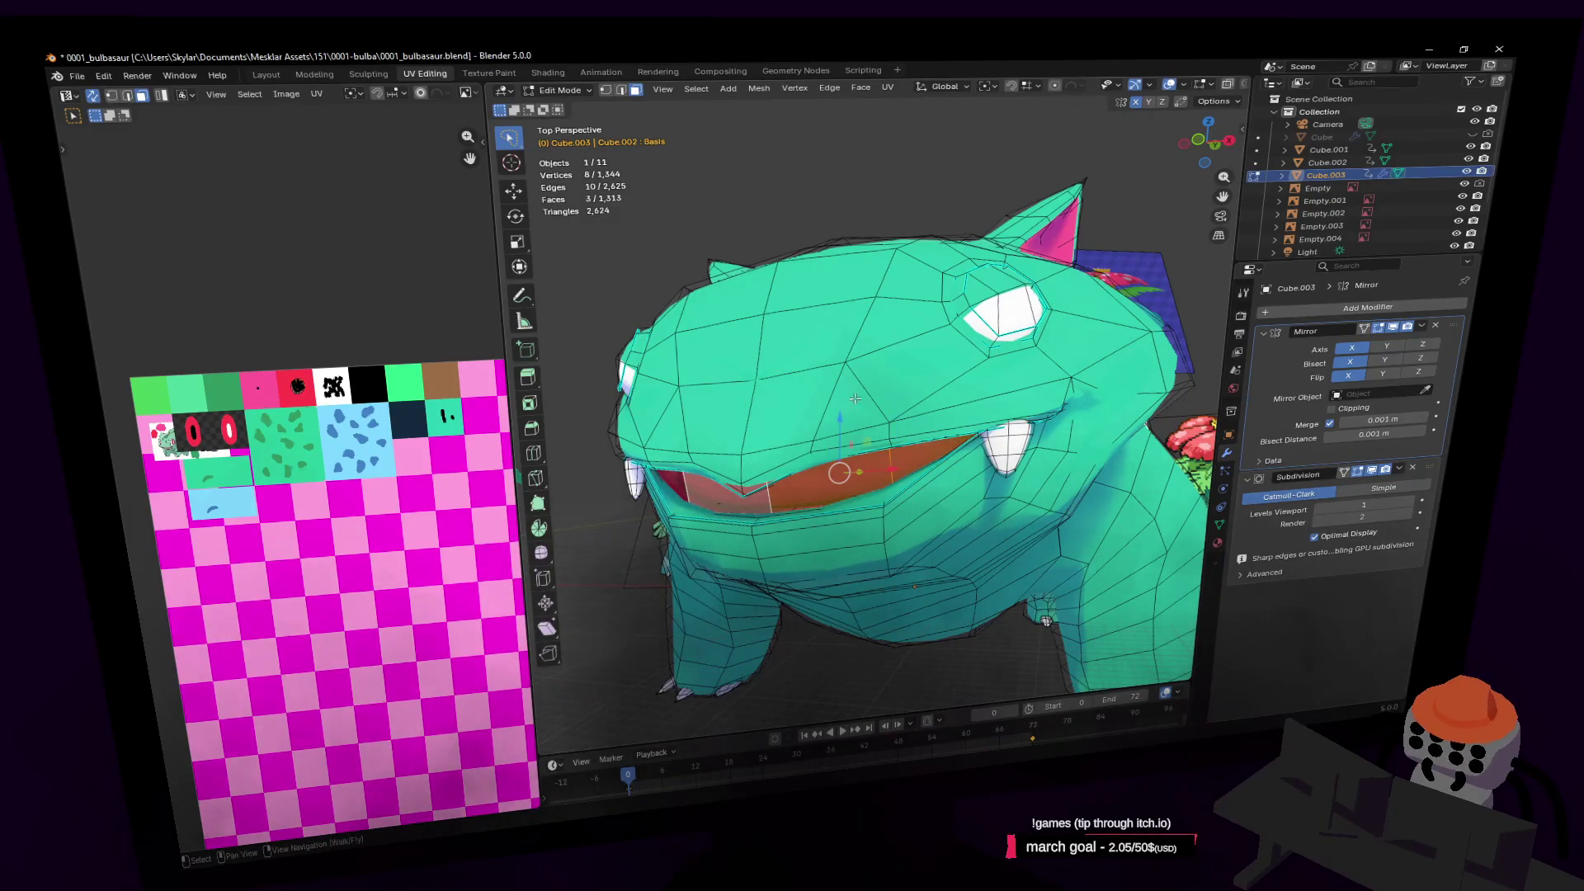
{"action": "left_click", "coordinate": [850, 478]}
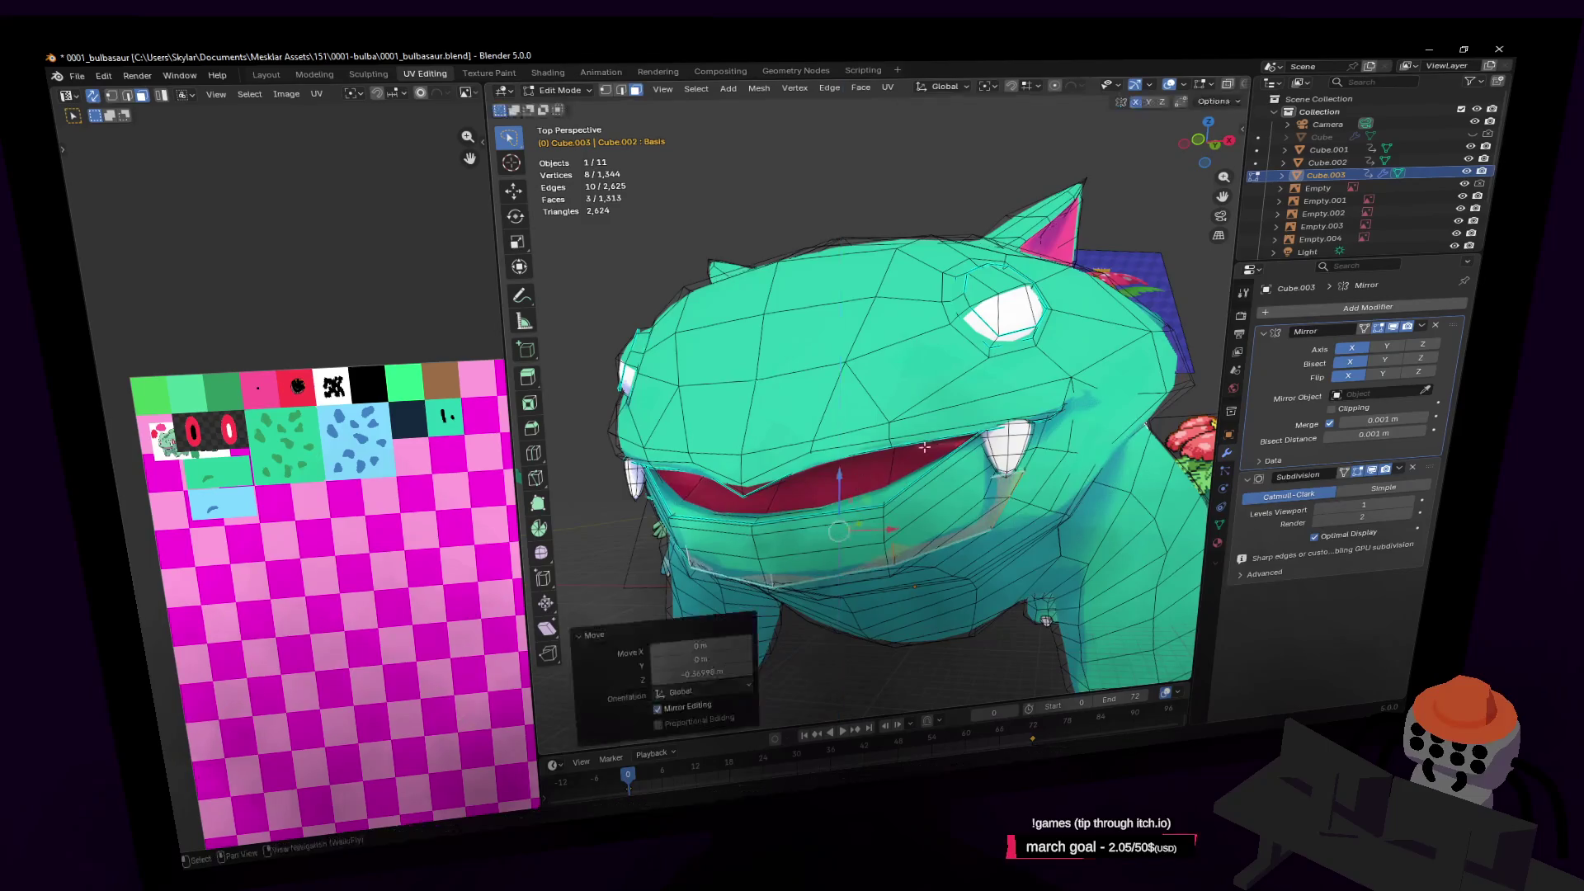
{"action": "key", "text": "s"}
{"action": "key", "text": "Escape"}
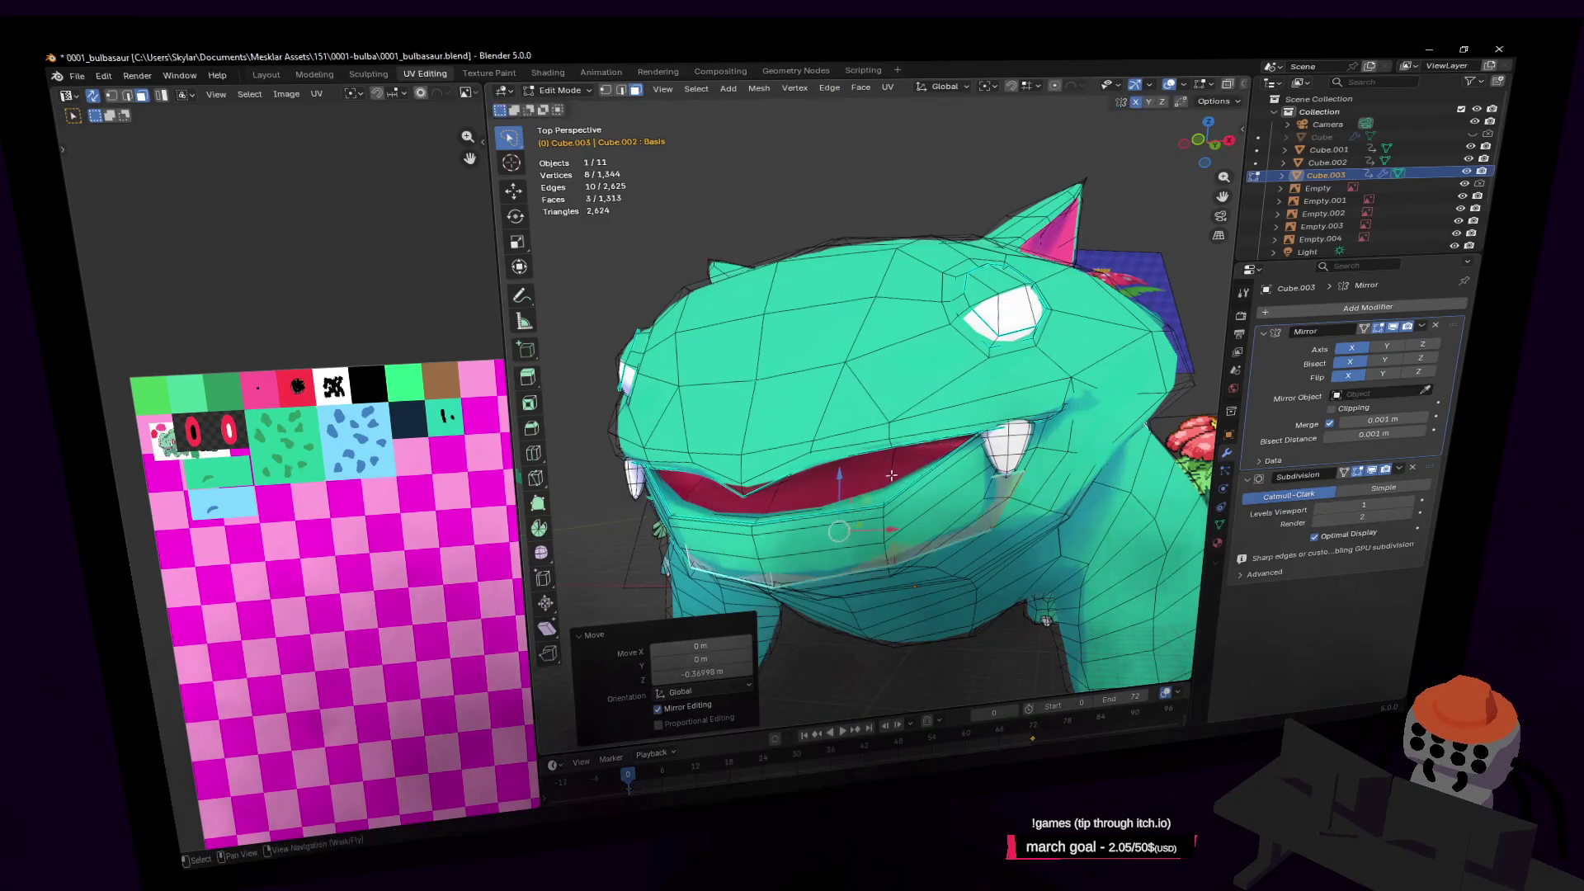
{"action": "key", "text": "ctrl+z"}
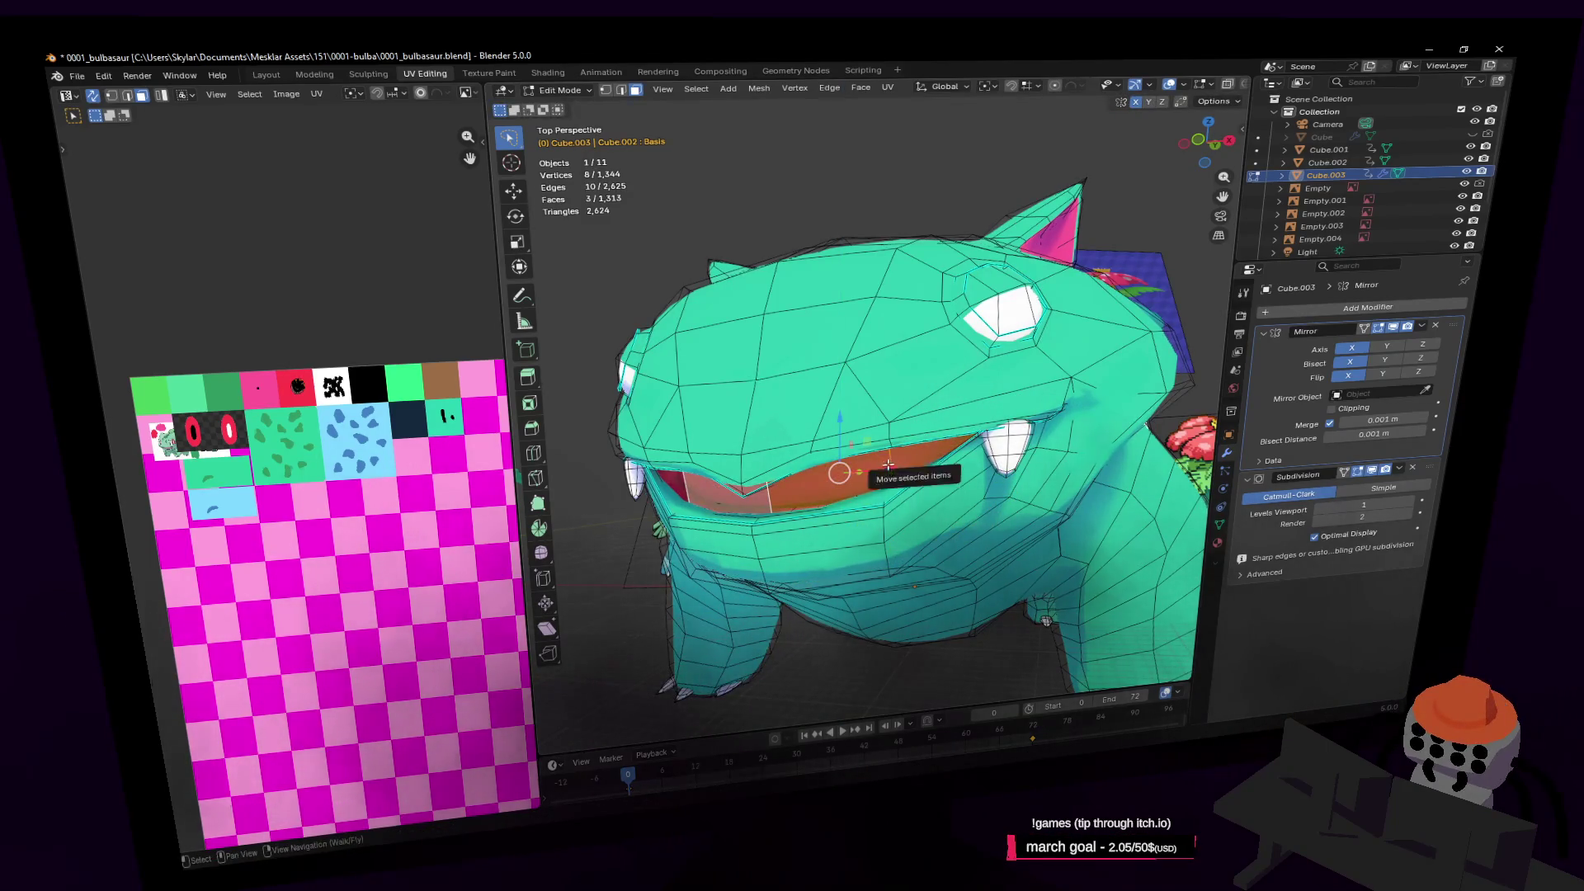
Scale the linked mouth piece to 0.741, lower it, and shift its UVs to red
{"action": "key", "text": "ctrl+l"}
{"action": "key", "text": "shift+grave"}
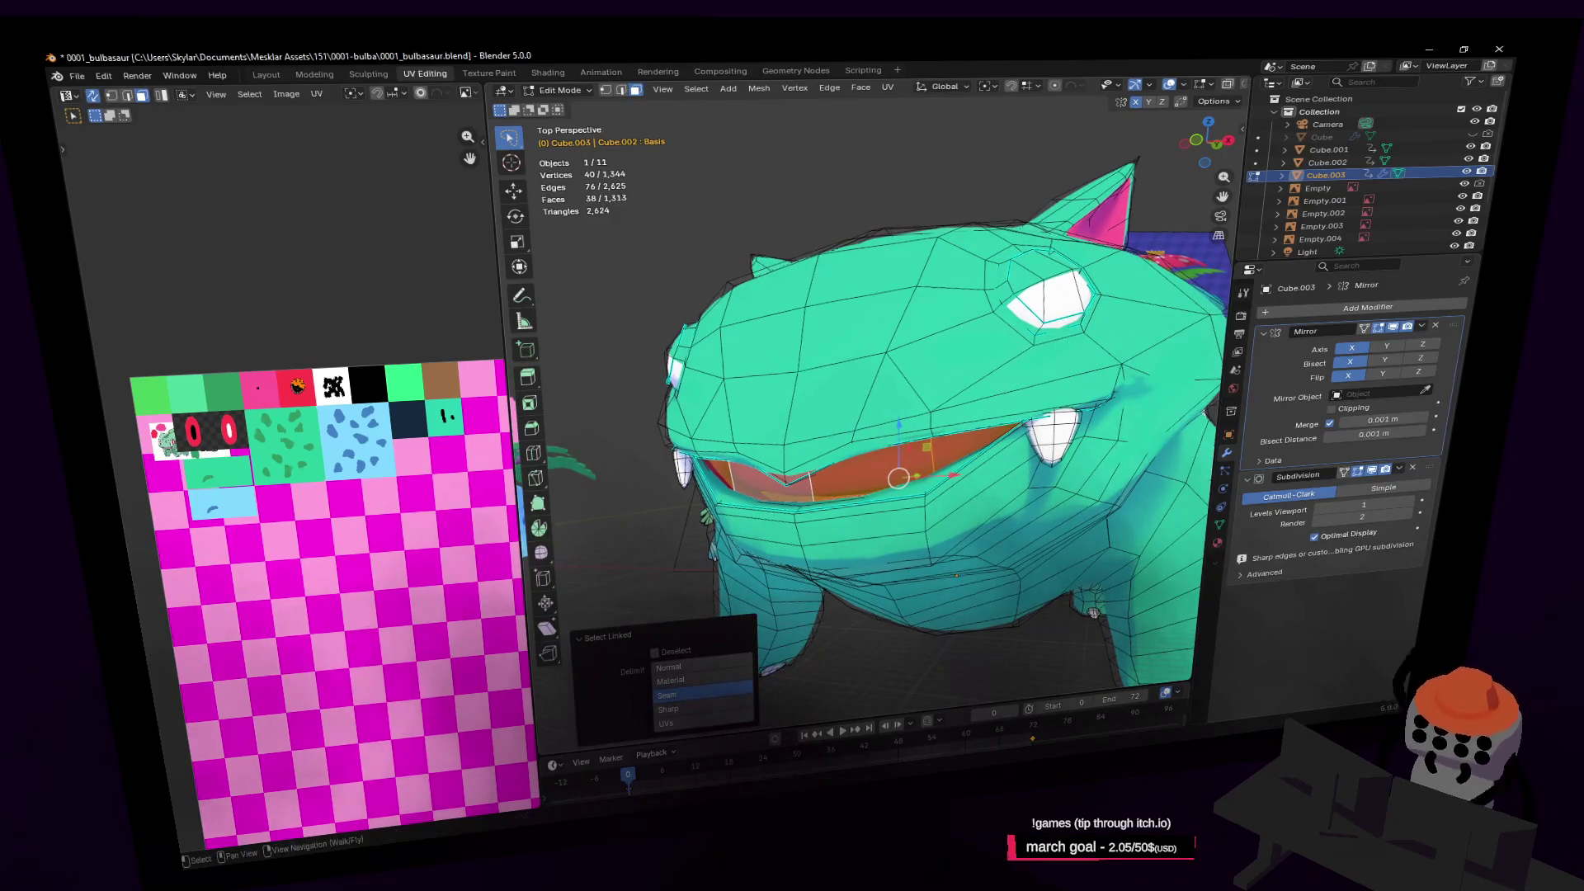
{"action": "key", "text": "s"}
{"action": "left_click", "coordinate": [1018, 362]}
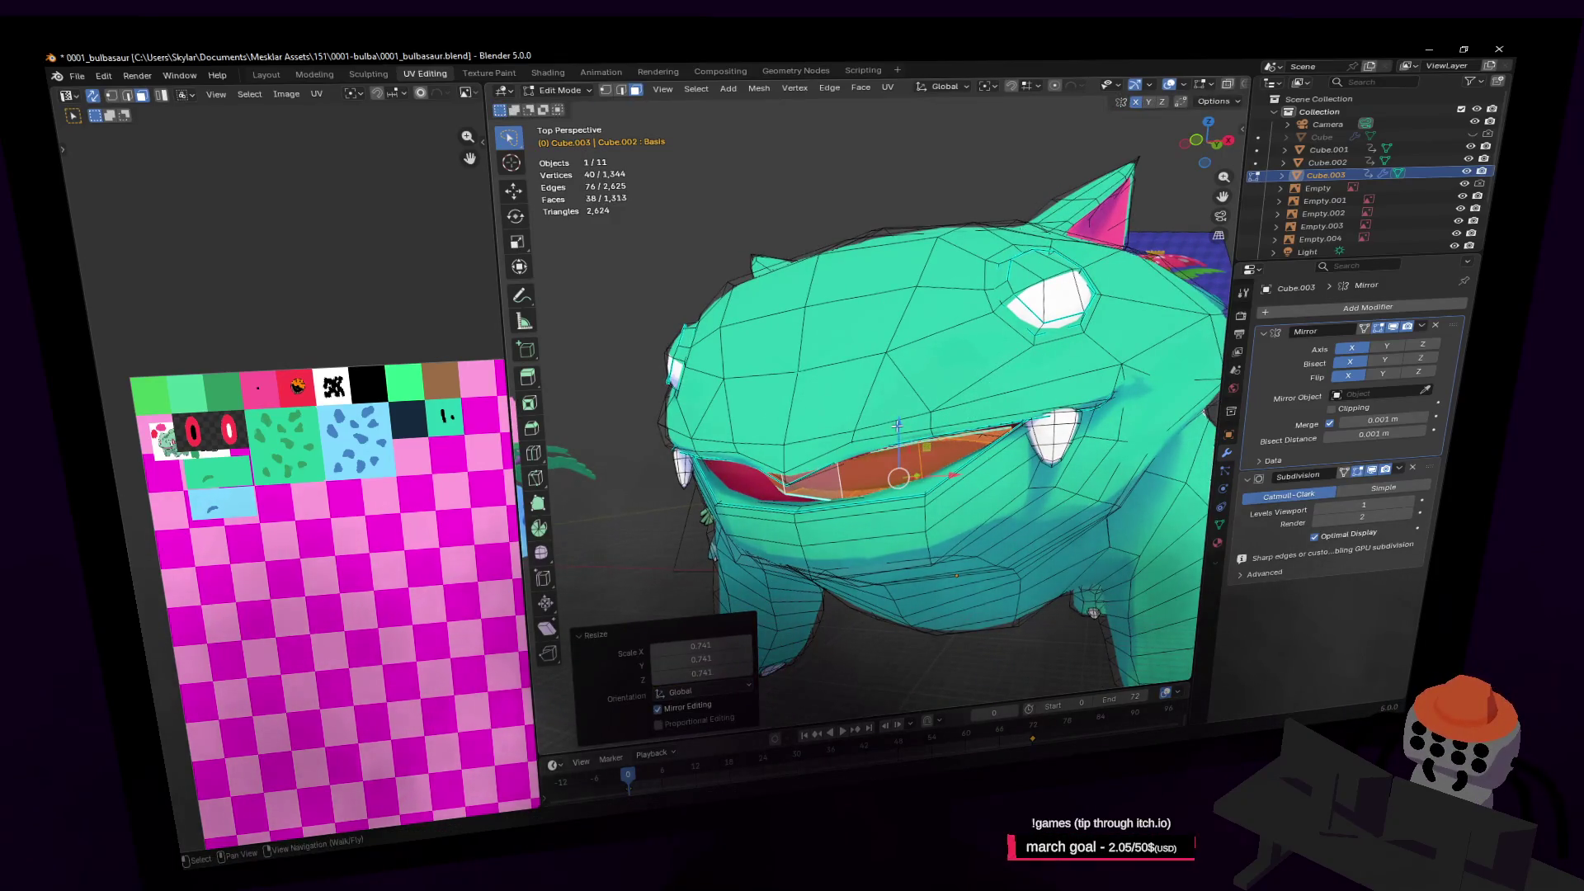
{"action": "left_click", "coordinate": [898, 456]}
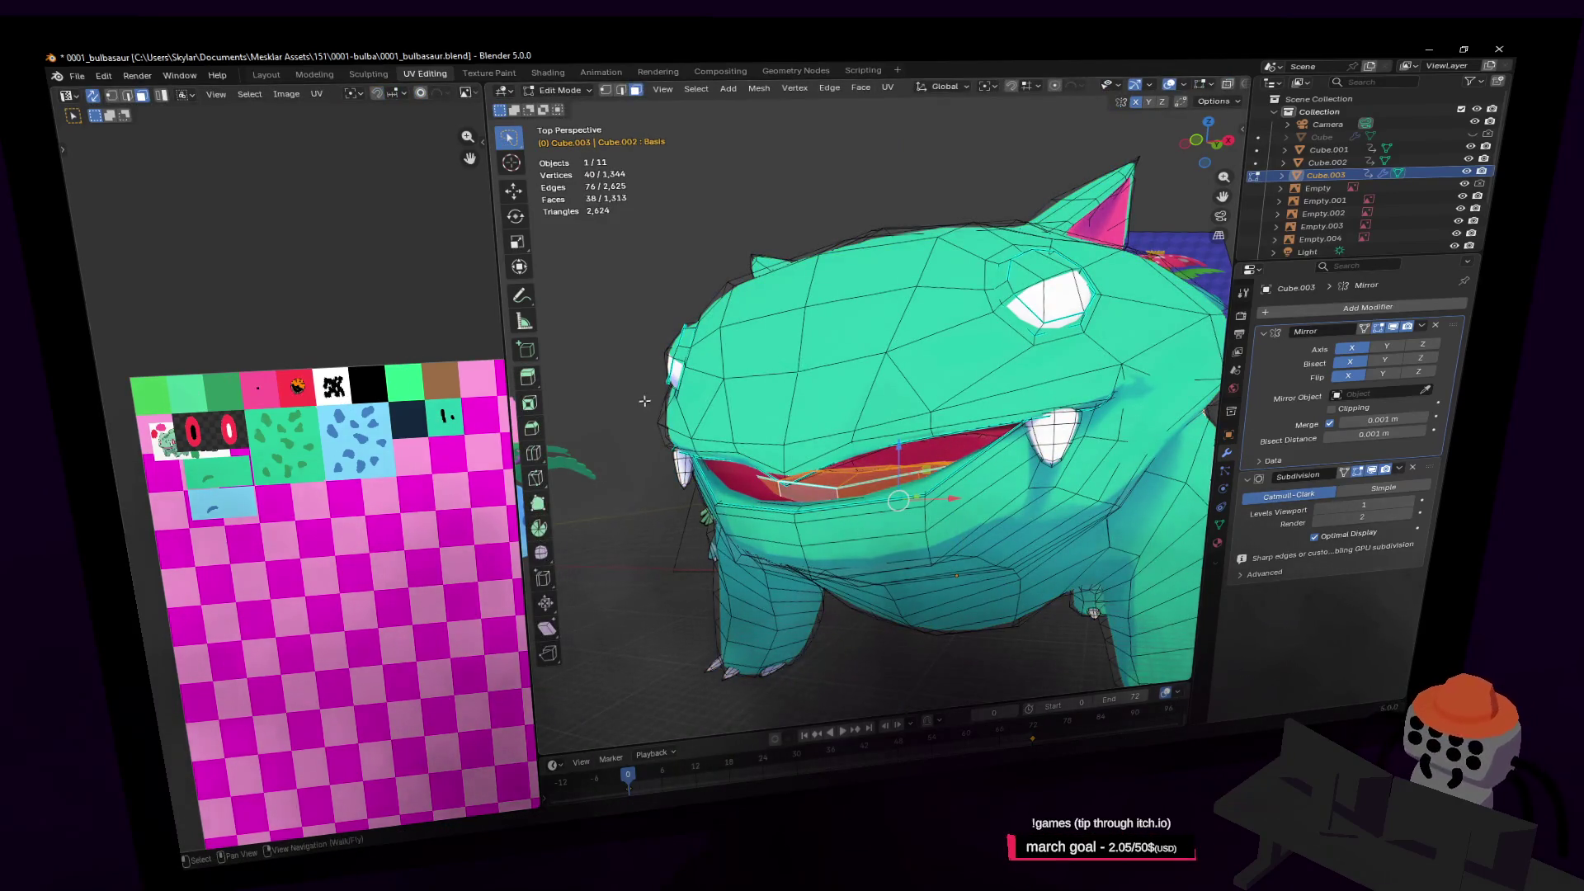
{"action": "middle_click_drag", "start_coordinate": [815, 440], "coordinate": [879, 502]}
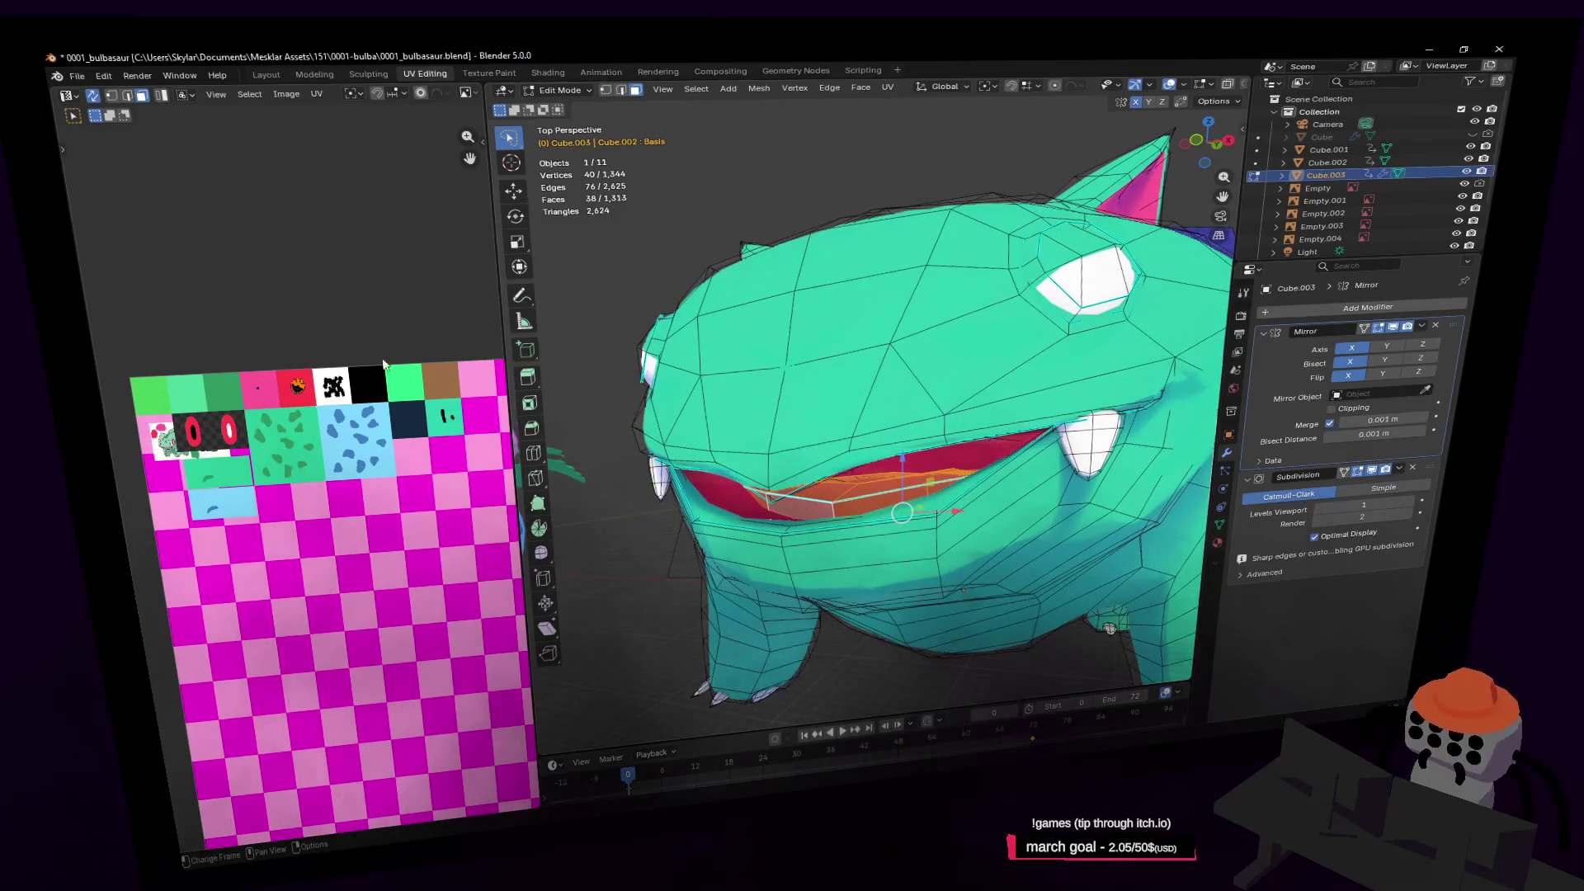
{"action": "left_click", "coordinate": [345, 313]}
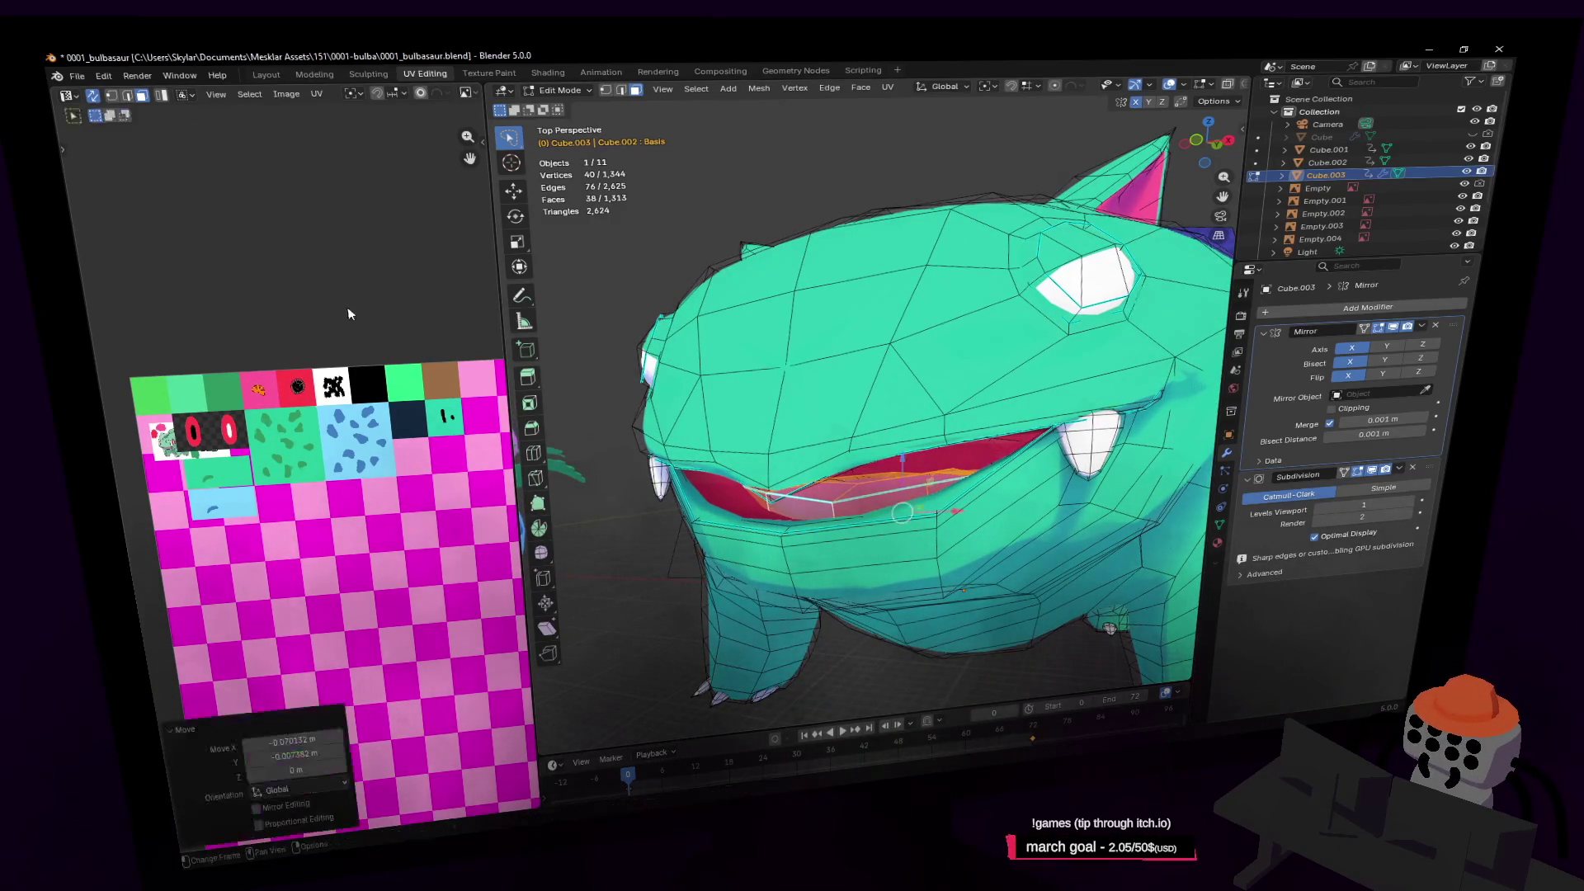
{"action": "key", "text": "Tab"}
{"action": "key", "text": "shift+grave"}
Walk through and around the model to inspect the mouth from inside
{"action": "key", "text": "w"}
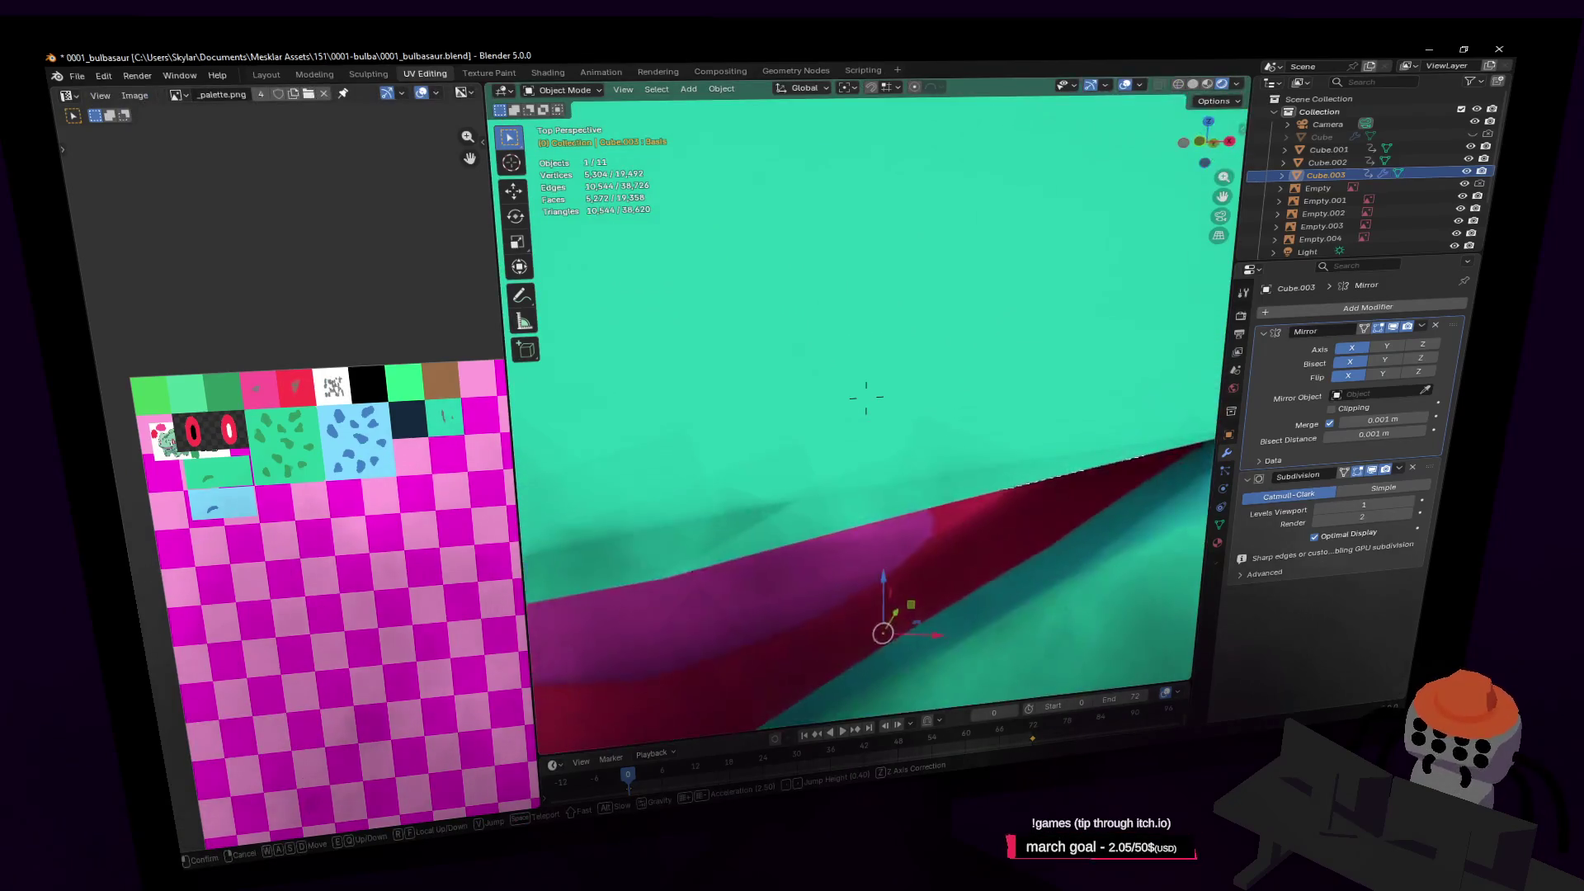
{"action": "key", "text": "w"}
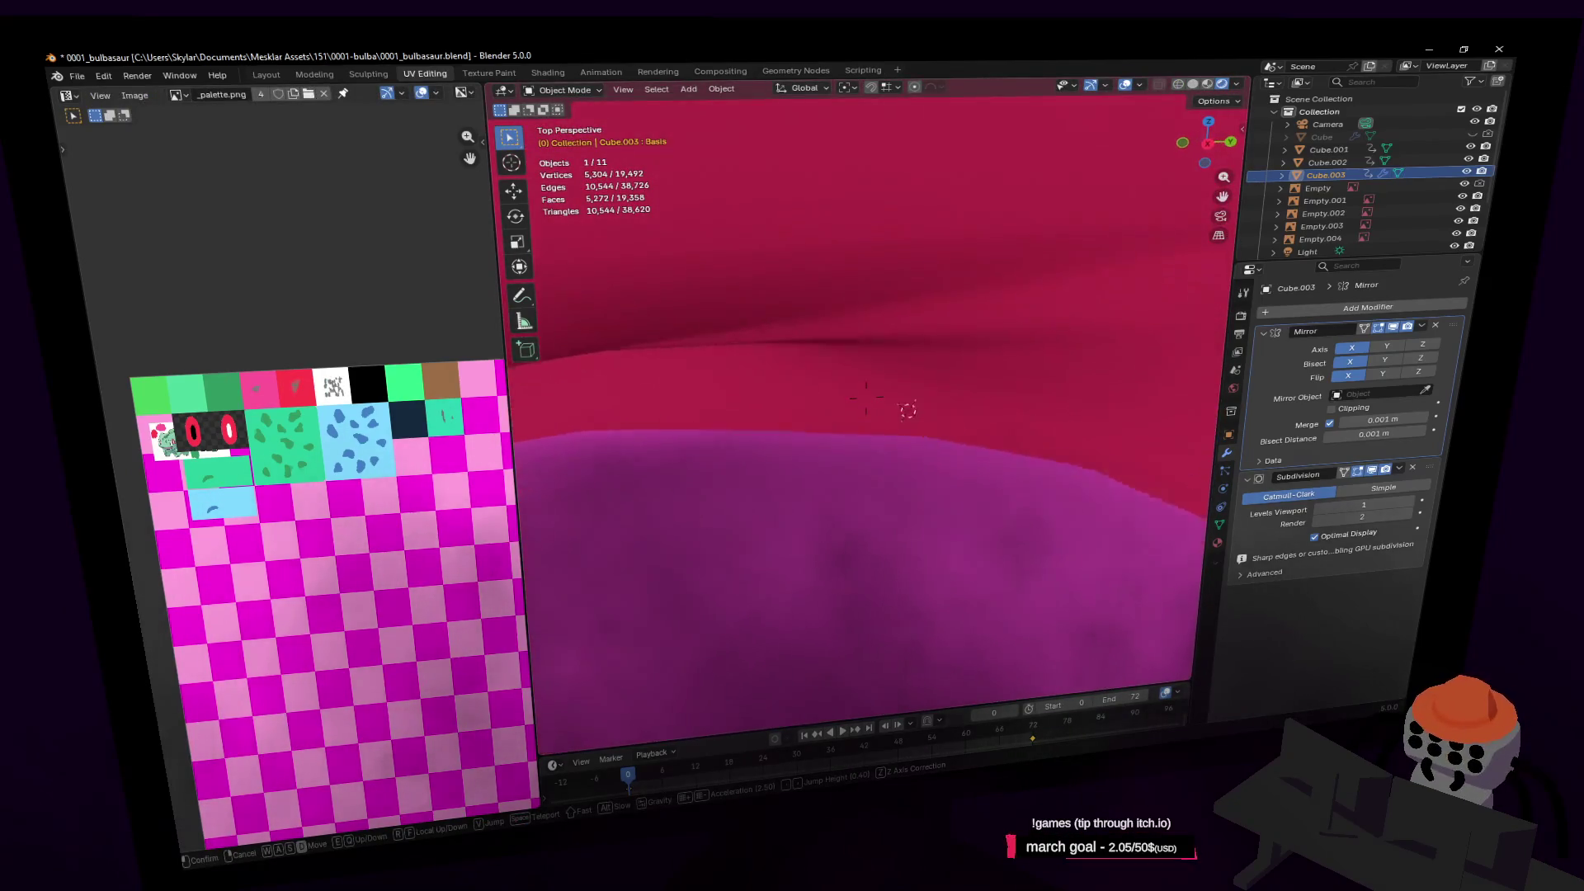
{"action": "key", "text": "s"}
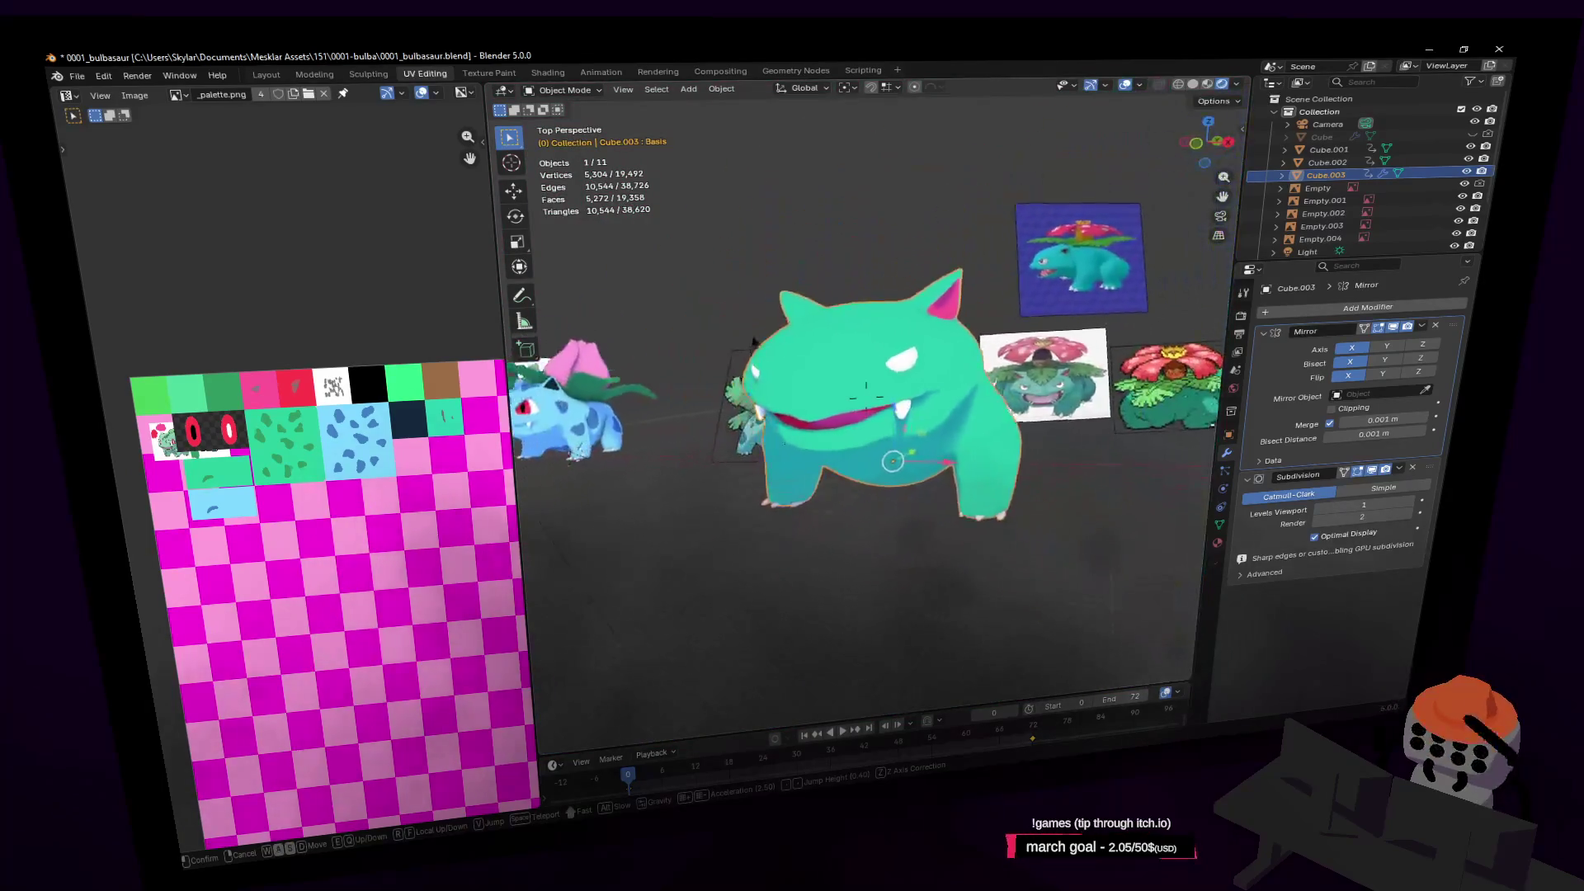
{"action": "left_click", "coordinate": [897, 402]}
{"action": "key", "text": "shift+grave"}
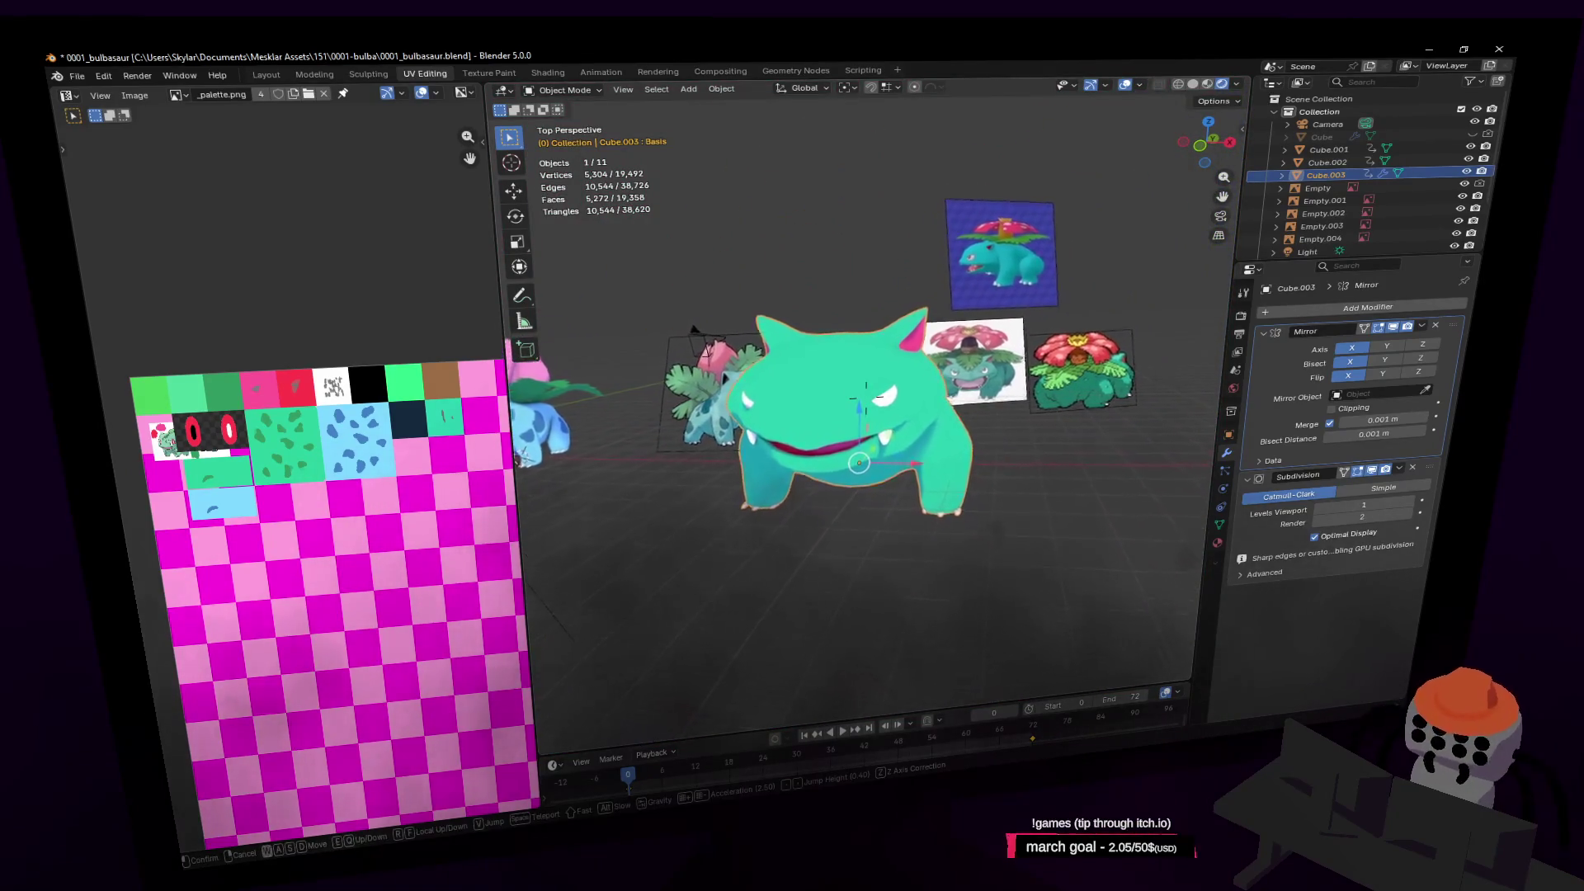
{"action": "key", "text": "w"}
{"action": "left_click", "coordinate": [866, 399]}
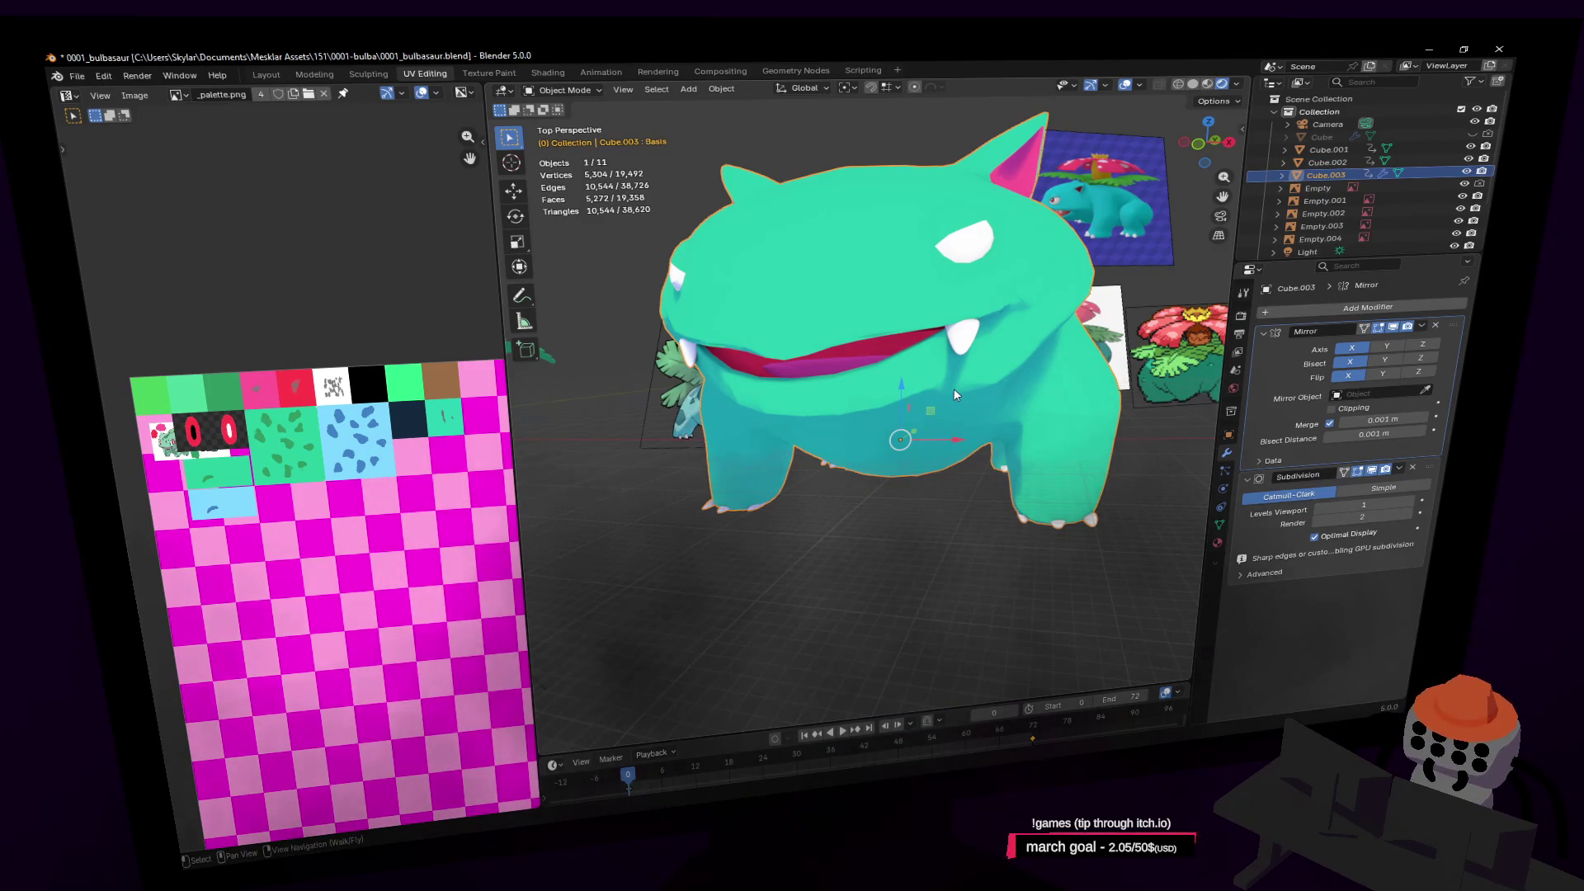
{"action": "key", "text": "shift+grave"}
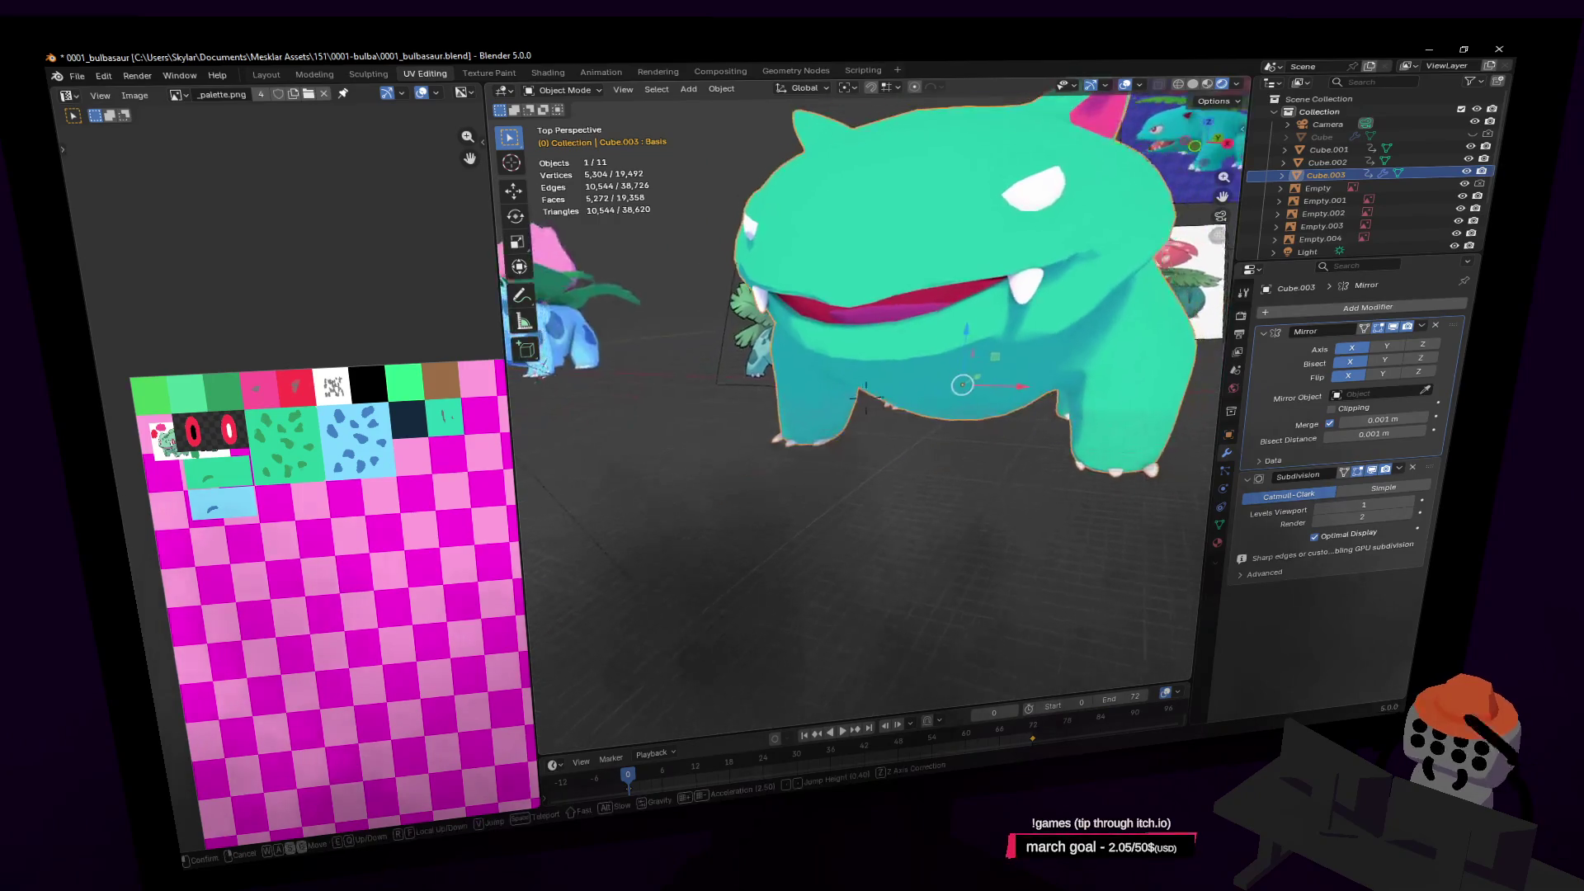
{"action": "left_click", "coordinate": [979, 292]}
Lower the selected mouth vertices about 0.17 m and return to Object Mode
{"action": "key", "text": "Tab"}
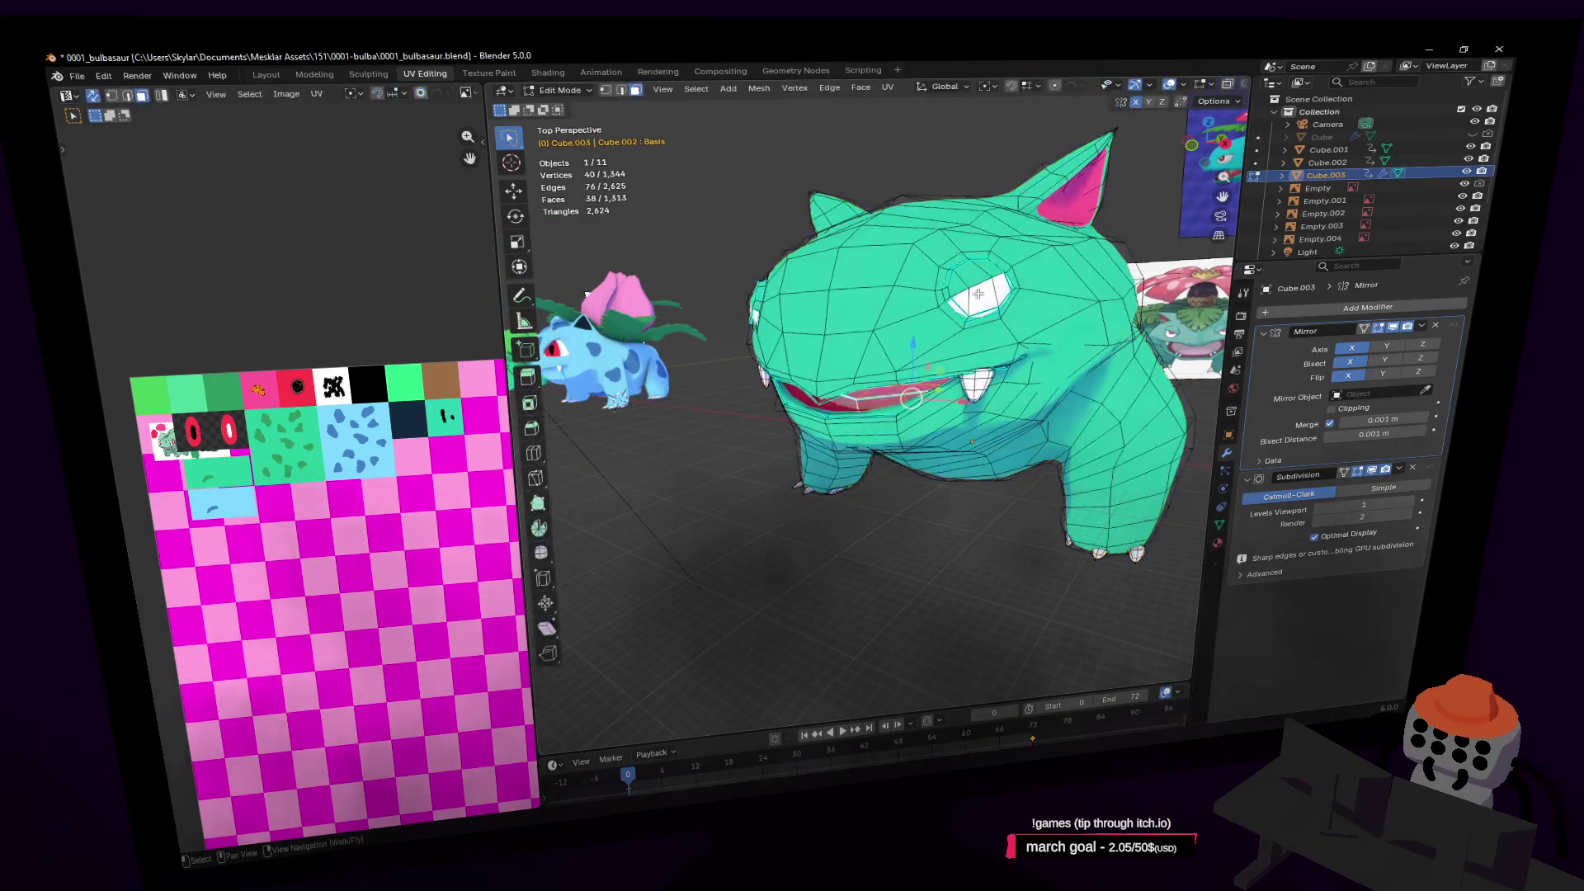
{"action": "scroll", "coordinate": [1001, 292], "scroll_direction": "up", "scroll_amount": 6}
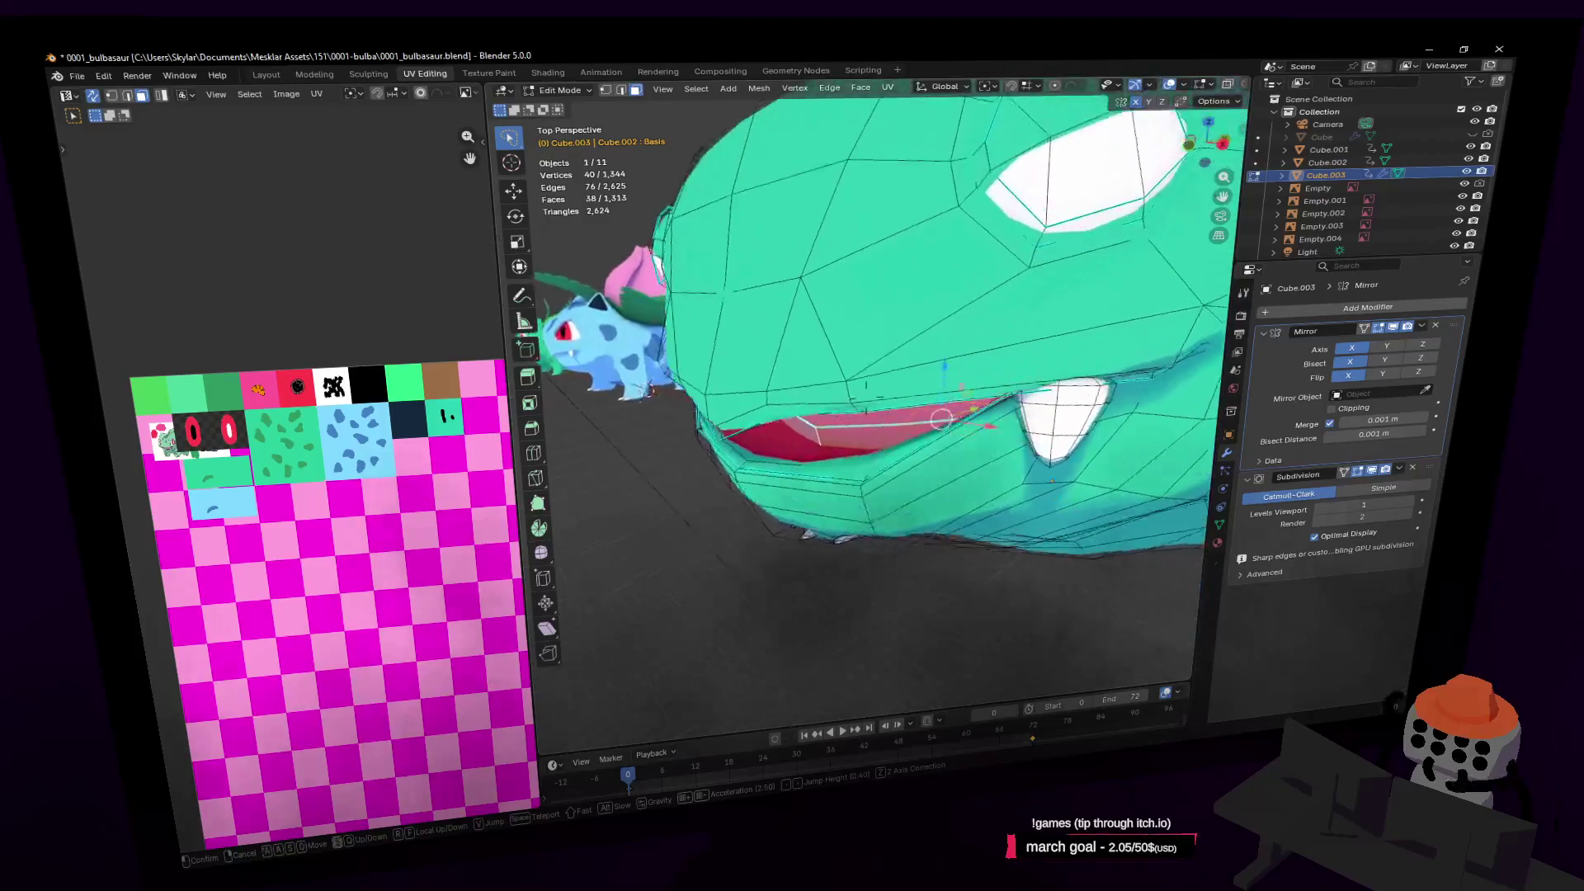
{"action": "left_click_drag", "start_coordinate": [958, 422], "coordinate": [943, 432]}
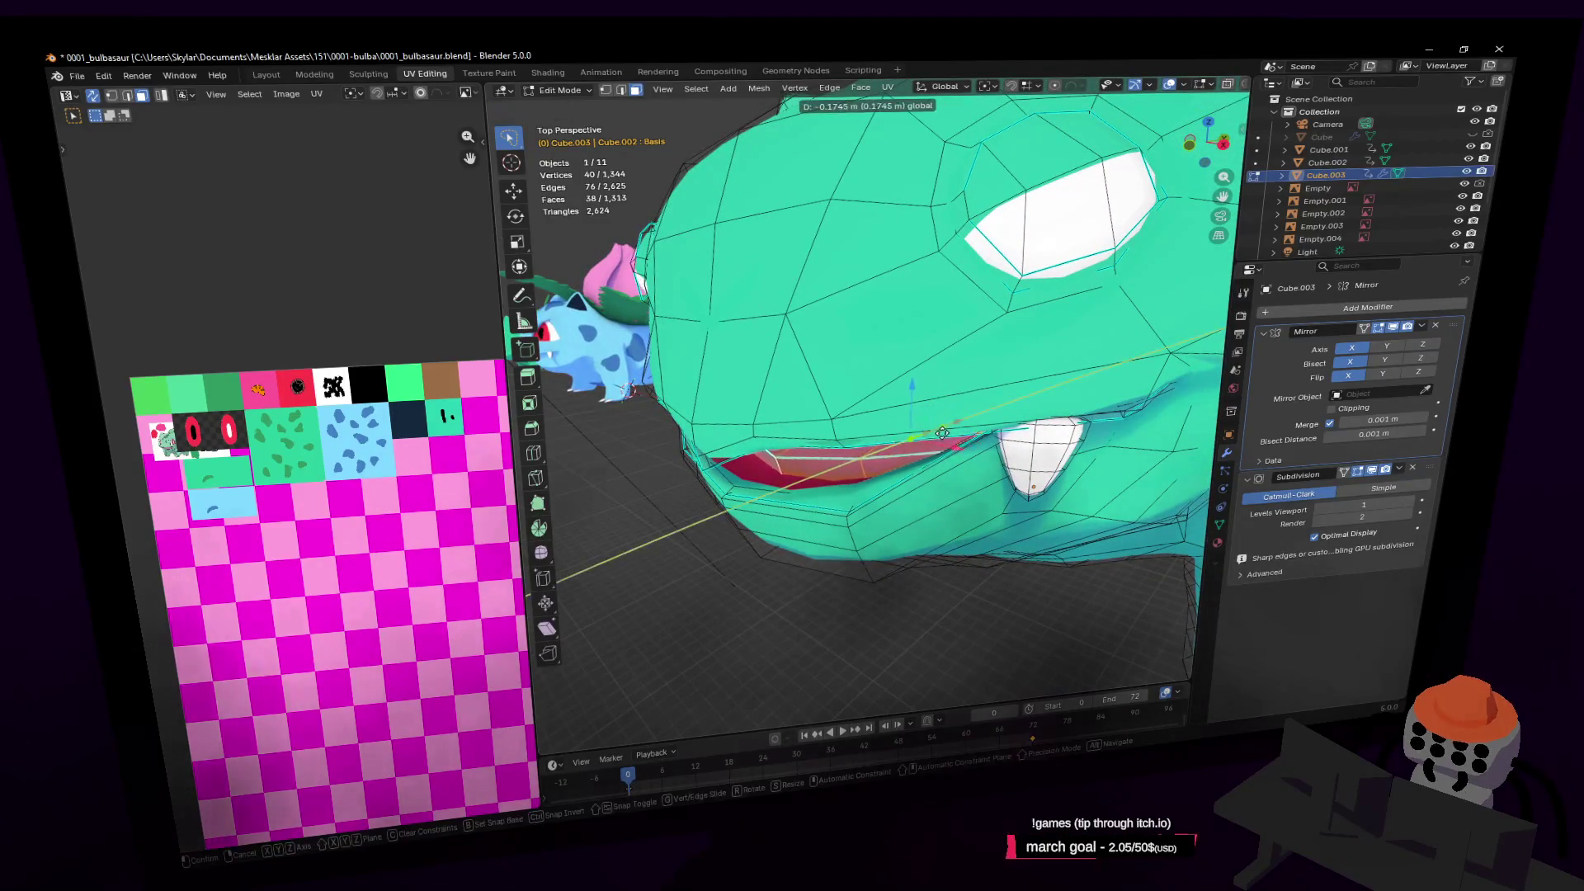
{"action": "left_click", "coordinate": [942, 432]}
{"action": "key", "text": "shift+grave"}
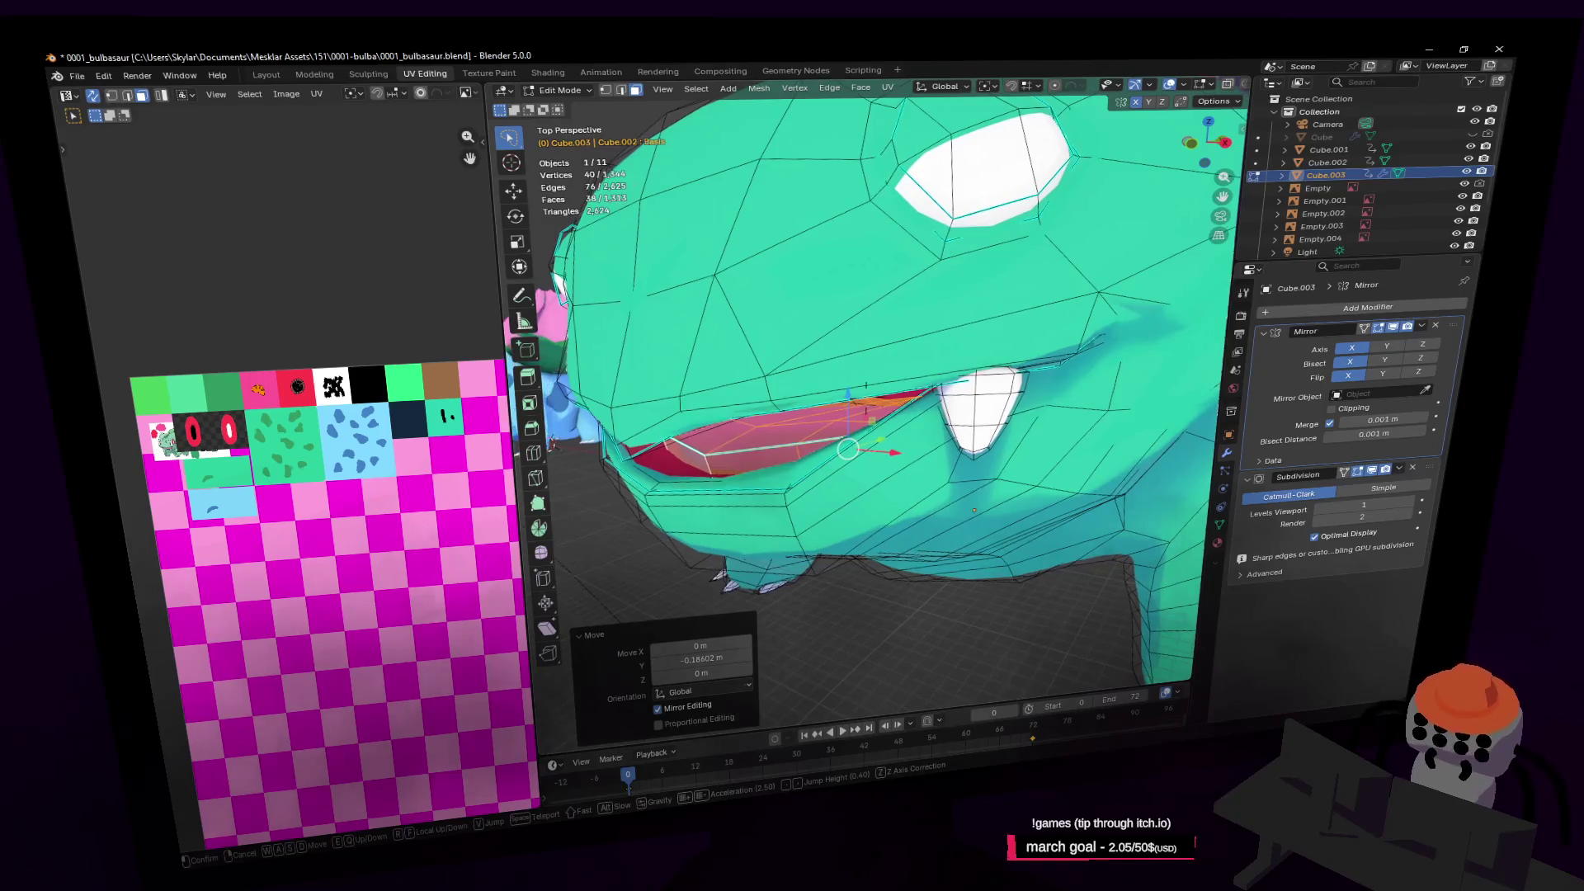
{"action": "key", "text": "s"}
{"action": "key", "text": "Tab"}
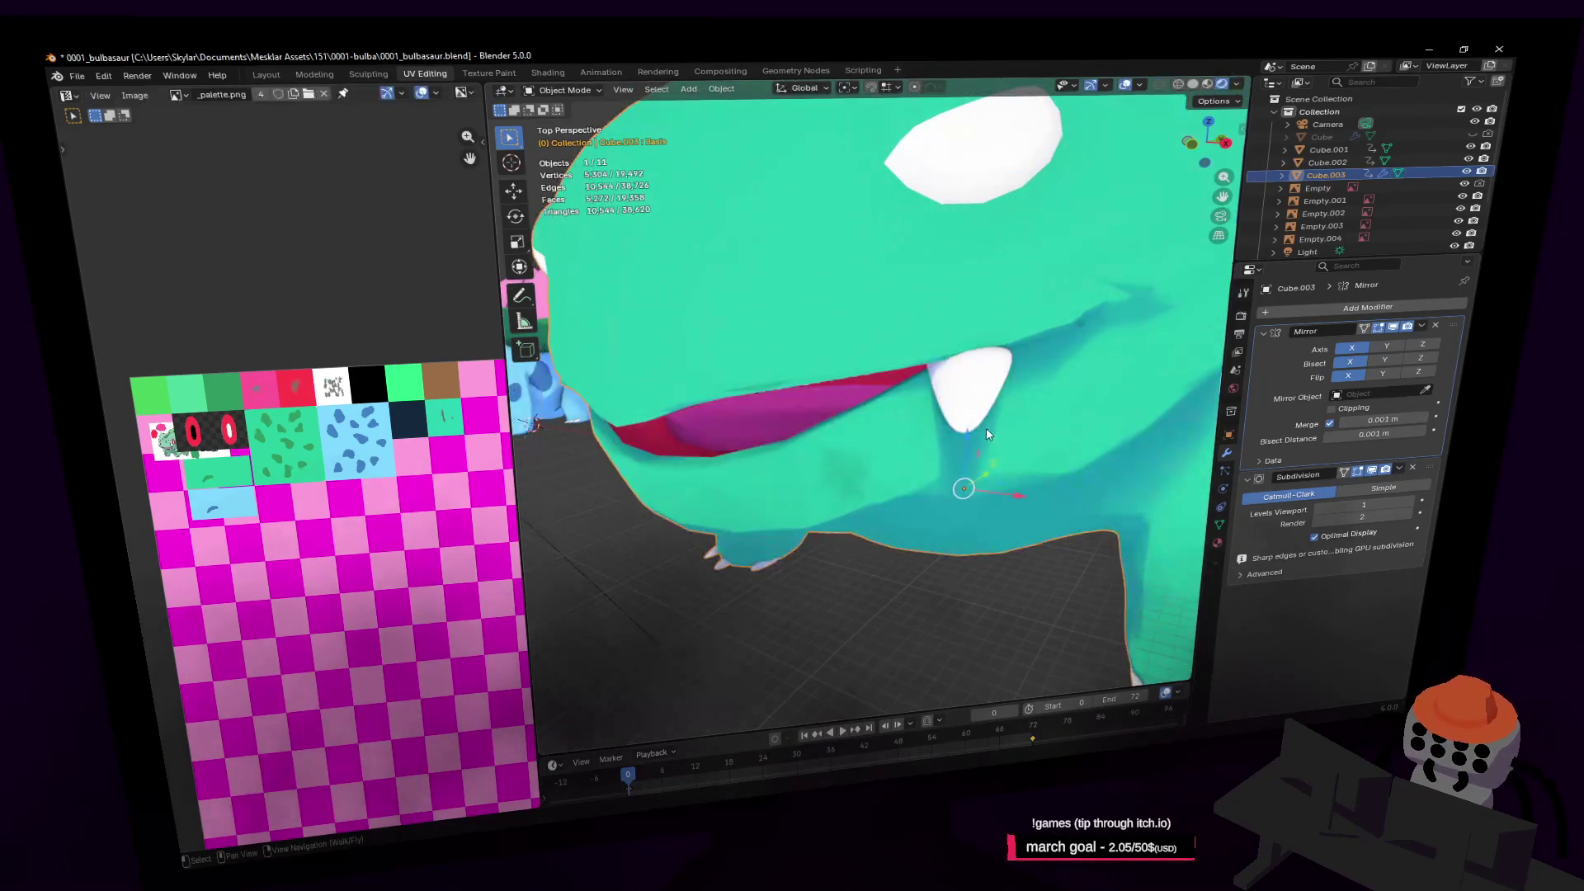
Fly between the Venusaur and other reference images to compare, then re-enter Edit Mode near the face
{"action": "key", "text": "s"}
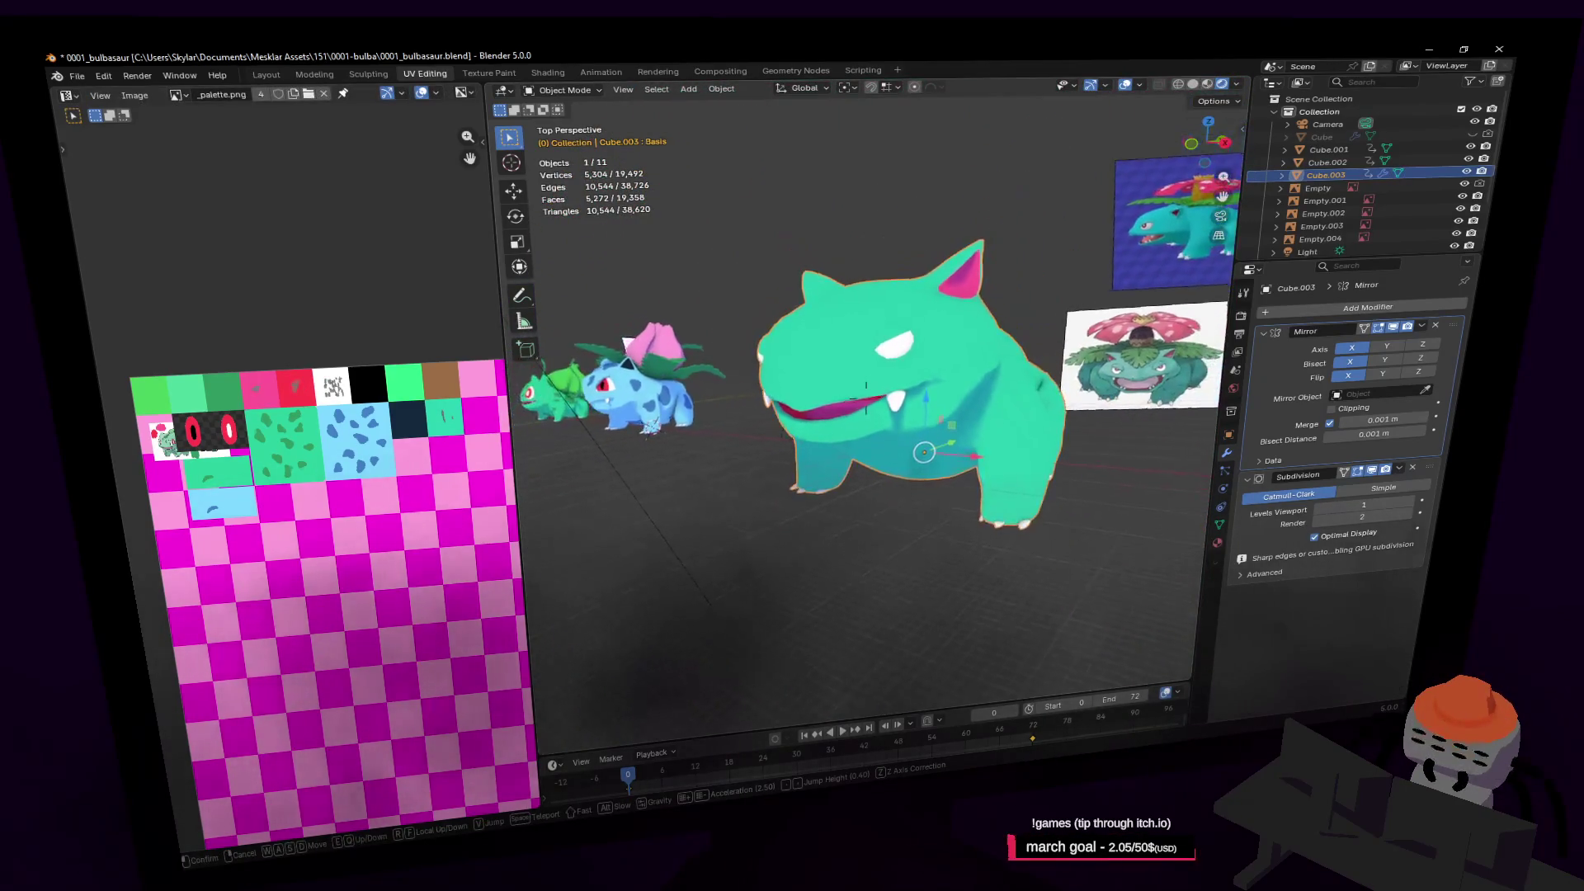
{"action": "key", "text": "w"}
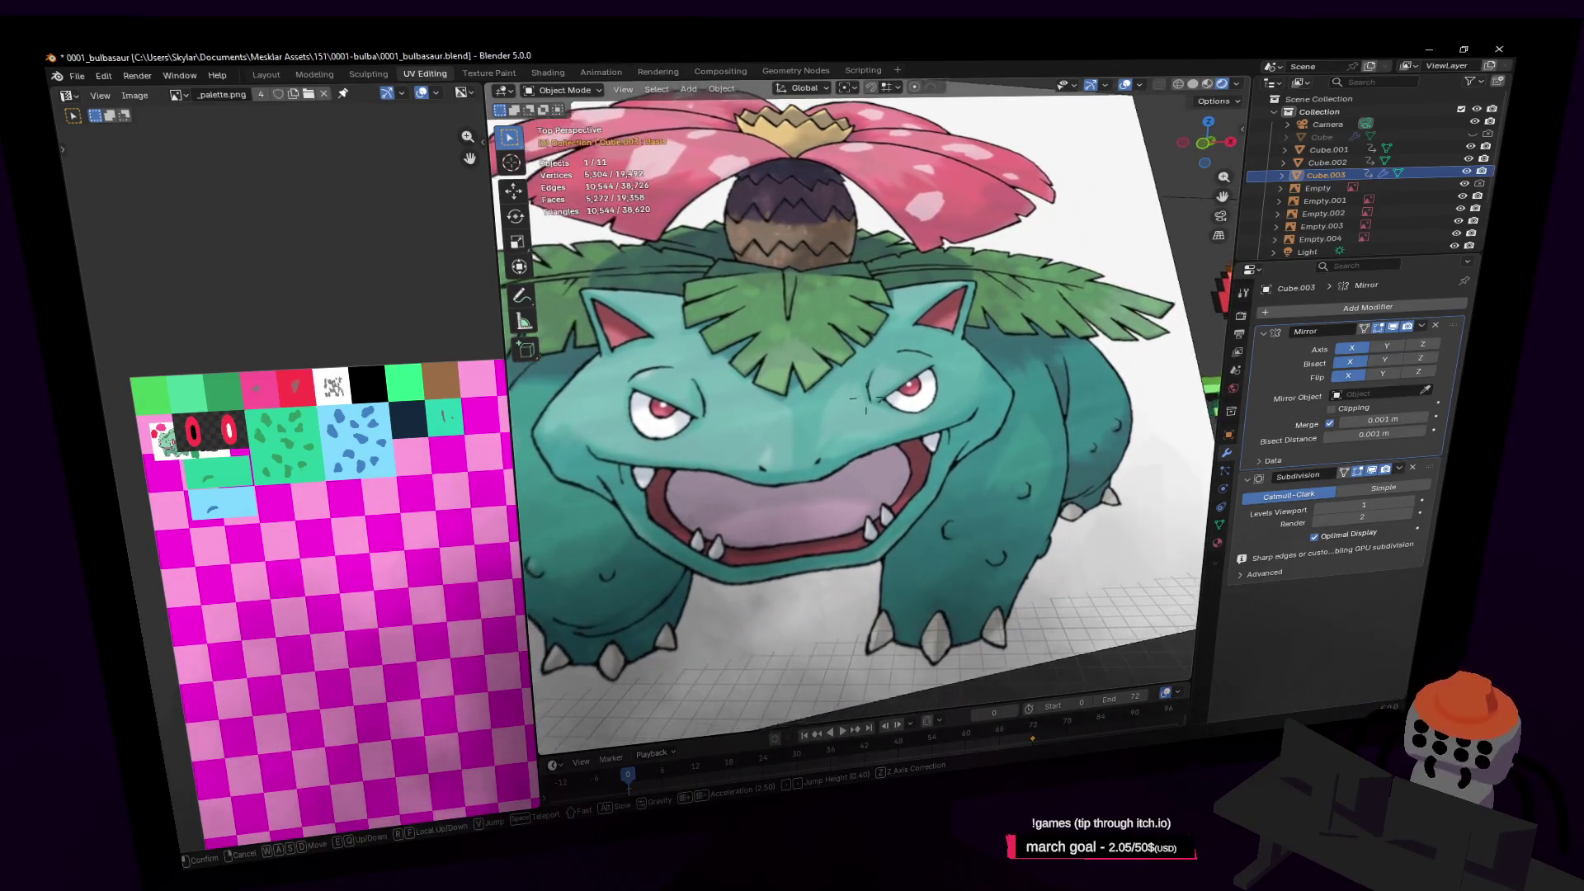
{"action": "key", "text": "s"}
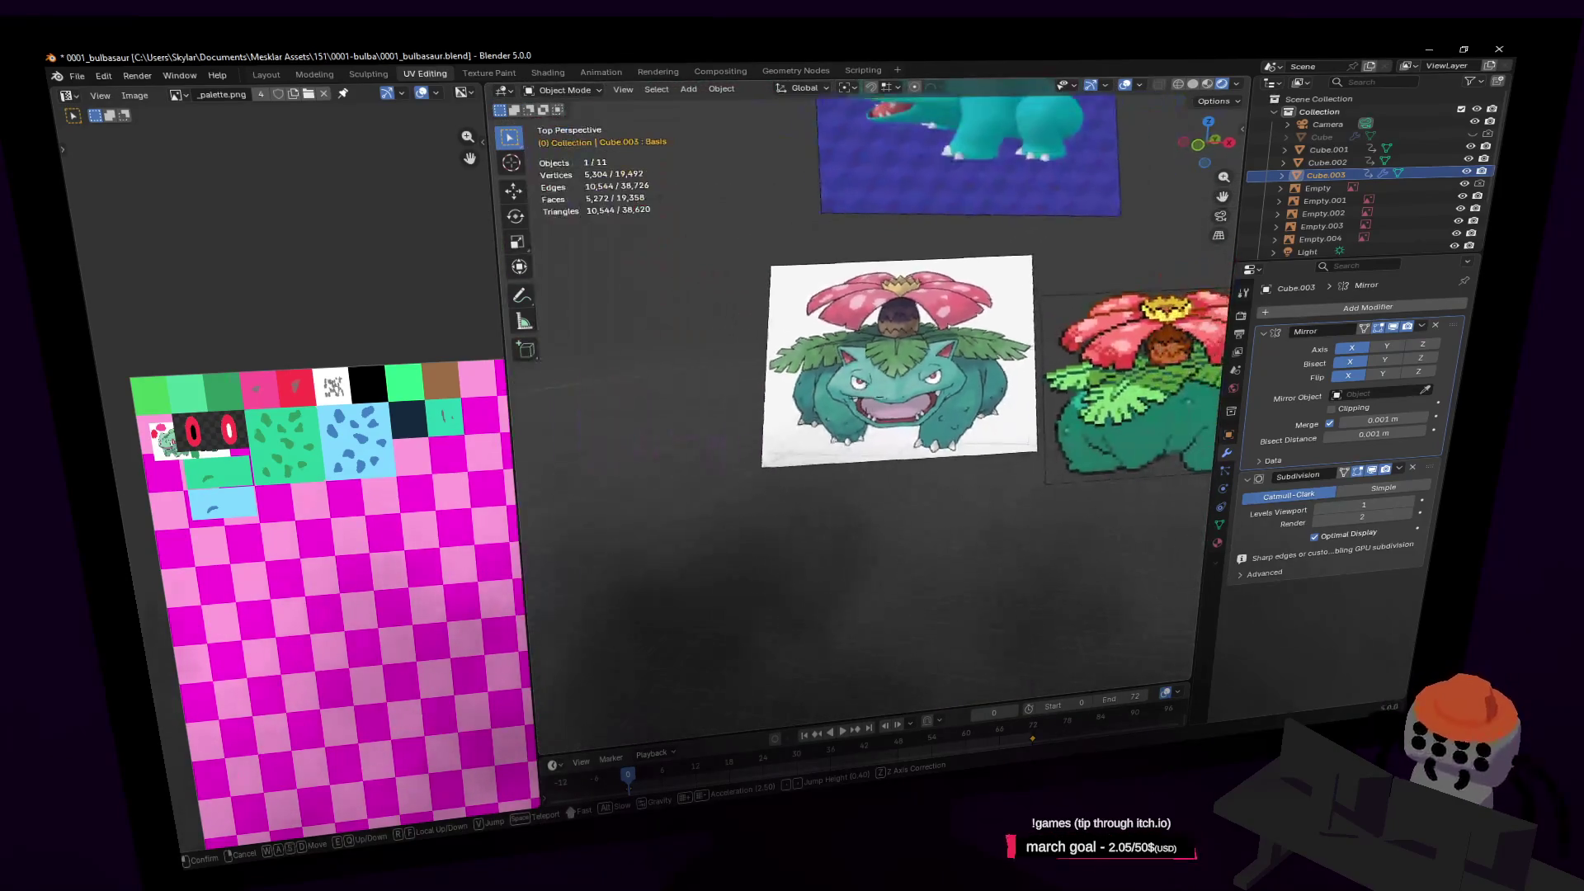
{"action": "key", "text": "w"}
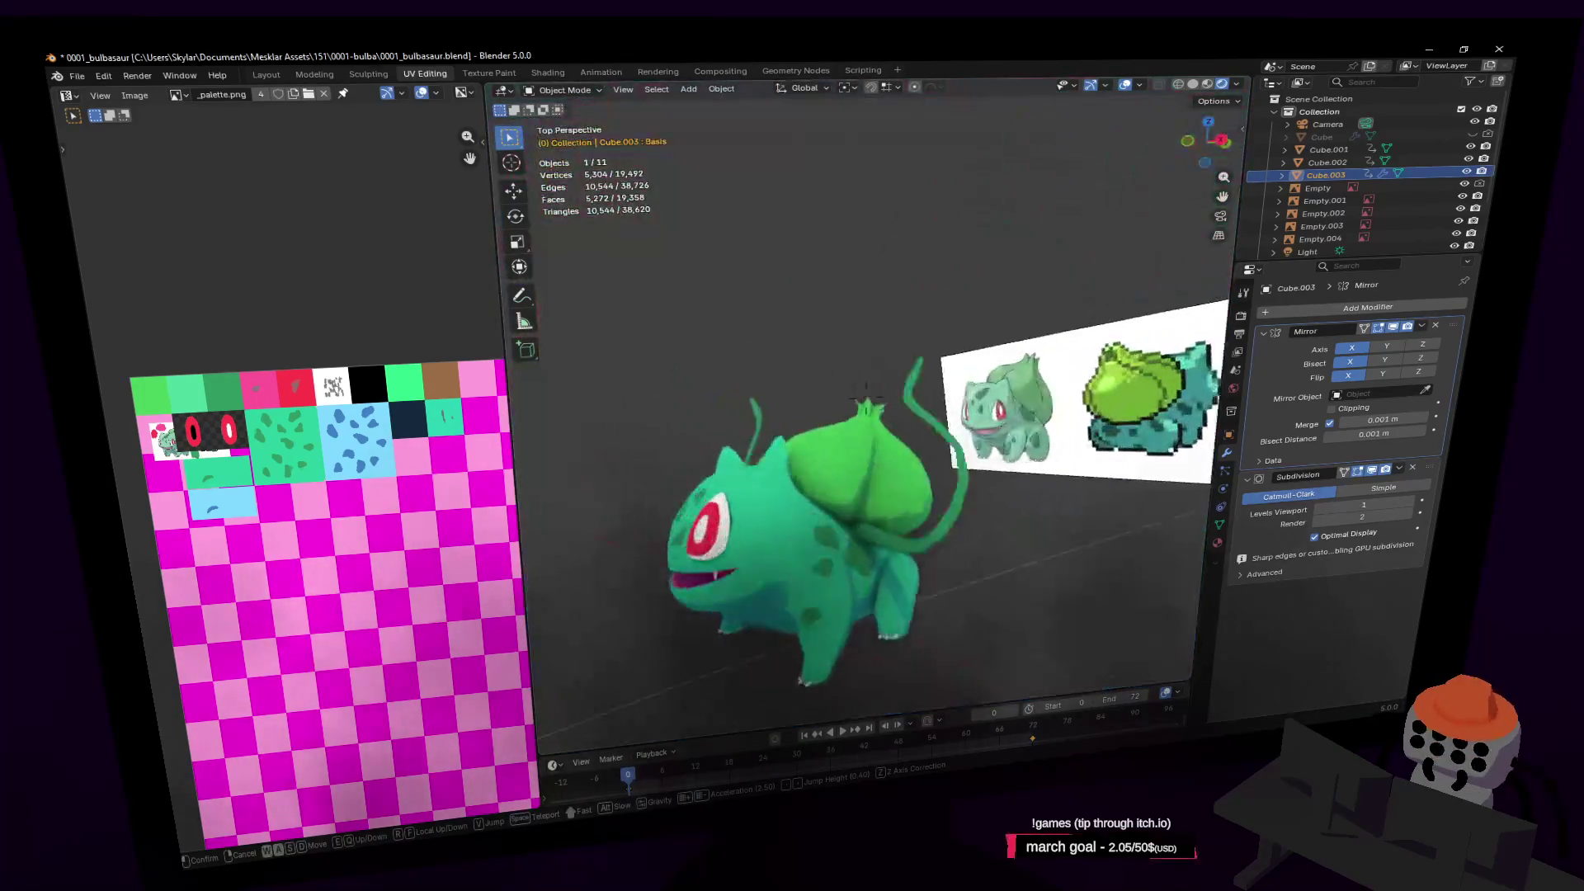
{"action": "key", "text": "s"}
{"action": "key", "text": "d"}
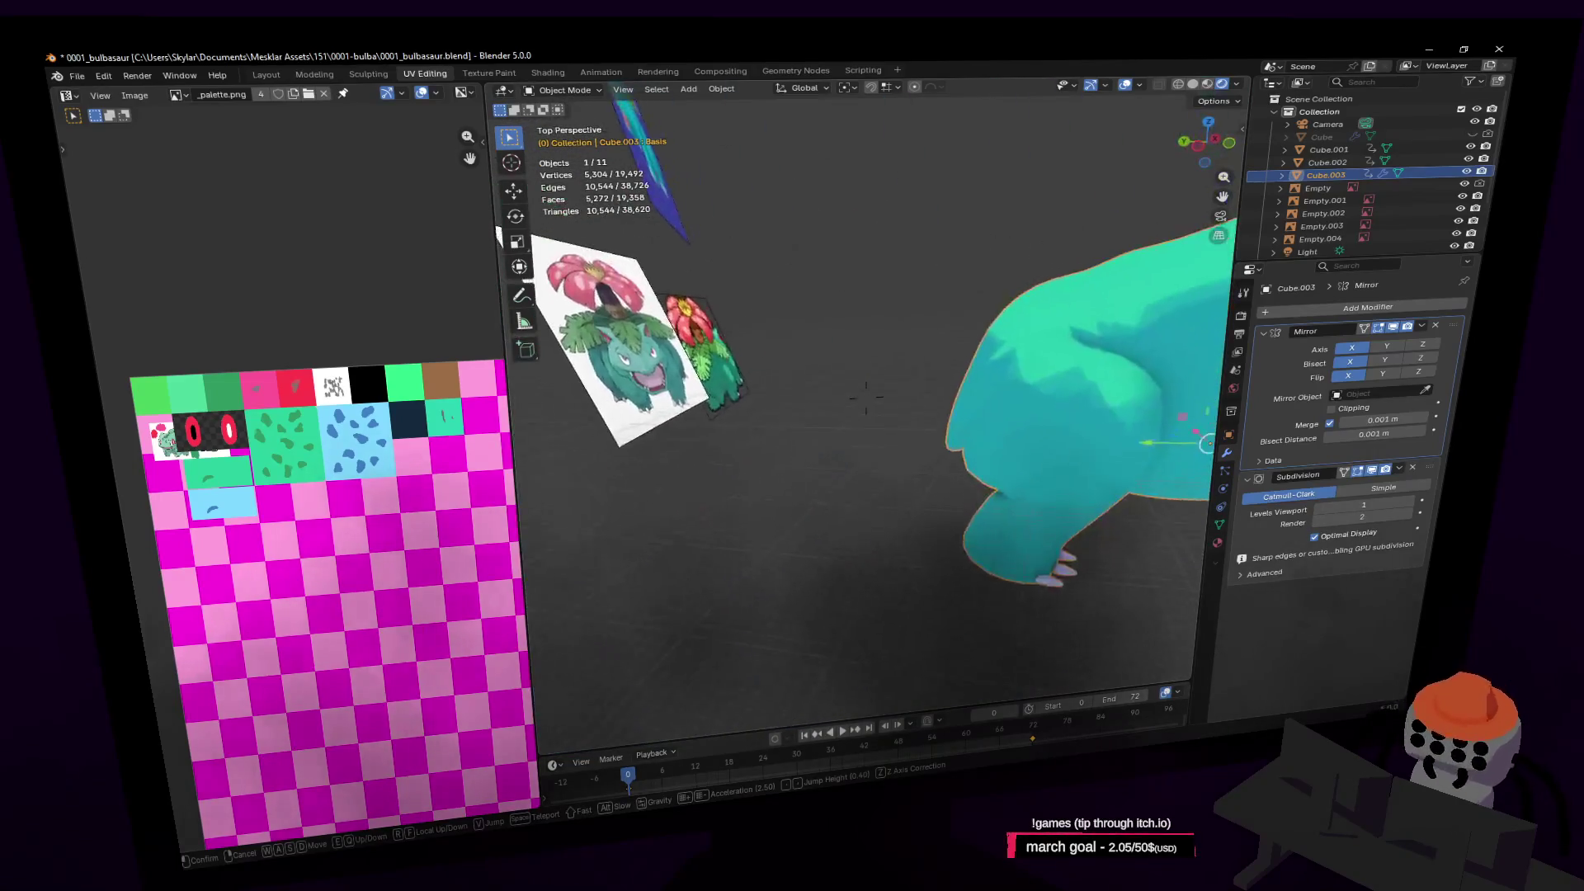
{"action": "key", "text": "w"}
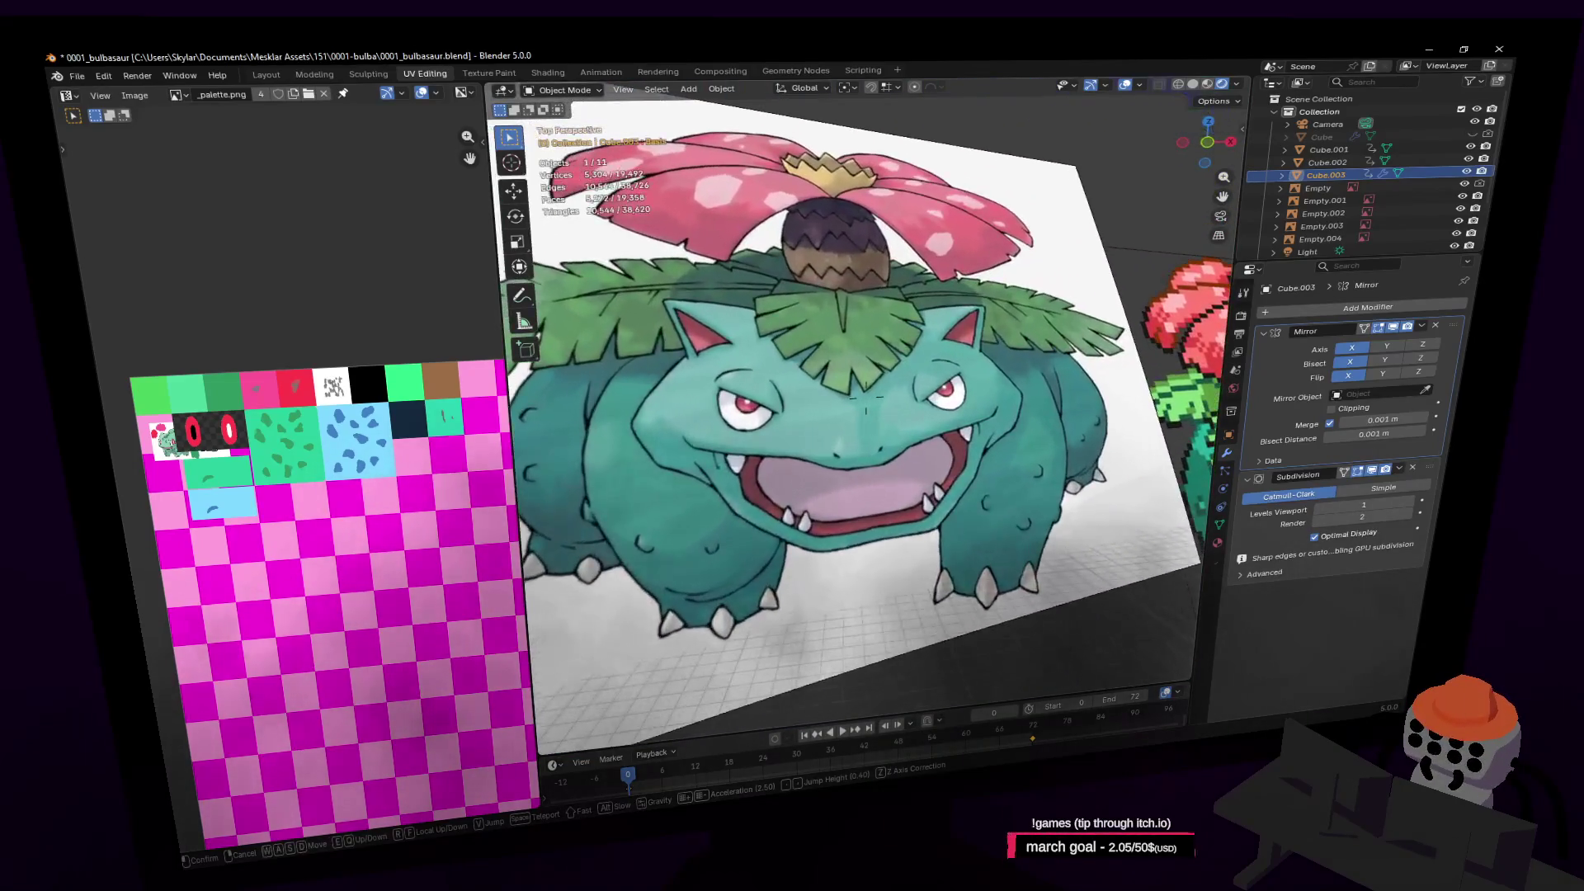
{"action": "key", "text": "d"}
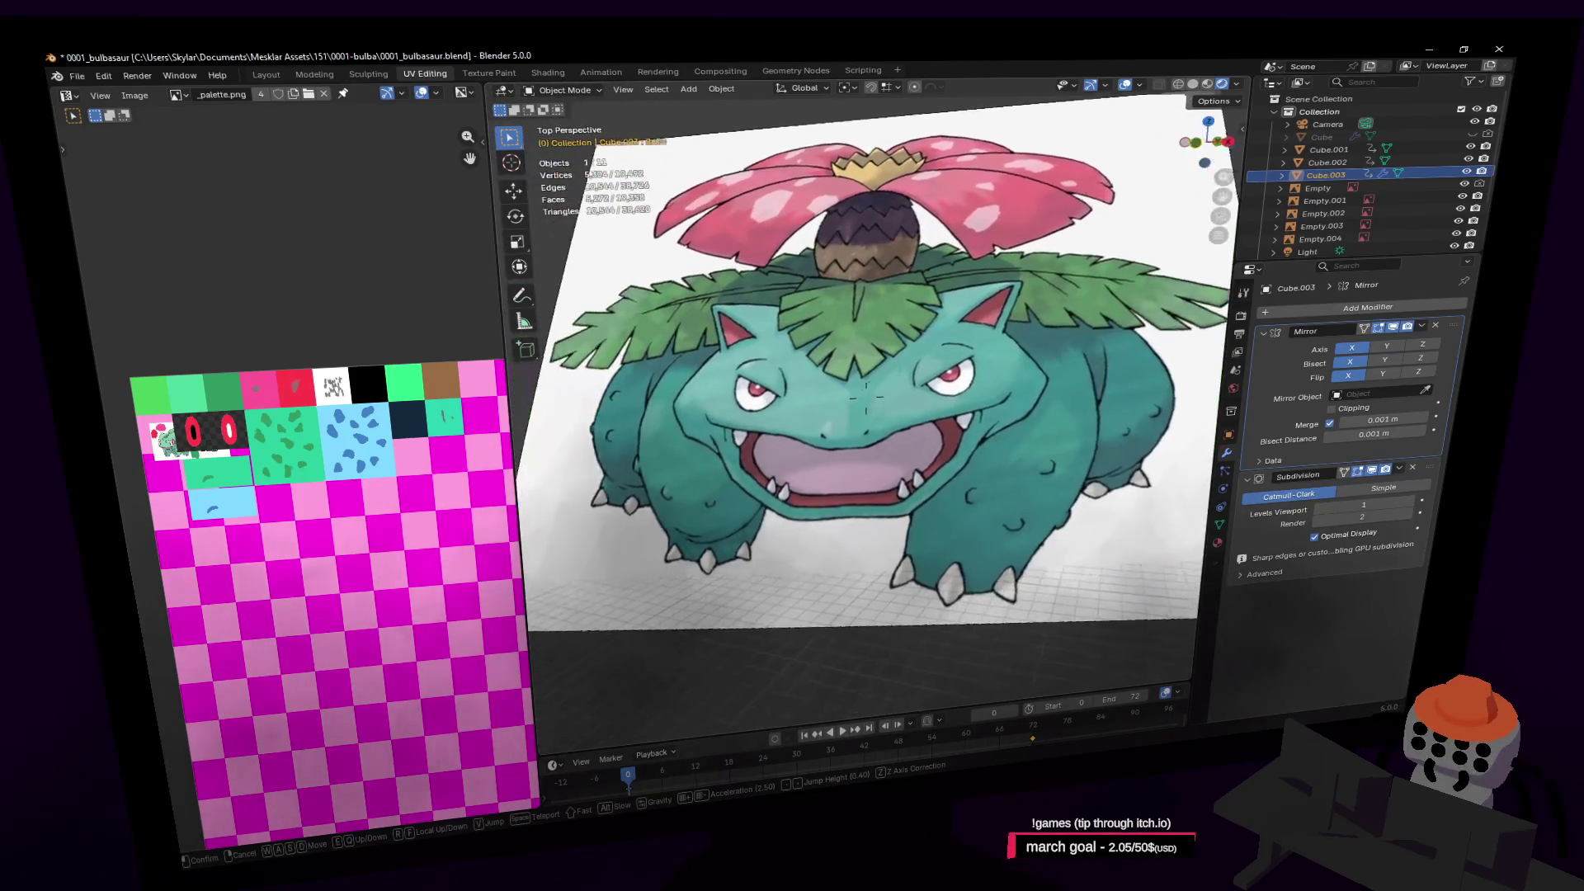
{"action": "key", "text": "s"}
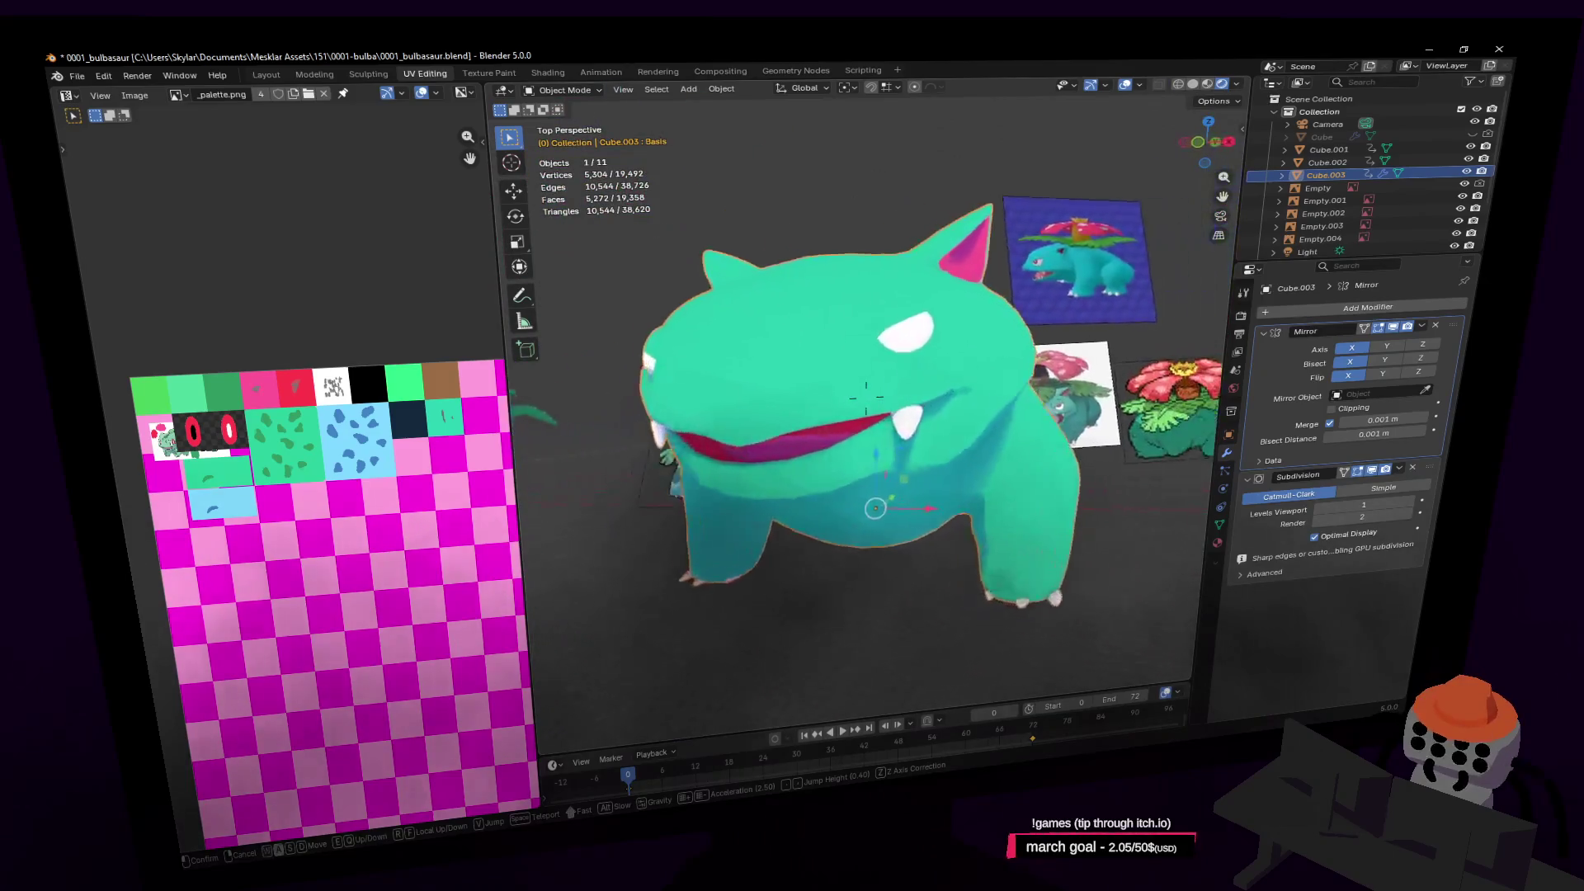
{"action": "key", "text": "Tab"}
{"action": "key", "text": "w"}
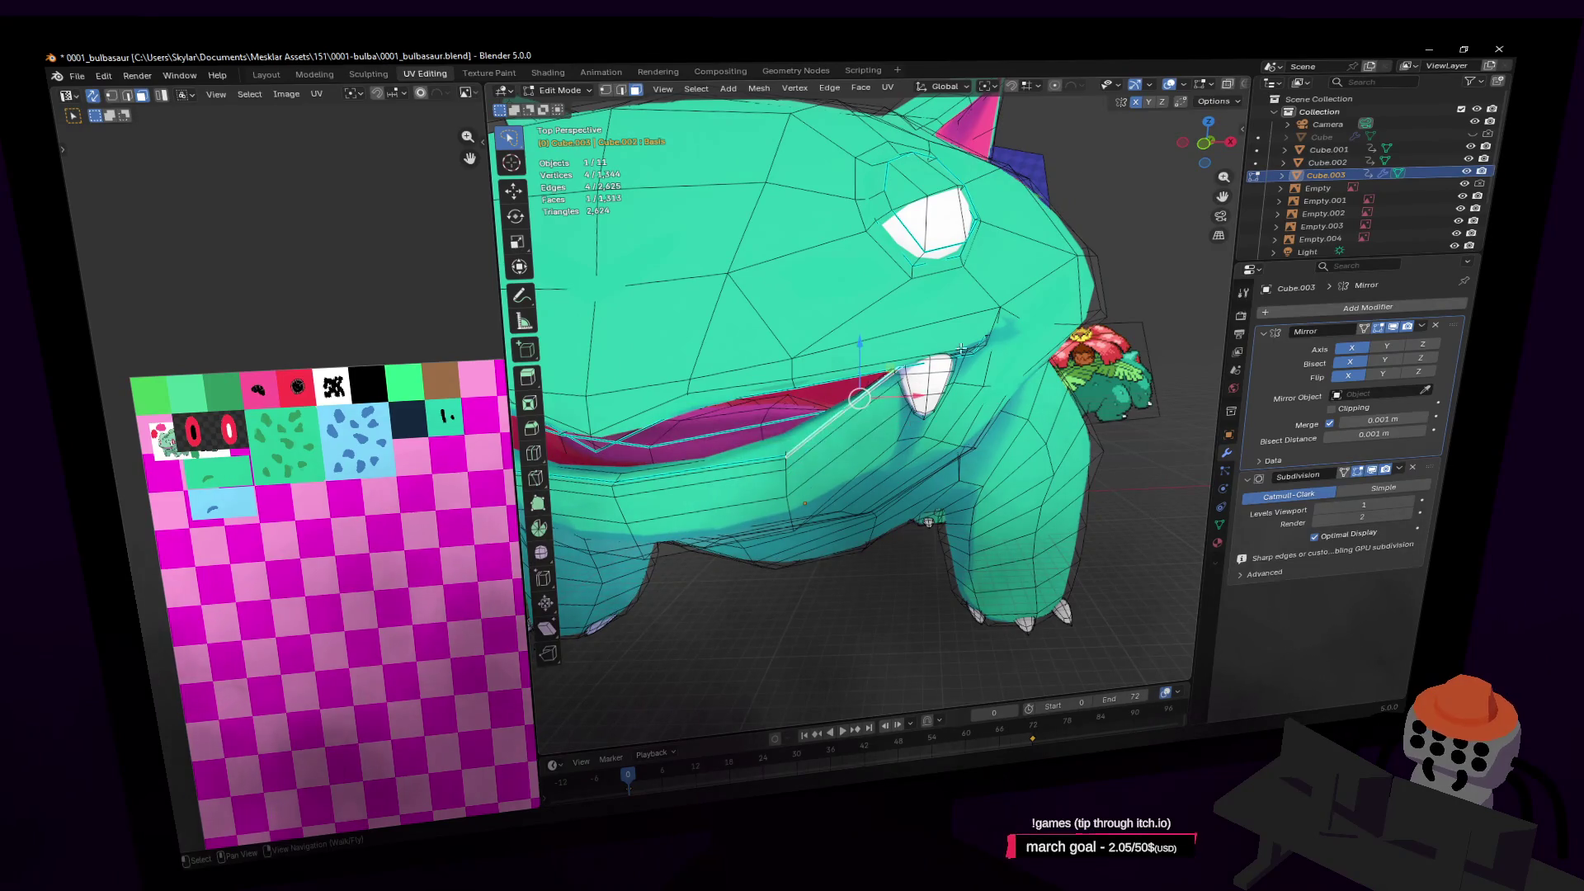
Rotate the selected mouth edges and move them vertically along Z
{"action": "key", "text": "r"}
{"action": "left_click", "coordinate": [1009, 361]}
{"action": "key", "text": "shift+grave"}
{"action": "key", "text": "w"}
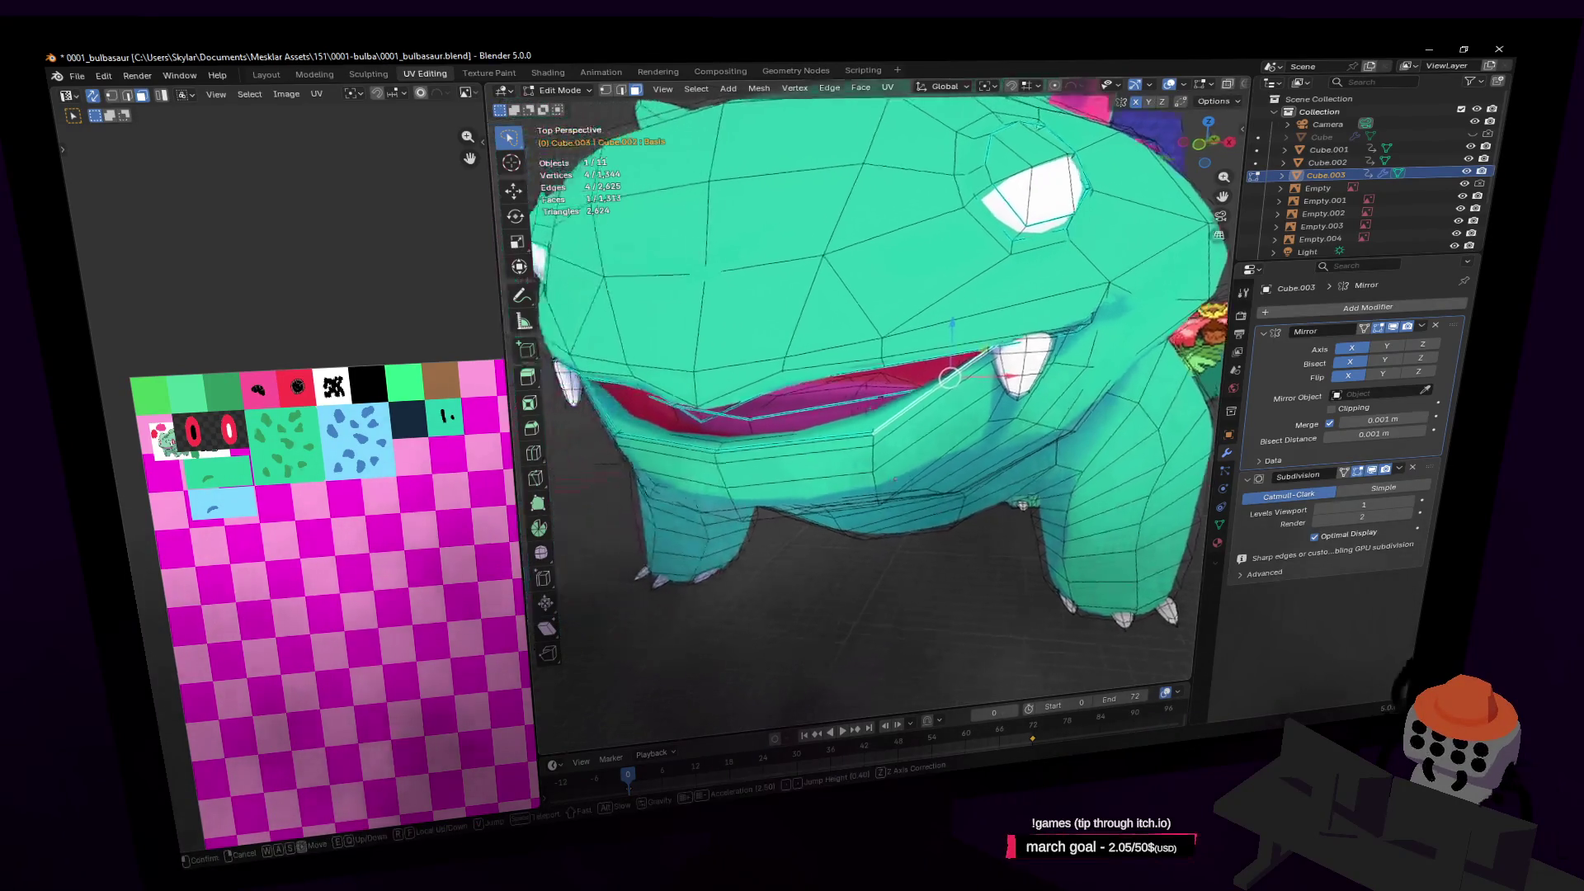
{"action": "left_click", "coordinate": [1055, 383]}
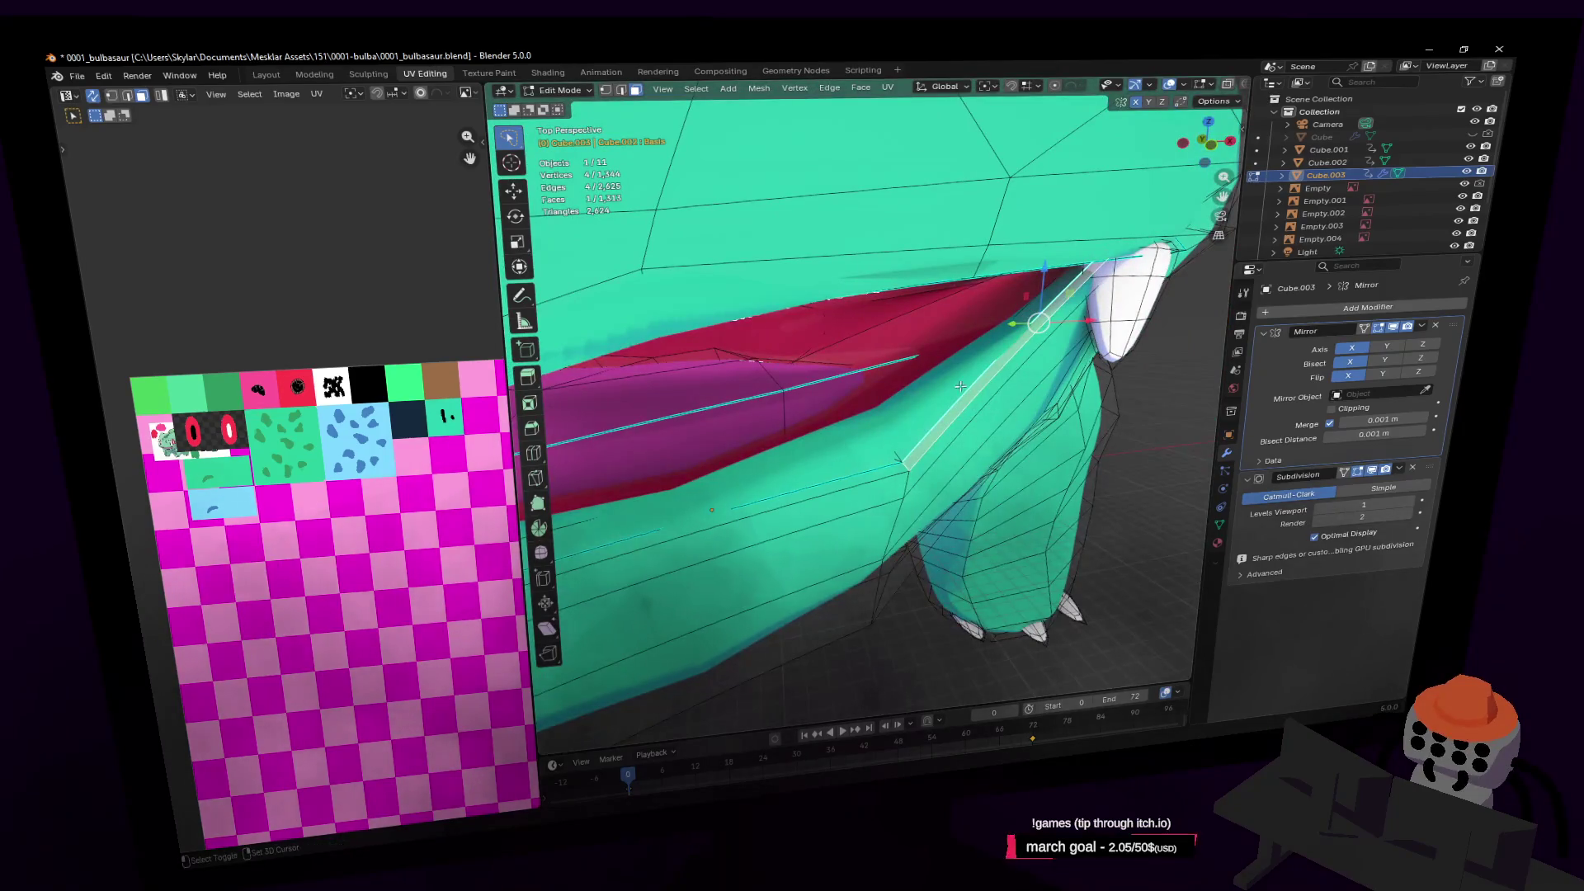
{"action": "scroll", "coordinate": [1002, 389], "scroll_direction": "down", "scroll_amount": 6}
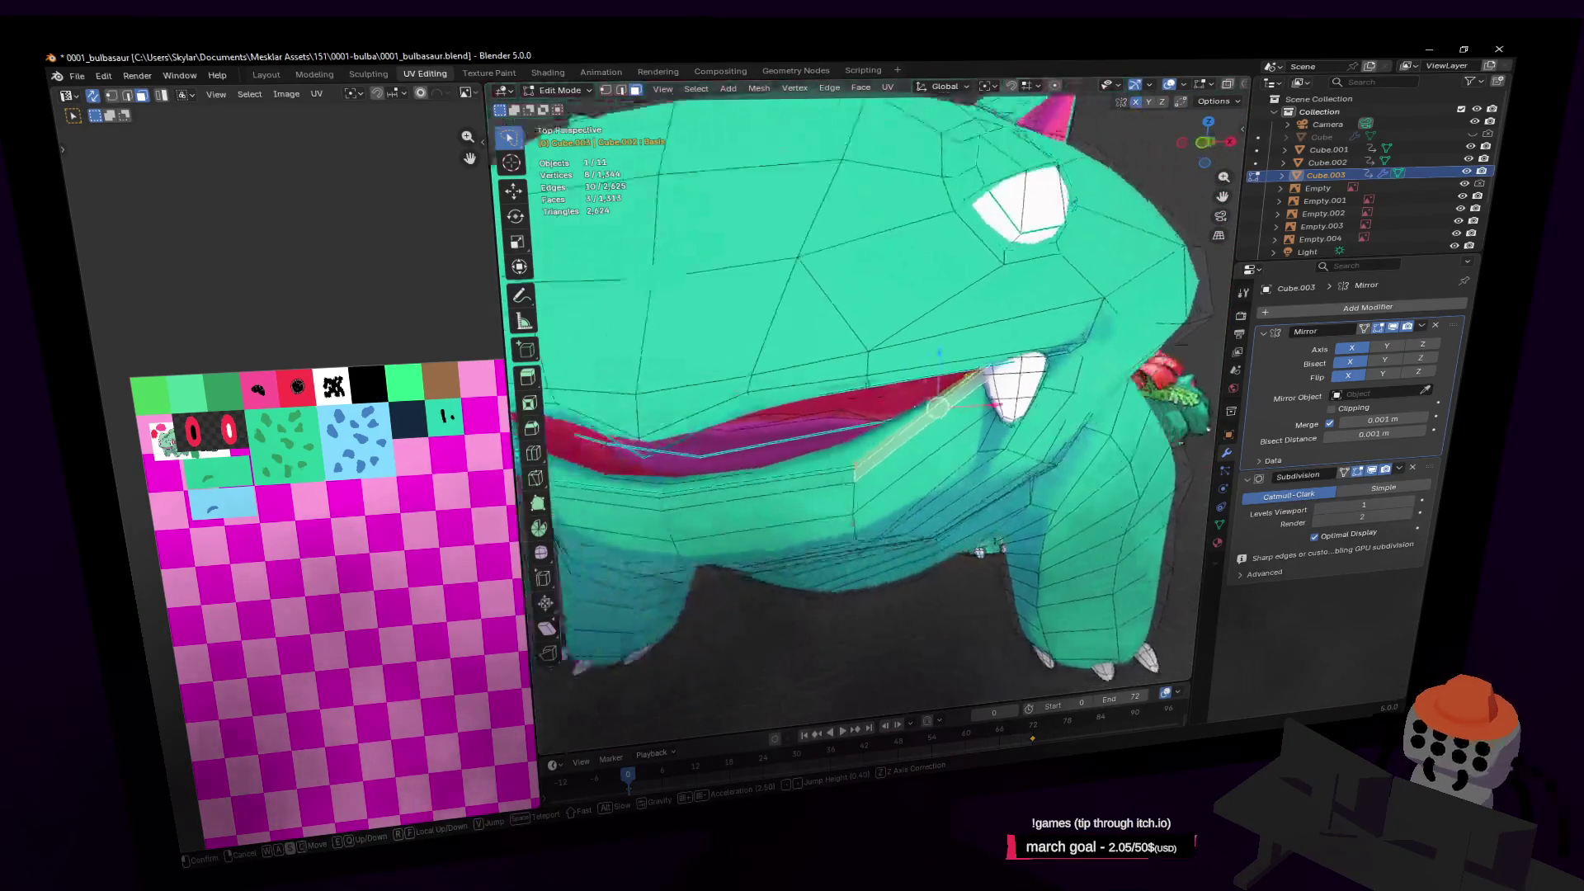
{"action": "left_click", "coordinate": [1114, 335]}
{"action": "key", "text": "g"}
{"action": "key", "text": "z"}
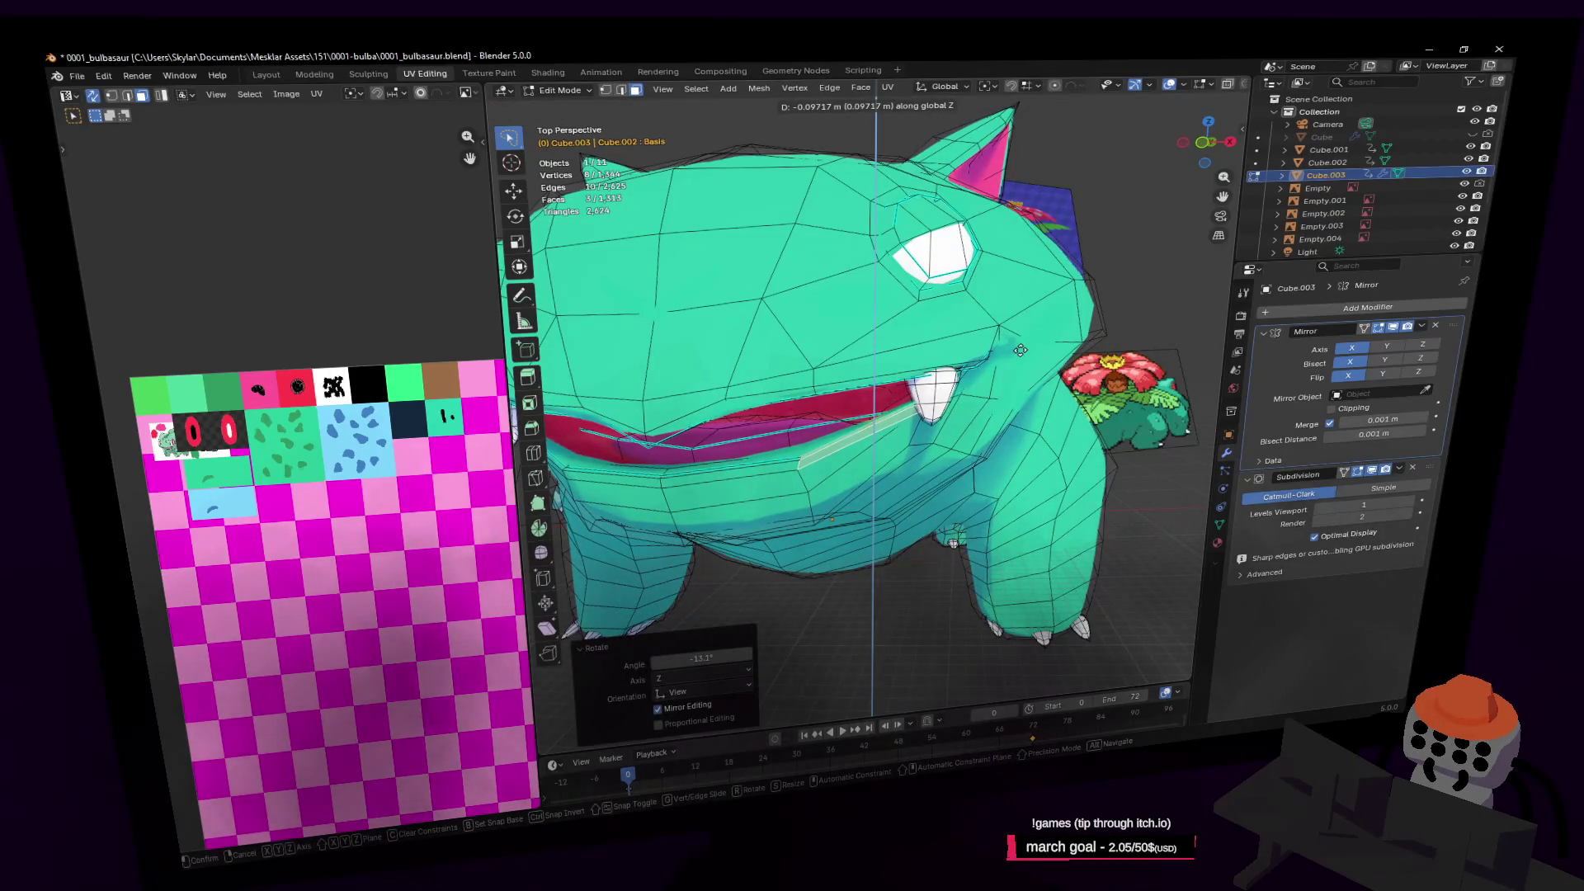
{"action": "left_click", "coordinate": [1018, 348]}
Add another mouth face, rotate the selection and shift the fang vertically
{"action": "left_click", "coordinate": [881, 435], "text": "shift"}
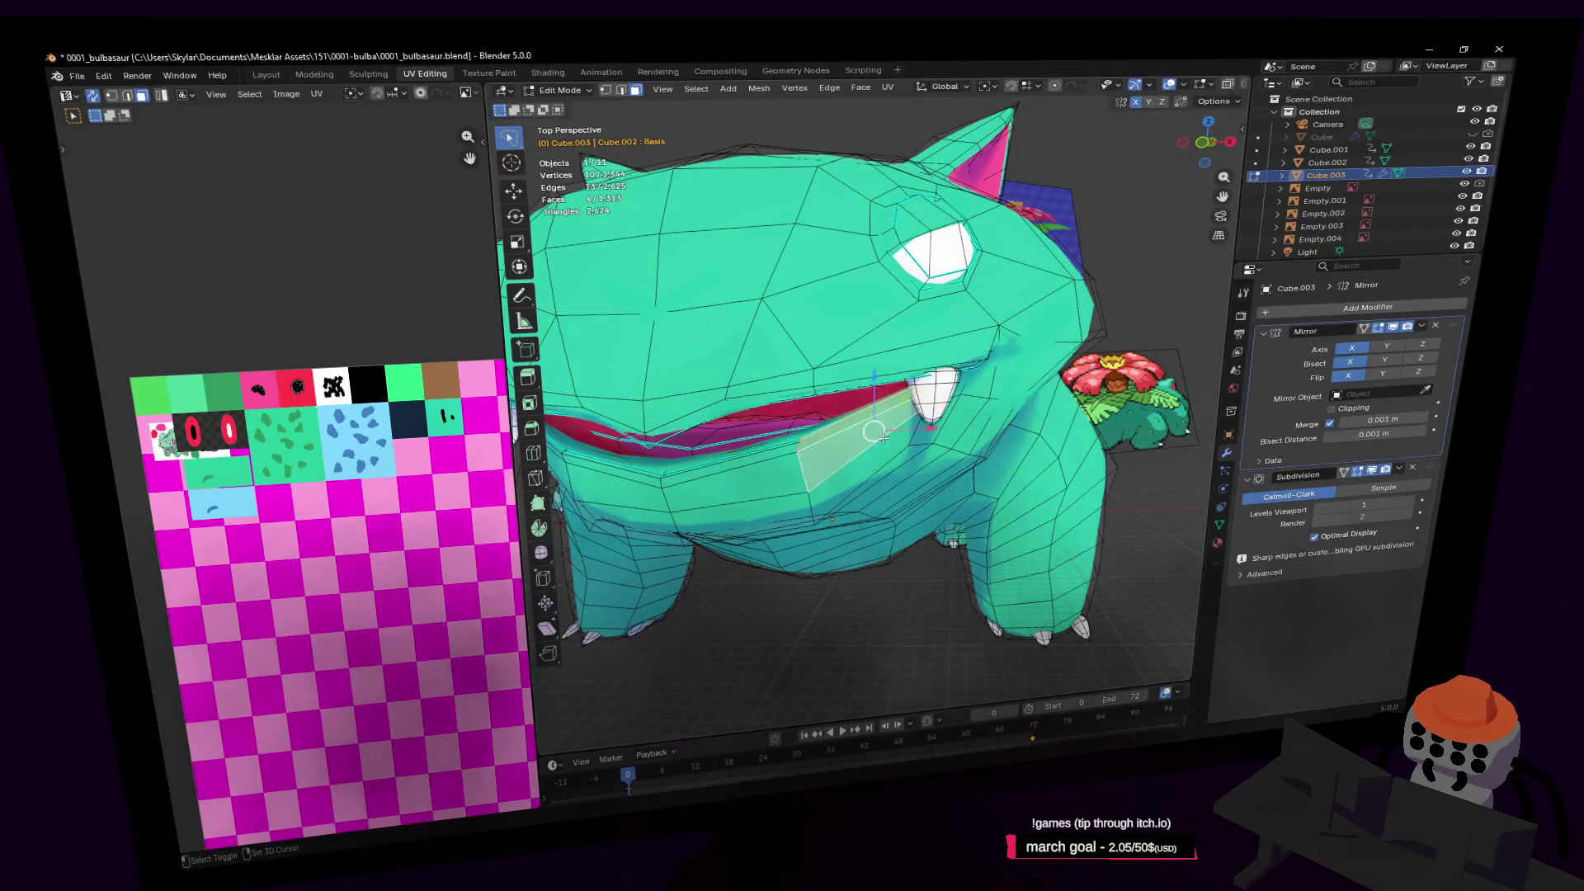
{"action": "key", "text": "r"}
{"action": "left_click", "coordinate": [1018, 330]}
{"action": "key", "text": "g"}
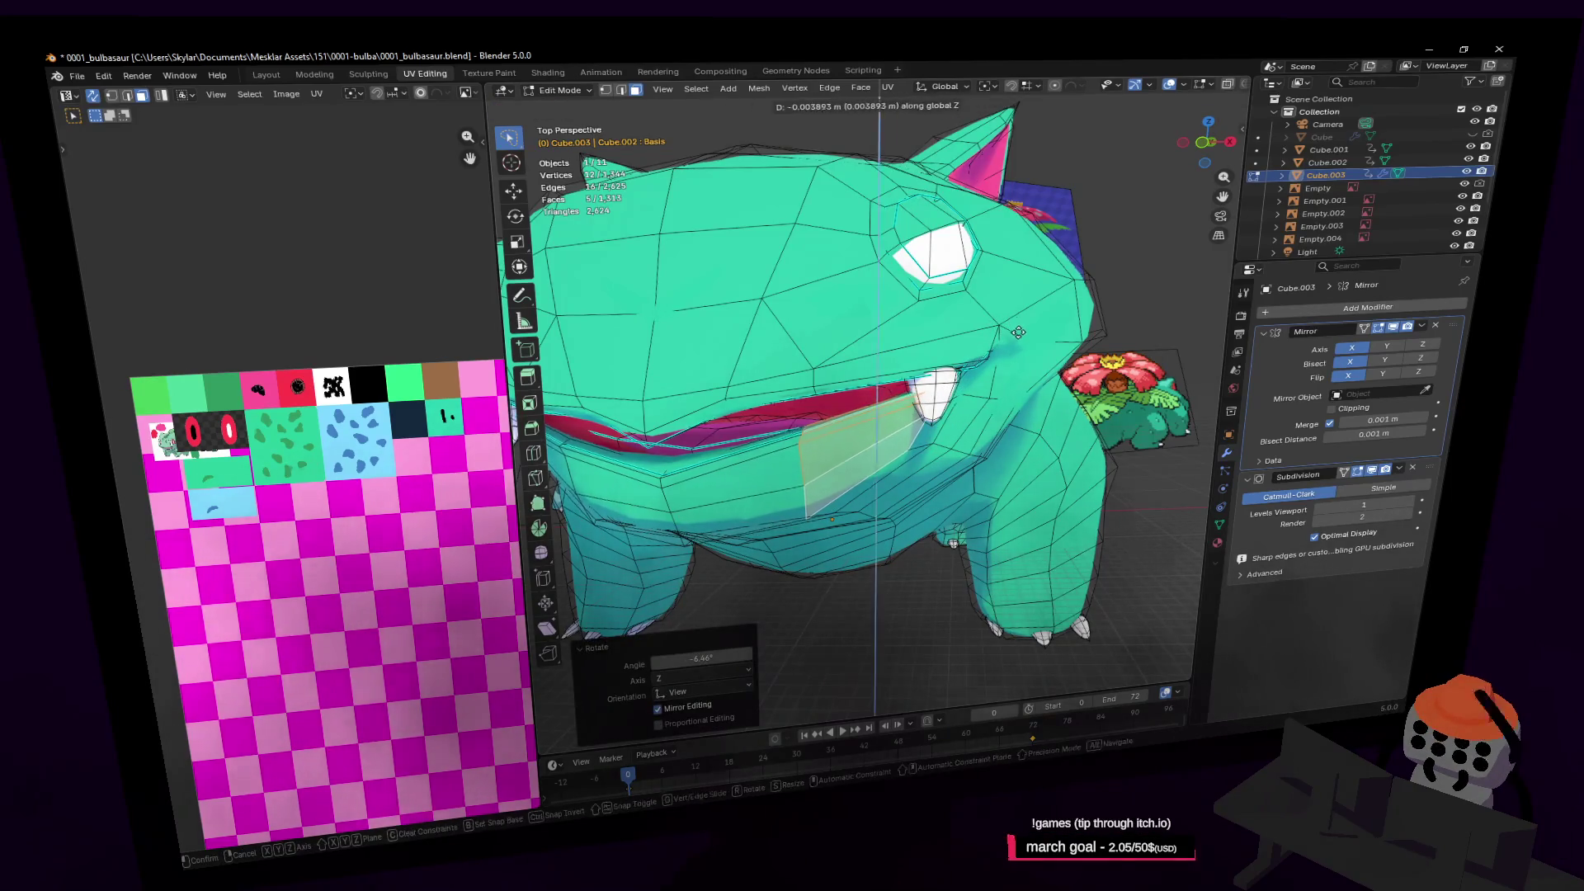
{"action": "left_click", "coordinate": [1026, 342]}
Select the whole fang with Ctrl+L, rotate it around Z and move it left and up
{"action": "key", "text": "a"}
{"action": "scroll", "coordinate": [1028, 347], "scroll_direction": "up", "scroll_amount": 6}
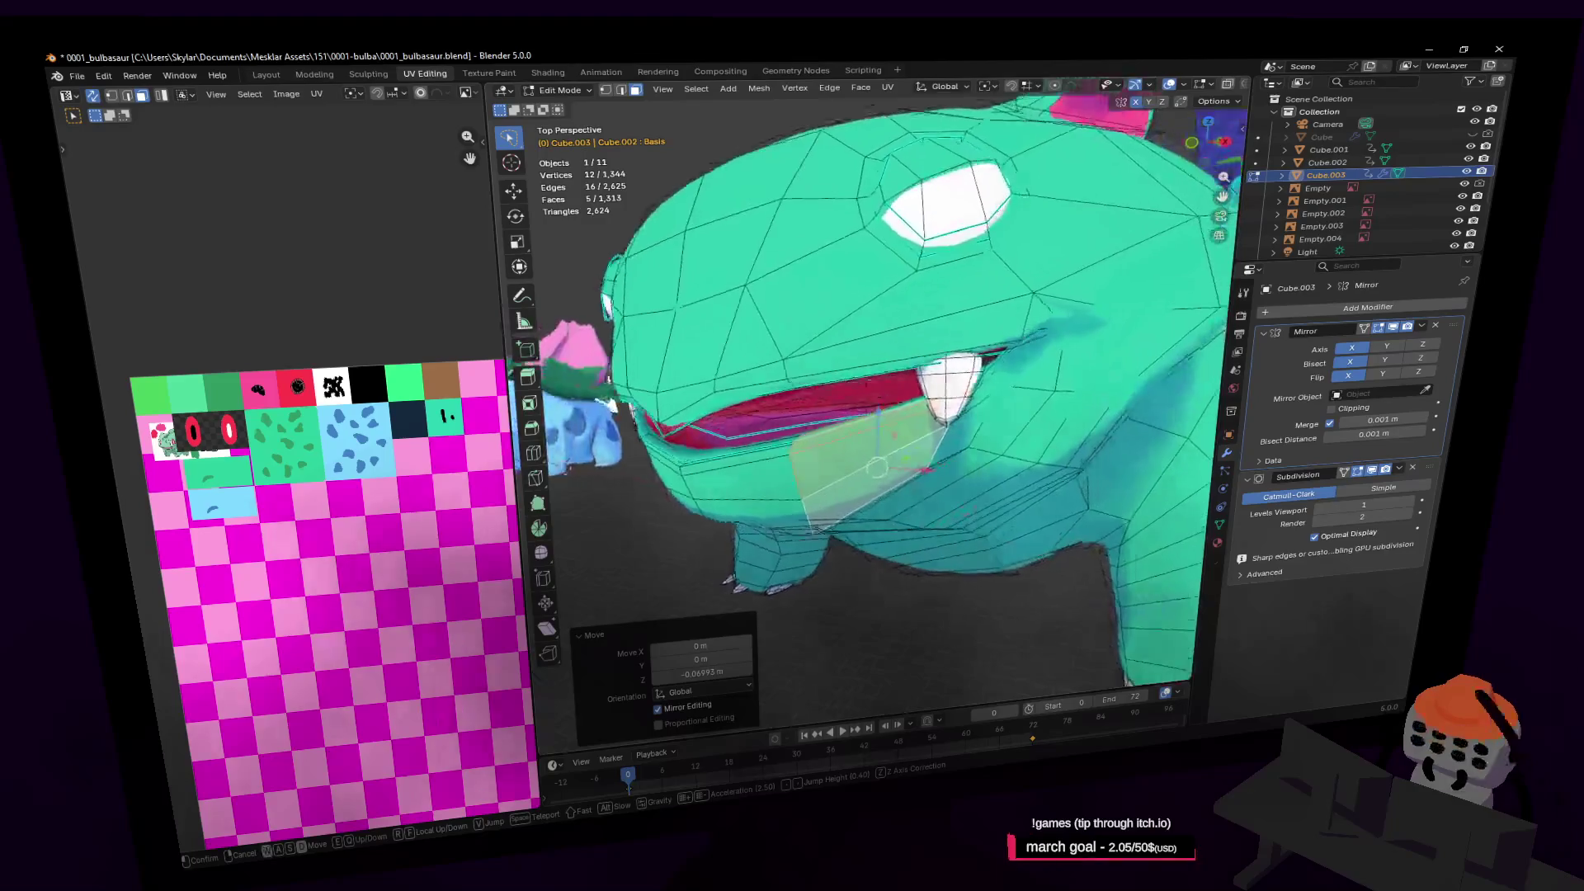
{"action": "left_click", "coordinate": [893, 391]}
{"action": "key", "text": "ctrl+l"}
{"action": "mouse_move", "coordinate": [898, 391]}
{"action": "middle_mouse_down"}
{"action": "mouse_move", "coordinate": [969, 272]}
{"action": "mouse_move", "coordinate": [1013, 258]}
{"action": "middle_mouse_up"}
{"action": "key", "text": "r"}
{"action": "key", "text": "z"}
{"action": "left_click", "coordinate": [963, 258]}
{"action": "key", "text": "g"}
{"action": "left_click", "coordinate": [992, 241]}
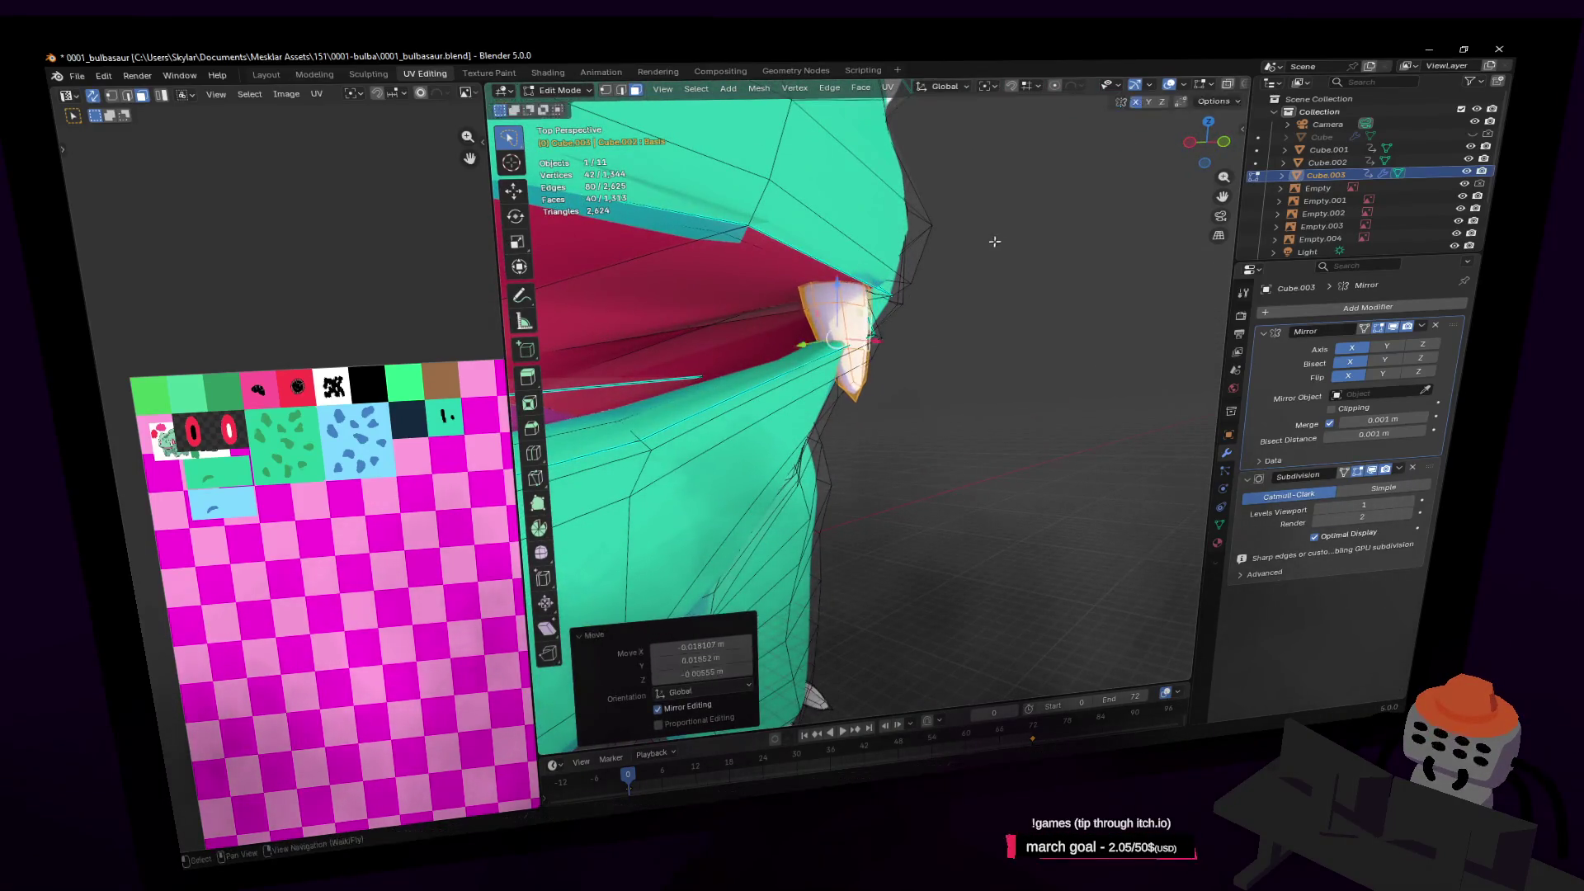
Turn on proportional editing and rotate the lower-lip face around Z
{"action": "left_click", "coordinate": [840, 358]}
{"action": "middle_click_drag", "start_coordinate": [840, 358], "coordinate": [1091, 164]}
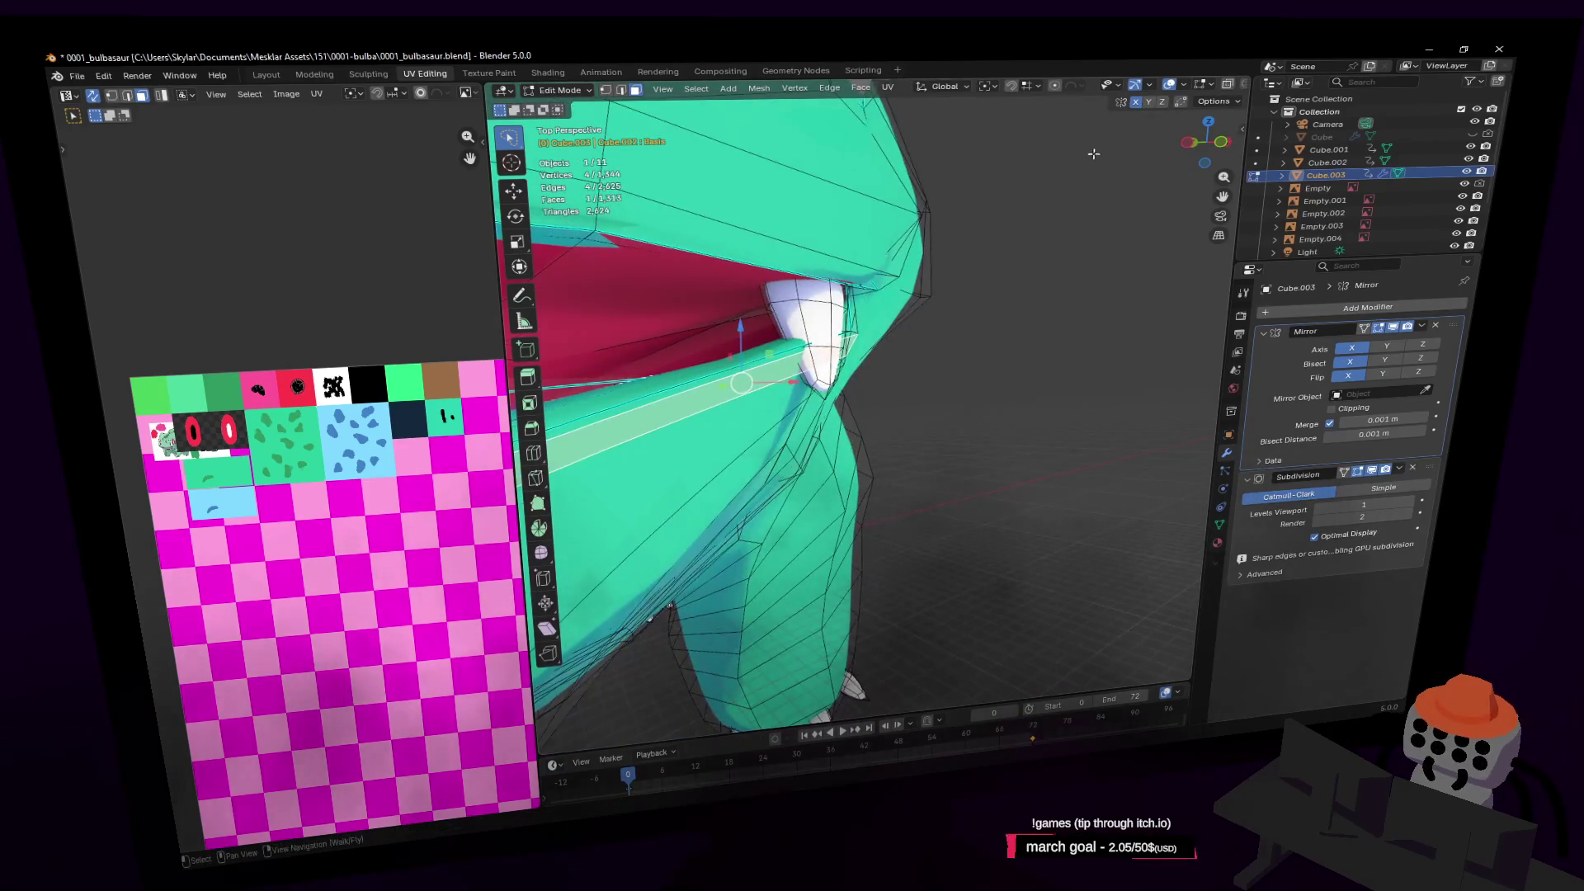
{"action": "left_click", "coordinate": [1061, 88]}
{"action": "middle_click_drag", "start_coordinate": [1061, 88], "coordinate": [1126, 142]}
{"action": "key", "text": "r"}
{"action": "key", "text": "z"}
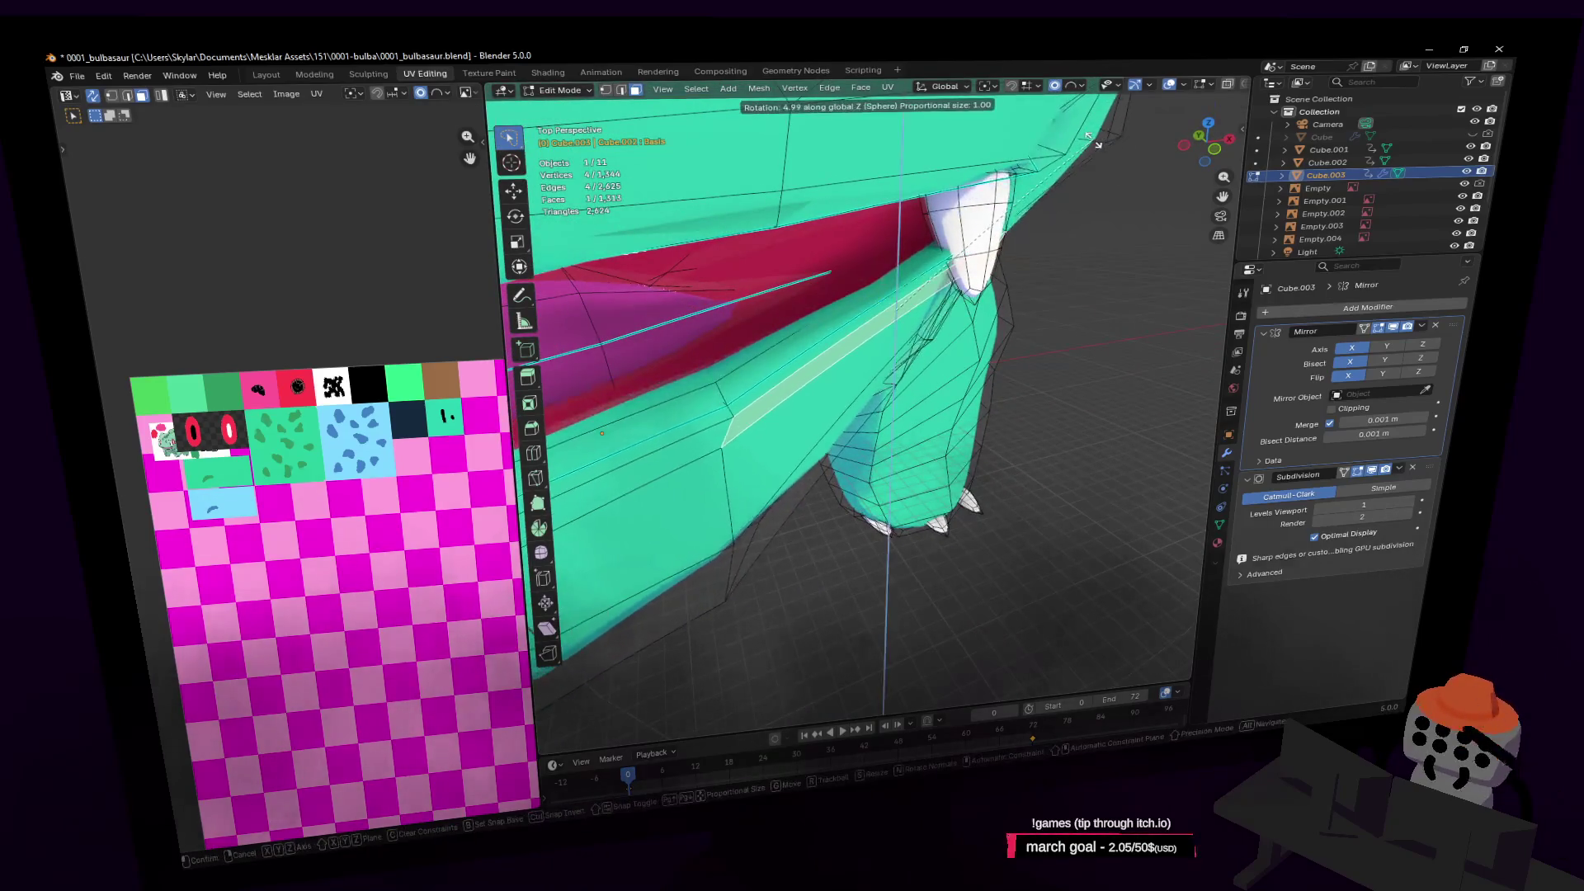
{"action": "left_click", "coordinate": [1055, 196]}
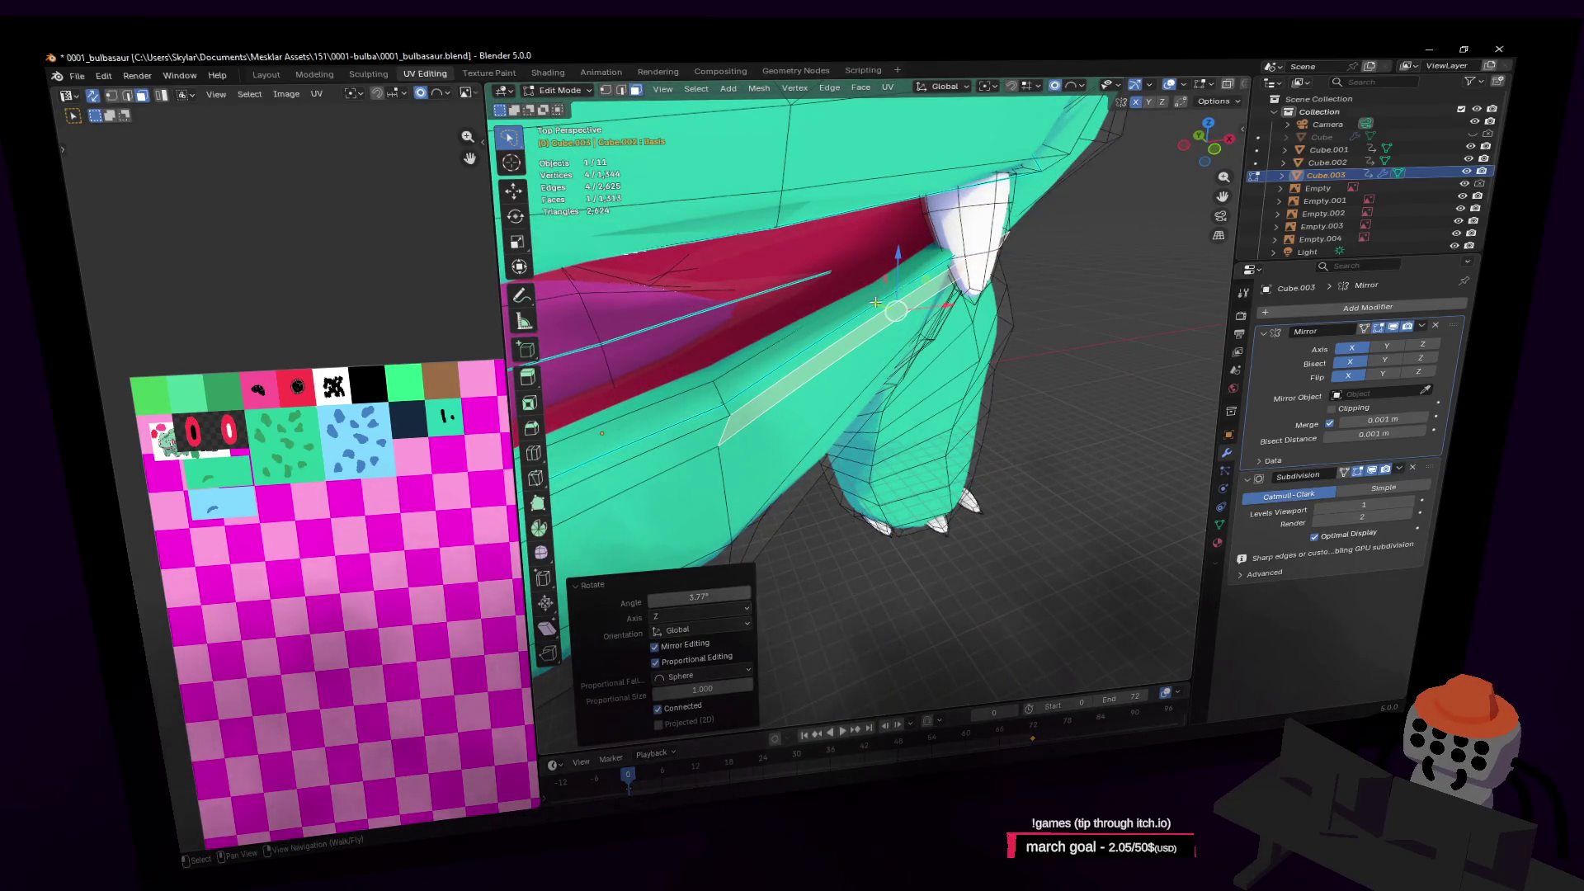
Check the smoothed model, then lower the selected mouth vertices along Z
{"action": "key", "text": "Tab"}
{"action": "key", "text": "shift+grave"}
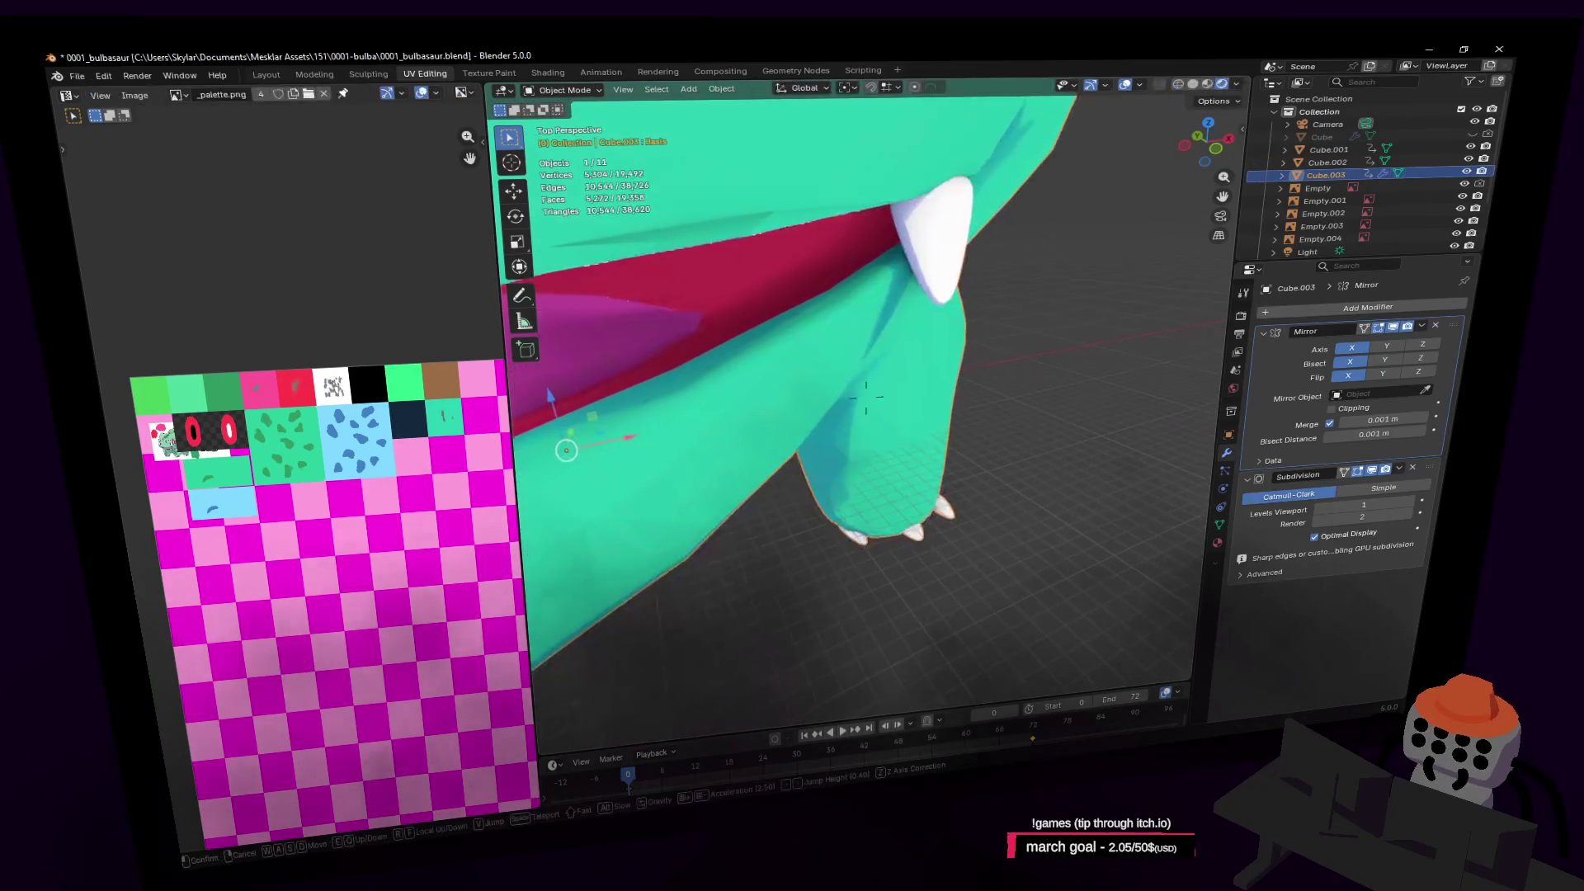
{"action": "key", "text": "s"}
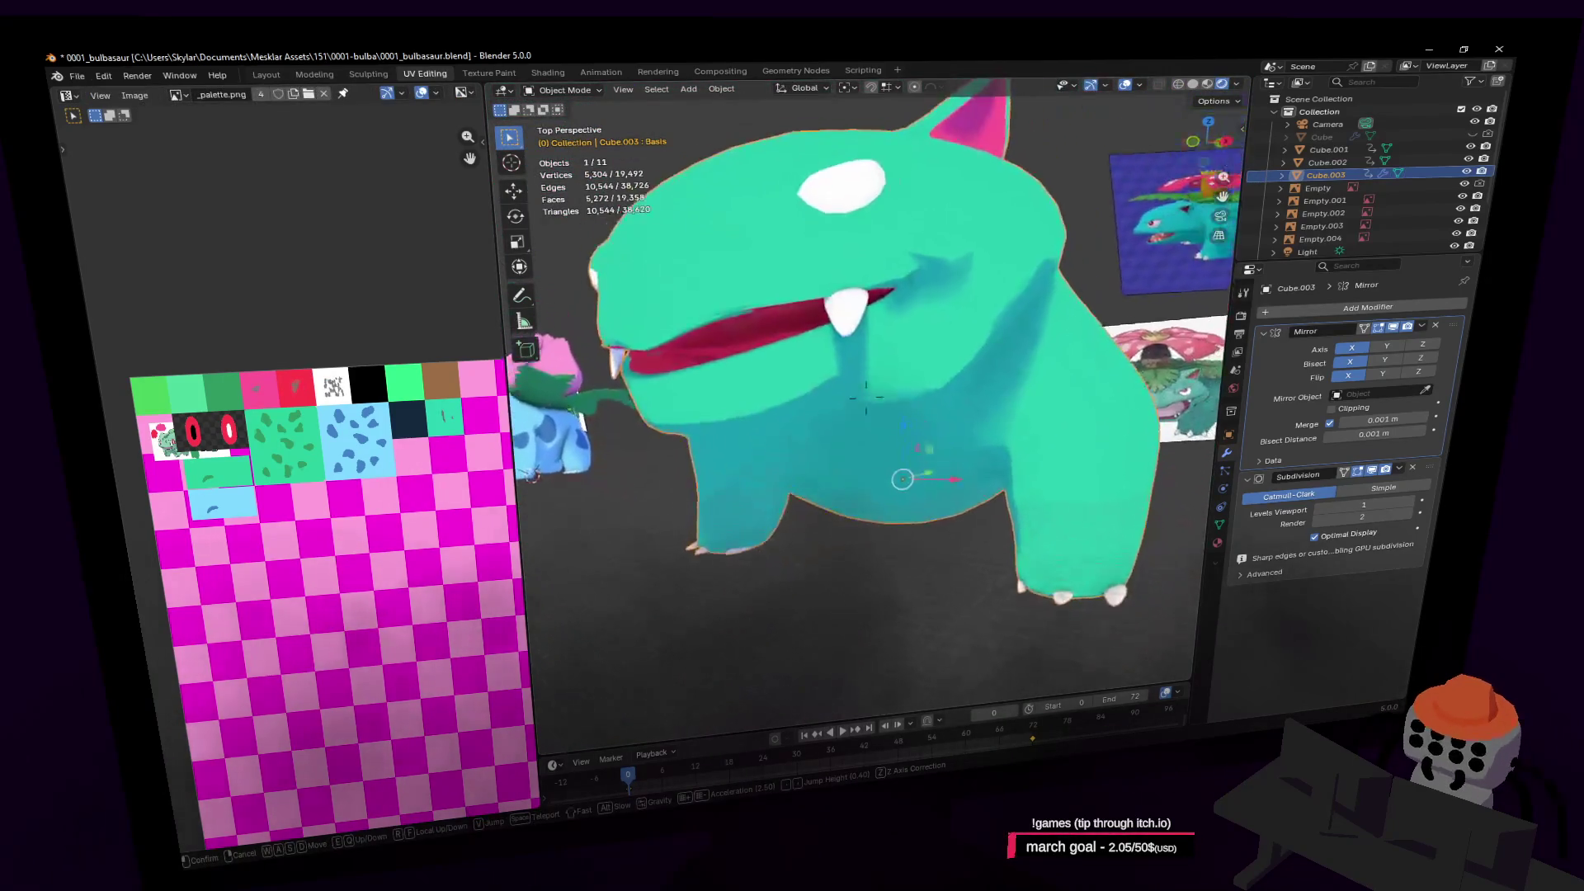
{"action": "key", "text": "w"}
{"action": "key", "text": "Return"}
{"action": "key", "text": "Tab"}
{"action": "key", "text": "w"}
{"action": "key", "text": "Return"}
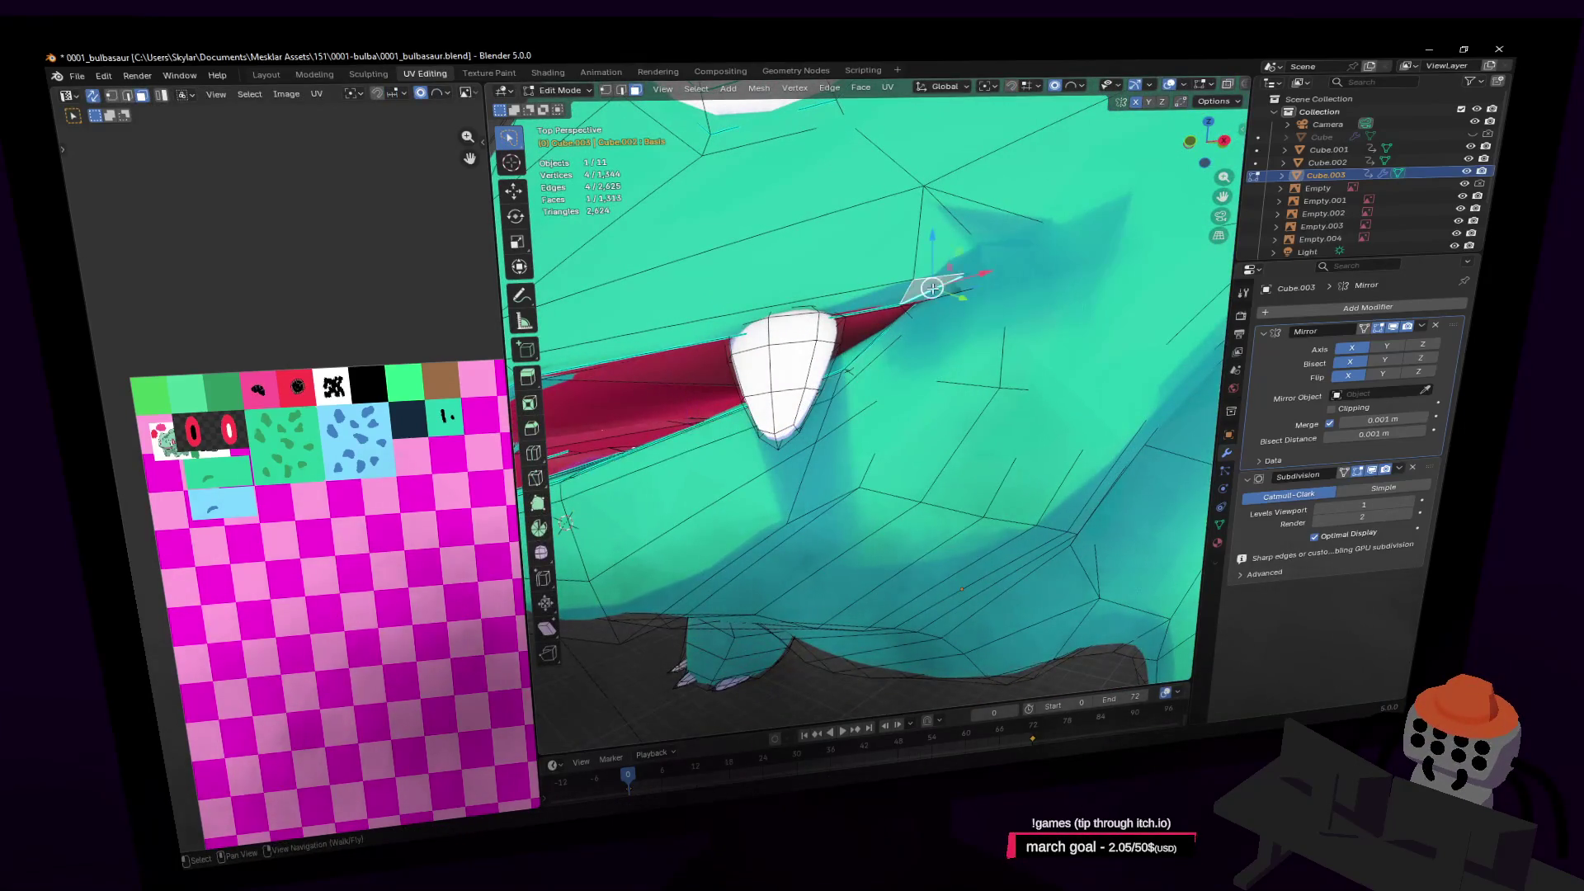
{"action": "key", "text": "g"}
{"action": "key", "text": "z"}
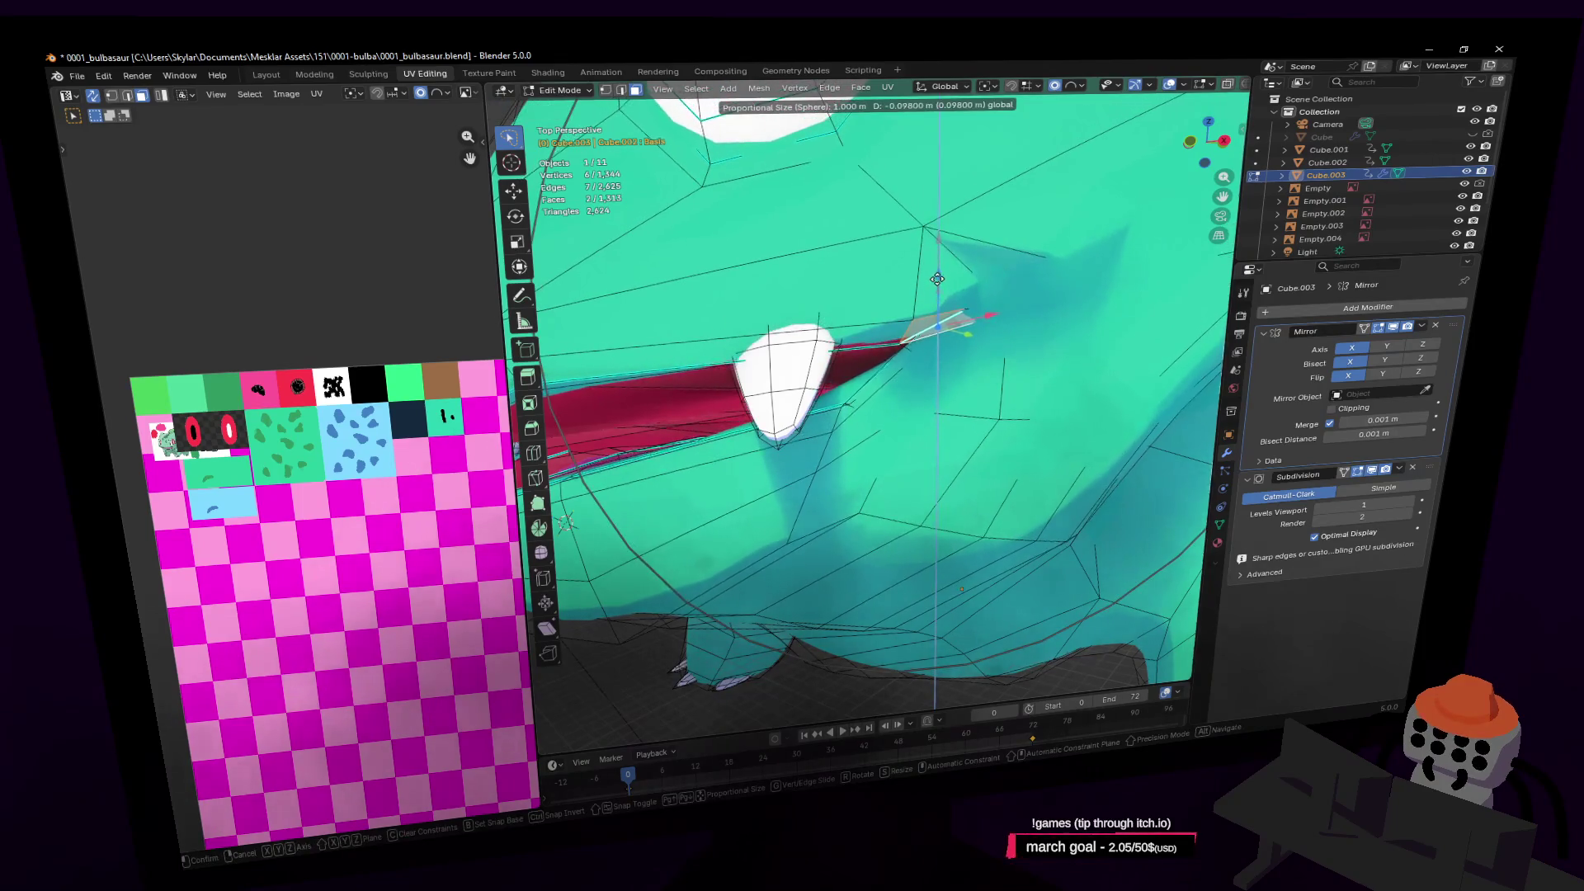
{"action": "key", "text": "Return"}
Slide the light-green face beside the fang and nearby geometry along X
{"action": "key", "text": "shift+grave"}
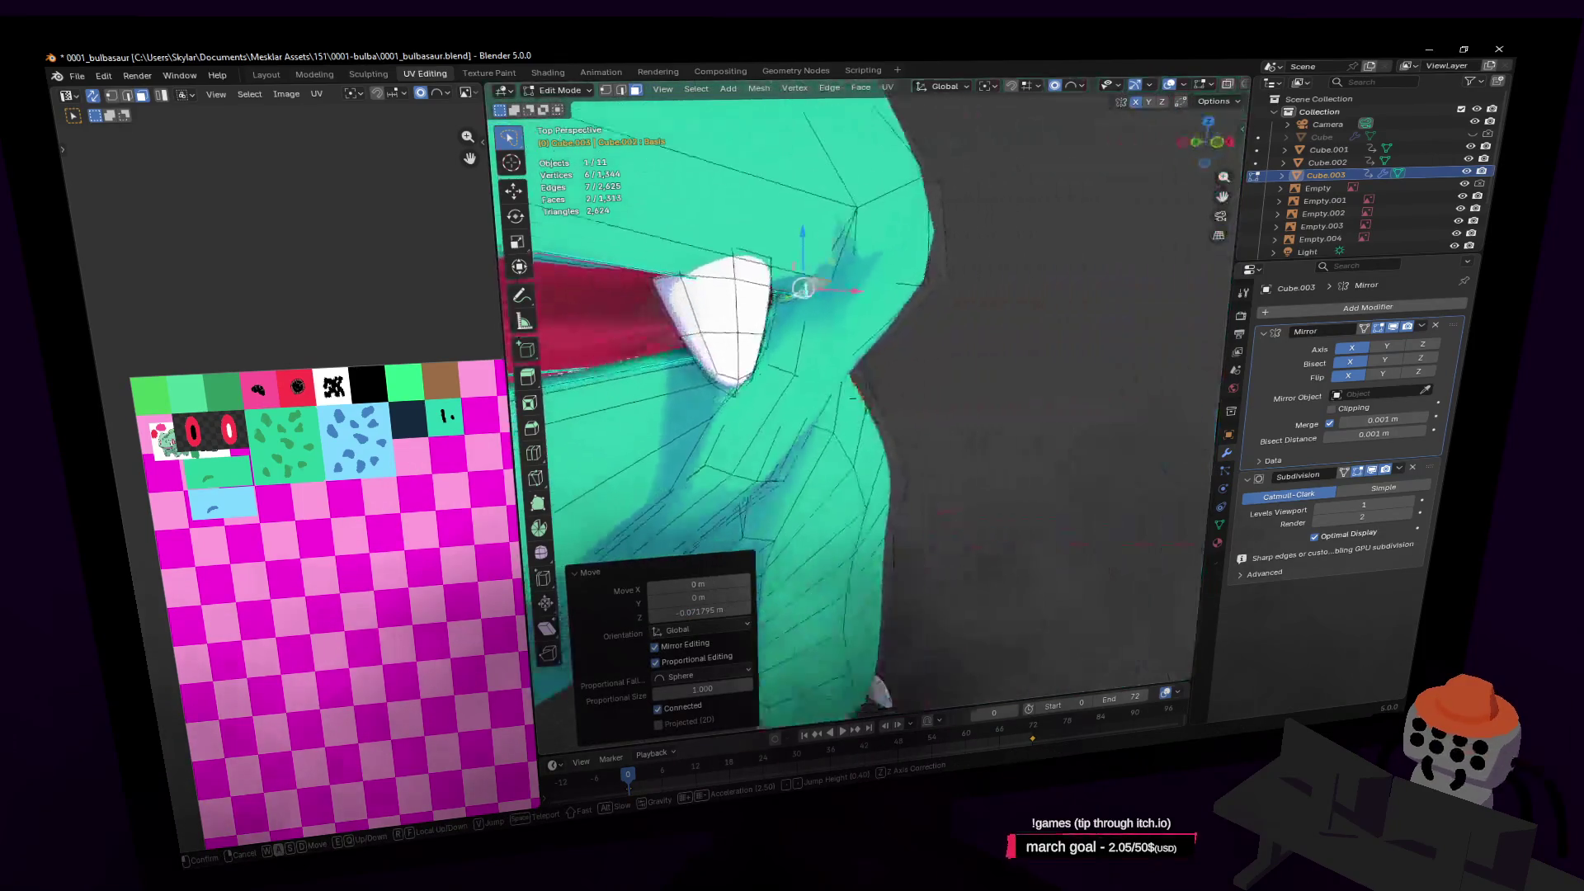
{"action": "key", "text": "Return"}
{"action": "left_click", "coordinate": [891, 247]}
{"action": "middle_click_drag", "start_coordinate": [891, 247], "coordinate": [908, 255]}
{"action": "left_click", "coordinate": [942, 258]}
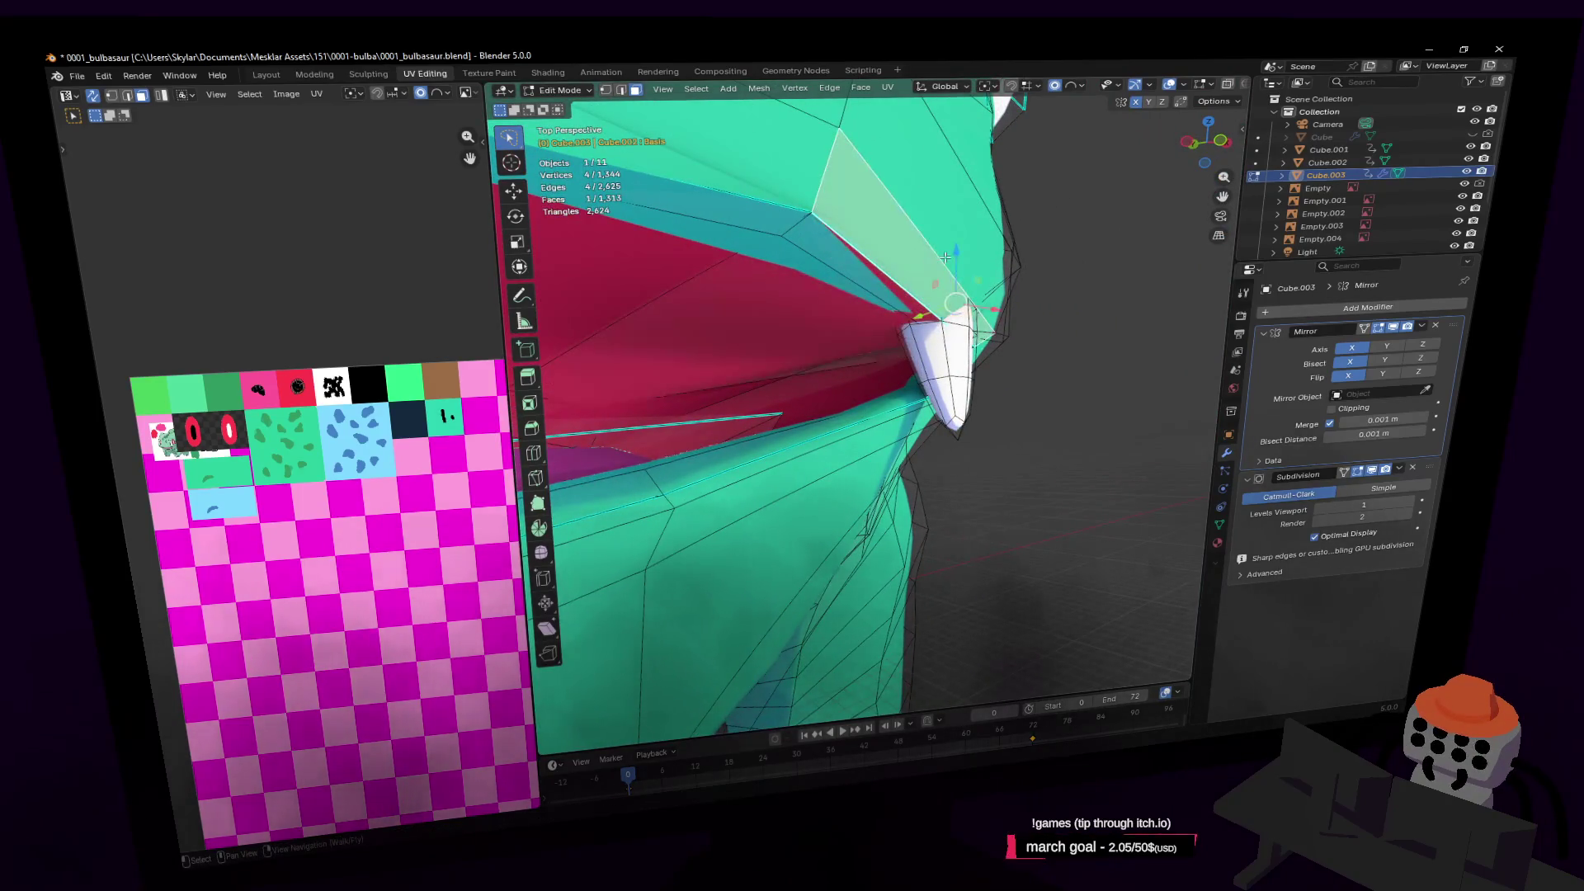
{"action": "left_click_drag", "start_coordinate": [998, 308], "coordinate": [1057, 302]}
{"action": "left_click", "coordinate": [1052, 305]}
Raise the large pink mouth face
{"action": "left_click", "coordinate": [965, 332]}
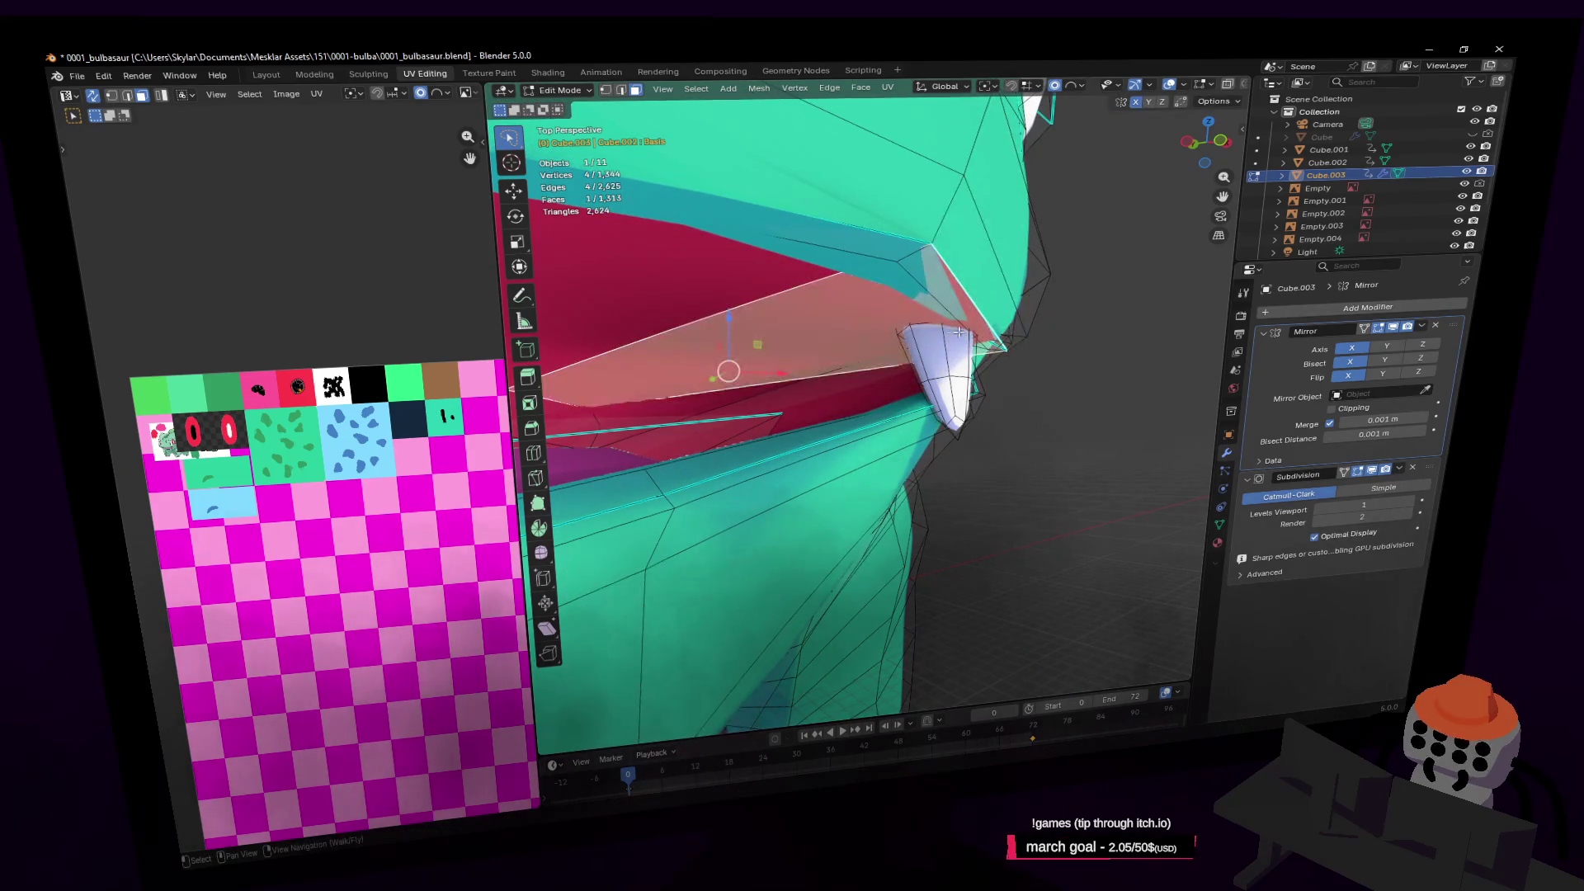
{"action": "mouse_move", "coordinate": [739, 373]}
{"action": "middle_mouse_down"}
{"action": "mouse_move", "coordinate": [715, 357]}
{"action": "mouse_move", "coordinate": [662, 379]}
{"action": "mouse_move", "coordinate": [871, 343]}
{"action": "middle_mouse_up"}
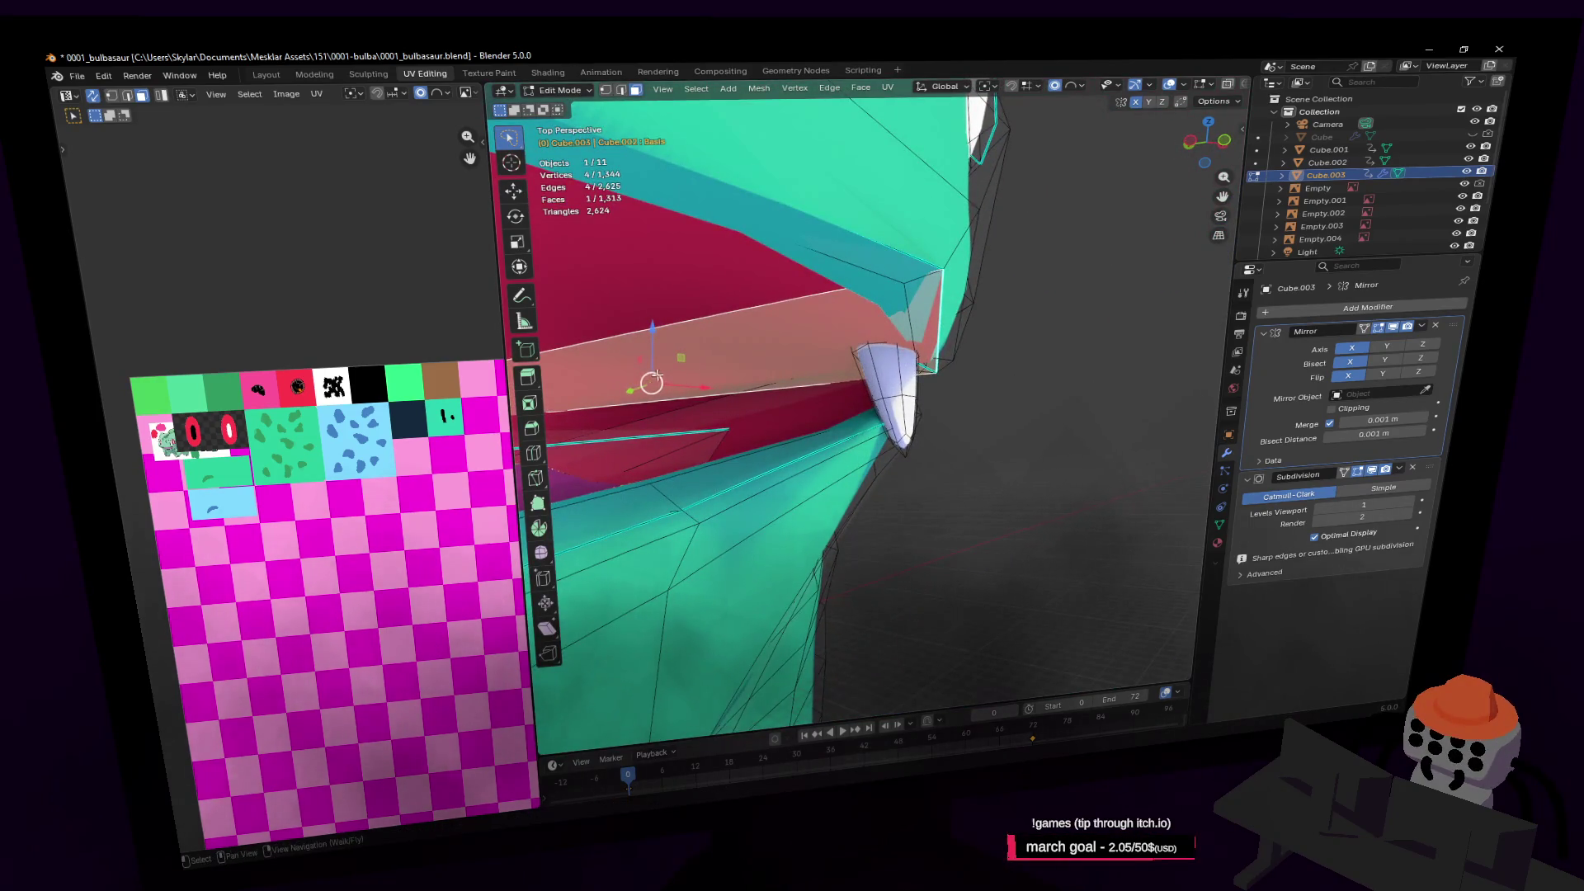
{"action": "key", "text": "g"}
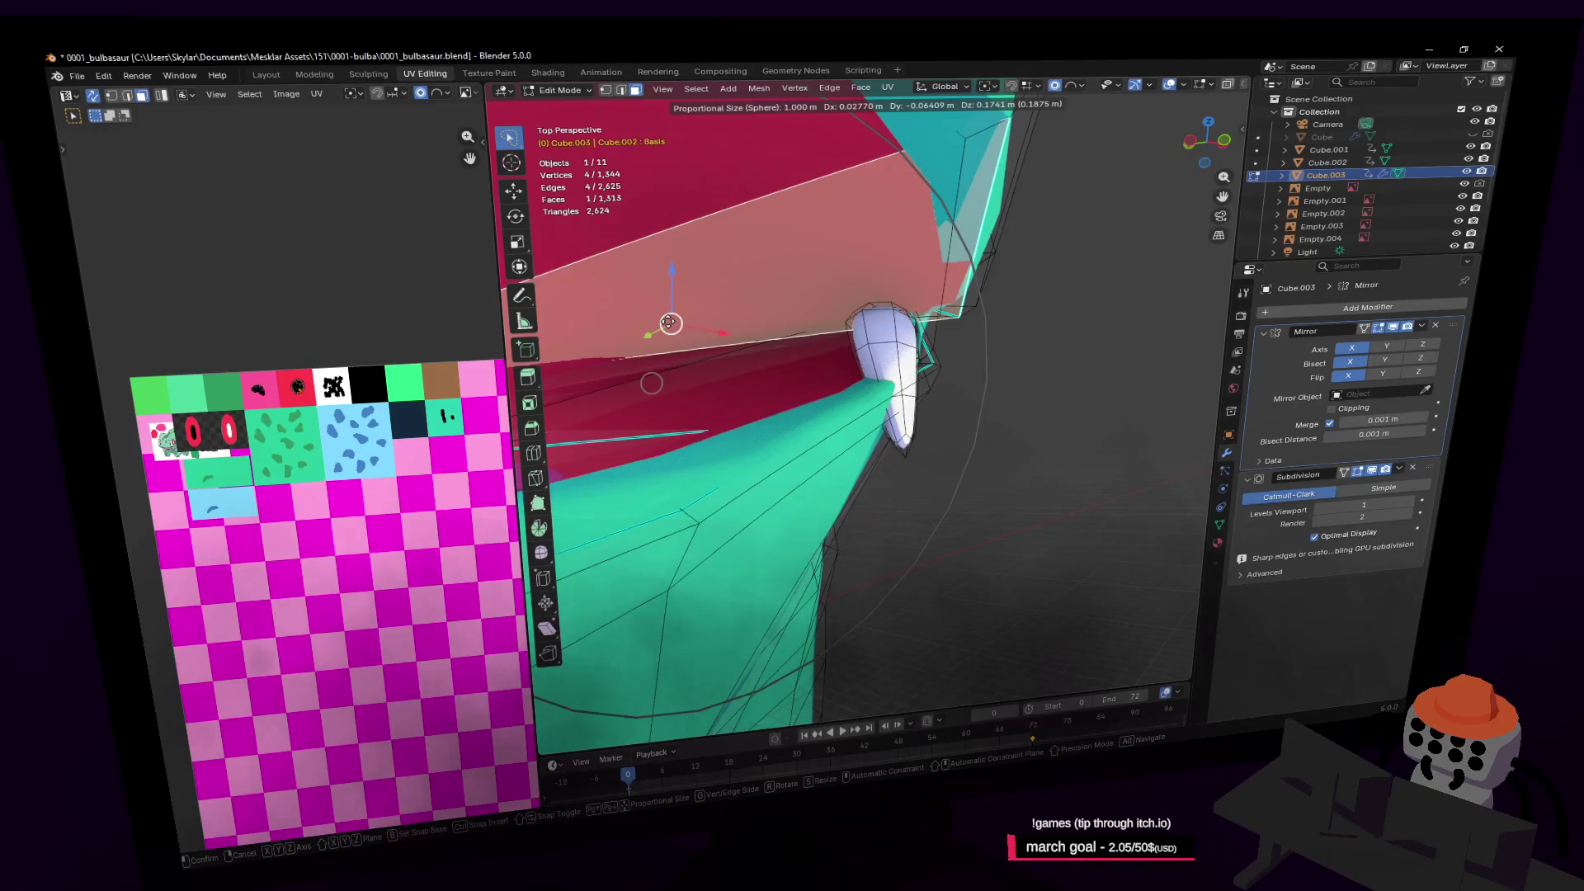
{"action": "left_click", "coordinate": [669, 323]}
{"action": "key", "text": "shift+grave"}
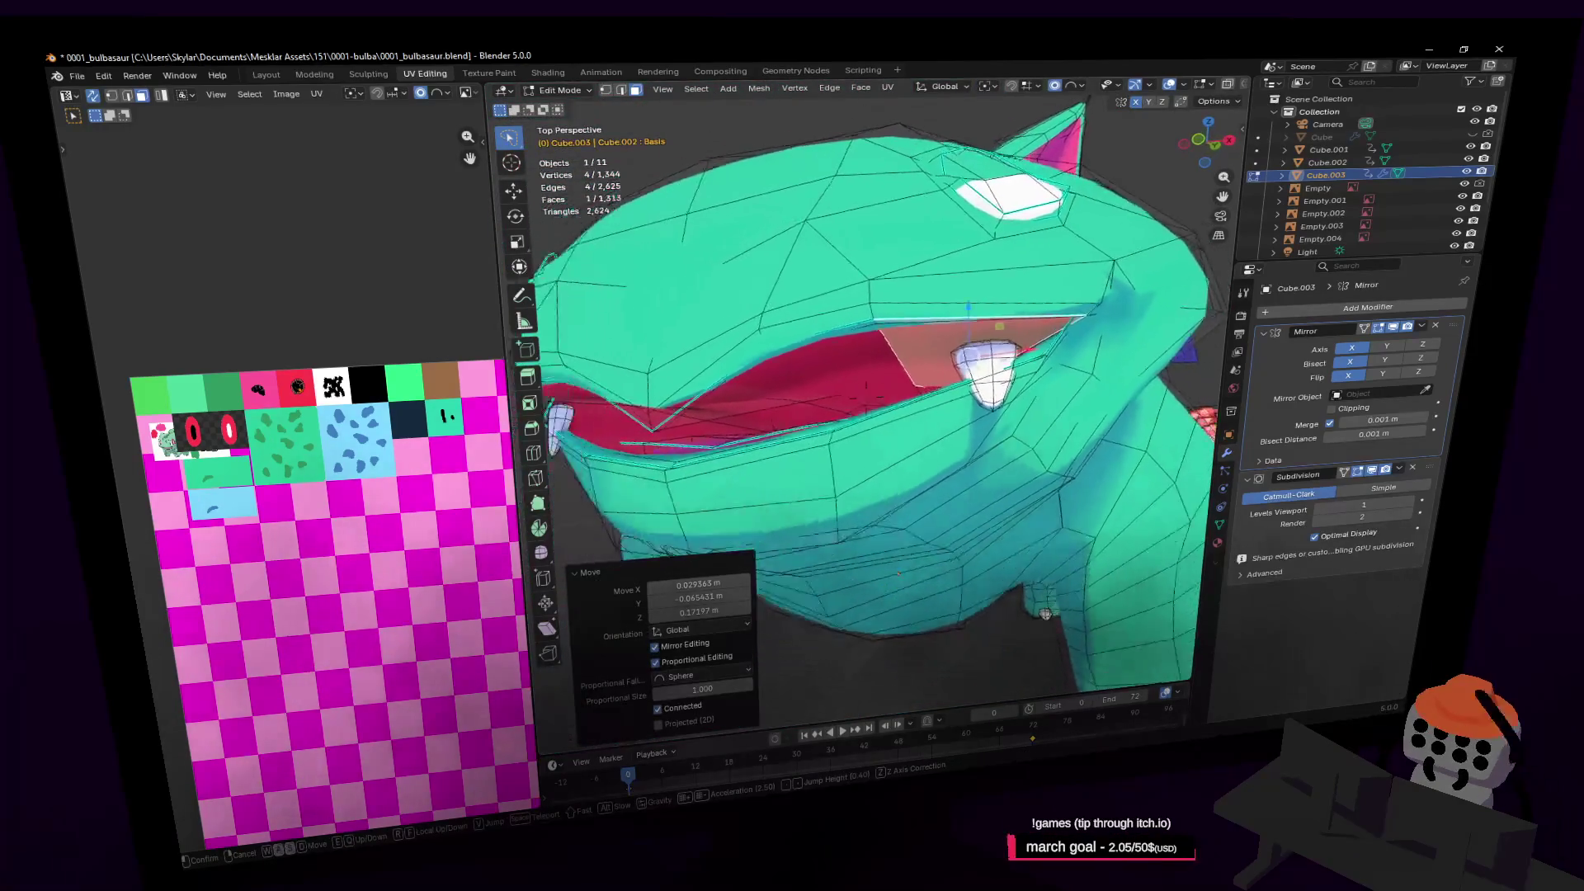
{"action": "key", "text": "w"}
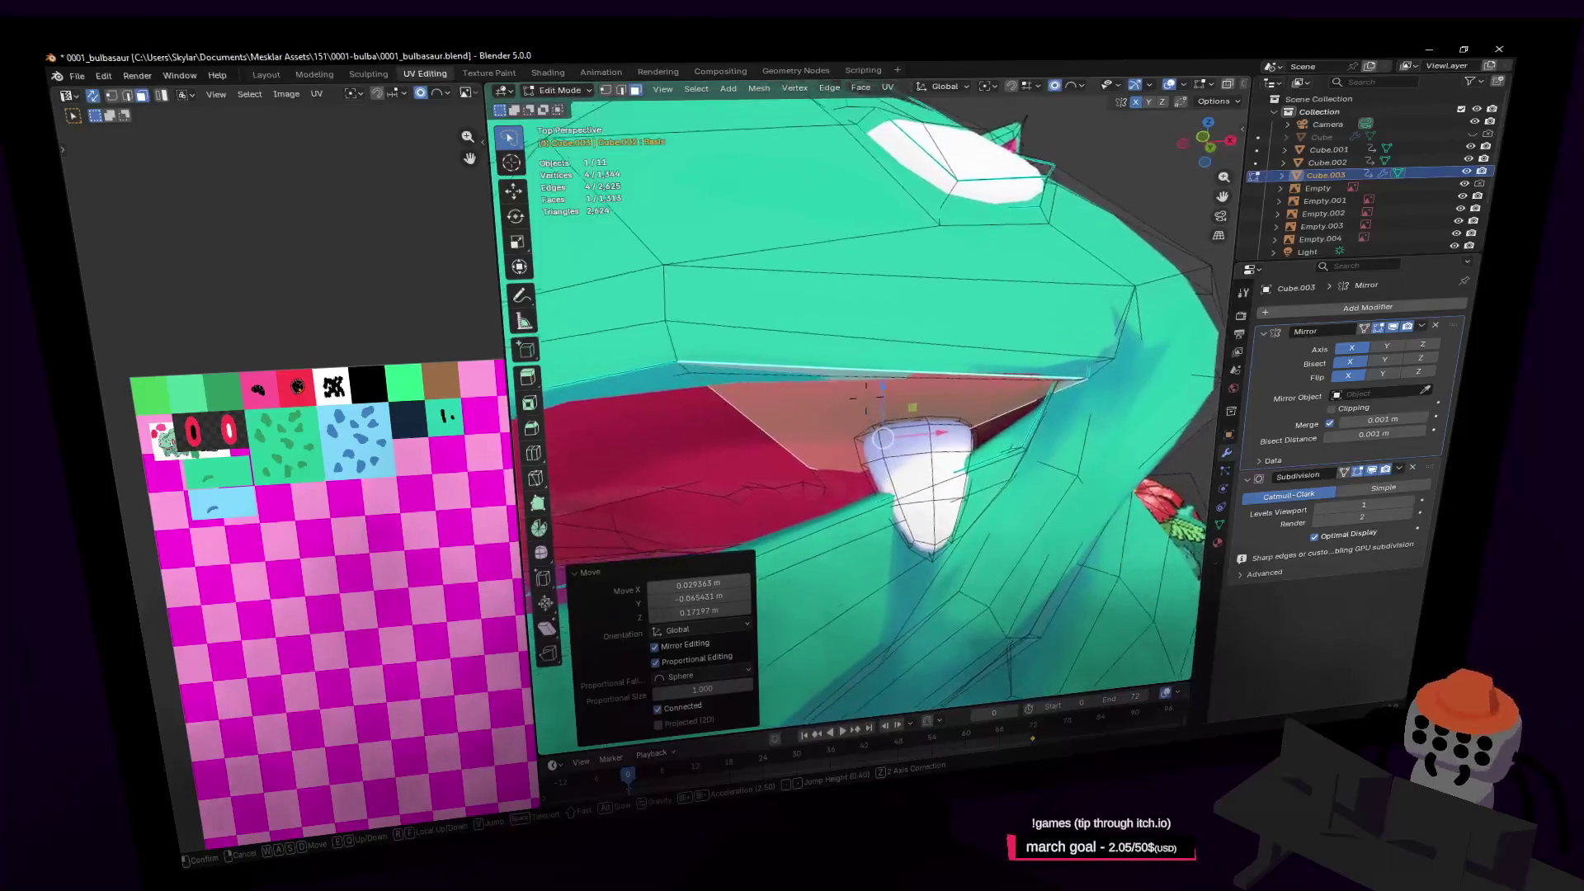
{"action": "left_click", "coordinate": [767, 318]}
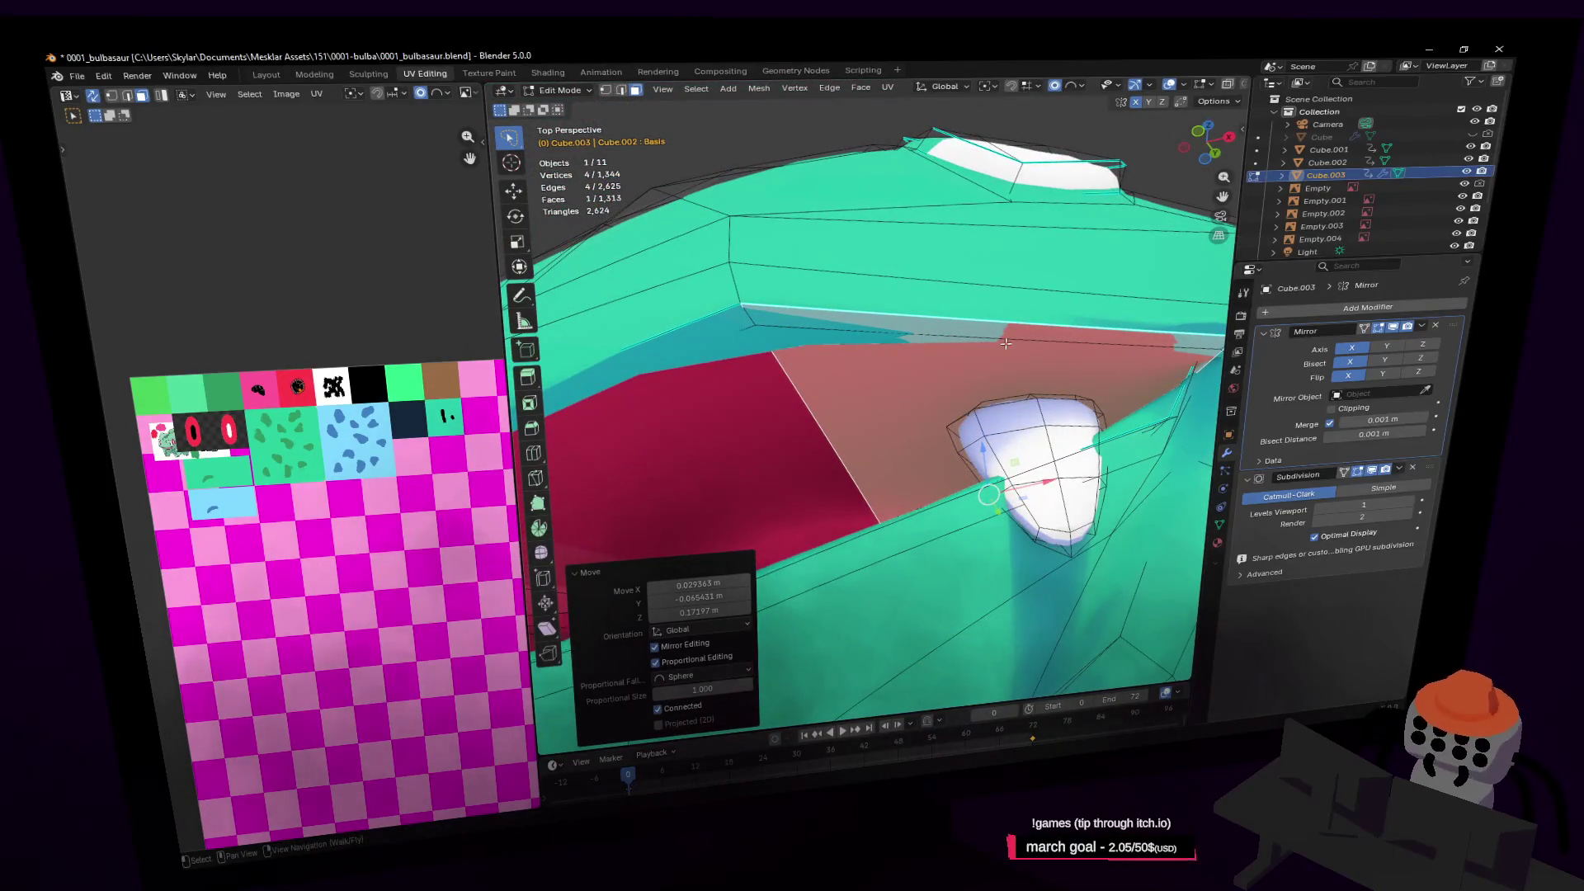
With X-ray on, switch to edge select and reposition the lip edge
{"action": "key", "text": "alt+z"}
{"action": "key", "text": "d"}
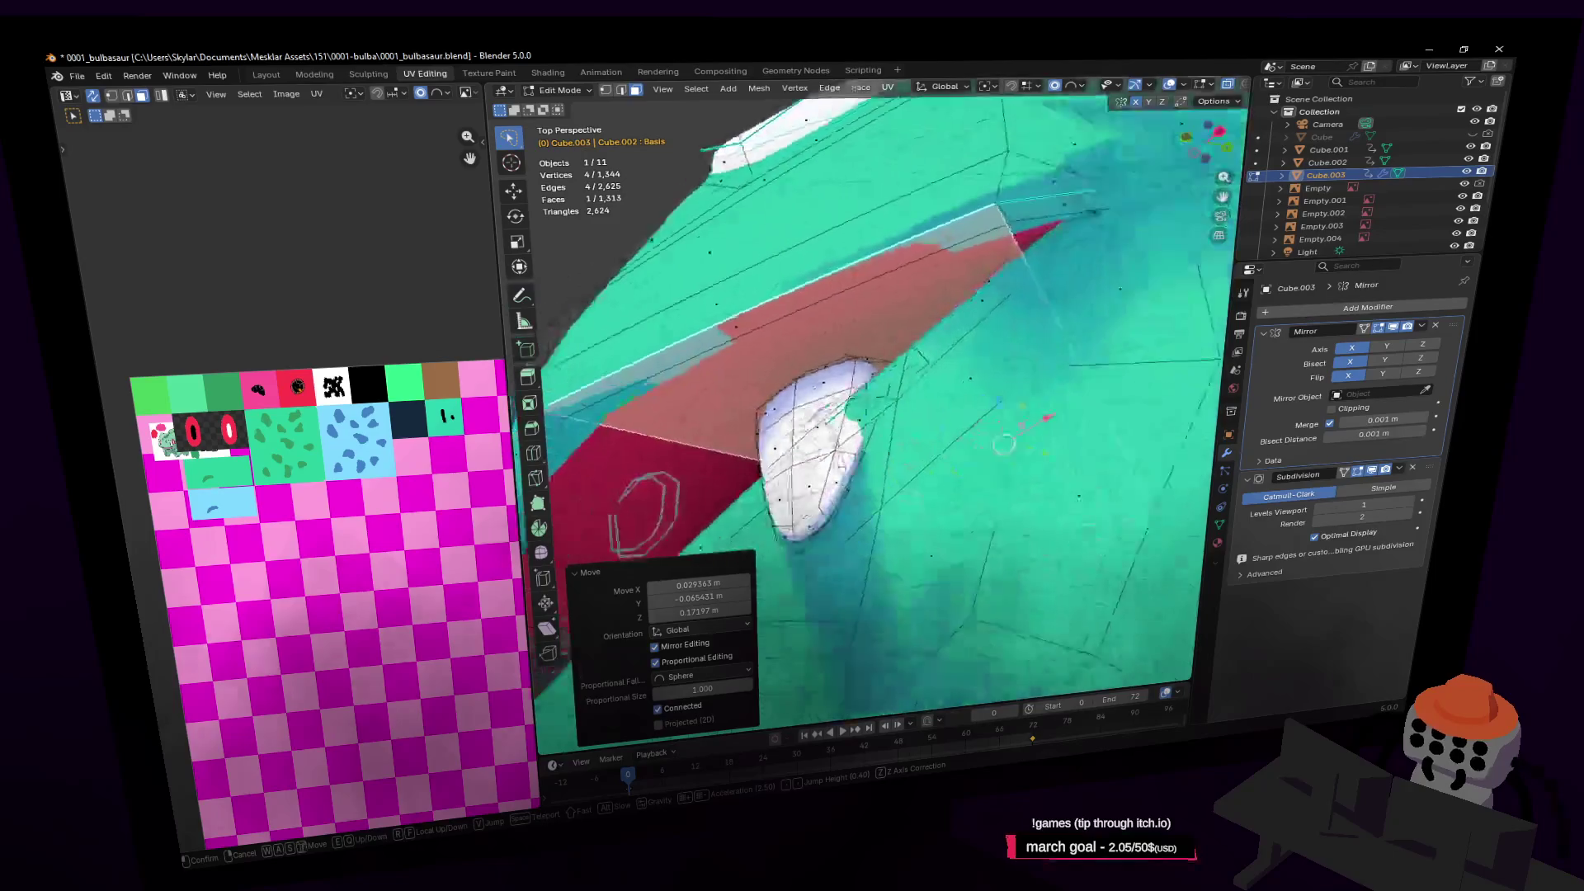
{"action": "key", "text": "d"}
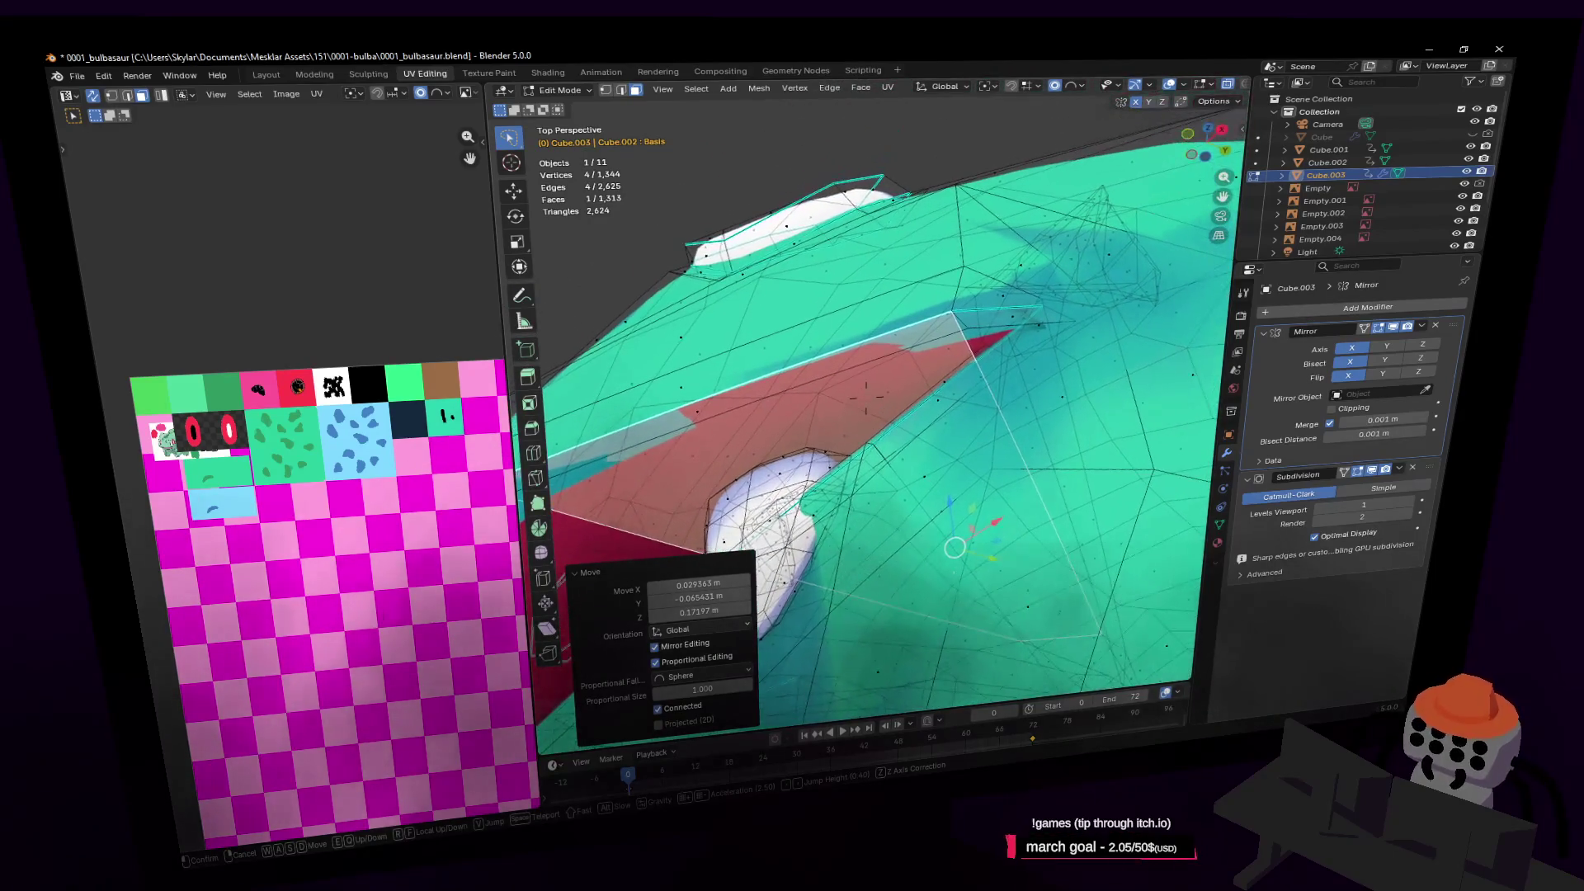
{"action": "left_click", "coordinate": [866, 404]}
{"action": "key", "text": "2"}
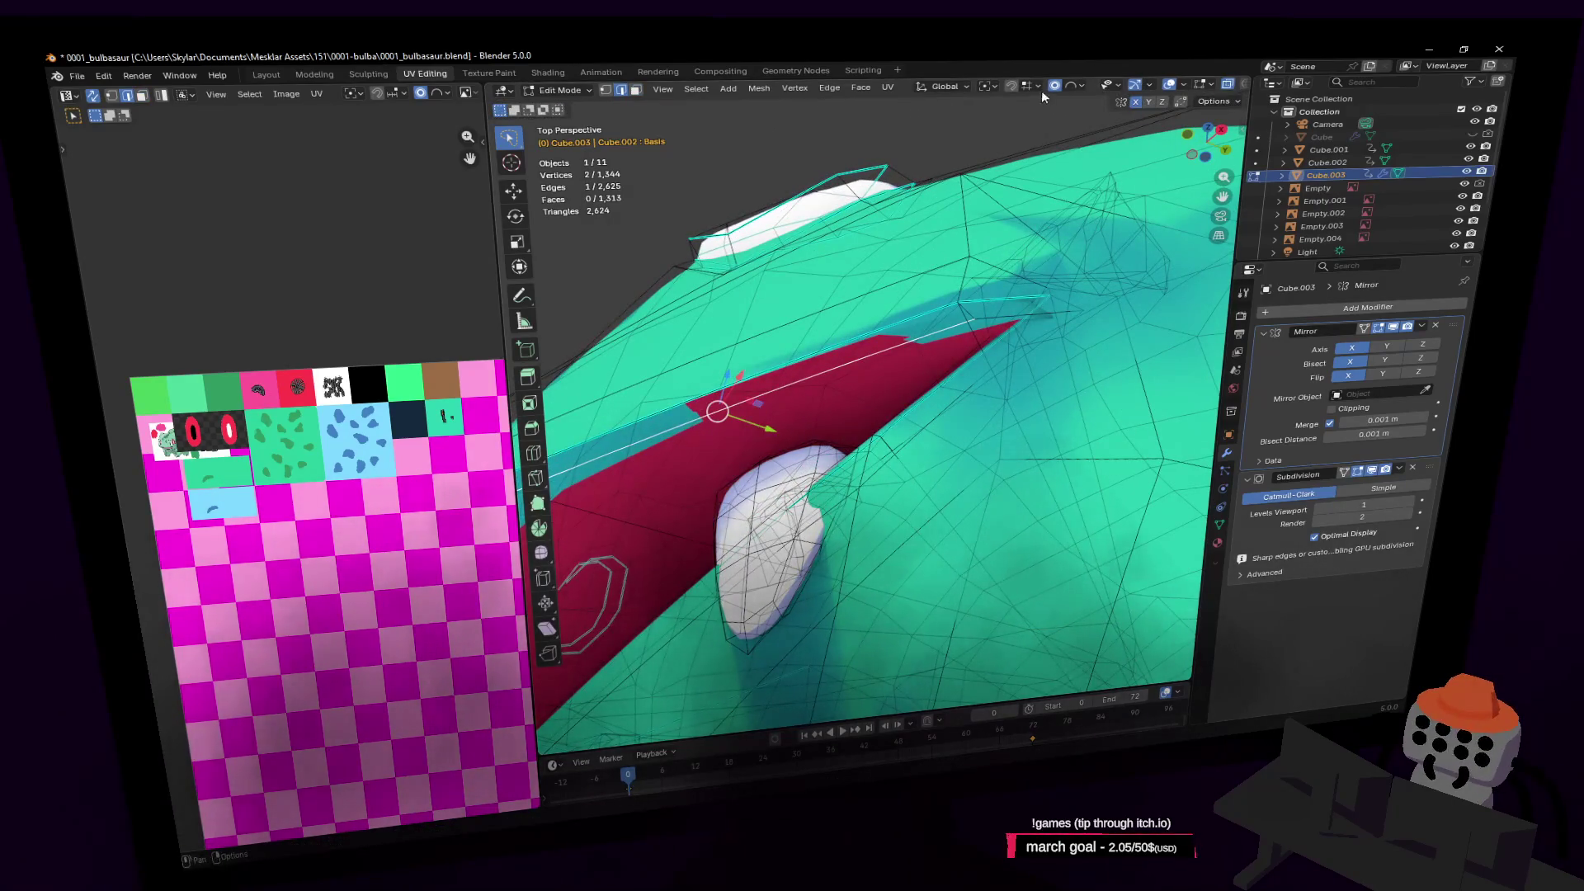
{"action": "key", "text": "g"}
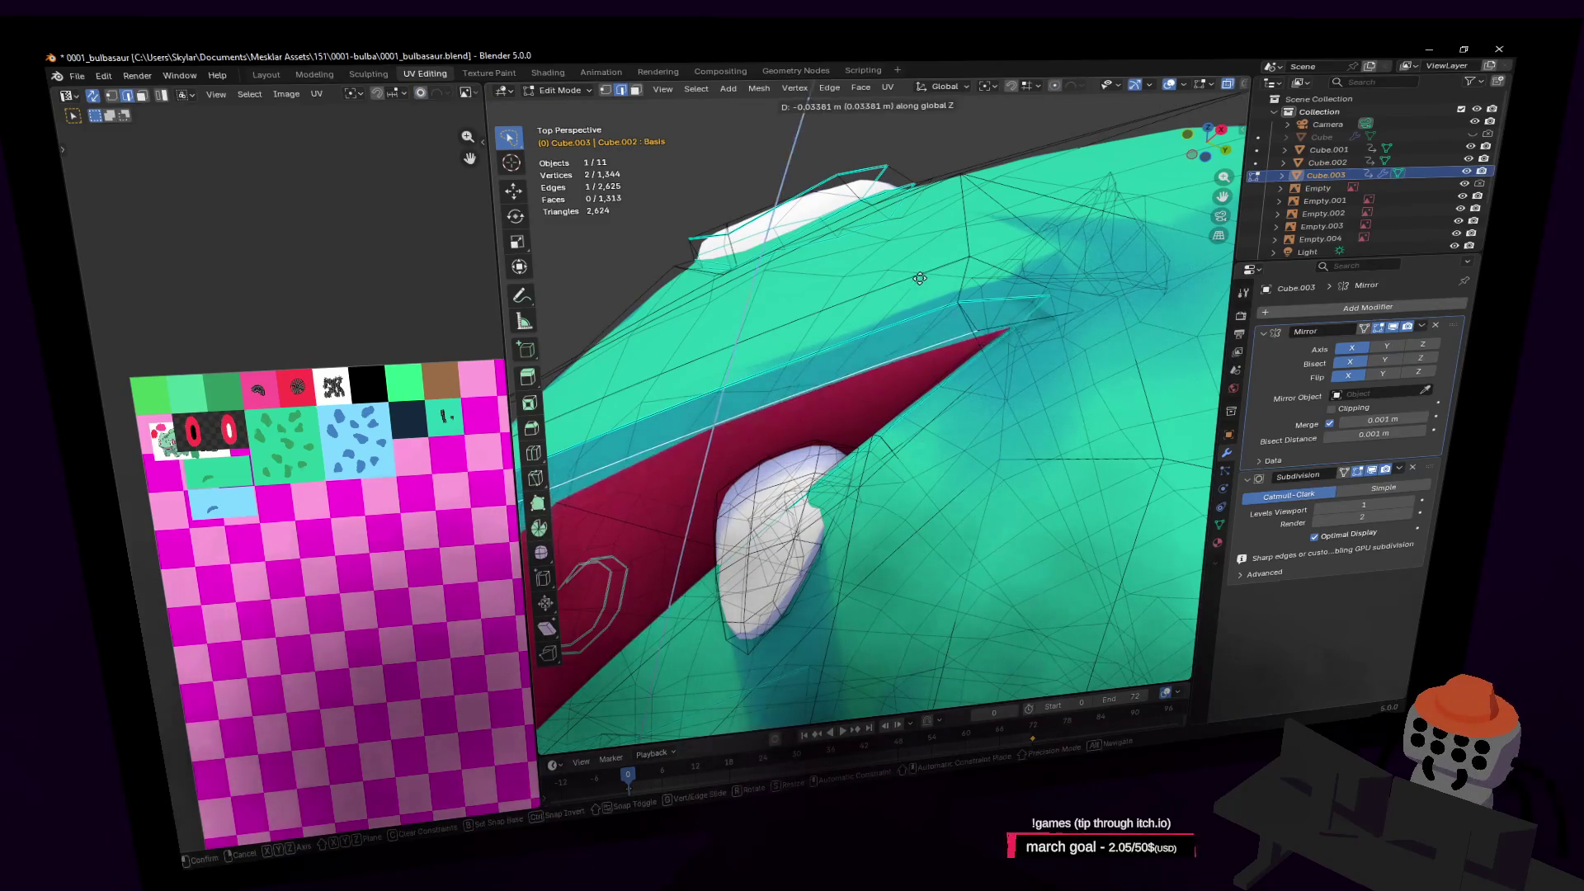
{"action": "left_click", "coordinate": [949, 287]}
{"action": "middle_click_drag", "start_coordinate": [948, 287], "coordinate": [973, 311]}
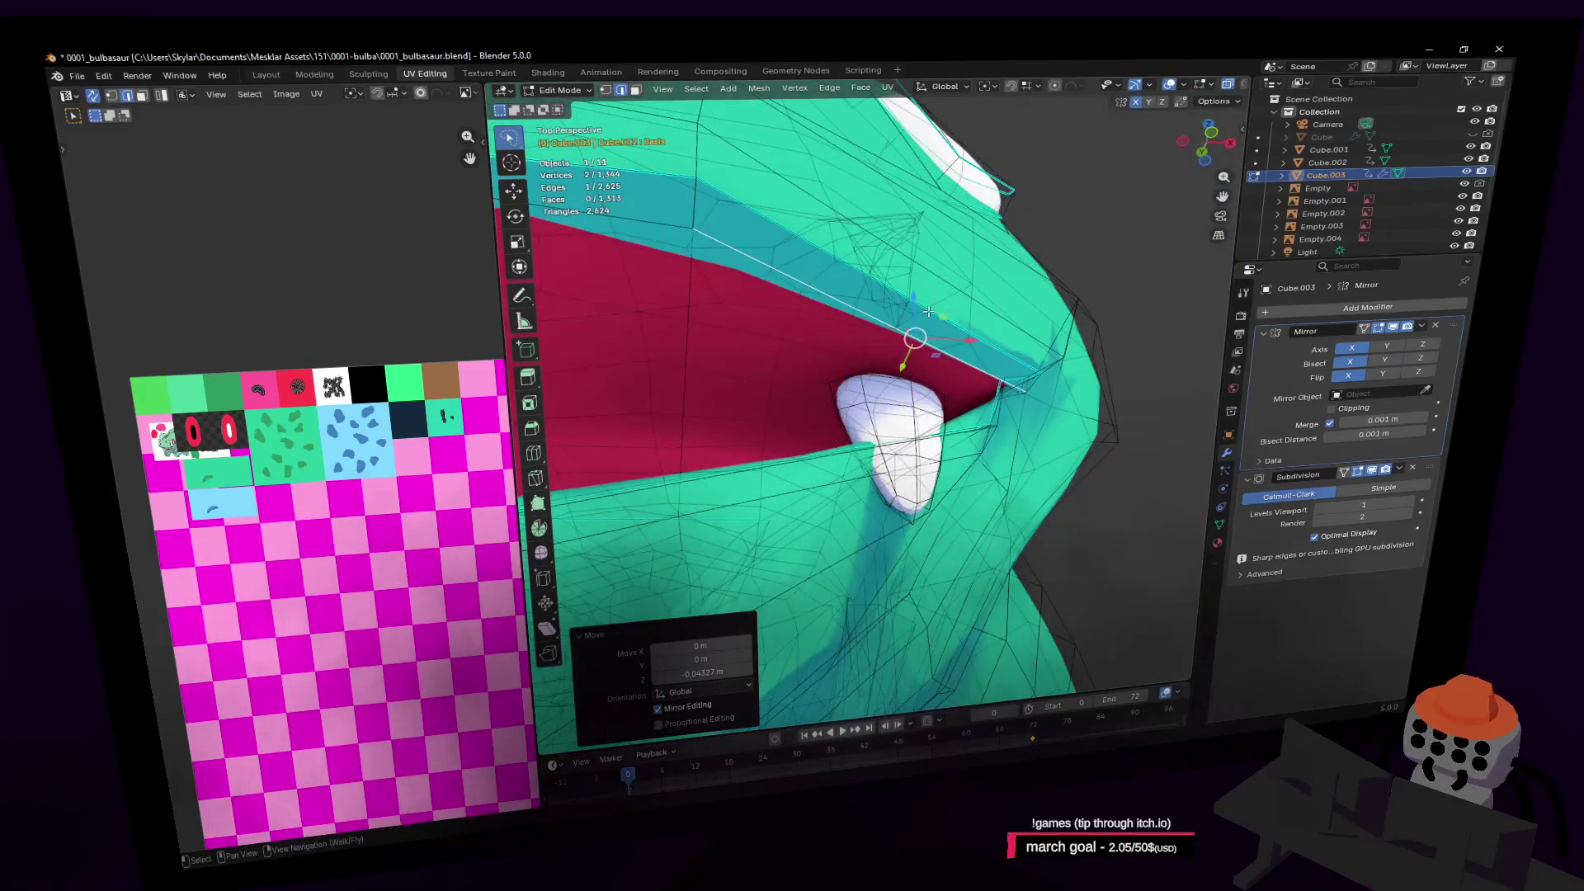
Turn off X-ray and move the mouth face with proportional editing
{"action": "key", "text": "1"}
{"action": "key", "text": "alt+a"}
{"action": "key", "text": "alt+z"}
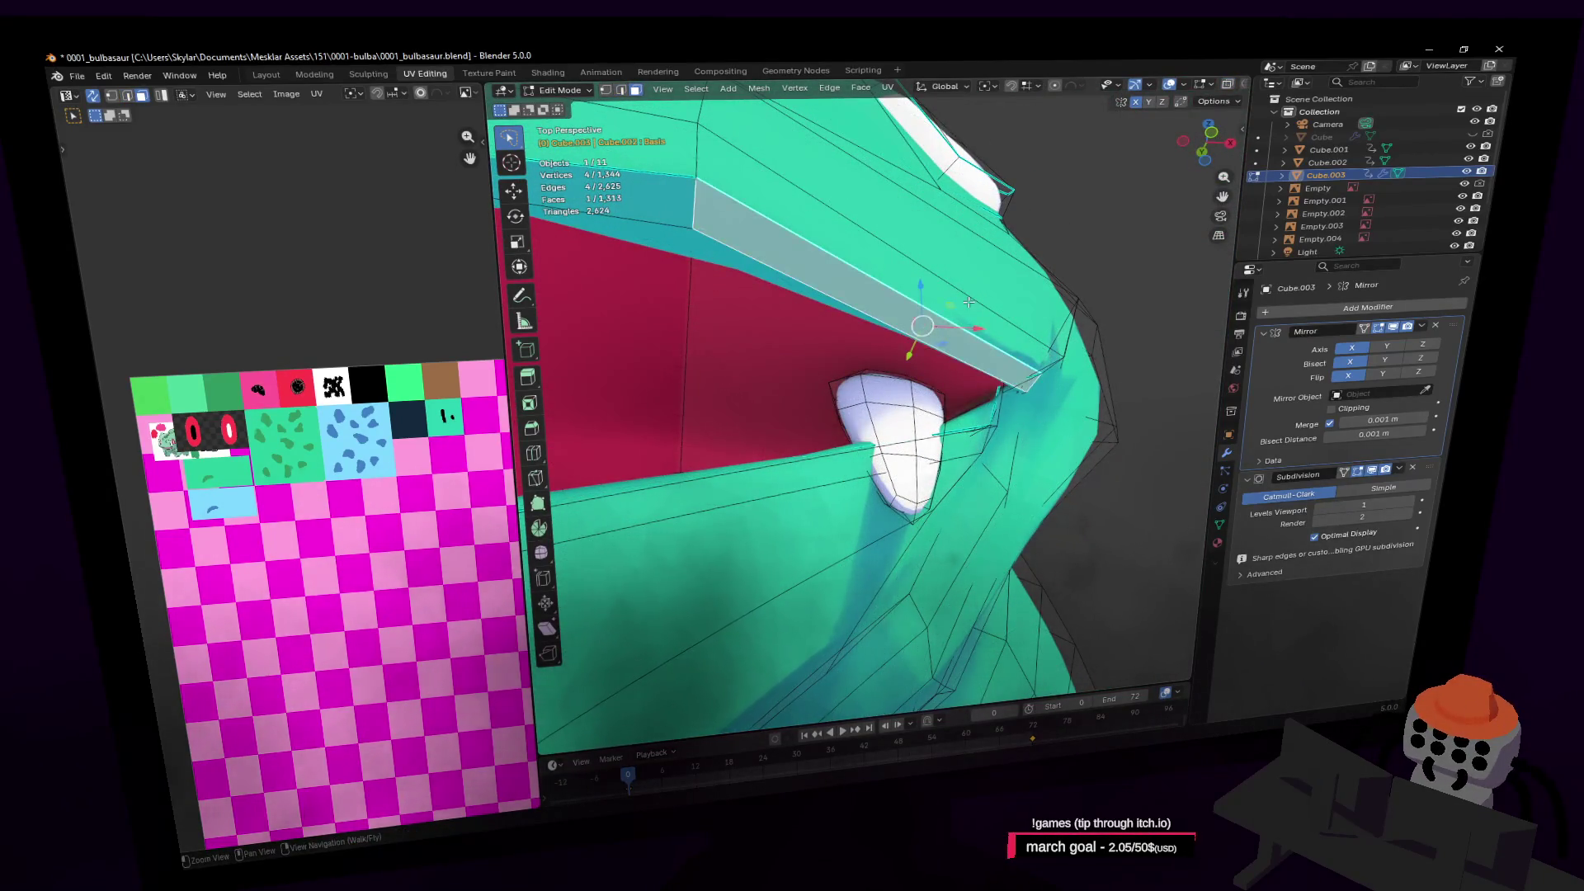
{"action": "middle_click_drag", "start_coordinate": [968, 304], "coordinate": [987, 304]}
{"action": "left_click", "coordinate": [1056, 85]}
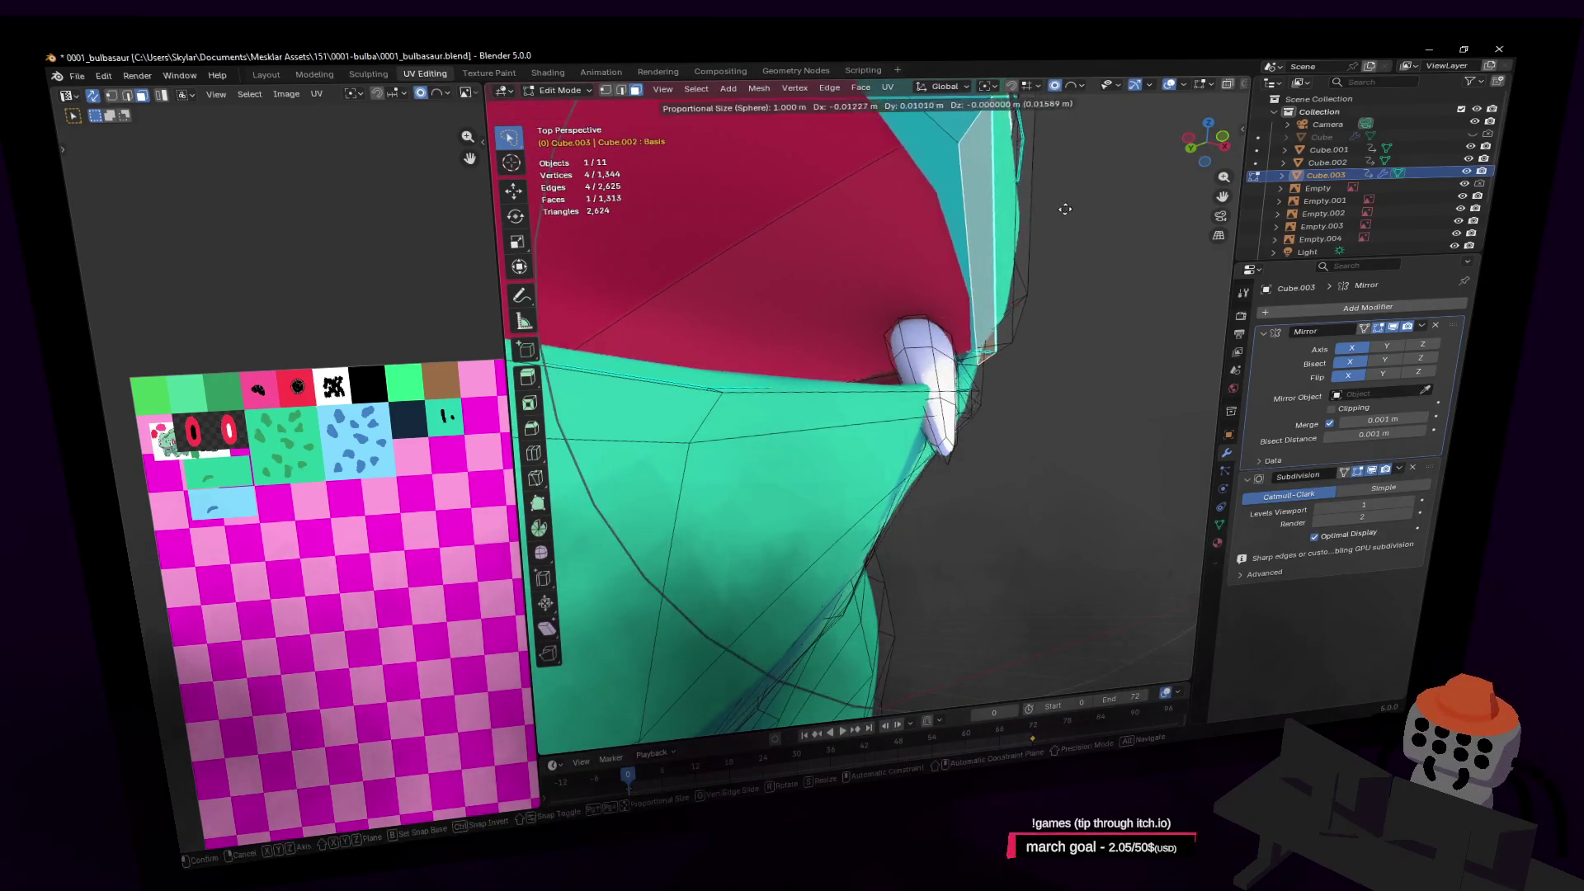
{"action": "key", "text": "g"}
{"action": "key", "text": "Return"}
Pull in the mouth-rim vertices with proportional falloff to narrow the grin, then exit Edit Mode
{"action": "key", "text": "shift+grave"}
{"action": "key", "text": "w"}
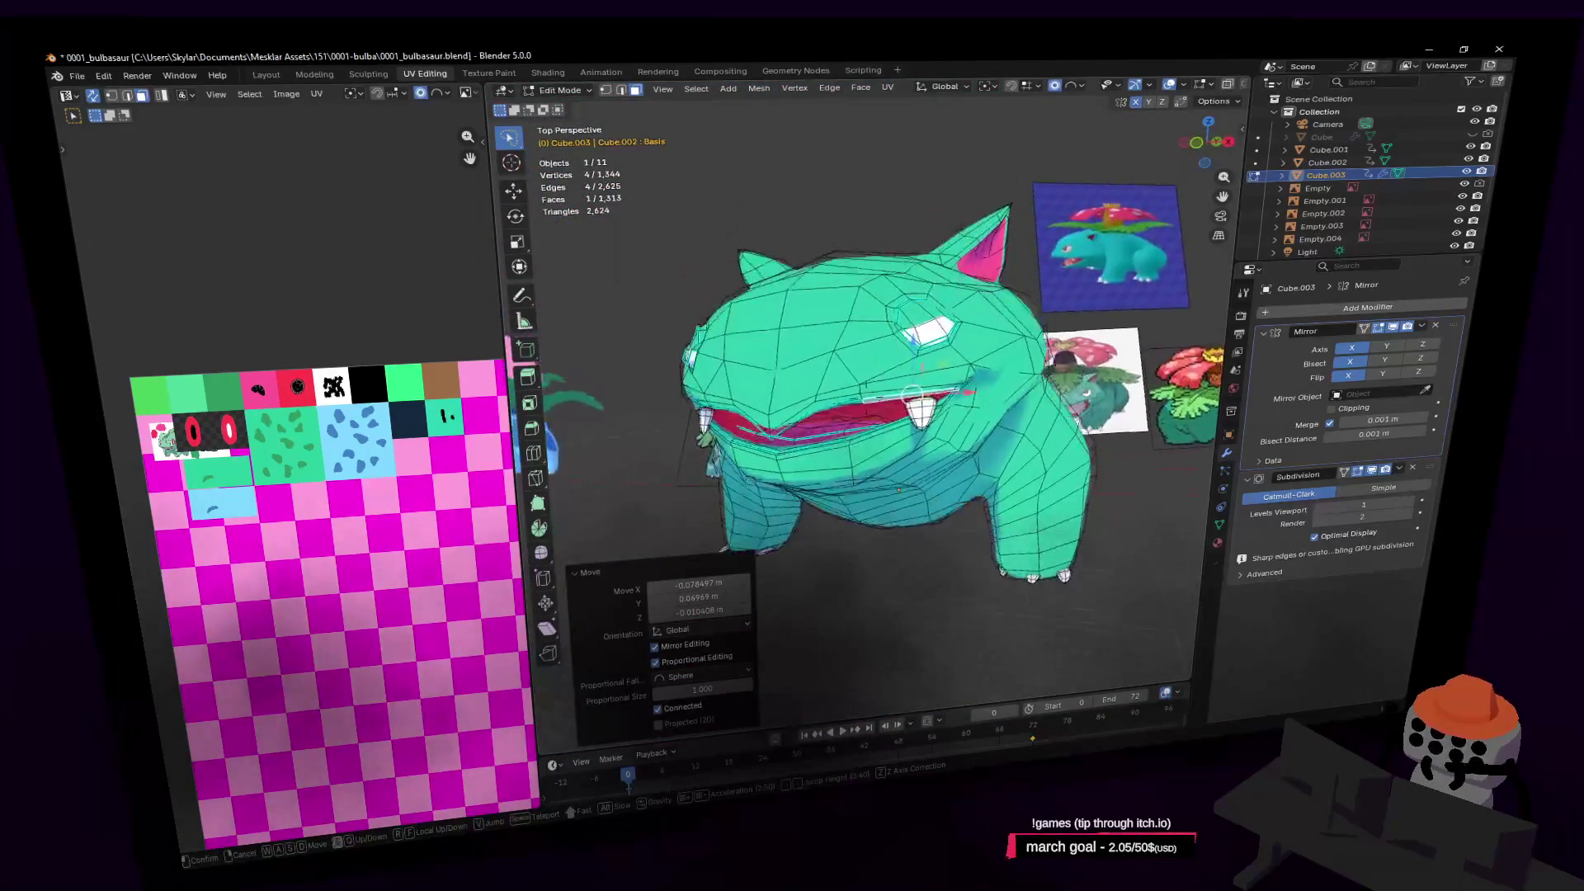
{"action": "left_click", "coordinate": [1034, 222]}
{"action": "key", "text": "g"}
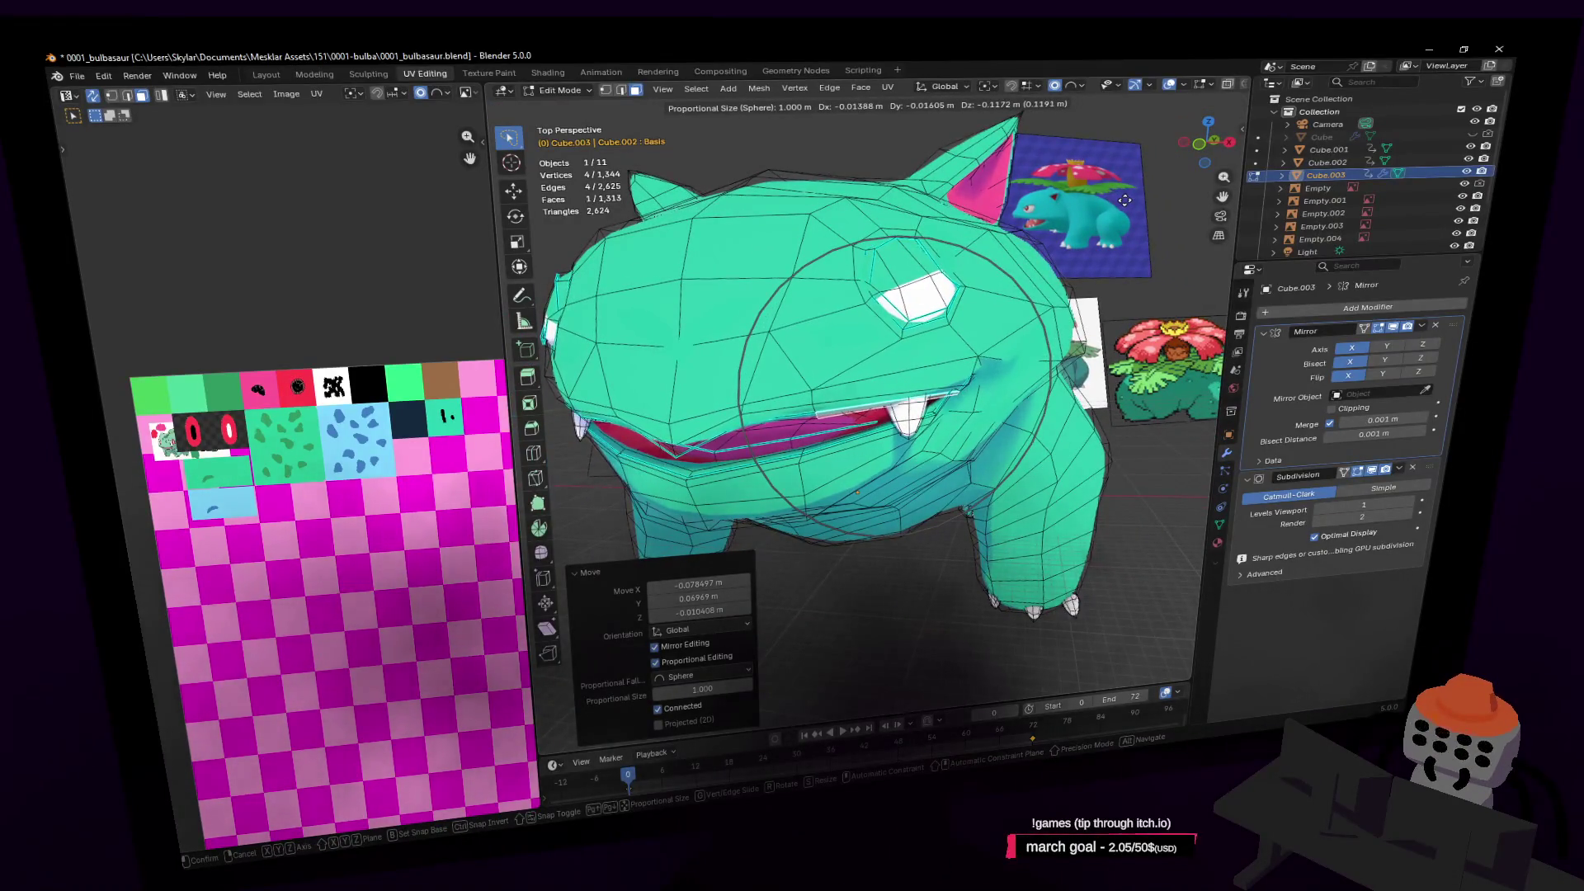
{"action": "left_click", "coordinate": [1120, 198]}
{"action": "key", "text": "Tab"}
Fly around the smoothed Bulbasaur to inspect its head, then return to Edit Mode
{"action": "key", "text": "shift+grave"}
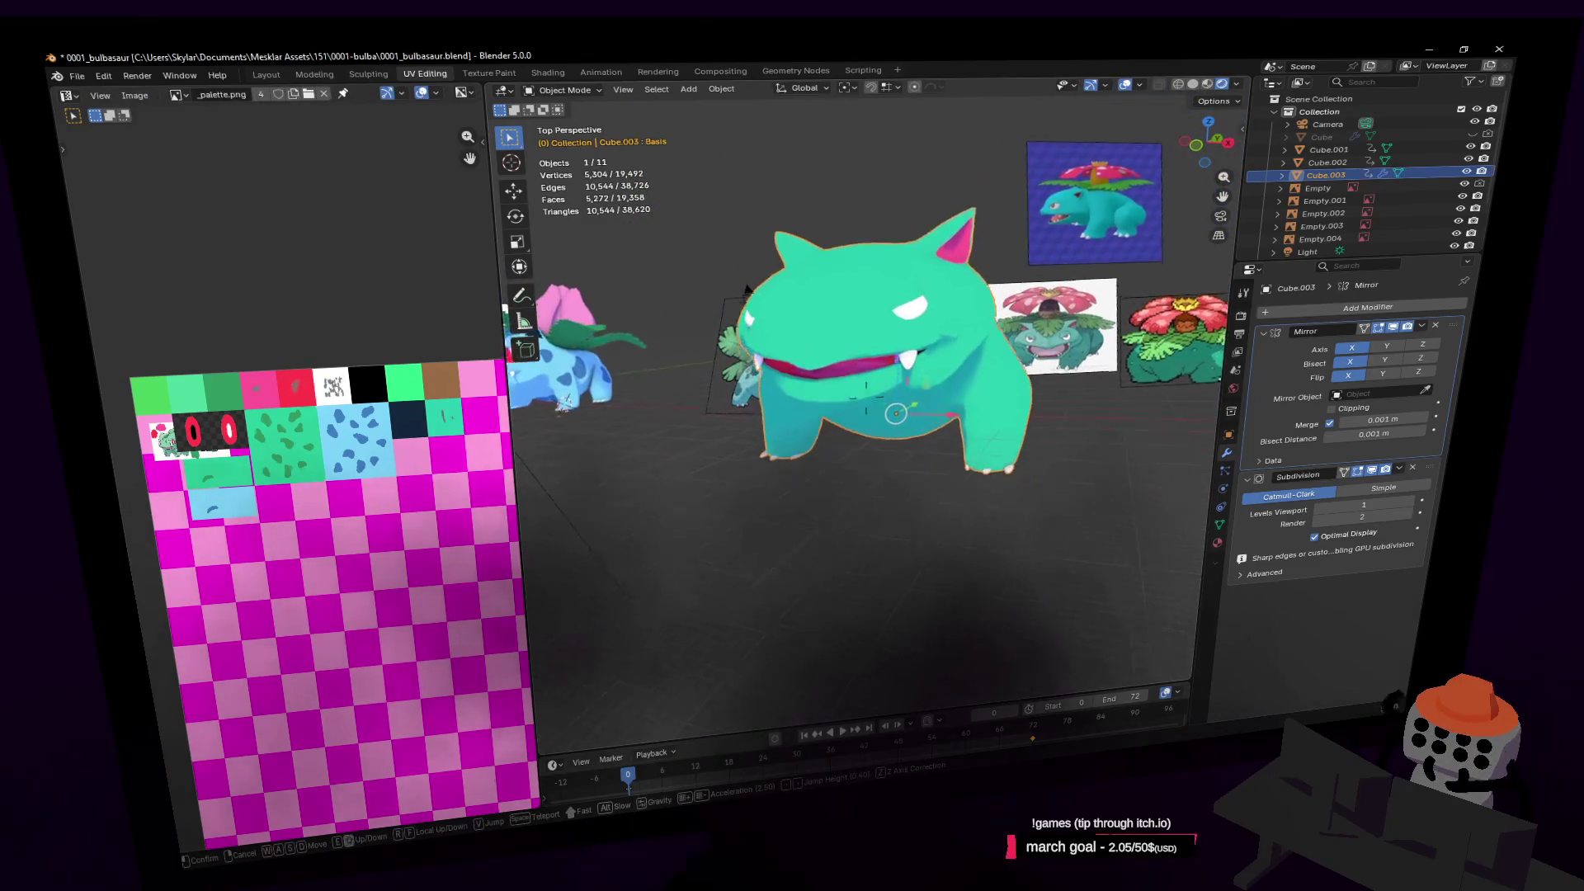
{"action": "key", "text": "w"}
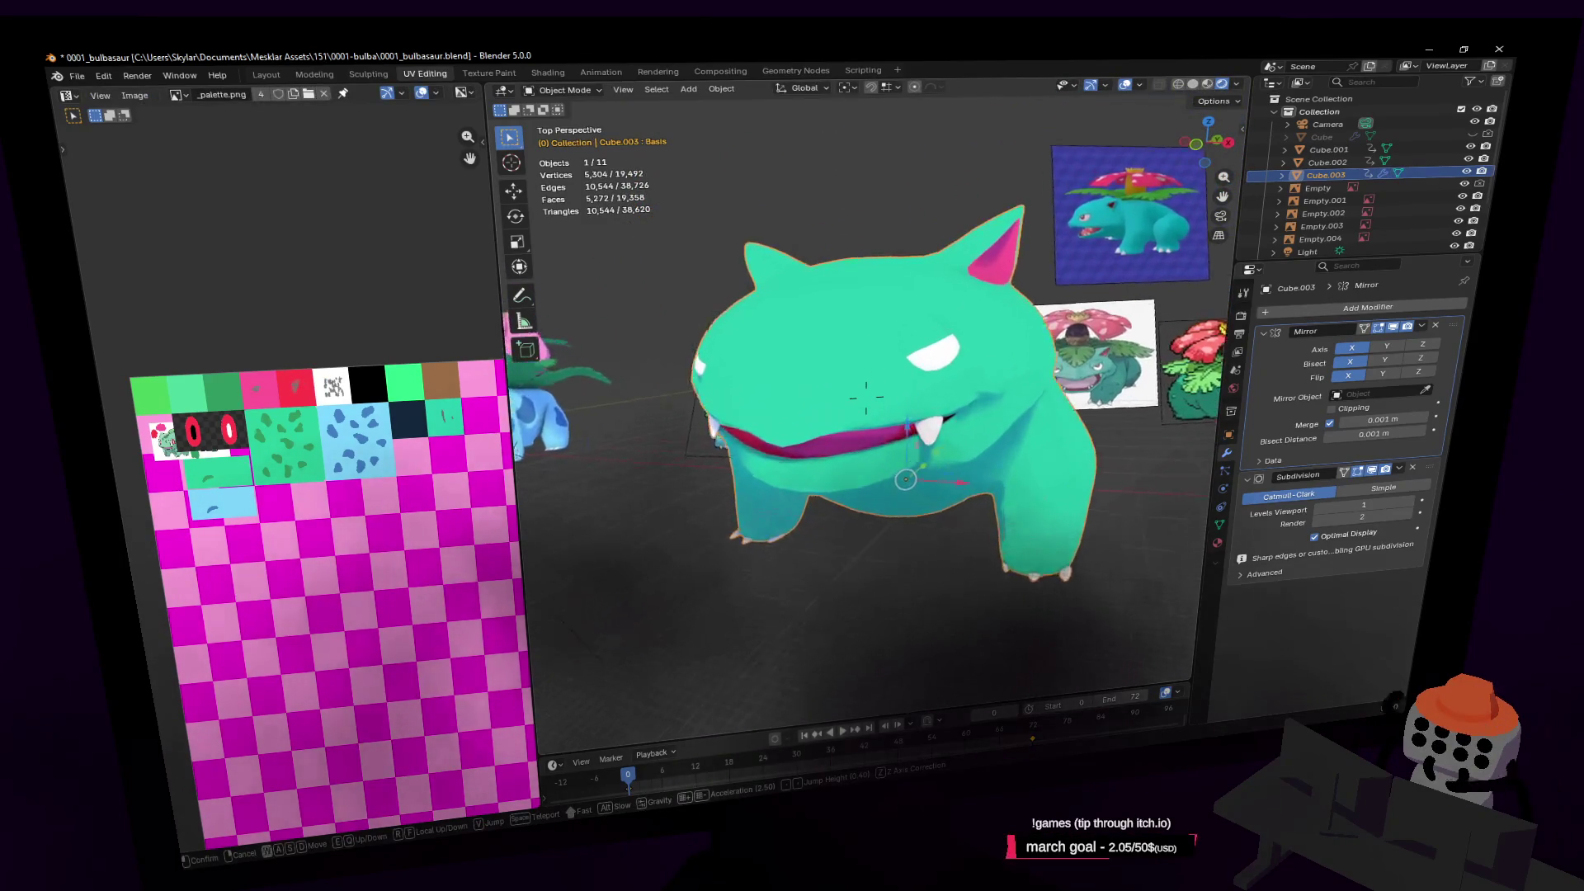
{"action": "key", "text": "s"}
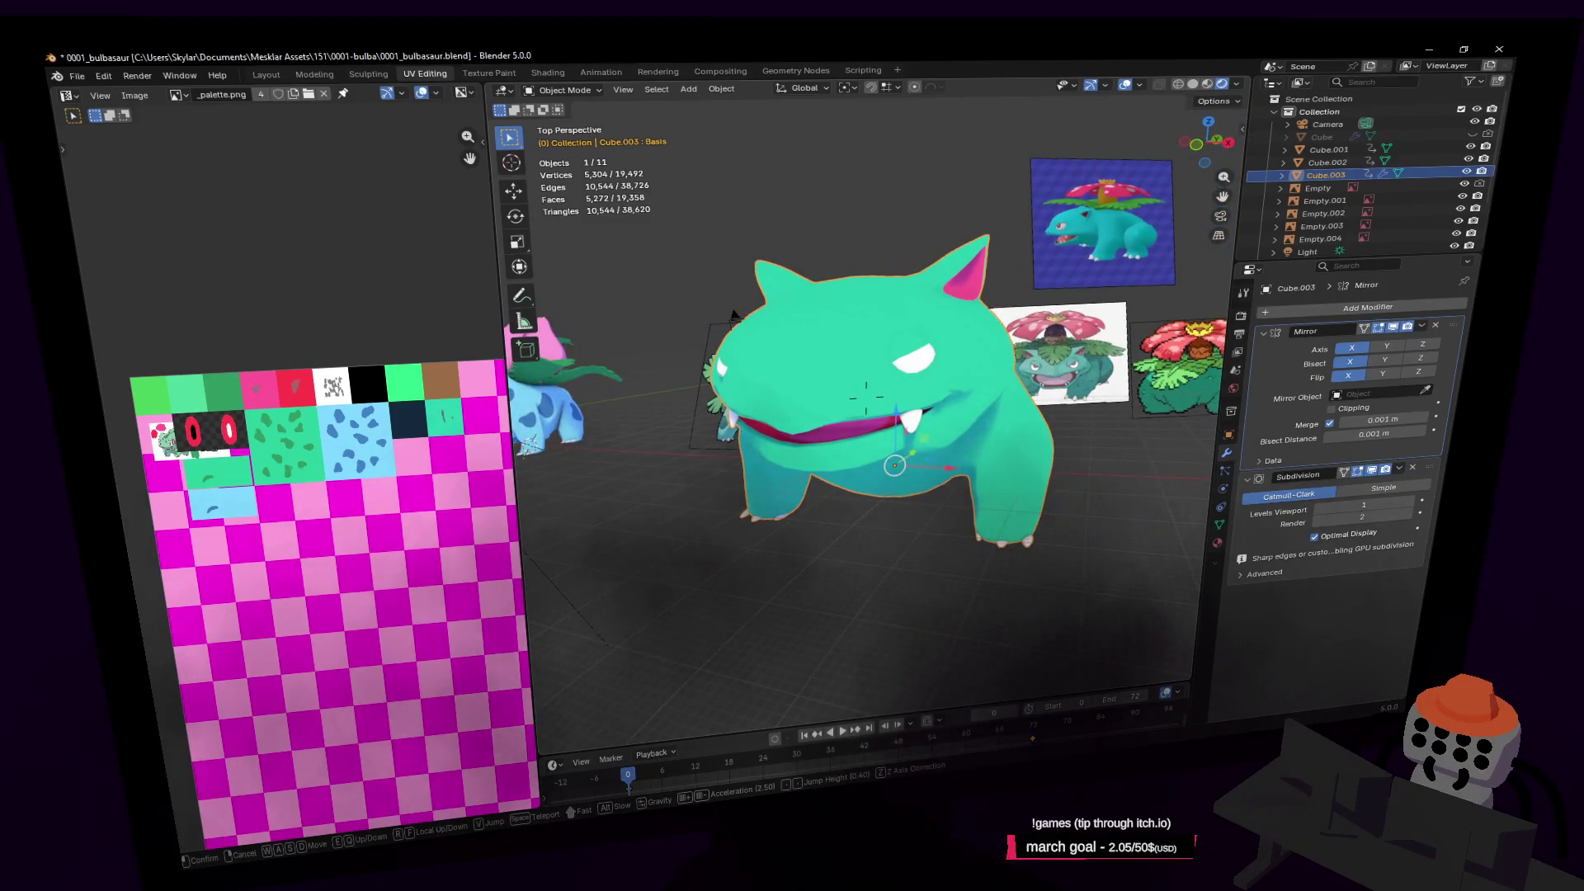
{"action": "key", "text": "w"}
{"action": "left_click", "coordinate": [1091, 213]}
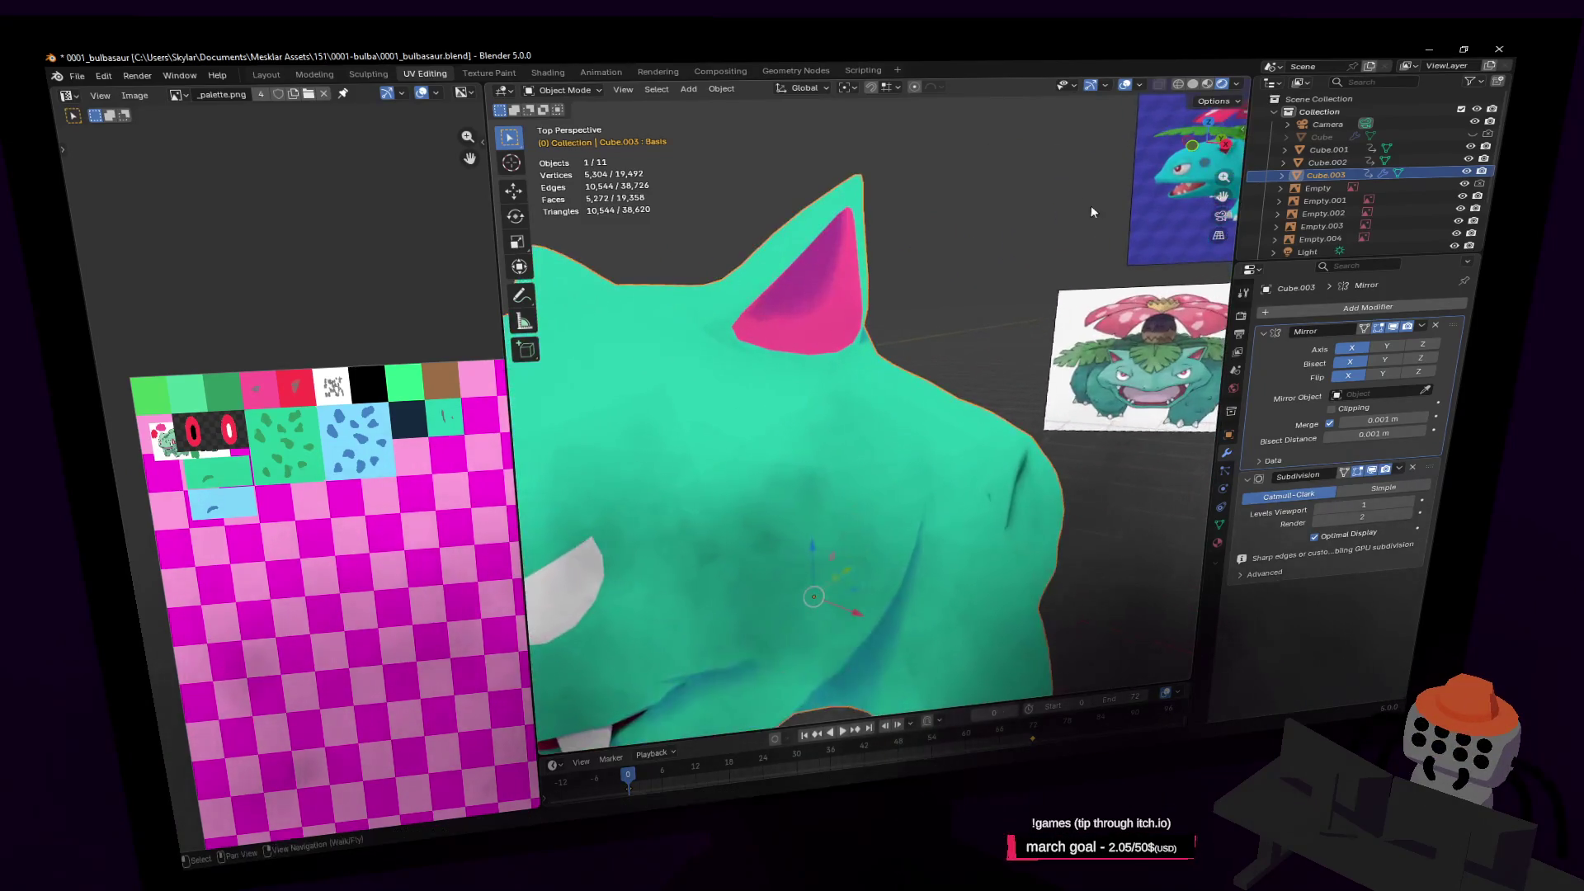
{"action": "key", "text": "Tab"}
{"action": "key", "text": "shift+grave"}
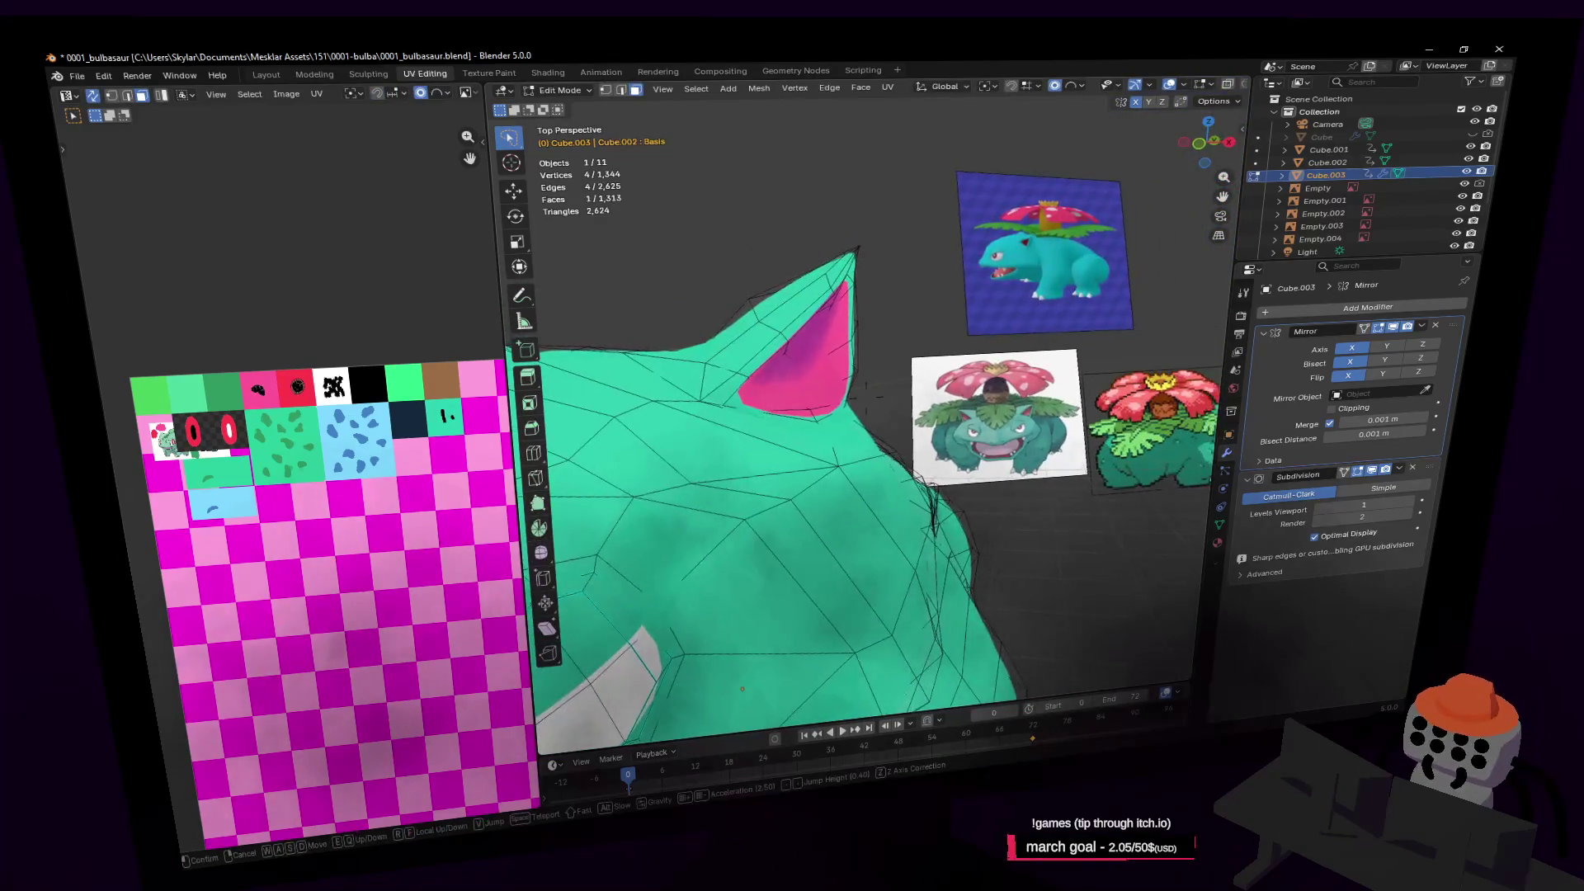
Scale, rotate and move the ear-tip vertices with soft proportional falloff
{"action": "left_click", "coordinate": [858, 254]}
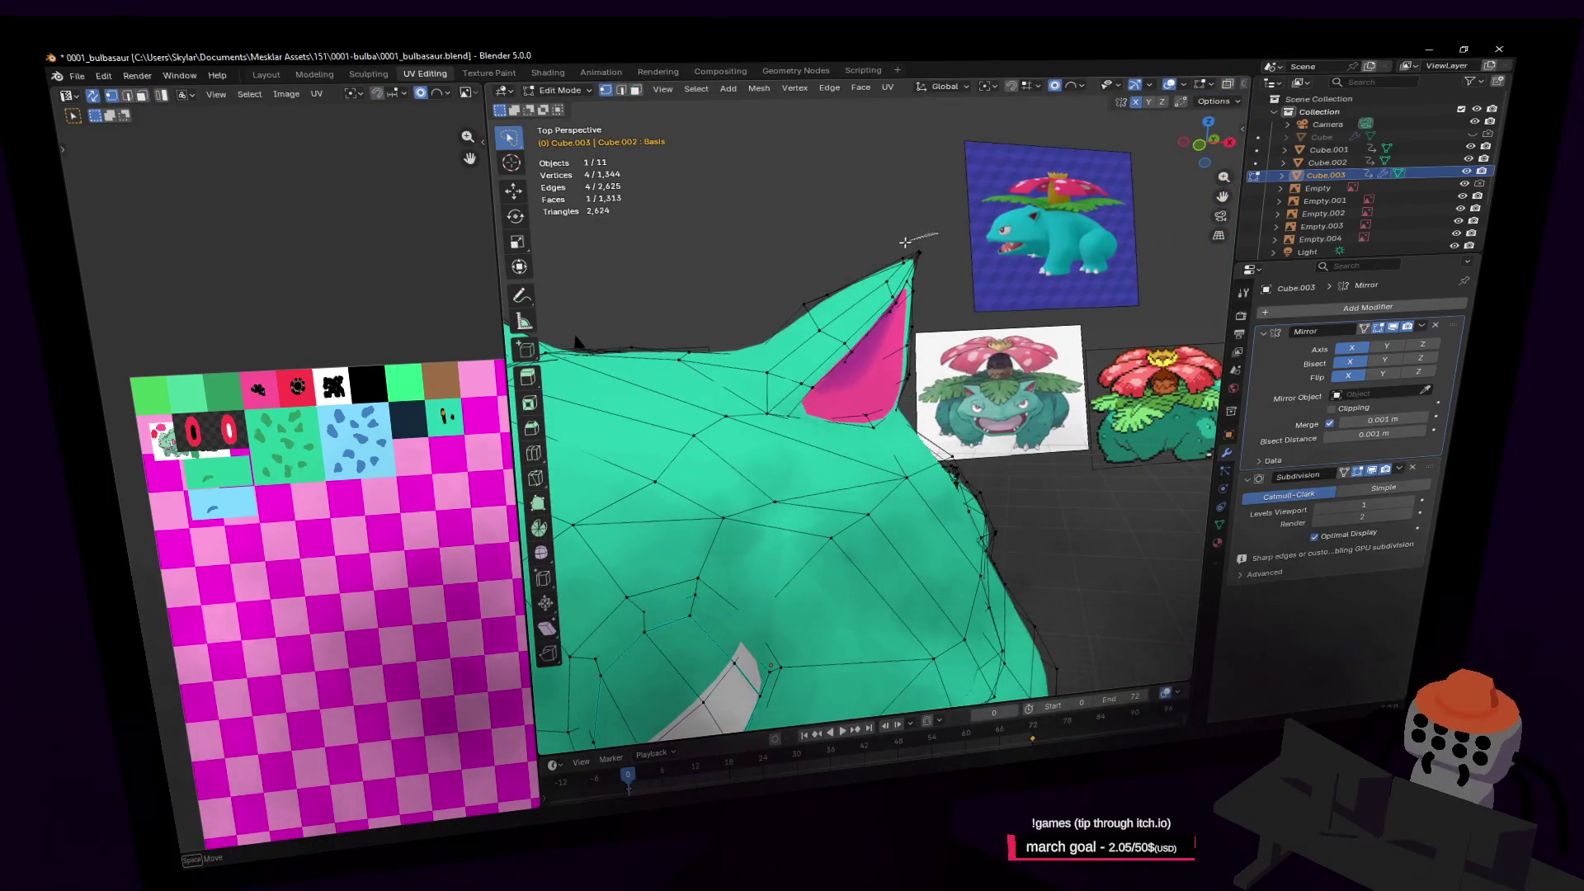
{"action": "key", "text": "g"}
{"action": "key", "text": "Escape"}
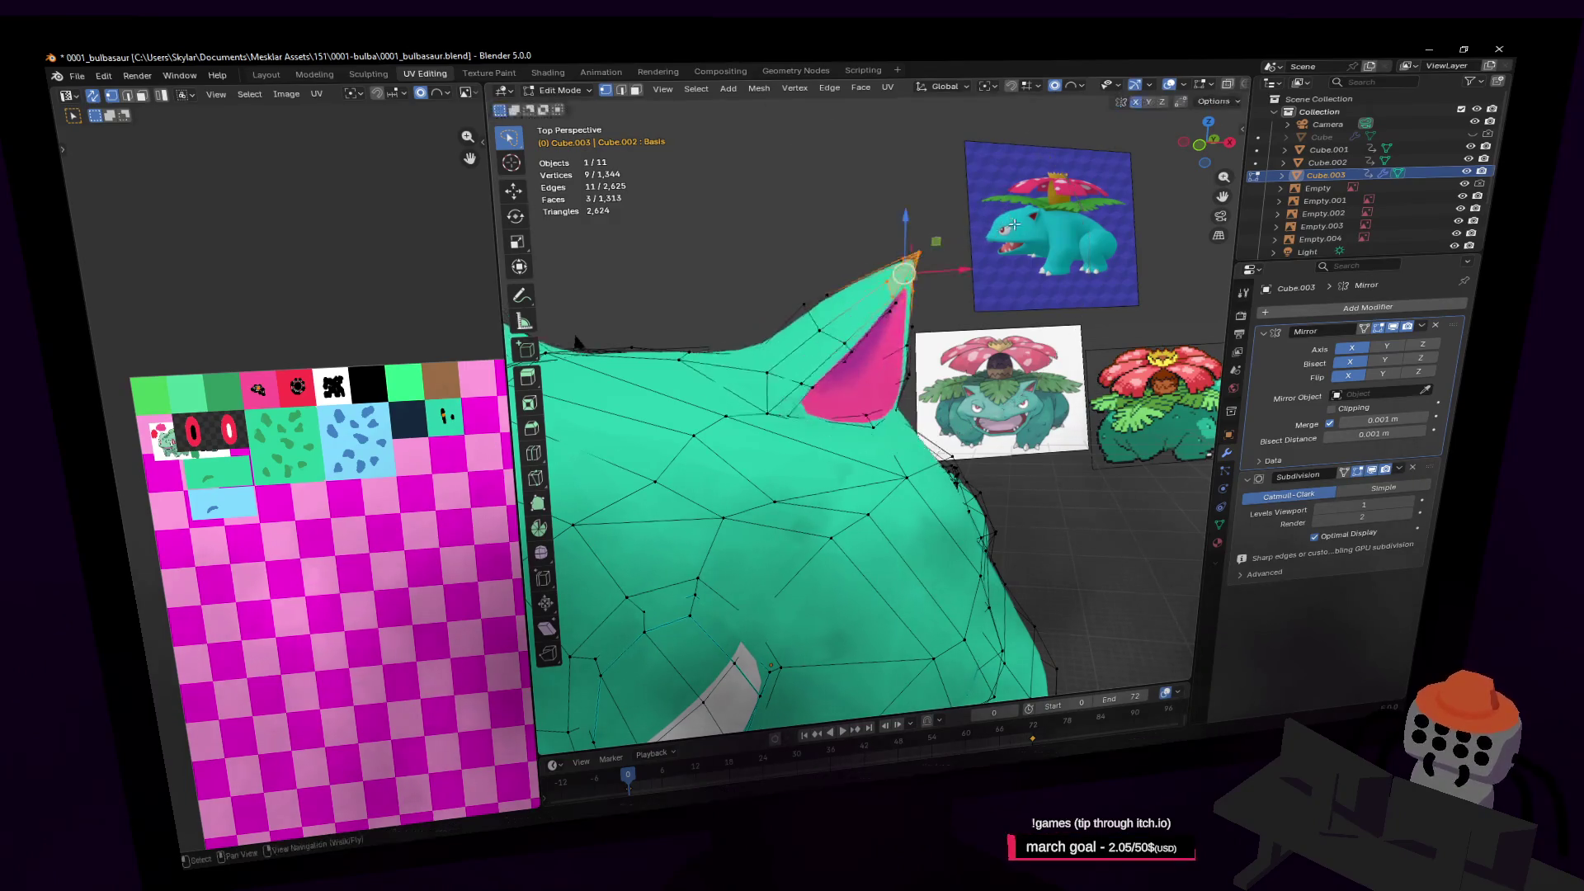
{"action": "key", "text": "shift+grave"}
{"action": "left_click", "coordinate": [1014, 197]}
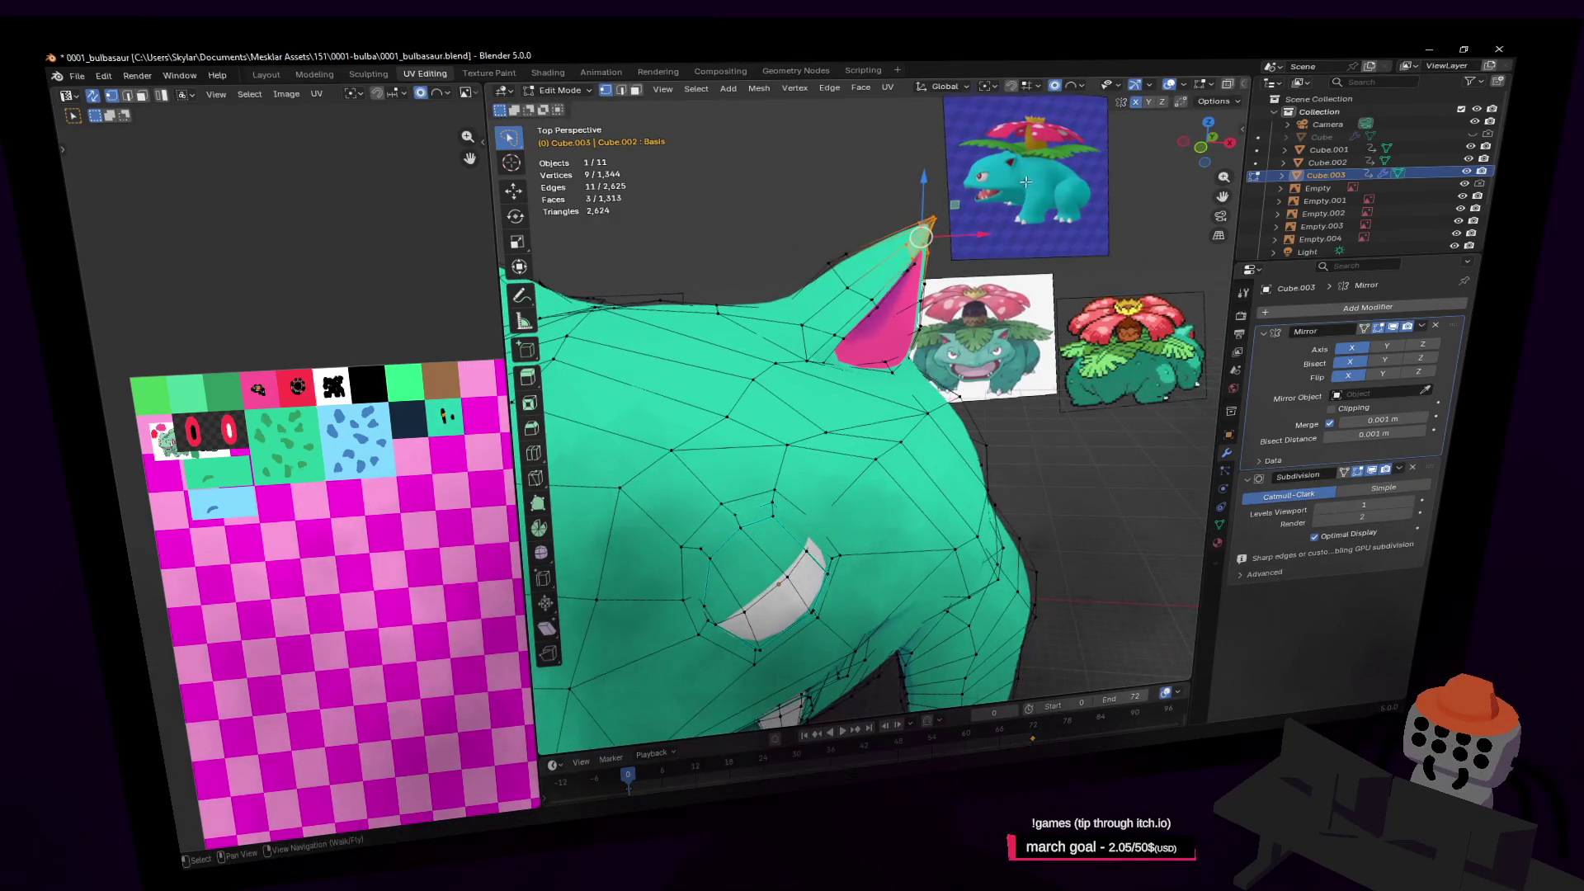
{"action": "key", "text": "s"}
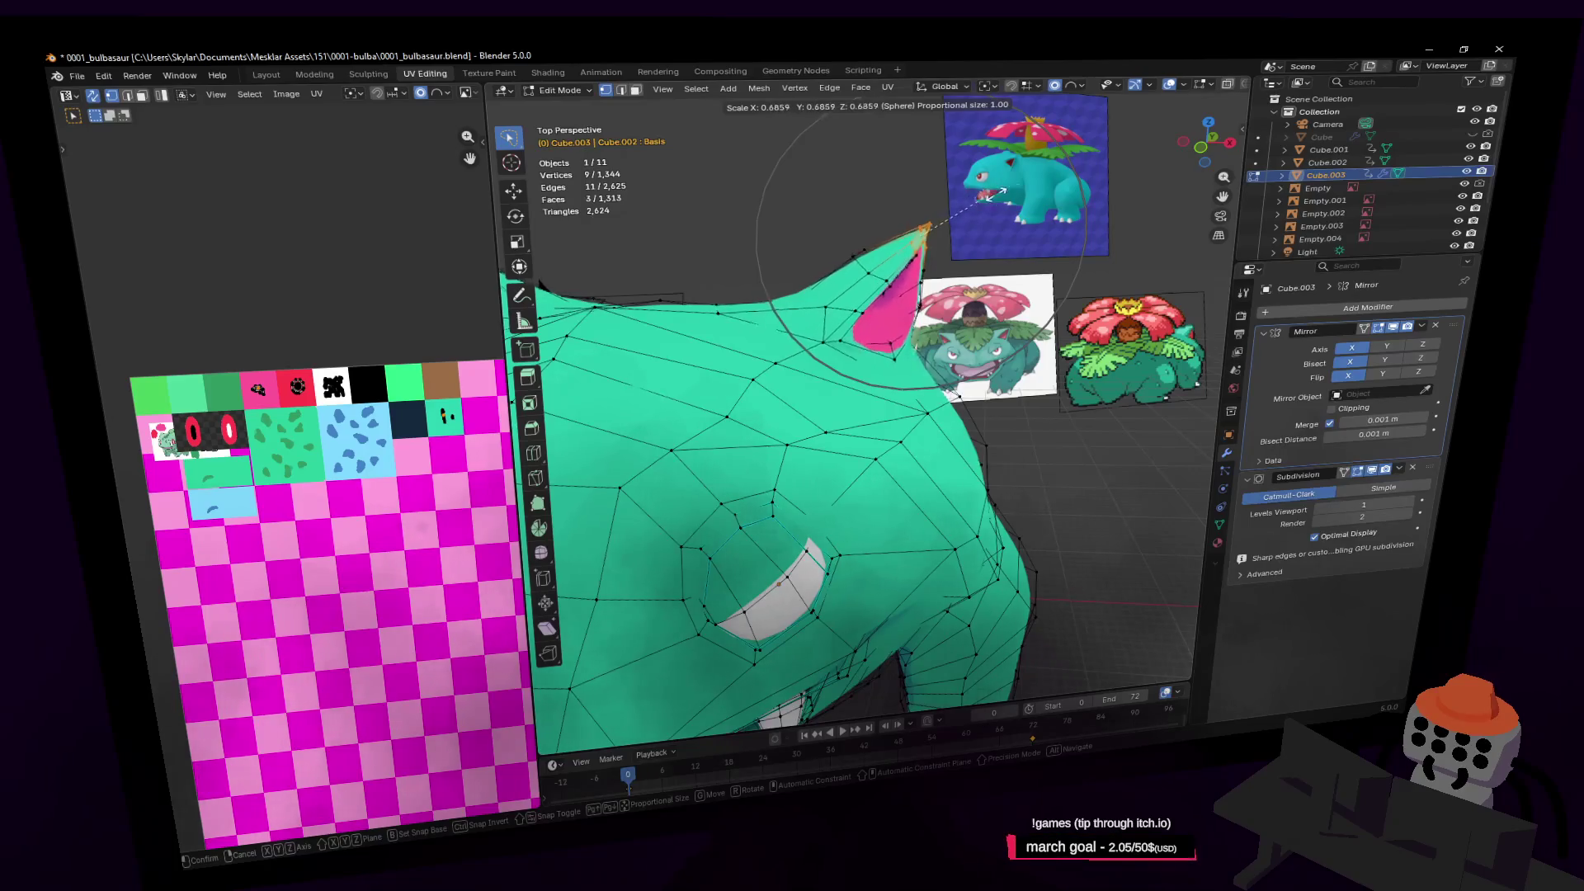
{"action": "left_click", "coordinate": [1019, 187]}
{"action": "key", "text": "r"}
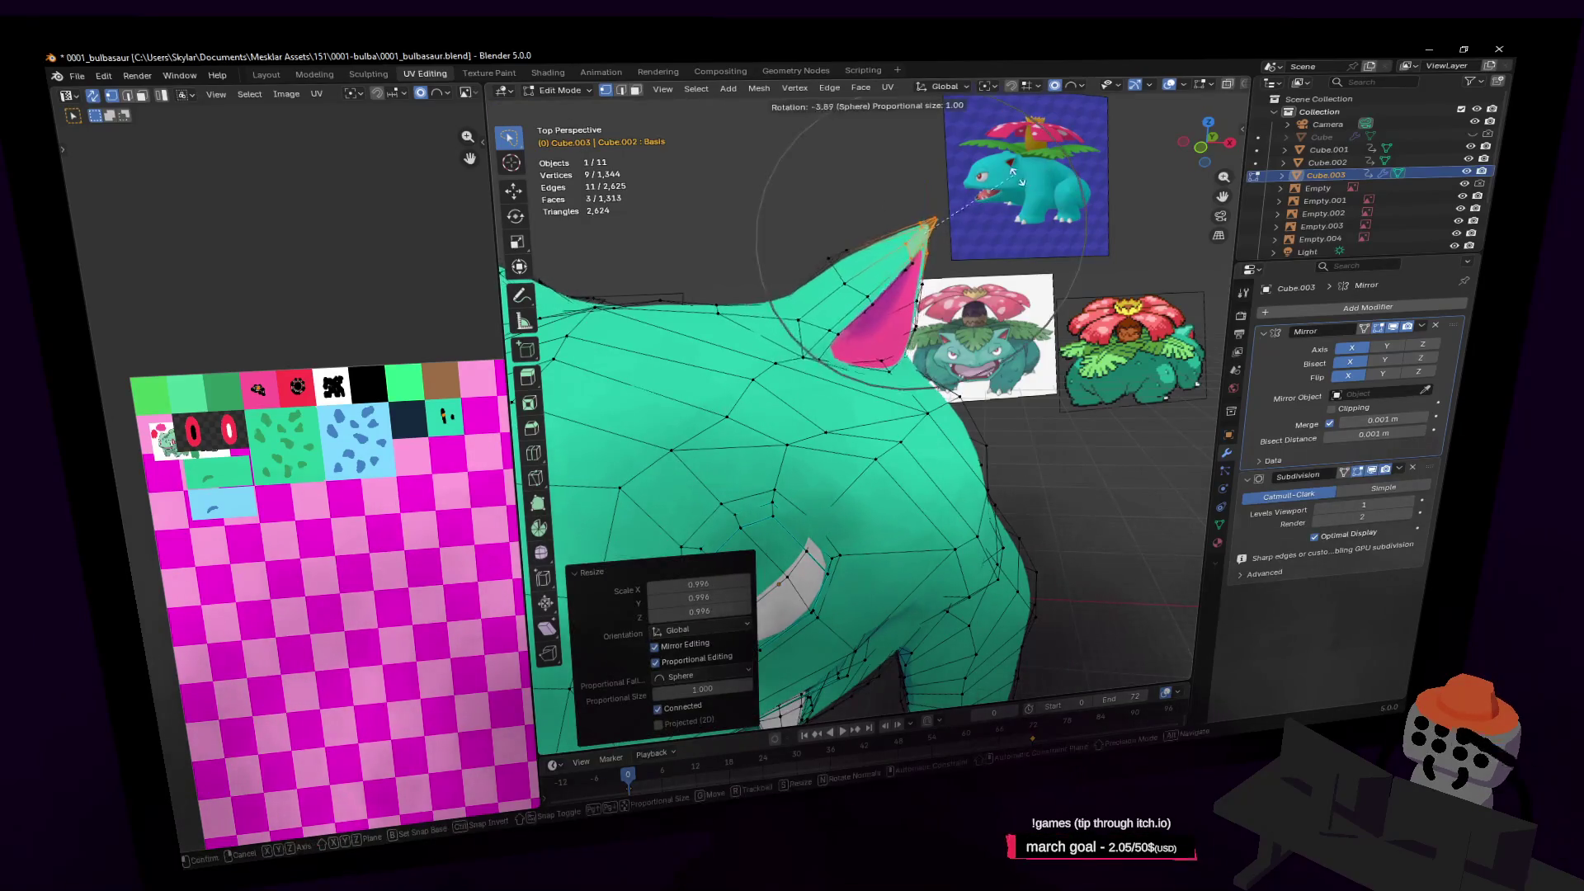
{"action": "left_click", "coordinate": [1002, 211]}
{"action": "key", "text": "g"}
{"action": "left_click", "coordinate": [1000, 226]}
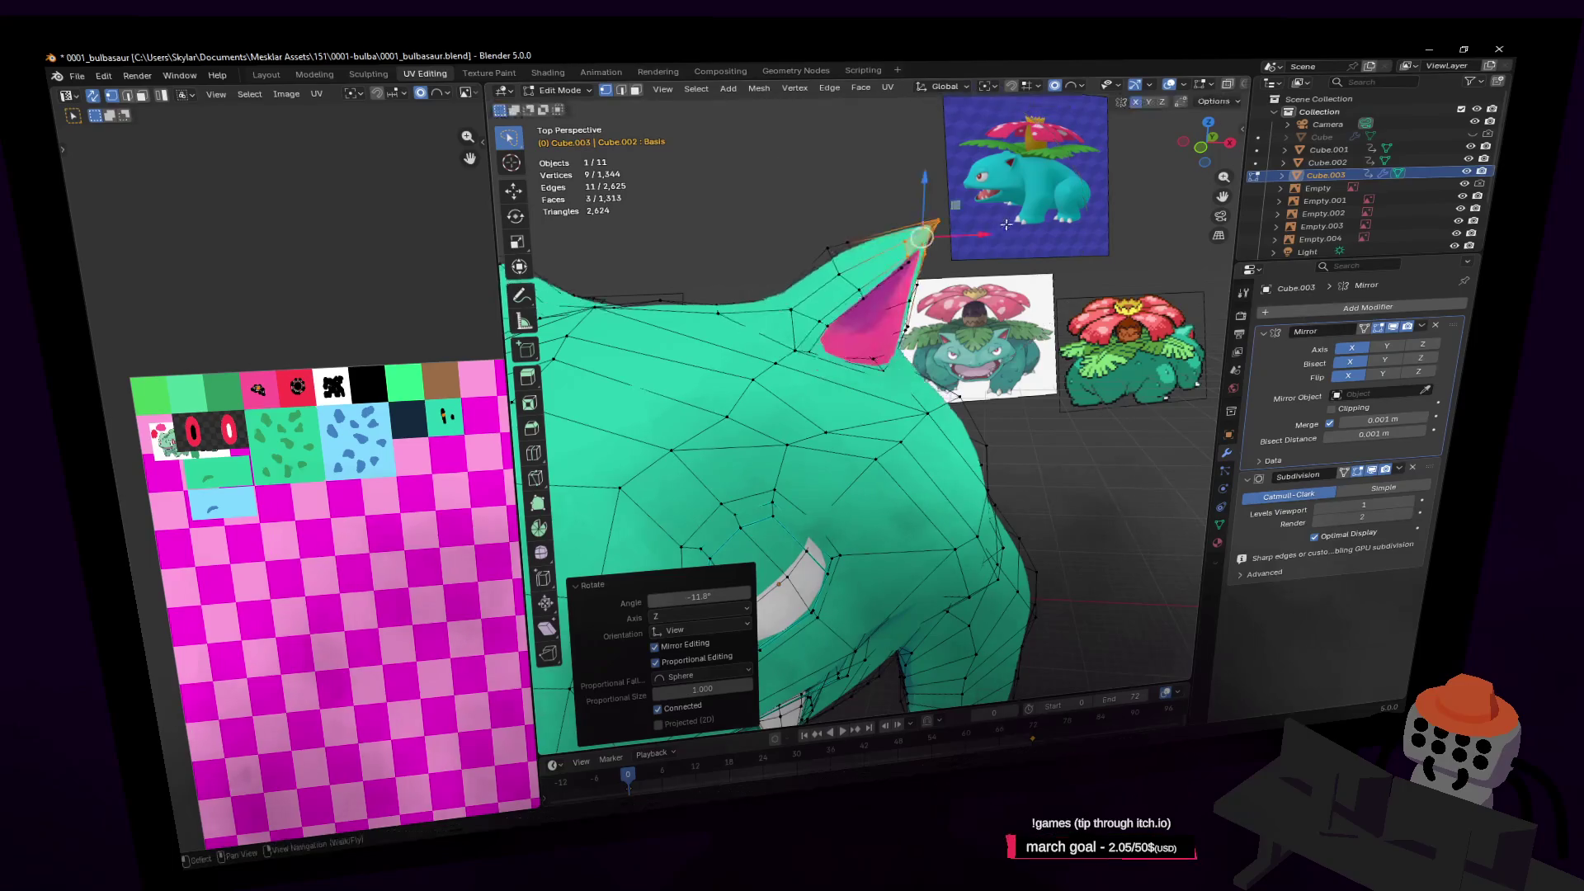
Undo the rotation, switch falloff to Sphere, and pull the ear tip and side outward
{"action": "key", "text": "ctrl+z"}
{"action": "left_click", "coordinate": [1074, 91]}
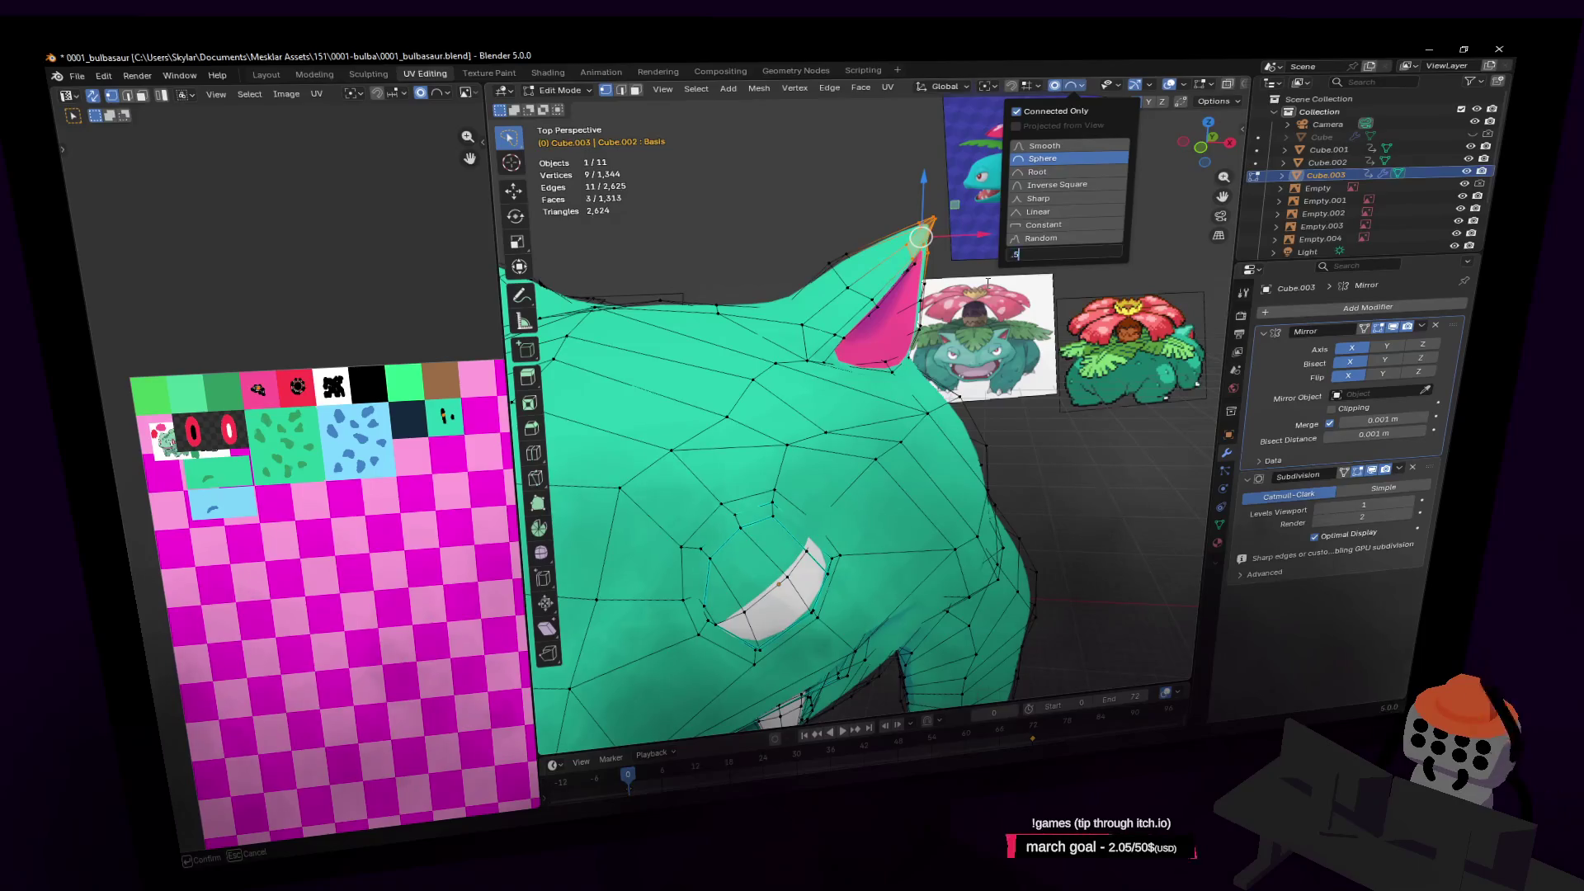
{"action": "key", "text": "g"}
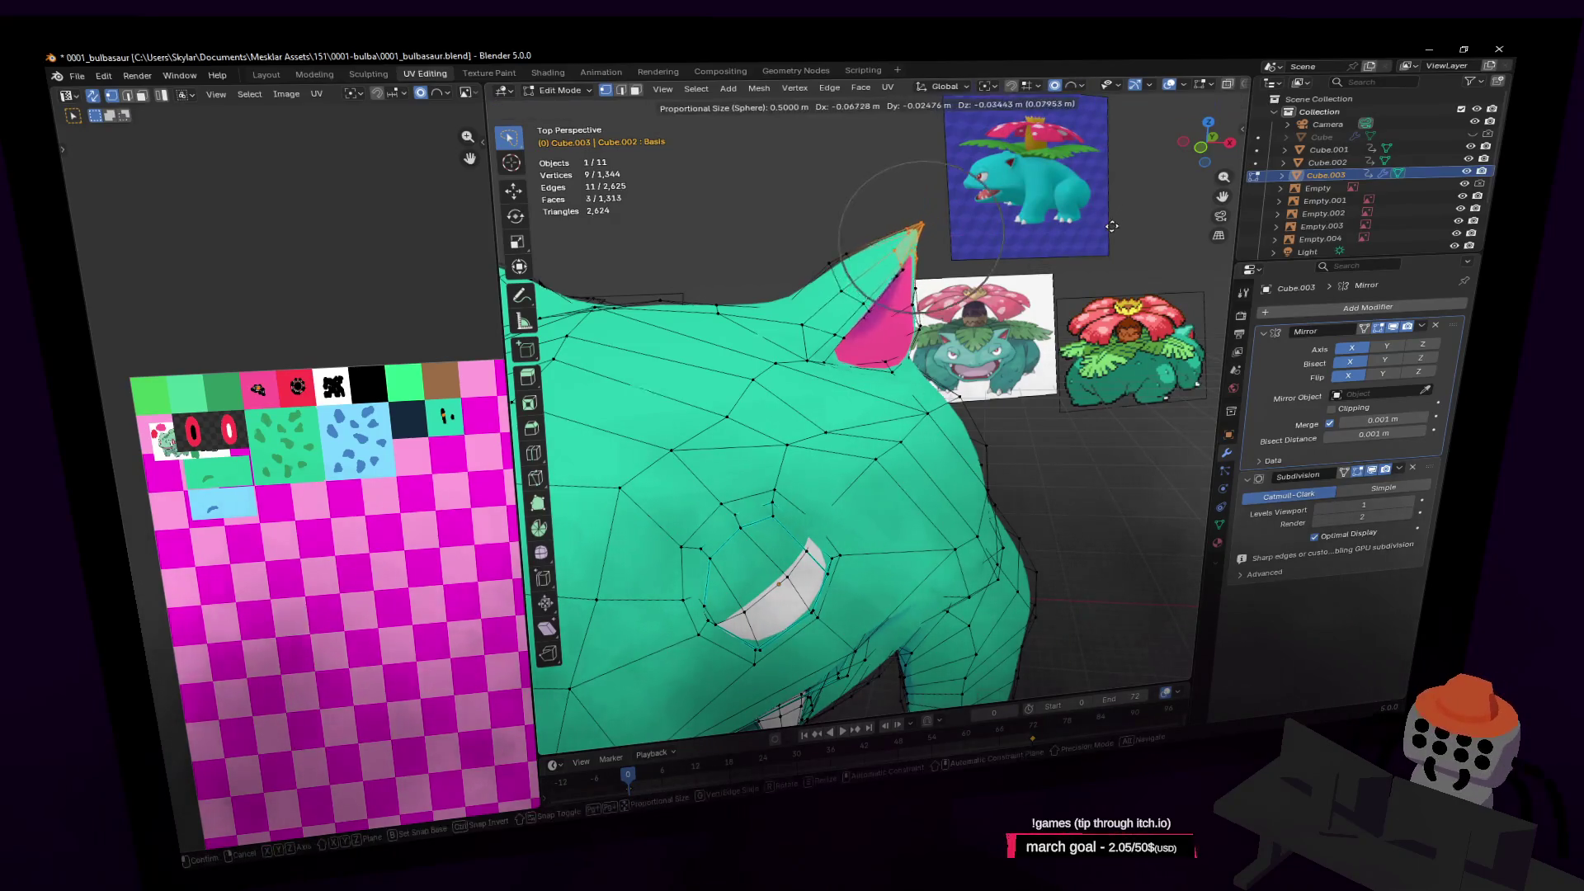
{"action": "left_click", "coordinate": [1109, 237]}
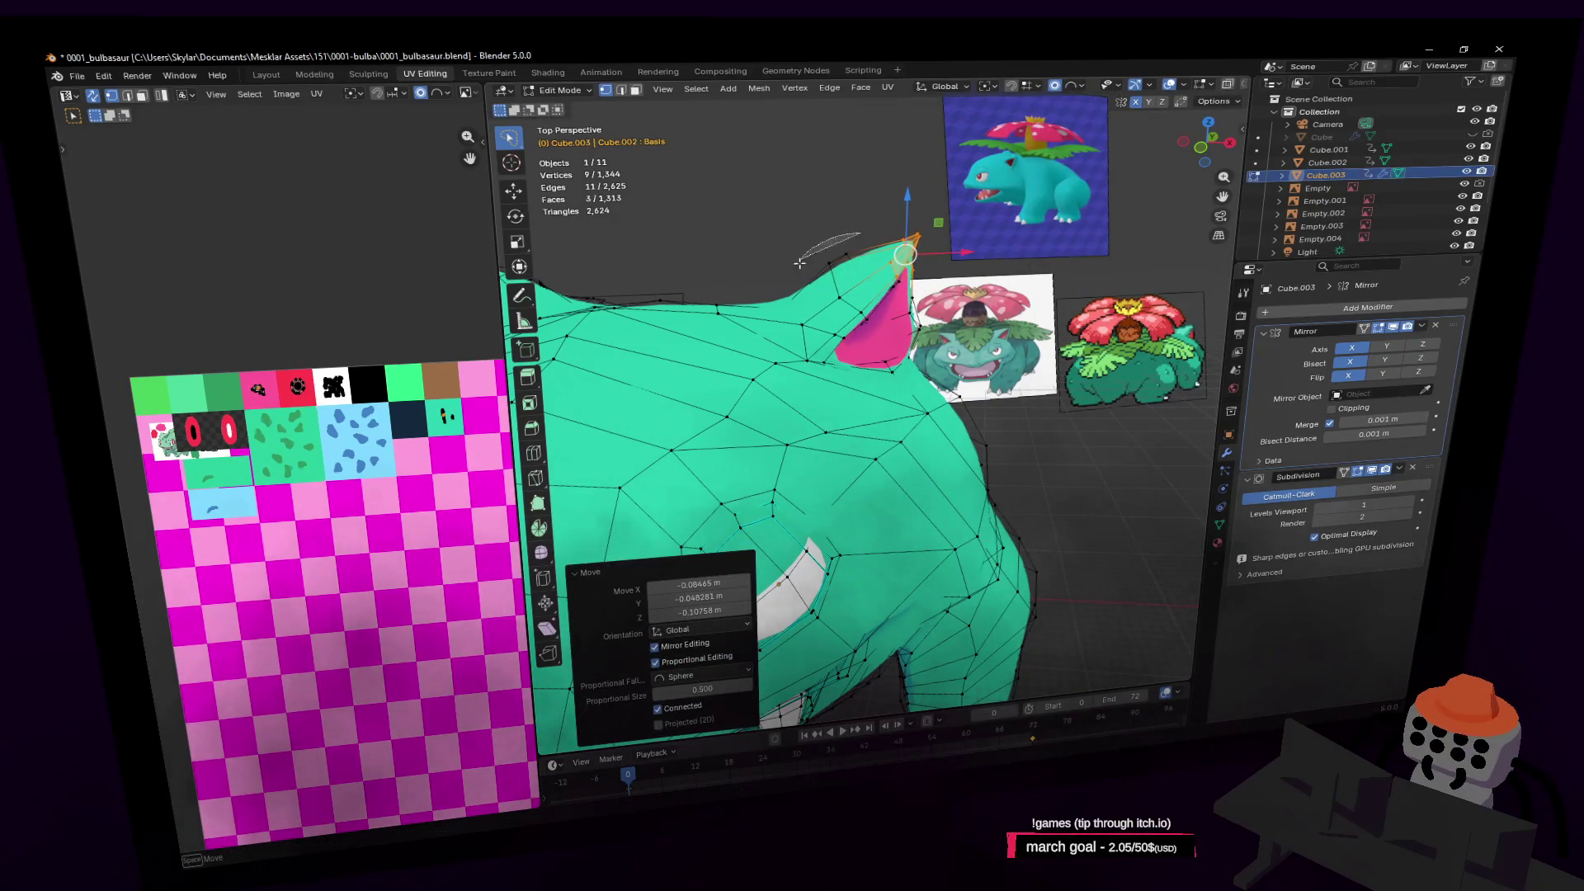
{"action": "left_click", "coordinate": [842, 259], "text": "shift"}
{"action": "key", "text": "g"}
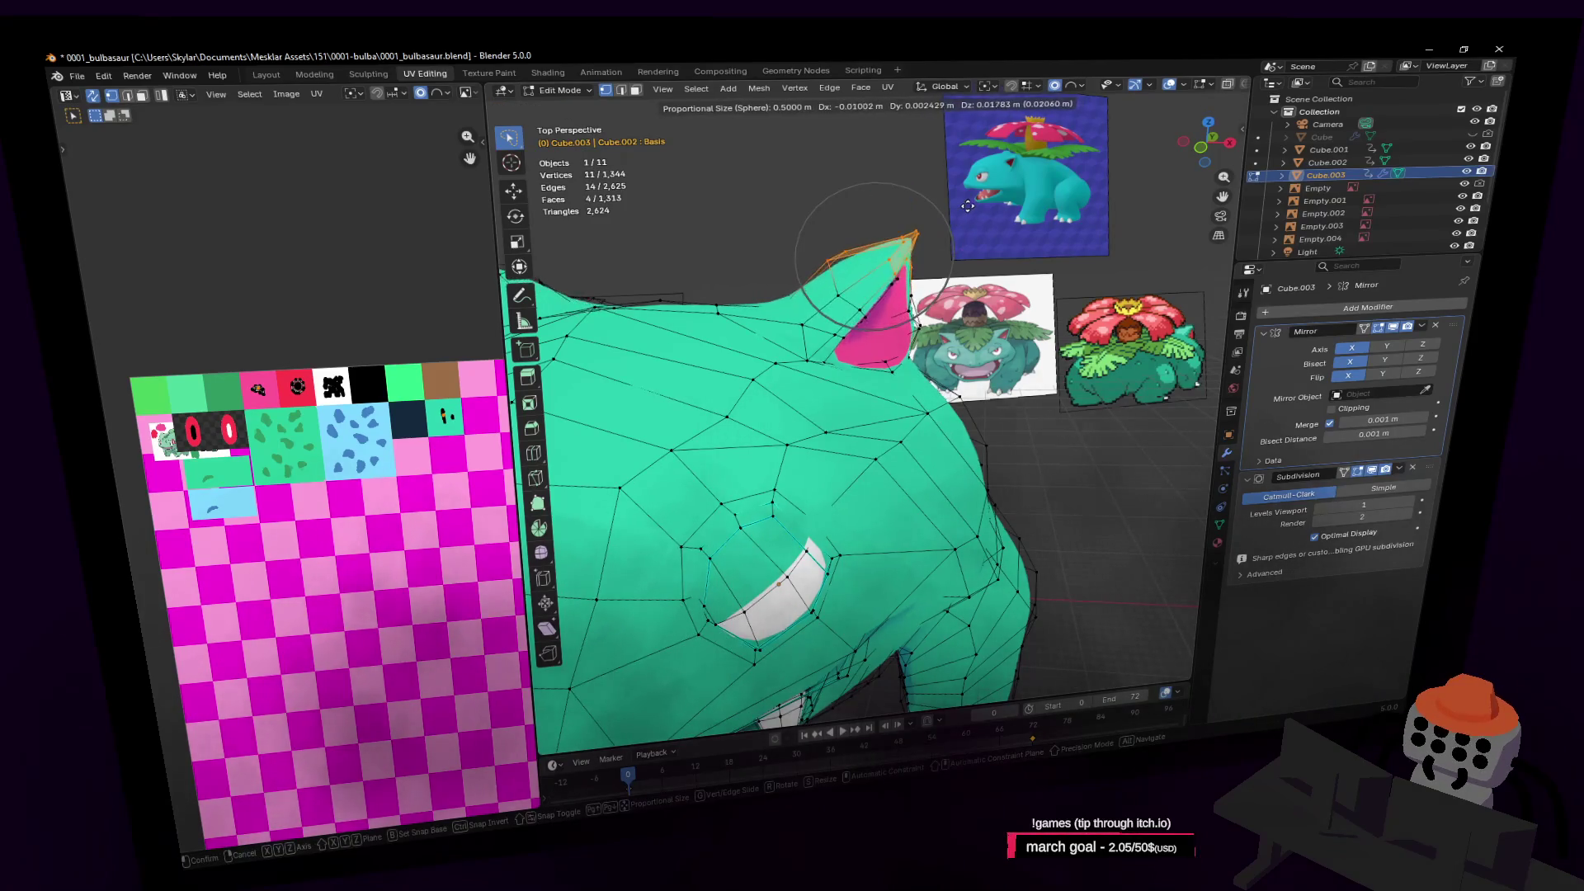
{"action": "left_click", "coordinate": [968, 205]}
Reposition a single ear edge to sharpen the ear's outline
{"action": "scroll", "coordinate": [965, 273], "scroll_direction": "up", "scroll_amount": 4}
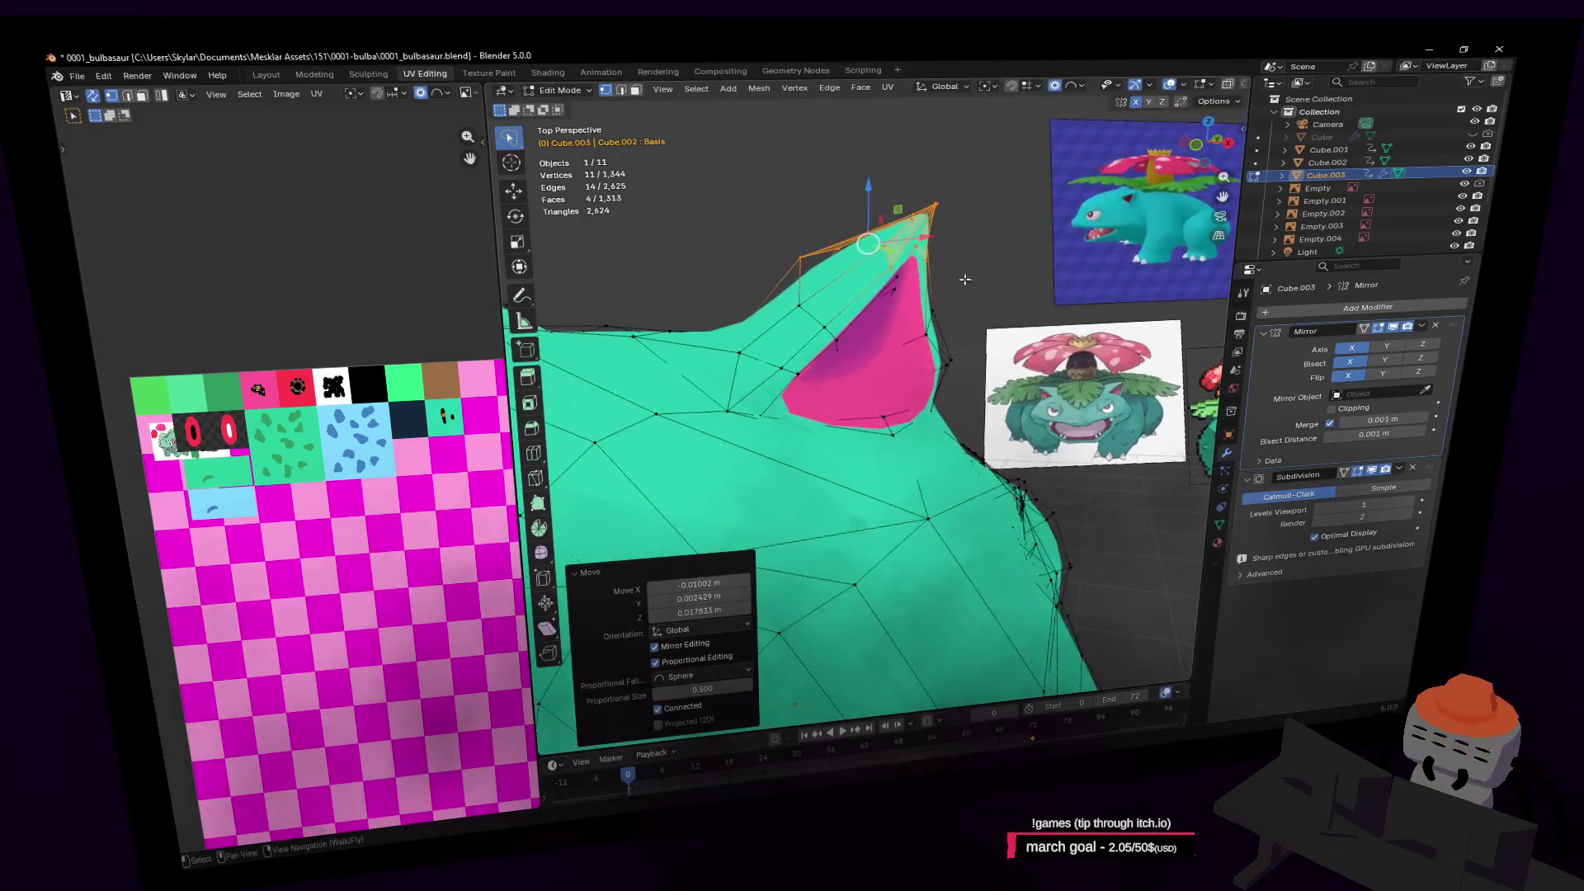
{"action": "left_click", "coordinate": [940, 347]}
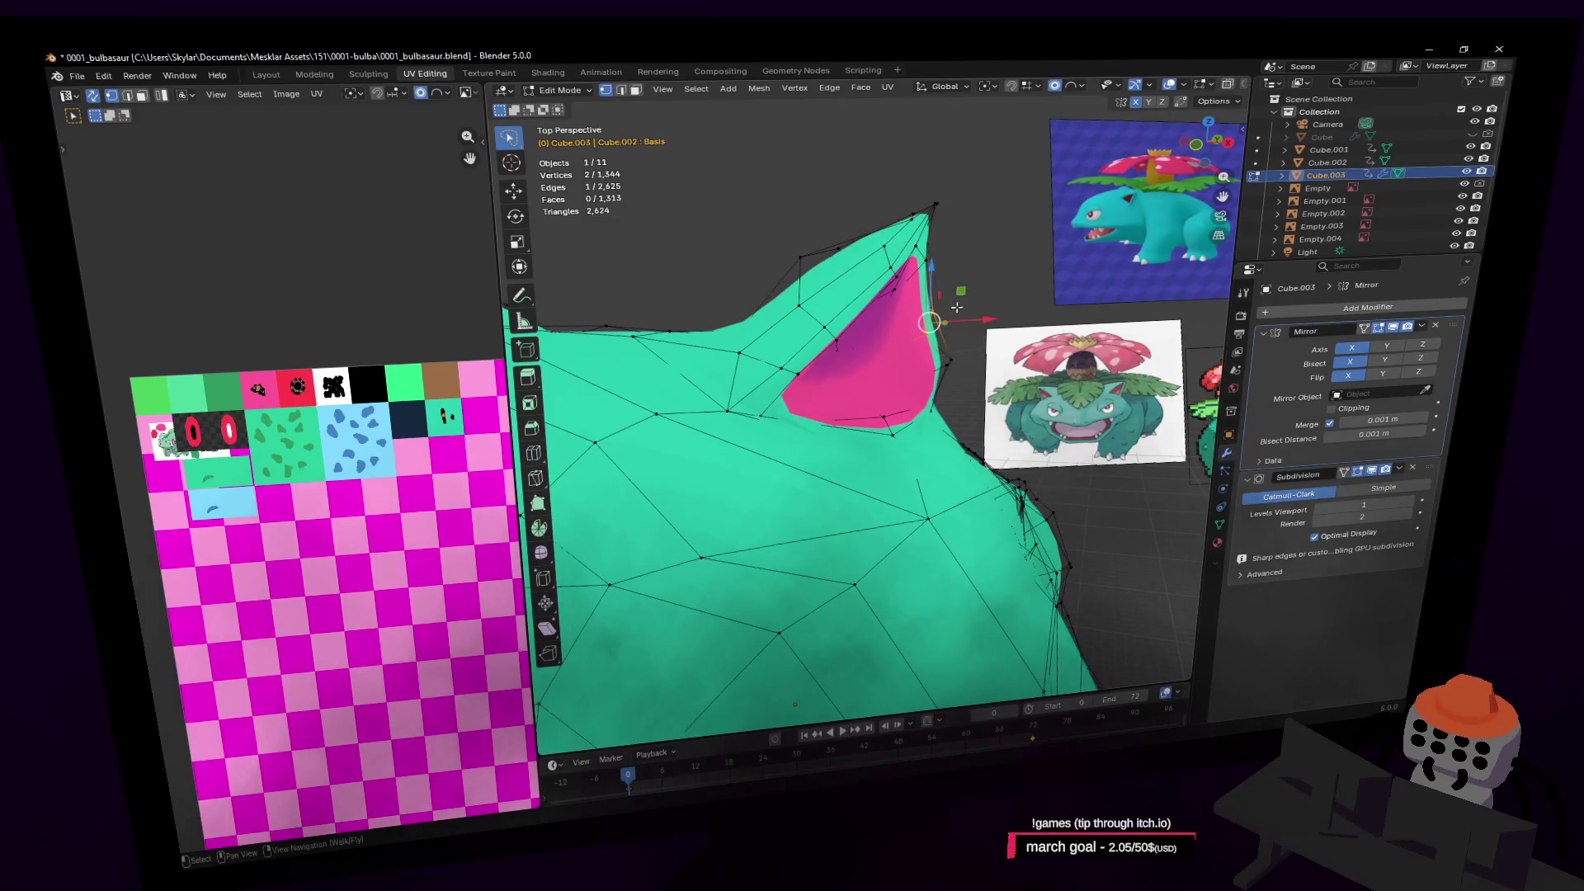
{"action": "key", "text": "g"}
{"action": "left_click", "coordinate": [979, 344]}
{"action": "middle_click_drag", "start_coordinate": [961, 376], "coordinate": [1031, 278]}
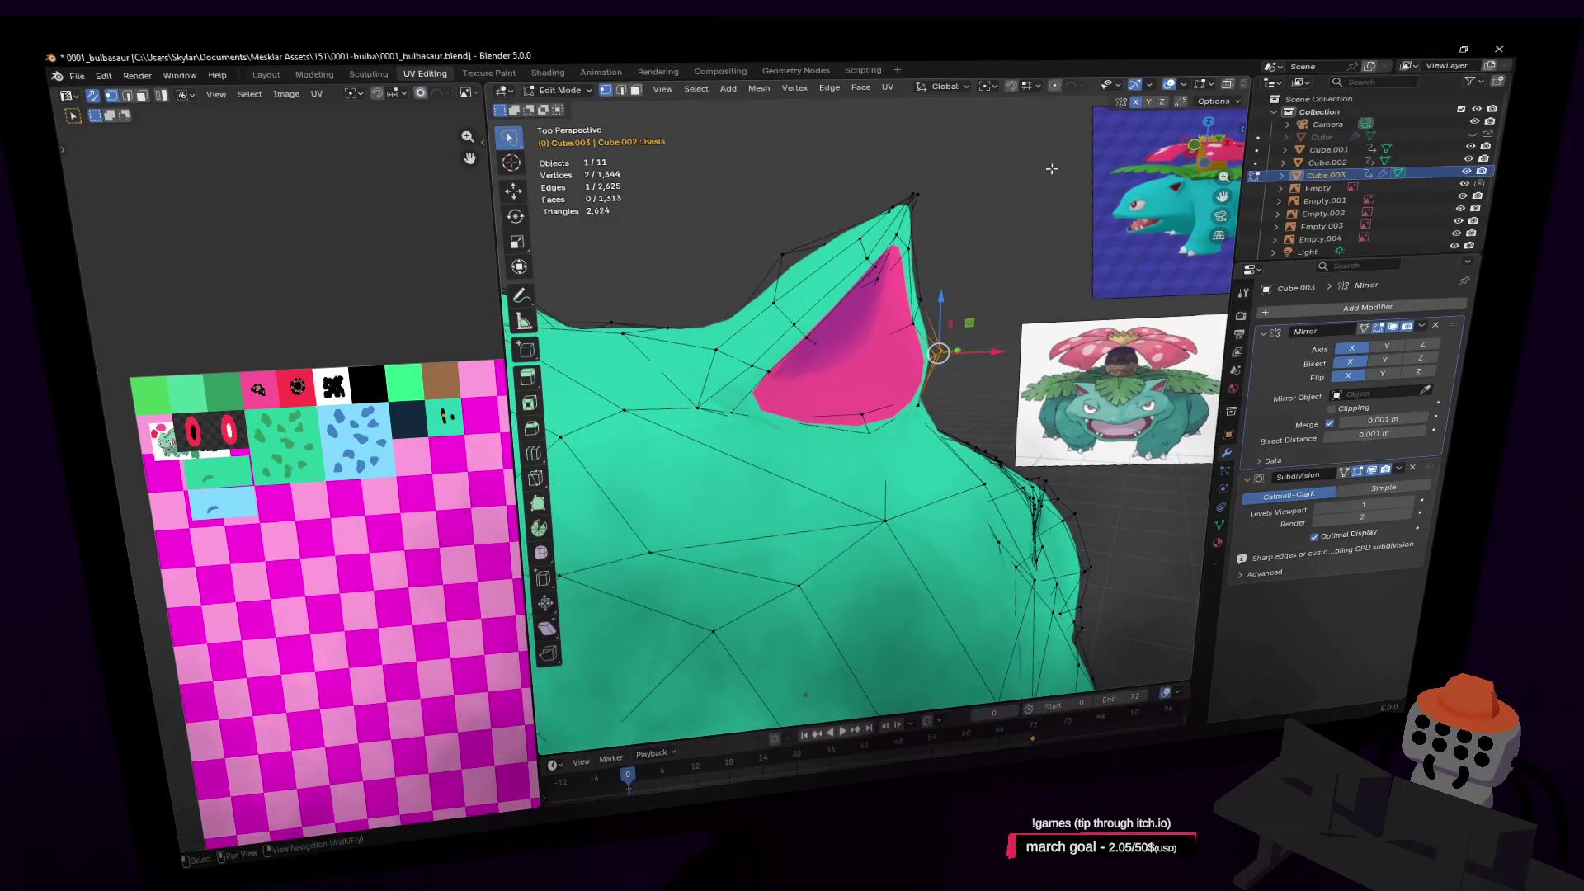
{"action": "key", "text": "g"}
{"action": "left_click", "coordinate": [1039, 242]}
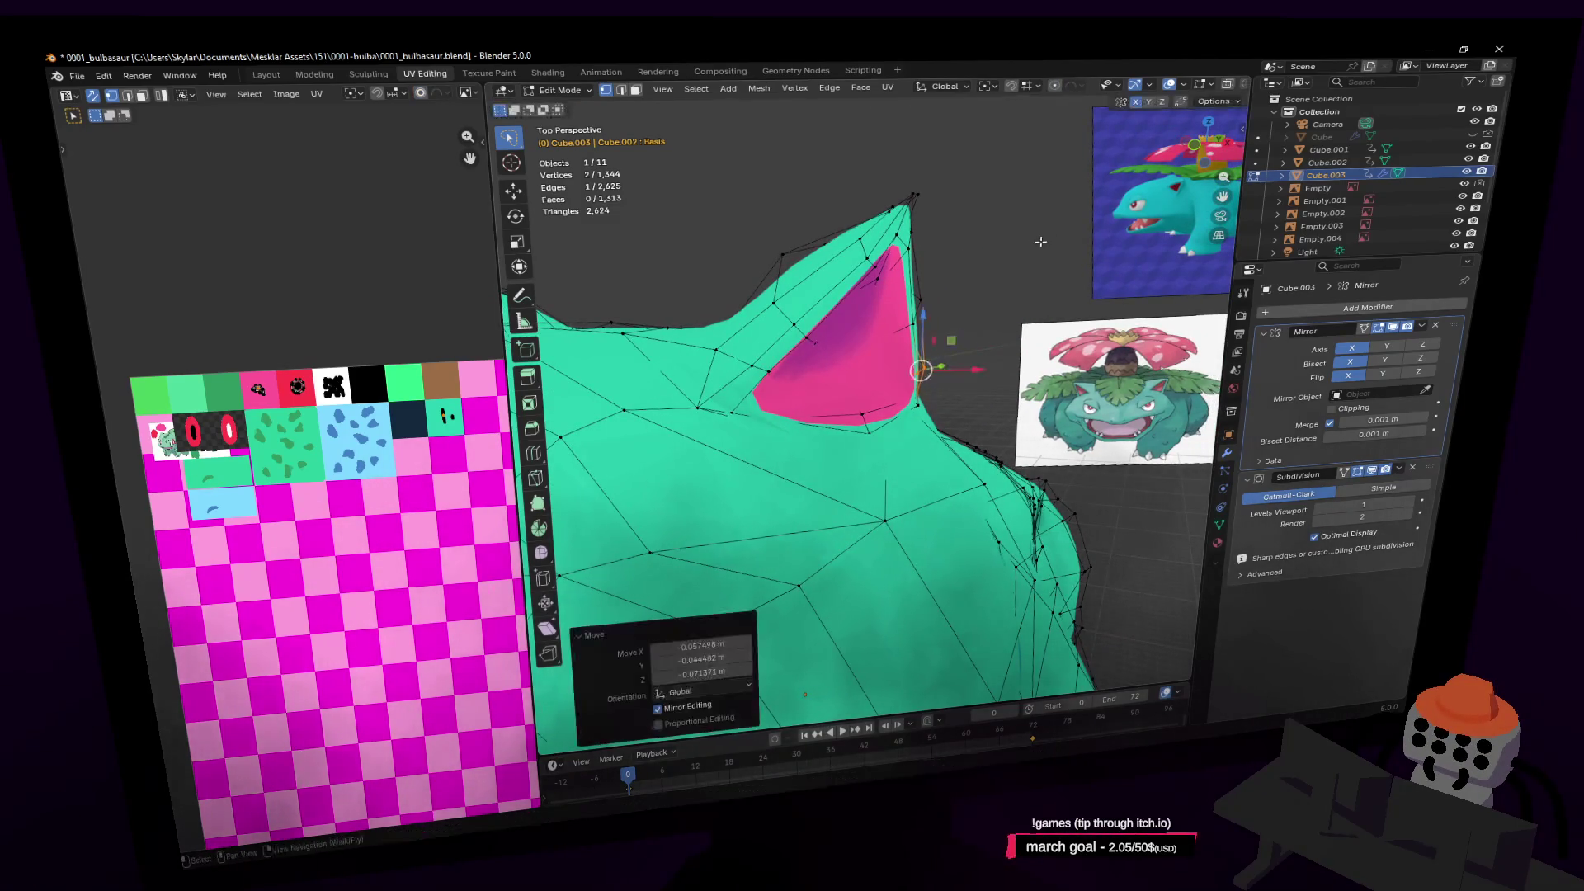
Inspect the reshaped ear from the side and front, leaving and re-entering Edit Mode
{"action": "key", "text": "shift+grave"}
{"action": "key", "text": "a"}
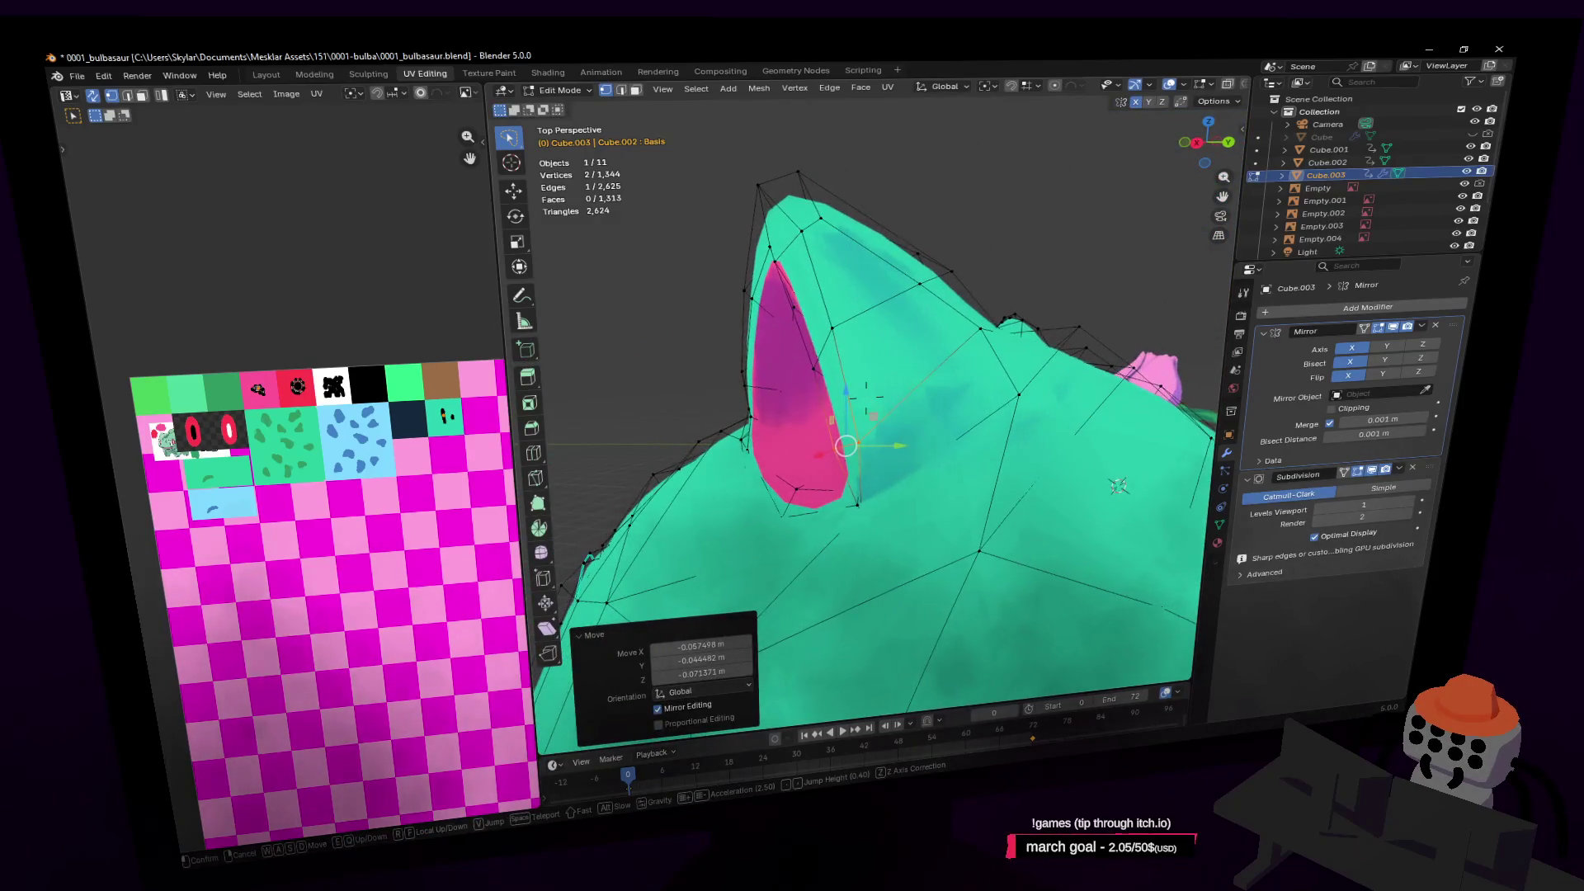
{"action": "key", "text": "s"}
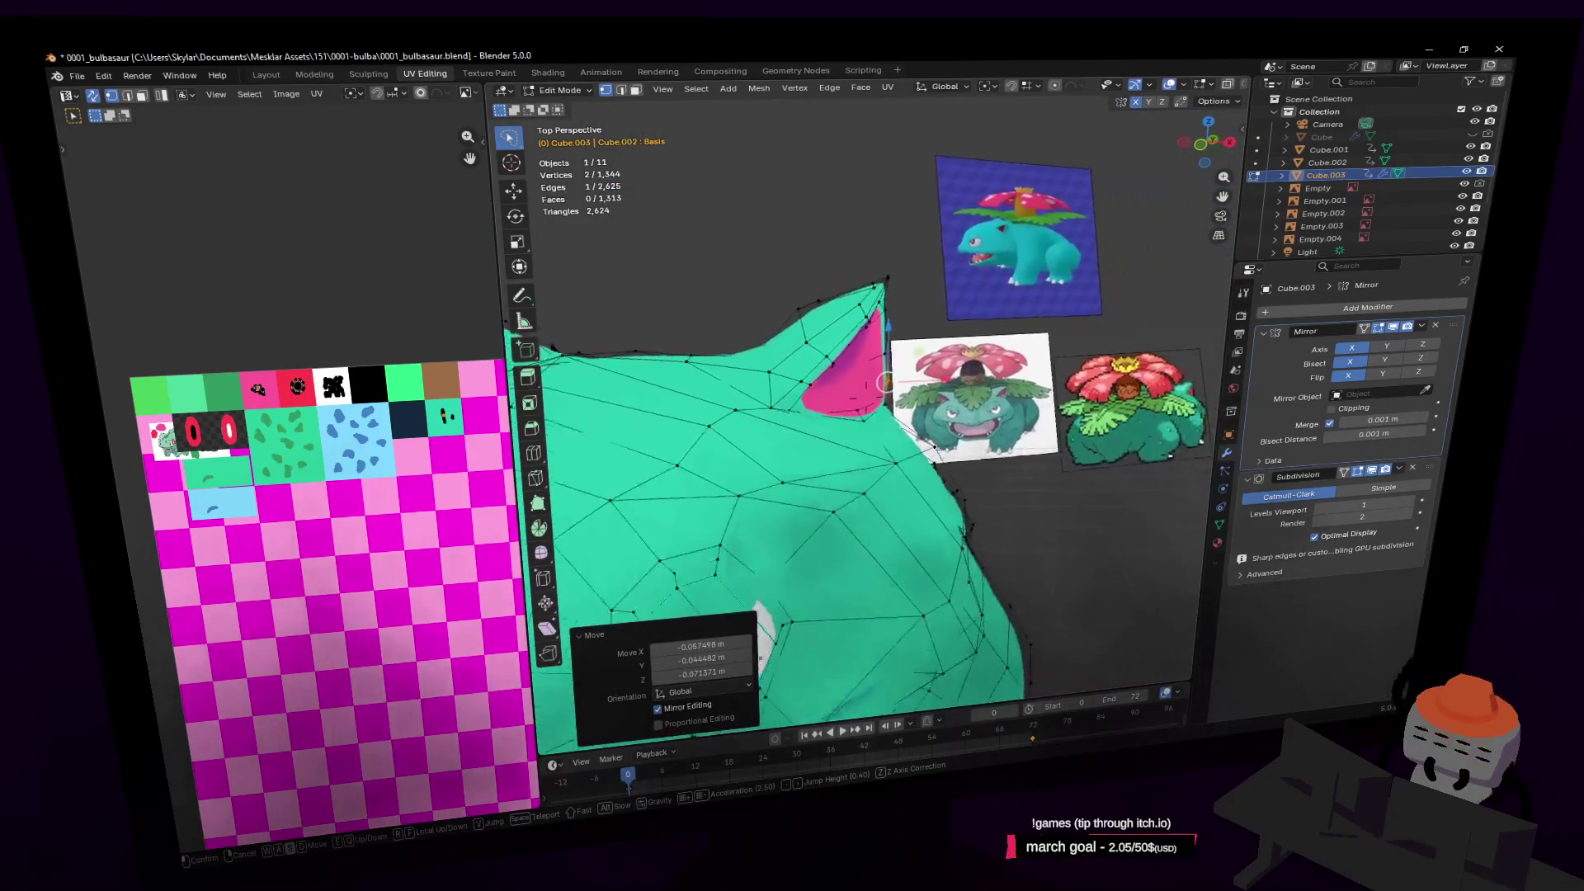
{"action": "left_click", "coordinate": [1057, 244]}
{"action": "key", "text": "Tab"}
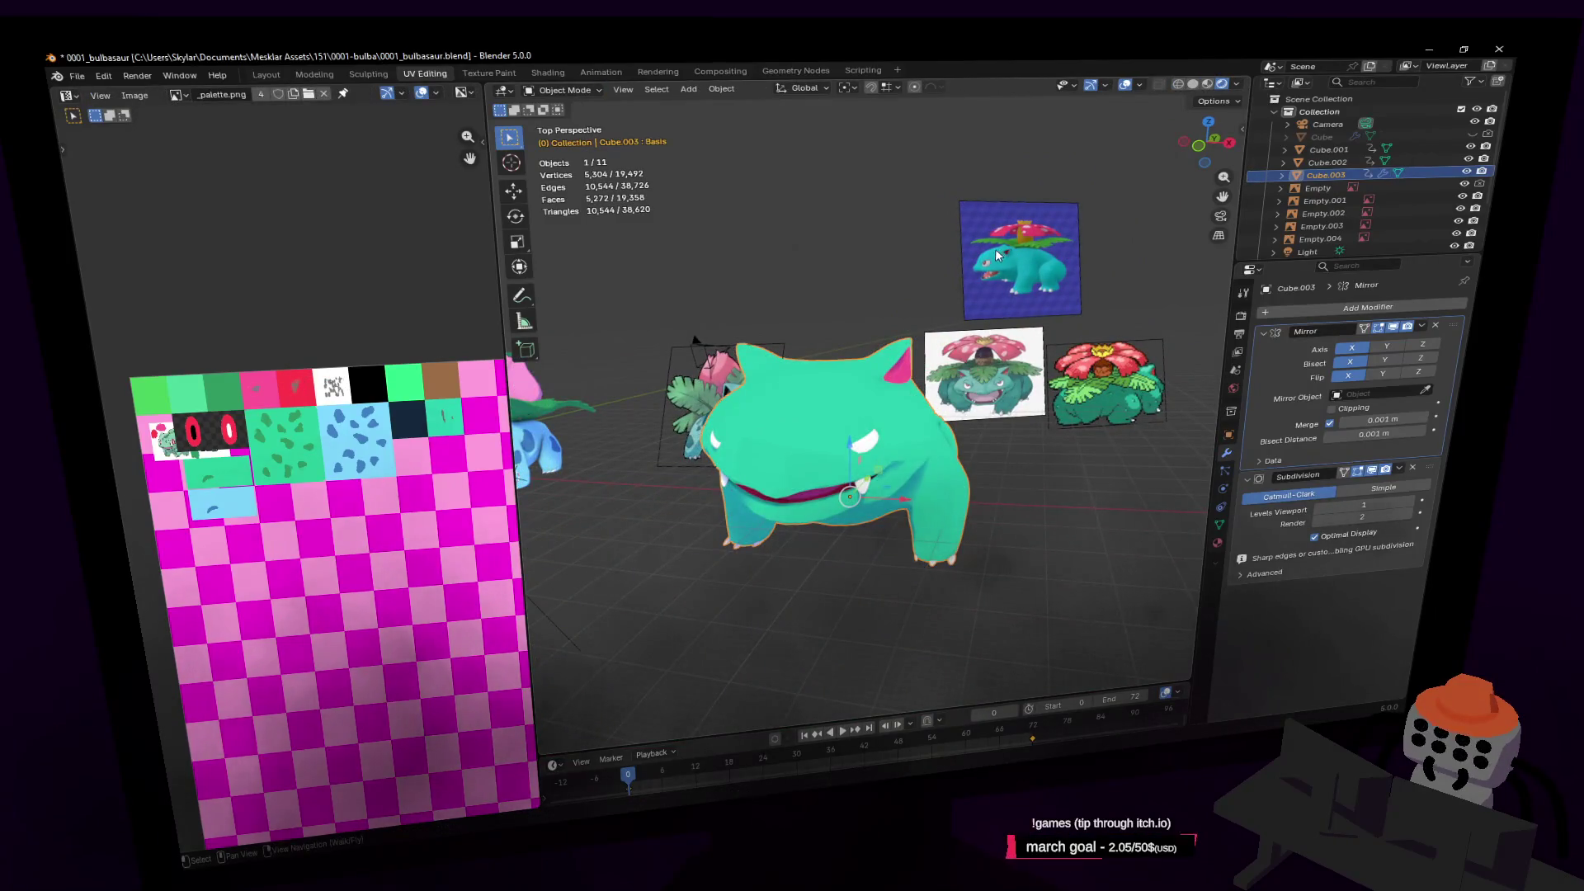
{"action": "scroll", "coordinate": [1000, 260], "scroll_direction": "up", "scroll_amount": 5}
{"action": "key", "text": "Tab"}
{"action": "key", "text": "shift+grave"}
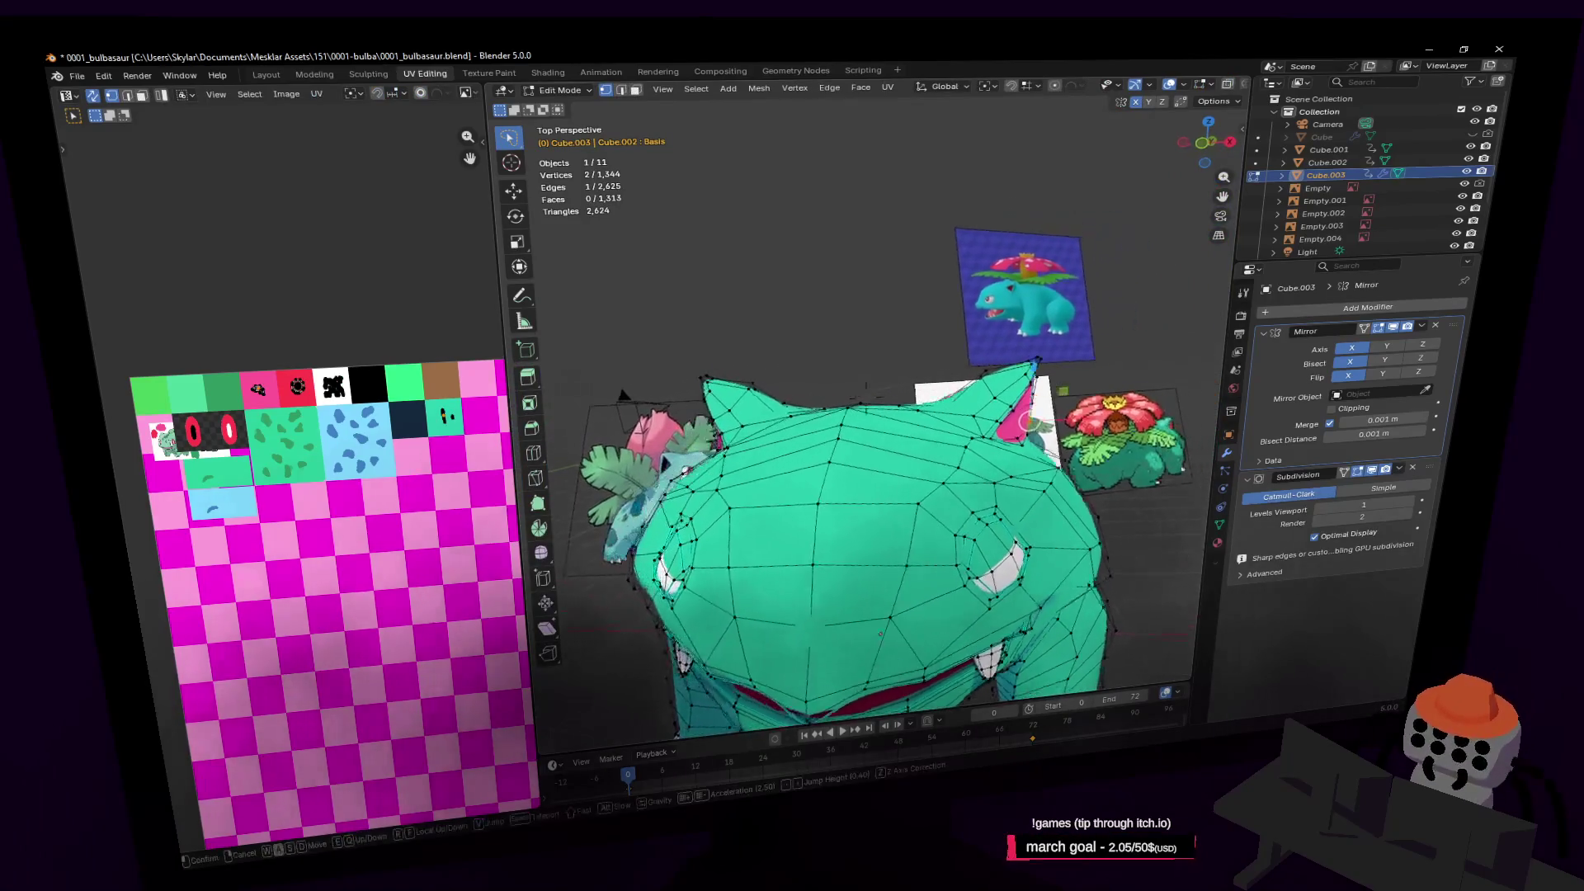
{"action": "left_click", "coordinate": [920, 346]}
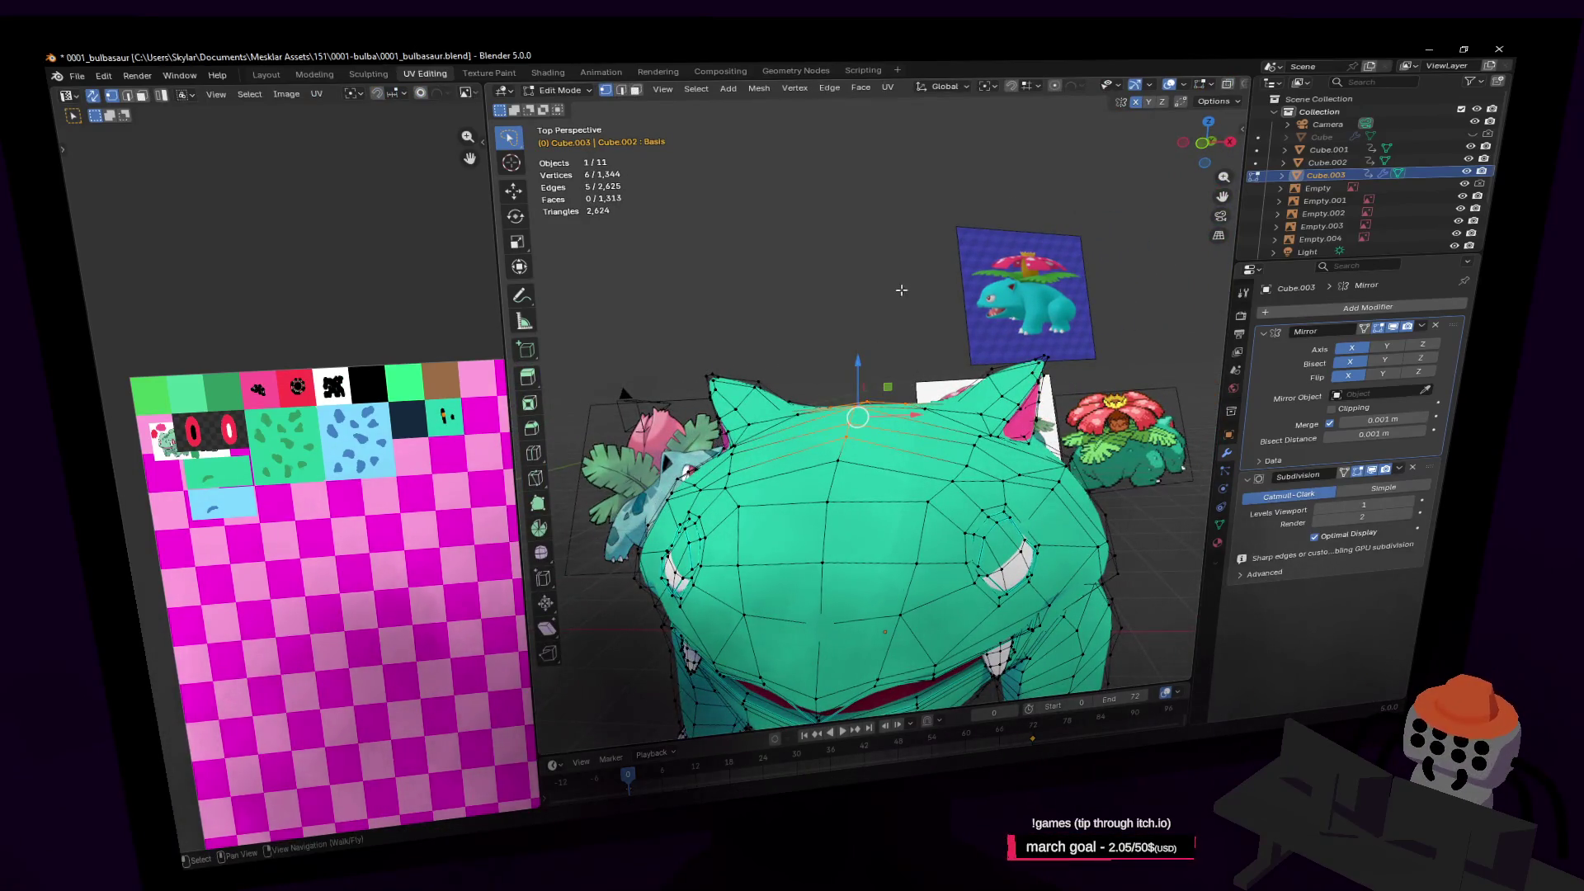
Move the head-top vertices vertically with proportional falloff to reshape the top of the head
{"action": "key", "text": "g"}
{"action": "key", "text": "z"}
{"action": "key", "text": "Escape"}
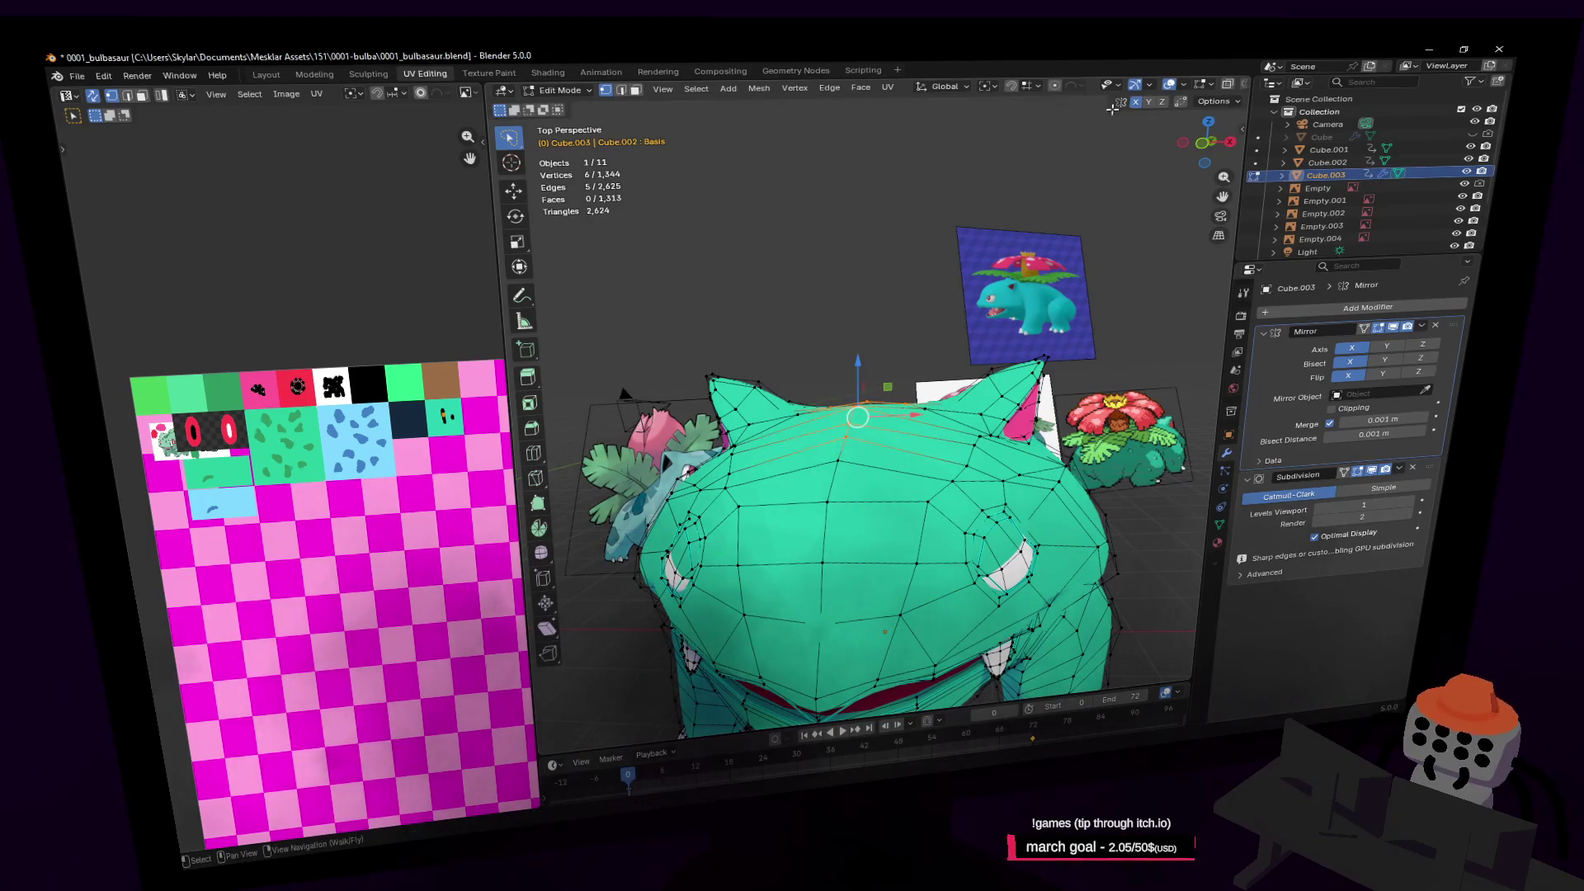
{"action": "key", "text": "g"}
{"action": "left_click", "coordinate": [943, 367]}
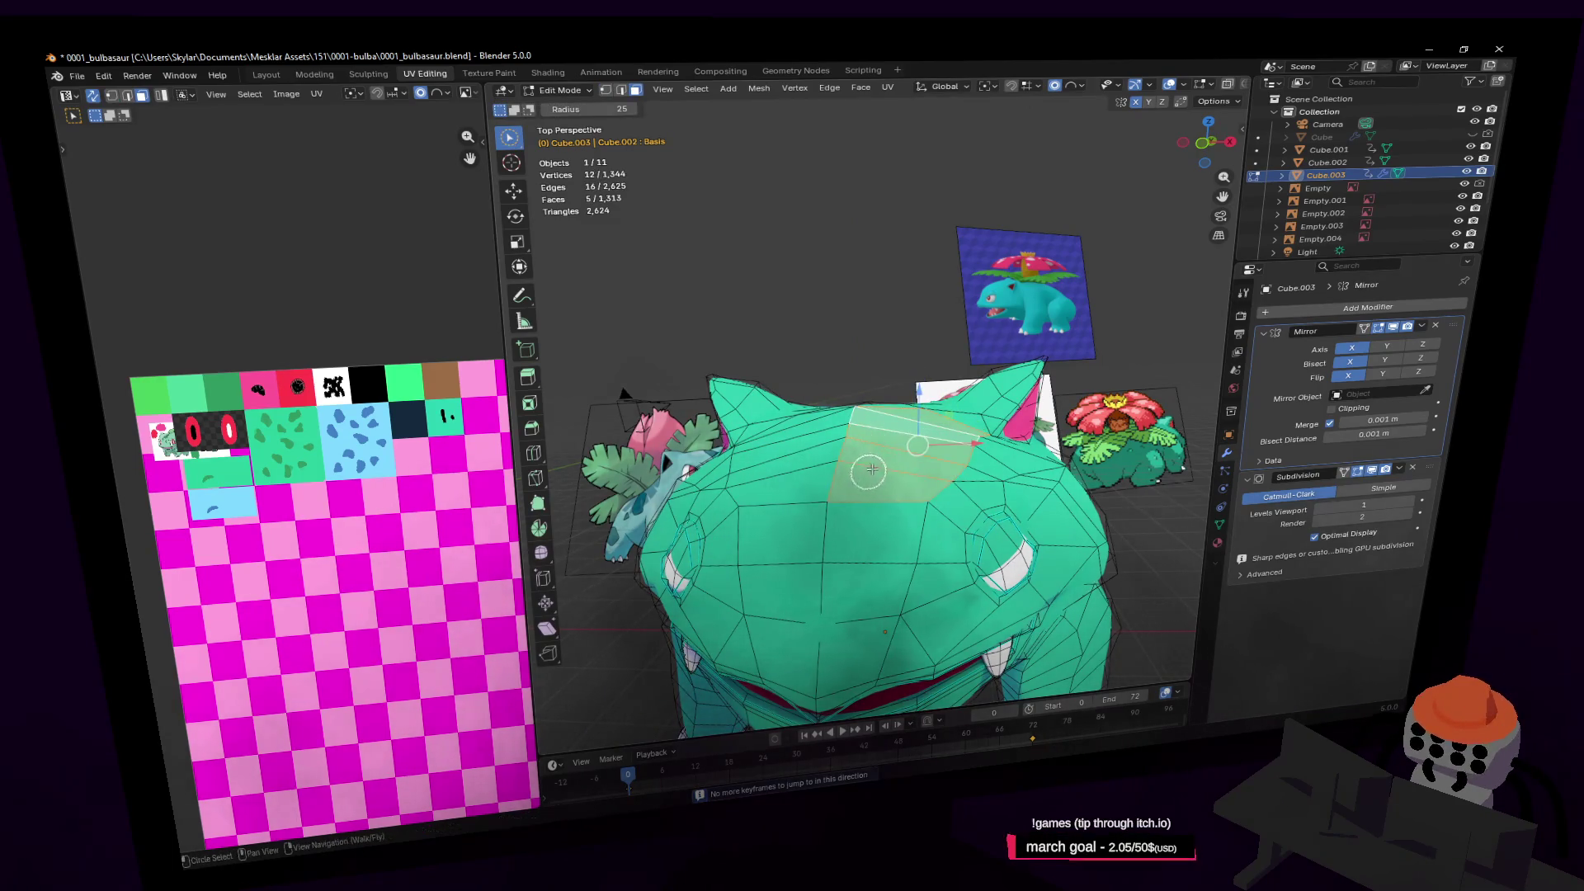
Fly the view close to the head and push the head-top faces down to flatten them
{"action": "key", "text": "shift+grave"}
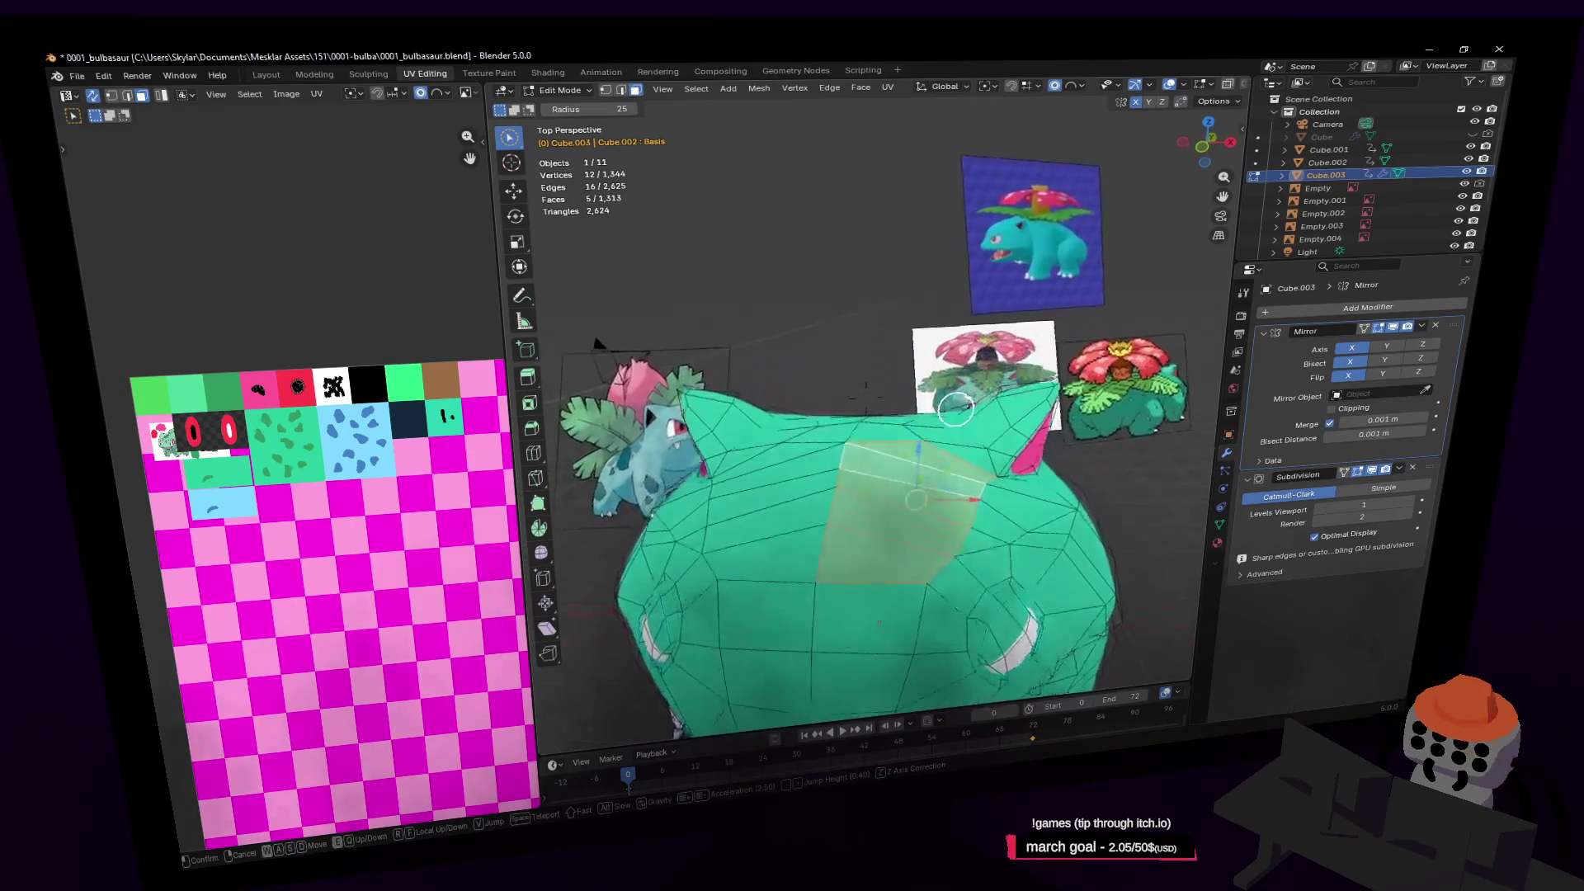
{"action": "key", "text": "w"}
{"action": "left_click", "coordinate": [932, 388]}
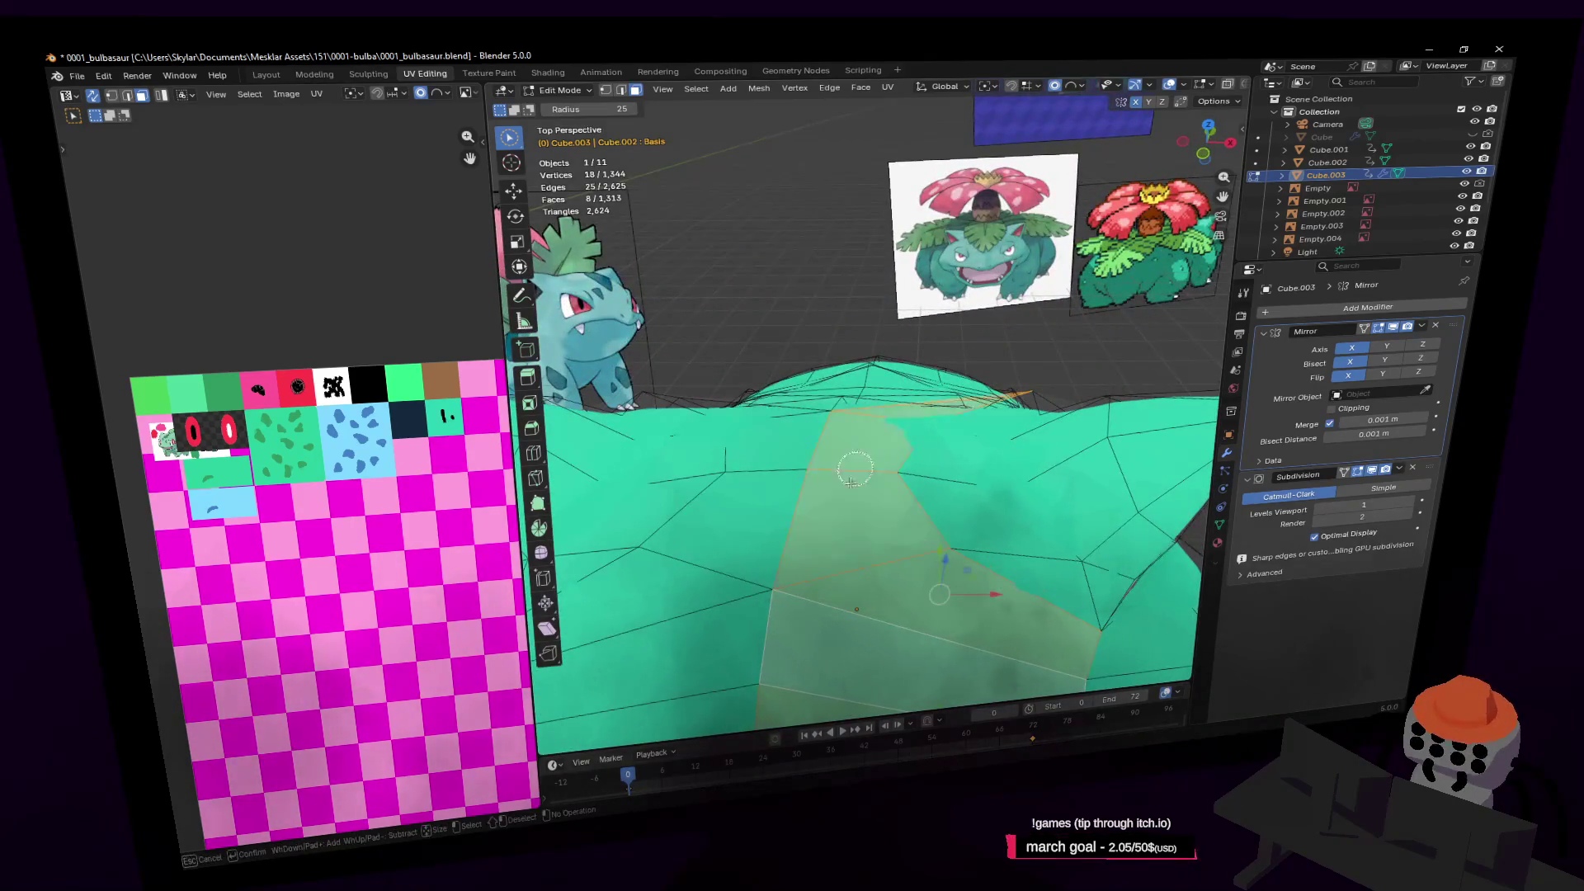
{"action": "key", "text": "s"}
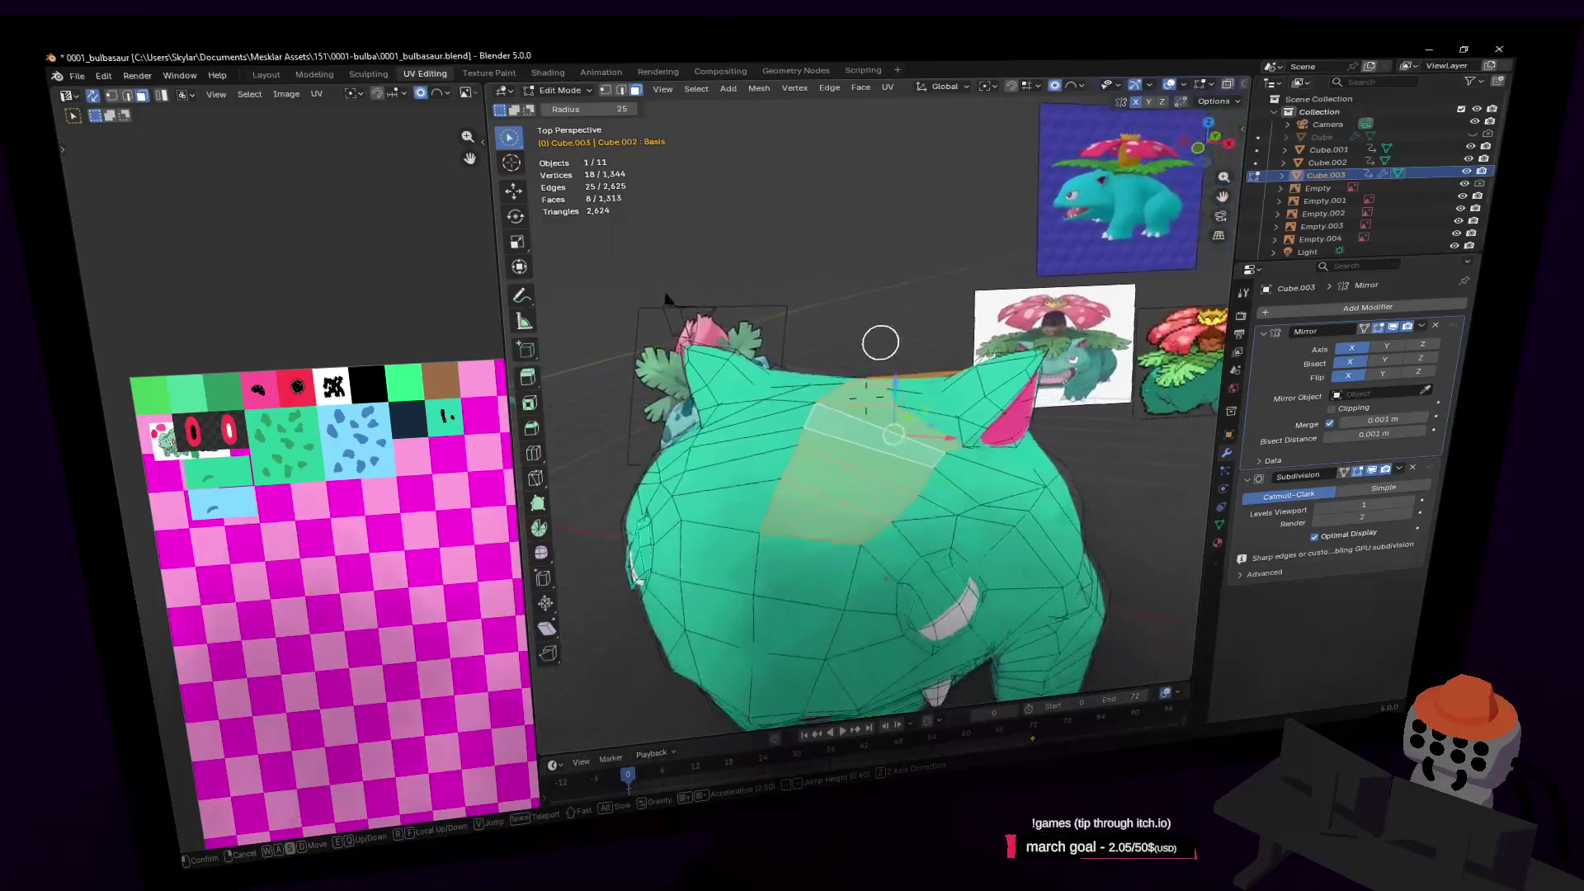
{"action": "left_click", "coordinate": [933, 428]}
{"action": "left_click_drag", "start_coordinate": [883, 367], "coordinate": [885, 386]}
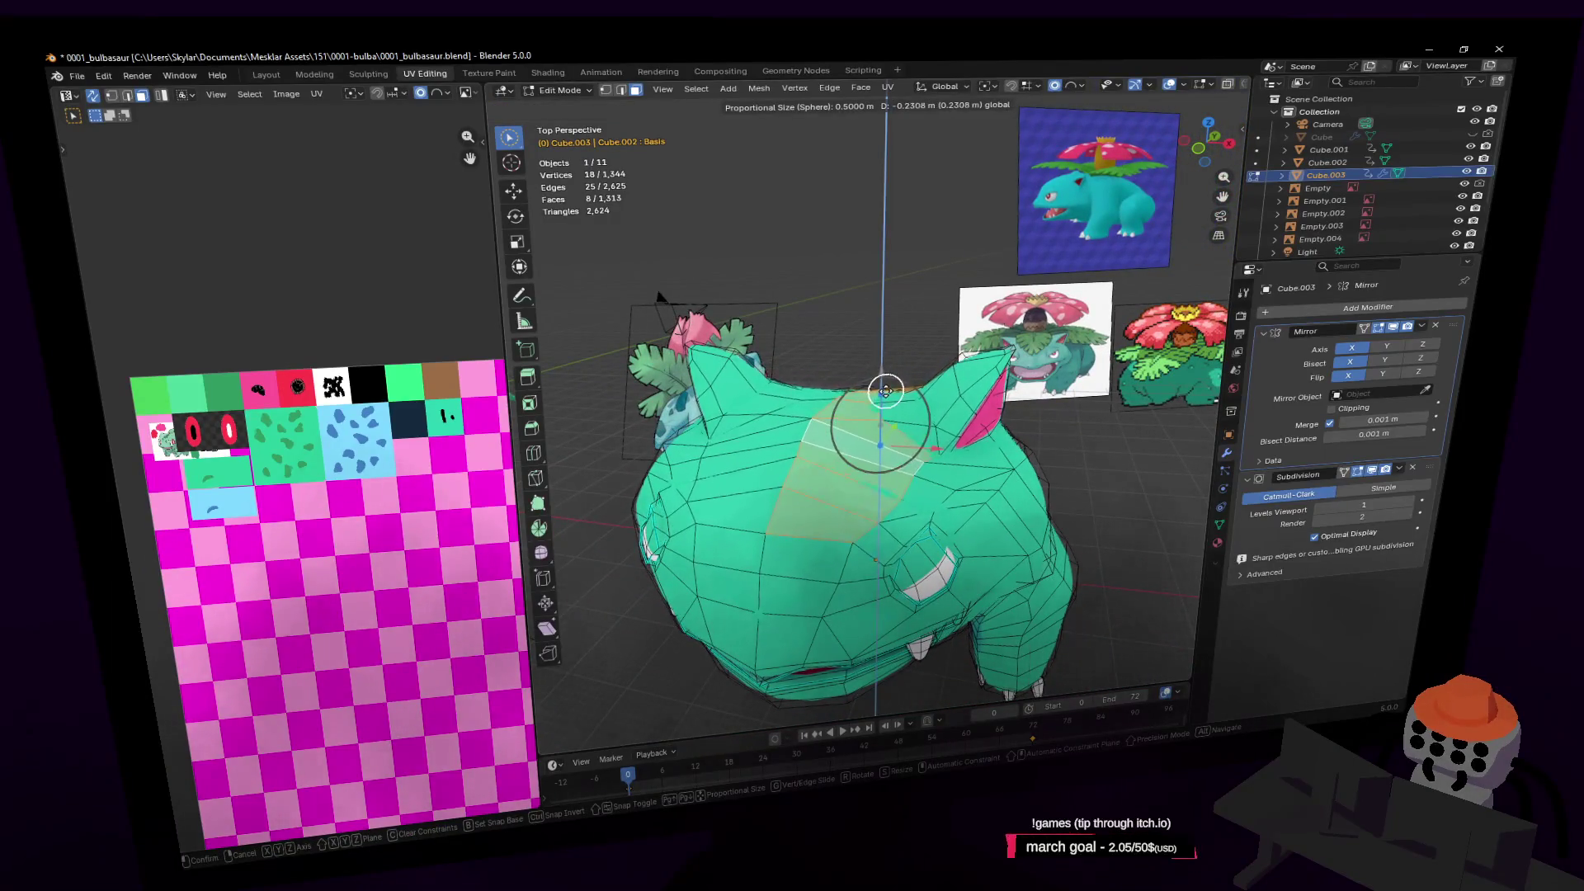
{"action": "left_click", "coordinate": [885, 389]}
Settle the head-top height at about 0.19 m and check the smoothed model in Object Mode
{"action": "middle_click_drag", "start_coordinate": [885, 390], "coordinate": [894, 385]}
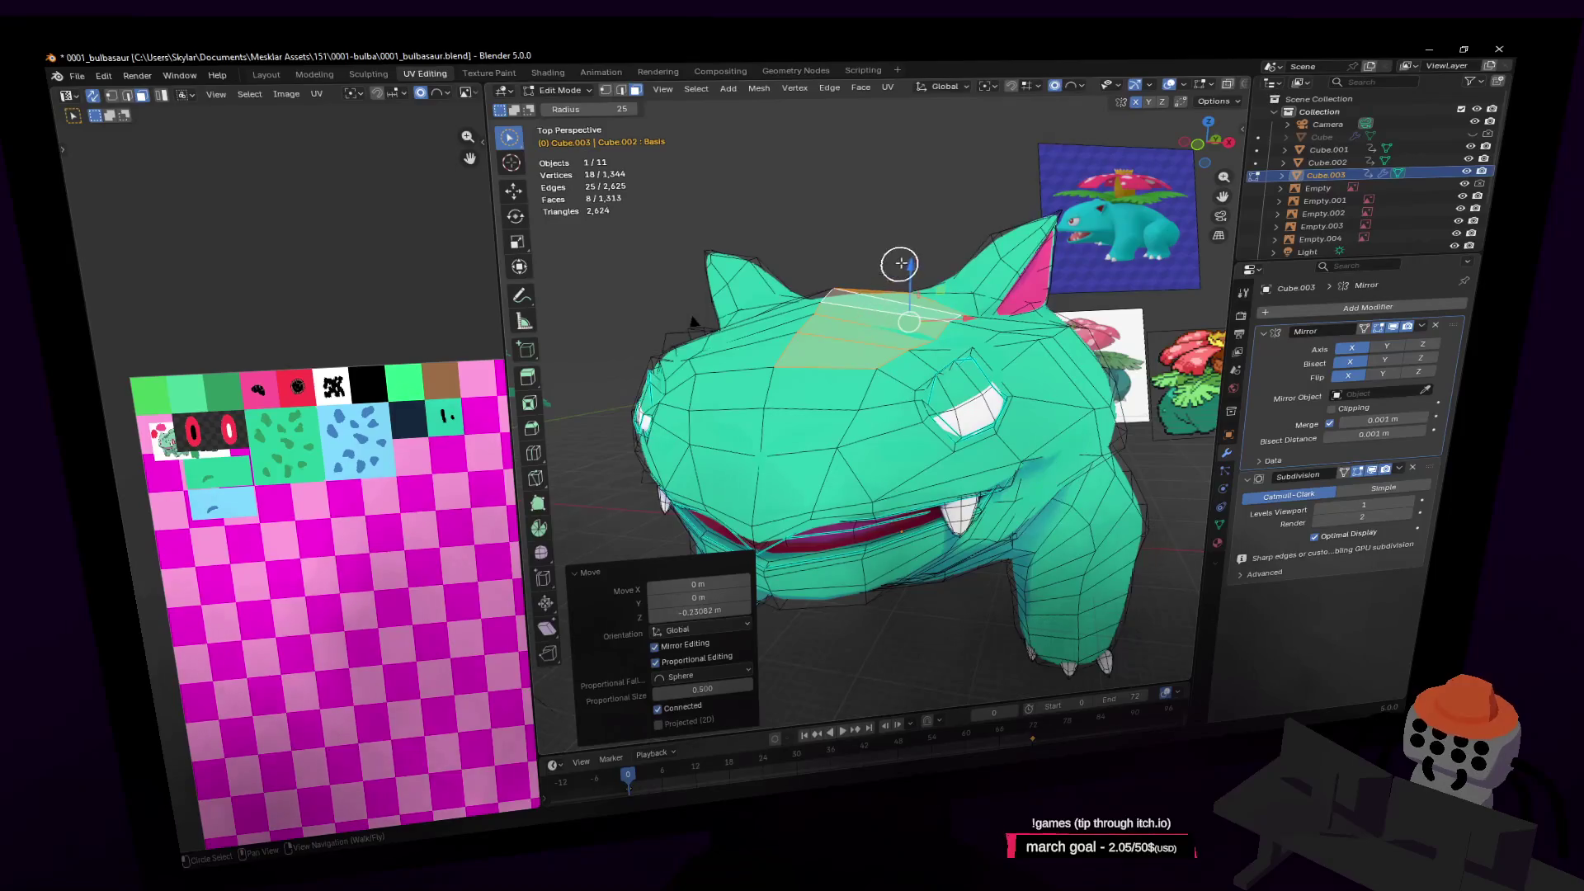
{"action": "left_click", "coordinate": [924, 241]}
{"action": "middle_click_drag", "start_coordinate": [924, 242], "coordinate": [965, 250]}
{"action": "key", "text": "Tab"}
{"action": "key", "text": "shift+grave"}
Return to Edit Mode and nudge a shoulder vertex with proportional falloff
{"action": "key", "text": "s"}
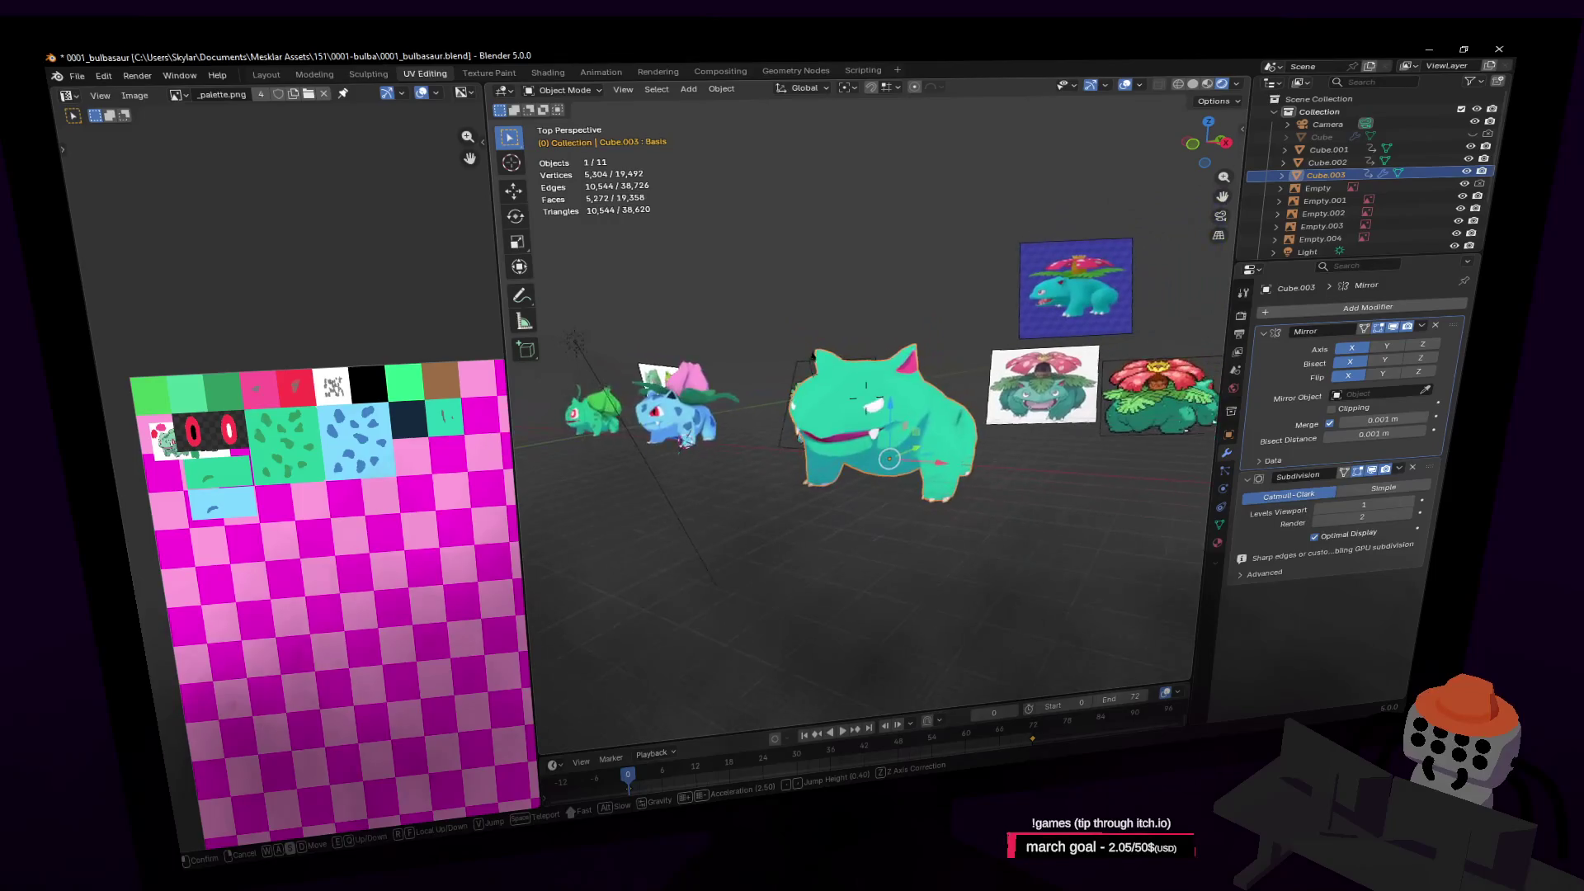
{"action": "key", "text": "w"}
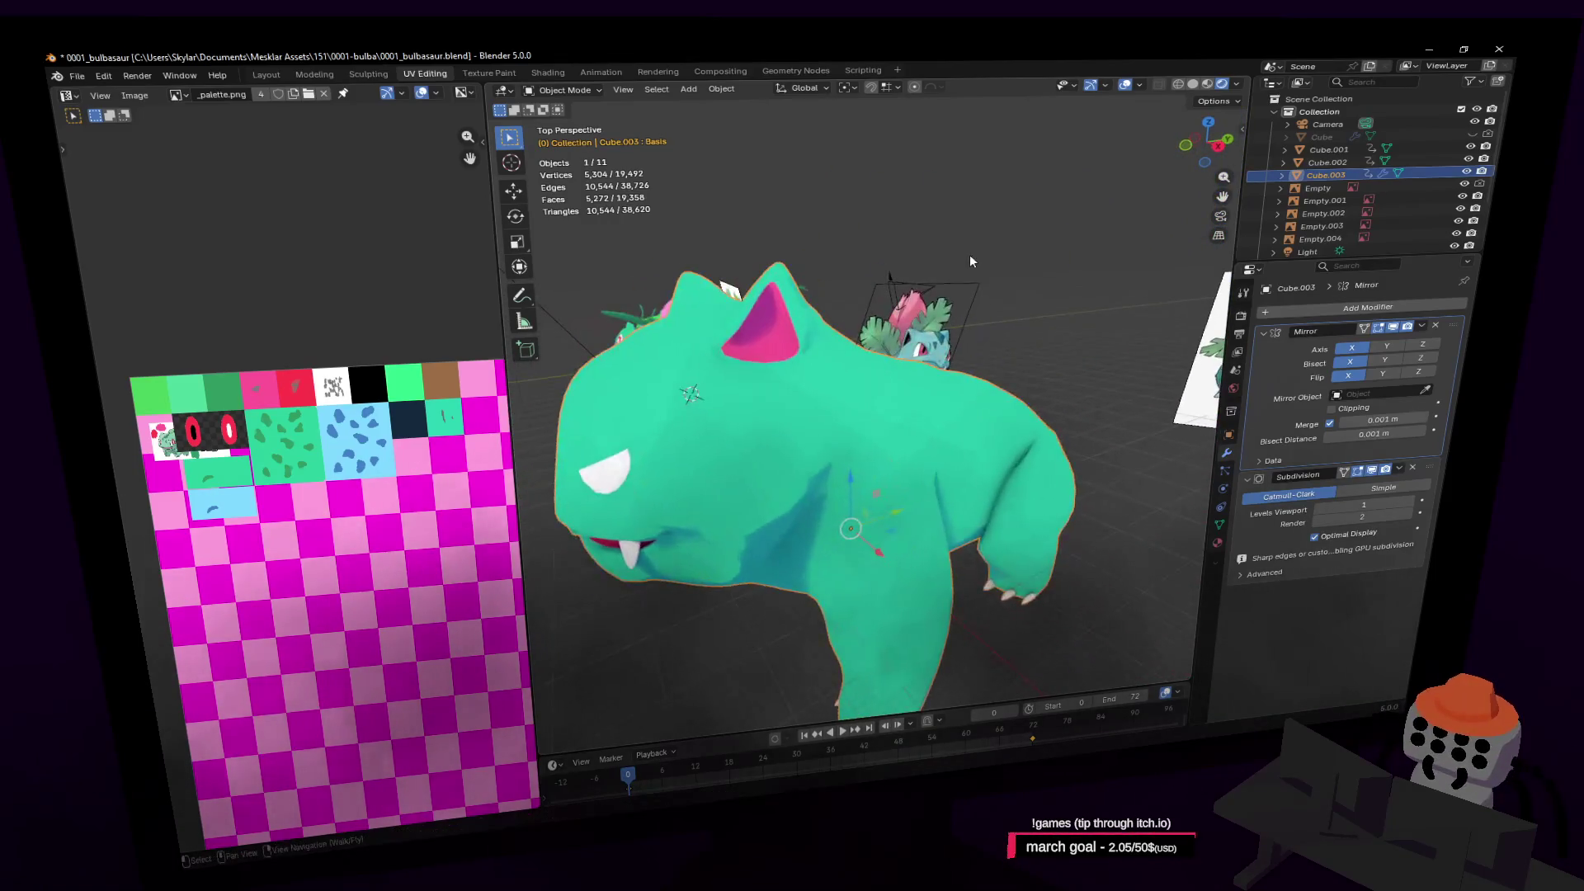
{"action": "key", "text": "Return"}
{"action": "key", "text": "Tab"}
{"action": "key", "text": "Return"}
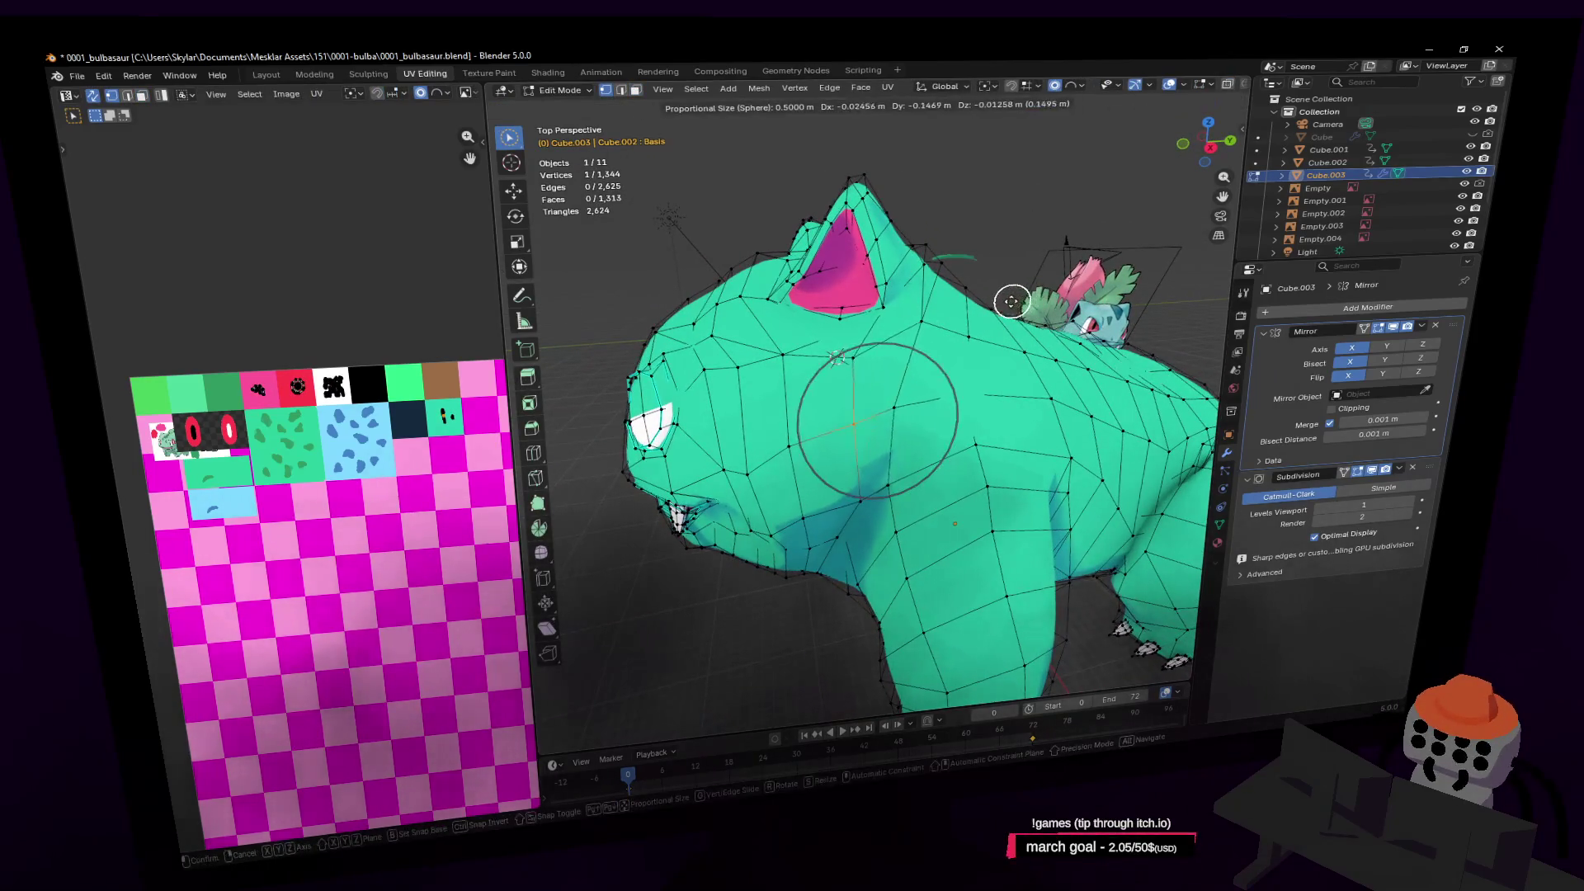
{"action": "key", "text": "Return"}
{"action": "left_click", "coordinate": [942, 388]}
{"action": "key", "text": "g"}
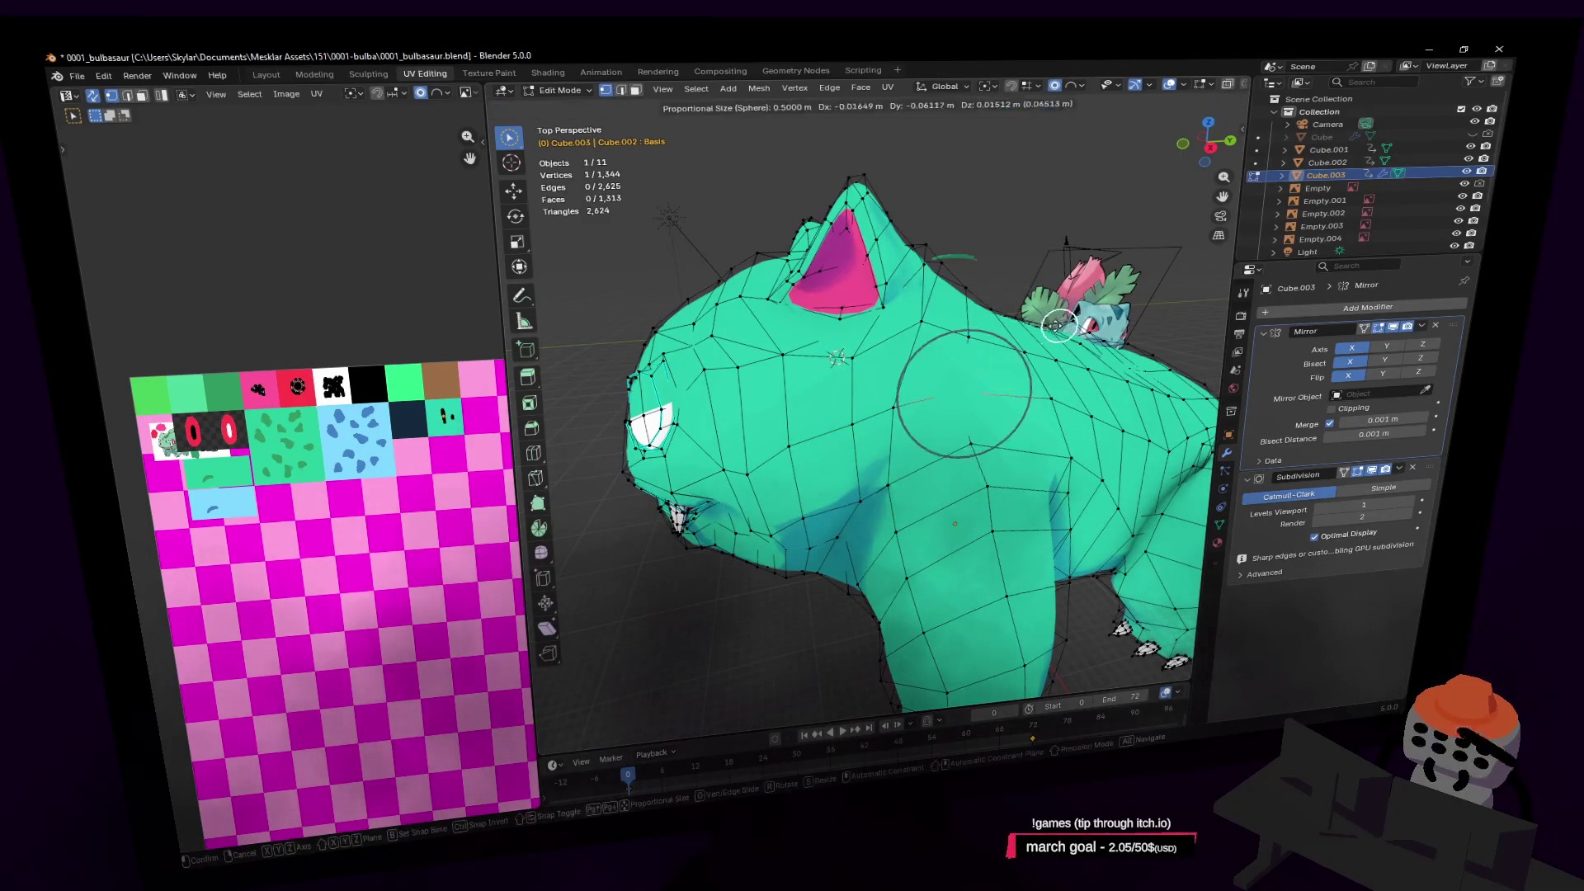
{"action": "left_click", "coordinate": [1044, 326]}
Lower the head-top vertices along Z with proportional editing
{"action": "key", "text": "shift+grave"}
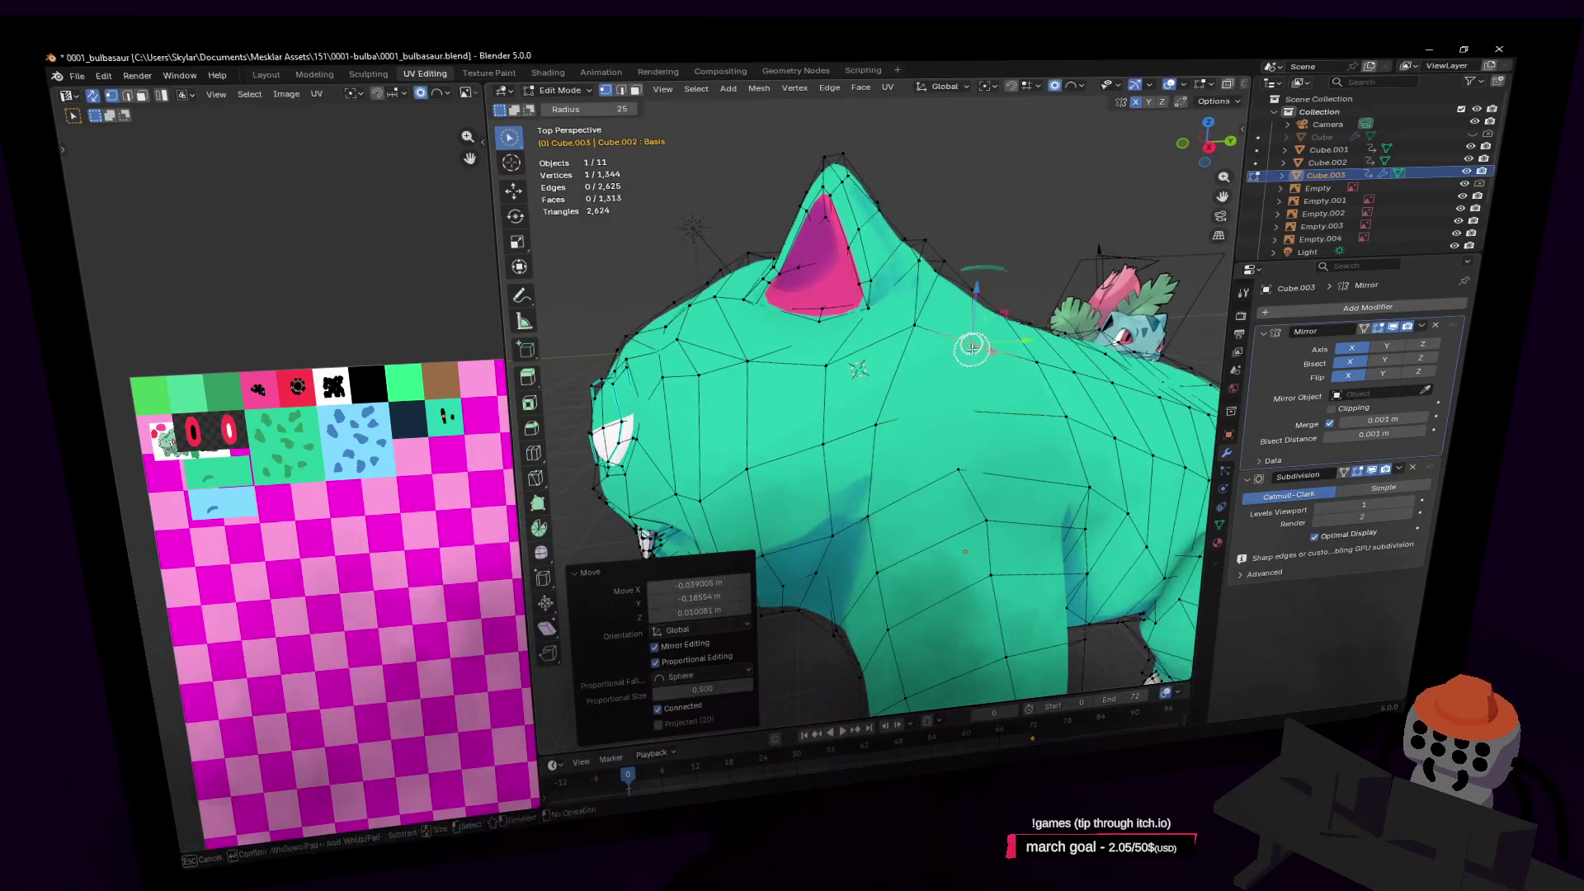
{"action": "key", "text": "w"}
{"action": "left_click", "coordinate": [958, 341]}
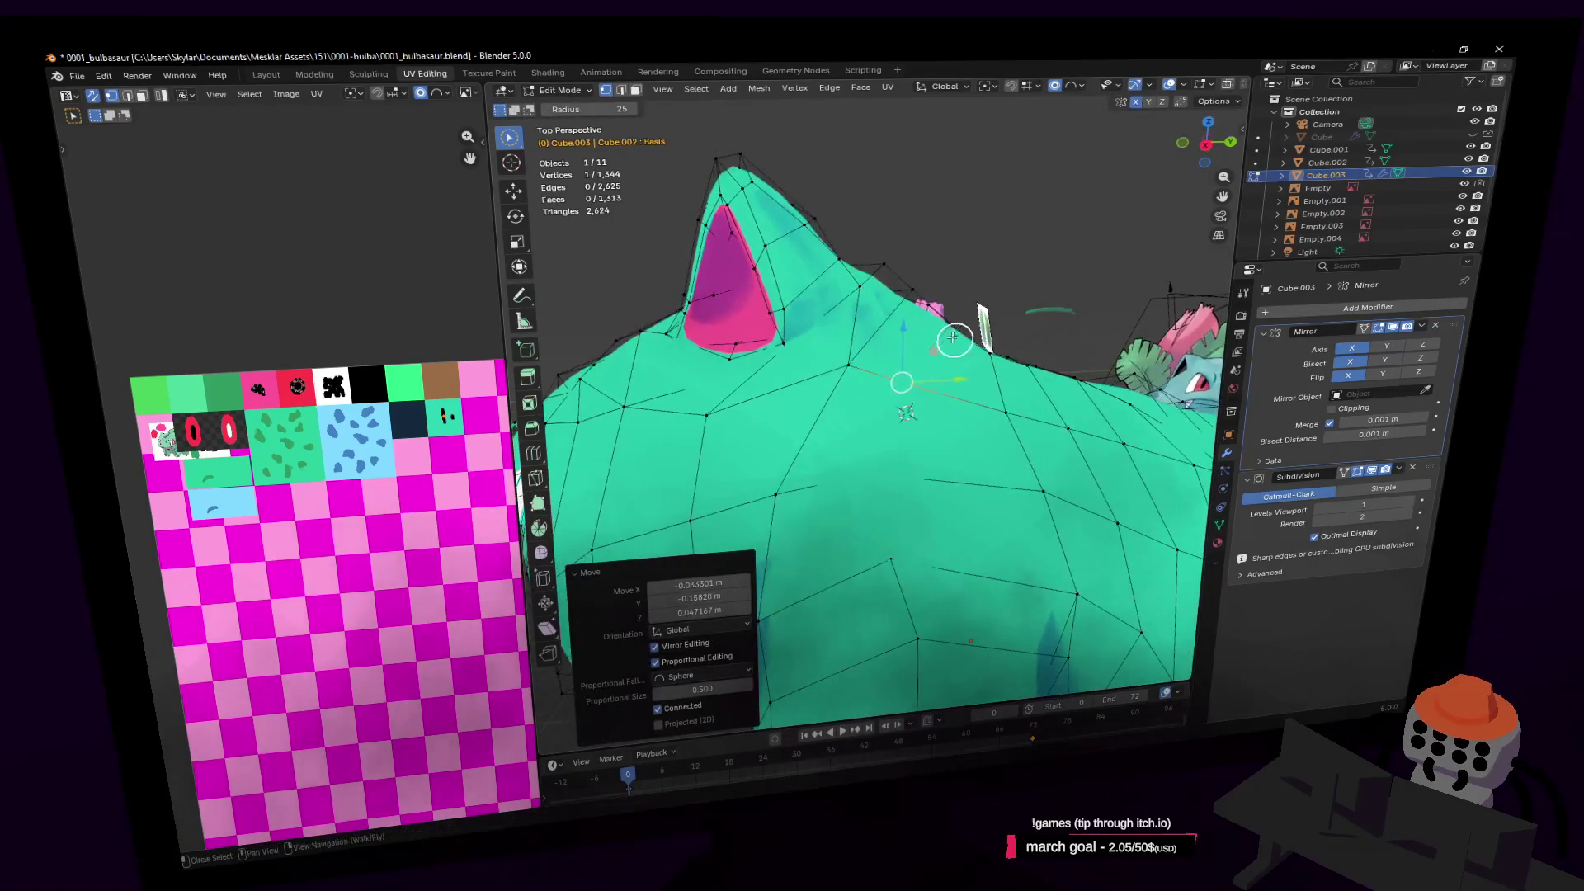
{"action": "key", "text": "g"}
{"action": "key", "text": "z"}
{"action": "left_click", "coordinate": [900, 307]}
Push the head vertices down again, about 0.11 m, and view the smoothed model in Object Mode
{"action": "key", "text": "shift+grave"}
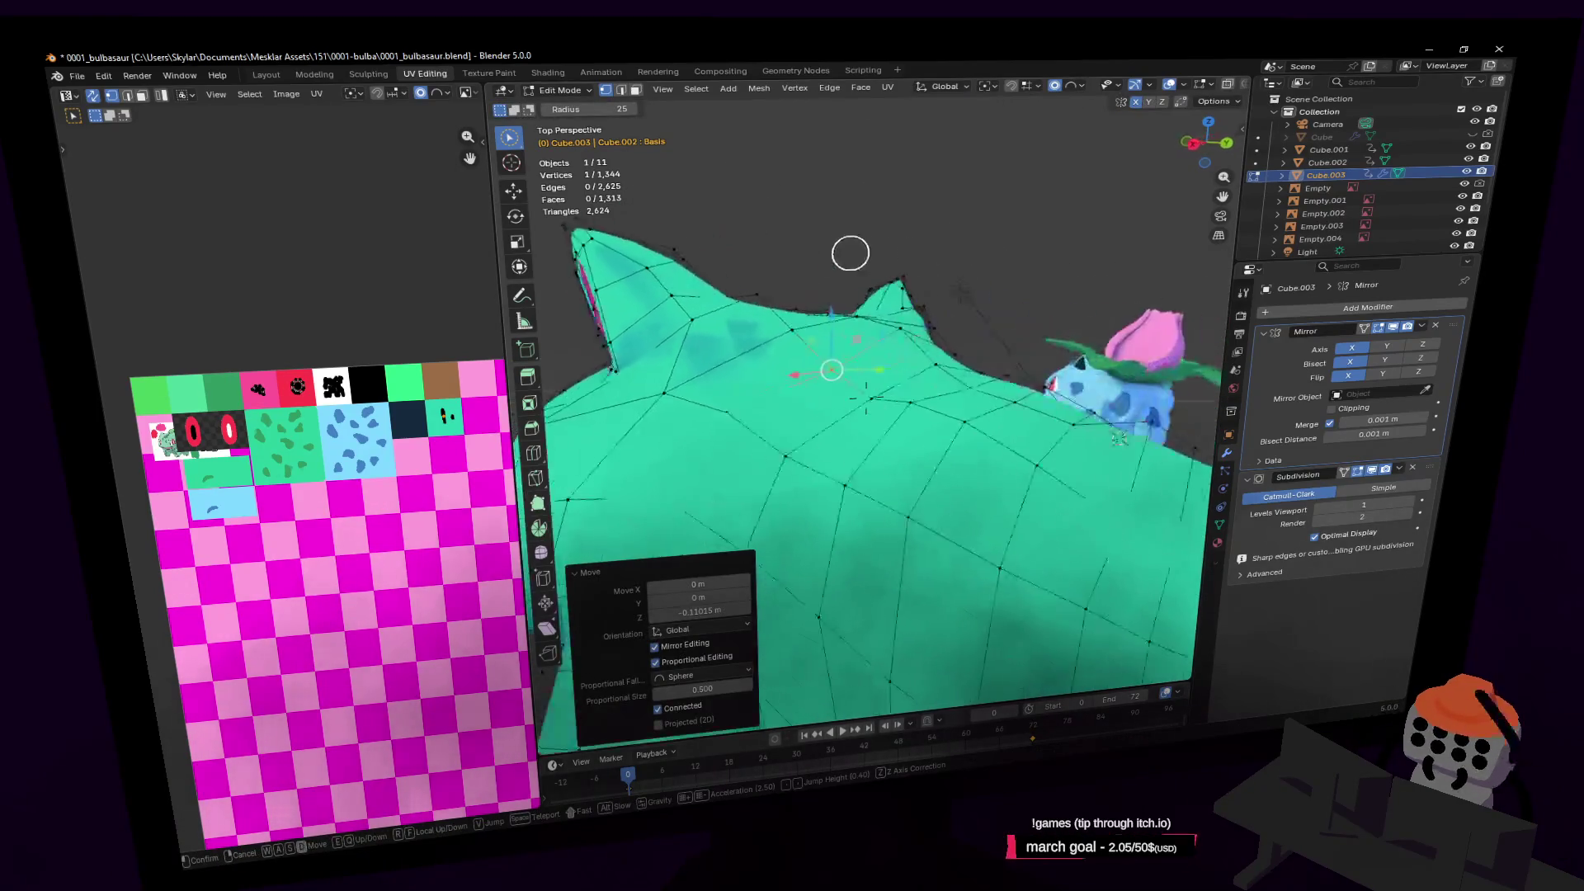
{"action": "key", "text": "w"}
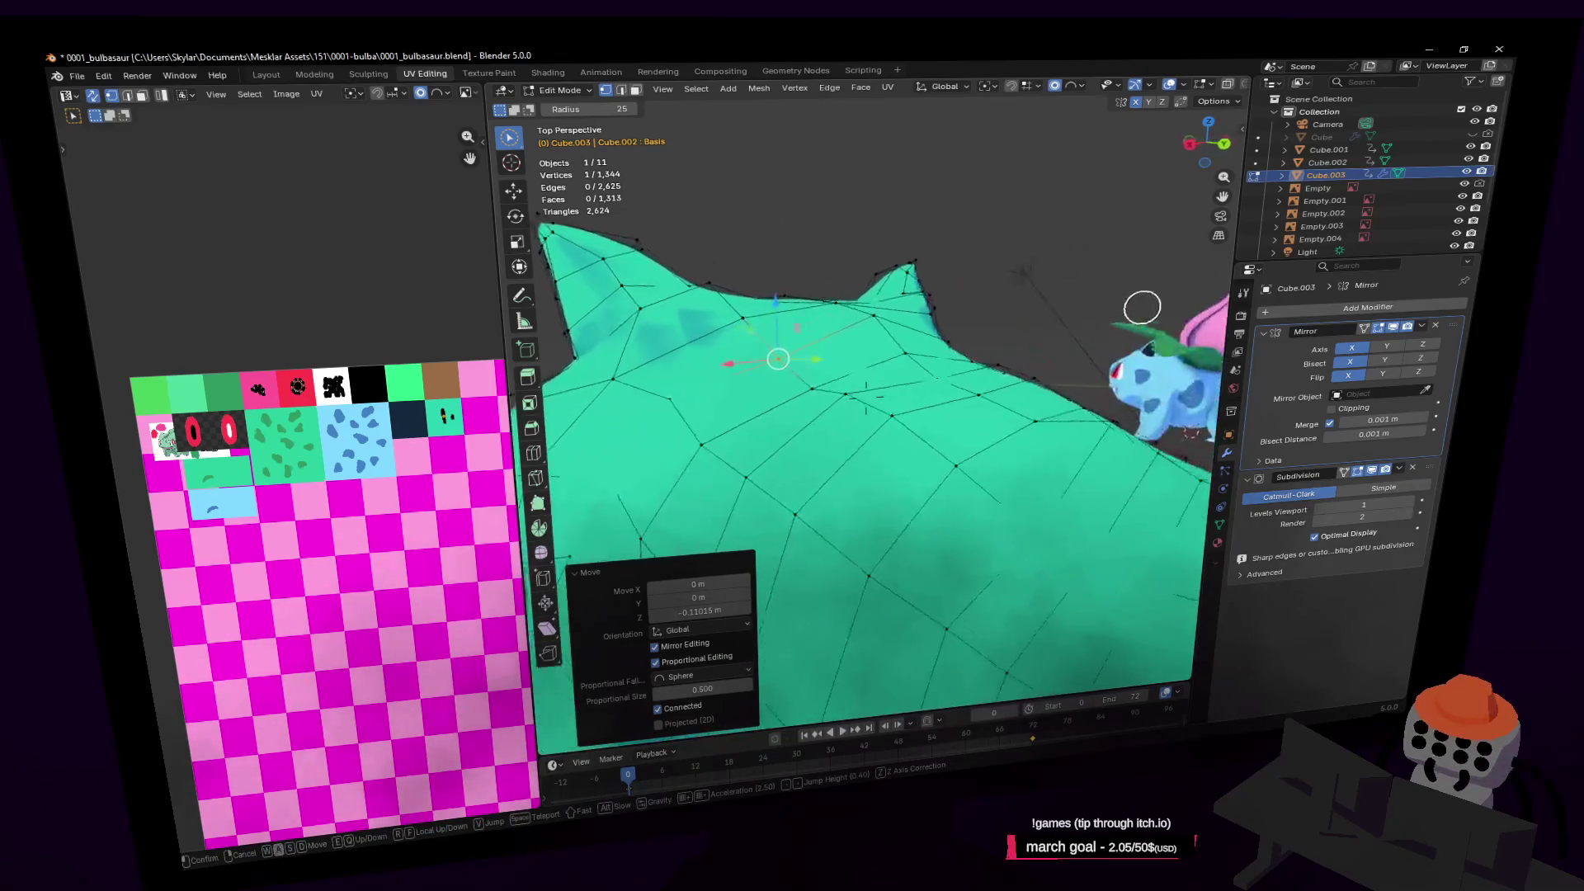
{"action": "key", "text": "w"}
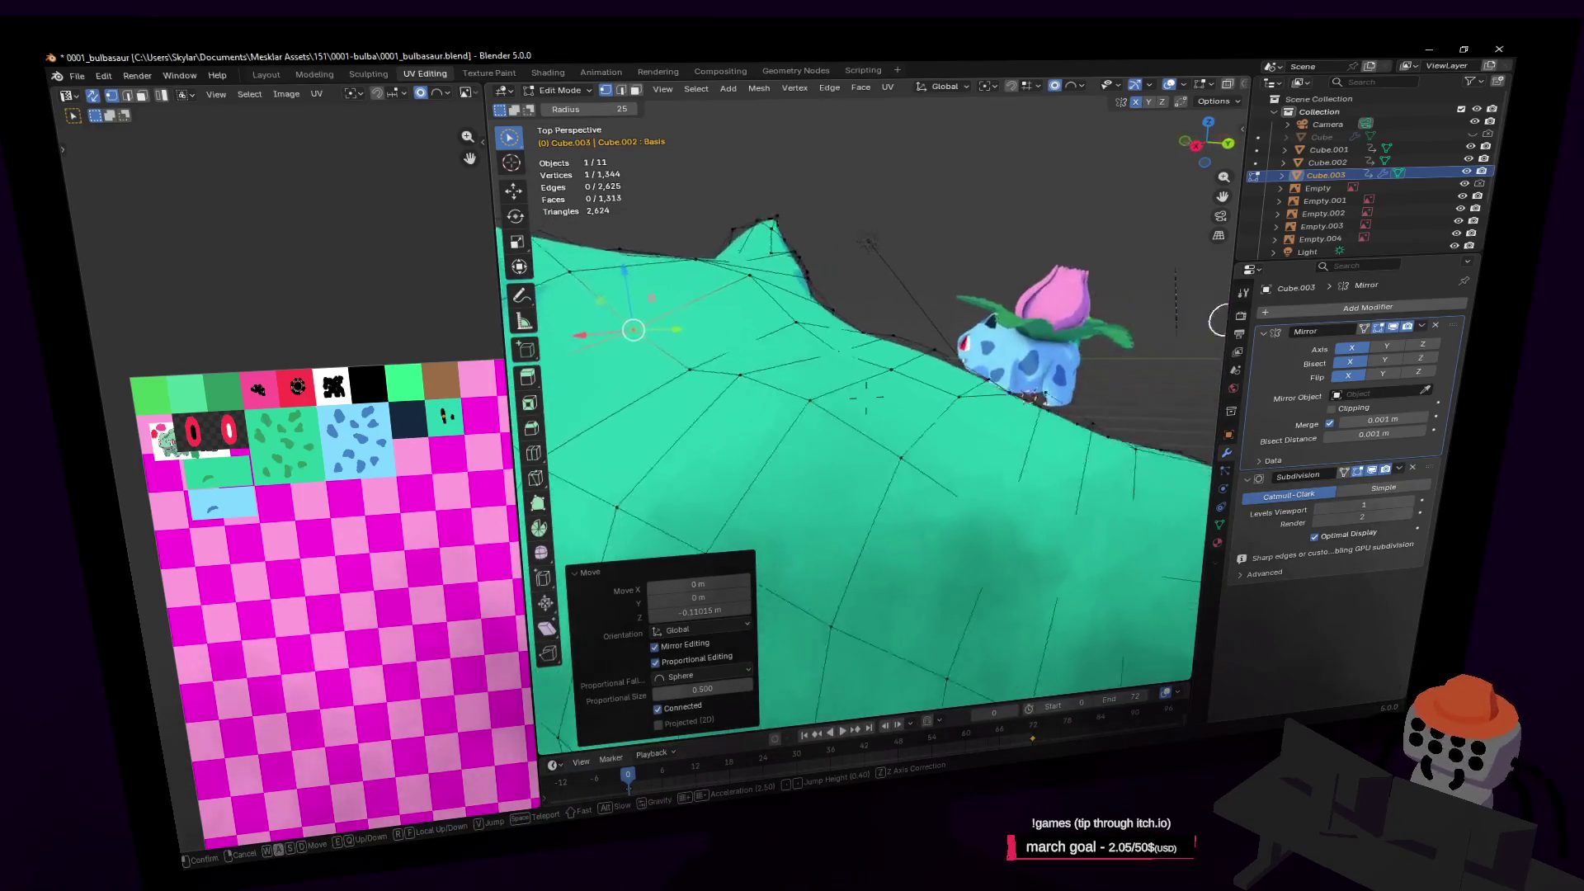
{"action": "left_click", "coordinate": [936, 393]}
{"action": "mouse_move", "coordinate": [892, 428]}
{"action": "middle_mouse_down"}
{"action": "mouse_move", "coordinate": [647, 432]}
{"action": "mouse_move", "coordinate": [885, 412]}
{"action": "mouse_move", "coordinate": [860, 437]}
{"action": "mouse_move", "coordinate": [901, 466]}
{"action": "middle_mouse_up"}
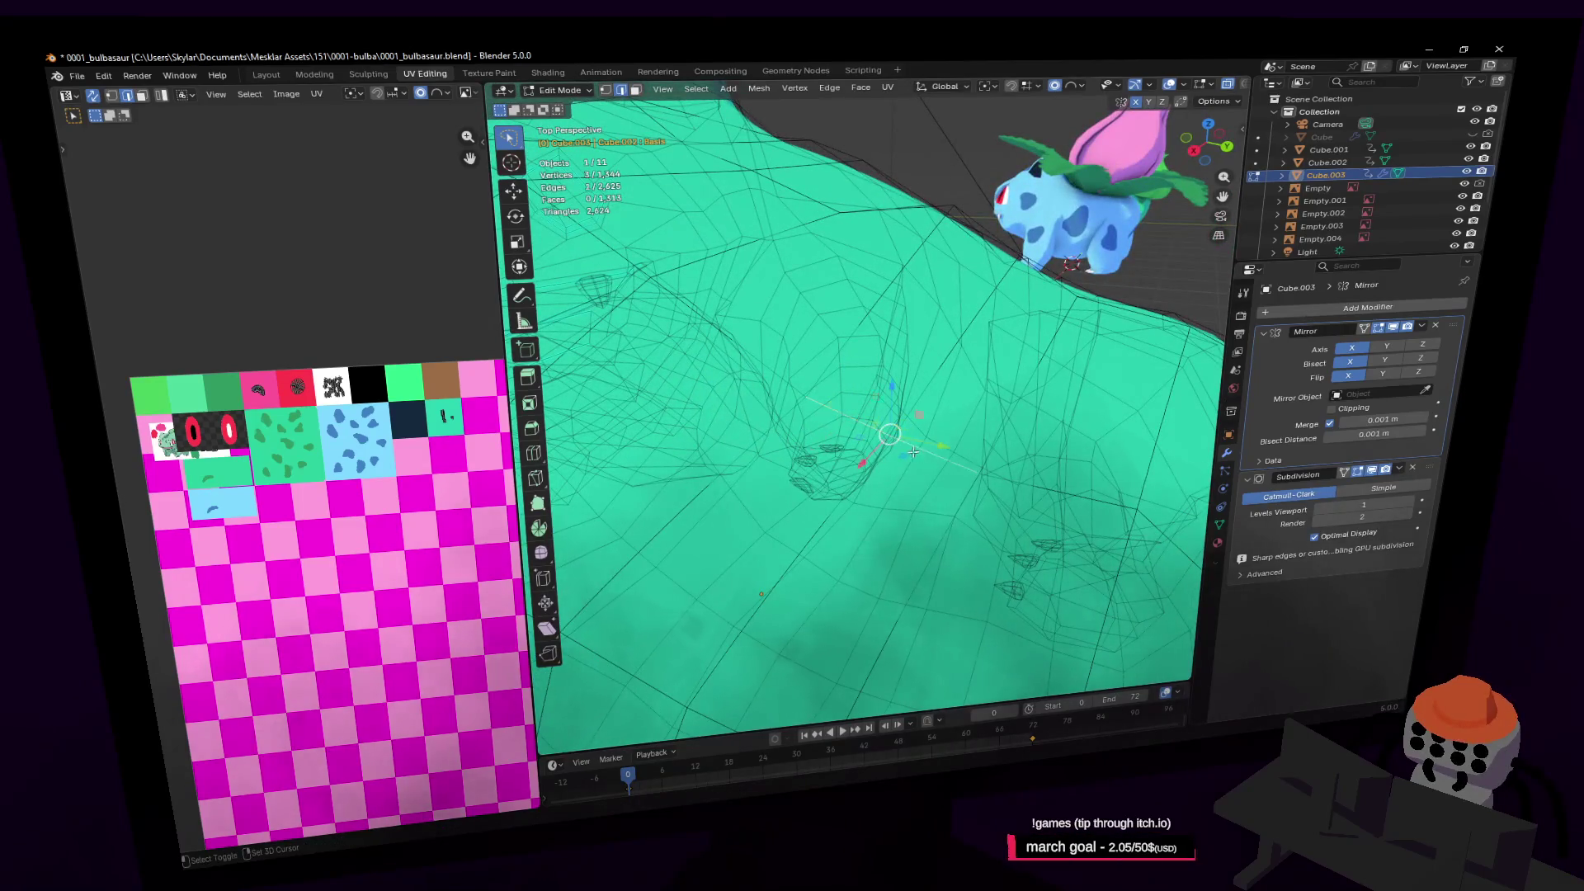
{"action": "middle_click_drag", "start_coordinate": [1031, 486], "coordinate": [954, 414]}
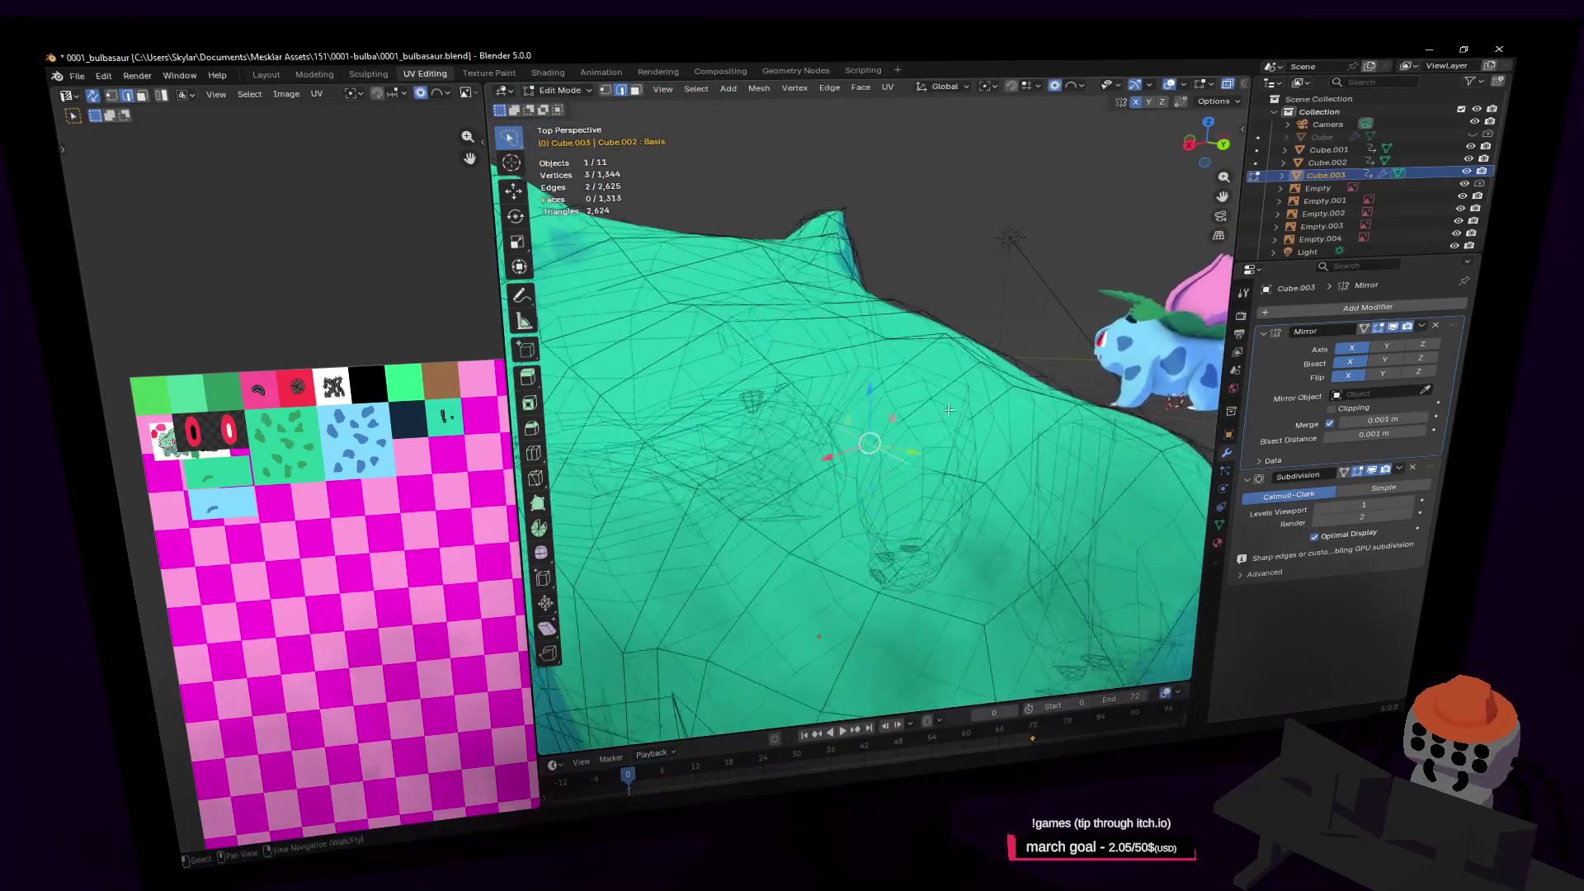
{"action": "left_click_drag", "start_coordinate": [871, 385], "coordinate": [880, 367]}
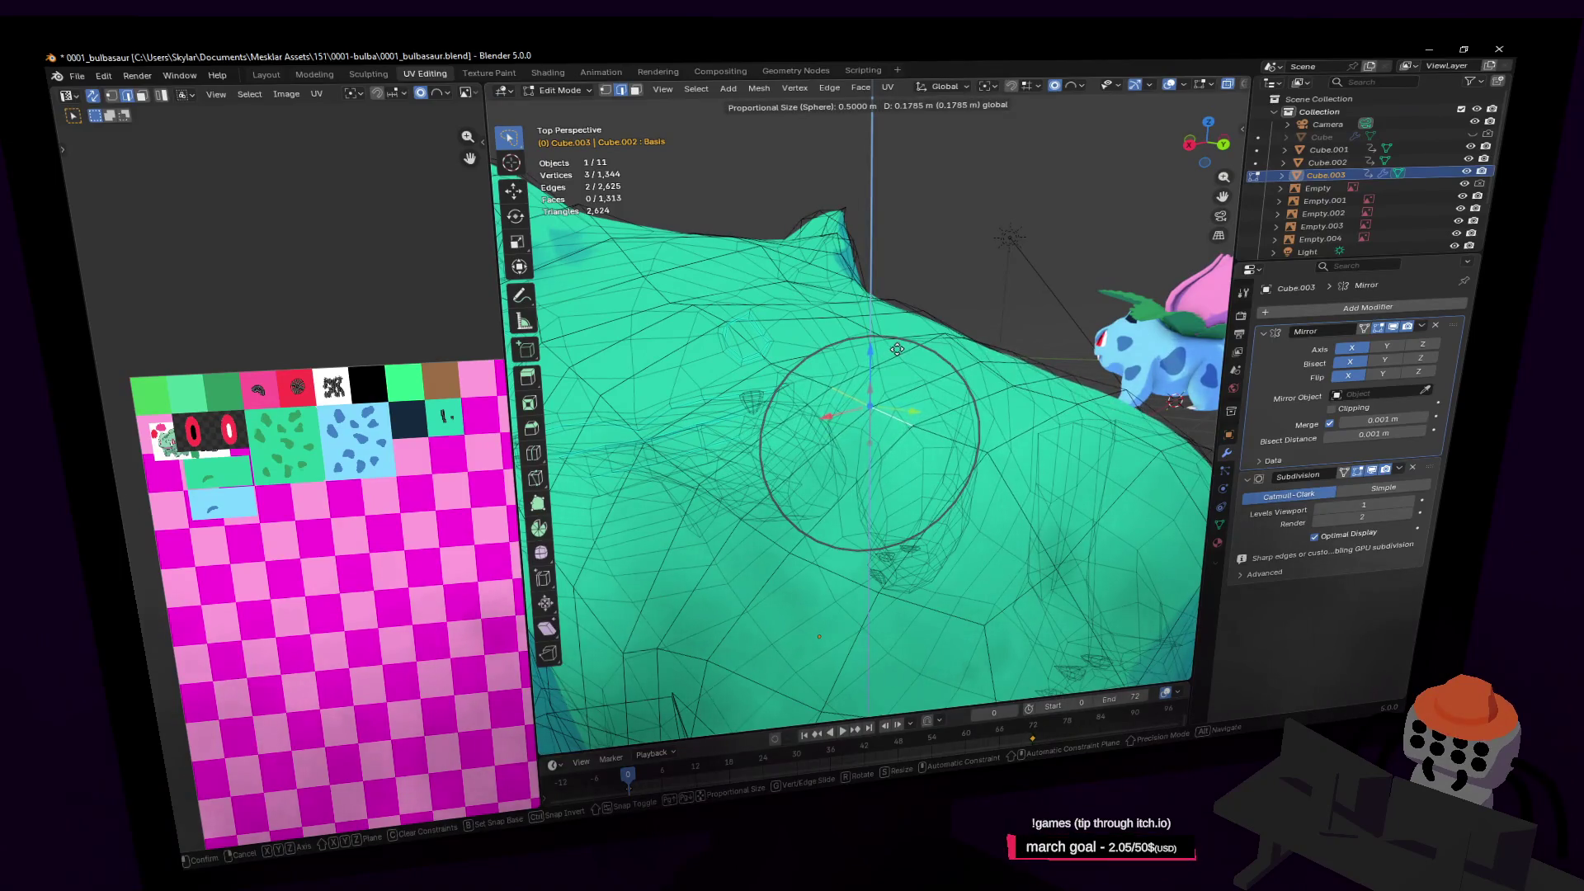
{"action": "left_click", "coordinate": [897, 349]}
{"action": "key", "text": "Tab"}
{"action": "key", "text": "shift+grave"}
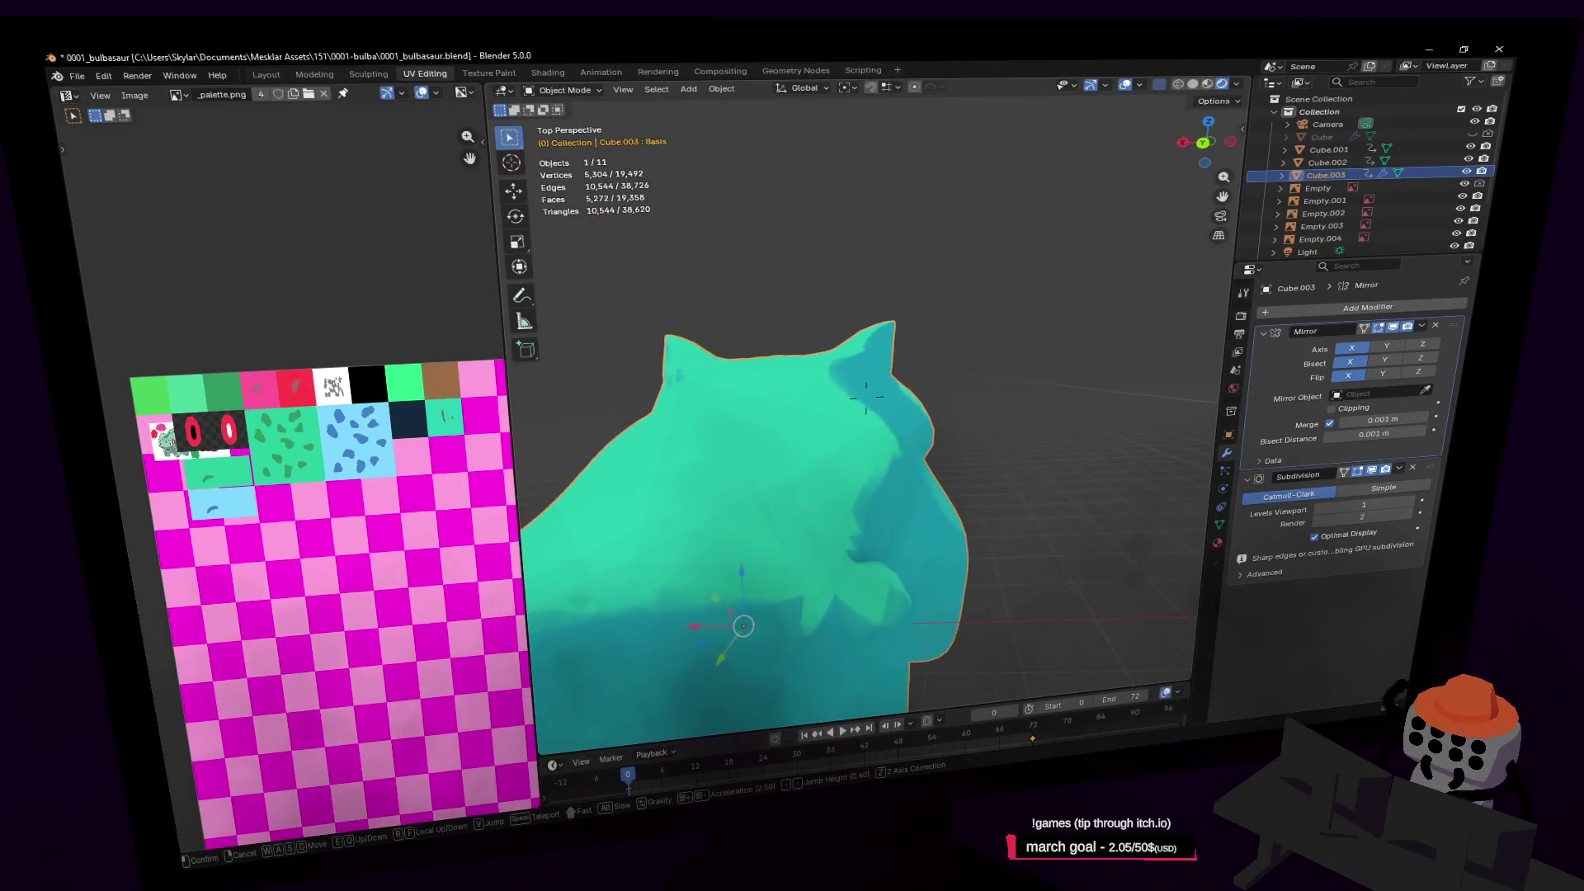
Re-enter Edit Mode with the view brought close to the body
{"action": "key", "text": "s"}
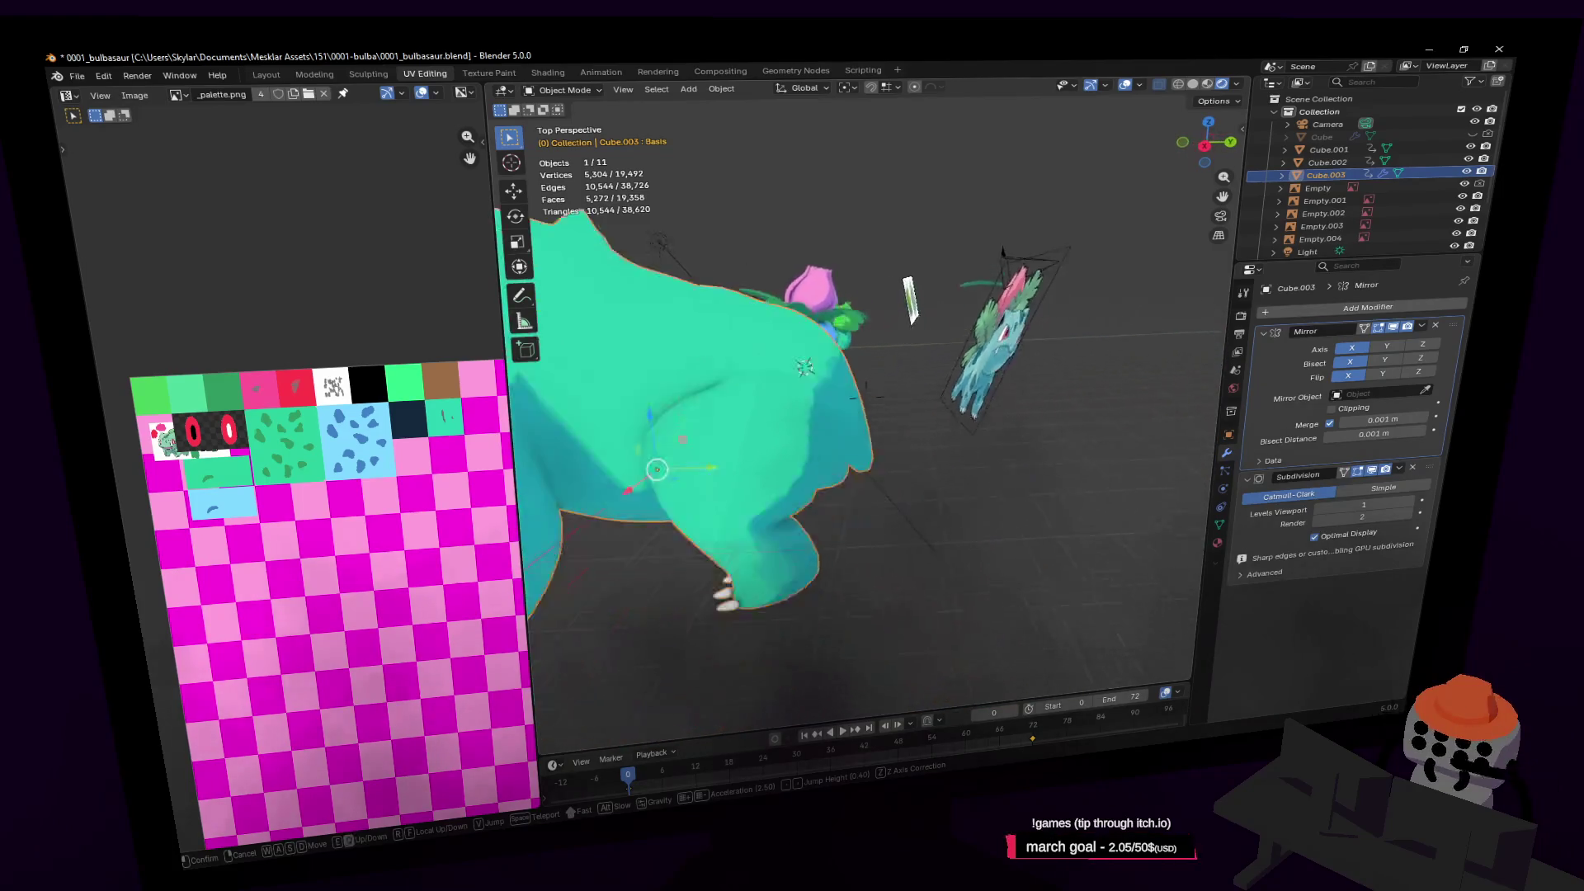
{"action": "key", "text": "s"}
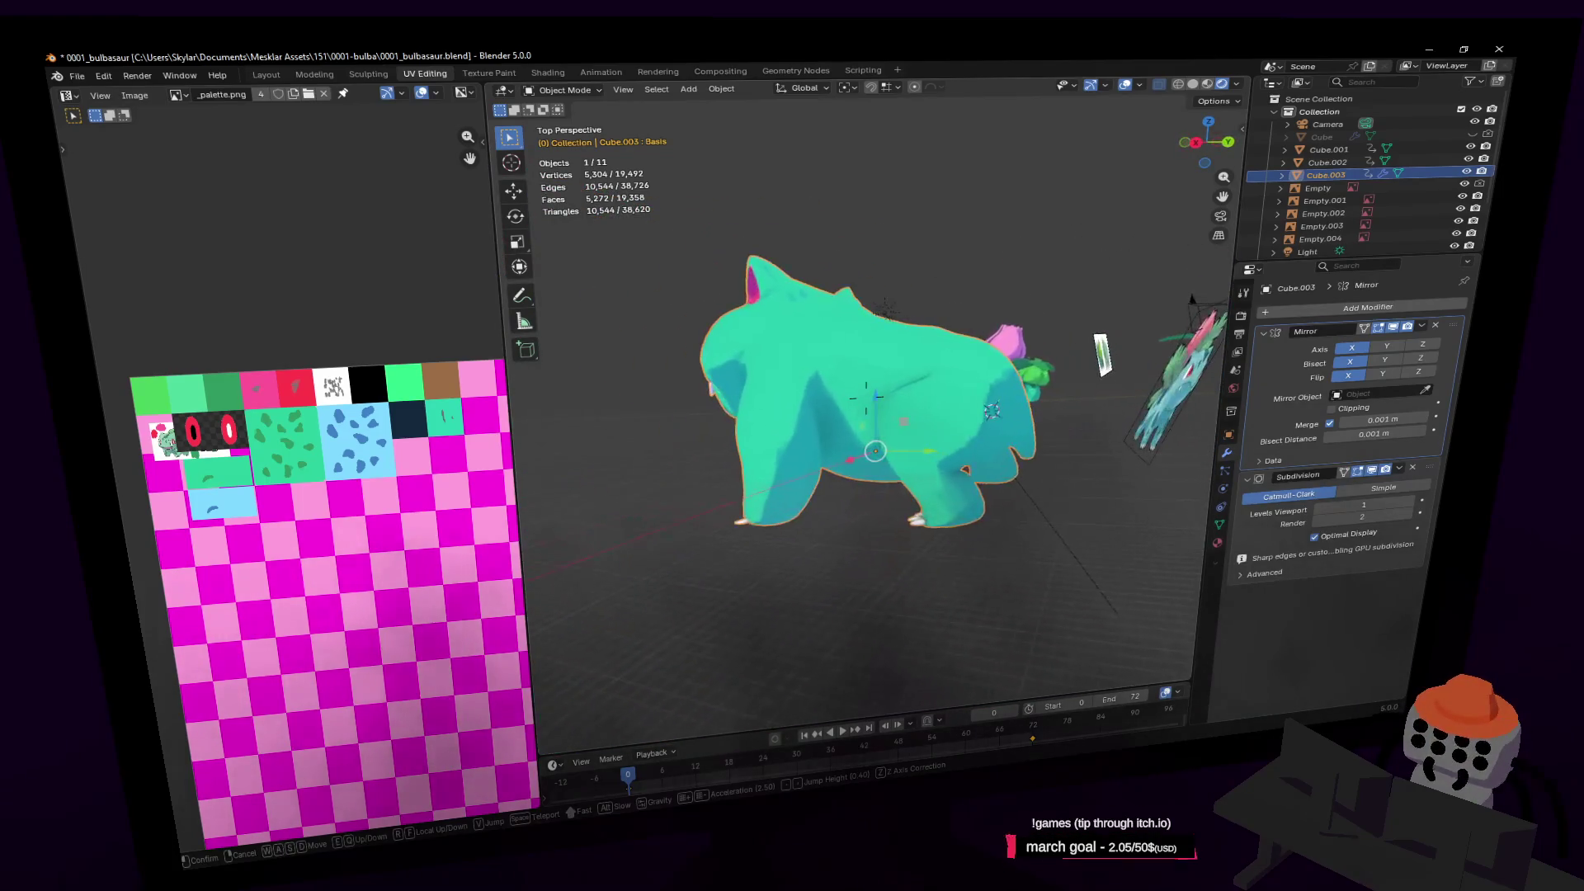
{"action": "key", "text": "w"}
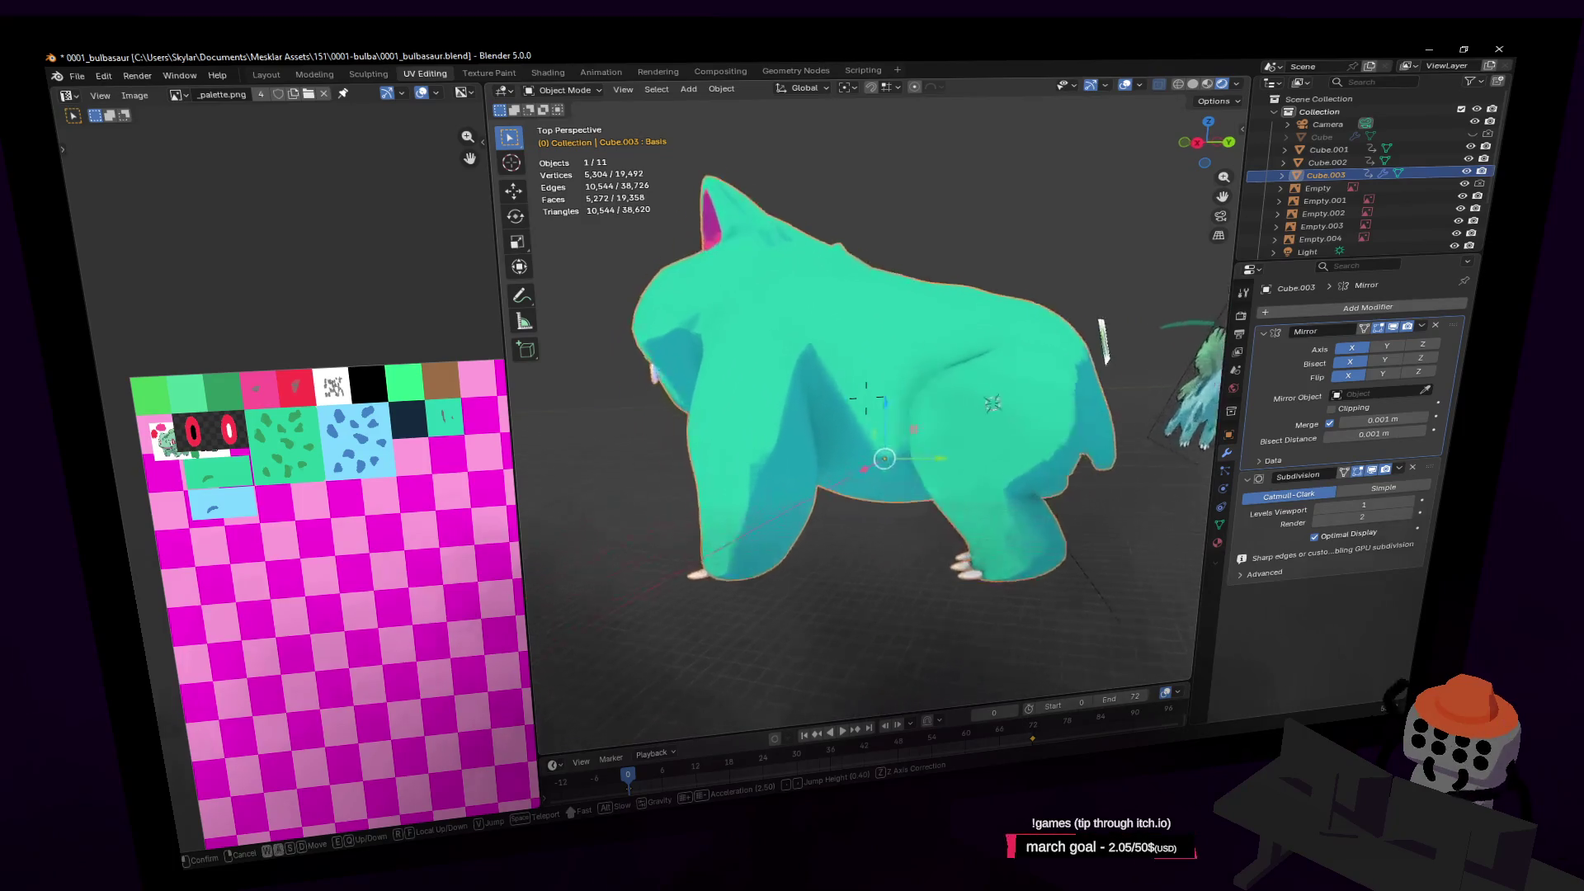
{"action": "key", "text": "Return"}
{"action": "key", "text": "Tab"}
{"action": "key", "text": "w"}
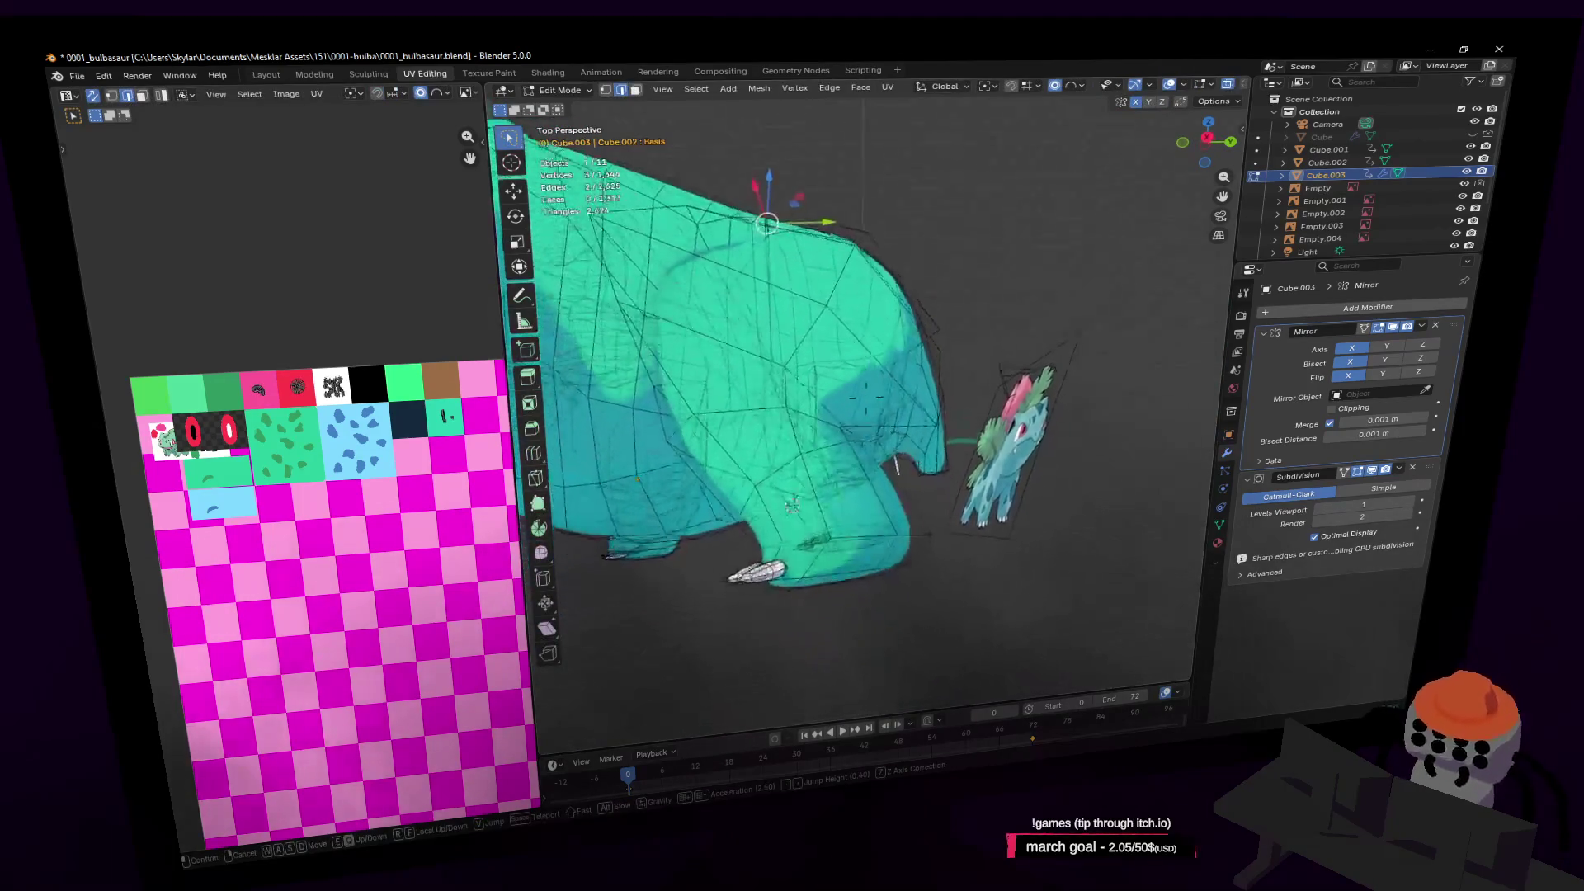
{"action": "key", "text": "Return"}
Move a lower-body vertex beside the leg about 0.26 m along Y with proportional editing
{"action": "scroll", "coordinate": [927, 499], "scroll_direction": "up", "scroll_amount": 4}
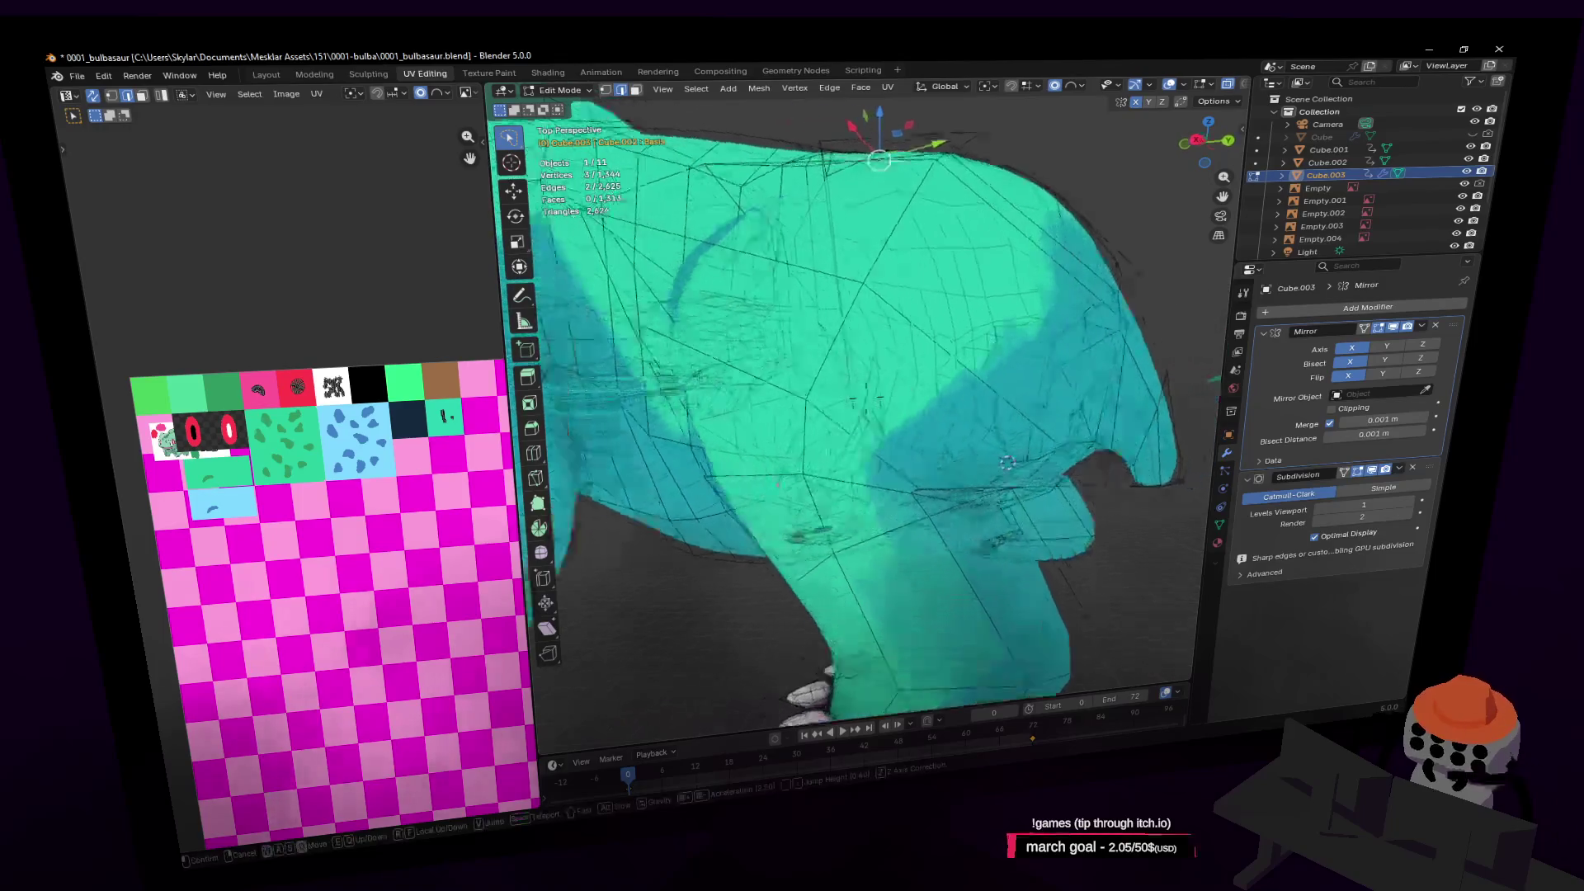
{"action": "key", "text": "shift+grave"}
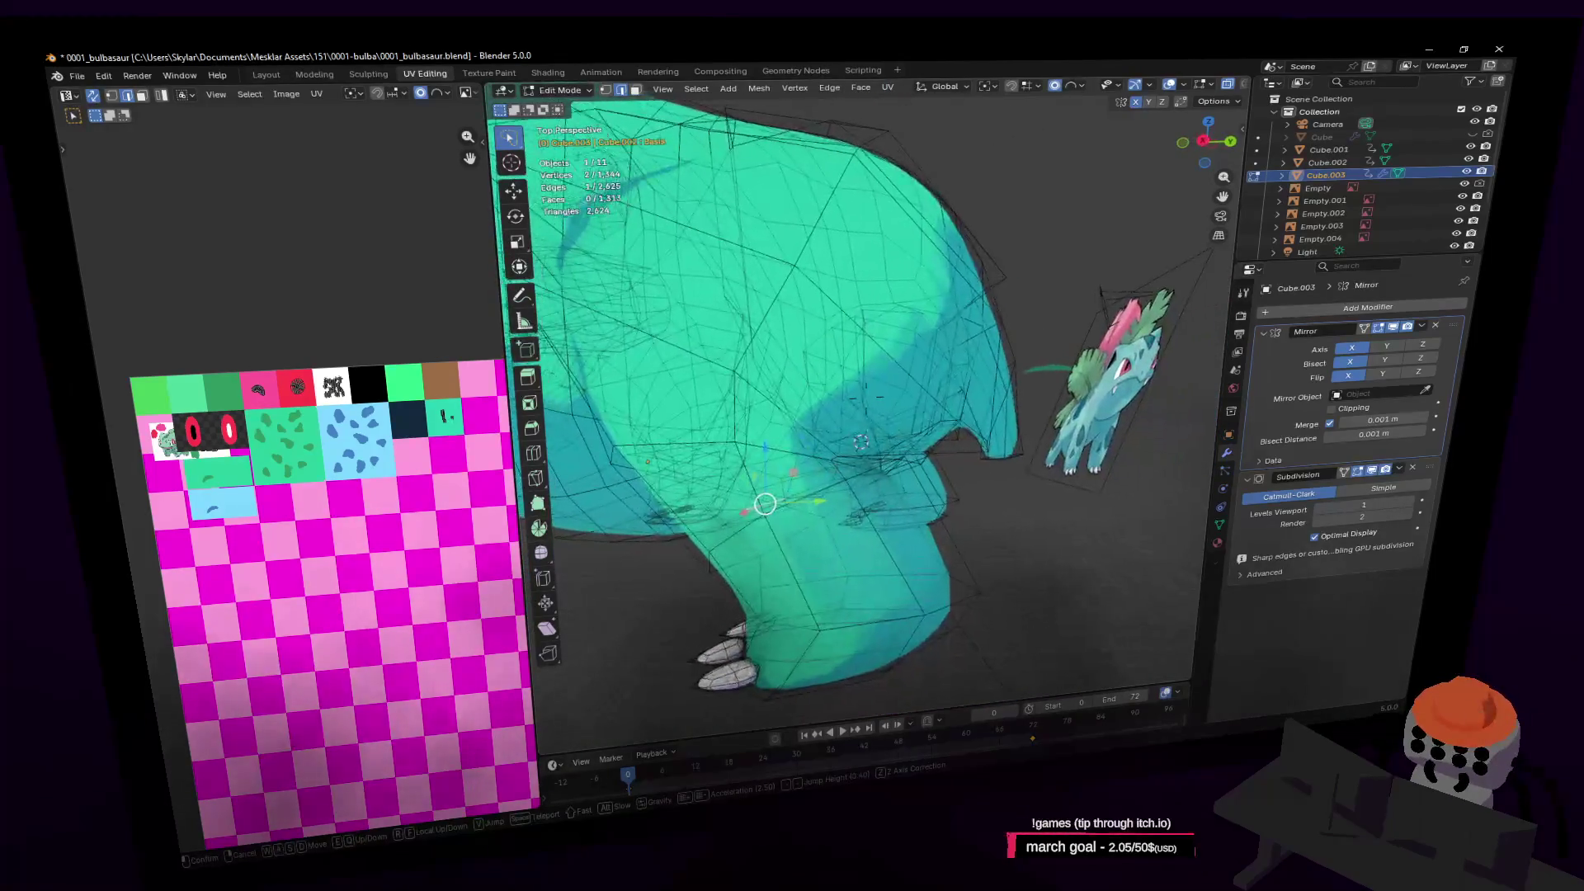
{"action": "key", "text": "a"}
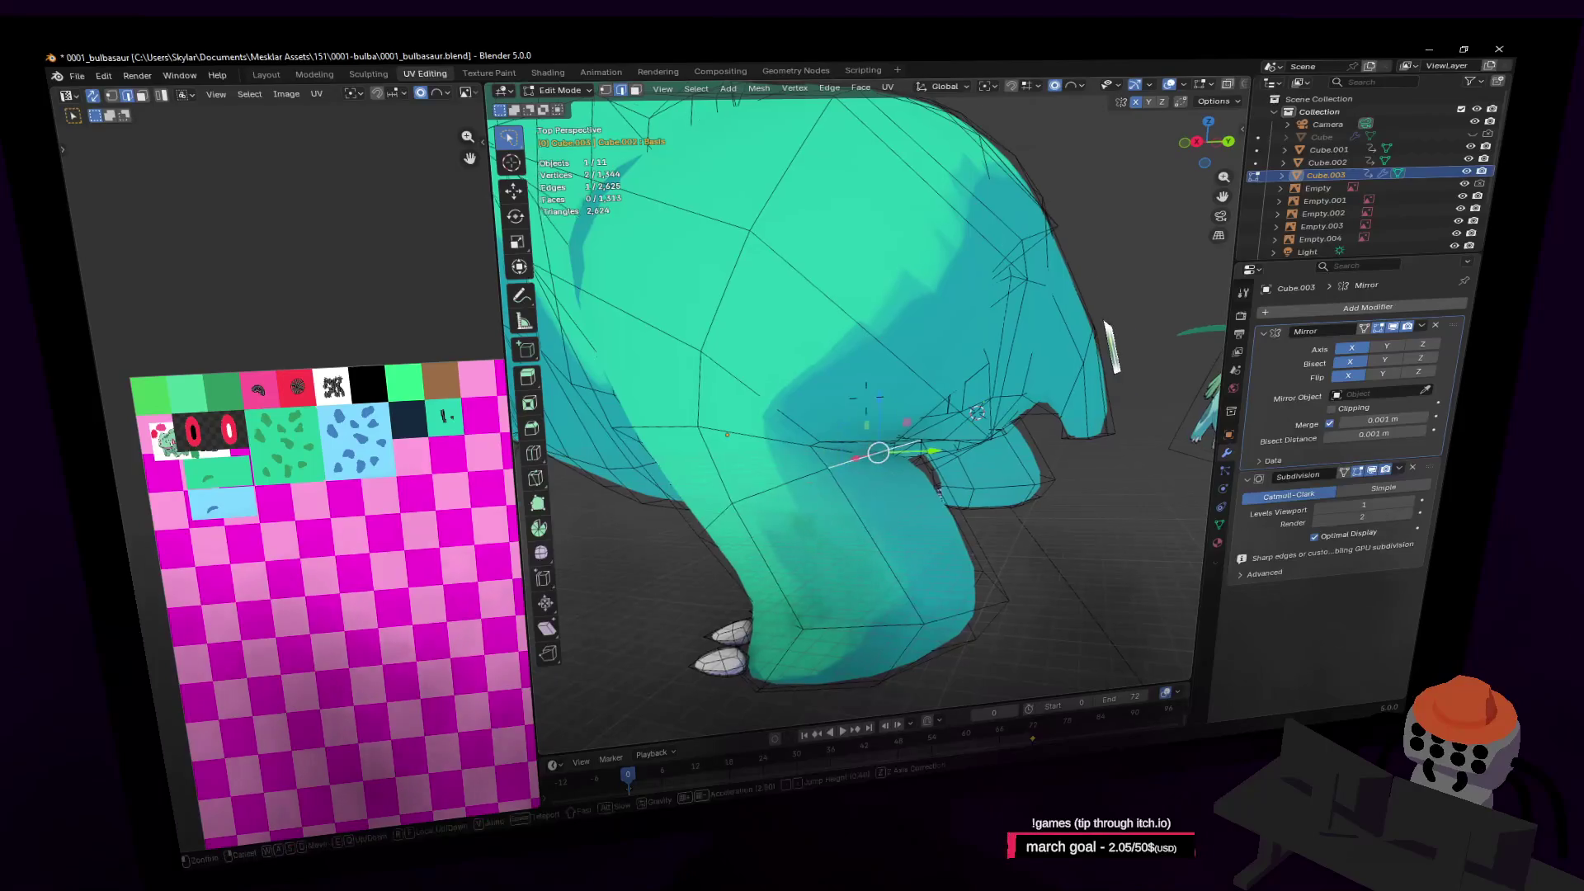
{"action": "left_click", "coordinate": [993, 427]}
{"action": "key", "text": "g"}
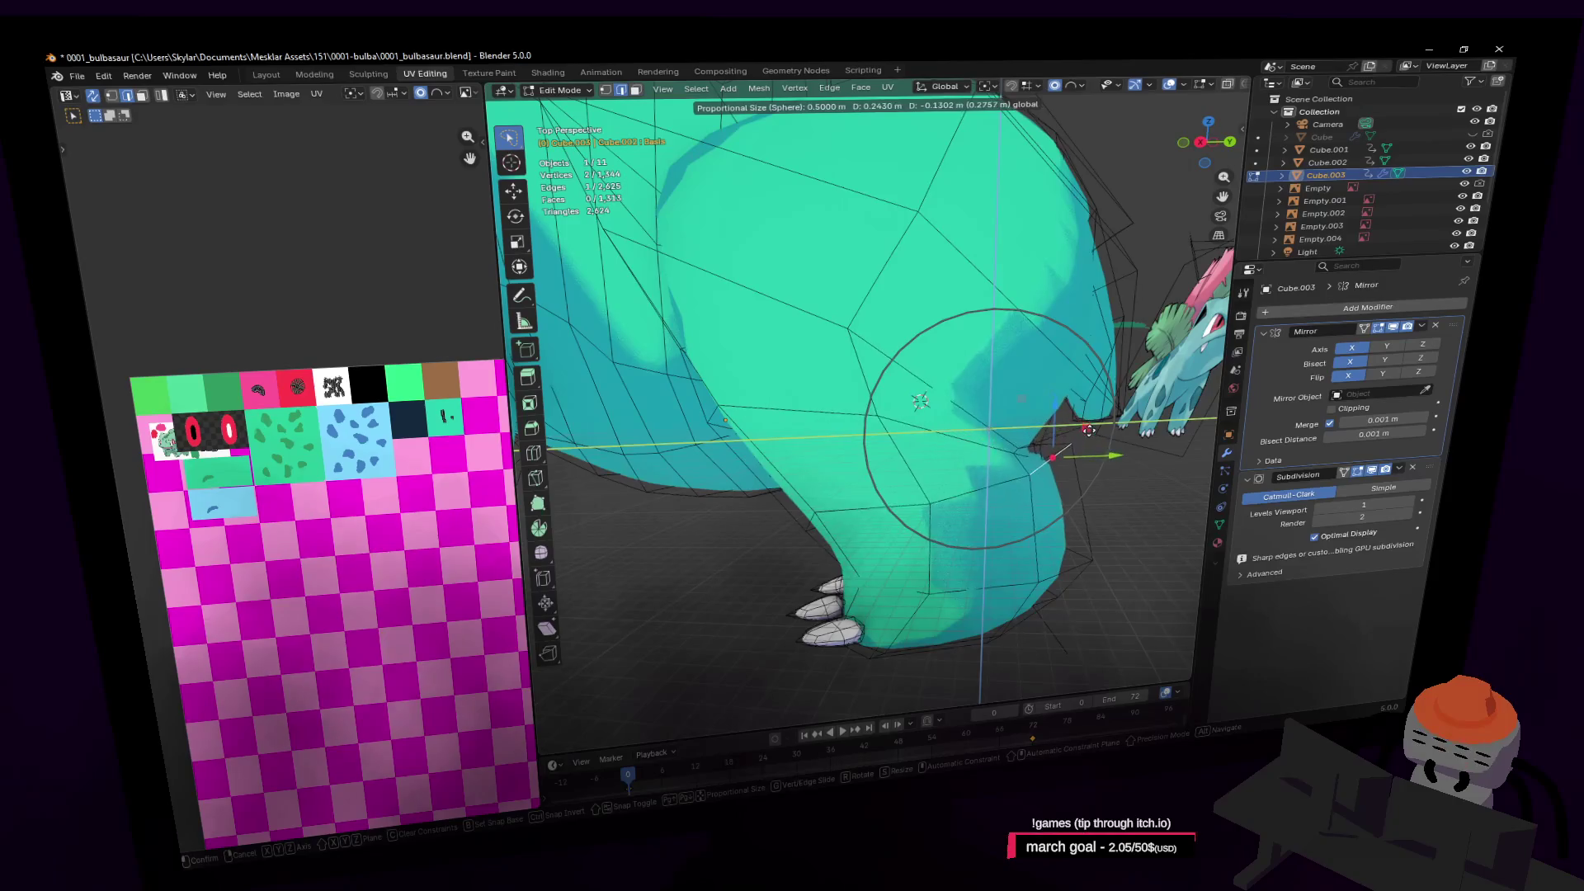
{"action": "left_click", "coordinate": [1089, 430]}
Fly the view back to compare the reshaped body with the reference images
{"action": "key", "text": "shift+grave"}
{"action": "key", "text": "s"}
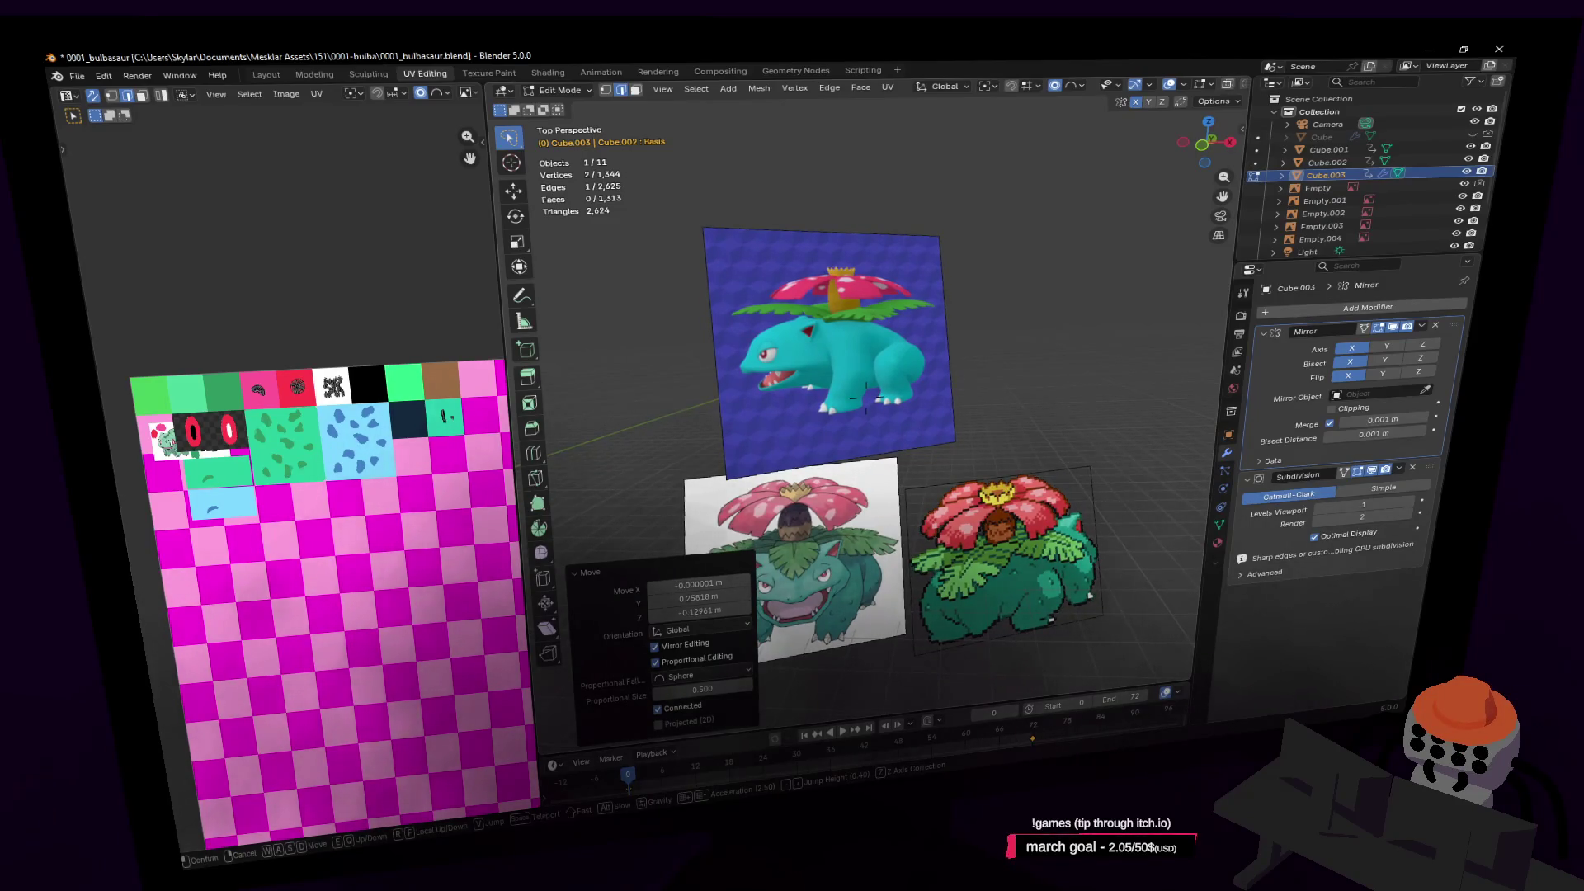
{"action": "key", "text": "w"}
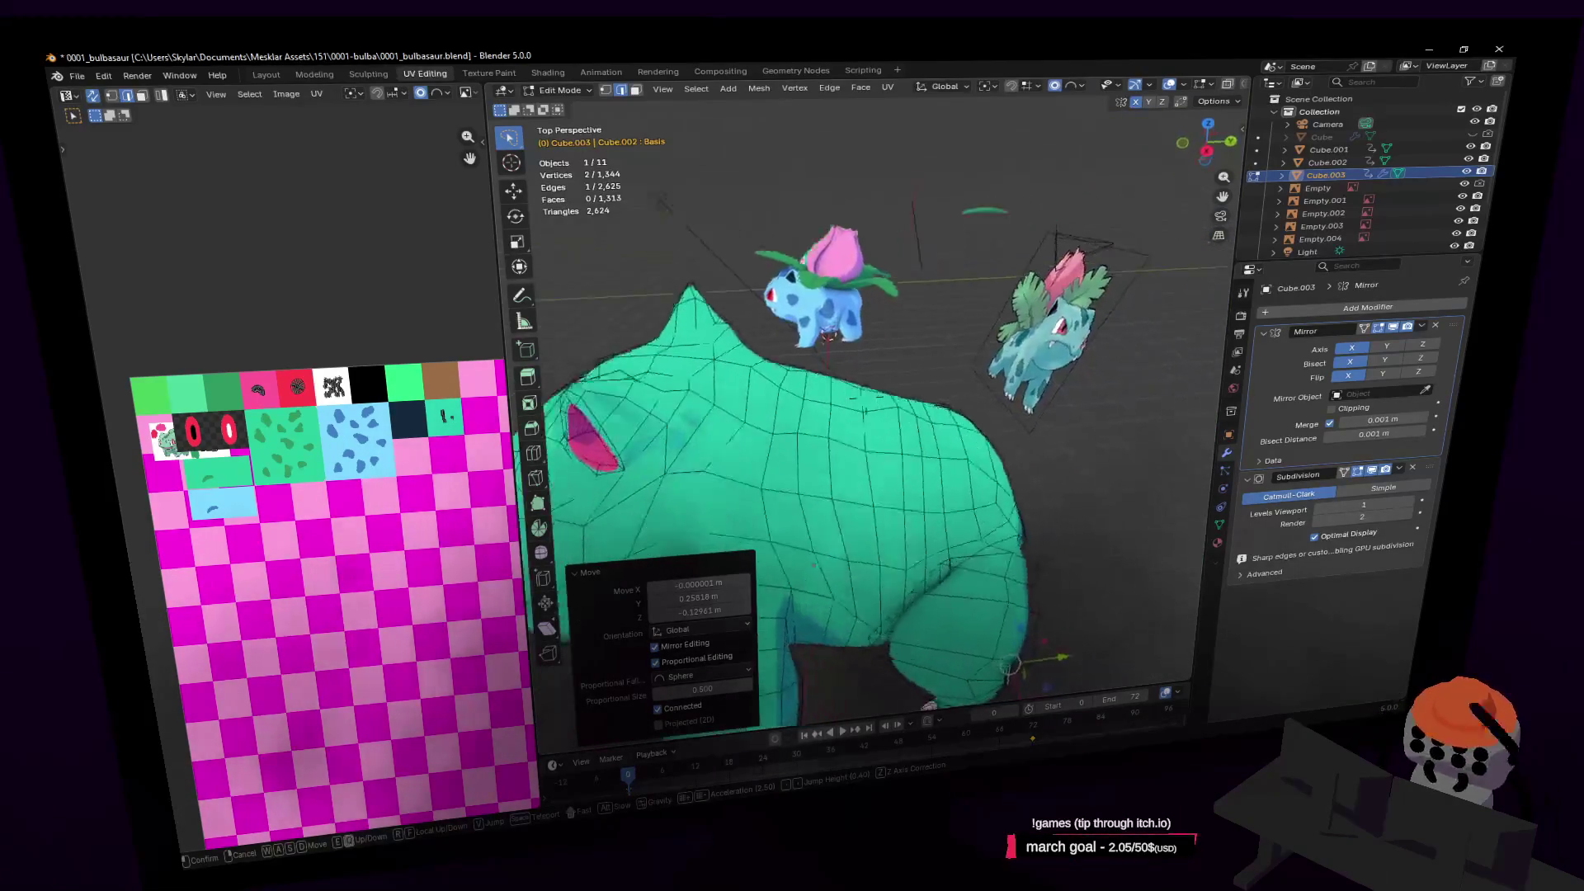
{"action": "key", "text": "s"}
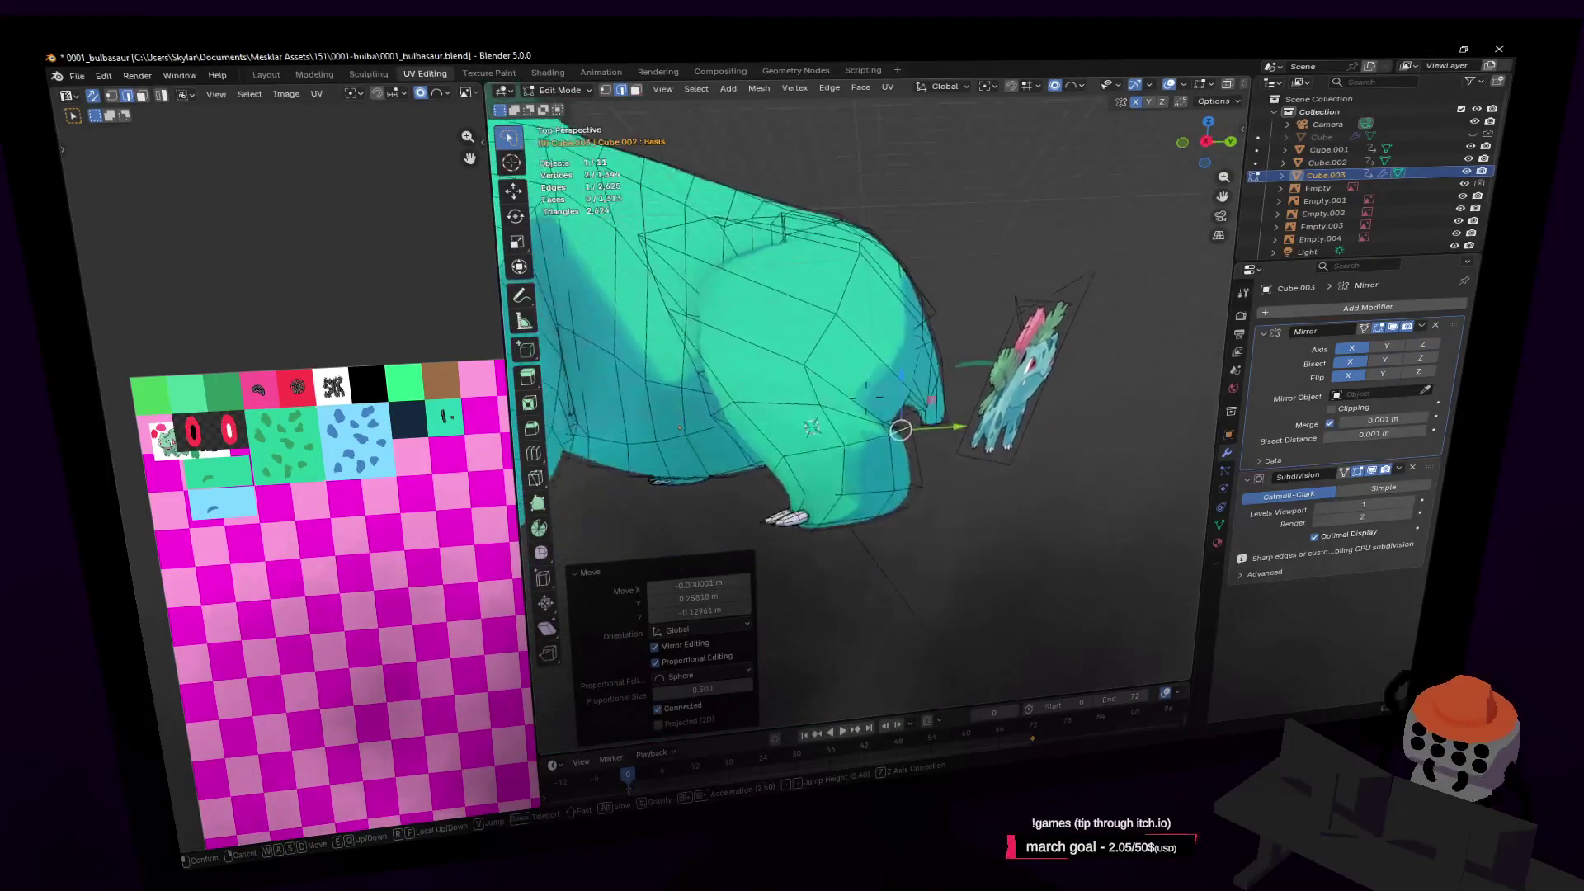
{"action": "left_click", "coordinate": [1069, 451]}
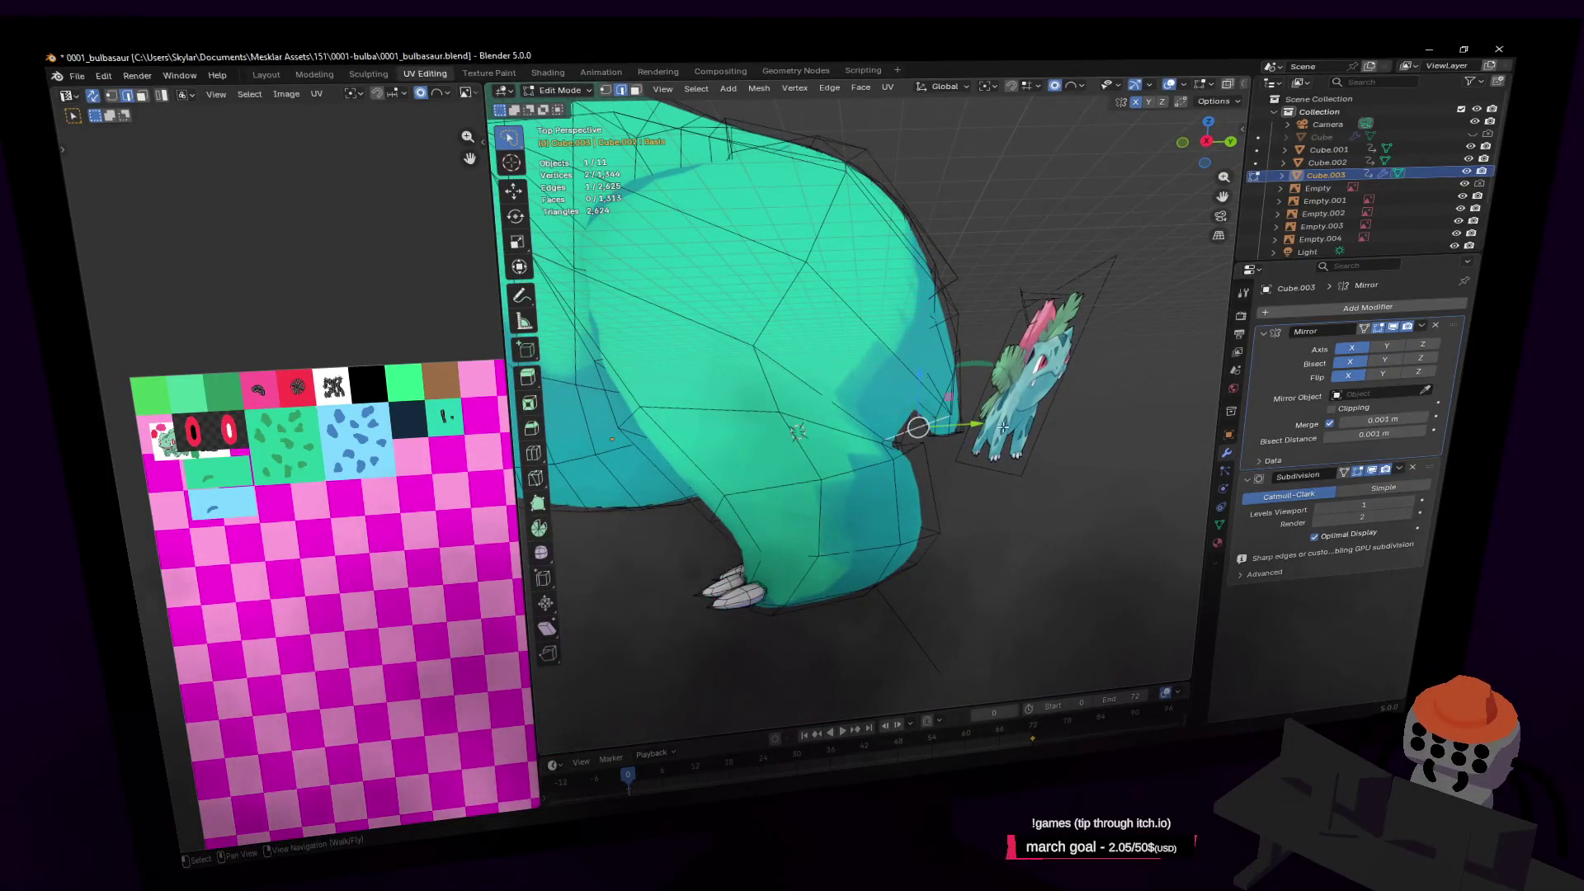
Softly move the selected body vertices again with proportional editing
{"action": "key", "text": "g"}
{"action": "left_click", "coordinate": [961, 399]}
{"action": "mouse_move", "coordinate": [961, 399]}
{"action": "middle_mouse_down"}
{"action": "mouse_move", "coordinate": [907, 388]}
{"action": "mouse_move", "coordinate": [961, 406]}
{"action": "middle_mouse_up"}
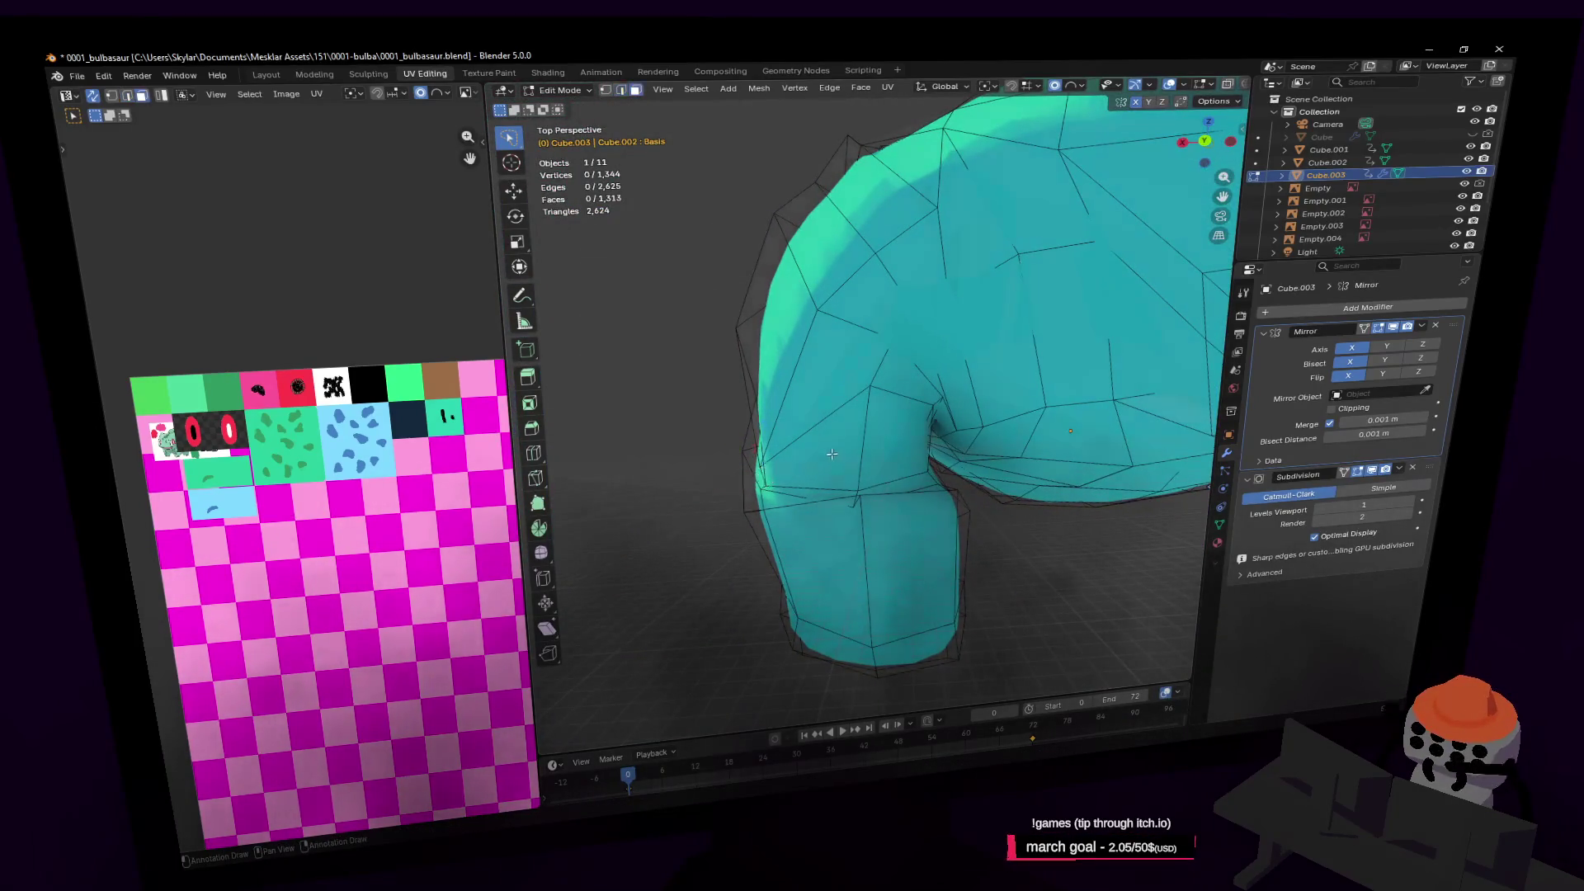
{"action": "scroll", "coordinate": [879, 460], "scroll_direction": "down", "scroll_amount": 3}
Add shoulder faces to the selection, move them excluding X, then tilt them -7.2°
{"action": "left_click", "coordinate": [887, 433], "text": "shift"}
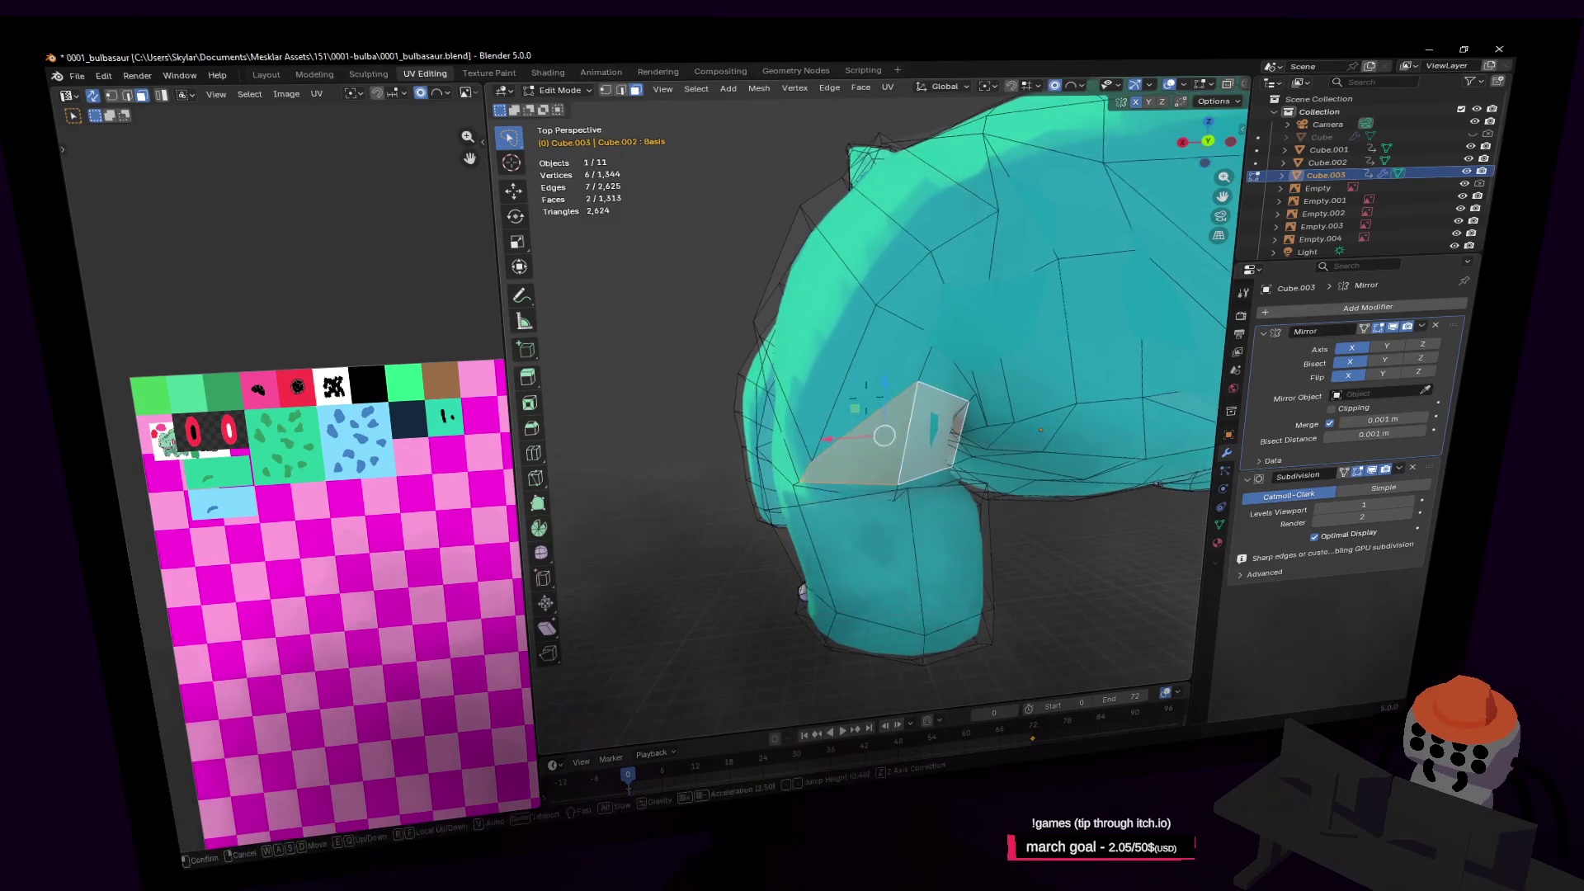
{"action": "key", "text": "shift+grave"}
{"action": "left_click", "coordinate": [913, 451]}
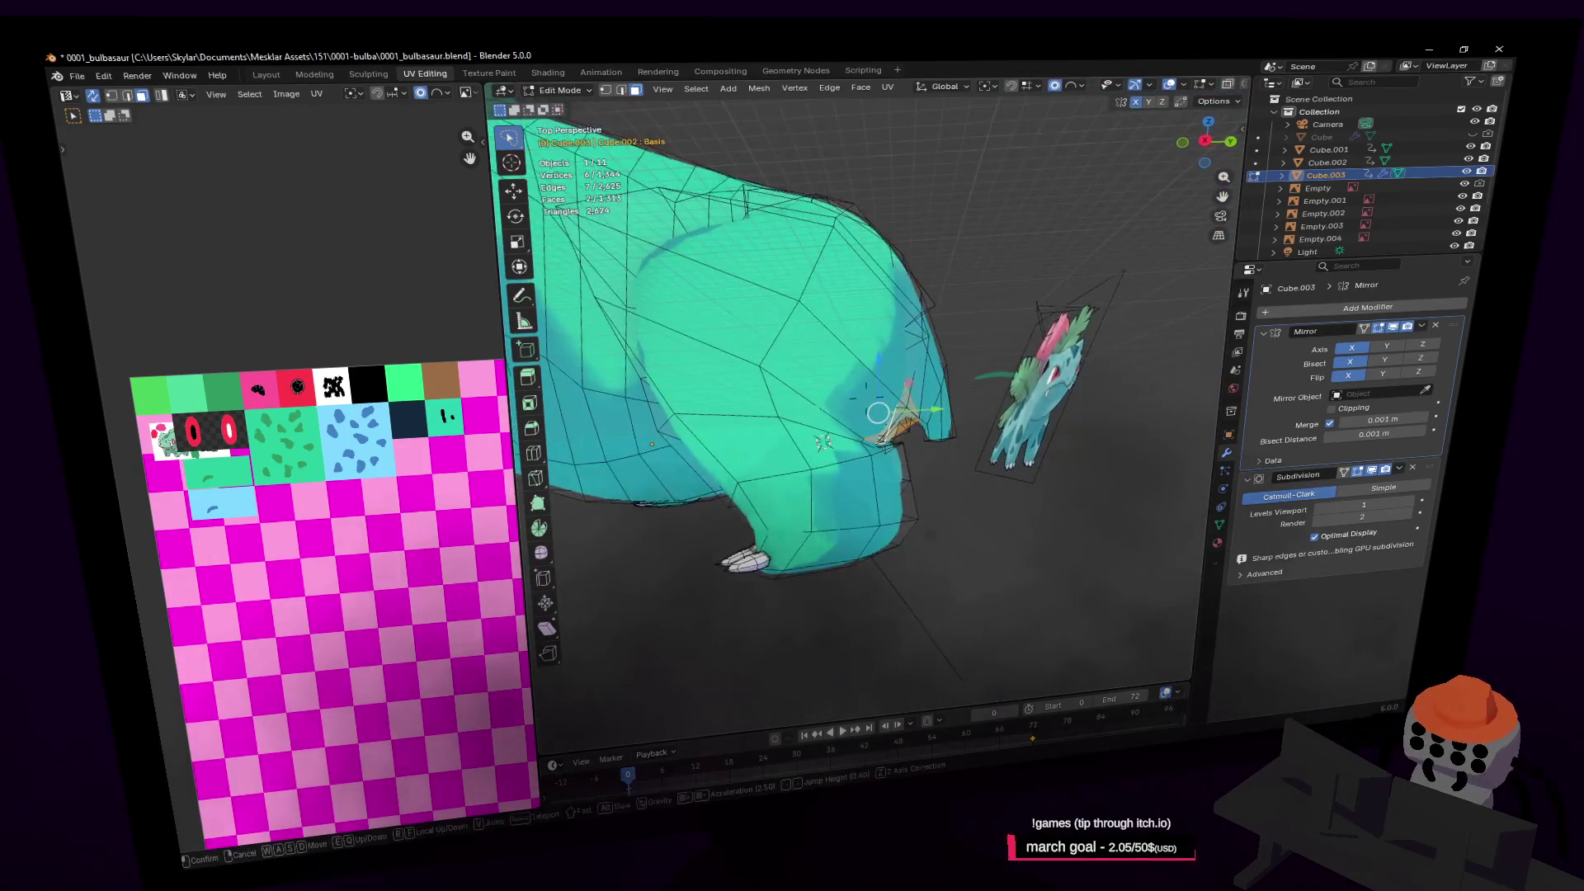
{"action": "key", "text": "g"}
{"action": "key", "text": "shift+x"}
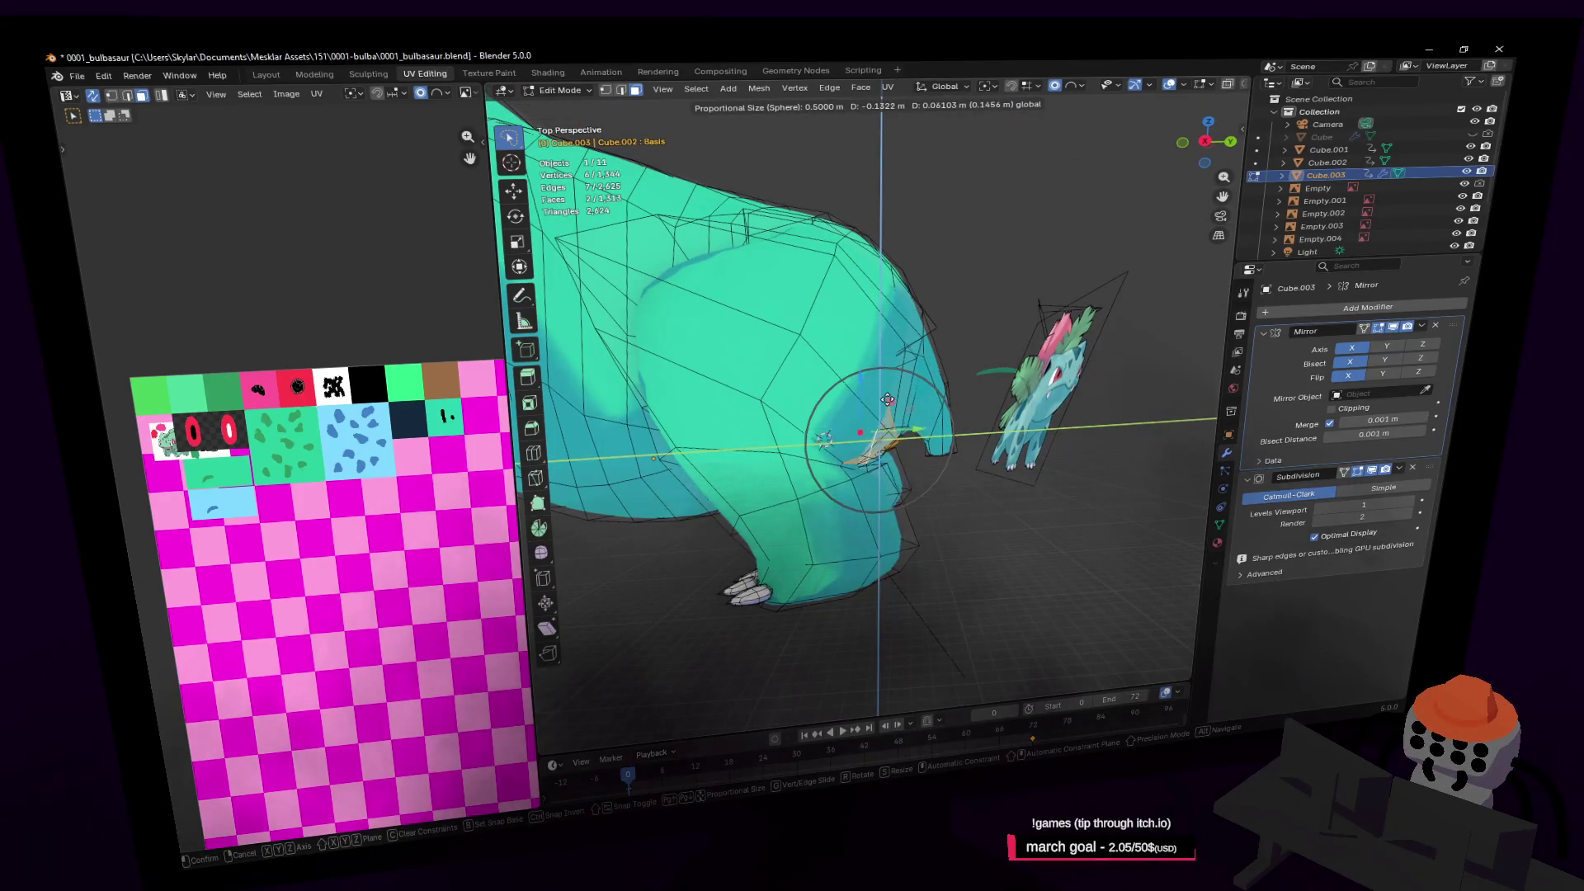
{"action": "left_click", "coordinate": [887, 400]}
{"action": "key", "text": "r"}
{"action": "left_click", "coordinate": [988, 352]}
Orbit and fly the view to inspect the underside of the body
{"action": "middle_click_drag", "start_coordinate": [988, 351], "coordinate": [981, 360]}
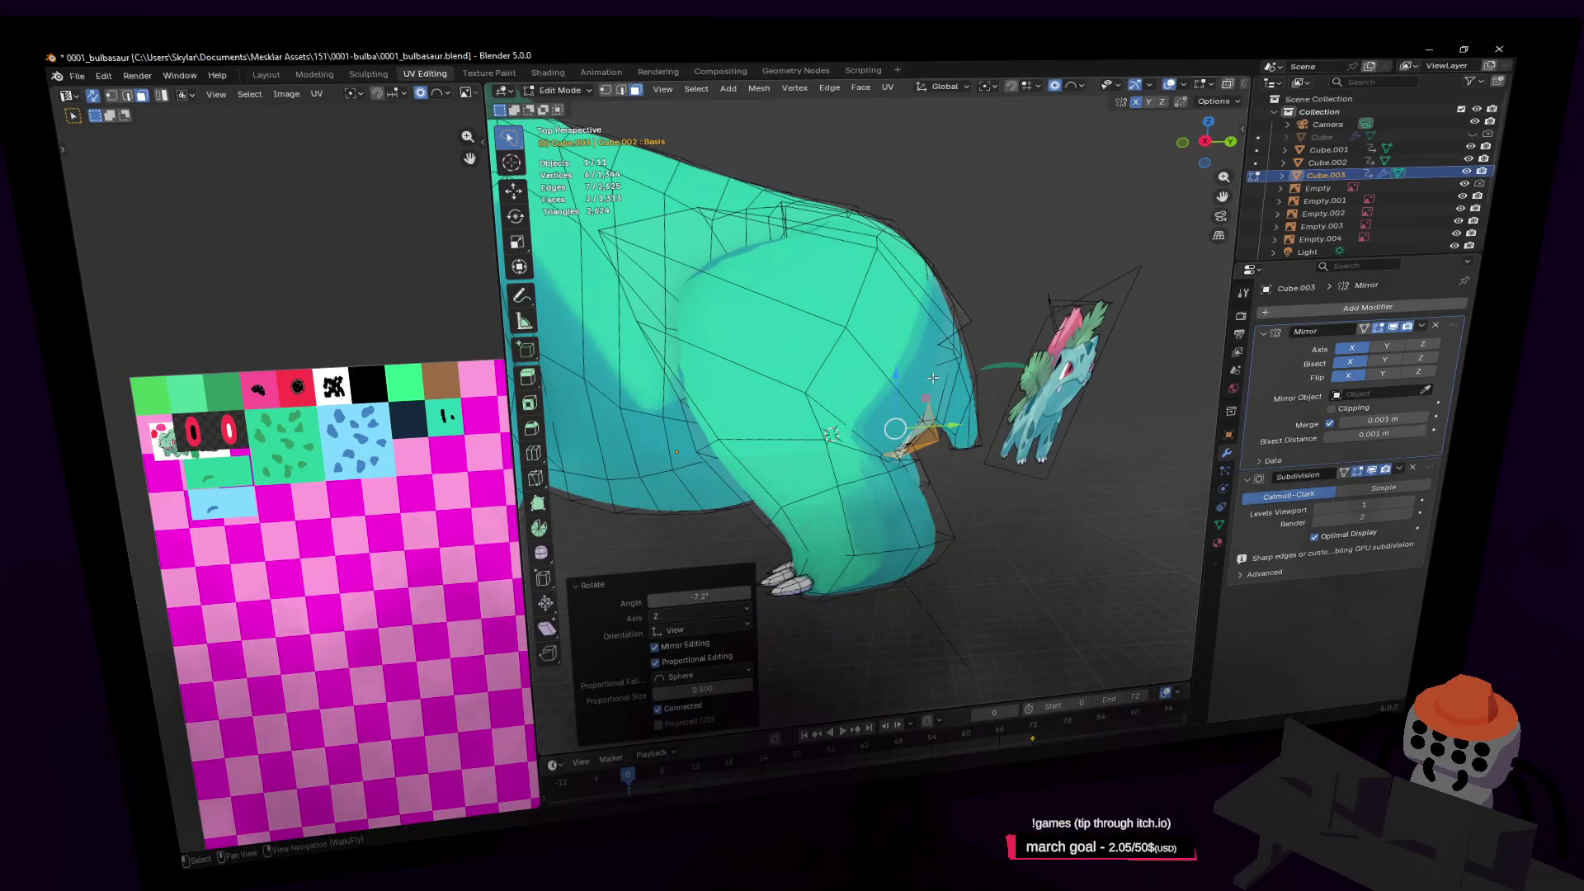
{"action": "key", "text": "shift+grave"}
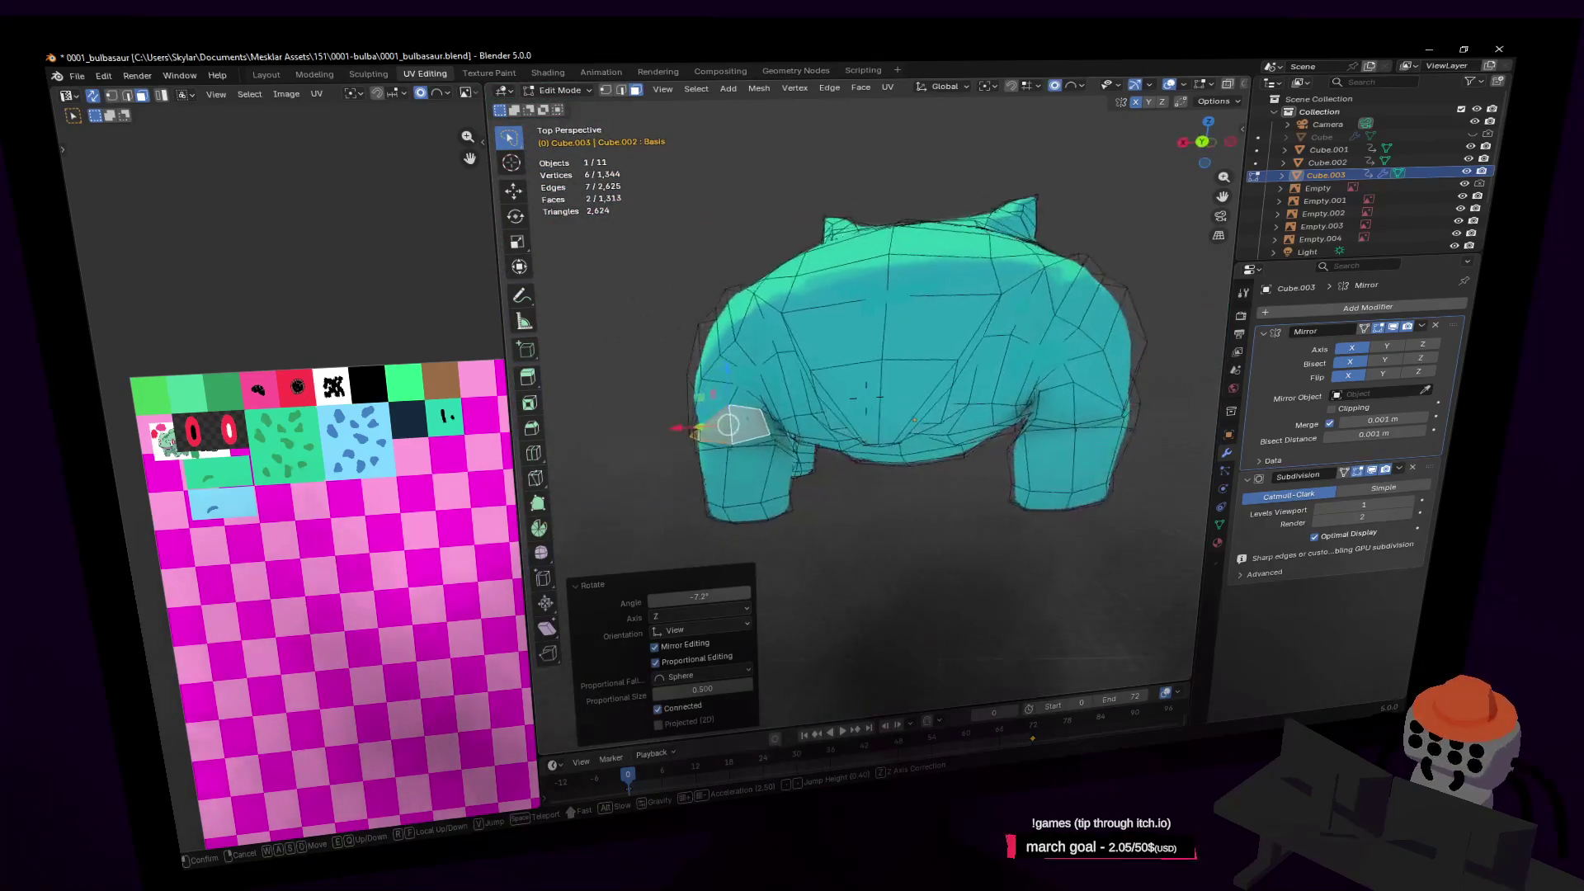
{"action": "key", "text": "w"}
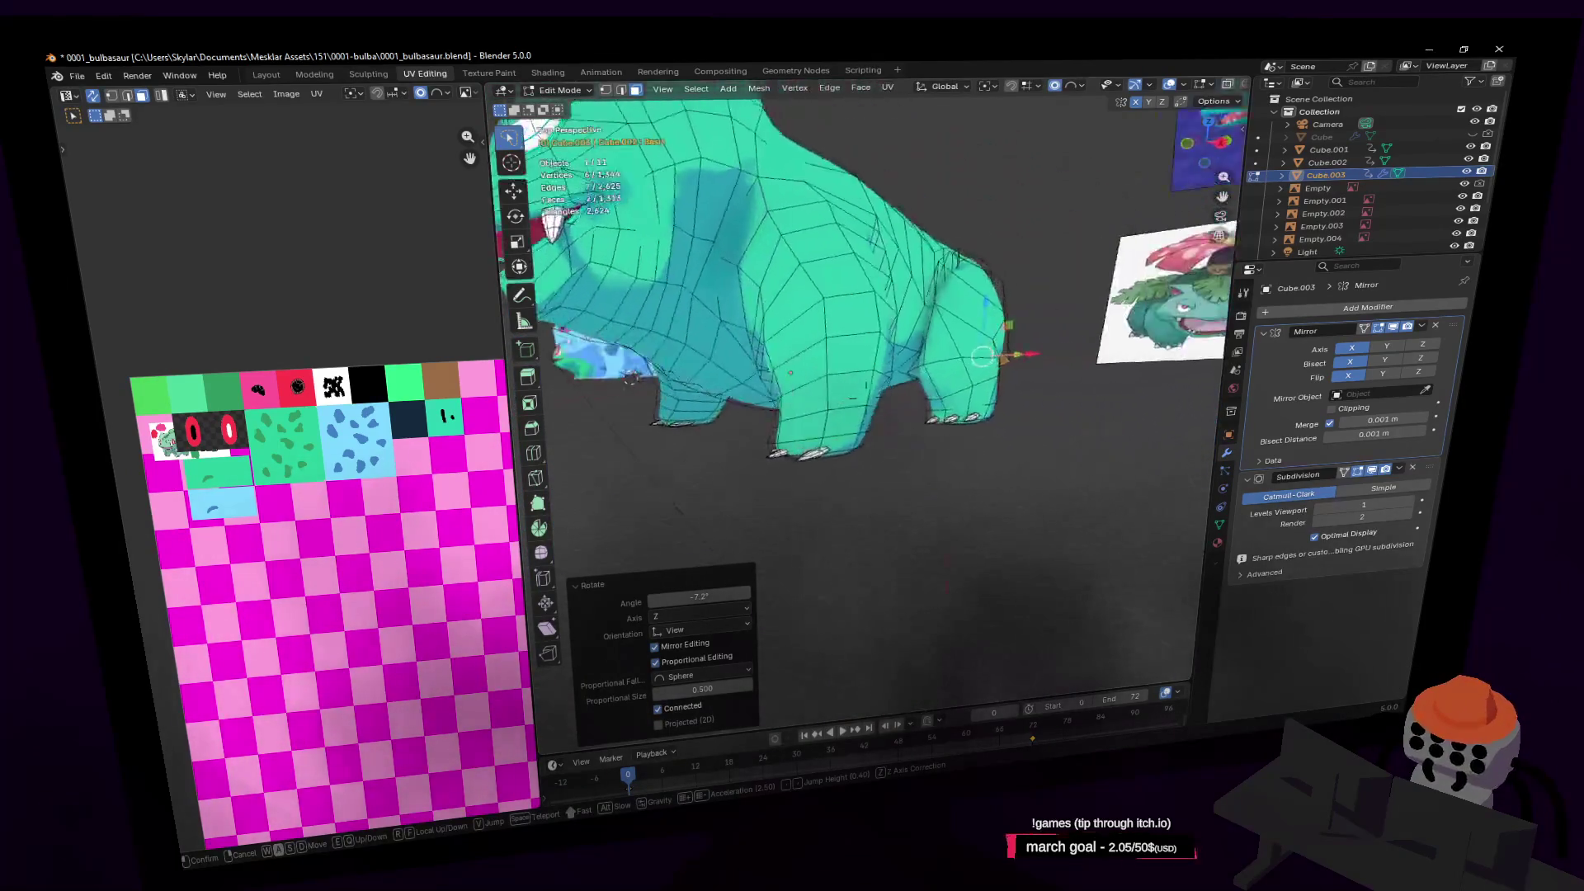
{"action": "left_click", "coordinate": [1042, 423]}
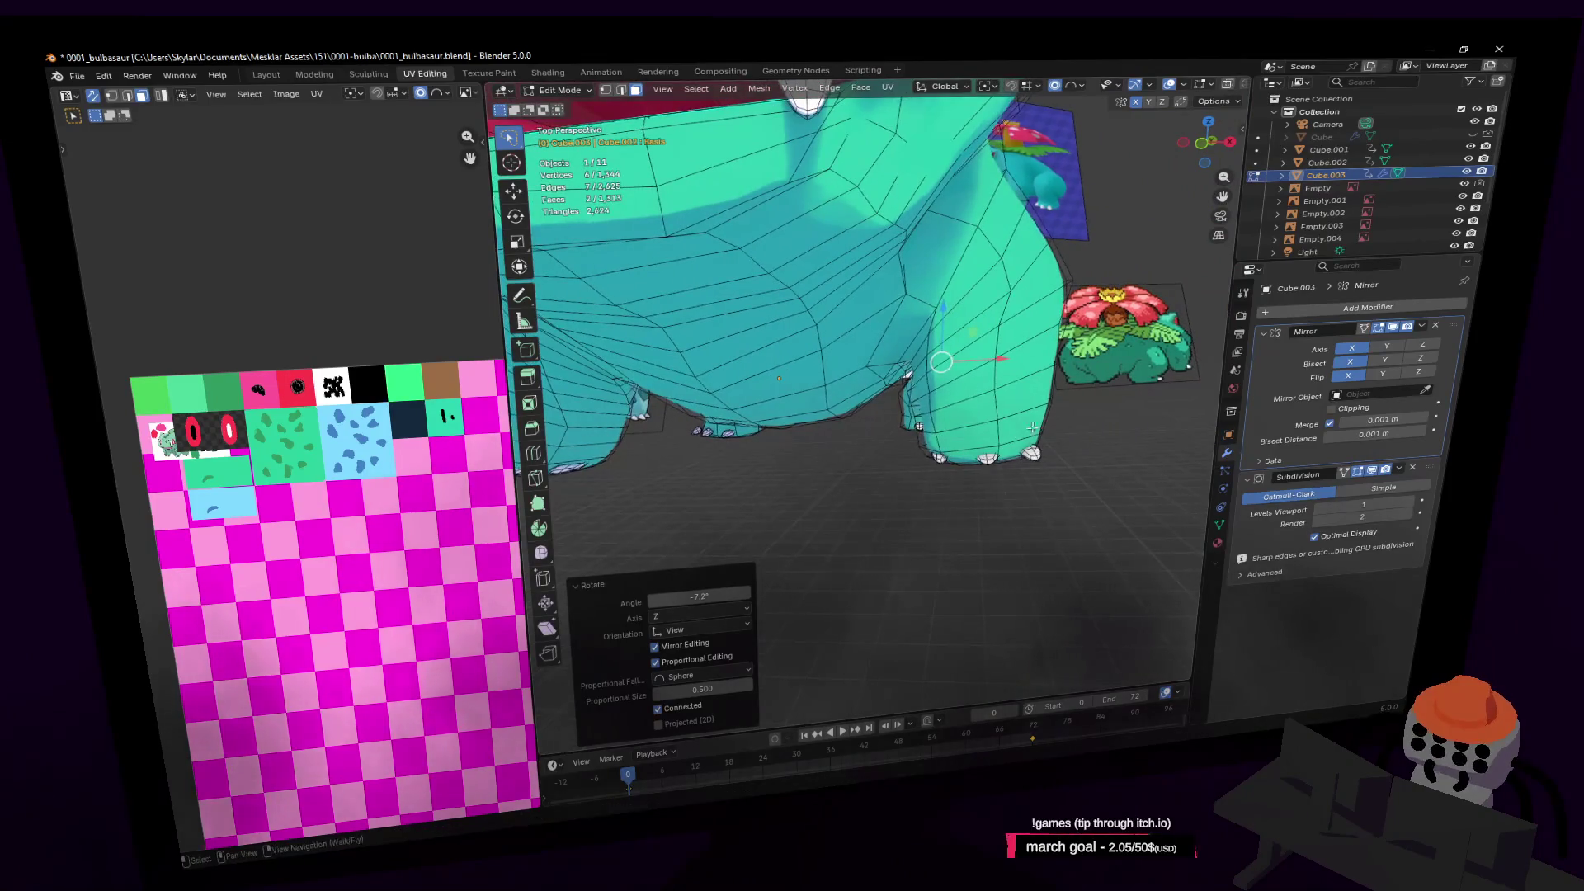
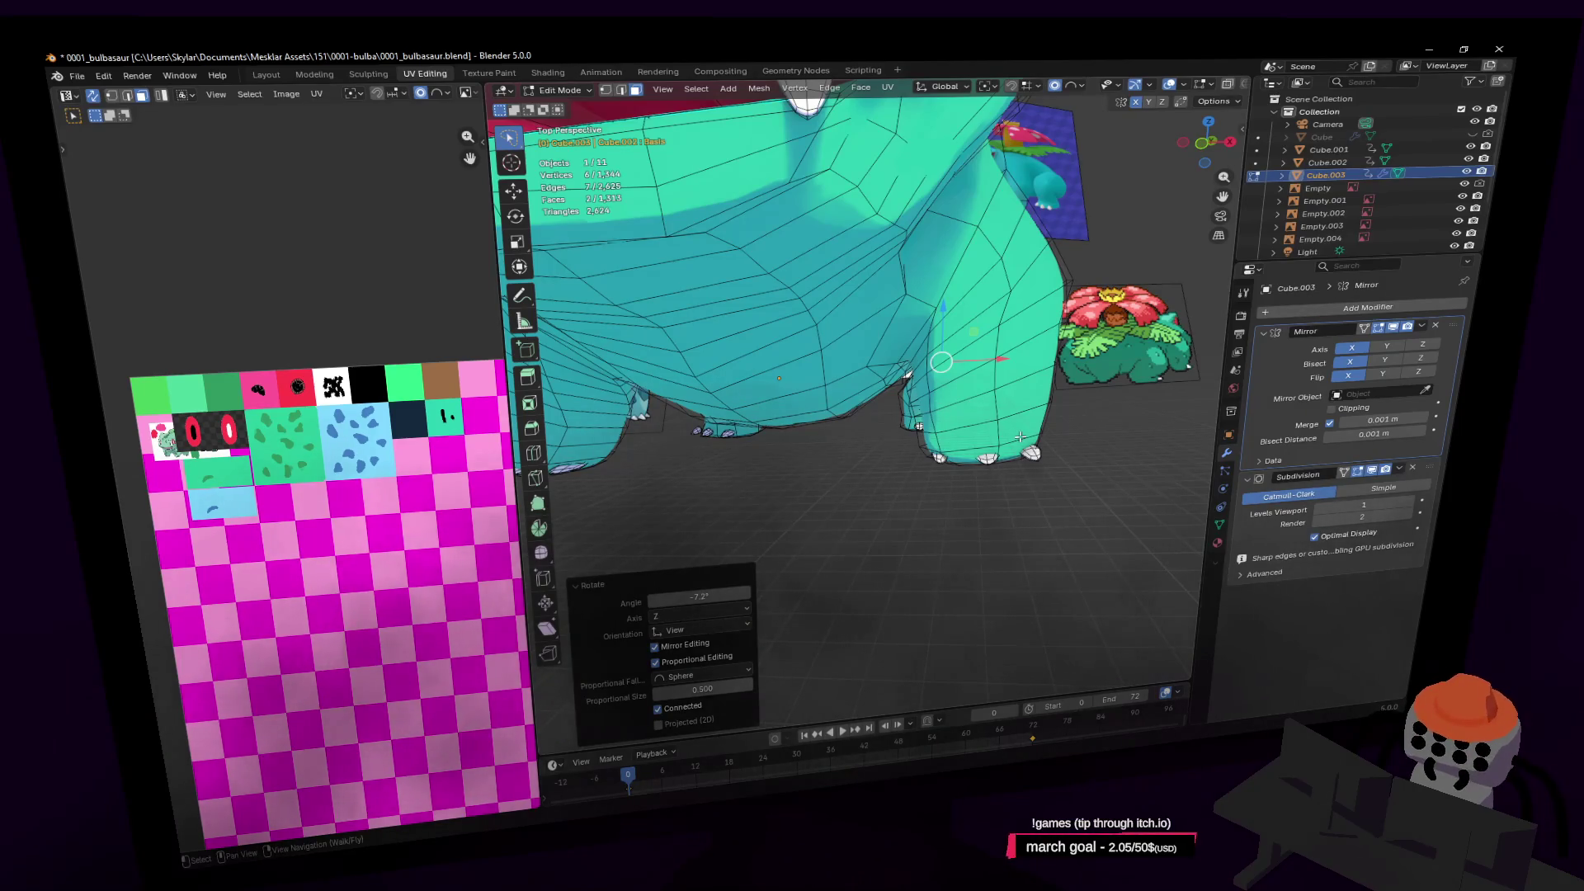
Return the Bulbasaur to Object Mode, orbit to its front, and switch to _palette.png in Paint.NET
{"action": "scroll", "coordinate": [918, 454], "scroll_direction": "down", "scroll_amount": 8}
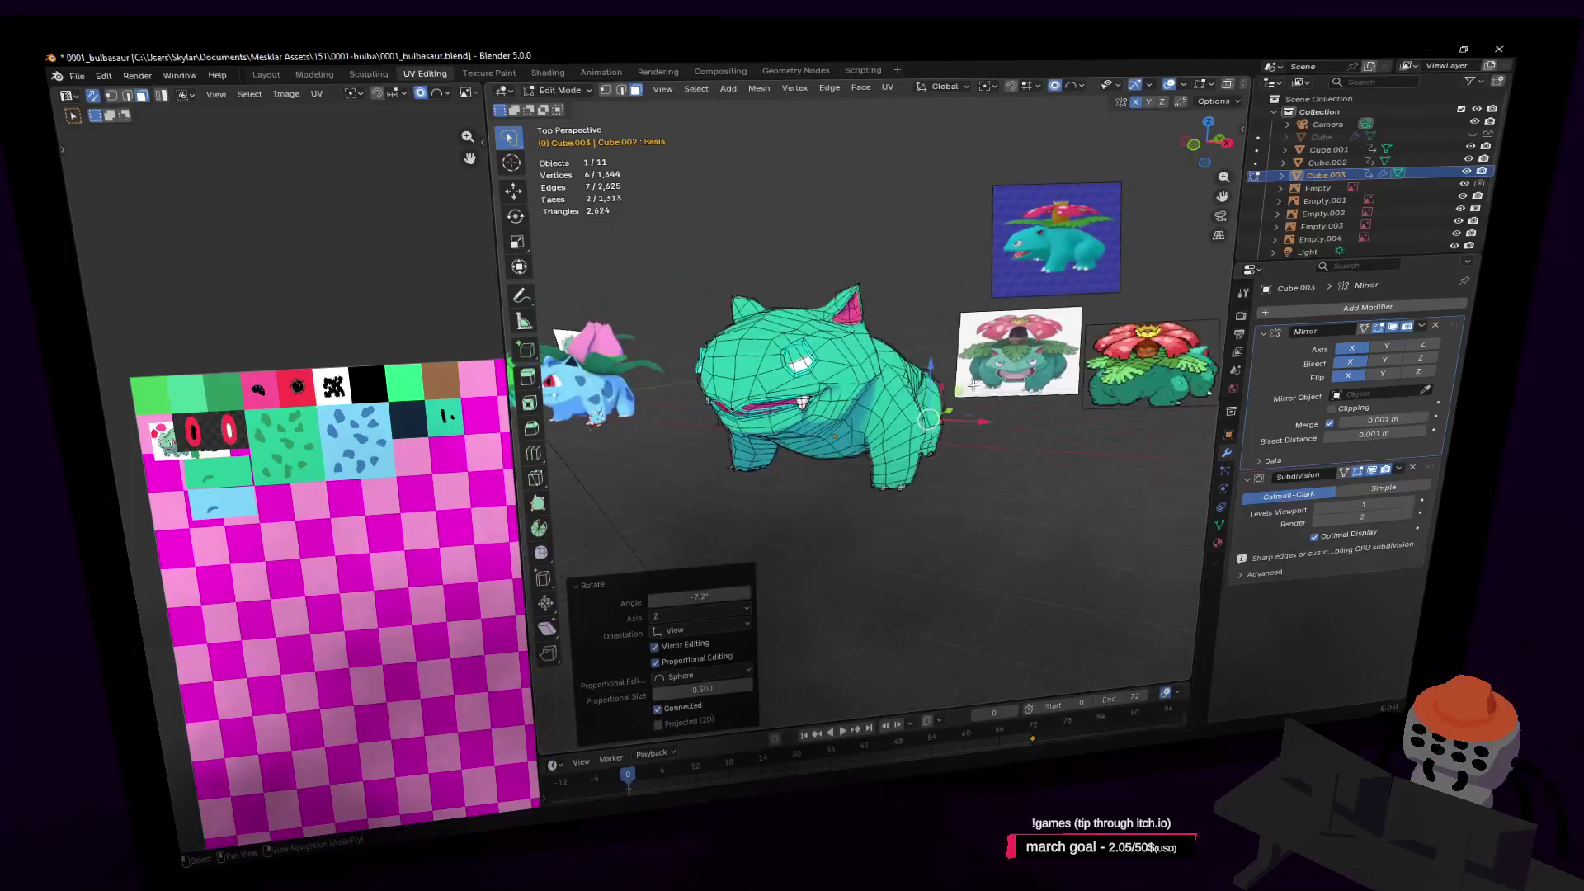
{"action": "key", "text": "Tab"}
{"action": "key", "text": "shift+grave"}
{"action": "key", "text": "w"}
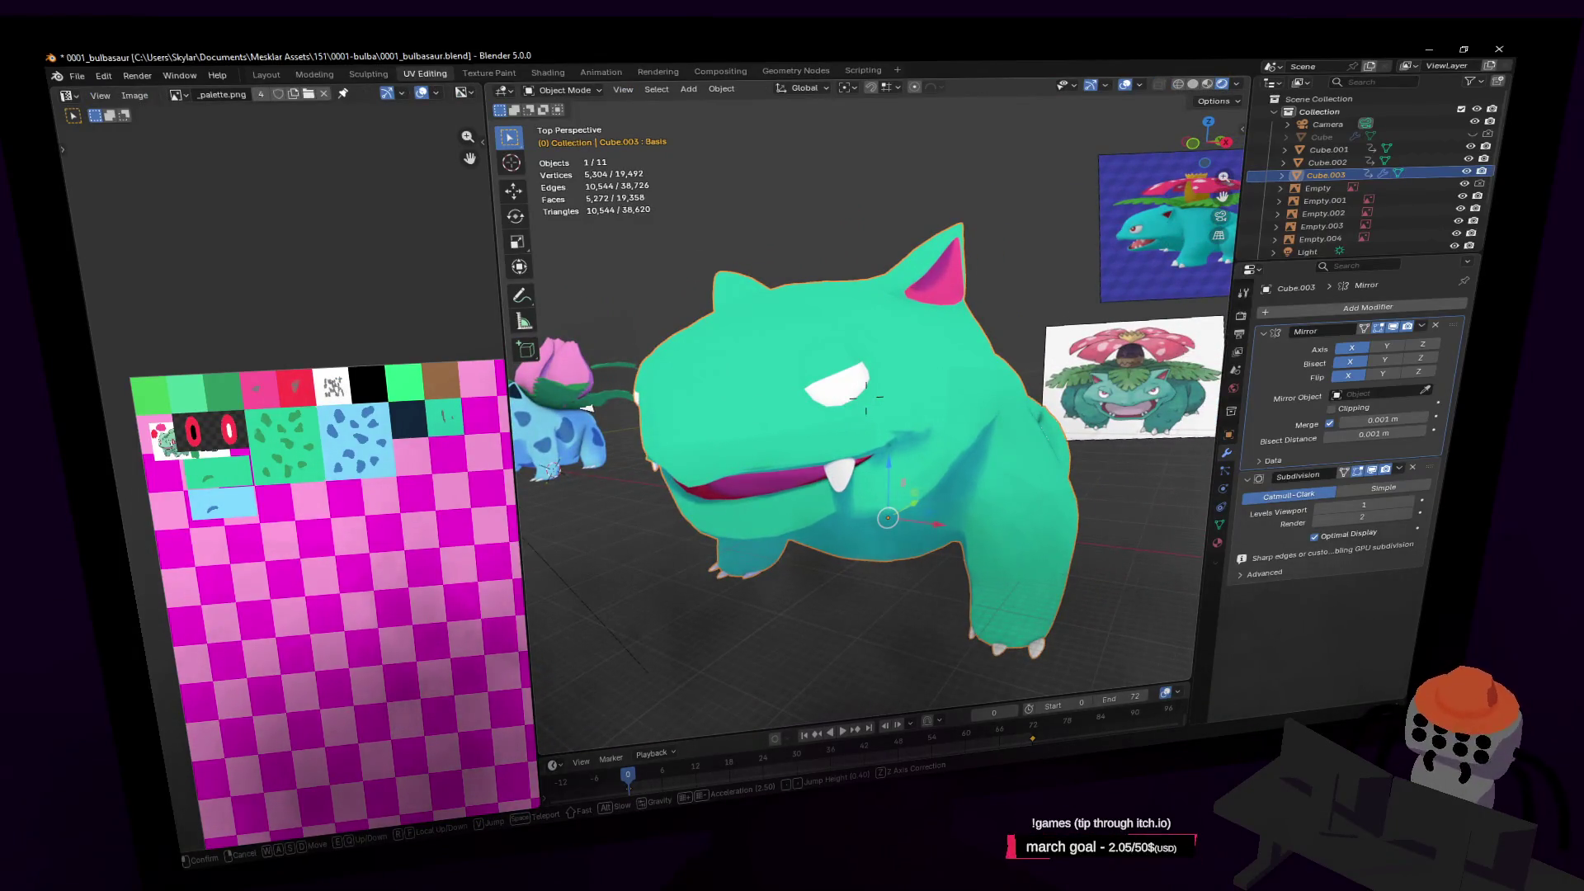
{"action": "left_click", "coordinate": [972, 393]}
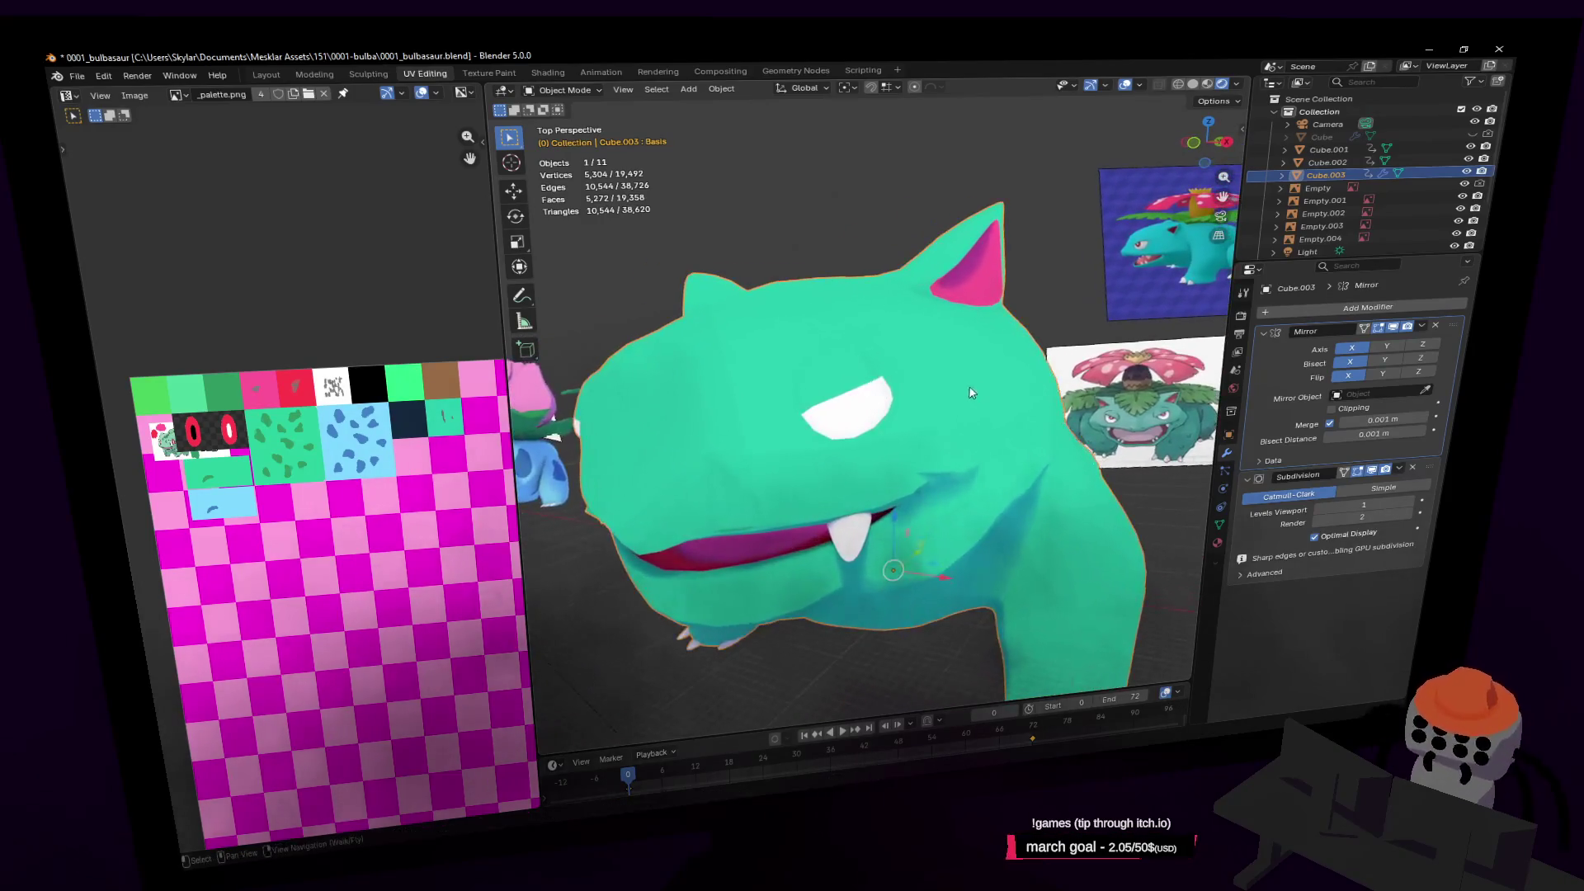
{"action": "middle_click_drag", "start_coordinate": [961, 441], "coordinate": [929, 431]}
{"action": "middle_click_drag", "start_coordinate": [840, 468], "coordinate": [869, 475]}
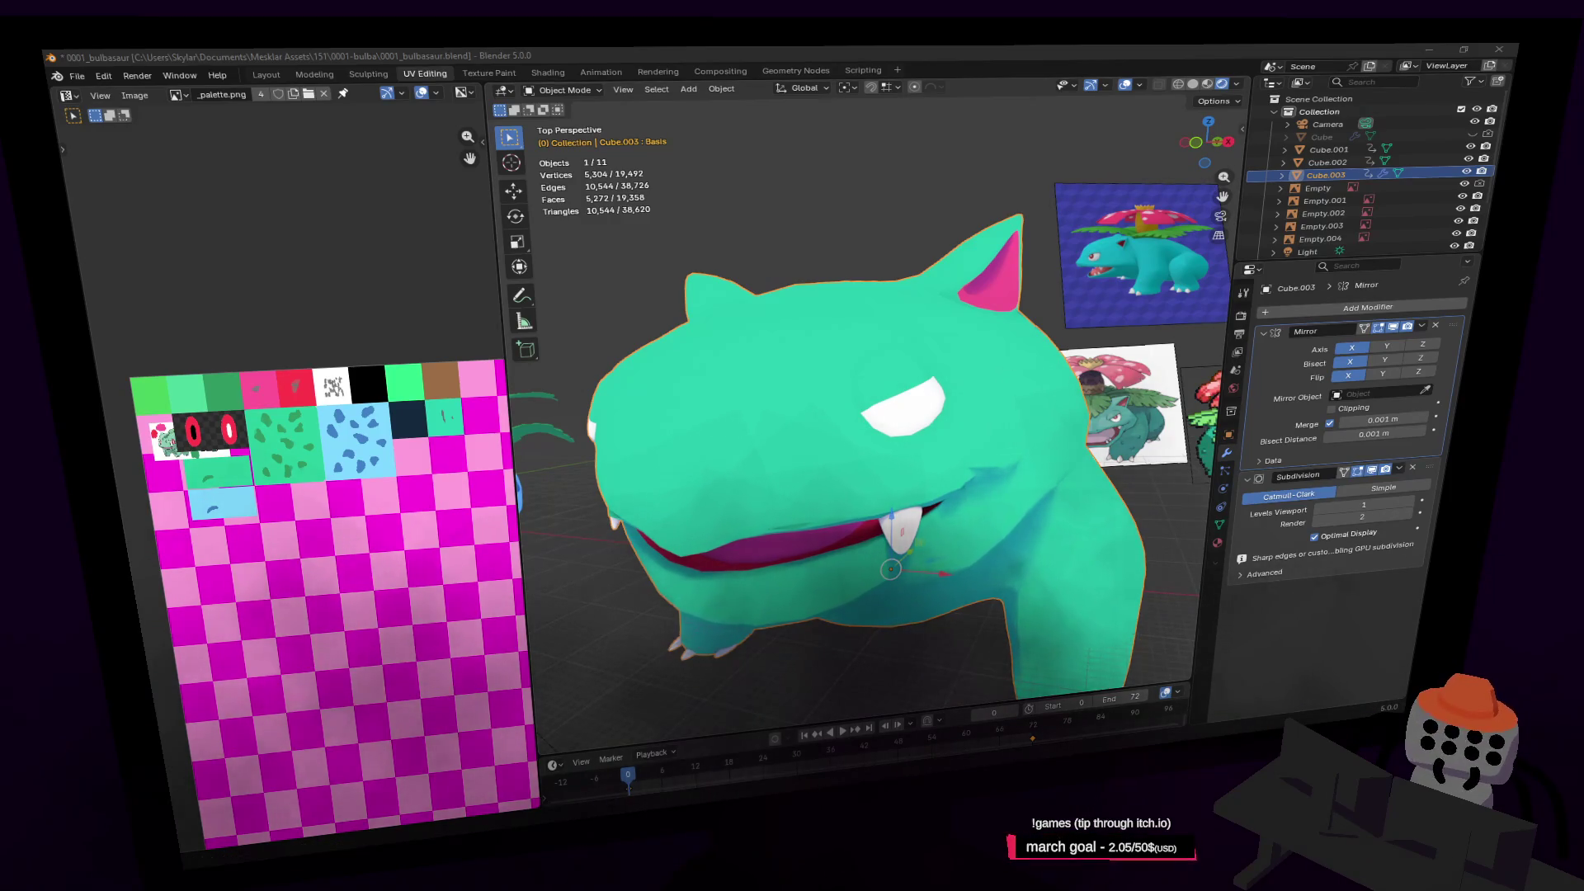
{"action": "key", "text": "alt+Tab"}
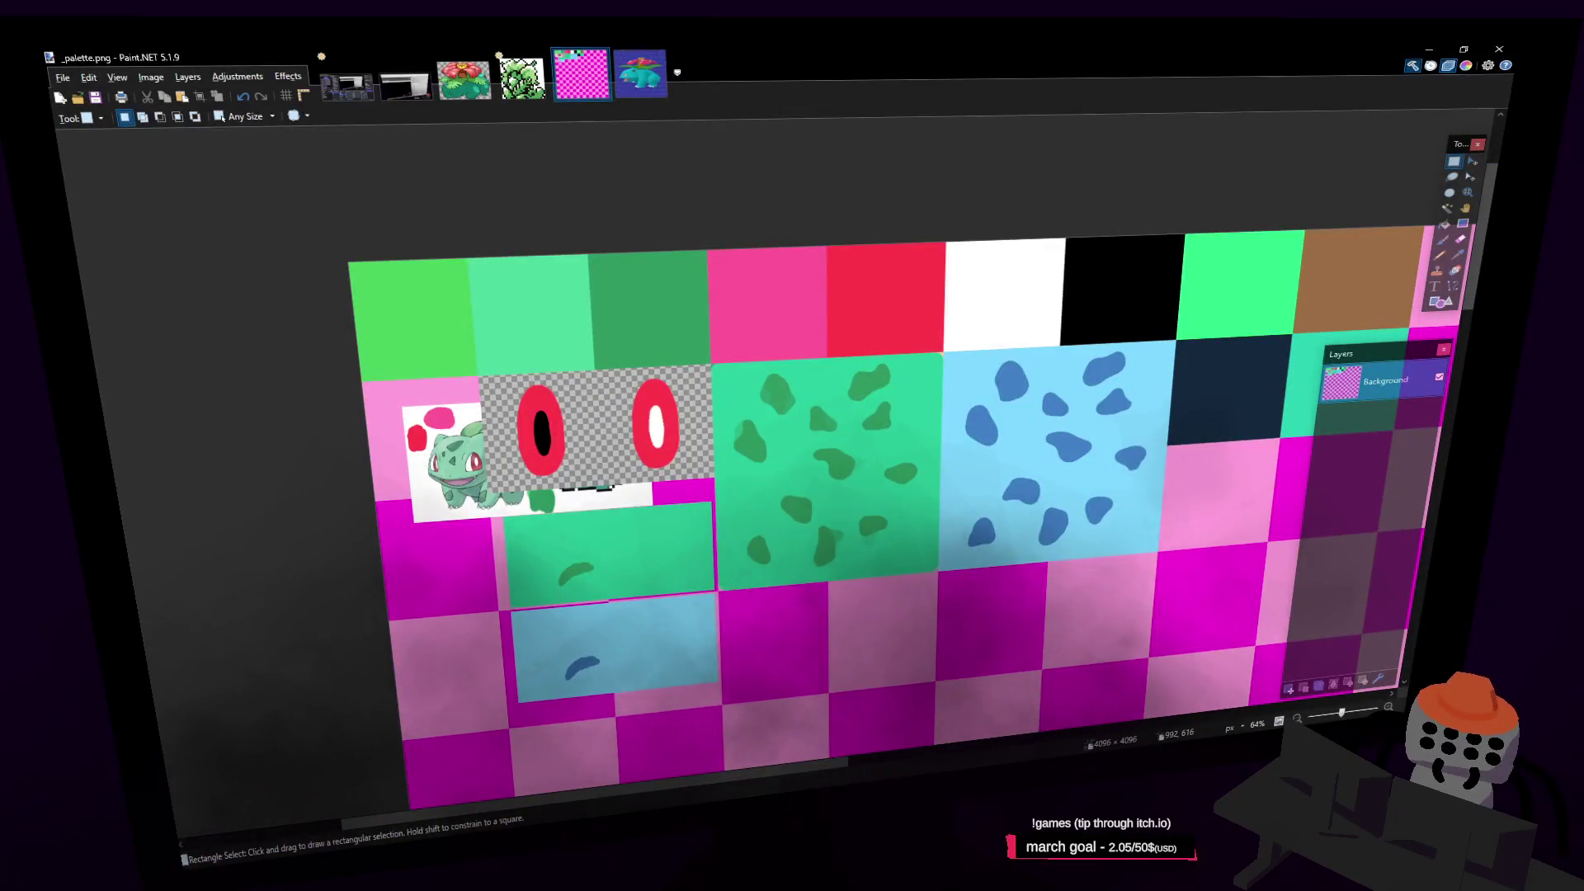
Pan the palette and try colour-selecting the light-blue tile areas, then clear the selection
{"action": "middle_click_drag", "start_coordinate": [971, 500], "coordinate": [929, 393]}
{"action": "middle_click_drag", "start_coordinate": [653, 537], "coordinate": [728, 408]}
{"action": "key", "text": "s"}
{"action": "key", "text": "s"}
{"action": "key", "text": "s"}
{"action": "left_click", "coordinate": [729, 408]}
{"action": "left_click", "coordinate": [650, 429], "text": "shift"}
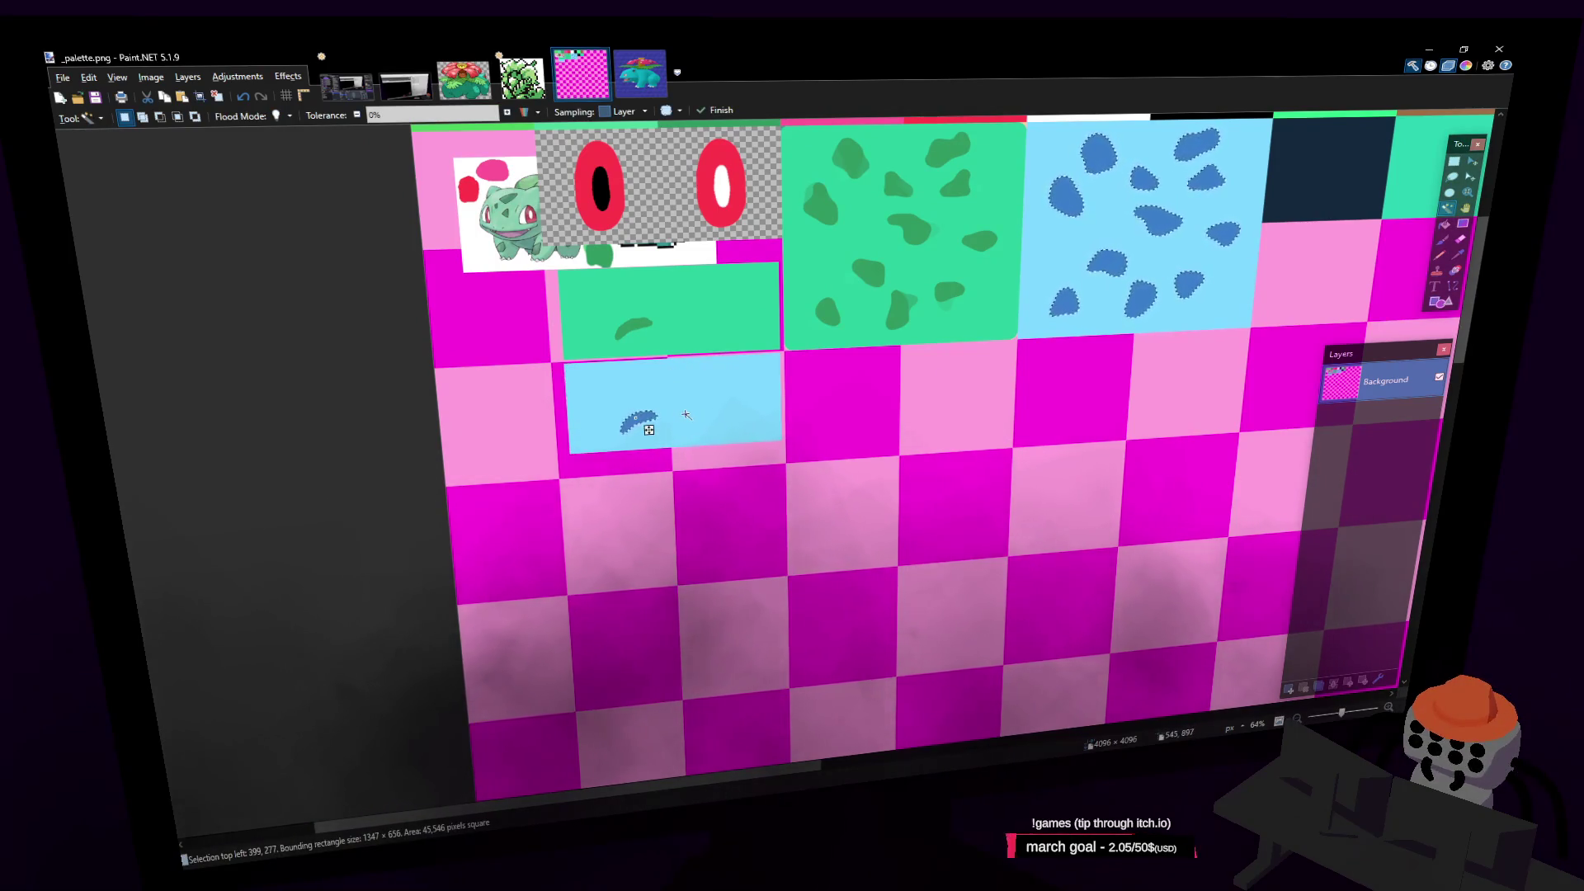
{"action": "left_click", "coordinate": [695, 411], "text": "shift"}
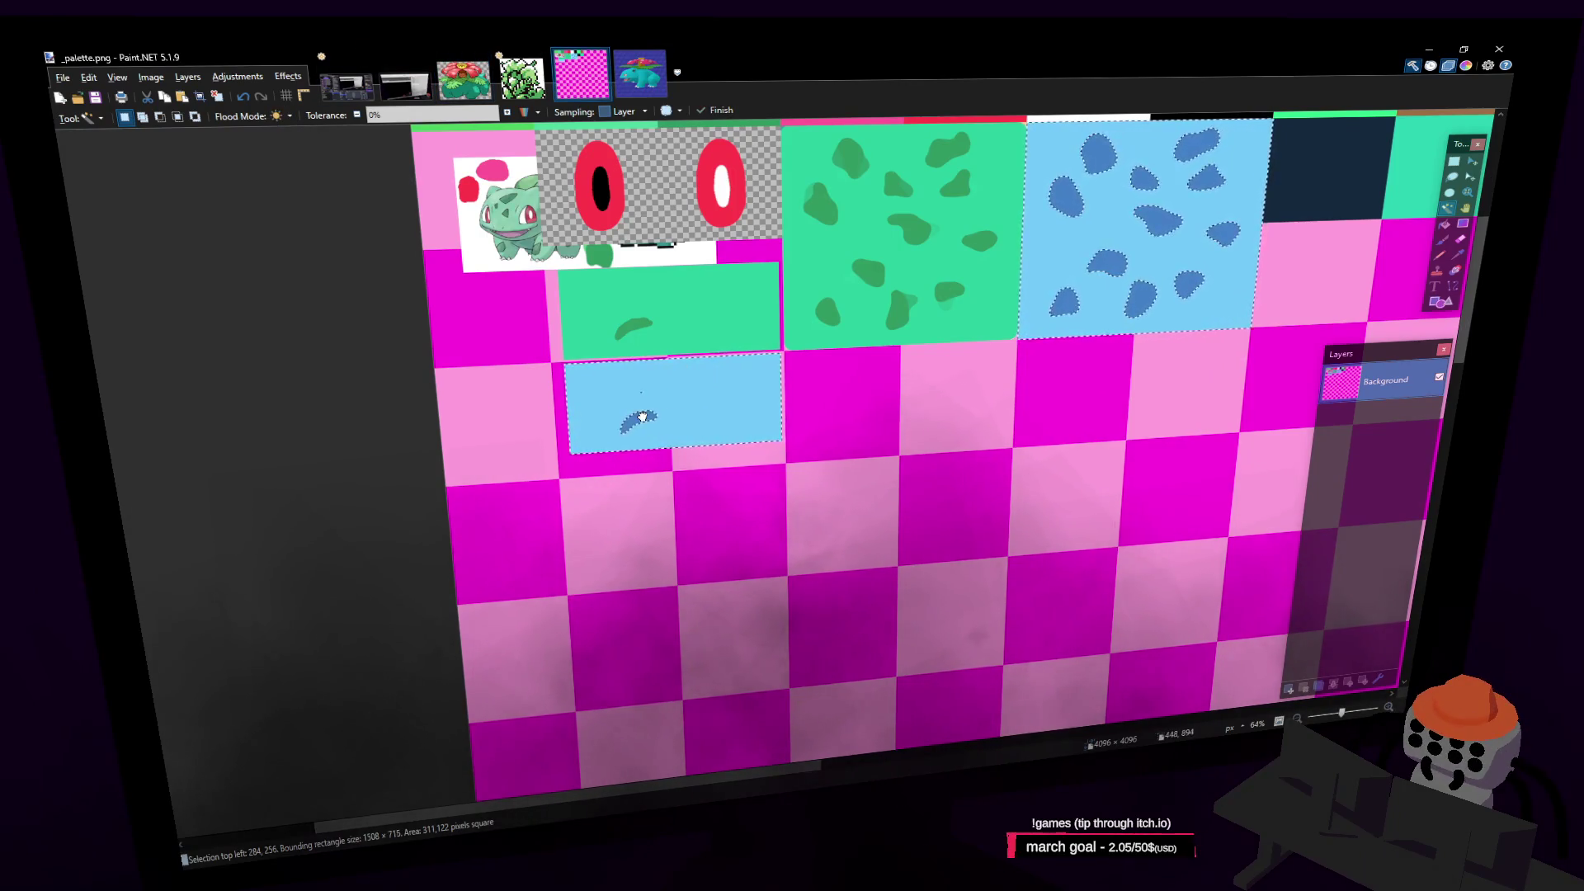
{"action": "key", "text": "ctrl+d"}
Rectangle-select the light-blue stroke tile and drag a copy directly below it
{"action": "key", "text": "s"}
{"action": "left_click_drag", "start_coordinate": [778, 360], "coordinate": [571, 454]}
{"action": "key", "text": "m"}
{"action": "left_click_drag", "start_coordinate": [806, 443], "coordinate": [807, 479]}
{"action": "left_click_drag", "start_coordinate": [701, 433], "coordinate": [703, 483]}
{"action": "scroll", "coordinate": [911, 438], "scroll_direction": "up", "scroll_amount": 3}
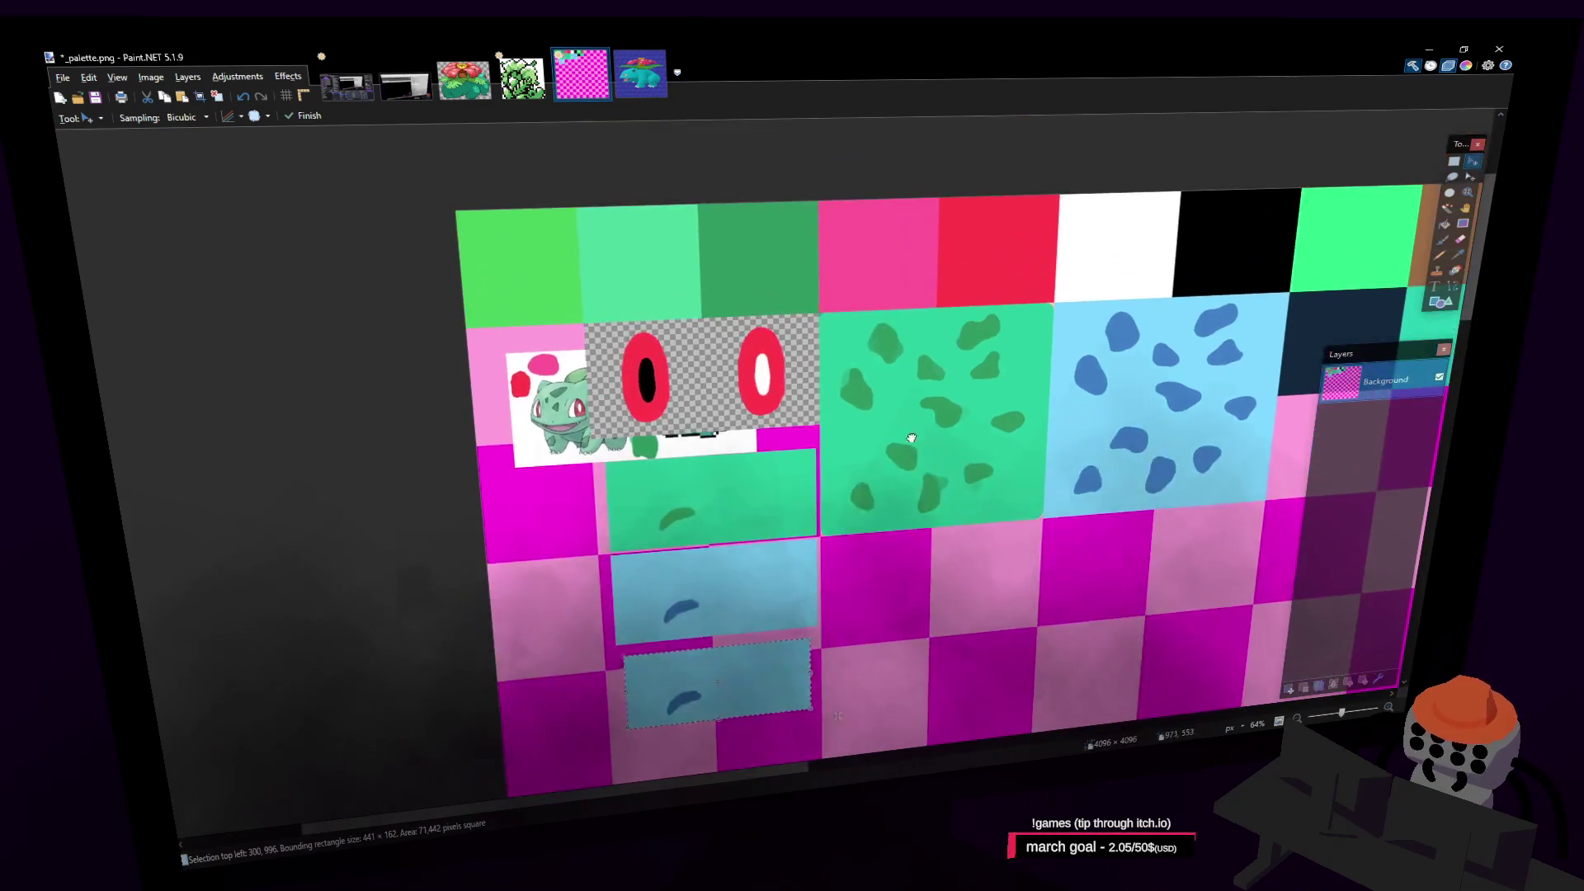
{"action": "scroll", "coordinate": [911, 437], "scroll_direction": "down", "scroll_amount": 1}
Fill the copied tile's light-blue area green with the paint bucket, discarding a gradient attempt
{"action": "left_click", "coordinate": [1458, 254]}
{"action": "left_click", "coordinate": [634, 217]}
{"action": "scroll", "coordinate": [634, 216], "scroll_direction": "down", "scroll_amount": 1}
{"action": "key", "text": "g"}
{"action": "left_click", "coordinate": [714, 538]}
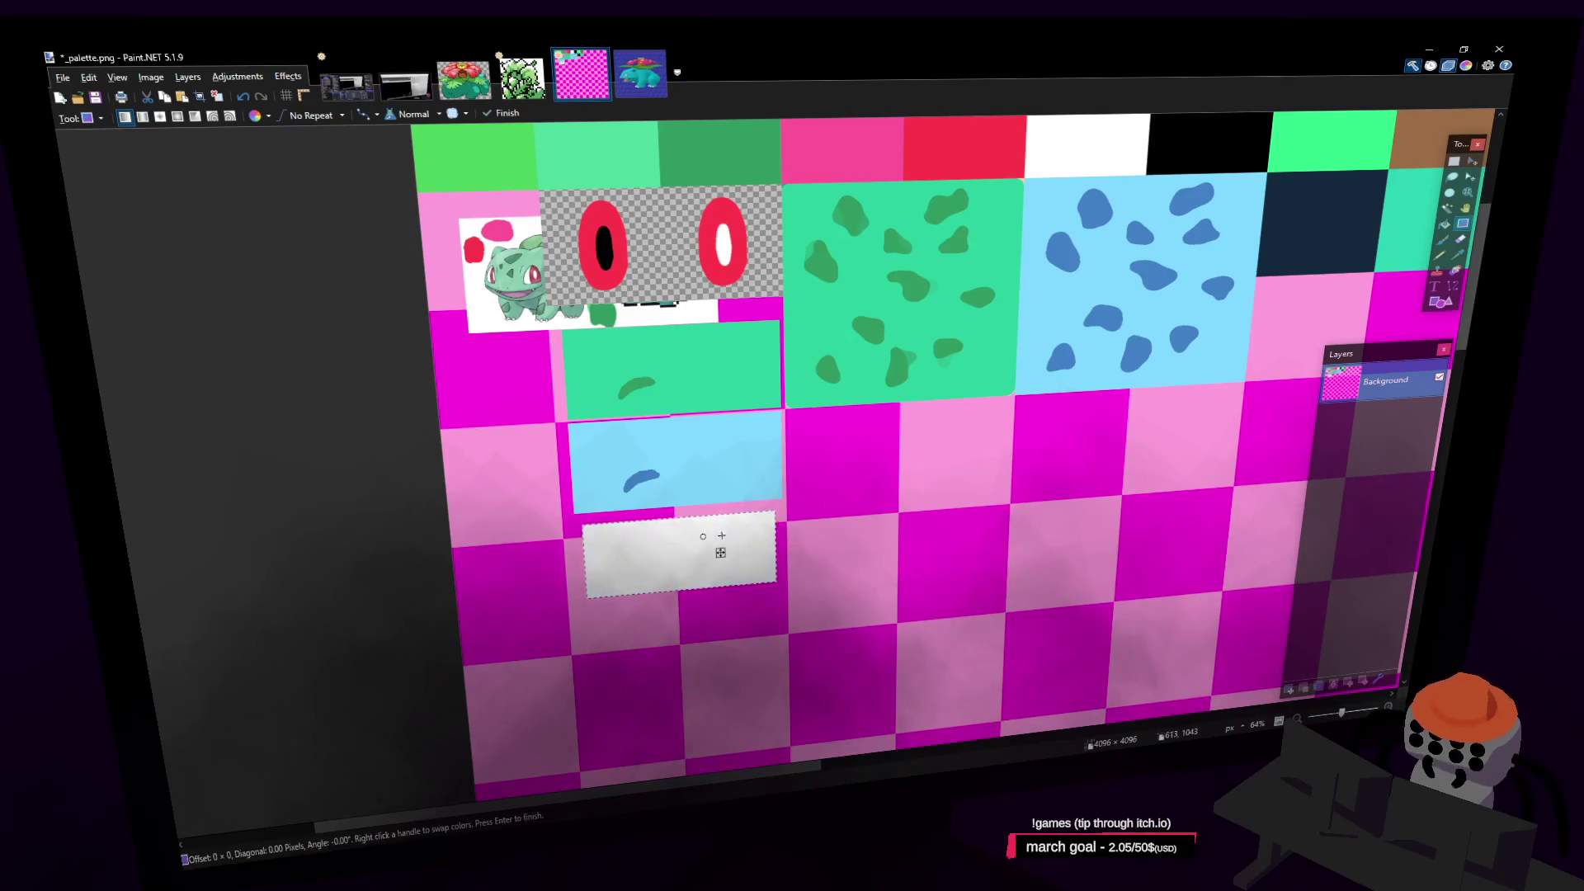
{"action": "key", "text": "ctrl+z"}
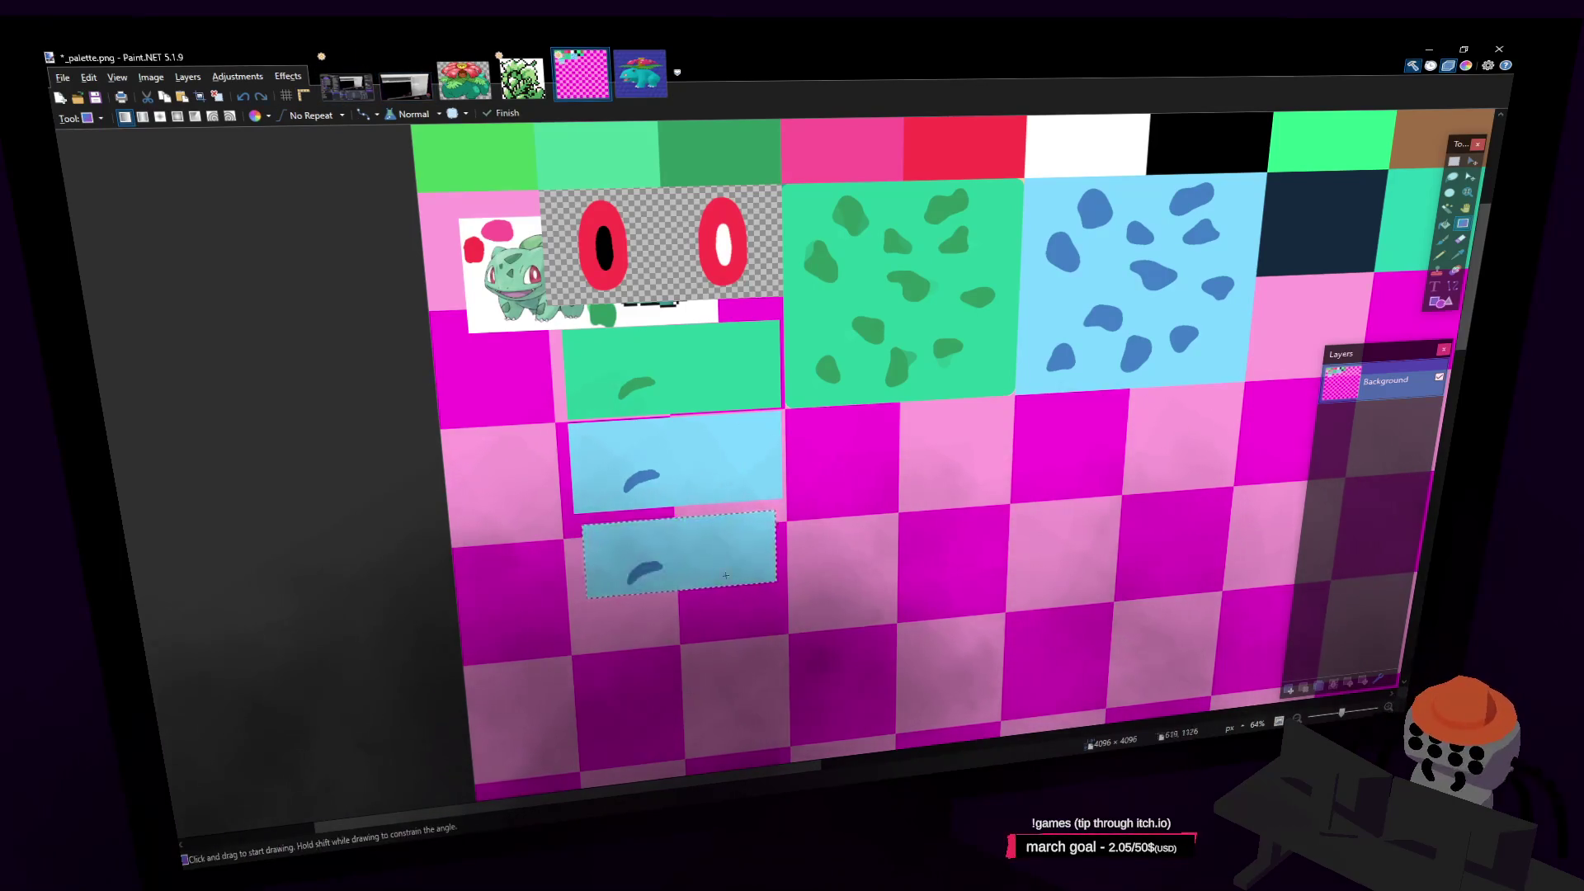
{"action": "key", "text": "f"}
{"action": "left_click", "coordinate": [736, 577]}
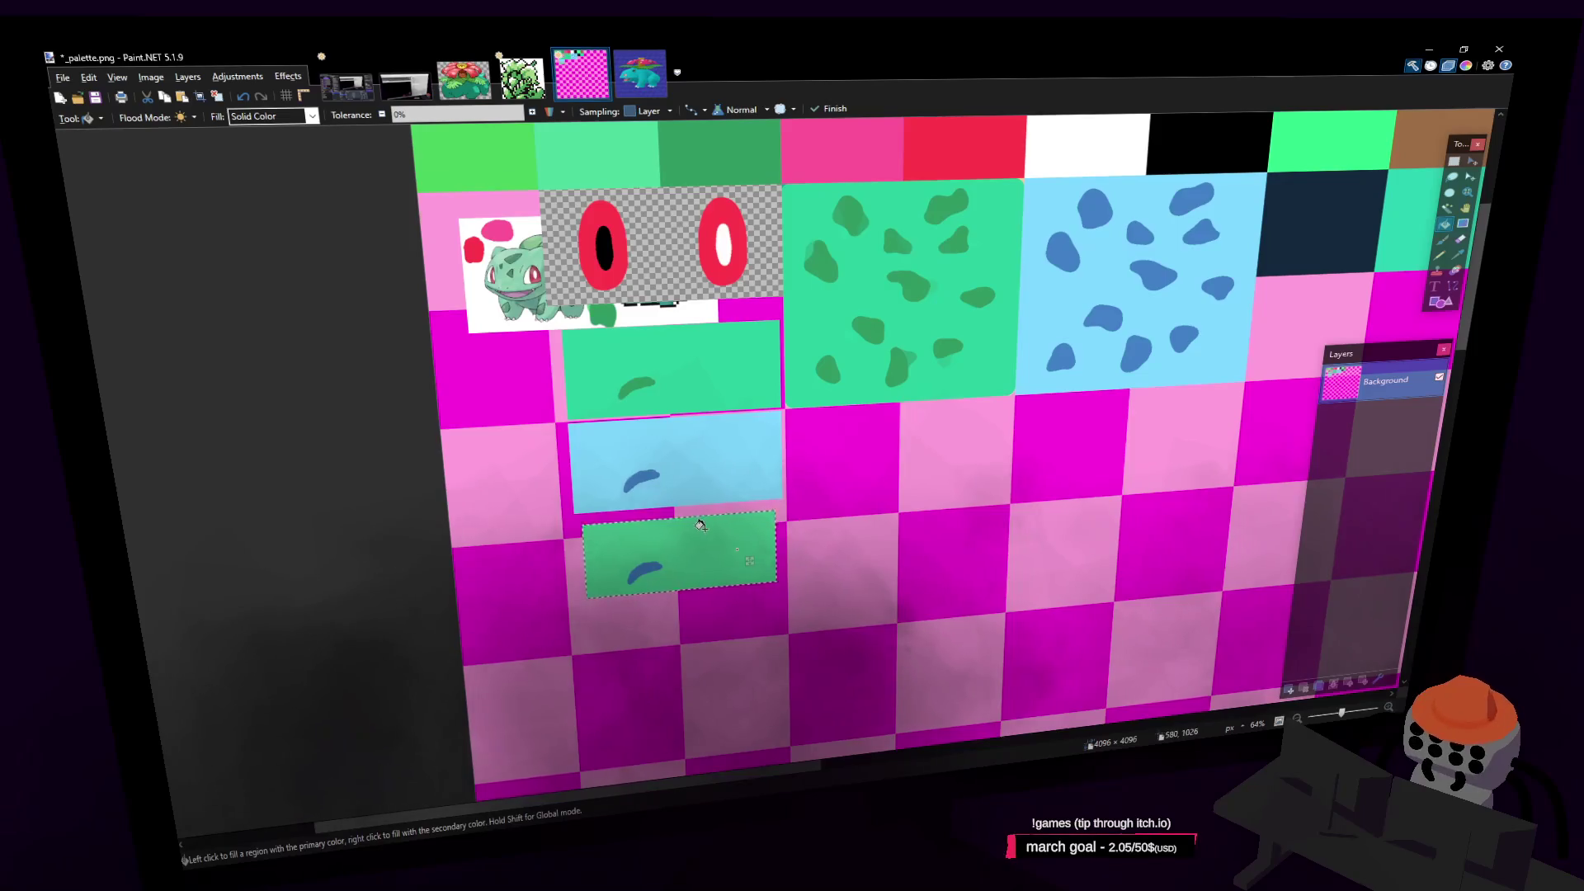
{"action": "scroll", "coordinate": [700, 526], "scroll_direction": "up", "scroll_amount": 4, "text": "ctrl"}
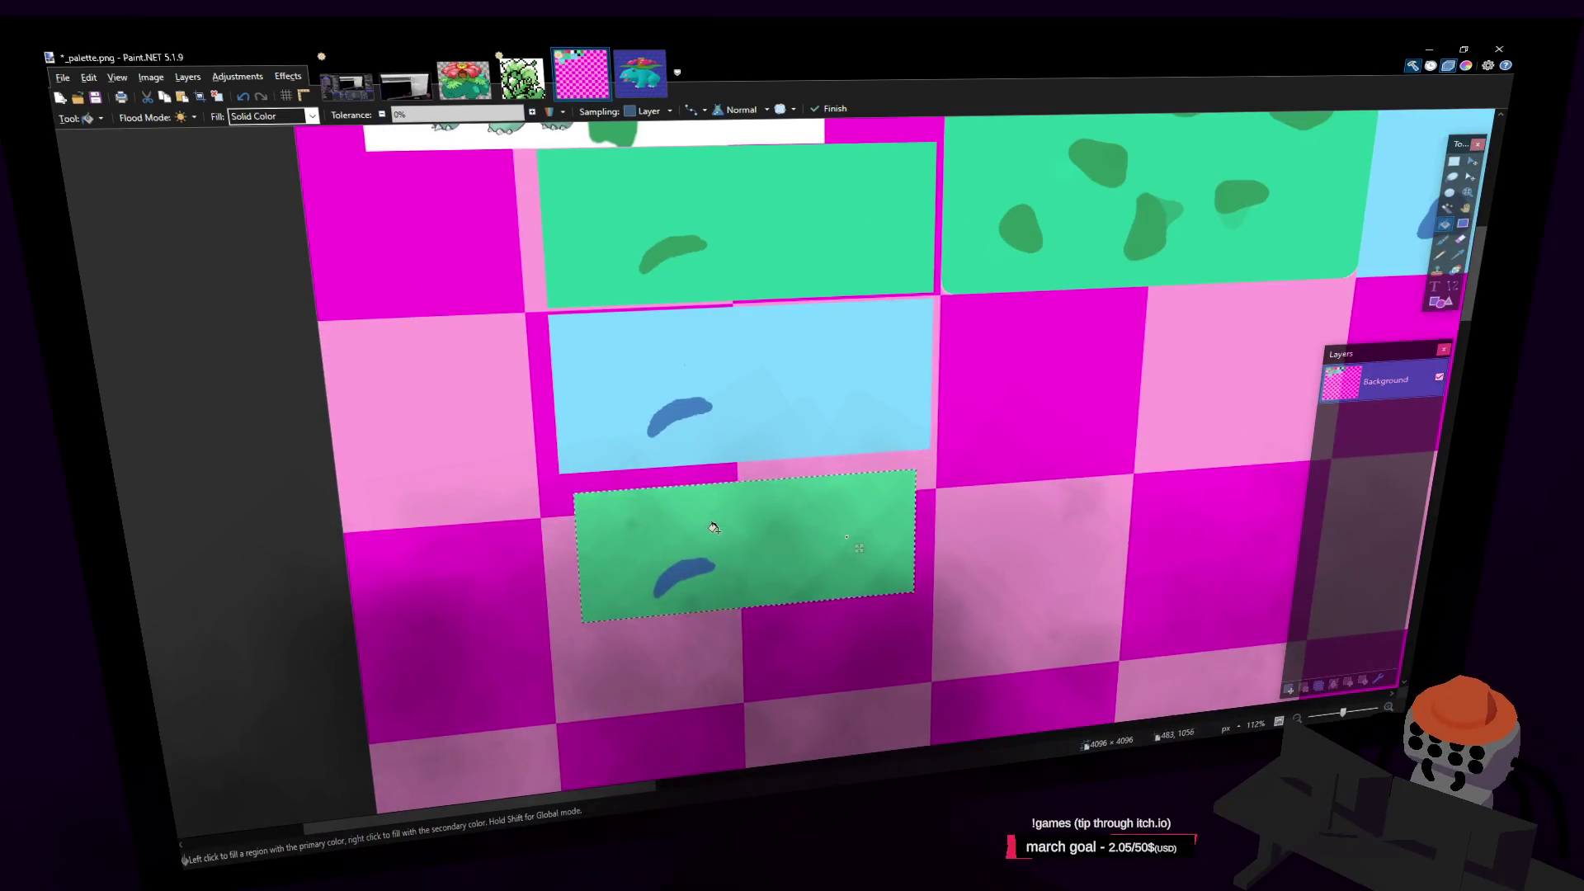
{"action": "scroll", "coordinate": [712, 524], "scroll_direction": "up", "scroll_amount": 1, "text": "ctrl"}
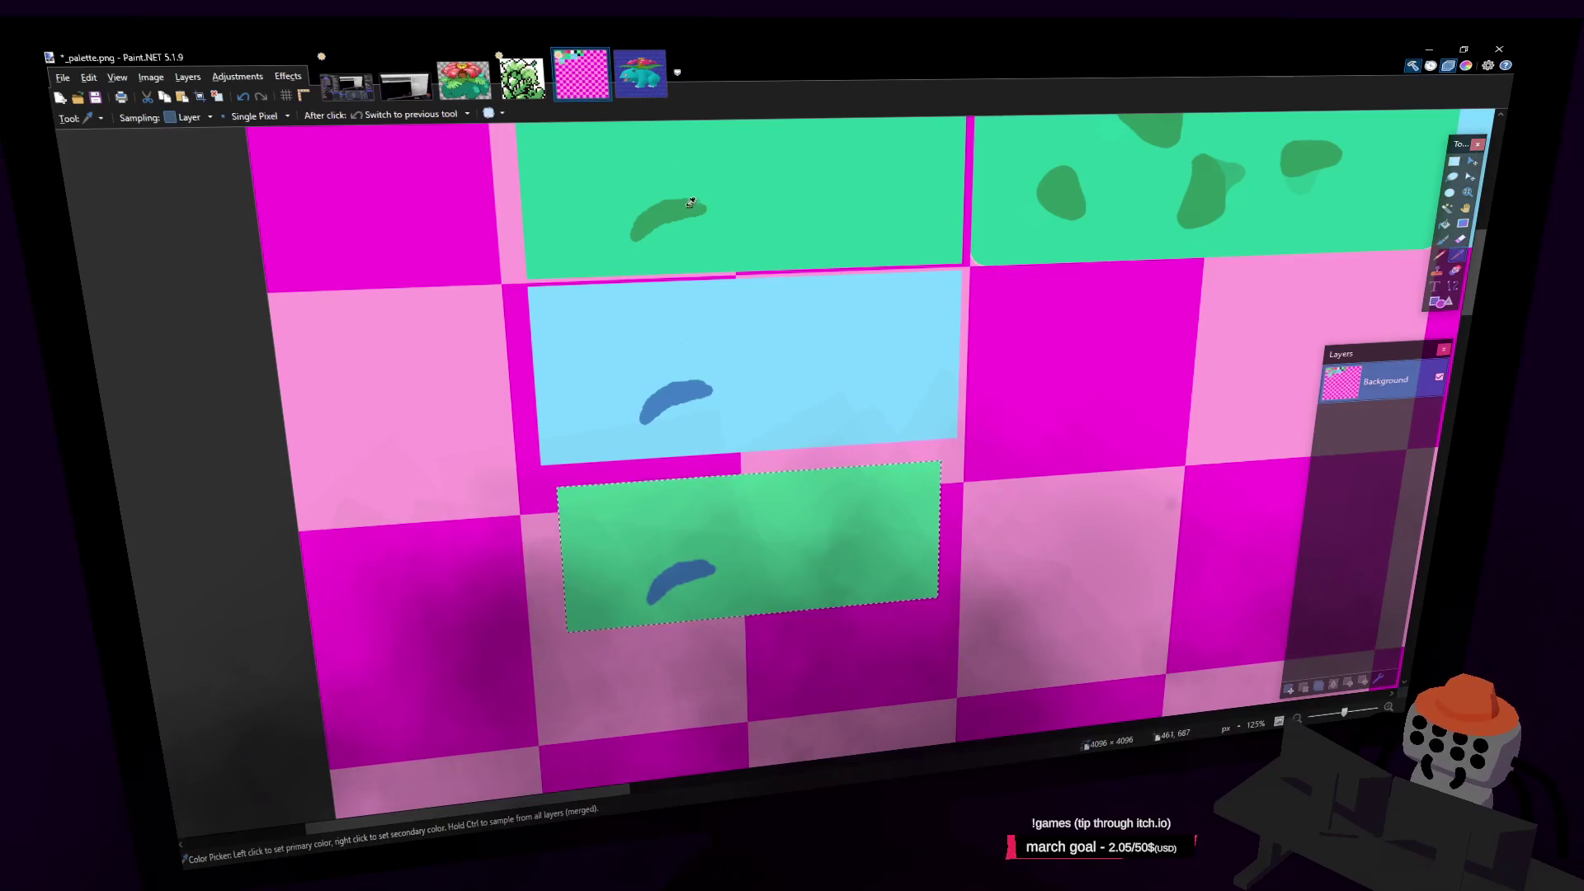
{"action": "scroll", "coordinate": [814, 517], "scroll_direction": "down", "scroll_amount": 2}
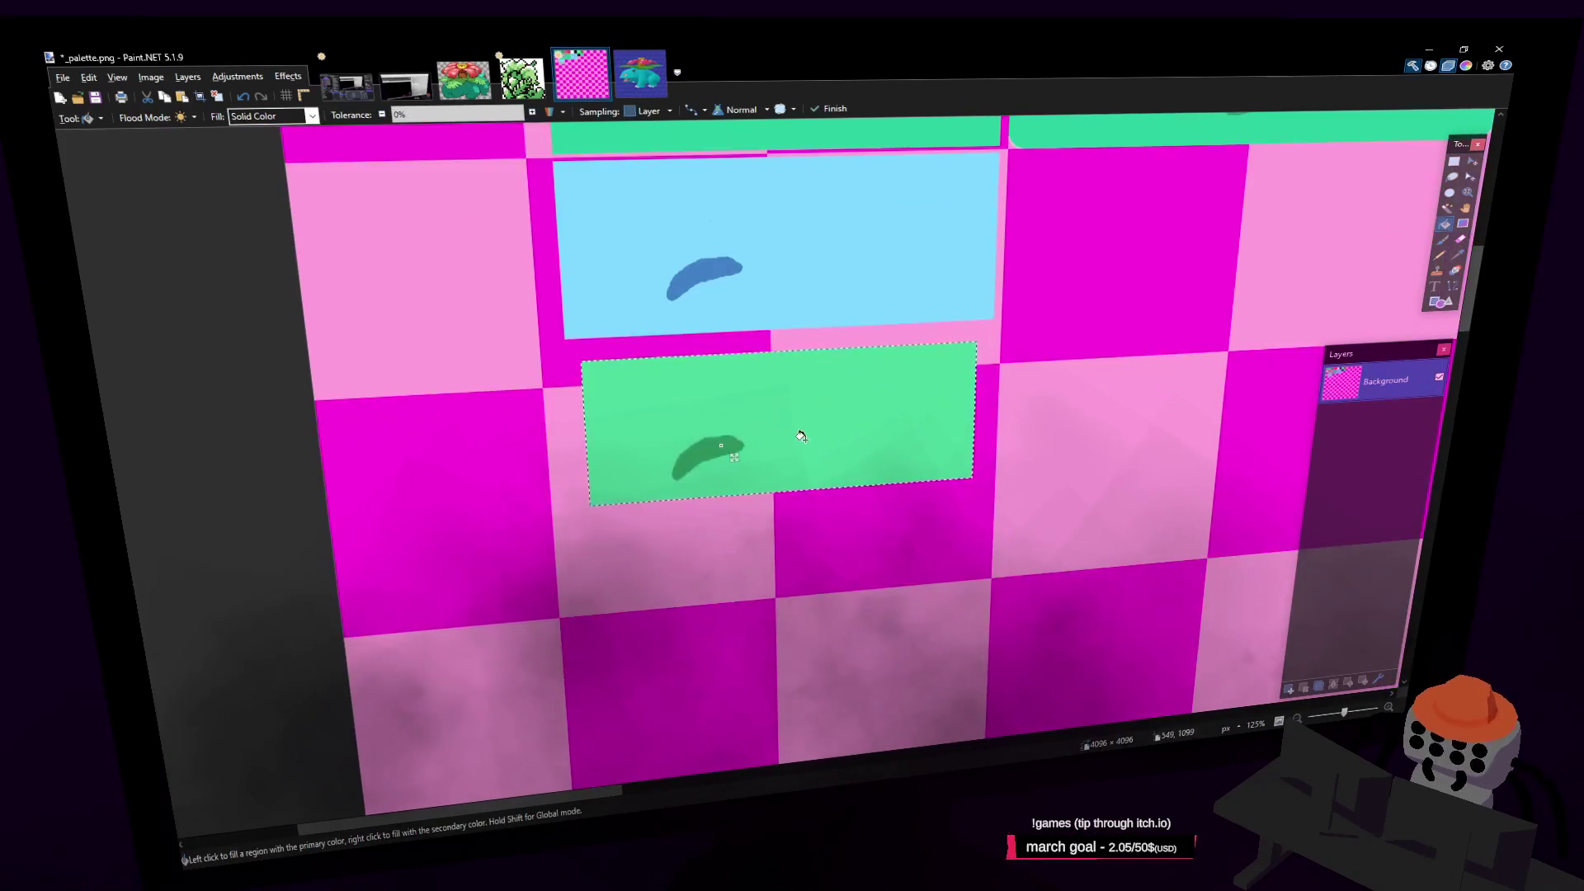
Save the palette, then back in Blender face the model's front in Edit Mode
{"action": "key", "text": "ctrl+s"}
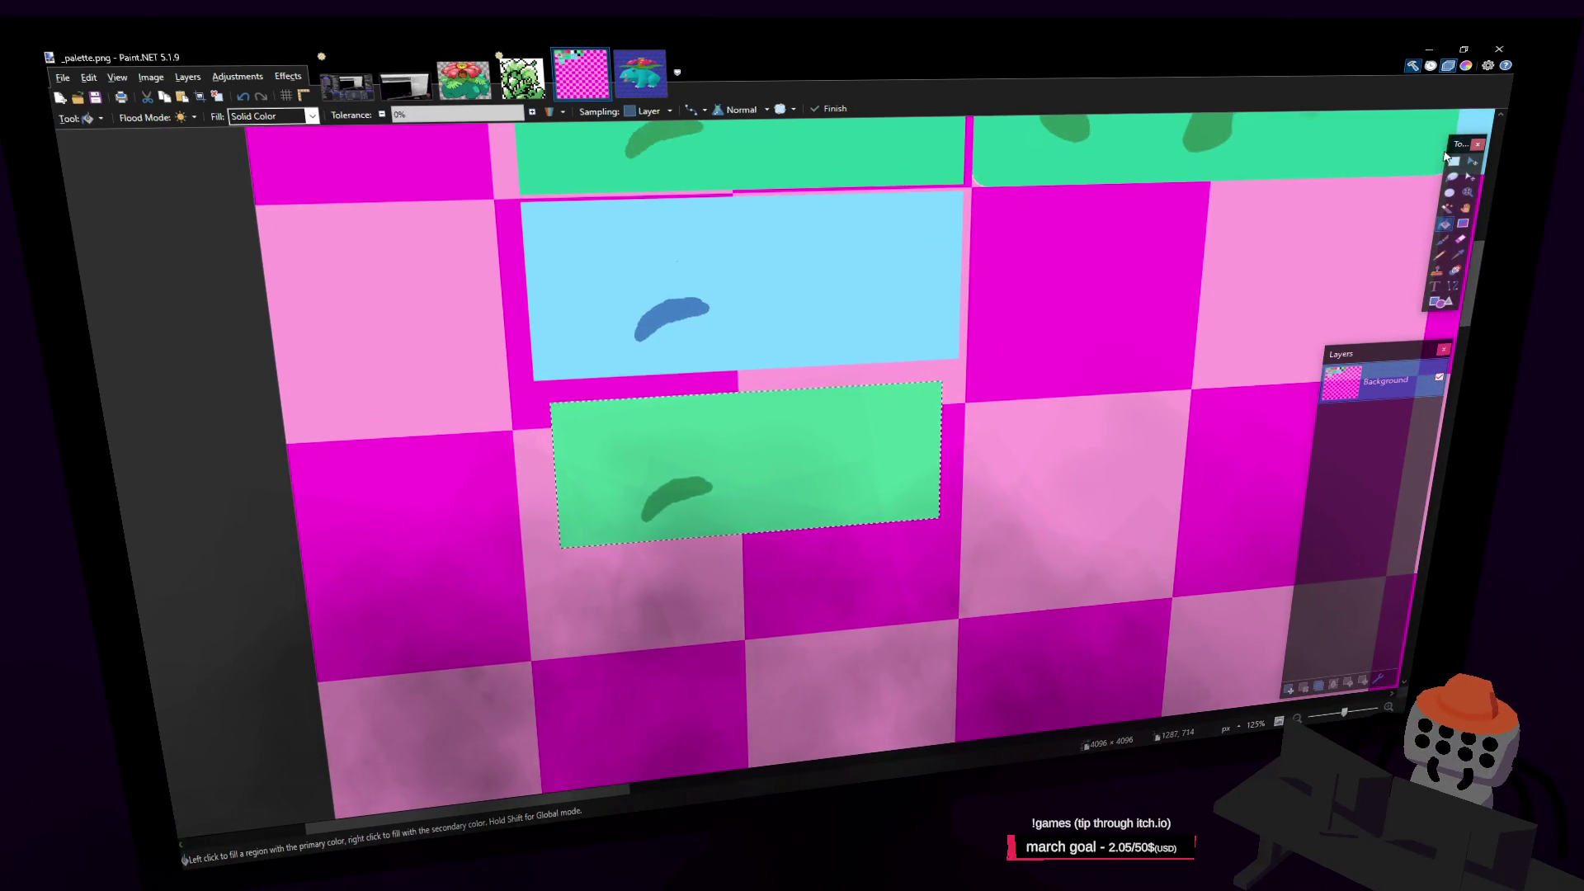
{"action": "left_click", "coordinate": [1454, 161]}
{"action": "key", "text": "ctrl+d"}
{"action": "key", "text": "ctrl+s"}
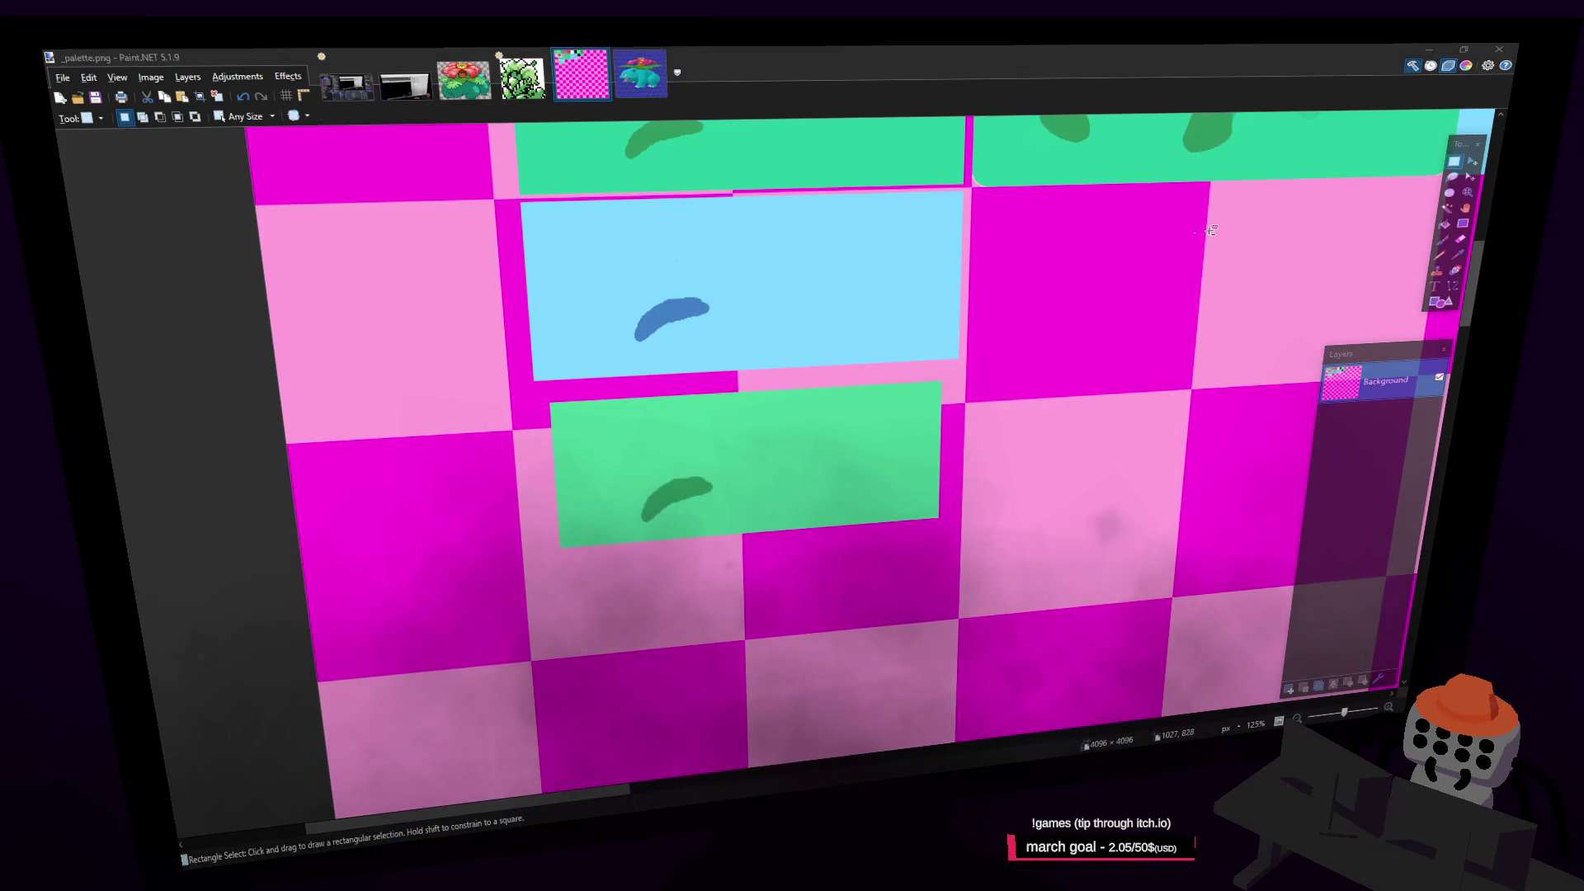
{"action": "middle_click_drag", "start_coordinate": [879, 240], "coordinate": [817, 309]}
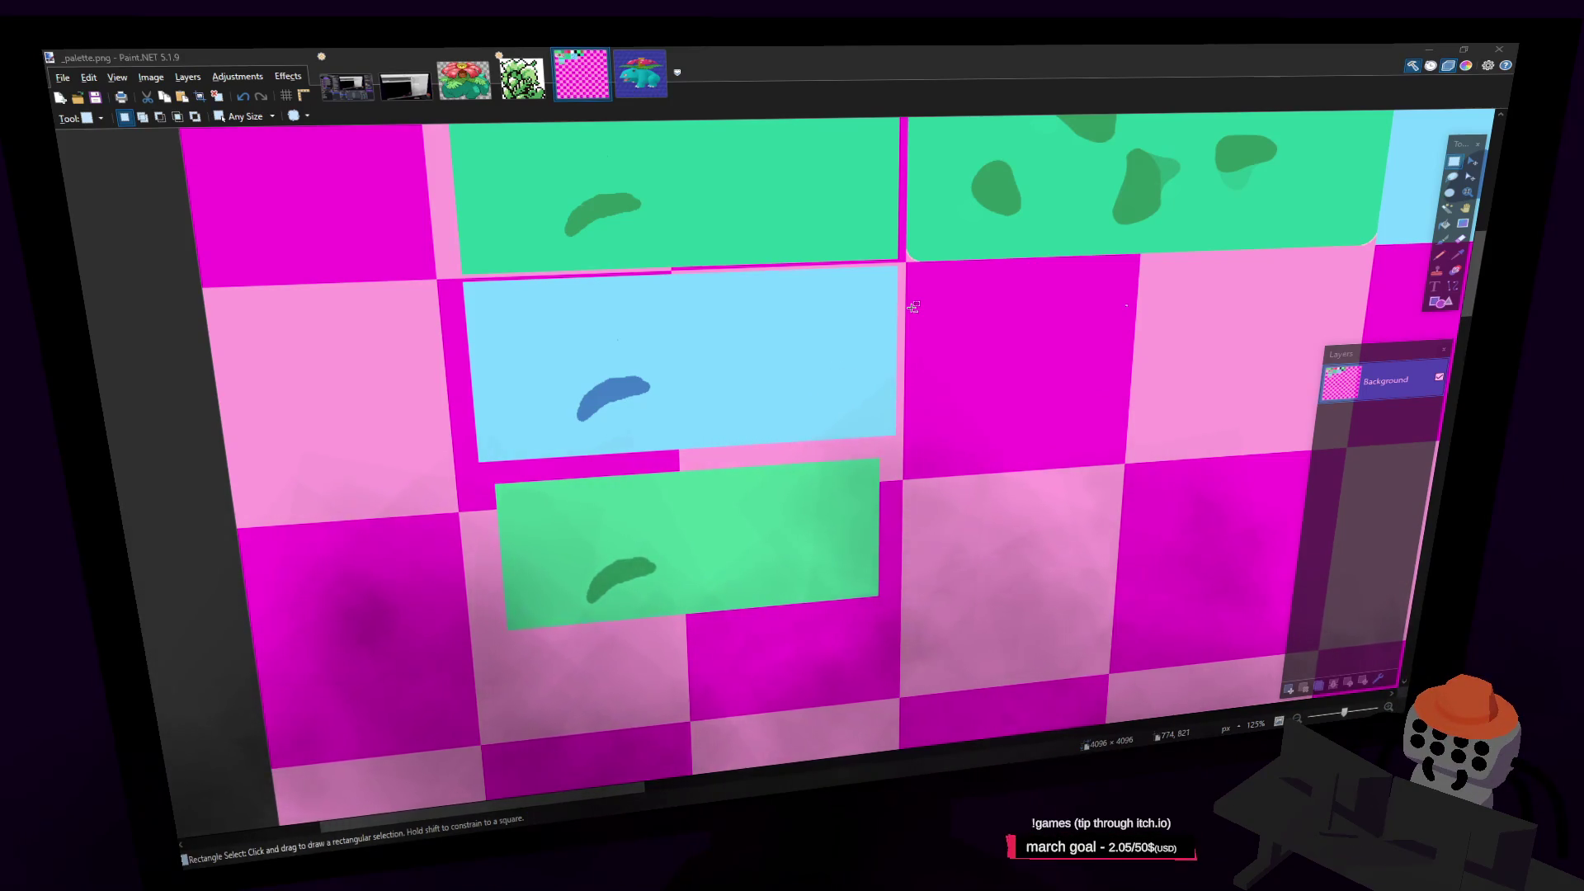
{"action": "key", "text": "alt+Tab"}
{"action": "middle_click_drag", "start_coordinate": [333, 419], "coordinate": [386, 395]}
{"action": "middle_click_drag", "start_coordinate": [1034, 446], "coordinate": [968, 419]}
{"action": "key", "text": "Tab"}
{"action": "key", "text": "Tab"}
Walk in close to the mouth and clear the seam from the upper-lip edge loop
{"action": "key", "text": "shift+grave"}
{"action": "key", "text": "w"}
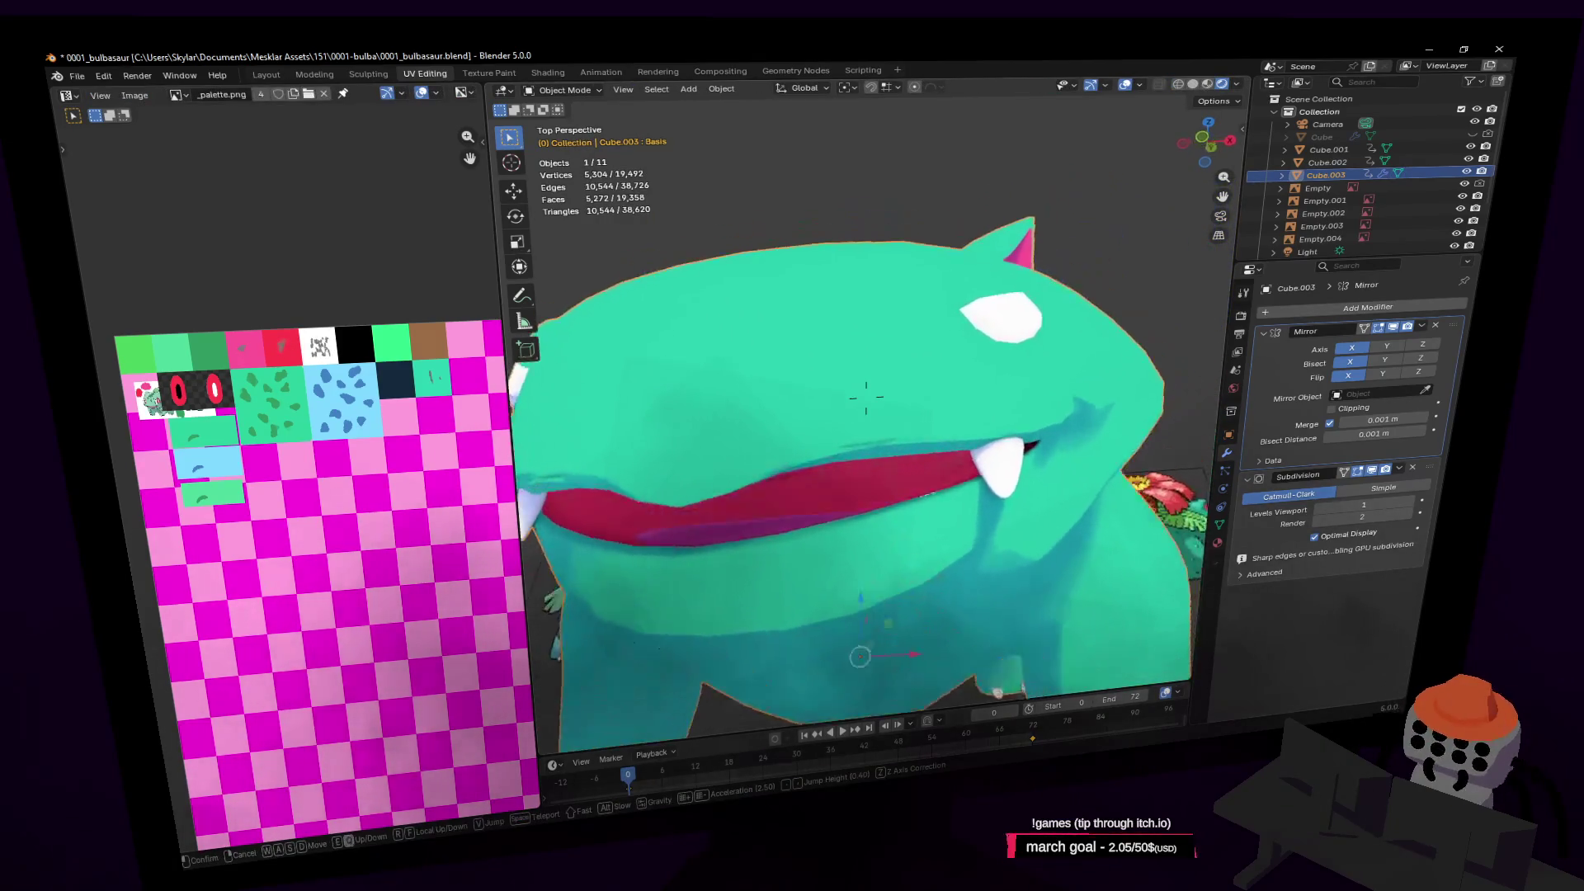
{"action": "left_click", "coordinate": [895, 452]}
{"action": "key", "text": "Tab"}
{"action": "left_click", "coordinate": [883, 445], "text": "alt"}
{"action": "scroll", "coordinate": [883, 444], "scroll_direction": "down", "scroll_amount": 3}
{"action": "key", "text": "ctrl+e"}
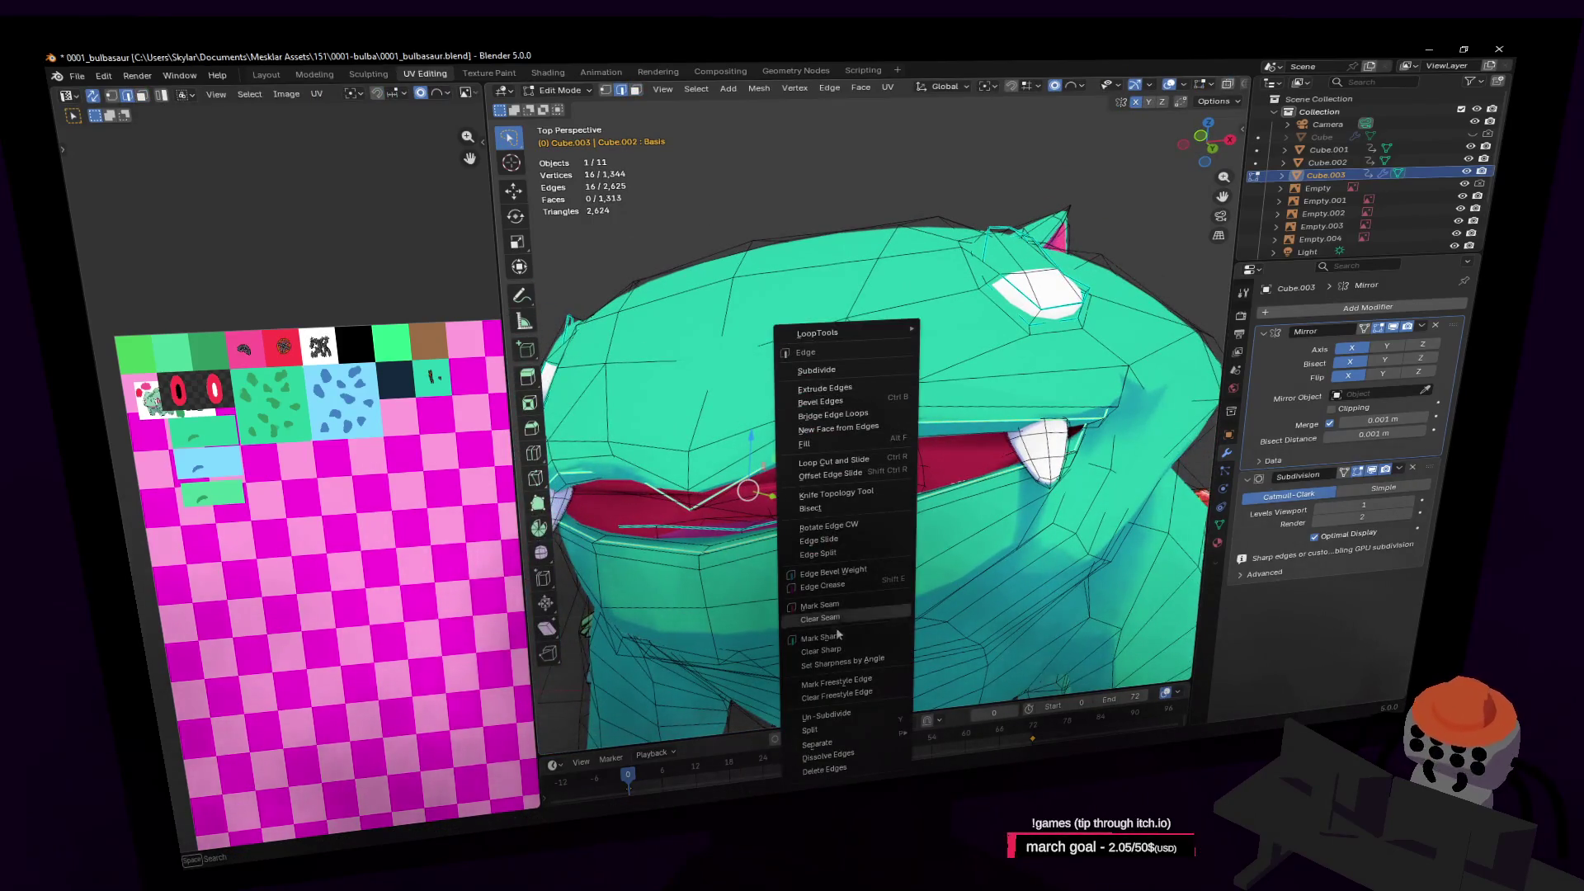
{"action": "left_click", "coordinate": [825, 638]}
Move a single upper-lip vertex with soft proportional falloff
{"action": "key", "text": "Tab"}
{"action": "key", "text": "Tab"}
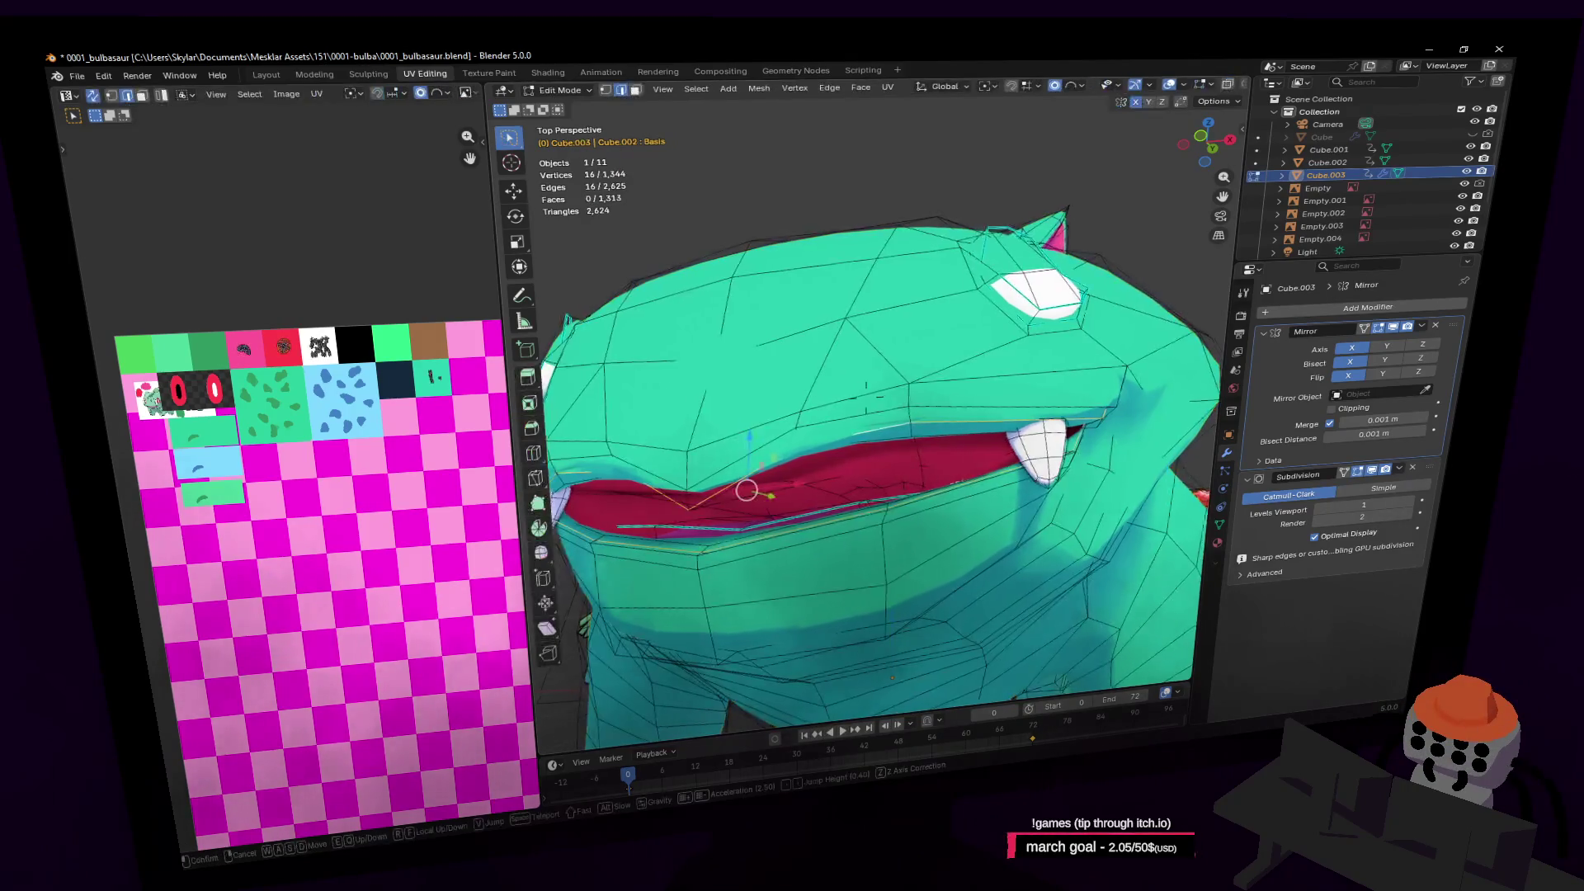
{"action": "scroll", "coordinate": [872, 339], "scroll_direction": "up", "scroll_amount": 4}
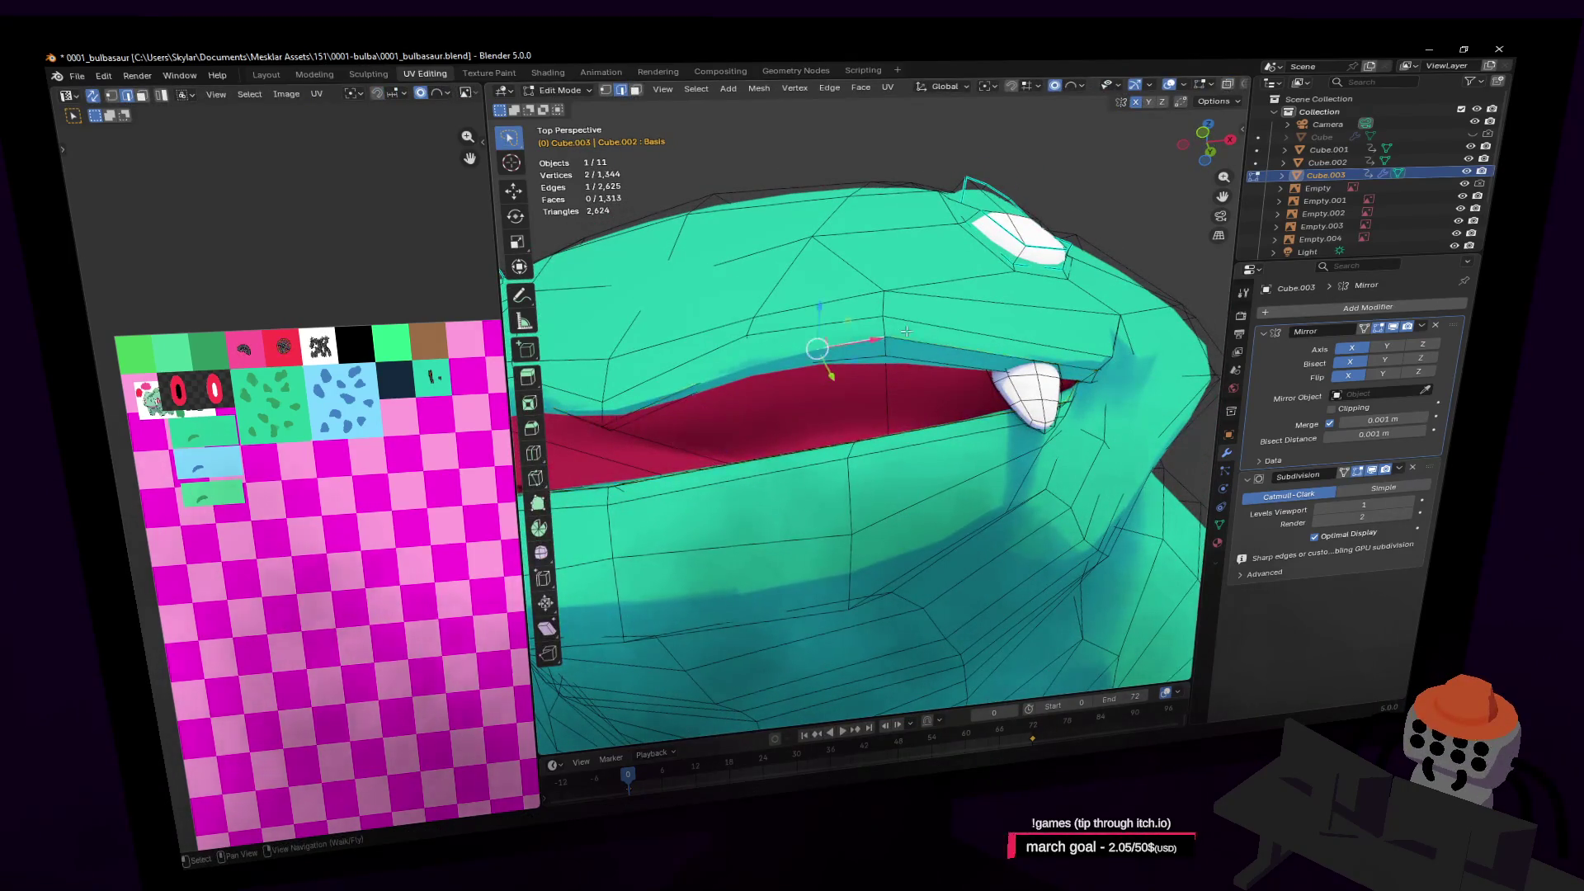
{"action": "scroll", "coordinate": [904, 331], "scroll_direction": "up", "scroll_amount": 3}
{"action": "left_click", "coordinate": [914, 380]}
{"action": "key", "text": "g"}
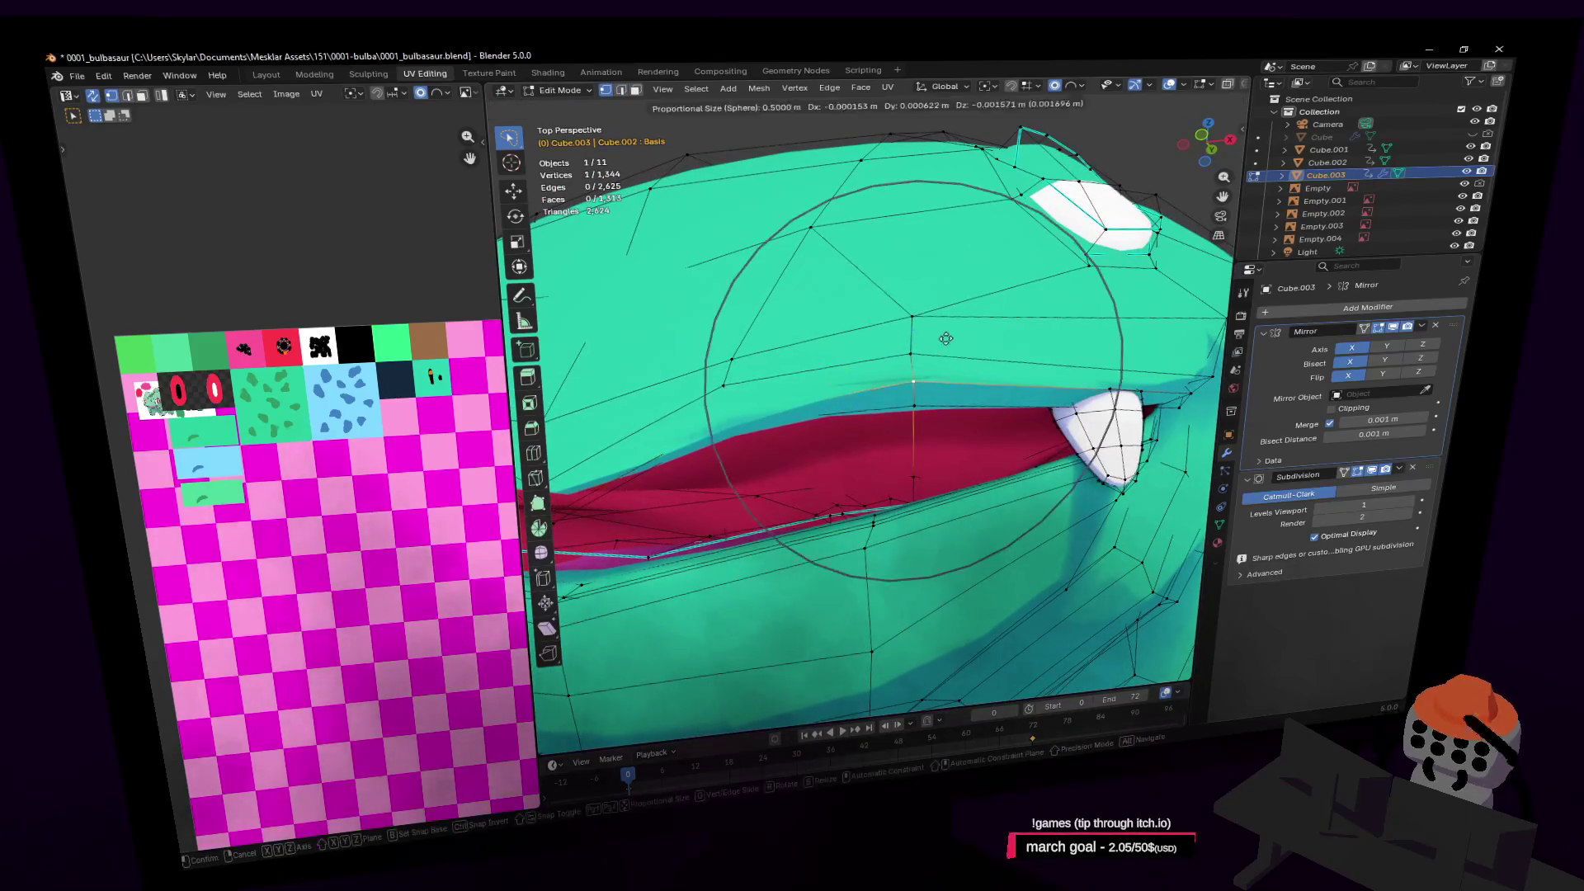
{"action": "left_click", "coordinate": [947, 336]}
Walk the view around the head and select a vertex at the mouth corner
{"action": "key", "text": "shift+grave"}
{"action": "key", "text": "d"}
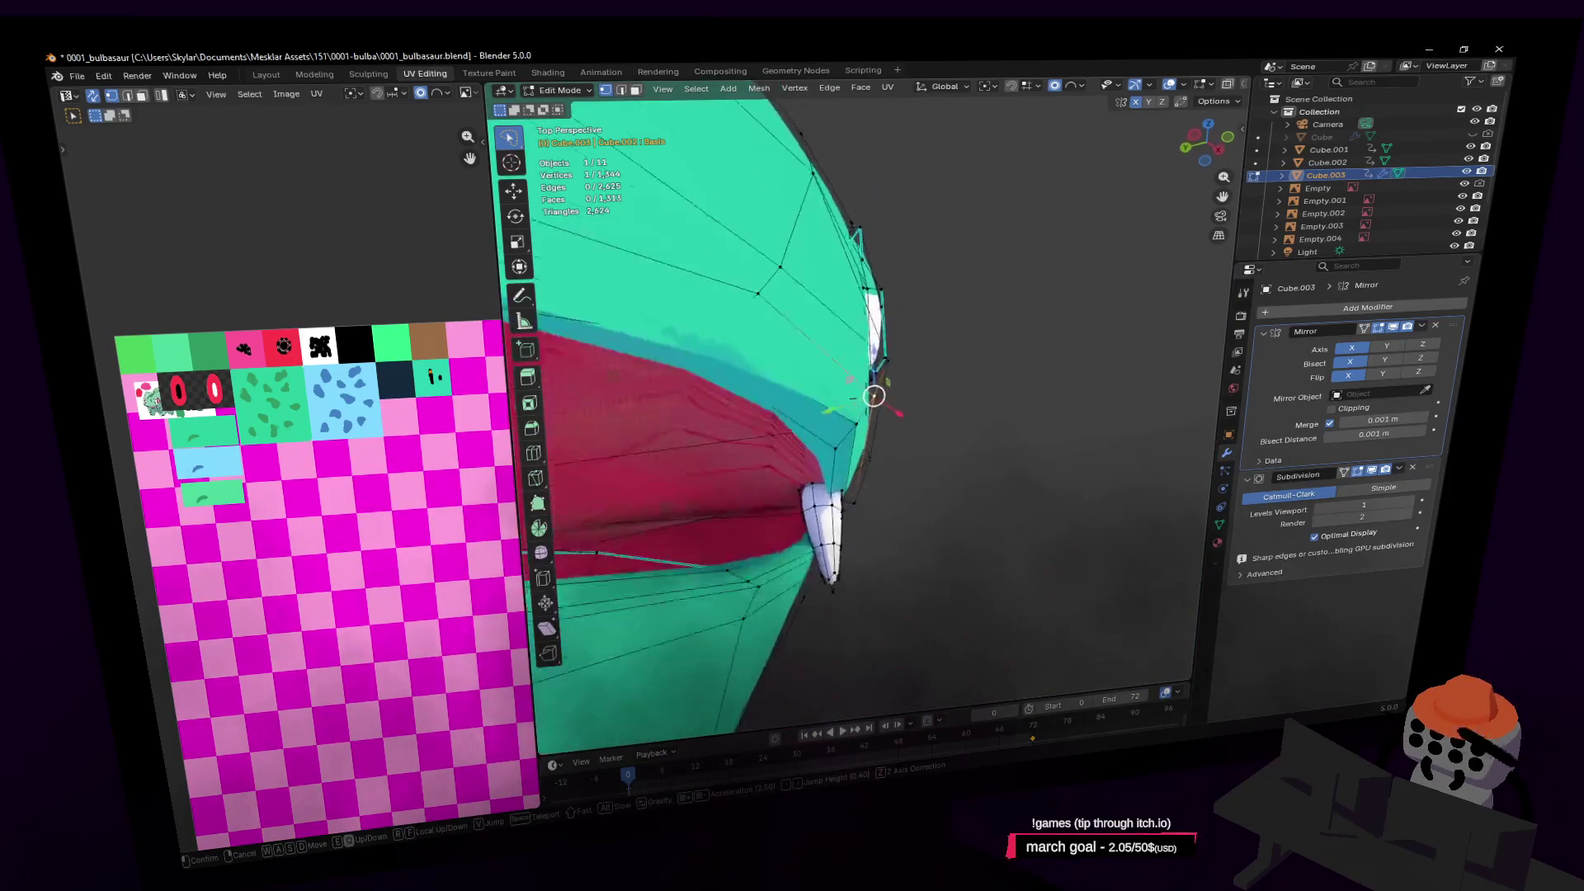
{"action": "key", "text": "a"}
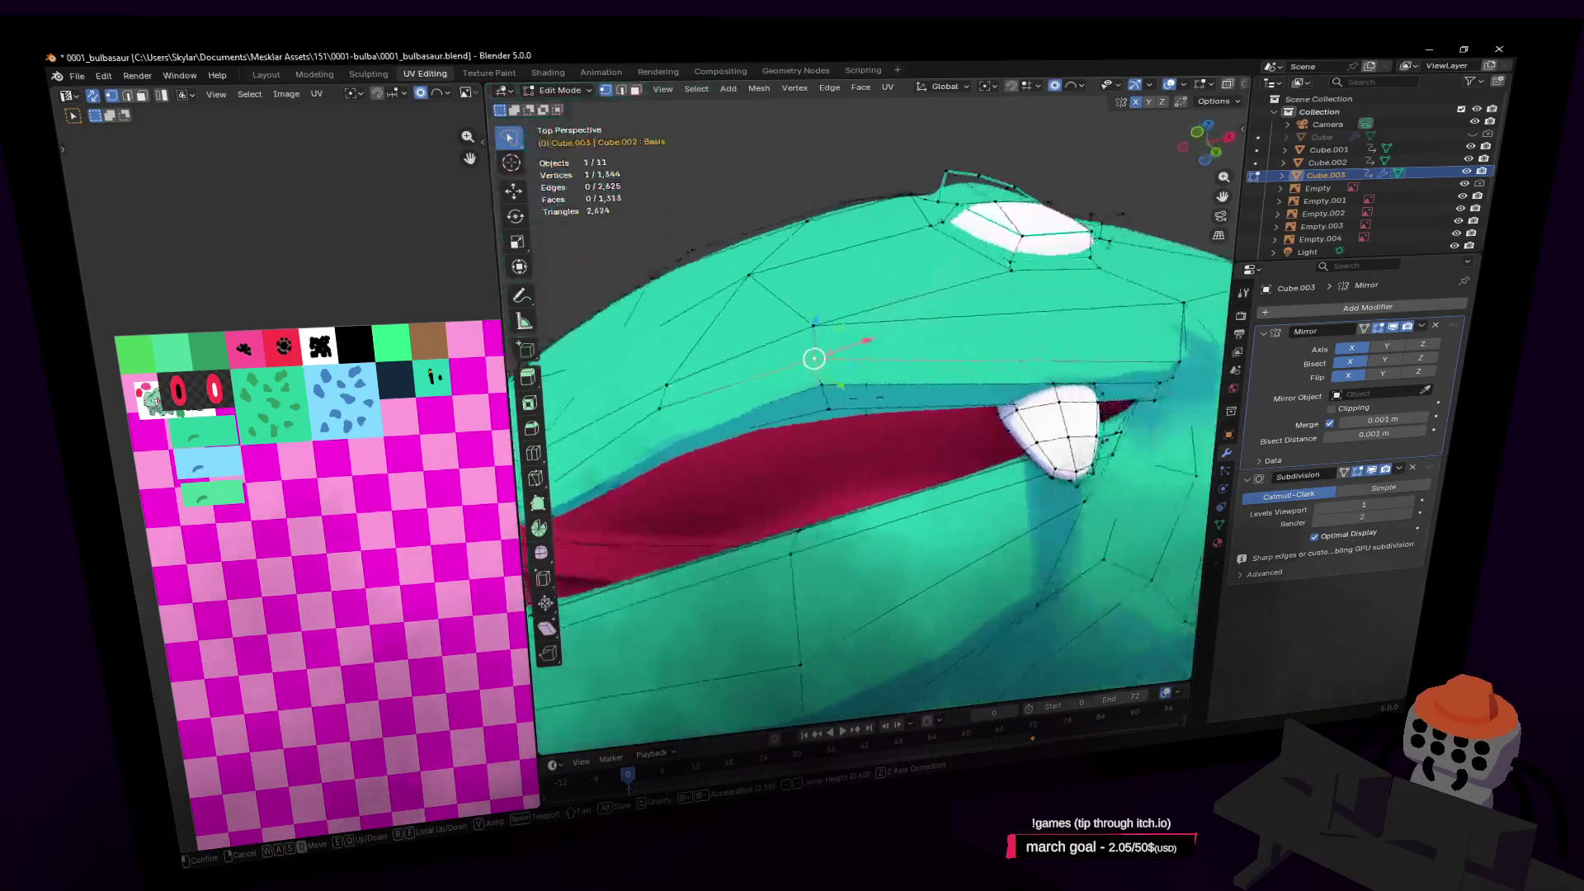
{"action": "key", "text": "w"}
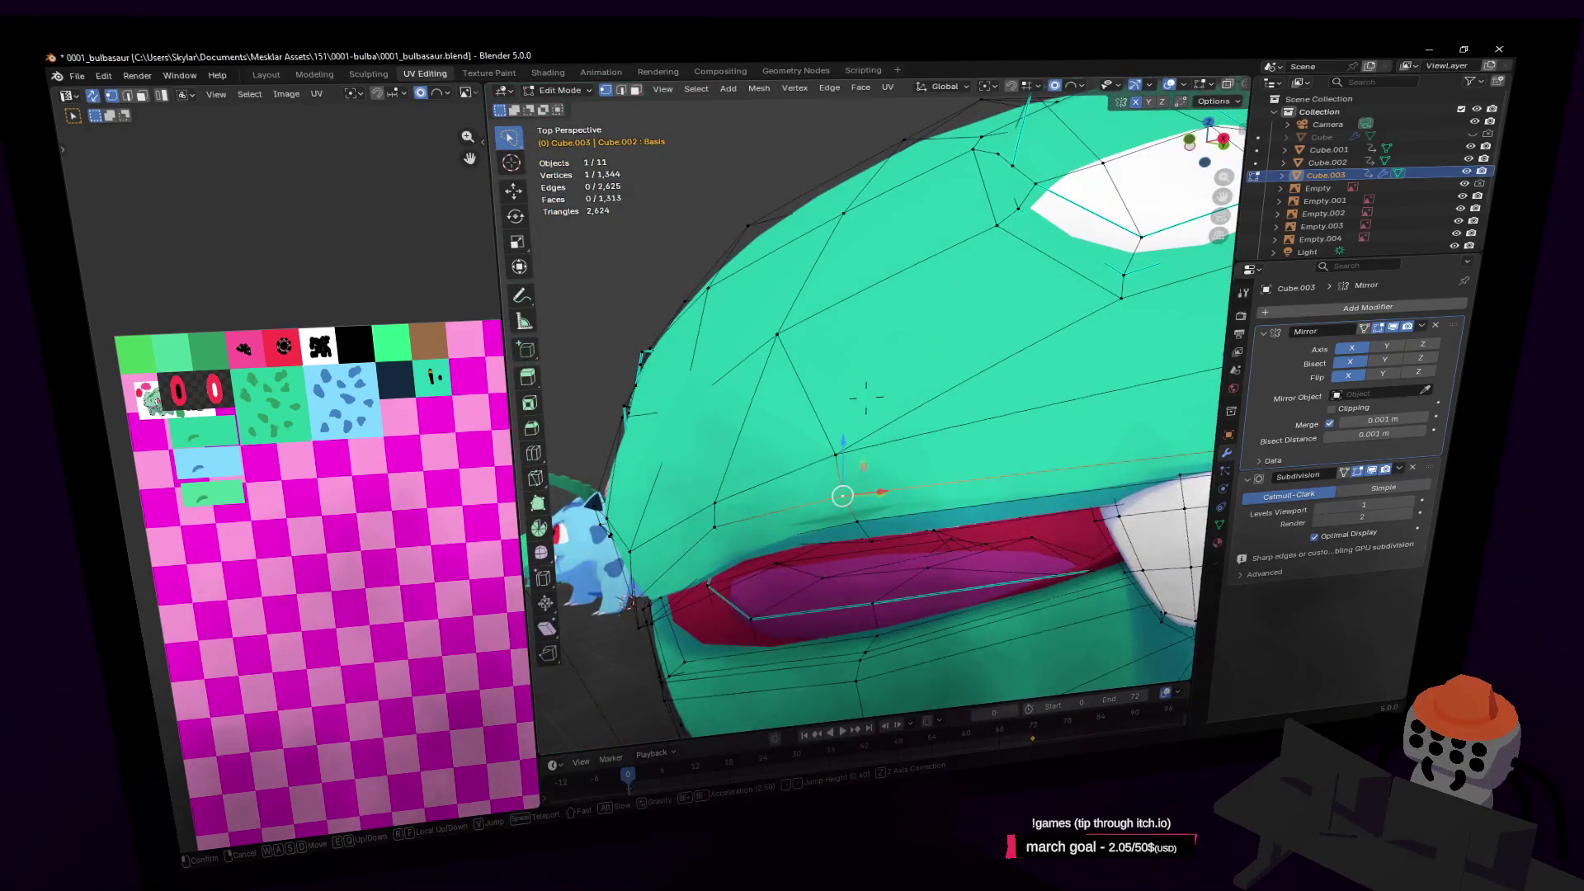
{"action": "key", "text": "a"}
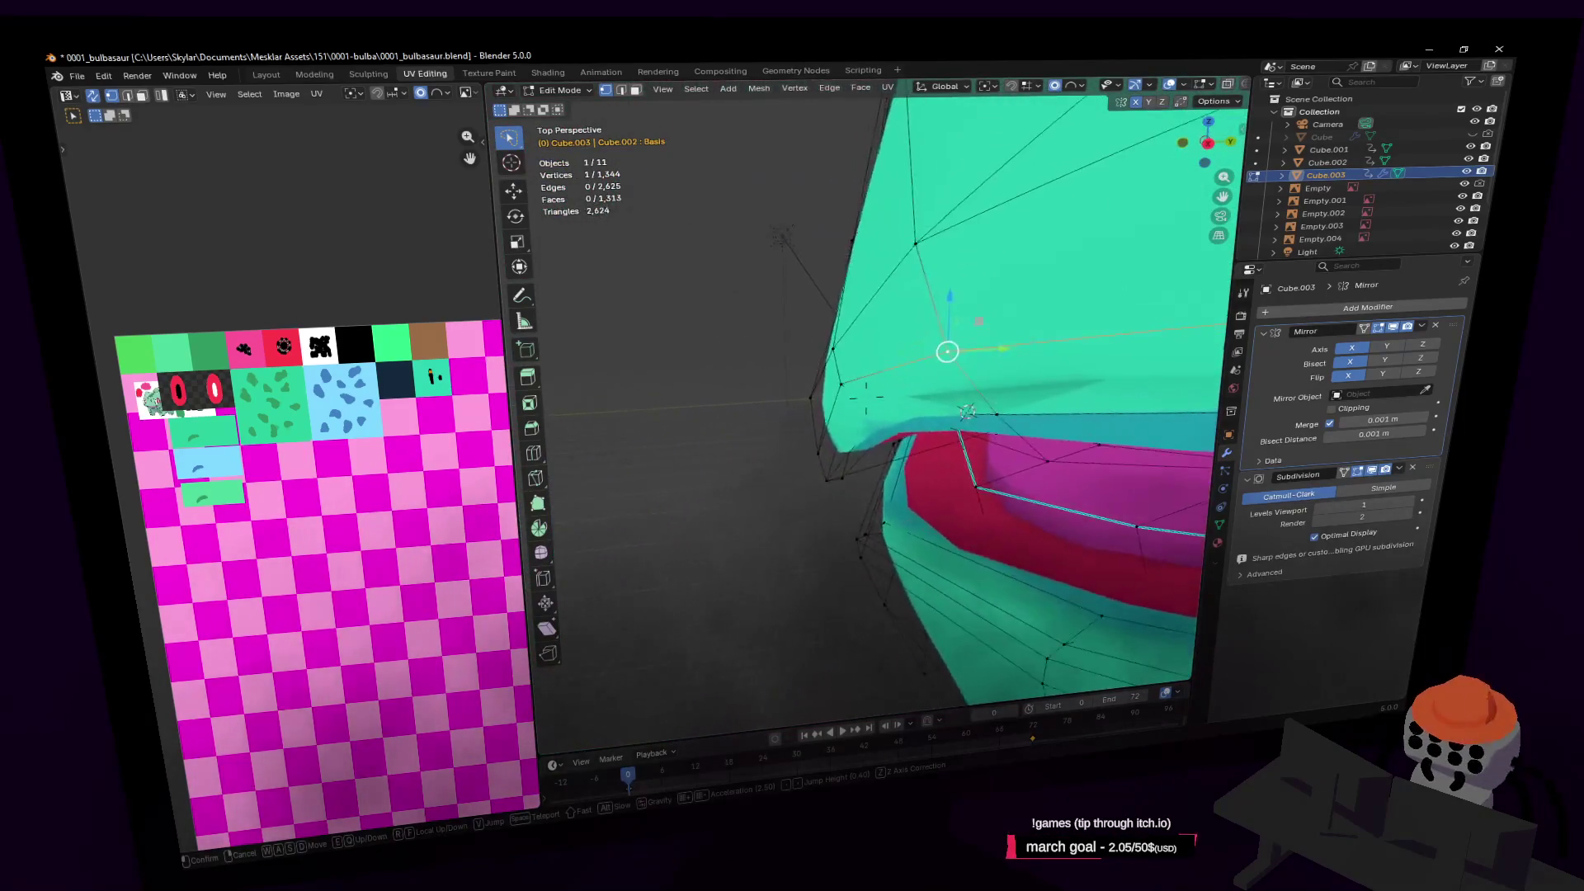
{"action": "key", "text": "a"}
{"action": "left_click", "coordinate": [923, 352]}
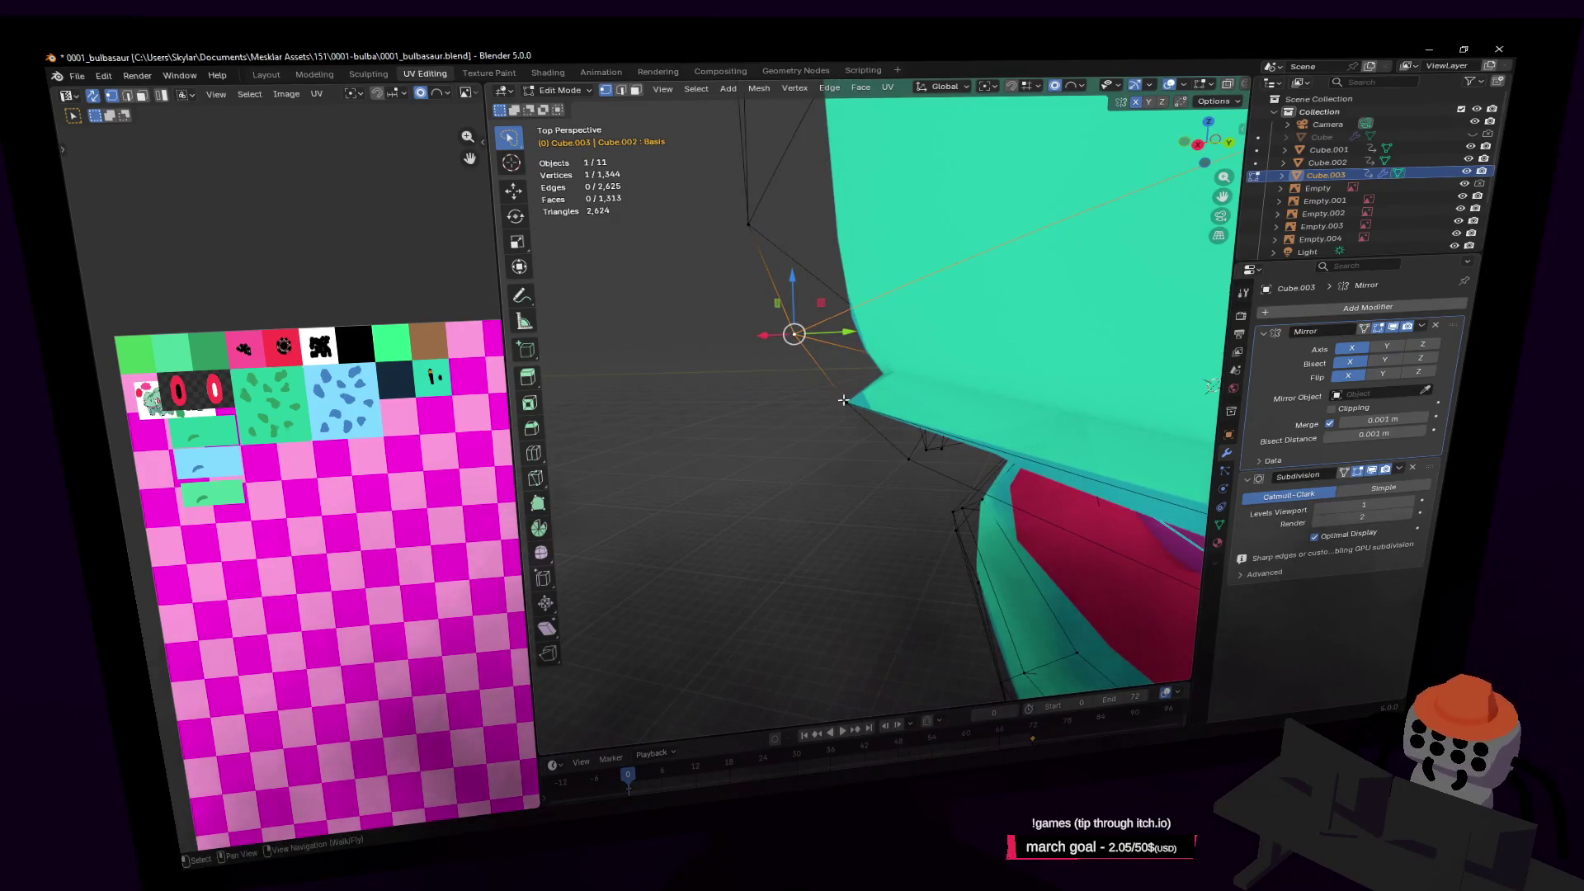
{"action": "left_click", "coordinate": [879, 394]}
{"action": "left_click", "coordinate": [850, 404]}
Lower the mouth-corner vertex along Z by about 0.015 m
{"action": "key", "text": "shift+grave"}
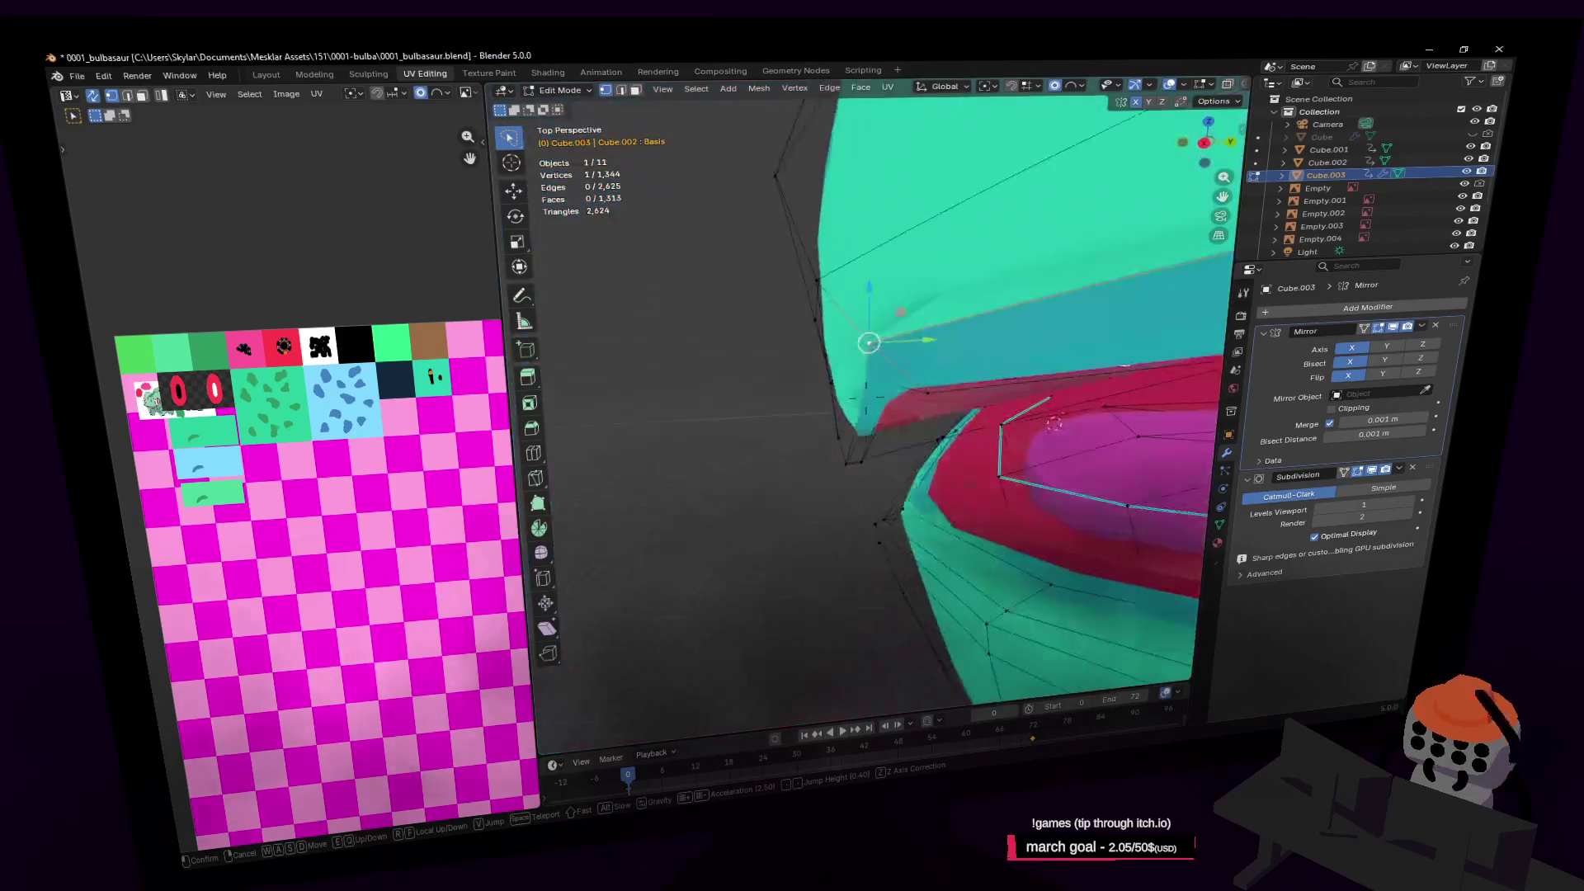
{"action": "left_click", "coordinate": [866, 388]}
{"action": "key", "text": "g"}
{"action": "right_click", "coordinate": [999, 381]}
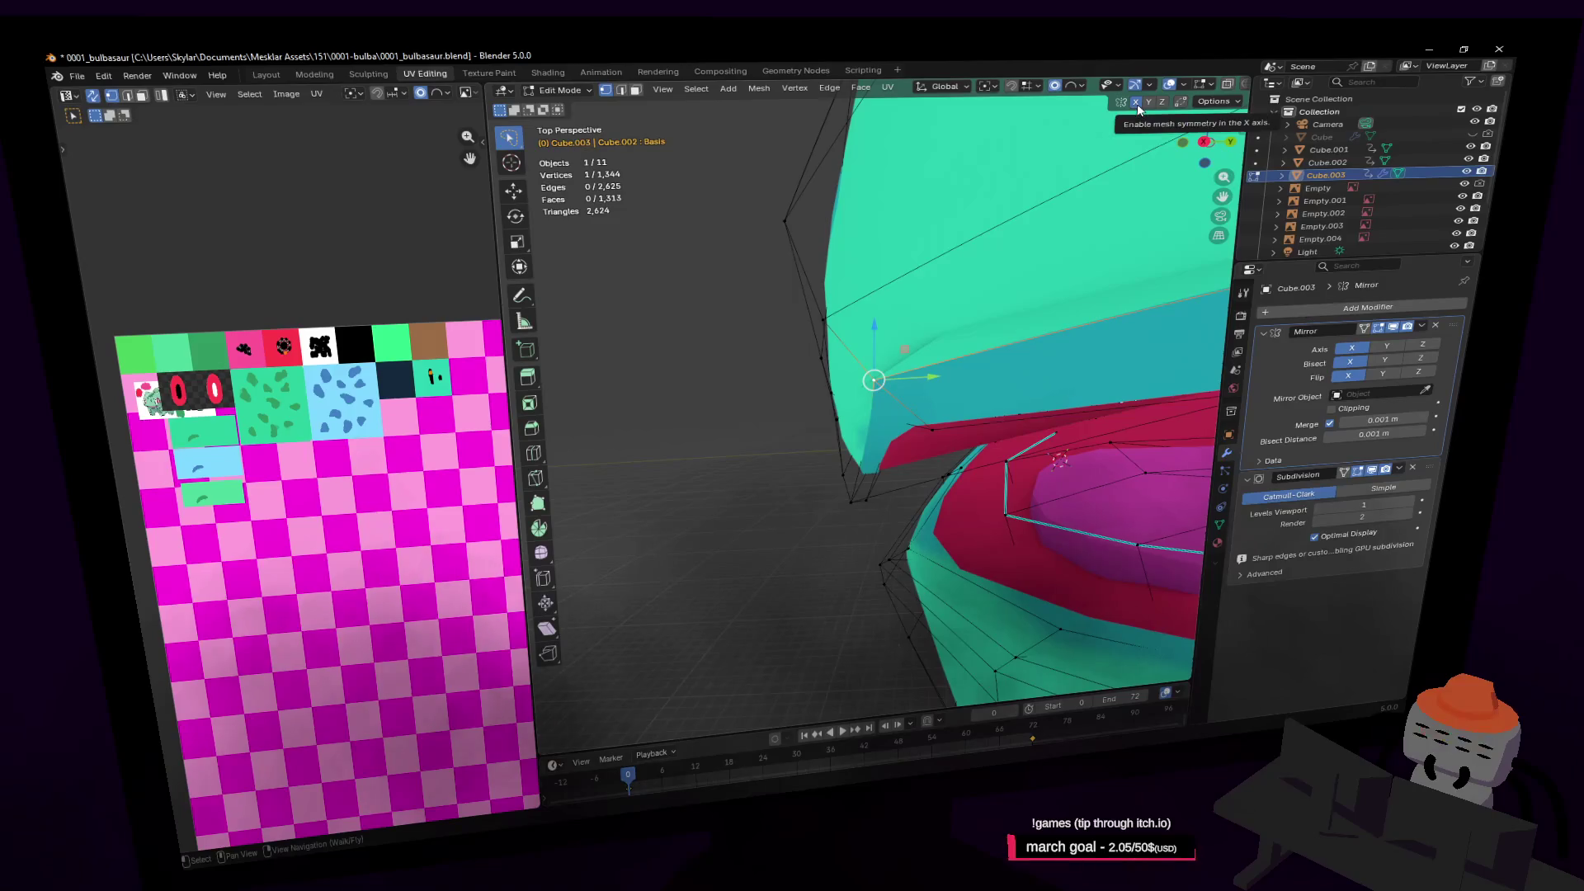
{"action": "key", "text": "shift+grave"}
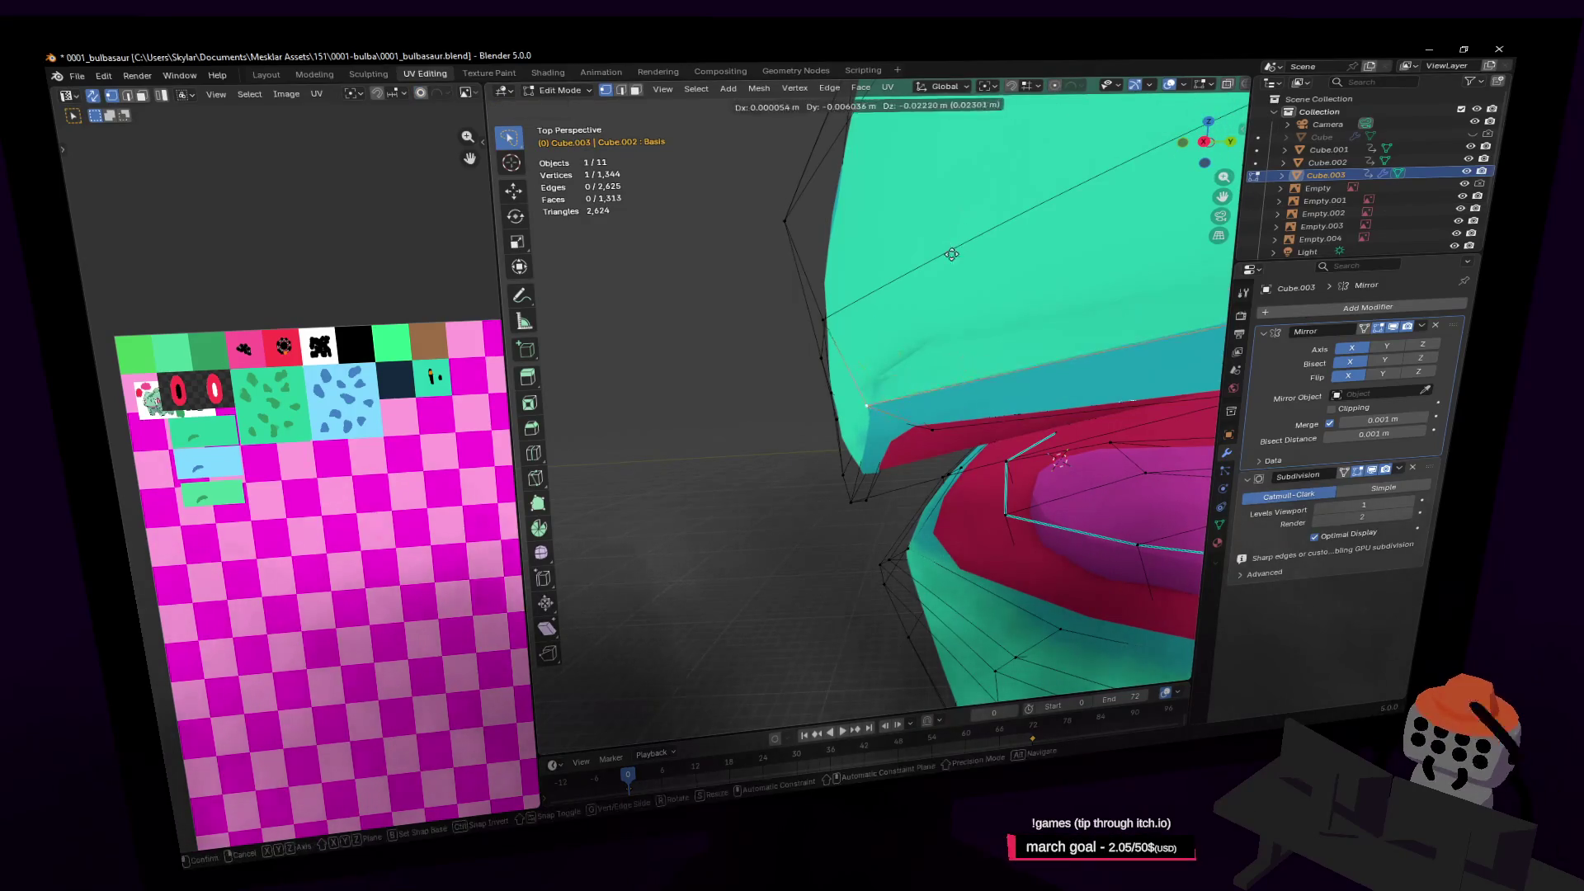
{"action": "left_click", "coordinate": [942, 301]}
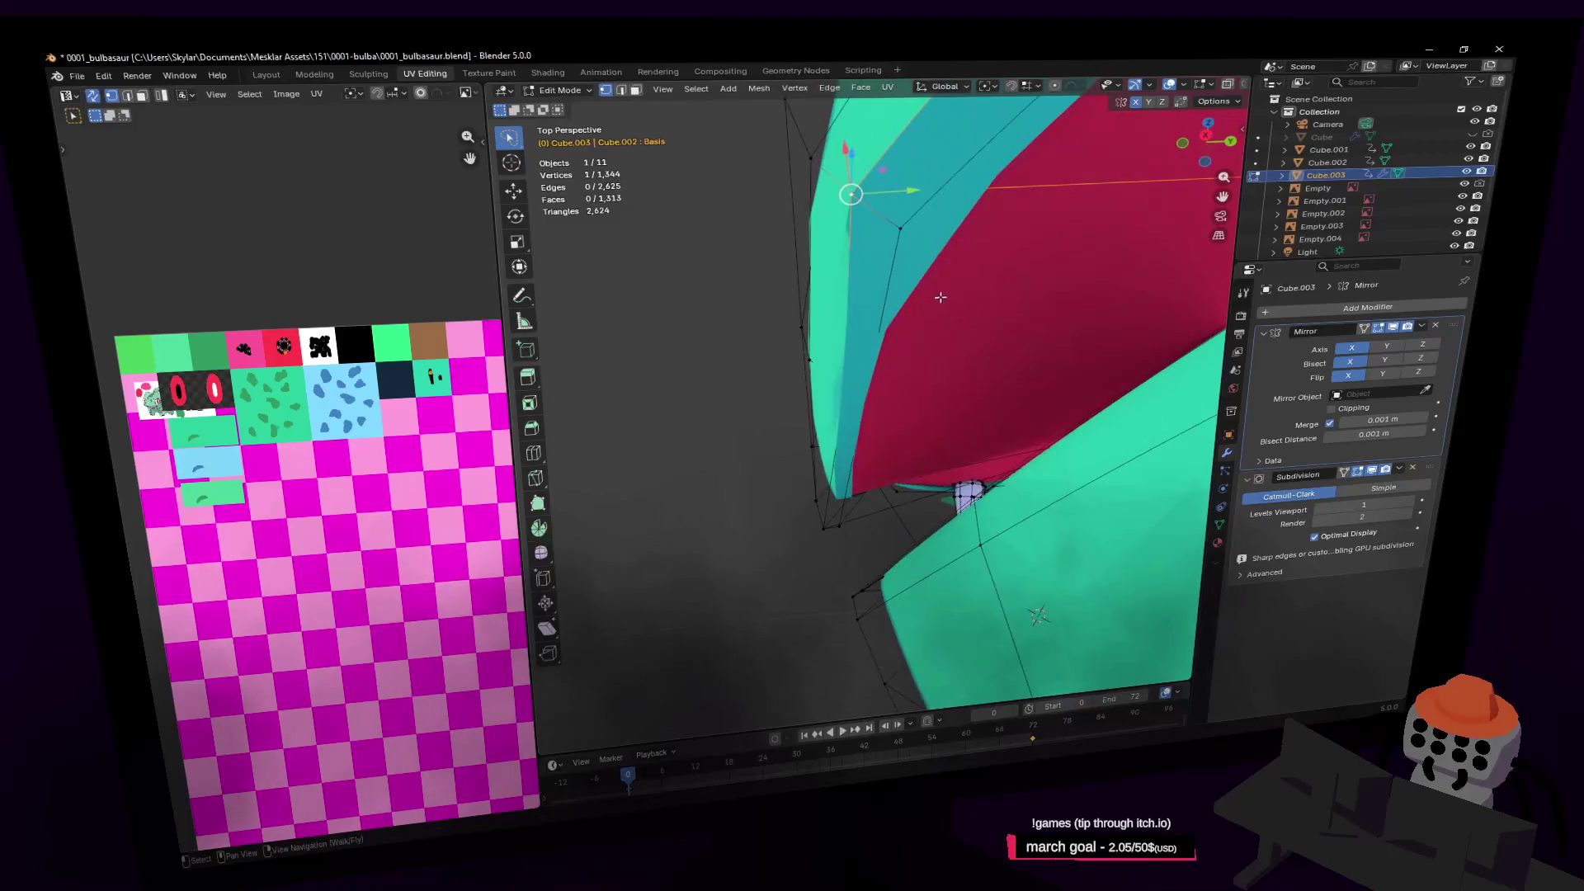
{"action": "key", "text": "shift+grave"}
{"action": "key", "text": "Escape"}
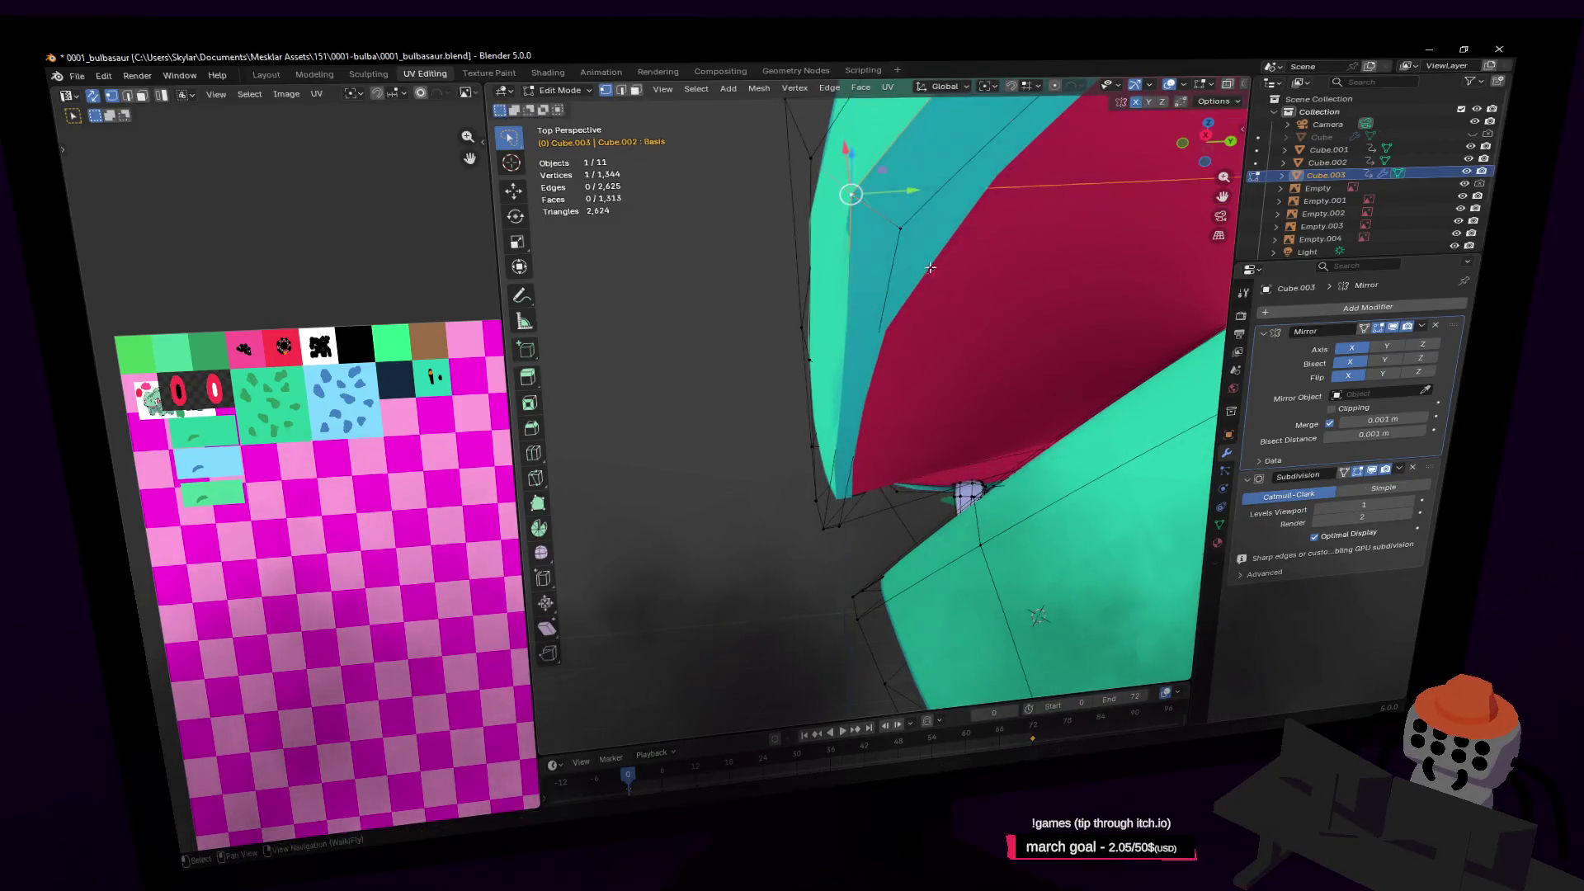
{"action": "middle_click_drag", "start_coordinate": [902, 227], "coordinate": [948, 182]}
{"action": "key", "text": "g"}
{"action": "key", "text": "z"}
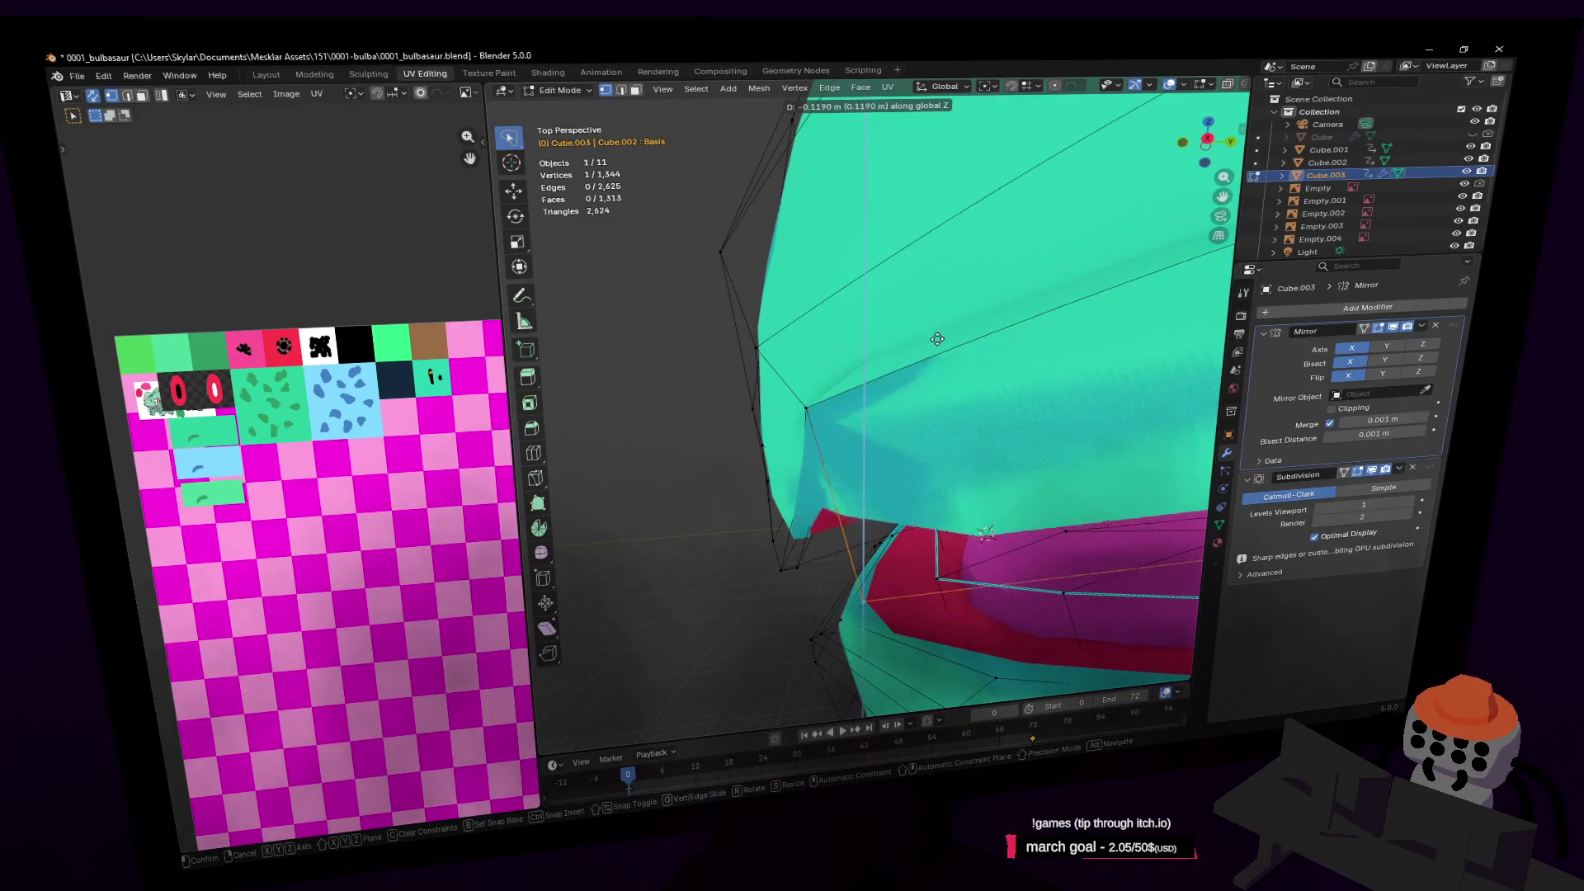
{"action": "left_click", "coordinate": [954, 234]}
In edge select mode, move the inner-lip edge loop into a new position
{"action": "key", "text": "shift+grave"}
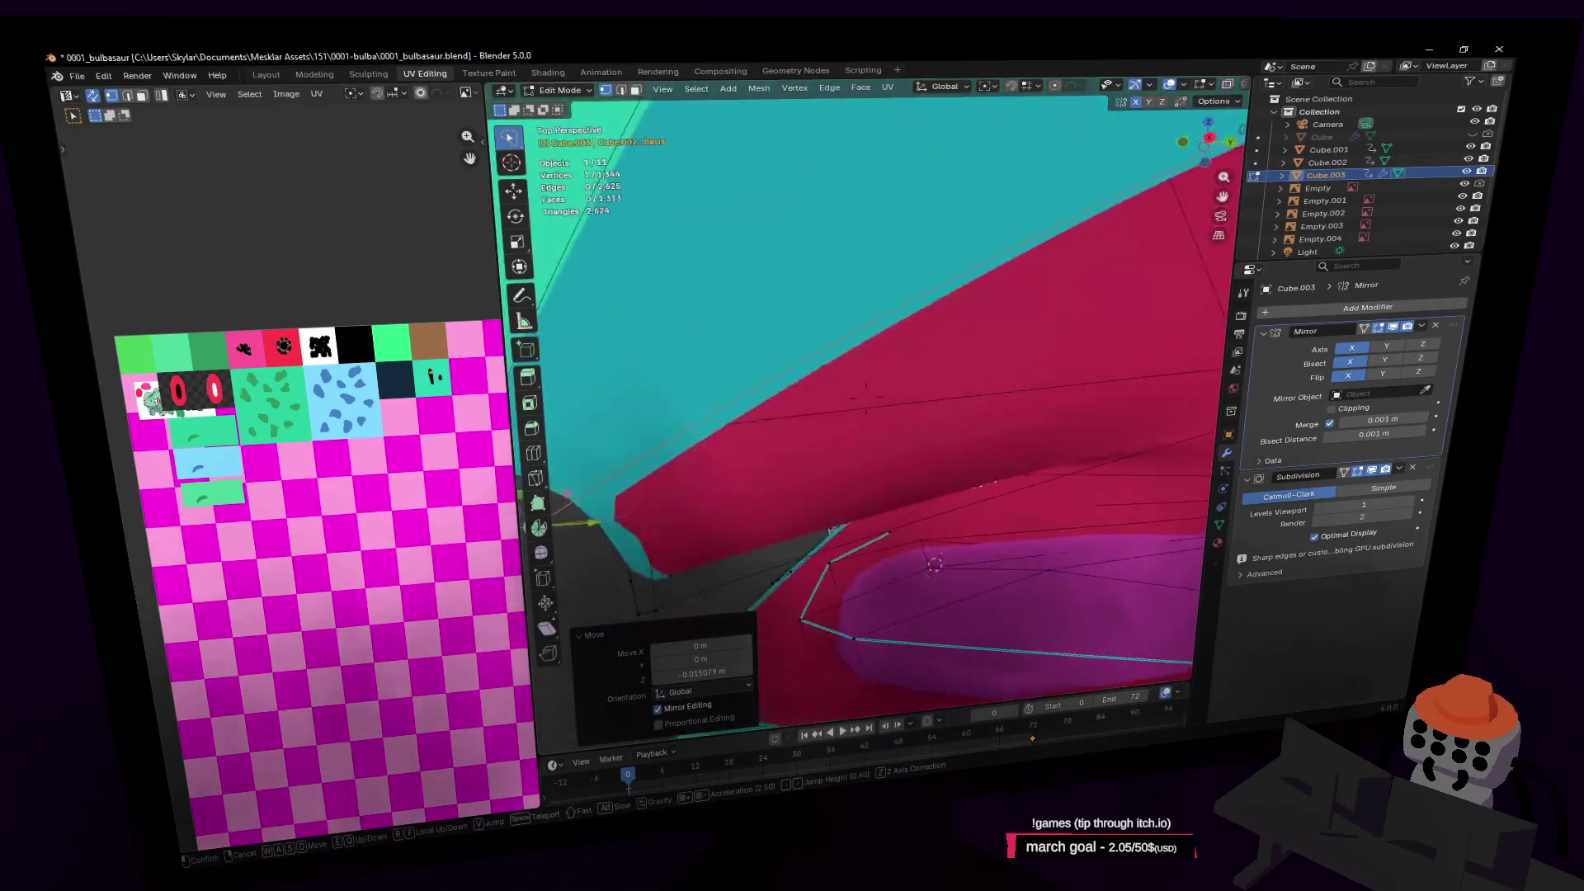
{"action": "left_click", "coordinate": [898, 345]}
{"action": "middle_click_drag", "start_coordinate": [897, 345], "coordinate": [919, 384]}
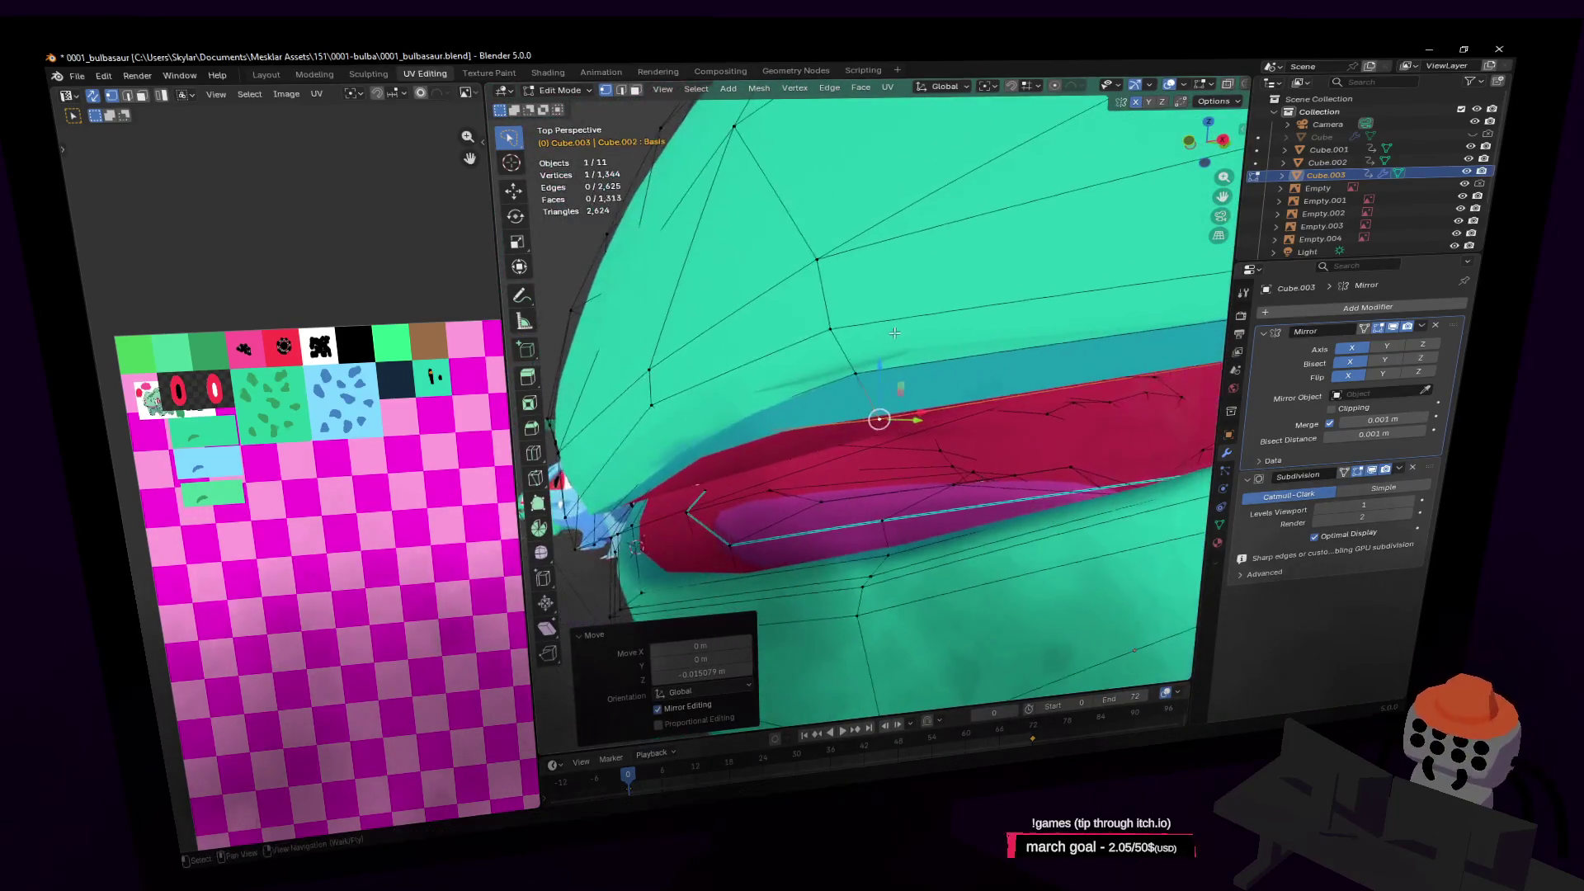
{"action": "key", "text": "2"}
{"action": "left_click", "coordinate": [825, 530], "text": "alt"}
{"action": "key", "text": "g"}
{"action": "middle_click_drag", "start_coordinate": [770, 470], "coordinate": [827, 453], "text": "alt"}
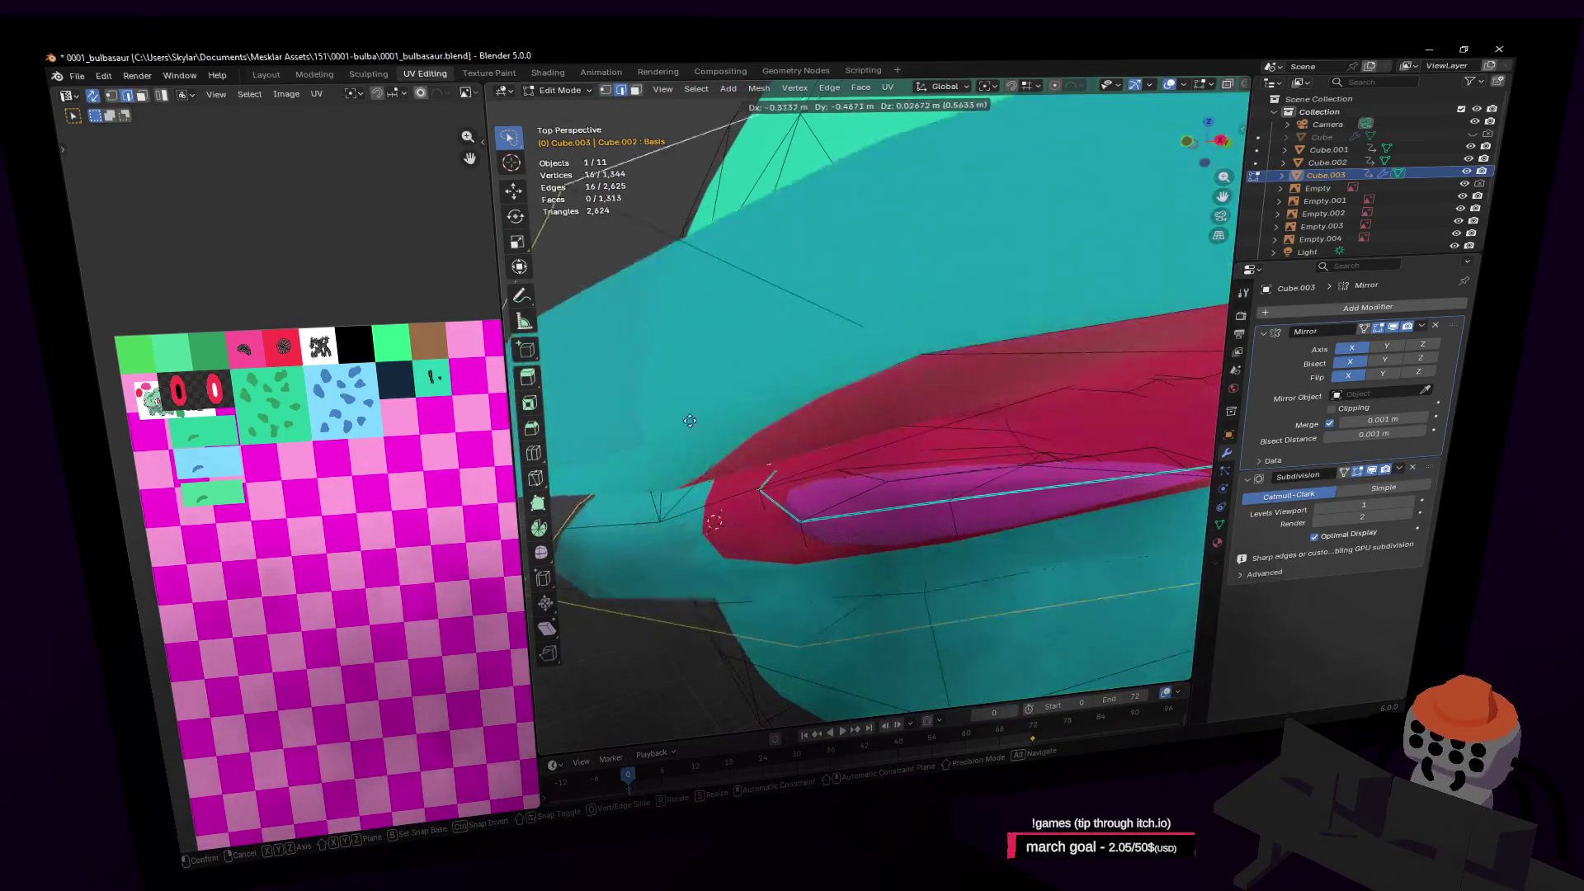
{"action": "left_click", "coordinate": [785, 404]}
{"action": "middle_click_drag", "start_coordinate": [785, 405], "coordinate": [816, 352]}
Dissolve the selected inner-lip edges
{"action": "key", "text": "x"}
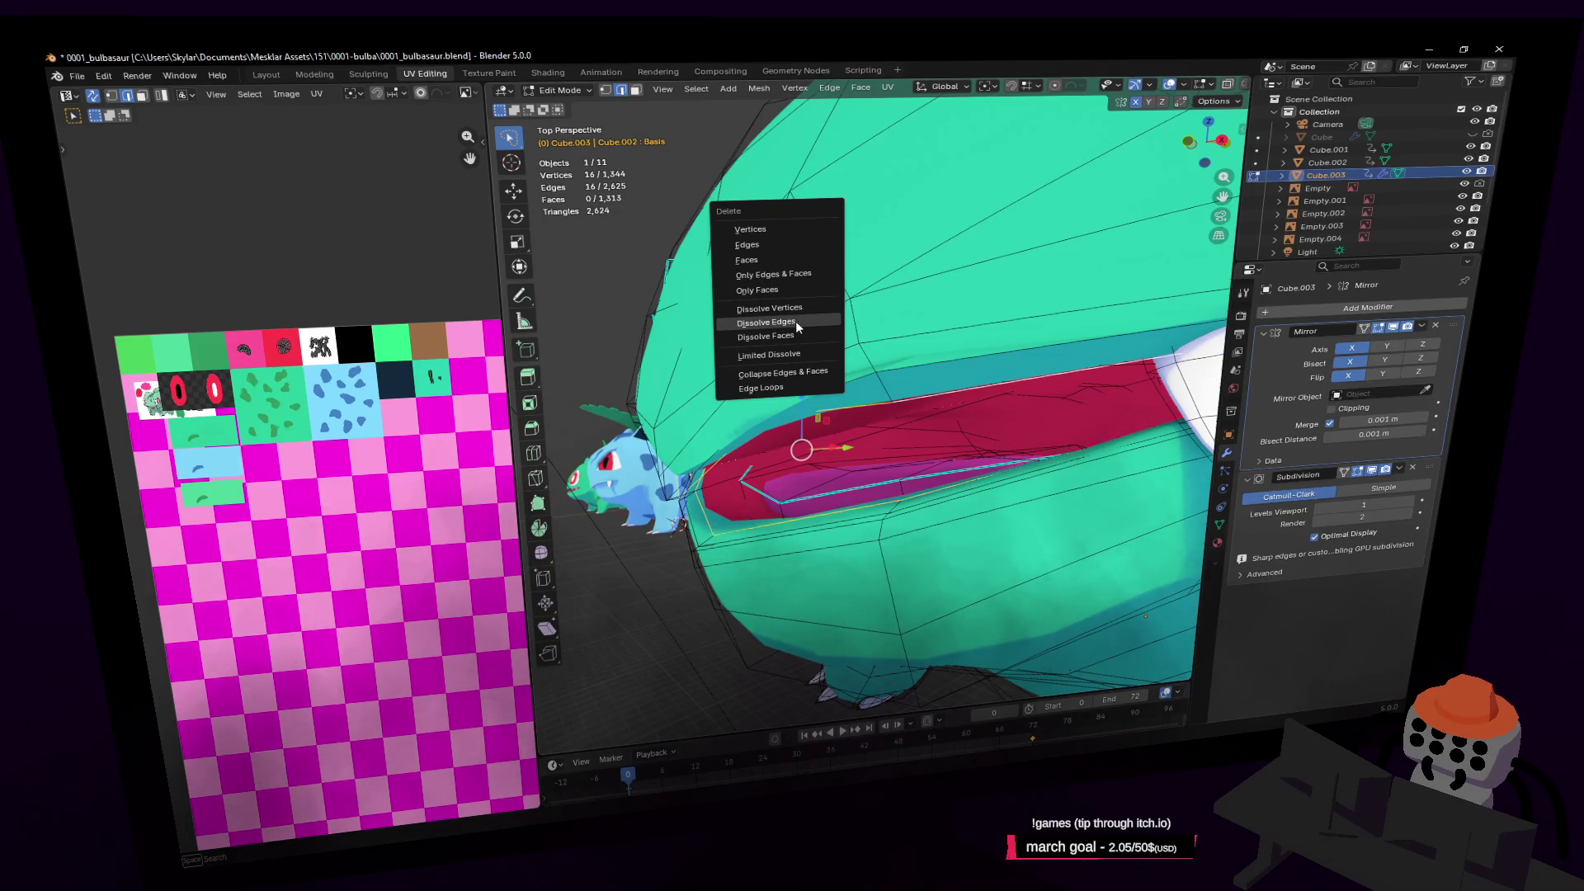
{"action": "left_click", "coordinate": [797, 324]}
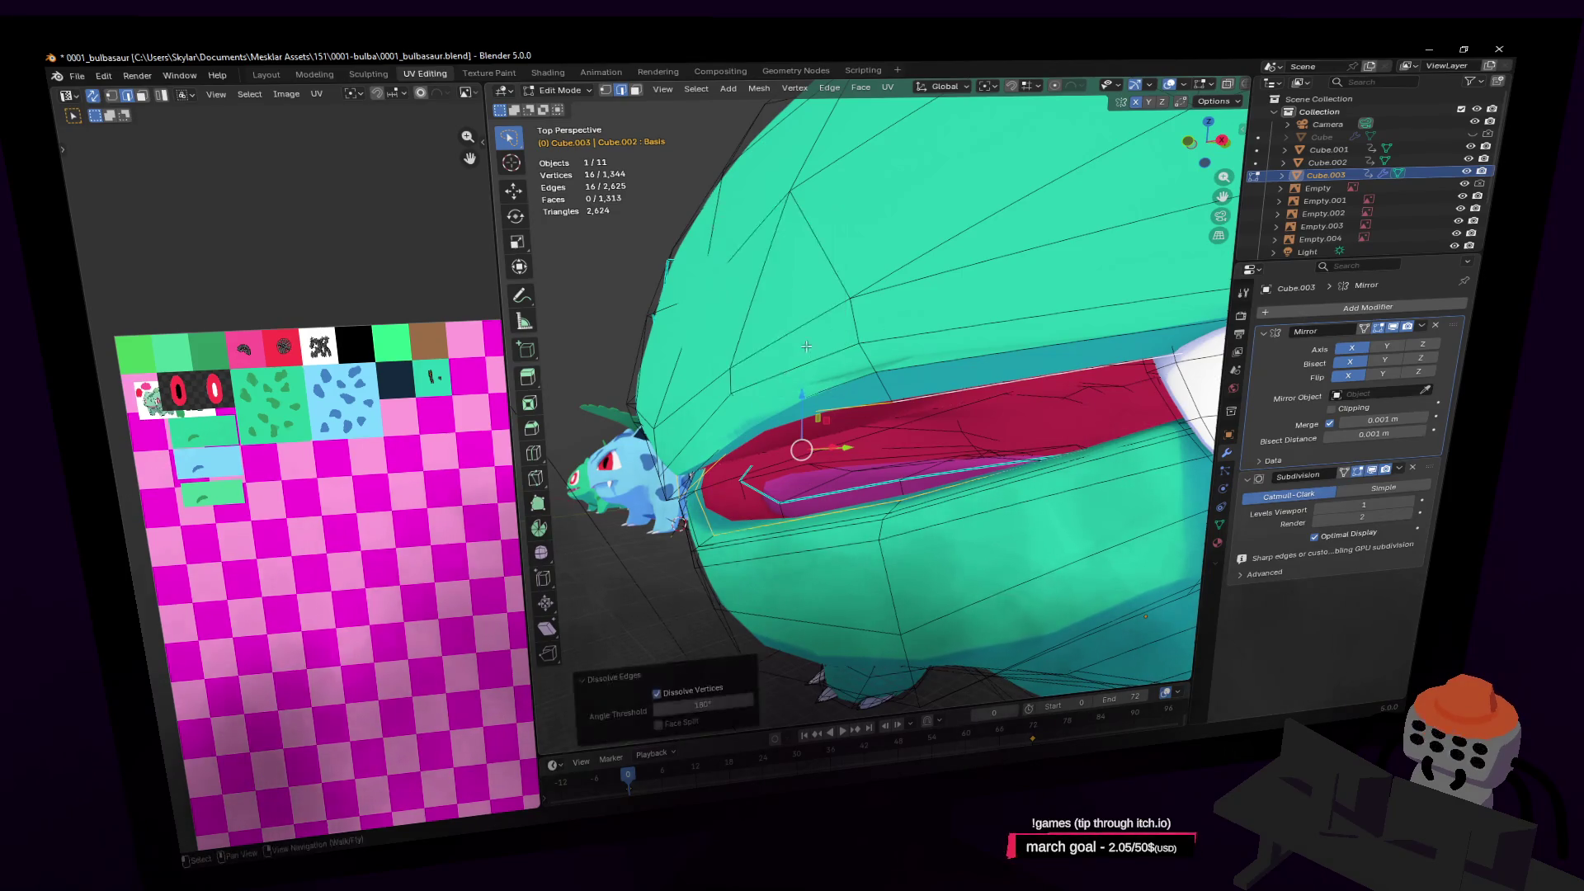
{"action": "middle_click_drag", "start_coordinate": [926, 324], "coordinate": [902, 377]}
{"action": "key", "text": "x"}
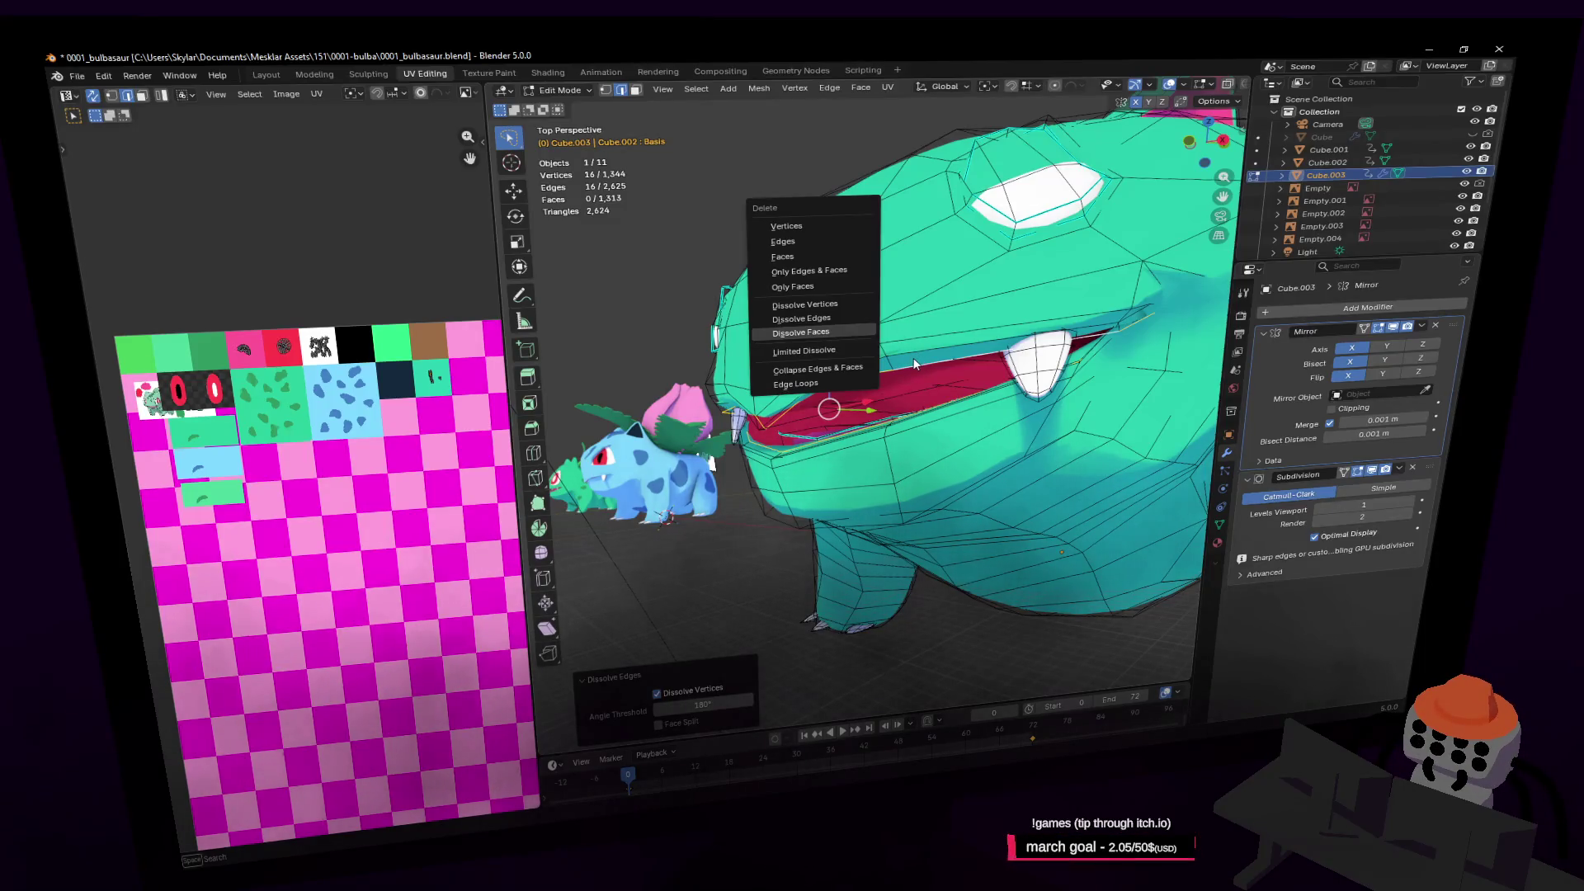
{"action": "key", "text": "Escape"}
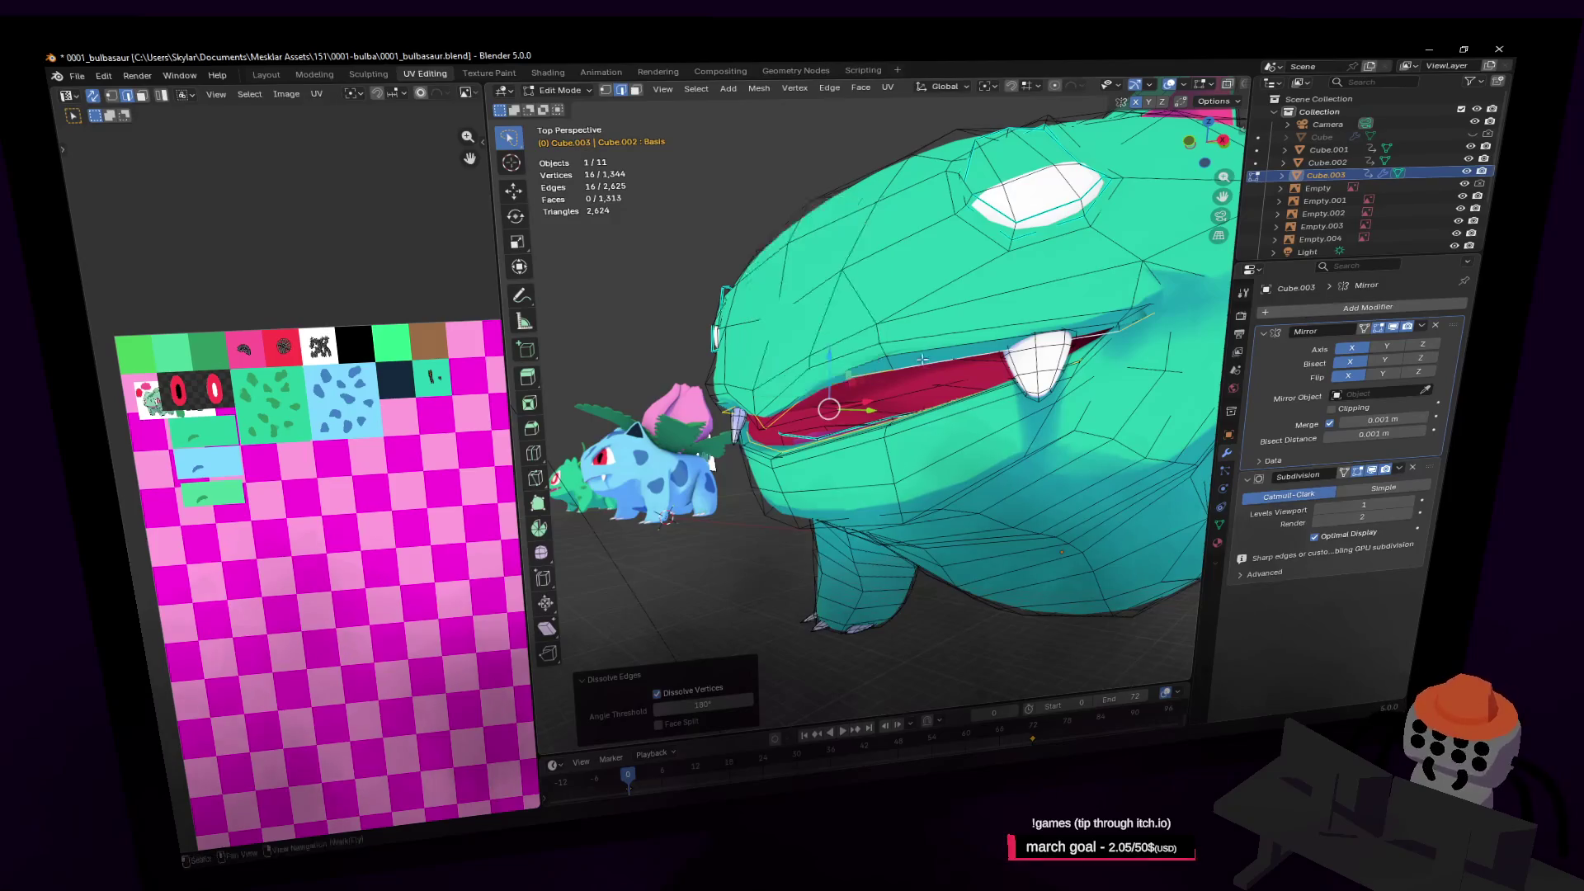
{"action": "scroll", "coordinate": [927, 355], "scroll_direction": "up", "scroll_amount": 10}
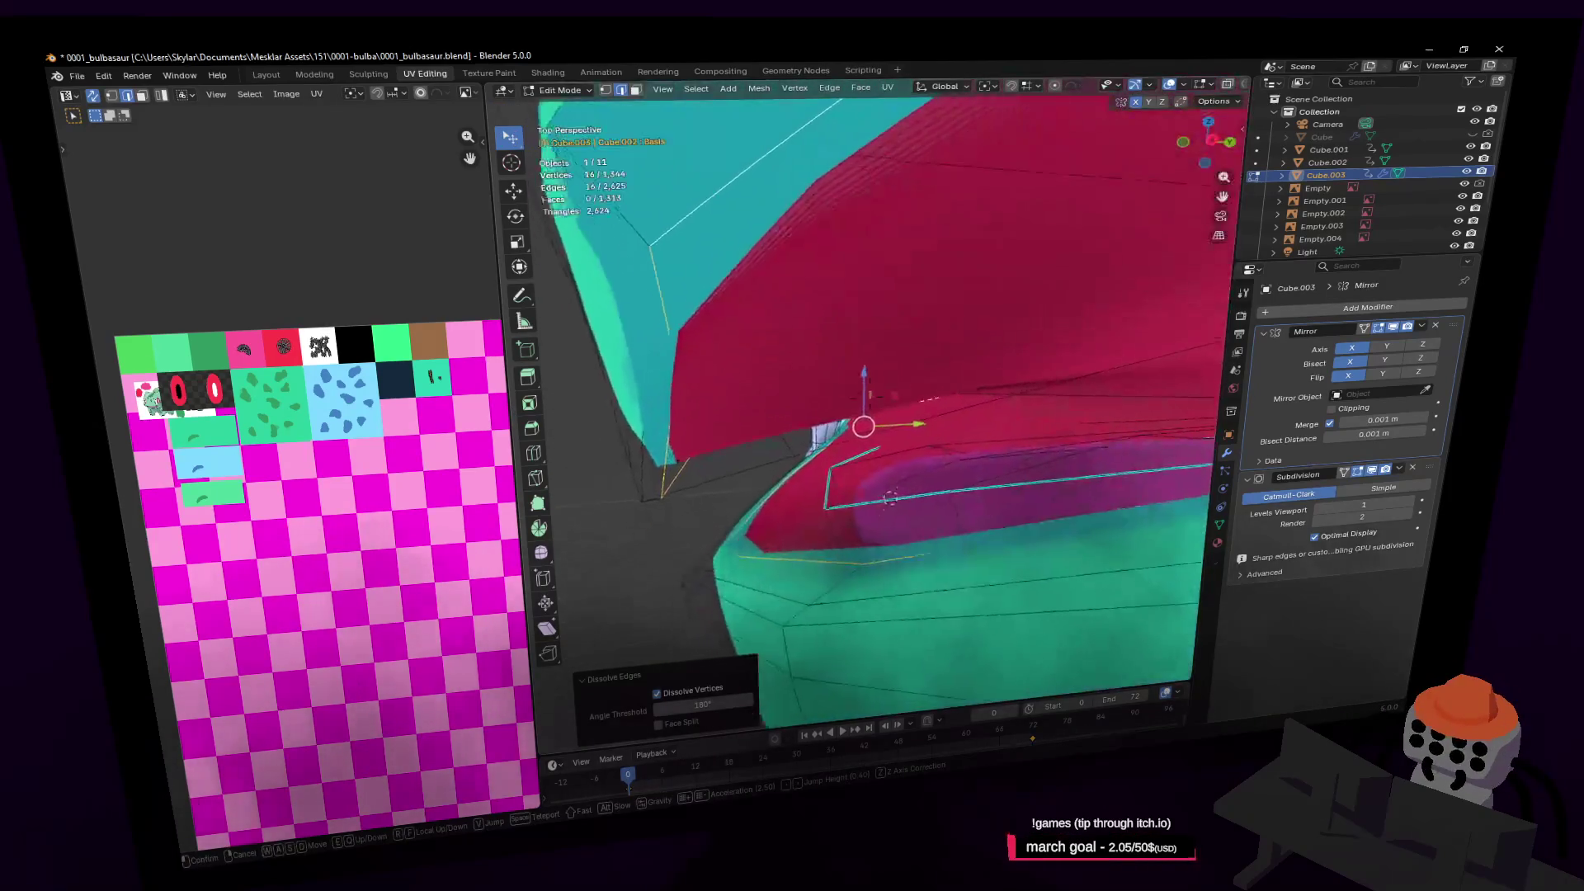
{"action": "mouse_move", "coordinate": [938, 348]}
{"action": "middle_mouse_down"}
{"action": "mouse_move", "coordinate": [813, 364]}
{"action": "mouse_move", "coordinate": [930, 364]}
{"action": "middle_mouse_up"}
Move the lip edges to a new position, then delete them
{"action": "key", "text": "g"}
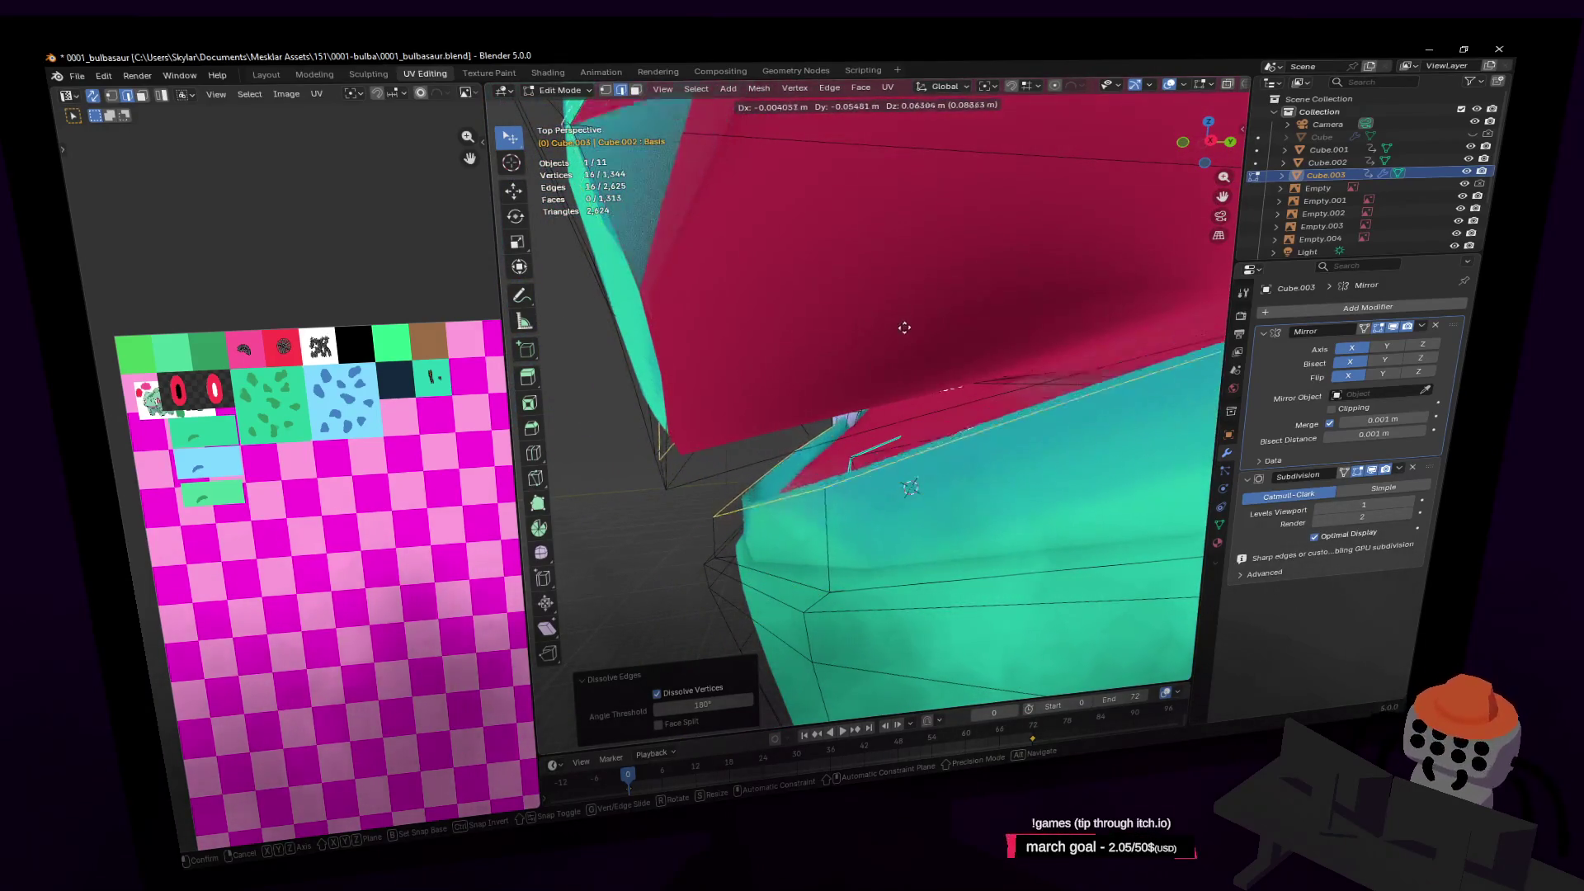
{"action": "left_click", "coordinate": [903, 405]}
{"action": "key", "text": "shift+grave"}
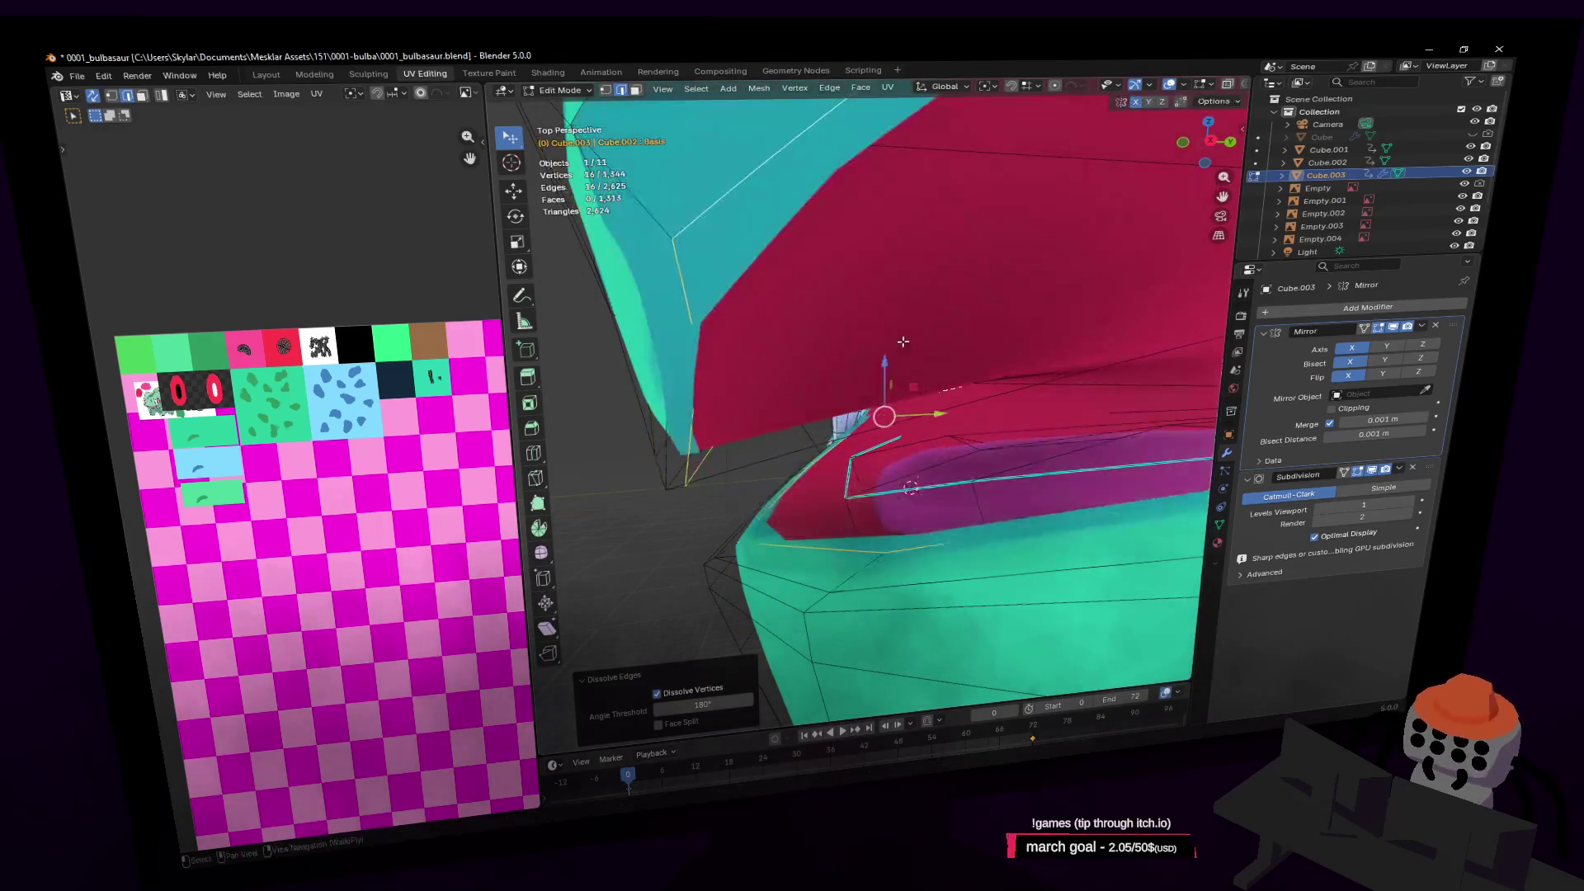
{"action": "left_click", "coordinate": [905, 355]}
{"action": "key", "text": "x"}
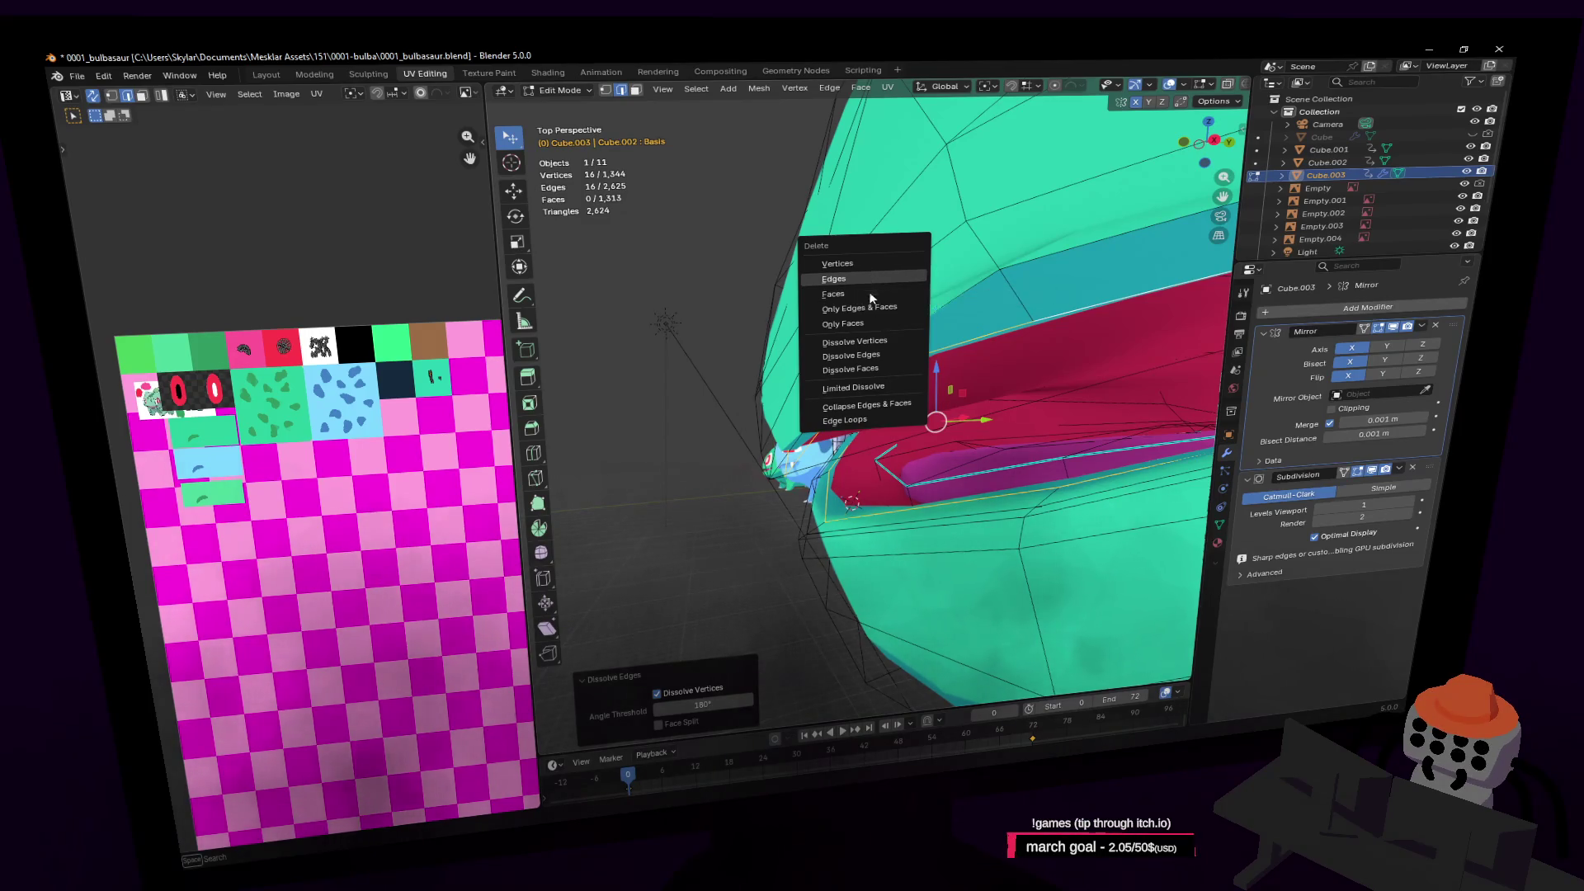
{"action": "left_click", "coordinate": [870, 281]}
{"action": "middle_click_drag", "start_coordinate": [870, 281], "coordinate": [926, 368]}
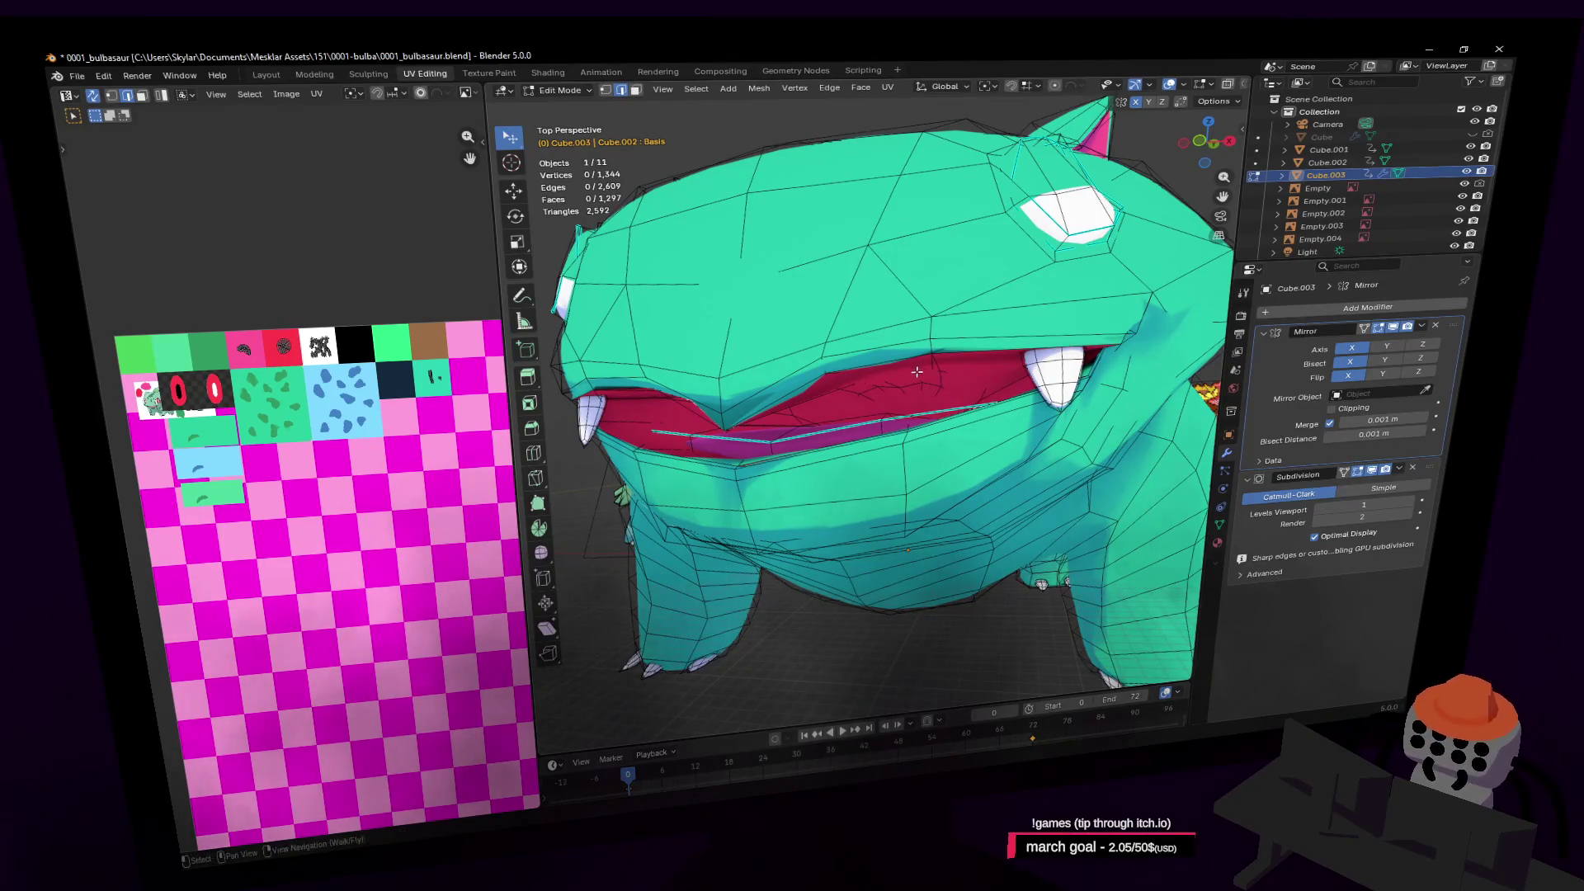
Fly into the mouth and undo the edge deletion to restore the lip edges
{"action": "key", "text": "shift+grave"}
{"action": "key", "text": "w"}
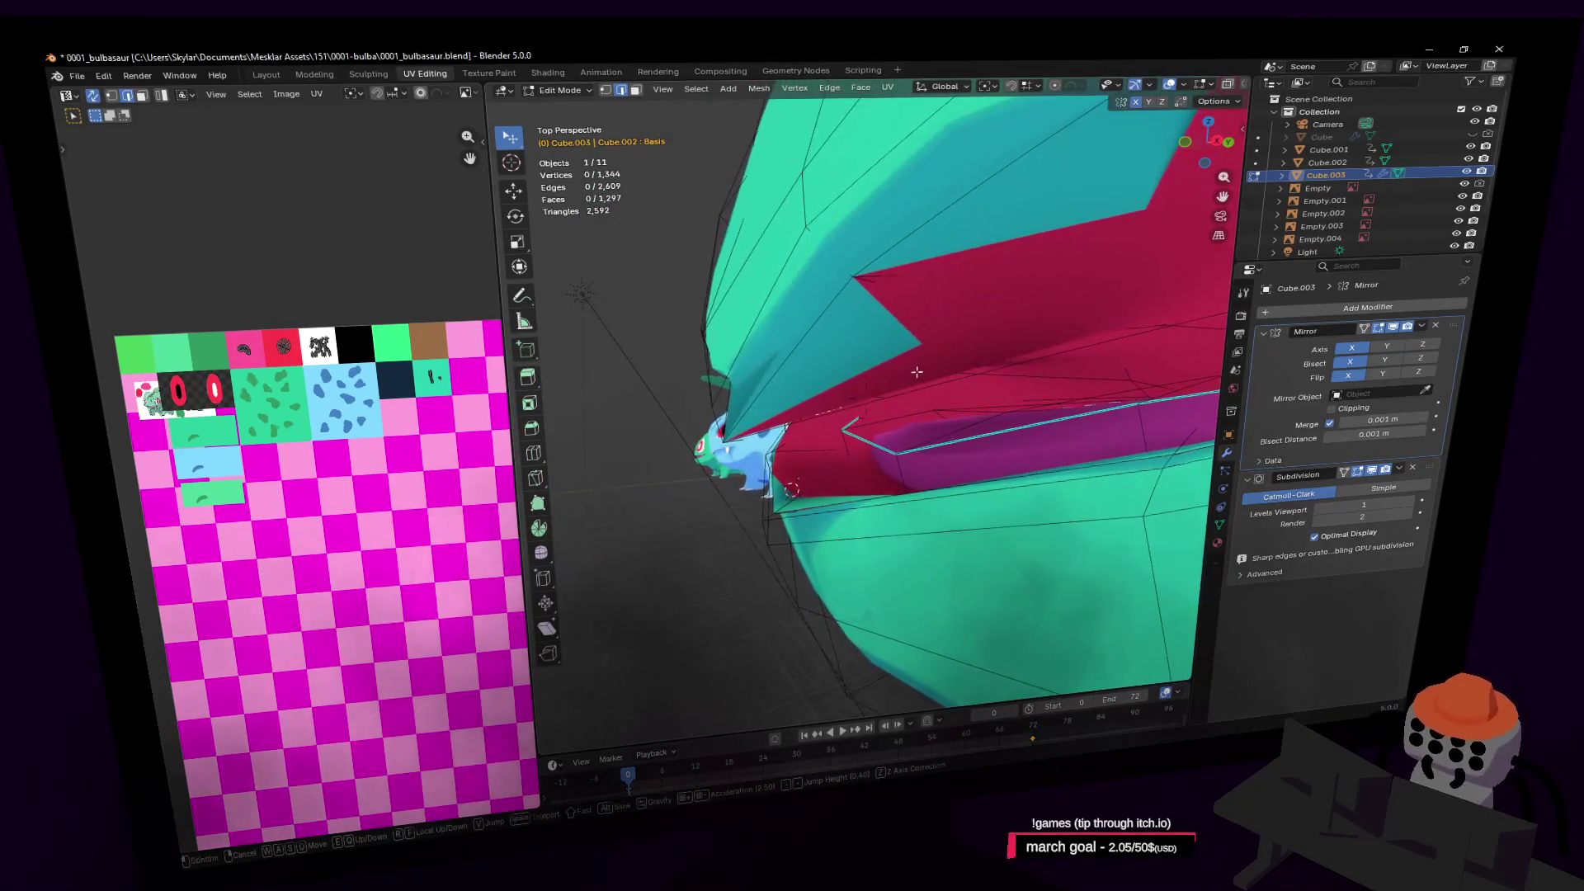
{"action": "key", "text": "ctrl+z"}
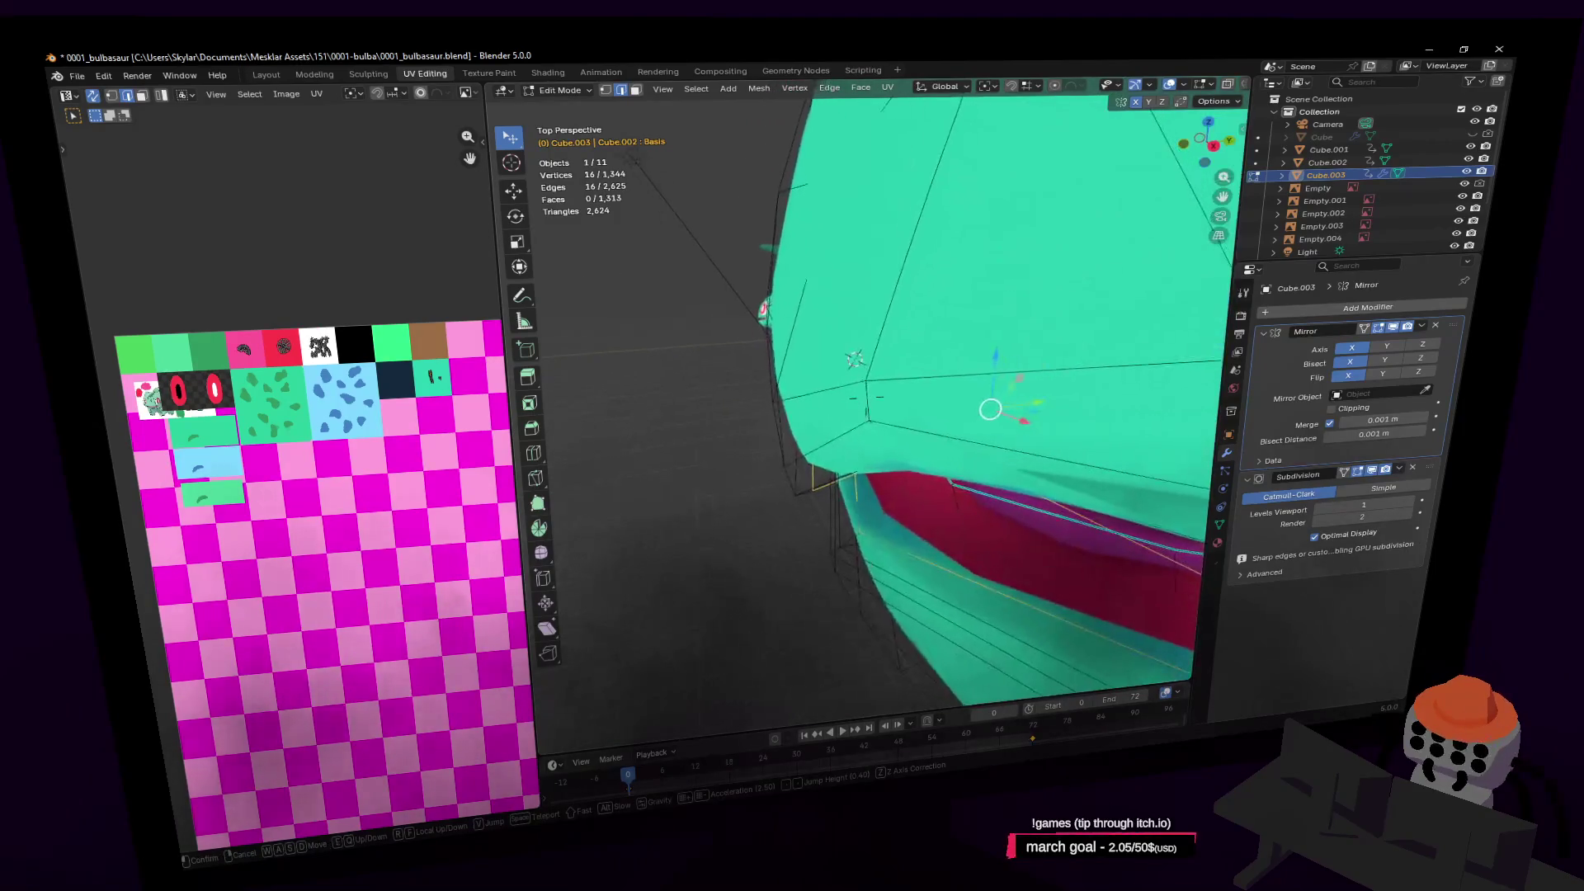
{"action": "key", "text": "s"}
{"action": "left_click", "coordinate": [945, 351]}
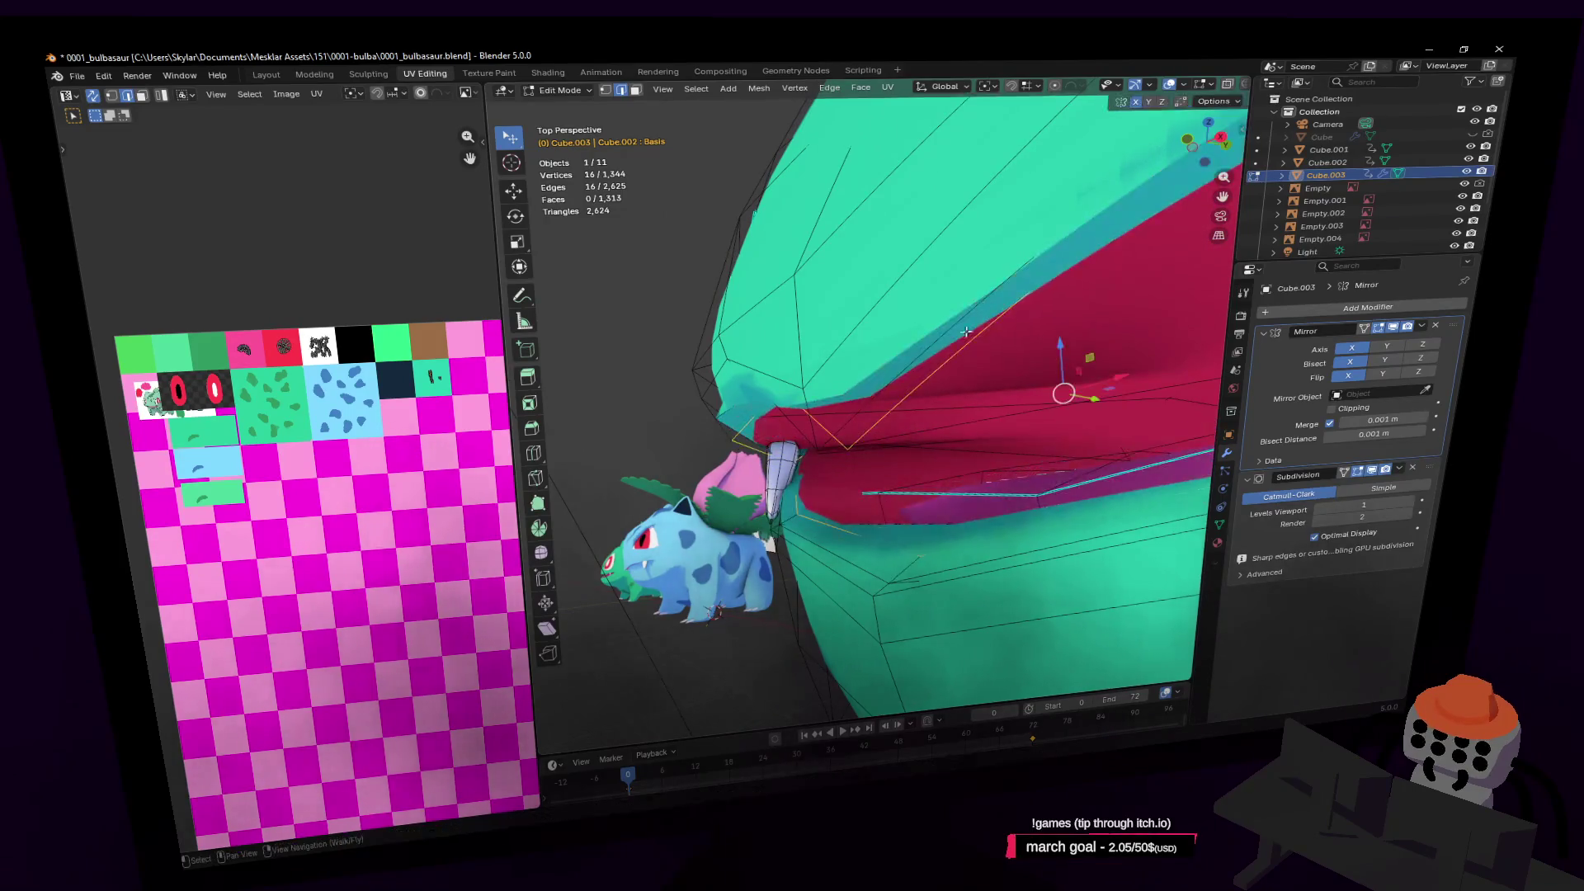
{"action": "key", "text": "shift+grave"}
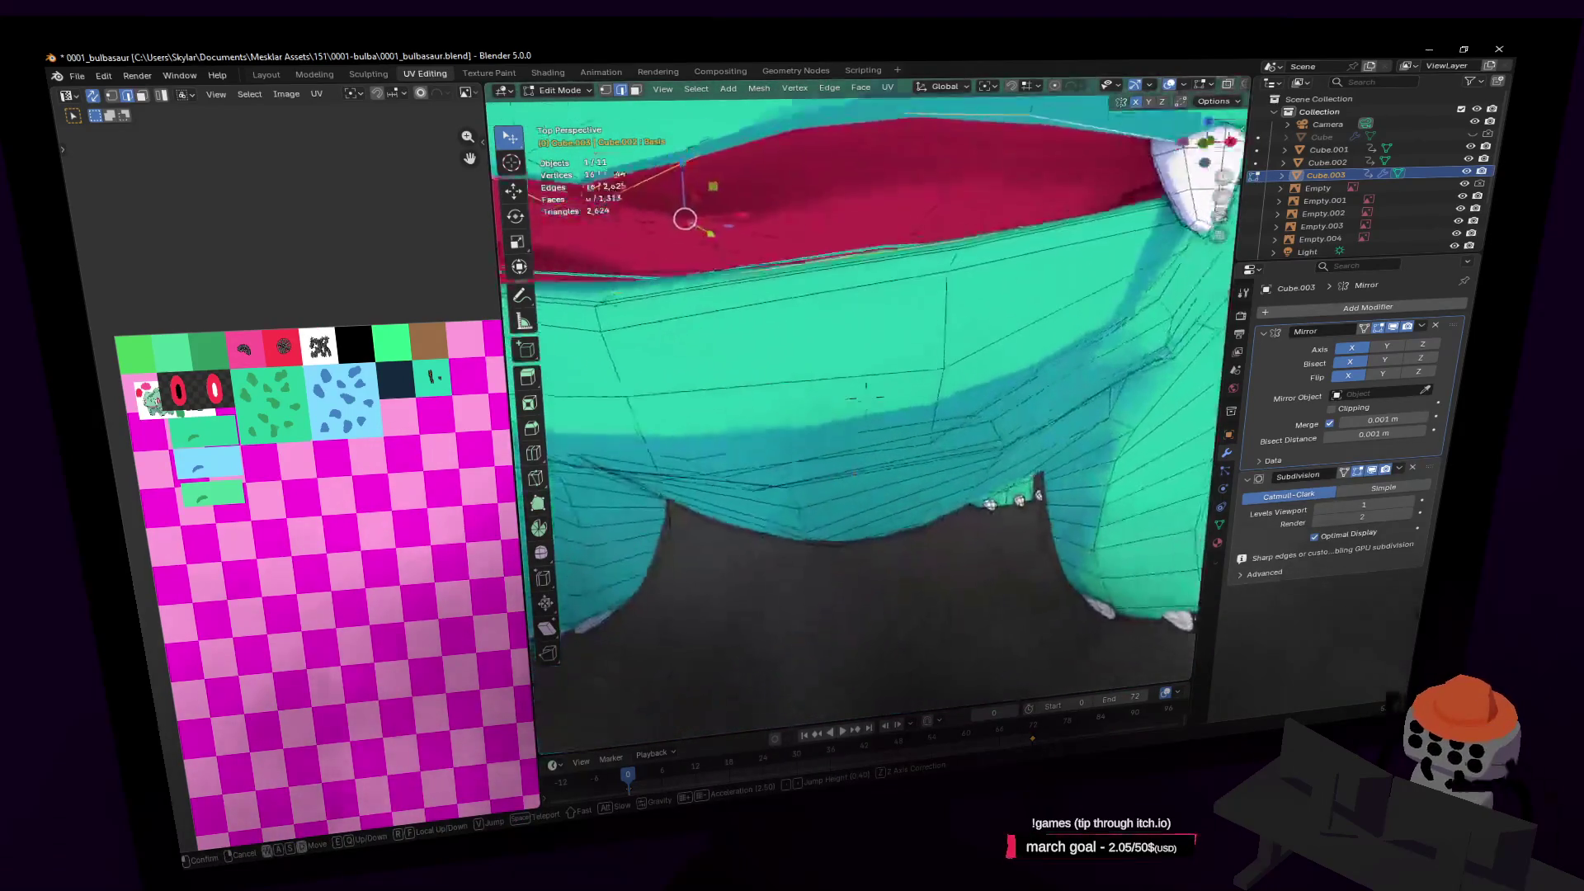
{"action": "key", "text": "s"}
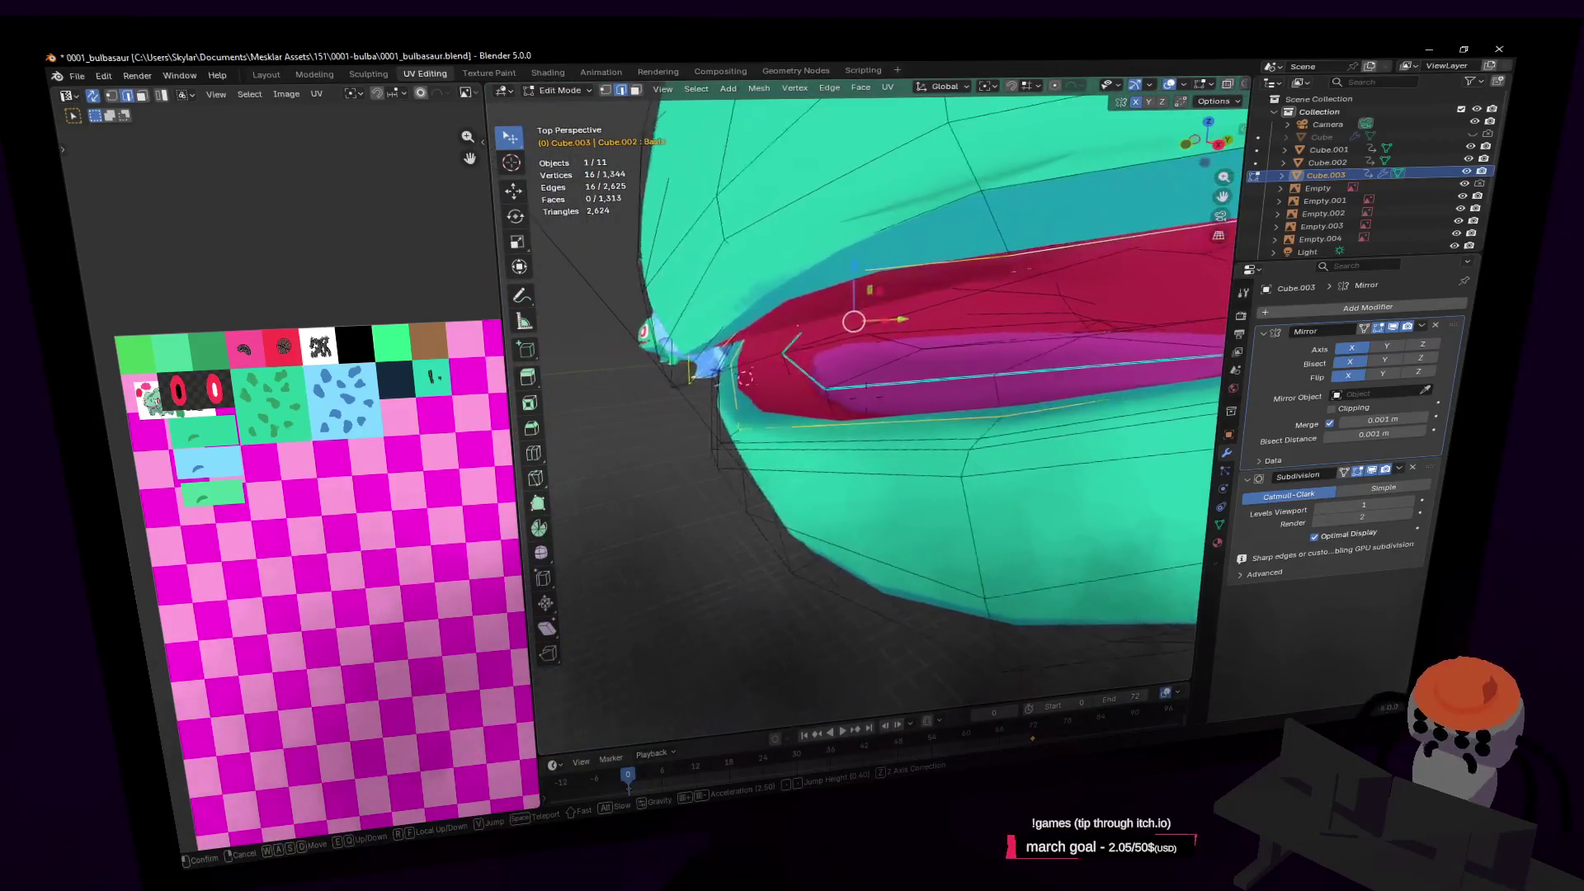
{"action": "key", "text": "s"}
Inspect the smoothed head in Object Mode from a new angle, then return to Edit Mode
{"action": "key", "text": "Tab"}
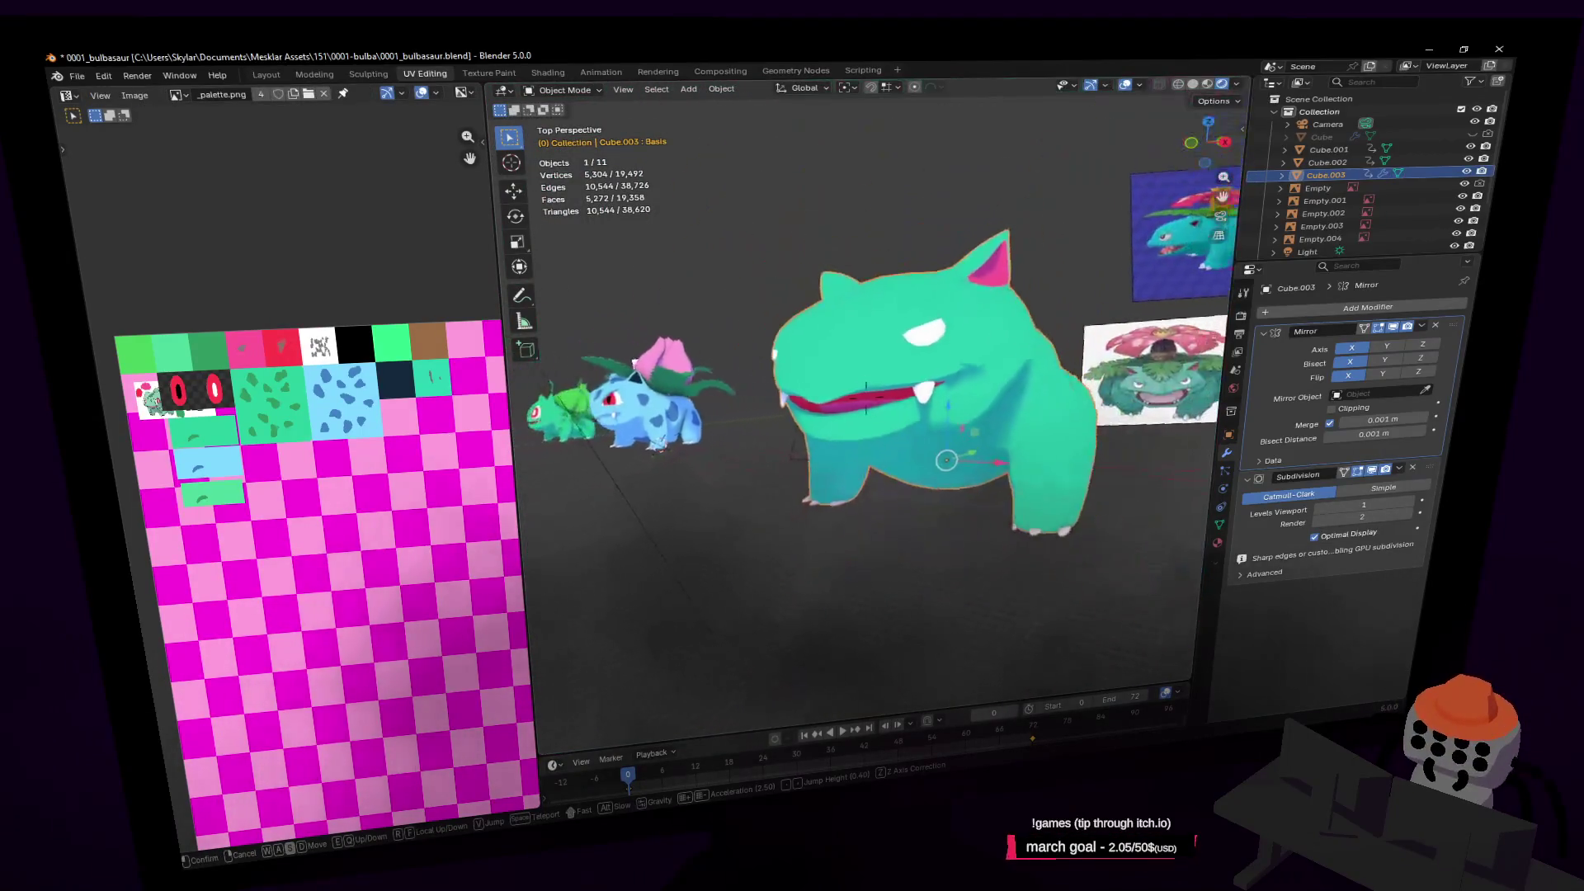
{"action": "key", "text": "w"}
{"action": "left_click", "coordinate": [961, 354]}
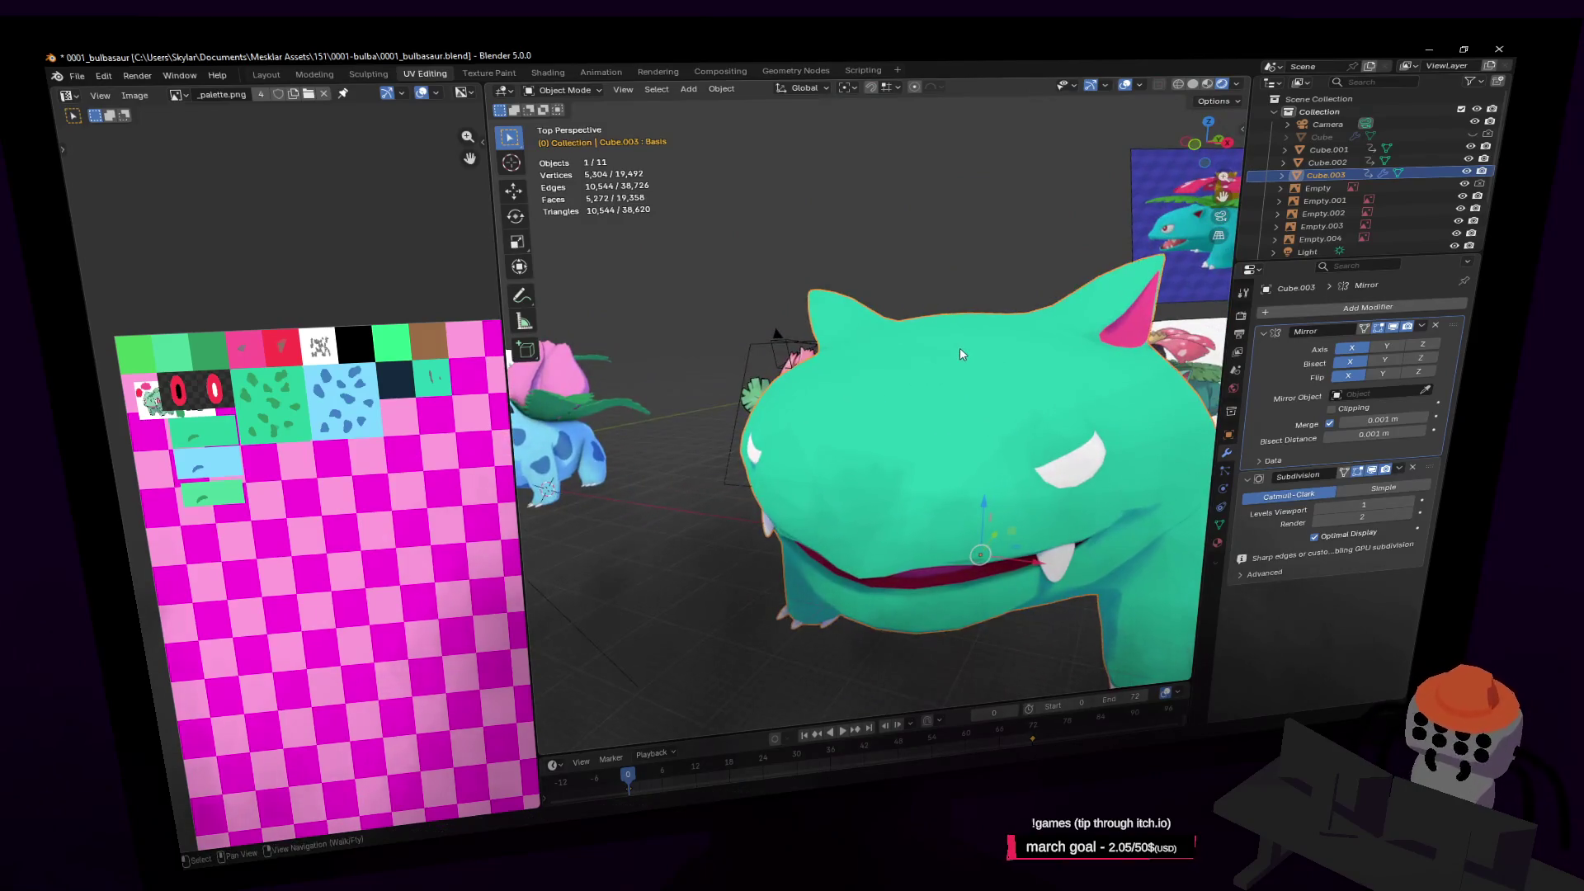
{"action": "middle_click_drag", "start_coordinate": [904, 410], "coordinate": [829, 462]}
{"action": "key", "text": "Tab"}
Select the snout face, unwrap it angle-based, and move its island toward the palette swatches
{"action": "left_click", "coordinate": [860, 445]}
{"action": "mouse_move", "coordinate": [345, 356]}
{"action": "middle_mouse_down"}
{"action": "mouse_move", "coordinate": [368, 355]}
{"action": "mouse_move", "coordinate": [308, 353]}
{"action": "middle_mouse_up"}
{"action": "key", "text": "u"}
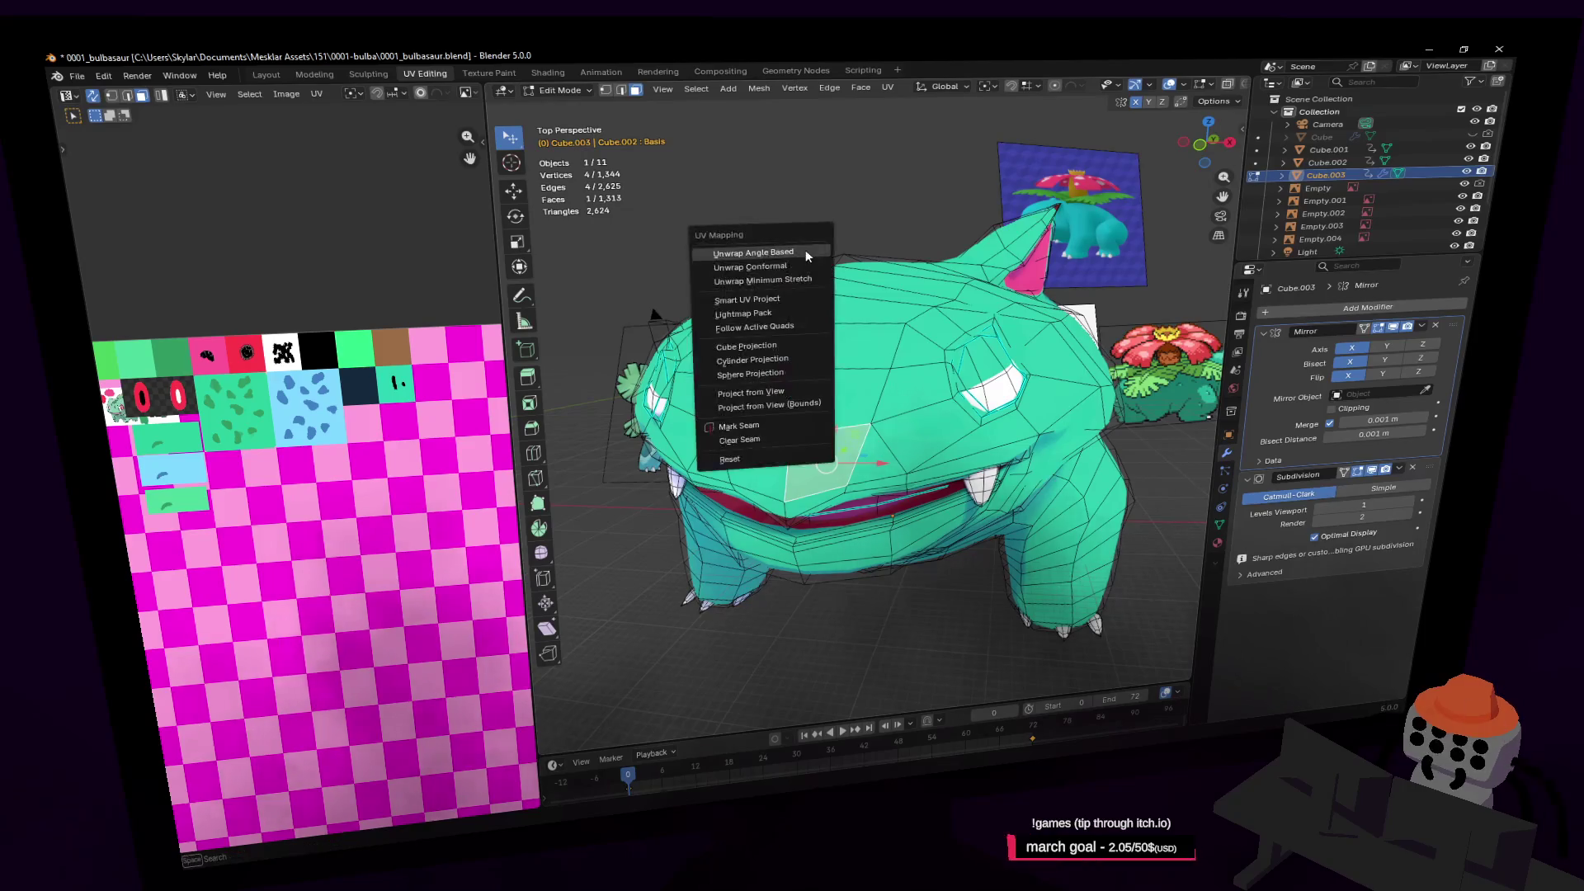
{"action": "left_click", "coordinate": [805, 249]}
{"action": "key", "text": "s"}
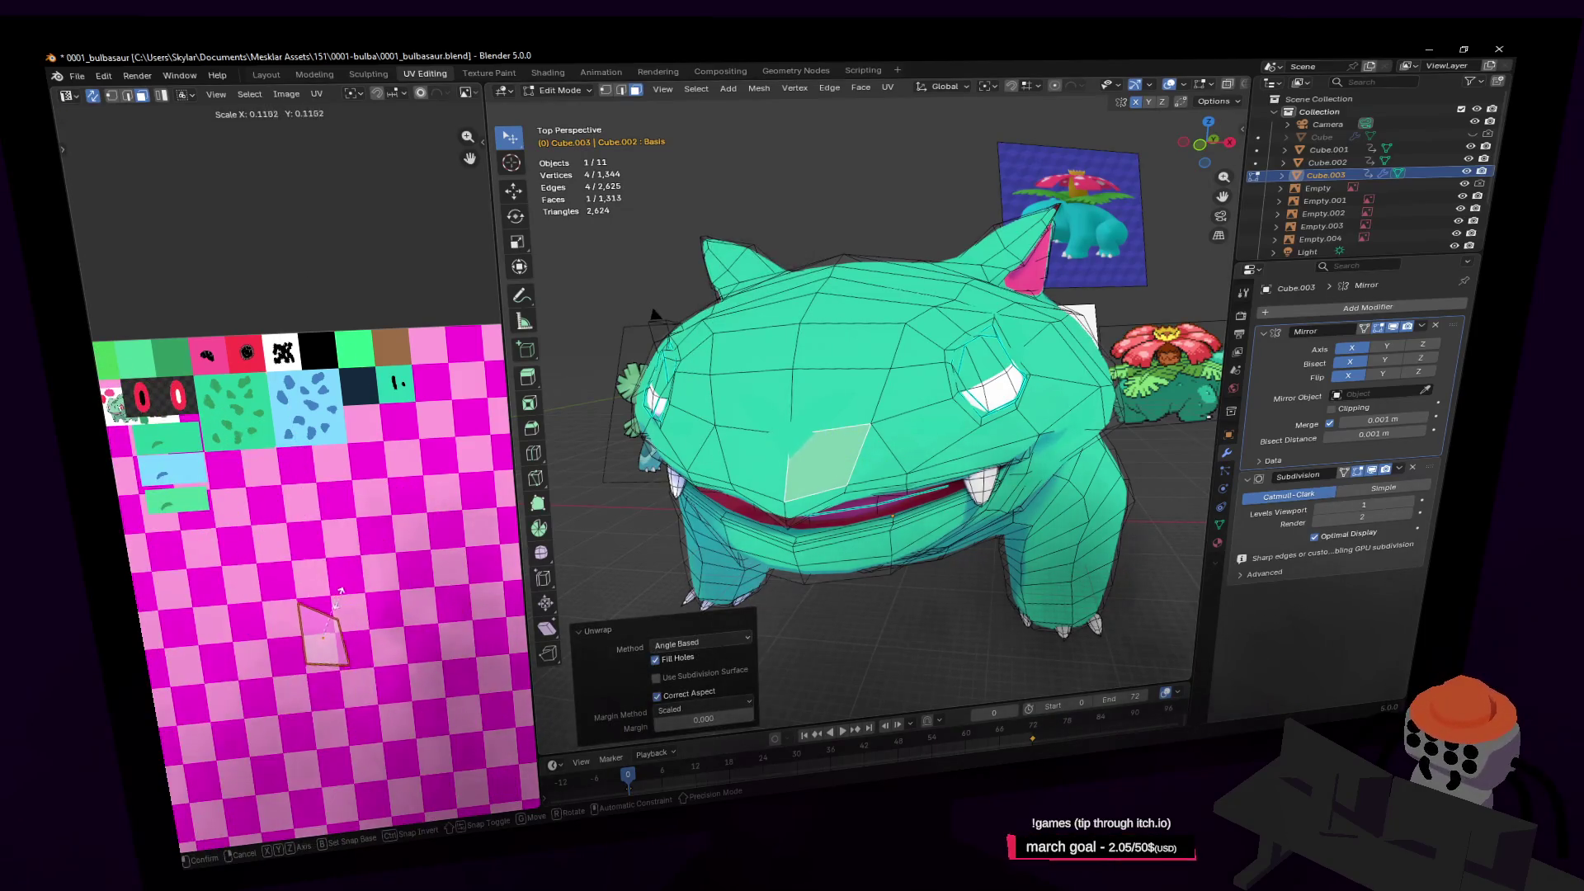
{"action": "key", "text": "g"}
{"action": "key", "text": "s"}
{"action": "key", "text": "Escape"}
{"action": "key", "text": "g"}
{"action": "left_click", "coordinate": [190, 462]}
Zoom the UV editor onto the green swatch and rotate the face's UV island
{"action": "scroll", "coordinate": [312, 418], "scroll_direction": "up", "scroll_amount": 2}
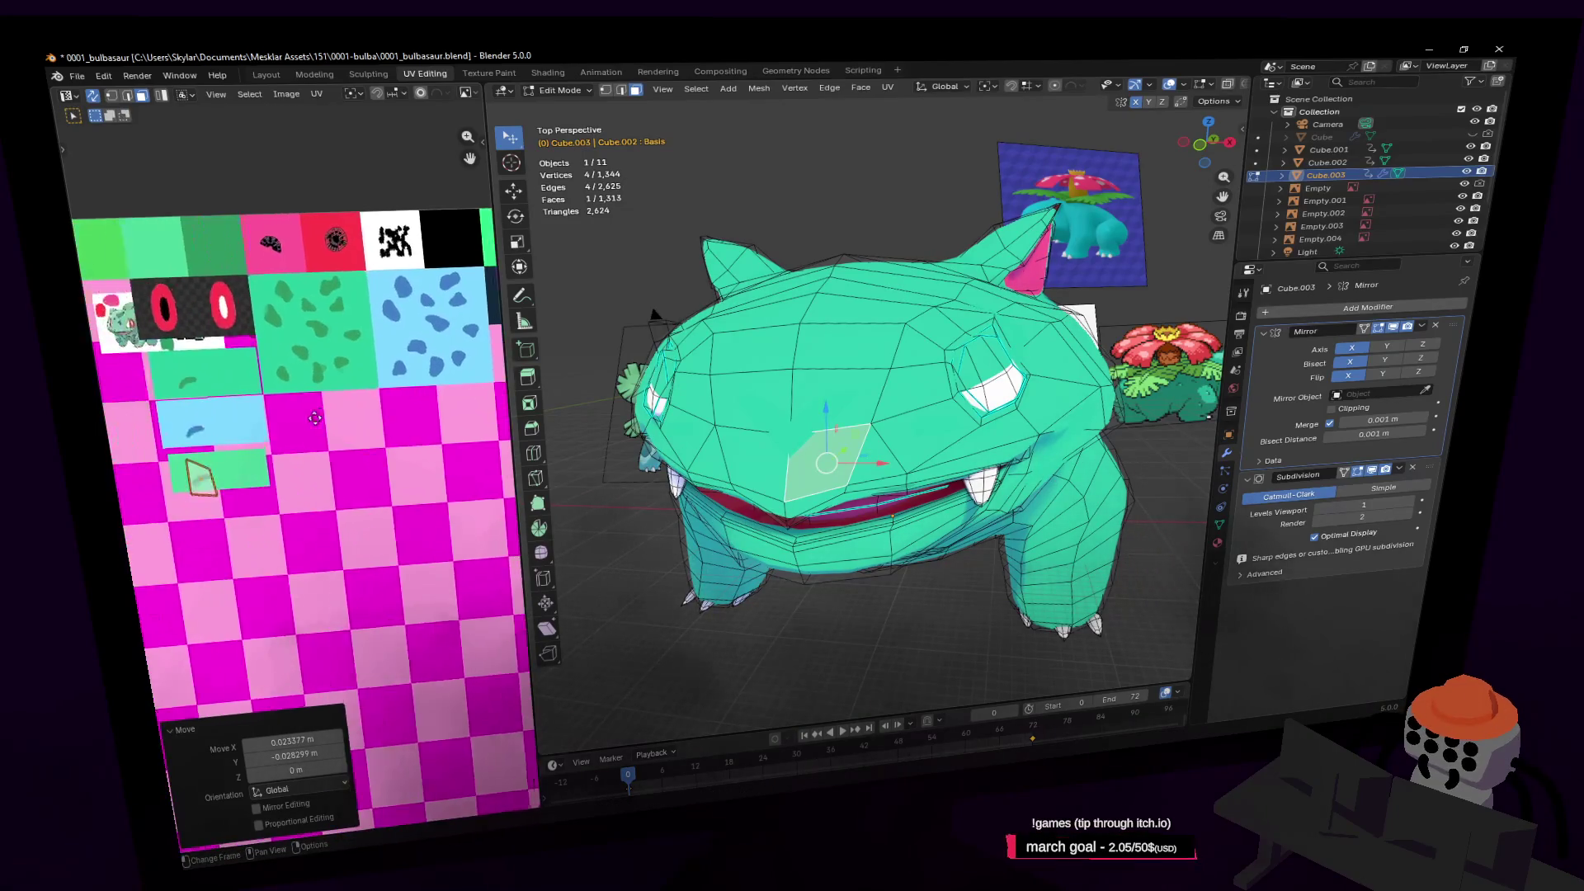
{"action": "scroll", "coordinate": [218, 425], "scroll_direction": "up", "scroll_amount": 3}
{"action": "scroll", "coordinate": [303, 435], "scroll_direction": "up", "scroll_amount": 2}
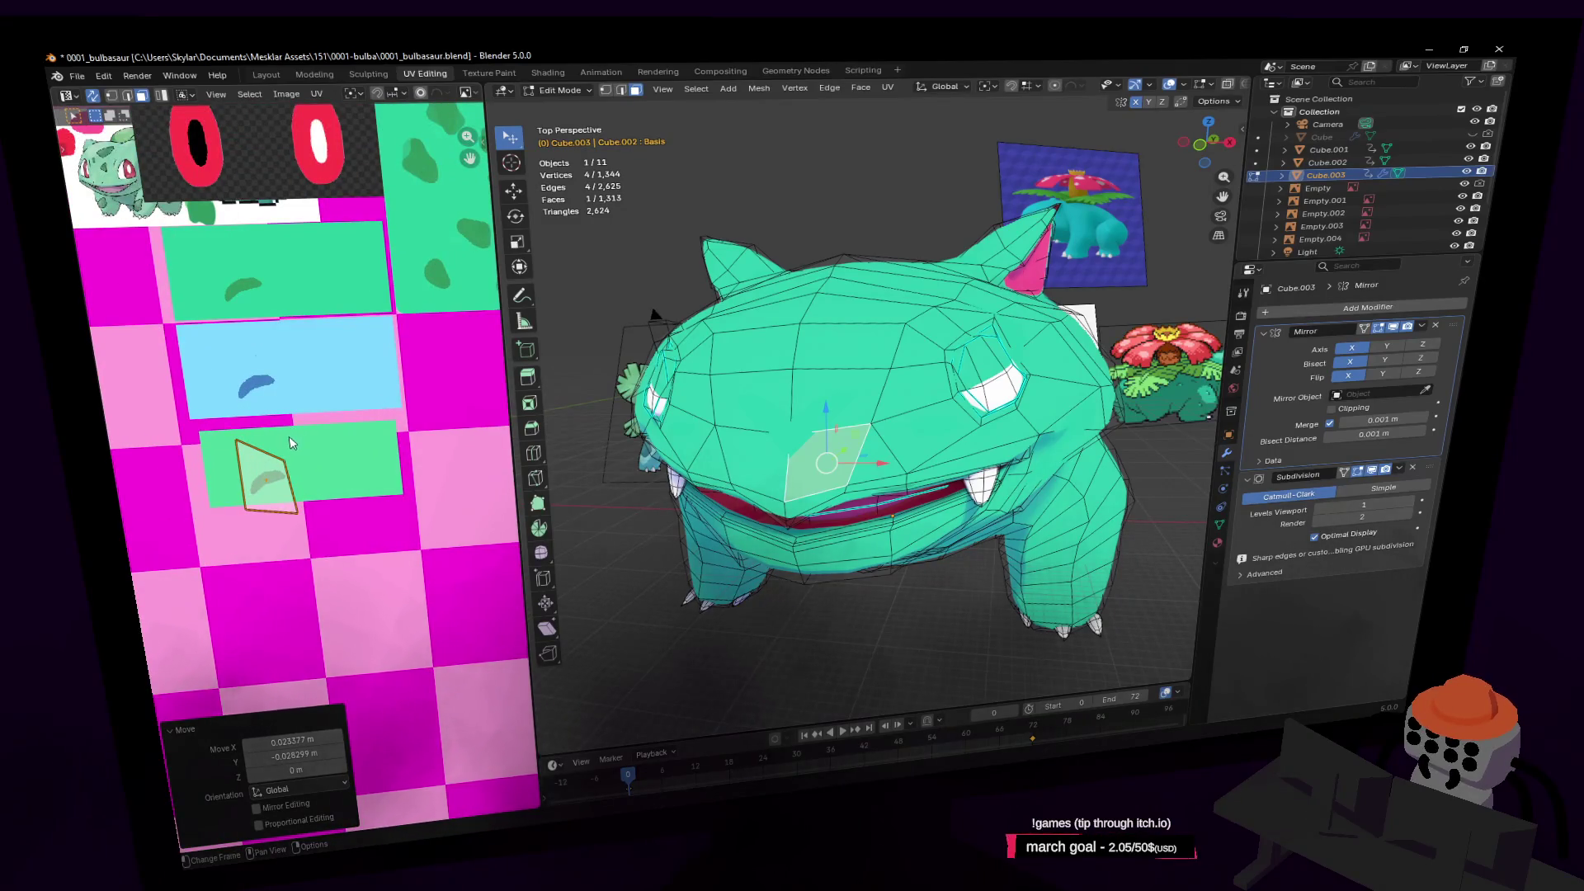
{"action": "middle_click_drag", "start_coordinate": [287, 450], "coordinate": [333, 446]}
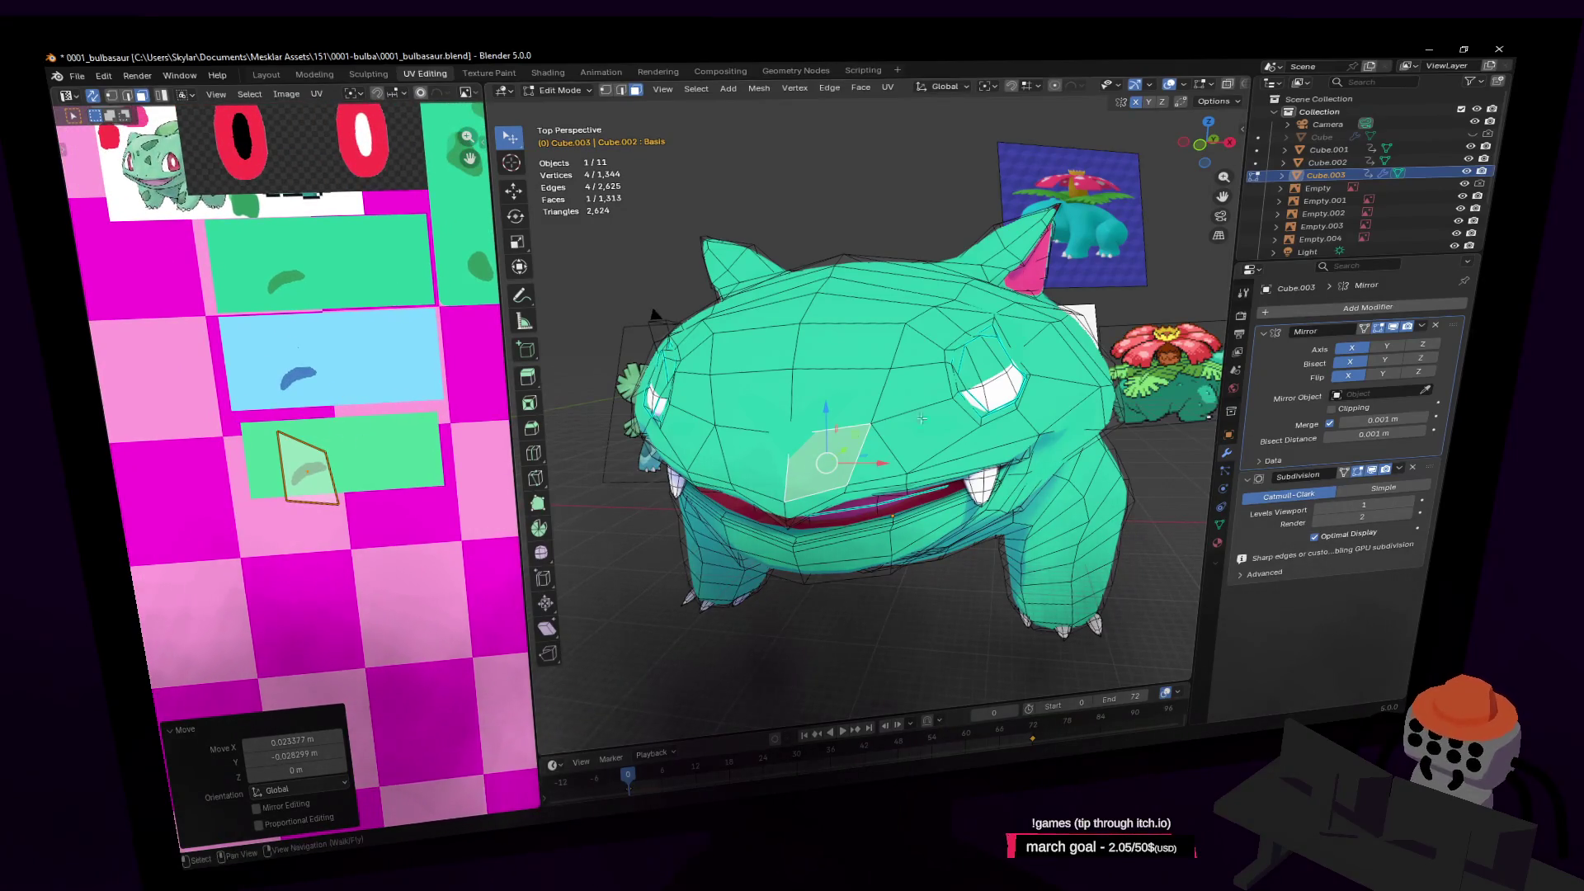
{"action": "scroll", "coordinate": [895, 425], "scroll_direction": "up", "scroll_amount": 5}
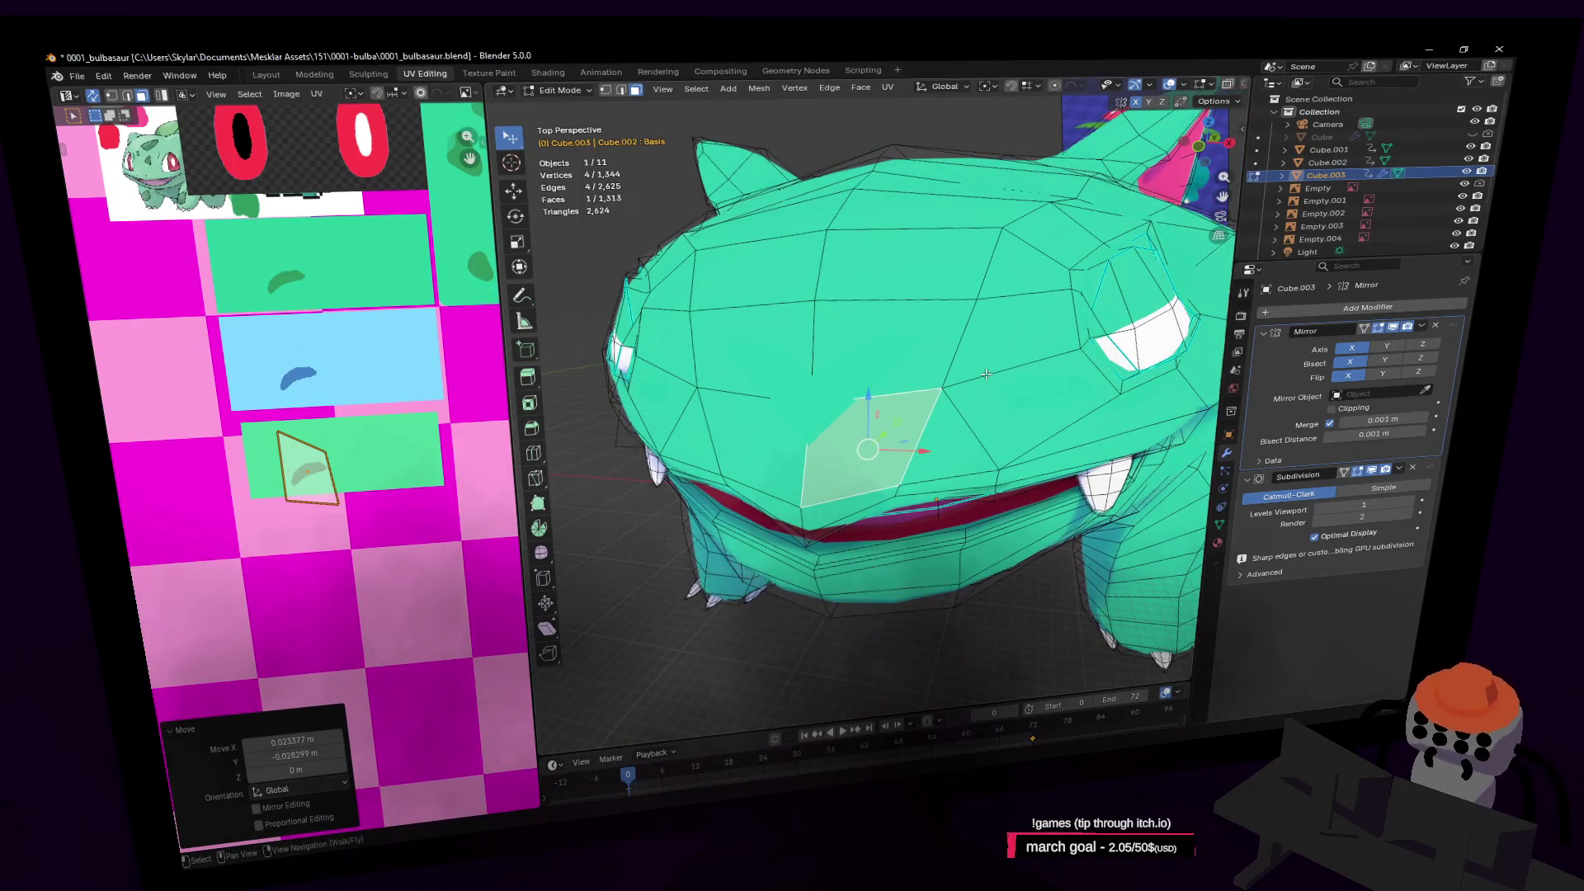
{"action": "scroll", "coordinate": [349, 420], "scroll_direction": "right", "scroll_amount": 3}
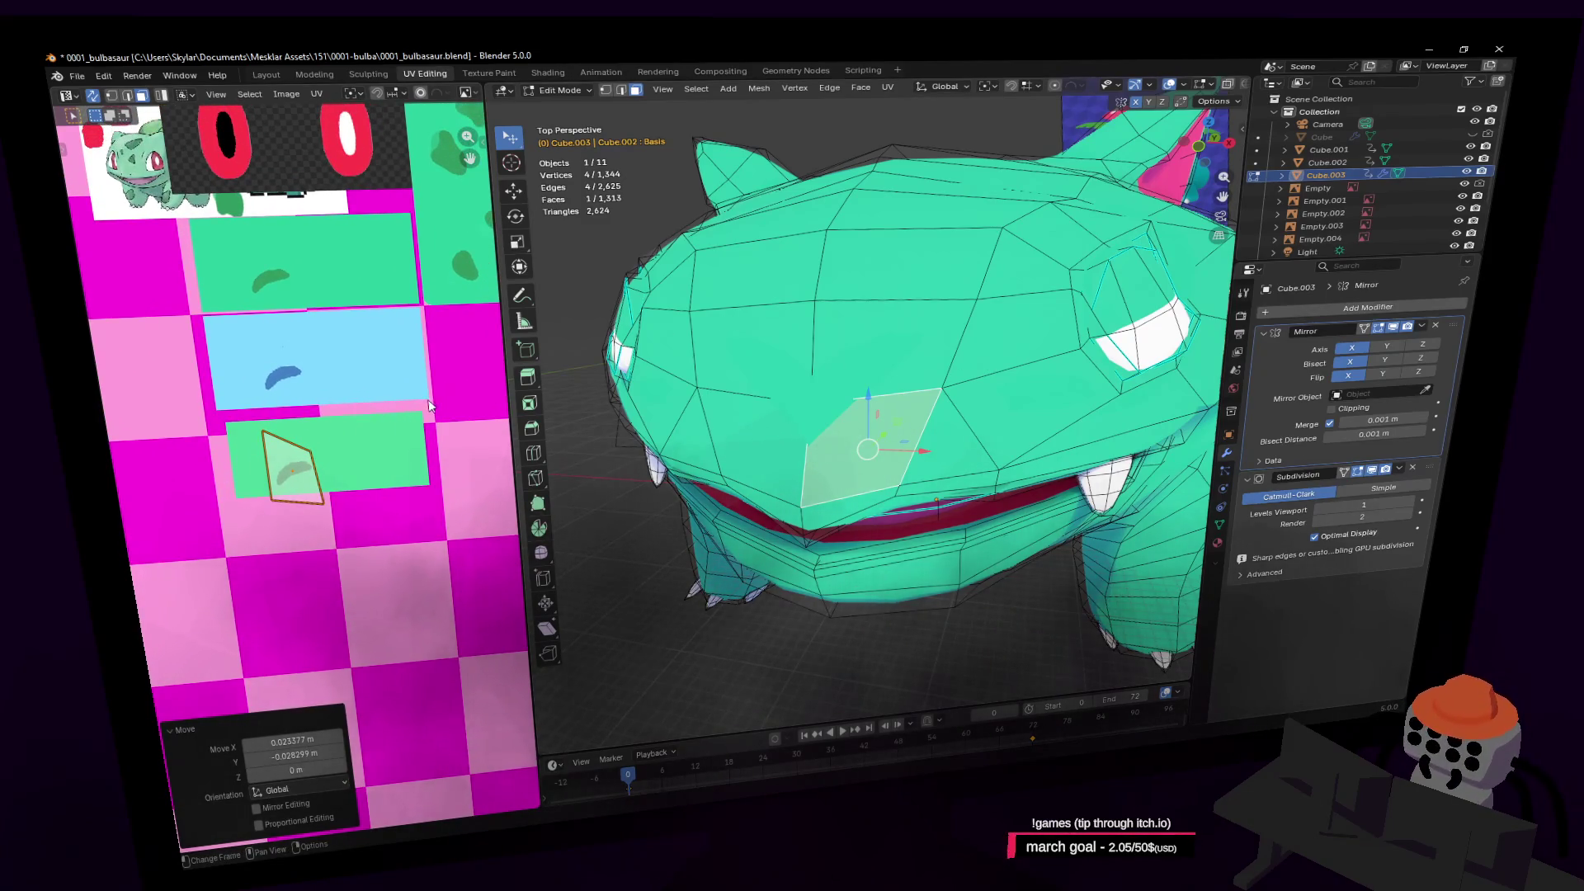
{"action": "key", "text": "r"}
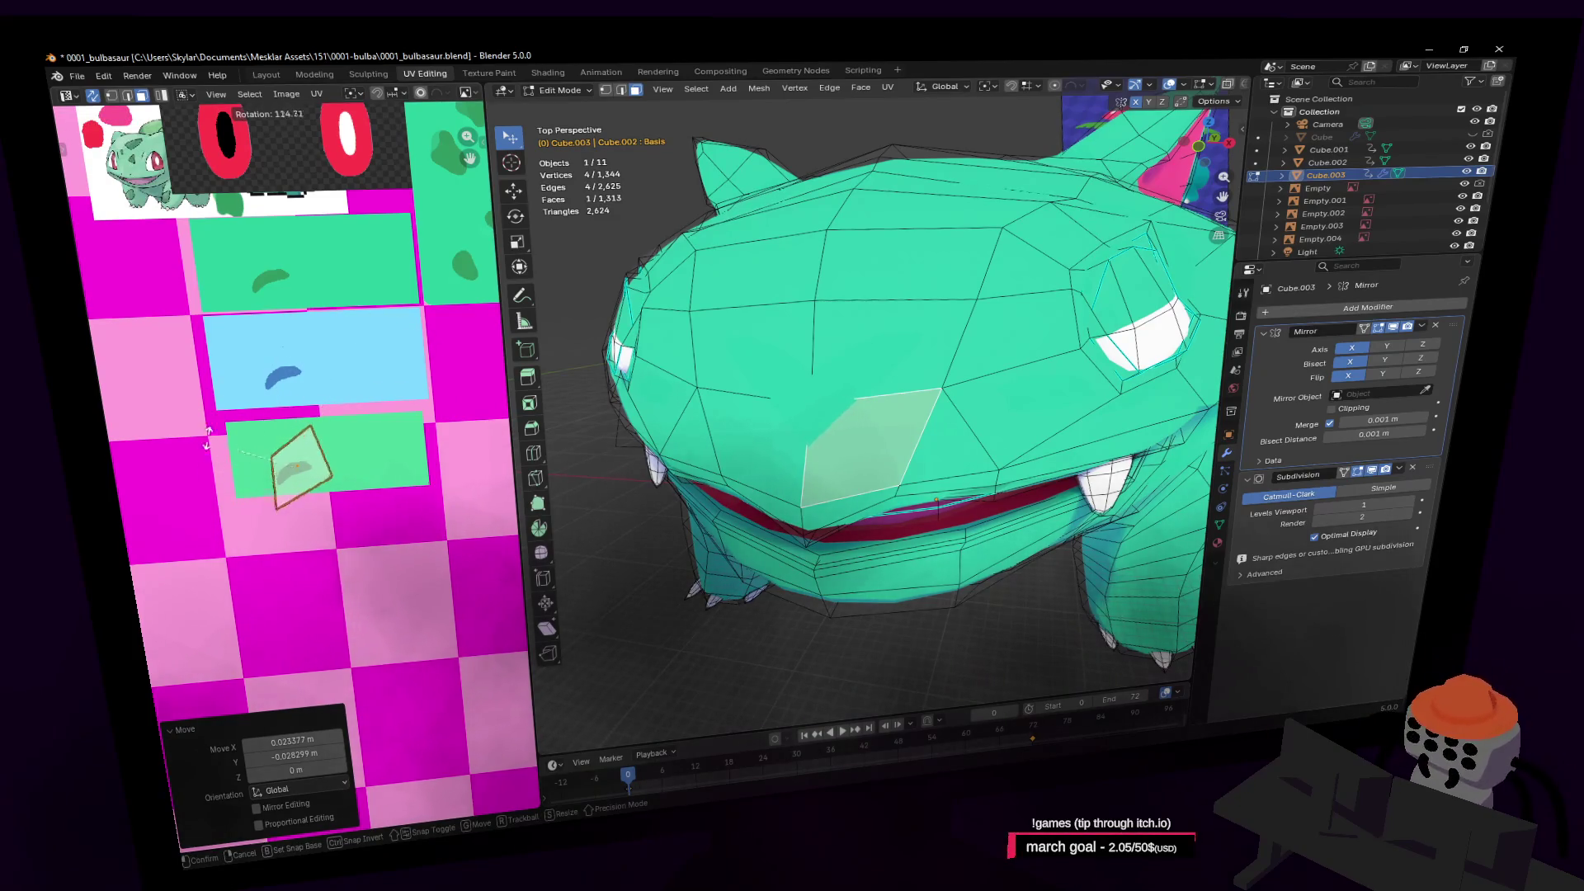
{"action": "left_click", "coordinate": [309, 422]}
{"action": "key", "text": "r"}
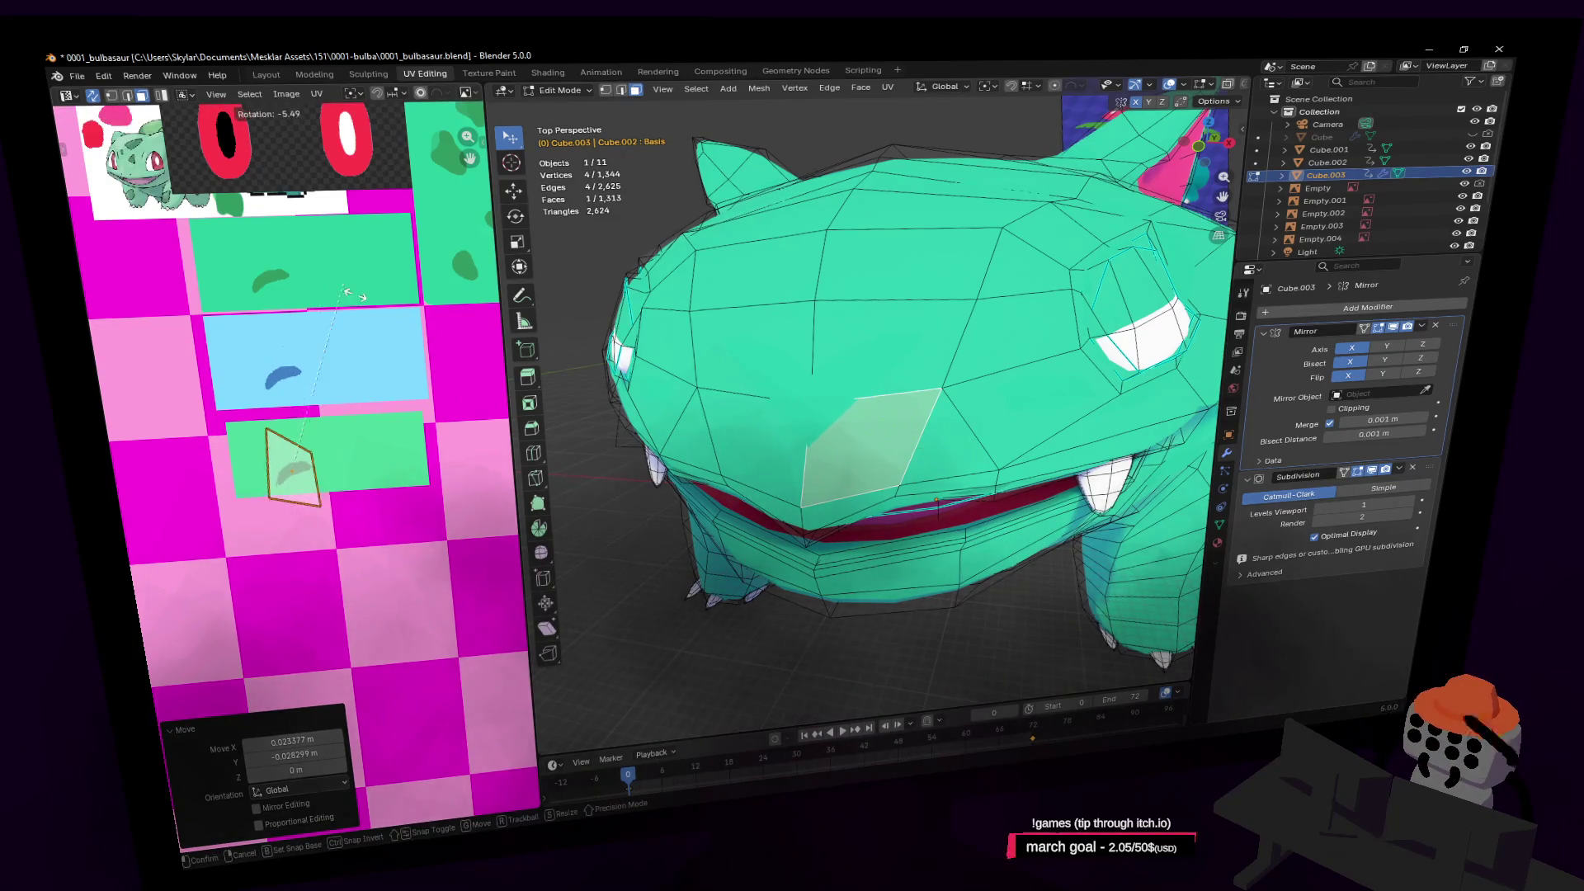
{"action": "left_click", "coordinate": [445, 489]}
Scale the UV island 1.52 times and place it on the green swatch
{"action": "key", "text": "s"}
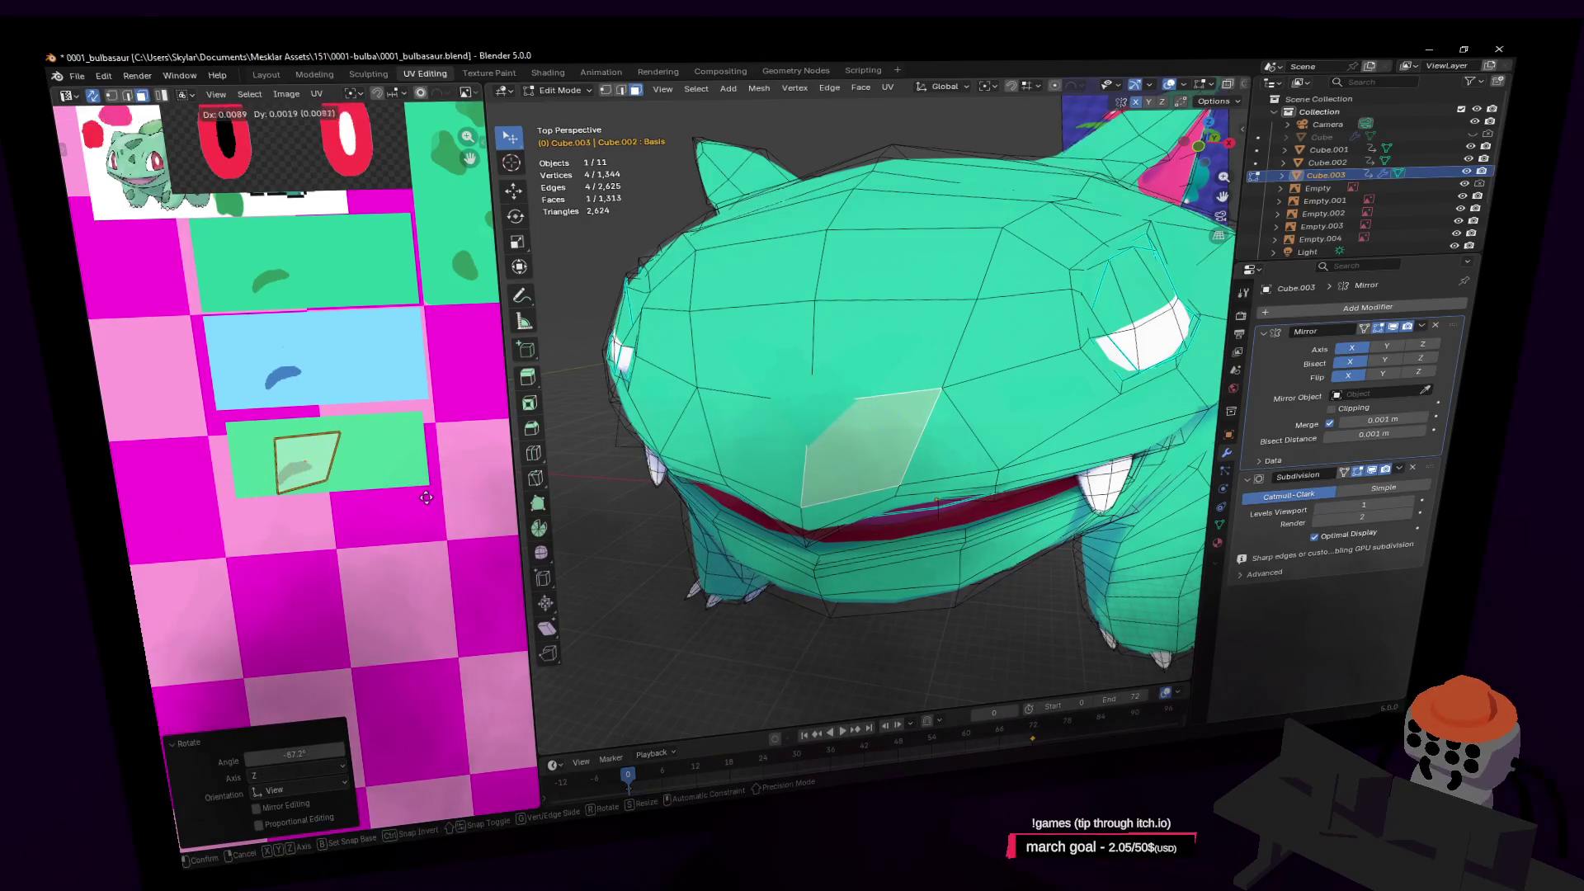
{"action": "left_click", "coordinate": [460, 408]}
{"action": "key", "text": "g"}
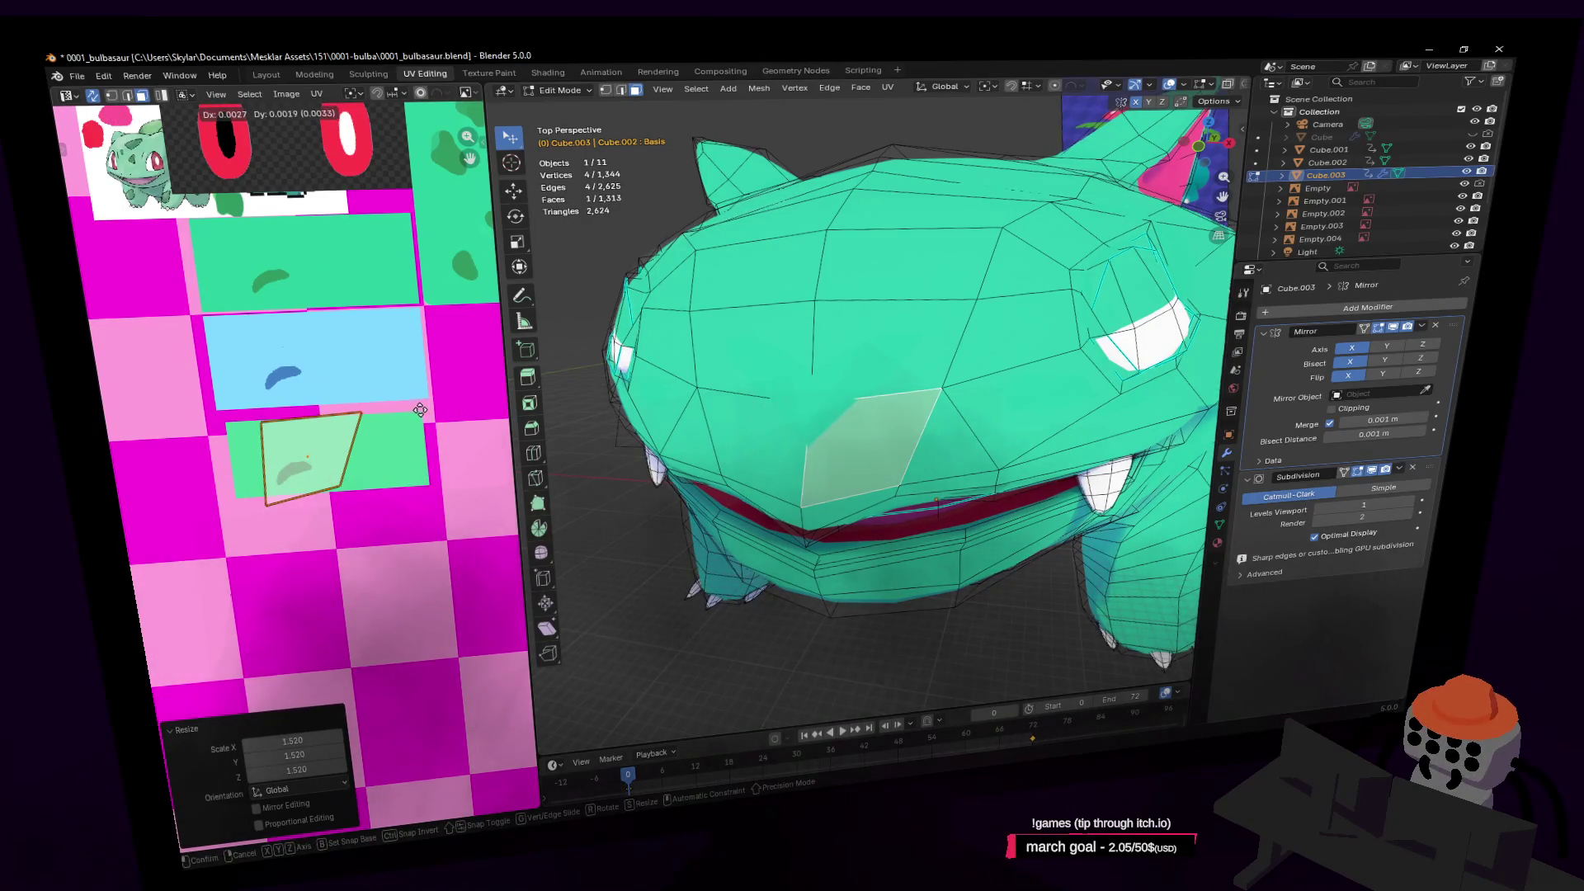
{"action": "left_click", "coordinate": [420, 410]}
{"action": "key", "text": "Left"}
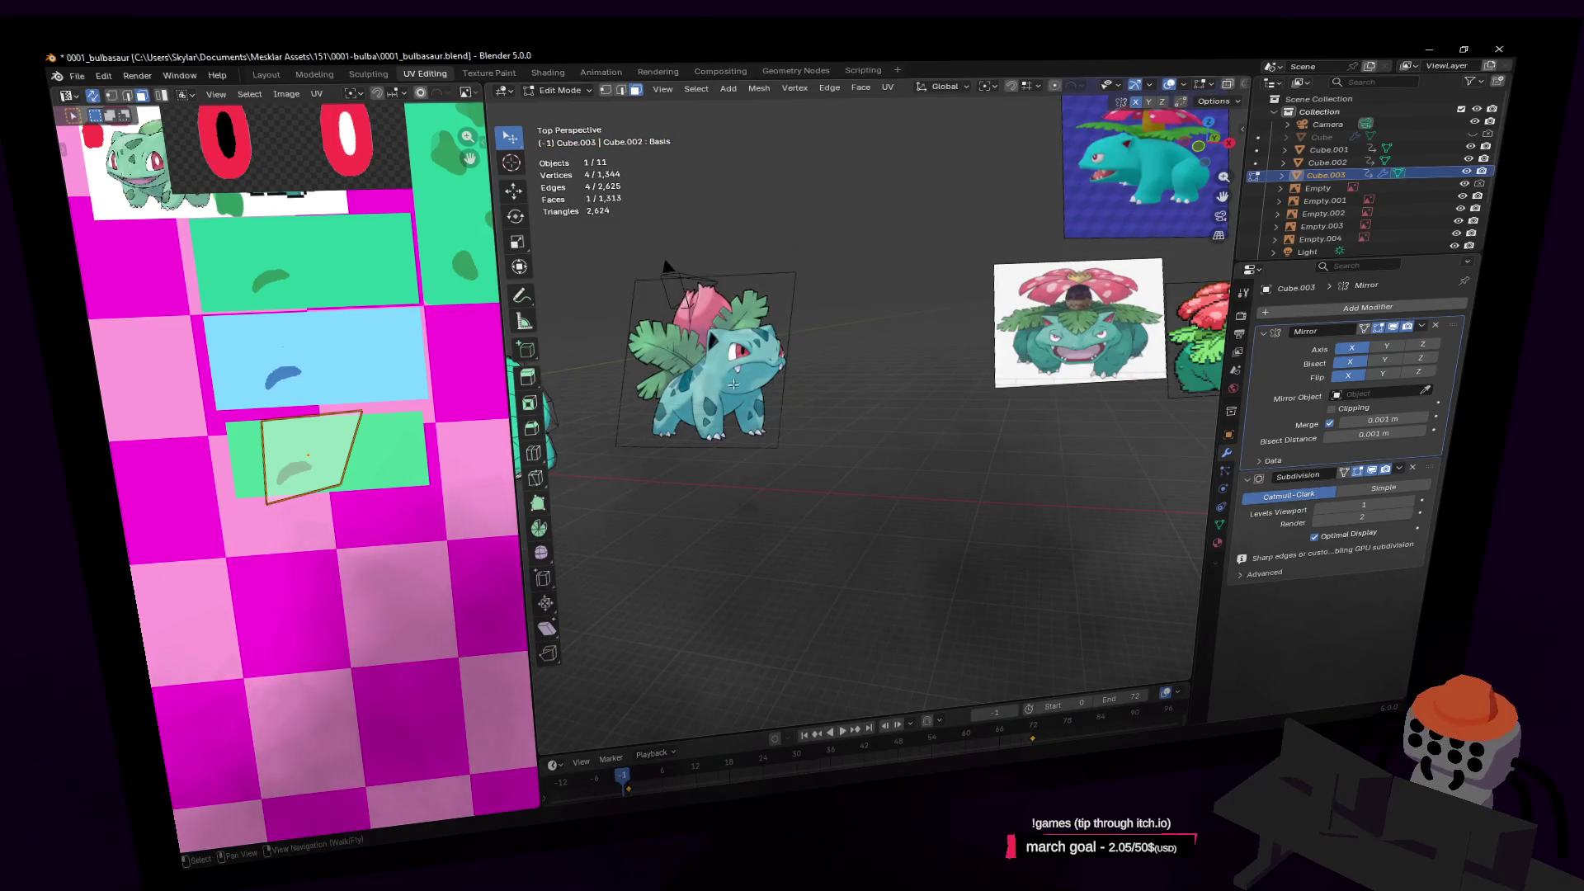
Walk-navigate to the Bulbasaur model and switch to face selection mode
{"action": "key", "text": "shift+grave"}
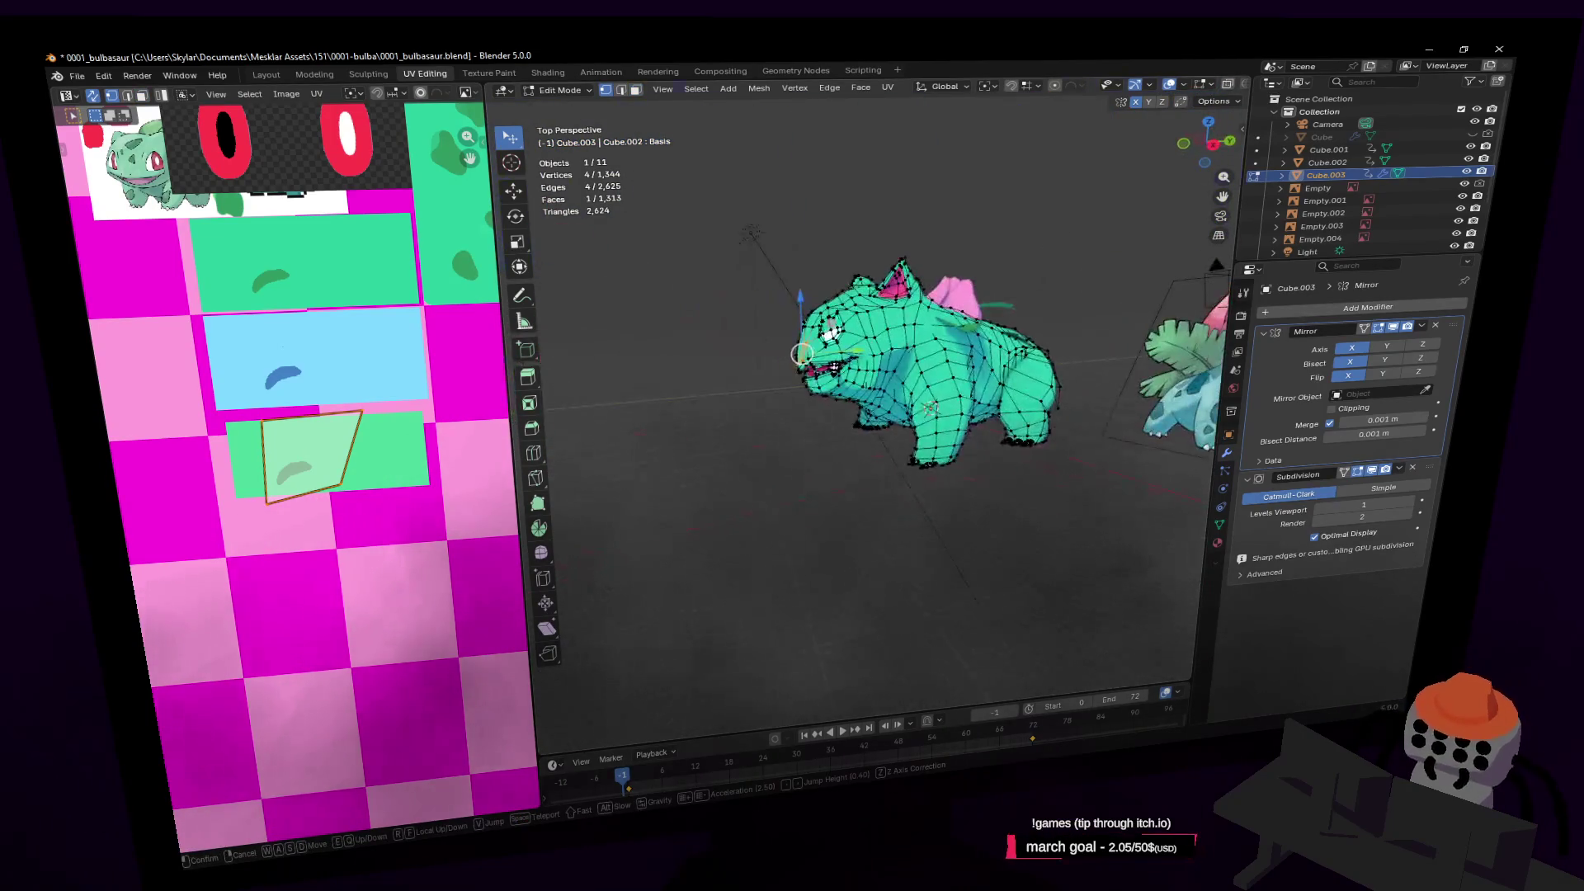
{"action": "key", "text": "s"}
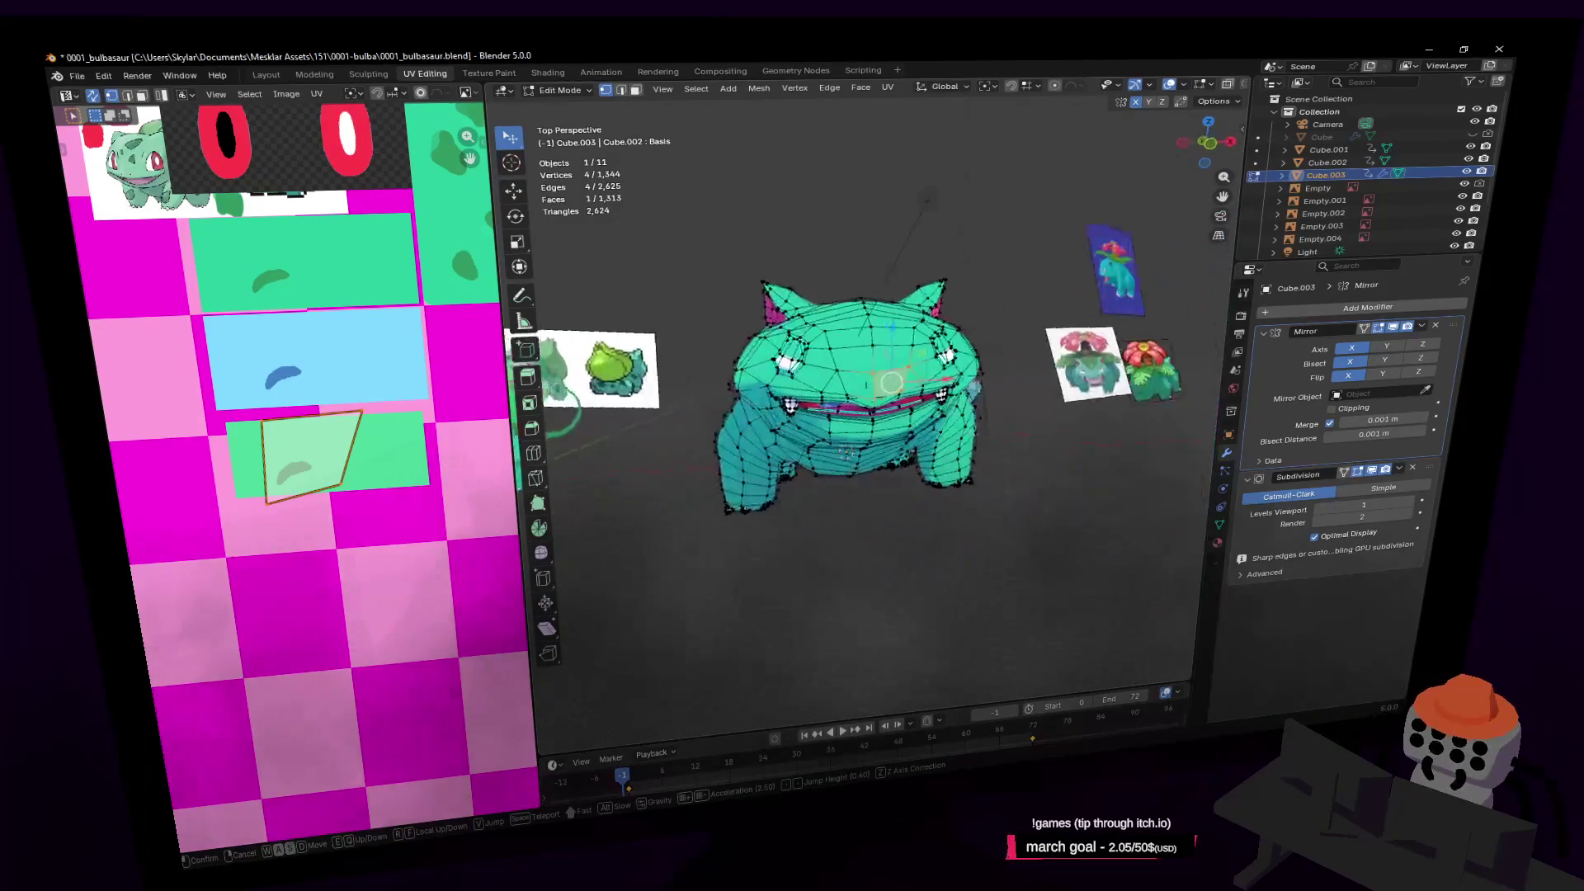
{"action": "left_click", "coordinate": [810, 383]}
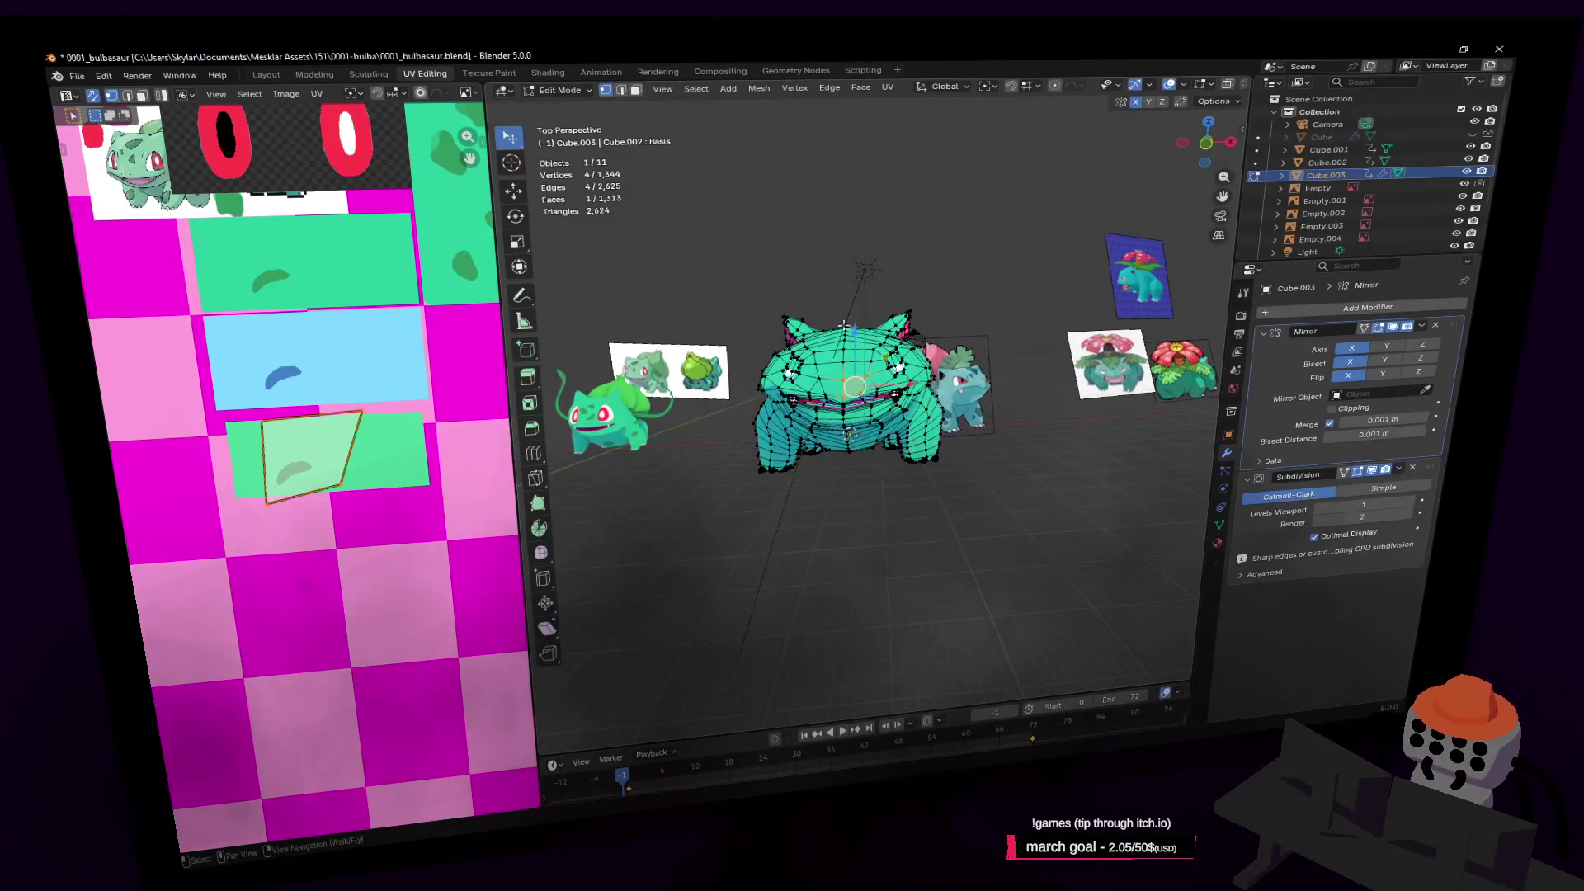
{"action": "key", "text": "3"}
{"action": "middle_click_drag", "start_coordinate": [933, 325], "coordinate": [929, 335]}
Return the timeline to frame 0 and undo the snout face's UV scale
{"action": "key", "text": "Right"}
{"action": "key", "text": "ctrl+z"}
{"action": "key", "text": "shift+grave"}
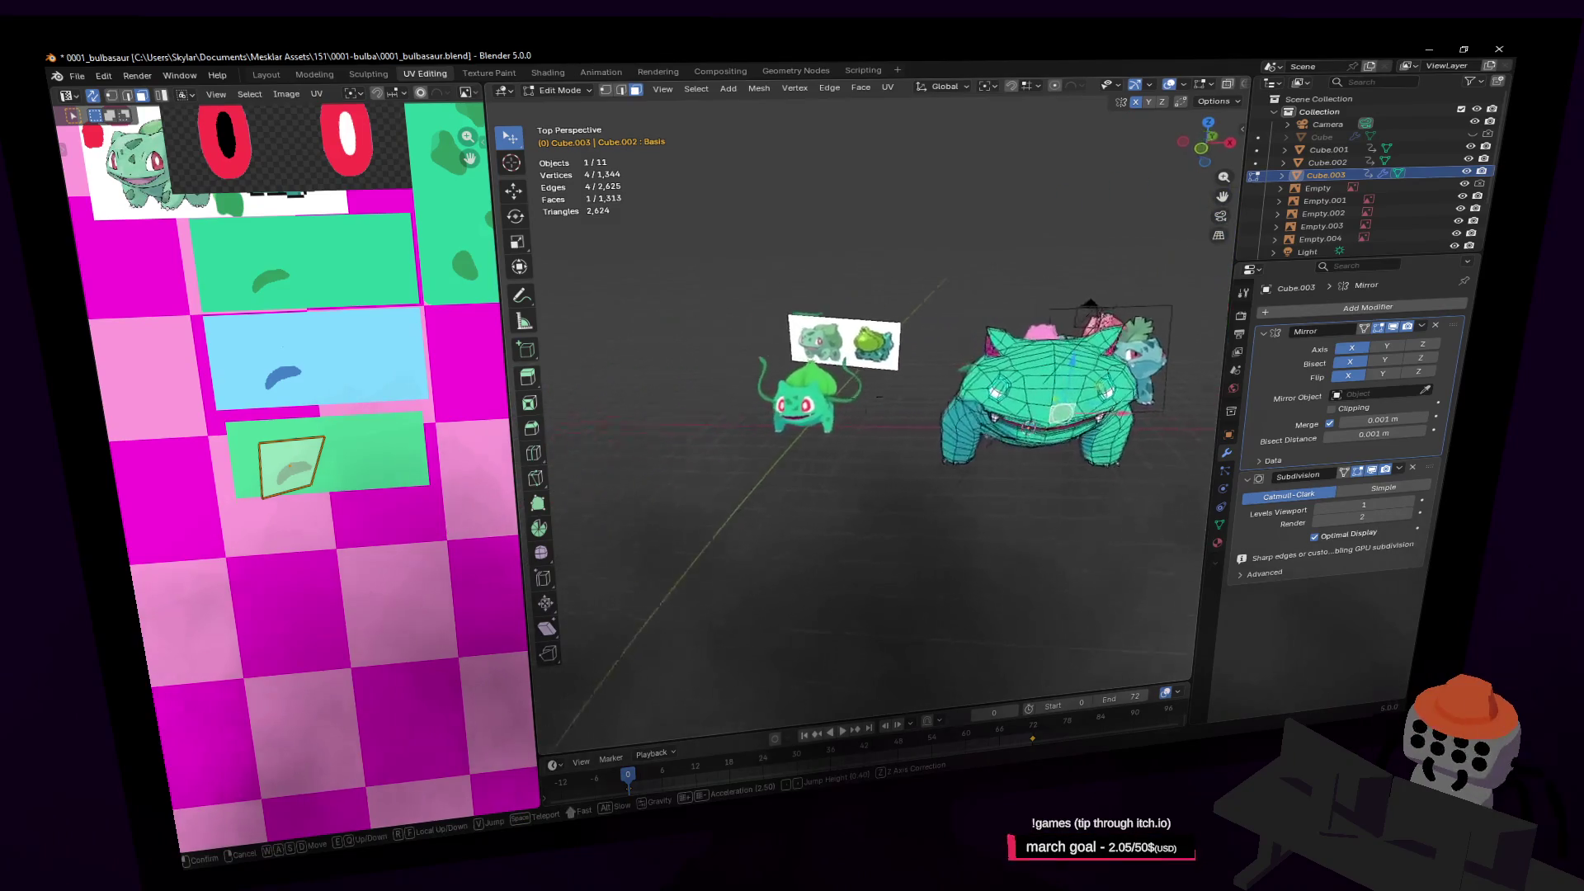
{"action": "left_click", "coordinate": [963, 299]}
{"action": "middle_click_drag", "start_coordinate": [800, 324], "coordinate": [833, 308]}
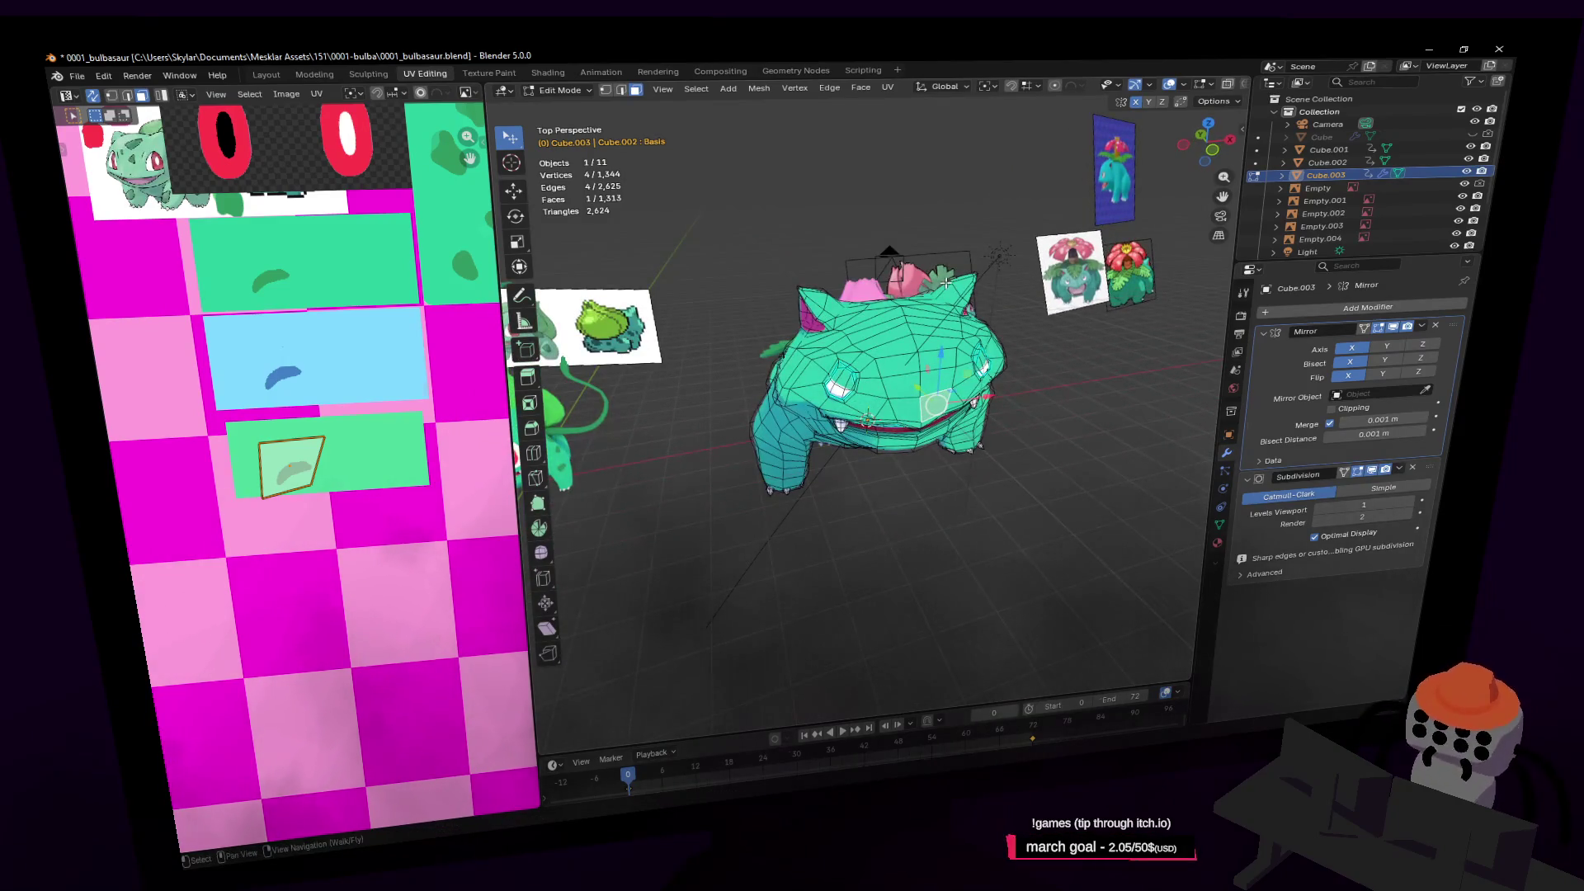
Preview the model in Object Mode, then return to Edit Mode close to the mesh
{"action": "key", "text": "Tab"}
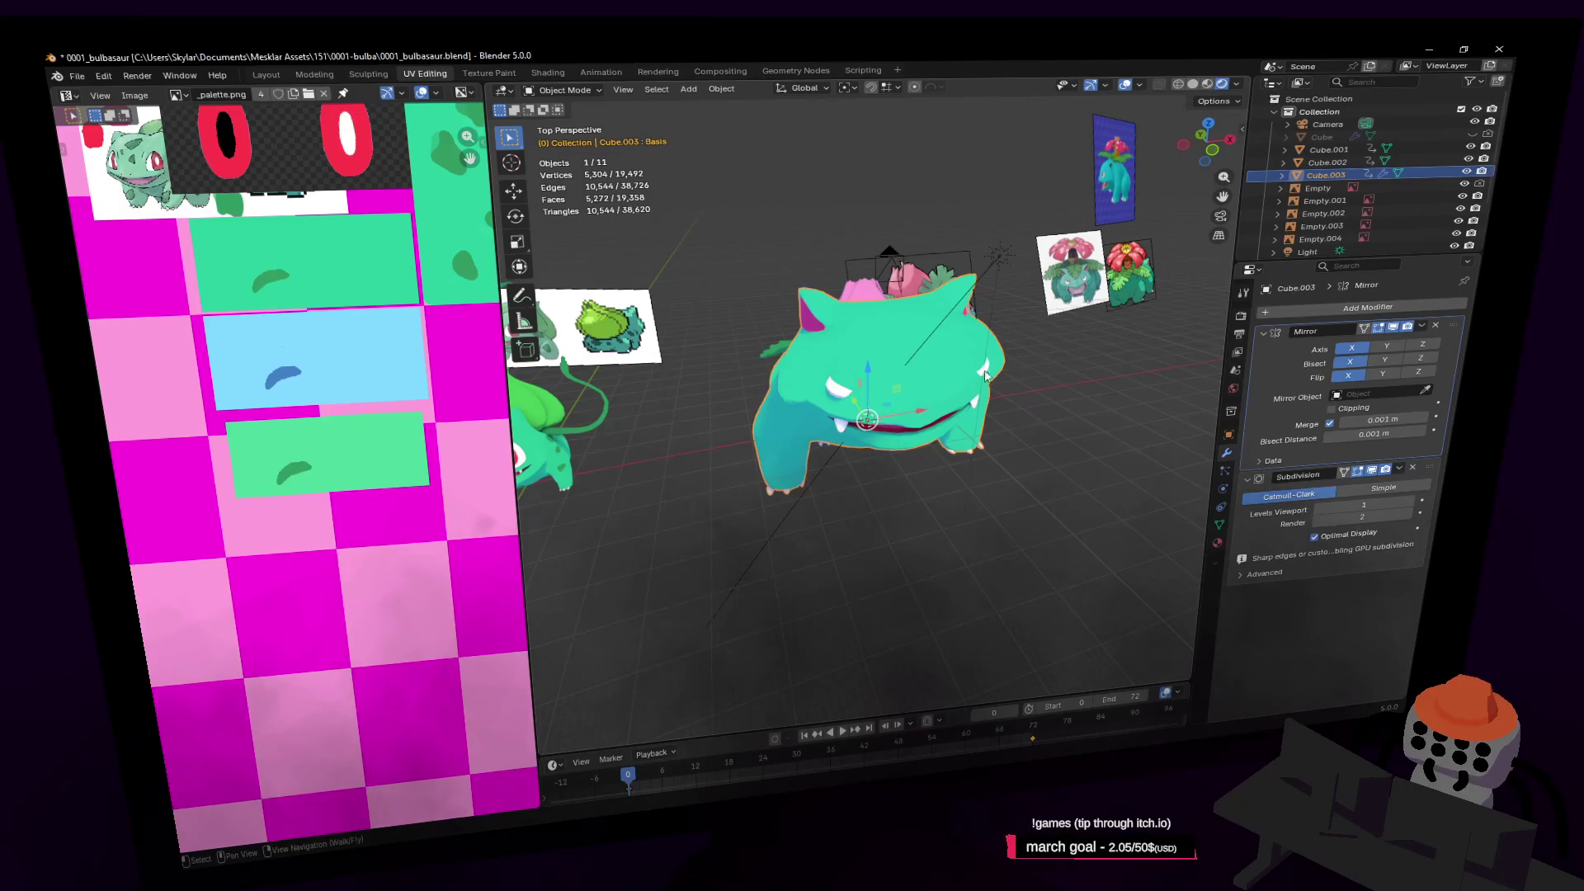
{"action": "key", "text": "Tab"}
{"action": "key", "text": "shift+grave"}
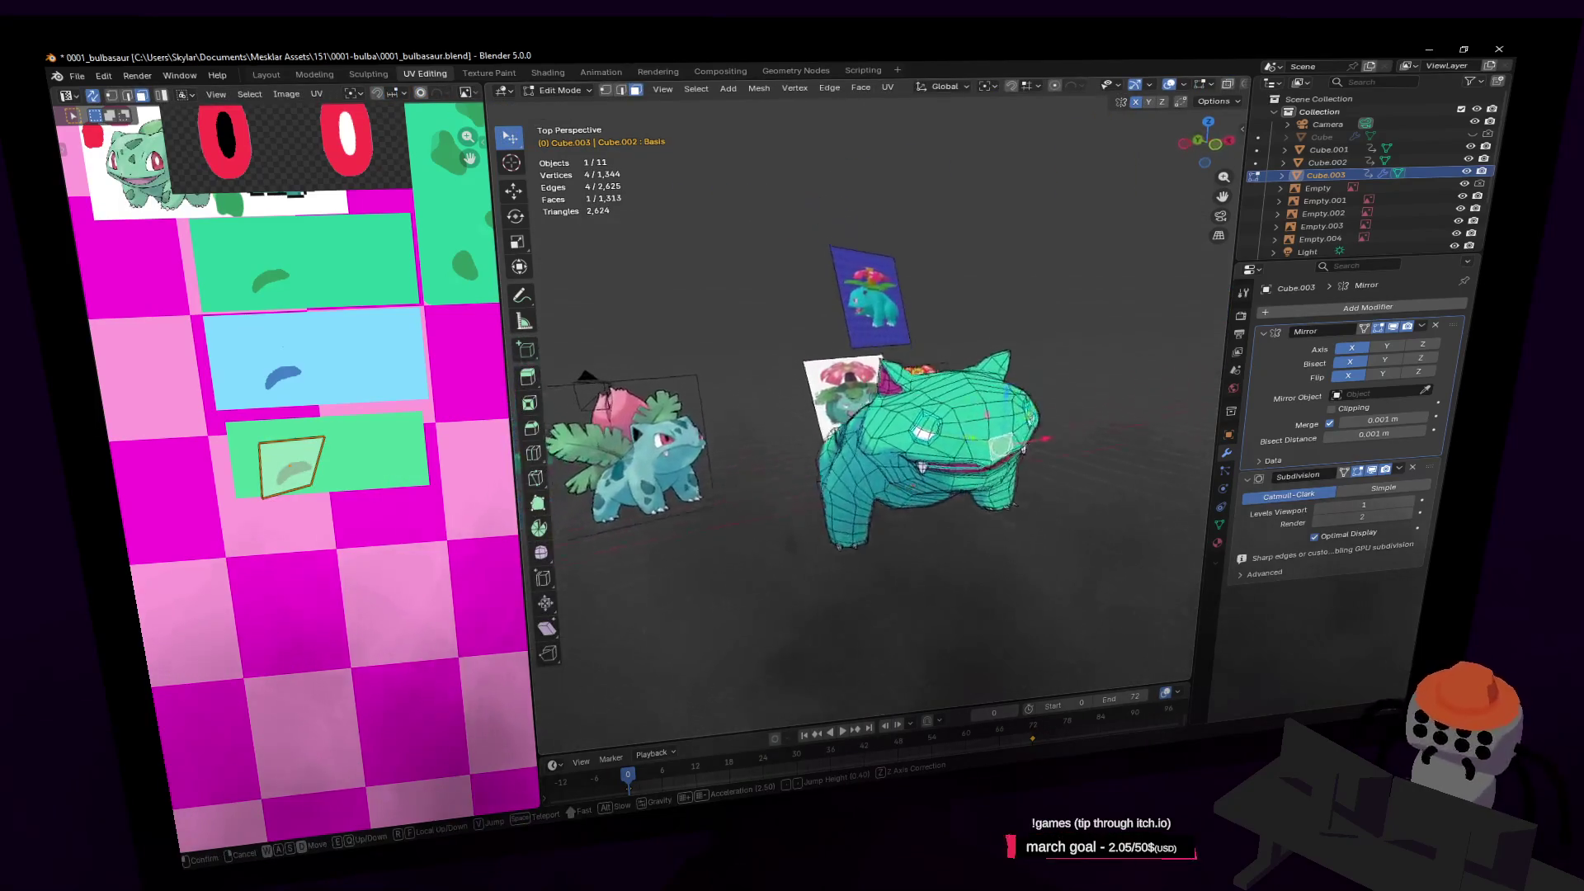
{"action": "key", "text": "w"}
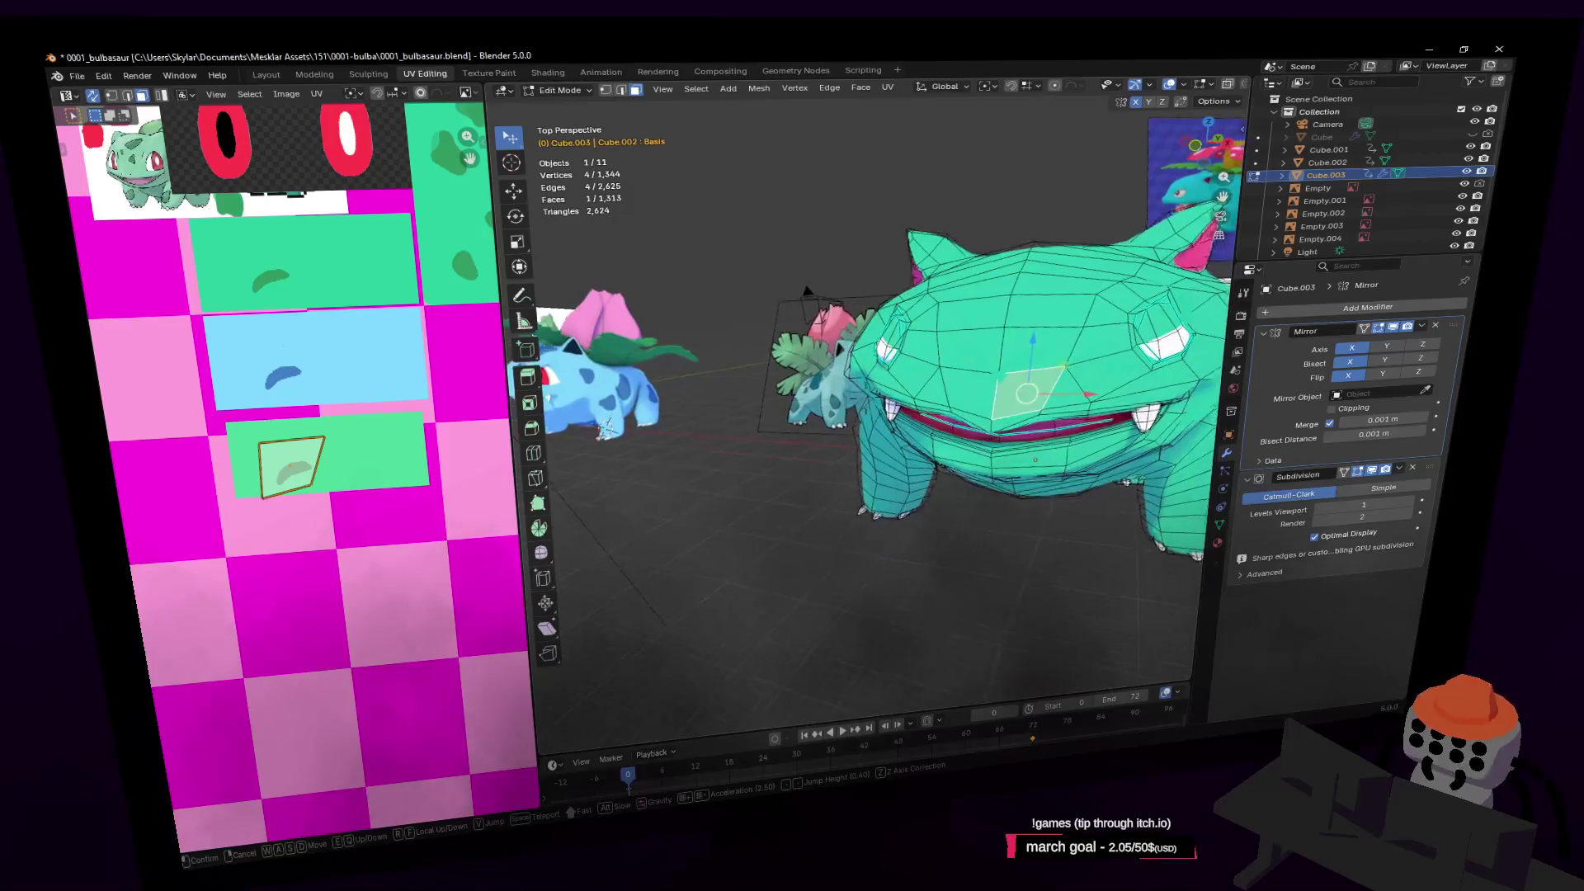
{"action": "mouse_move", "coordinate": [792, 445]}
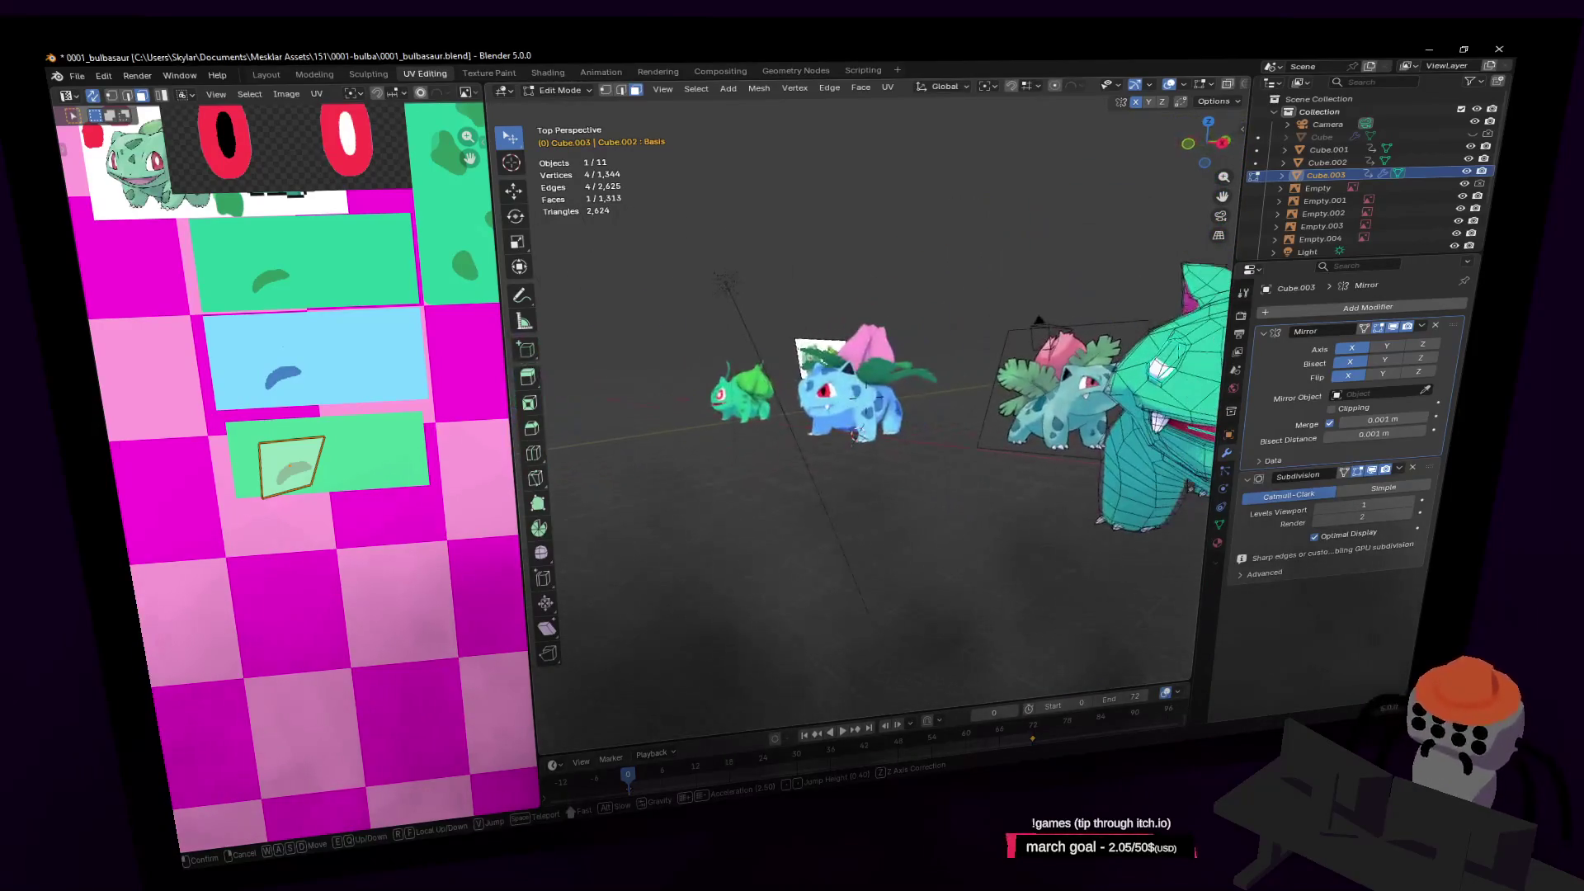
{"action": "key", "text": "w"}
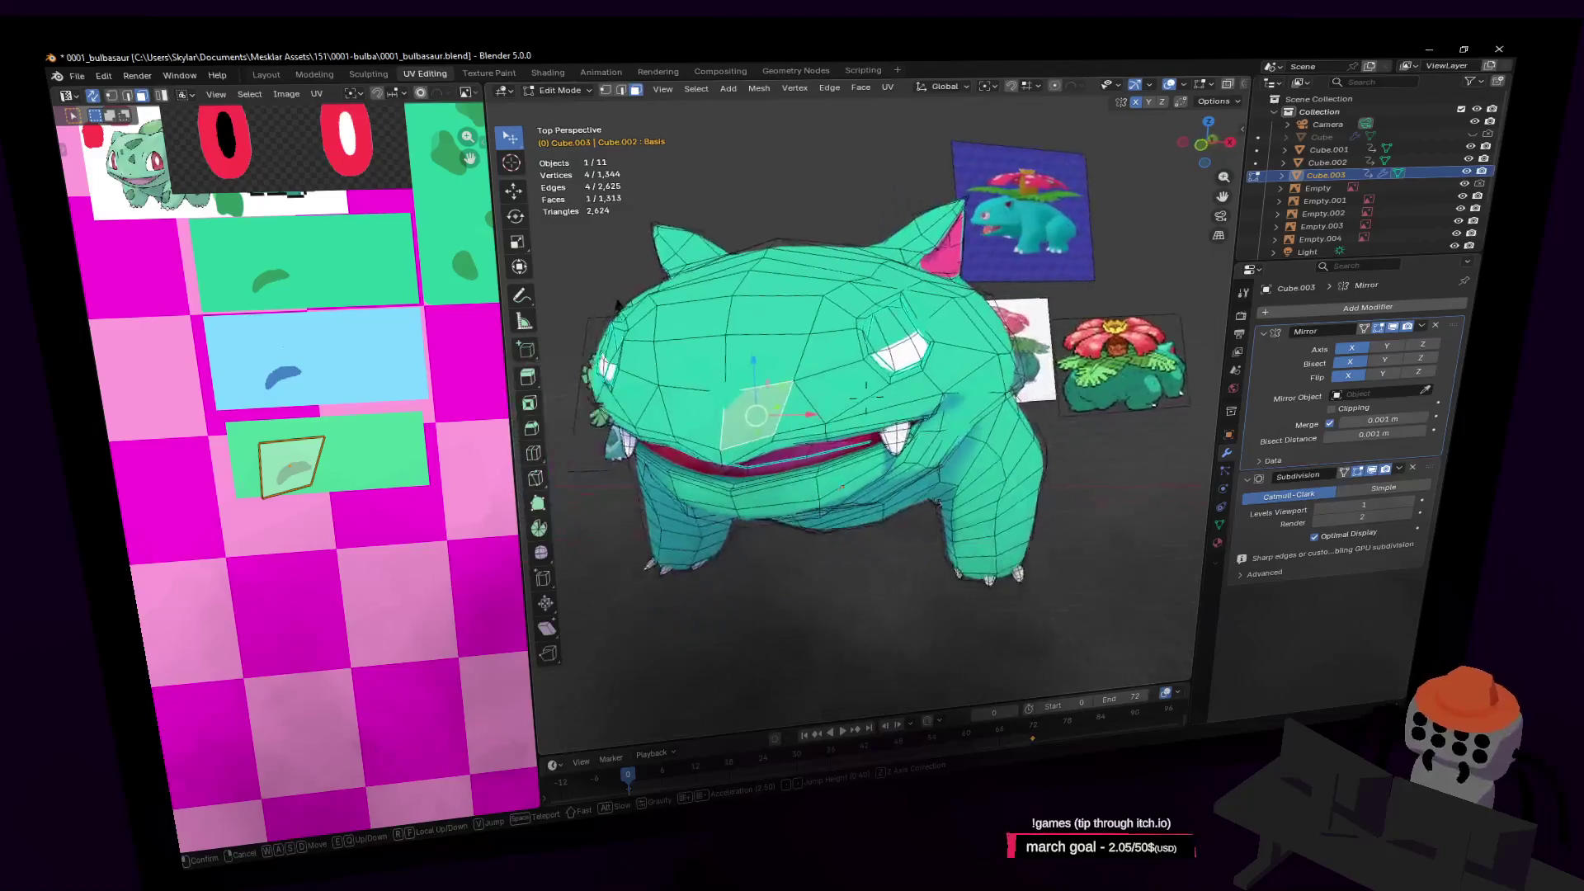
{"action": "left_click", "coordinate": [667, 272]}
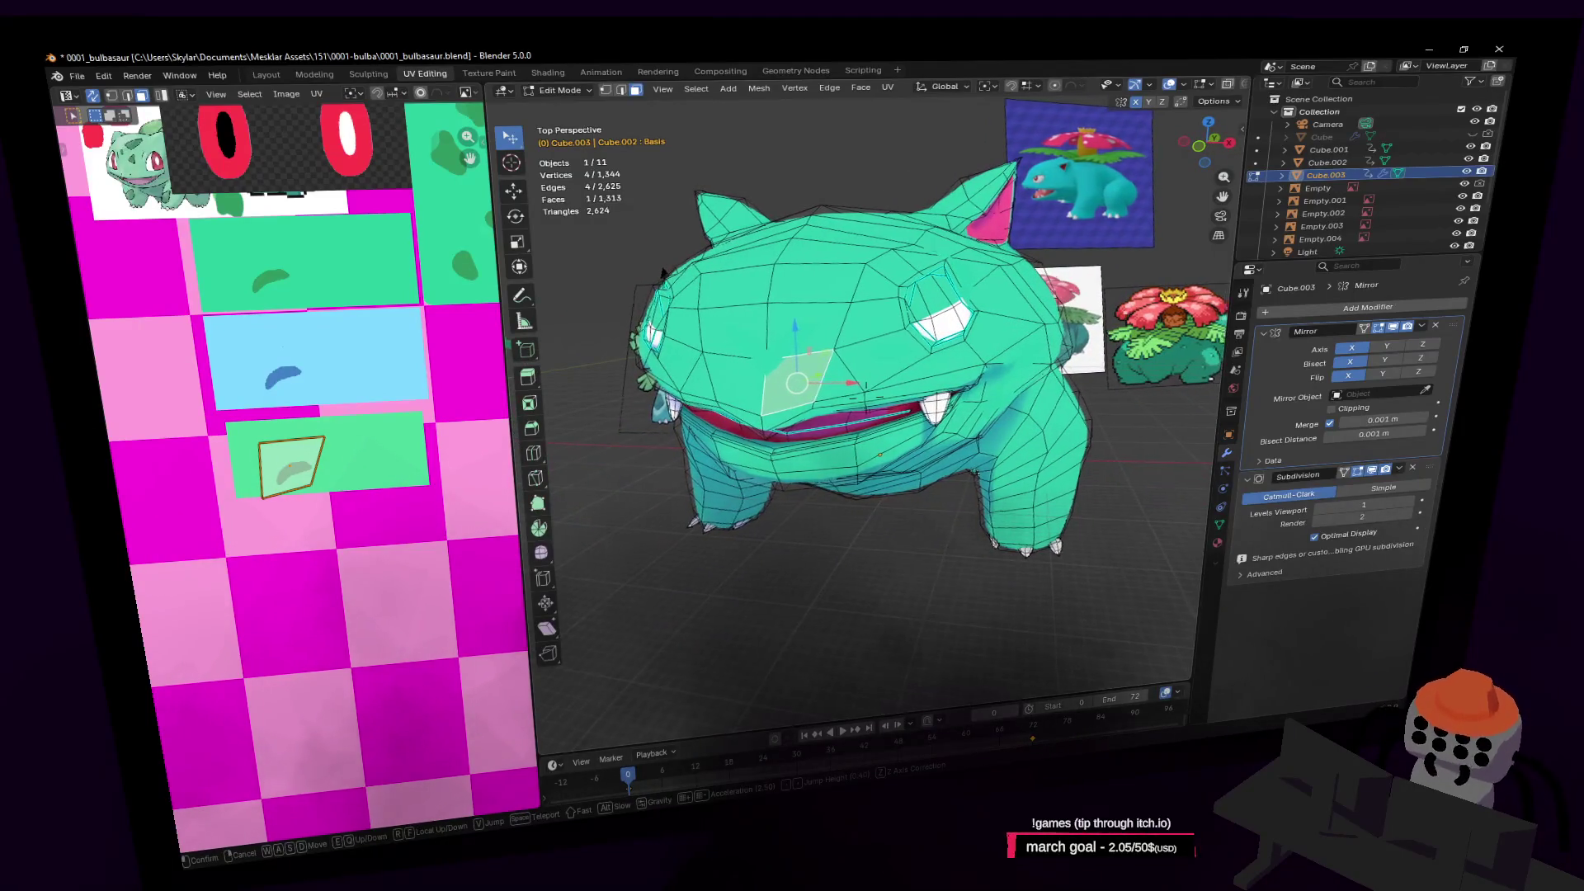
Save 0001_bulbasaur.blend
{"action": "key", "text": "ctrl+s"}
{"action": "key", "text": "shift+grave"}
{"action": "left_click", "coordinate": [1004, 279]}
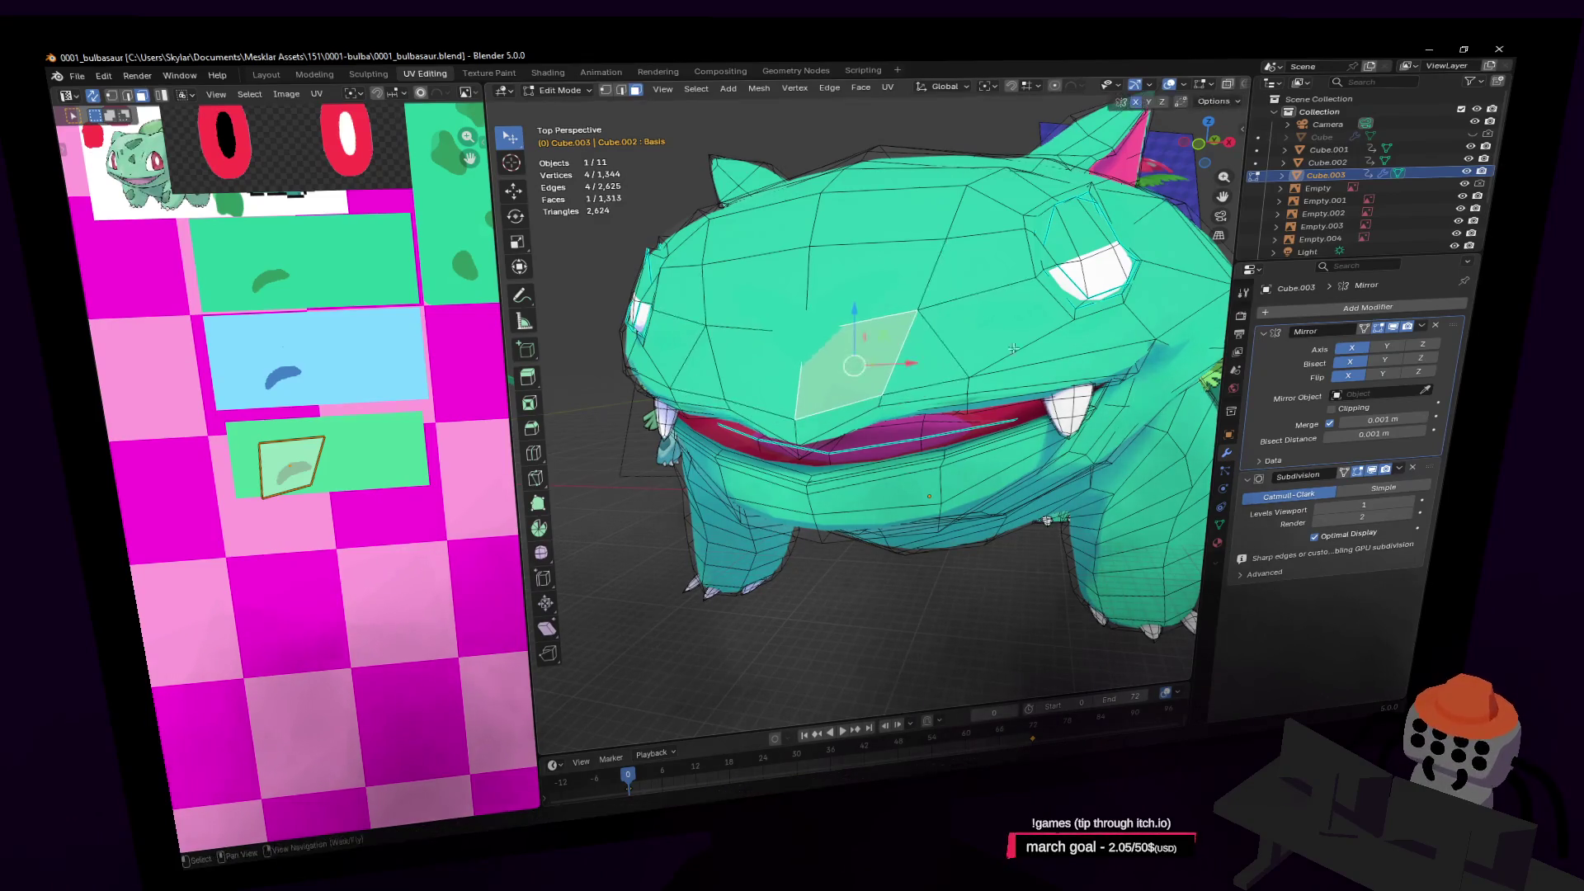
In Object Data properties, make UVMap.001 active, then switch back to UVMap
{"action": "left_click", "coordinate": [1220, 528]}
{"action": "left_click", "coordinate": [1298, 575]}
{"action": "left_click", "coordinate": [1299, 564]}
{"action": "left_click", "coordinate": [1300, 571]}
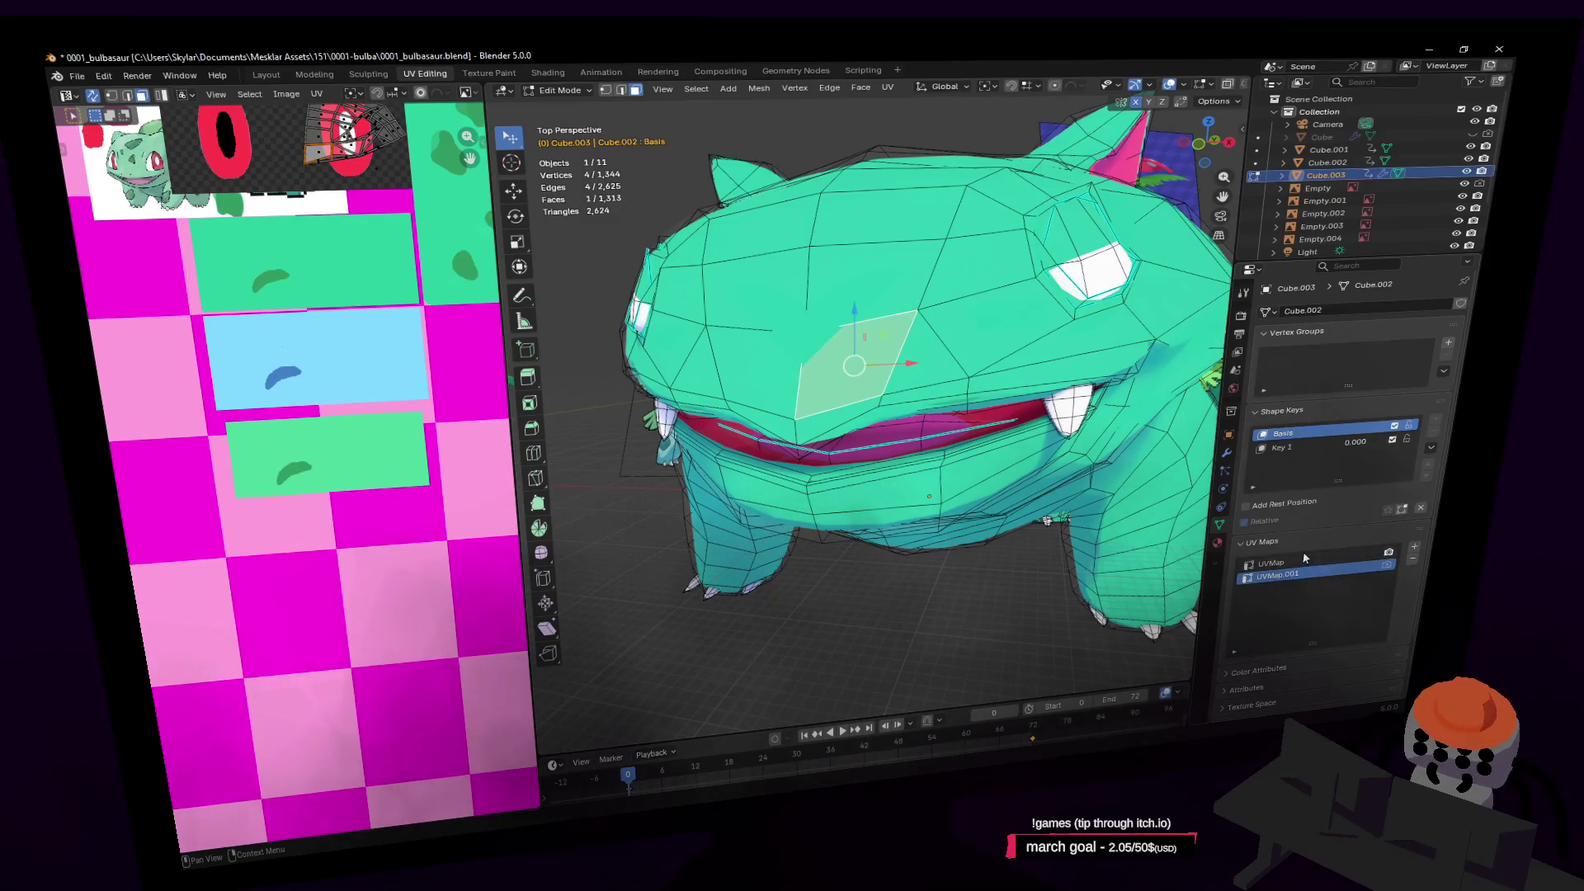
{"action": "left_click", "coordinate": [1289, 562]}
Nudge the snout face's UV island slightly right and down on the green swatch
{"action": "middle_click_drag", "start_coordinate": [1042, 331], "coordinate": [1019, 322]}
{"action": "key", "text": "g"}
{"action": "right_click", "coordinate": [1009, 320]}
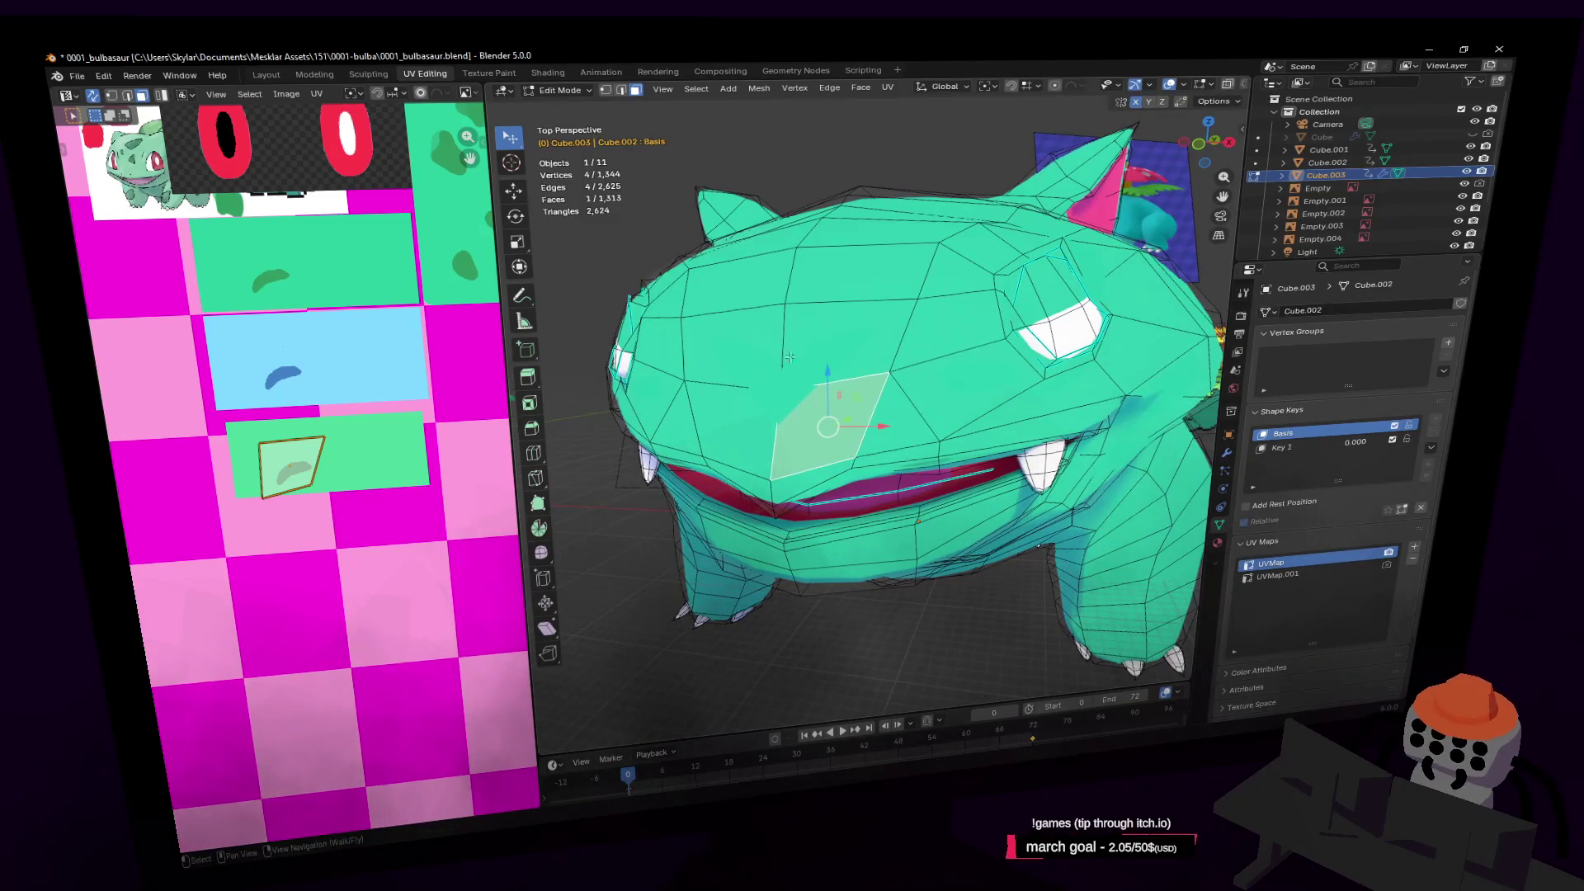
{"action": "key", "text": "g"}
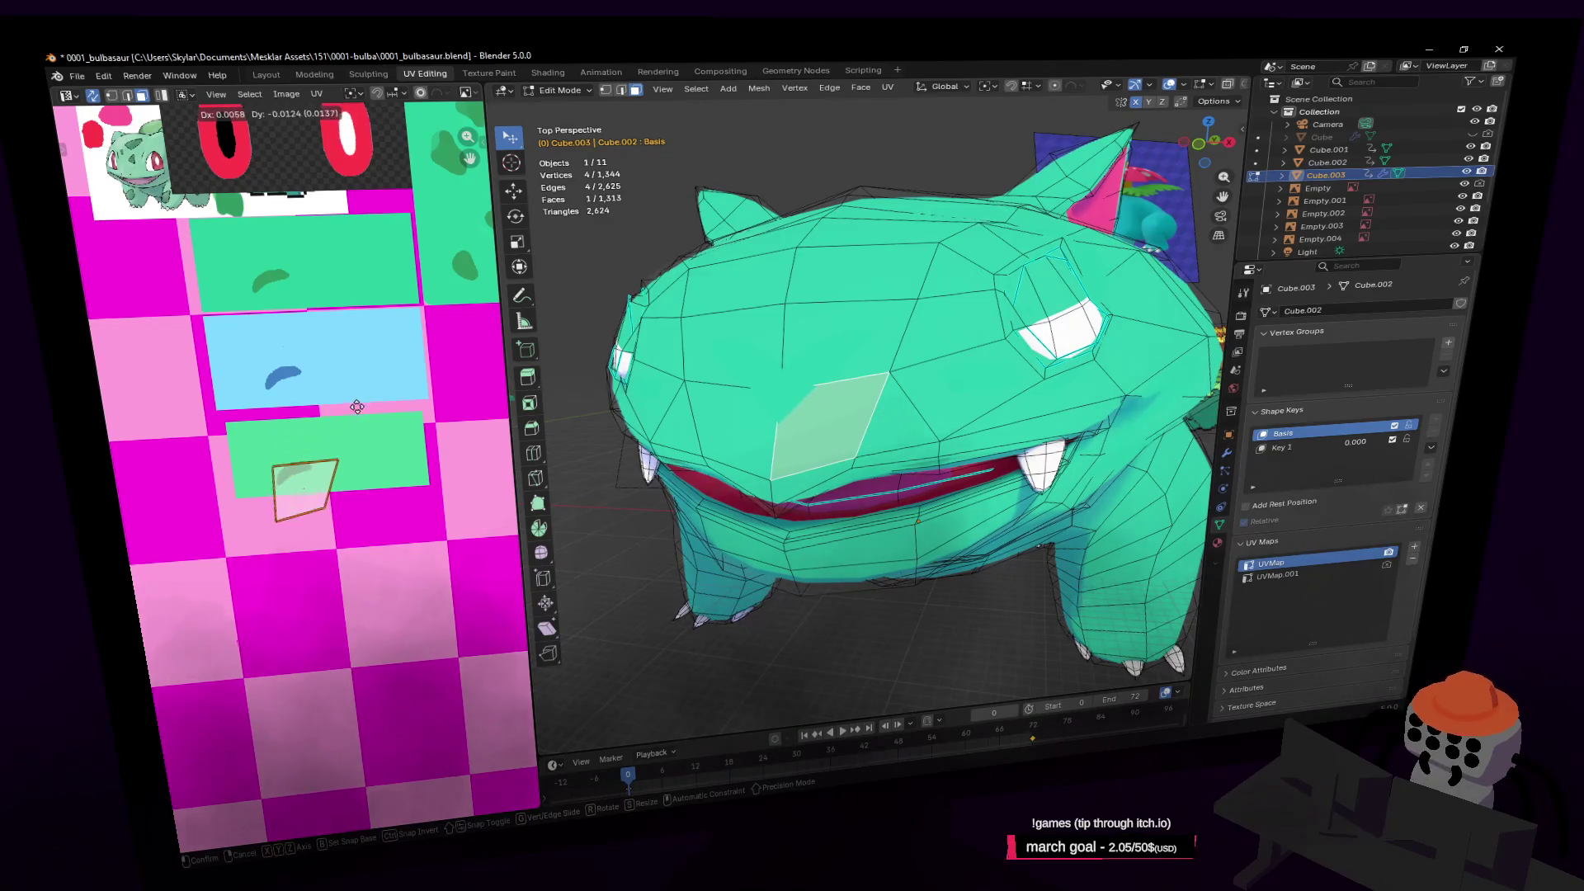
{"action": "left_click", "coordinate": [330, 332]}
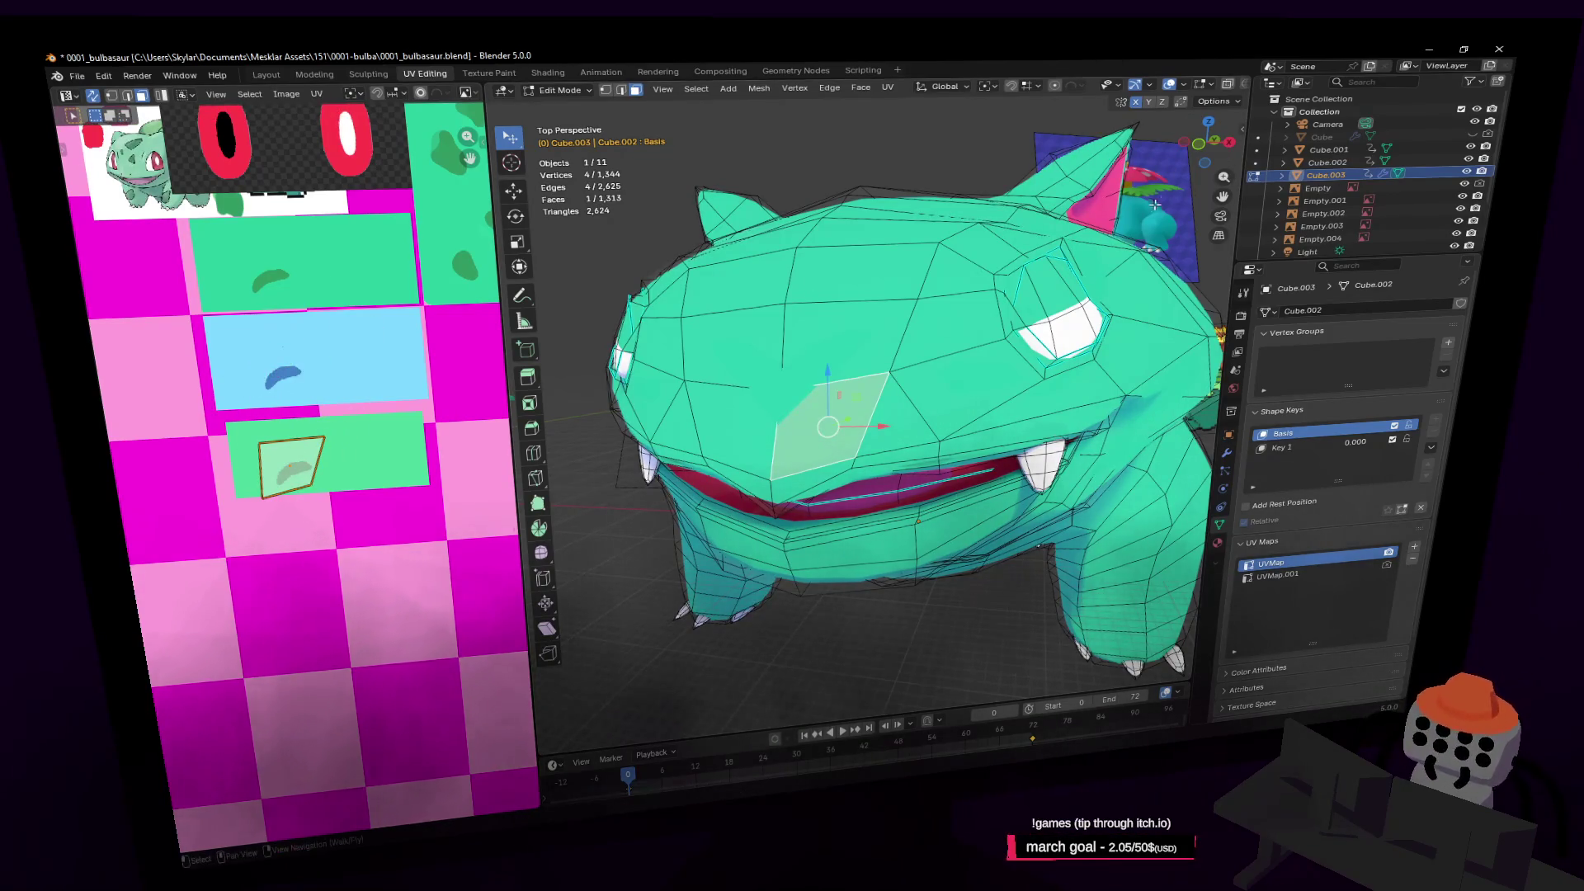
{"action": "middle_click_drag", "start_coordinate": [385, 307], "coordinate": [376, 322]}
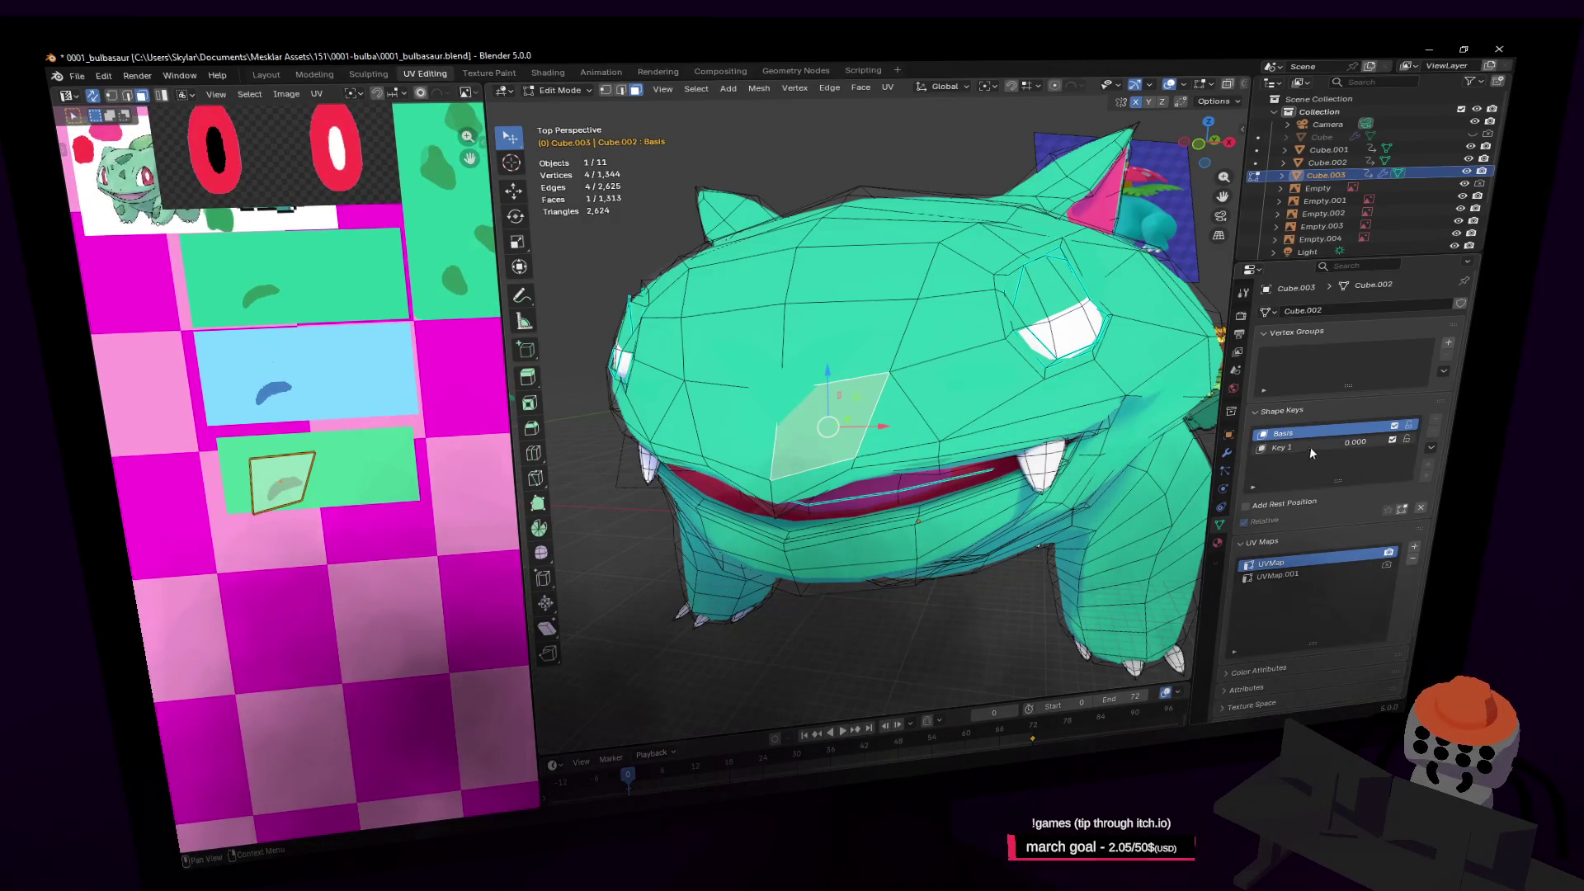
Check the material slots, then return to the Object Data properties
{"action": "left_click", "coordinate": [1218, 542]}
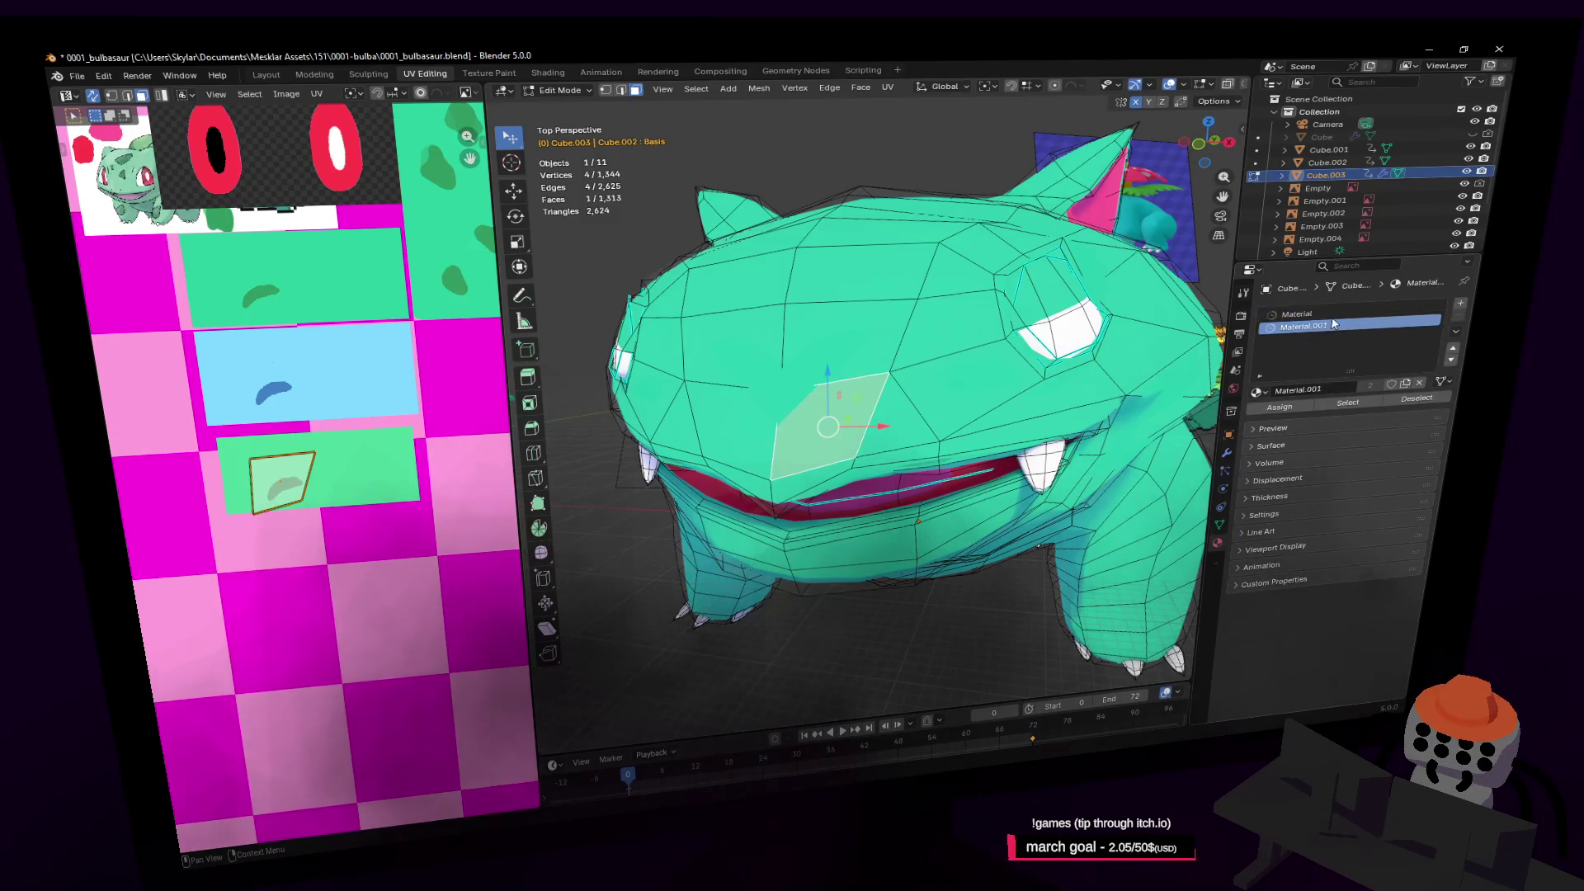
{"action": "key", "text": "shift+grave"}
{"action": "key", "text": "s"}
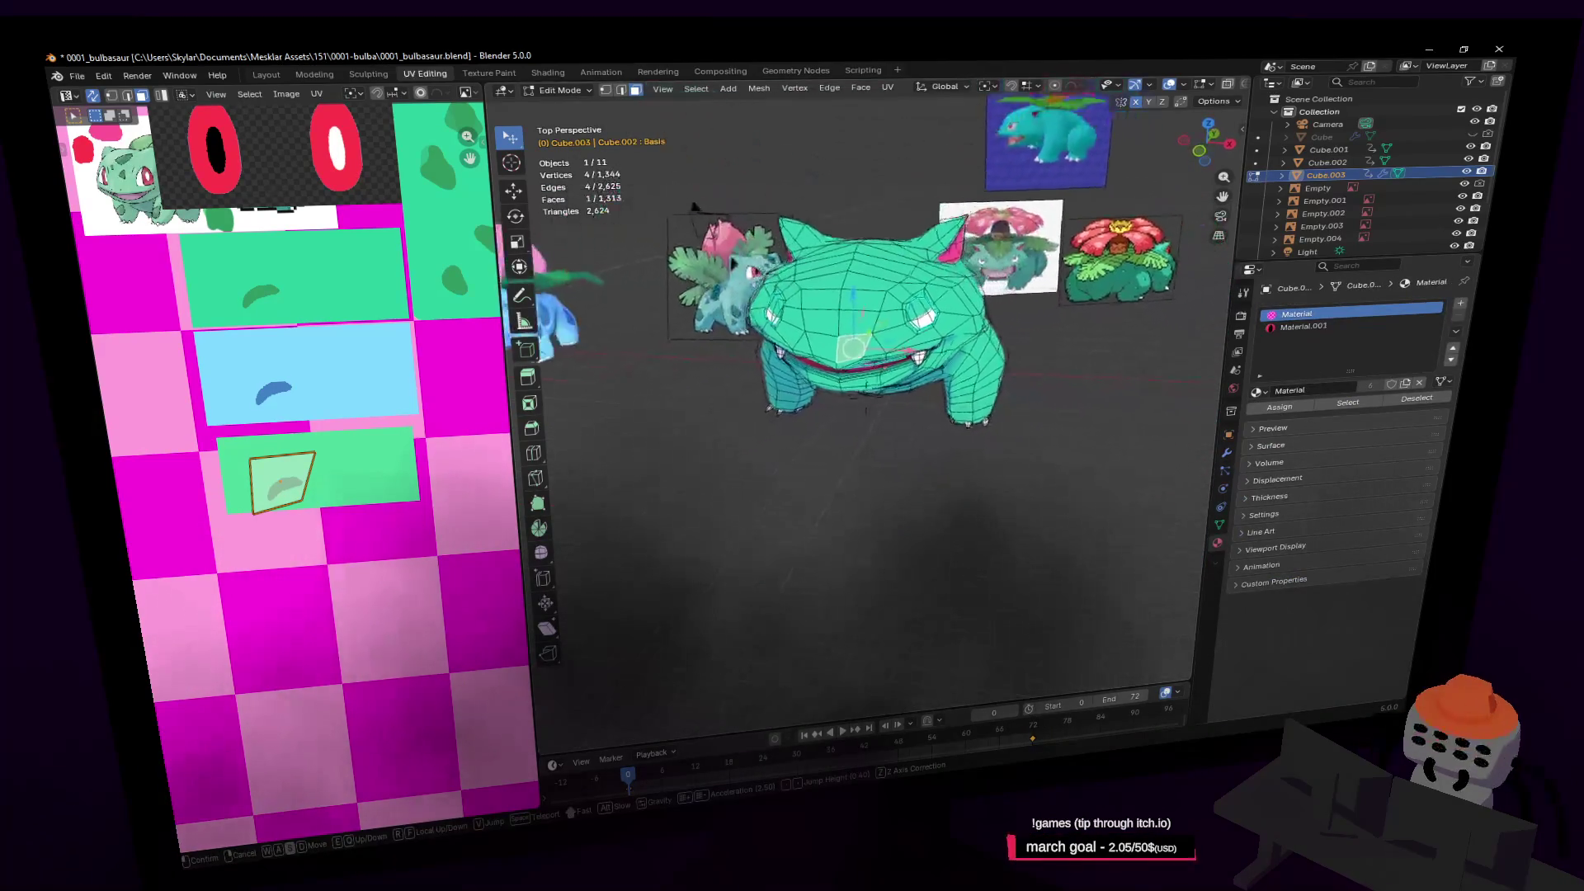
{"action": "key", "text": "w"}
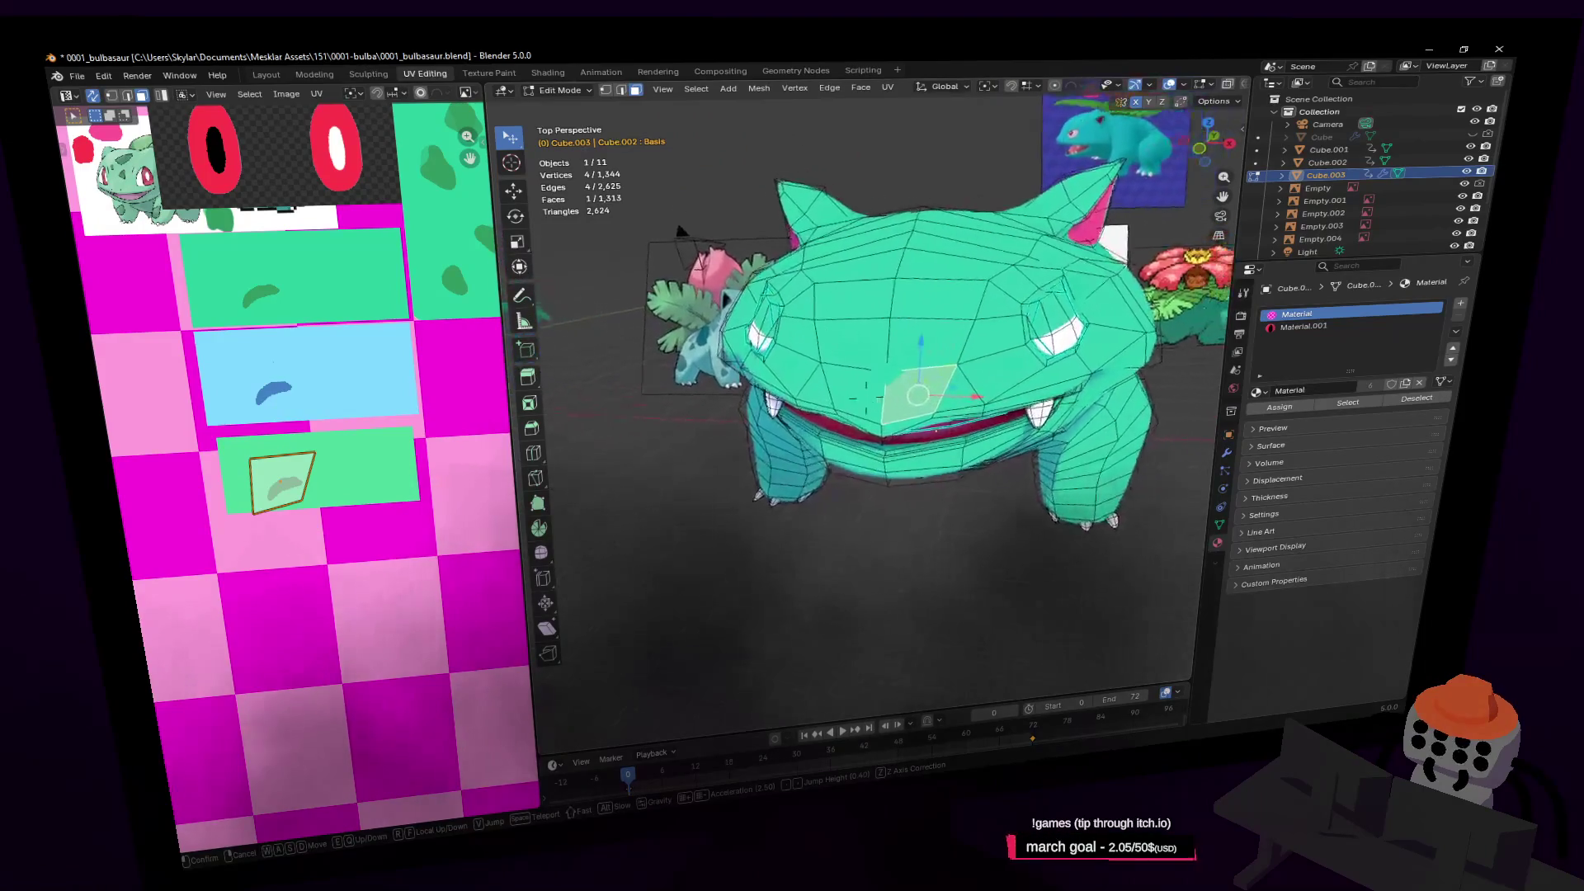
{"action": "left_click", "coordinate": [892, 302]}
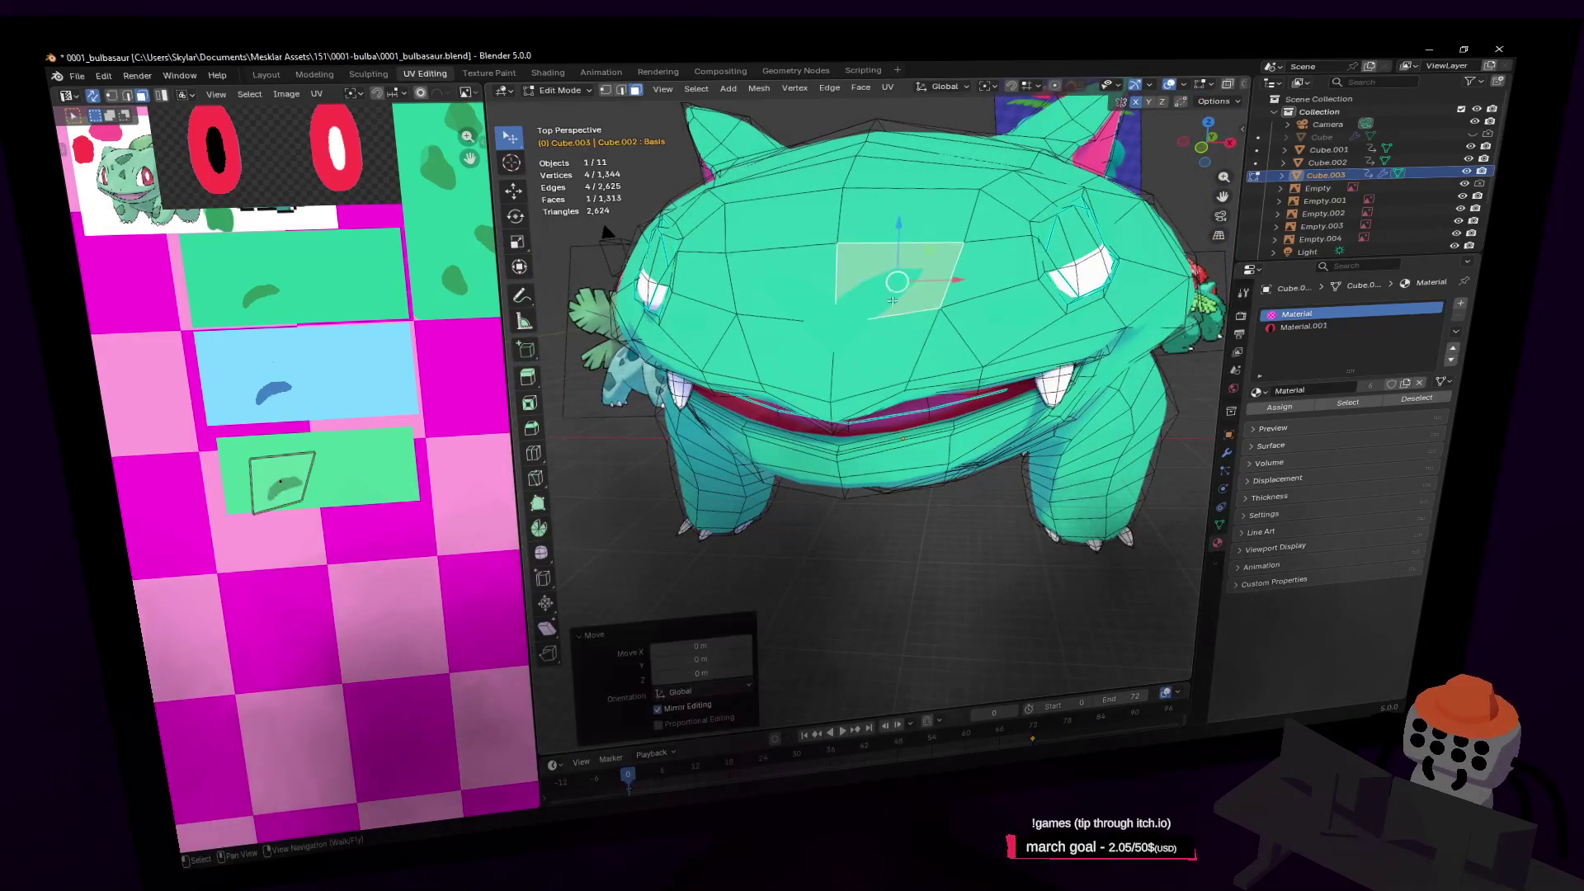
{"action": "middle_click_drag", "start_coordinate": [923, 212], "coordinate": [687, 450]}
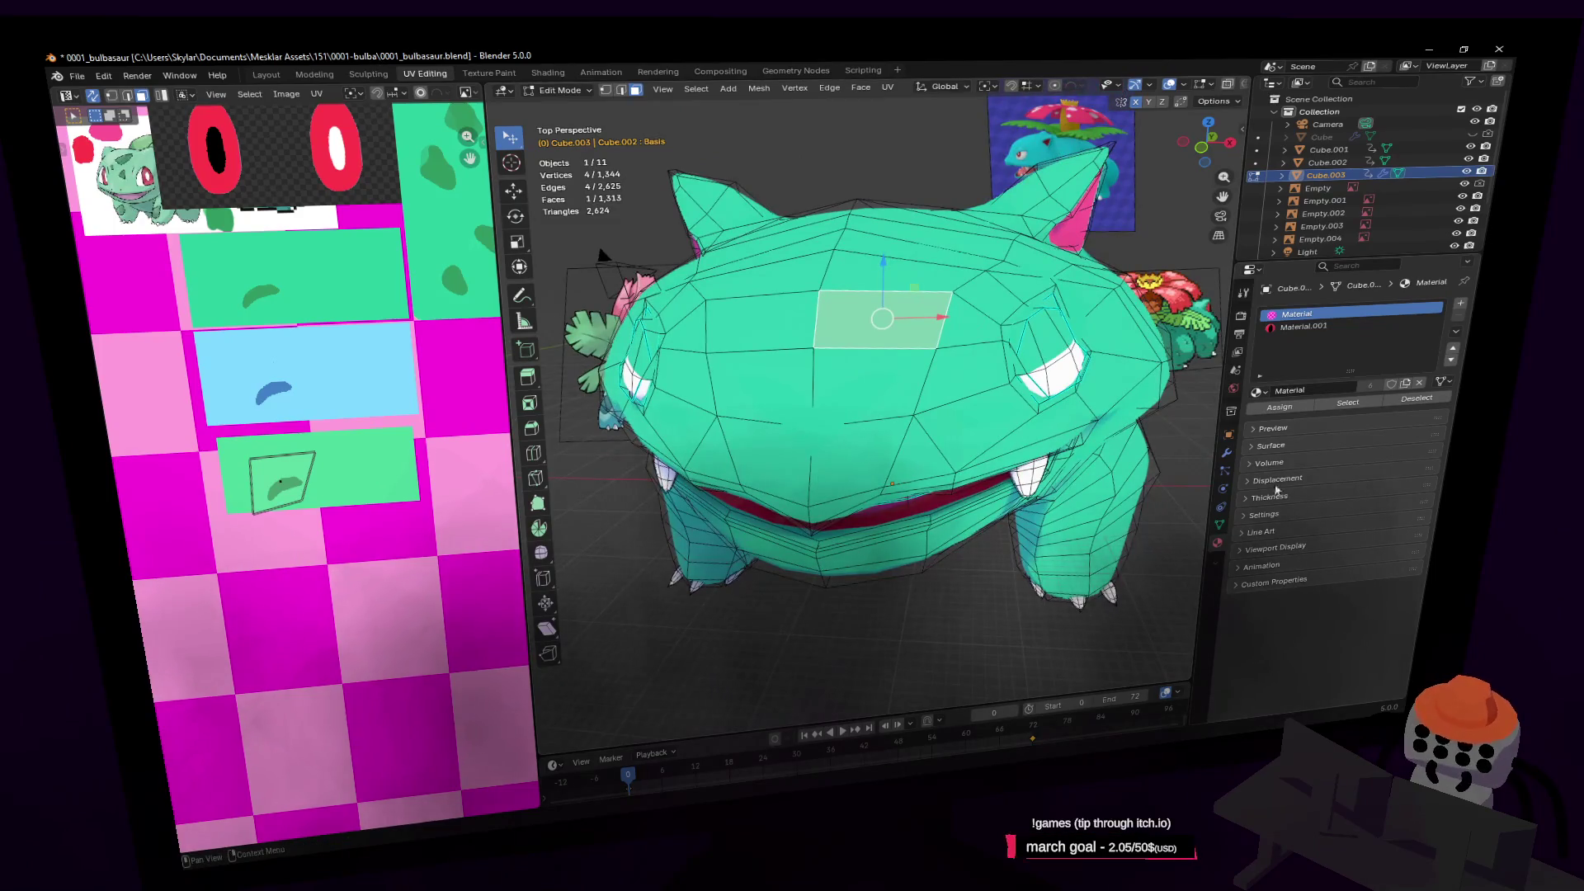
{"action": "left_click", "coordinate": [1219, 525]}
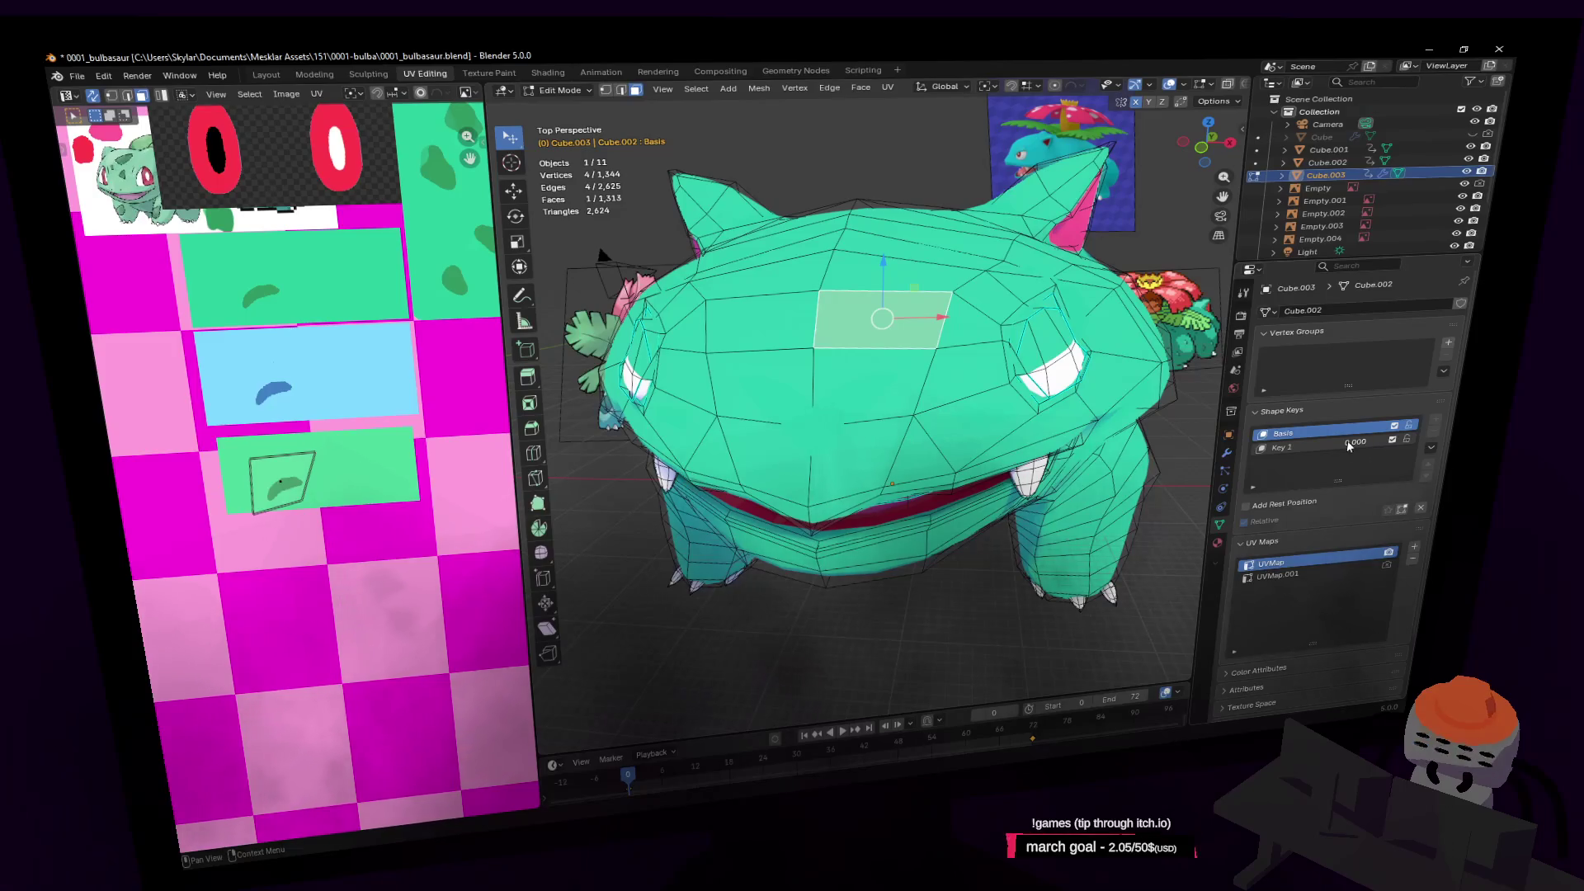
In Object Mode, open and close Bulbasaur's mouth with the Key 1 shape key
{"action": "key", "text": "Tab"}
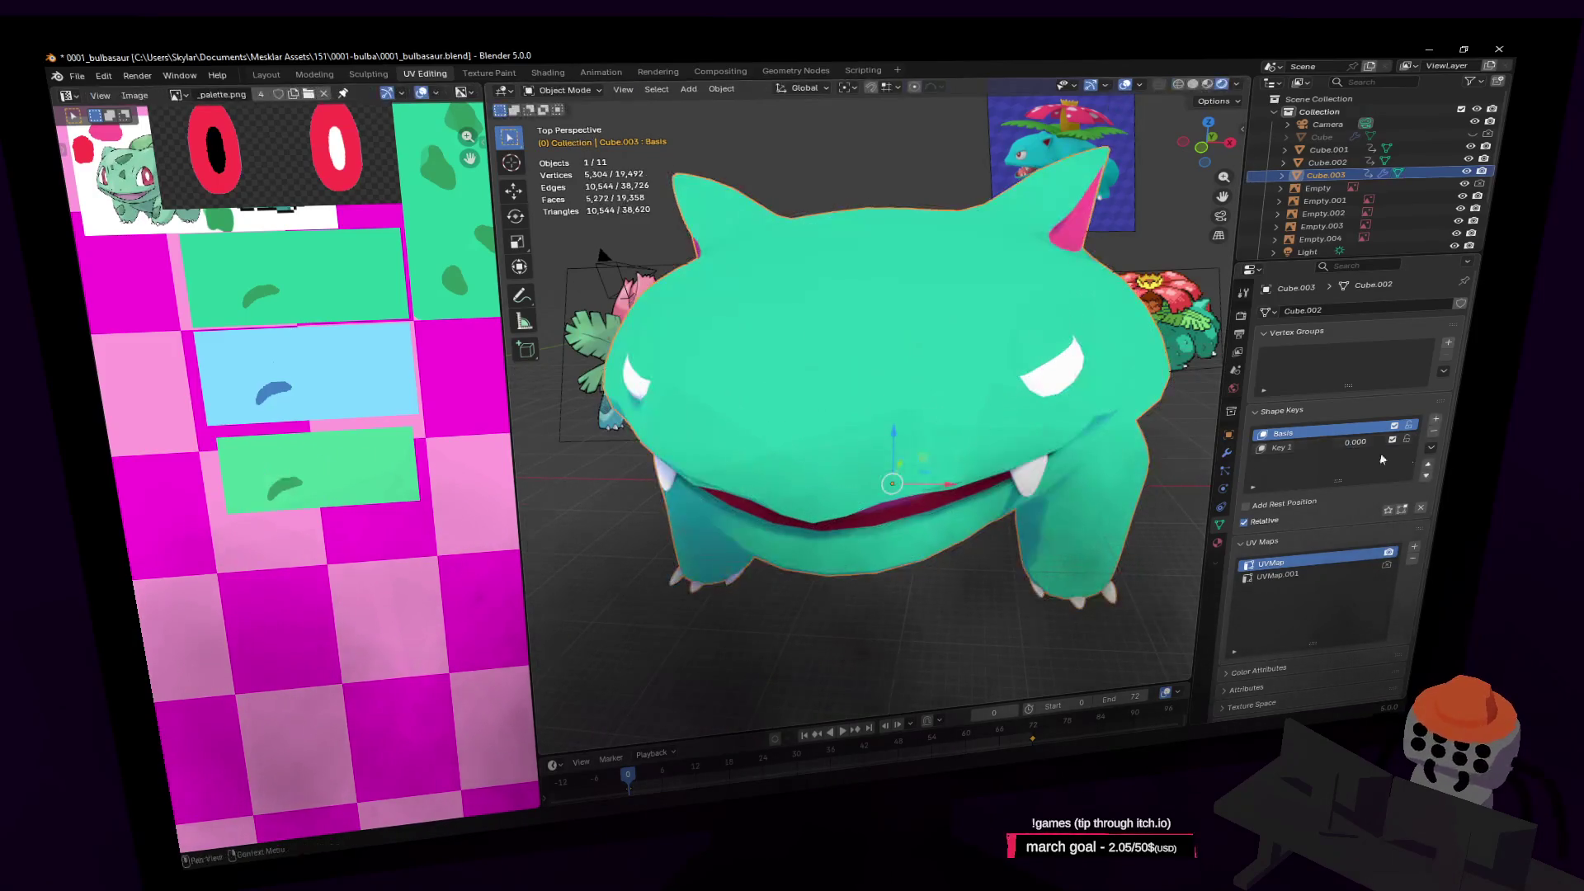
{"action": "left_click_drag", "start_coordinate": [1369, 445], "coordinate": [1419, 444]}
{"action": "middle_click_drag", "start_coordinate": [1213, 498], "coordinate": [1032, 522]}
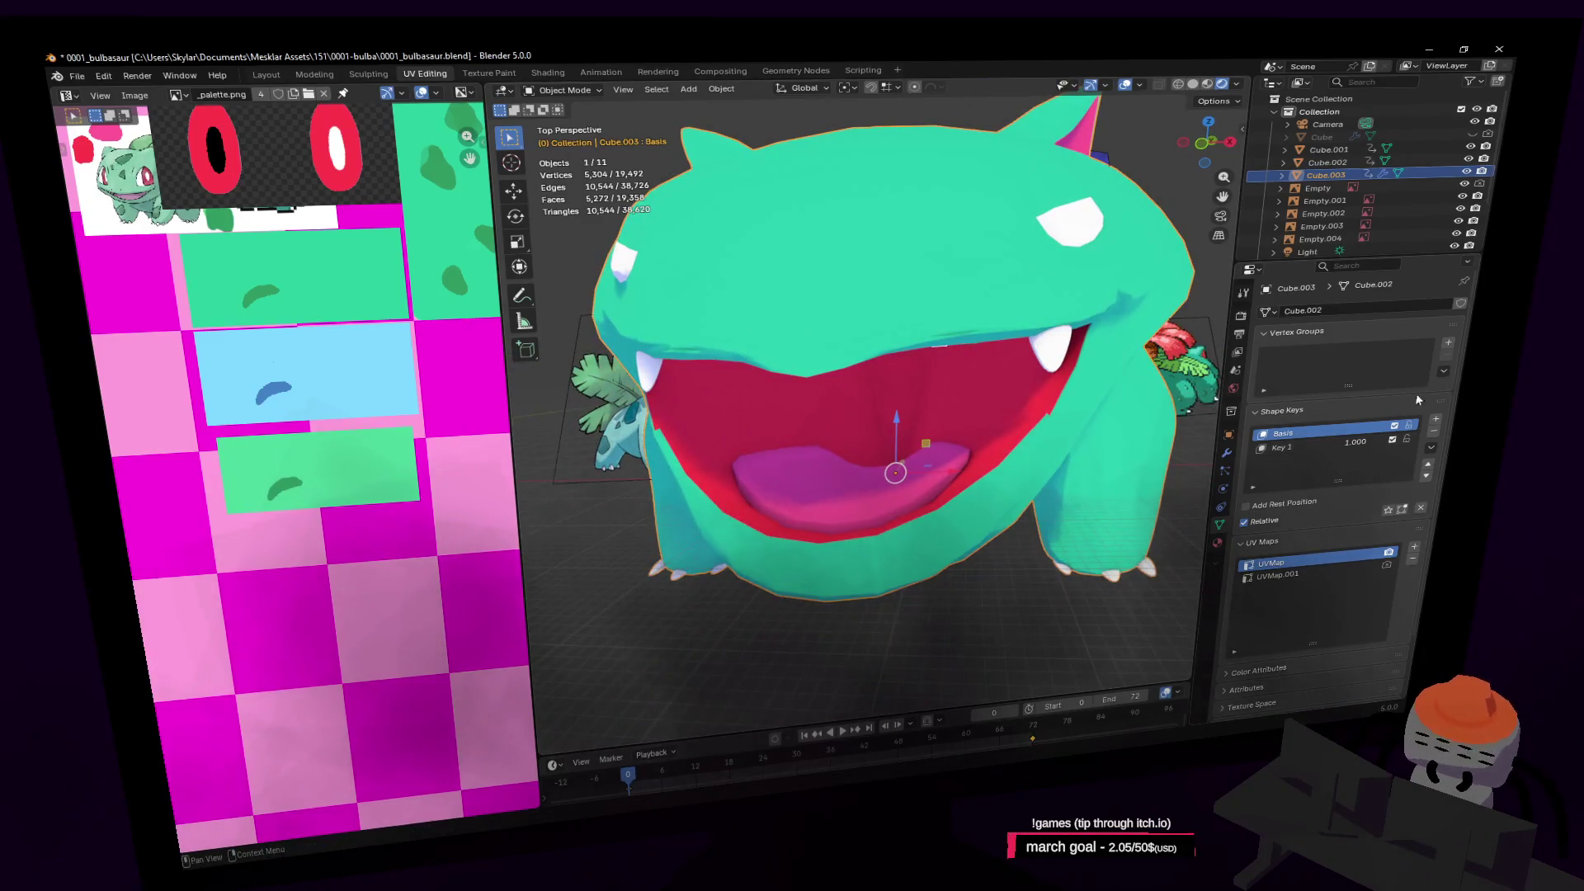
{"action": "left_click_drag", "start_coordinate": [1349, 438], "coordinate": [1287, 440]}
{"action": "middle_click_drag", "start_coordinate": [1040, 363], "coordinate": [1066, 334]}
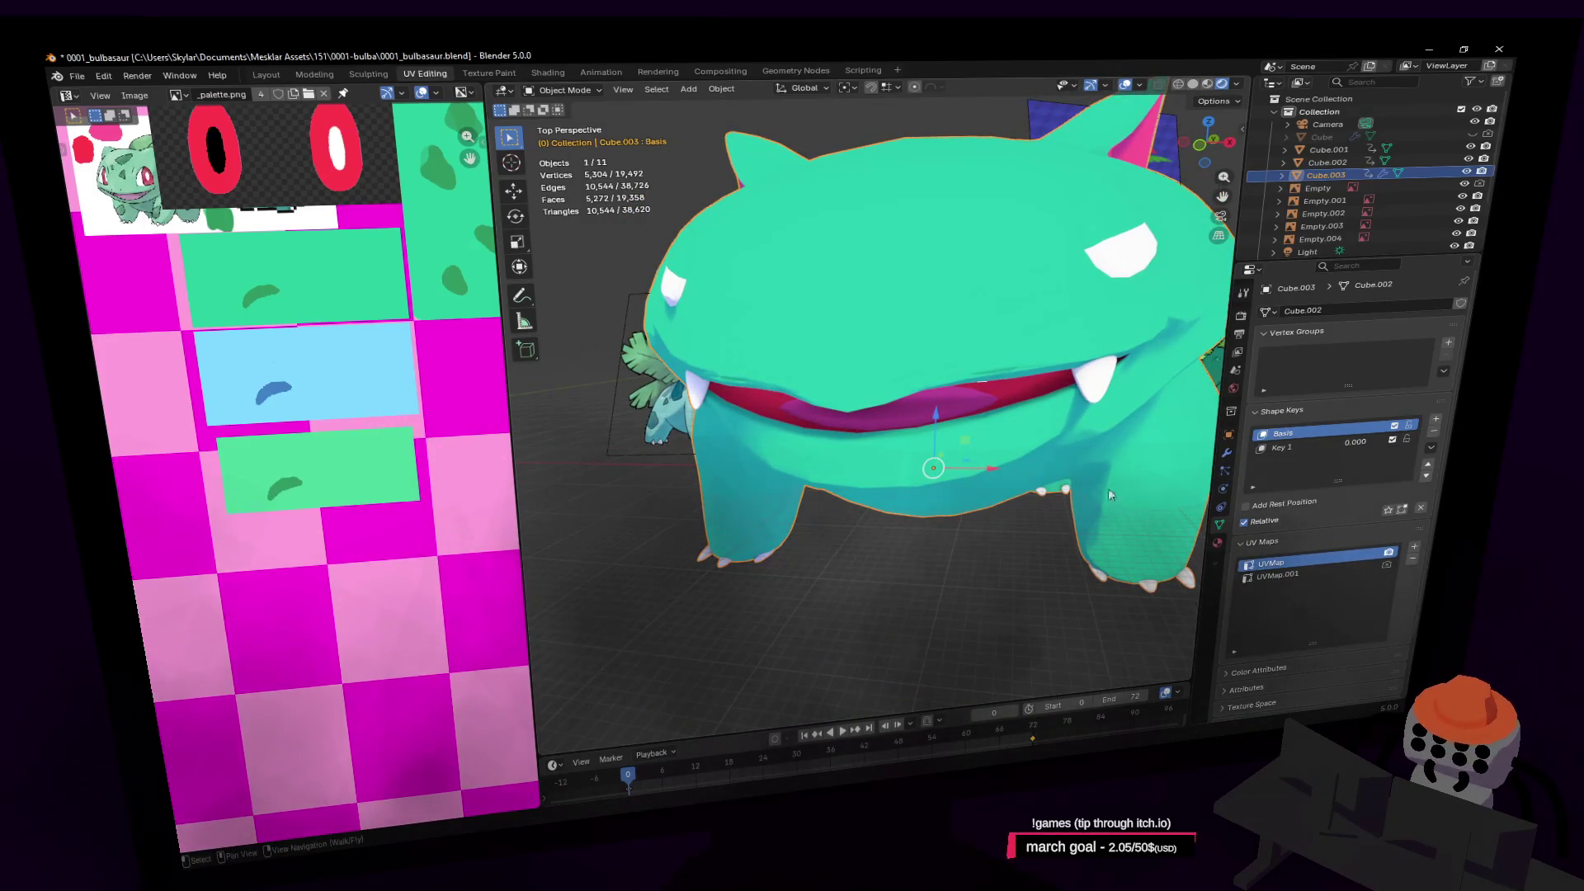
Back in Edit Mode, select a snout face and save the file
{"action": "key", "text": "Tab"}
{"action": "middle_click_drag", "start_coordinate": [1014, 375], "coordinate": [876, 353]}
{"action": "left_click", "coordinate": [877, 353]}
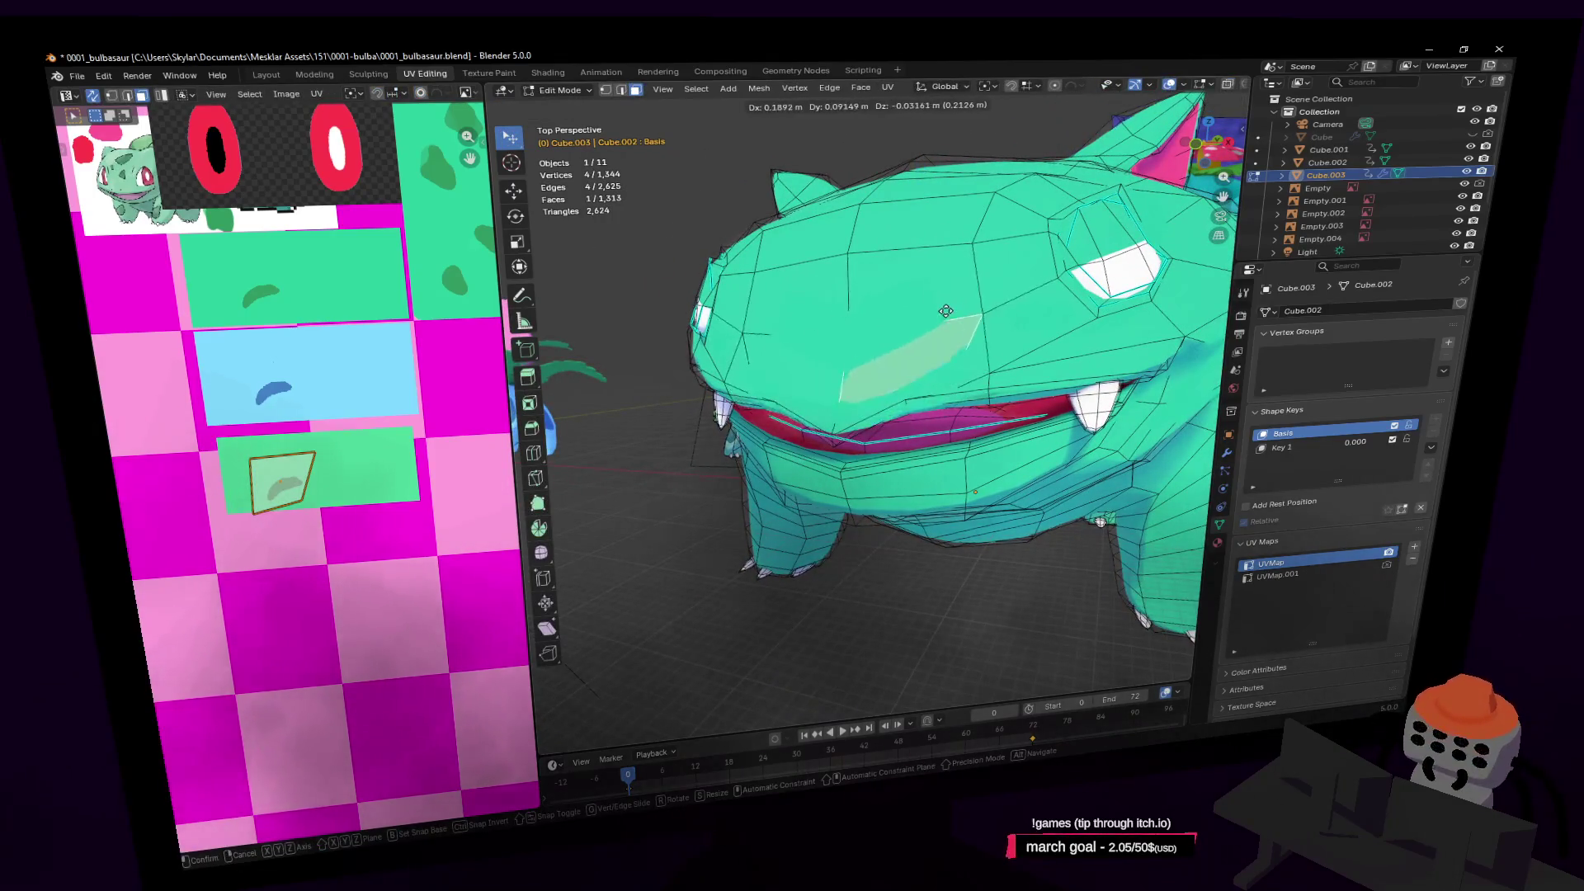
{"action": "scroll", "coordinate": [412, 268], "scroll_direction": "up", "scroll_amount": 2, "text": "shift"}
{"action": "key", "text": "ctrl+s"}
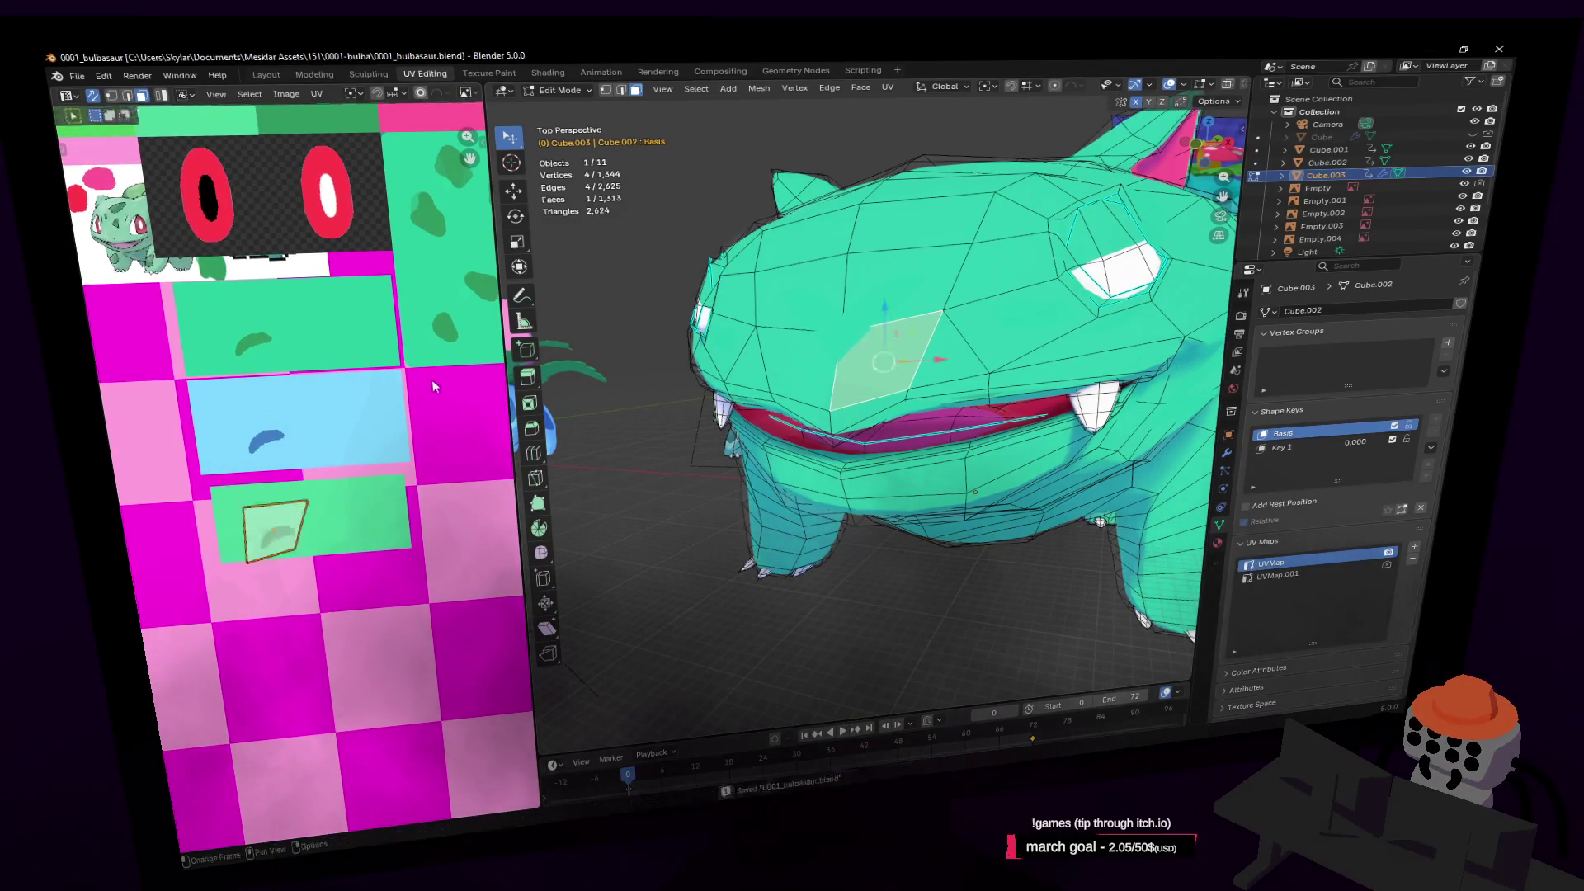
{"action": "middle_click_drag", "start_coordinate": [915, 293], "coordinate": [903, 313], "text": "shift"}
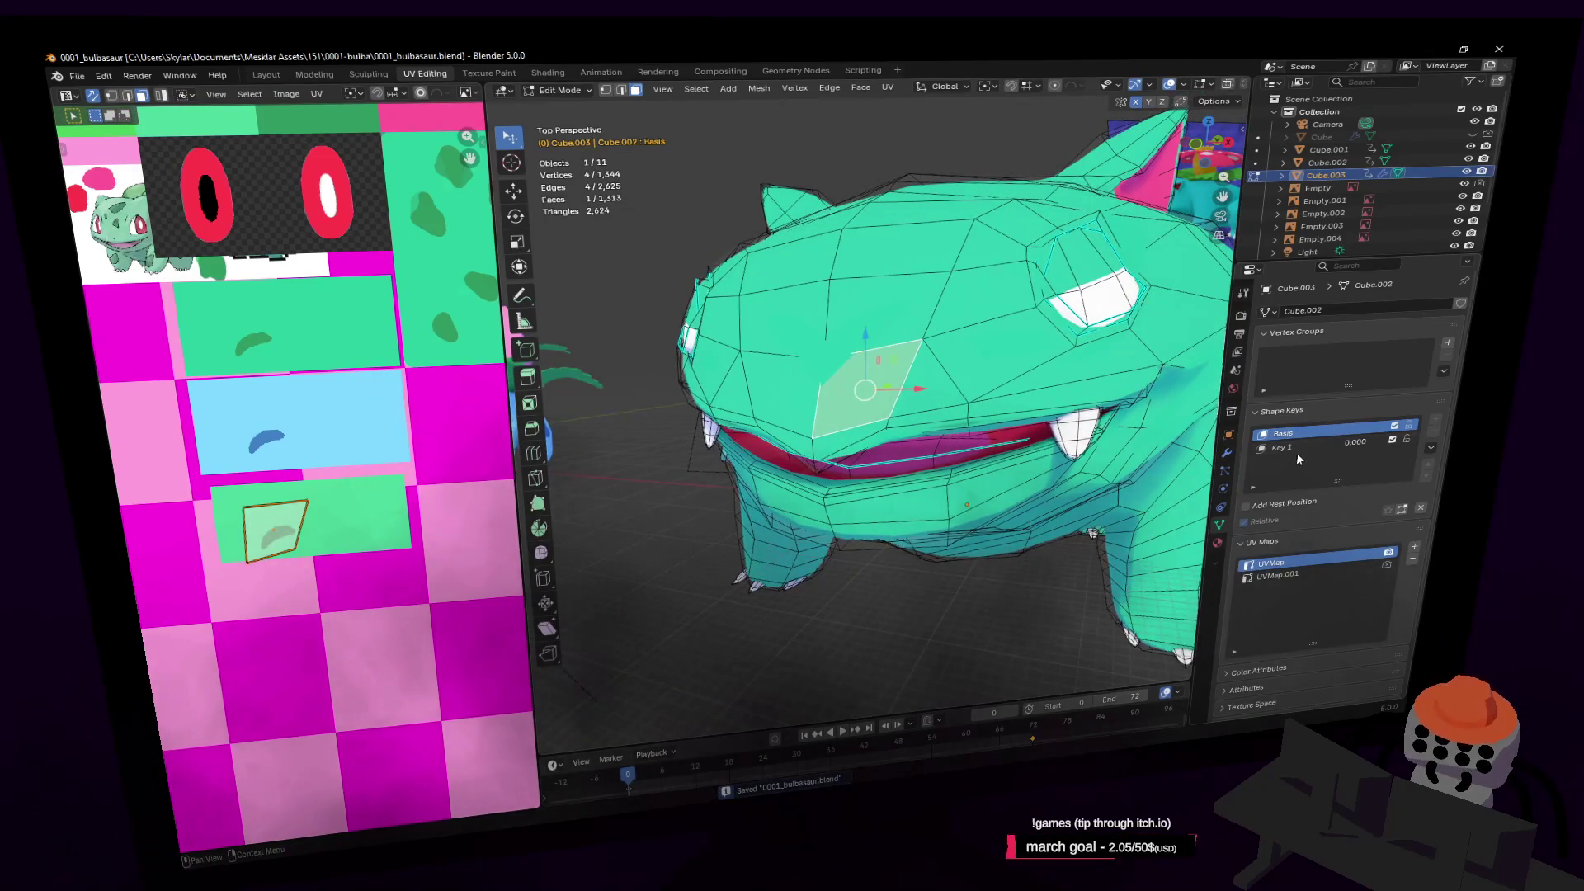
Assign the slot named Material to the selected snout face
{"action": "left_click", "coordinate": [1218, 543]}
{"action": "left_click", "coordinate": [1335, 326]}
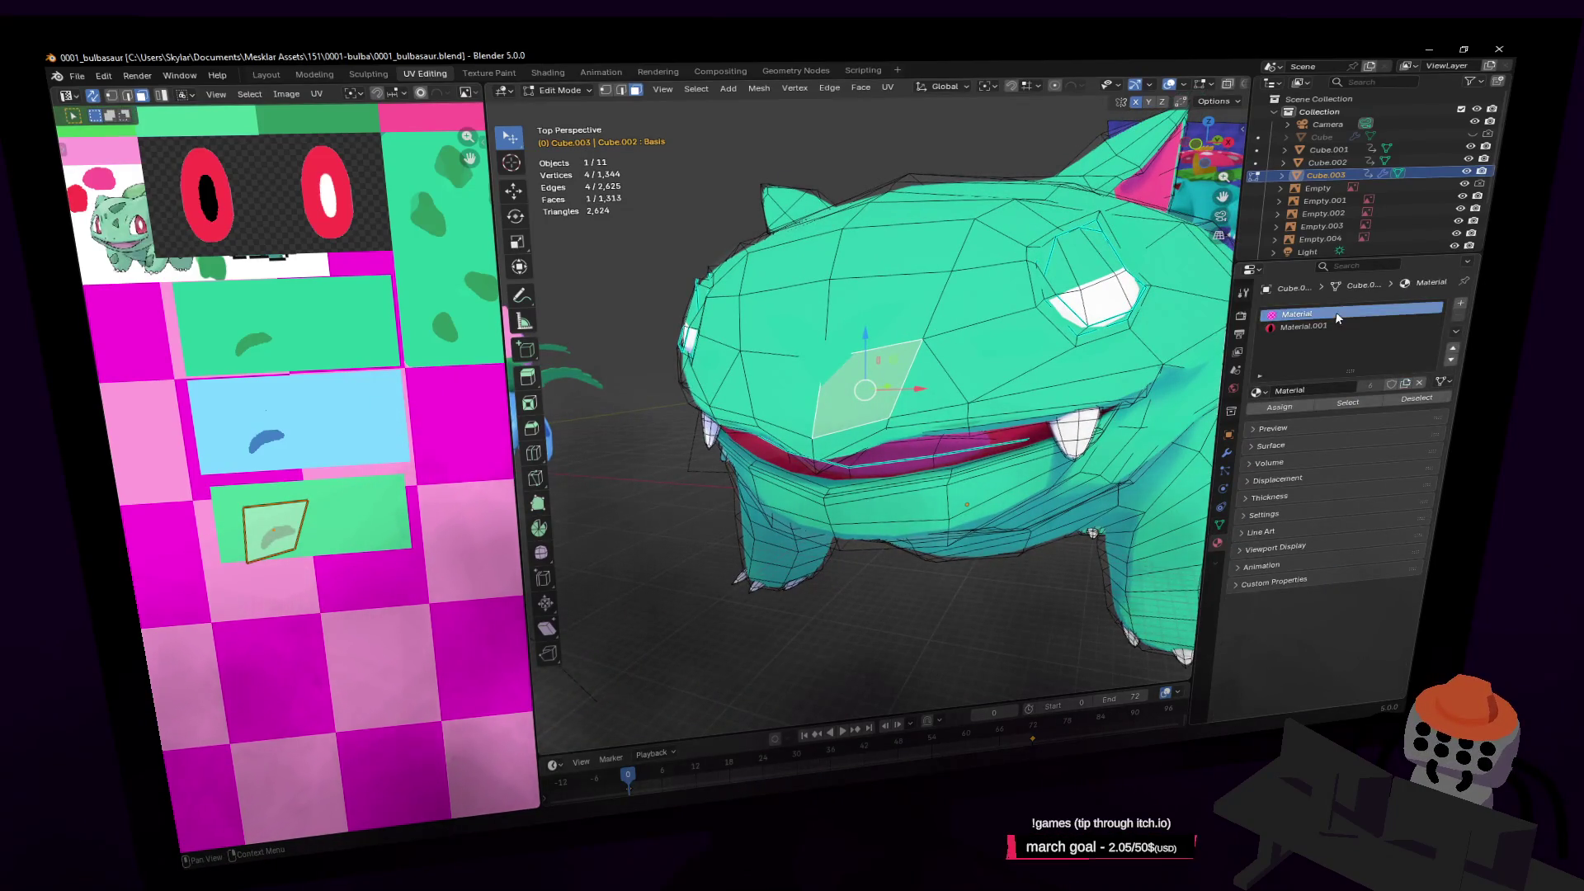
{"action": "left_click", "coordinate": [1335, 314]}
{"action": "left_click", "coordinate": [1280, 404]}
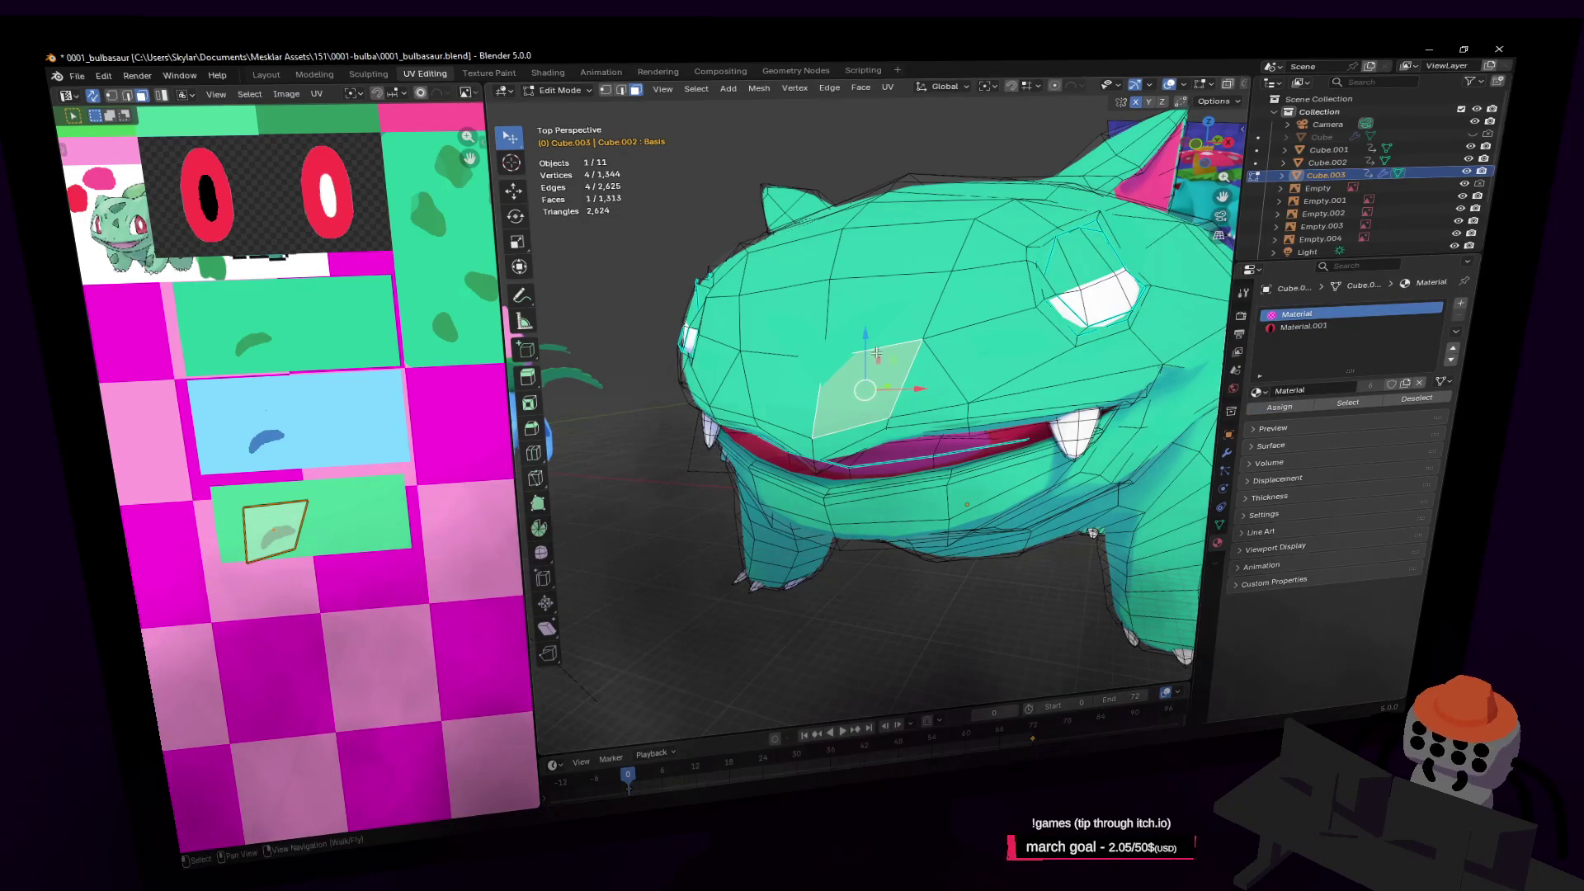
{"action": "key", "text": "g"}
{"action": "key", "text": "Escape"}
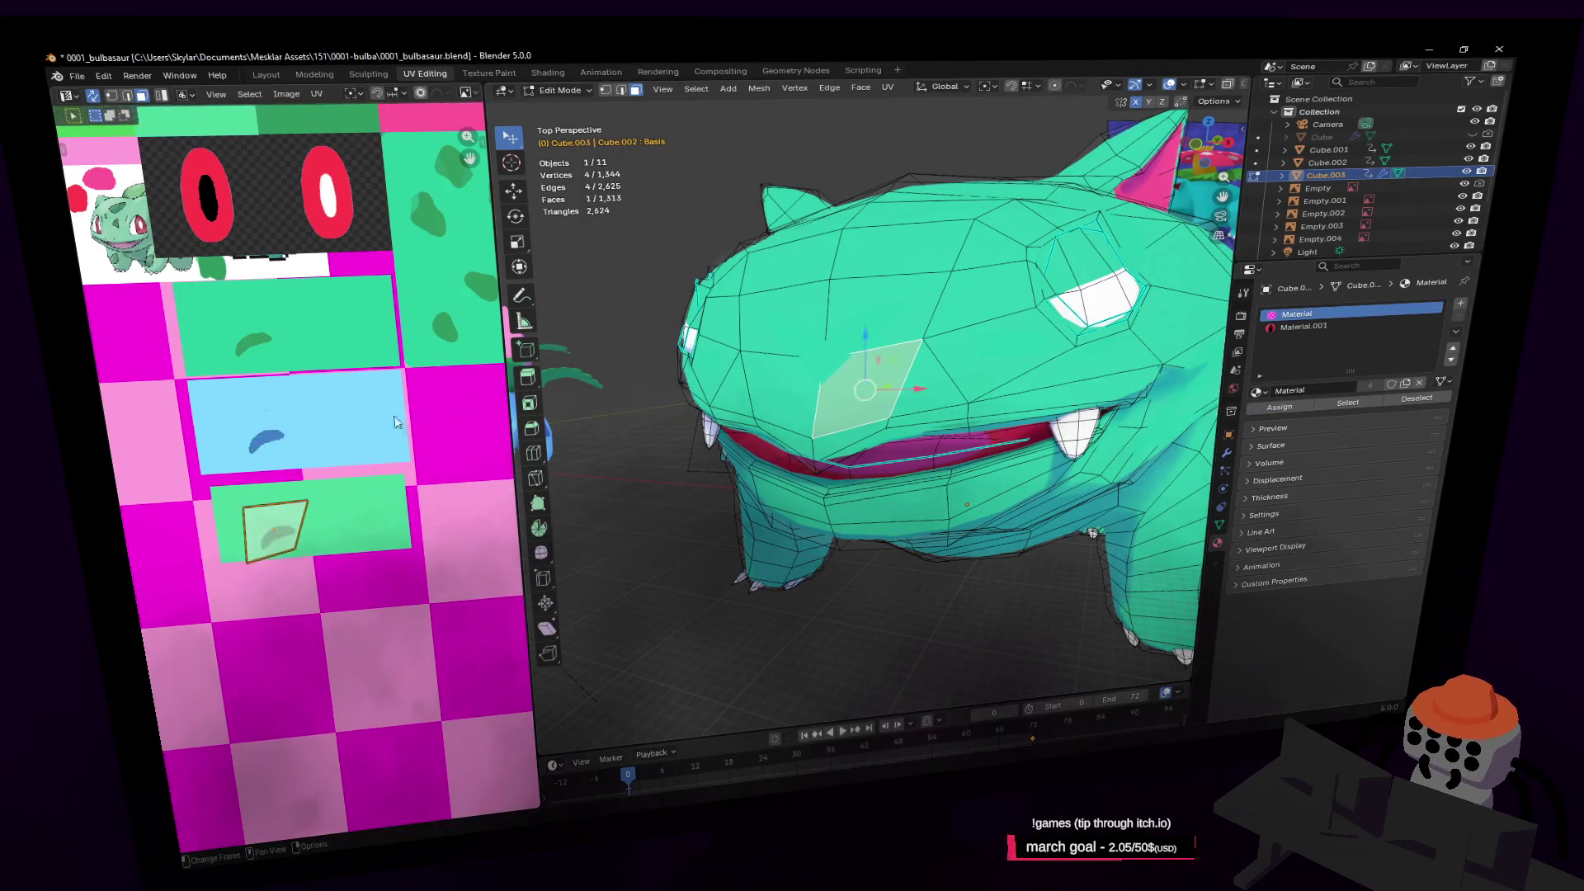
Unwrap the snout face, shrink the island to about 0.25 and move it onto the palette
{"action": "key", "text": "s"}
{"action": "key", "text": "Escape"}
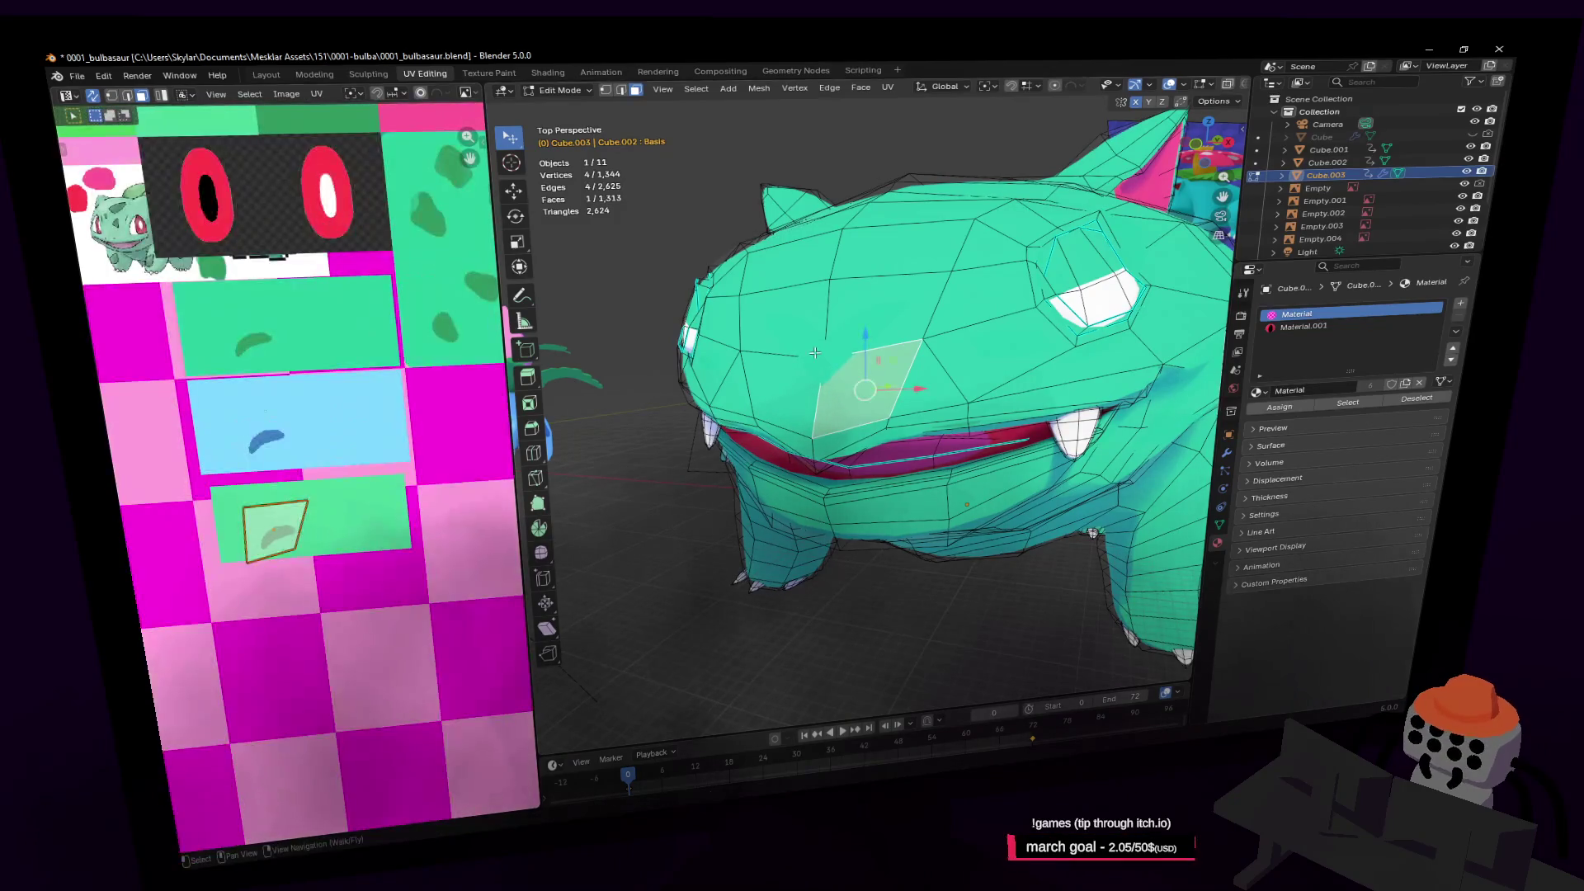
{"action": "key", "text": "u"}
{"action": "left_click", "coordinate": [875, 299]}
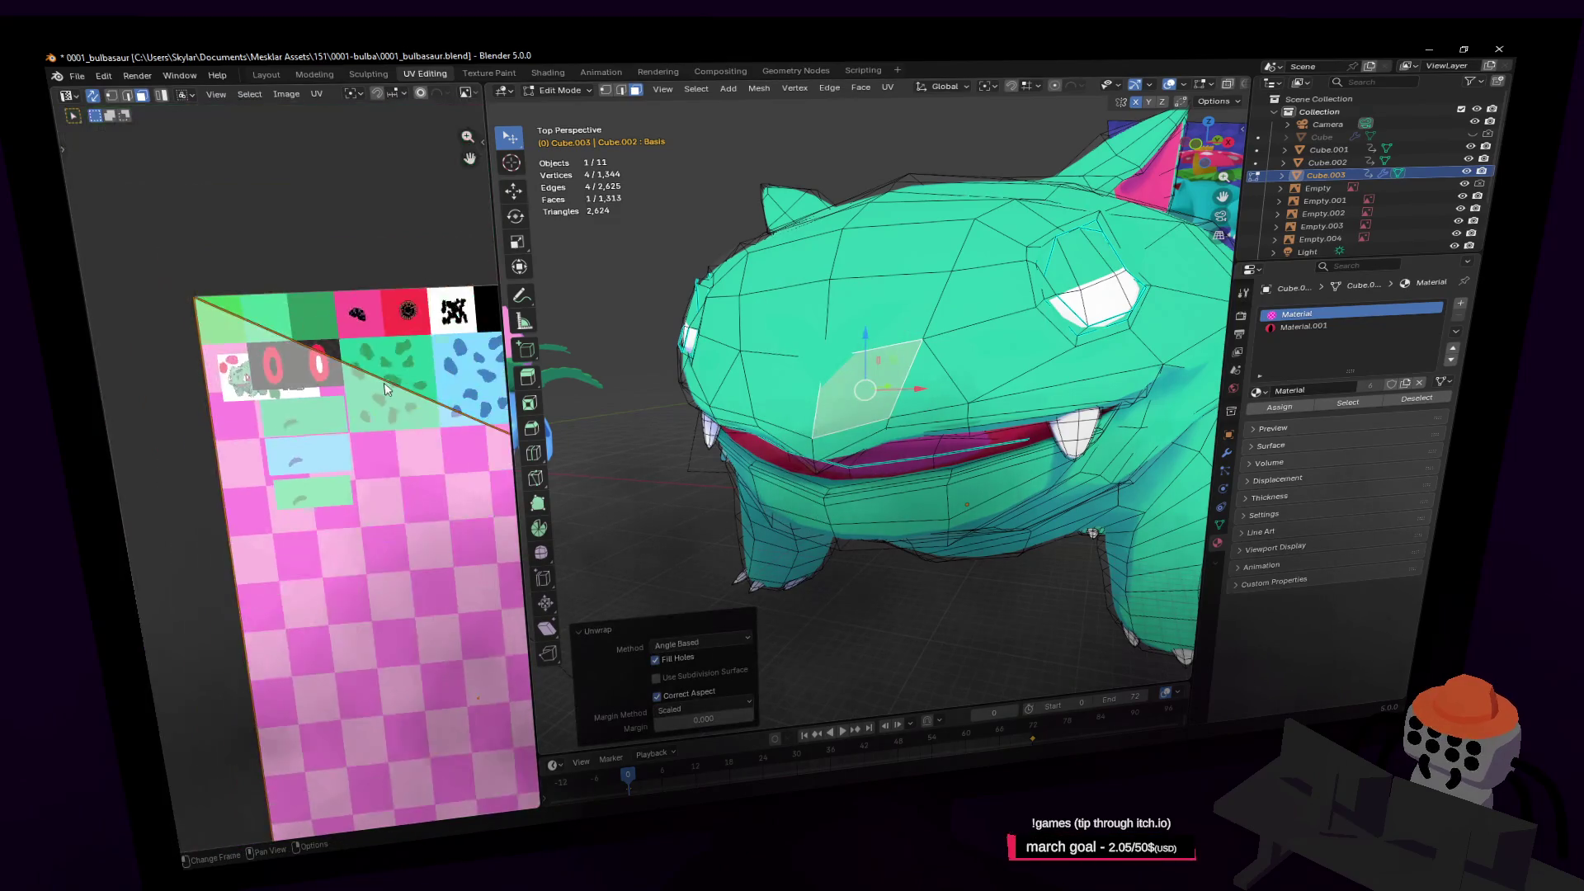
{"action": "scroll", "coordinate": [385, 390], "scroll_direction": "down", "scroll_amount": 3}
{"action": "key", "text": "s"}
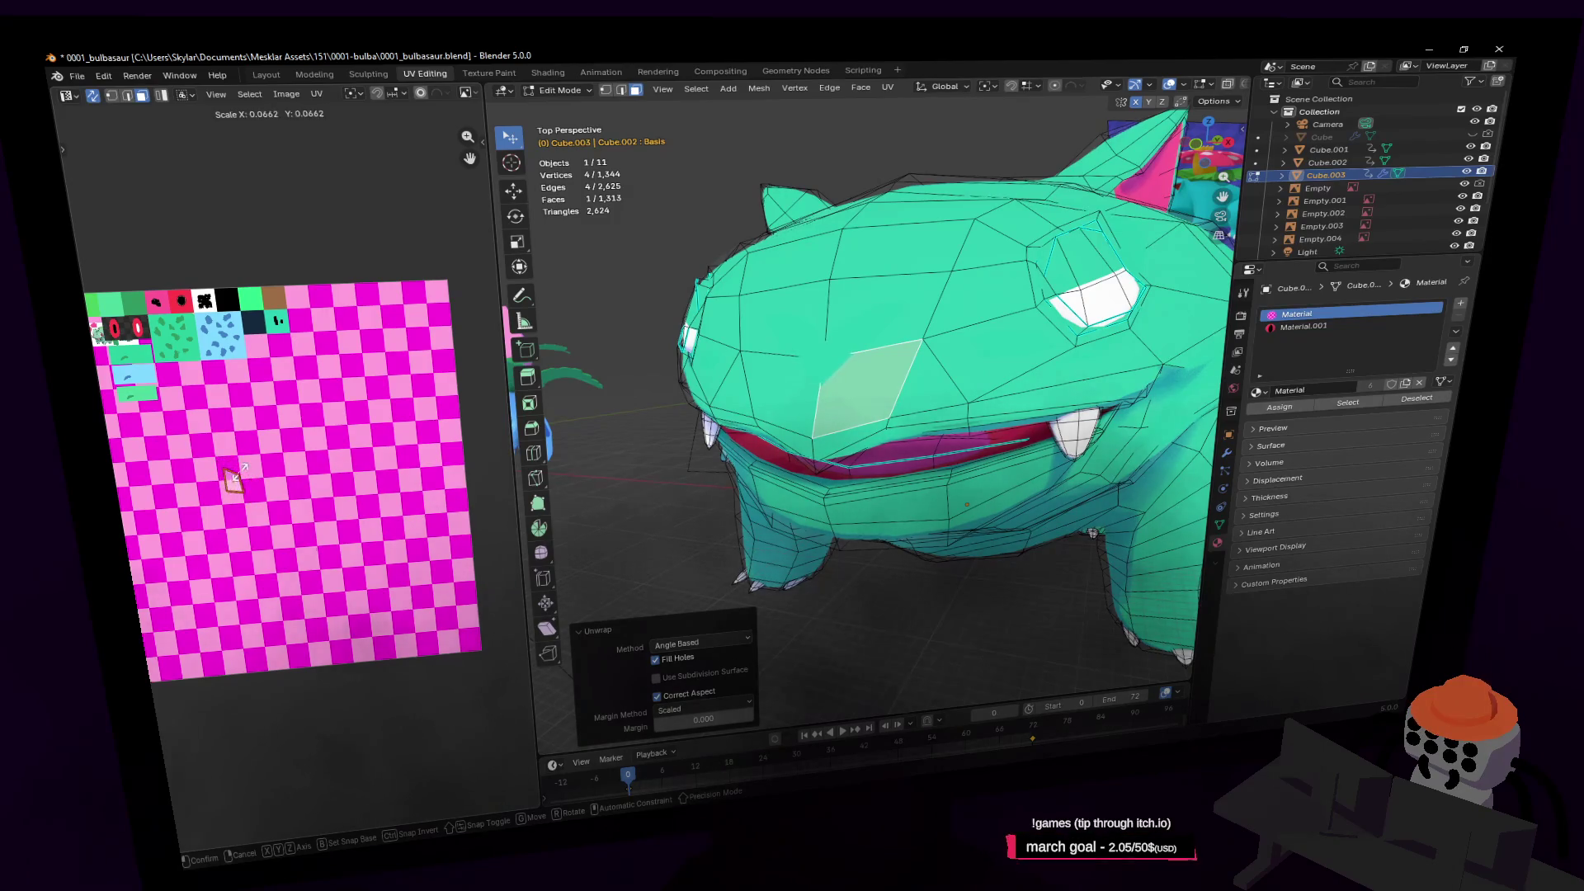
{"action": "left_click", "coordinate": [233, 479]}
{"action": "key", "text": "g"}
{"action": "left_click", "coordinate": [153, 398]}
{"action": "scroll", "coordinate": [153, 399], "scroll_direction": "down", "scroll_amount": 3}
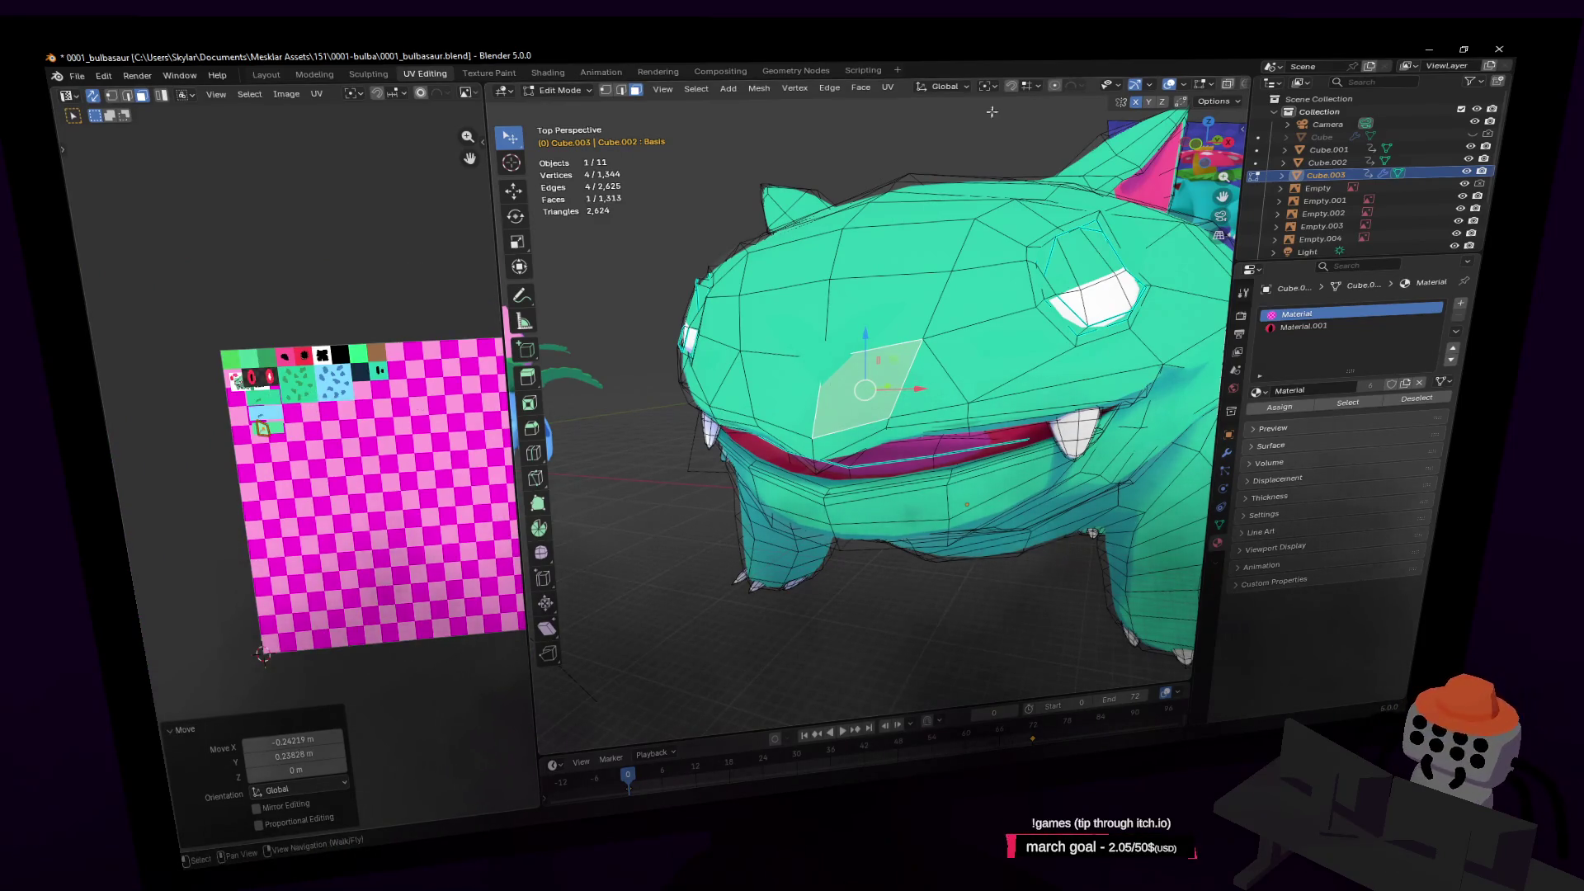
Widen the 3D view and compare Material Preview with Rendered shading
{"action": "left_click_drag", "start_coordinate": [528, 413], "coordinate": [317, 412]}
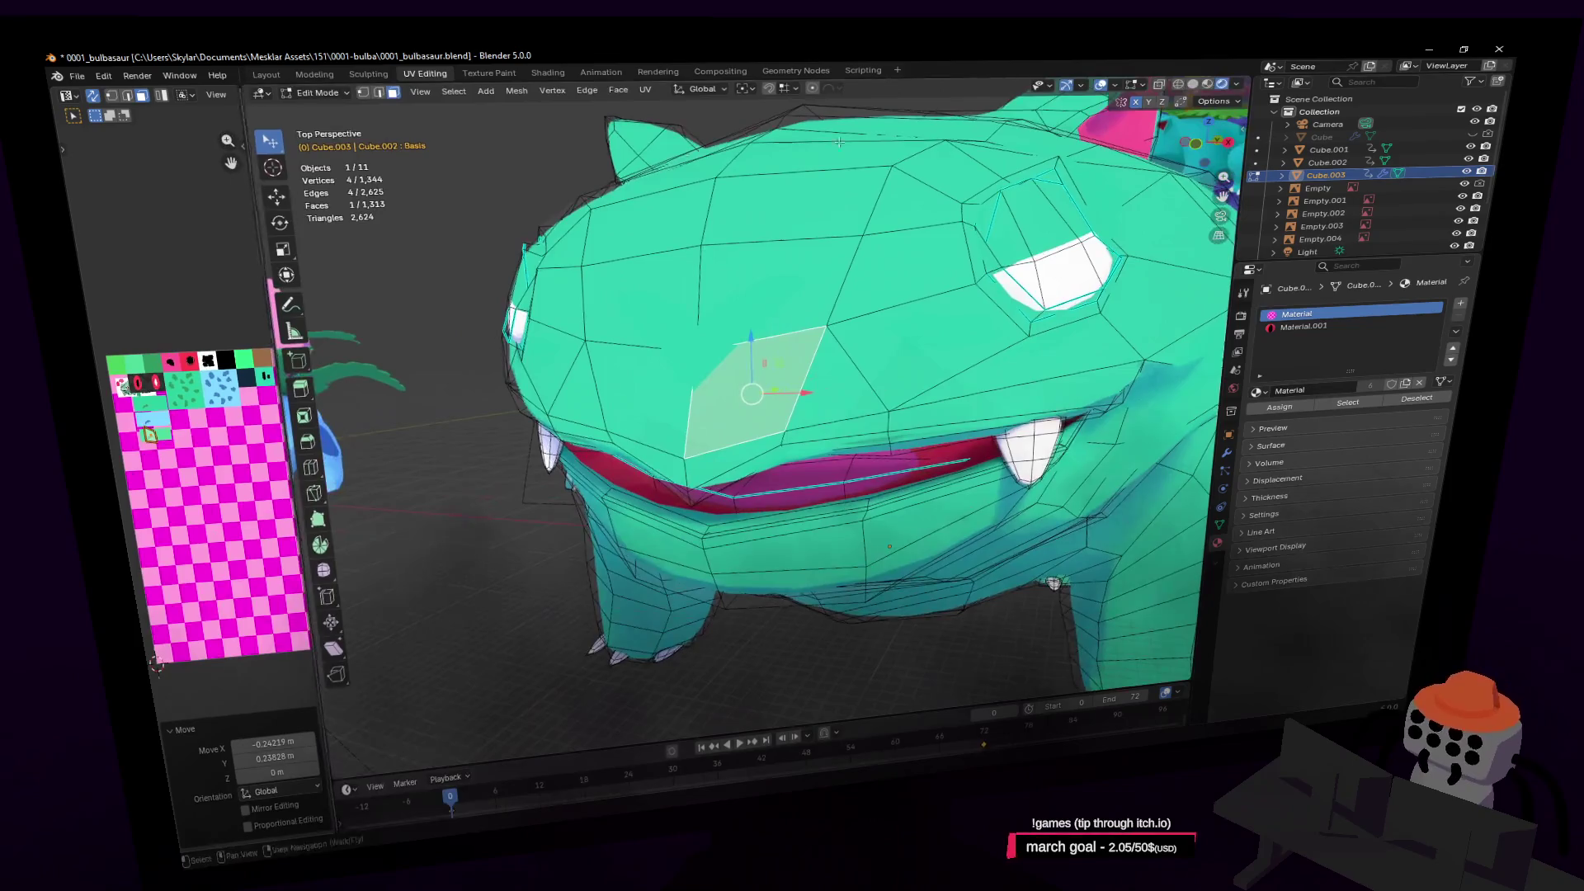
{"action": "left_click", "coordinate": [1207, 85]}
{"action": "left_click", "coordinate": [1222, 84]}
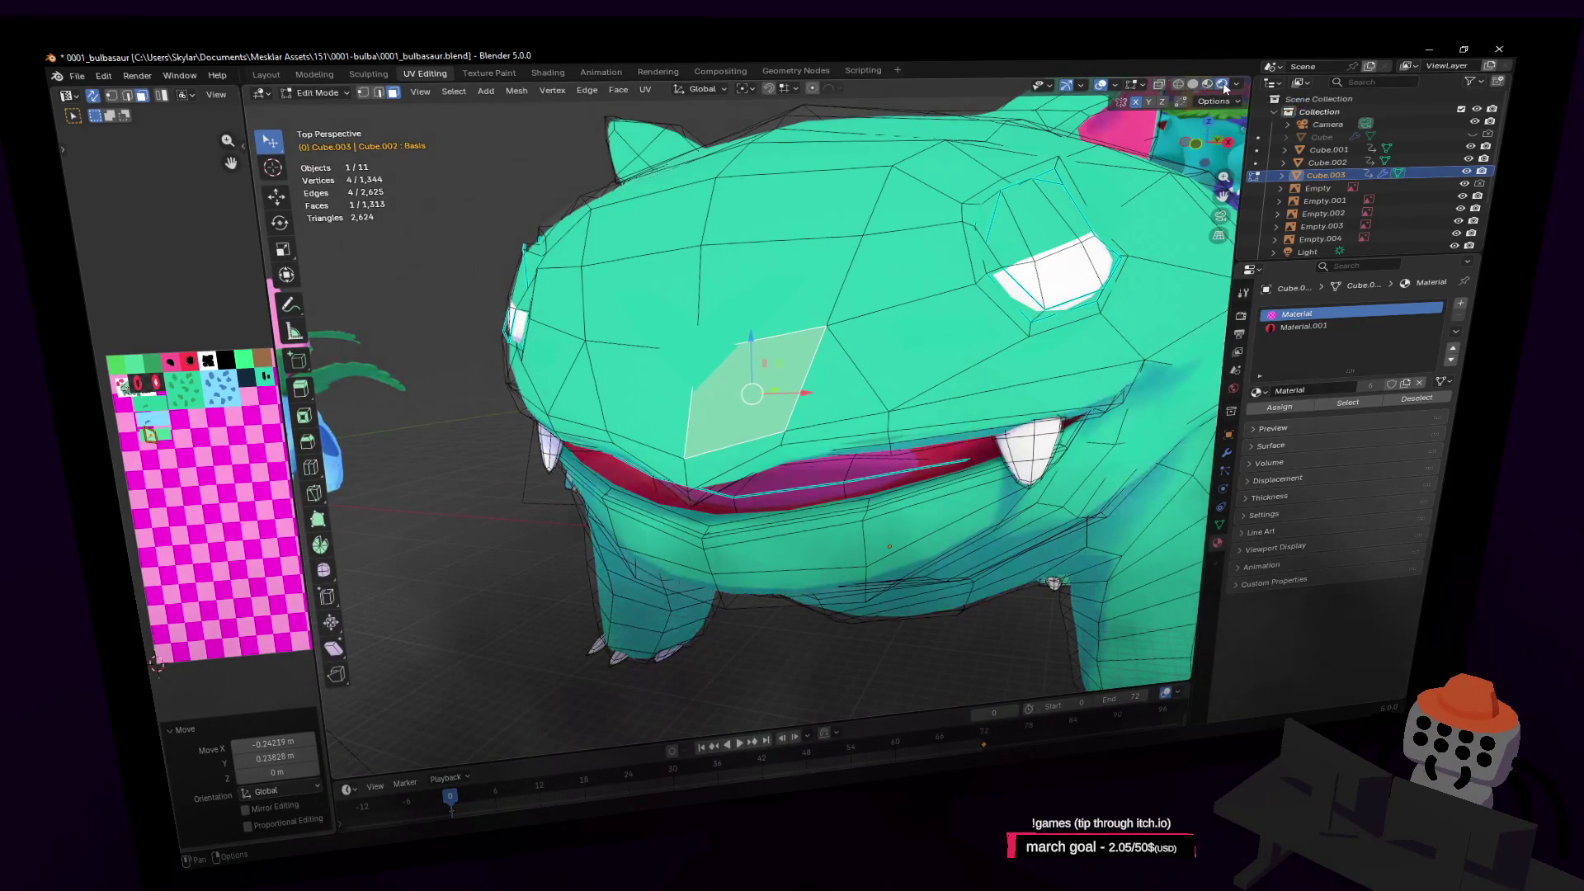
{"action": "left_click", "coordinate": [1208, 85]}
{"action": "left_click", "coordinate": [1223, 85]}
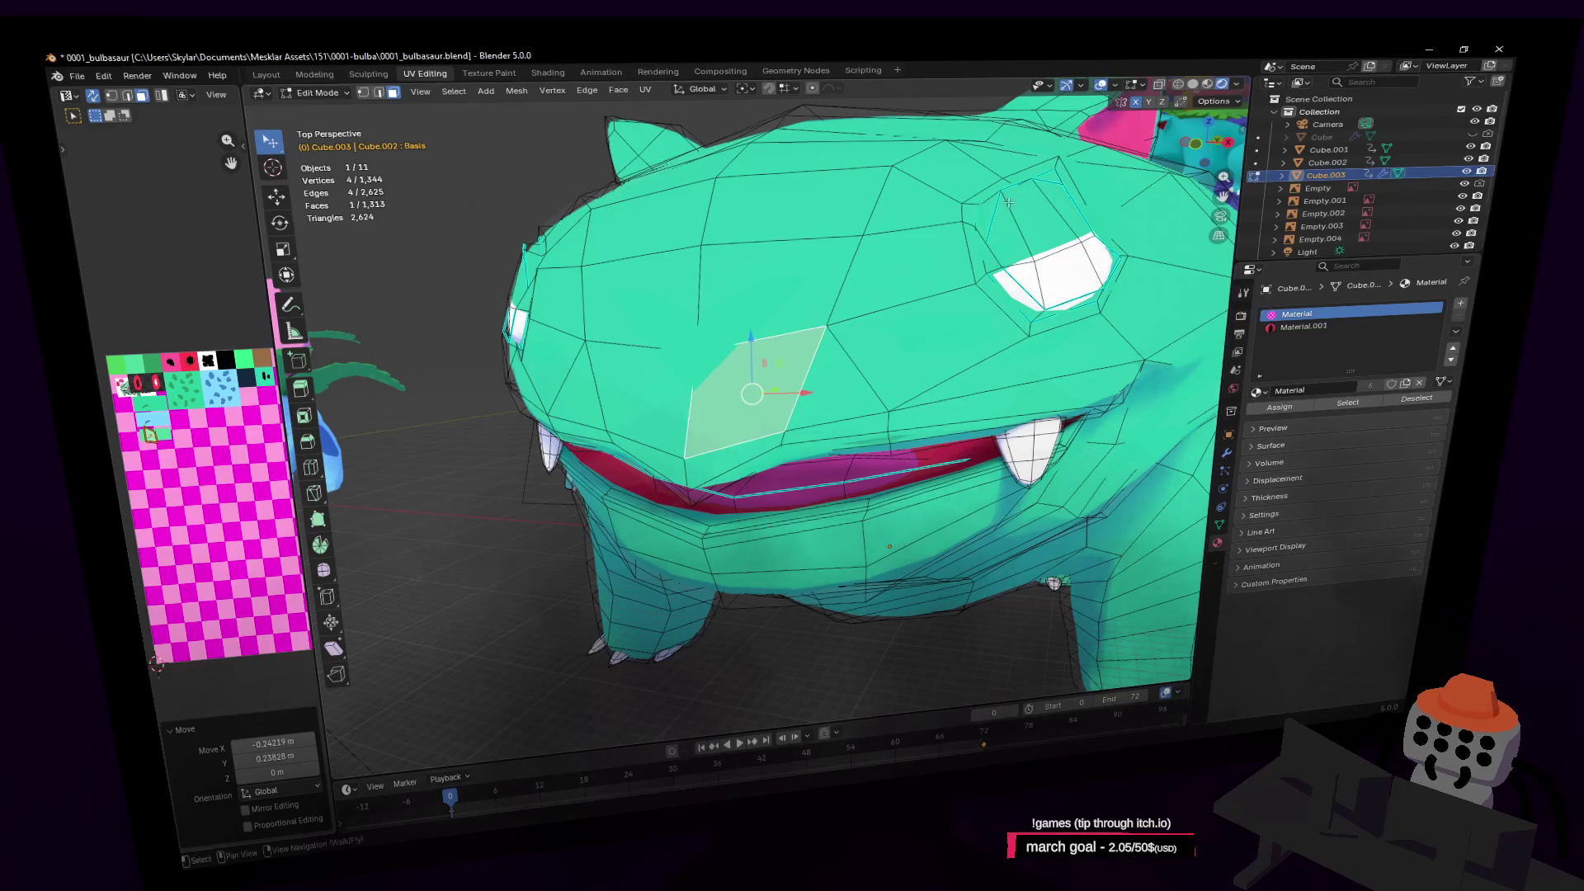
{"action": "left_click_drag", "start_coordinate": [279, 330], "coordinate": [614, 330]}
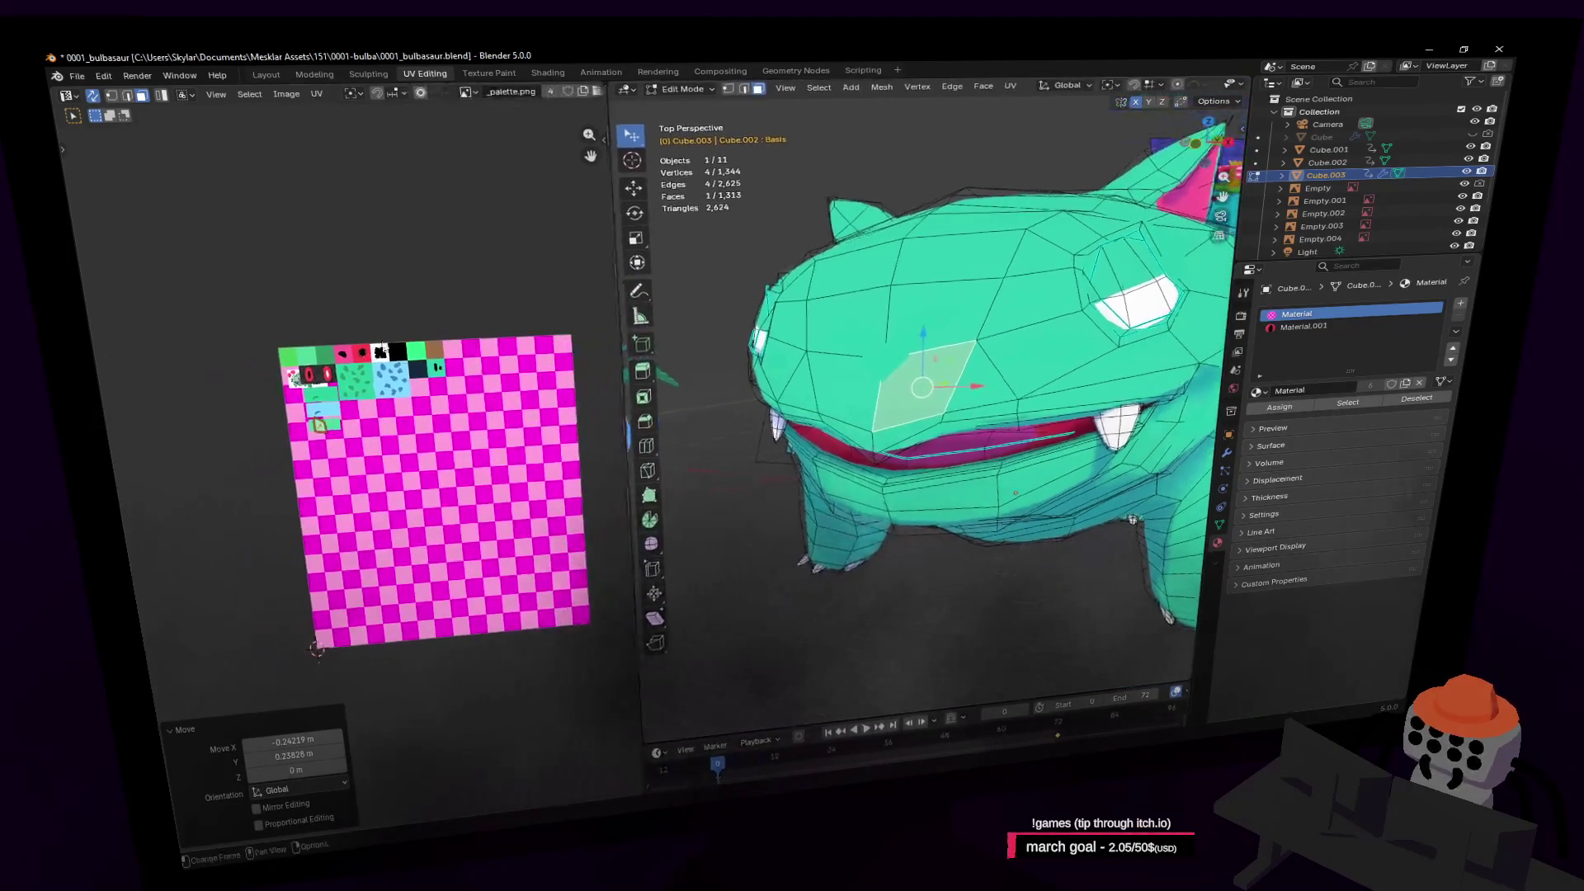
{"action": "scroll", "coordinate": [295, 426], "scroll_direction": "up", "scroll_amount": 4}
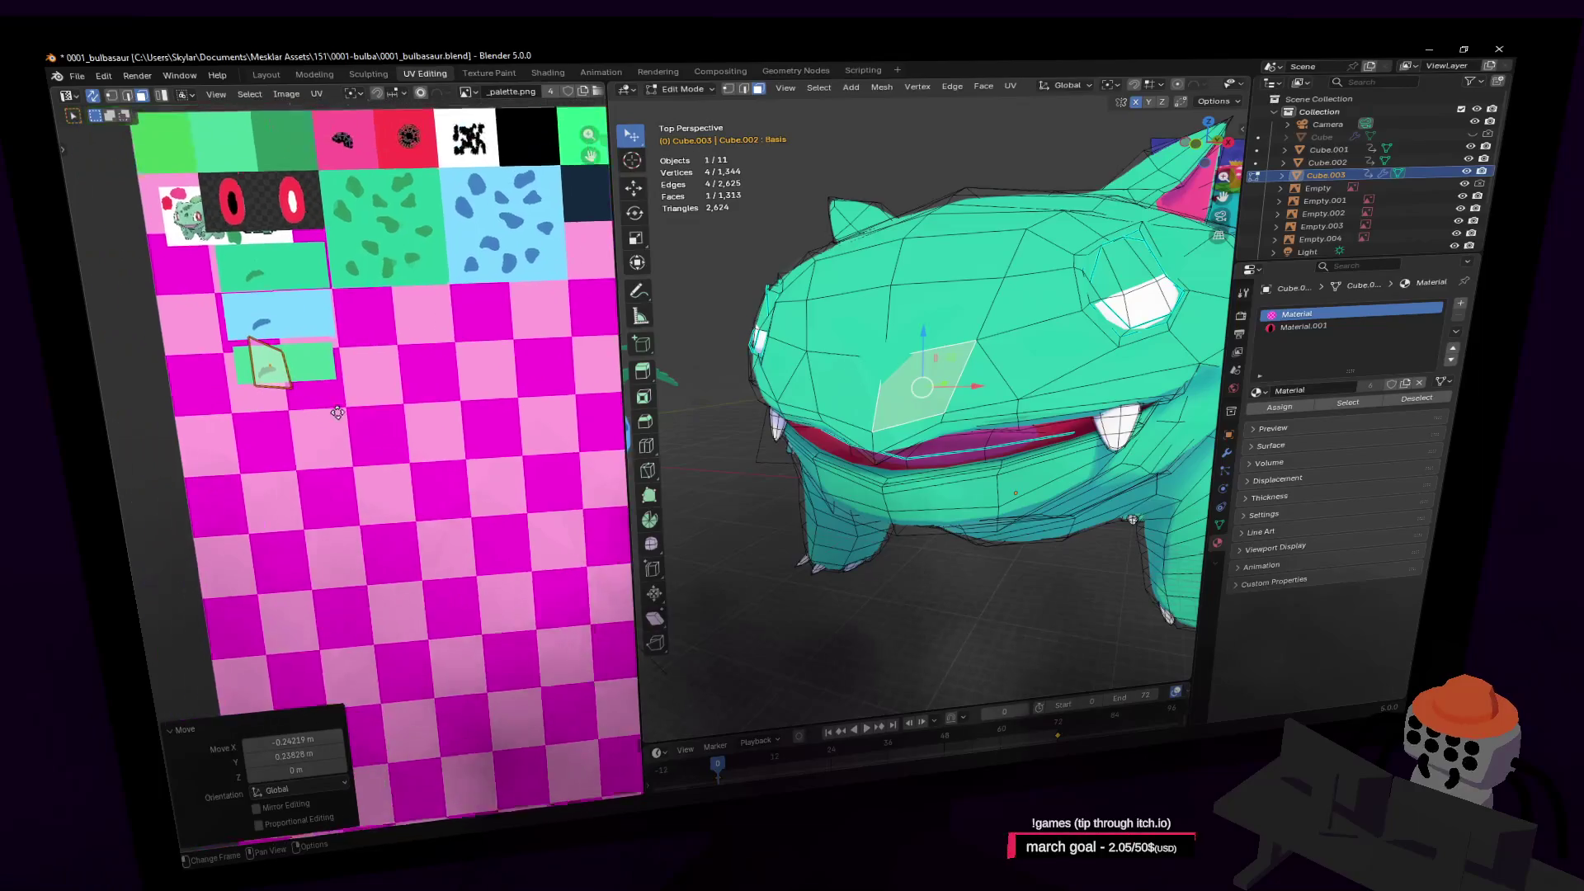
{"action": "scroll", "coordinate": [429, 340], "scroll_direction": "up", "scroll_amount": 3}
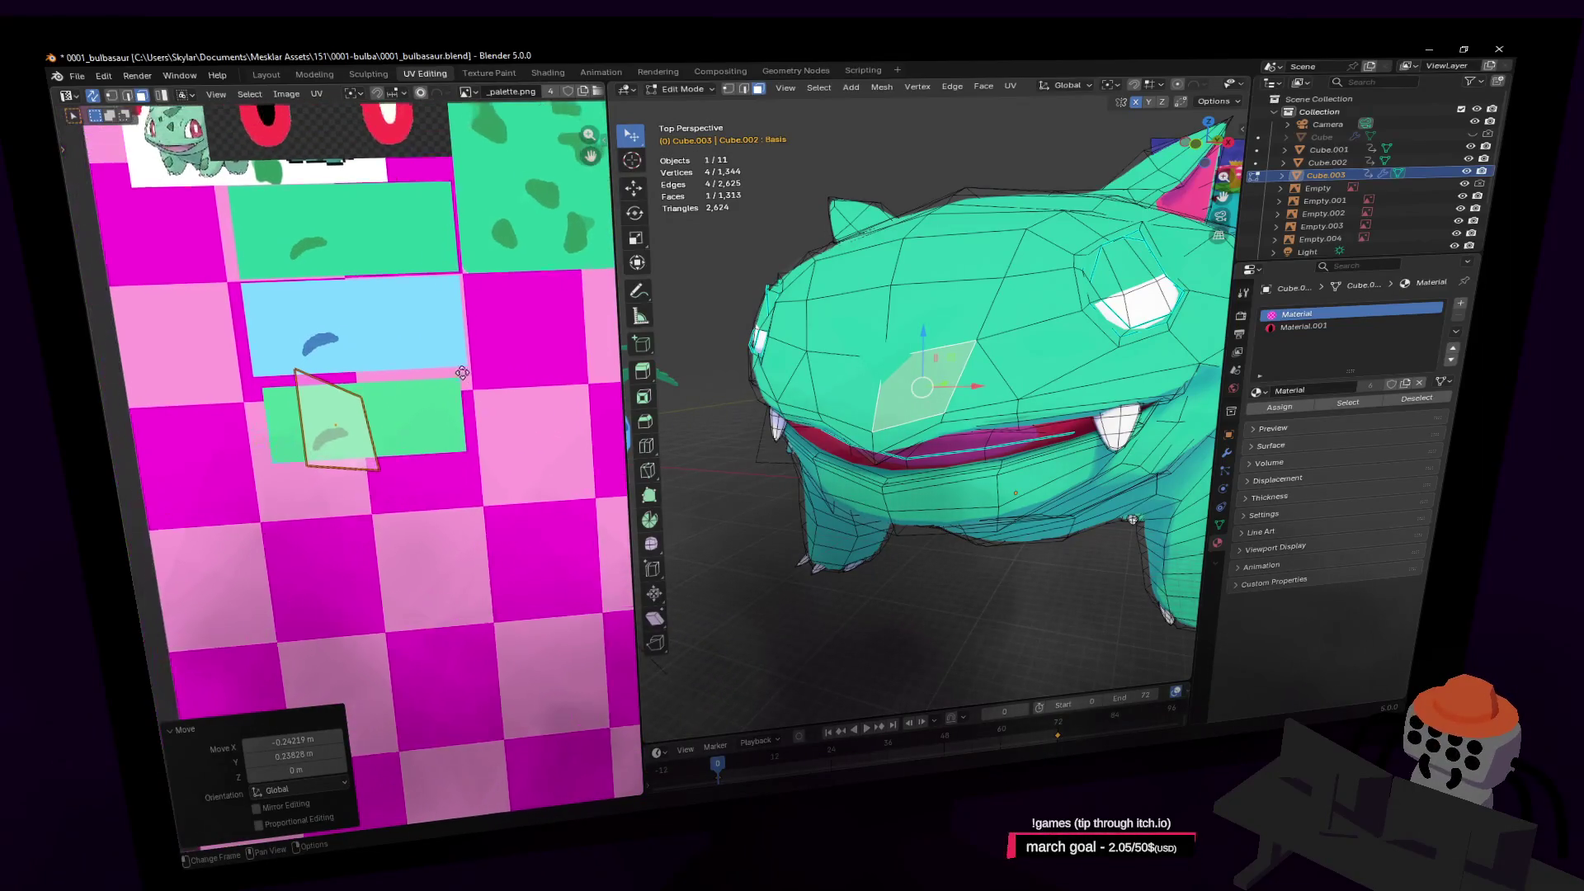
Save, then scale the snout UV island by 0.885
{"action": "key", "text": "ctrl+s"}
{"action": "key", "text": "s"}
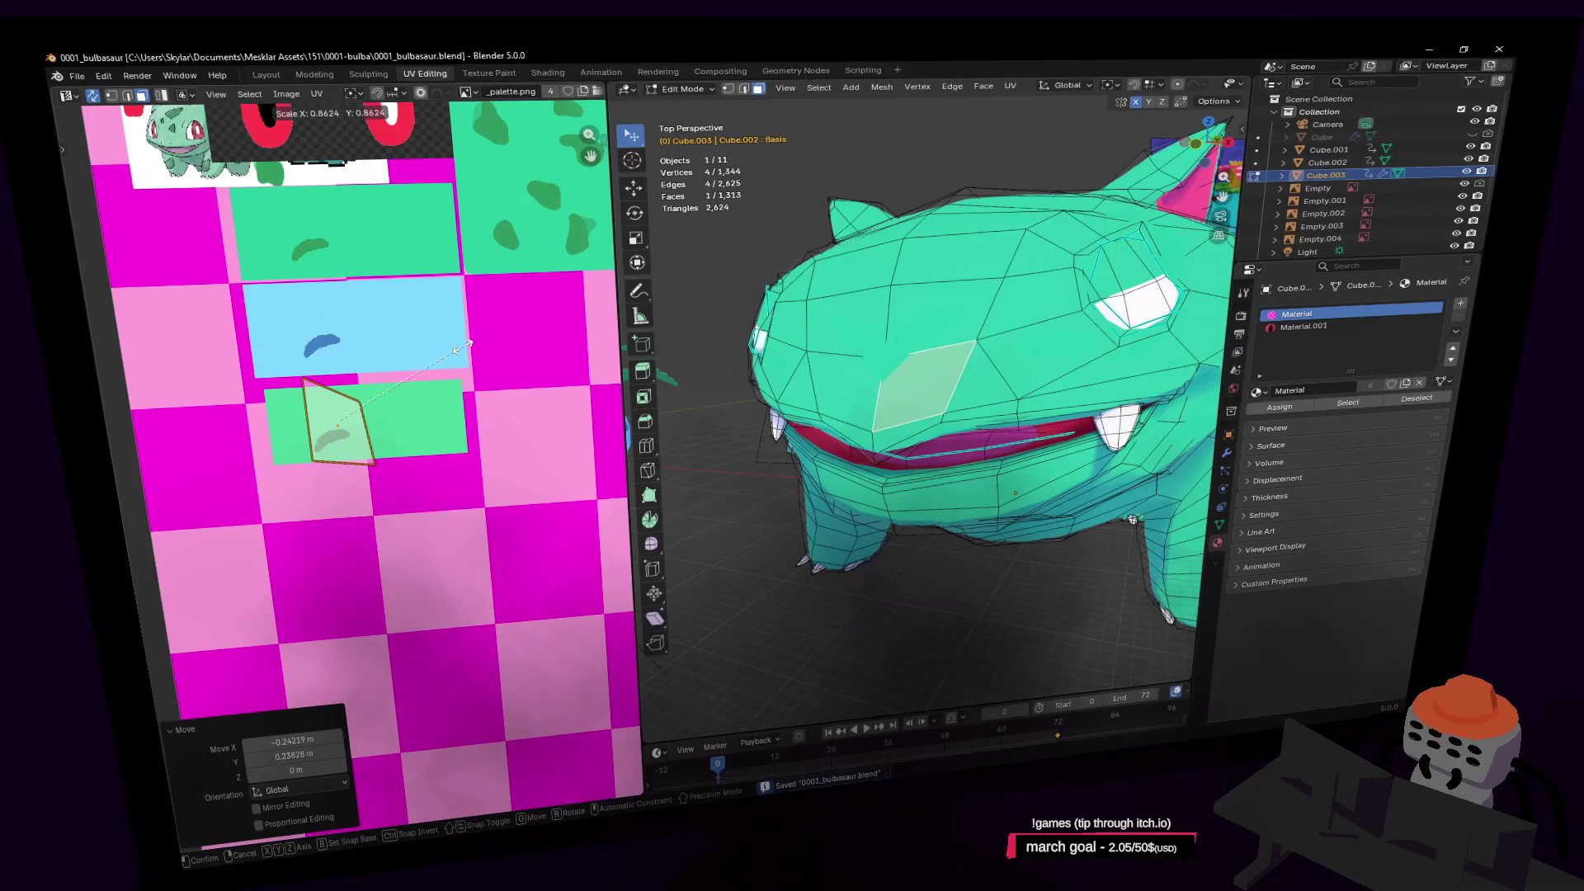
{"action": "left_click", "coordinate": [490, 348]}
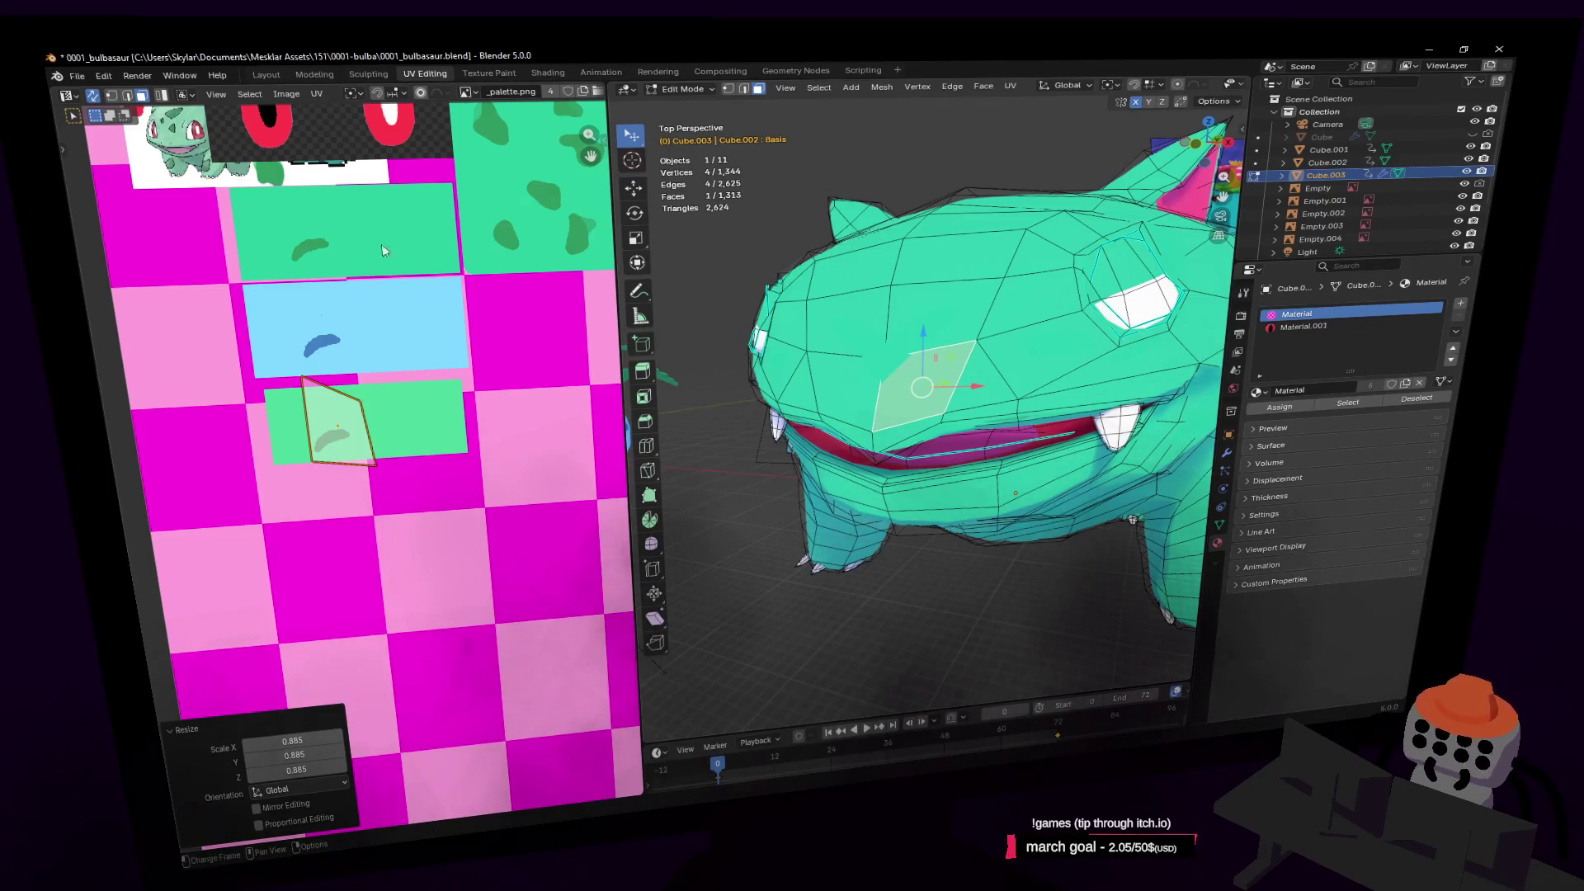
{"action": "scroll", "coordinate": [535, 265], "scroll_direction": "up", "scroll_amount": 1}
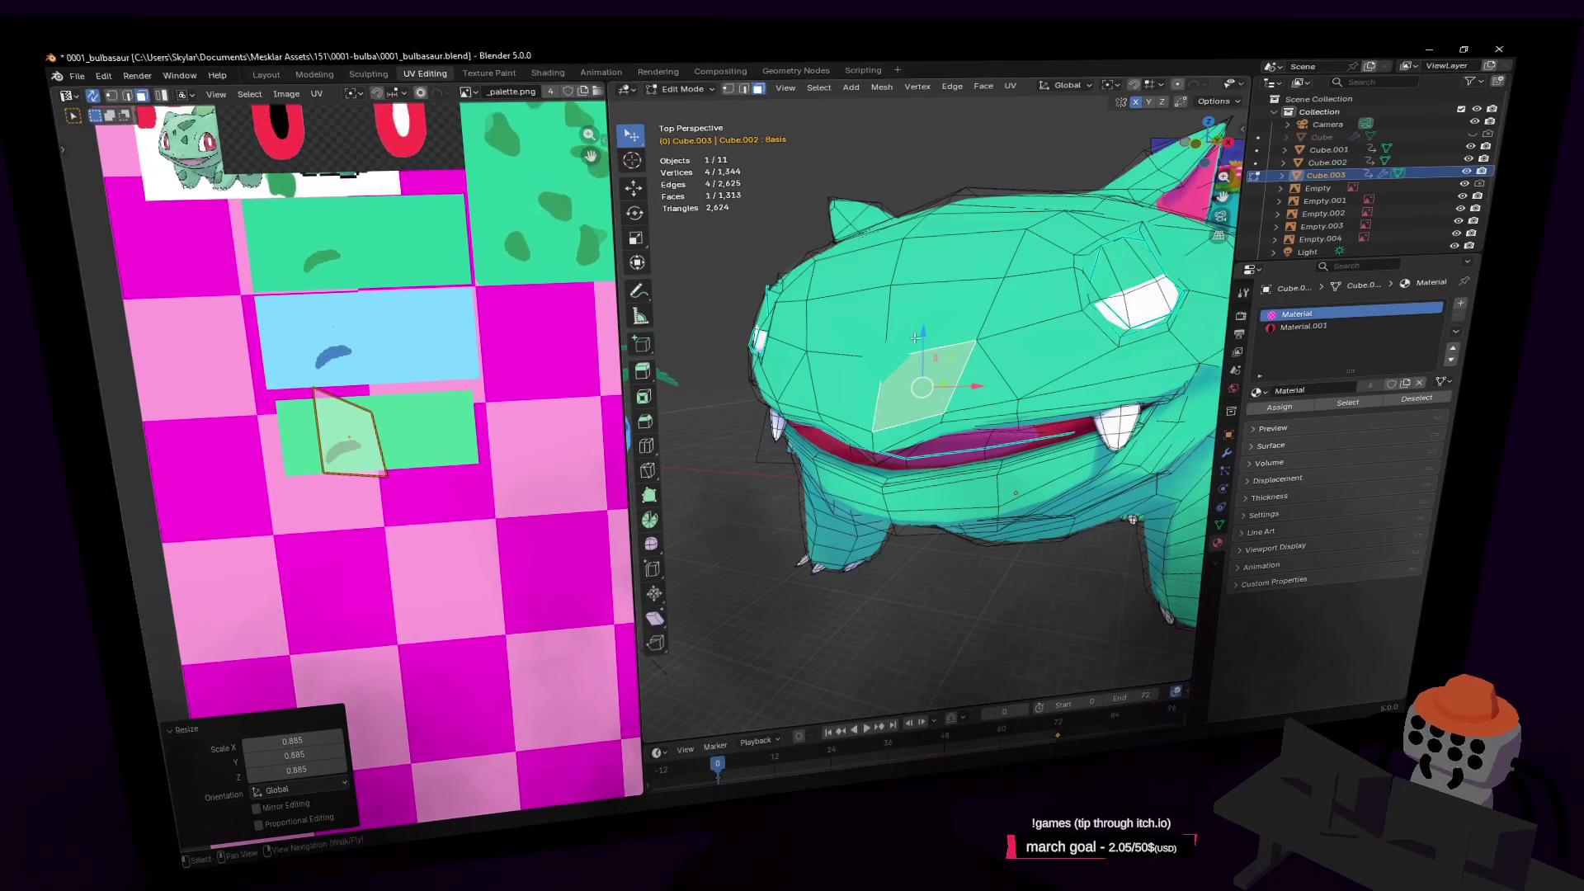
{"action": "key", "text": "r"}
{"action": "key", "text": "Escape"}
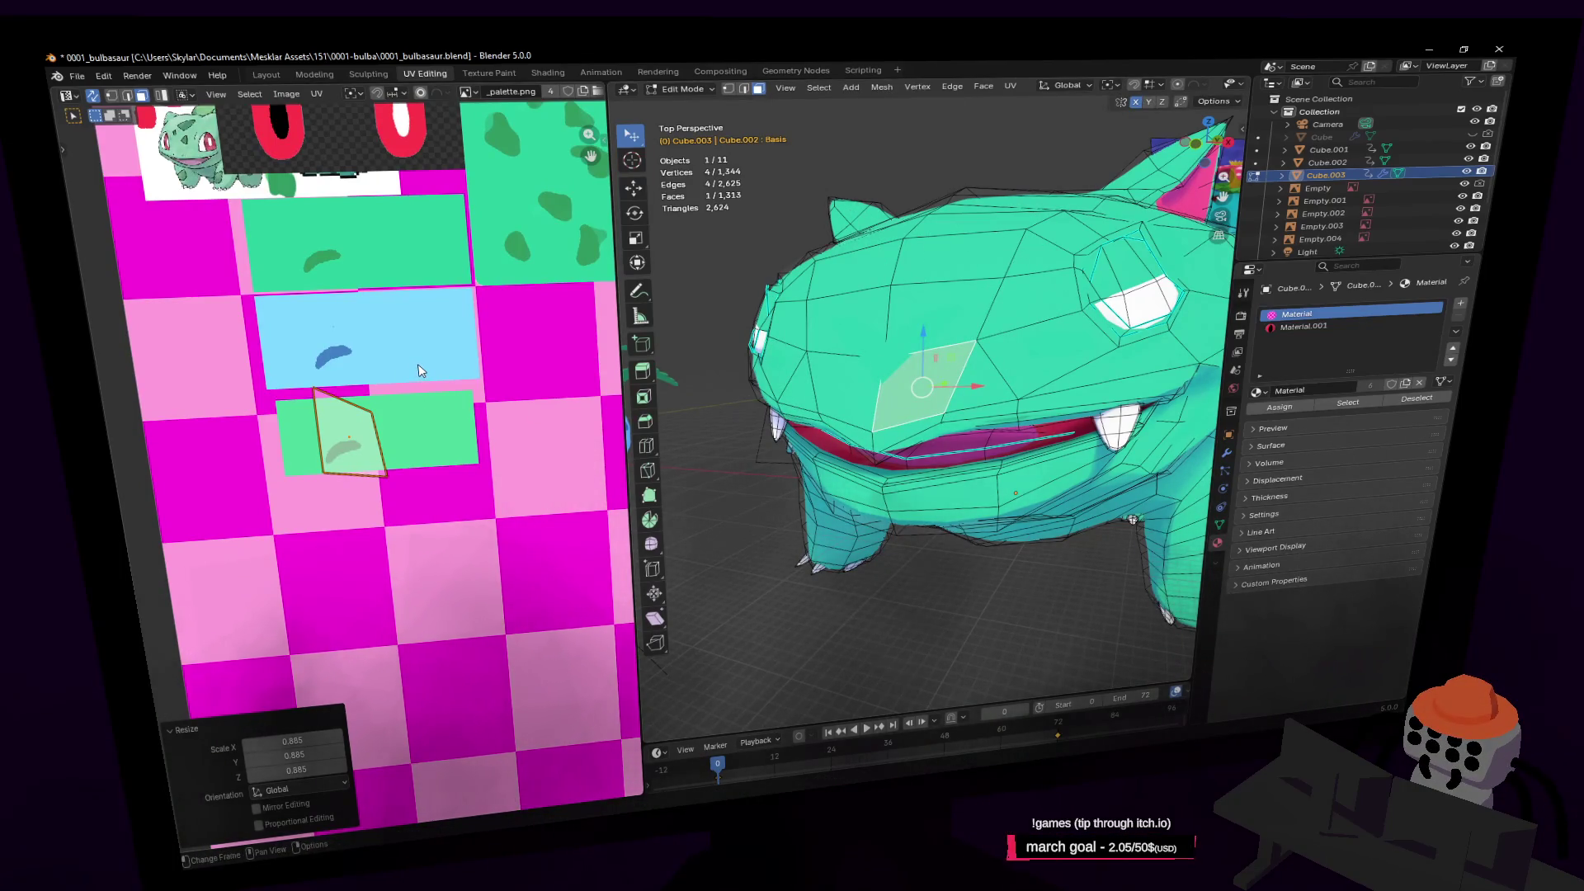
{"action": "middle_click_drag", "start_coordinate": [419, 370], "coordinate": [493, 387]}
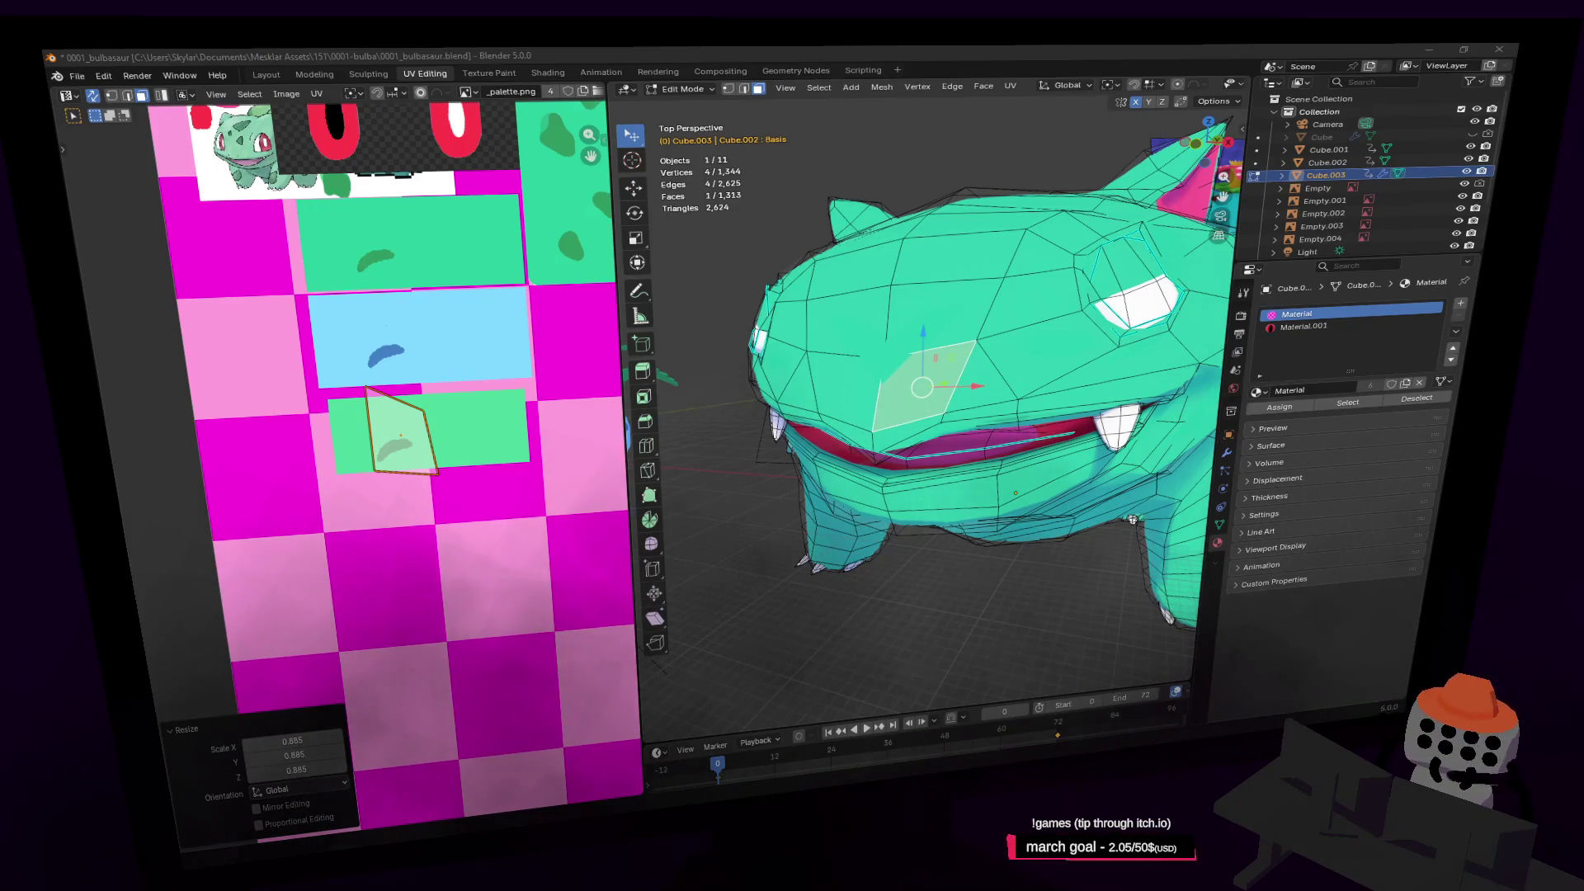
Save the Bulbasaur file and close Blender to reveal the palette in Paint.NET
{"action": "key", "text": "ctrl+s"}
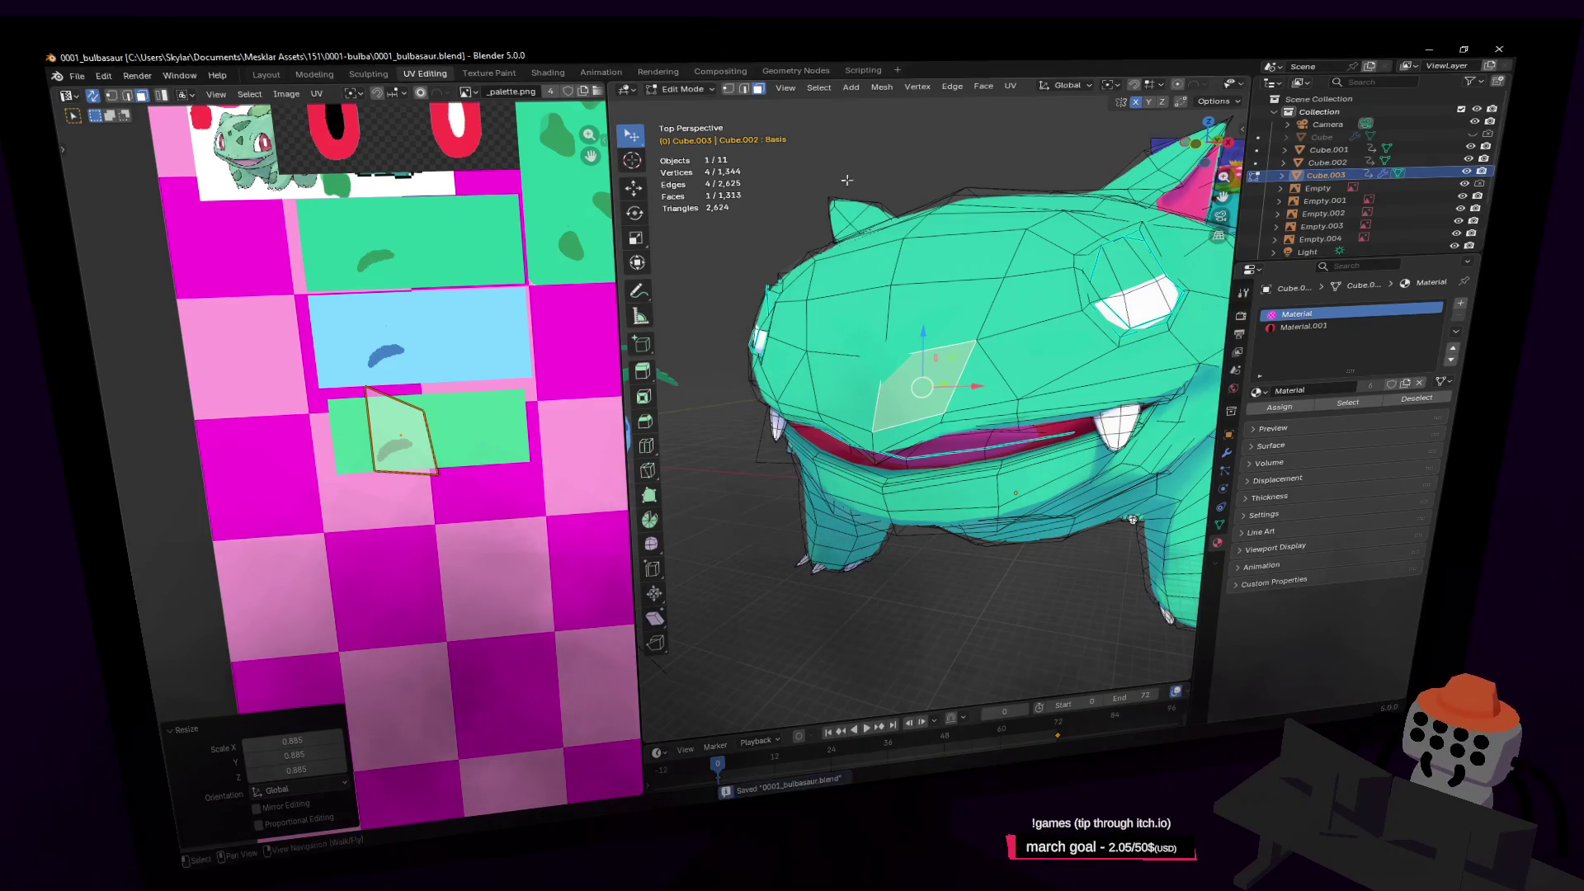
{"action": "left_click_drag", "start_coordinate": [1137, 48], "coordinate": [1104, 147]}
{"action": "left_click", "coordinate": [1461, 141]}
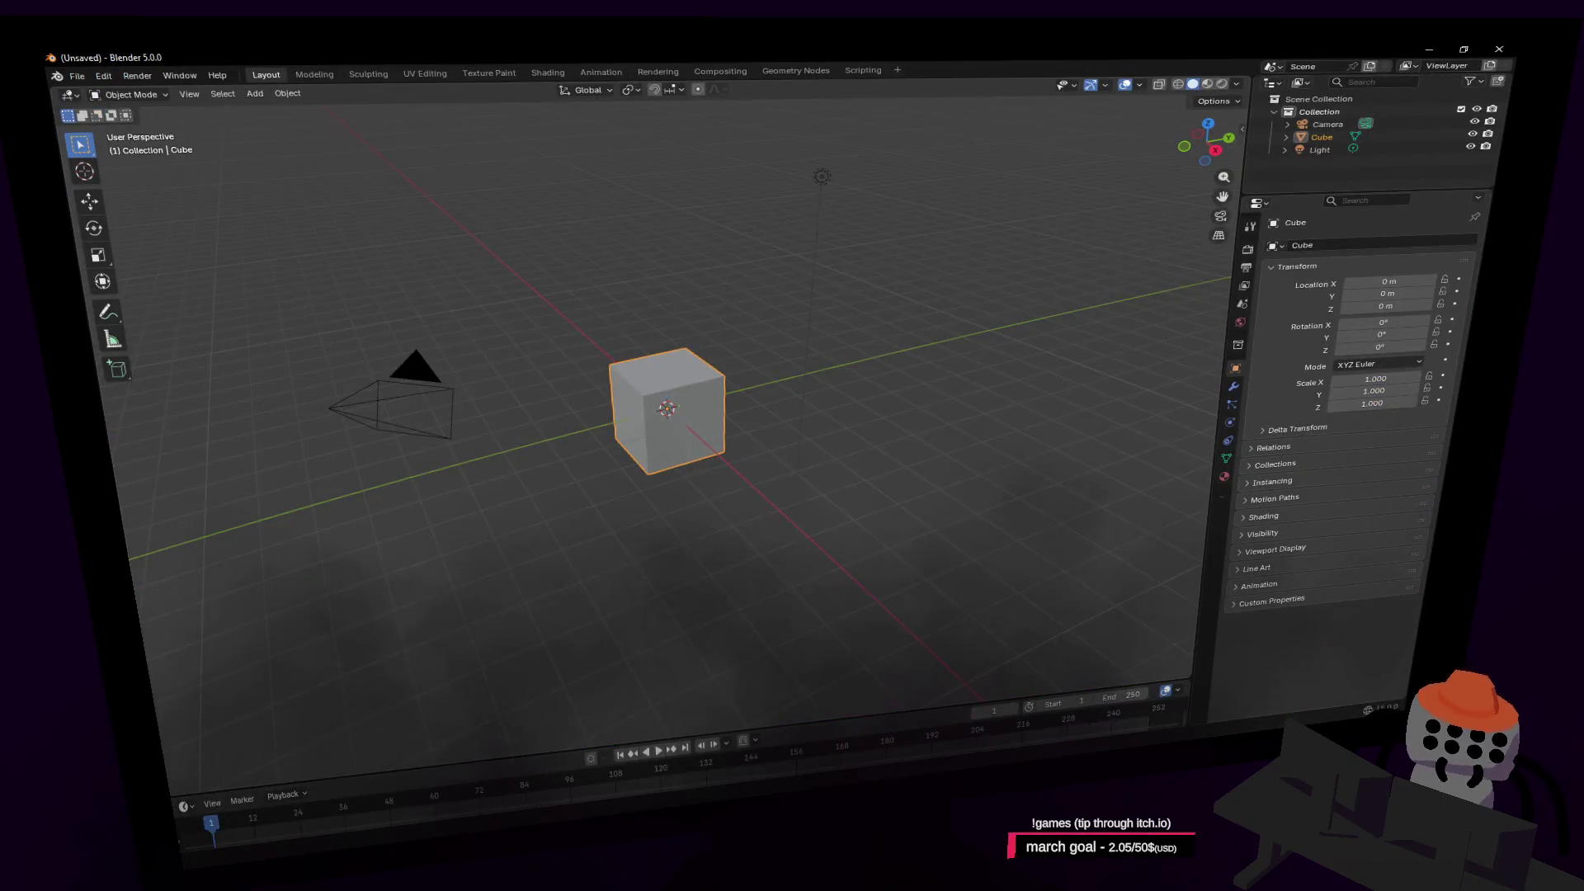
Reopen 0001_bulbasaur.blend from Open Recent
{"action": "left_click", "coordinate": [77, 75]}
{"action": "mouse_move", "coordinate": [124, 123]}
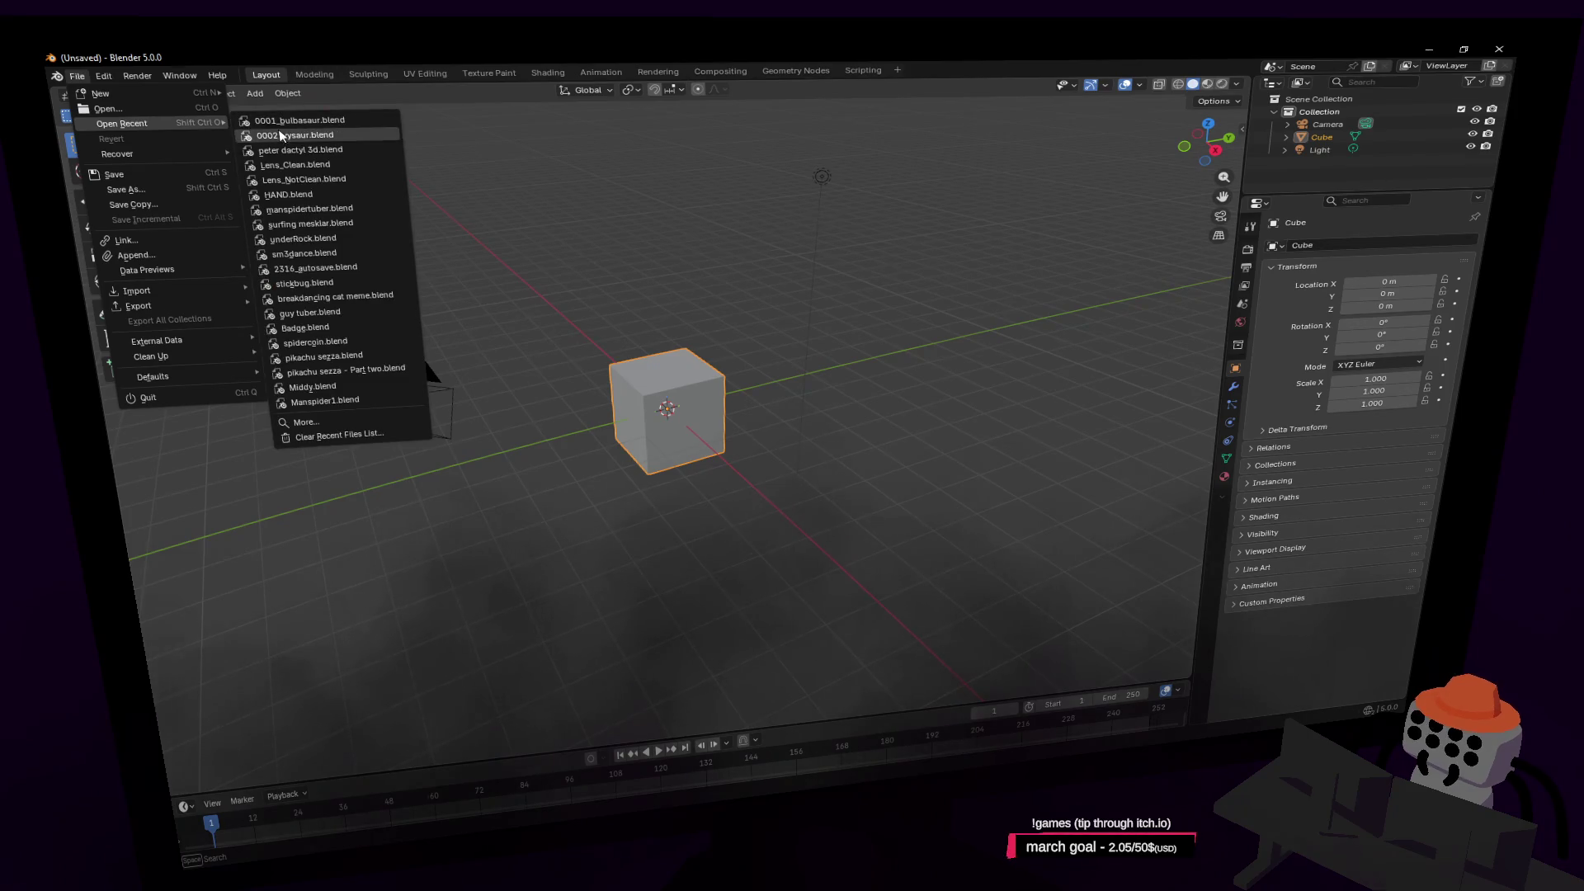
{"action": "left_click", "coordinate": [294, 128]}
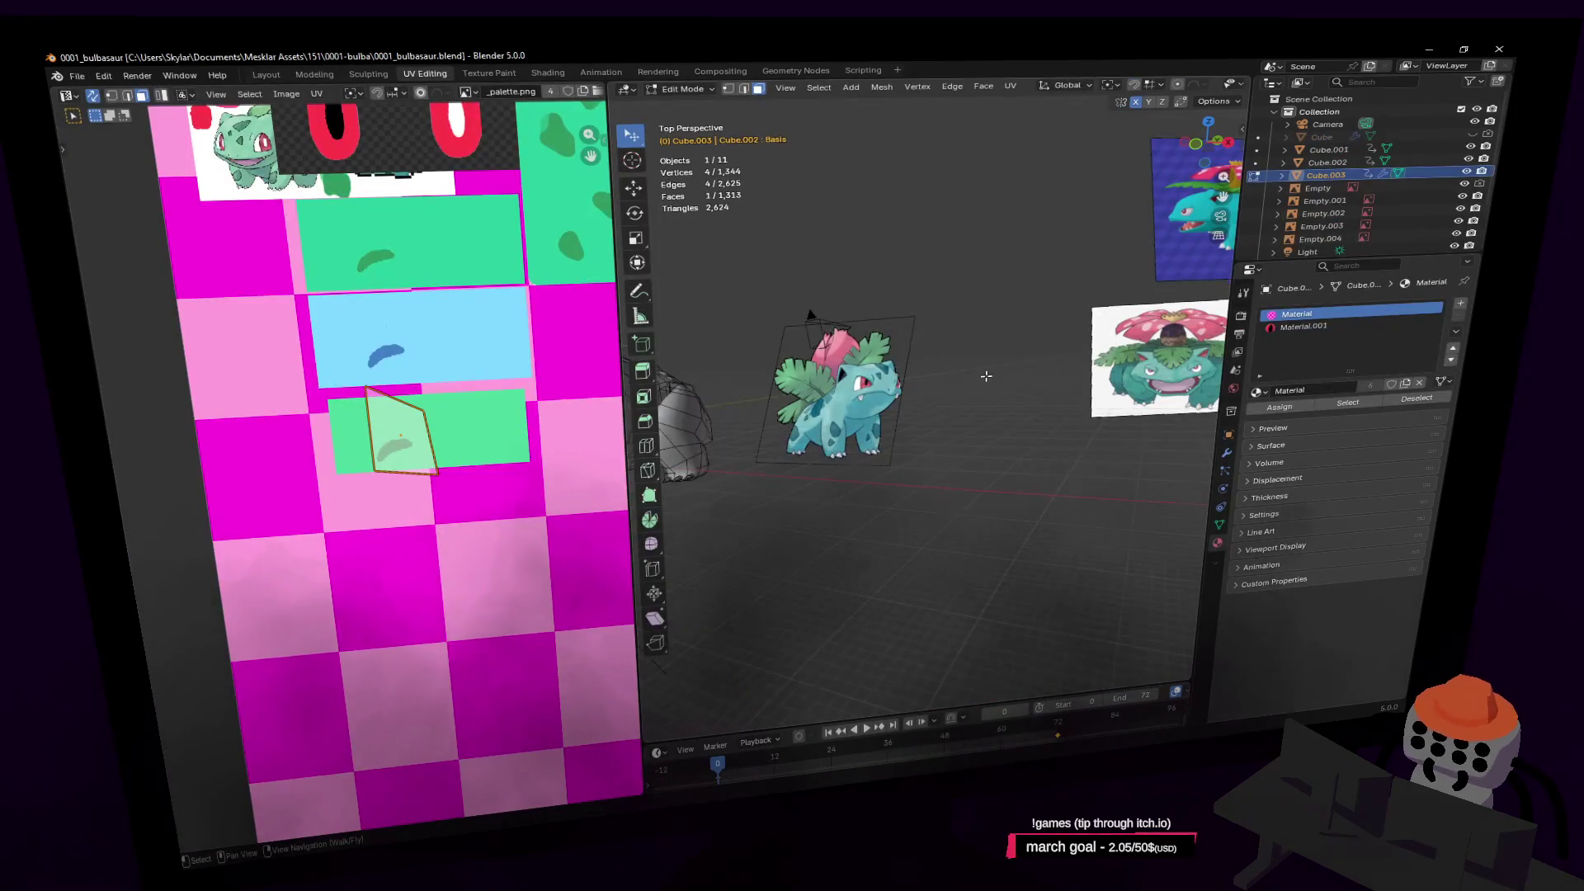
Frame Bulbasaur, widen the 3D view and switch to Material Preview shading
{"action": "key", "text": "shift+grave"}
{"action": "key", "text": "s"}
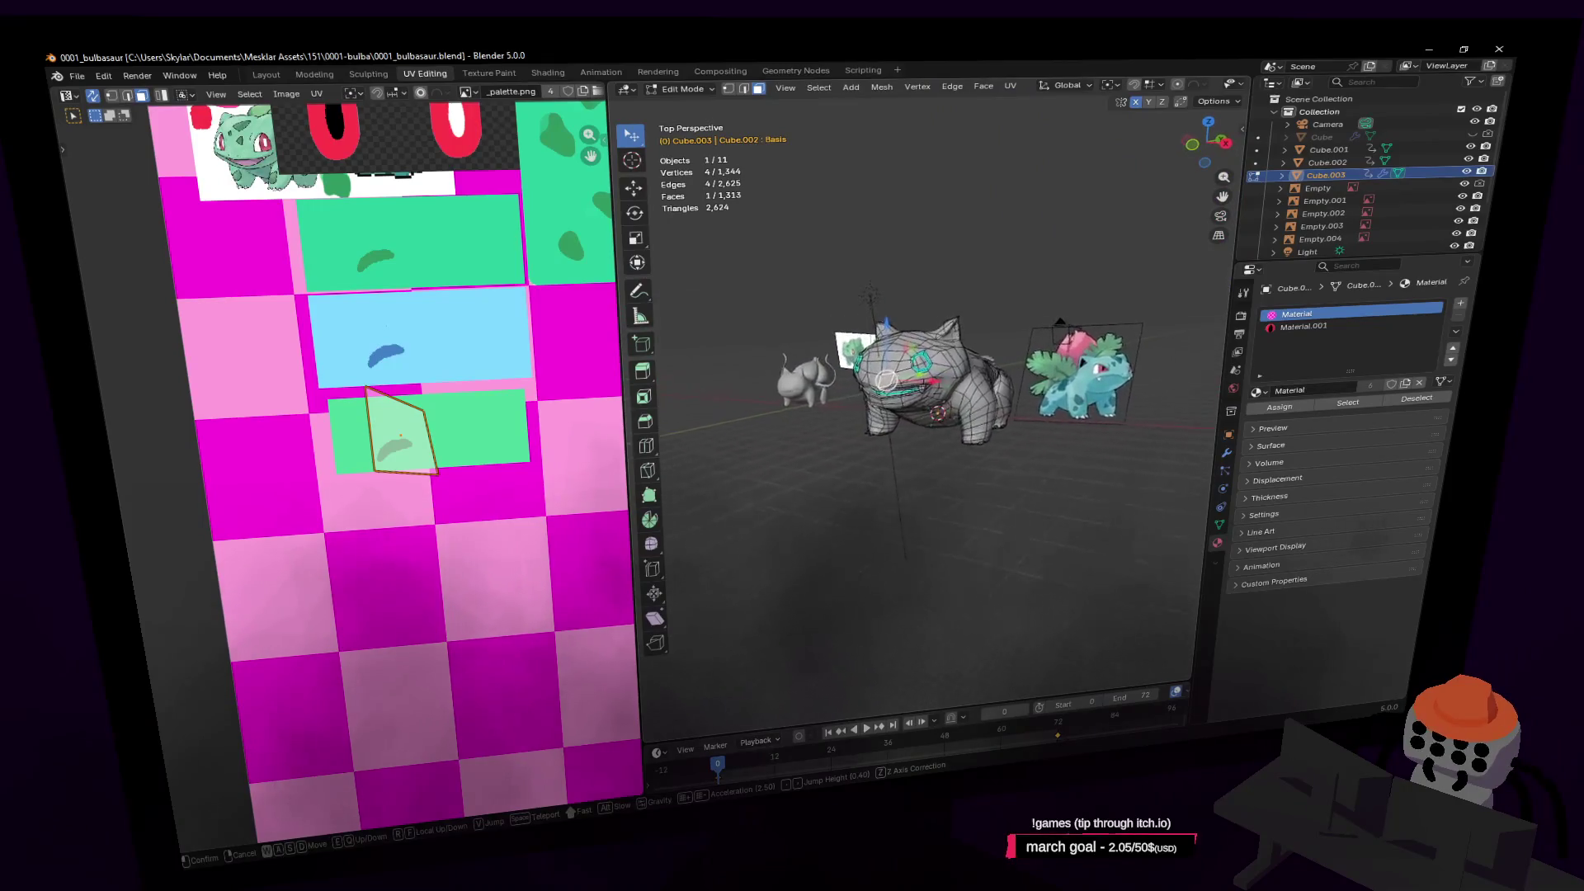
{"action": "left_click", "coordinate": [980, 376]}
{"action": "left_click_drag", "start_coordinate": [616, 228], "coordinate": [326, 229]}
{"action": "left_click", "coordinate": [1207, 85]}
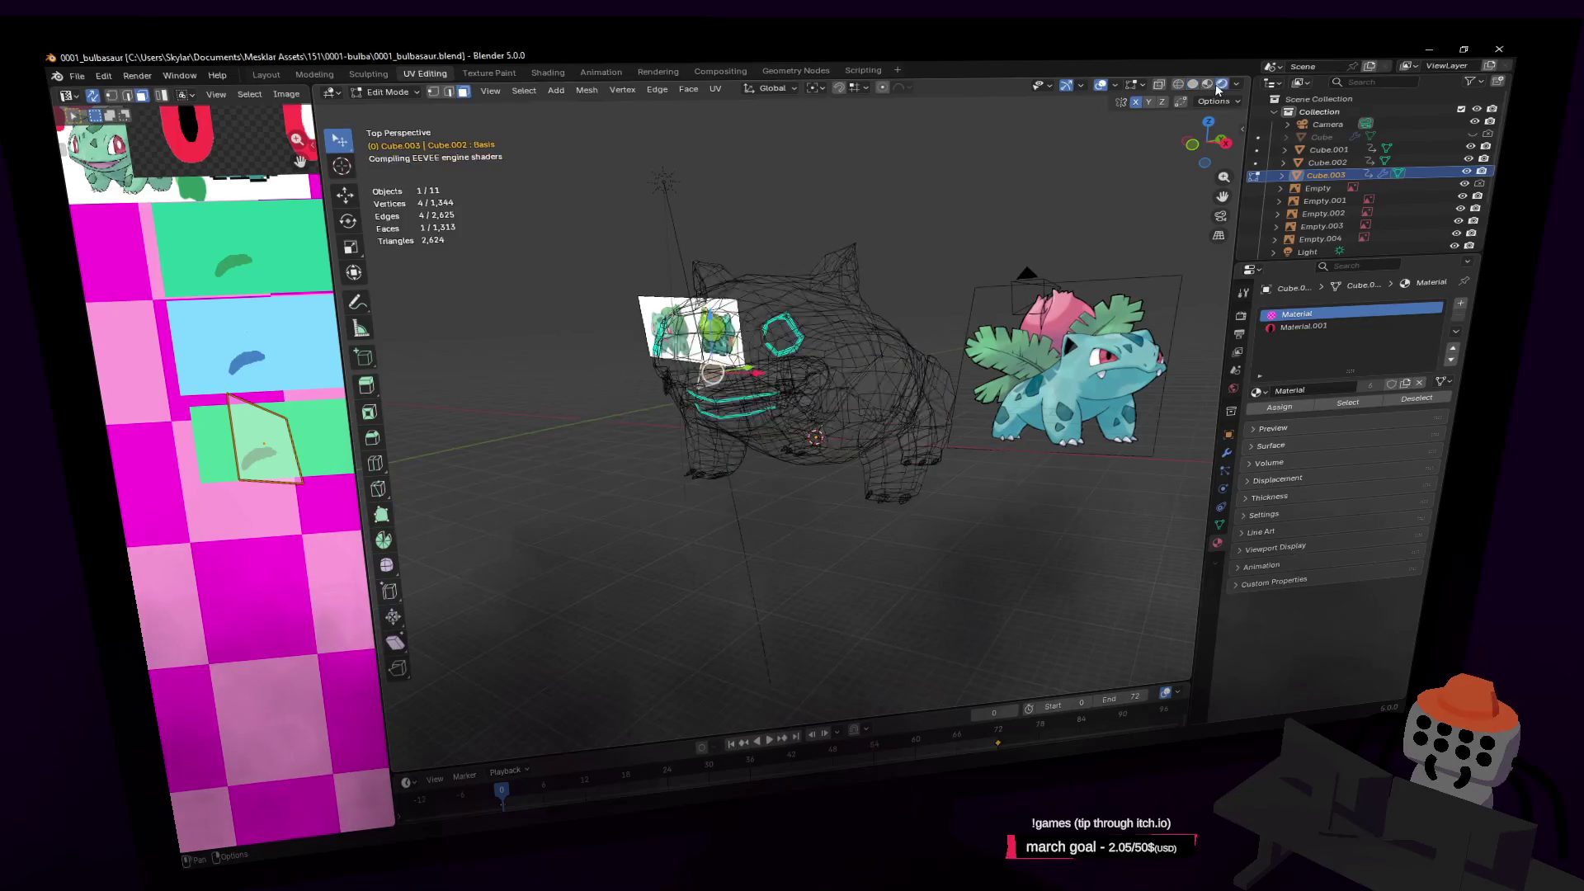
{"action": "key", "text": "shift+grave"}
{"action": "key", "text": "w"}
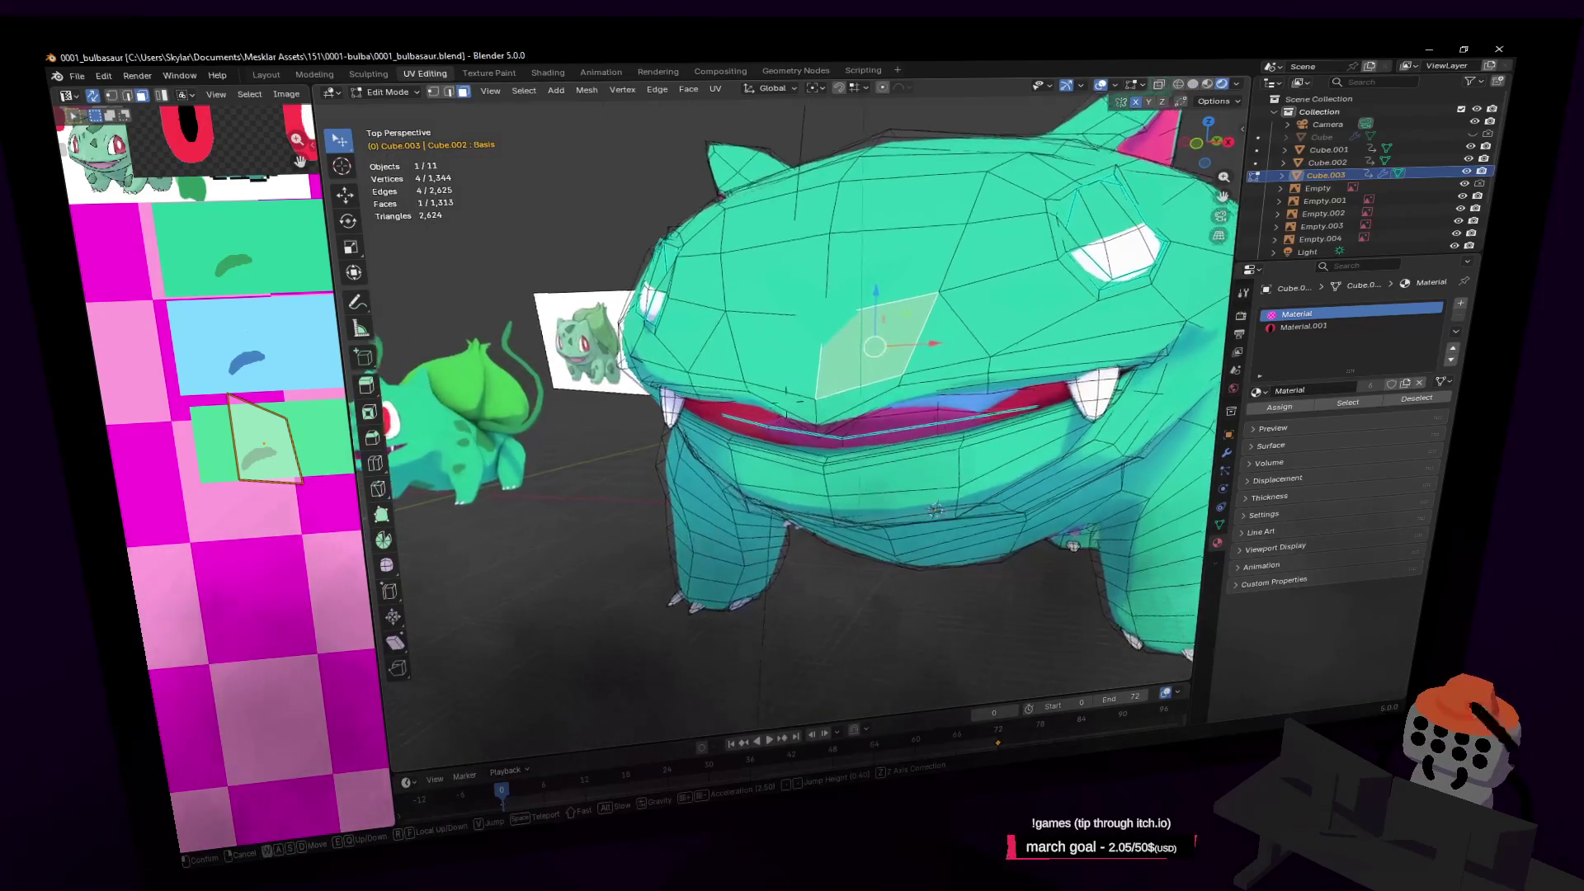
Show the Modifier properties and fly around to inspect Bulbasaur
{"action": "key", "text": "w"}
{"action": "key", "text": "Escape"}
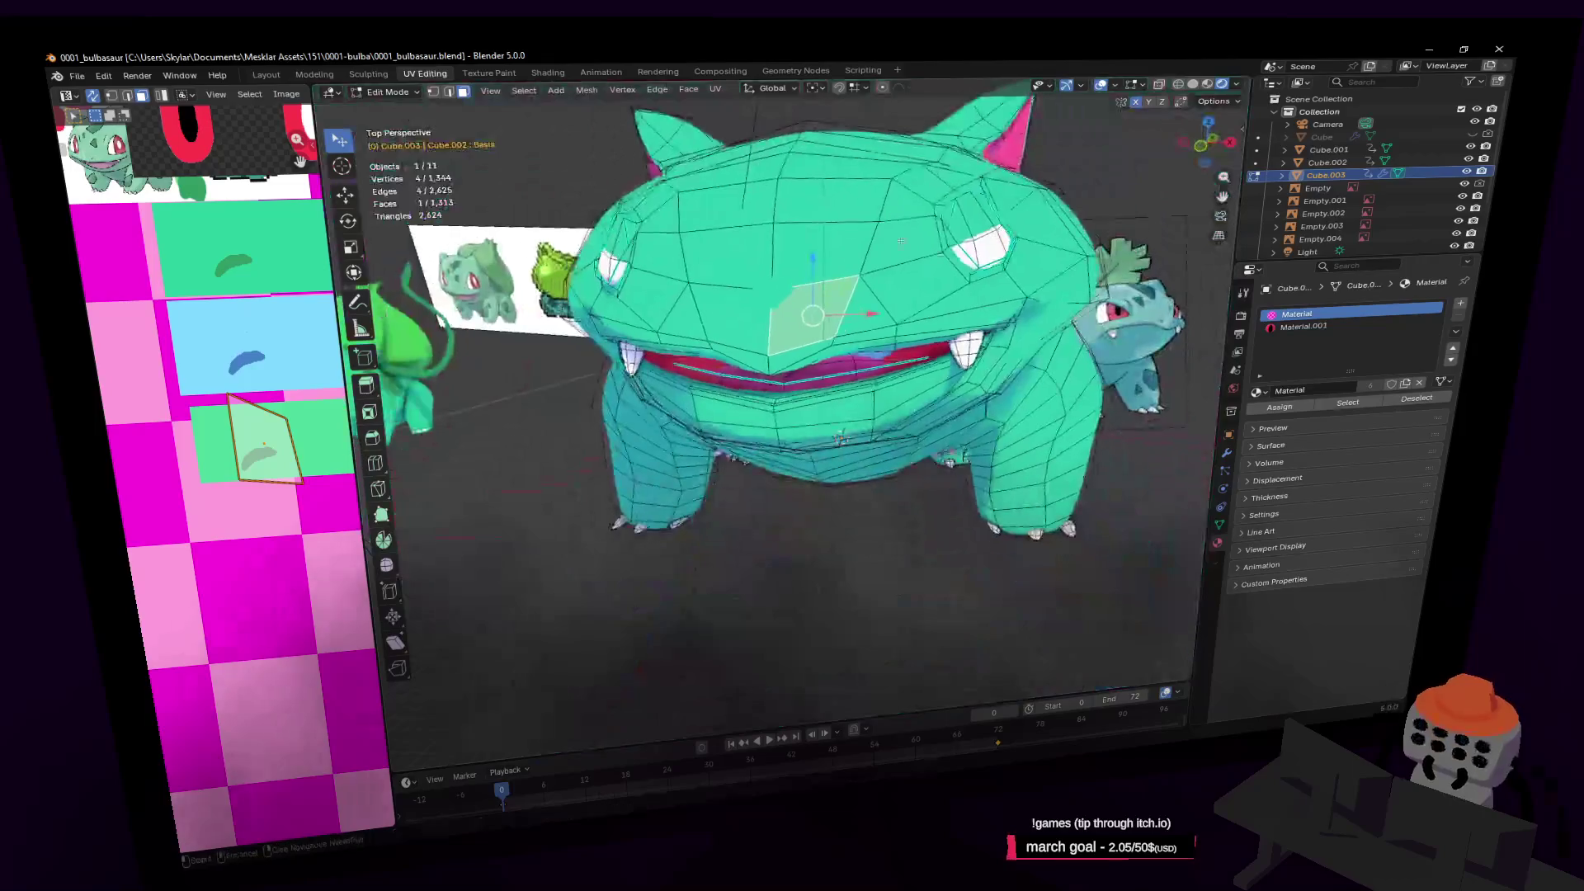
{"action": "left_click", "coordinate": [1227, 452]}
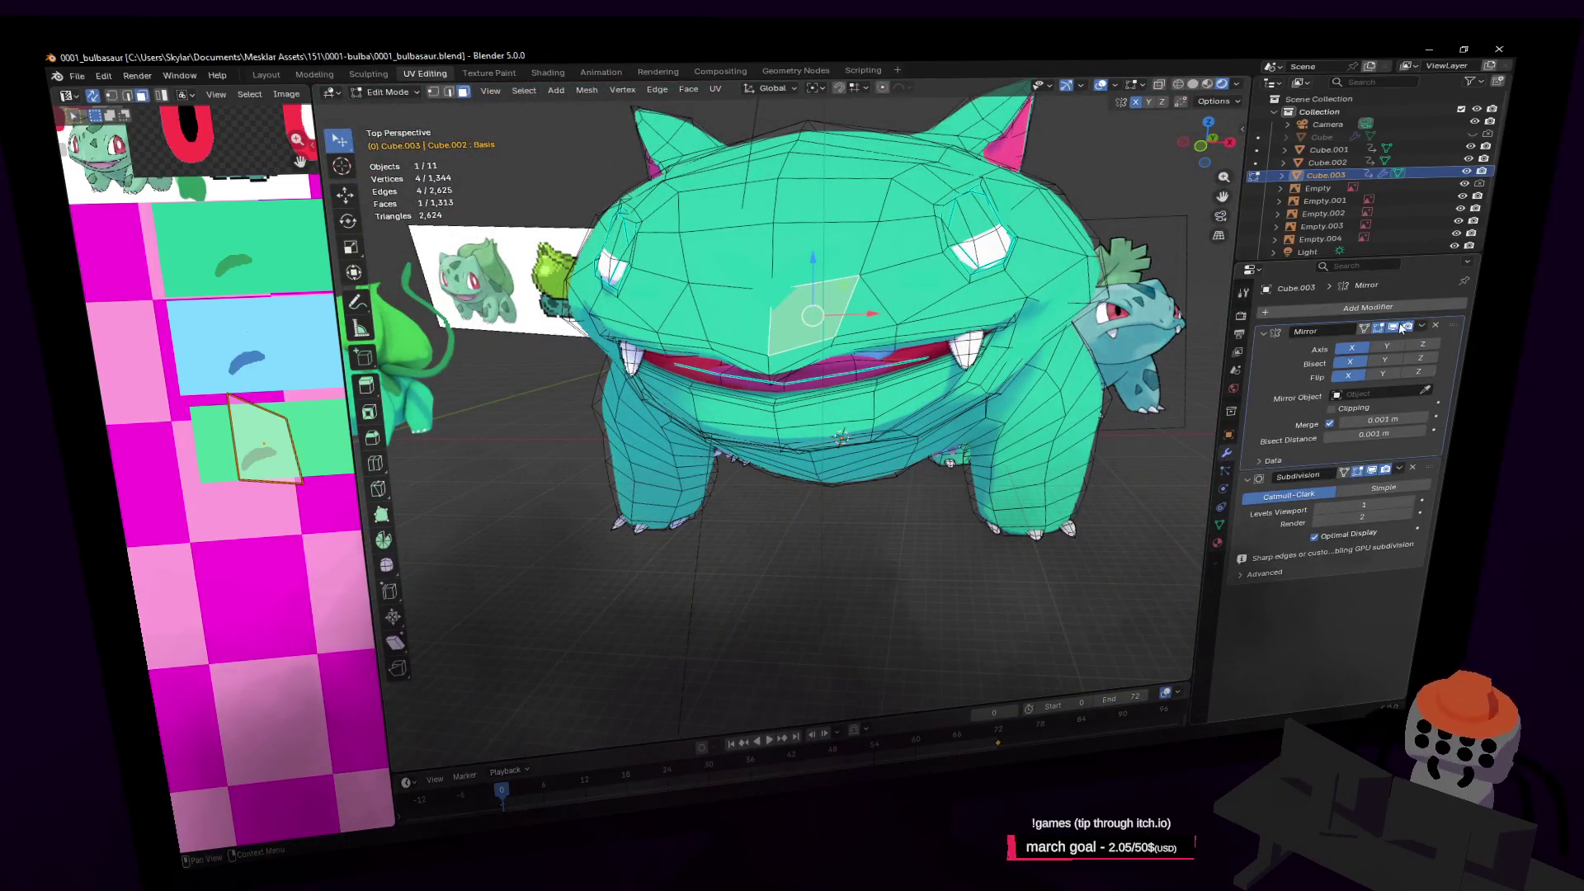
{"action": "key", "text": "shift+grave"}
{"action": "key", "text": "w"}
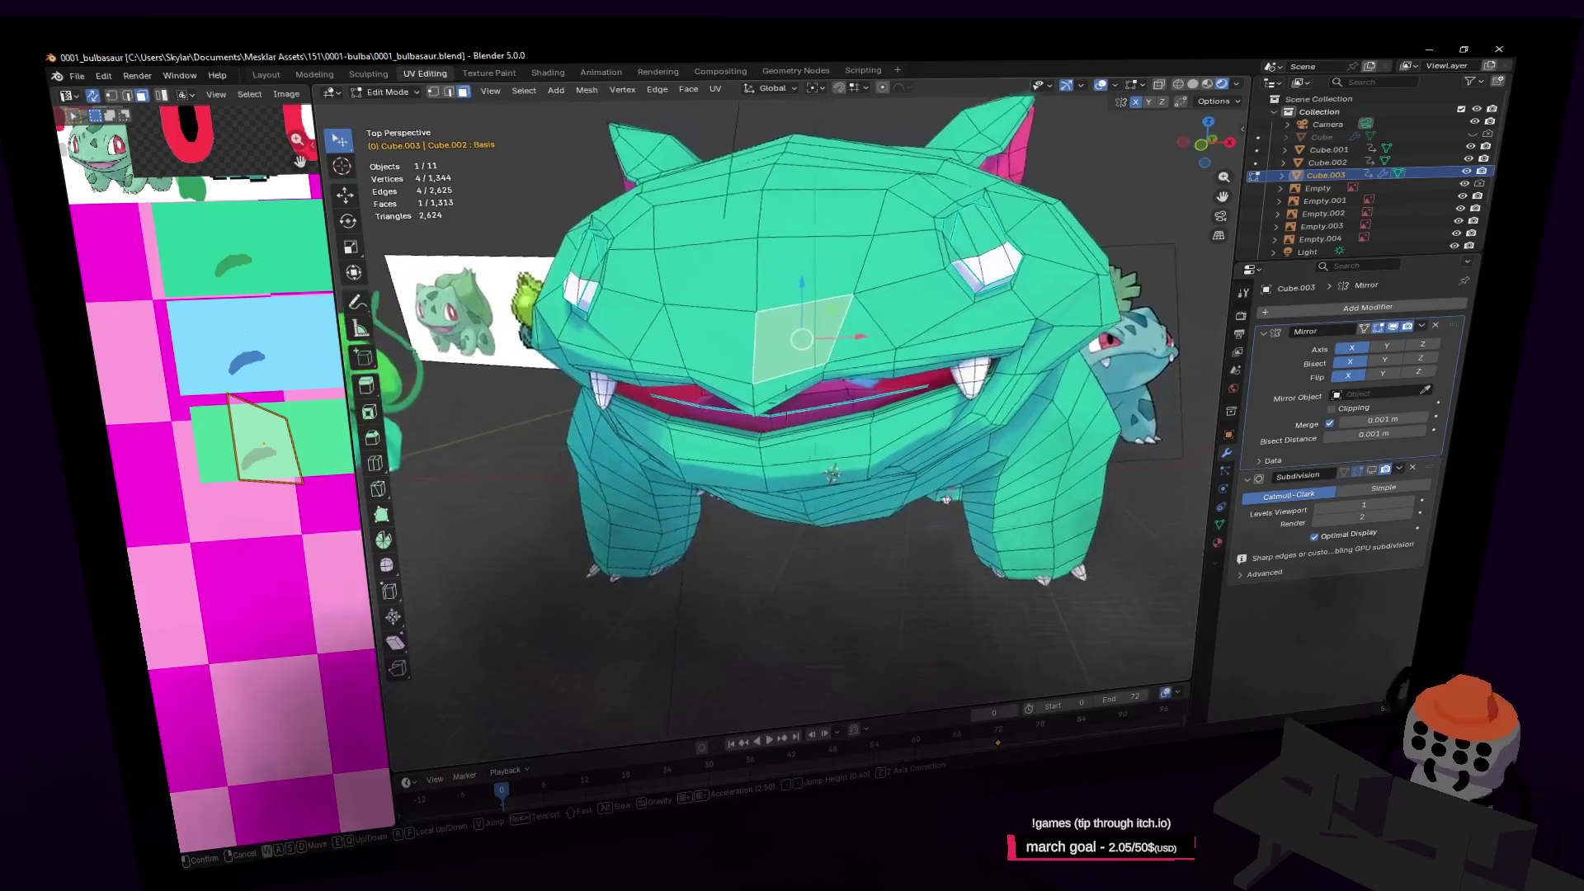
{"action": "key", "text": "w"}
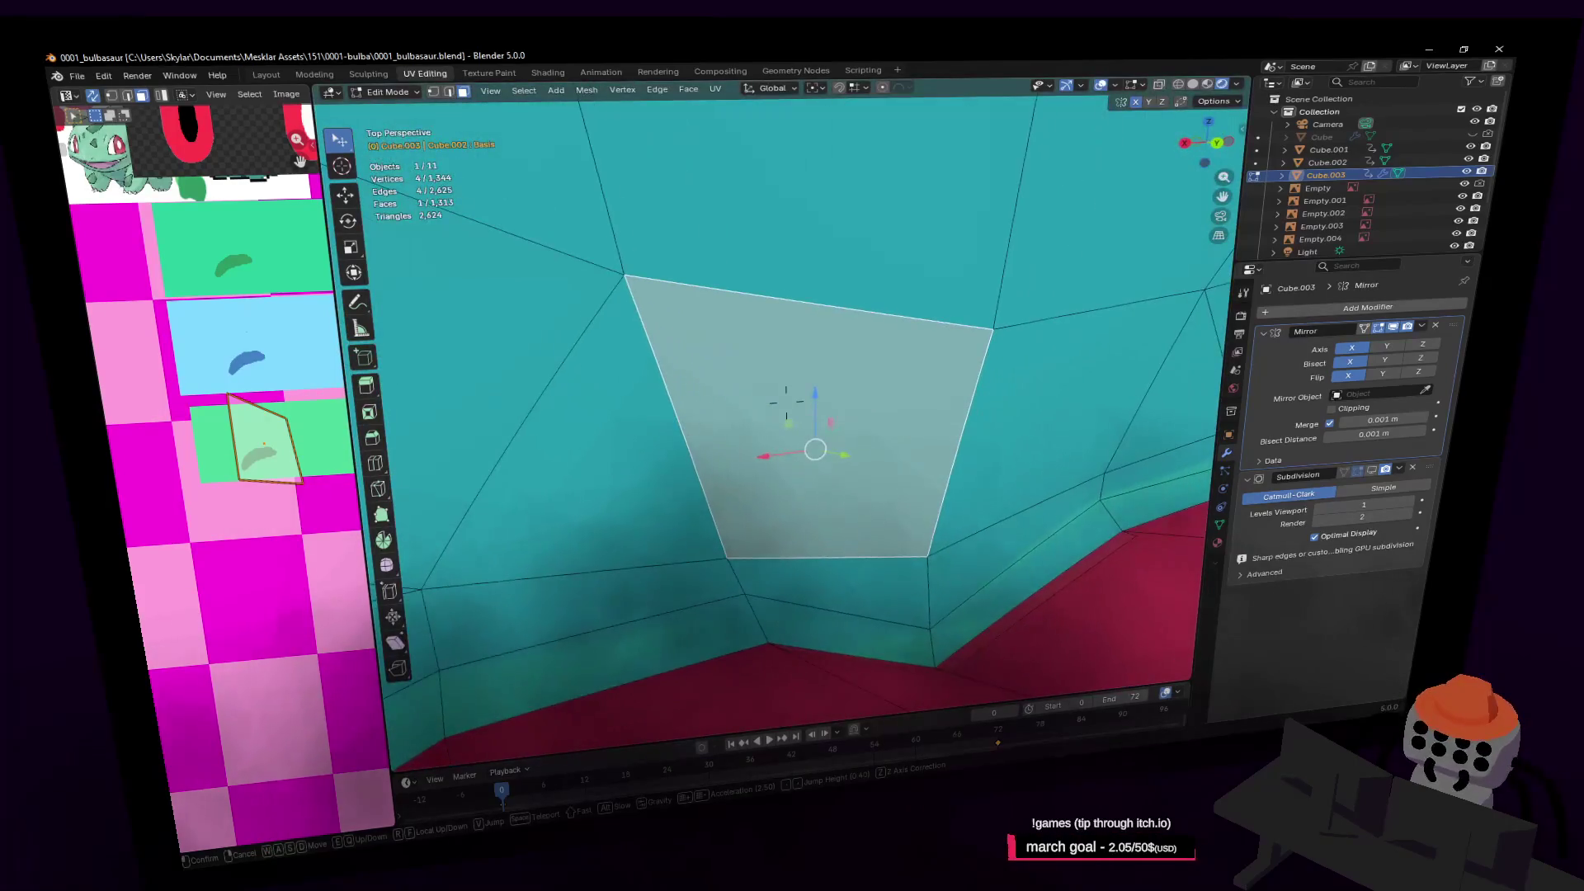
{"action": "key", "text": "s"}
{"action": "left_click", "coordinate": [786, 401]}
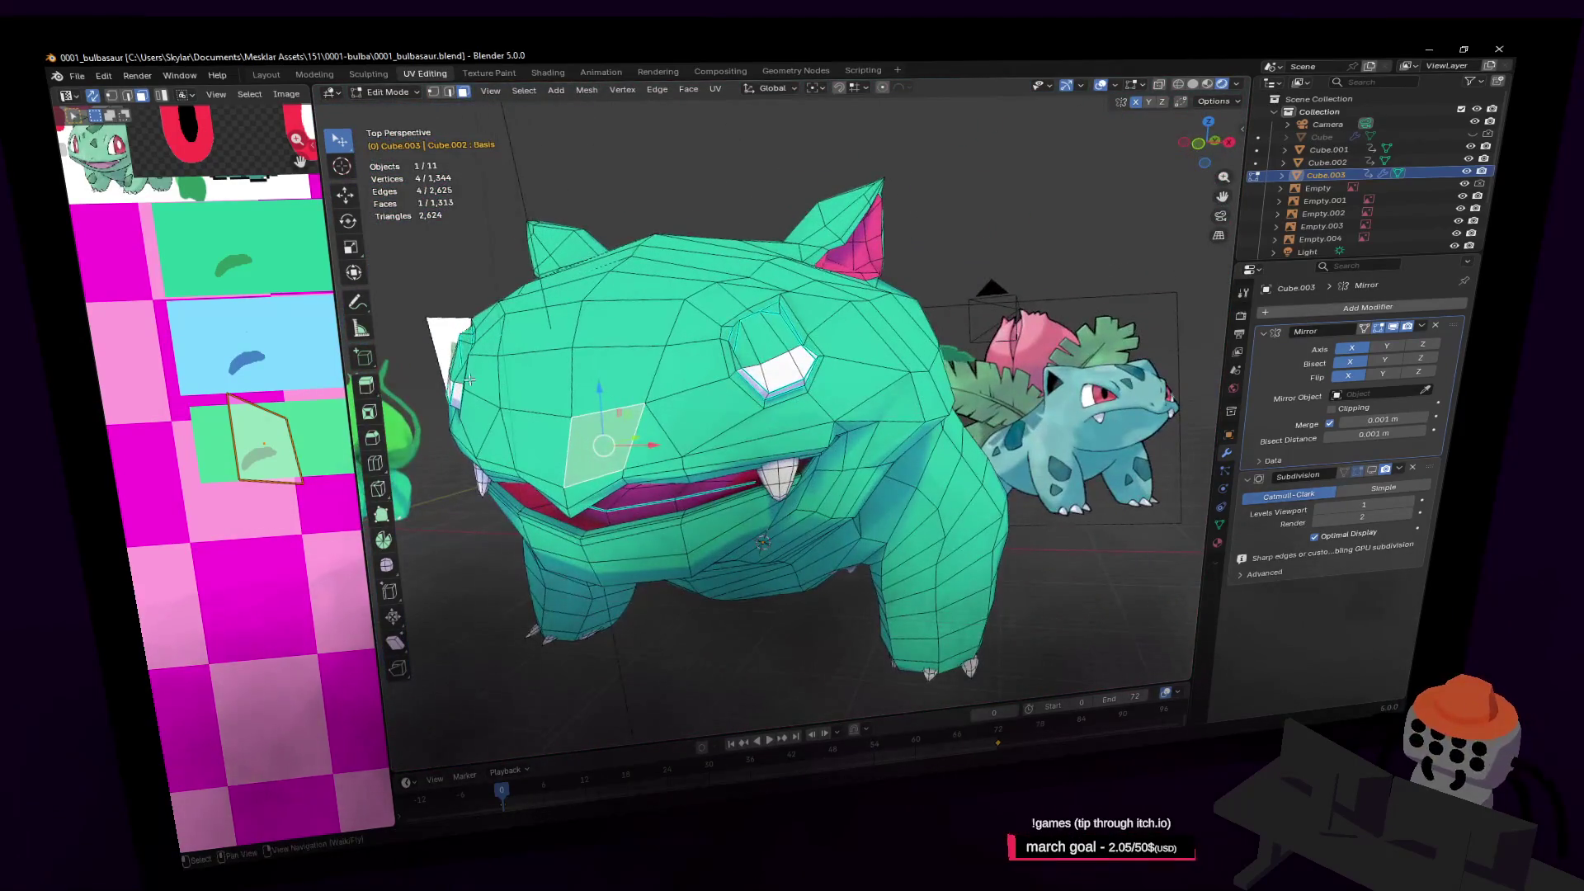
Widen the UV editor to enlarge the palette and add a neighbouring eye face to the selection
{"action": "left_click_drag", "start_coordinate": [345, 376], "coordinate": [637, 372]}
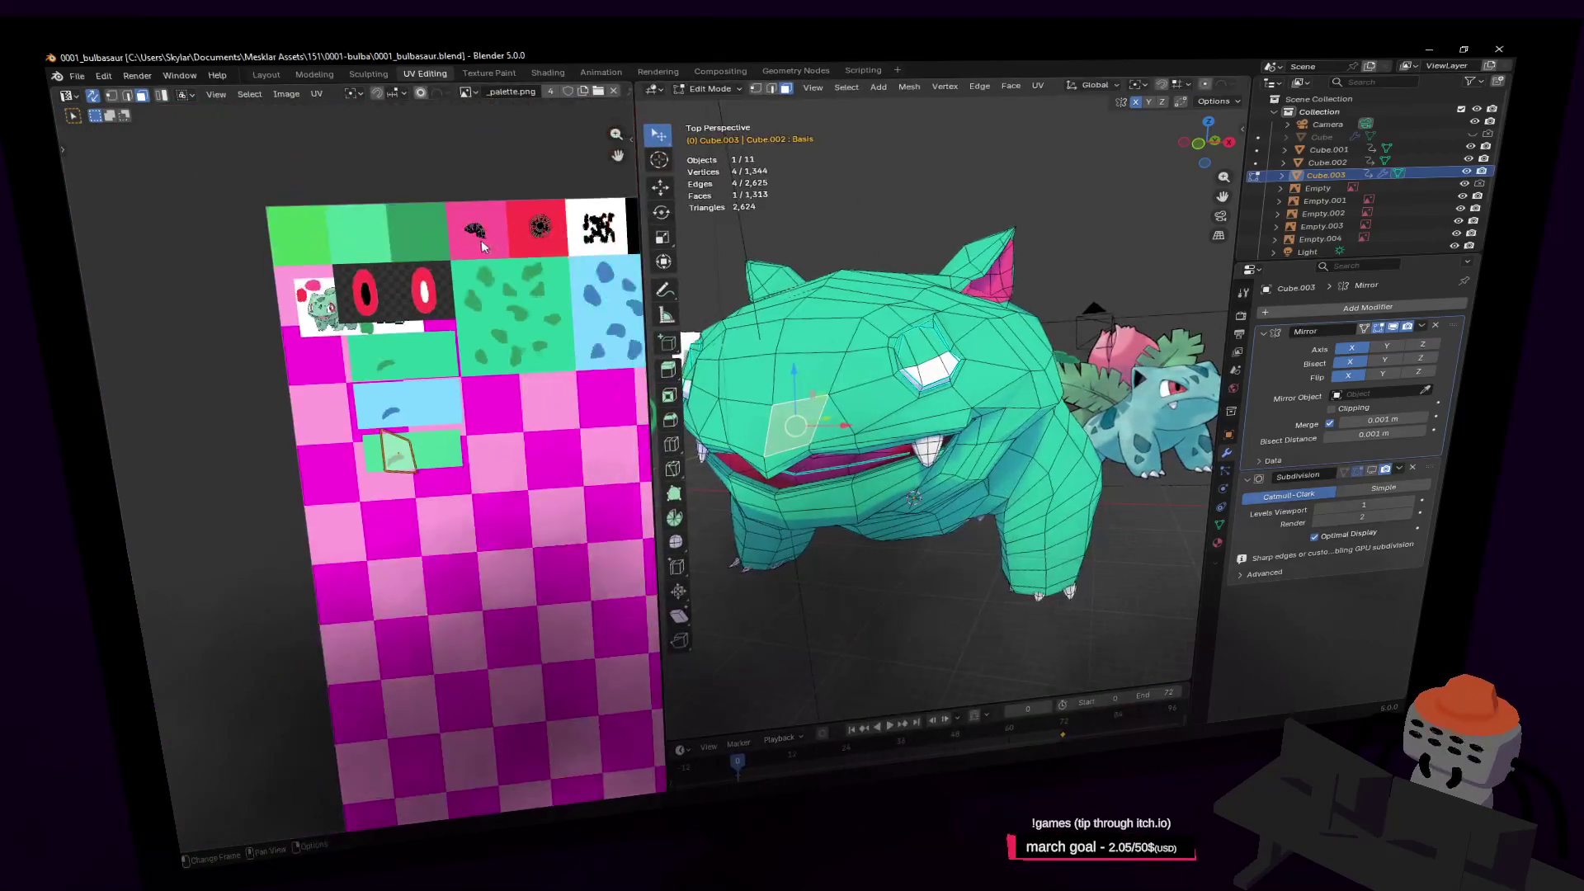
{"action": "middle_click_drag", "start_coordinate": [483, 246], "coordinate": [435, 277]}
{"action": "scroll", "coordinate": [394, 339], "scroll_direction": "up", "scroll_amount": 4}
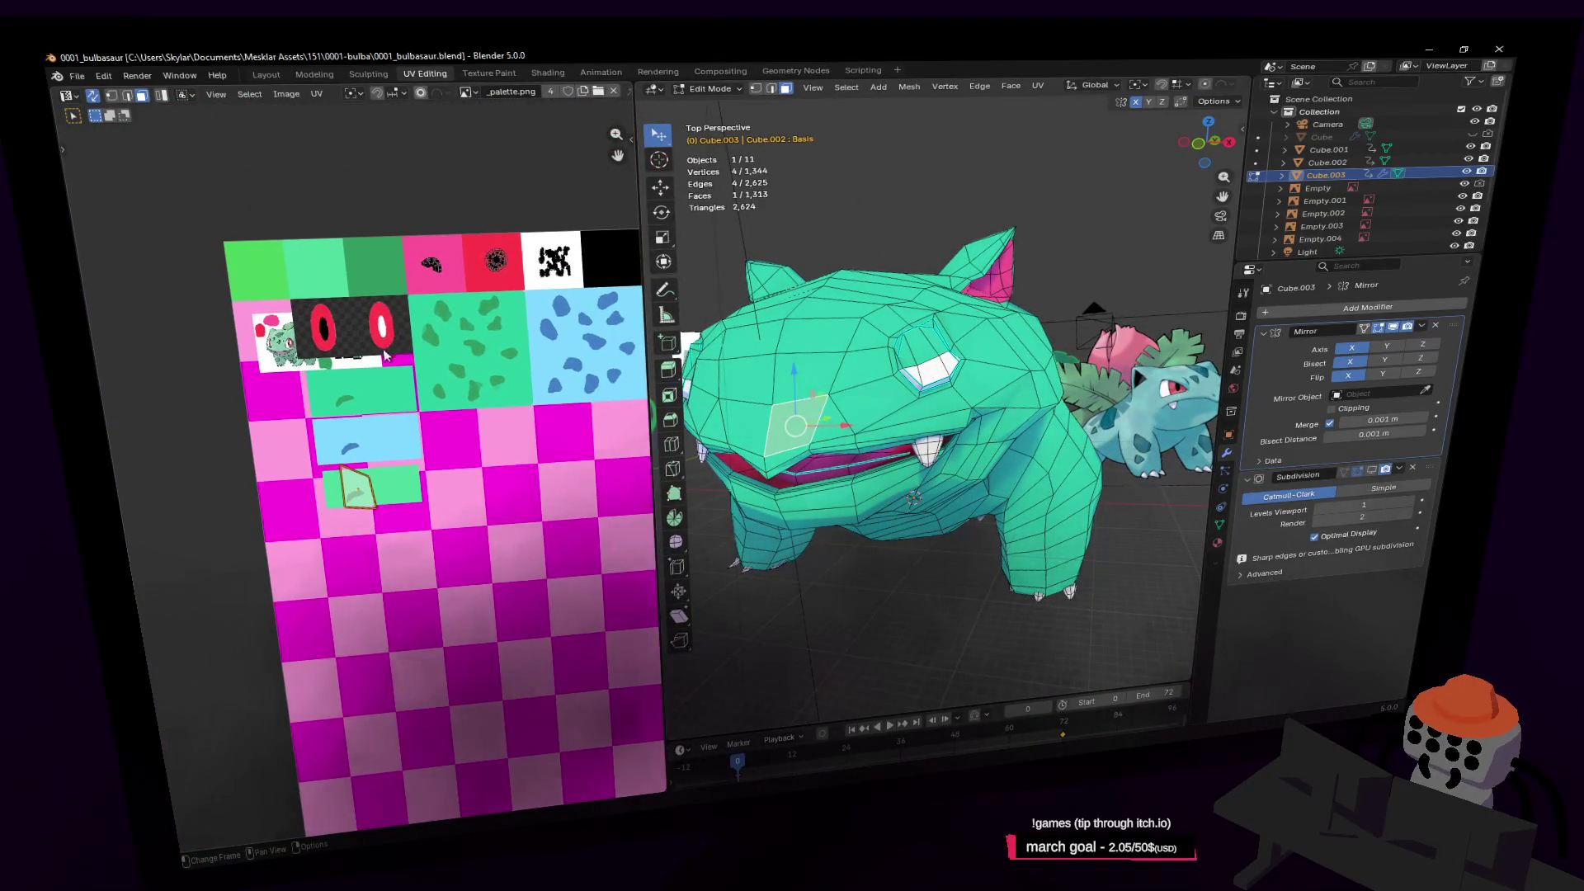
{"action": "key", "text": "g"}
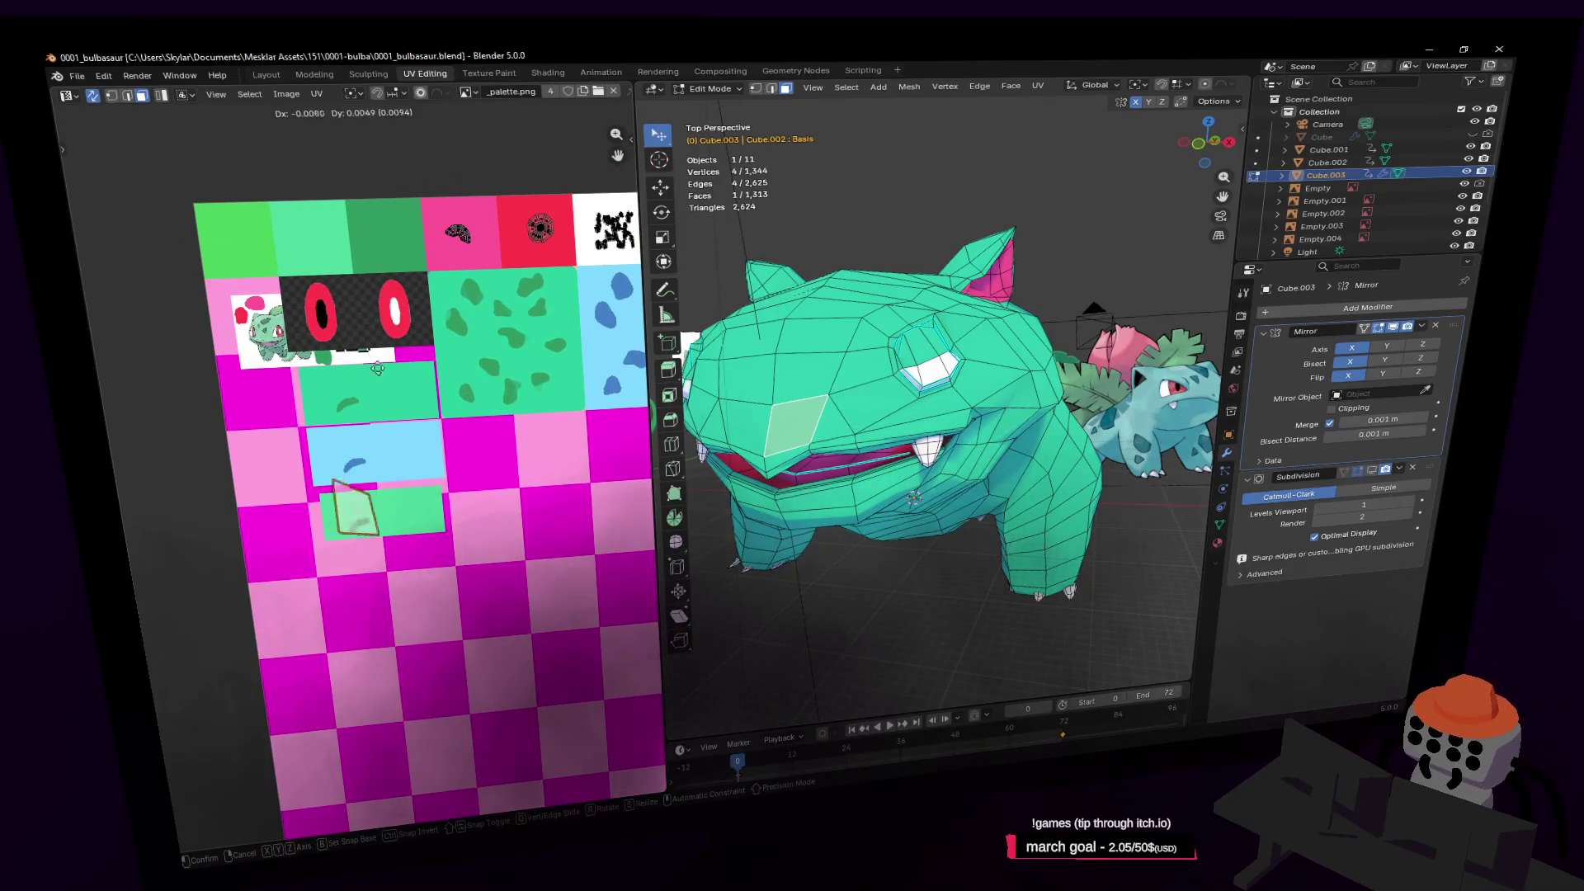
{"action": "key", "text": "s"}
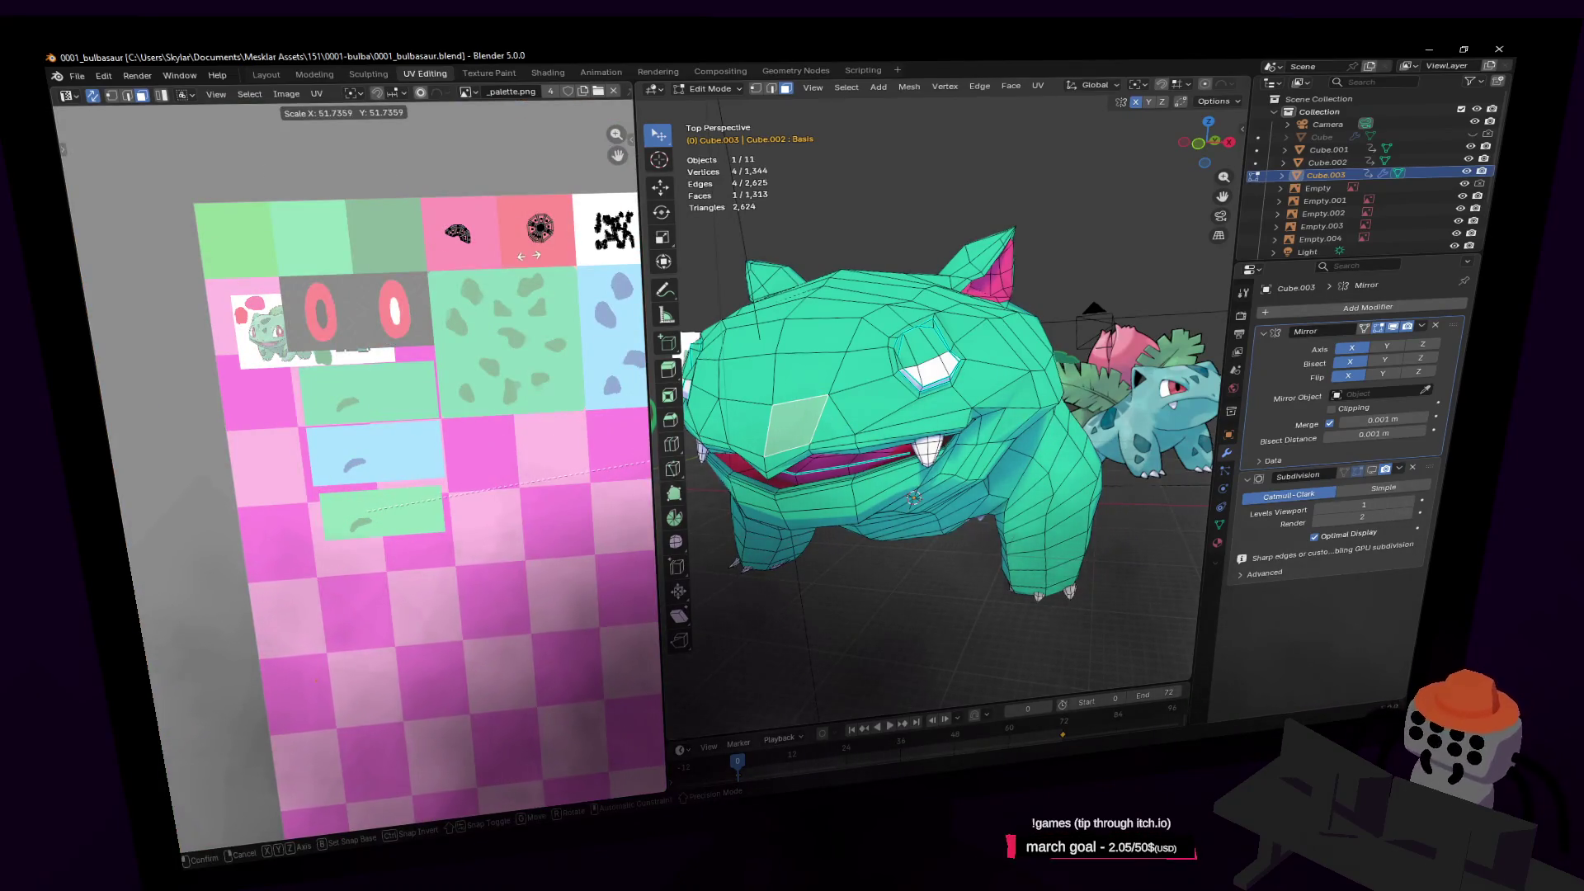
{"action": "key", "text": "Escape"}
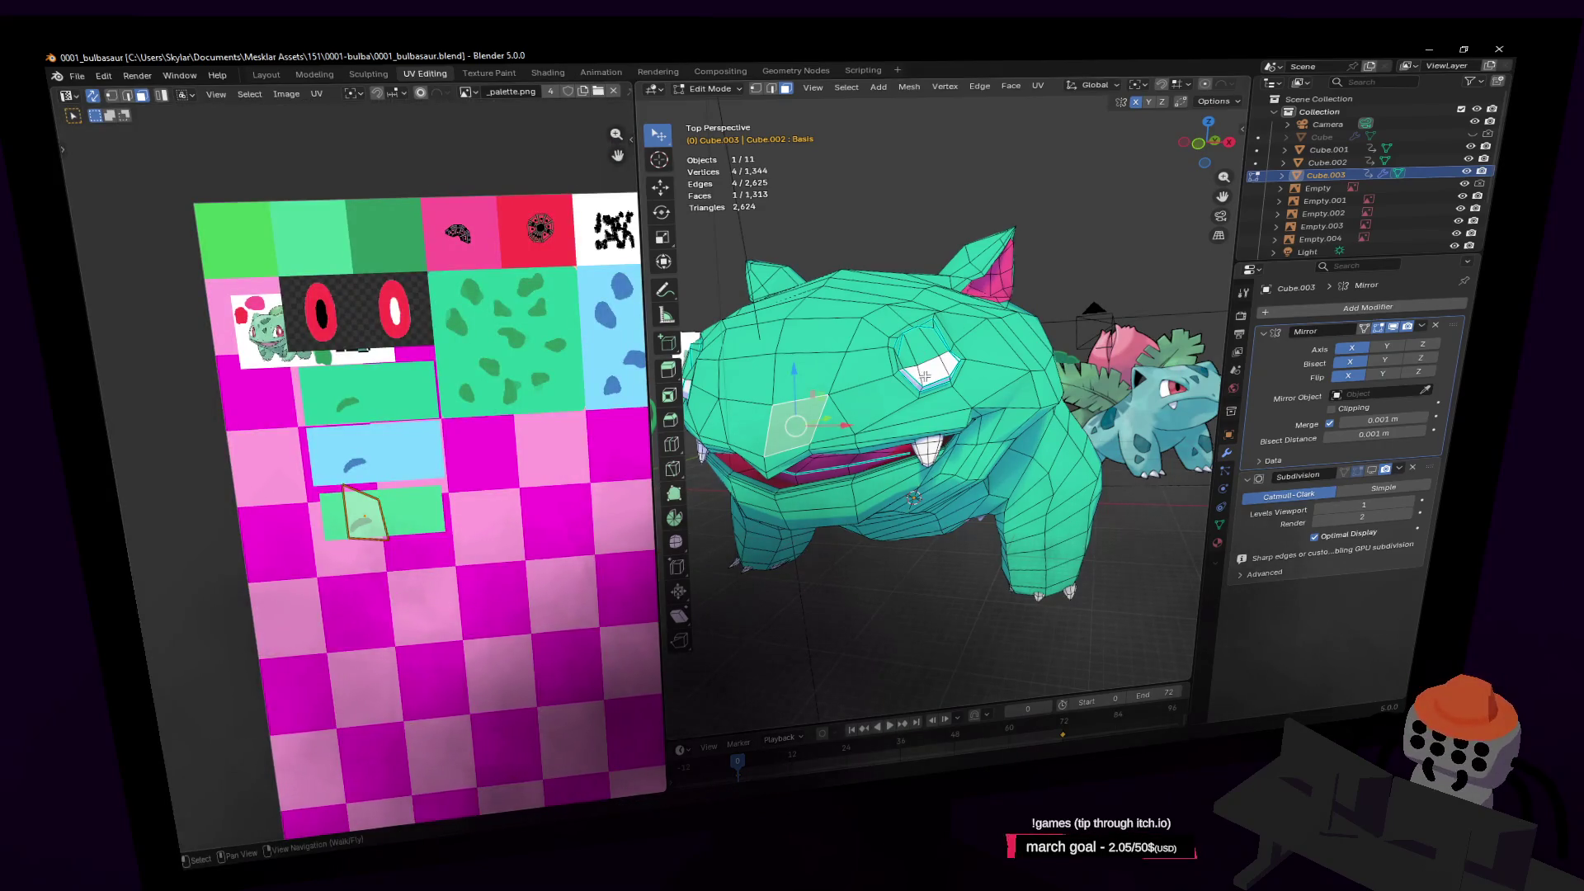
{"action": "scroll", "coordinate": [976, 344], "scroll_direction": "up", "scroll_amount": 5}
{"action": "left_click", "coordinate": [954, 367], "text": "shift"}
{"action": "scroll", "coordinate": [953, 367], "scroll_direction": "up", "scroll_amount": 3}
Select the remaining eye-rim faces around the eye
{"action": "left_click", "coordinate": [883, 465], "text": "shift"}
{"action": "left_click", "coordinate": [874, 482], "text": "shift"}
{"action": "left_click", "coordinate": [792, 458], "text": "shift"}
{"action": "middle_click_drag", "start_coordinate": [883, 465], "coordinate": [912, 467]}
{"action": "left_click", "coordinate": [911, 466], "text": "shift"}
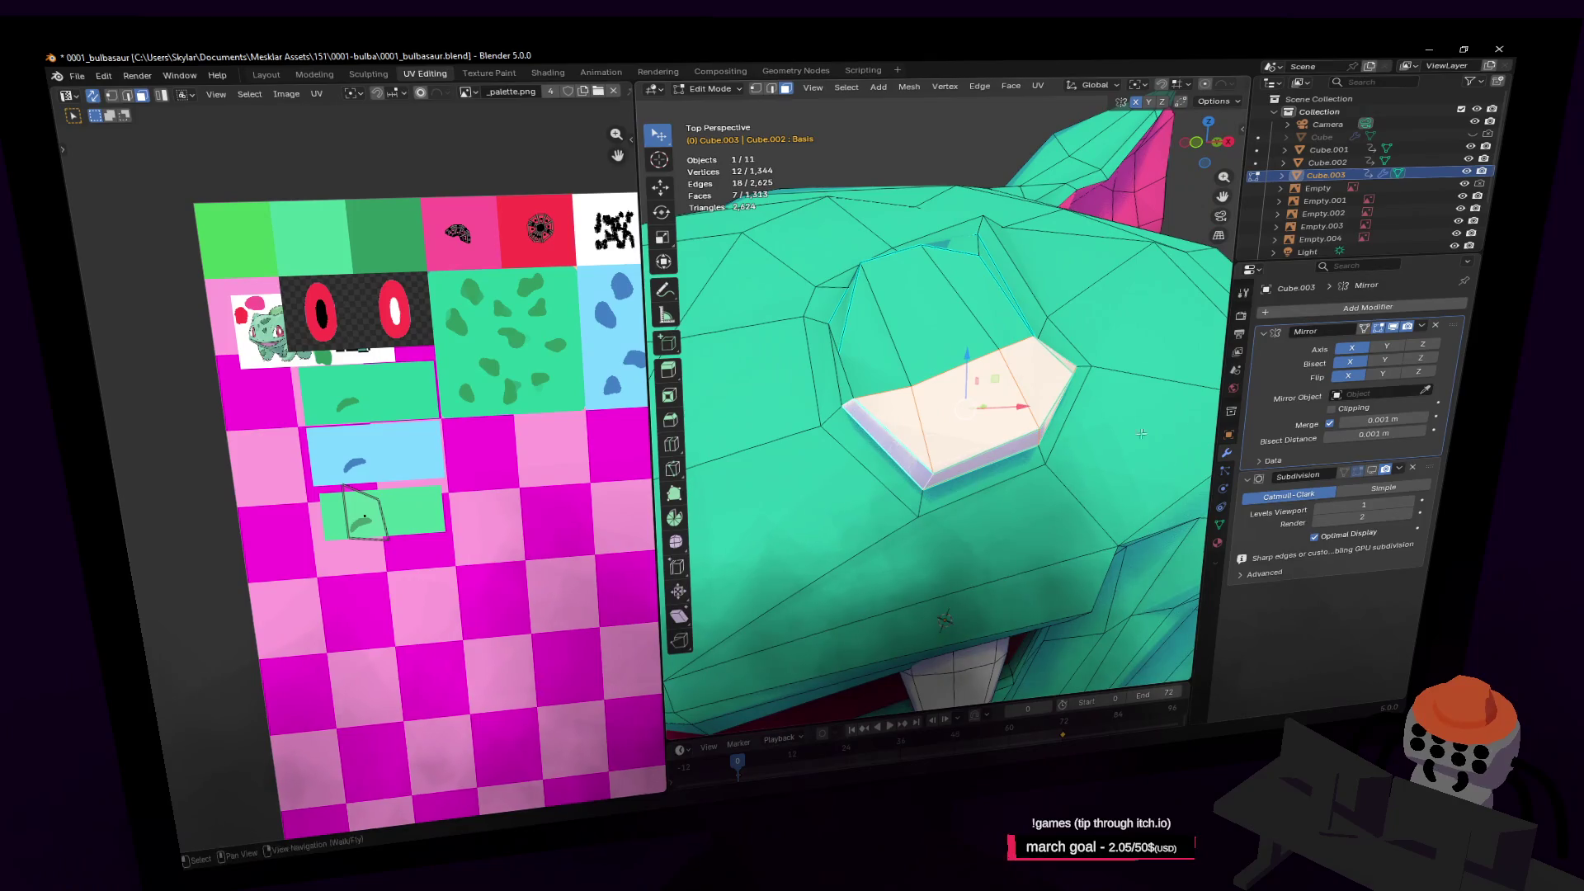
Make Material.002 the active material in the Material tab
{"action": "left_click", "coordinate": [1224, 541]}
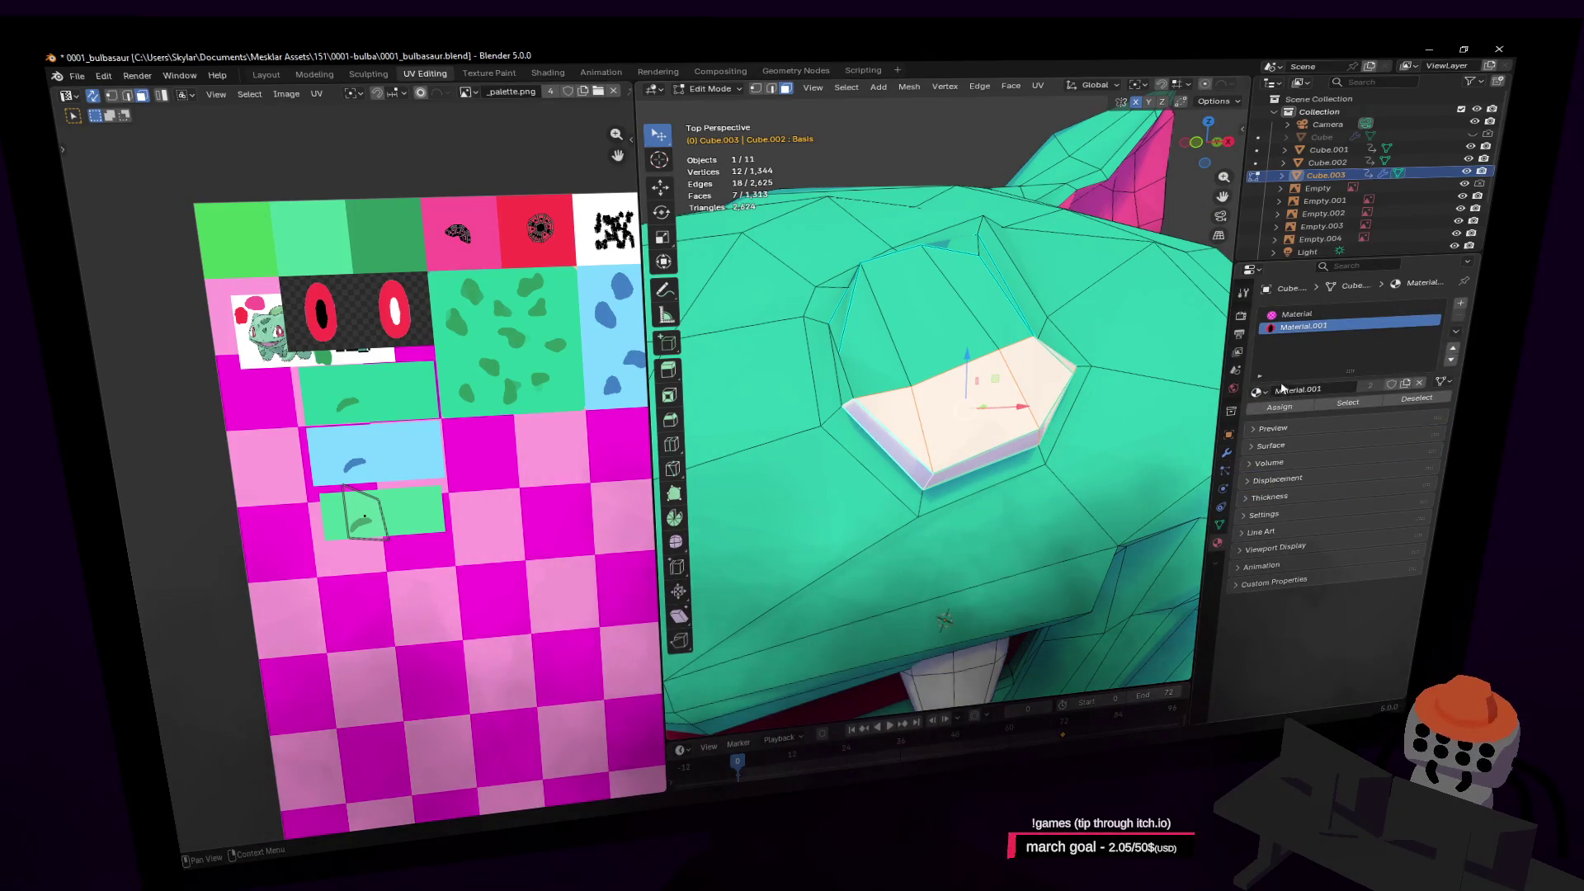
{"action": "left_click", "coordinate": [1256, 391]}
{"action": "left_click", "coordinate": [1292, 439]}
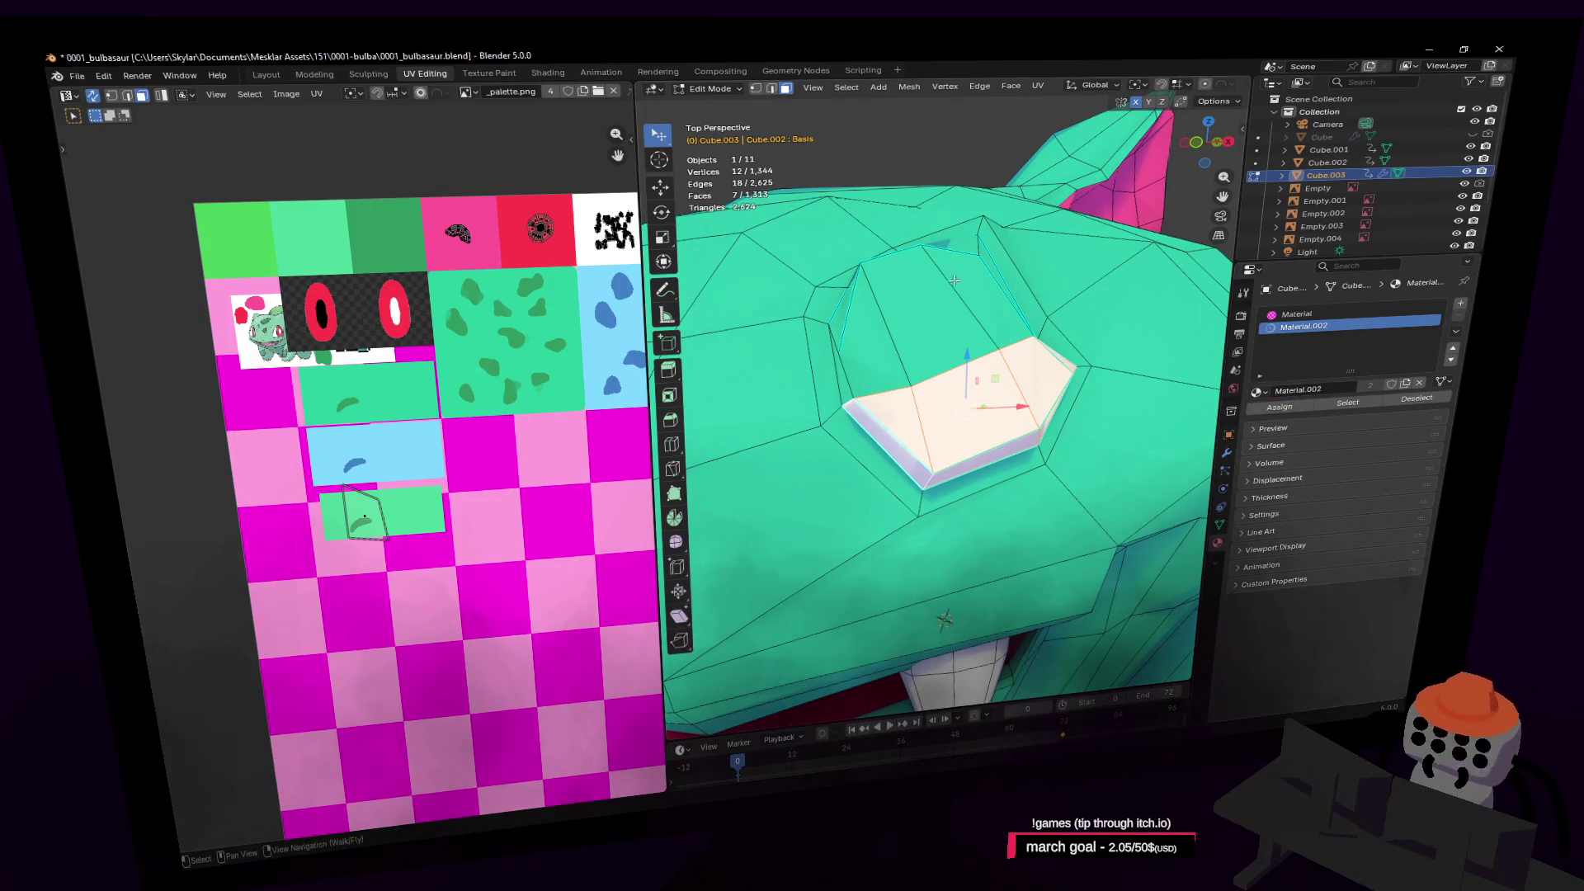
{"action": "scroll", "coordinate": [477, 442], "scroll_direction": "down", "scroll_amount": 5}
{"action": "scroll", "coordinate": [384, 476], "scroll_direction": "up", "scroll_amount": 2}
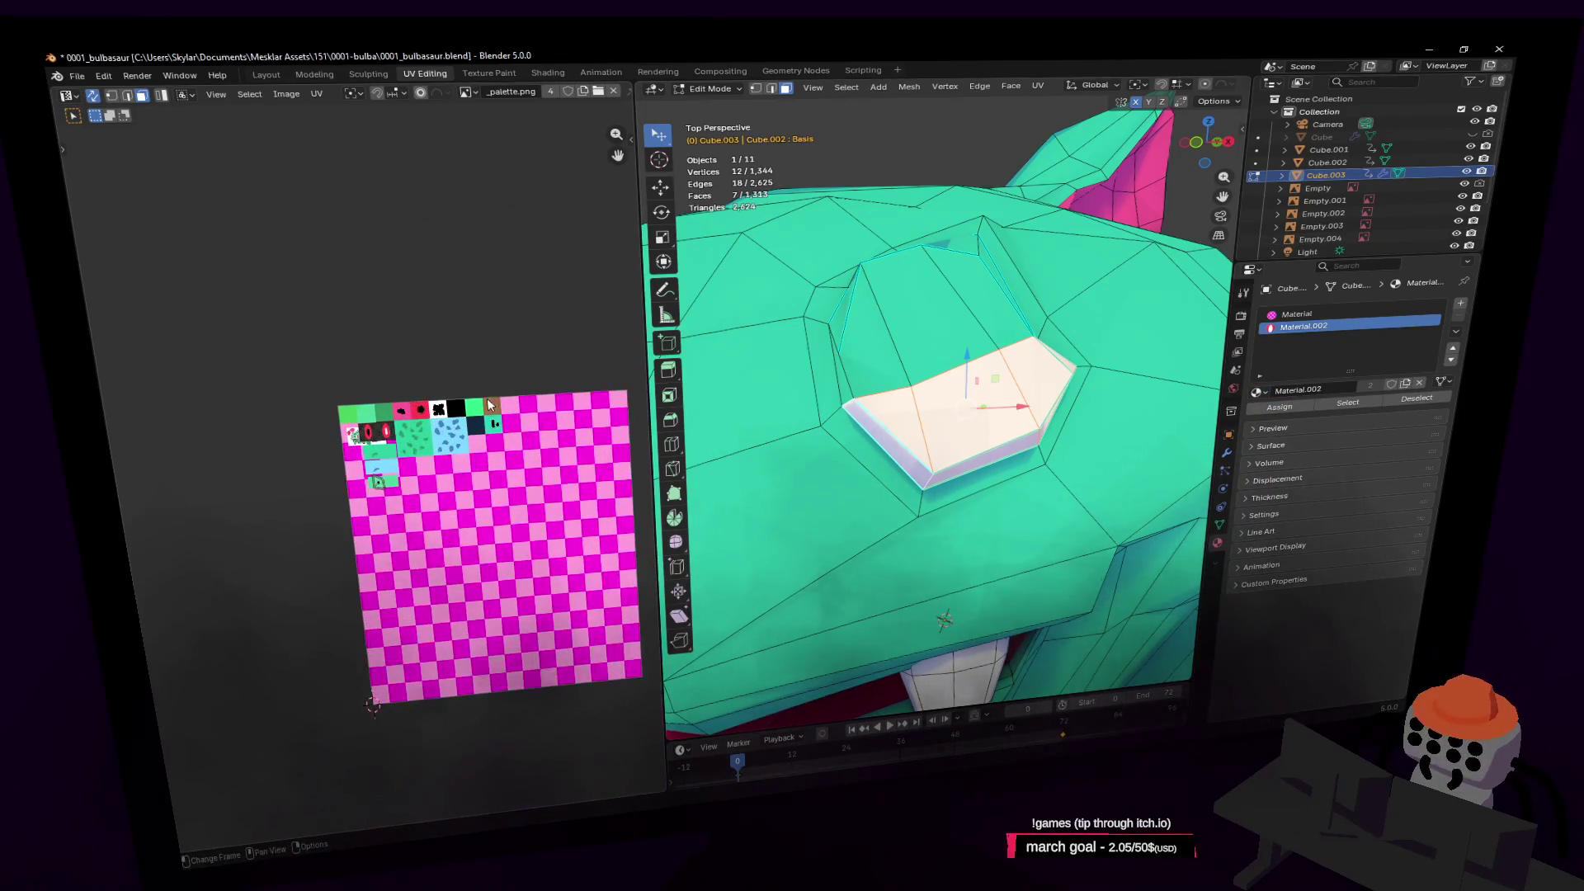
Unwrap the eye-rim faces, scale the UV island up 1.18 and resize the UV editor
{"action": "key", "text": "u"}
{"action": "left_click", "coordinate": [1126, 254]}
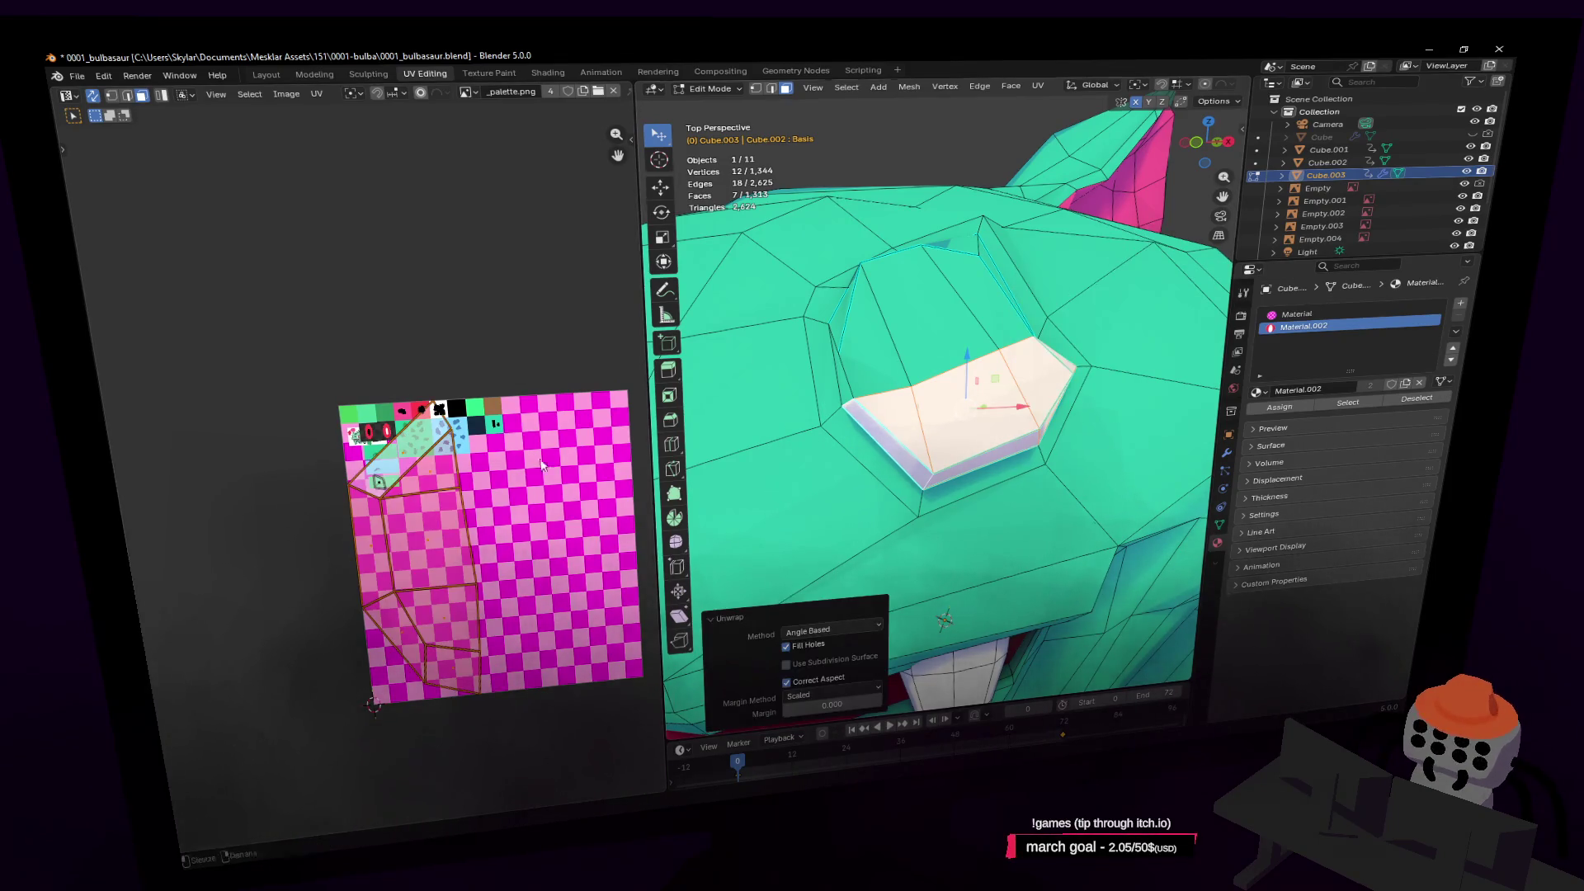
{"action": "key", "text": "s"}
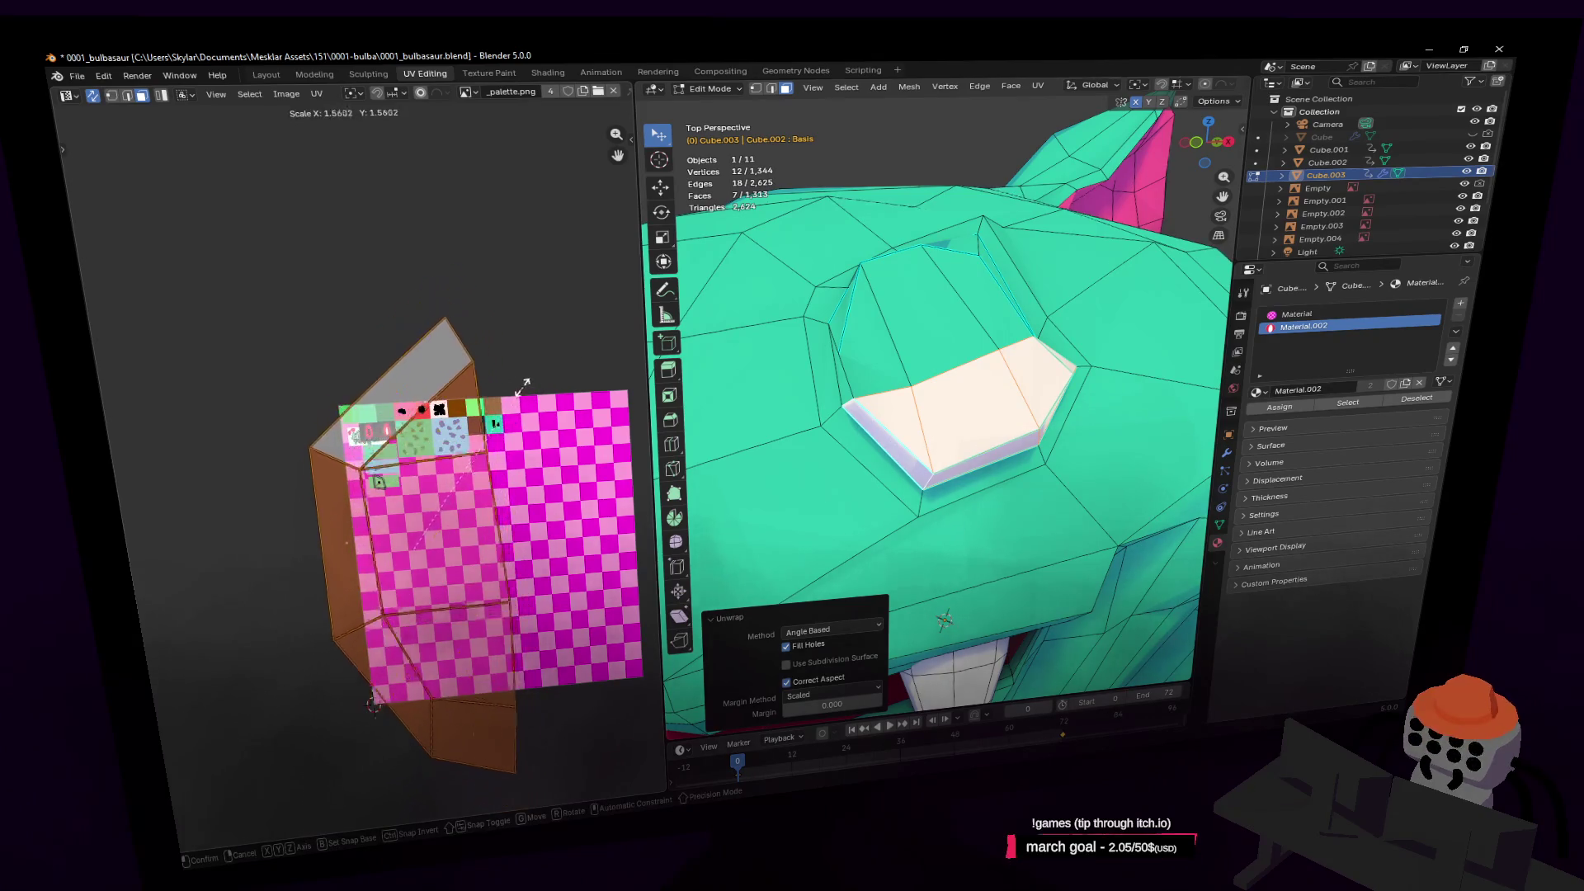
{"action": "left_click", "coordinate": [525, 384]}
{"action": "key", "text": "g"}
{"action": "key", "text": "Escape"}
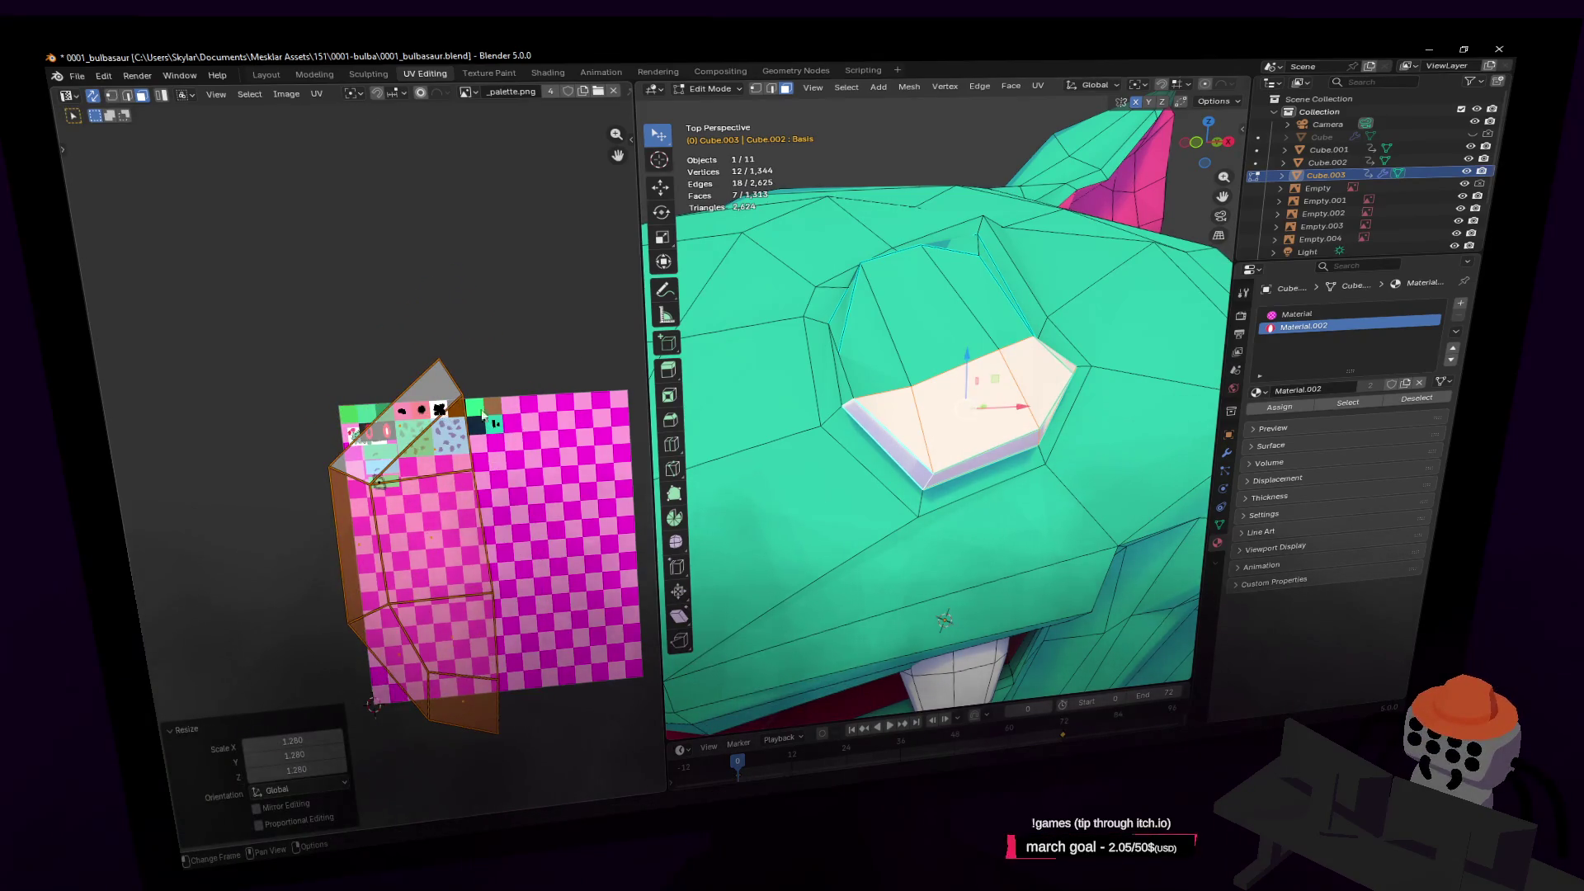
{"action": "mouse_move", "coordinate": [640, 421]}
{"action": "left_mouse_down"}
{"action": "mouse_move", "coordinate": [561, 421]}
{"action": "mouse_move", "coordinate": [616, 421]}
{"action": "left_mouse_up"}
{"action": "mouse_move", "coordinate": [632, 134]}
{"action": "left_mouse_down"}
{"action": "mouse_move", "coordinate": [894, 124]}
{"action": "mouse_move", "coordinate": [372, 136]}
{"action": "left_mouse_up"}
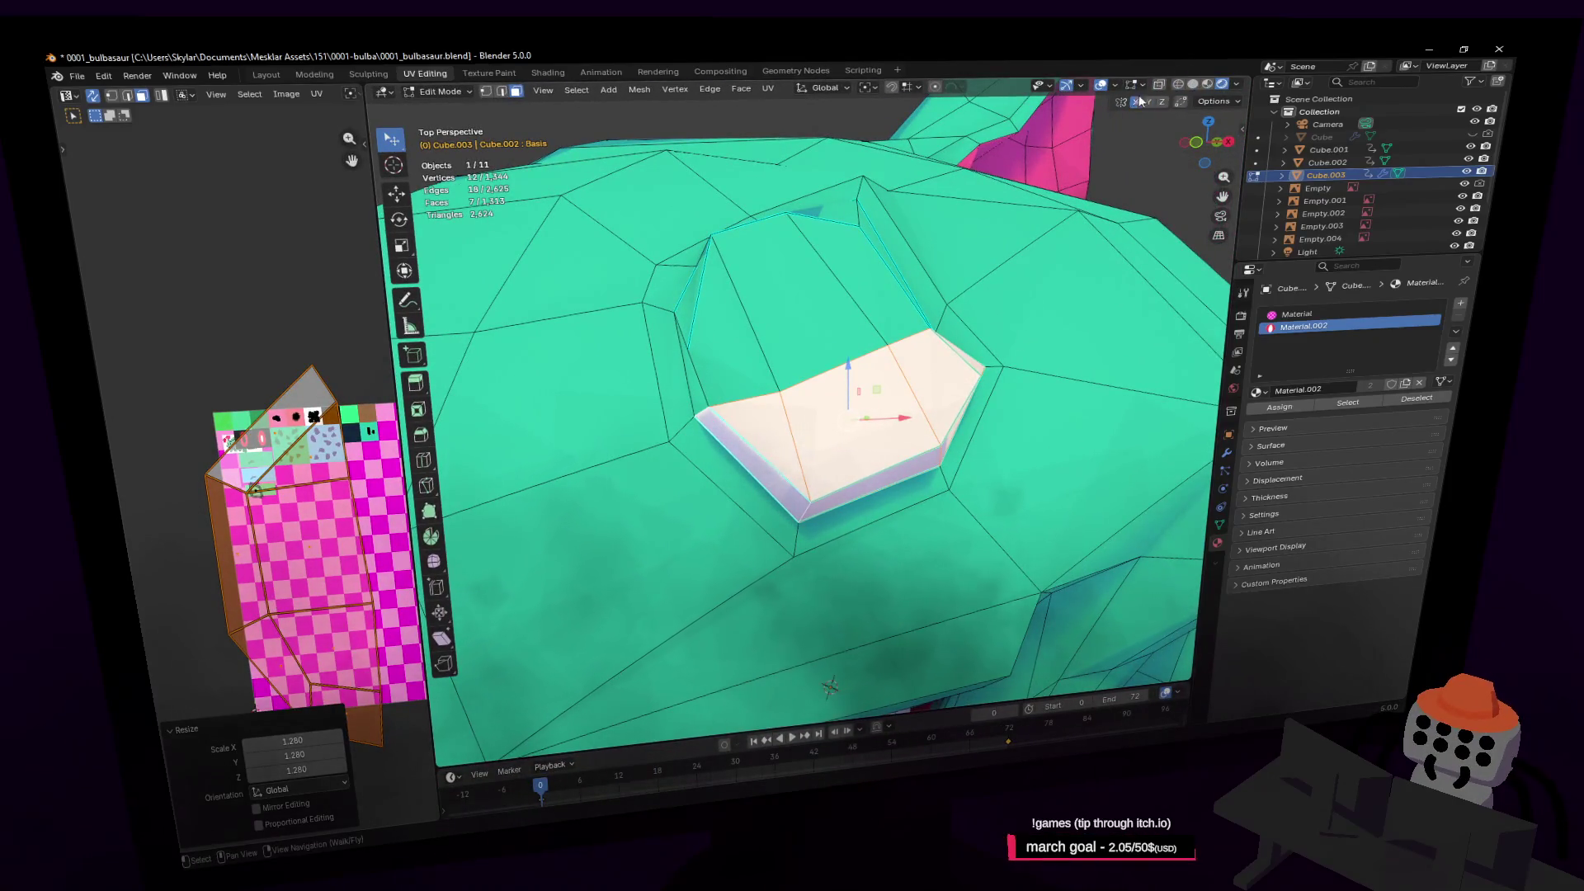
{"action": "scroll", "coordinate": [1155, 247], "scroll_direction": "down", "scroll_amount": 8}
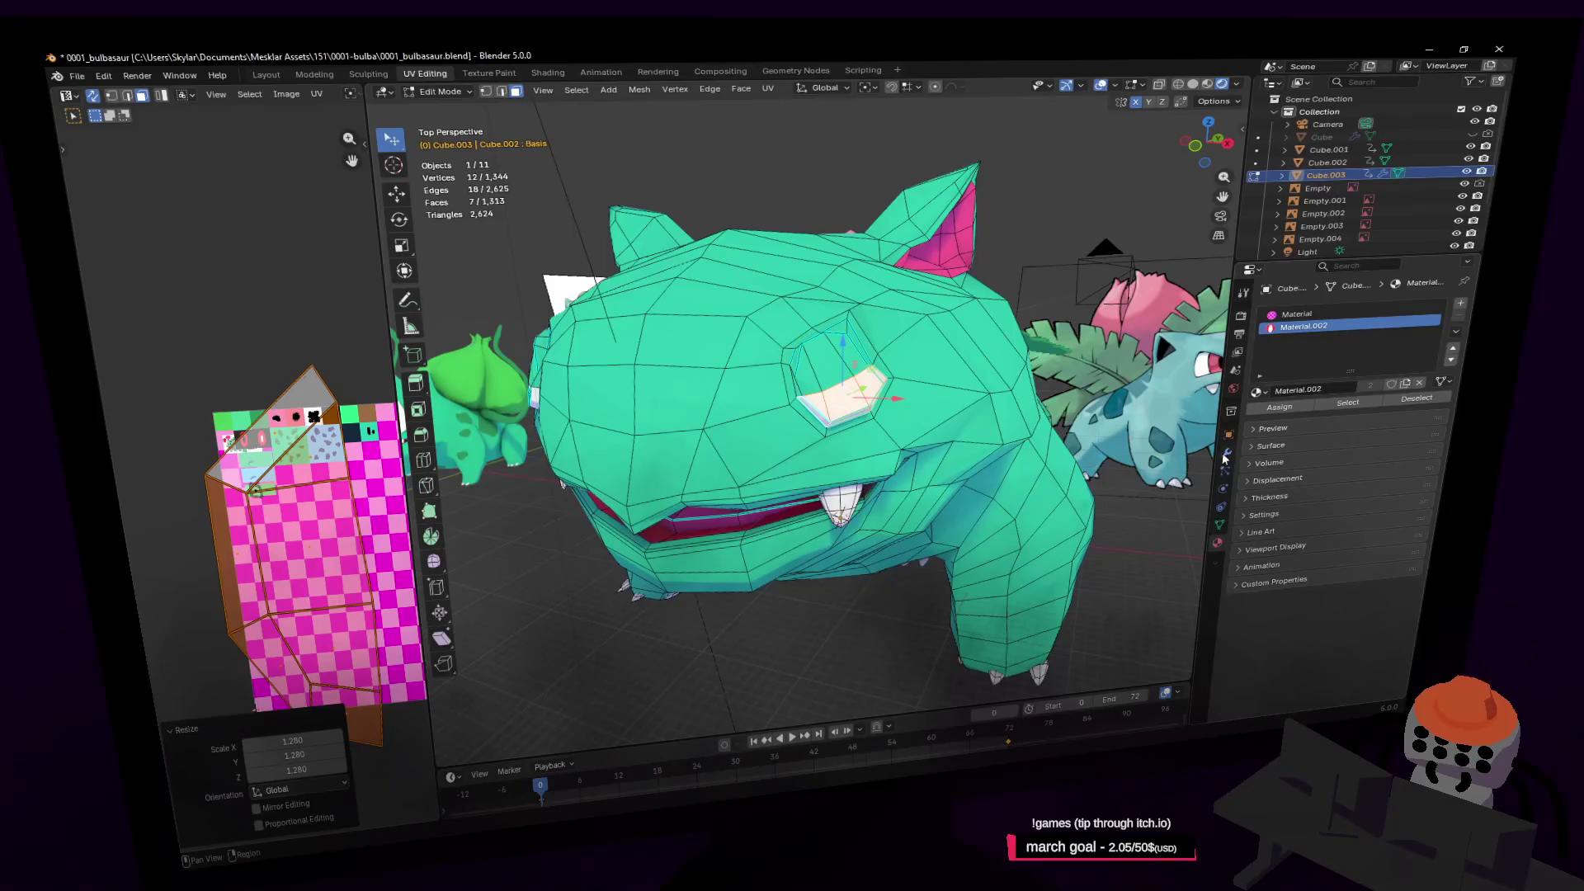
Toggle the Mirror modifier's Flip X on and back off, leaving the mirror settings unchanged
{"action": "left_click", "coordinate": [1227, 453]}
{"action": "key", "text": "shift+grave"}
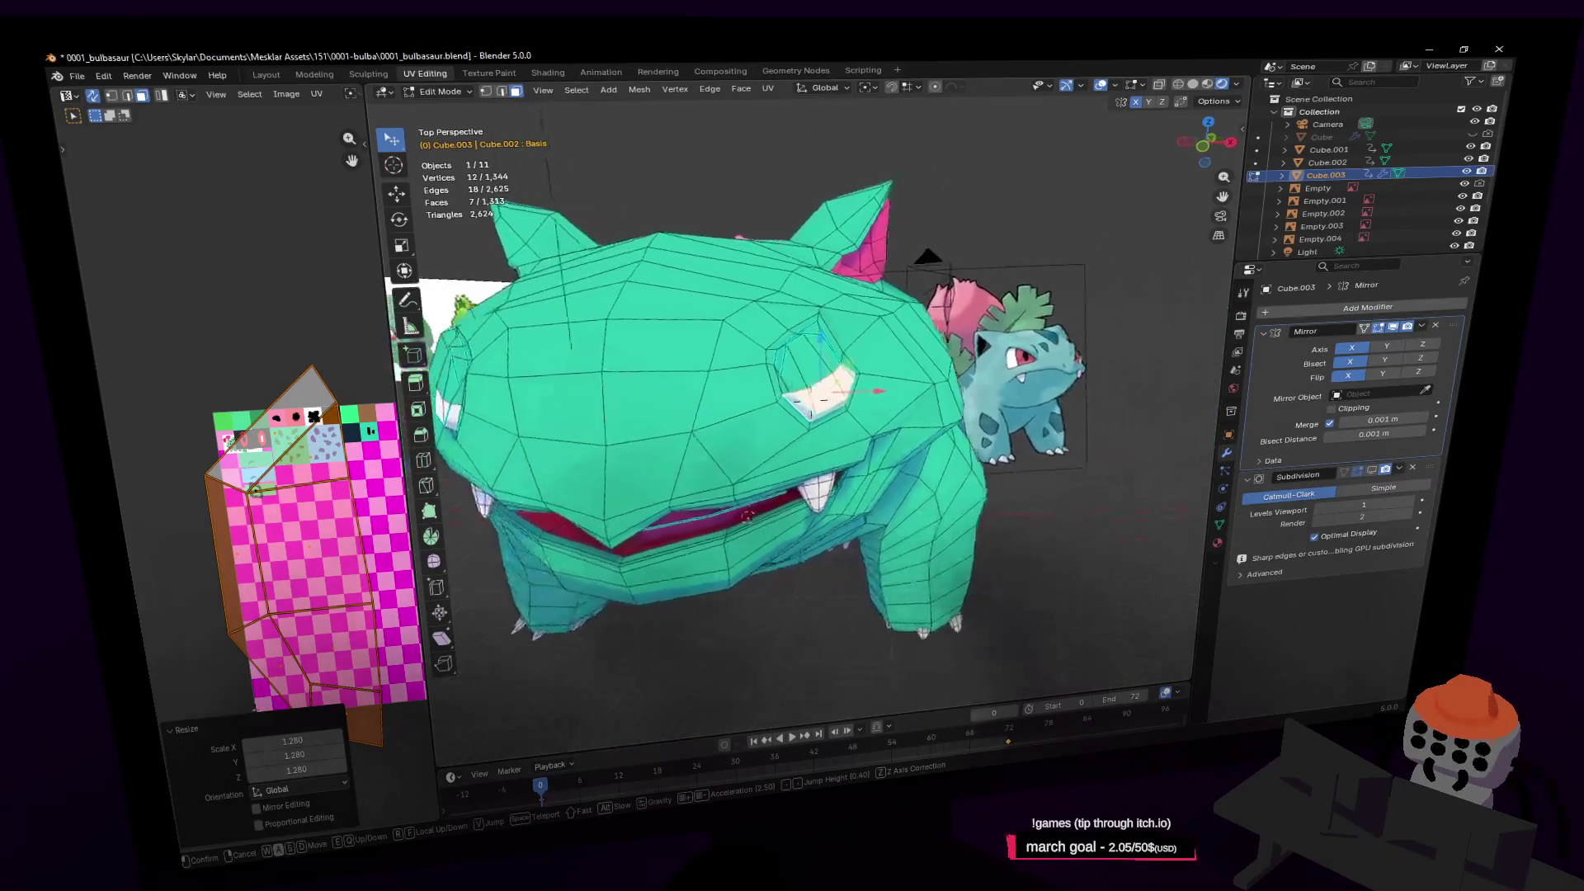
{"action": "left_click", "coordinate": [1383, 374]}
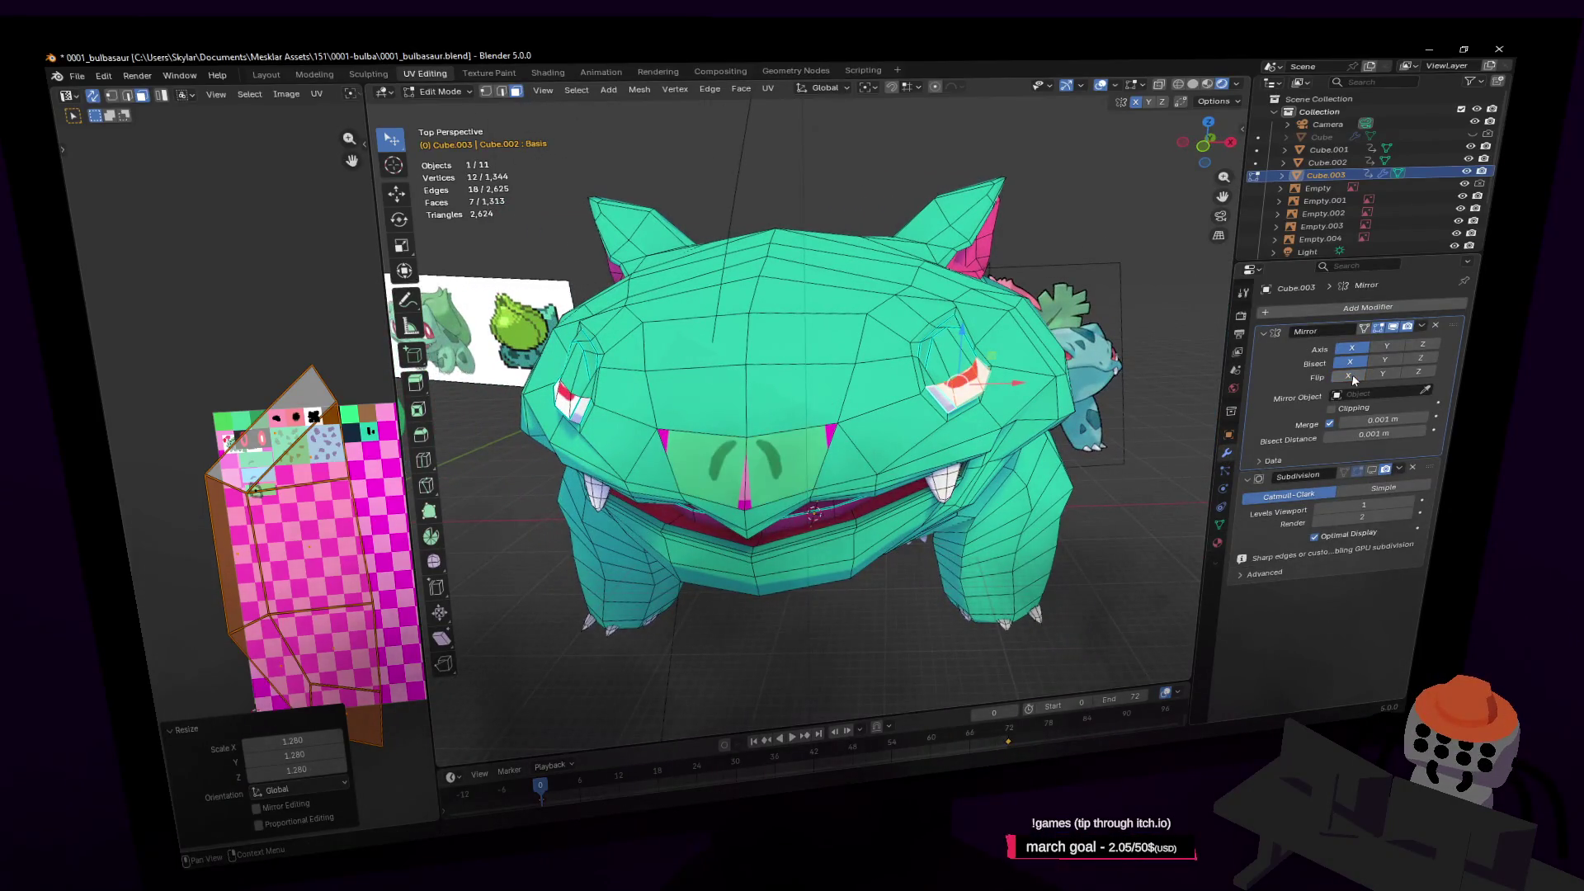
{"action": "left_click", "coordinate": [1358, 378]}
{"action": "left_click", "coordinate": [1358, 376]}
Fly the view around to see both Bulbasaur models from the front and side
{"action": "key", "text": "shift+grave"}
{"action": "key", "text": "s"}
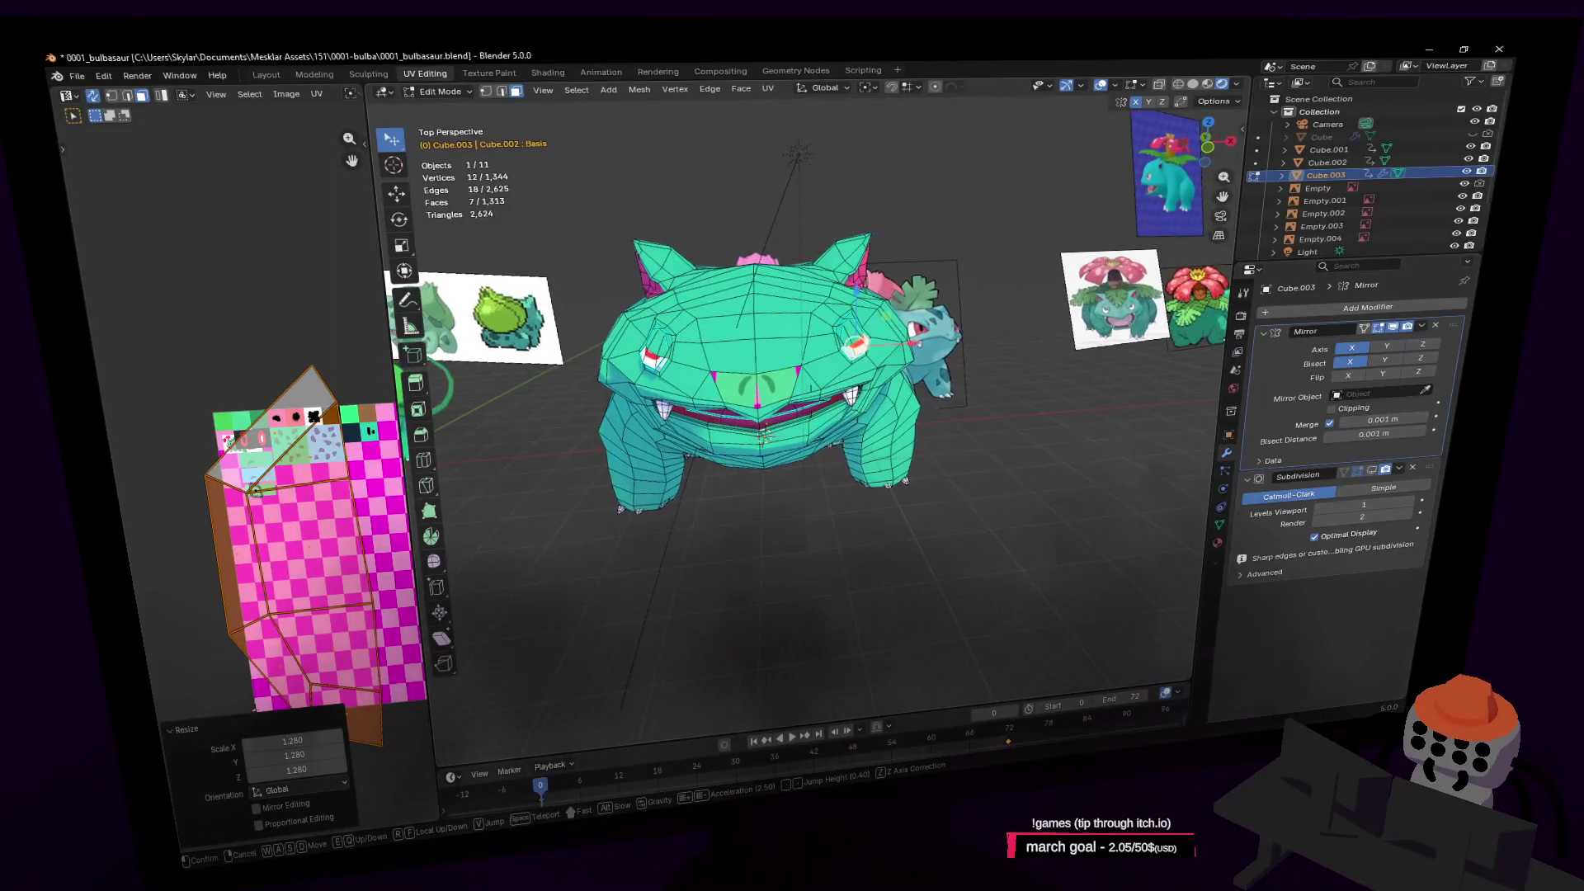
{"action": "key", "text": "w"}
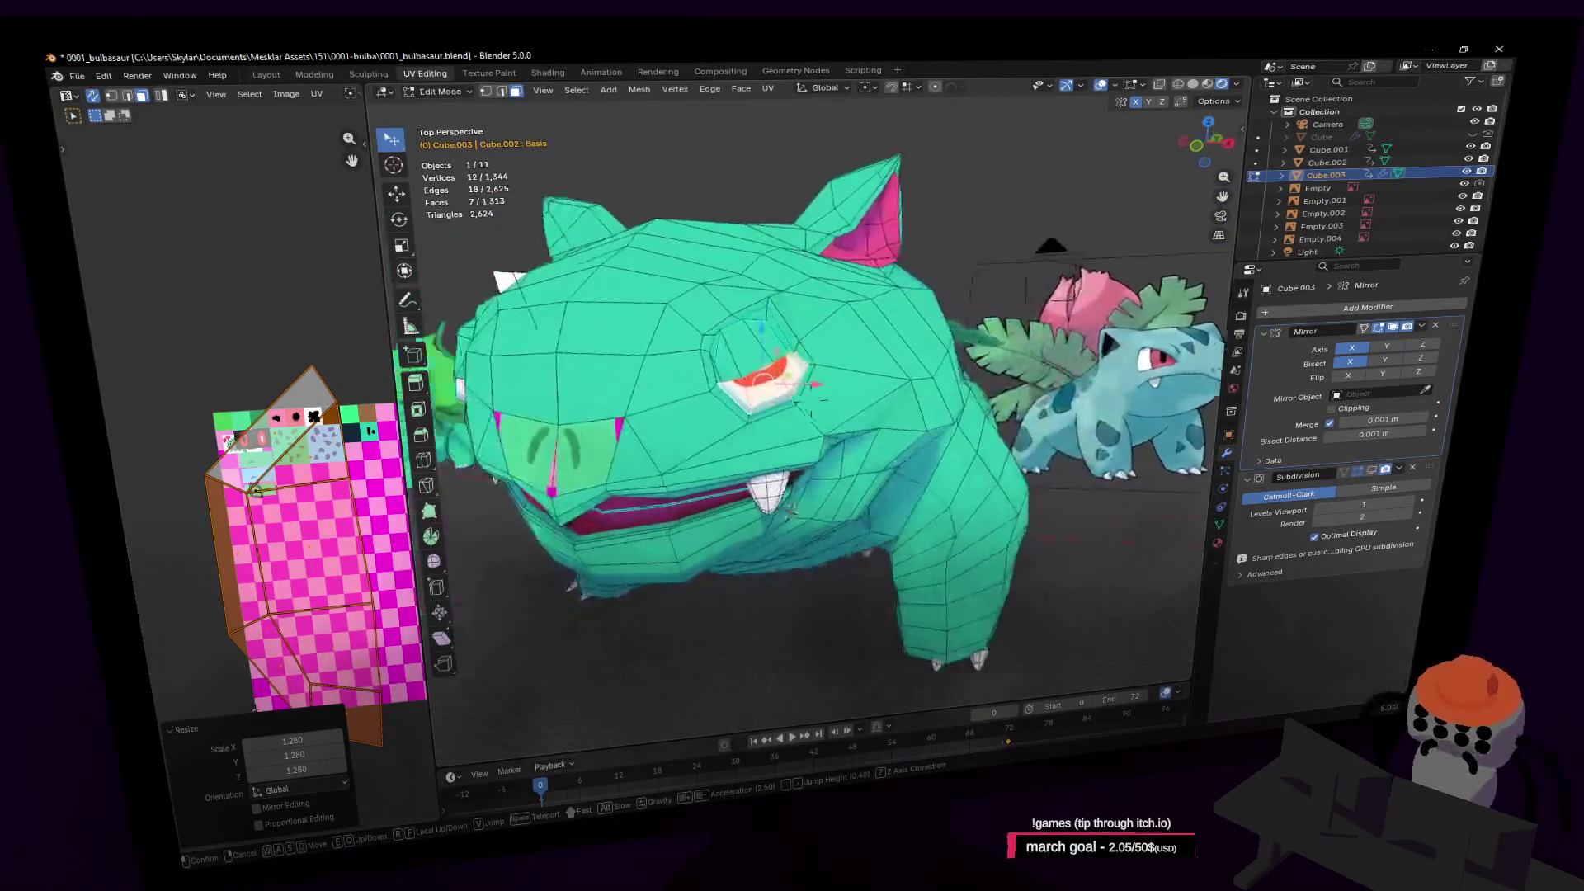
{"action": "key", "text": "a"}
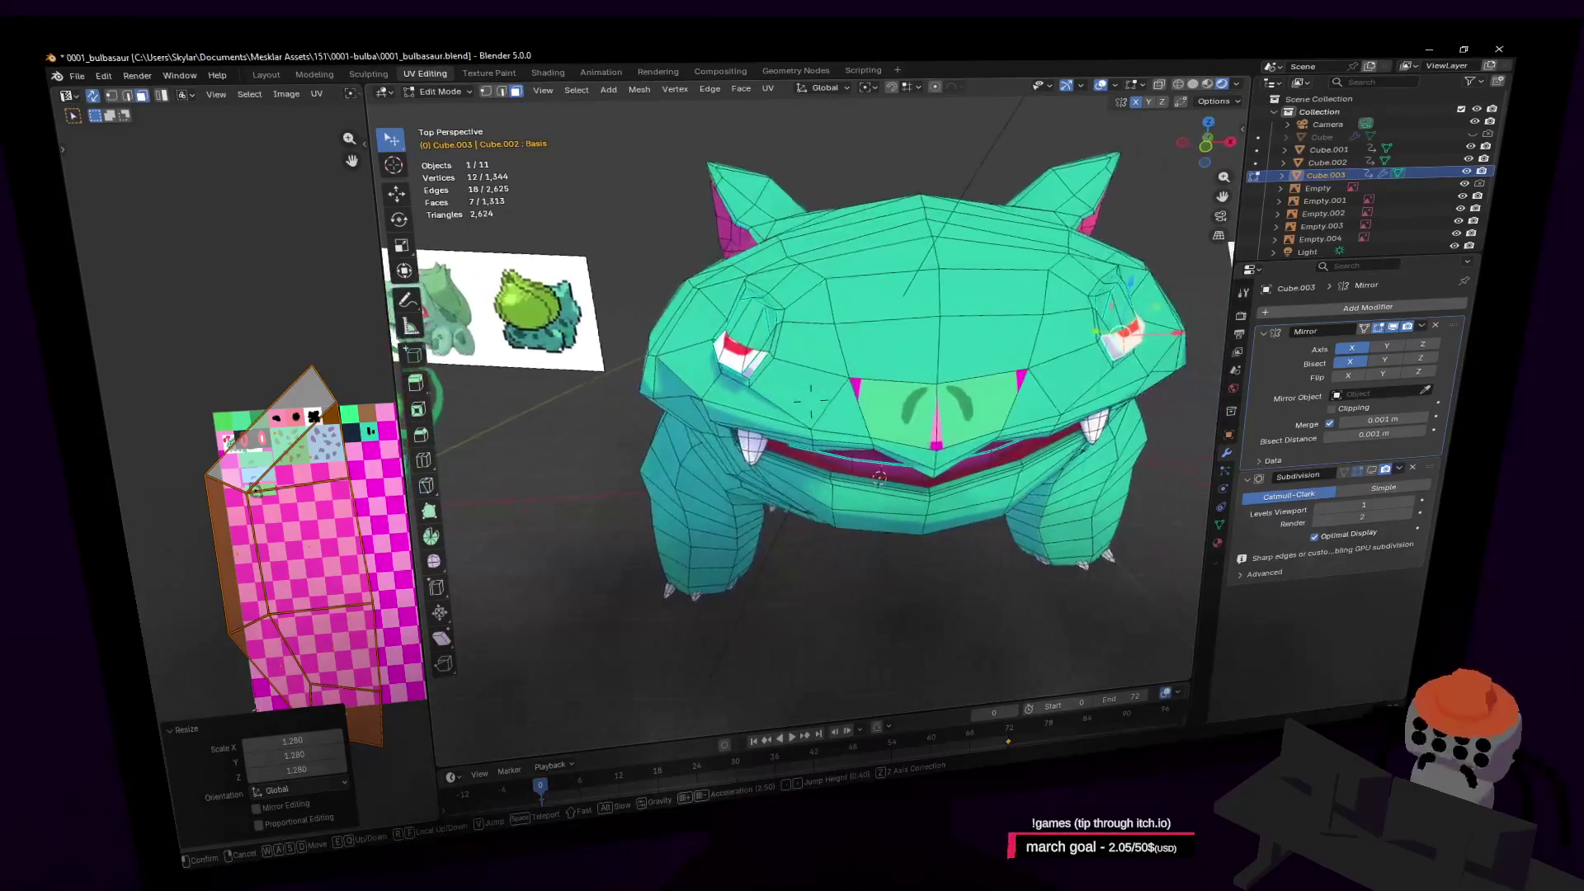
{"action": "key", "text": "d"}
{"action": "key", "text": "s"}
{"action": "left_click", "coordinate": [858, 406]}
Move the Bulbasaur model 3 m along X in Object Mode, then return to Edit Mode
{"action": "key", "text": "Tab"}
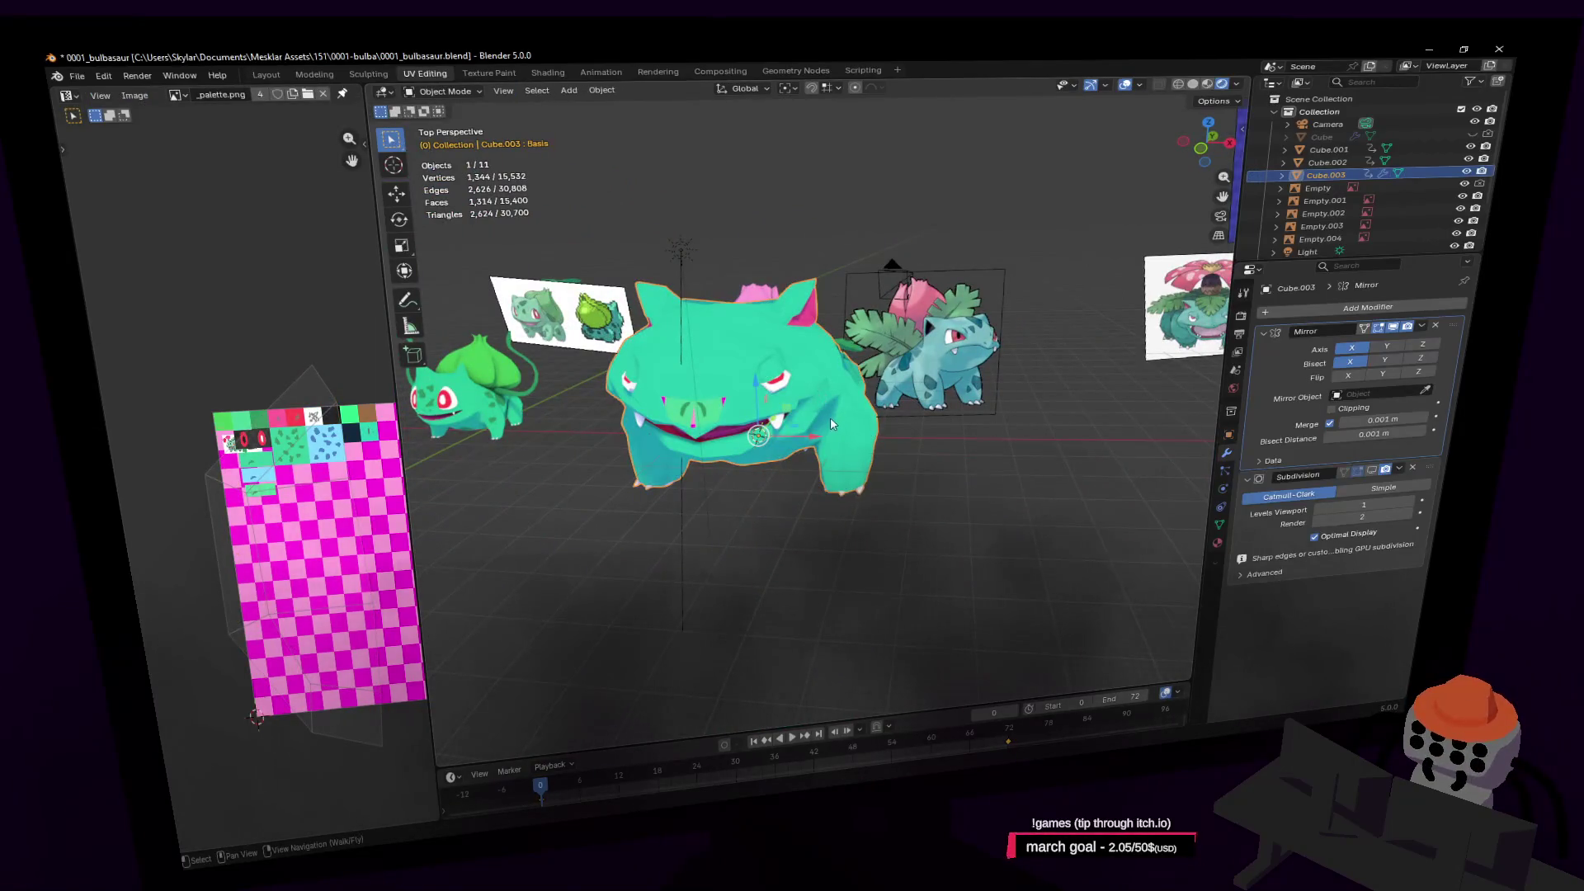
{"action": "key", "text": "g"}
{"action": "key", "text": "x"}
{"action": "key", "text": "Return"}
{"action": "key", "text": "shift+grave"}
{"action": "key", "text": "w"}
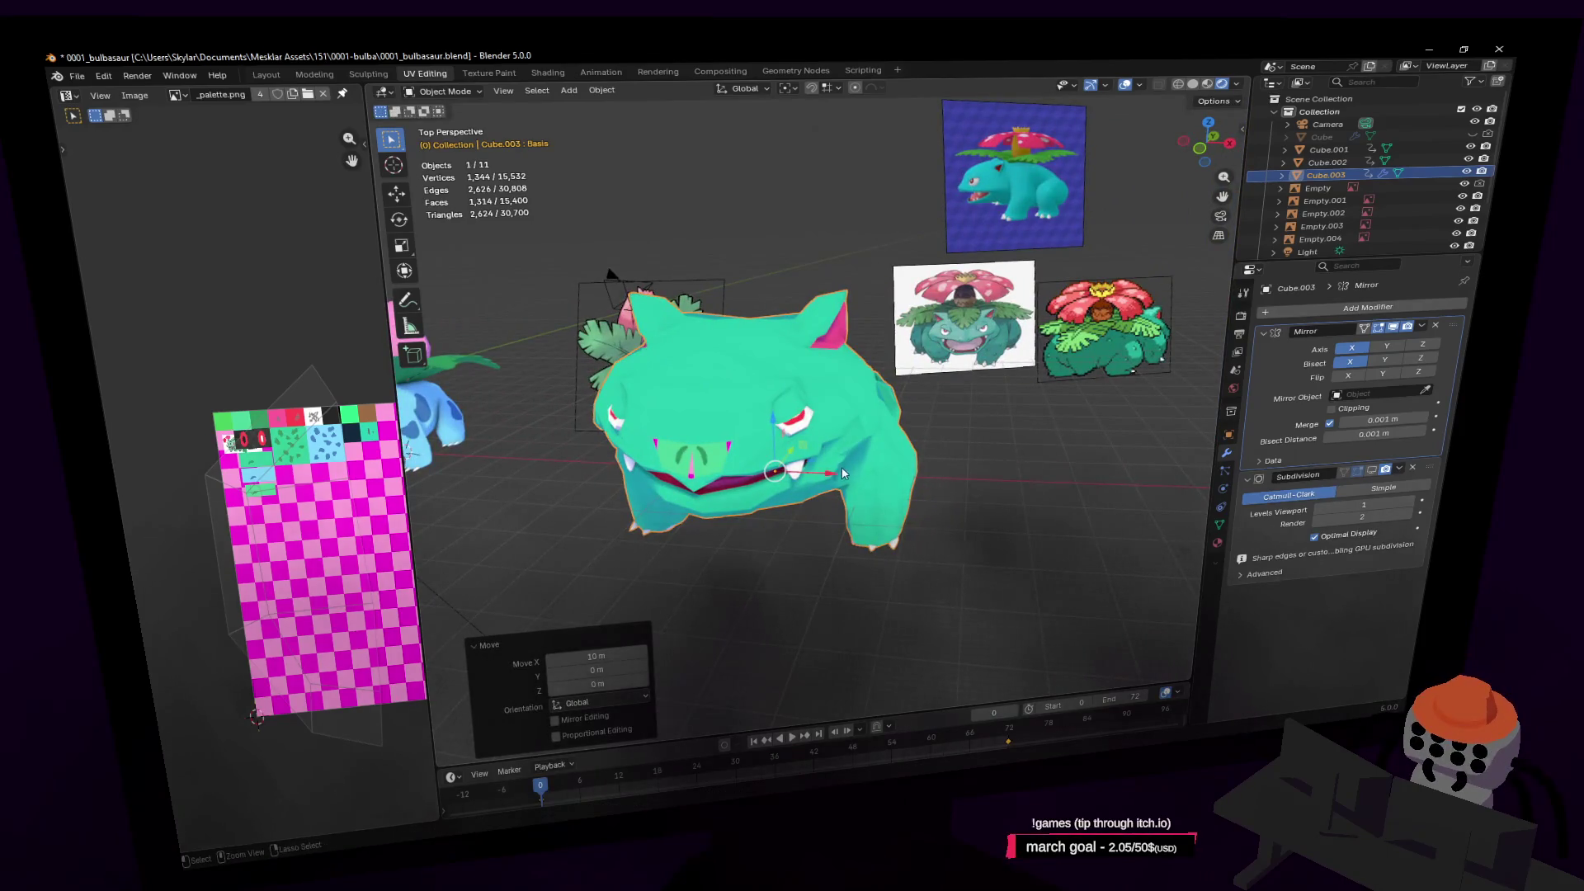
{"action": "type", "text": "3"}
{"action": "key", "text": "Return"}
{"action": "key", "text": "shift+grave"}
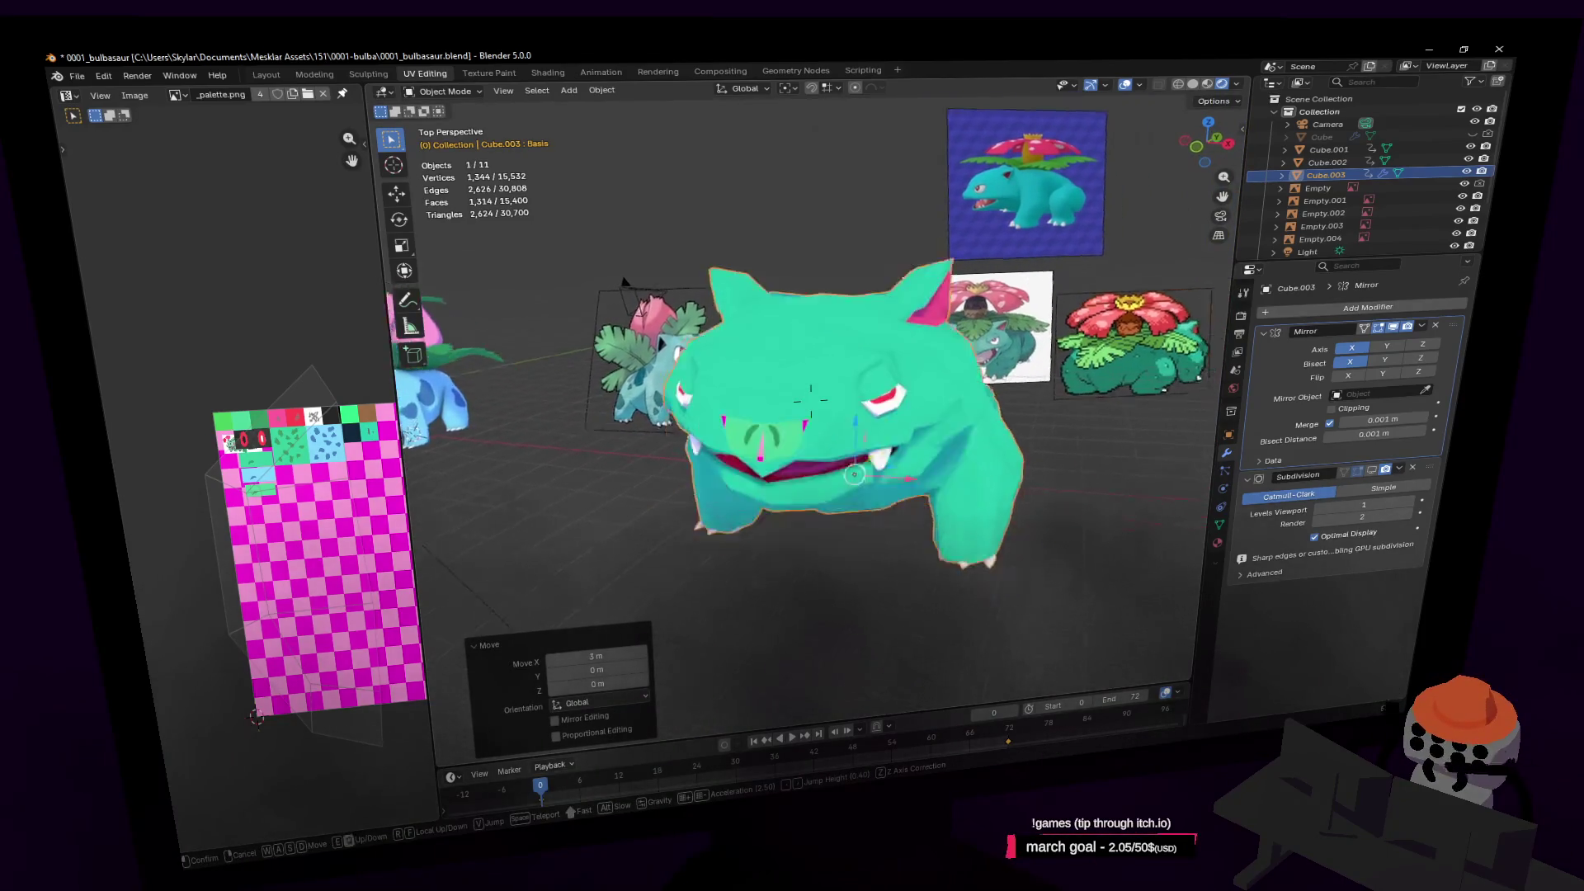
{"action": "key", "text": "w"}
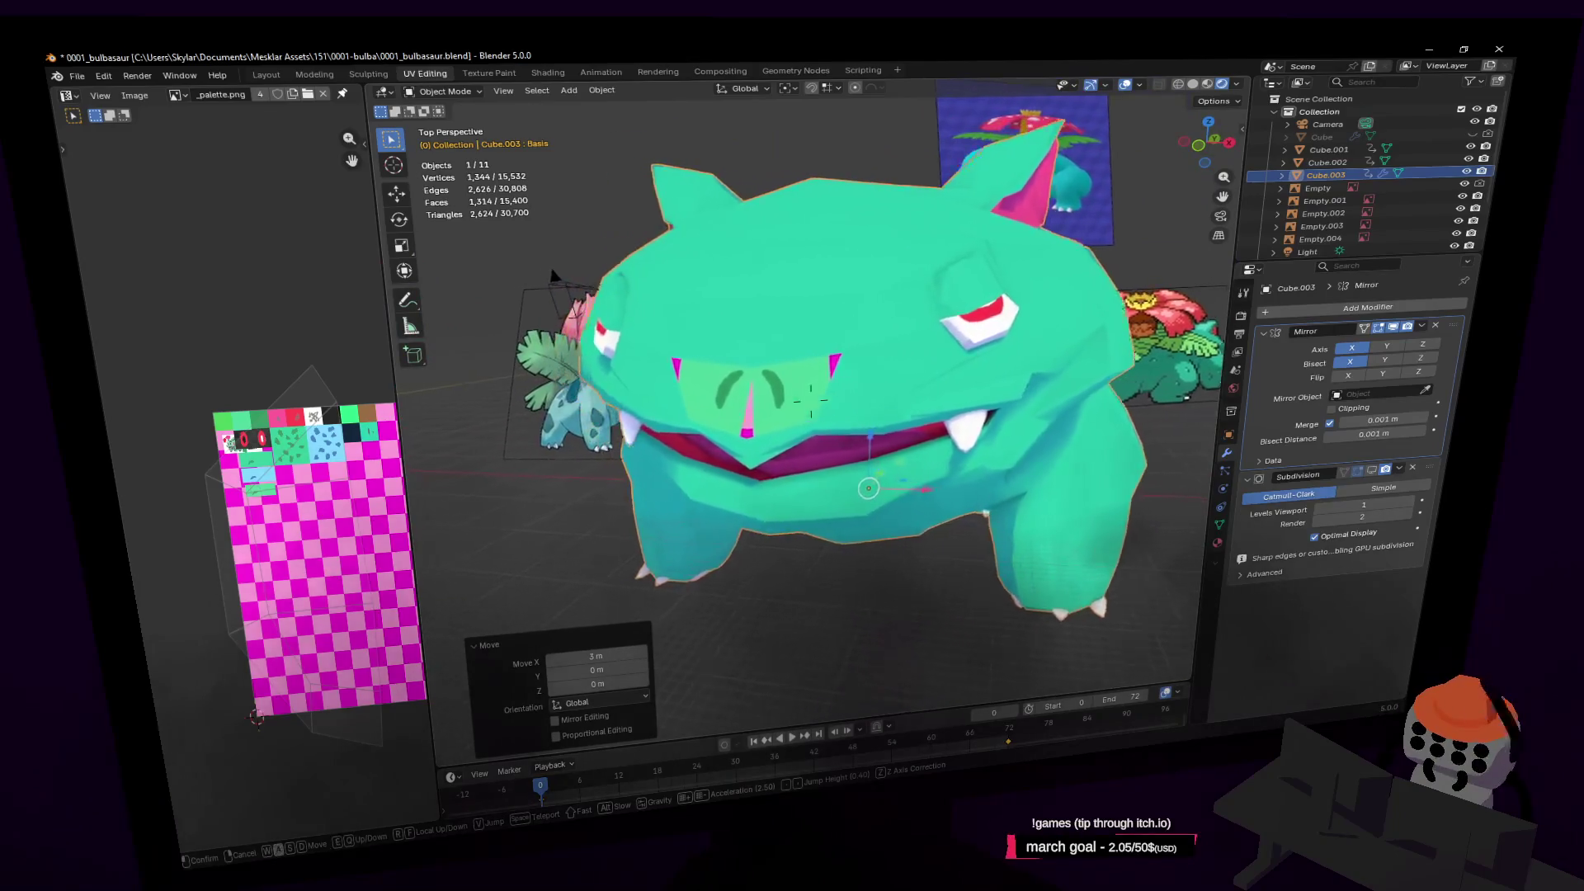
{"action": "key", "text": "Return"}
{"action": "key", "text": "Tab"}
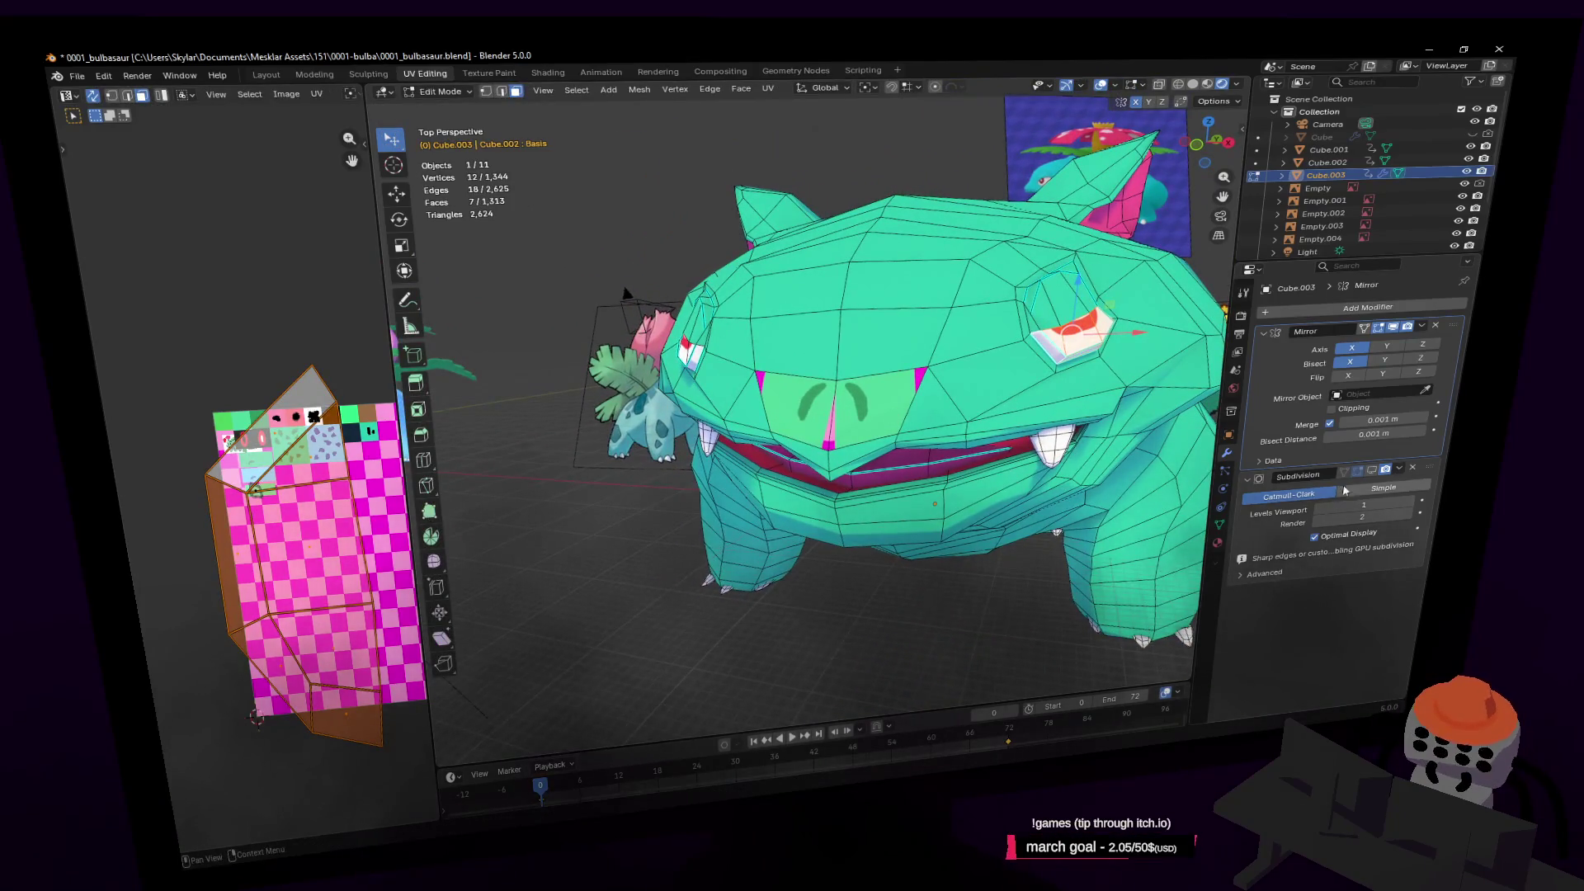
Select both nose faces and rotate their UVs in the UV editor
{"action": "left_click", "coordinate": [879, 405]}
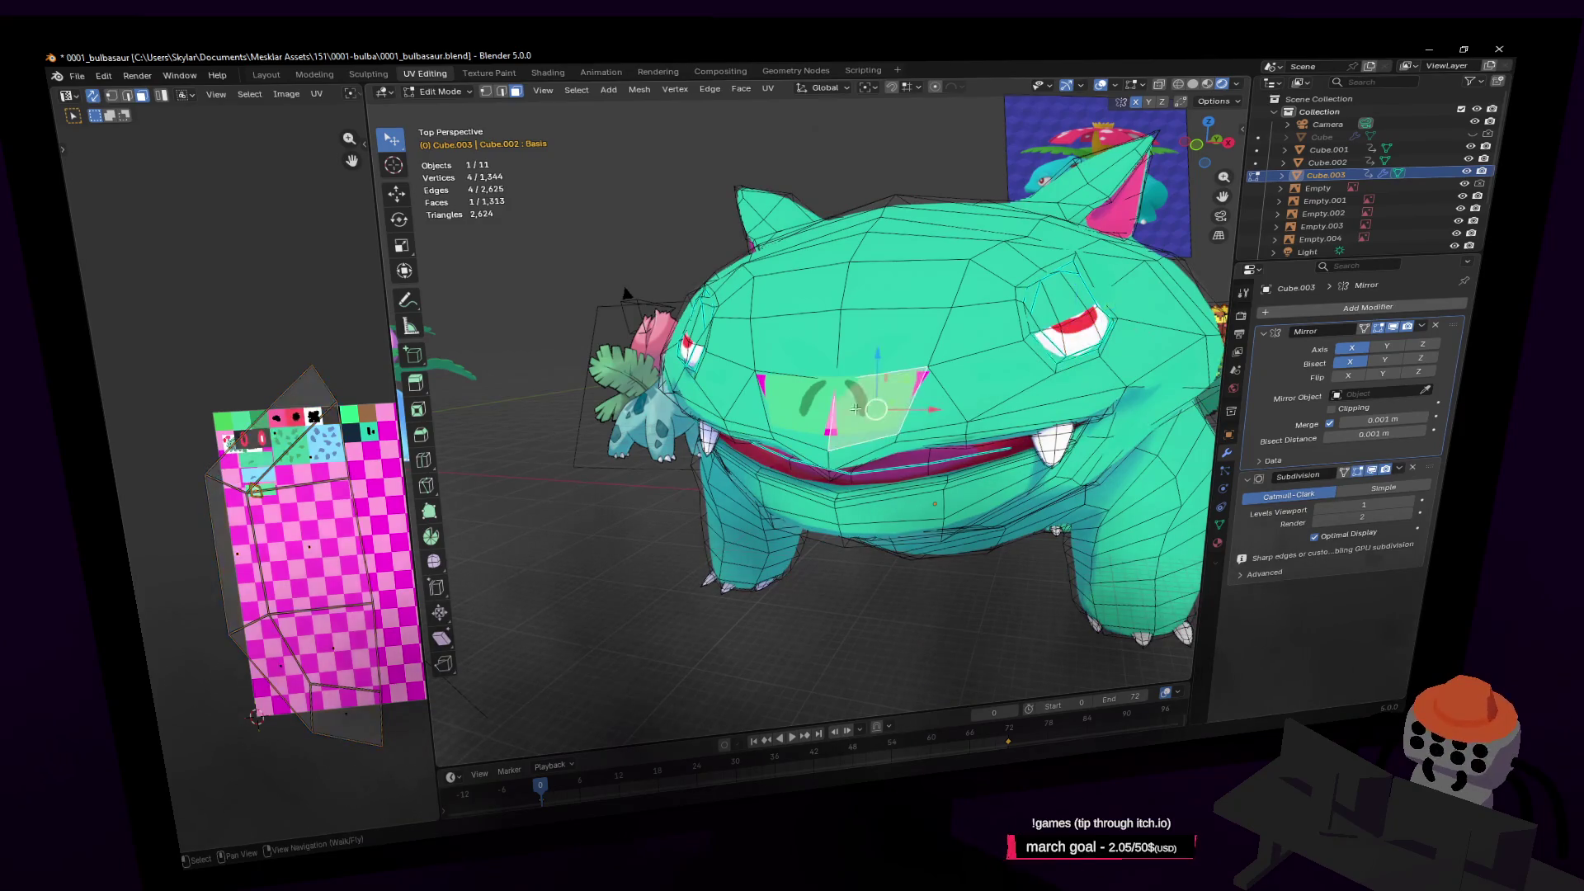
{"action": "left_click", "coordinate": [805, 421], "text": "shift"}
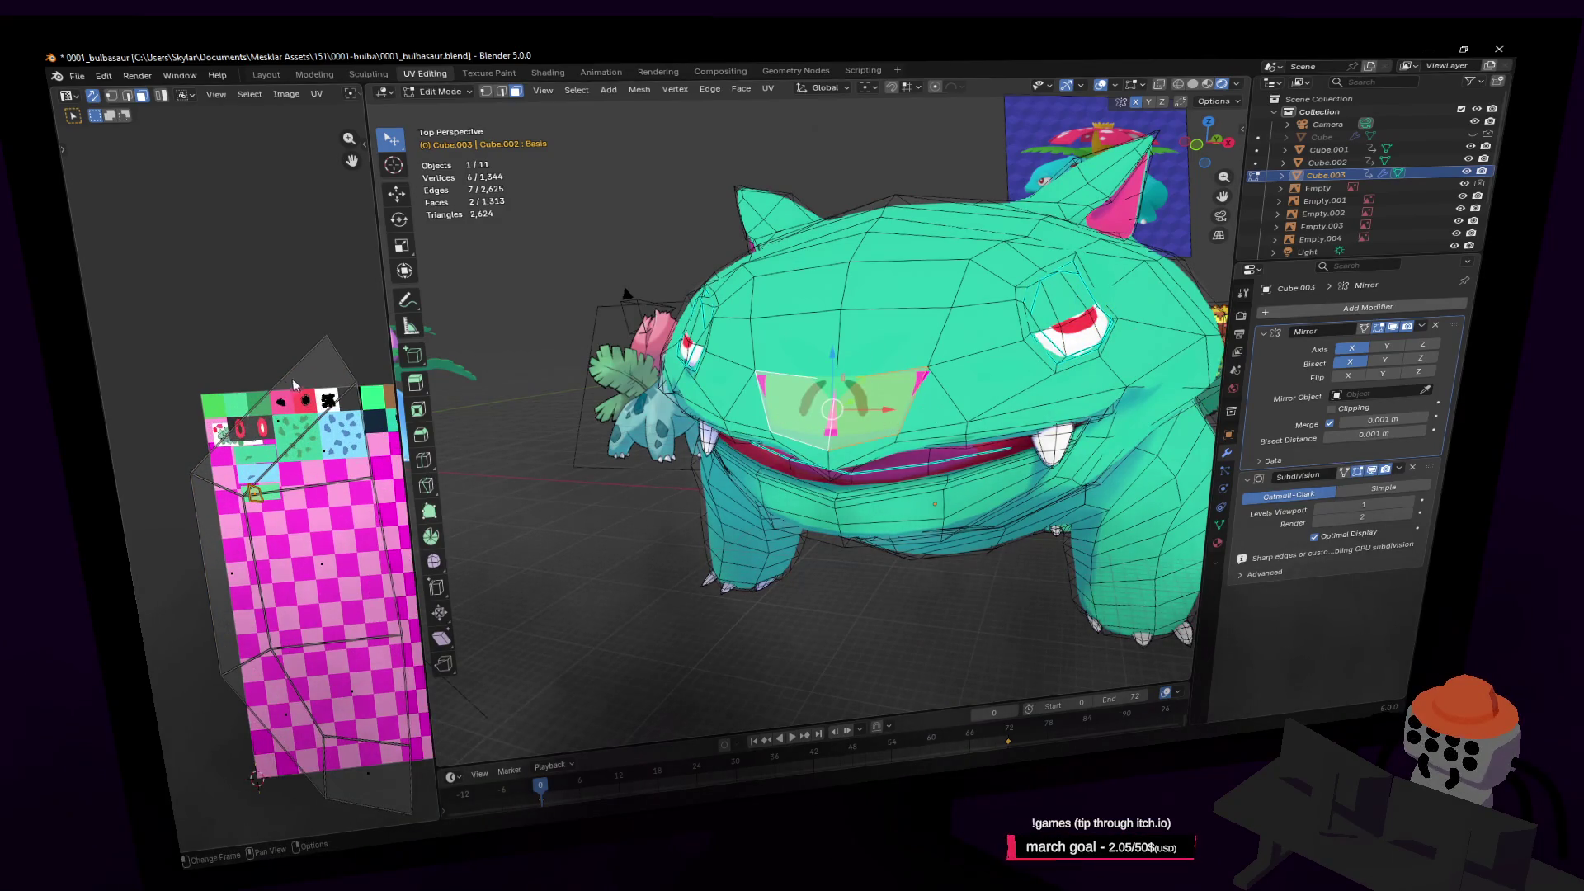
{"action": "scroll", "coordinate": [236, 415], "scroll_direction": "up", "scroll_amount": 2}
{"action": "scroll", "coordinate": [245, 413], "scroll_direction": "up", "scroll_amount": 3}
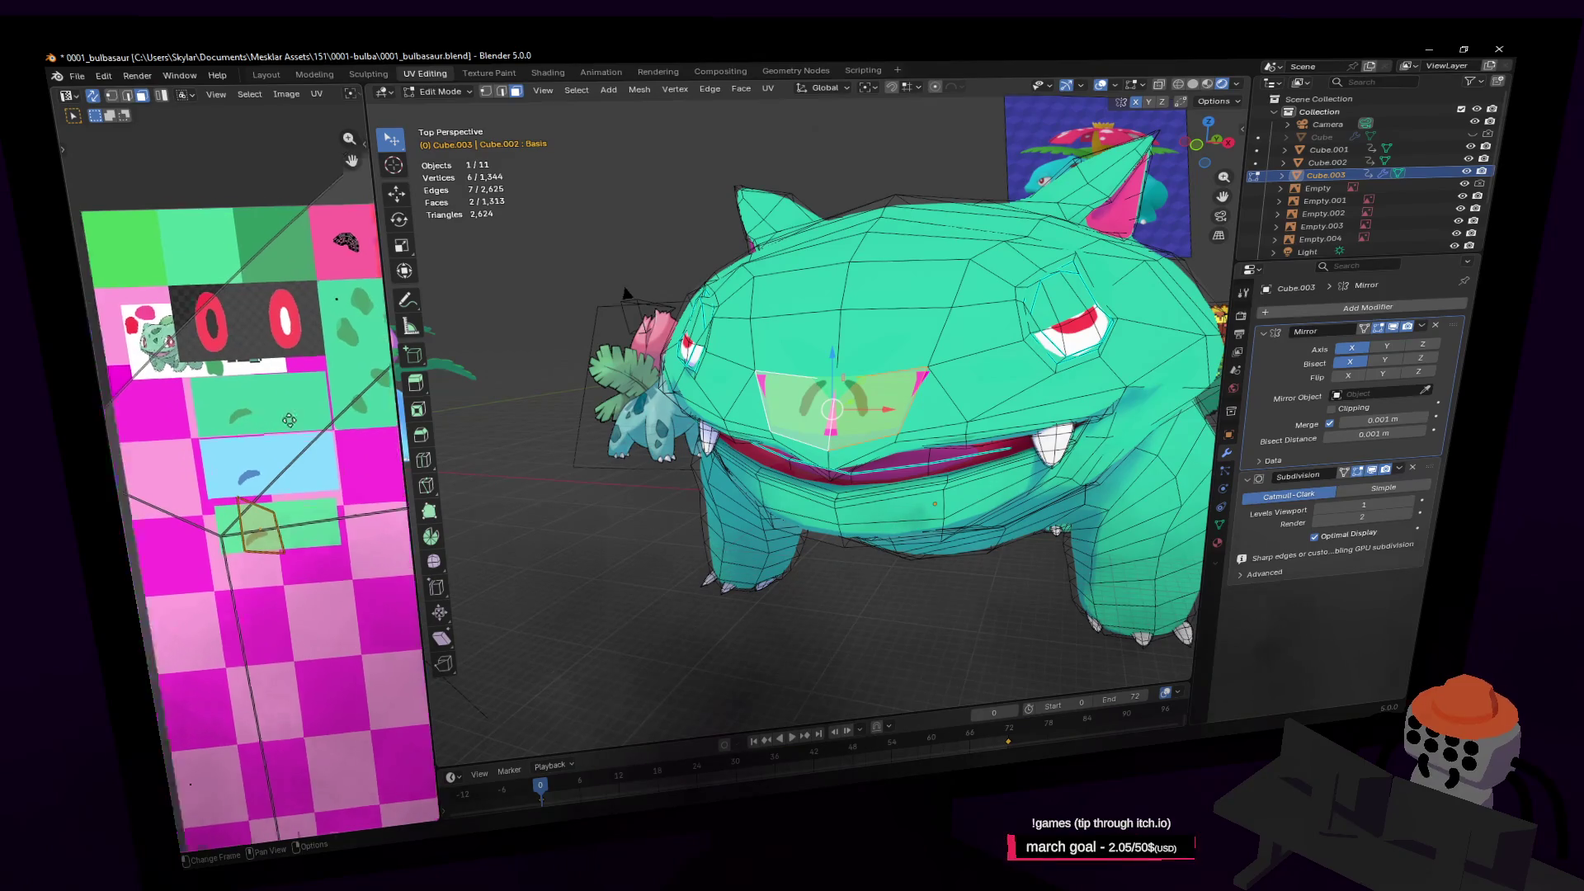
{"action": "key", "text": "r"}
{"action": "left_click", "coordinate": [339, 495]}
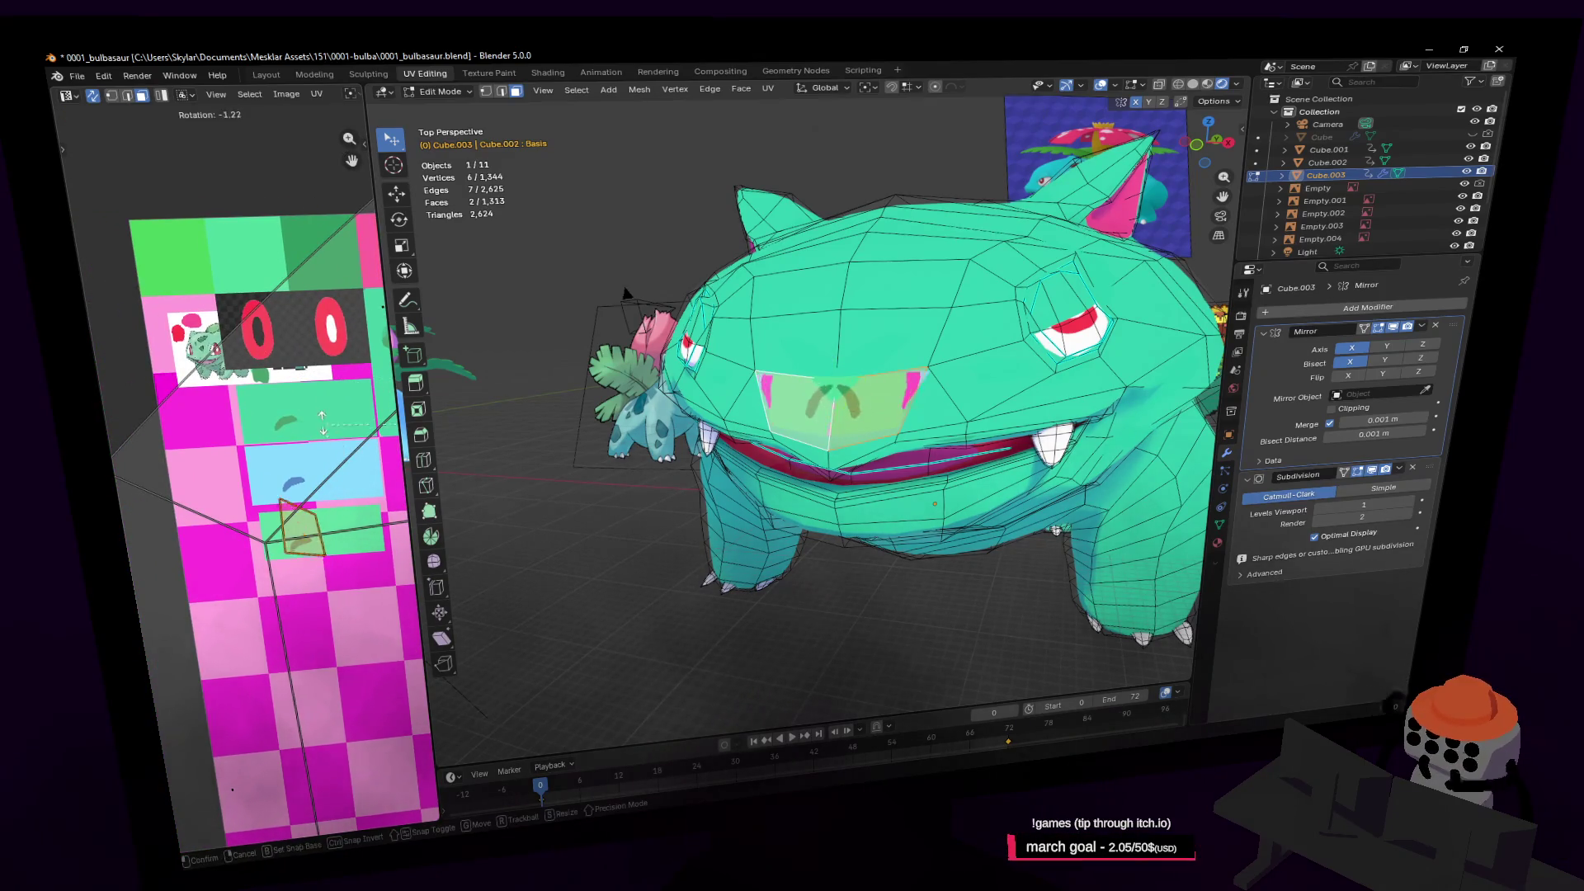
Rotate the right nose face's UVs alone and nudge them slightly right and down
{"action": "left_click_drag", "start_coordinate": [403, 447], "coordinate": [594, 452]}
{"action": "left_click", "coordinate": [942, 420]}
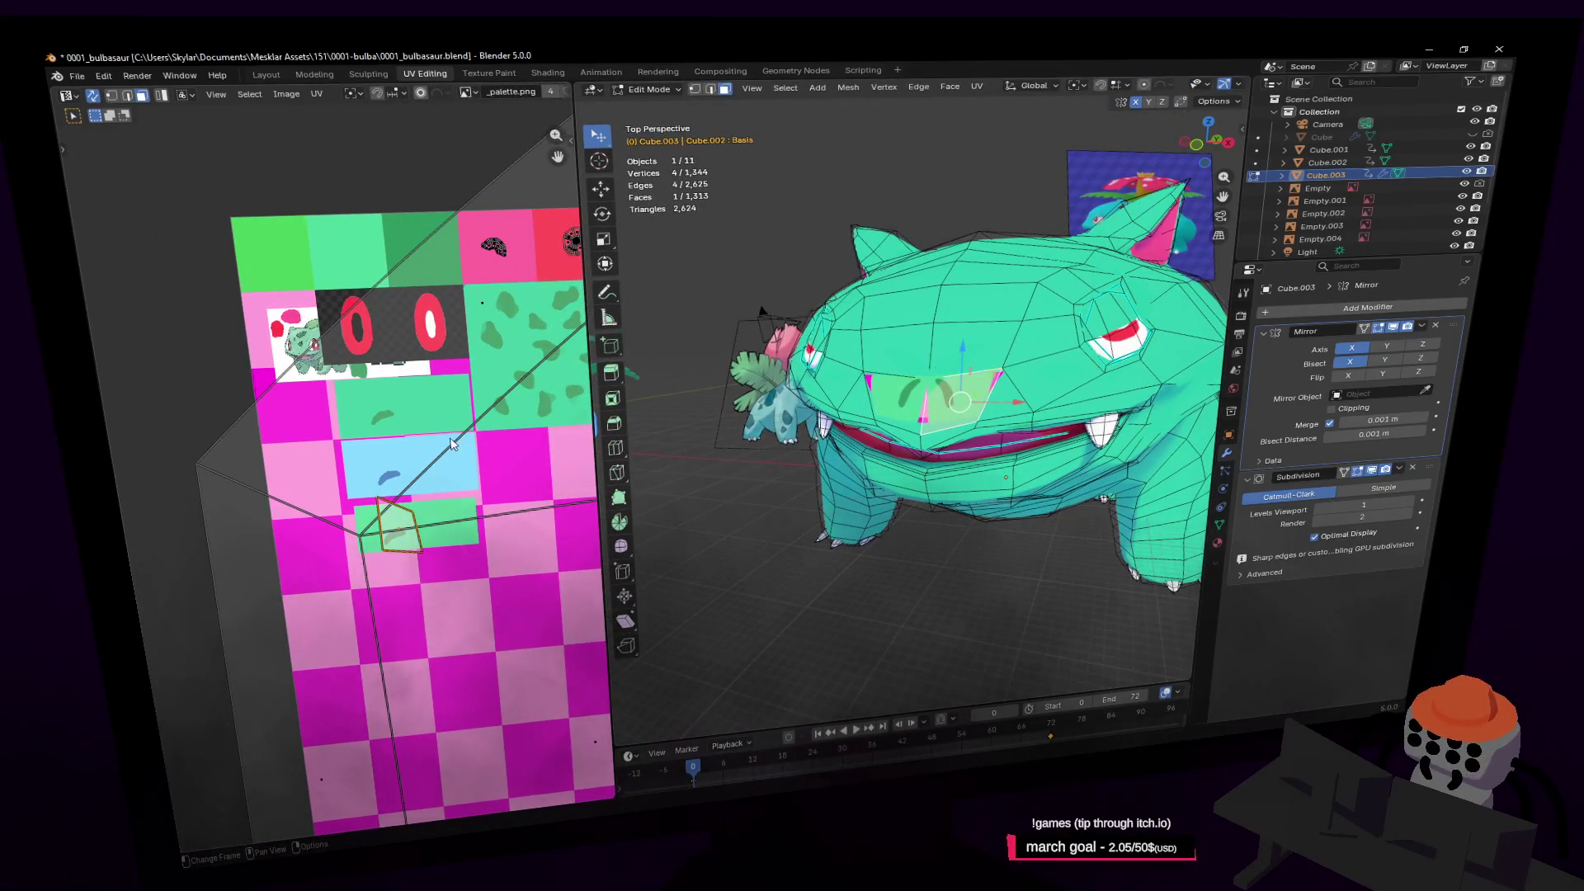
{"action": "key", "text": "r"}
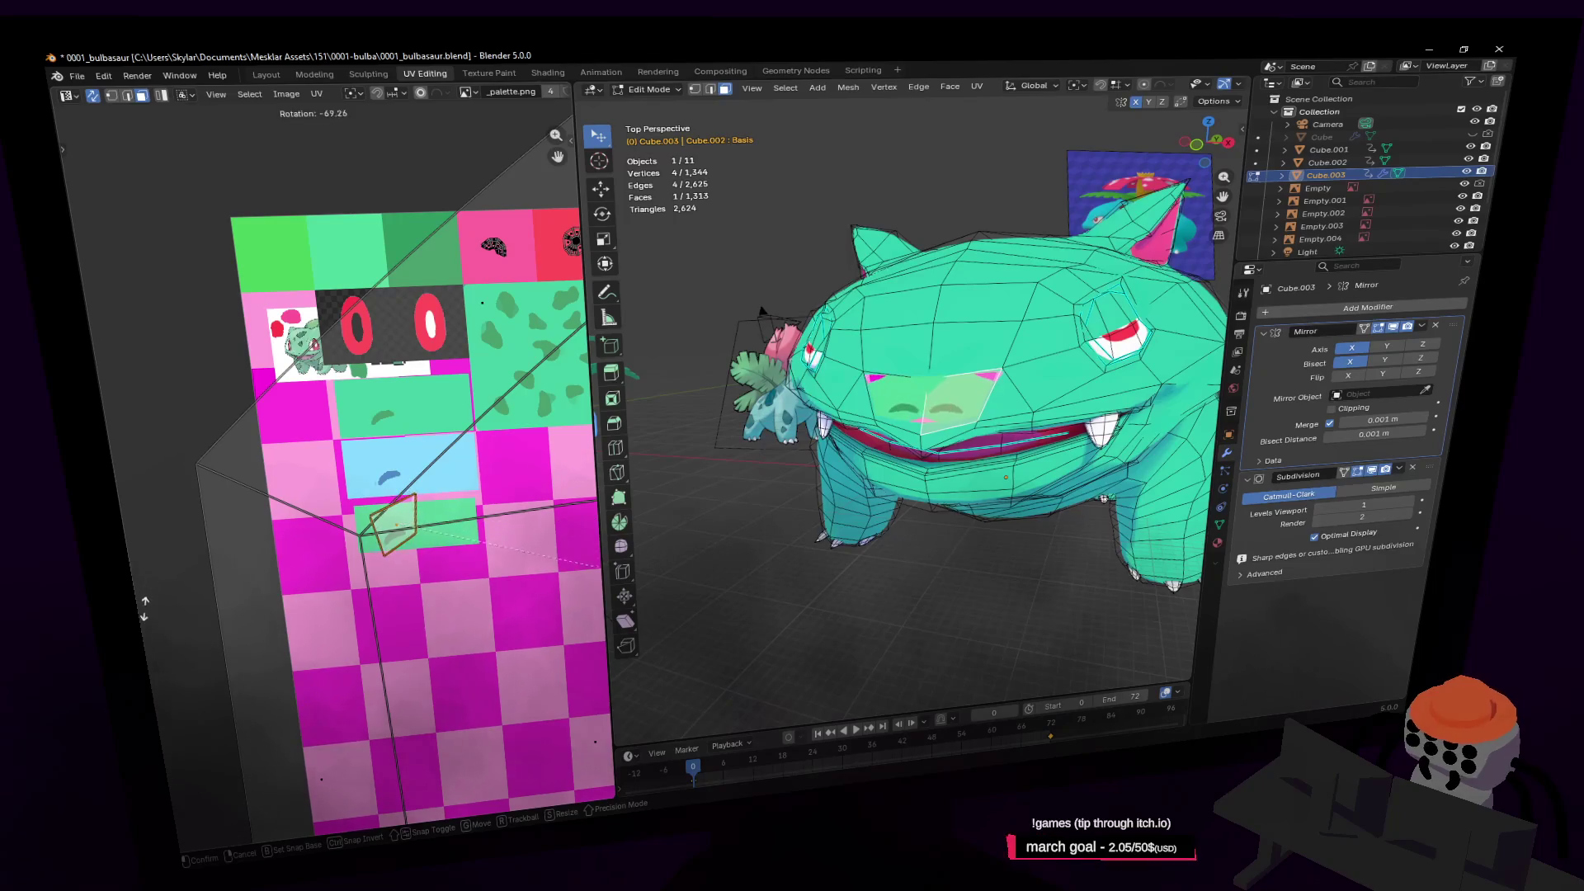
{"action": "left_click", "coordinate": [204, 736]}
{"action": "left_click_drag", "start_coordinate": [431, 530], "coordinate": [440, 535]}
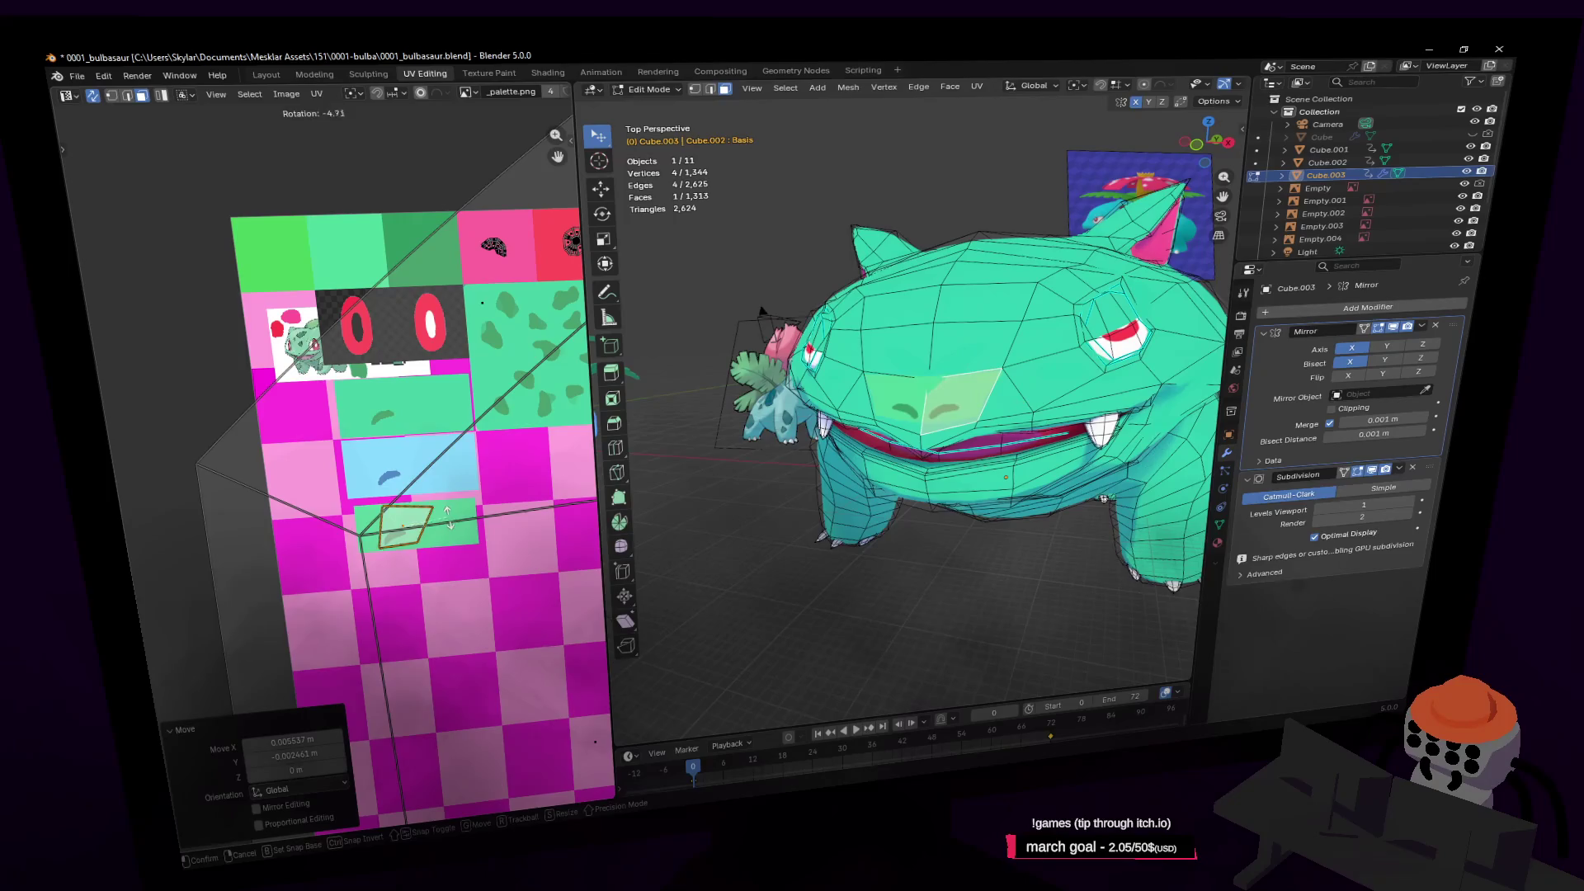
{"action": "left_click", "coordinate": [460, 522]}
Preview the textured model in Object Mode, then switch to the palette in Paint.NET
{"action": "key", "text": "Tab"}
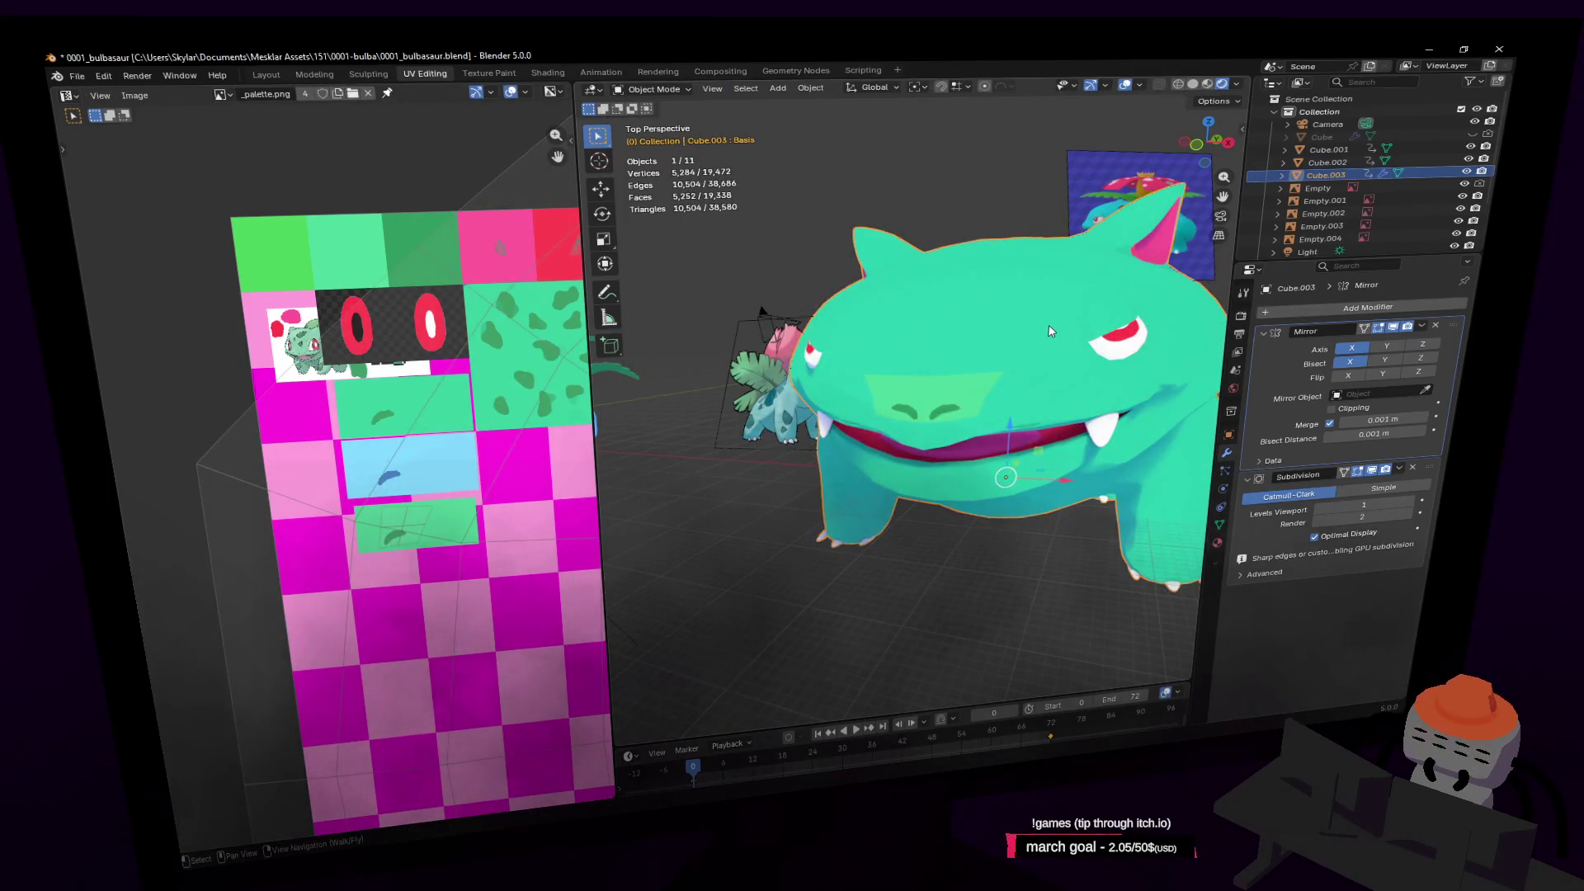
{"action": "scroll", "coordinate": [422, 410], "scroll_direction": "up", "scroll_amount": 2}
{"action": "middle_click_drag", "start_coordinate": [422, 410], "coordinate": [466, 407]}
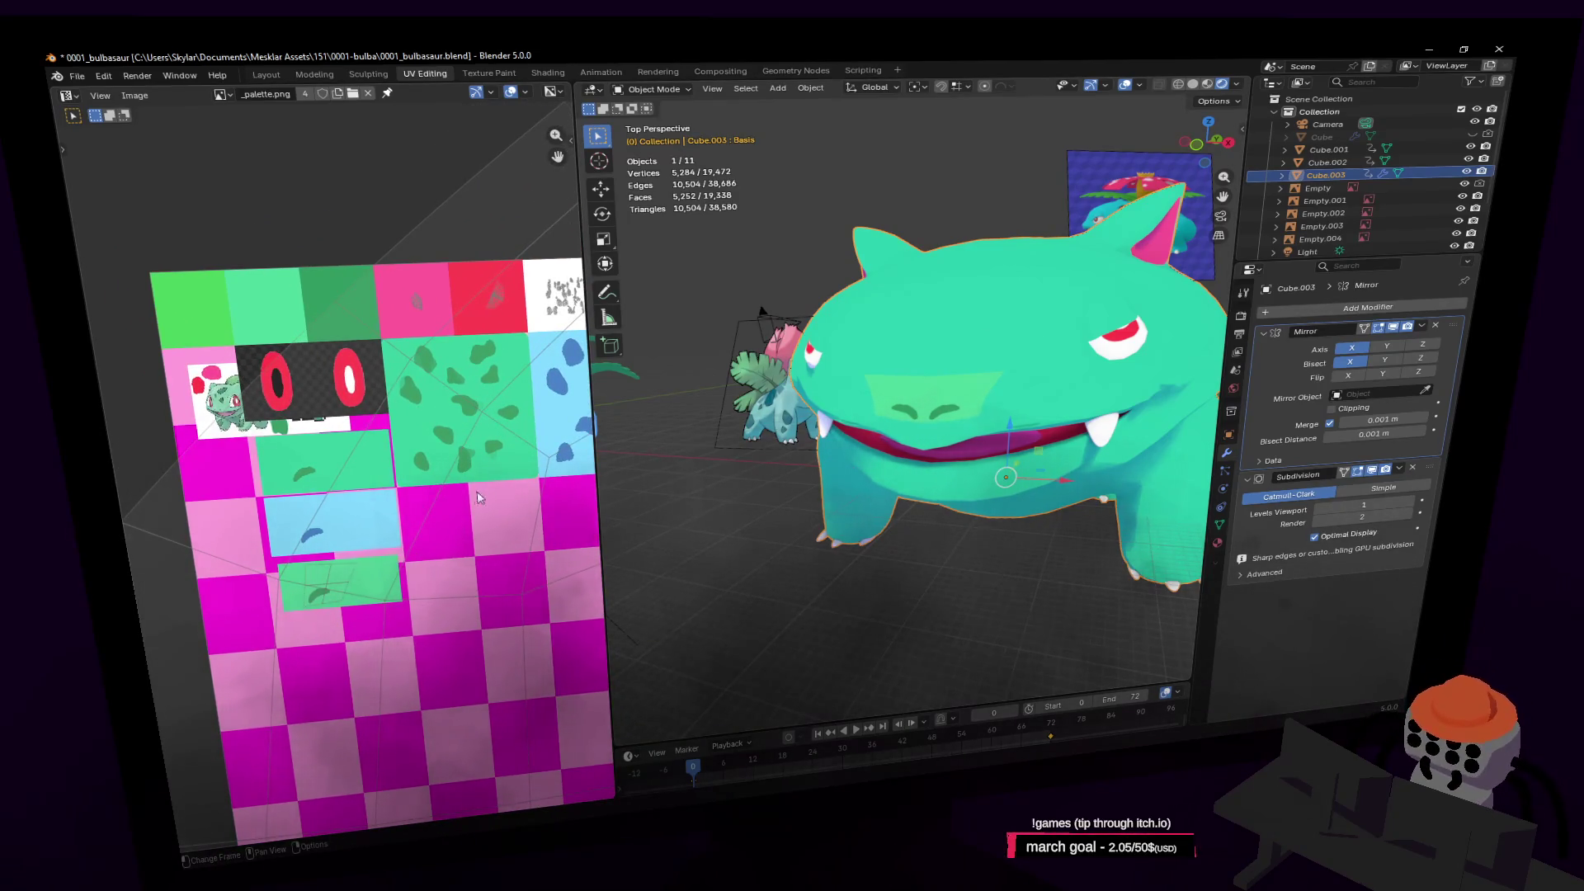
{"action": "key", "text": "alt+Tab"}
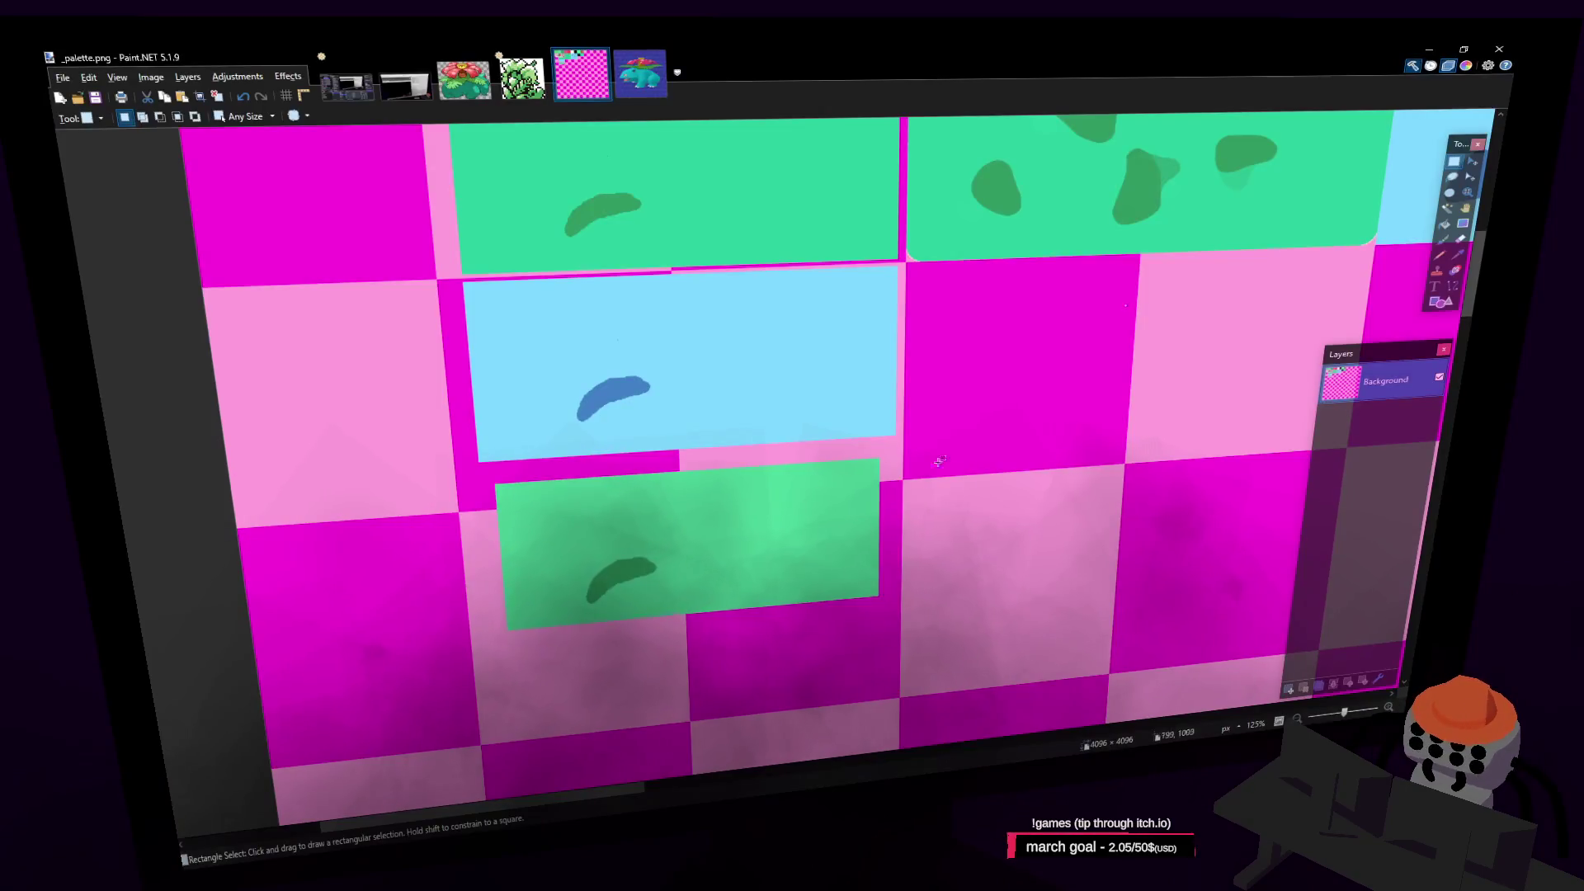
Pan to the palette's left part and pick the Paint Bucket tool
{"action": "scroll", "coordinate": [1016, 428], "scroll_direction": "down", "scroll_amount": 2}
{"action": "scroll", "coordinate": [838, 453], "scroll_direction": "down", "scroll_amount": 2, "text": "ctrl"}
{"action": "scroll", "coordinate": [760, 470], "scroll_direction": "left", "scroll_amount": 5, "text": "shift"}
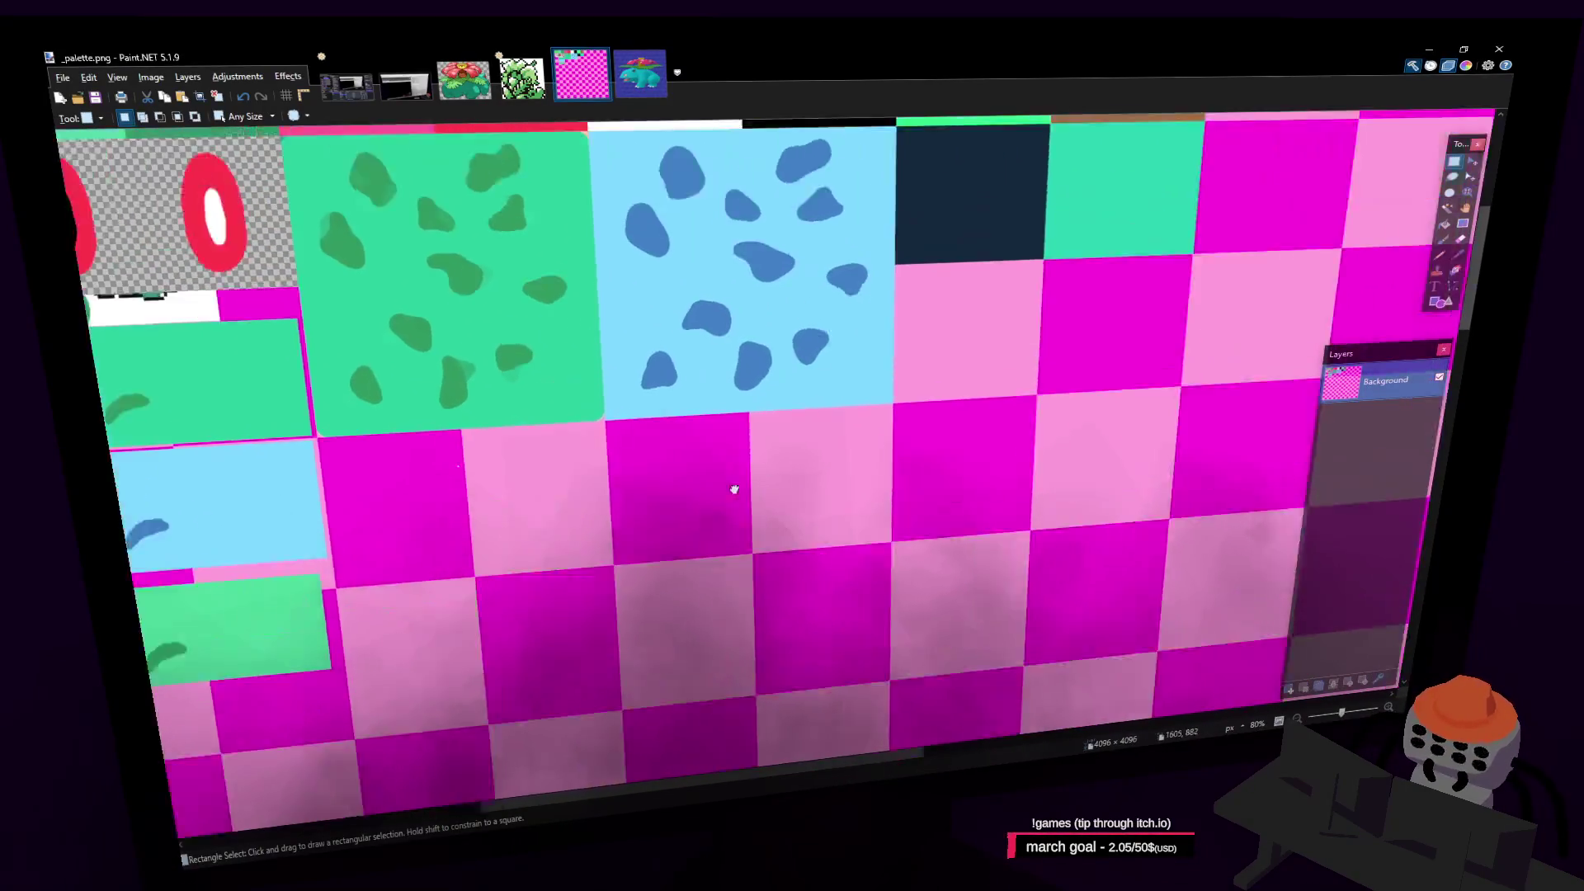
{"action": "scroll", "coordinate": [868, 525], "scroll_direction": "up", "scroll_amount": 3}
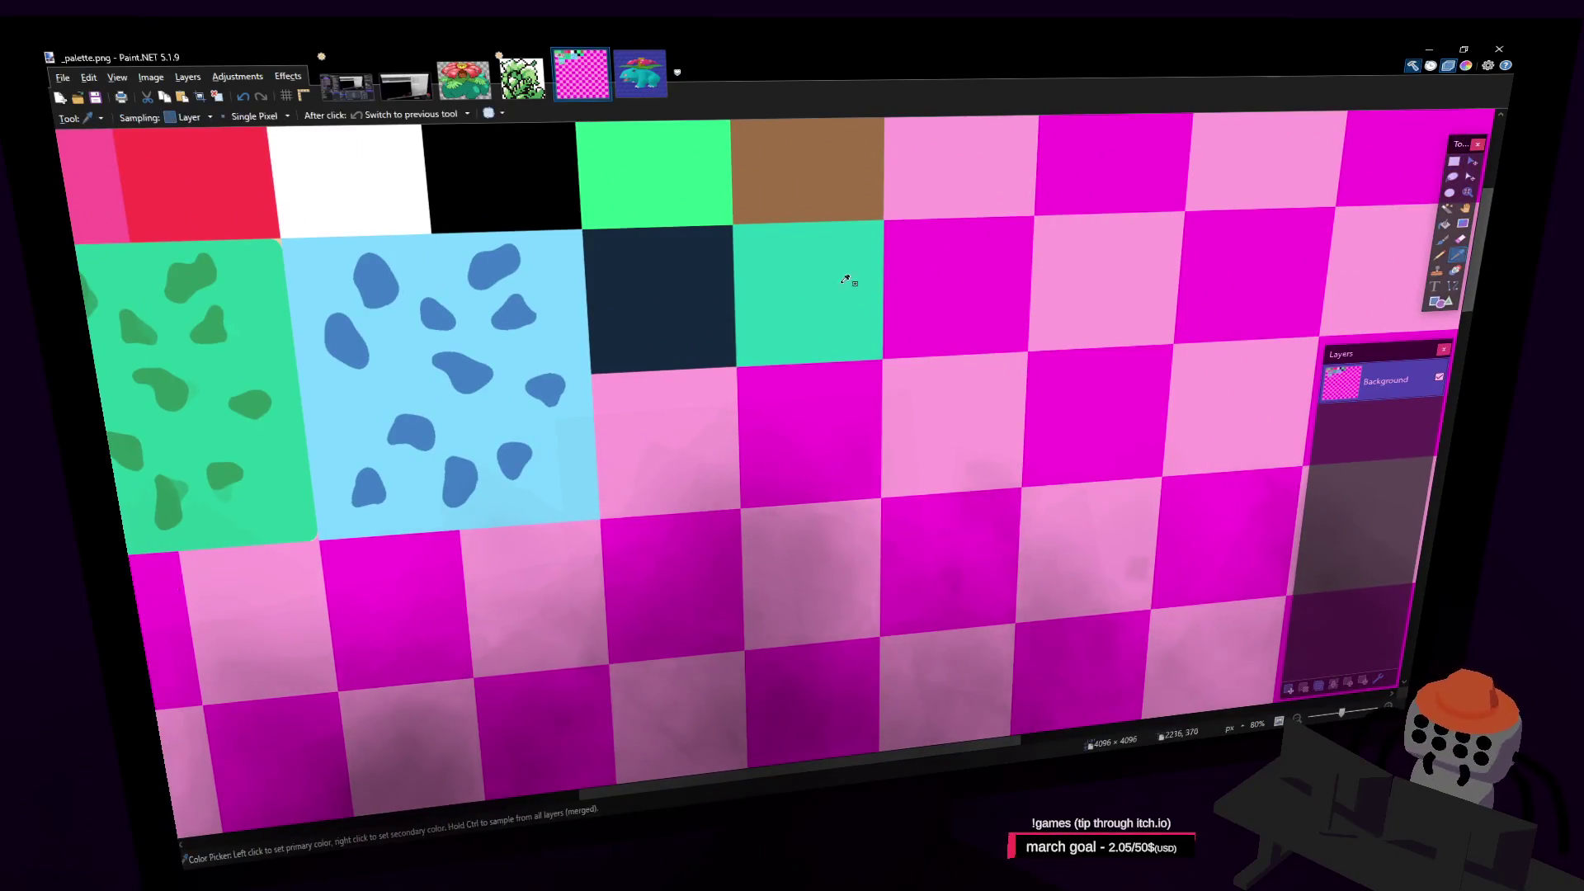
{"action": "middle_click_drag", "start_coordinate": [363, 512], "coordinate": [792, 396]}
{"action": "scroll", "coordinate": [792, 396], "scroll_direction": "left", "scroll_amount": 5, "text": "shift"}
{"action": "scroll", "coordinate": [792, 396], "scroll_direction": "down", "scroll_amount": 2}
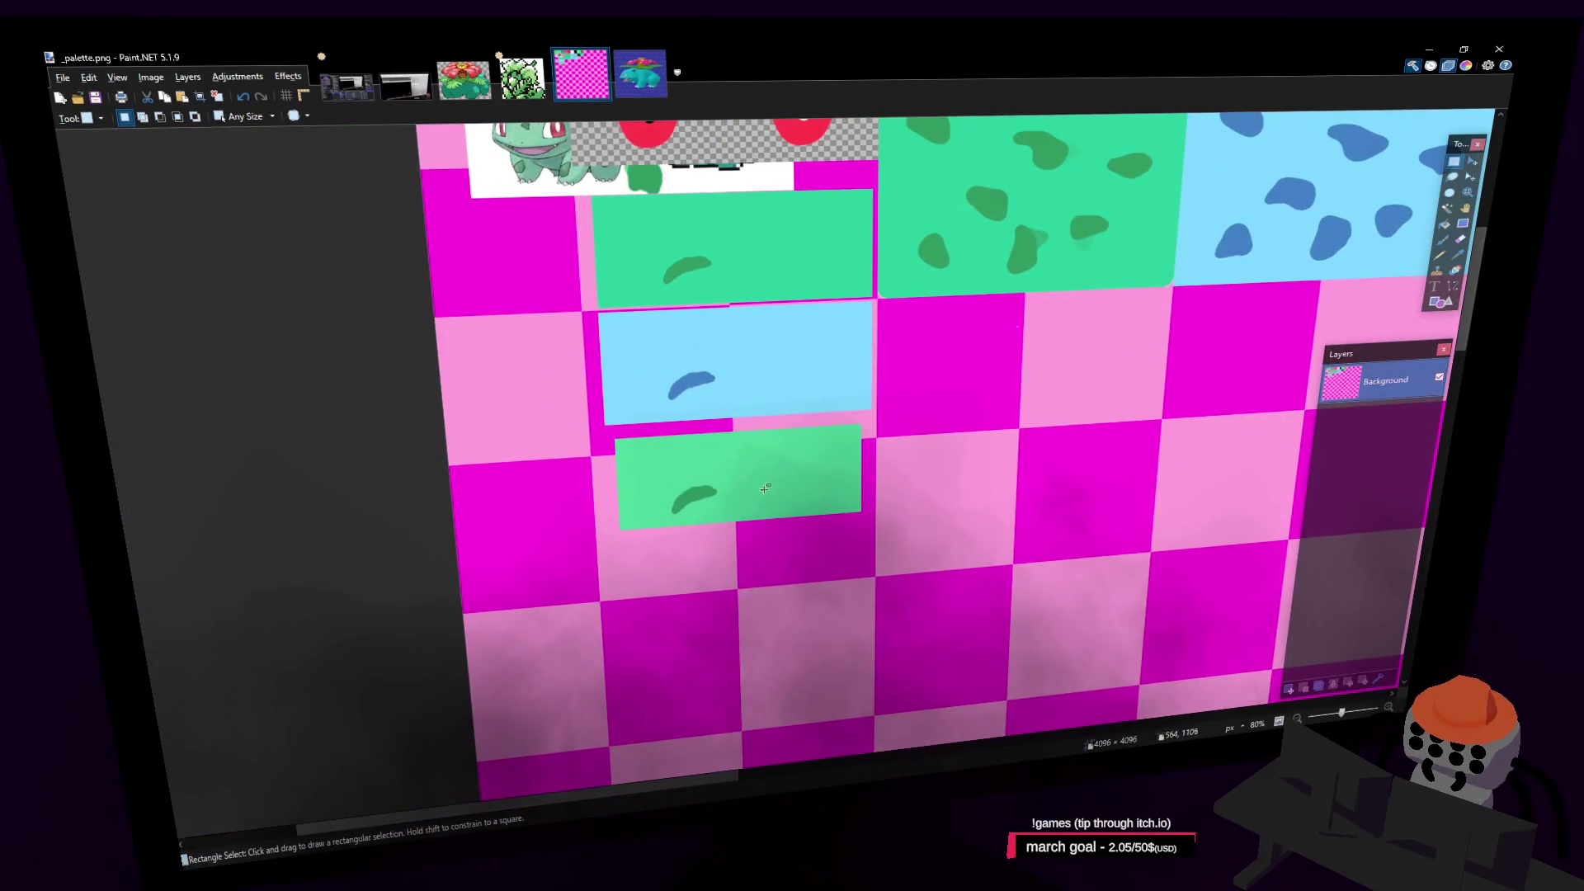
{"action": "key", "text": "f"}
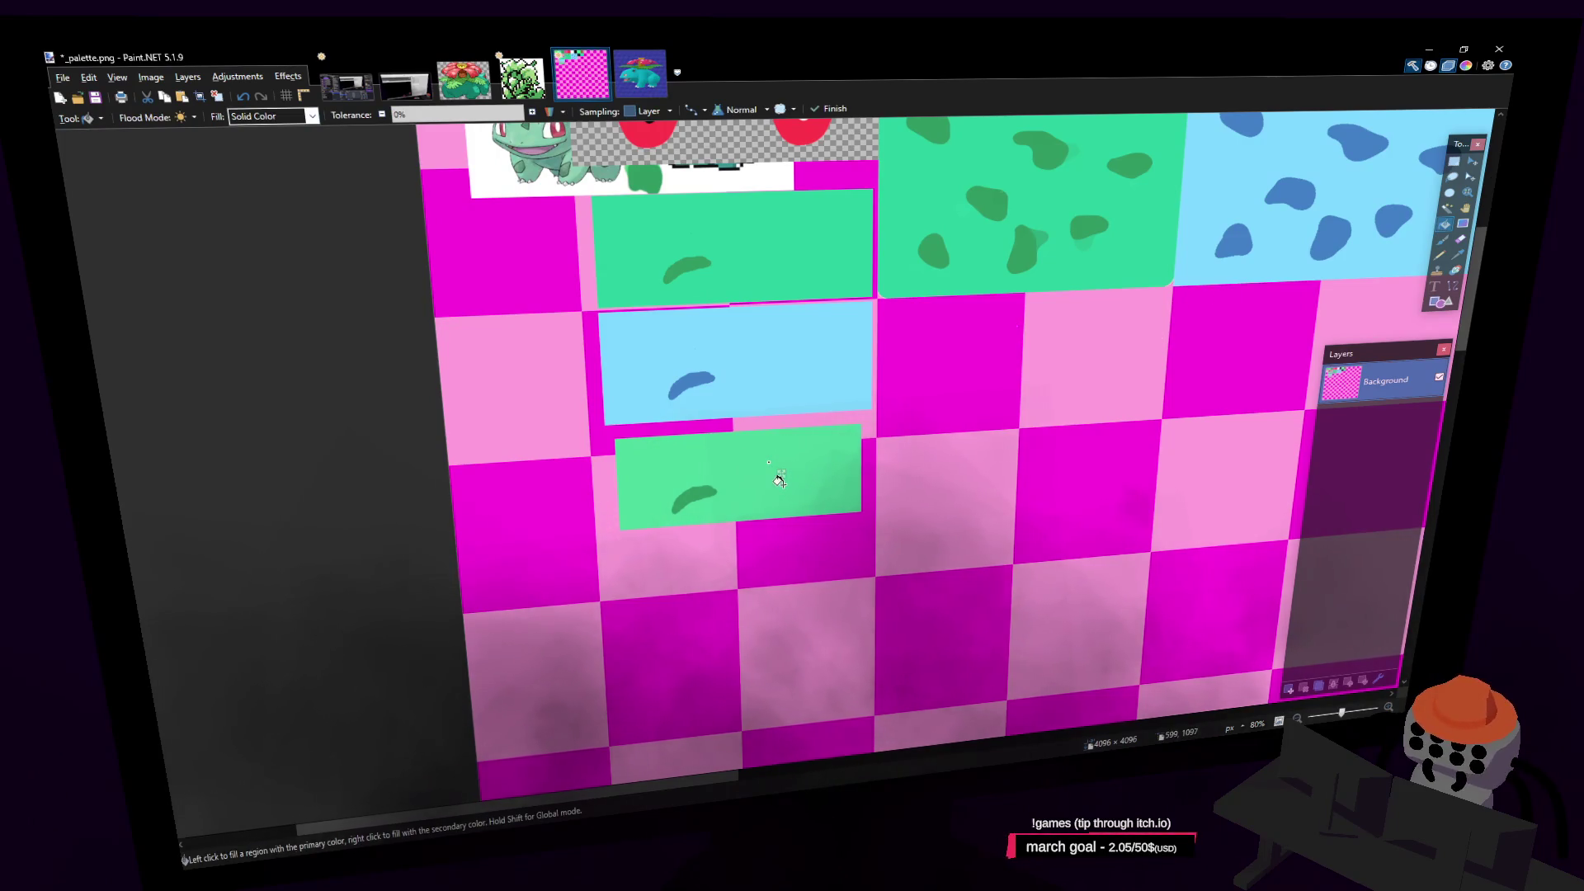
Save _palette.png and return to Blender to view the updated texture on the model
{"action": "scroll", "coordinate": [740, 542], "scroll_direction": "down", "scroll_amount": 1, "text": "ctrl"}
{"action": "scroll", "coordinate": [796, 461], "scroll_direction": "up", "scroll_amount": 2, "text": "ctrl"}
{"action": "key", "text": "ctrl+s"}
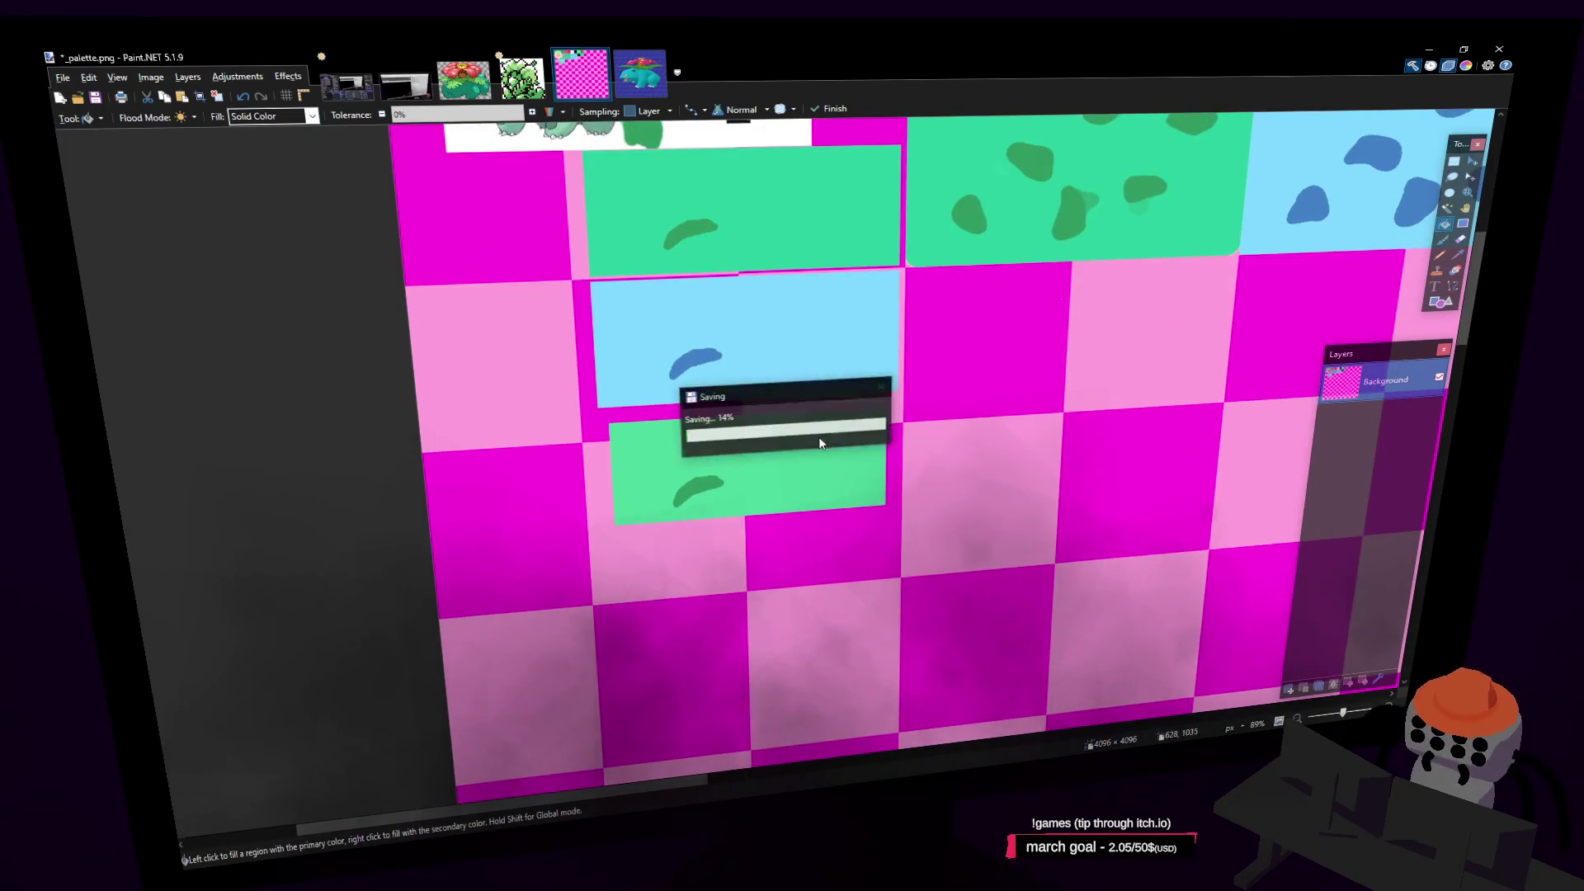
{"action": "key", "text": "alt+Tab"}
{"action": "middle_click_drag", "start_coordinate": [997, 345], "coordinate": [942, 376]}
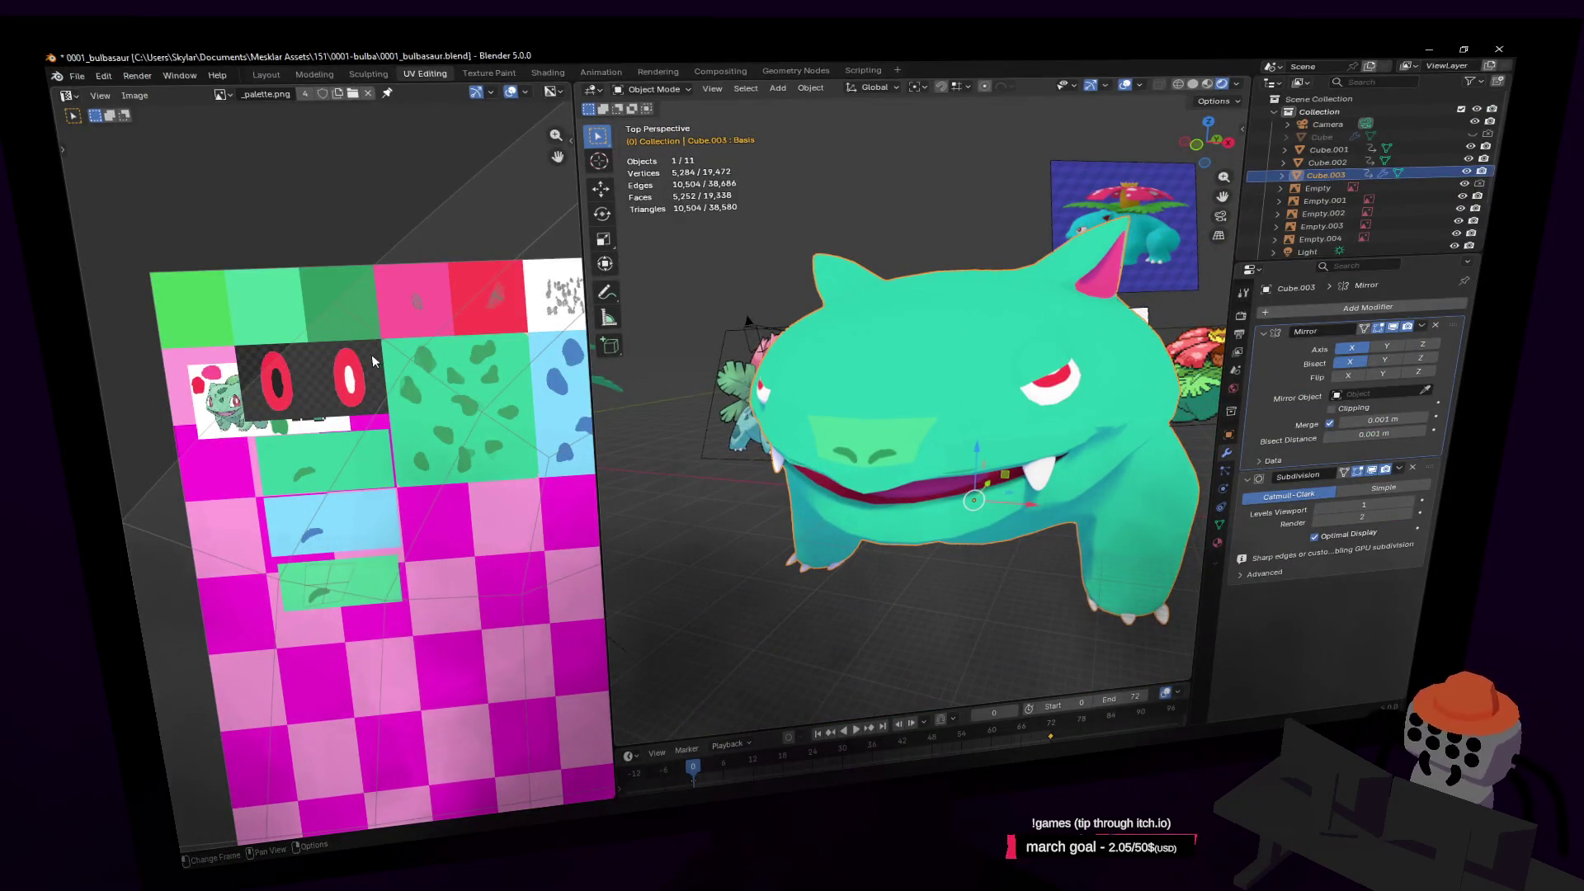
Enter Edit Mode and select the whole connected head mesh
{"action": "key", "text": "Tab"}
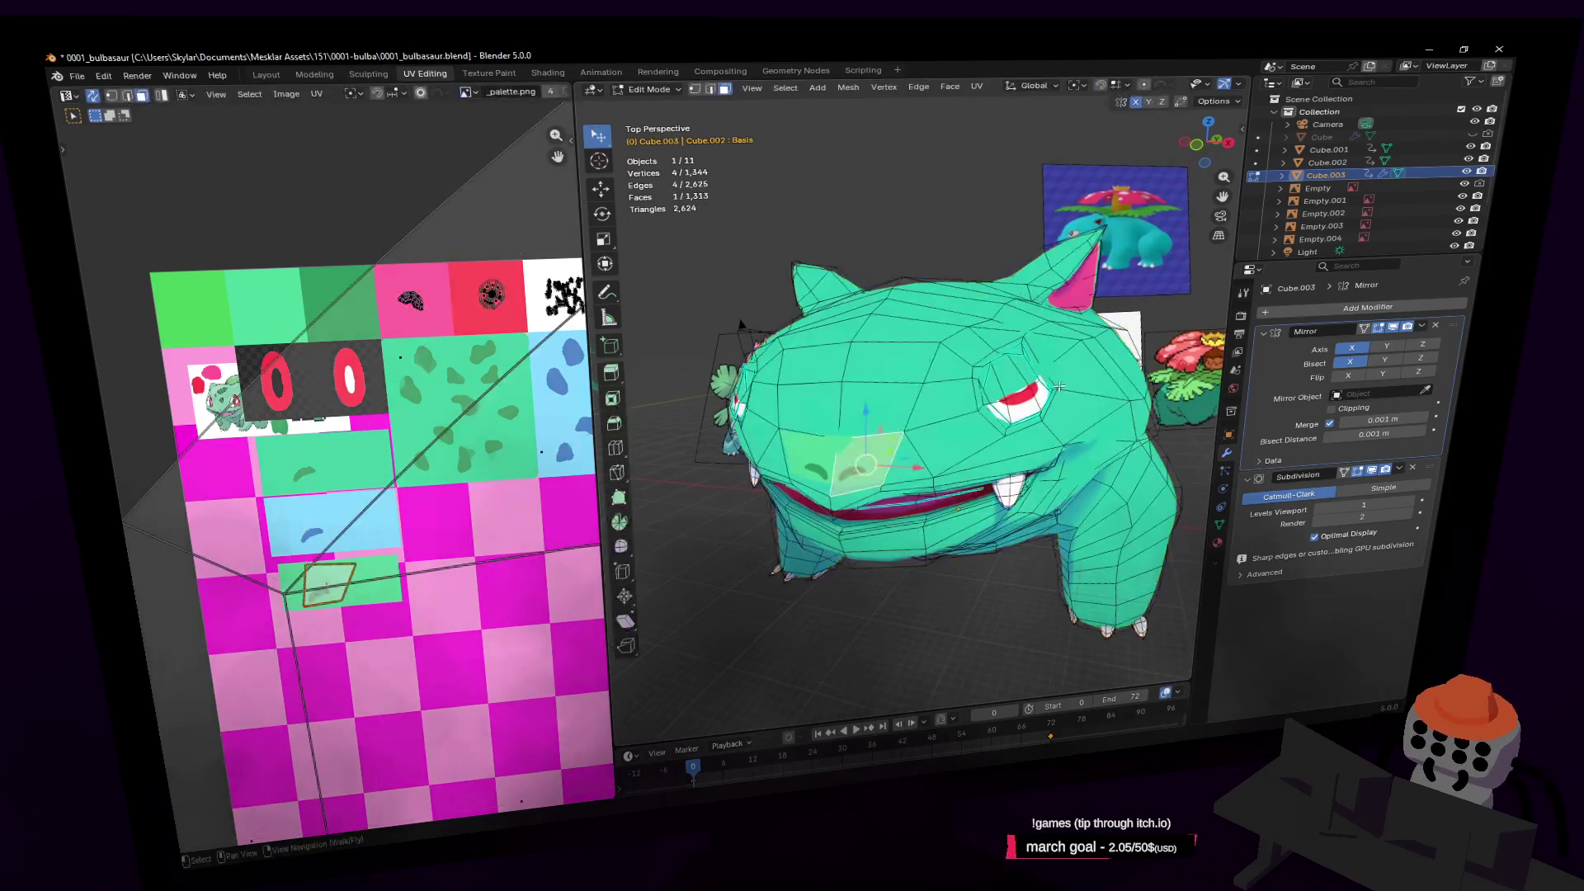
{"action": "left_click", "coordinate": [918, 348]}
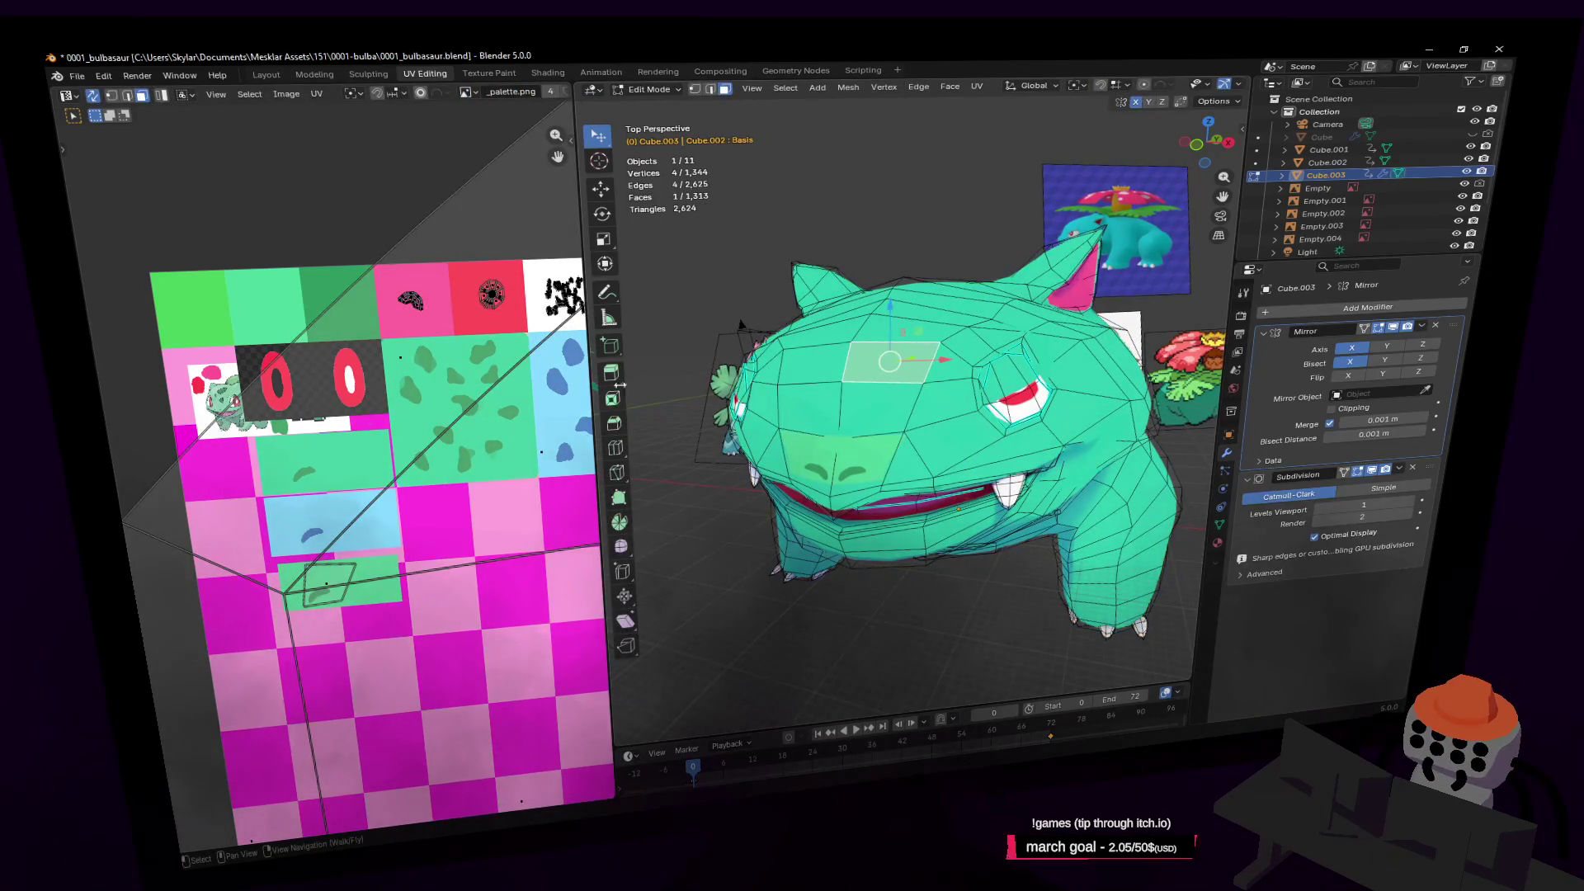
{"action": "scroll", "coordinate": [427, 445], "scroll_direction": "up", "scroll_amount": 2}
{"action": "scroll", "coordinate": [428, 445], "scroll_direction": "down", "scroll_amount": 5}
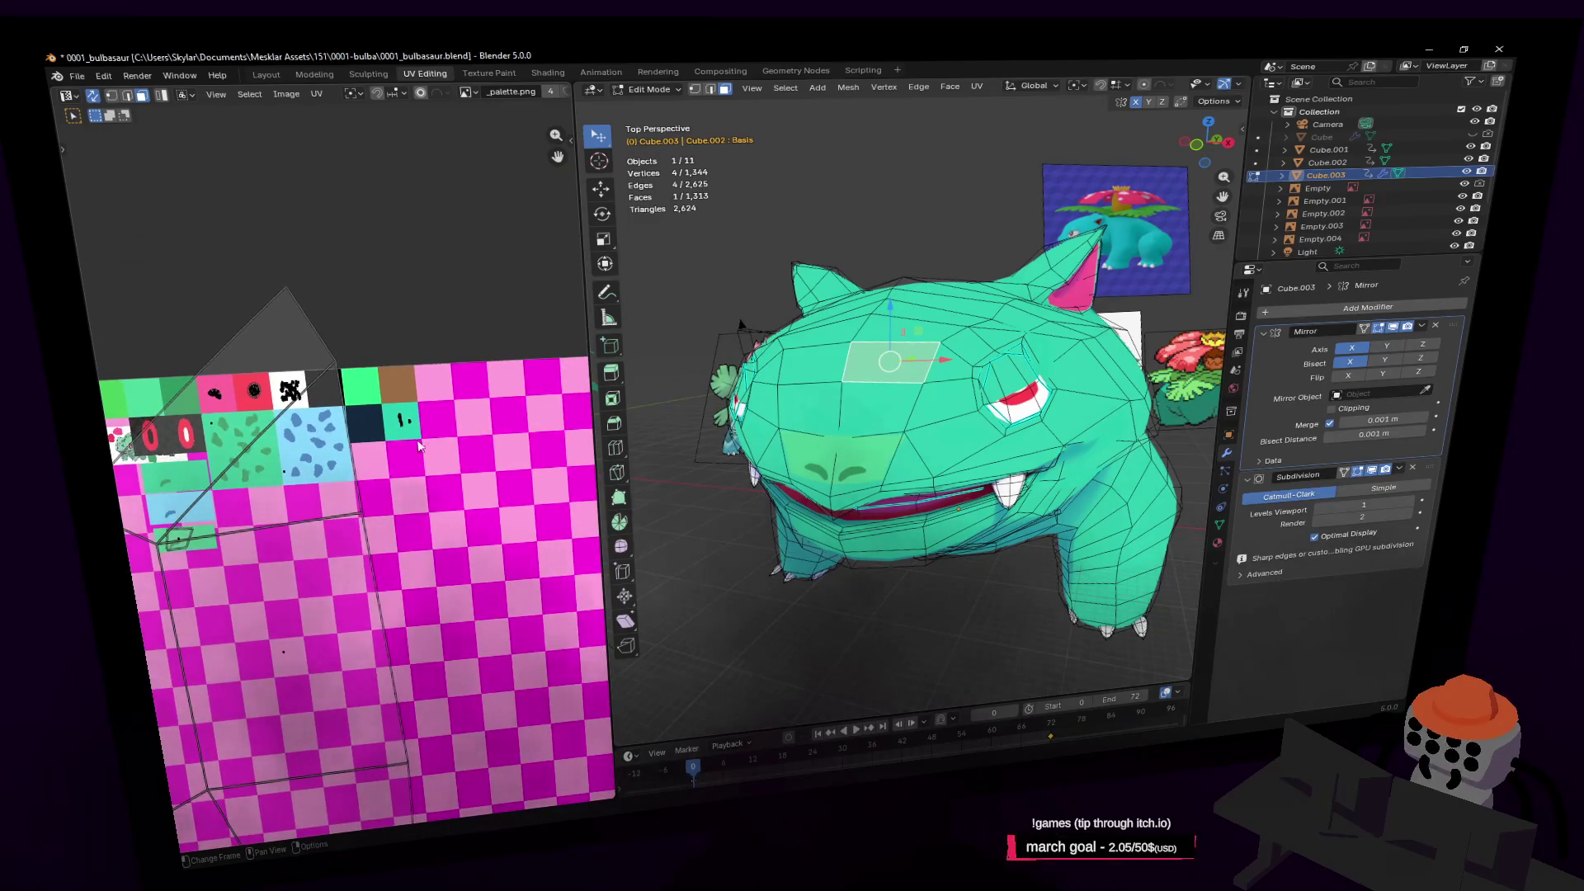
{"action": "left_click", "coordinate": [969, 315]}
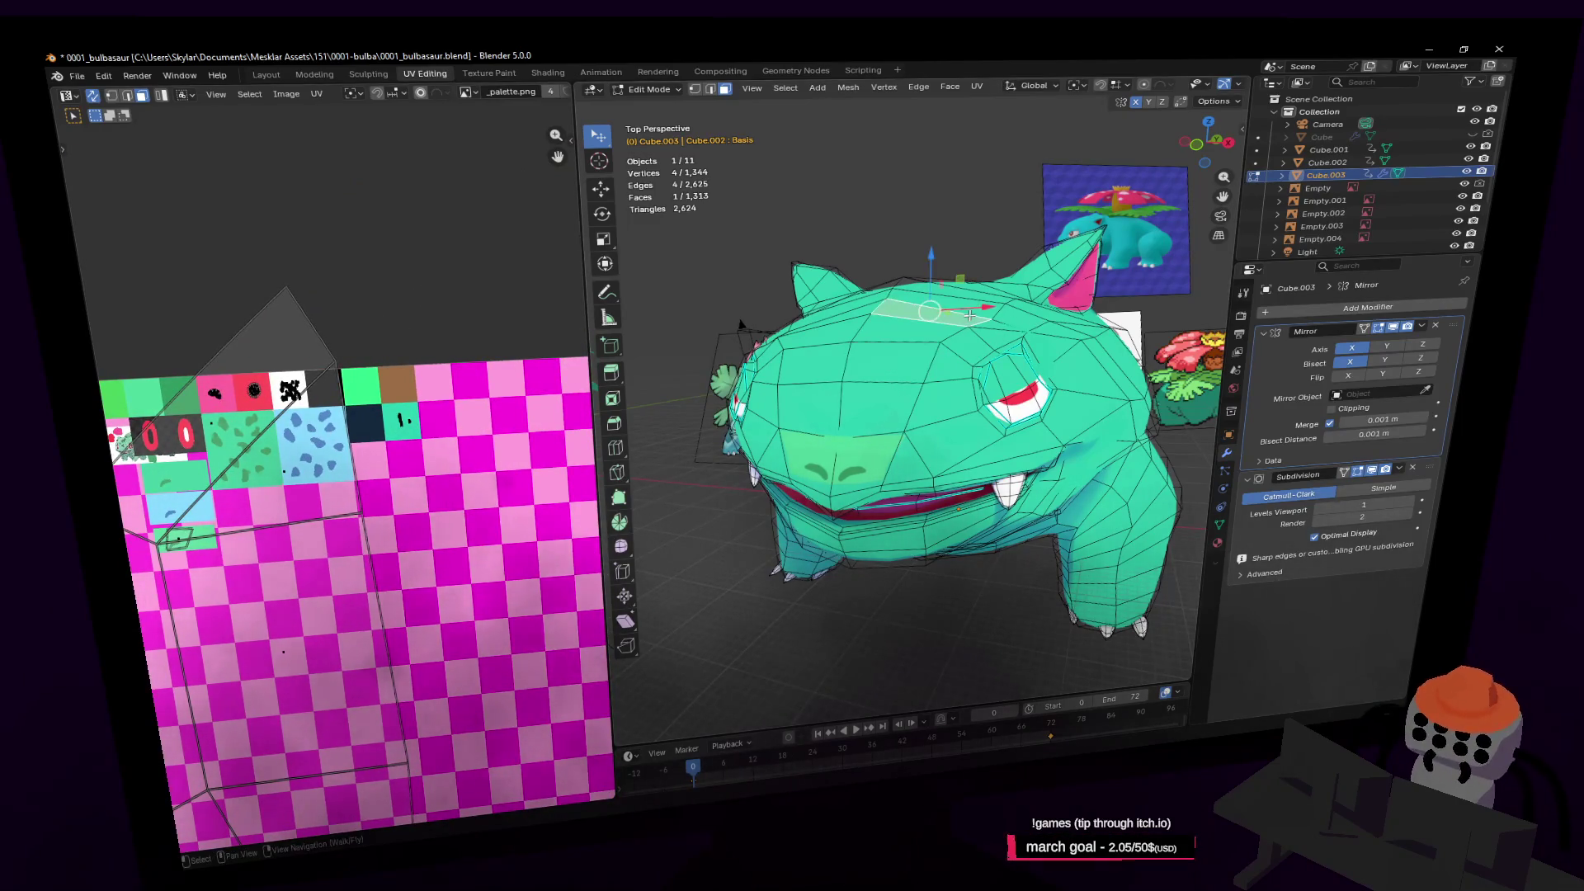
{"action": "key", "text": "ctrl+l"}
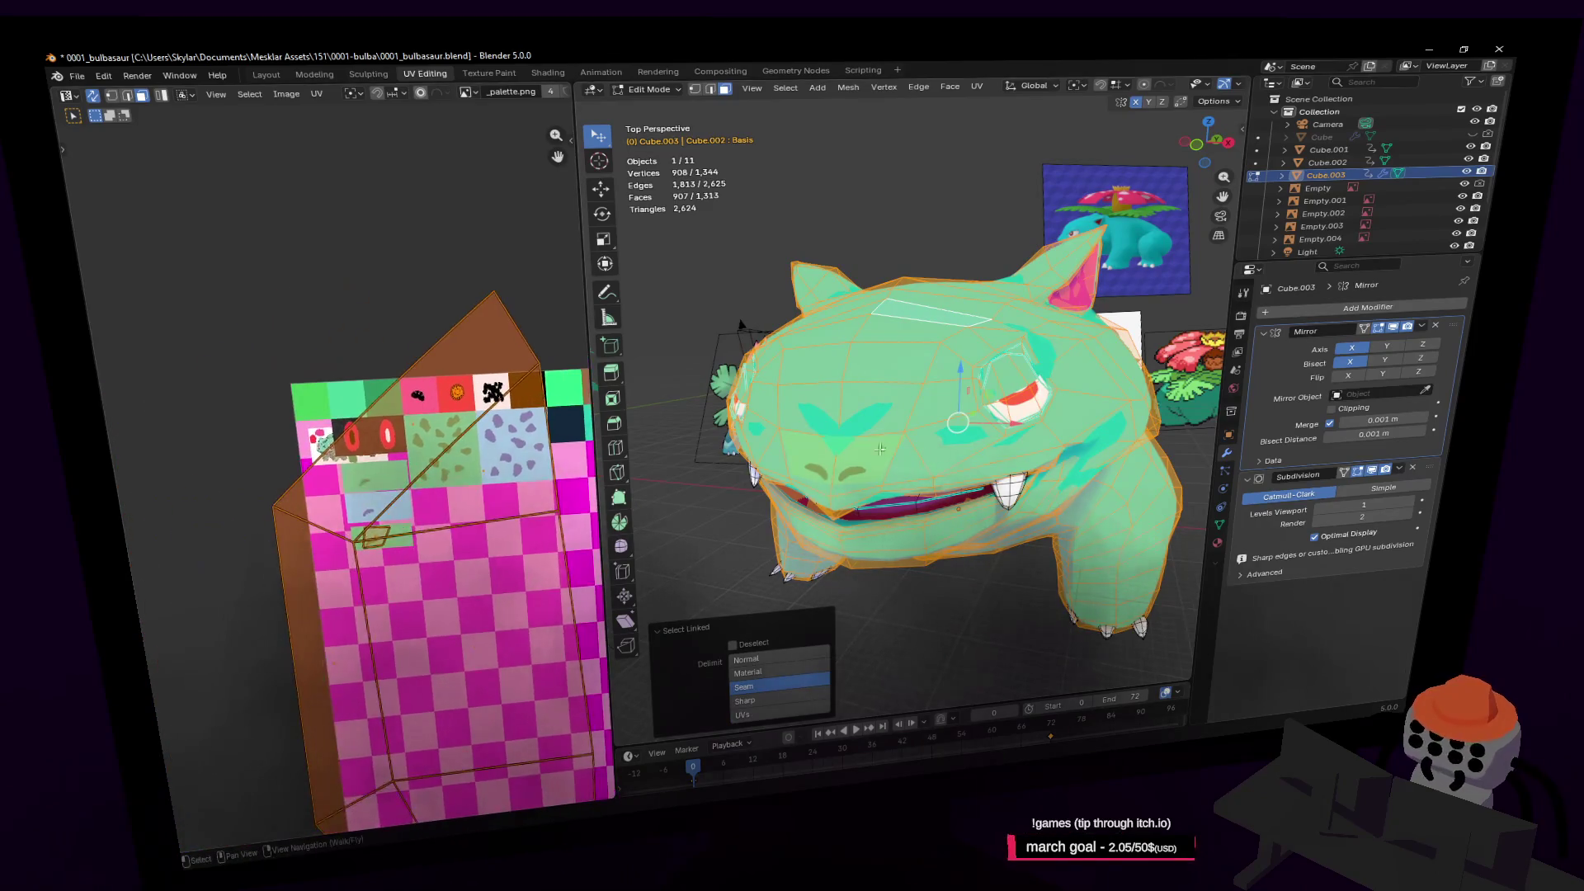
Select just the snout face and move its UVs onto the lower green palette tile
{"action": "left_click", "coordinate": [804, 473]}
{"action": "scroll", "coordinate": [426, 467], "scroll_direction": "up", "scroll_amount": 4}
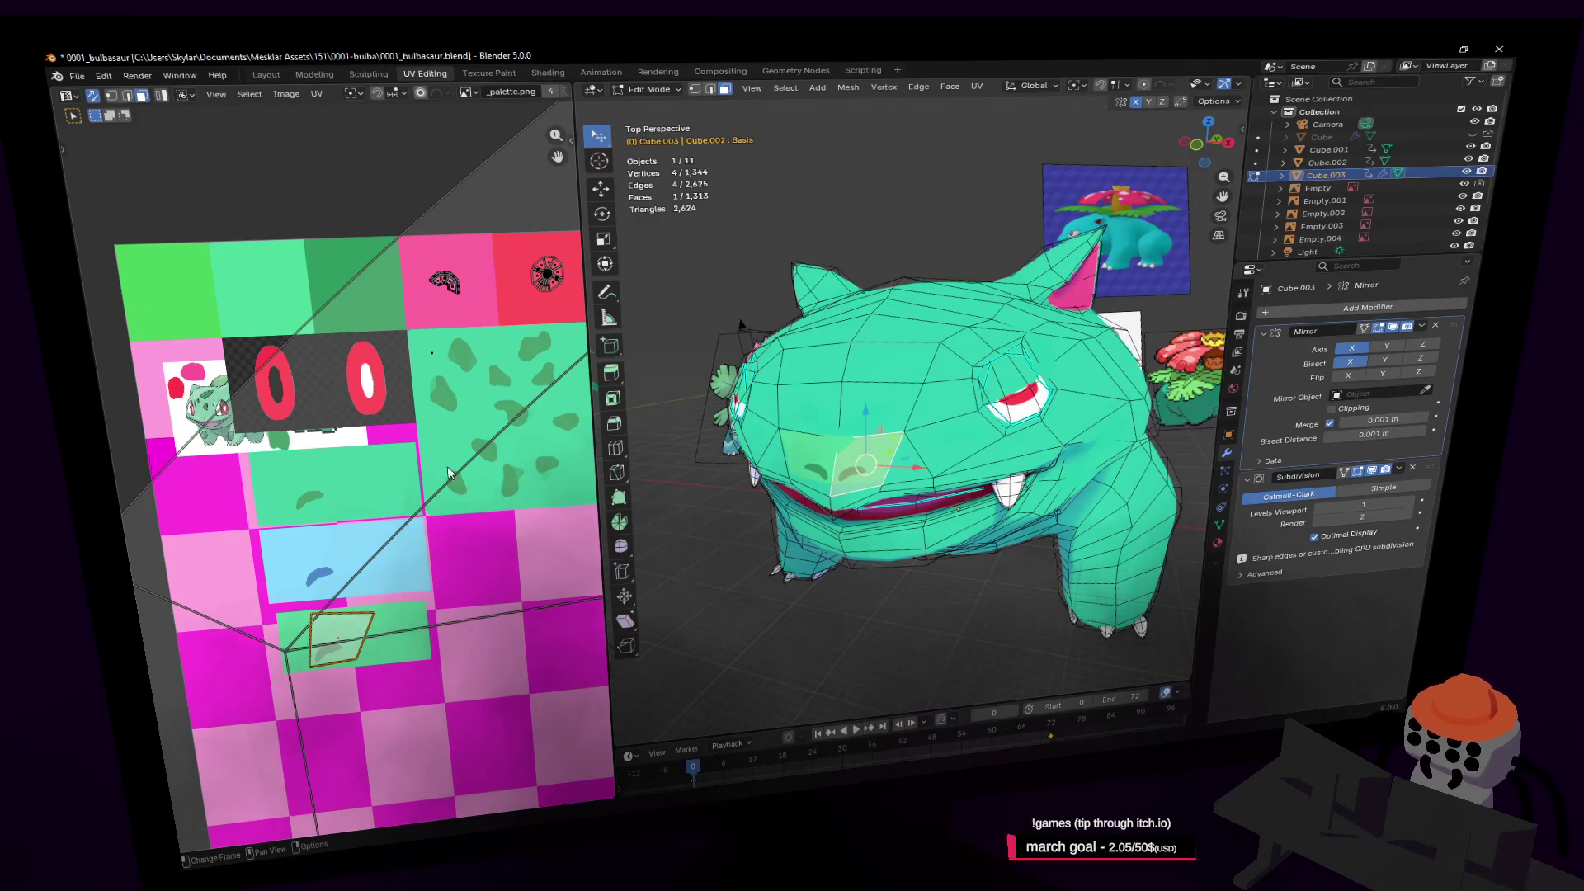
{"action": "key", "text": "g"}
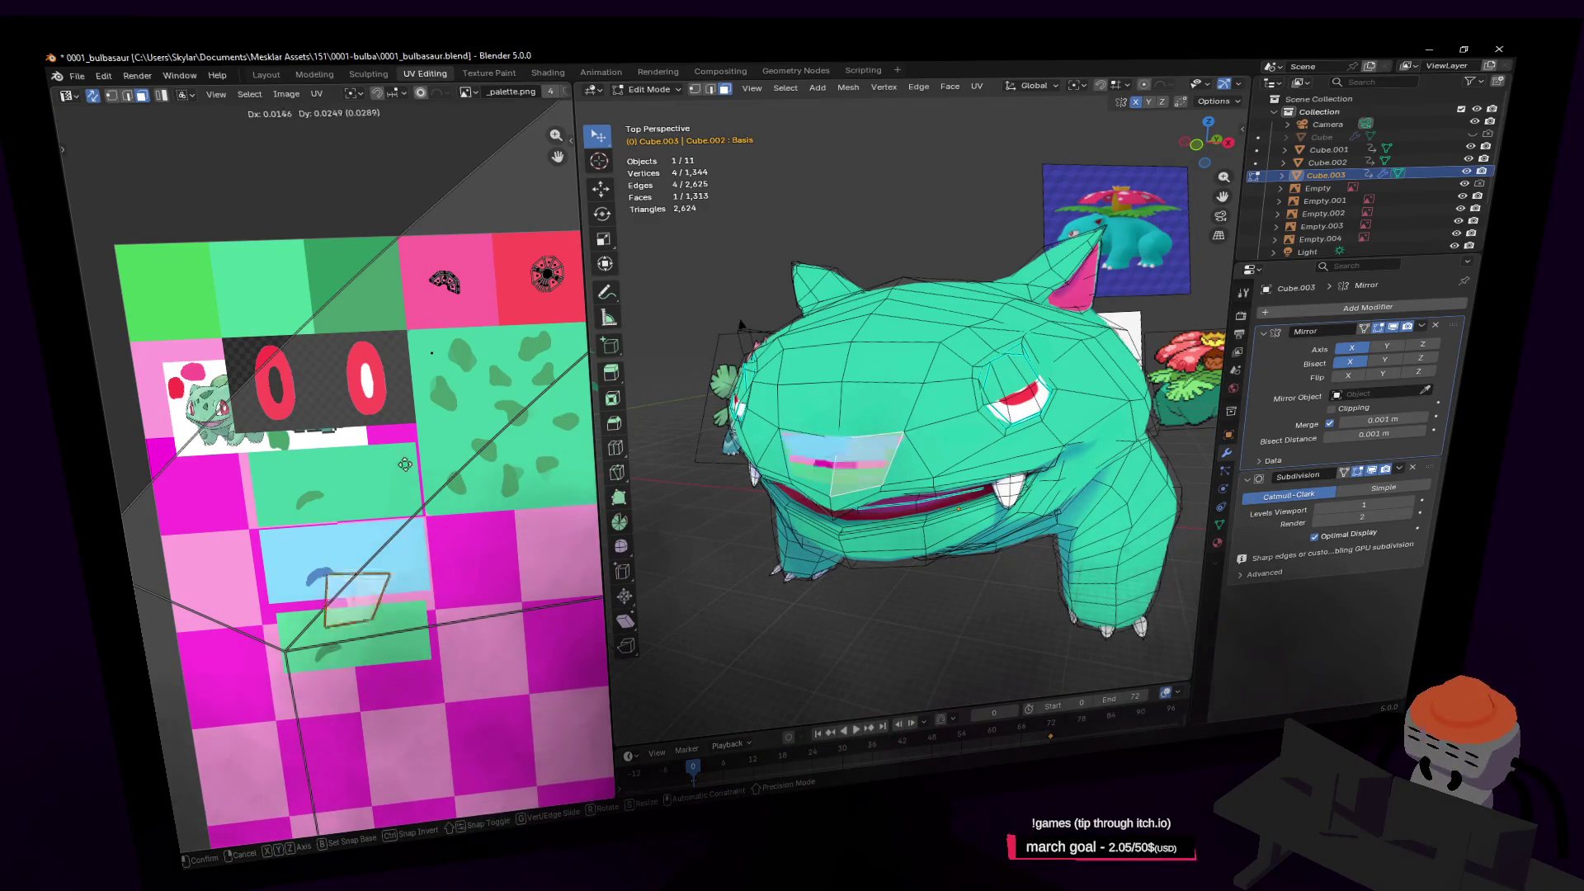
{"action": "left_click", "coordinate": [393, 538]}
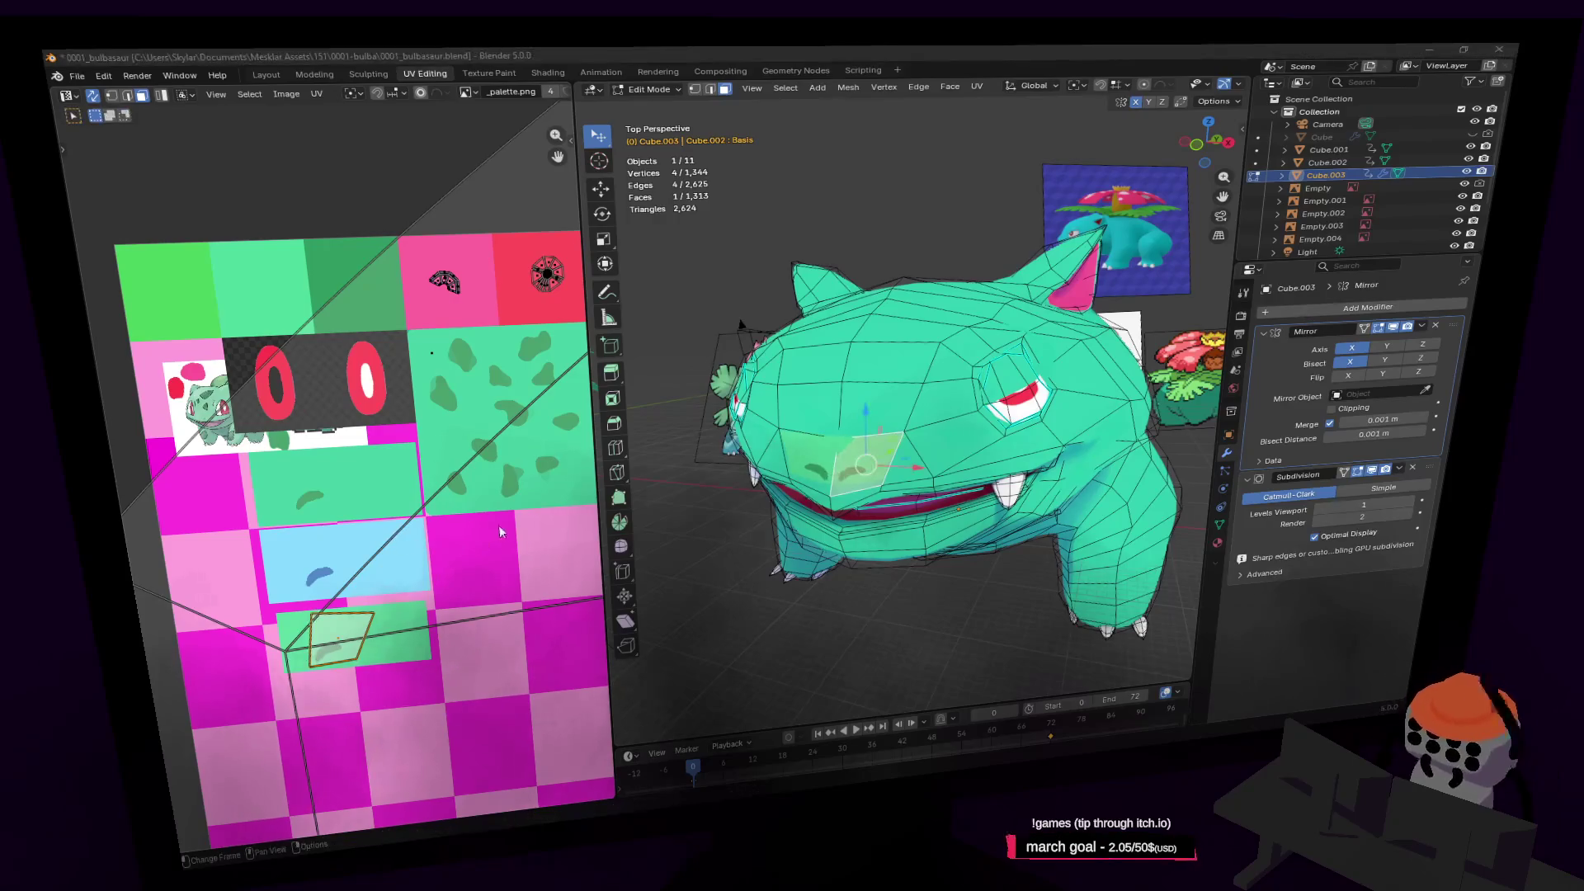
{"action": "key", "text": "alt+Tab"}
{"action": "scroll", "coordinate": [937, 346], "scroll_direction": "right", "scroll_amount": 5, "text": "shift"}
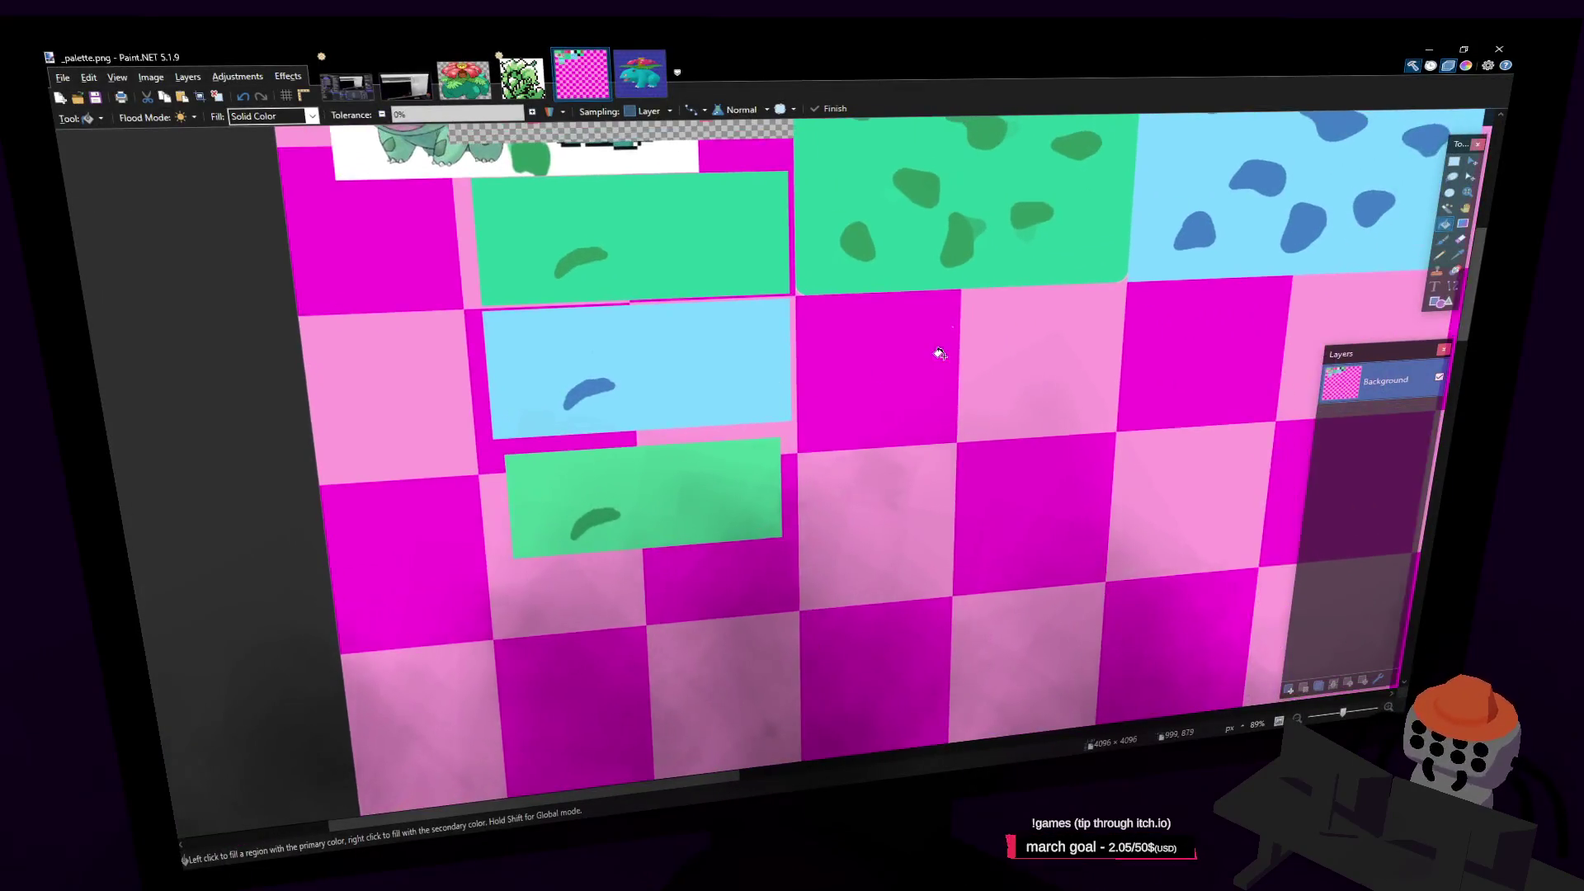
Fill the lower green rectangle with darker teal-green, undoing an accidental global fill
{"action": "middle_click_drag", "start_coordinate": [1057, 285], "coordinate": [615, 394]}
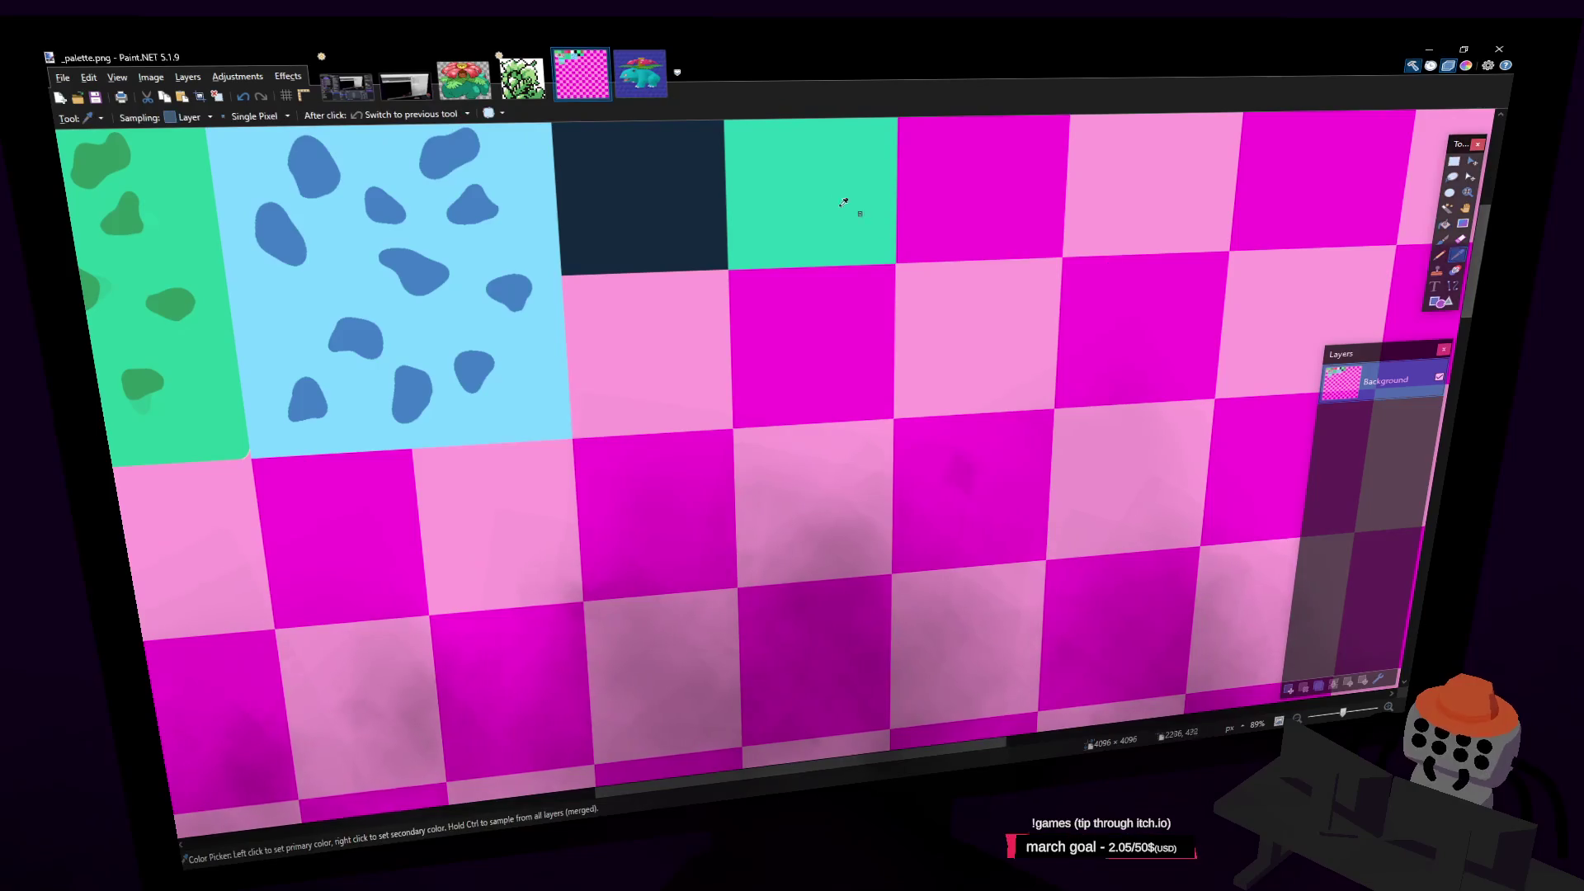
{"action": "scroll", "coordinate": [615, 395], "scroll_direction": "left", "scroll_amount": 8, "text": "shift"}
{"action": "scroll", "coordinate": [854, 415], "scroll_direction": "down", "scroll_amount": 2}
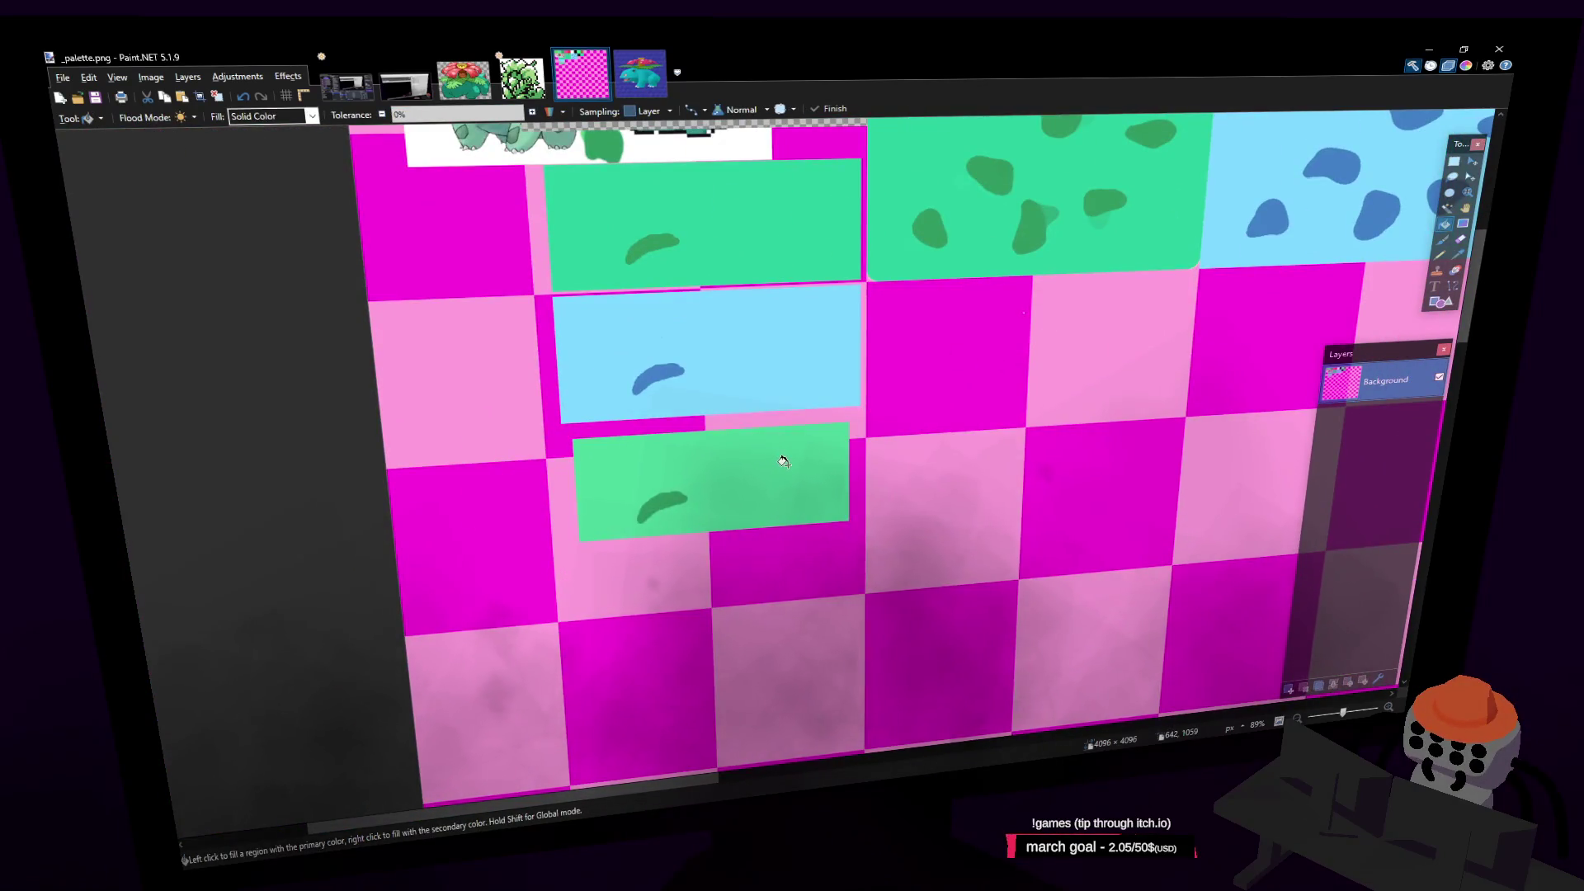
{"action": "left_click", "coordinate": [1454, 163]}
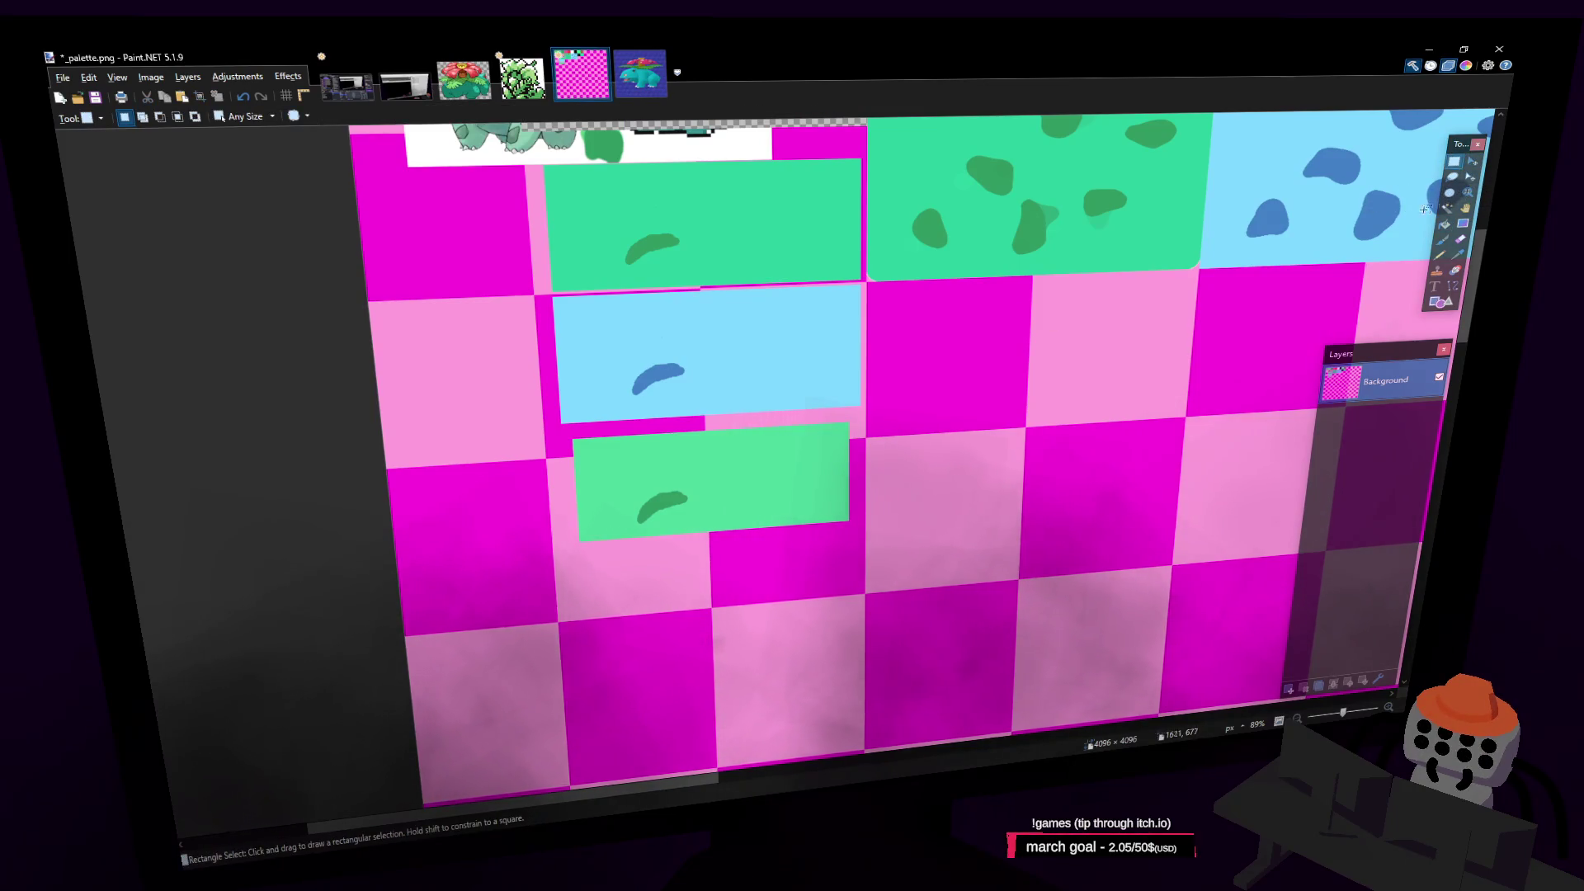
{"action": "left_click", "coordinate": [1444, 223]}
{"action": "left_click", "coordinate": [747, 466]}
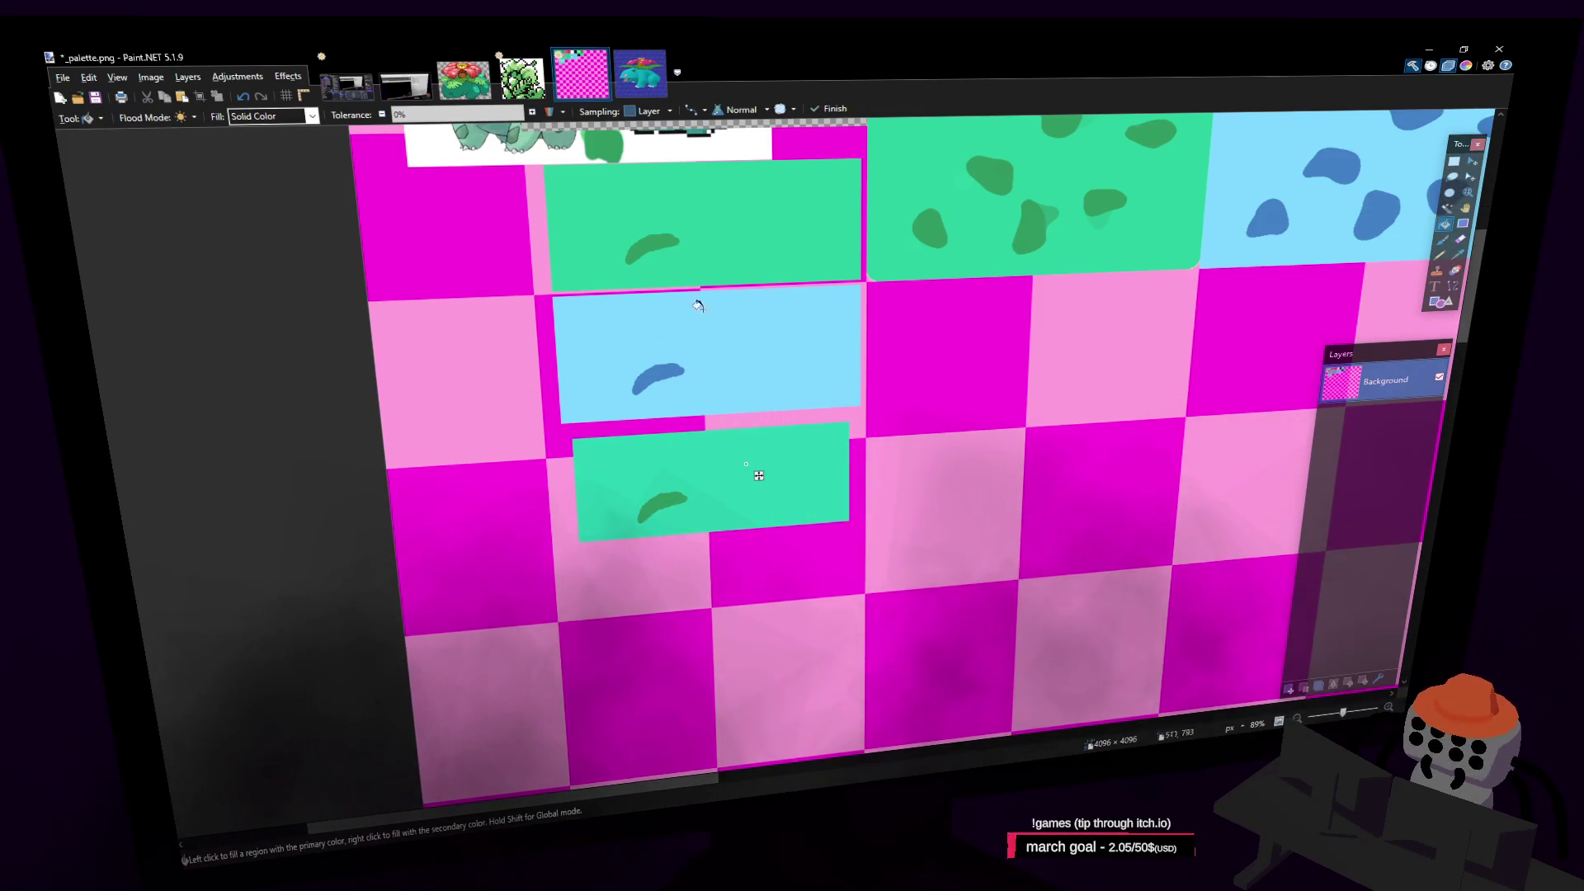
{"action": "left_click", "coordinate": [664, 499], "text": "shift"}
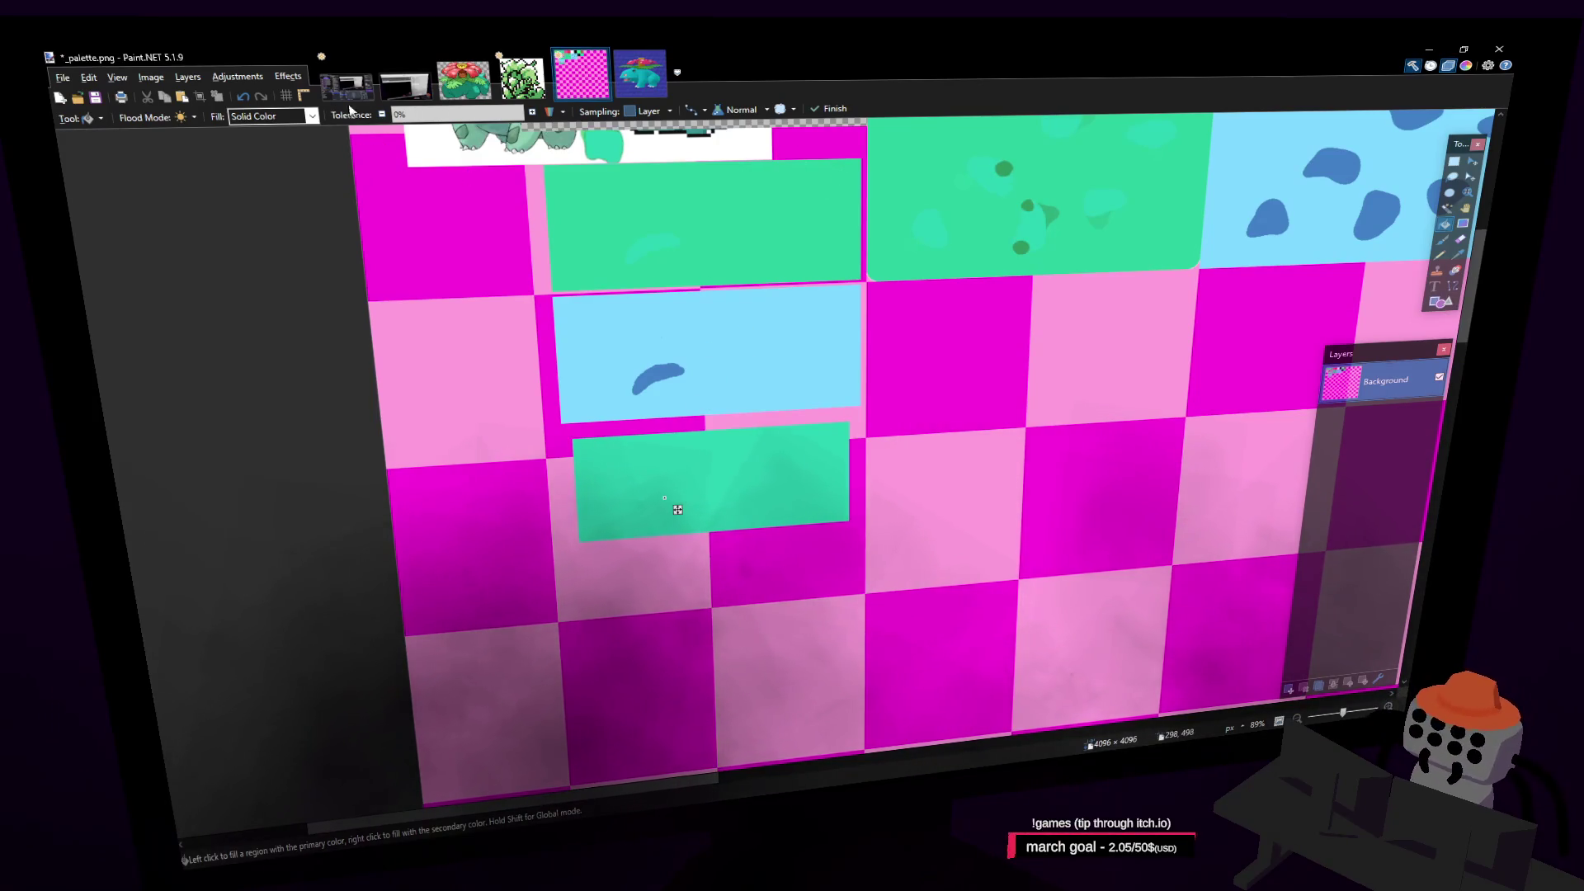
{"action": "key", "text": "ctrl+z"}
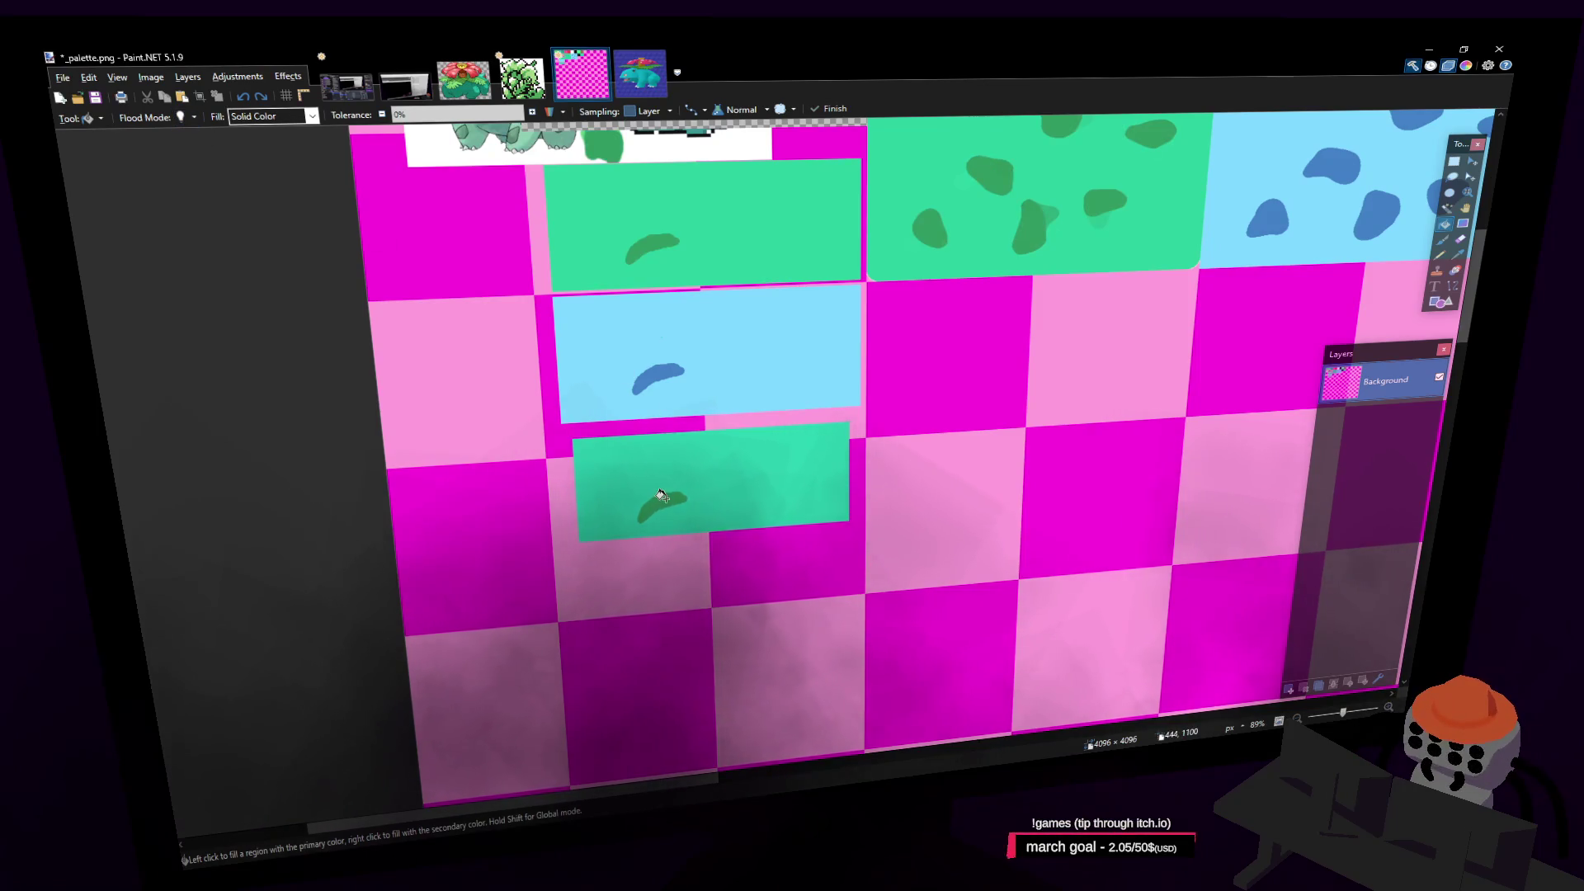
Refill the lower green swatch with a lighter, bluer teal
{"action": "scroll", "coordinate": [855, 391], "scroll_direction": "up", "scroll_amount": 3}
{"action": "scroll", "coordinate": [807, 398], "scroll_direction": "down", "scroll_amount": 3}
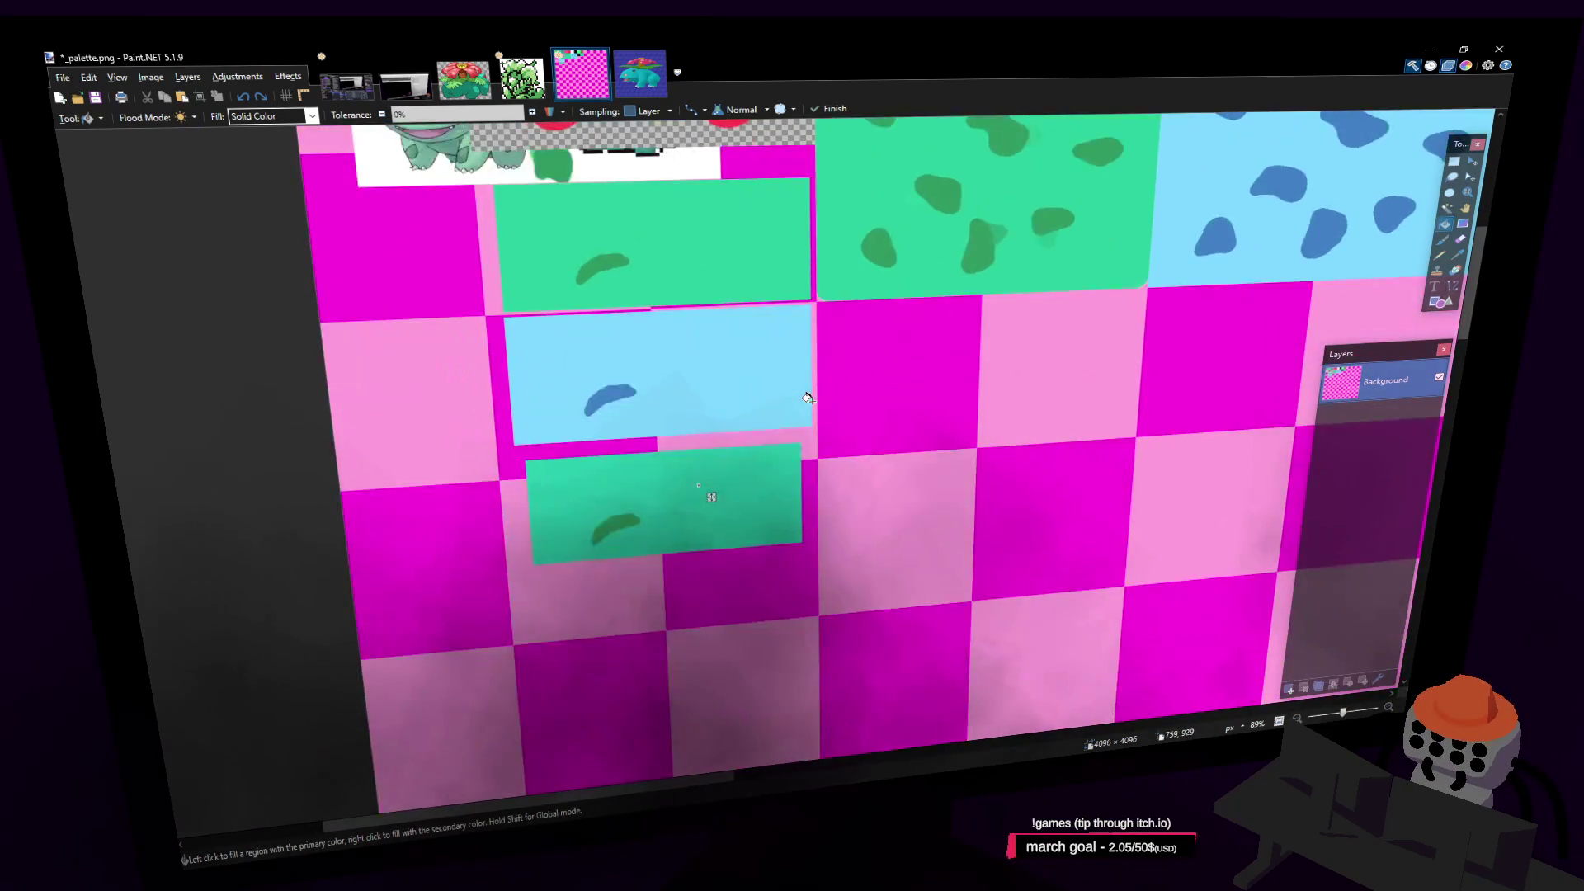
{"action": "scroll", "coordinate": [908, 346], "scroll_direction": "up", "scroll_amount": 3}
{"action": "scroll", "coordinate": [1155, 322], "scroll_direction": "right", "scroll_amount": 5}
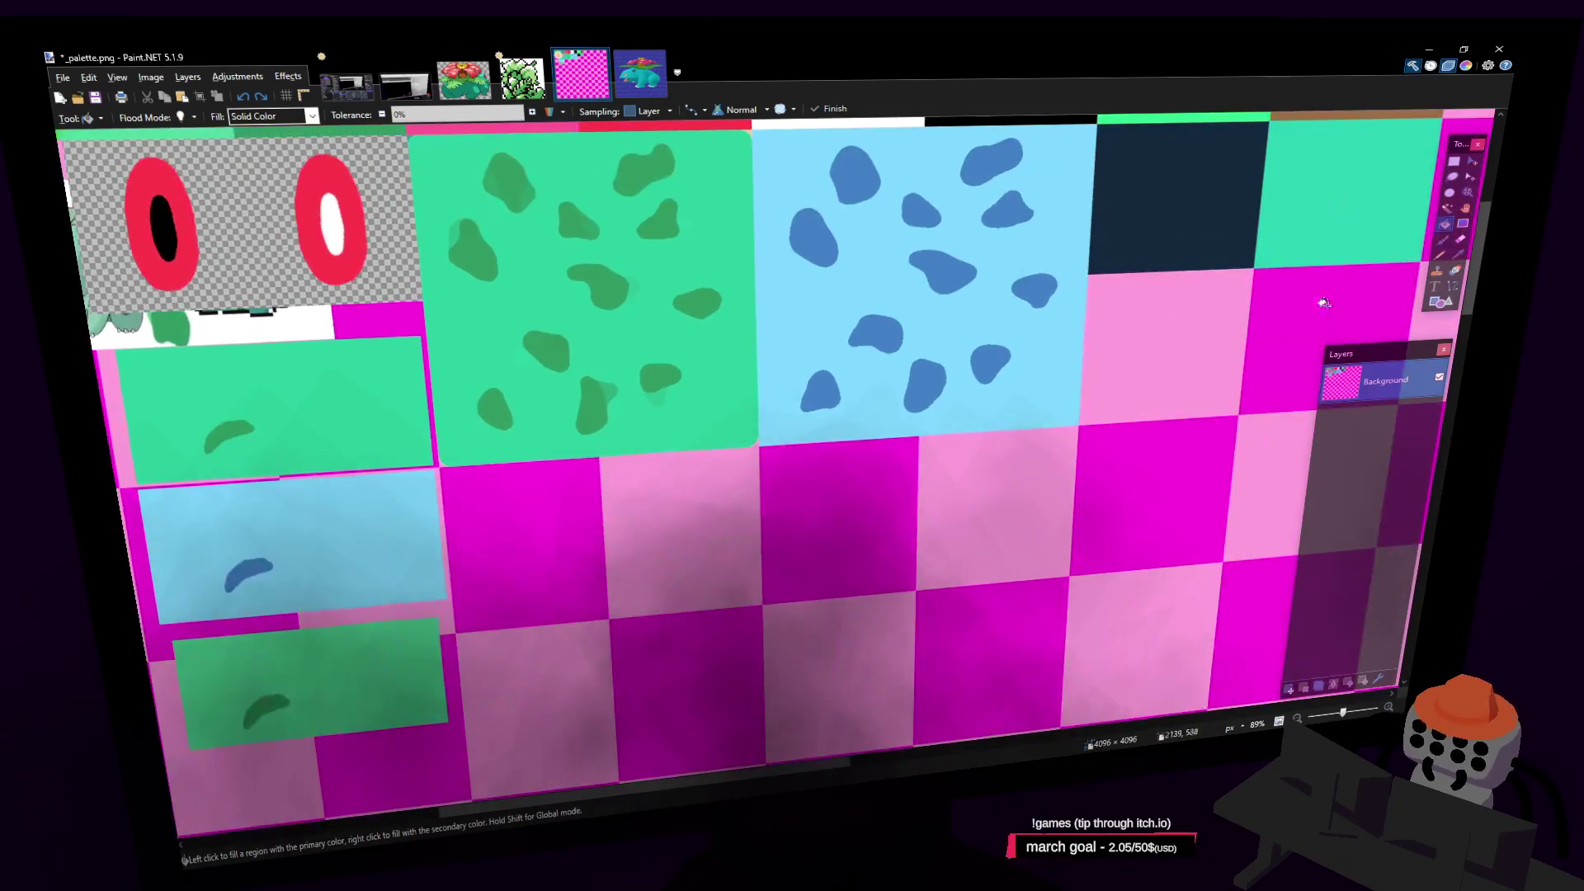
{"action": "scroll", "coordinate": [1452, 239], "scroll_direction": "left", "scroll_amount": 5}
{"action": "scroll", "coordinate": [1452, 239], "scroll_direction": "up", "scroll_amount": 2}
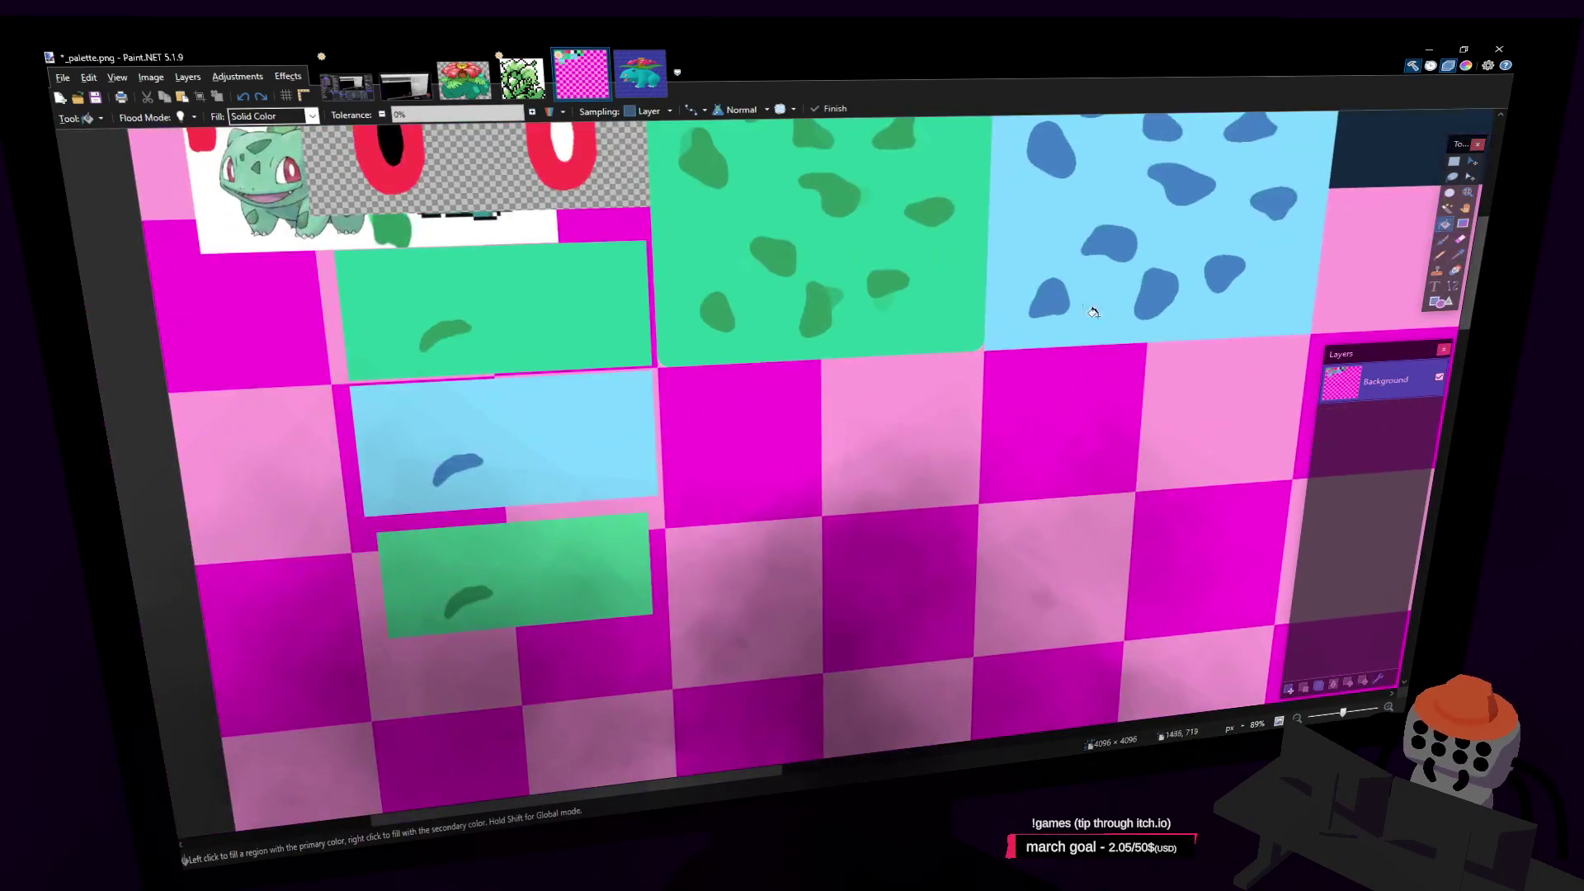
{"action": "left_click", "coordinate": [609, 557]}
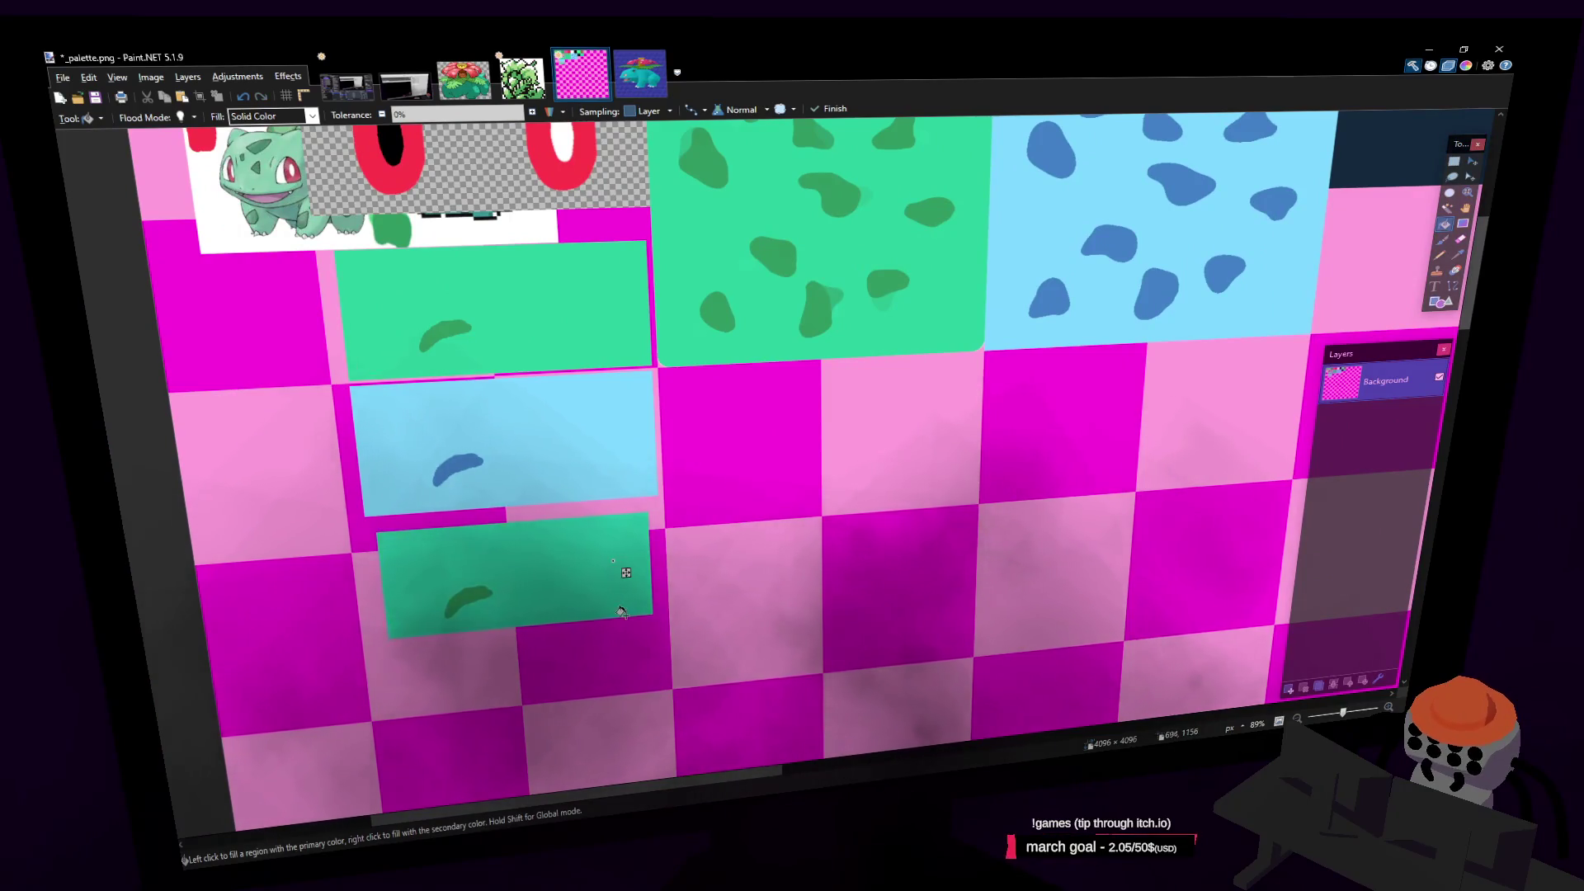
{"action": "scroll", "coordinate": [527, 537], "scroll_direction": "down", "scroll_amount": 2}
{"action": "scroll", "coordinate": [527, 537], "scroll_direction": "left", "scroll_amount": 2}
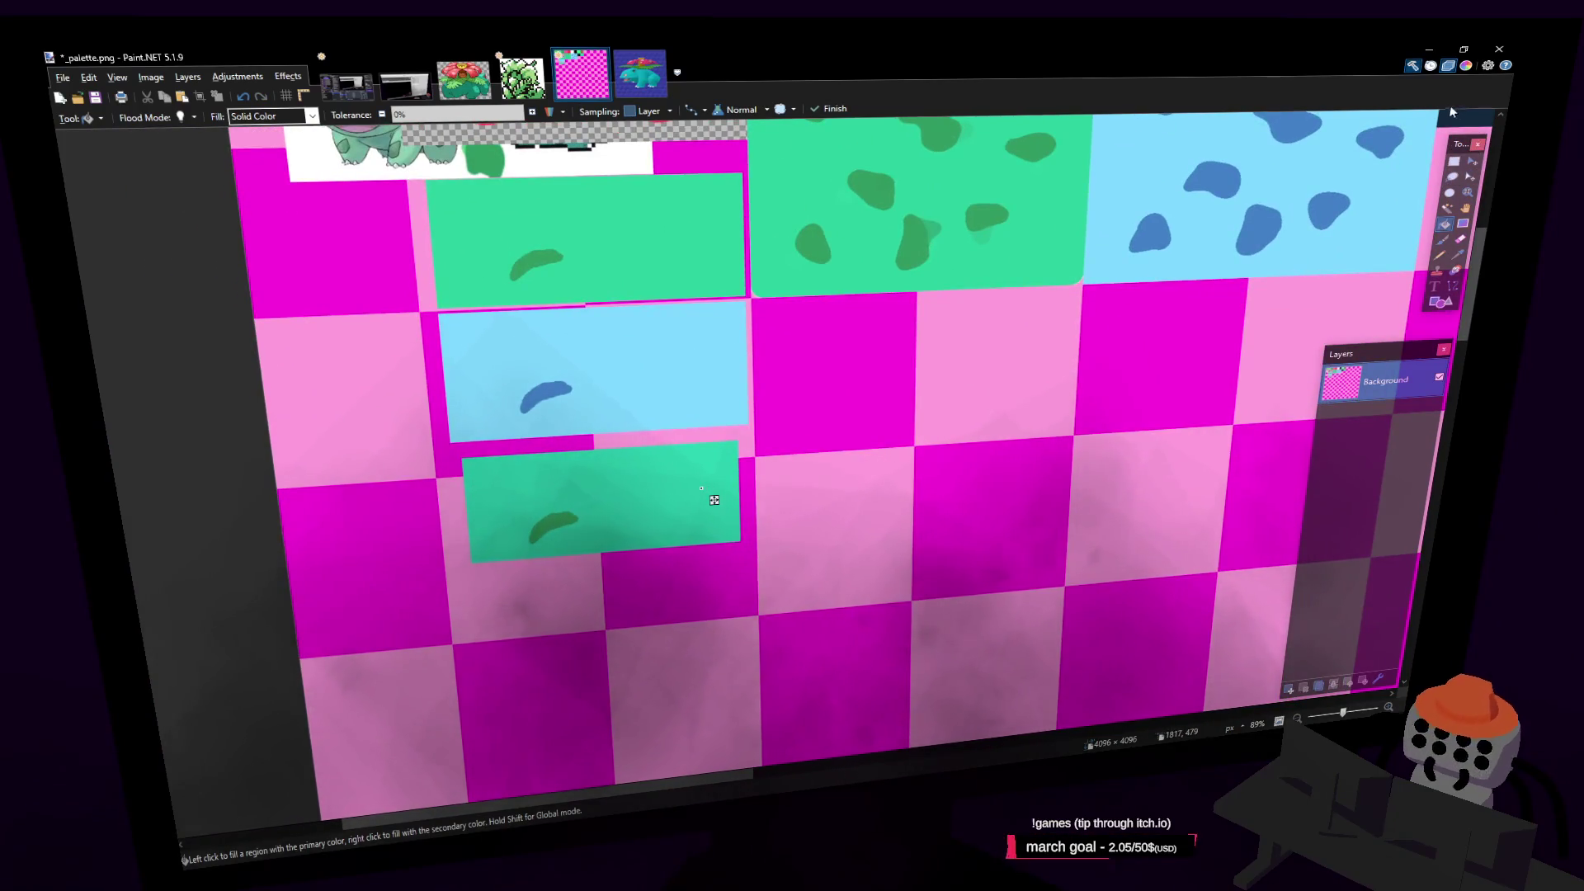
Recolour the swatch's blob darker teal 1C8773 and save the palette
{"action": "left_click", "coordinate": [1467, 69]}
{"action": "left_click", "coordinate": [553, 520]}
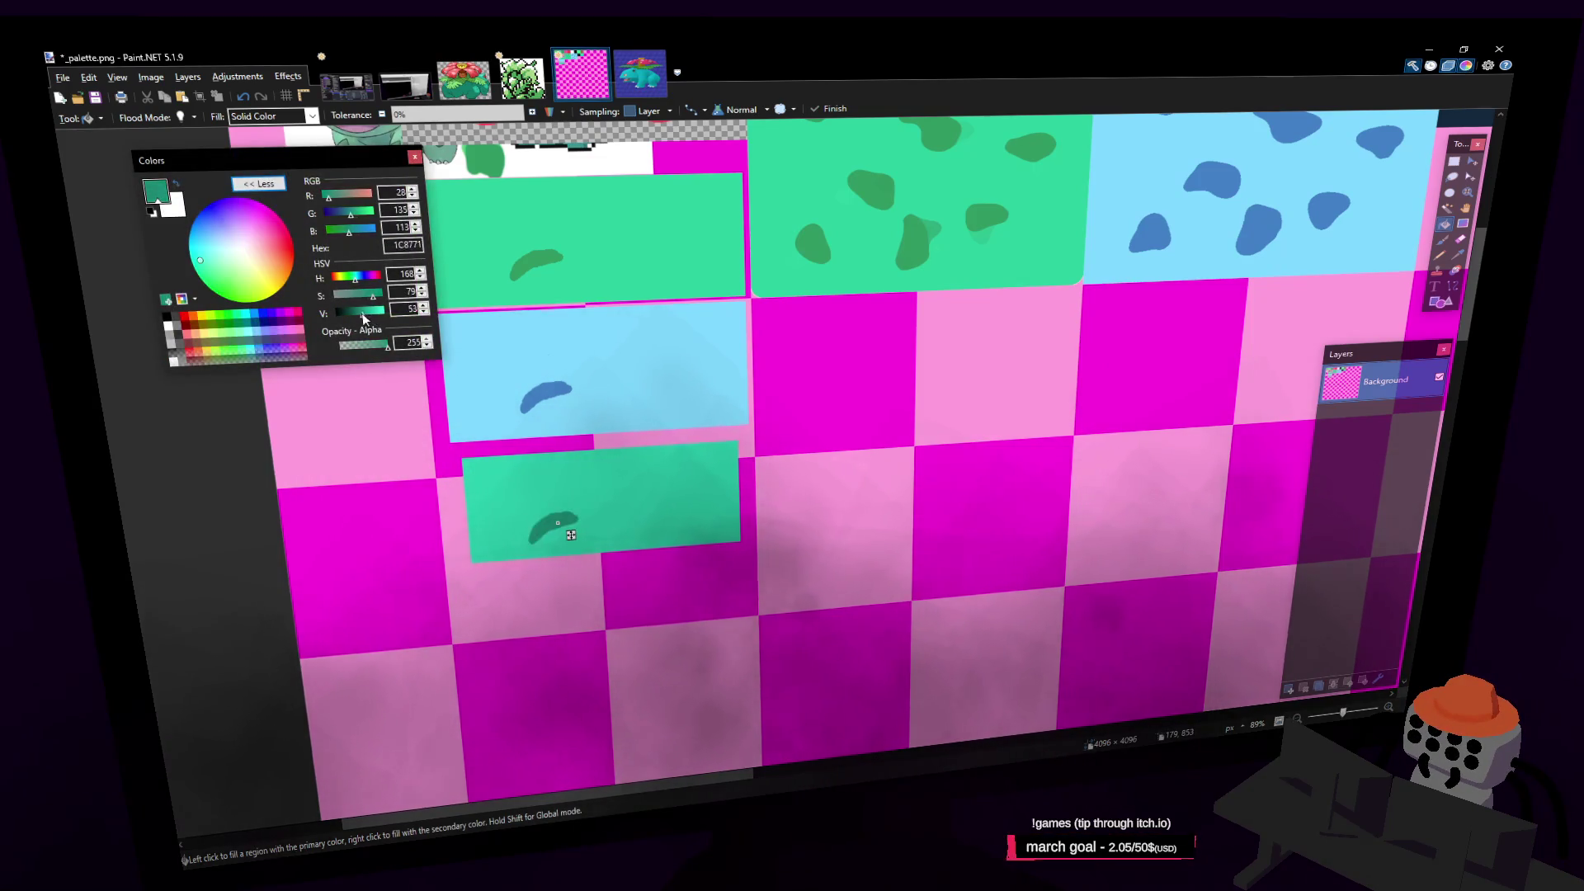
{"action": "left_click", "coordinate": [415, 157]}
{"action": "key", "text": "ctrl+s"}
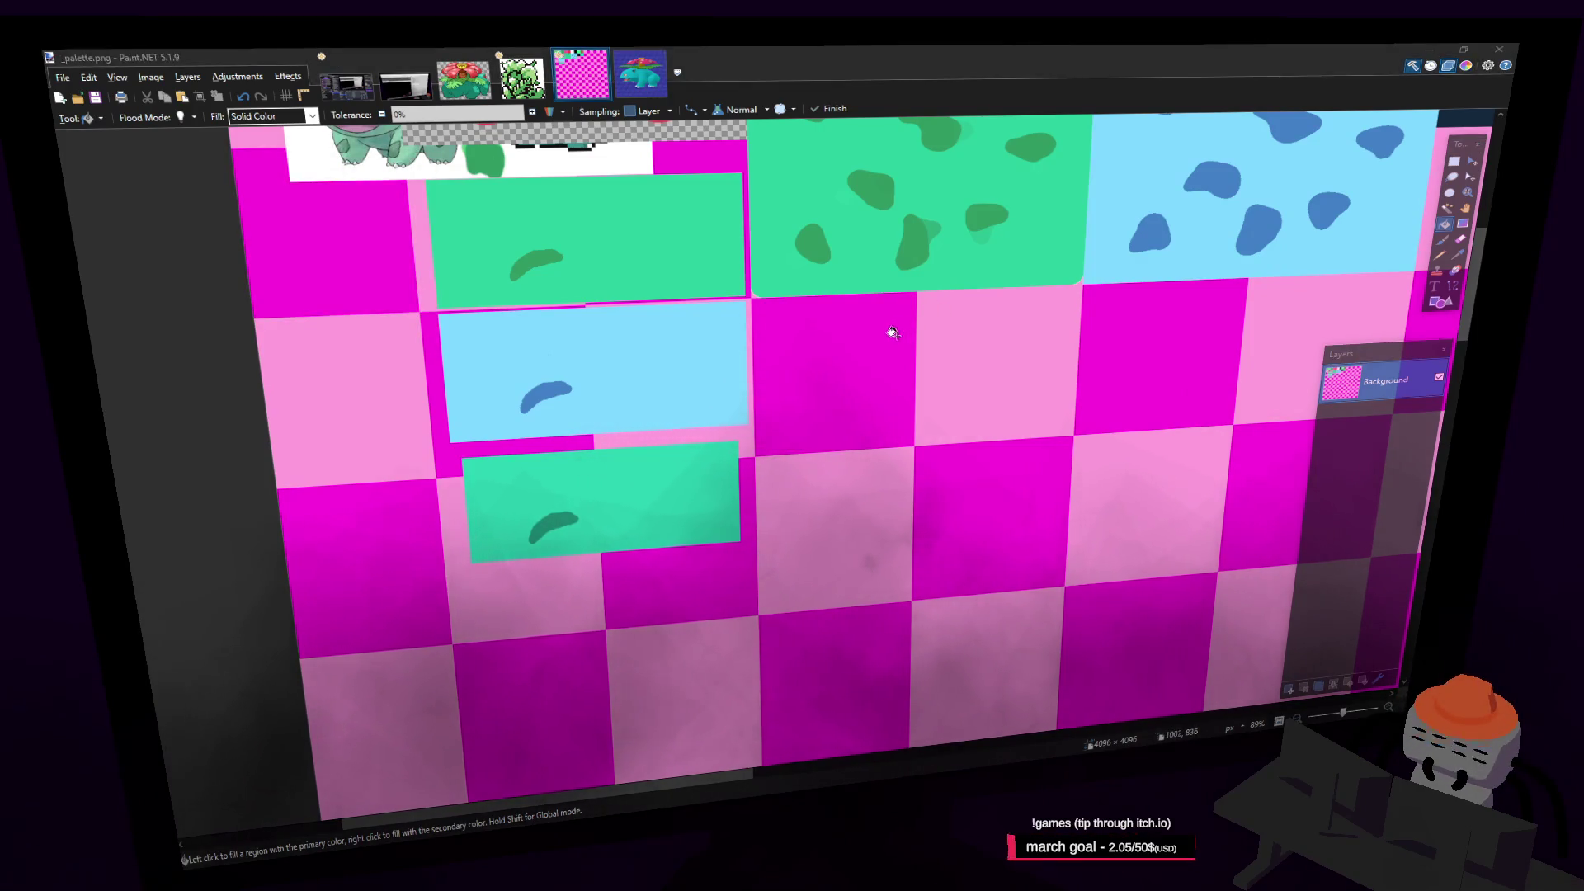
{"action": "key", "text": "alt+Tab"}
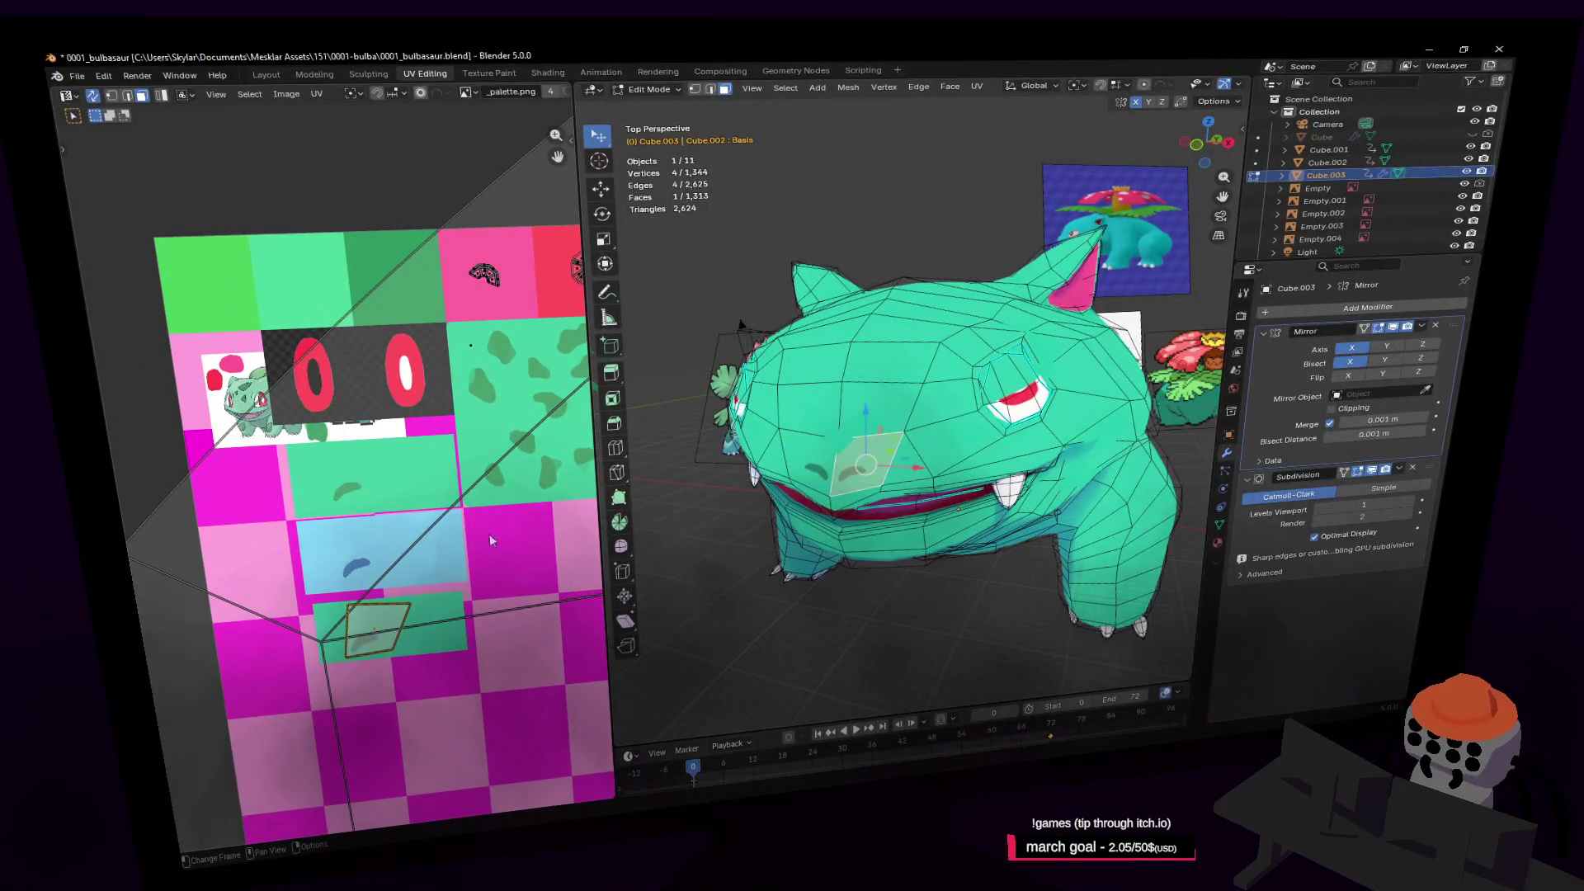
{"action": "key", "text": "Tab"}
{"action": "key", "text": "shift+grave"}
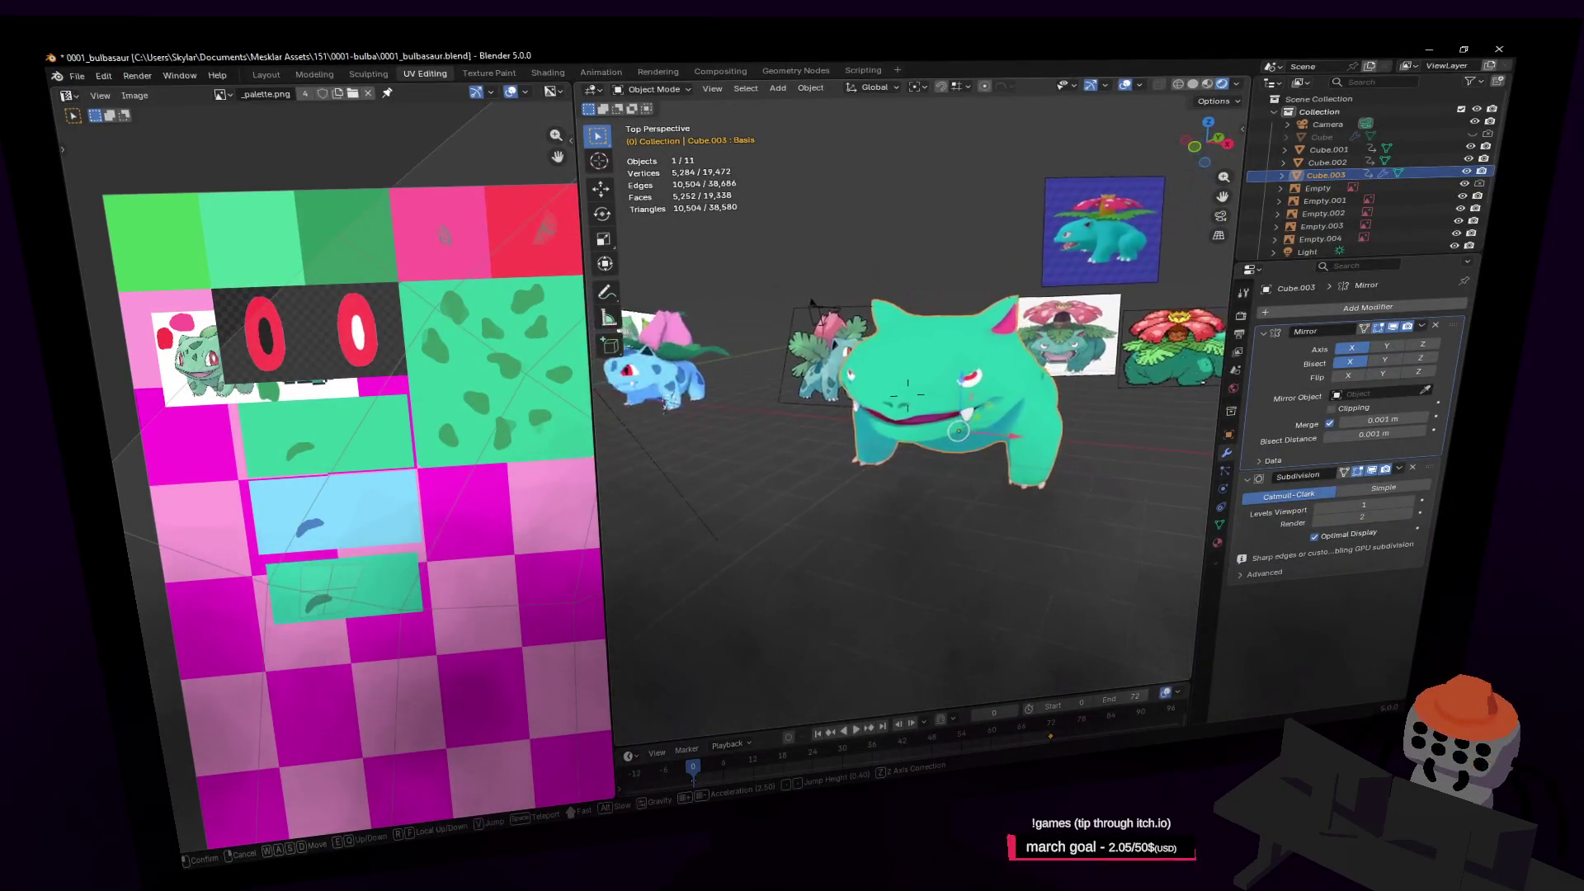
{"action": "key", "text": "w"}
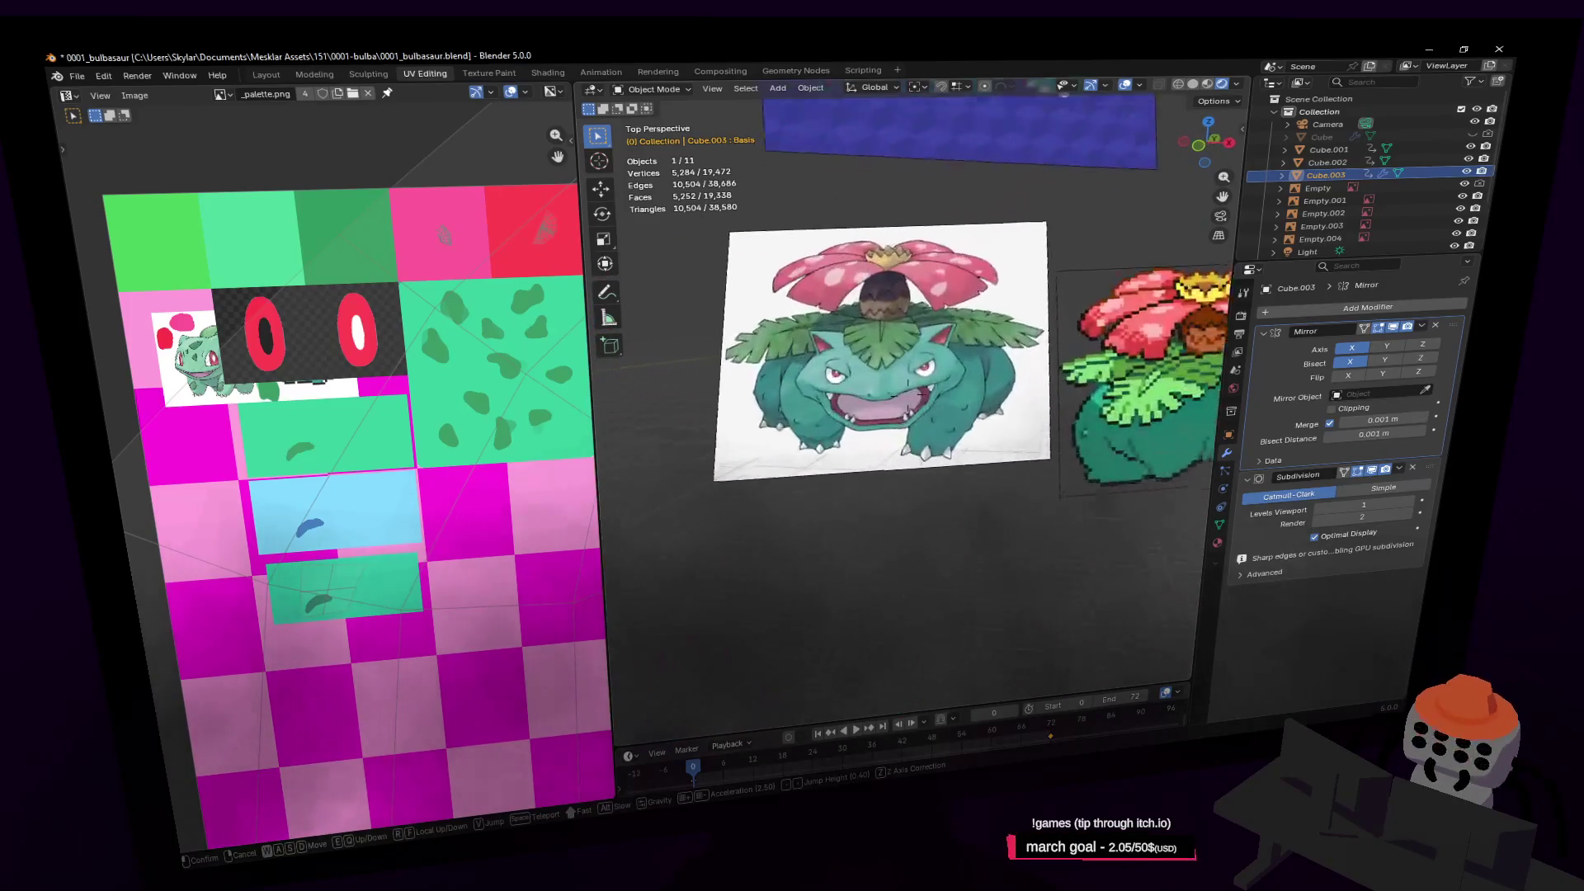
{"action": "key", "text": "w"}
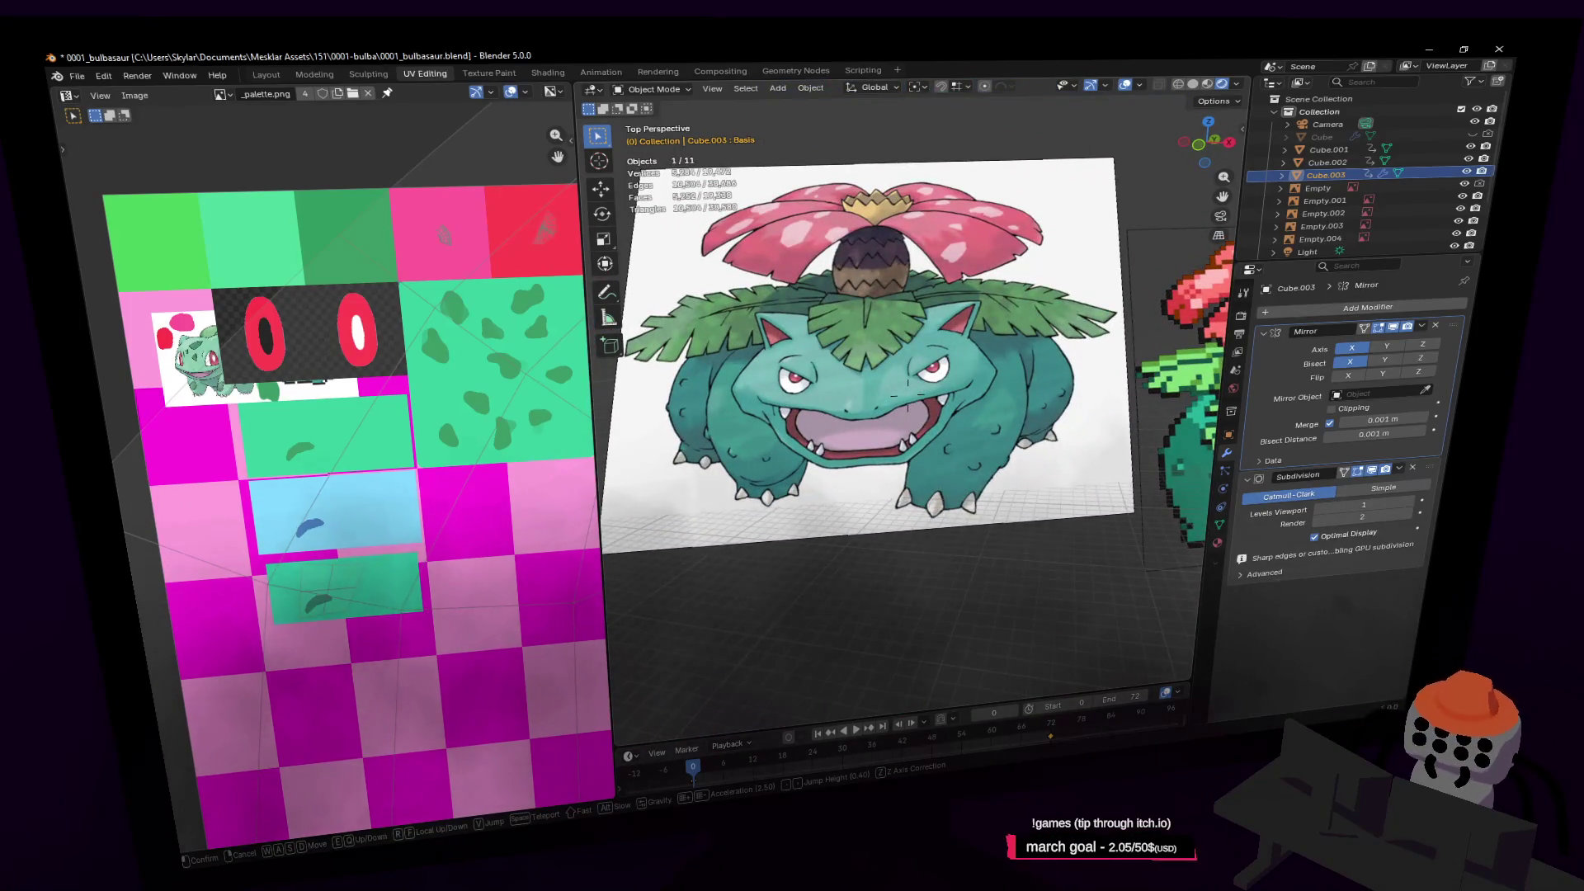
{"action": "key", "text": "s"}
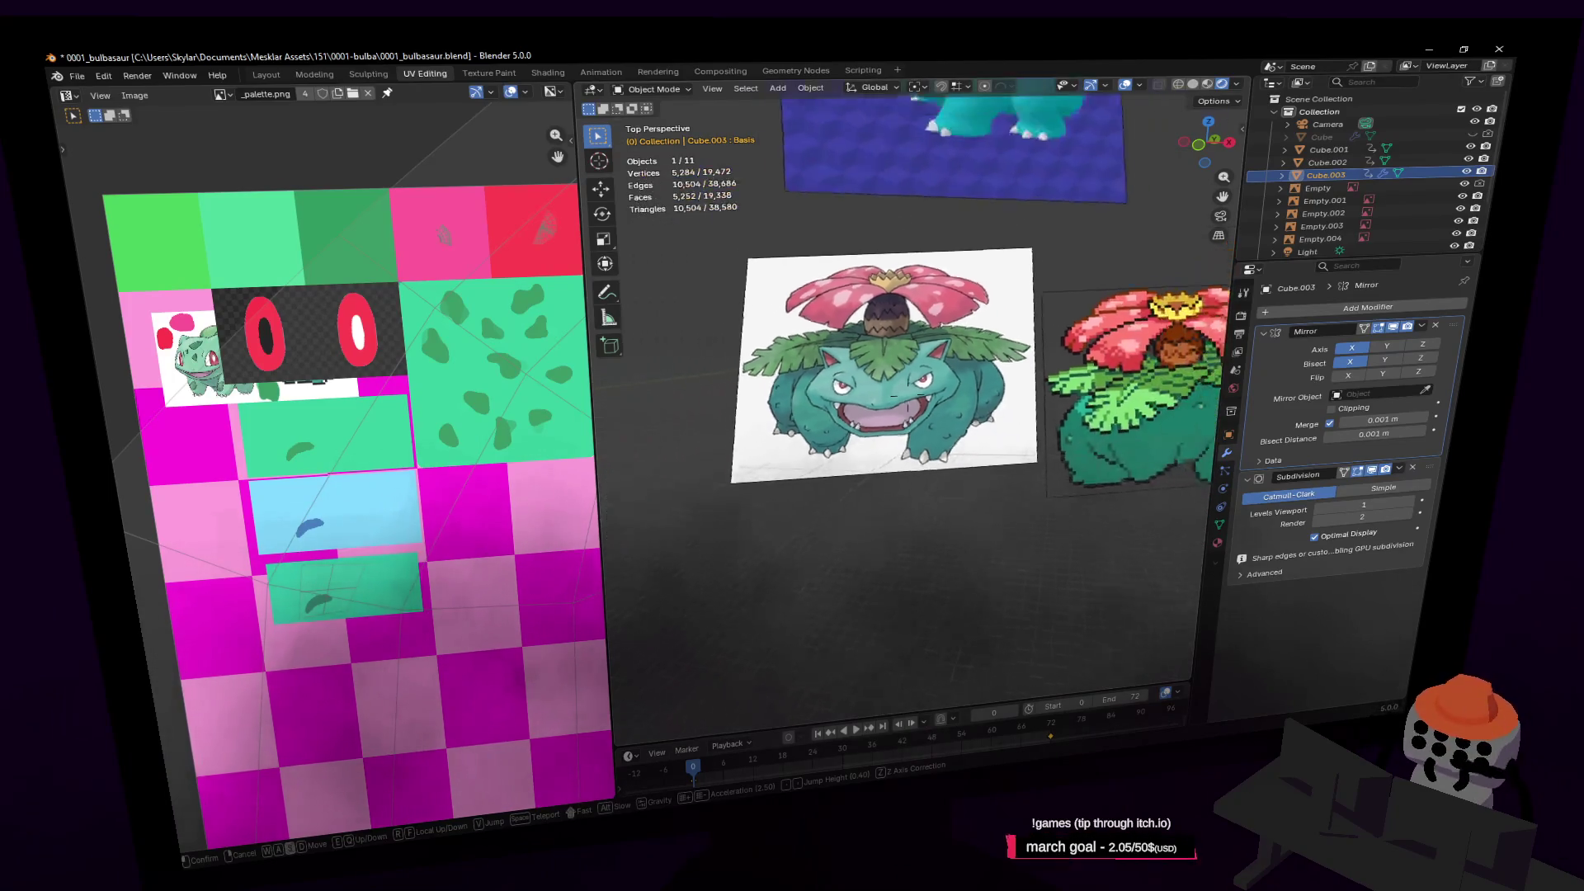
{"action": "key", "text": "w"}
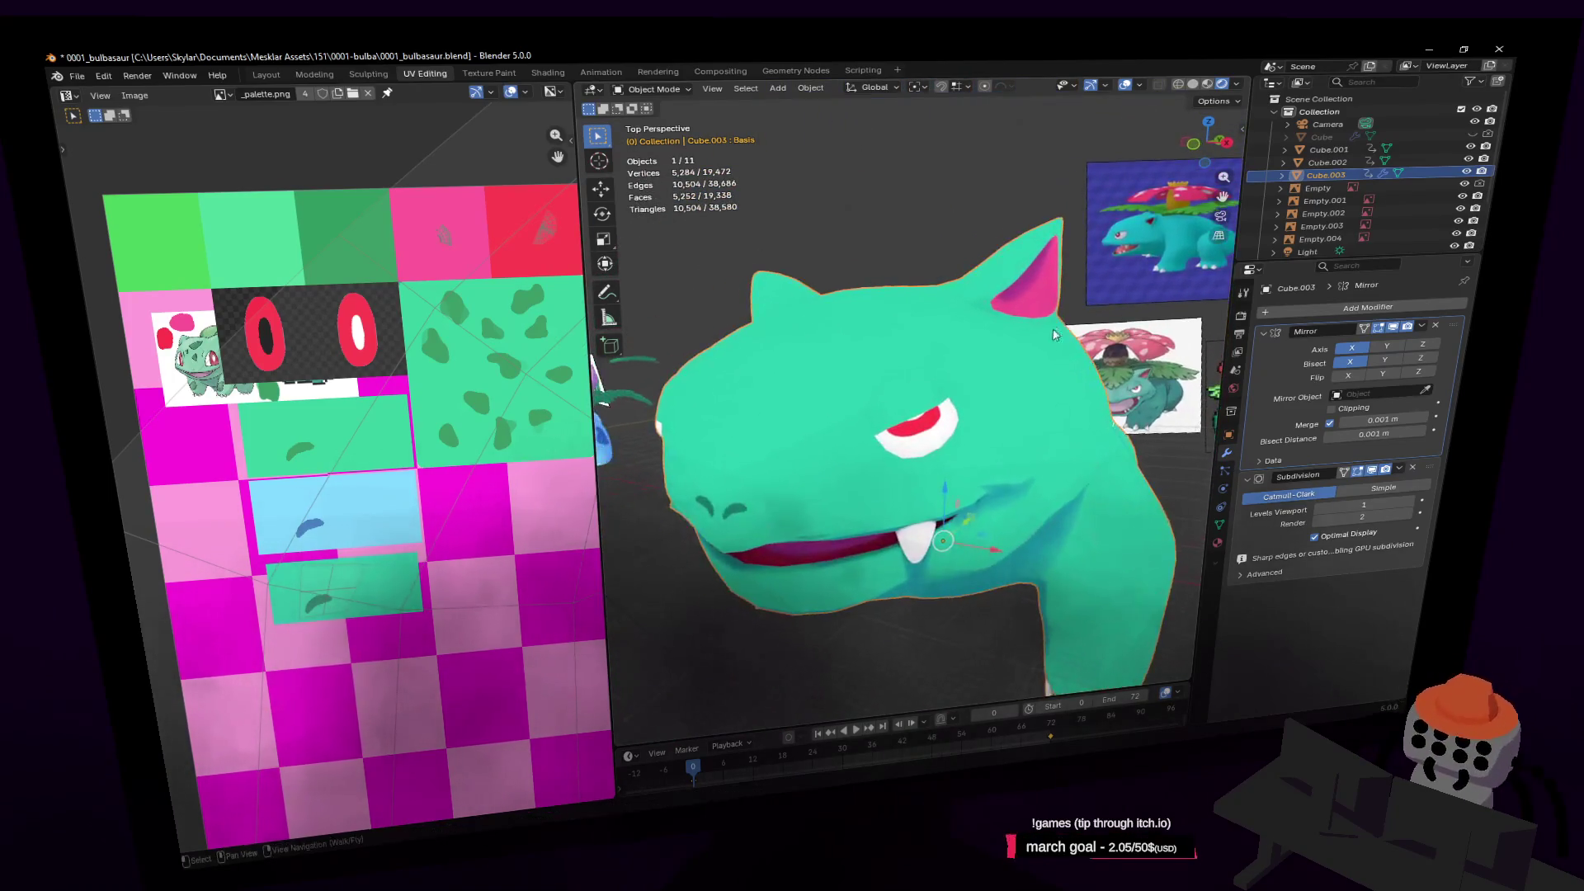
{"action": "key", "text": "Tab"}
{"action": "key", "text": "w"}
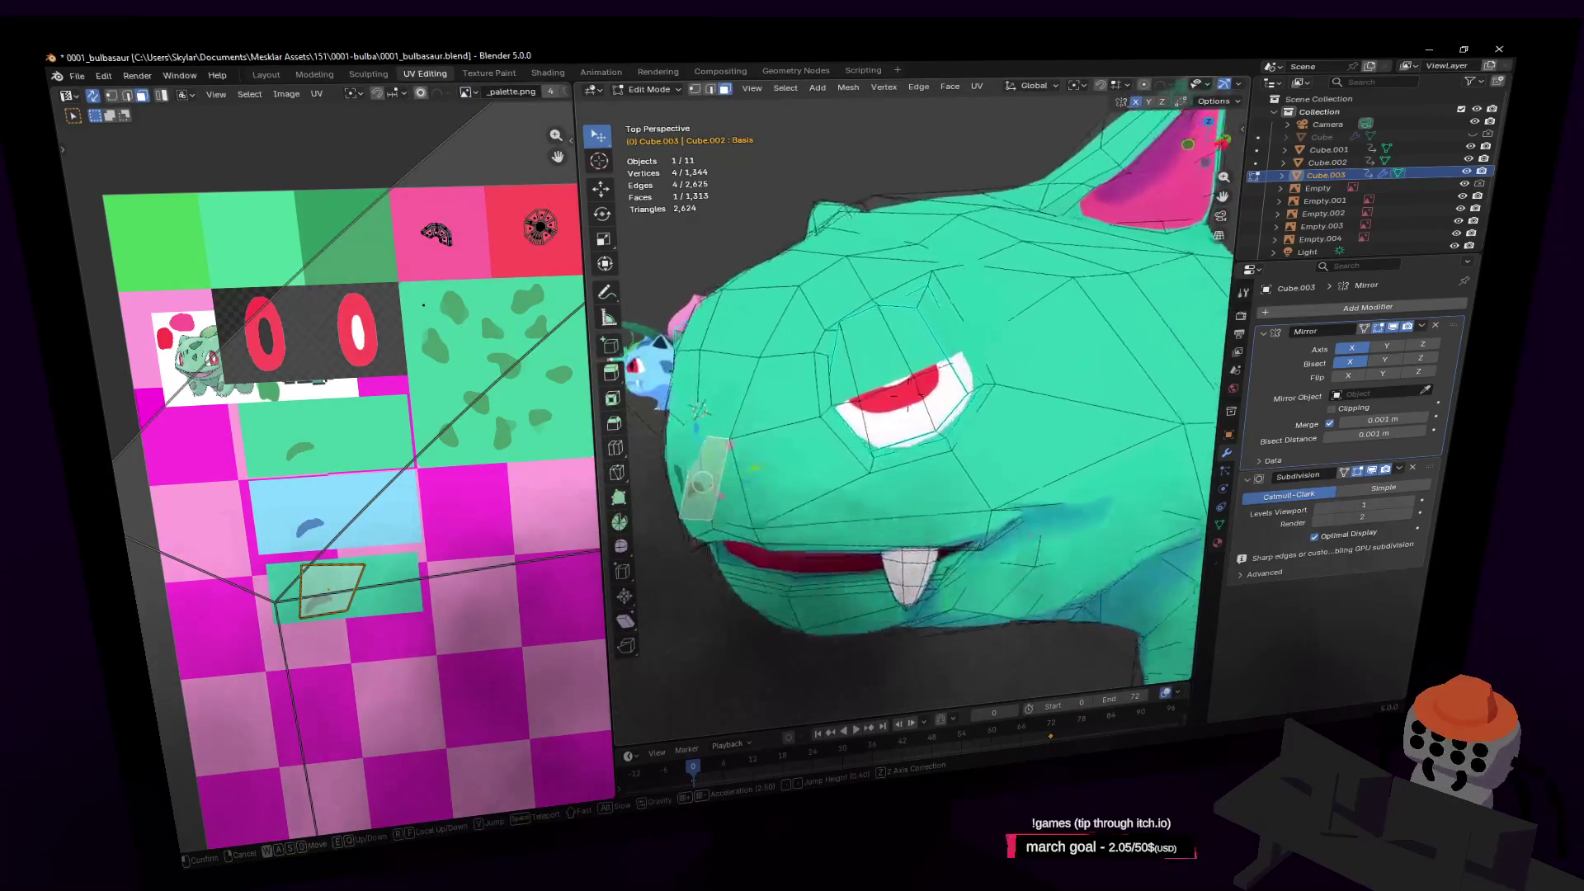
Move the eye-corner vertex to a new position
{"action": "left_click", "coordinate": [980, 351]}
{"action": "key", "text": "1"}
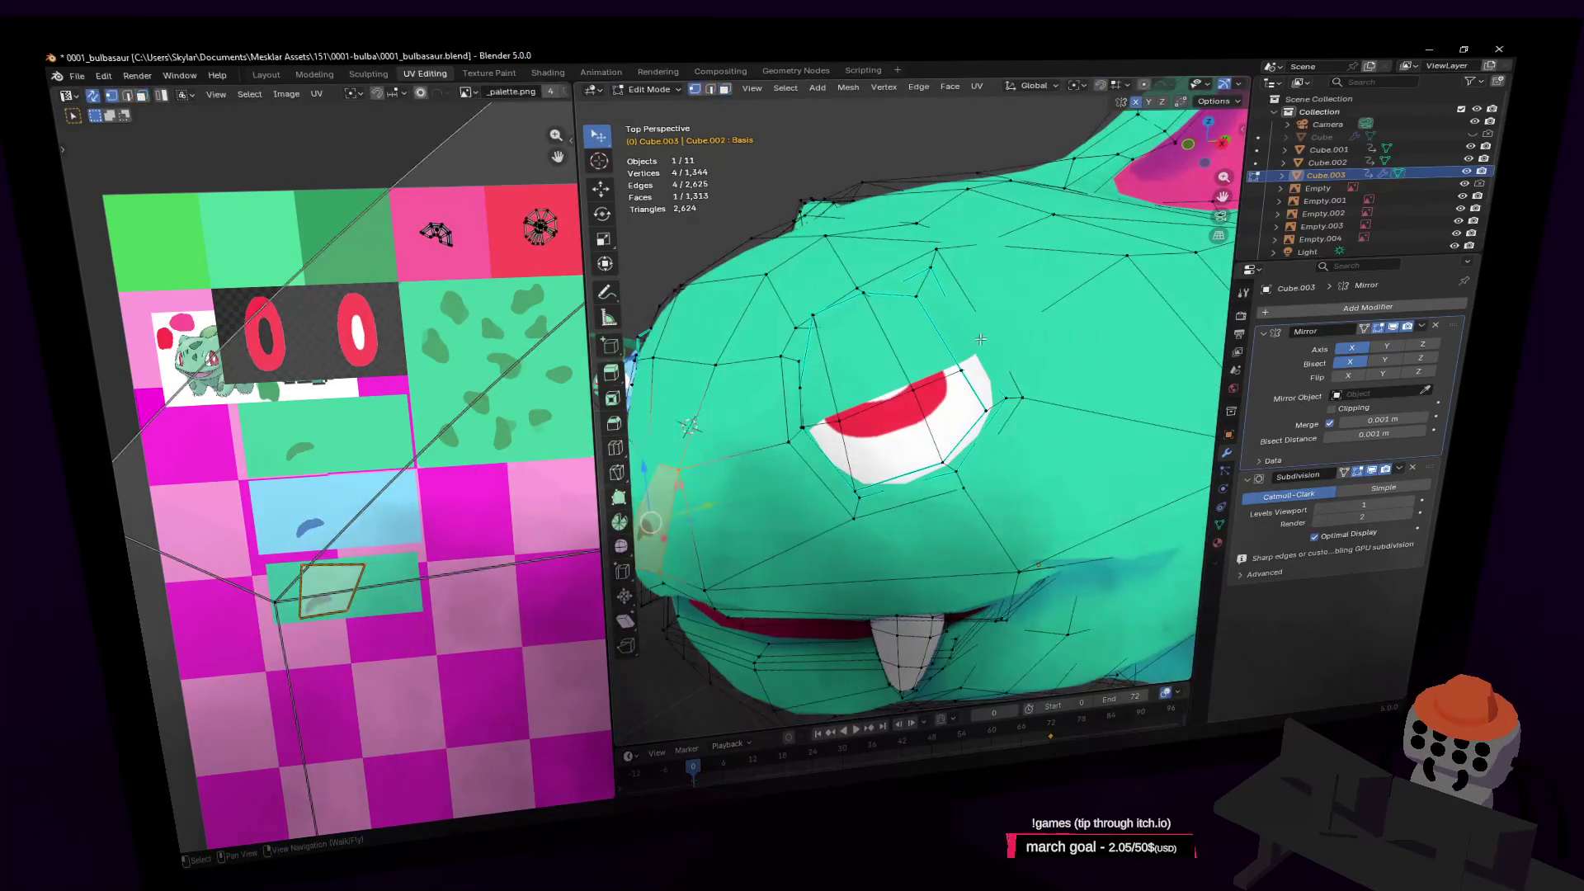
{"action": "key", "text": "g"}
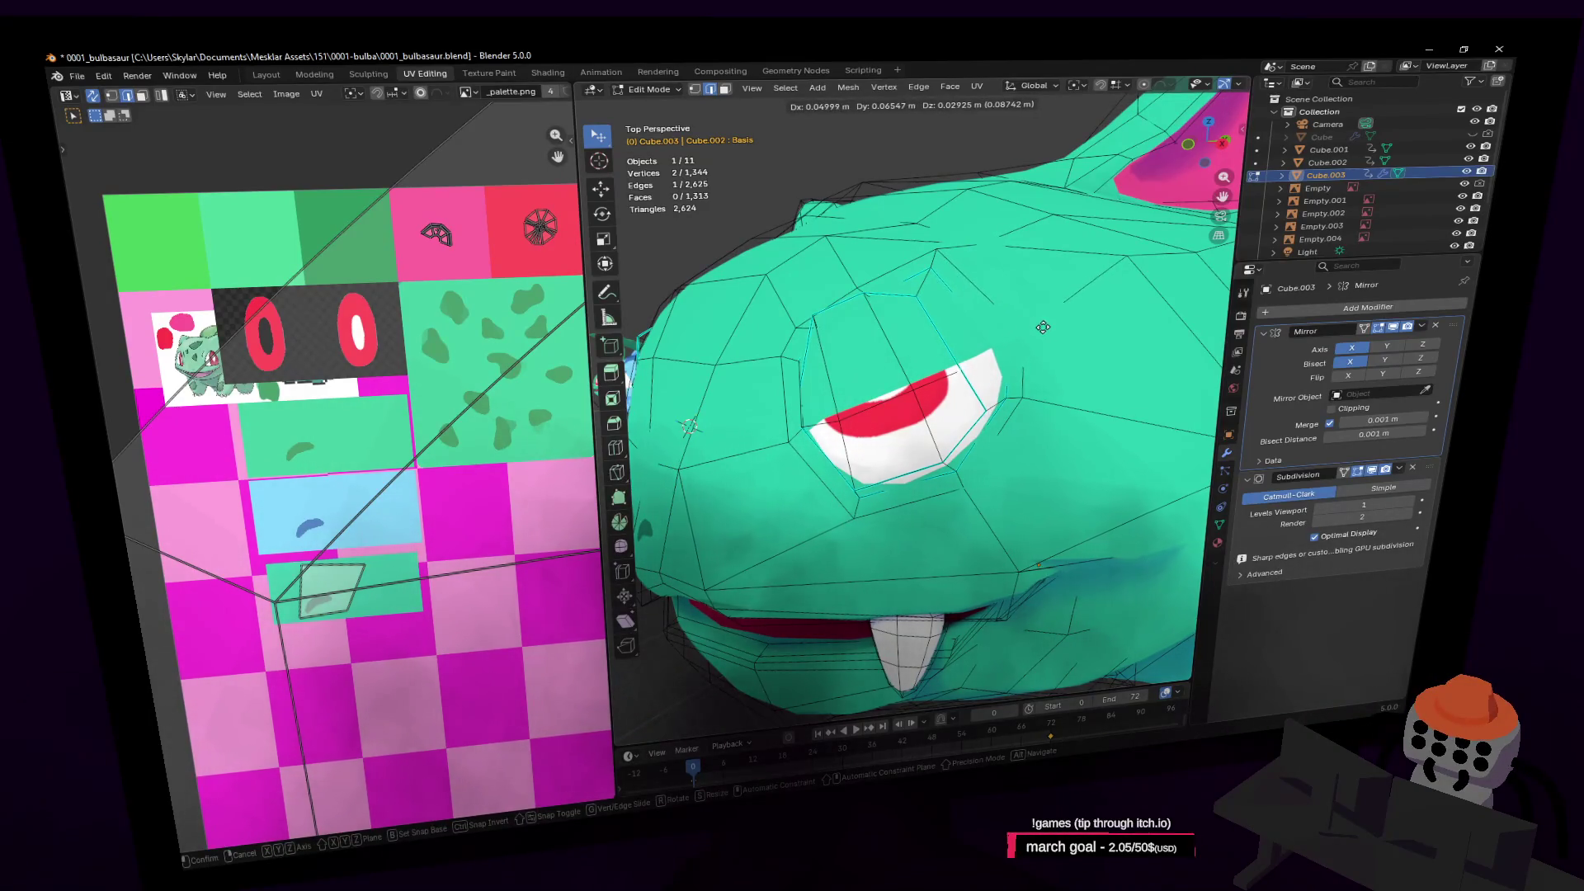
{"action": "left_click", "coordinate": [1043, 327]}
{"action": "middle_click_drag", "start_coordinate": [1043, 327], "coordinate": [1031, 354]}
Select the seven faces around Bulbasaur's eye
{"action": "key", "text": "3"}
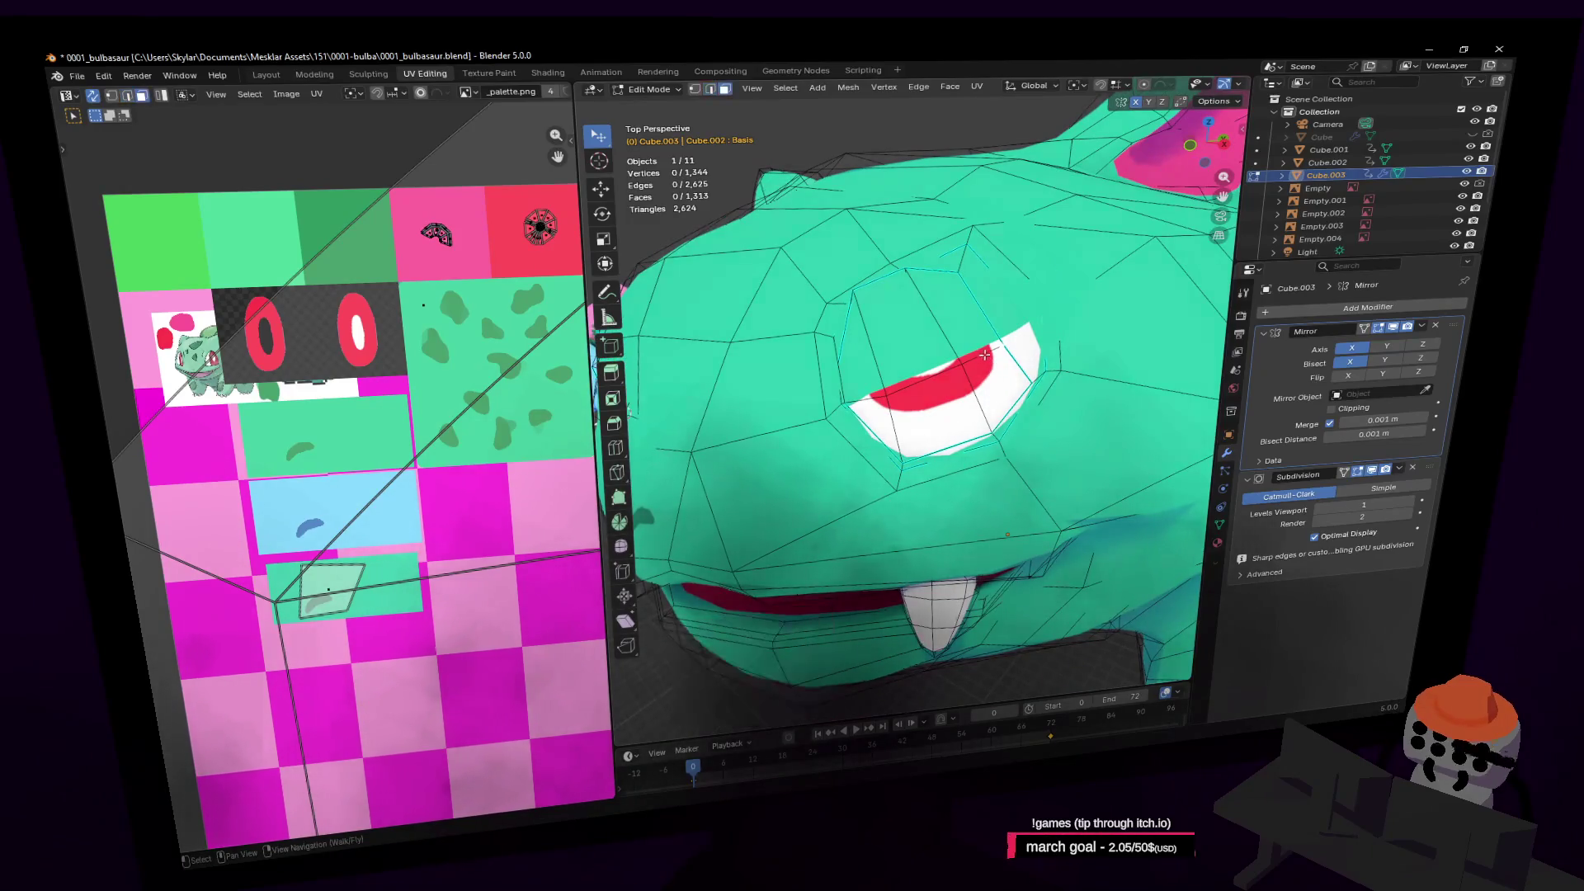
{"action": "left_click", "coordinate": [990, 377], "text": "shift"}
{"action": "left_click", "coordinate": [955, 386], "text": "shift"}
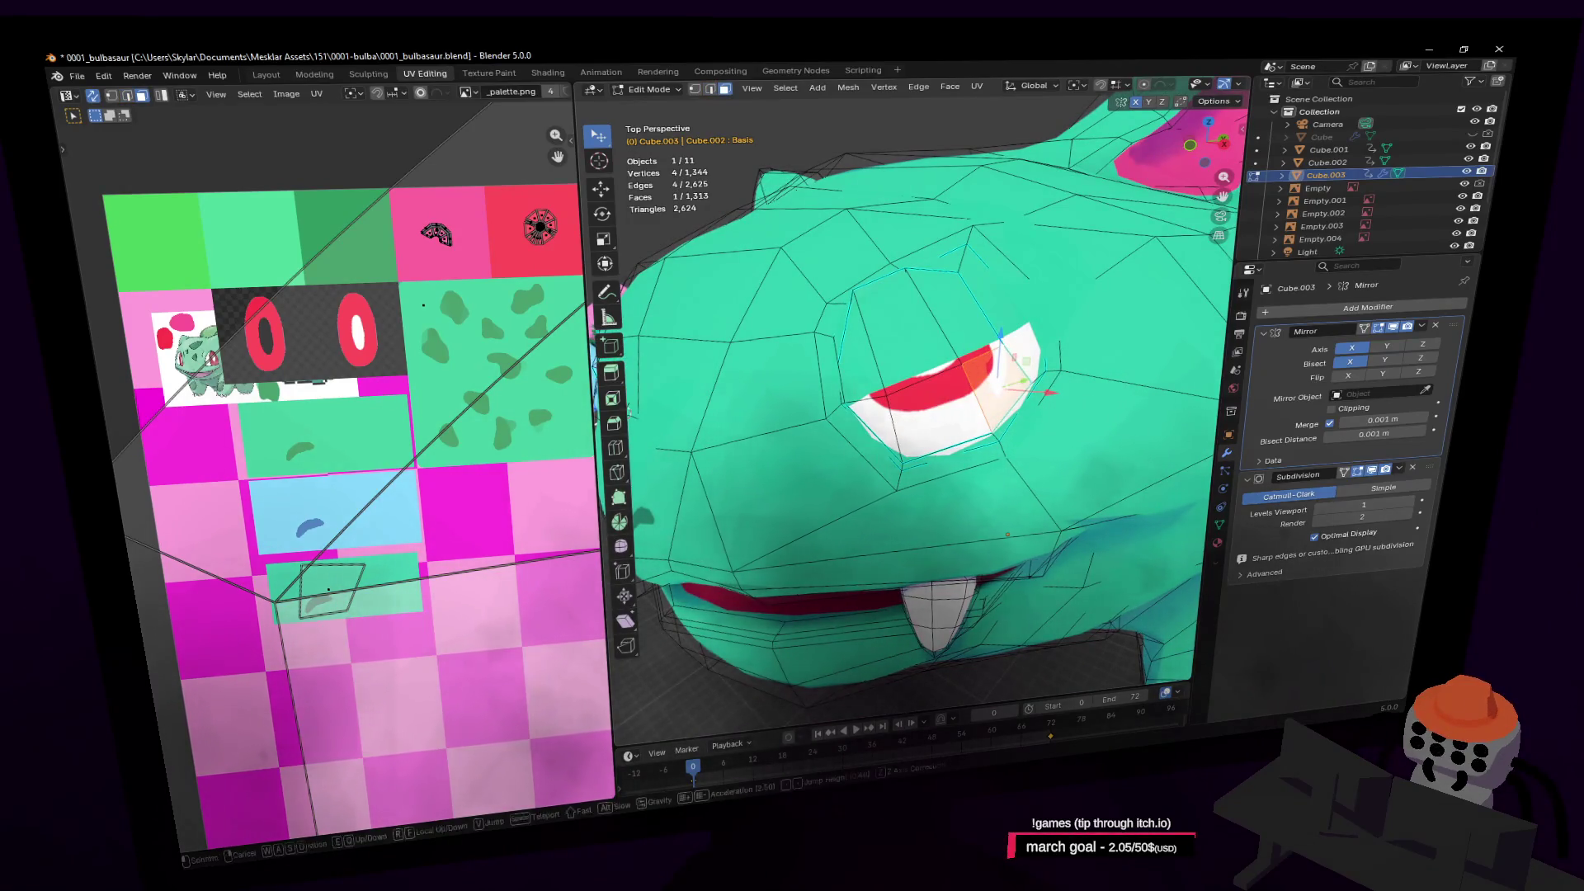
{"action": "middle_click_drag", "start_coordinate": [955, 386], "coordinate": [825, 404]}
{"action": "left_click", "coordinate": [823, 405], "text": "shift"}
{"action": "left_click", "coordinate": [858, 417], "text": "shift"}
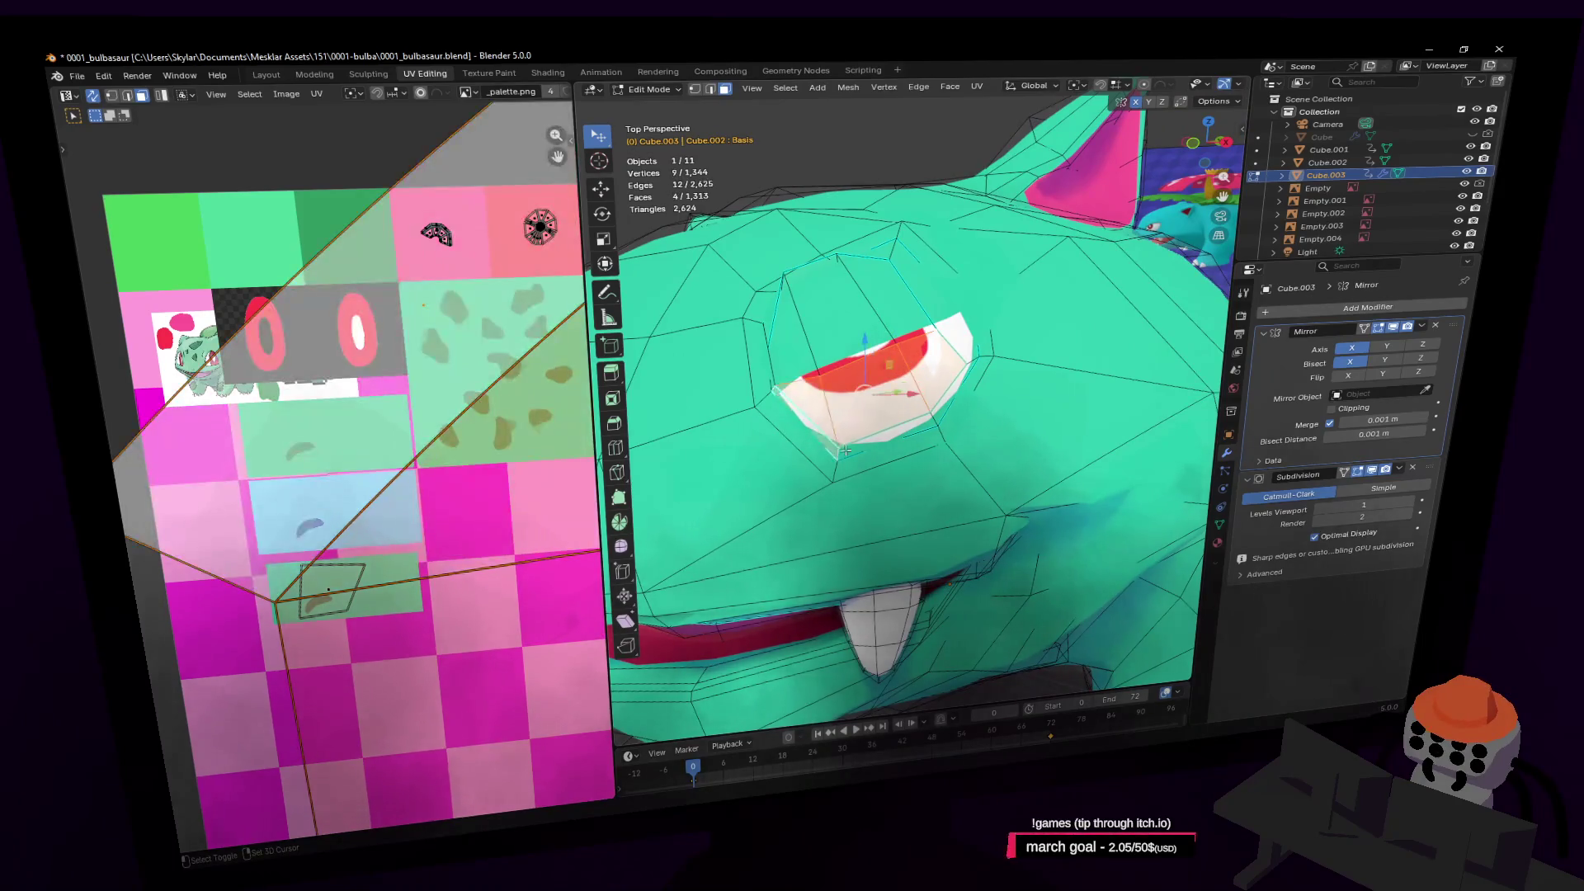
{"action": "left_click", "coordinate": [907, 400], "text": "shift"}
{"action": "left_click", "coordinate": [950, 385], "text": "shift"}
{"action": "scroll", "coordinate": [950, 385], "scroll_direction": "down", "scroll_amount": 3}
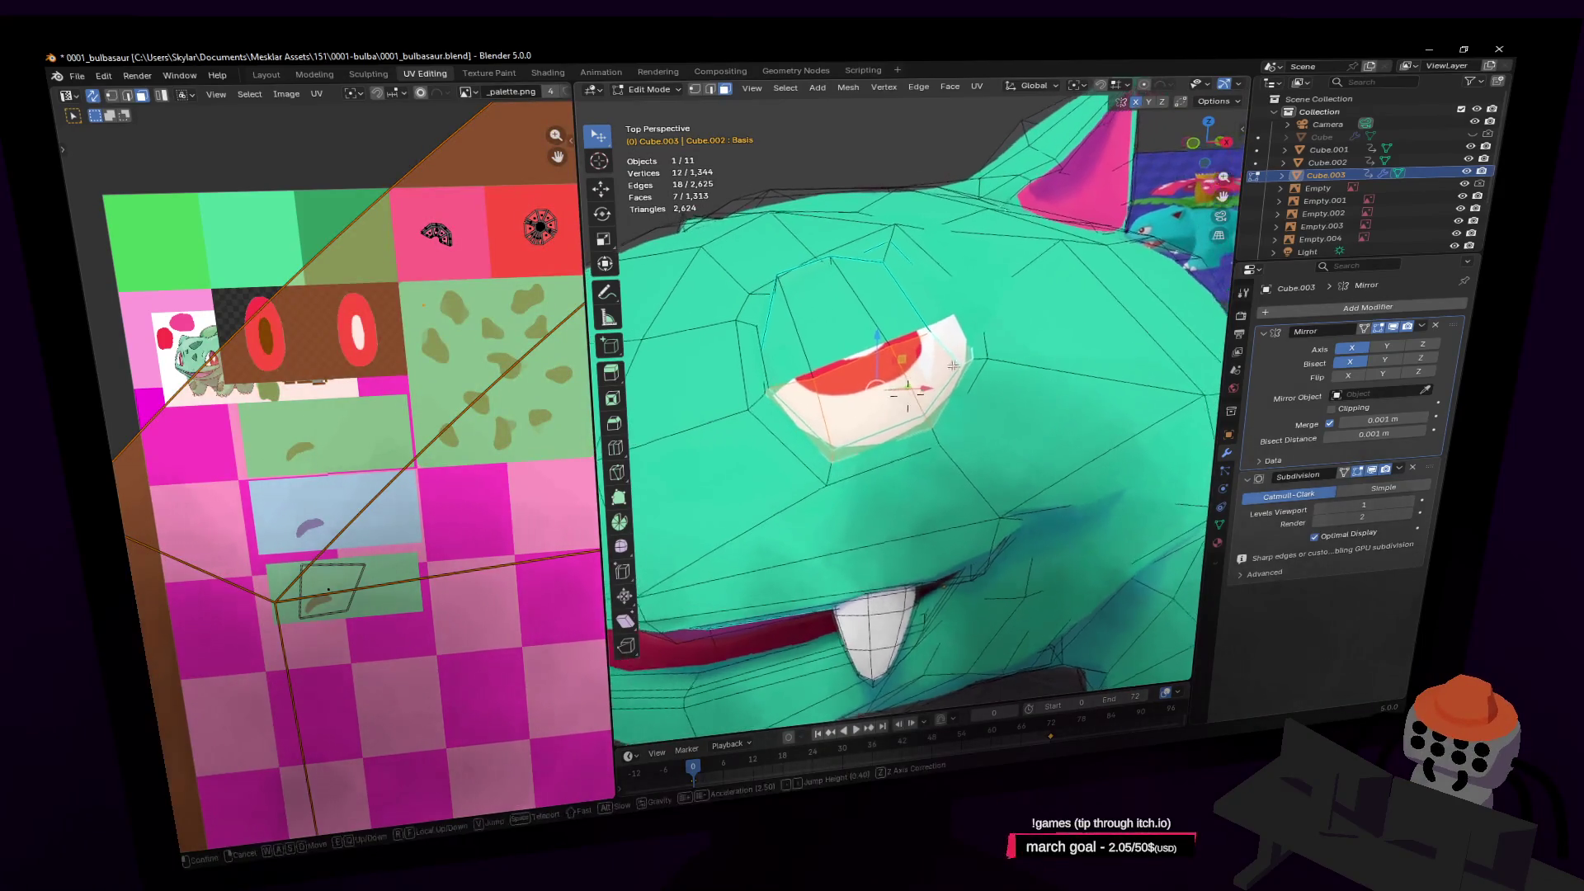
{"action": "left_click", "coordinate": [983, 313], "text": "shift"}
{"action": "scroll", "coordinate": [372, 380], "scroll_direction": "down", "scroll_amount": 5}
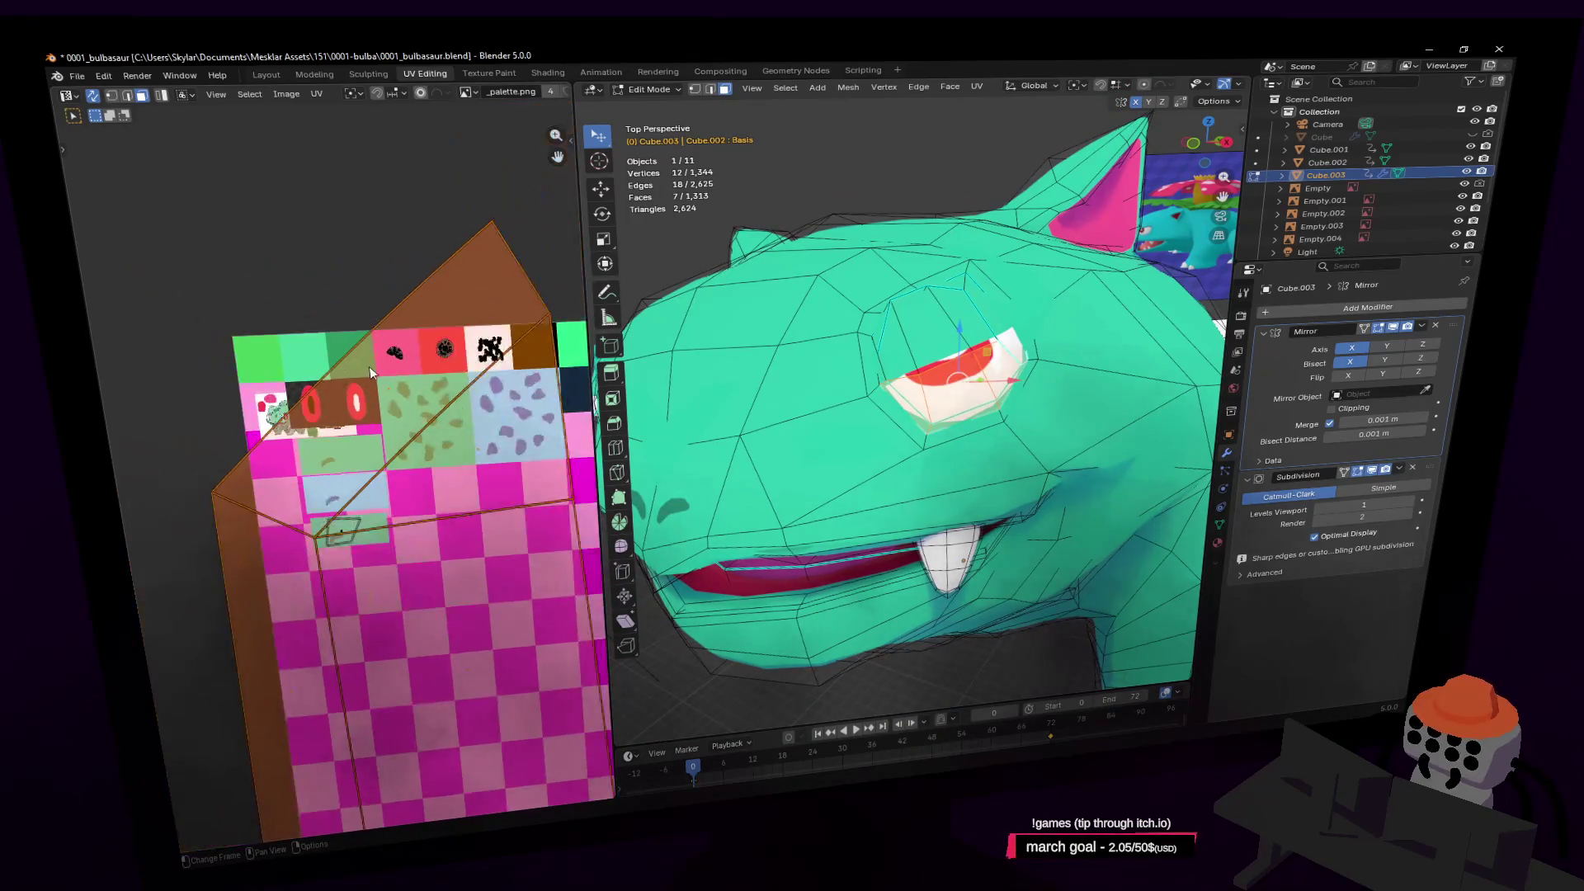
Scale the eye UV island, narrow it horizontally, and rotate it about 85°
{"action": "key", "text": "s"}
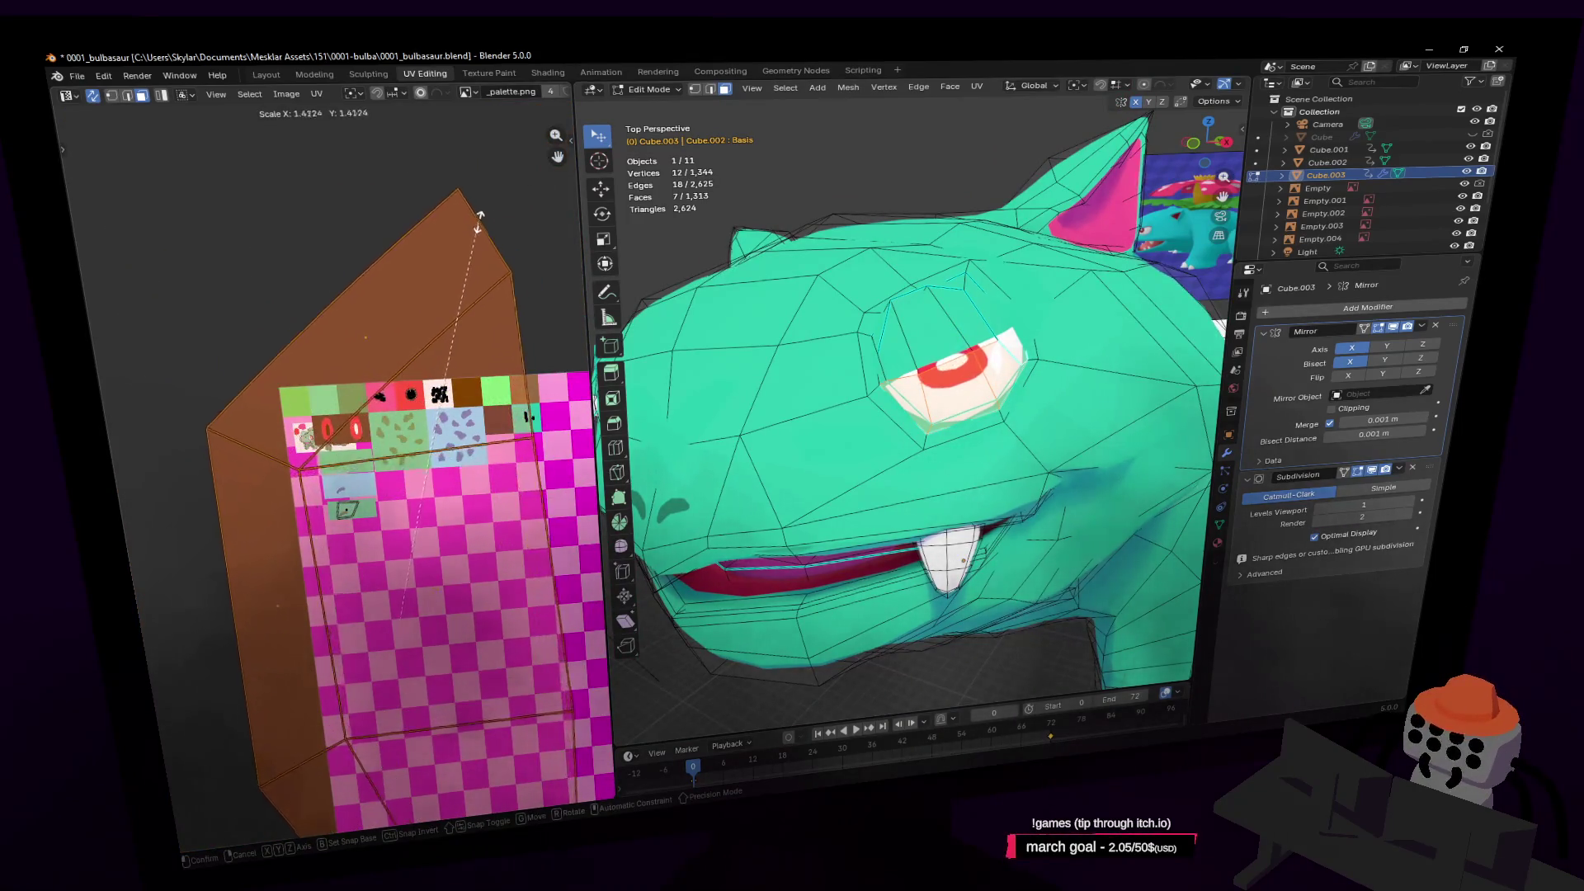
{"action": "left_click", "coordinate": [491, 247]}
{"action": "key", "text": "x"}
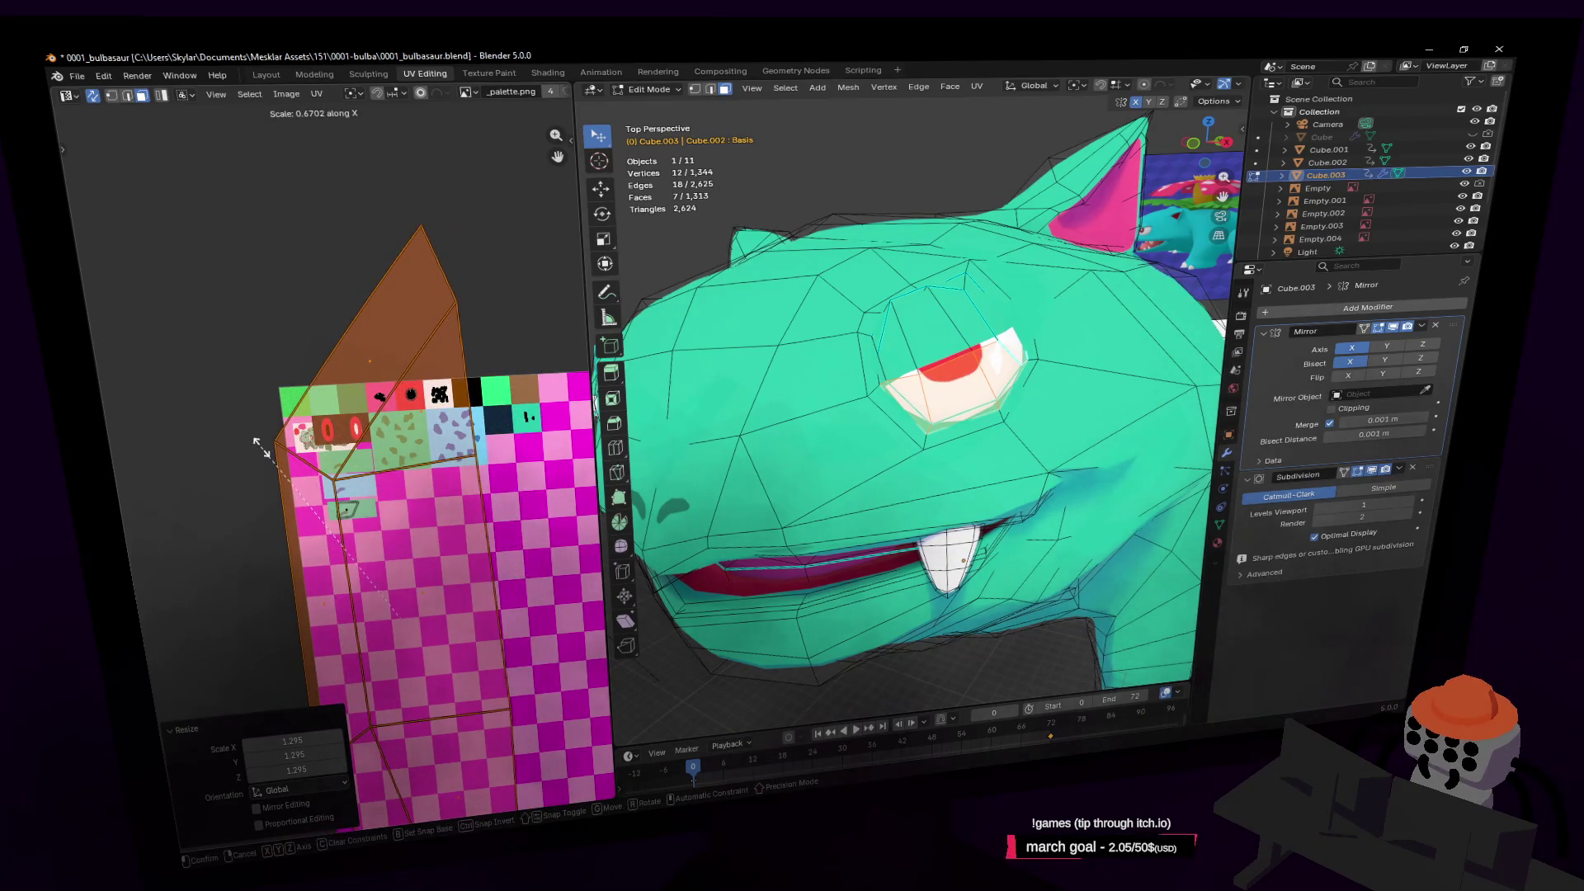
{"action": "left_click", "coordinate": [293, 359]}
{"action": "key", "text": "r"}
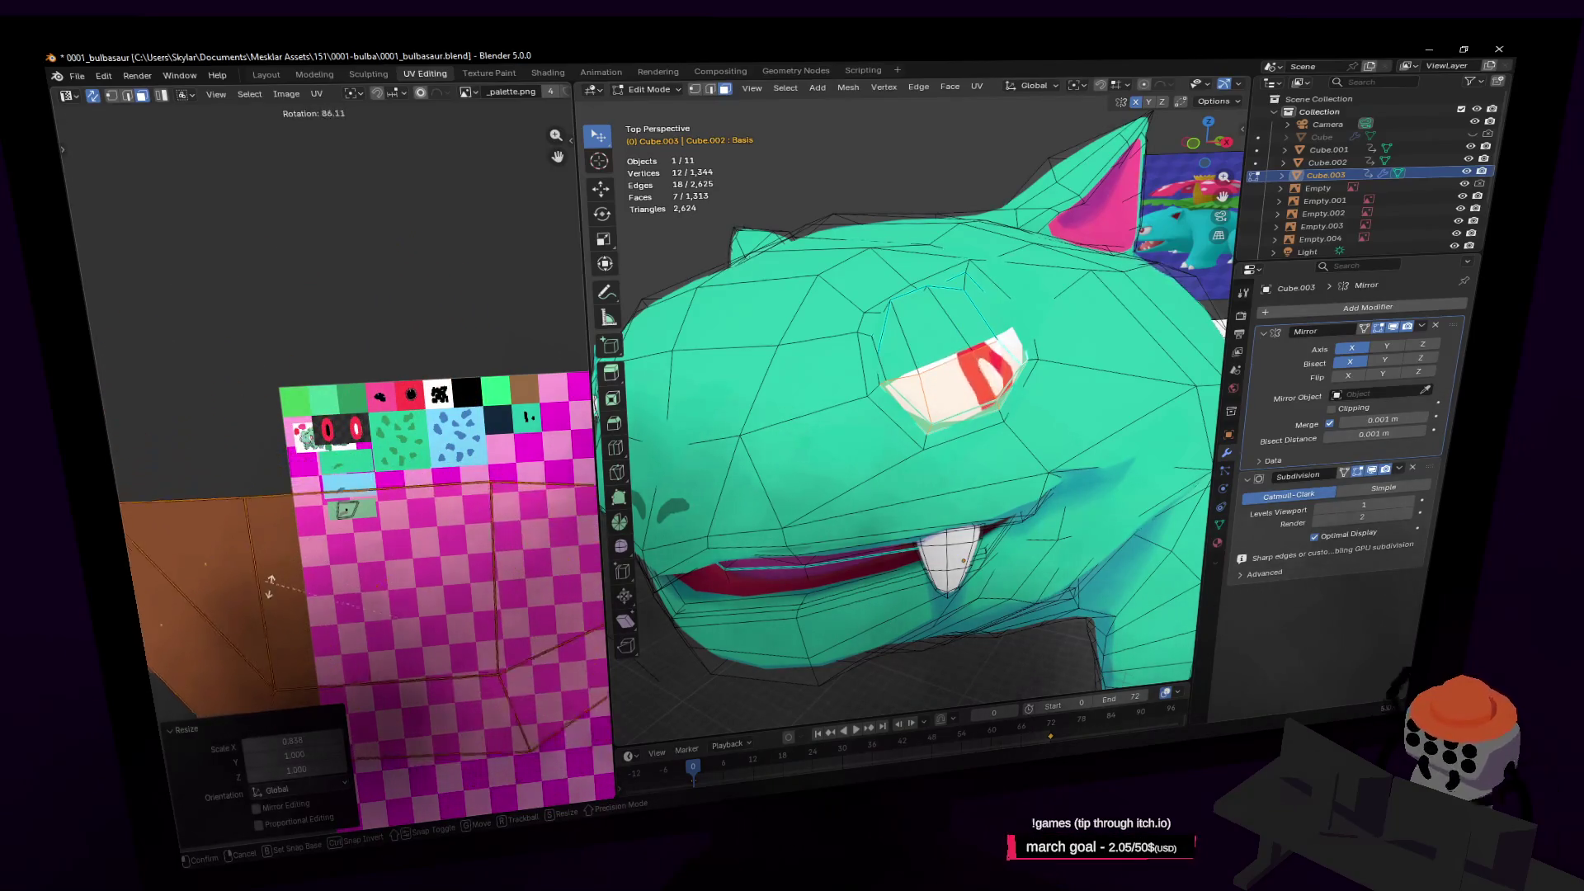
{"action": "left_click", "coordinate": [388, 534]}
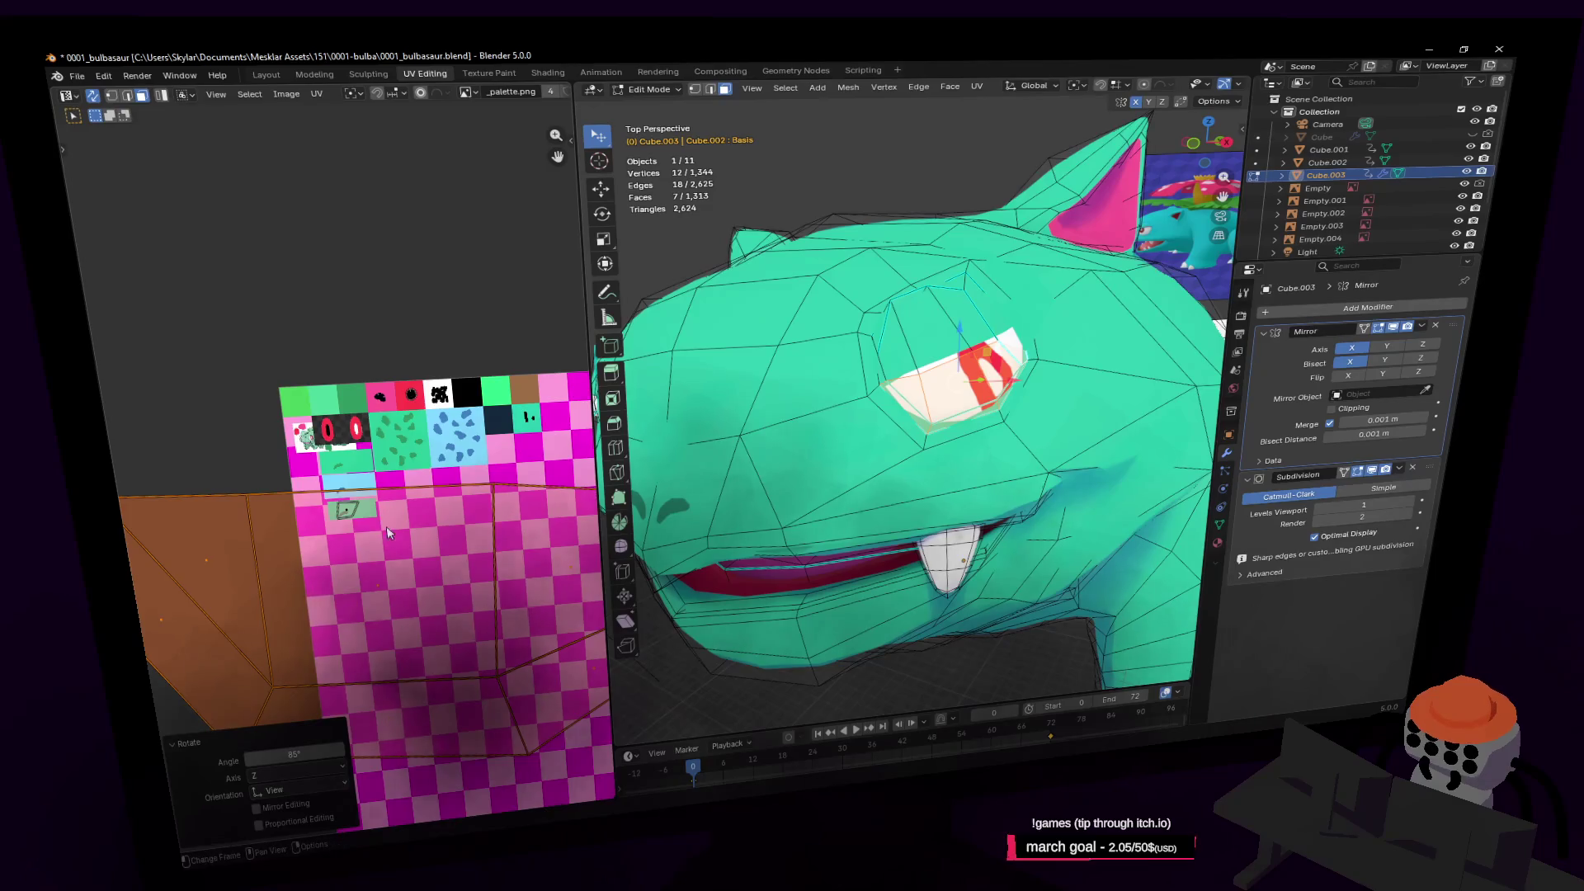
Move the eye UV island lower on the palette and stretch it vertically
{"action": "scroll", "coordinate": [388, 534], "scroll_direction": "down", "scroll_amount": 1}
{"action": "key", "text": "g"}
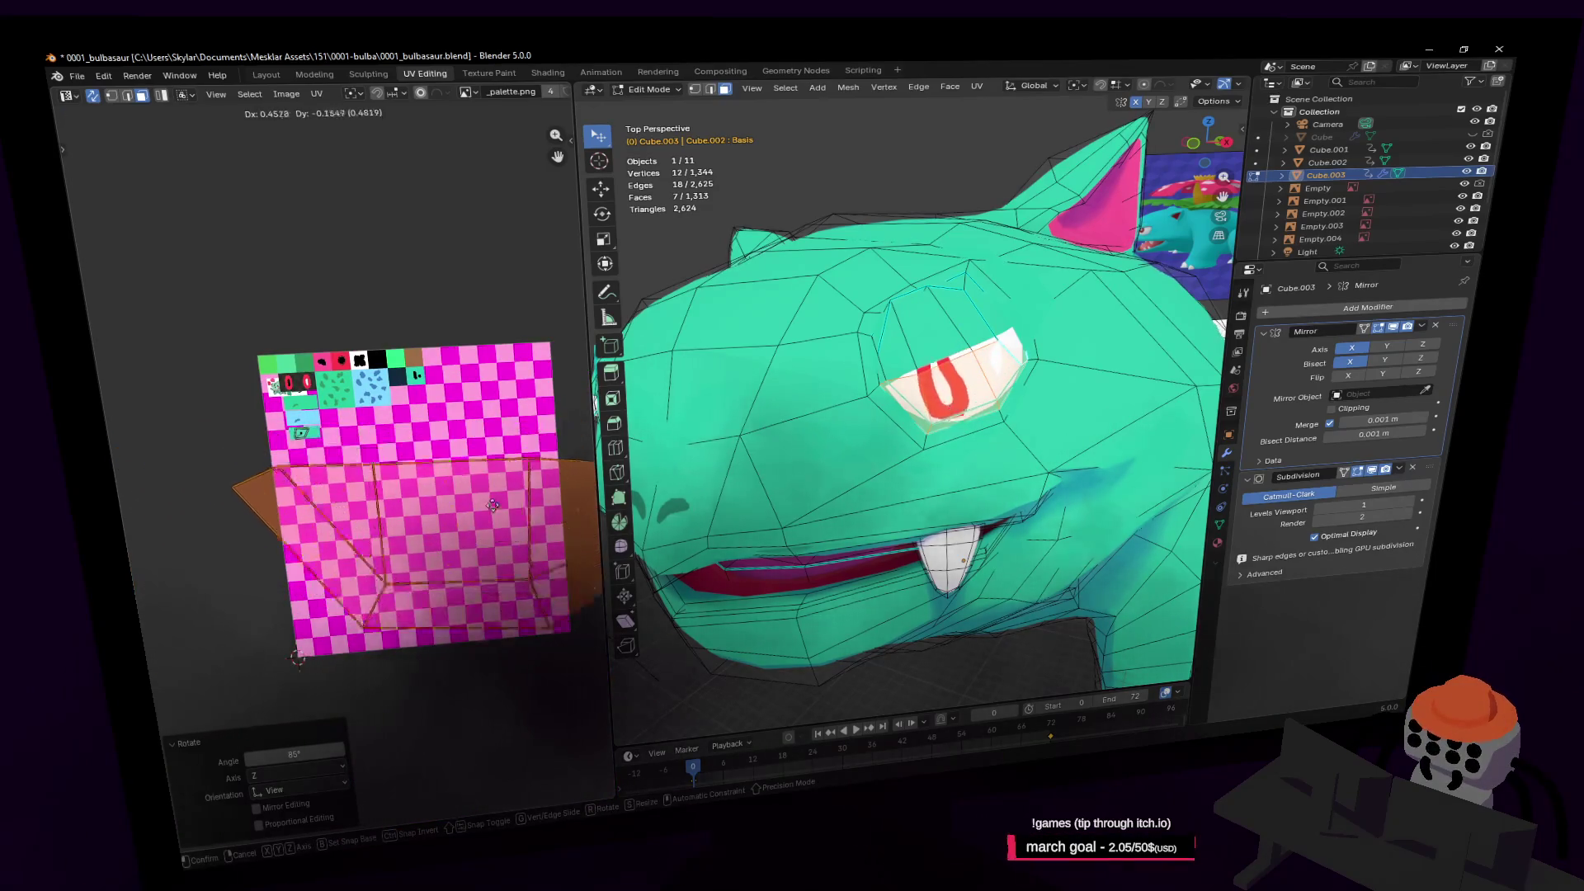
{"action": "left_click", "coordinate": [476, 497]}
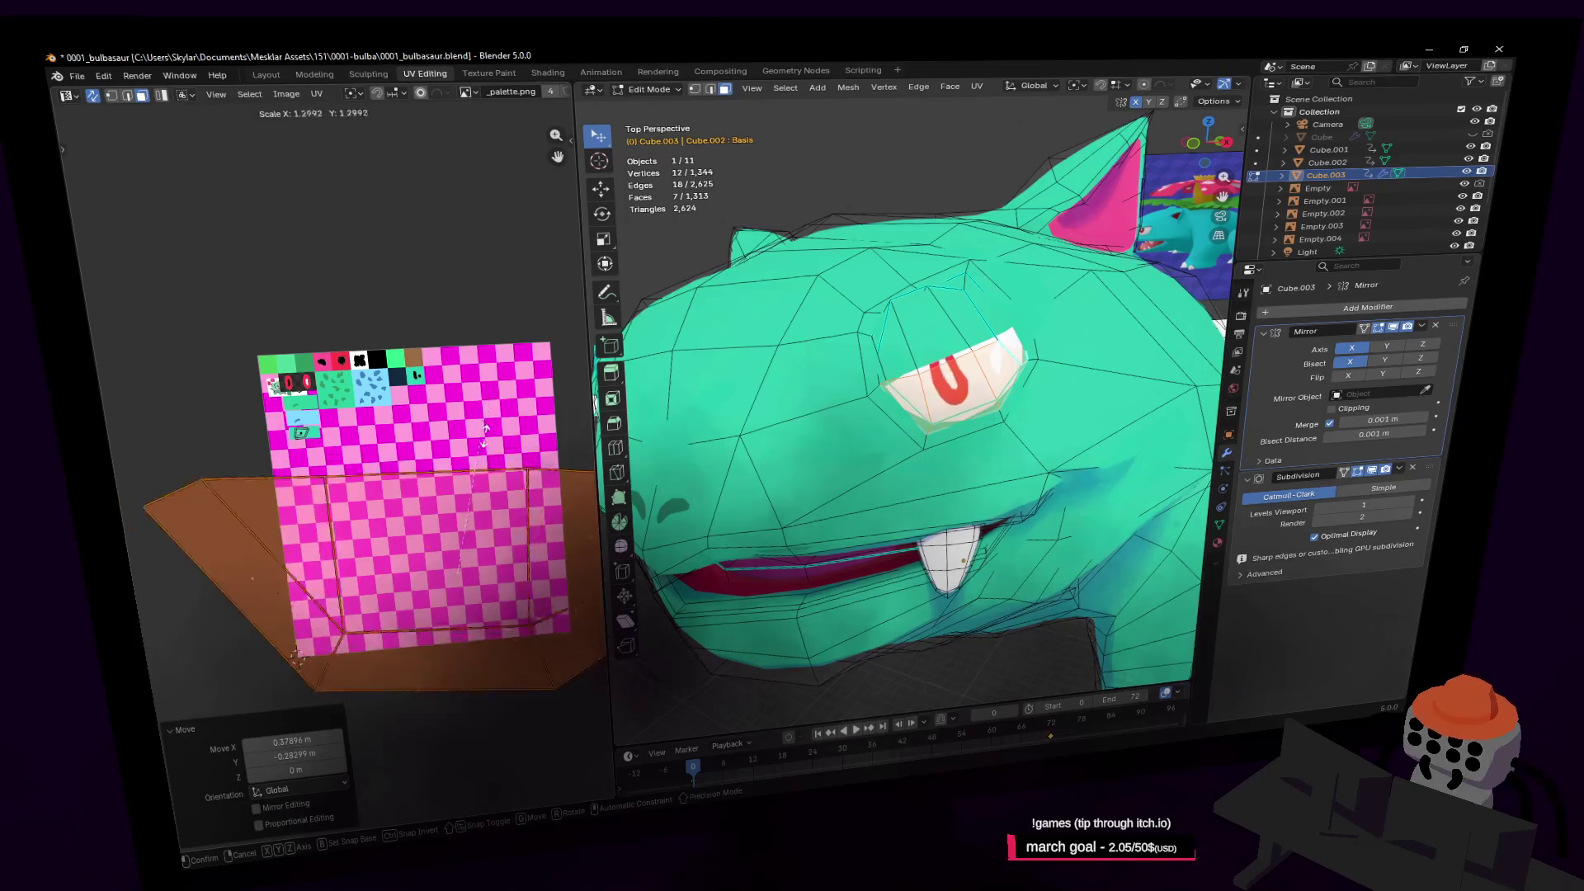
{"action": "mouse_move", "coordinate": [485, 508]}
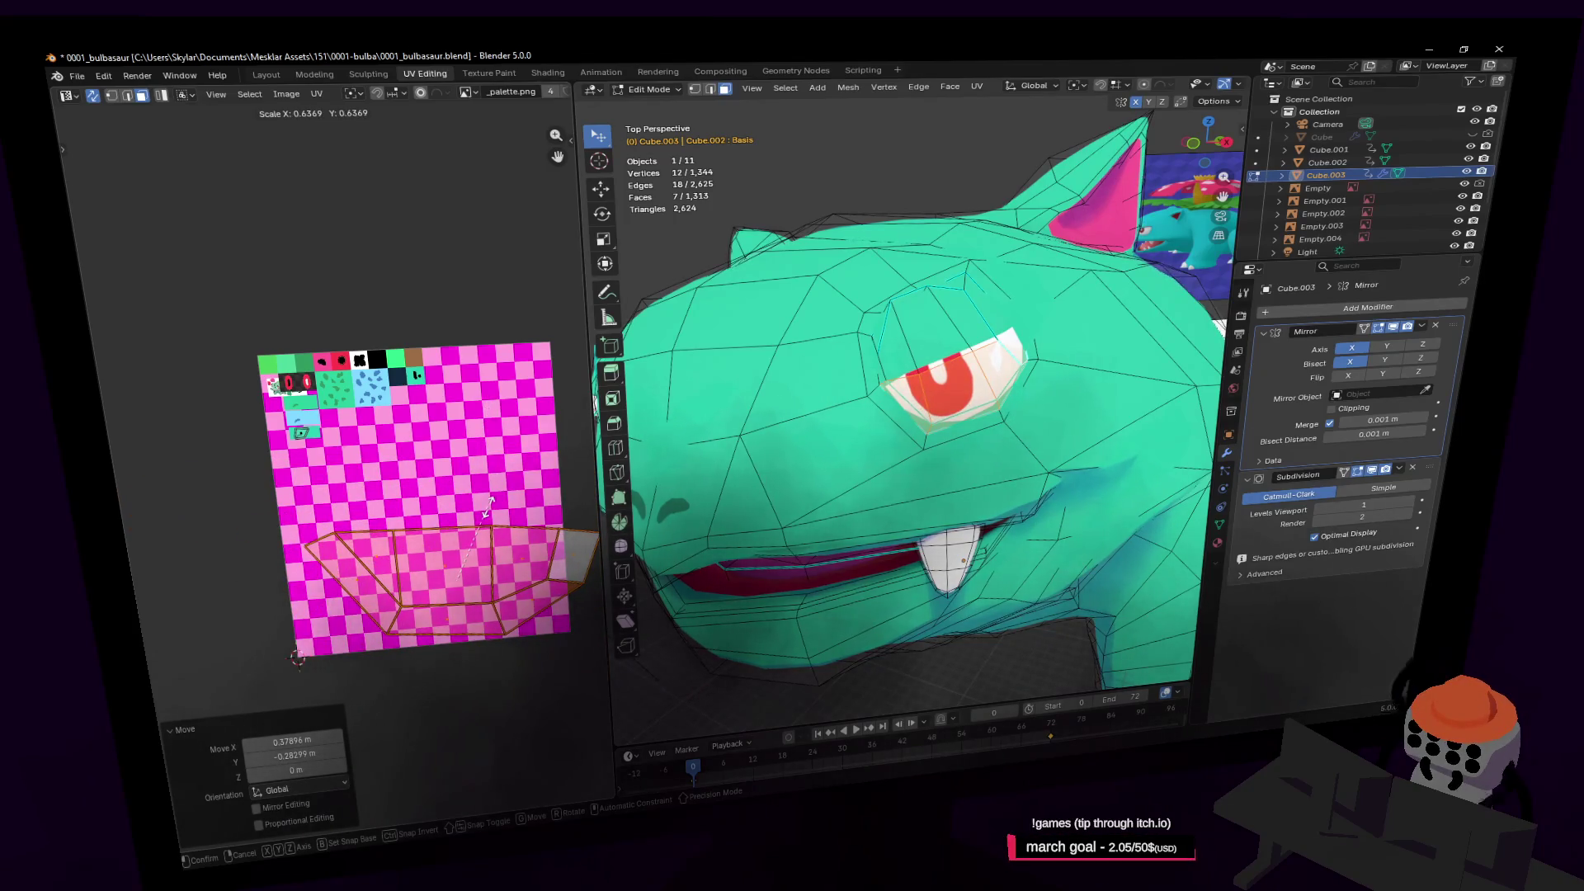
{"action": "key", "text": "y"}
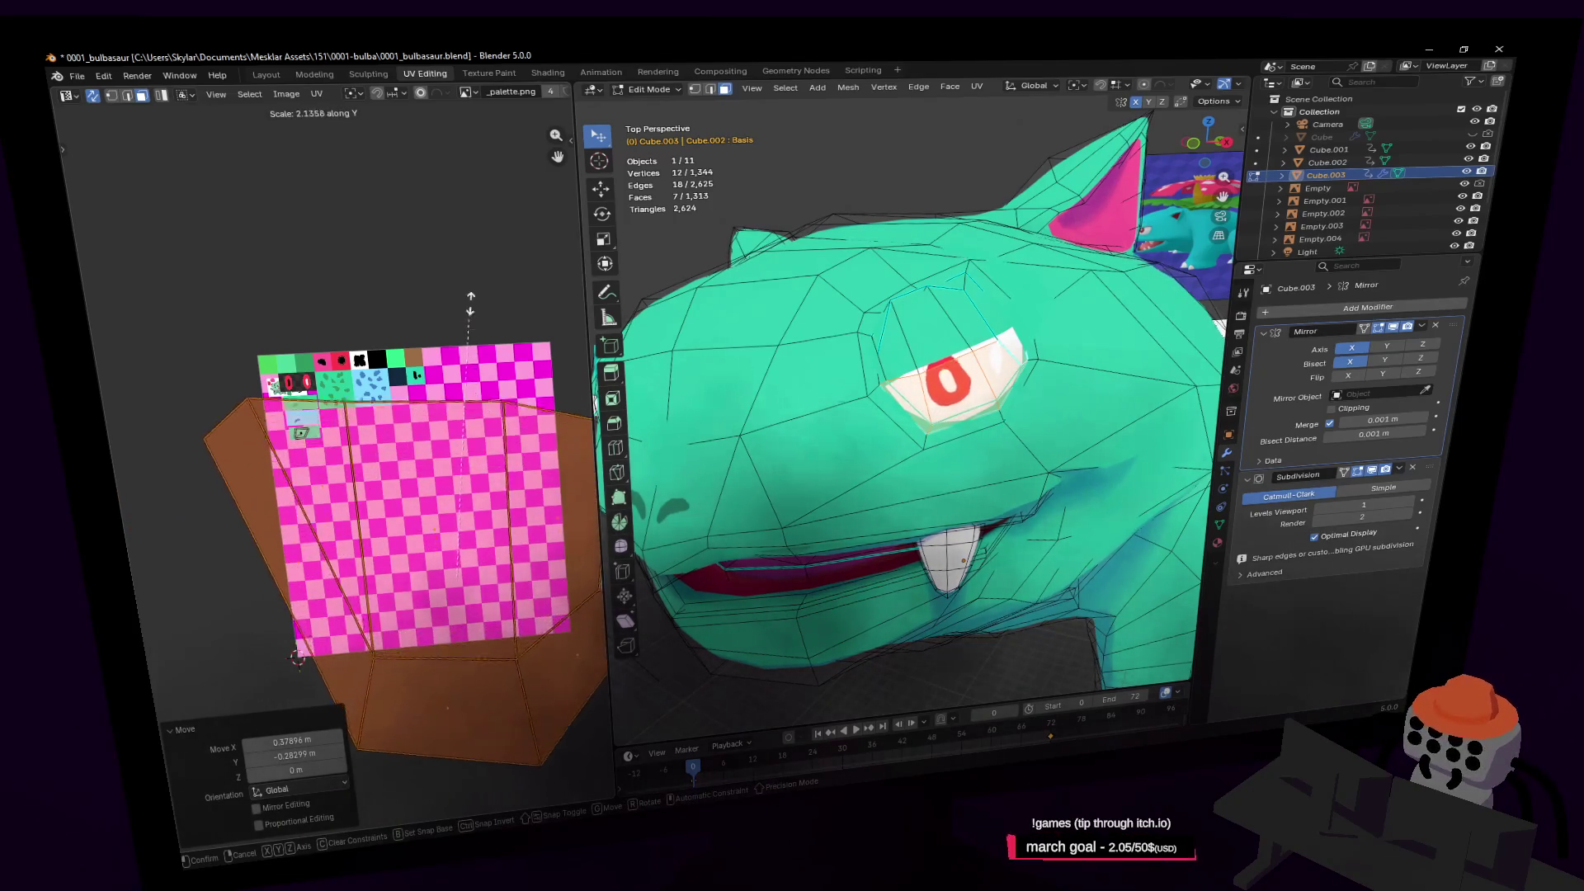
{"action": "left_click", "coordinate": [475, 270]}
Rescale the eye UV island to 0.605 and settle it over the palette's lower area
{"action": "key", "text": "g"}
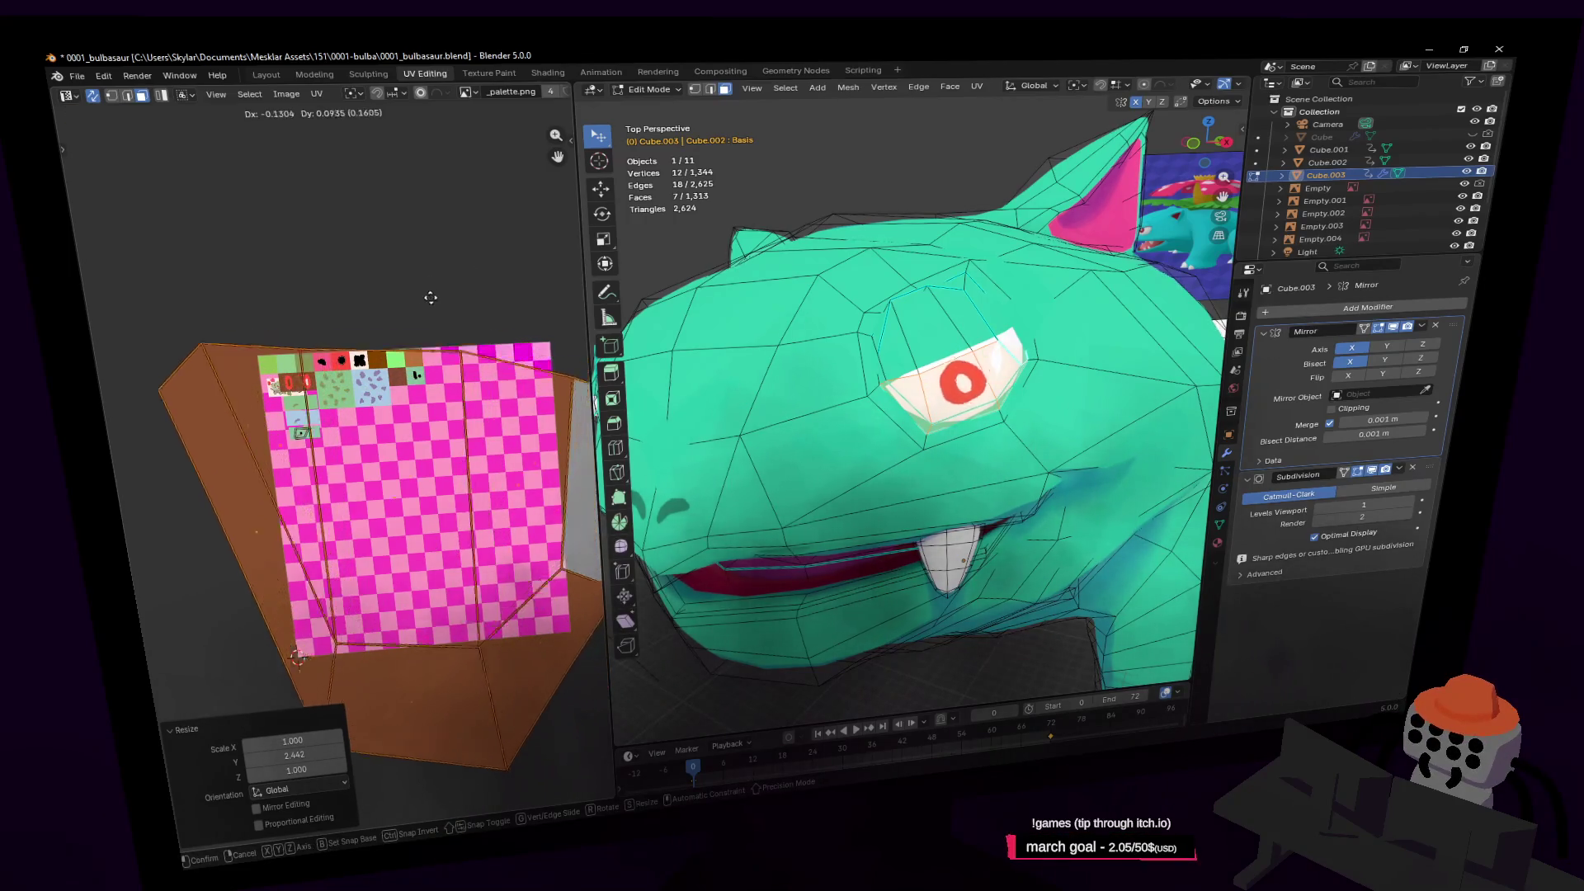
{"action": "left_click", "coordinate": [507, 419]}
{"action": "key", "text": "s"}
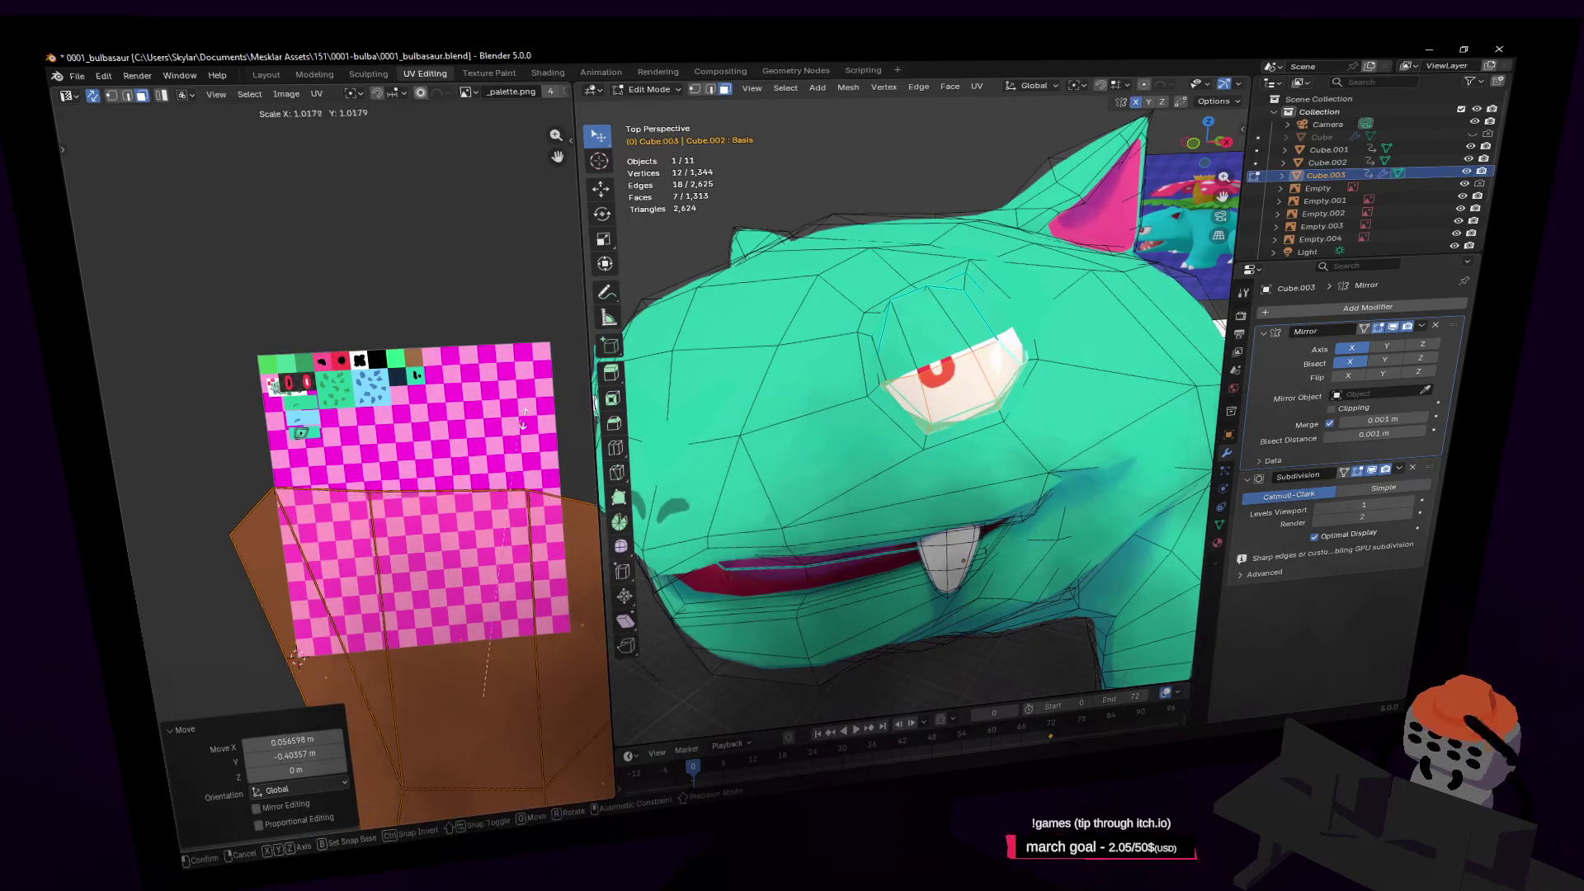
{"action": "left_click", "coordinate": [483, 495]}
{"action": "key", "text": "g"}
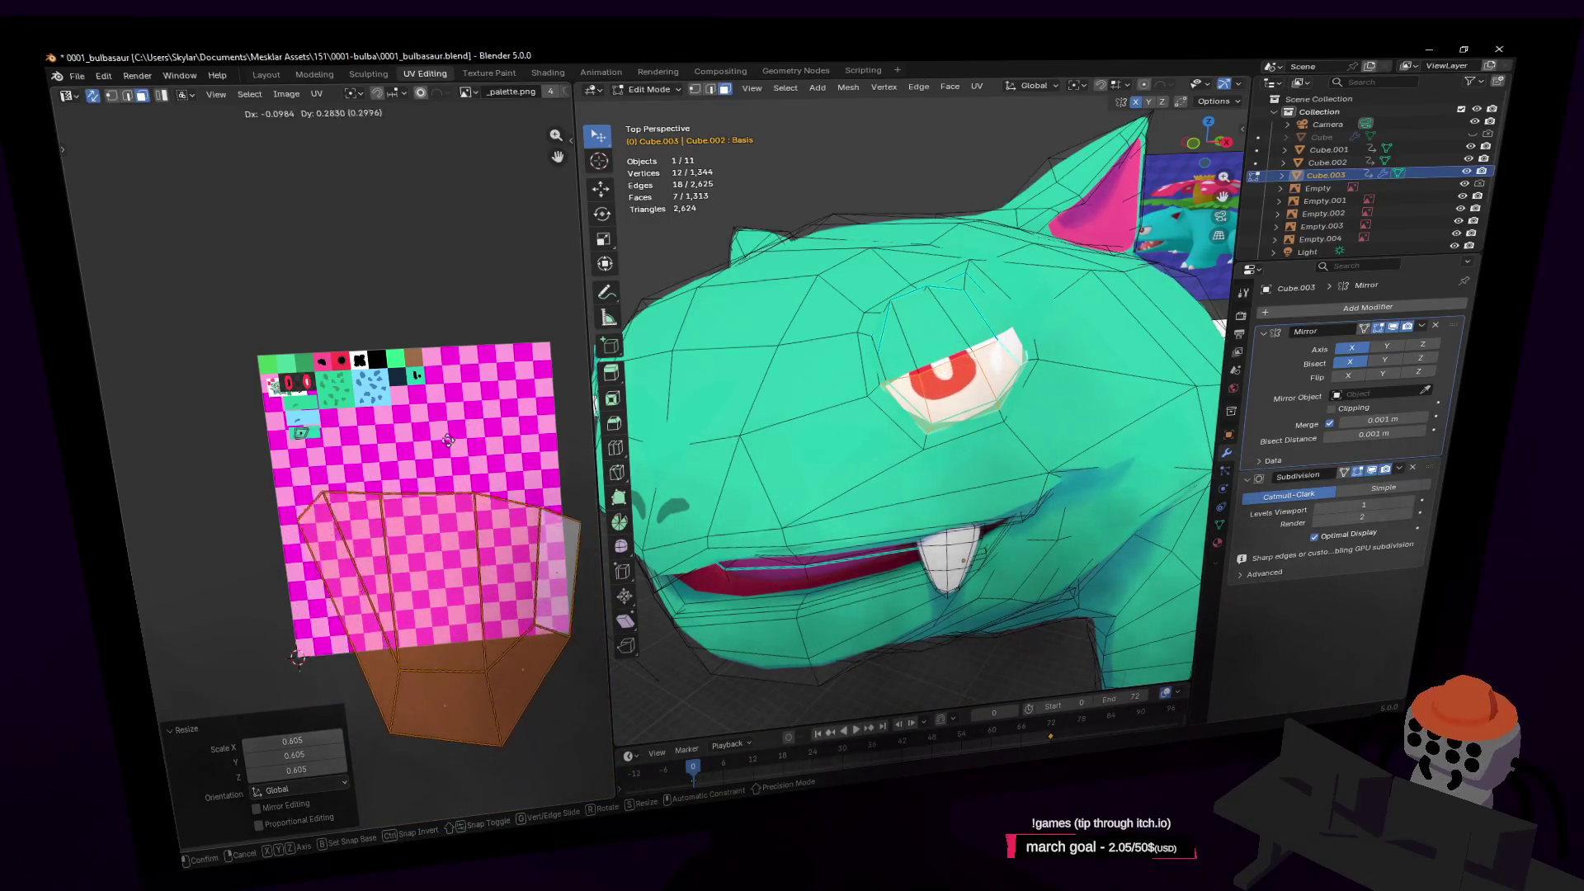
{"action": "left_click", "coordinate": [444, 443]}
{"action": "key", "text": "g"}
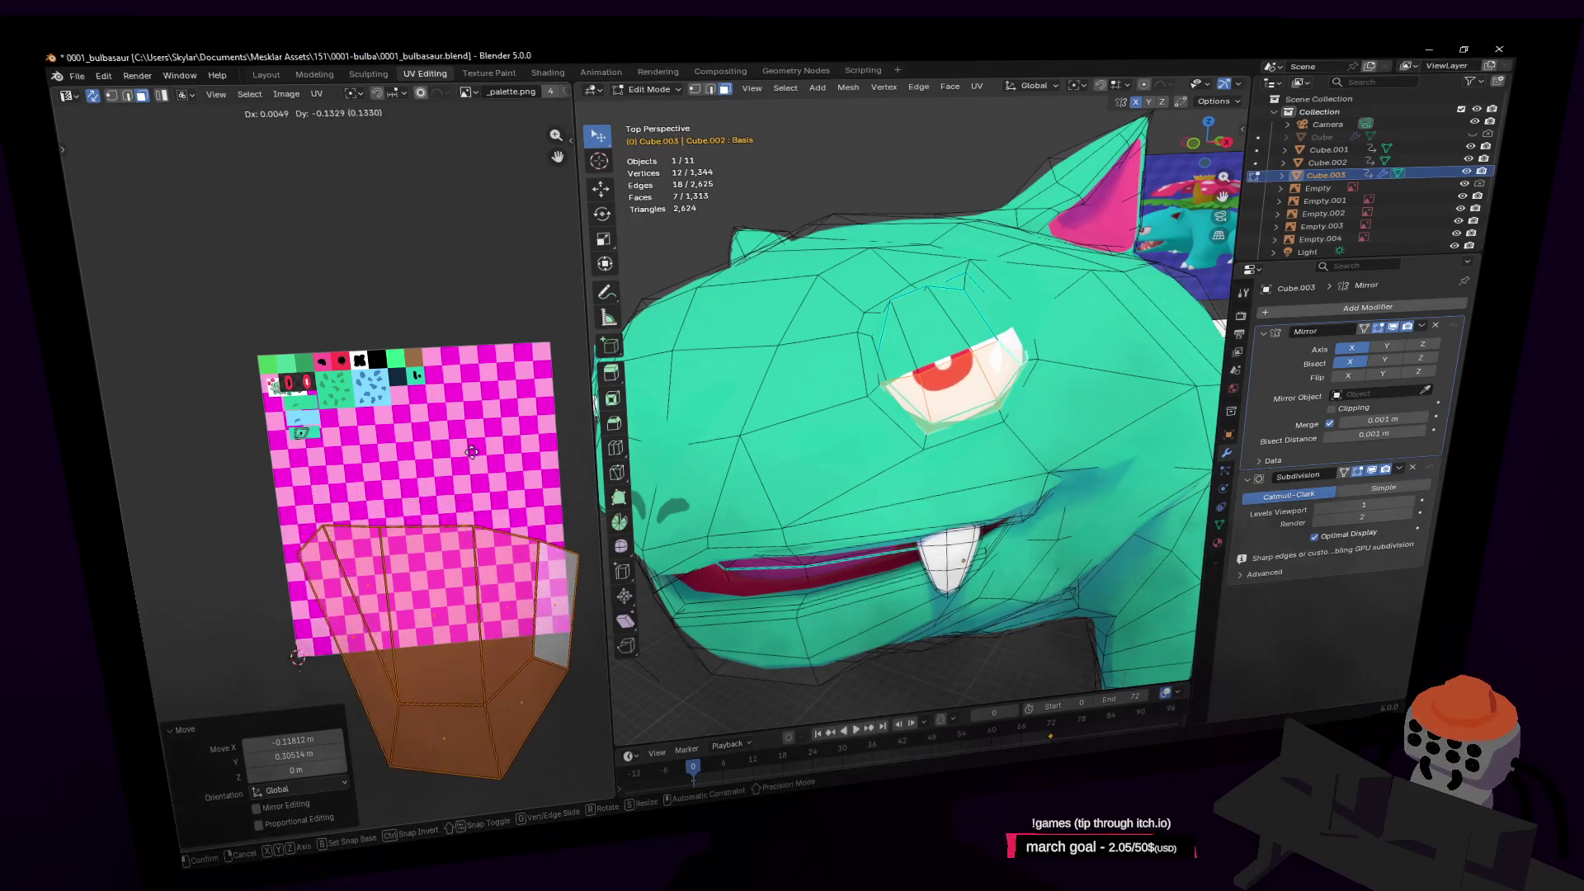
{"action": "left_click", "coordinate": [488, 477]}
{"action": "key", "text": "space"}
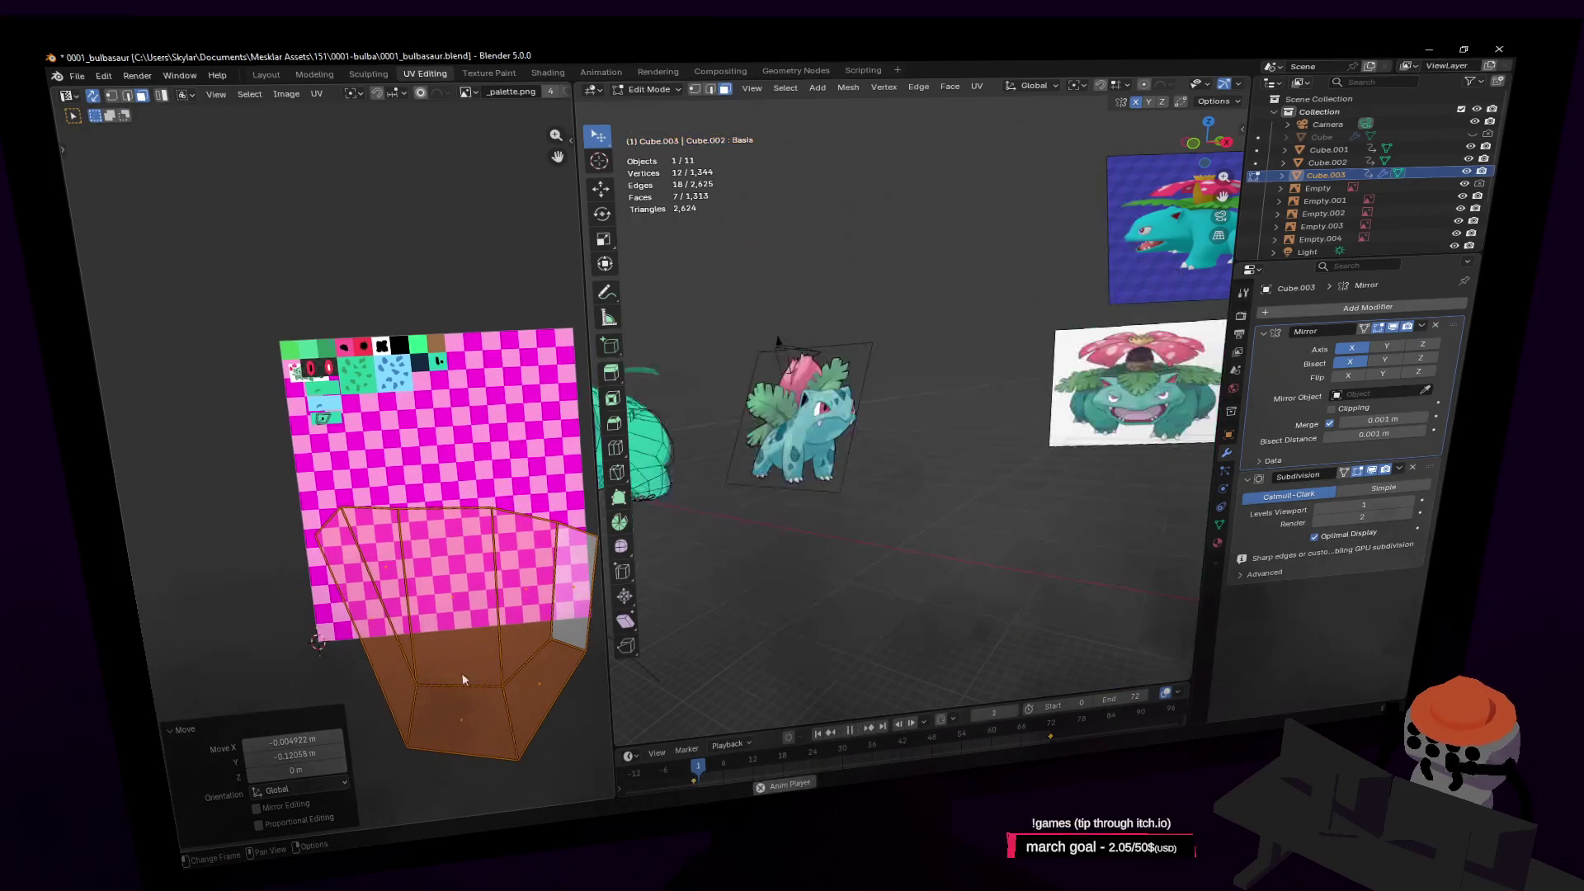
Switch to Object Mode, stop playback near the start, and make the timeline taller
{"action": "left_click", "coordinate": [463, 671]}
{"action": "key", "text": "Escape"}
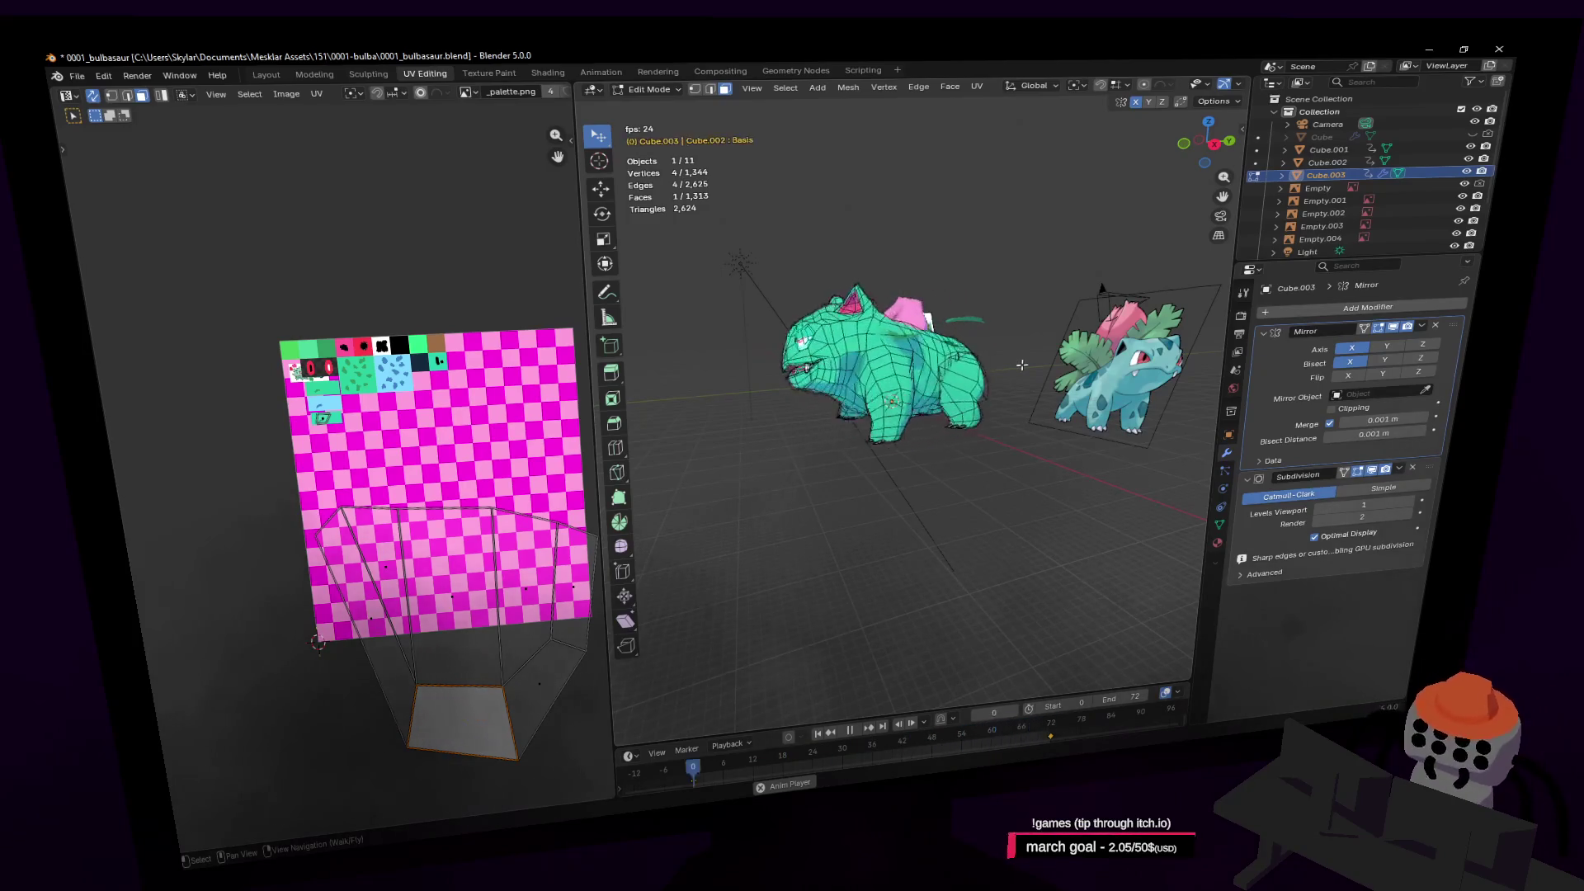
{"action": "key", "text": "Tab"}
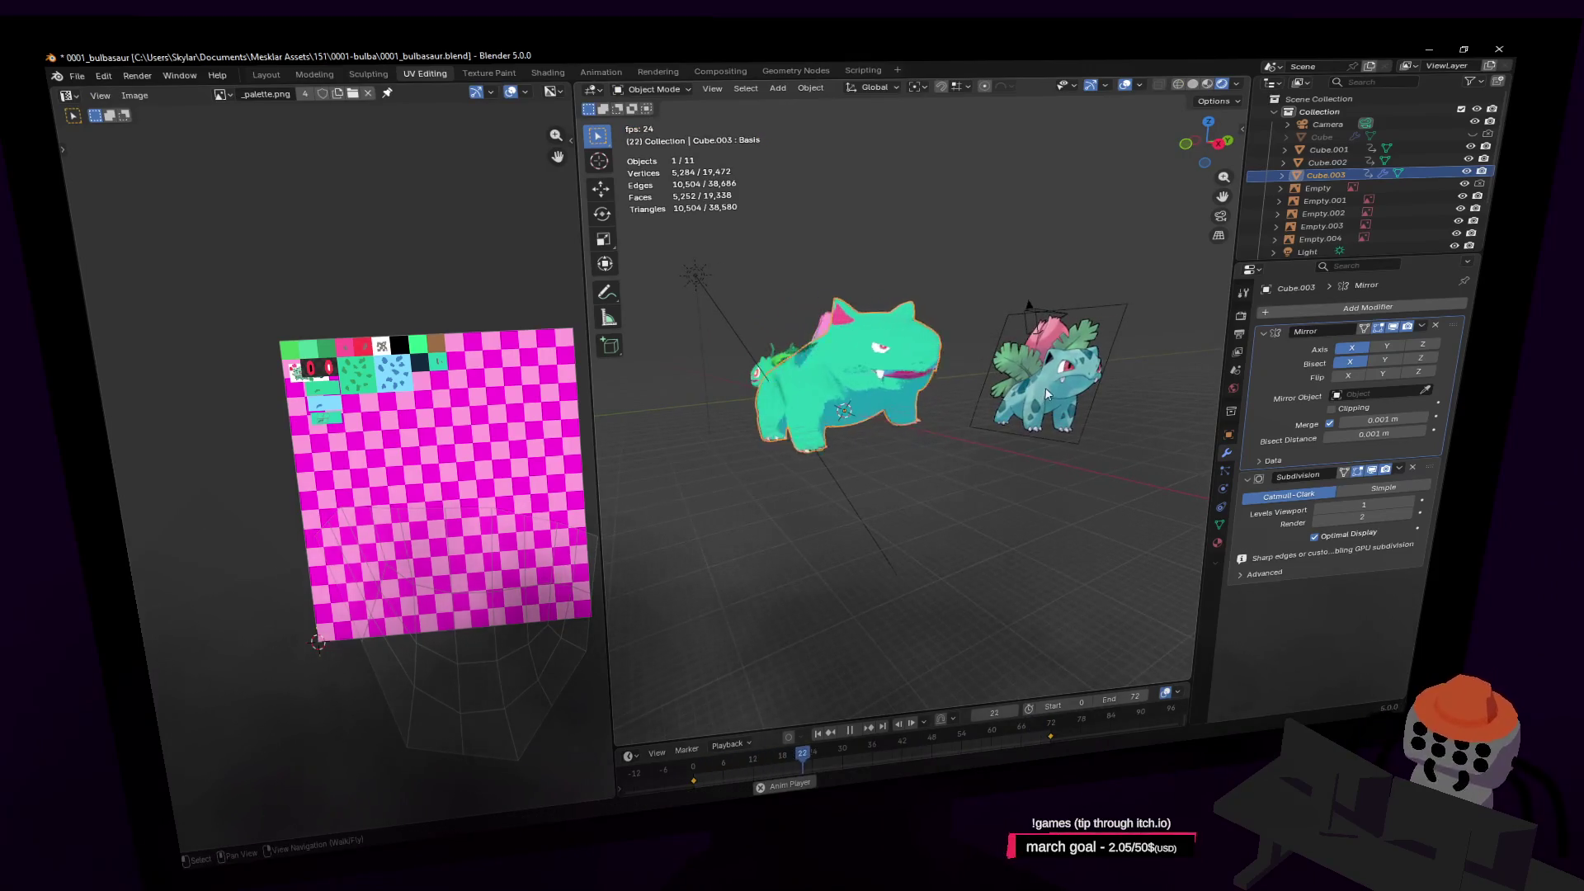
{"action": "key", "text": "Escape"}
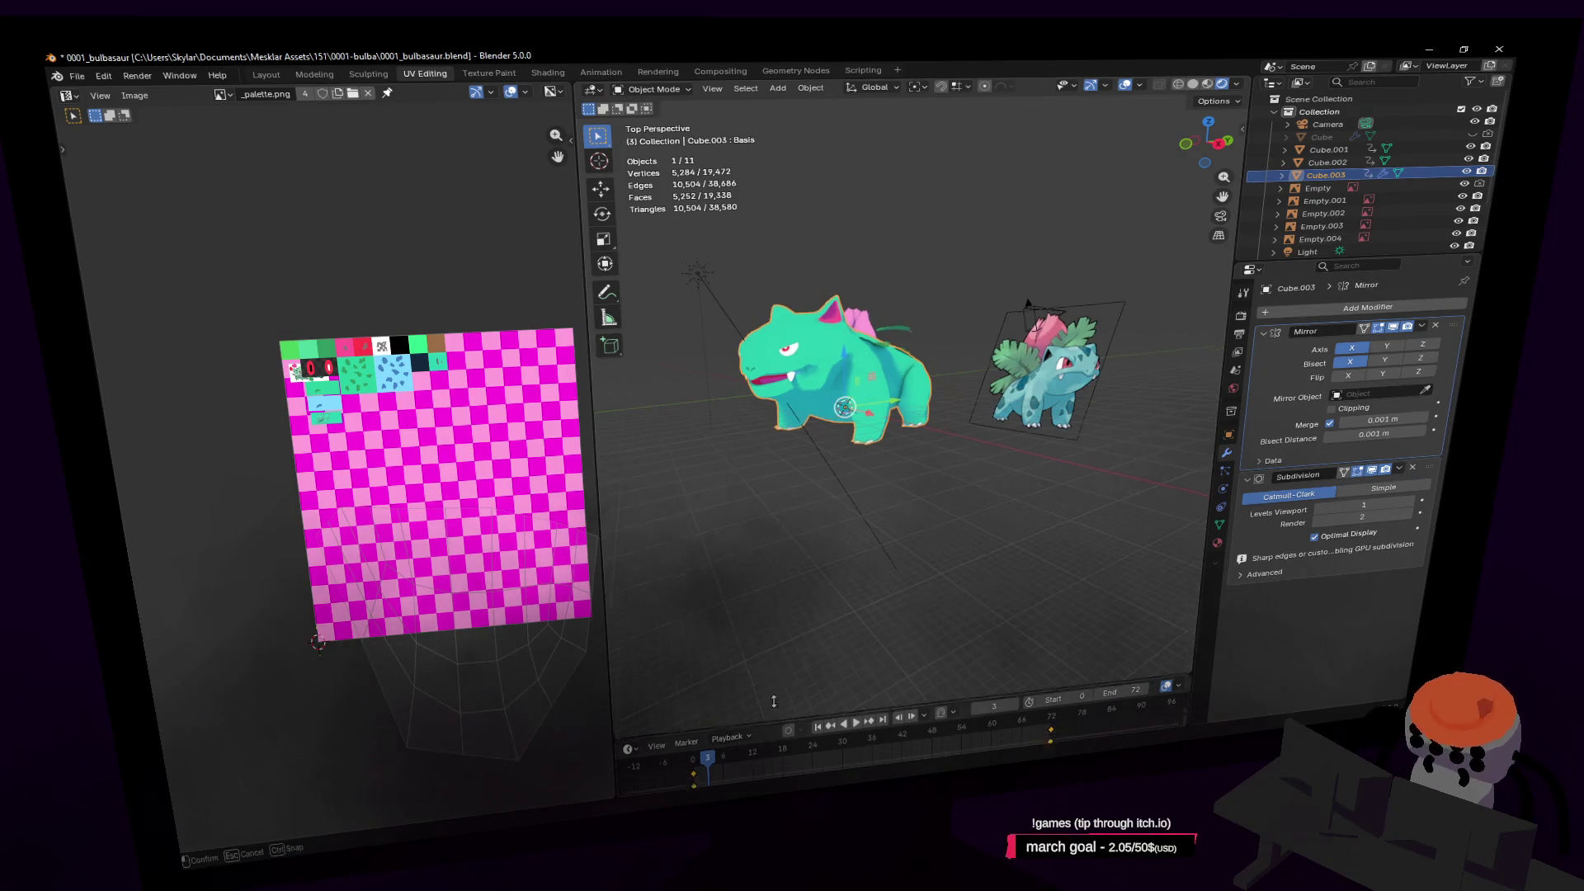
{"action": "left_click_drag", "start_coordinate": [772, 713], "coordinate": [780, 528]}
Box-select and delete the keyframes at frame 72
{"action": "mouse_move", "coordinate": [1132, 635]}
{"action": "left_mouse_down"}
{"action": "mouse_move", "coordinate": [931, 567]}
{"action": "mouse_move", "coordinate": [652, 538]}
{"action": "left_mouse_up"}
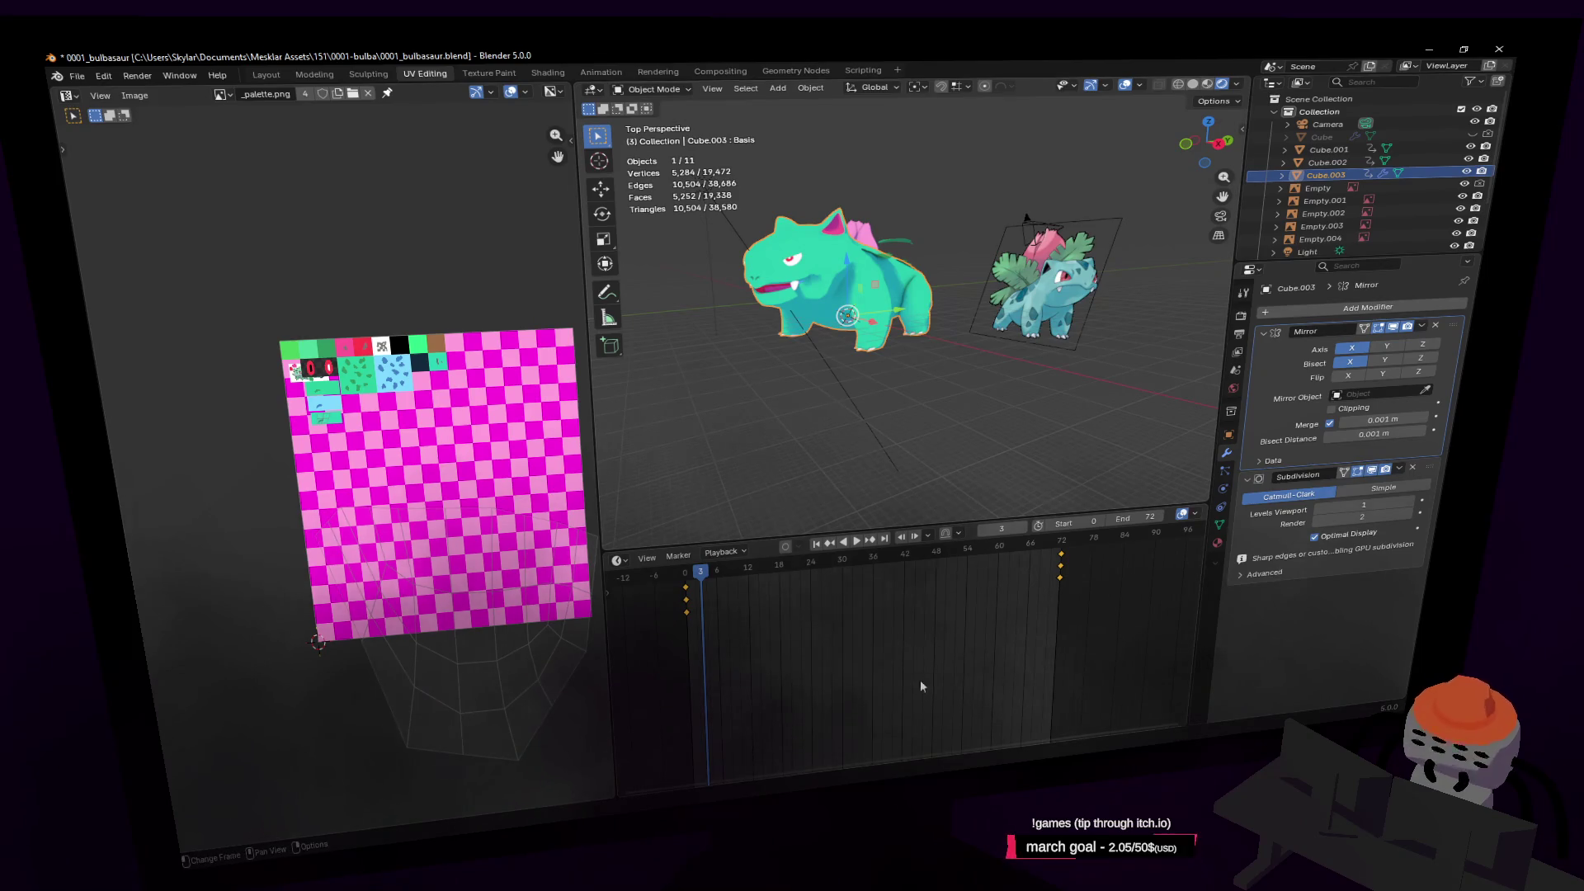
{"action": "key", "text": "shift+Left"}
{"action": "left_click_drag", "start_coordinate": [1132, 708], "coordinate": [656, 540]}
{"action": "key", "text": "Delete"}
Move the Bulbasaur 4 m along the X axis
{"action": "key", "text": "shift+grave"}
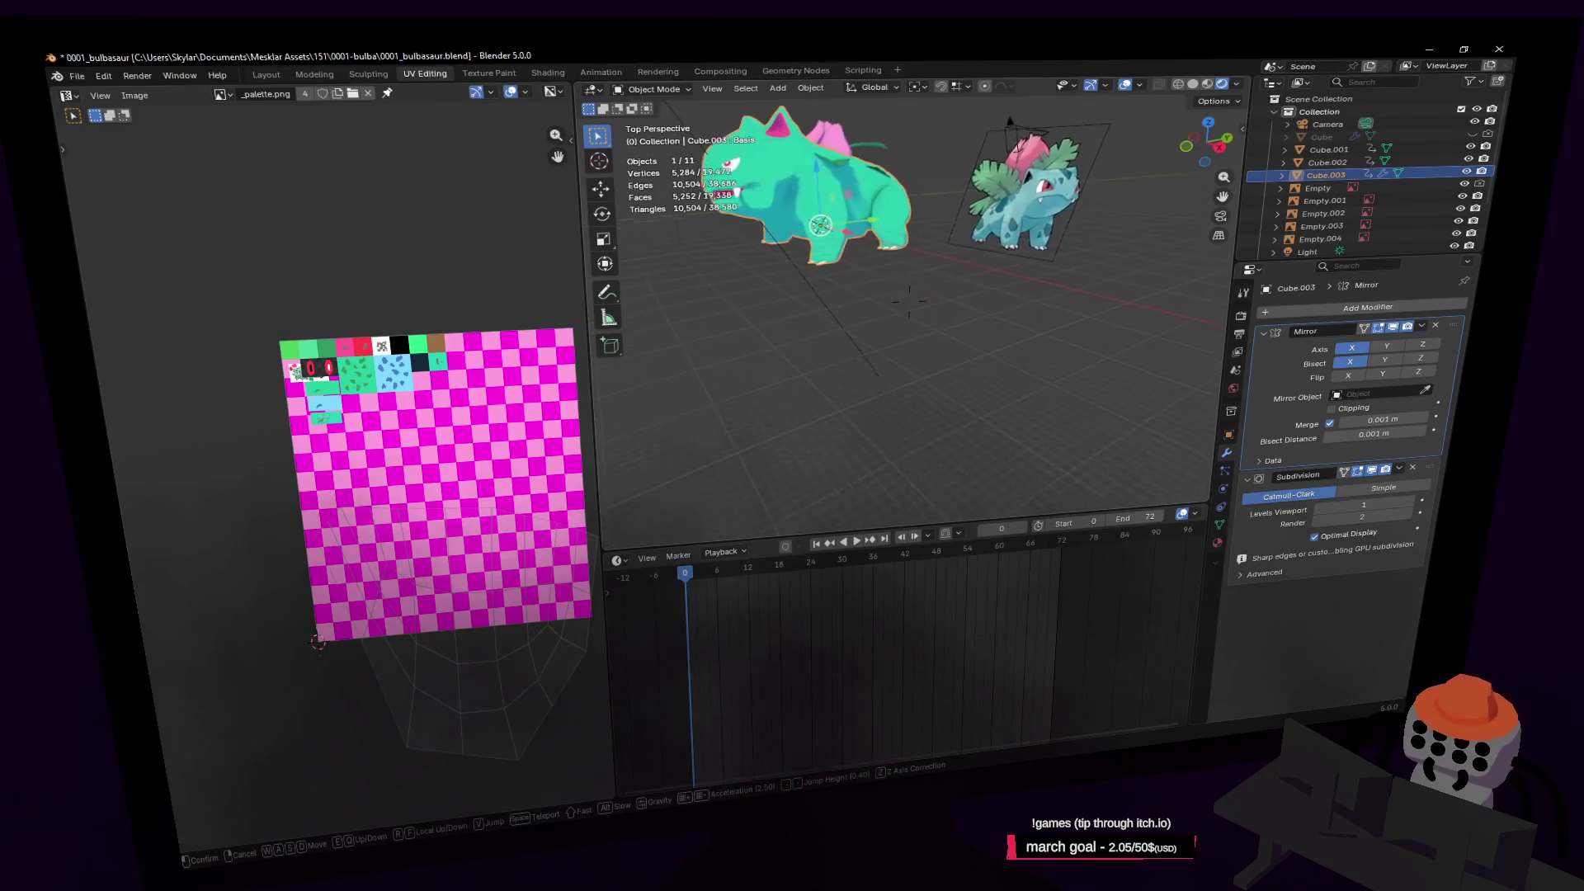
{"action": "key", "text": "w"}
{"action": "left_click", "coordinate": [975, 326]}
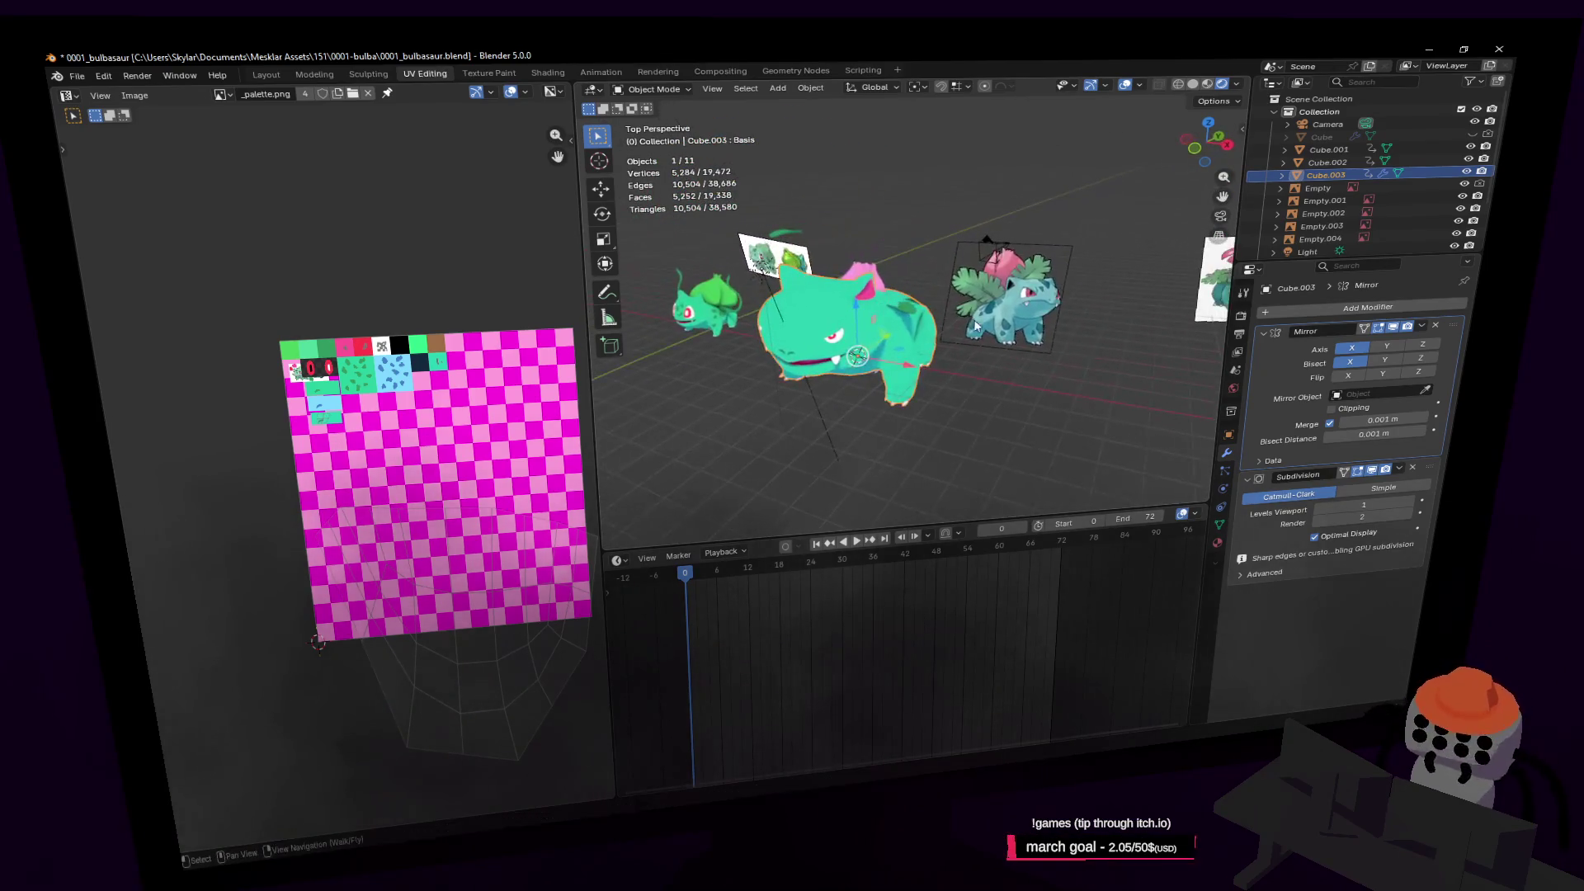
{"action": "left_click_drag", "start_coordinate": [915, 365], "coordinate": [1172, 405], "text": "ctrl"}
{"action": "middle_click_drag", "start_coordinate": [1172, 404], "coordinate": [1107, 424], "text": "shift"}
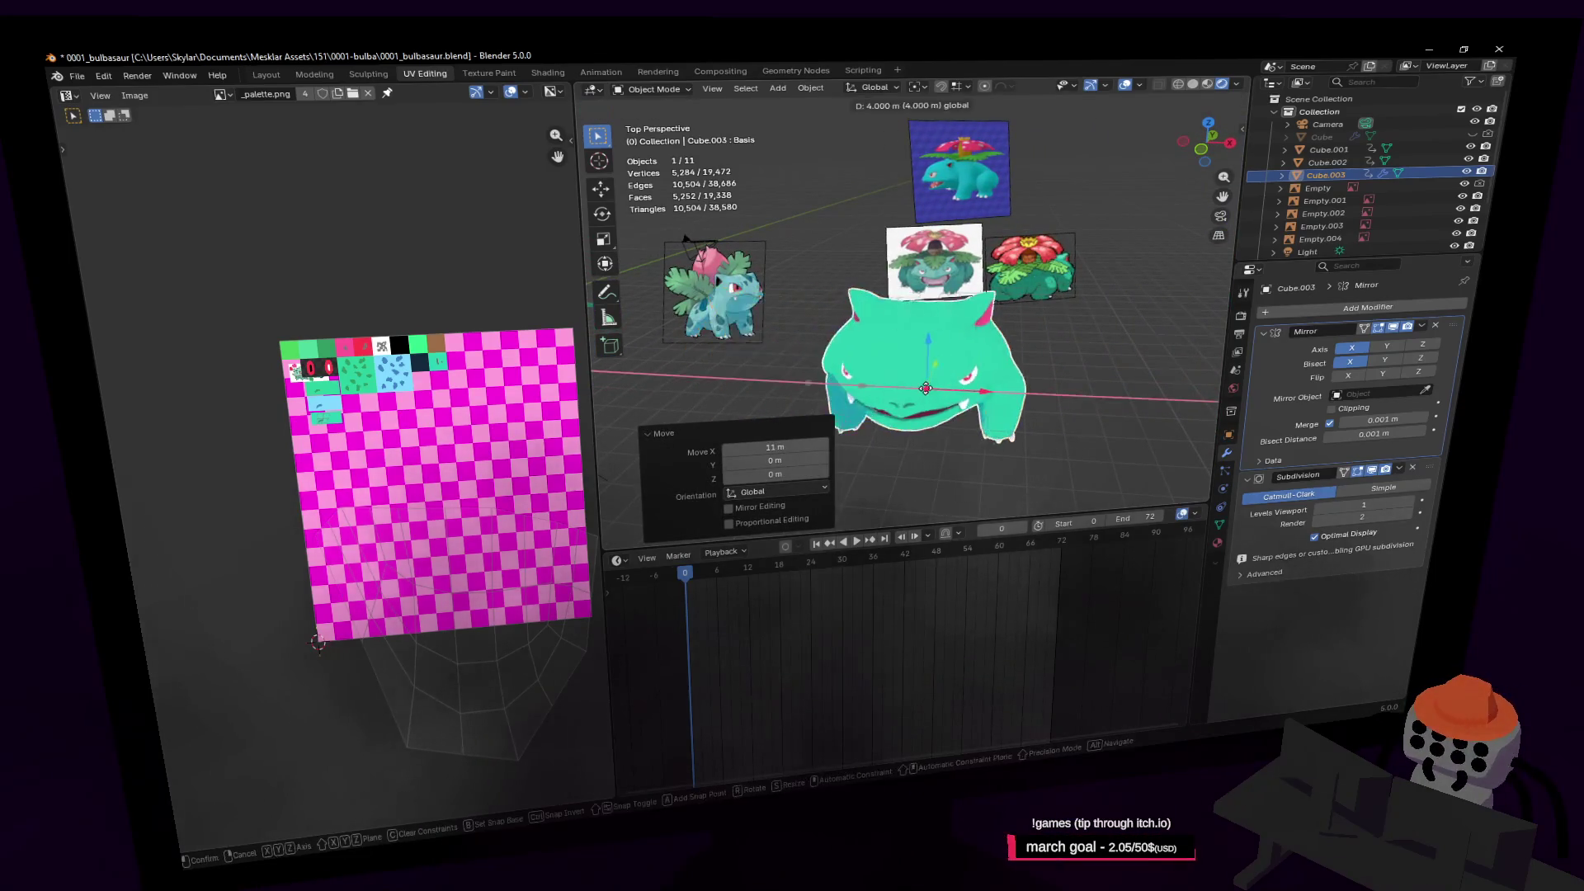
{"action": "key", "text": "shift+grave"}
Fly the view up to the Bulbasaur and return to Edit Mode
{"action": "key", "text": "d"}
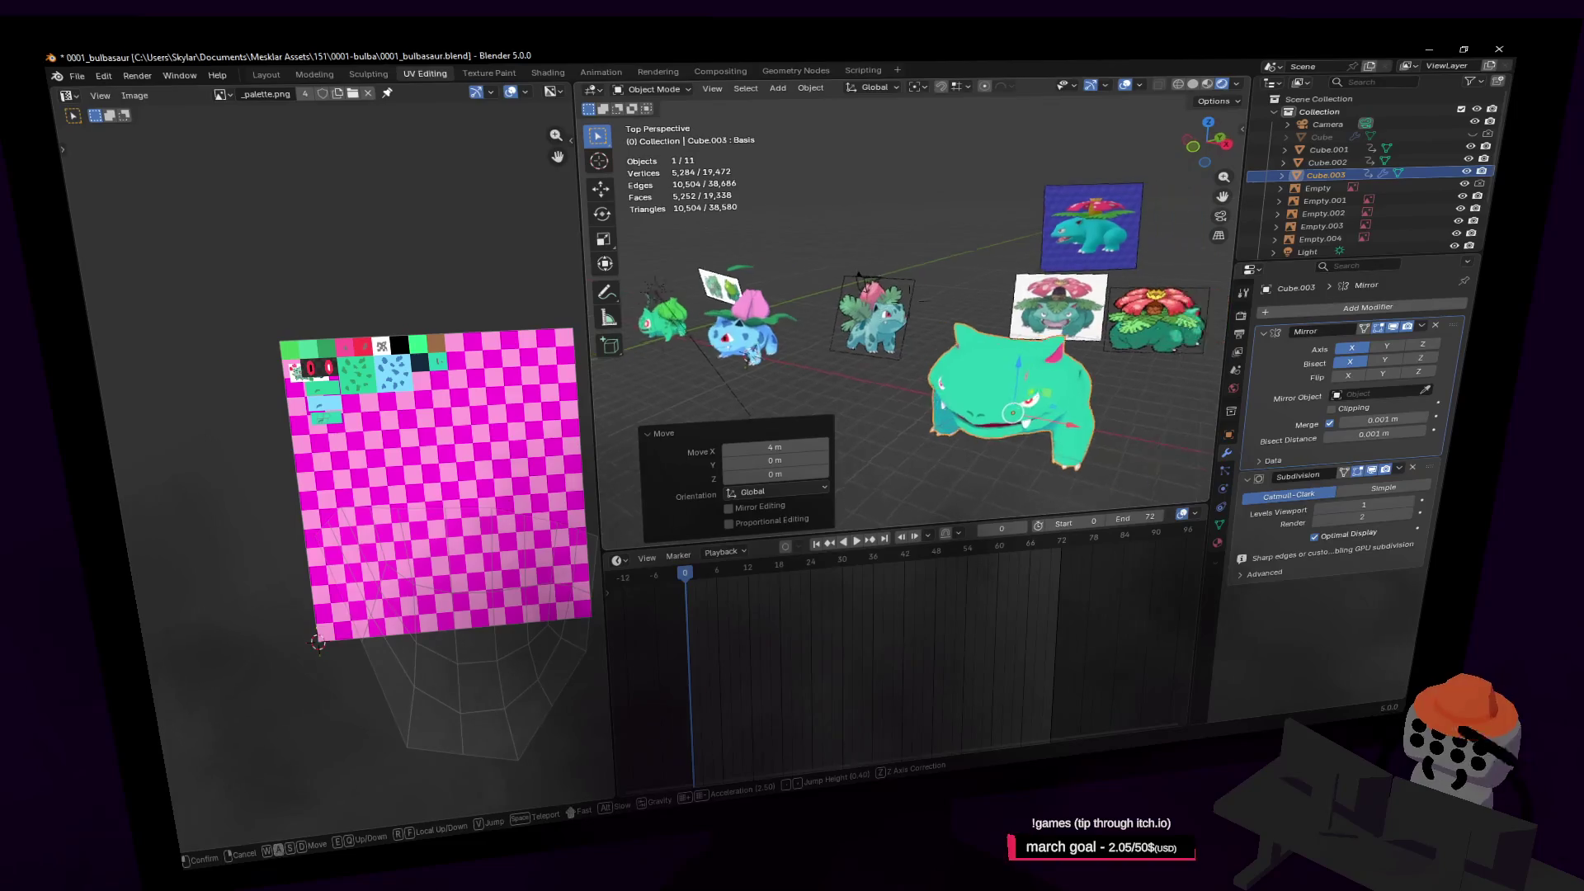
{"action": "key", "text": "w"}
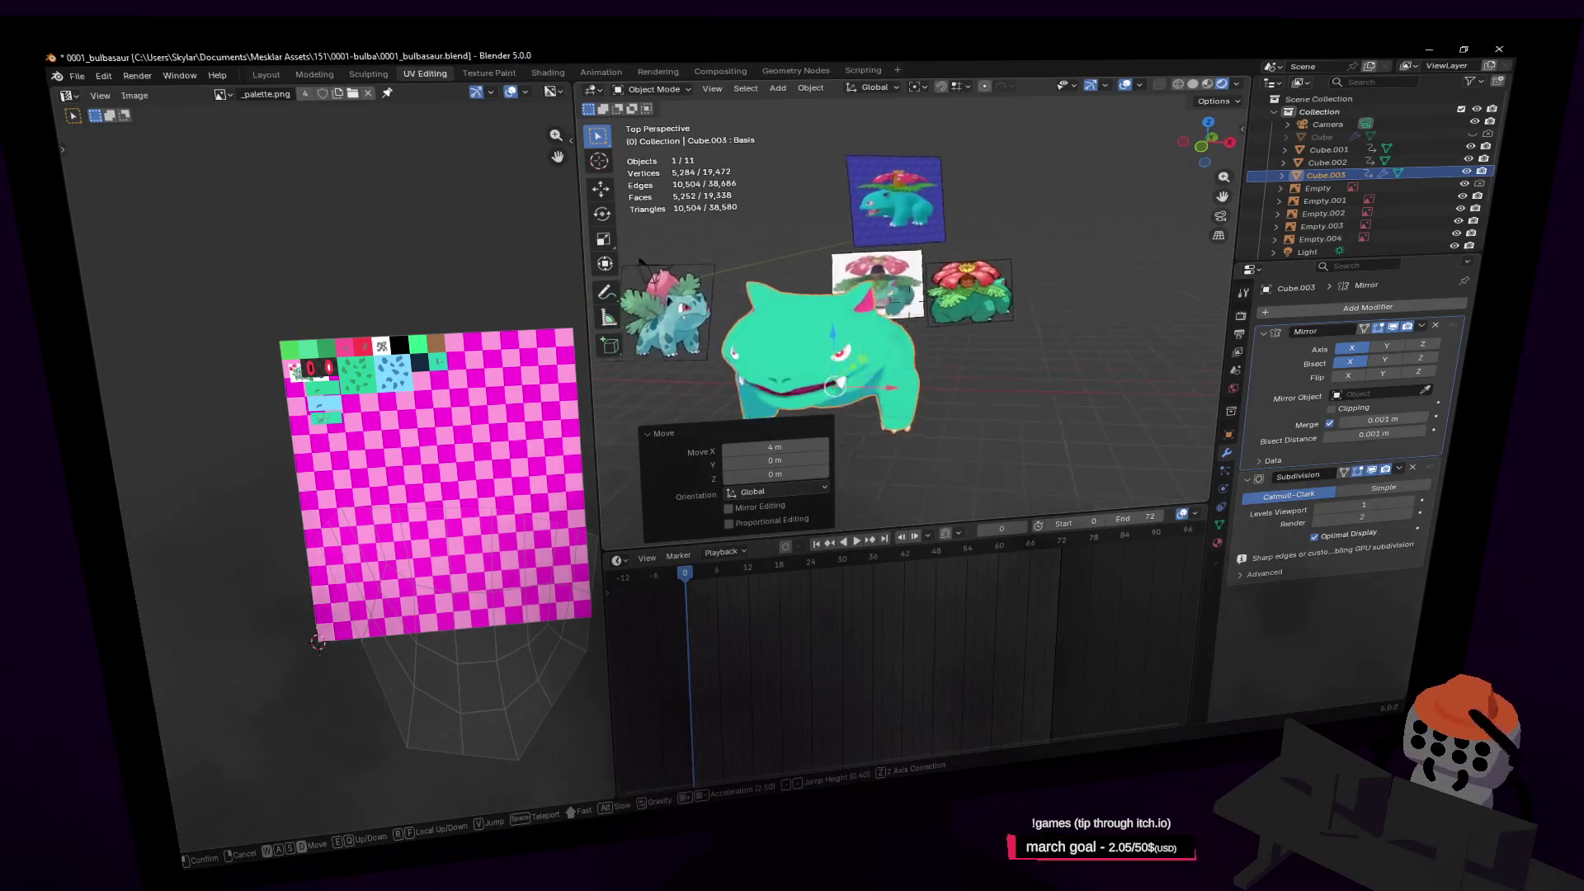
{"action": "left_click", "coordinate": [1035, 440]}
{"action": "key", "text": "Tab"}
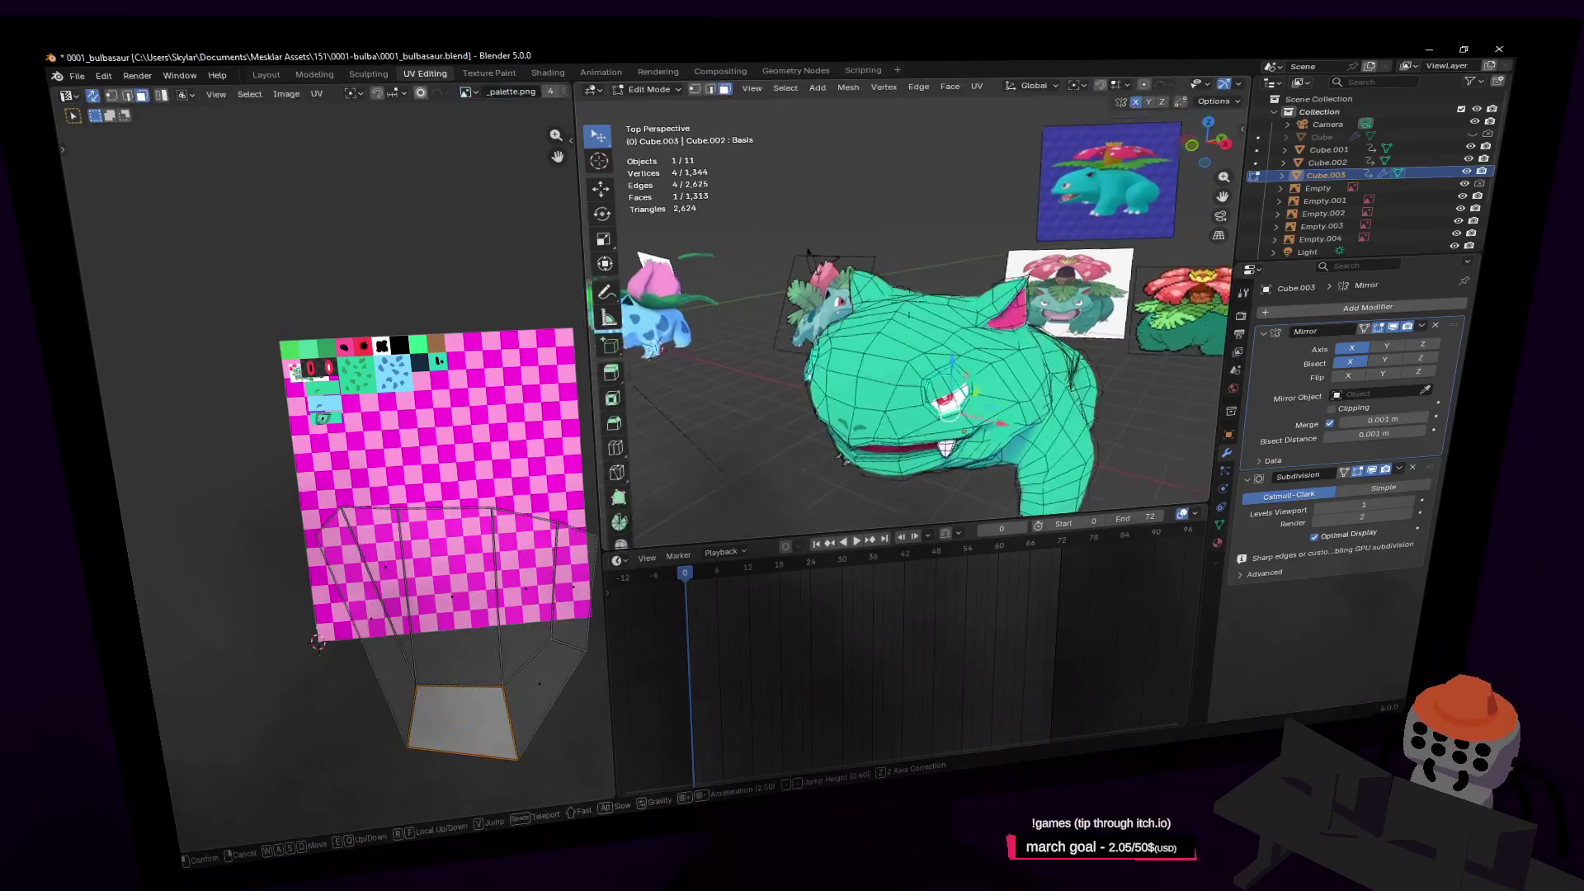
Fly in front of Bulbasaur's face and start selecting the faces around the eye
{"action": "key", "text": "shift+grave"}
{"action": "key", "text": "s"}
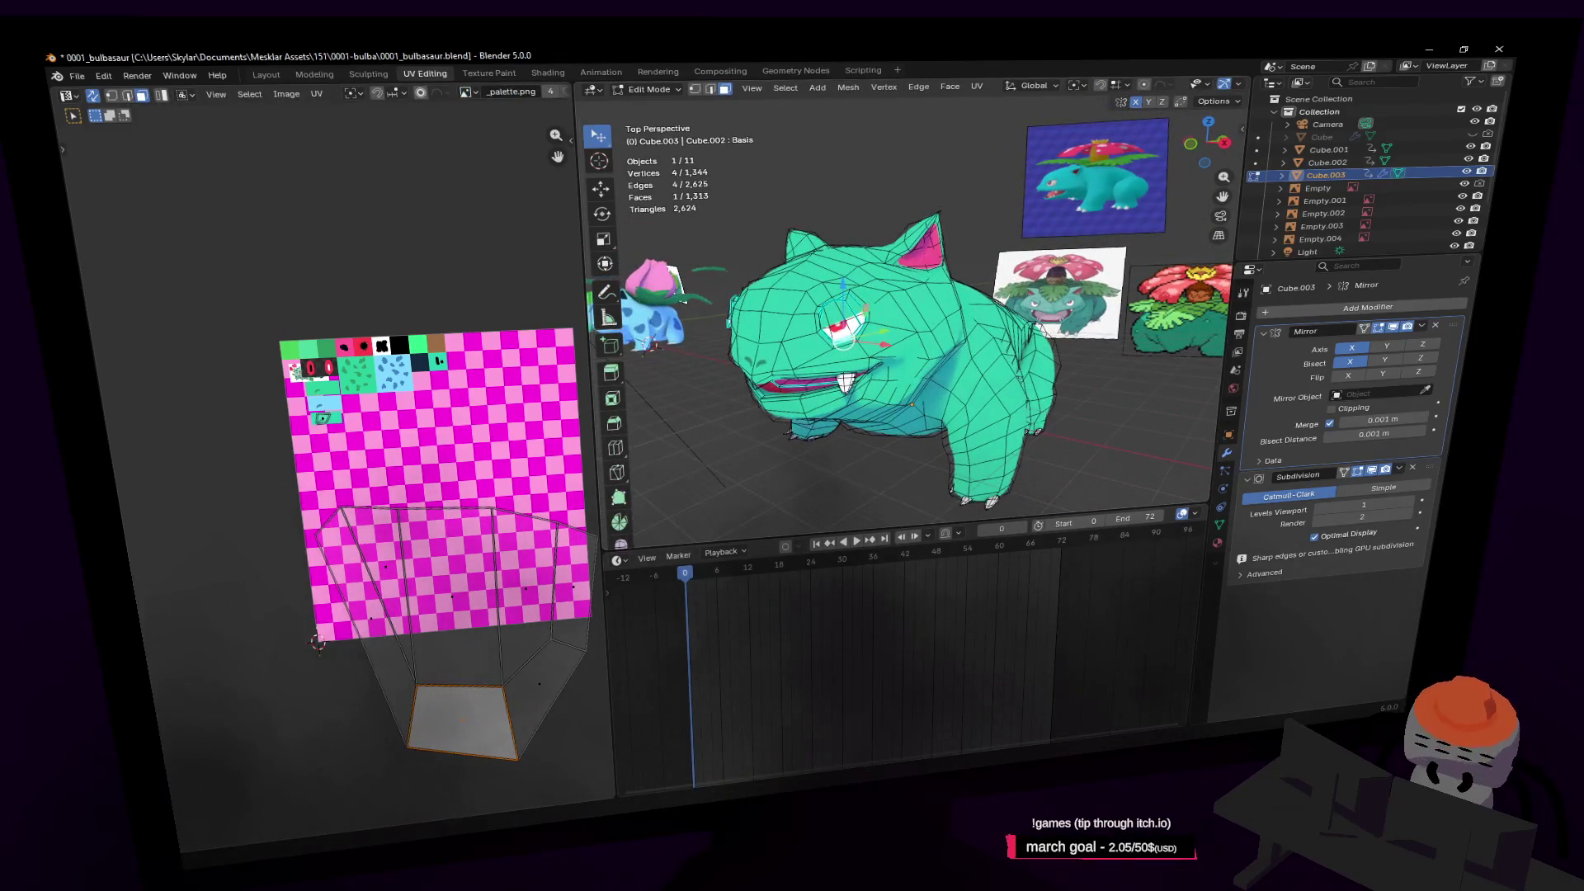
{"action": "key", "text": "shift+grave"}
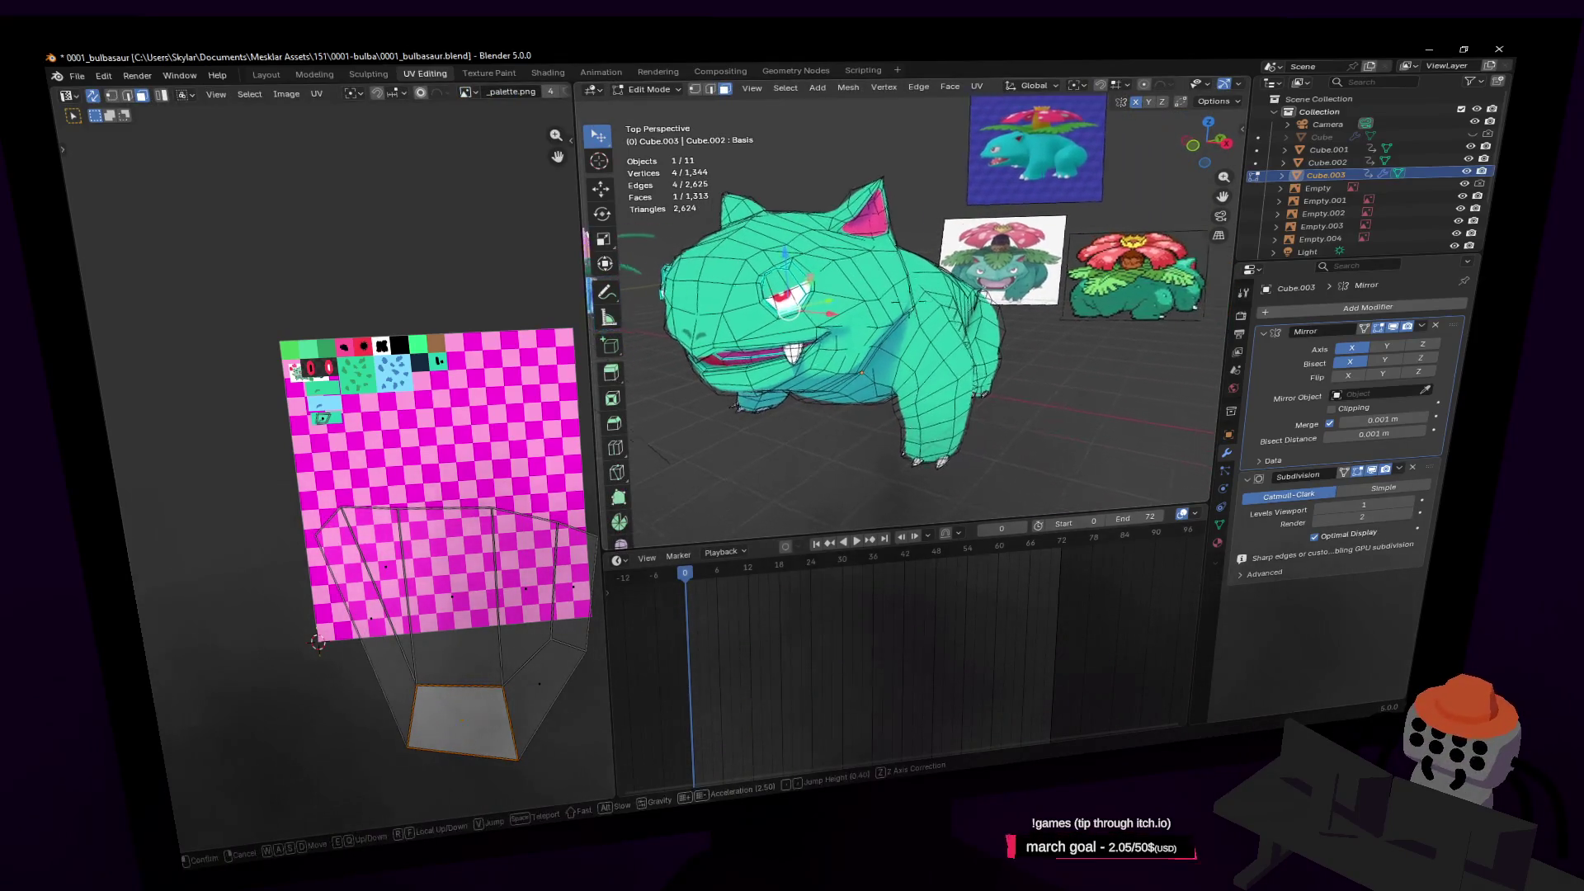
{"action": "key", "text": "w"}
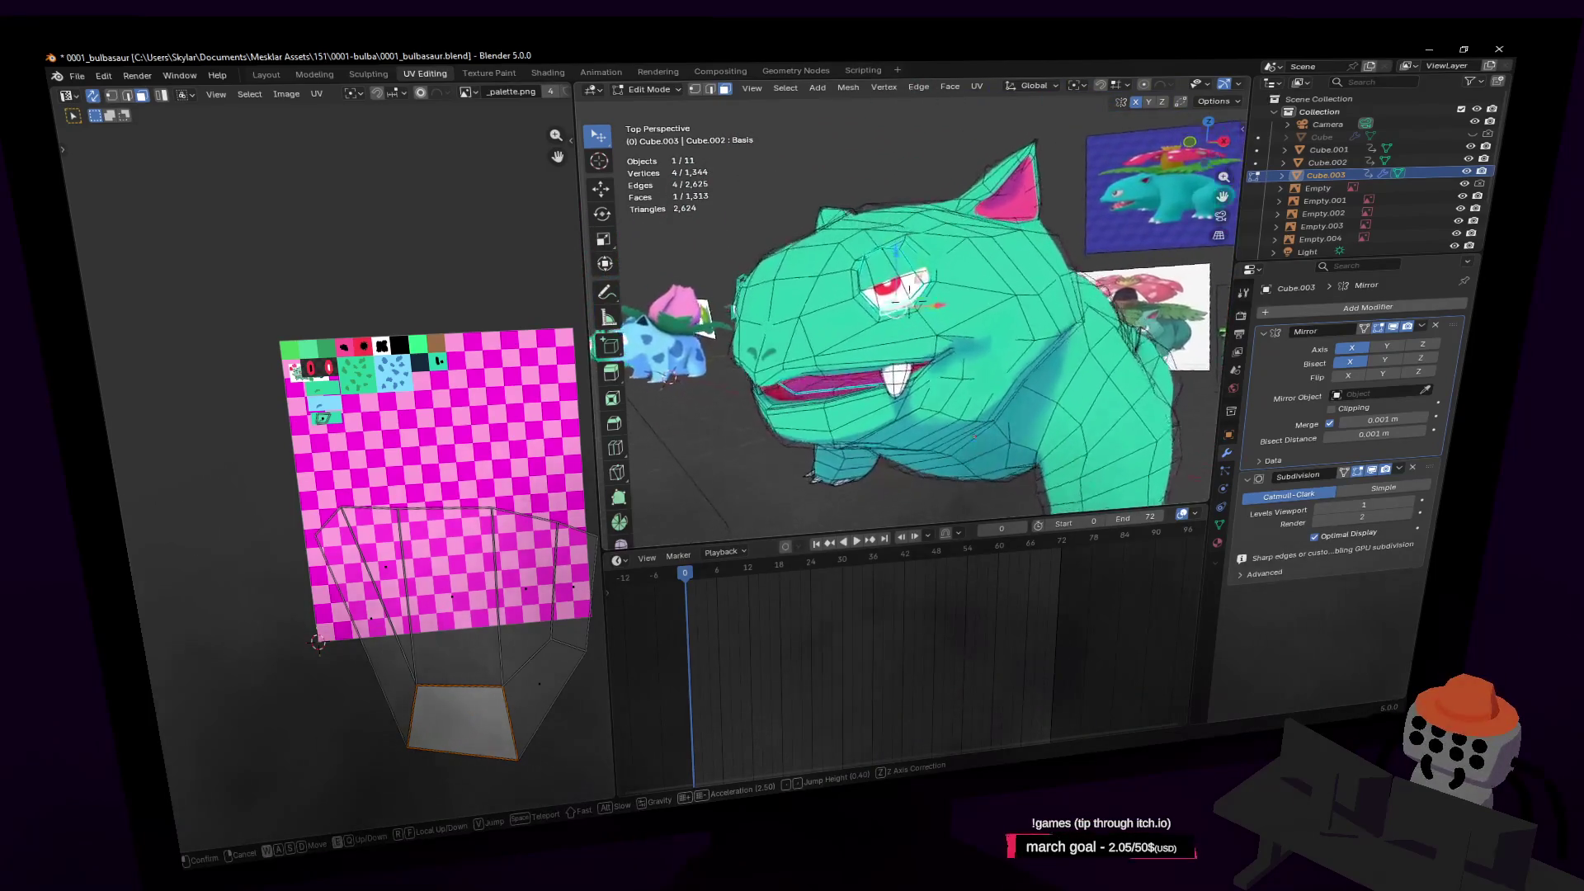
{"action": "left_click", "coordinate": [759, 369]}
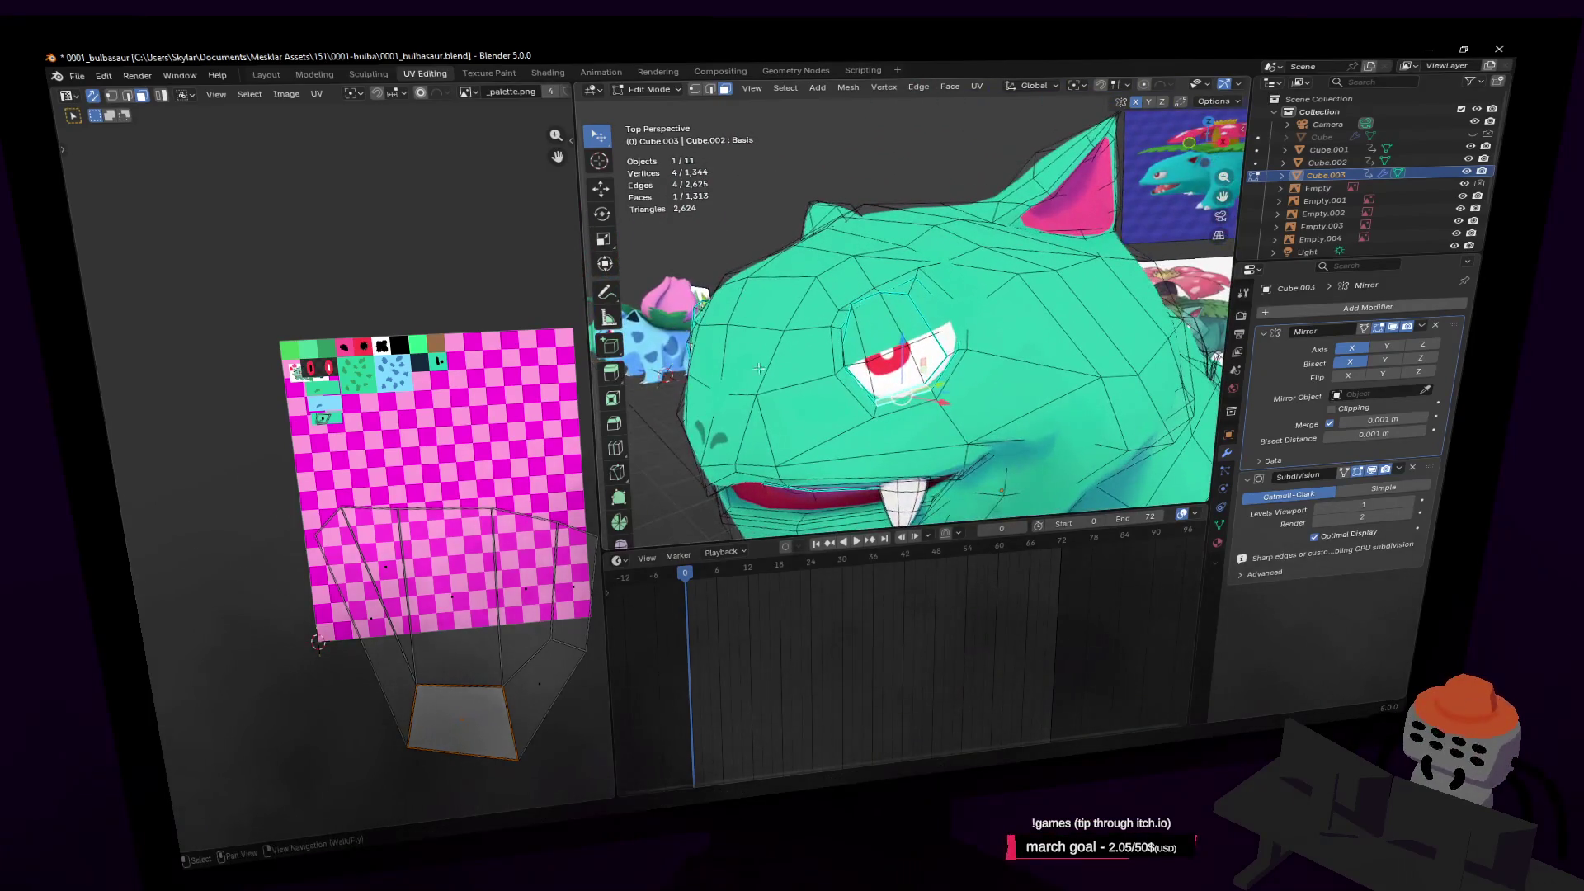
{"action": "left_click", "coordinate": [929, 349]}
{"action": "middle_click_drag", "start_coordinate": [930, 349], "coordinate": [945, 396]}
{"action": "left_click", "coordinate": [917, 363], "text": "shift"}
{"action": "left_click", "coordinate": [942, 348], "text": "shift"}
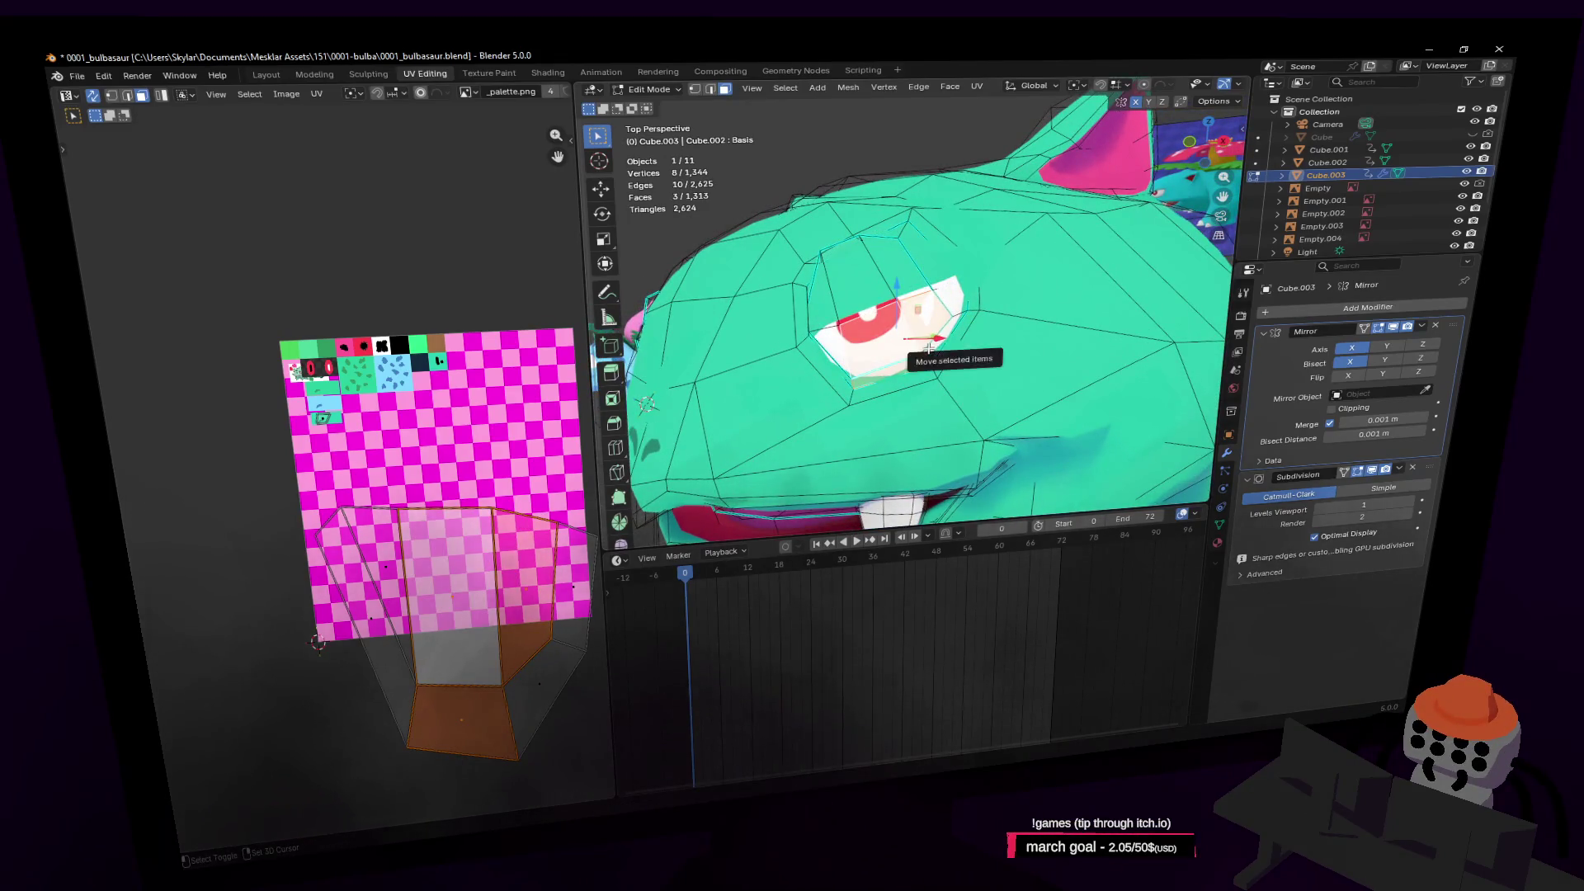
Extend the selection to the remaining faces around the eye
{"action": "left_click", "coordinate": [879, 347], "text": "shift"}
{"action": "left_click", "coordinate": [953, 310], "text": "shift"}
{"action": "middle_click_drag", "start_coordinate": [953, 309], "coordinate": [961, 327]}
{"action": "left_click", "coordinate": [961, 330], "text": "shift"}
{"action": "left_click", "coordinate": [971, 339], "text": "shift"}
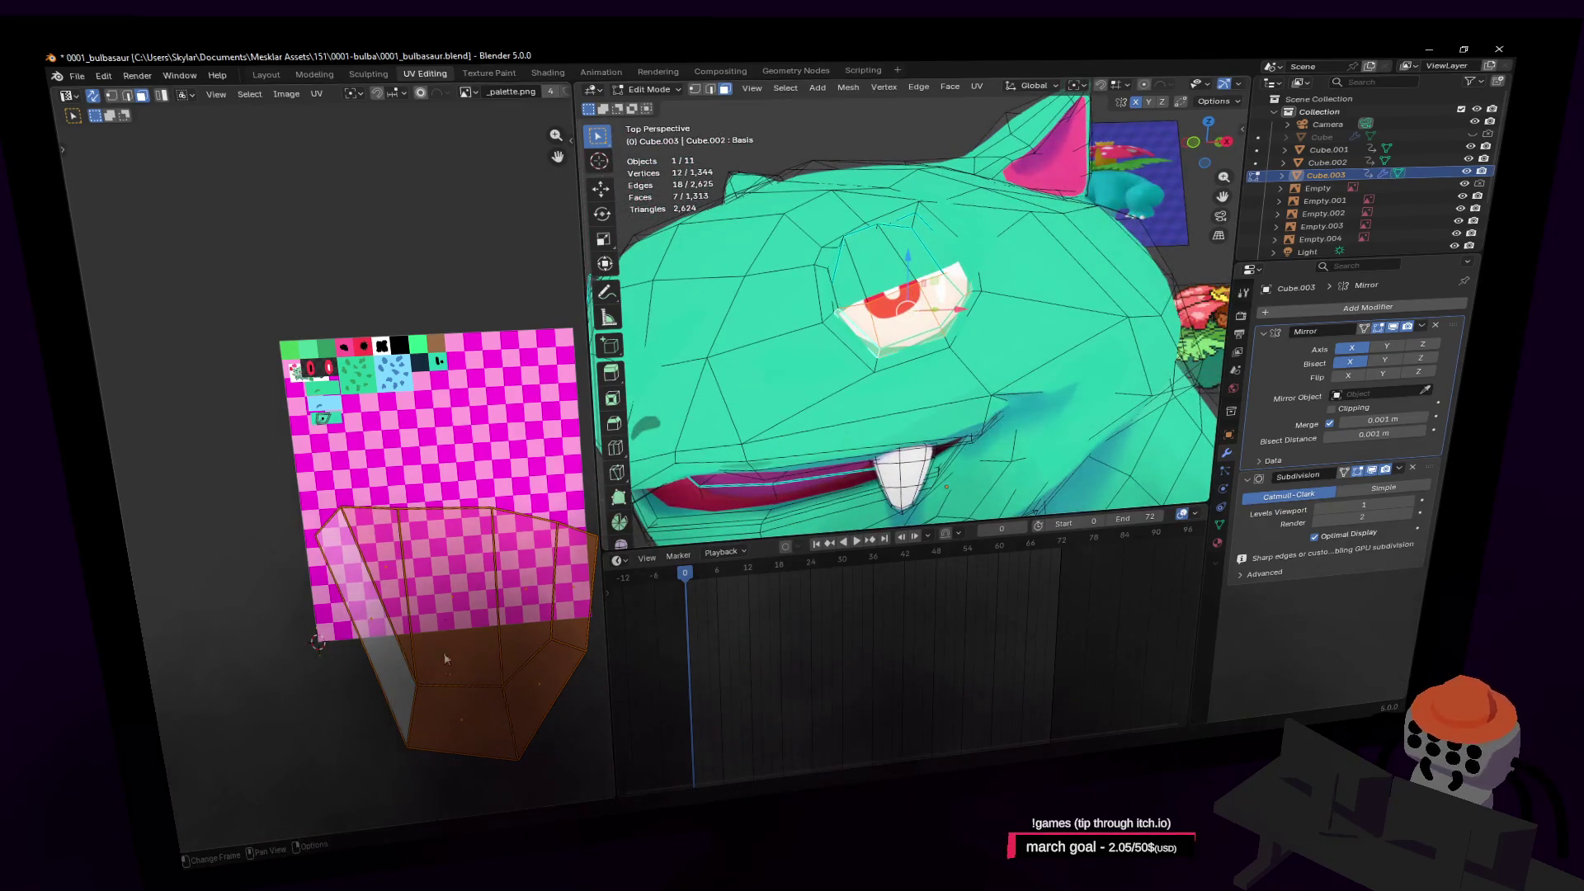
Move one edge of the eye's UV island, squash it vertically to 0.233, and reposition it
{"action": "key", "text": "space"}
{"action": "key", "text": "space"}
{"action": "middle_click_drag", "start_coordinate": [226, 160], "coordinate": [198, 130]}
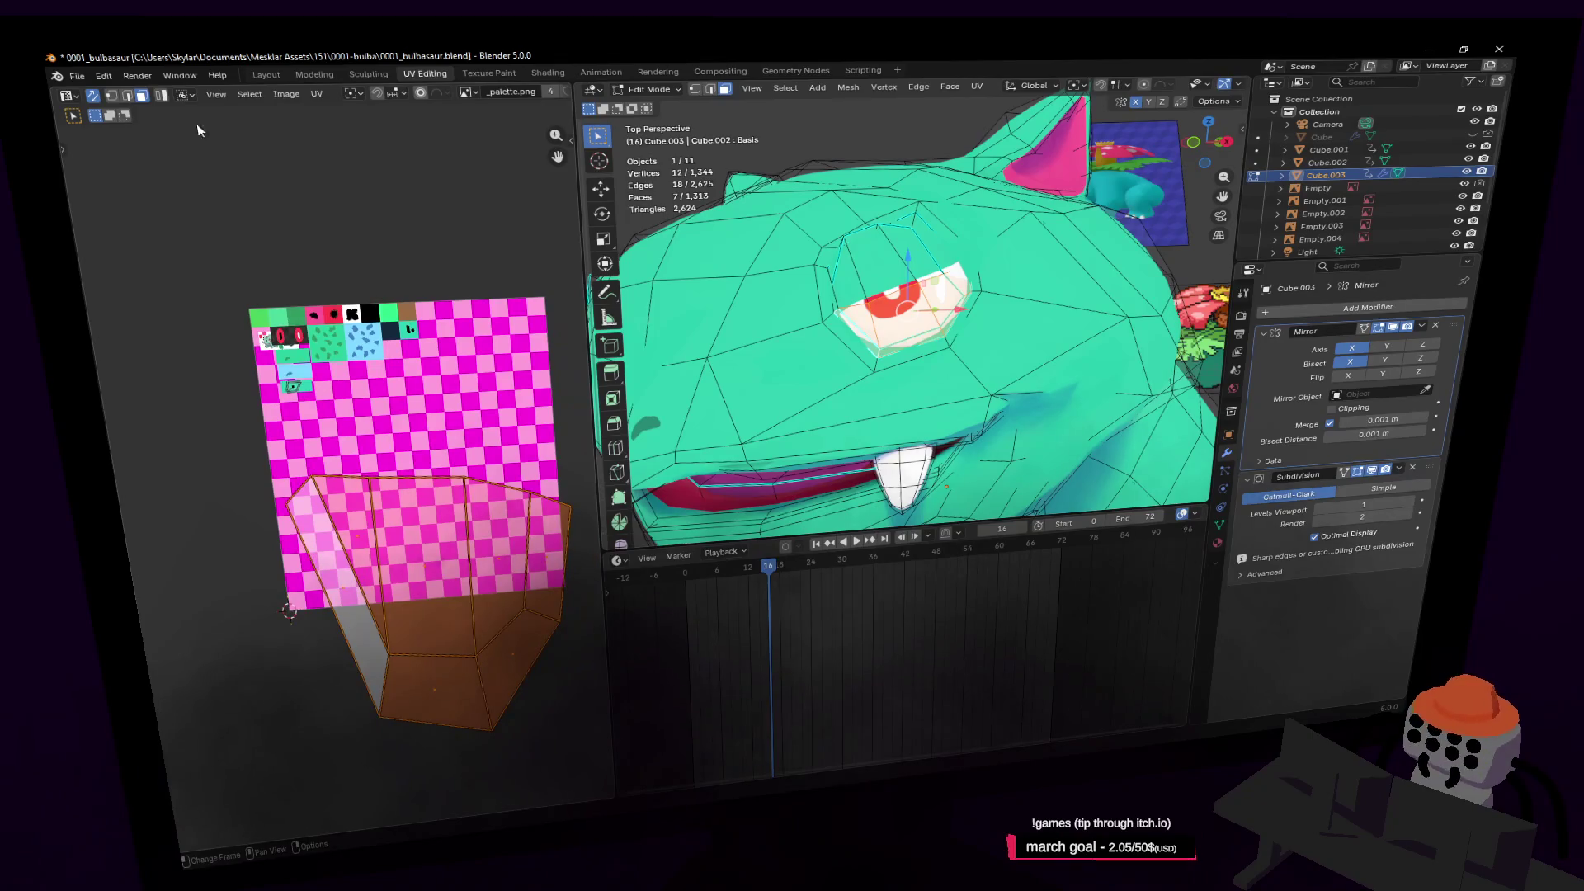
{"action": "left_click", "coordinate": [437, 658]}
{"action": "key", "text": "g"}
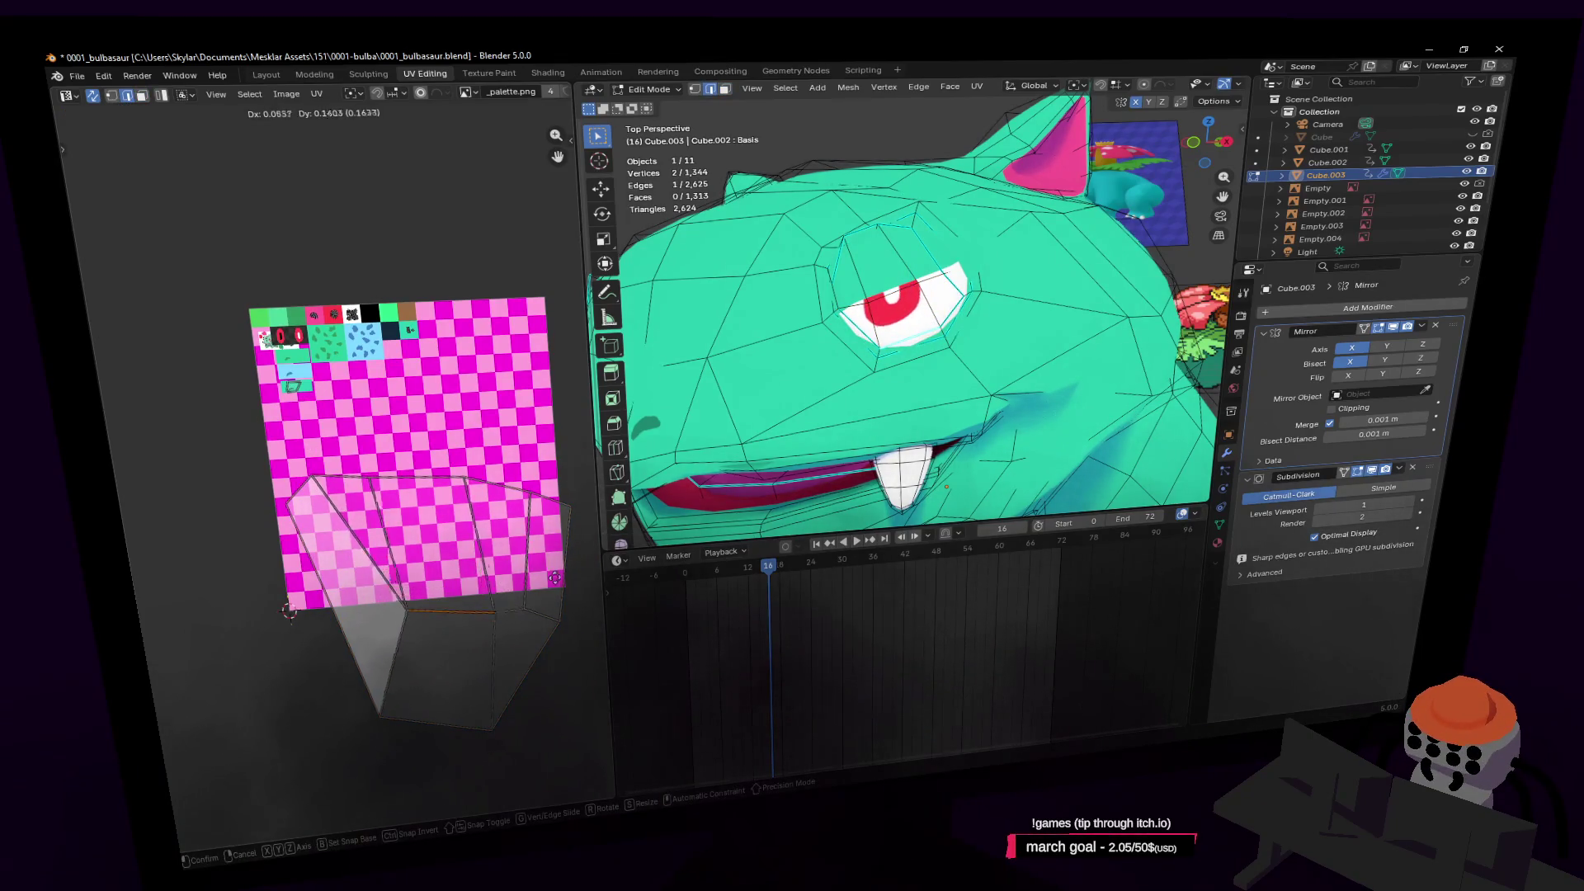
{"action": "left_click", "coordinate": [504, 618]}
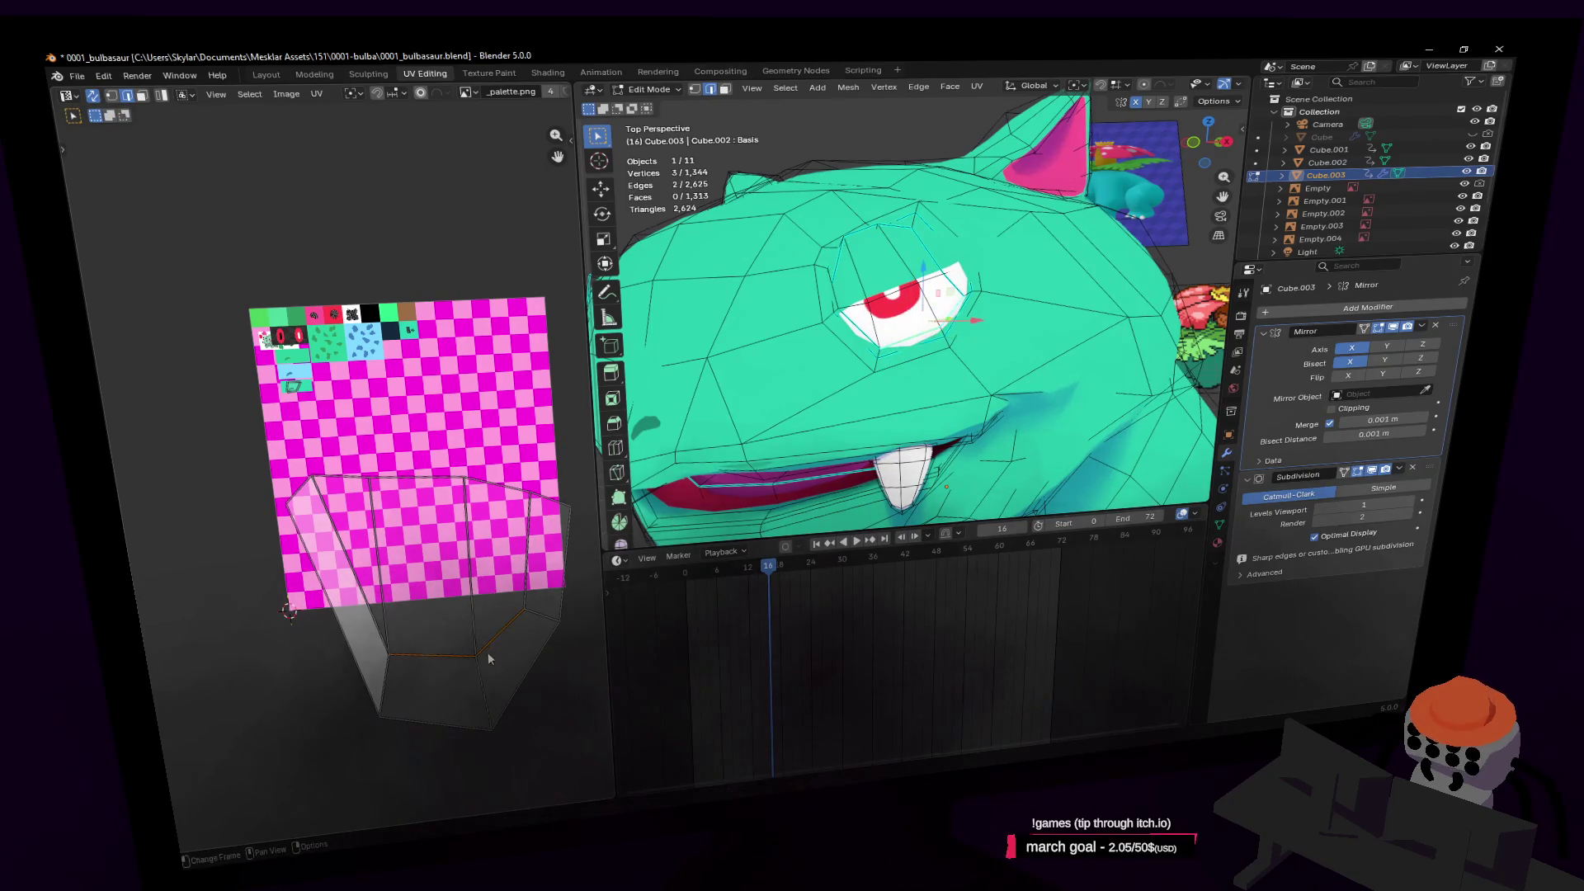
{"action": "key", "text": "s"}
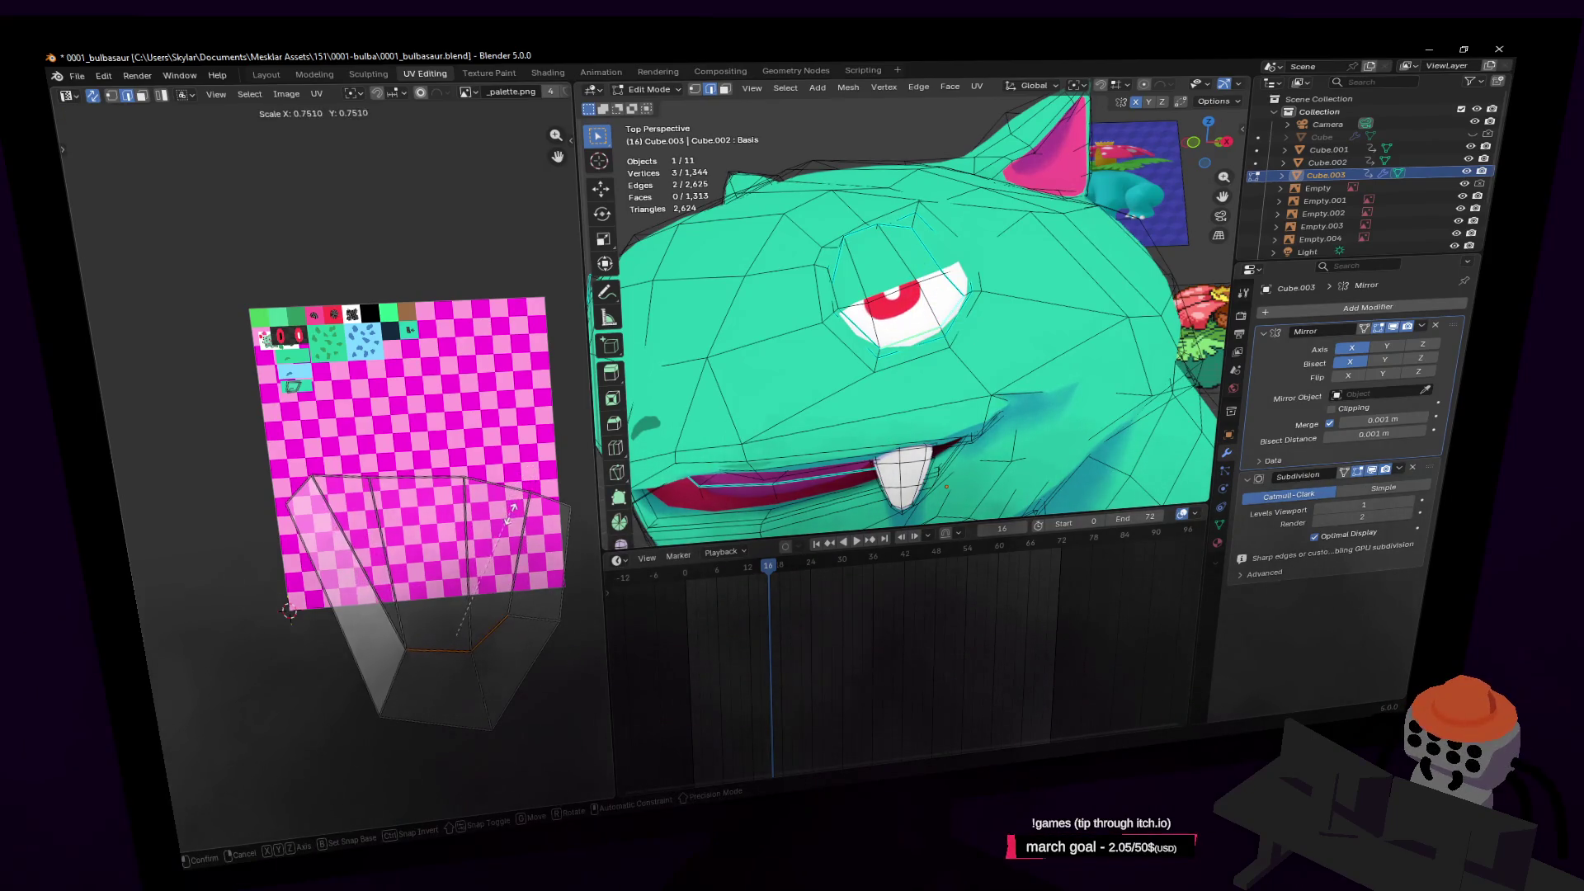
{"action": "key", "text": "y"}
{"action": "left_click", "coordinate": [487, 607]}
{"action": "key", "text": "g"}
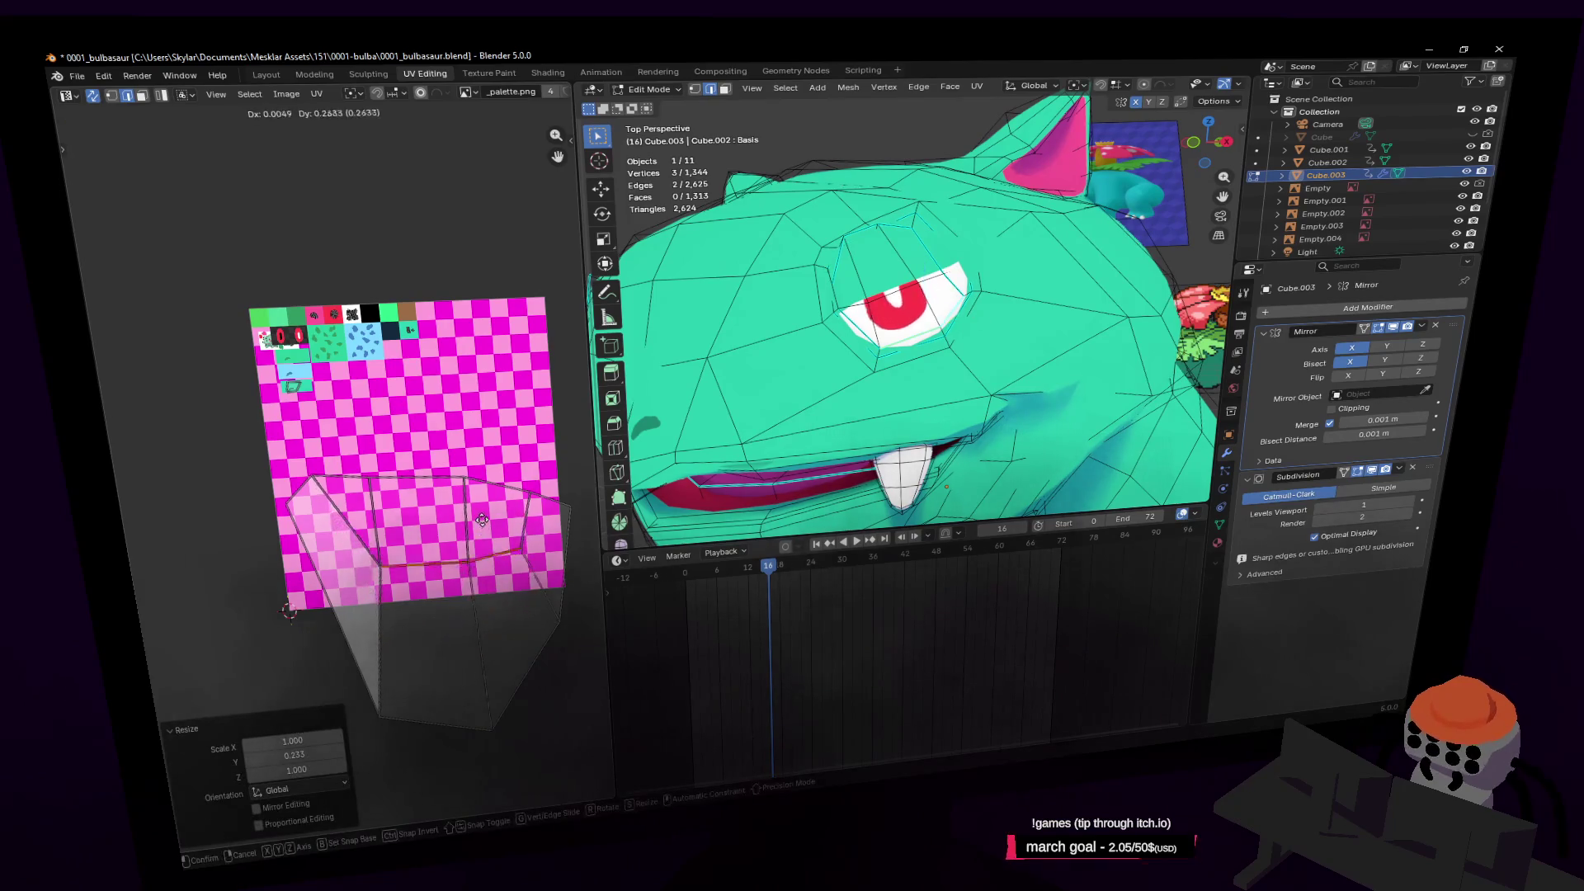
{"action": "left_click", "coordinate": [472, 552]}
Raise the island's bottom edge higher, then select its bottom-right edge
{"action": "middle_click_drag", "start_coordinate": [472, 552], "coordinate": [398, 507]}
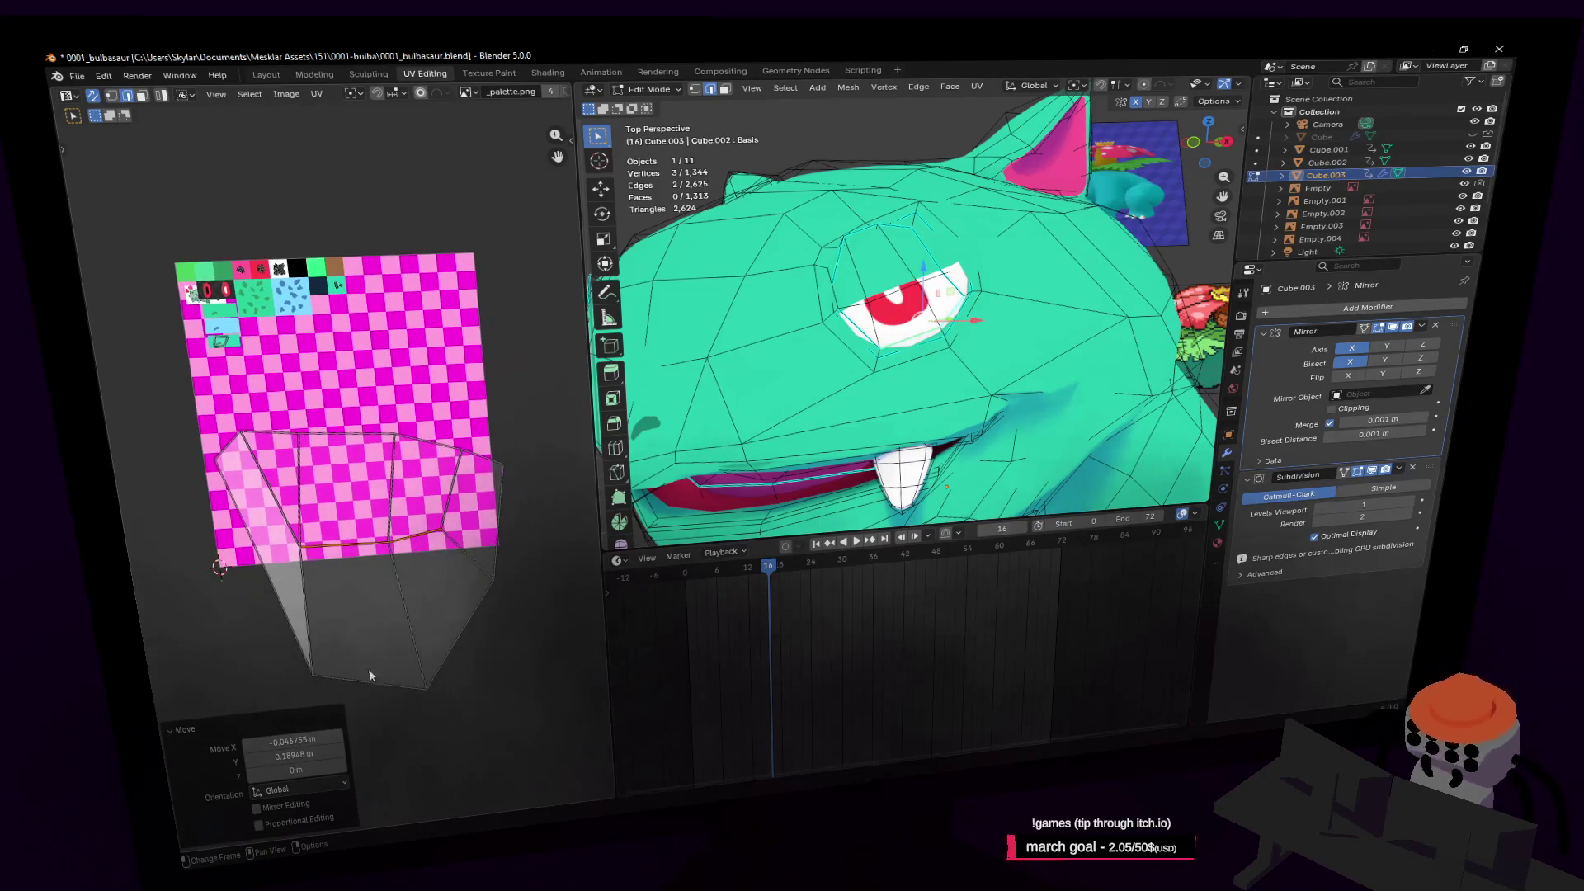
{"action": "left_click", "coordinate": [434, 688]}
{"action": "scroll", "coordinate": [439, 673], "scroll_direction": "down", "scroll_amount": 1, "text": "ctrl"}
{"action": "key", "text": "g"}
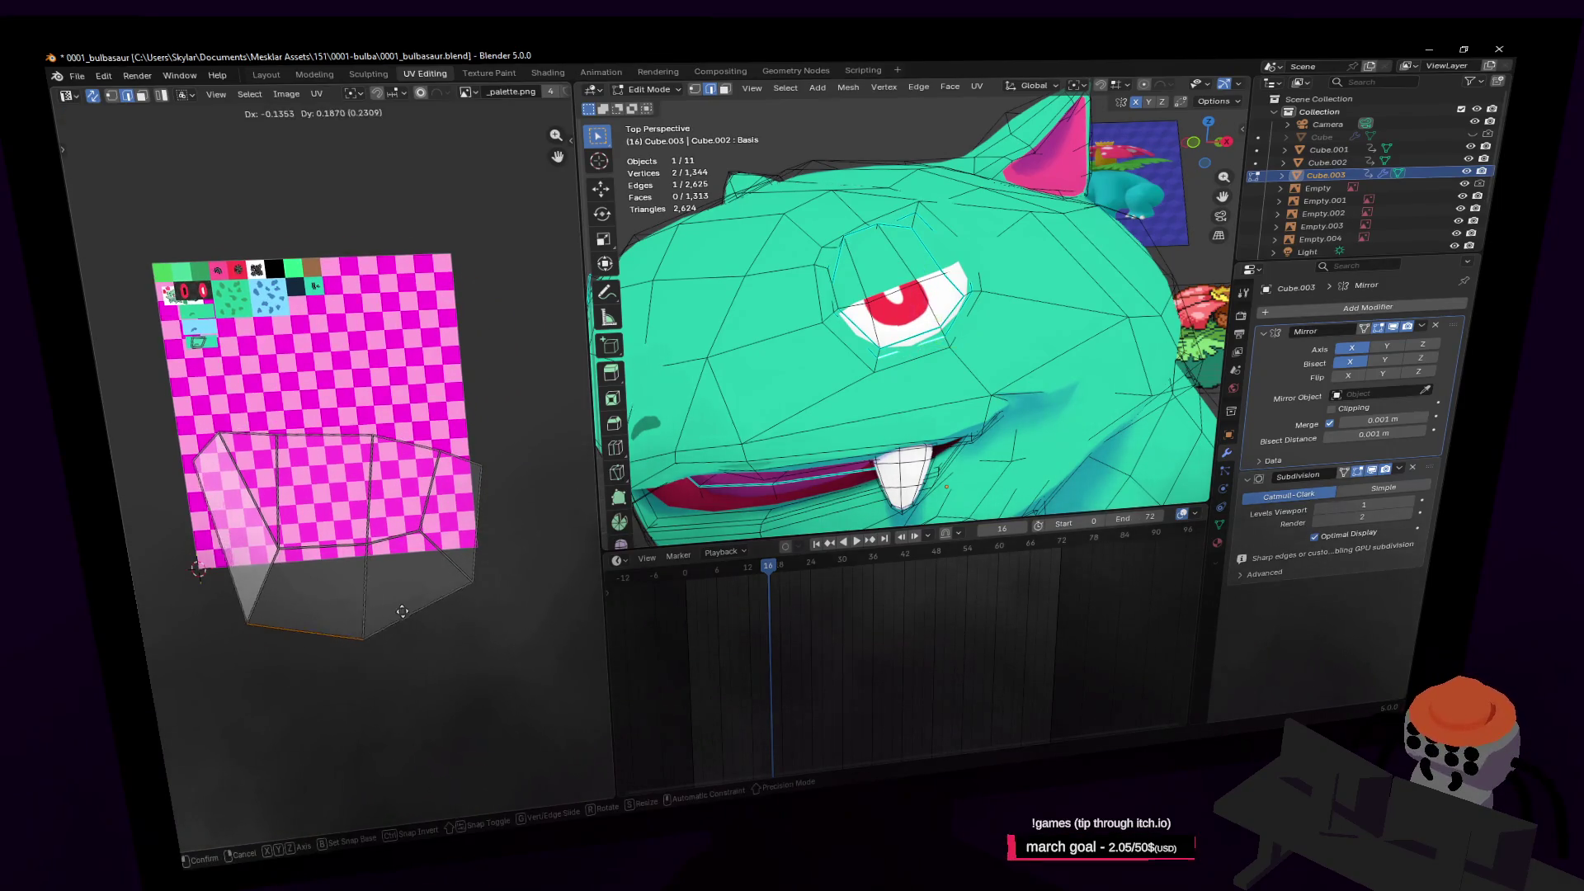
{"action": "left_click", "coordinate": [410, 606]}
{"action": "middle_click_drag", "start_coordinate": [410, 606], "coordinate": [490, 669]}
{"action": "left_click", "coordinate": [485, 663]}
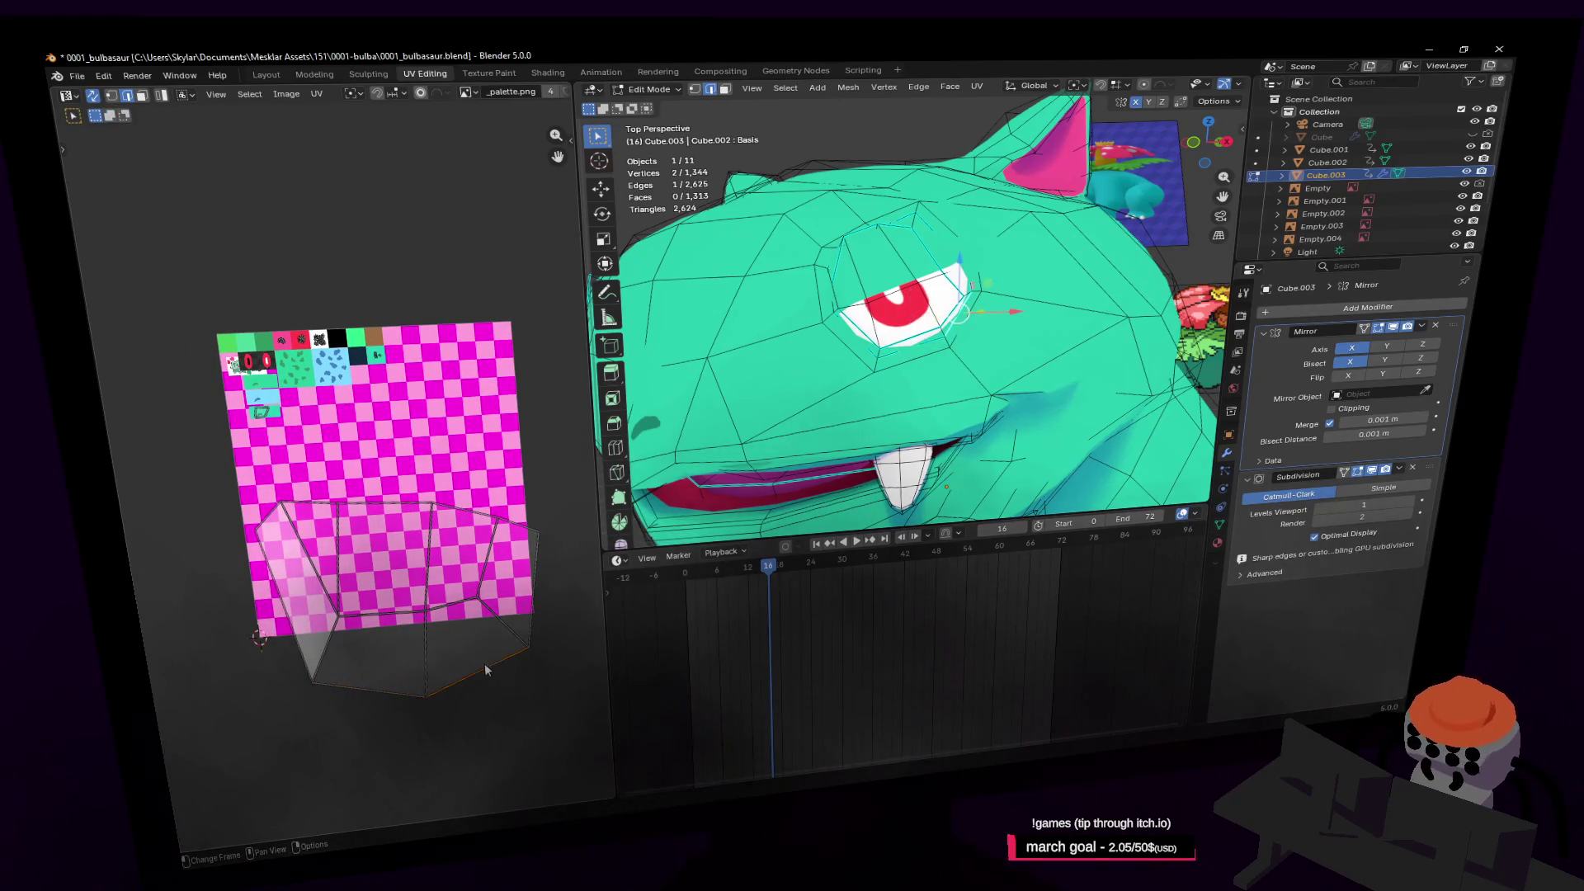
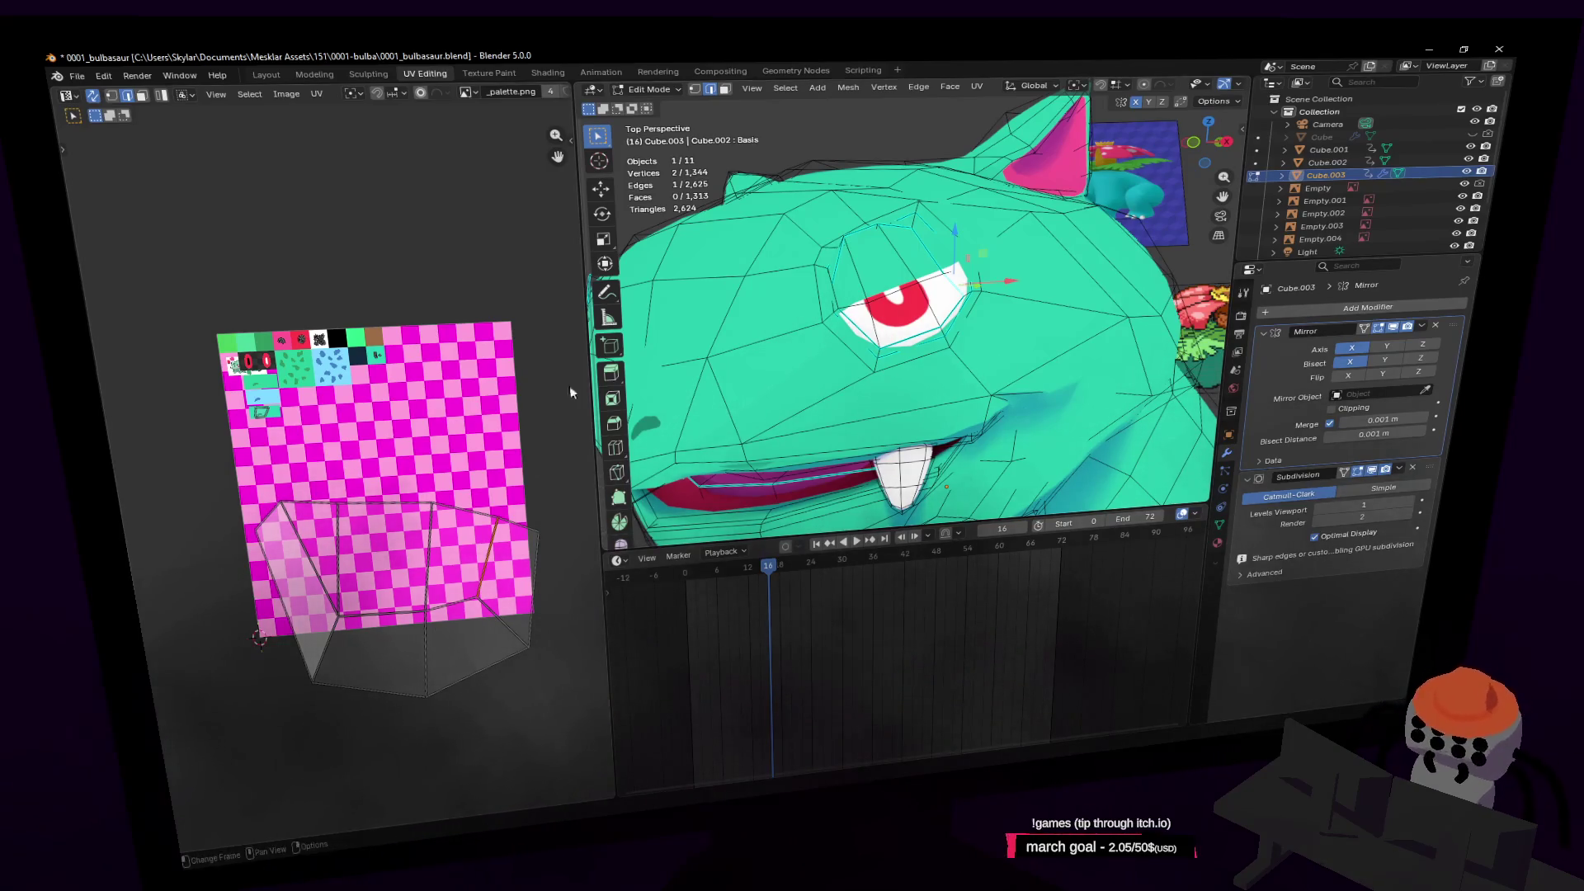
Play and stop the animation, frame the creature, and return to the first frame
{"action": "scroll", "coordinate": [989, 385], "scroll_direction": "down", "scroll_amount": 15}
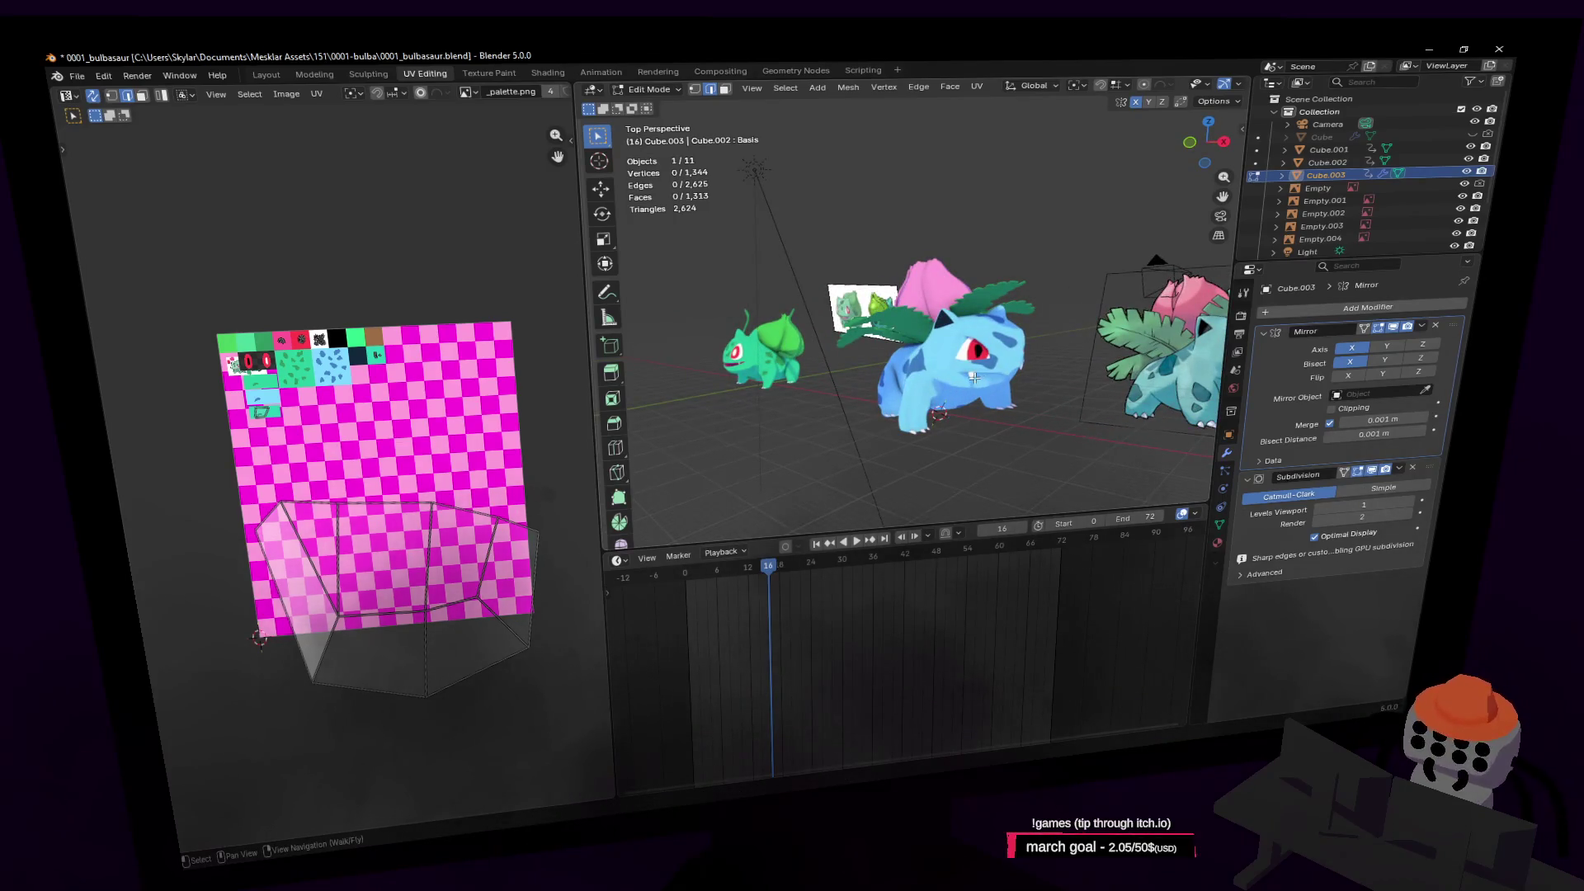
{"action": "key", "text": "space"}
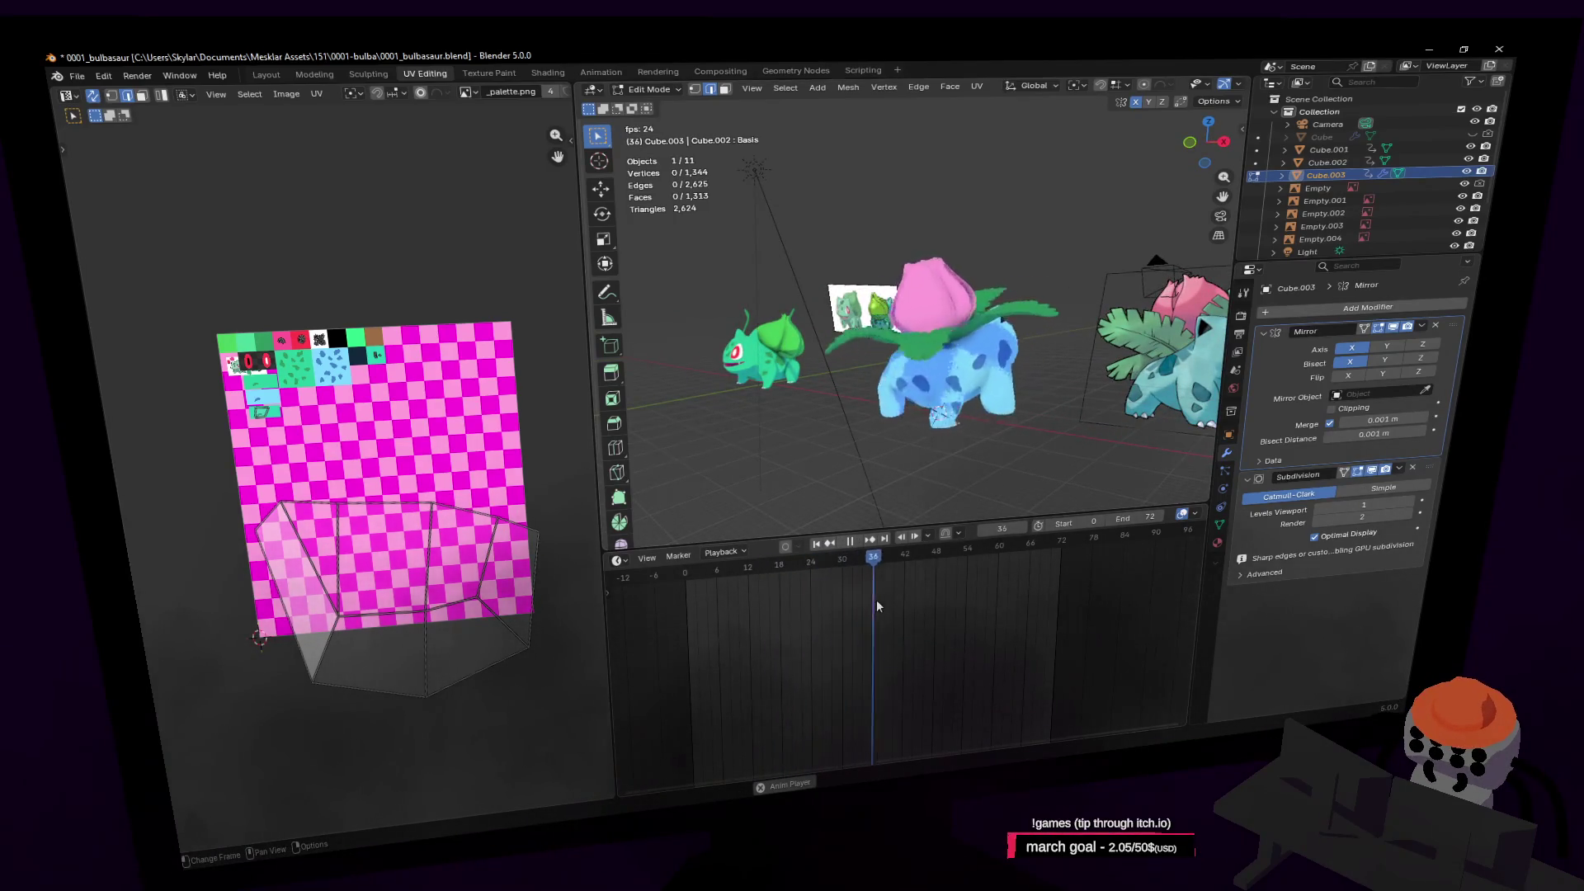
{"action": "key", "text": "space"}
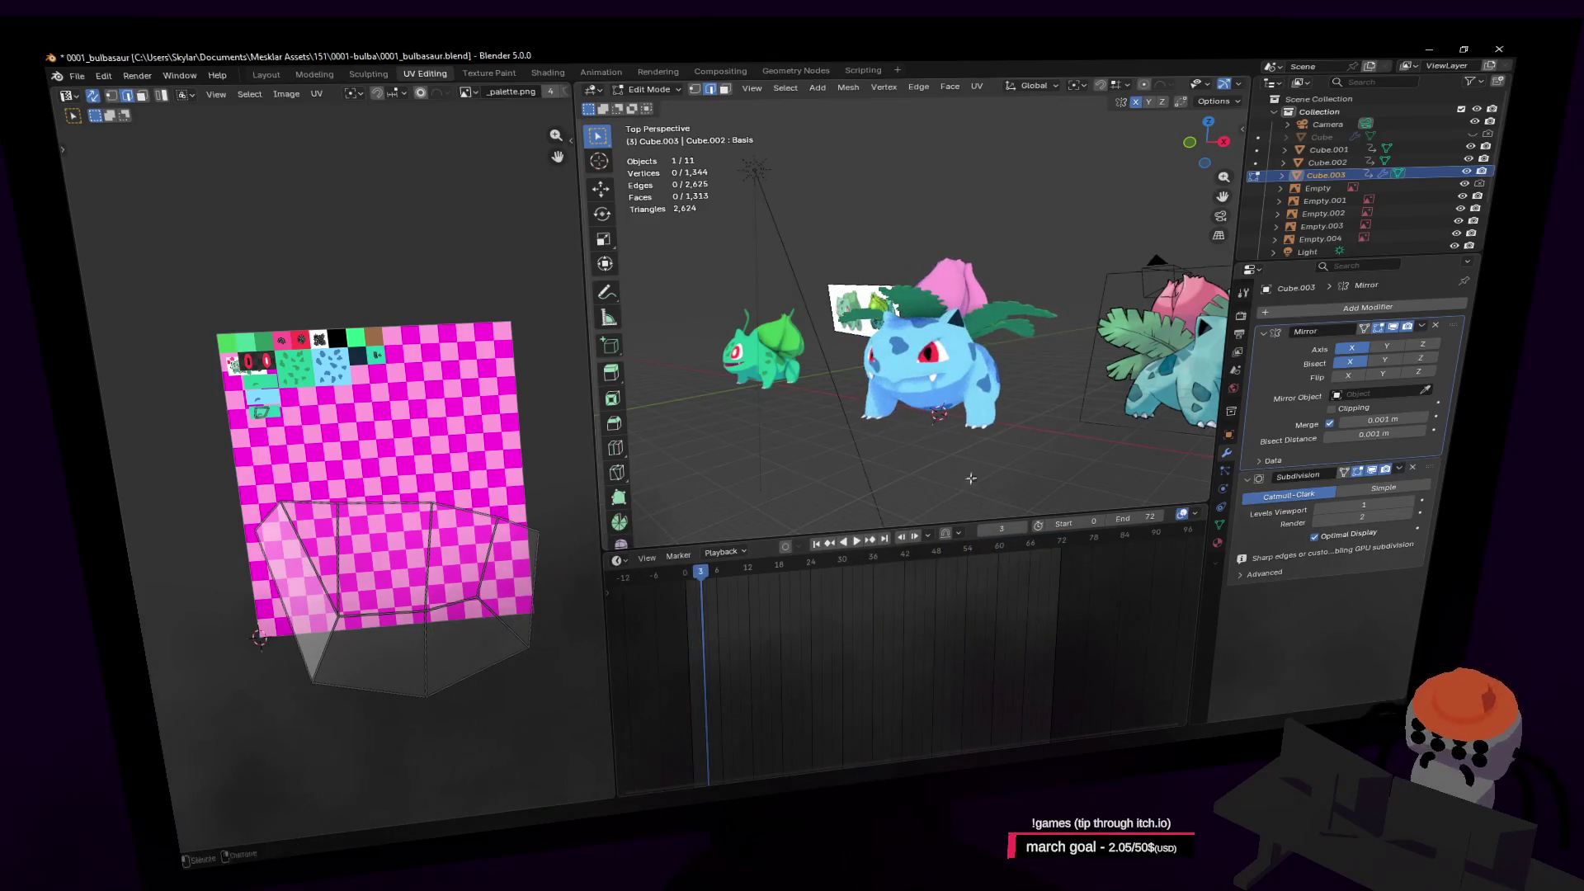
{"action": "key", "text": "shift+grave"}
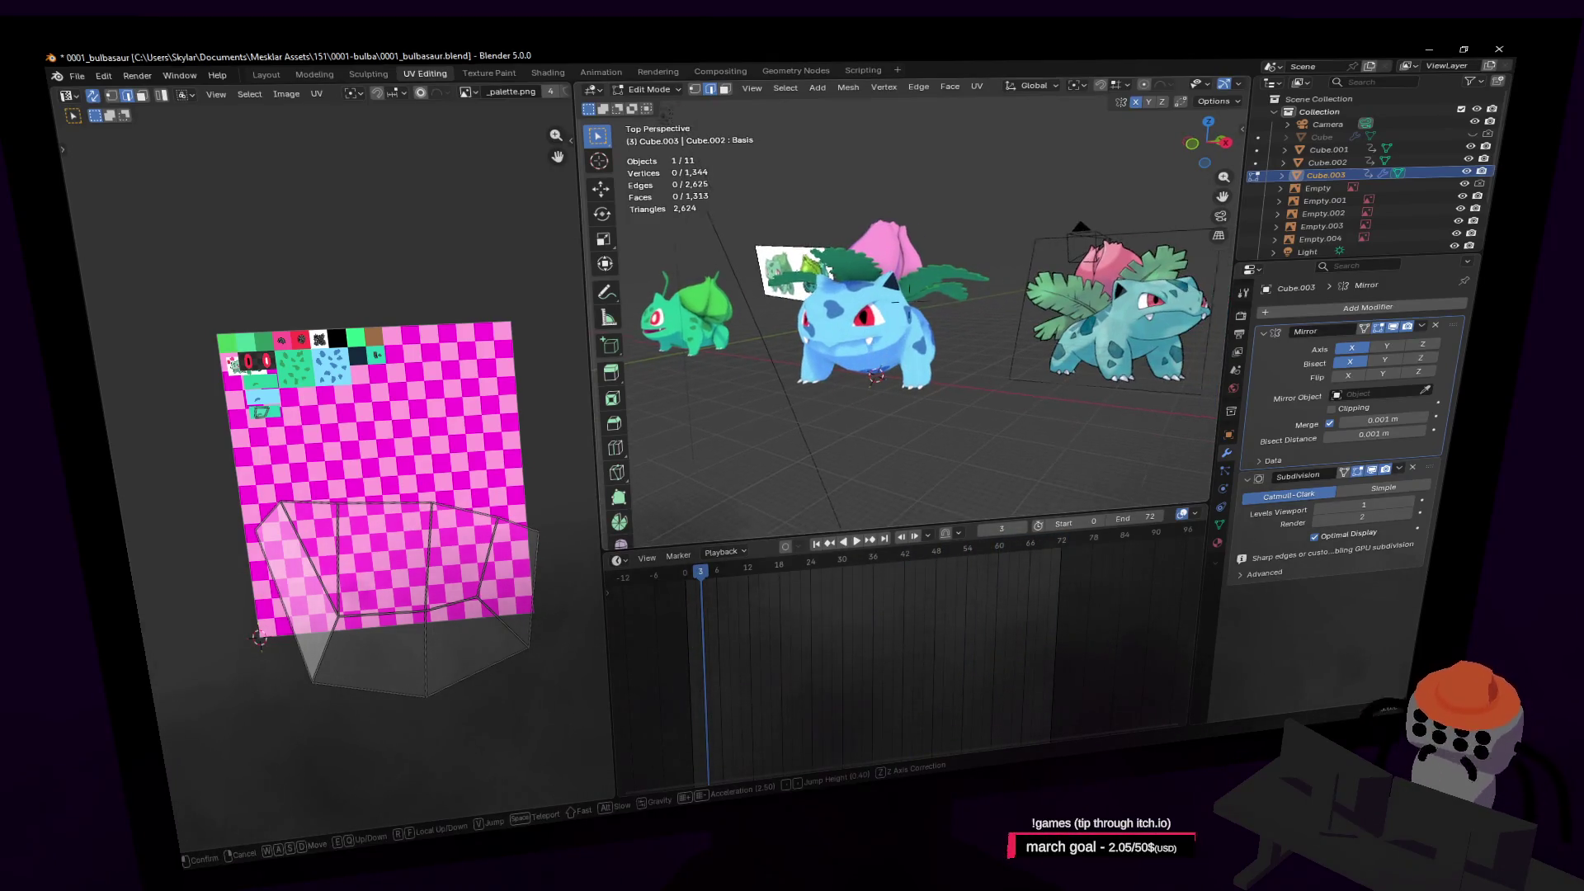
{"action": "left_click", "coordinate": [895, 363]}
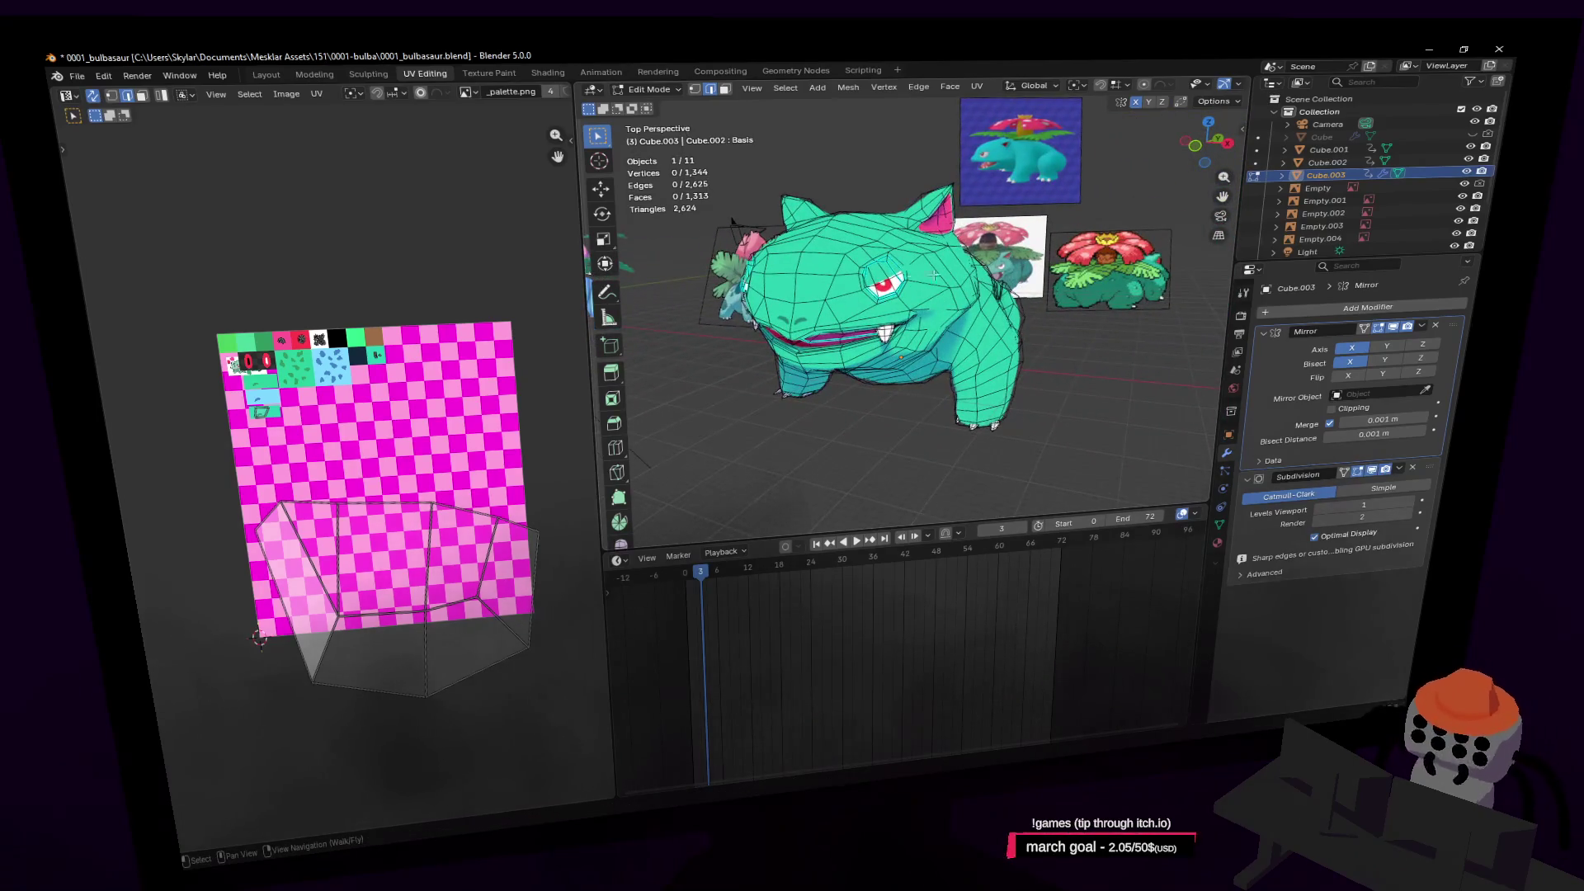
{"action": "middle_click_drag", "start_coordinate": [978, 307], "coordinate": [1105, 384], "text": "shift"}
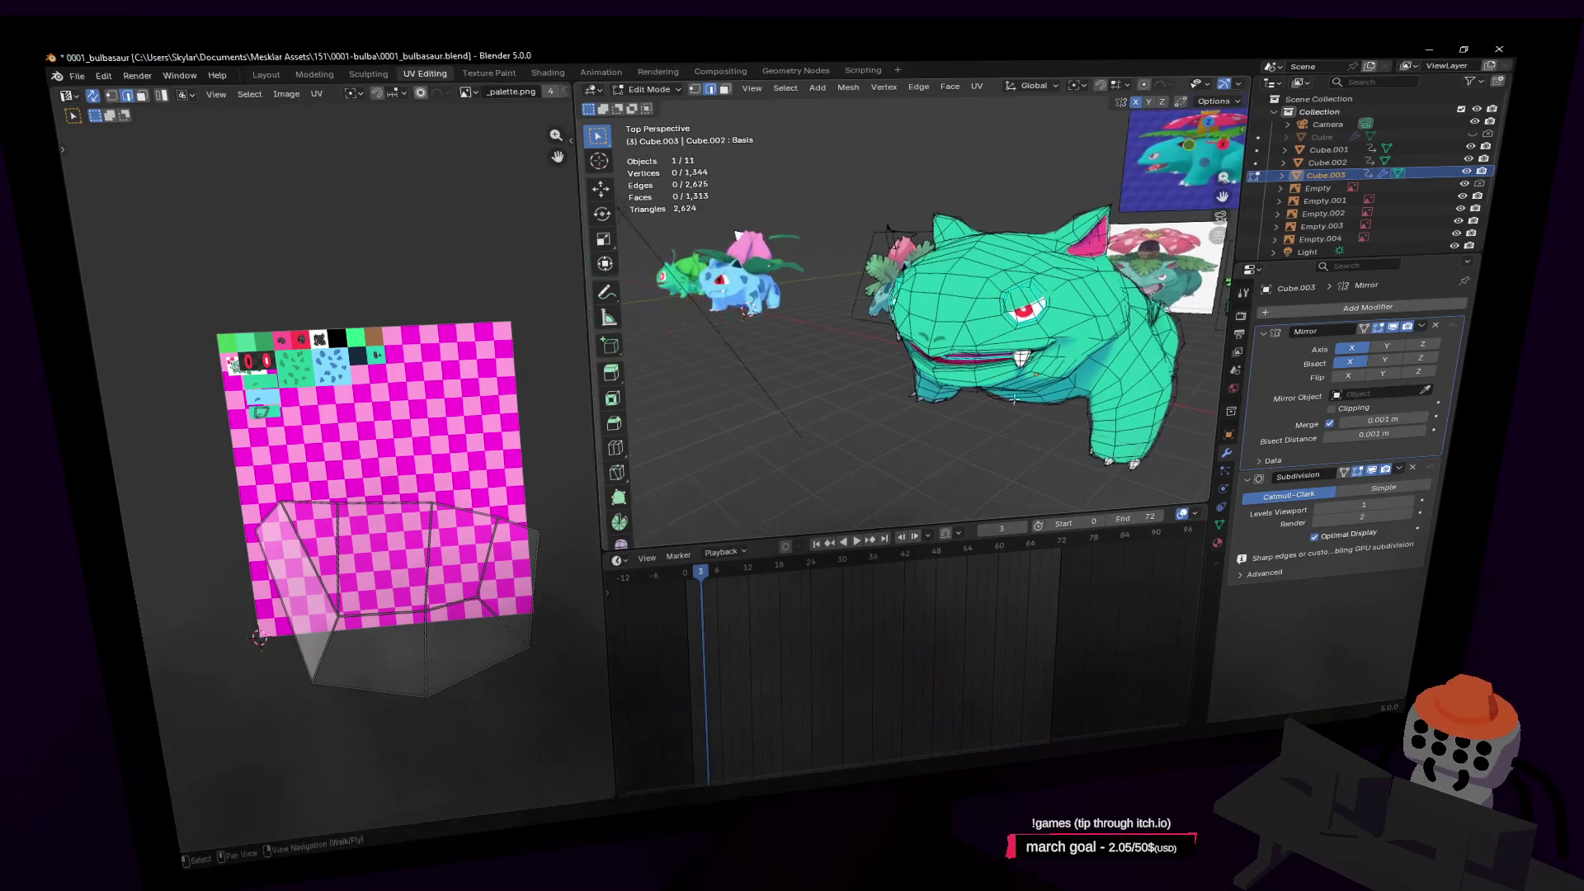
{"action": "key", "text": "shift+Left"}
Enlarge the 3D view, preview the smoothed model, then fly in close to the ear
{"action": "key", "text": "shift+grave"}
{"action": "key", "text": "w"}
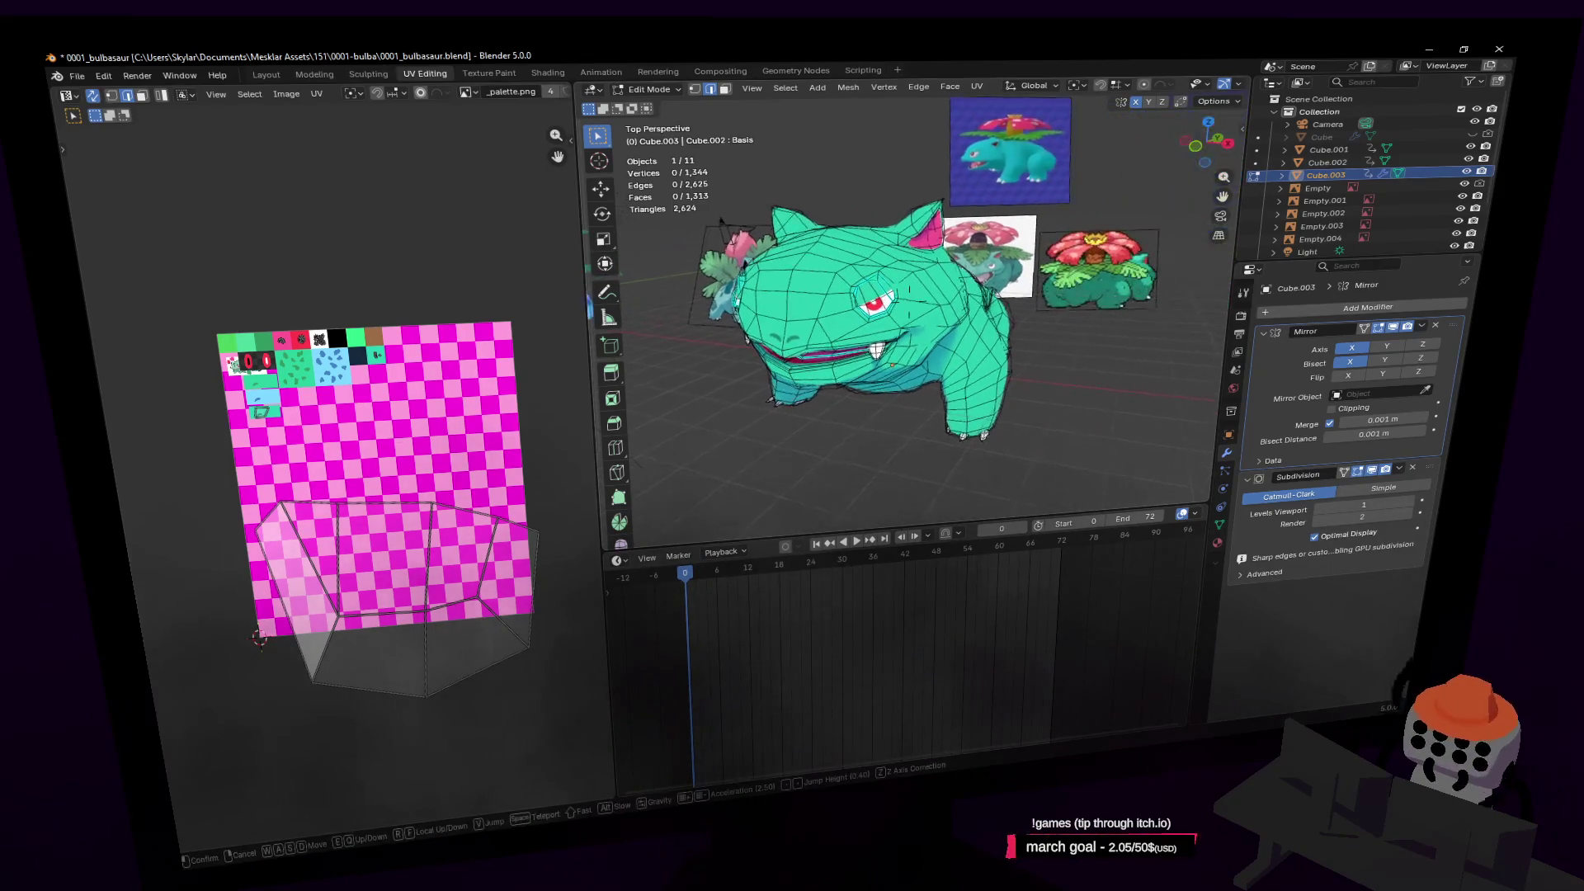
{"action": "key", "text": "Escape"}
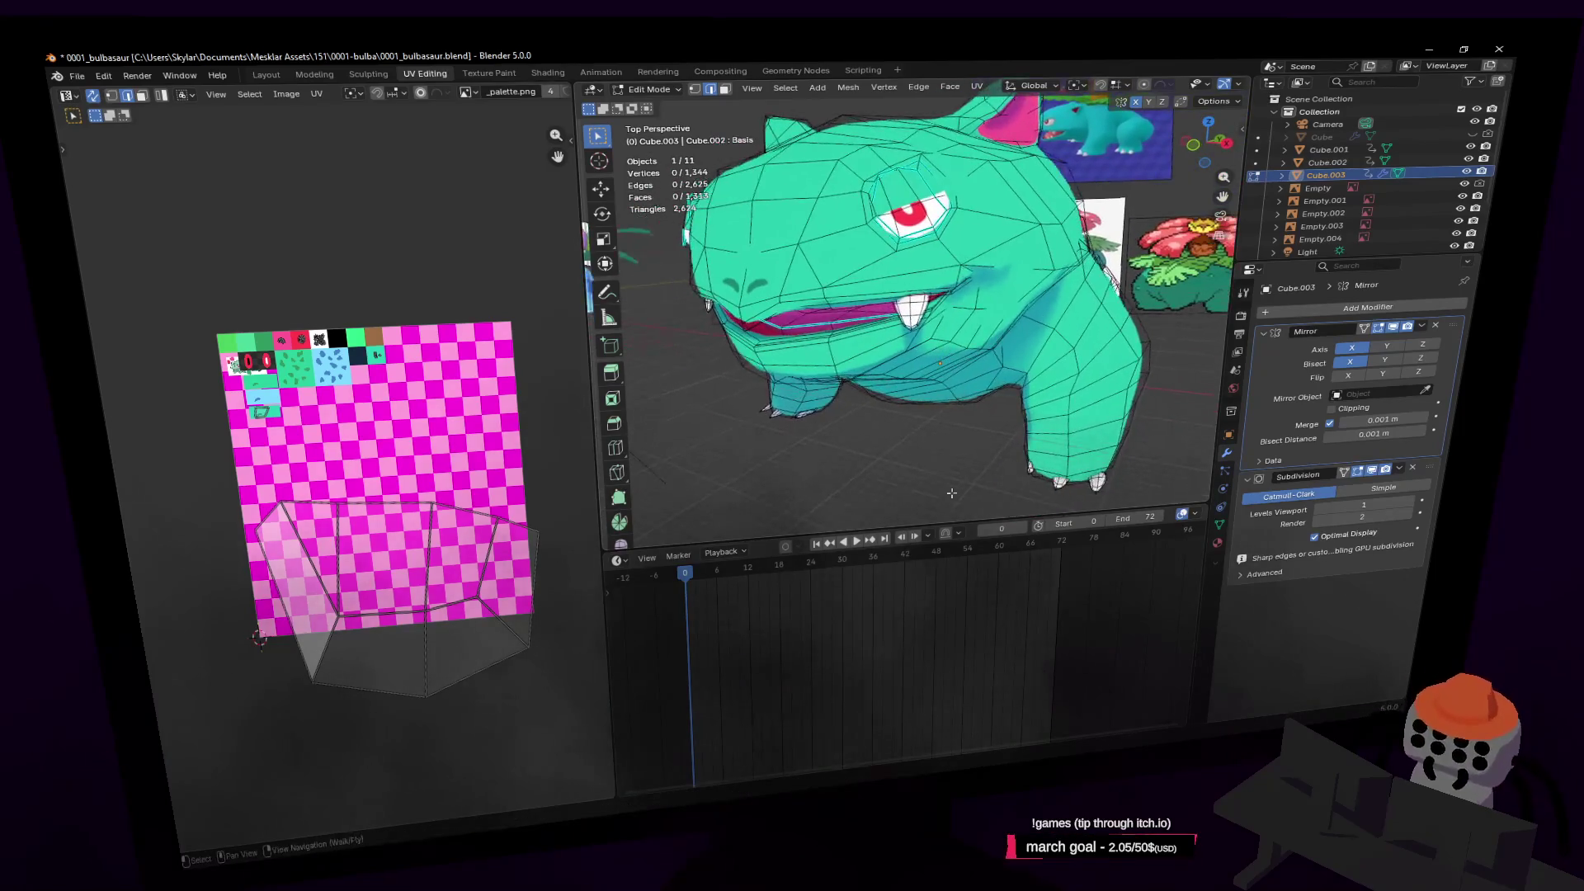
{"action": "left_click_drag", "start_coordinate": [923, 529], "coordinate": [923, 660]}
{"action": "key", "text": "shift+grave"}
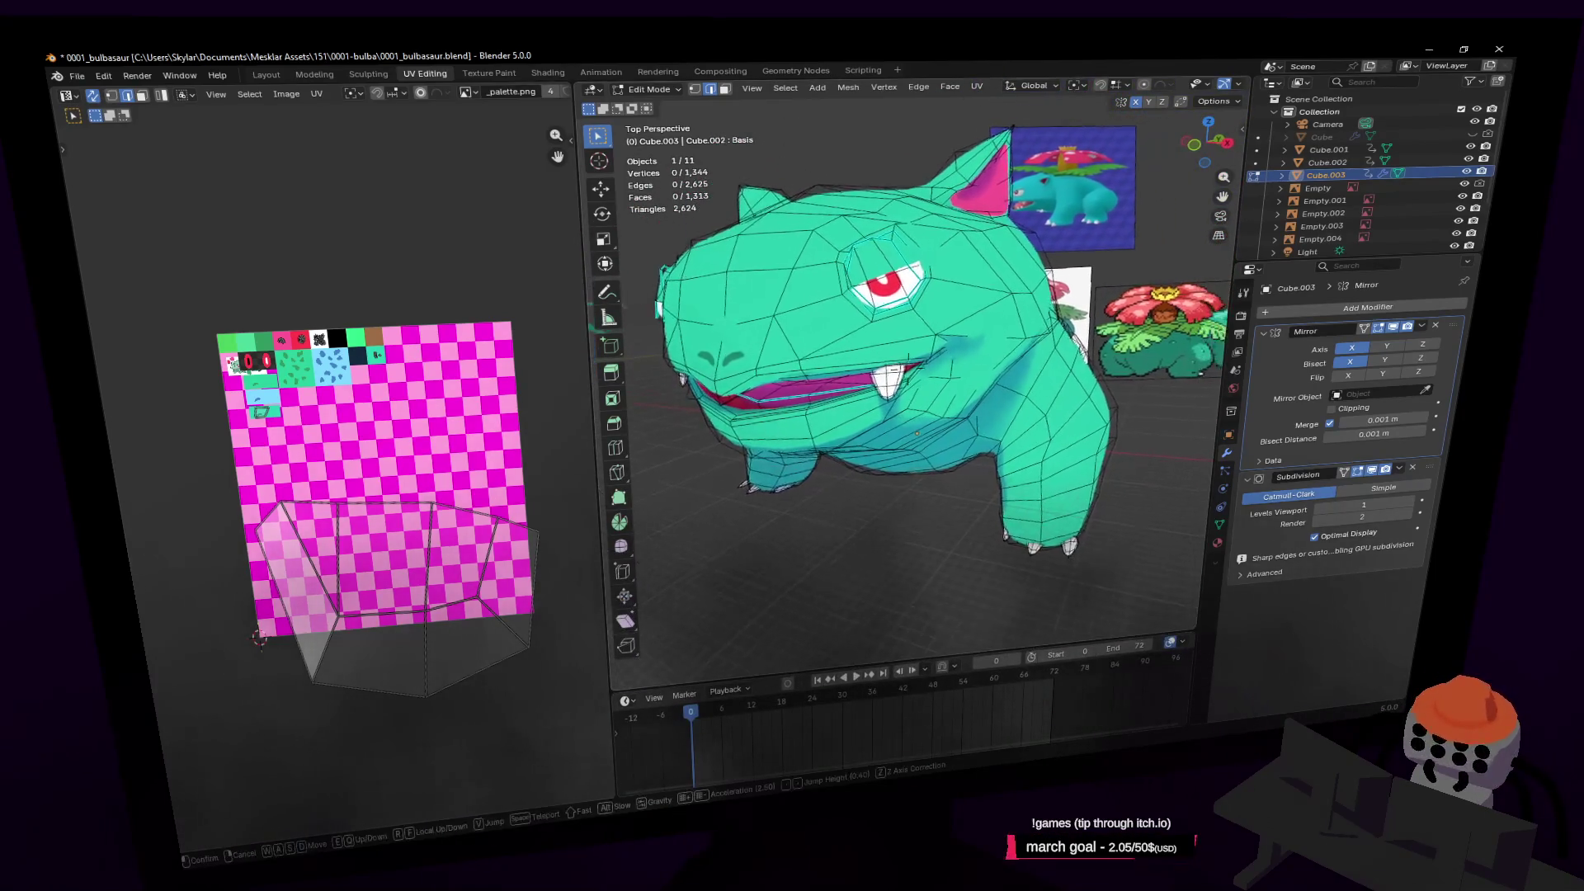
{"action": "key", "text": "d"}
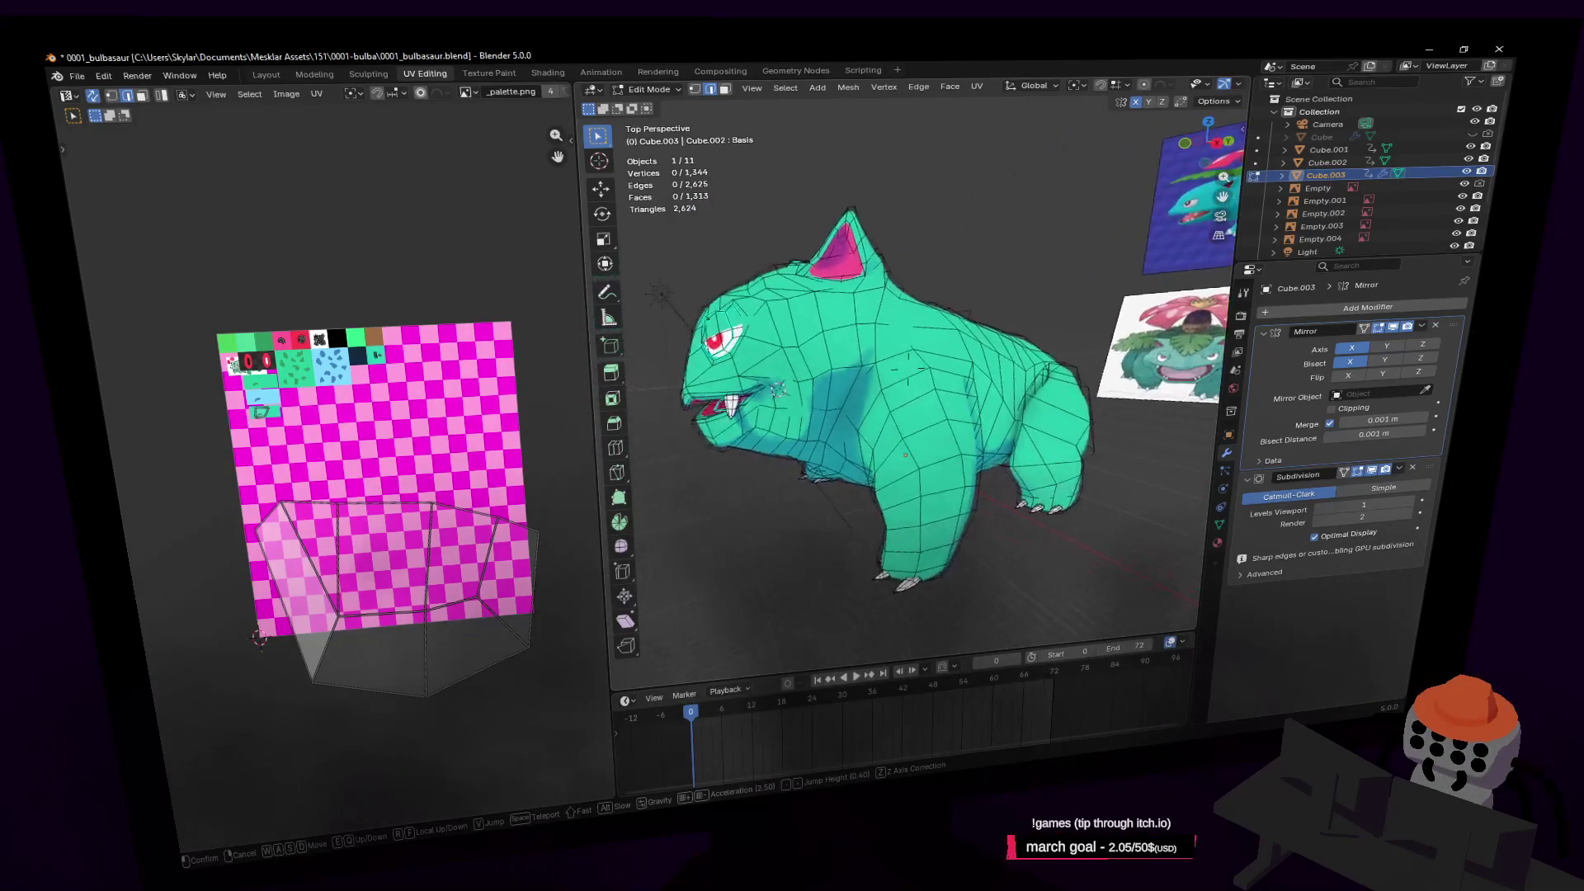
{"action": "key", "text": "Tab"}
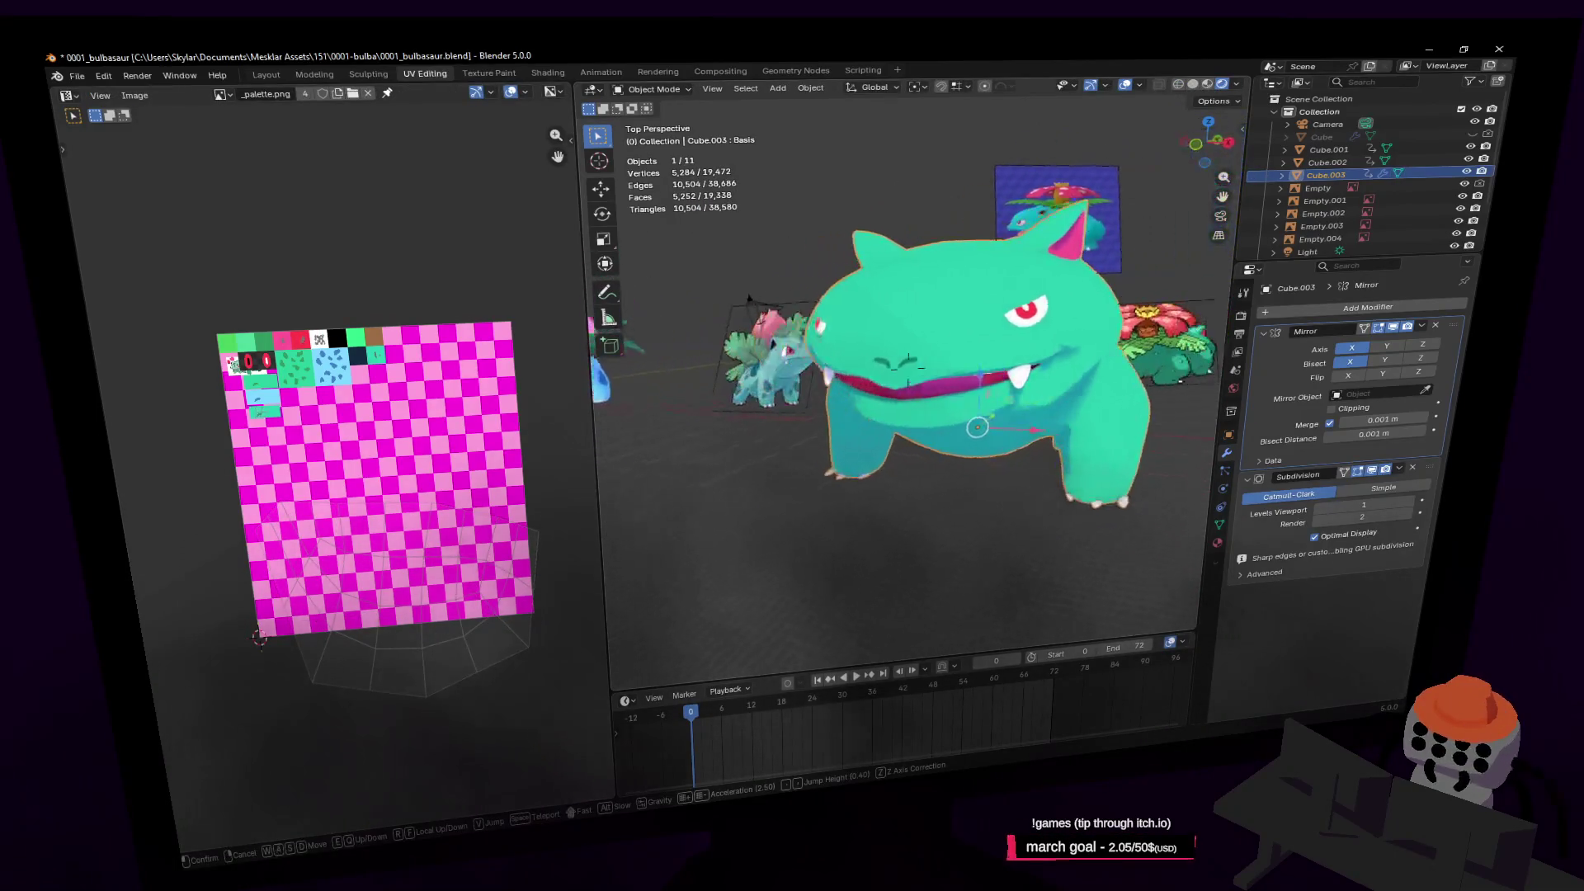
{"action": "key", "text": "d"}
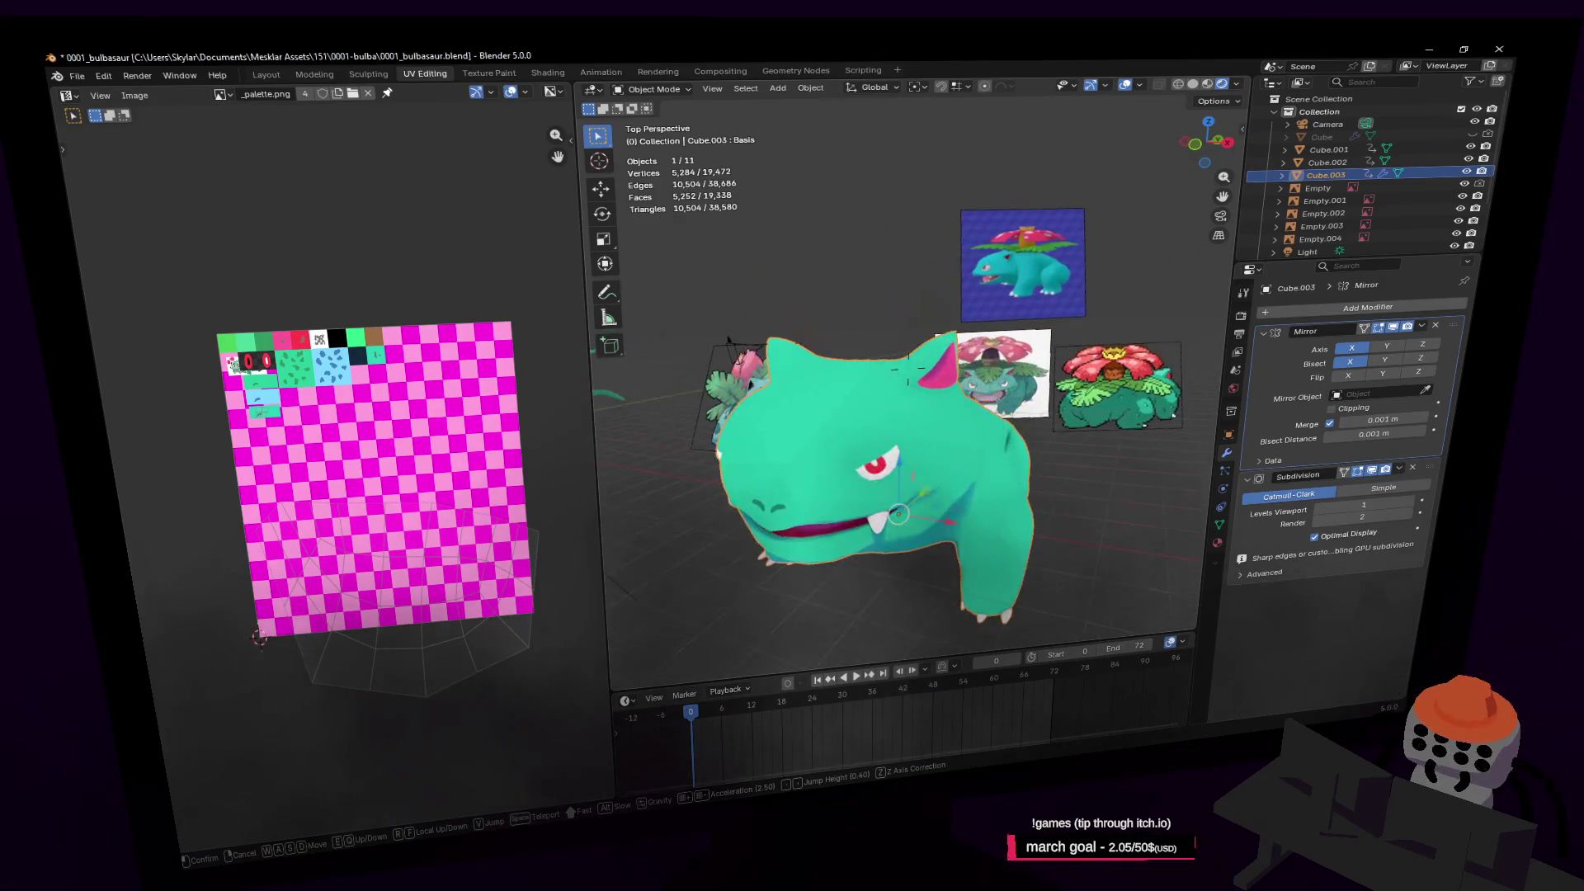
{"action": "key", "text": "a"}
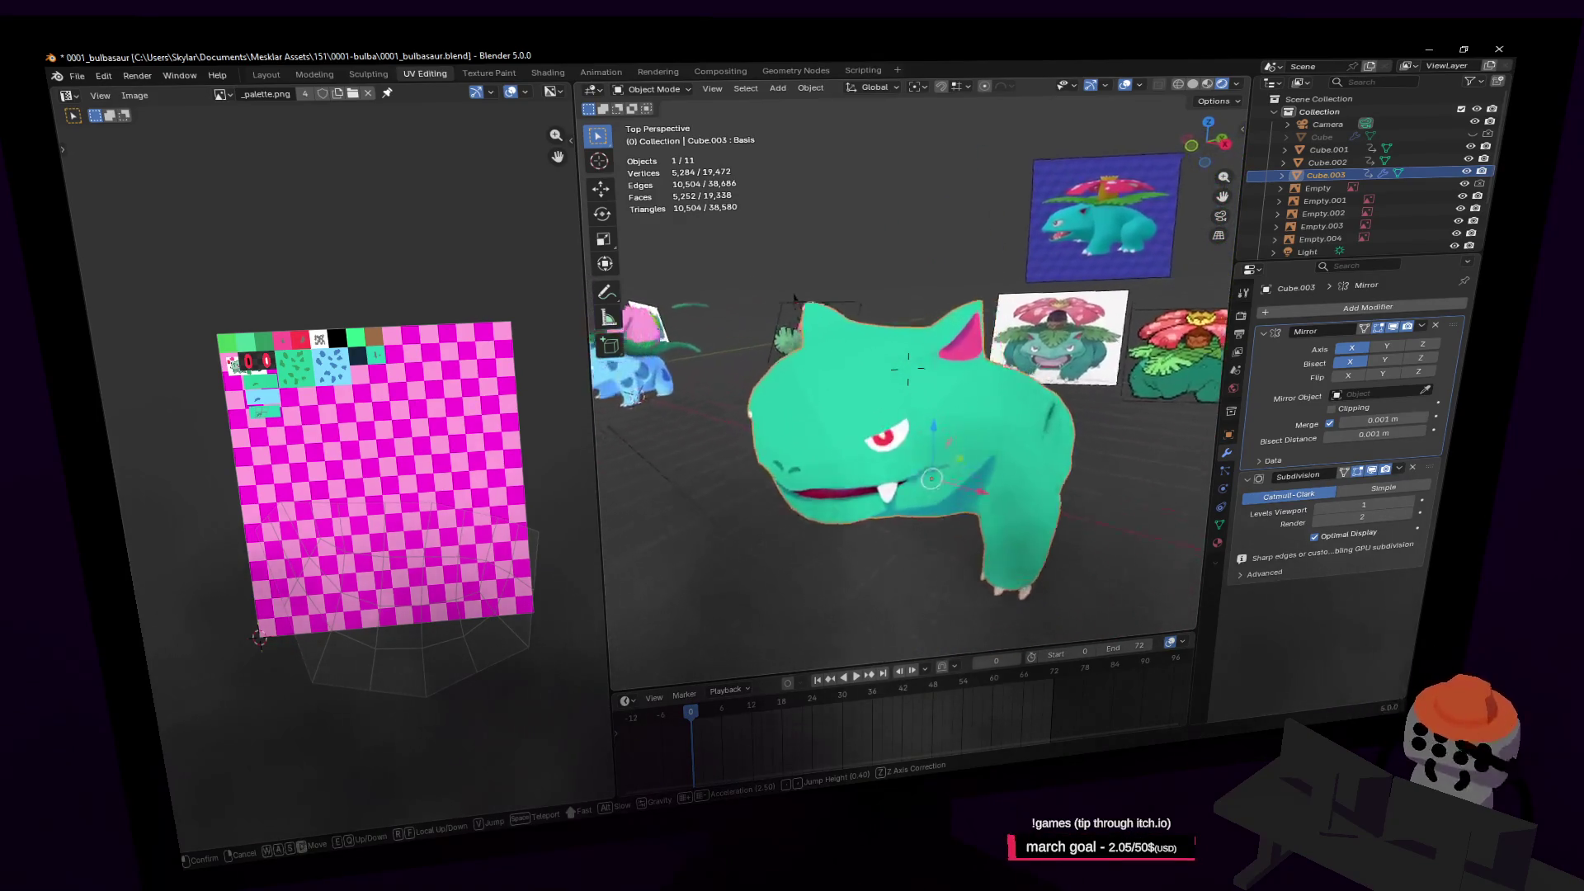
{"action": "key", "text": "Tab"}
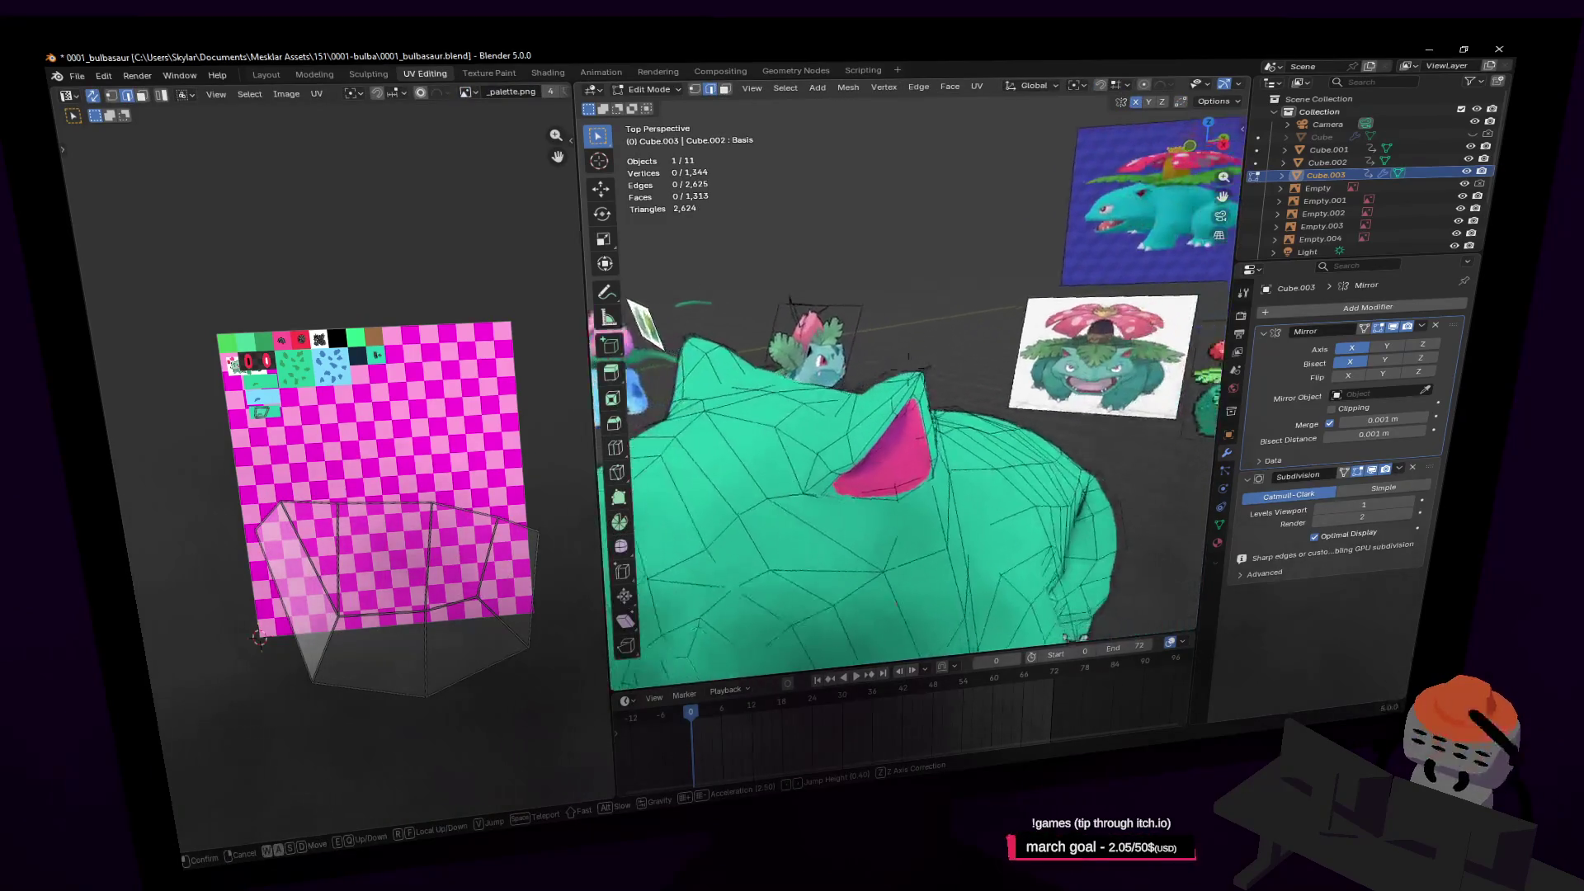
{"action": "left_click", "coordinate": [906, 436]}
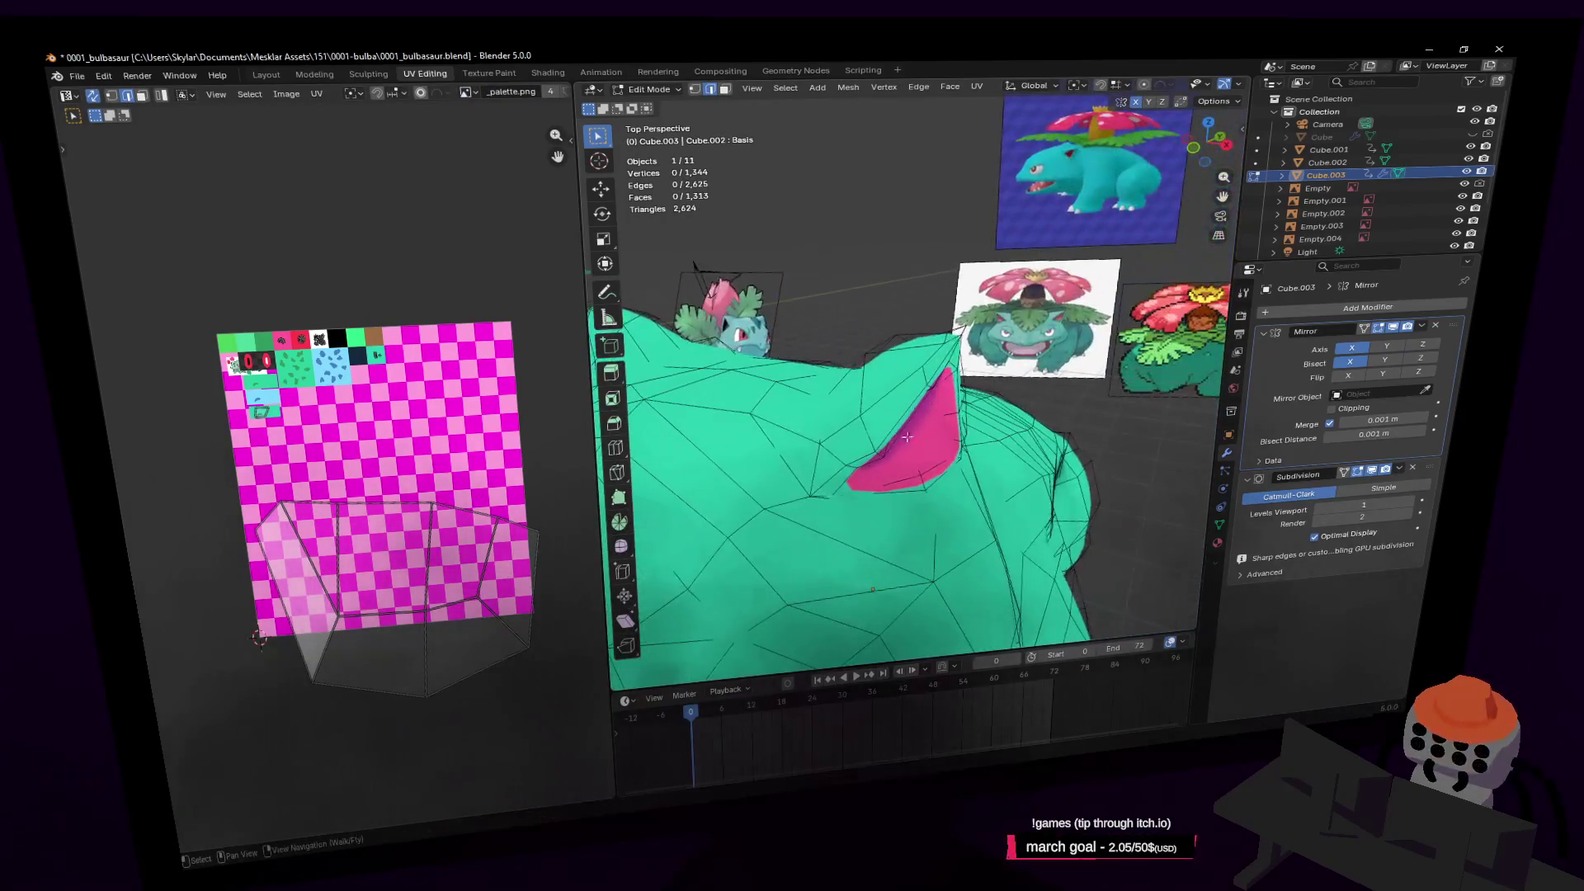
Rotate the ear-base face by about 9.7°
{"action": "left_click", "coordinate": [829, 482]}
{"action": "key", "text": "r"}
{"action": "key", "text": "Return"}
{"action": "key", "text": "shift+grave"}
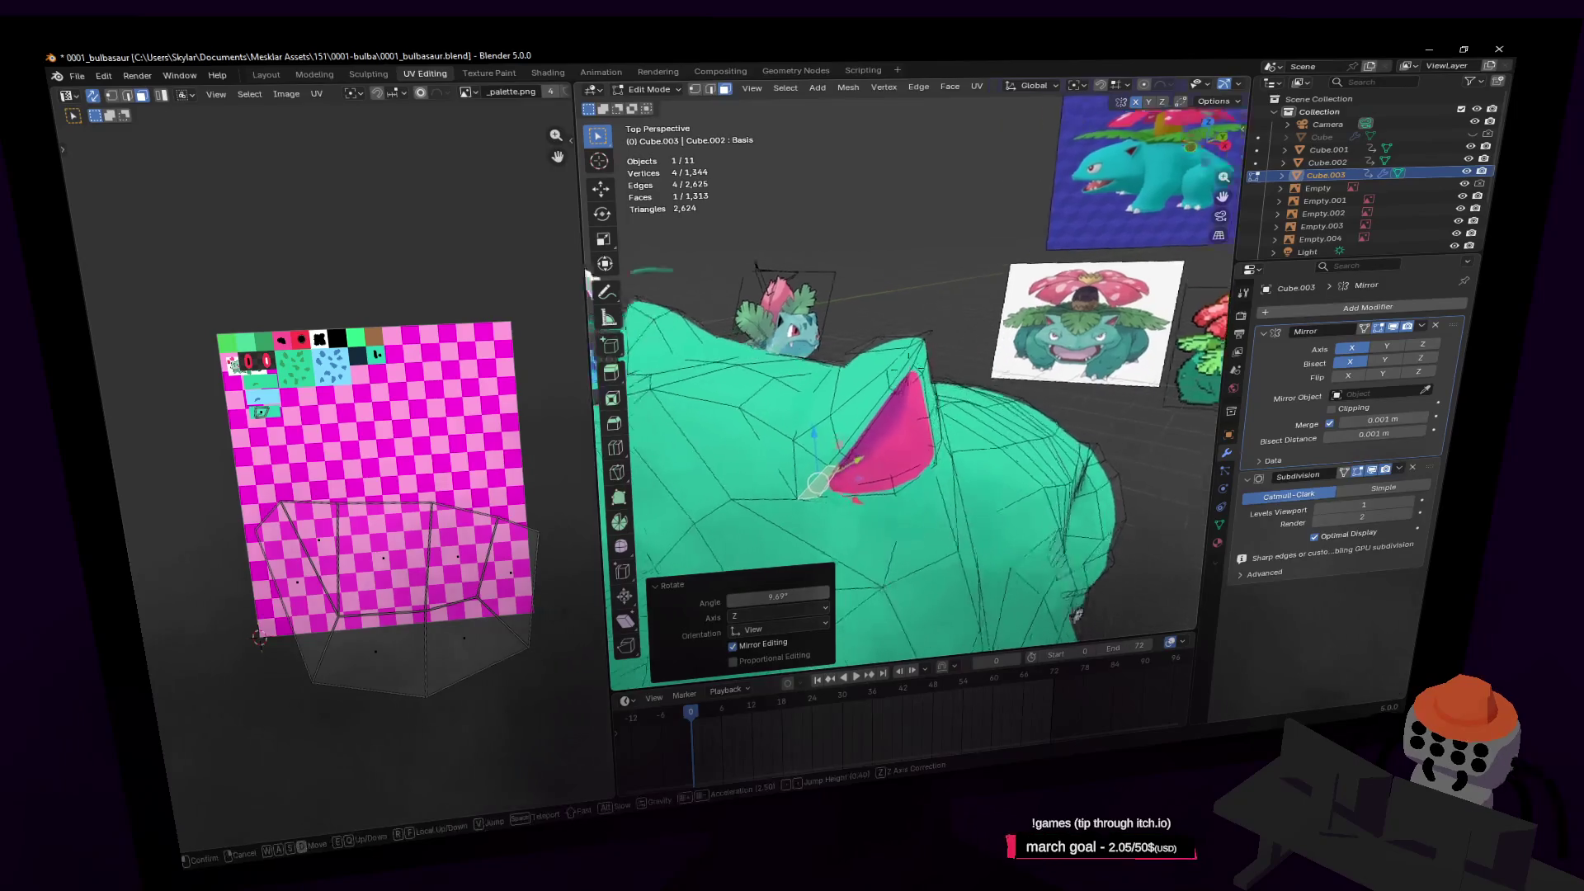
{"action": "left_click", "coordinate": [985, 298]}
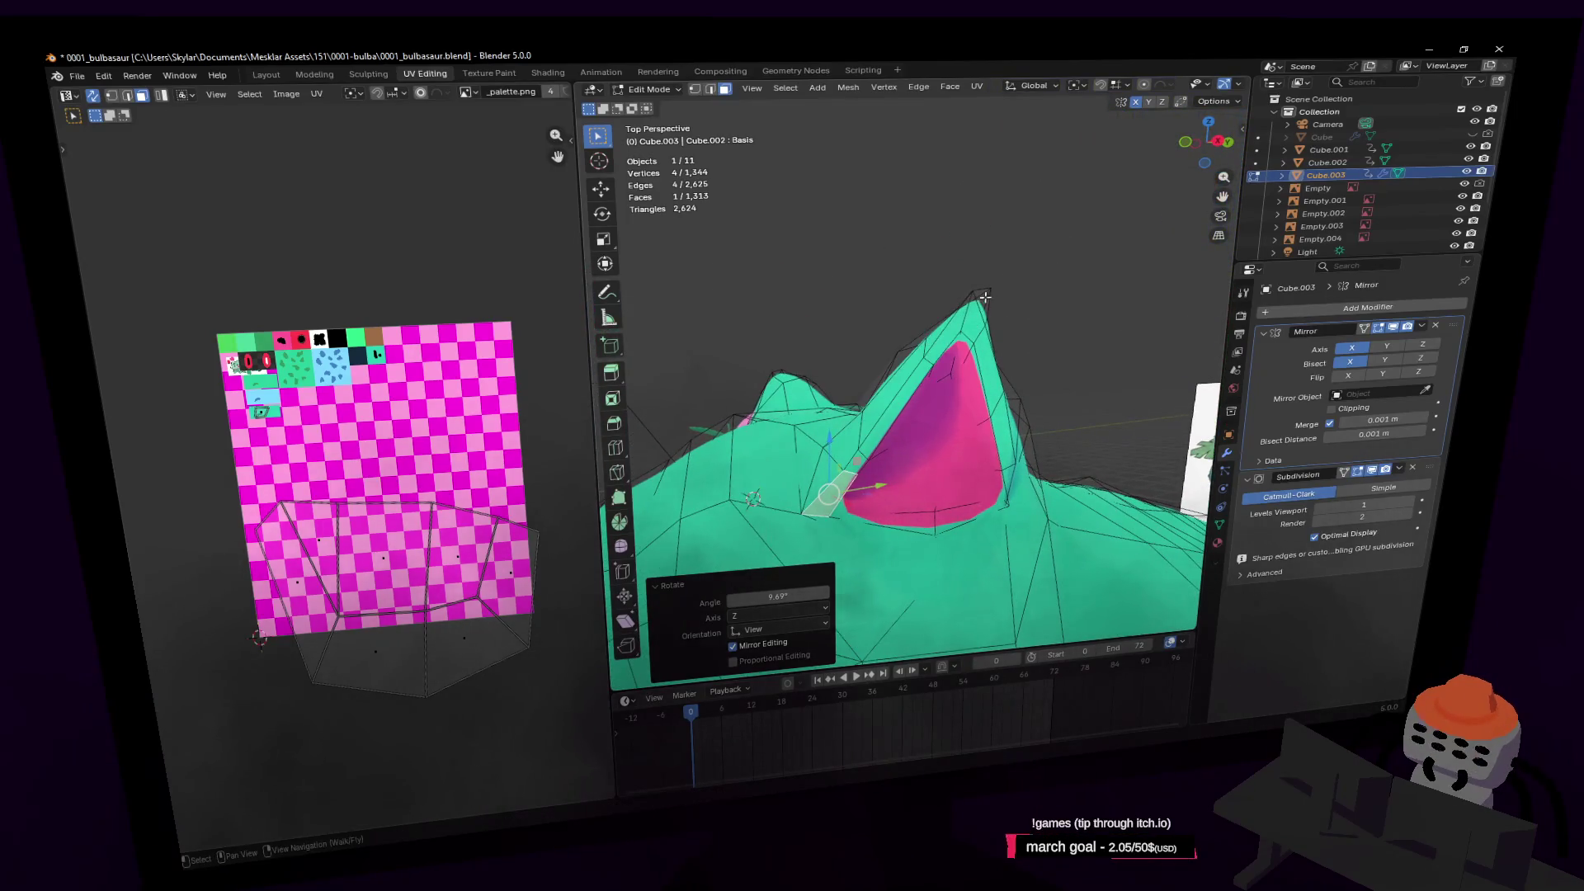
Pull the ear-tip vertex outward with proportional editing to make the ear taller and pointier
{"action": "left_click", "coordinate": [982, 302]}
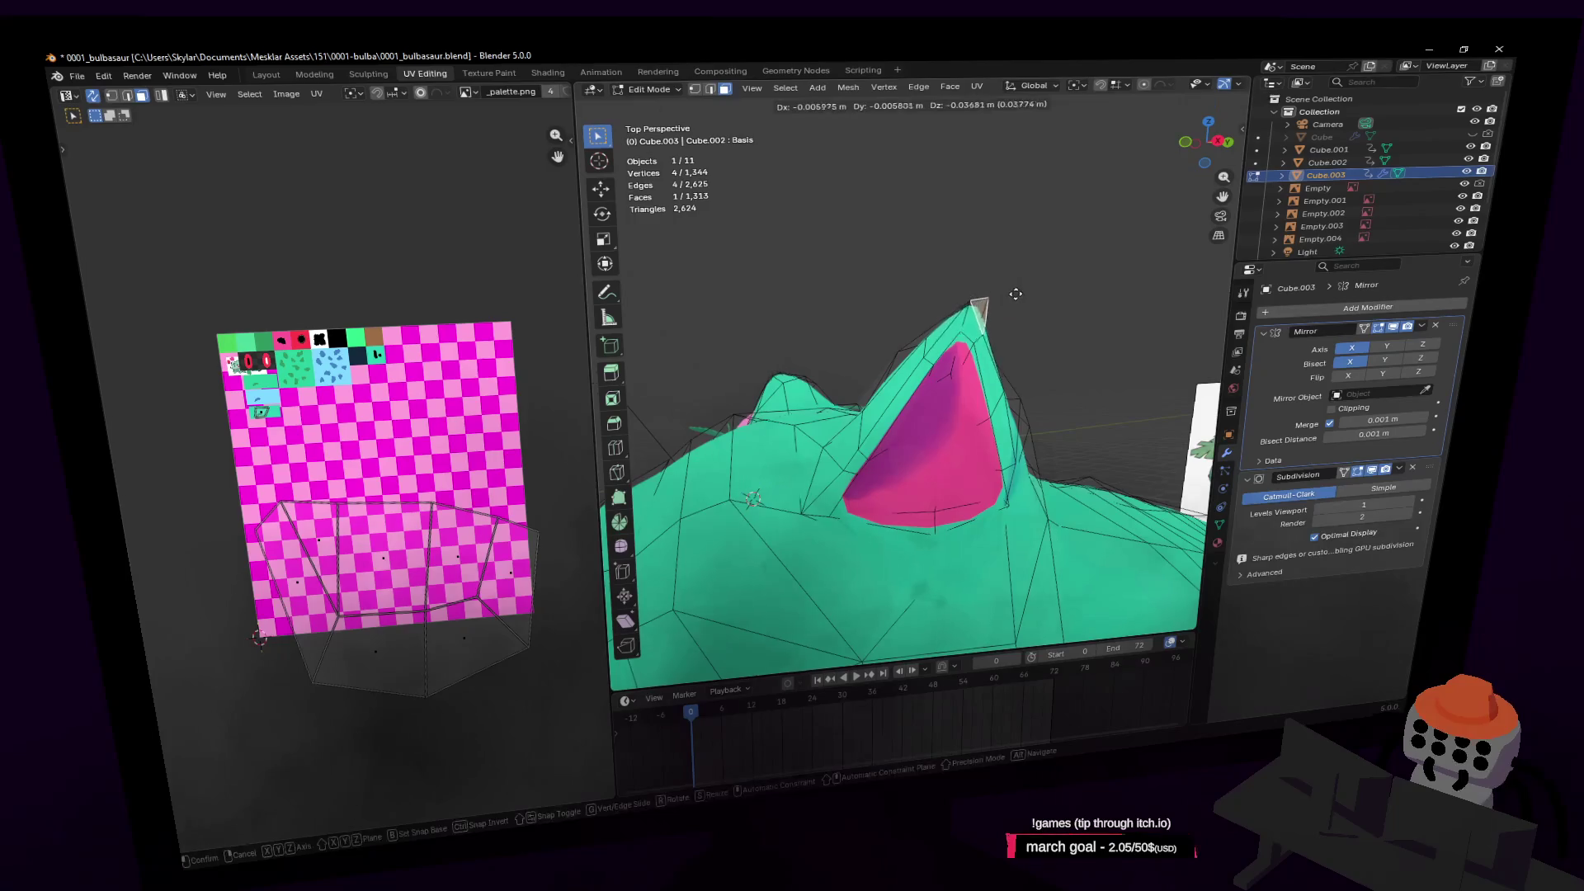
{"action": "key", "text": "g"}
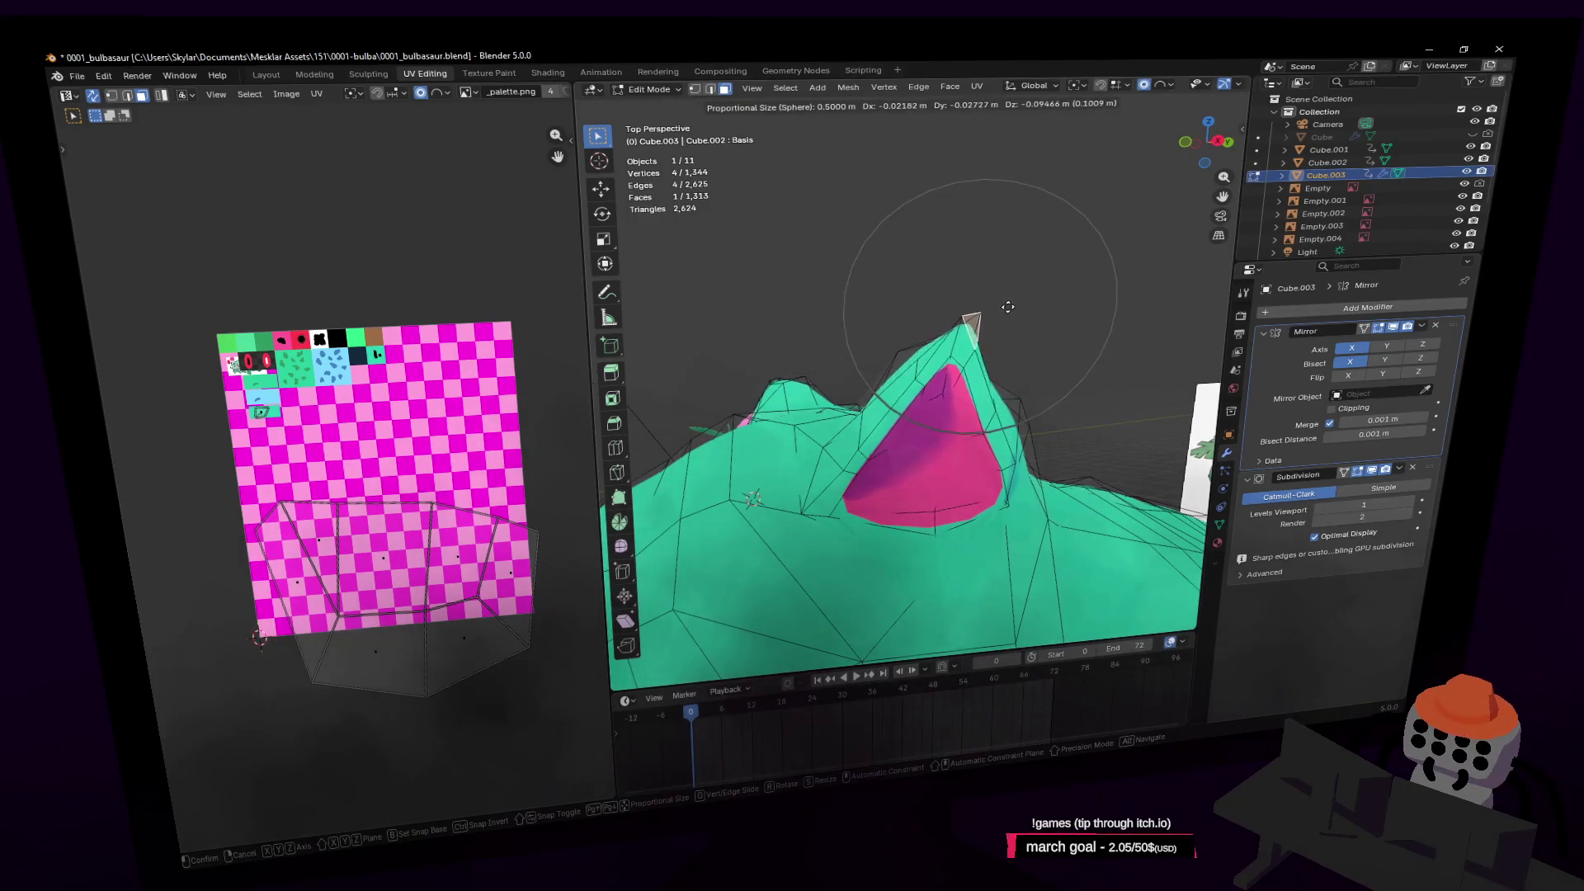
{"action": "left_click", "coordinate": [1018, 297]}
{"action": "key", "text": "shift+grave"}
{"action": "key", "text": "w"}
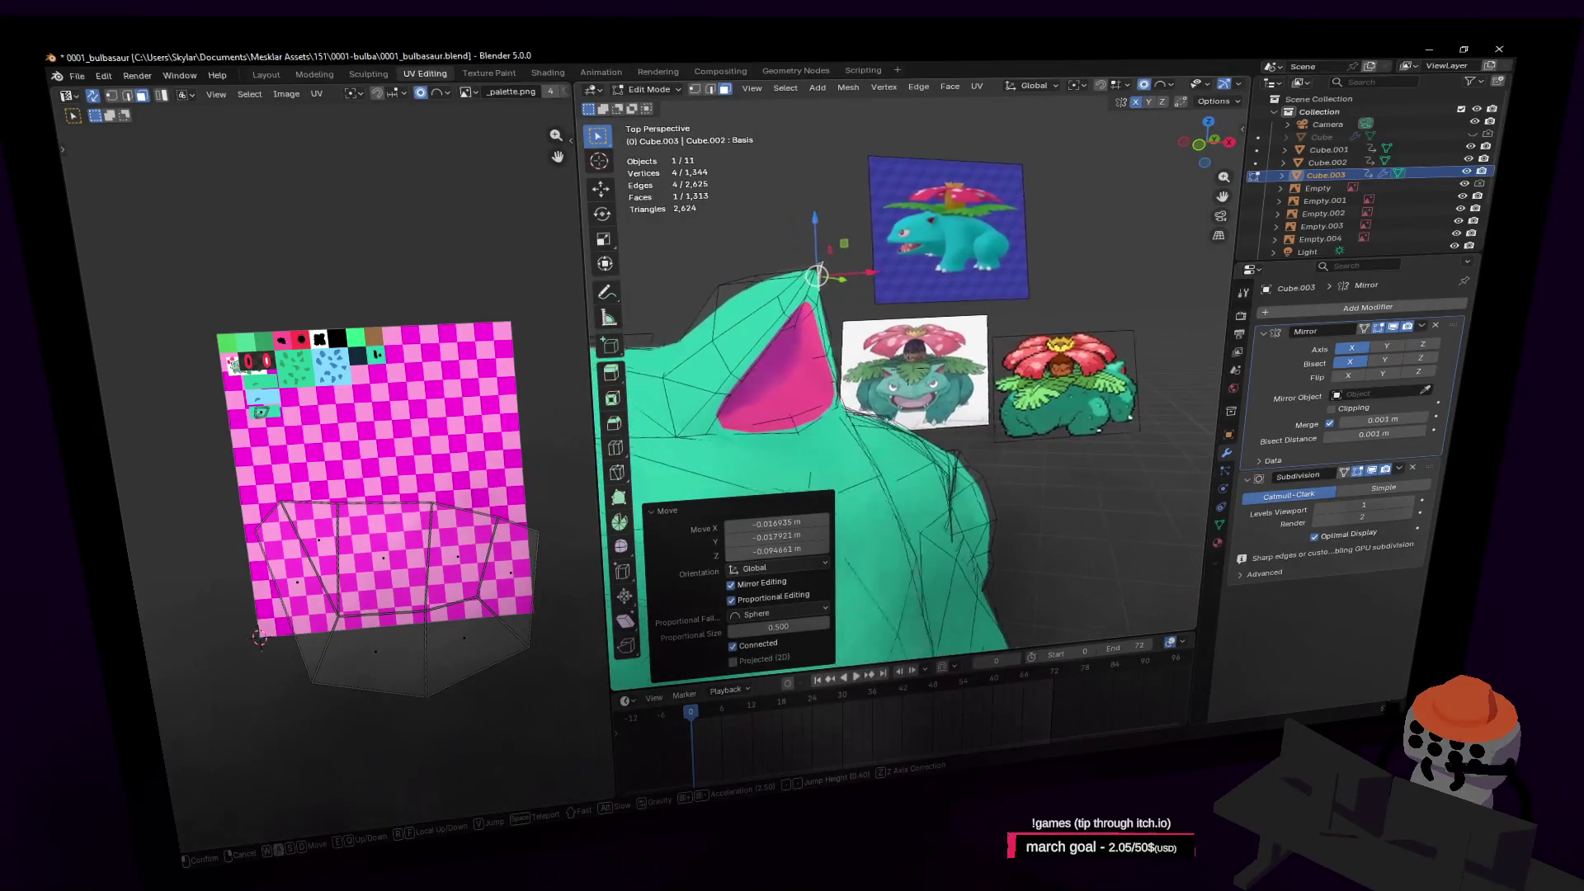
{"action": "key", "text": "Return"}
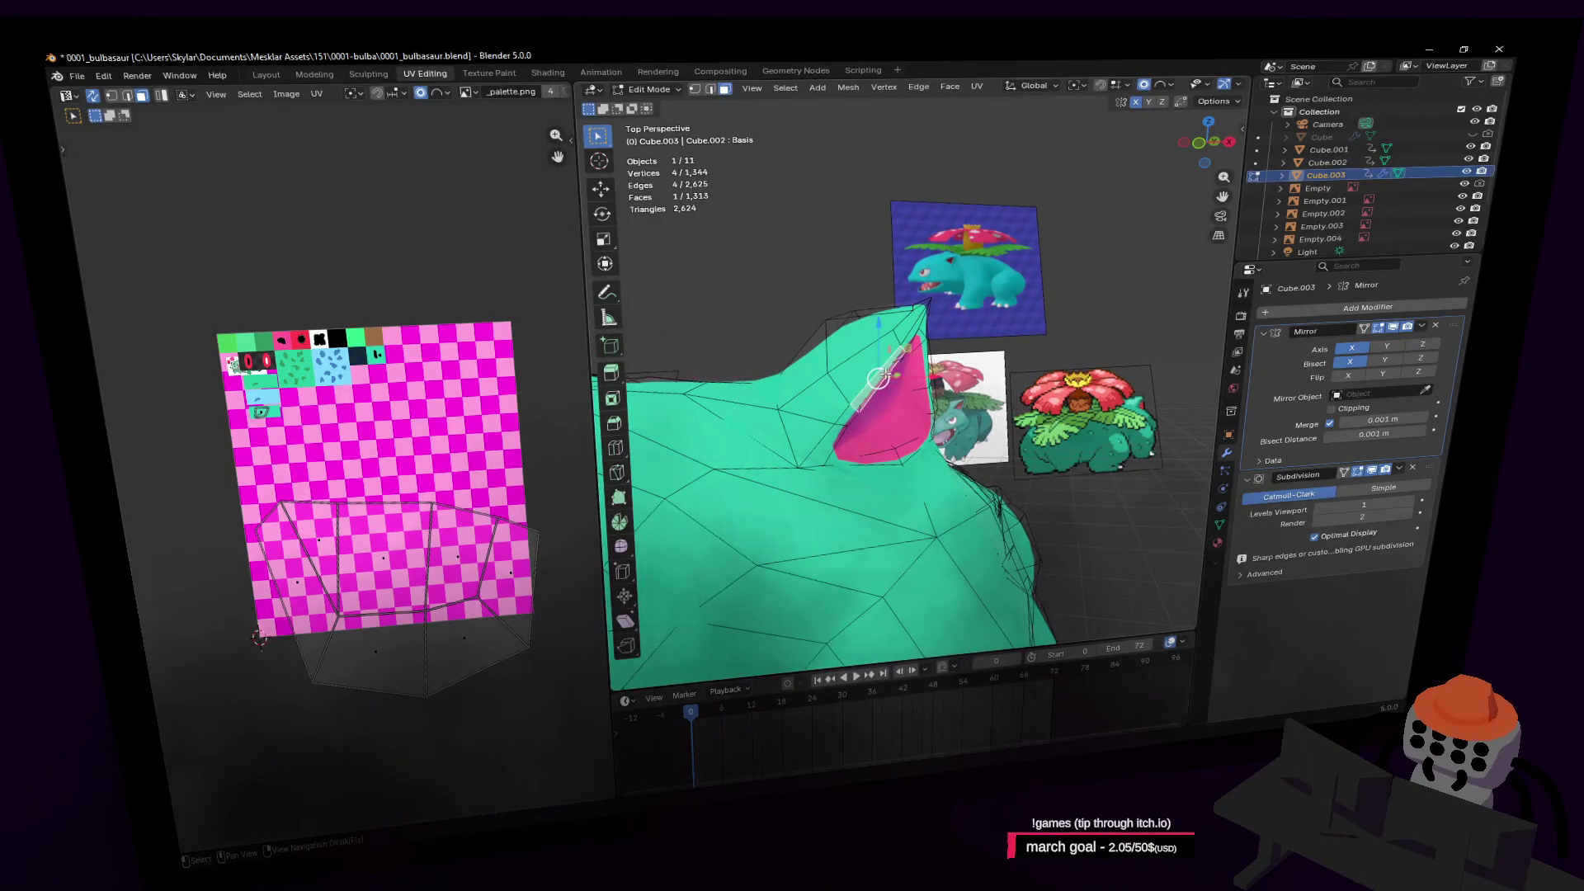
{"action": "key", "text": "g"}
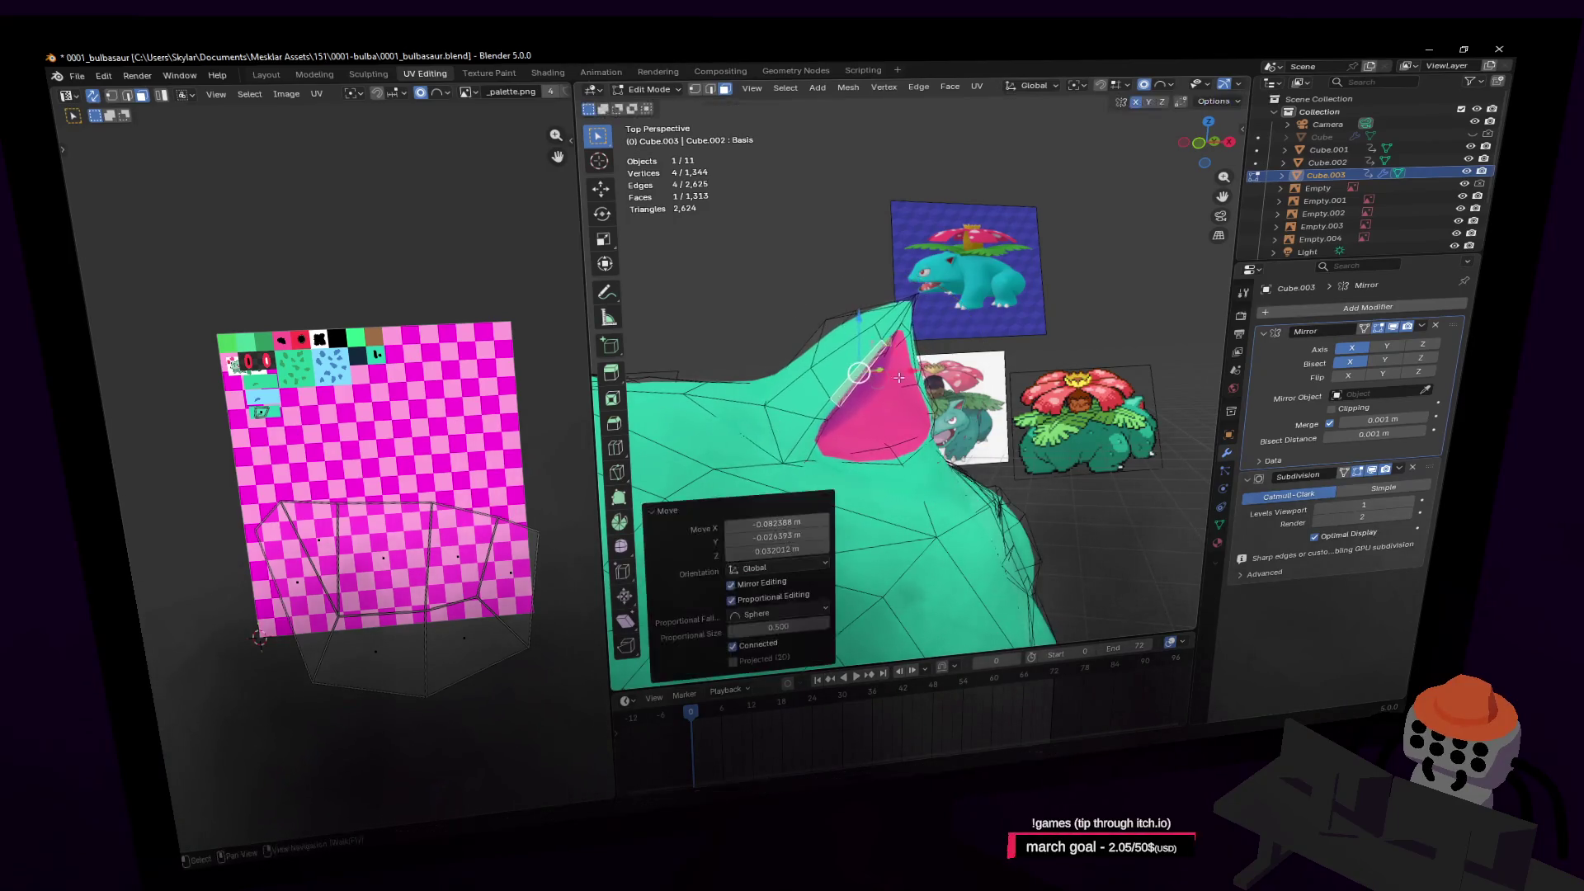
{"action": "key", "text": "Return"}
{"action": "key", "text": "shift+grave"}
{"action": "key", "text": "Return"}
Move the ear-tip edge into place, then return to Object Mode to view the smoothed model
{"action": "left_click", "coordinate": [906, 373]}
{"action": "key", "text": "g"}
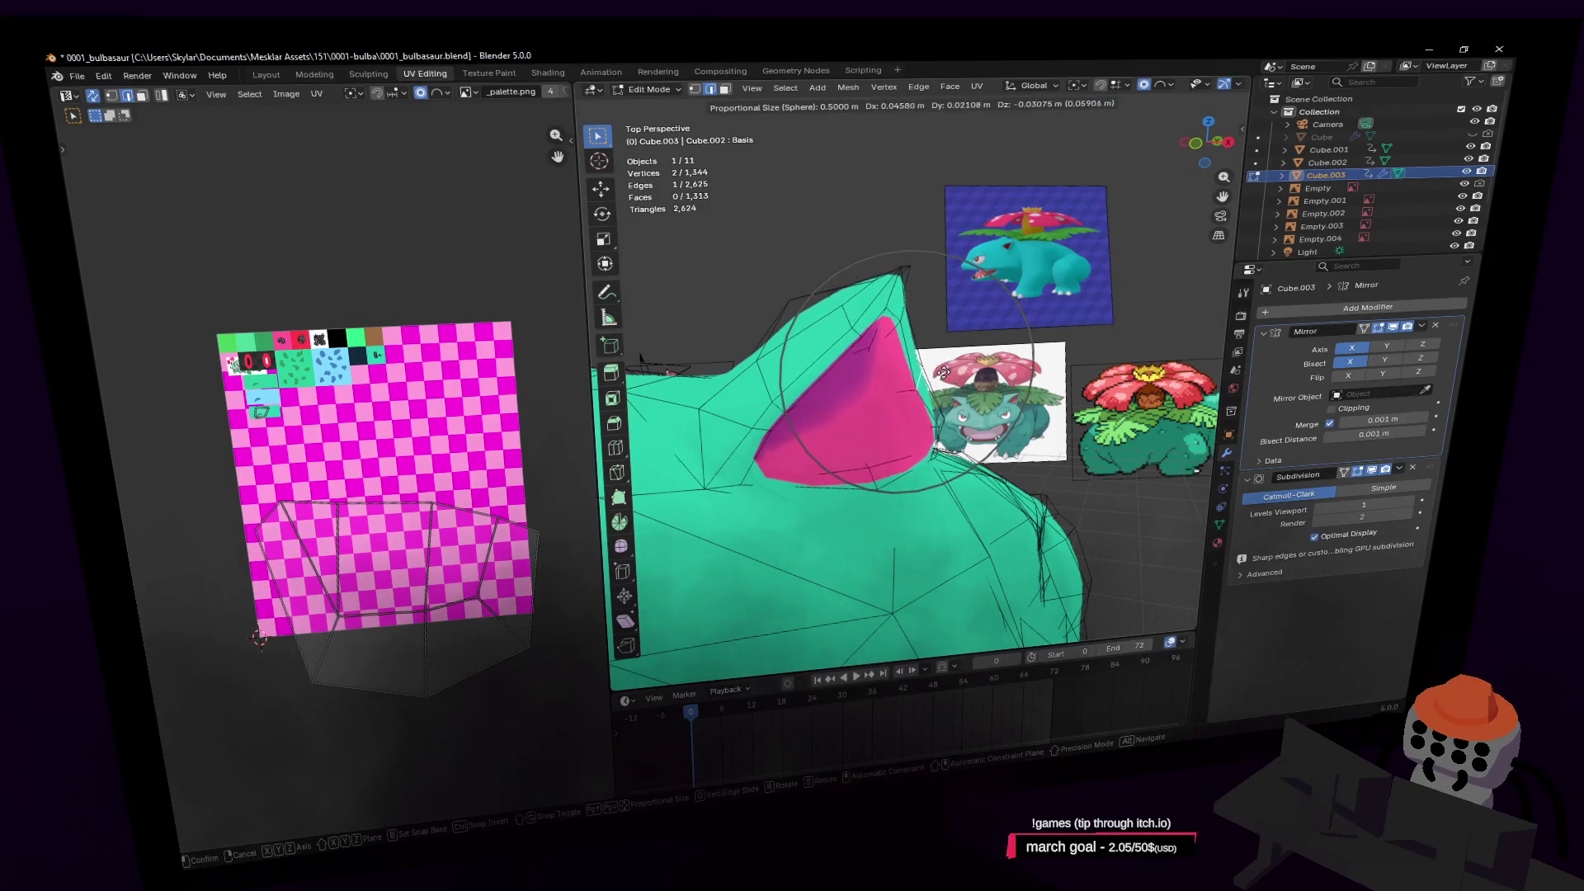
{"action": "key", "text": "Return"}
{"action": "key", "text": "shift+grave"}
{"action": "key", "text": "Escape"}
{"action": "key", "text": "Tab"}
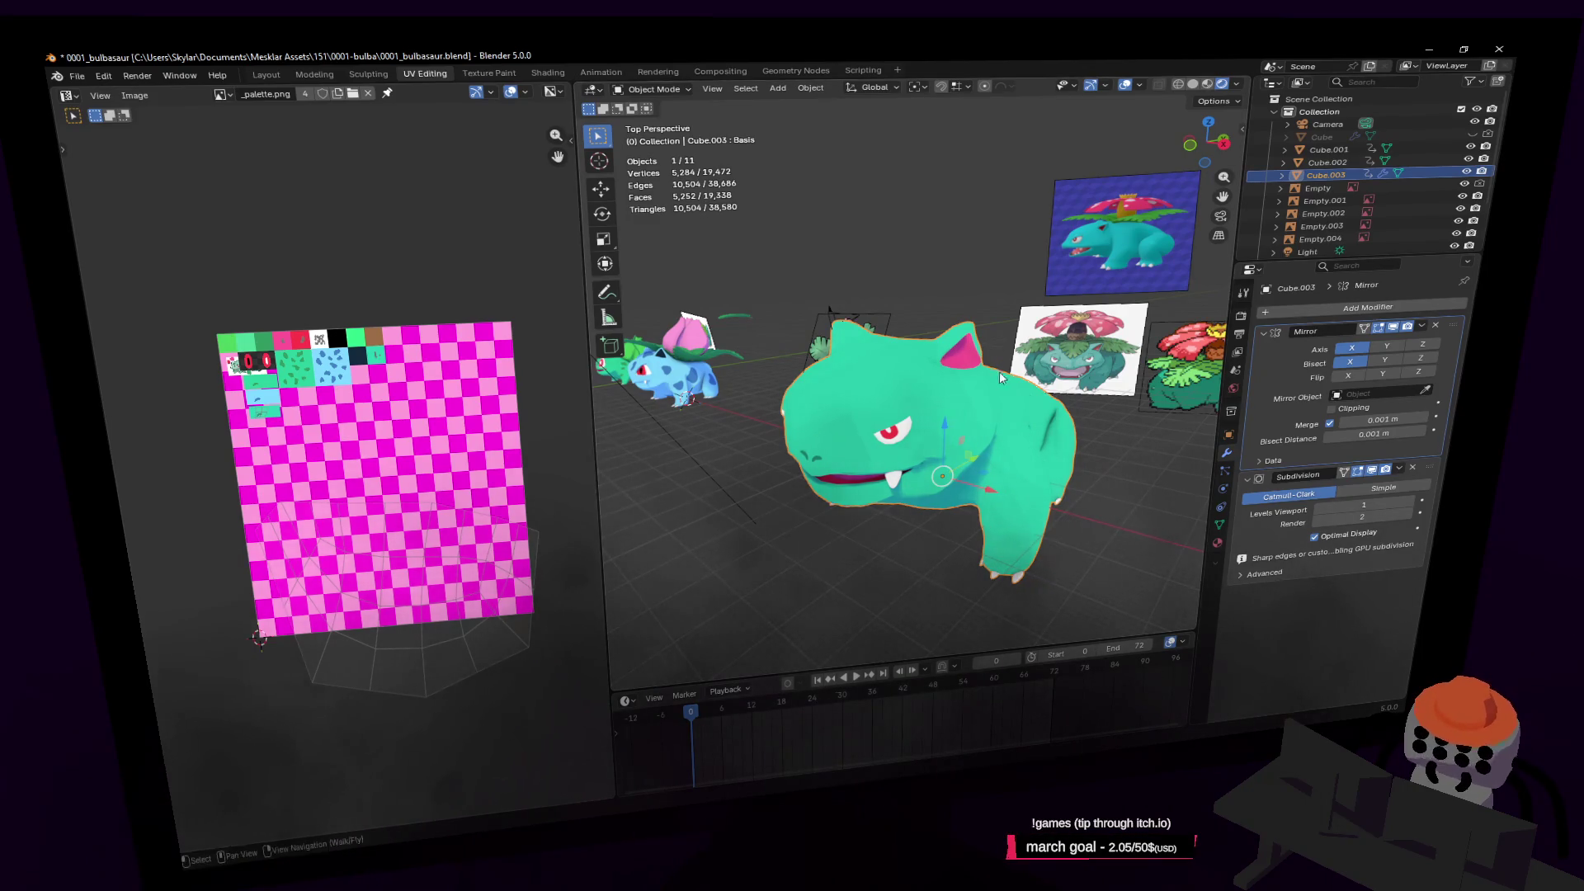
Face the creature's mouth in Edit Mode and select the whole tooth piece
{"action": "key", "text": "shift+grave"}
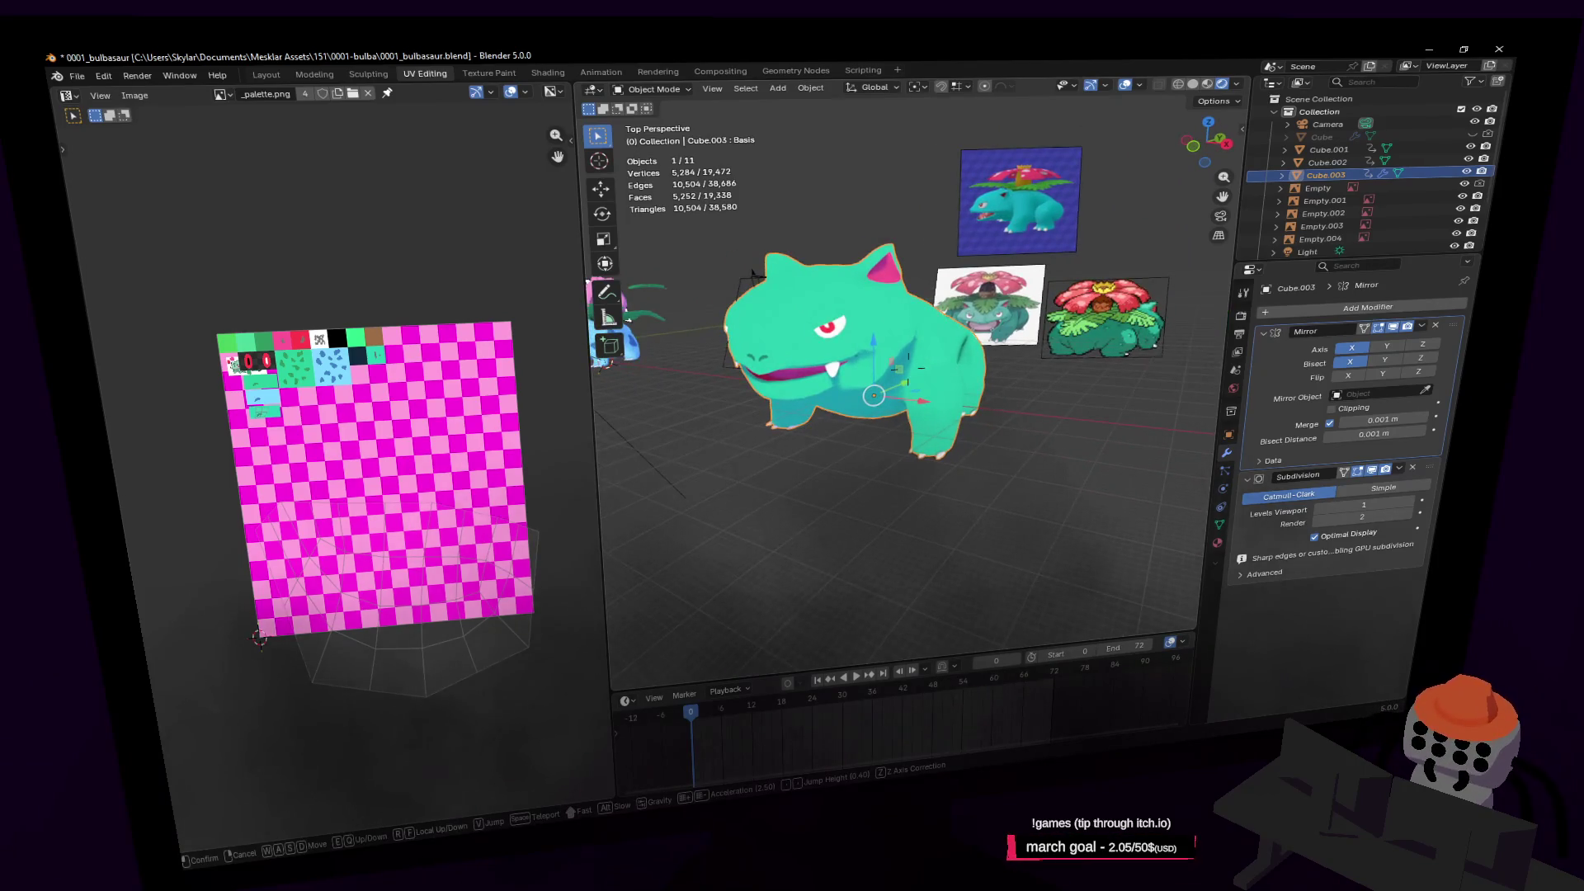
{"action": "key", "text": "w"}
{"action": "key", "text": "w"}
{"action": "key", "text": "w"}
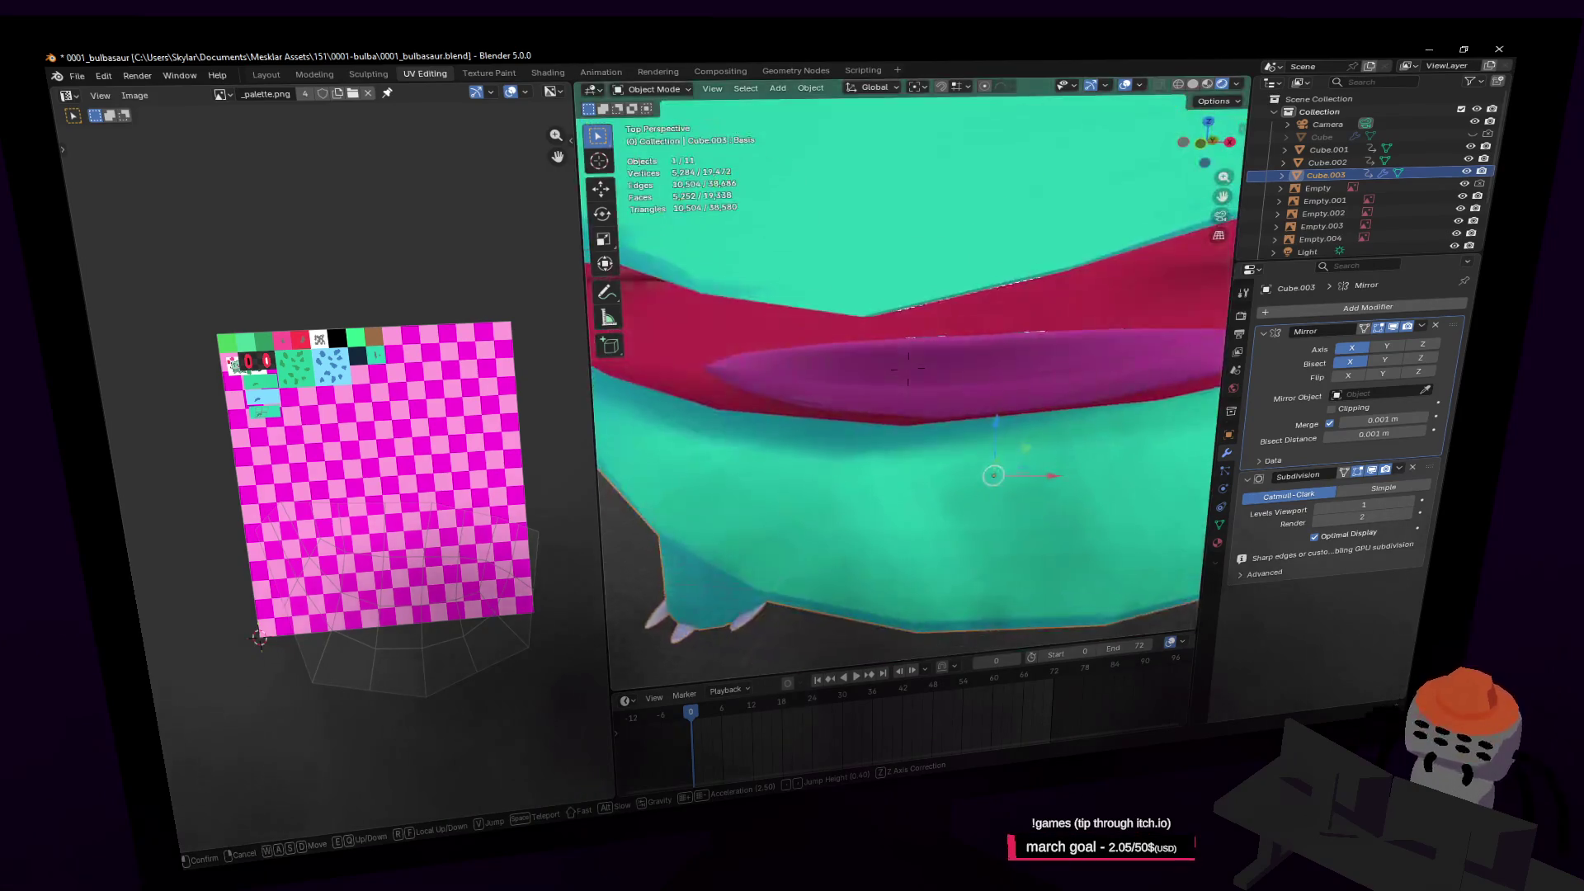
{"action": "key", "text": "s"}
{"action": "key", "text": "w"}
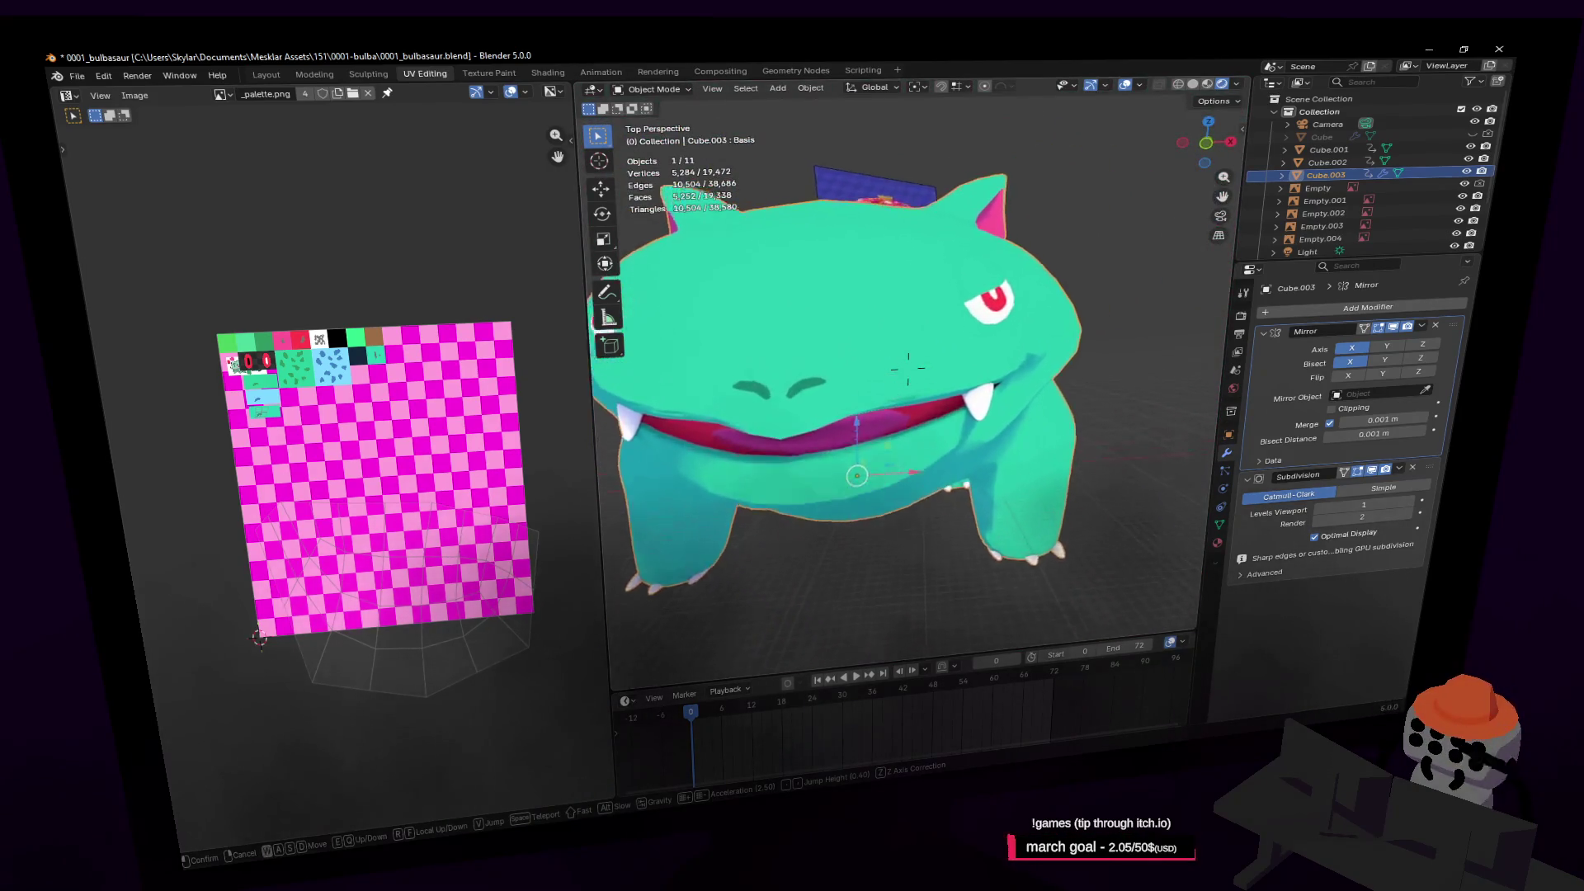
{"action": "left_click", "coordinate": [1039, 388]}
{"action": "key", "text": "Tab"}
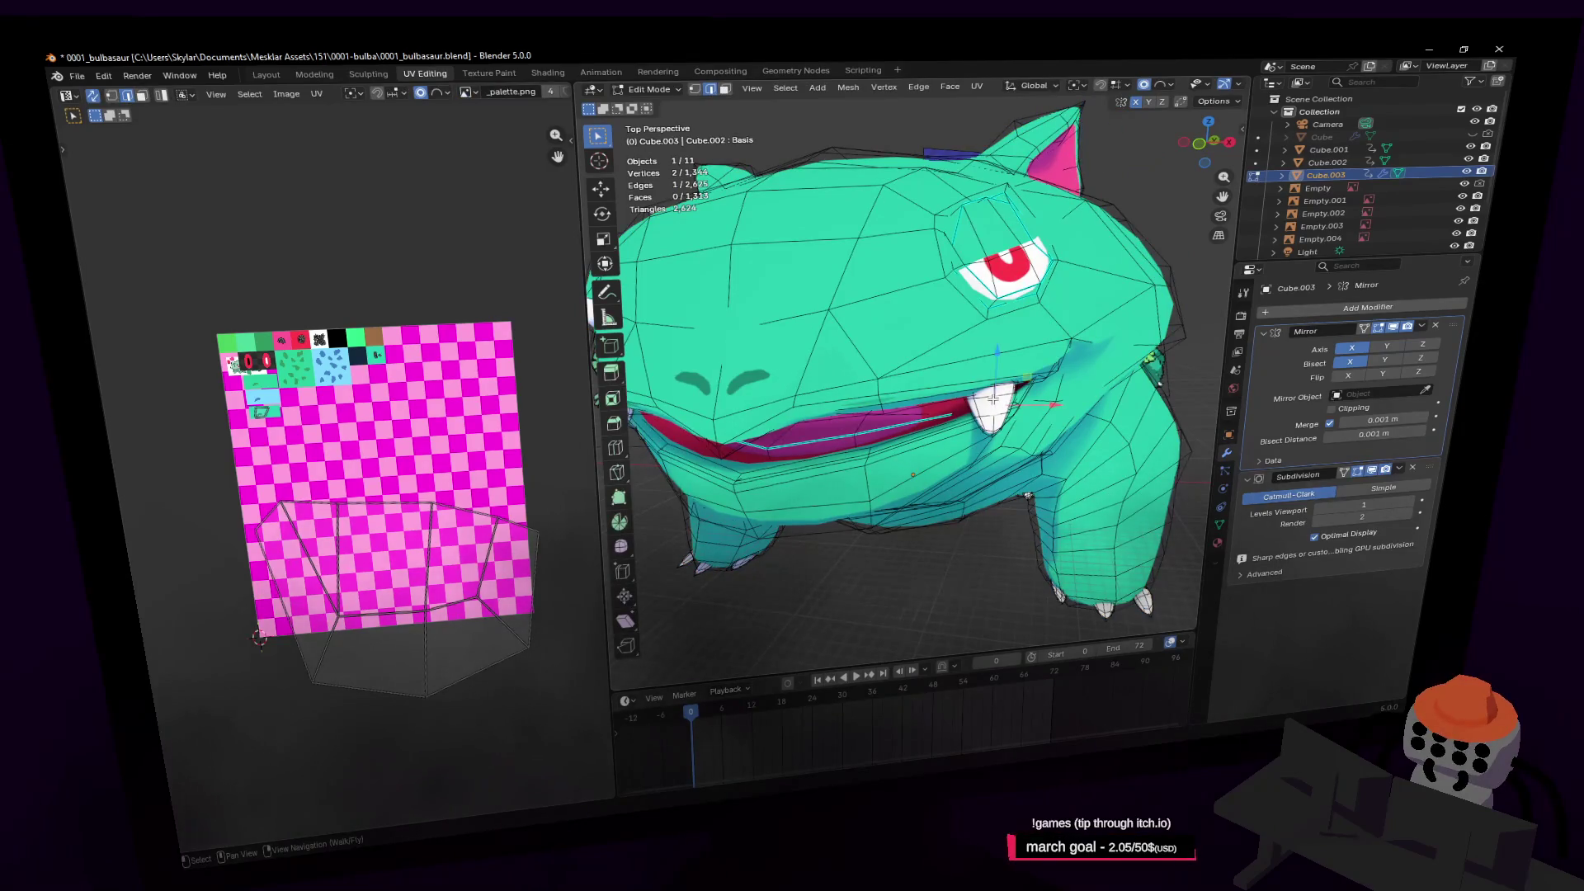
{"action": "key", "text": "l"}
{"action": "middle_click_drag", "start_coordinate": [1044, 290], "coordinate": [1106, 289], "text": "shift"}
Duplicate the tooth, then scale it, tilt it about 19.5° and reposition it
{"action": "key", "text": "shift+d"}
{"action": "key", "text": "r"}
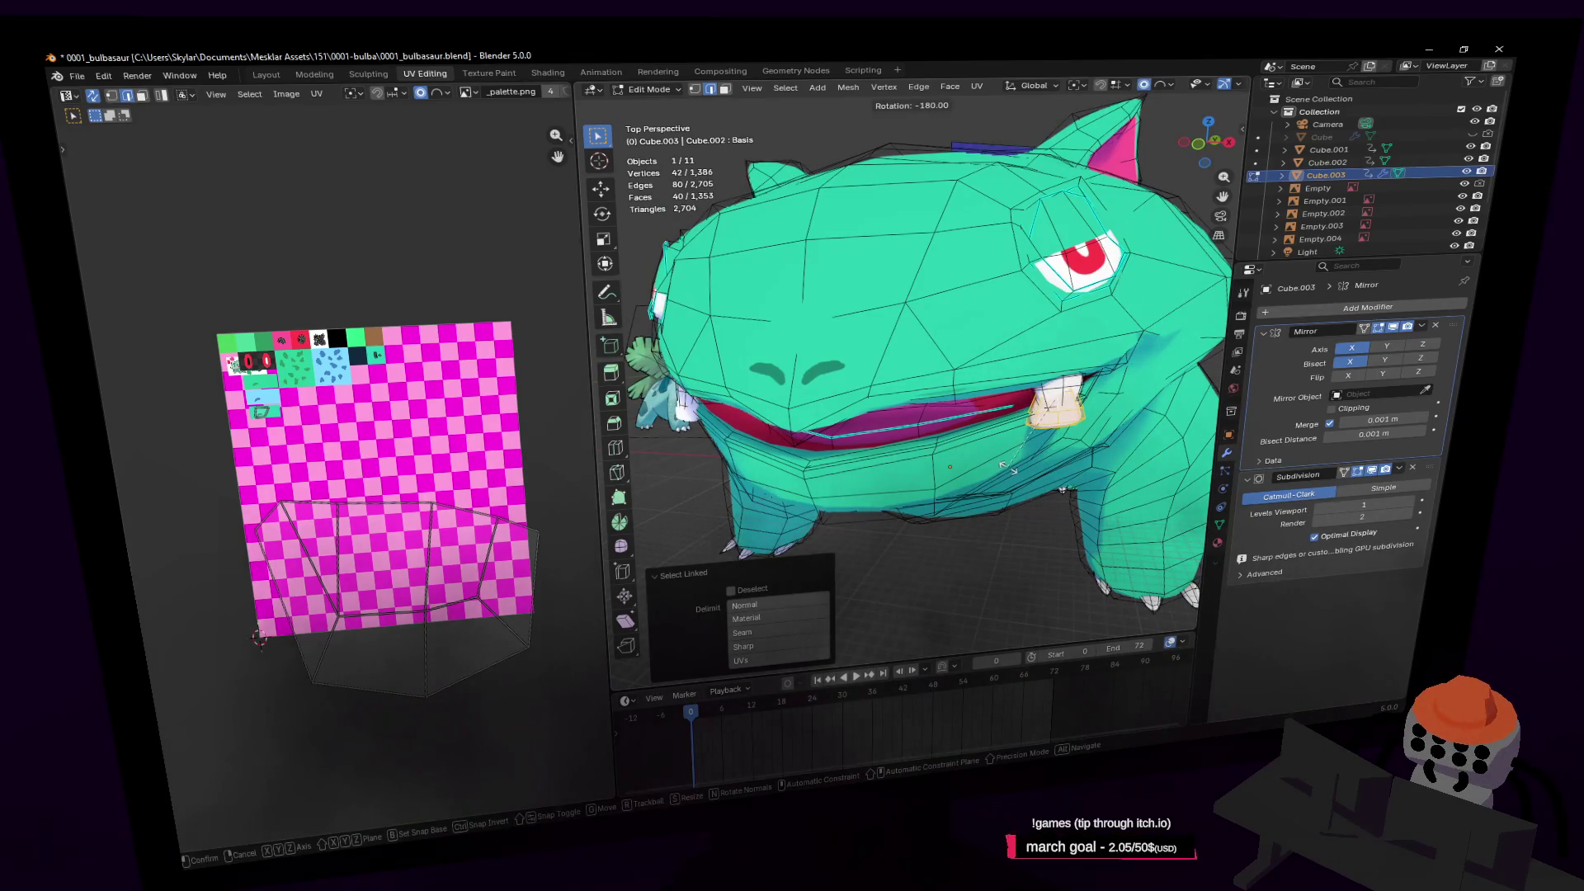
{"action": "key", "text": "Return"}
{"action": "key", "text": "s"}
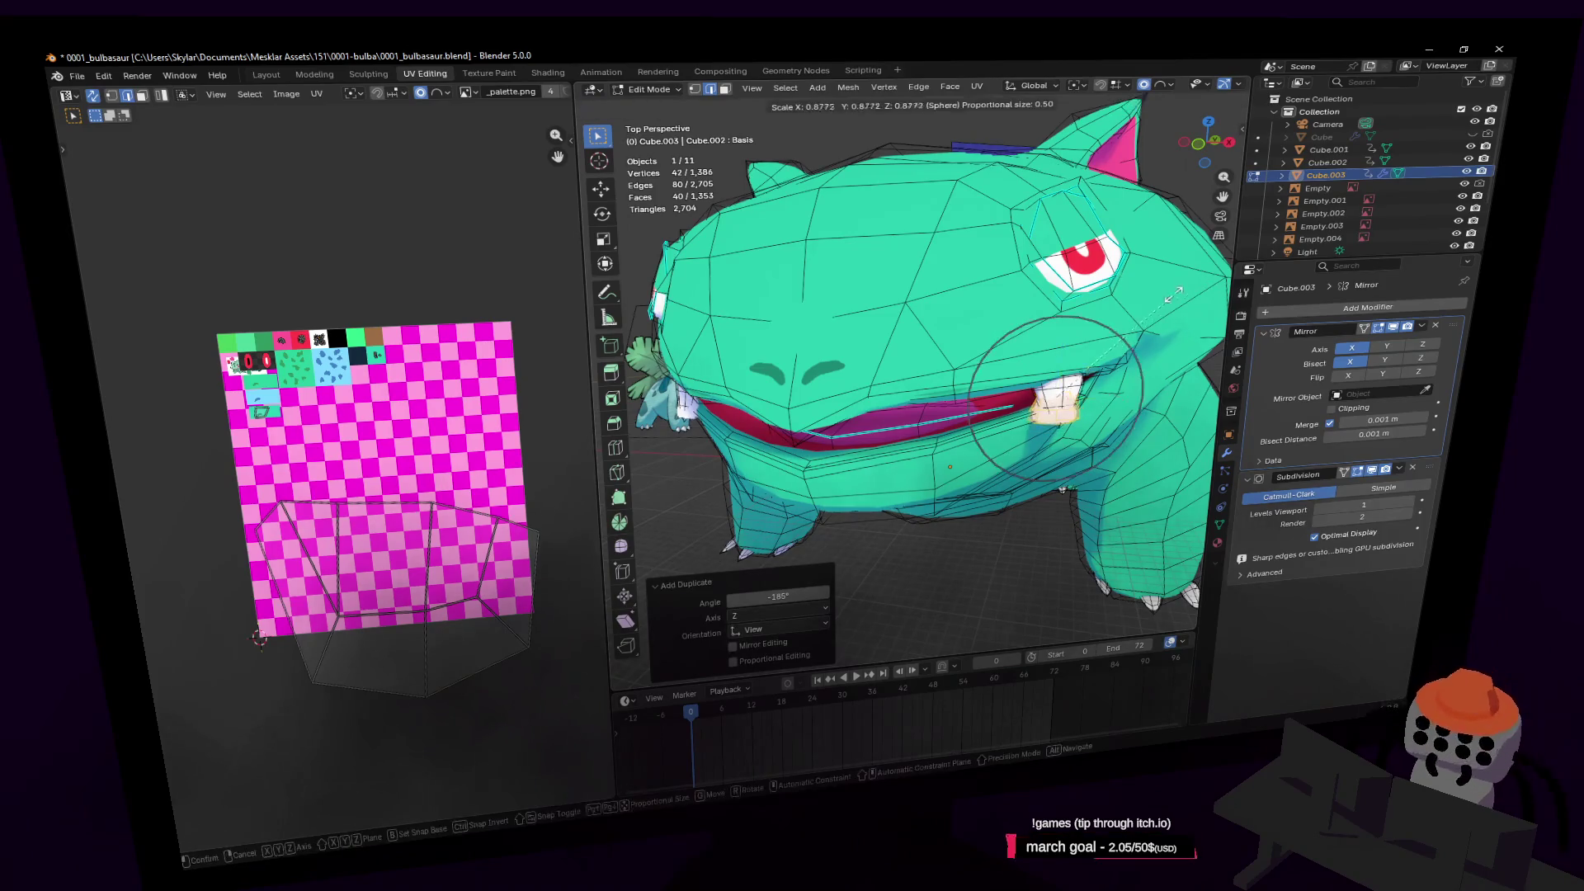
{"action": "key", "text": "Return"}
{"action": "key", "text": "r"}
{"action": "key", "text": "Return"}
{"action": "key", "text": "g"}
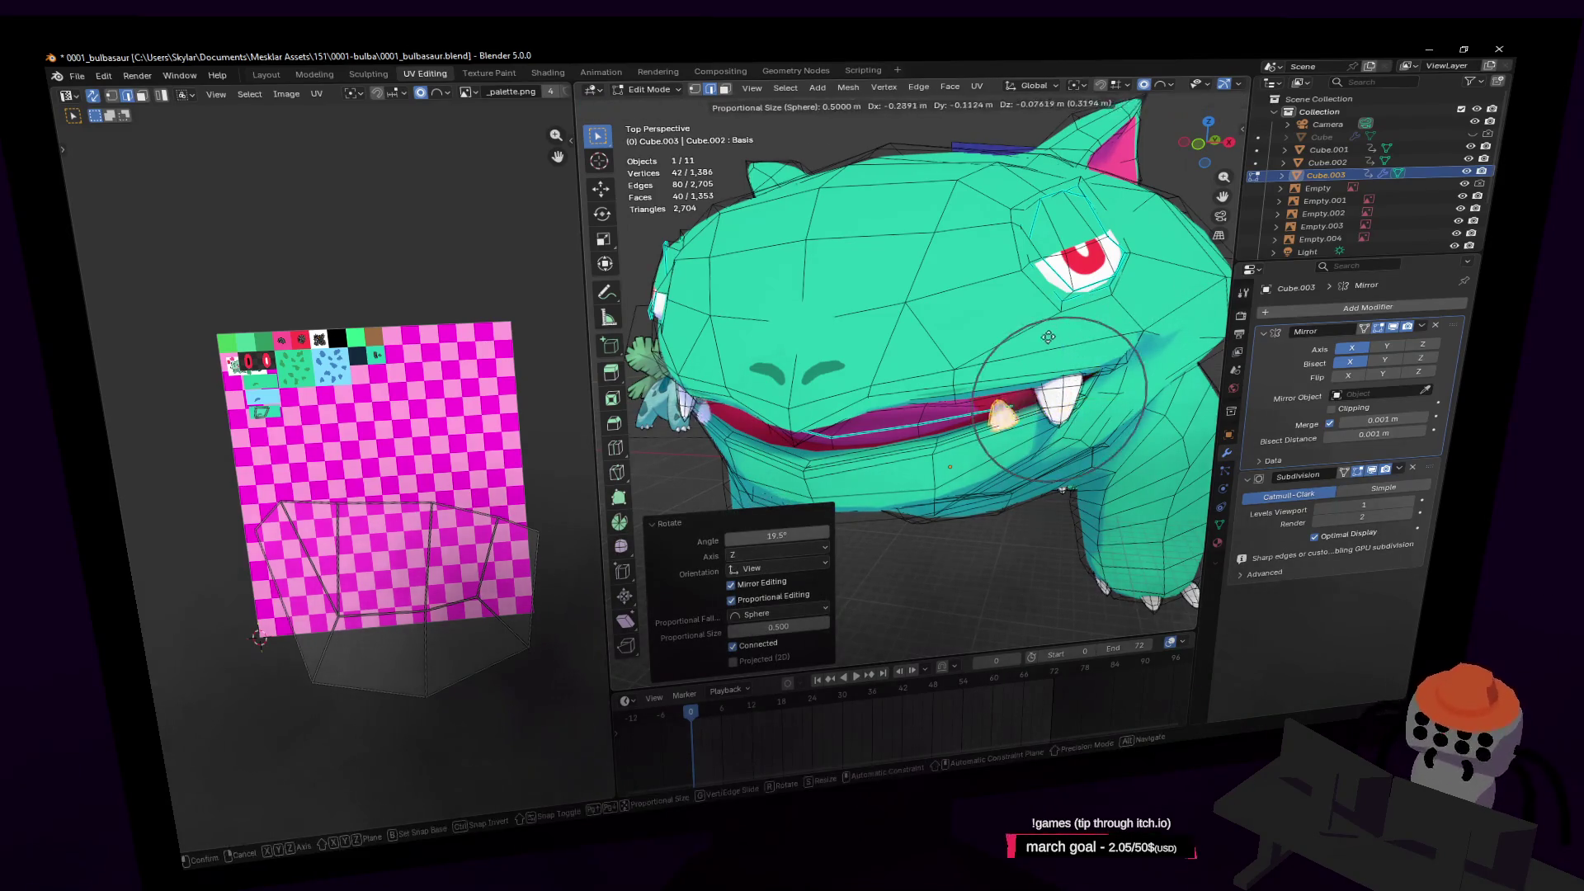
{"action": "key", "text": "Return"}
Check the Venusaur references, then return to the mouth; the X-axis tooth move is cancelled
{"action": "key", "text": "shift+grave"}
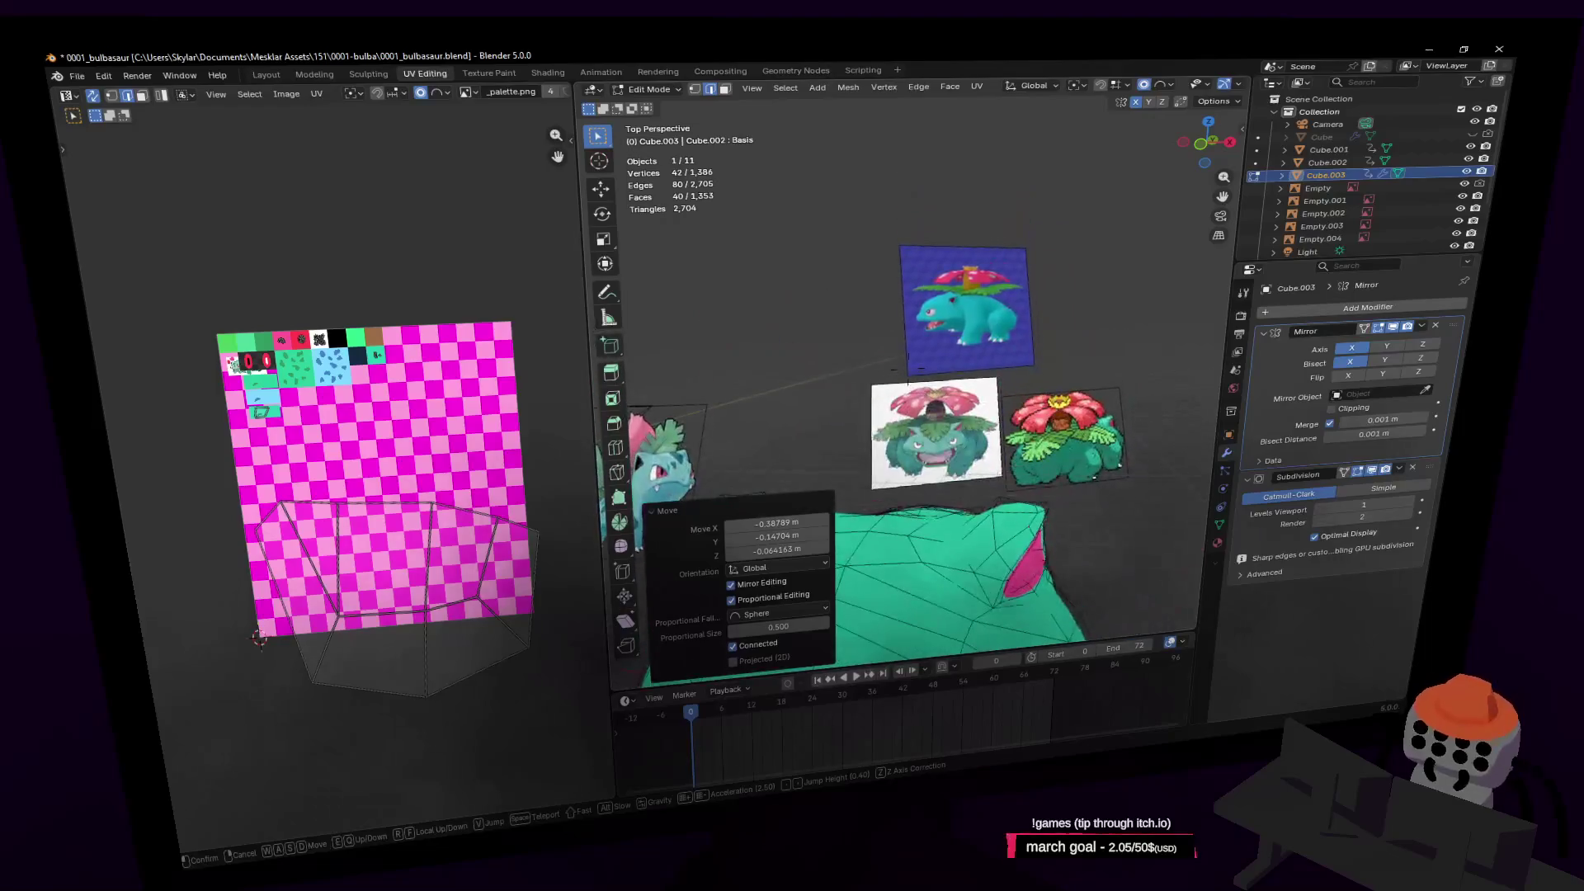
{"action": "key", "text": "w"}
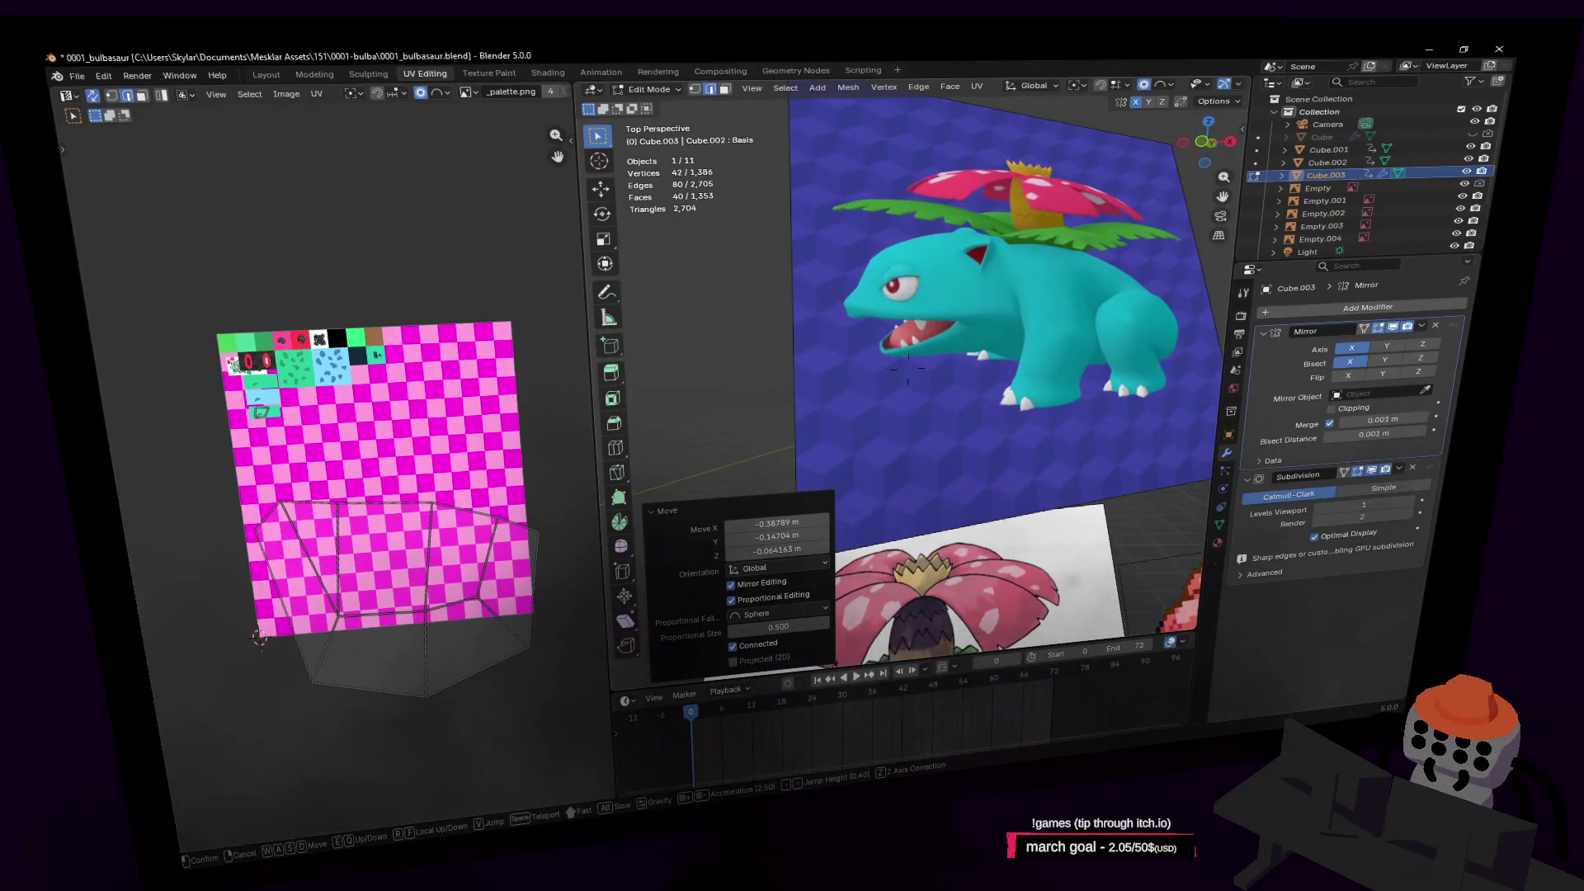
{"action": "key", "text": "s"}
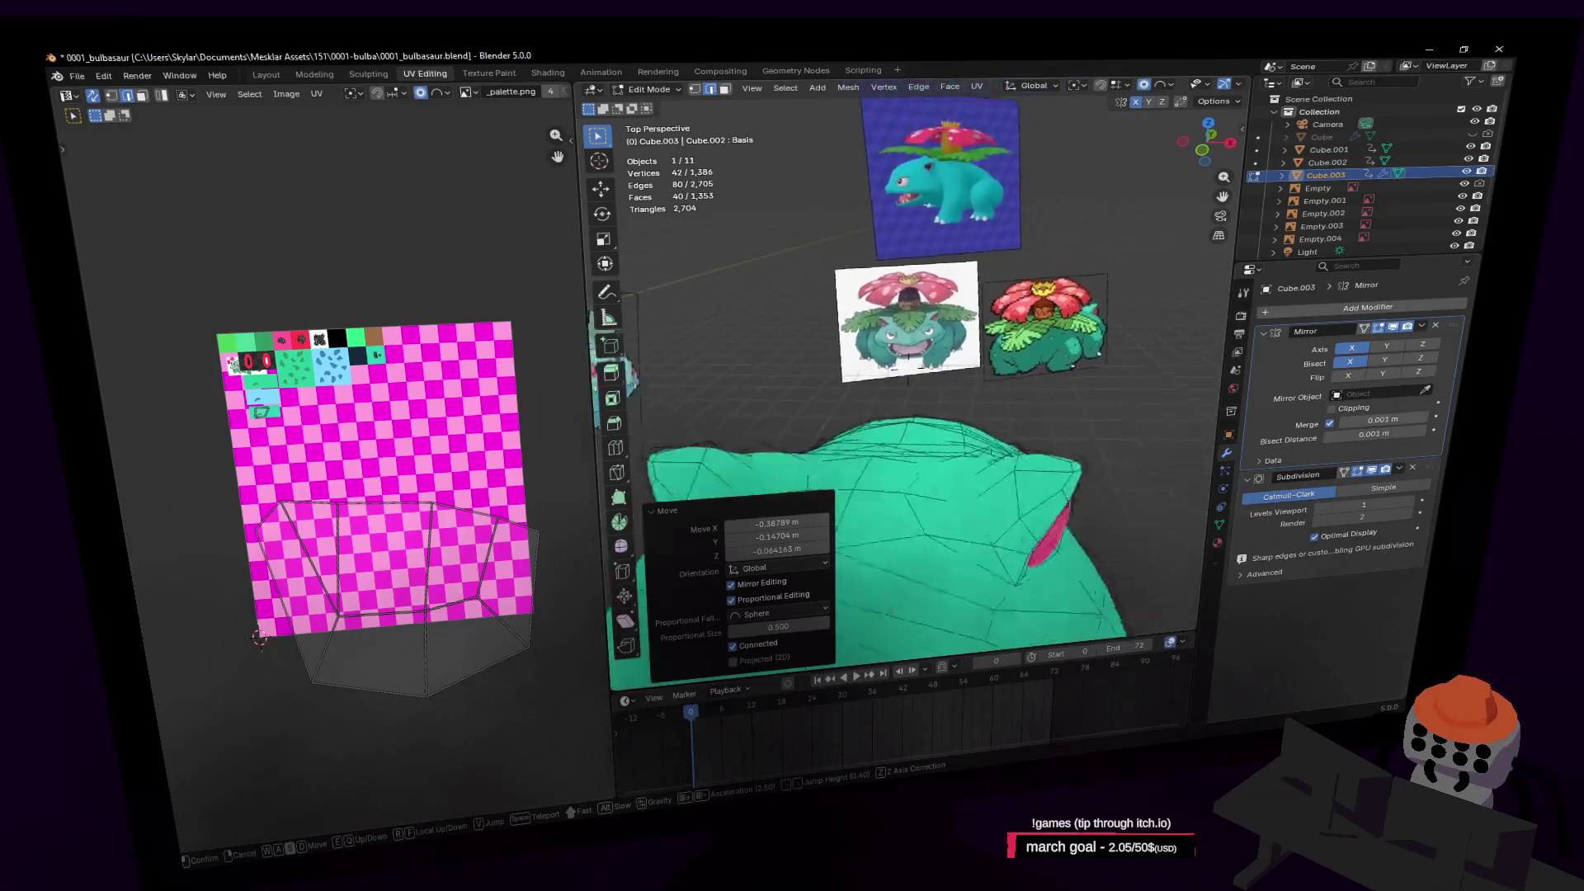
{"action": "key", "text": "w"}
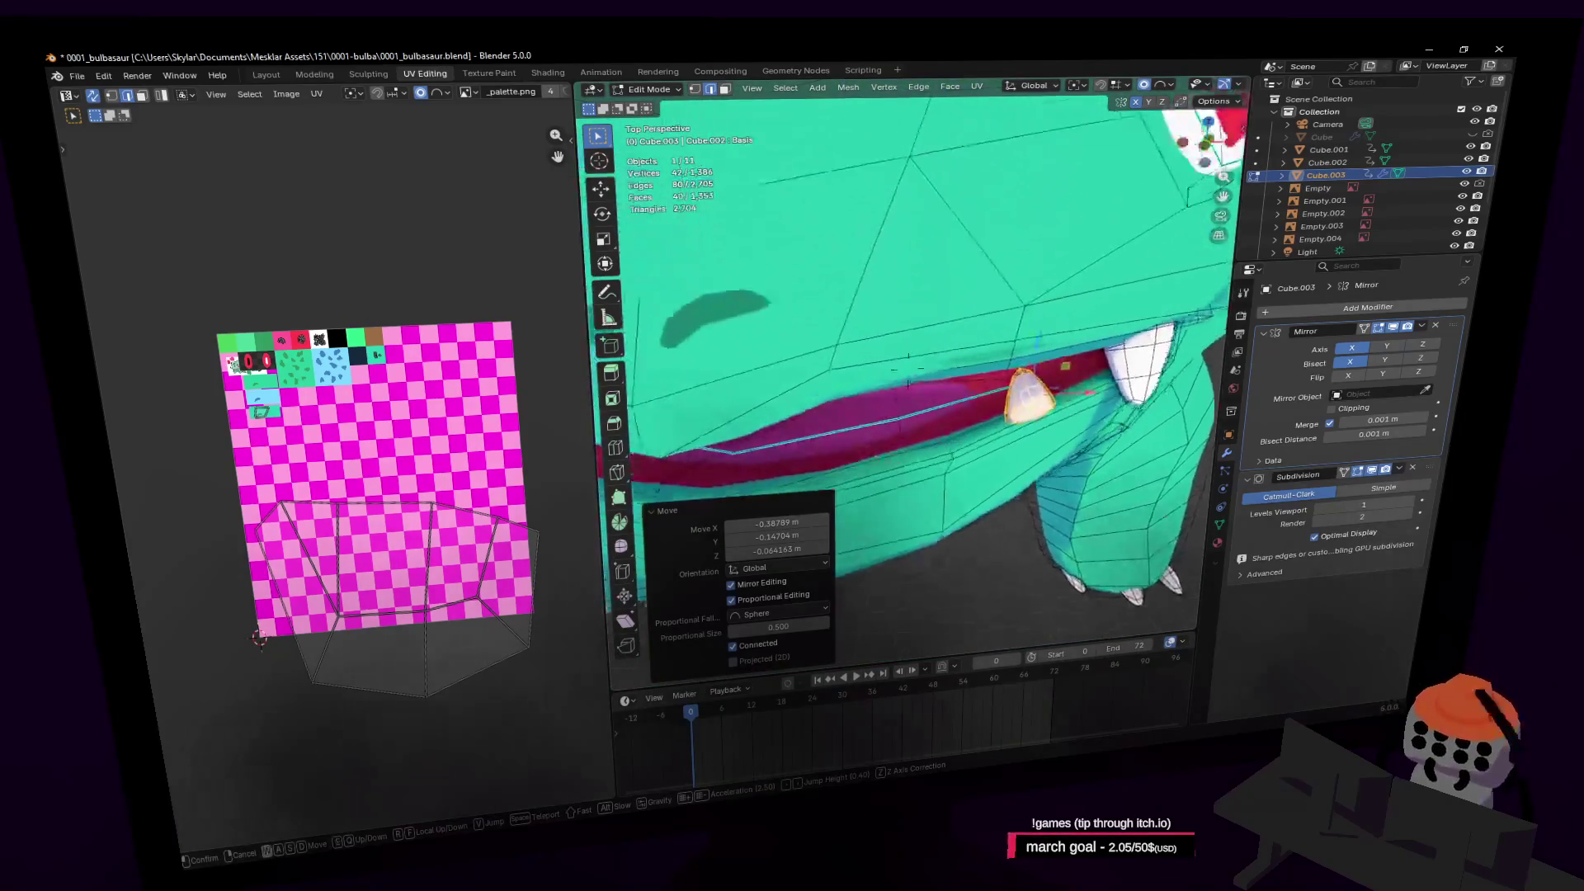
{"action": "left_click", "coordinate": [1172, 426]}
{"action": "key", "text": "g"}
{"action": "key", "text": "x"}
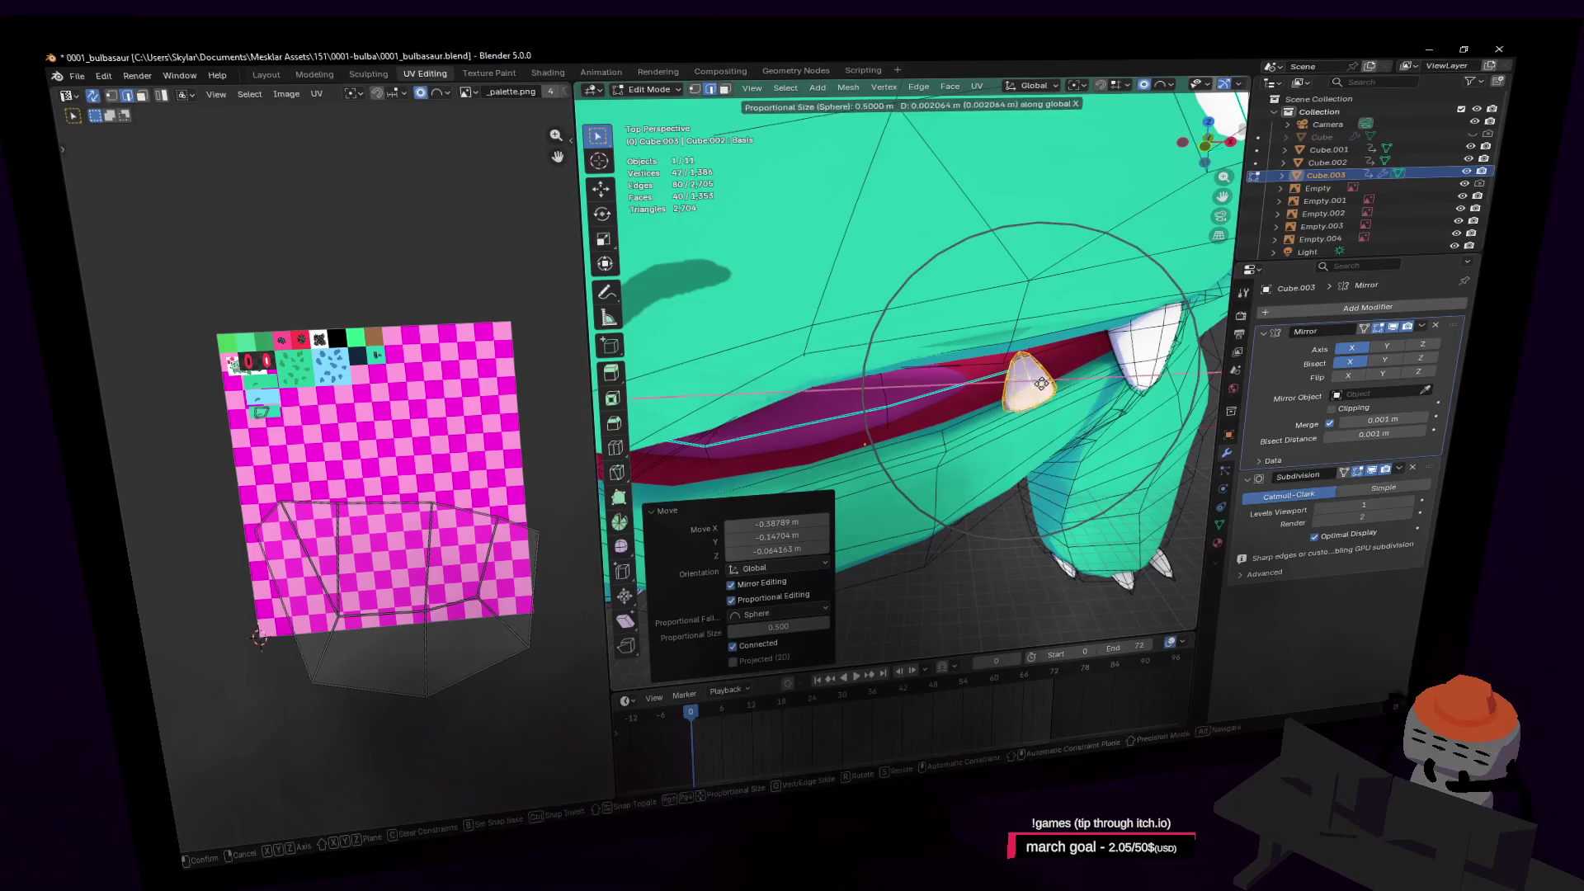
{"action": "key", "text": "Escape"}
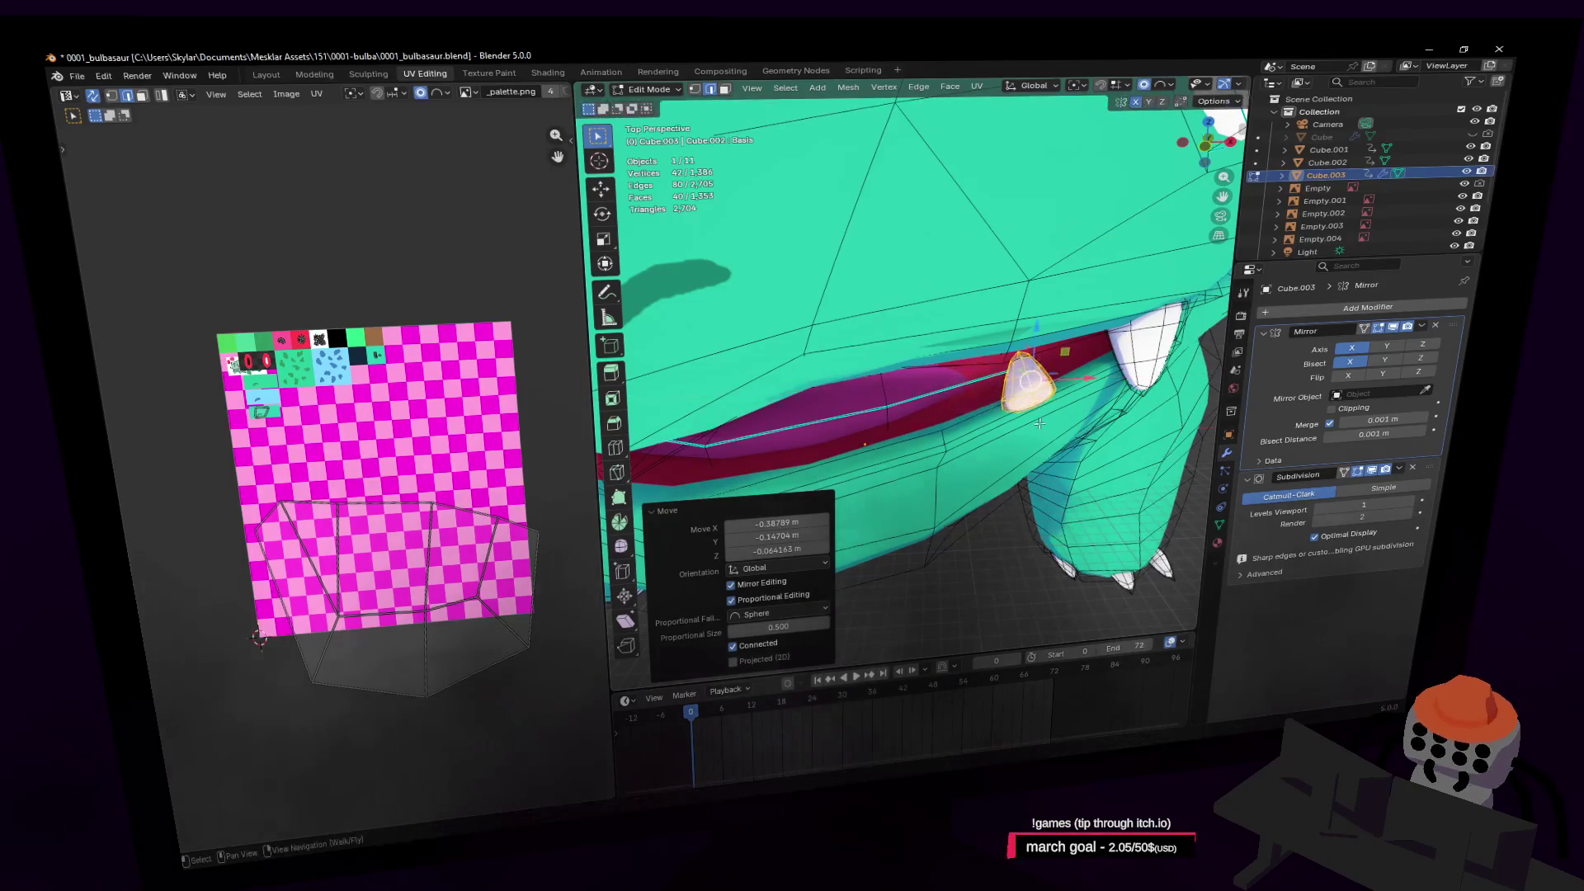
Place another tooth copy along the lower lip and shift both teeth with proportional falloff
{"action": "key", "text": "shift+grave"}
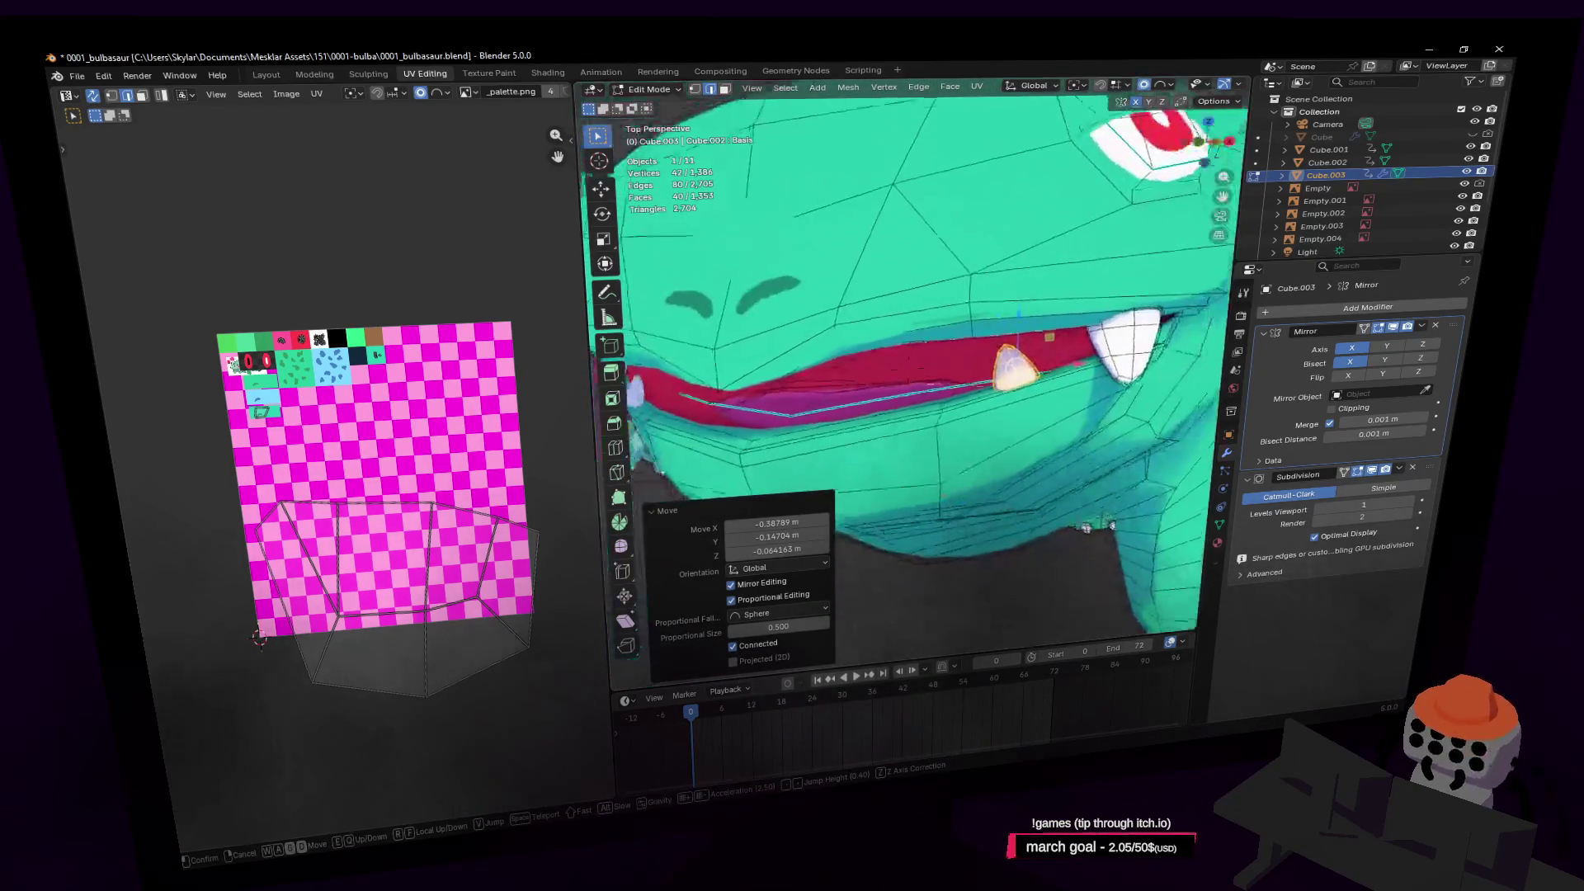
{"action": "left_click", "coordinate": [1006, 357]}
{"action": "key", "text": "g"}
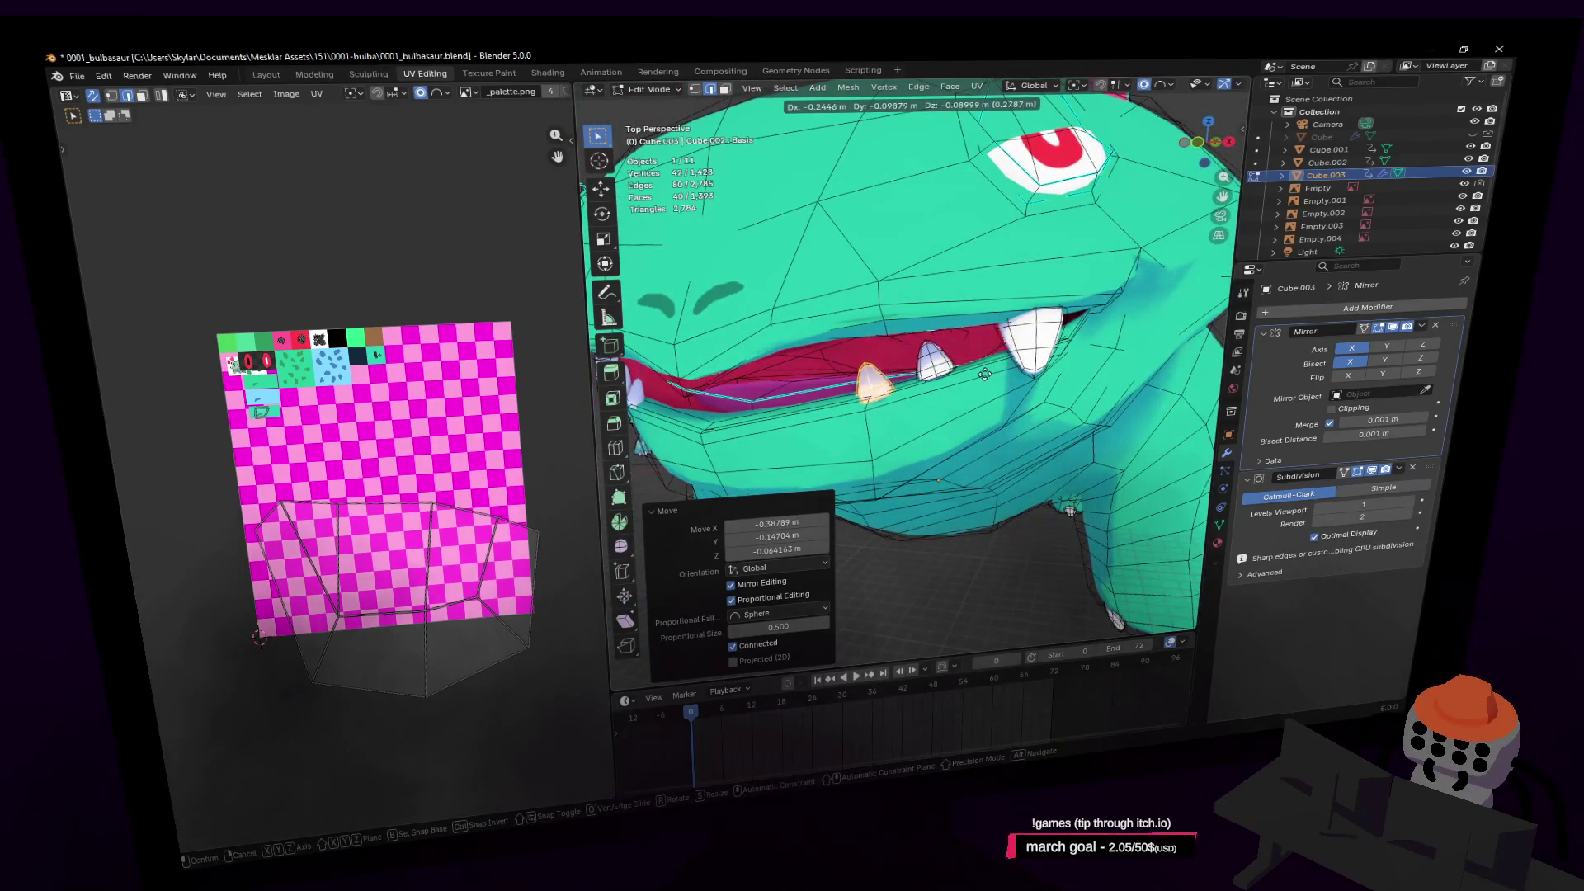
{"action": "left_click", "coordinate": [980, 372]}
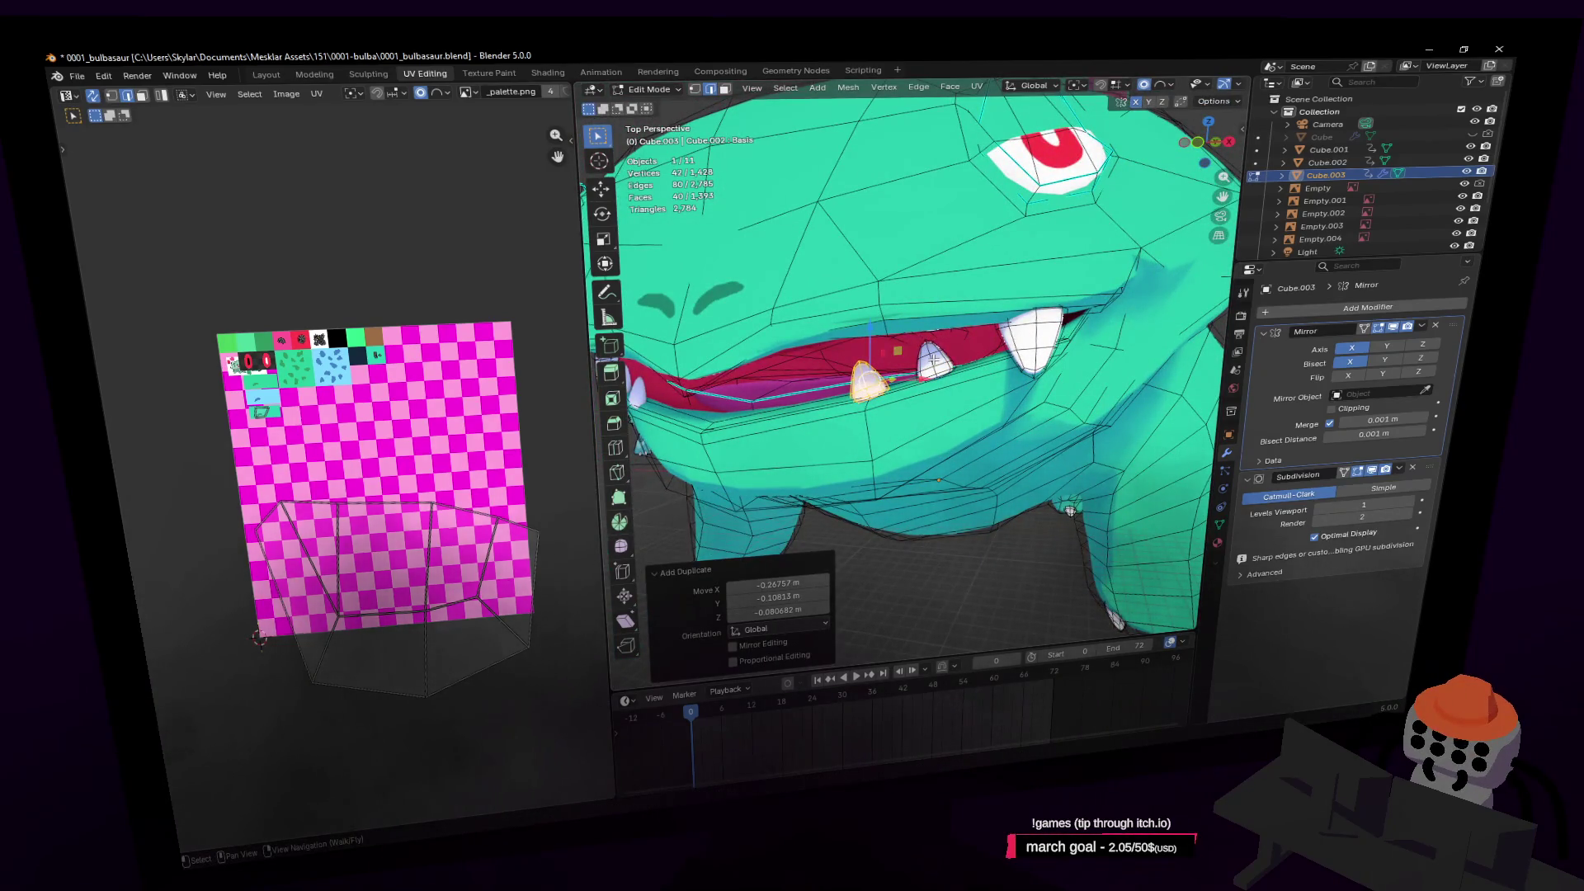
{"action": "key", "text": "l"}
{"action": "key", "text": "shift+grave"}
{"action": "left_click", "coordinate": [961, 357]}
{"action": "key", "text": "g"}
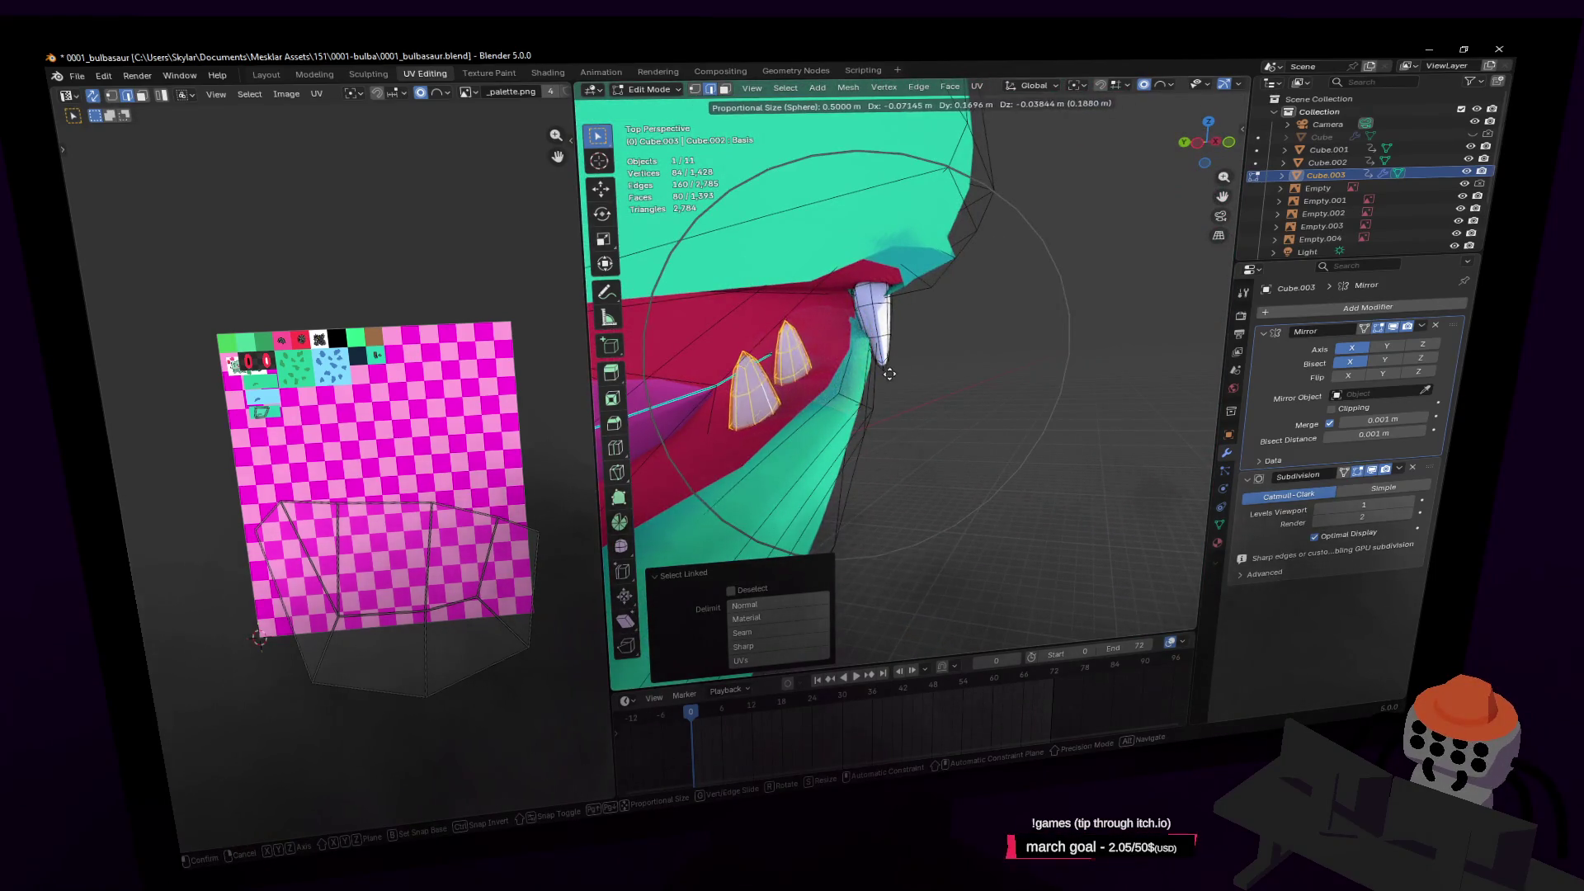
{"action": "left_click", "coordinate": [874, 356]}
Back in Object Mode, set the Key 1 shape key to 1.000 to open the mouth
{"action": "key", "text": "shift+grave"}
{"action": "key", "text": "Tab"}
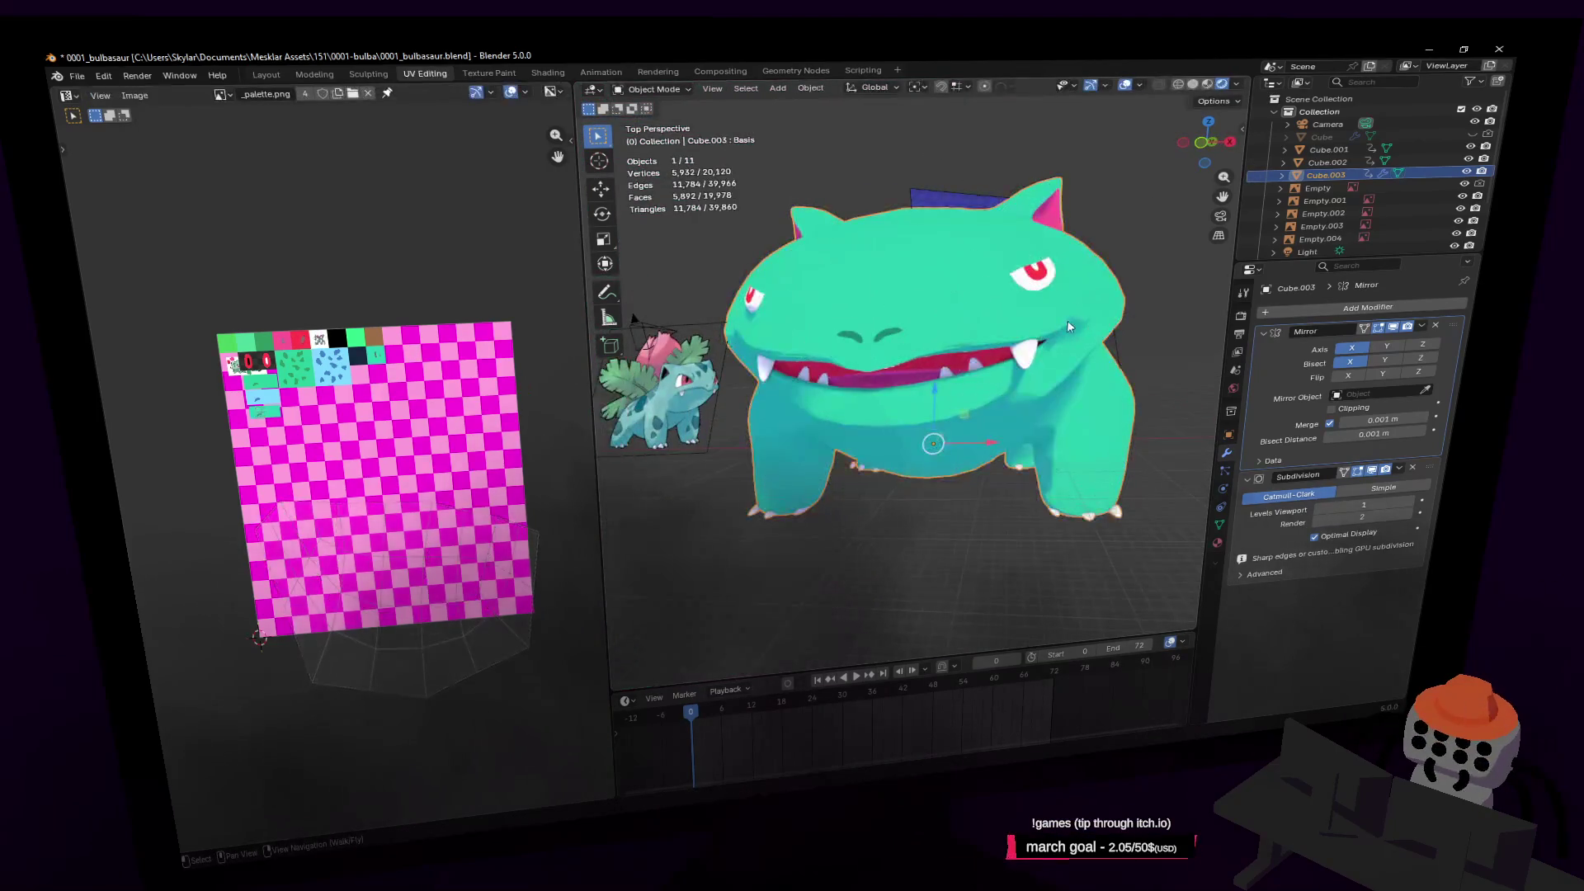
{"action": "left_click", "coordinate": [1093, 377]}
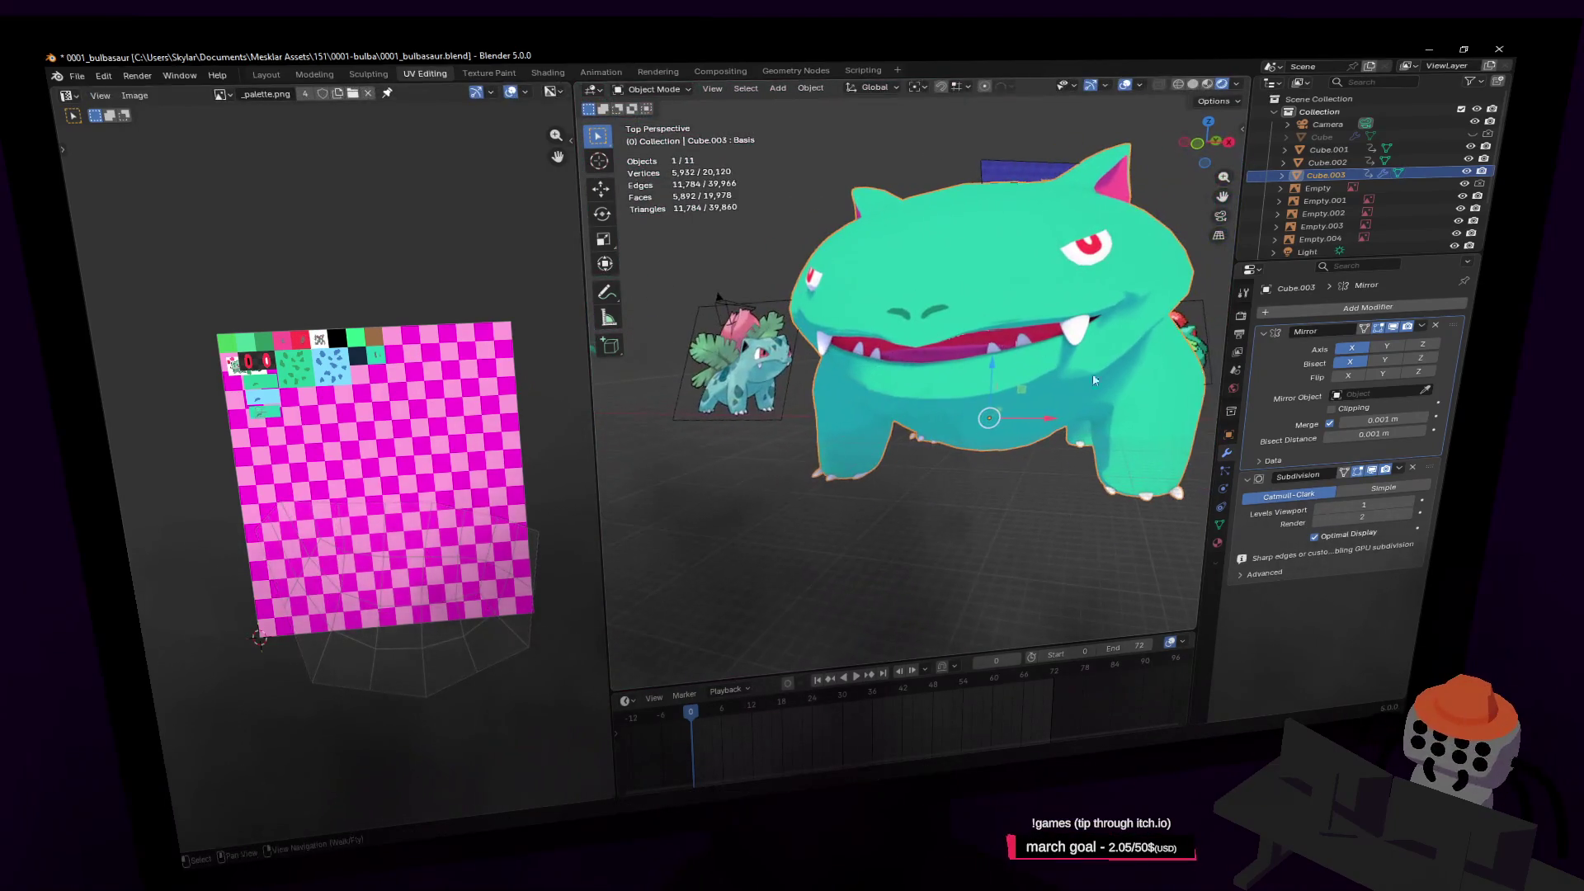
{"action": "left_click", "coordinate": [1220, 525]}
{"action": "left_click_drag", "start_coordinate": [1359, 453], "coordinate": [1394, 451]}
{"action": "scroll", "coordinate": [992, 386], "scroll_direction": "up", "scroll_amount": 6}
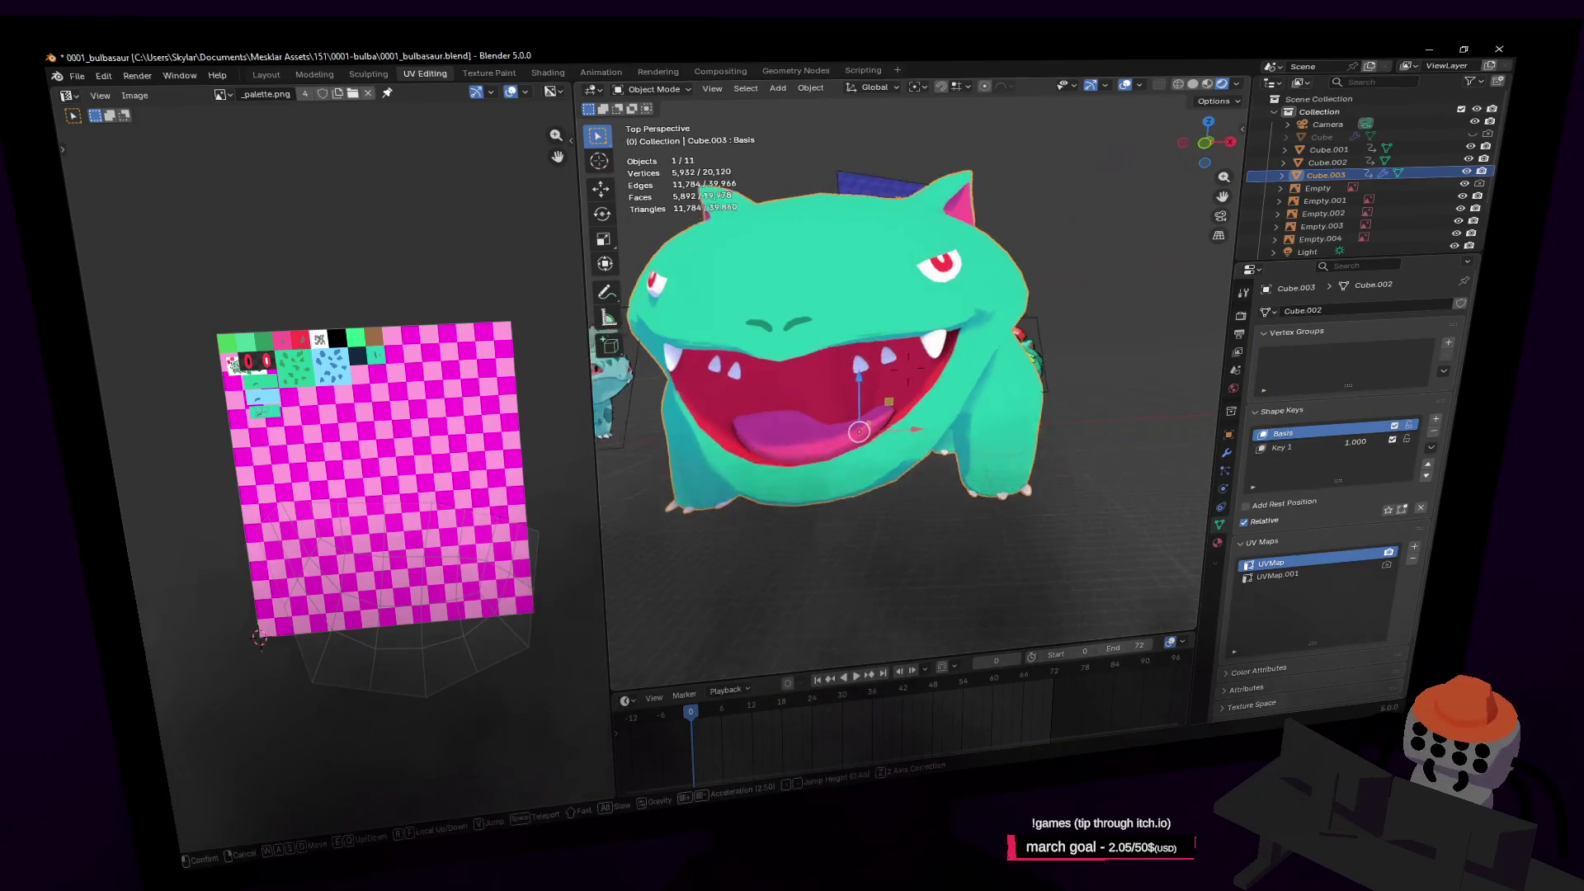
On the Key 1 shape in Edit Mode, lower the teeth along Z into the jaw
{"action": "key", "text": "Tab"}
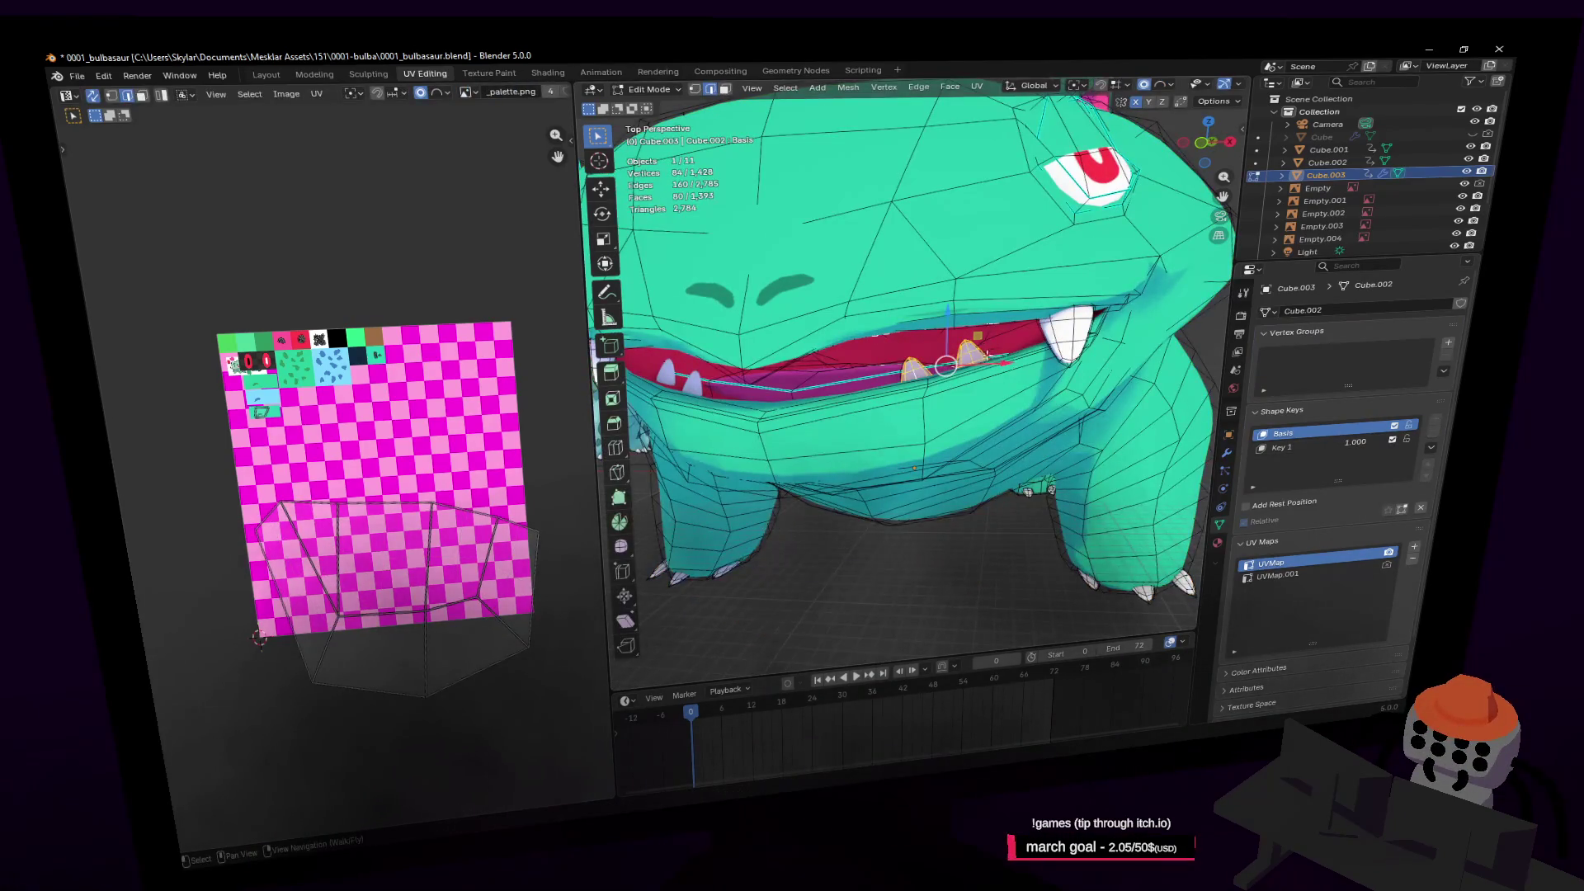
{"action": "left_click", "coordinate": [1310, 444]}
{"action": "key", "text": "g"}
{"action": "key", "text": "z"}
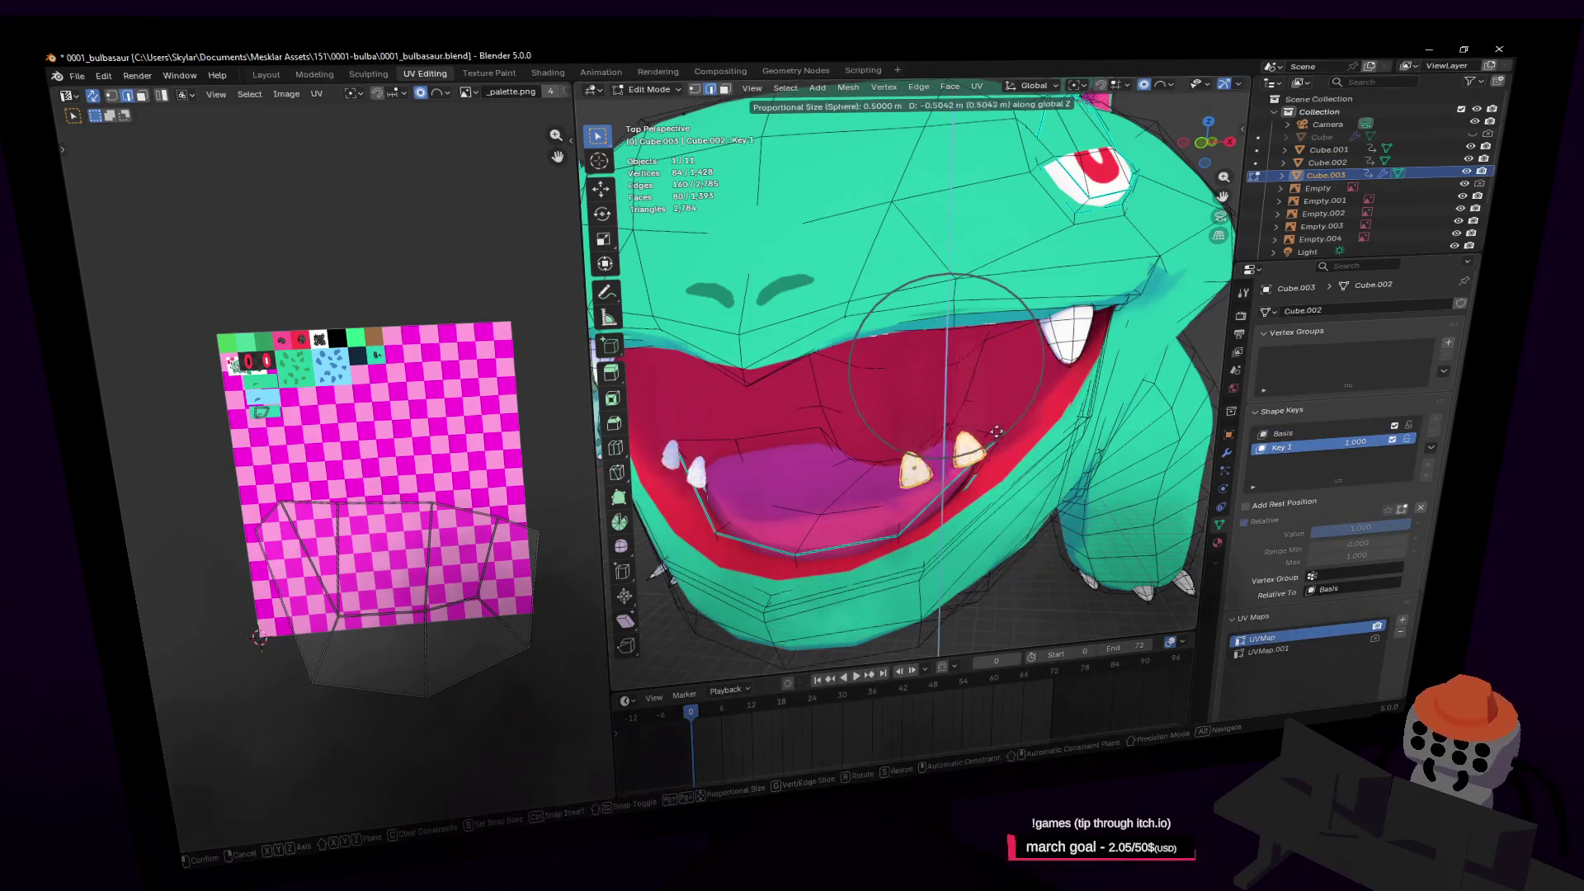
{"action": "left_click", "coordinate": [1013, 458]}
{"action": "key", "text": "r"}
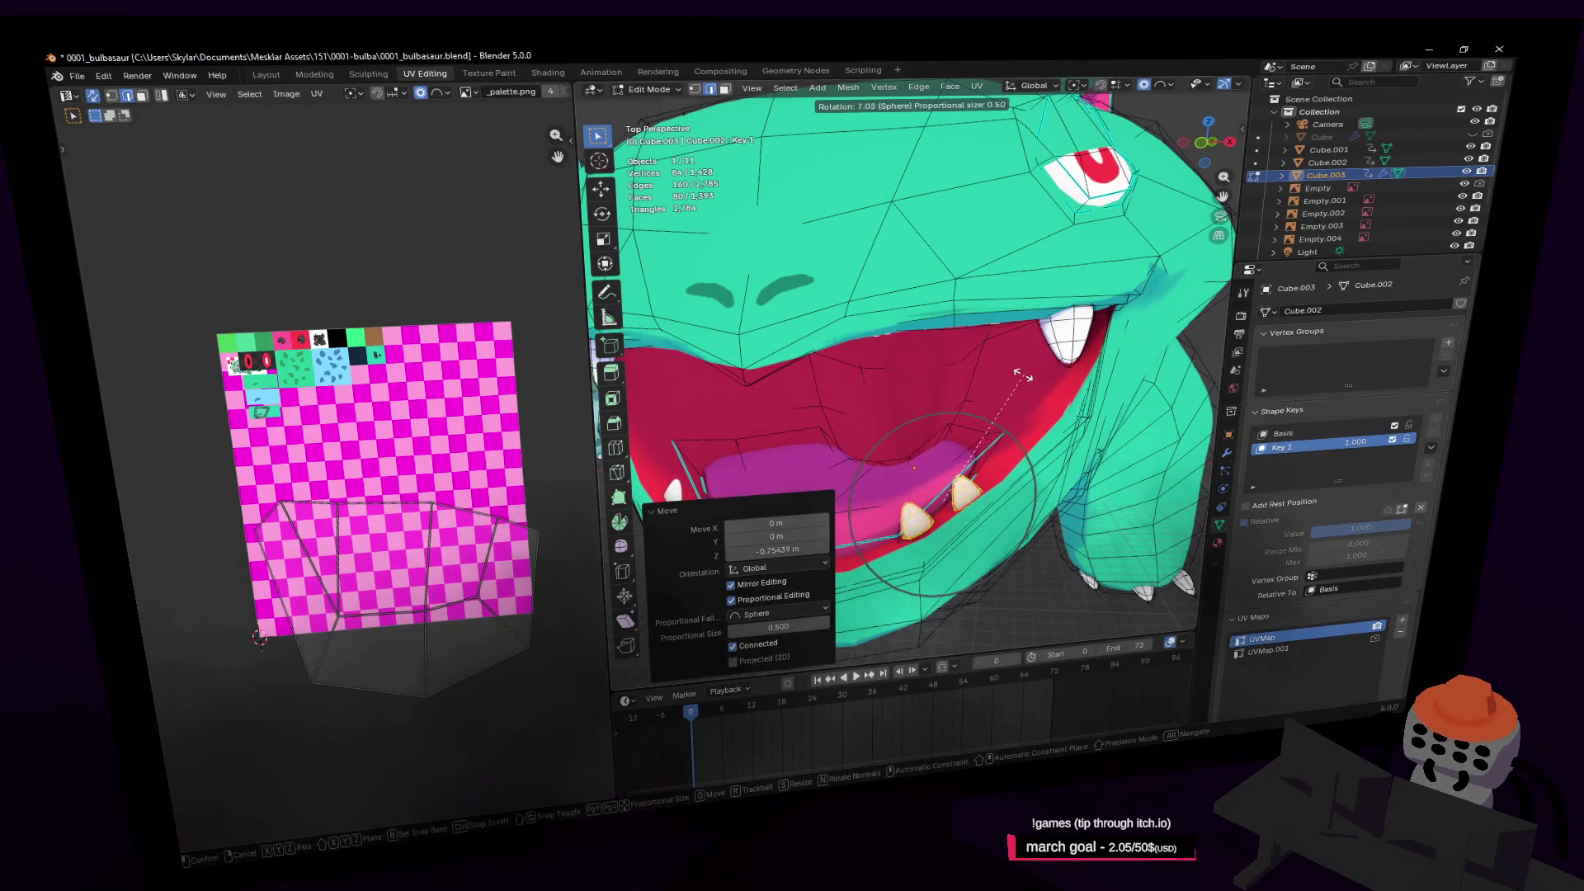
{"action": "key", "text": "Escape"}
{"action": "scroll", "coordinate": [953, 517], "scroll_direction": "up", "scroll_amount": 4}
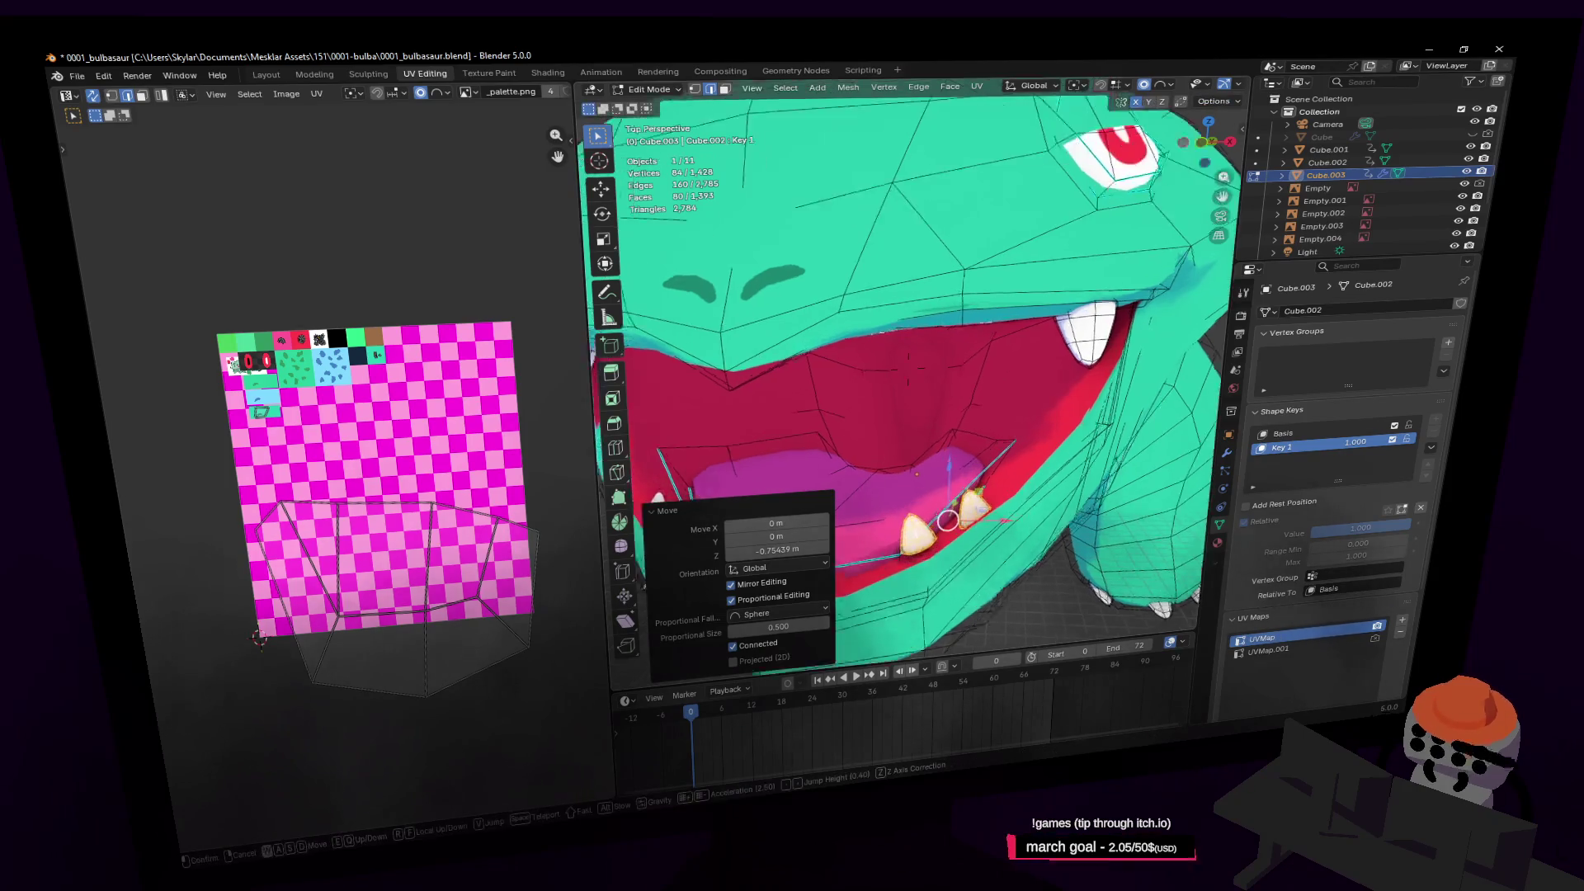
Select the linked lower-mouth part and nudge it slightly down along Z
{"action": "left_click", "coordinate": [924, 485]}
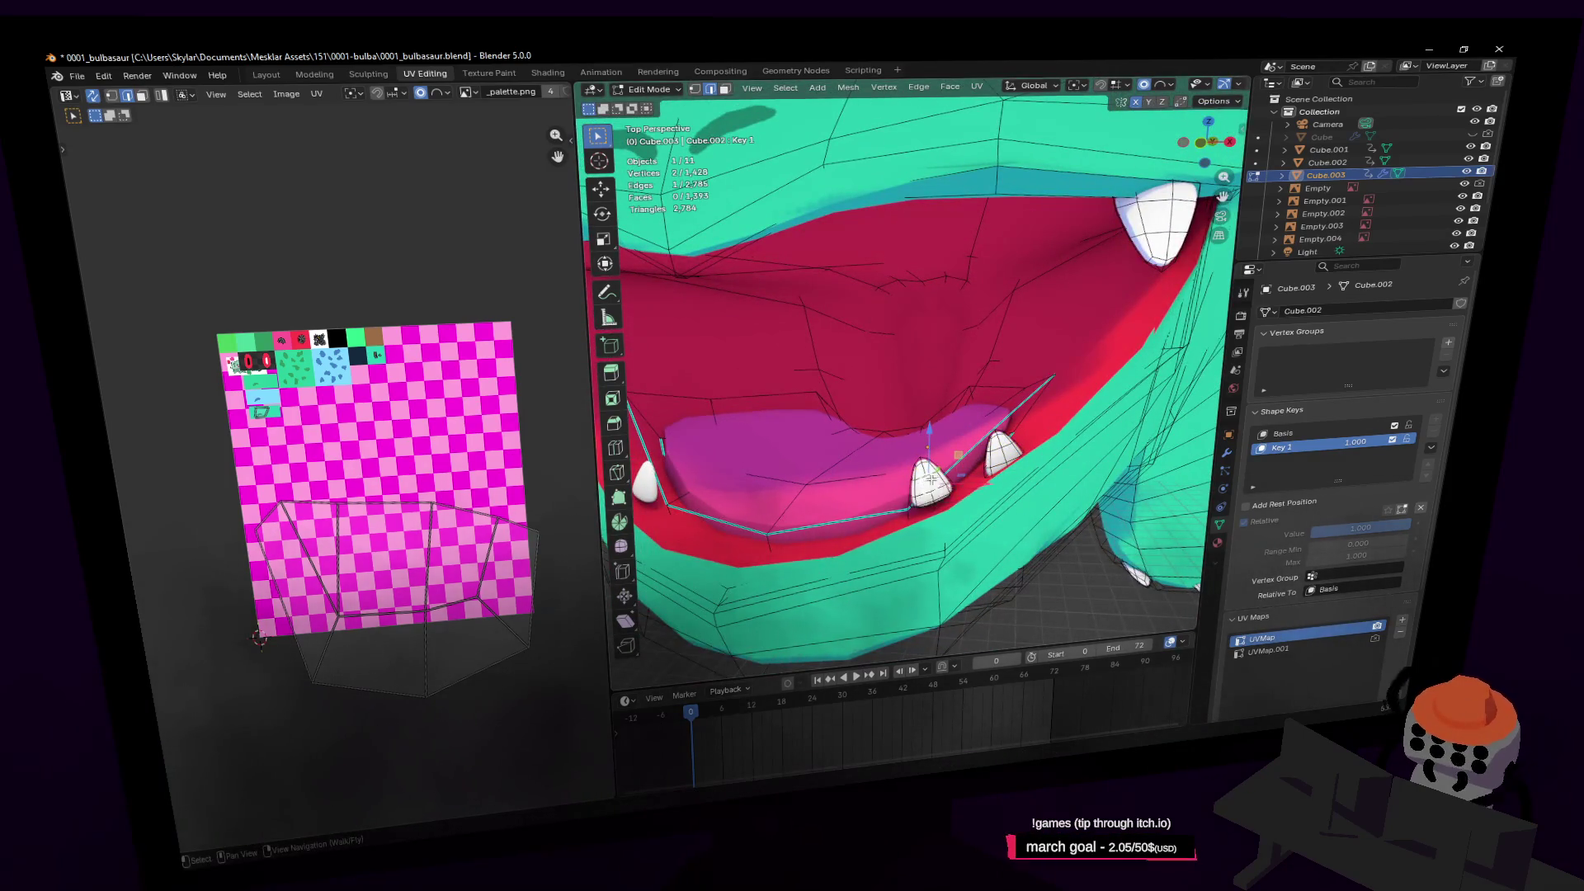
{"action": "key", "text": "ctrl+l"}
{"action": "key", "text": "g"}
{"action": "key", "text": "z"}
{"action": "left_click", "coordinate": [931, 481]}
Return to Object Mode and slide Key 1 back to 0.000 to test the mouth closing
{"action": "key", "text": "shift+grave"}
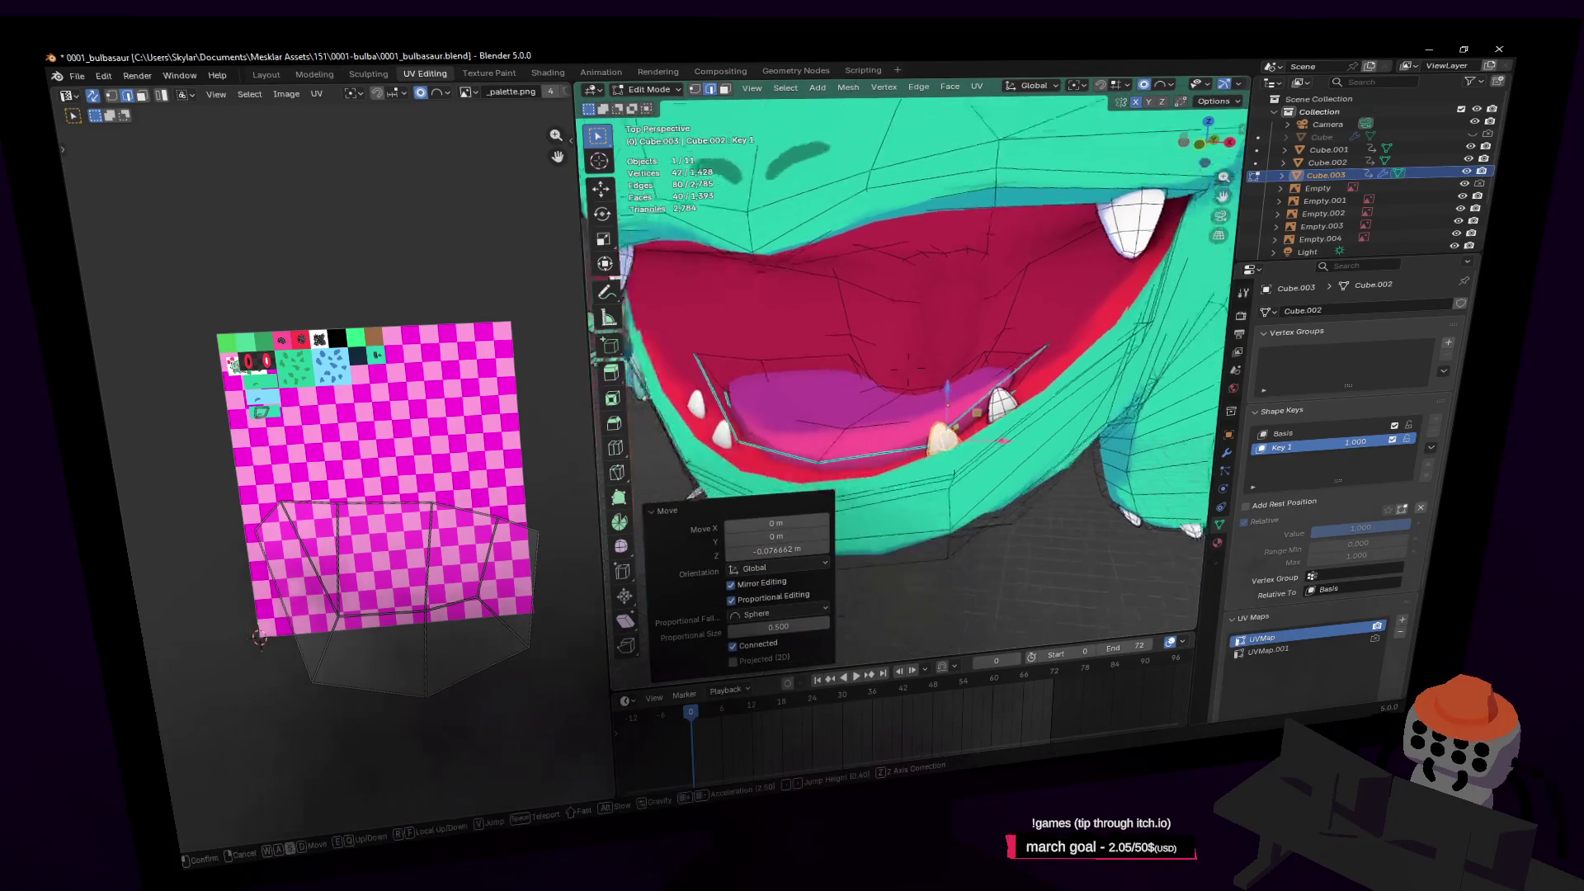
{"action": "key", "text": "s"}
{"action": "key", "text": "Tab"}
{"action": "left_click", "coordinate": [982, 357]}
{"action": "left_click_drag", "start_coordinate": [1386, 446], "coordinate": [1304, 446]}
{"action": "key", "text": "shift+grave"}
Fly to the Venusaur reference image, then fly back around to face the model
{"action": "left_click", "coordinate": [790, 291]}
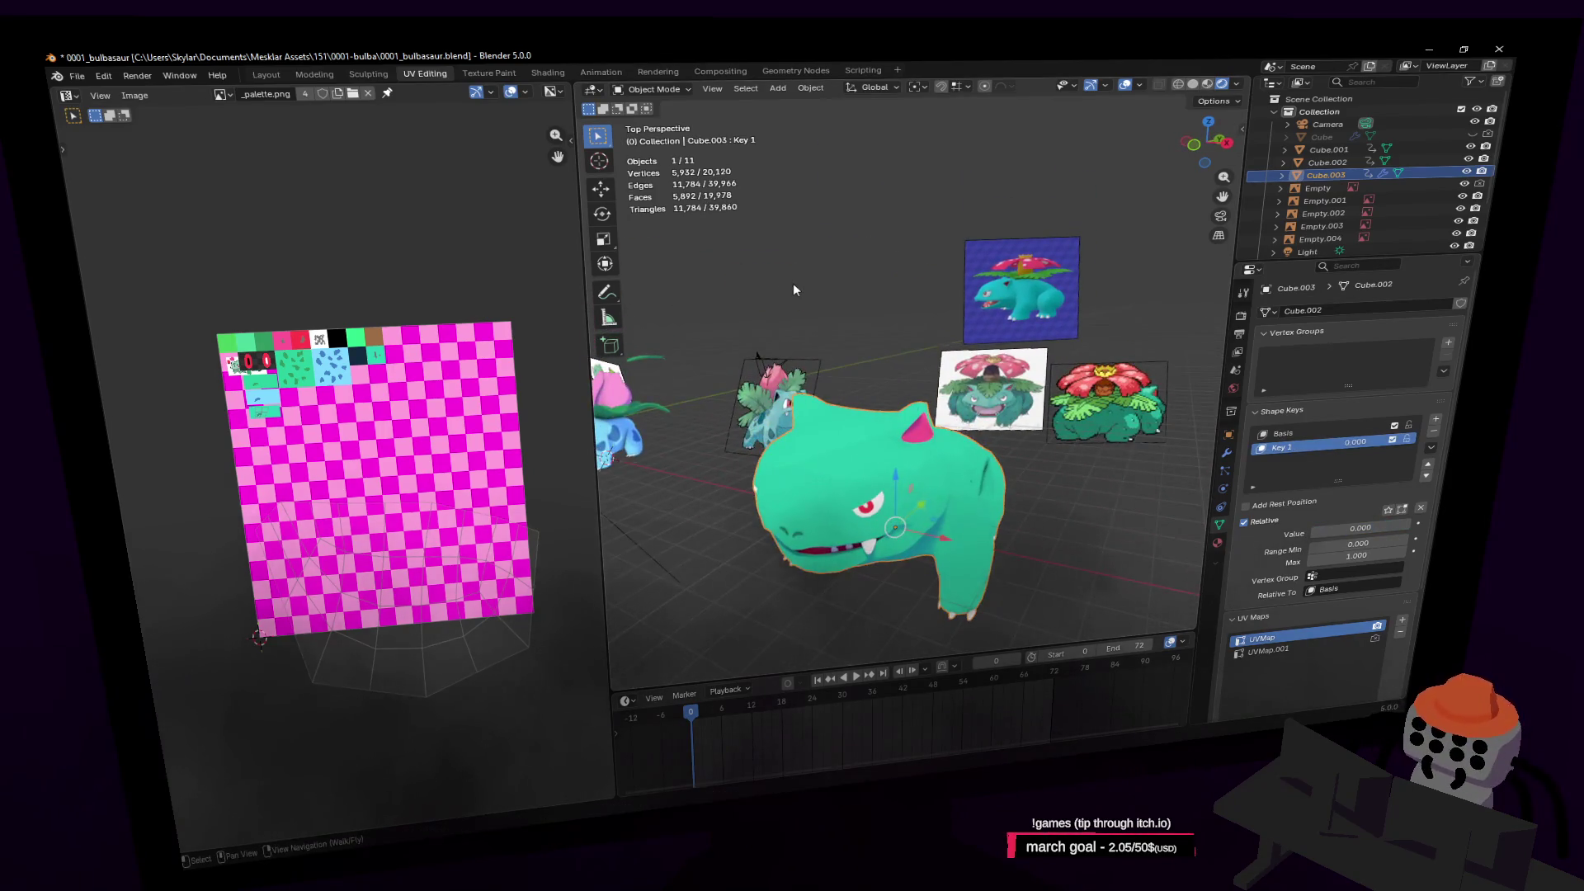
{"action": "key", "text": "shift+grave"}
{"action": "key", "text": "w"}
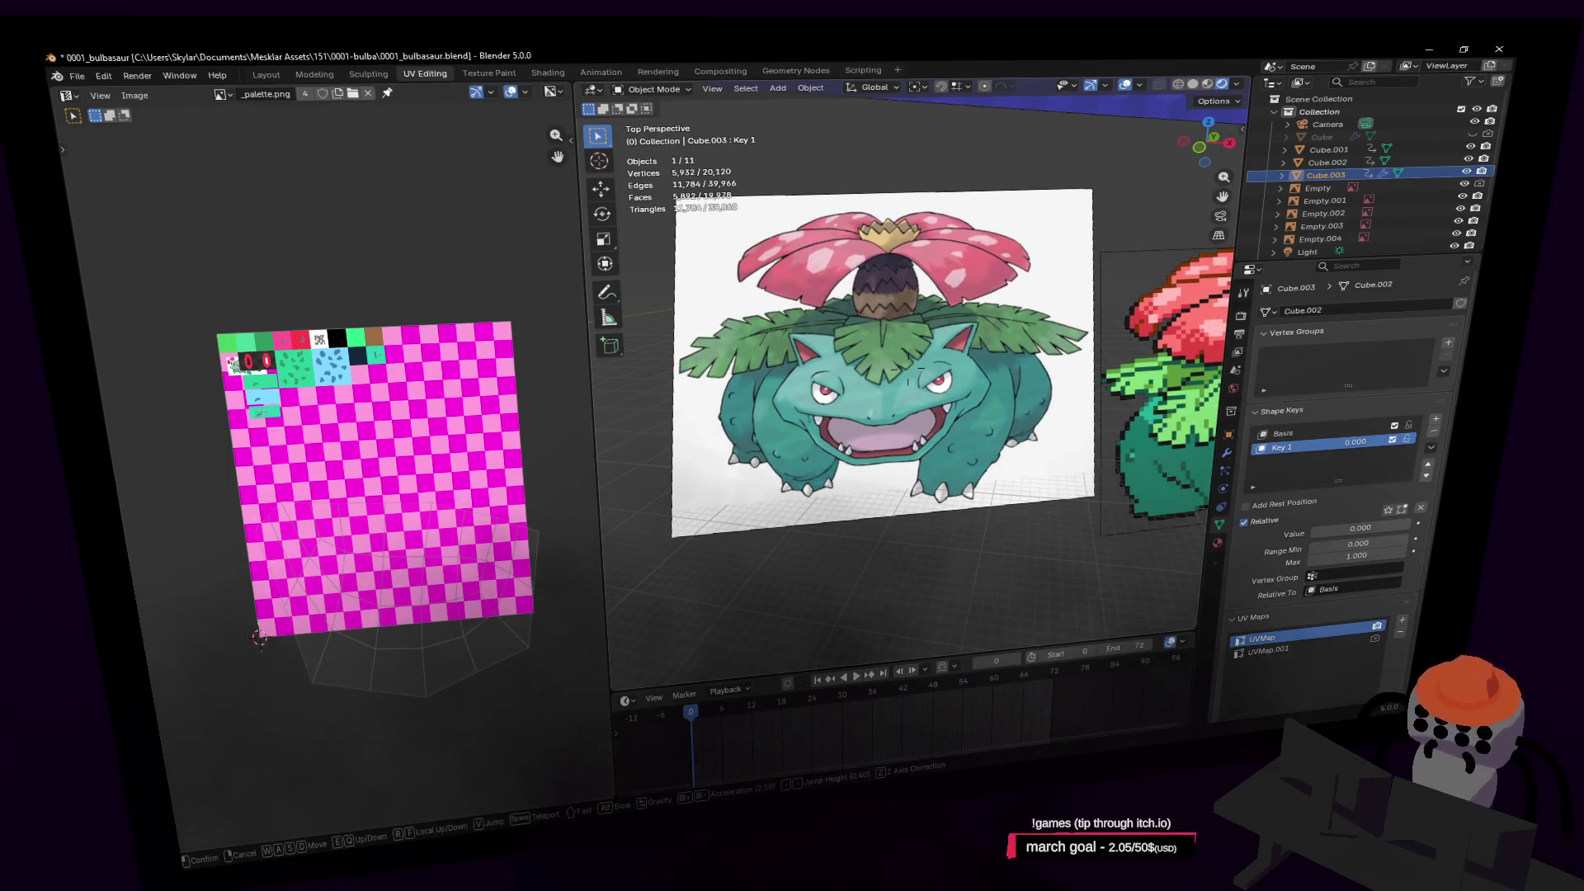
{"action": "left_click", "coordinate": [905, 363]}
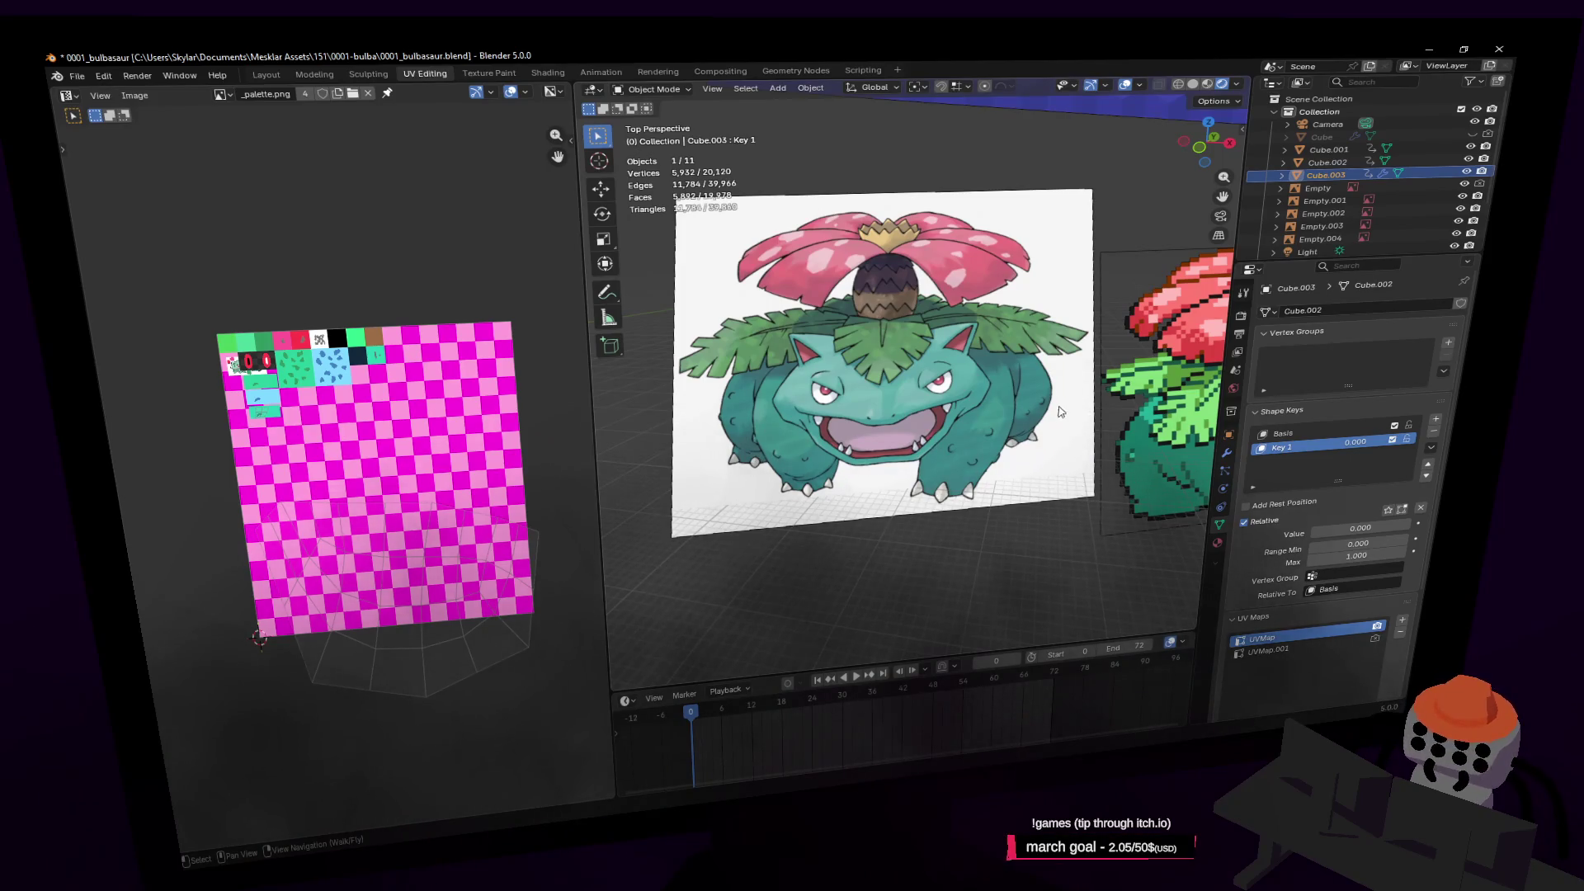
{"action": "key", "text": "shift+grave"}
{"action": "key", "text": "a"}
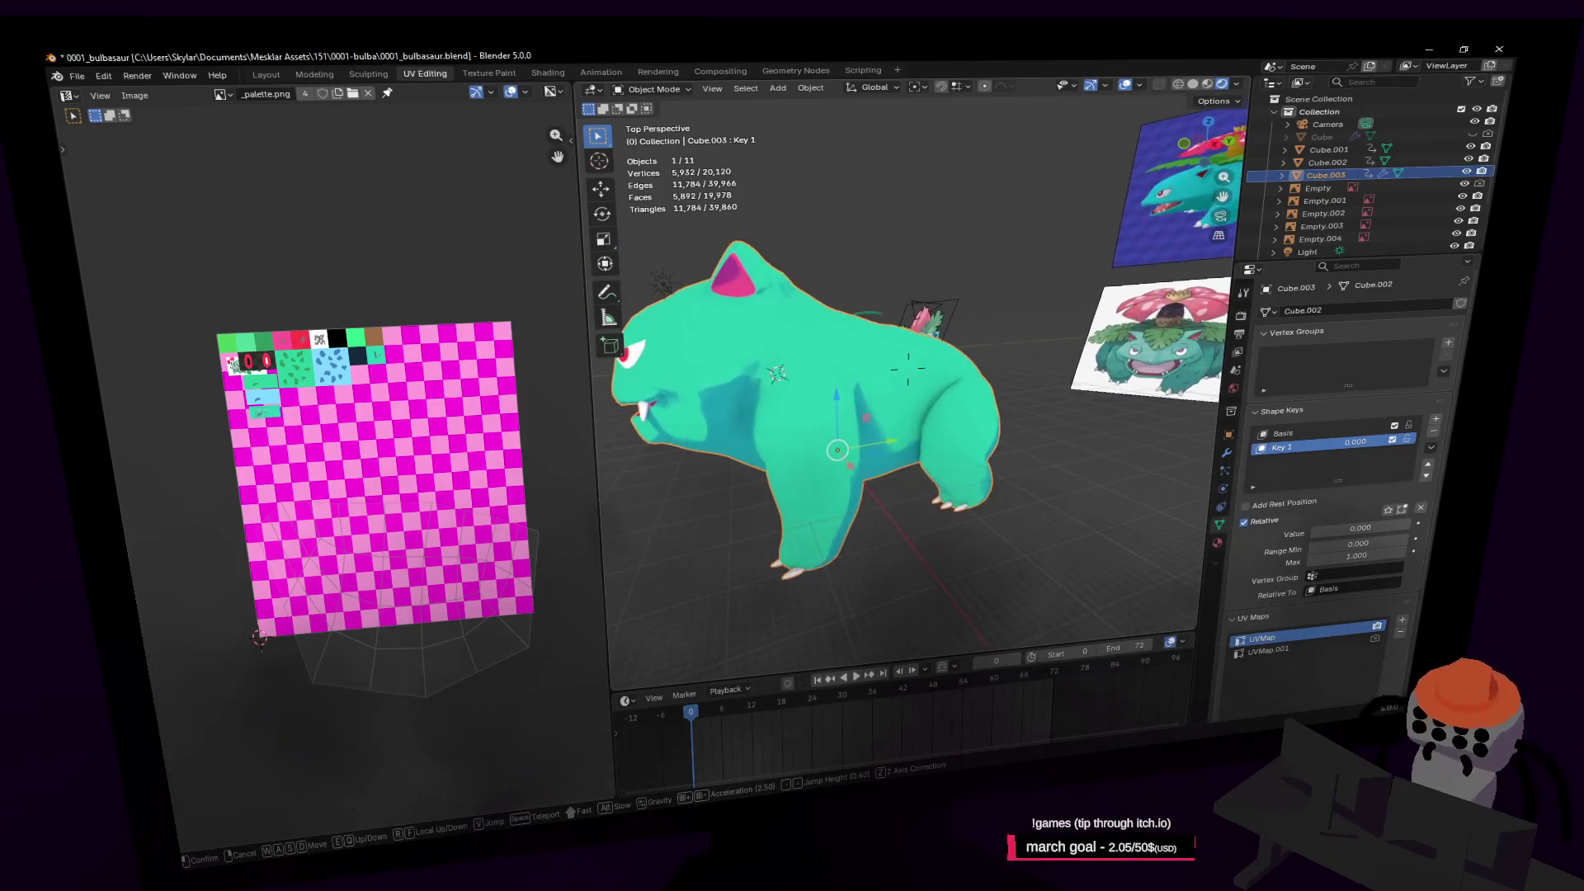
{"action": "key", "text": "shift+grave"}
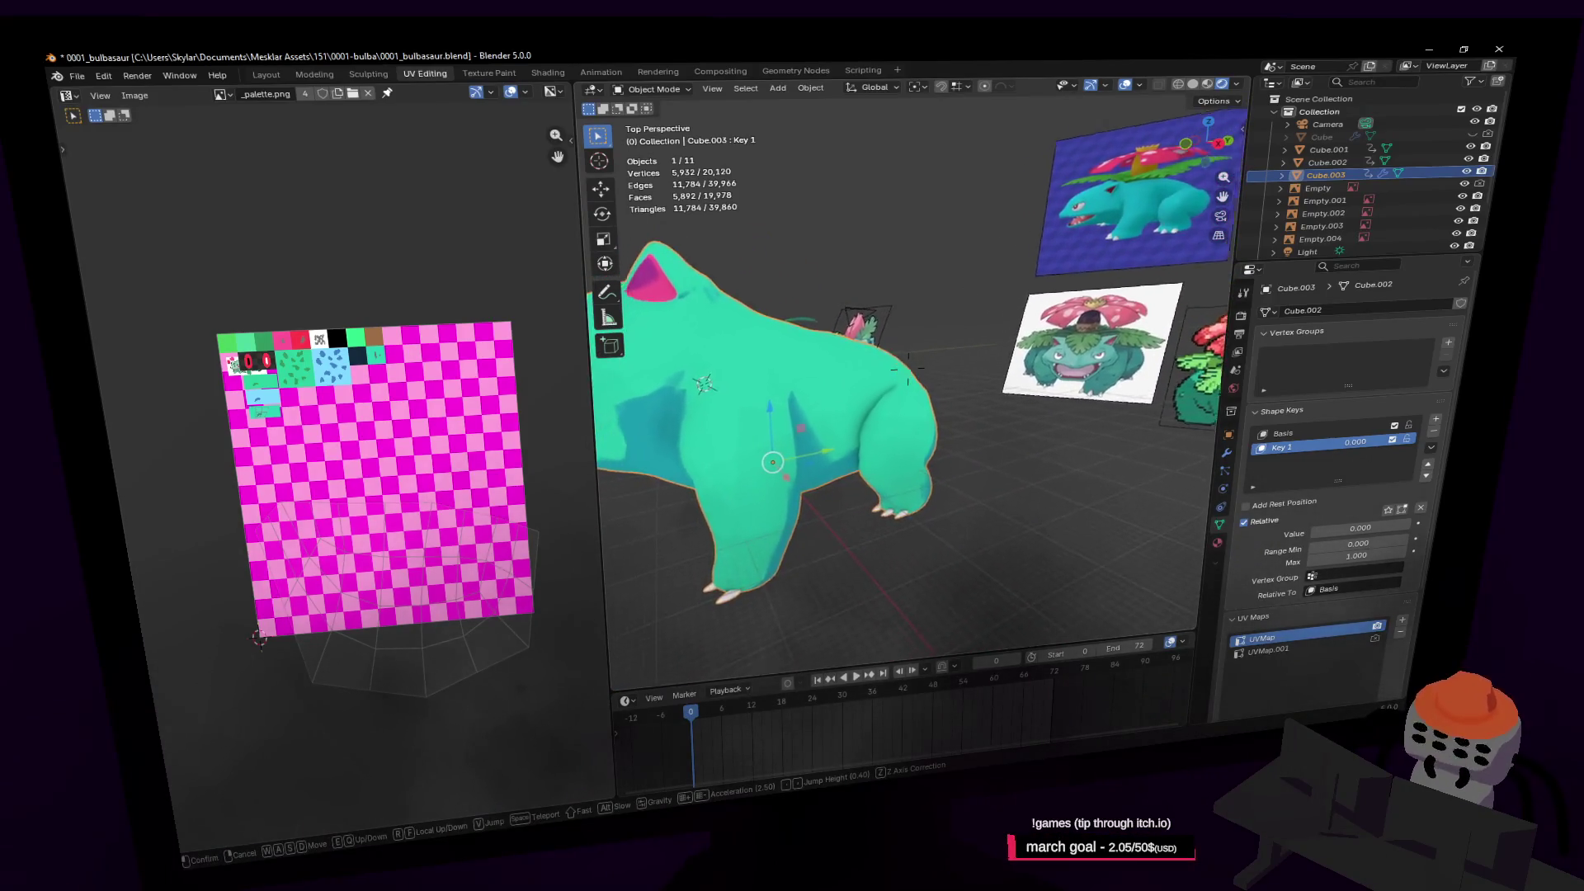
{"action": "key", "text": "w"}
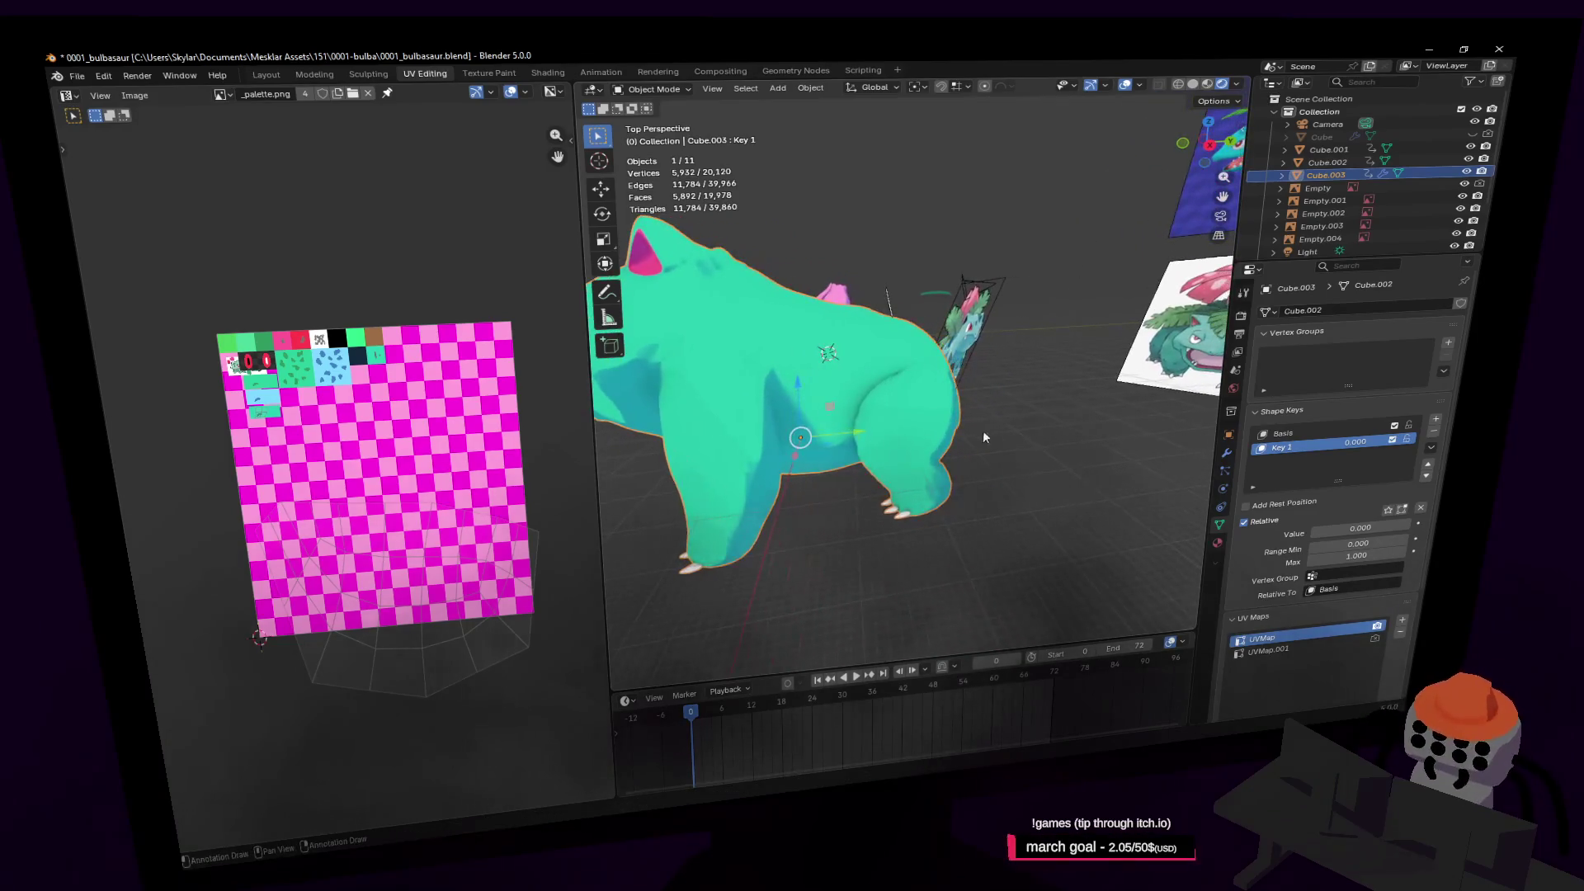
{"action": "key", "text": "a"}
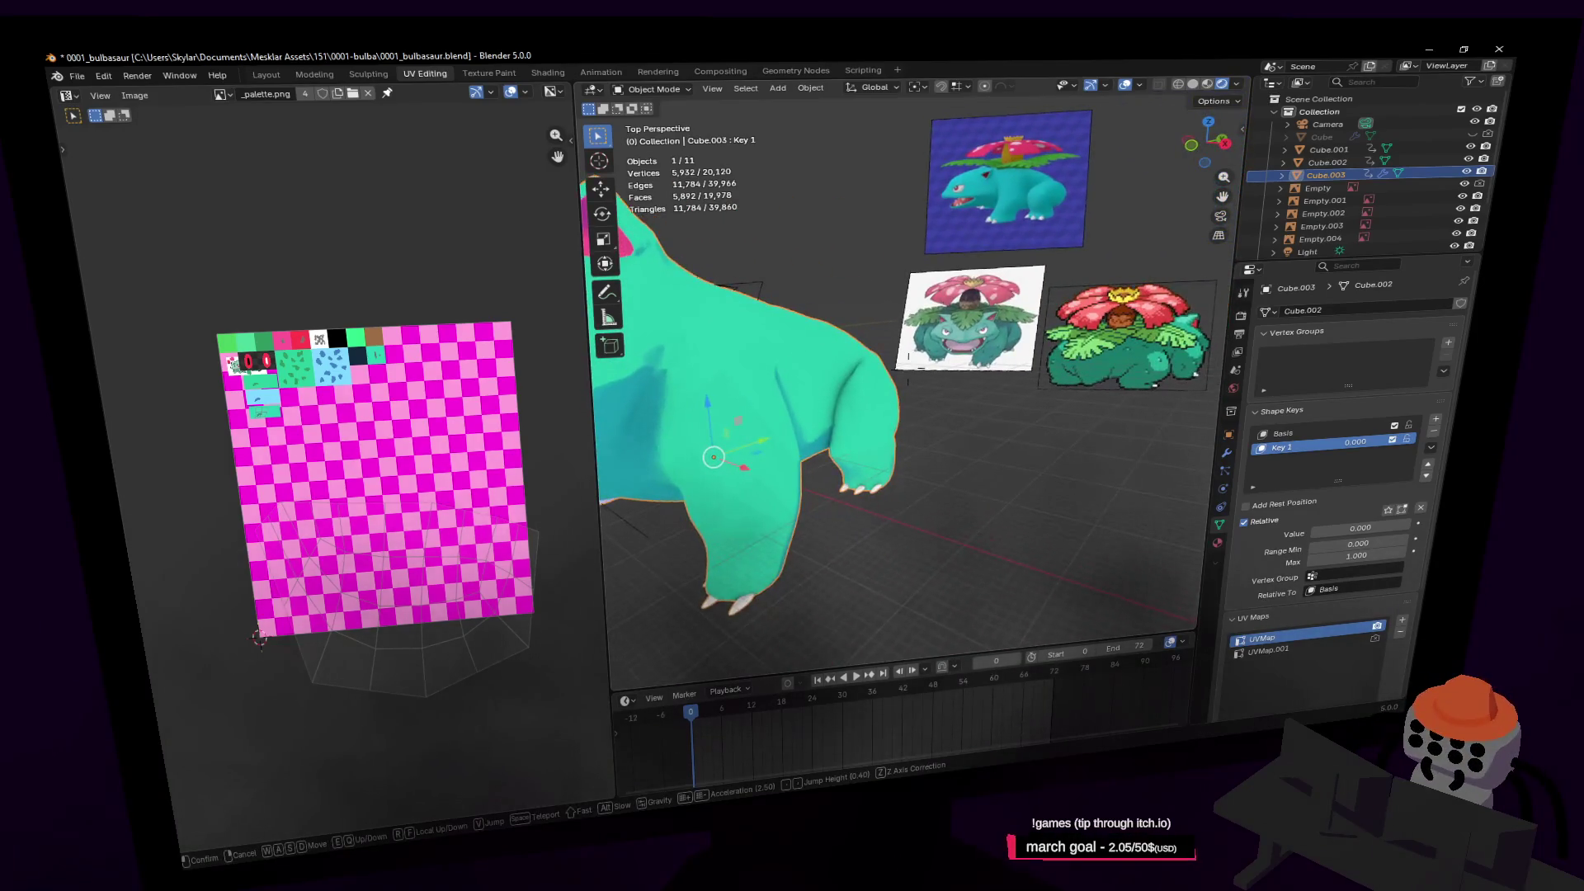
{"action": "key", "text": "Return"}
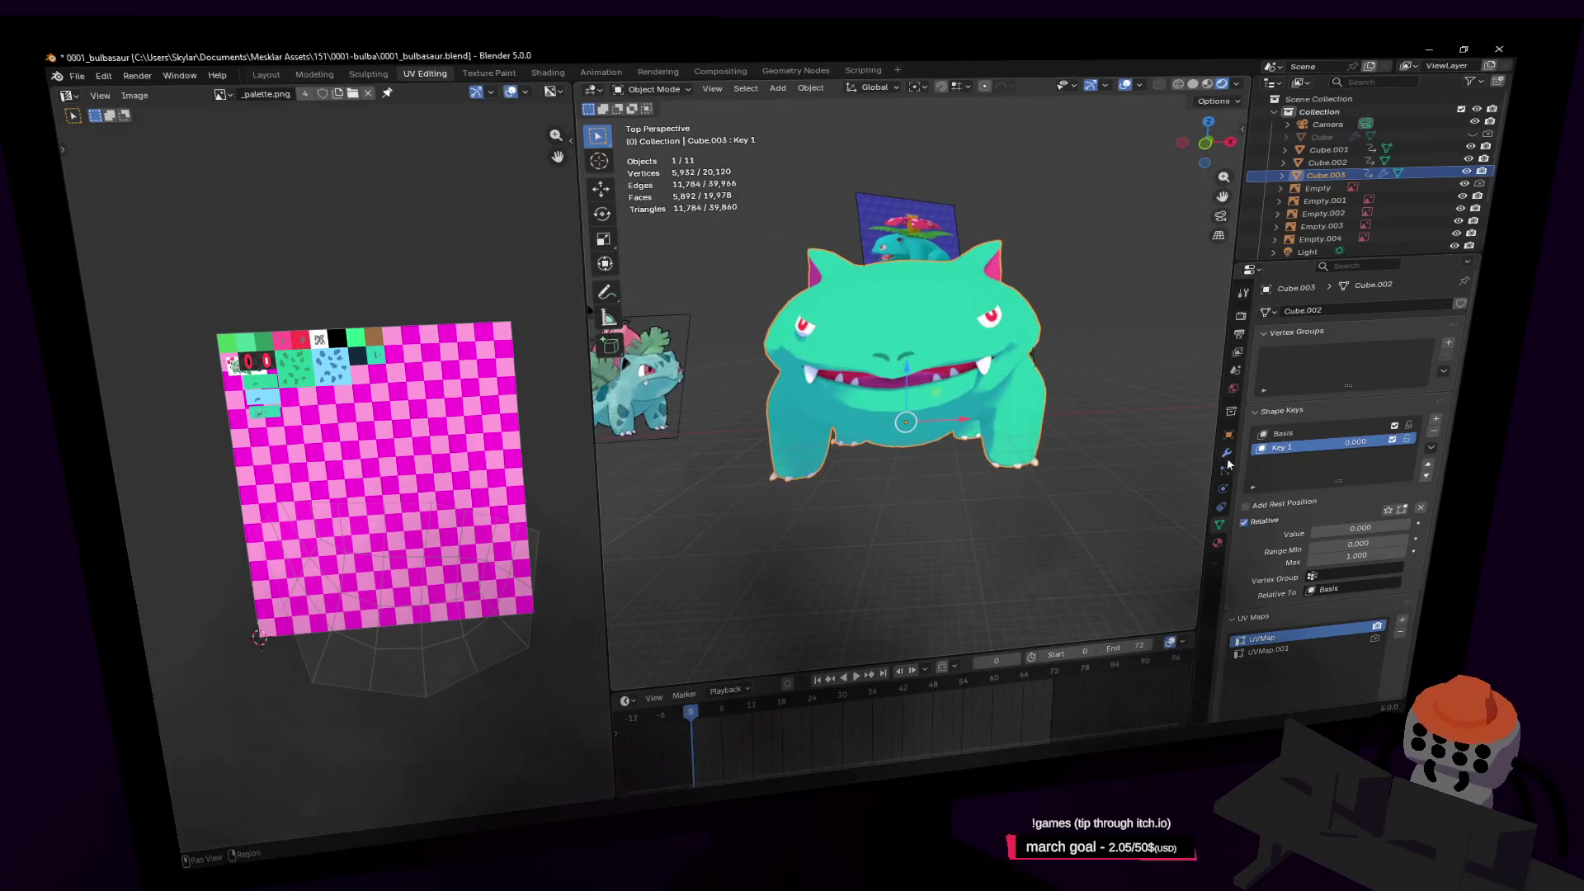
Raise Key 1 to preview the open mouth, then select the Basis shape key in Edit Mode
{"action": "left_click_drag", "start_coordinate": [1359, 448], "coordinate": [1419, 448]}
{"action": "middle_click_drag", "start_coordinate": [1106, 396], "coordinate": [1159, 386]}
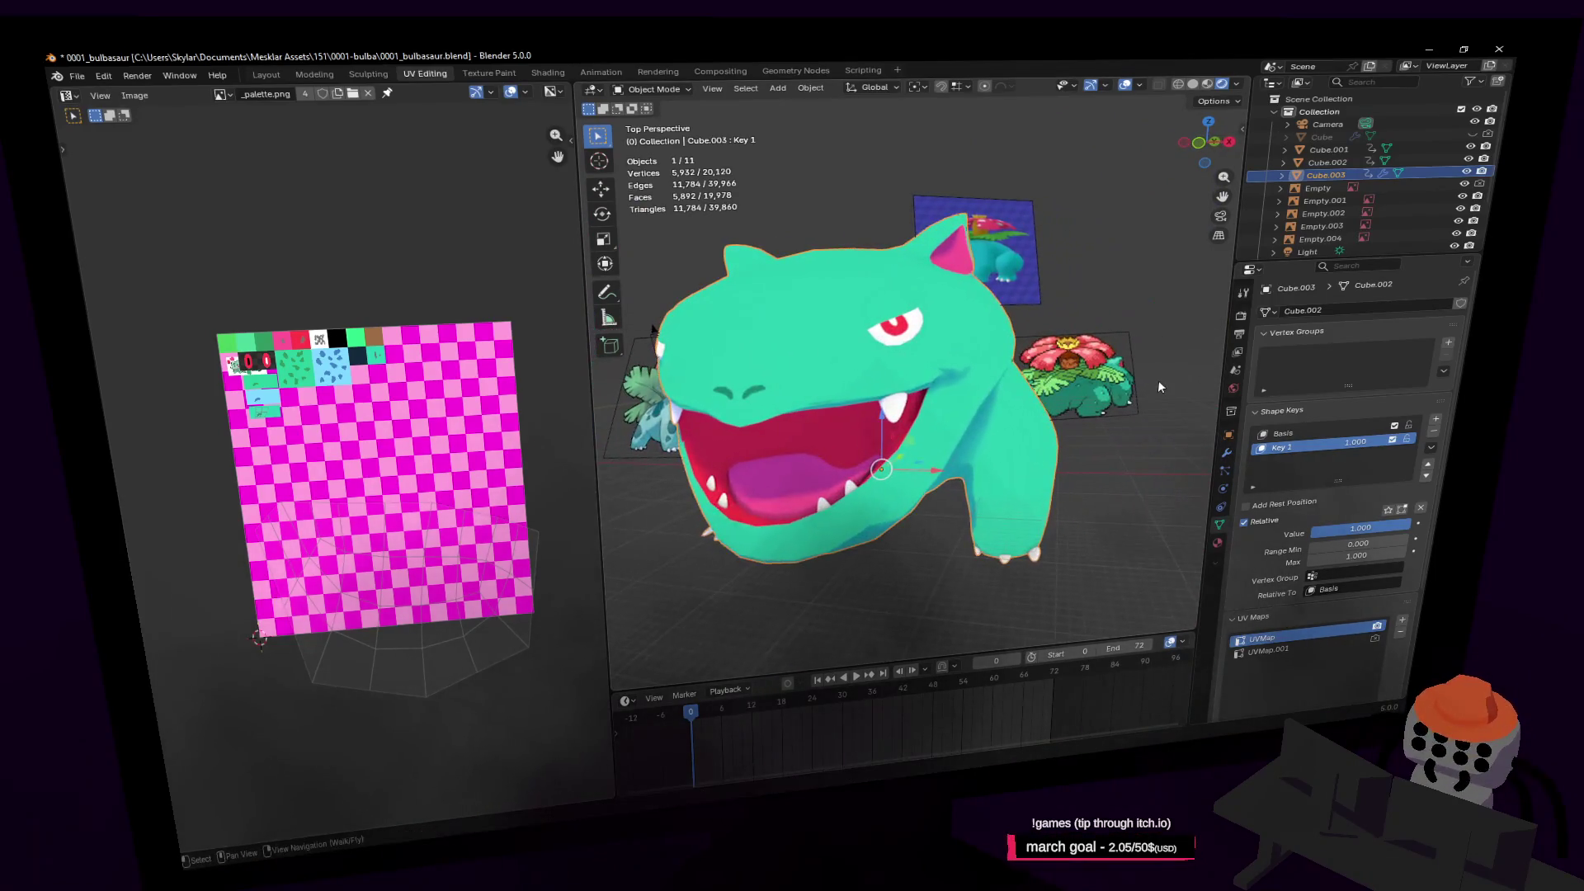
{"action": "left_click", "coordinate": [1353, 435]}
{"action": "key", "text": "Tab"}
Fly in close to the face and push the selected cheek vertices along X
{"action": "key", "text": "shift+grave"}
{"action": "key", "text": "w"}
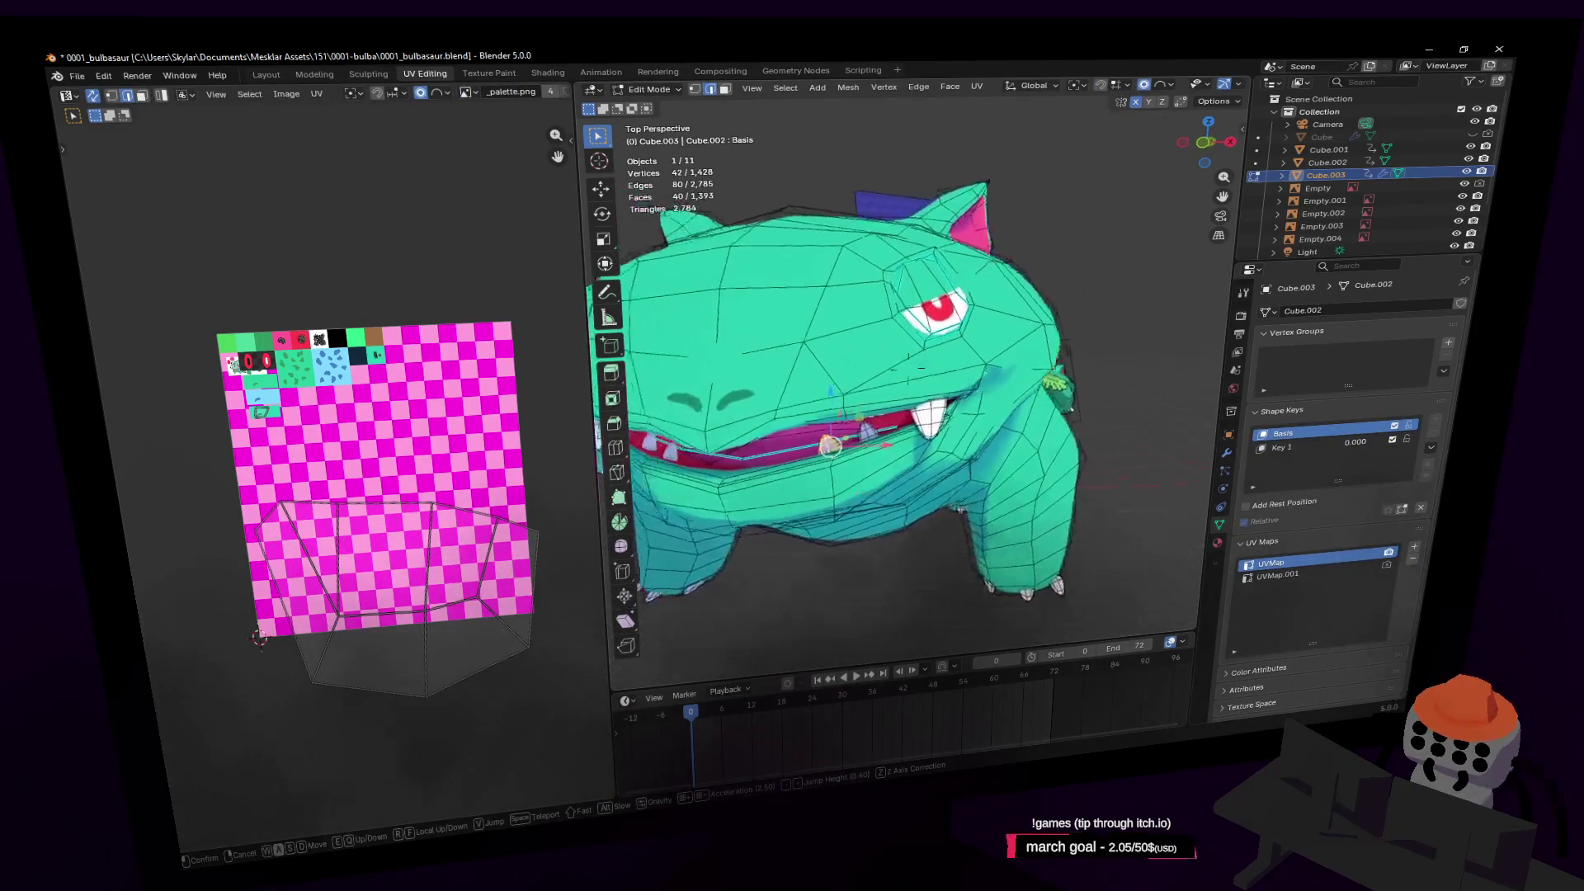
{"action": "left_click", "coordinate": [935, 367]}
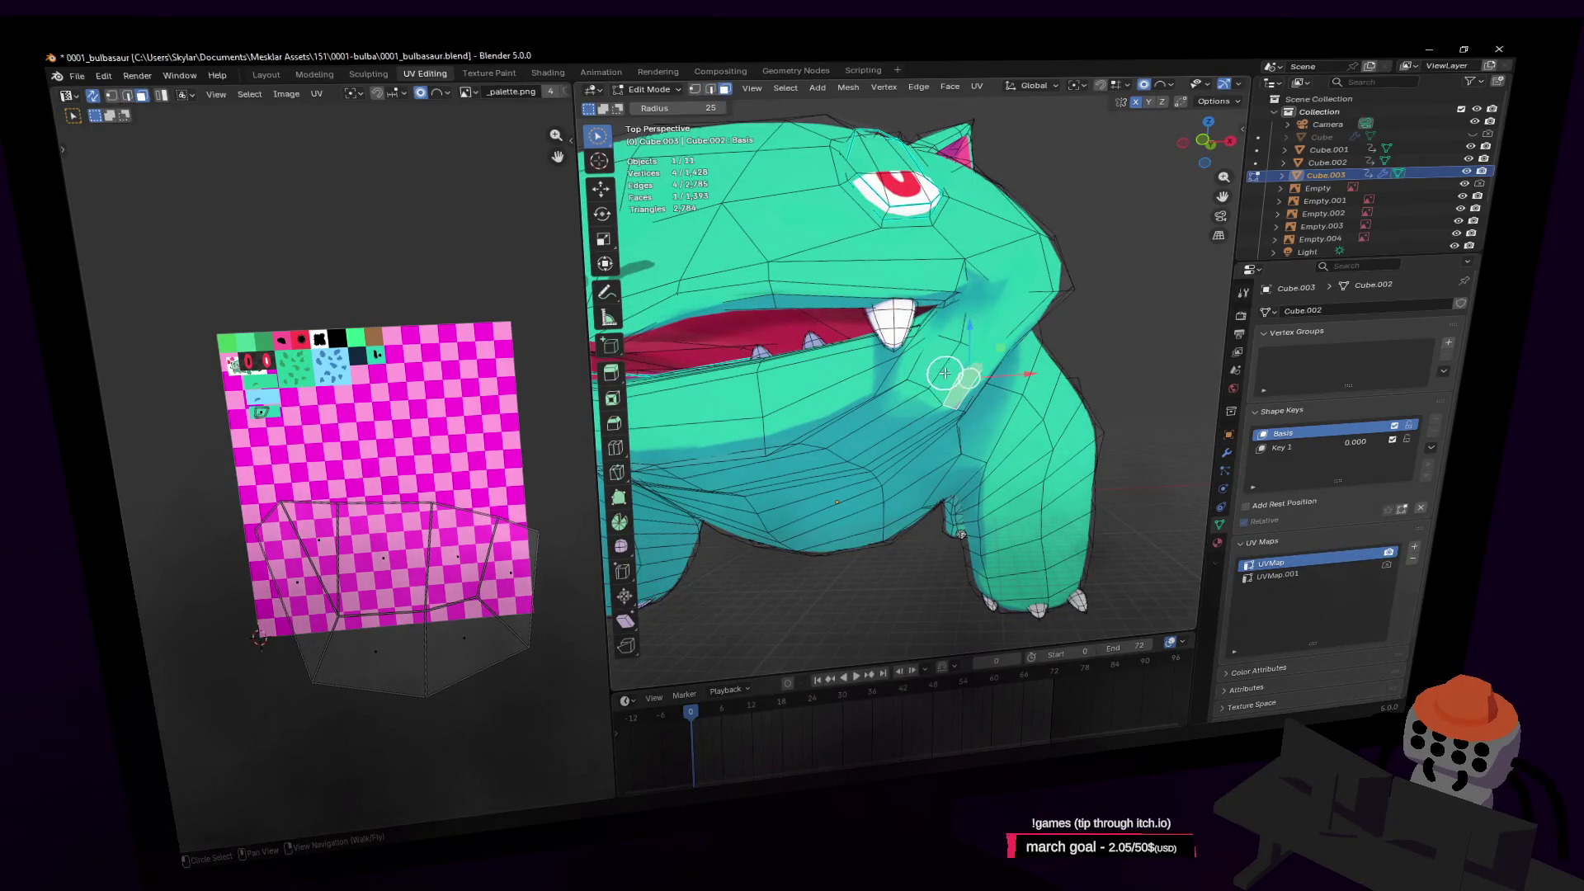
{"action": "left_click_drag", "start_coordinate": [1032, 370], "coordinate": [999, 371]}
Switch to vertex selection and scale the cheek vertices with proportional editing
{"action": "key", "text": "shift+grave"}
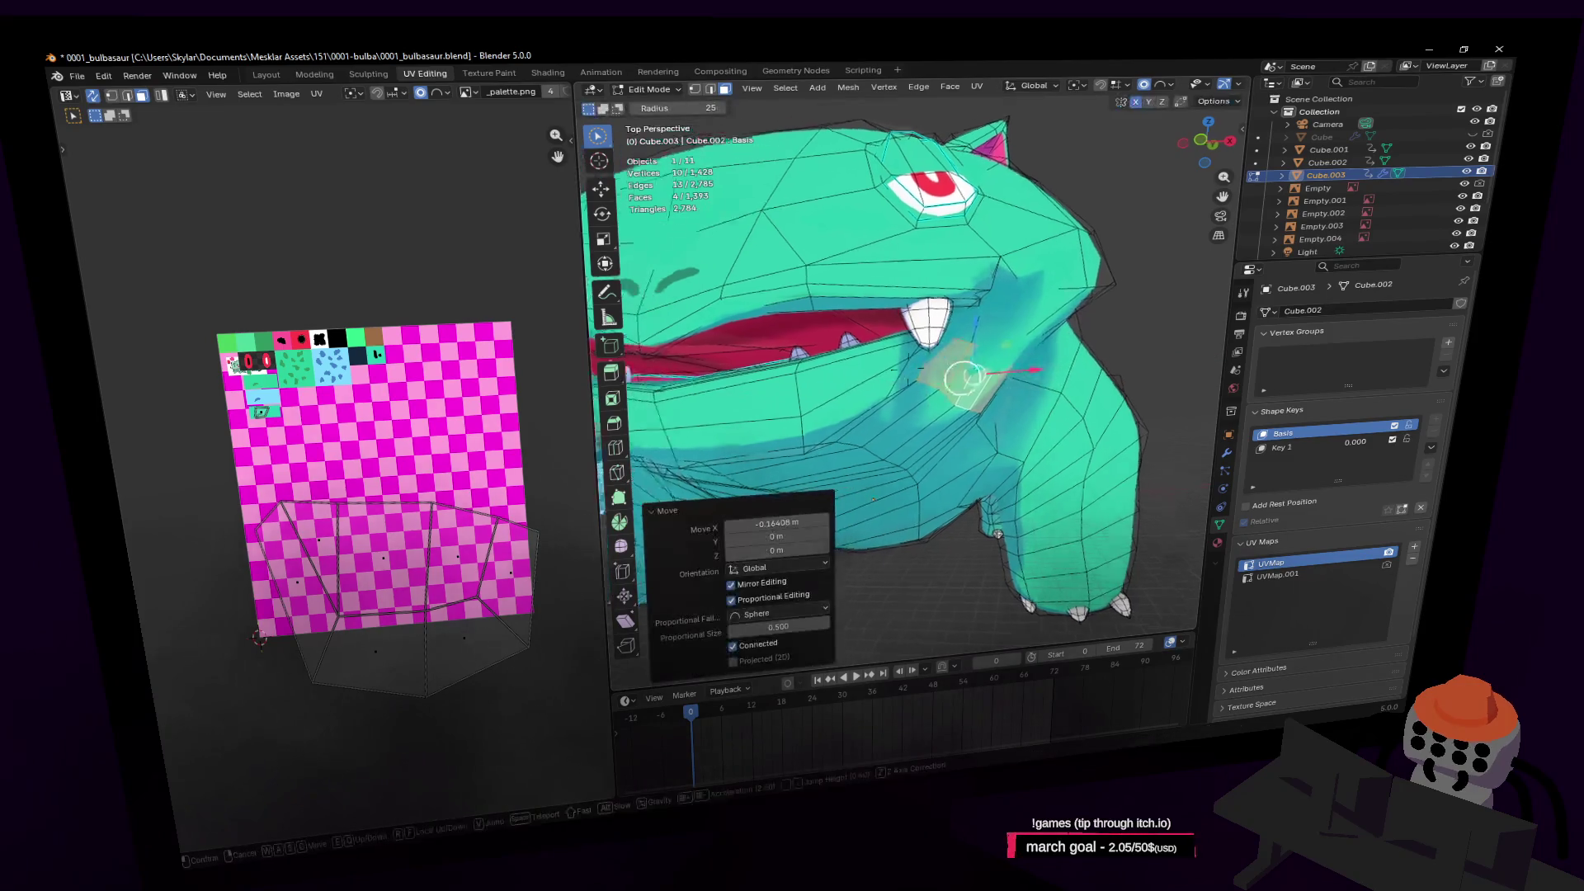
{"action": "key", "text": "w"}
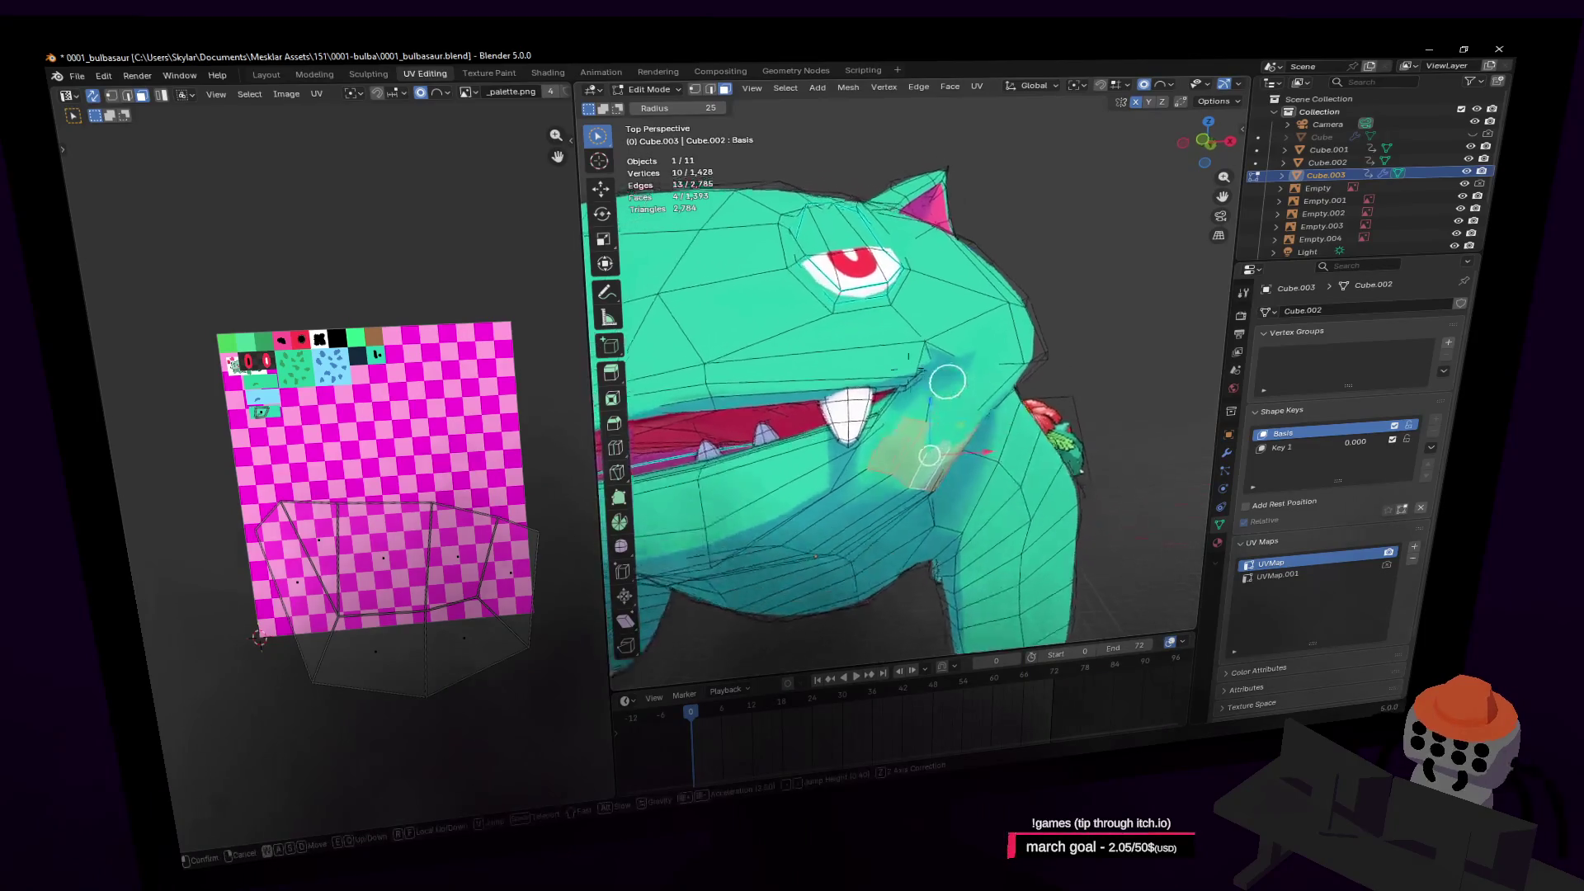
{"action": "left_click", "coordinate": [1018, 401]}
{"action": "key", "text": "1"}
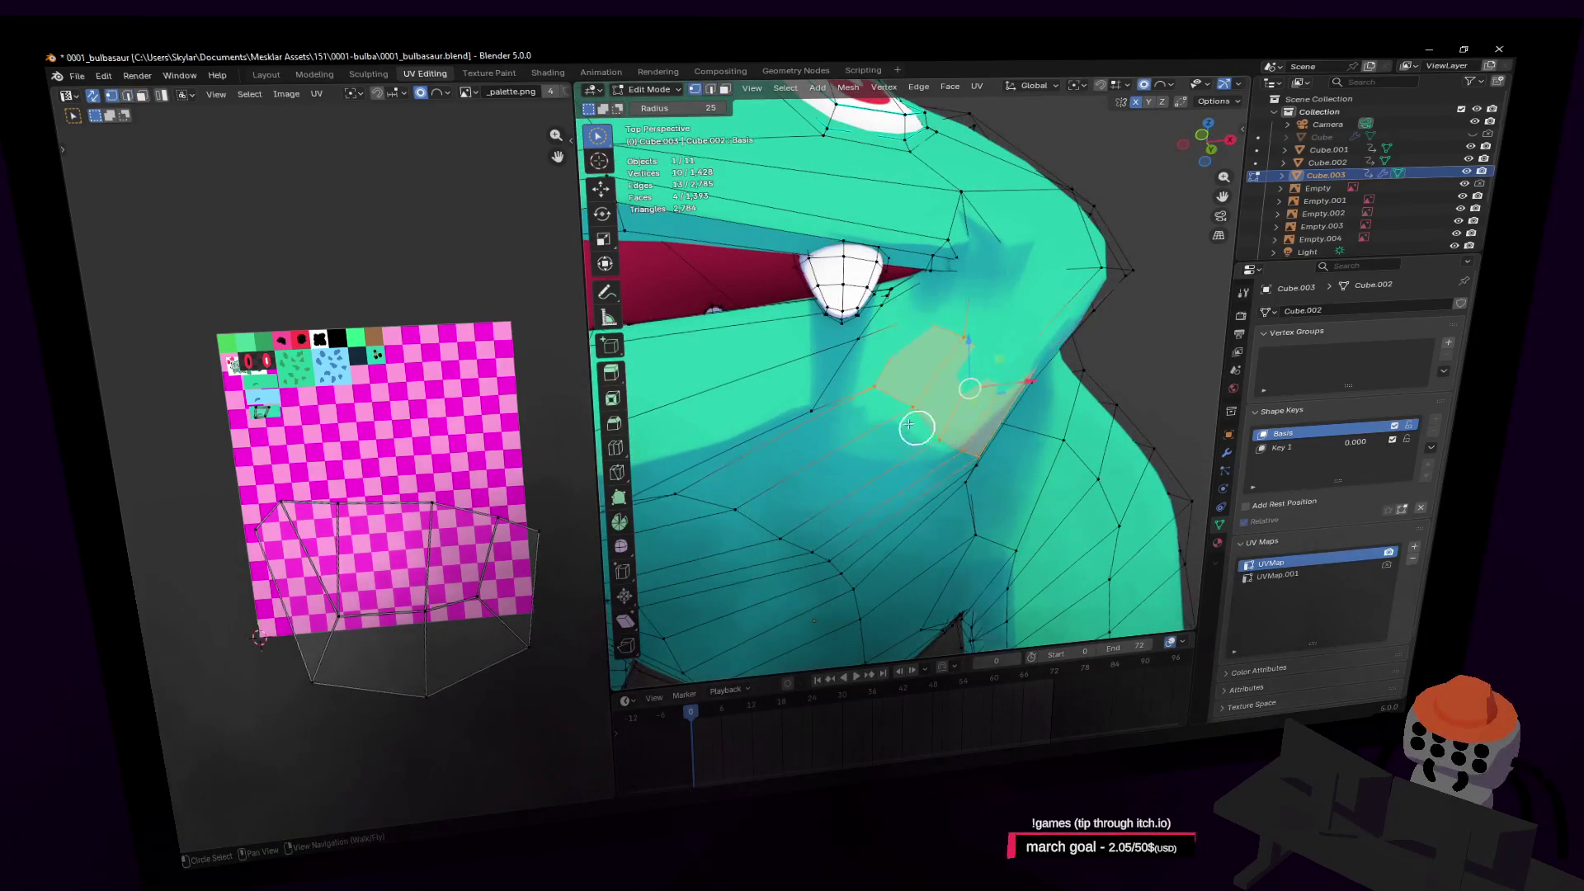
{"action": "mouse_move", "coordinate": [964, 453]}
{"action": "middle_mouse_down"}
{"action": "mouse_move", "coordinate": [937, 481]}
{"action": "mouse_move", "coordinate": [977, 505]}
{"action": "mouse_move", "coordinate": [1021, 452]}
{"action": "middle_mouse_up"}
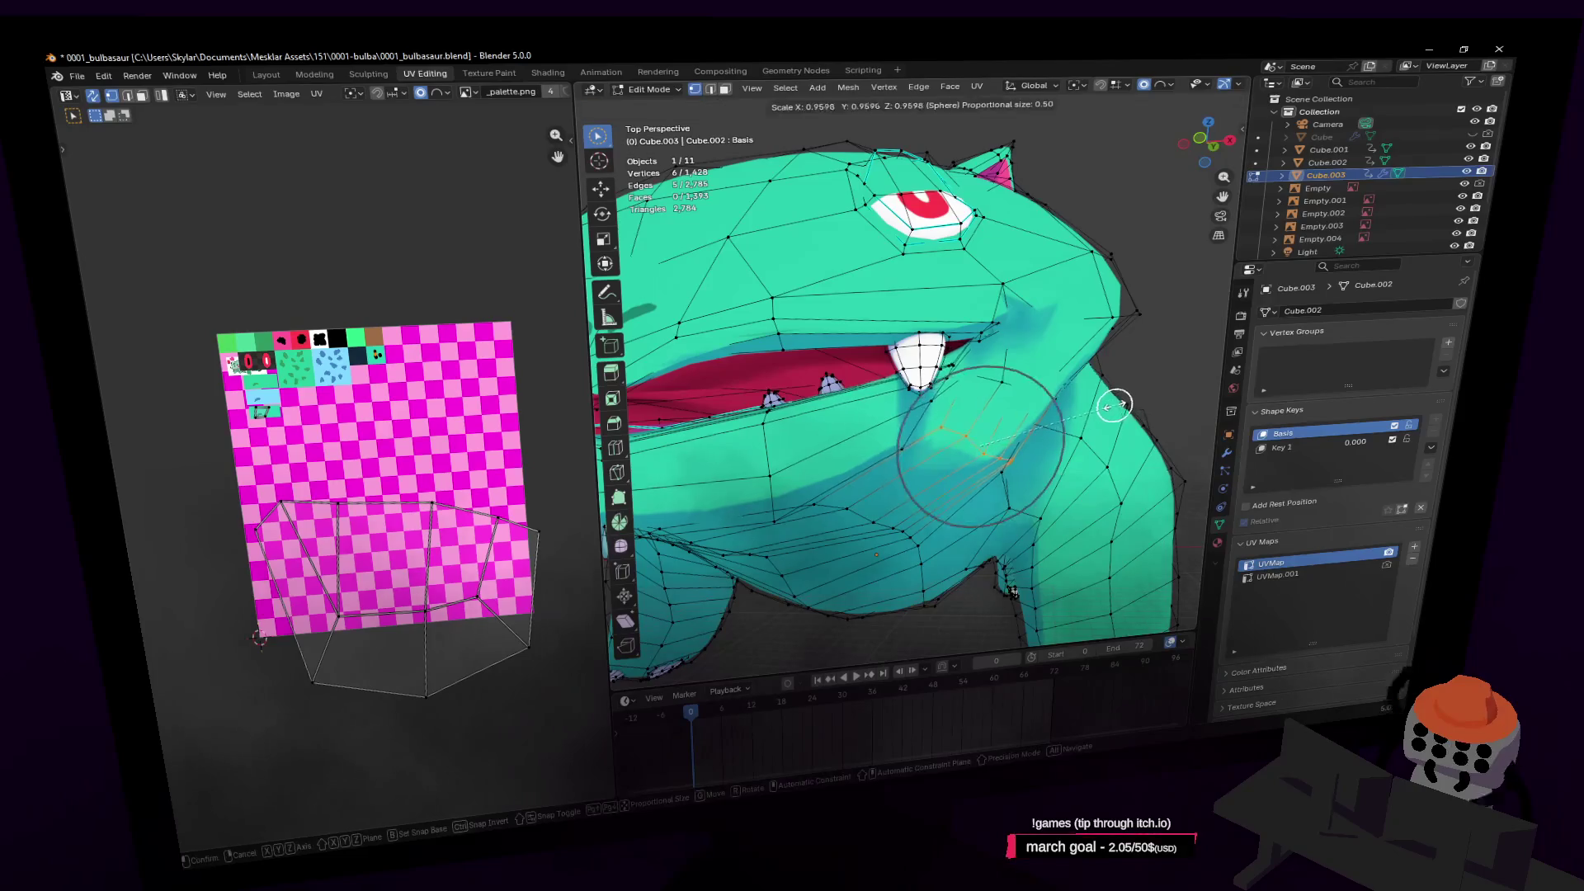
{"action": "left_click", "coordinate": [1072, 417]}
Move the selected cheek vertices along the X axis
{"action": "key", "text": "g"}
{"action": "key", "text": "x"}
{"action": "left_click", "coordinate": [1008, 446]}
{"action": "key", "text": "shift+grave"}
{"action": "key", "text": "s"}
{"action": "key", "text": "w"}
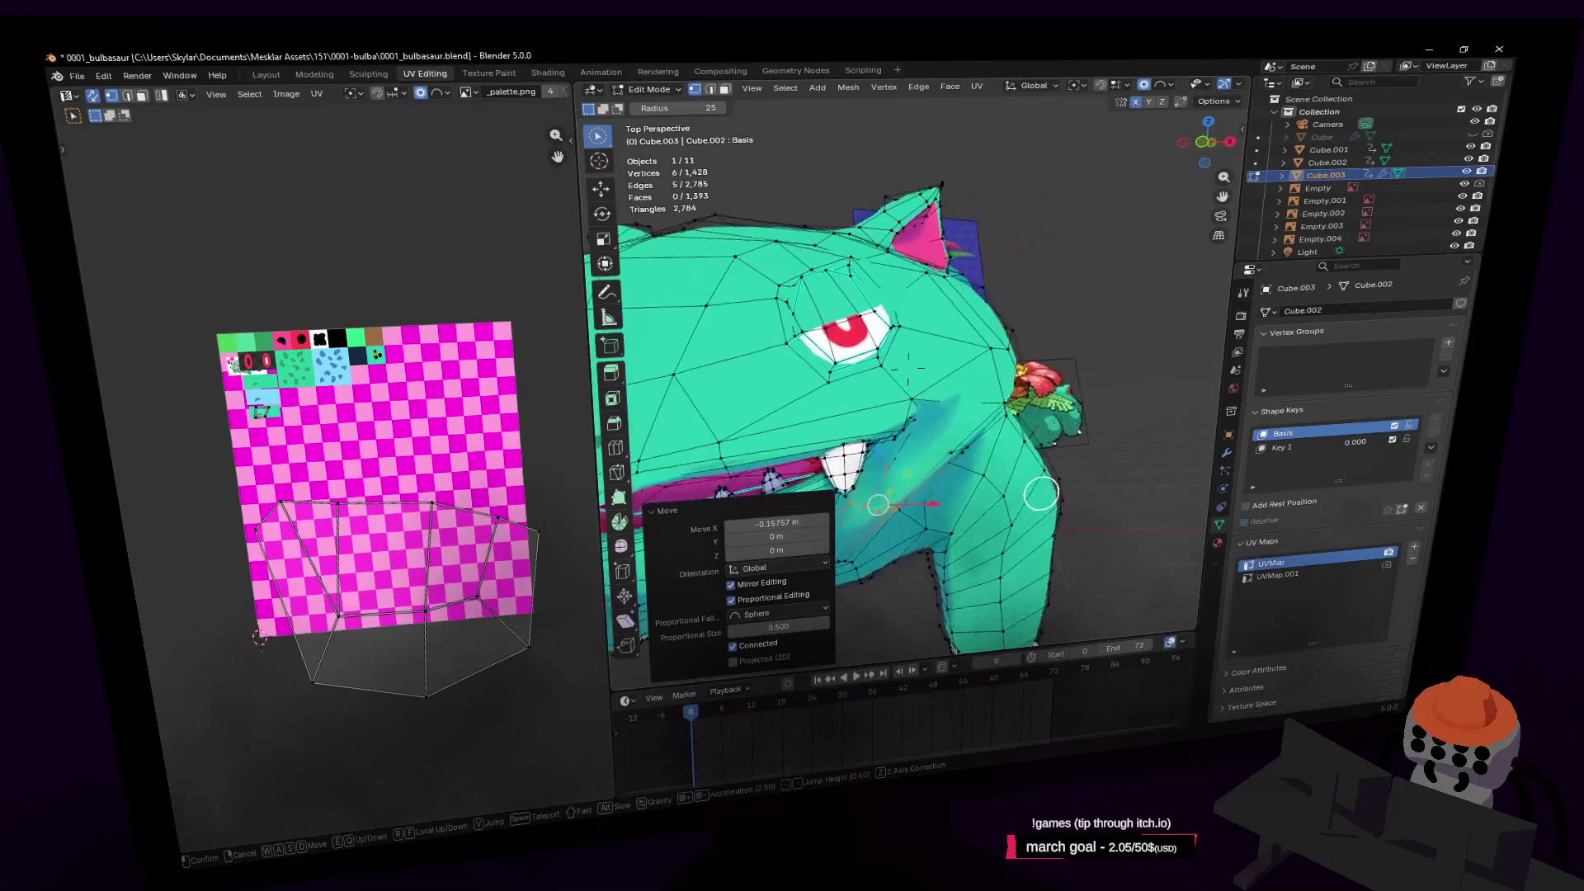
{"action": "left_click", "coordinate": [989, 417]}
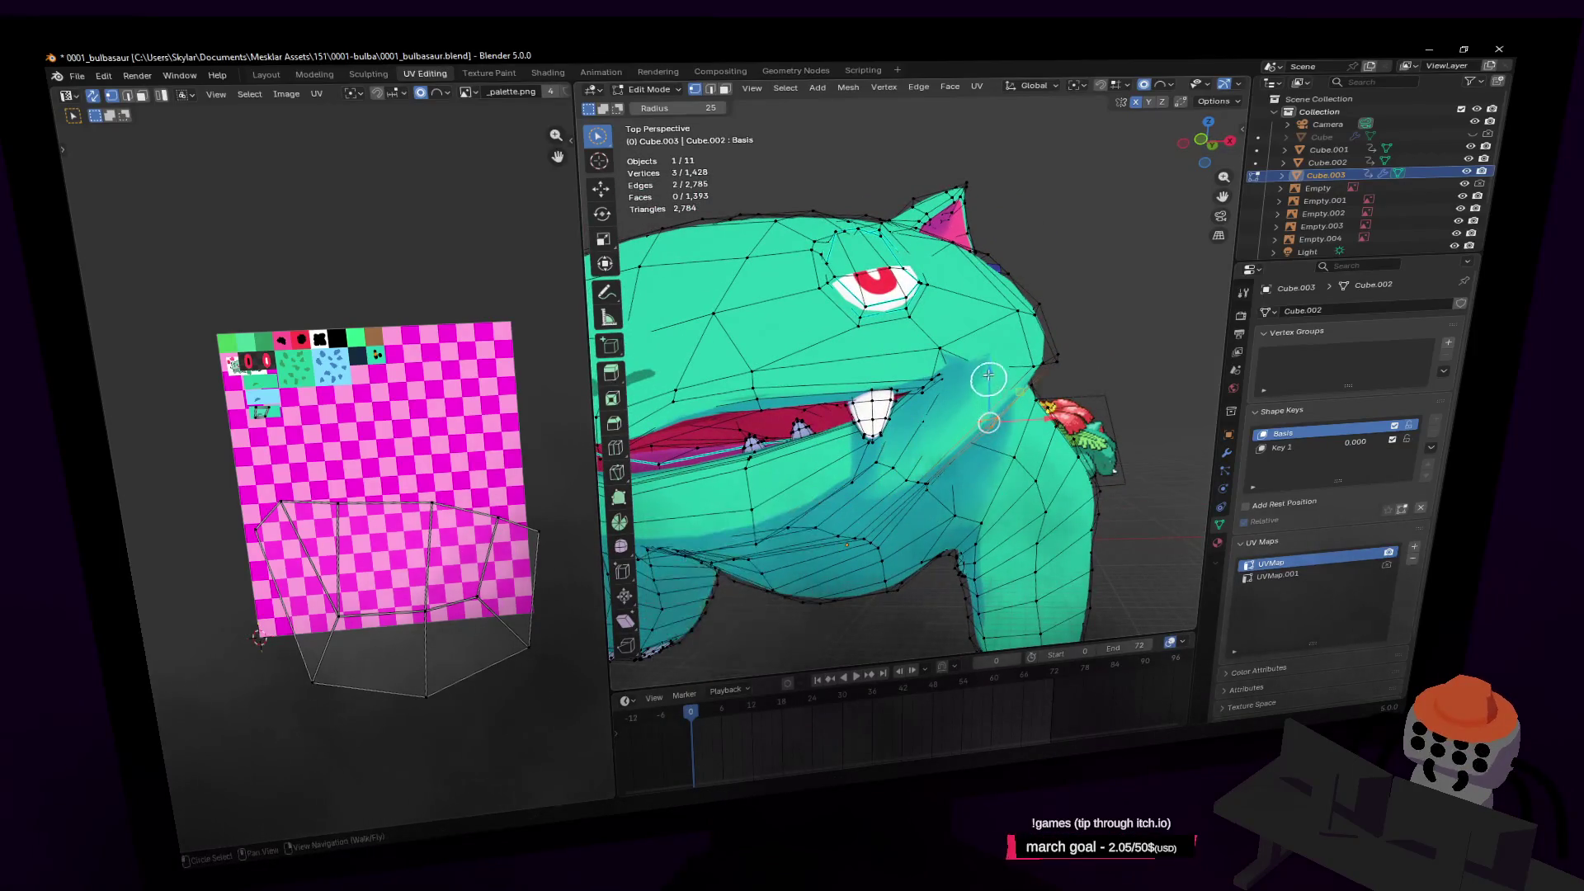
{"action": "left_click", "coordinate": [990, 412]}
Select a body vertex, lower it along Z and slide it along X with falloff
{"action": "middle_click_drag", "start_coordinate": [989, 413], "coordinate": [957, 464]}
{"action": "left_click", "coordinate": [970, 423]}
{"action": "key", "text": "g"}
{"action": "key", "text": "z"}
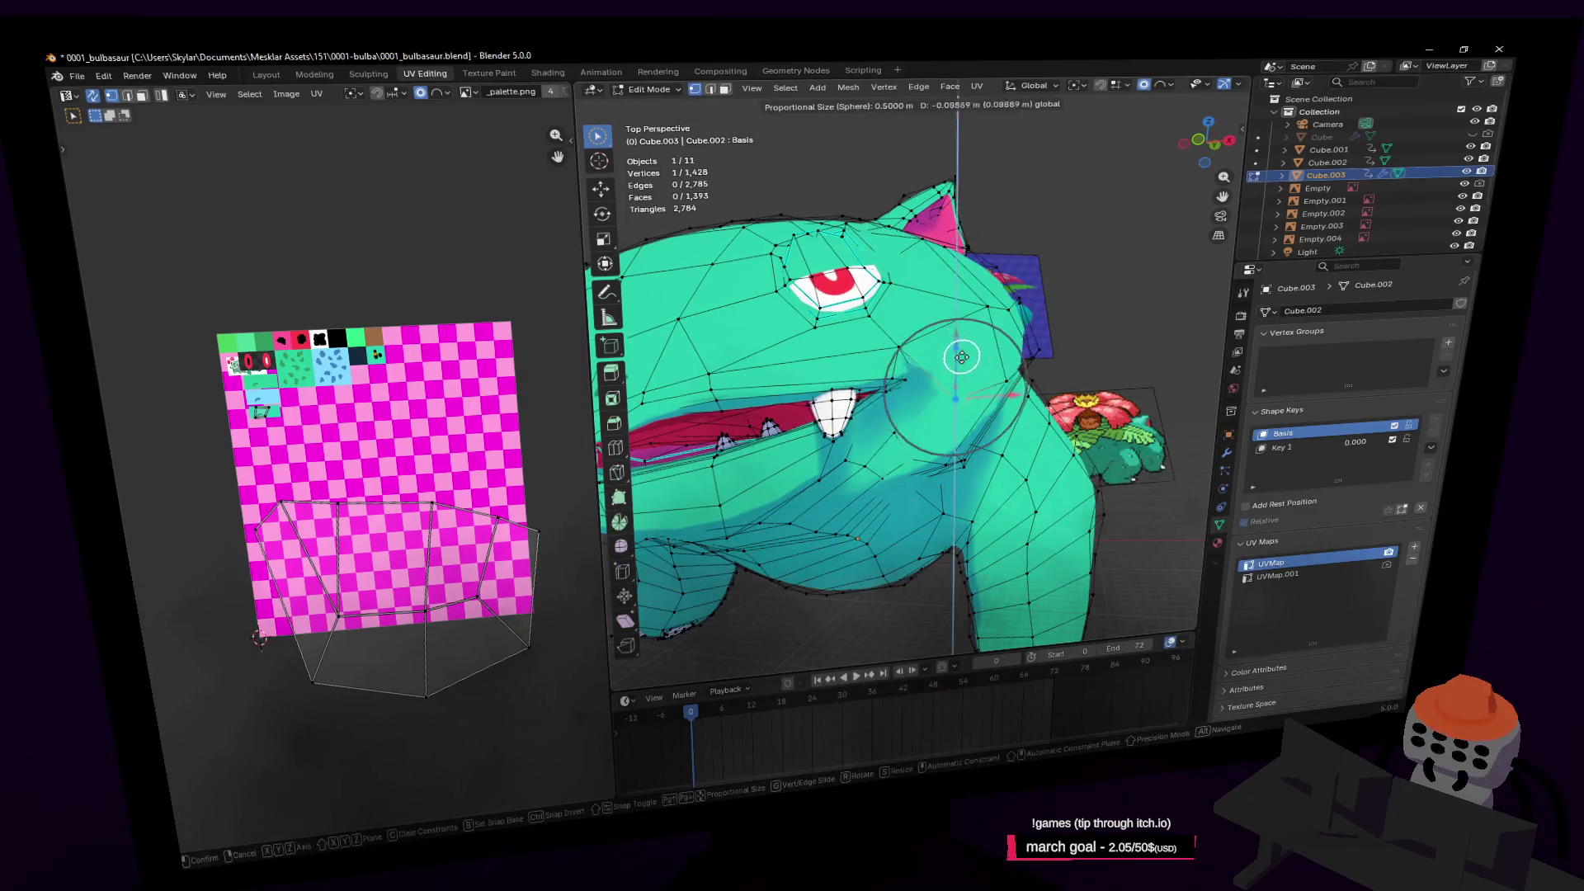
{"action": "left_click", "coordinate": [964, 368]}
{"action": "middle_click_drag", "start_coordinate": [964, 367], "coordinate": [990, 361]}
{"action": "left_click_drag", "start_coordinate": [1065, 422], "coordinate": [1039, 415]}
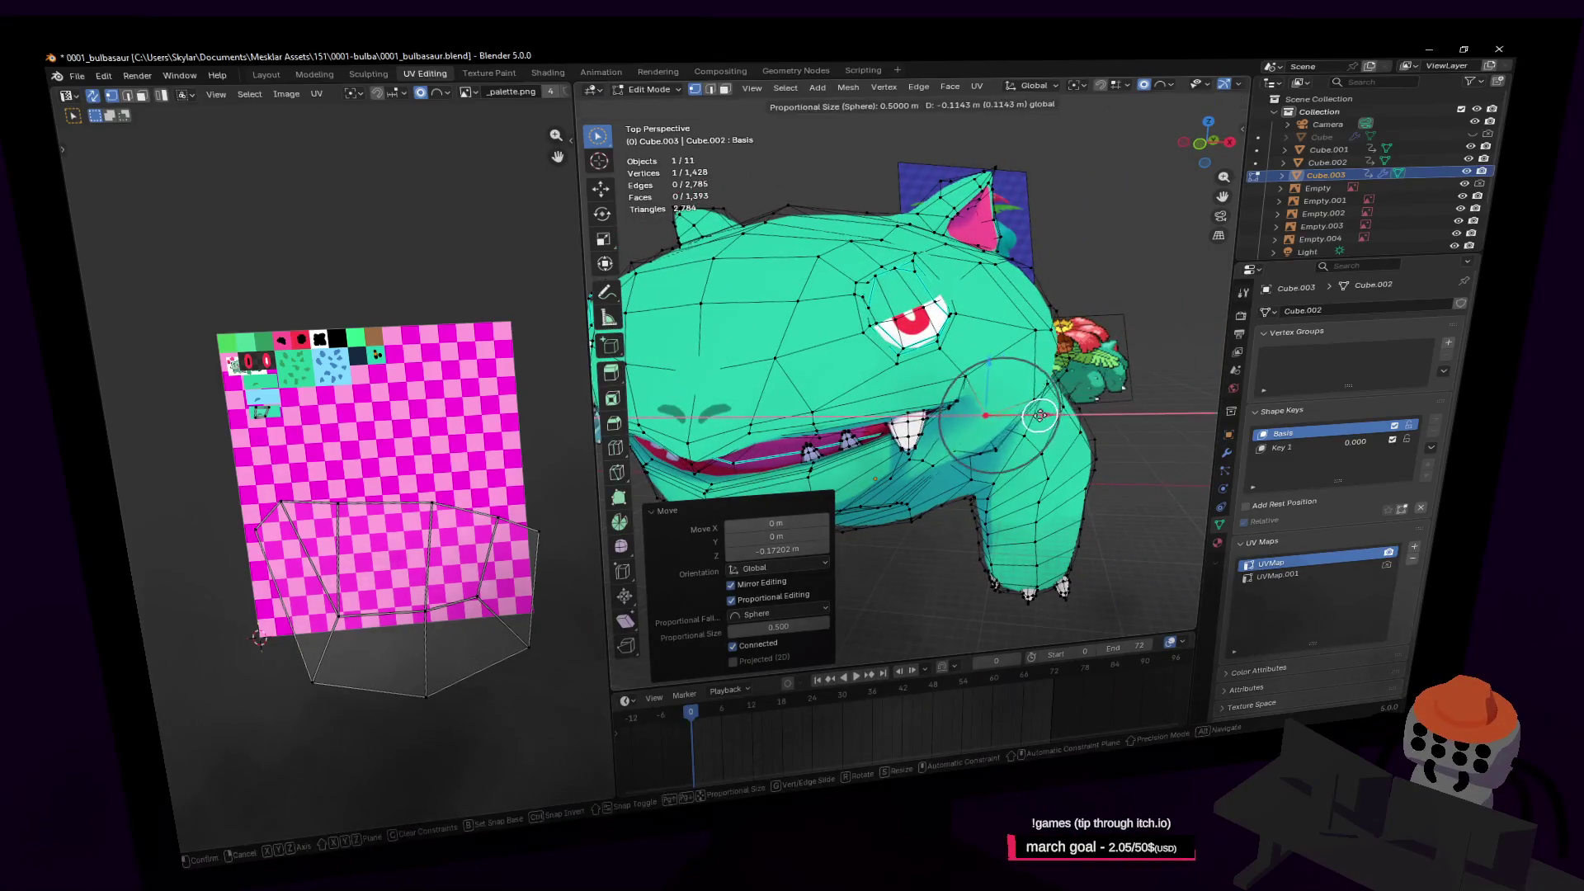
{"action": "left_click", "coordinate": [1040, 415]}
Circle-select another vertex, then move a vertex below the mouth with smooth falloff
{"action": "middle_click_drag", "start_coordinate": [1039, 415], "coordinate": [1022, 425]}
{"action": "key", "text": "c"}
{"action": "mouse_move", "coordinate": [1001, 387]}
{"action": "left_mouse_down"}
{"action": "mouse_move", "coordinate": [1019, 344]}
{"action": "mouse_move", "coordinate": [1060, 341]}
{"action": "left_mouse_up"}
{"action": "key", "text": "shift+grave"}
{"action": "key", "text": "w"}
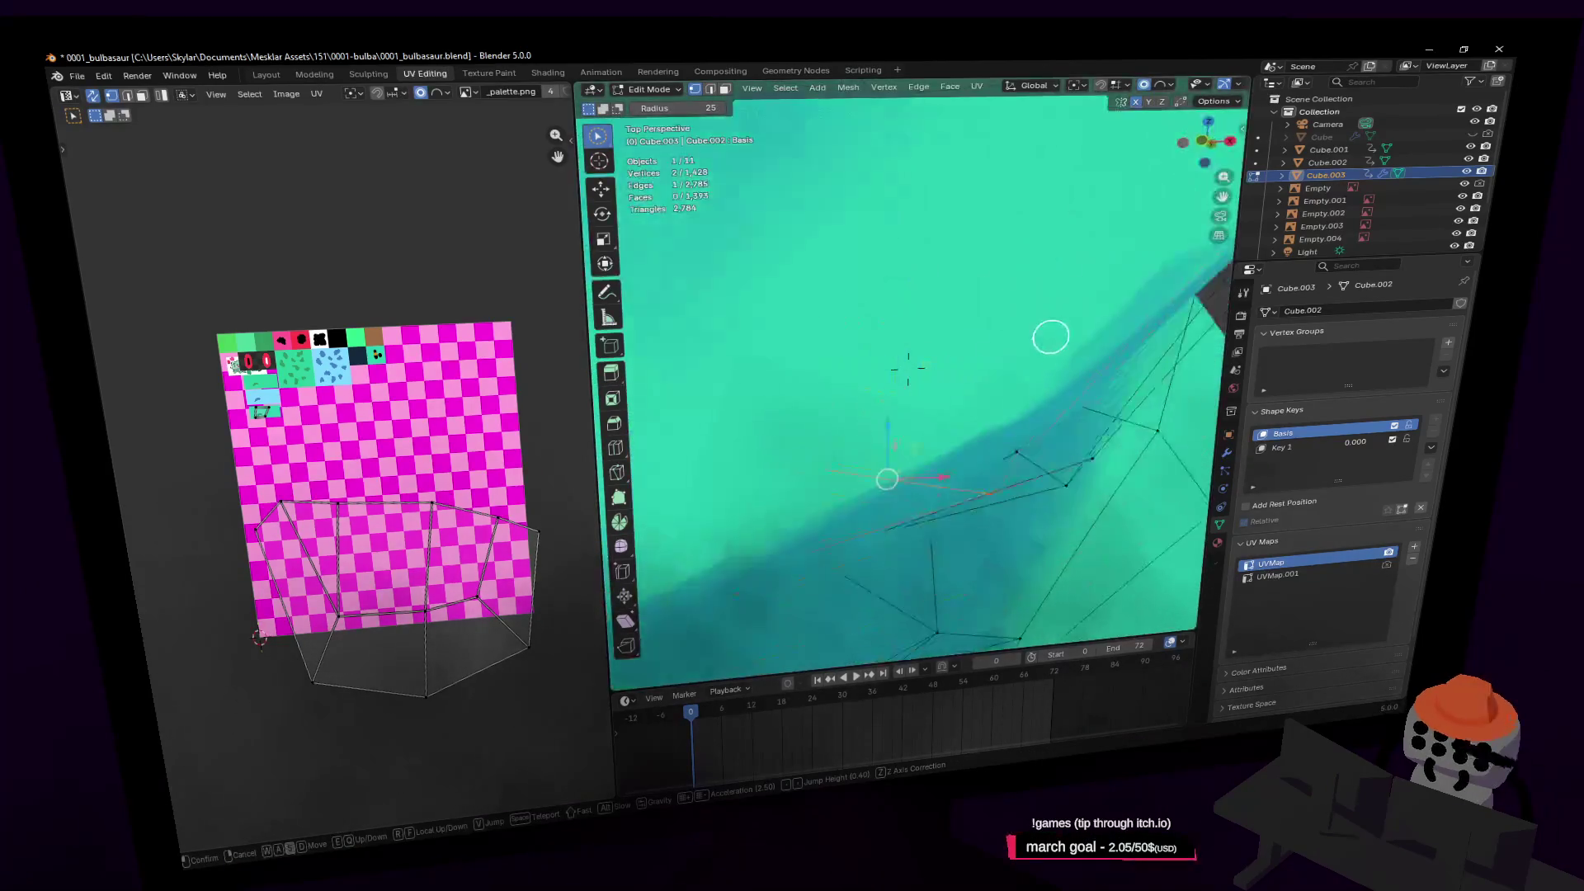
{"action": "scroll", "coordinate": [956, 280], "scroll_direction": "down", "scroll_amount": 3}
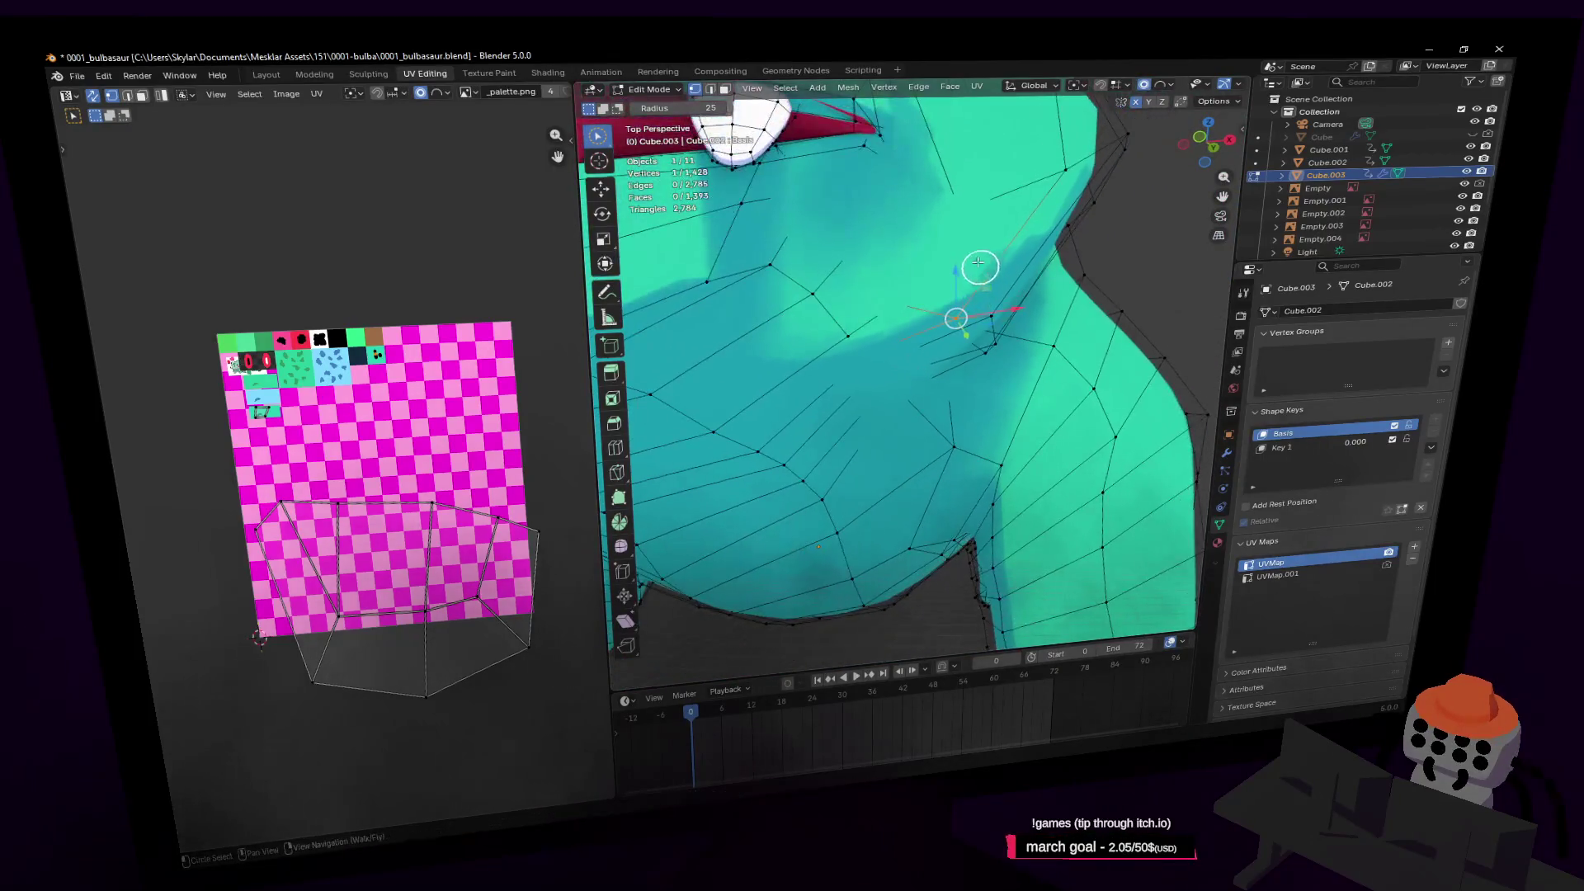
{"action": "left_click", "coordinate": [958, 251]}
{"action": "key", "text": "g"}
{"action": "left_click", "coordinate": [965, 236]}
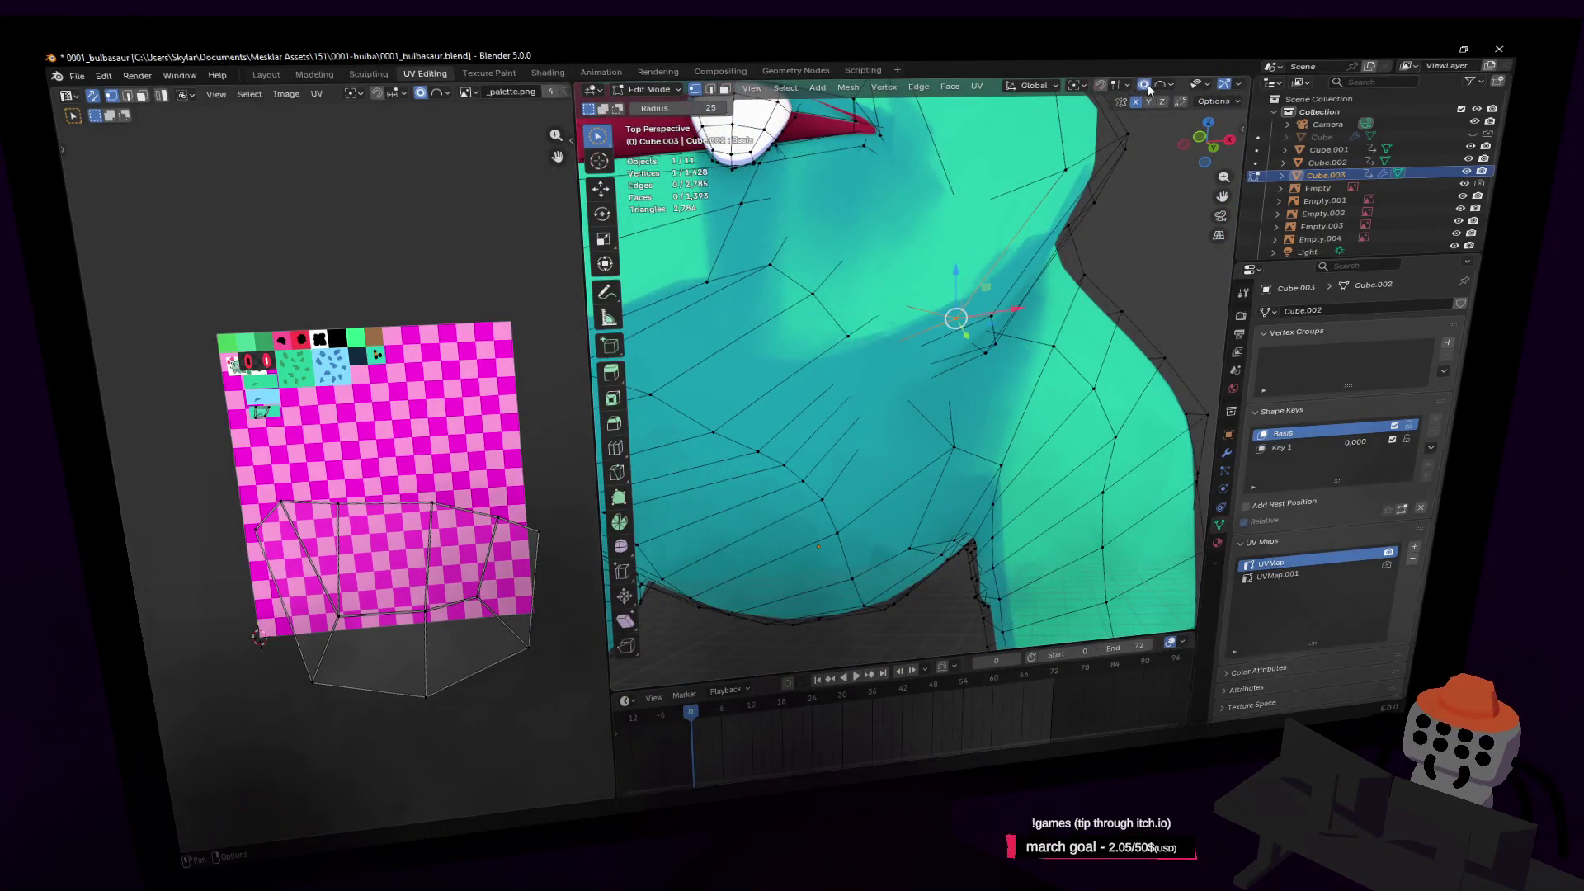
Move the under-mouth vertex vertically along Z and return to Object Mode
{"action": "key", "text": "g"}
{"action": "key", "text": "z"}
{"action": "left_click", "coordinate": [1038, 278]}
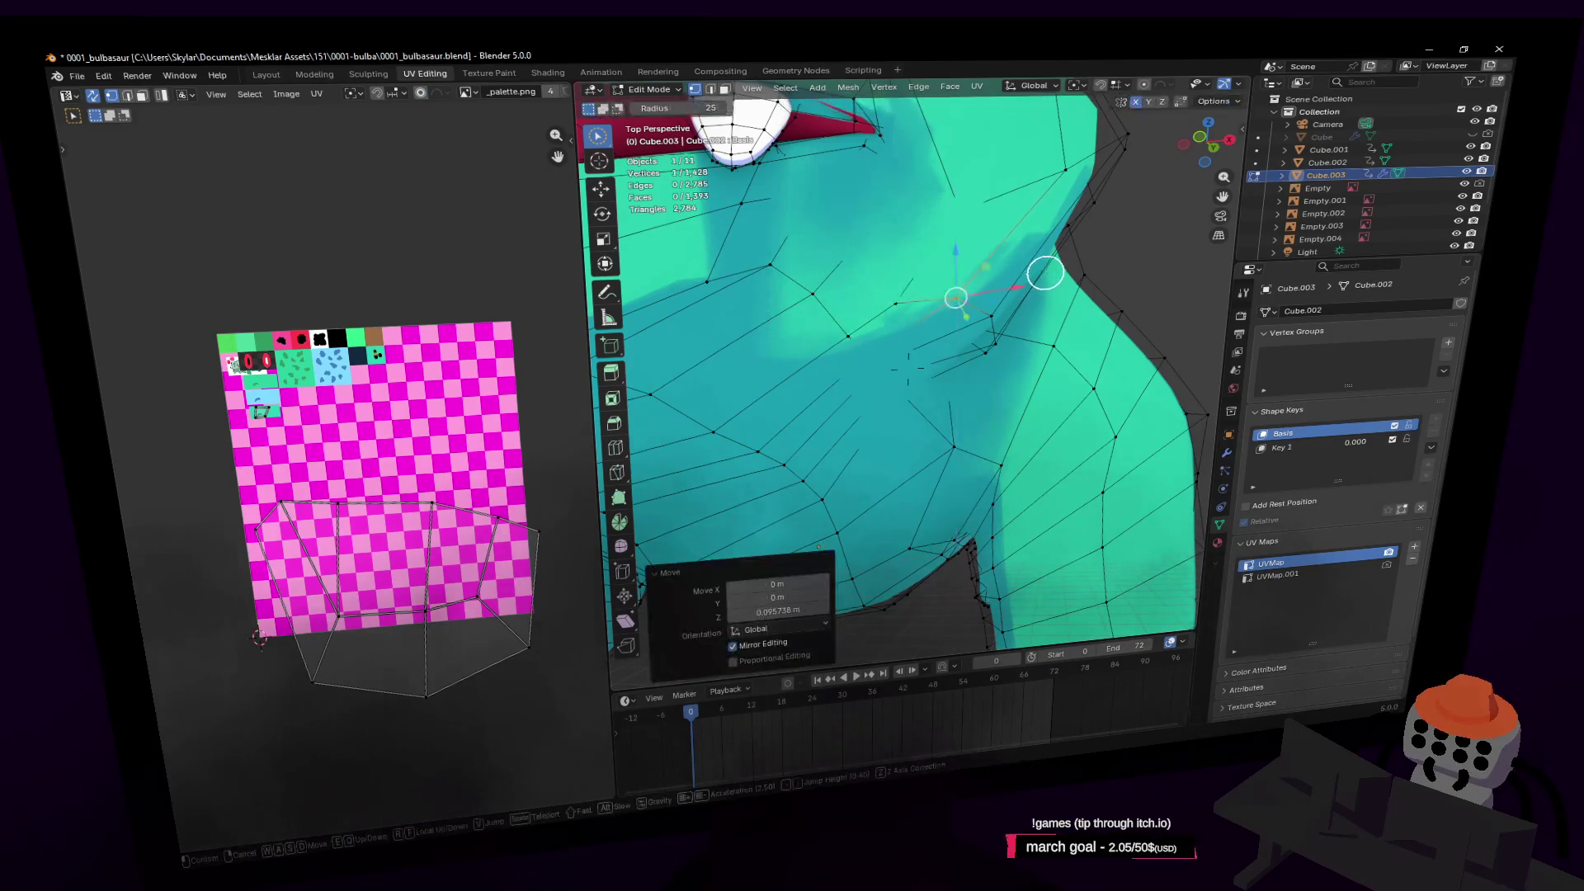
{"action": "key", "text": "Tab"}
{"action": "scroll", "coordinate": [1041, 268], "scroll_direction": "down", "scroll_amount": 5}
{"action": "key", "text": "shift+grave"}
{"action": "key", "text": "w"}
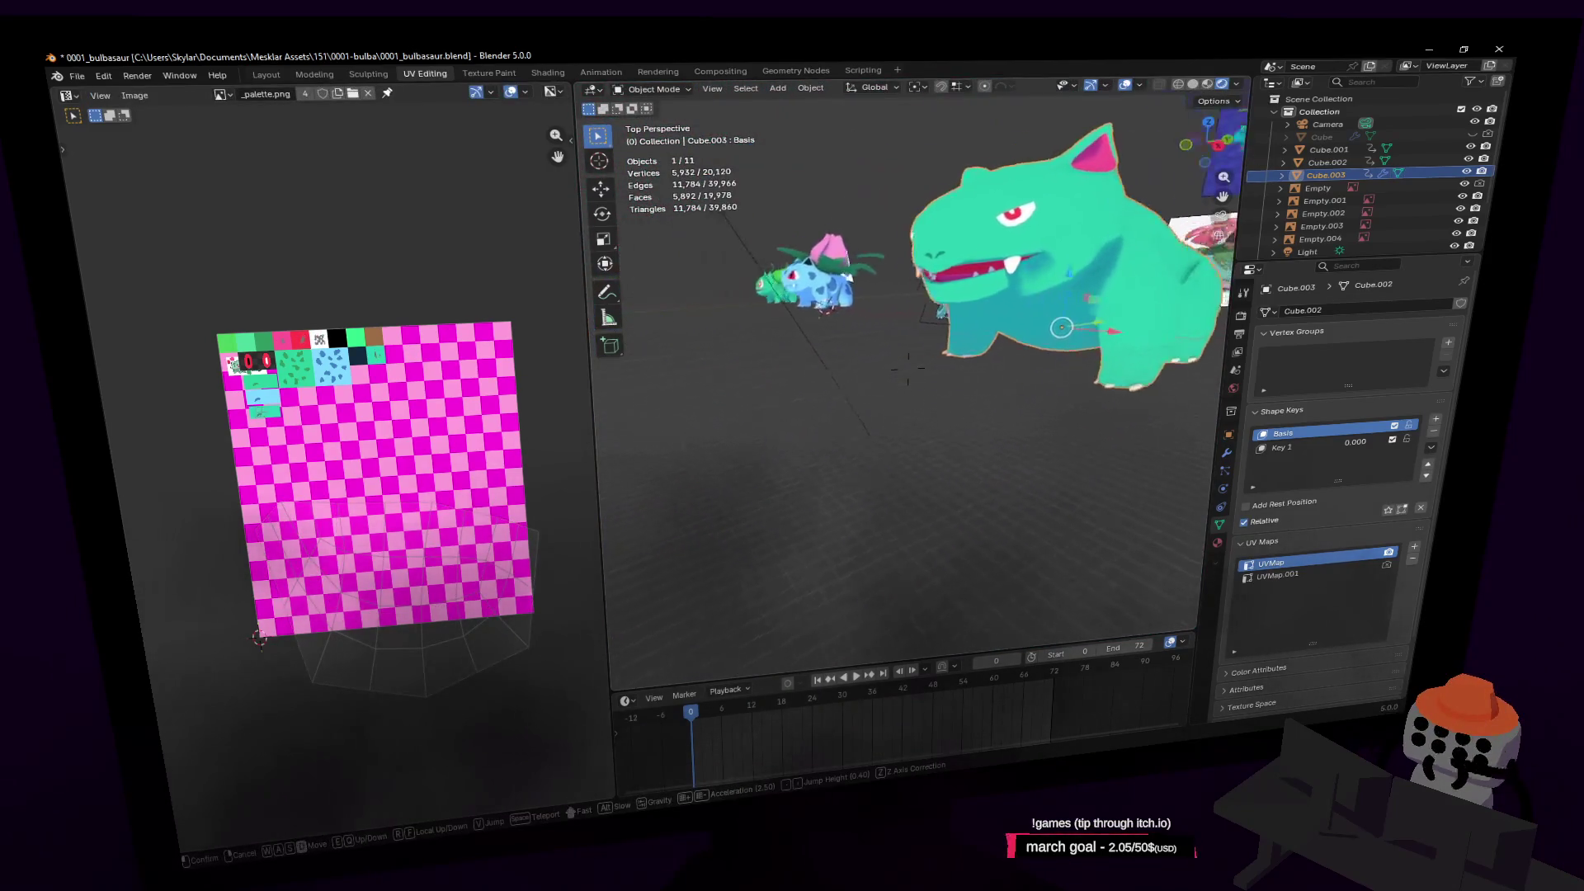
{"action": "key", "text": "a"}
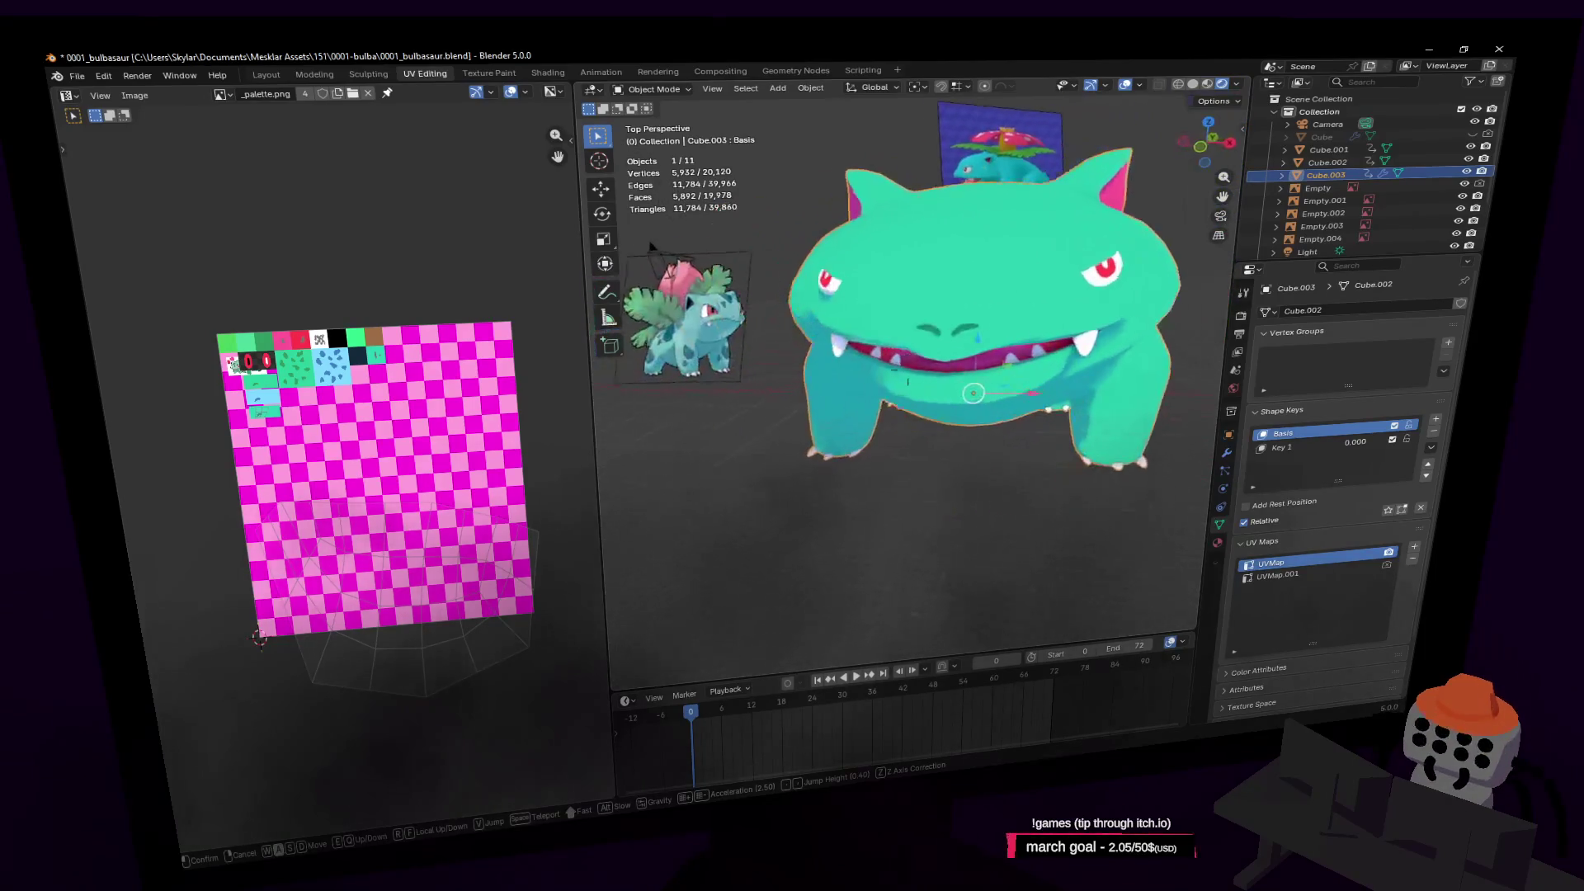
{"action": "key", "text": "d"}
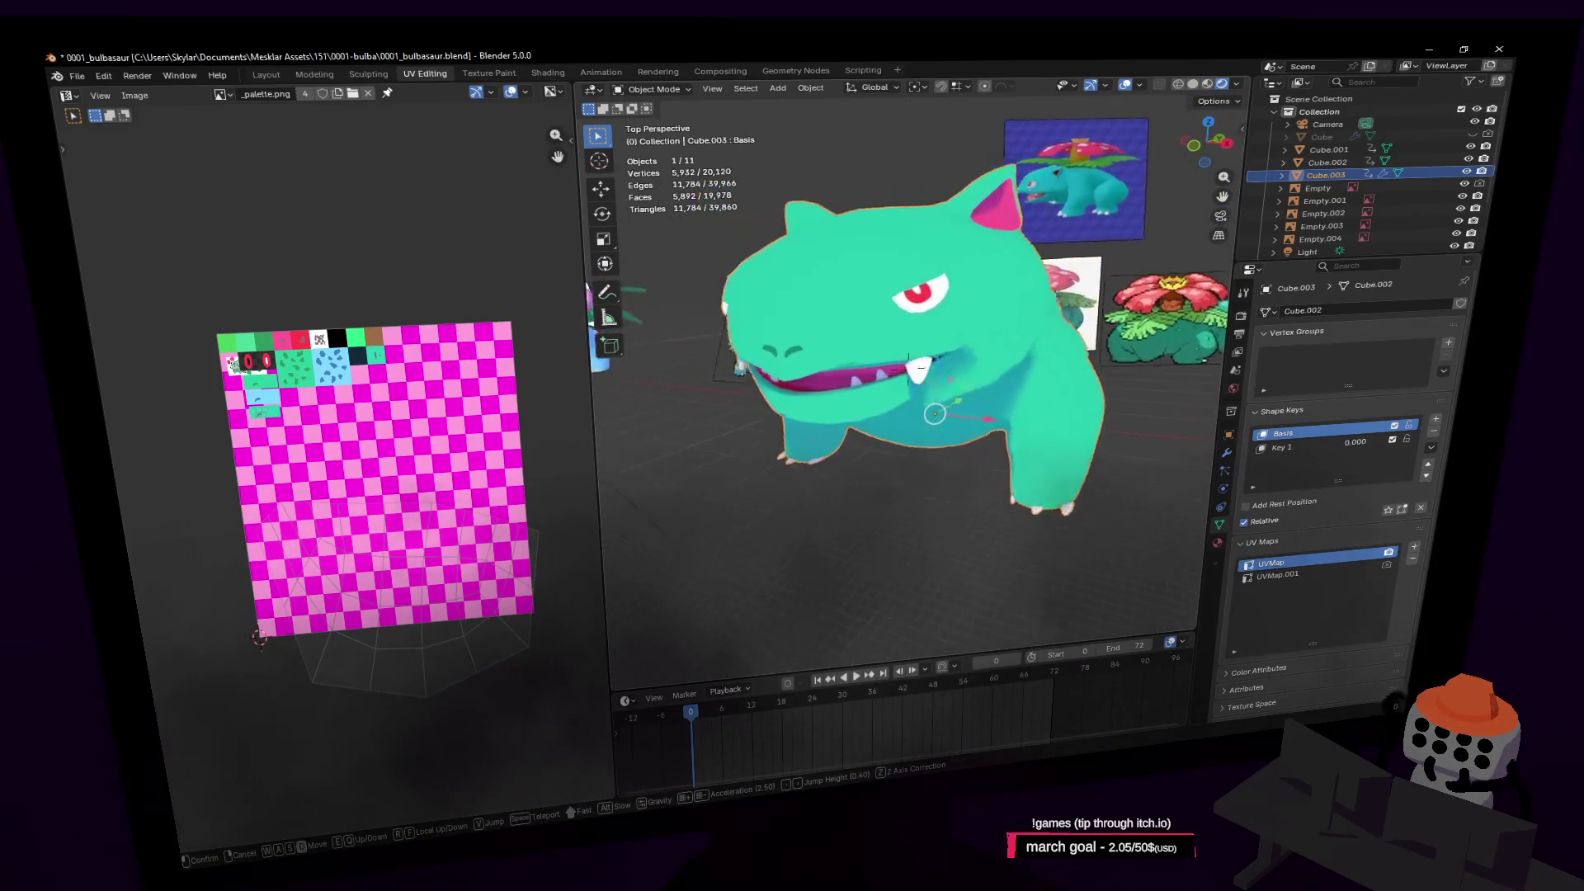
{"action": "key", "text": "s"}
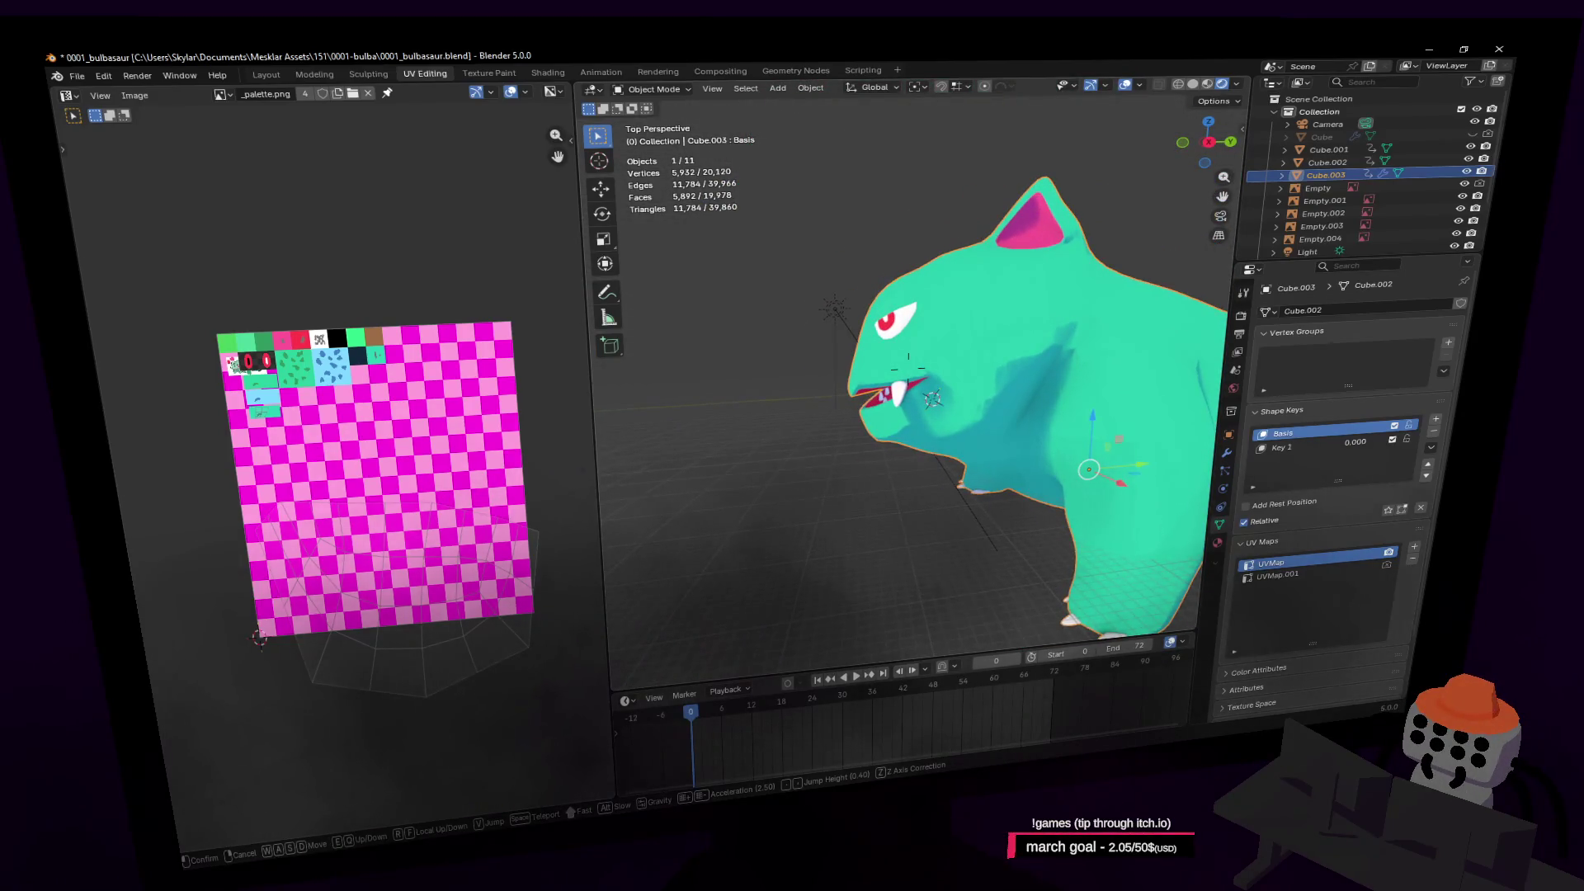
{"action": "key", "text": "a"}
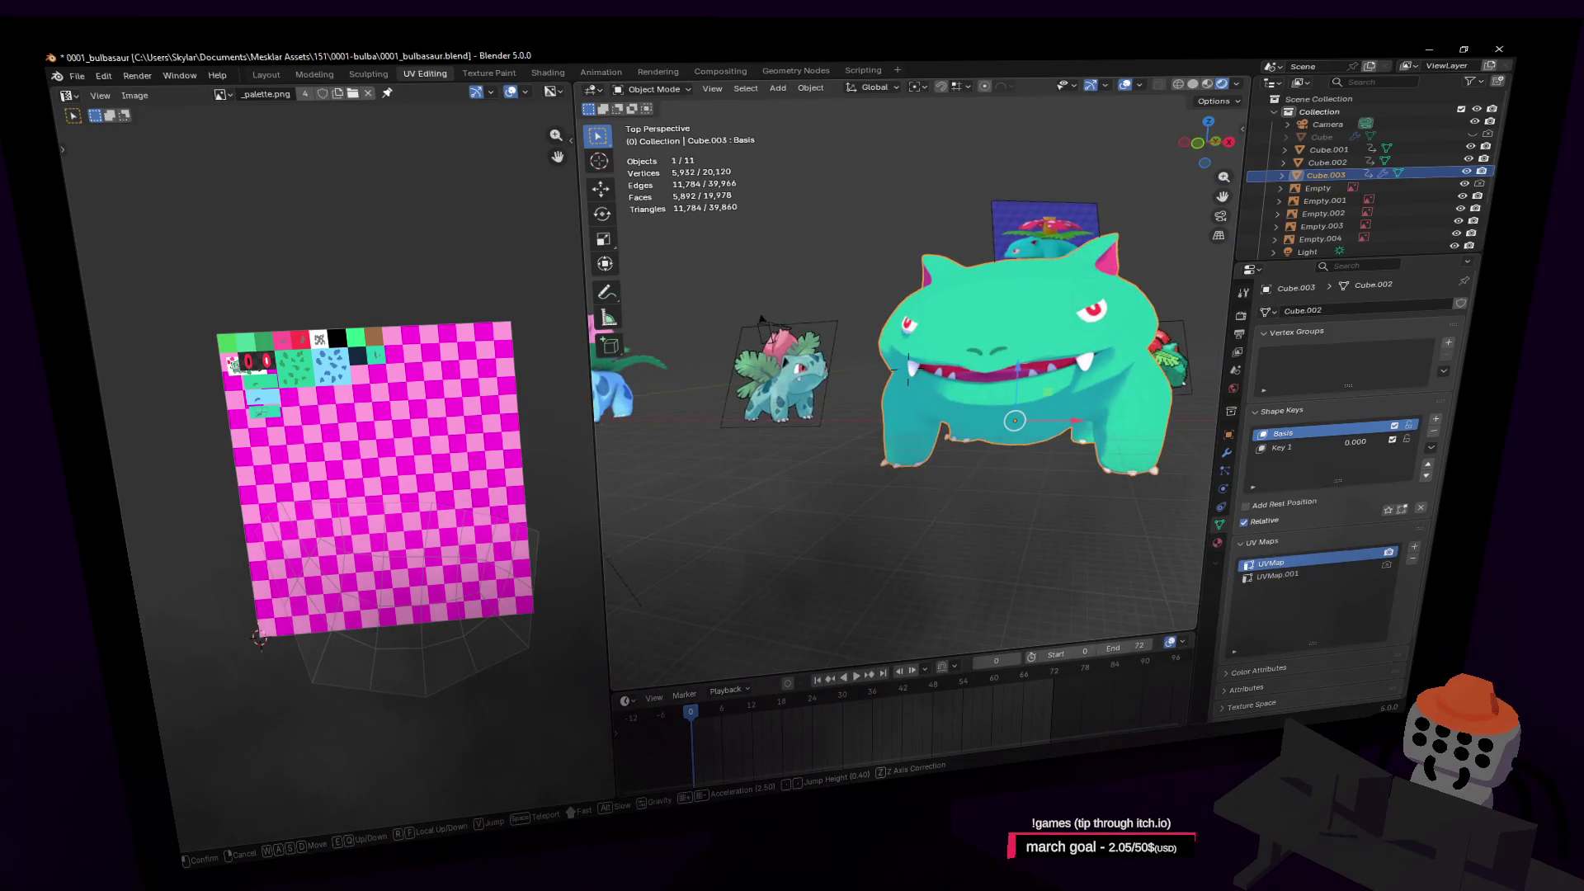
{"action": "key", "text": "d"}
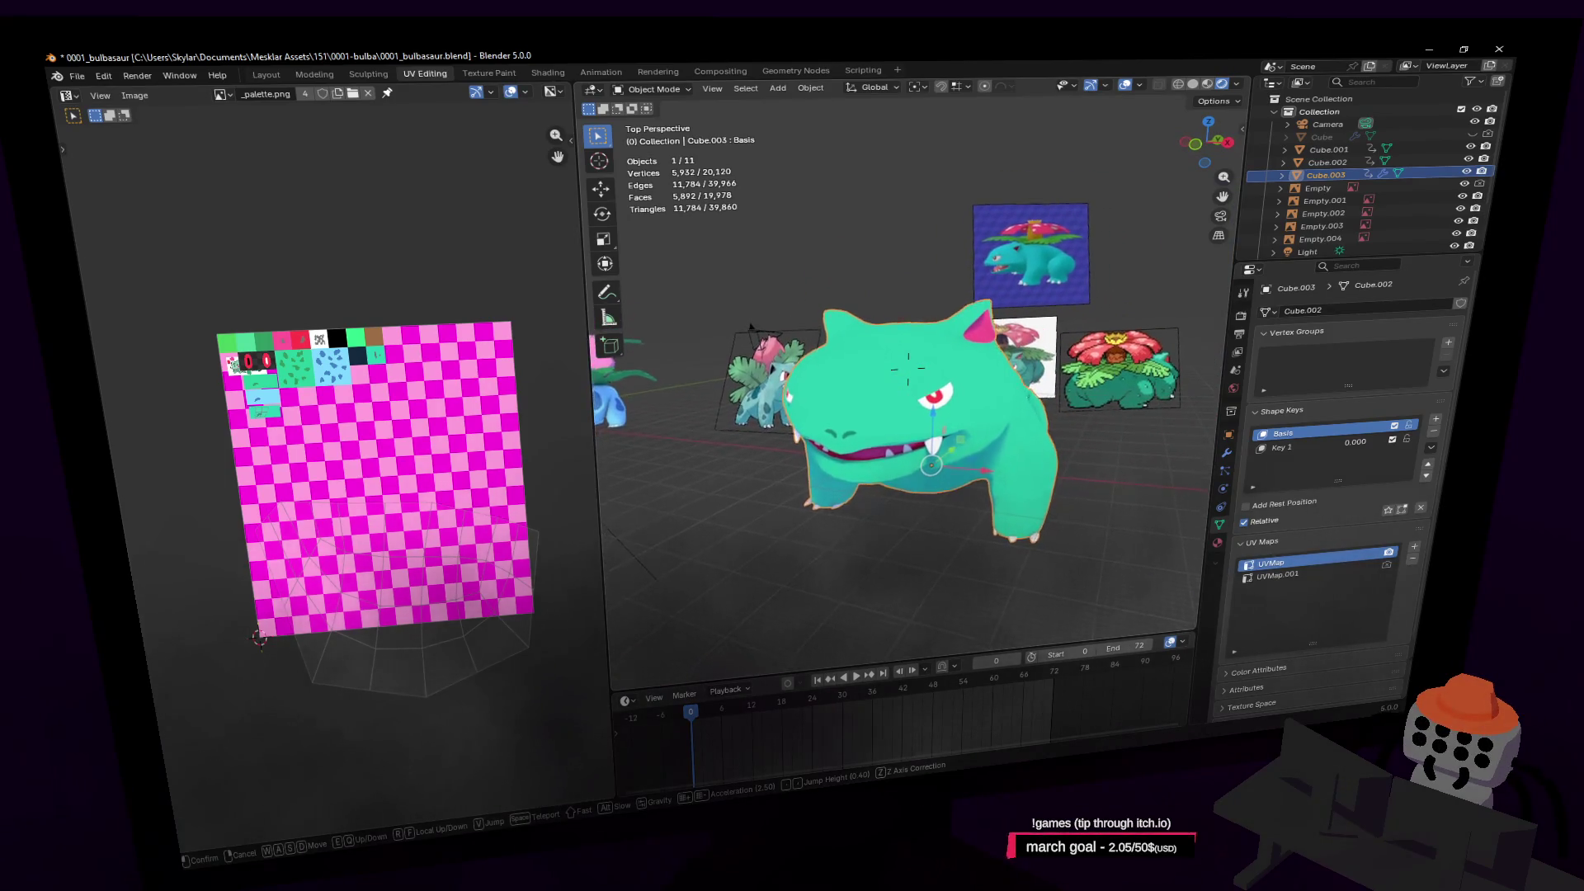
{"action": "key", "text": "w"}
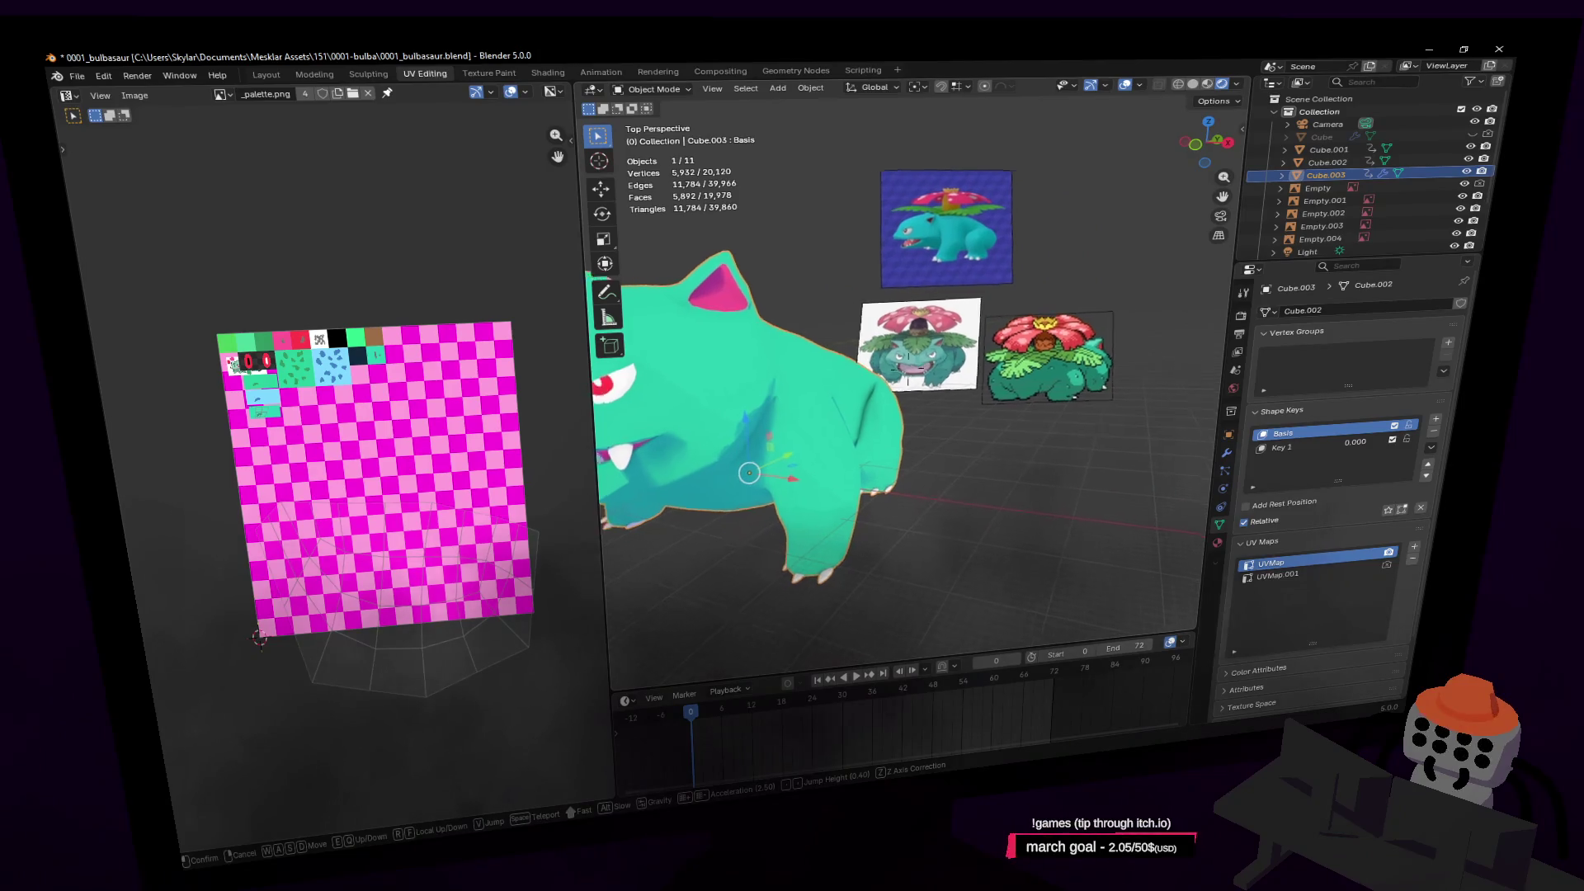
{"action": "key", "text": "a"}
{"action": "key", "text": "w"}
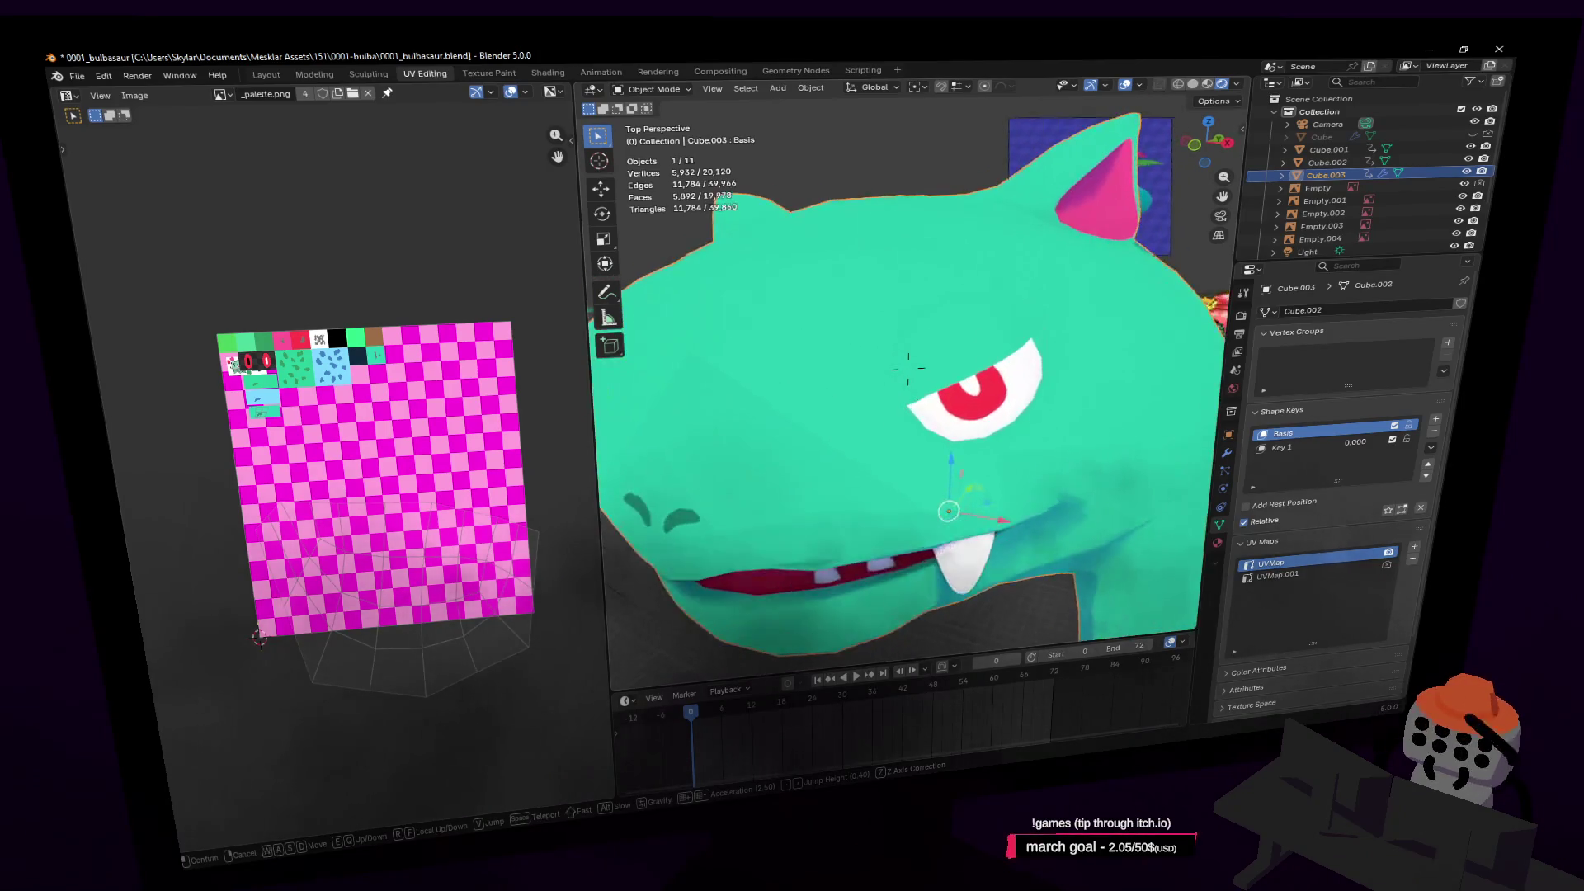
Add a centred loop cut around the eye, shrink it, and return to Object Mode
{"action": "left_click", "coordinate": [991, 343]}
{"action": "key", "text": "Tab"}
{"action": "key", "text": "c"}
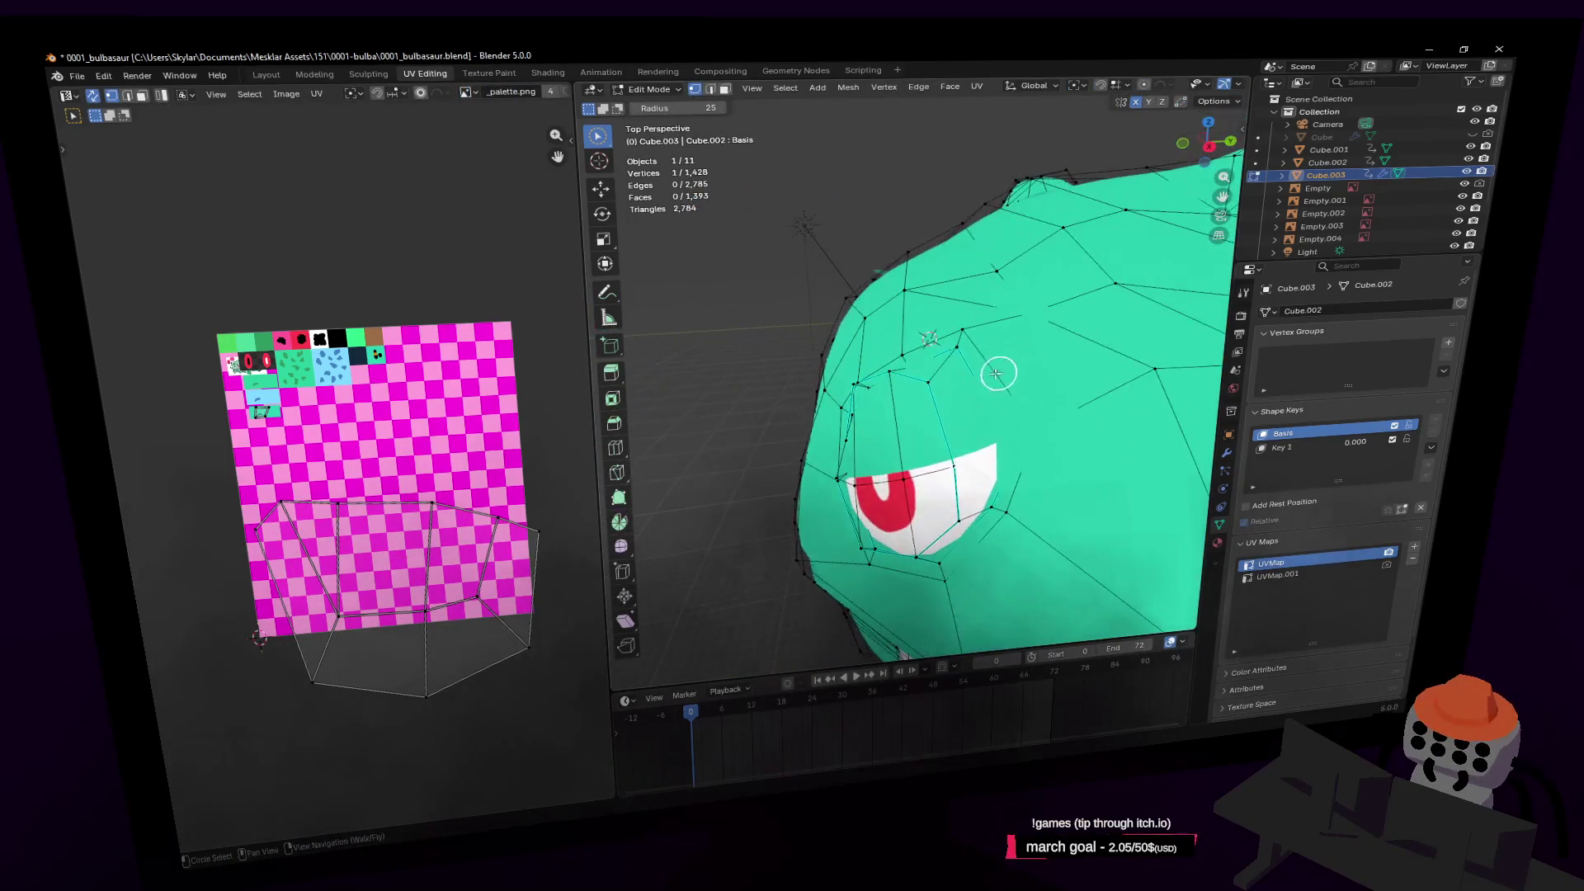
{"action": "right_click", "coordinate": [964, 339]}
{"action": "key", "text": "Escape"}
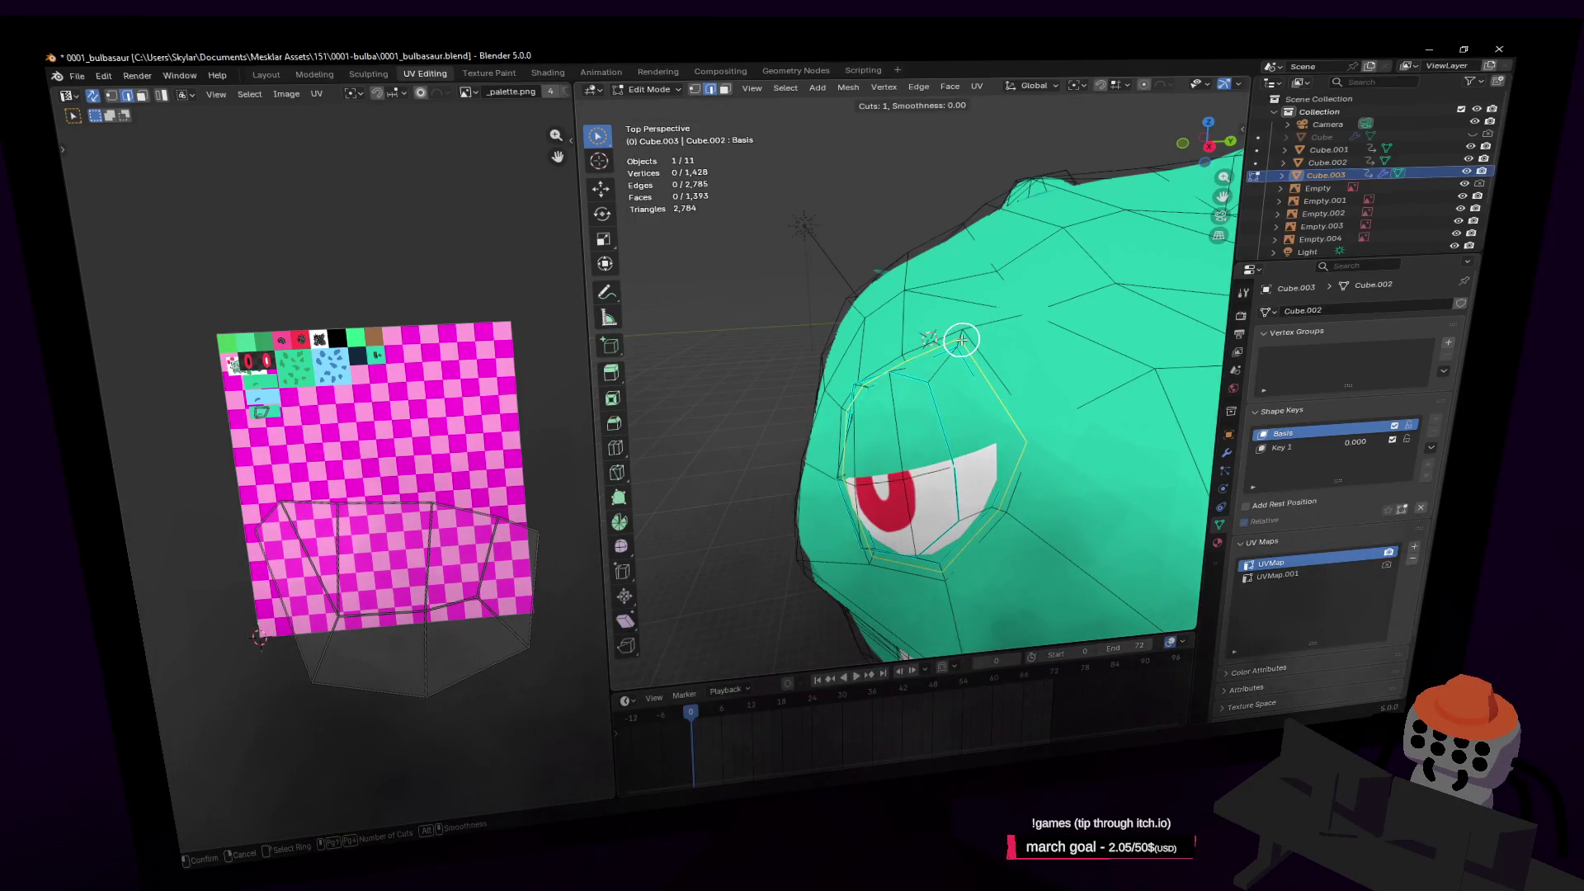
{"action": "left_click", "coordinate": [962, 339]}
{"action": "right_click", "coordinate": [1055, 301]}
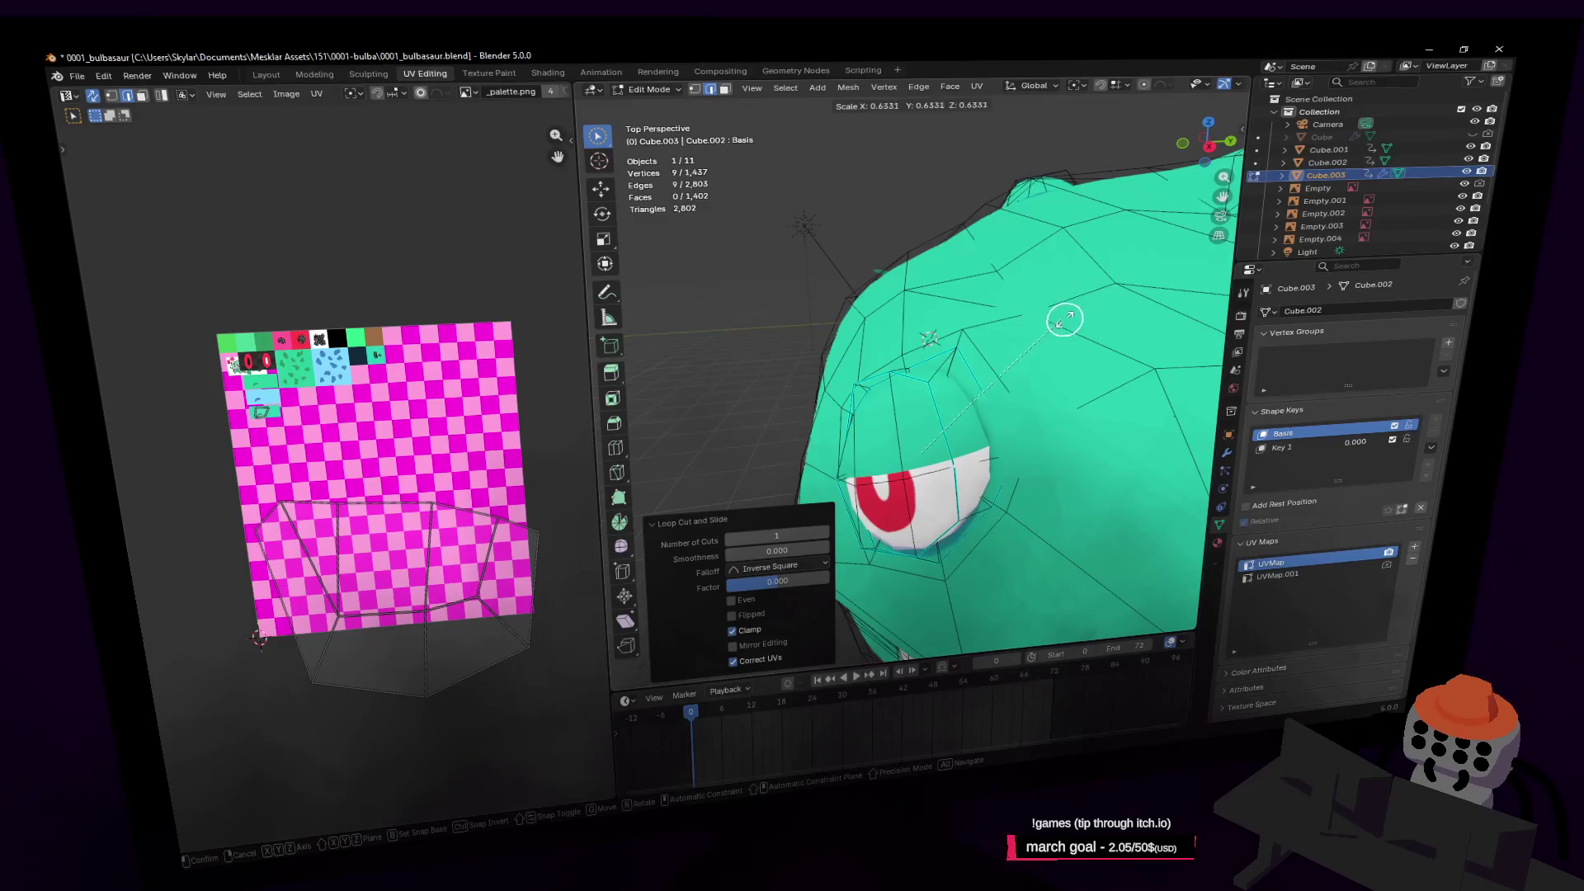
{"action": "left_click", "coordinate": [1106, 290]}
{"action": "key", "text": "Tab"}
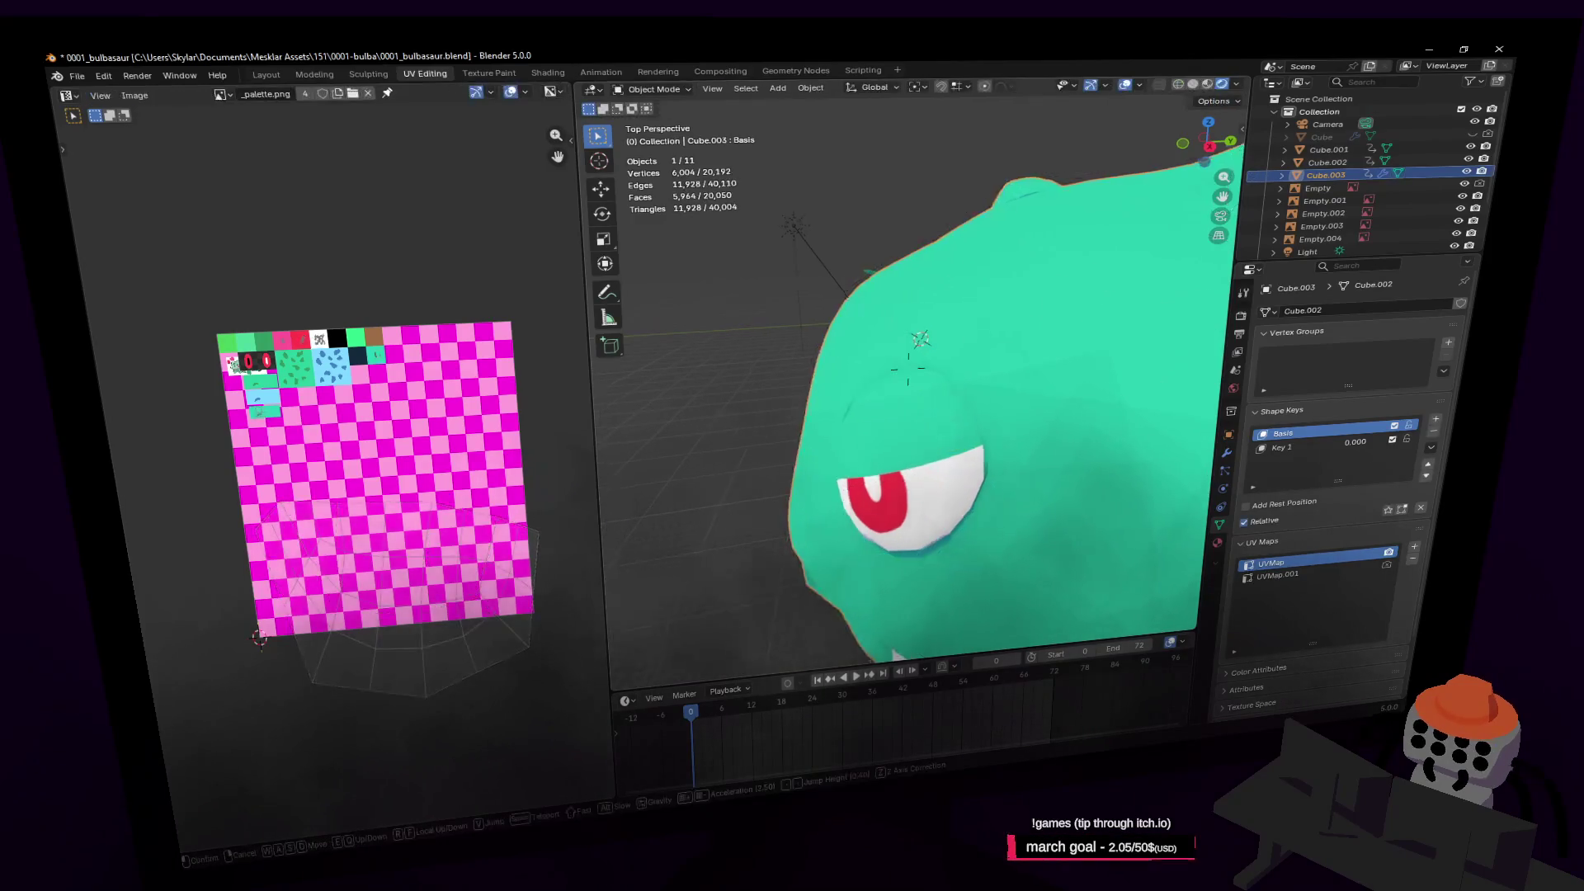
Inspect the creature from several angles, then enter Edit Mode with circle select active
{"action": "key", "text": "shift+grave"}
{"action": "key", "text": "w"}
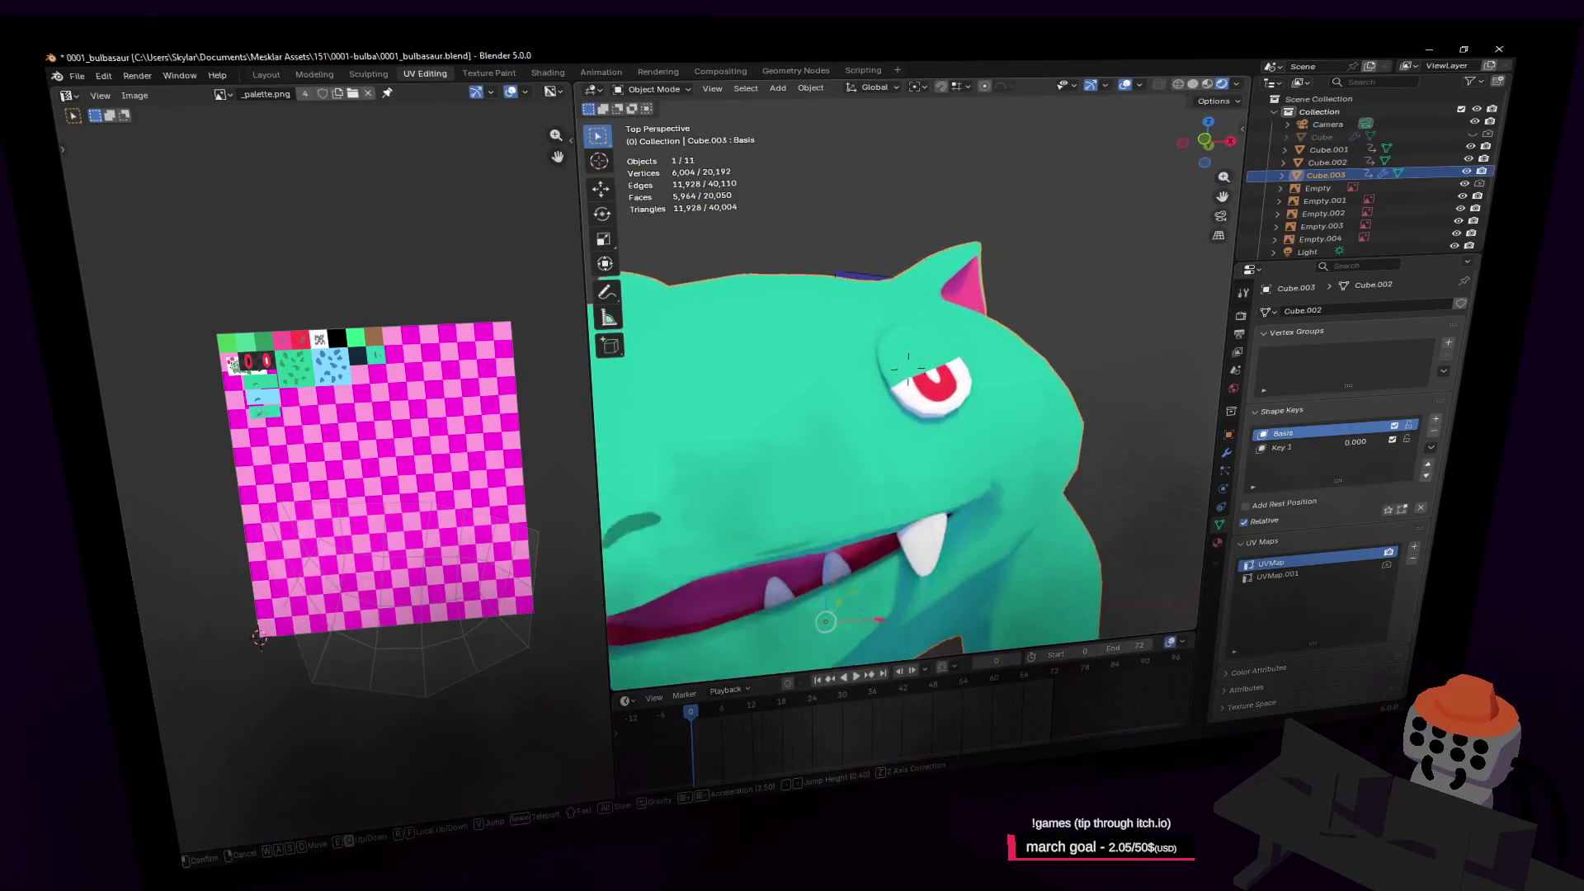
{"action": "key", "text": "s"}
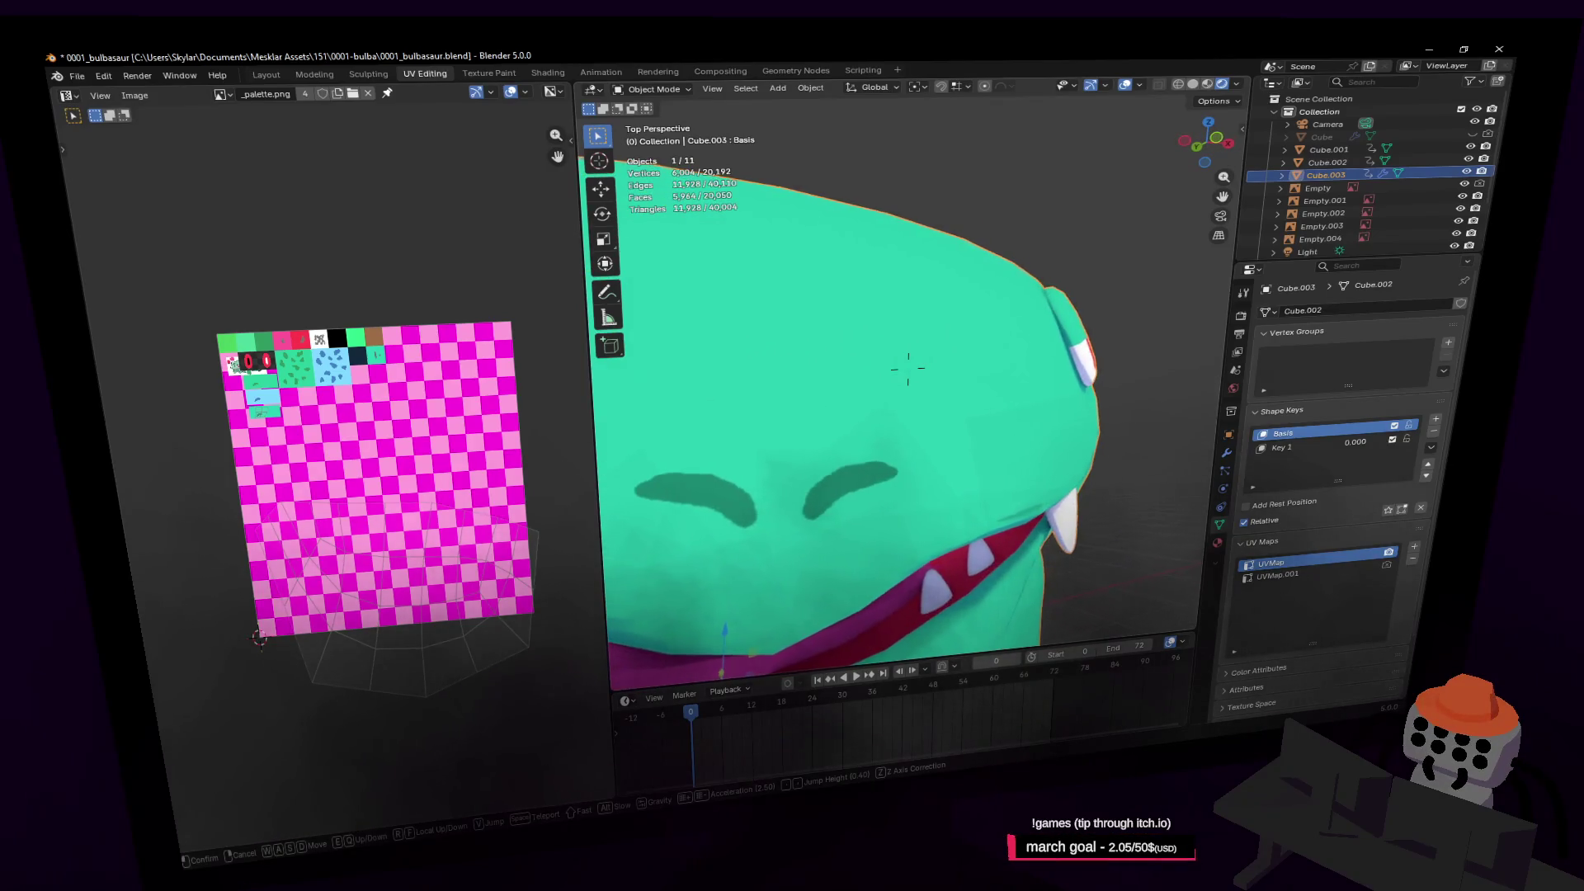
{"action": "key", "text": "w"}
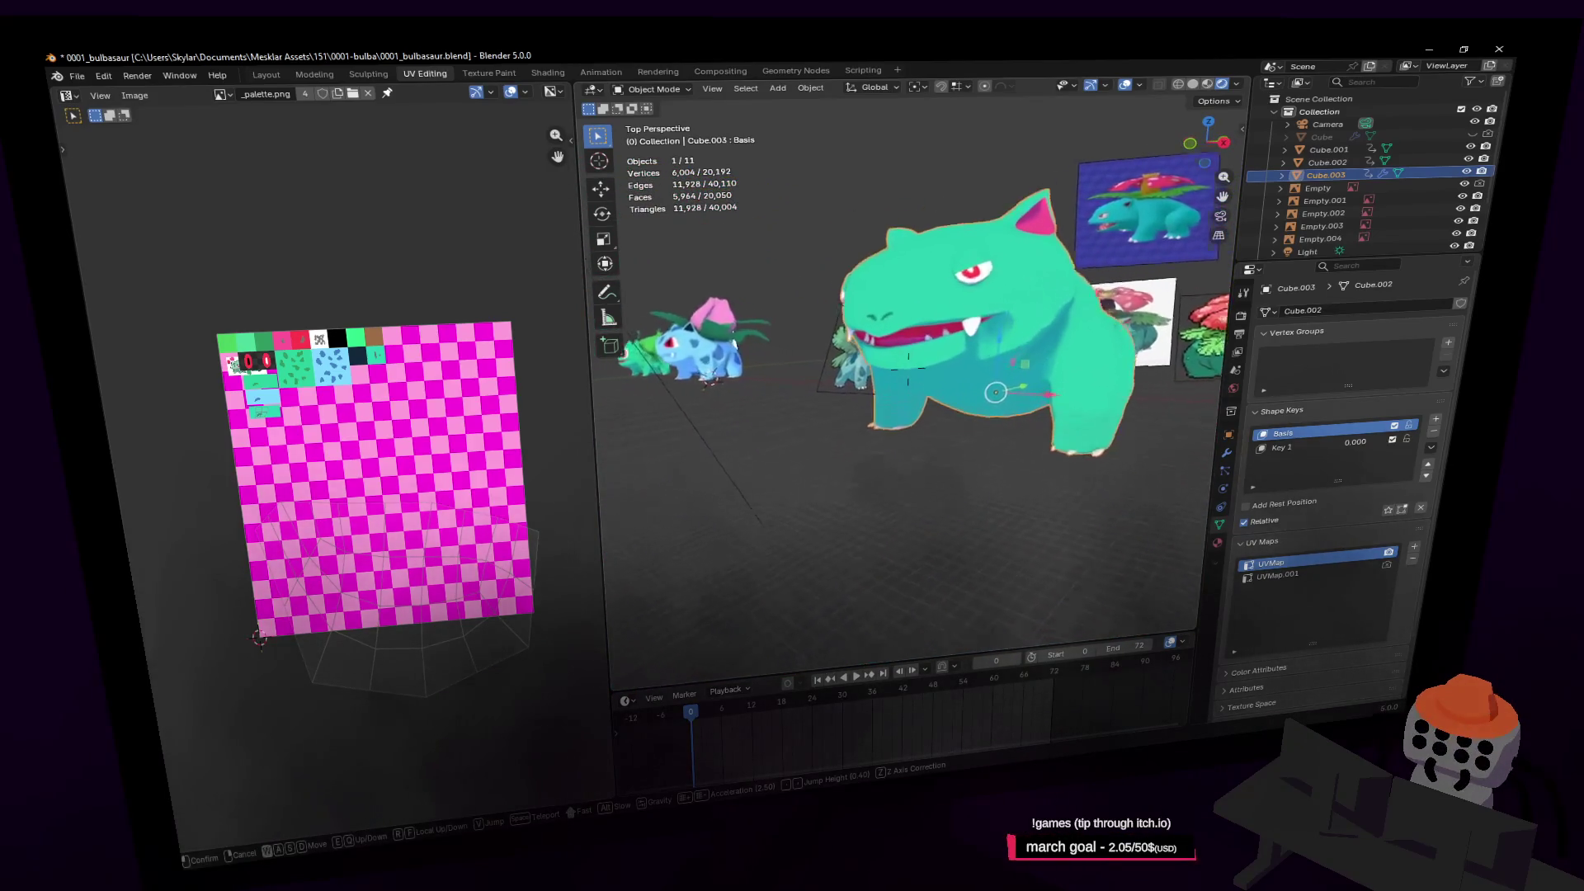
{"action": "key", "text": "w"}
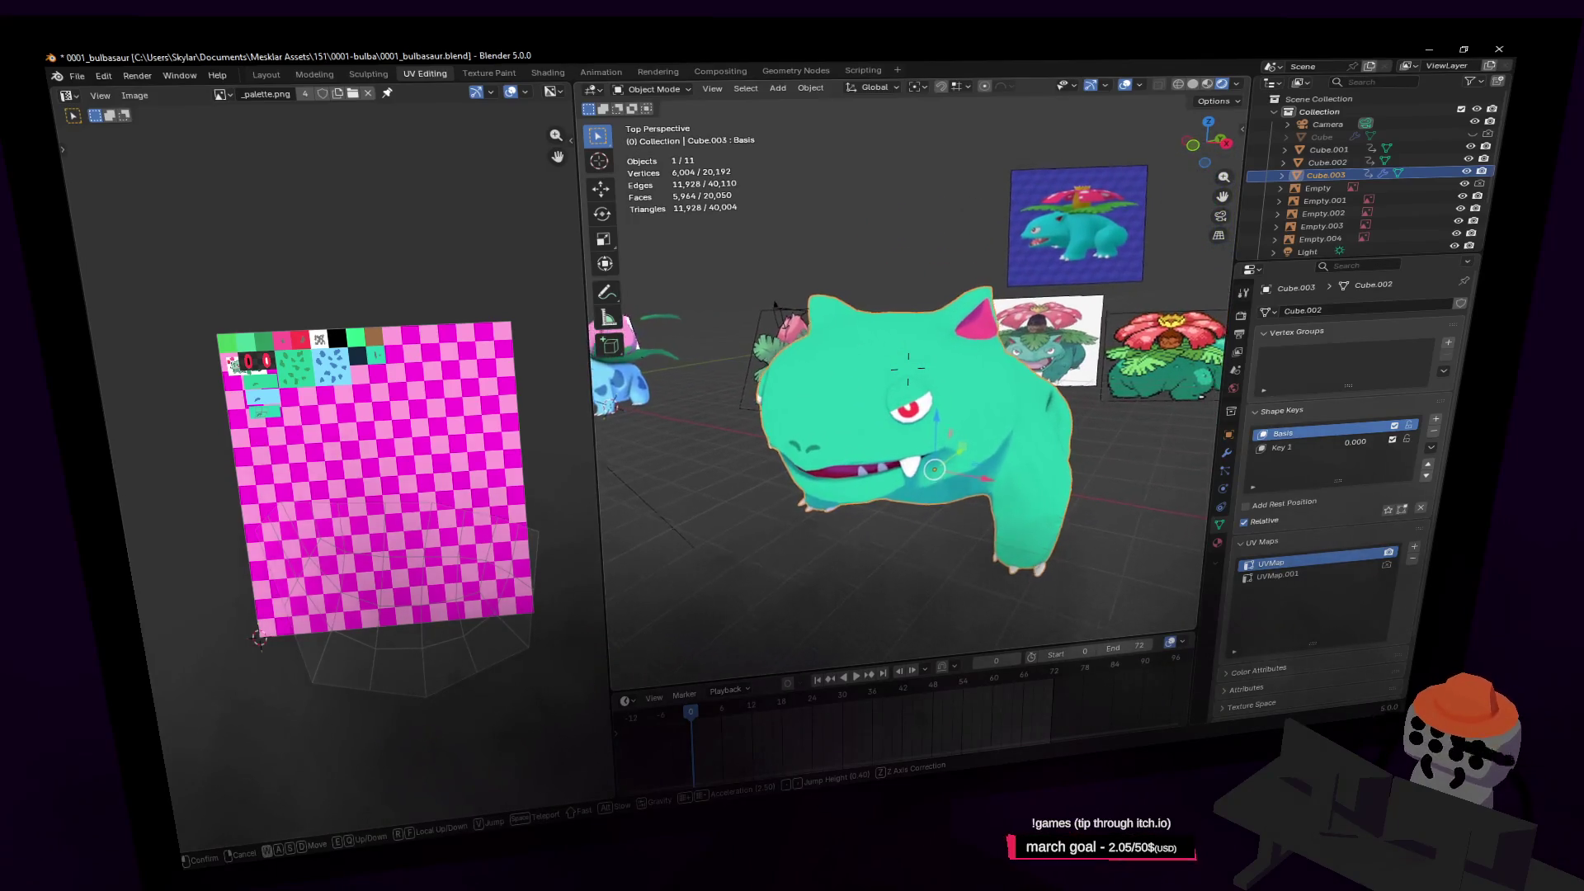
{"action": "key", "text": "a"}
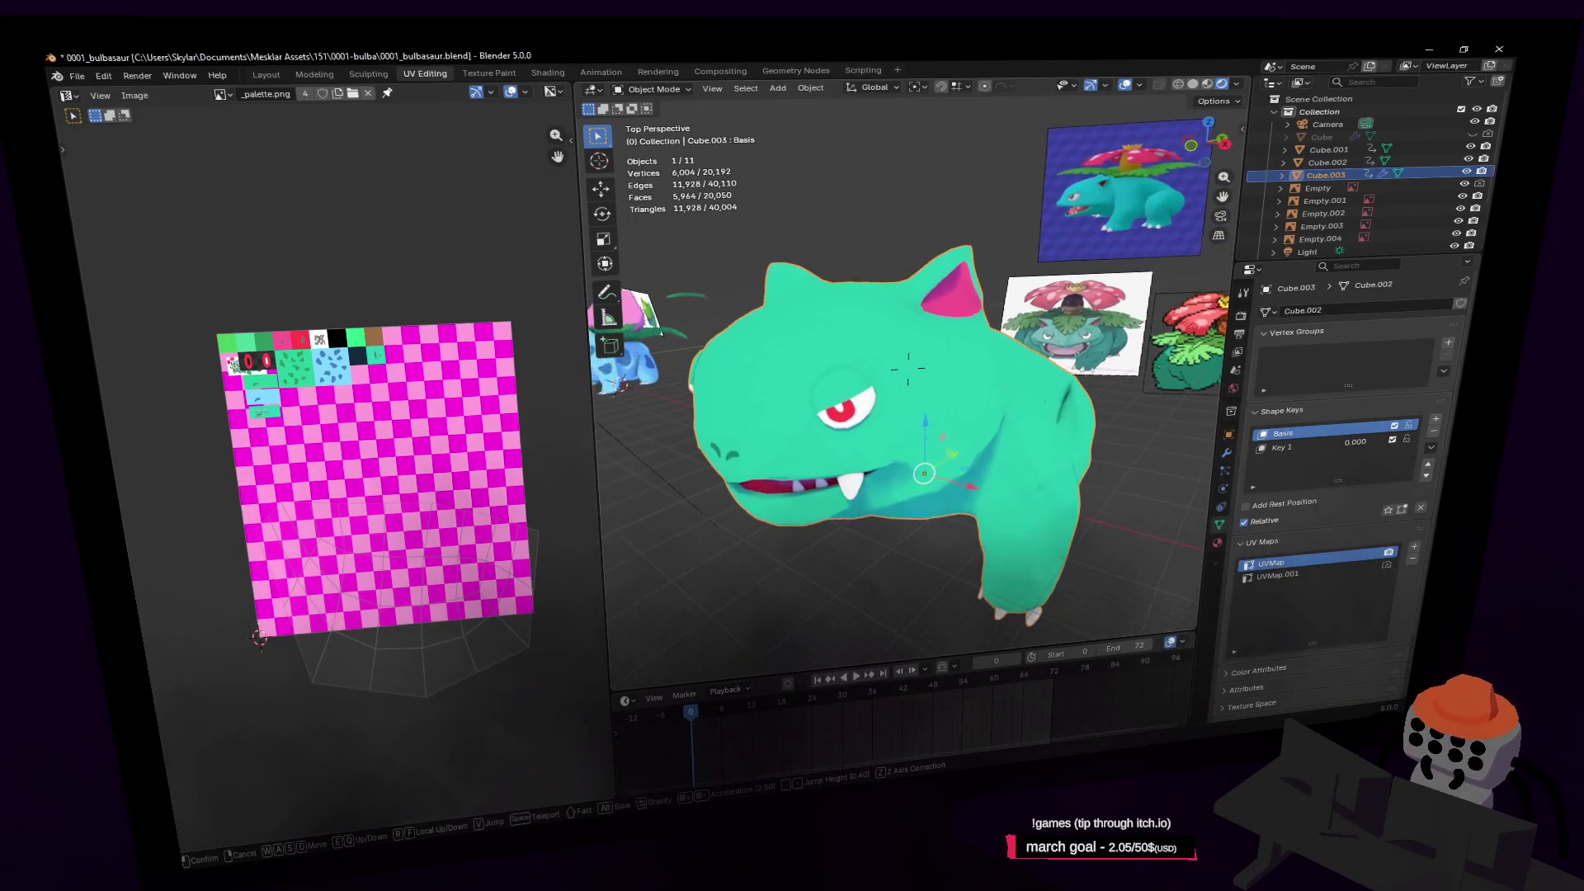
{"action": "key", "text": "s"}
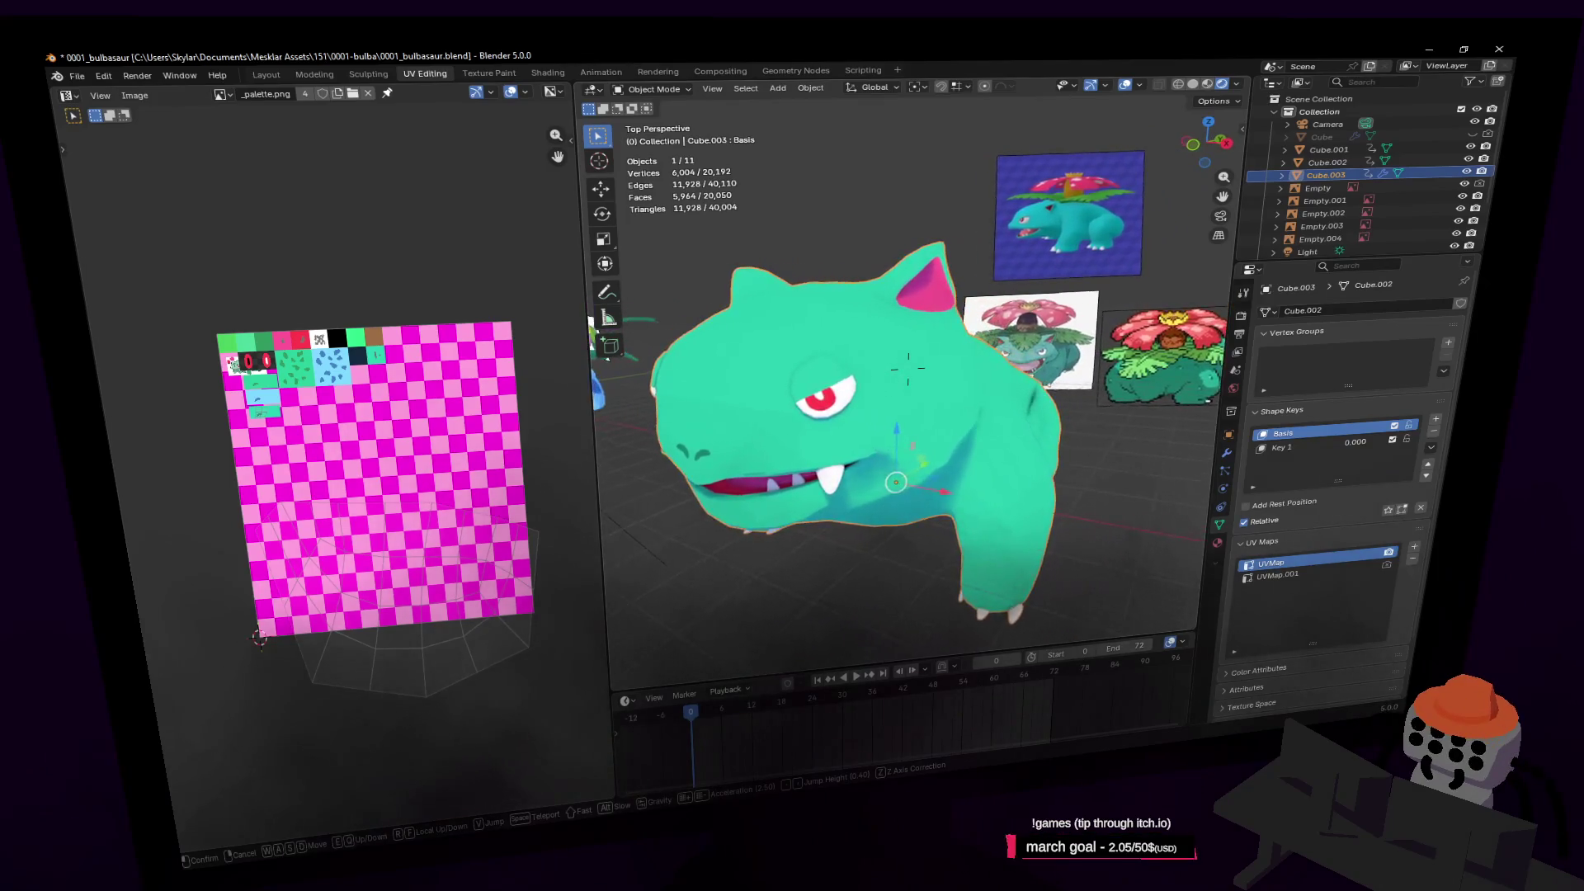
{"action": "key", "text": "w"}
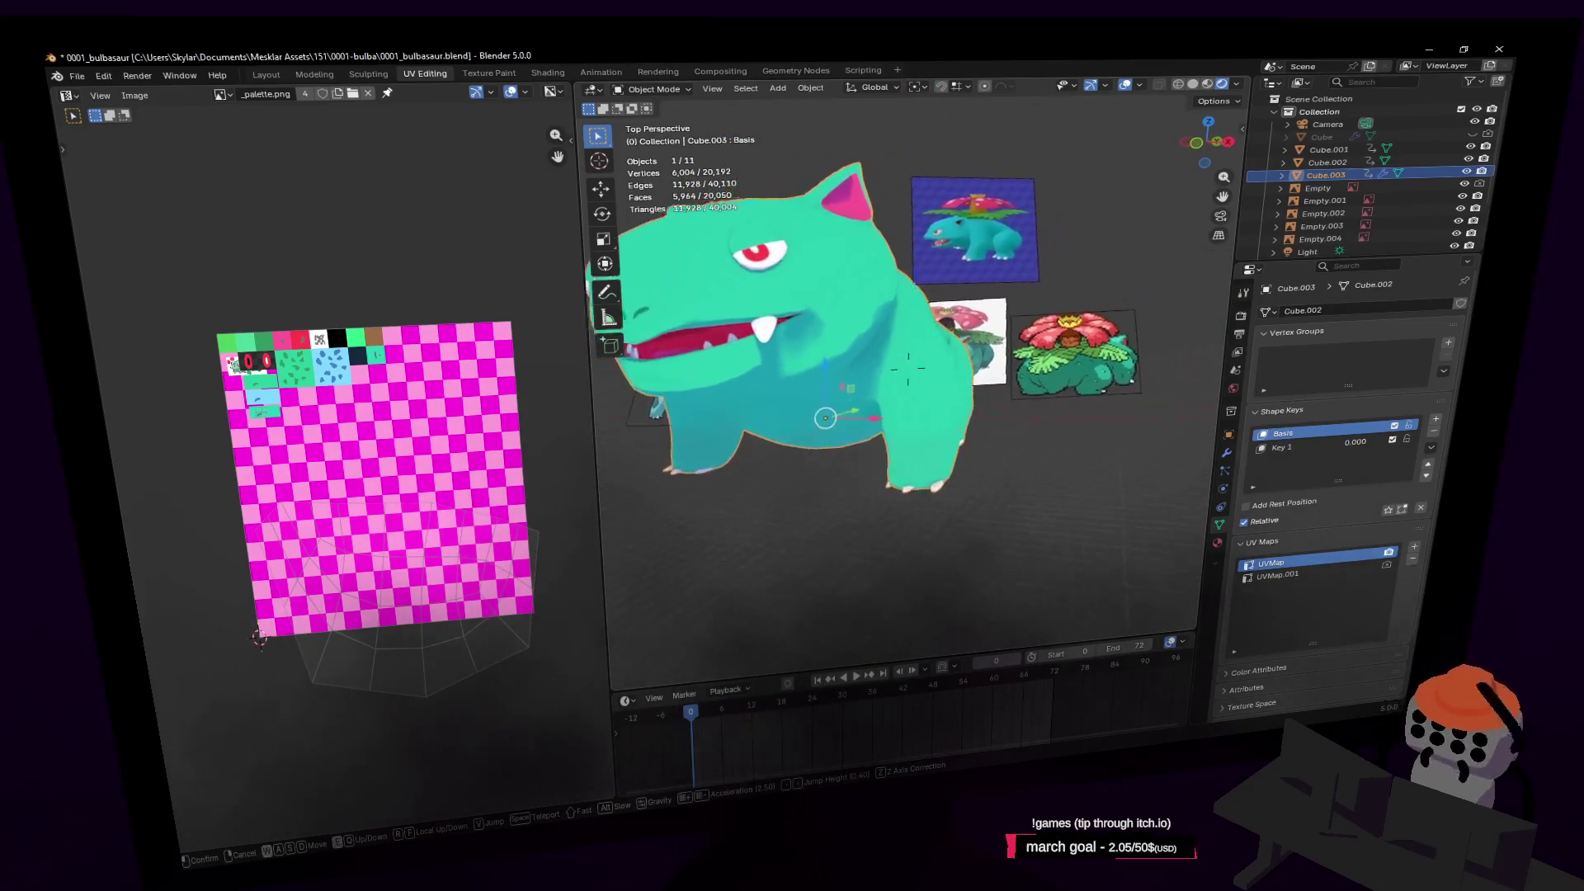
{"action": "left_click", "coordinate": [892, 357]}
{"action": "key", "text": "Tab"}
{"action": "key", "text": "c"}
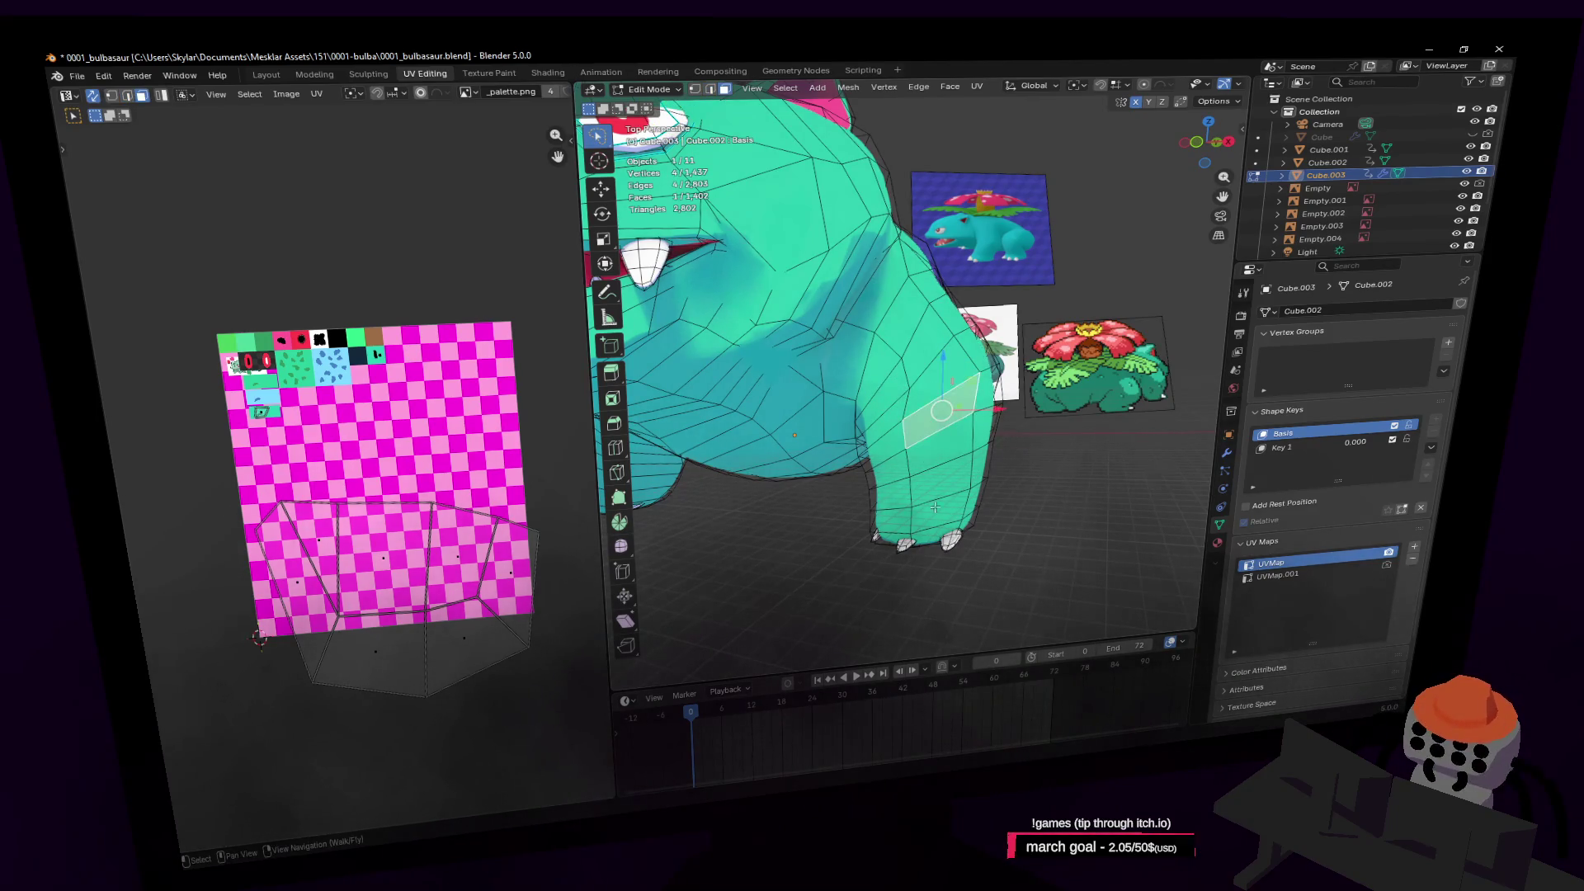
Pick leg, front-leg and flank faces, repositioning the view between picks toward the Venusaur references
{"action": "left_click", "coordinate": [909, 324], "text": "shift"}
{"action": "key", "text": "shift+grave"}
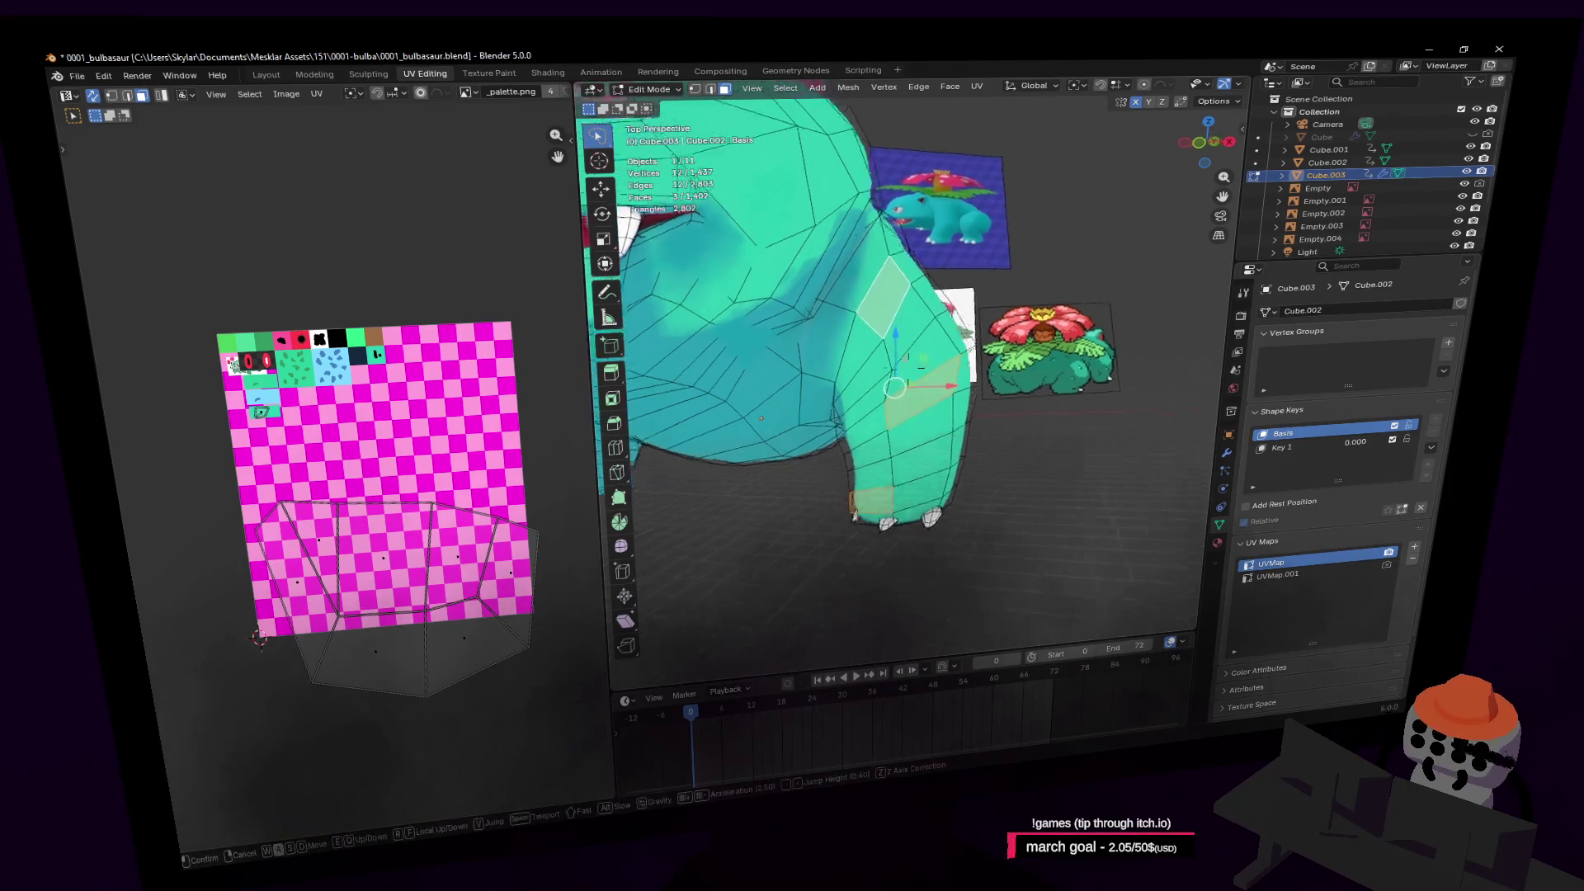
{"action": "left_click", "coordinate": [966, 235]}
{"action": "left_click", "coordinate": [916, 295], "text": "shift"}
{"action": "key", "text": "shift+grave"}
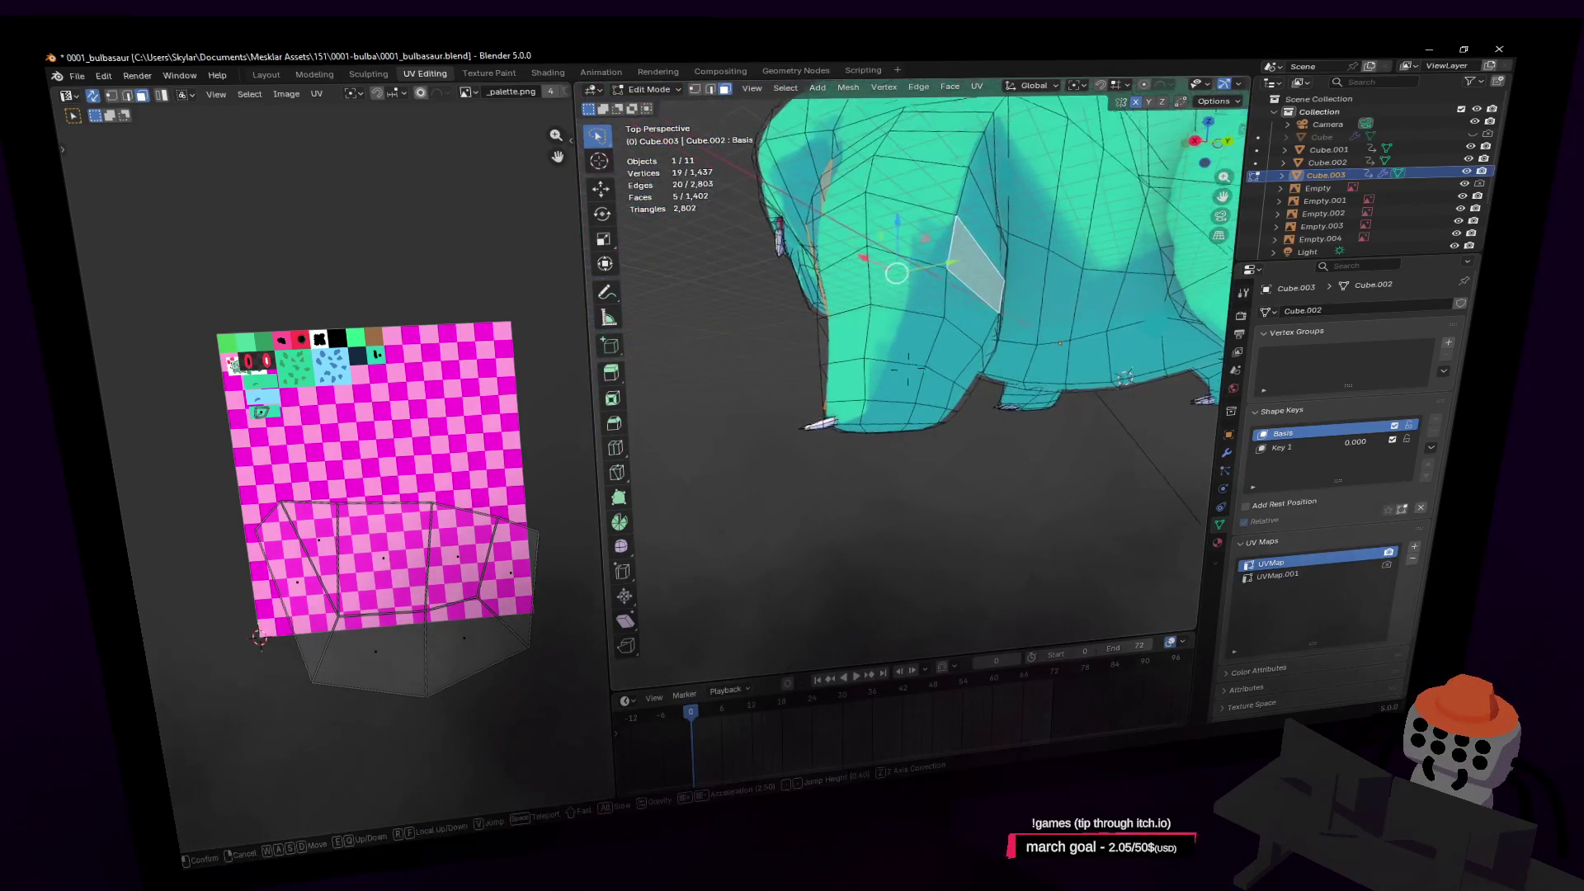
{"action": "left_click", "coordinate": [956, 248]}
{"action": "left_click", "coordinate": [895, 416], "text": "shift"}
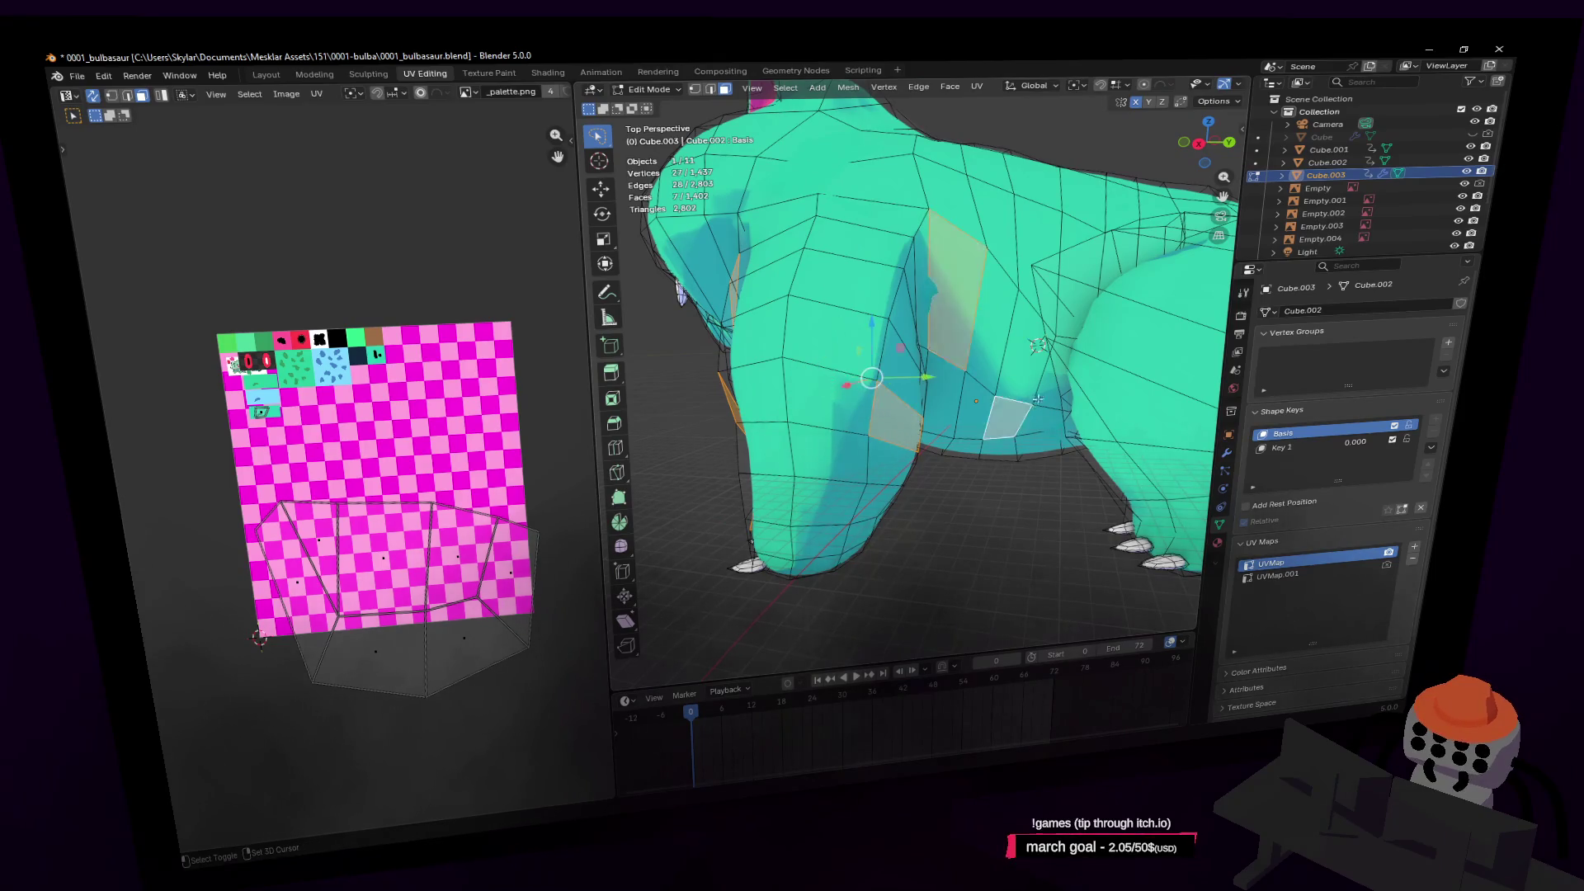
{"action": "key", "text": "shift+grave"}
{"action": "left_click", "coordinate": [1041, 399]}
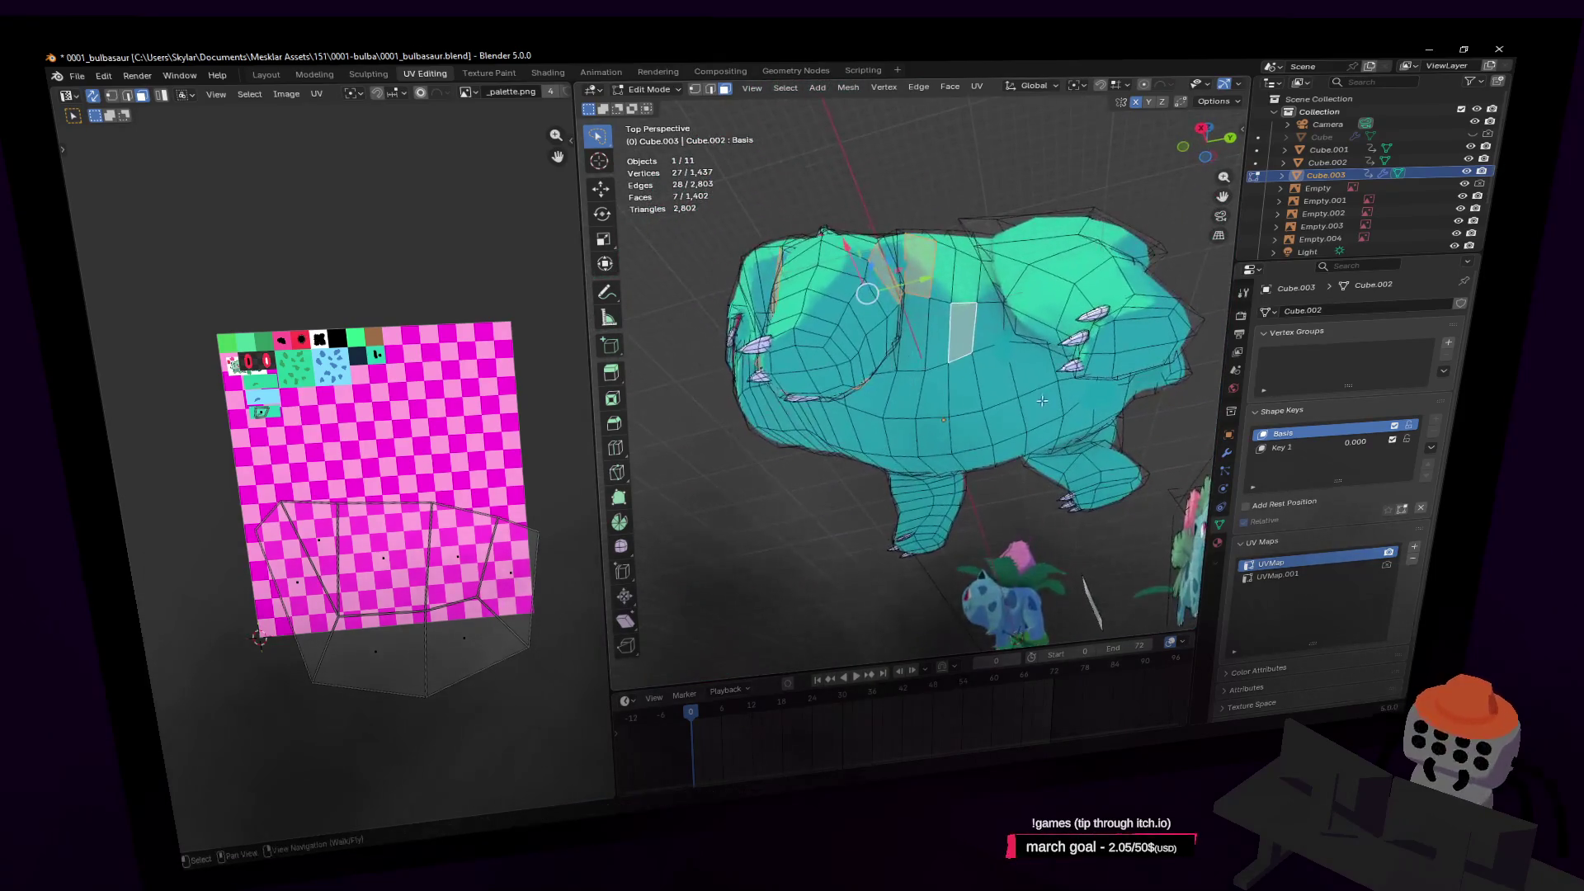
{"action": "key", "text": "shift+grave"}
{"action": "key", "text": "w"}
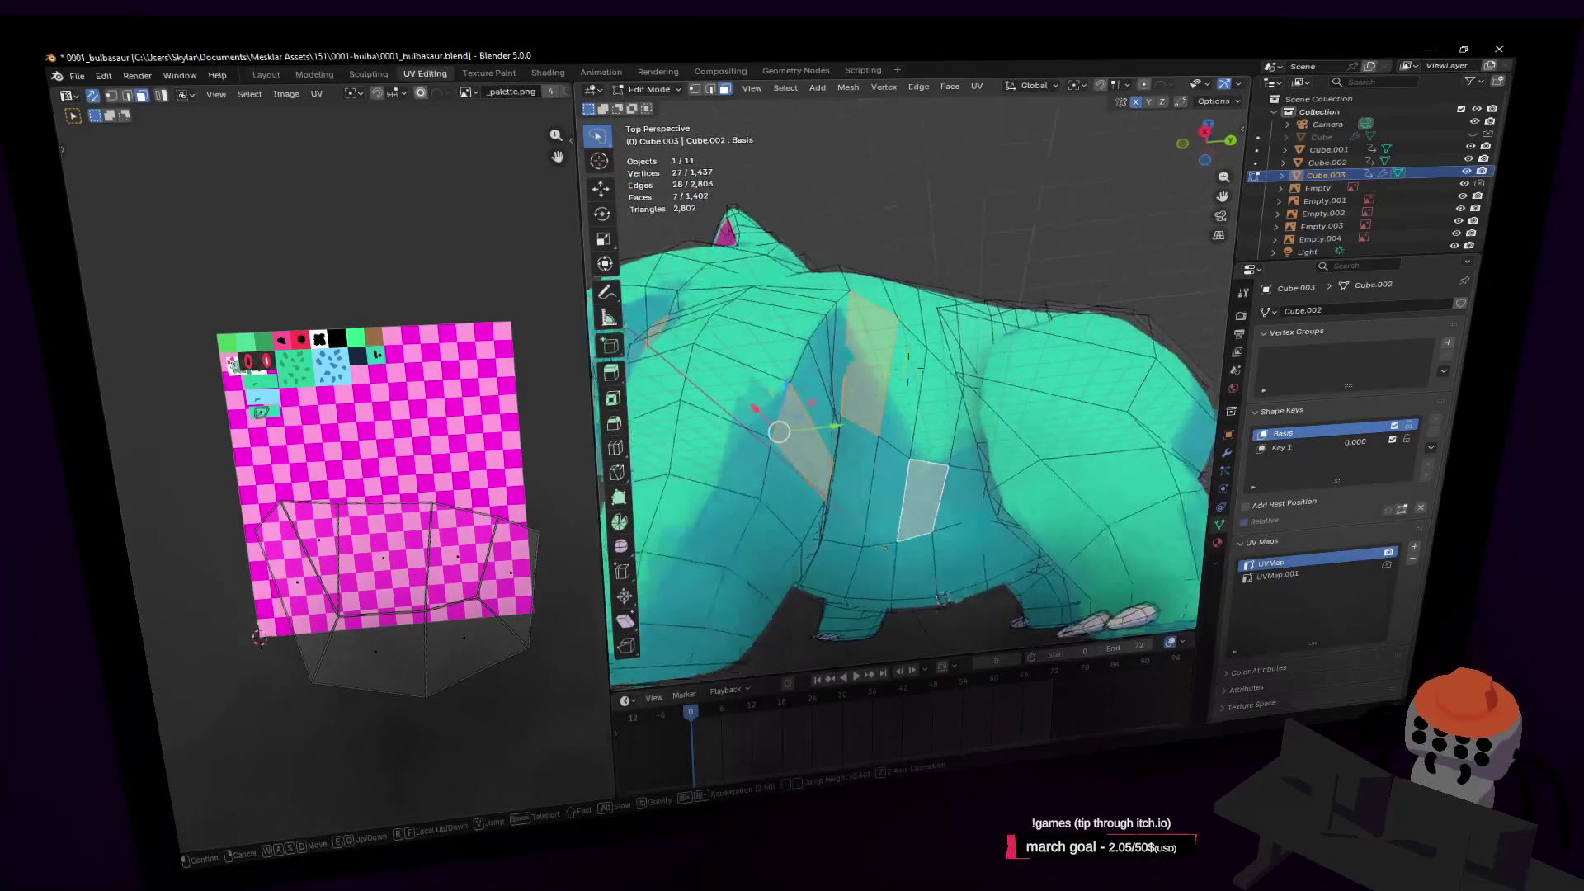
{"action": "key", "text": "d"}
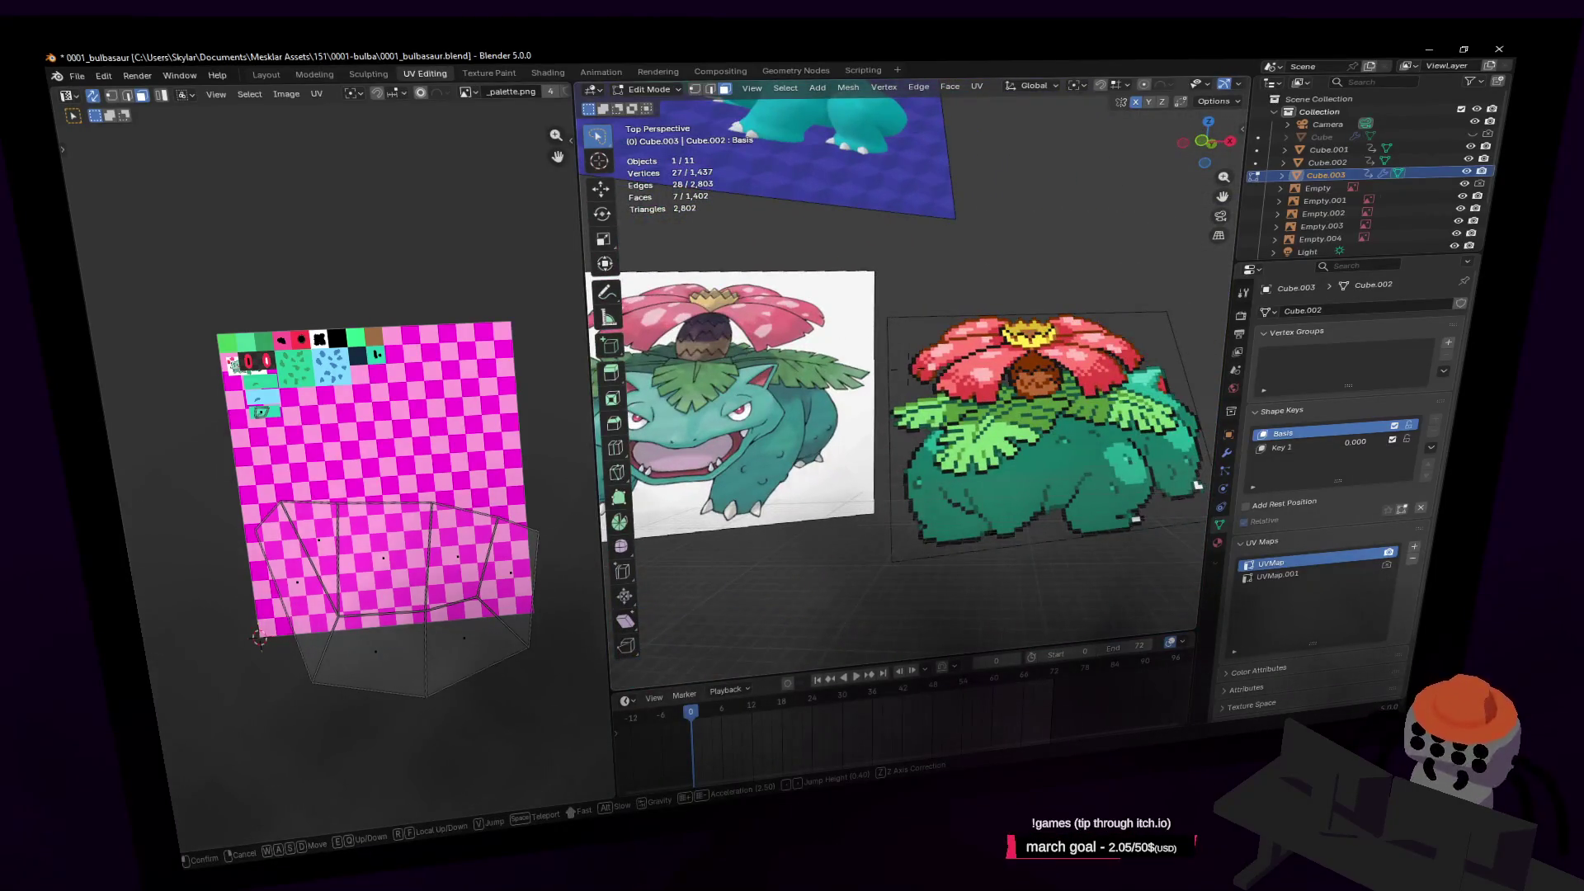
{"action": "key", "text": "s"}
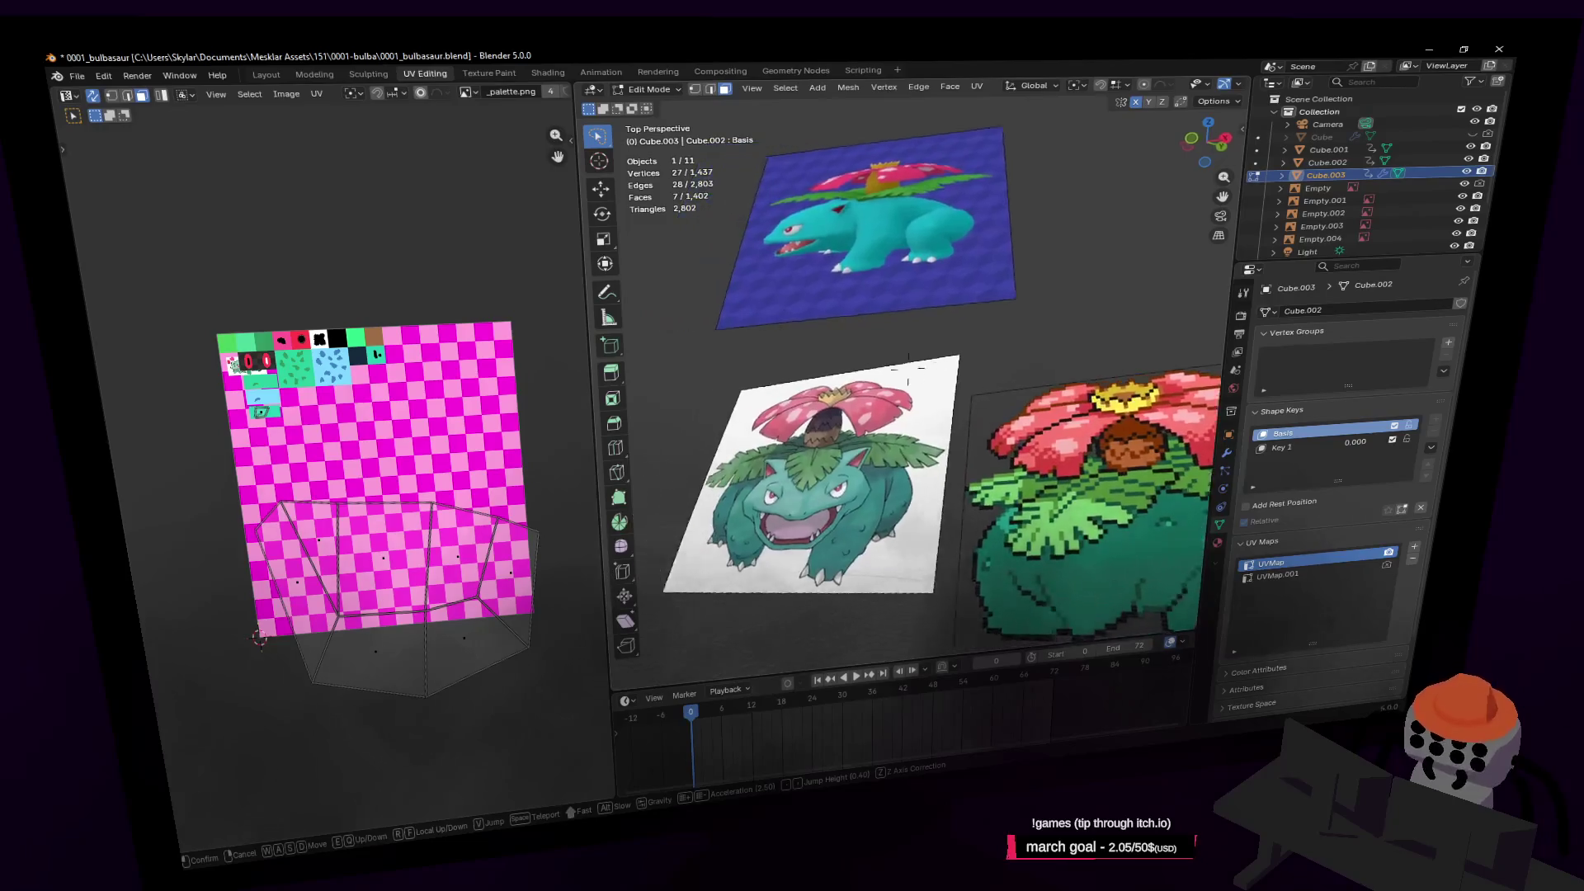
{"action": "key", "text": "w"}
{"action": "key", "text": "w"}
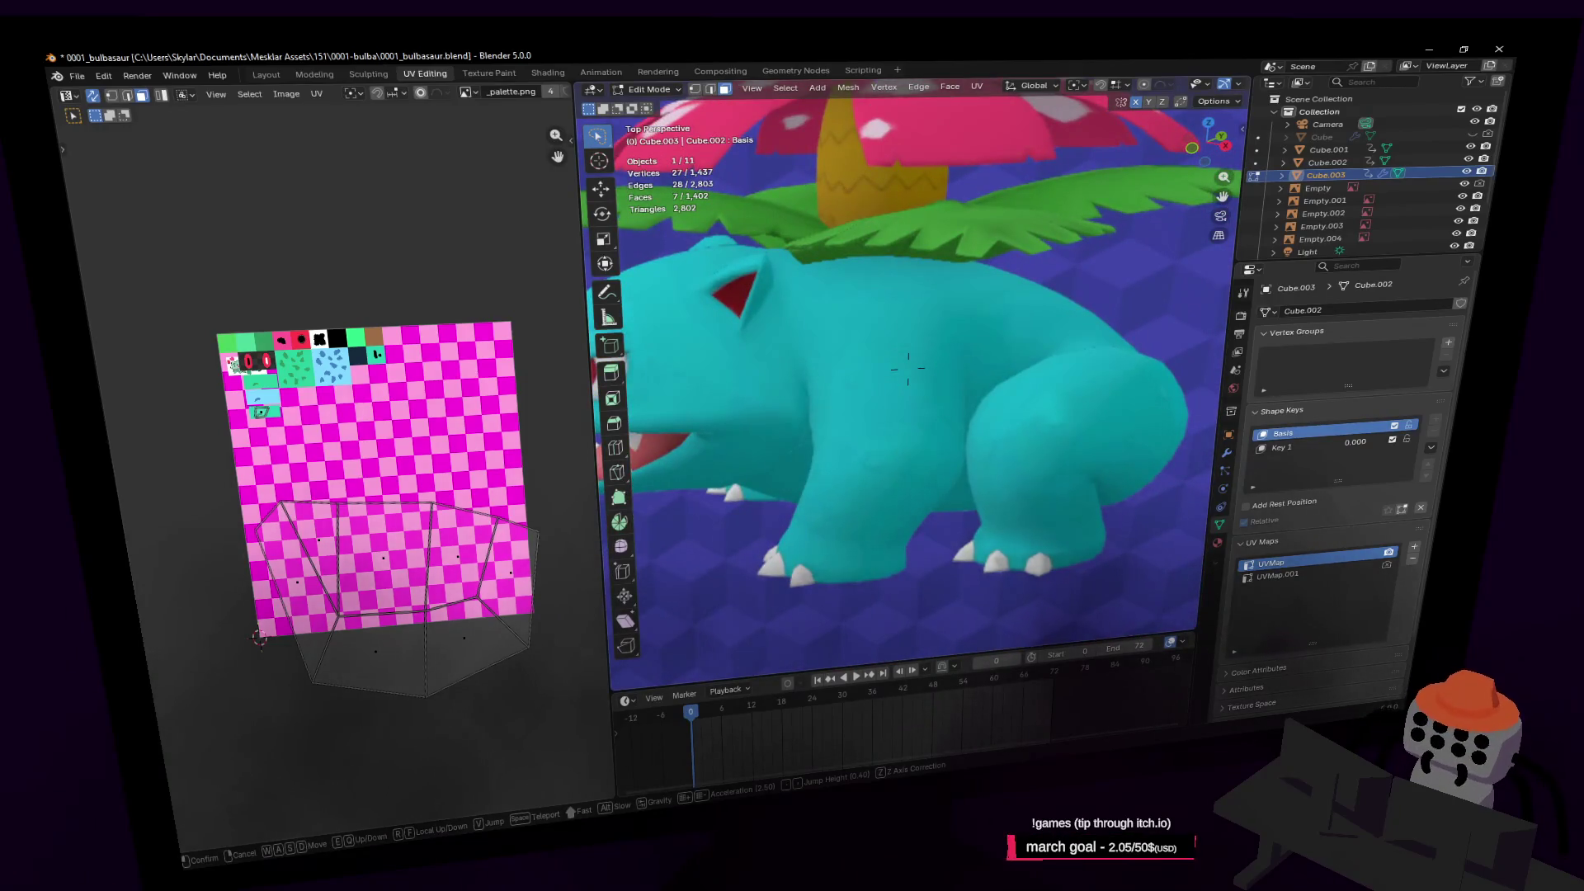
{"action": "key", "text": "a"}
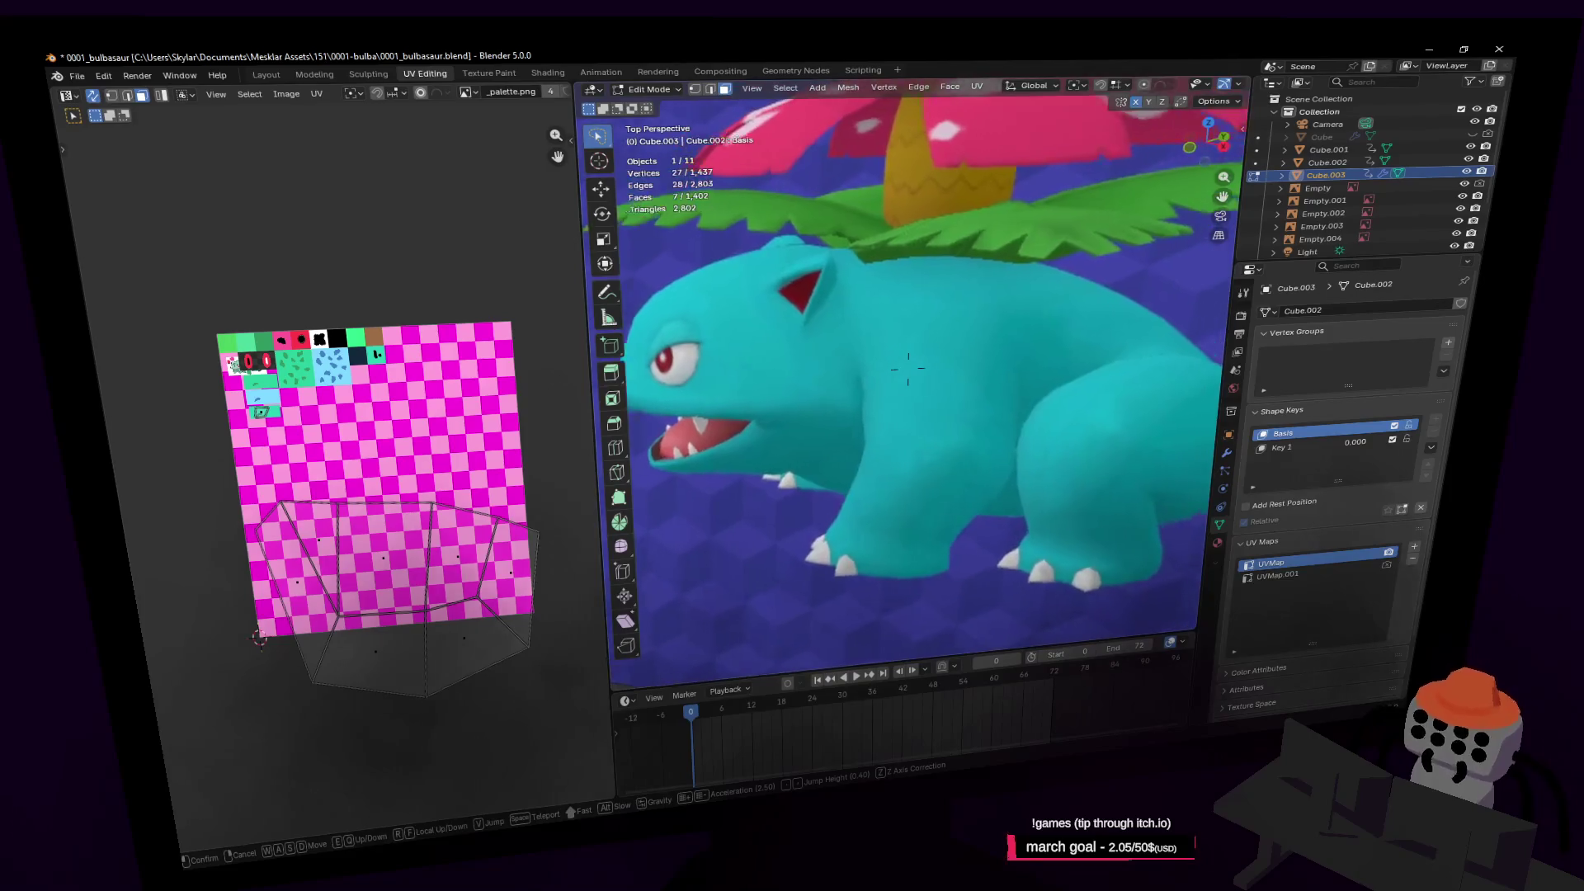
{"action": "key", "text": "s"}
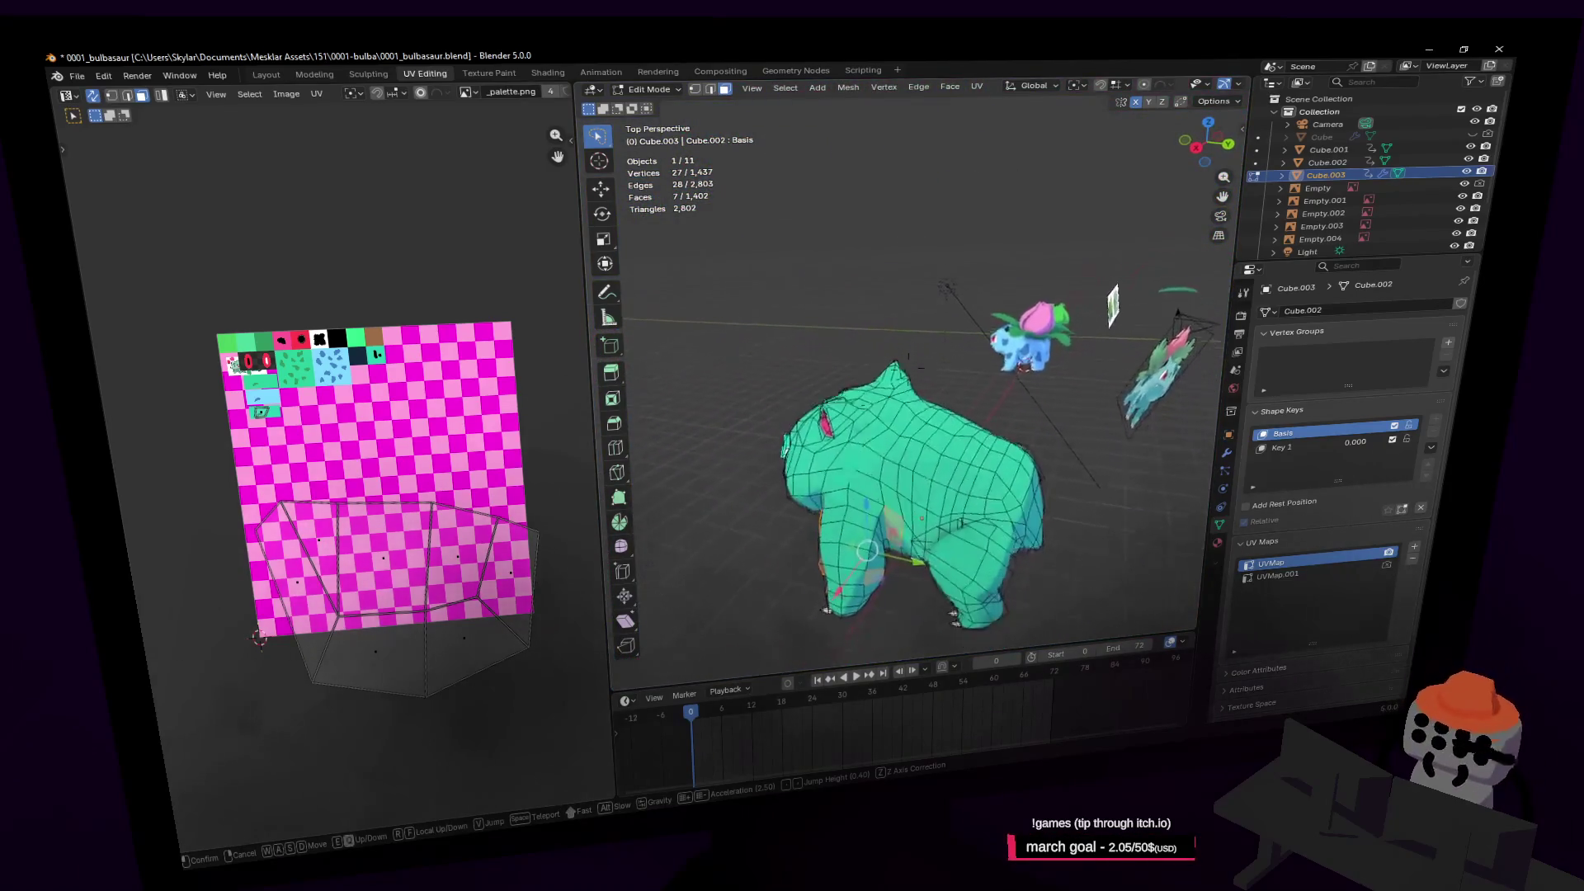
Move beside the mesh and add two more body faces to the selection
{"action": "key", "text": "w"}
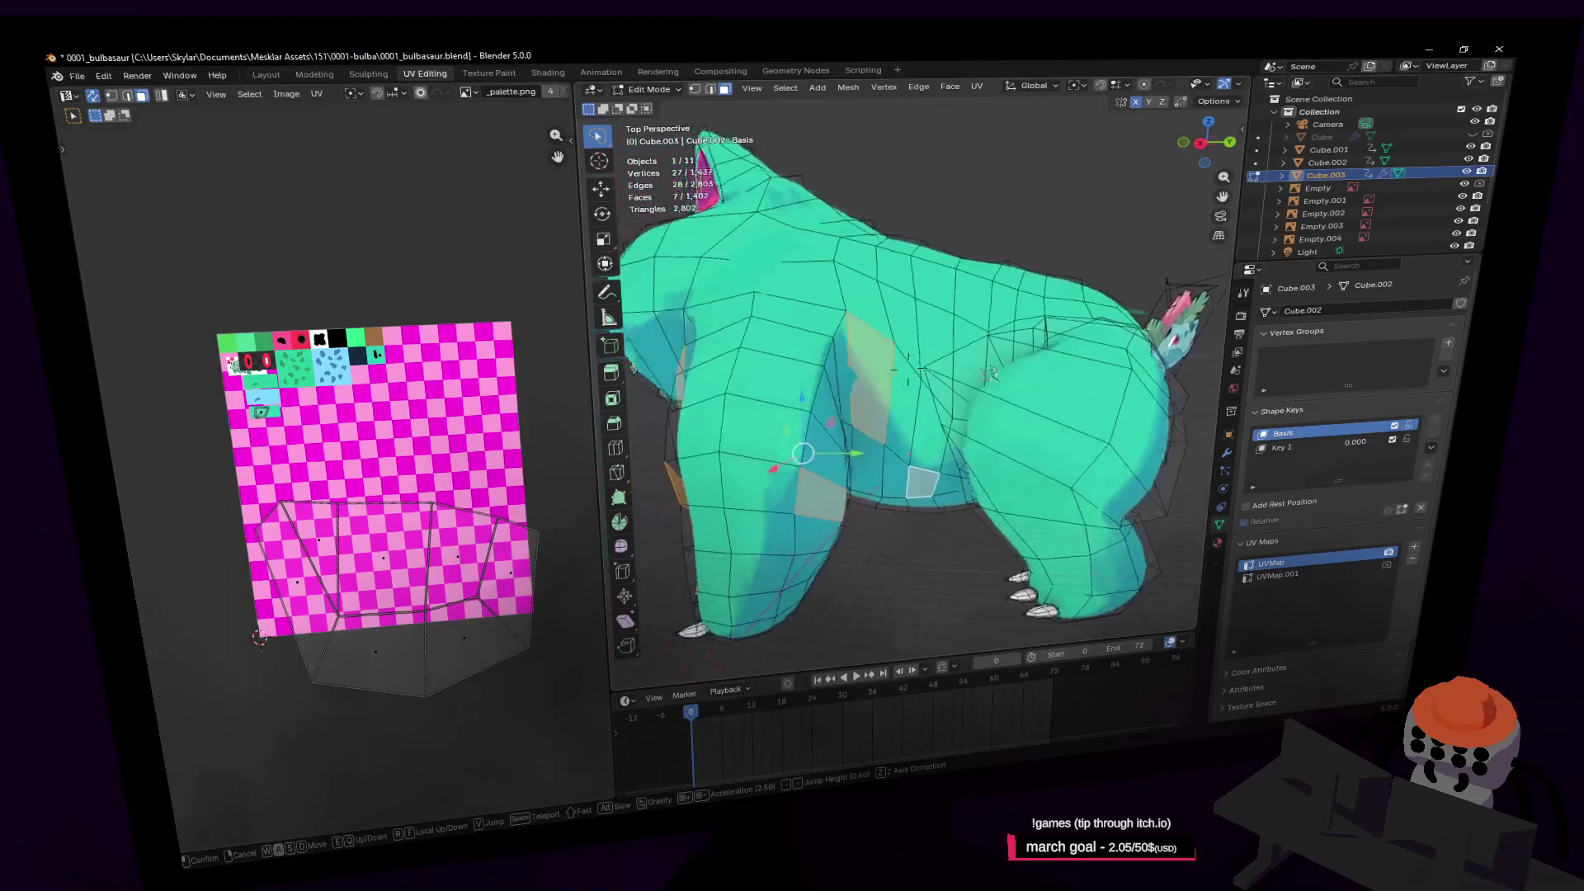
{"action": "left_click", "coordinate": [887, 347]}
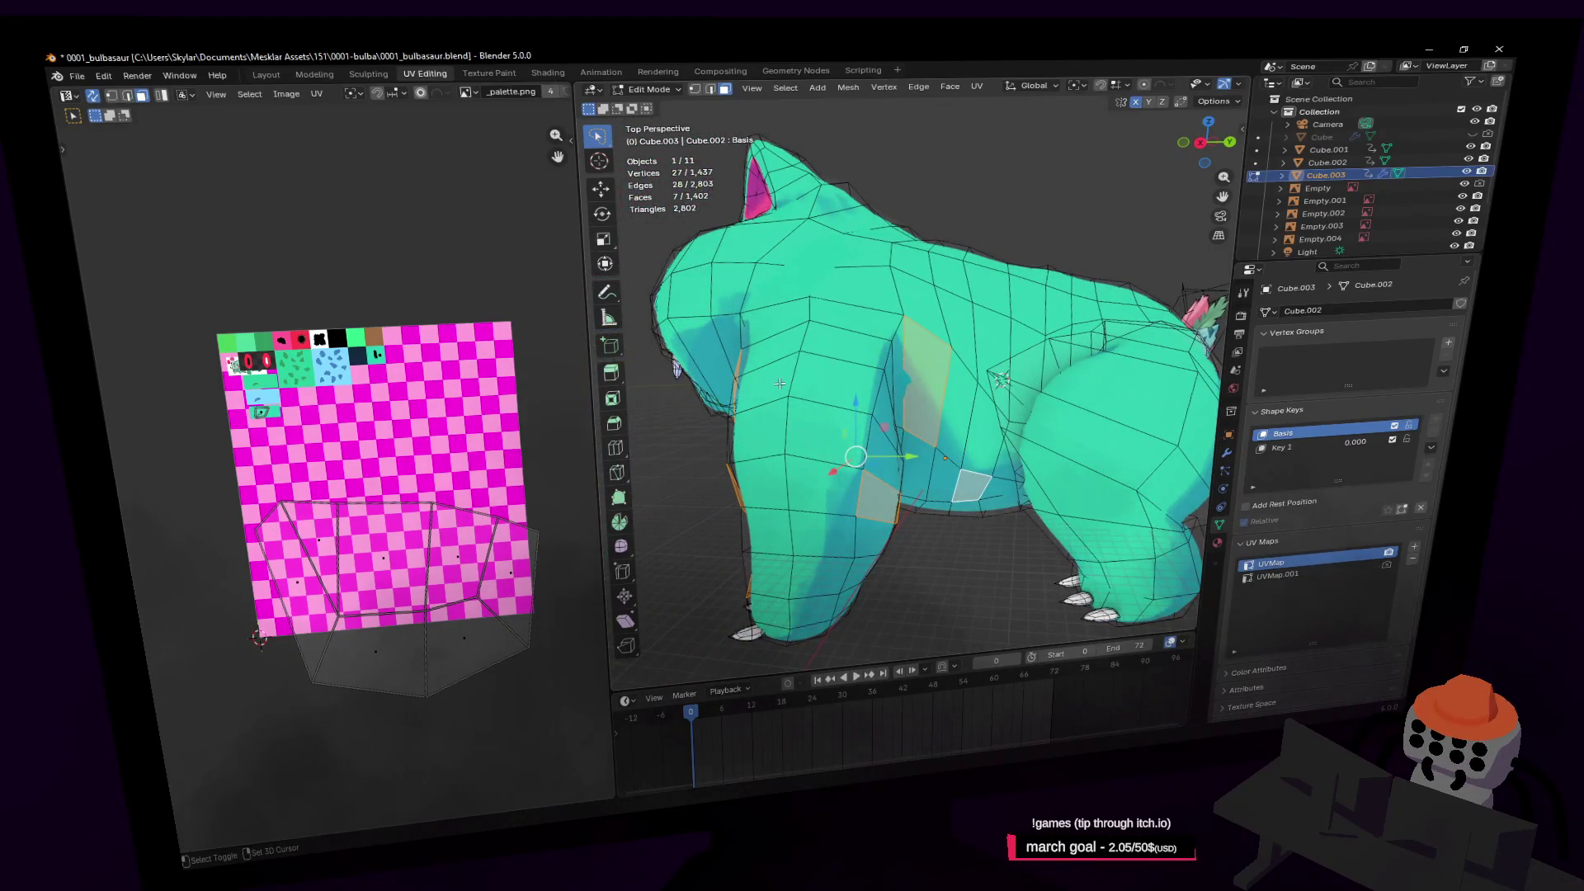
{"action": "key", "text": "shift+grave"}
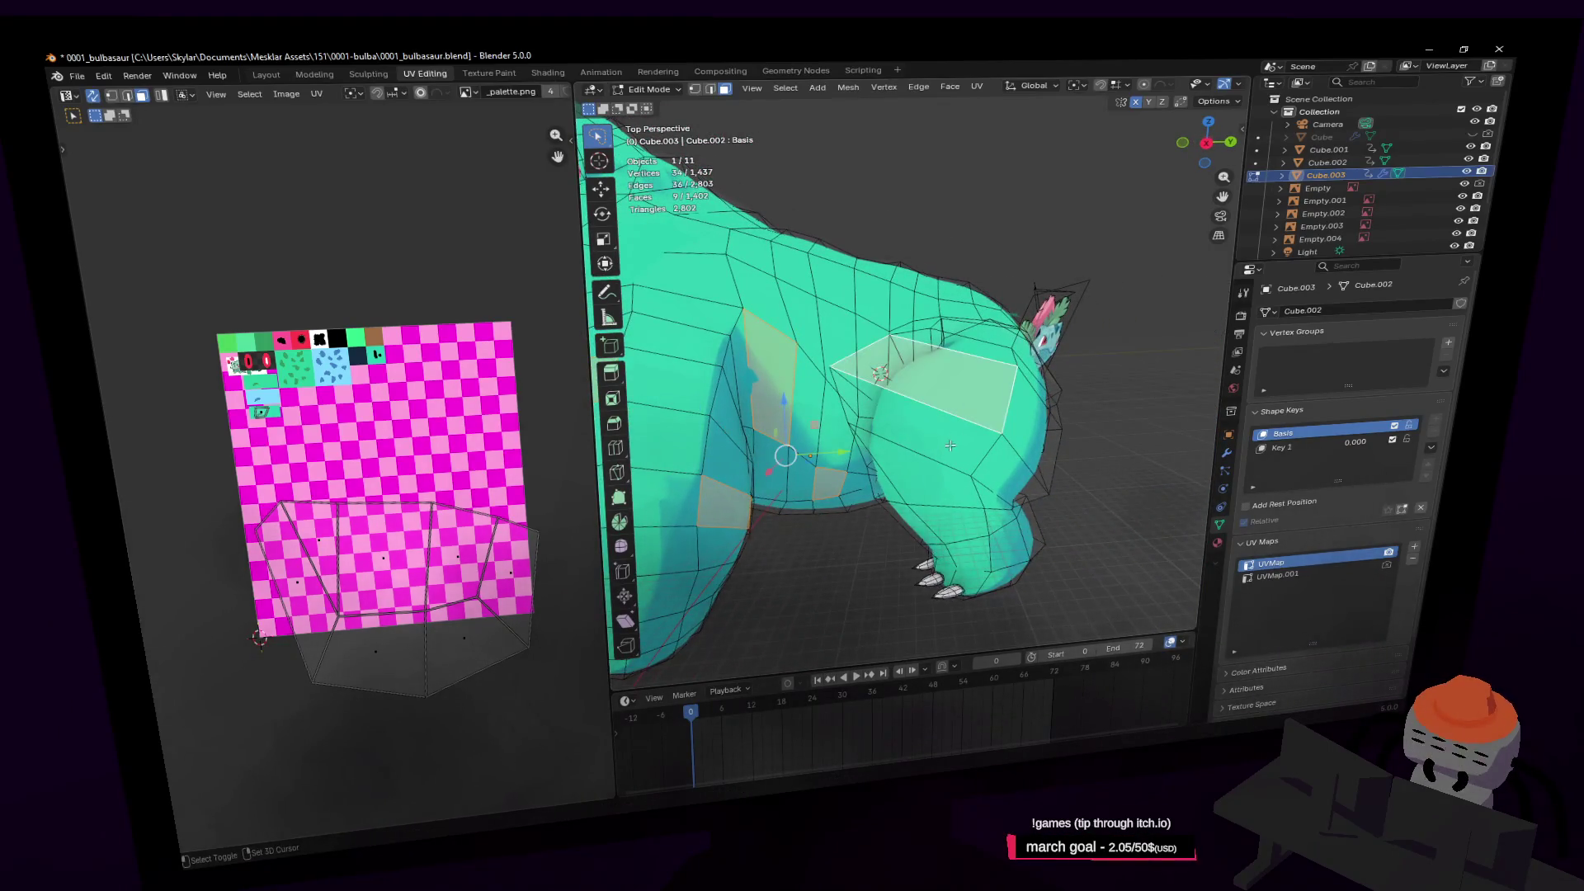
{"action": "left_click", "coordinate": [1033, 432], "text": "shift"}
{"action": "key", "text": "shift+grave"}
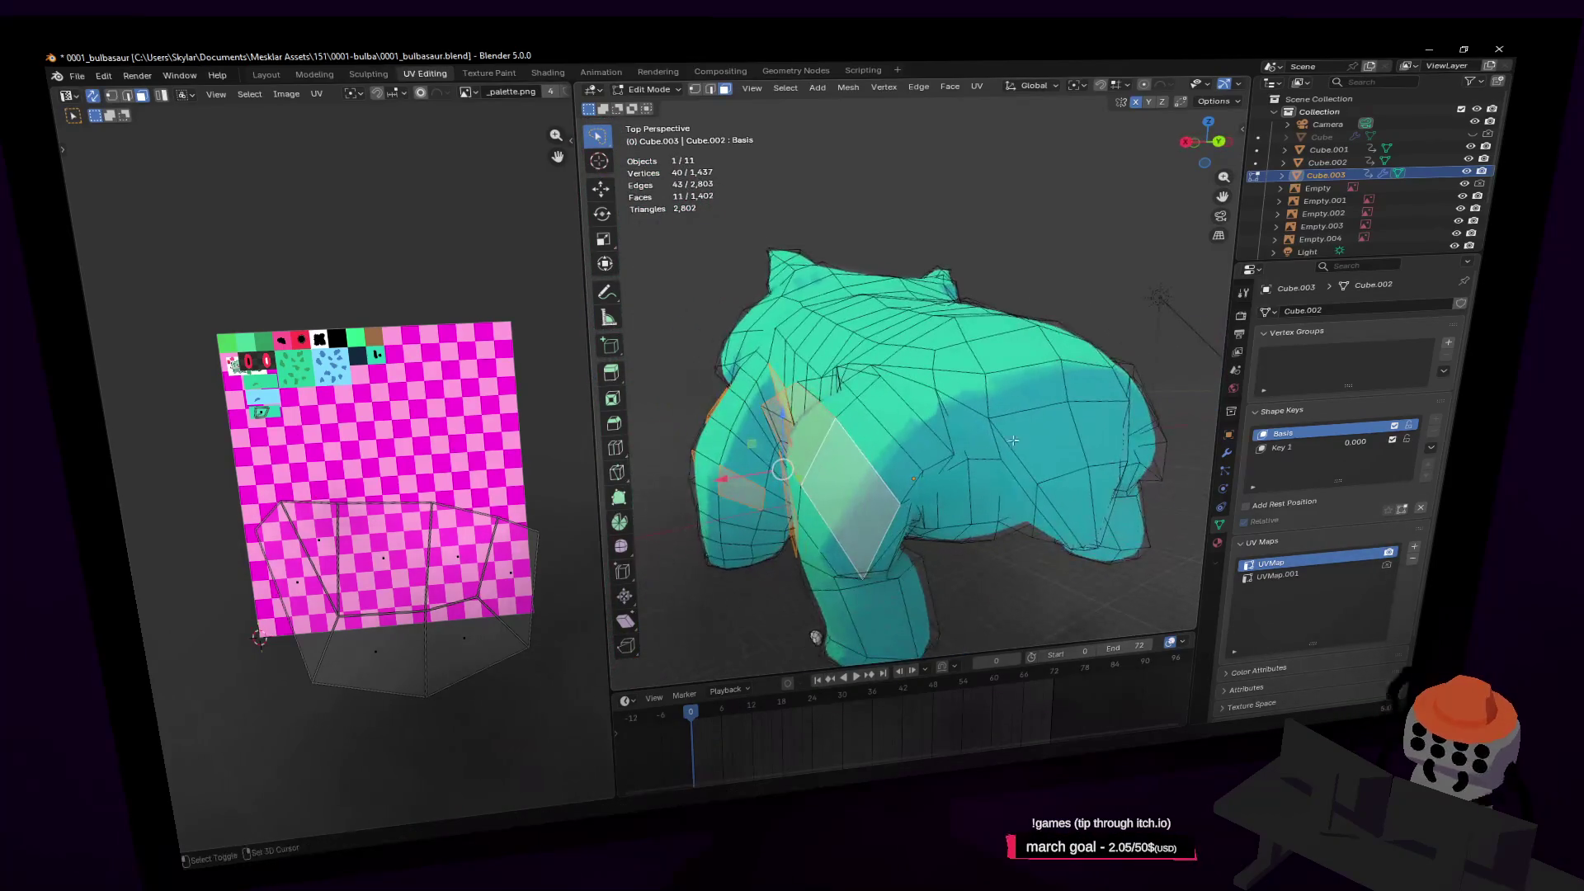
{"action": "left_click", "coordinate": [976, 393]}
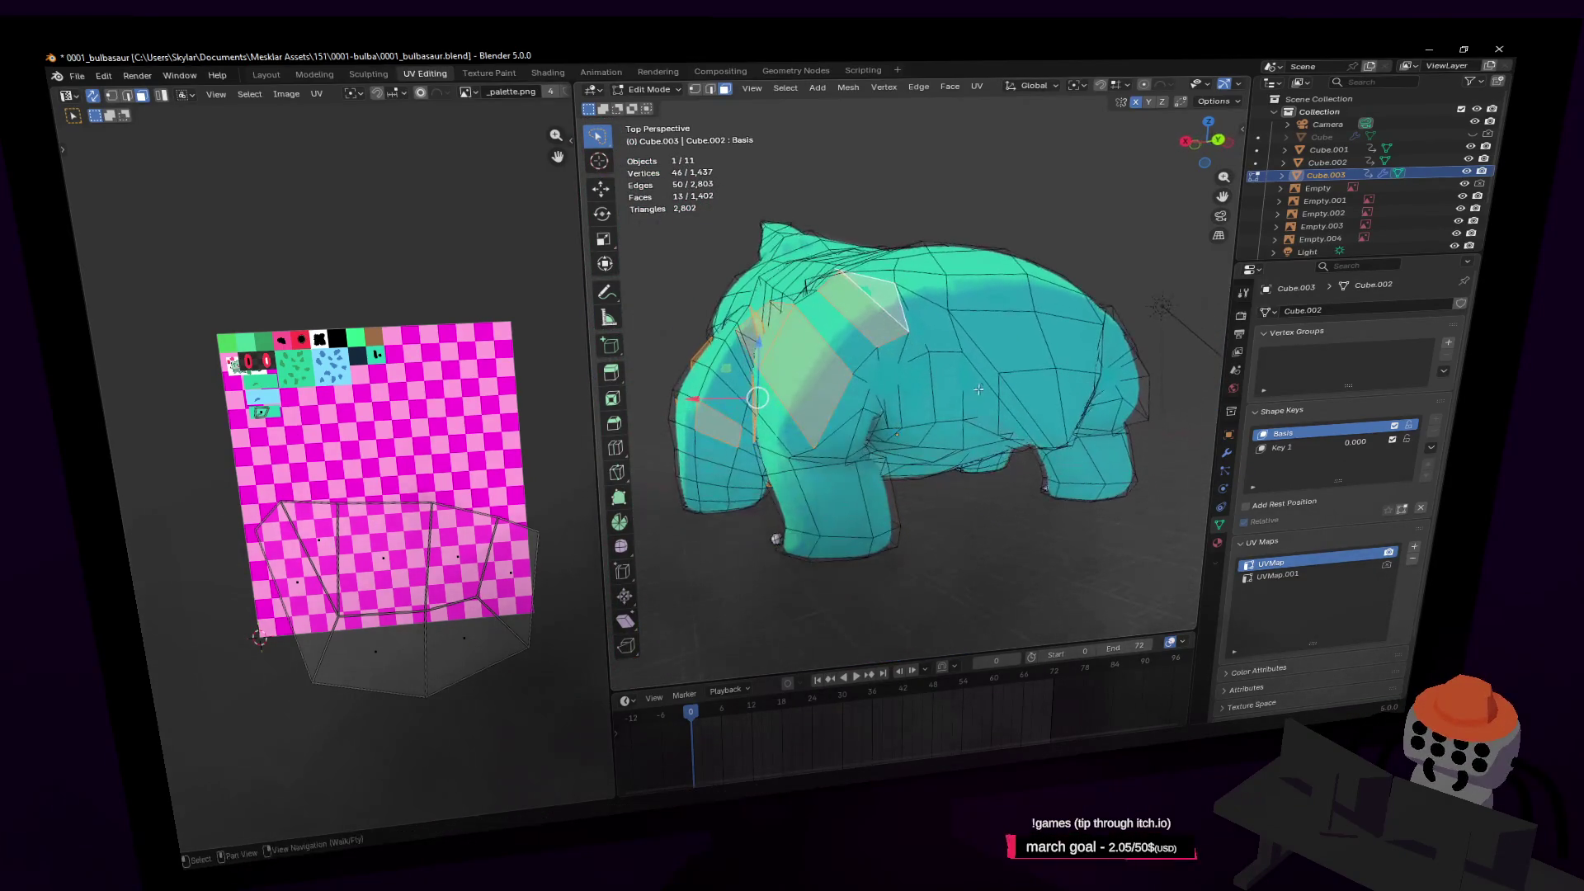
{"action": "left_click", "coordinate": [874, 495], "text": "shift"}
{"action": "key", "text": "shift+grave"}
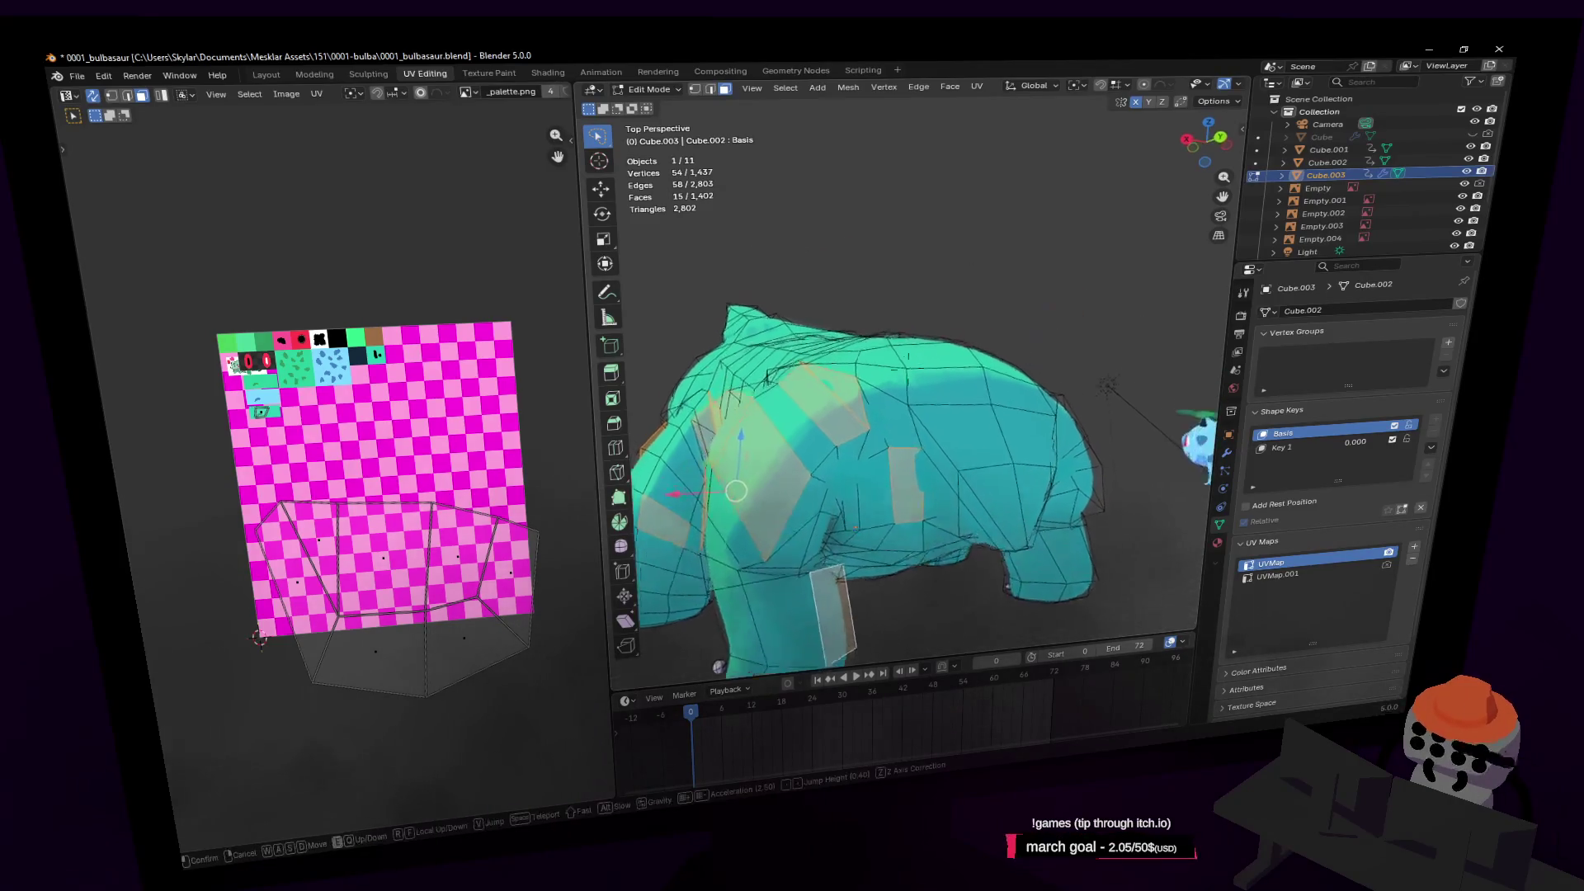
{"action": "left_click", "coordinate": [891, 442]}
Add further faces, deselect a wrongly picked one, and check the Venusaur reference
{"action": "left_click", "coordinate": [826, 421], "text": "shift"}
{"action": "key", "text": "shift+grave"}
{"action": "left_click", "coordinate": [859, 503], "text": "shift"}
{"action": "key", "text": "shift+grave"}
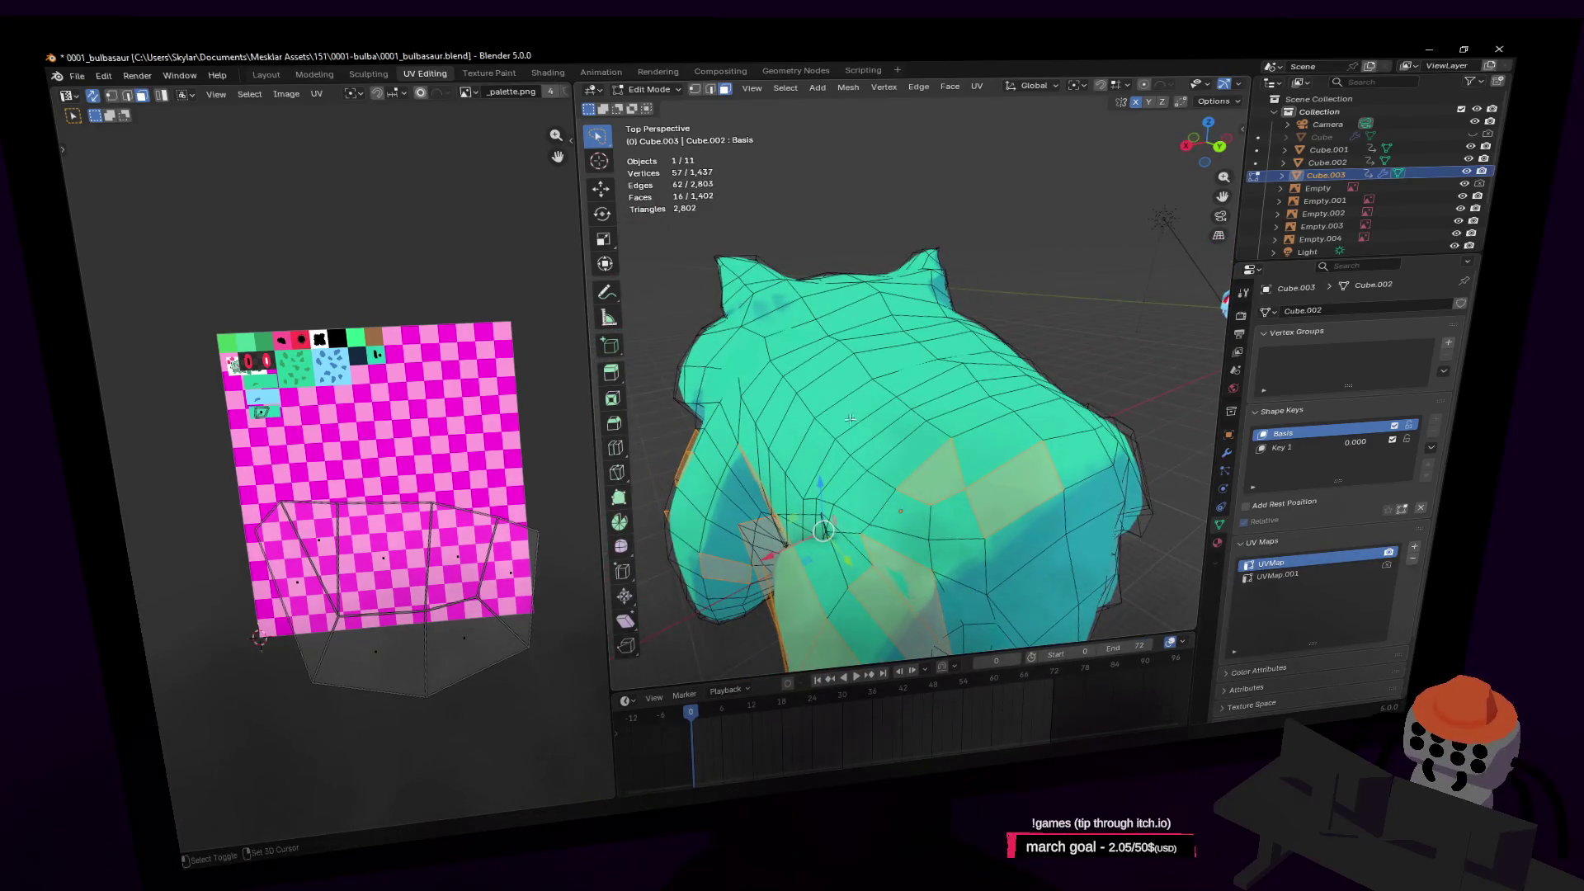
{"action": "left_click", "coordinate": [787, 436], "text": "shift"}
{"action": "key", "text": "shift+grave"}
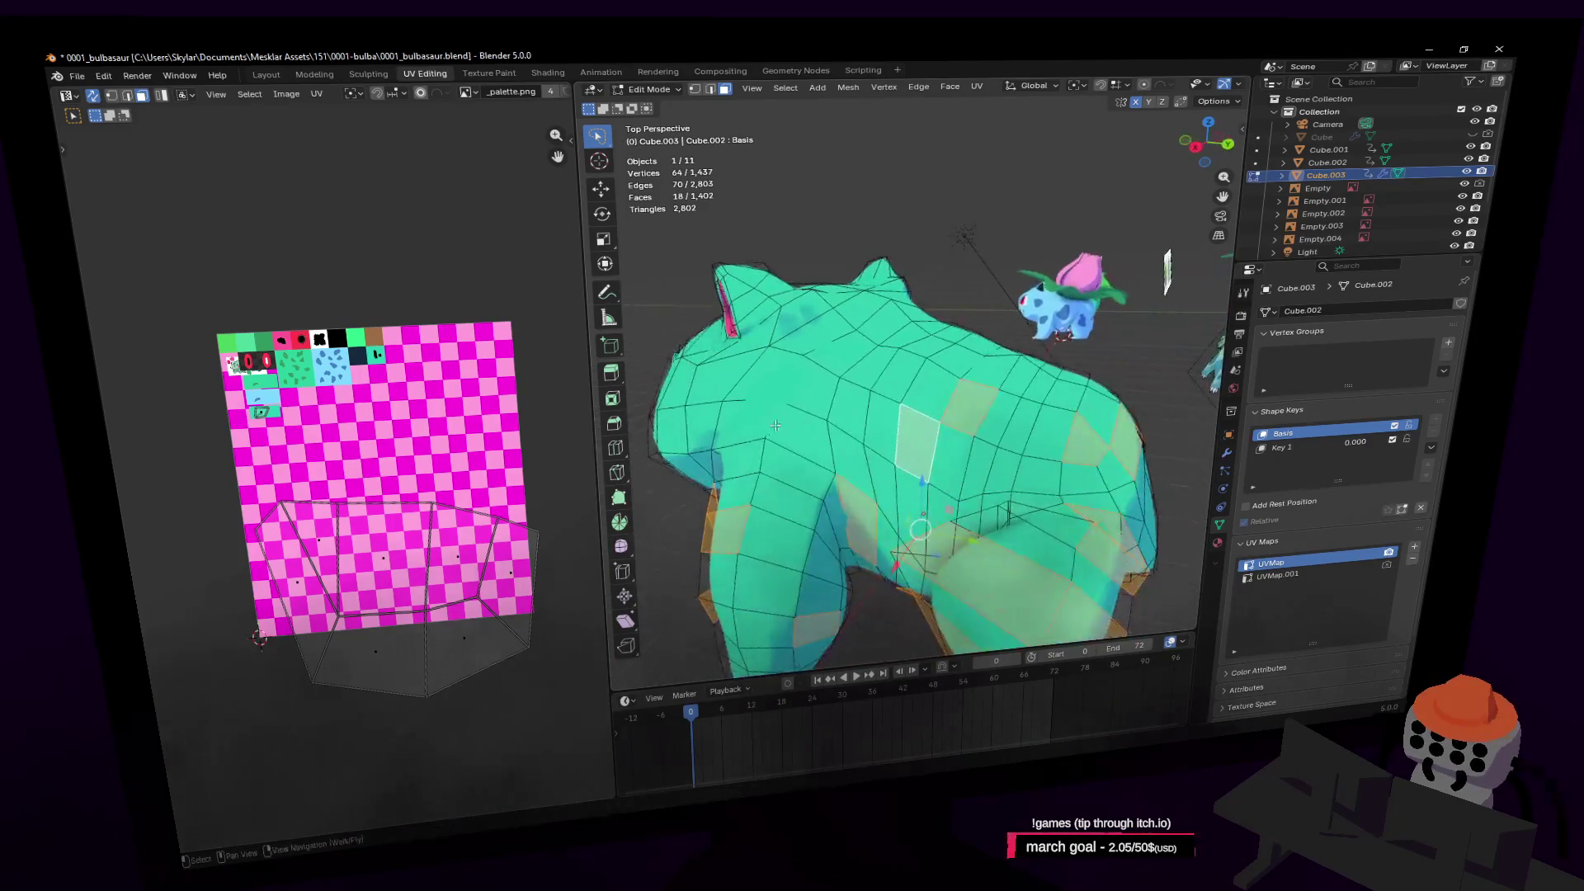
{"action": "left_click", "coordinate": [799, 429], "text": "shift"}
{"action": "key", "text": "shift+grave"}
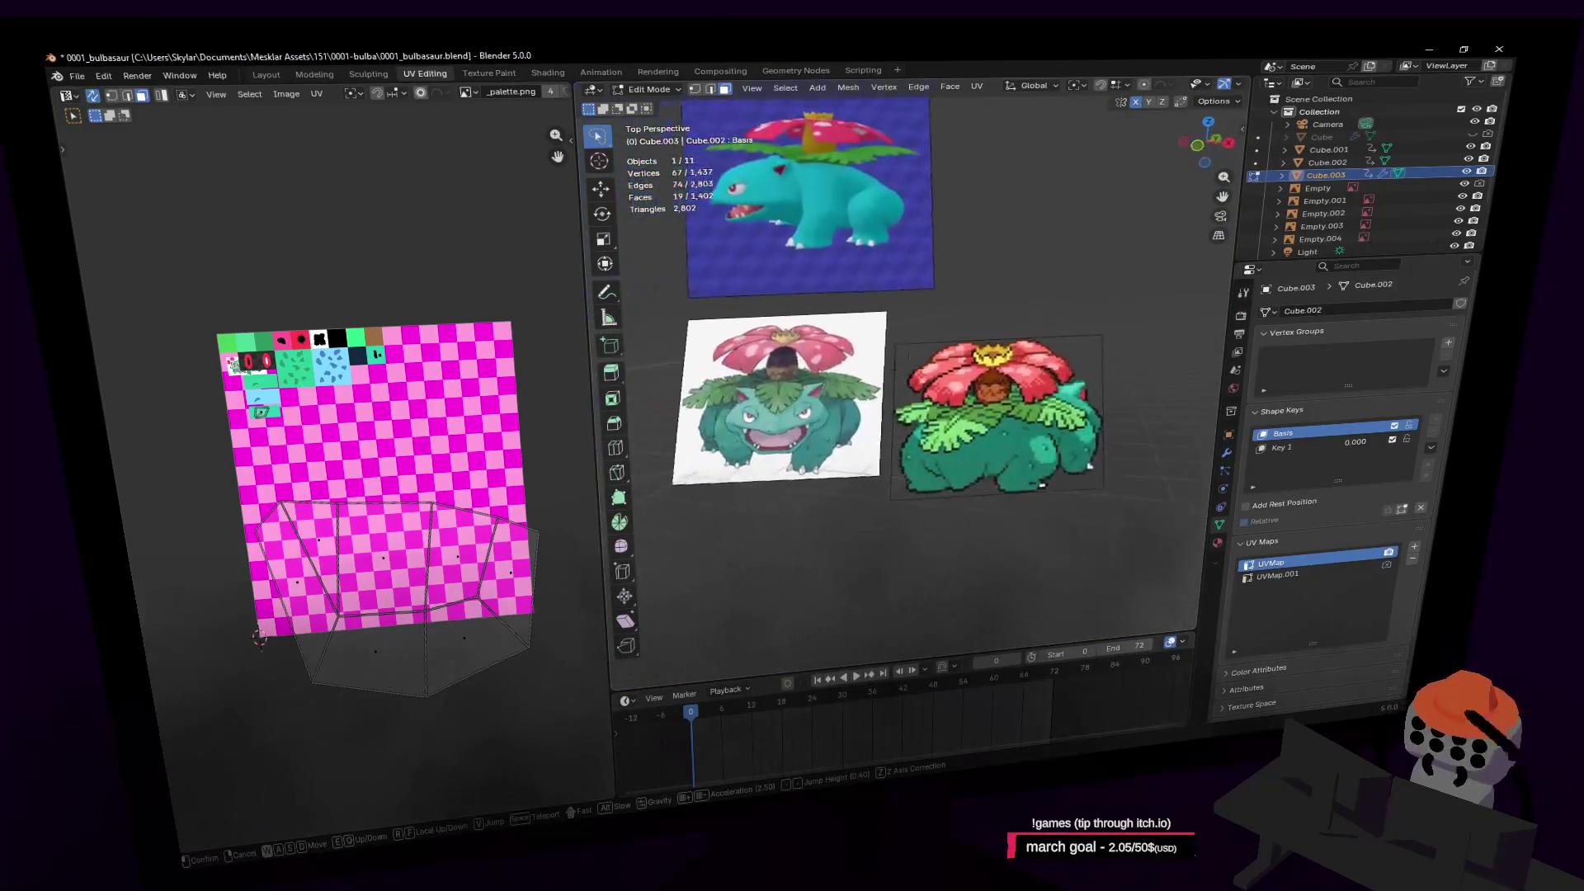
{"action": "key", "text": "w"}
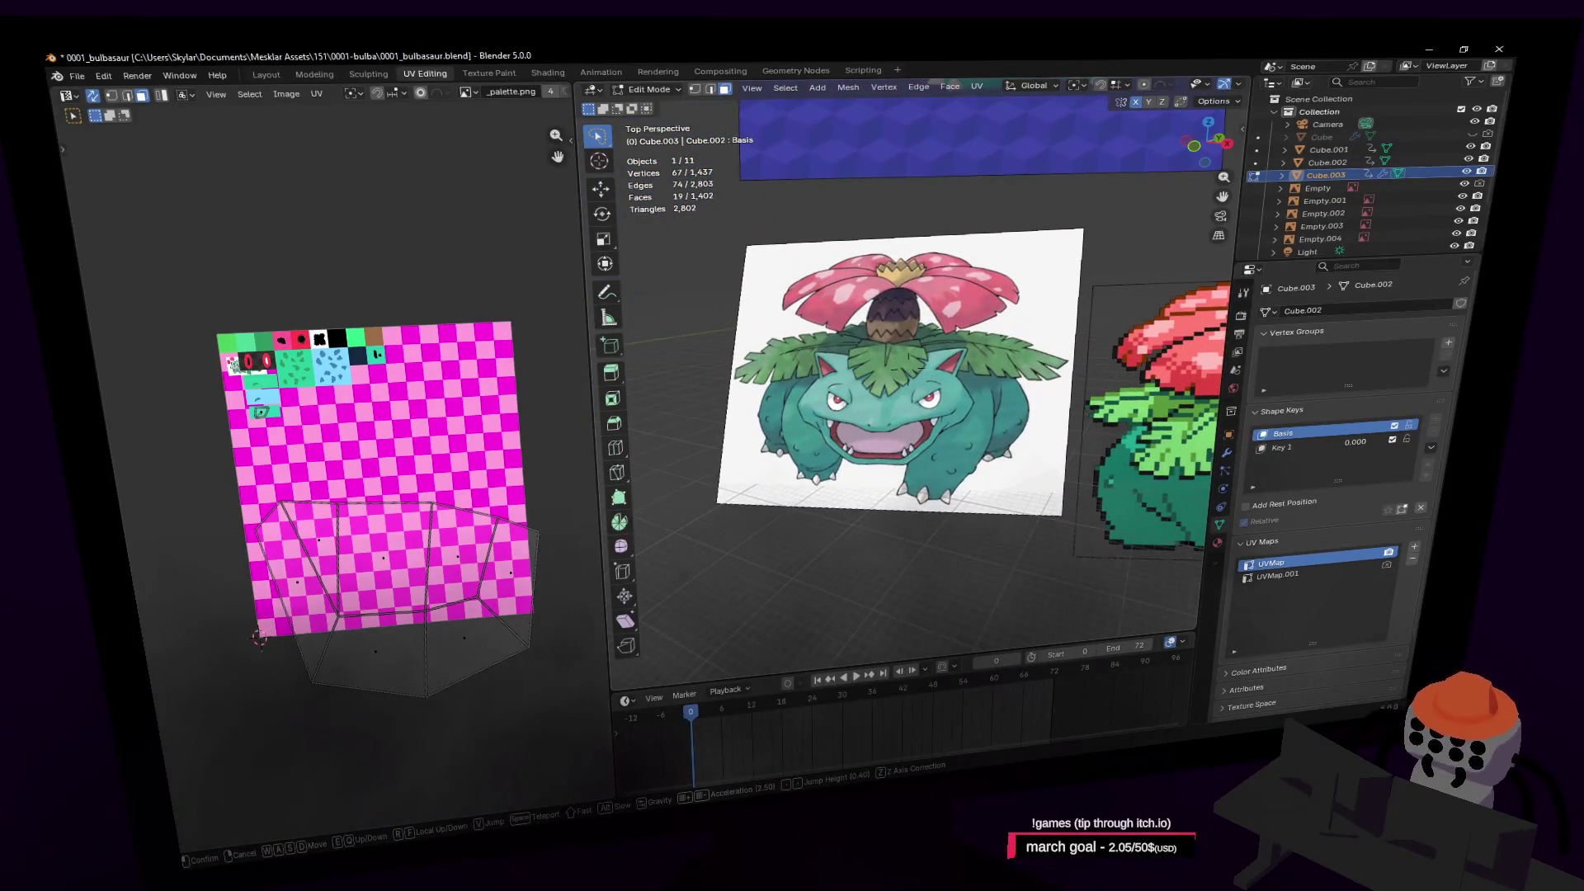
{"action": "key", "text": "w"}
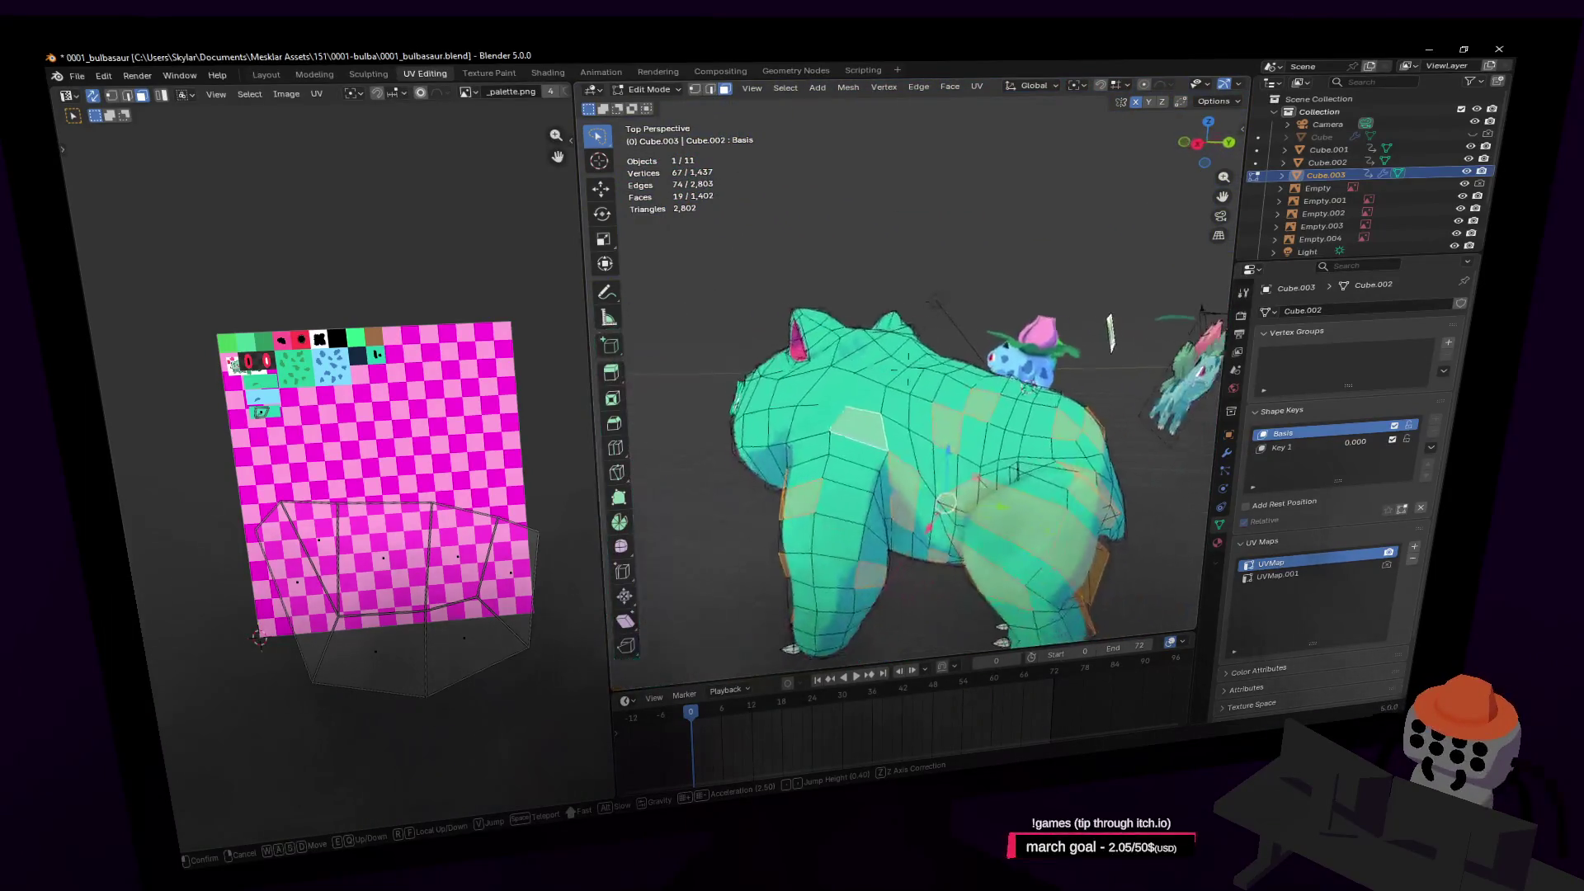
{"action": "key", "text": "w"}
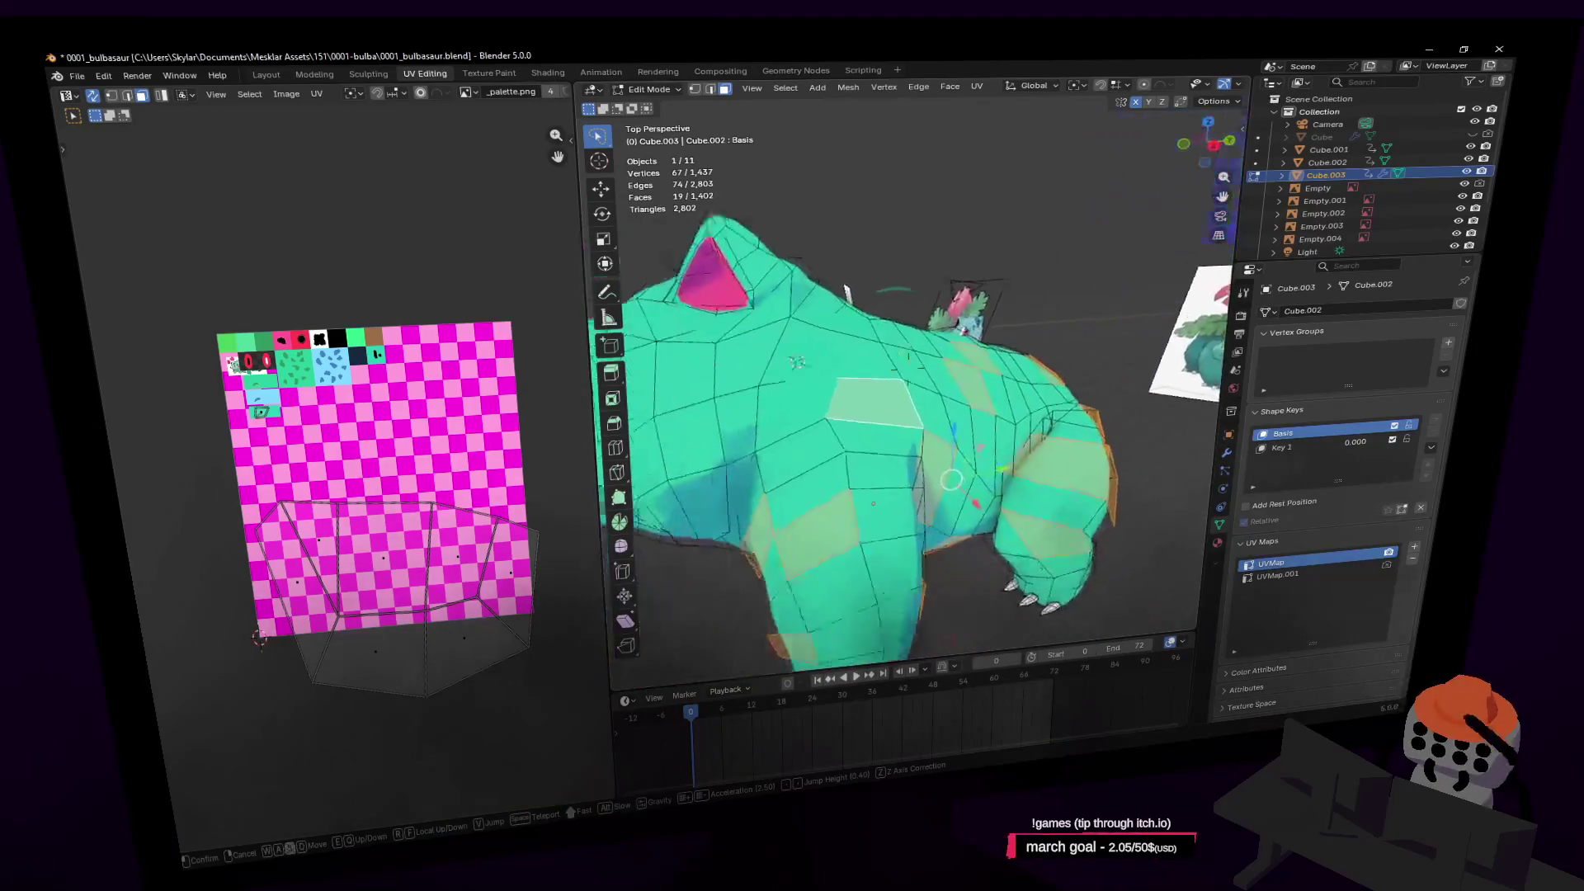